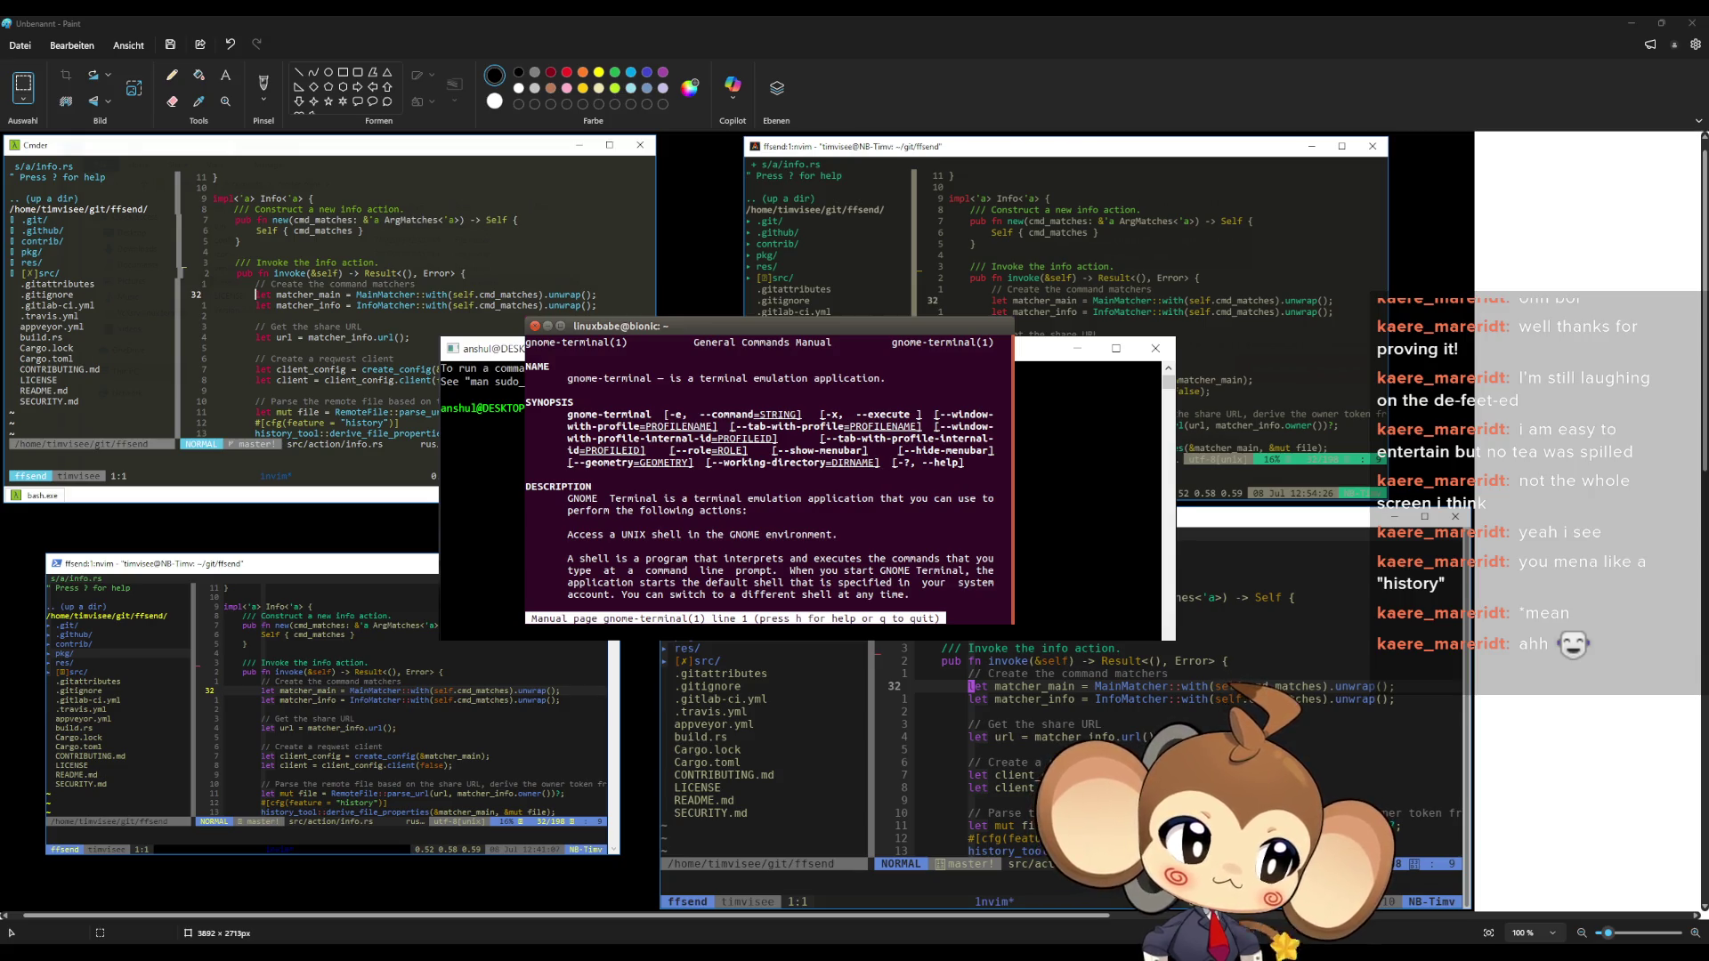
Paste the copied terminal screenshot and fix it over the collage's lower-left windows
left_click(1359, 547)
key("ctrl+v")
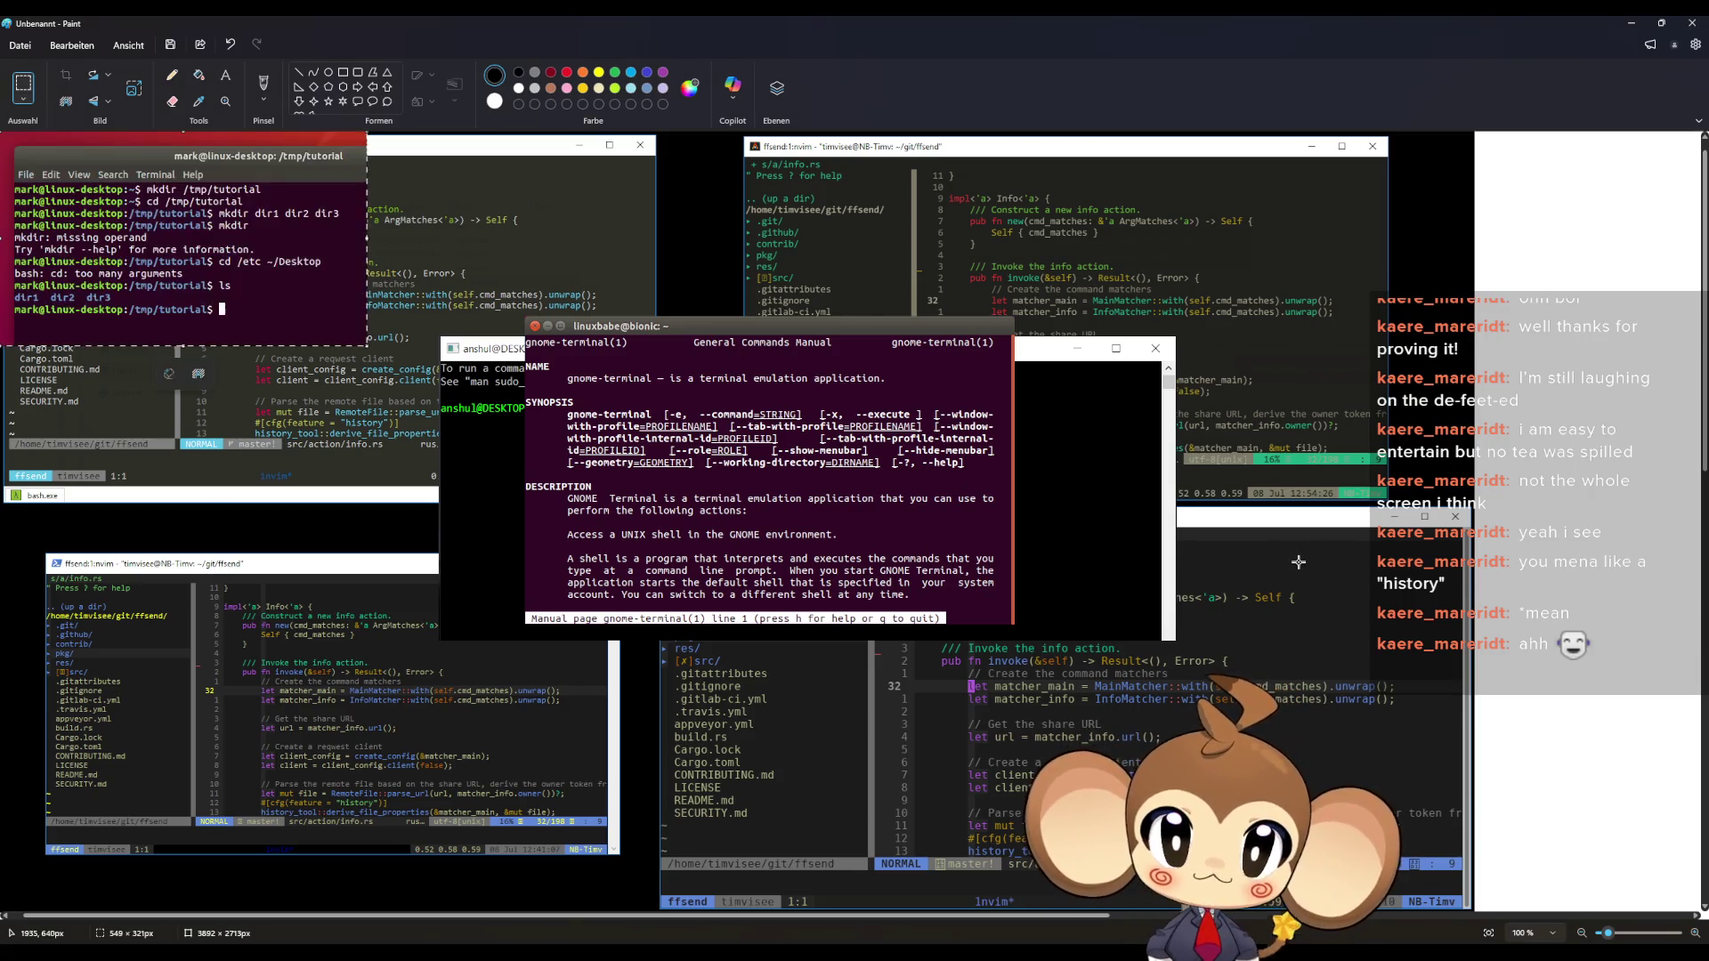
mouse_move(155, 285)
left_mouse_down()
mouse_move(160, 401)
mouse_move(313, 650)
left_mouse_up()
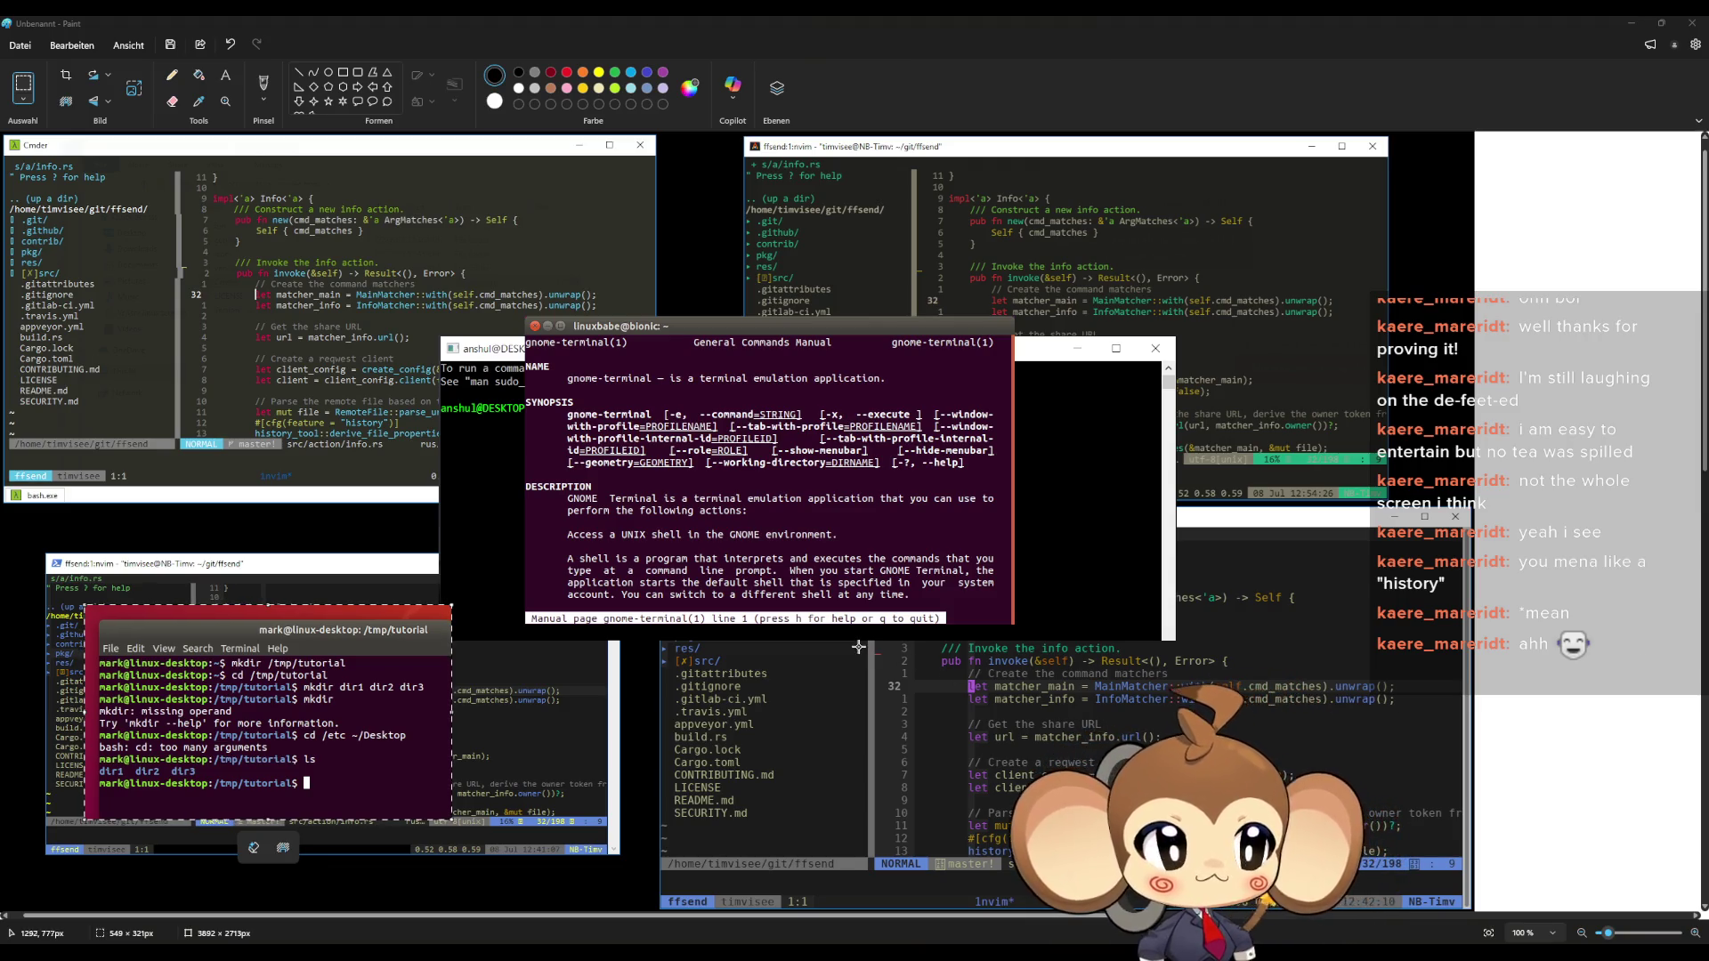
left_click(1121, 686)
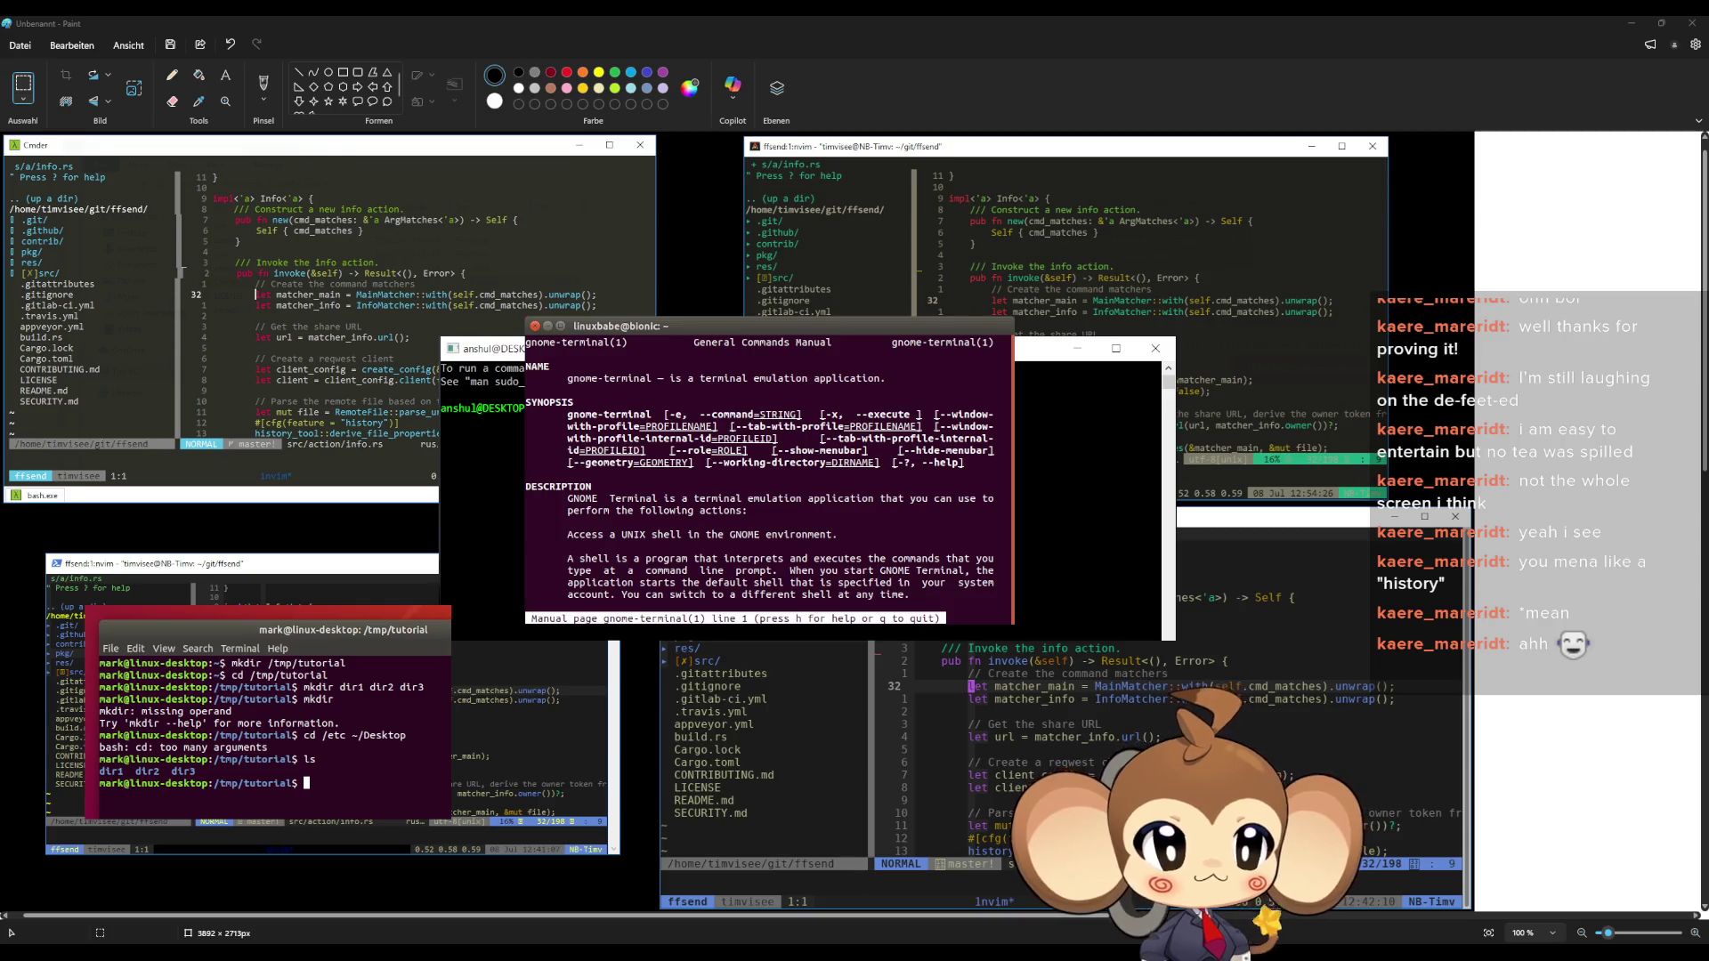
Bring the GIMP window with DialogueCanvas.xcf in front of Paint
key("alt+Tab")
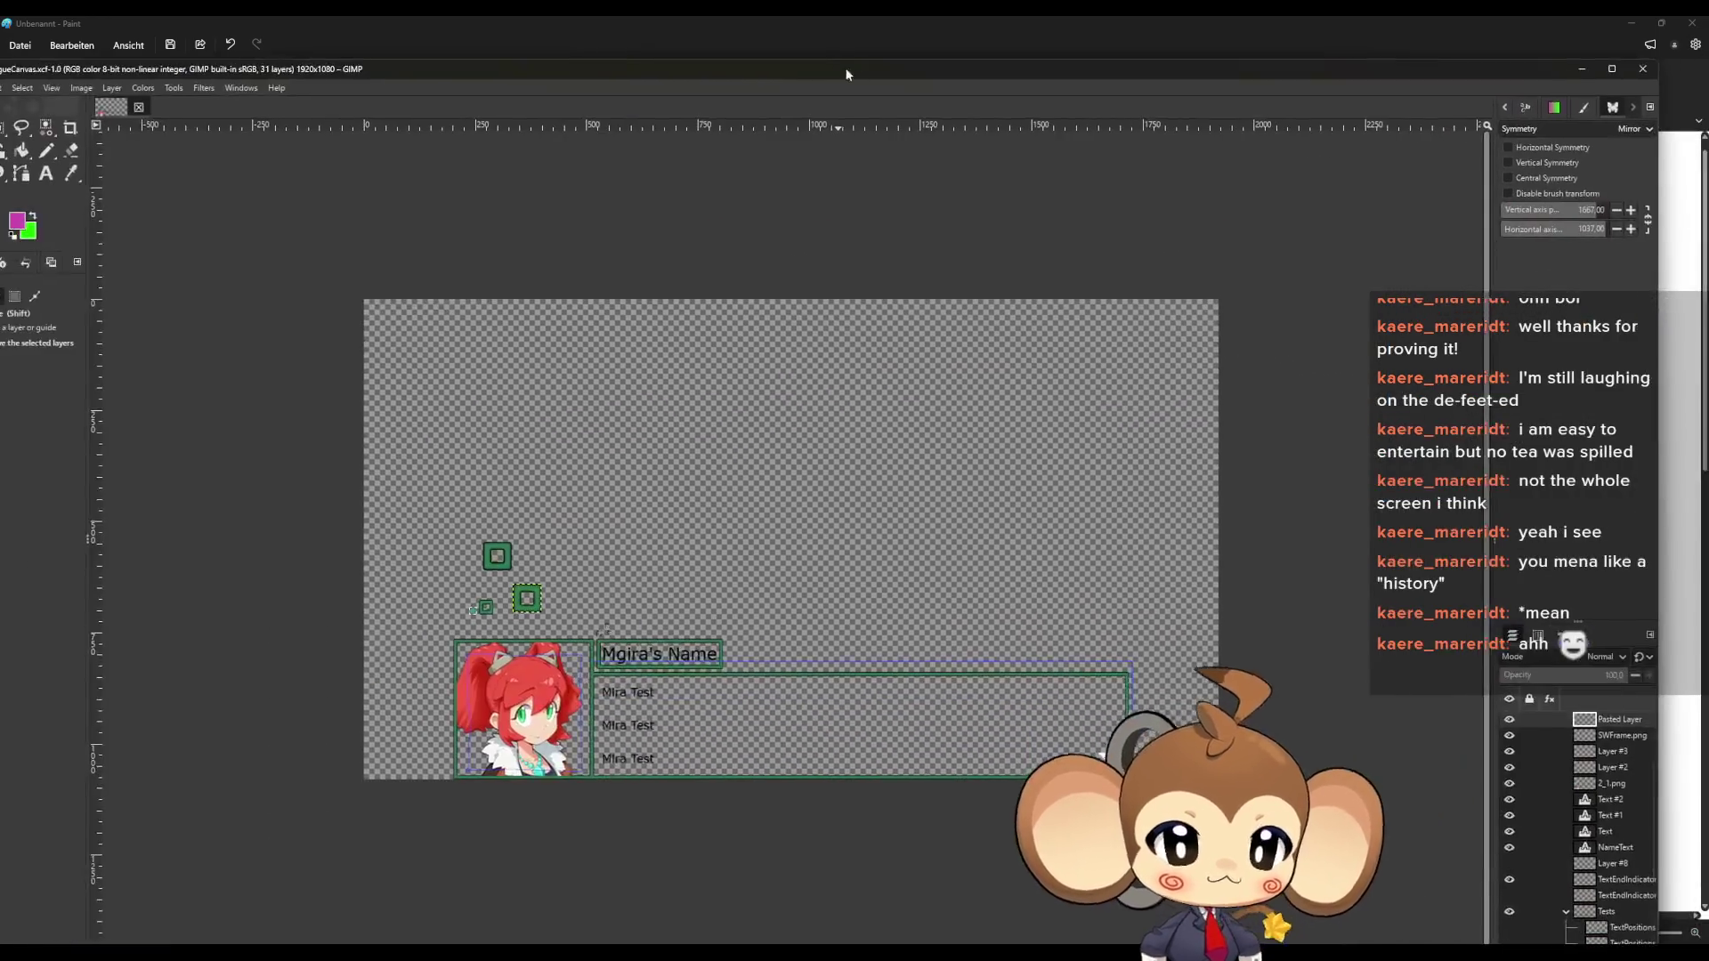
Maximize the GIMP window and select the Pencil tool
left_click_drag(846, 66, 917, 99)
double_click(917, 100)
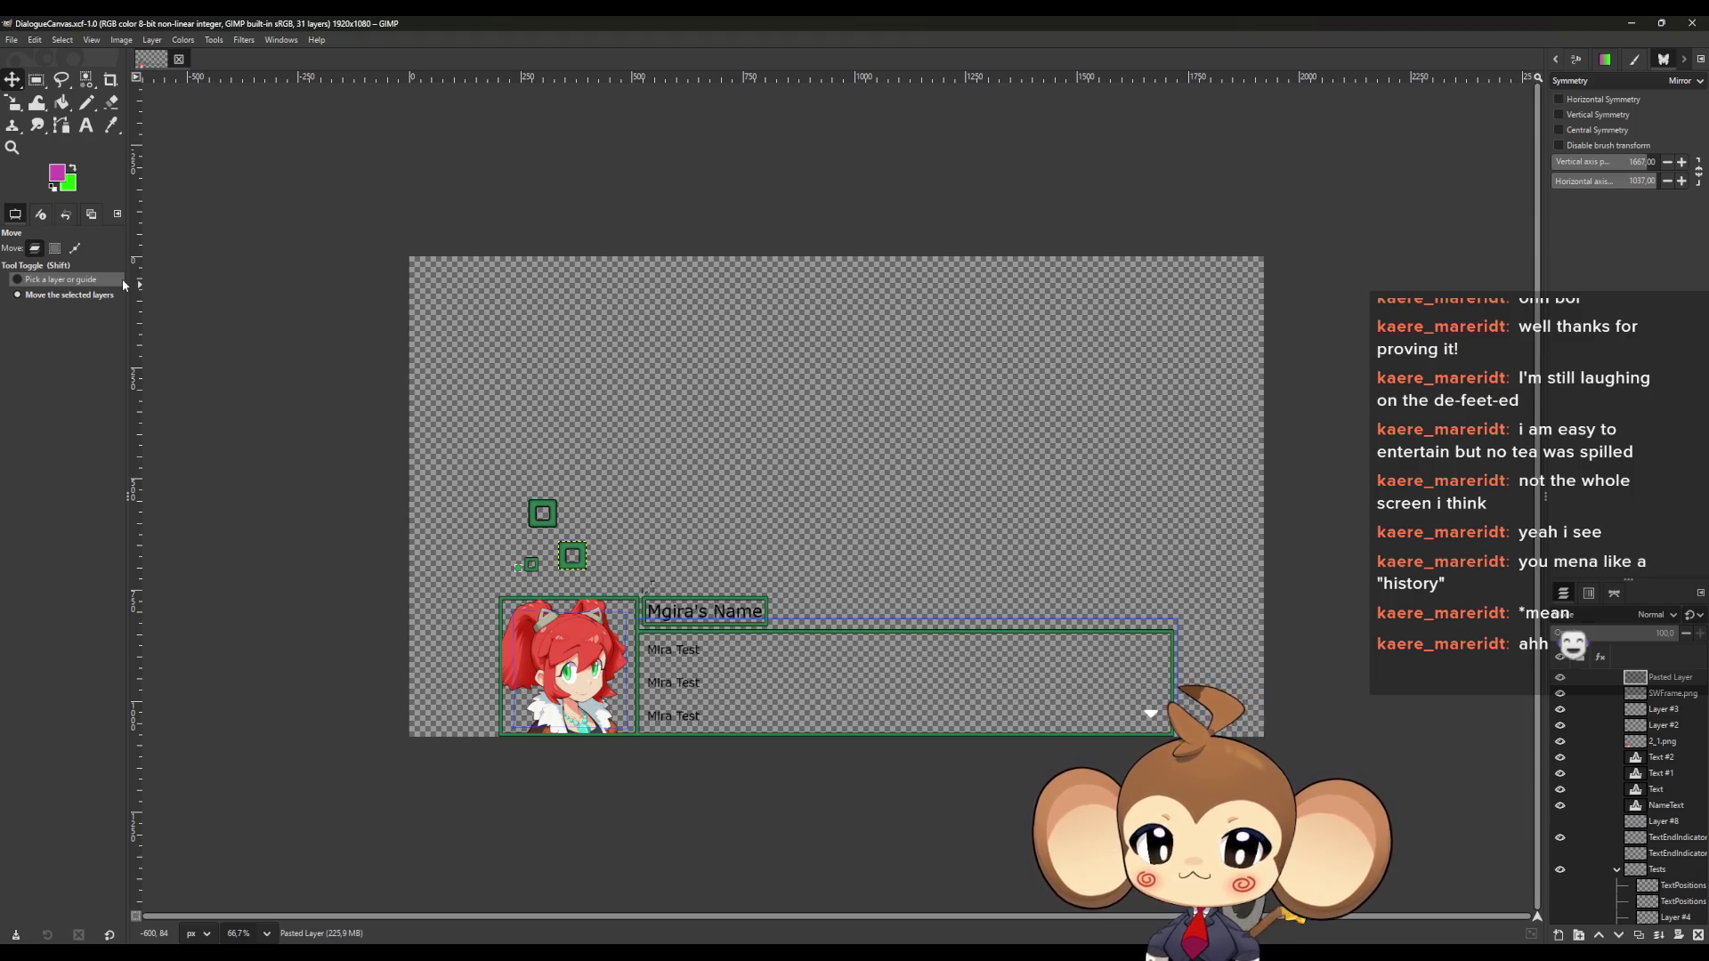
left_click(88, 103)
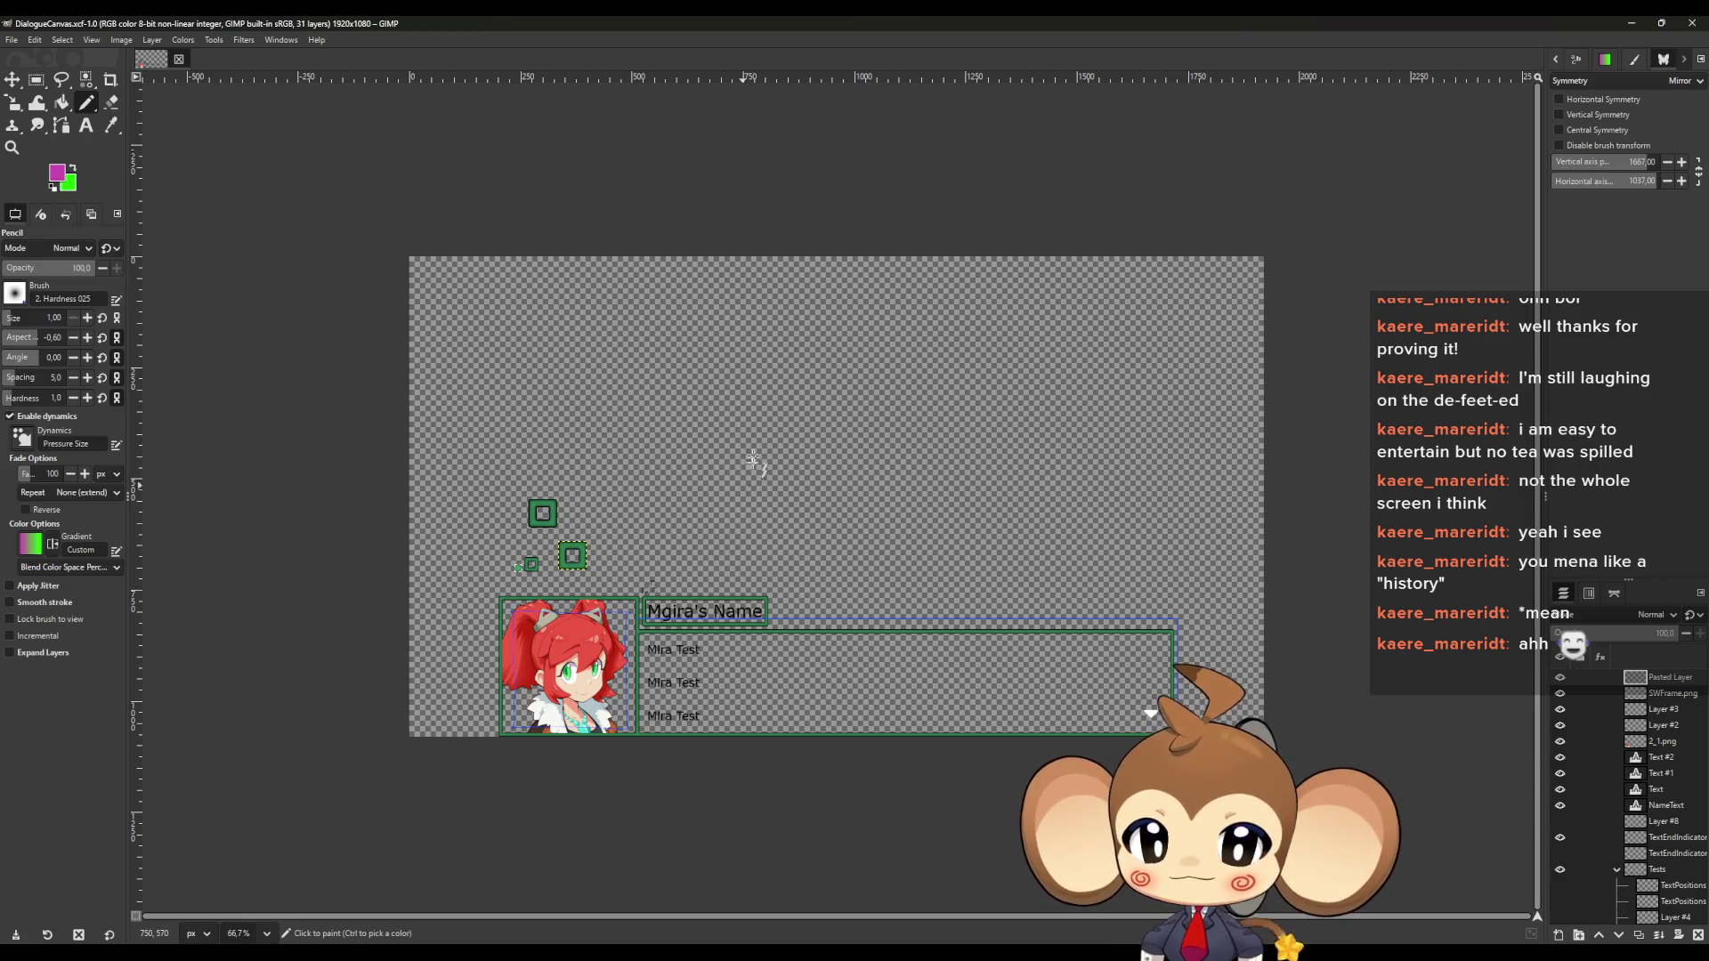
scroll(758, 392, "up", 1)
scroll(759, 391, "up", 2)
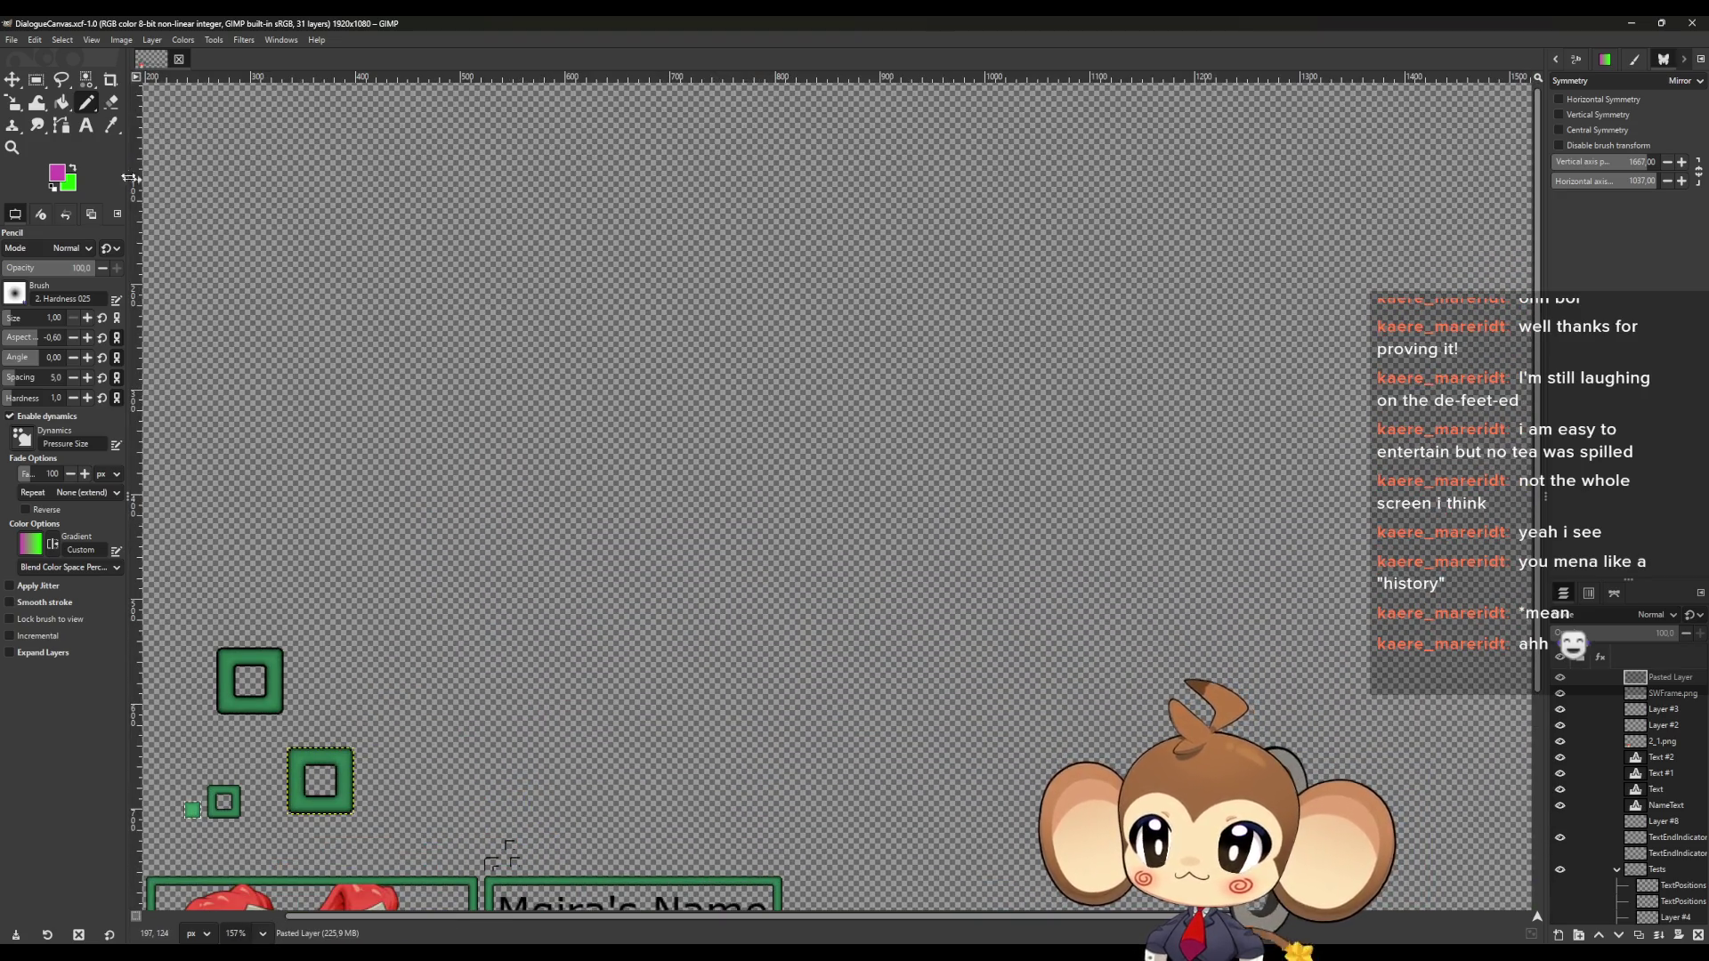
Set the foreground colour to black and begin adding a new layer
left_click(67, 178)
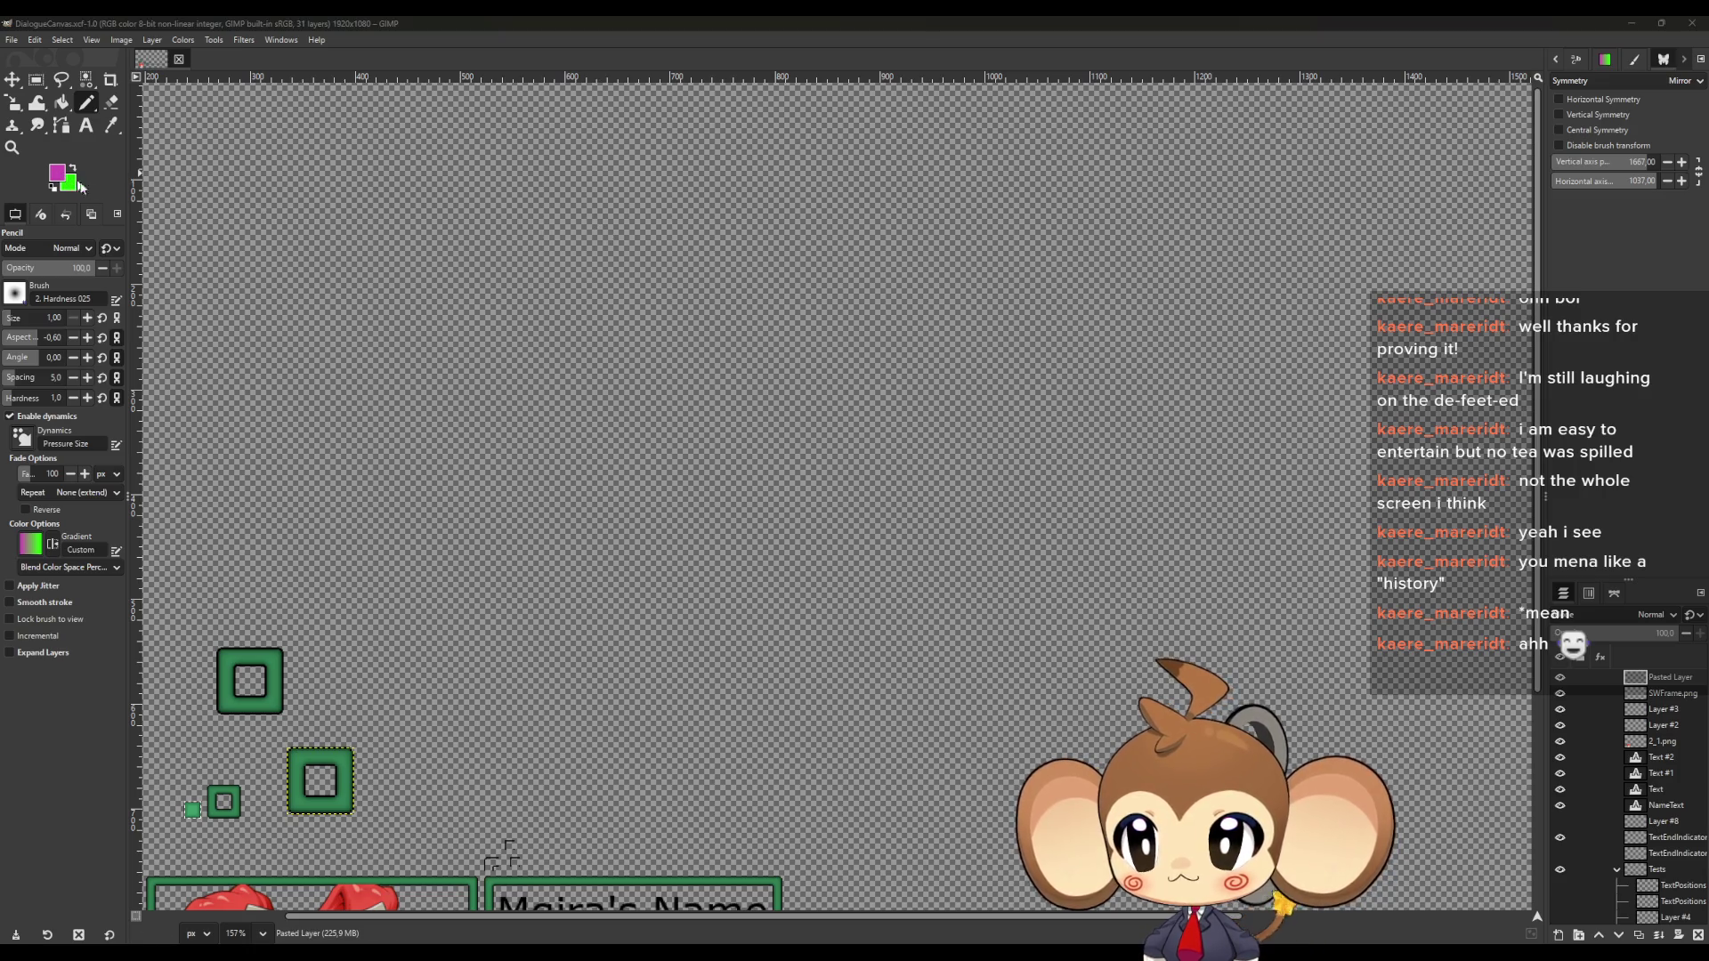
left_click_drag(686, 570, 552, 710)
left_click(952, 650)
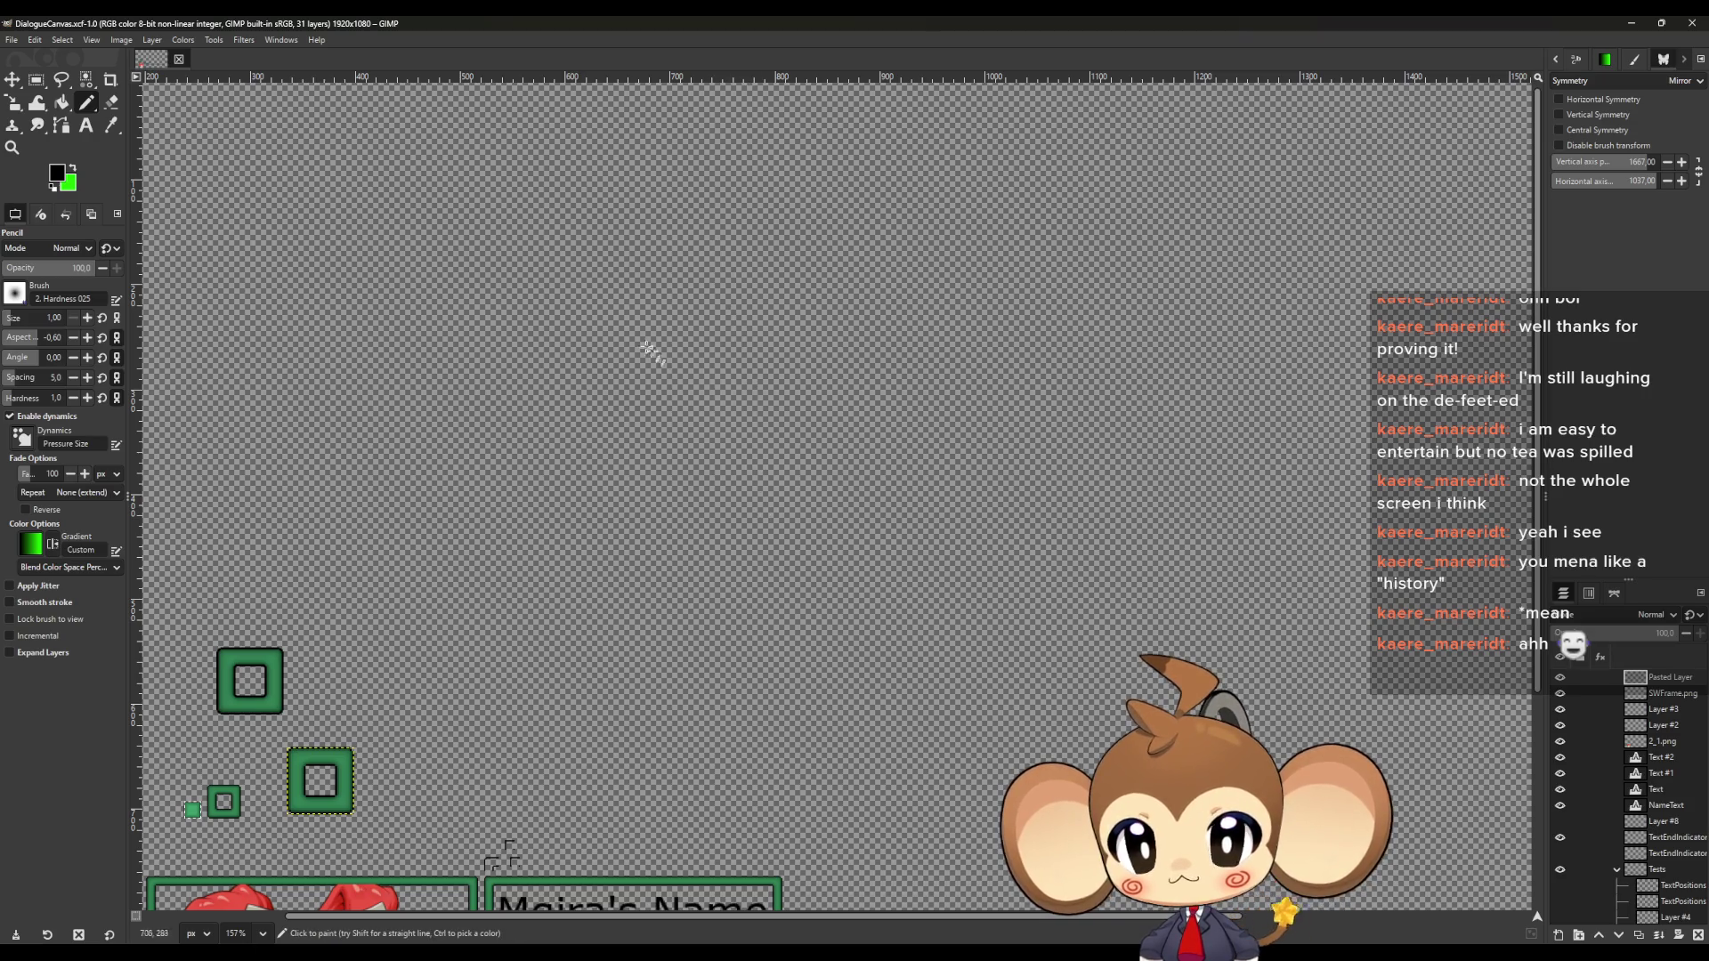
left_click(1562, 936)
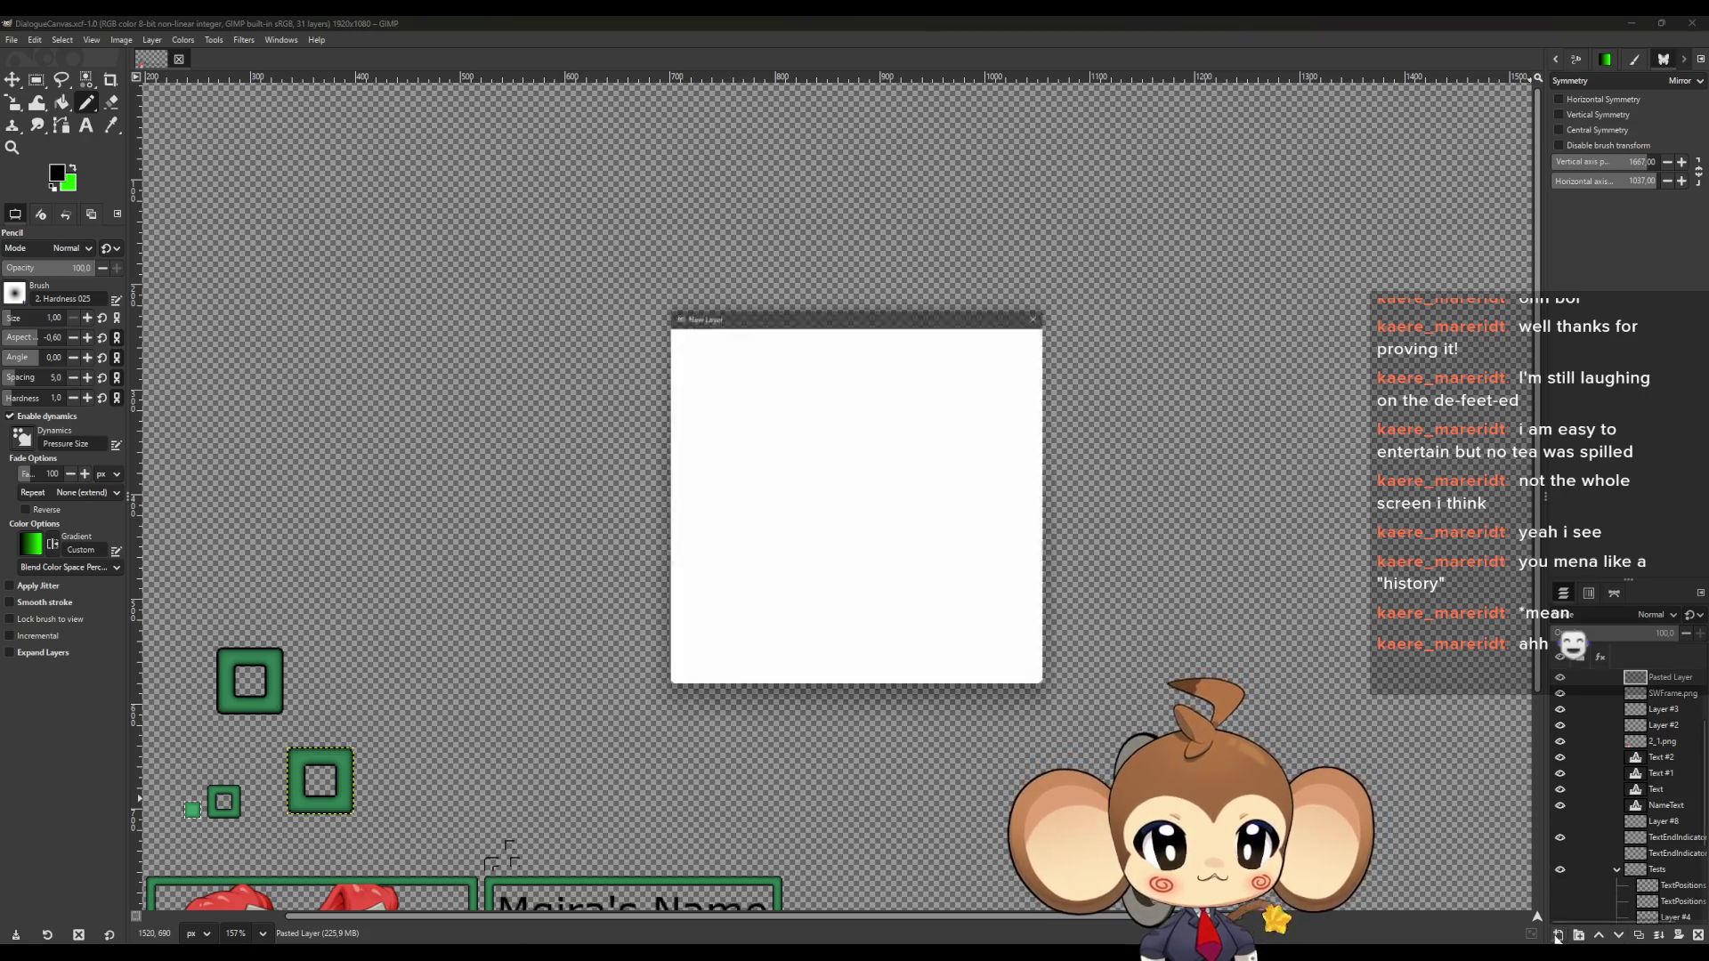
Confirm the new layer and pencil a straight vertical left edge, undoing a wobbly stroke
left_click(963, 681)
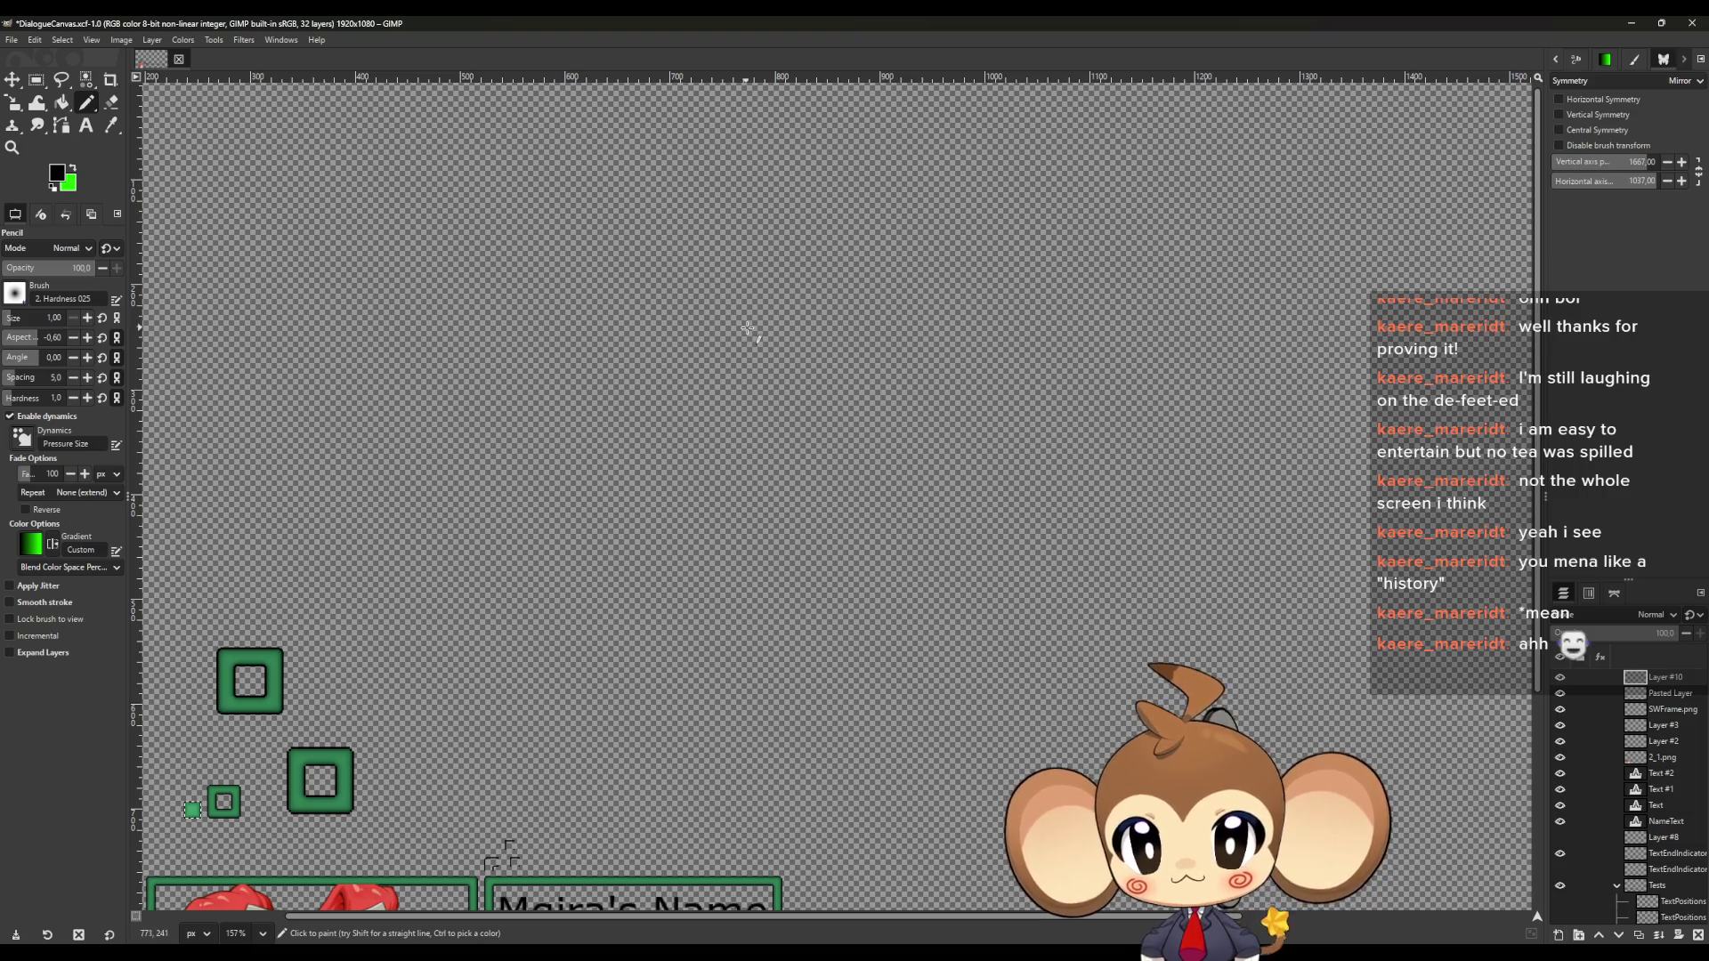
left_click(36, 80)
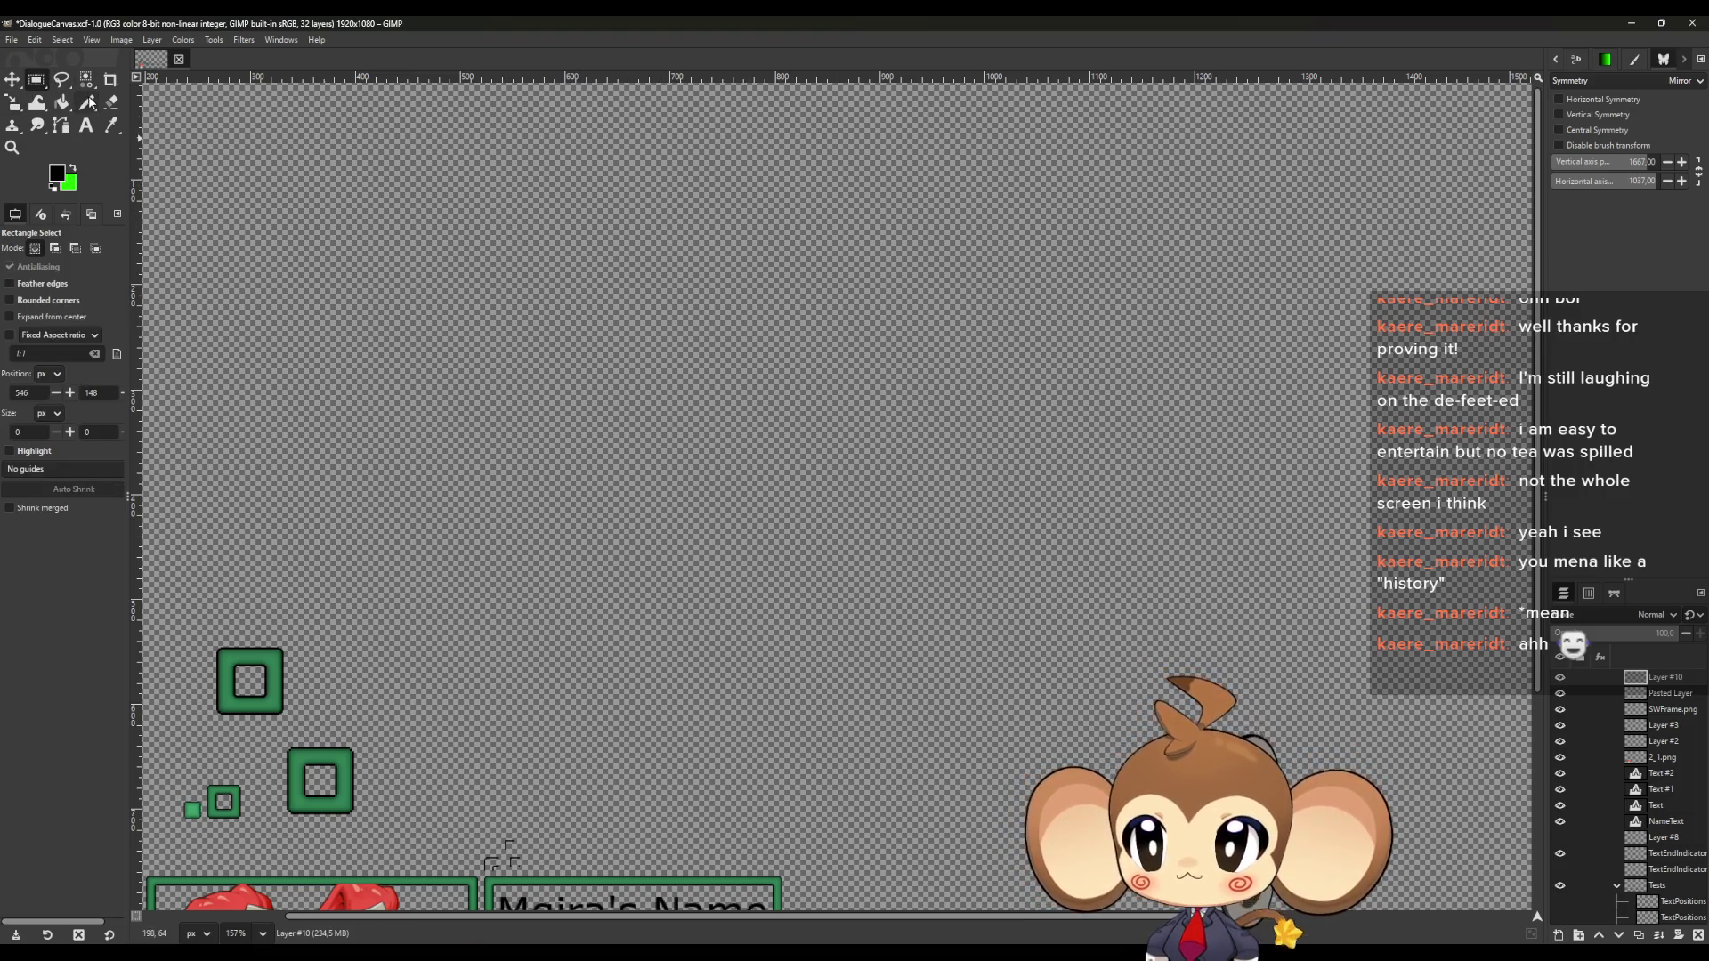
left_click(87, 102)
mouse_move(776, 193)
left_mouse_down()
mouse_move(847, 376)
mouse_move(842, 412)
left_mouse_up()
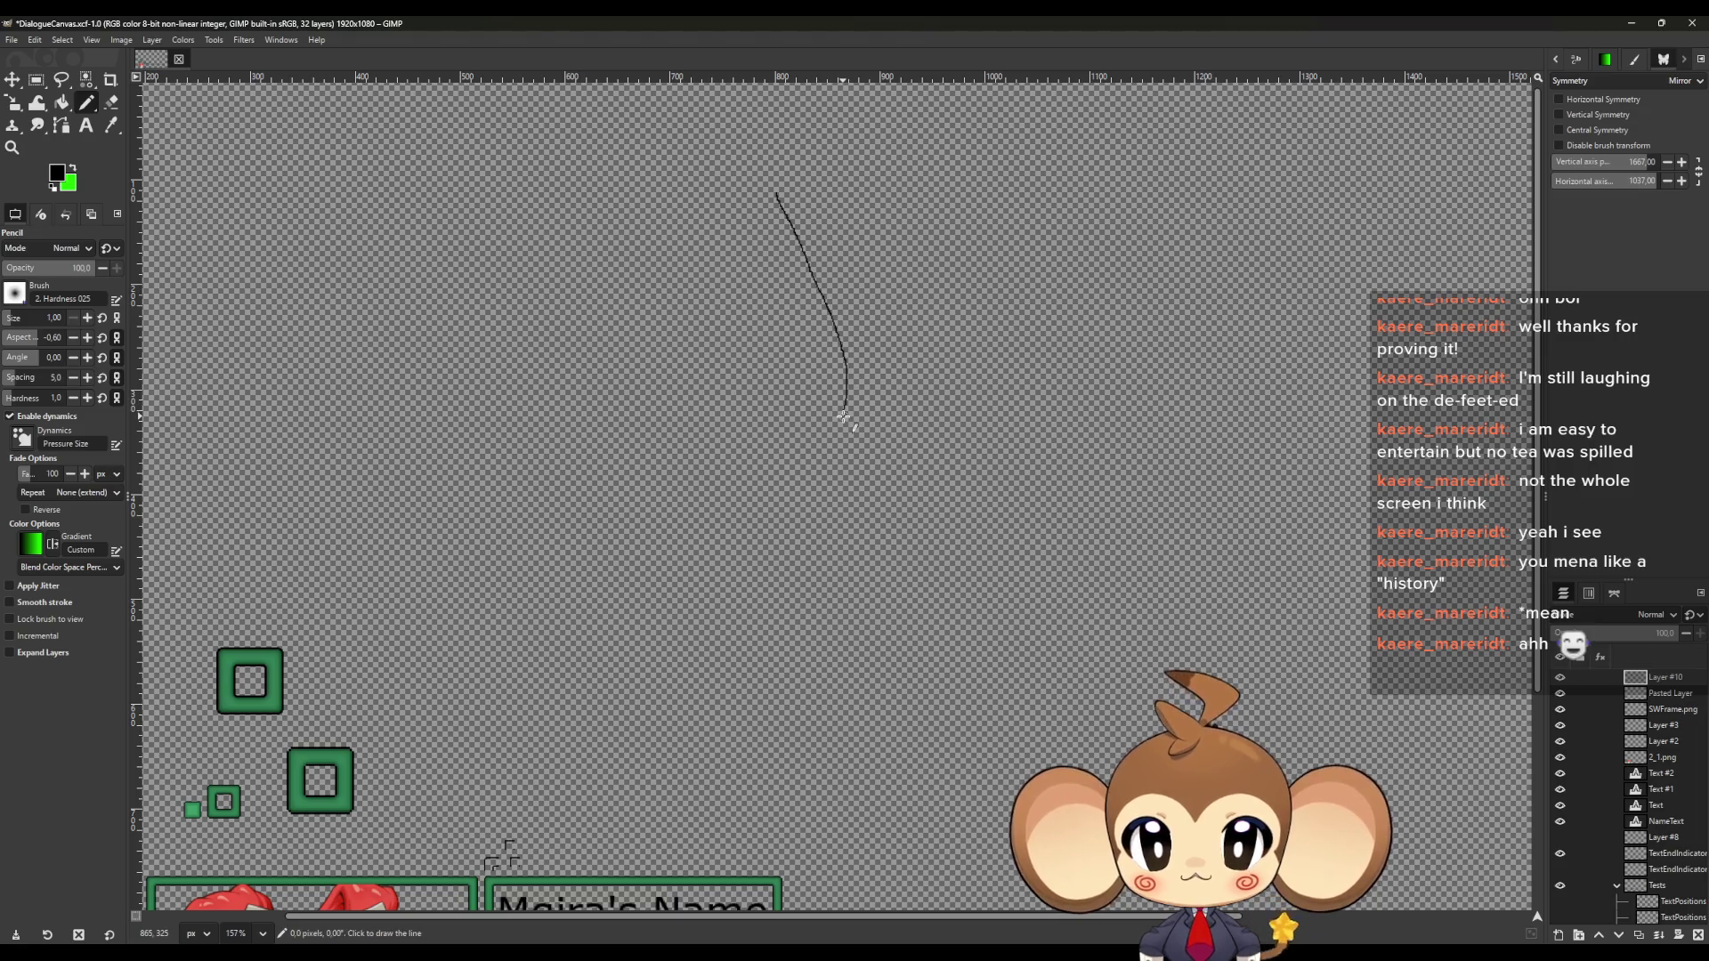
key("ctrl+z")
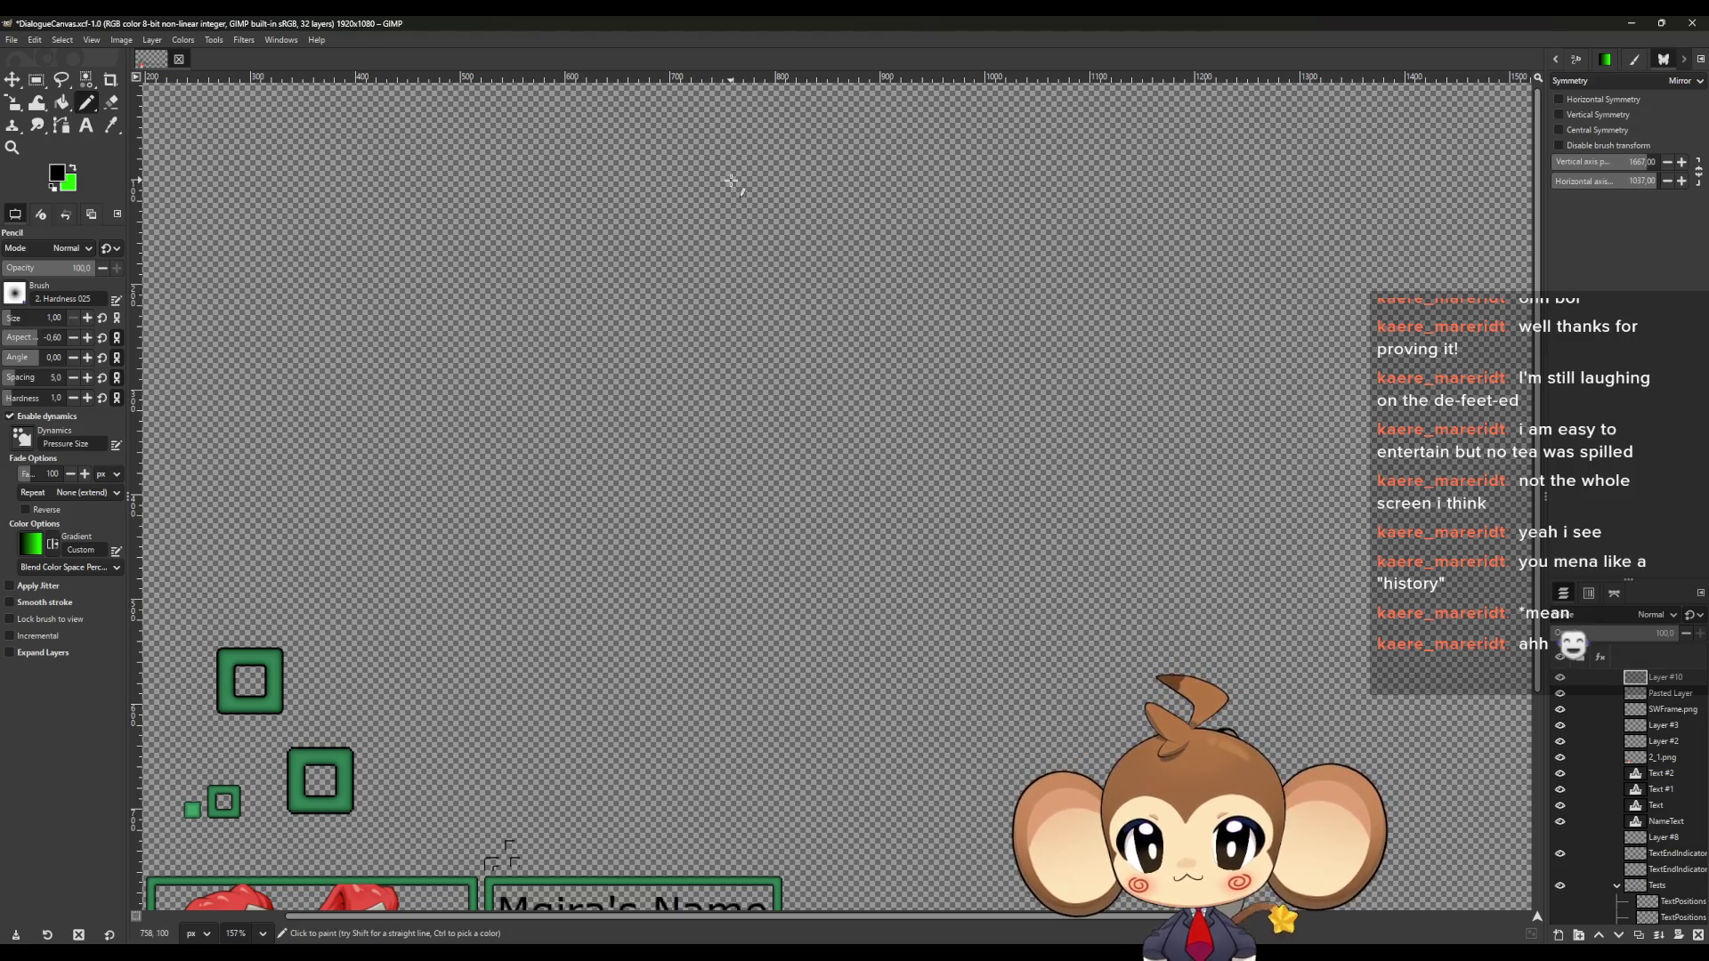
left_click(731, 182)
left_click(732, 526, "shift")
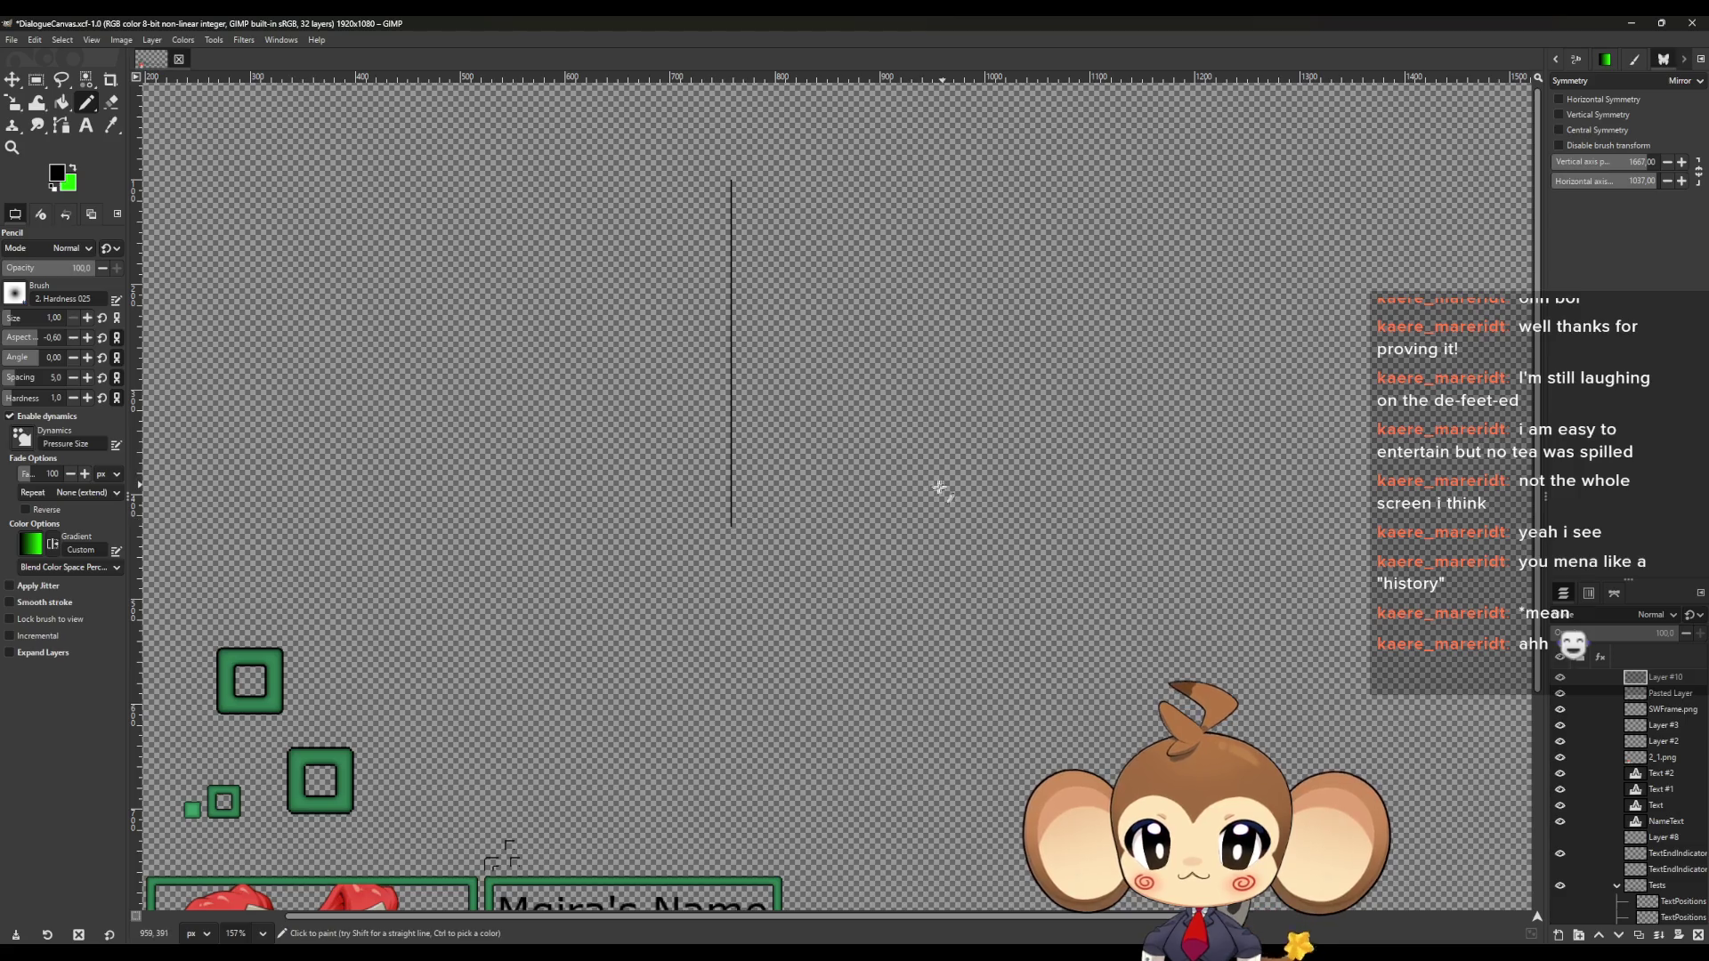
Draw the top, right and bottom edges to close the rectangle outline
scroll(770, 515, "up", 3)
scroll(633, 564, "up", 1)
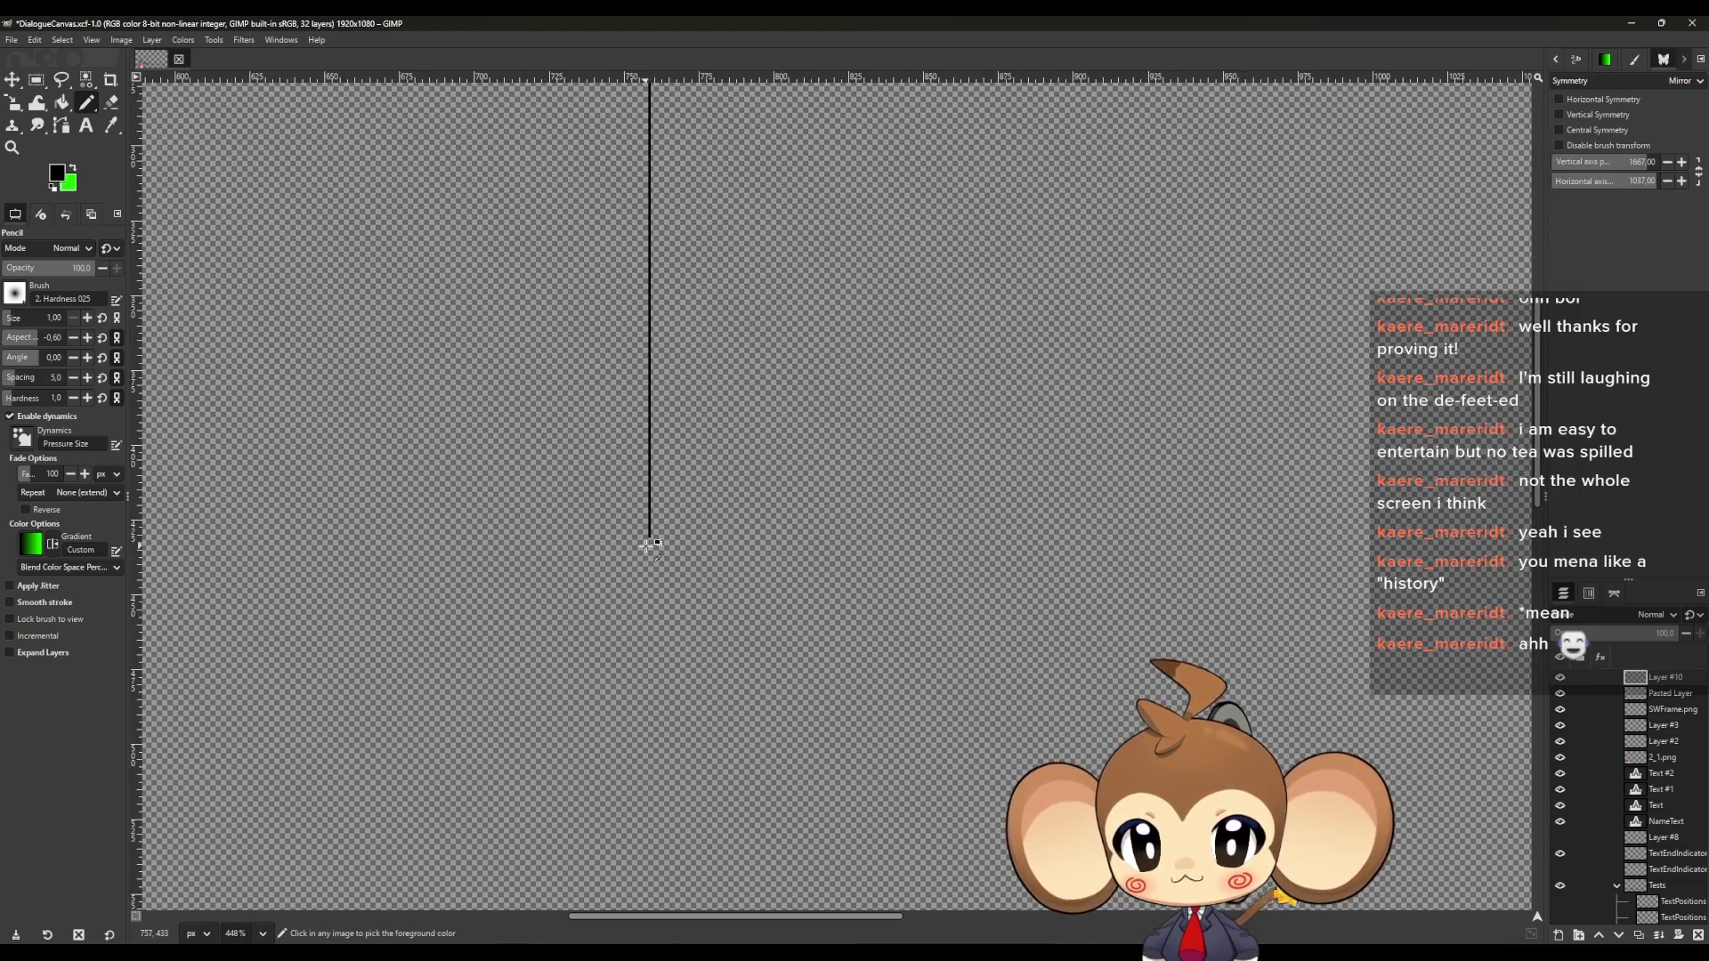
scroll(649, 545, "down", 4)
scroll(663, 276, "up", 4)
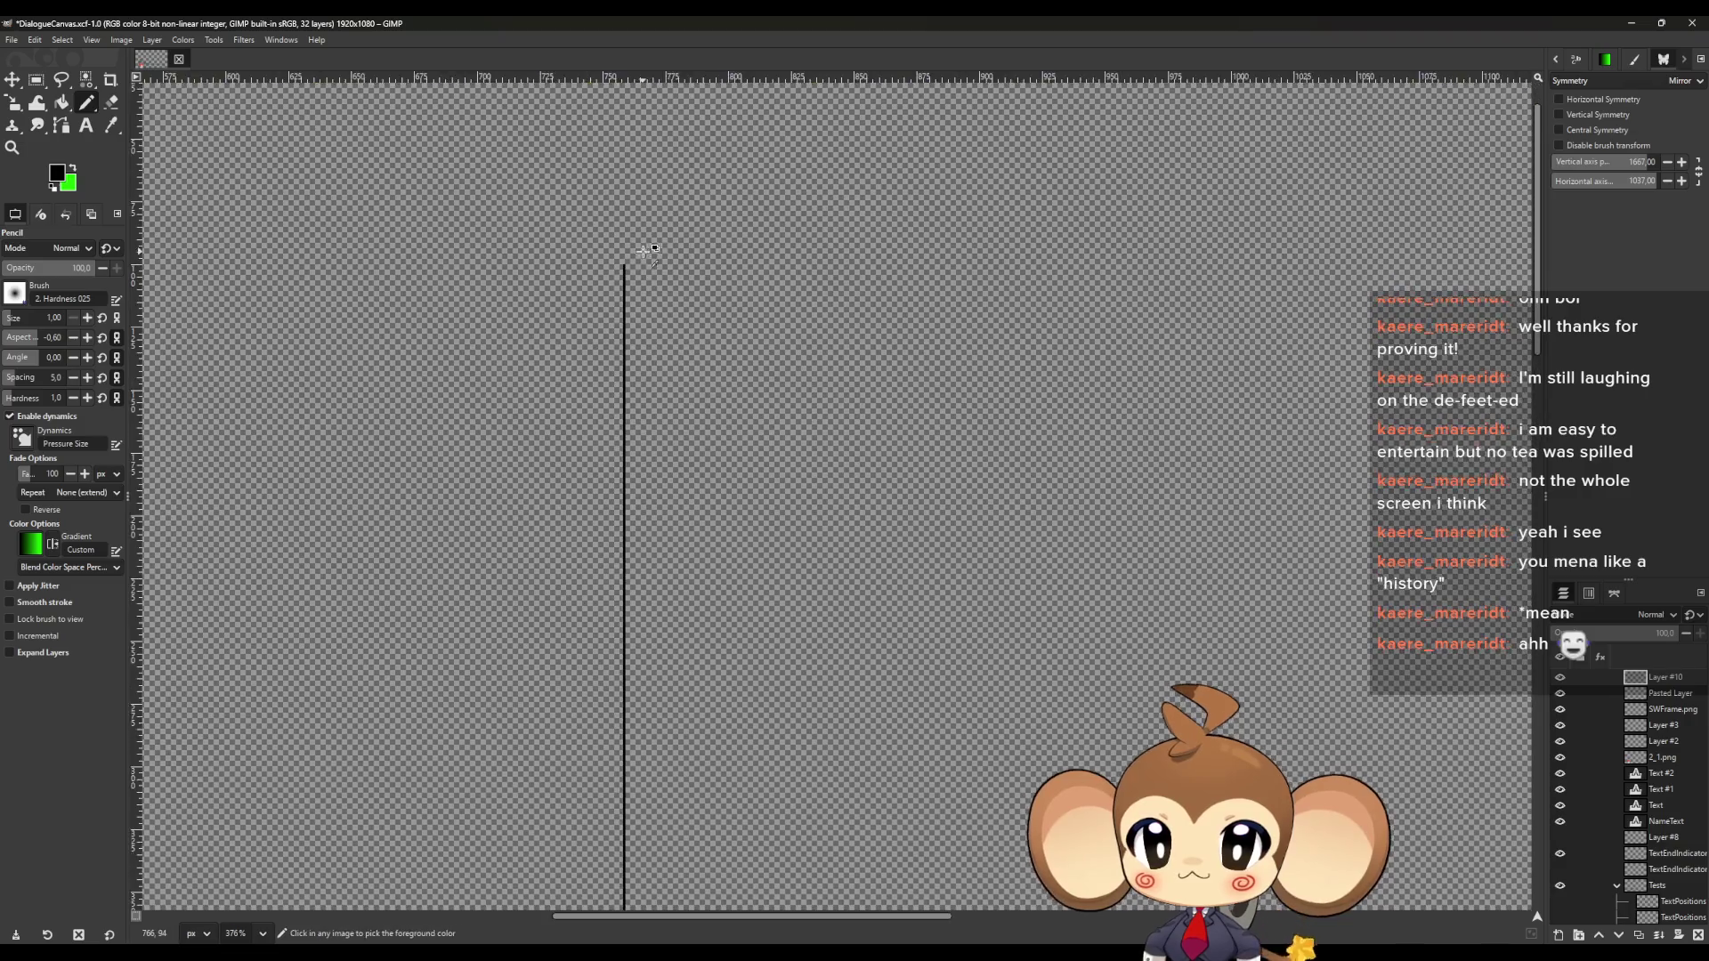
scroll(641, 258, "up", 3)
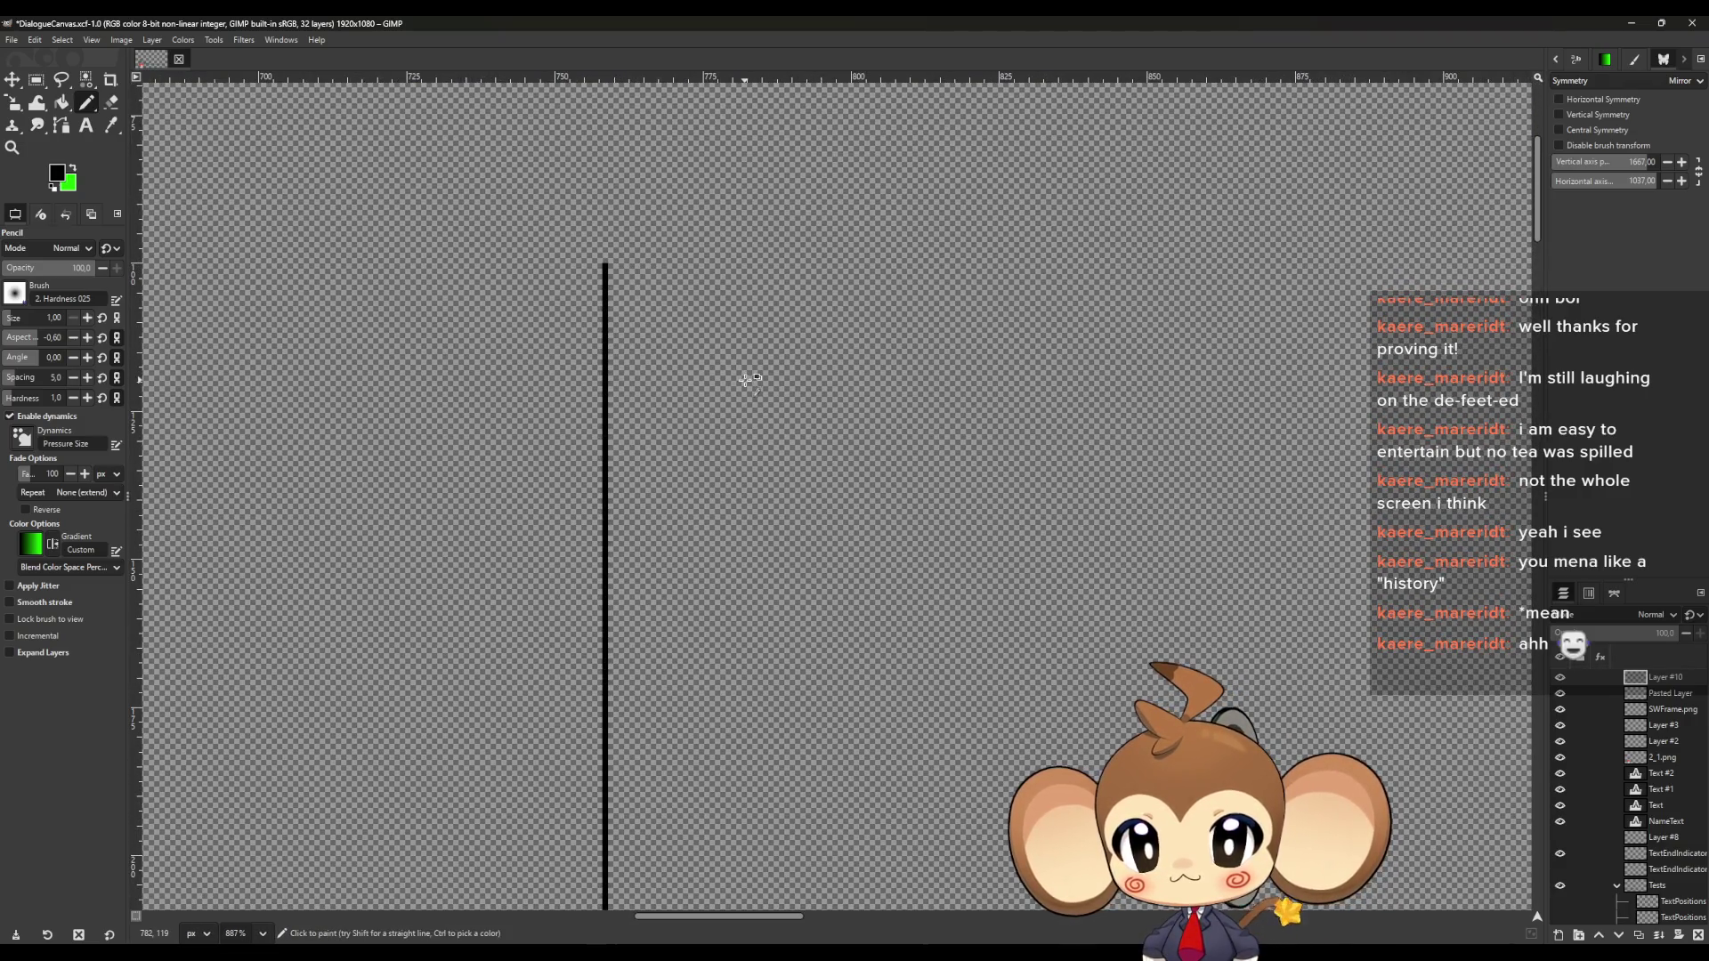
scroll(746, 380, "down", 5)
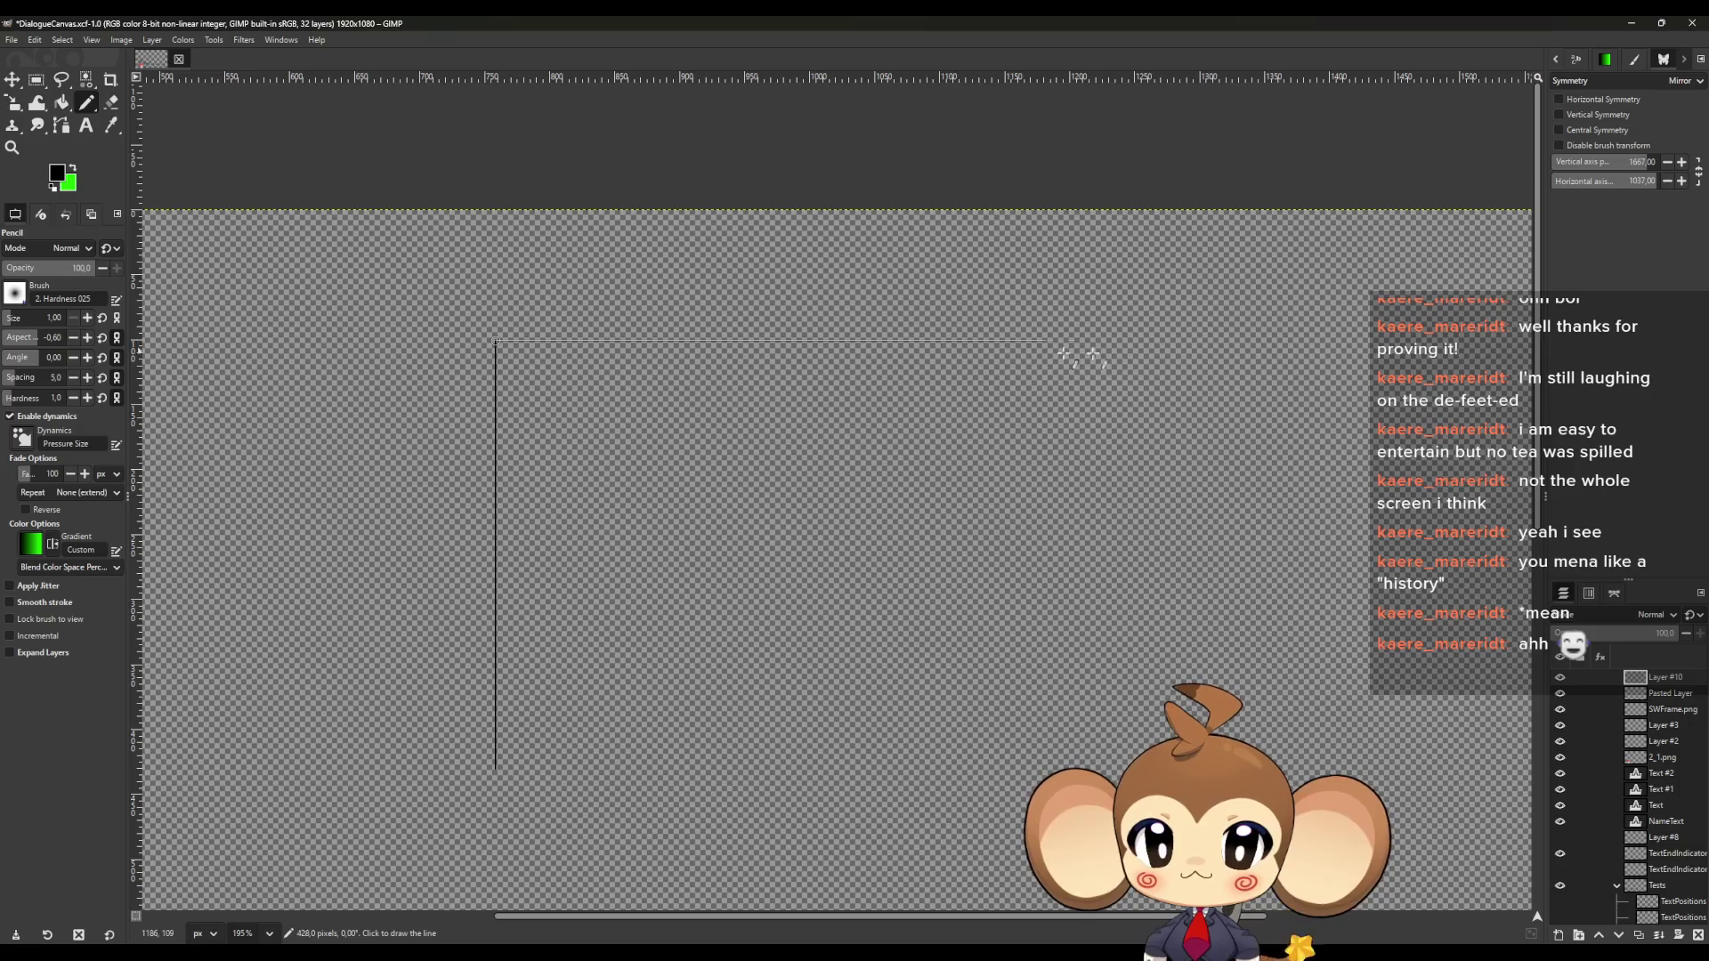
left_click(1203, 341, "shift")
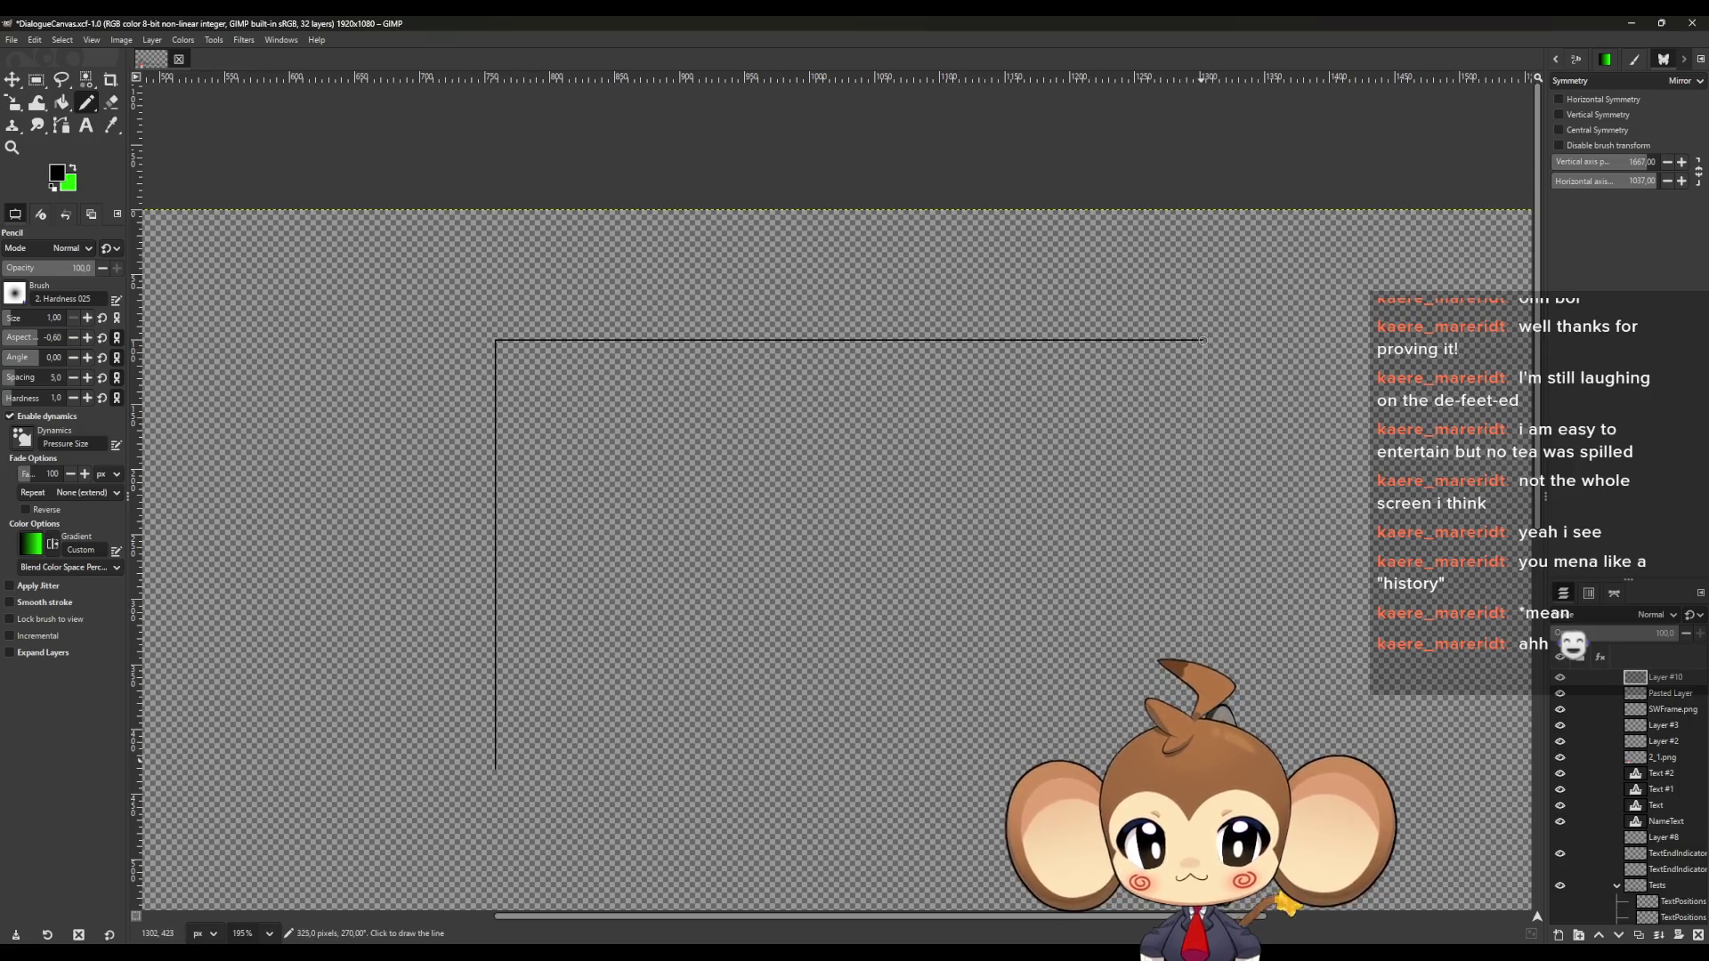
left_click(1203, 798, "shift")
scroll(495, 809, "up", 4)
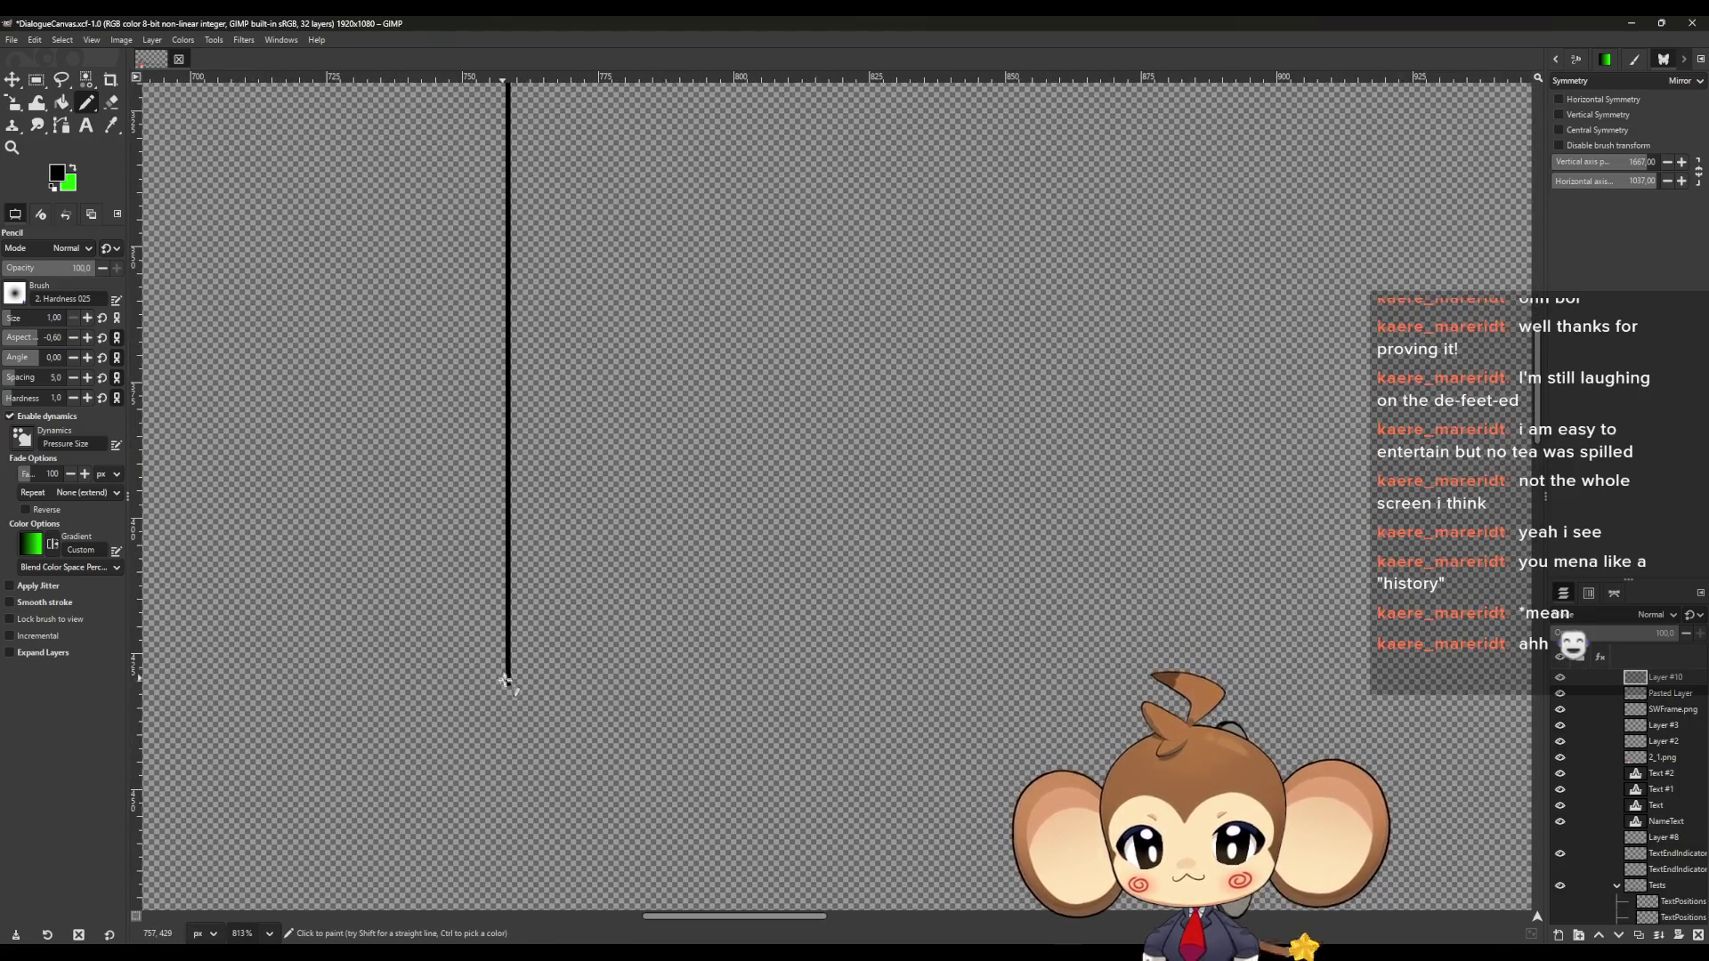
scroll(596, 670, "down", 5)
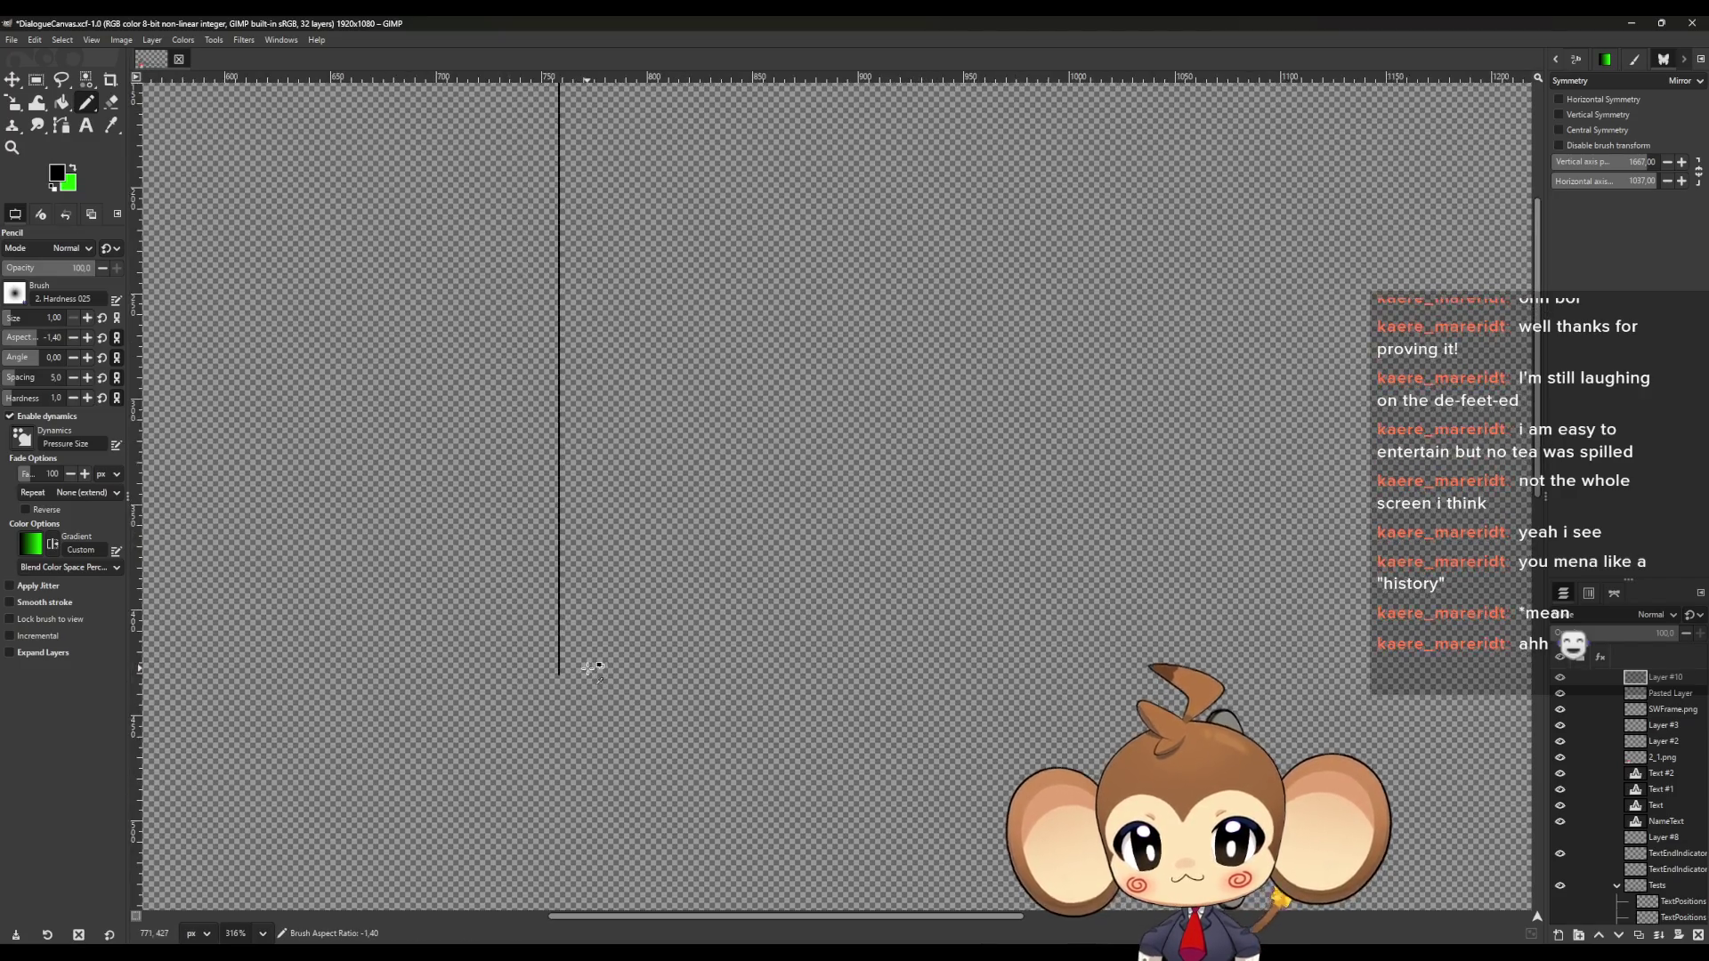
left_click(1039, 673, "shift")
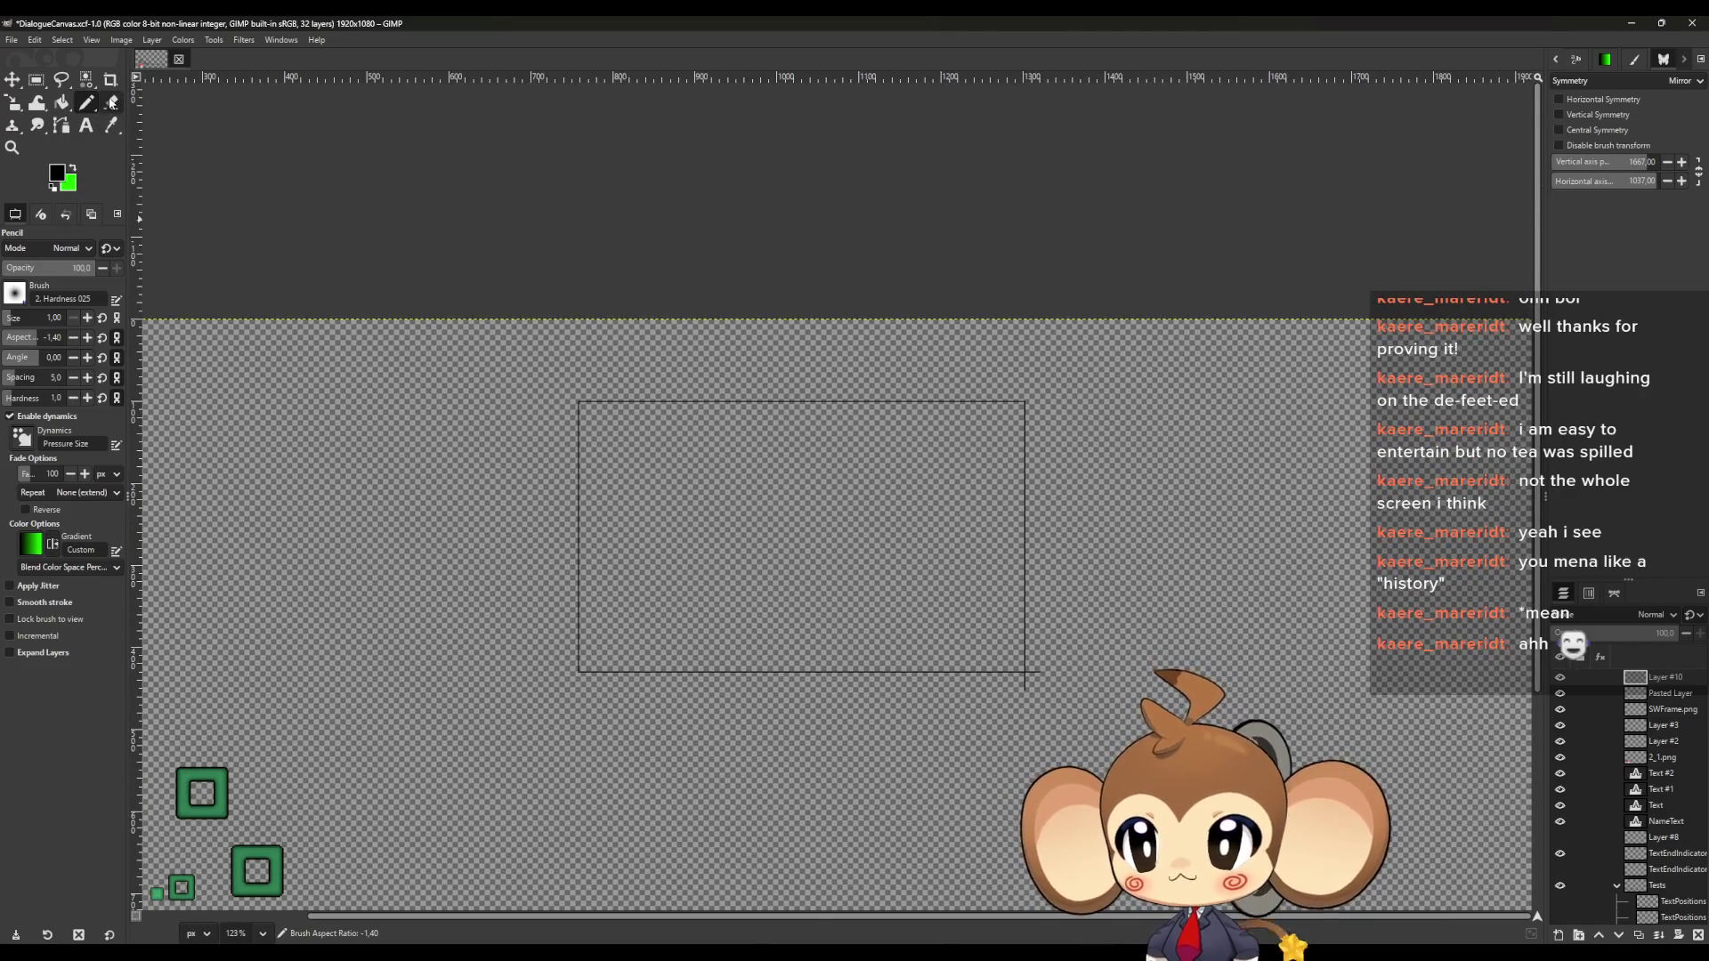
Erase the line overshoots at the frame corner
left_click(112, 103)
scroll(1193, 765, "up", 2)
scroll(877, 611, "up", 4)
left_click(781, 512)
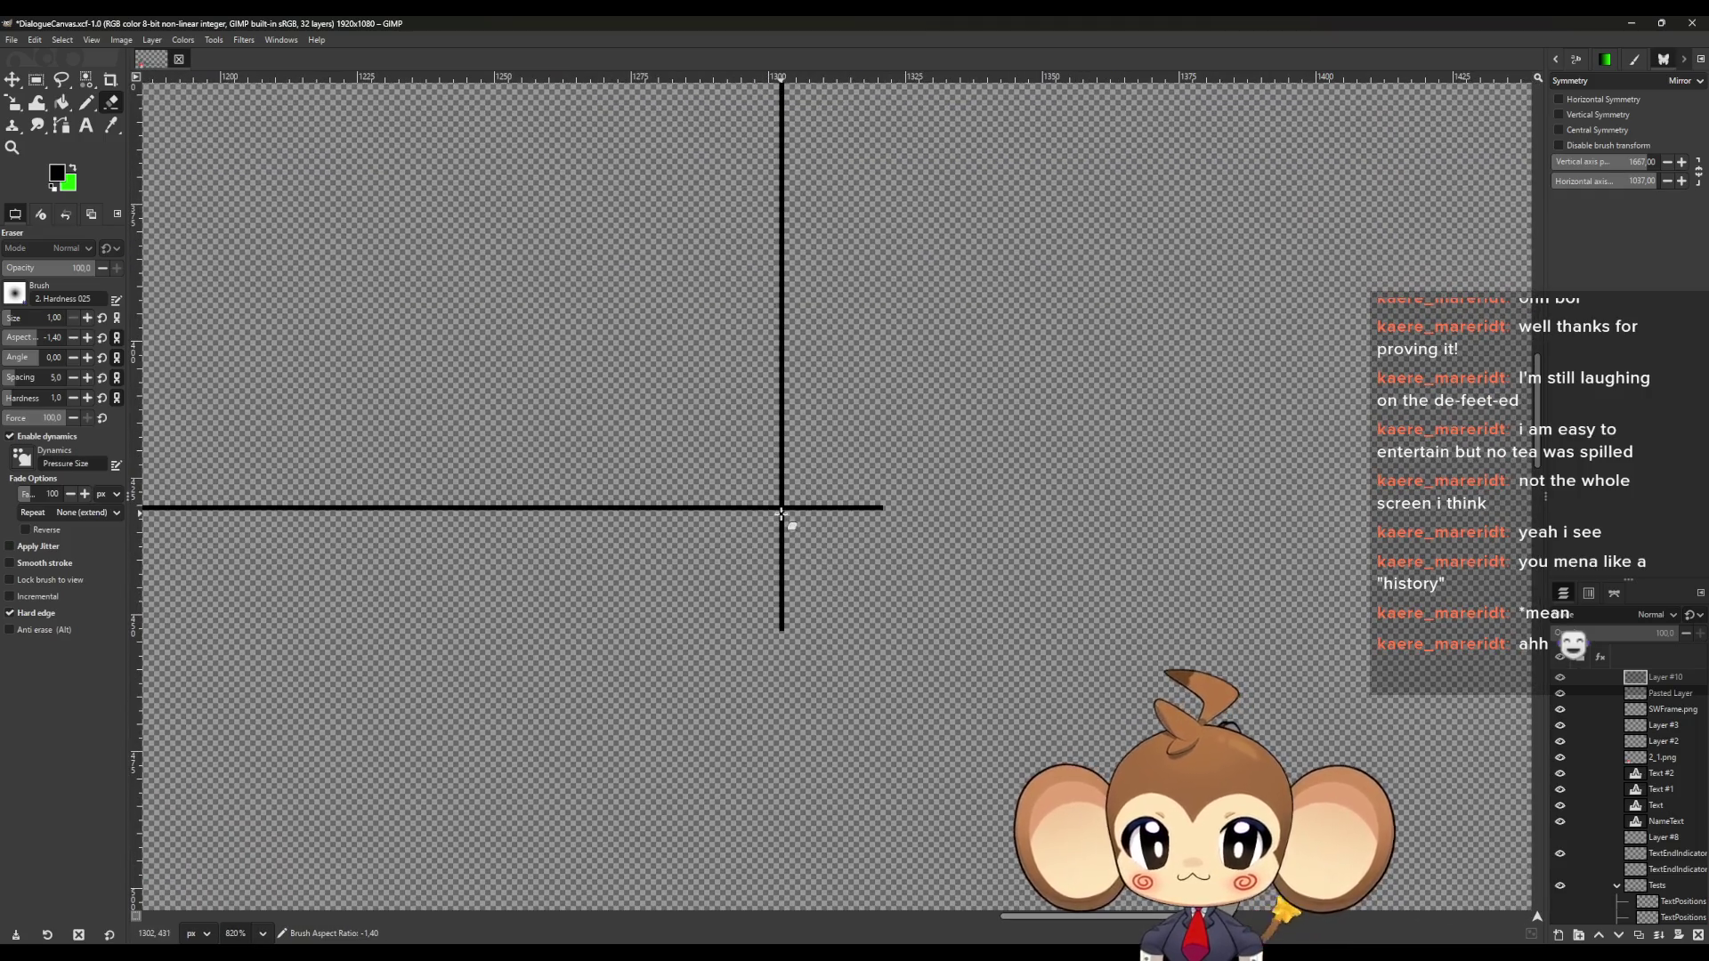
left_click(781, 676, "shift")
left_click(785, 508)
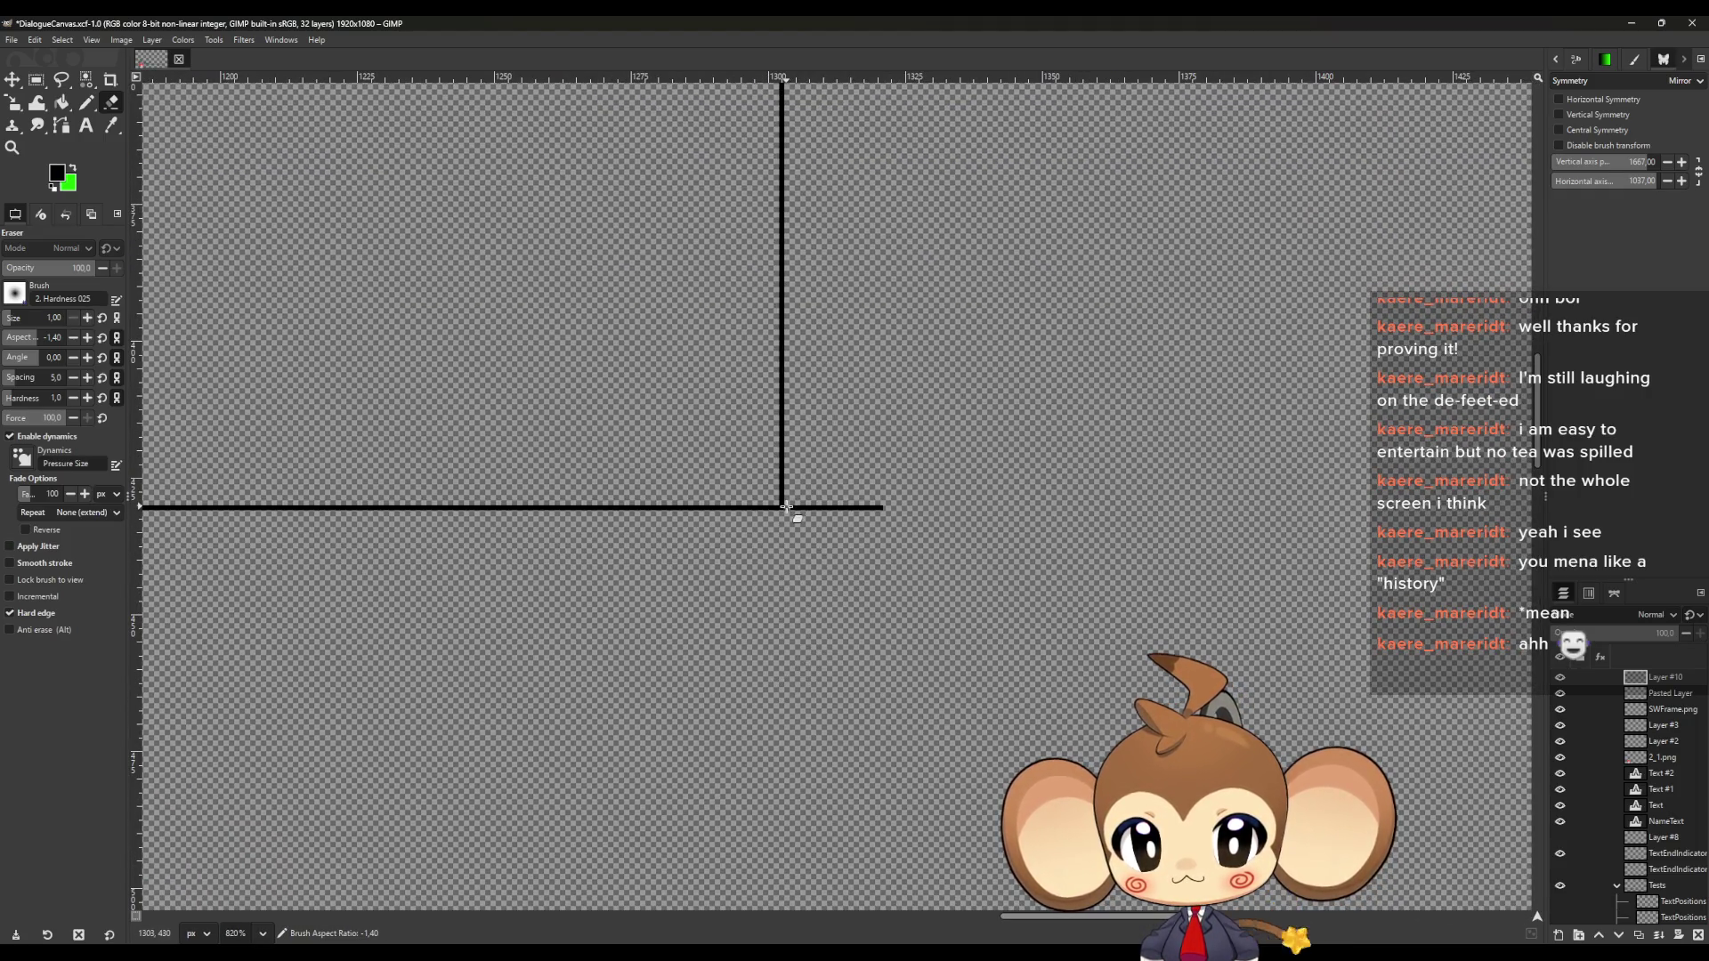
left_click(886, 508, "shift")
scroll(796, 611, "down", 5)
scroll(553, 431, "up", 4)
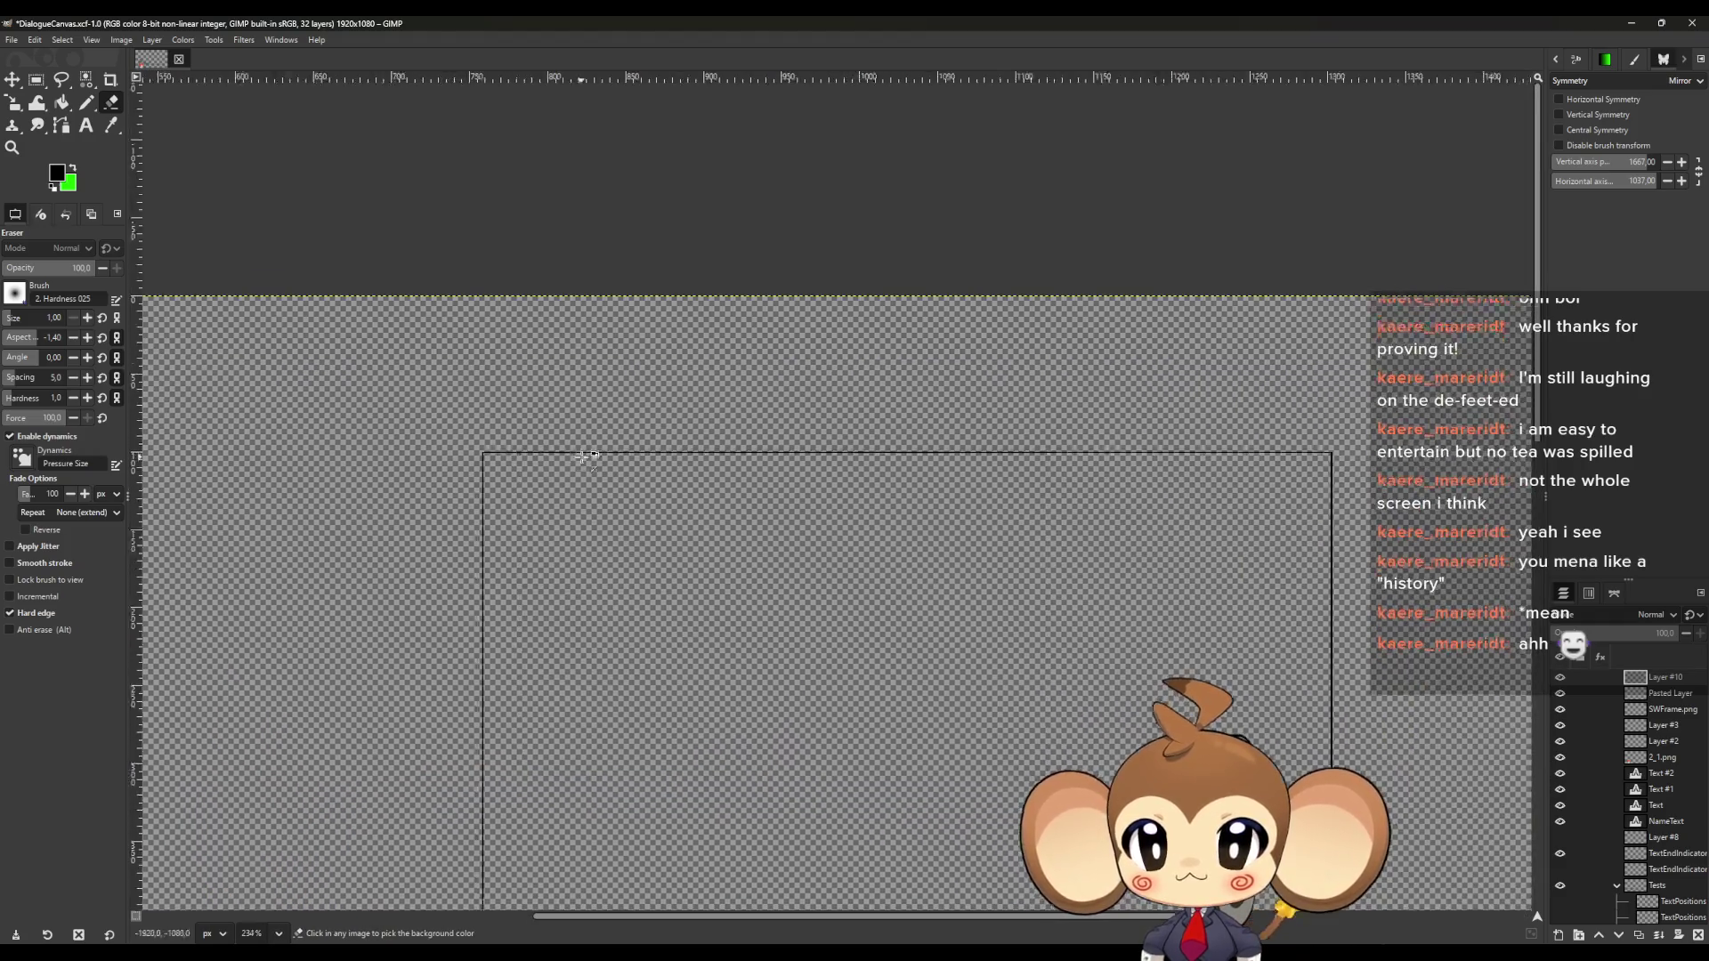
Pencil a horizontal line across the frame, then undo it as misplaced
key("n")
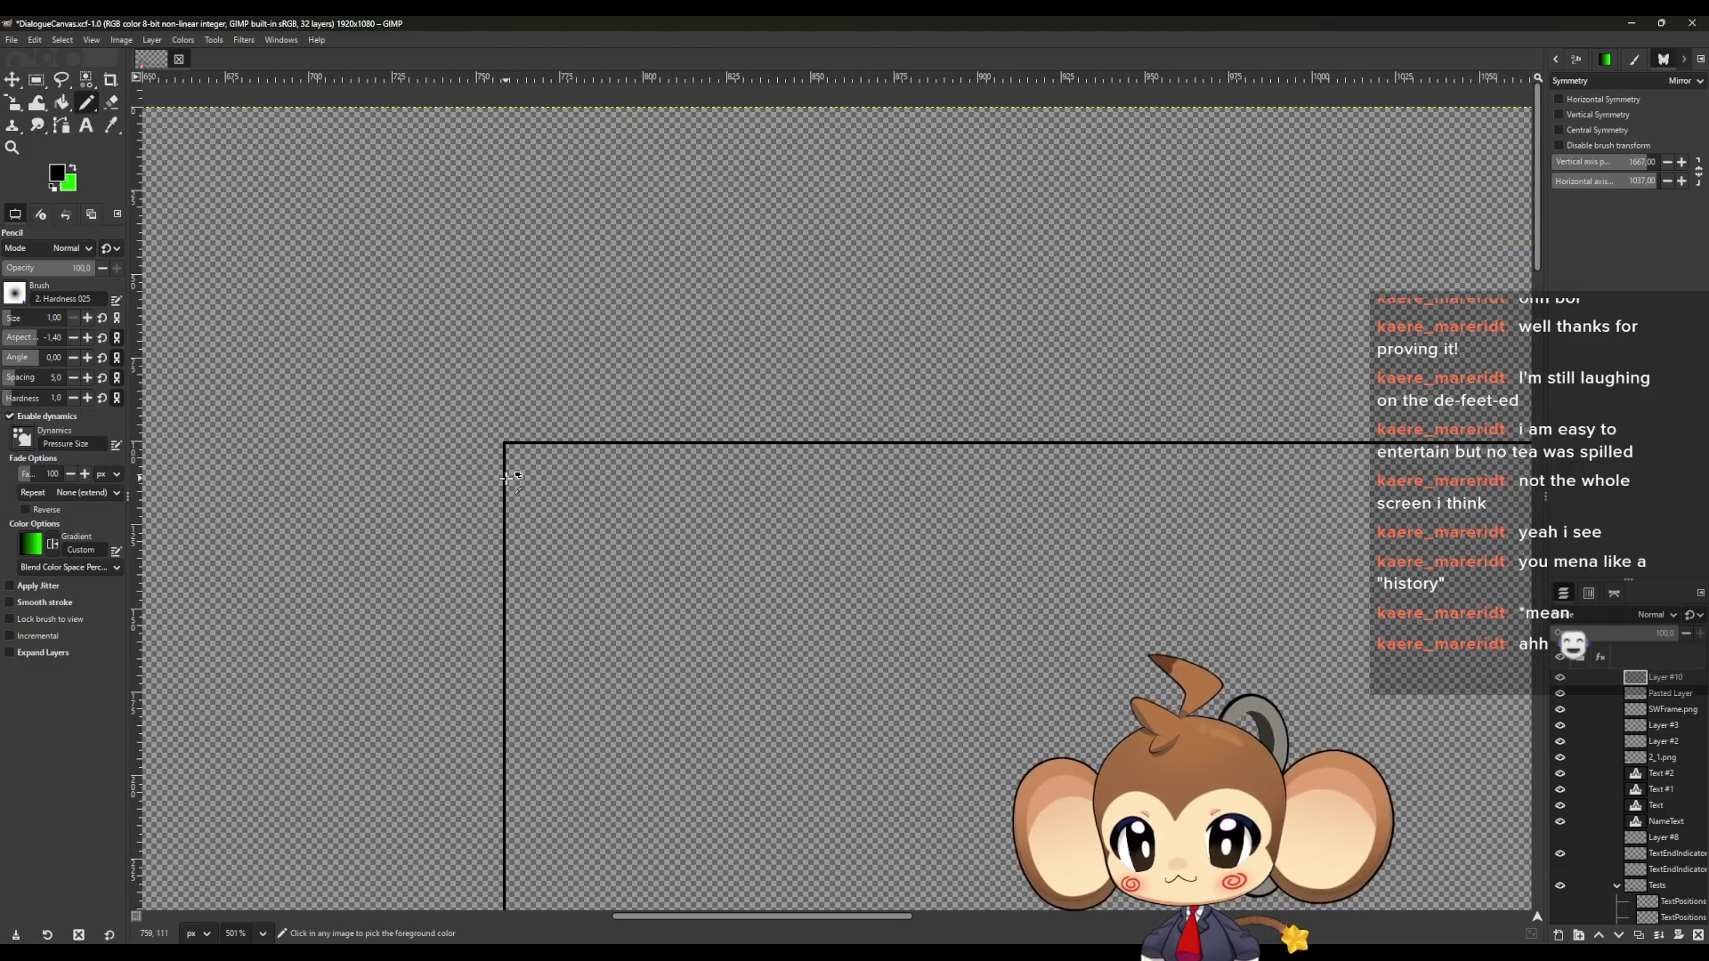
scroll(508, 478, "up", 3)
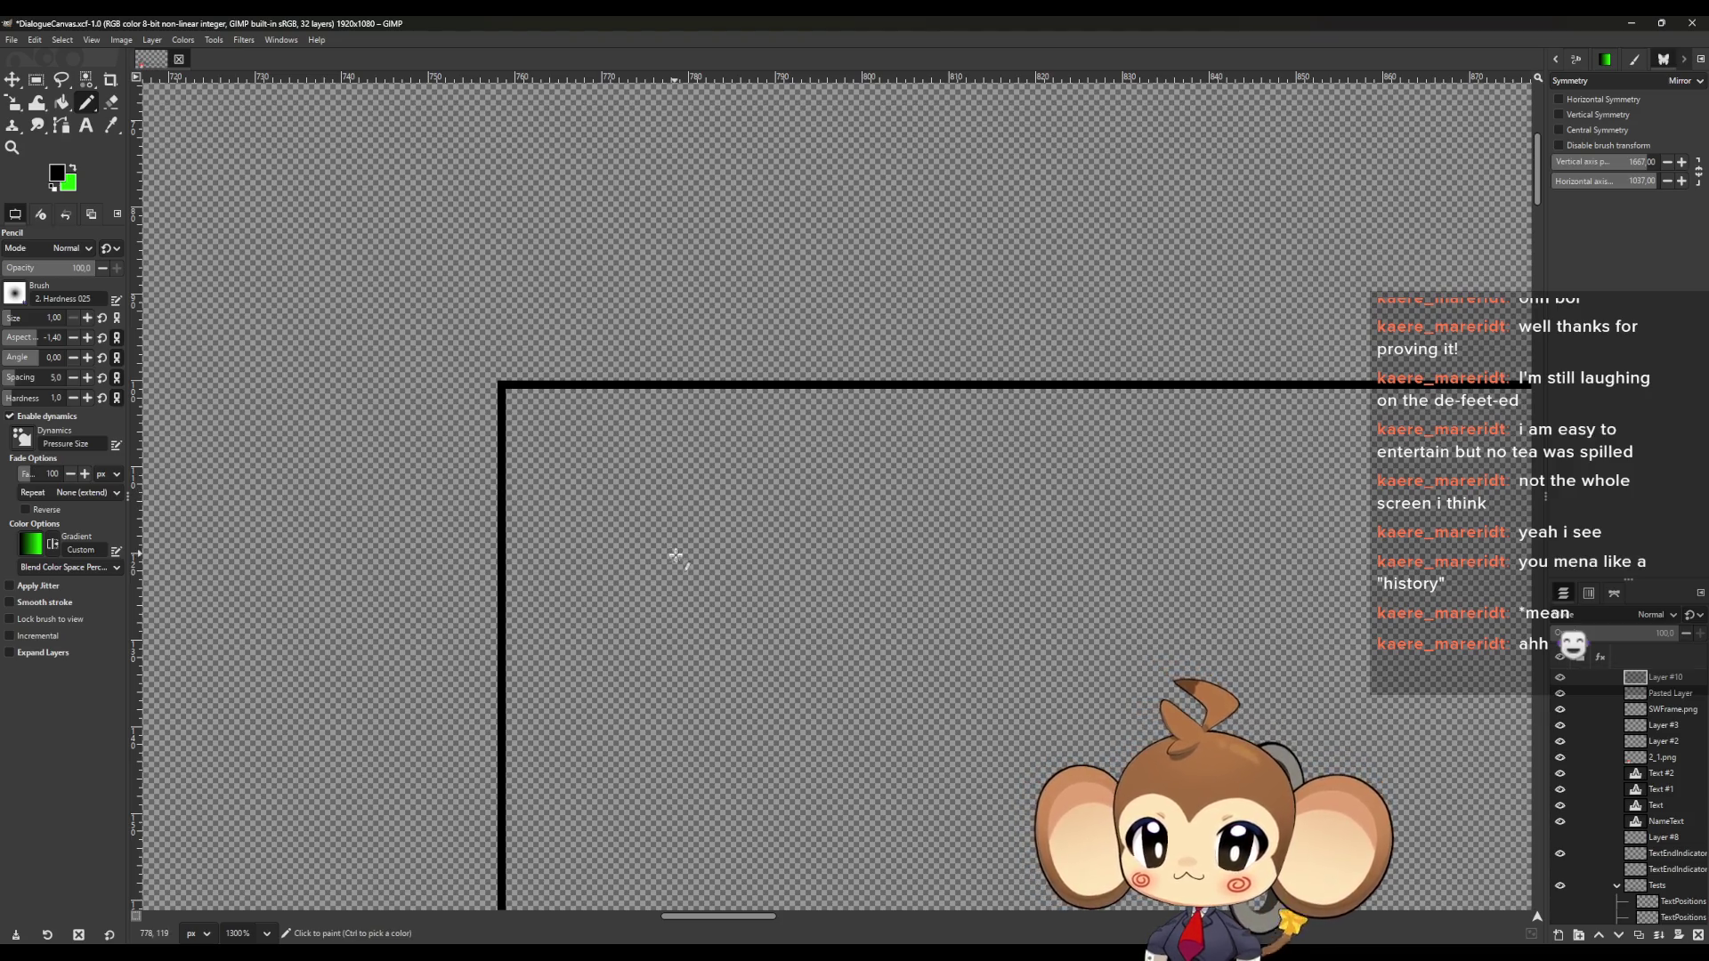
scroll(649, 572, "down", 5)
scroll(1201, 606, "up", 3)
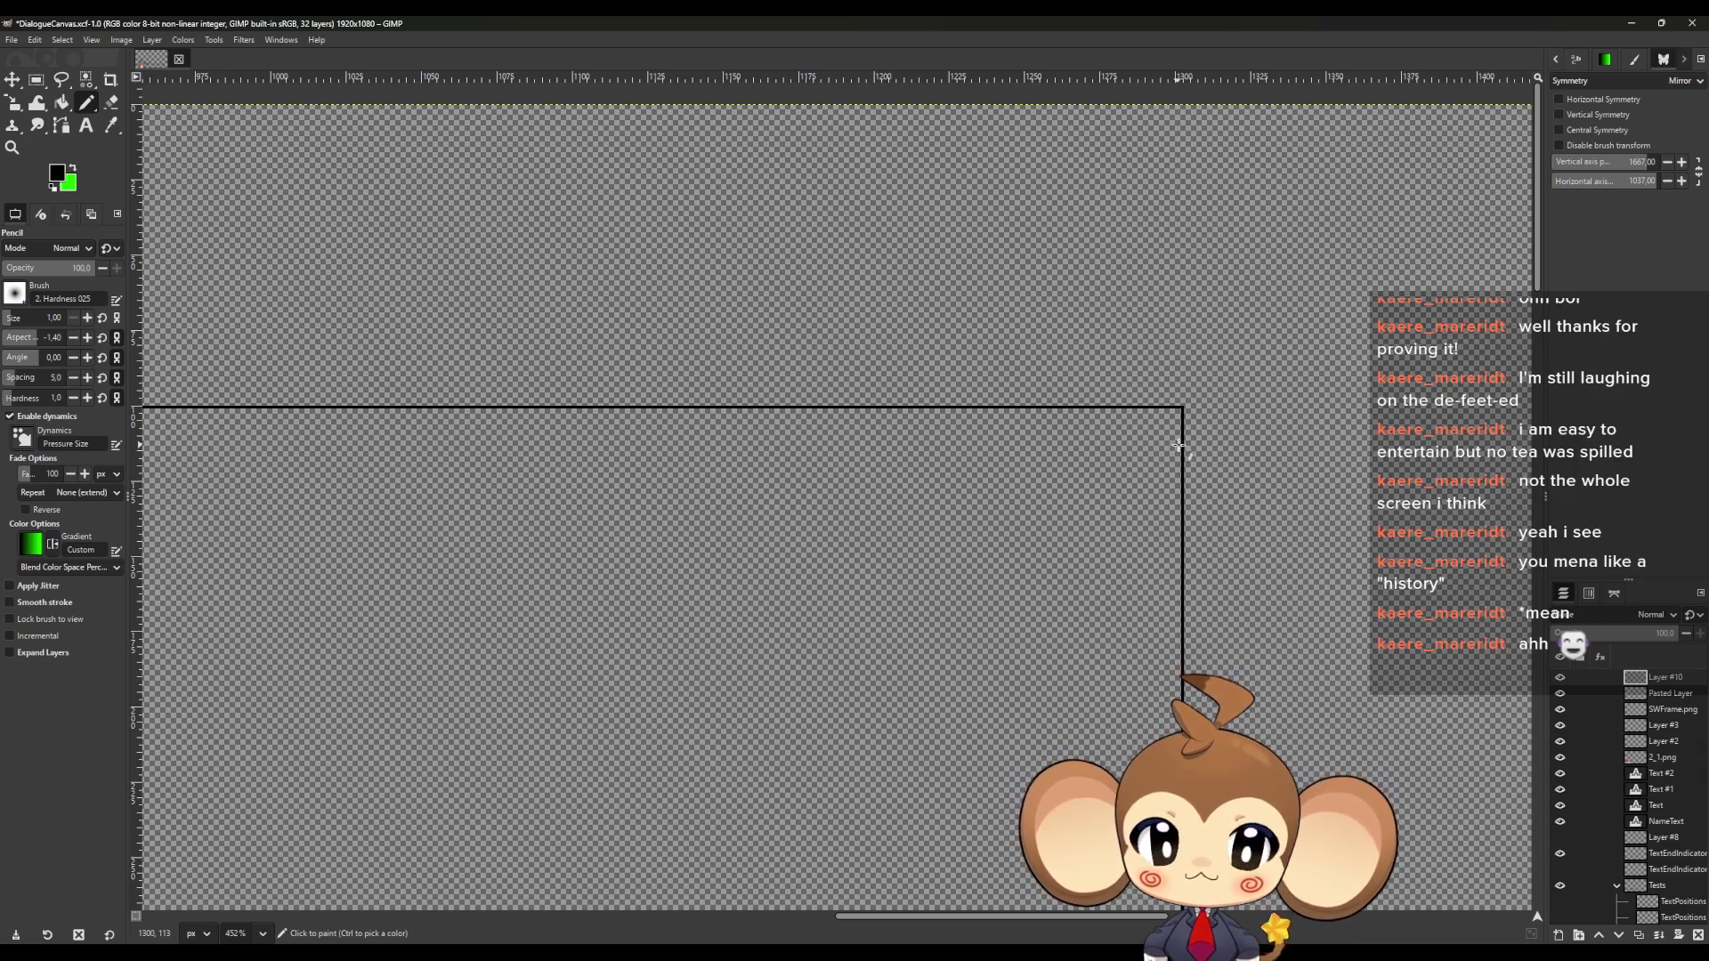
scroll(1180, 448, "up", 2)
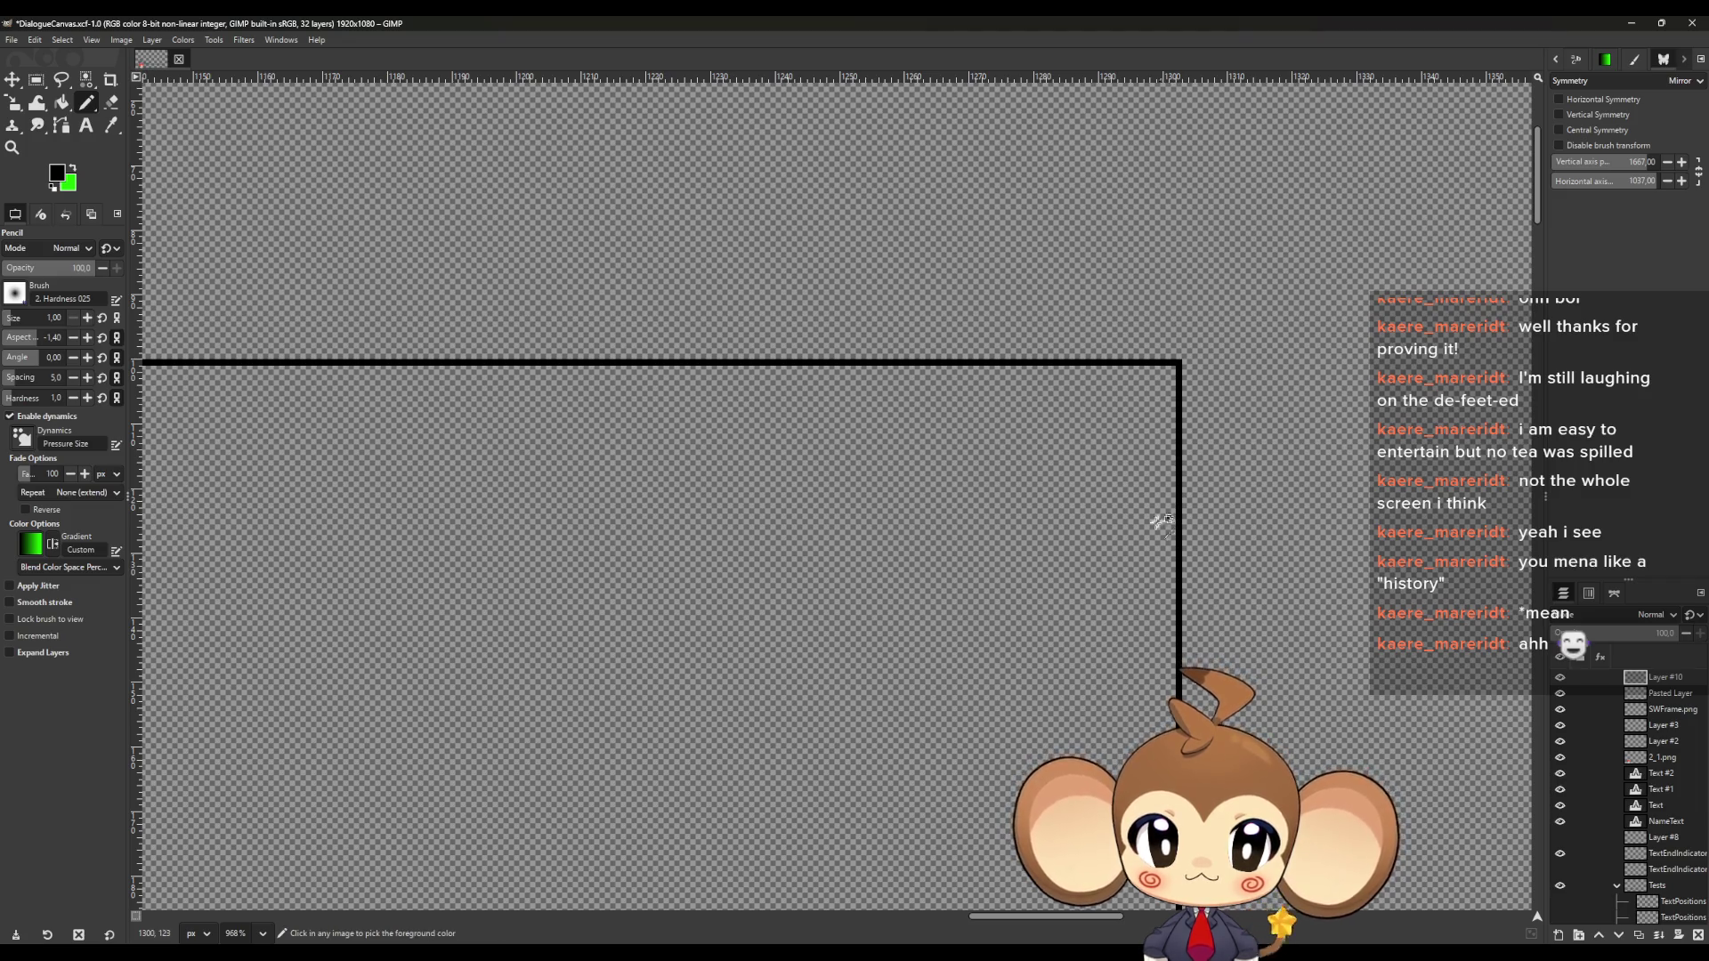
scroll(920, 545, "down", 4)
scroll(289, 525, "up", 3)
scroll(293, 525, "down", 3)
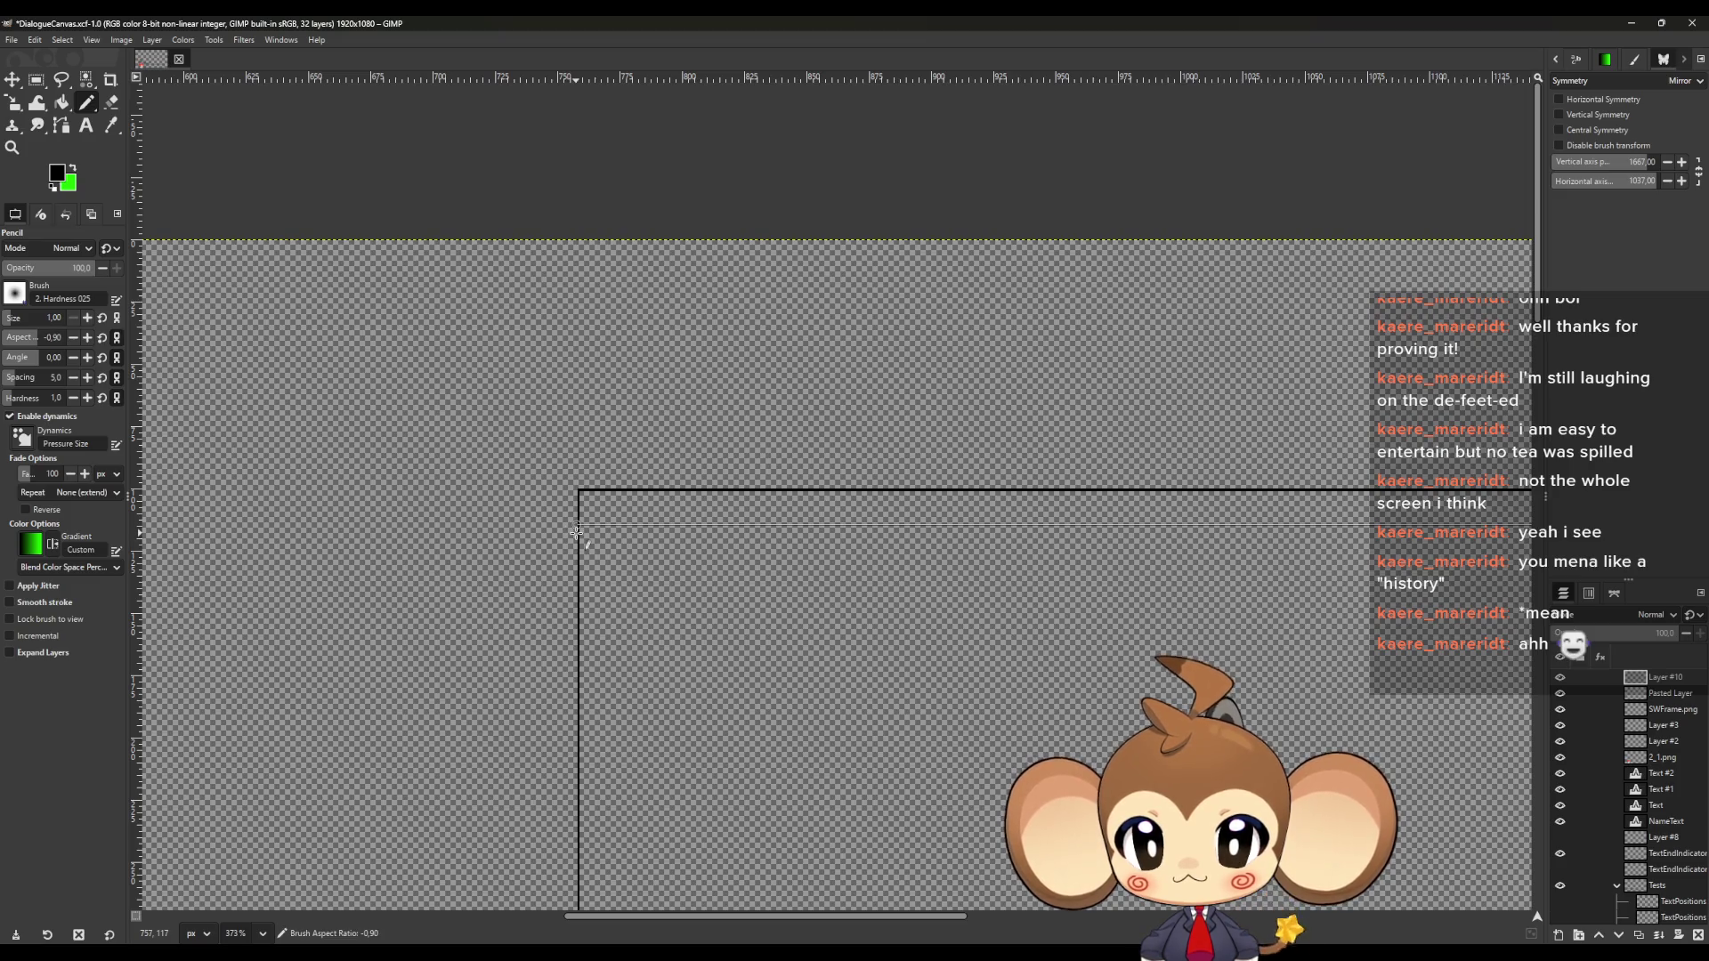
scroll(579, 534, "up", 4)
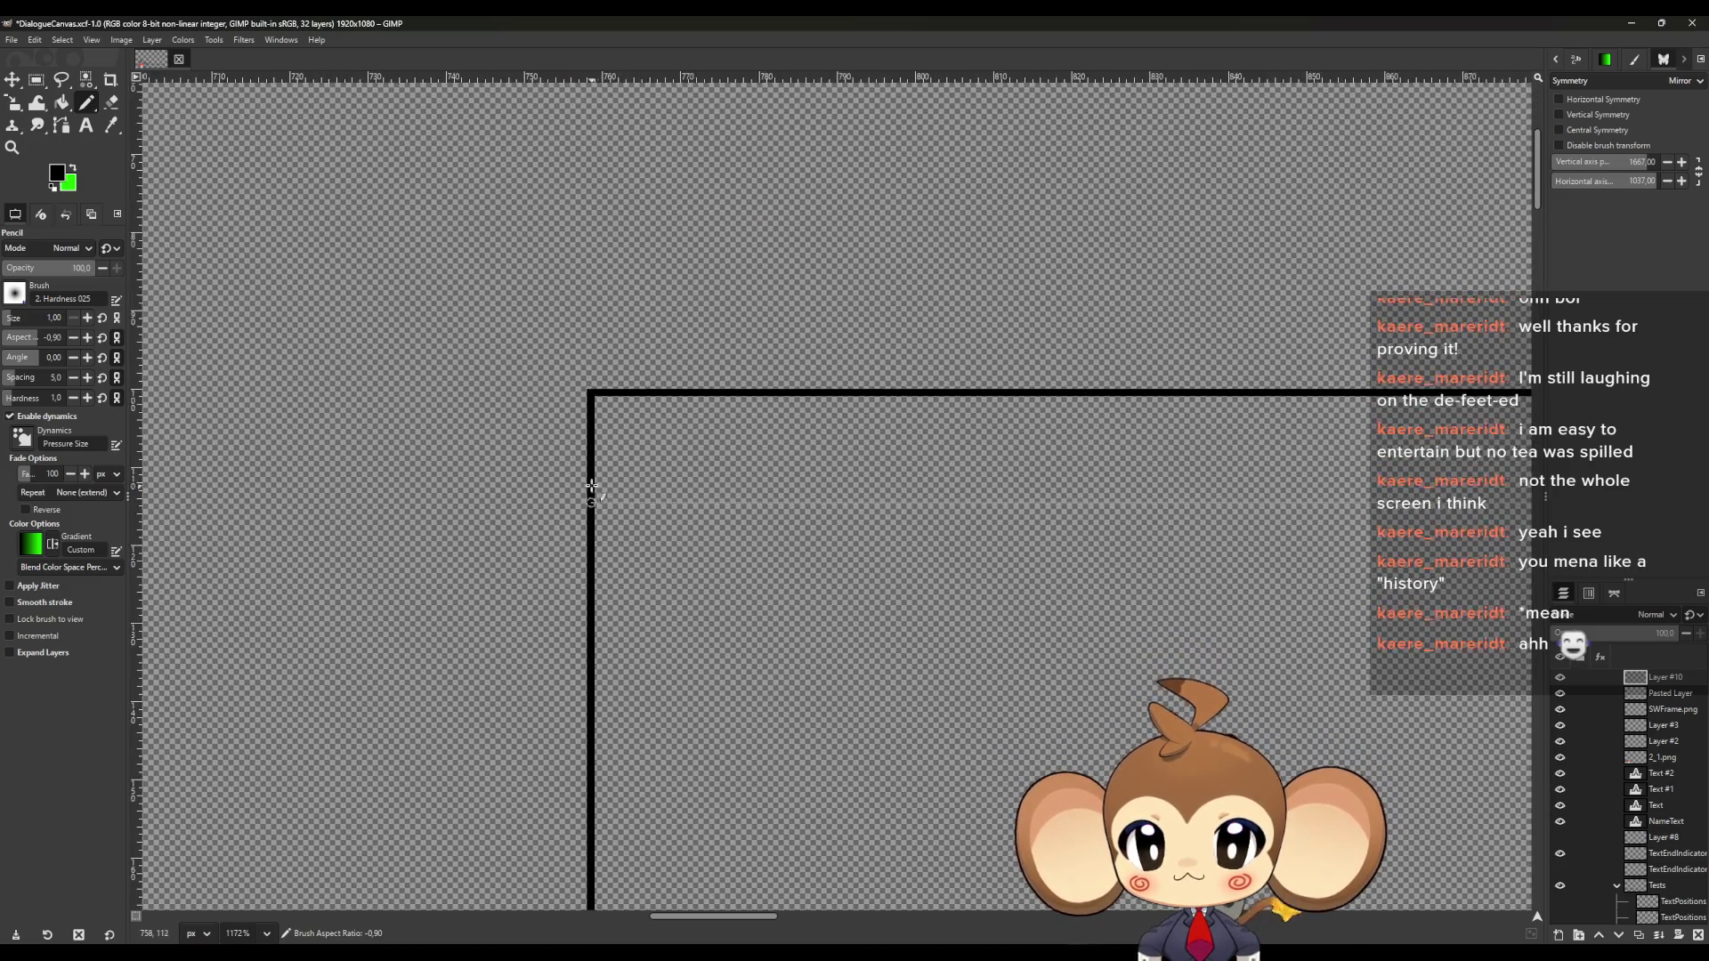
left_click(592, 503, "shift")
scroll(763, 569, "down", 7)
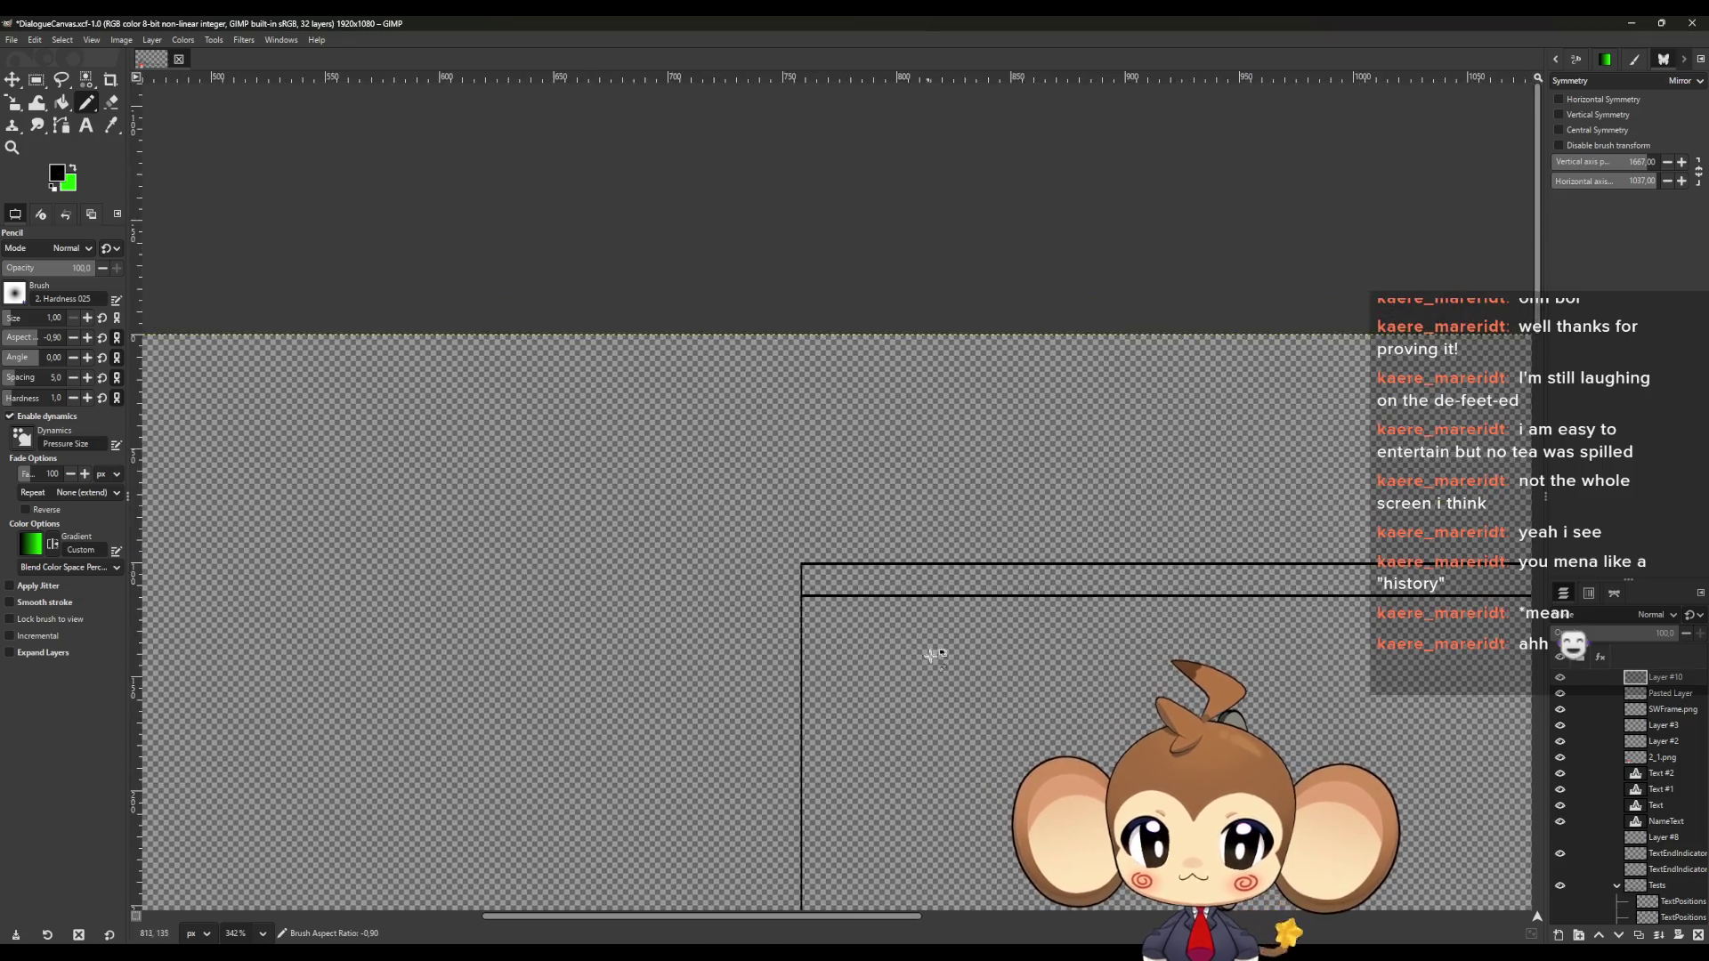
scroll(1091, 647, "up", 1)
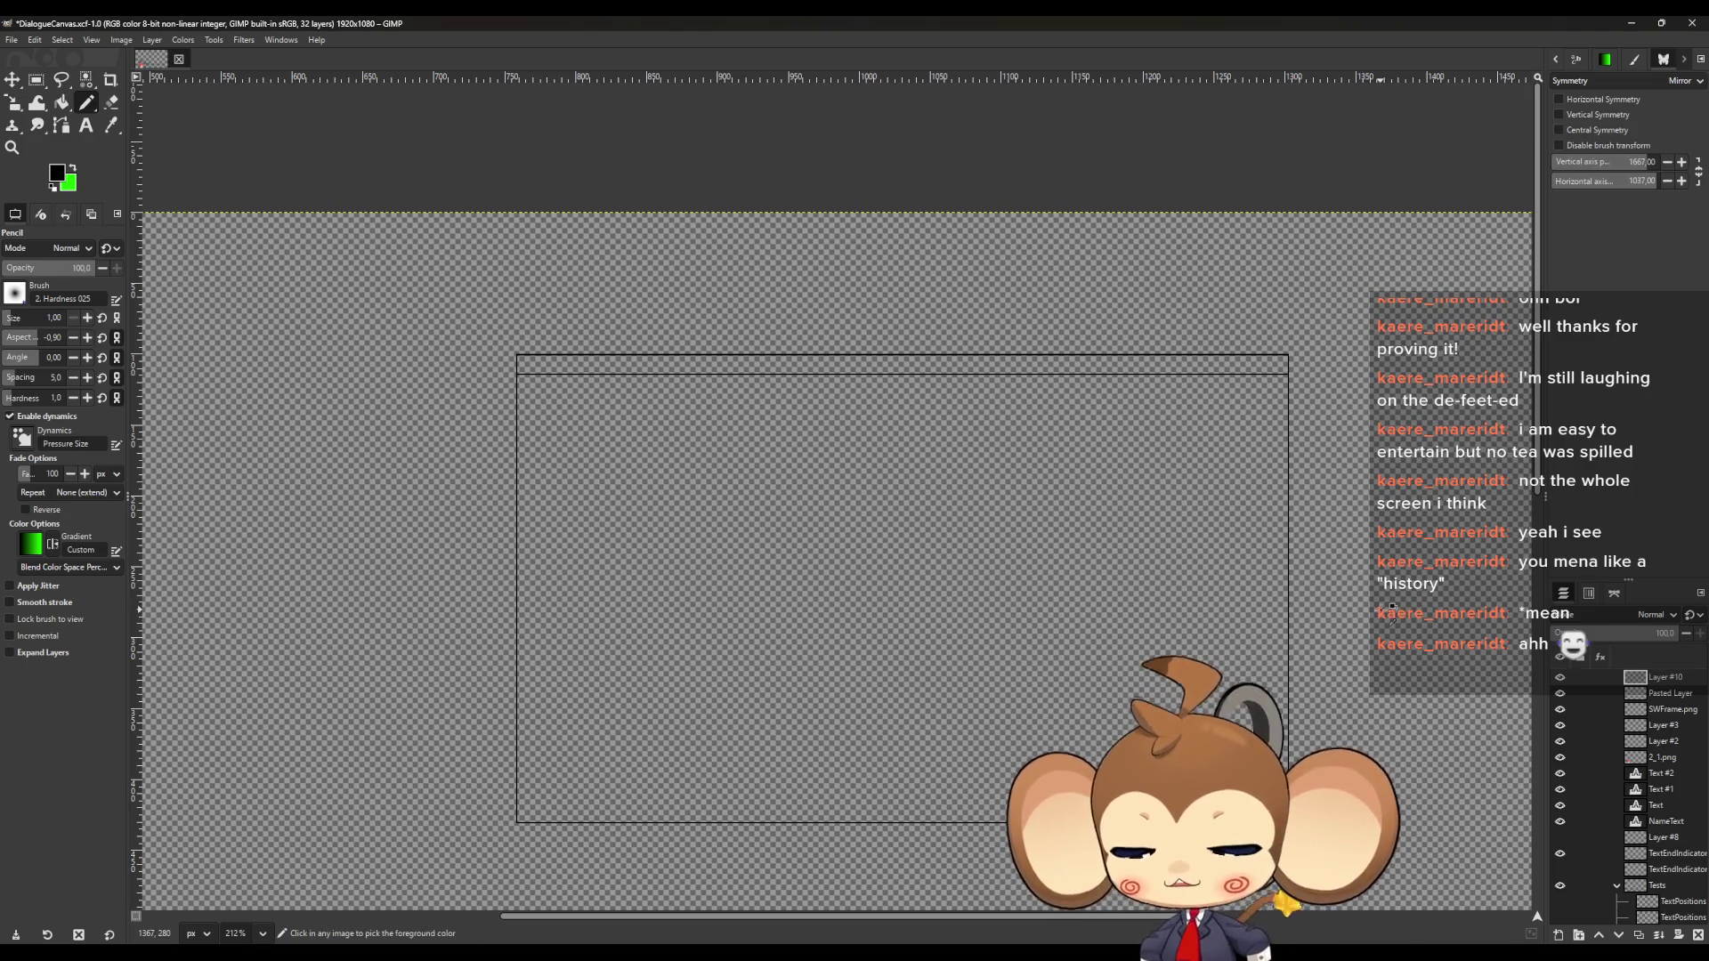
key("ctrl+z")
Draw a straight line just below the frame's top edge to form the title strip
scroll(525, 404, "down", 3, "ctrl")
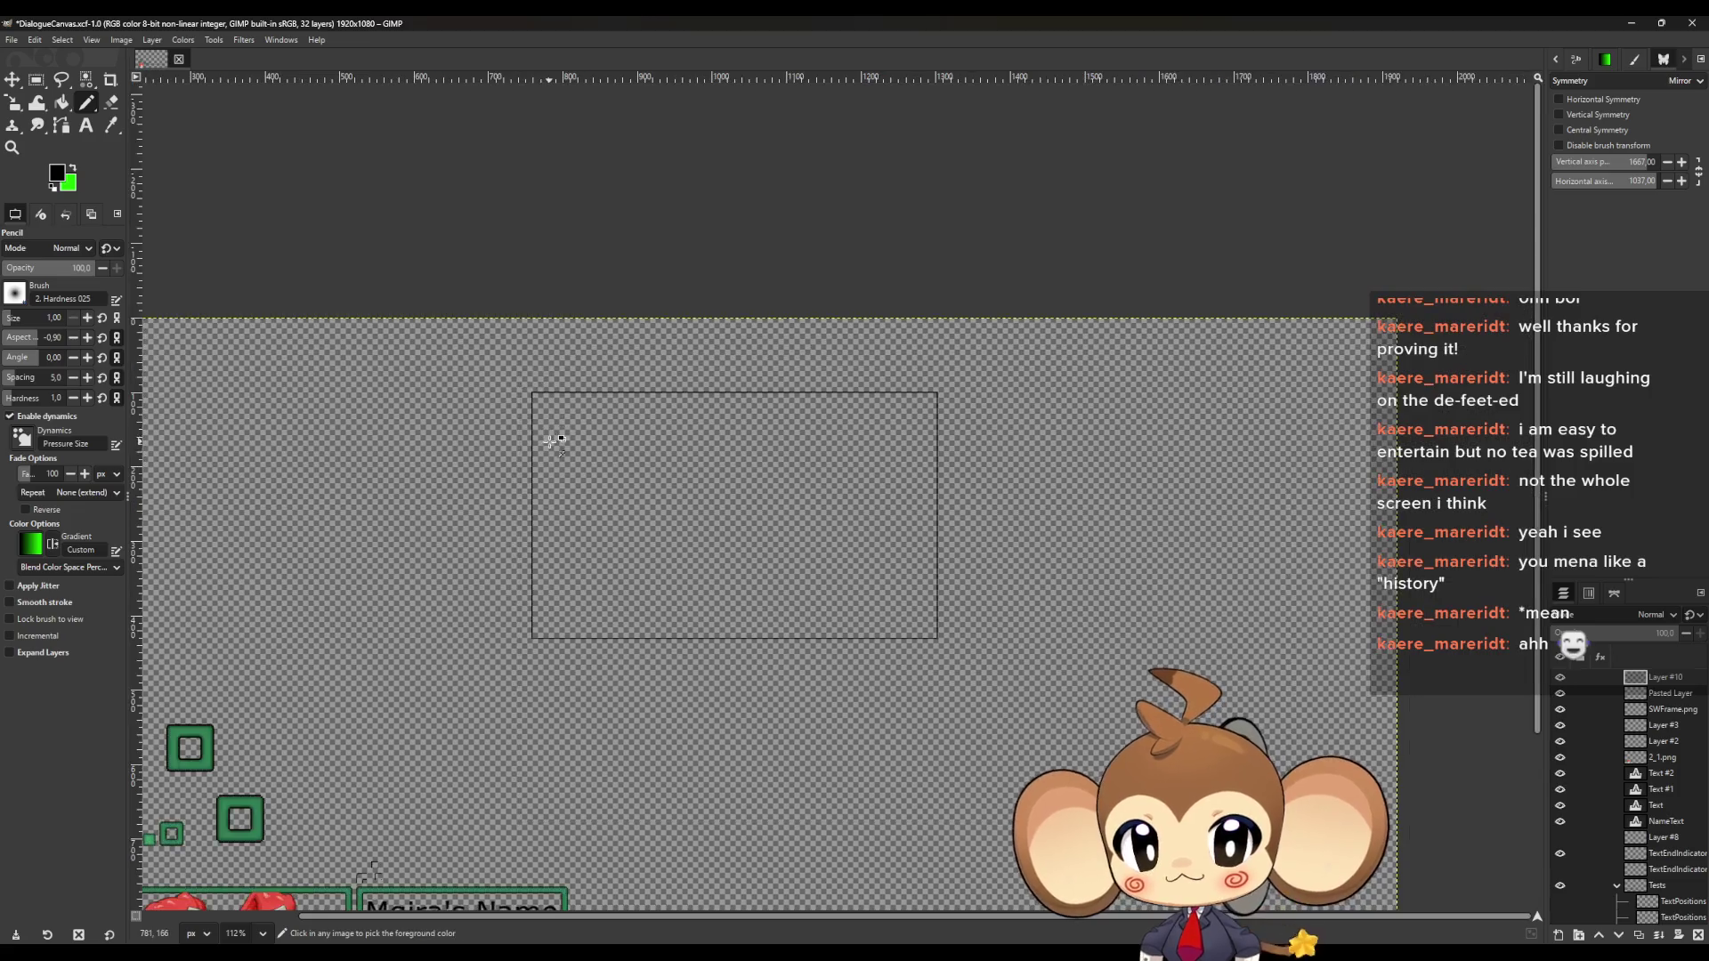
scroll(532, 428, "up", 6, "ctrl")
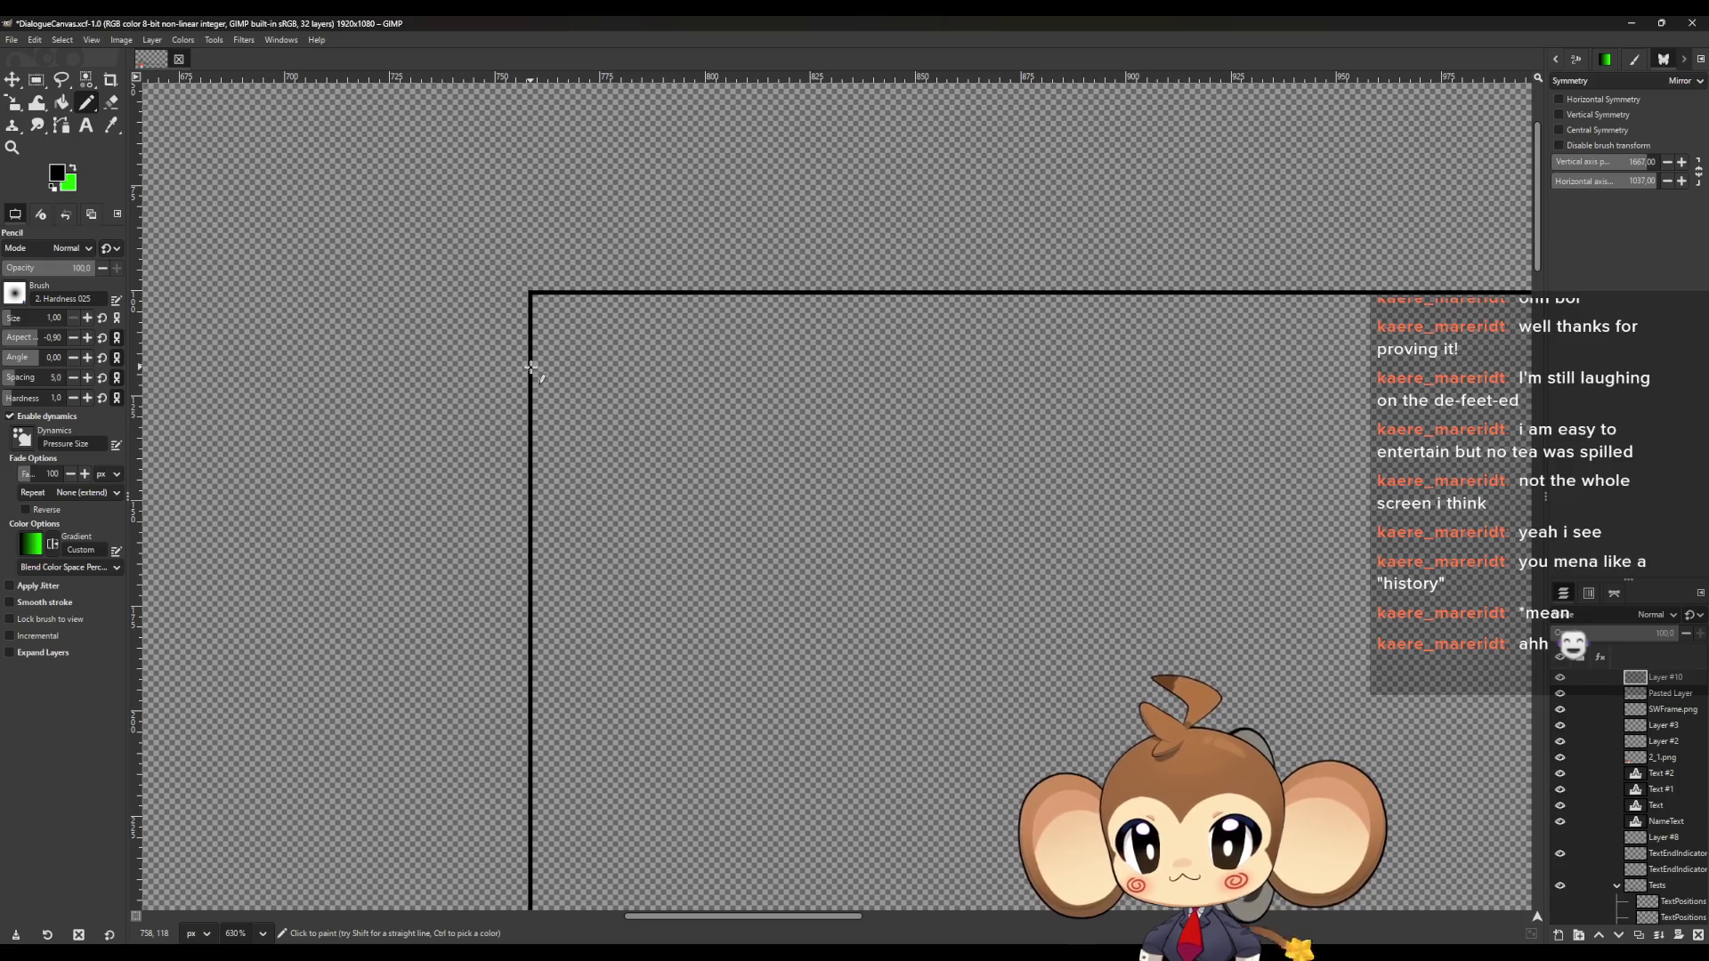
scroll(534, 414, "down", 4, "ctrl")
scroll(856, 439, "up", 3, "ctrl")
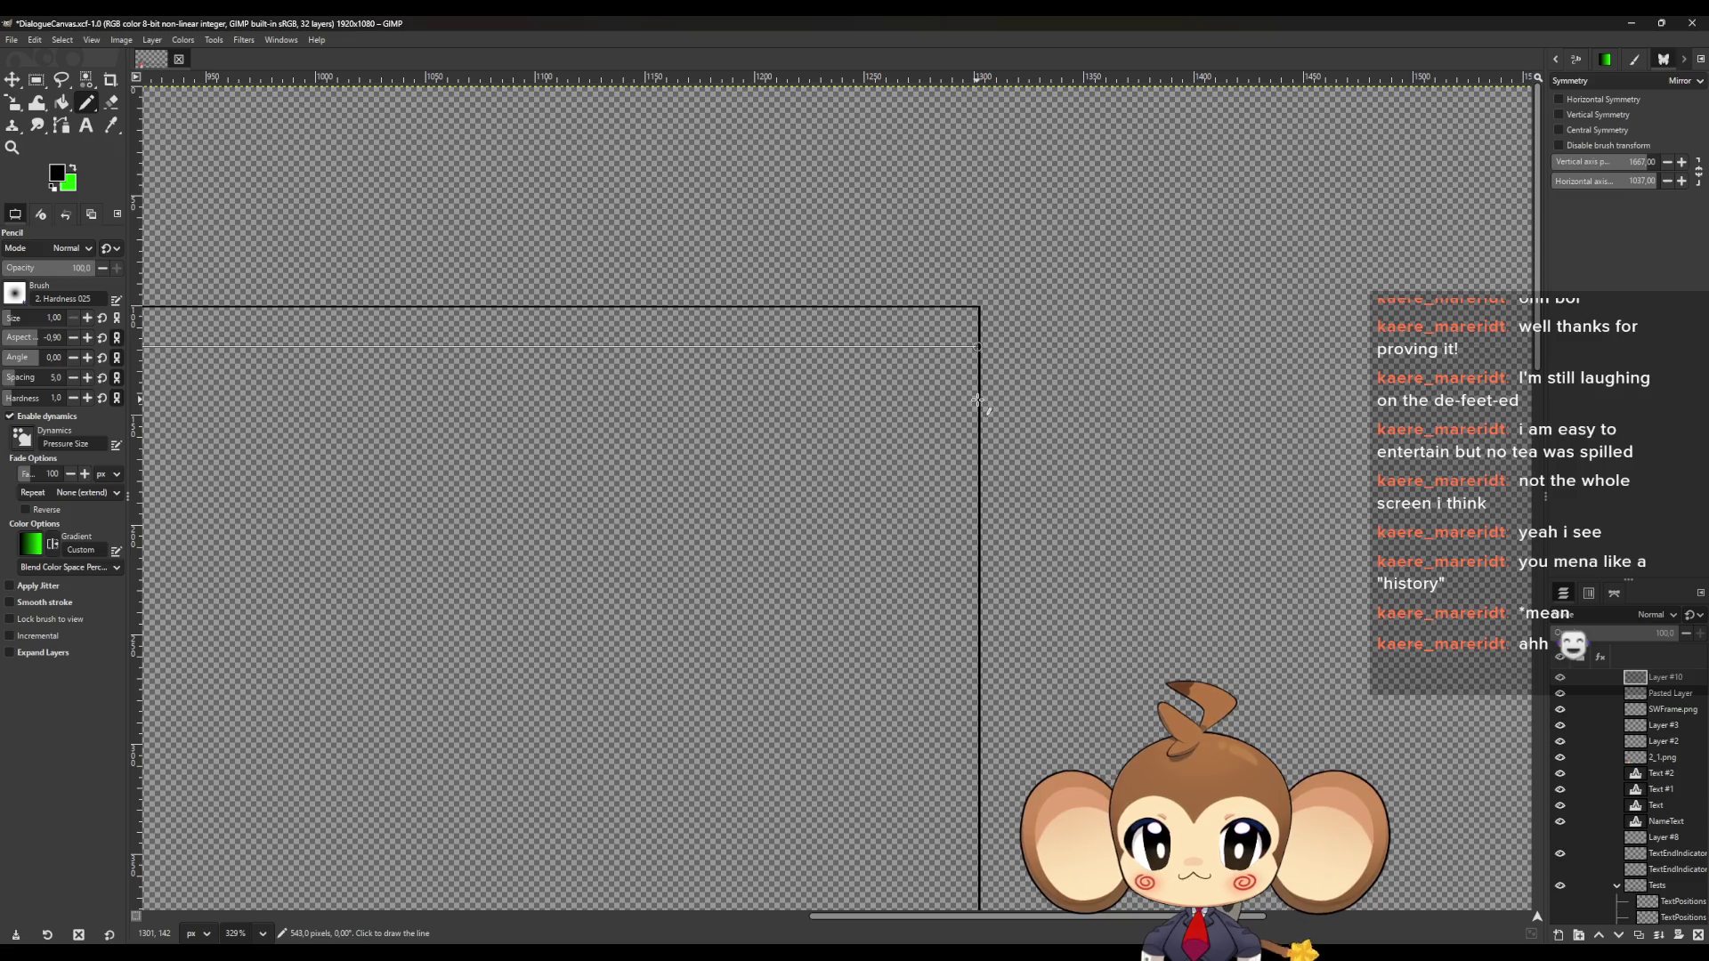
left_click(977, 405, "ctrl+shift")
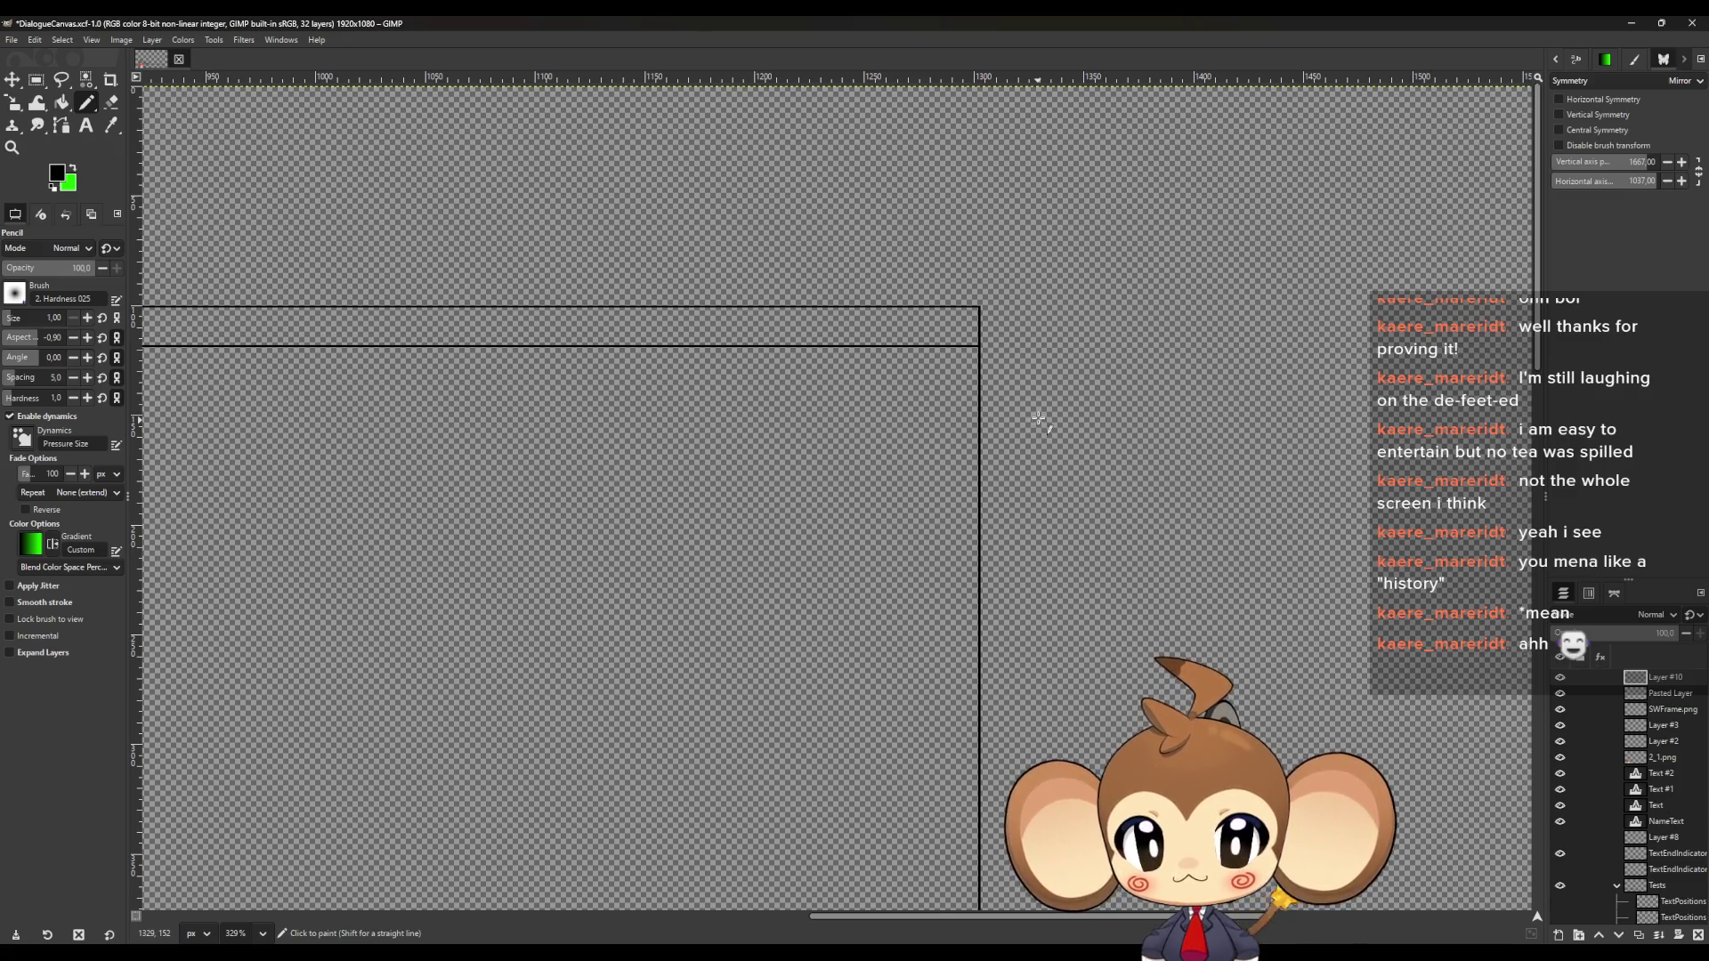
scroll(1039, 419, "up", 3, "ctrl")
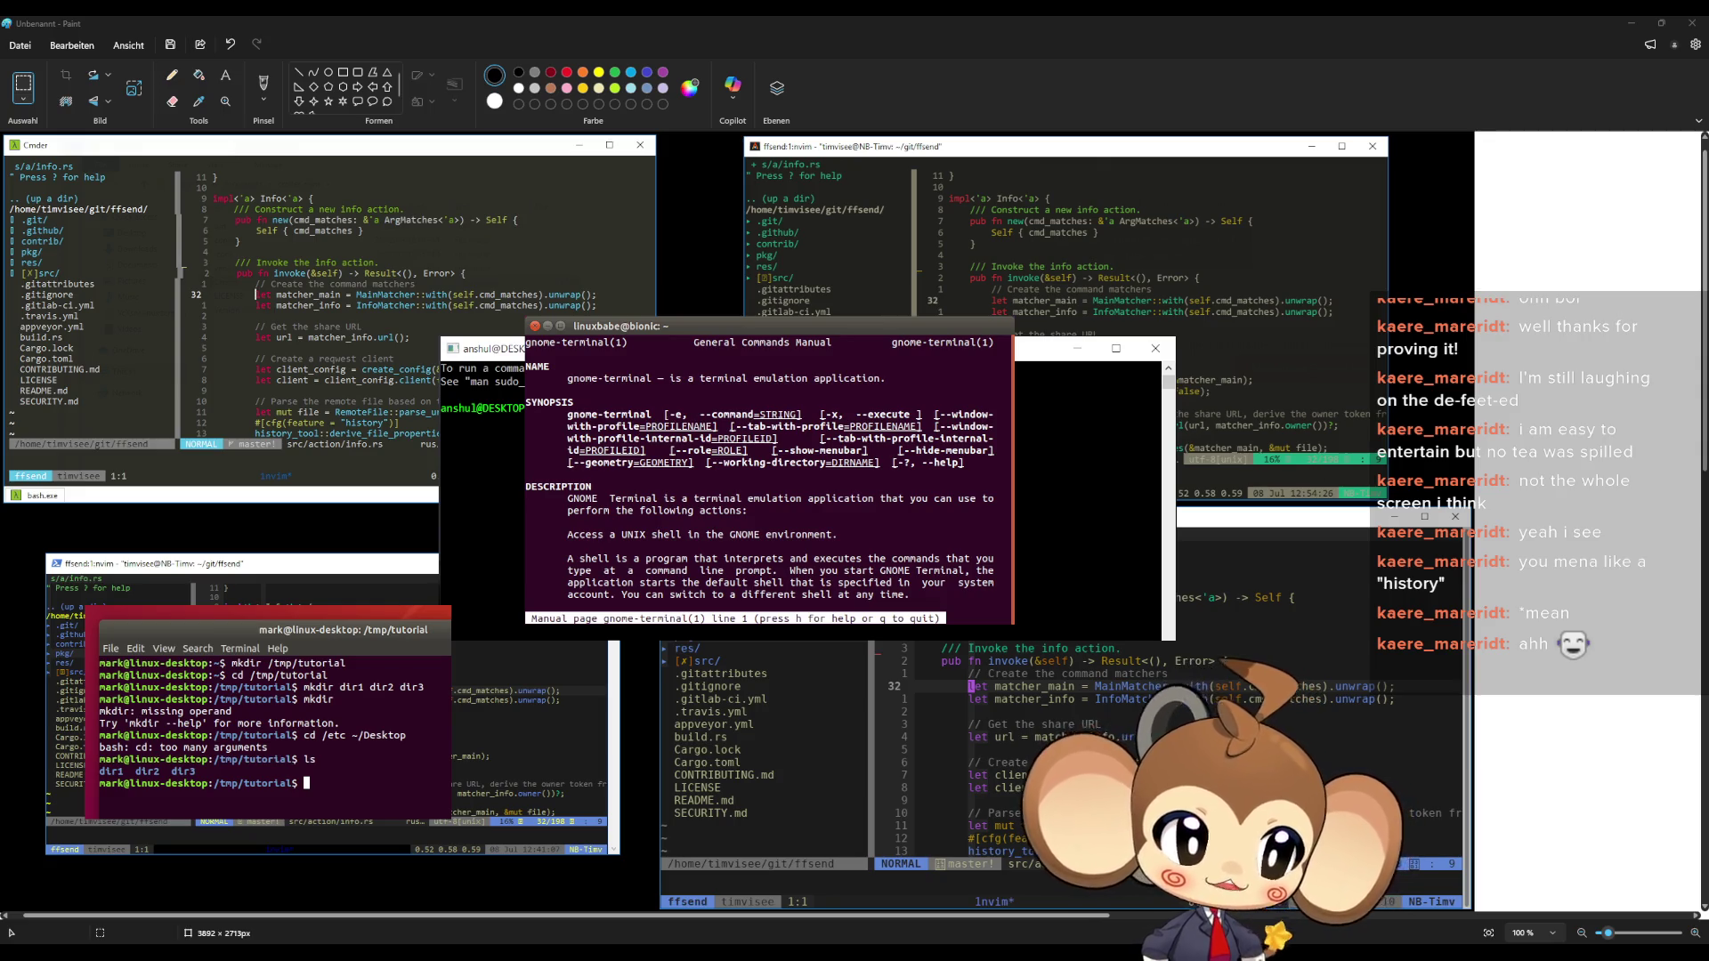
Discard the pasted htop screenshot and place a small terminal screenshot at the collage's upper right
key("ctrl+v")
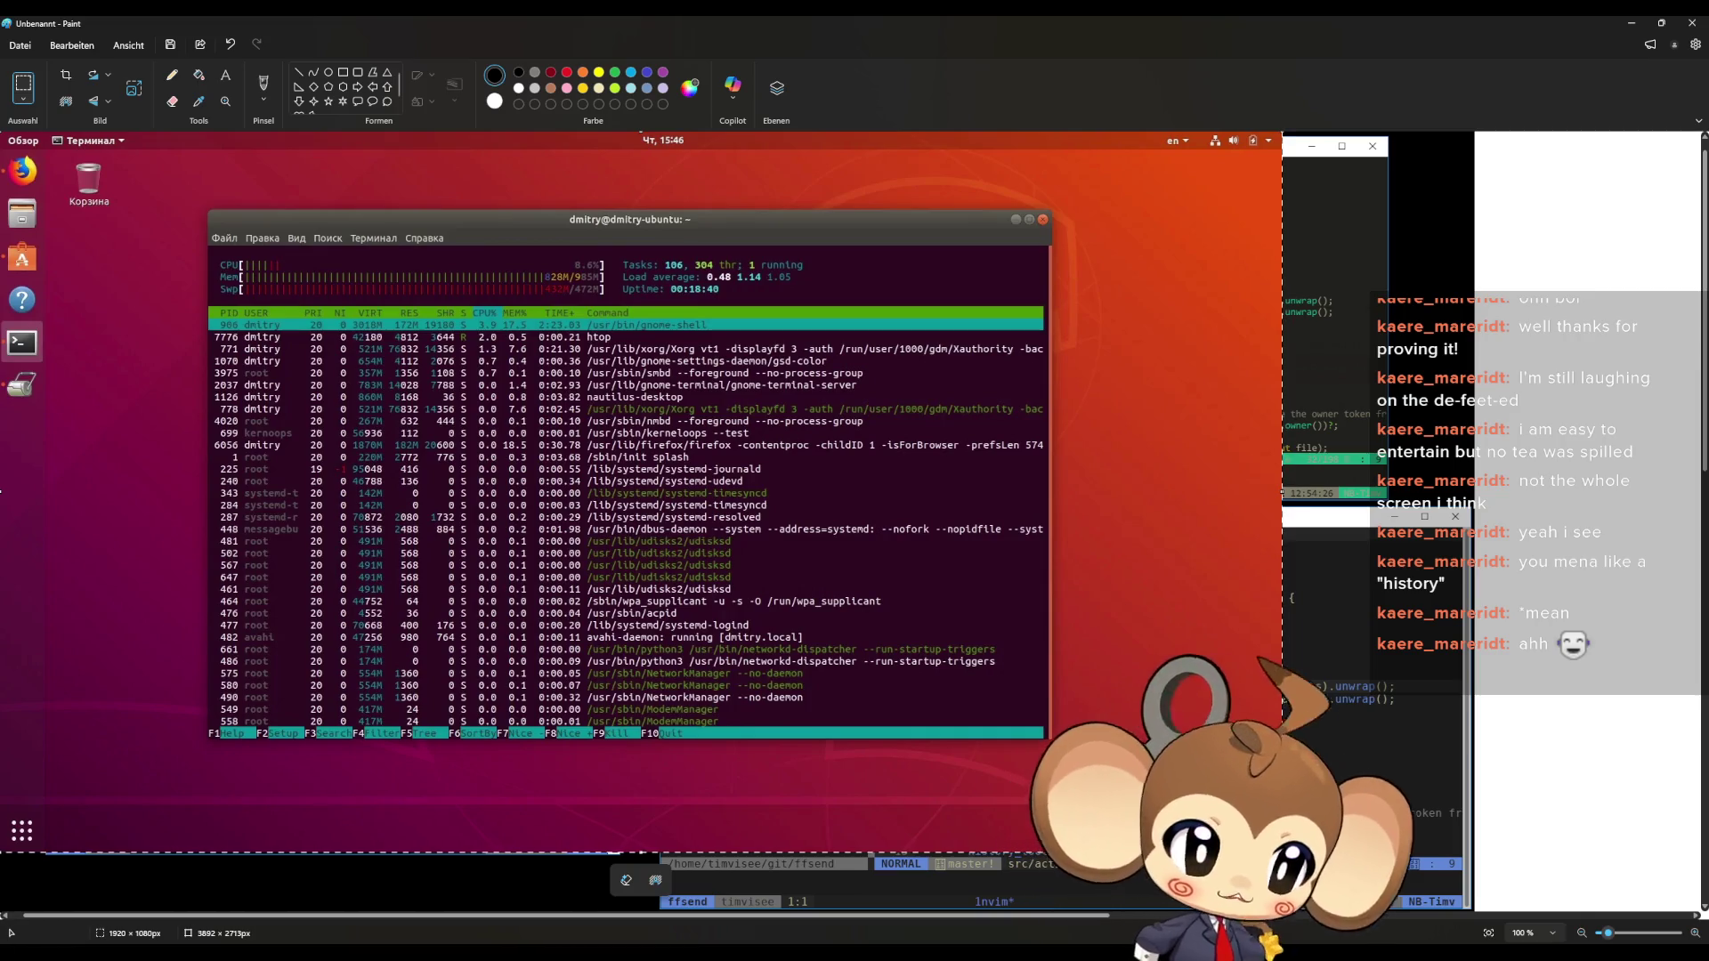
key("ctrl+z")
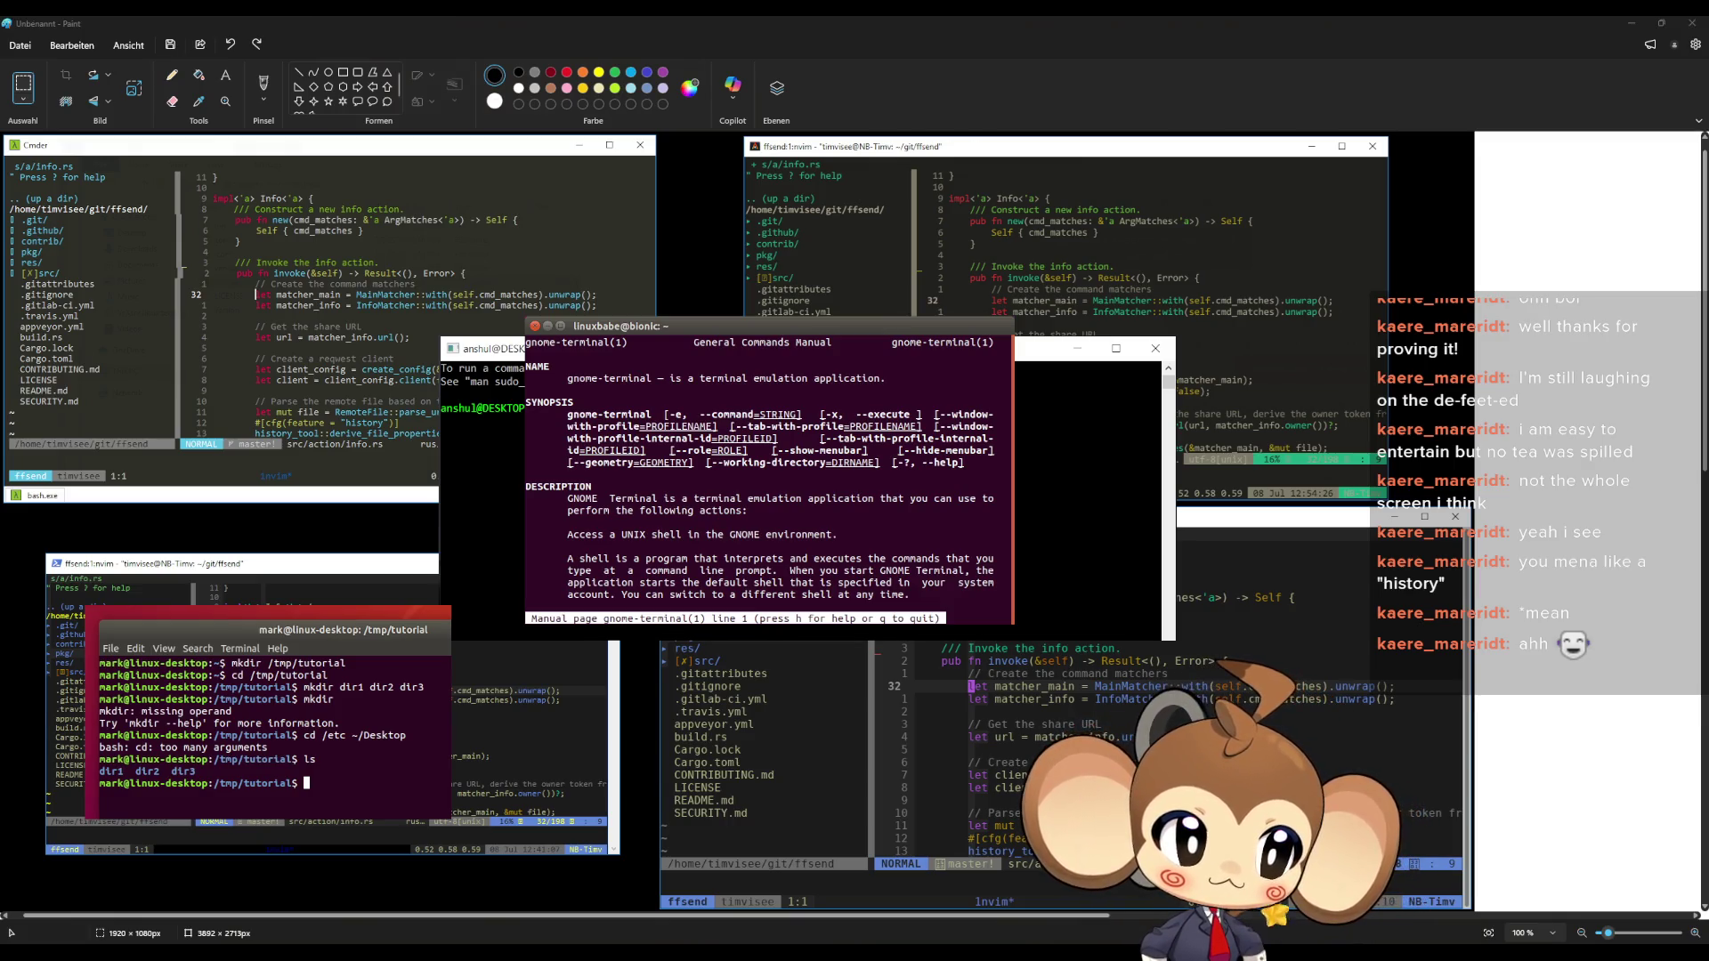
key("ctrl+v")
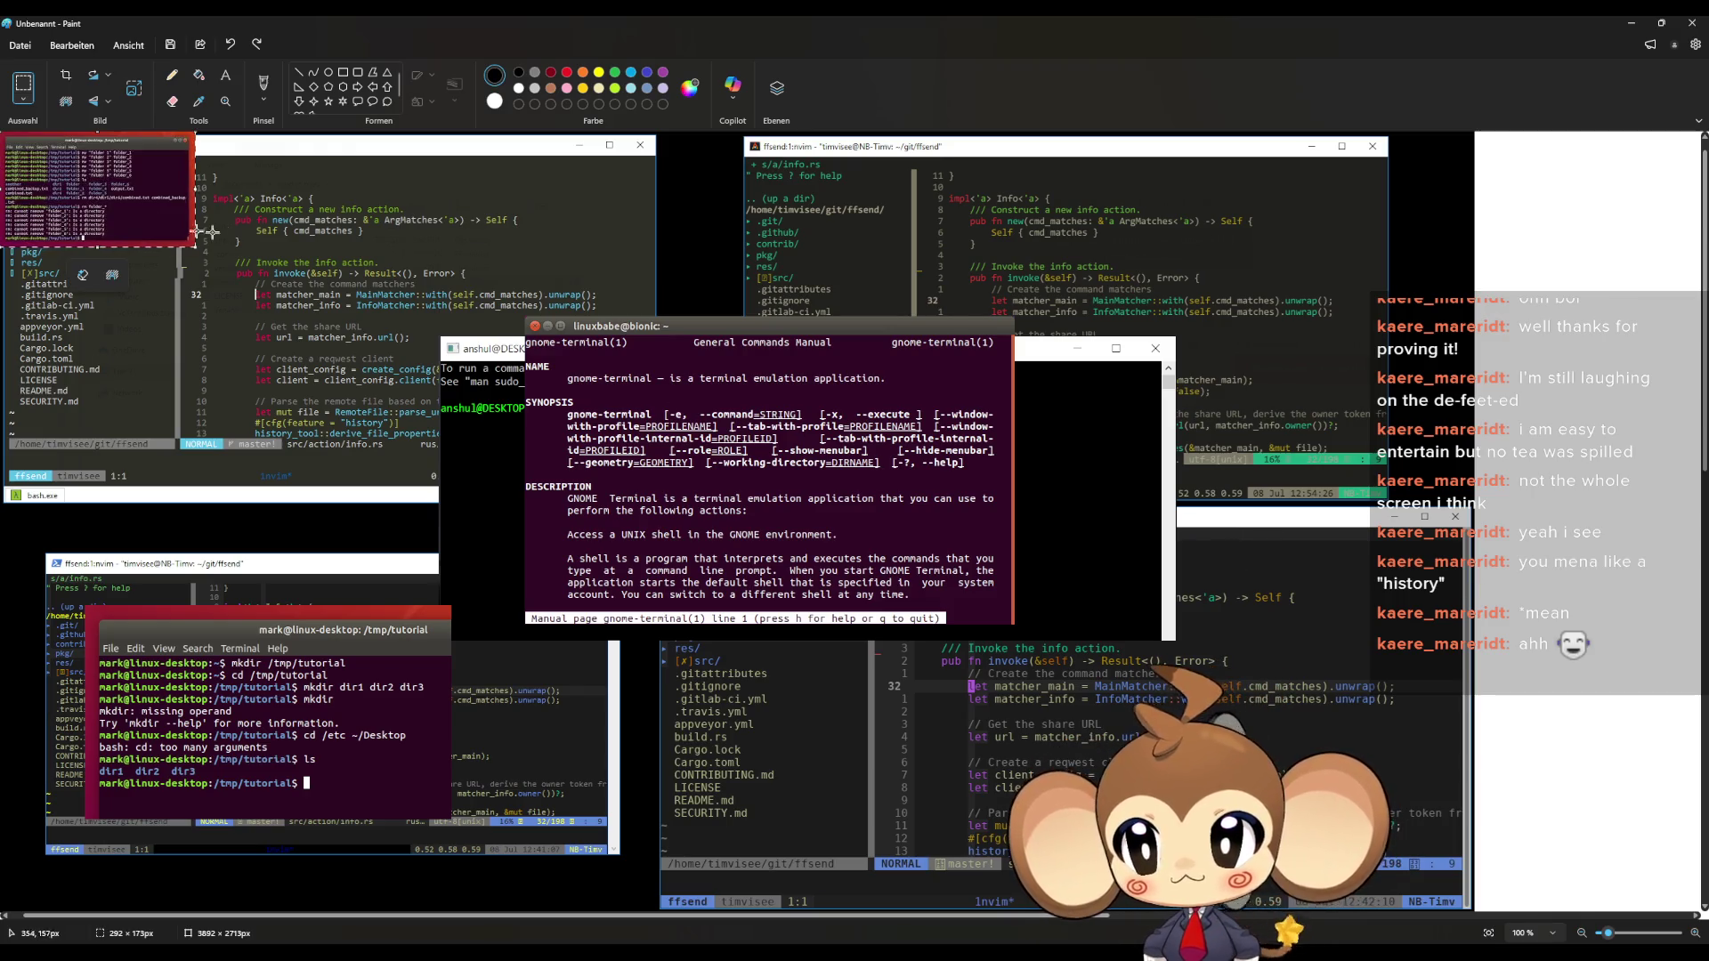
mouse_move(115, 200)
left_mouse_down()
mouse_move(800, 694)
mouse_move(1104, 280)
mouse_move(1334, 245)
mouse_move(1553, 247)
mouse_move(1584, 267)
mouse_move(1562, 281)
left_mouse_up()
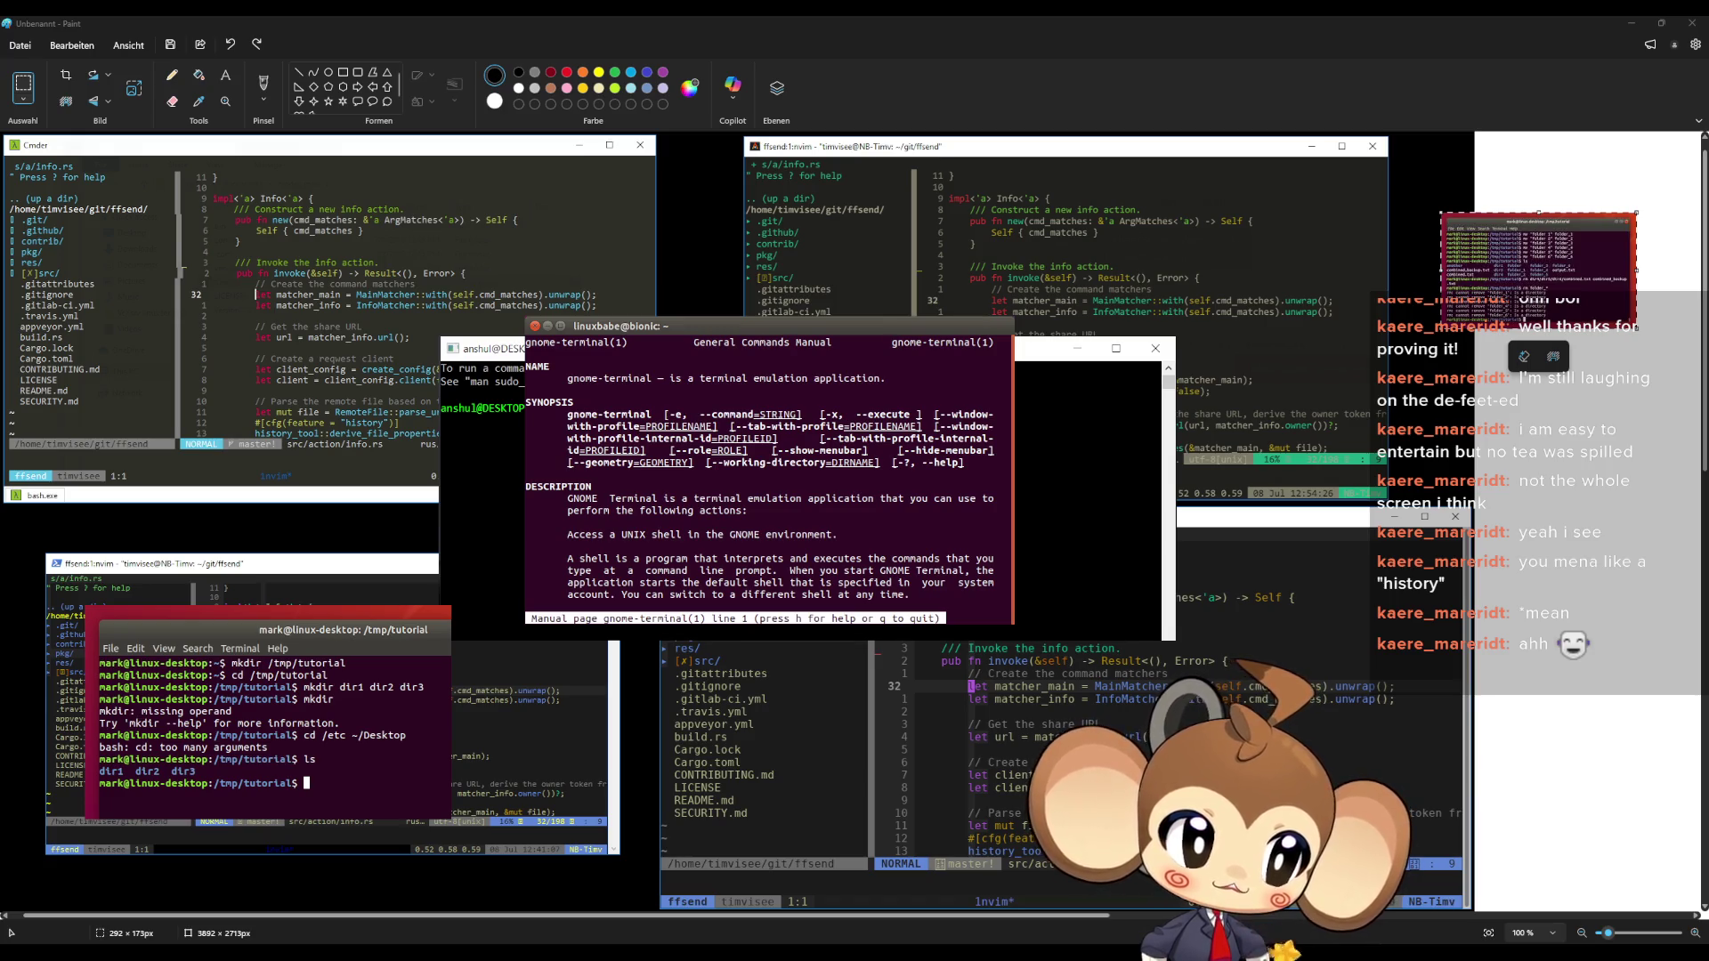
Undo the commander screenshot and place another small terminal screenshot on the right side
key("ctrl+v")
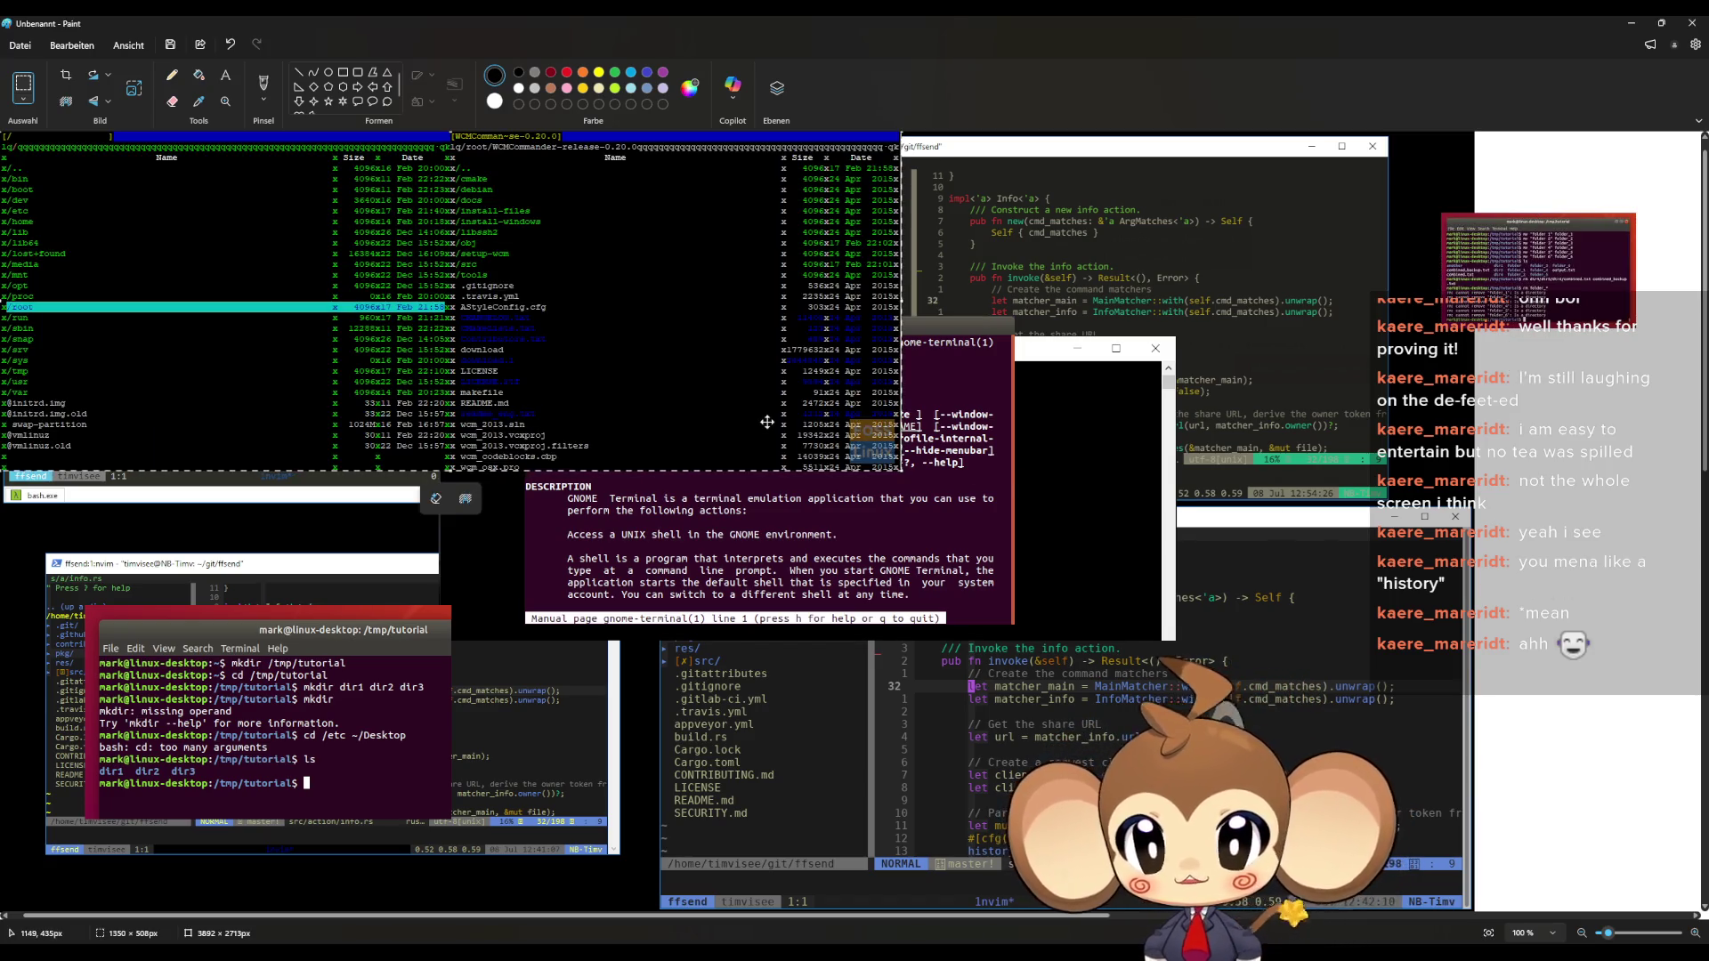
mouse_move(766, 422)
left_mouse_down()
mouse_move(788, 485)
mouse_move(1139, 613)
left_mouse_up()
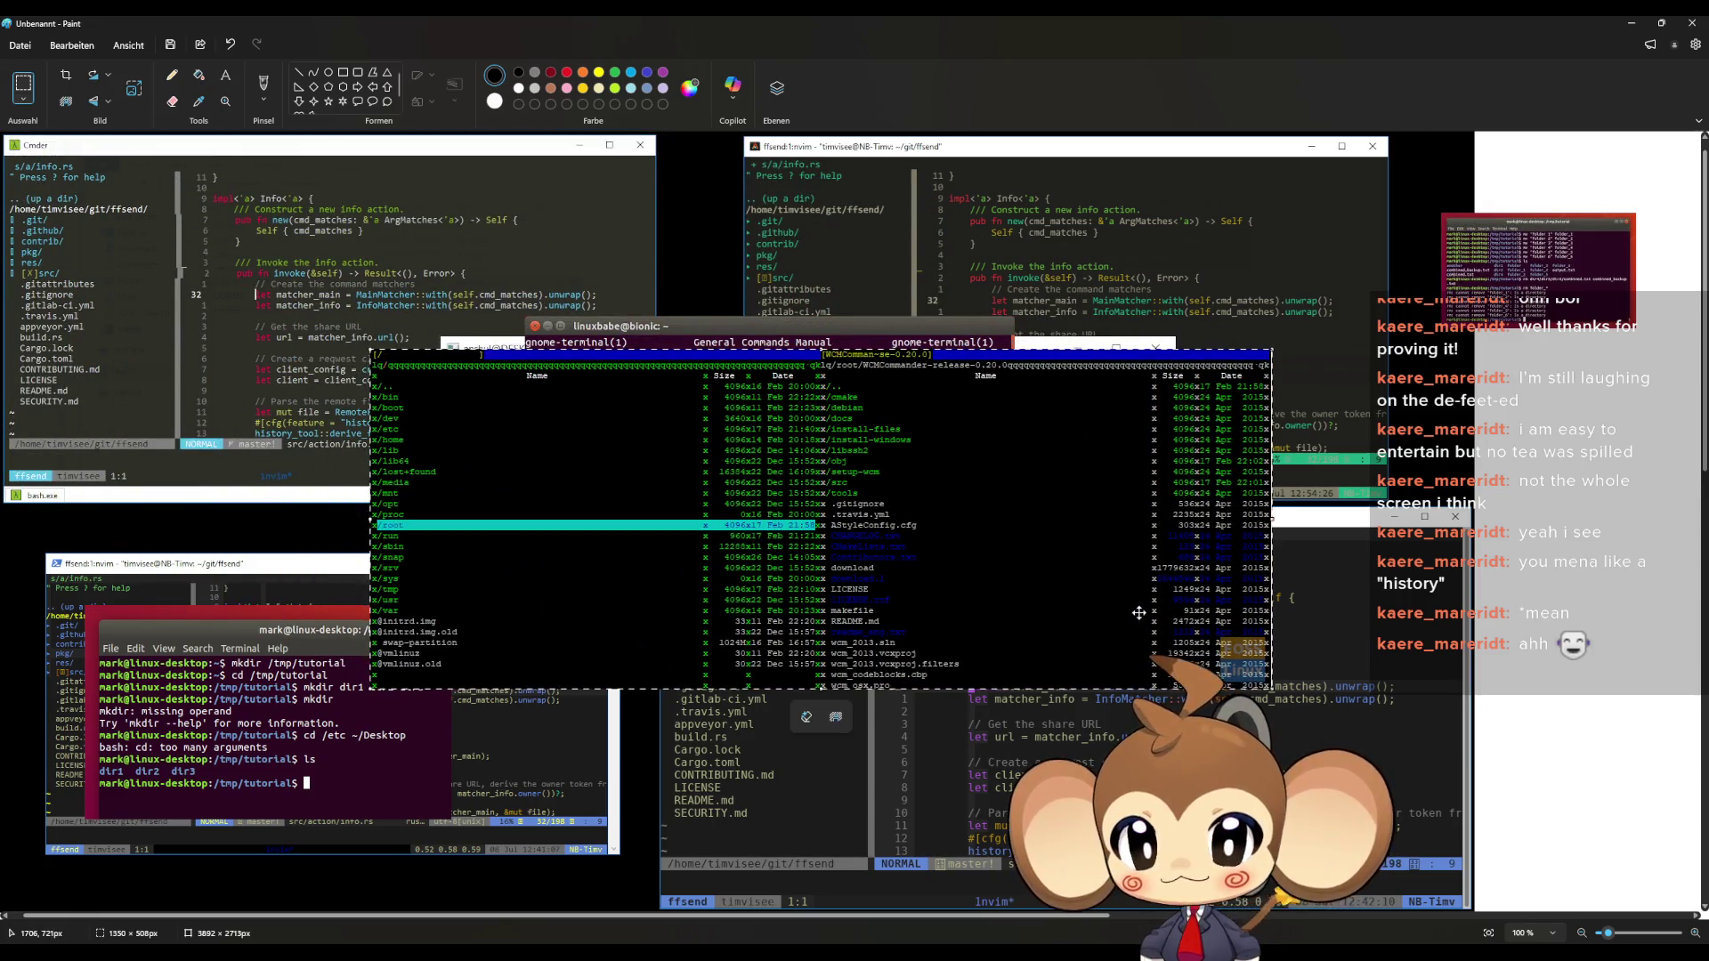
key("ctrl+z")
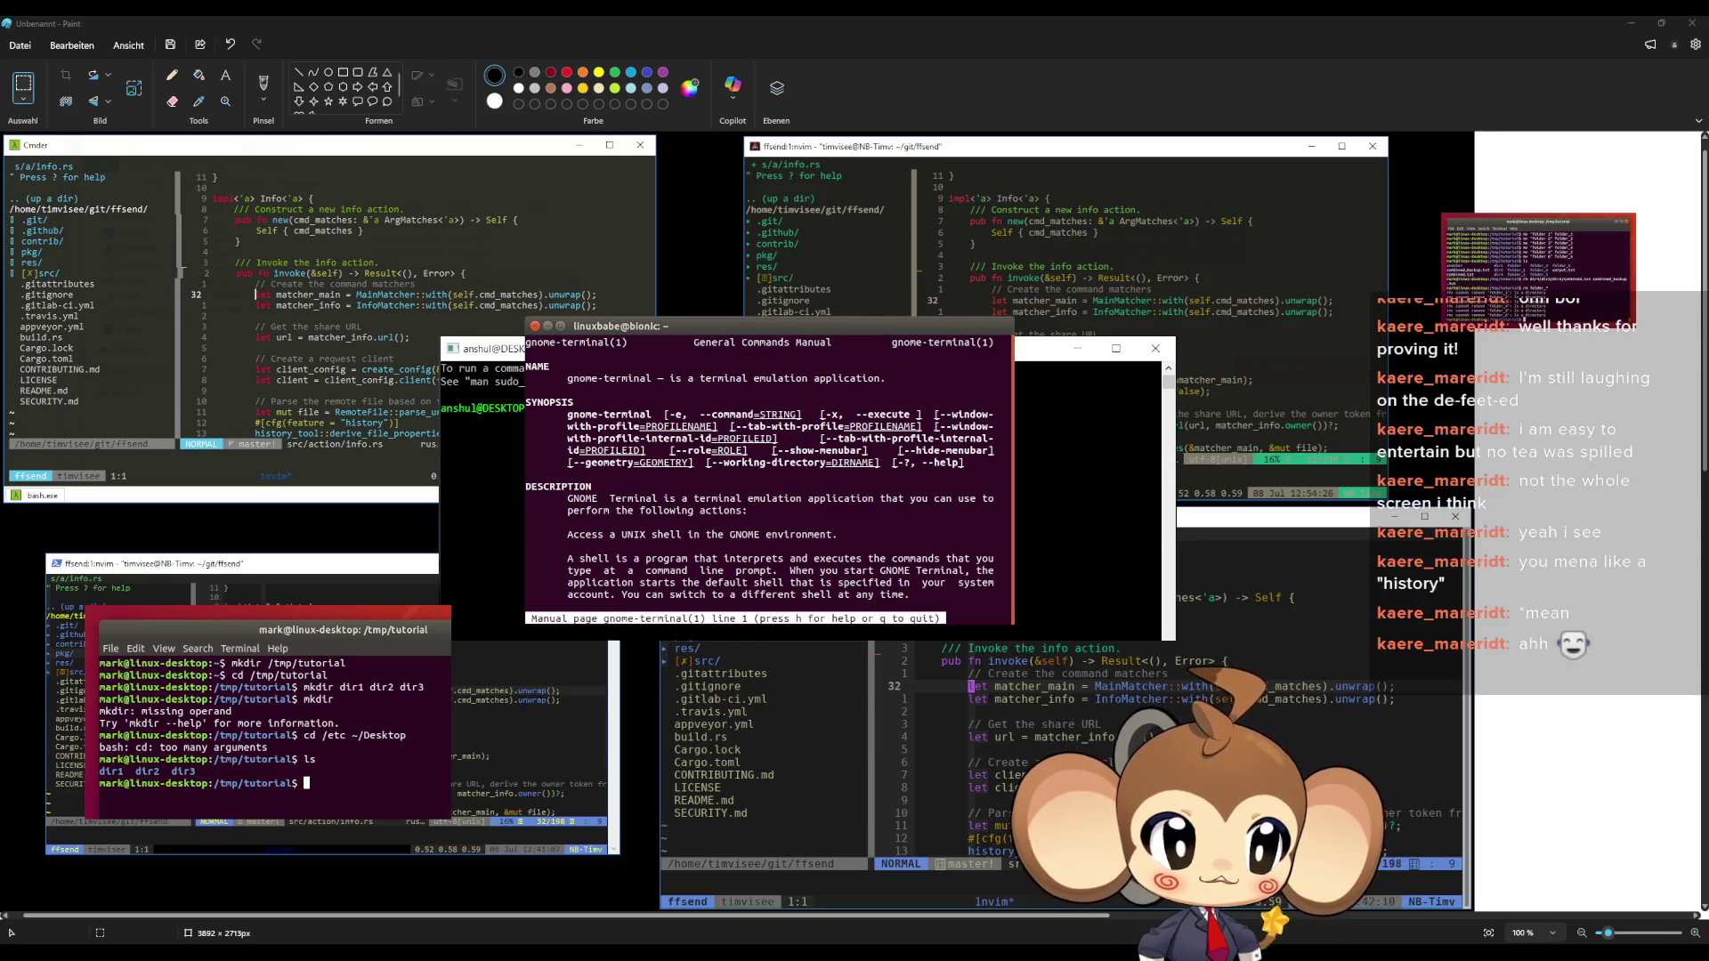
key("ctrl+v")
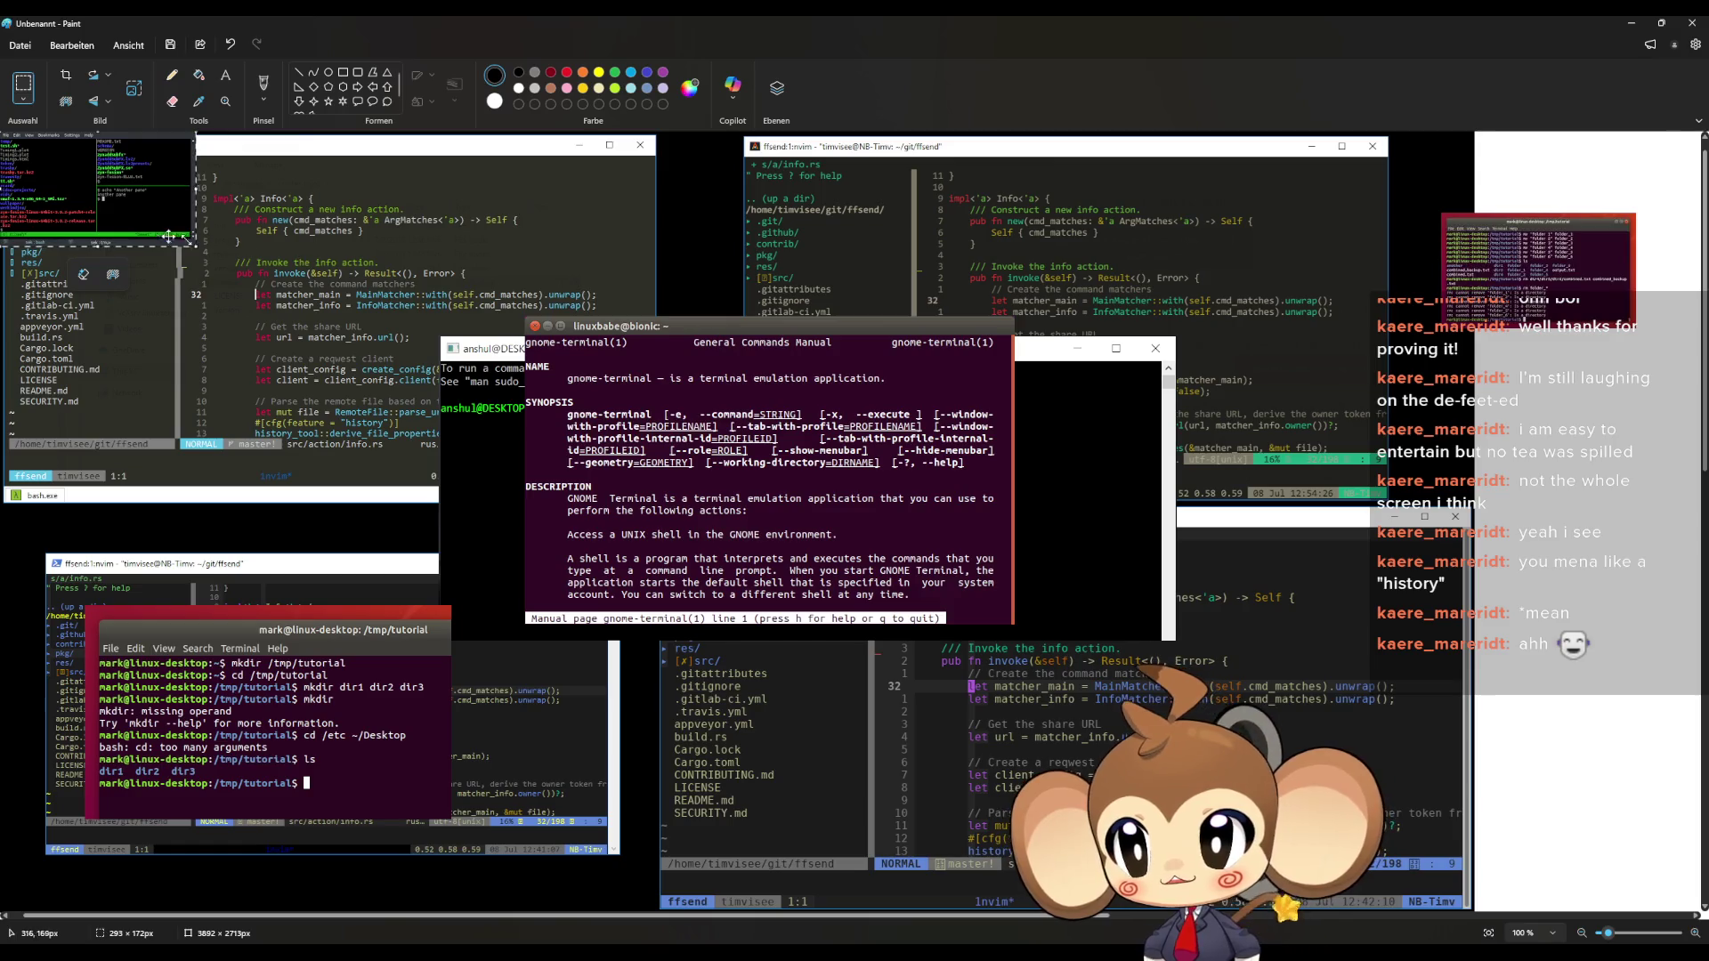
mouse_move(168, 236)
left_mouse_down()
mouse_move(1068, 285)
mouse_move(1672, 470)
mouse_move(1610, 434)
left_mouse_up()
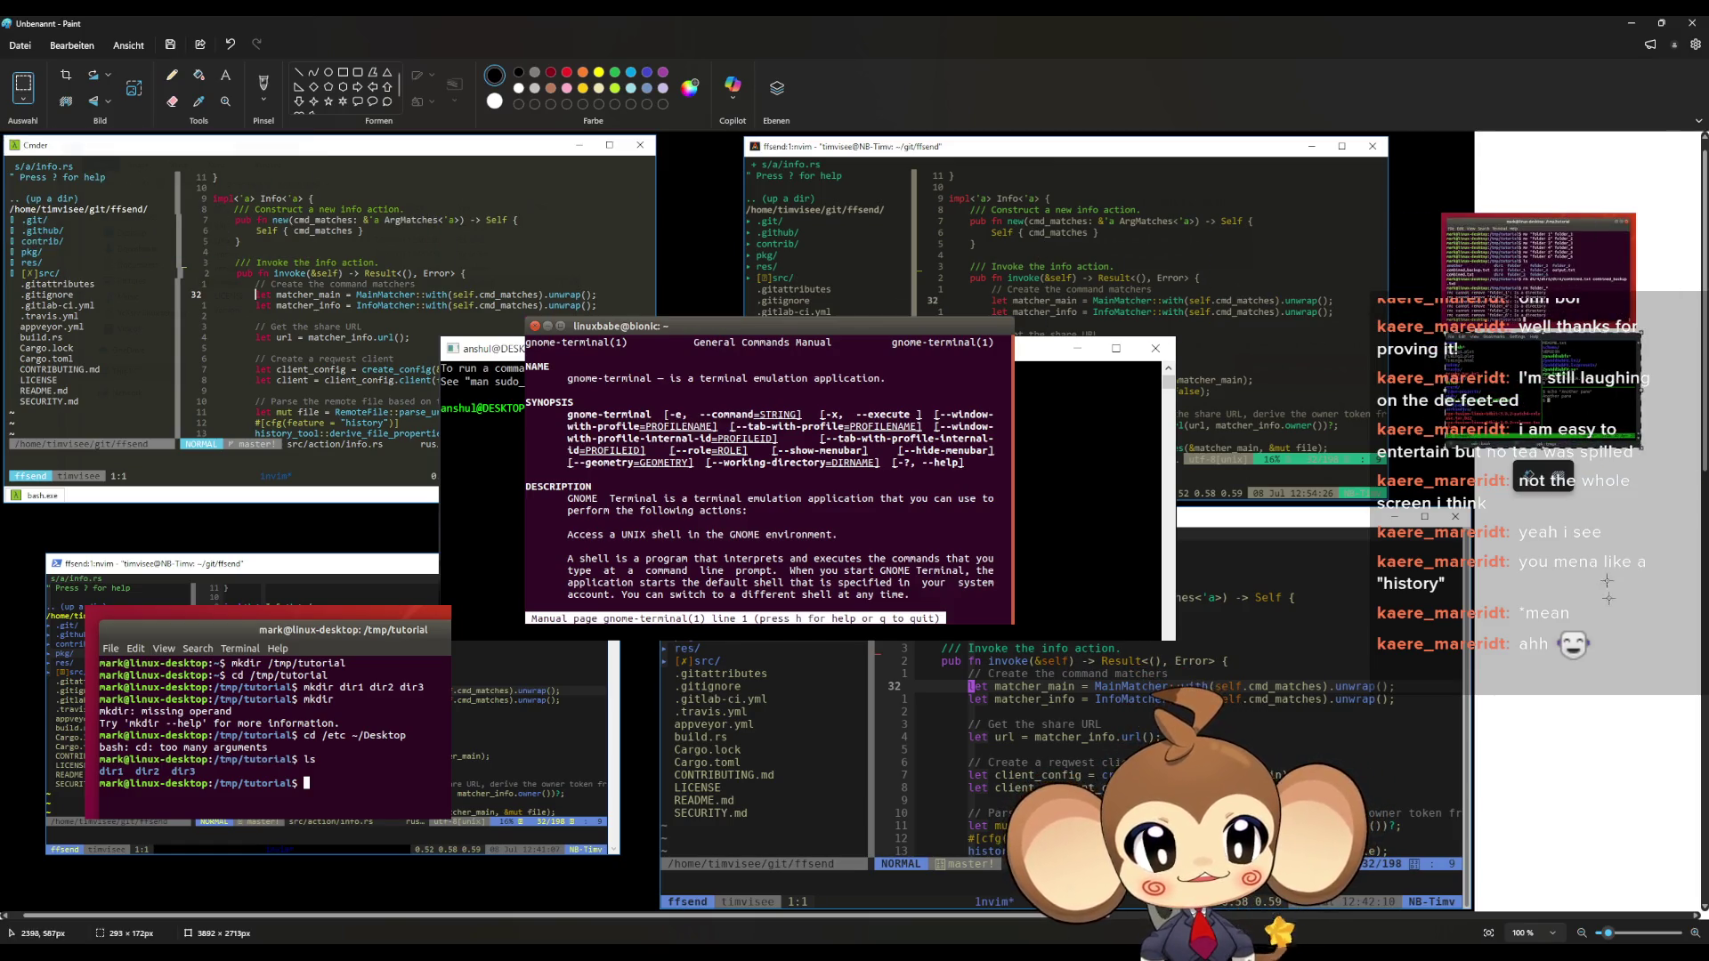
left_click(1619, 620)
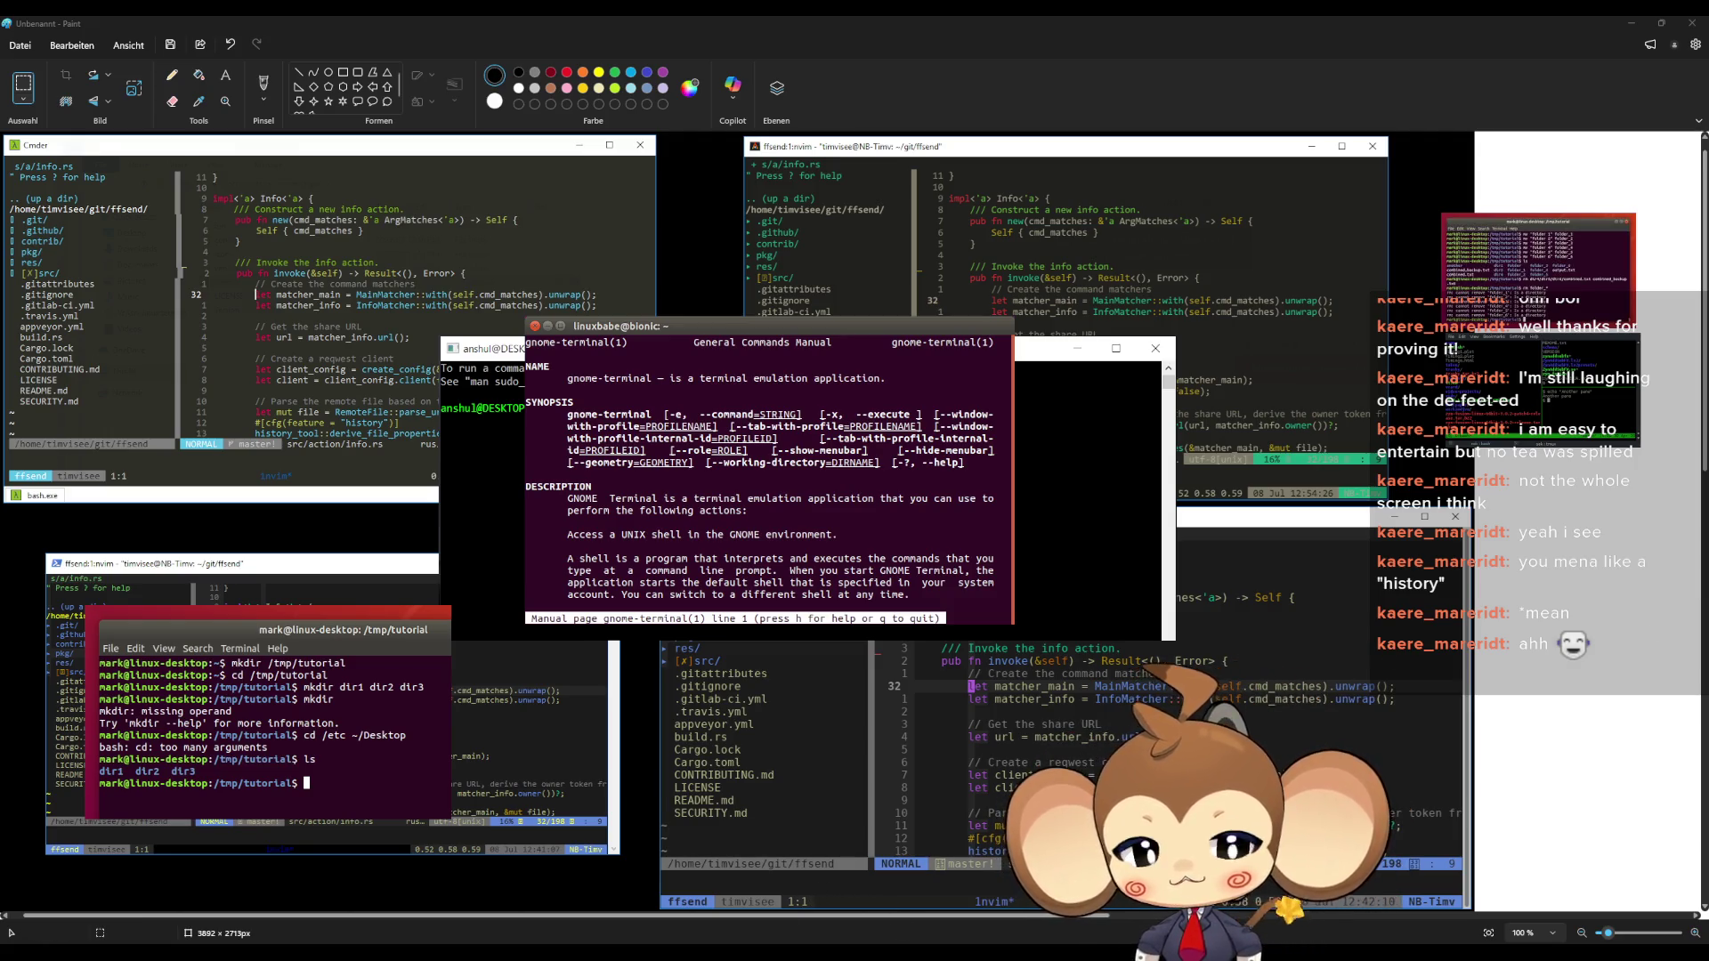
Close the Command Prompt window from the taskbar
mouse_move(730, 952)
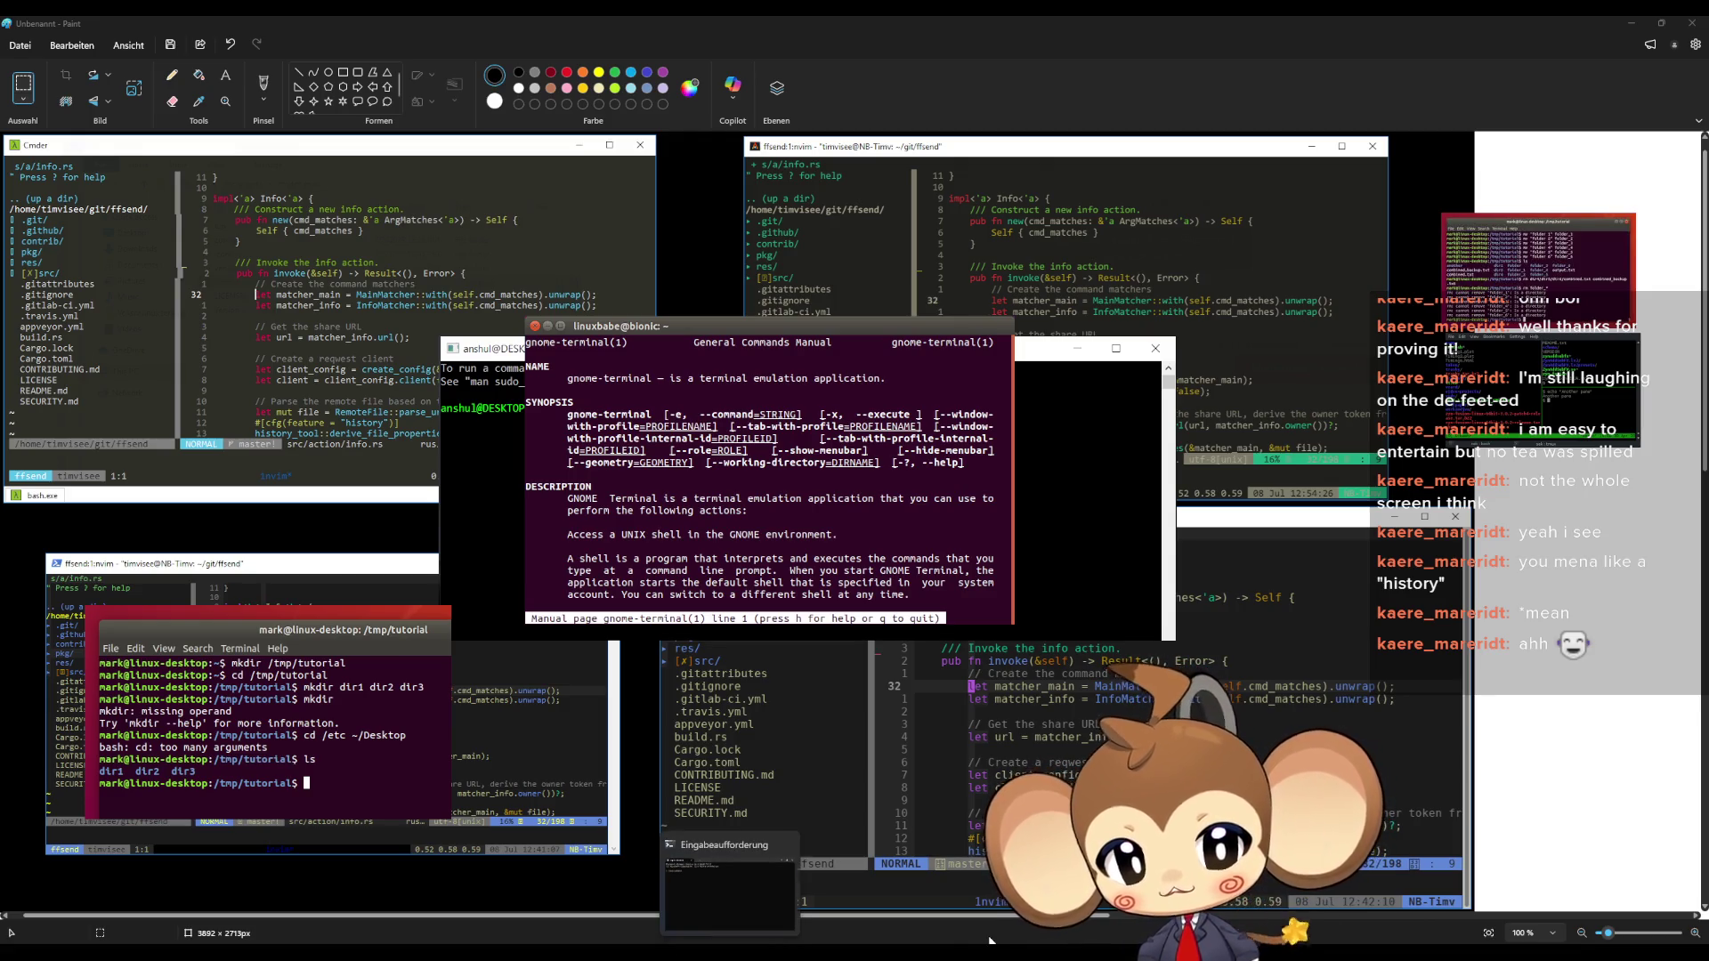
right_click(730, 951)
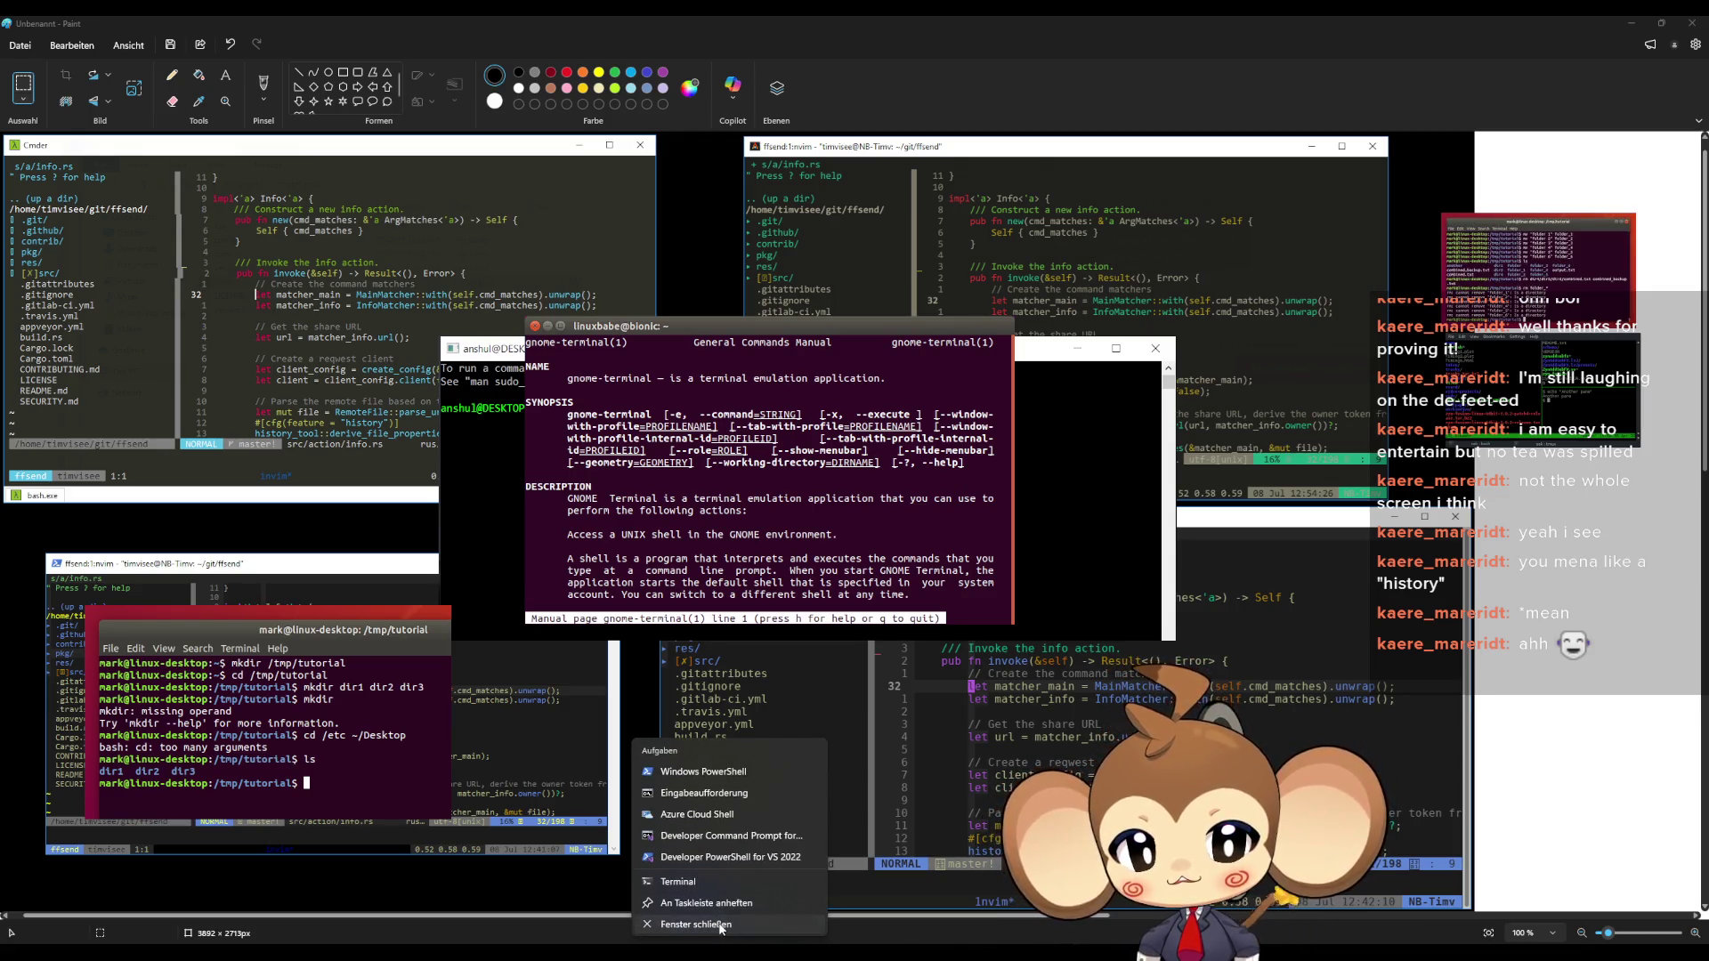
left_click(721, 926)
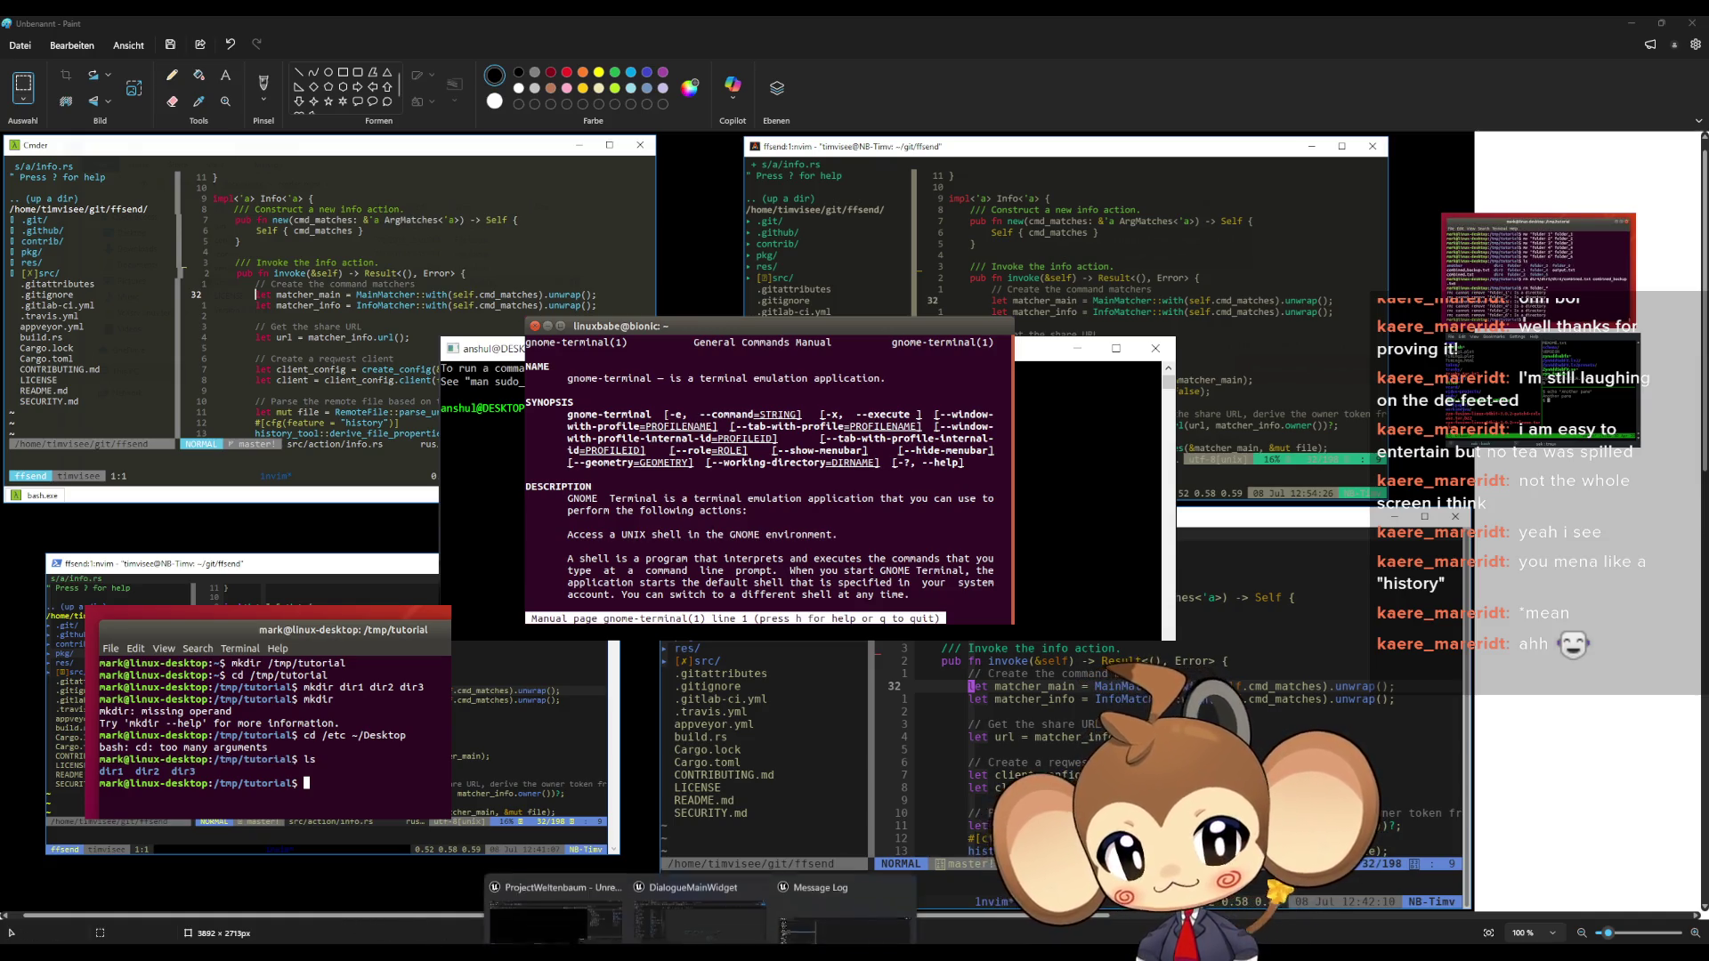
Select the Bucket Fill tool in GIMP
mouse_move(700, 950)
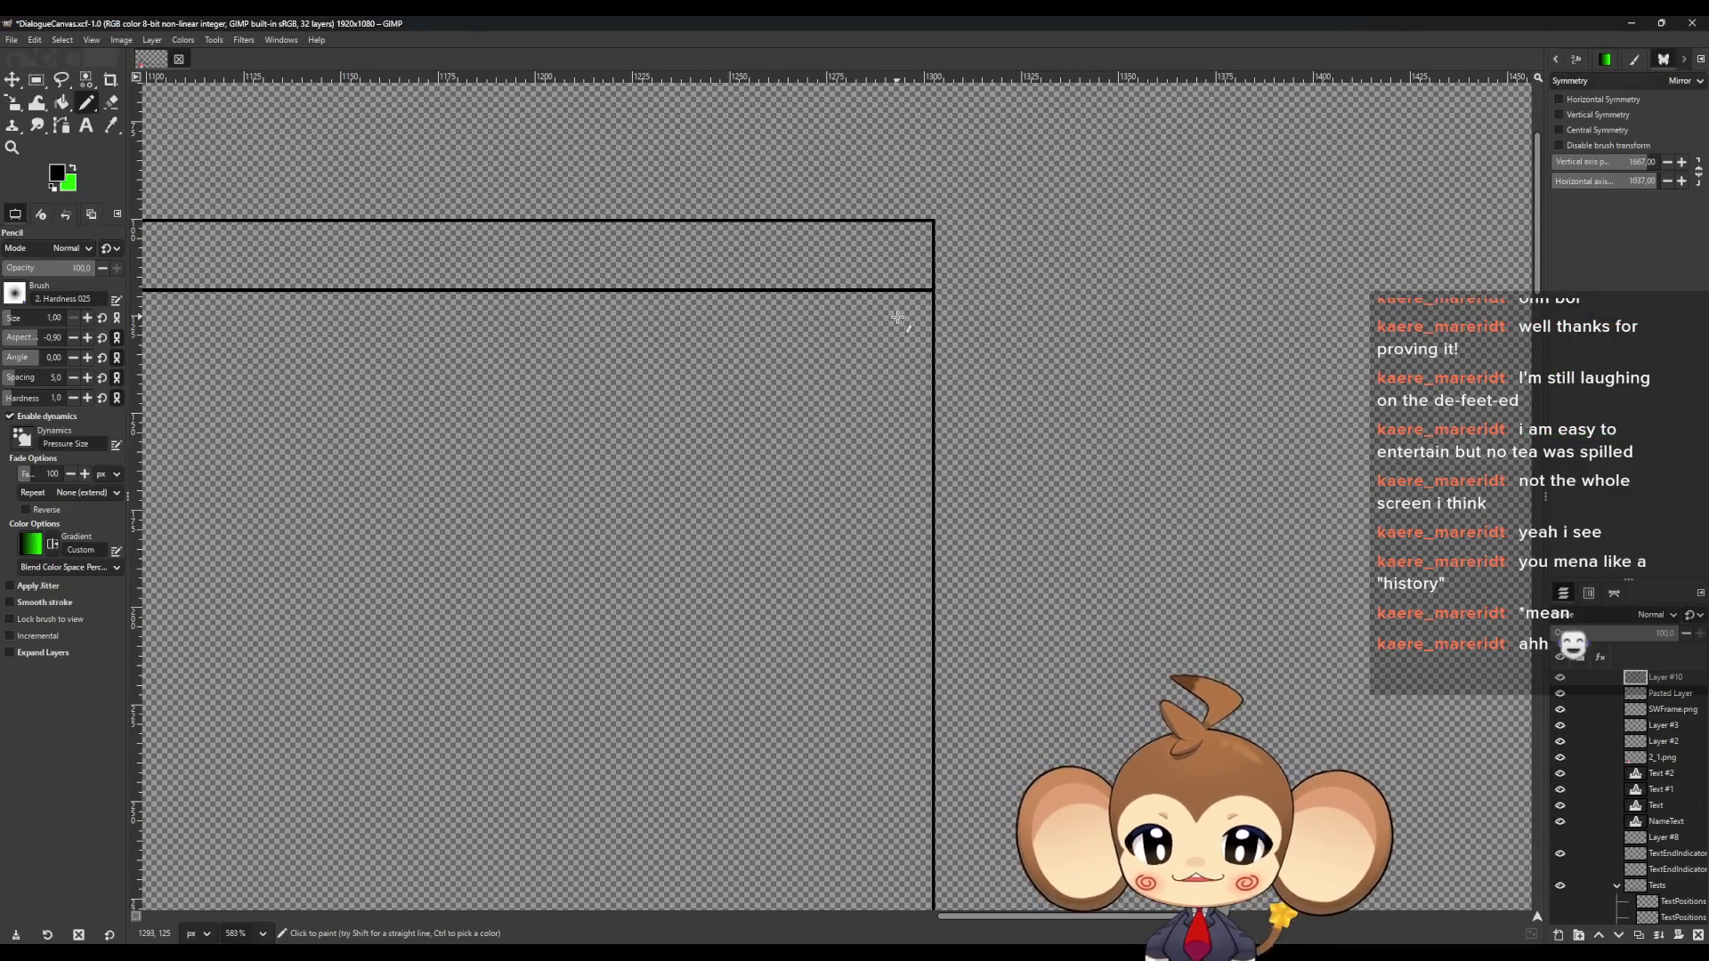
scroll(949, 317, "down", 3)
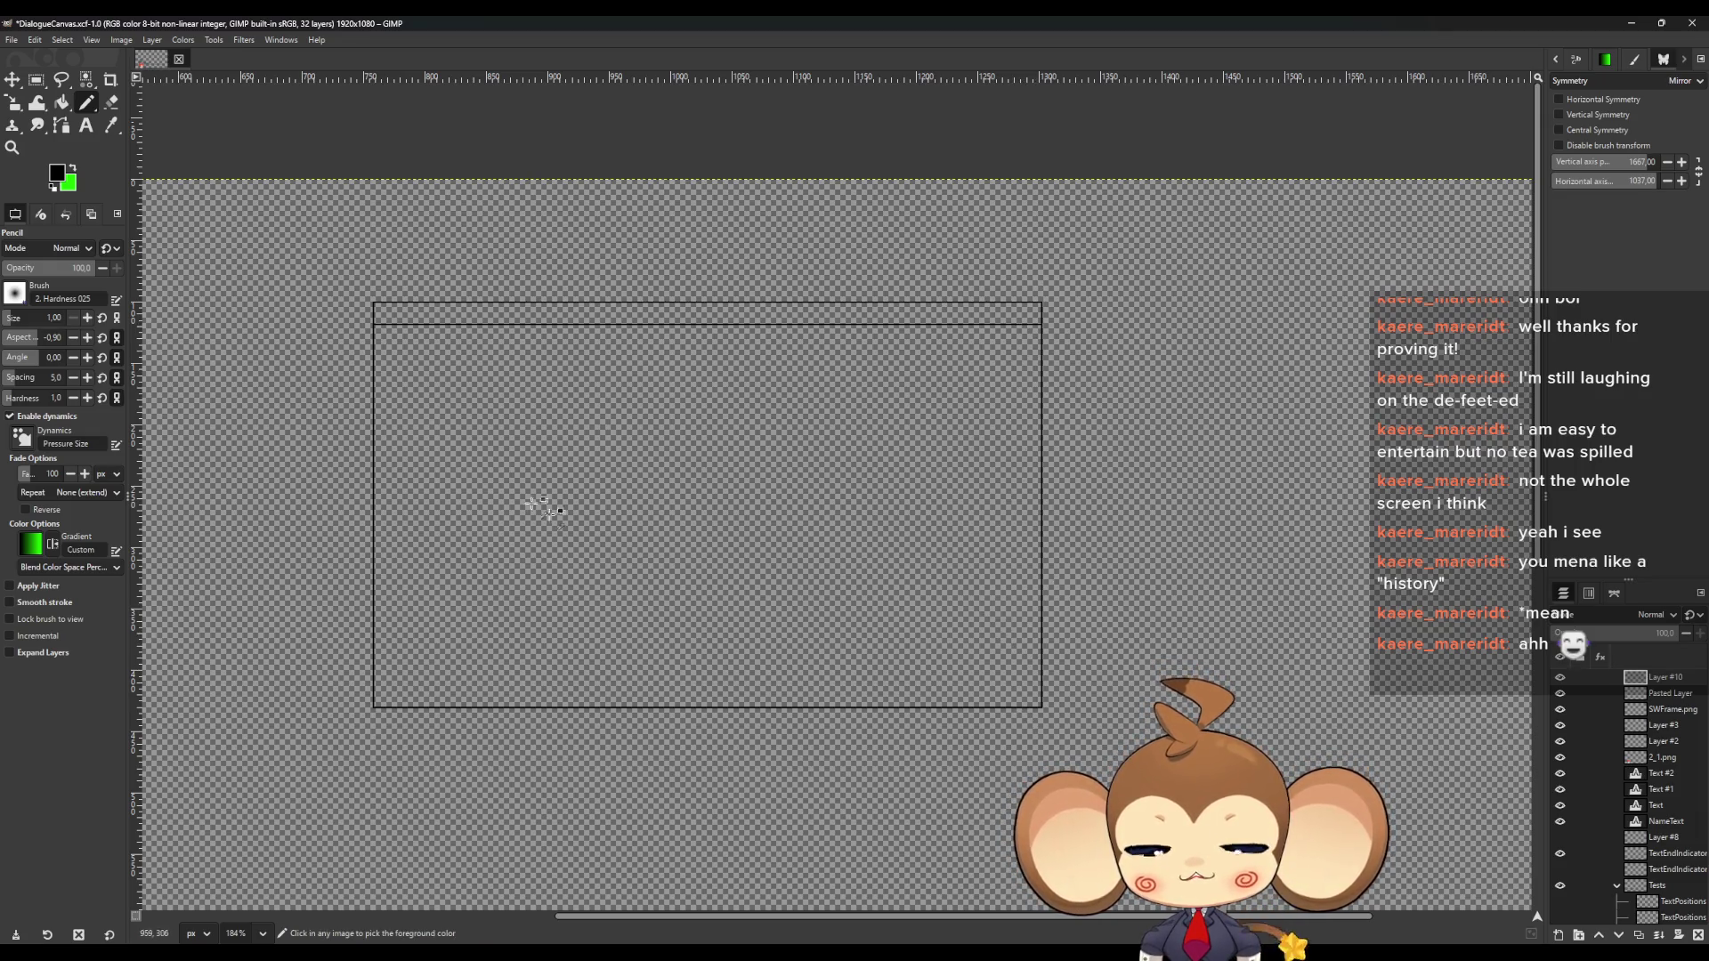
scroll(356, 389, "up", 2)
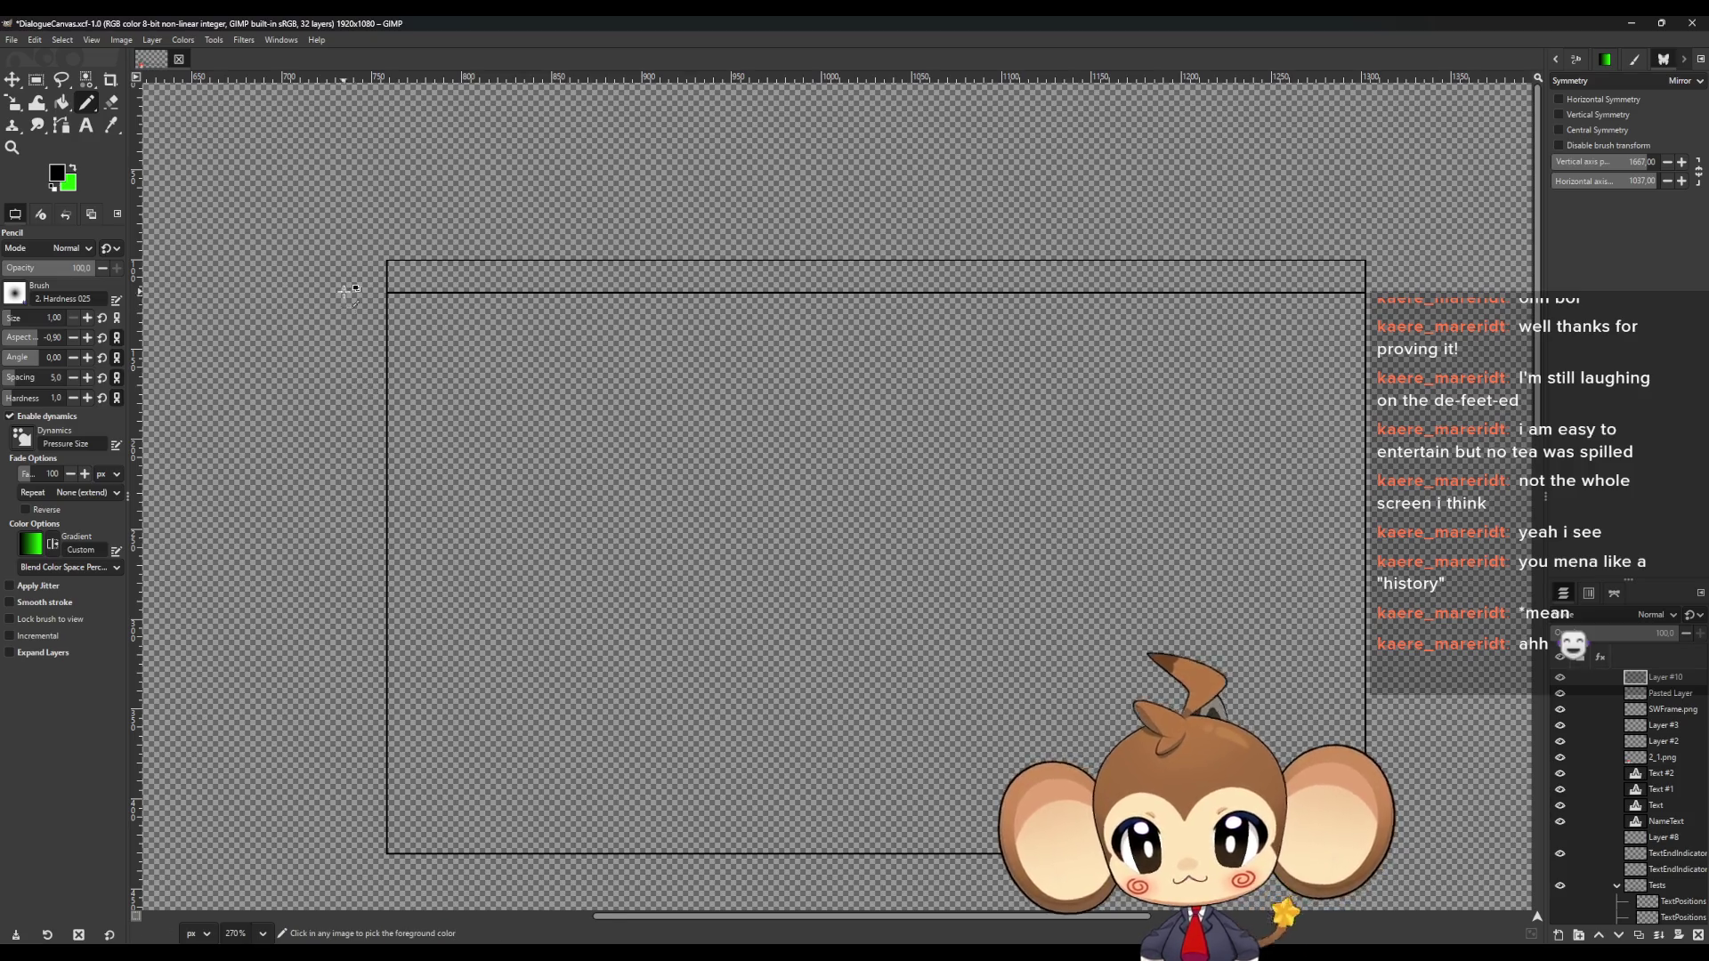
scroll(397, 312, "up", 1)
scroll(489, 420, "down", 3)
scroll(536, 483, "up", 1)
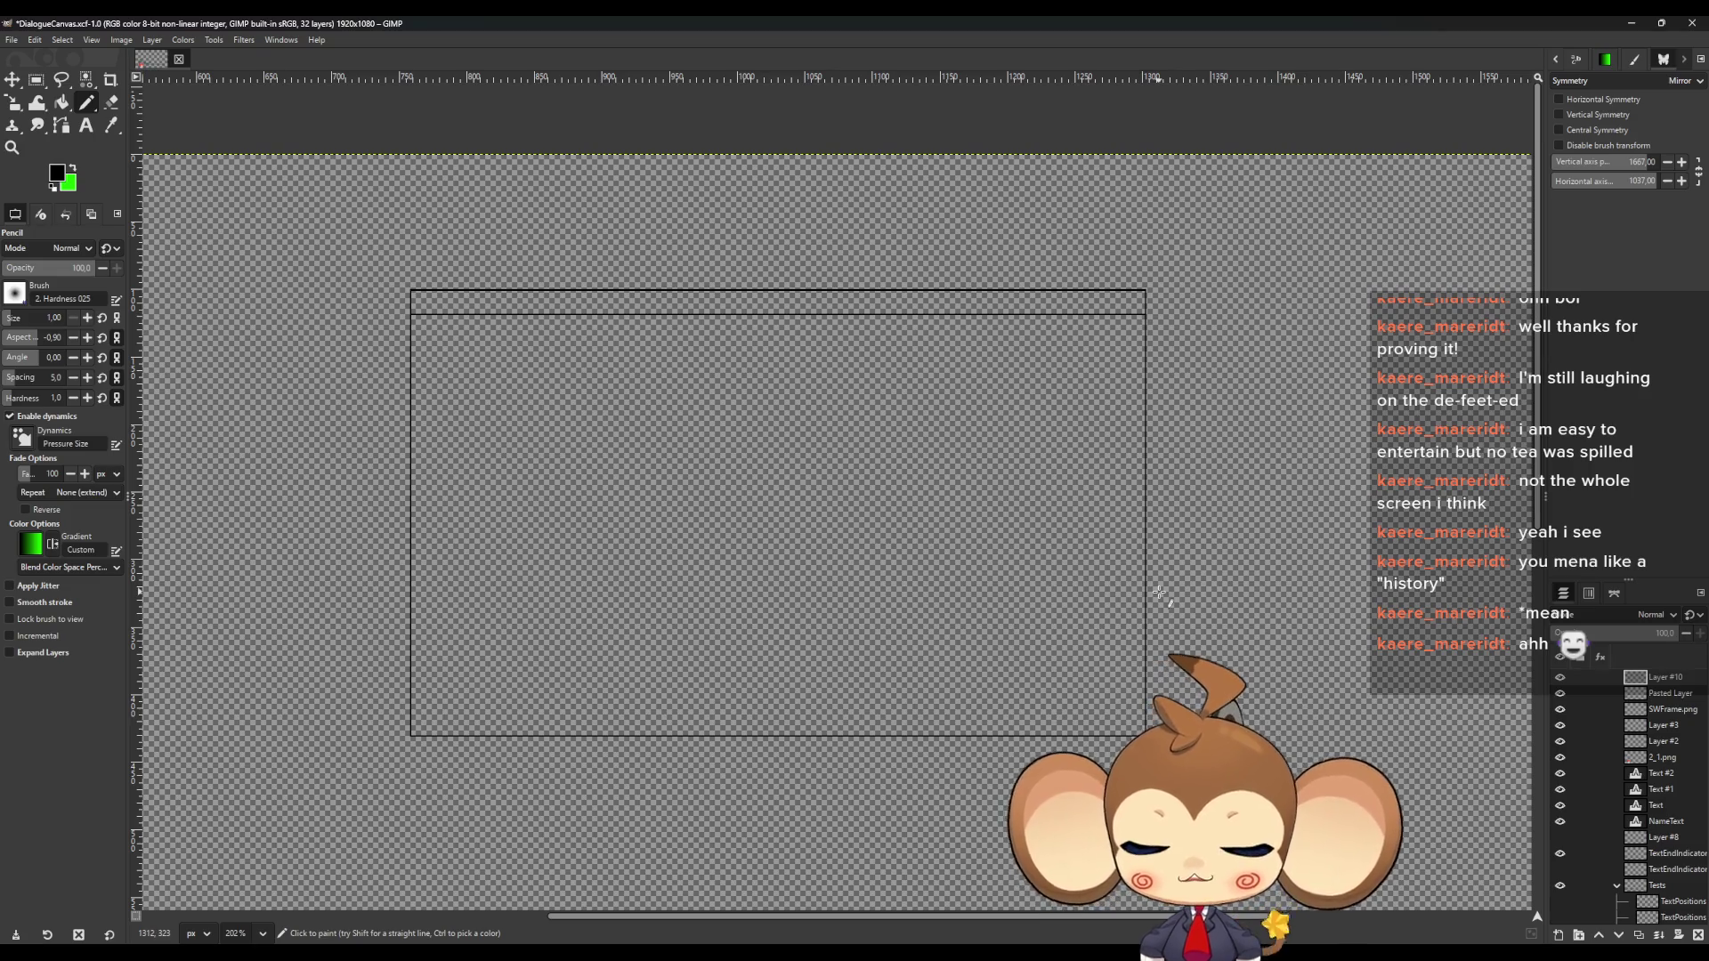
left_click(61, 103)
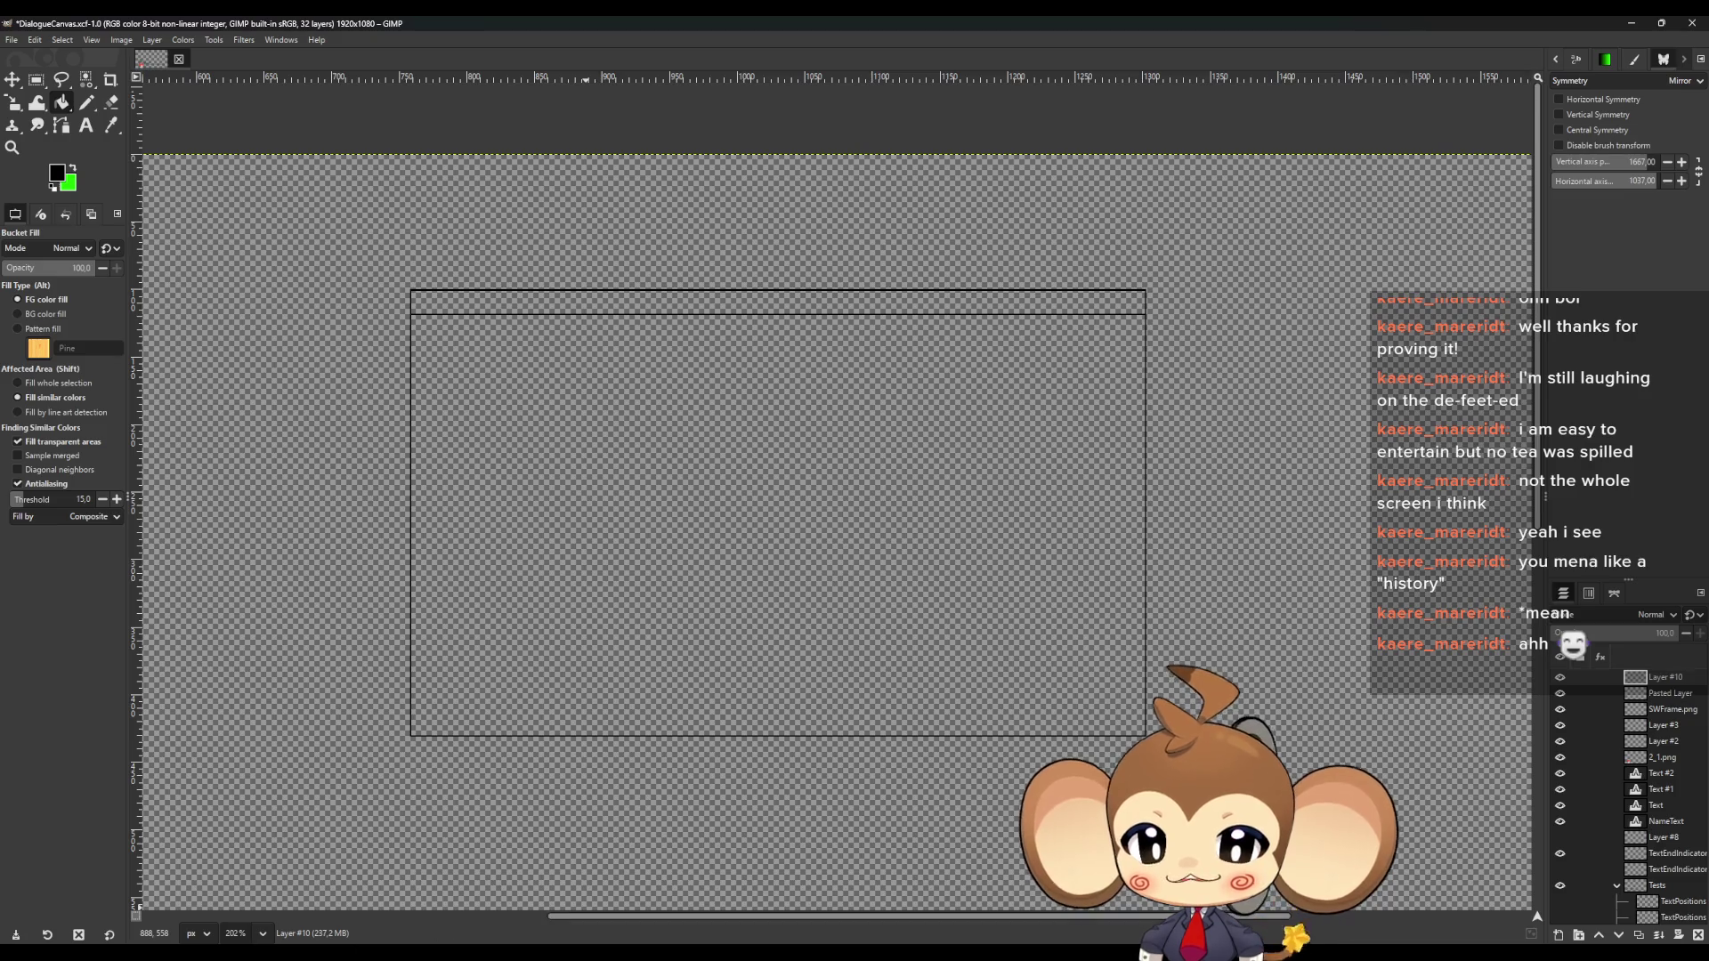
Glance at the Paint screenshot collage, then return to the GIMP DialogueCanvas
mouse_move(325, 897)
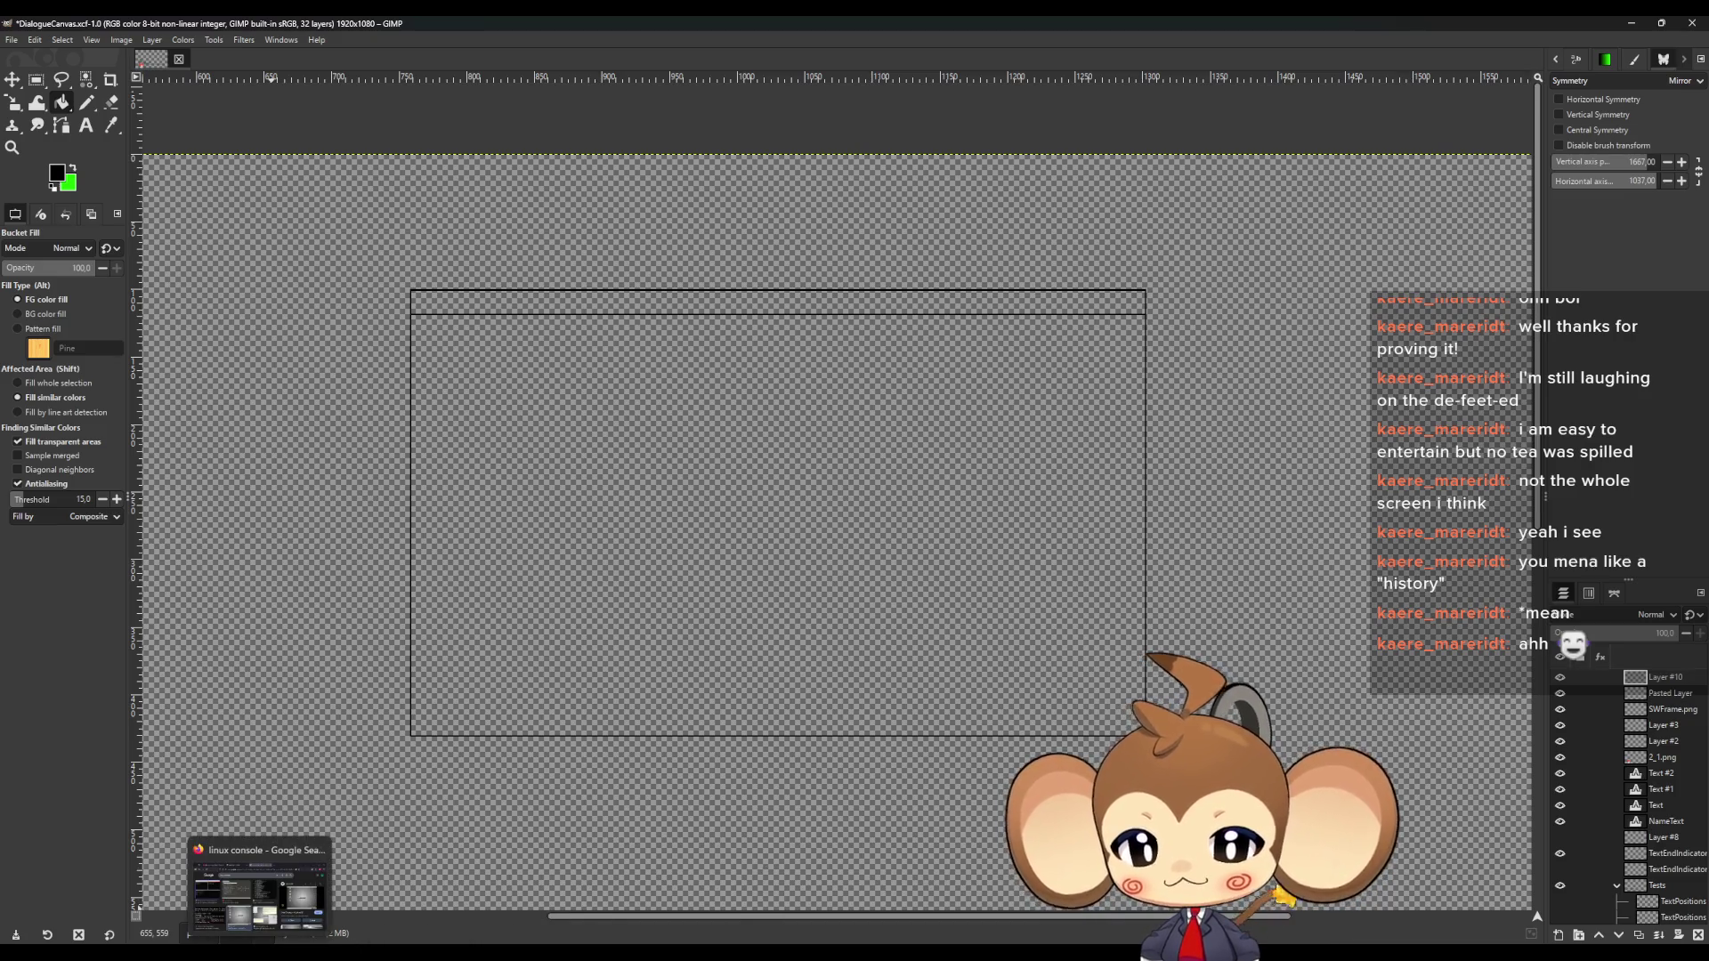
left_click(258, 890)
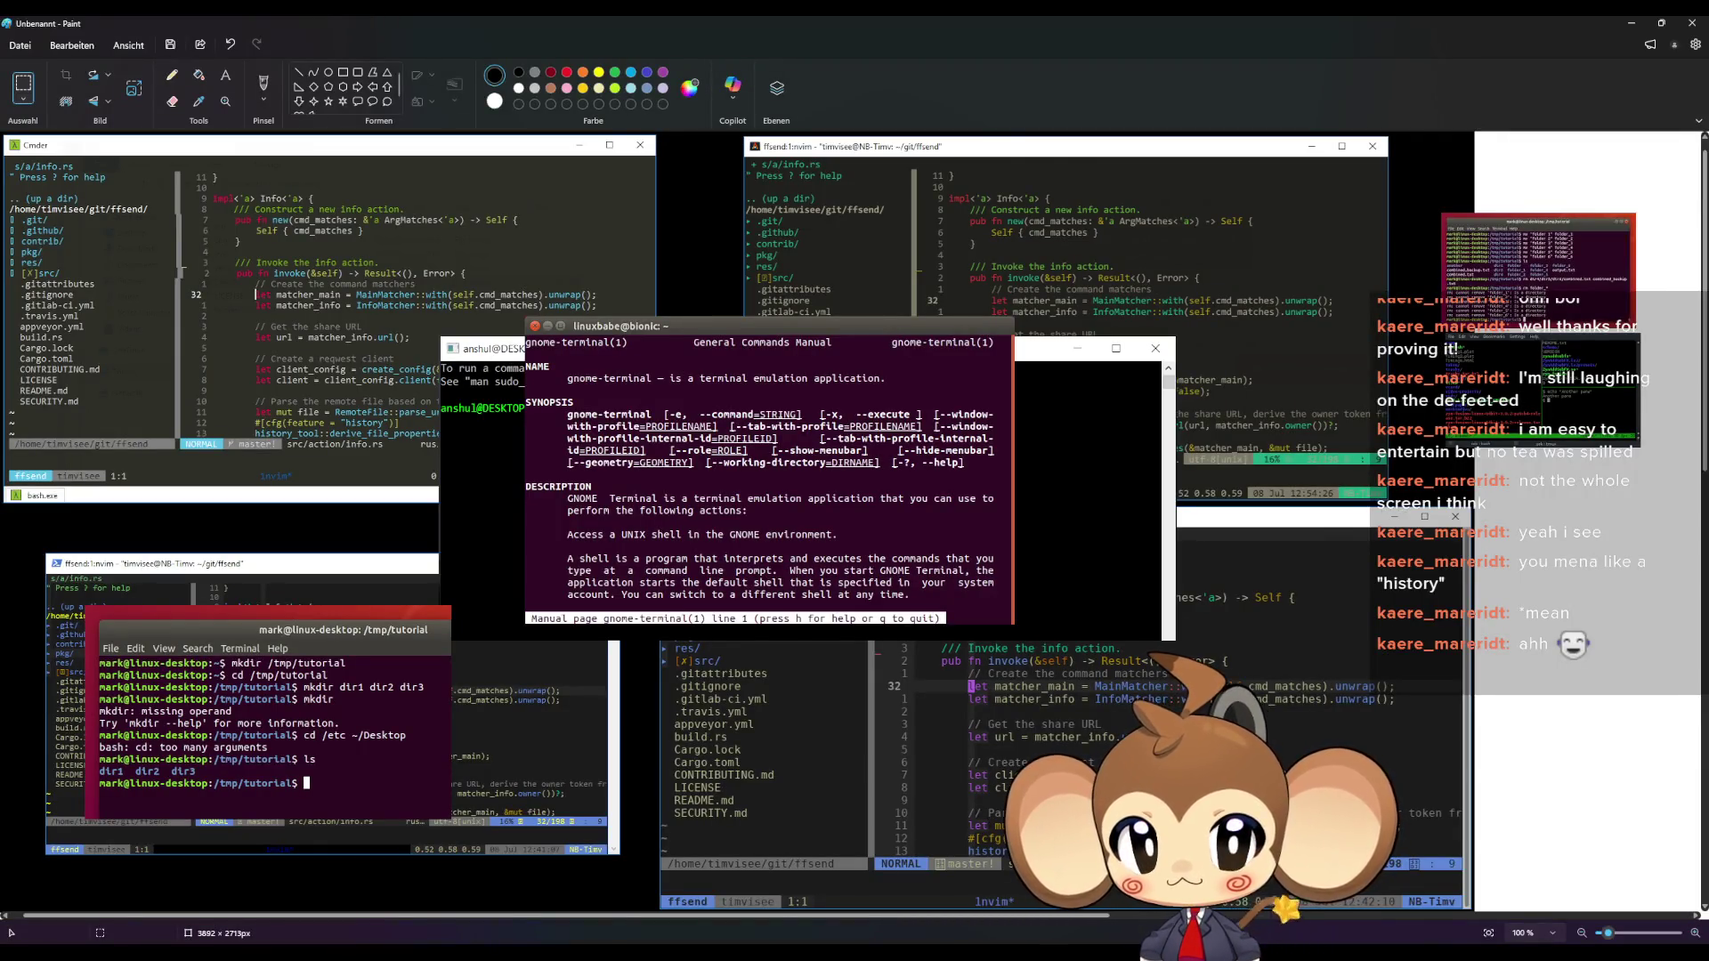
key("alt+Tab")
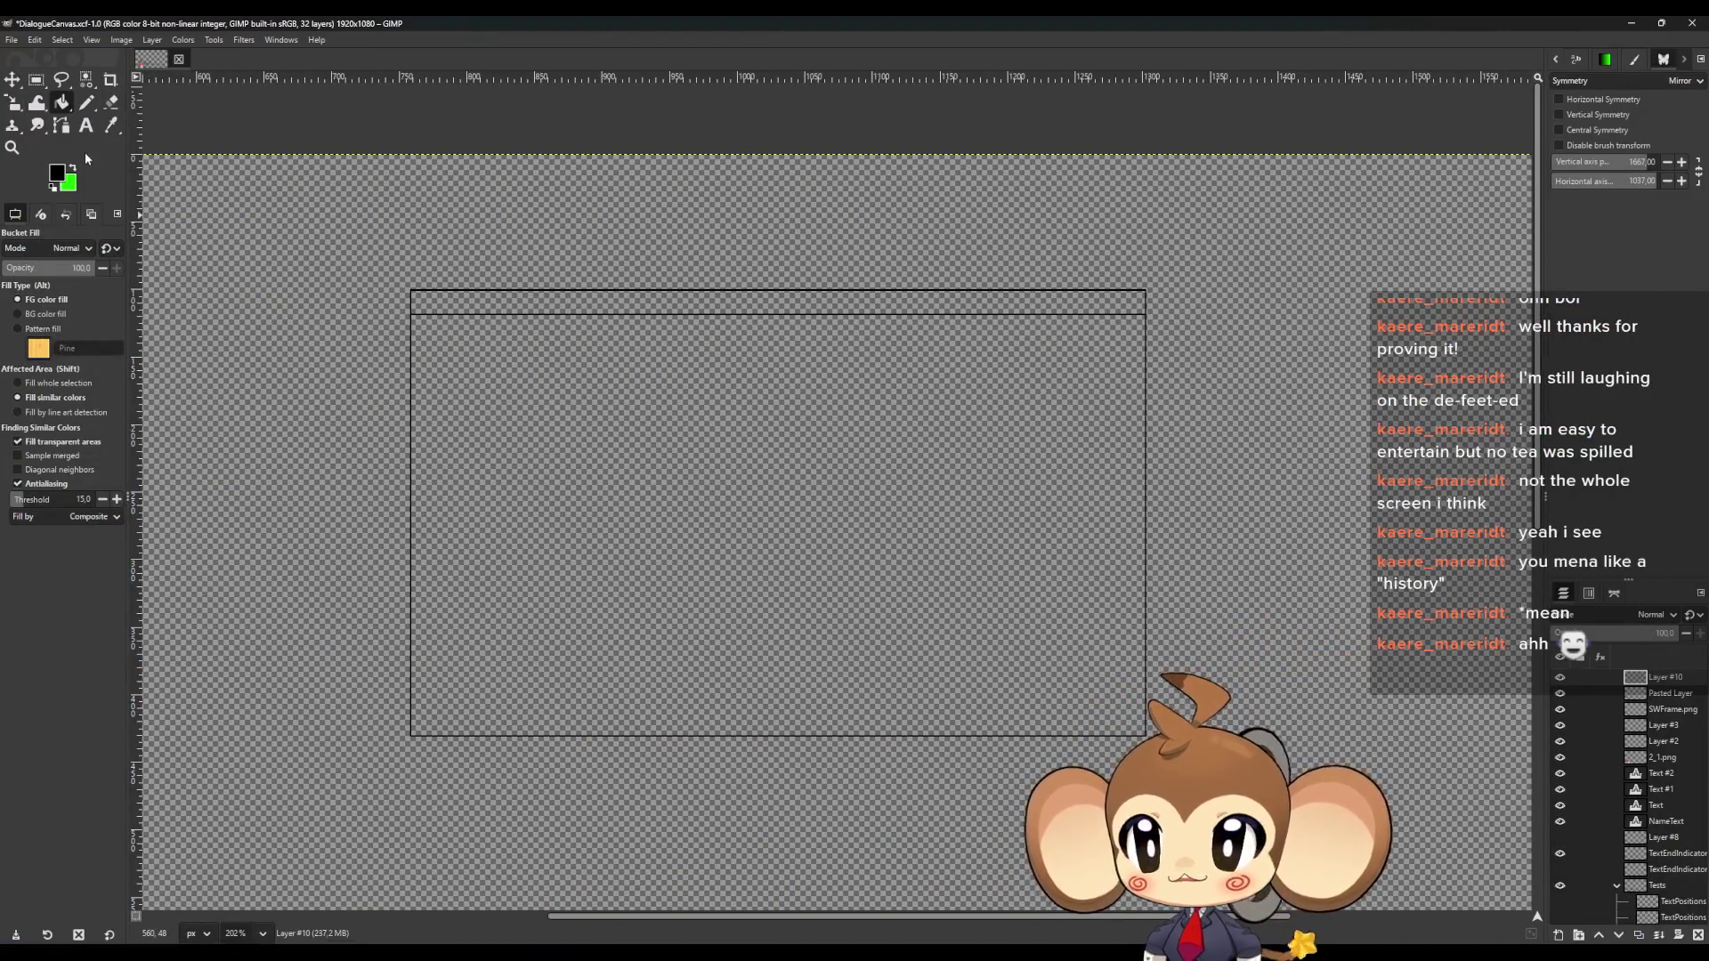
left_click(53, 182)
Fill the empty lower panel with a very dark green
mouse_move(757, 512)
left_mouse_down()
mouse_move(751, 541)
mouse_move(813, 553)
mouse_move(780, 513)
mouse_move(750, 528)
mouse_move(720, 516)
mouse_move(708, 534)
mouse_move(712, 560)
mouse_move(778, 543)
mouse_move(826, 381)
left_mouse_up()
left_click(835, 547)
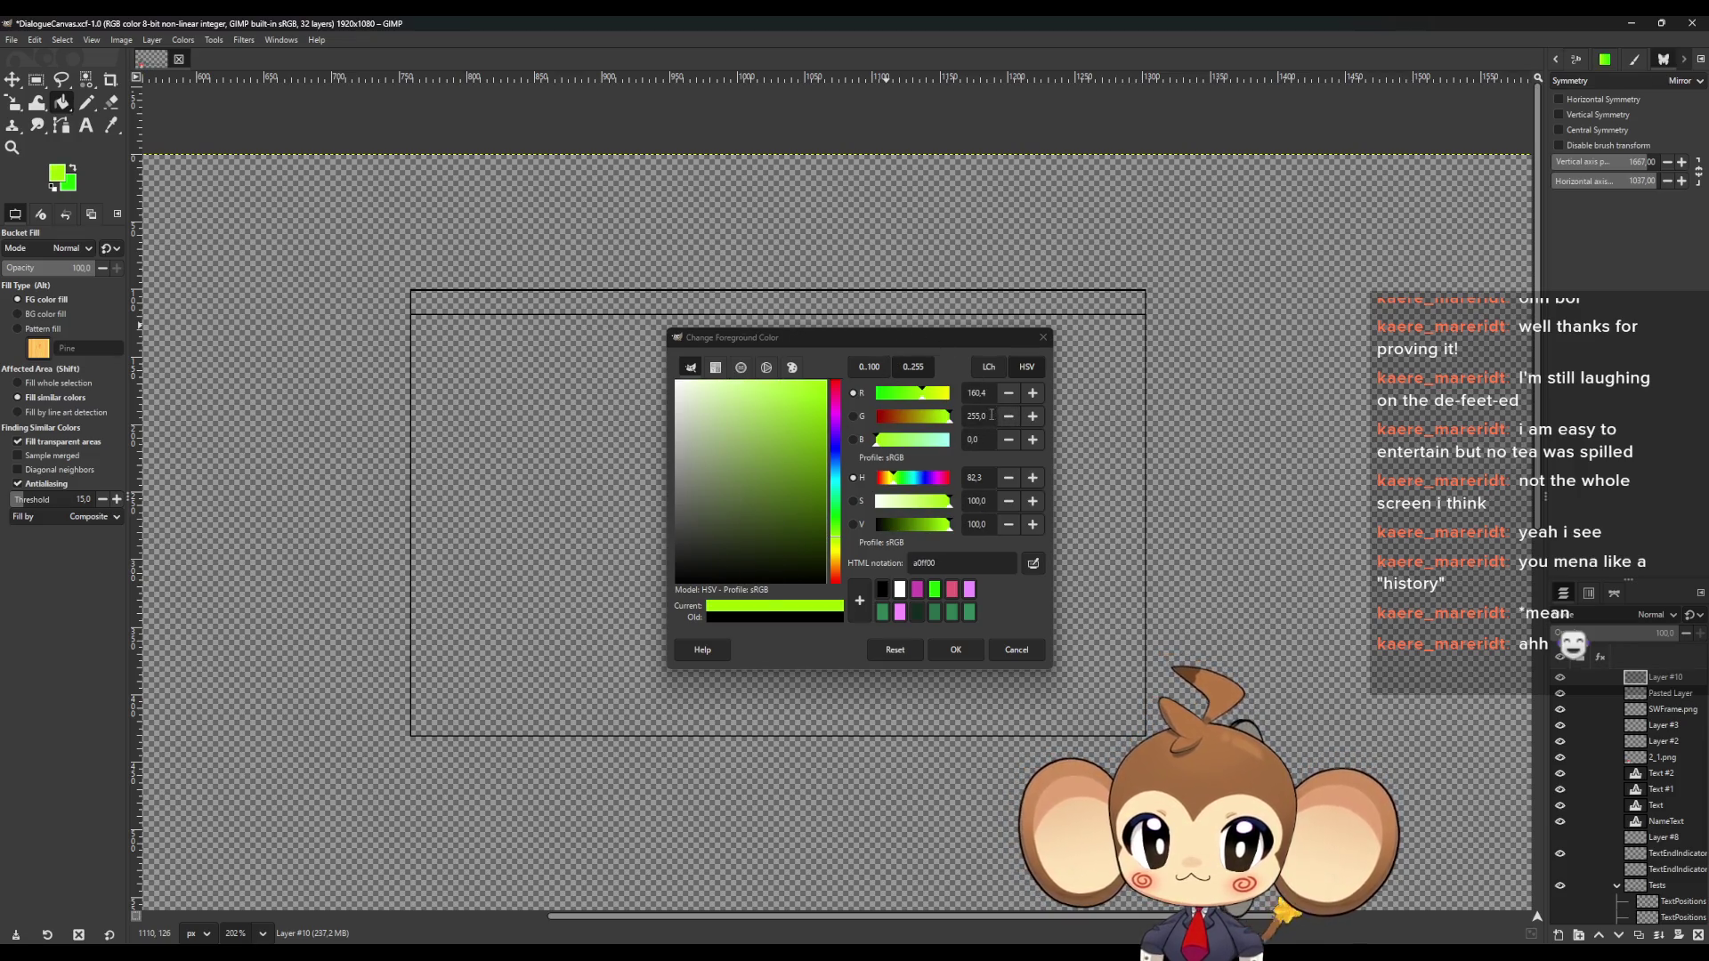
type("0")
key("Tab")
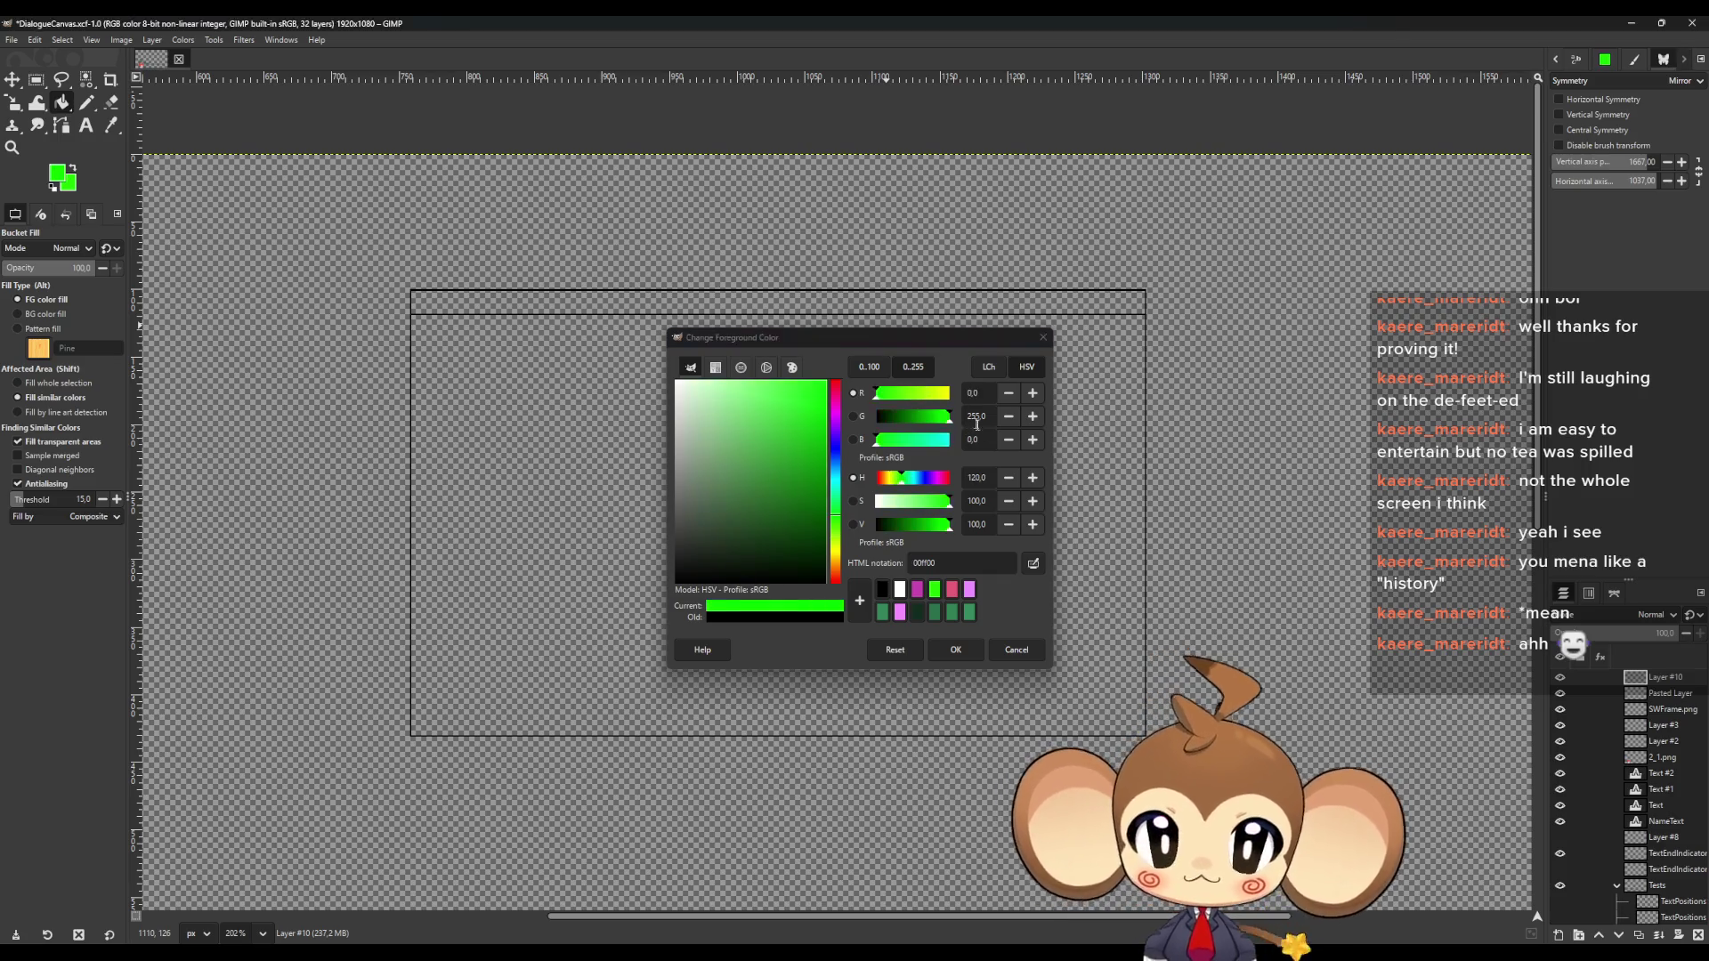
left_click_drag(947, 533, 884, 539)
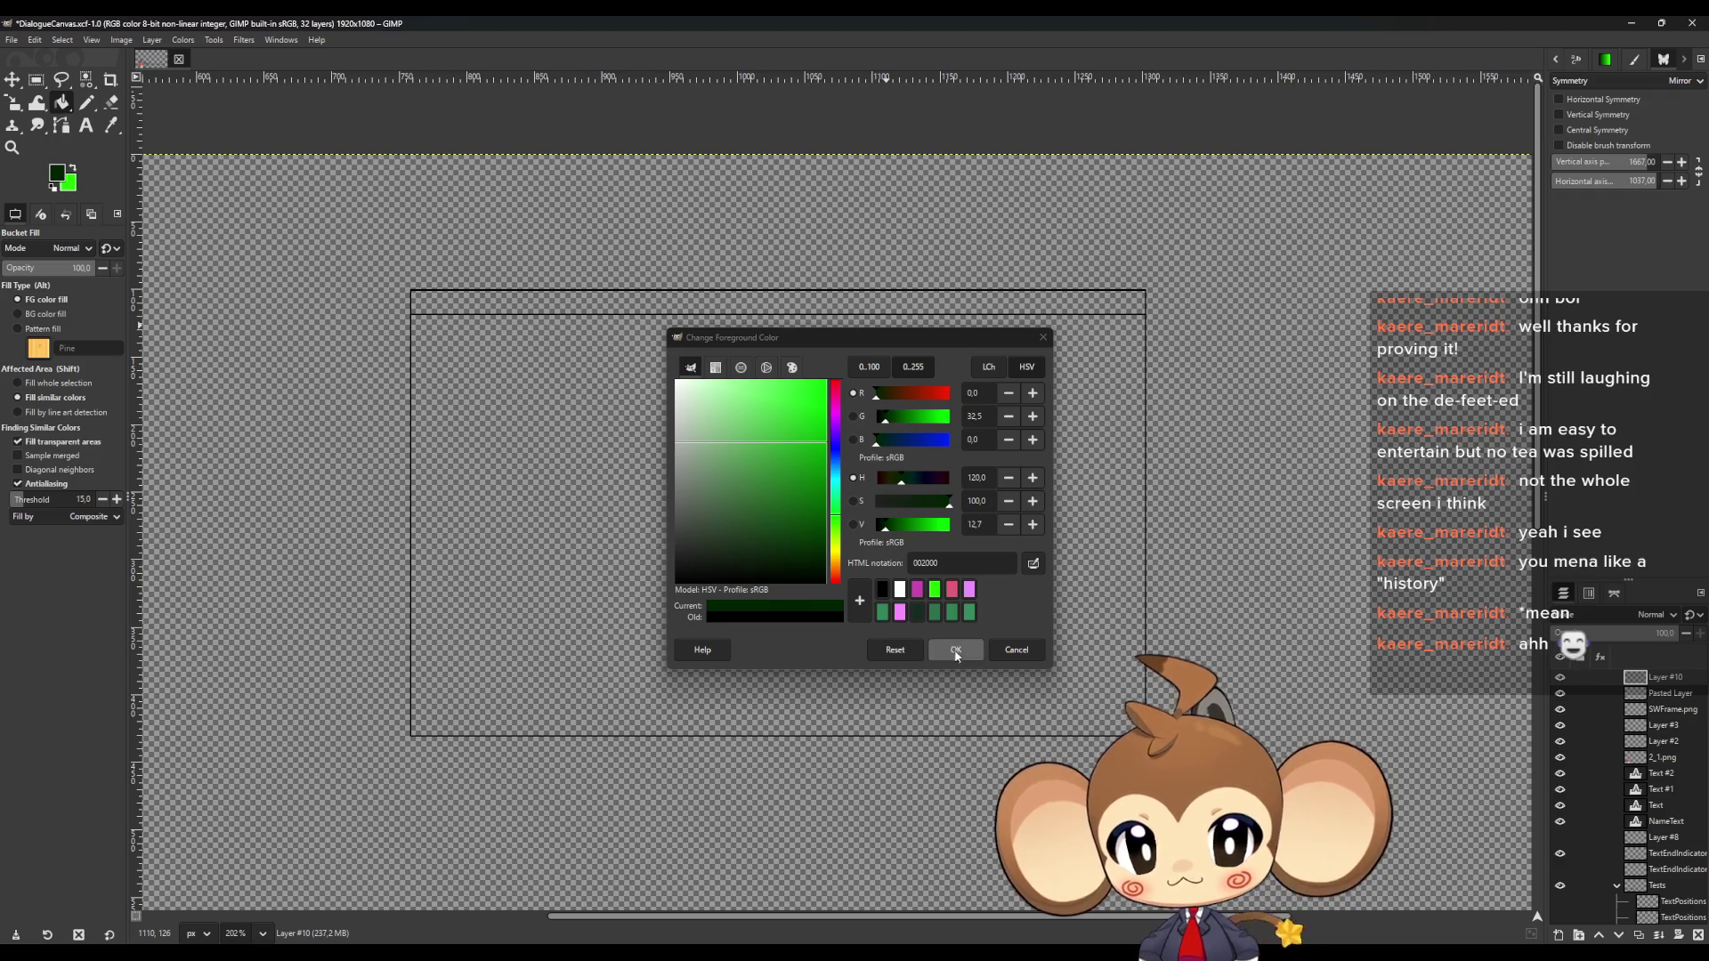
left_click(955, 650)
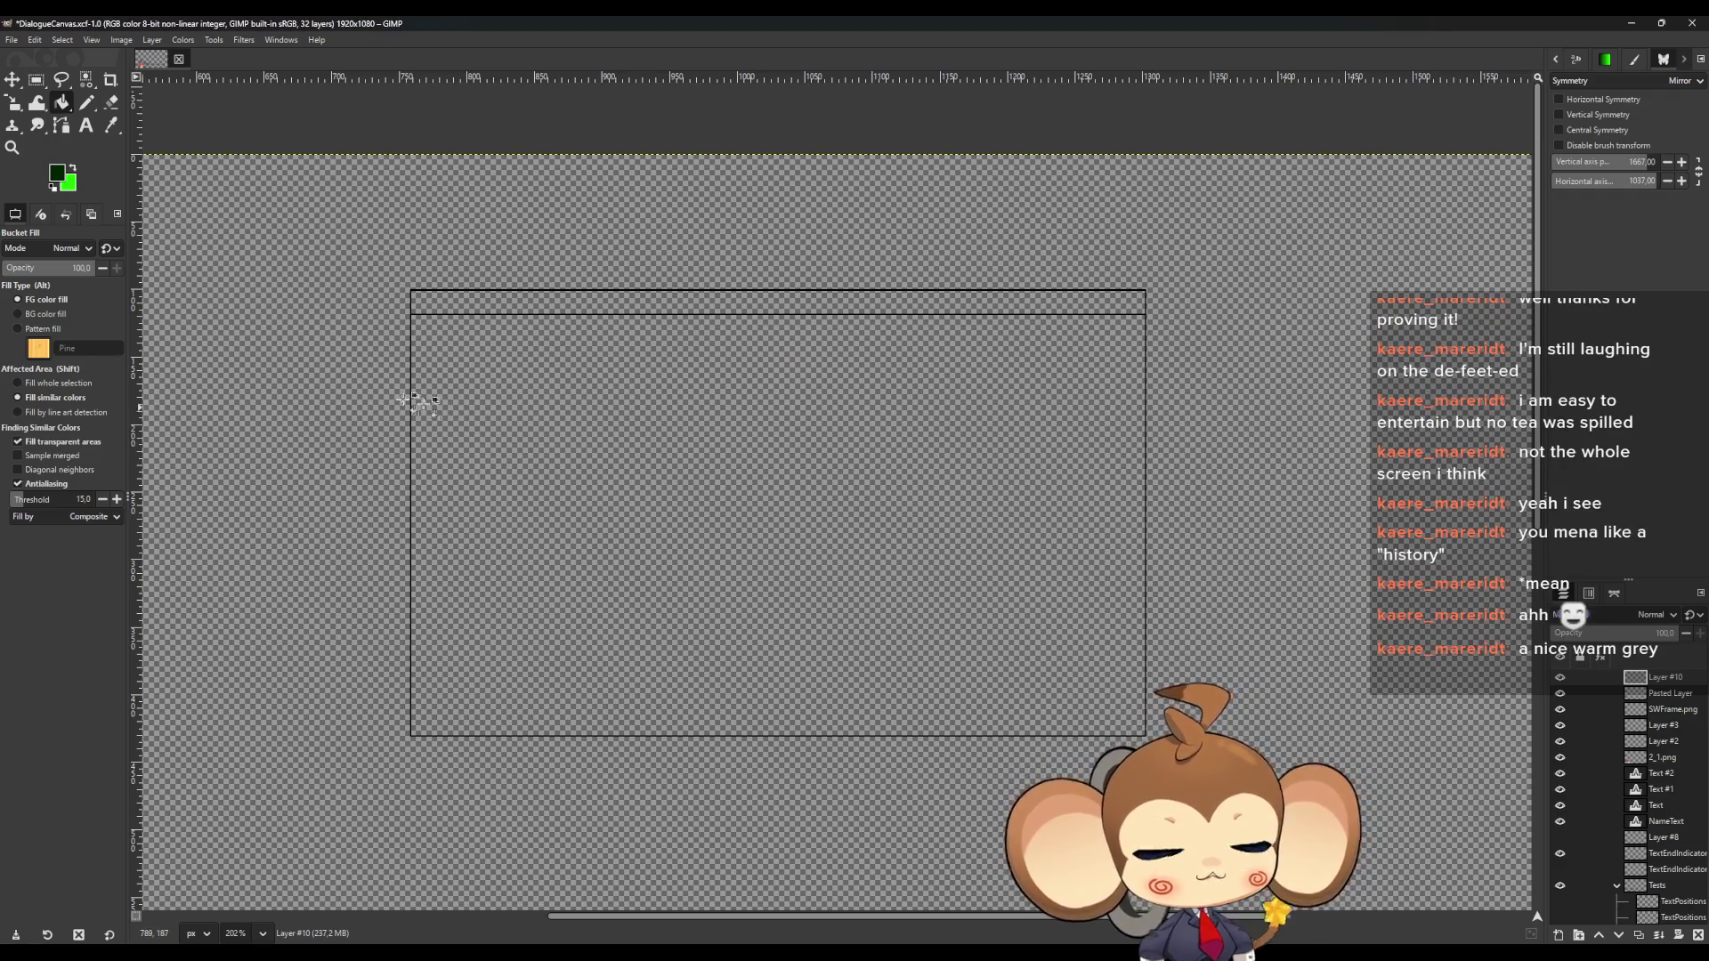
left_click(703, 482)
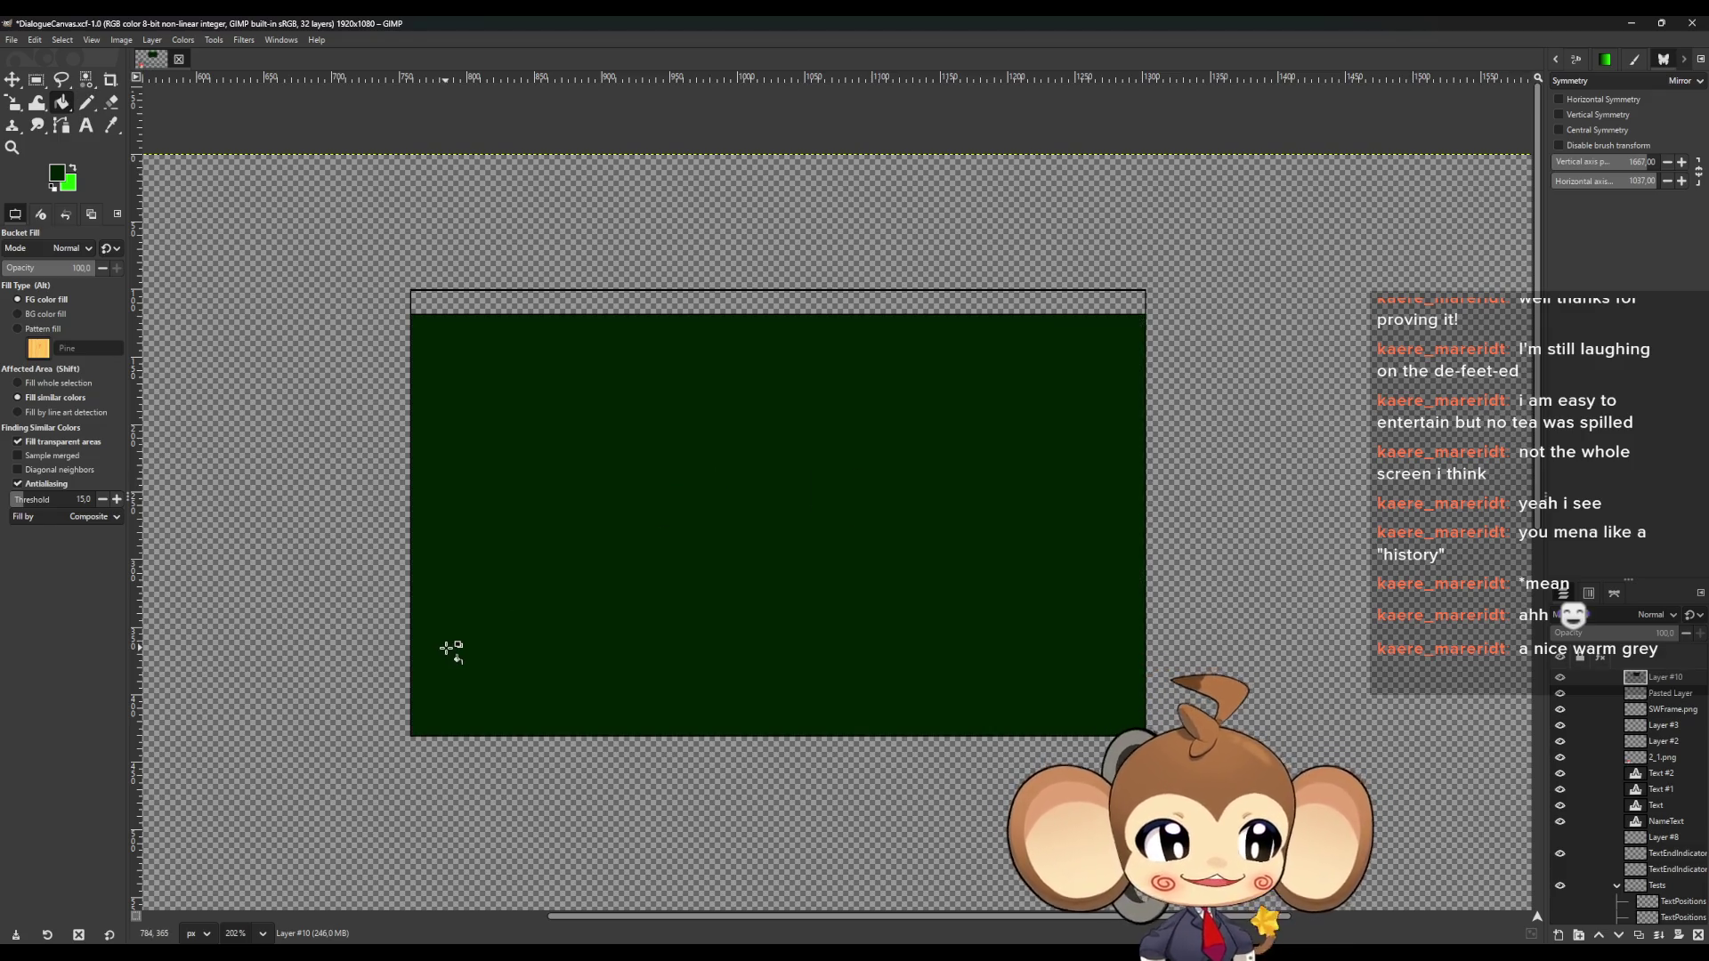
Repaint the green panel with dark grey 585858
scroll(354, 595, "up", 3, "ctrl")
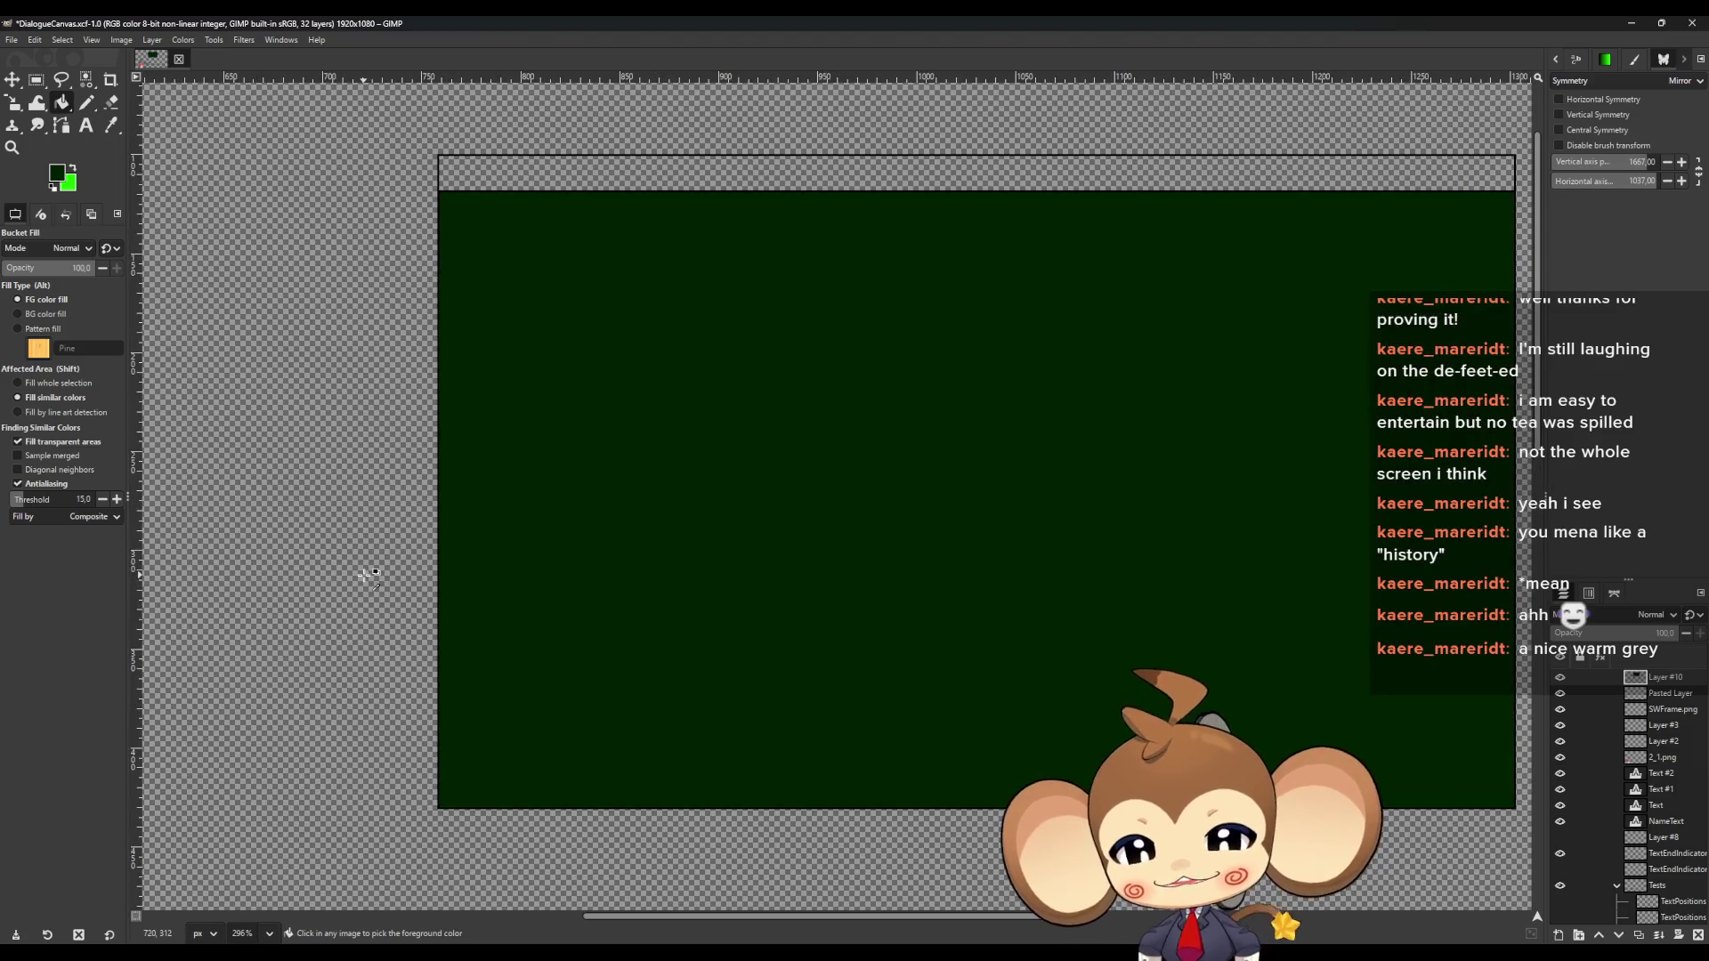
scroll(334, 601, "down", 2, "ctrl")
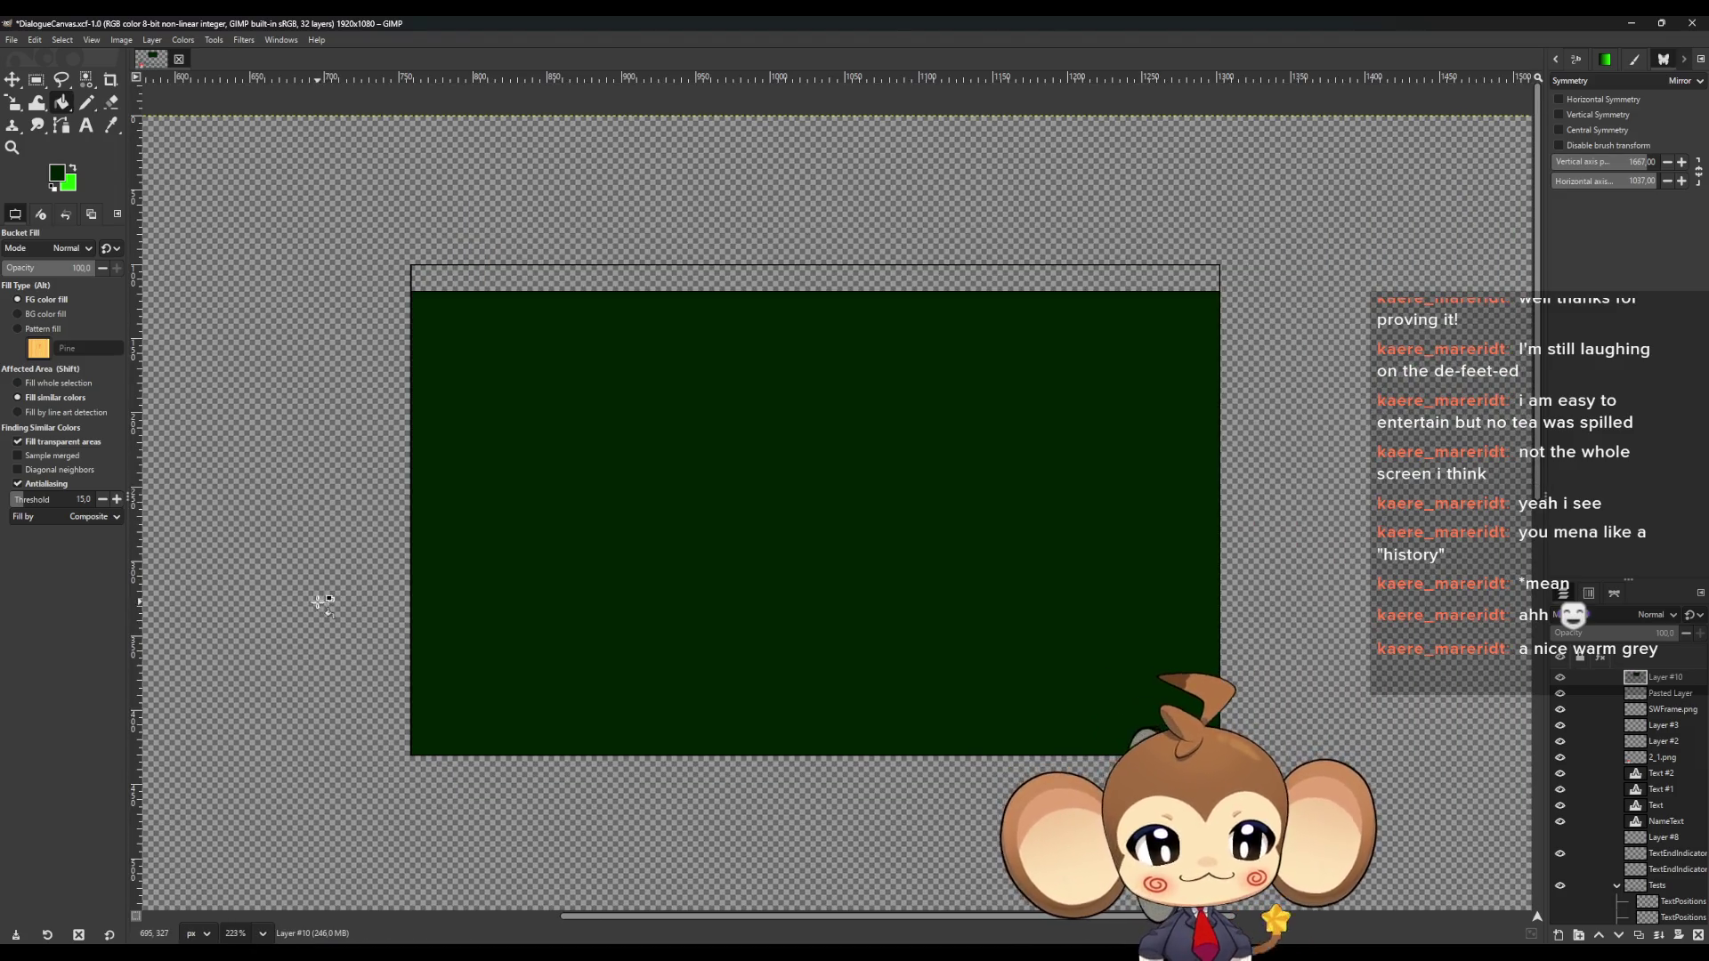
scroll(303, 600, "down", 1, "ctrl")
scroll(202, 419, "up", 1, "ctrl")
scroll(229, 416, "up", 1, "ctrl")
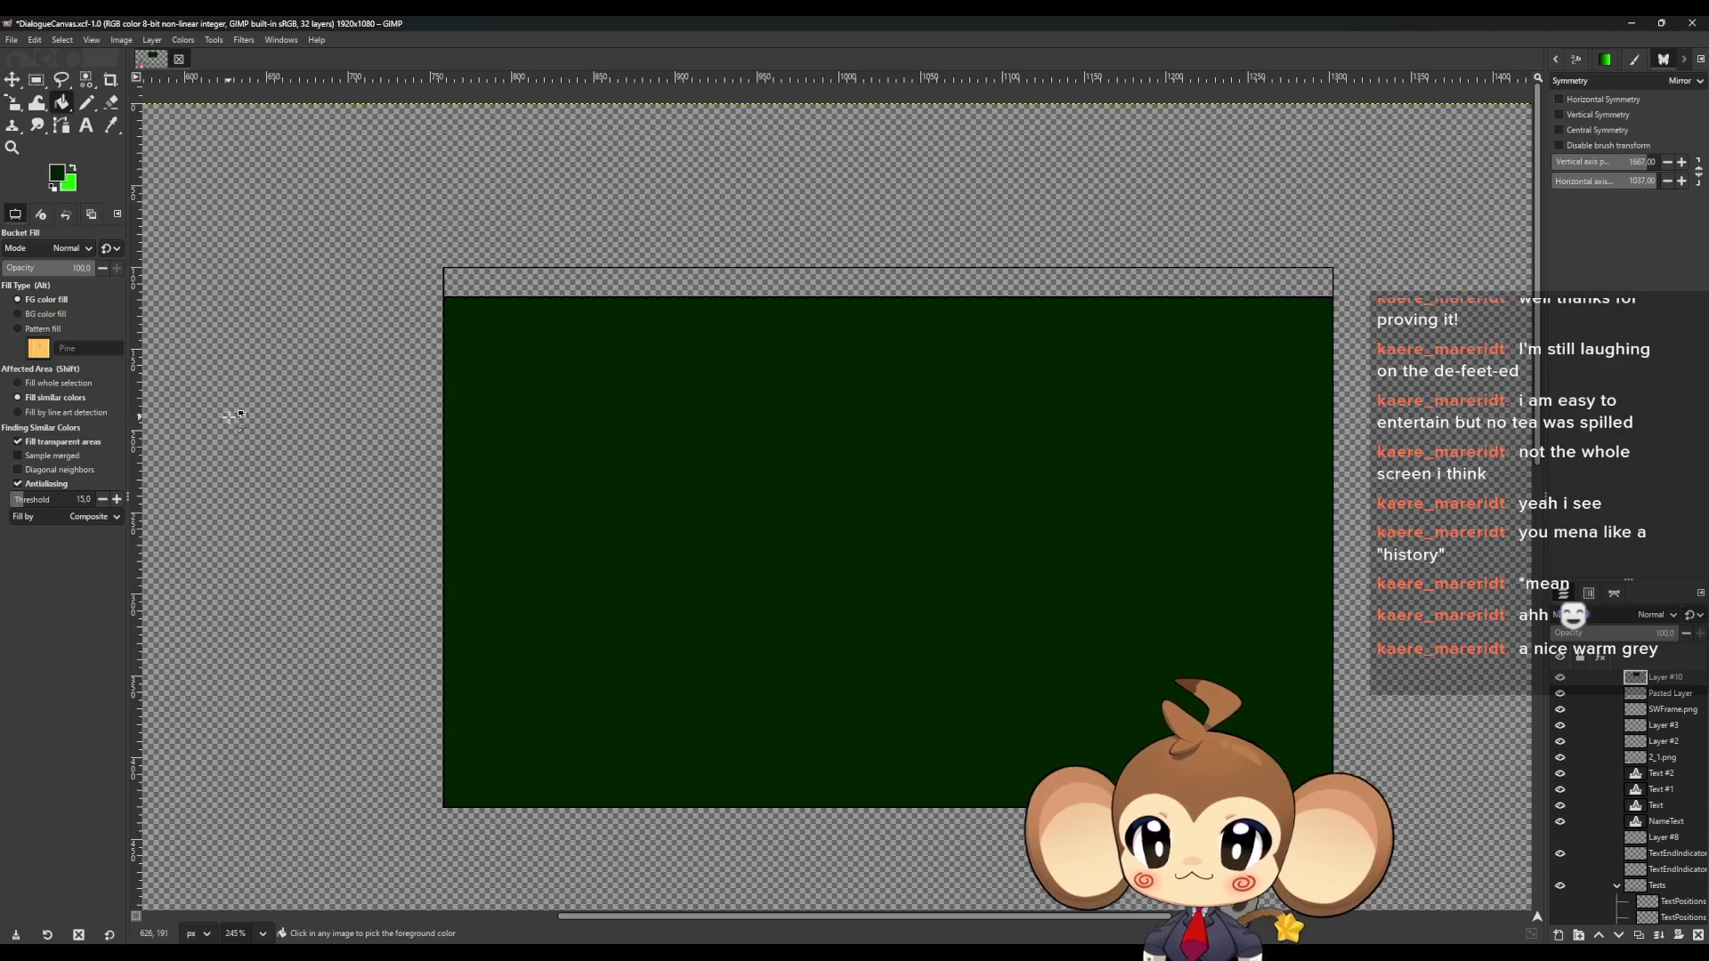
scroll(237, 419, "down", 1, "ctrl")
left_click(56, 172)
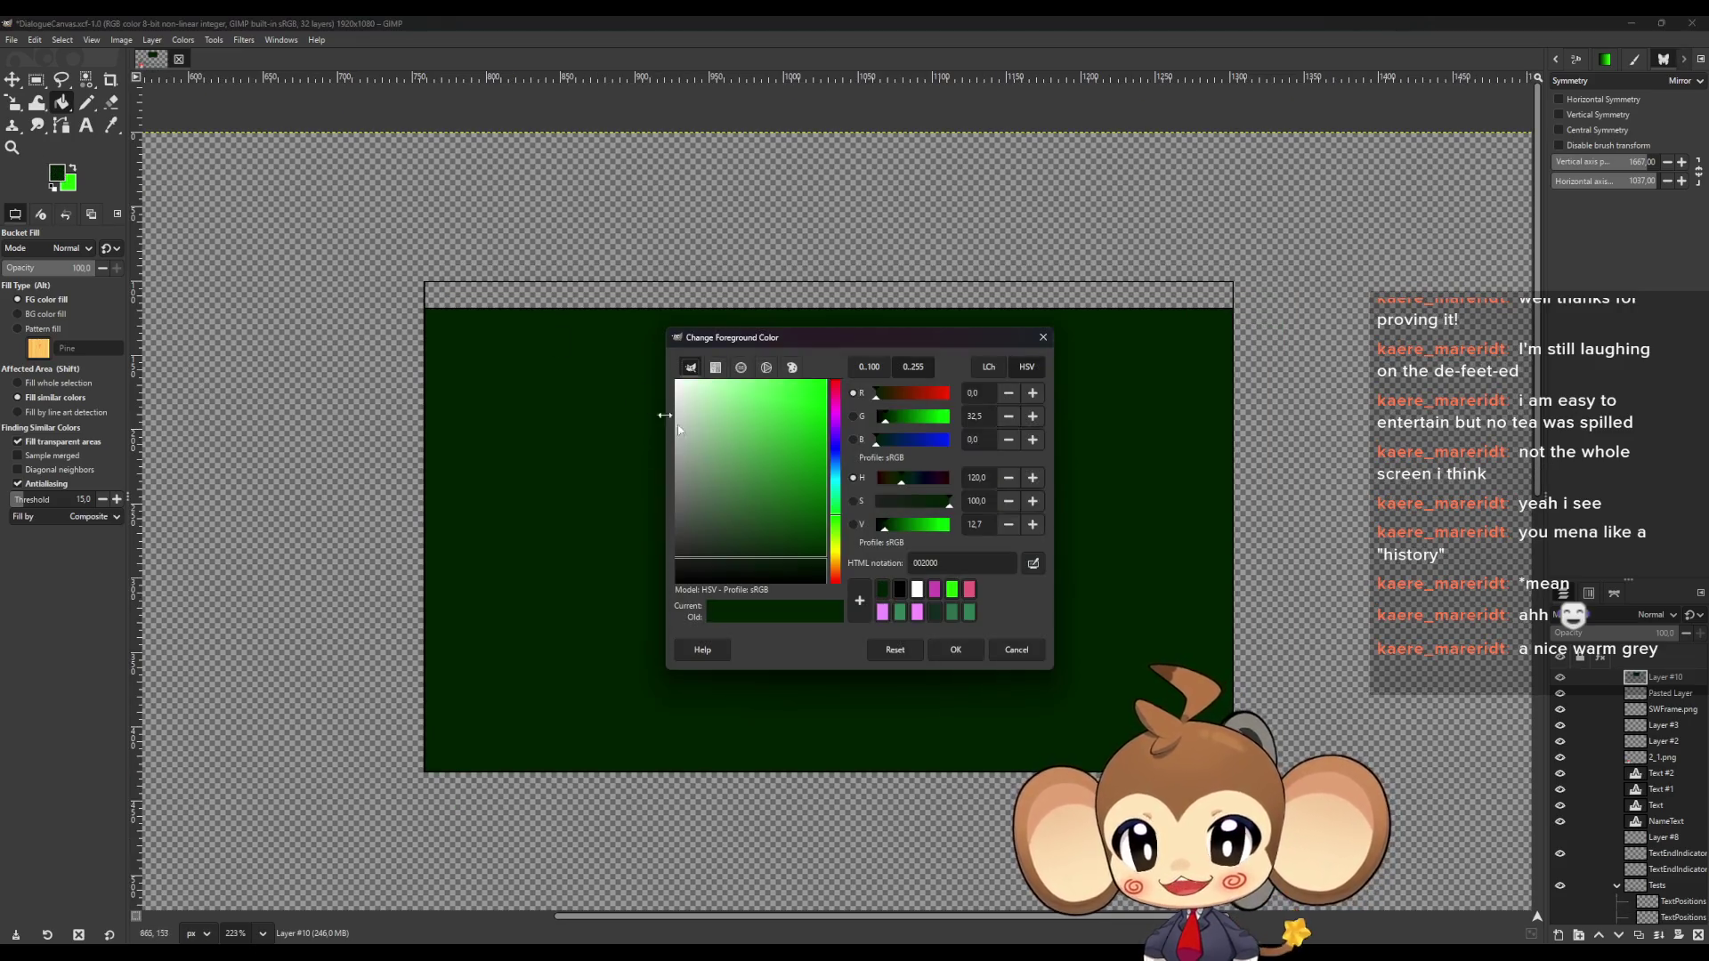
left_click(526, 429)
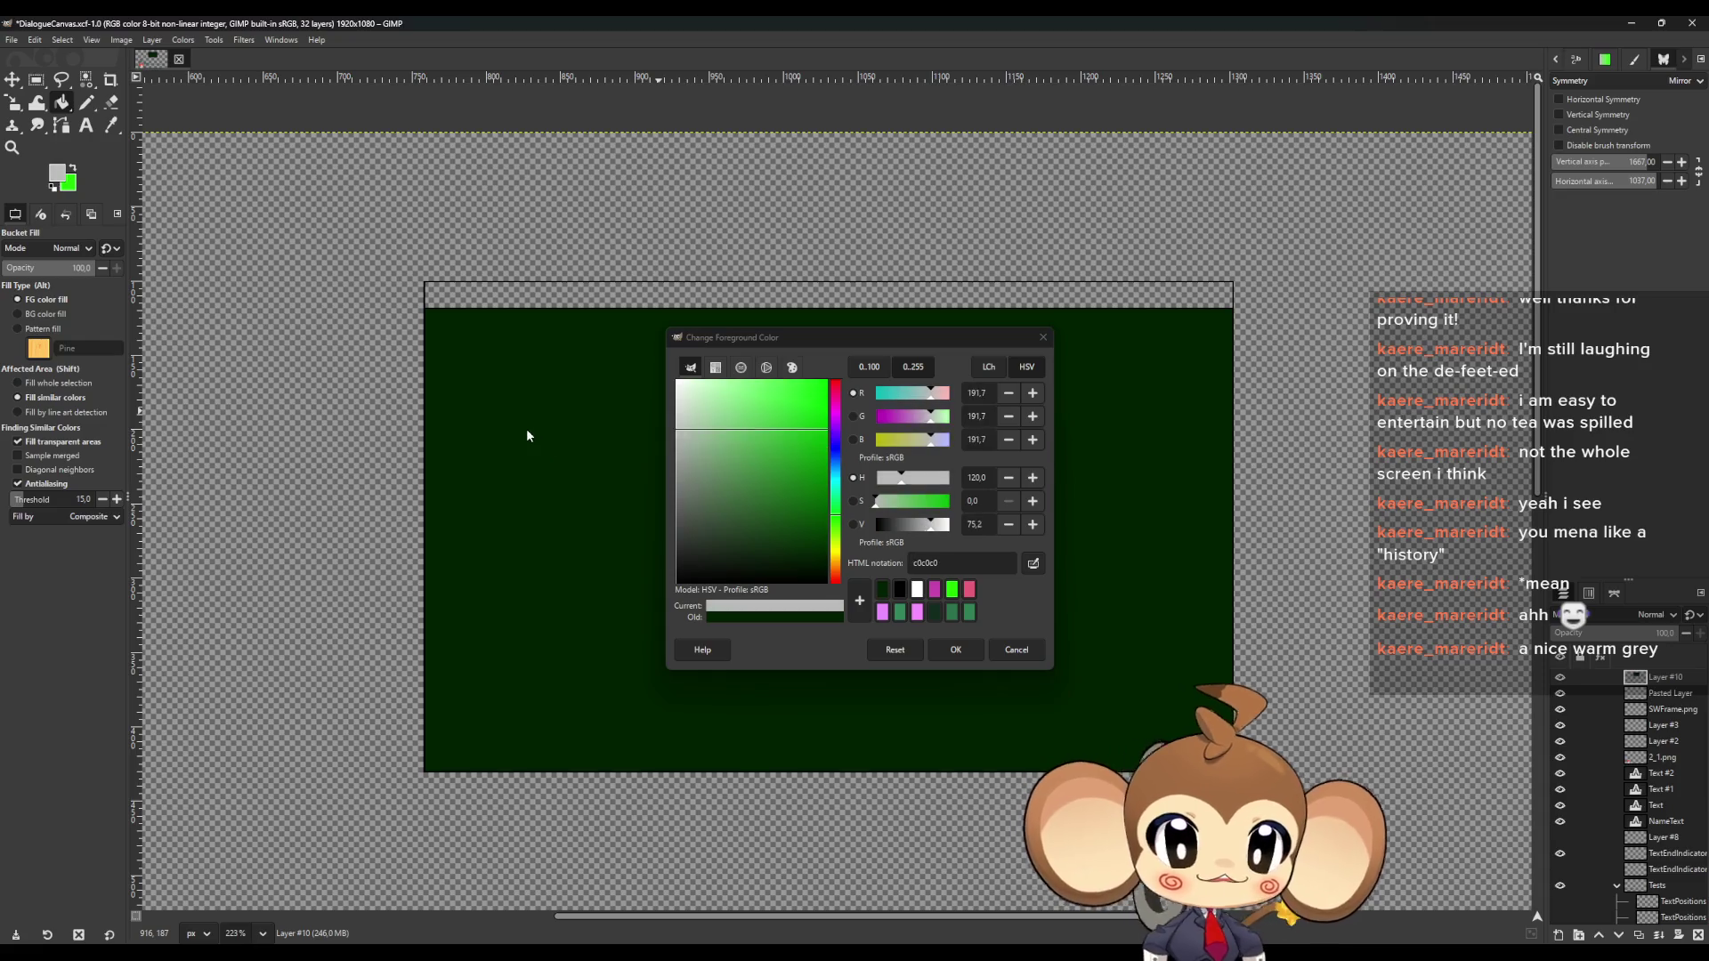
mouse_move(511, 458)
left_mouse_down()
mouse_move(496, 477)
mouse_move(469, 456)
mouse_move(438, 511)
left_mouse_up()
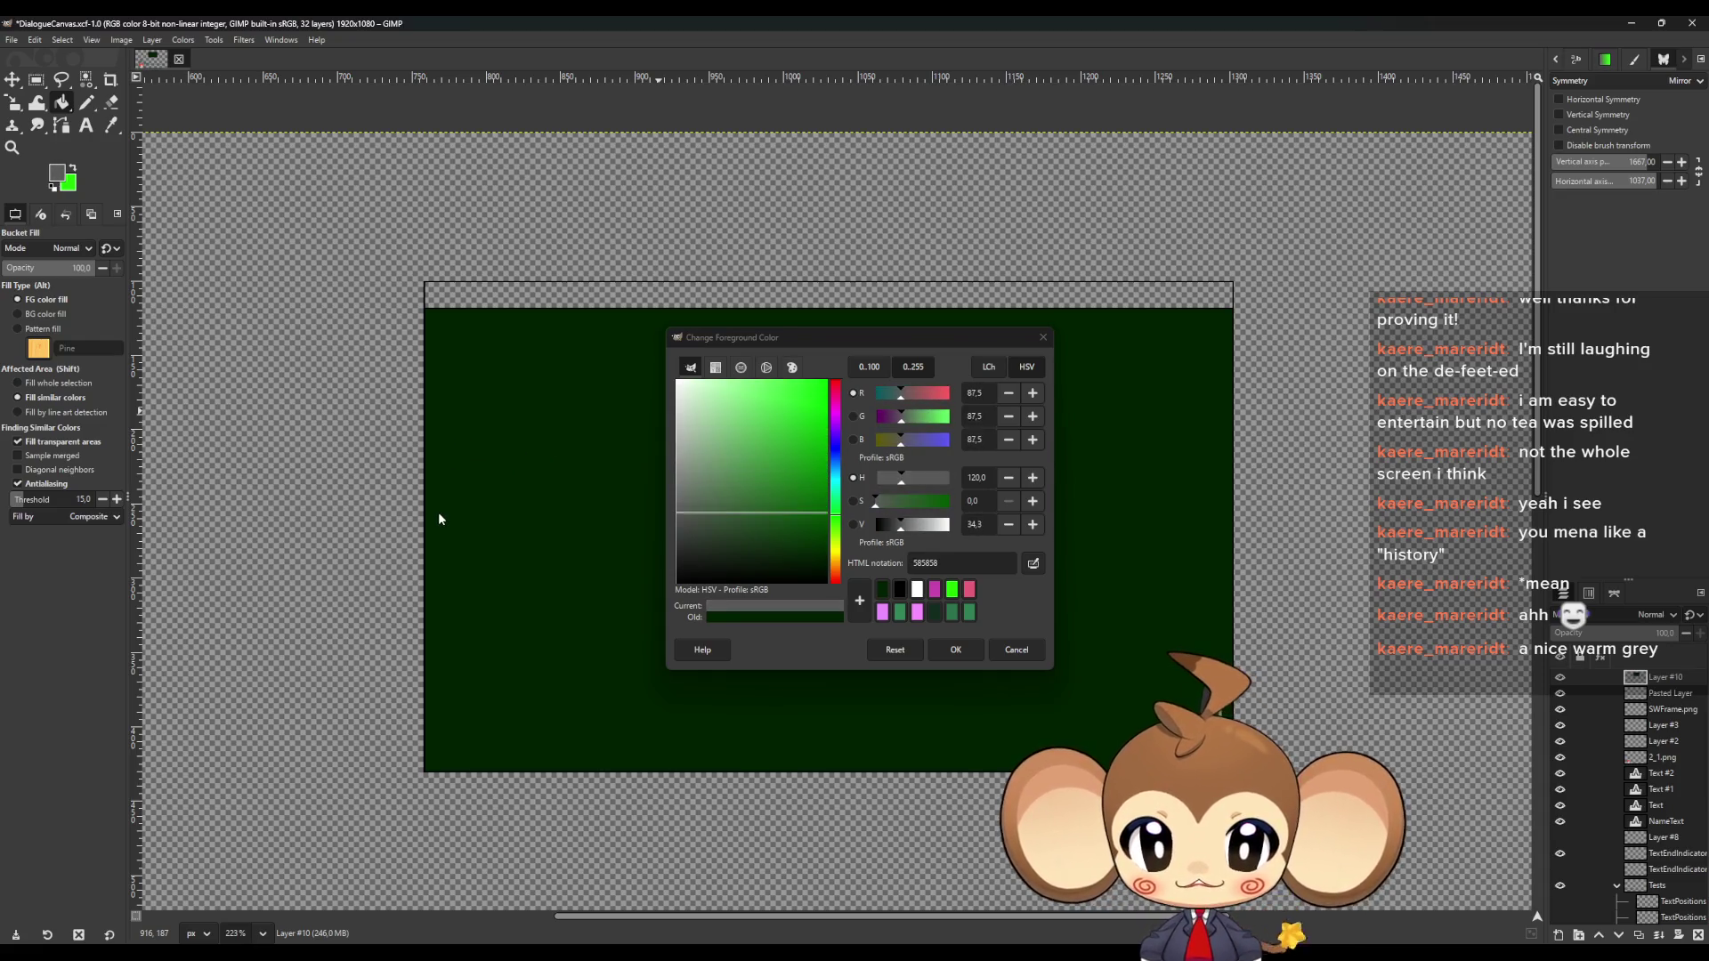
left_click(955, 649)
left_click(869, 623)
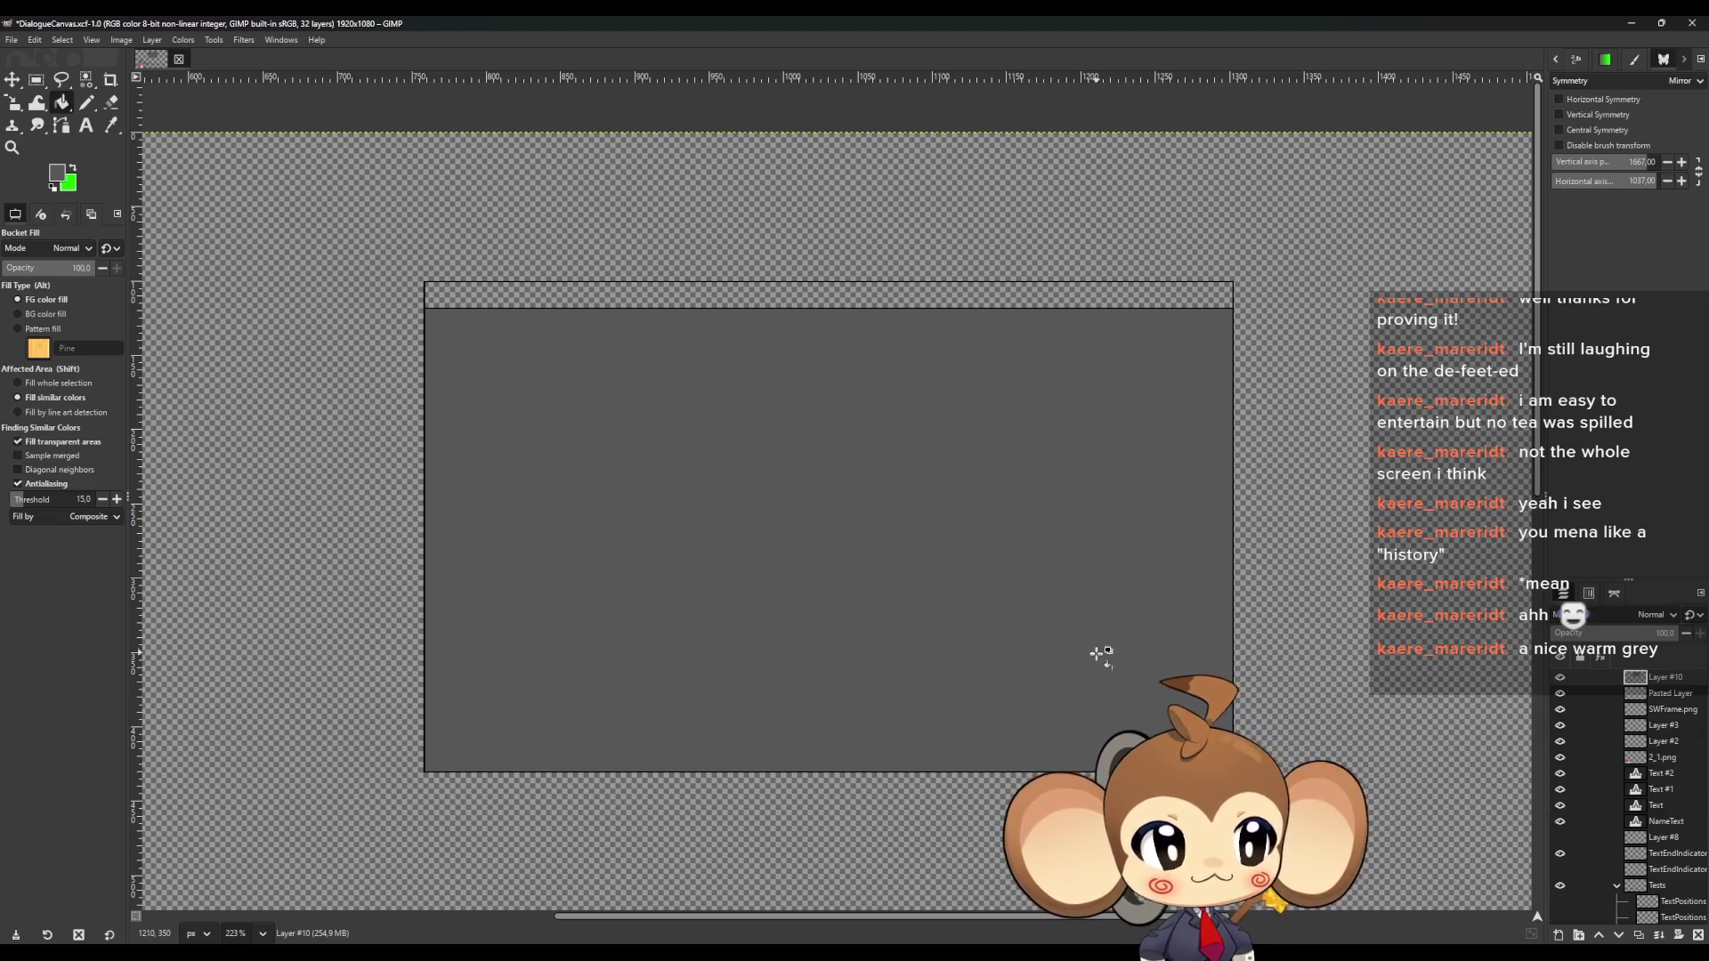
Repaint the grey panel in dark red-brown 4f3838
left_click(59, 174)
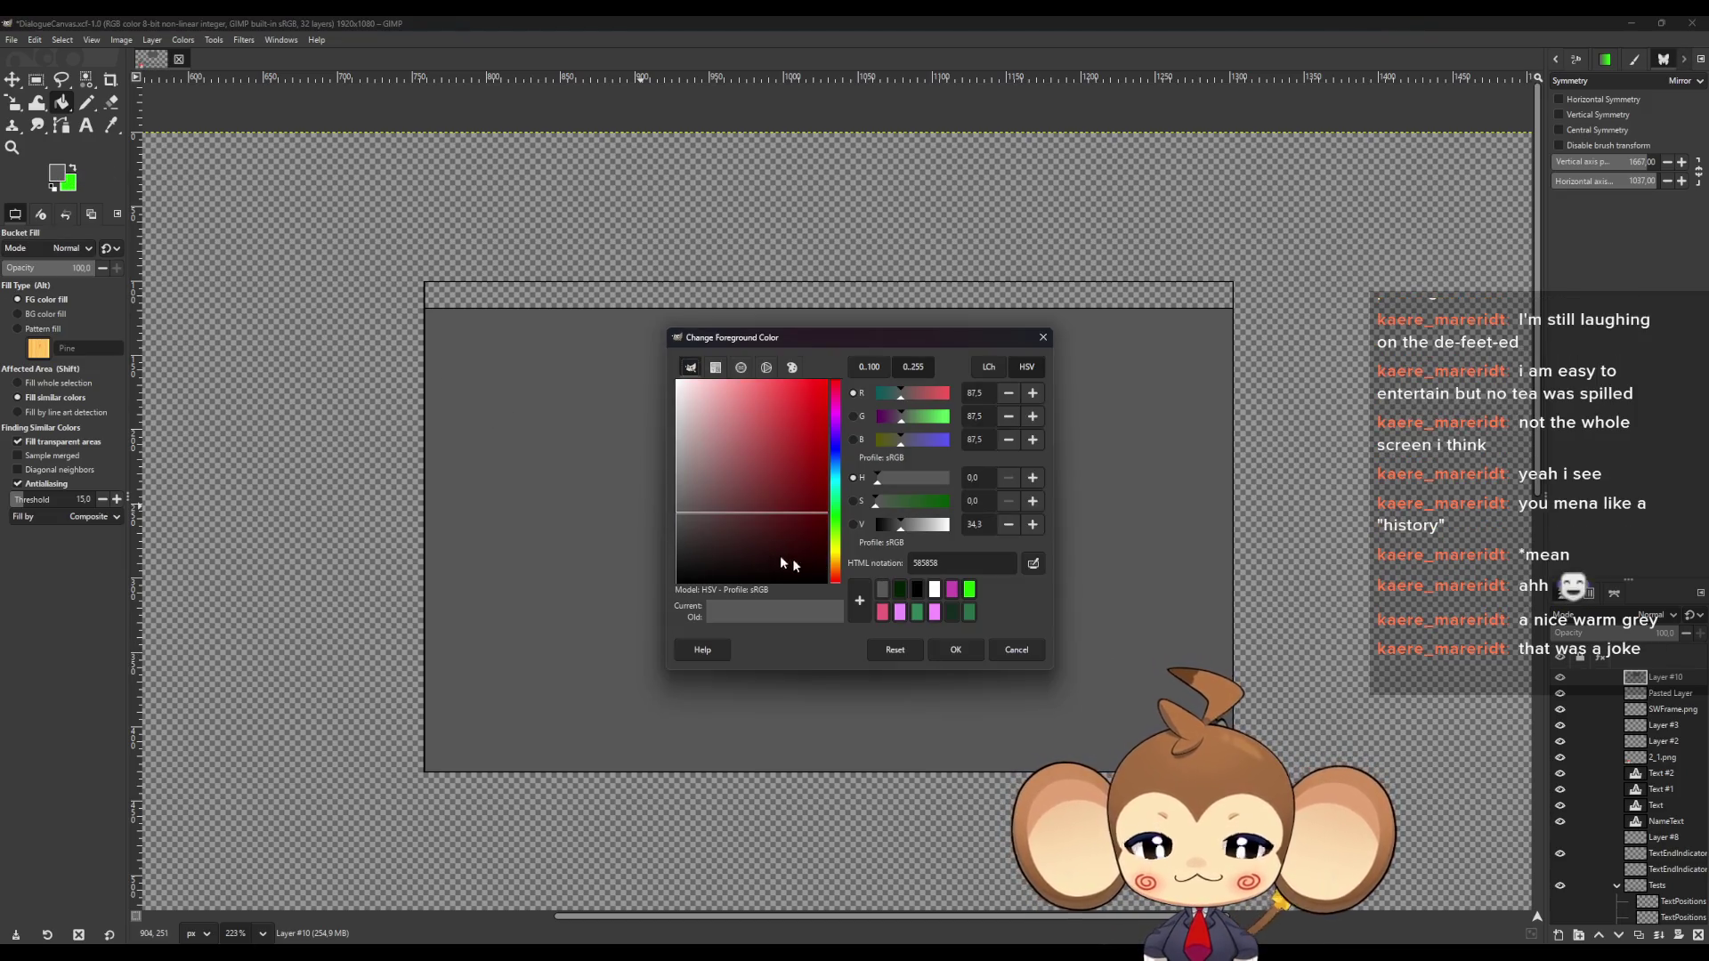
left_click_drag(701, 519, 719, 519)
left_click(956, 651)
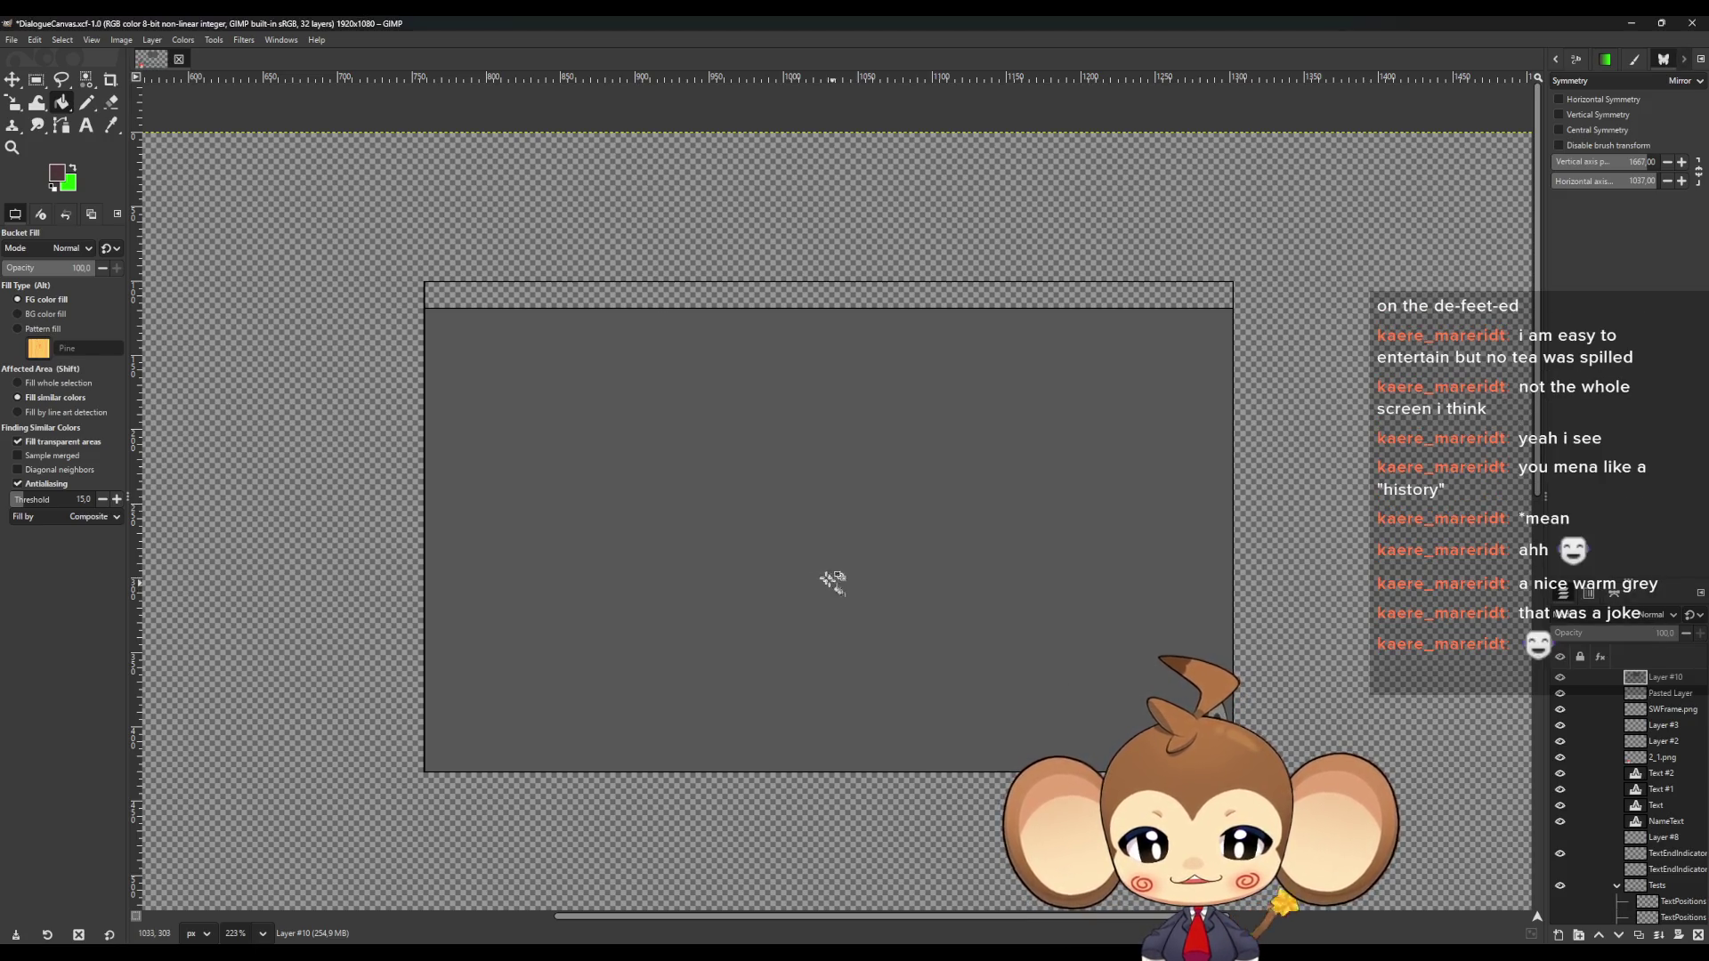
left_click(832, 579)
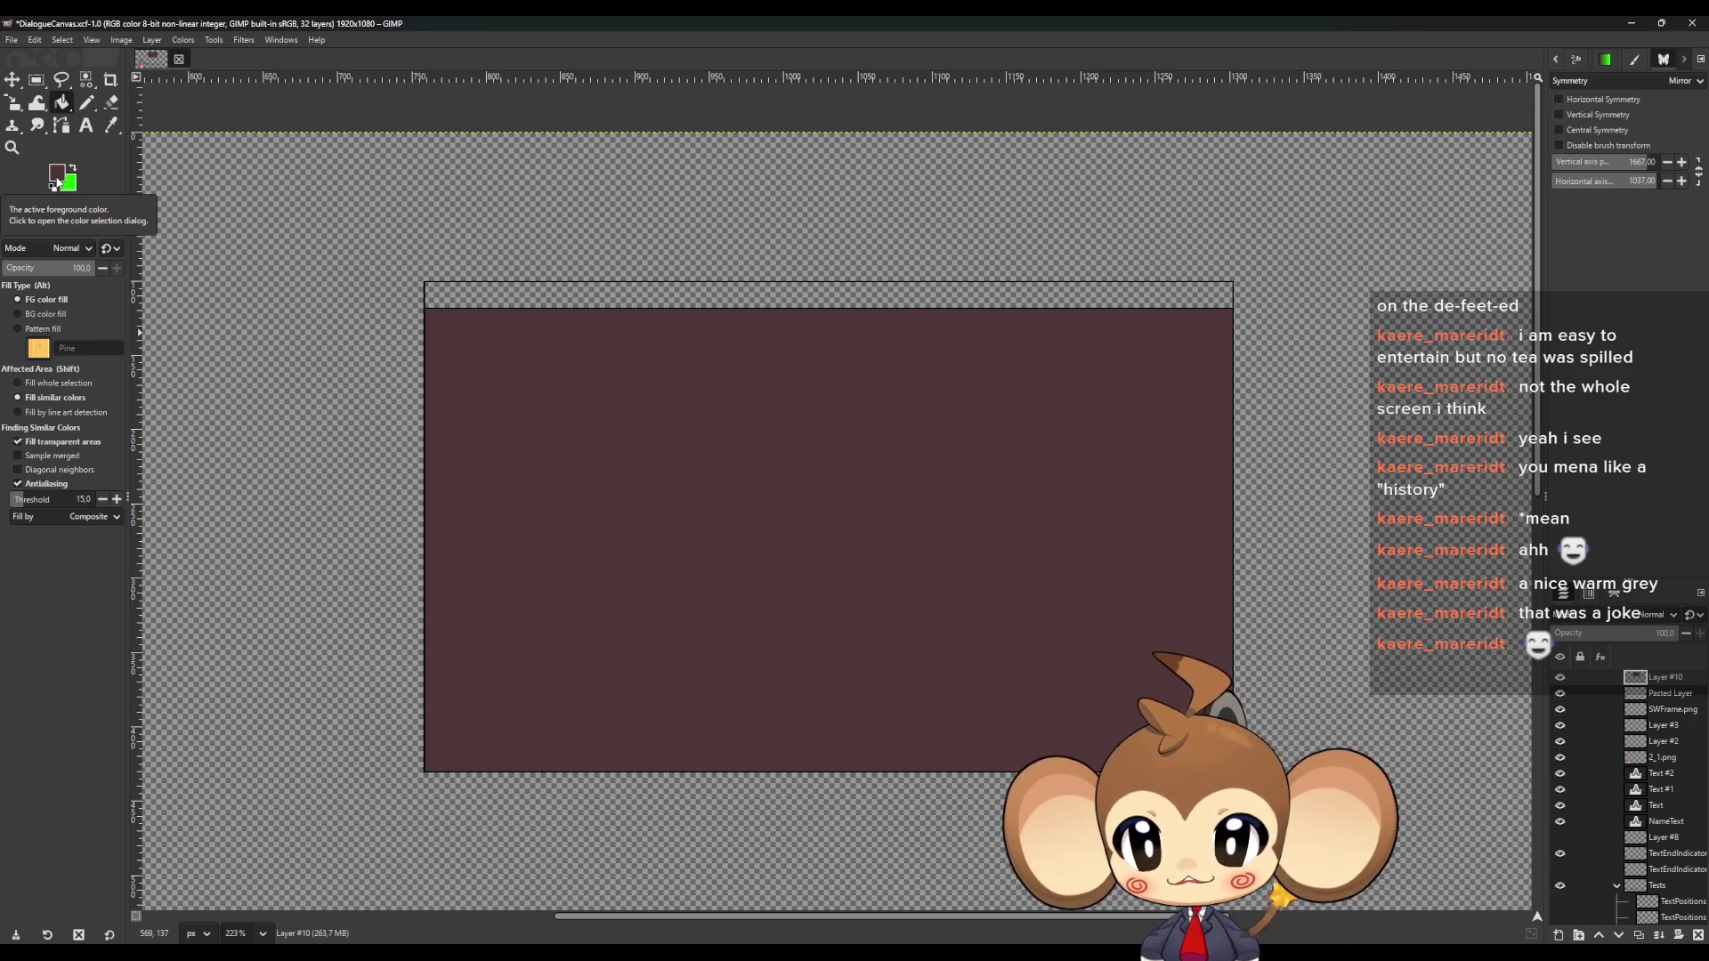
Repaint the panel with a muted blue-grey colour
left_click(57, 183)
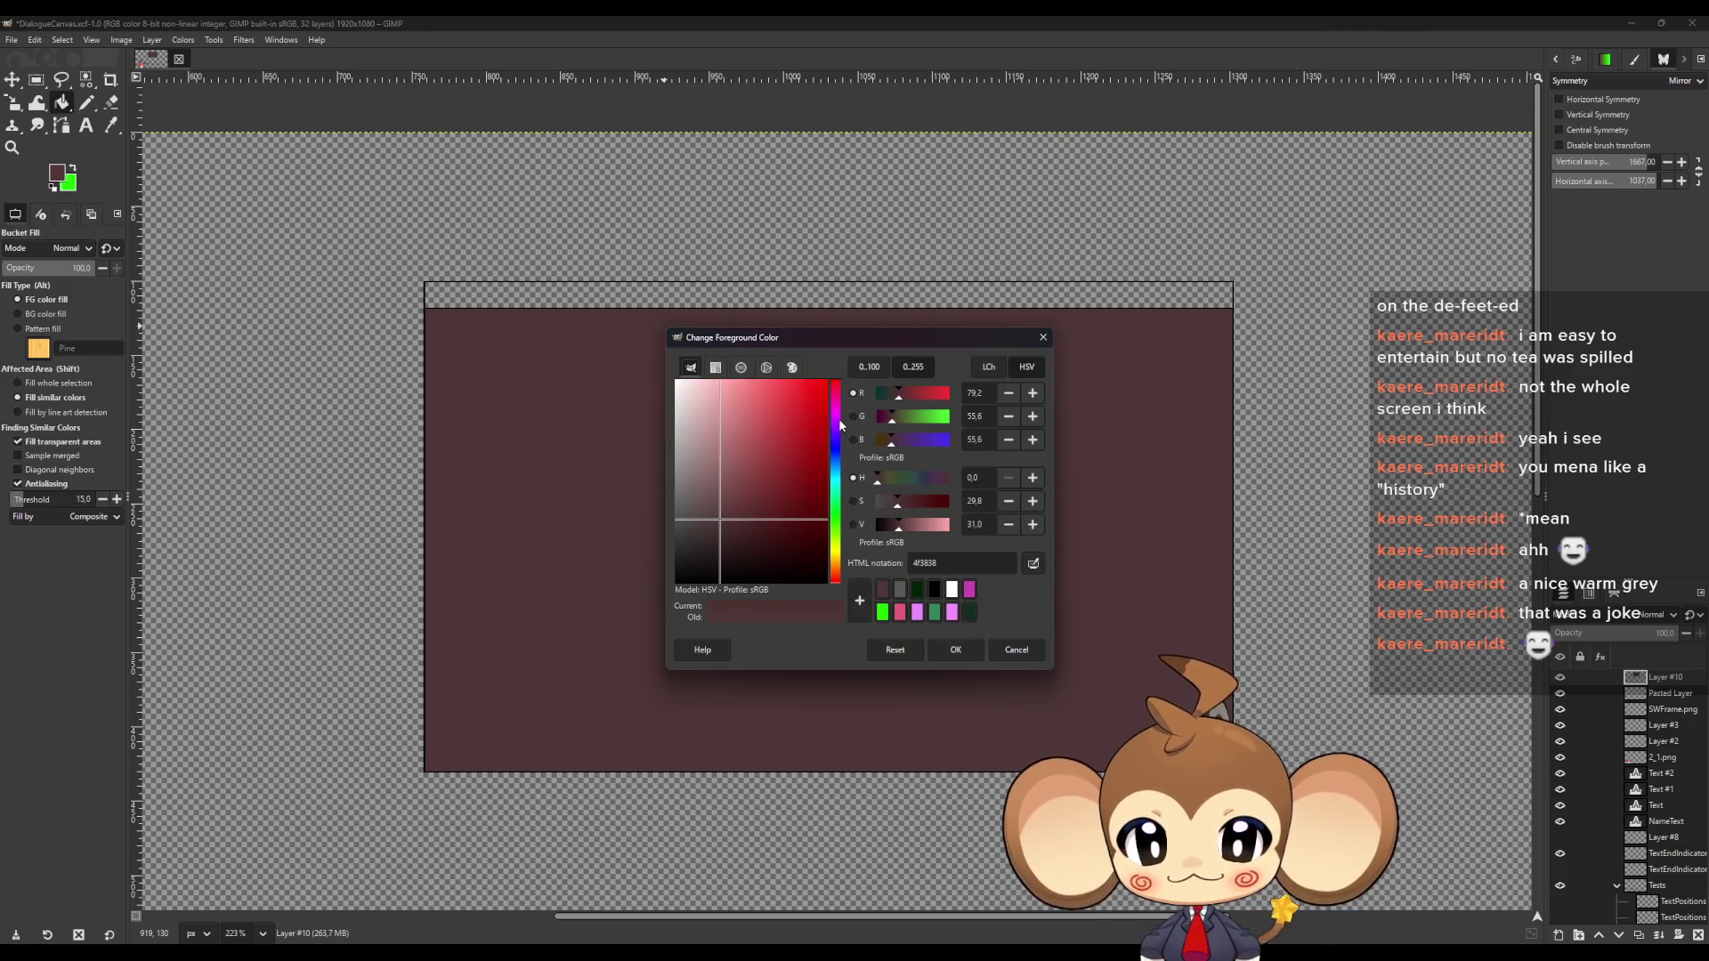
left_click(838, 446)
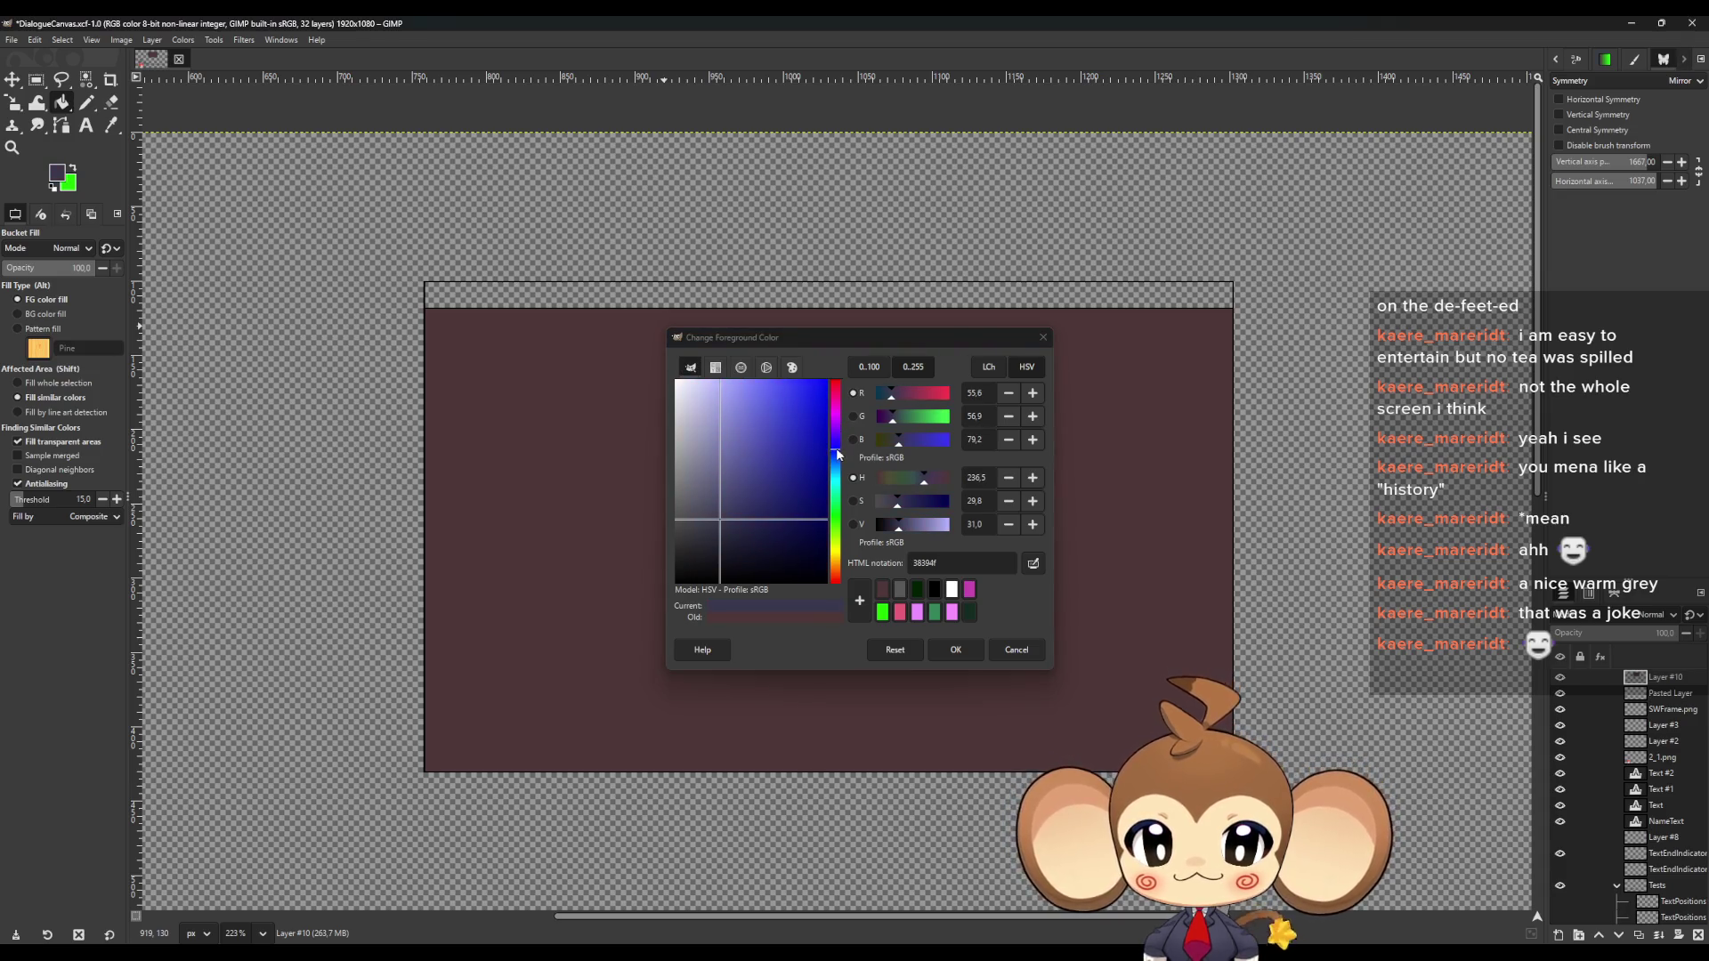
mouse_move(837, 454)
left_mouse_down()
mouse_move(835, 438)
mouse_move(841, 454)
left_mouse_up()
mouse_move(753, 512)
left_mouse_down()
mouse_move(763, 521)
mouse_move(748, 494)
mouse_move(709, 489)
mouse_move(709, 463)
left_mouse_up()
left_click(955, 650)
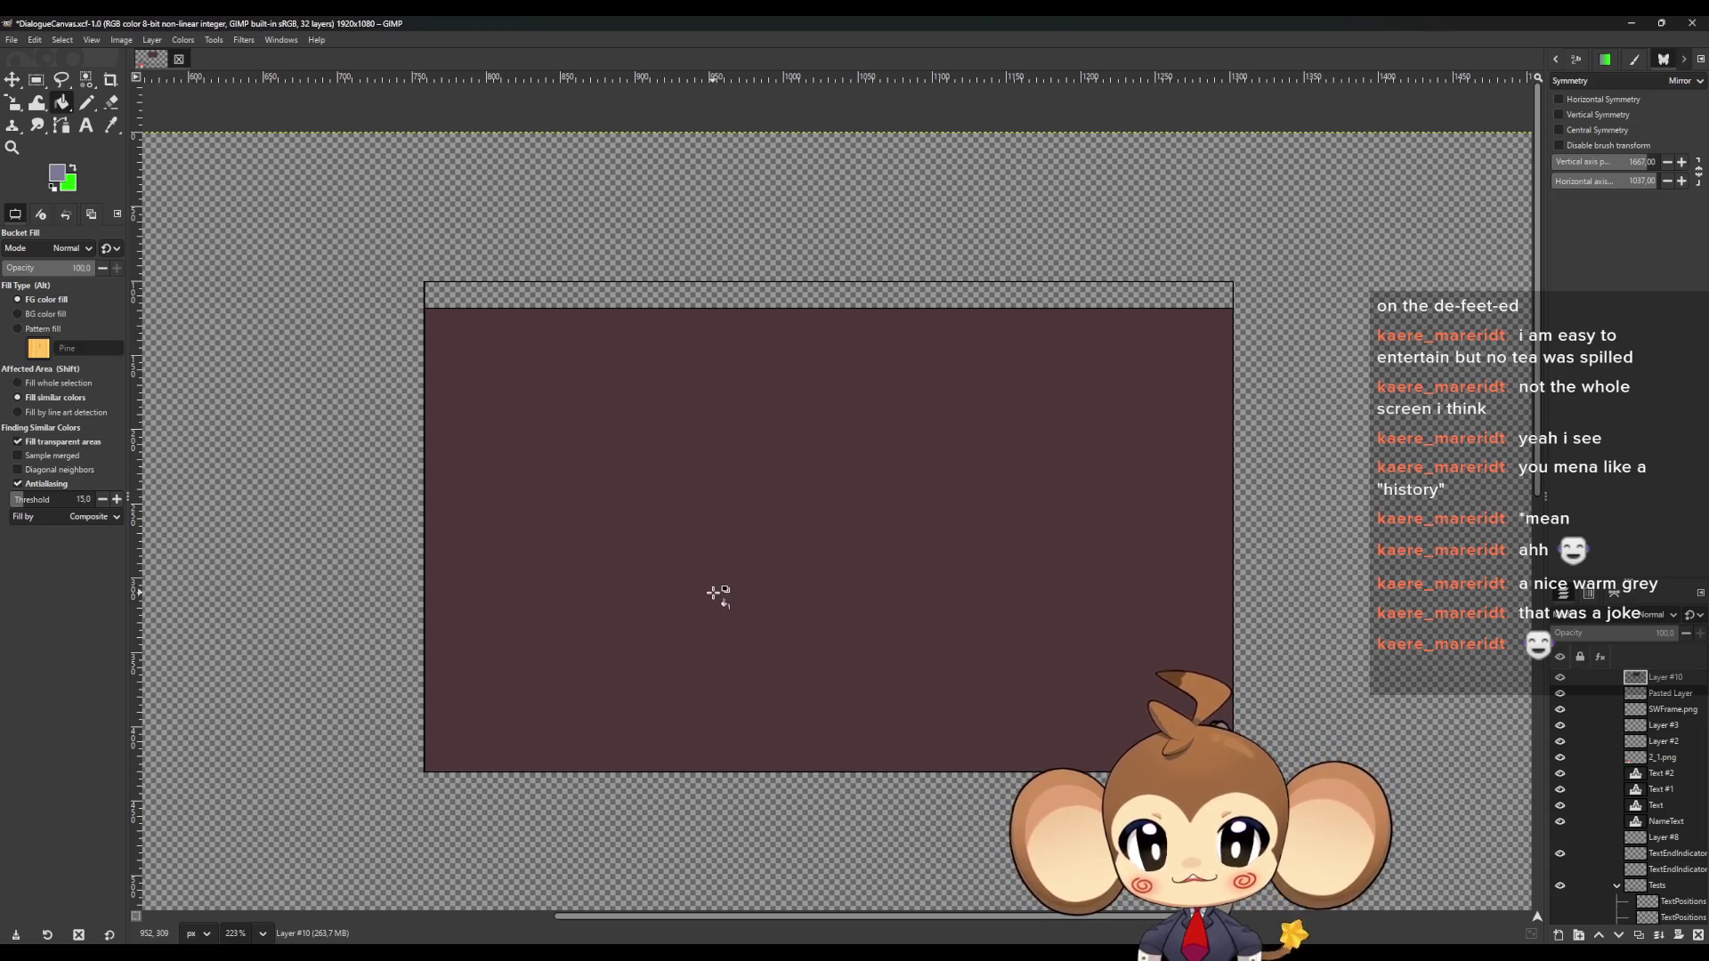
left_click(725, 677)
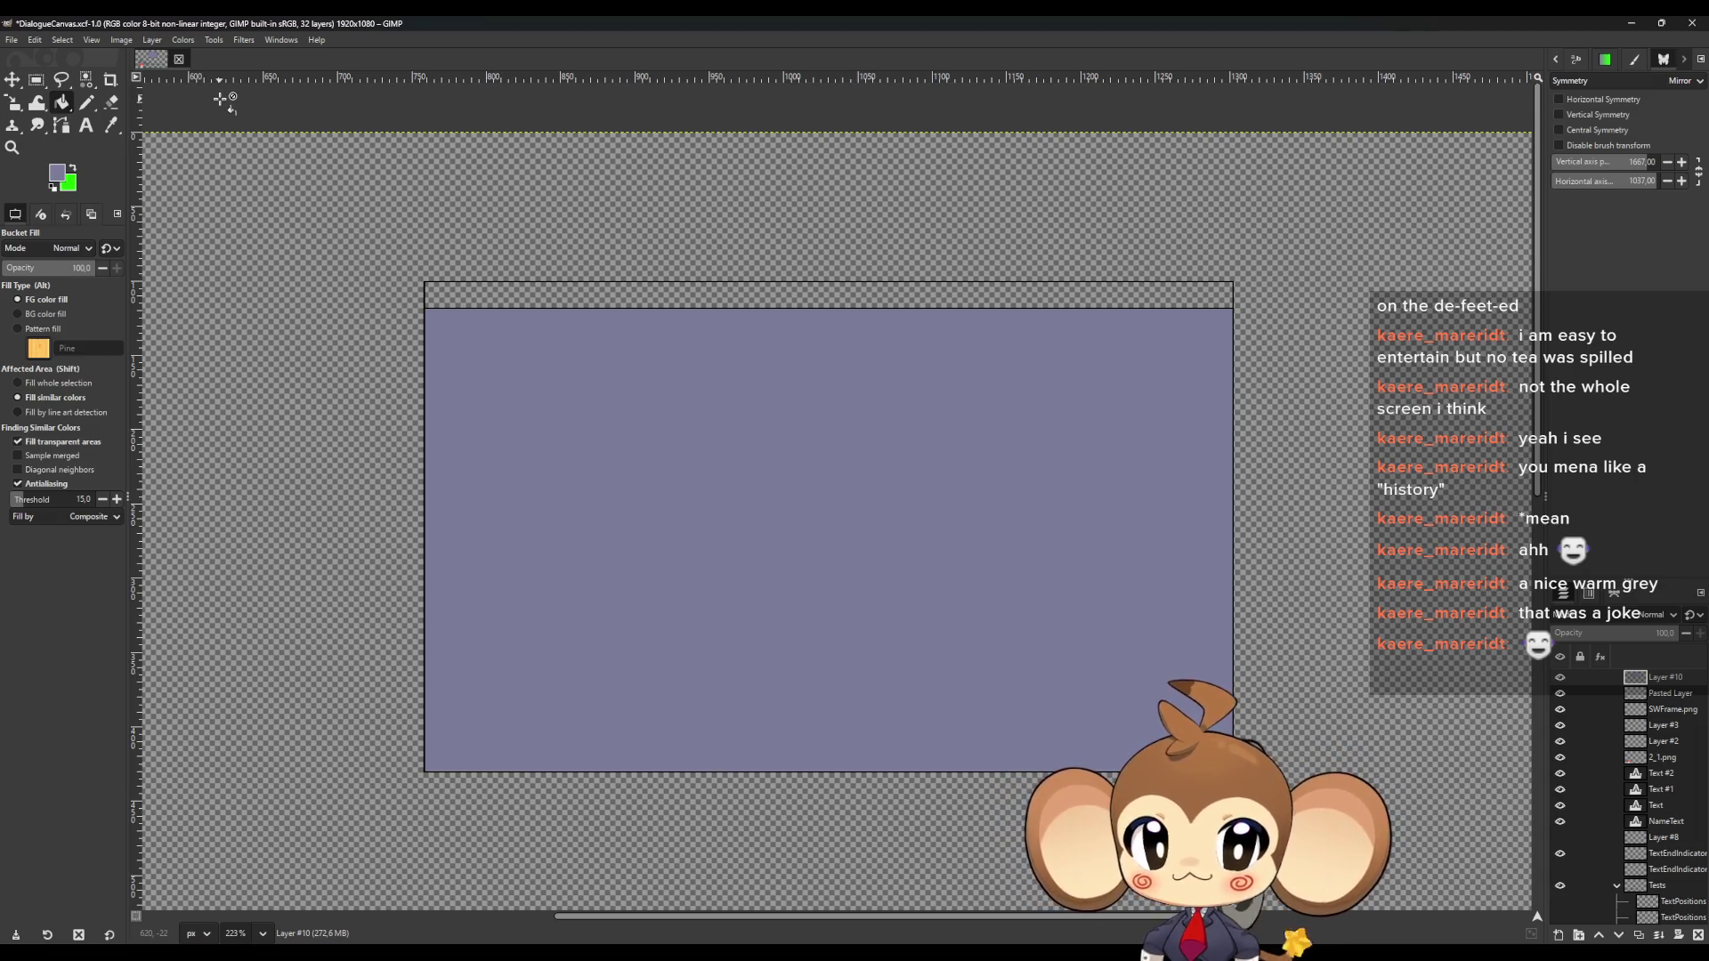
left_click(57, 174)
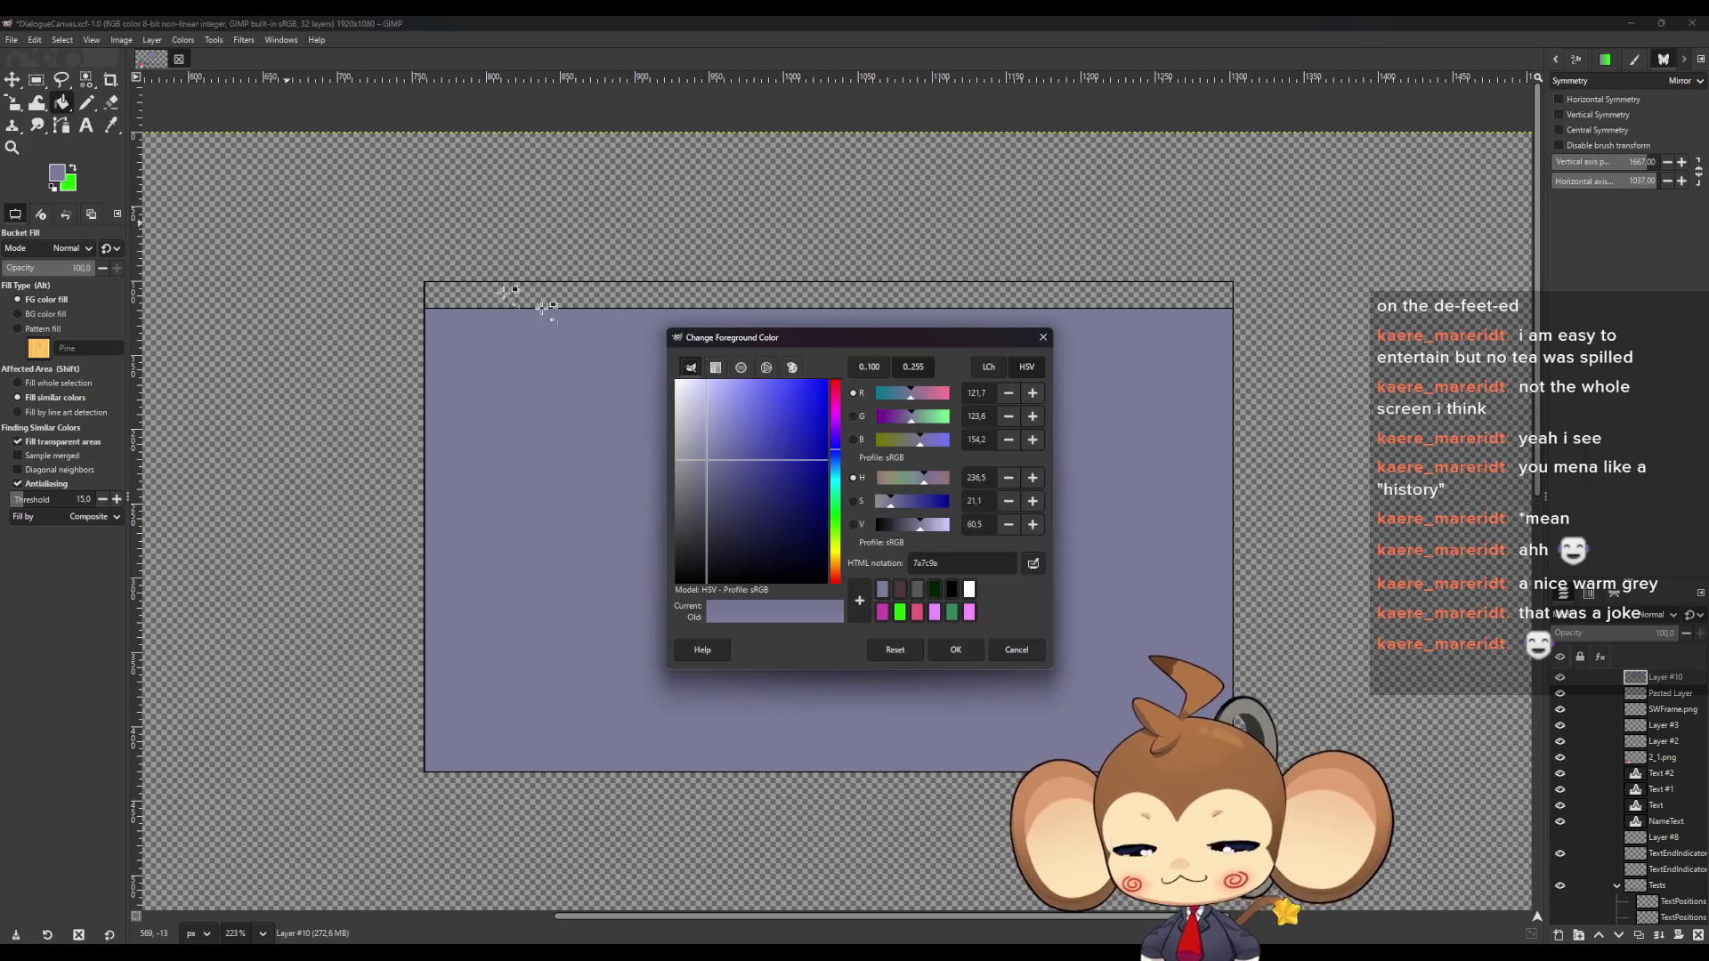
Repaint the panel a lighter blue-grey, then set the foreground colour to white
mouse_move(921, 524)
left_mouse_down()
mouse_move(932, 534)
mouse_move(885, 508)
left_mouse_up()
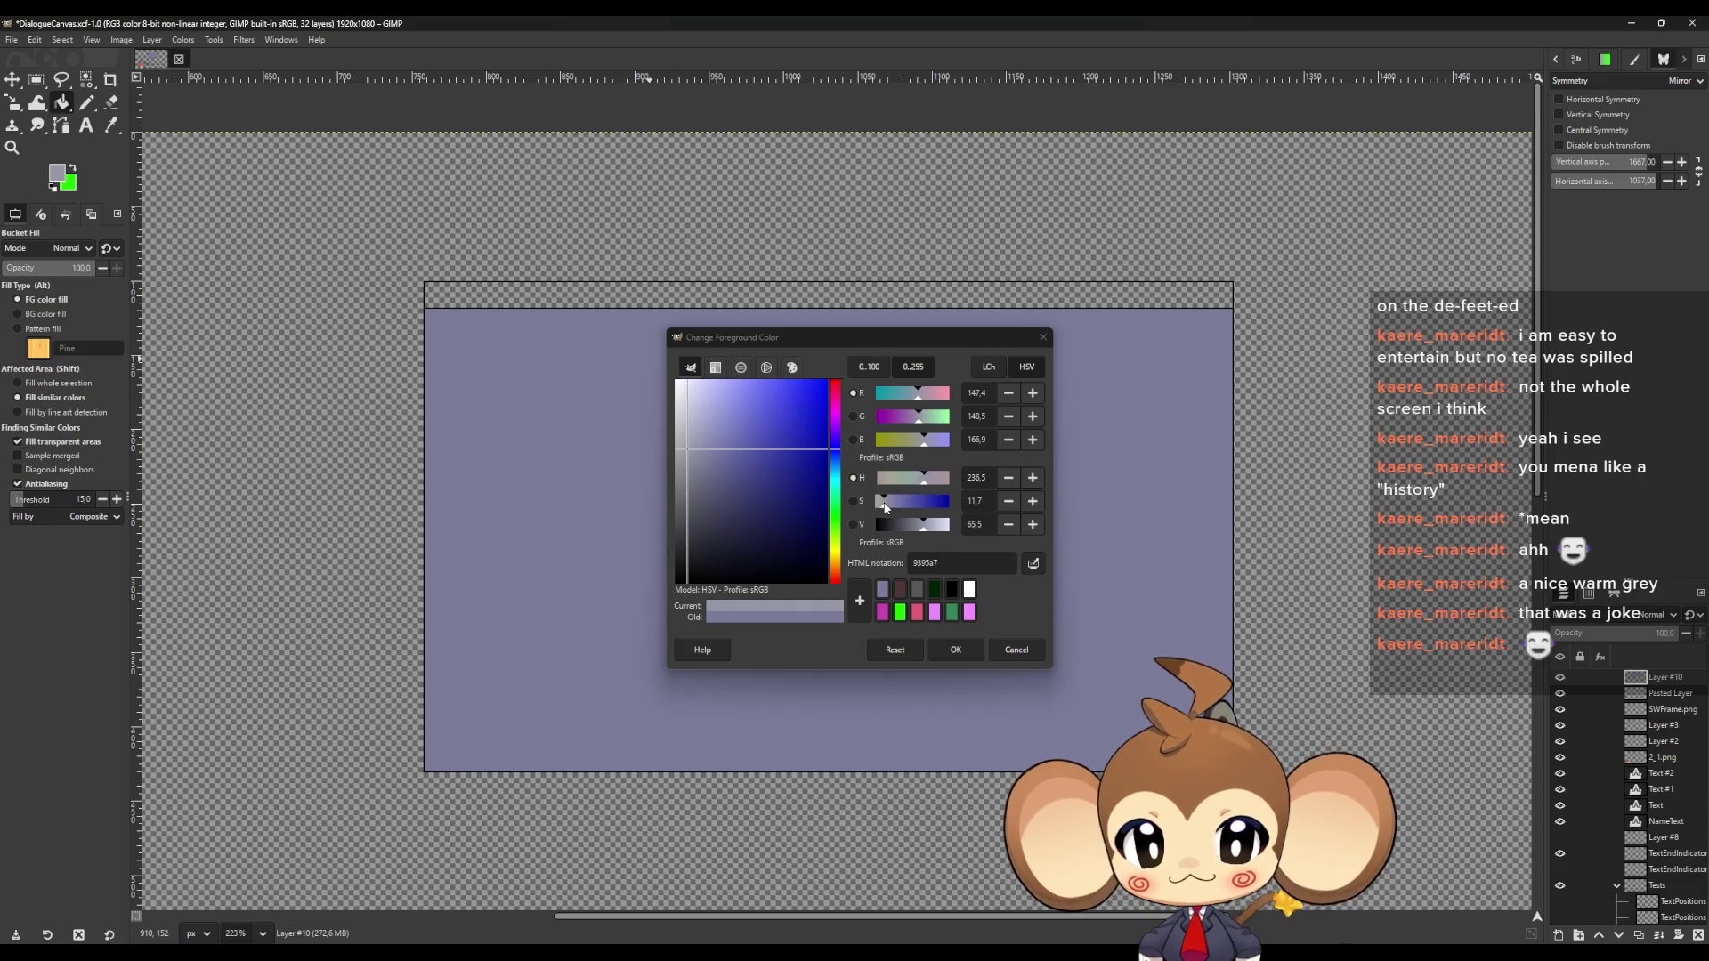
left_click(957, 650)
left_click(705, 545)
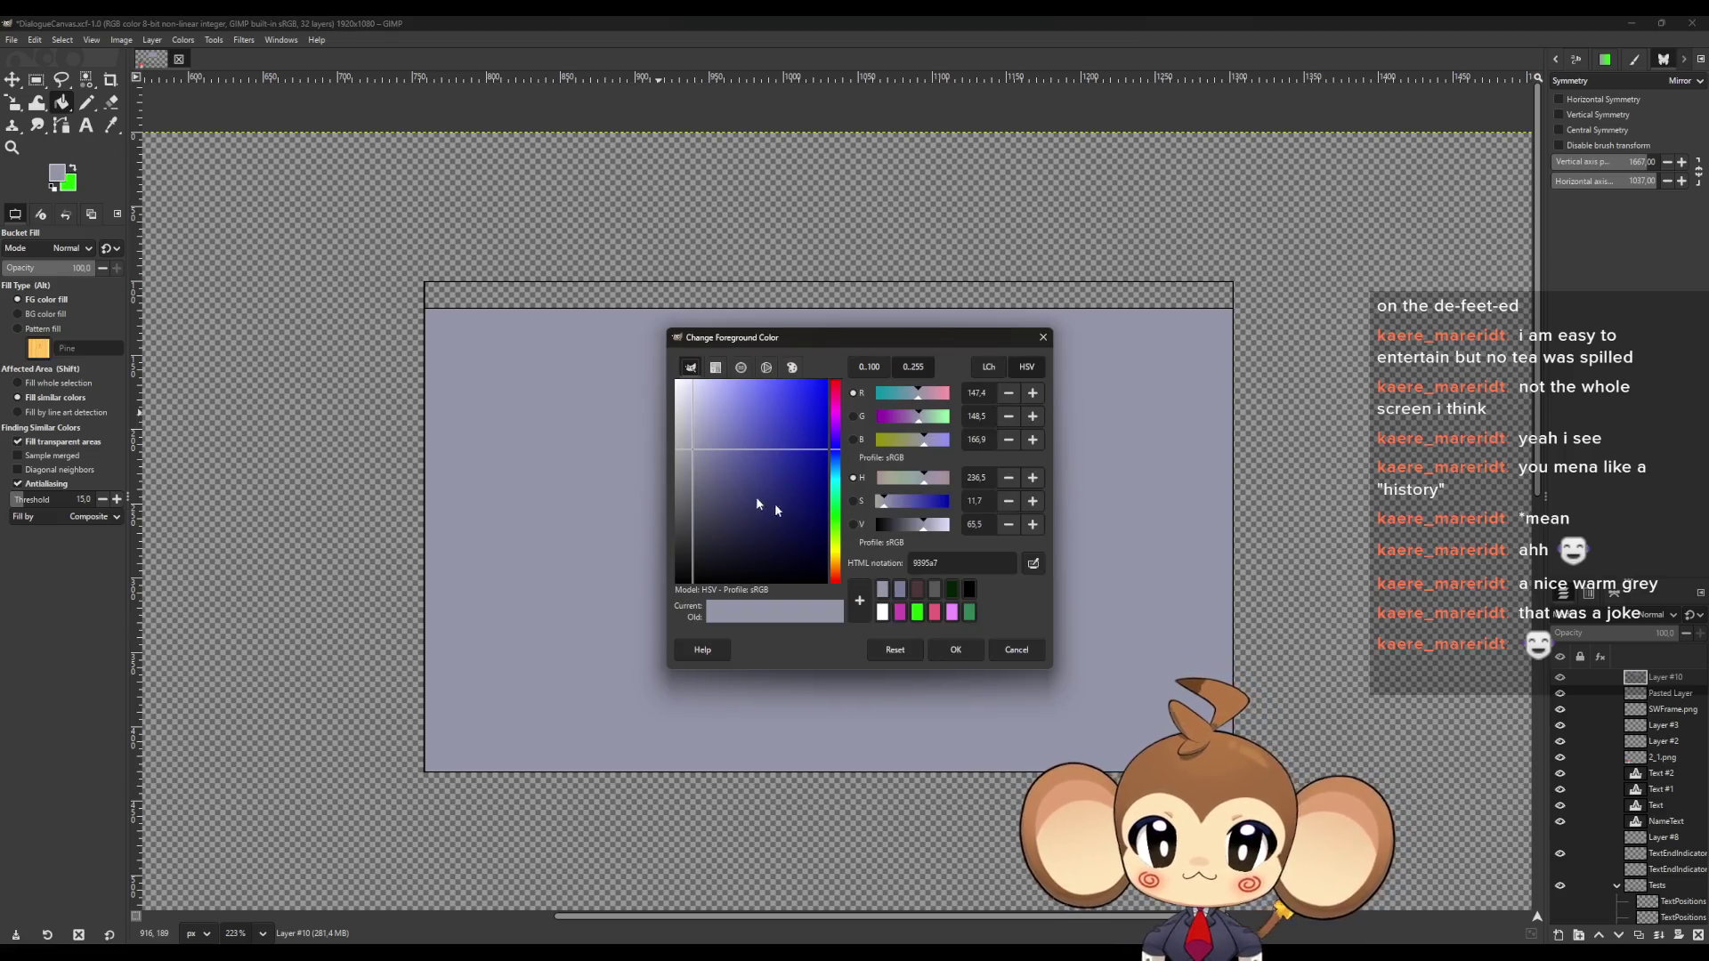
left_click(677, 382)
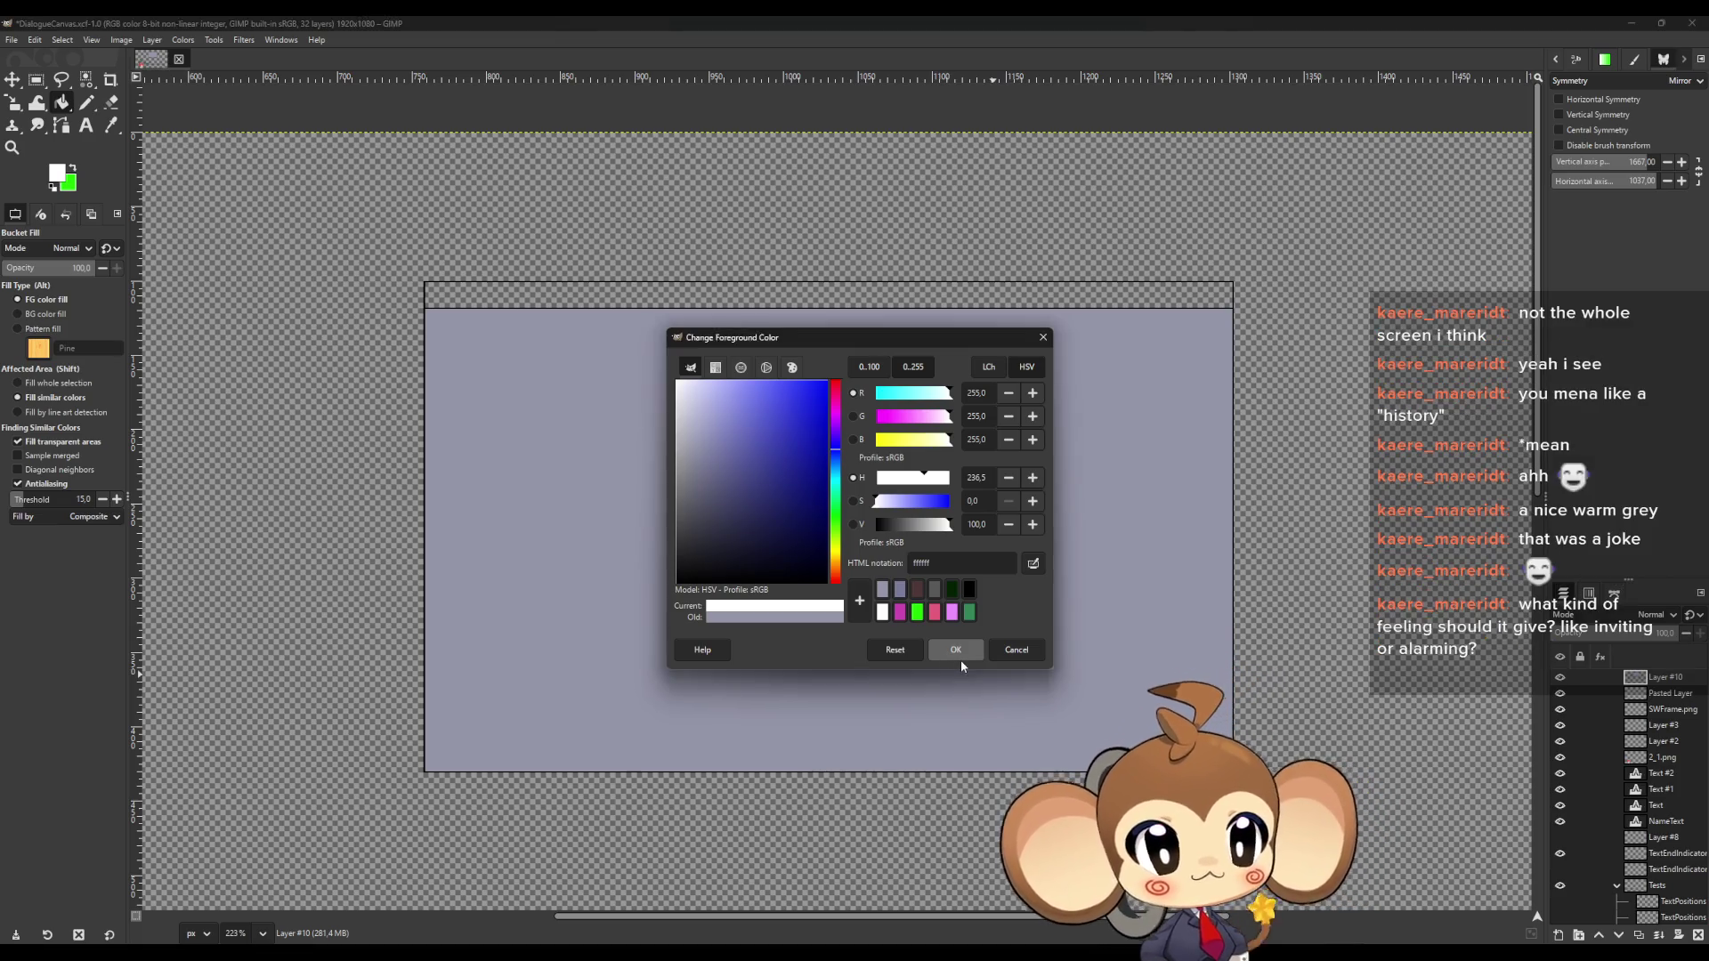
left_click(958, 657)
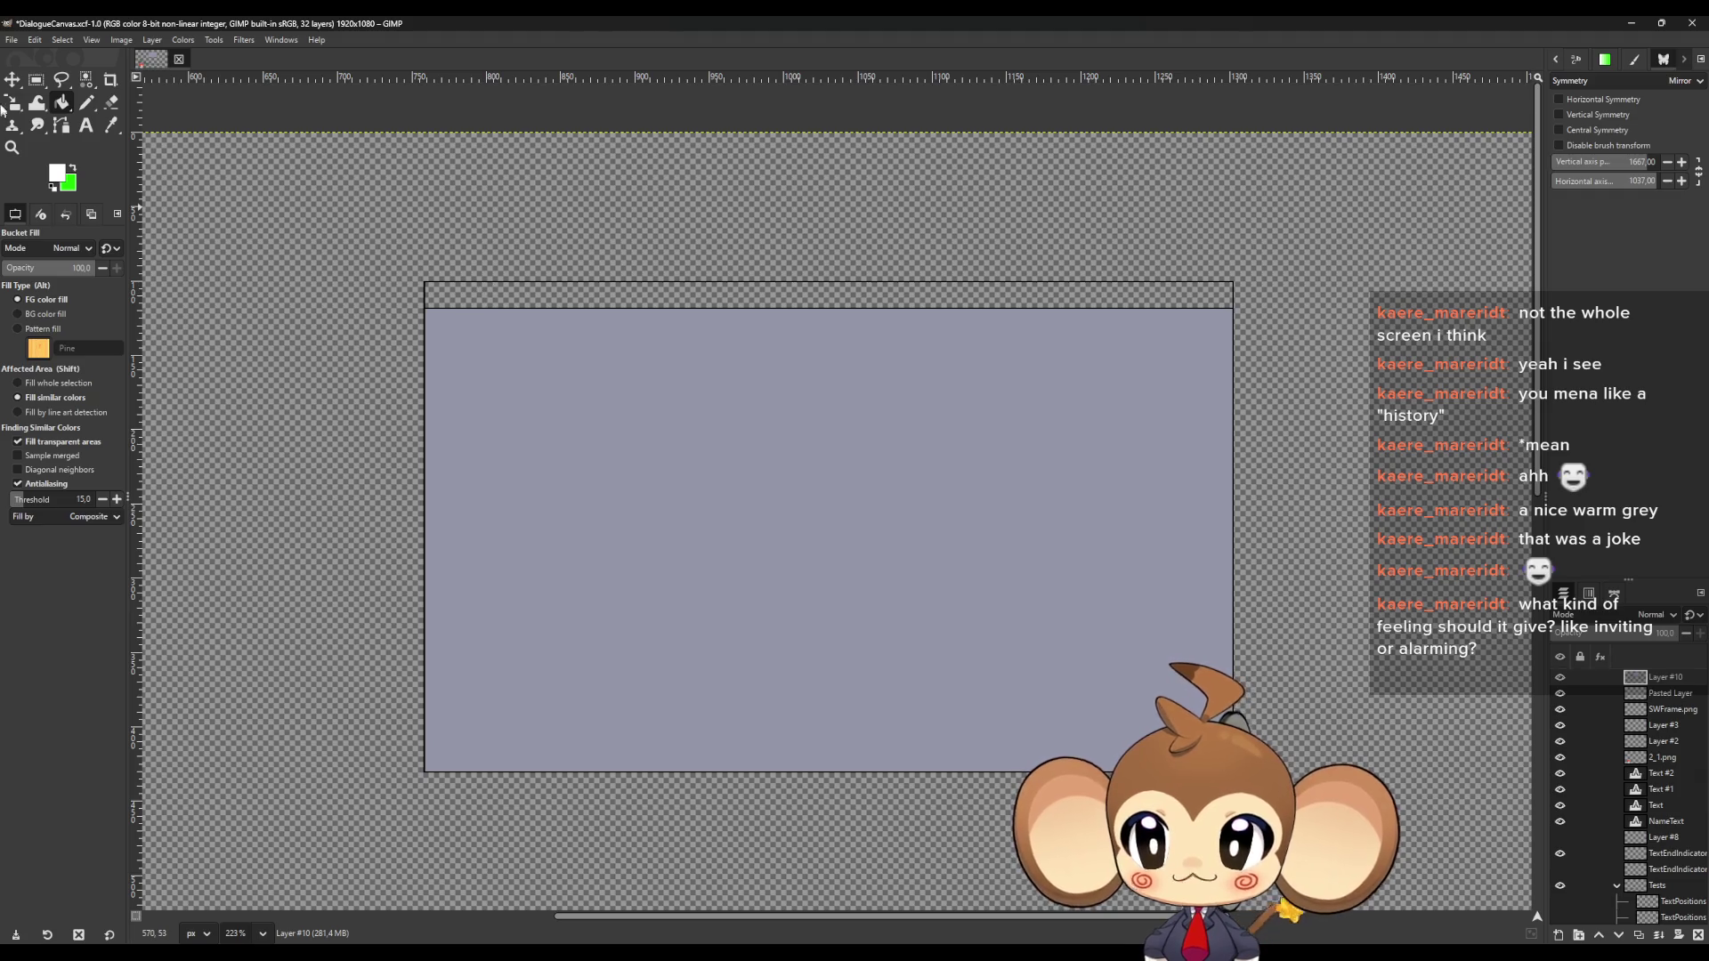
Rectangle-select the thin strip along the frame's top, widened to 543 px
left_click(36, 79)
scroll(445, 302, "up", 5, "ctrl")
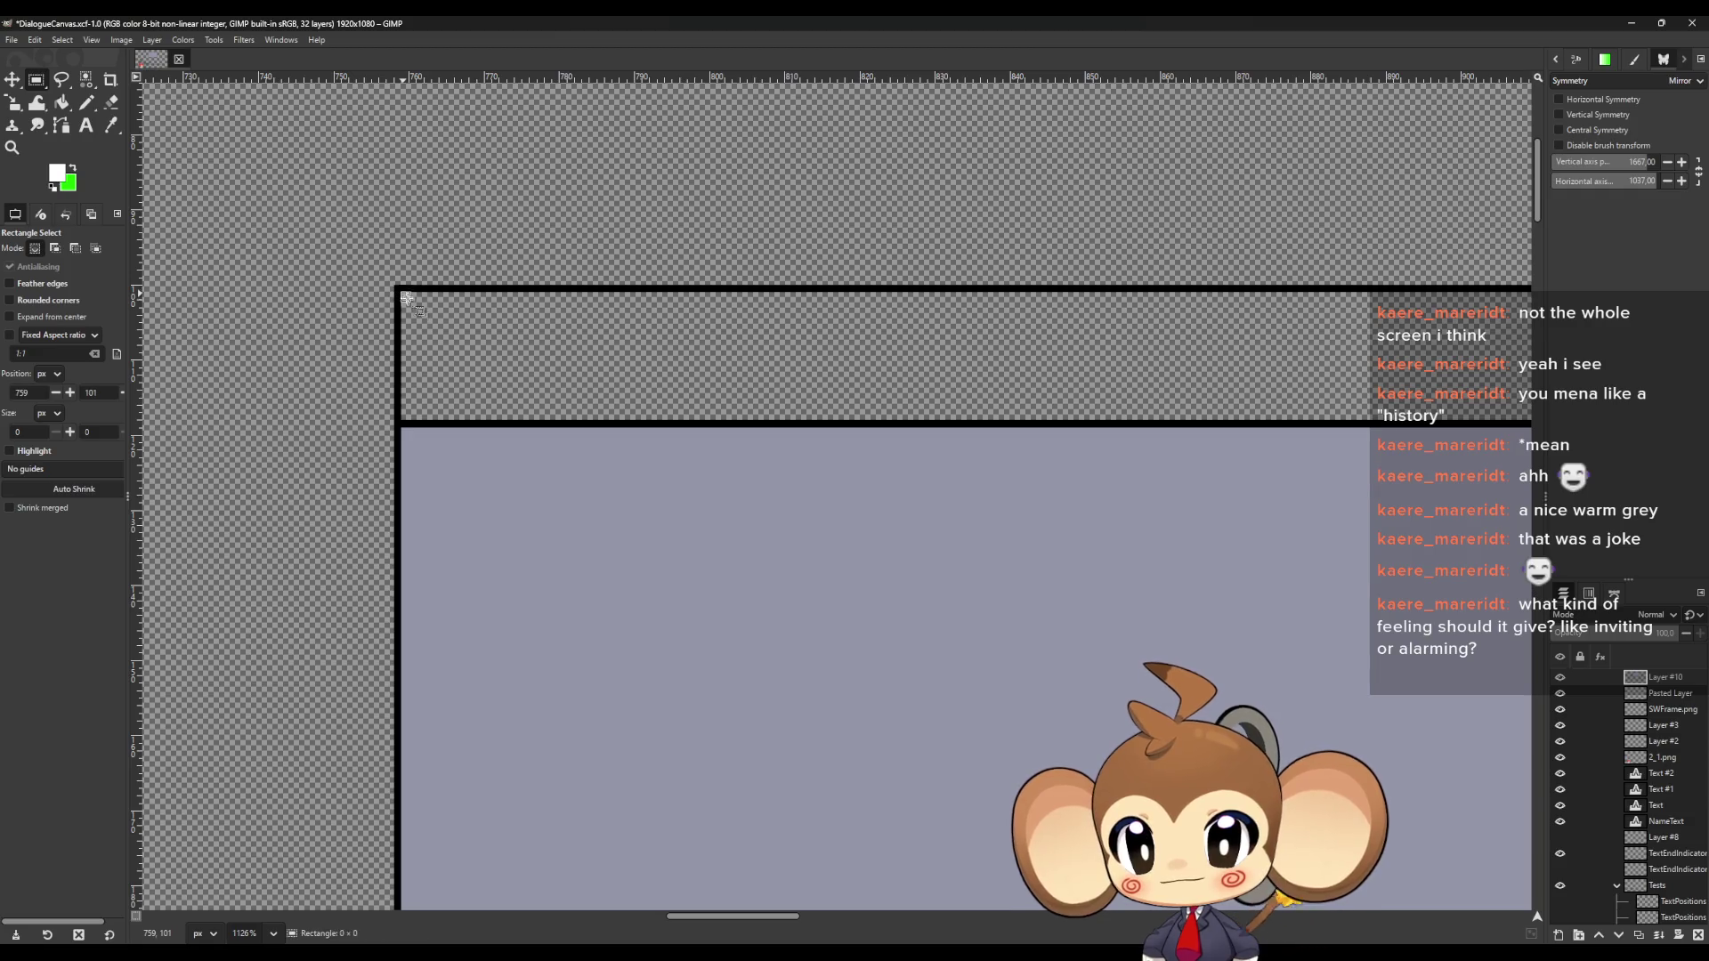
left_click_drag(402, 295, 612, 422)
scroll(409, 445, "down", 1, "ctrl")
scroll(409, 444, "down", 4, "ctrl")
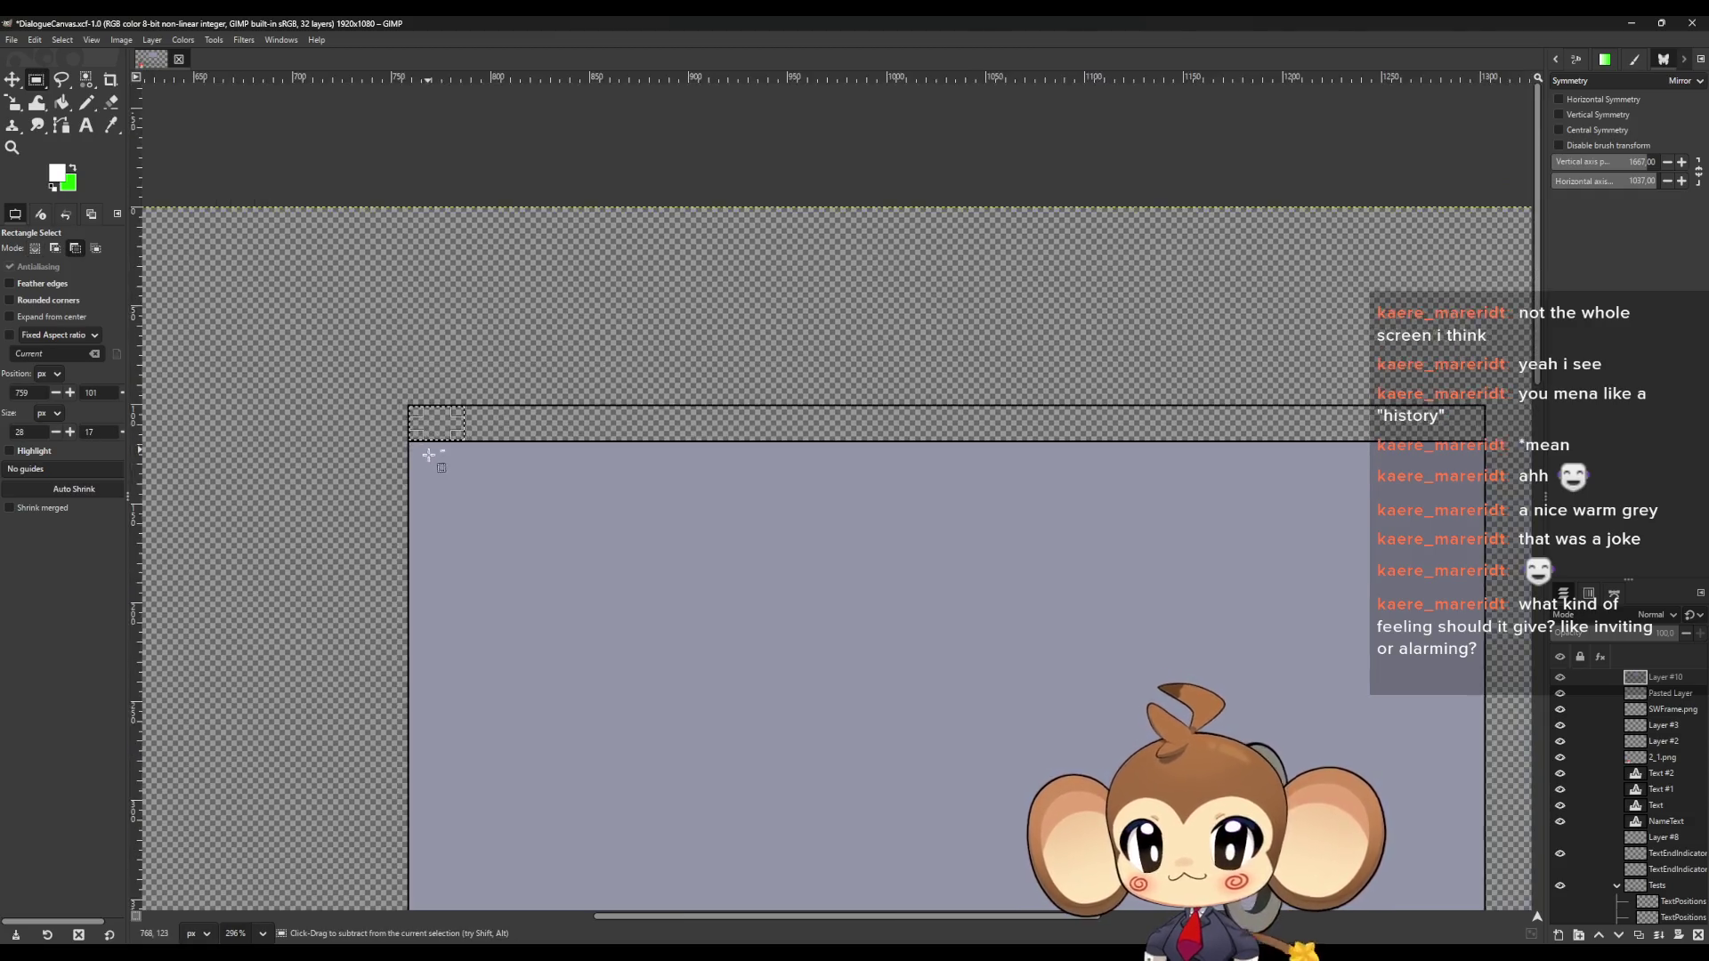
left_click_drag(455, 430, 1284, 442)
scroll(1324, 436, "up", 3, "ctrl")
scroll(1255, 436, "up", 2, "ctrl")
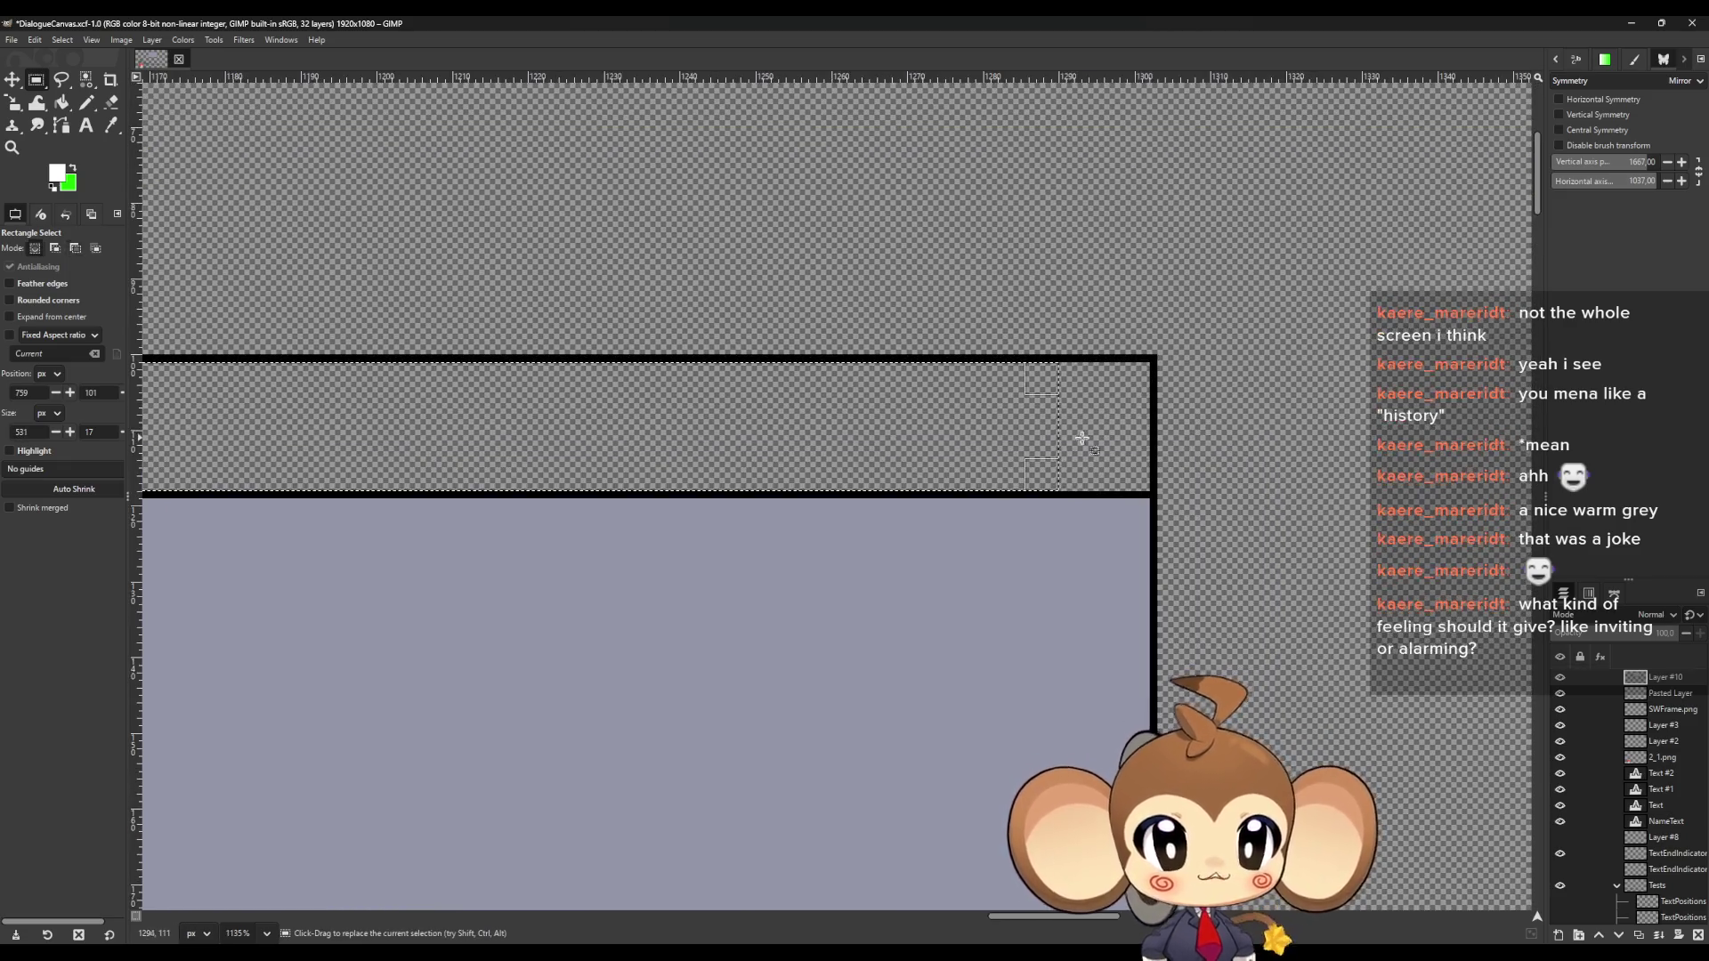
left_click_drag(1051, 432, 1146, 447)
scroll(1180, 472, "down", 5, "ctrl")
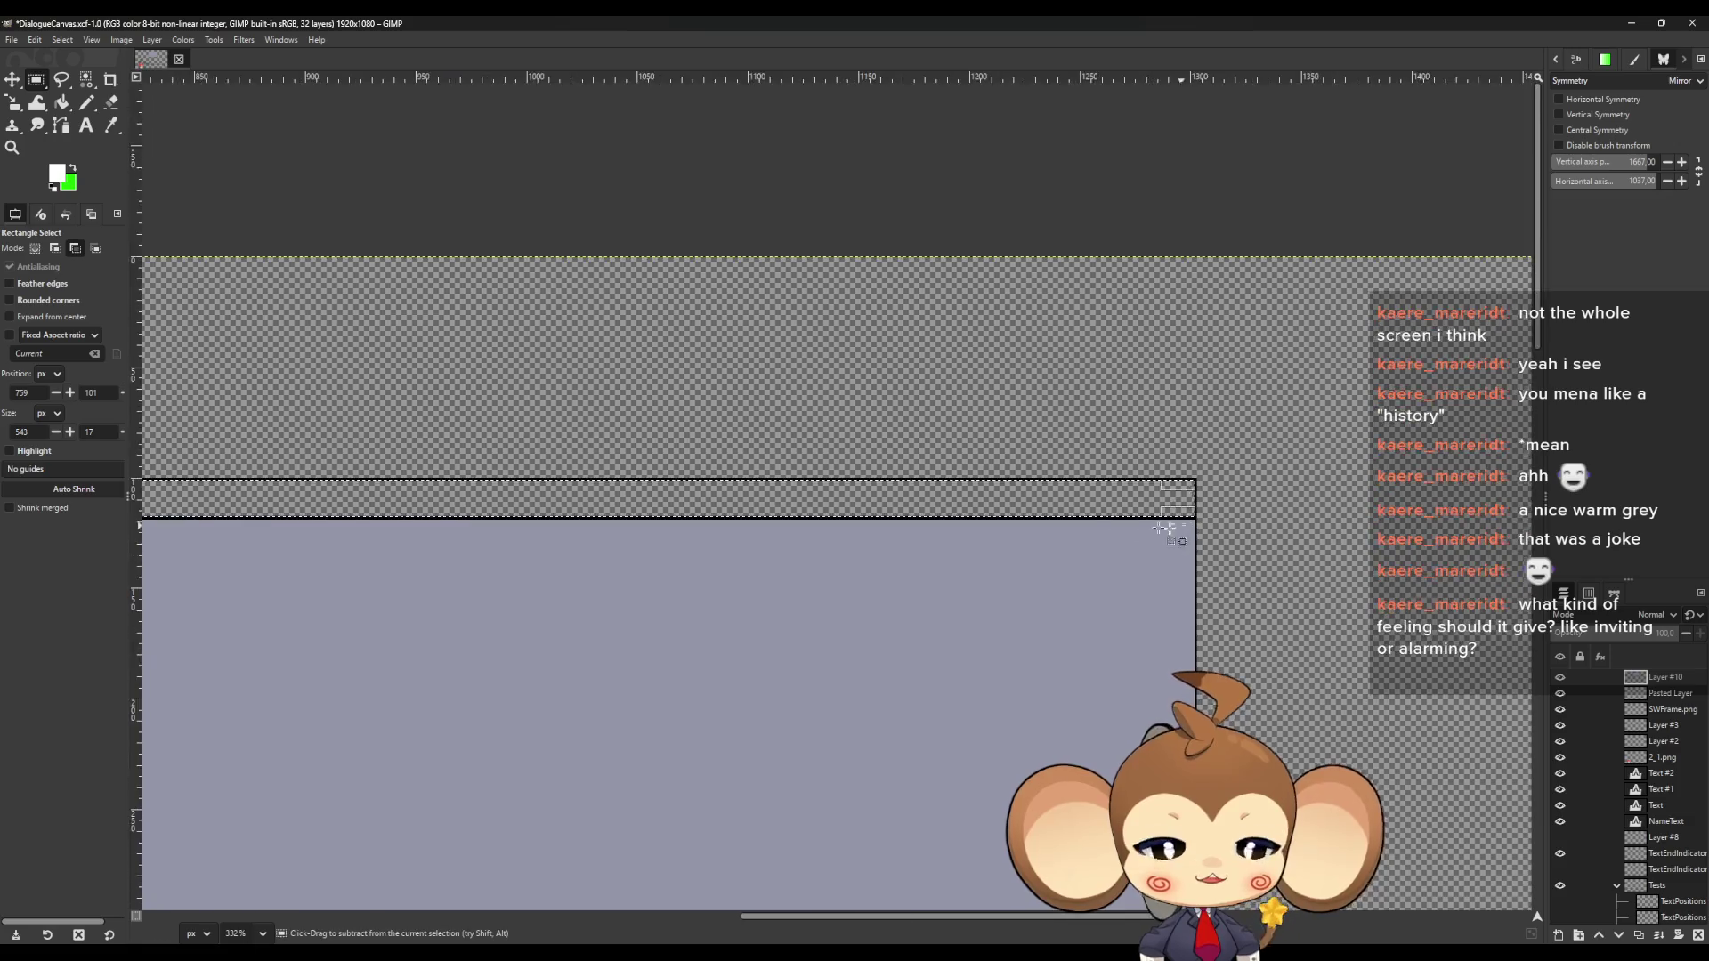
scroll(543, 612, "up", 2, "ctrl")
left_click(71, 187)
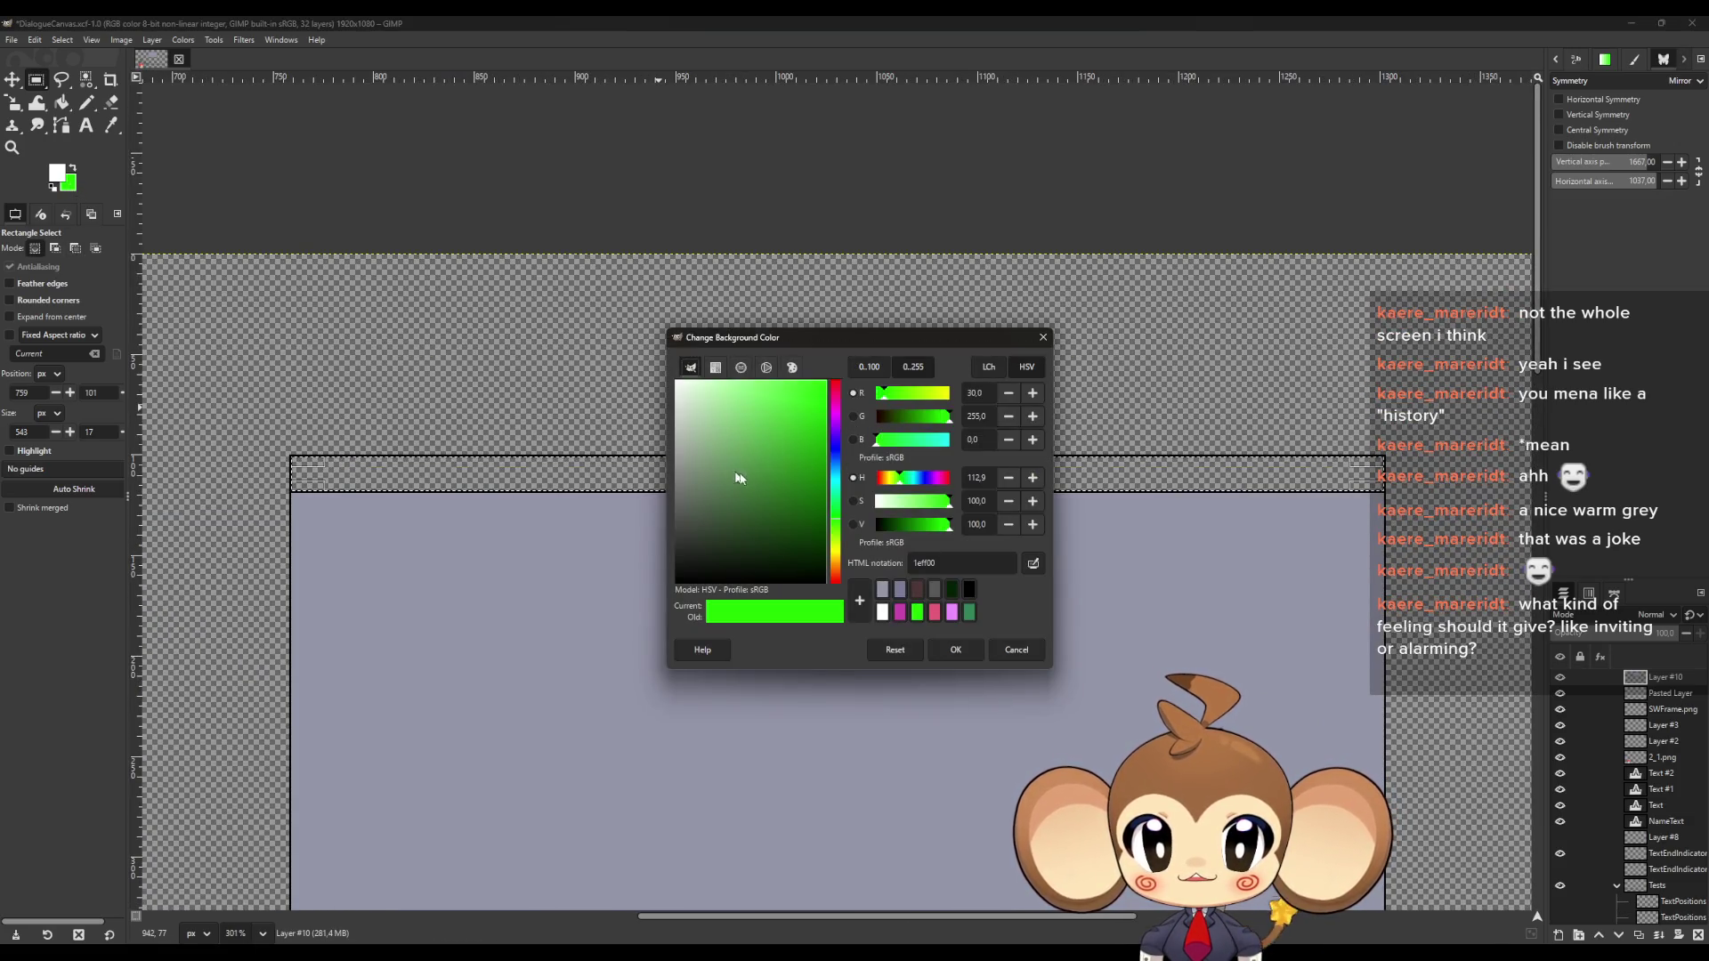
Change the background colour from bright green to a light sky blue, around 67bcee
mouse_move(837, 445)
left_mouse_down()
mouse_move(838, 475)
mouse_move(814, 417)
mouse_move(761, 392)
left_mouse_up()
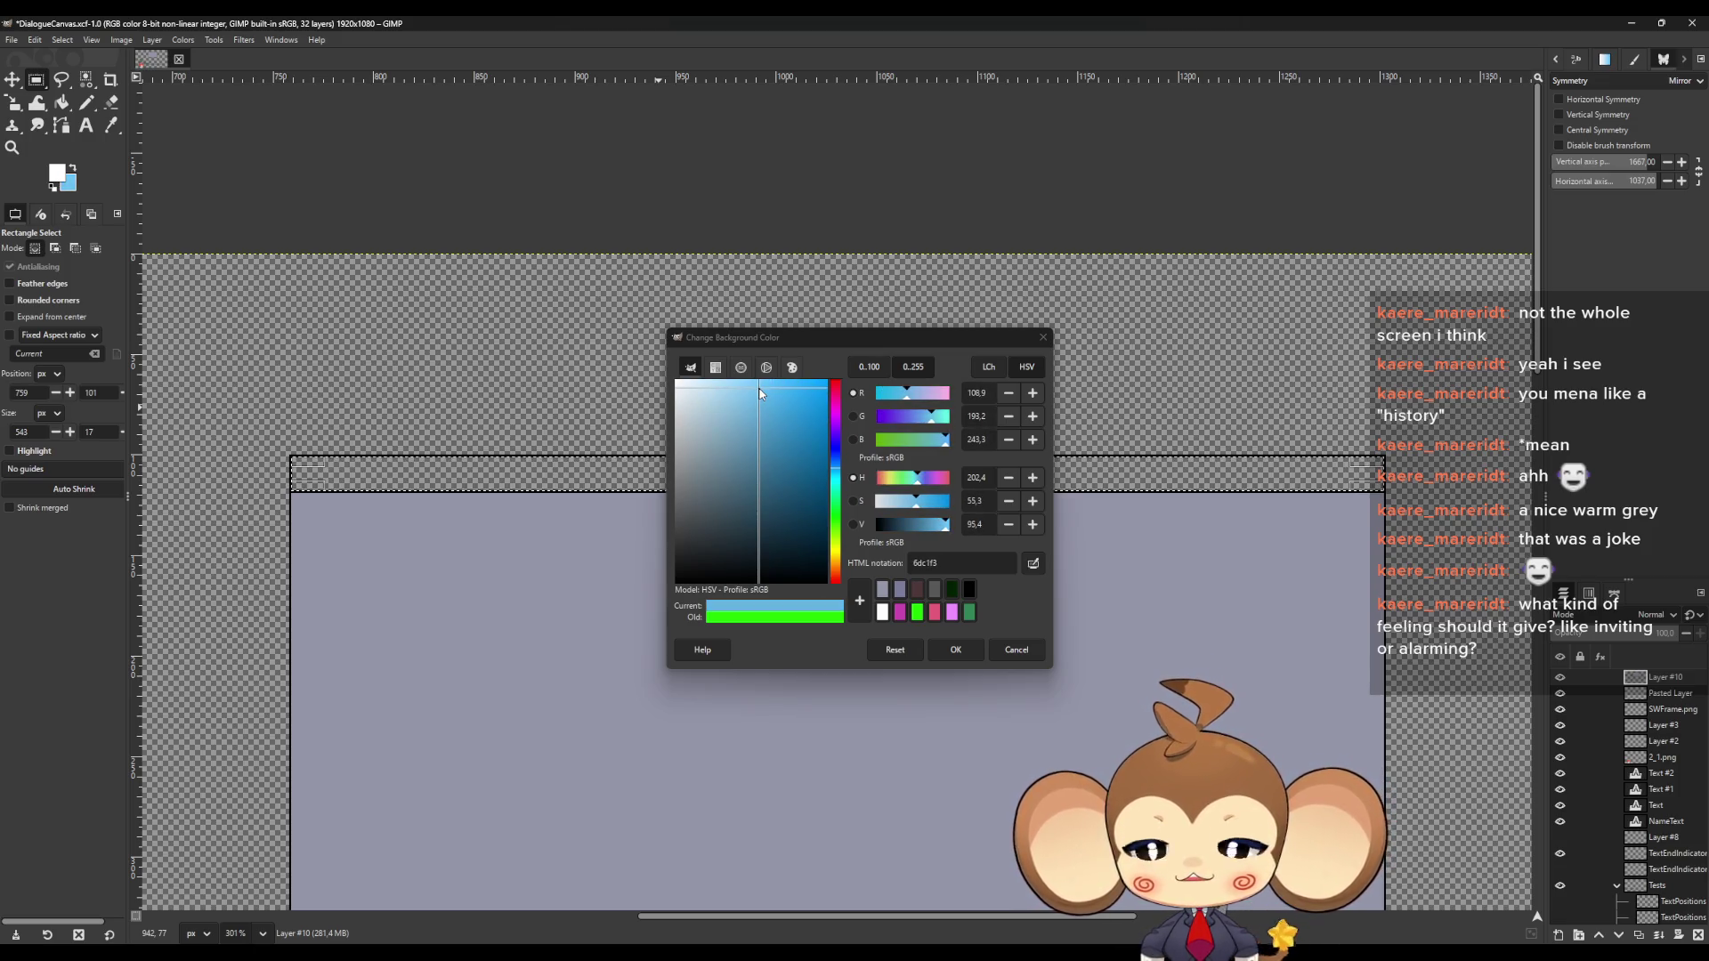
left_click_drag(759, 393, 763, 398)
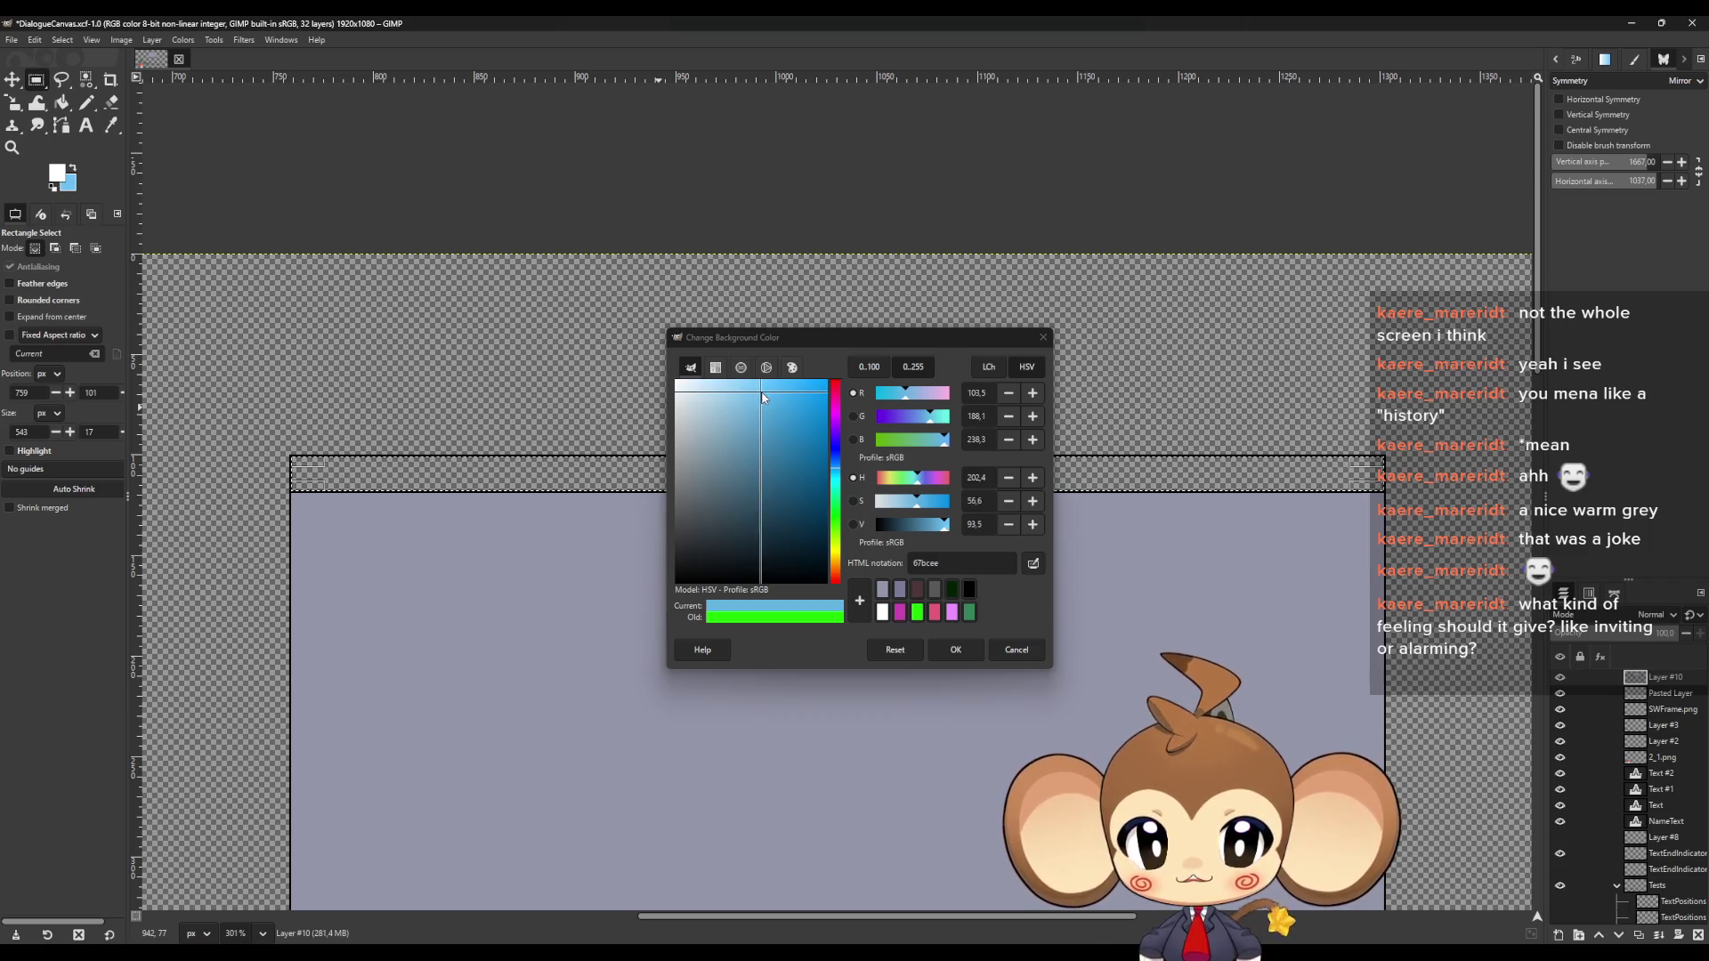
left_click(955, 650)
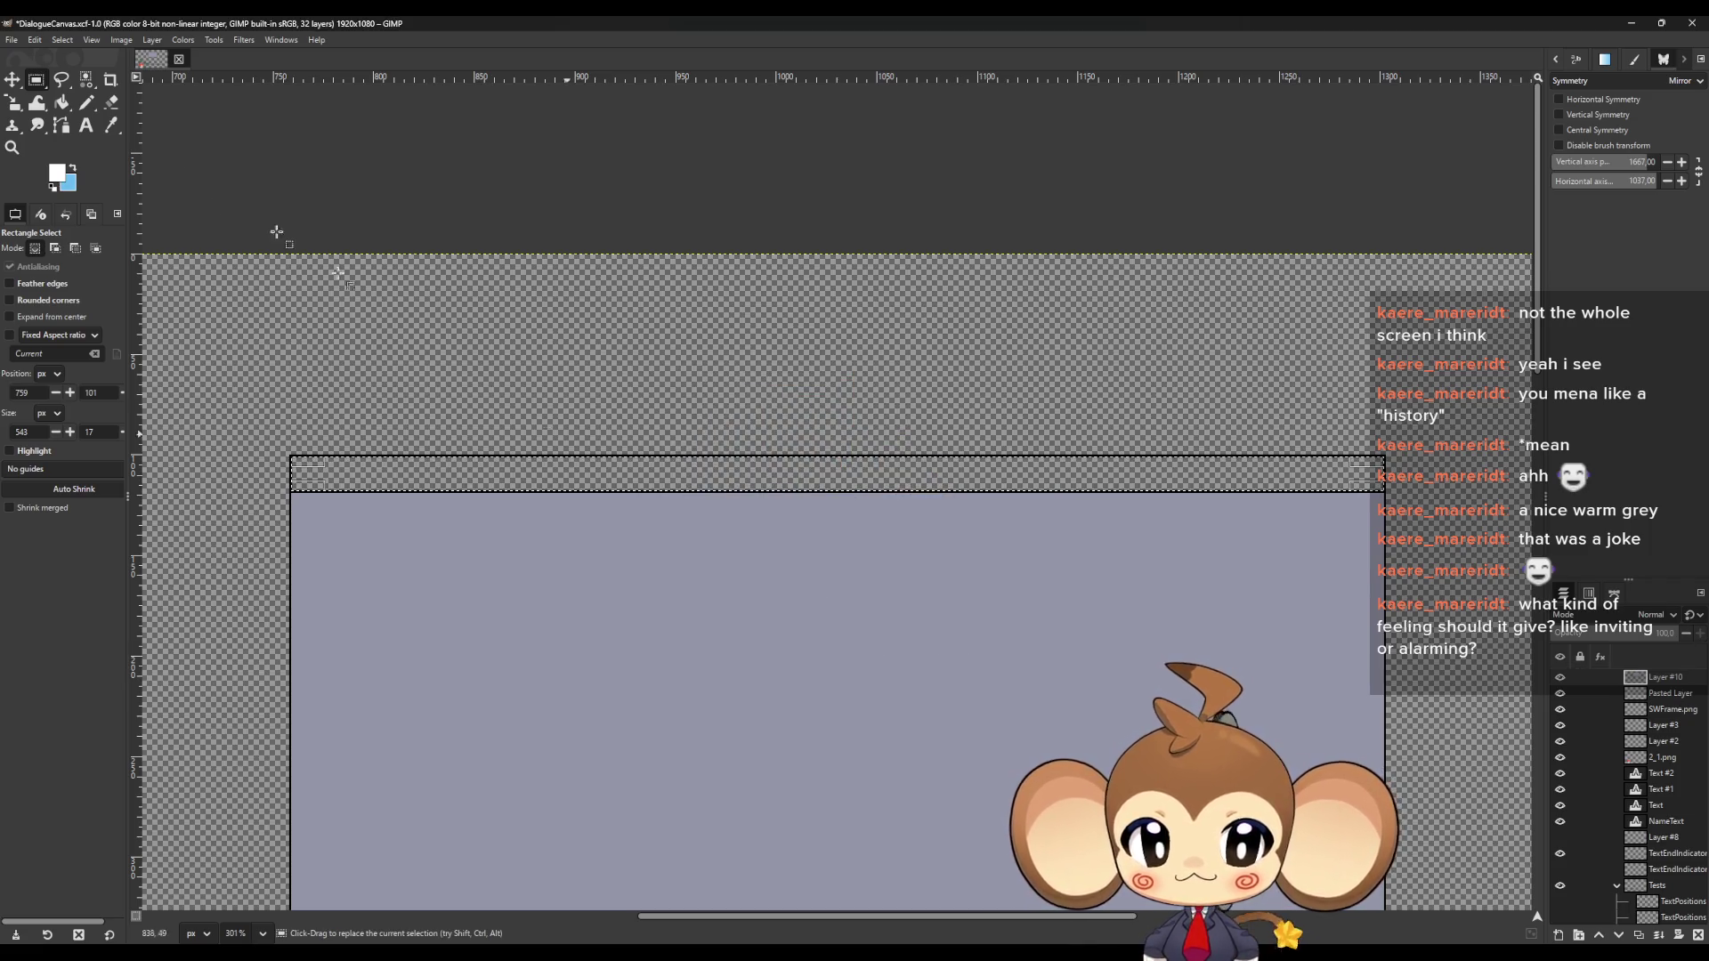
Sample the grey panel's grey-purple as the foreground colour with the Color Picker
left_click(112, 125)
left_click(527, 612)
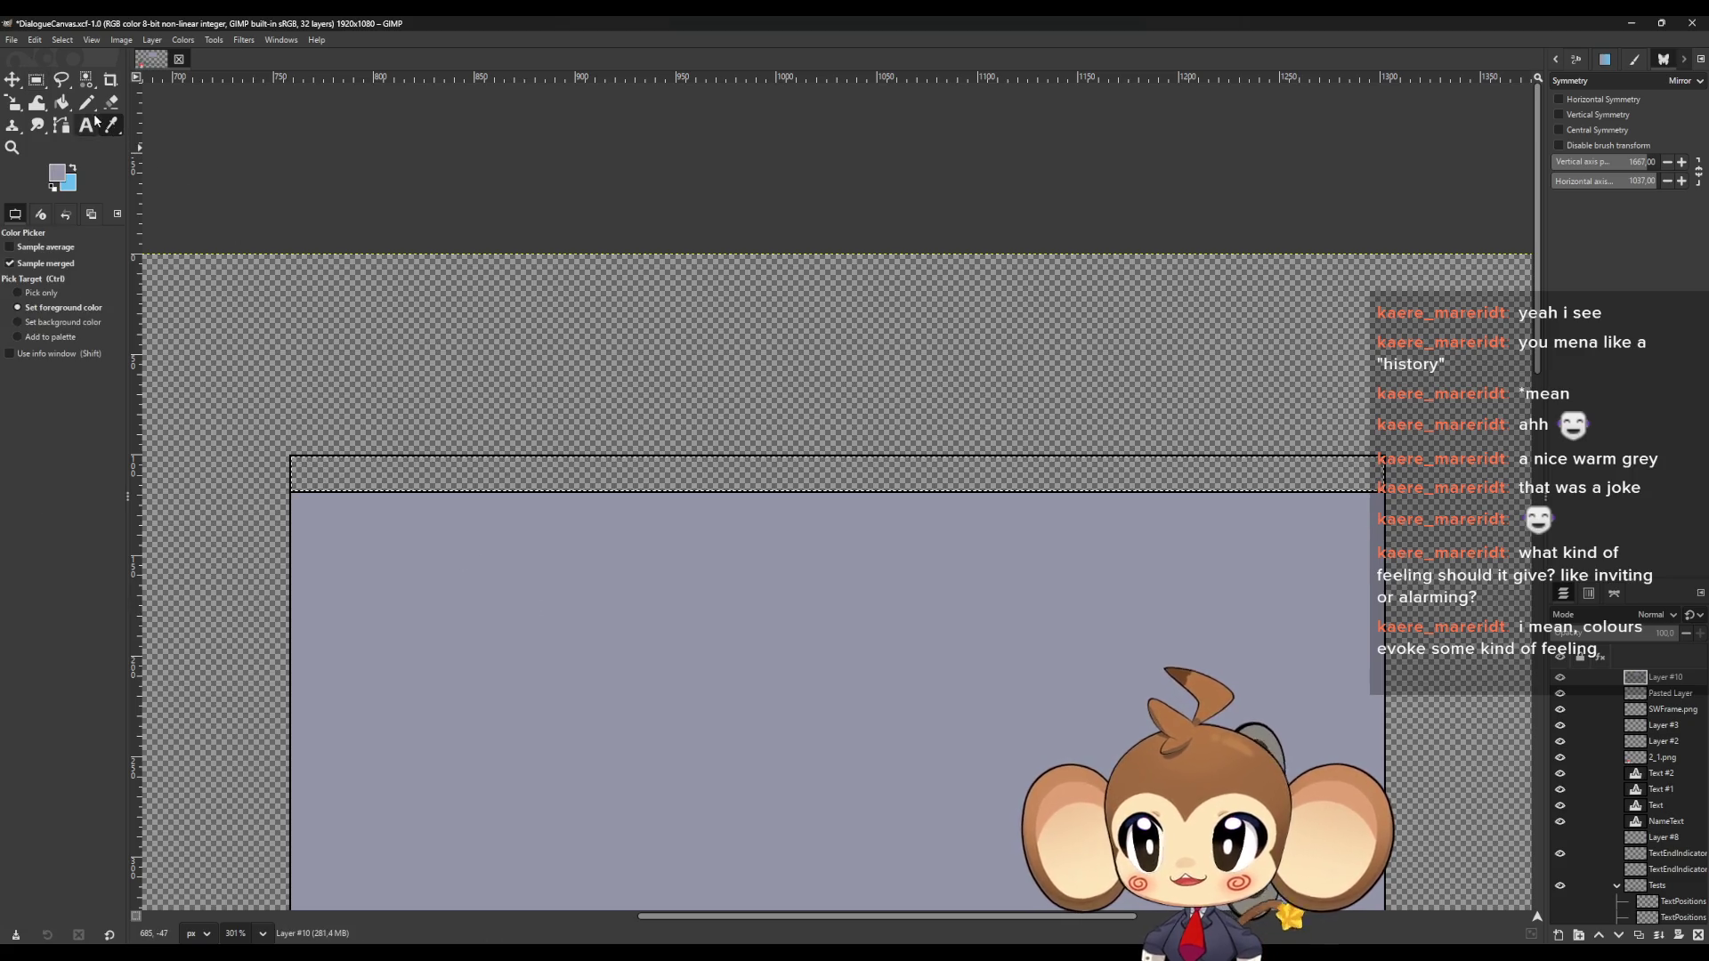
left_click(63, 103)
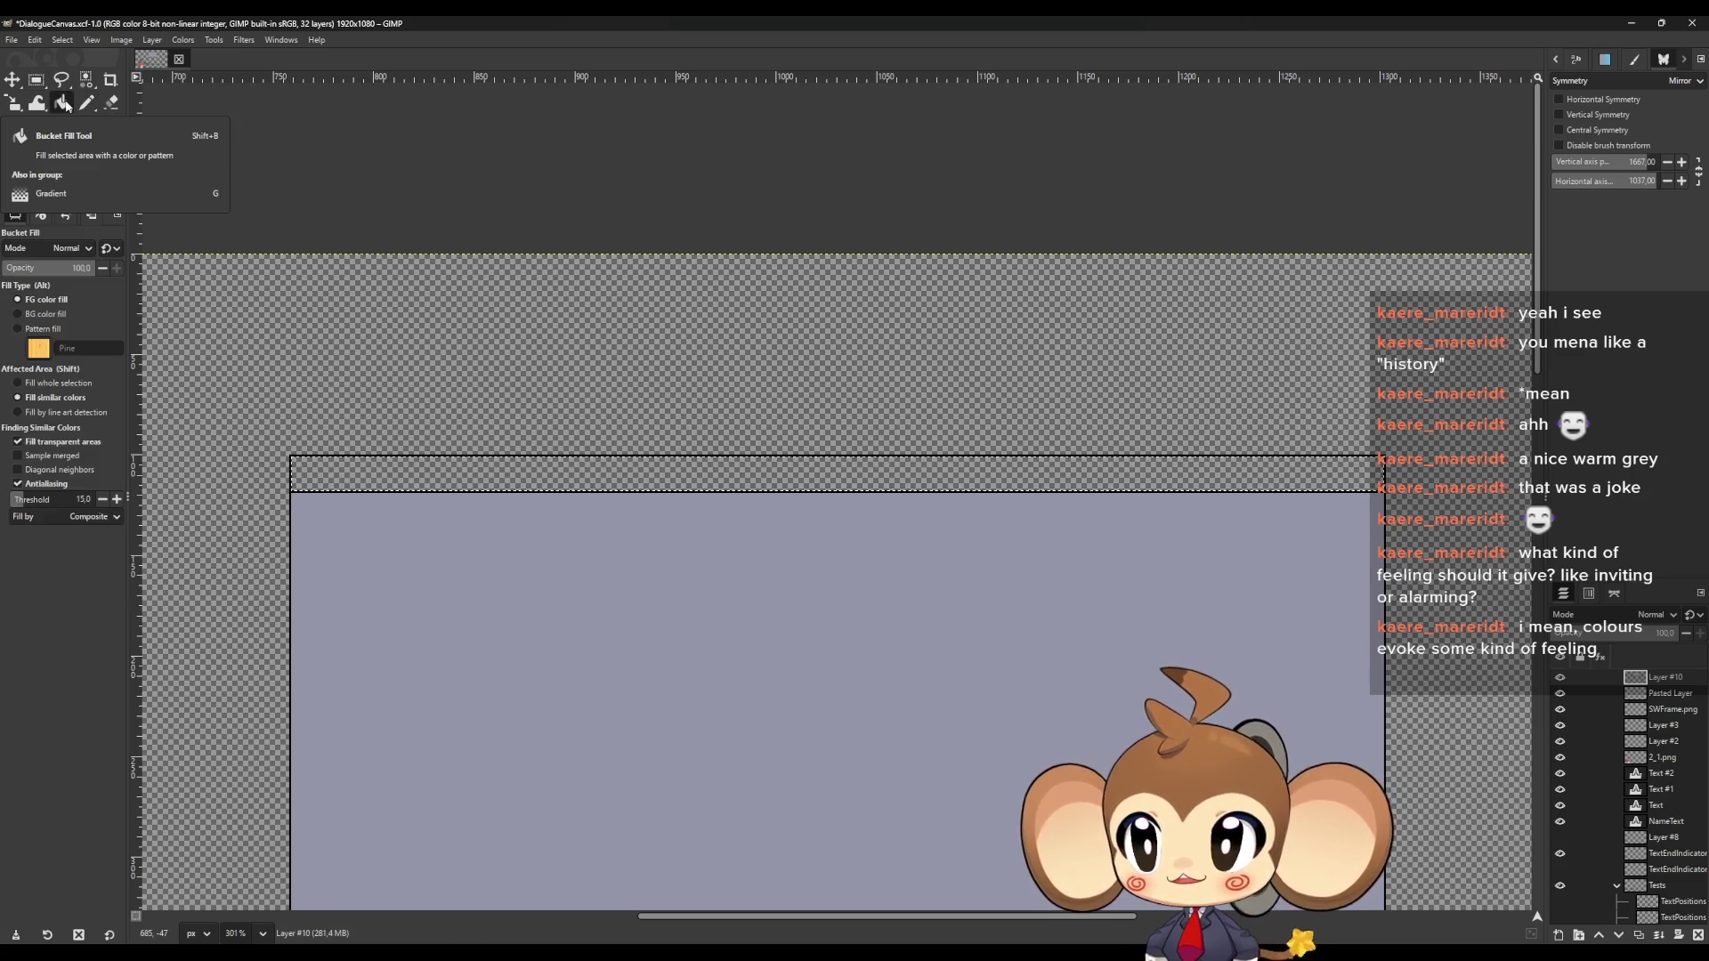
key("g")
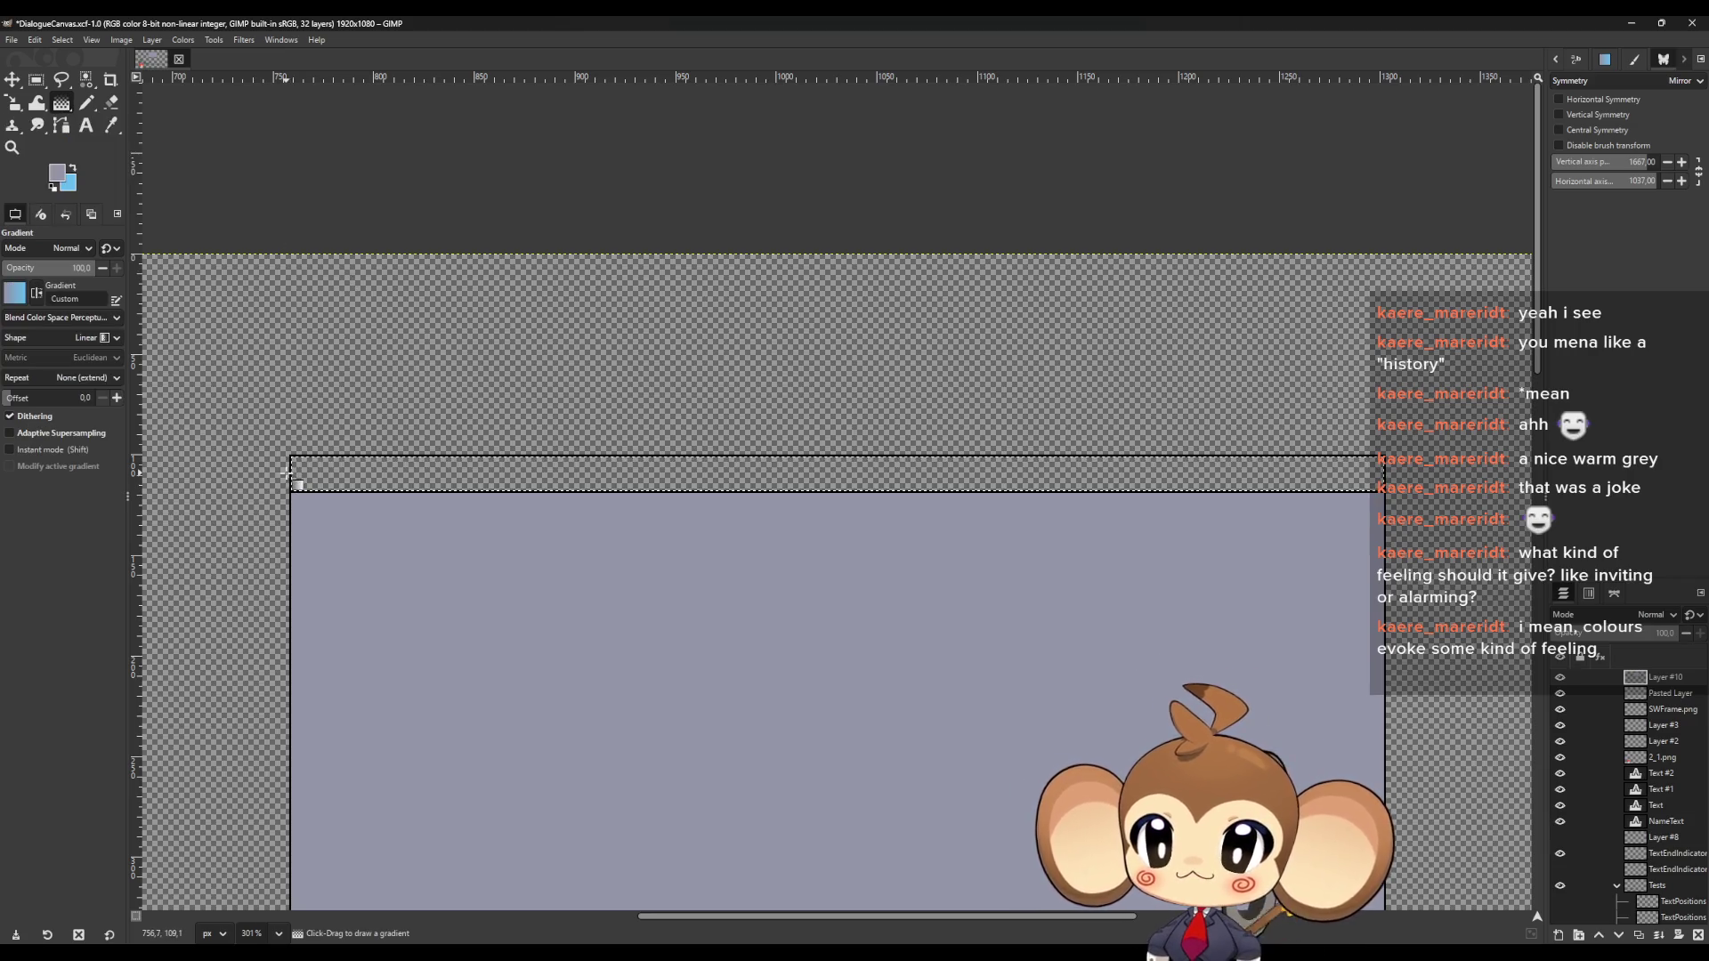
left_click_drag(281, 472, 923, 473)
mouse_move(1451, 440)
left_mouse_down()
mouse_move(1467, 442)
mouse_move(1488, 382)
mouse_move(1463, 773)
left_mouse_up()
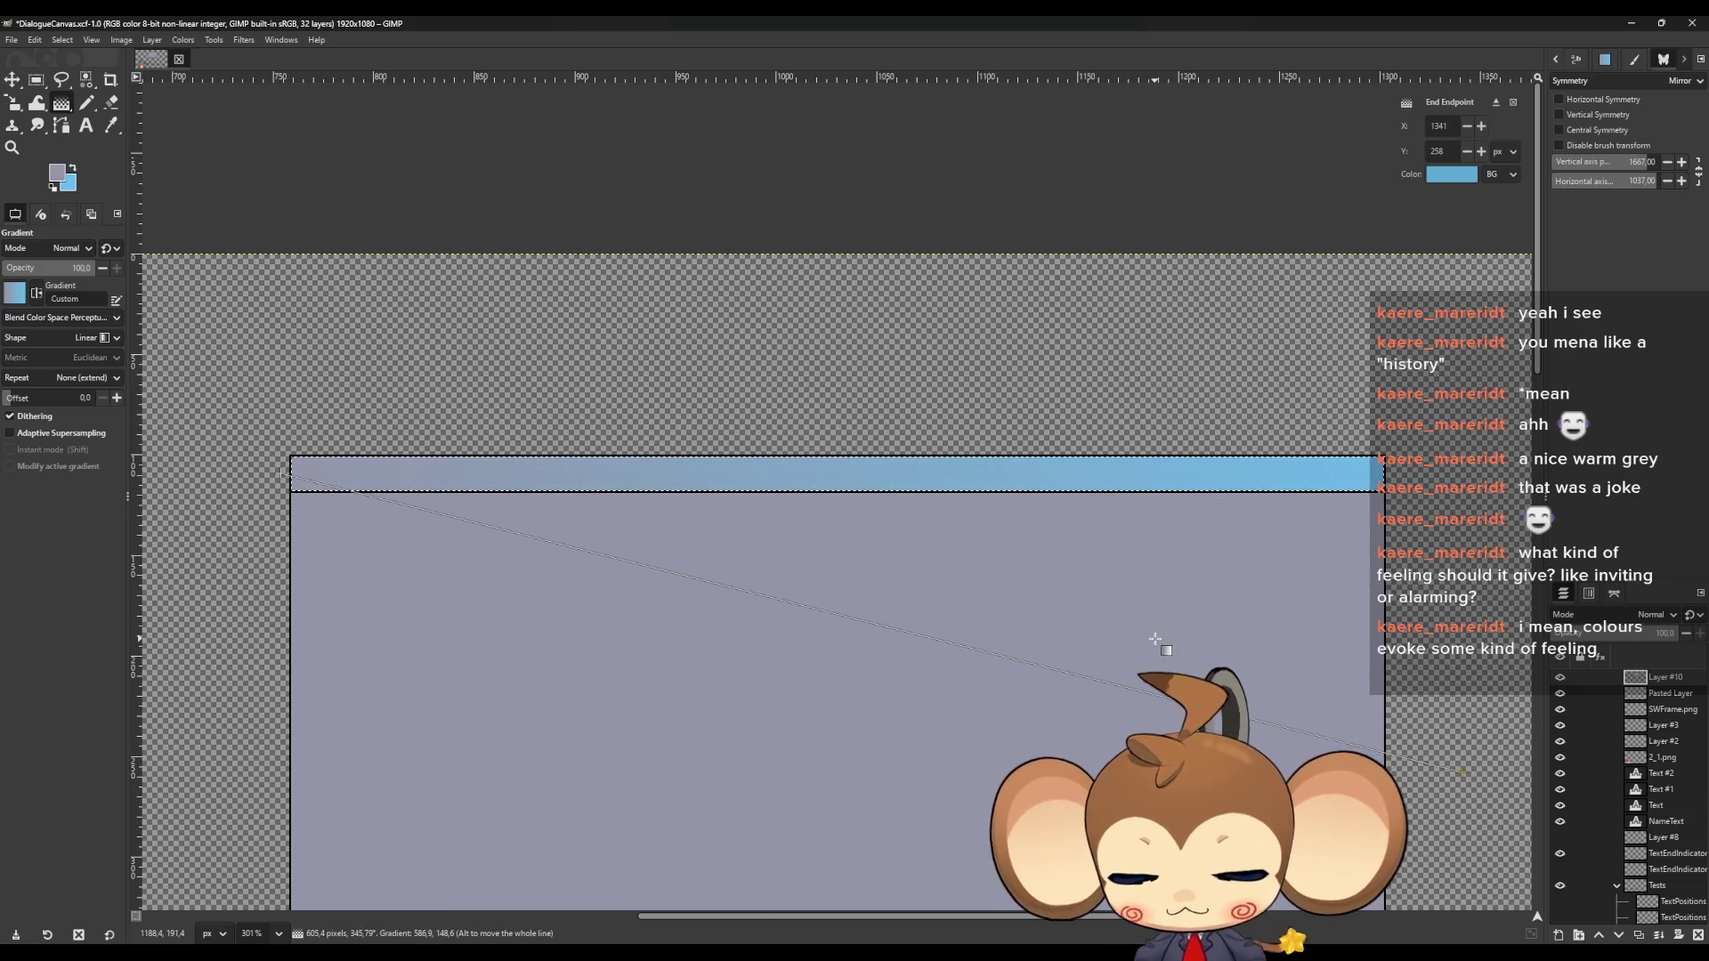
key("Escape")
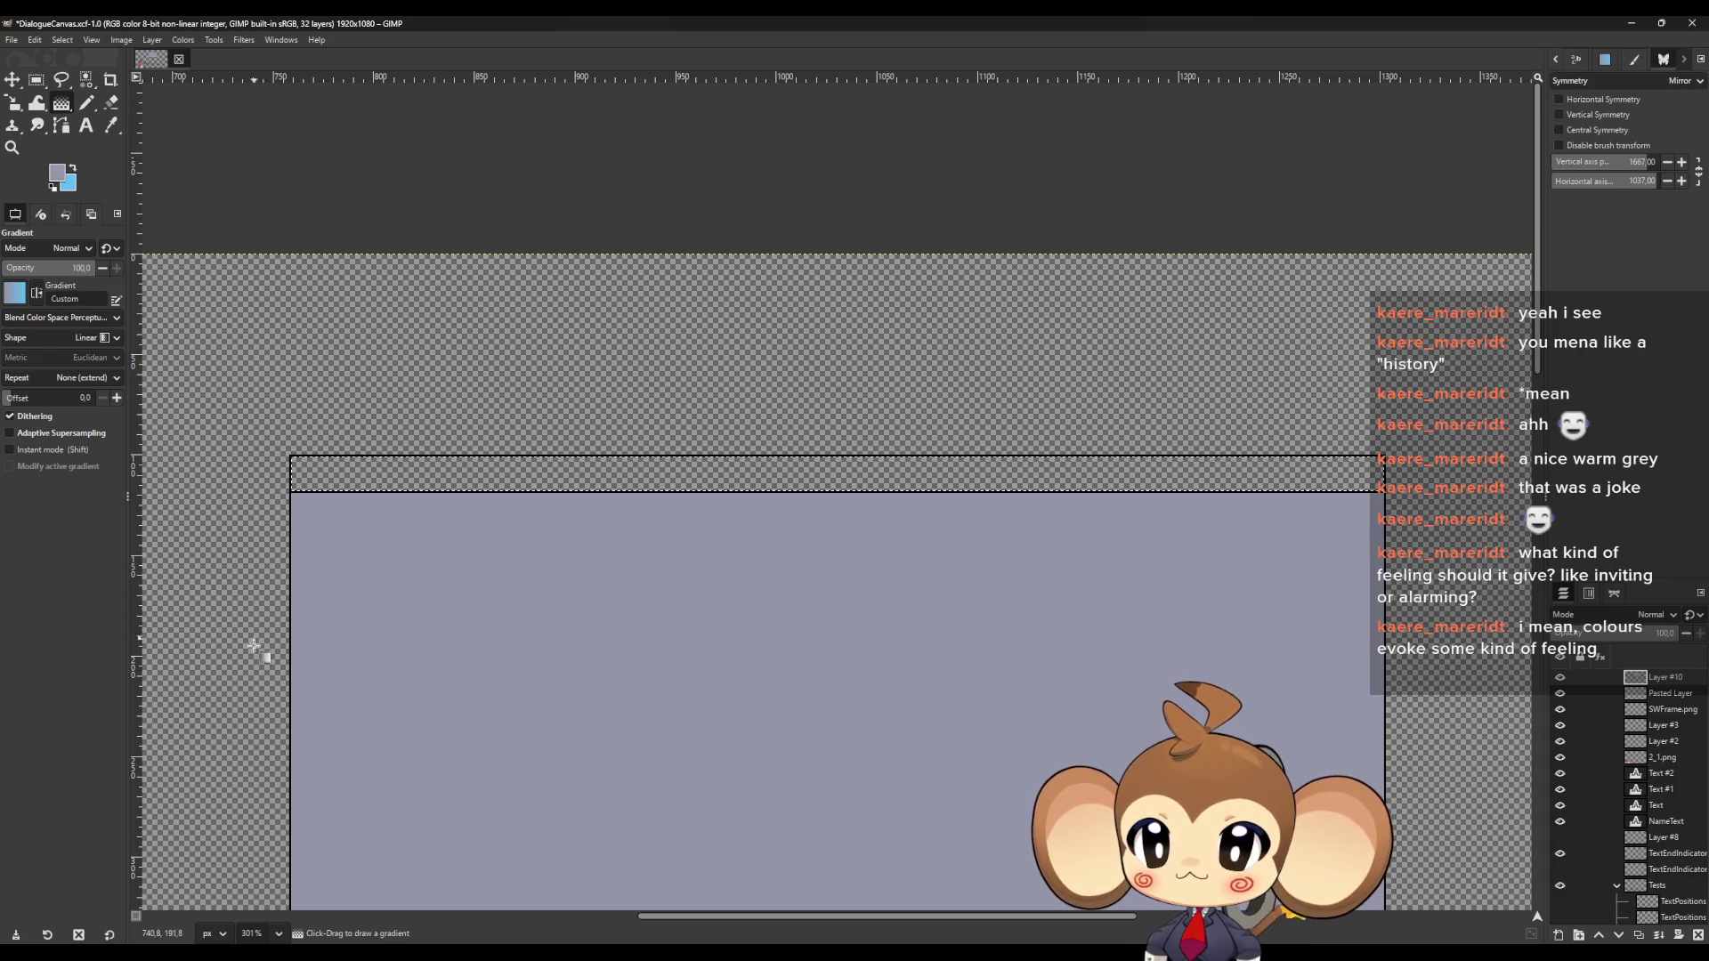
mouse_move(273, 677)
left_mouse_down()
mouse_move(1354, 184)
mouse_move(1145, 65)
mouse_move(982, 25)
mouse_move(1313, 189)
mouse_move(1401, 433)
left_mouse_up()
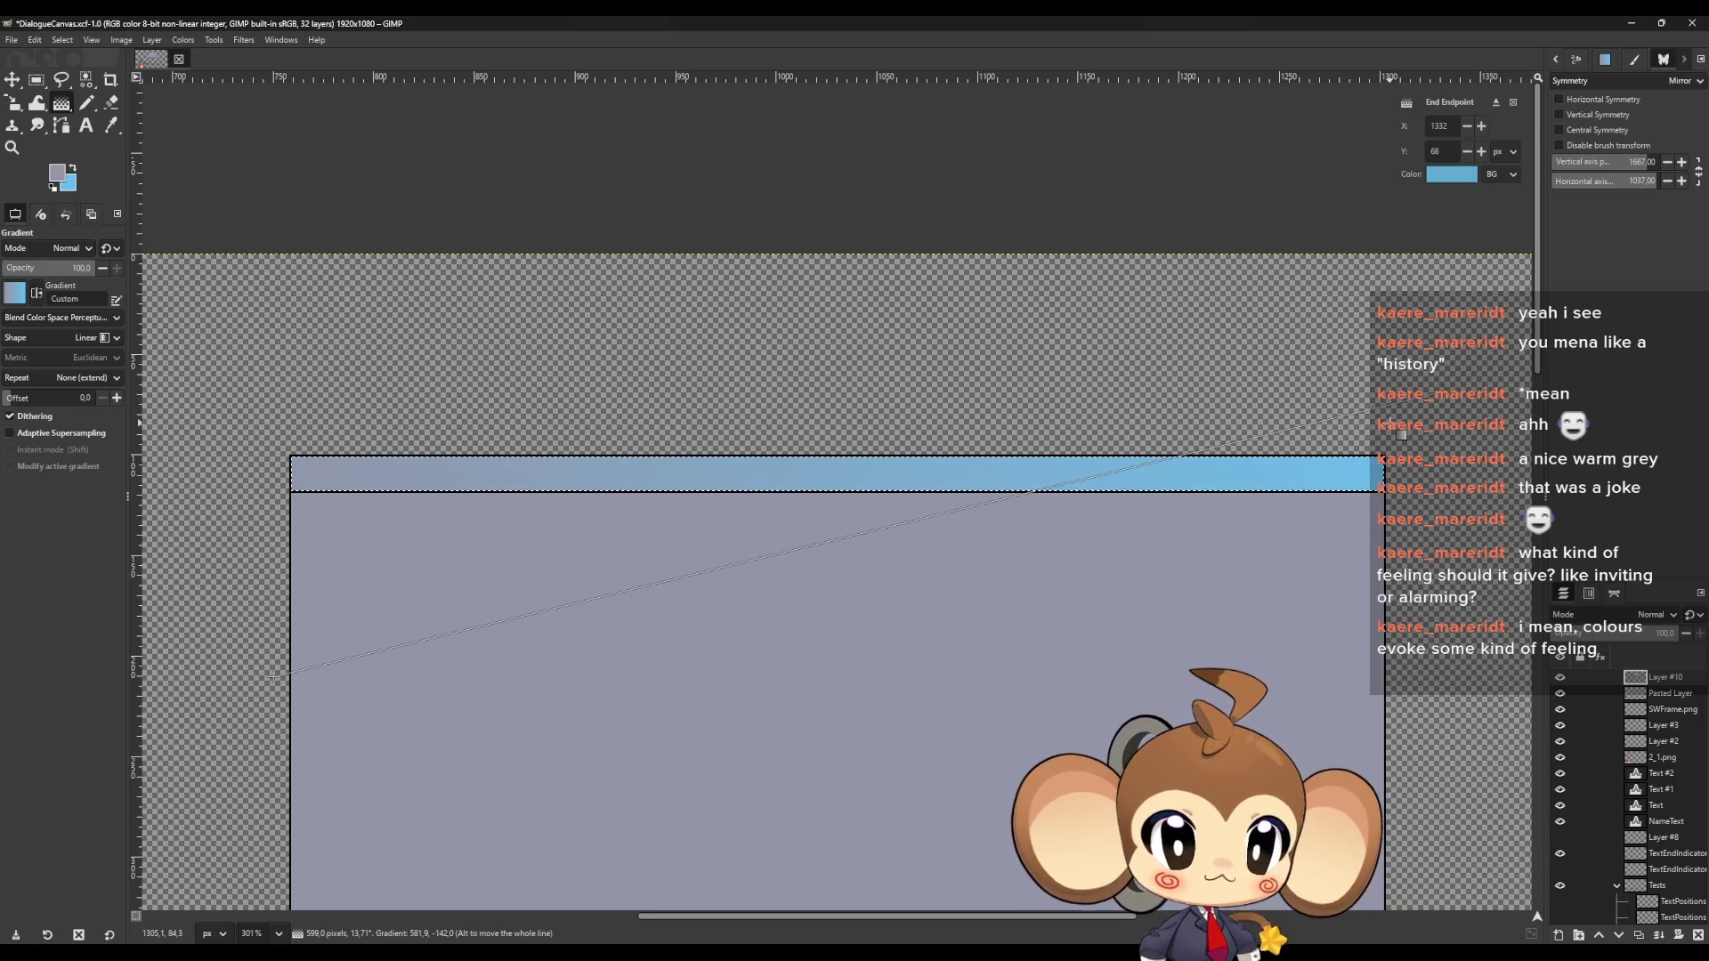
key("Escape")
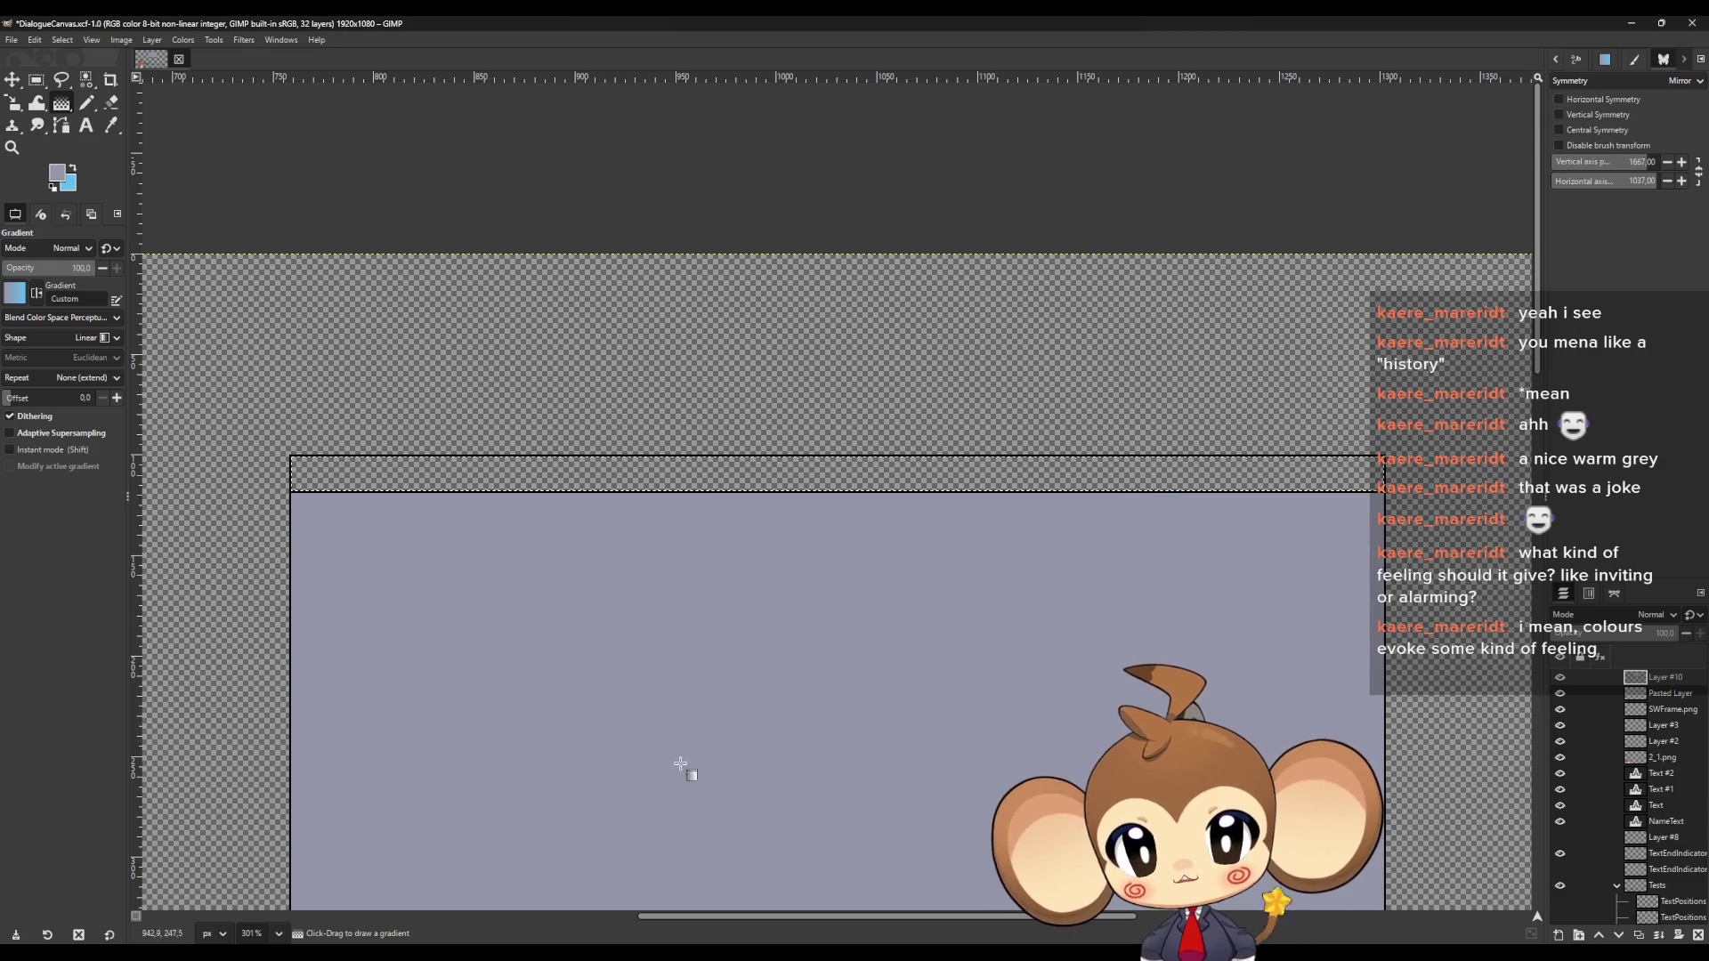
mouse_move(657, 783)
left_mouse_down()
mouse_move(762, 580)
mouse_move(887, 105)
mouse_move(436, 60)
mouse_move(885, 30)
mouse_move(736, 30)
left_mouse_up()
key("Escape")
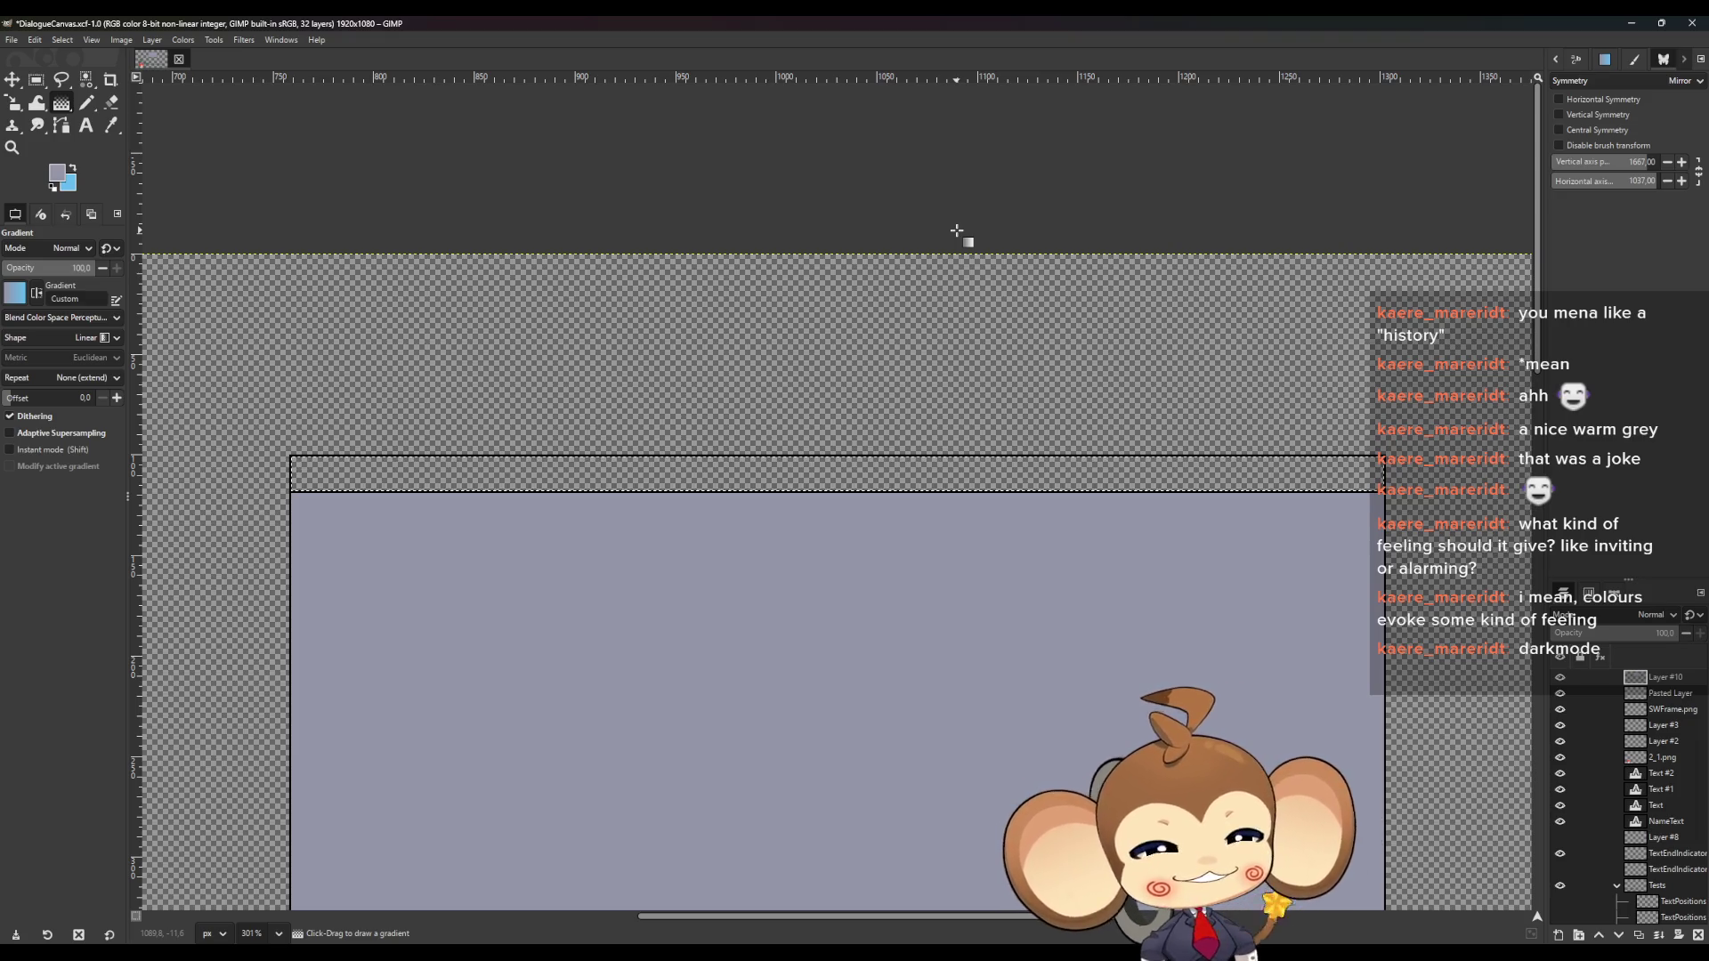
mouse_move(816, 844)
left_mouse_down()
mouse_move(816, 287)
mouse_move(835, 80)
mouse_move(858, 25)
mouse_move(821, 19)
left_mouse_up()
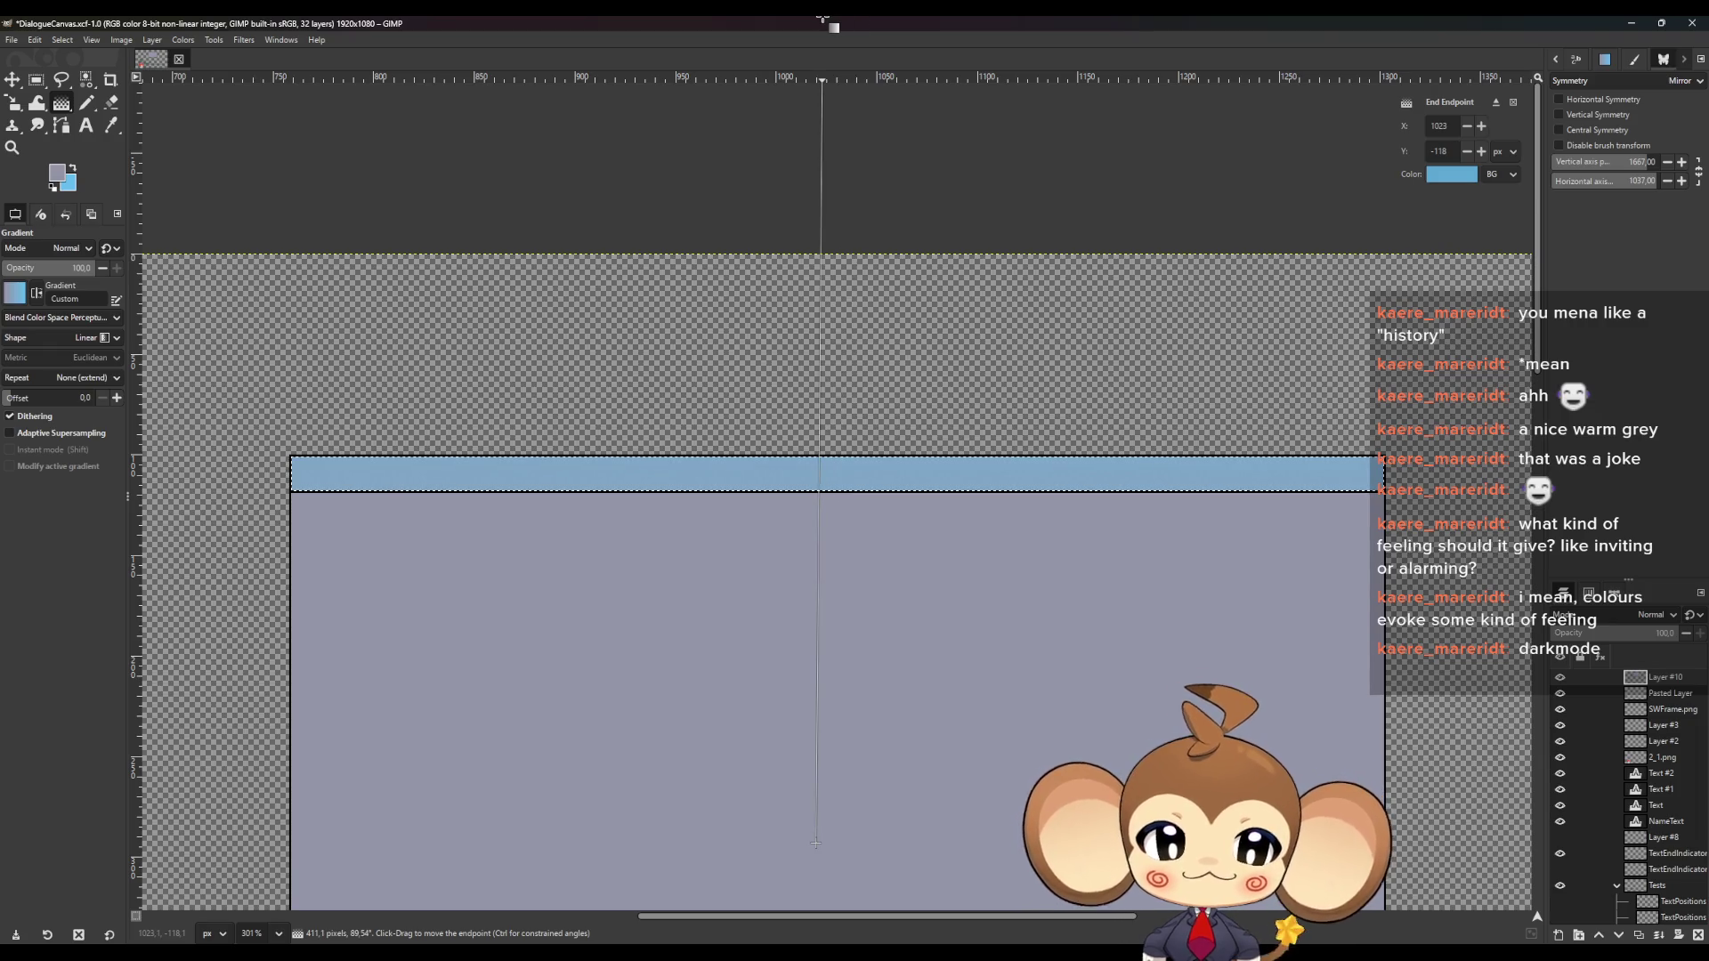
key("Escape")
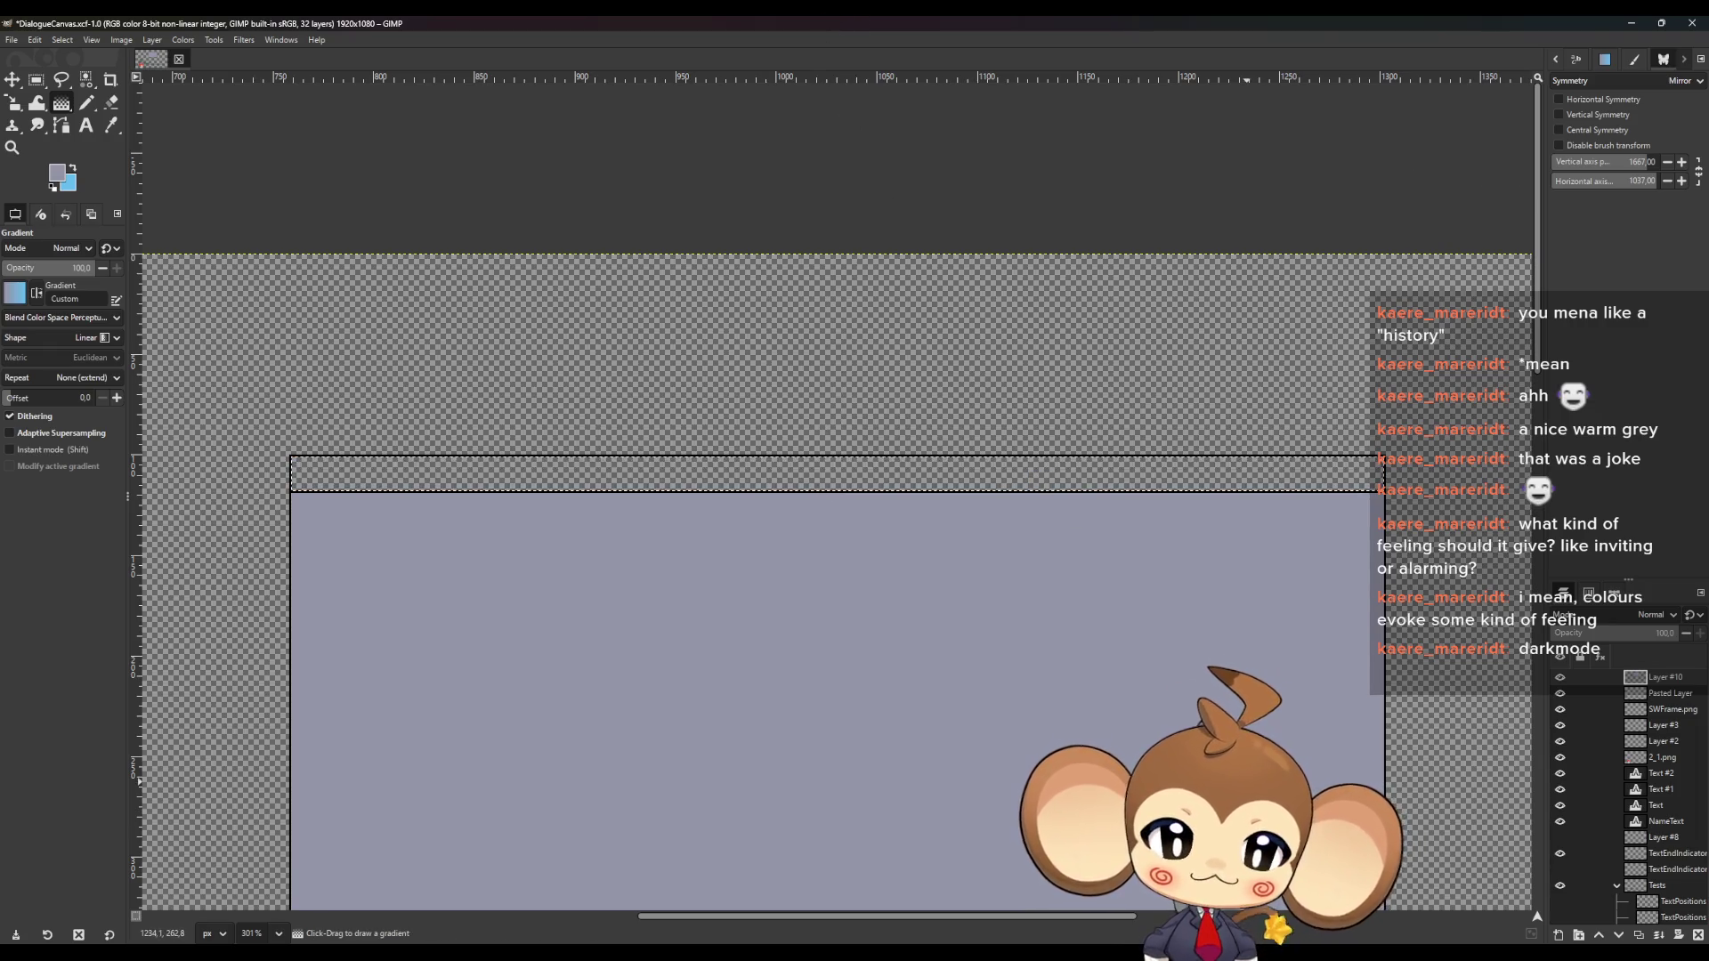
mouse_move(1254, 795)
left_mouse_down()
mouse_move(927, 145)
mouse_move(782, 70)
mouse_move(677, 40)
mouse_move(525, 73)
mouse_move(210, 145)
mouse_move(86, 229)
mouse_move(217, 267)
left_mouse_up()
key("Escape")
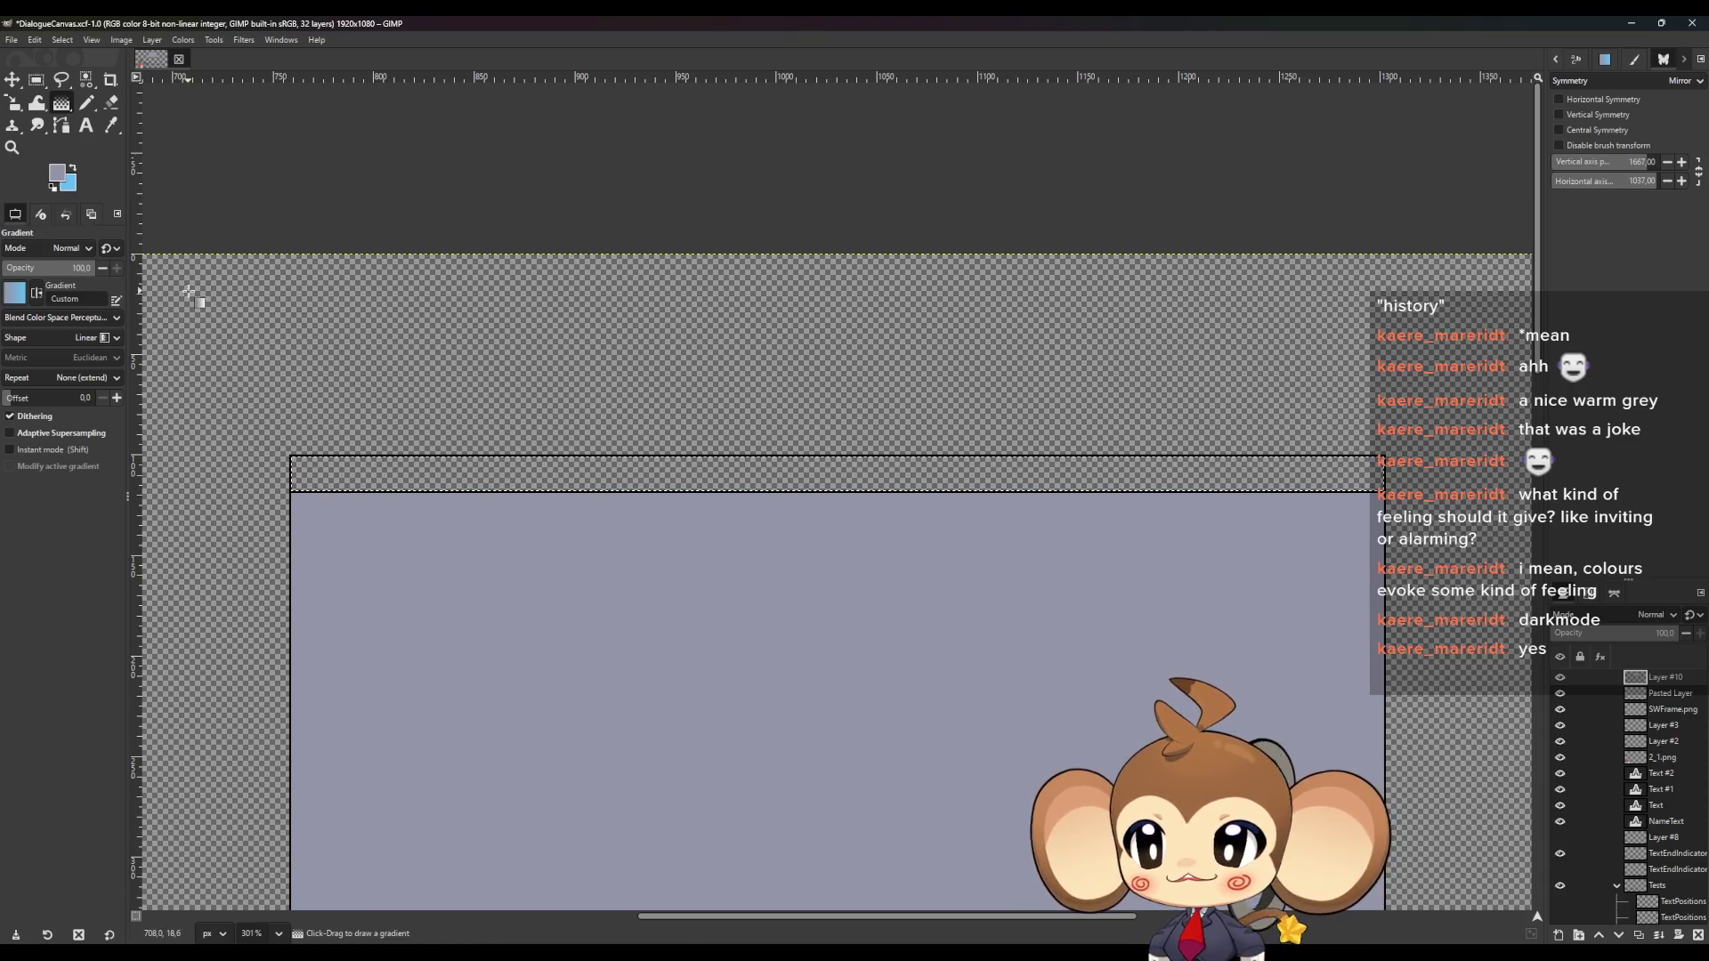
Darken the foreground colour to near-black 1d1d20, value about 12.7
left_click(60, 178)
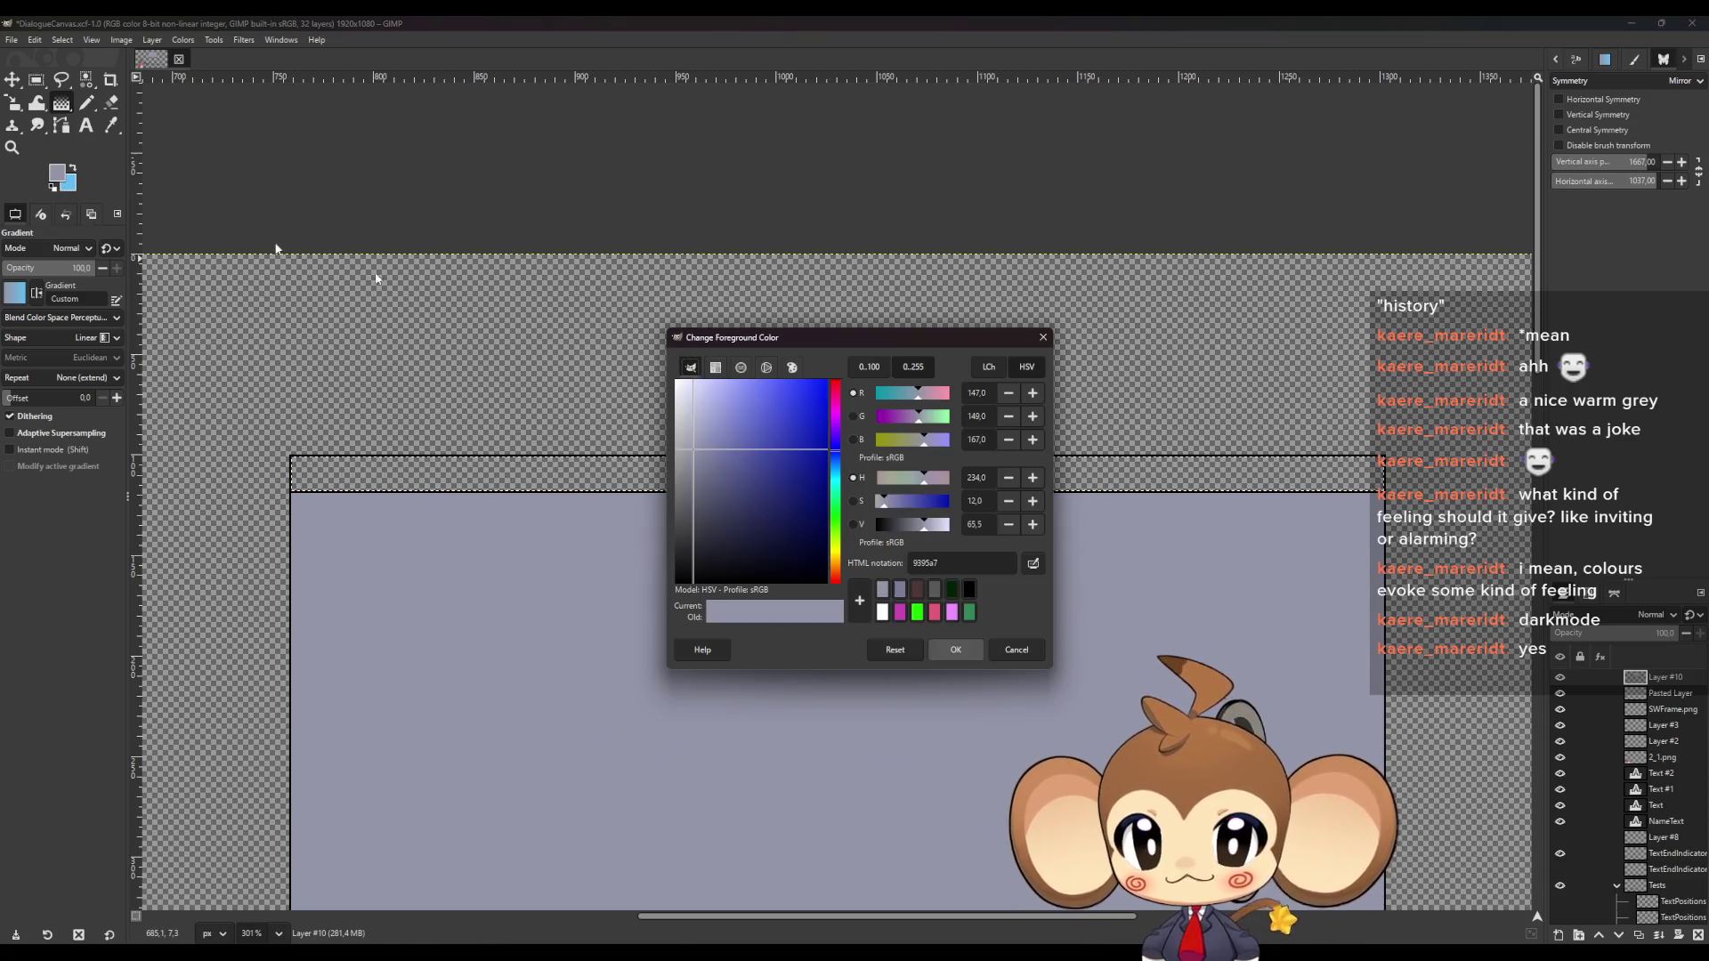
left_click(886, 528)
left_click(939, 653)
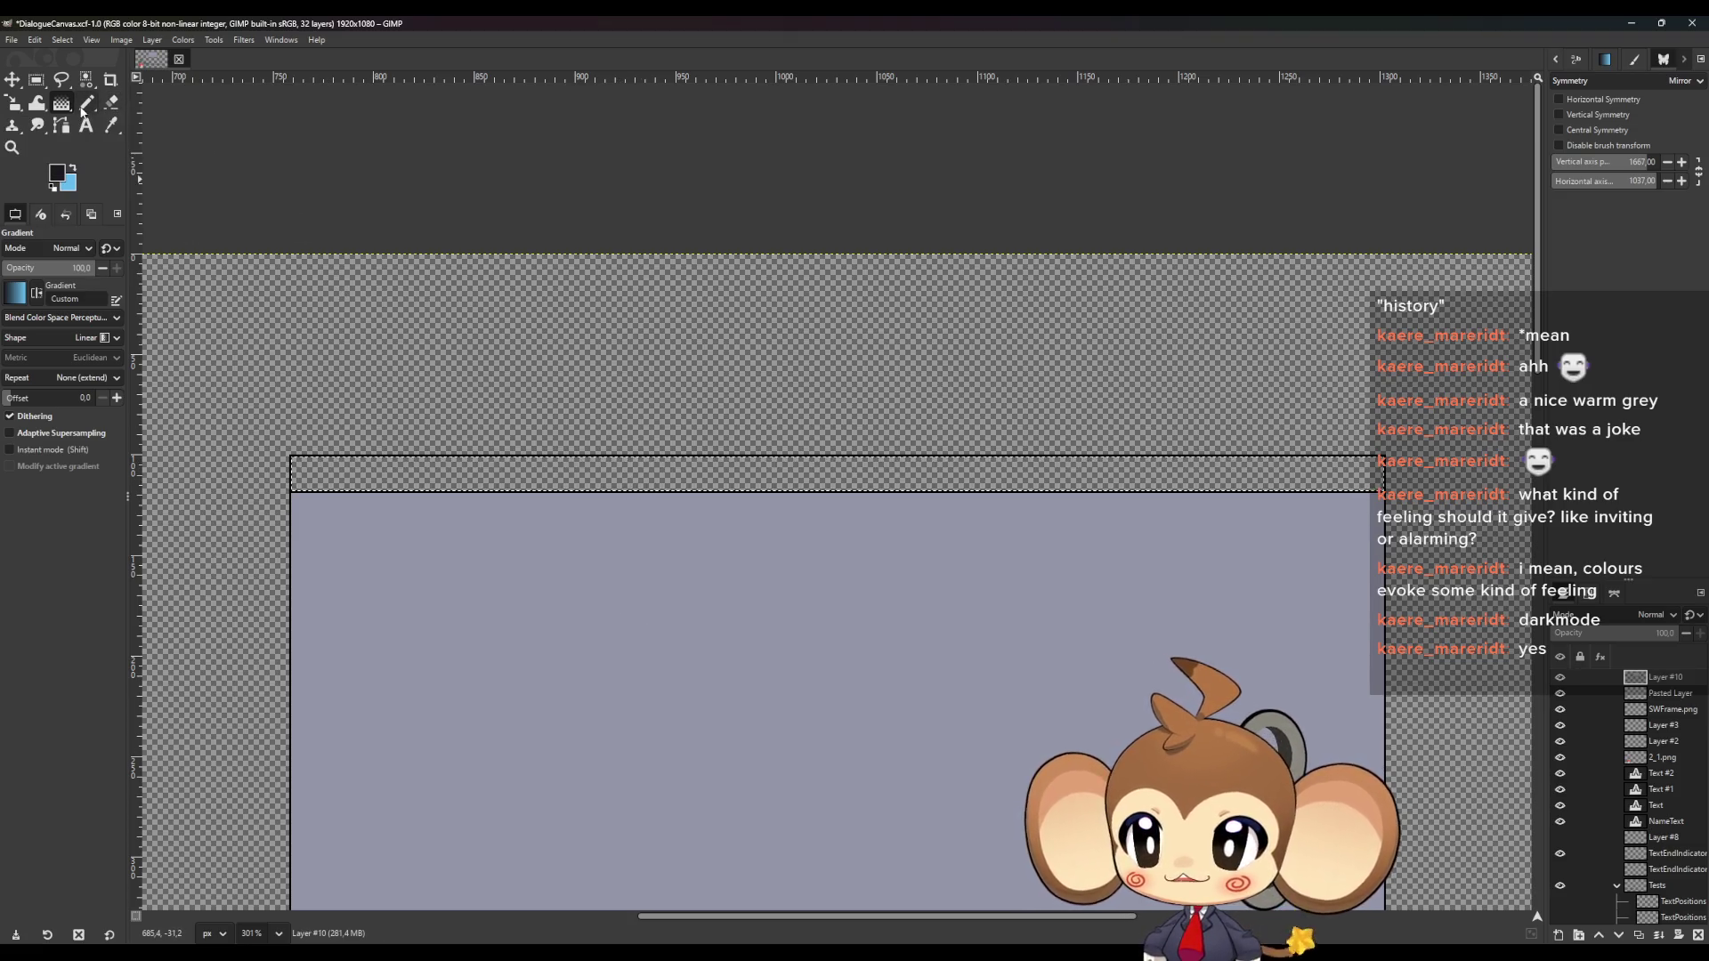
Clear the selection and bucket-fill the grey panel with the near-black colour
left_click(36, 79)
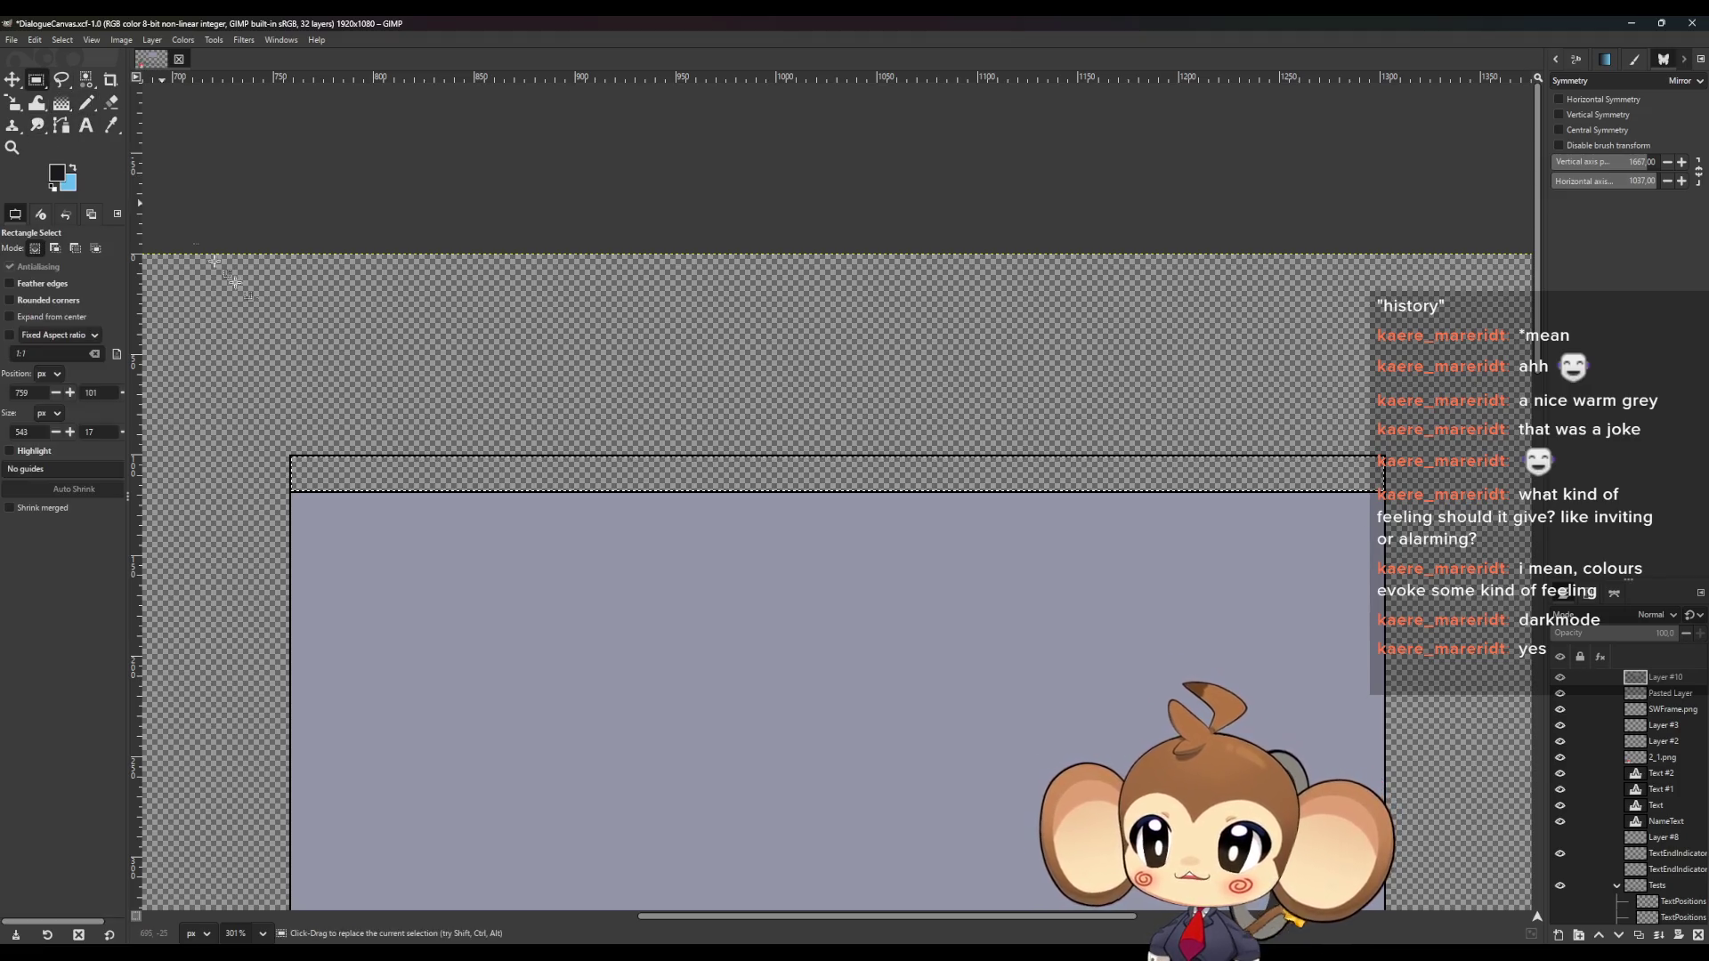
left_click(271, 326)
left_click(298, 354)
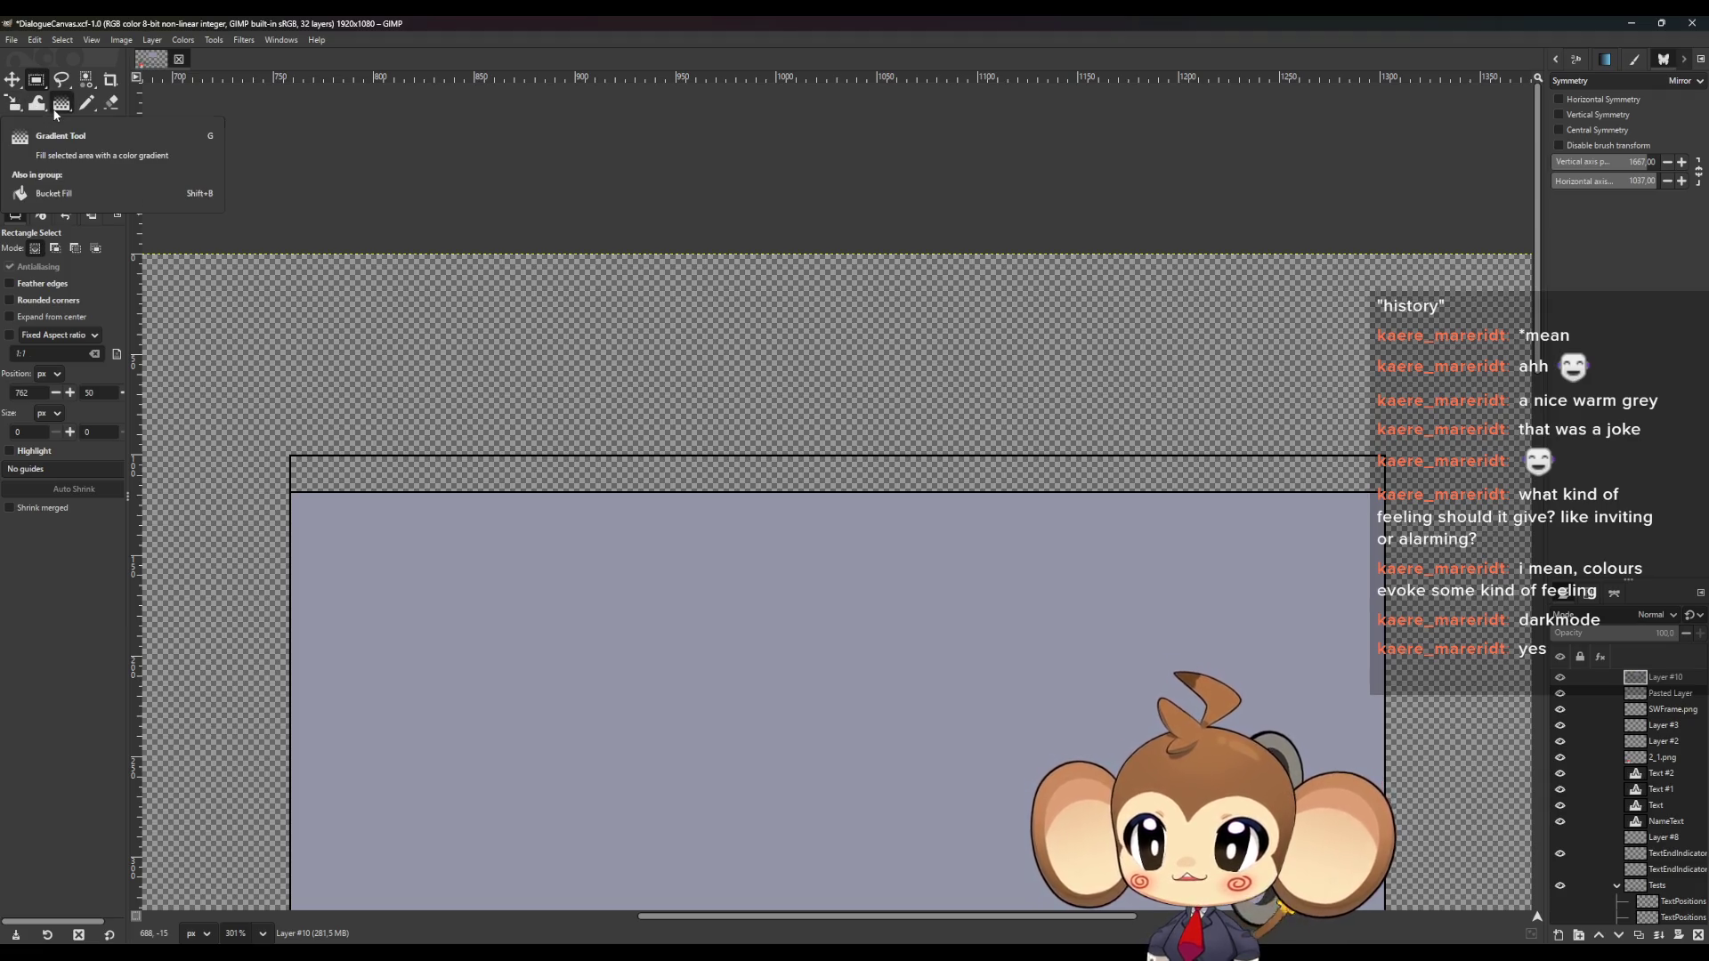
key("shift+b")
left_click(534, 605)
scroll(503, 383, "down", 5)
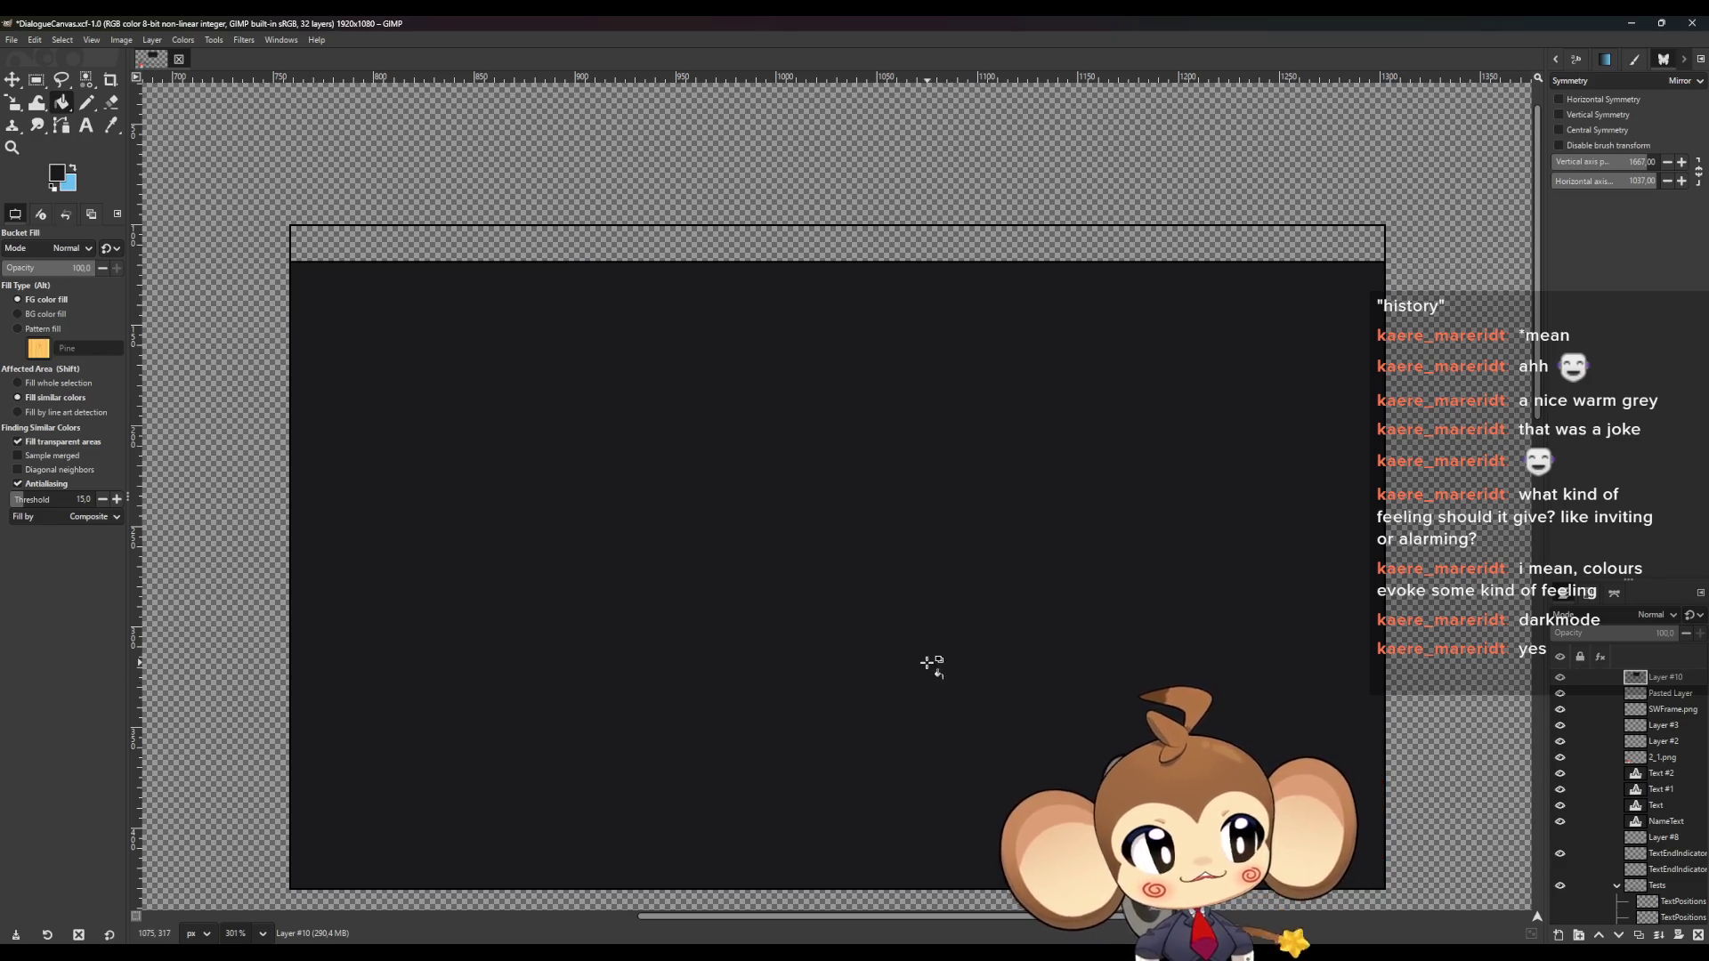
scroll(926, 662, "up", 1)
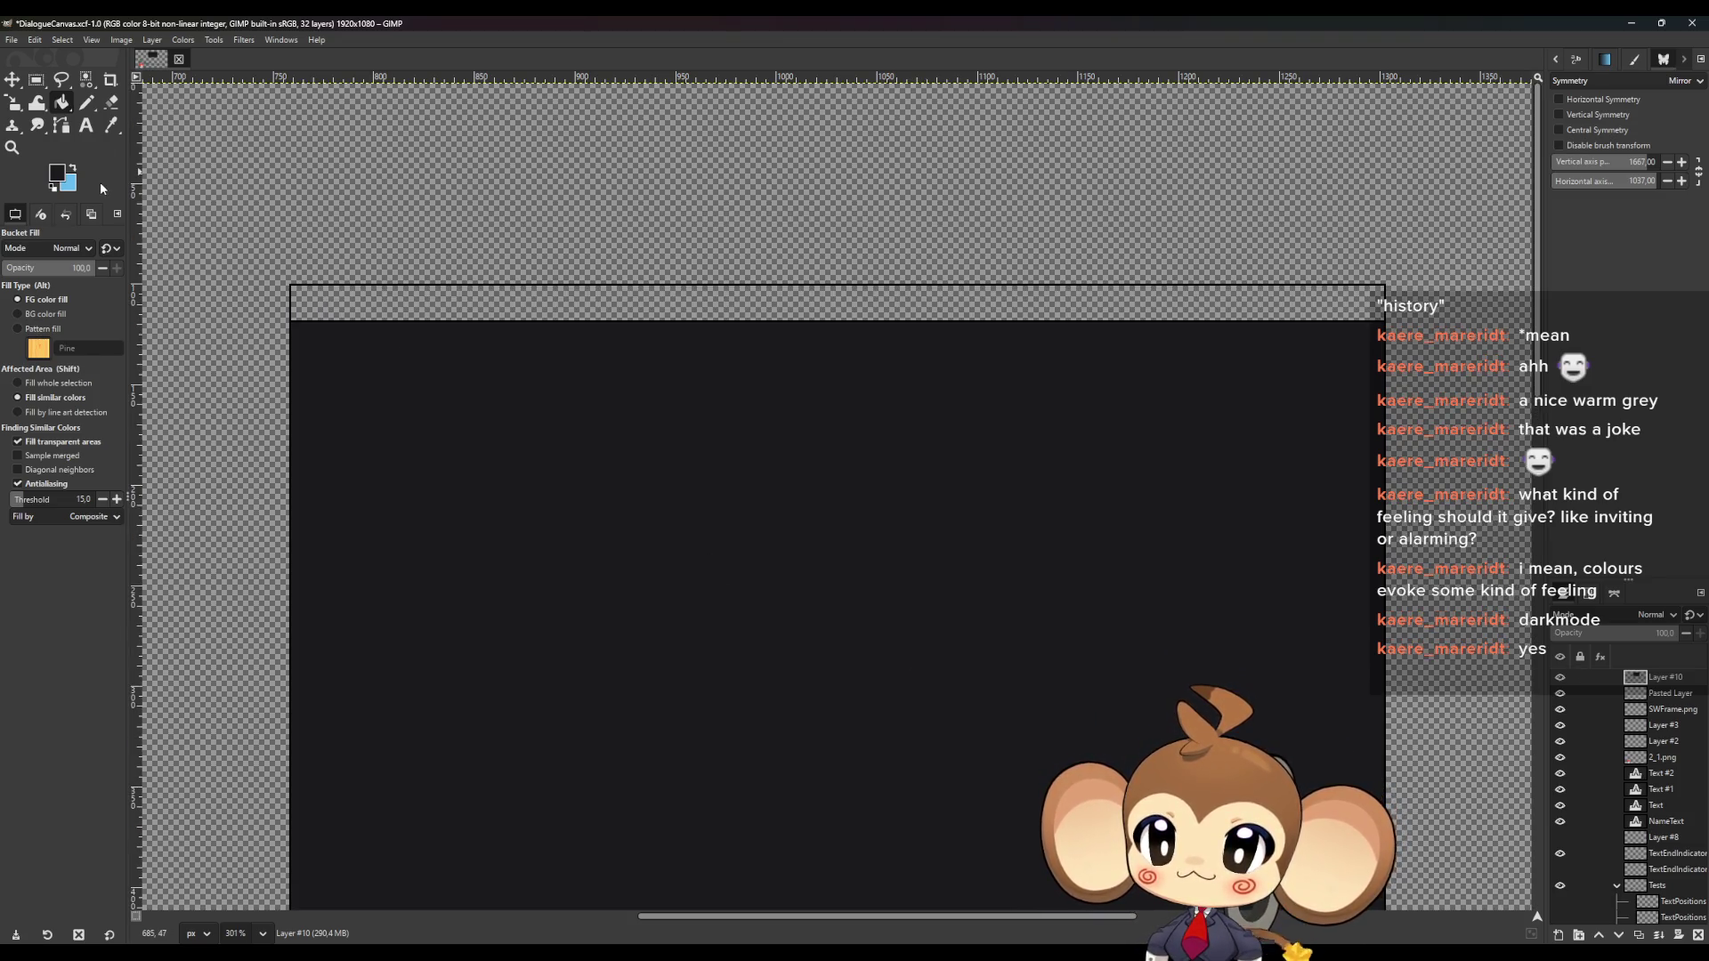
Lighten the foreground colour to light purple-grey abaec3
left_click(56, 178)
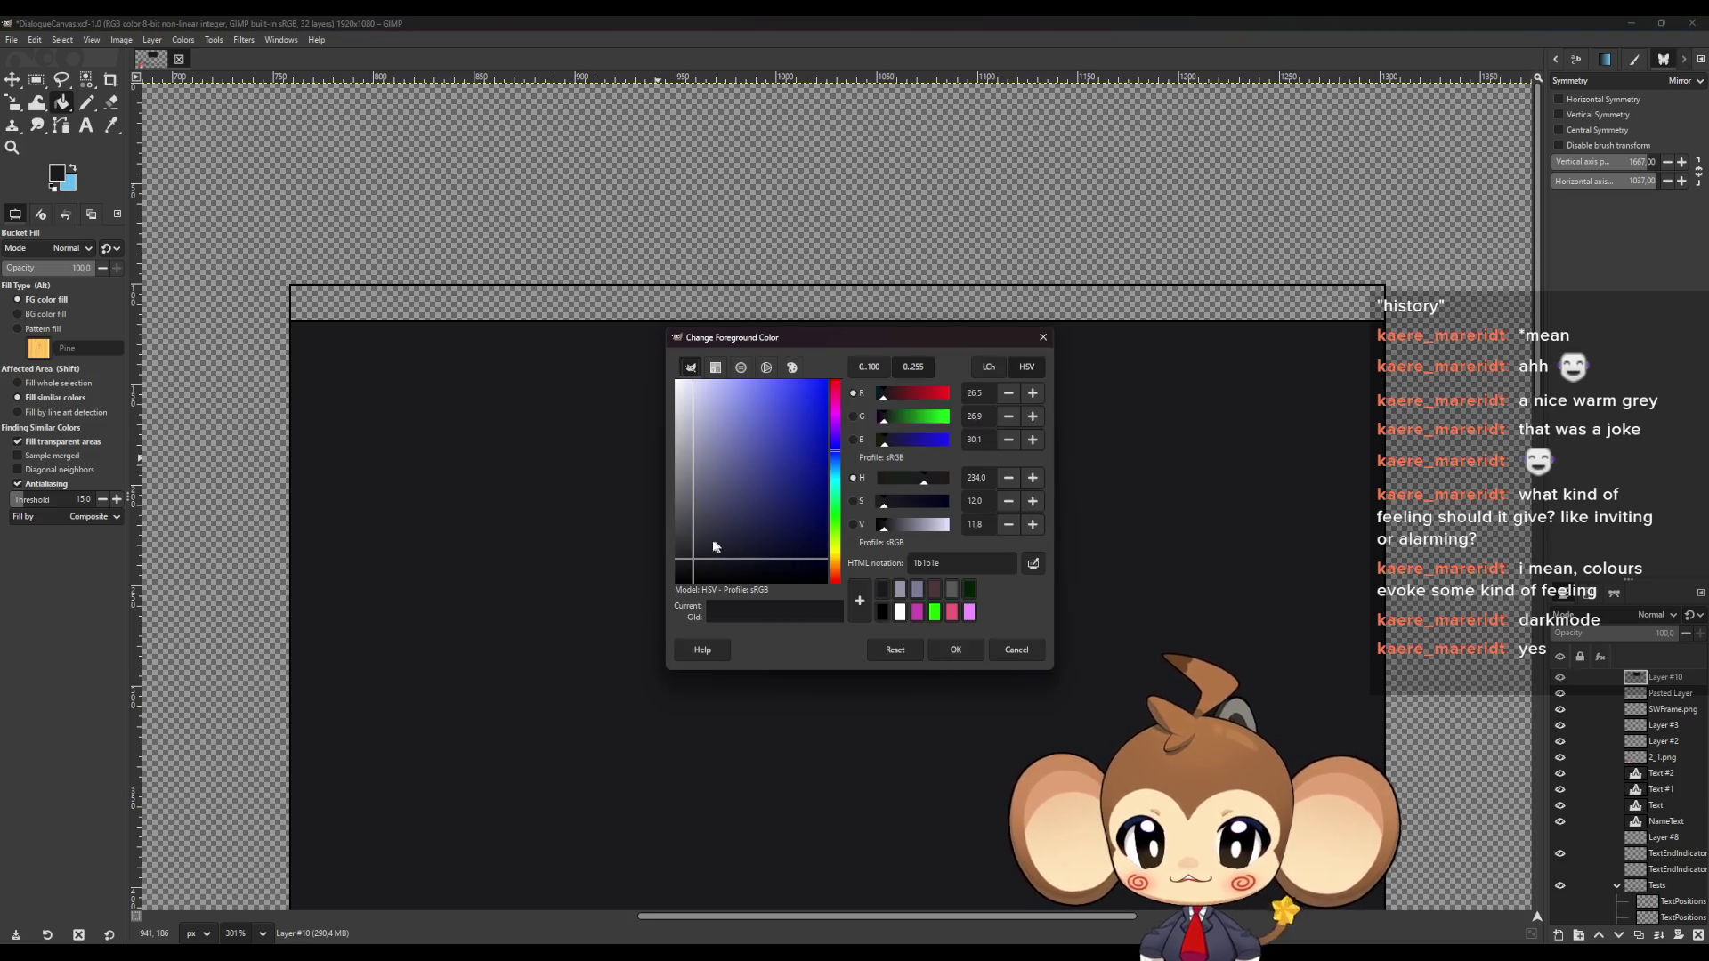
left_click_drag(887, 533, 932, 525)
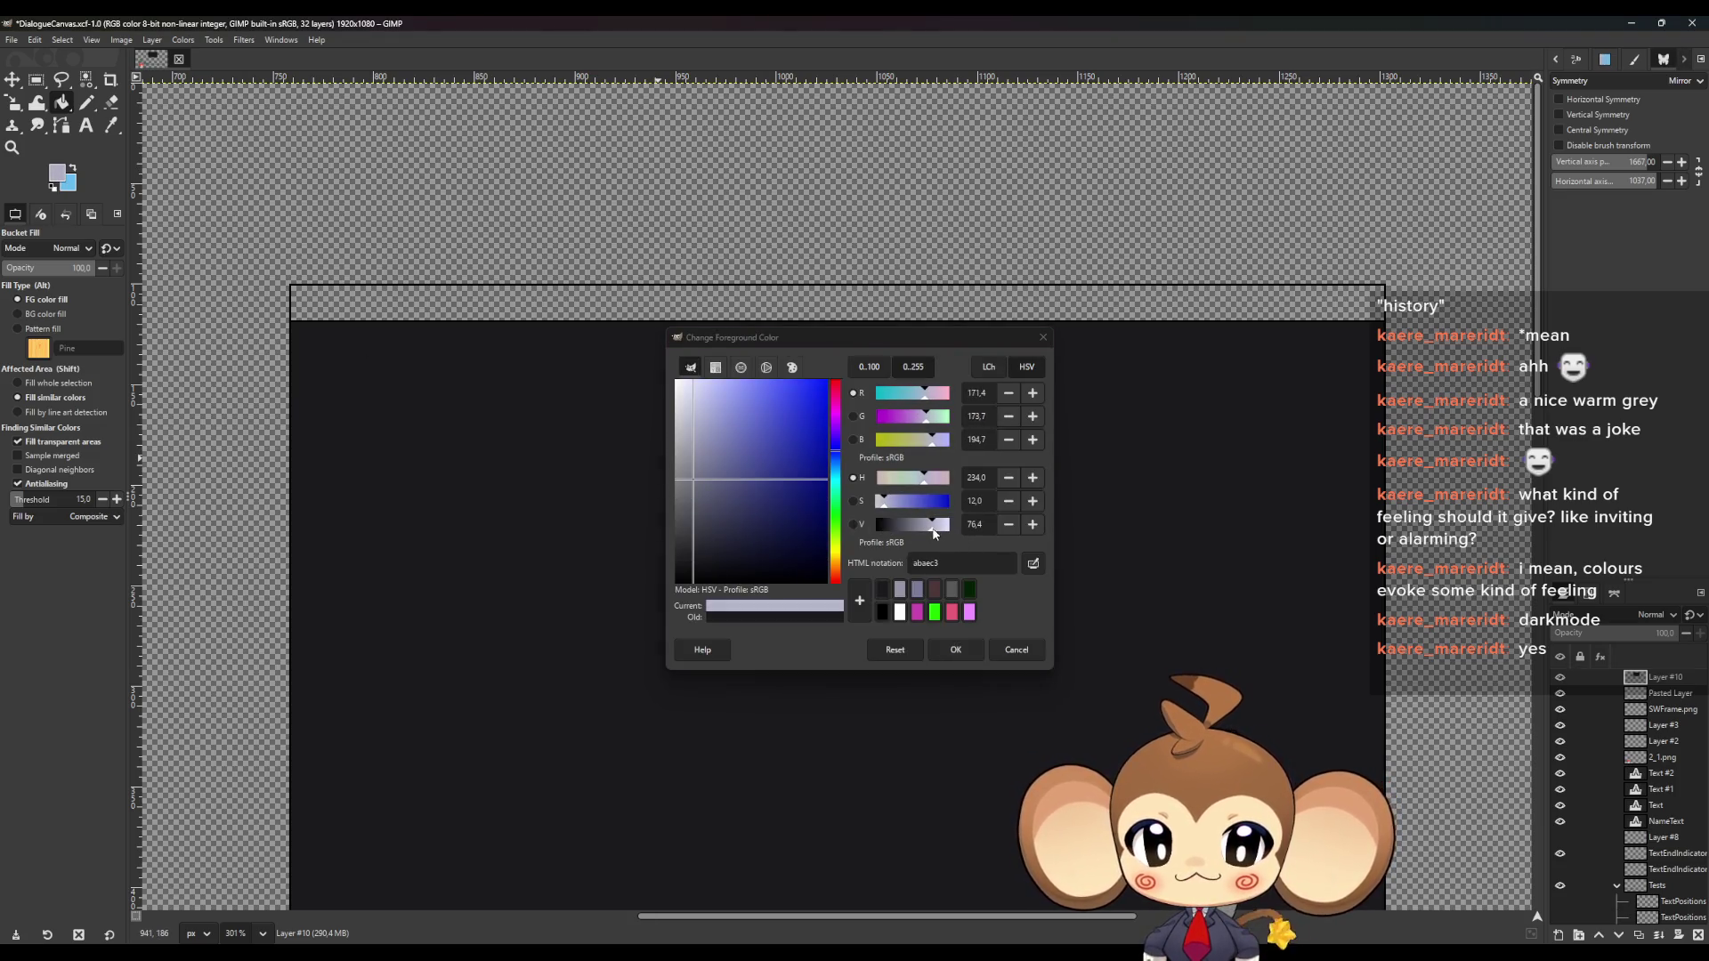
left_click(955, 649)
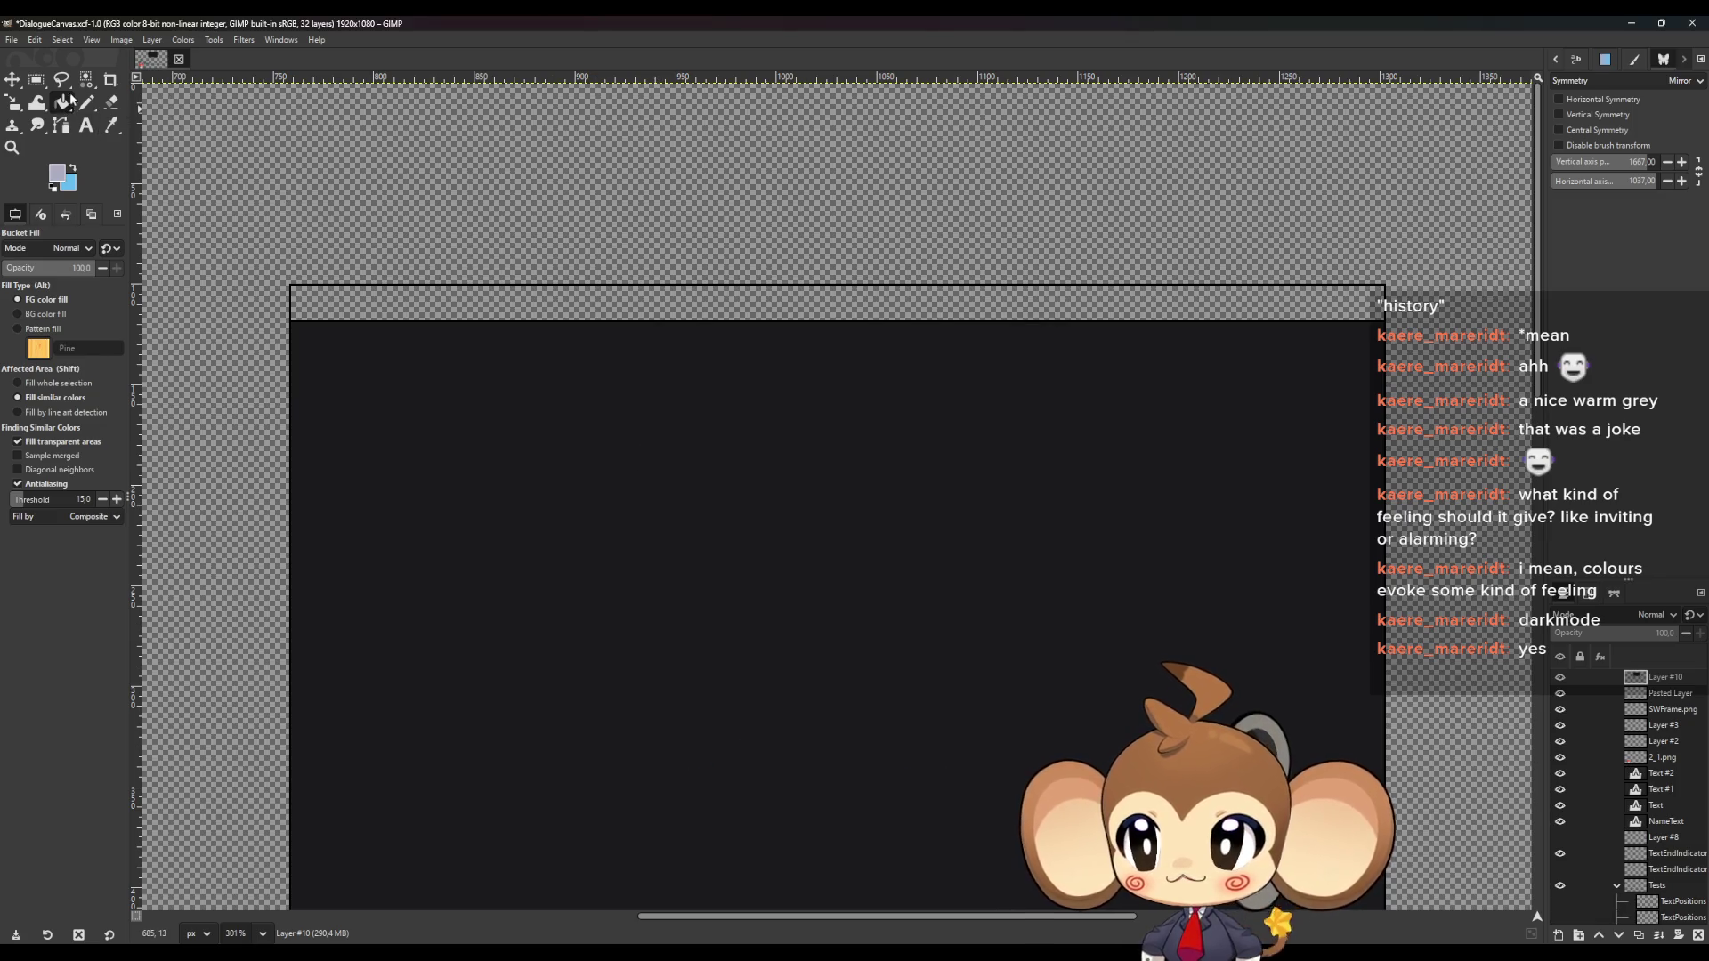
key("g")
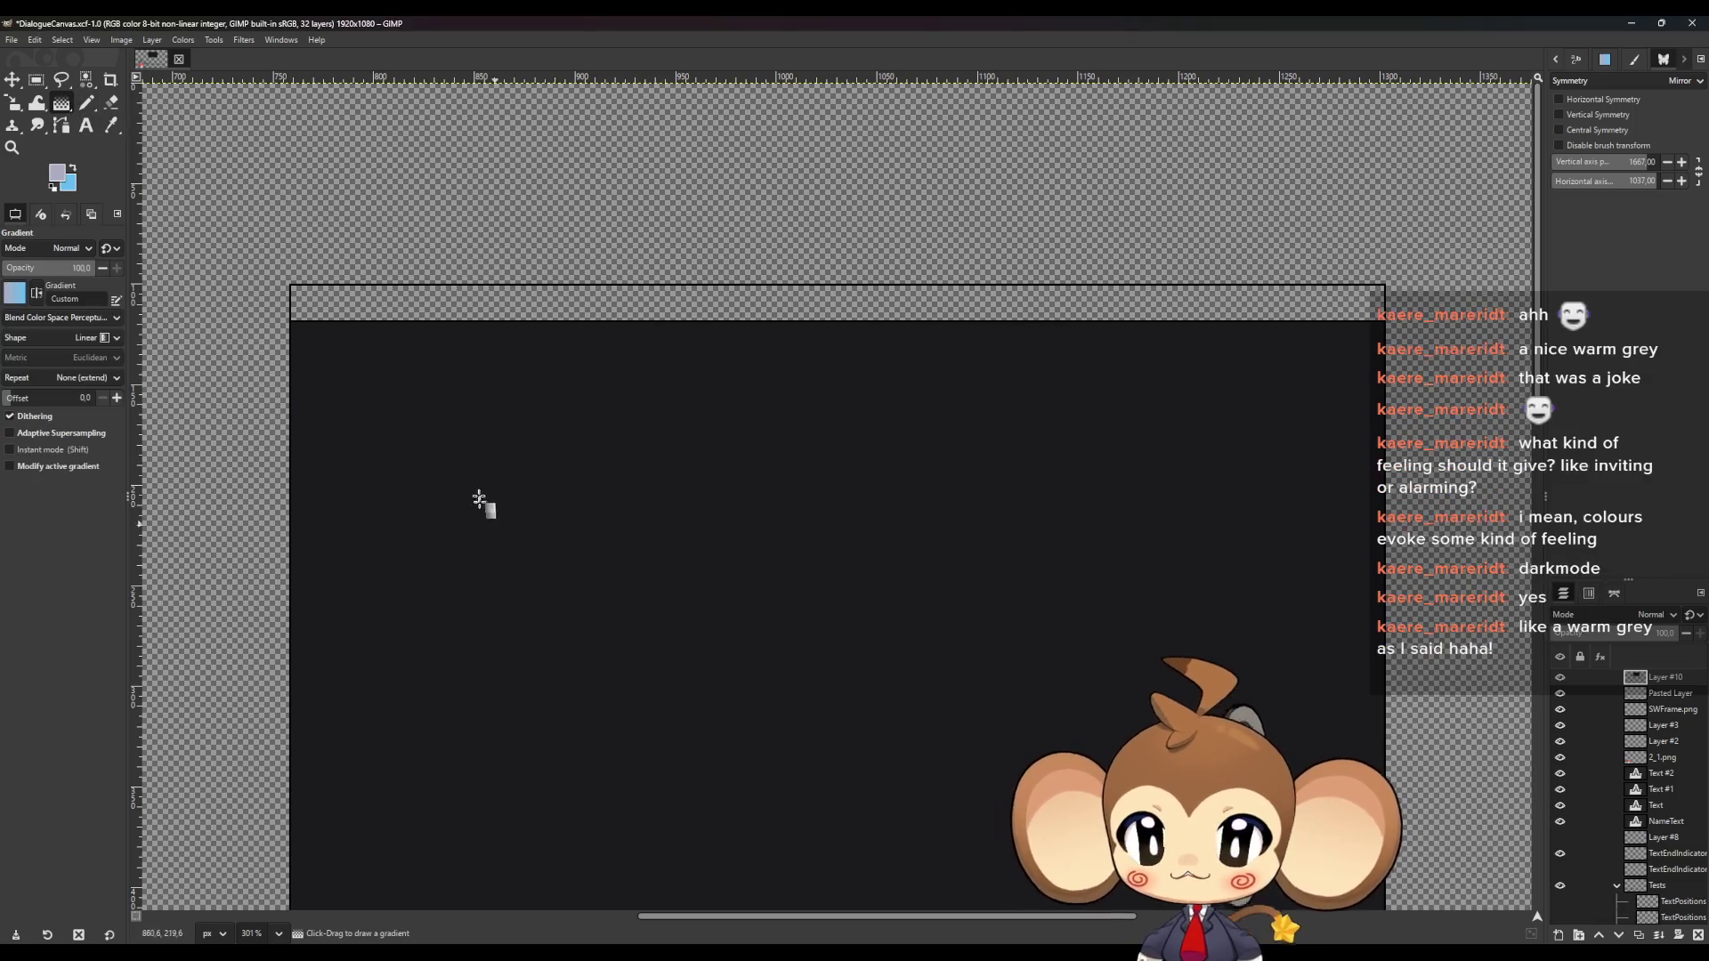
Rectangle-select a thin strip across the top of the dark box
left_click(36, 79)
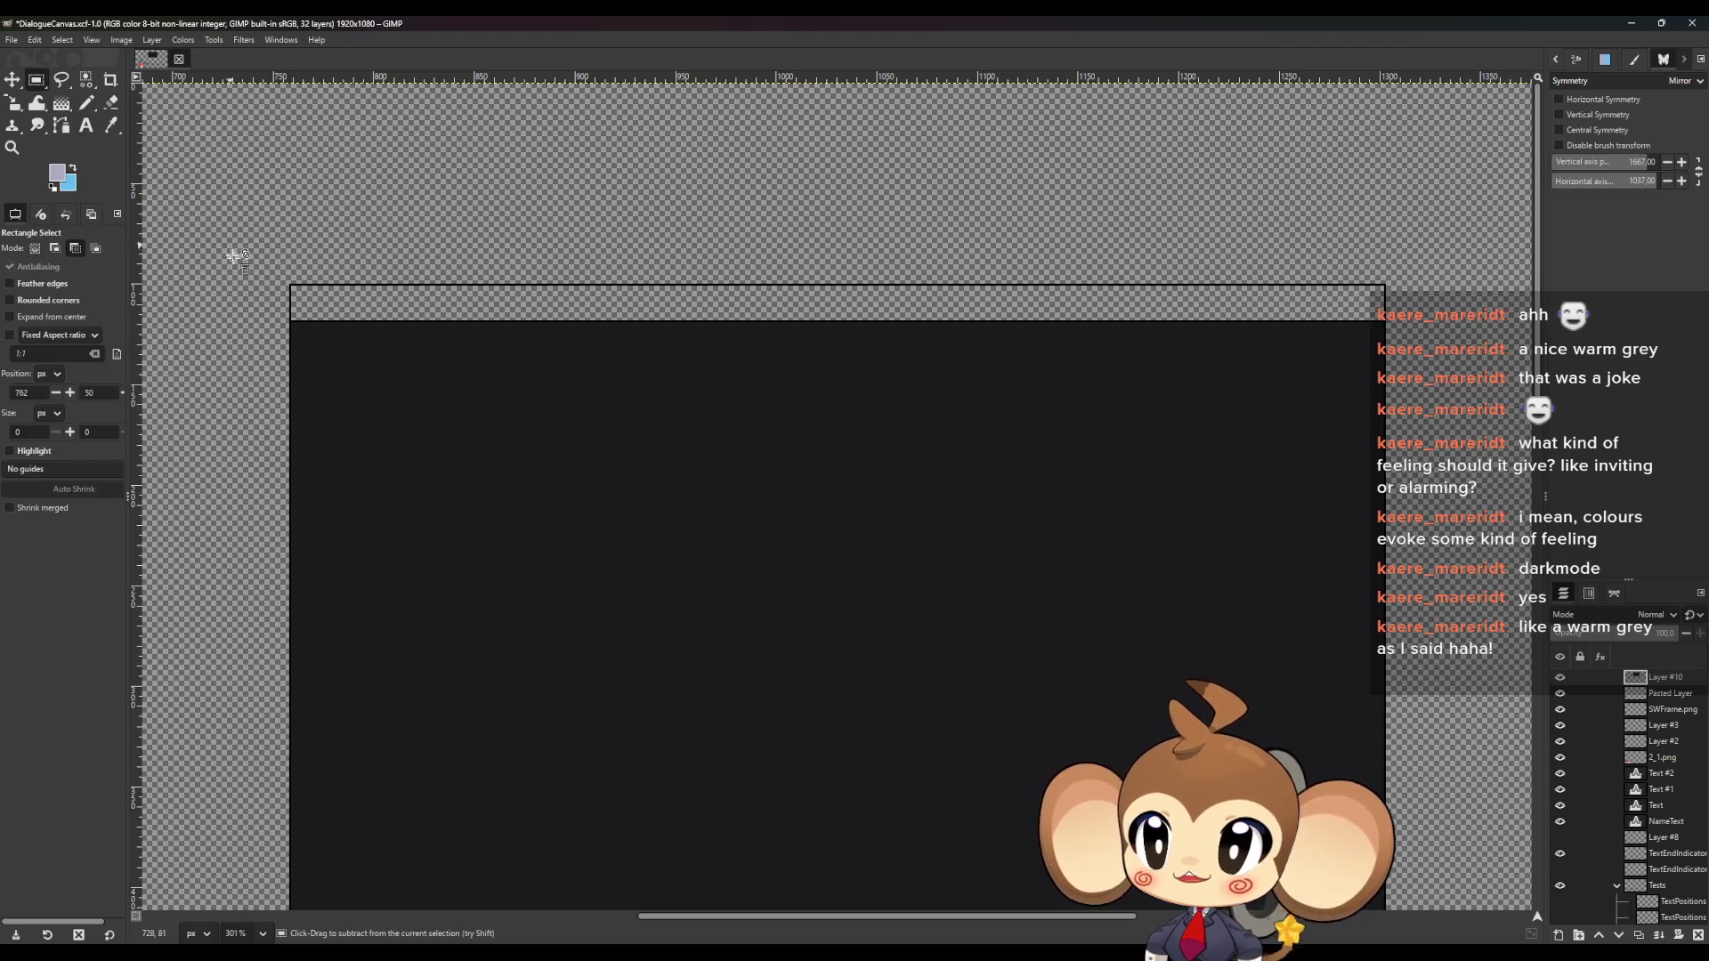
scroll(342, 309, "up", 5, "ctrl")
scroll(343, 308, "up", 5, "ctrl")
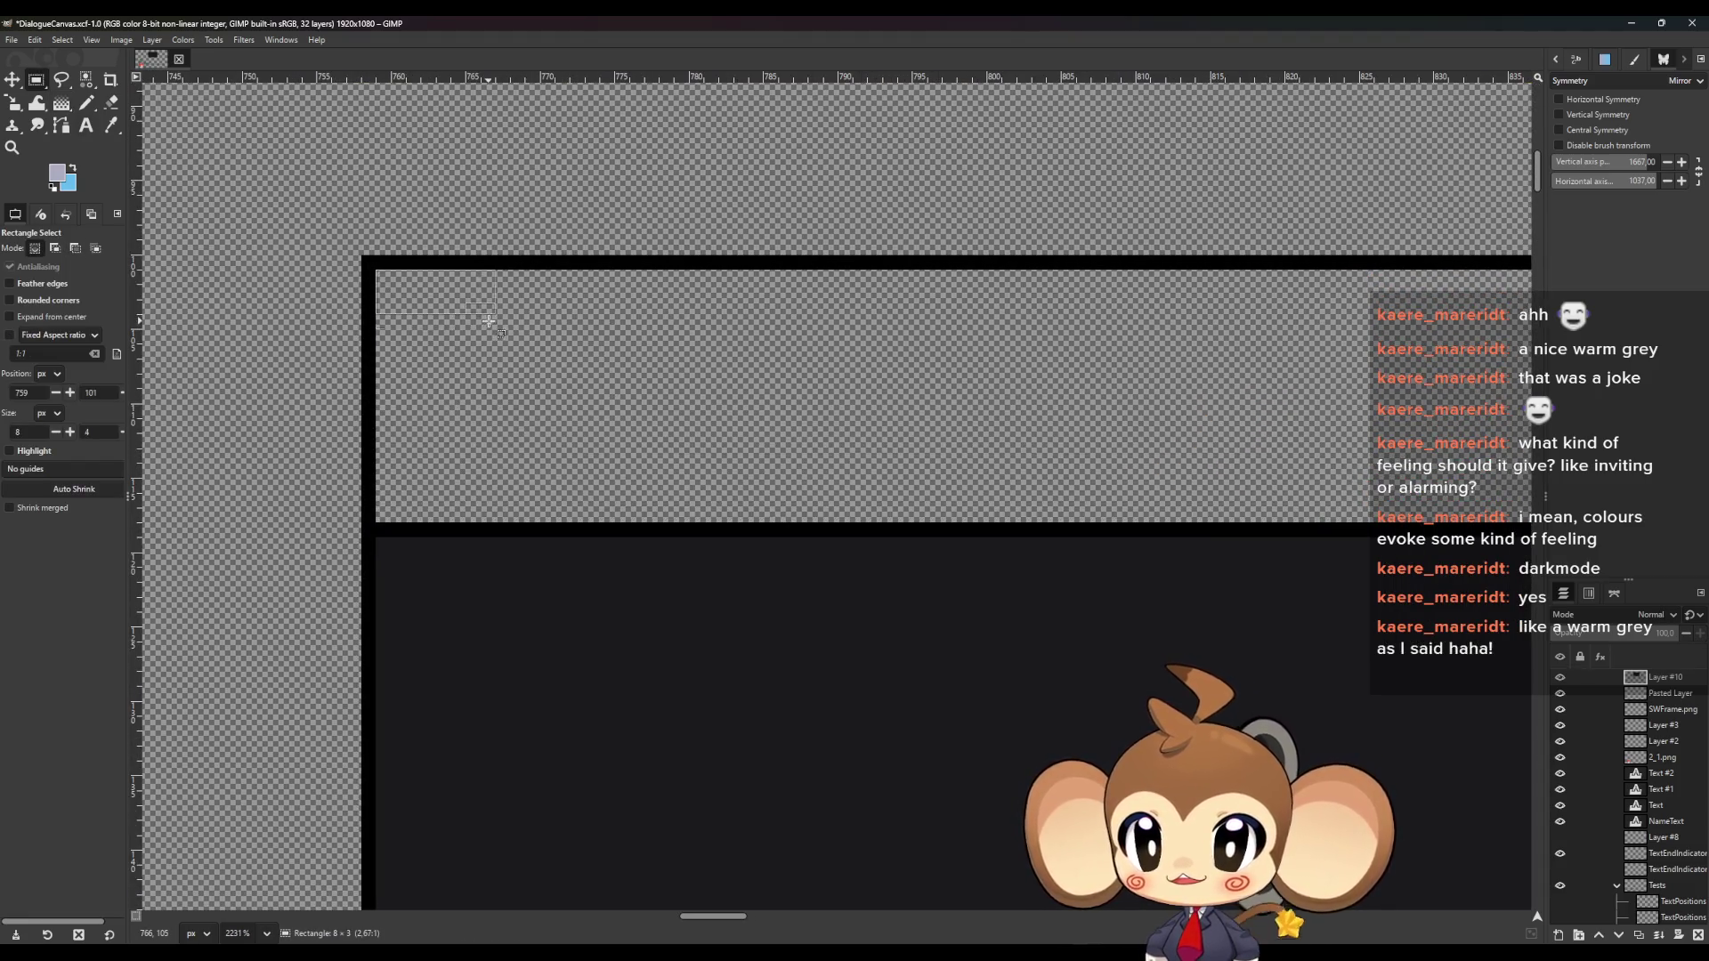
mouse_move(489, 320)
left_mouse_down()
mouse_move(504, 268)
mouse_move(1247, 278)
mouse_move(1498, 253)
left_mouse_up()
scroll(504, 269, "down", 10, "ctrl")
scroll(1449, 237, "up", 2, "ctrl")
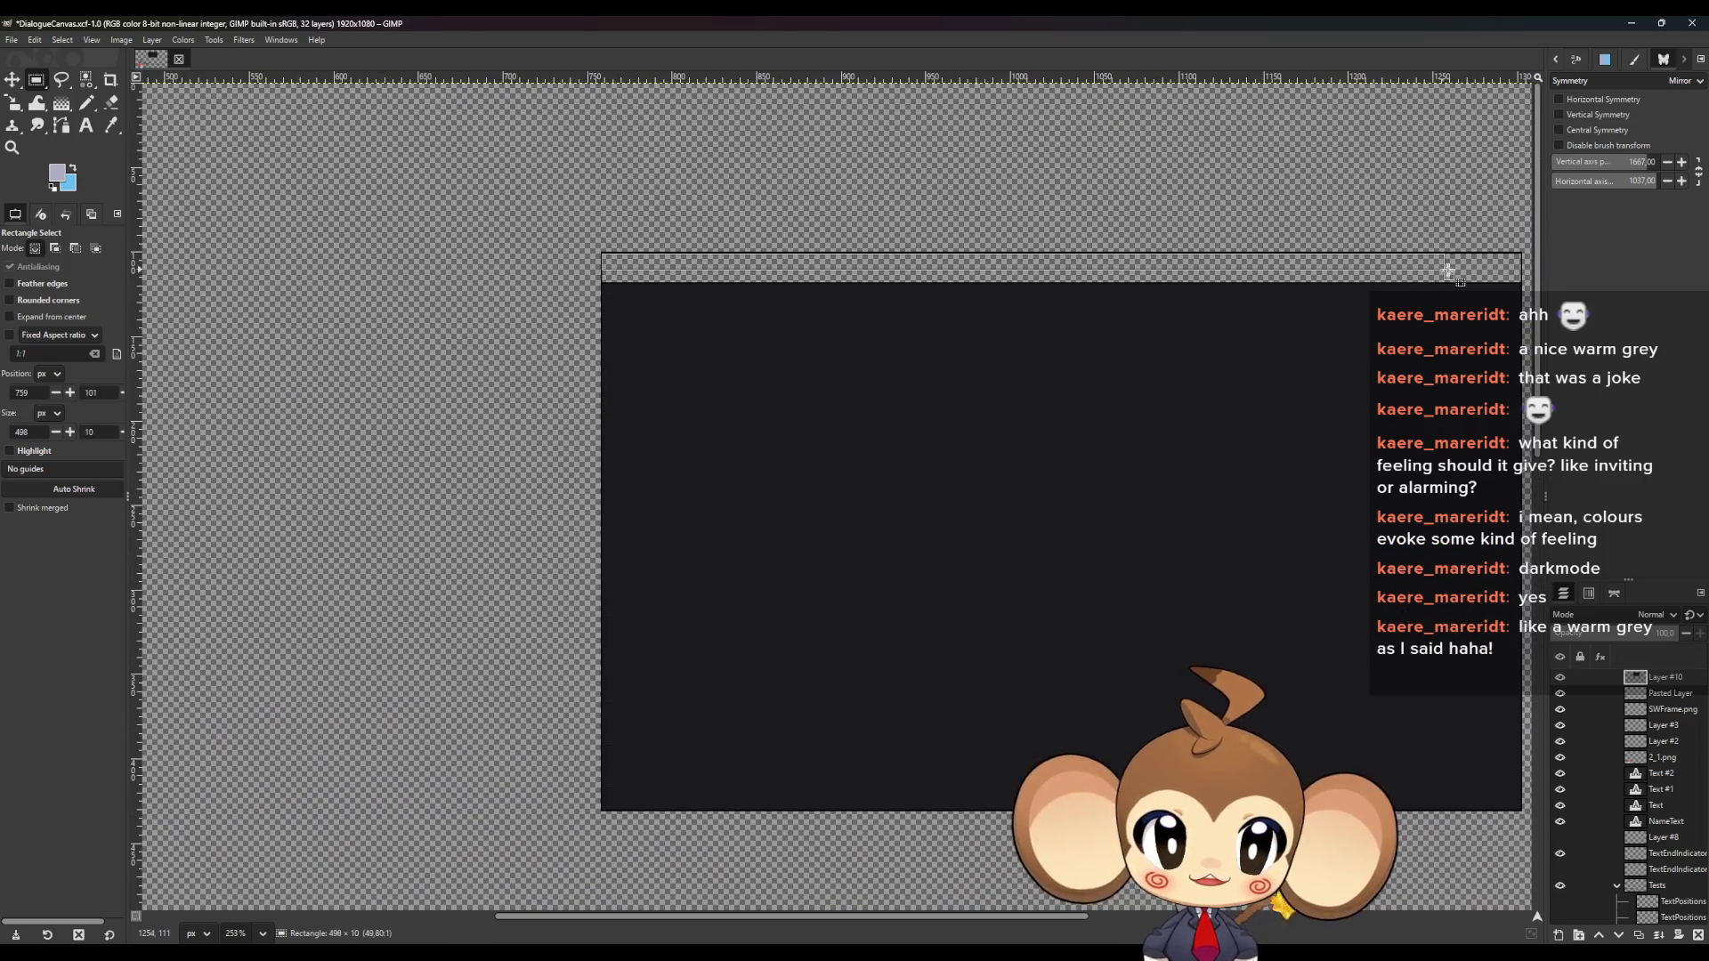
mouse_move(601, 254)
left_mouse_down()
mouse_move(909, 255)
mouse_move(1038, 278)
mouse_move(982, 279)
mouse_move(1011, 267)
mouse_move(959, 311)
left_mouse_up()
scroll(1030, 275, "right", 5)
scroll(1011, 267, "up", 6, "ctrl")
scroll(1137, 305, "down", 5, "ctrl")
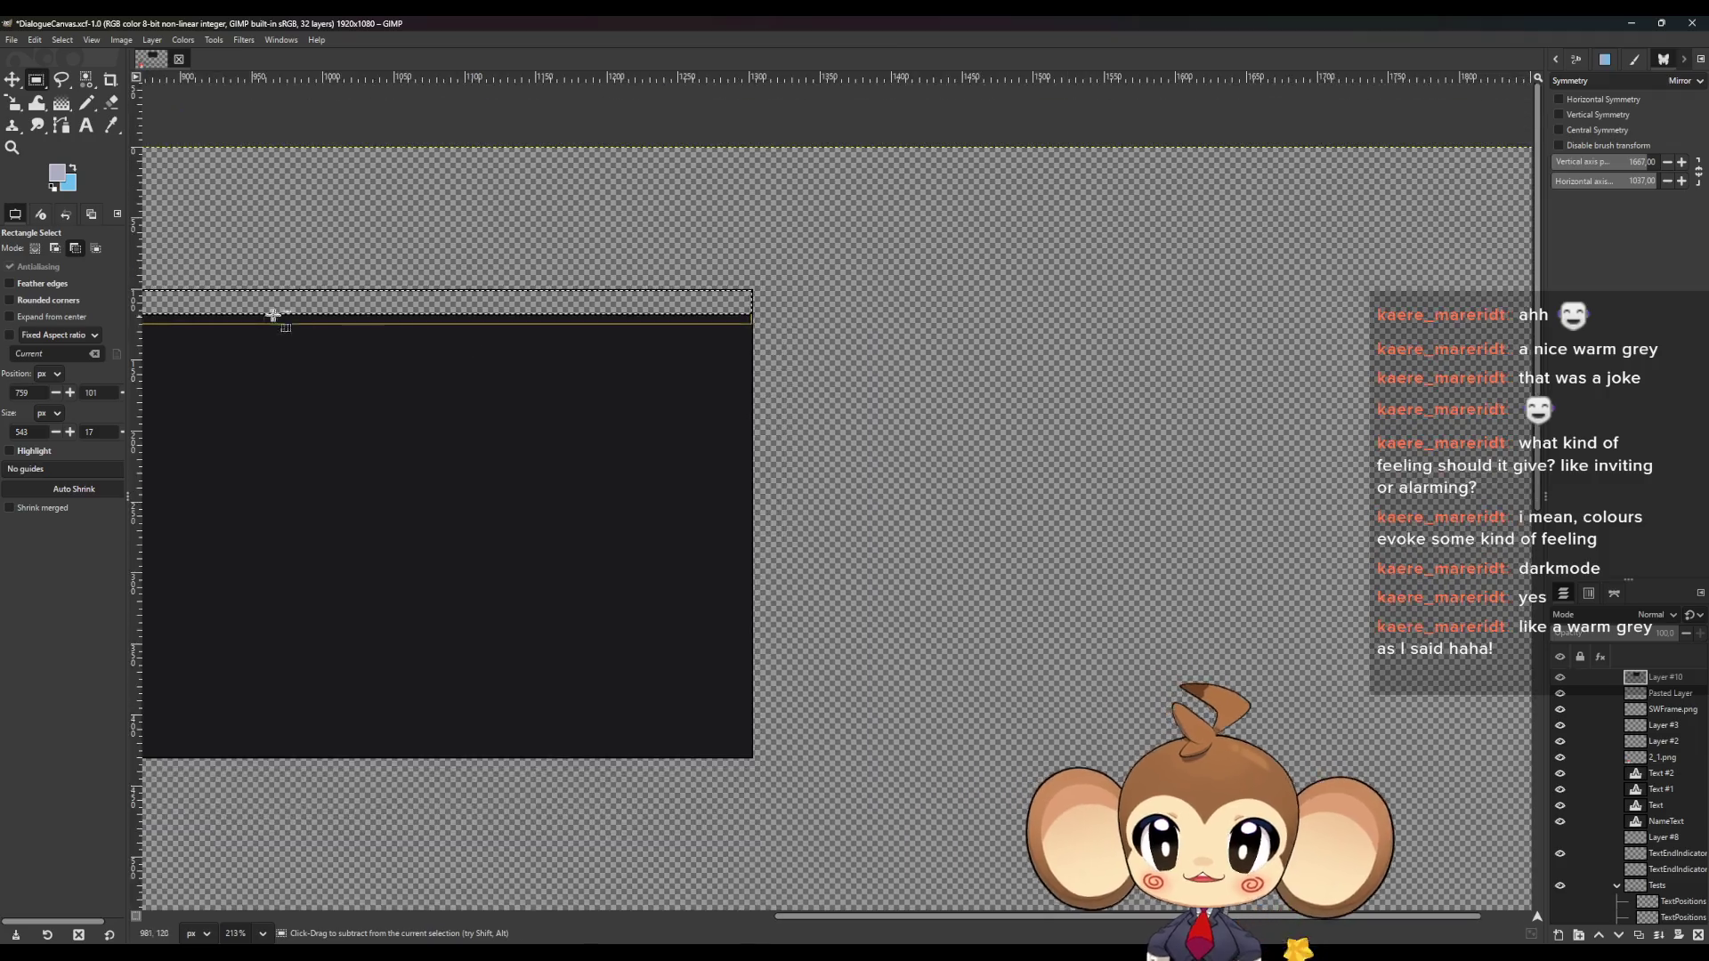
scroll(735, 318, "up", 3, "ctrl")
key("g")
scroll(710, 370, "down", 3, "ctrl")
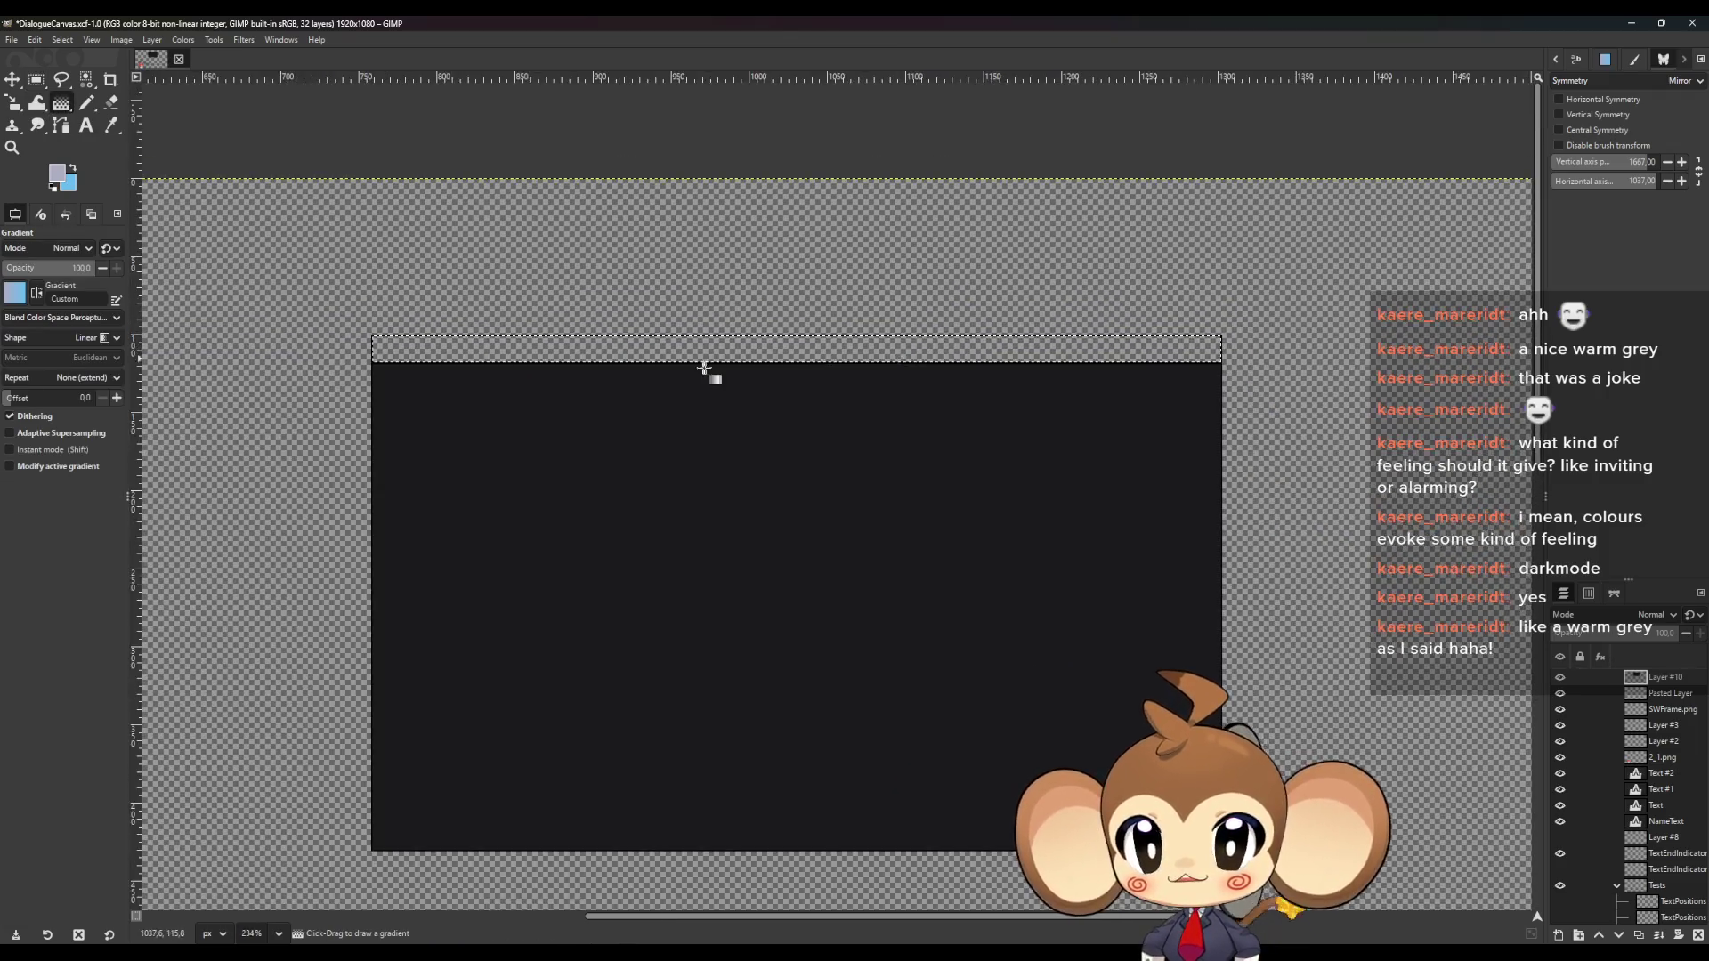
Drag a left-to-right gradient across the strip, ending in deep blue 1e4792
scroll(288, 339, "up", 1, "ctrl")
mouse_move(206, 339)
left_mouse_down()
mouse_move(1442, 325)
mouse_move(1460, 320)
mouse_move(1485, 213)
left_mouse_up()
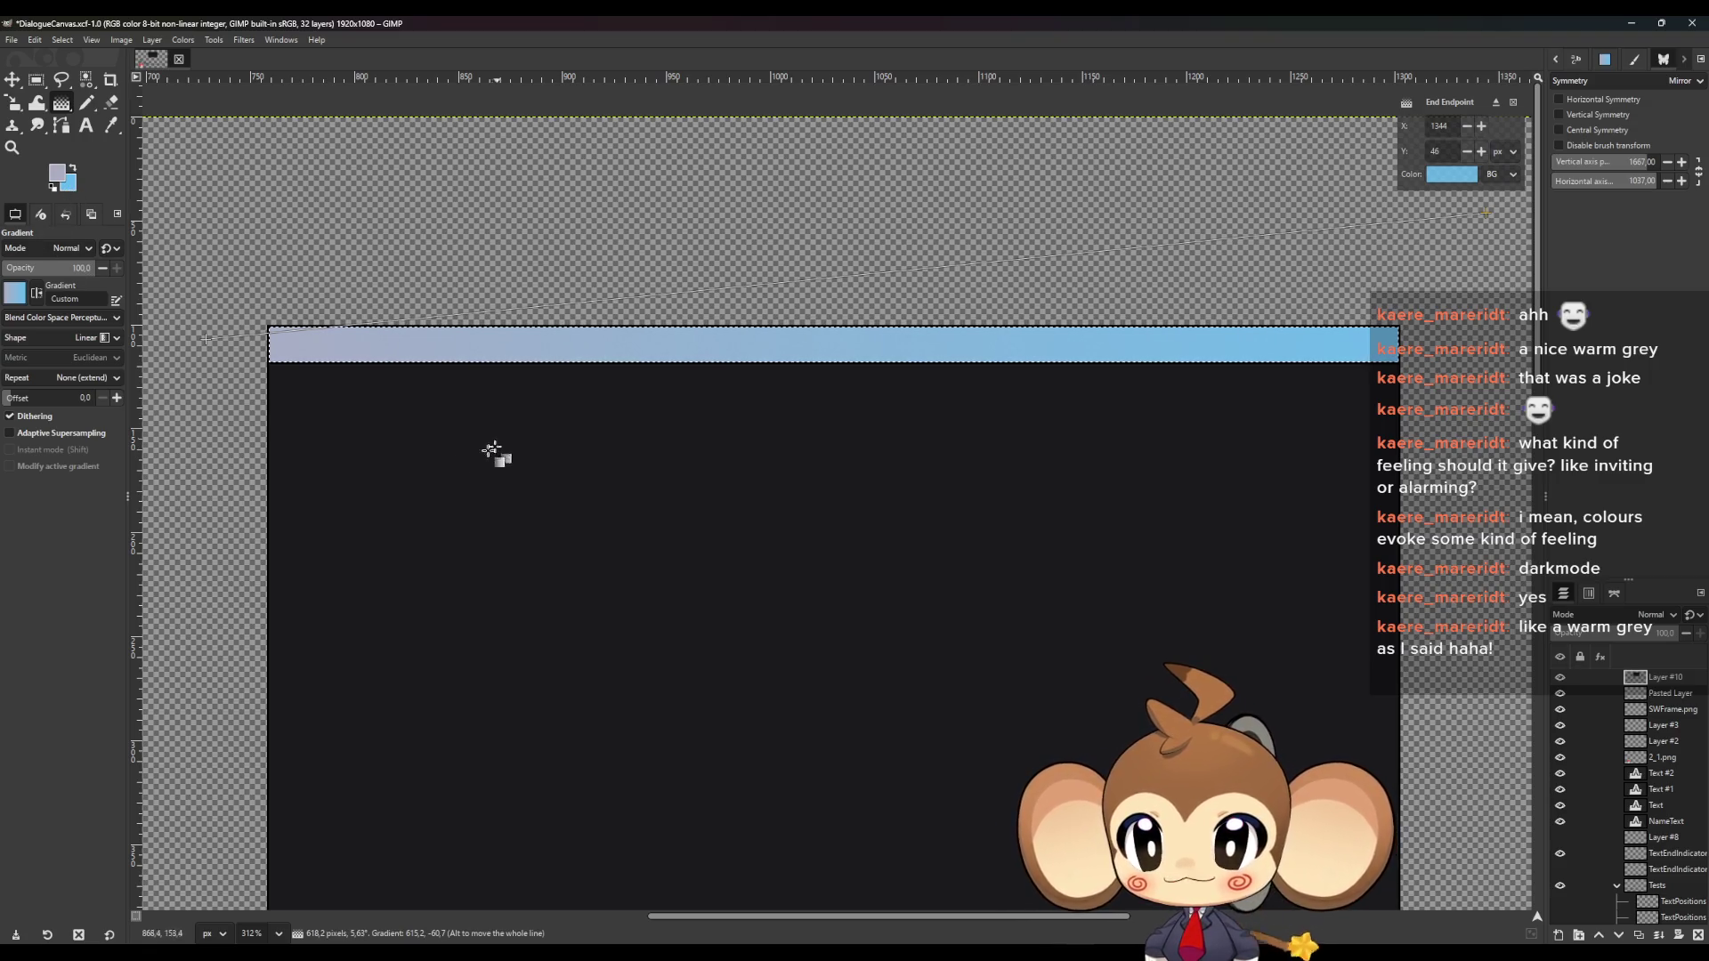
left_click(77, 188)
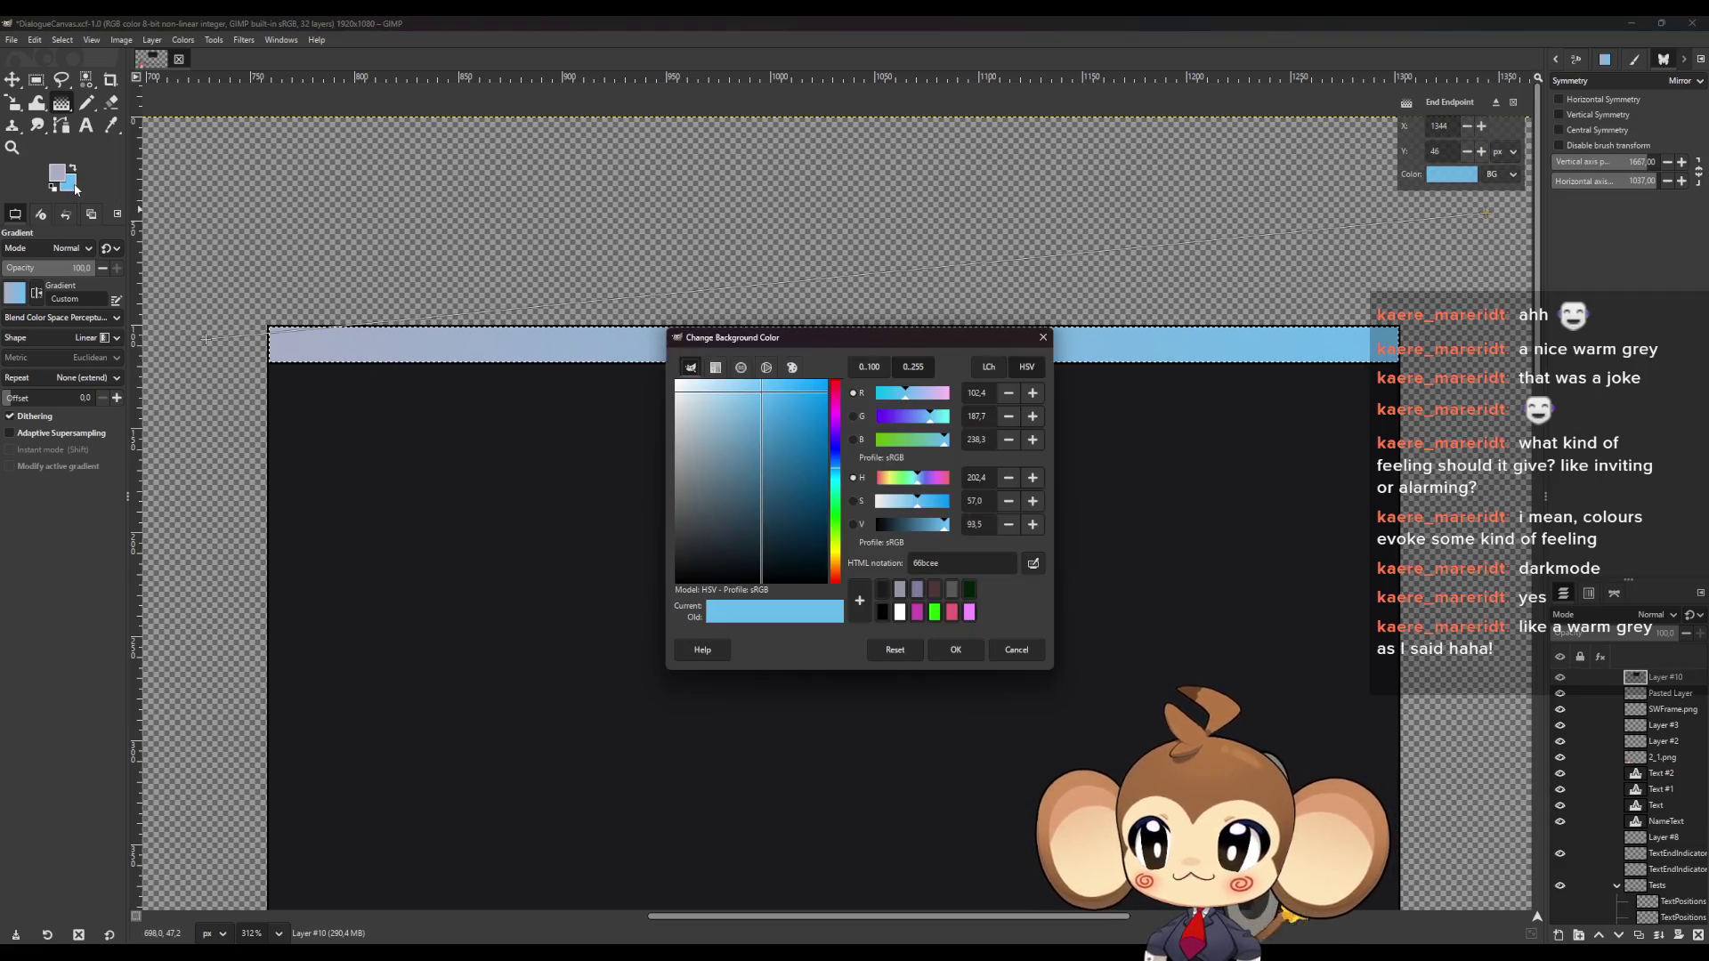
mouse_move(805, 516)
left_mouse_down()
mouse_move(779, 484)
mouse_move(795, 496)
mouse_move(786, 420)
mouse_move(805, 480)
mouse_move(836, 482)
mouse_move(836, 446)
mouse_move(838, 511)
left_mouse_up()
left_click(836, 511)
mouse_move(898, 338)
left_mouse_down()
mouse_move(860, 590)
mouse_move(889, 534)
left_mouse_up()
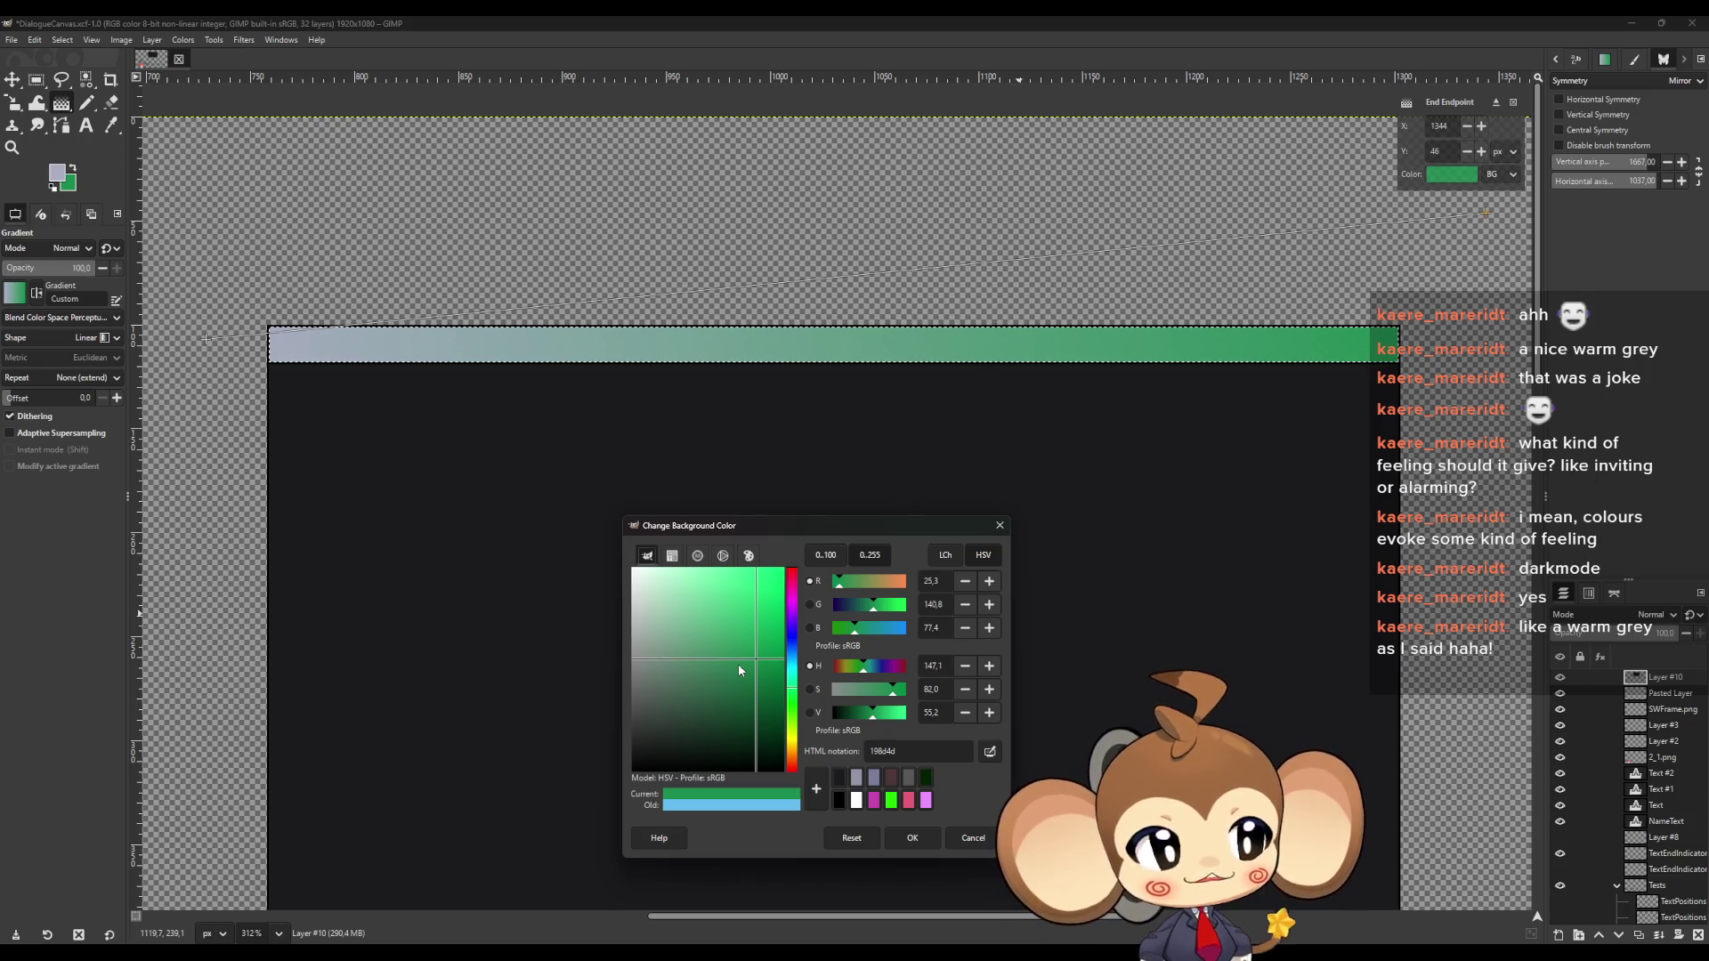
left_click(792, 756)
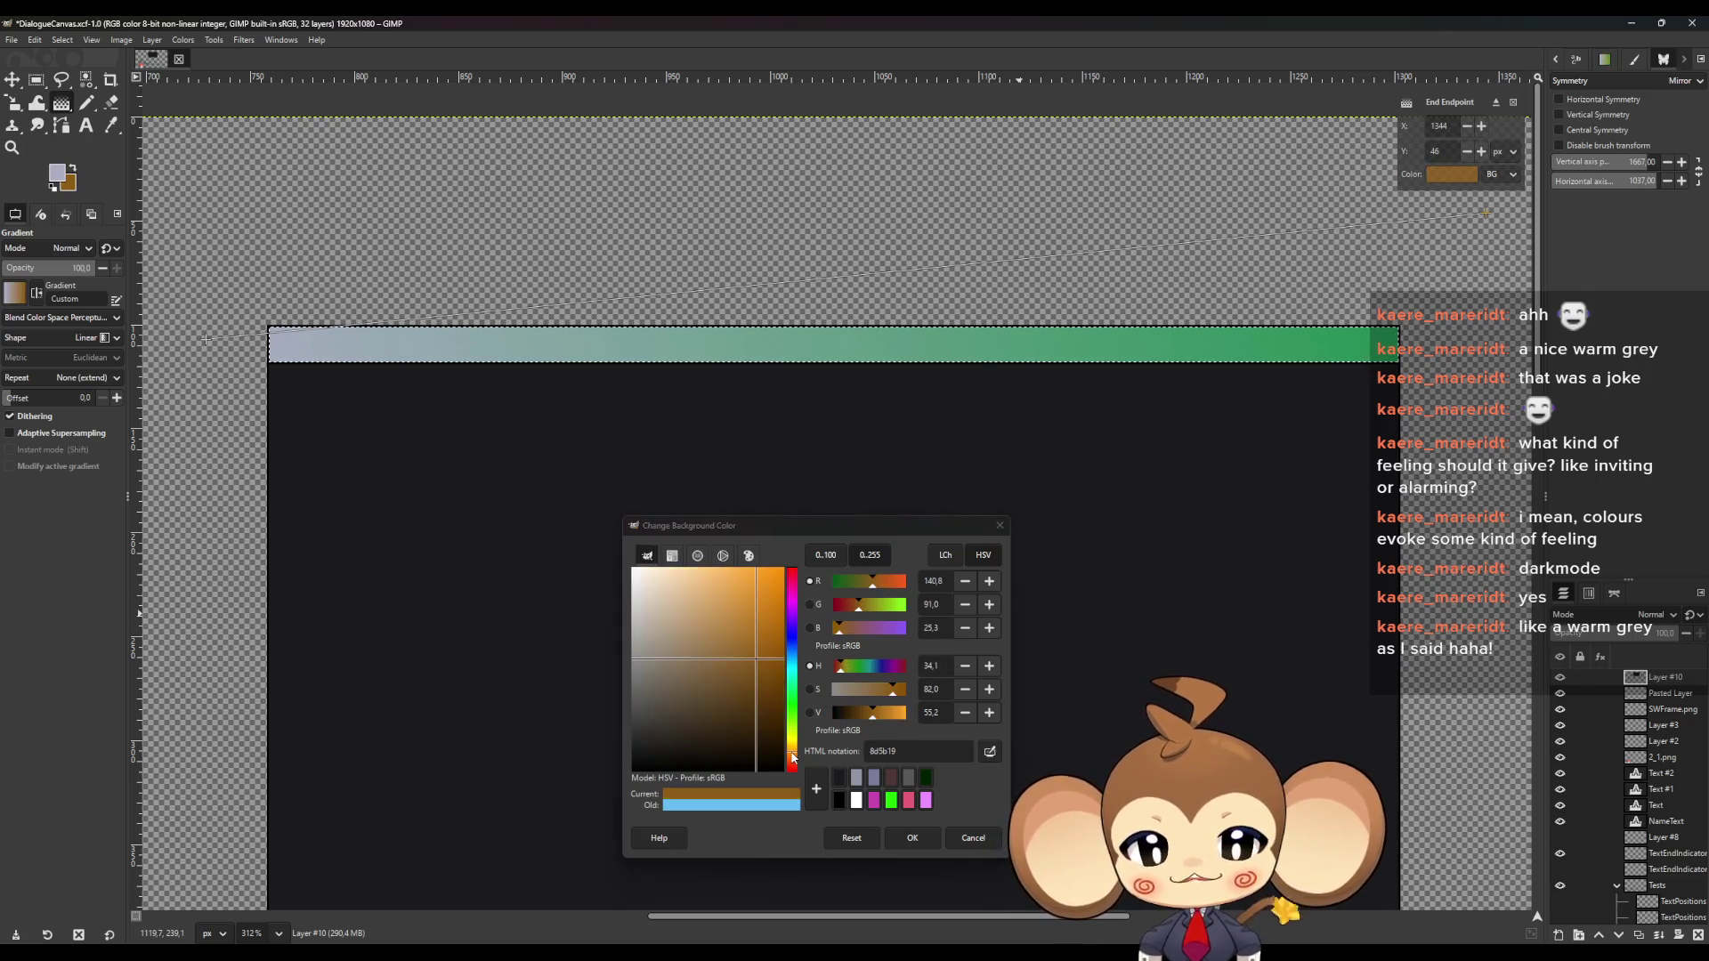
mouse_move(793, 756)
left_mouse_down()
mouse_move(792, 737)
mouse_move(795, 769)
left_mouse_up()
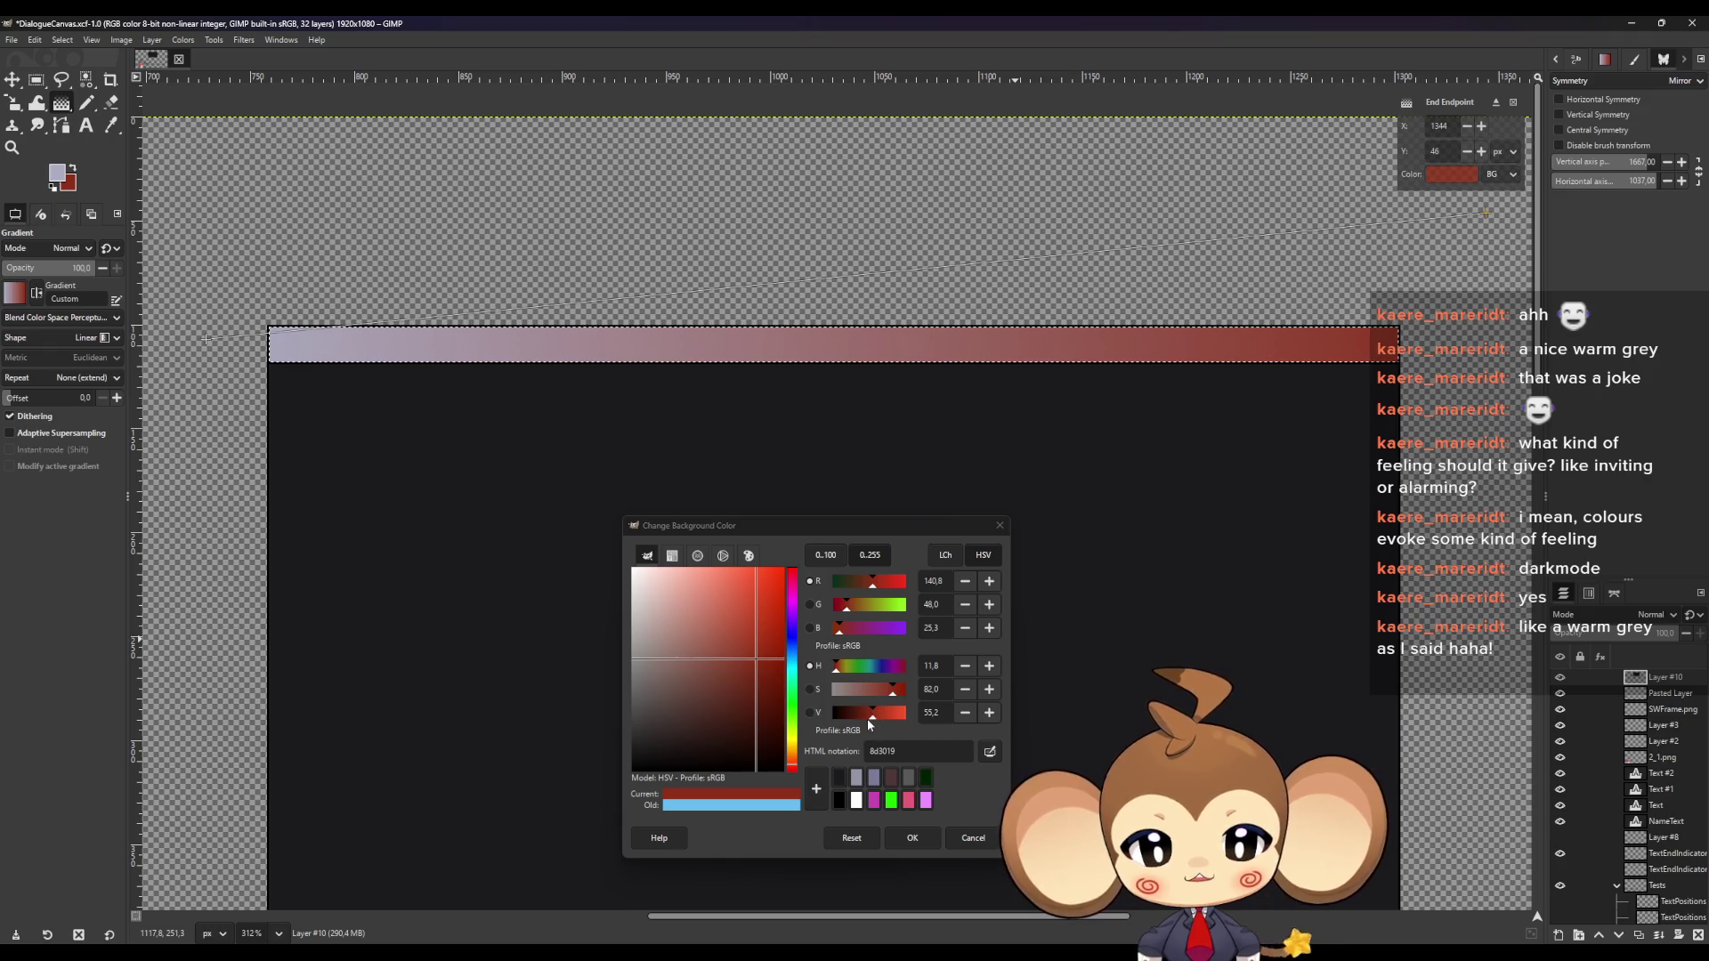
mouse_move(878, 719)
left_mouse_down()
mouse_move(848, 721)
mouse_move(892, 722)
mouse_move(875, 723)
left_mouse_up()
mouse_move(795, 613)
left_mouse_down()
mouse_move(799, 584)
mouse_move(795, 653)
left_mouse_up()
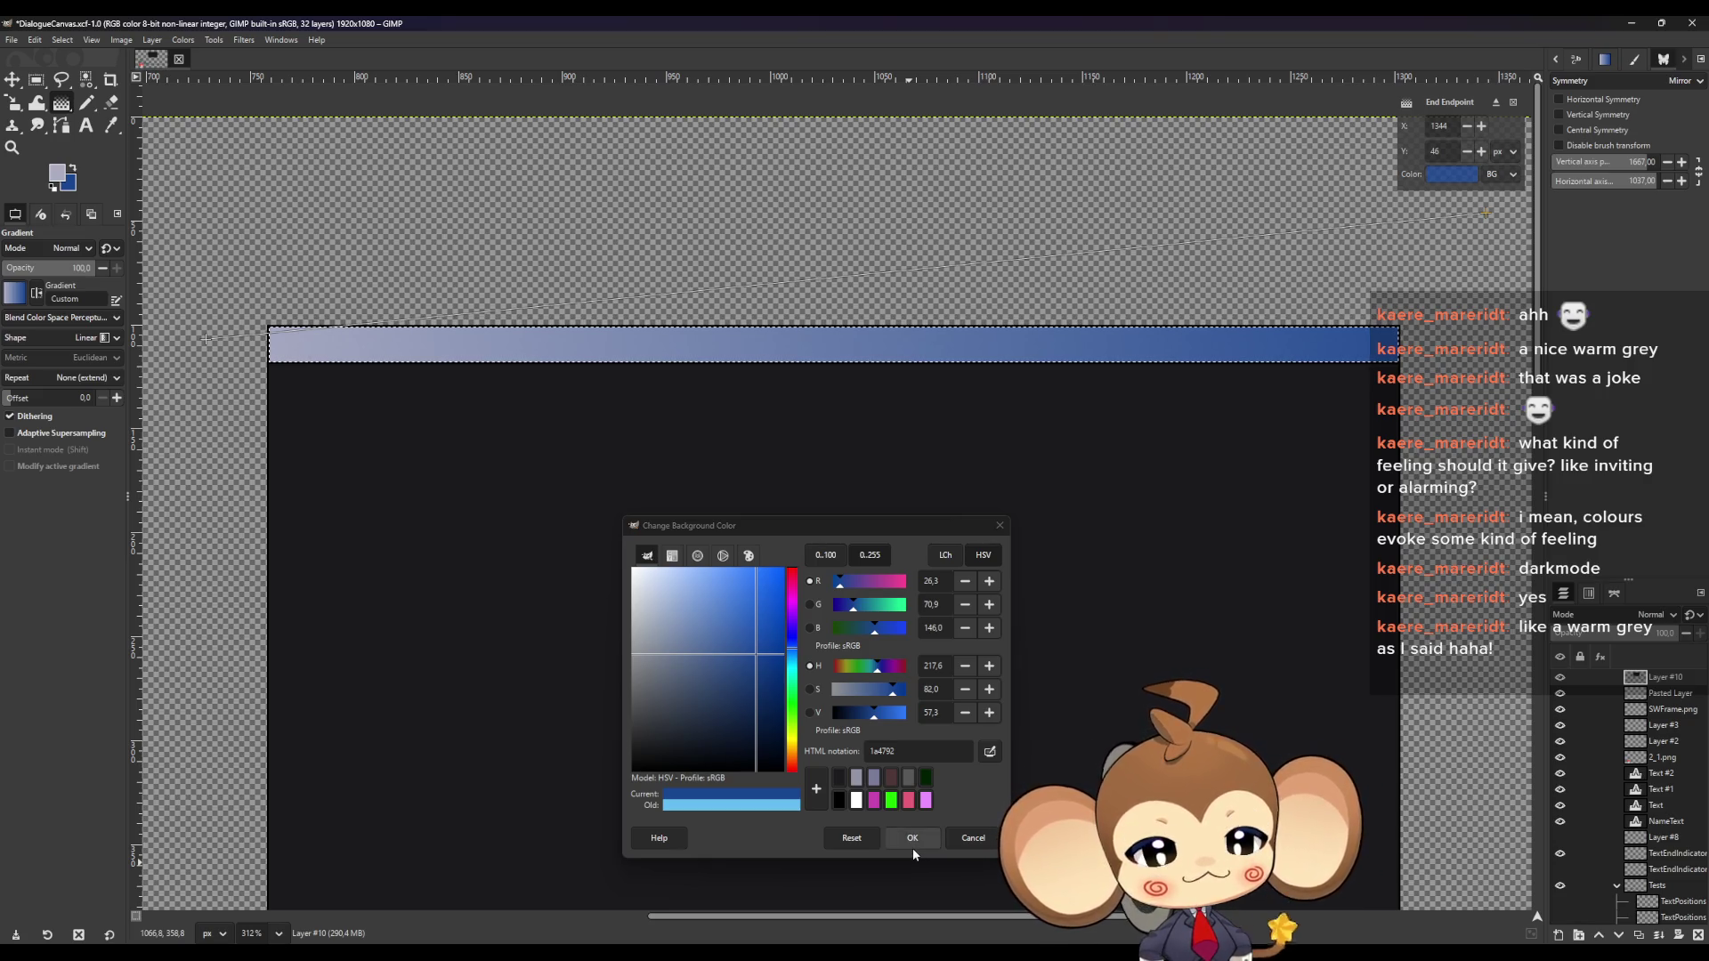
left_click(911, 842)
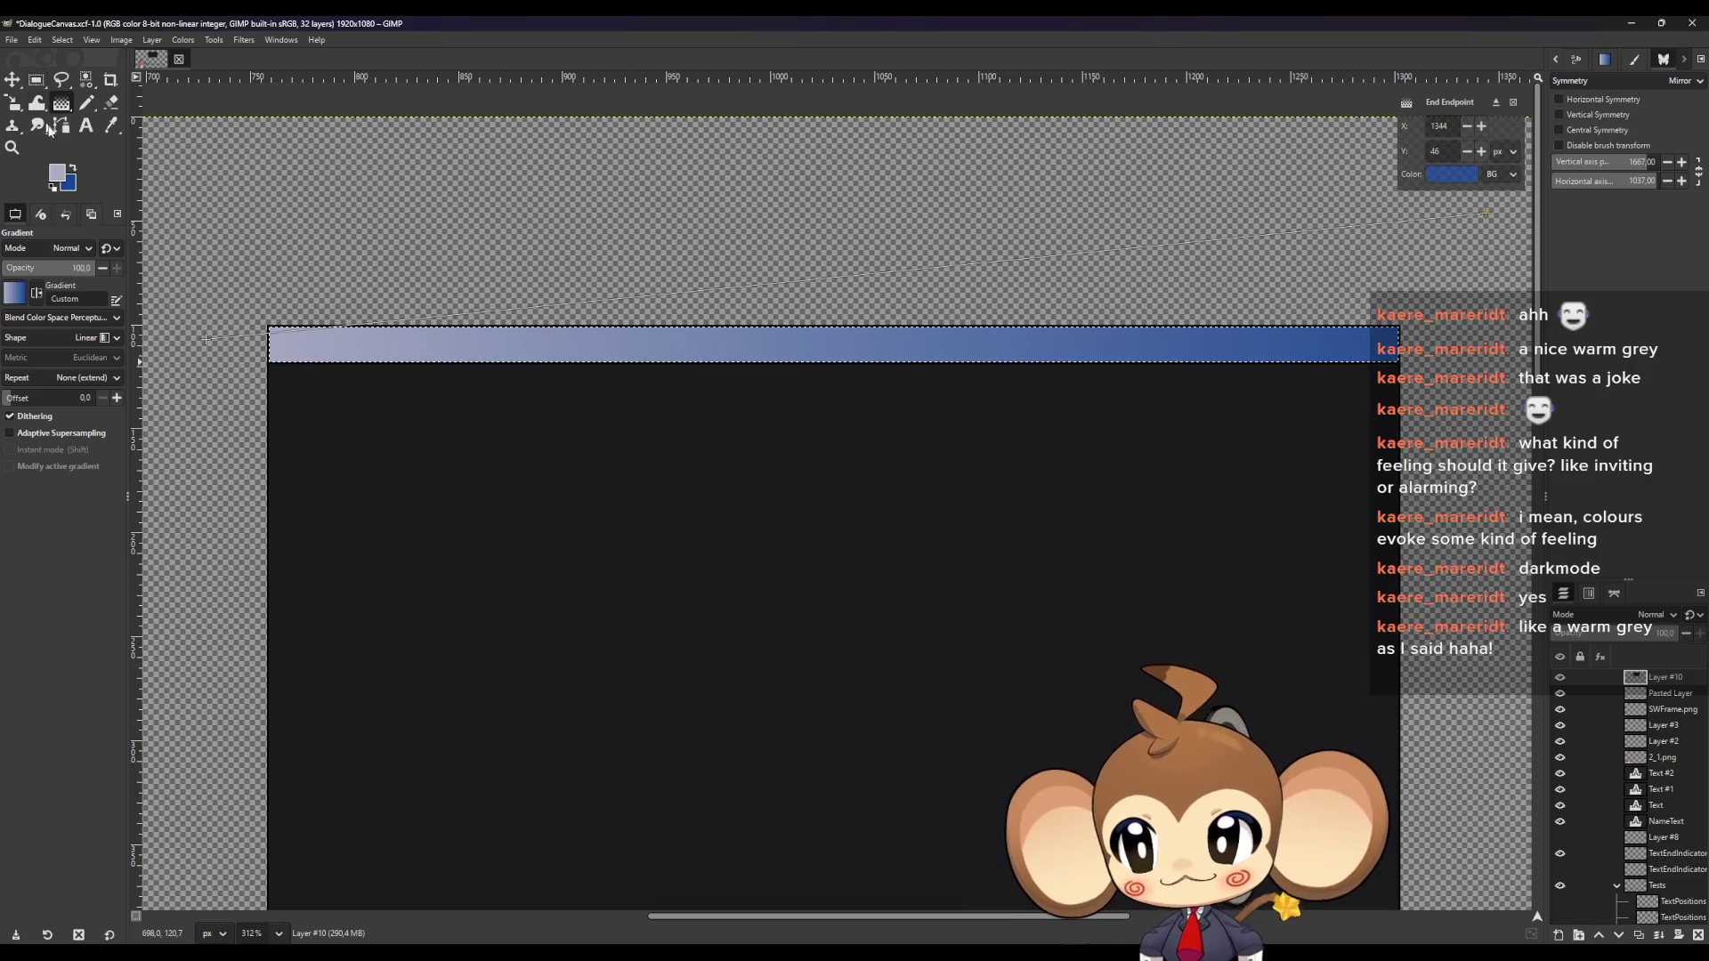
Commit the gradient and open the New Layer dialog at 1920×1080 with transparency fill
key("n")
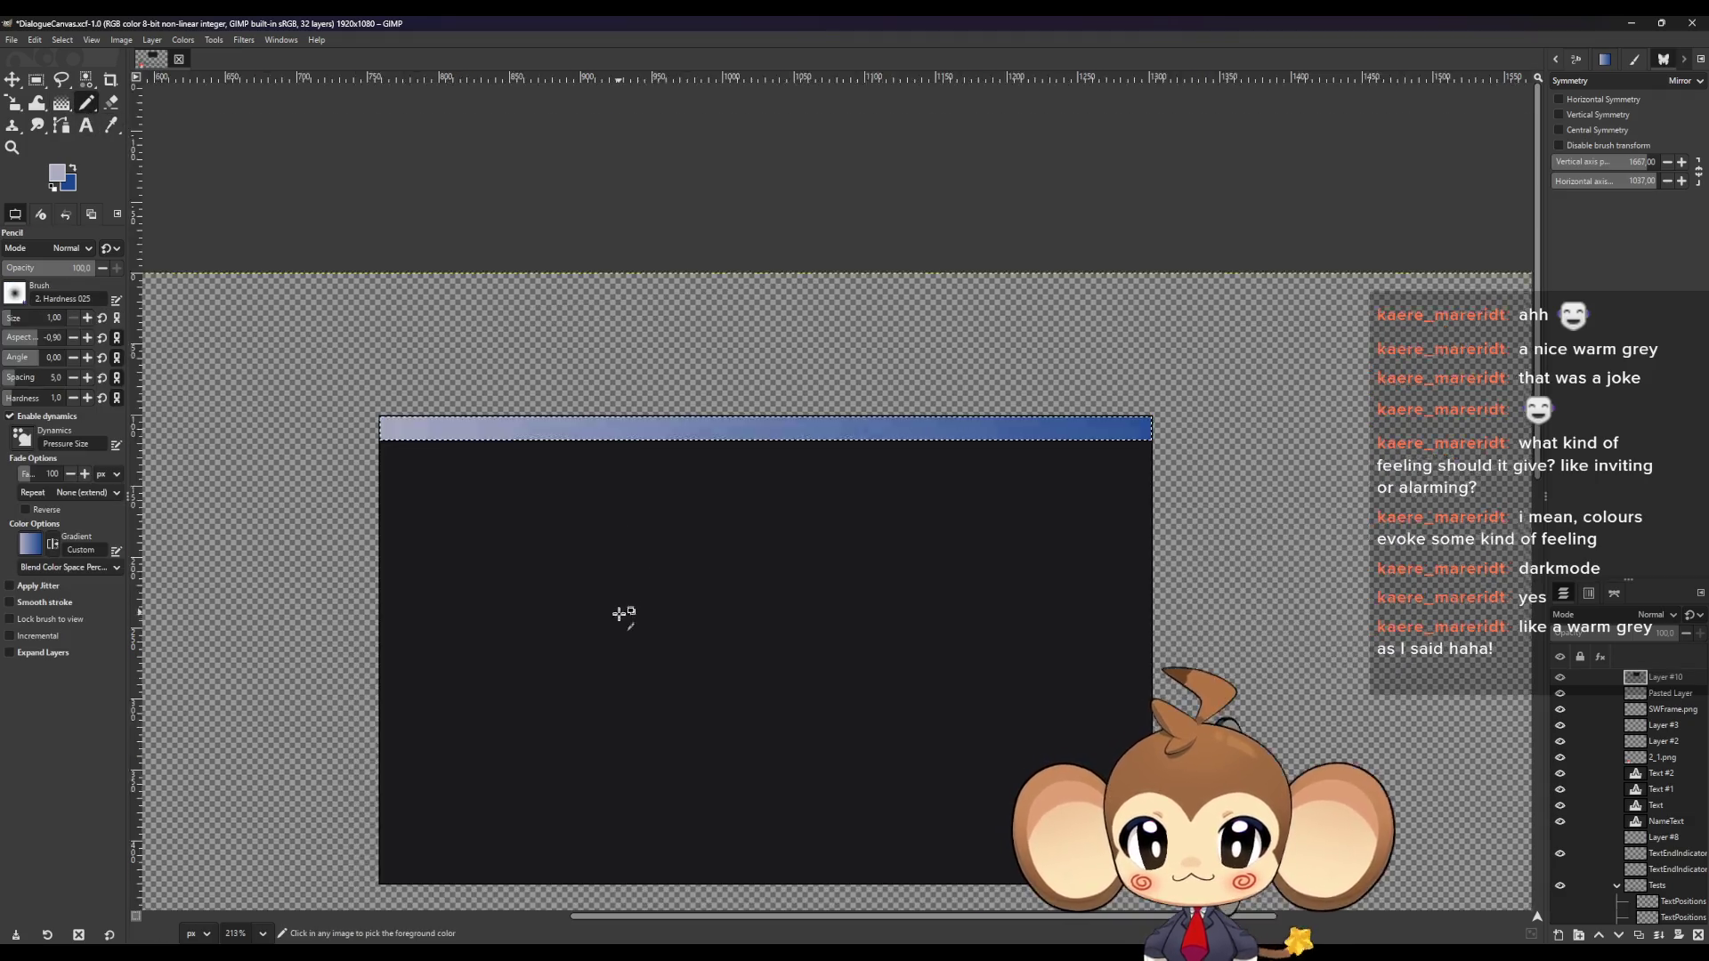
scroll(618, 611, "down", 3)
scroll(676, 827, "down", 2)
scroll(627, 857, "up", 2)
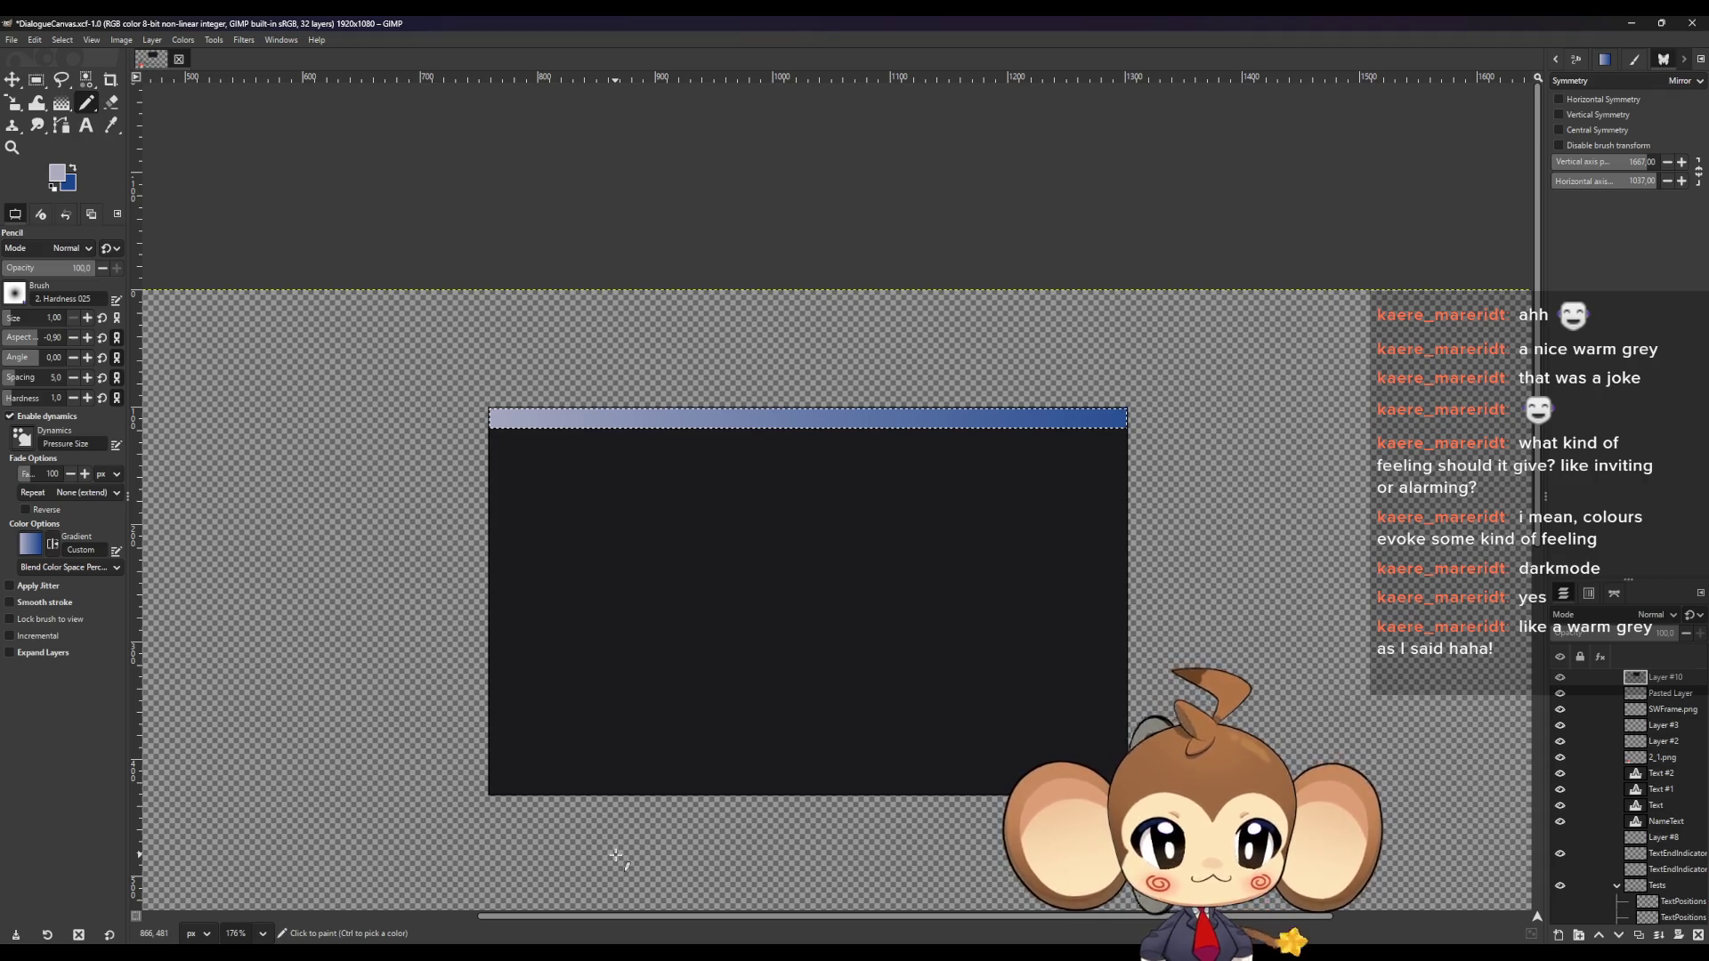
key("r")
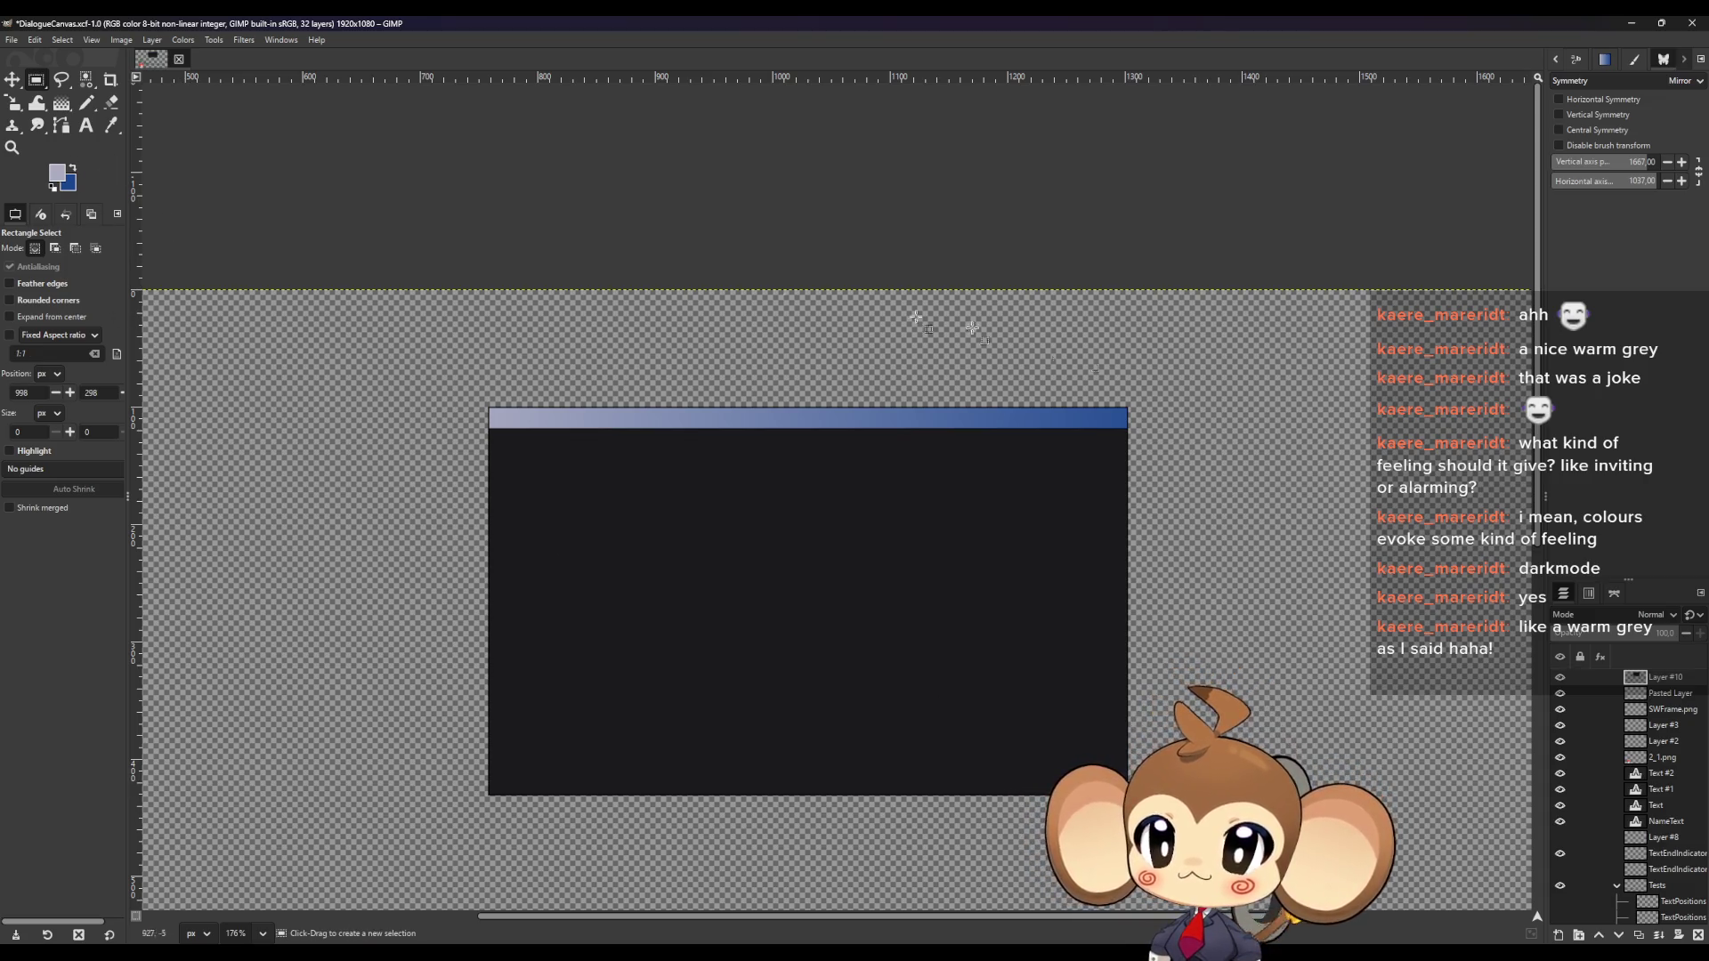
key("ctrl+shift+n")
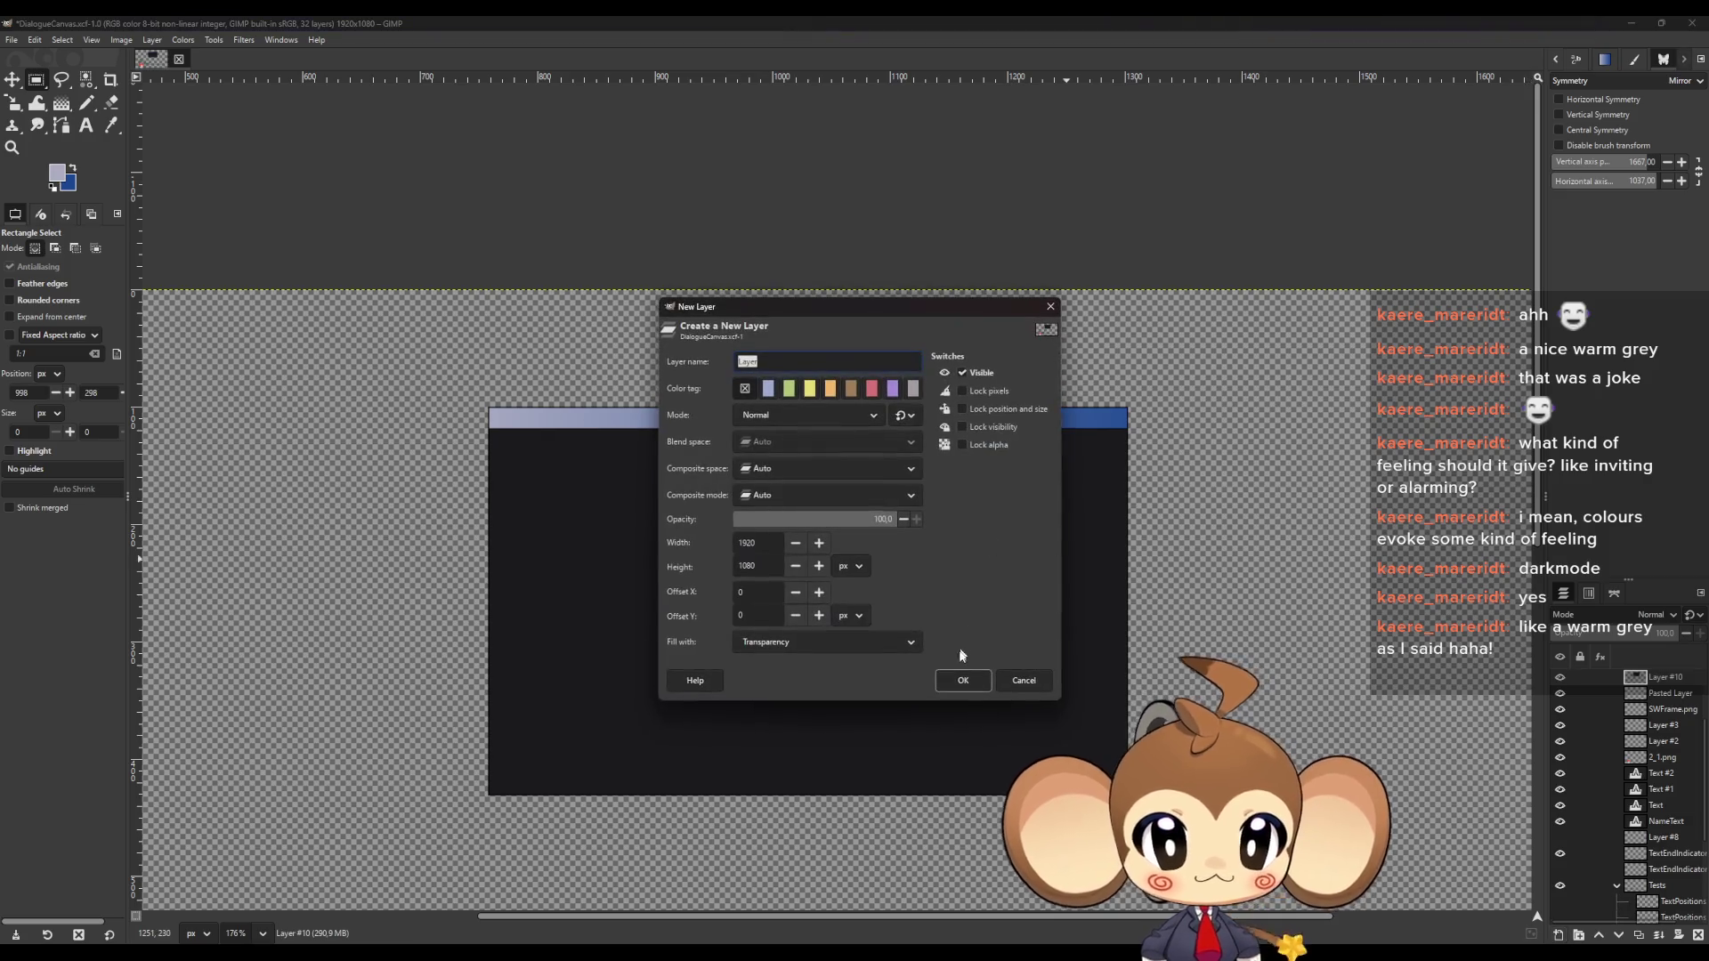
Create the transparent Layer #11 and set the Pencil colour to black
left_click(963, 680)
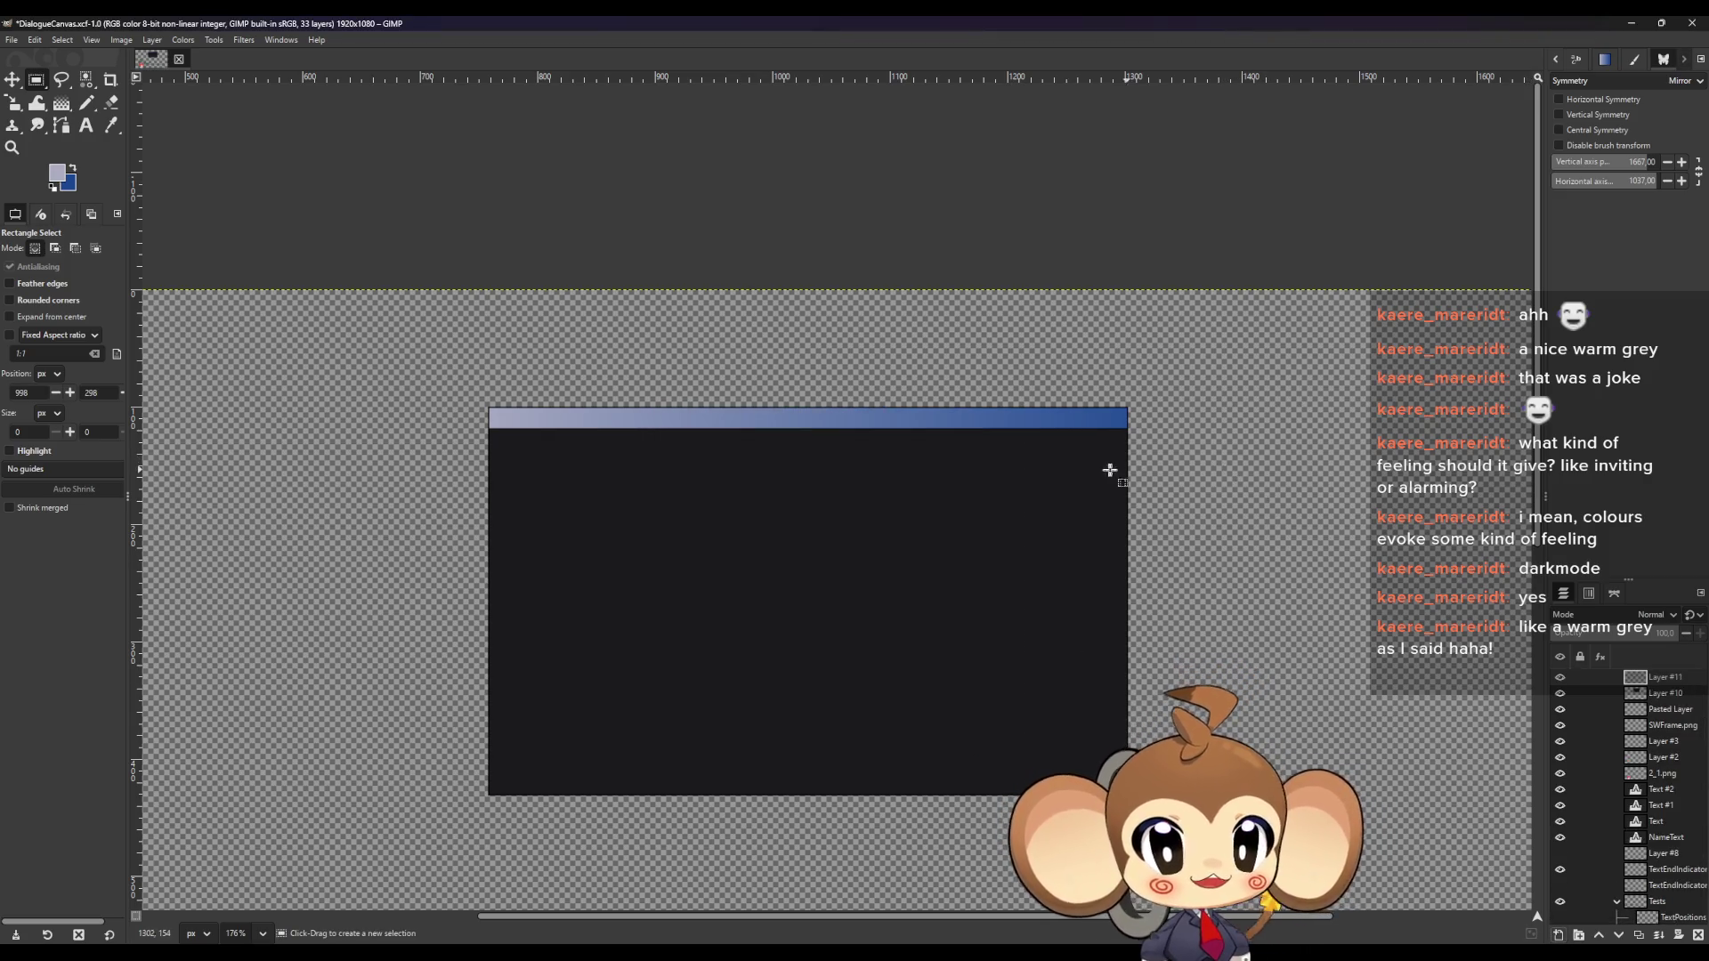
scroll(1108, 470, "up", 10)
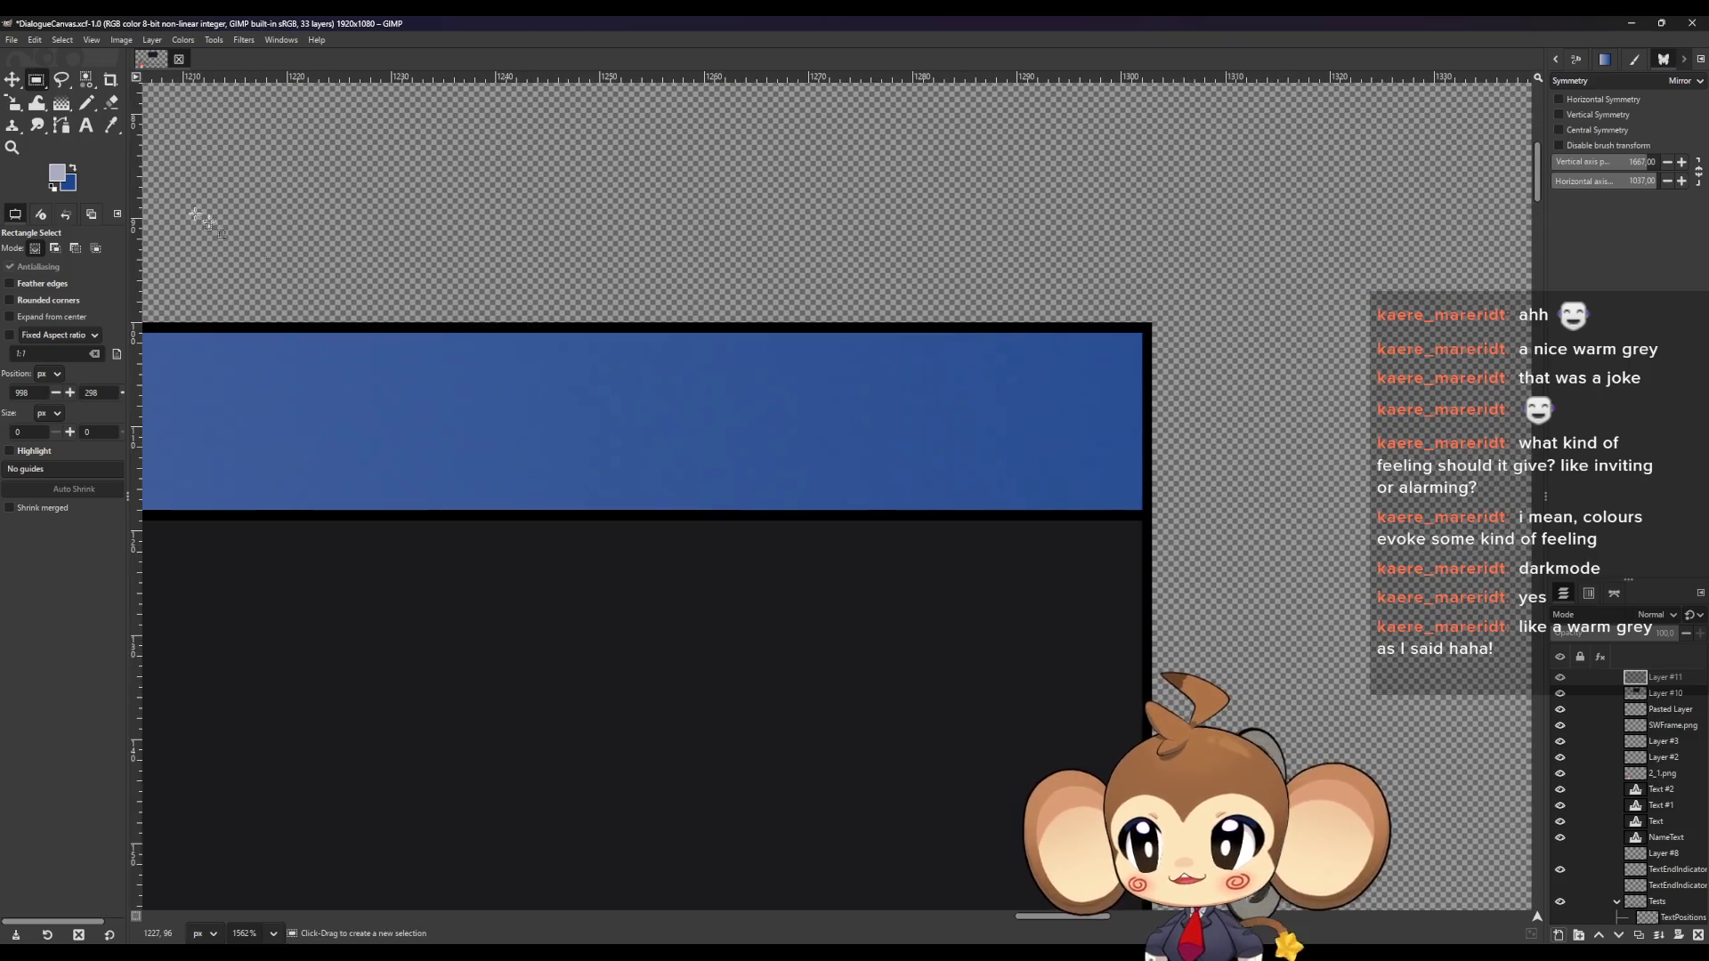
left_click(95, 100)
left_click(60, 180)
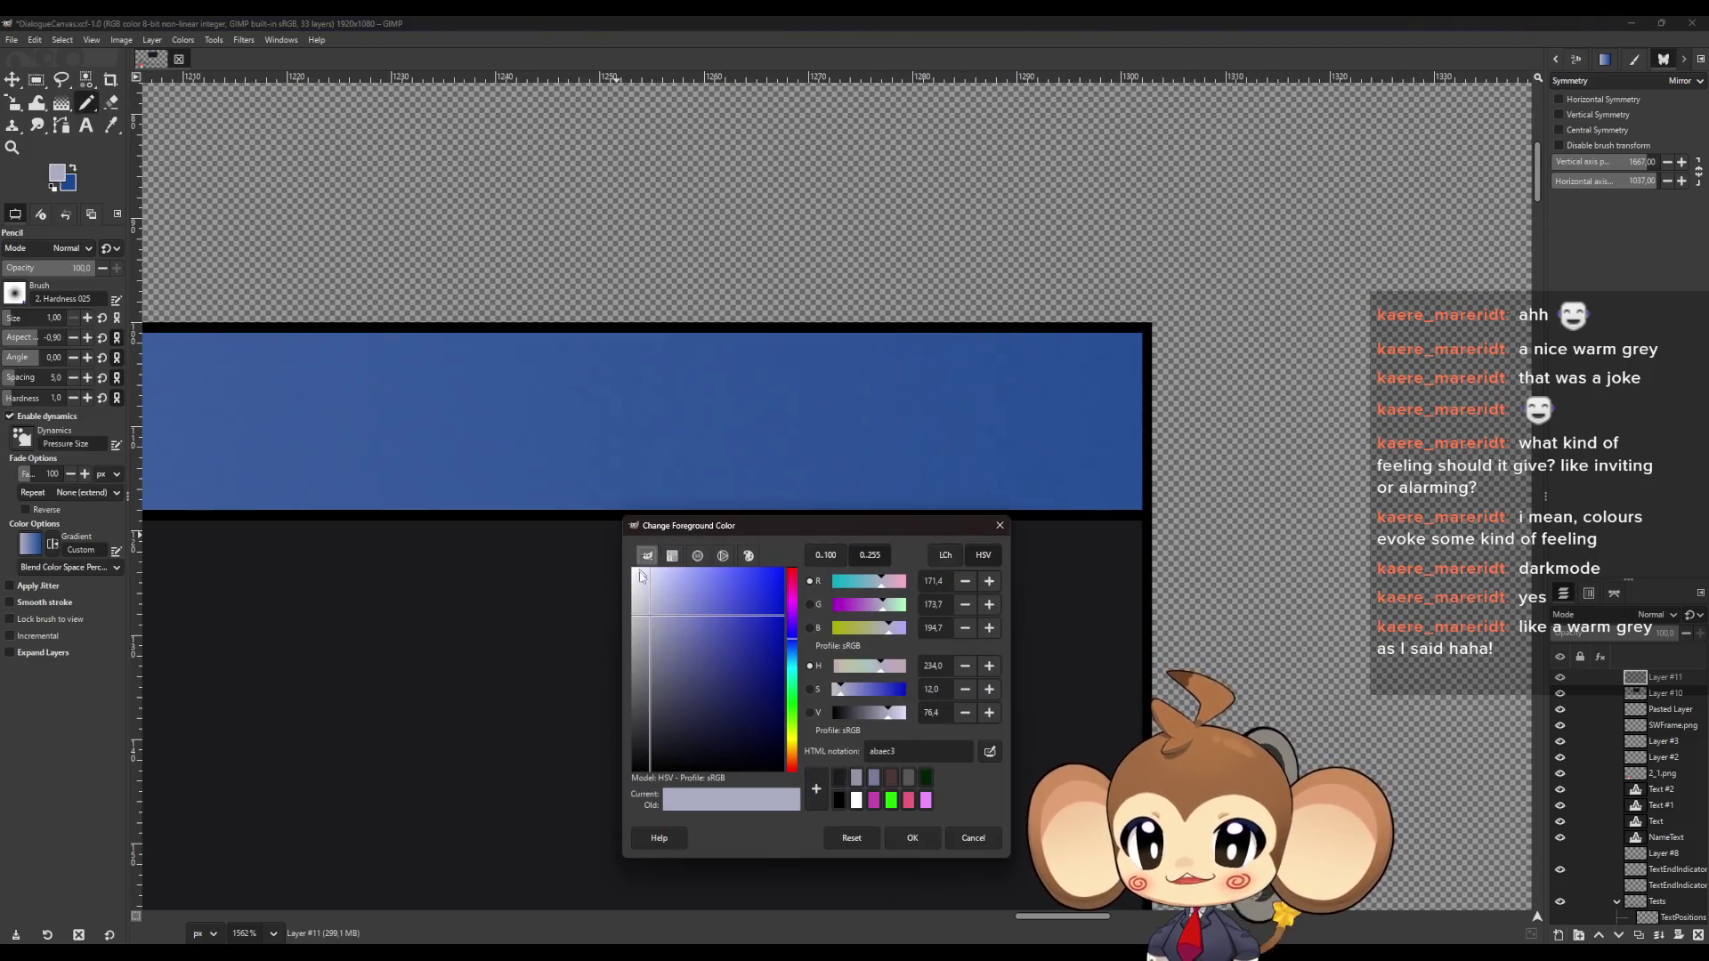
left_click_drag(634, 768, 571, 821)
left_click(913, 837)
scroll(759, 412, "down", 5)
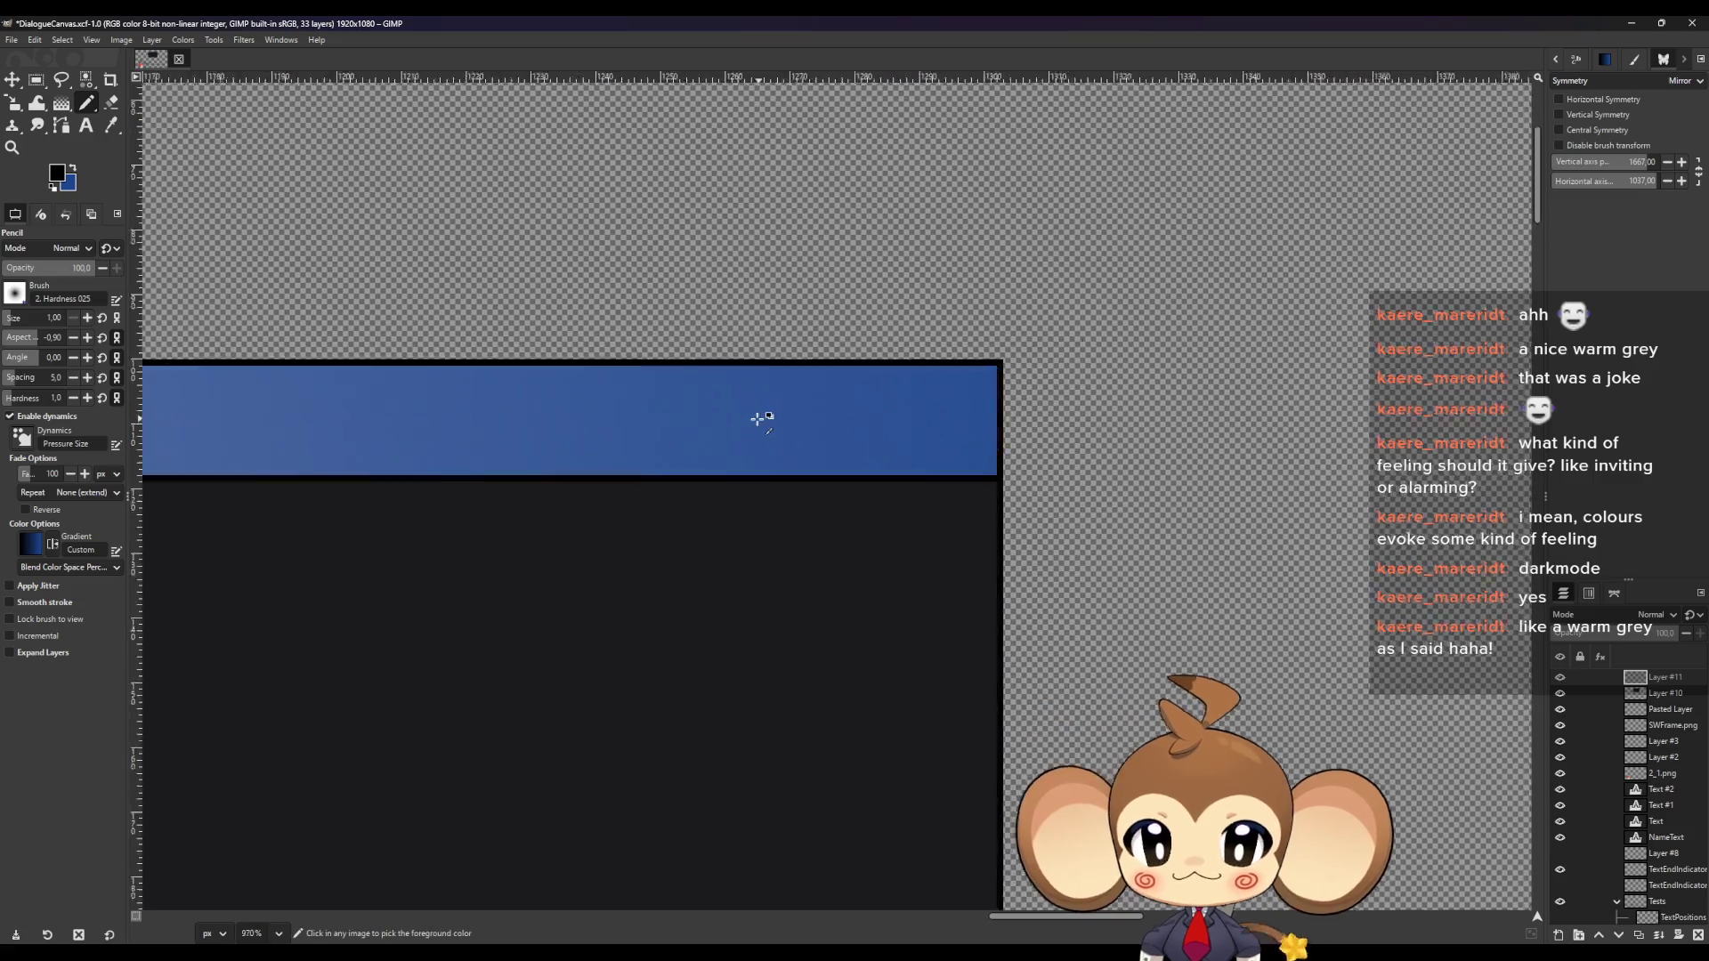
scroll(652, 435, "up", 3)
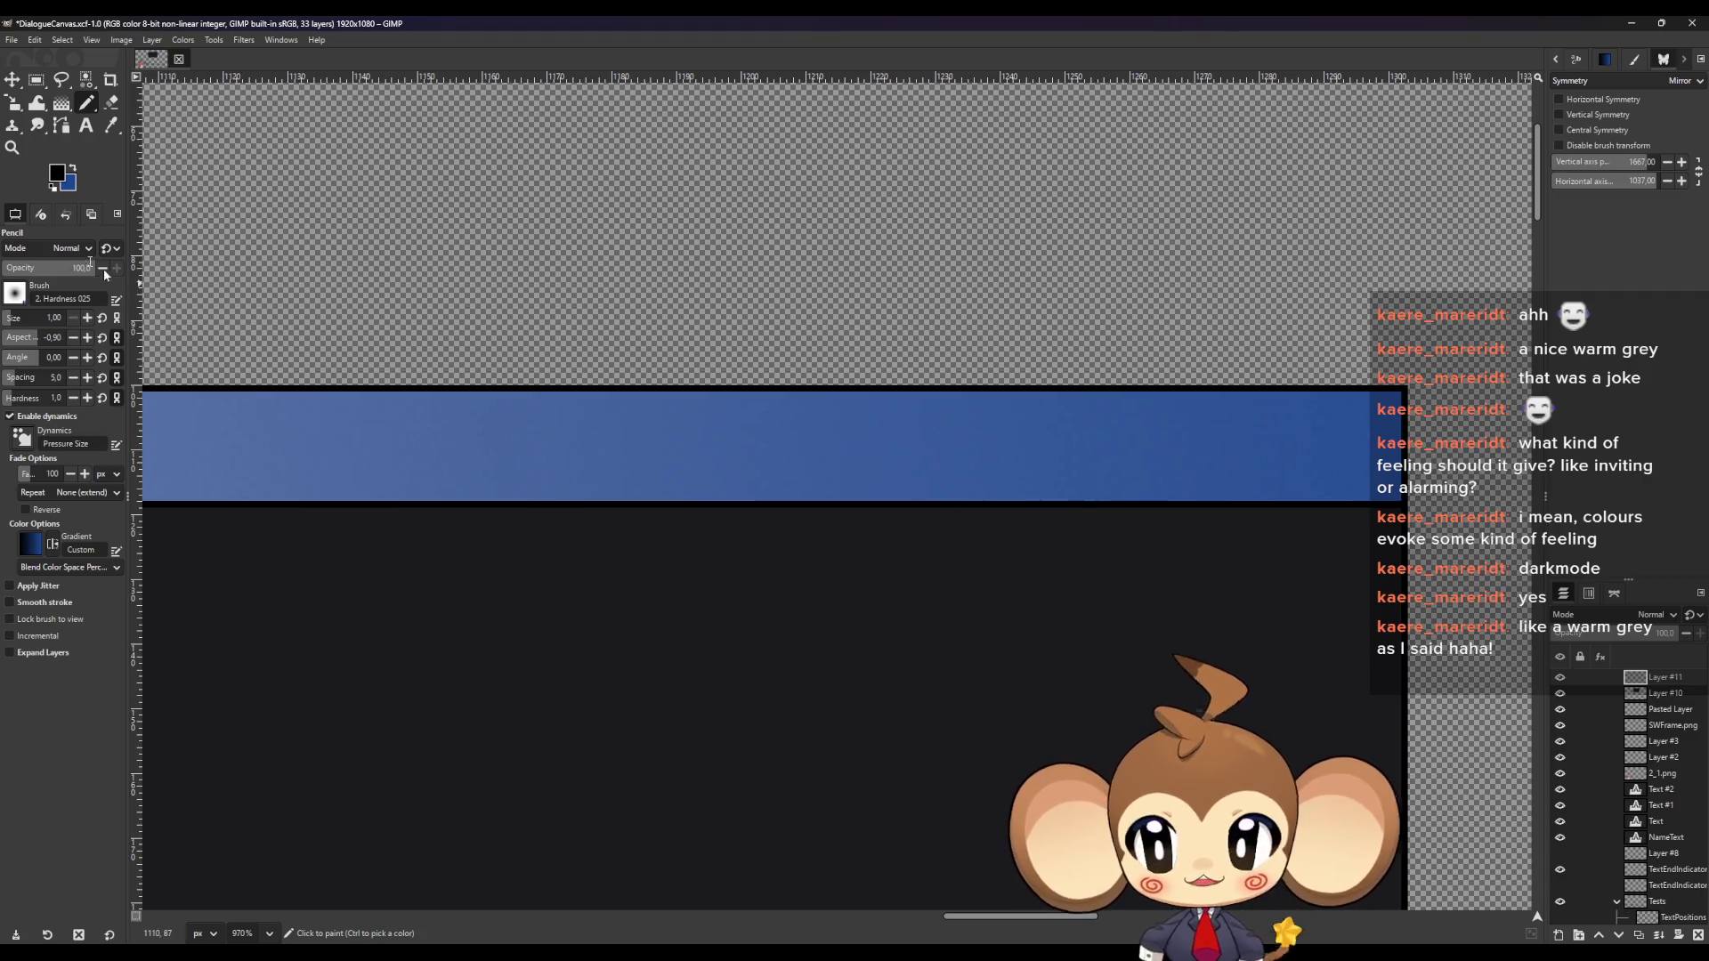
Try grey and near-black pencil strokes on the blue bar, undoing each
left_click(58, 173)
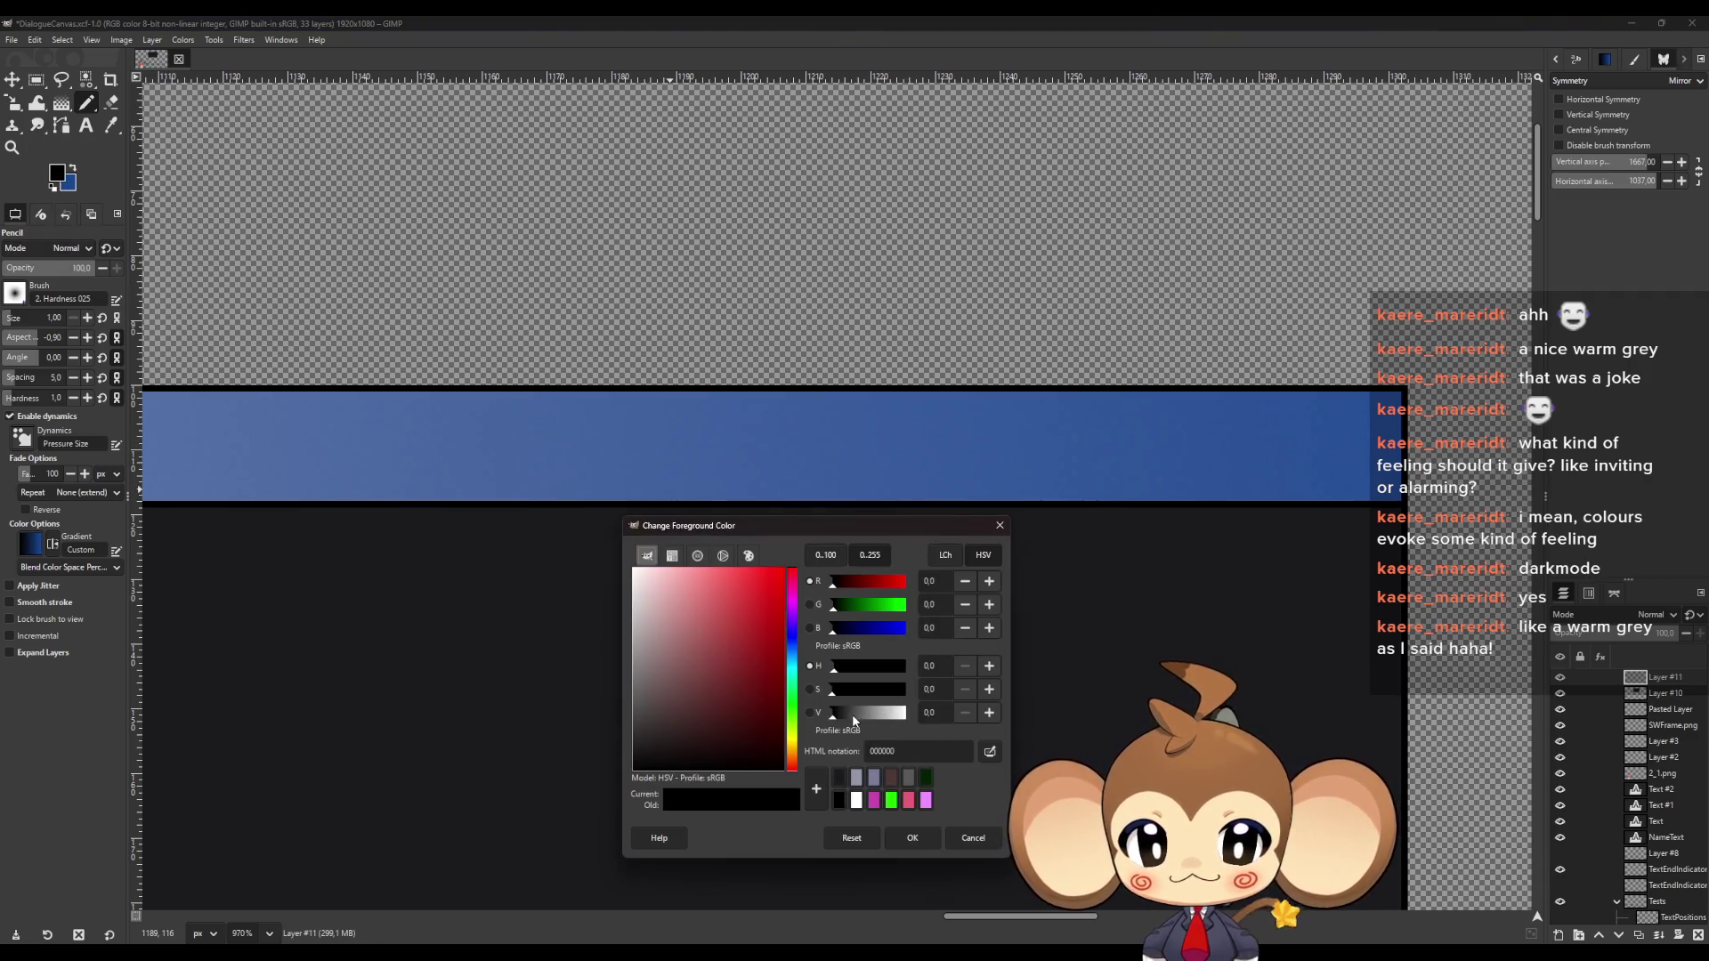
left_click(857, 714)
left_click(913, 838)
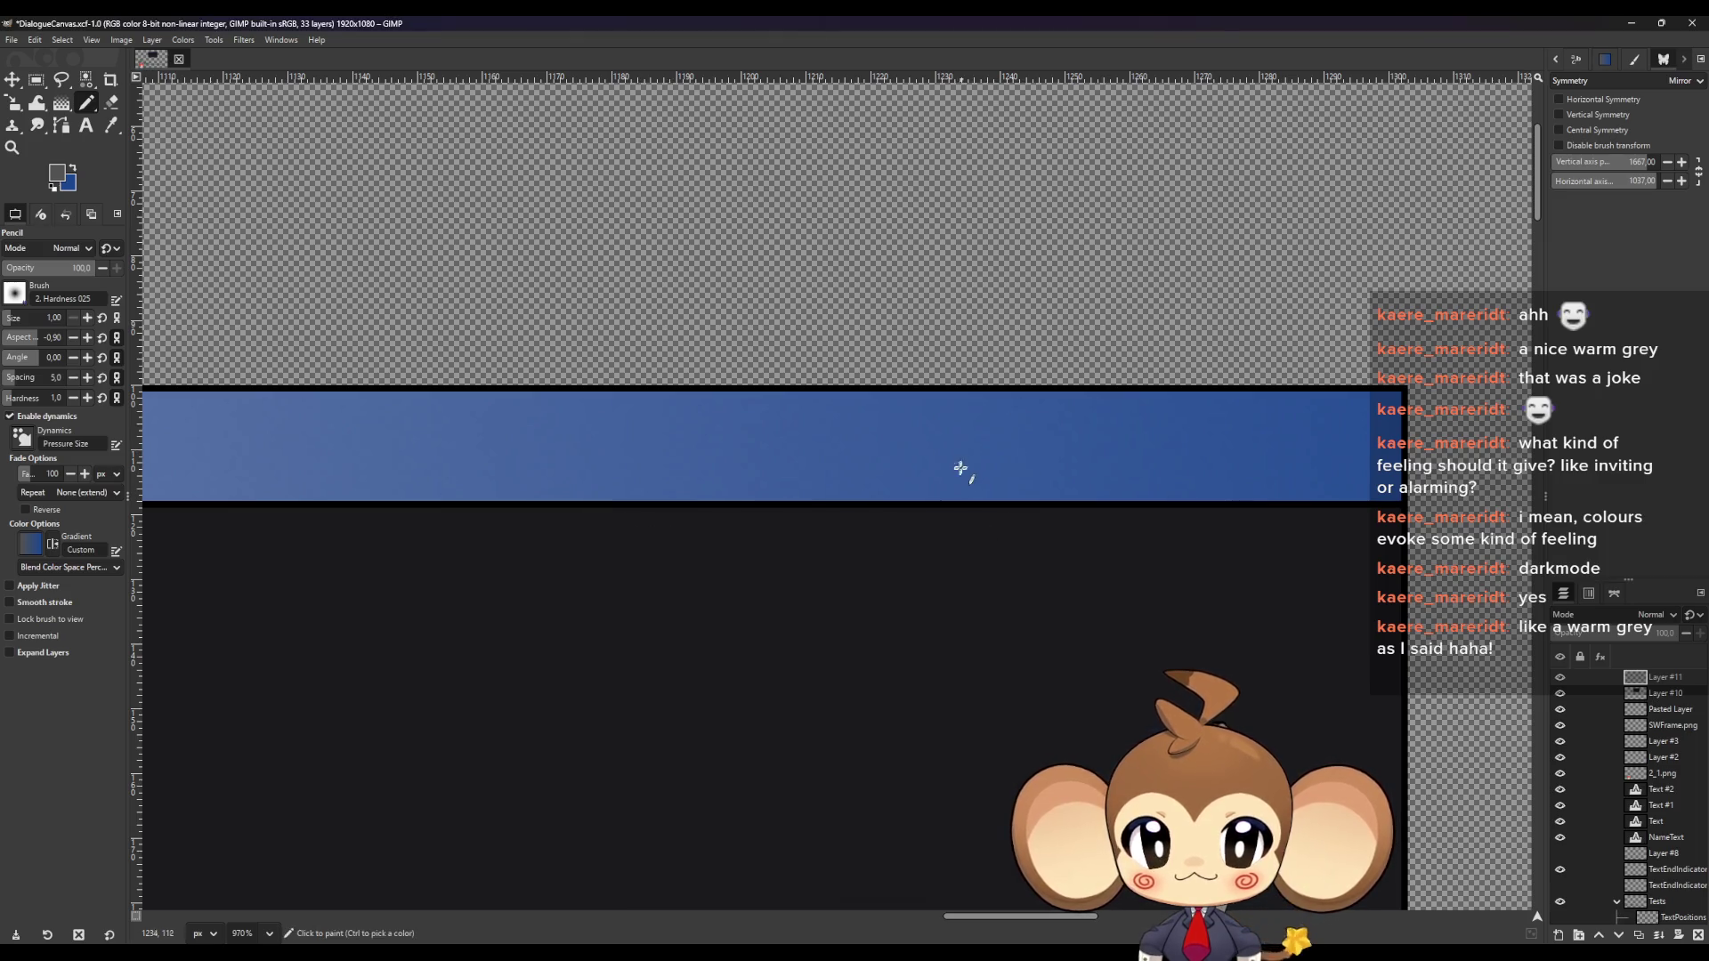
mouse_move(958, 465)
left_mouse_down()
mouse_move(1056, 442)
mouse_move(1002, 485)
left_mouse_up()
key("ctrl+z")
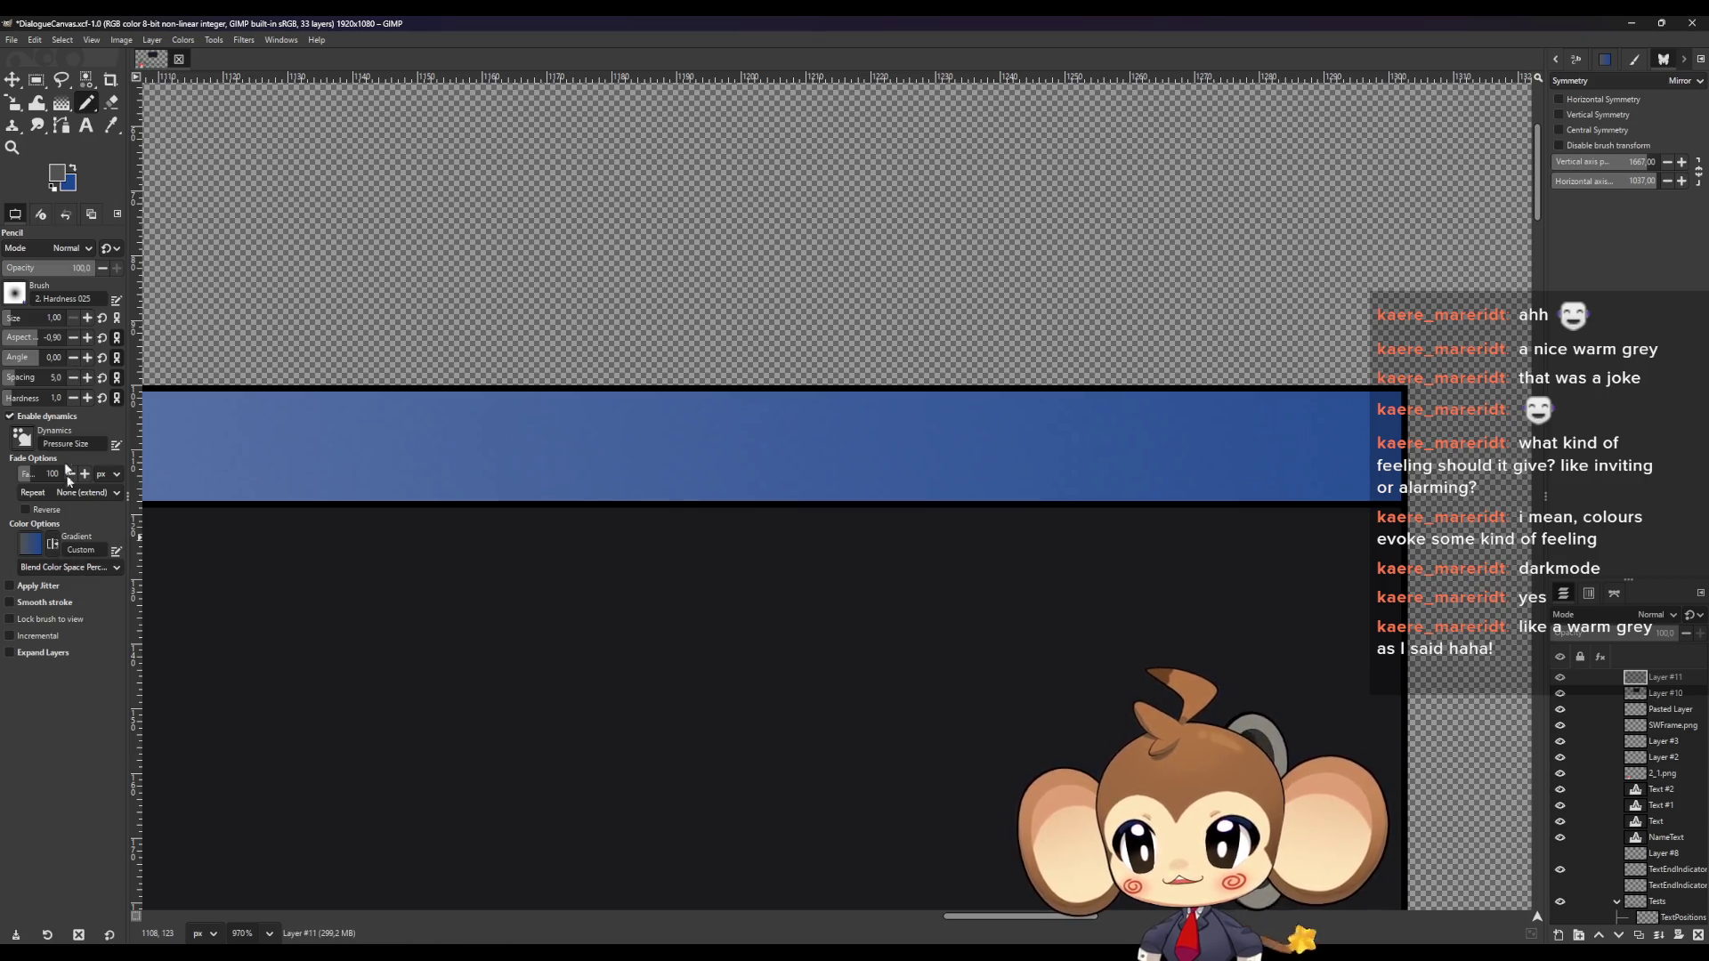
left_click(60, 182)
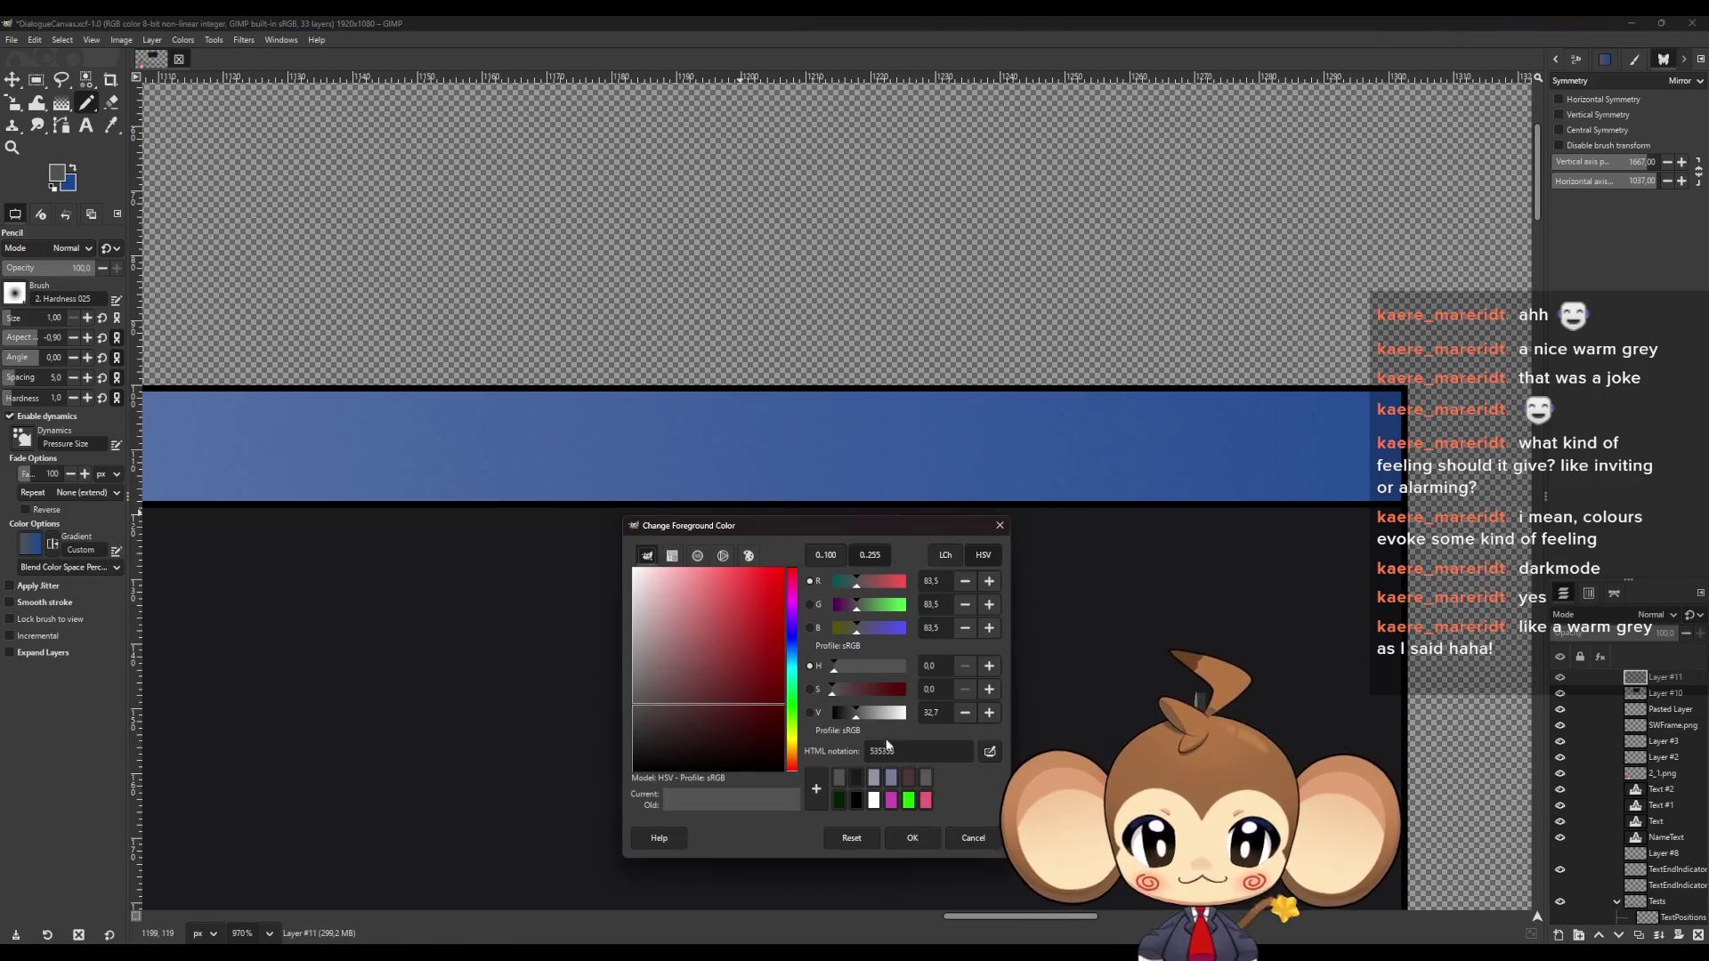
left_click_drag(856, 712, 842, 726)
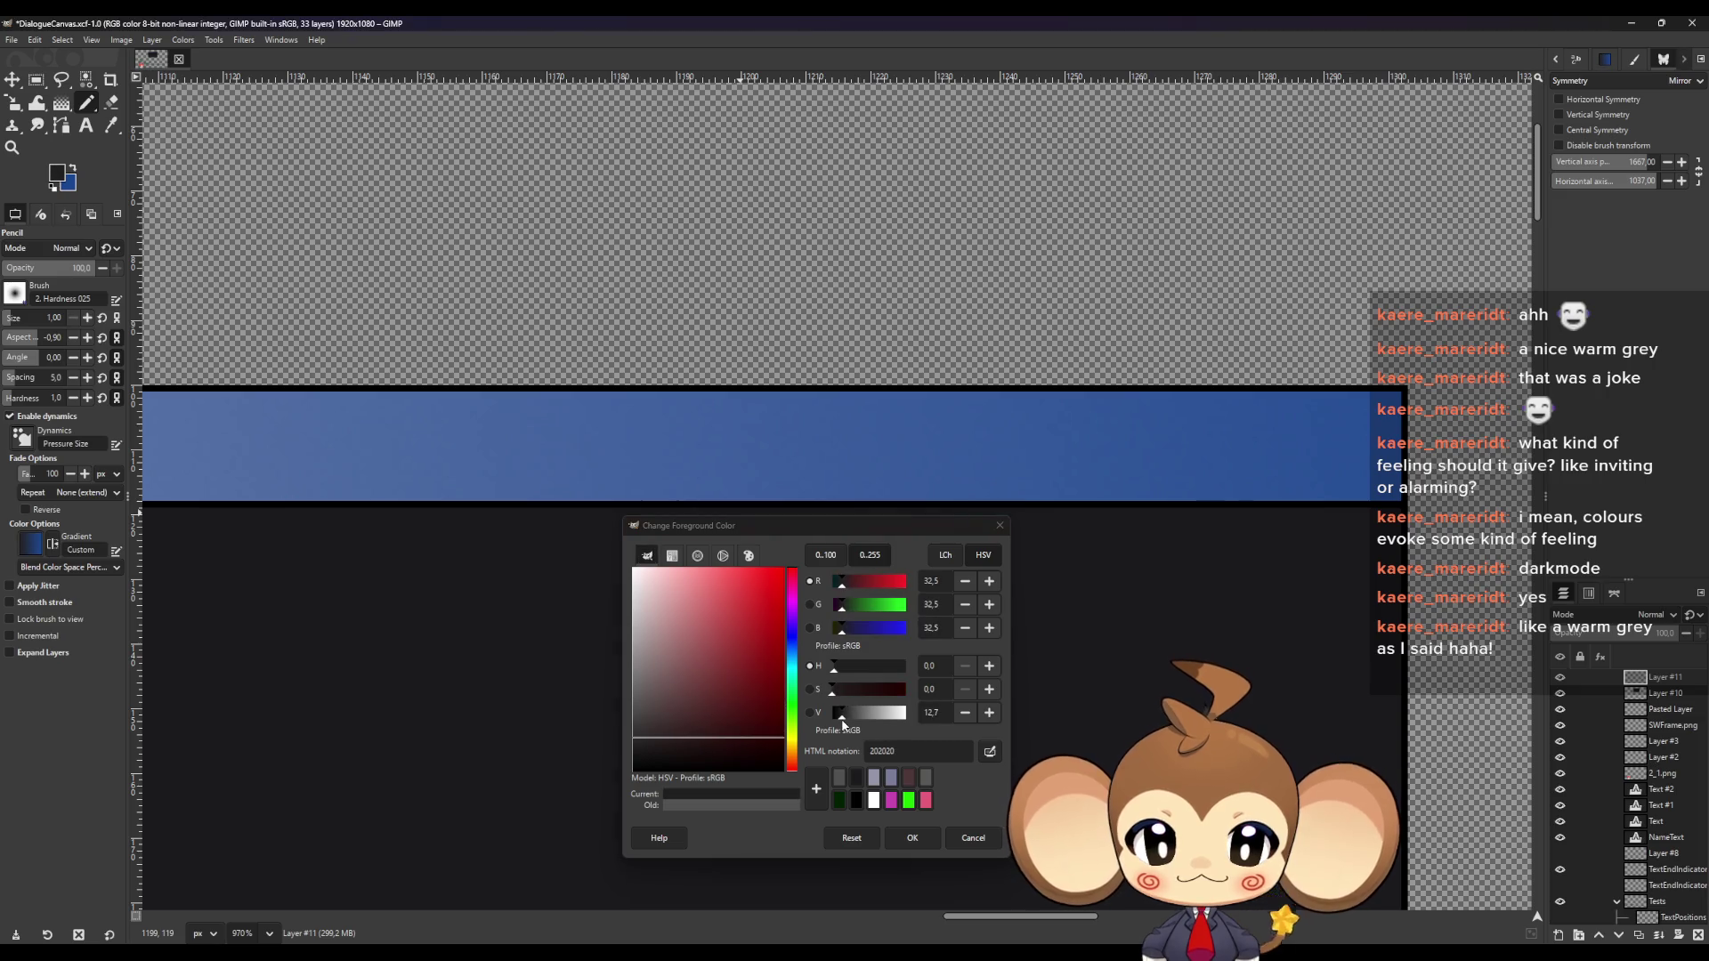
left_click(912, 838)
mouse_move(953, 461)
left_mouse_down()
mouse_move(1024, 451)
mouse_move(983, 491)
left_mouse_up()
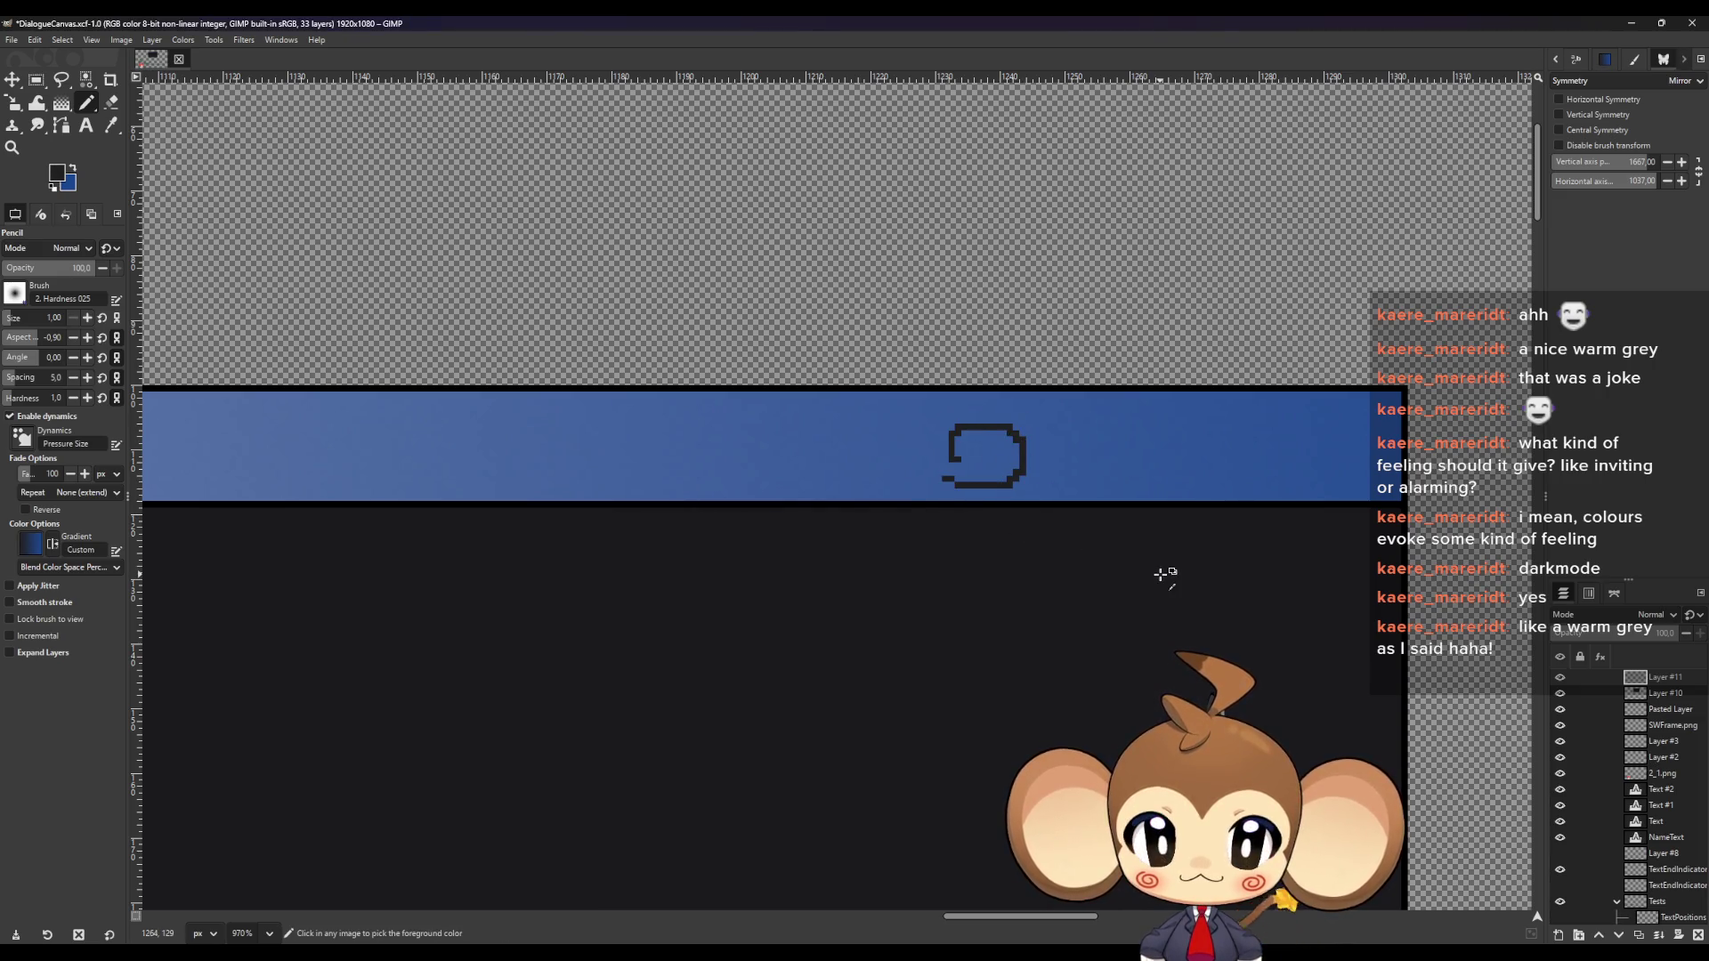
key("ctrl+z")
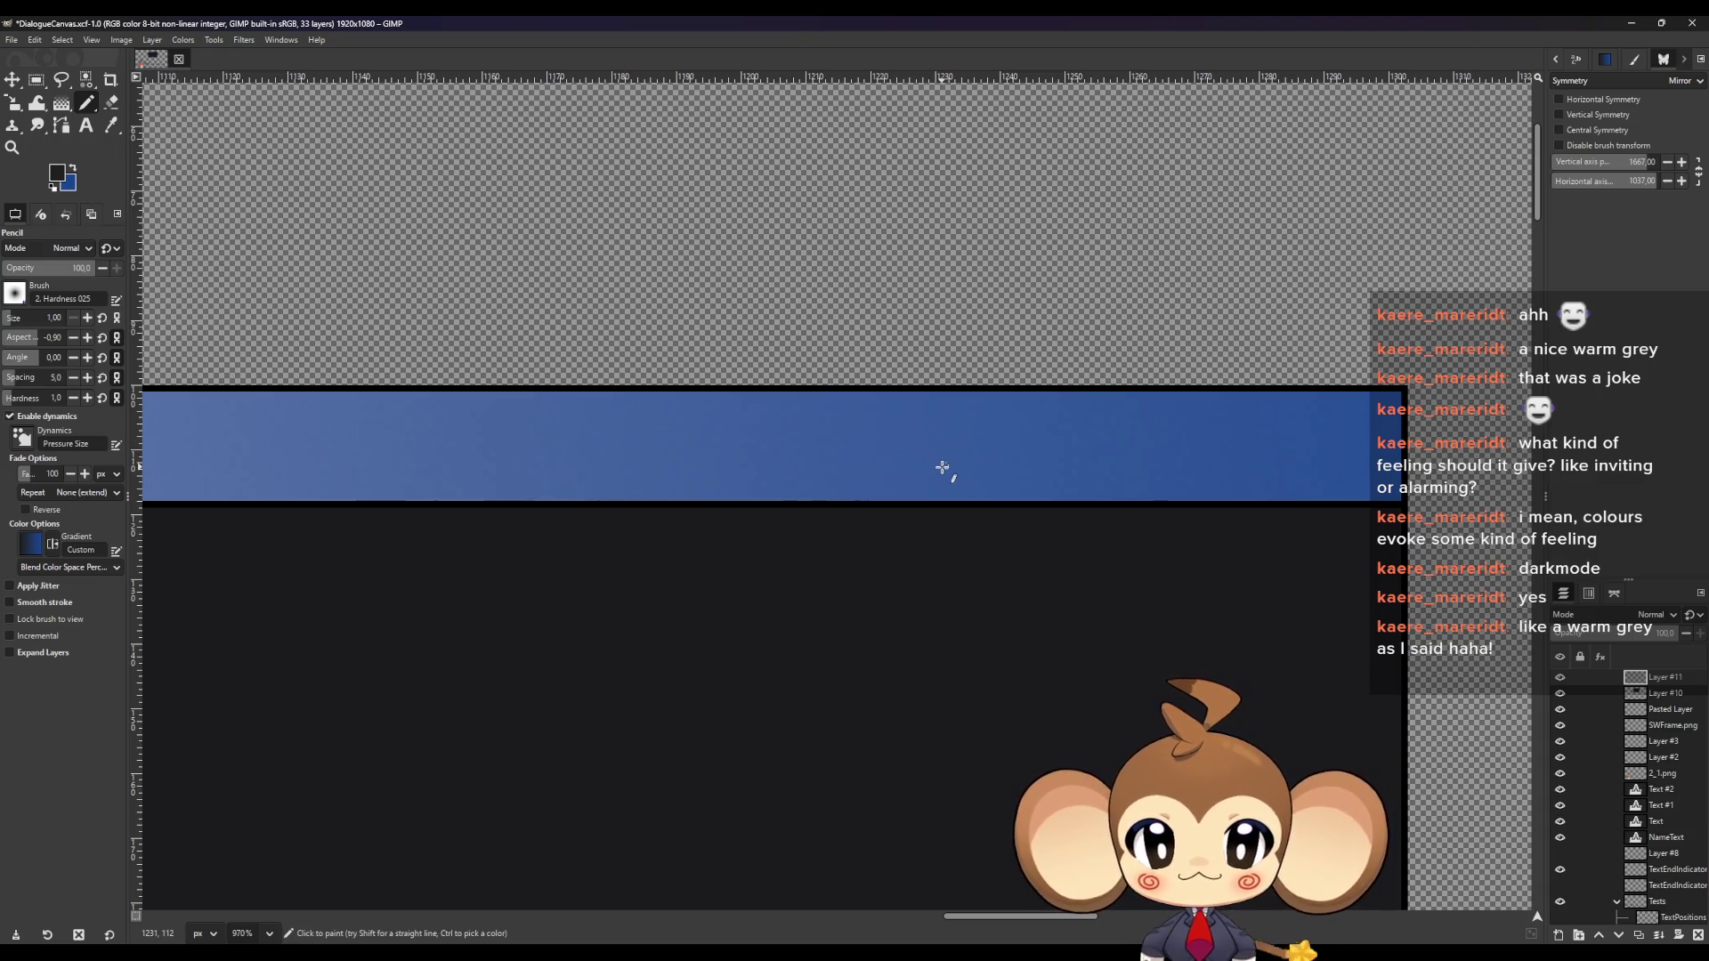
Set the pencil colour to pure red ff0000, draw an oval on the bar, then undo it
left_click(58, 174)
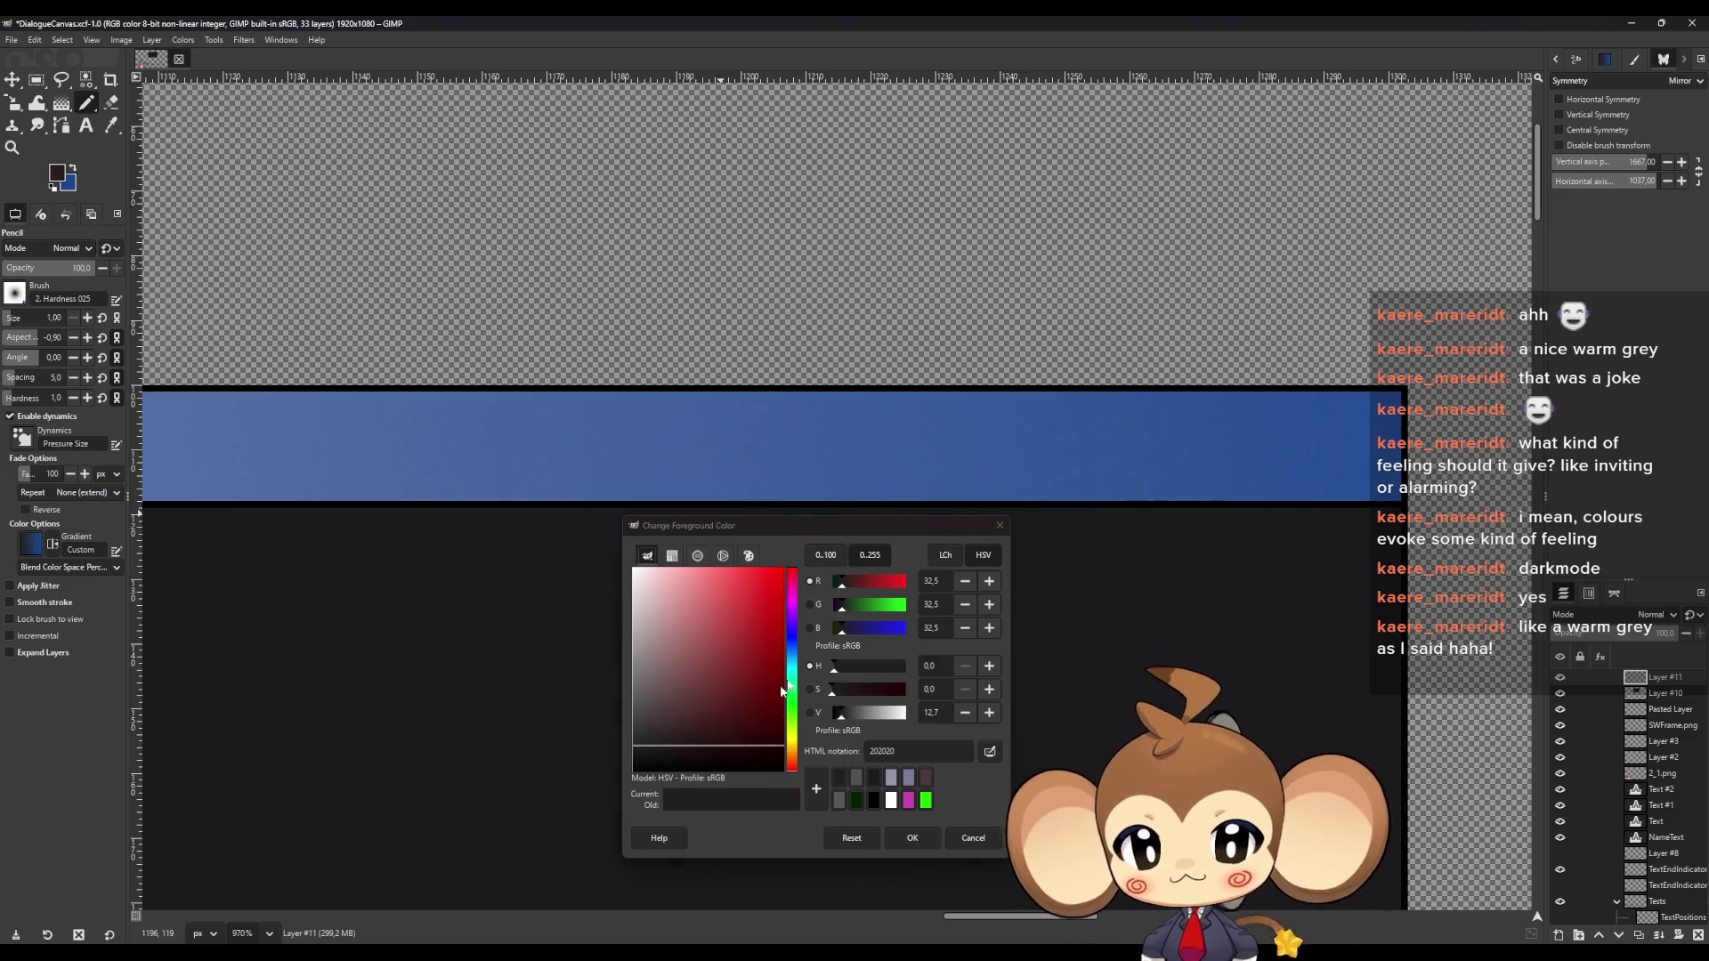
left_click_drag(757, 756, 874, 504)
left_click(912, 837)
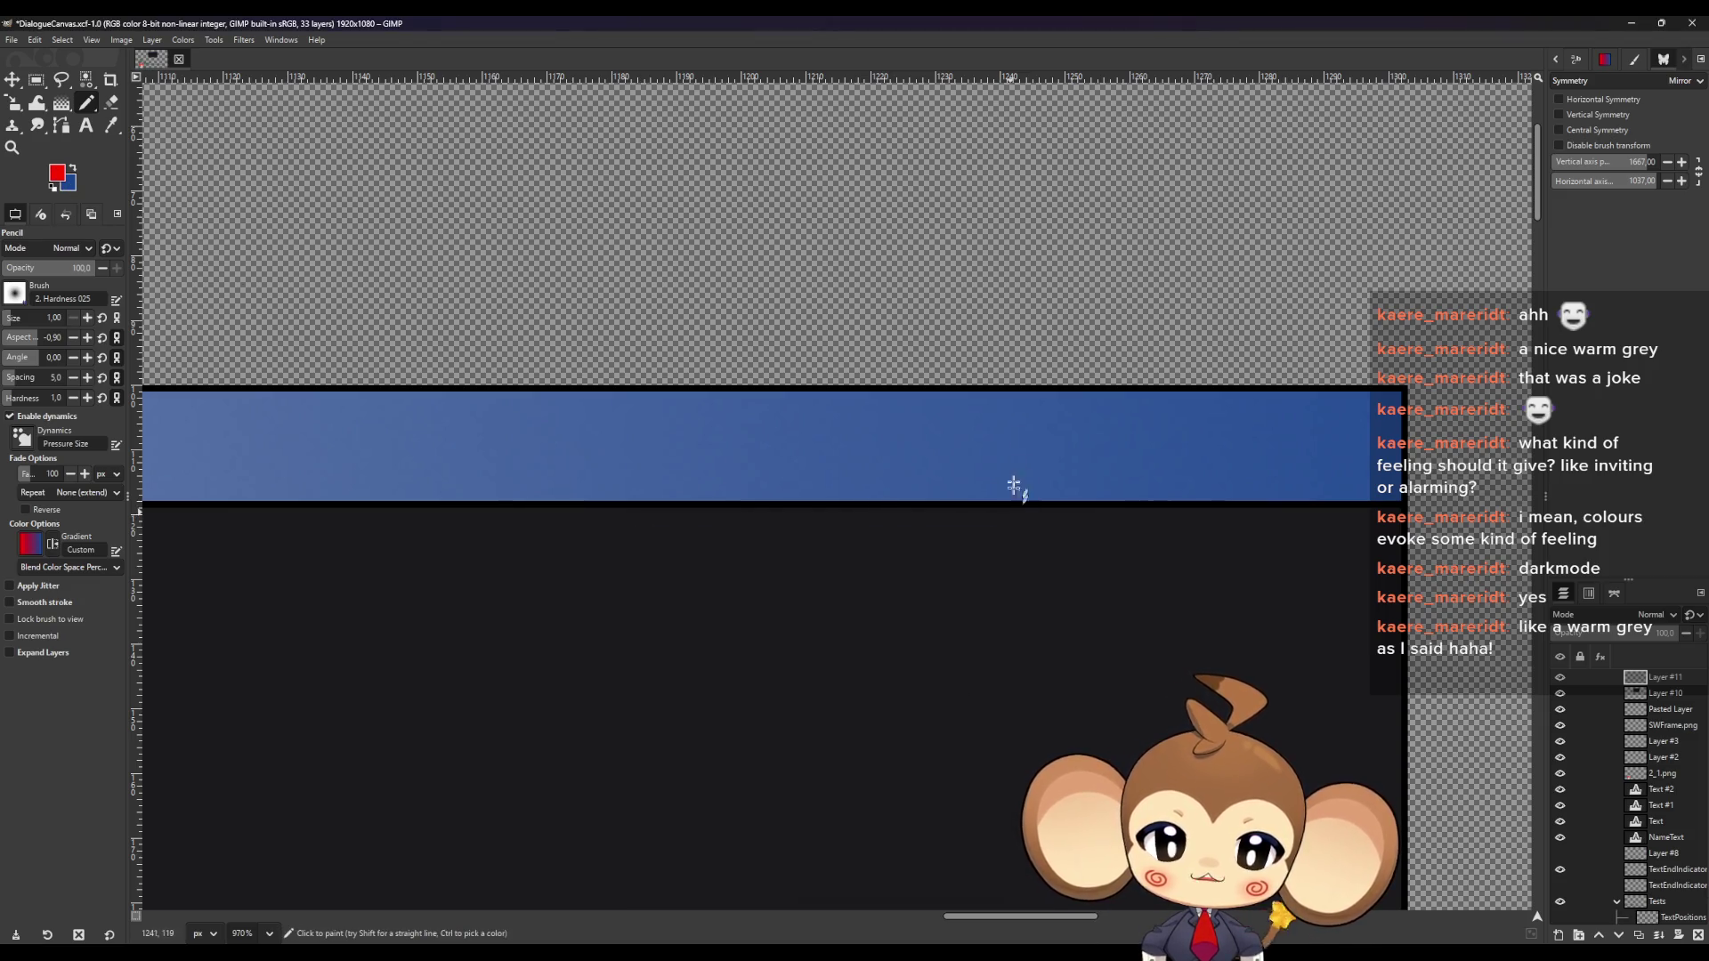
mouse_move(968, 433)
left_mouse_down()
mouse_move(1038, 414)
mouse_move(982, 480)
mouse_move(1060, 473)
left_mouse_up()
key("ctrl+z")
key("ctrl+z")
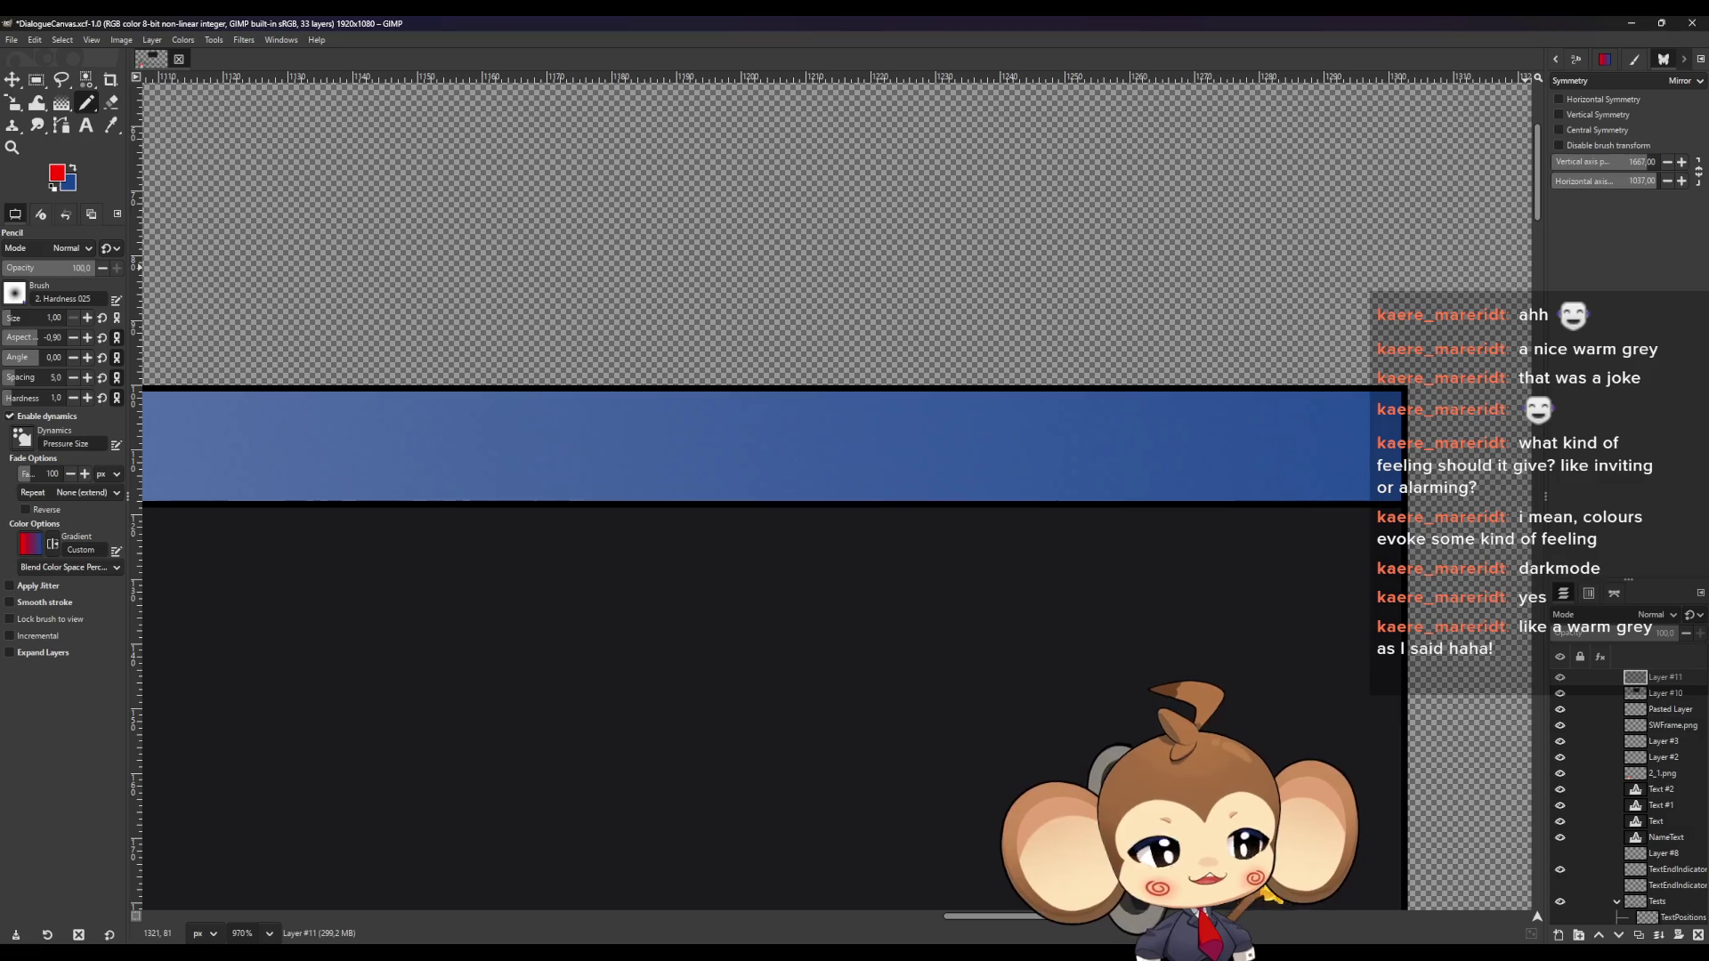
Zoom to about 1174% on the empty area above the dialogue box's blue bar
scroll(1273, 392, "down", 5)
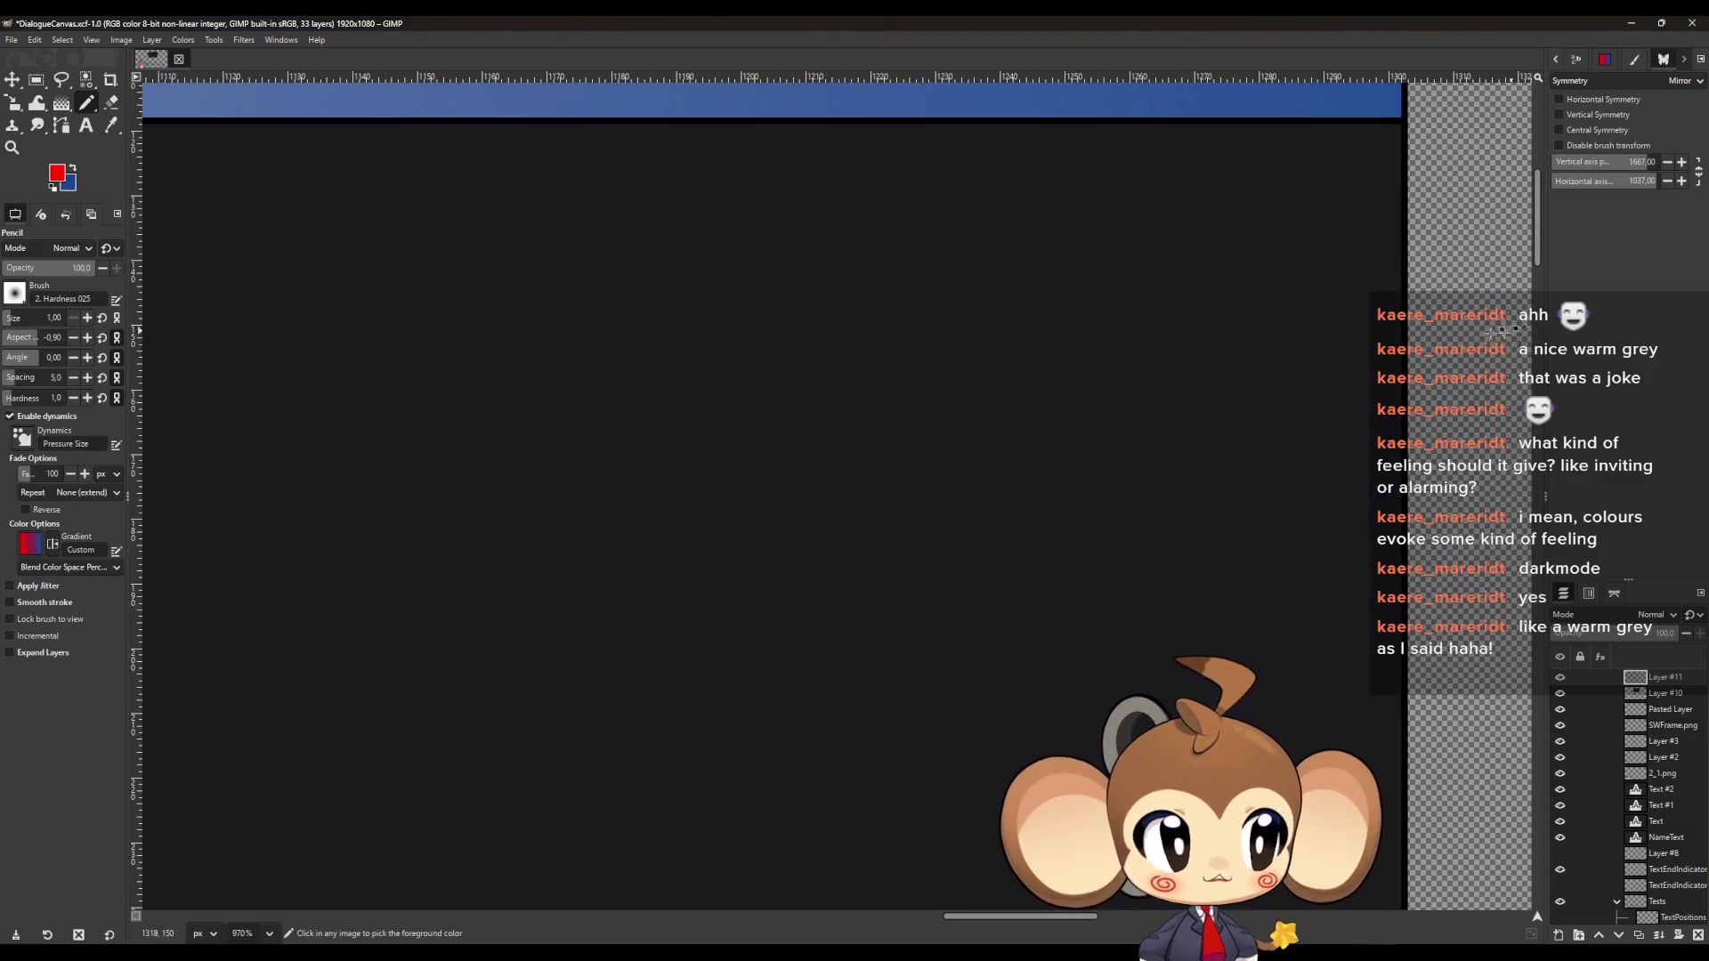
scroll(1277, 410, "up", 1)
scroll(1282, 442, "up", 5)
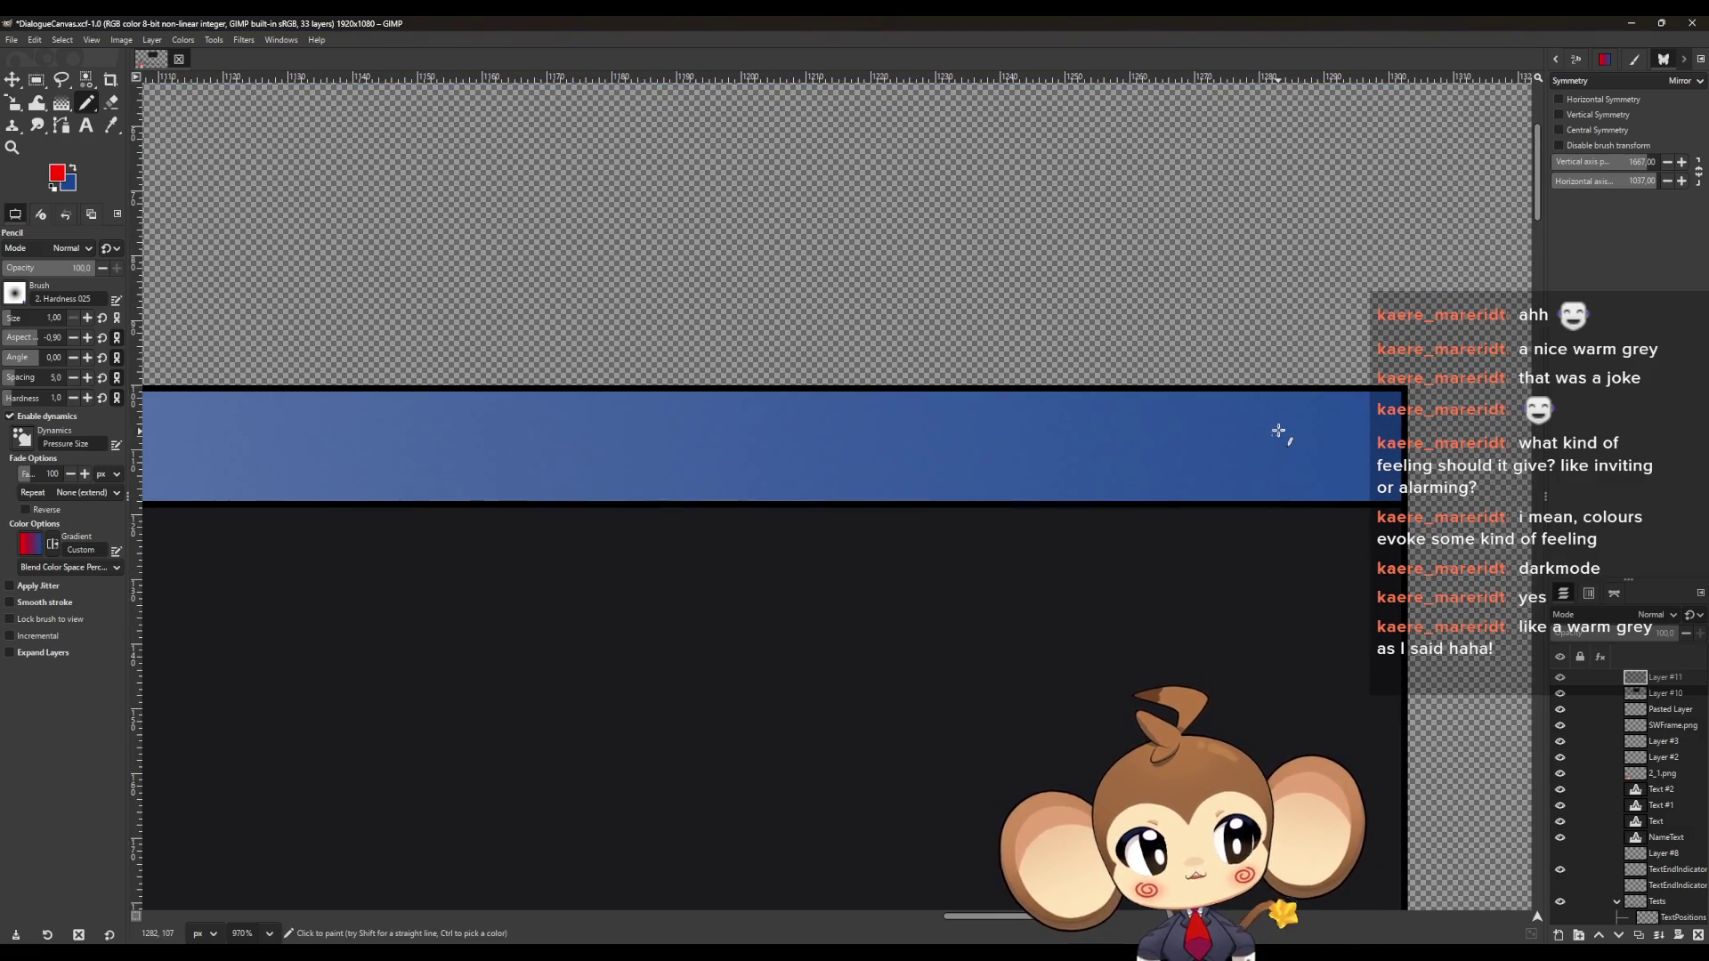
scroll(1279, 441, "right", 12)
scroll(1042, 472, "left", 15)
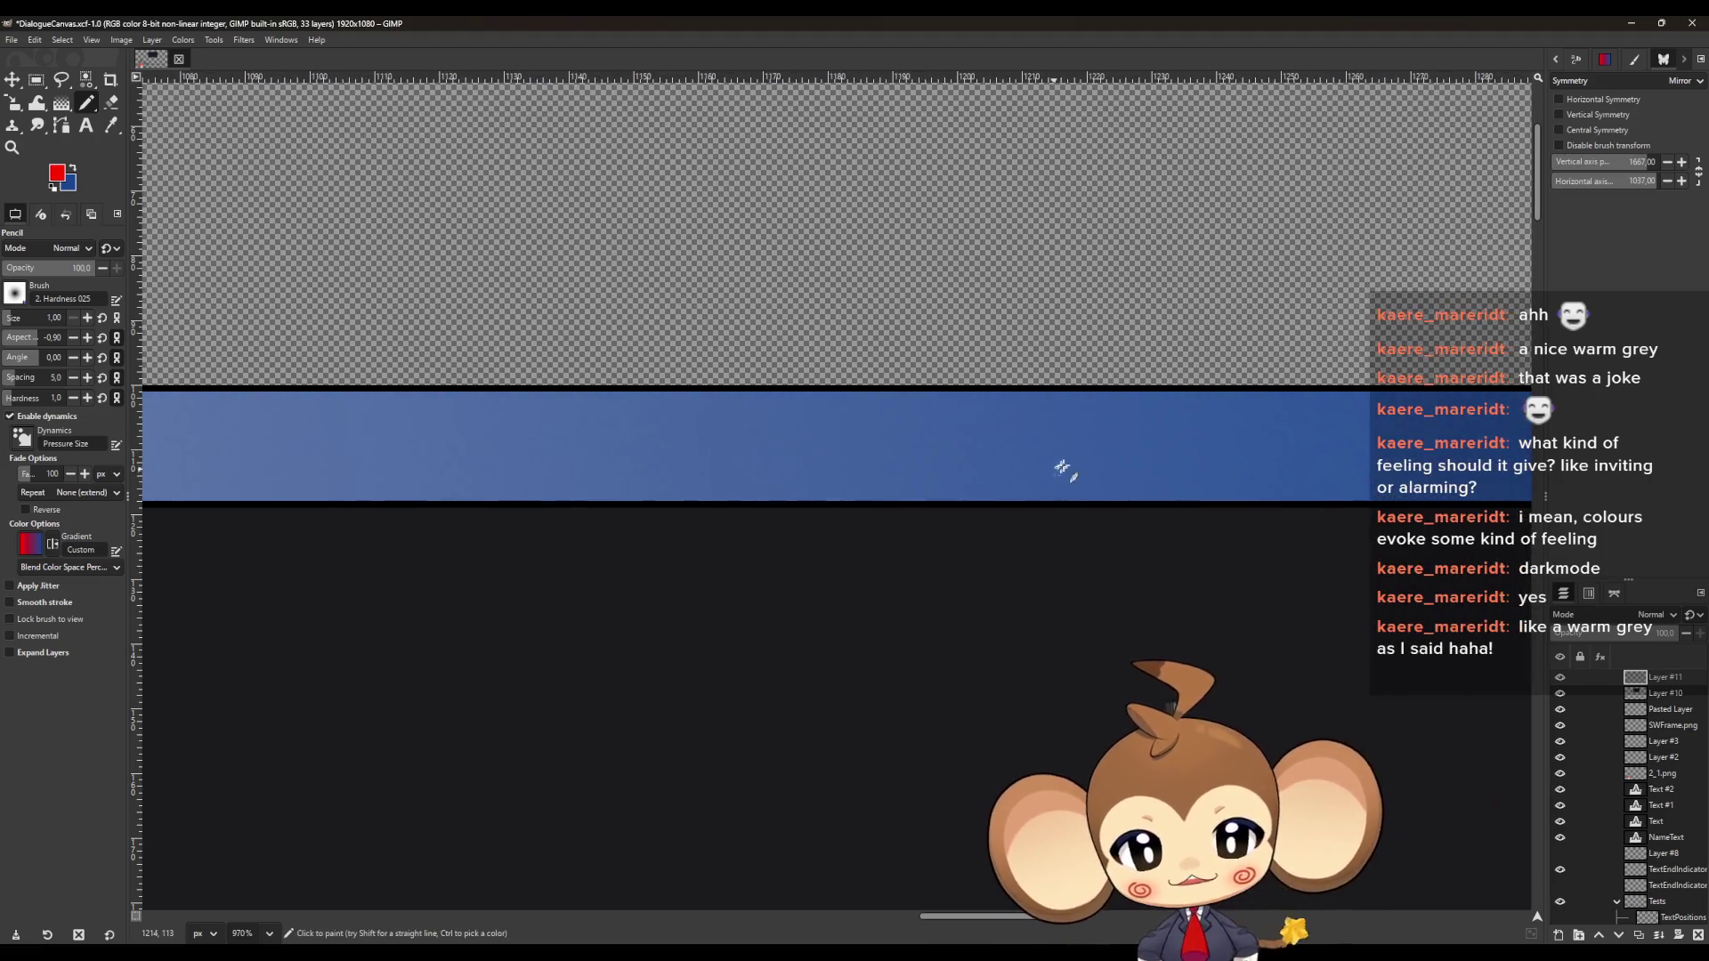
scroll(1067, 465, "down", 7)
scroll(1139, 496, "down", 8)
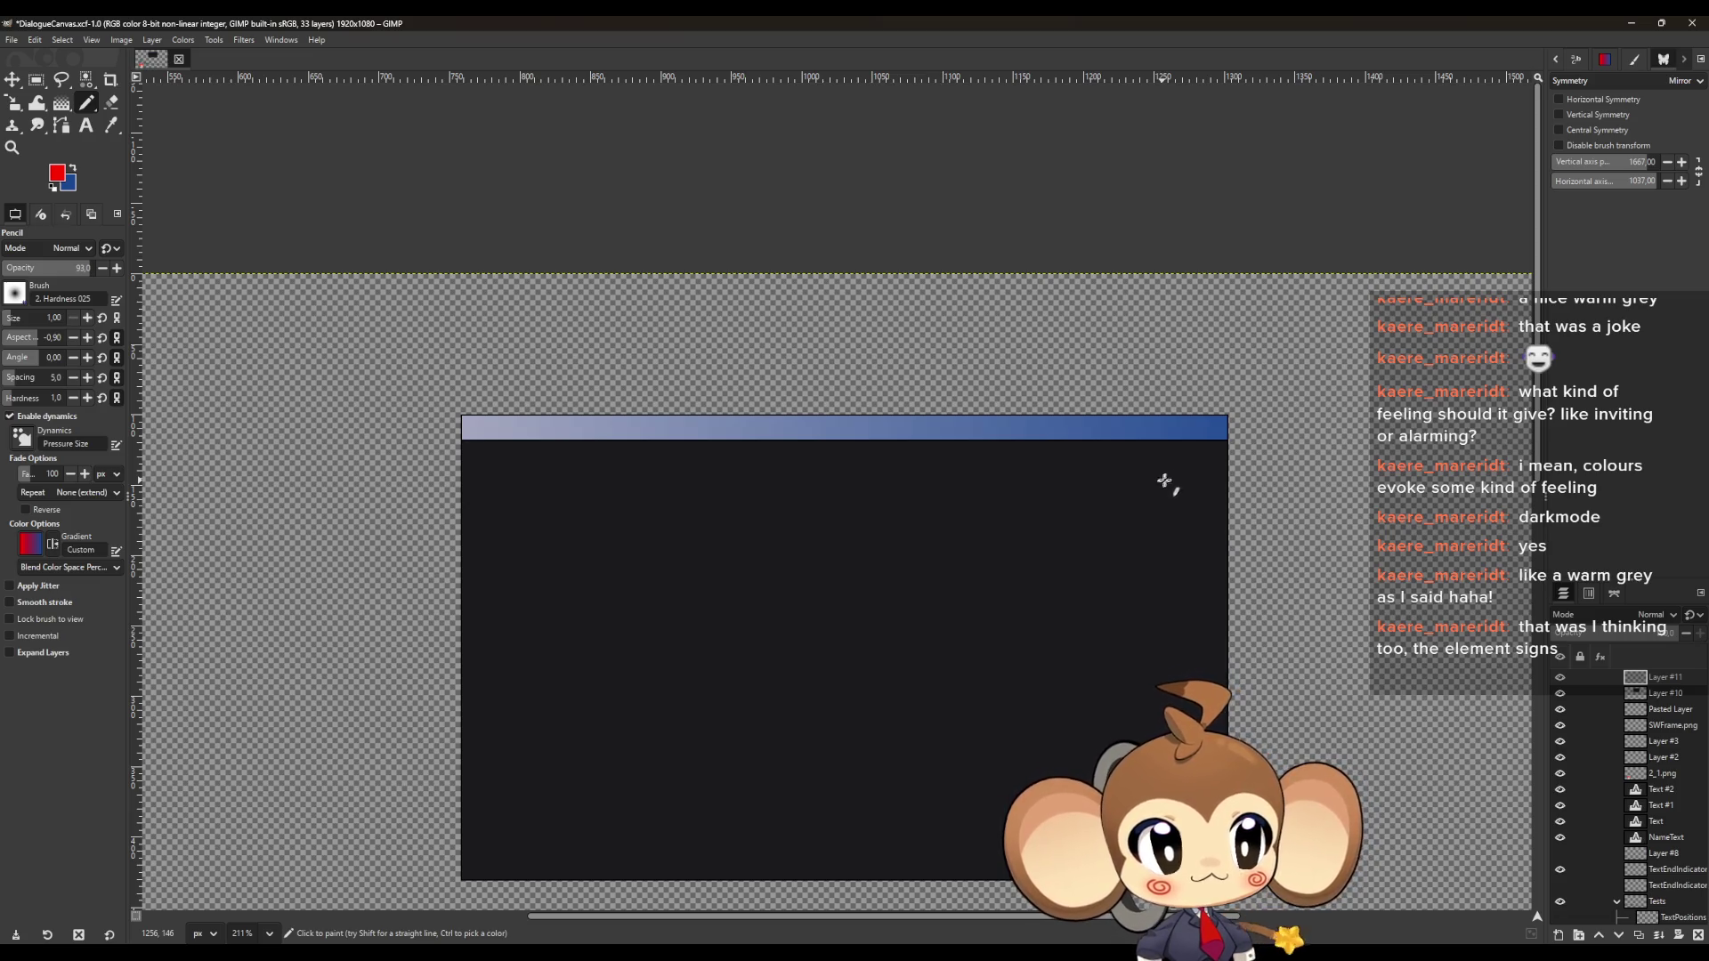
scroll(1205, 465, "up", 5)
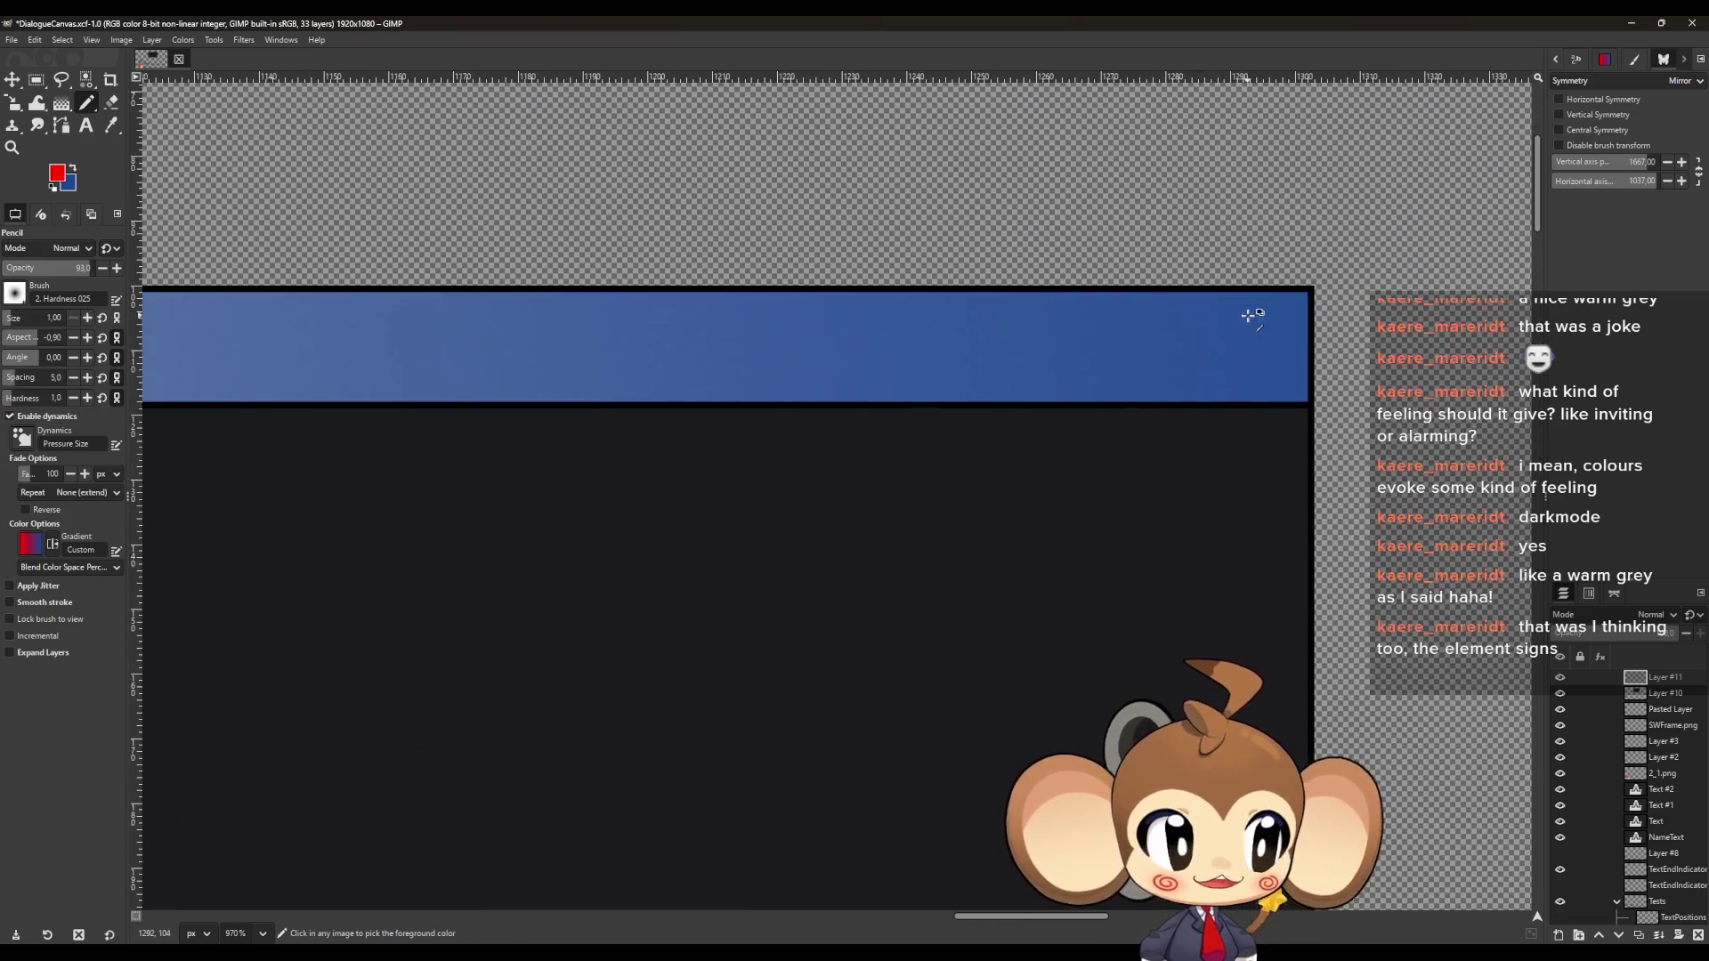
scroll(1252, 316, "up", 2)
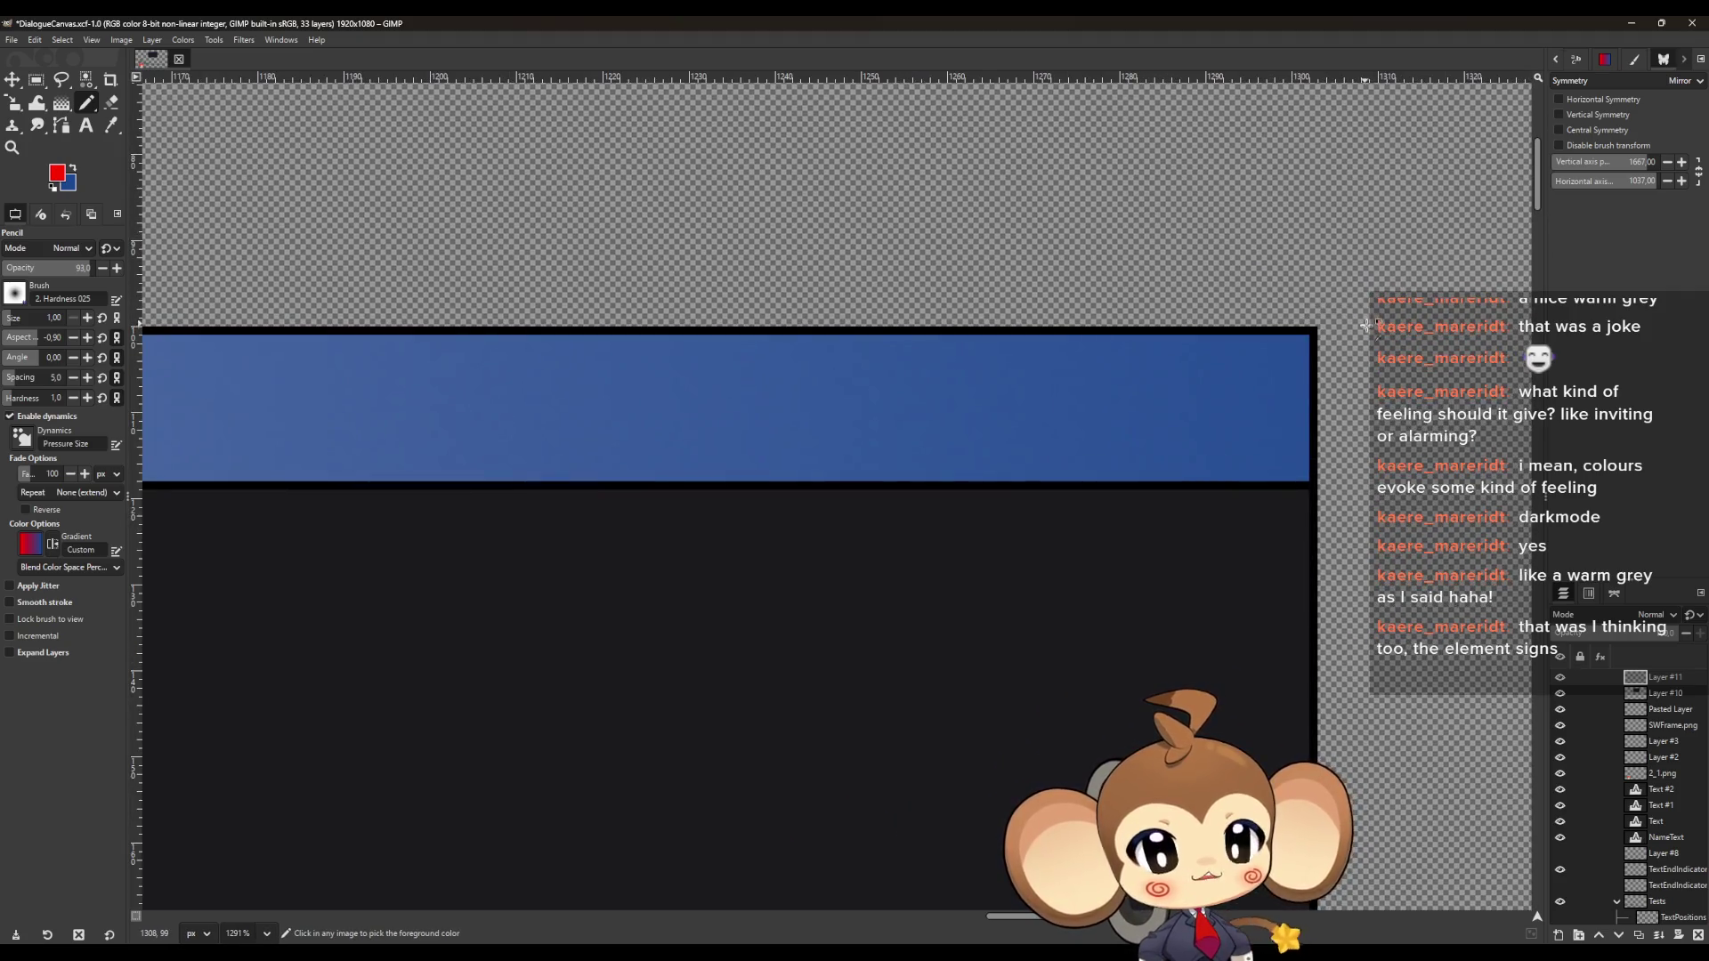
scroll(1366, 326, "down", 1)
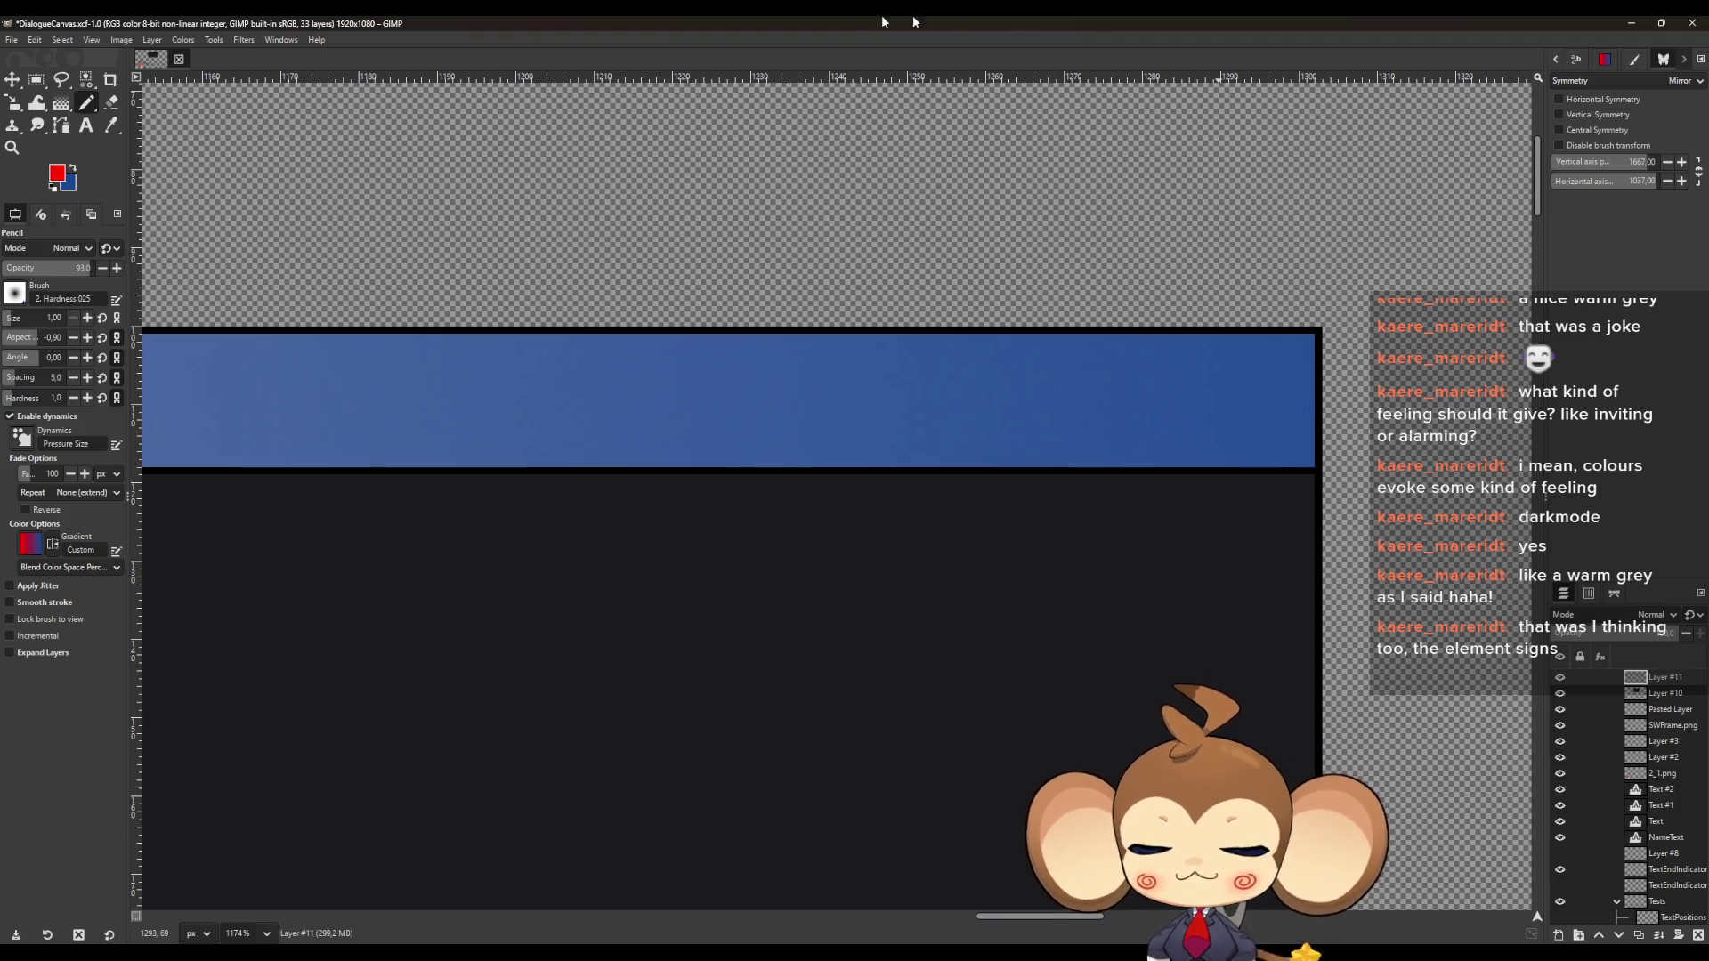
scroll(830, 247, "up", 3)
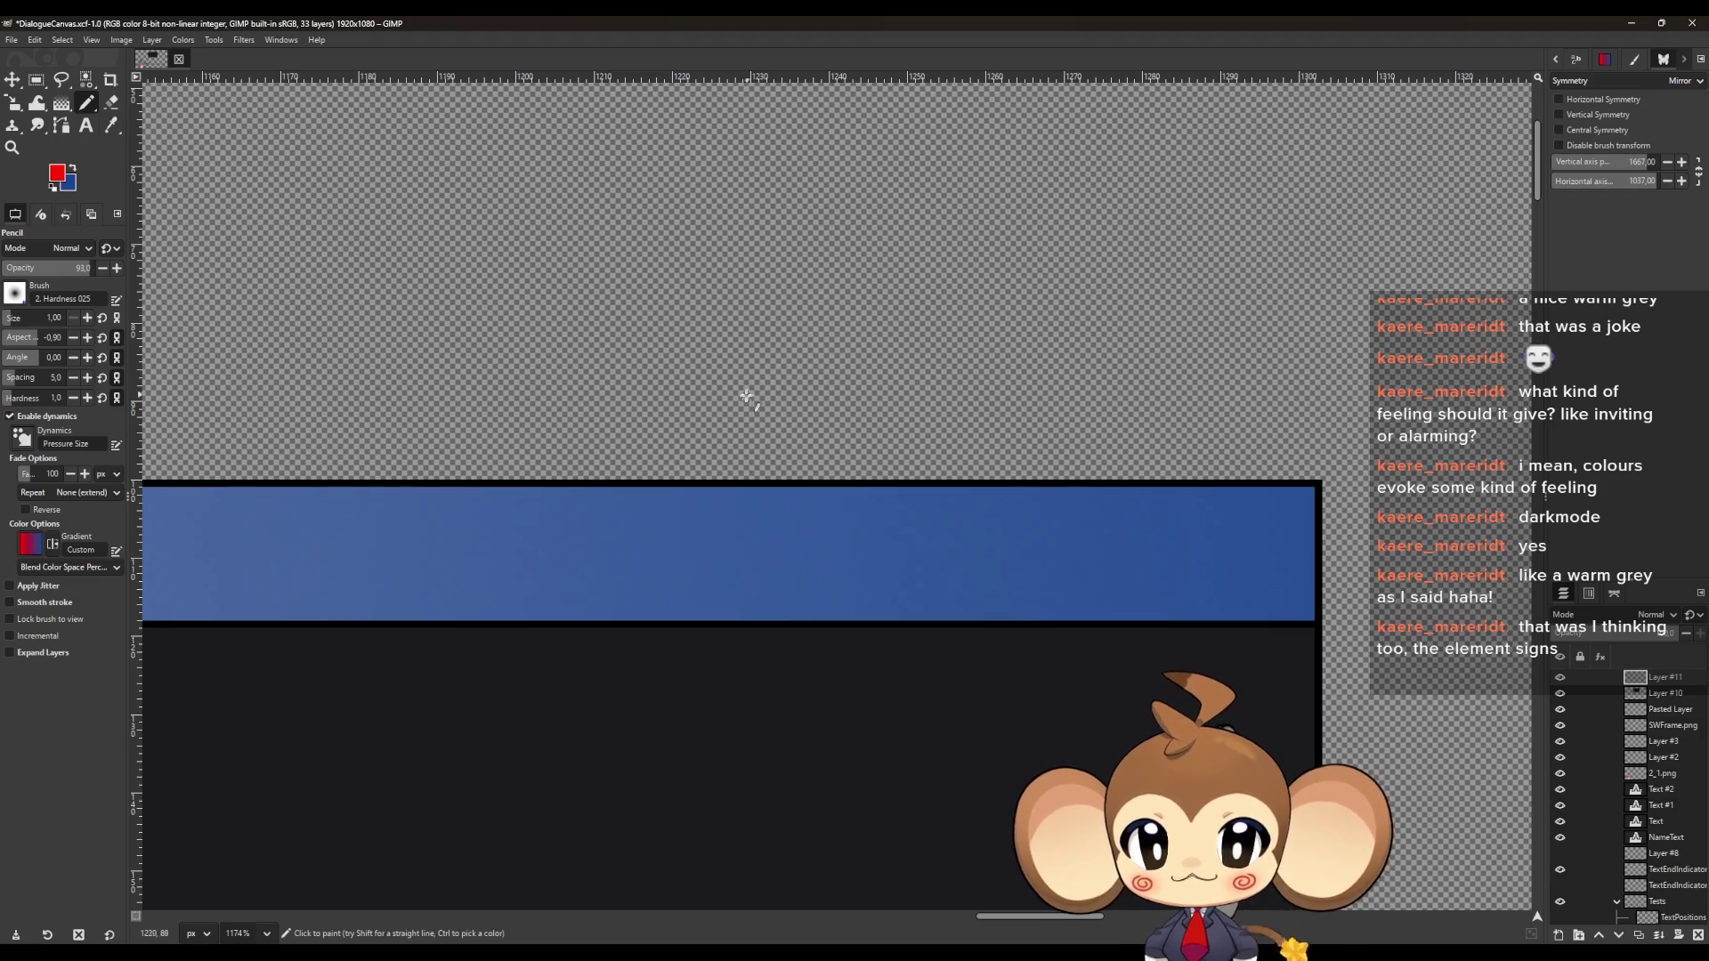
Pencil a red triangle outline, then a cyan squiggle inside it
left_click_drag(752, 356, 811, 239)
mouse_move(882, 326)
left_mouse_down()
mouse_move(846, 382)
mouse_move(737, 397)
left_mouse_up()
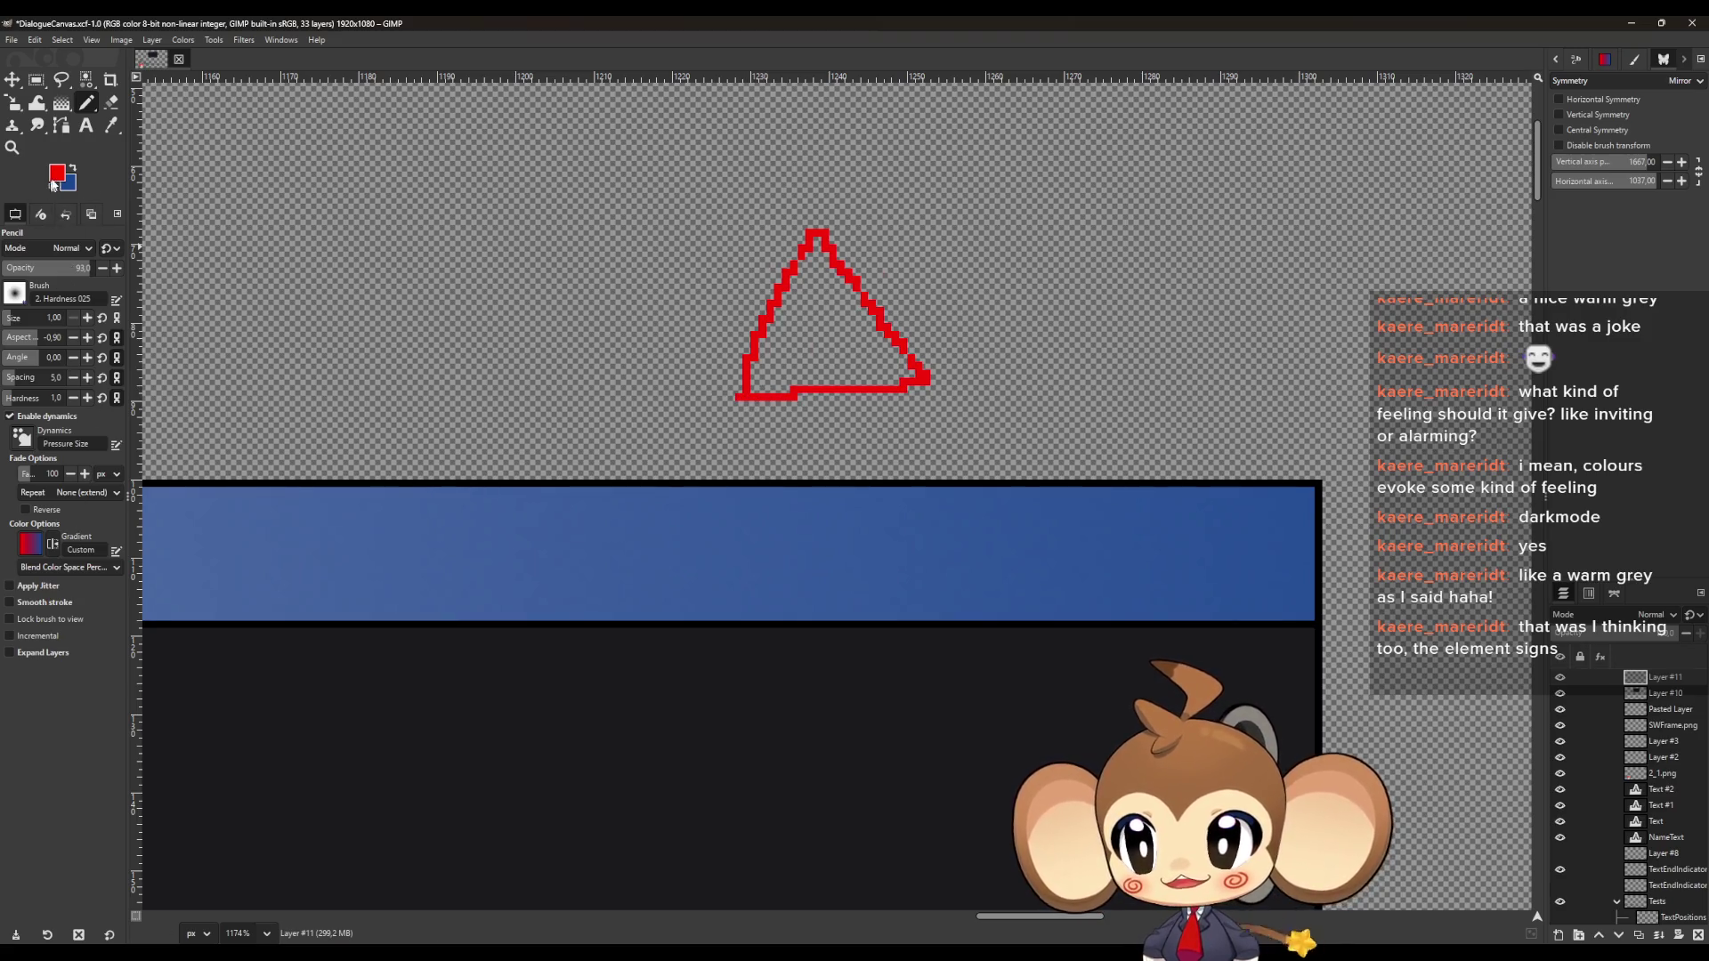
left_click(54, 174)
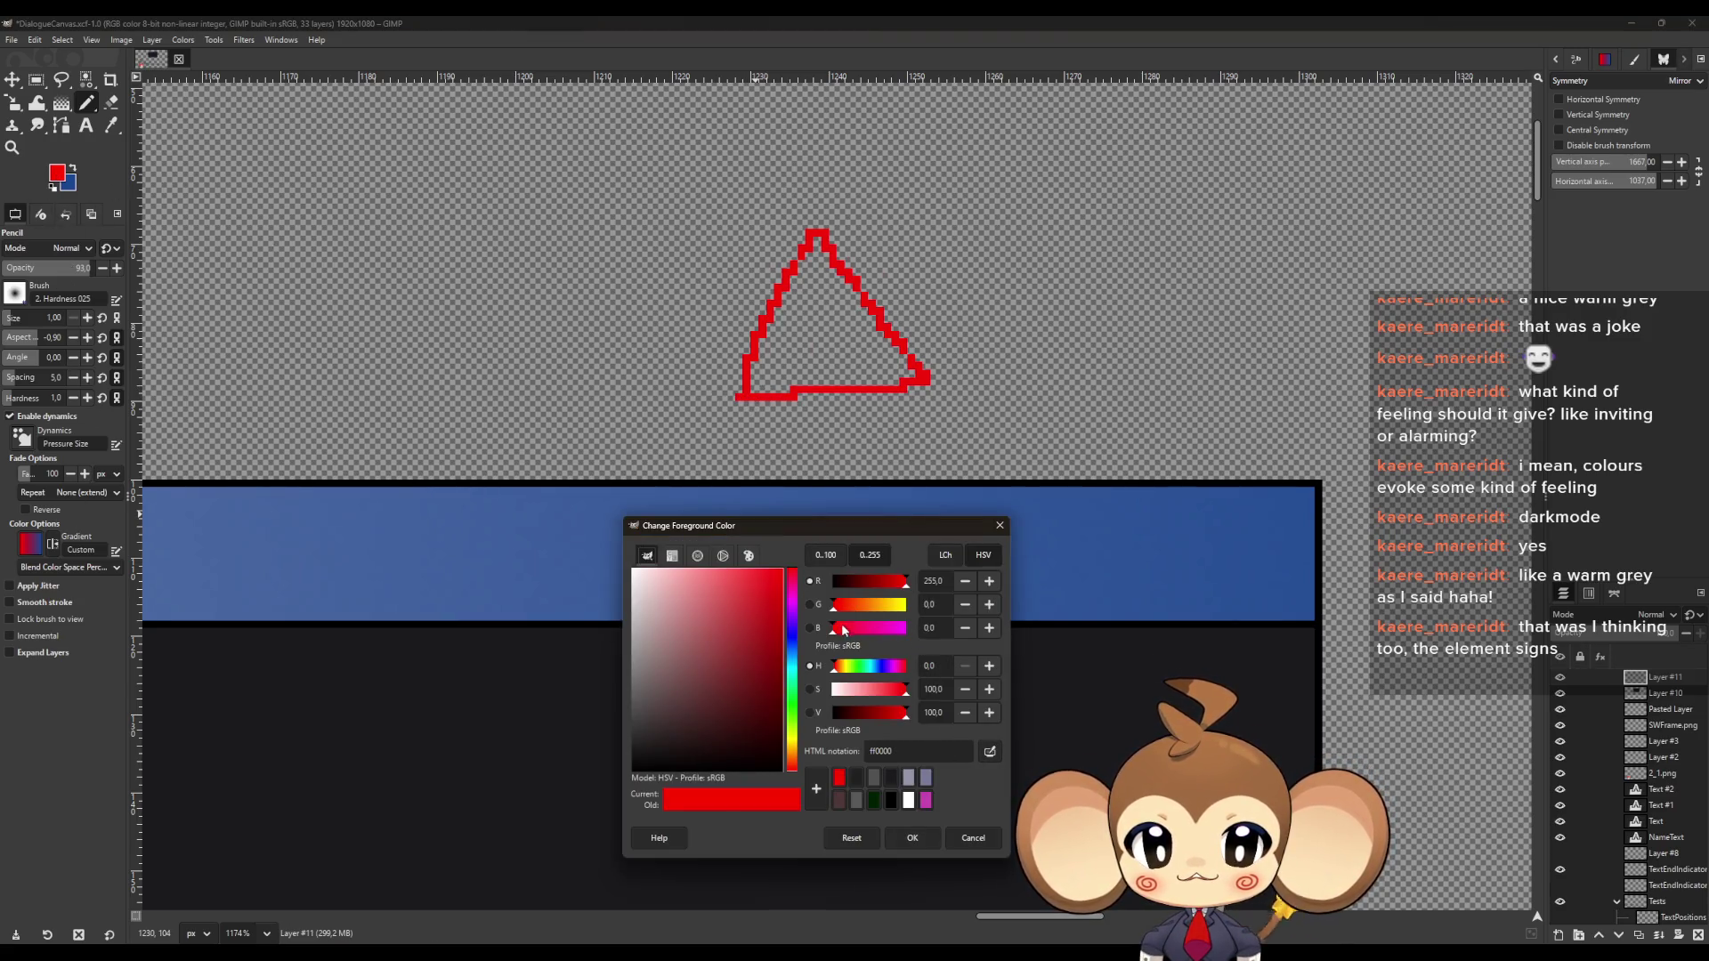
mouse_move(835, 632)
left_mouse_down()
mouse_move(907, 628)
mouse_move(908, 605)
mouse_move(833, 583)
left_mouse_up()
left_click(912, 837)
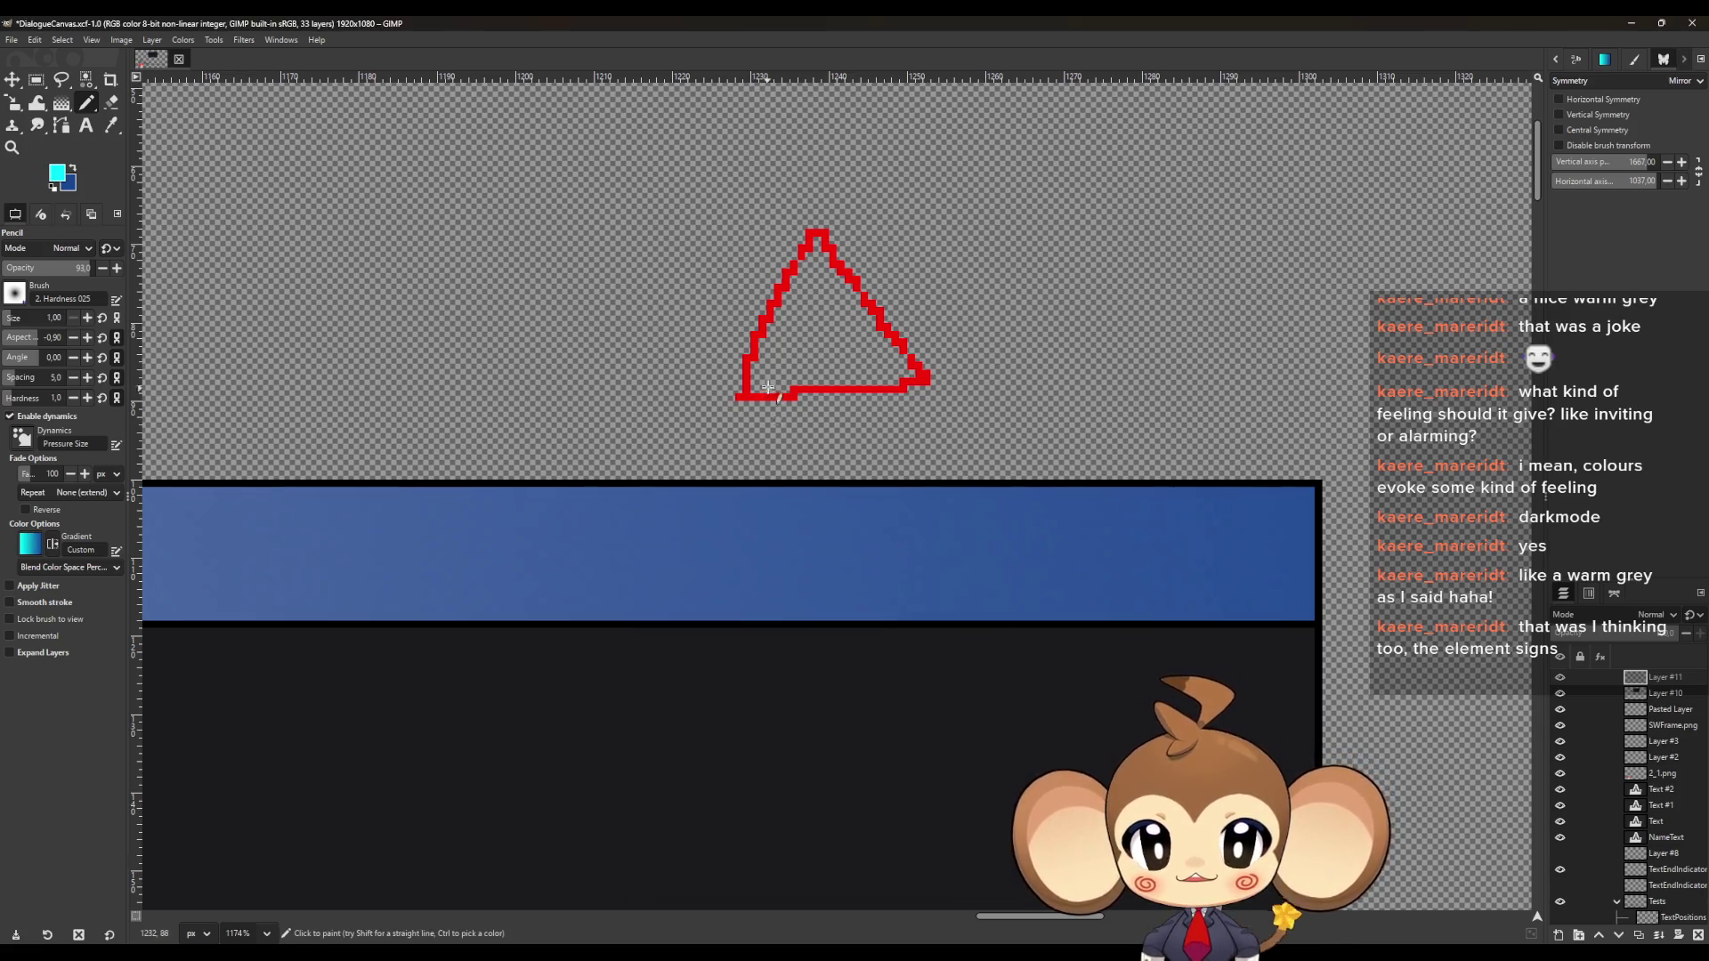
left_click_drag(819, 294, 834, 356)
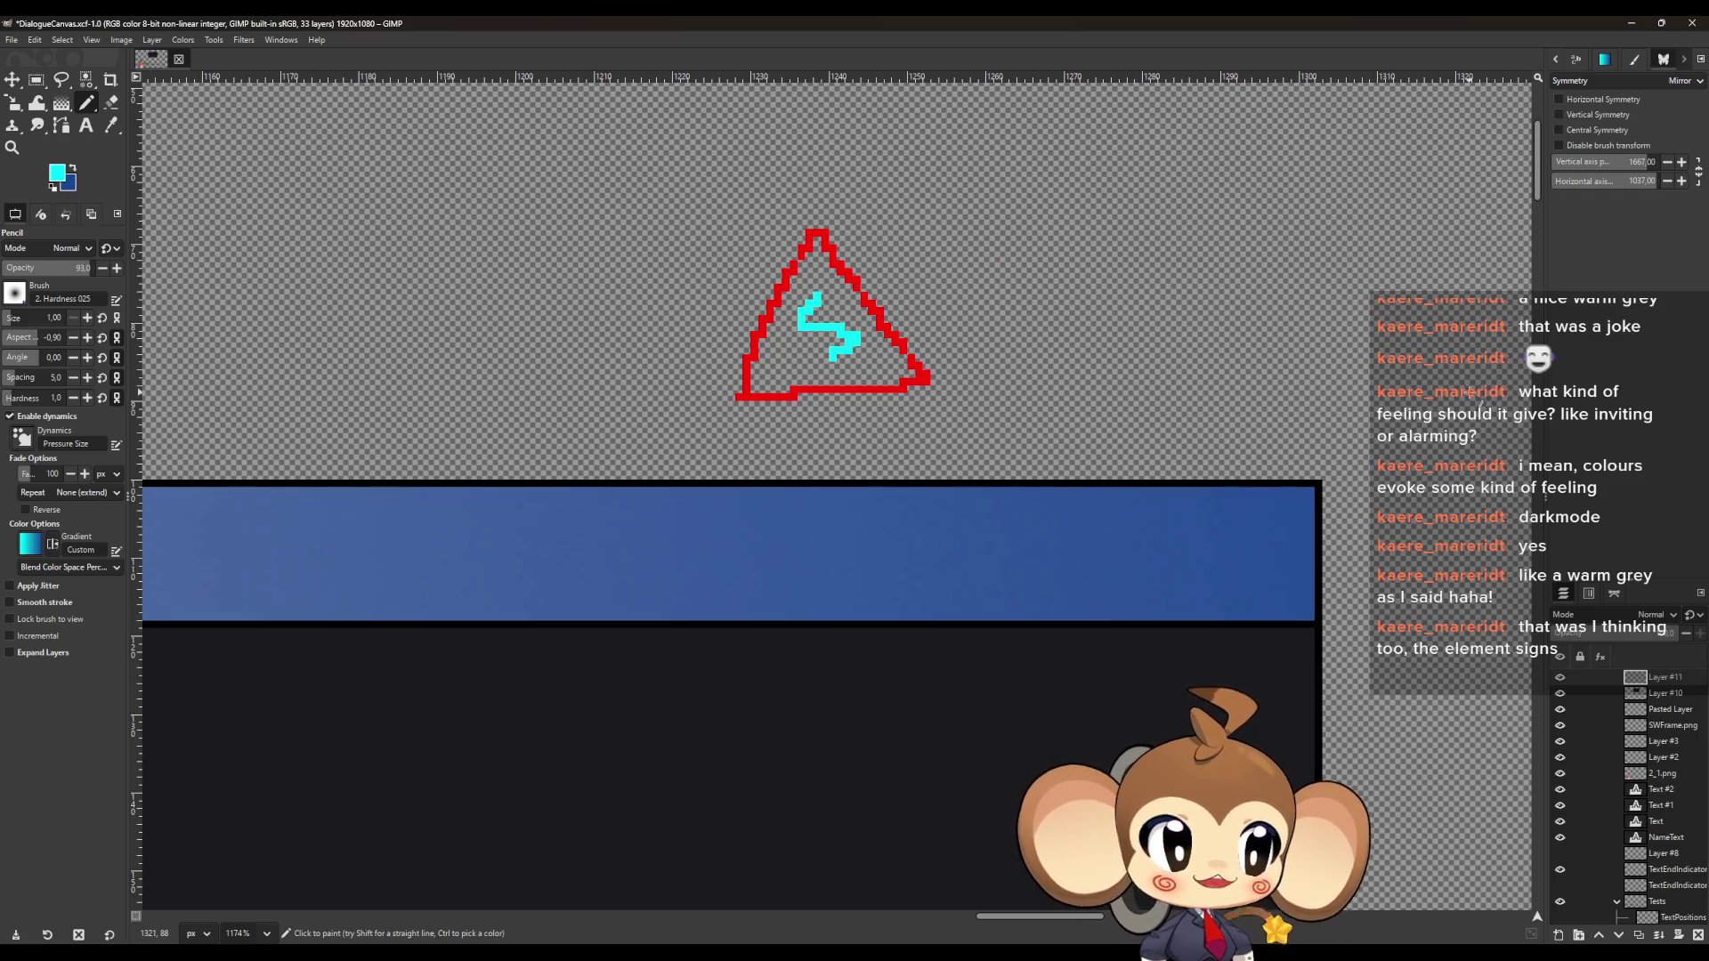
Set the paint colour to pure green and start a green square right of the triangle
left_click(62, 176)
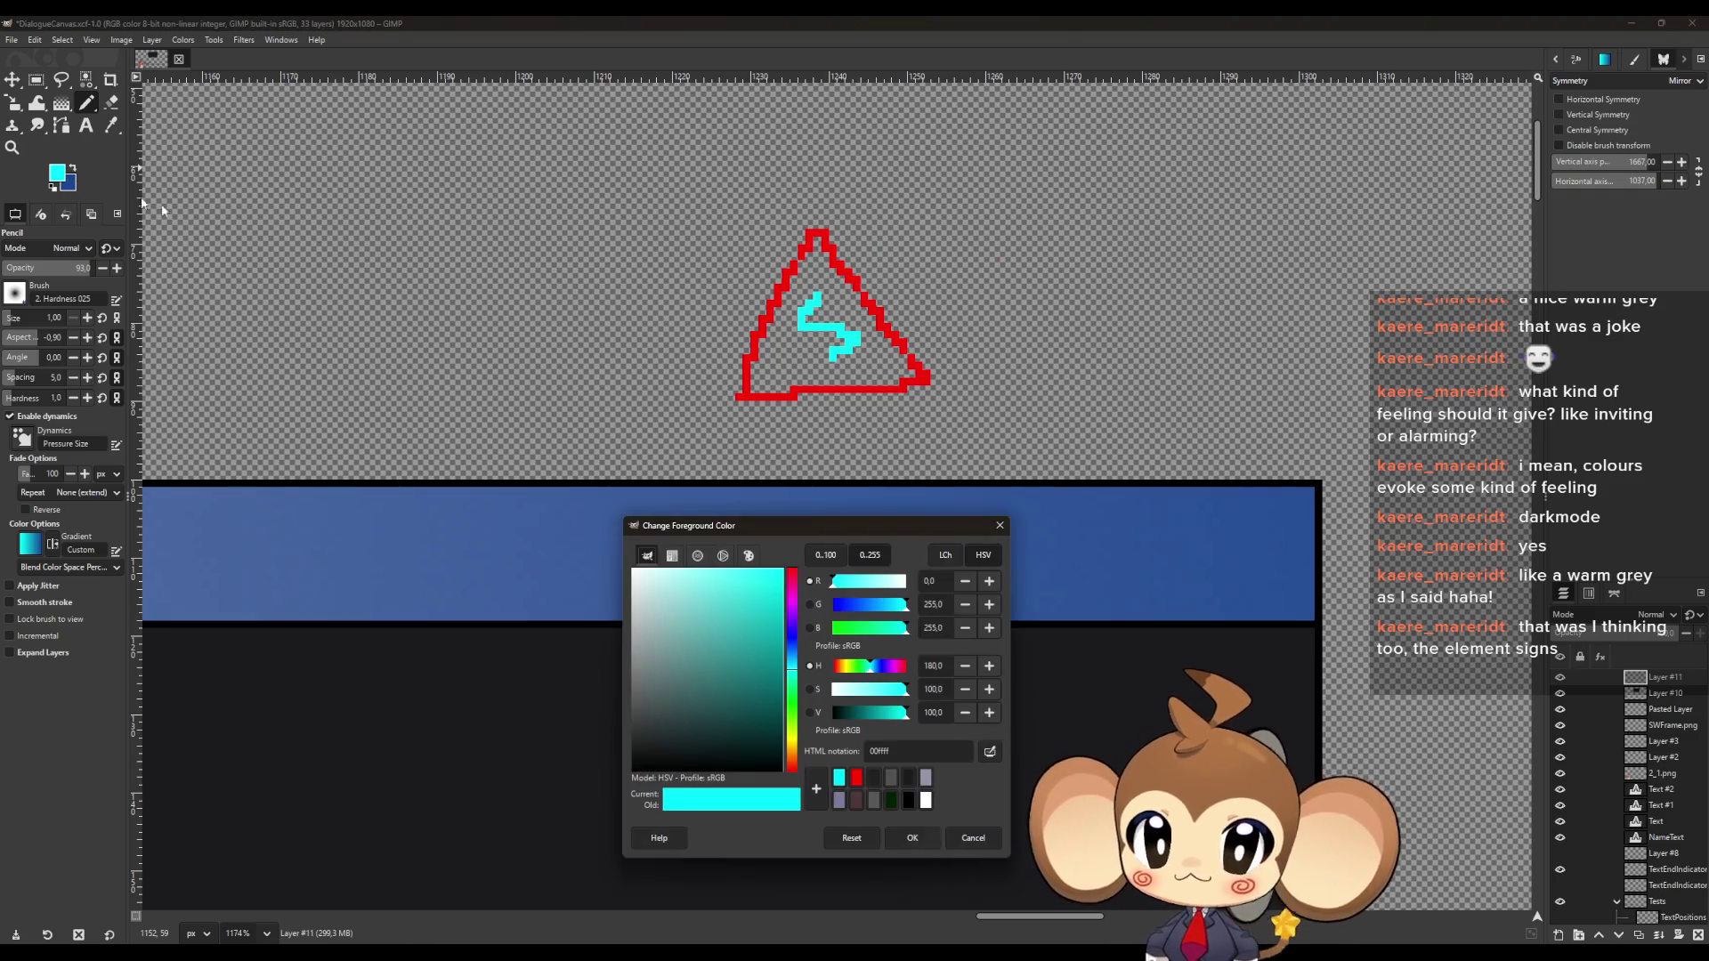
left_click(792, 744)
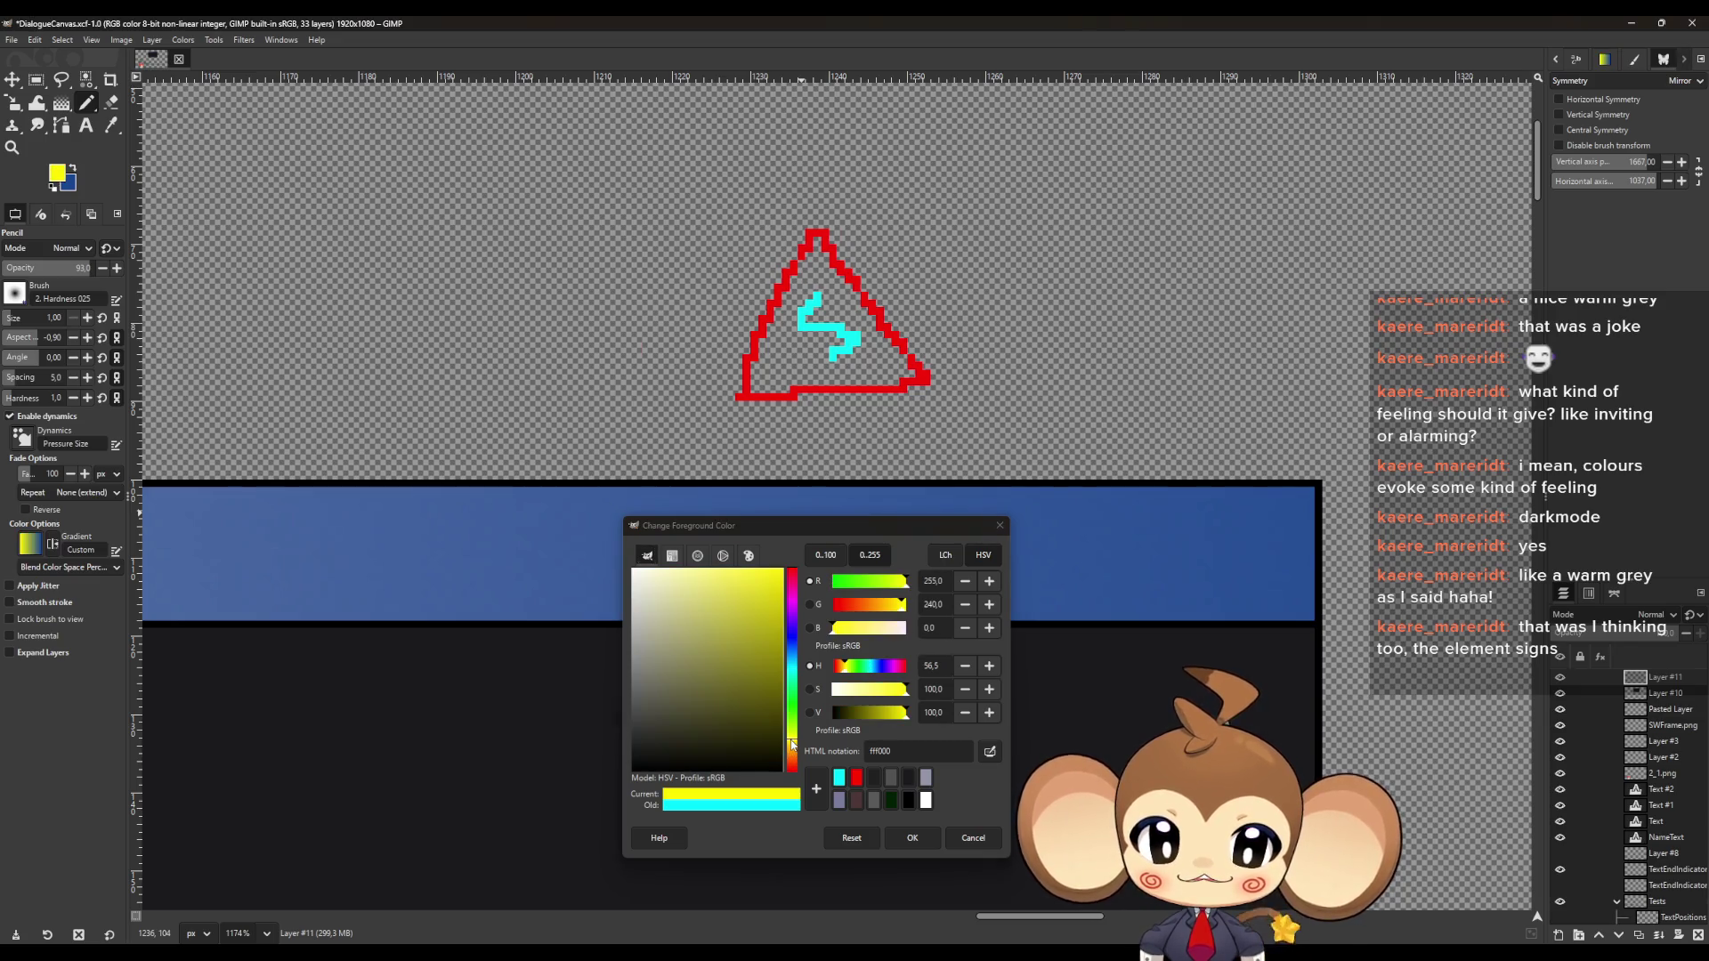
left_click(904, 611)
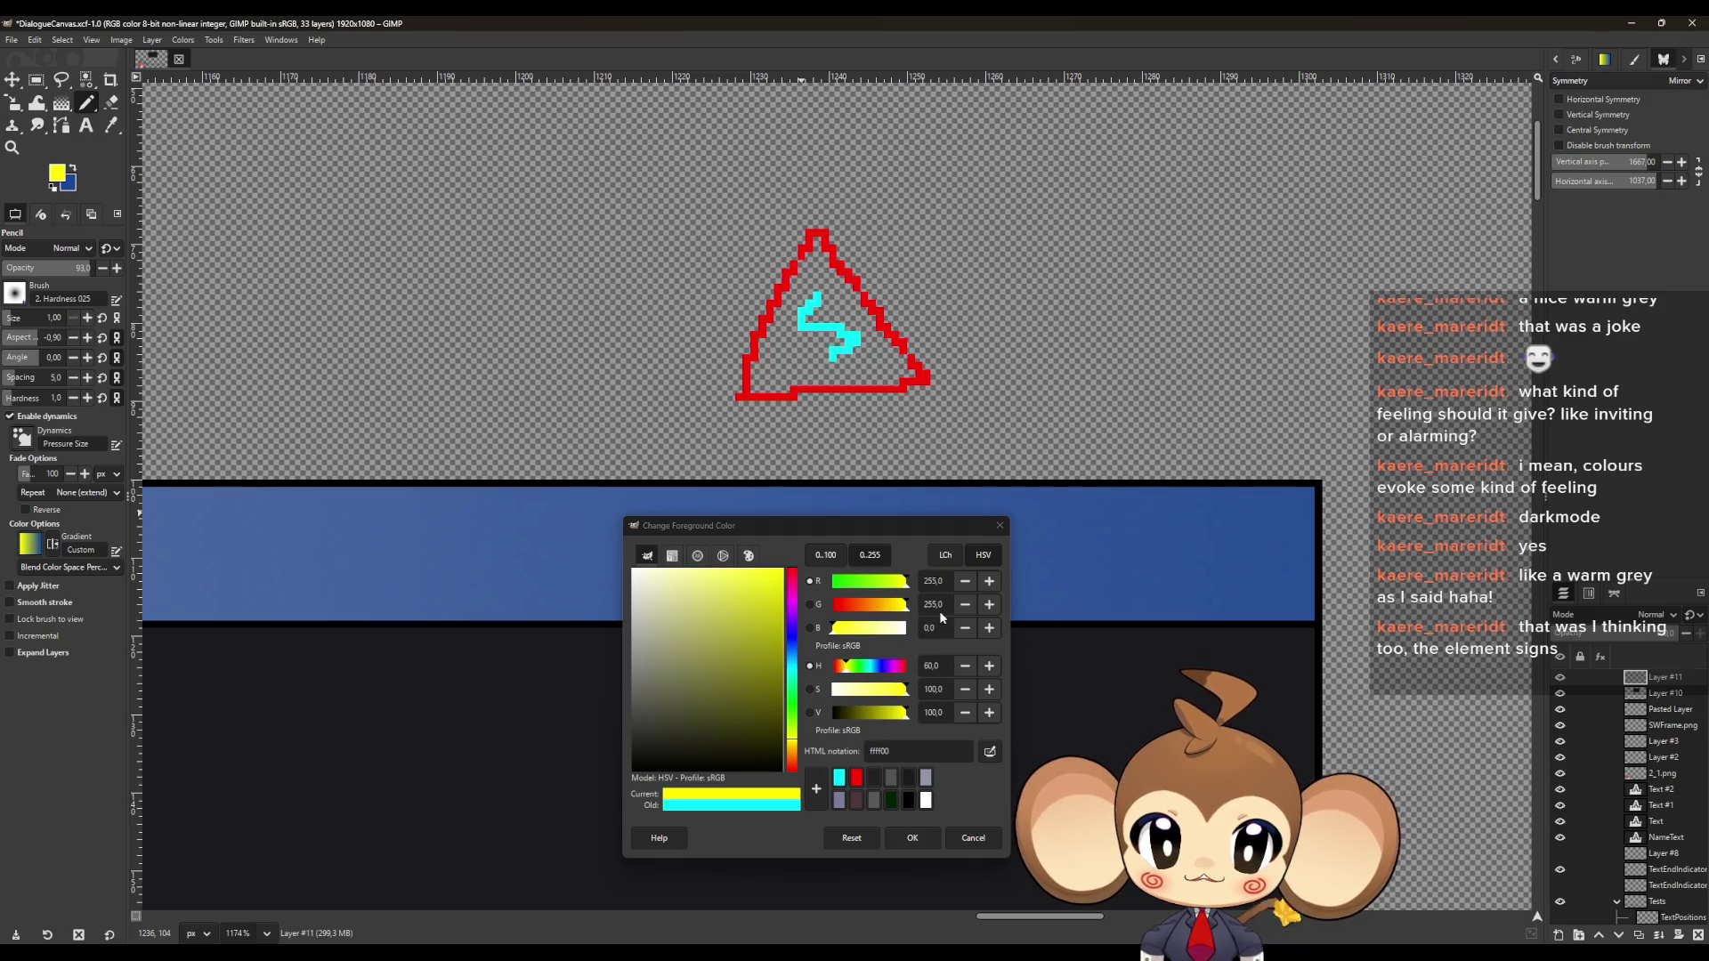
left_click_drag(841, 582, 810, 583)
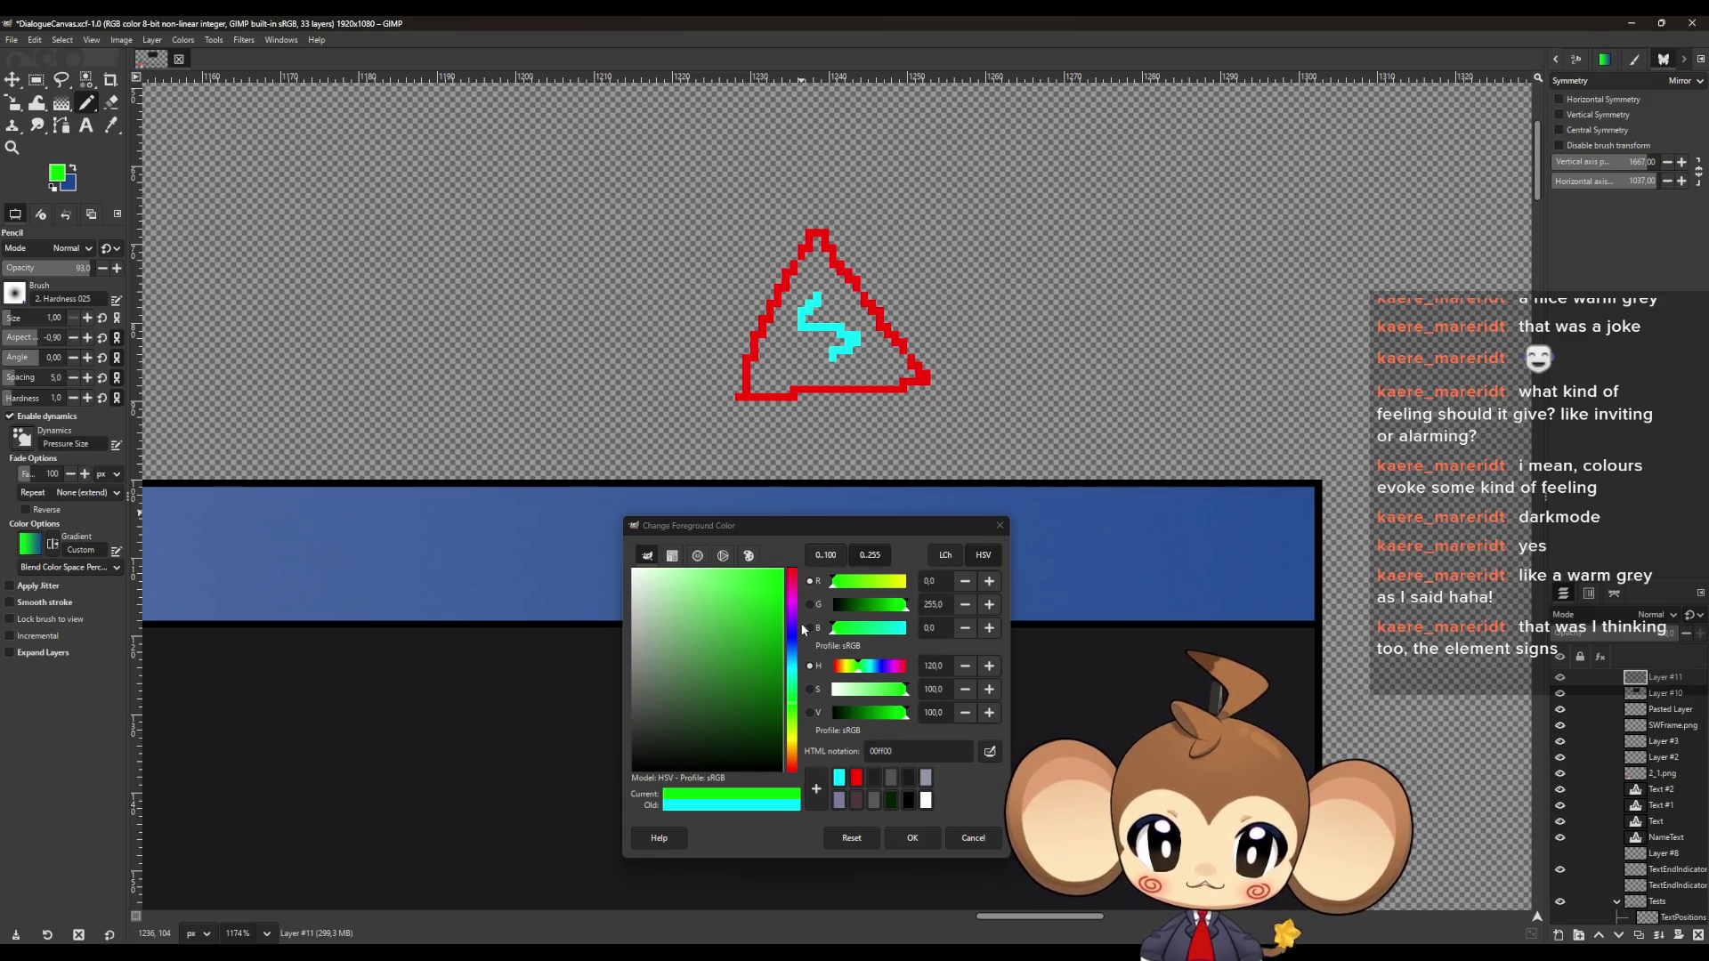
left_click(908, 839)
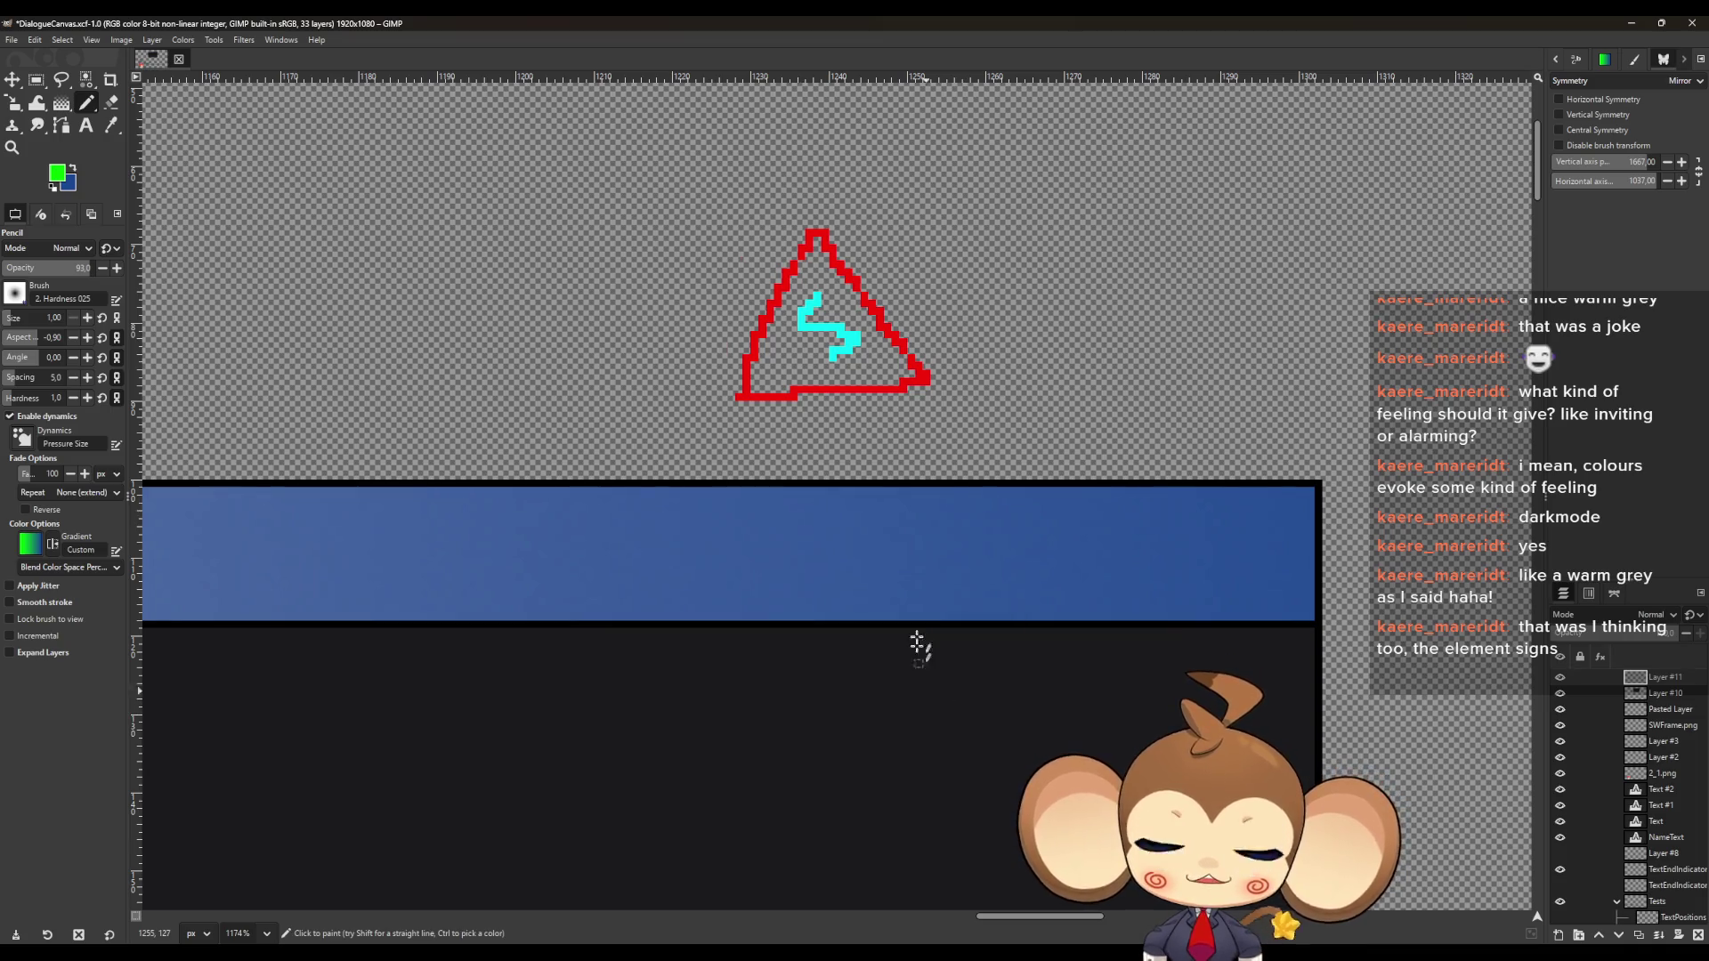
mouse_move(997, 383)
left_mouse_down()
mouse_move(988, 238)
mouse_move(1139, 248)
mouse_move(1098, 388)
mouse_move(999, 387)
left_mouse_up()
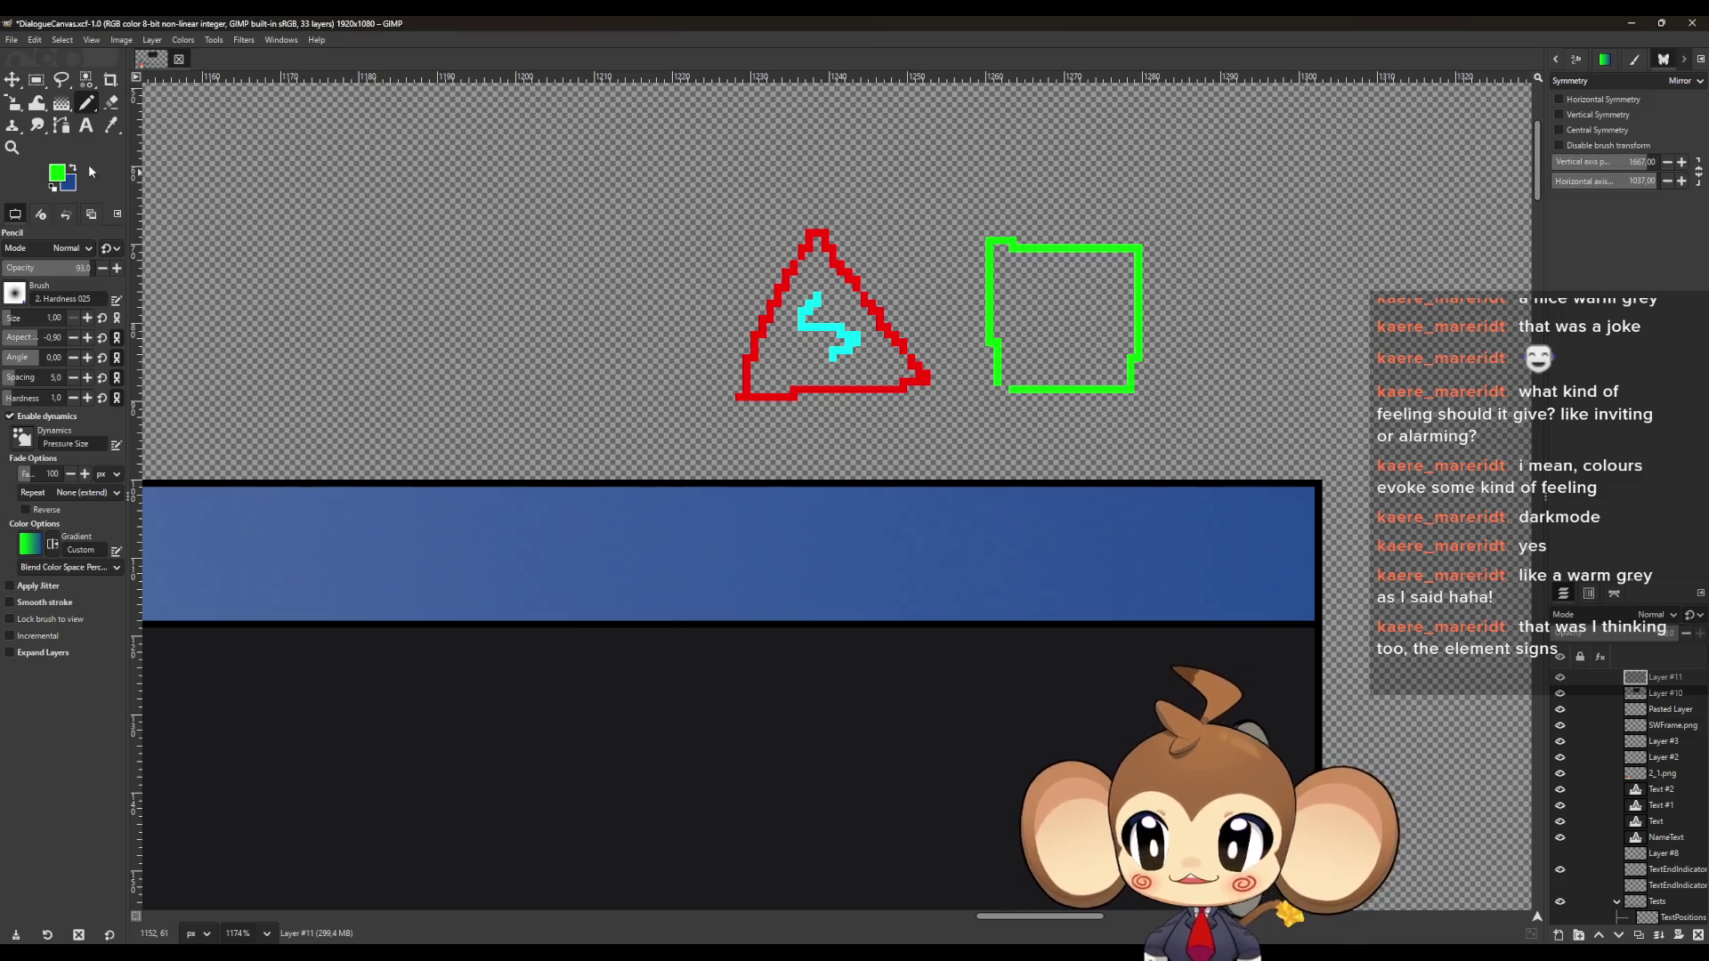
Draw a magenta loop inside the green square
left_click(61, 178)
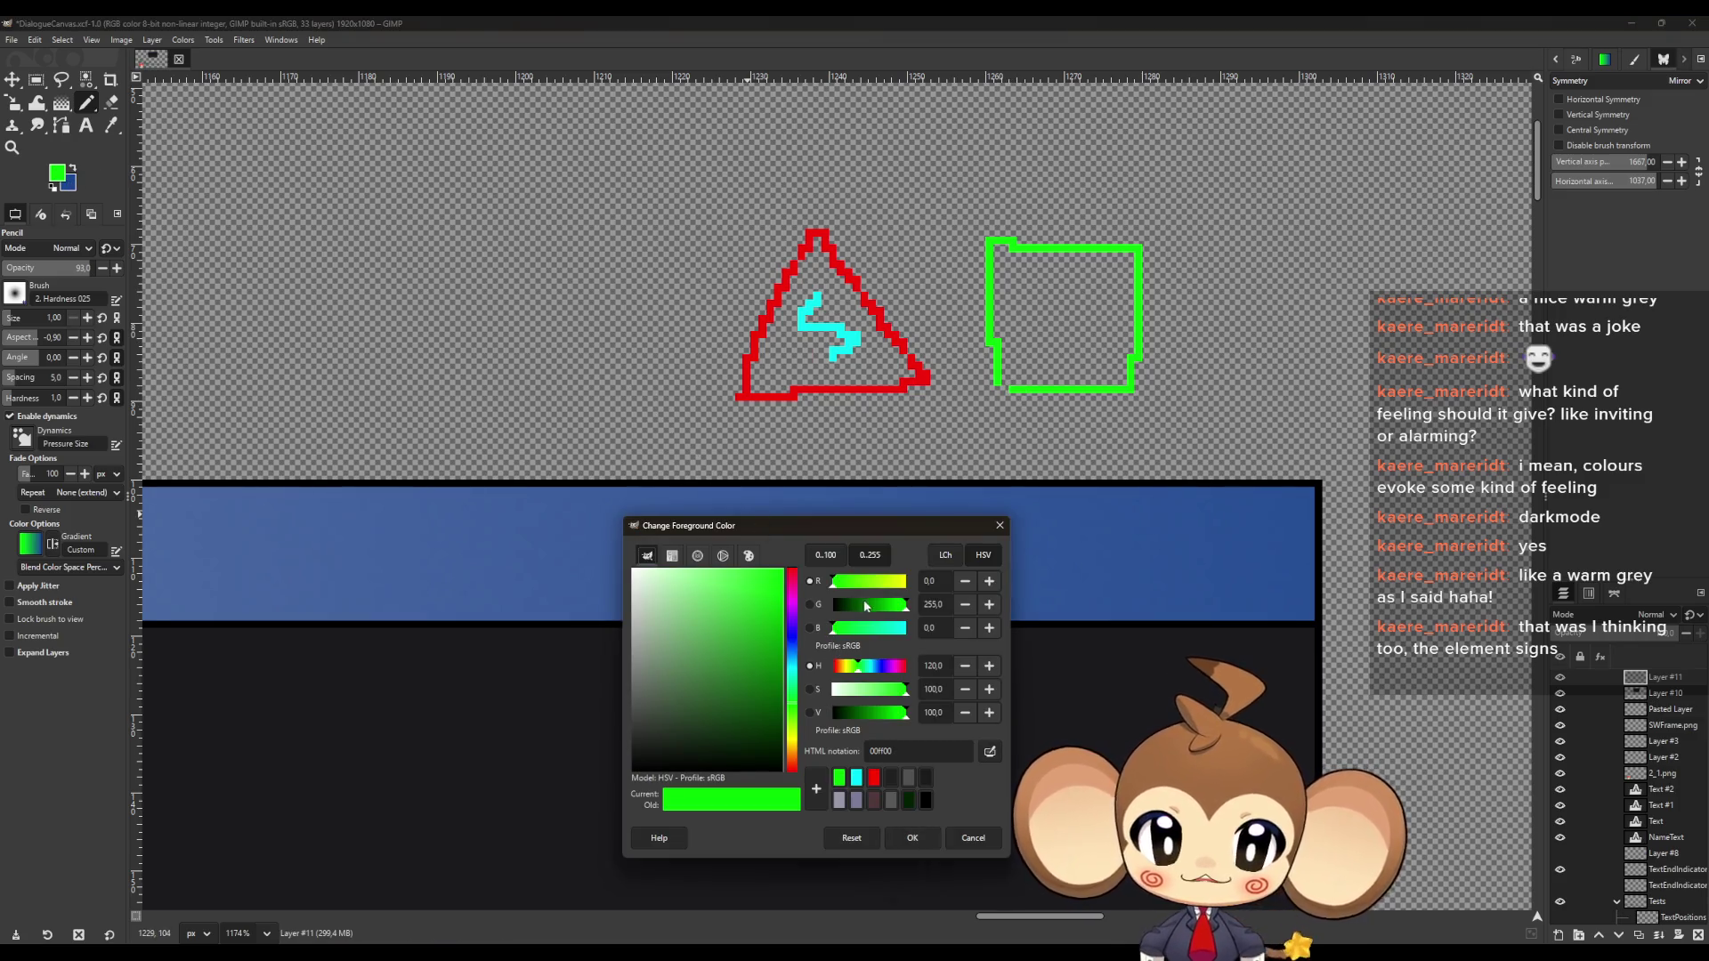
mouse_move(890, 605)
left_mouse_down()
mouse_move(832, 606)
mouse_move(910, 584)
mouse_move(910, 630)
left_mouse_up()
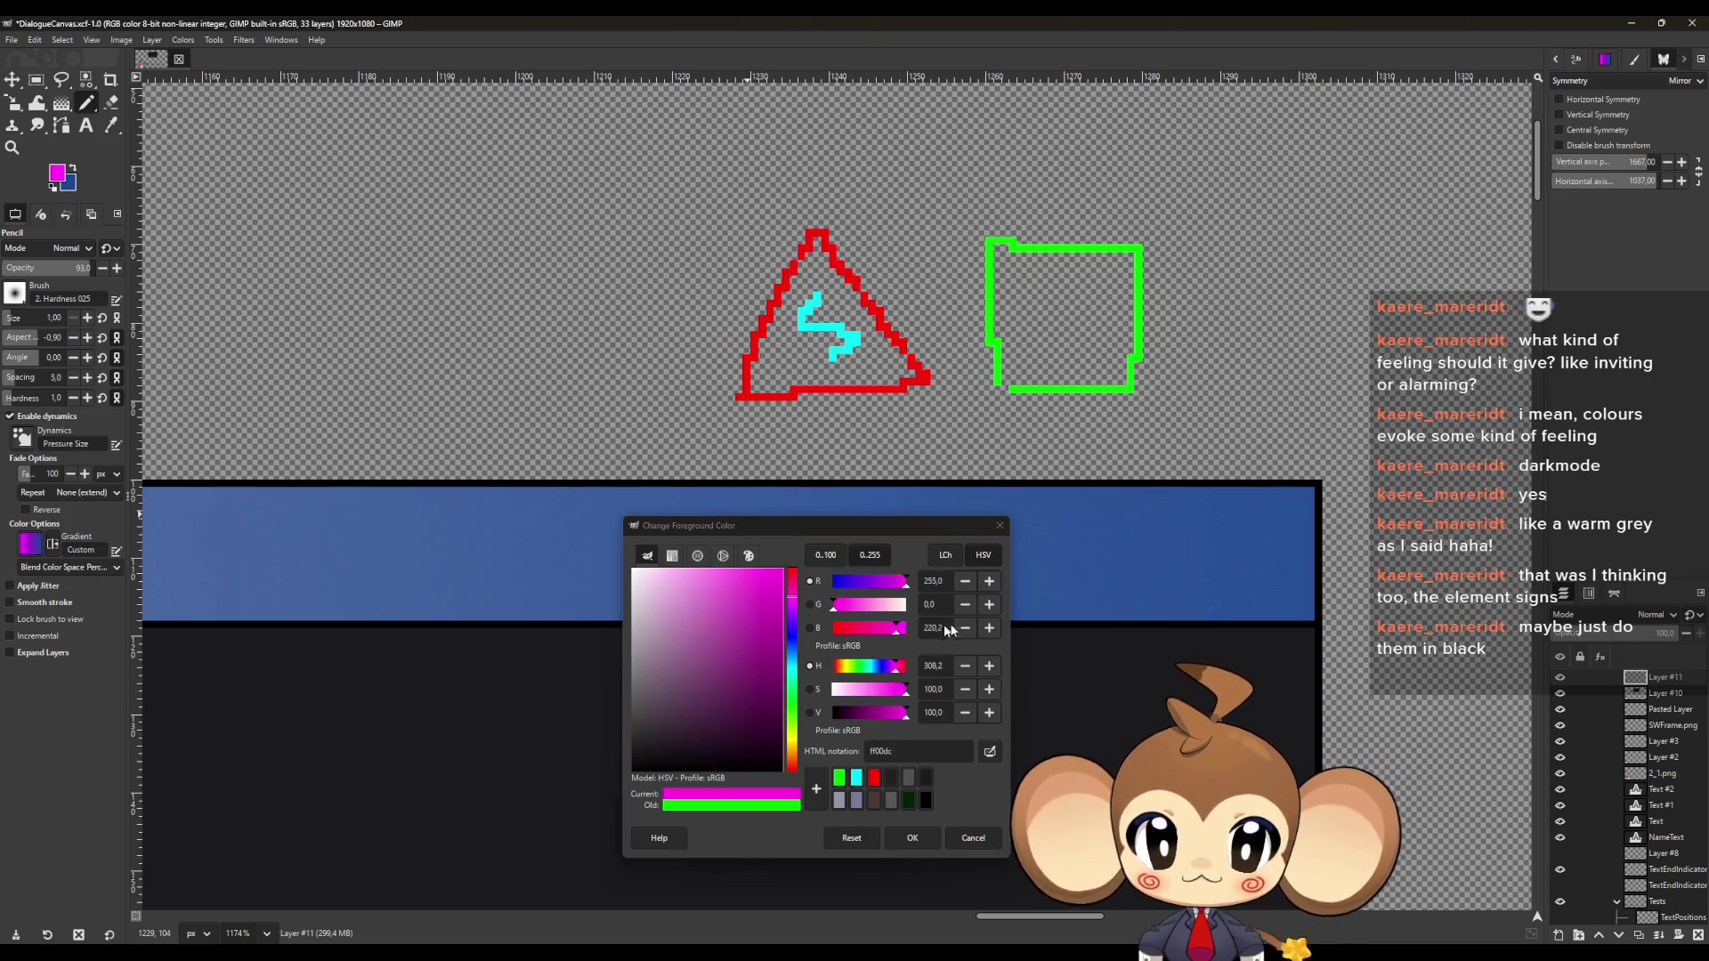
left_click(913, 837)
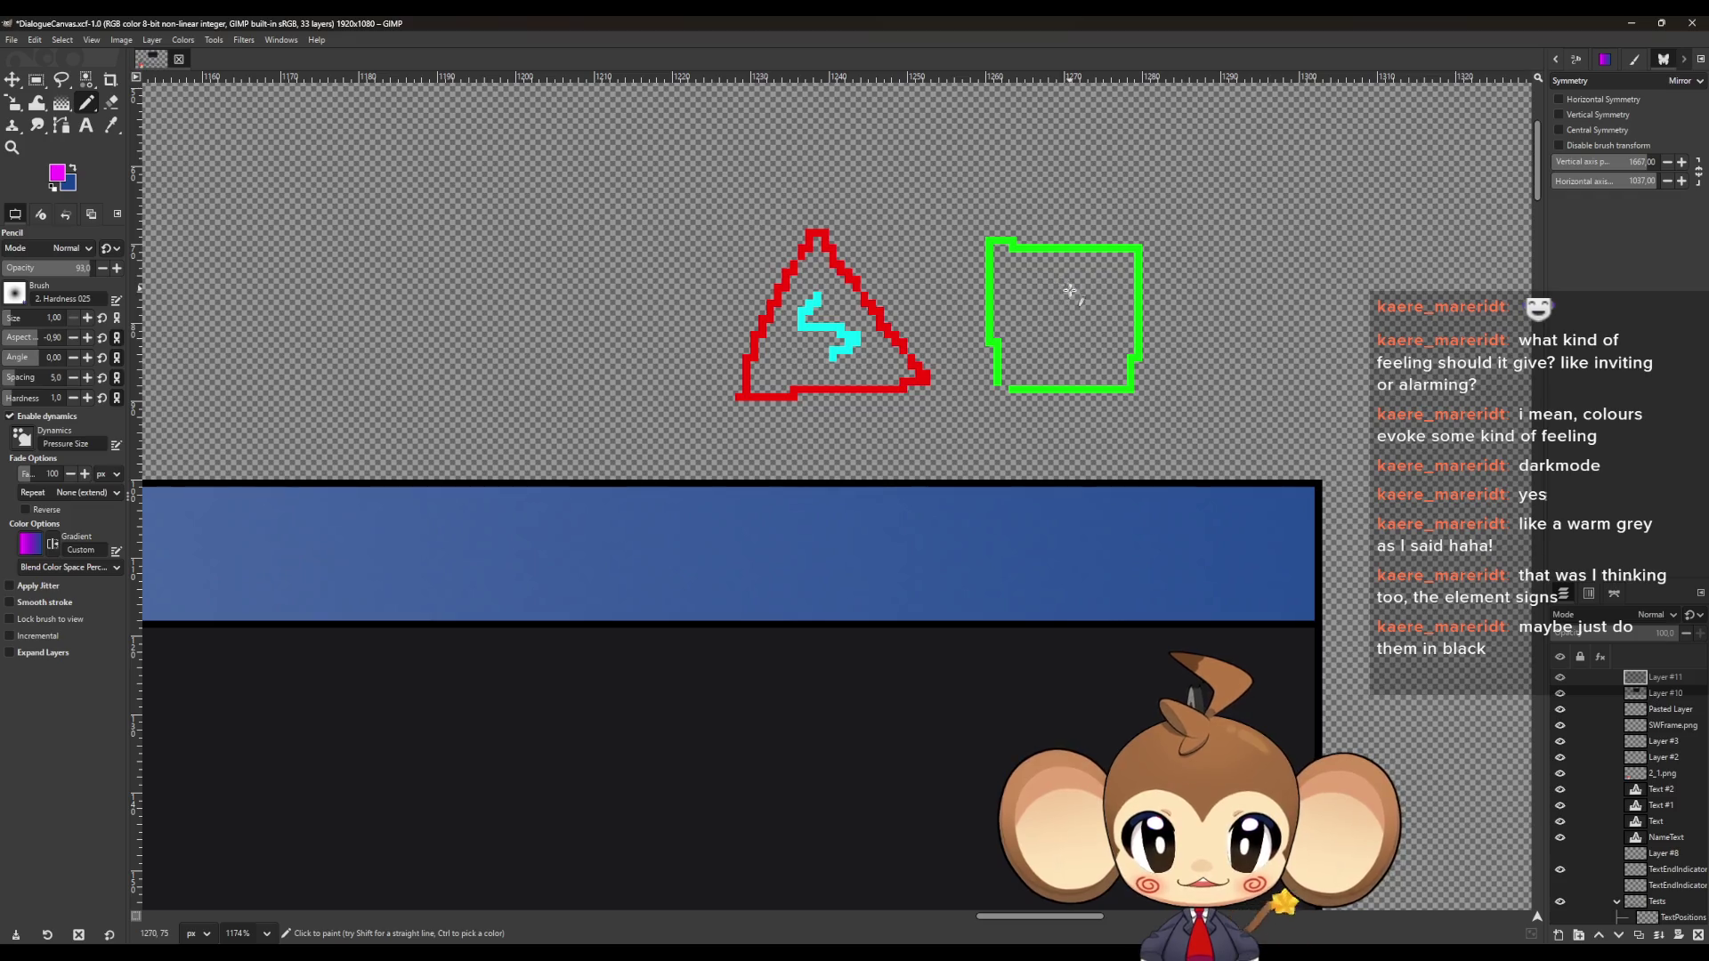
mouse_move(1056, 357)
left_mouse_down()
mouse_move(1023, 312)
mouse_move(1052, 274)
mouse_move(1091, 304)
mouse_move(1078, 359)
left_mouse_up()
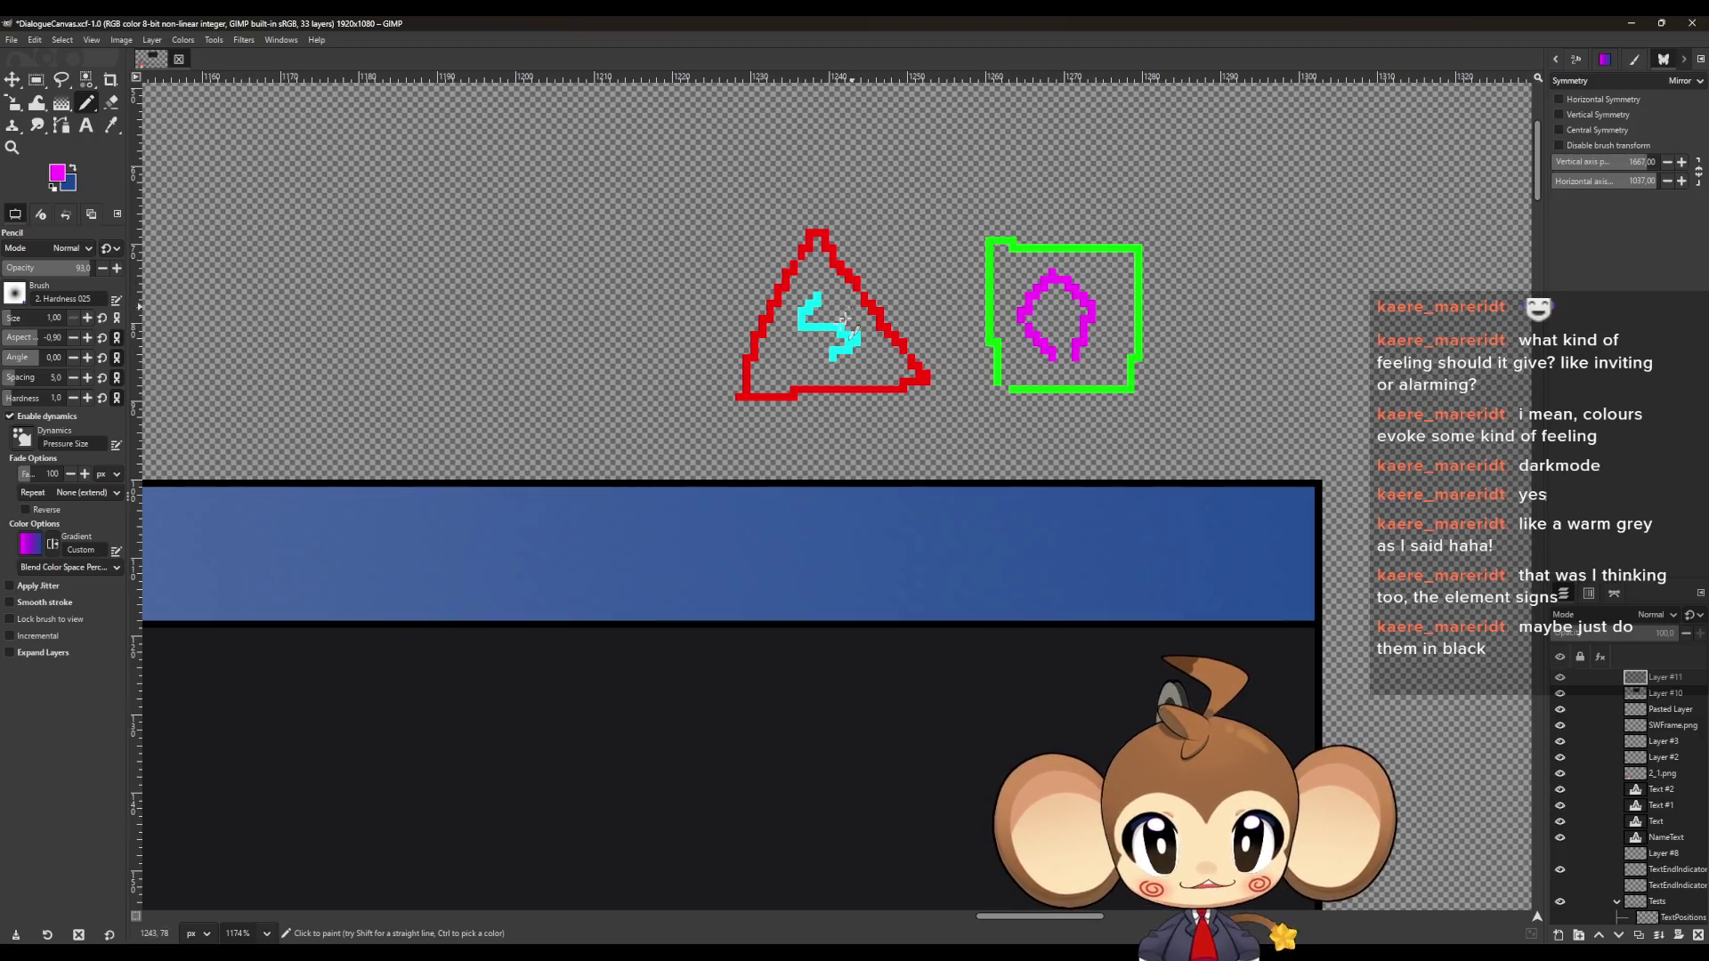
Draw a blue circle to the right of the square
left_click(56, 172)
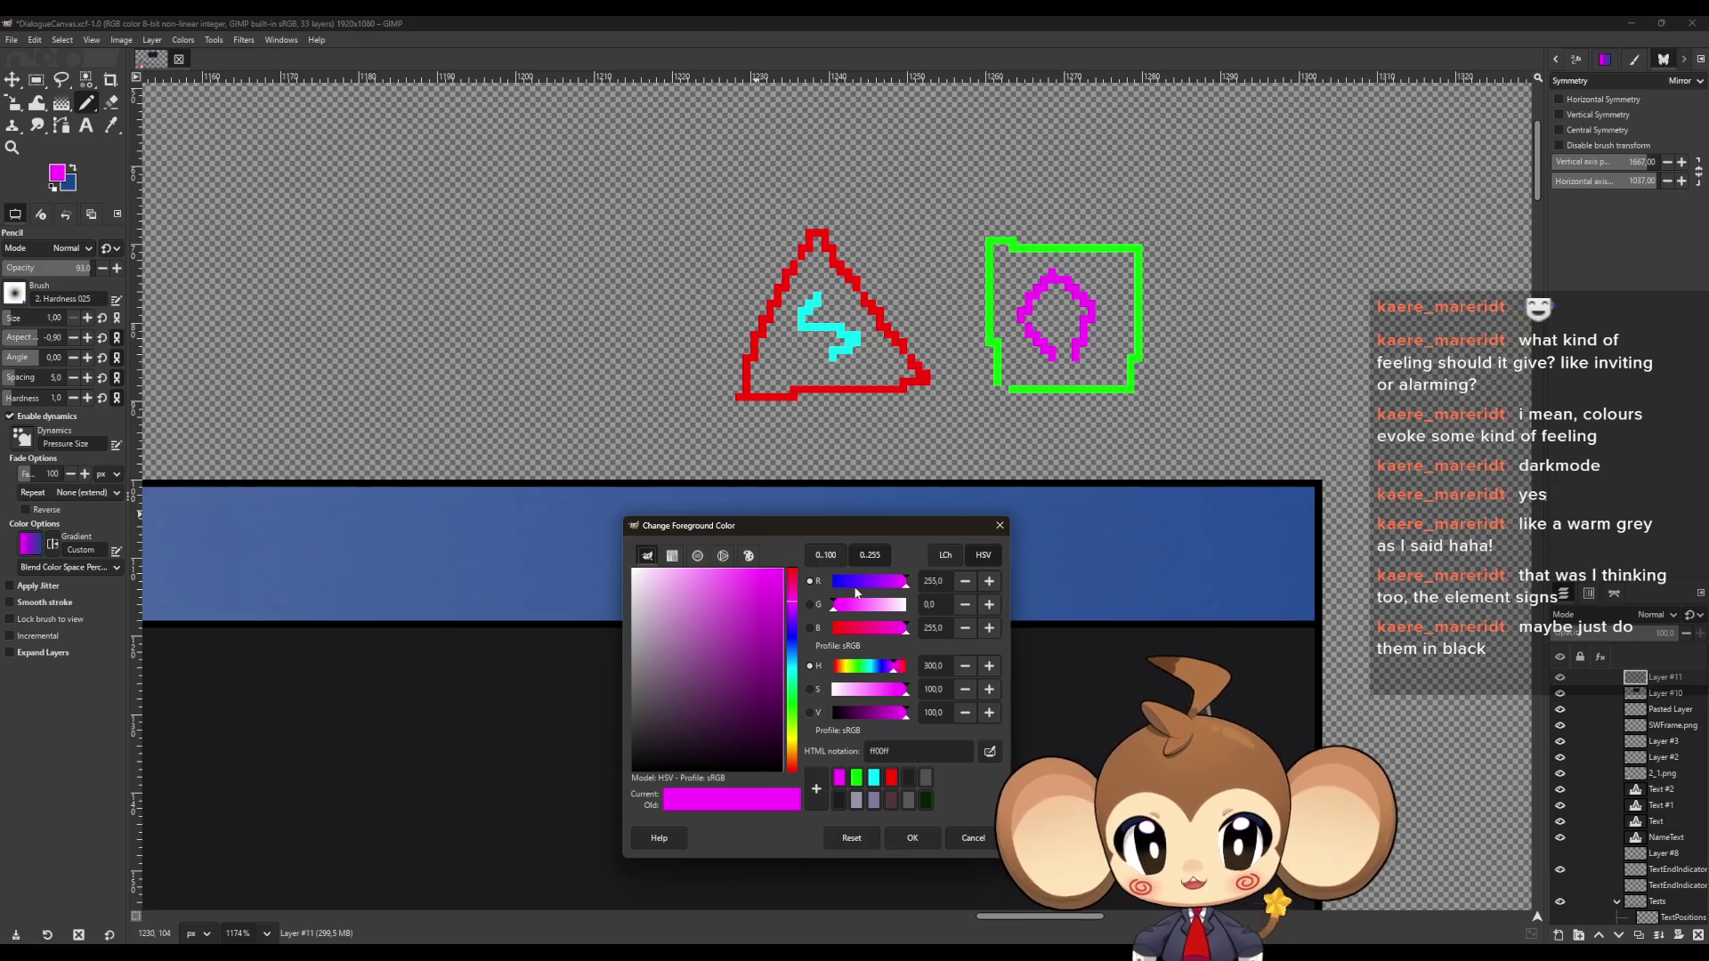
mouse_move(848, 614)
left_mouse_down()
mouse_move(908, 606)
mouse_move(833, 606)
mouse_move(832, 583)
left_mouse_up()
left_click(912, 837)
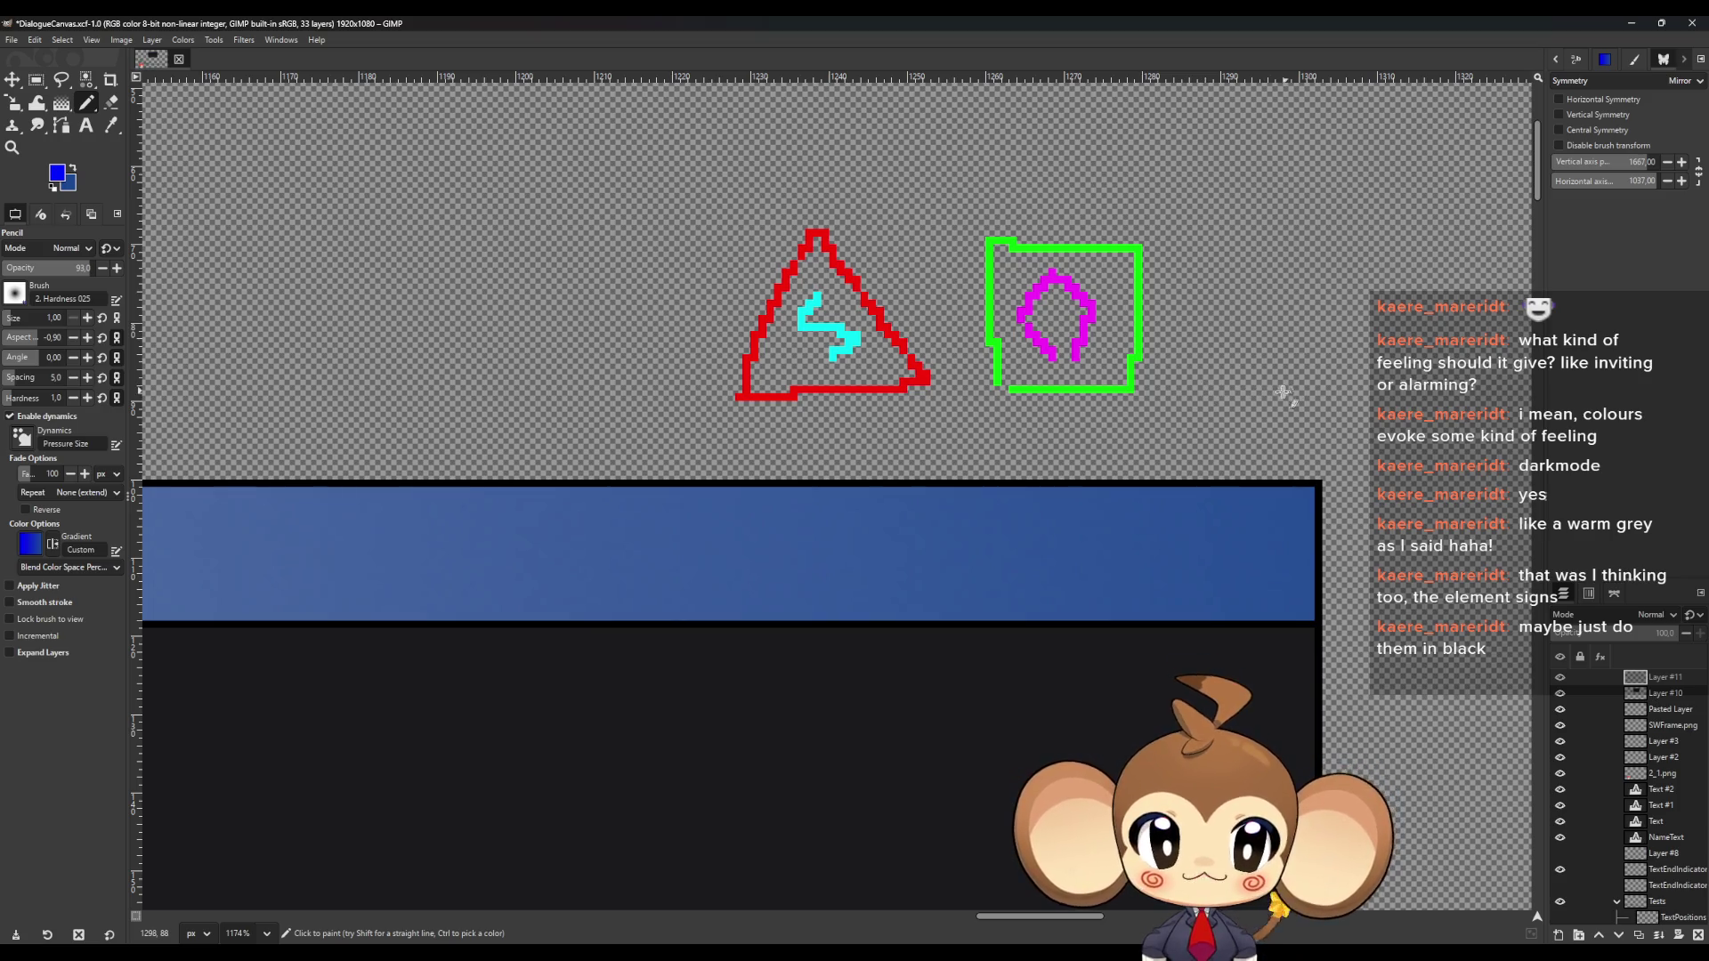
mouse_move(1274, 390)
left_mouse_down()
mouse_move(1200, 318)
mouse_move(1375, 311)
mouse_move(1281, 384)
left_mouse_up()
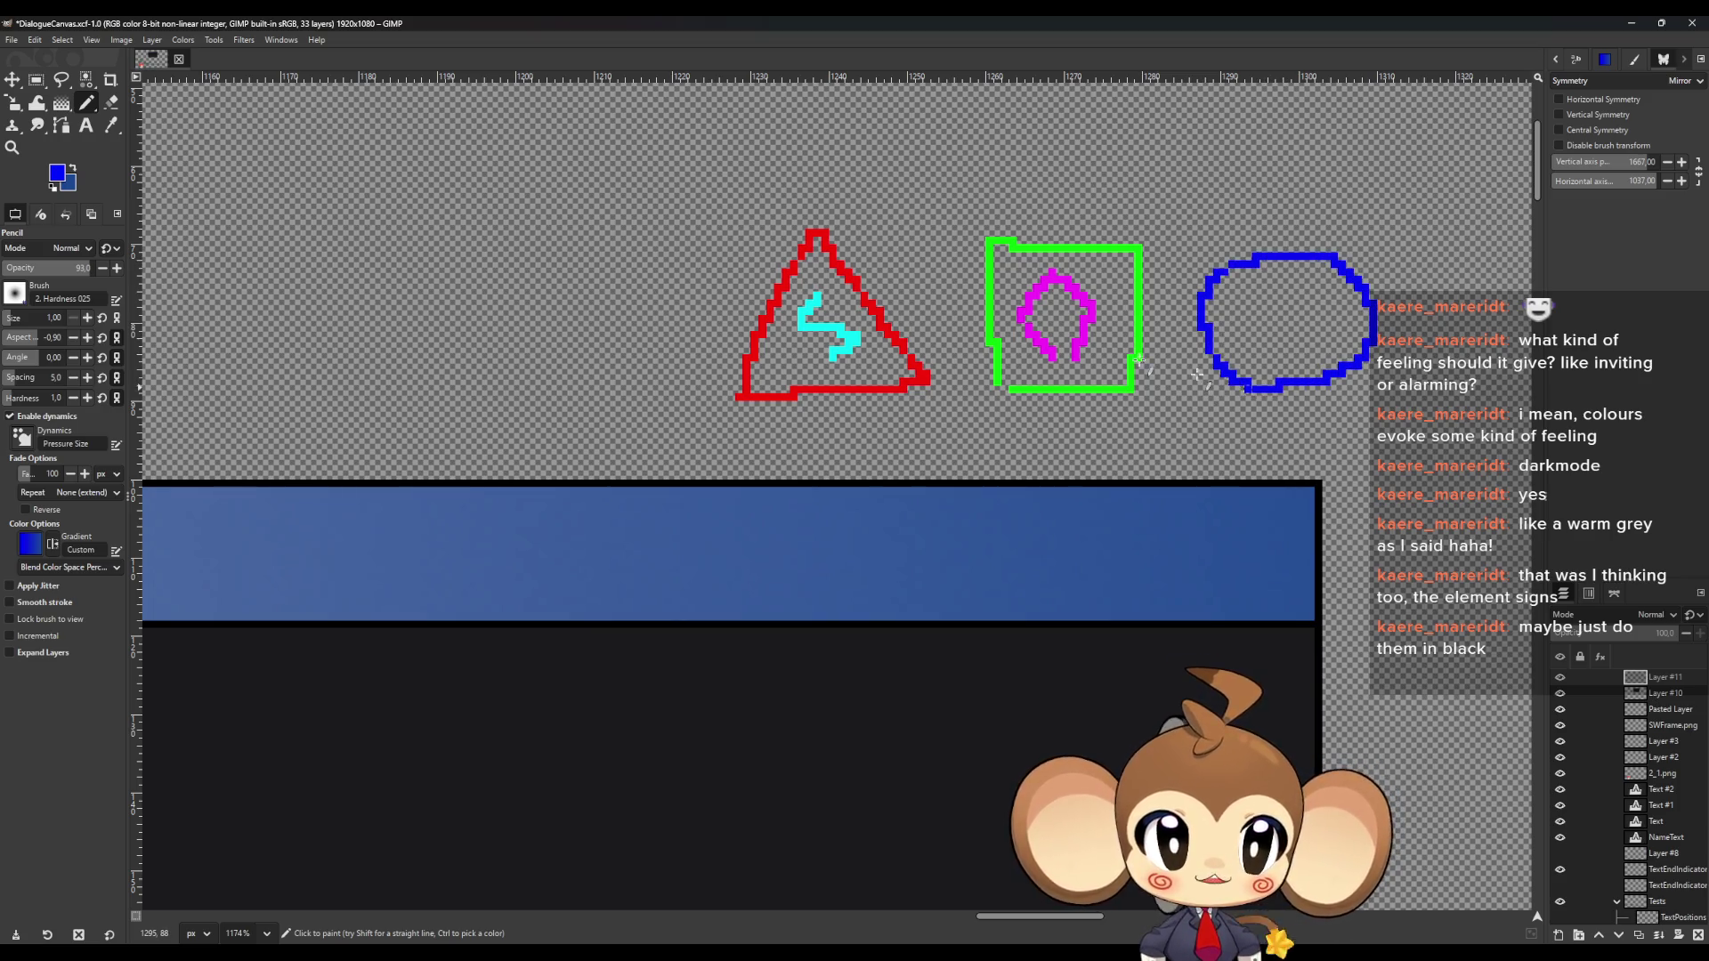
Draw a yellow wave inside the blue circle
left_click(58, 173)
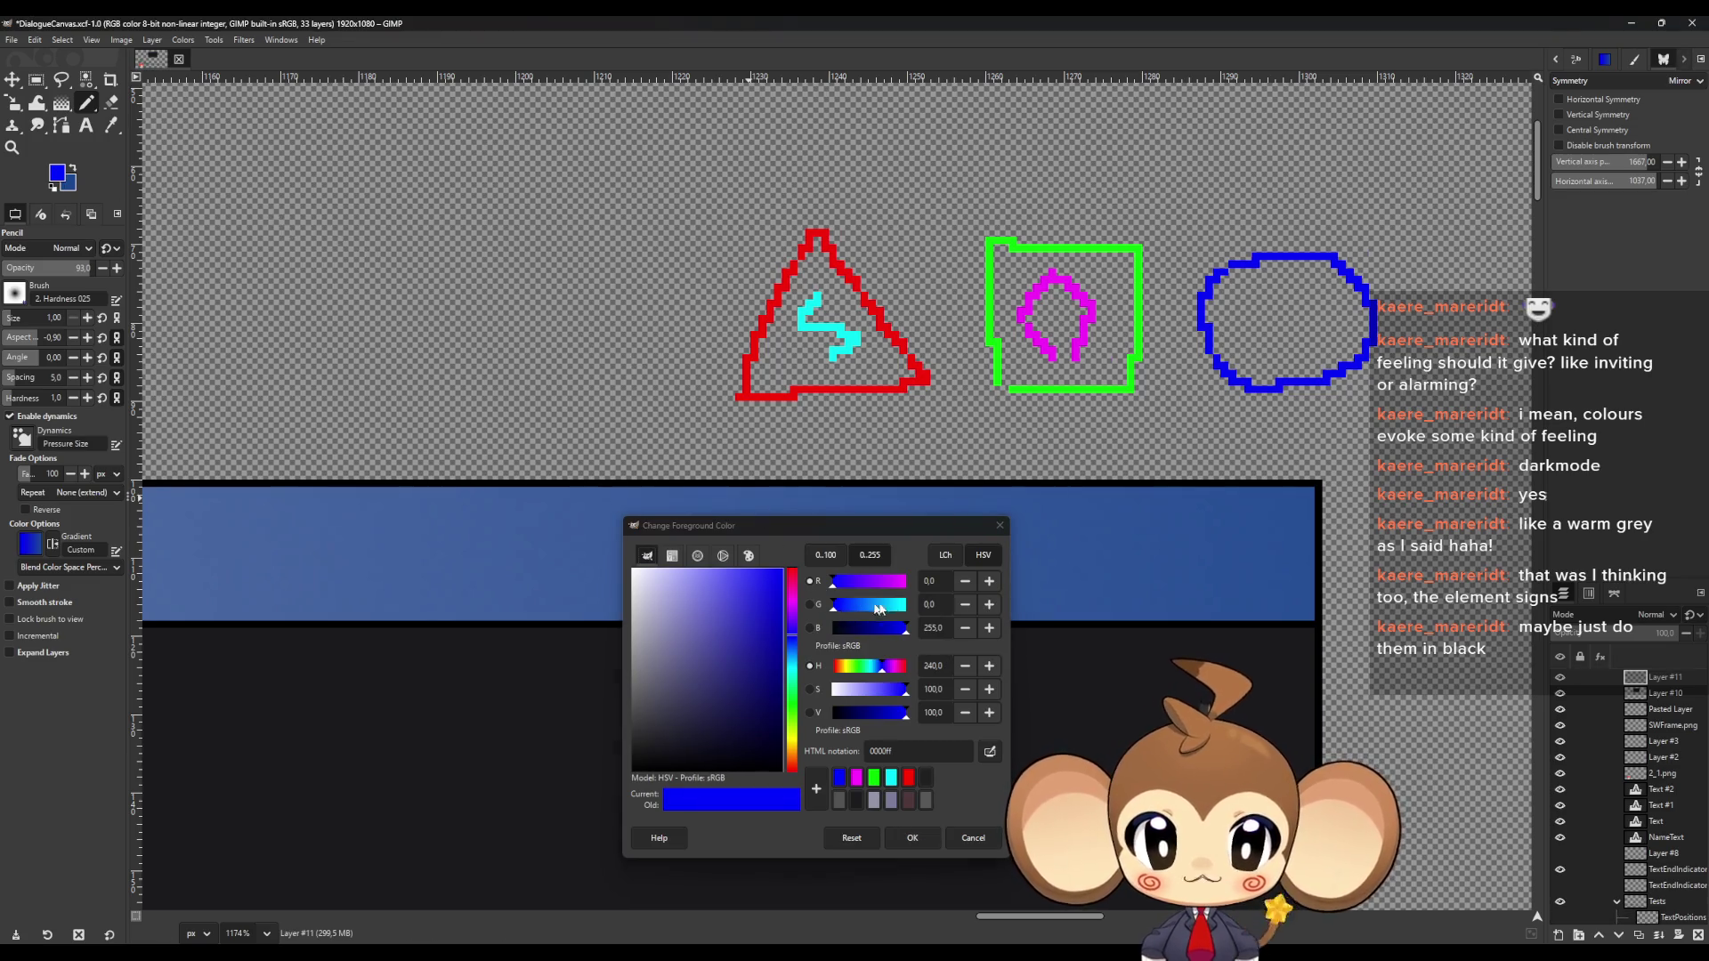
mouse_move(839, 607)
left_mouse_down()
mouse_move(946, 607)
mouse_move(797, 631)
mouse_move(912, 583)
left_mouse_up()
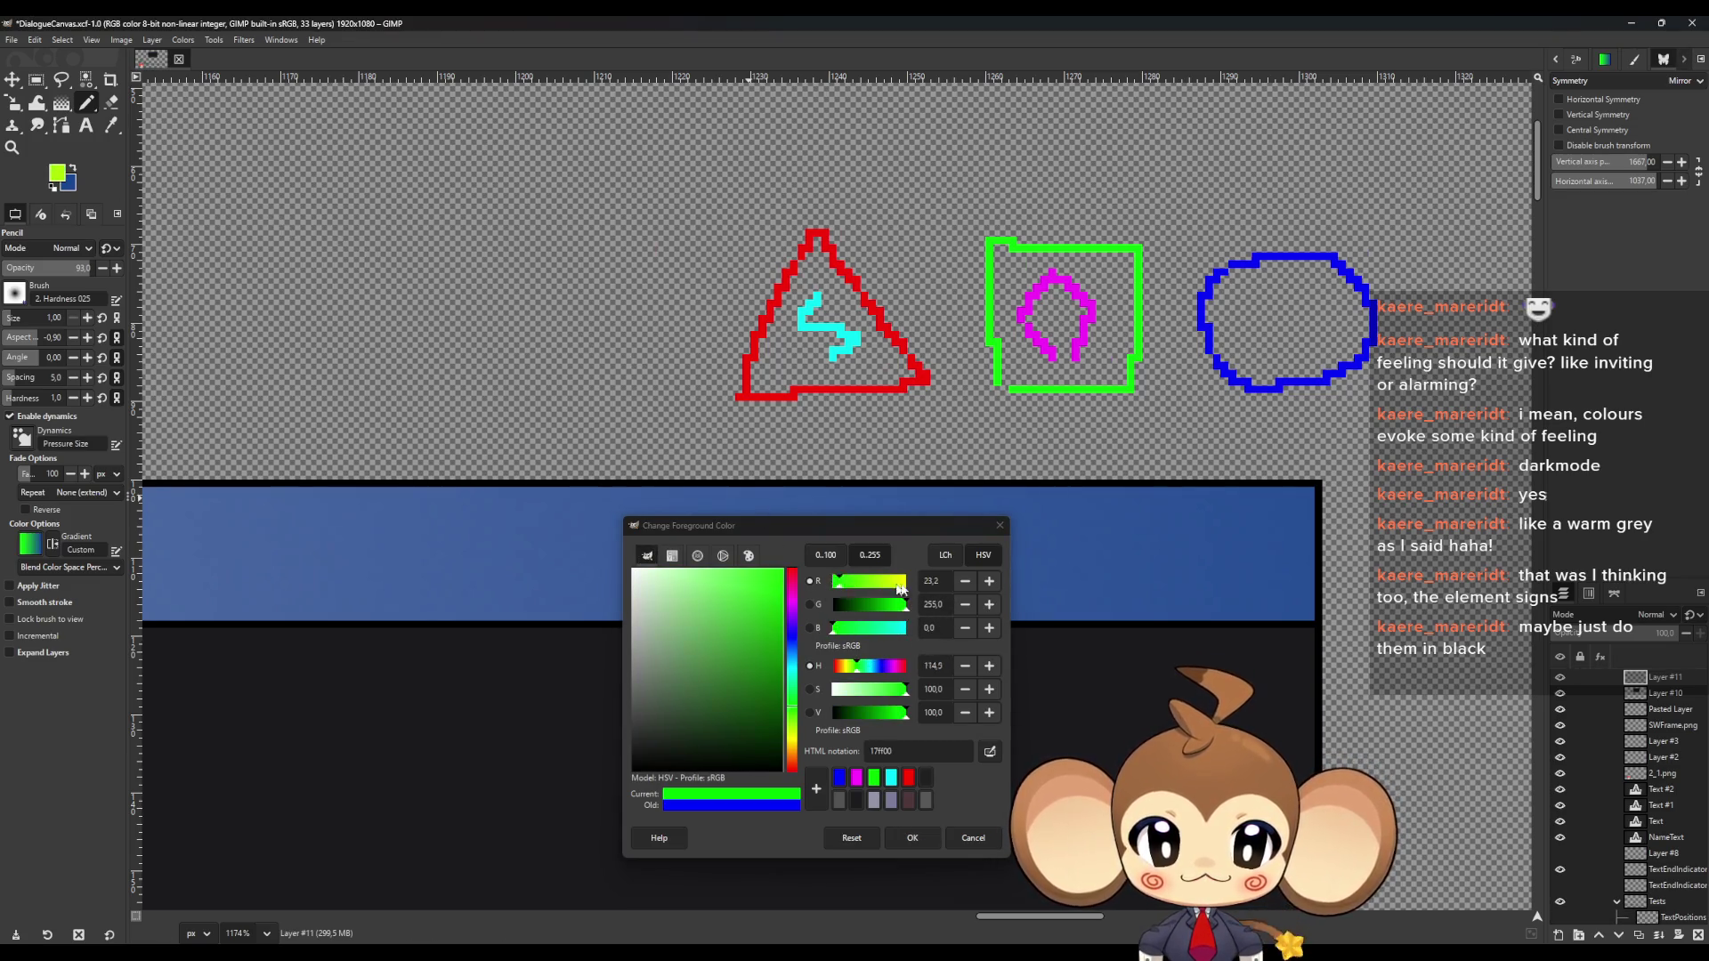
left_click(912, 838)
mouse_move(1239, 336)
left_mouse_down()
mouse_move(1247, 313)
mouse_move(1301, 338)
mouse_move(1335, 311)
left_mouse_up()
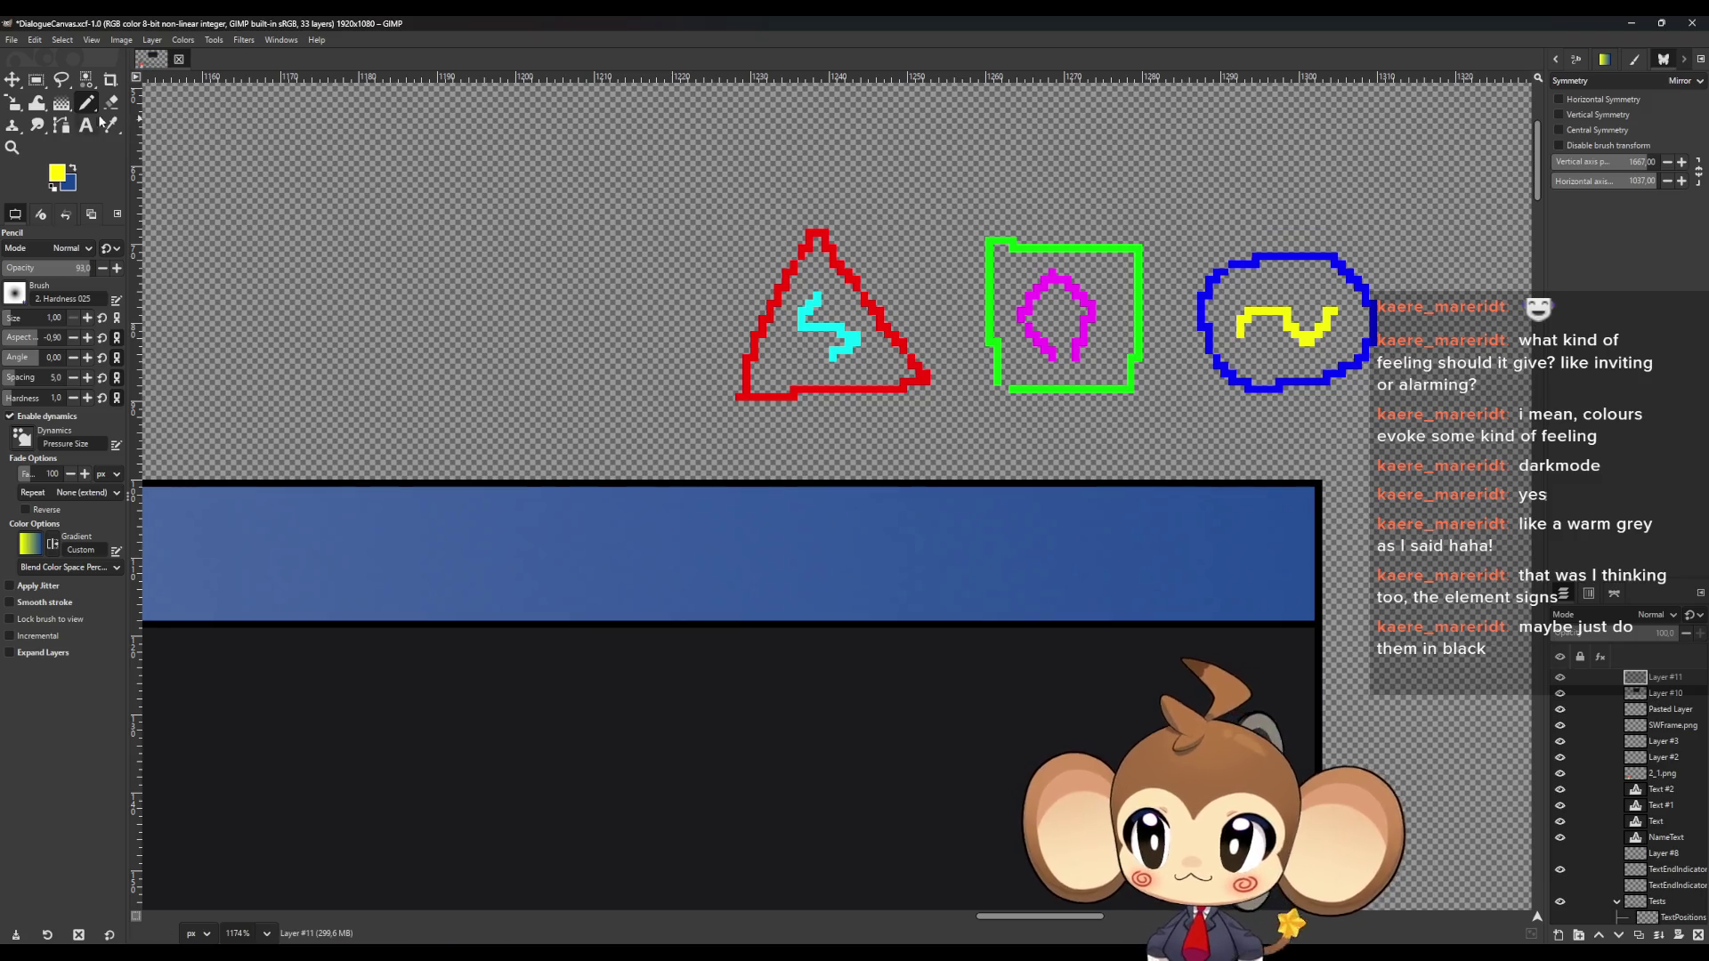
Set the foreground paint colour to black
left_click(56, 173)
left_click(831, 712)
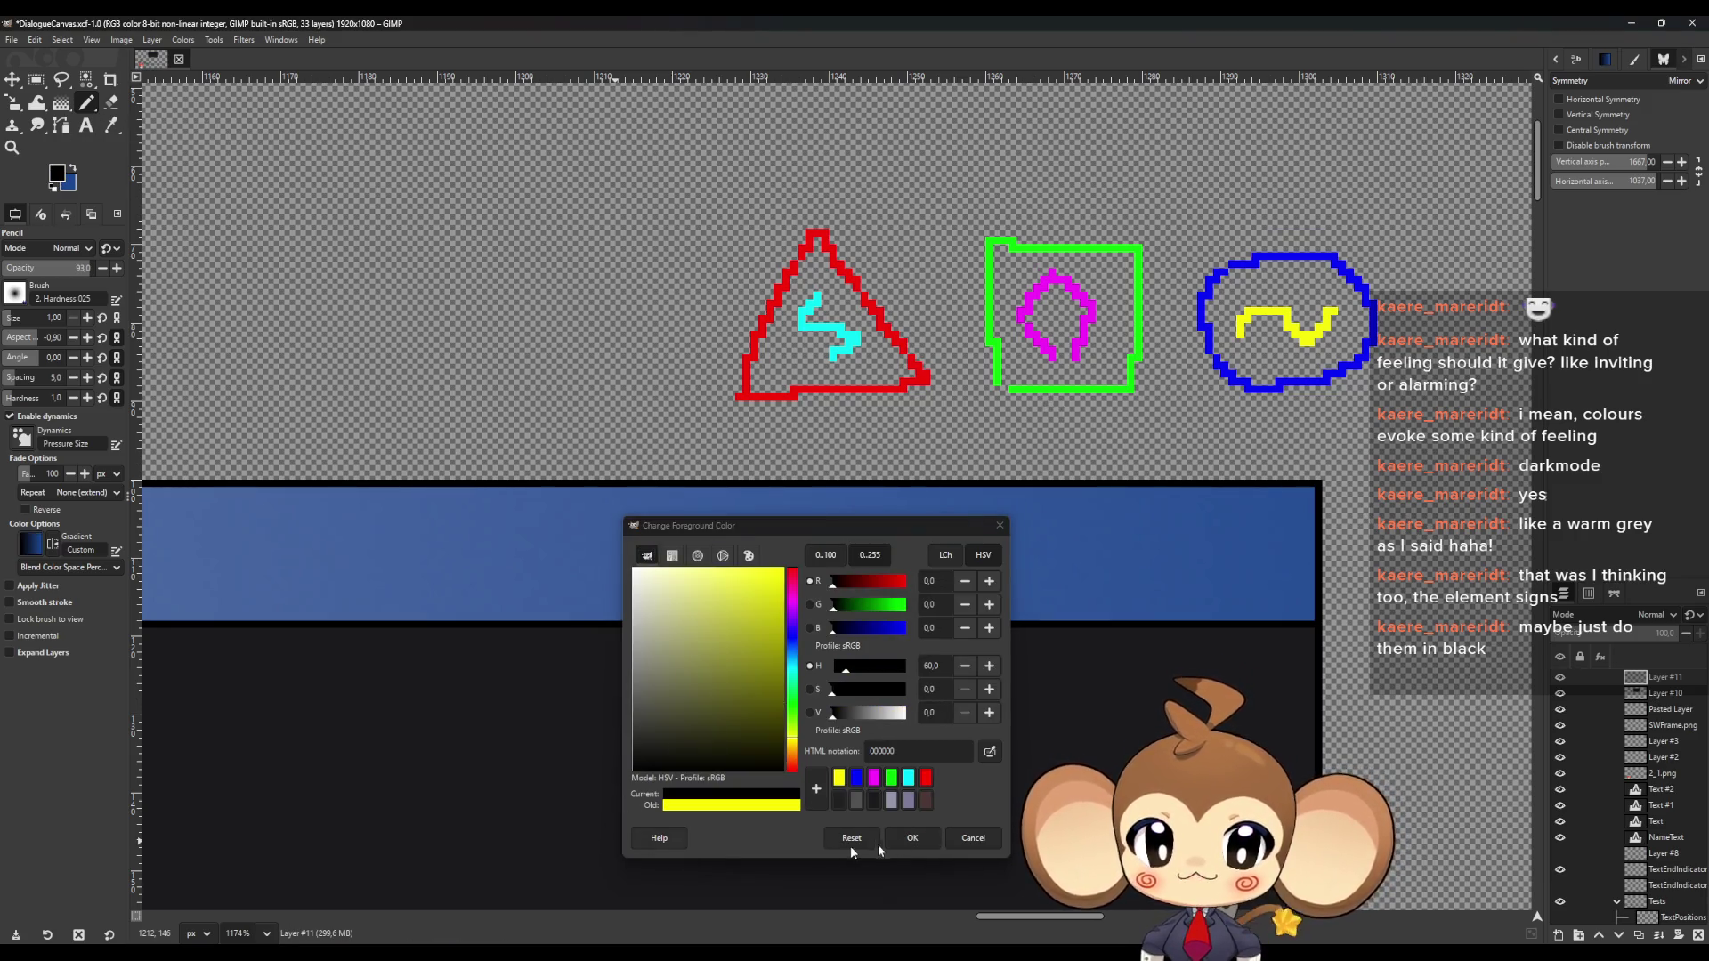
left_click(913, 837)
scroll(814, 284, "up", 3)
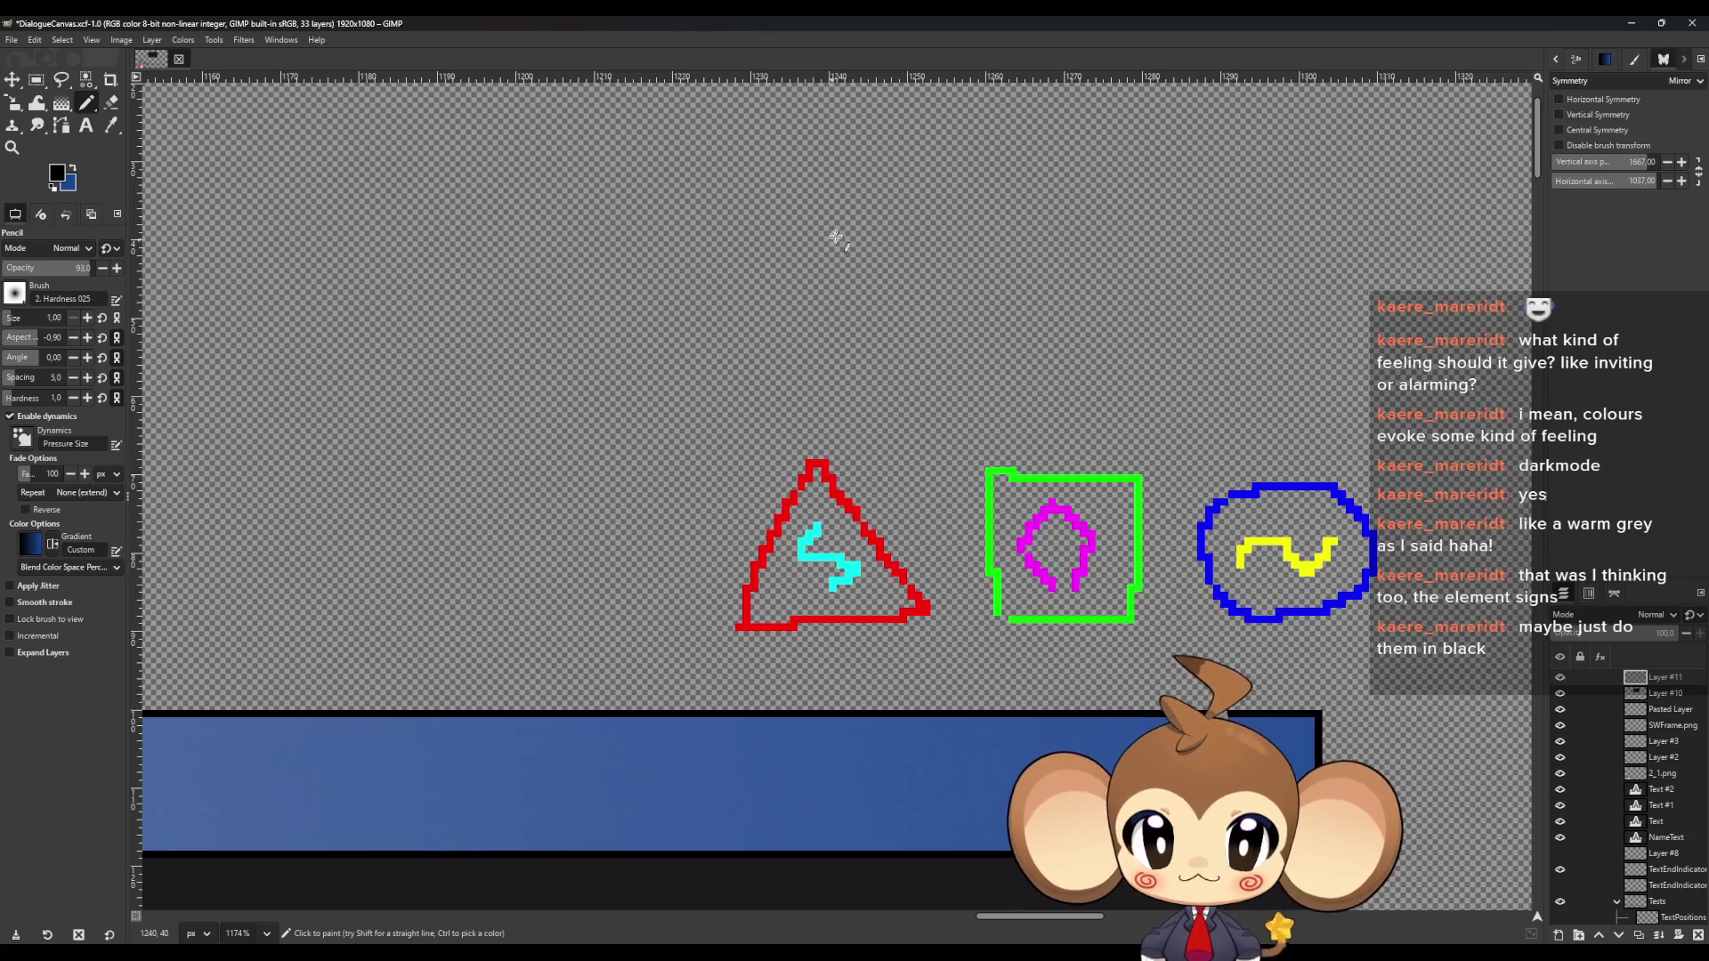
Draw black copies above the coloured doodles: a triangle with zigzag, a square with loop, and a circle with wave
mouse_move(837, 229)
left_mouse_down()
mouse_move(763, 324)
mouse_move(863, 383)
mouse_move(935, 378)
mouse_move(837, 230)
mouse_move(807, 311)
mouse_move(826, 351)
left_mouse_up()
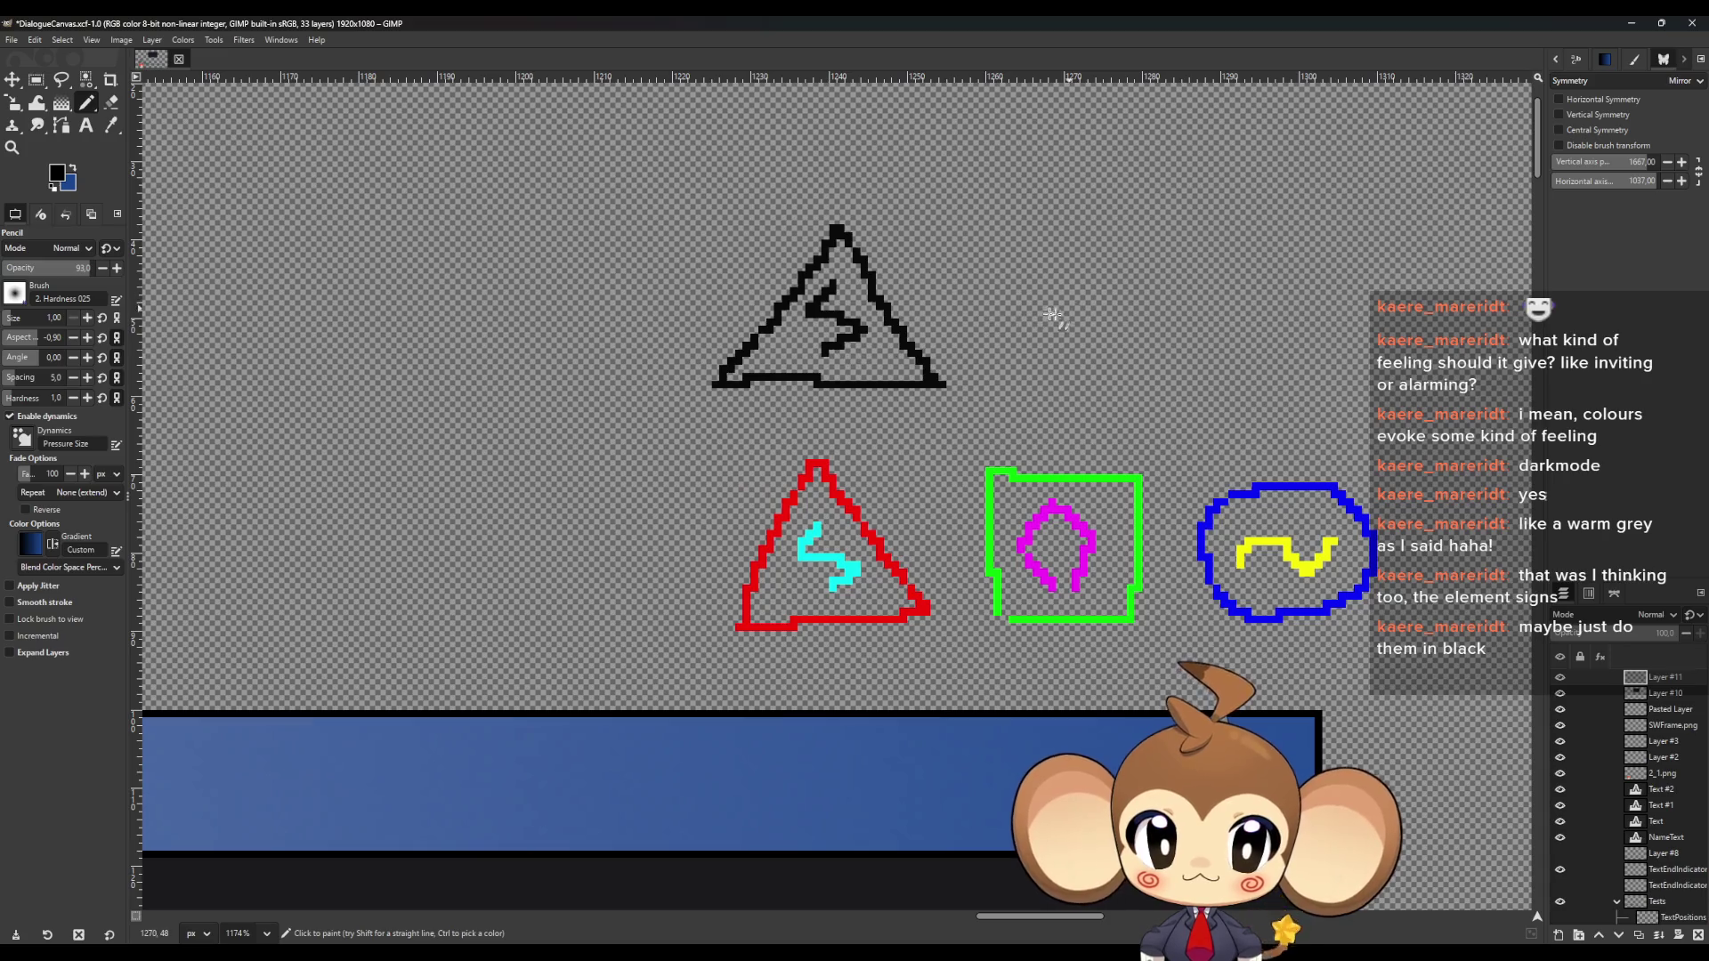
mouse_move(1023, 378)
left_mouse_down()
mouse_move(1011, 234)
mouse_move(1170, 236)
mouse_move(1167, 378)
mouse_move(1013, 376)
mouse_move(1059, 334)
mouse_move(1043, 287)
mouse_move(1099, 258)
mouse_move(1116, 302)
mouse_move(1103, 347)
left_mouse_up()
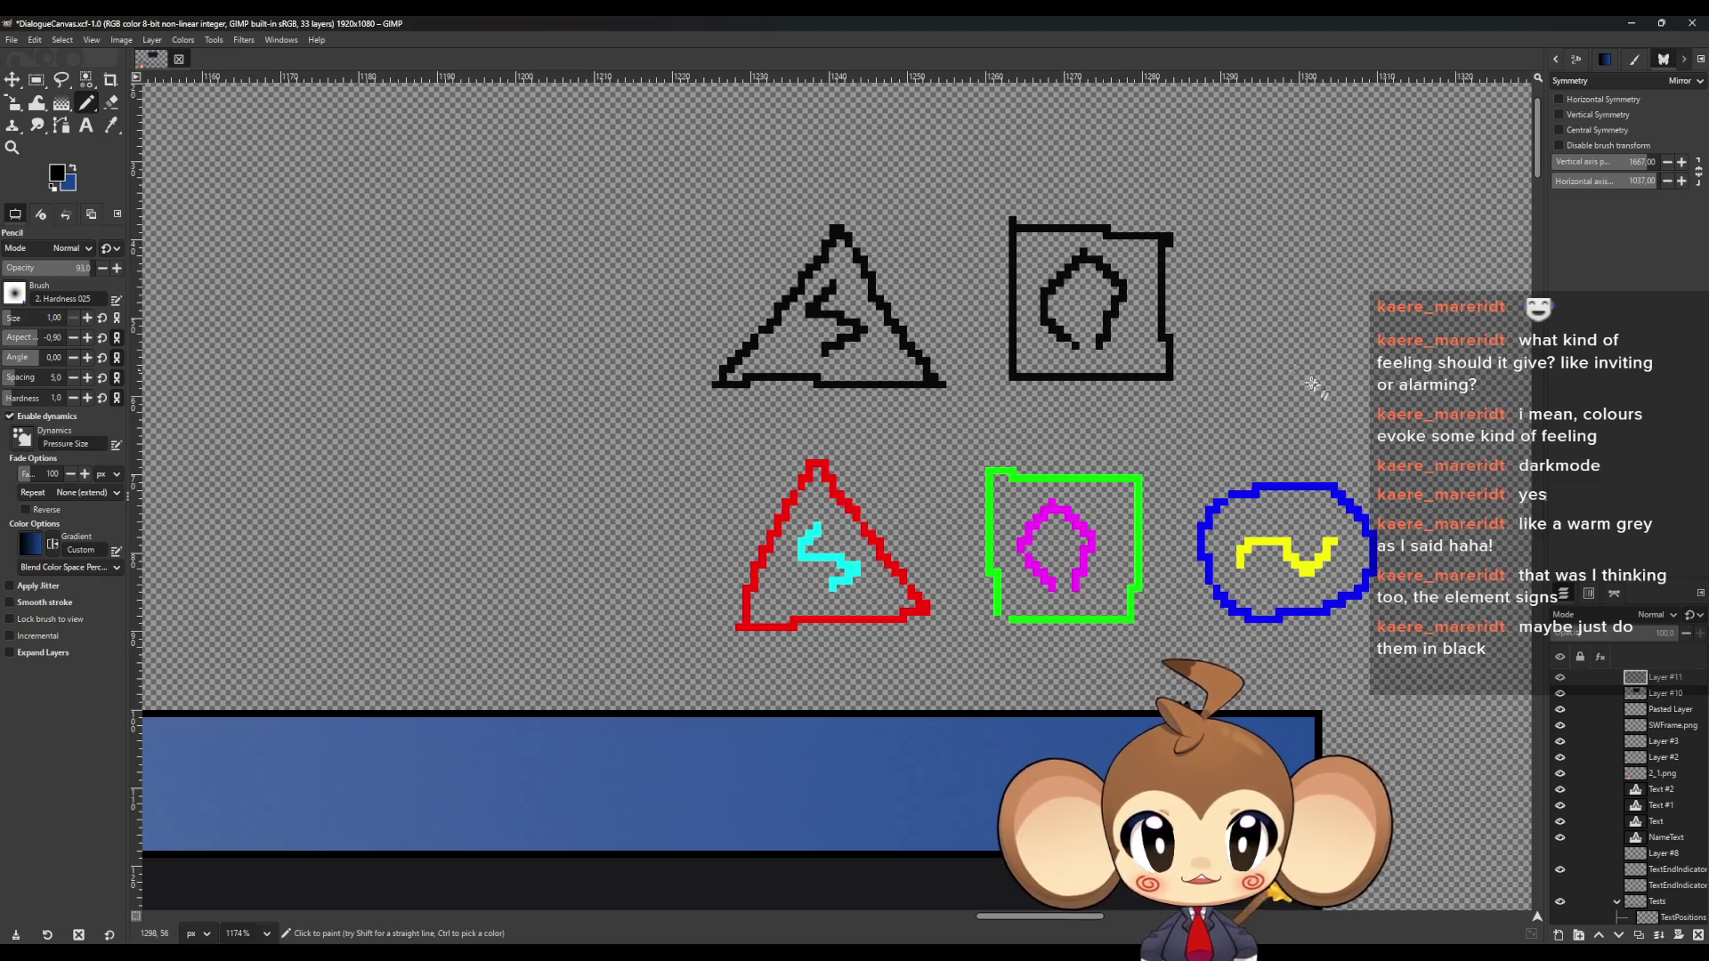
mouse_move(1314, 391)
left_mouse_down()
mouse_move(1286, 393)
mouse_move(1363, 239)
mouse_move(1268, 389)
left_mouse_up()
mouse_move(1257, 327)
left_mouse_down()
mouse_move(1279, 308)
mouse_move(1370, 320)
mouse_move(1384, 342)
left_mouse_up()
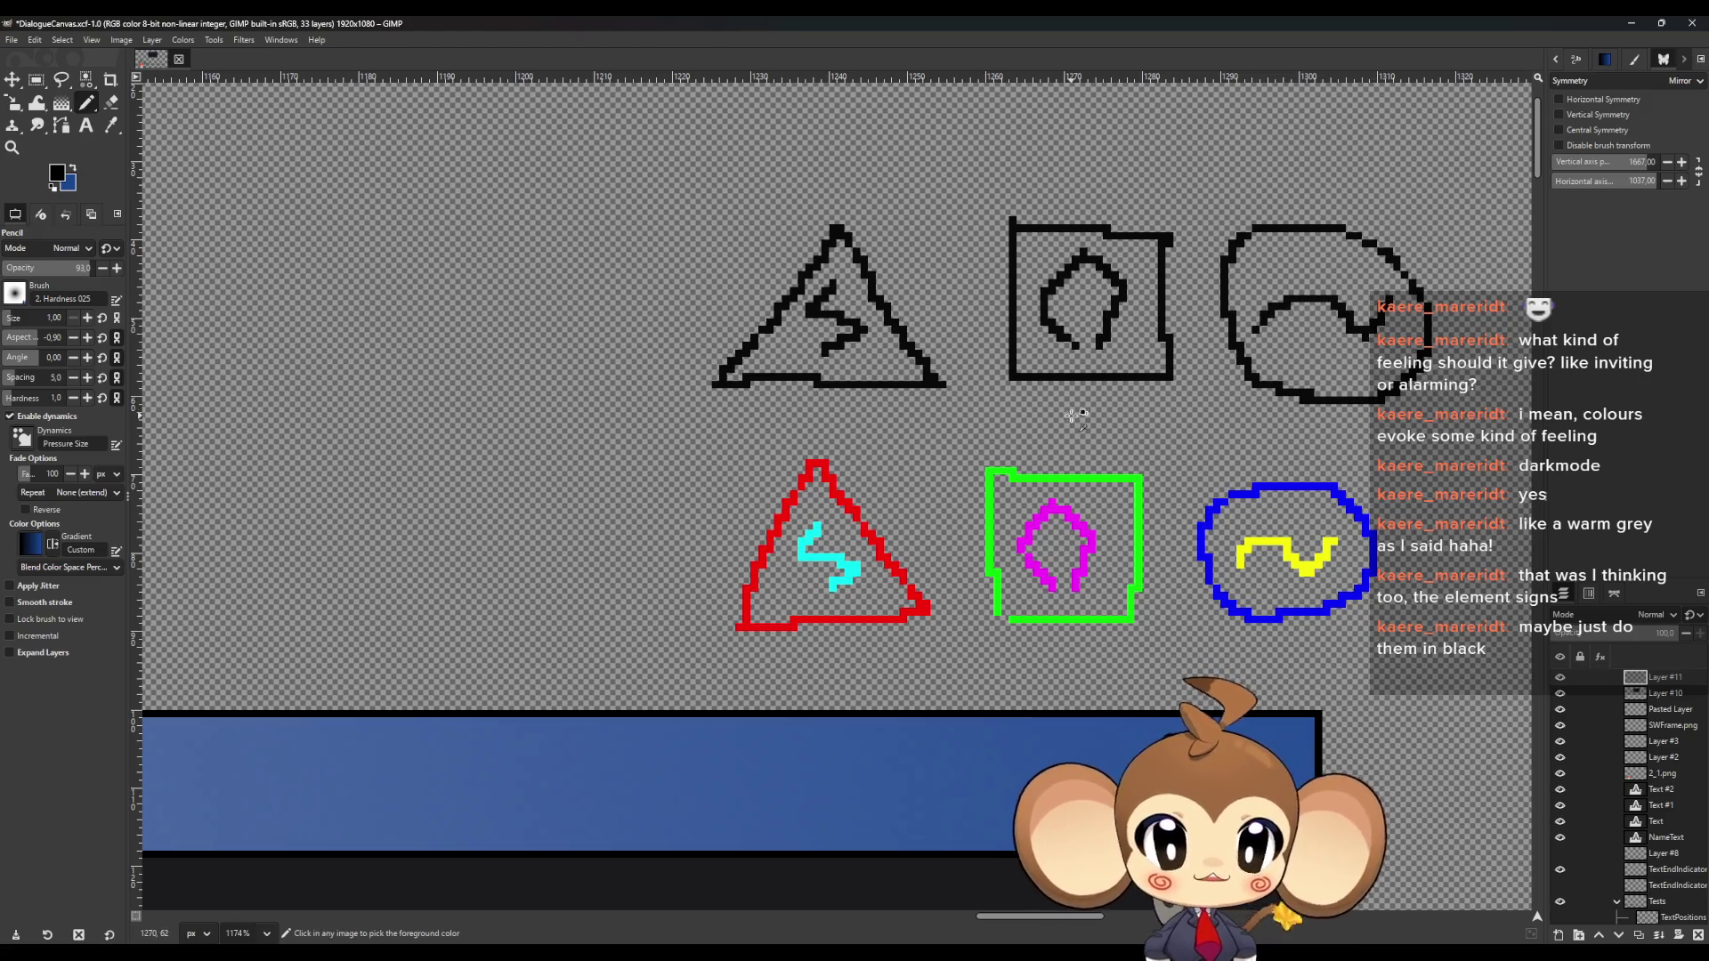
scroll(1076, 404, "down", 6, "ctrl")
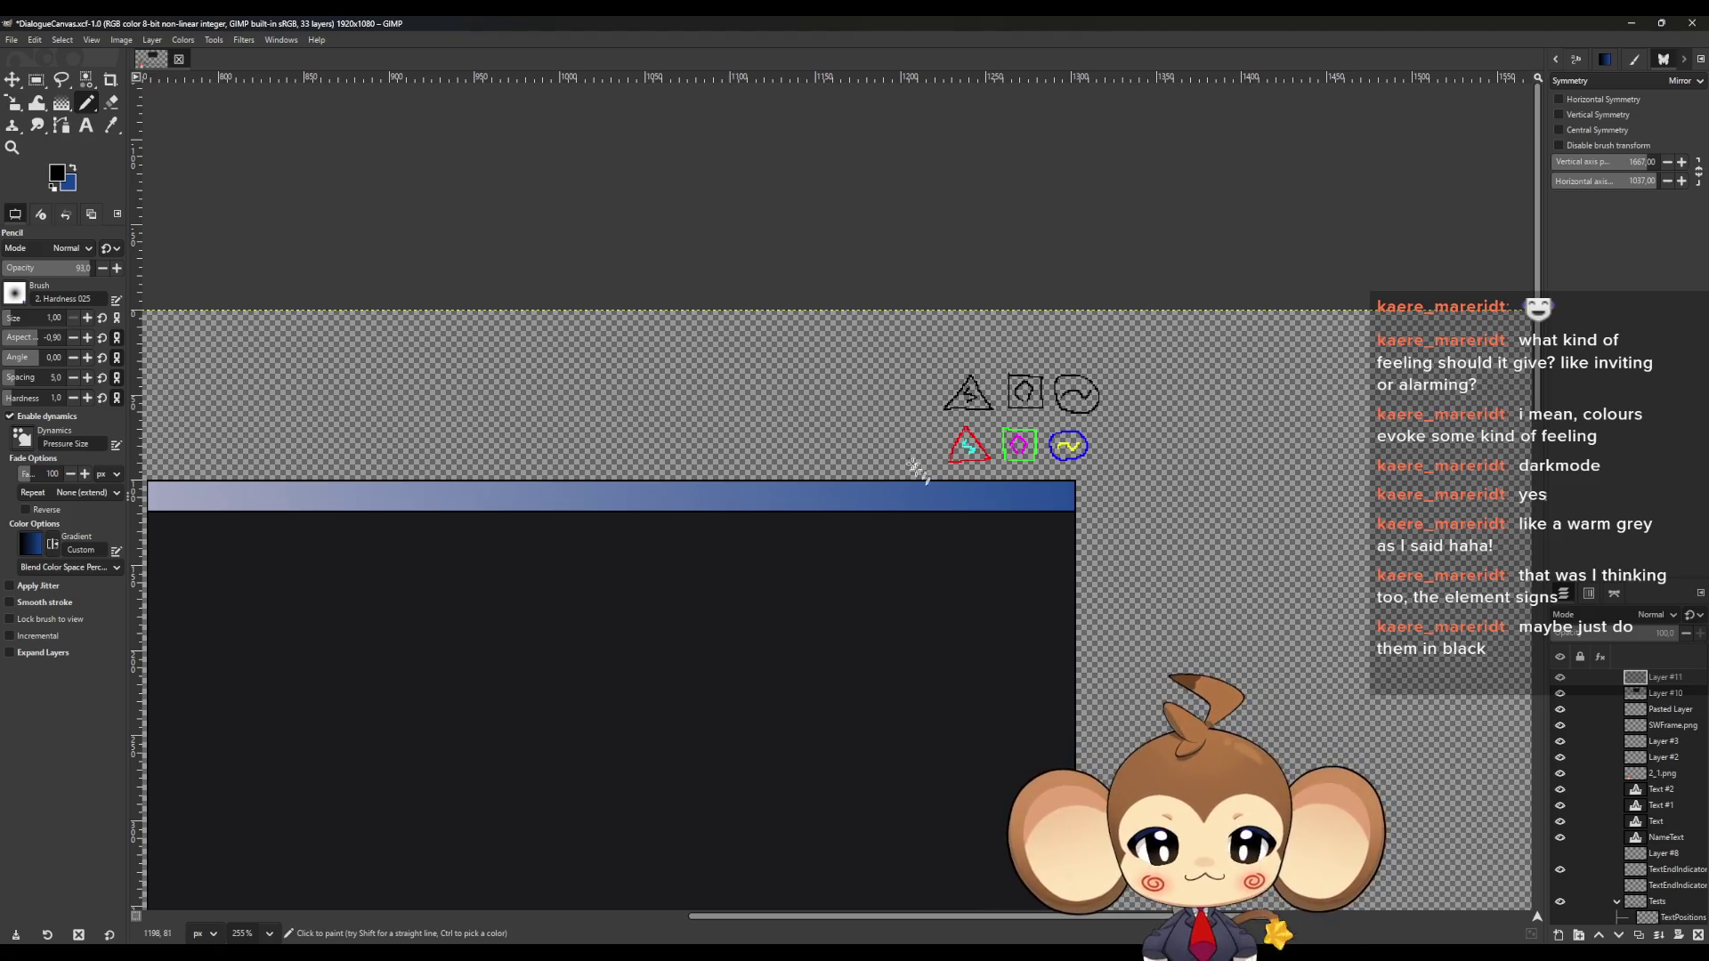
Zoom in and pencil a four-cornered black square outline to the right of the blue circle
scroll(915, 467, "up", 5, "ctrl")
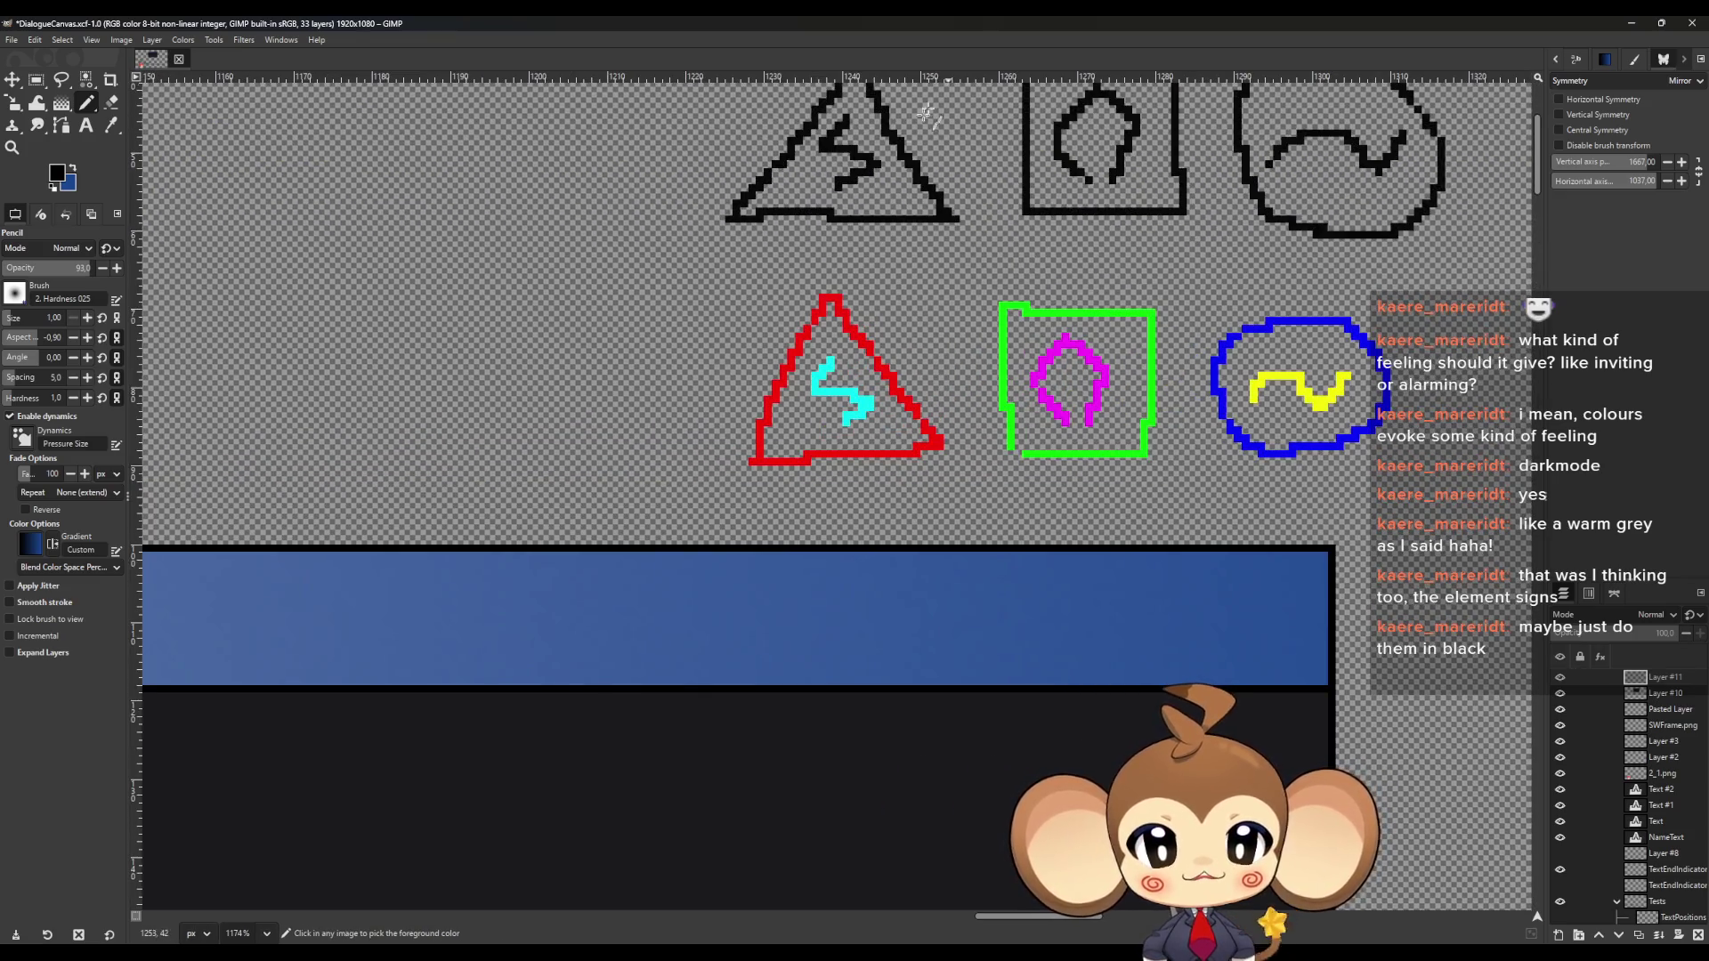
scroll(1084, 365, "up", 2)
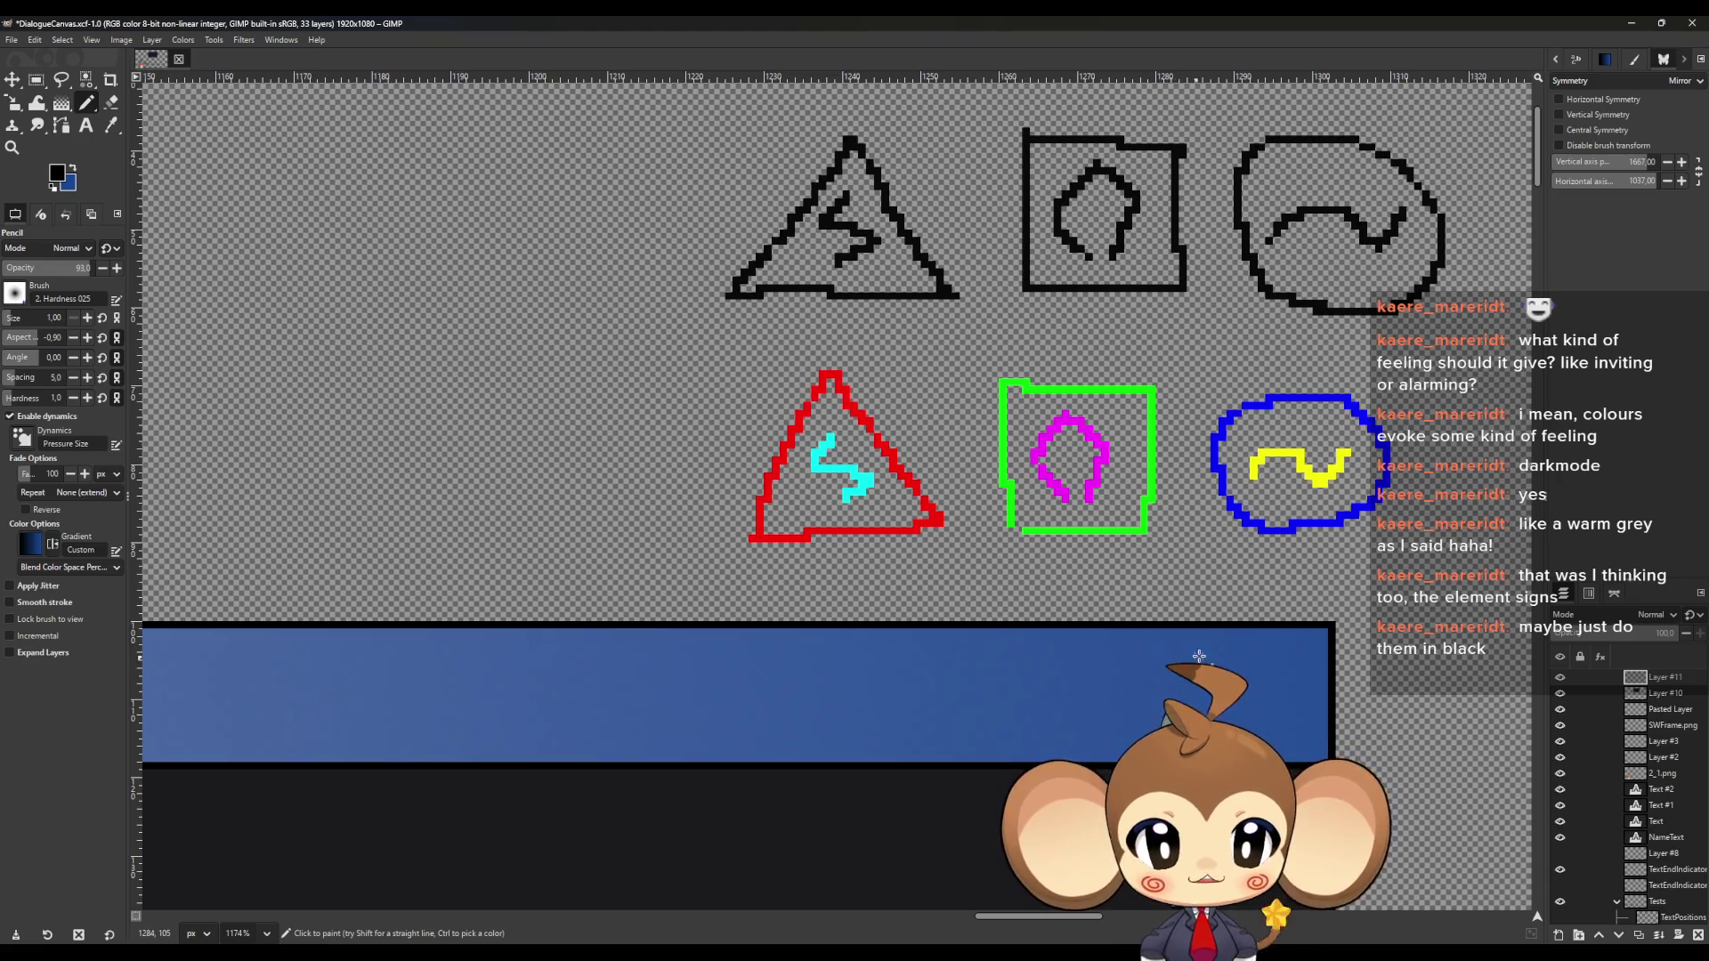
scroll(1179, 654, "up", 5, "ctrl")
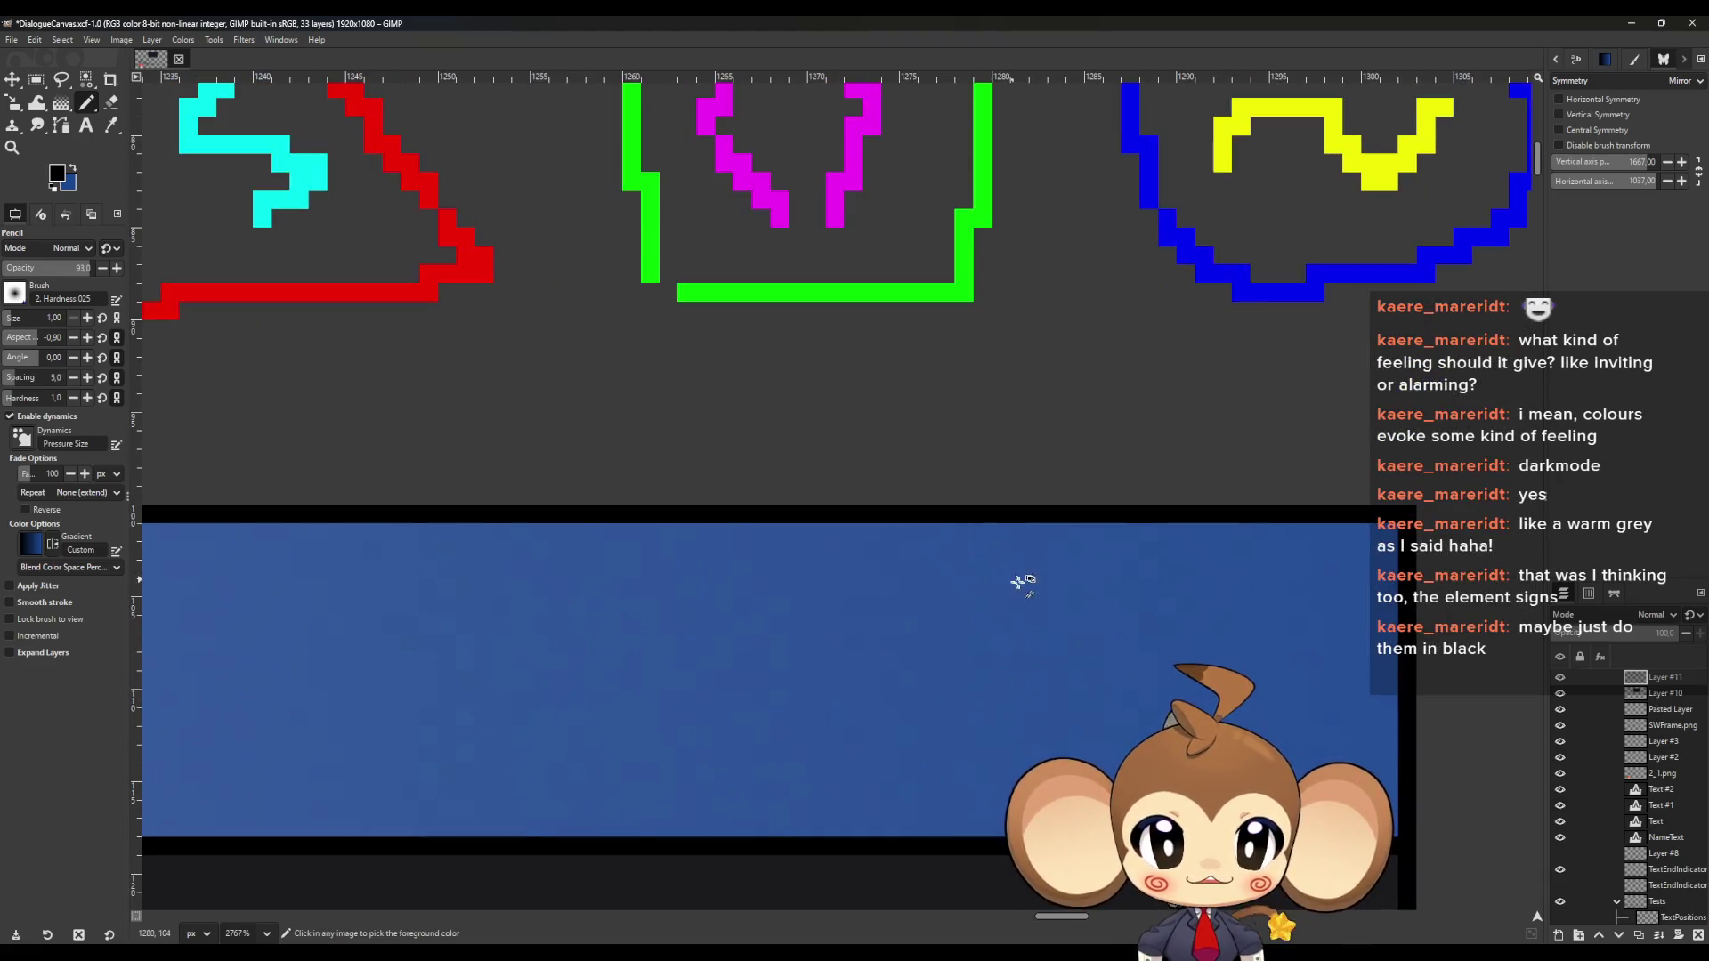
scroll(1021, 583, "down", 3, "ctrl")
scroll(1113, 596, "up", 3, "ctrl")
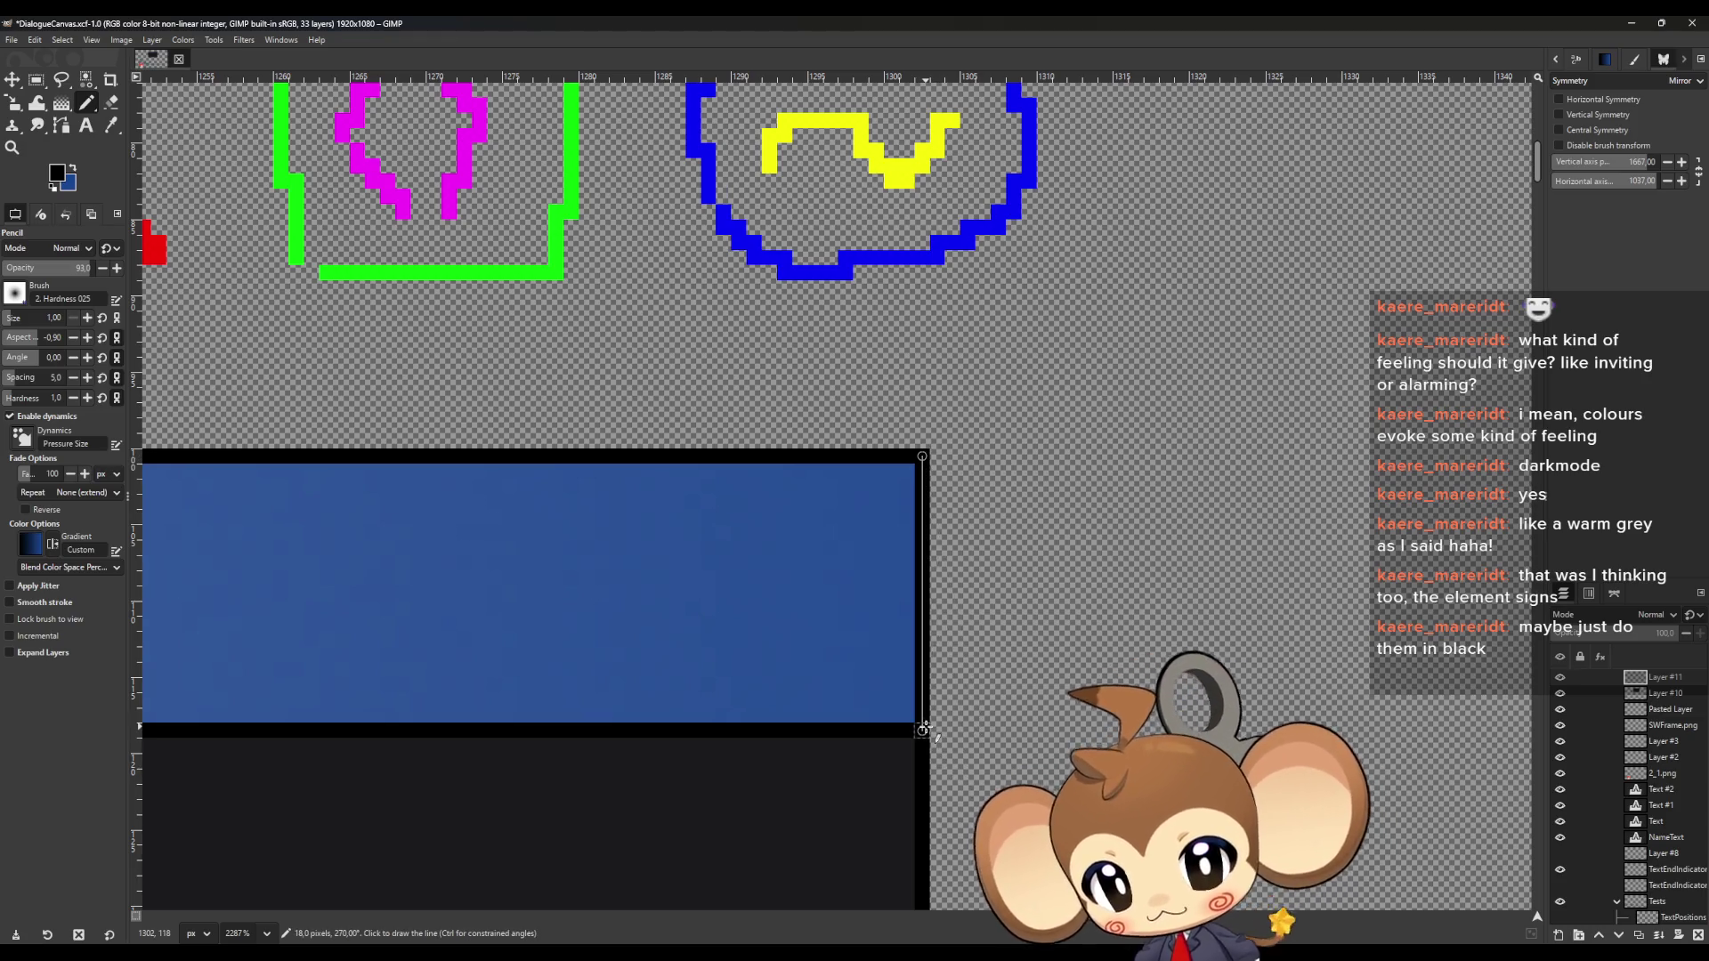
scroll(917, 694, "down", 3, "ctrl")
scroll(1246, 580, "up", 2, "ctrl")
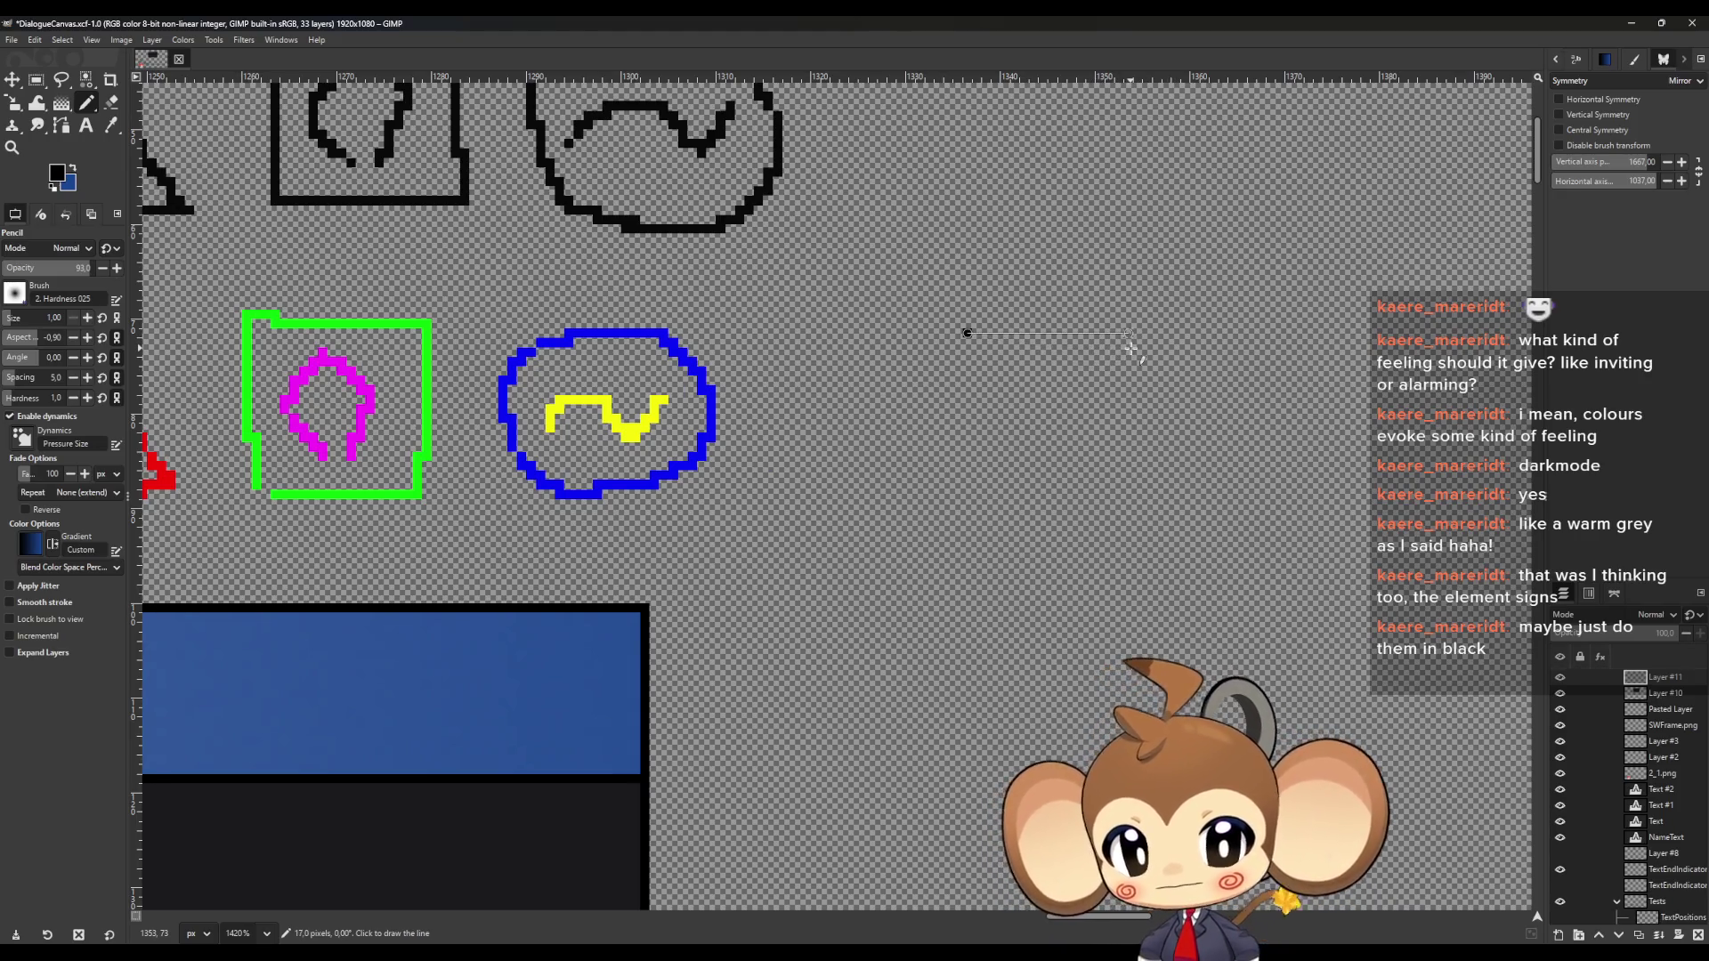
left_click(1136, 349, "shift")
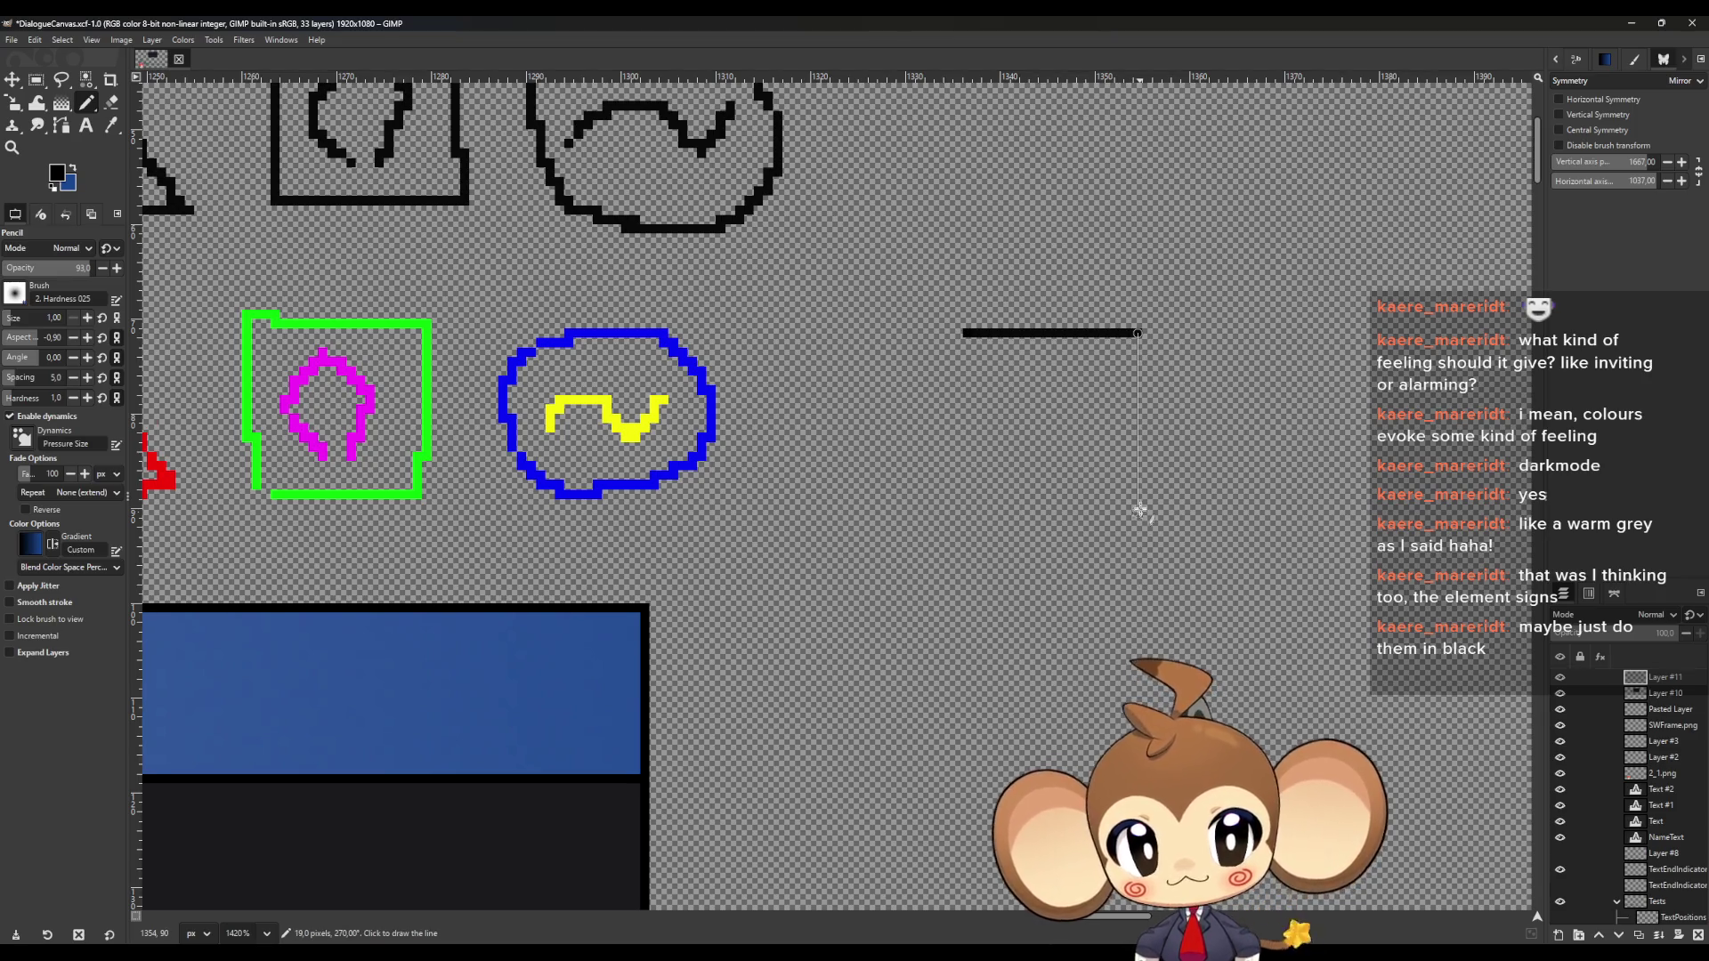
left_click(1138, 505, "shift")
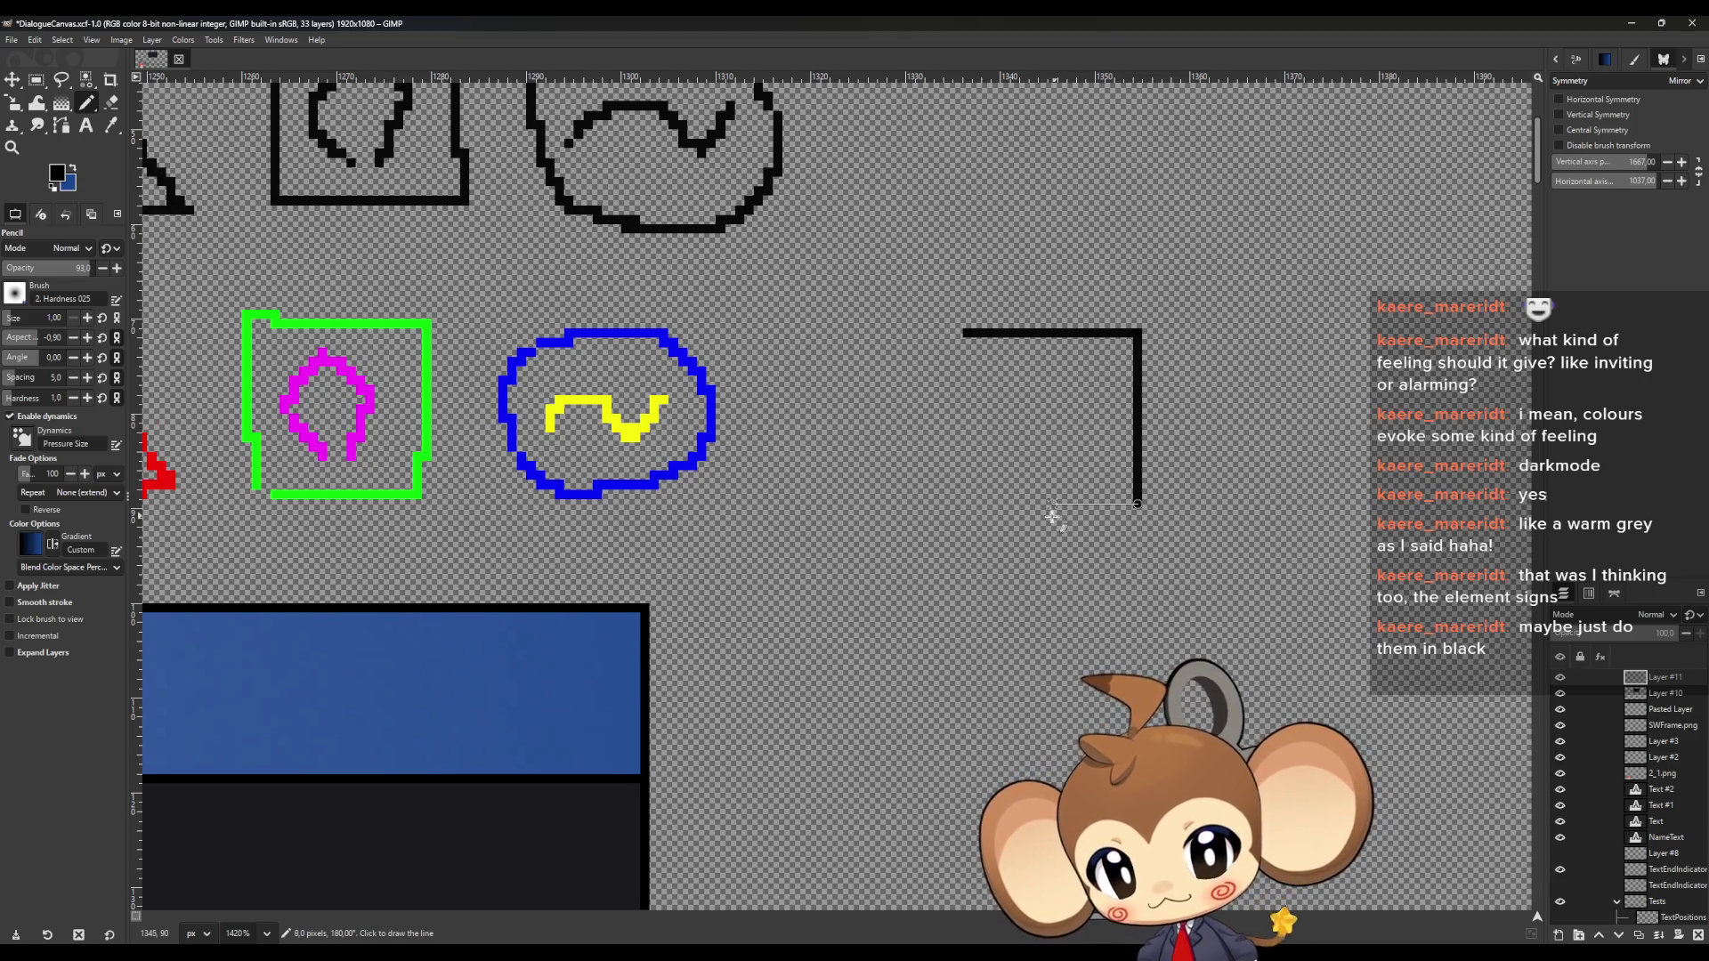
left_click(965, 517, "shift")
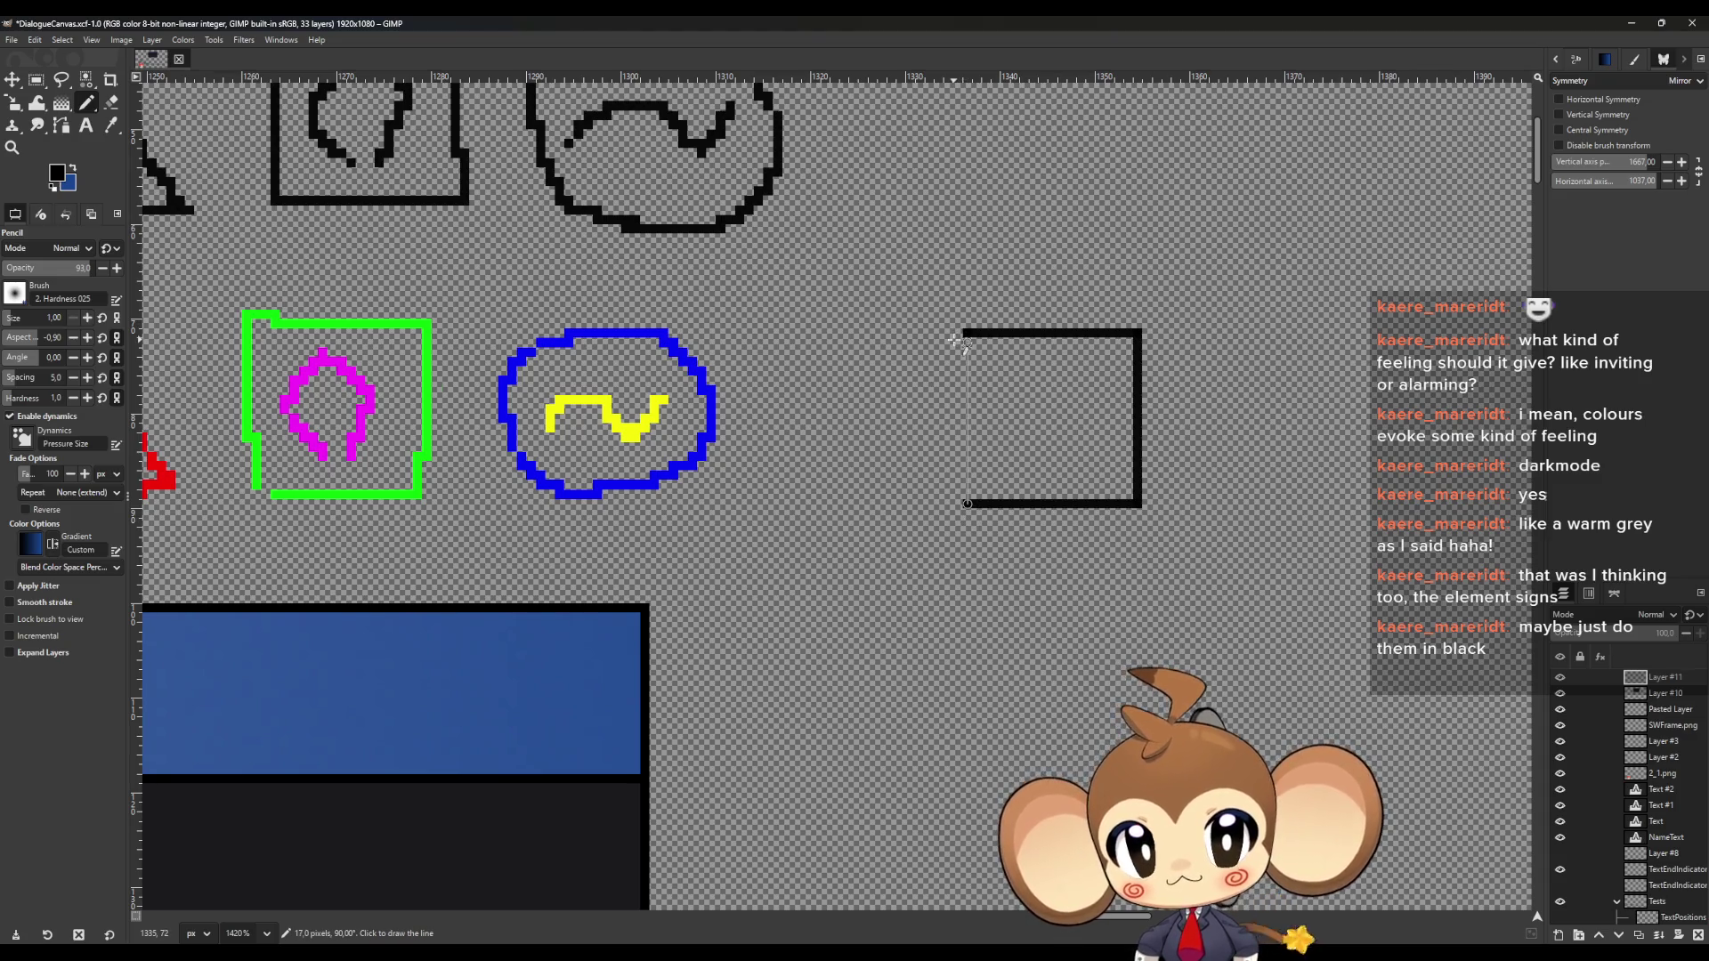
left_click(958, 340, "shift")
Rectangle-select the area around the new black square
scroll(1240, 537, "down", 3)
scroll(1309, 499, "up", 4)
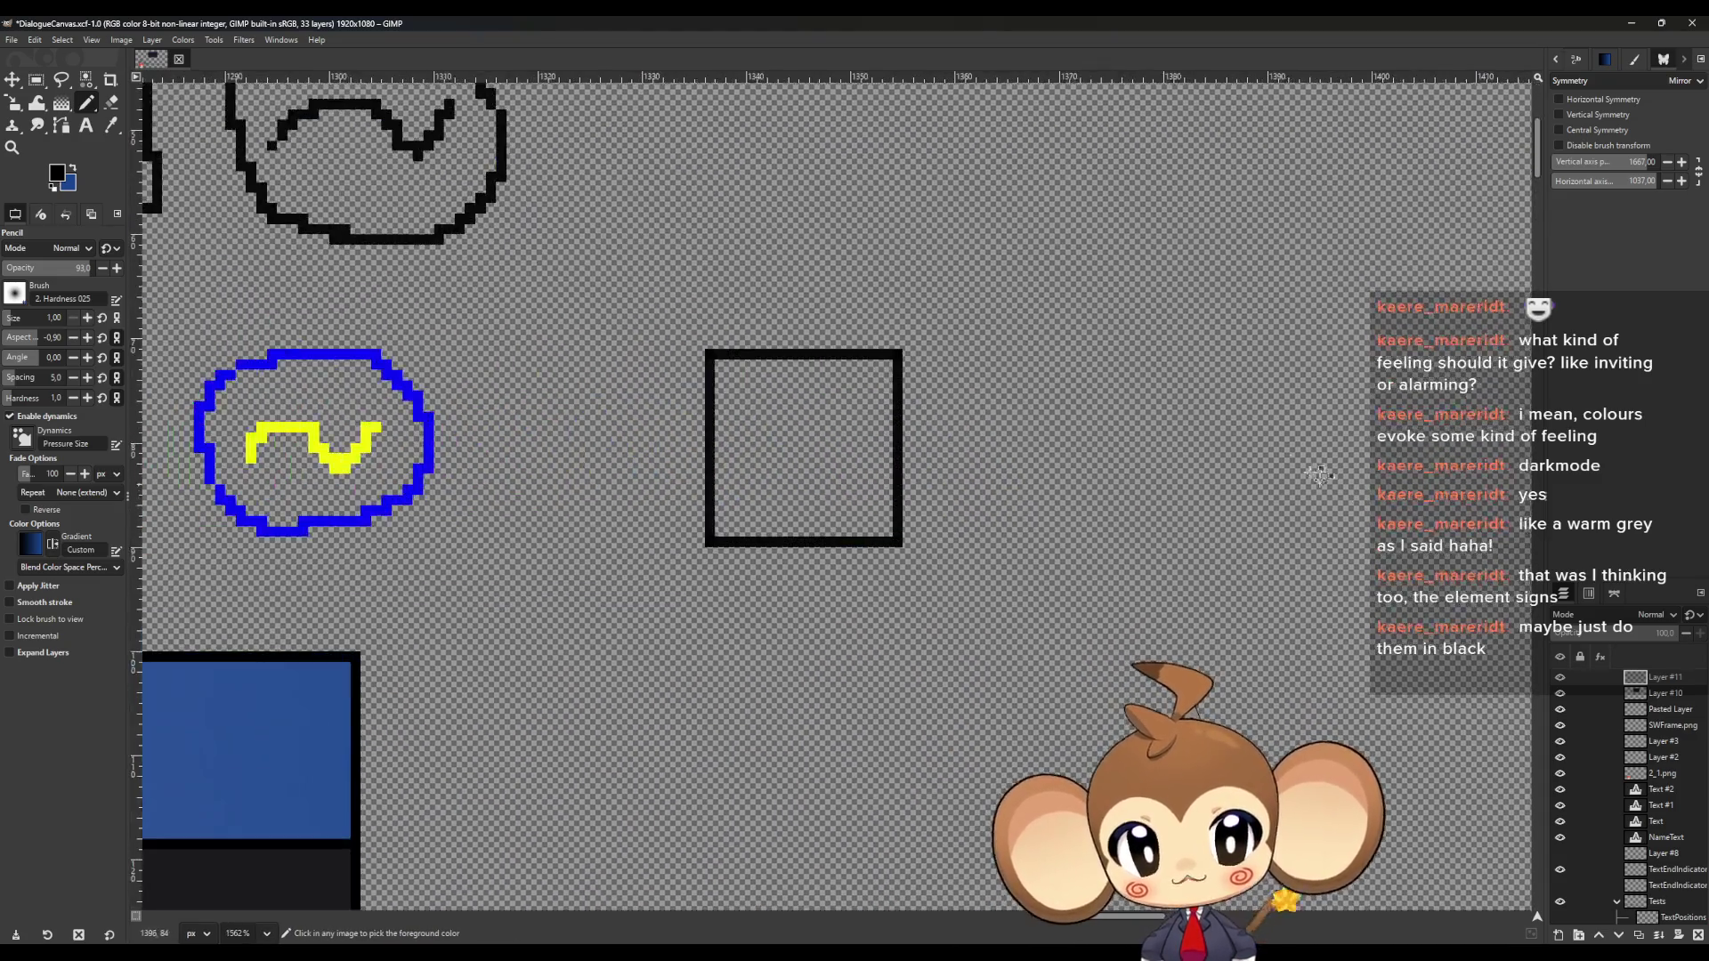
left_click(36, 79)
left_click_drag(600, 277, 1007, 599)
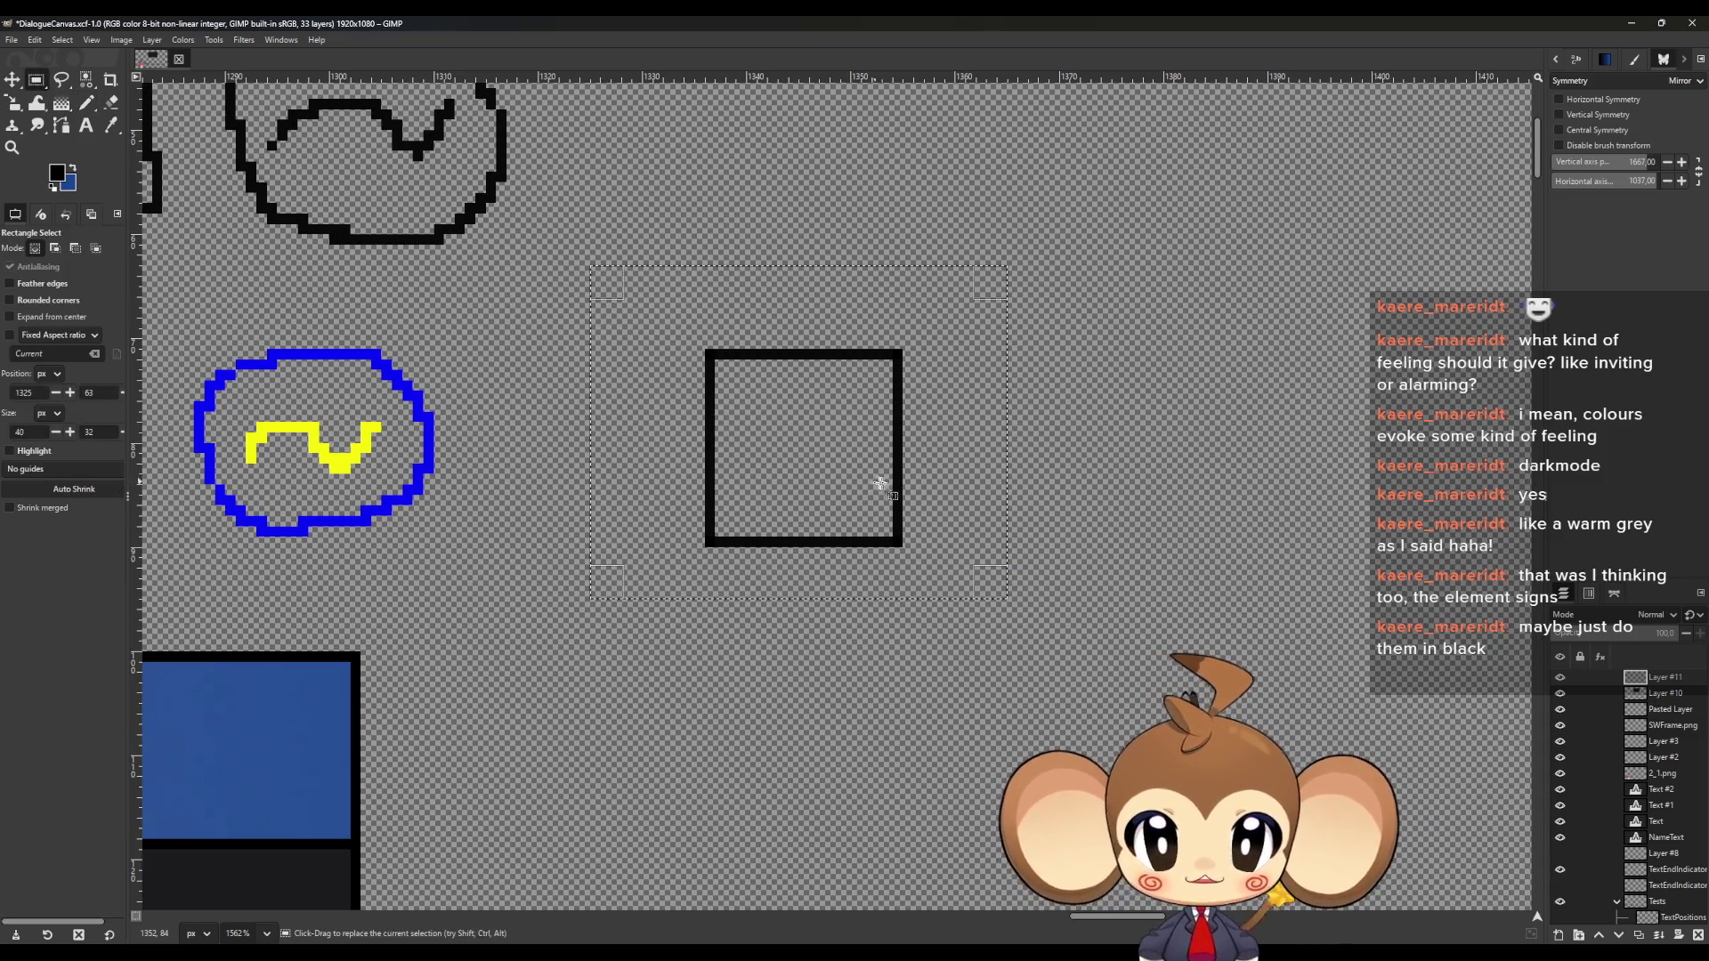
Cut the black square and paste it back twice as new layers, then clear the selection
key("ctrl+x")
key("ctrl+v")
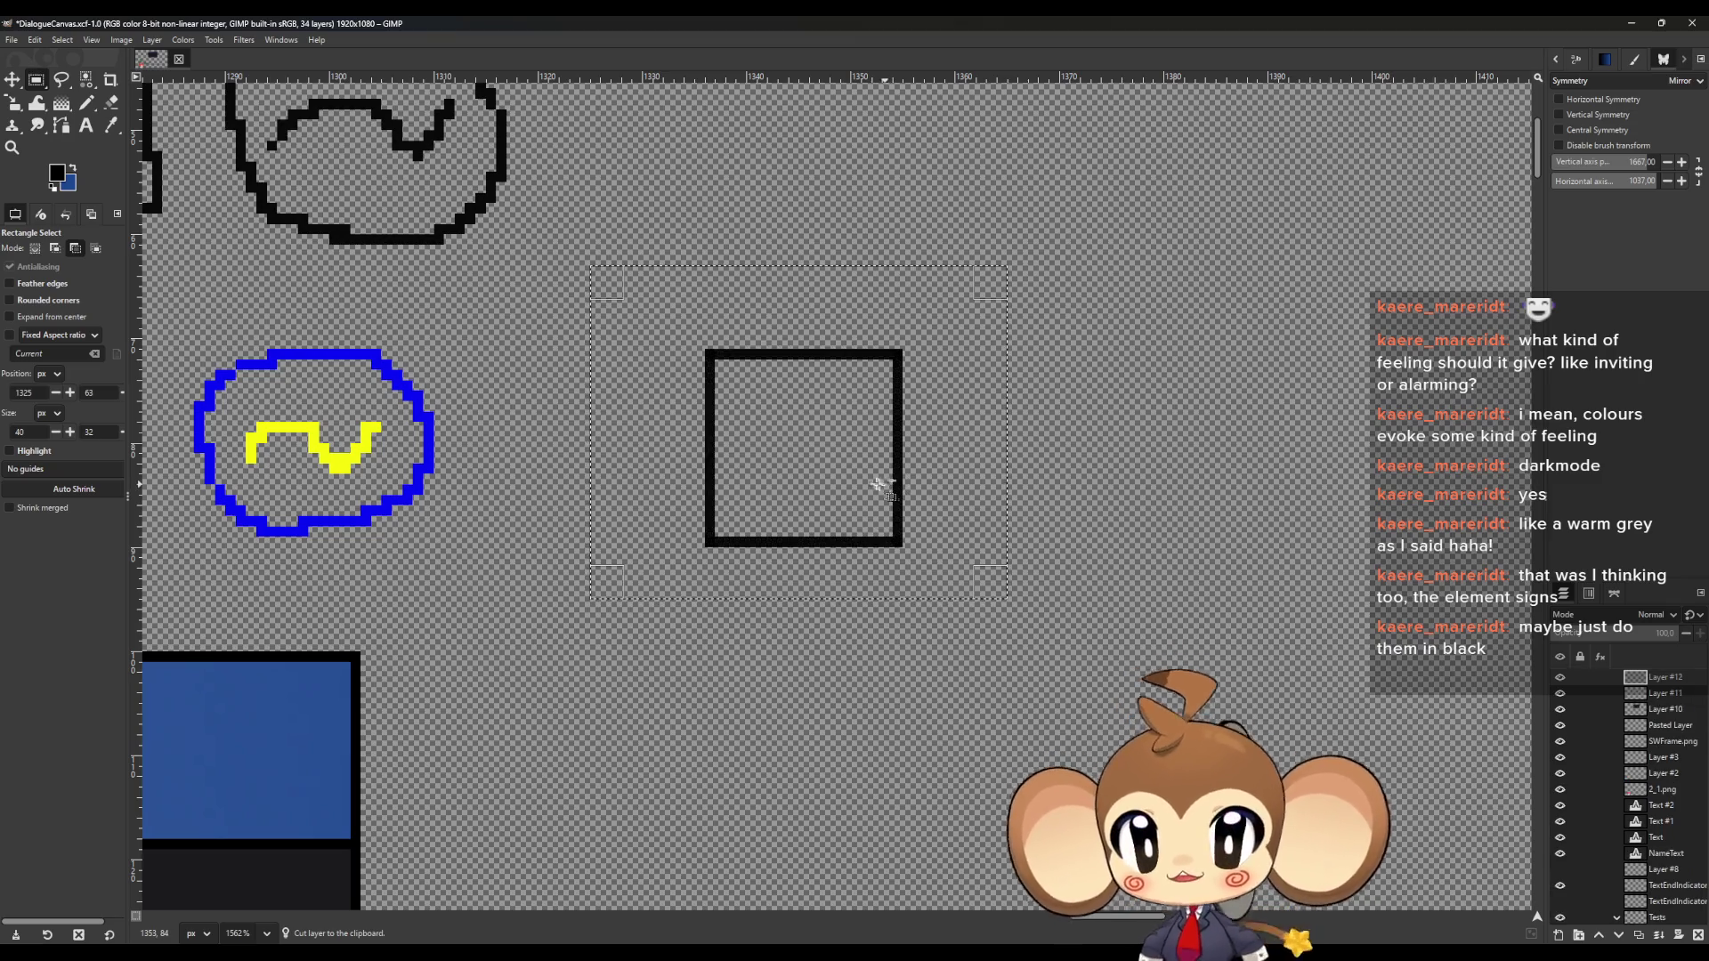
key("ctrl+v")
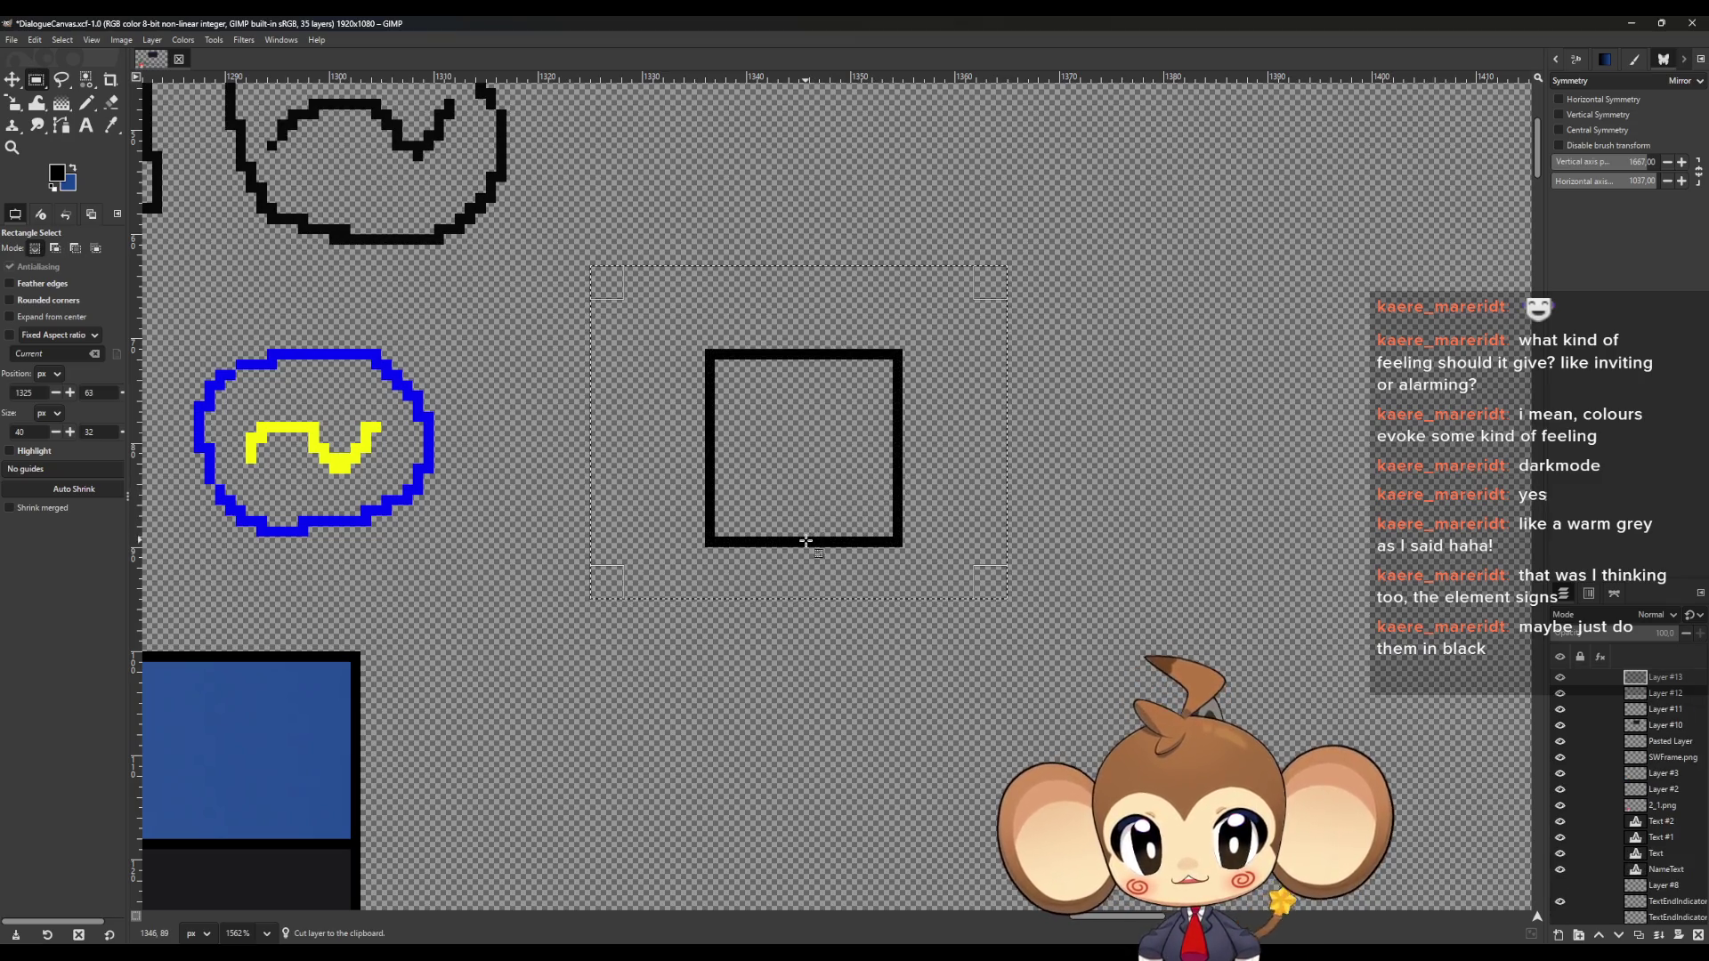
left_click_drag(774, 539, 1233, 532)
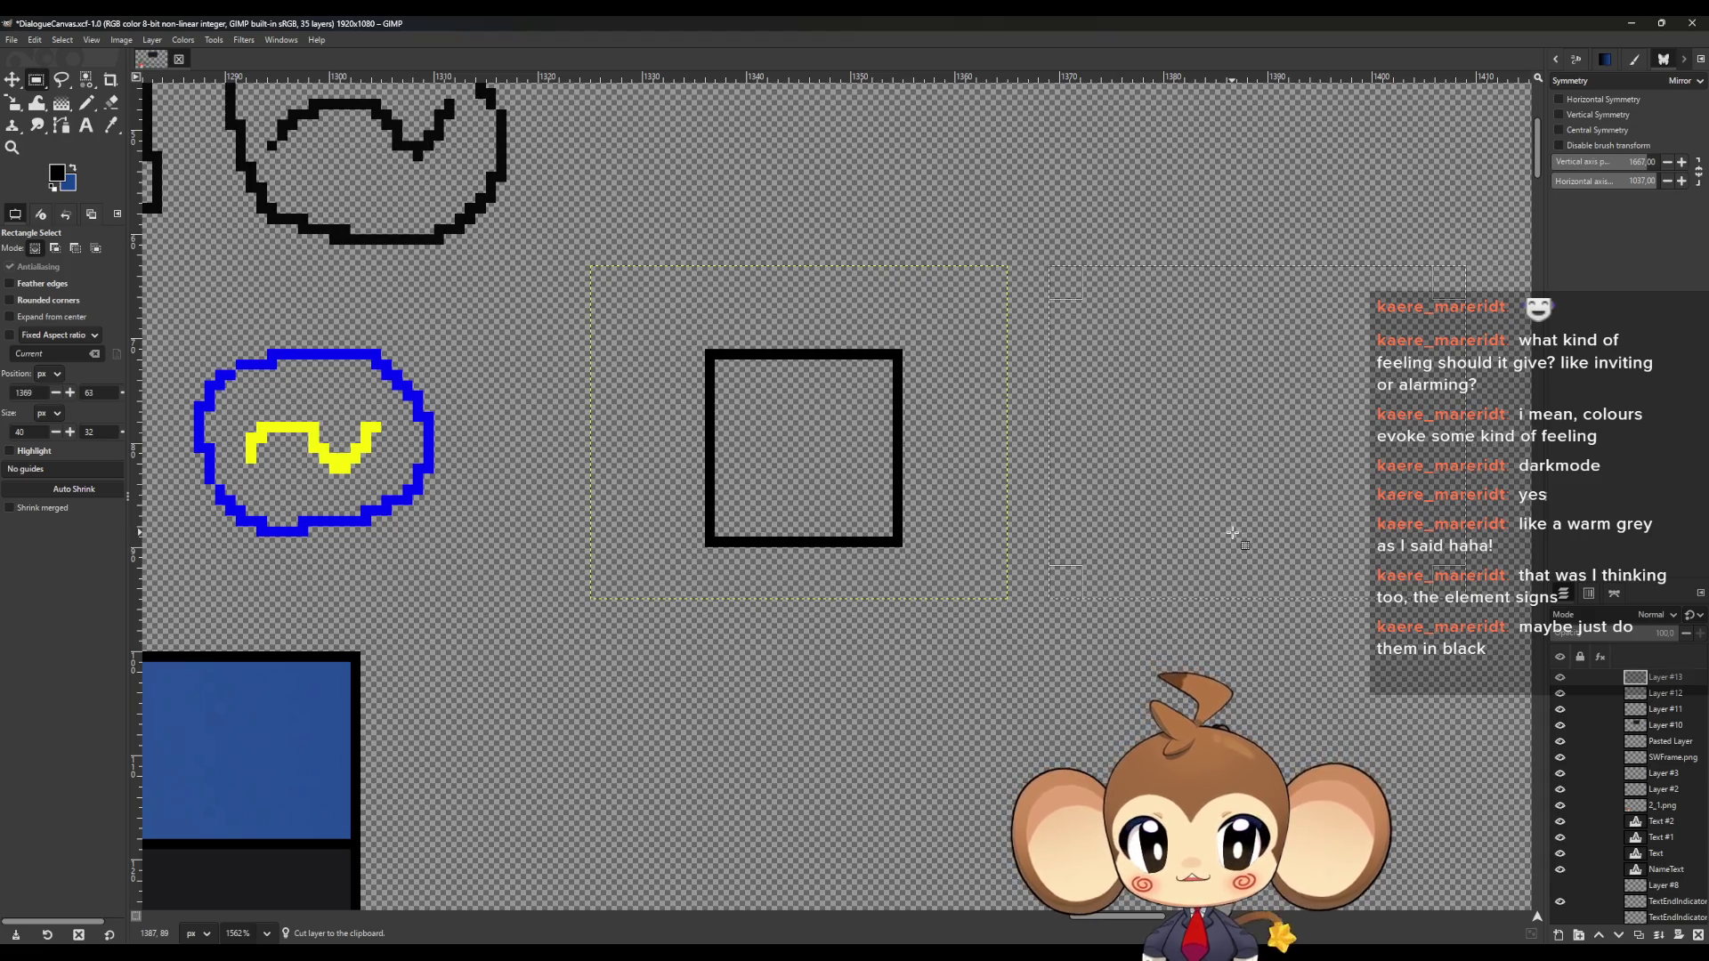
key("ctrl+shift+a")
Paste a third copy and move the square copies to the upper right and below the others
key("m")
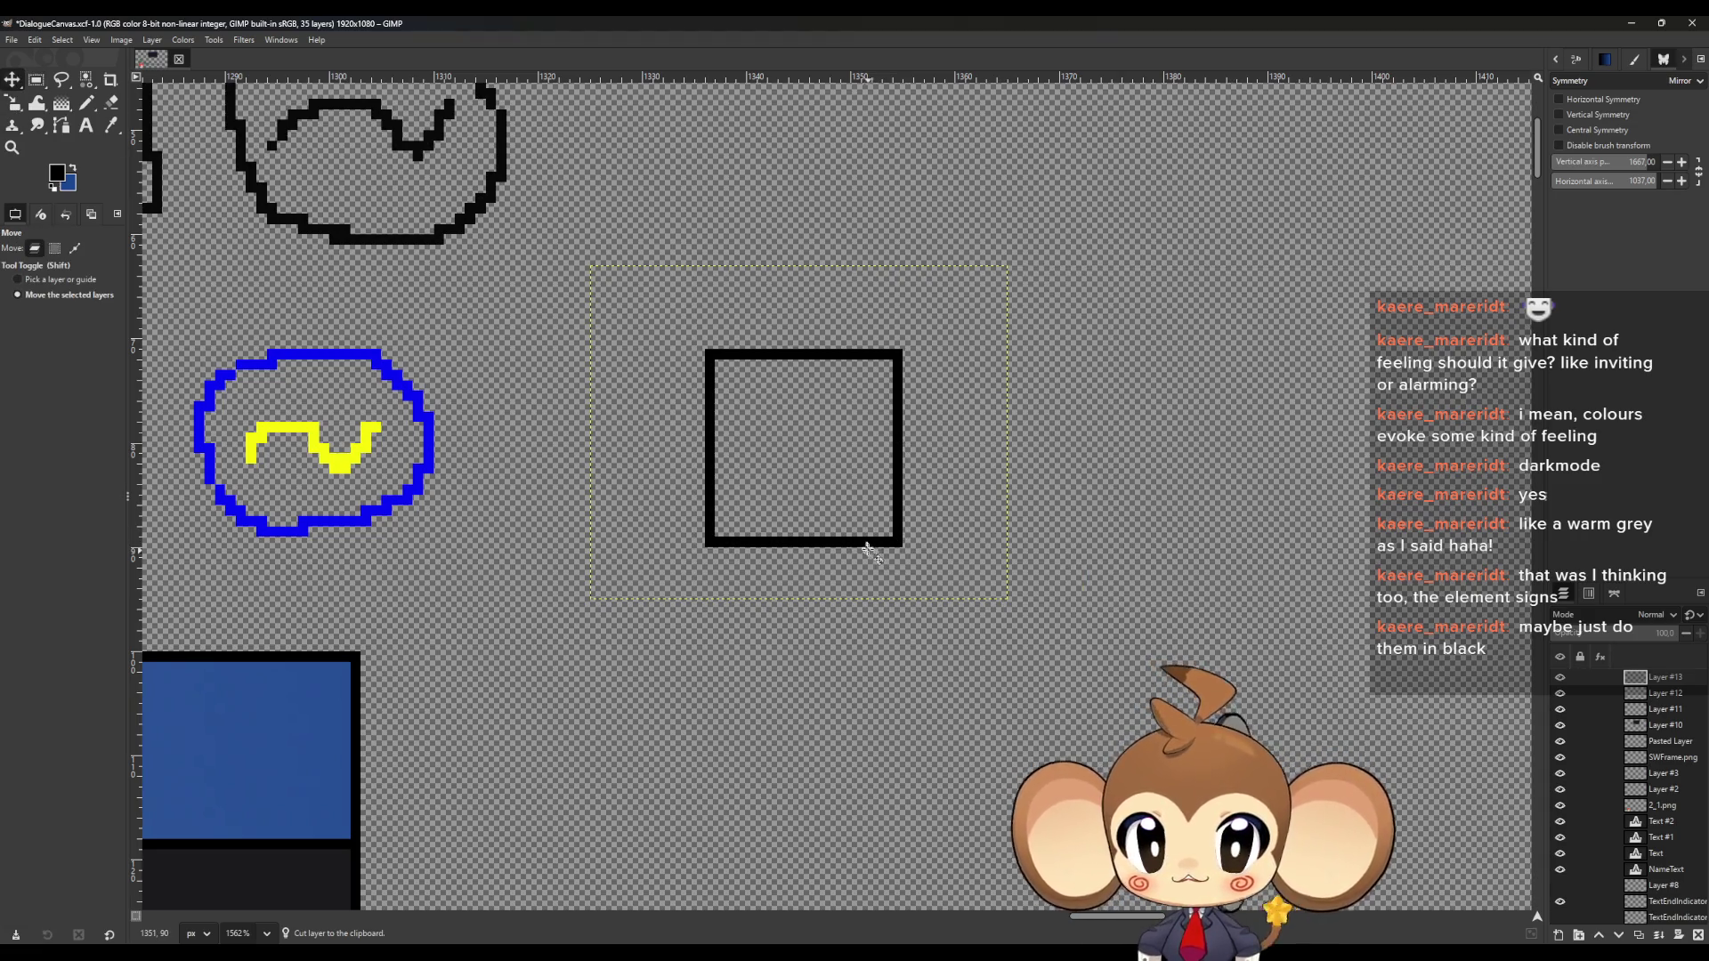
key("ctrl+v")
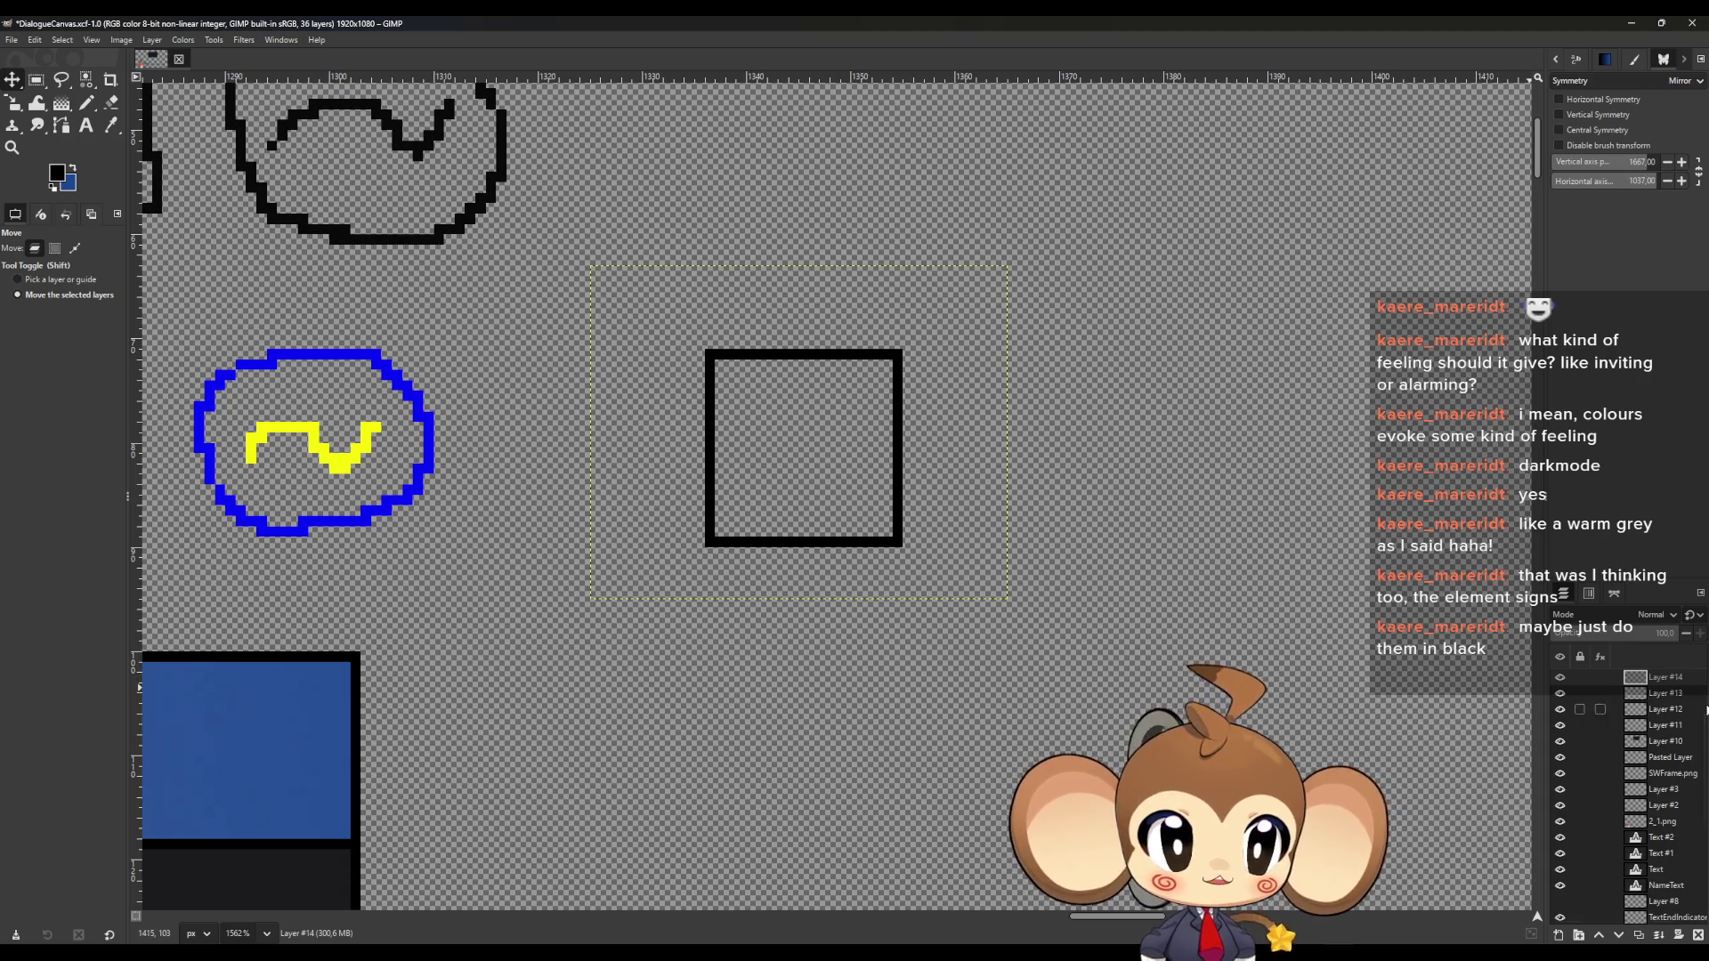
mouse_move(887, 546)
left_mouse_down()
mouse_move(1099, 559)
mouse_move(1272, 496)
left_mouse_up()
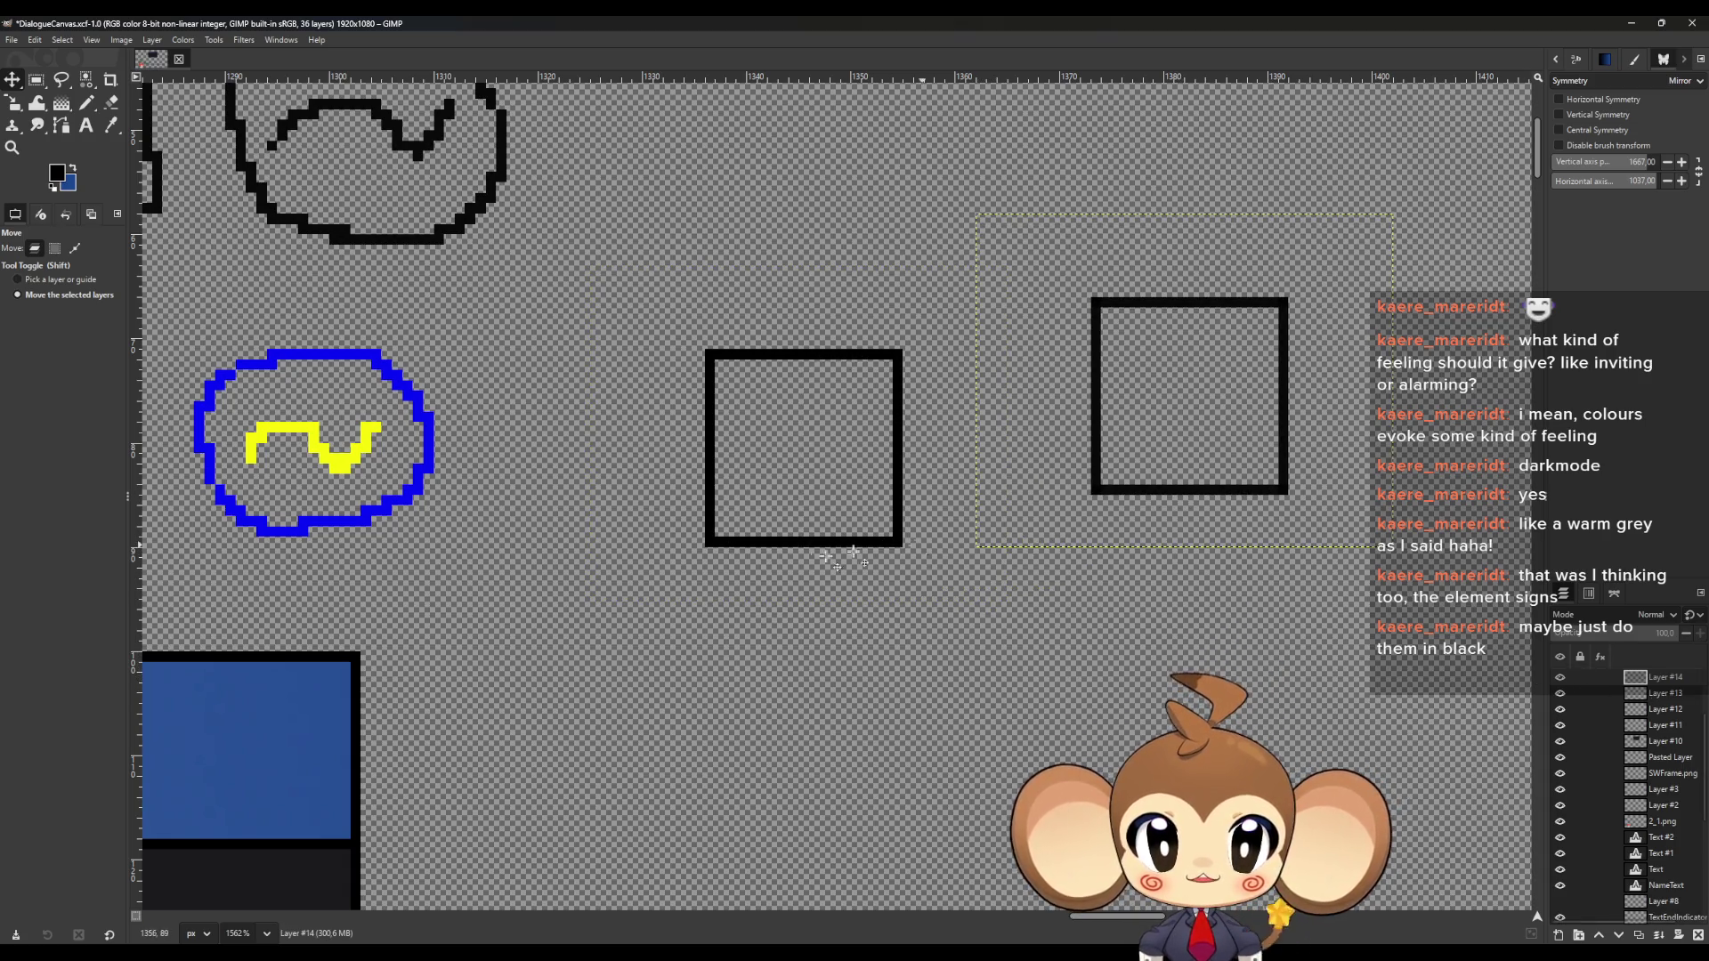
mouse_move(783, 548)
left_mouse_down()
mouse_move(876, 739)
mouse_move(846, 593)
left_mouse_up()
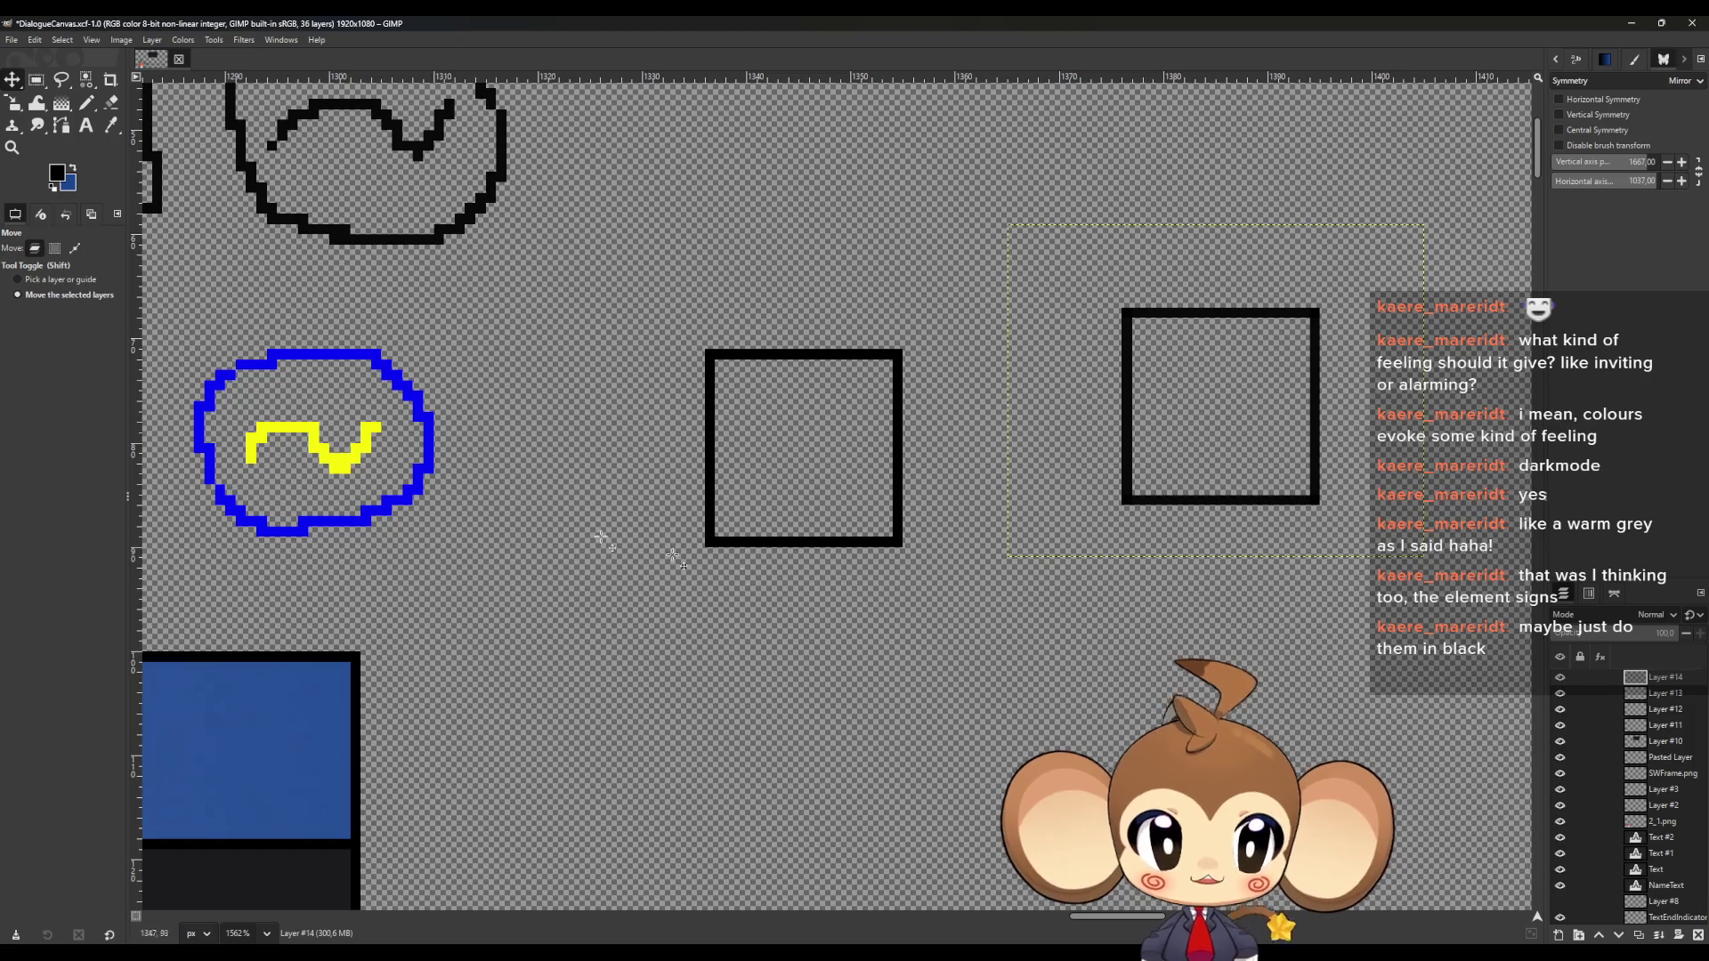
left_click(1593, 694)
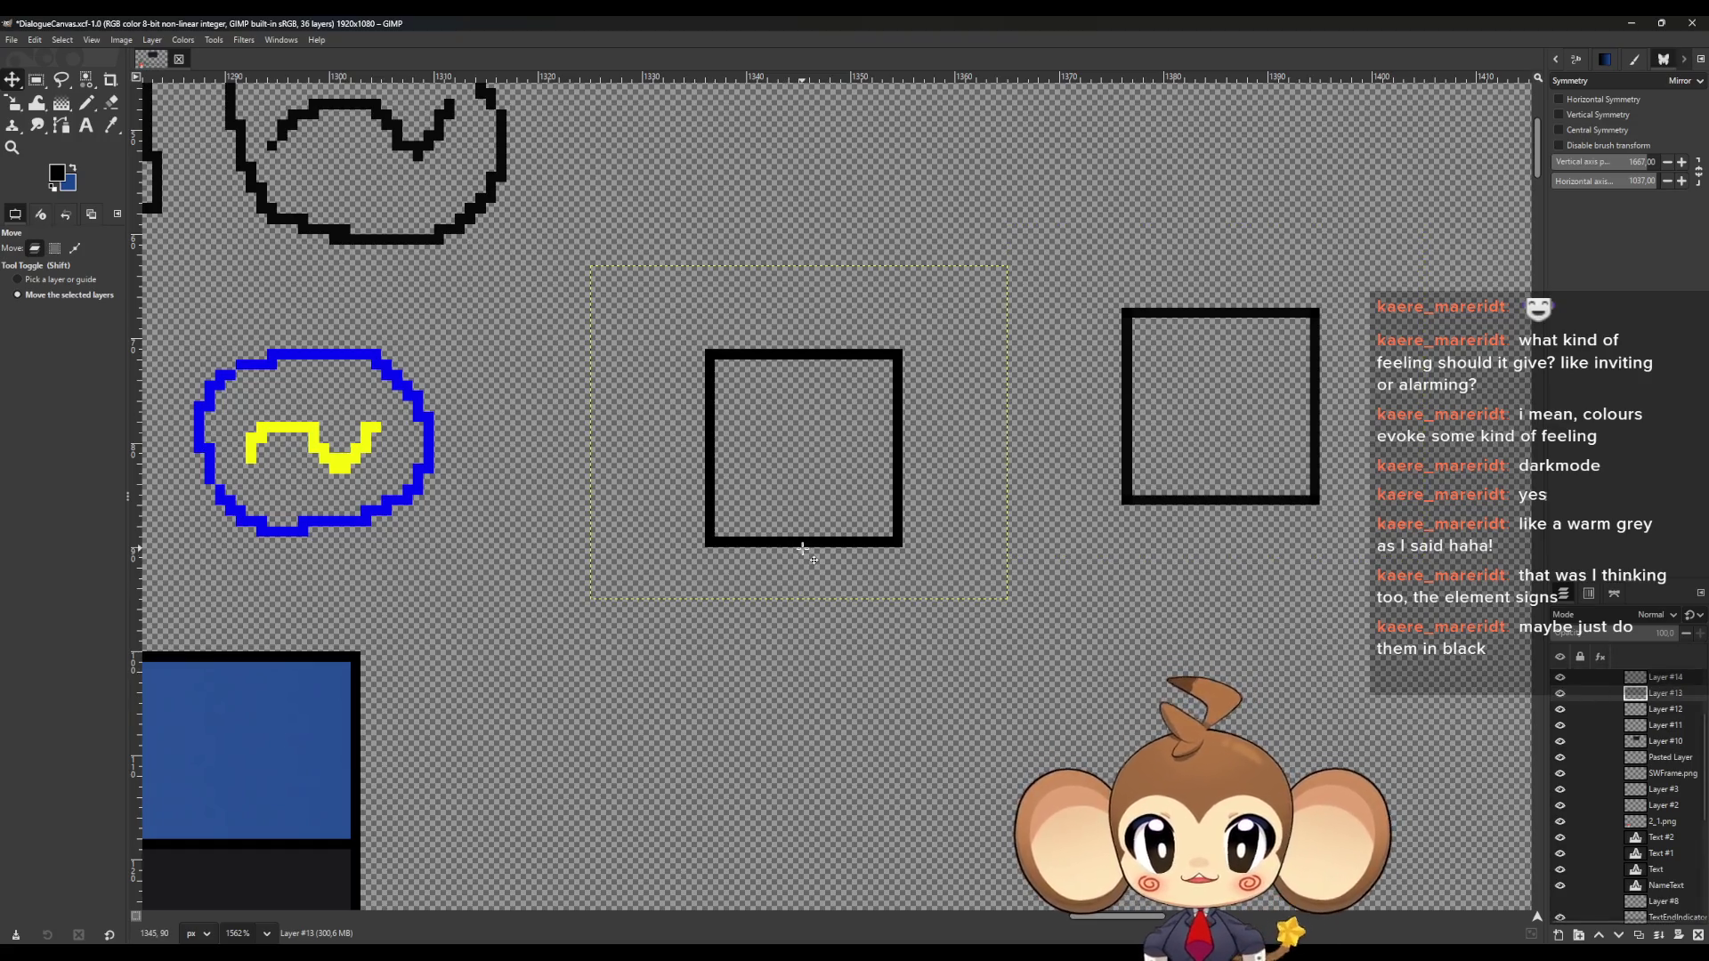
mouse_move(803, 549)
left_mouse_down()
mouse_move(960, 811)
mouse_move(1084, 822)
left_mouse_up()
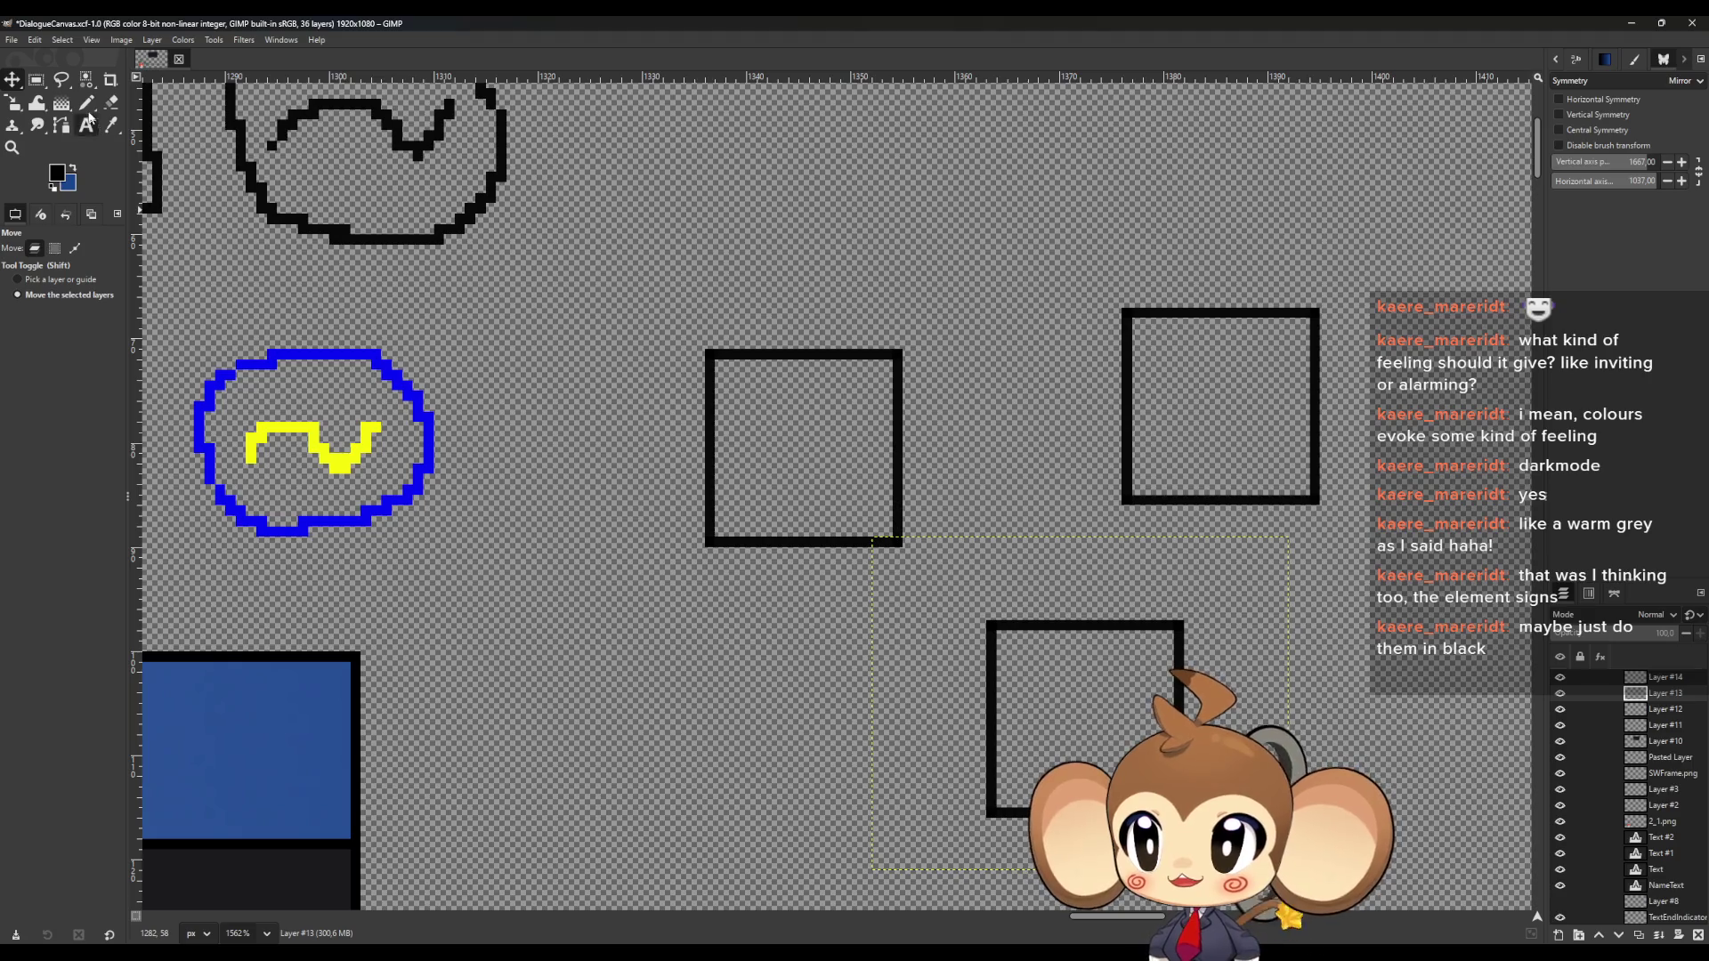
Merge the square copies from Layer #14 down into Layer #11 and check its visibility
left_click(86, 104)
left_click(1664, 678)
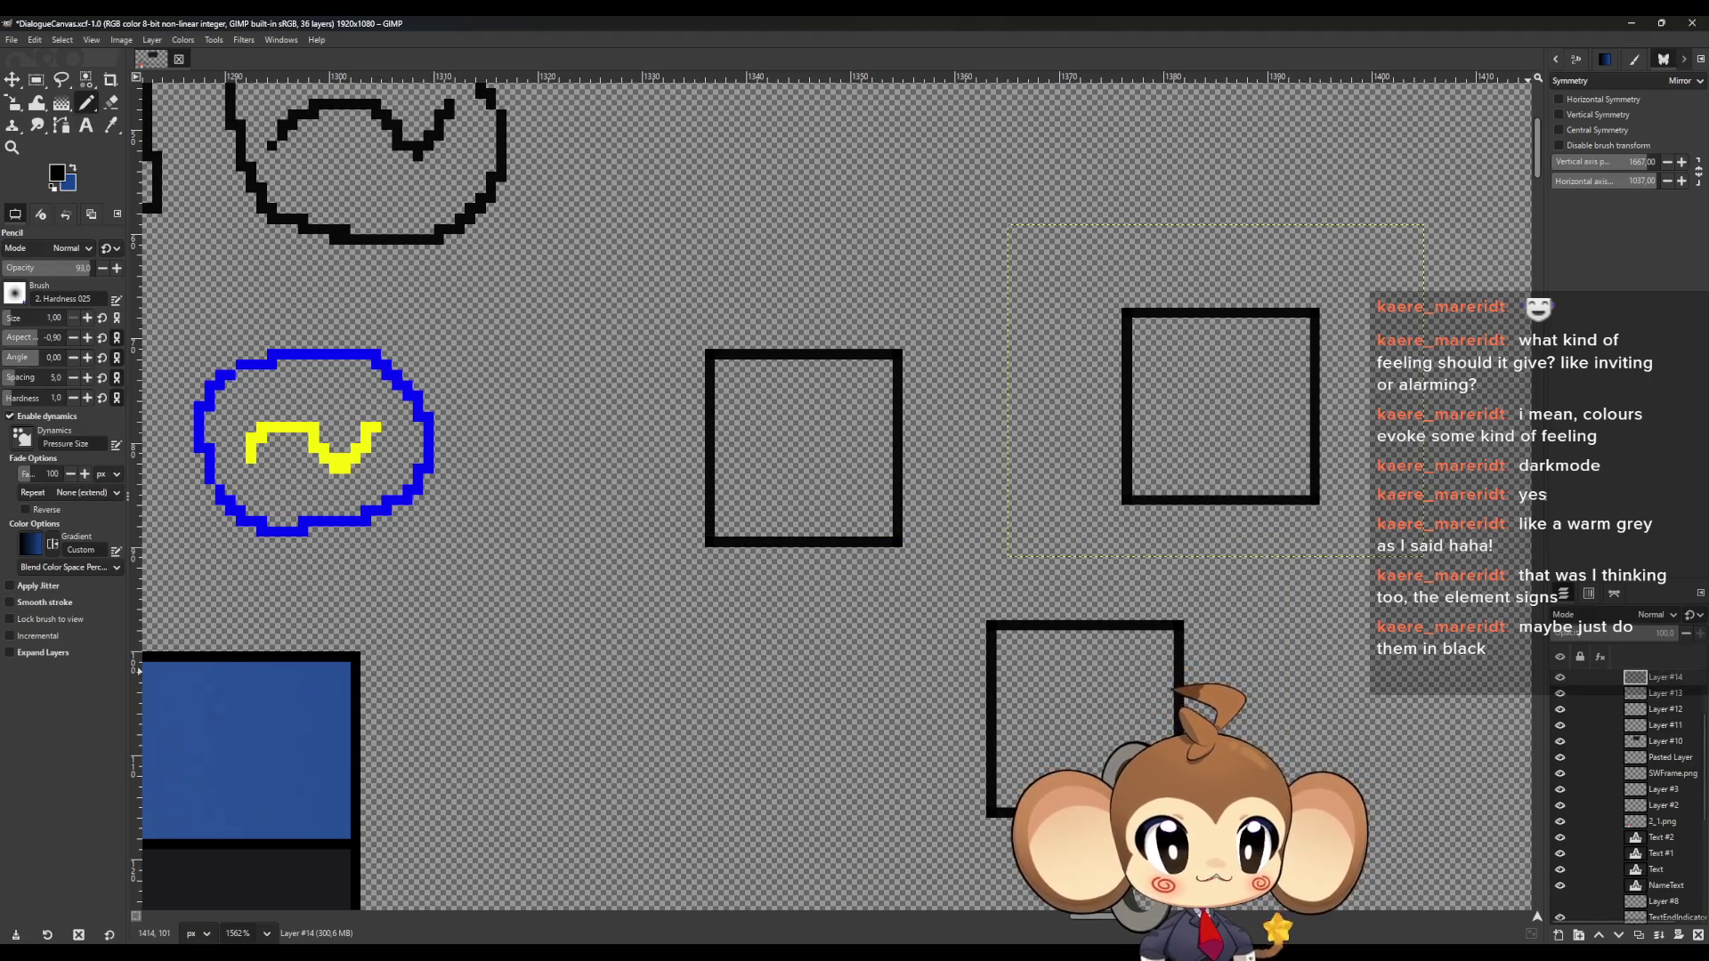
left_click(1659, 936)
left_click(1659, 935)
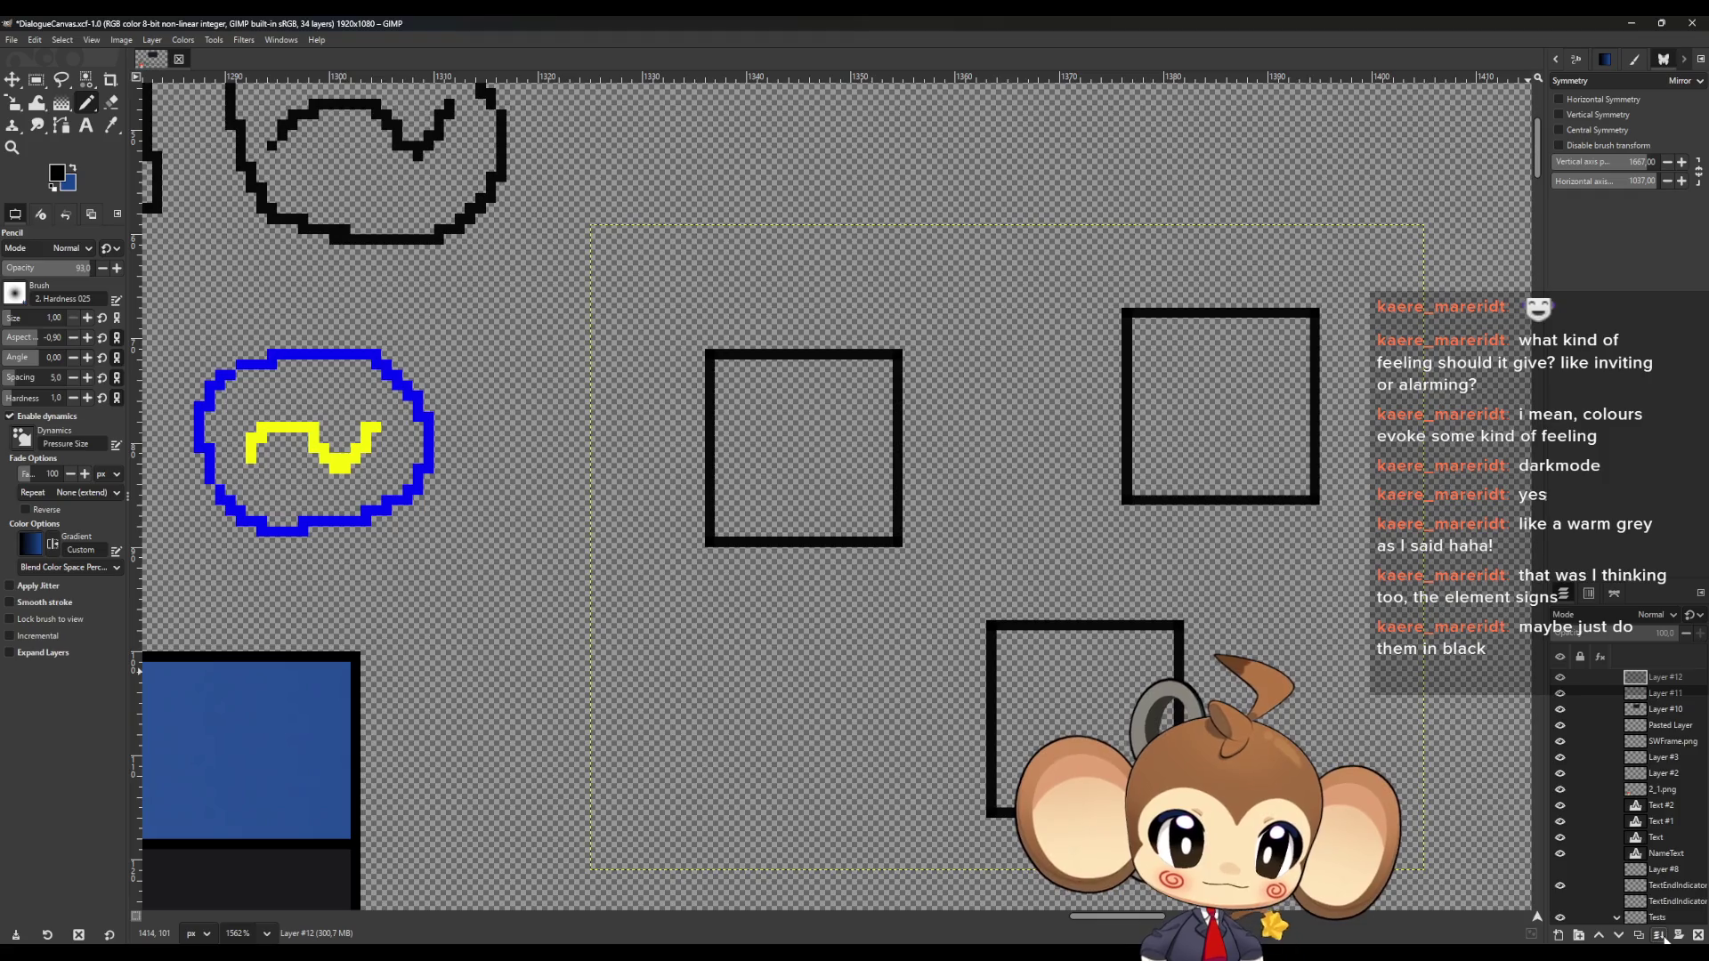
left_click(1659, 935)
left_click(1559, 678)
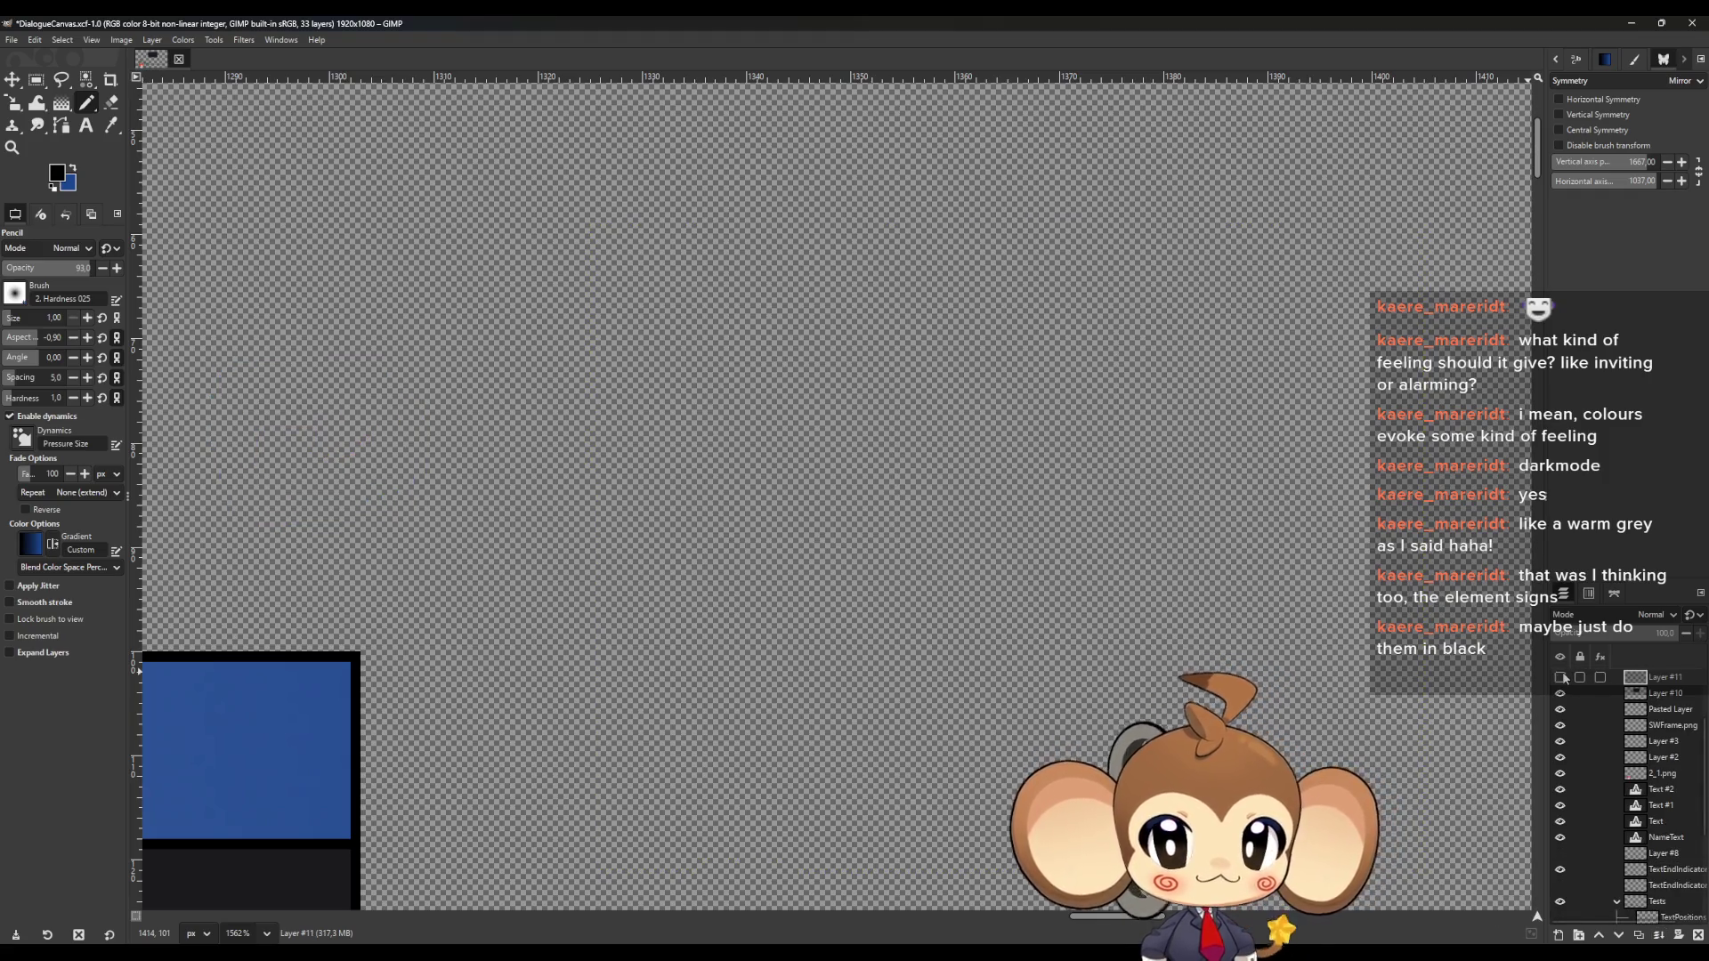
left_click(1559, 677)
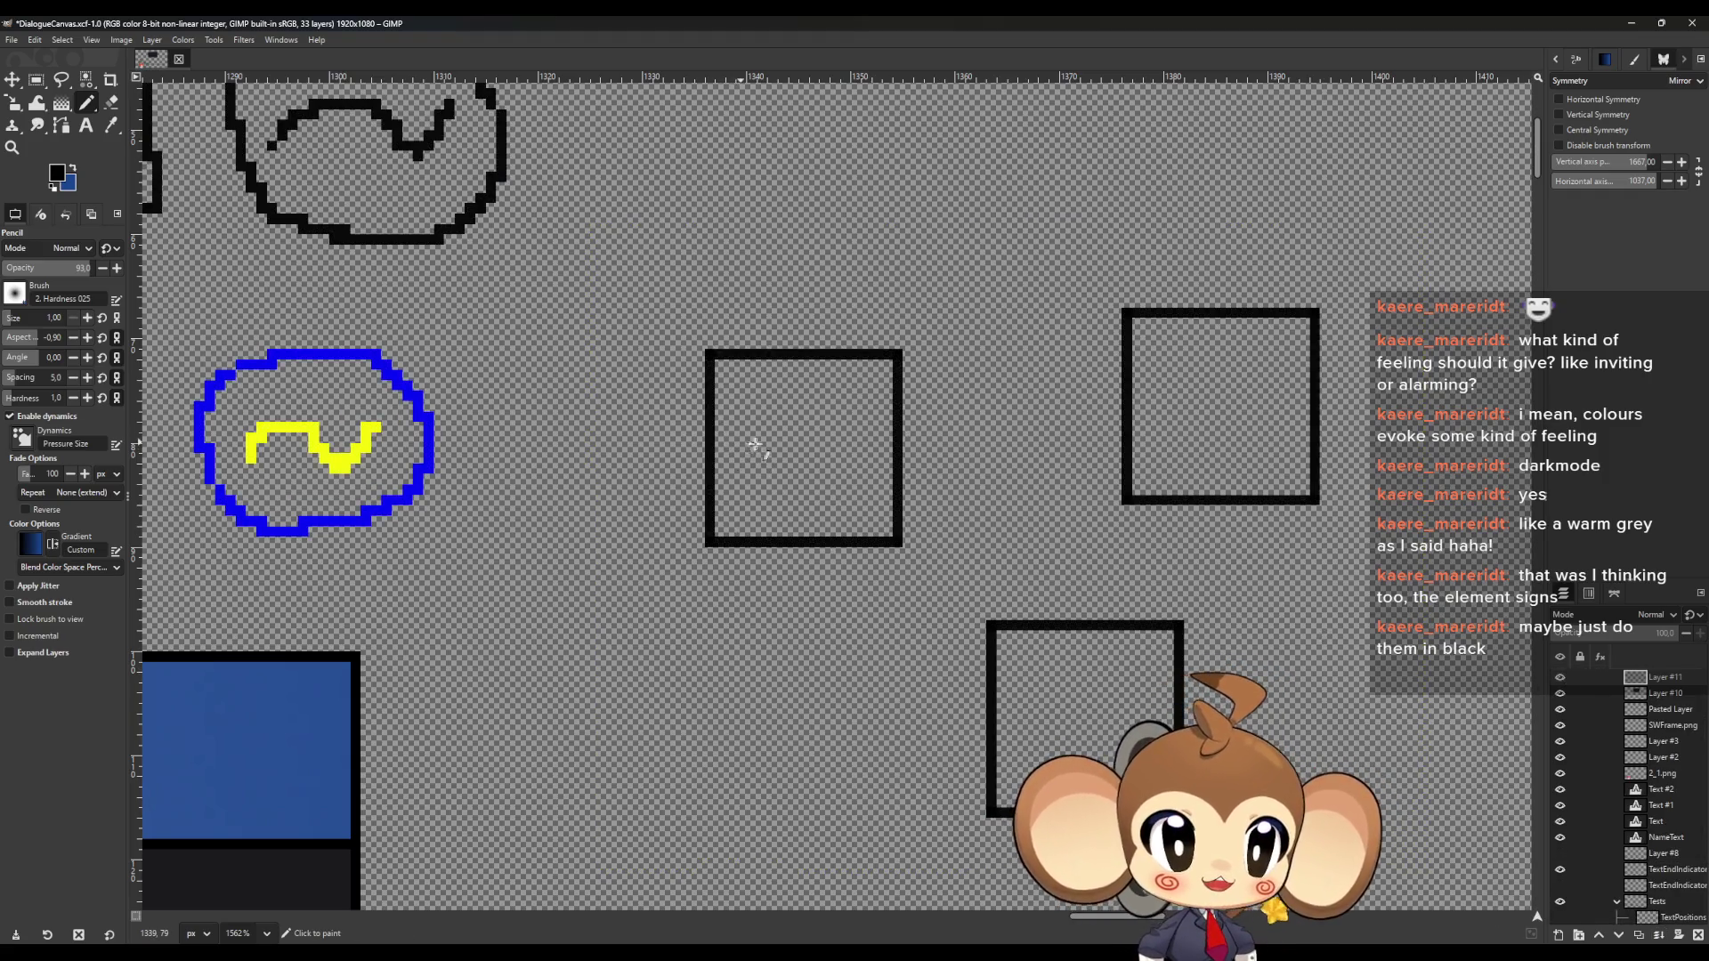
Cut the first square and paste it back as a new layer
scroll(766, 445, "up", 10)
scroll(813, 466, "down", 9)
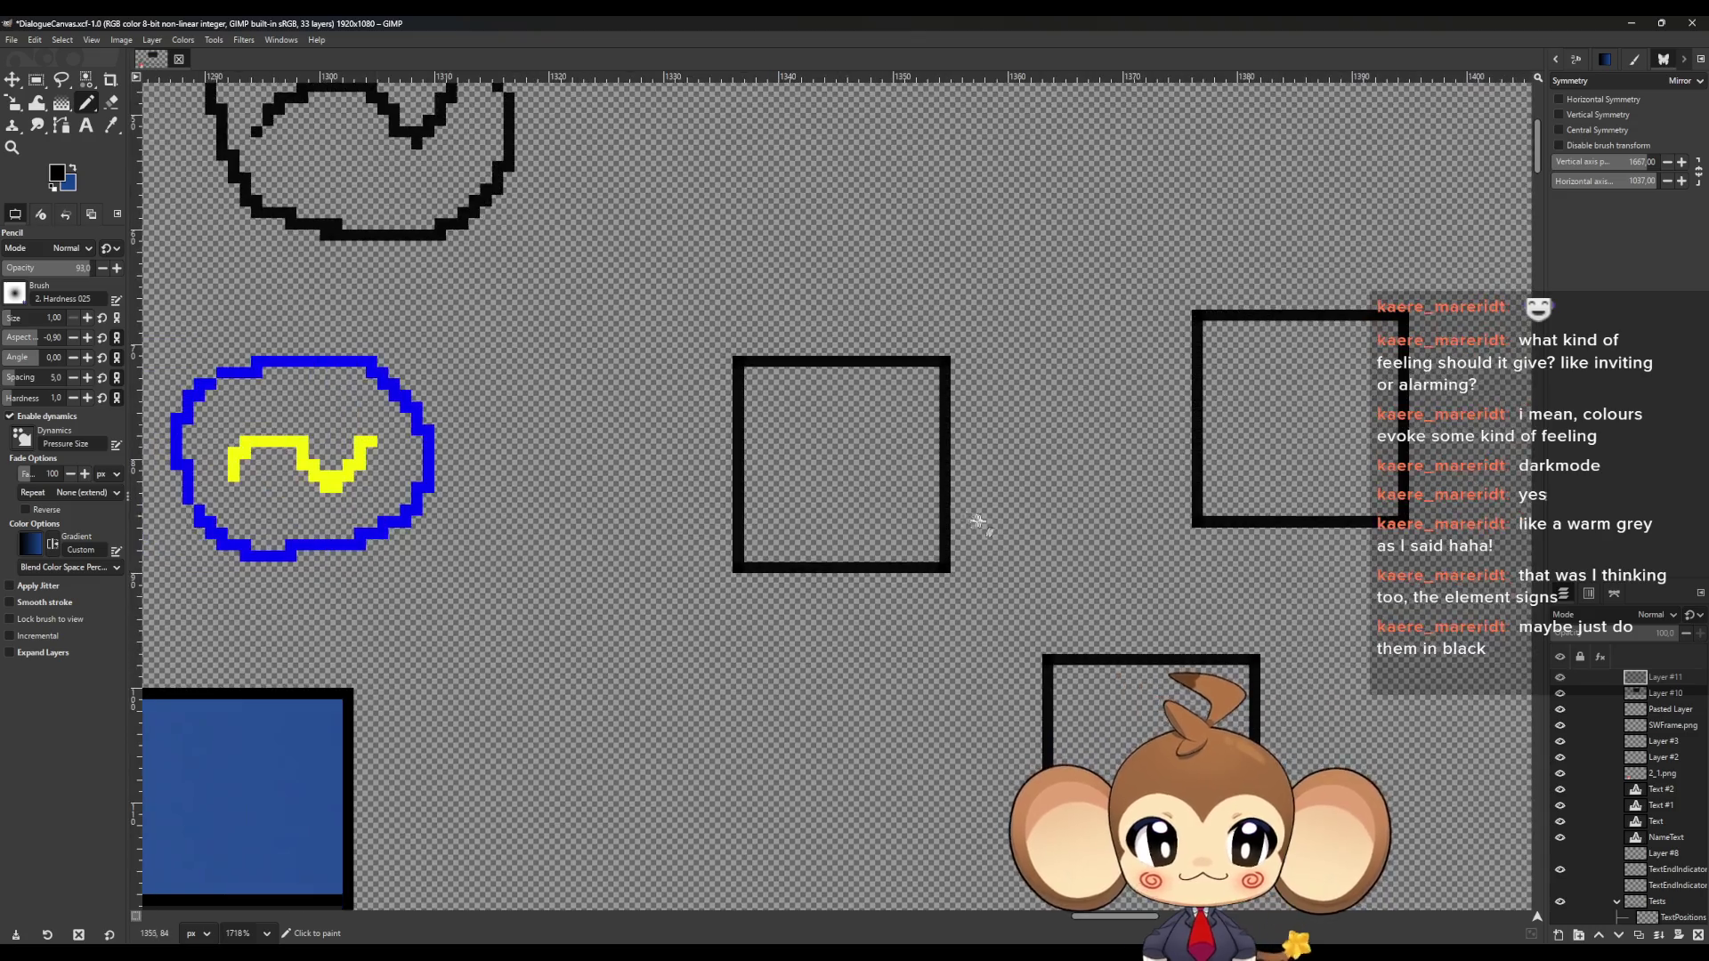
scroll(979, 523, "up", 2)
left_click(36, 79)
mouse_move(592, 249)
left_mouse_down()
mouse_move(924, 572)
mouse_move(1038, 625)
left_mouse_up()
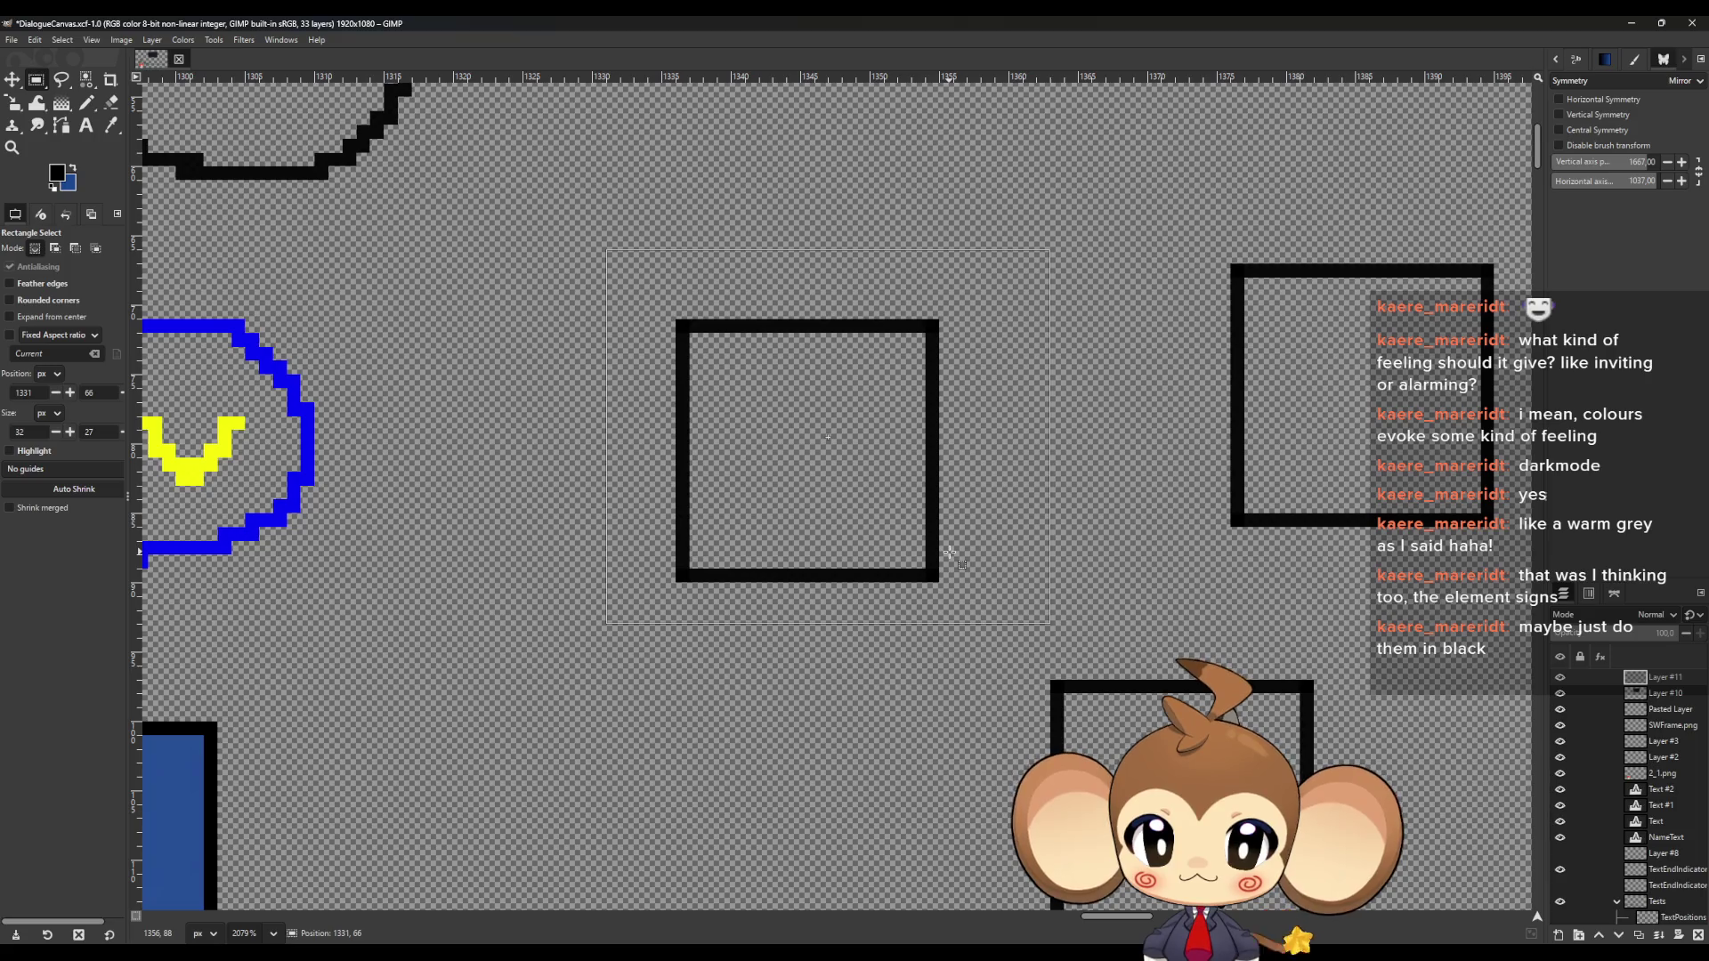
key("ctrl+x")
key("ctrl+v")
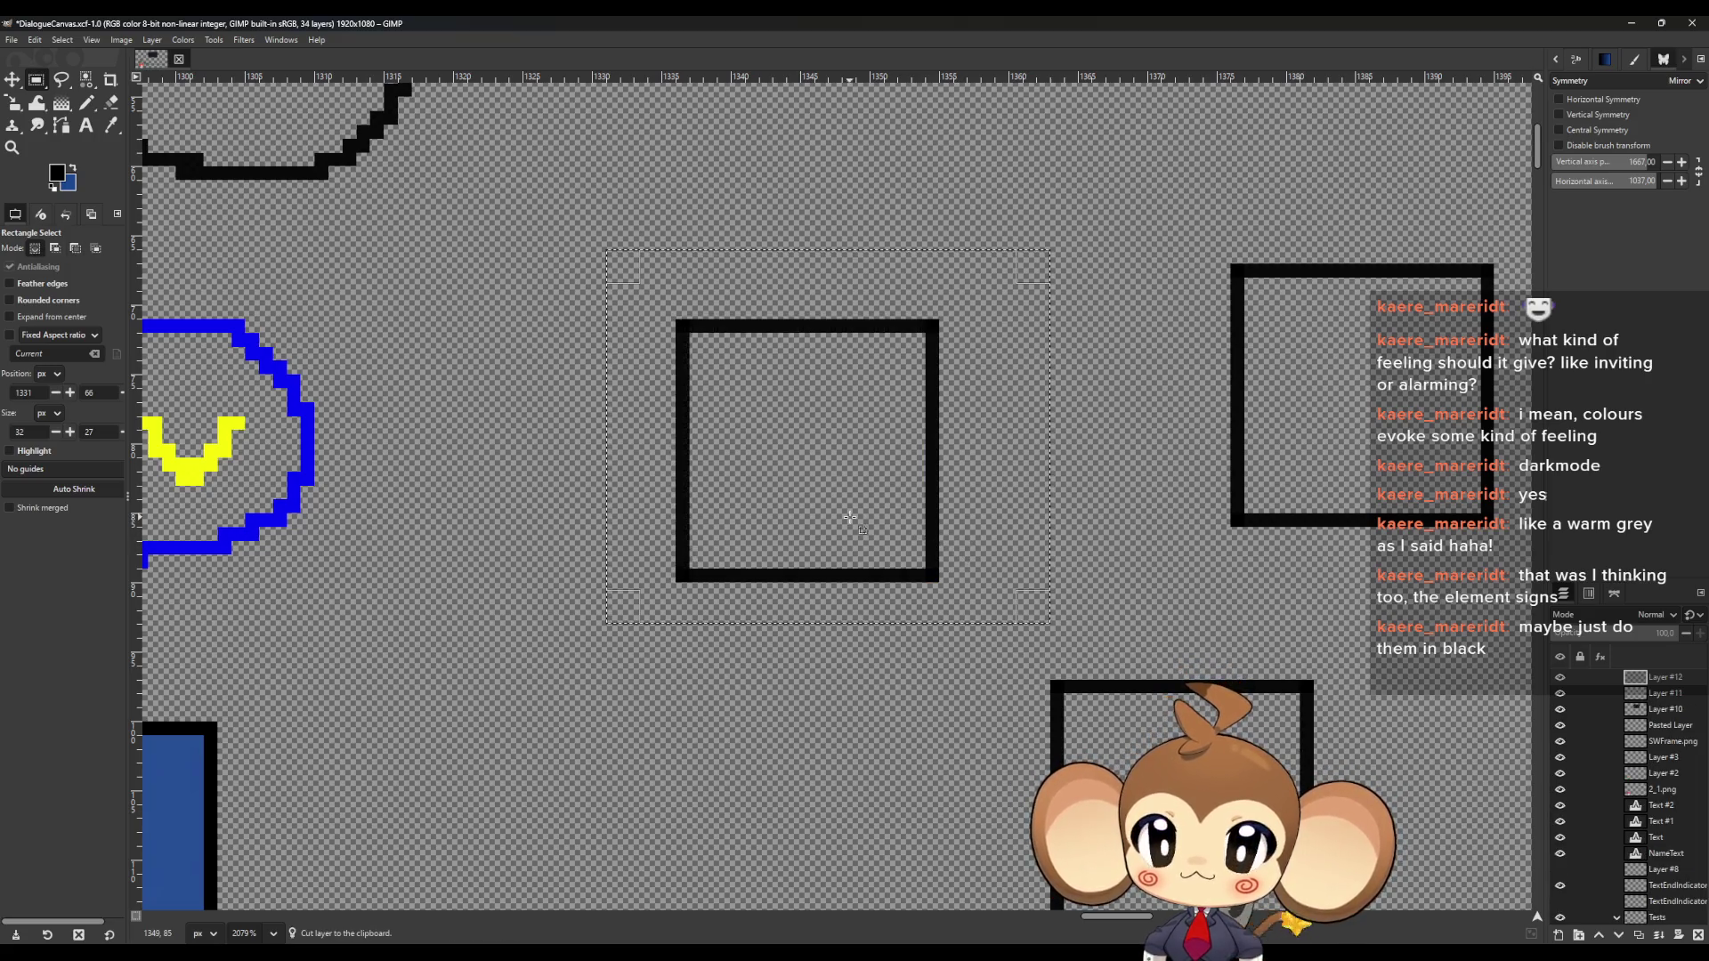
Cut the right-hand square from its layer, paste it, and move it beside the first square
mouse_move(1160, 208)
left_mouse_down()
mouse_move(1341, 429)
mouse_move(1532, 568)
left_mouse_up()
key("ctrl+x")
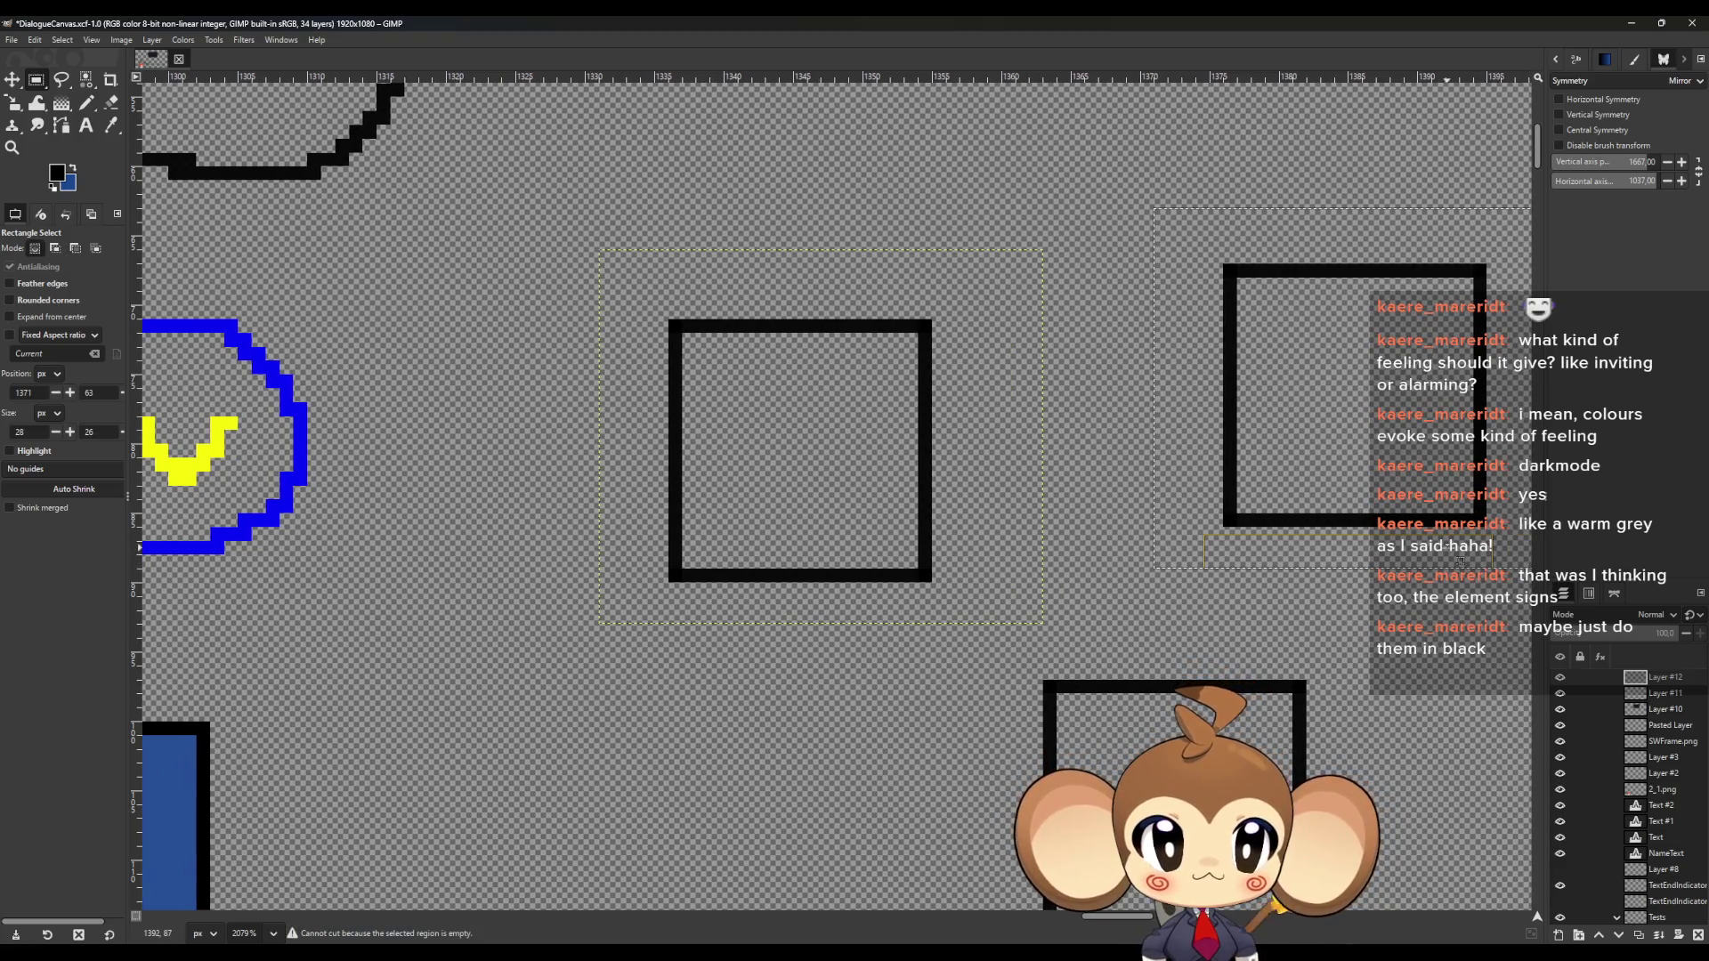
left_click(1665, 692)
key("Delete")
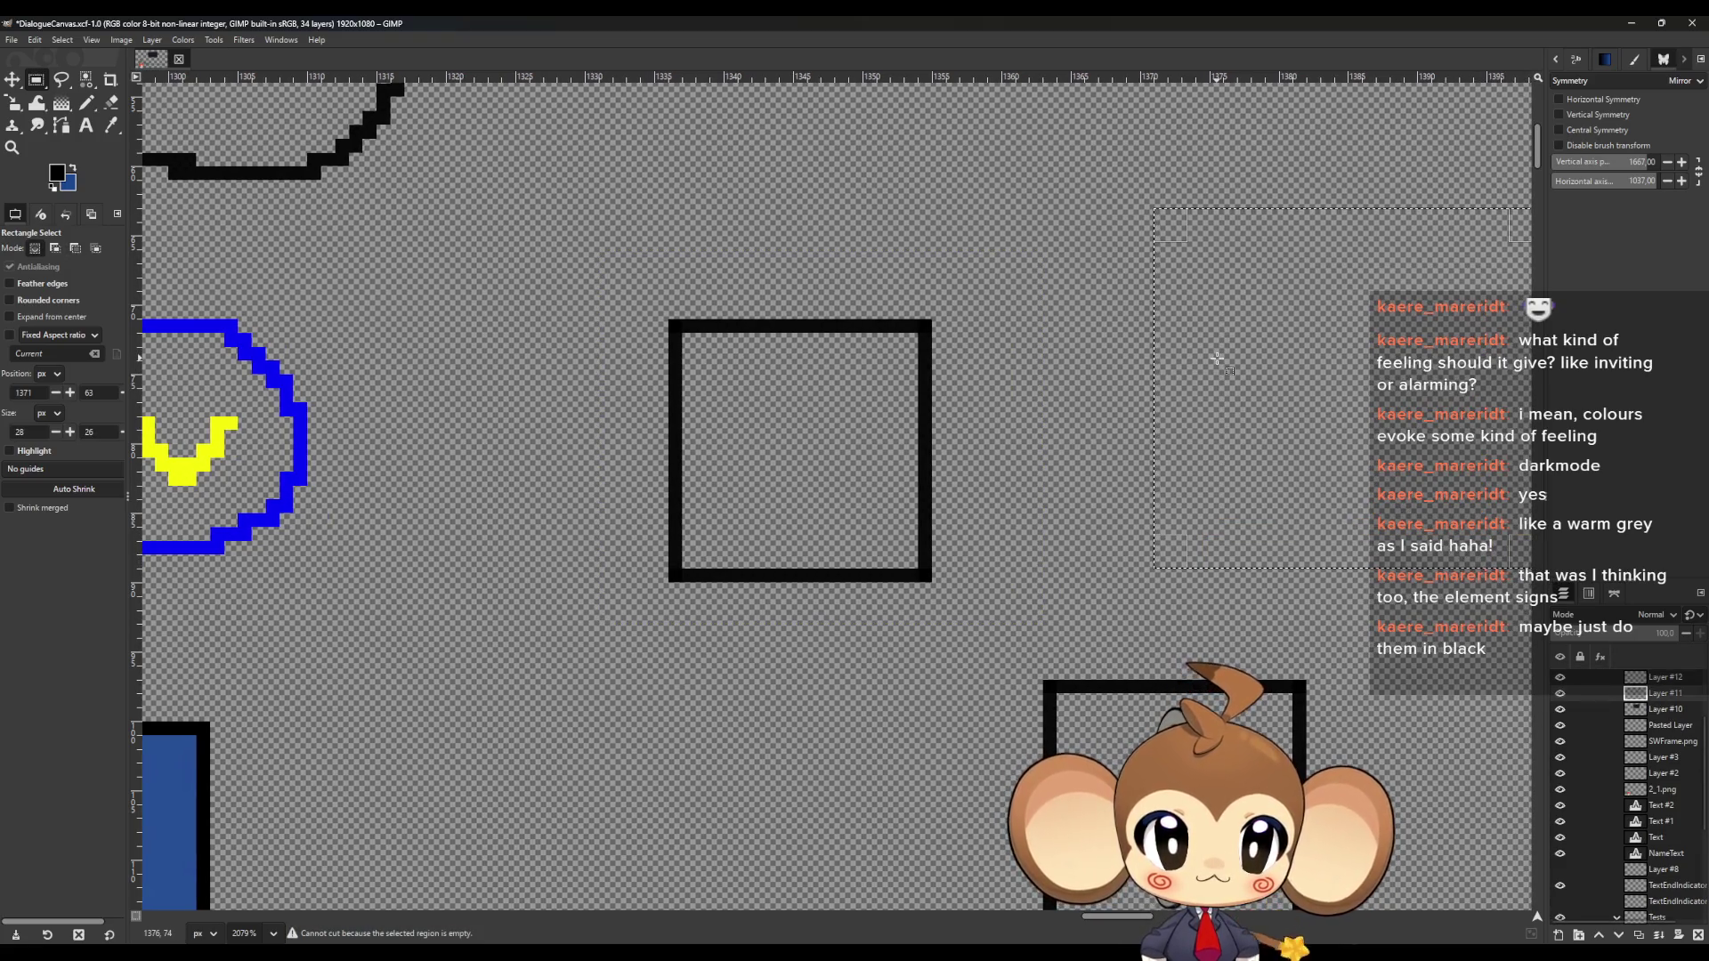
key("ctrl+v")
key("m")
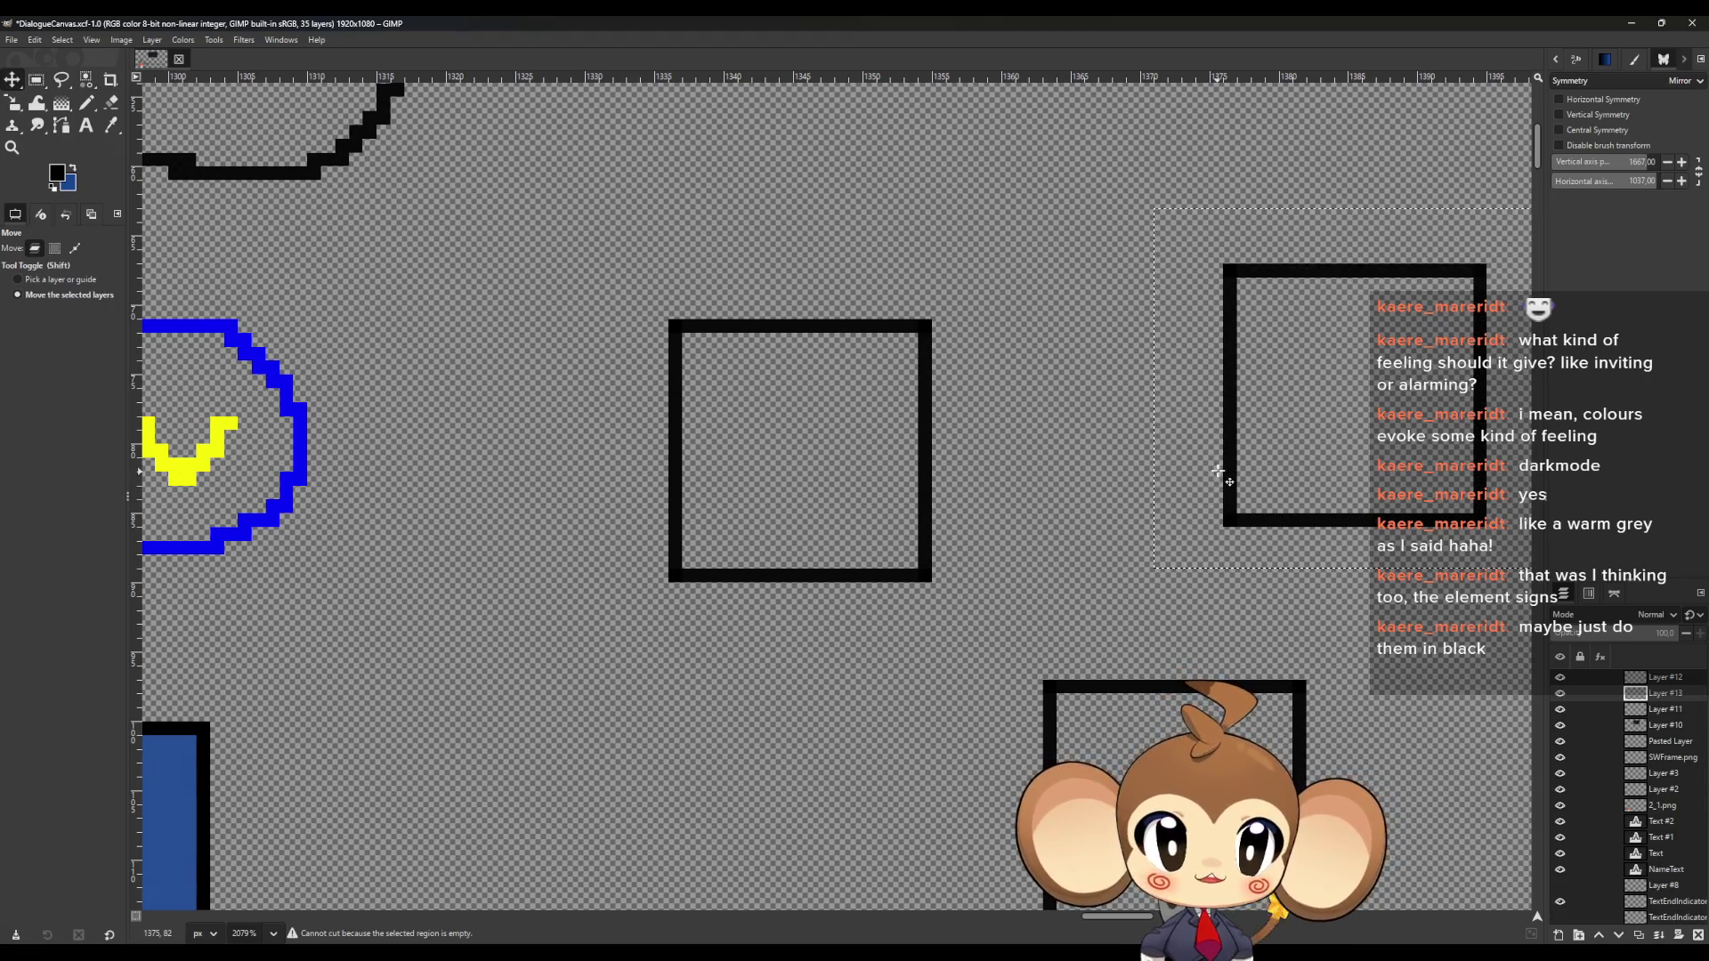
mouse_move(1217, 471)
left_mouse_down()
mouse_move(1155, 499)
mouse_move(924, 521)
left_mouse_up()
Anchor the pasted squares into Layer #11
scroll(1241, 623, "down", 3)
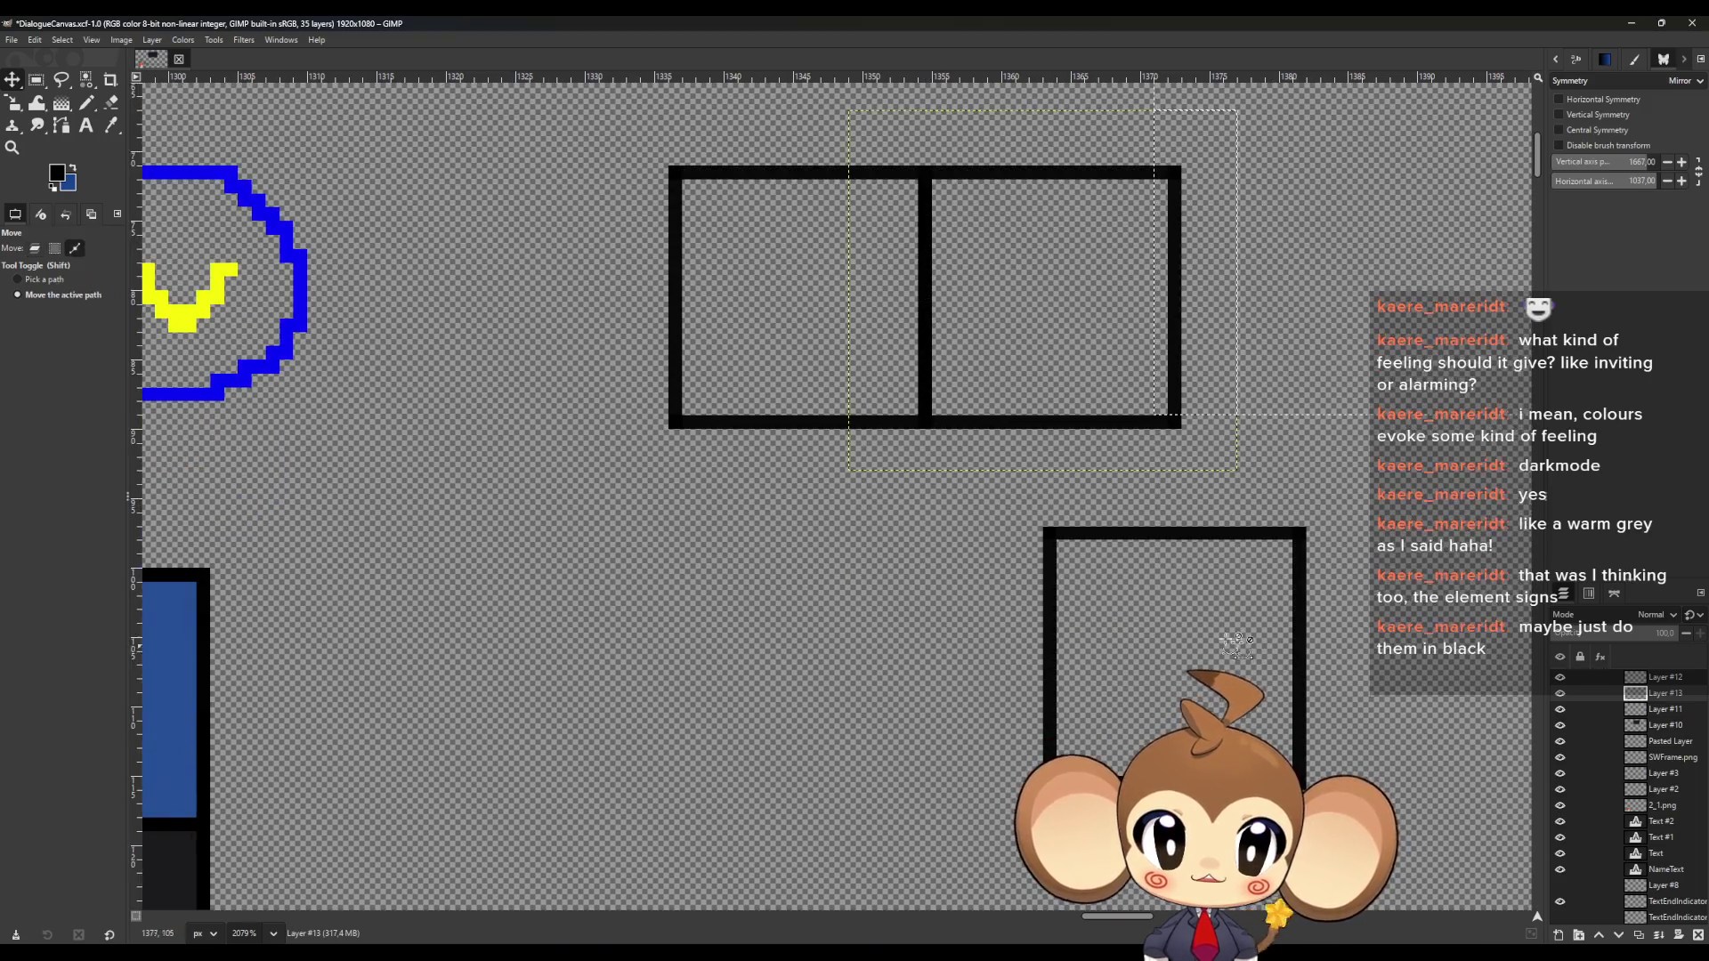
scroll(1237, 641, "down", 5)
scroll(1228, 580, "up", 4)
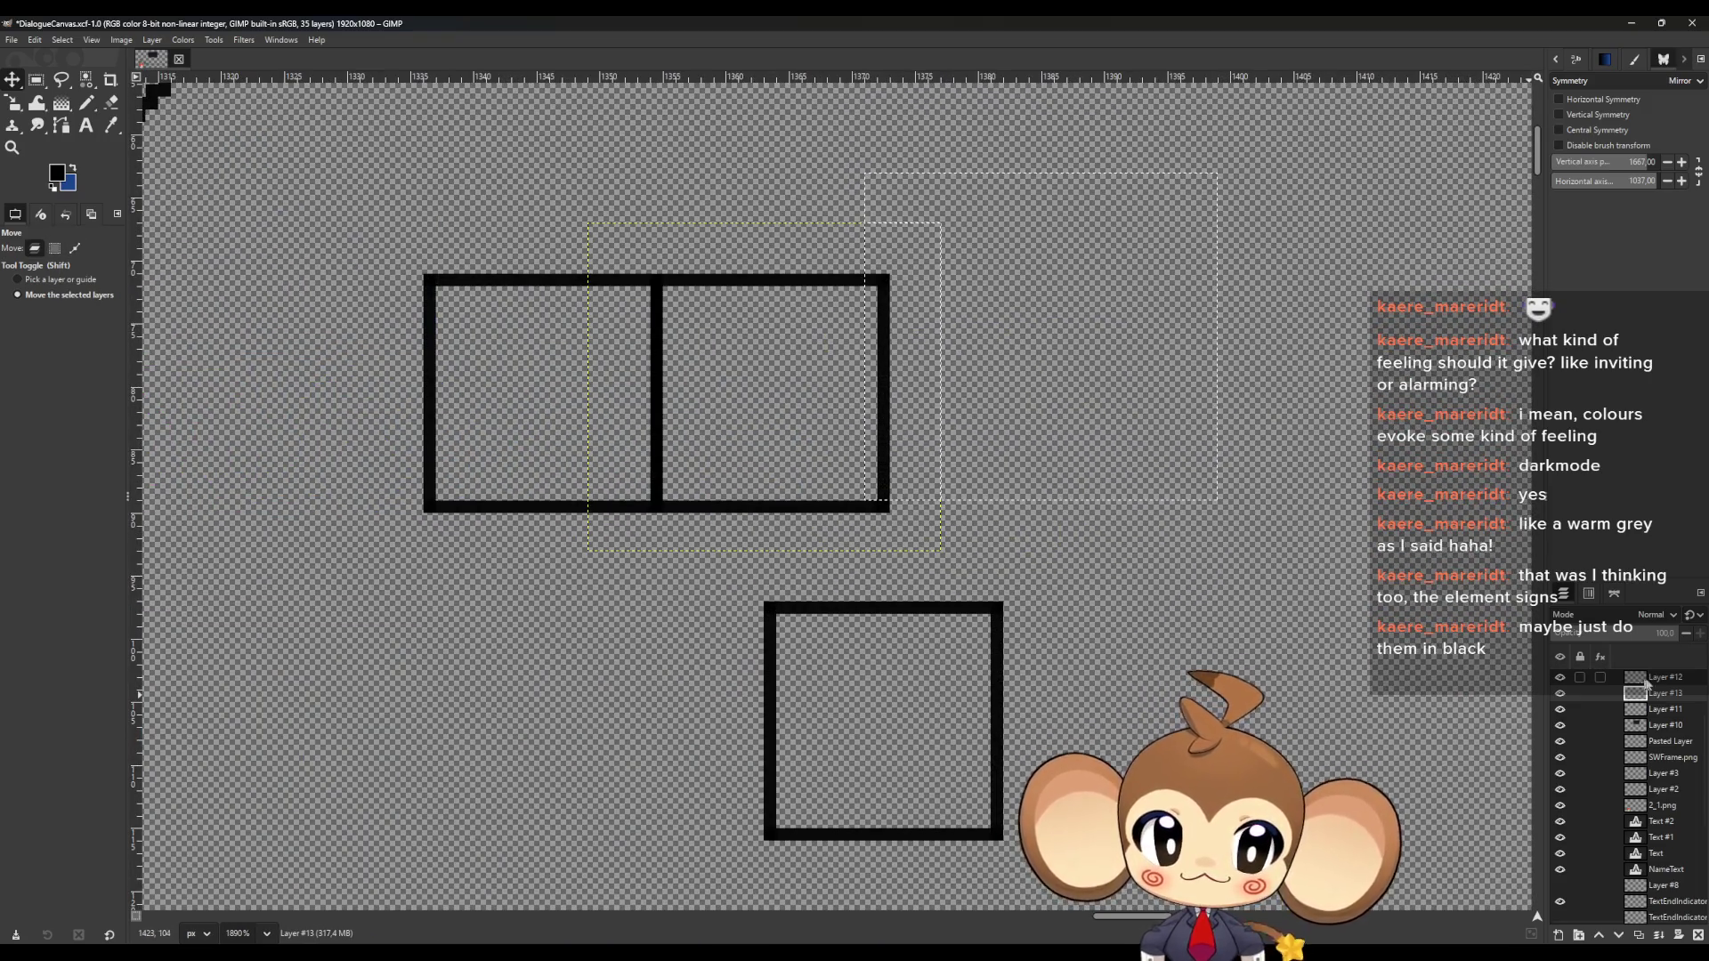
left_click(1653, 678)
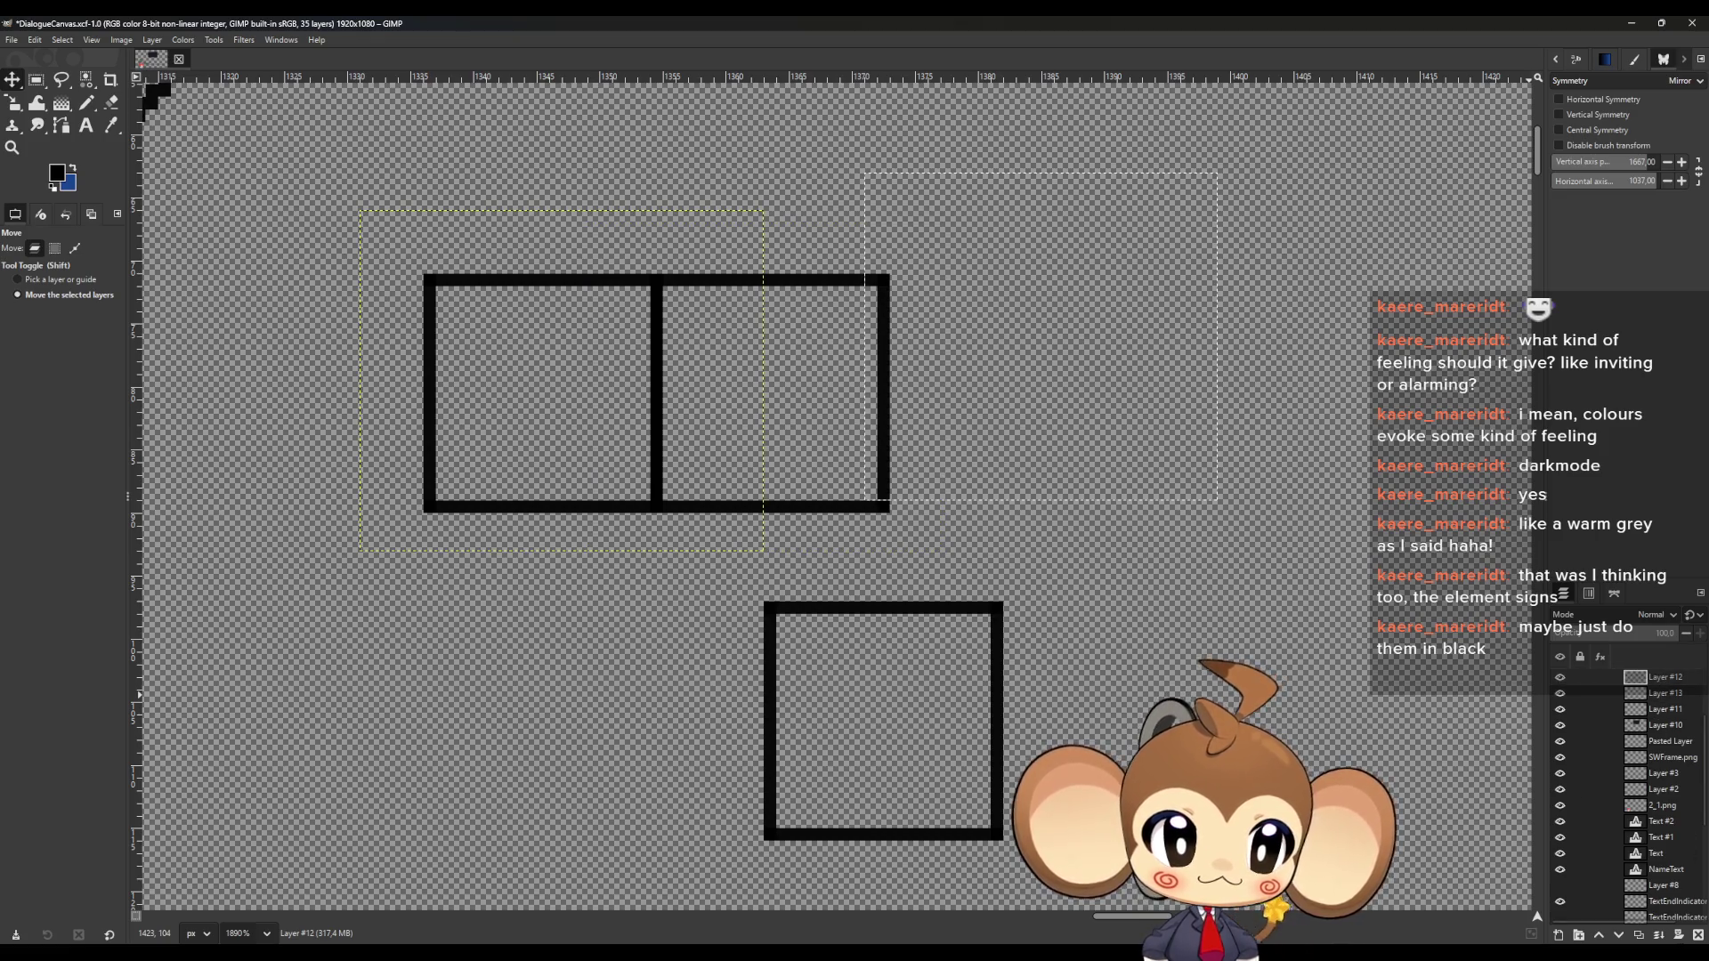
left_click(1658, 935)
left_click(1658, 936)
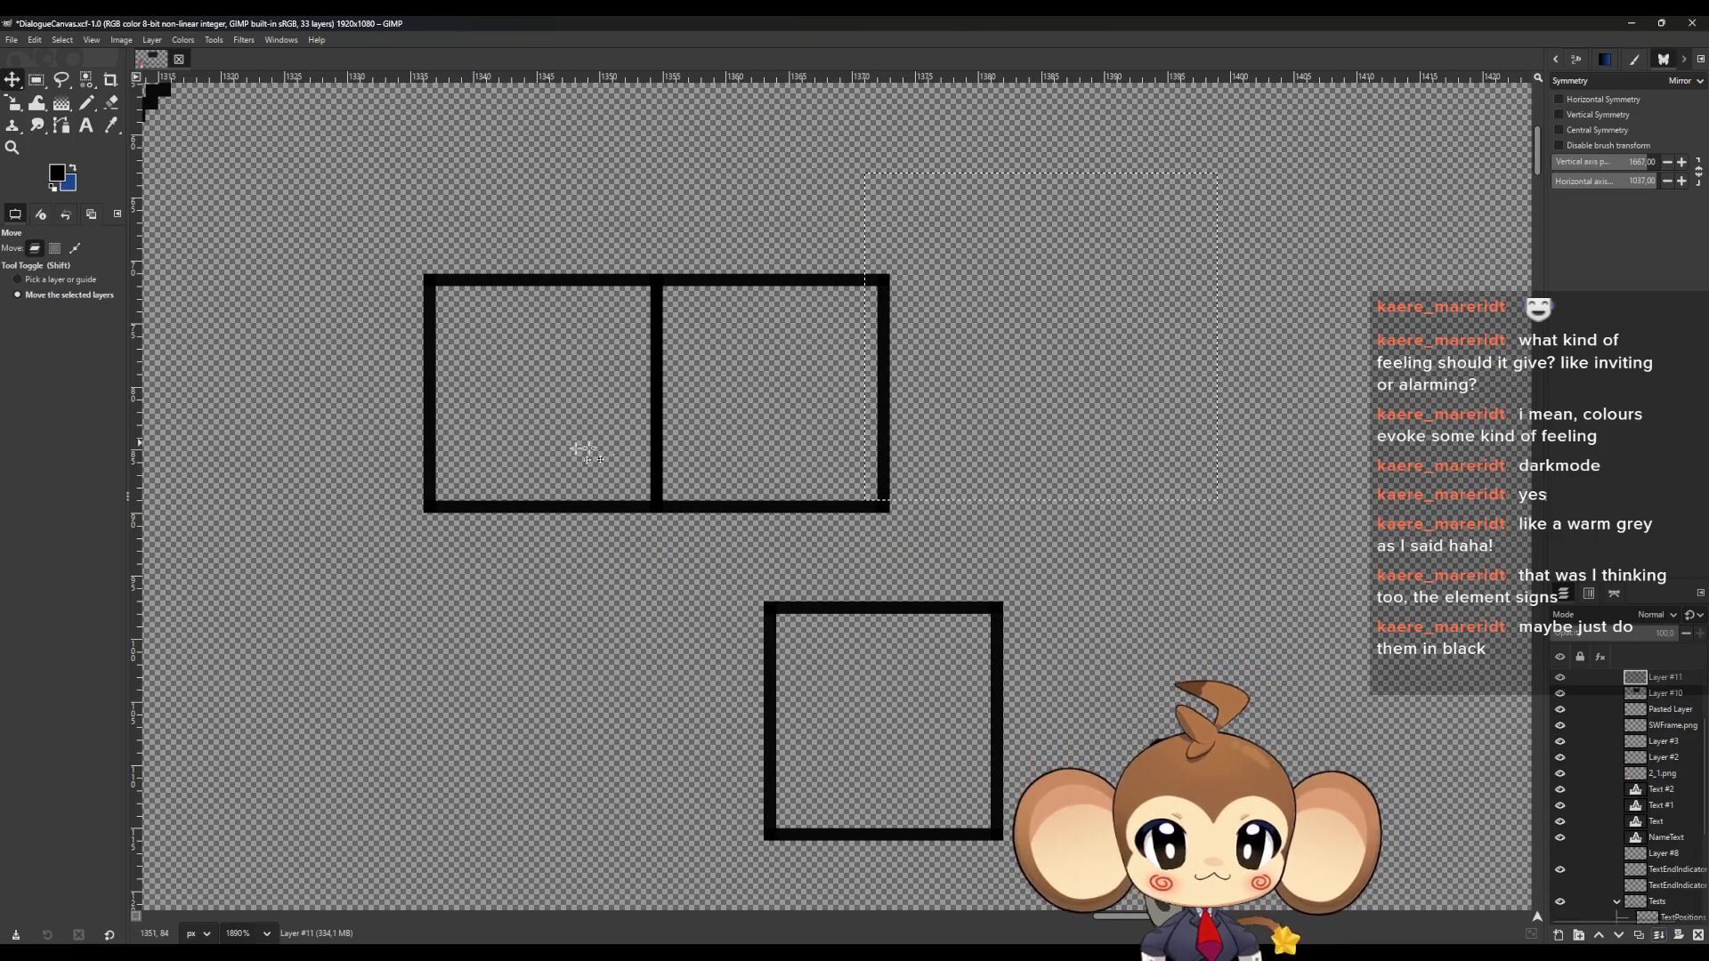
Move the bottom square to the right of the two frames and anchor it, completing the row
left_click(37, 80)
left_click_drag(675, 576, 1142, 891)
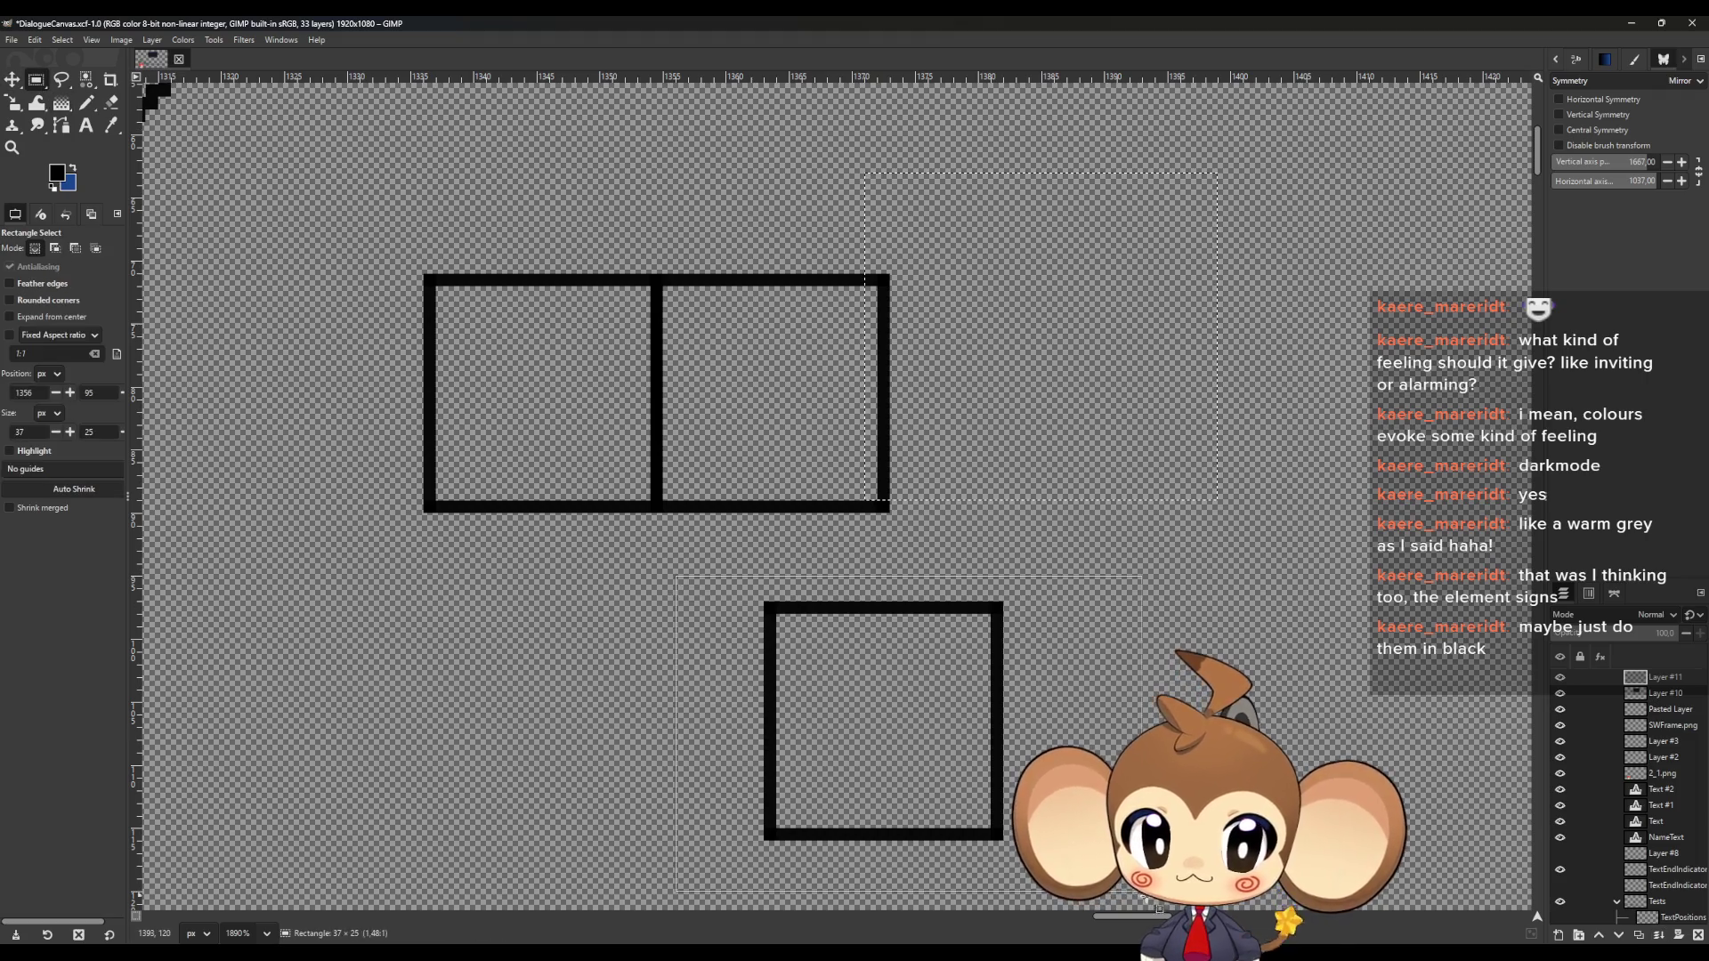
key("ctrl+x")
key("ctrl+v")
key("m")
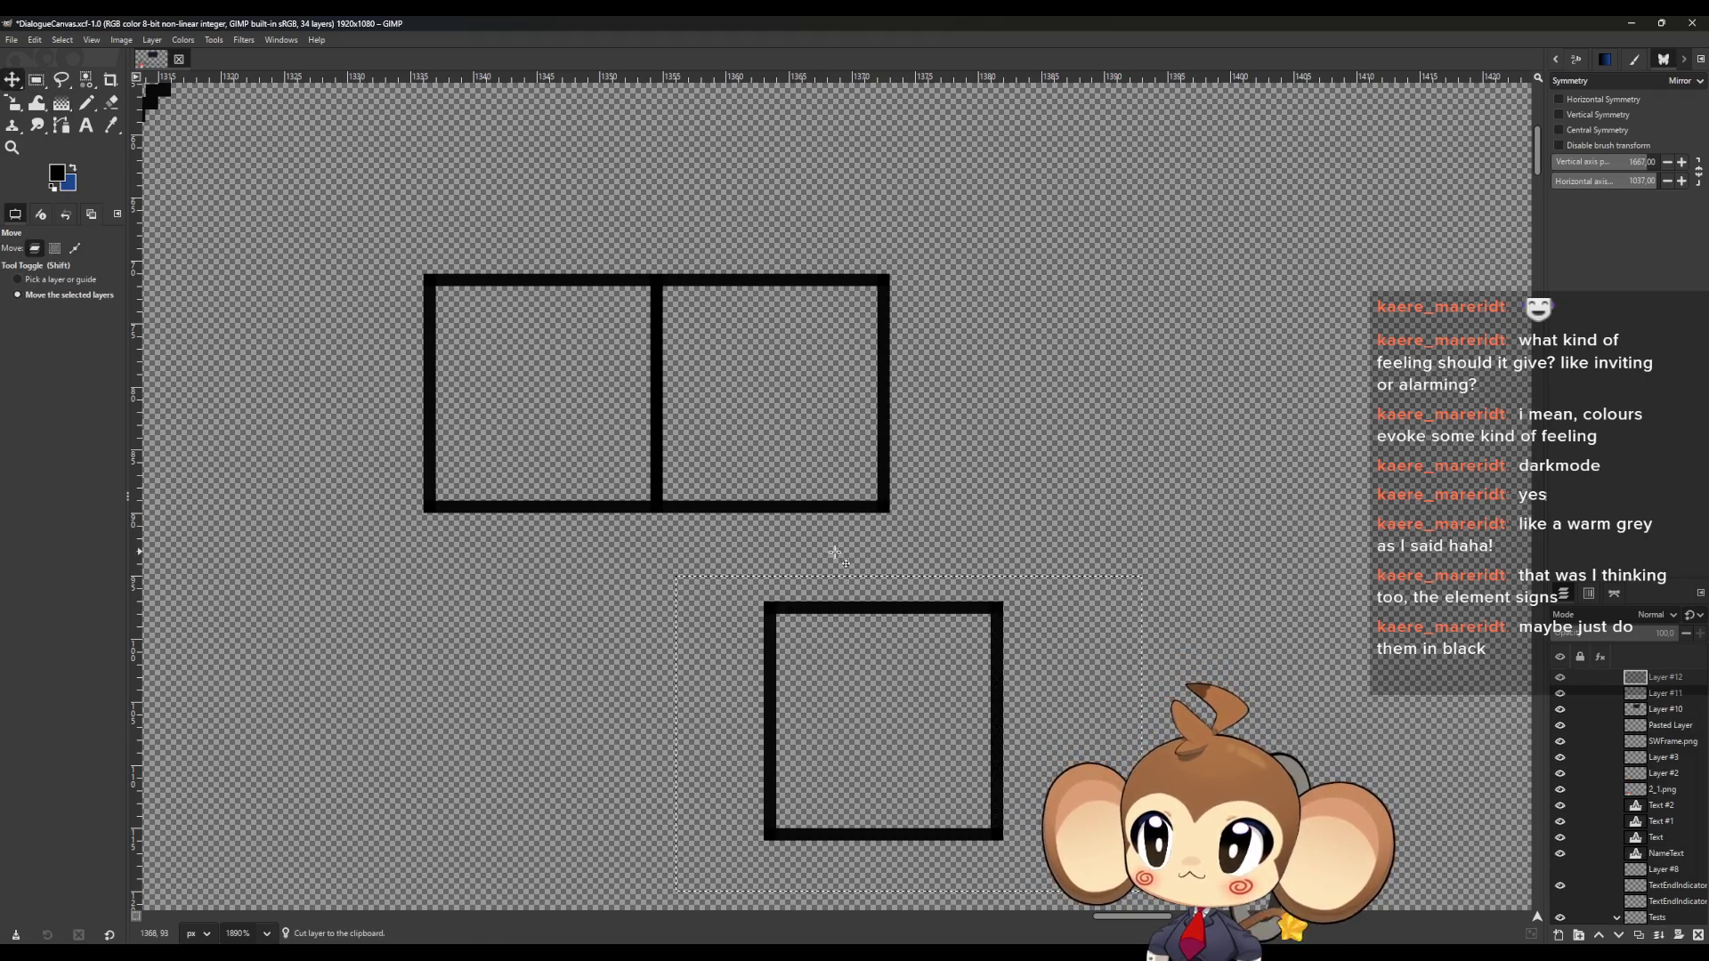
mouse_move(792, 615)
left_mouse_down()
mouse_move(957, 275)
mouse_move(918, 276)
left_mouse_up()
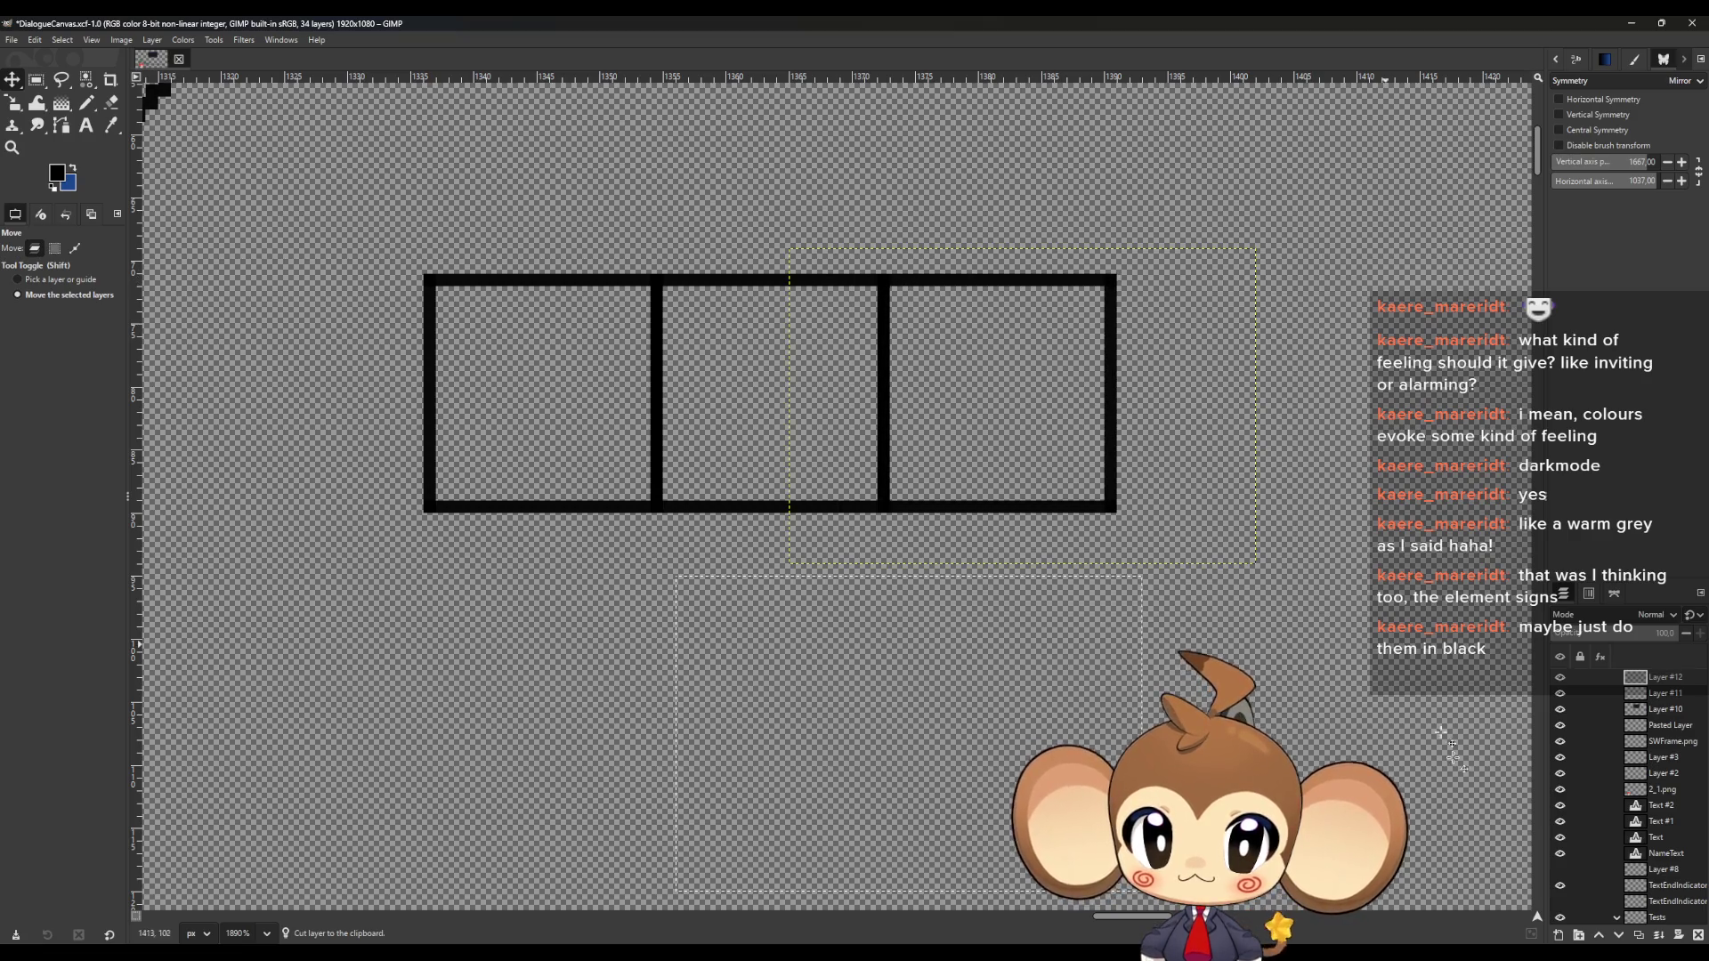
left_click(1661, 938)
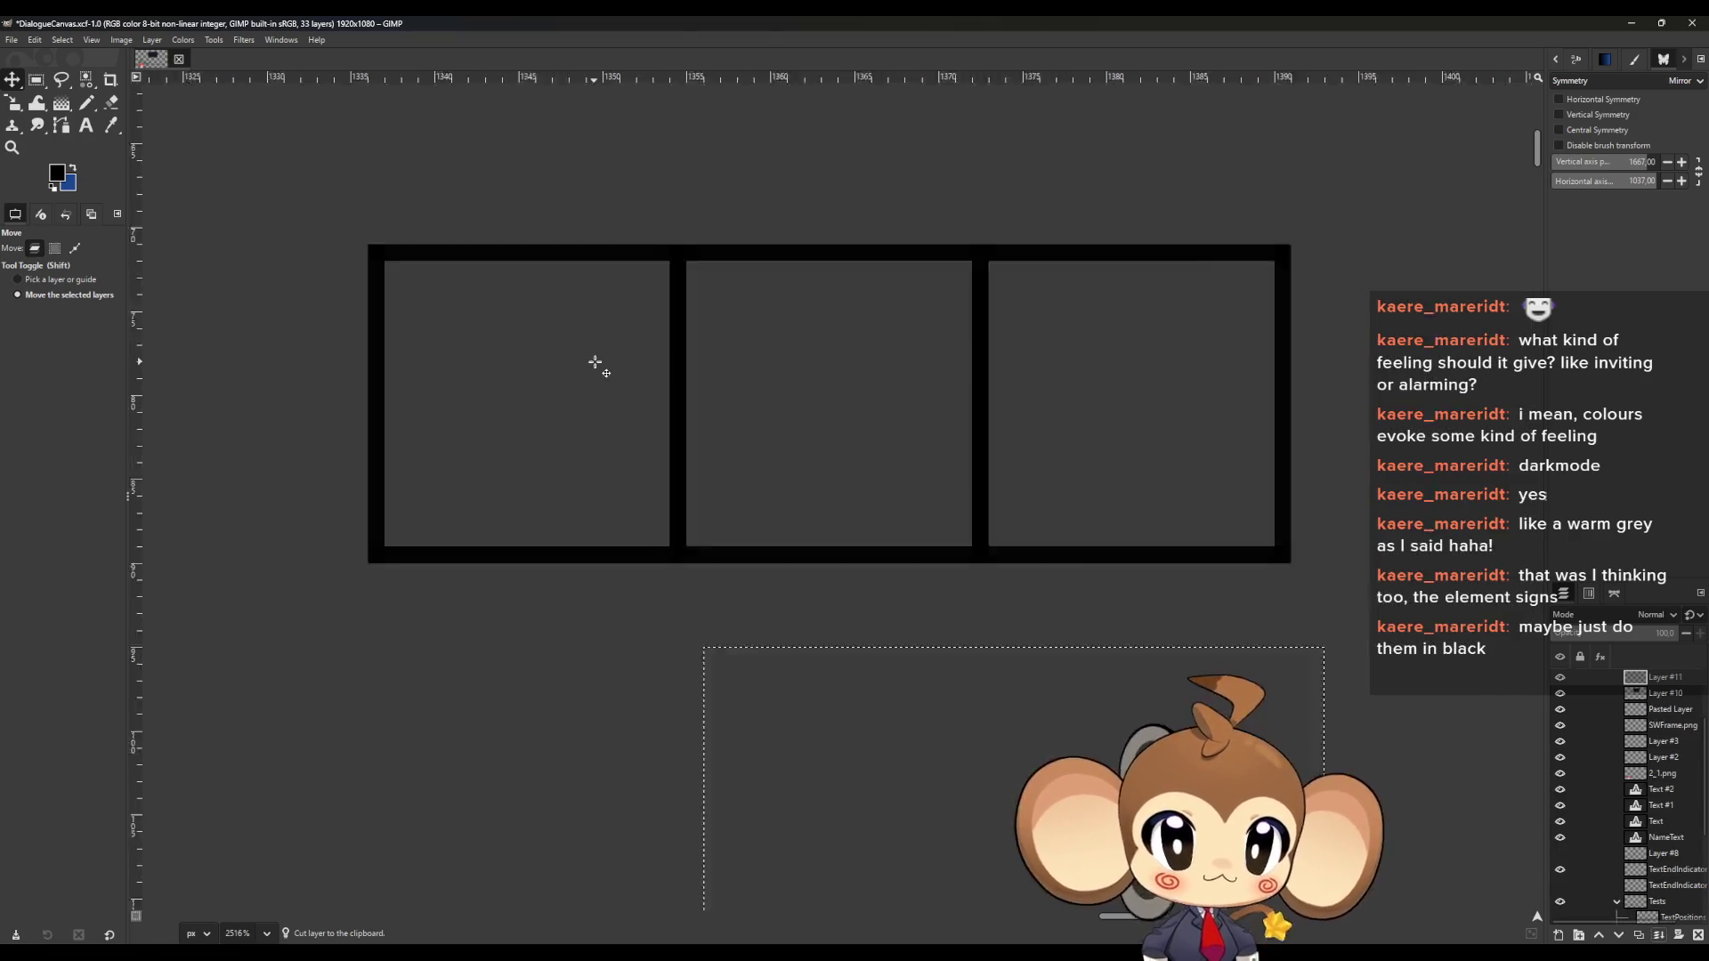
scroll(595, 366, "up", 3)
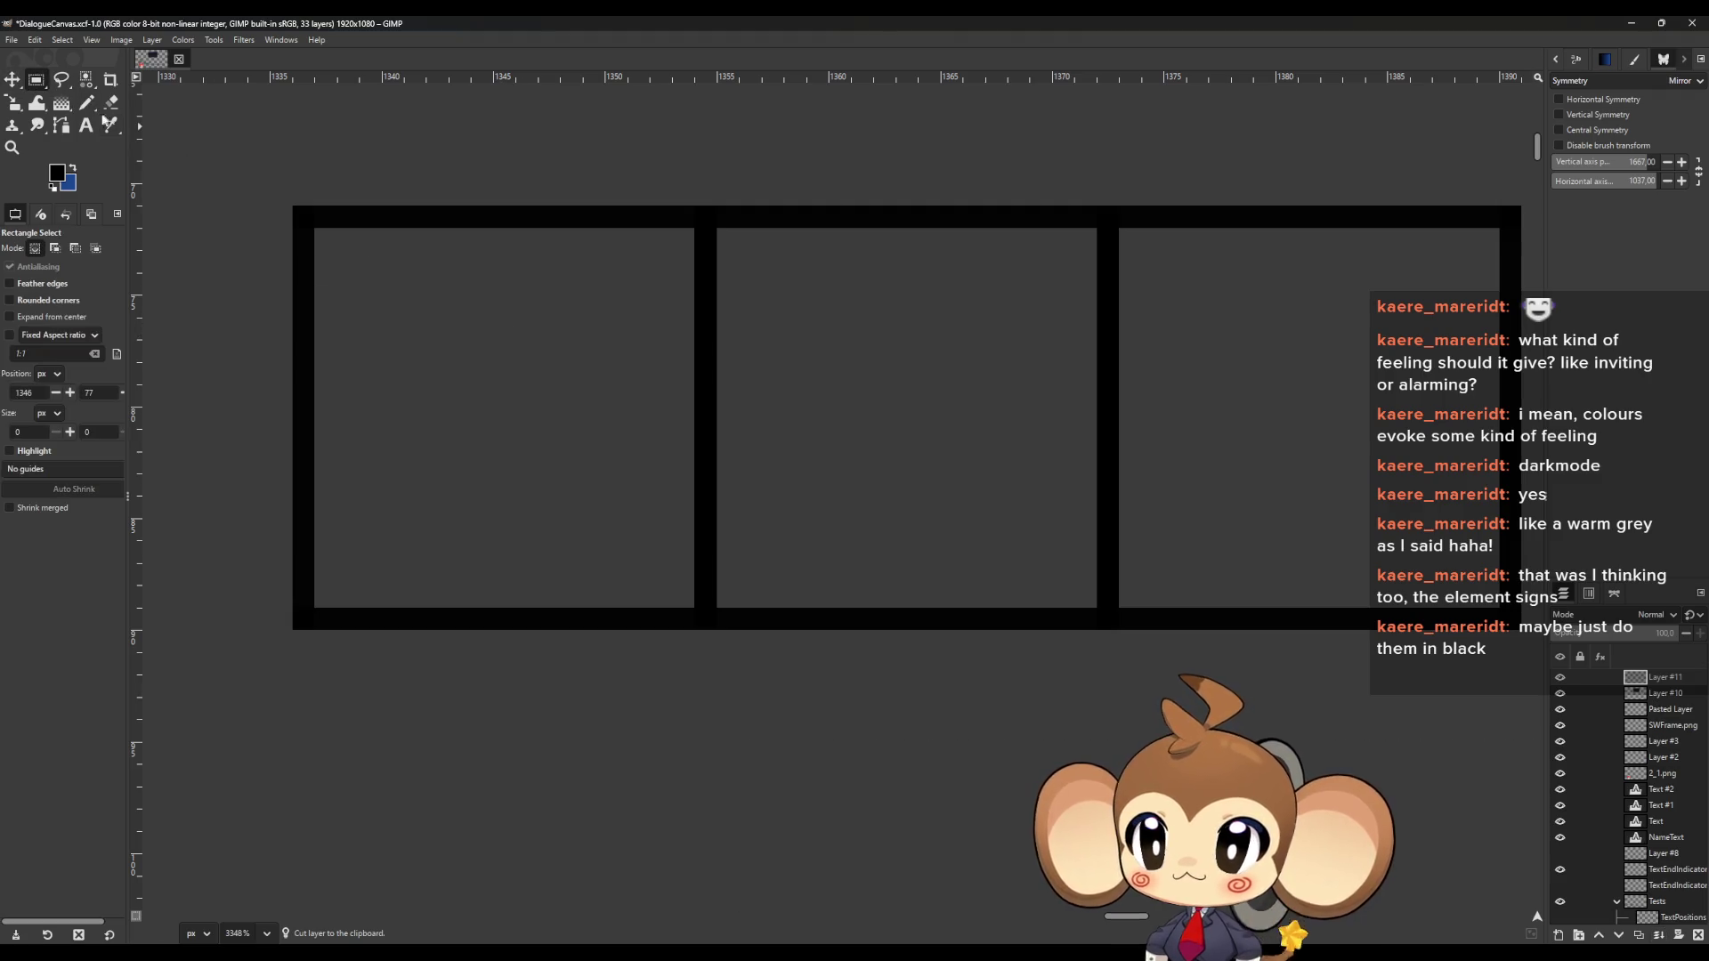
key("n")
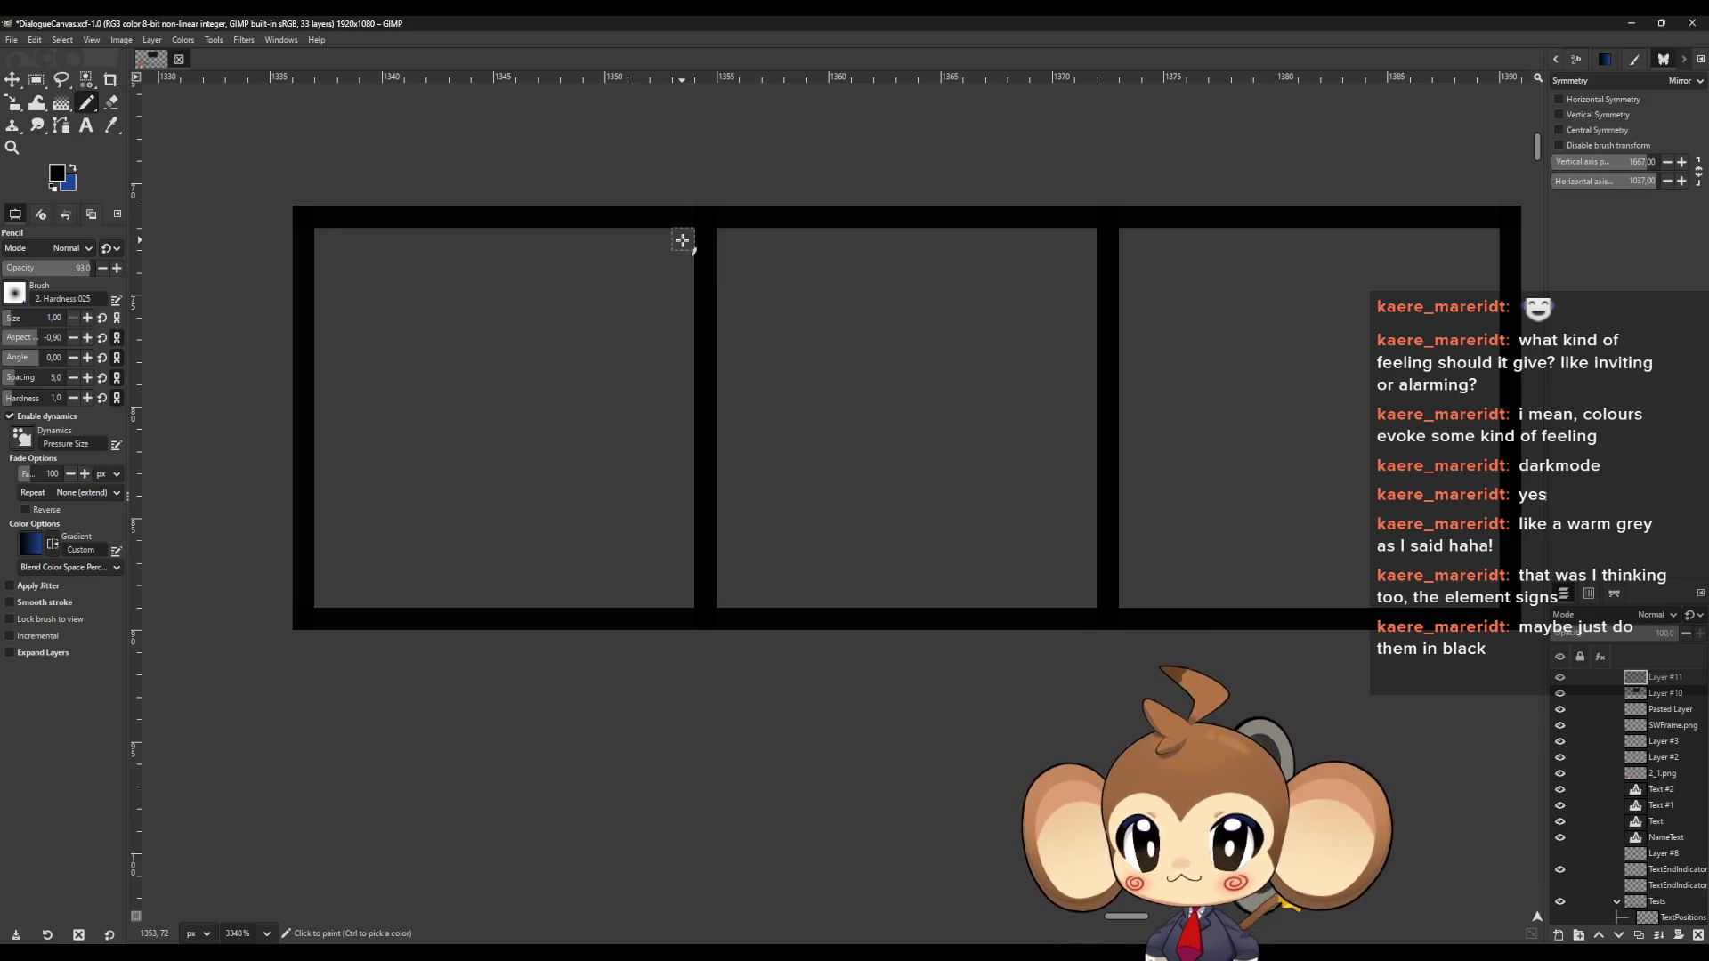
On a new layer, pencil an X of two diagonals across the first slot as a guide
left_click(1560, 935)
left_click(901, 680)
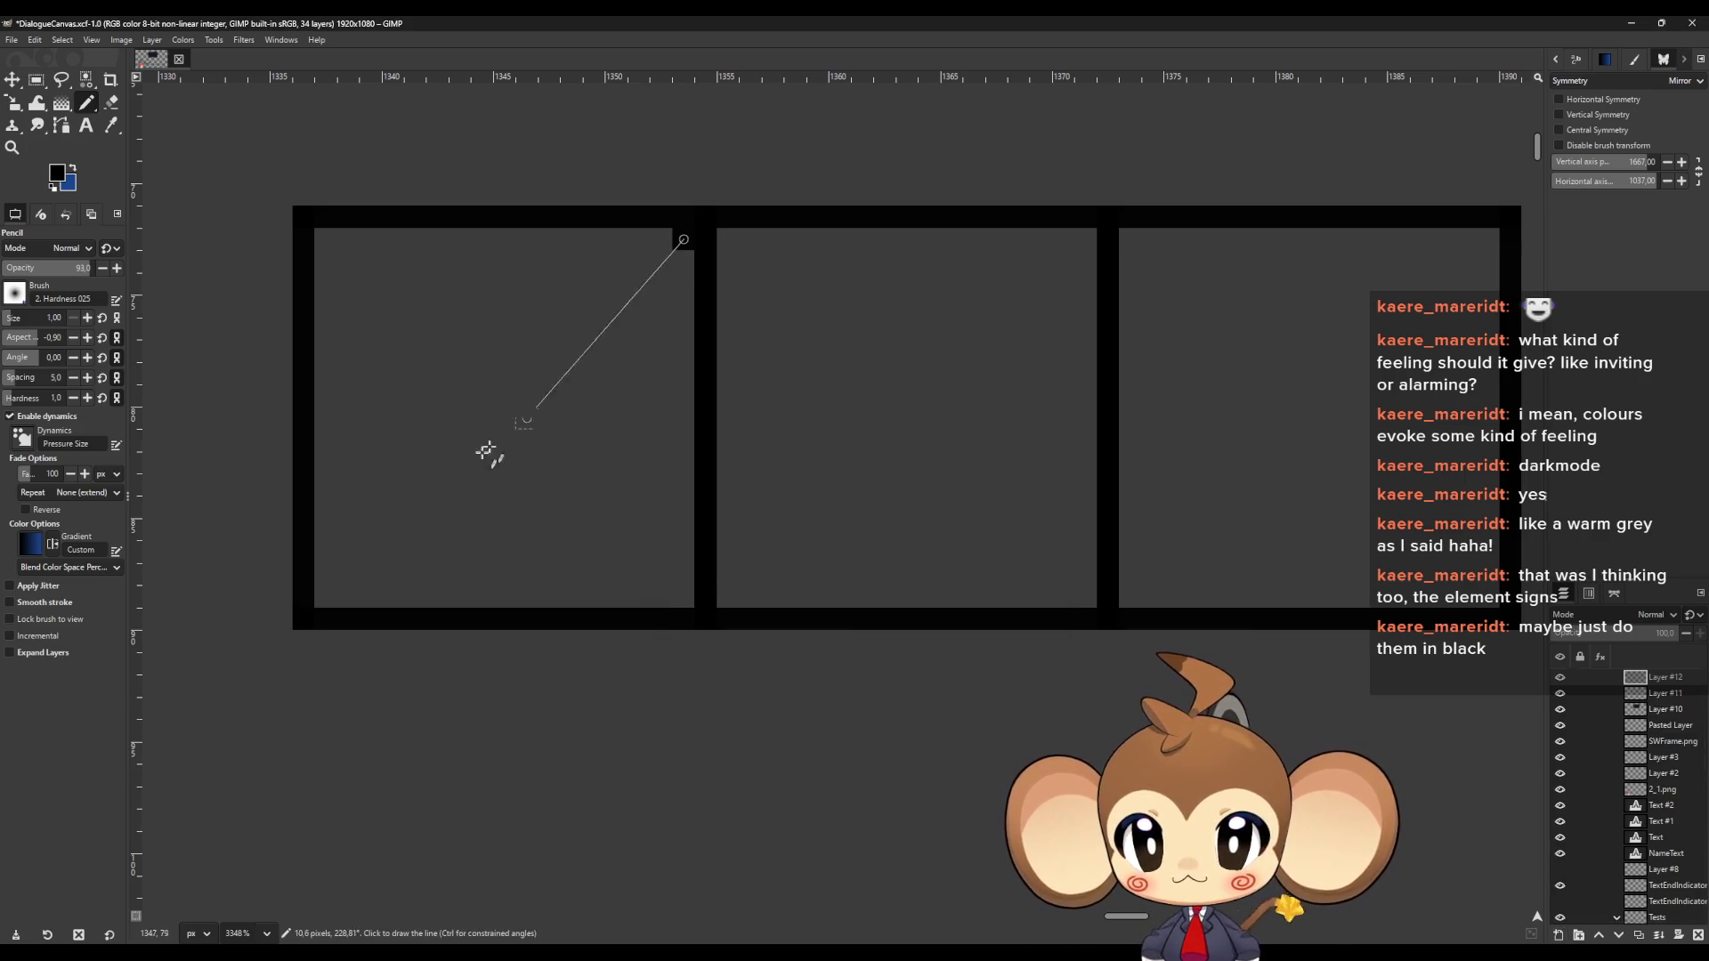
left_click(326, 596, "shift")
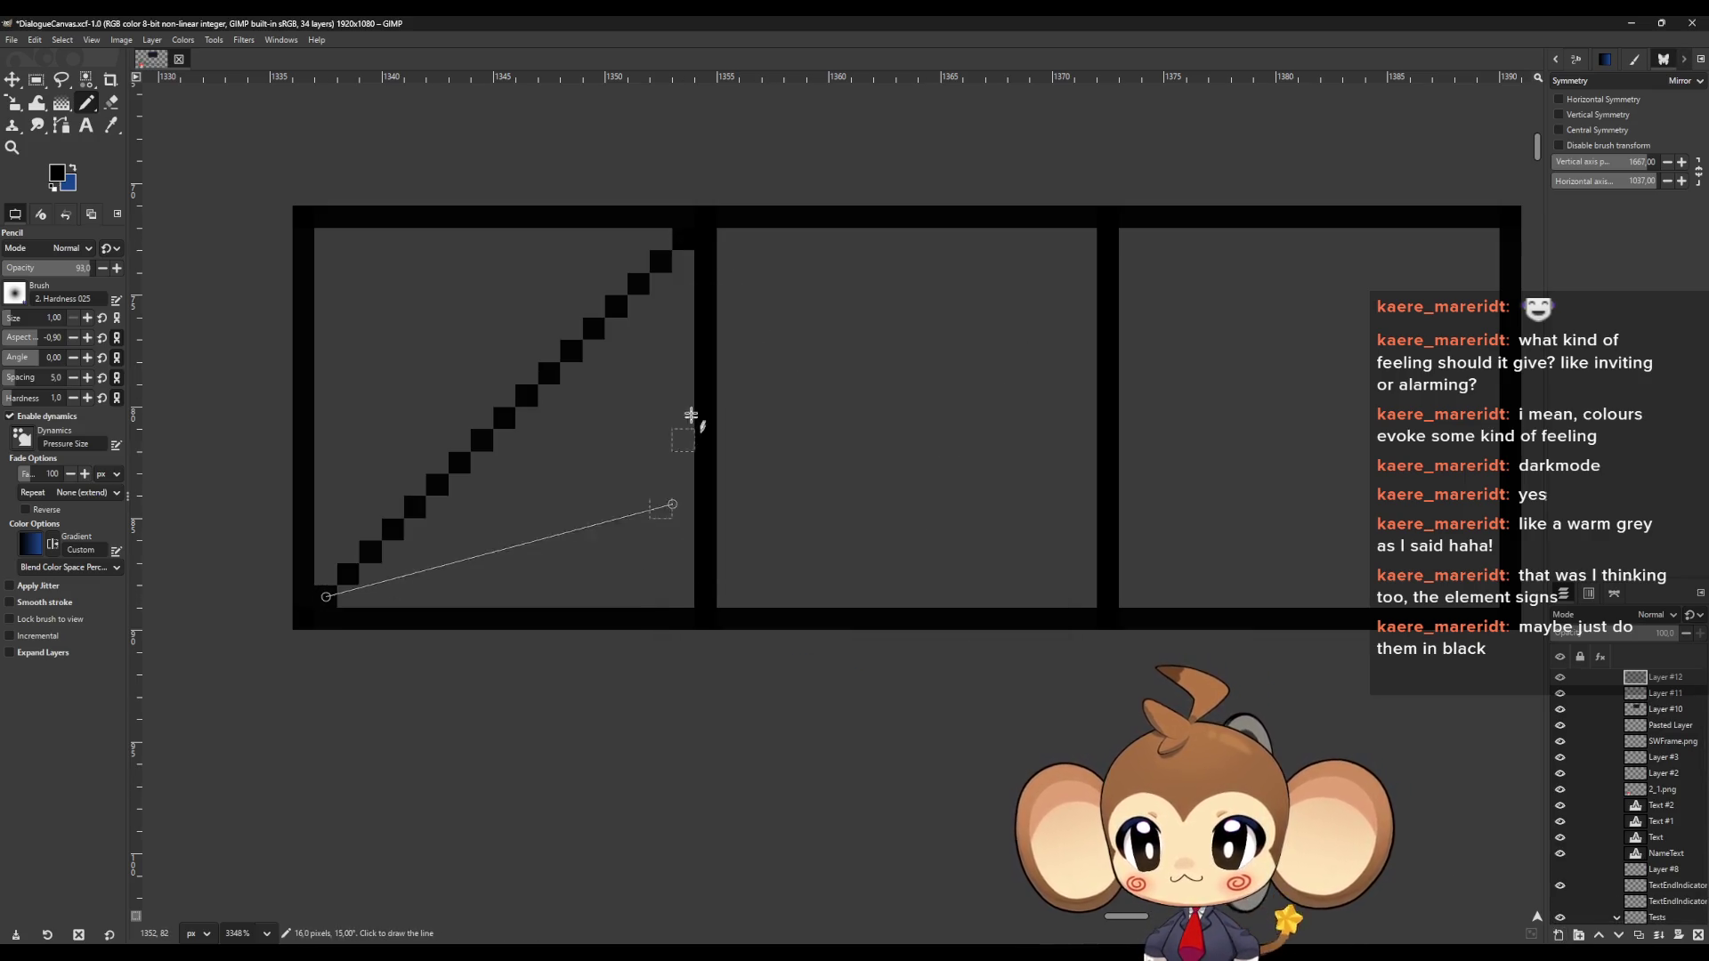
left_click(325, 239)
left_click(683, 596, "shift")
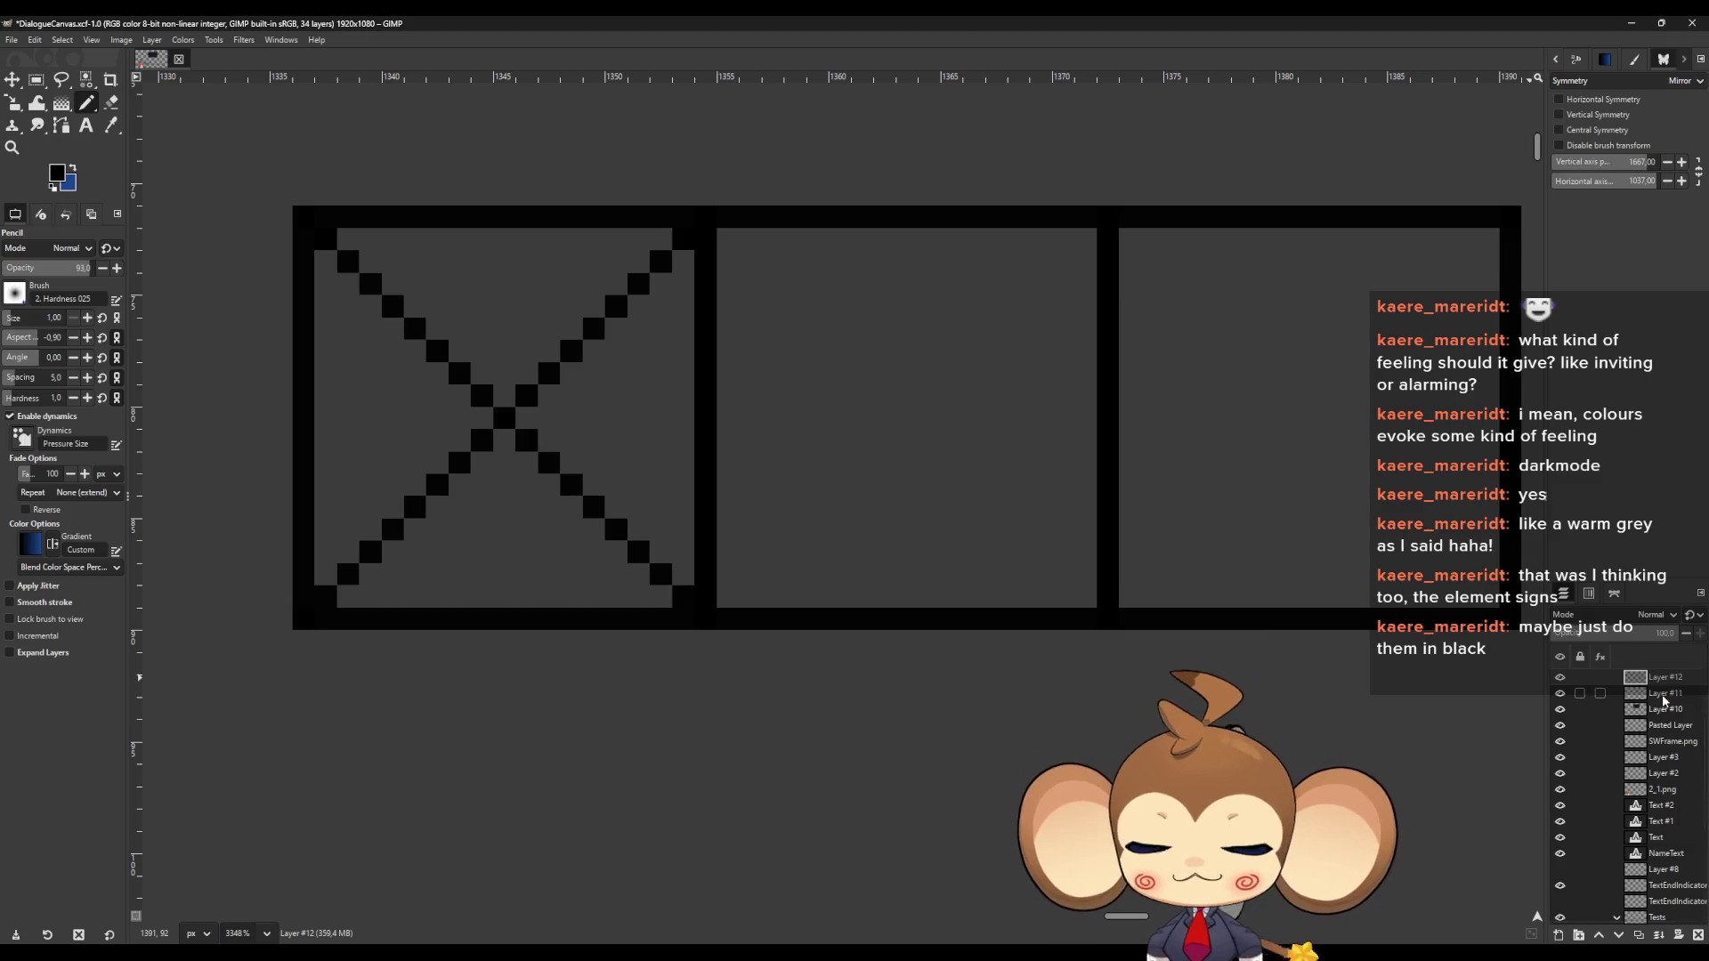
On another new layer, mark top-centre, left-middle and bottom-centre guide dots, undoing a stray dot
left_click(1559, 935)
left_click(970, 681)
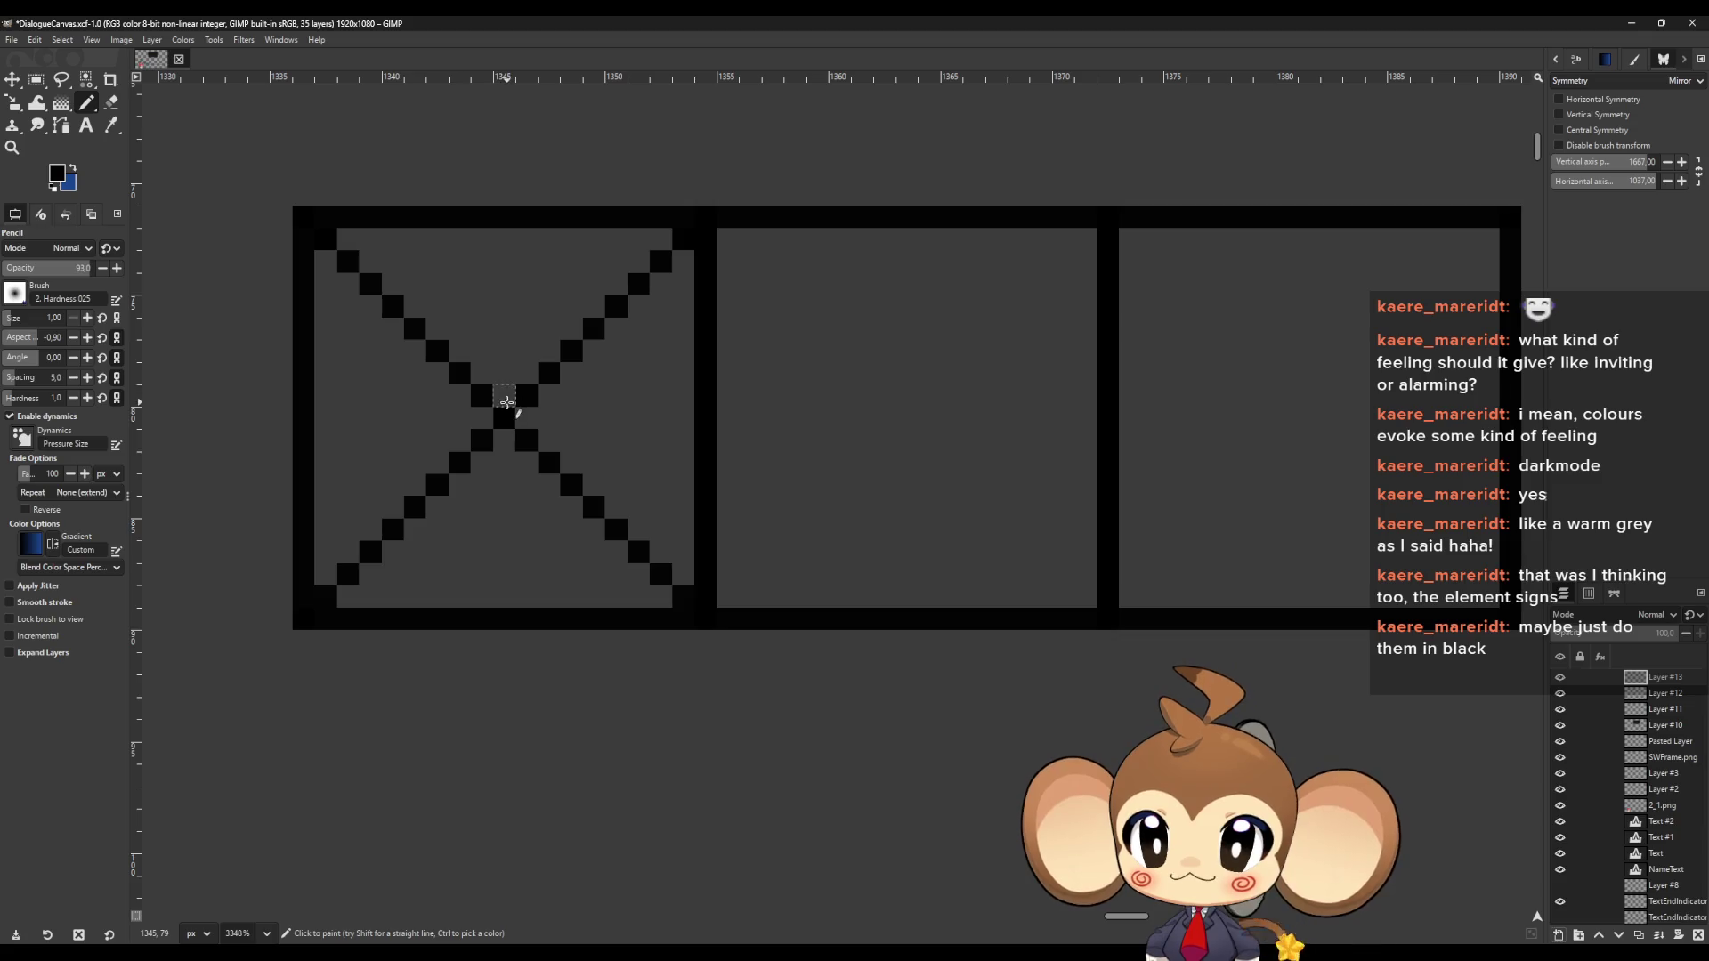
left_click(503, 261)
left_click(347, 418)
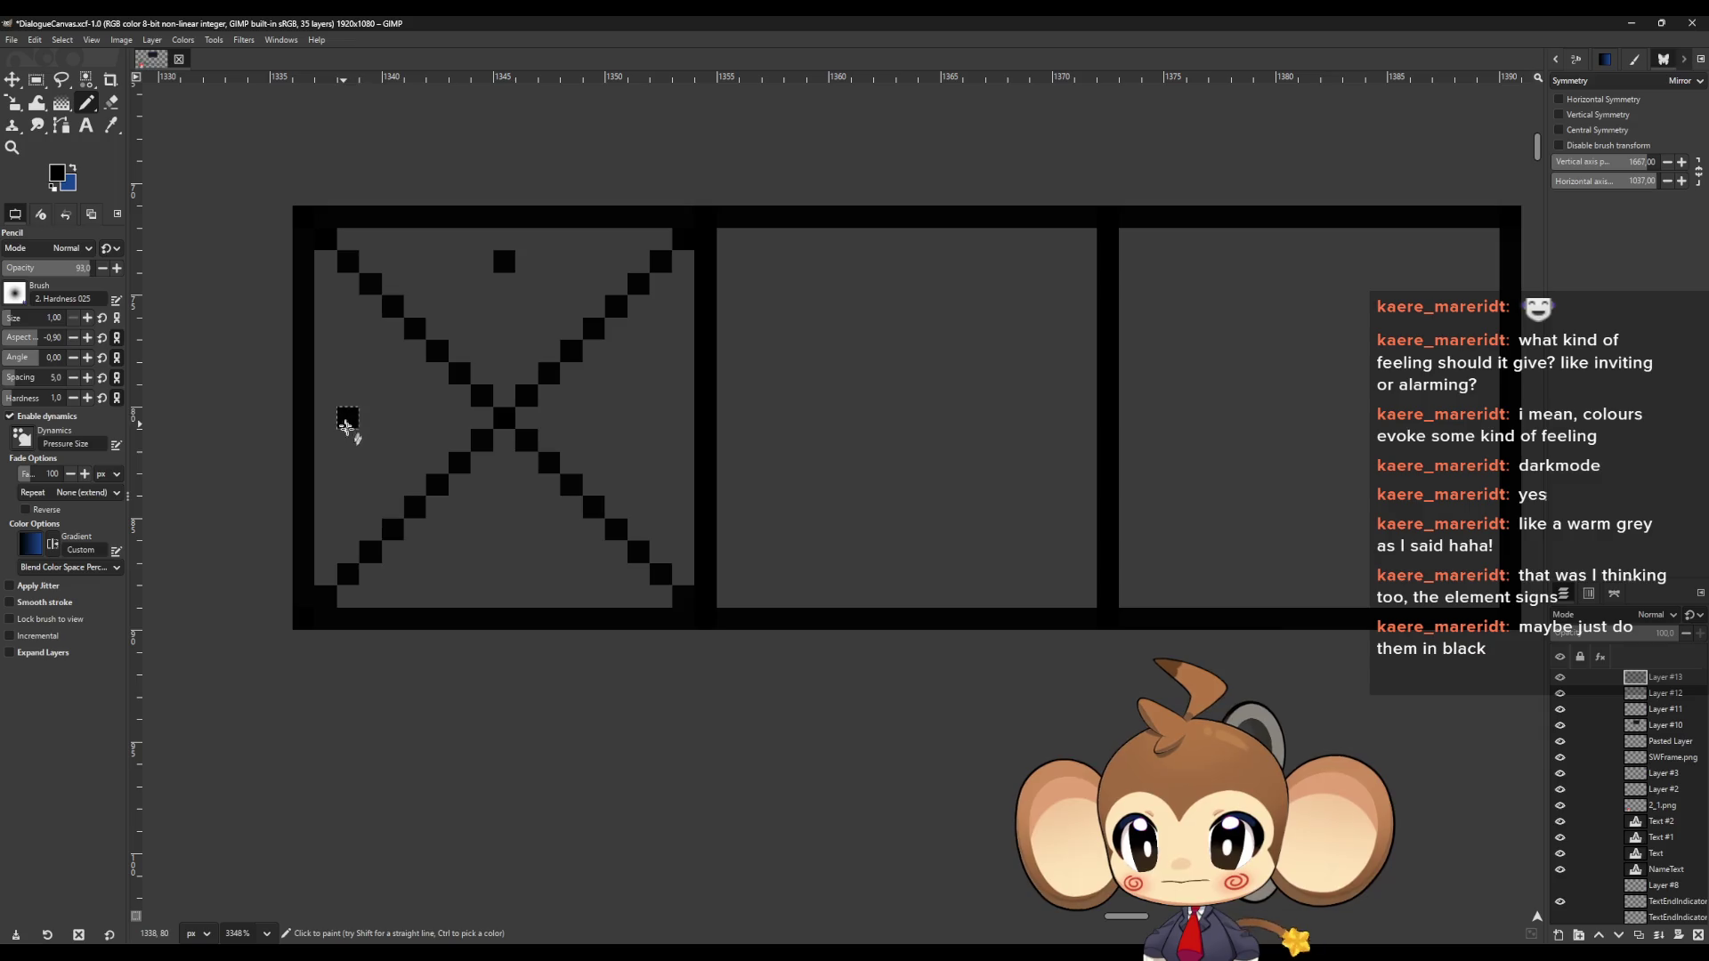
left_click(506, 576)
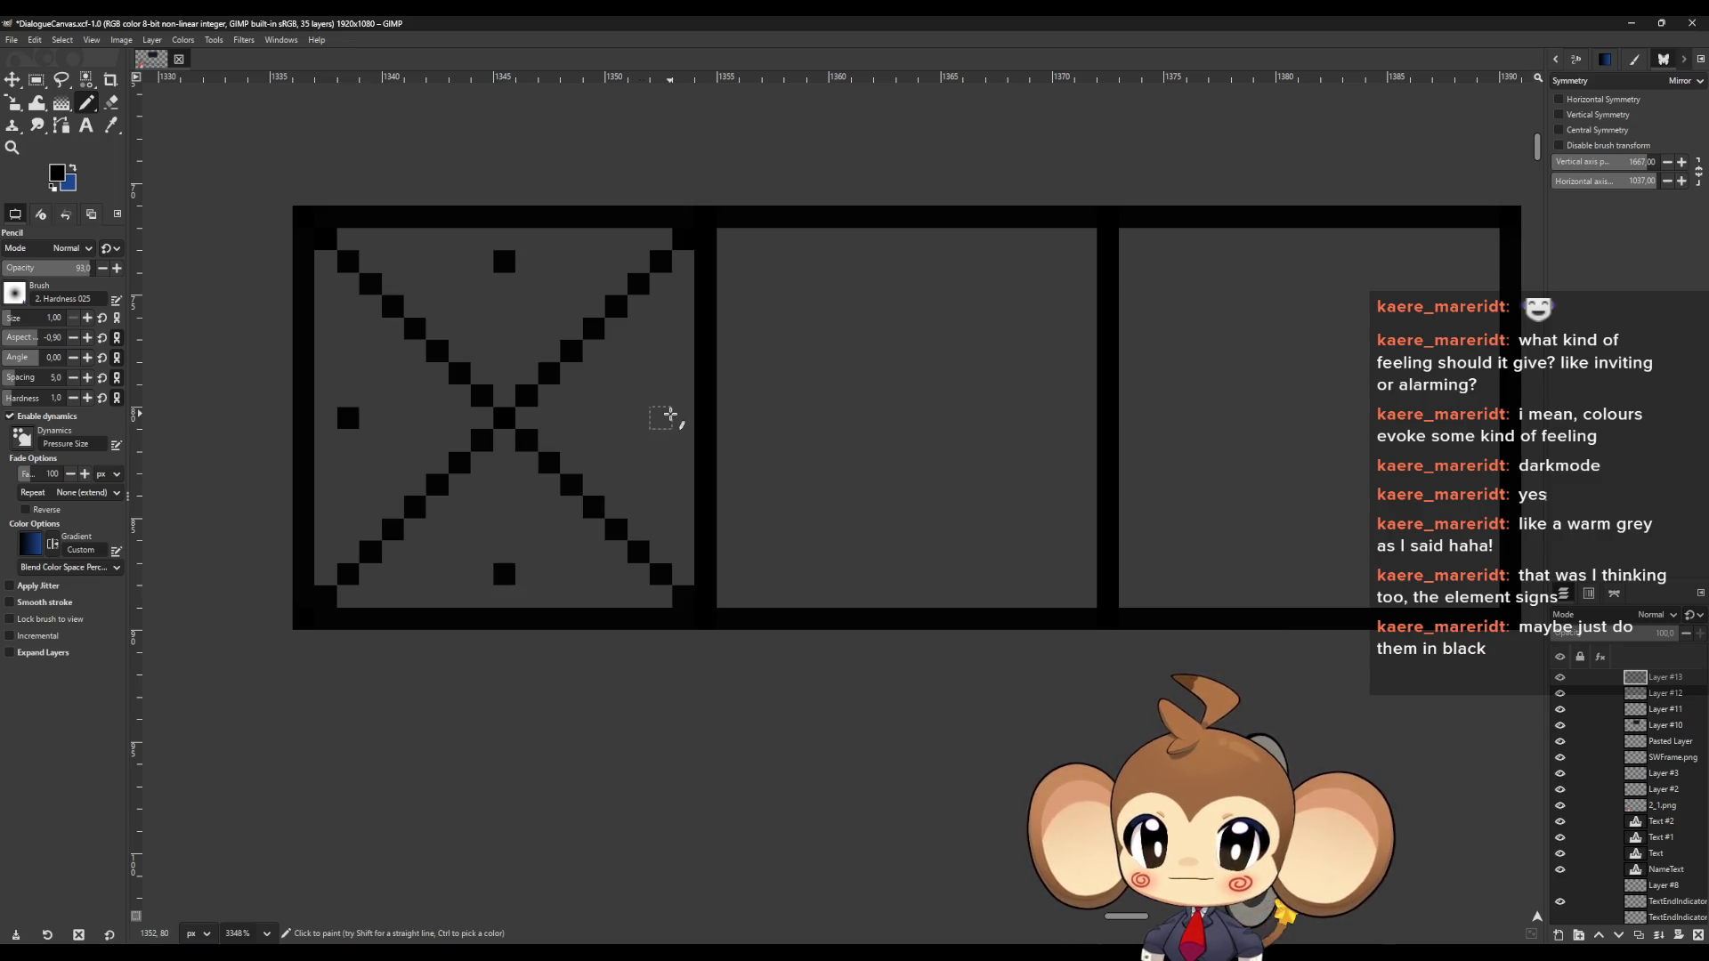
scroll(490, 476, "up", 1)
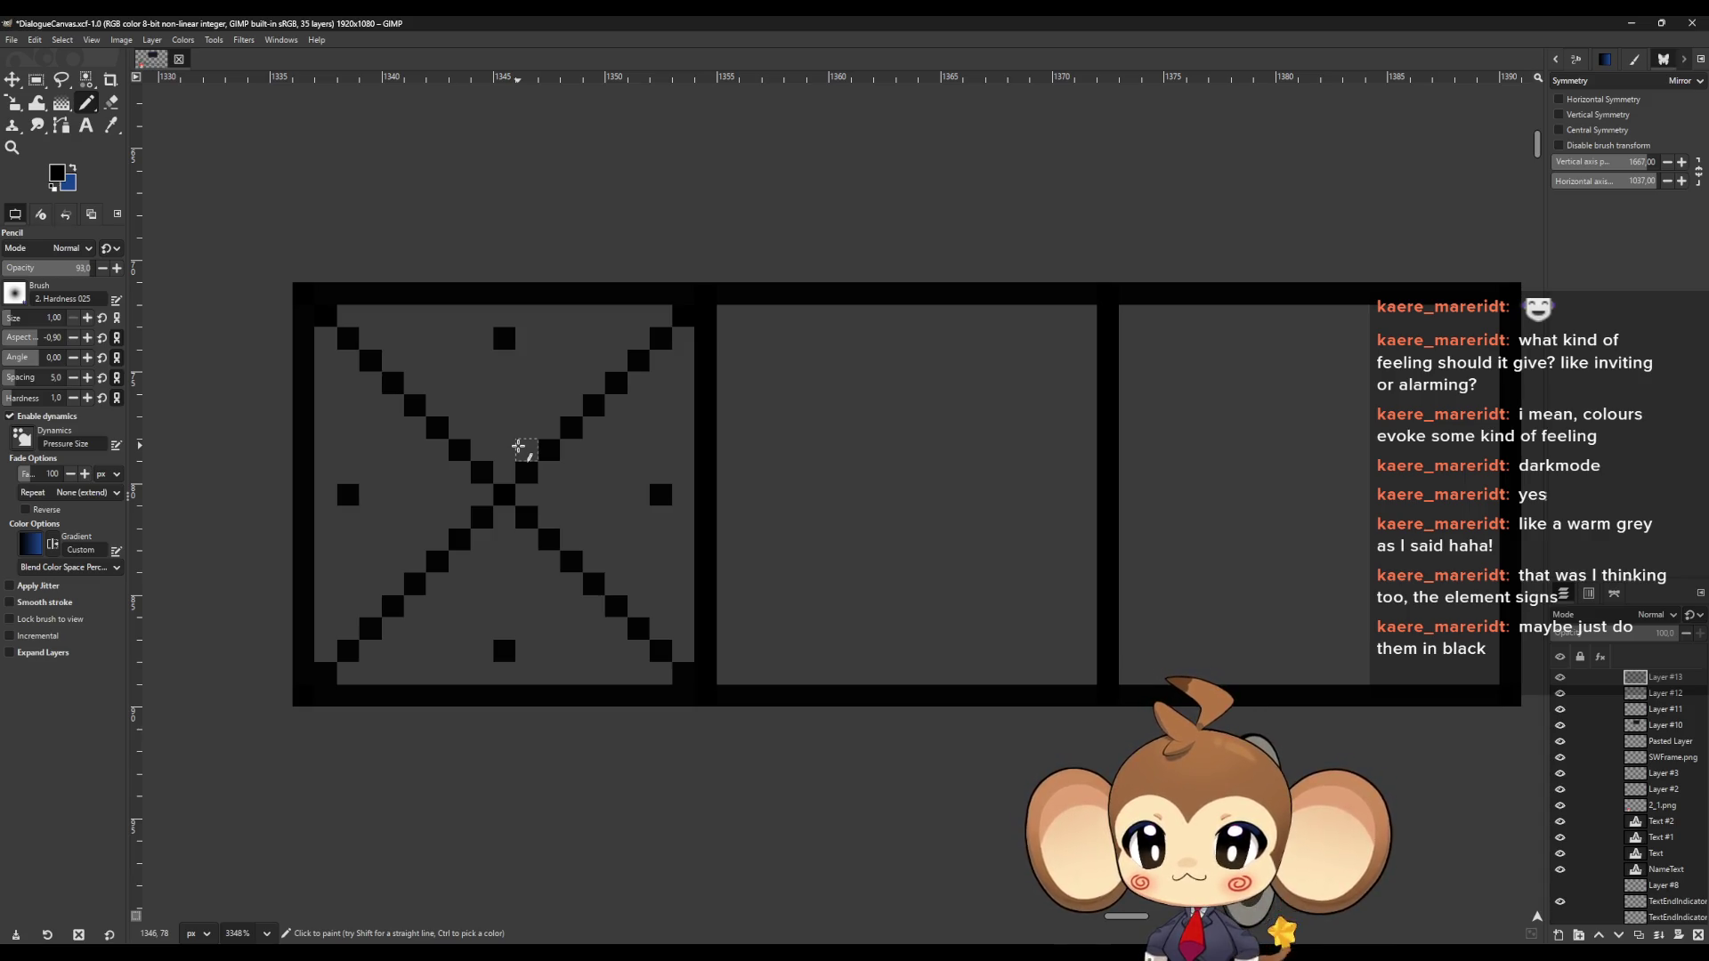
left_click(752, 652)
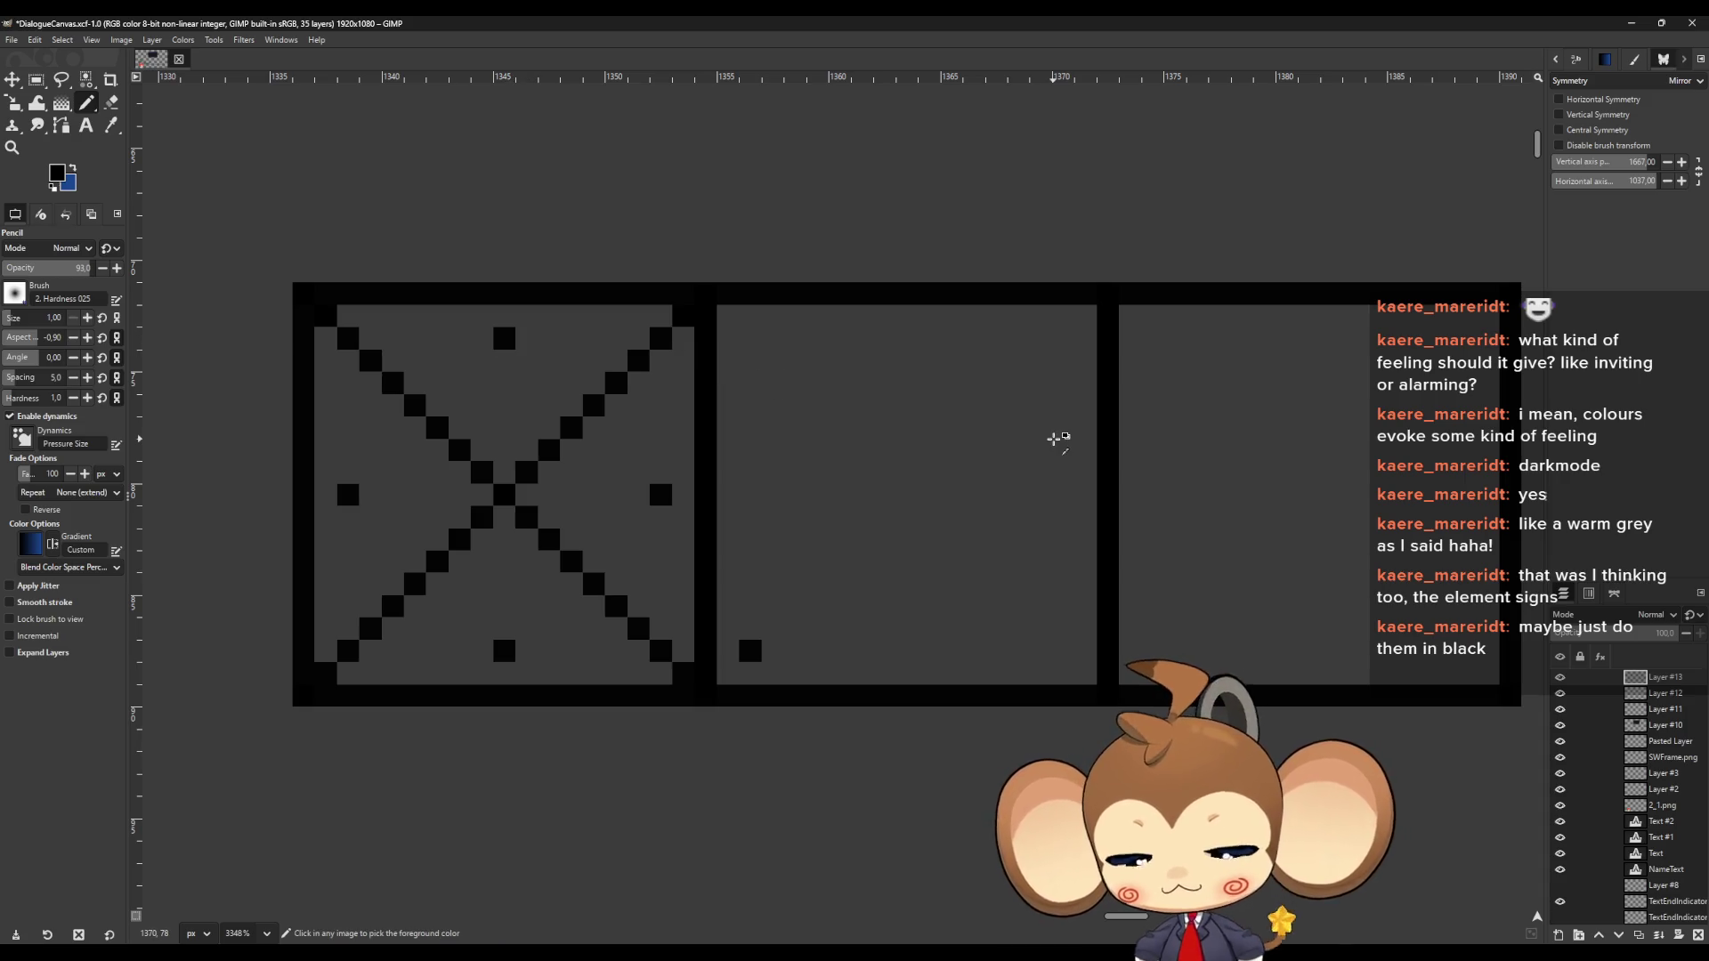
key("ctrl+z")
Draw the triangle's left edge from apex to bottom-left and hide the X guide layer
left_click(506, 341)
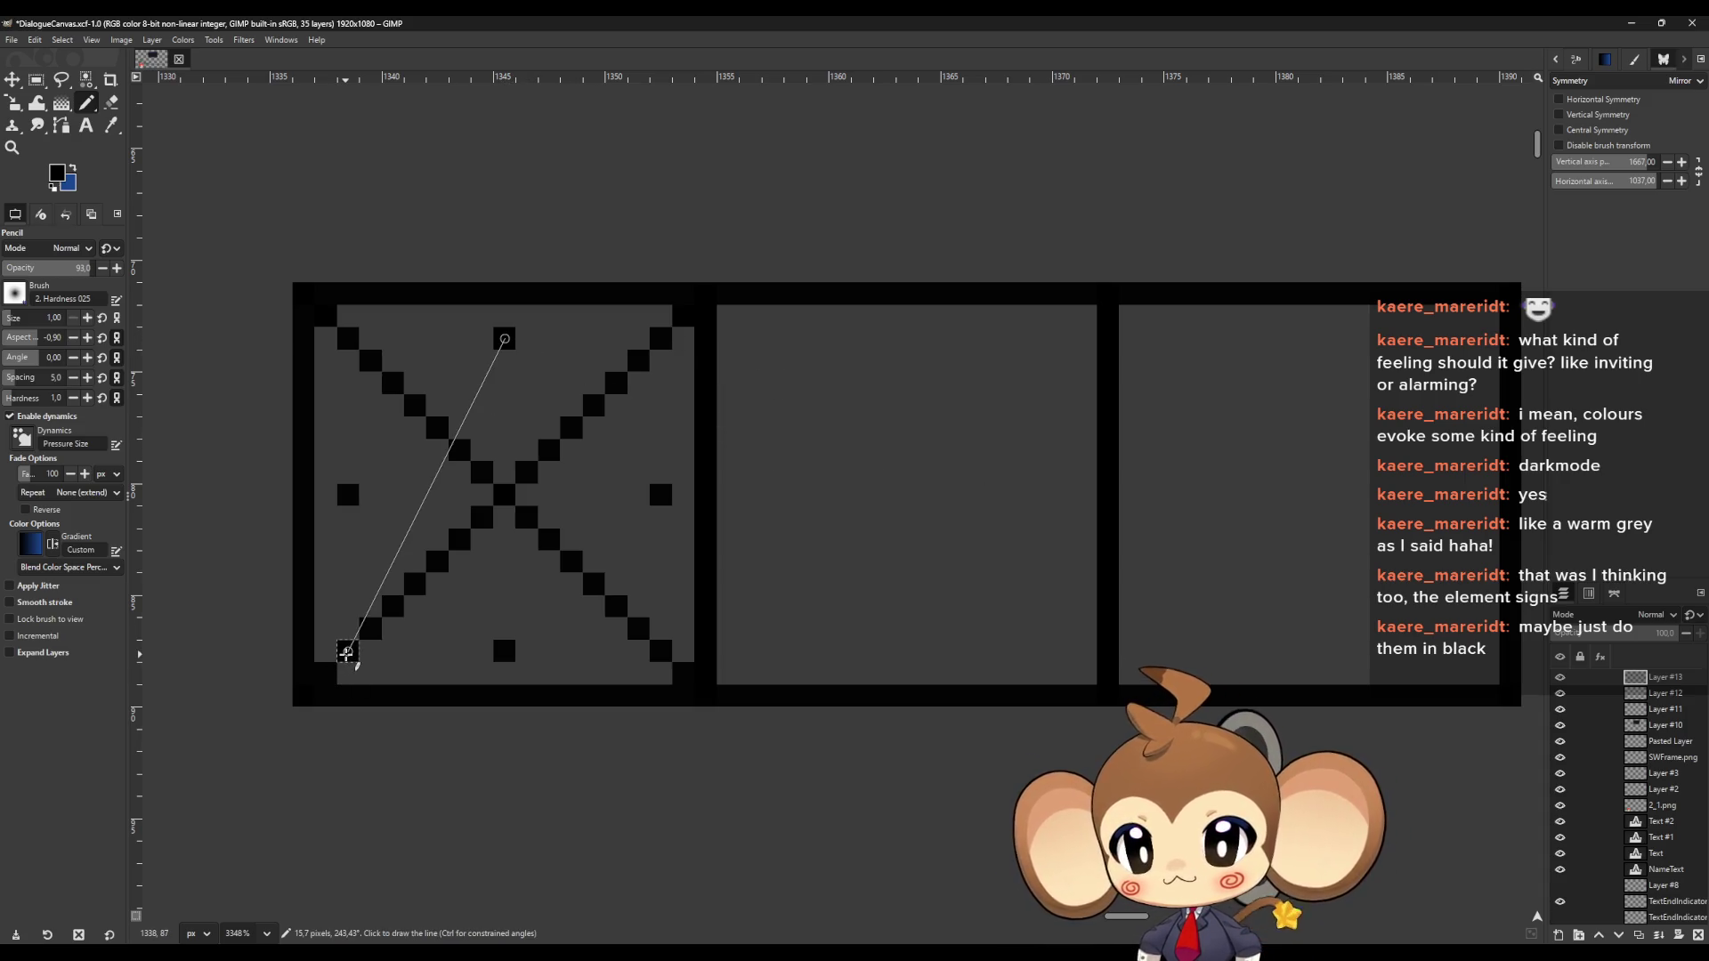
left_click(346, 653, "shift")
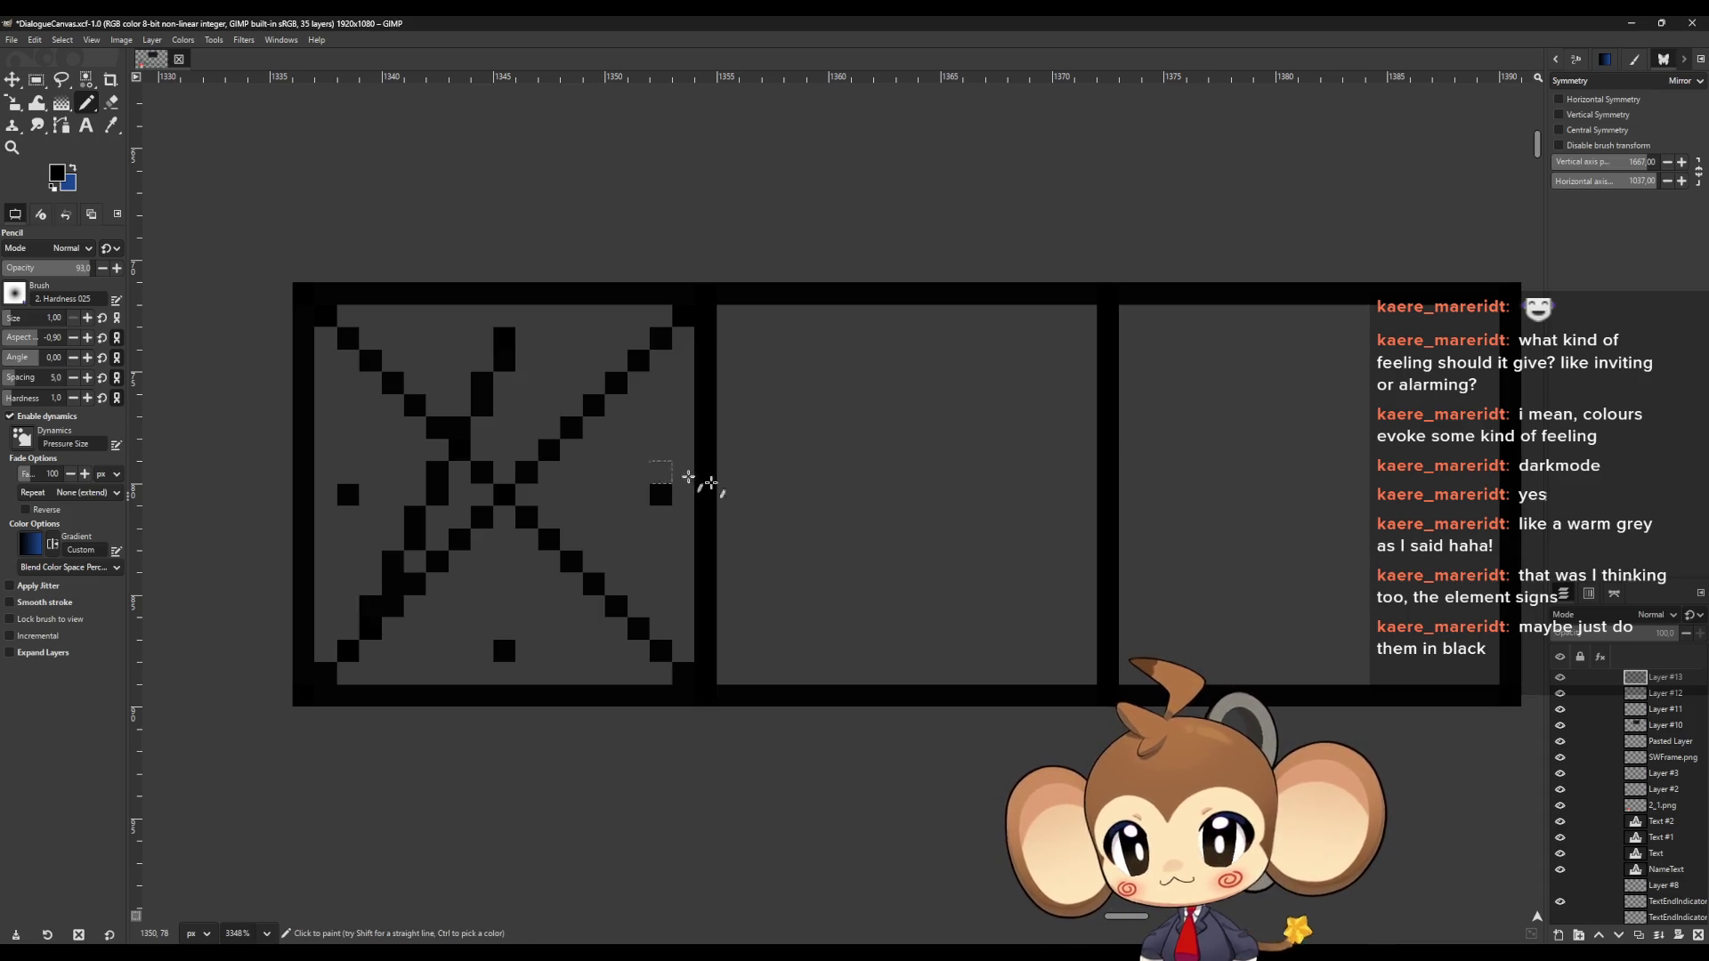
left_click(1559, 694)
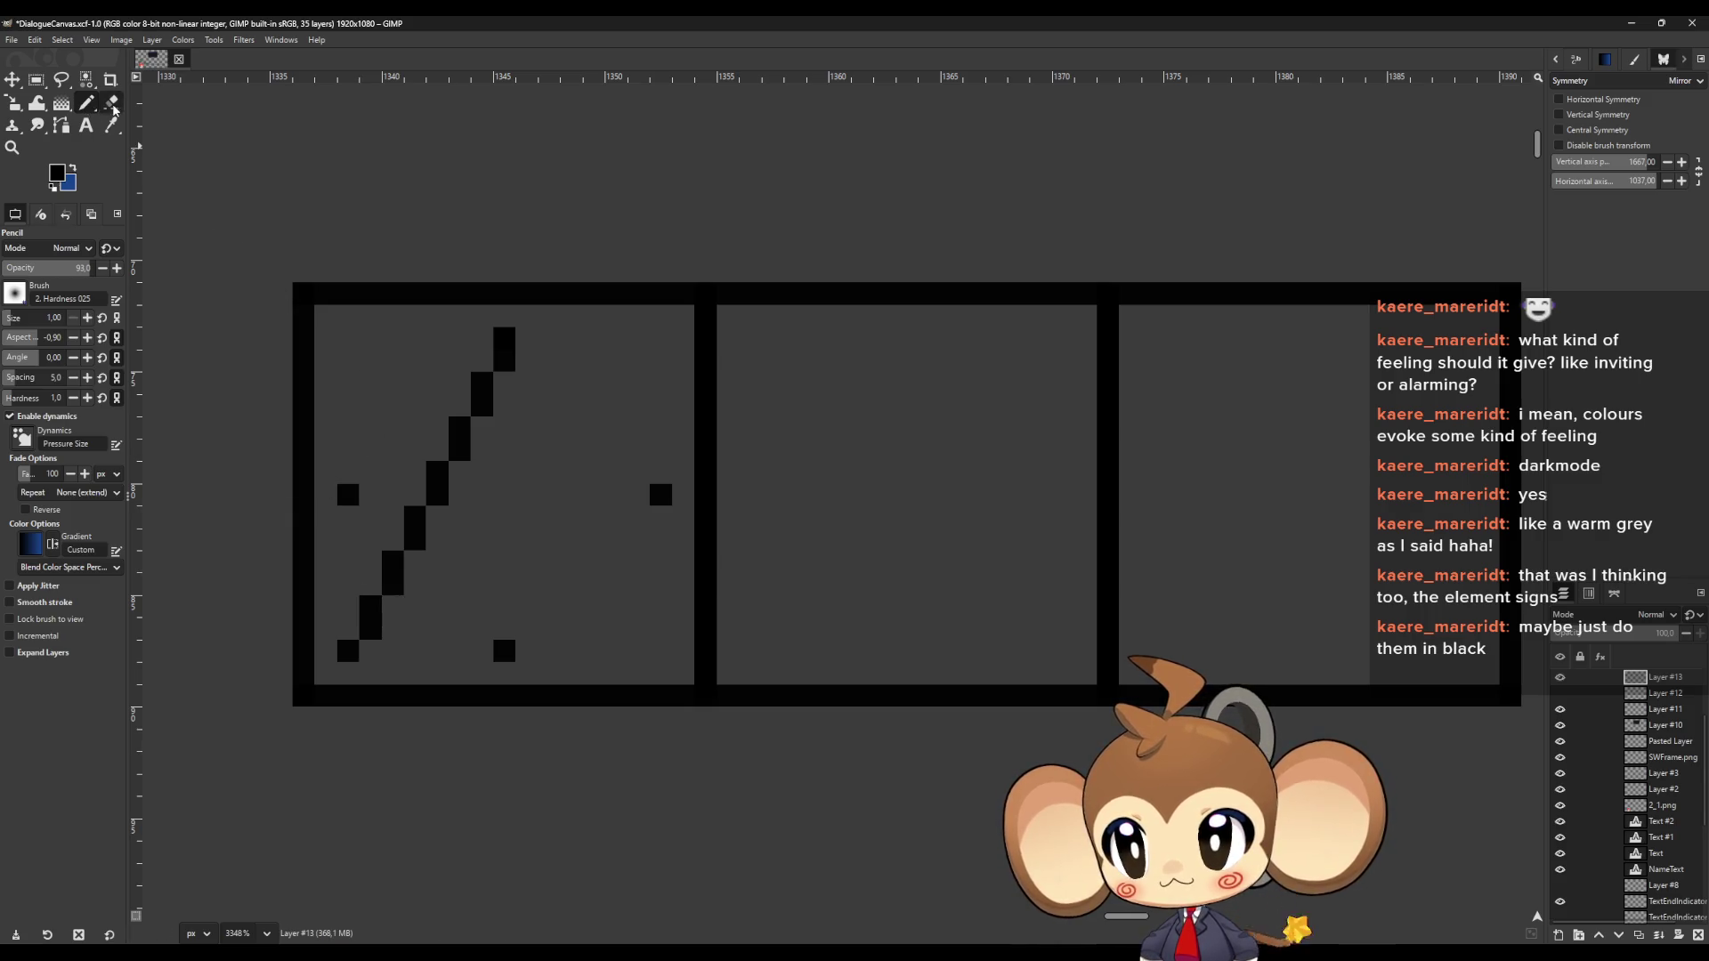
Erase the three leftover guide dots around the triangle
left_click(111, 104)
left_click(347, 495)
left_click(504, 651)
left_click(660, 495)
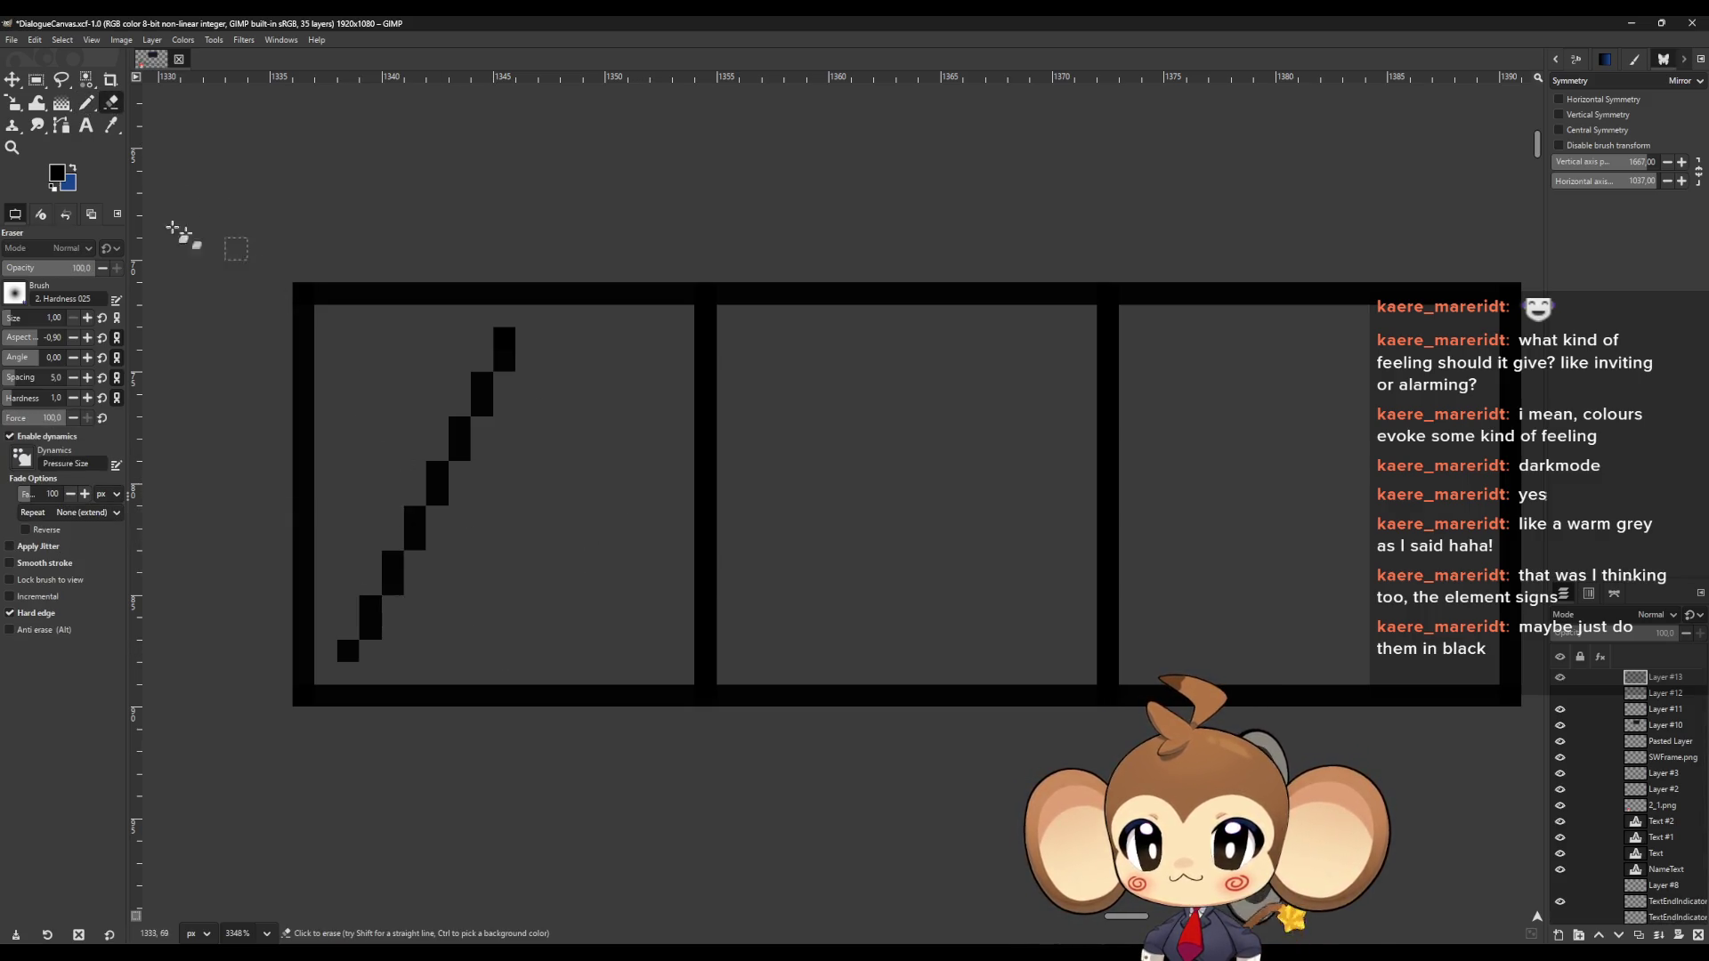
Pencil the triangle's right edge down to the base and its flat base line
left_click(86, 103)
left_click_drag(526, 382, 638, 627)
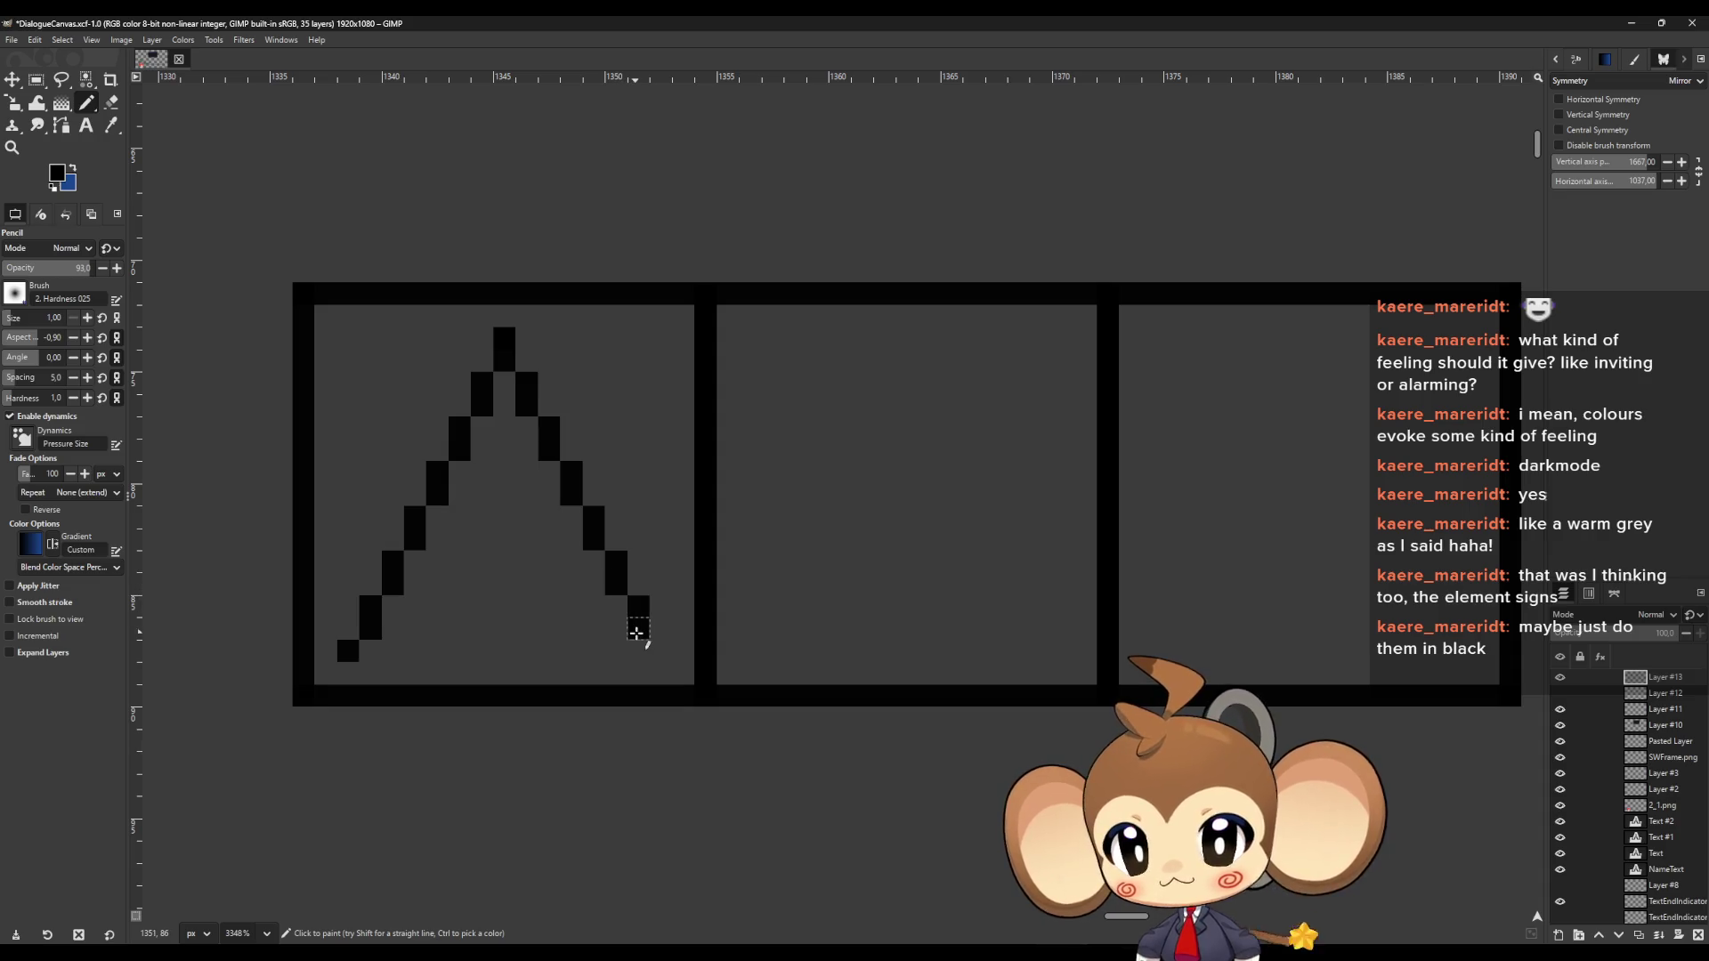
left_click(659, 654)
left_click(350, 652, "shift")
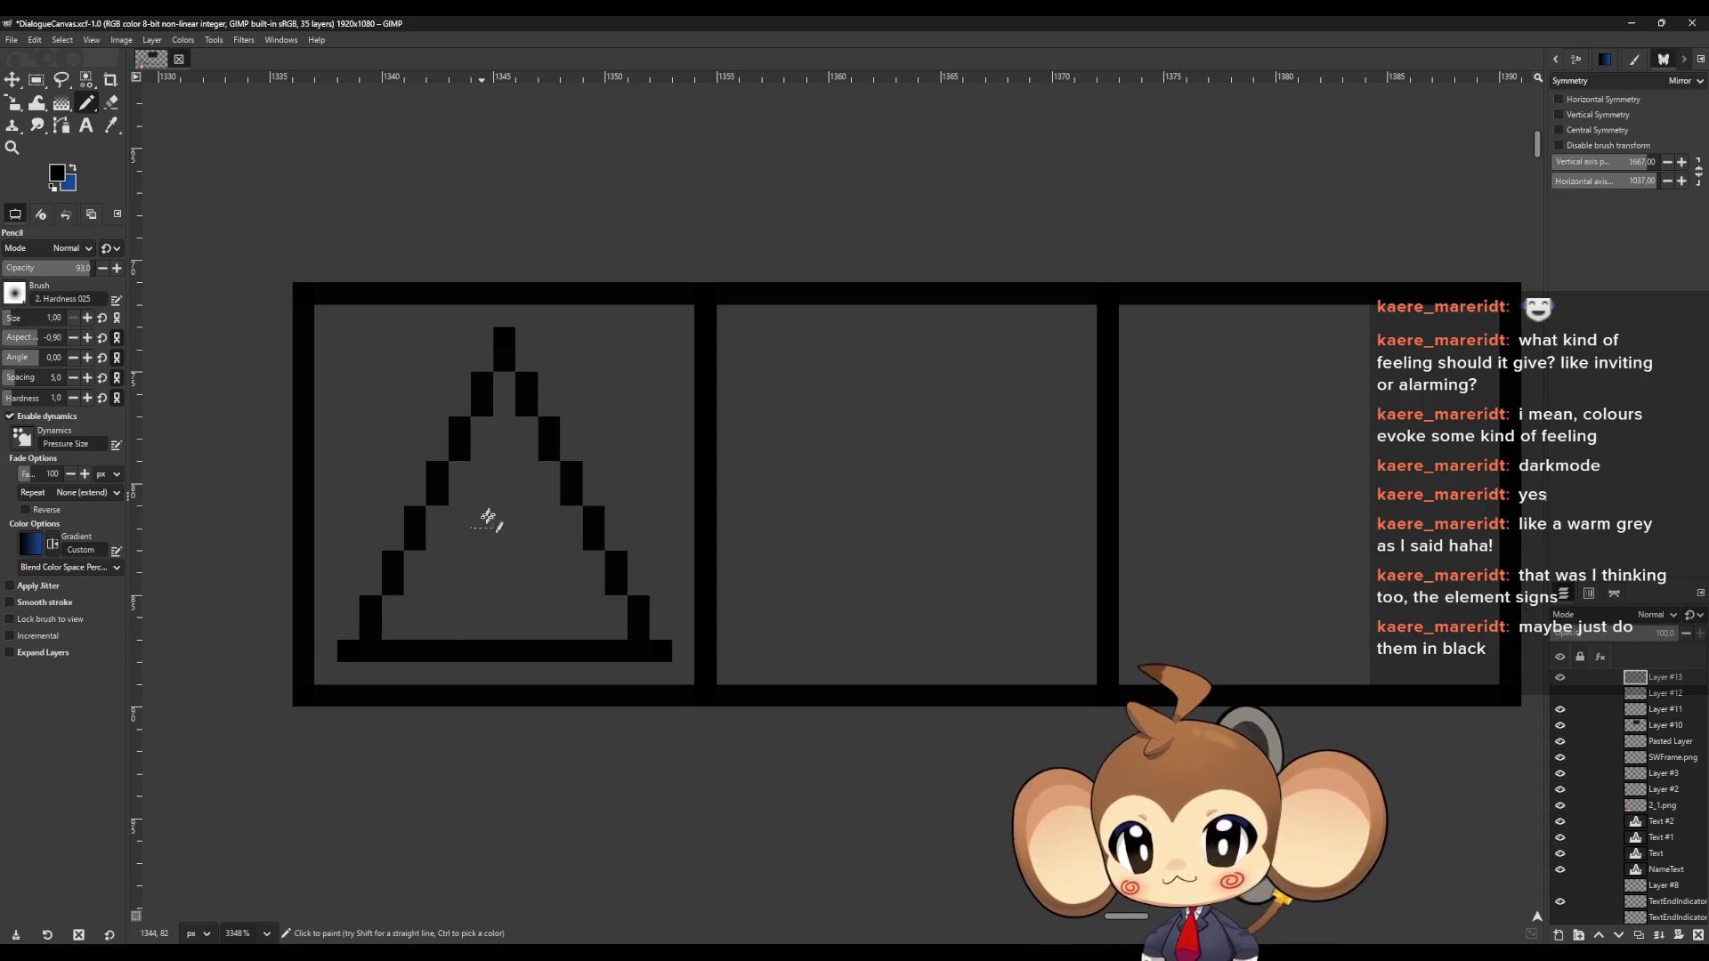
Try pixel marks and a horizontal bar for an exclamation mark inside the triangle, then undo them
left_click(505, 451)
left_click(483, 474)
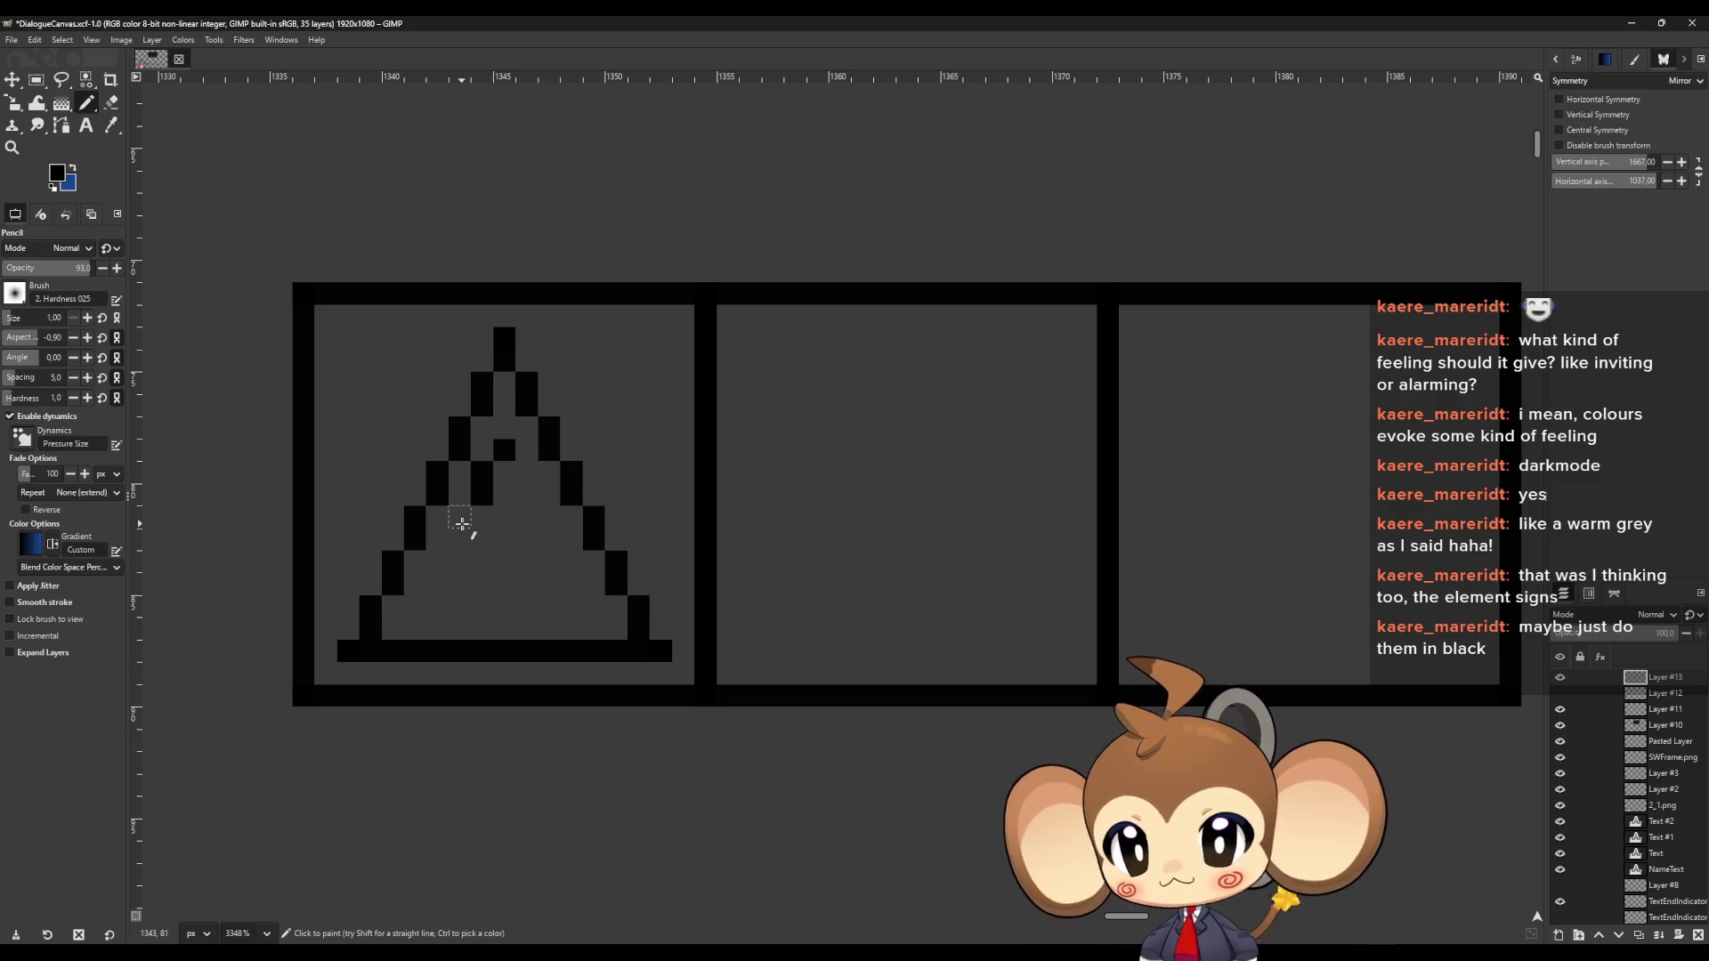
key("ctrl+z")
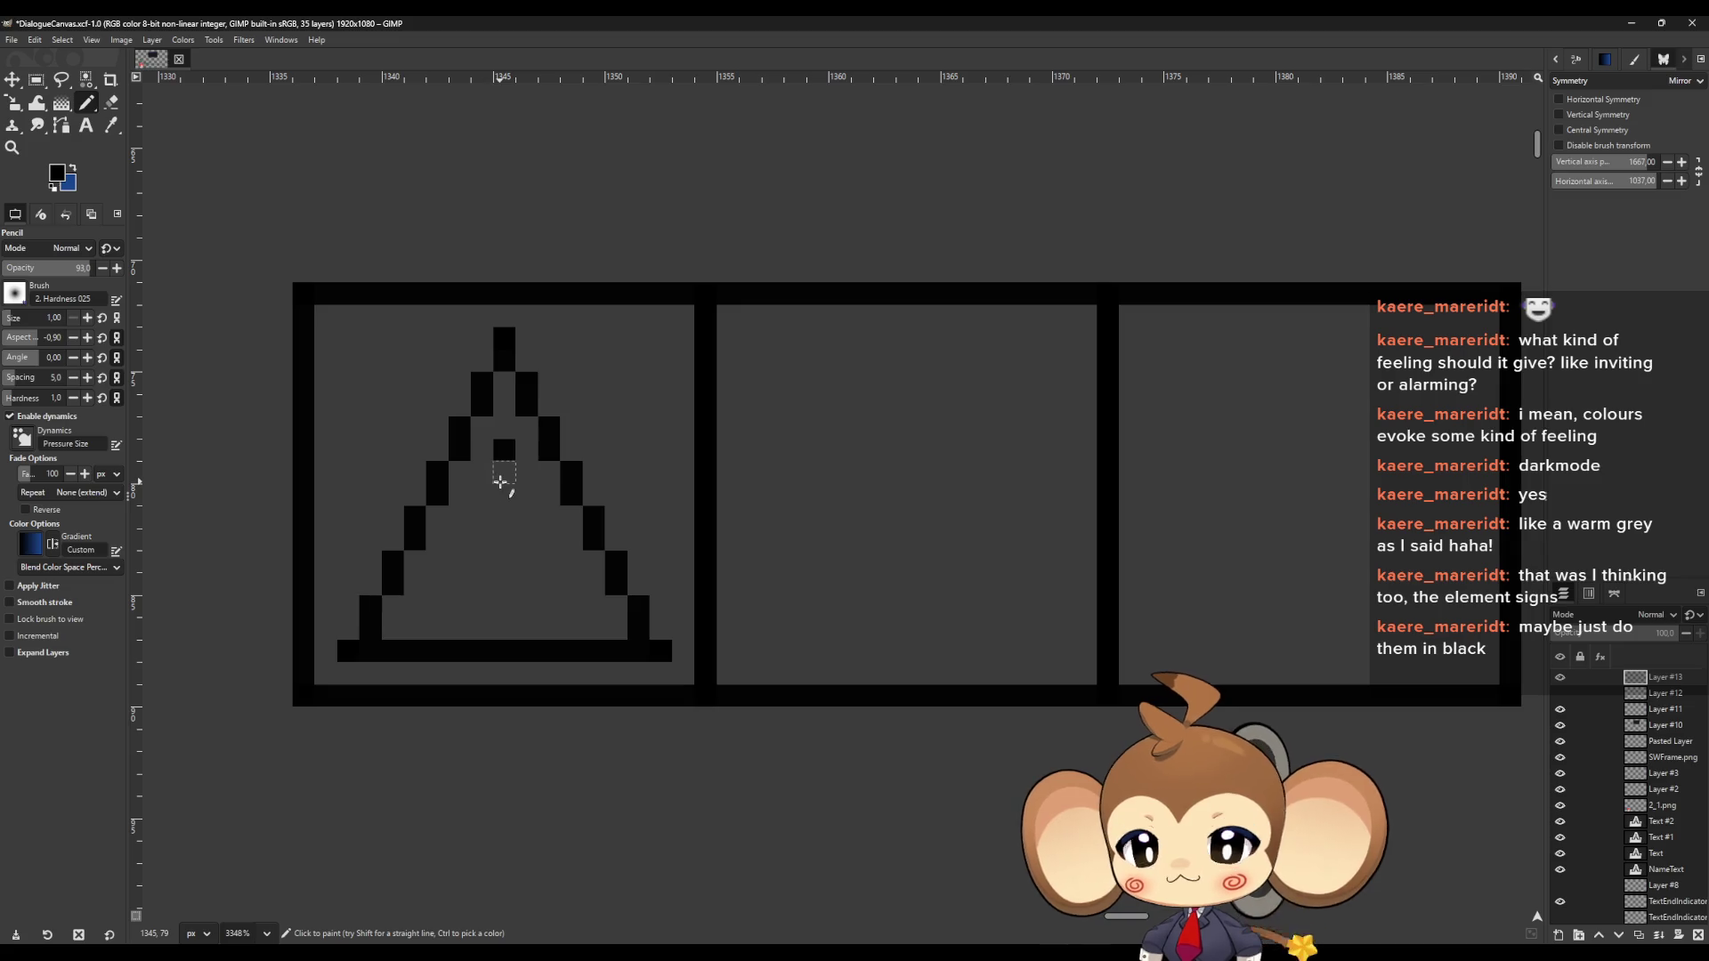
left_click(500, 480)
left_click(481, 505)
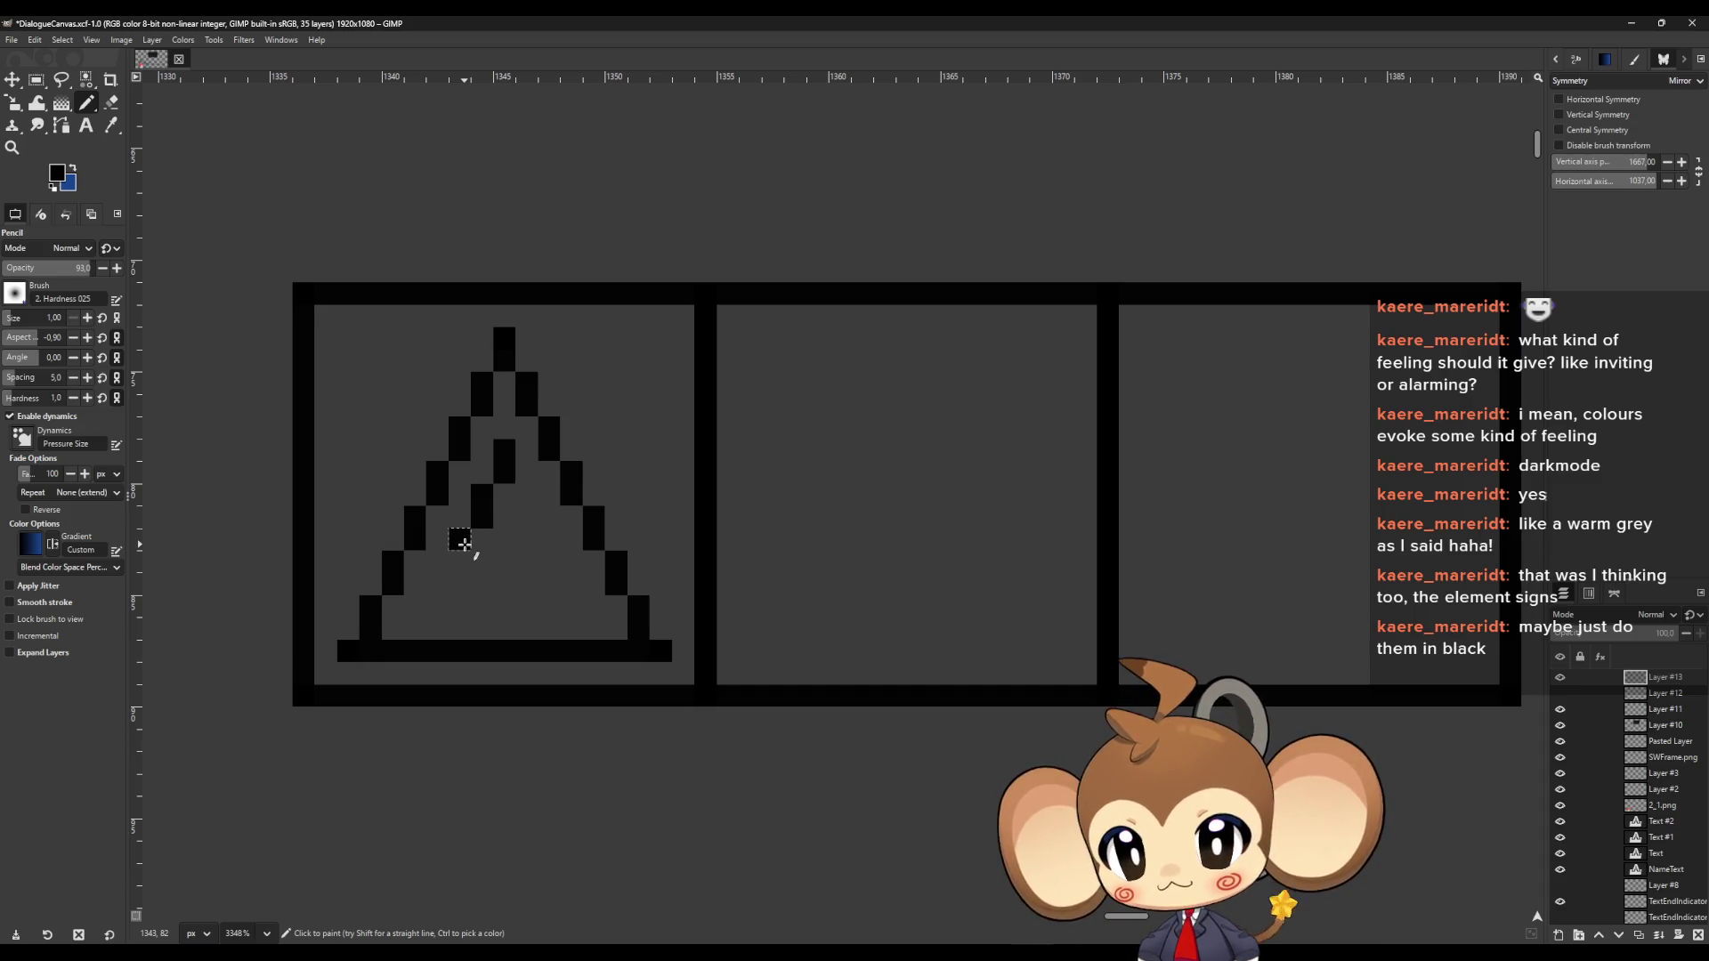
left_click_drag(491, 564, 531, 563)
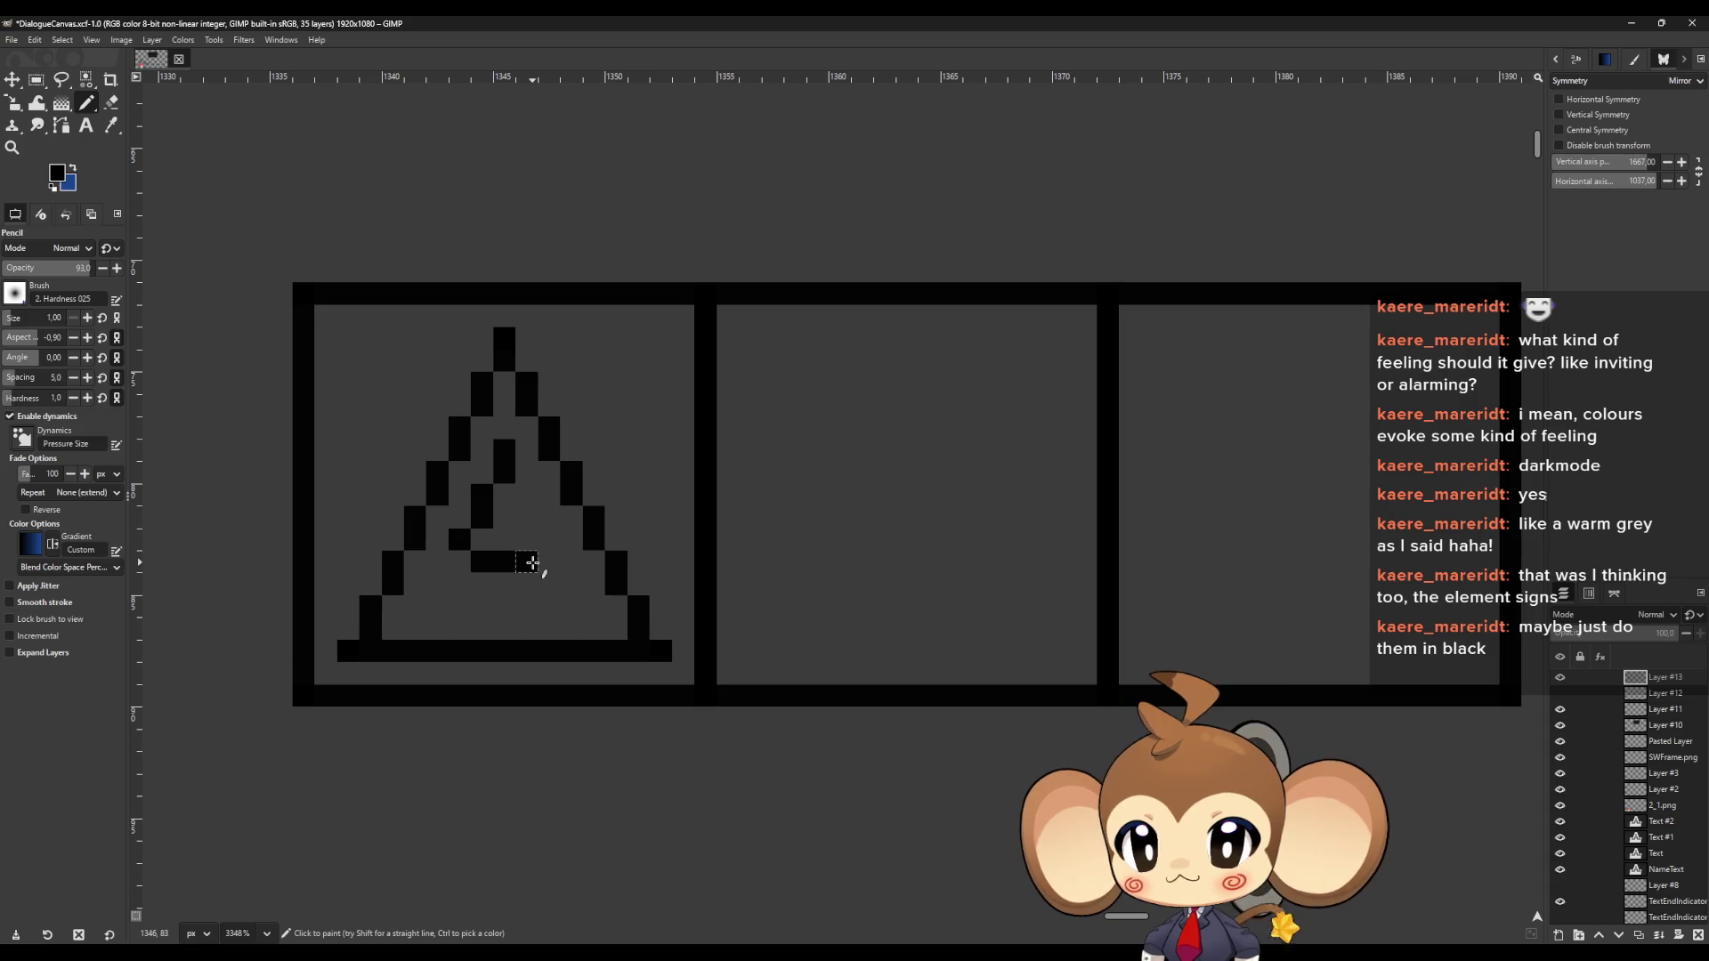
left_click(556, 585)
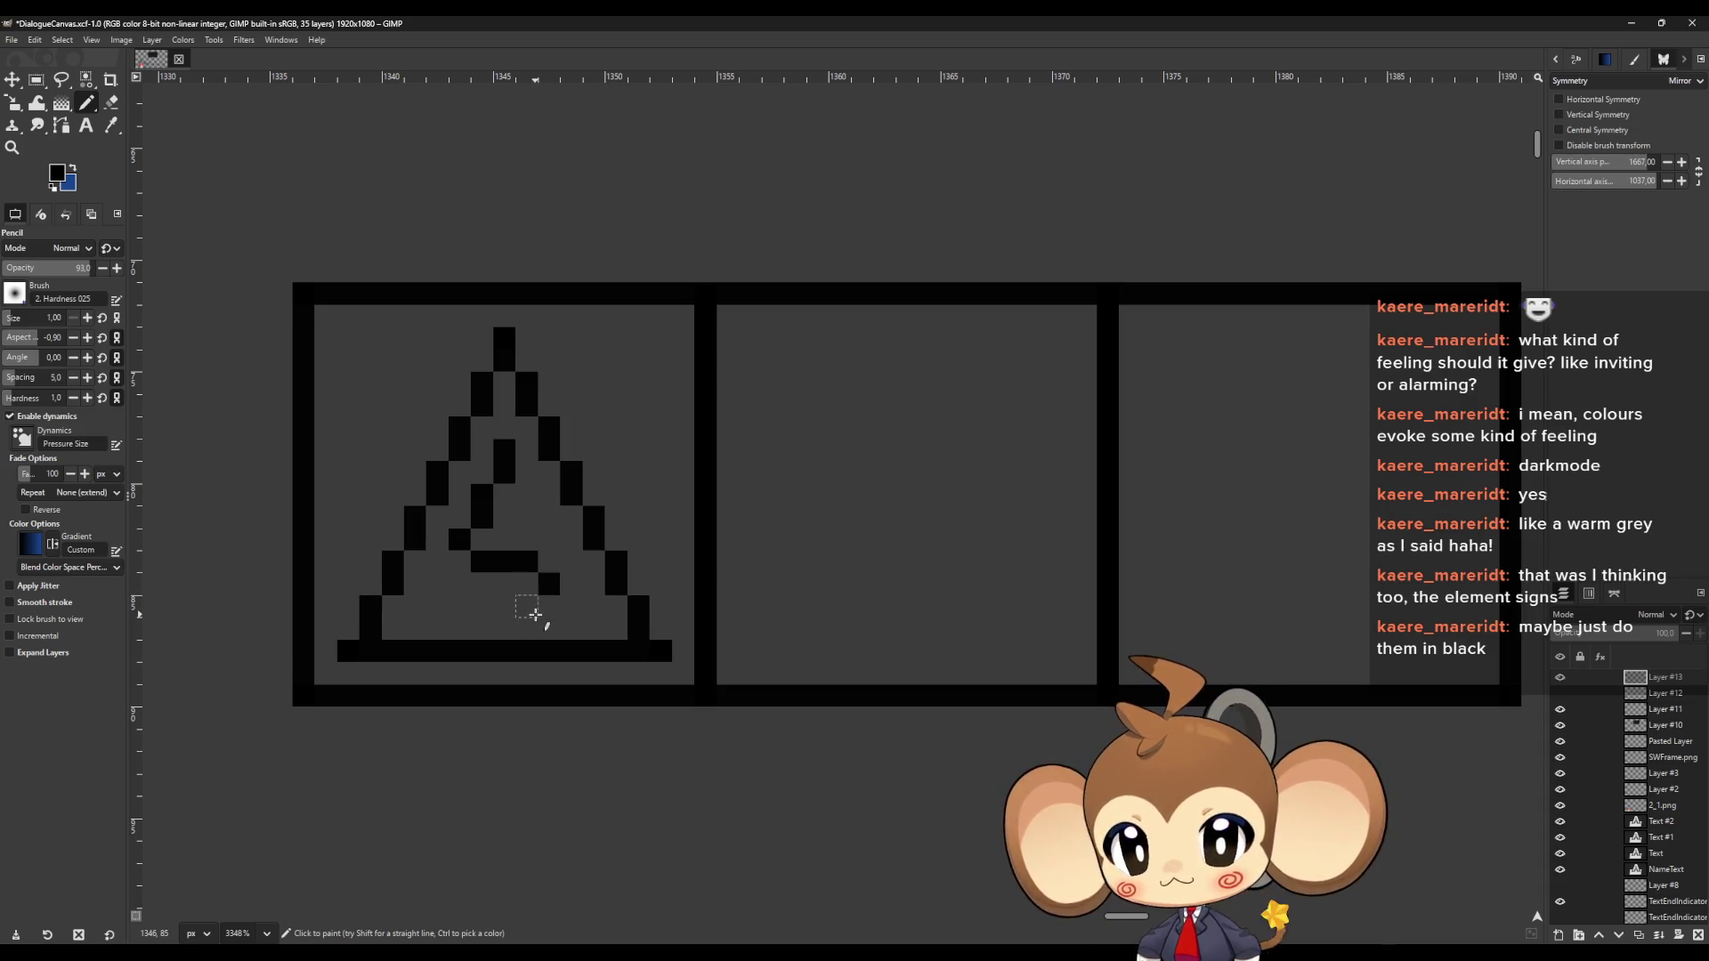
key("ctrl")
key("ctrl+z")
key("ctrl+z")
key("ctrl+z")
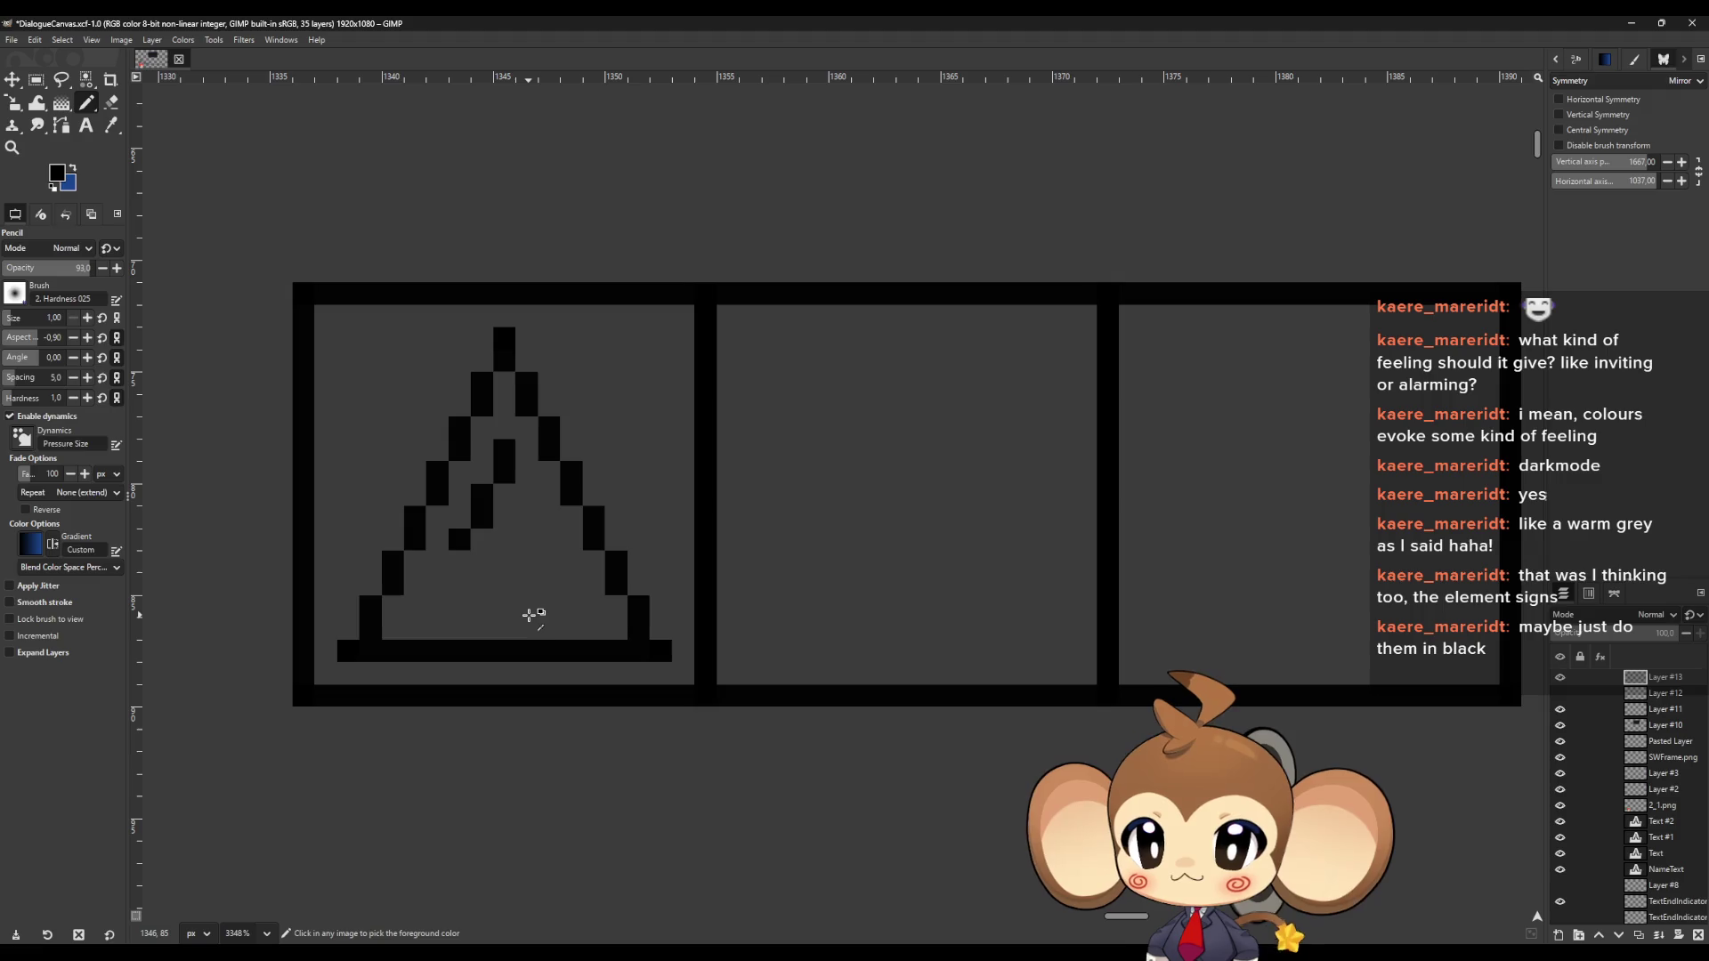
Try more inner bar and diagonal pixels, then undo them to leave the triangle empty
left_click(506, 609)
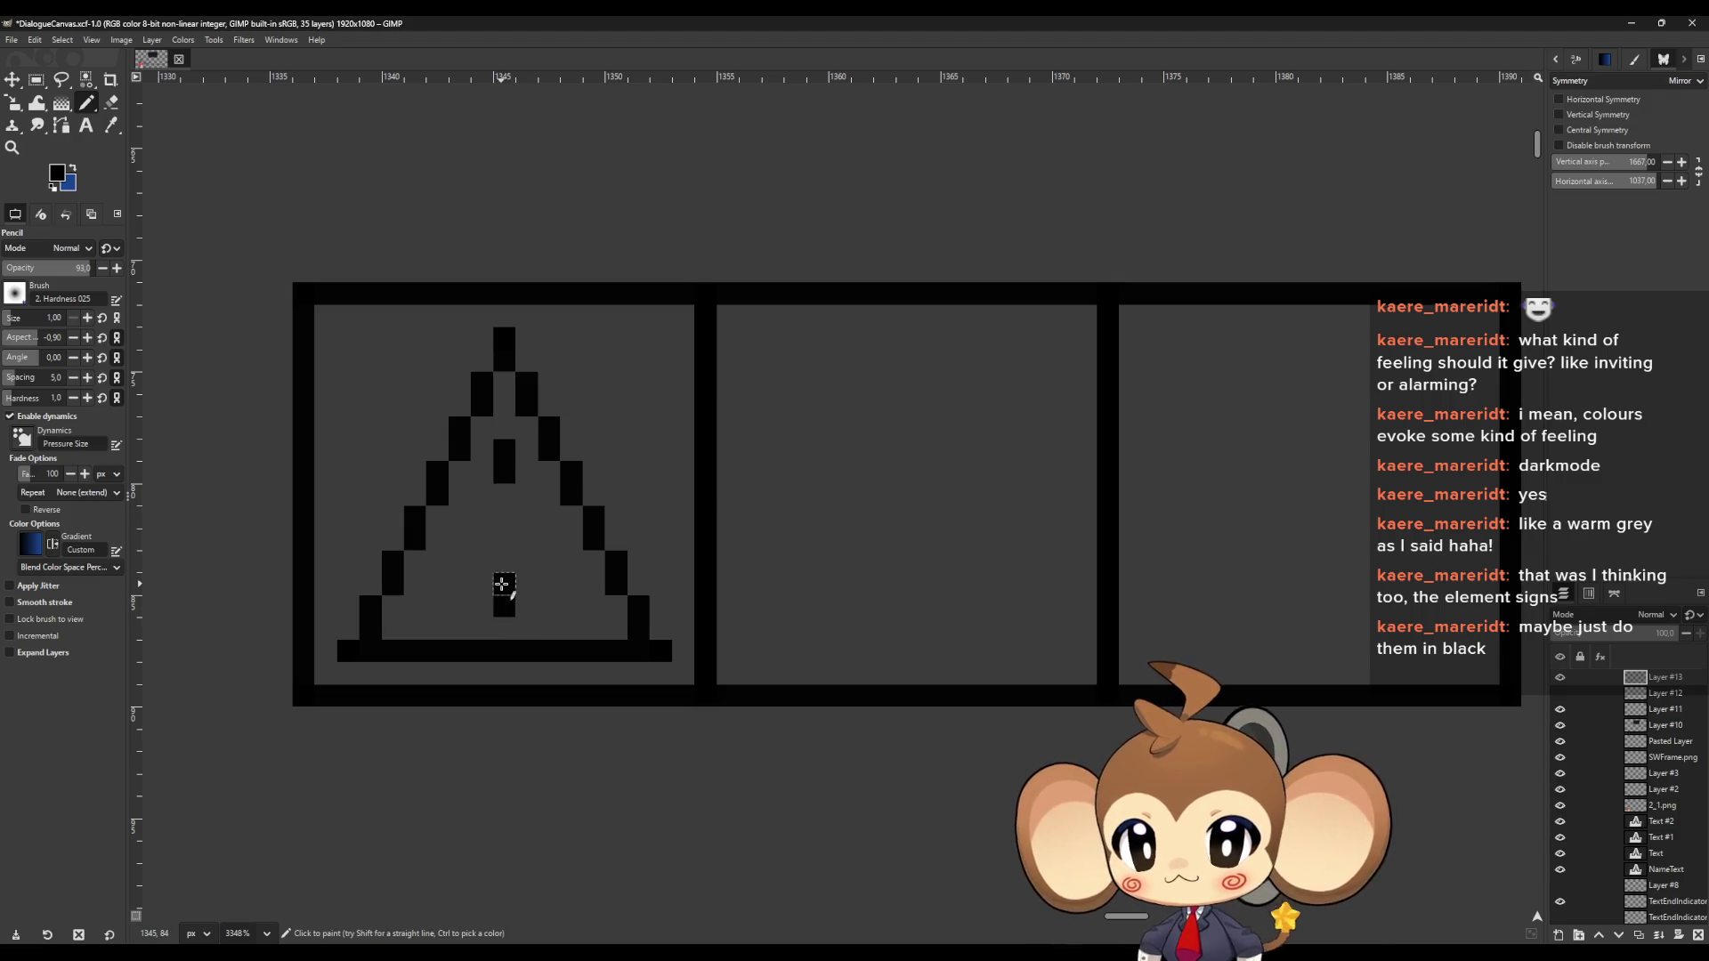
left_click(503, 583)
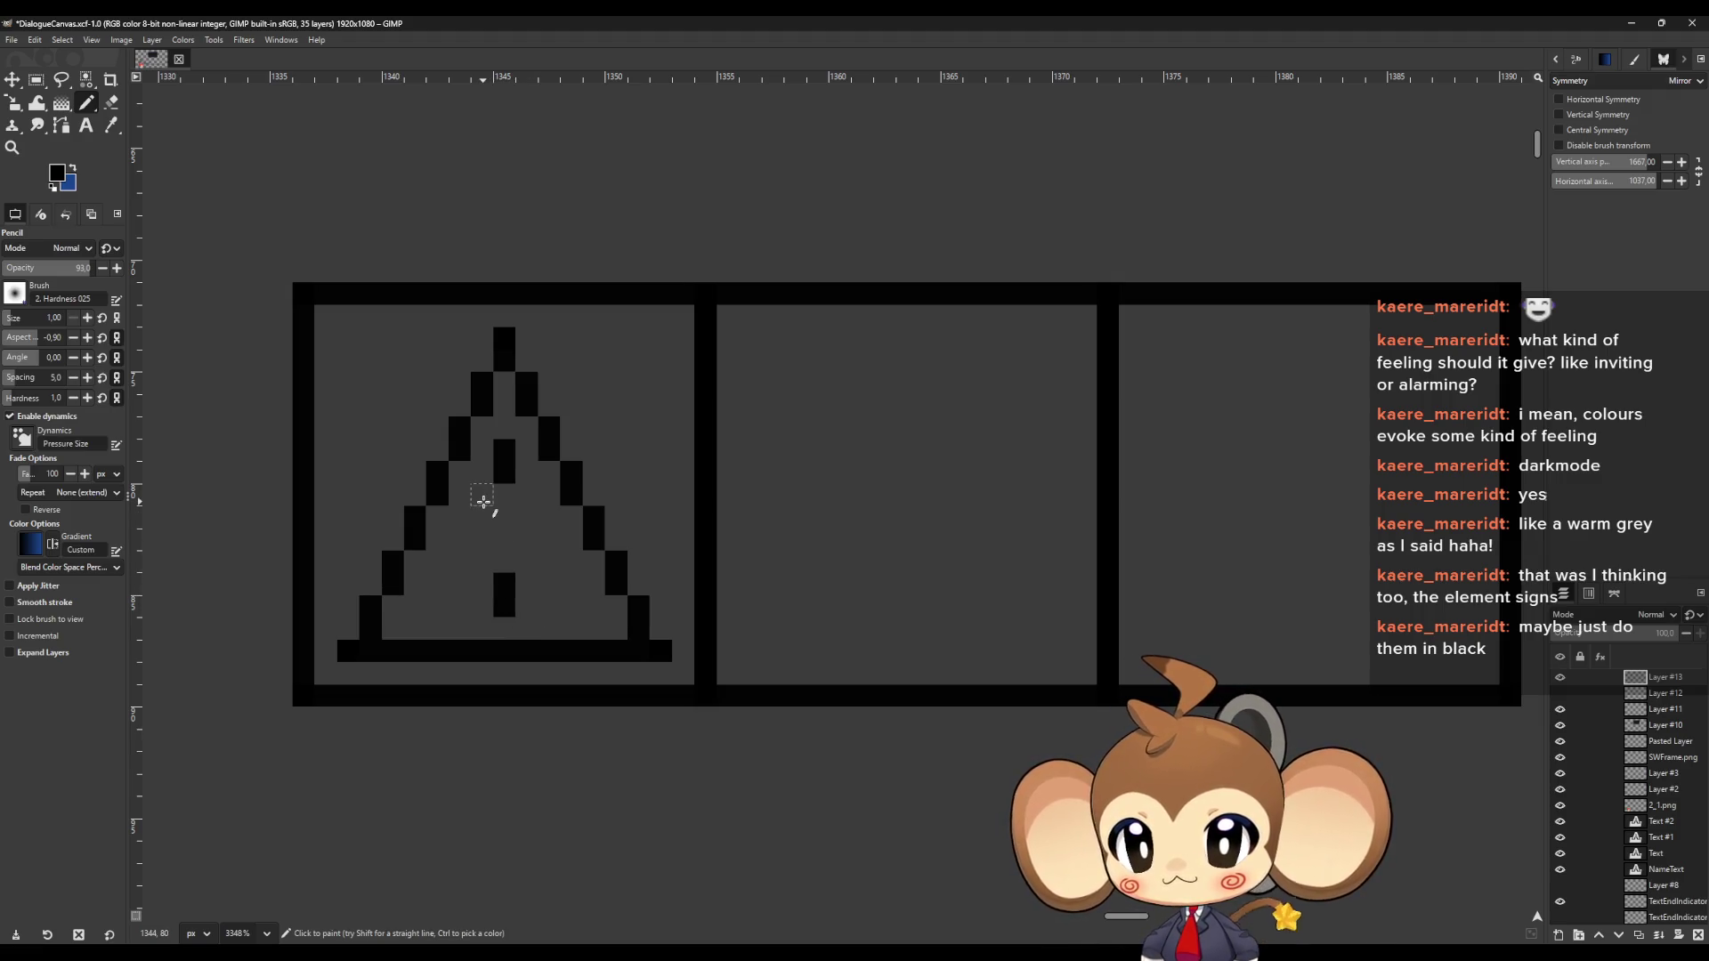
left_click_drag(483, 502, 484, 525)
left_click(527, 563)
left_click(526, 541)
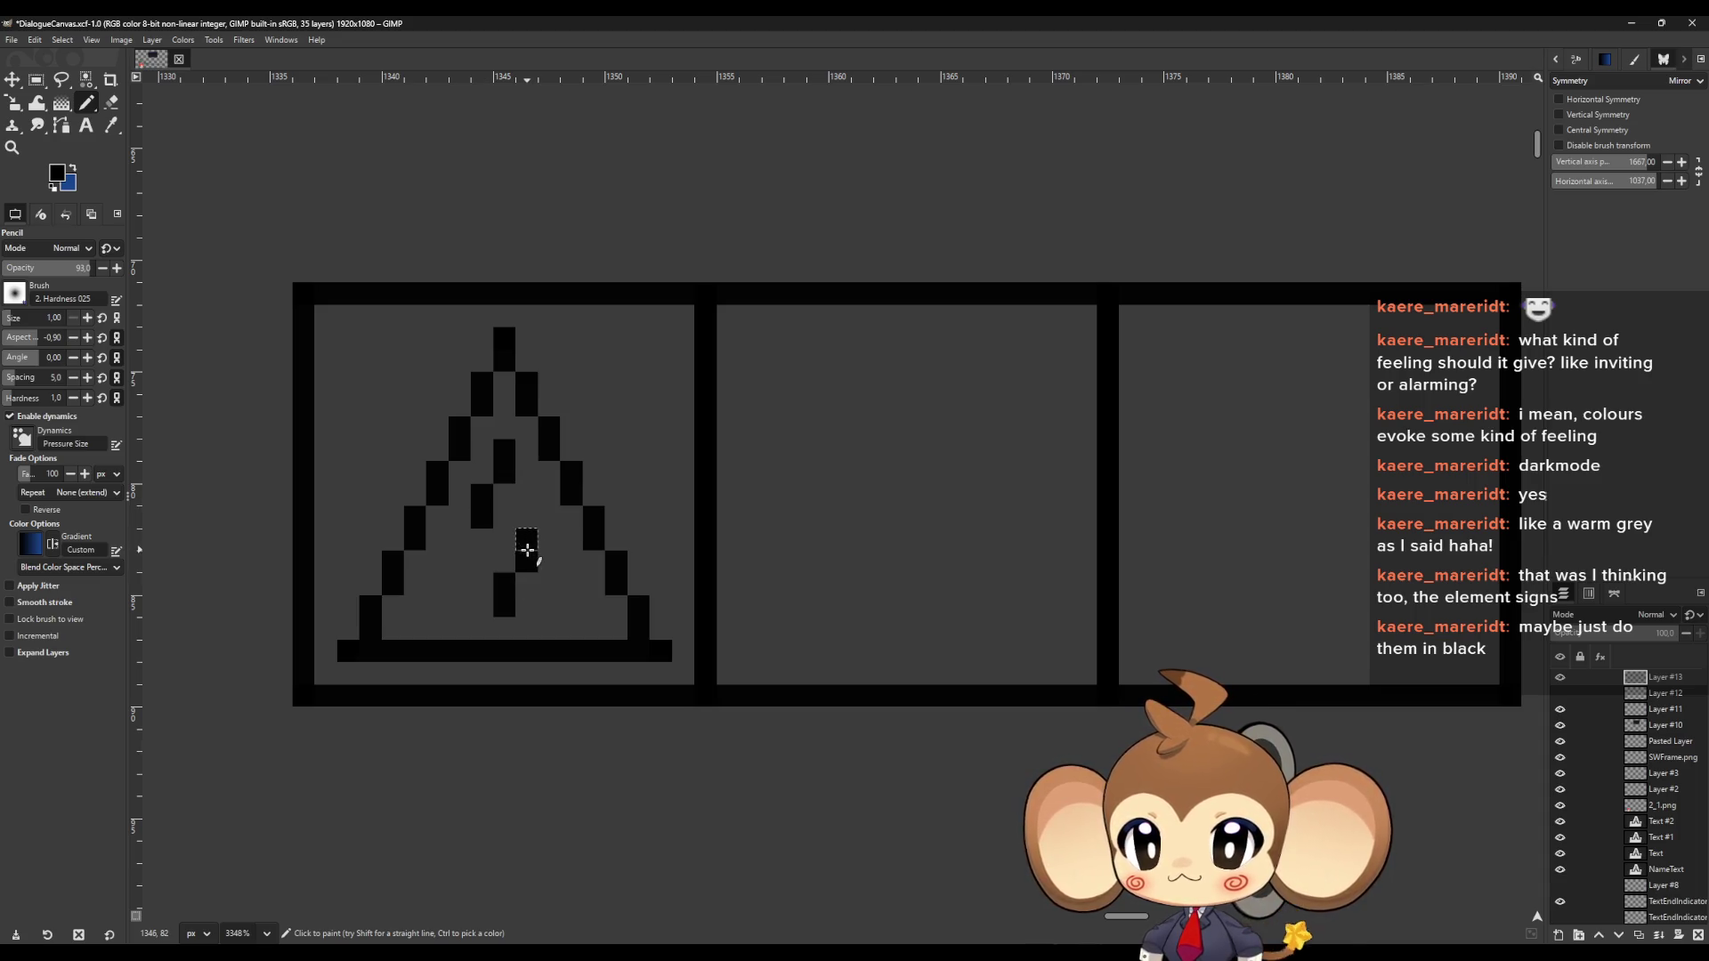
key("ctrl+z")
key("ctrl+z")
key("ctrl+z")
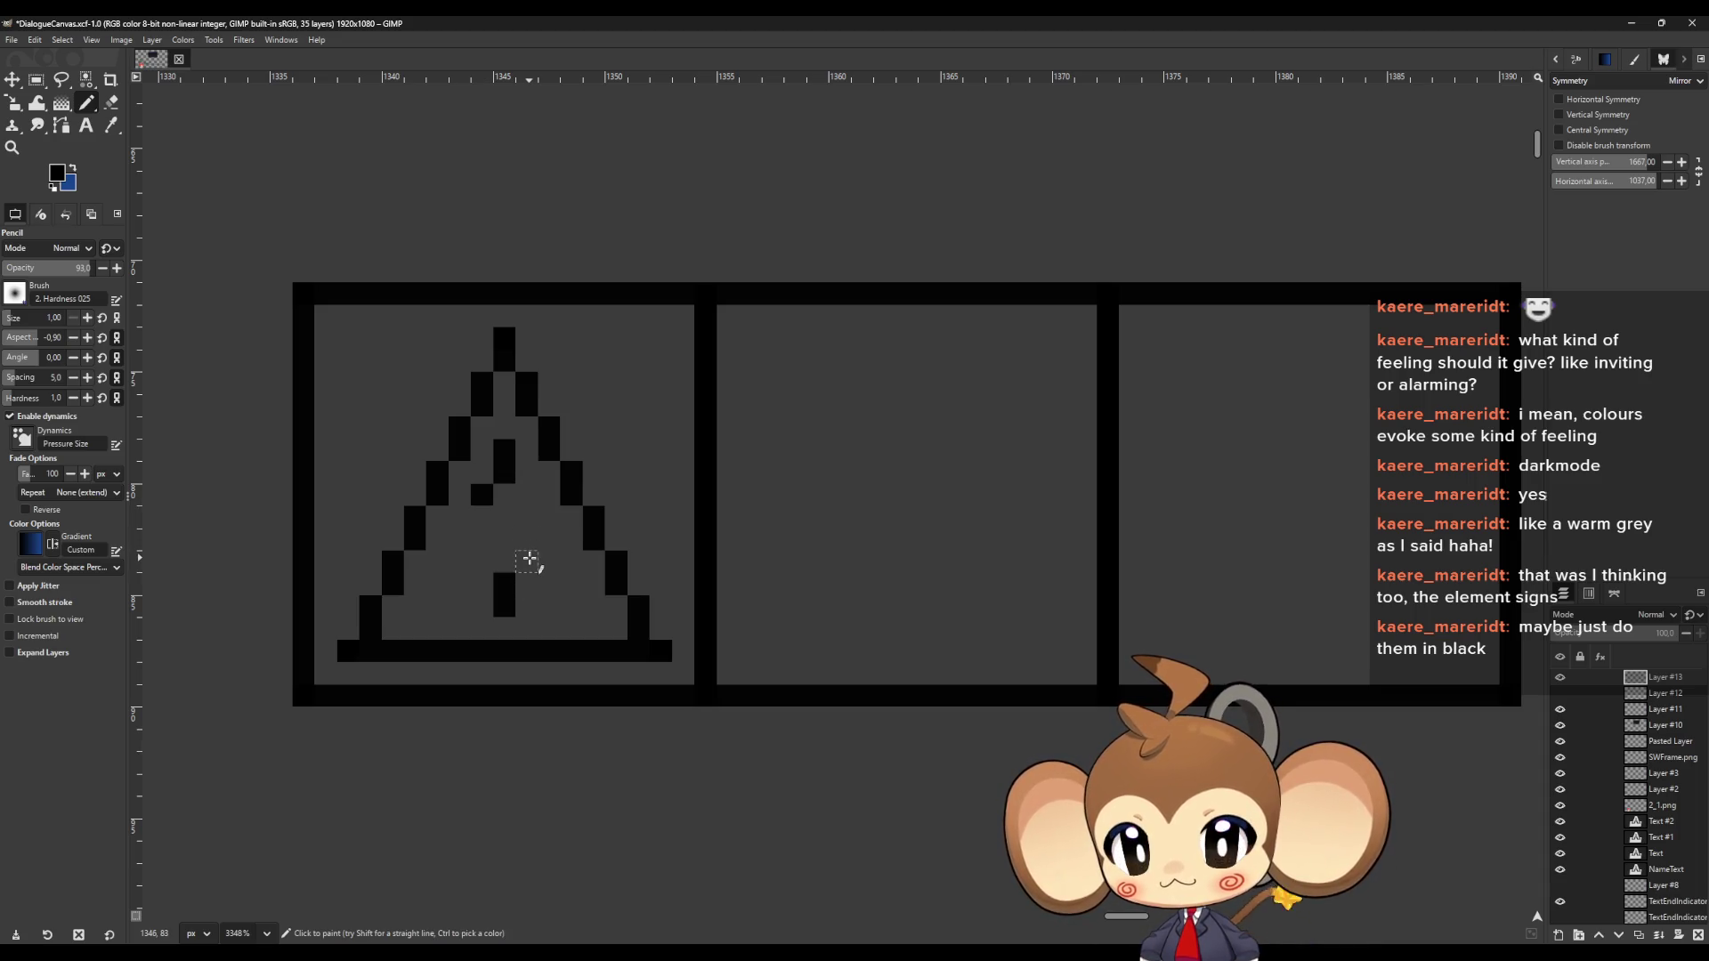
left_click(527, 561)
left_click(549, 539)
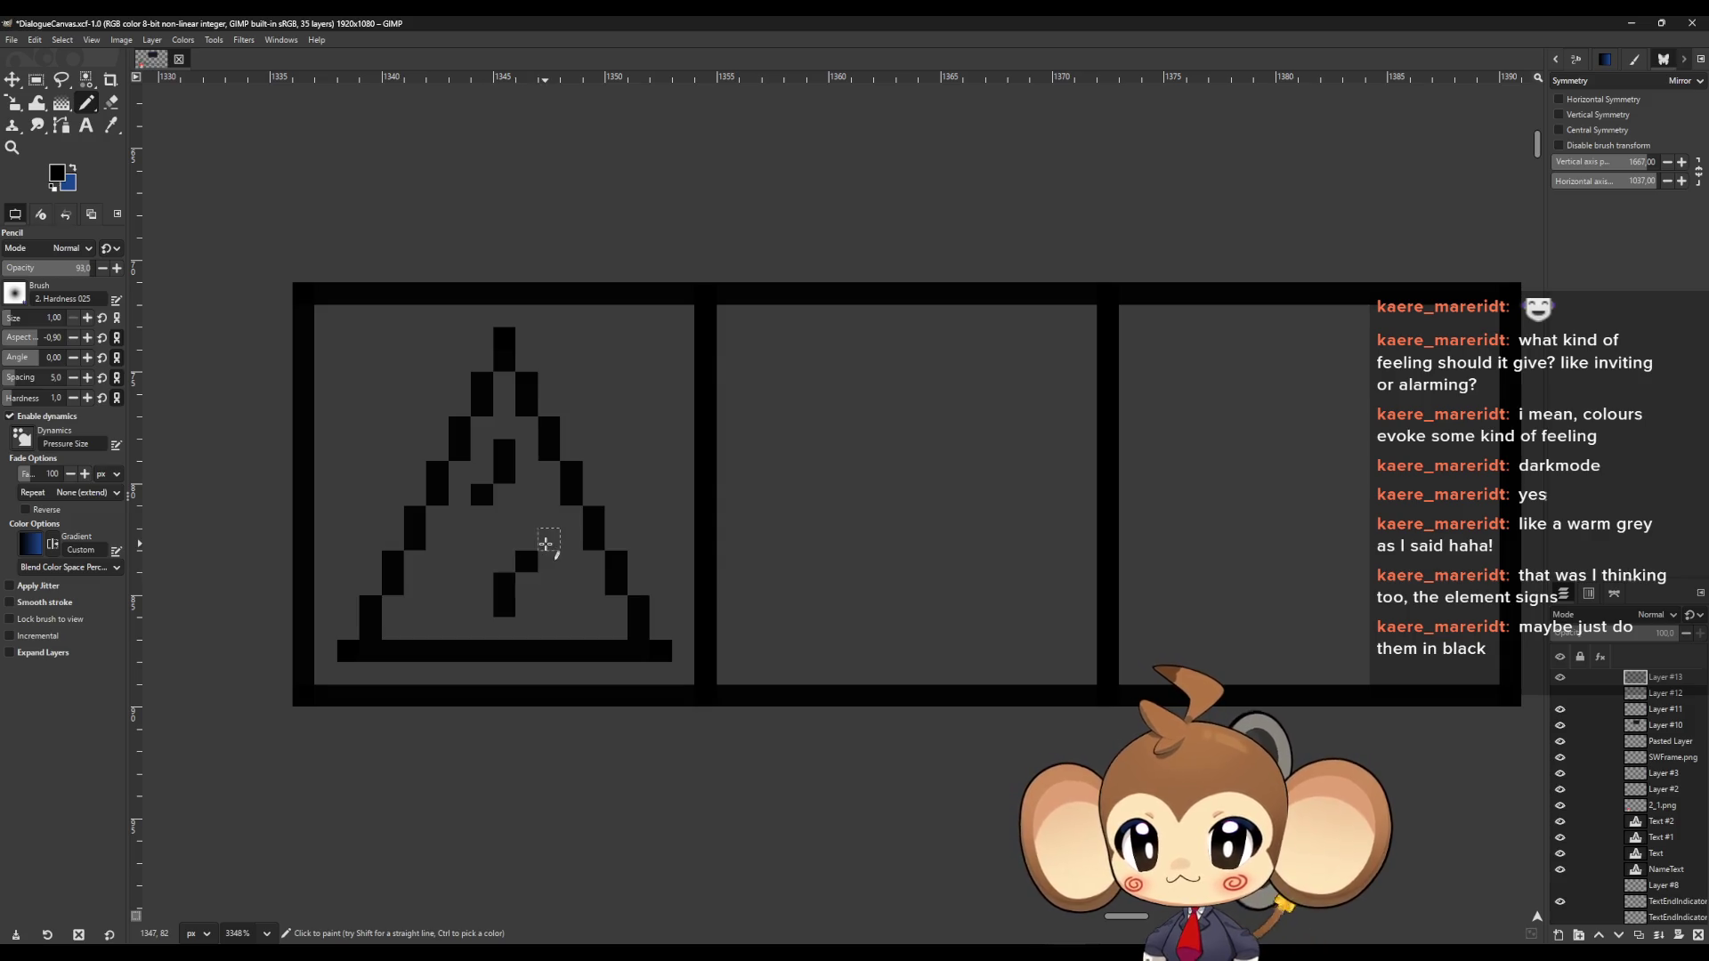
left_click(467, 518)
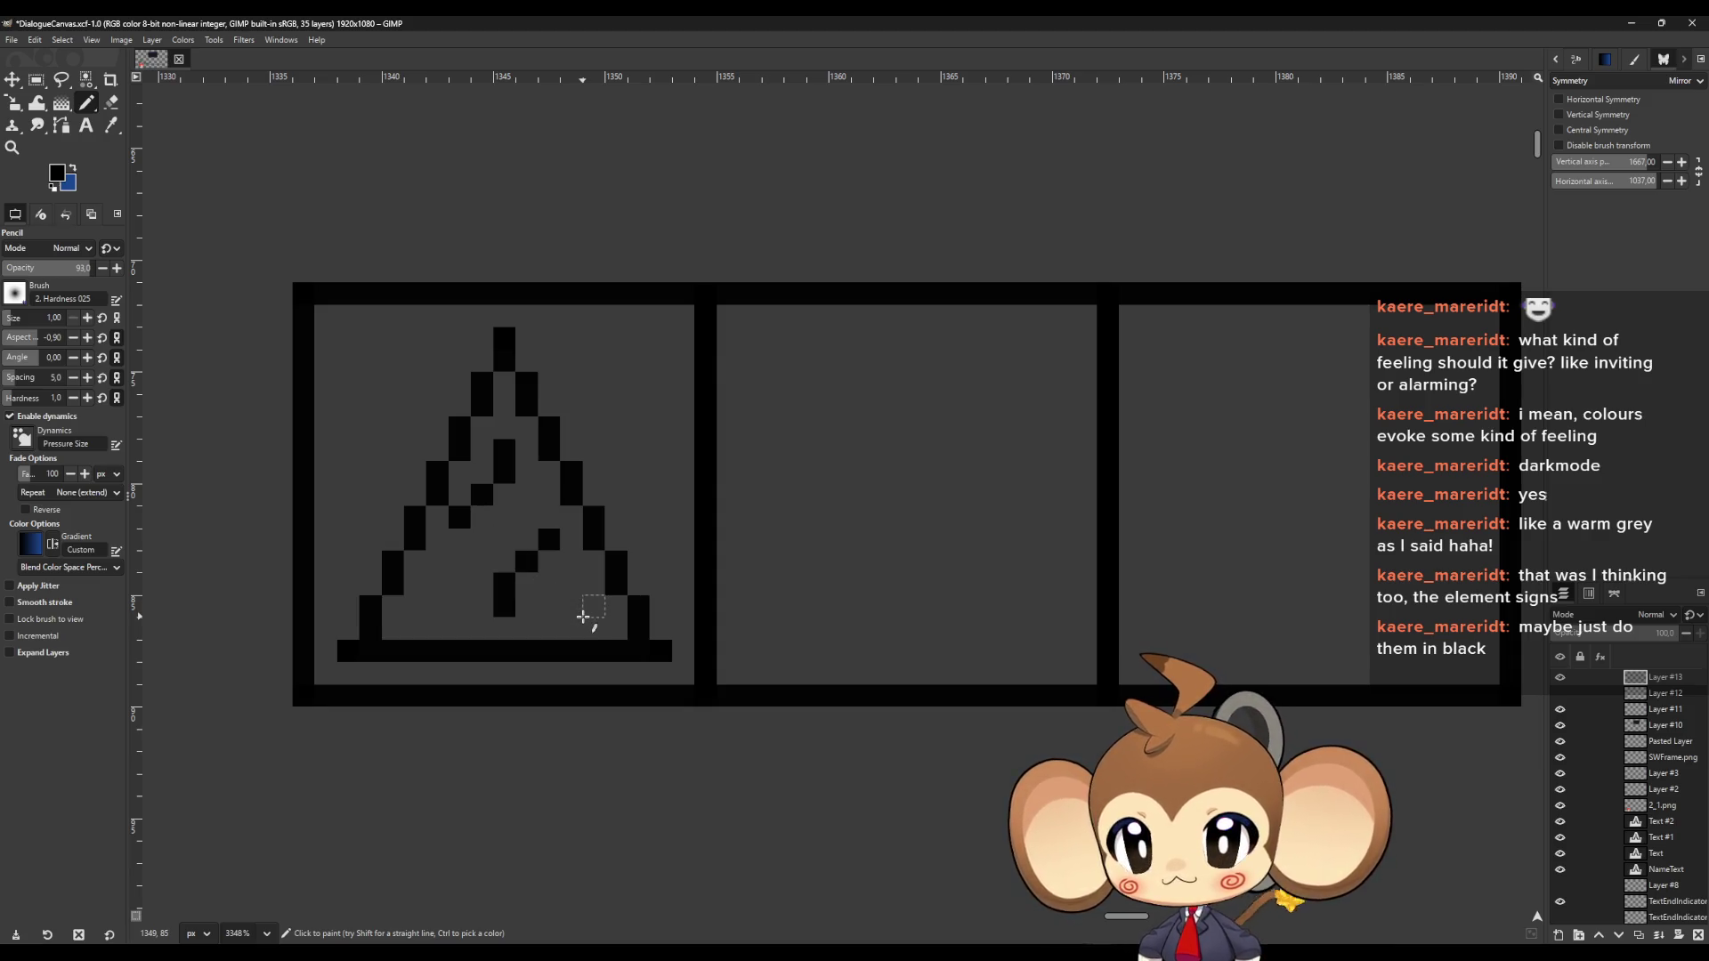
key("ctrl+z")
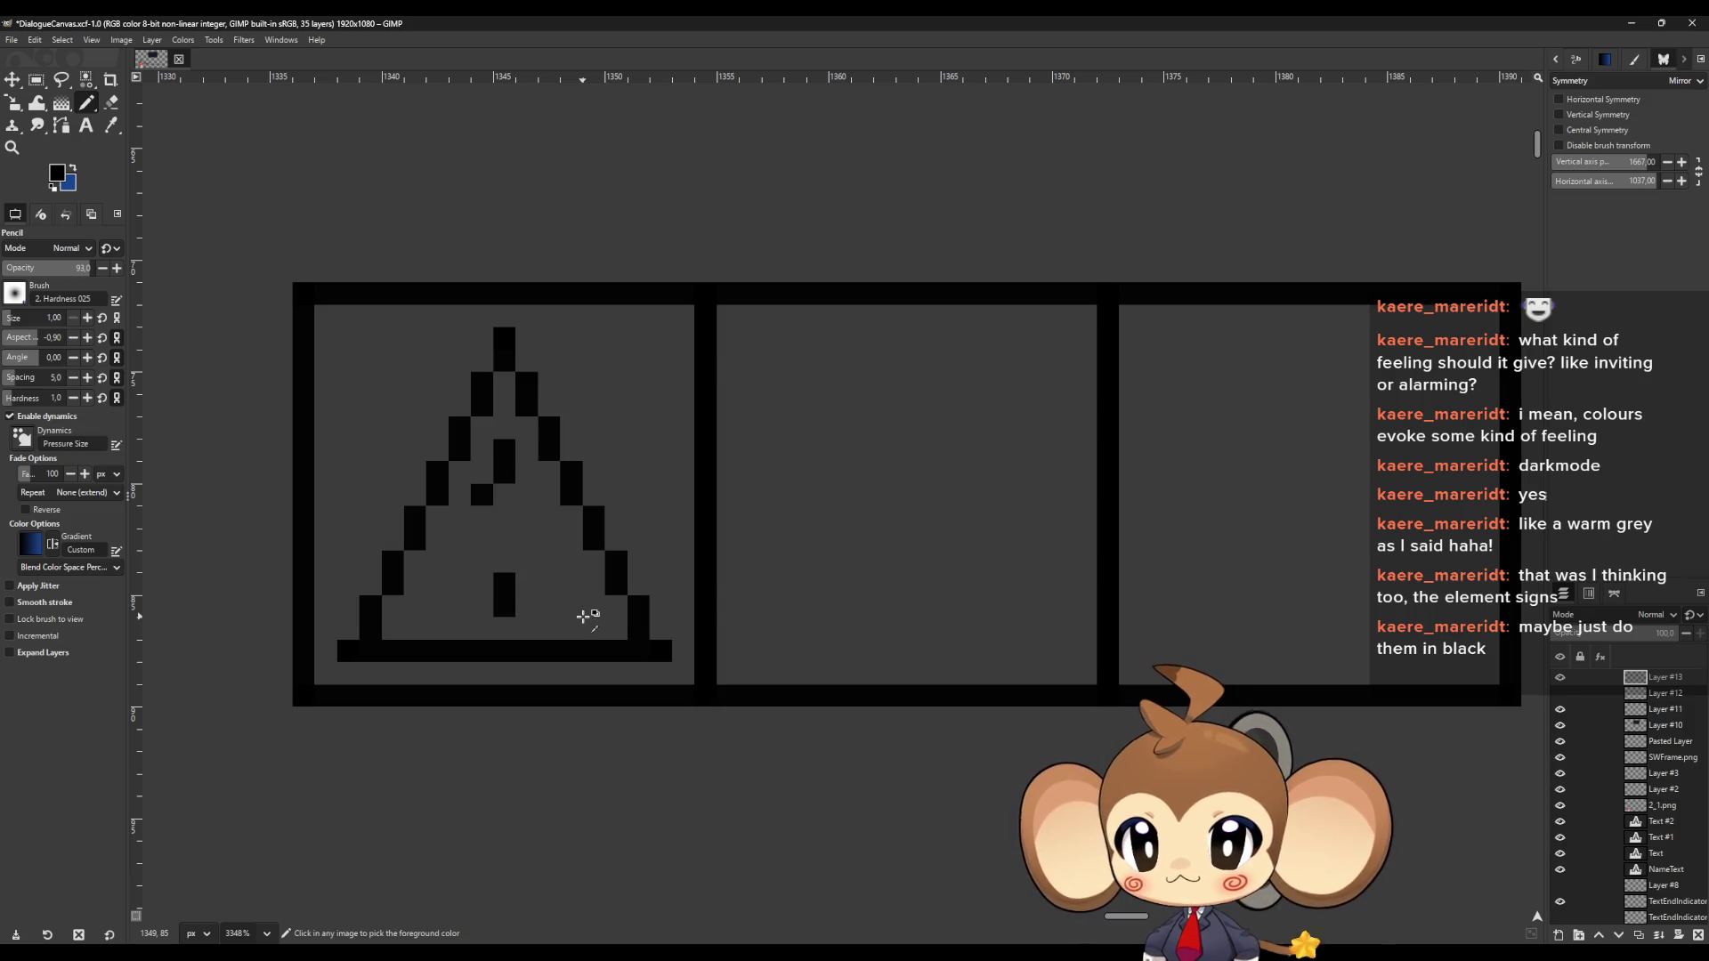
key("ctrl+z")
key("ctrl+z")
key("ctrl+z")
key("shift+e")
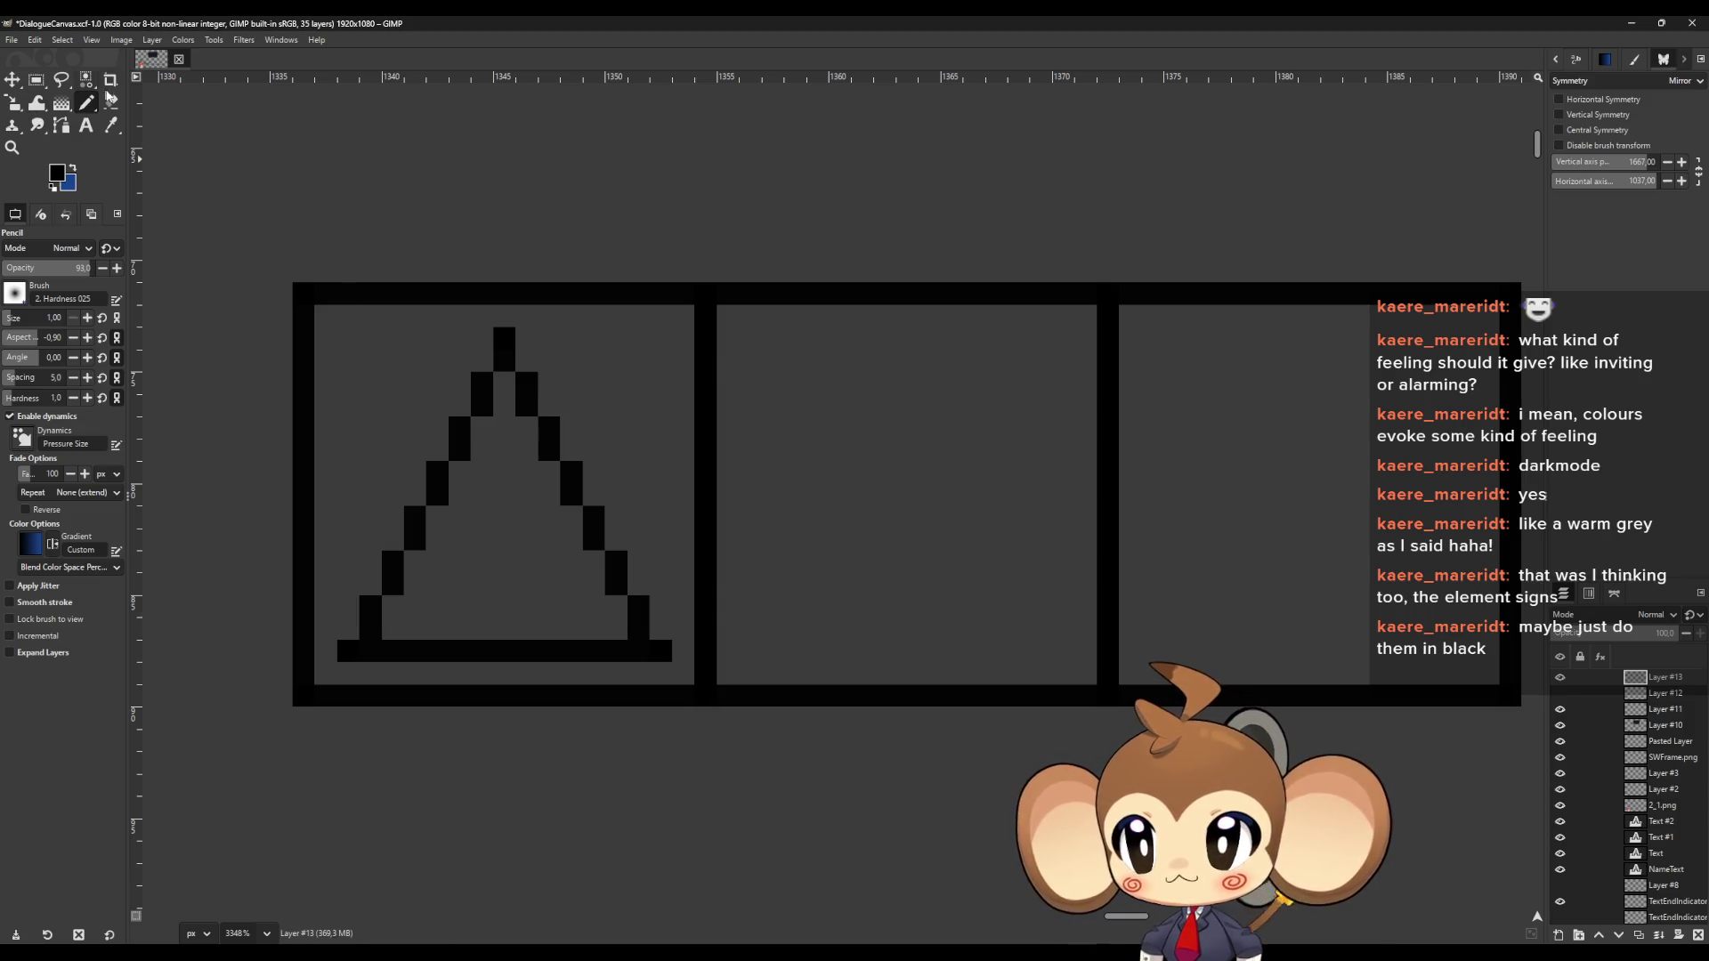
Erase the triangle's sloping sides and two leftover stray pixels
mouse_move(470, 403)
left_mouse_down()
mouse_move(591, 439)
mouse_move(552, 446)
mouse_move(630, 607)
mouse_move(457, 446)
mouse_move(385, 591)
mouse_move(495, 405)
left_mouse_up()
left_click(526, 384)
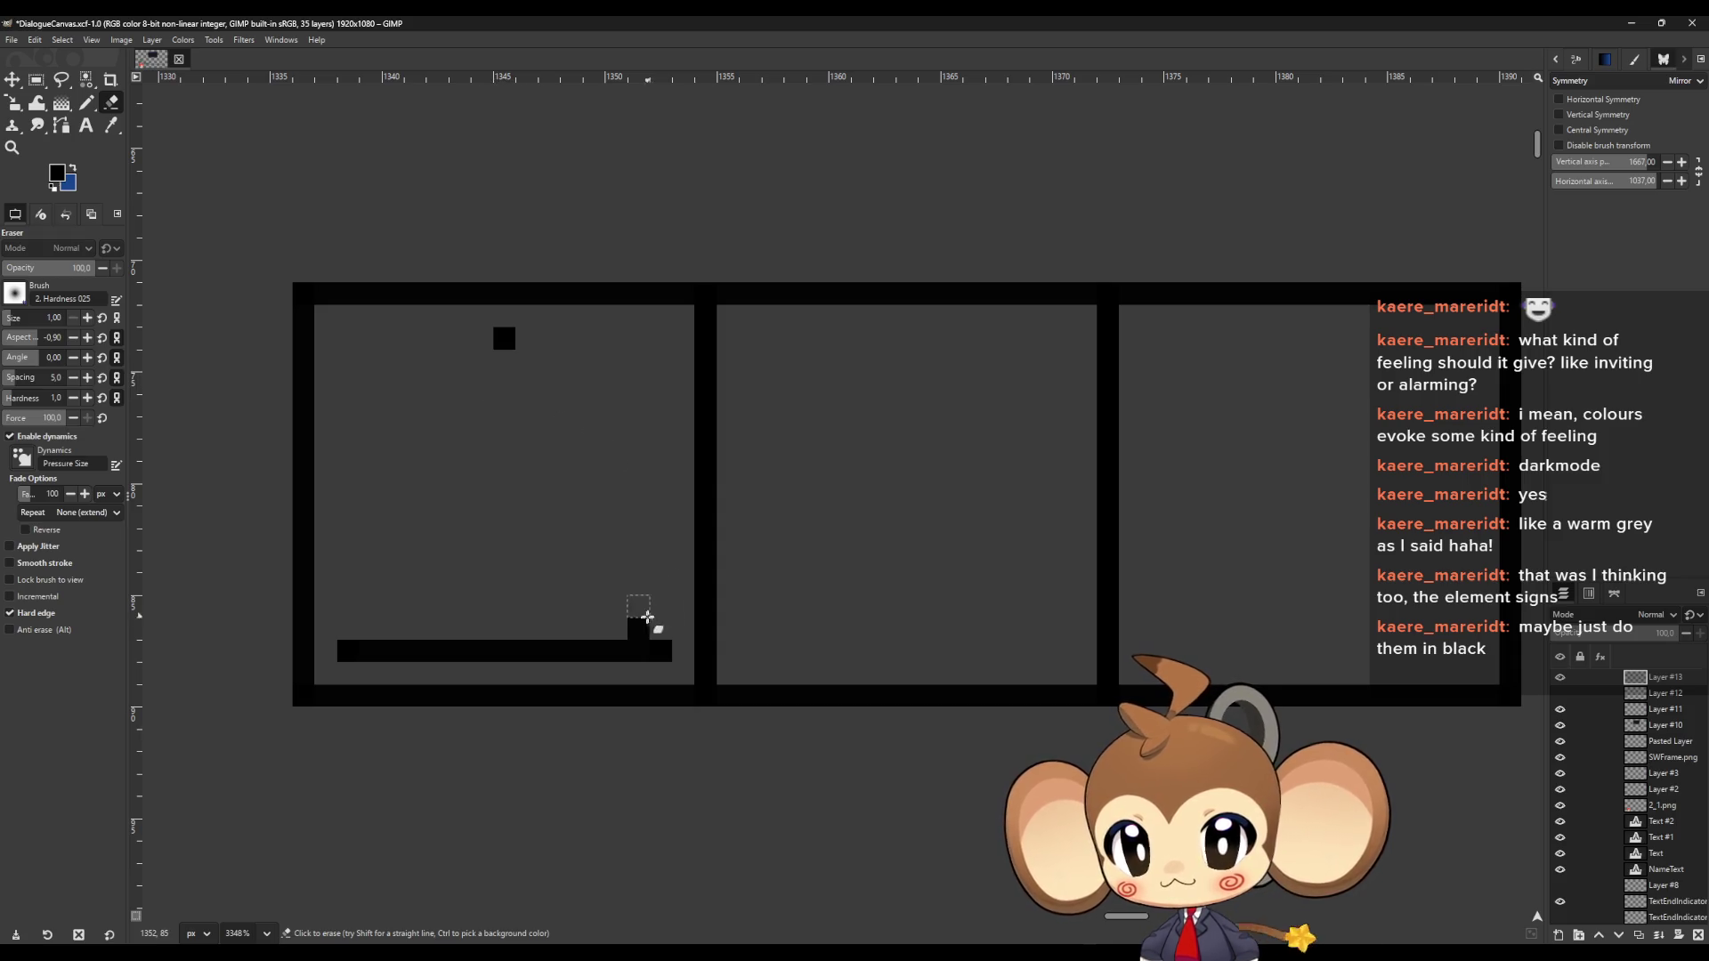
left_click(638, 628)
With the Pencil, redraw the triangle's left edge as a pixel staircase from apex to base
left_click(89, 103)
left_click(485, 365)
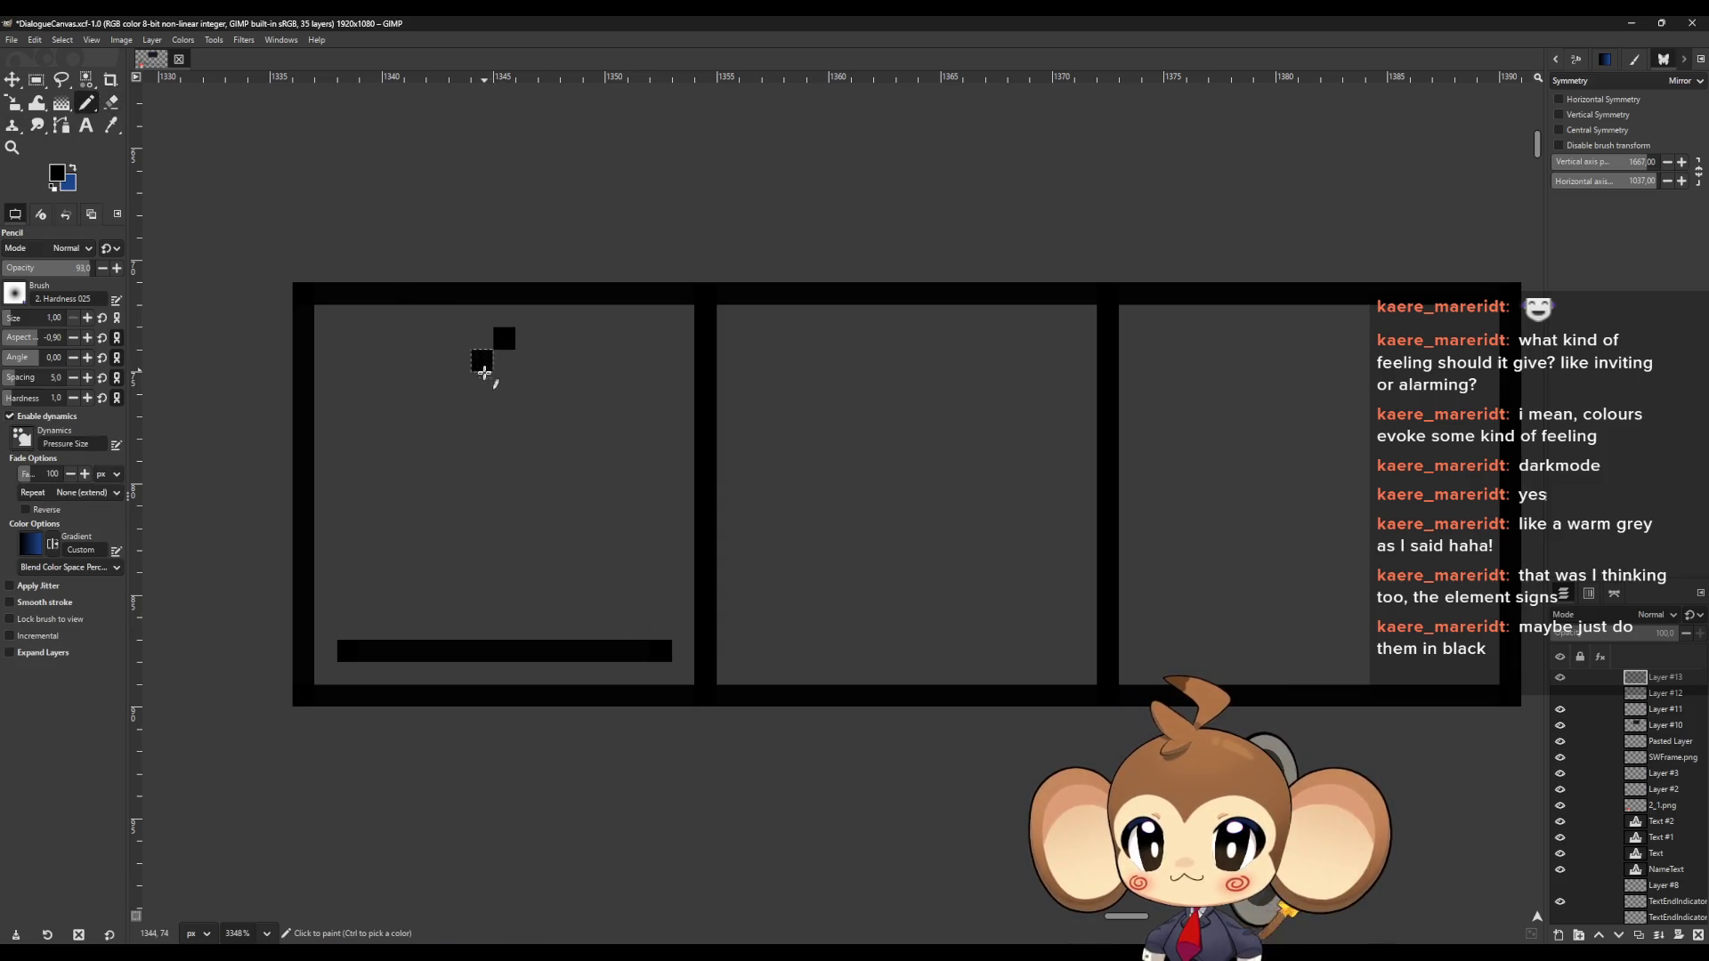
left_click(485, 387)
left_click(463, 409)
left_click(463, 432)
left_click(437, 450)
left_click(437, 471)
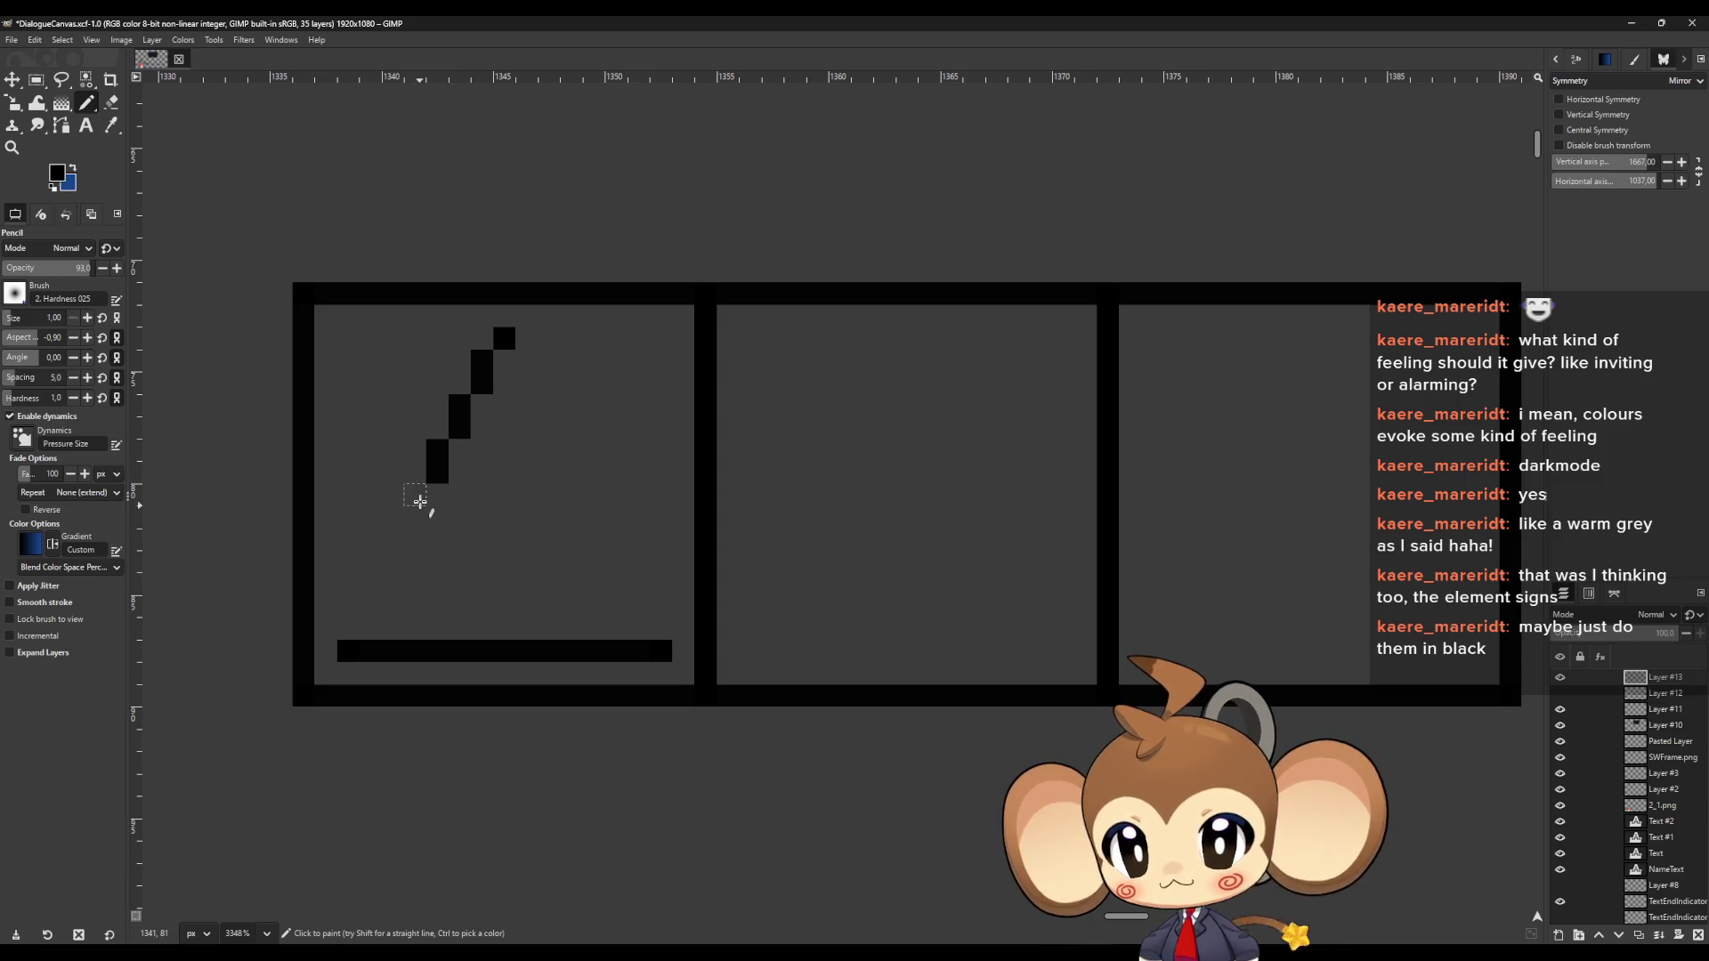
left_click(415, 494)
left_click(414, 516)
left_click(393, 538)
left_click(393, 561)
left_click(370, 583)
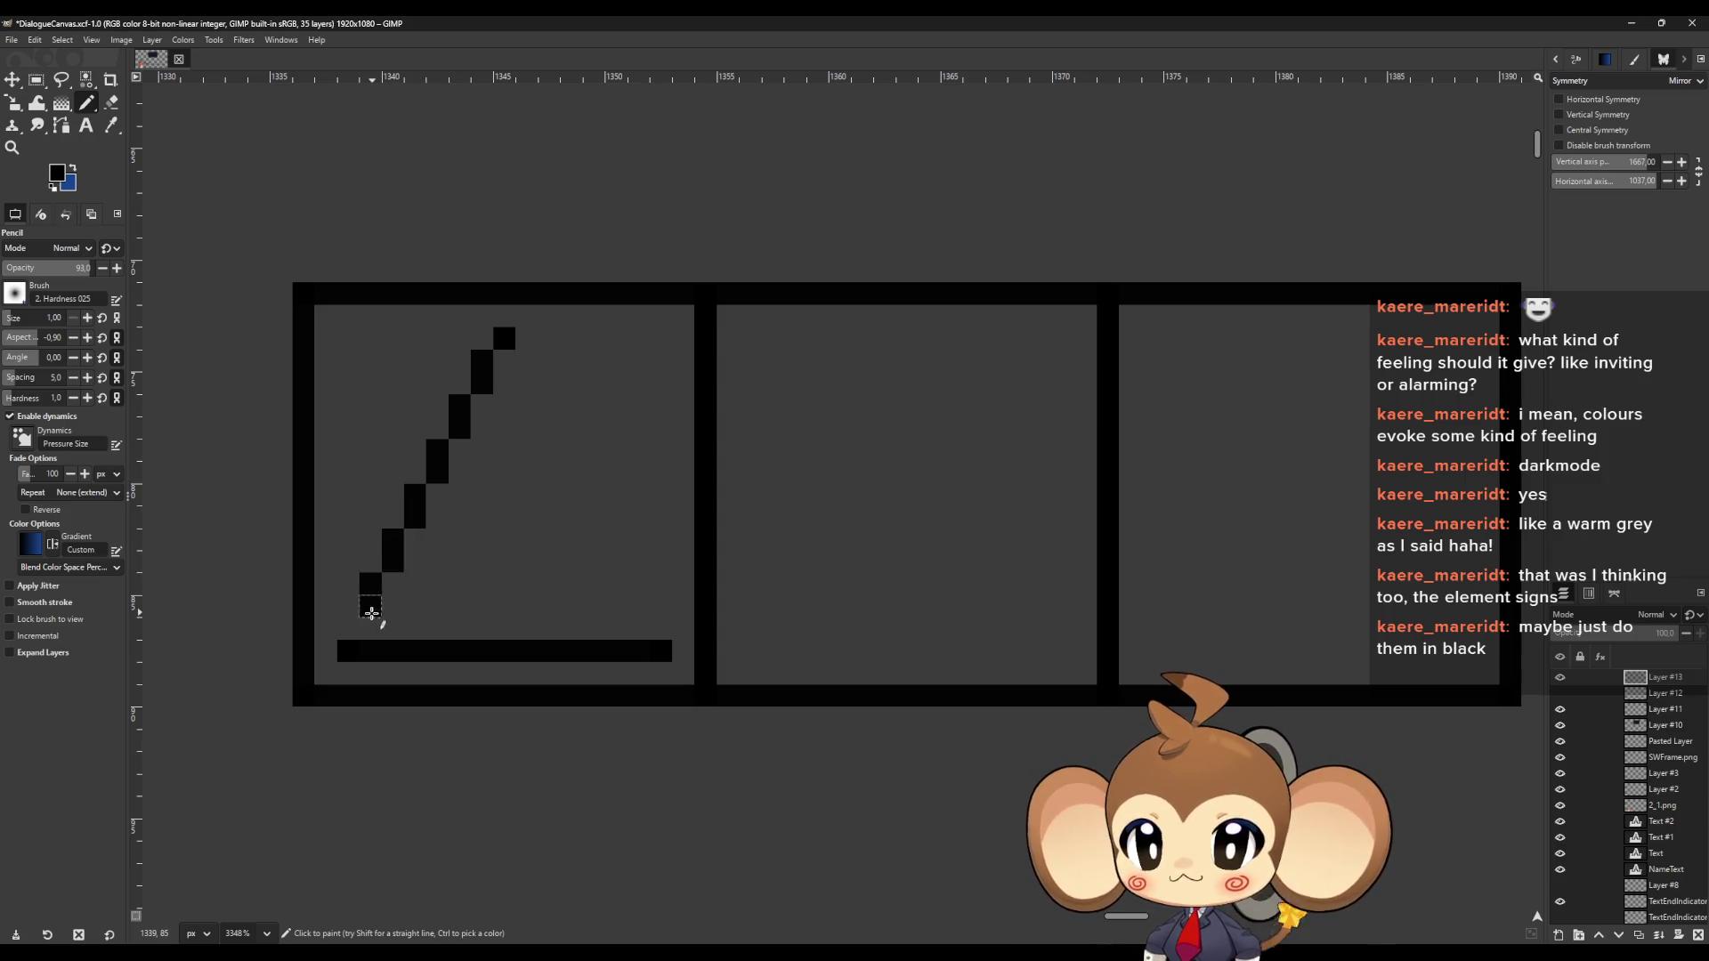
left_click(370, 605)
left_click(348, 628)
Redraw the triangle's right edge pixel by pixel from the apex down to the base
left_click(526, 361)
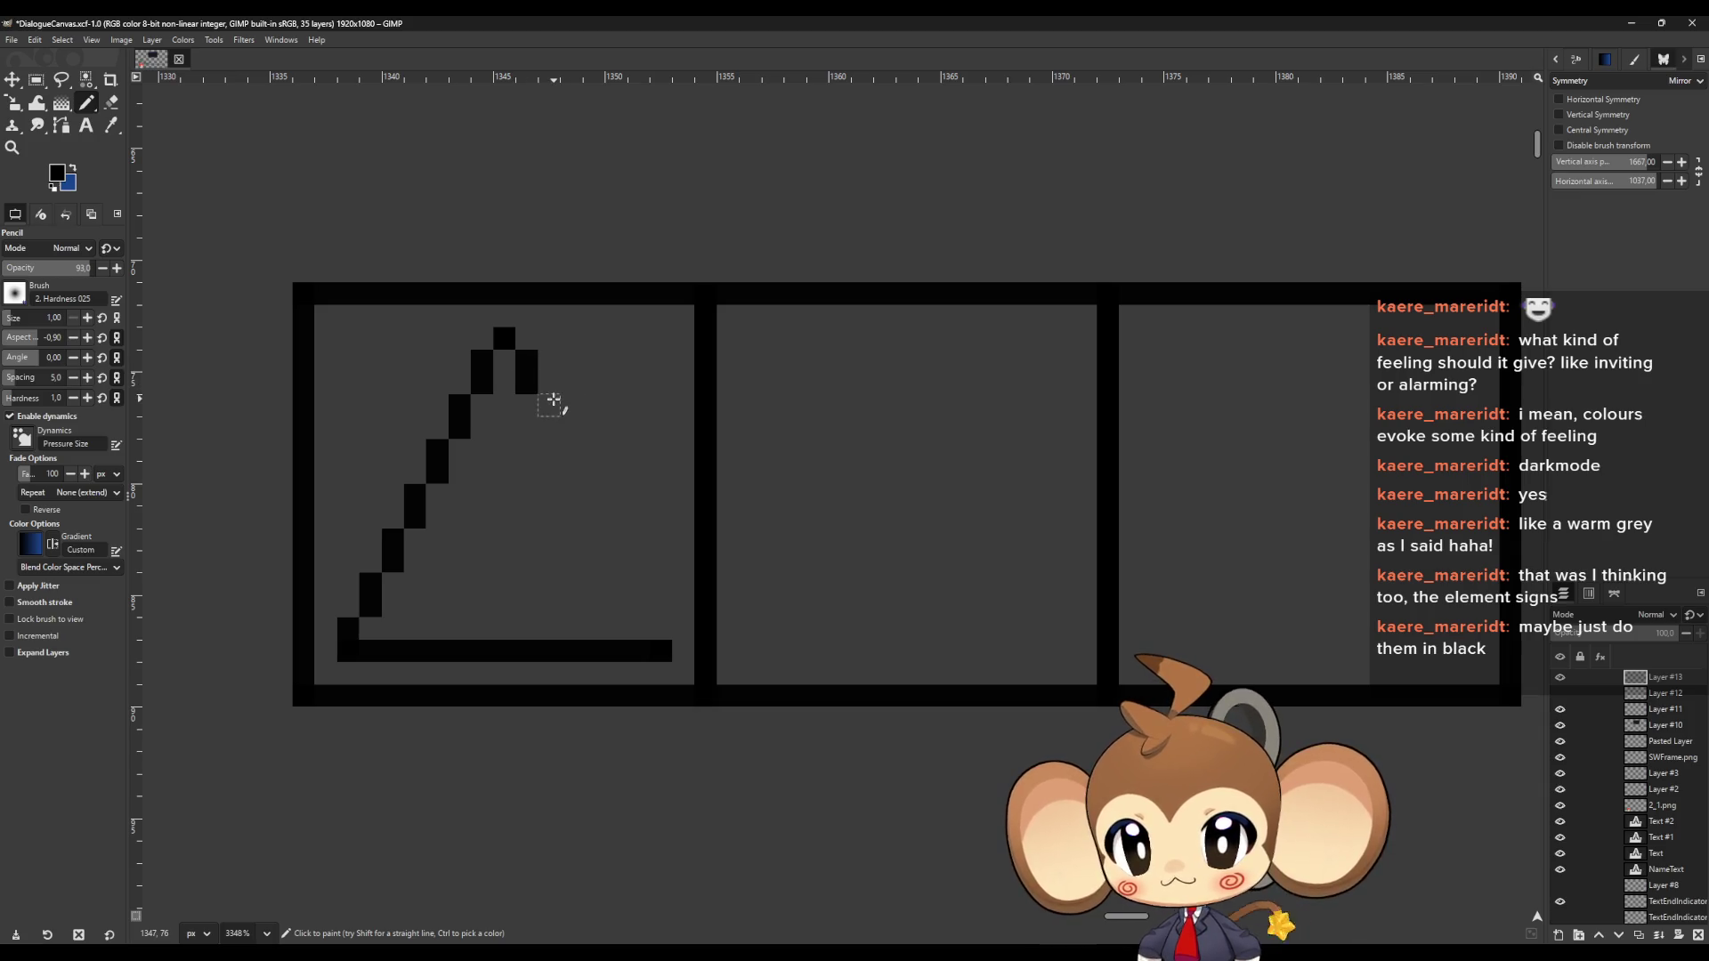
left_click(548, 405)
left_click(548, 428)
left_click(571, 450)
left_click(570, 472)
left_click(592, 494)
left_click(593, 516)
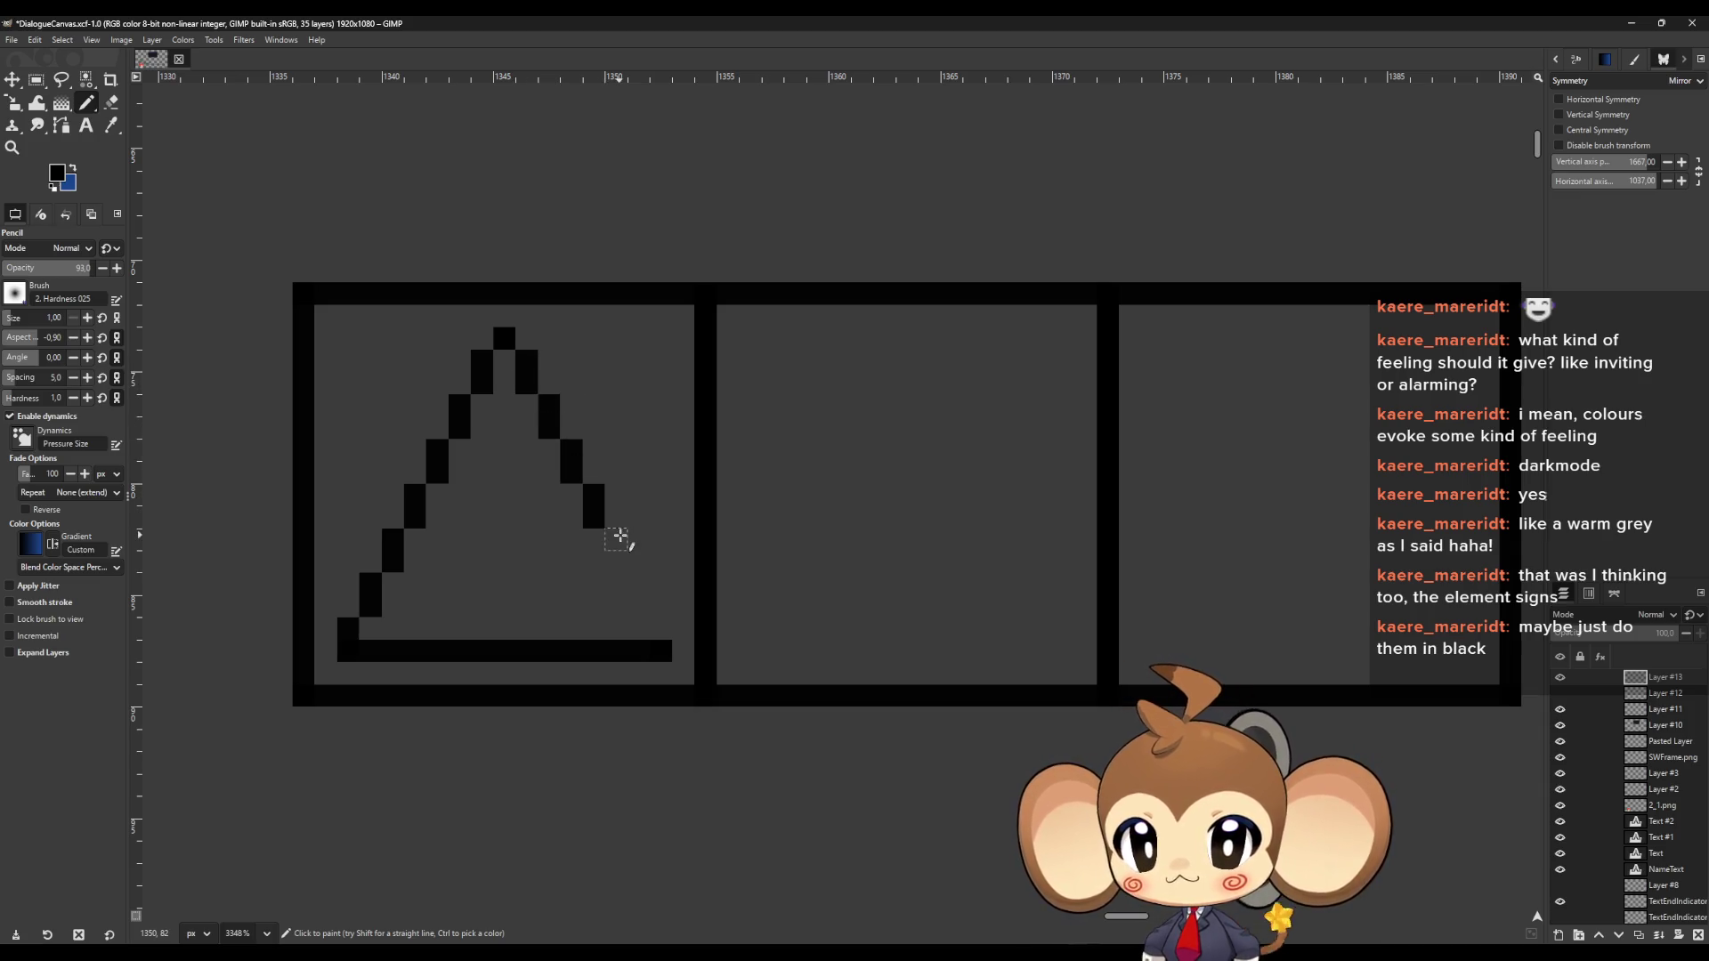
left_click(615, 538)
left_click(615, 561)
left_click(637, 583)
left_click(637, 605)
left_click(660, 627)
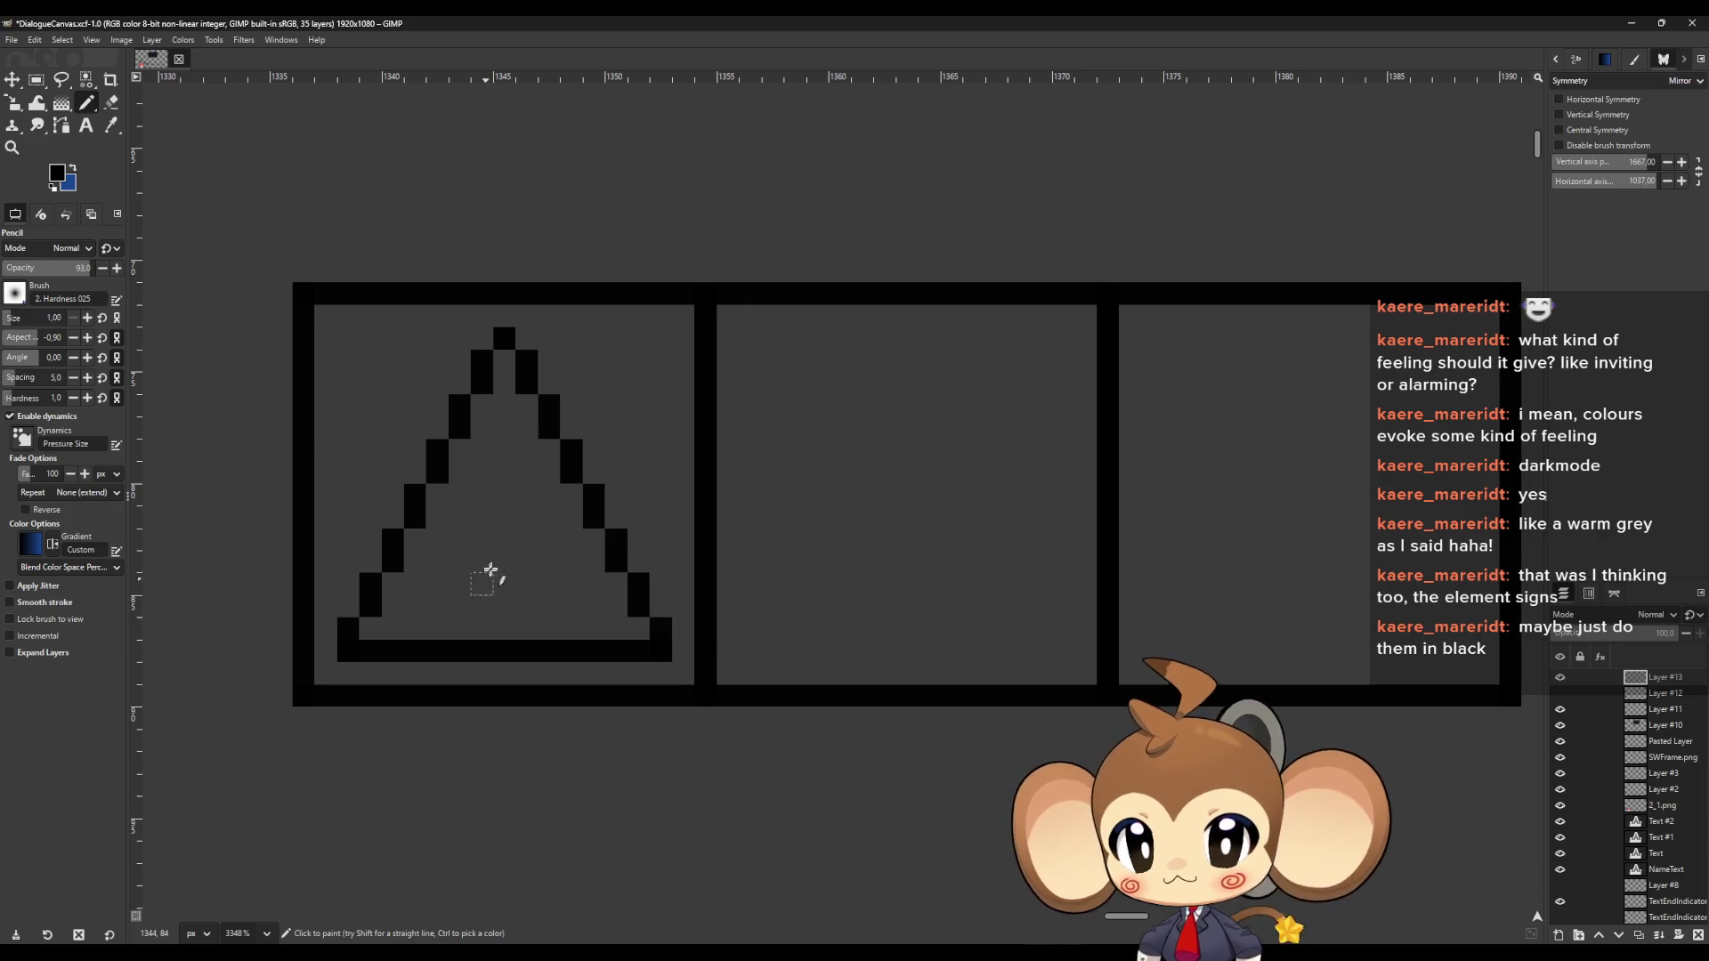
Draw a stepped zigzag lightning bolt inside the triangle
left_click(504, 427)
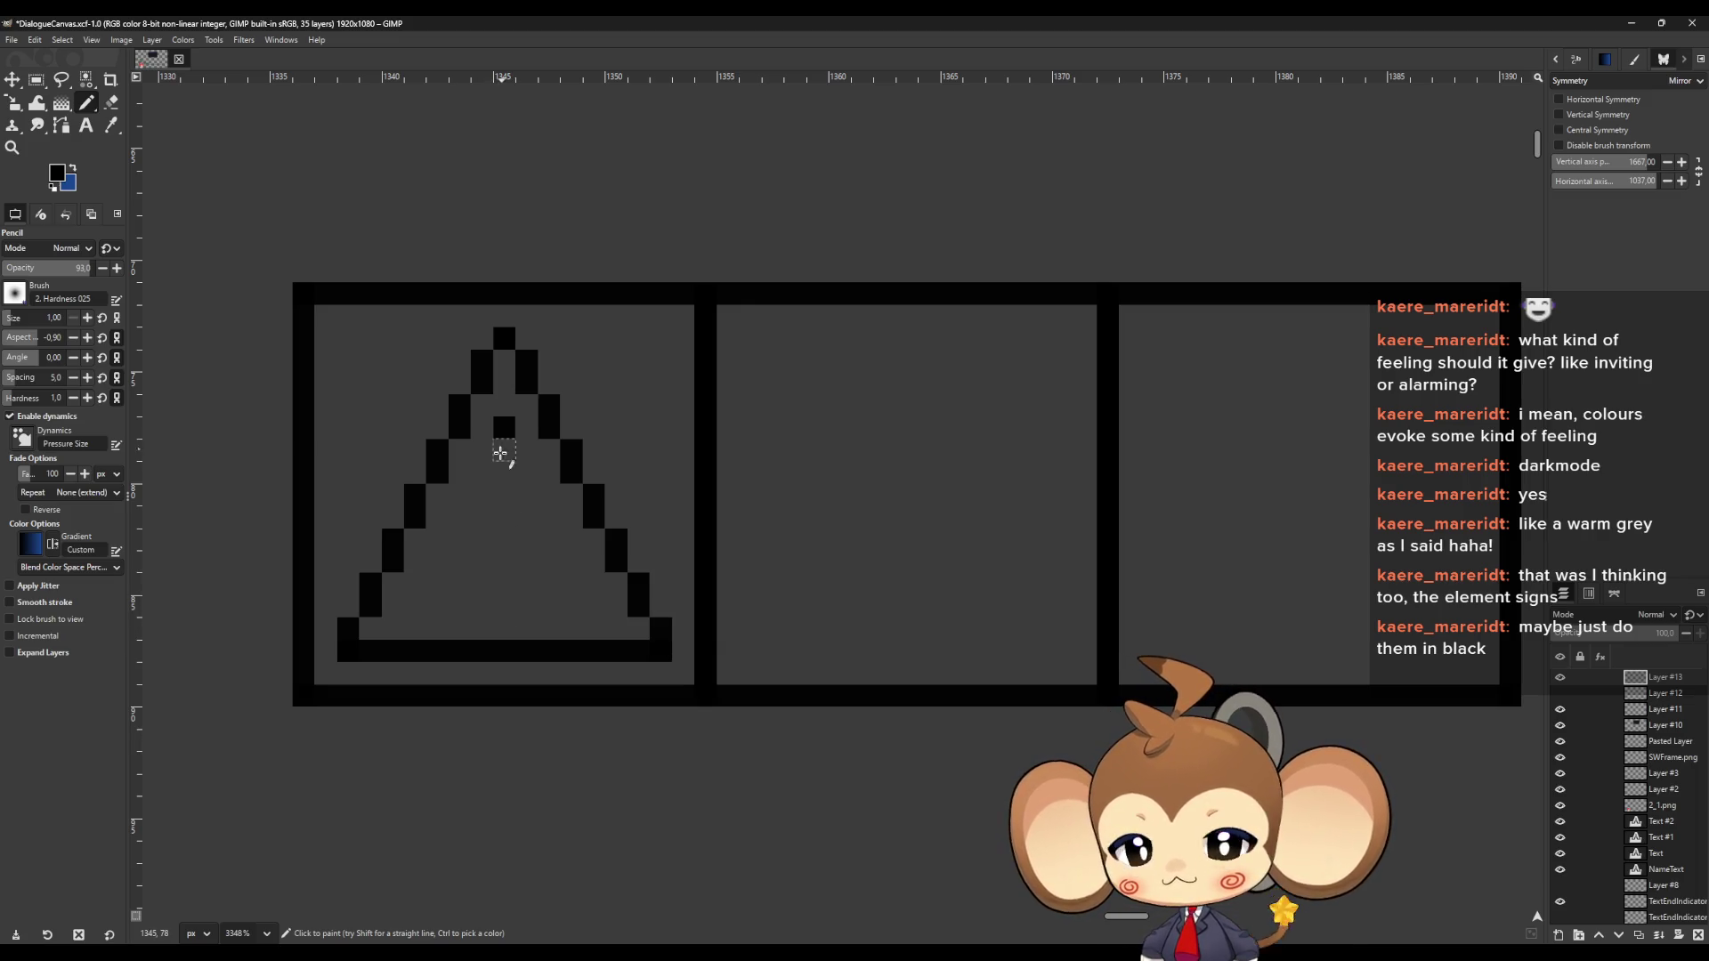
left_click_drag(488, 457, 487, 474)
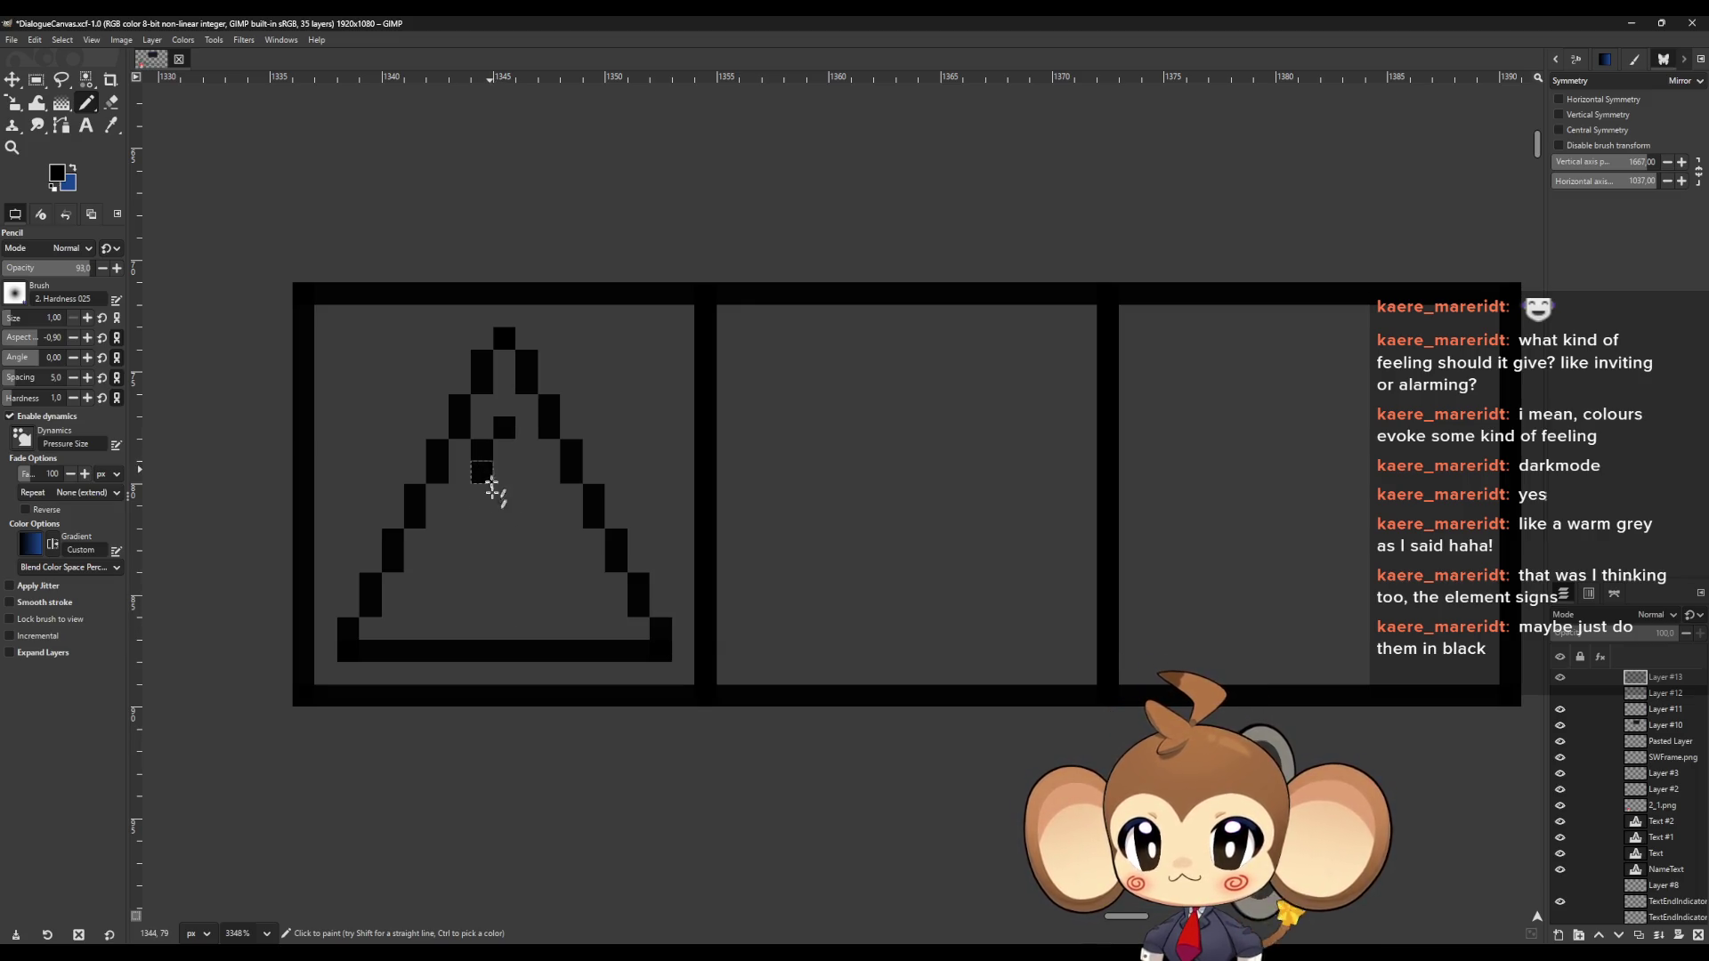
left_click(506, 608)
left_click_drag(526, 587, 526, 561)
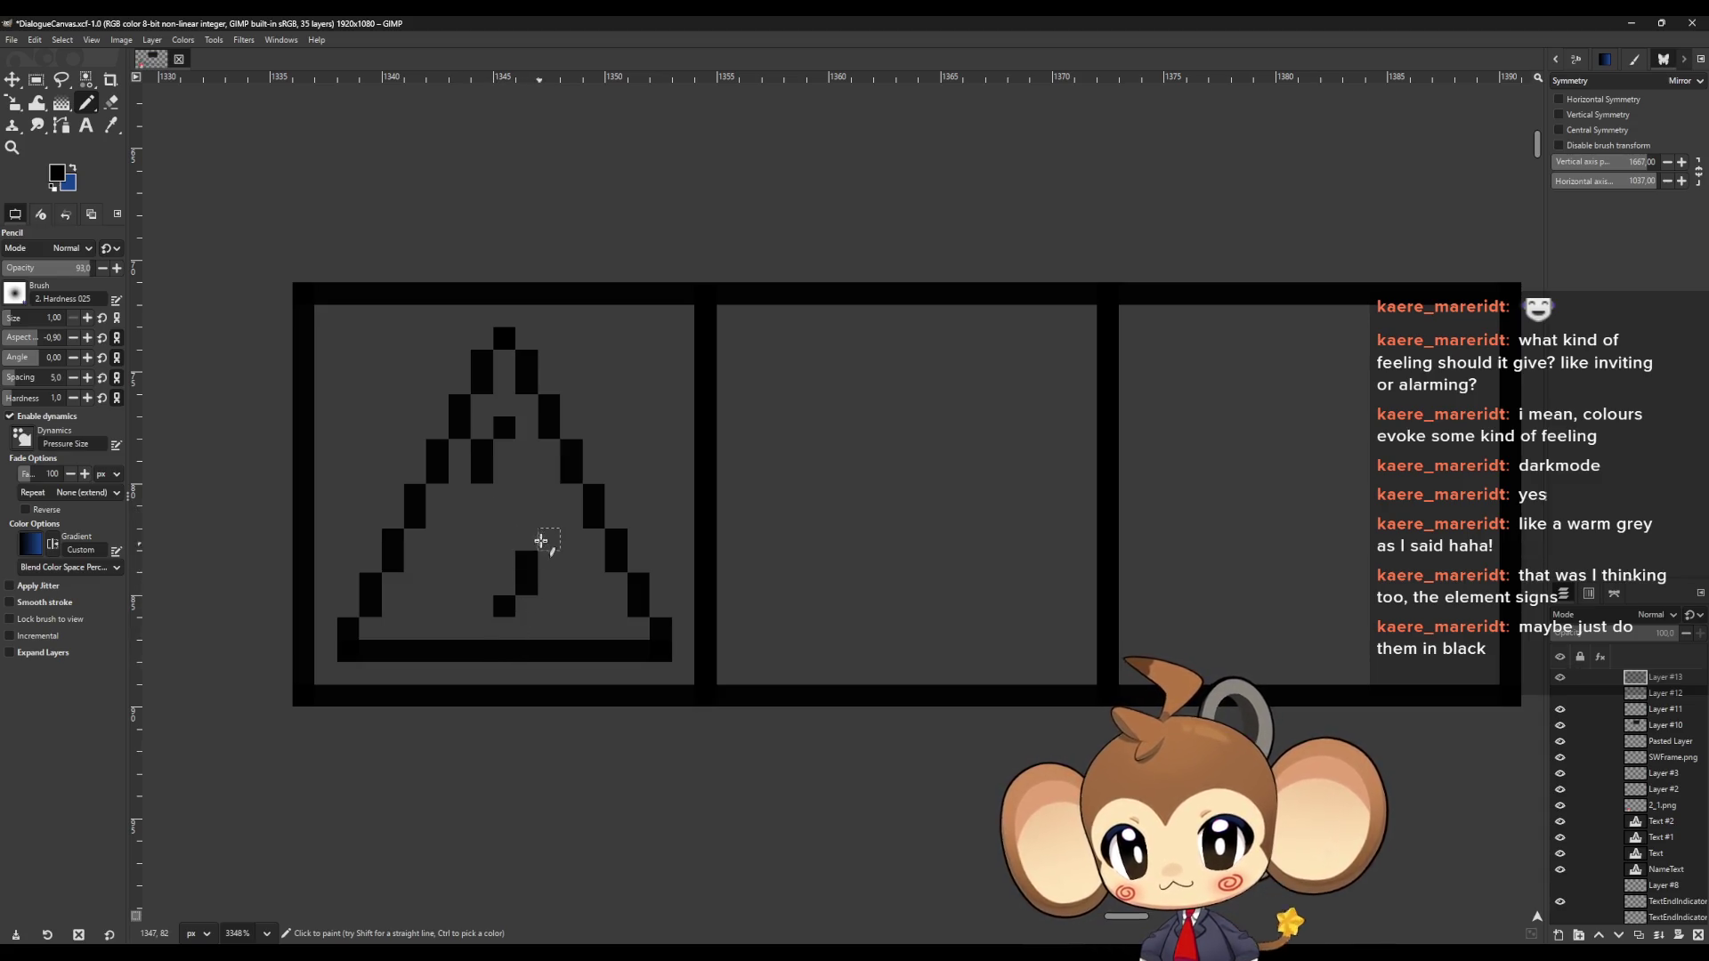
left_click(543, 536)
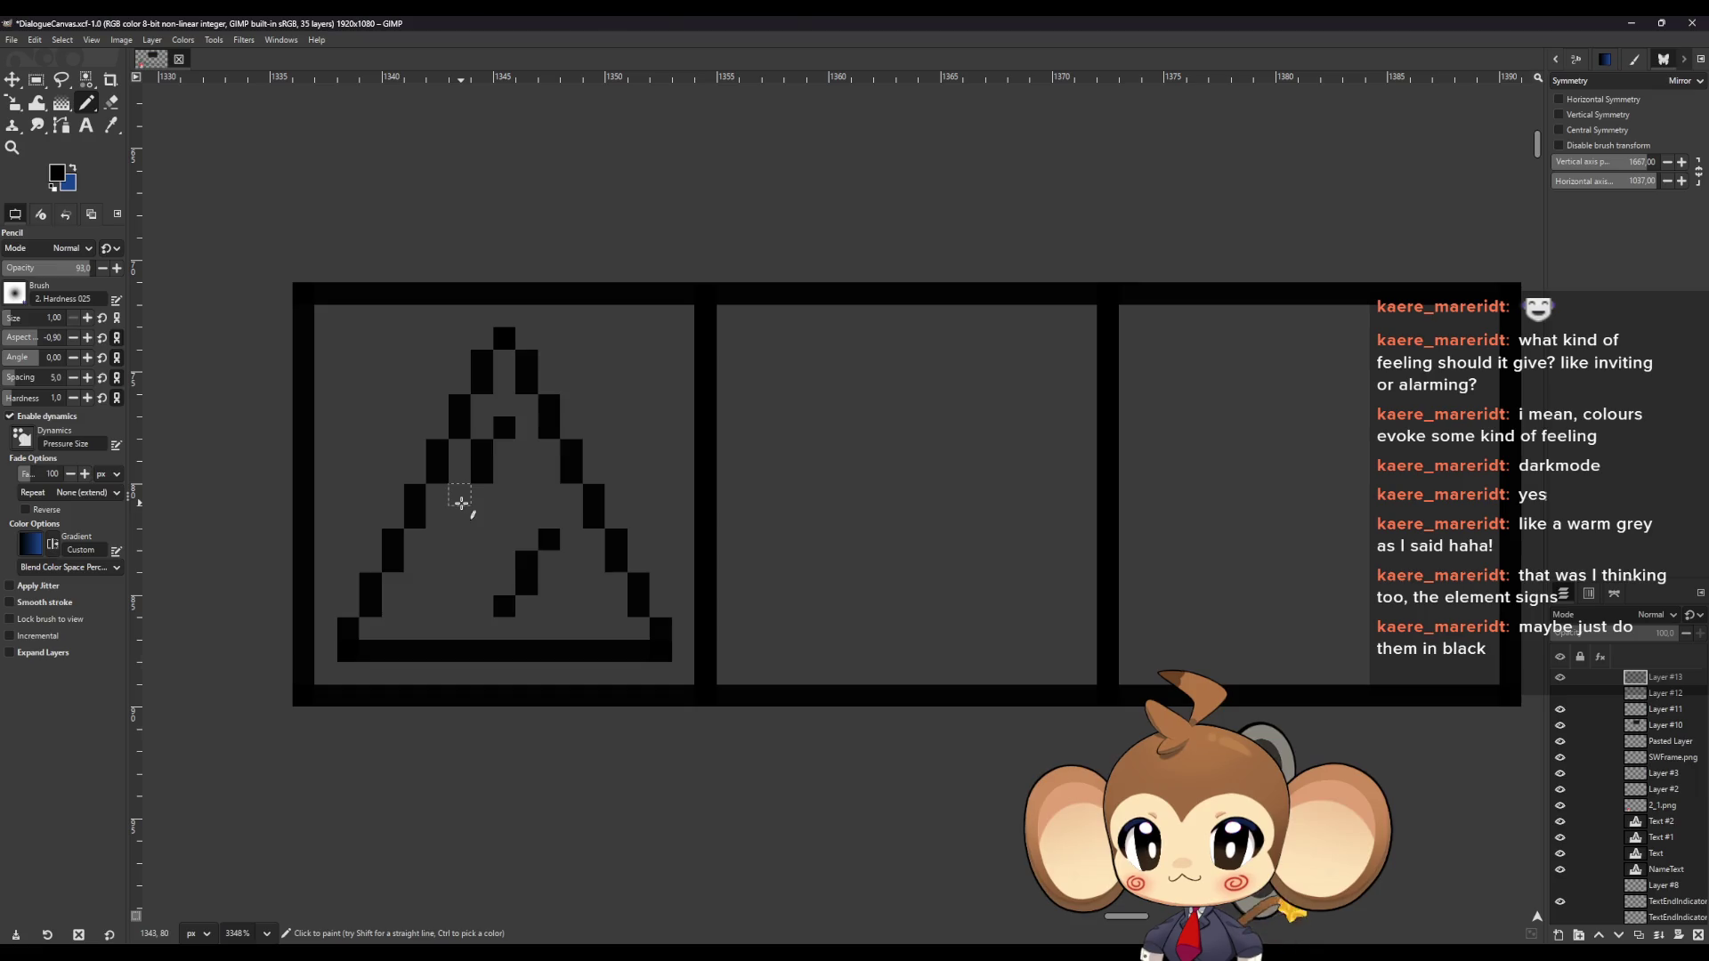
left_click_drag(461, 504, 550, 529)
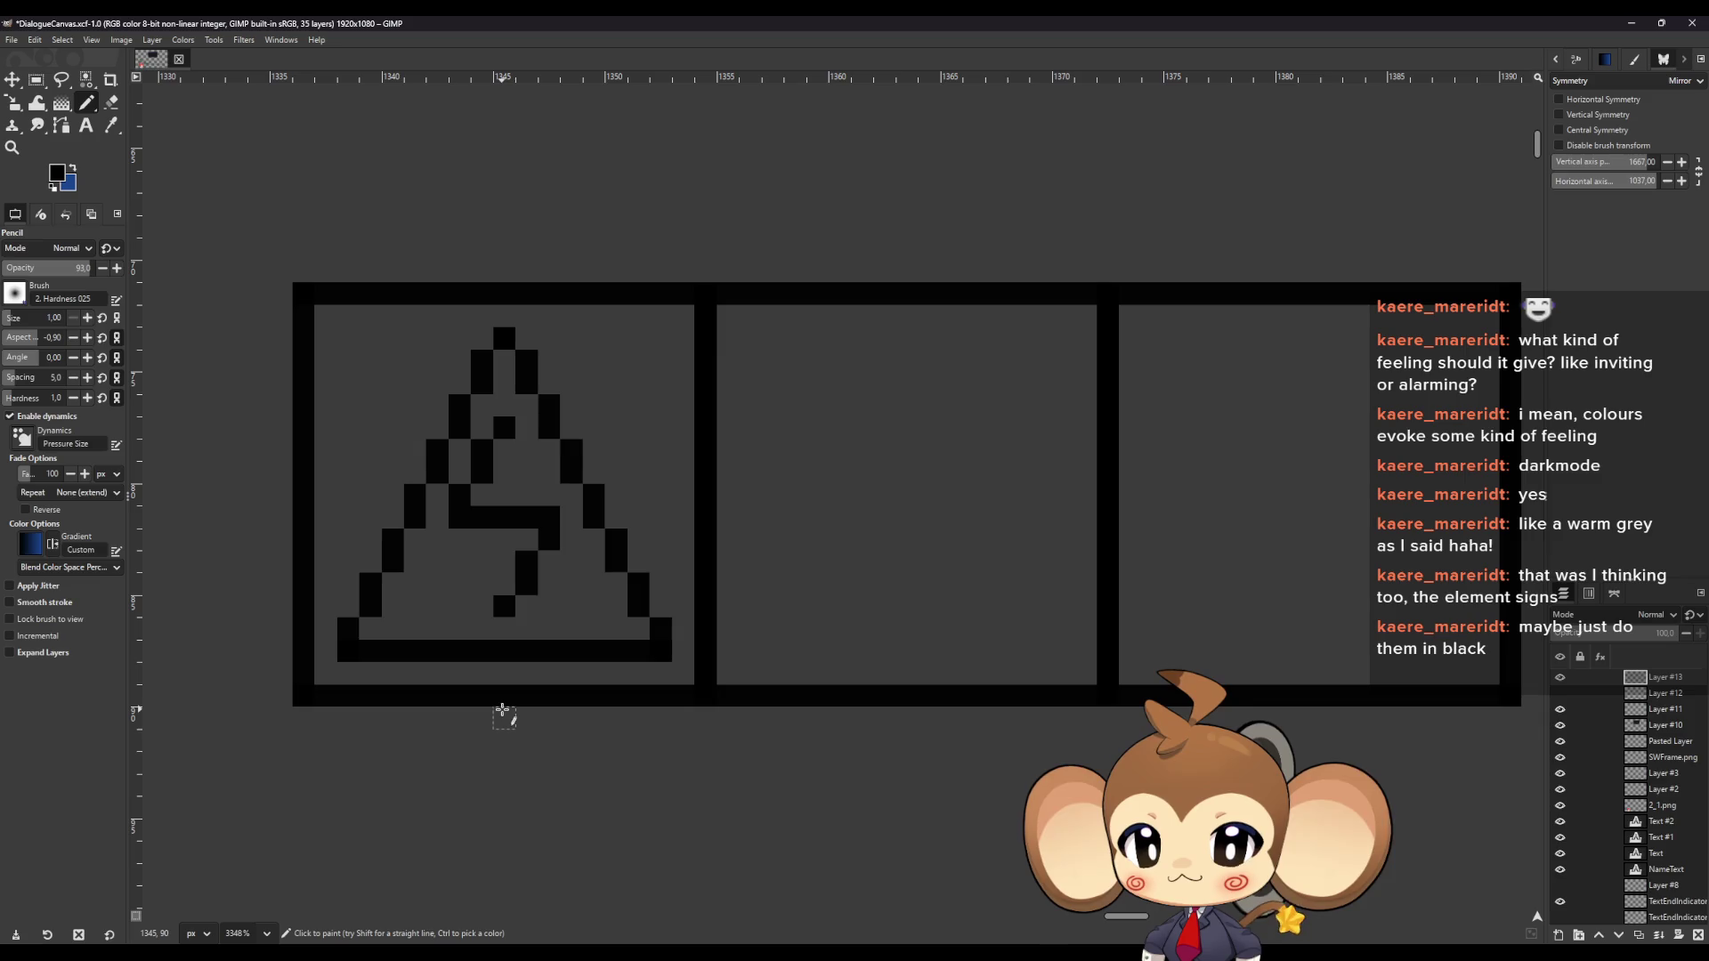
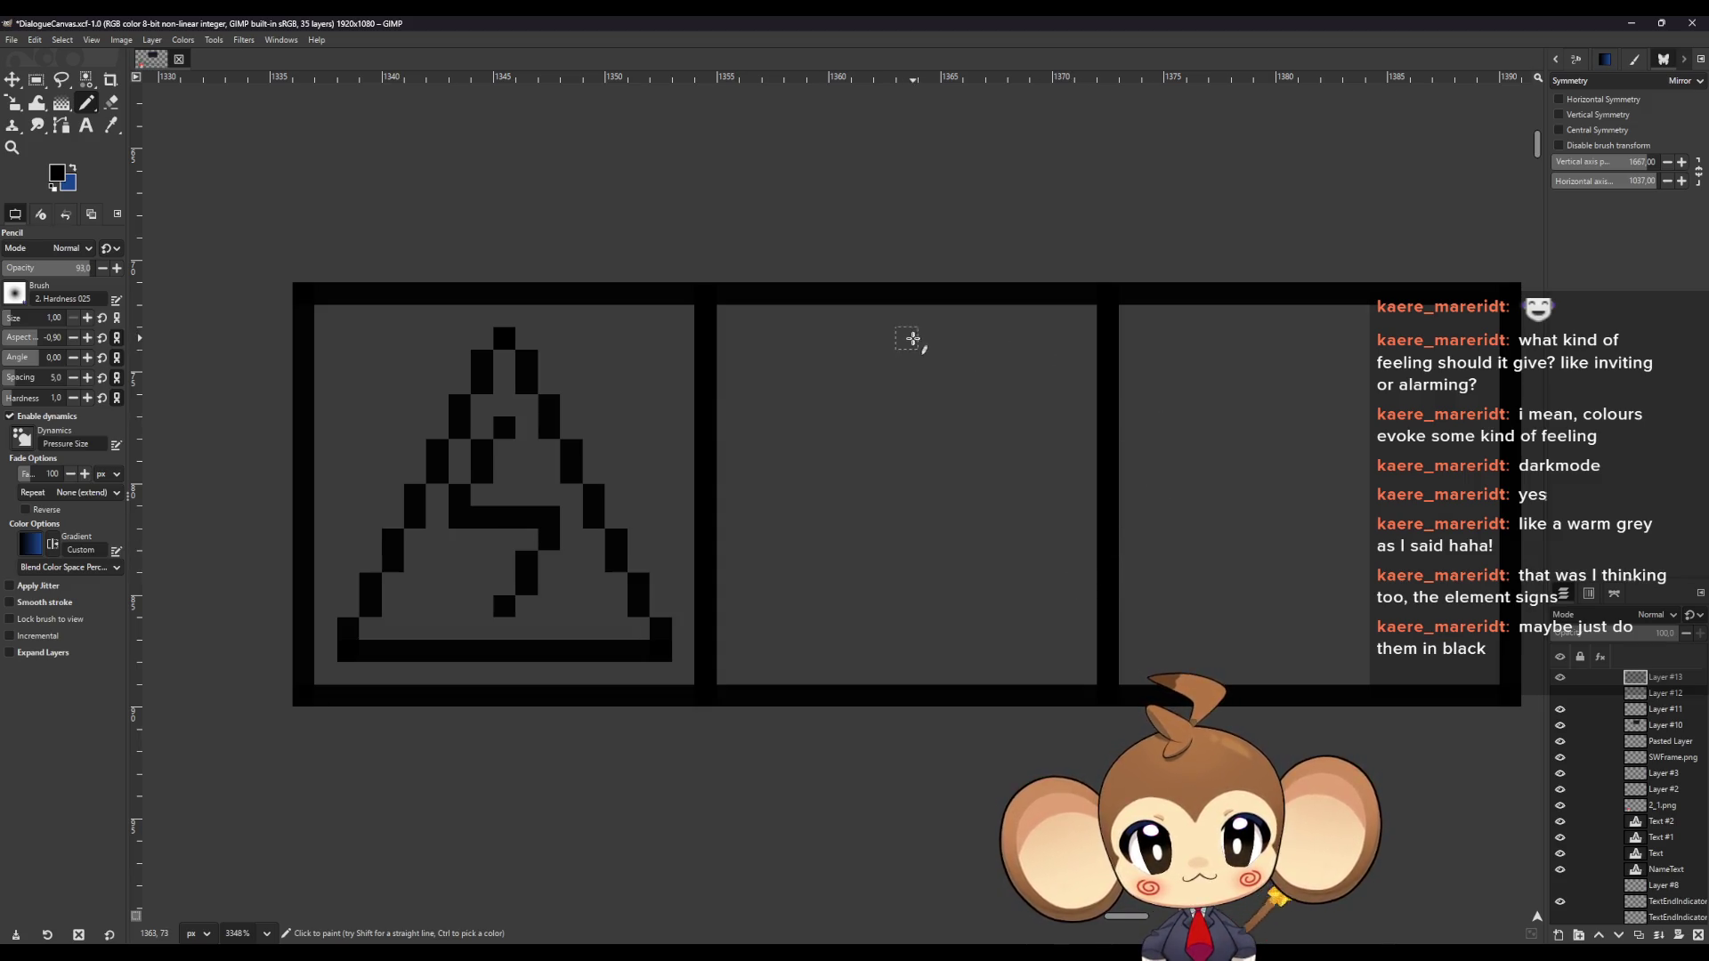
Draw a square in the middle panel, then undo it so the panel is blank again
left_click(756, 338)
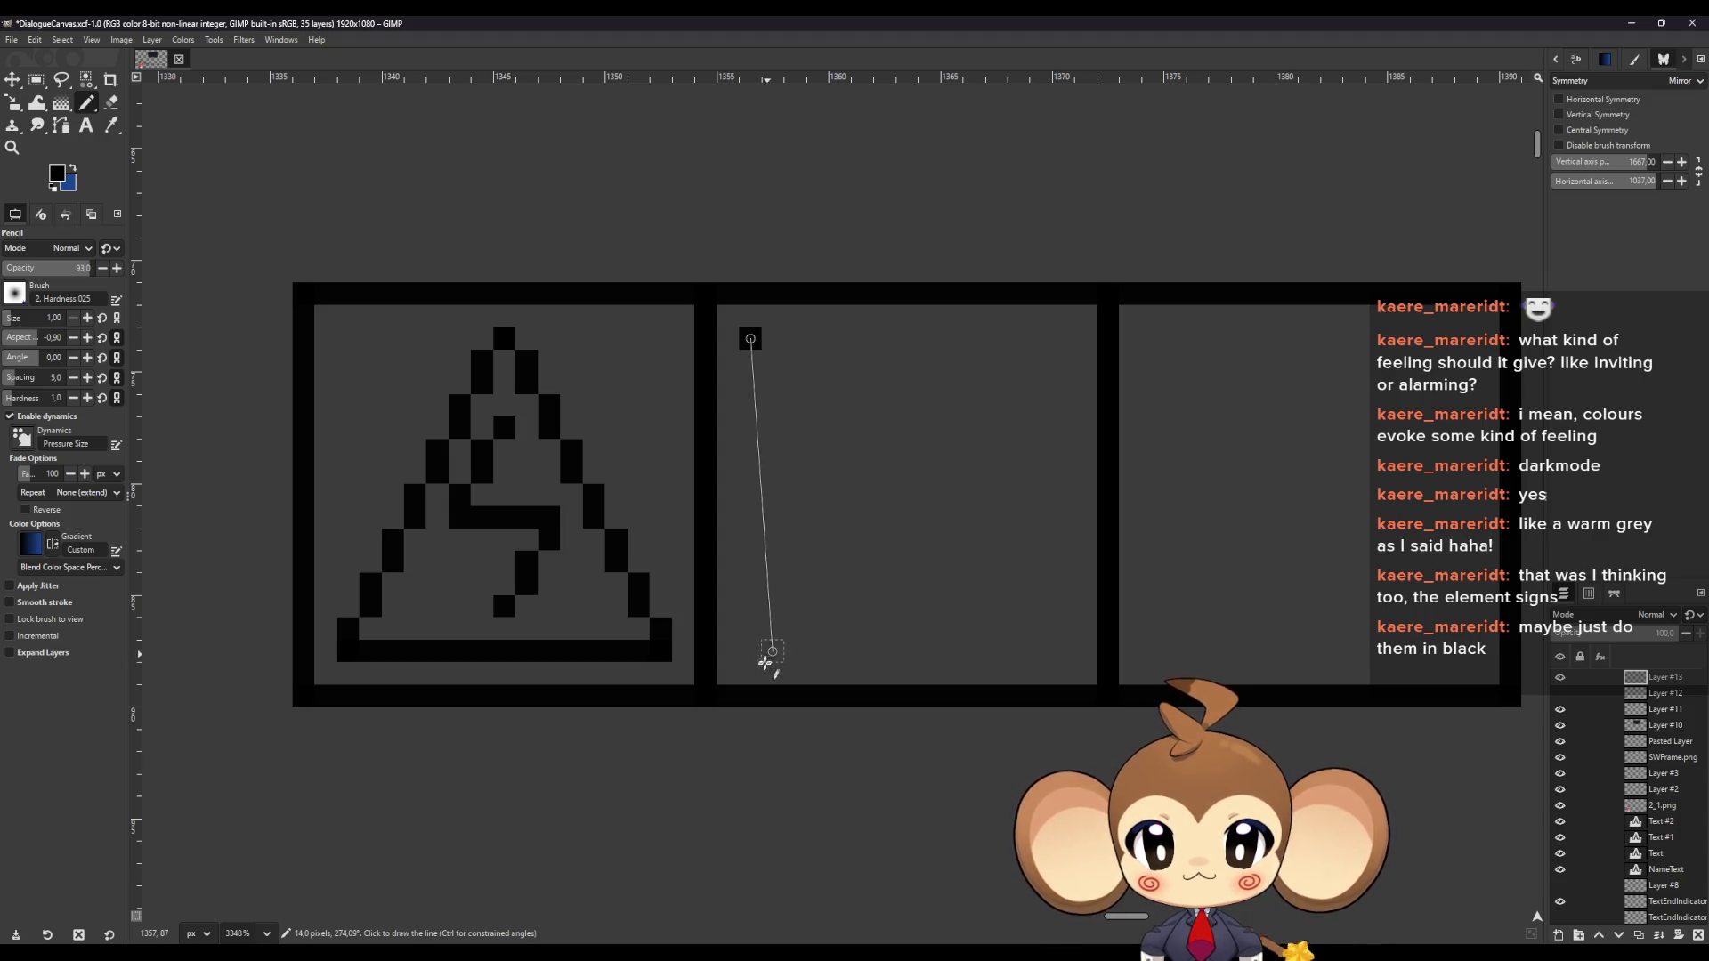
left_click(751, 651, "shift")
left_click(1063, 652, "shift")
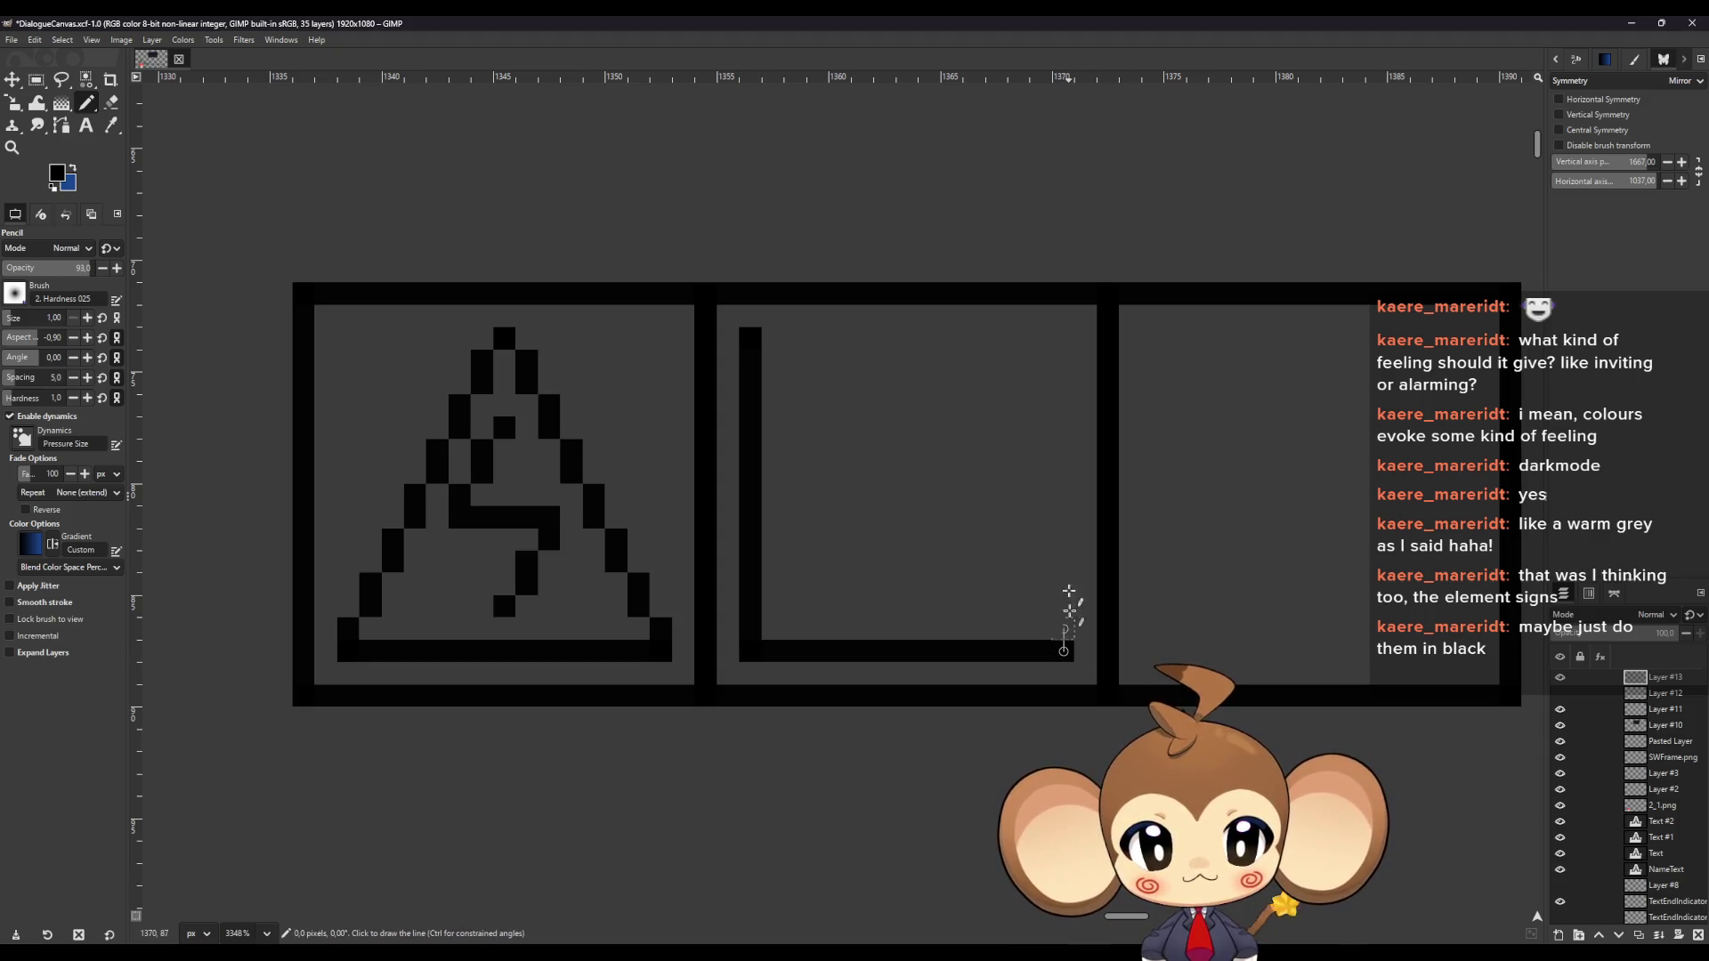
left_click(1064, 338, "shift")
left_click(761, 343, "shift")
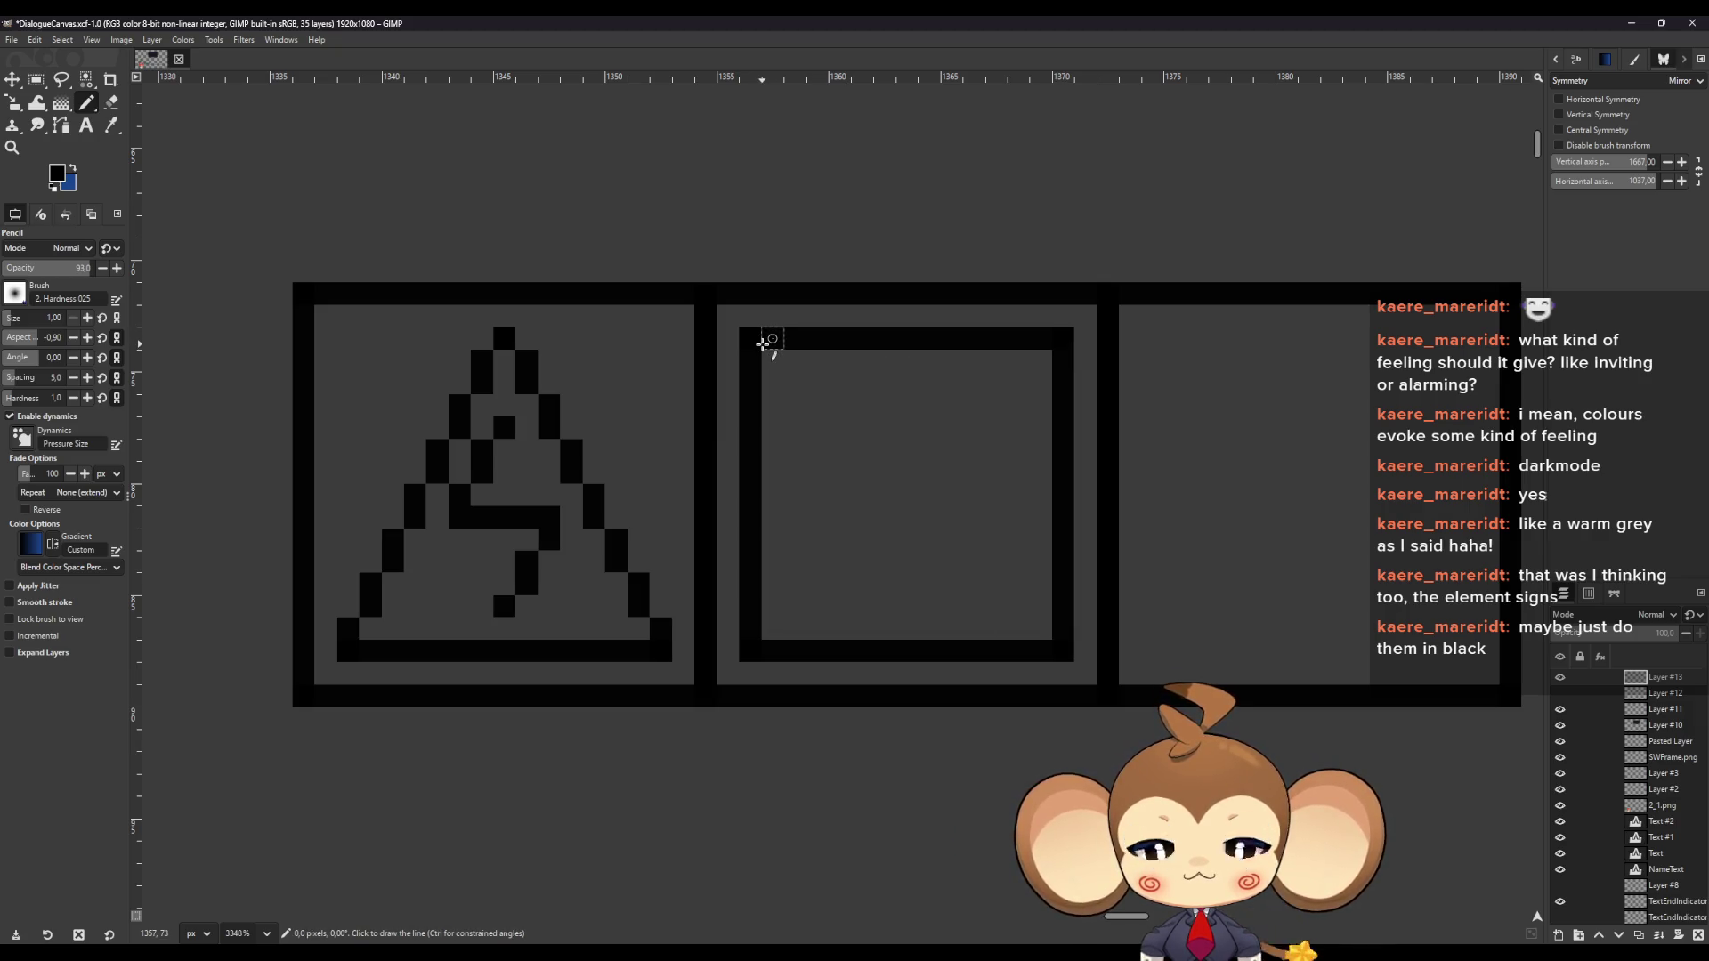
key("ctrl+z")
key("ctrl+z")
key("ctrl+z")
key("ctrl+z")
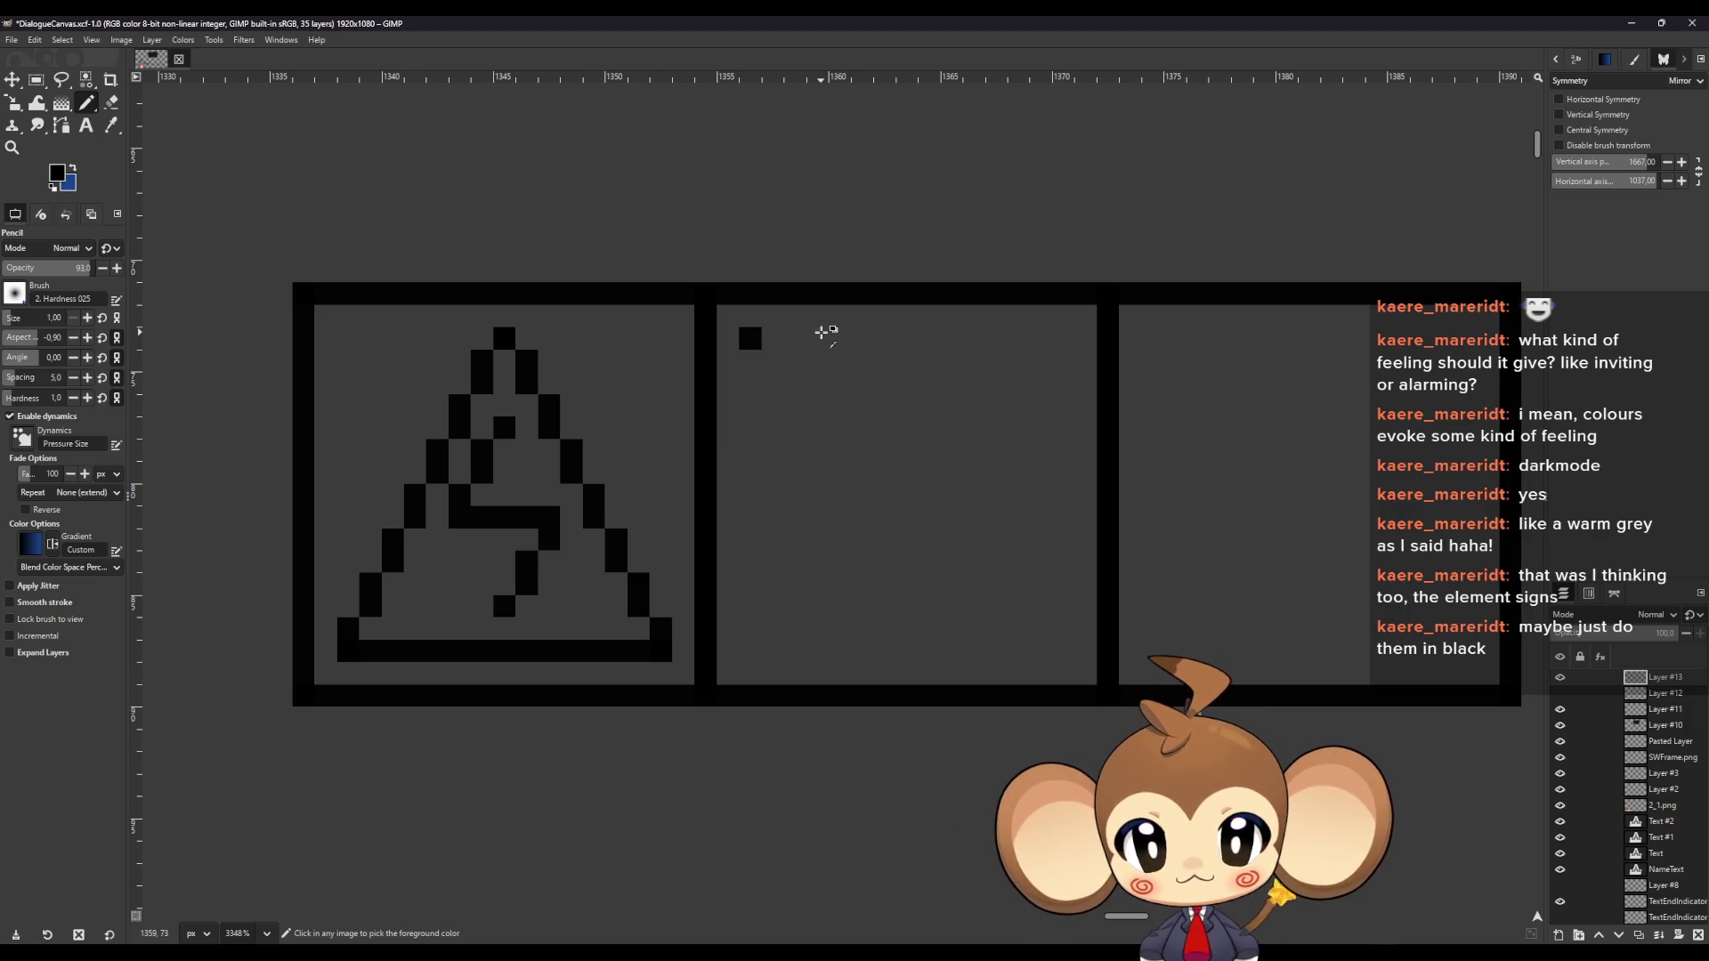
key("ctrl+z")
Draw an inner square border in the right panel with straight pencil lines
left_click(1155, 339)
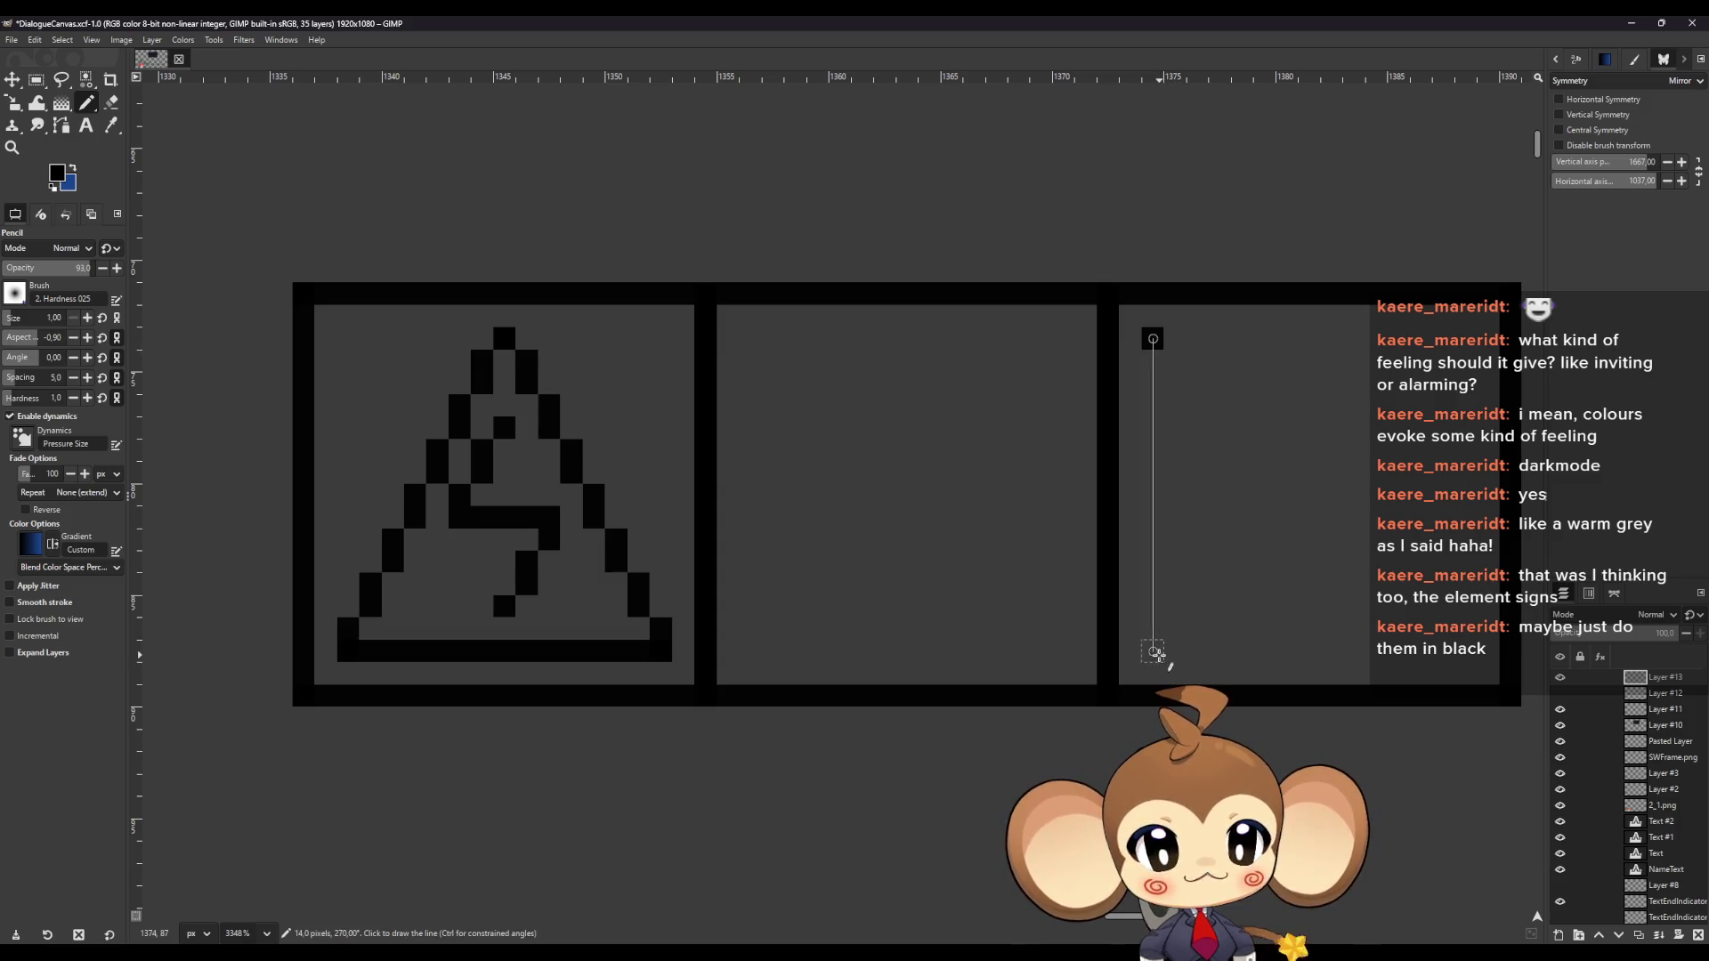
left_click(1154, 652, "shift")
left_click(1473, 652, "shift")
left_click(1474, 339, "shift")
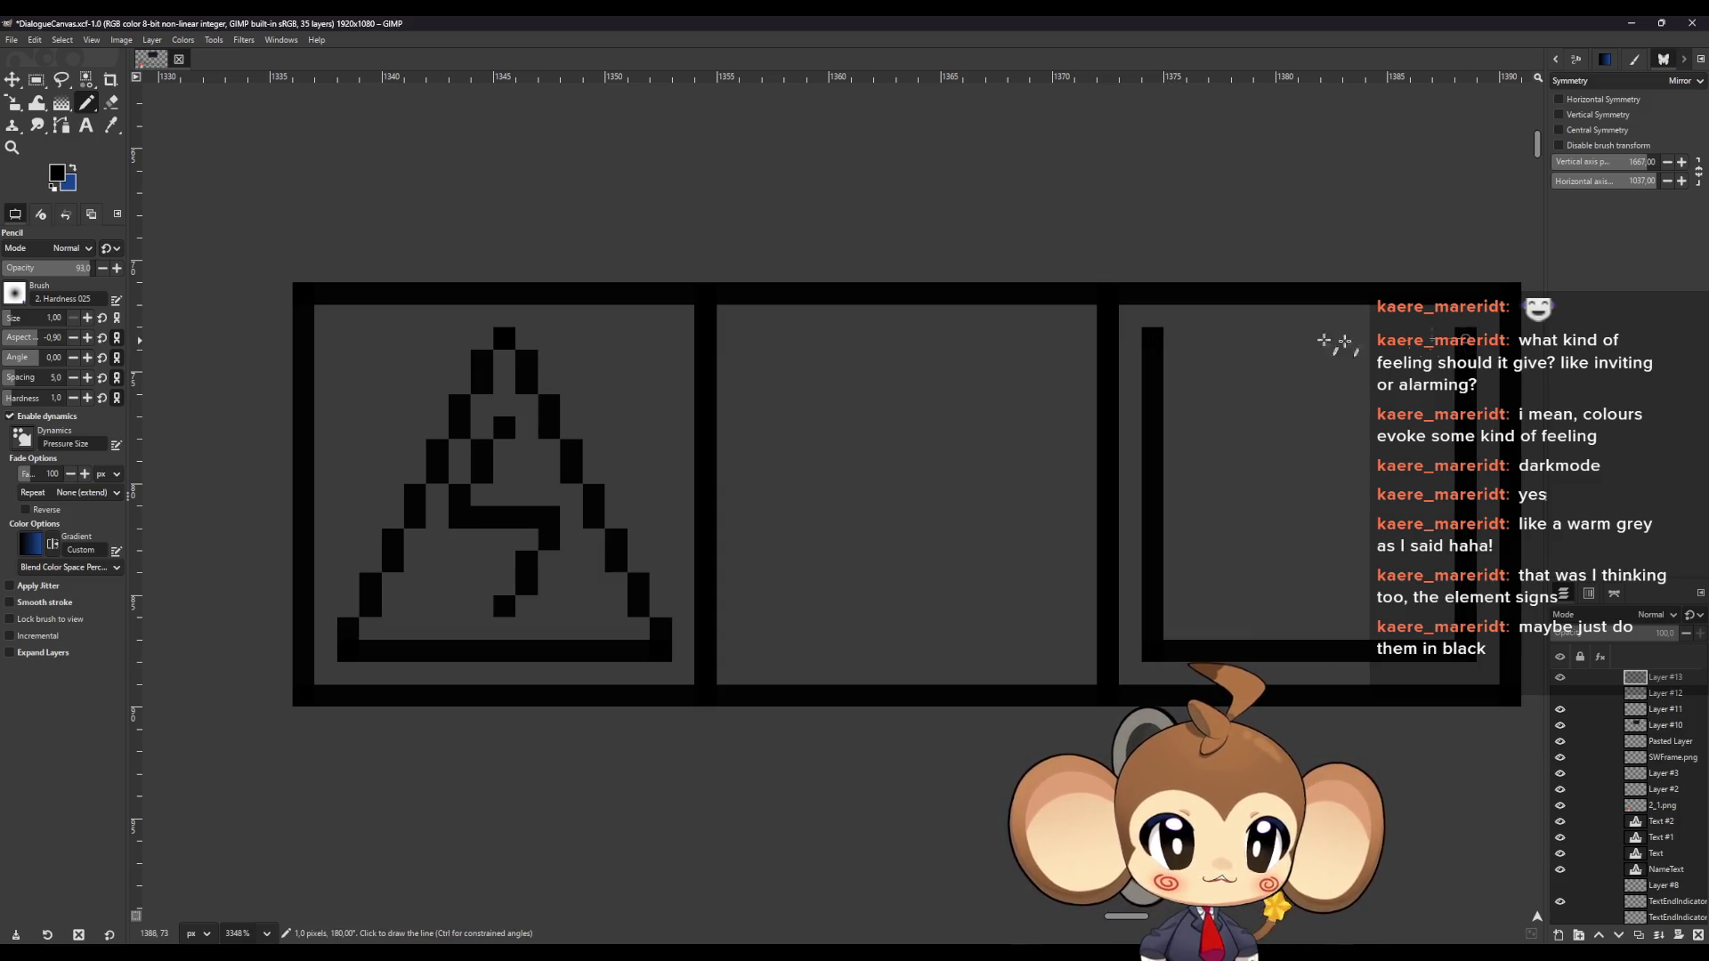
left_click(1154, 339, "shift")
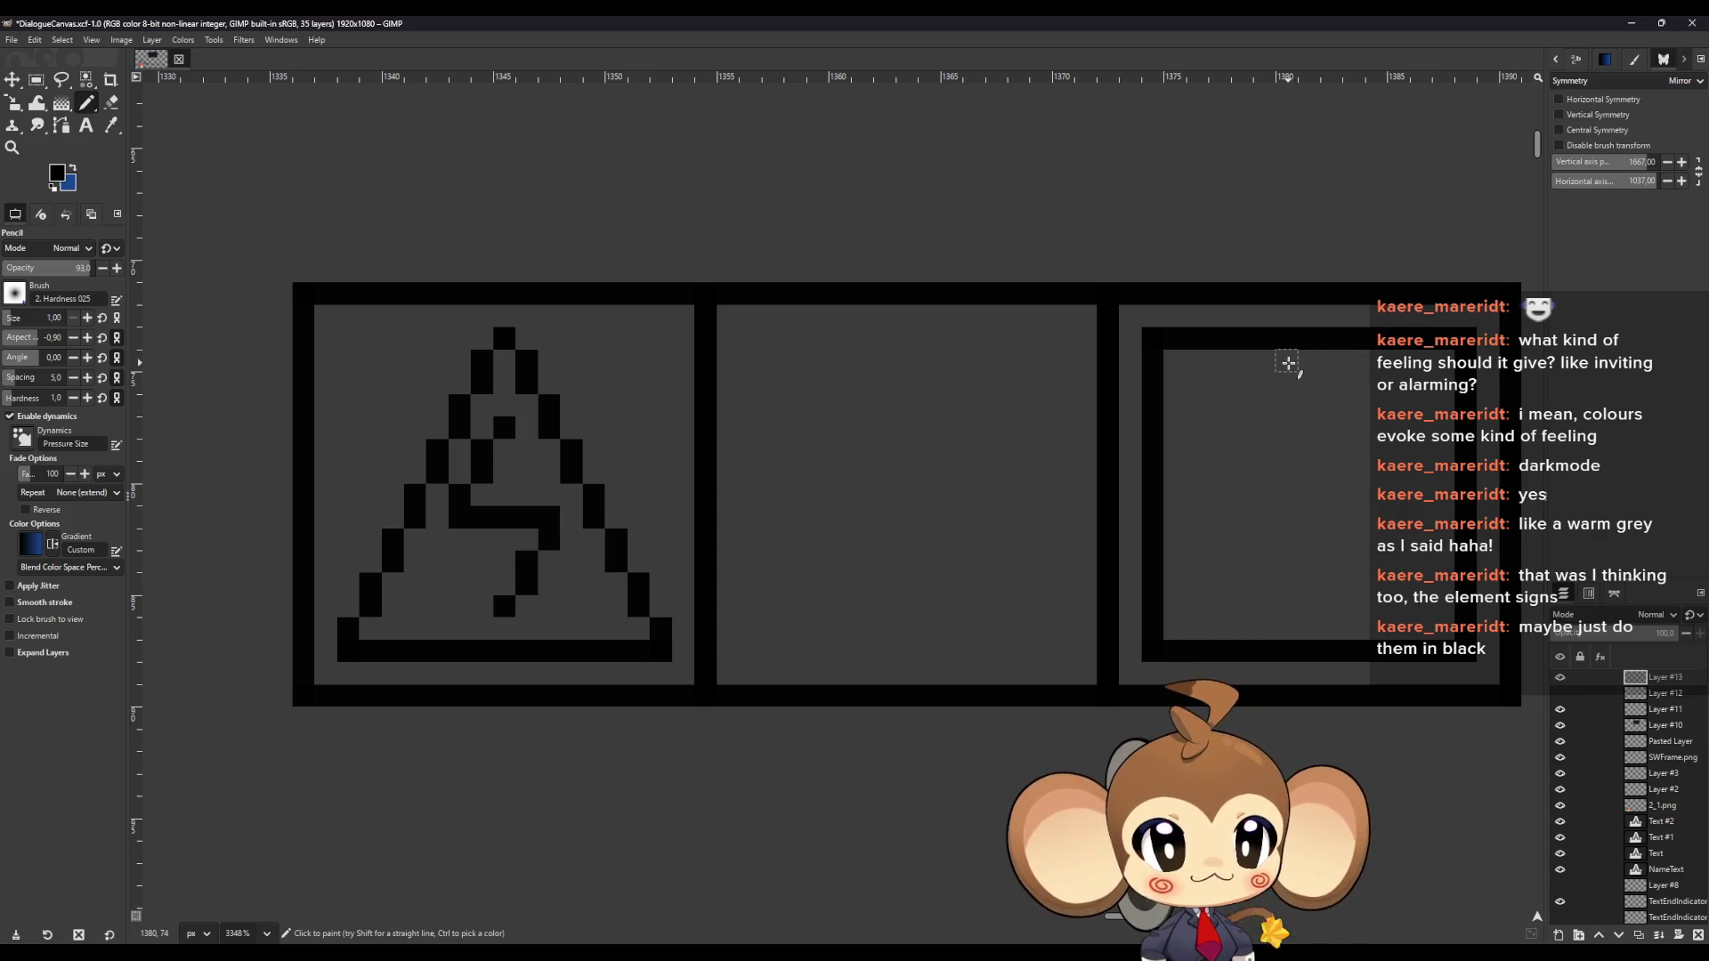
Show the Layer #12 guide, draw an X, and mark the icon's top, left and lower-right points
left_click(1560, 694)
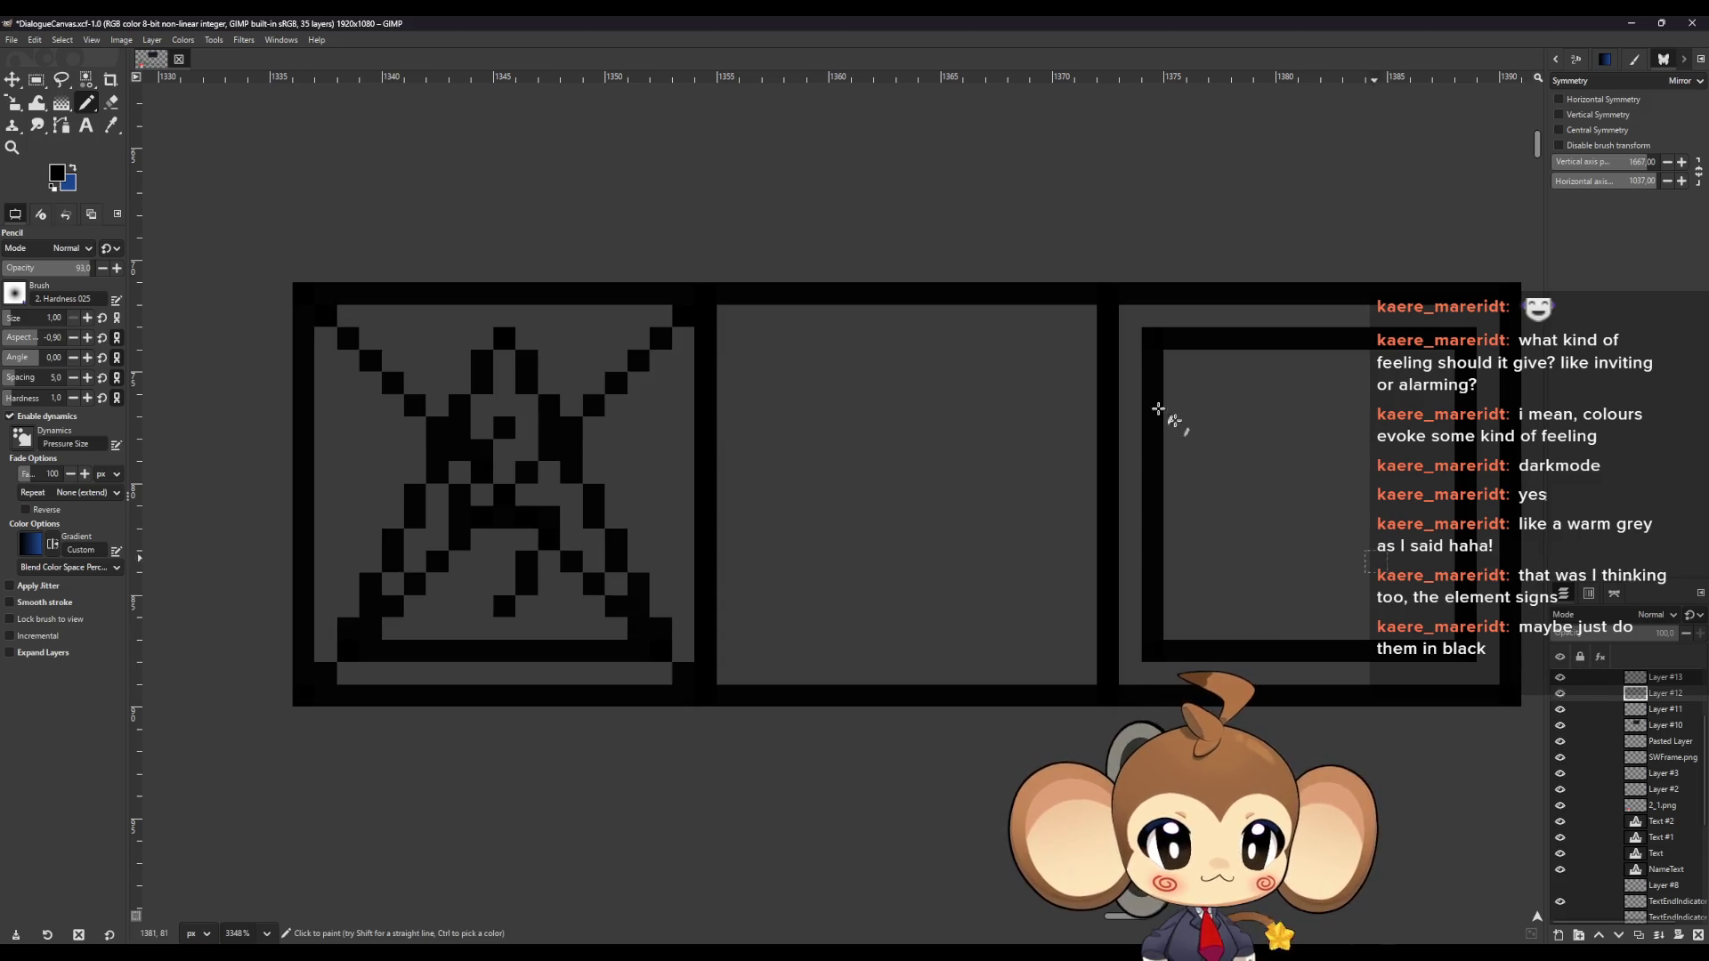
left_click(1504, 694, "shift")
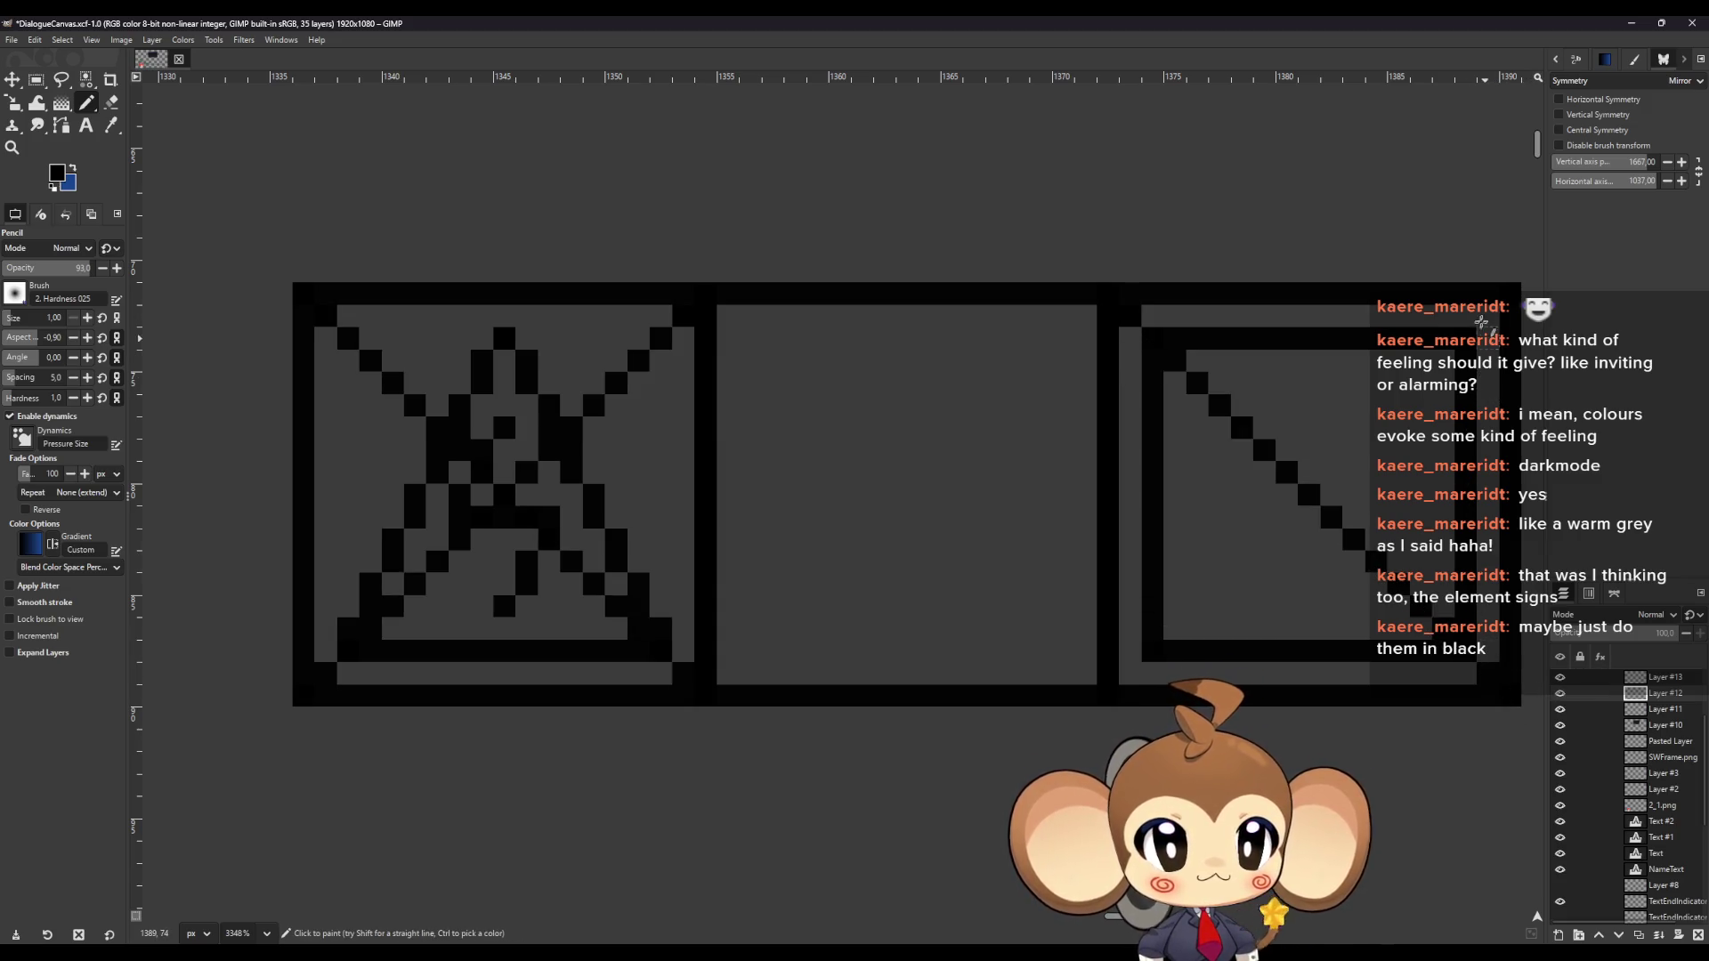
left_click(1144, 663, "shift")
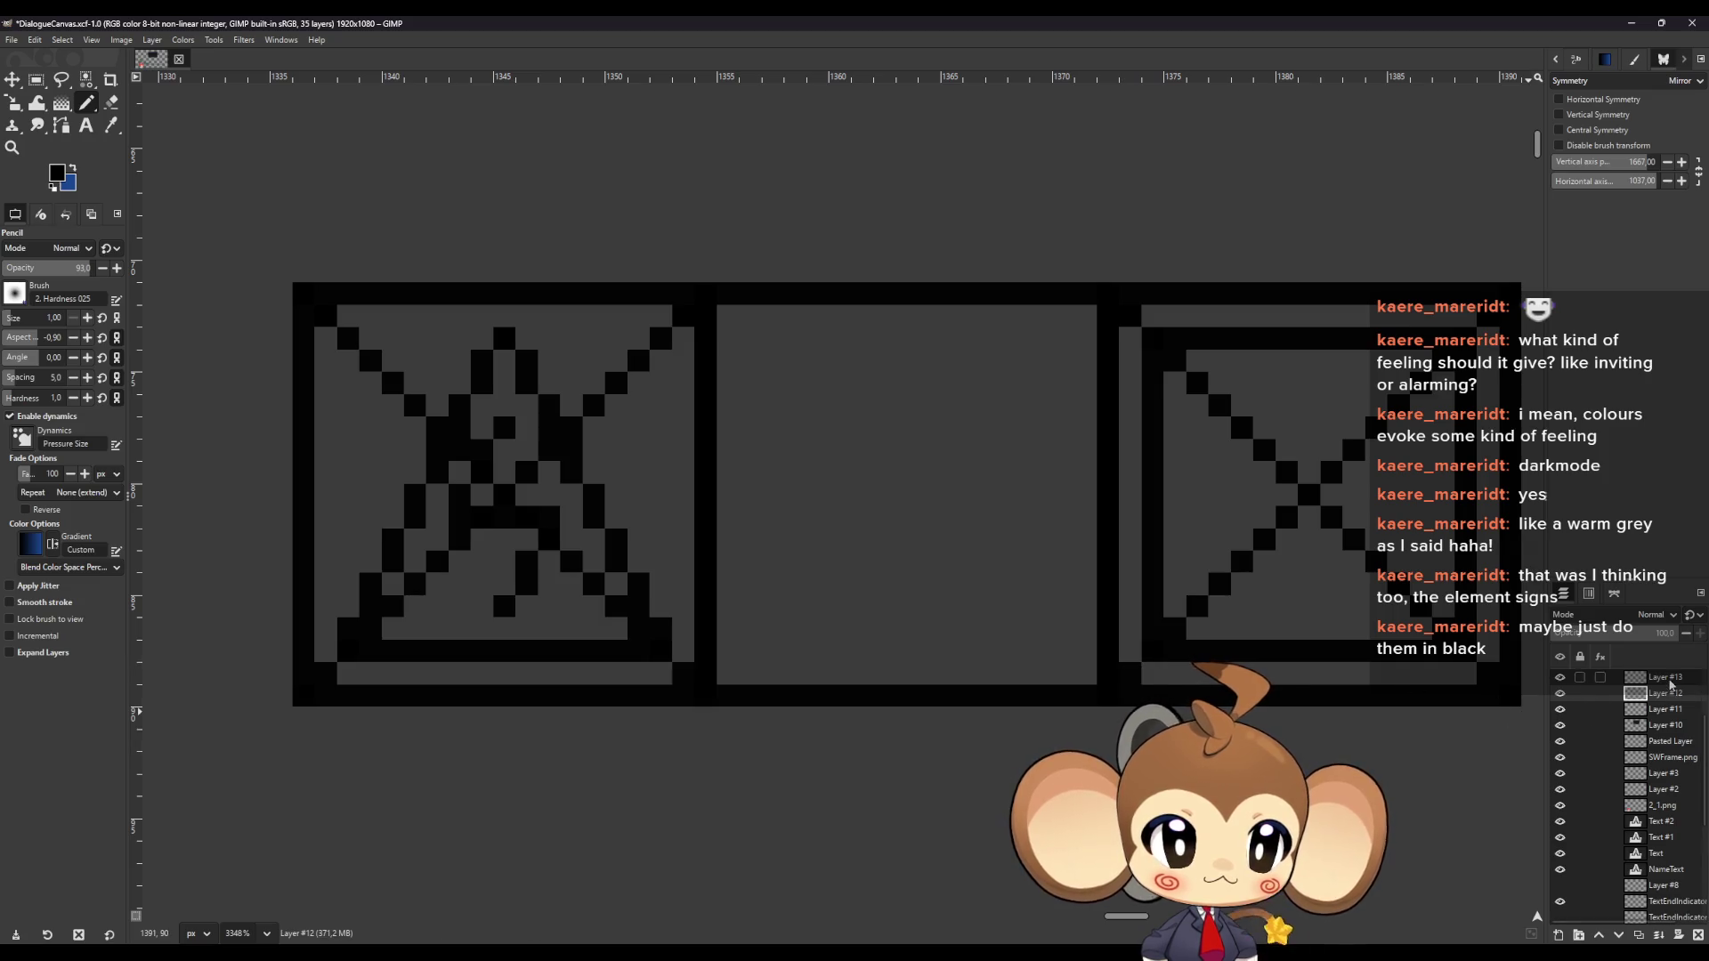
left_click(1309, 383)
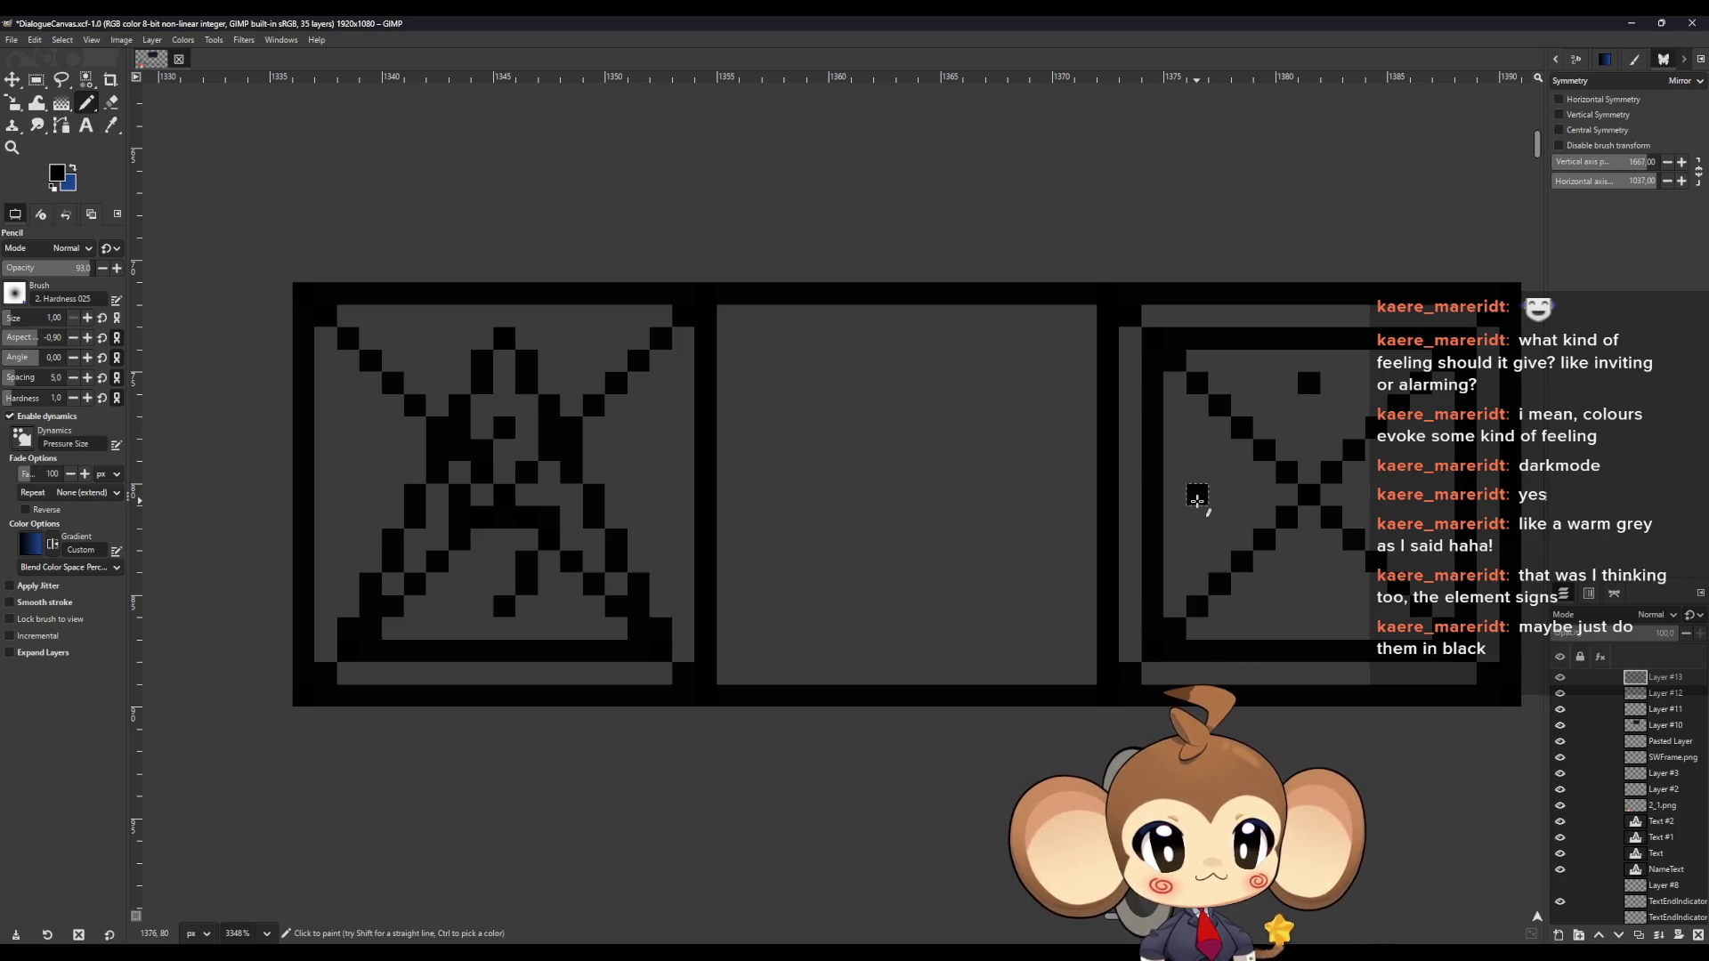
left_click(1197, 496)
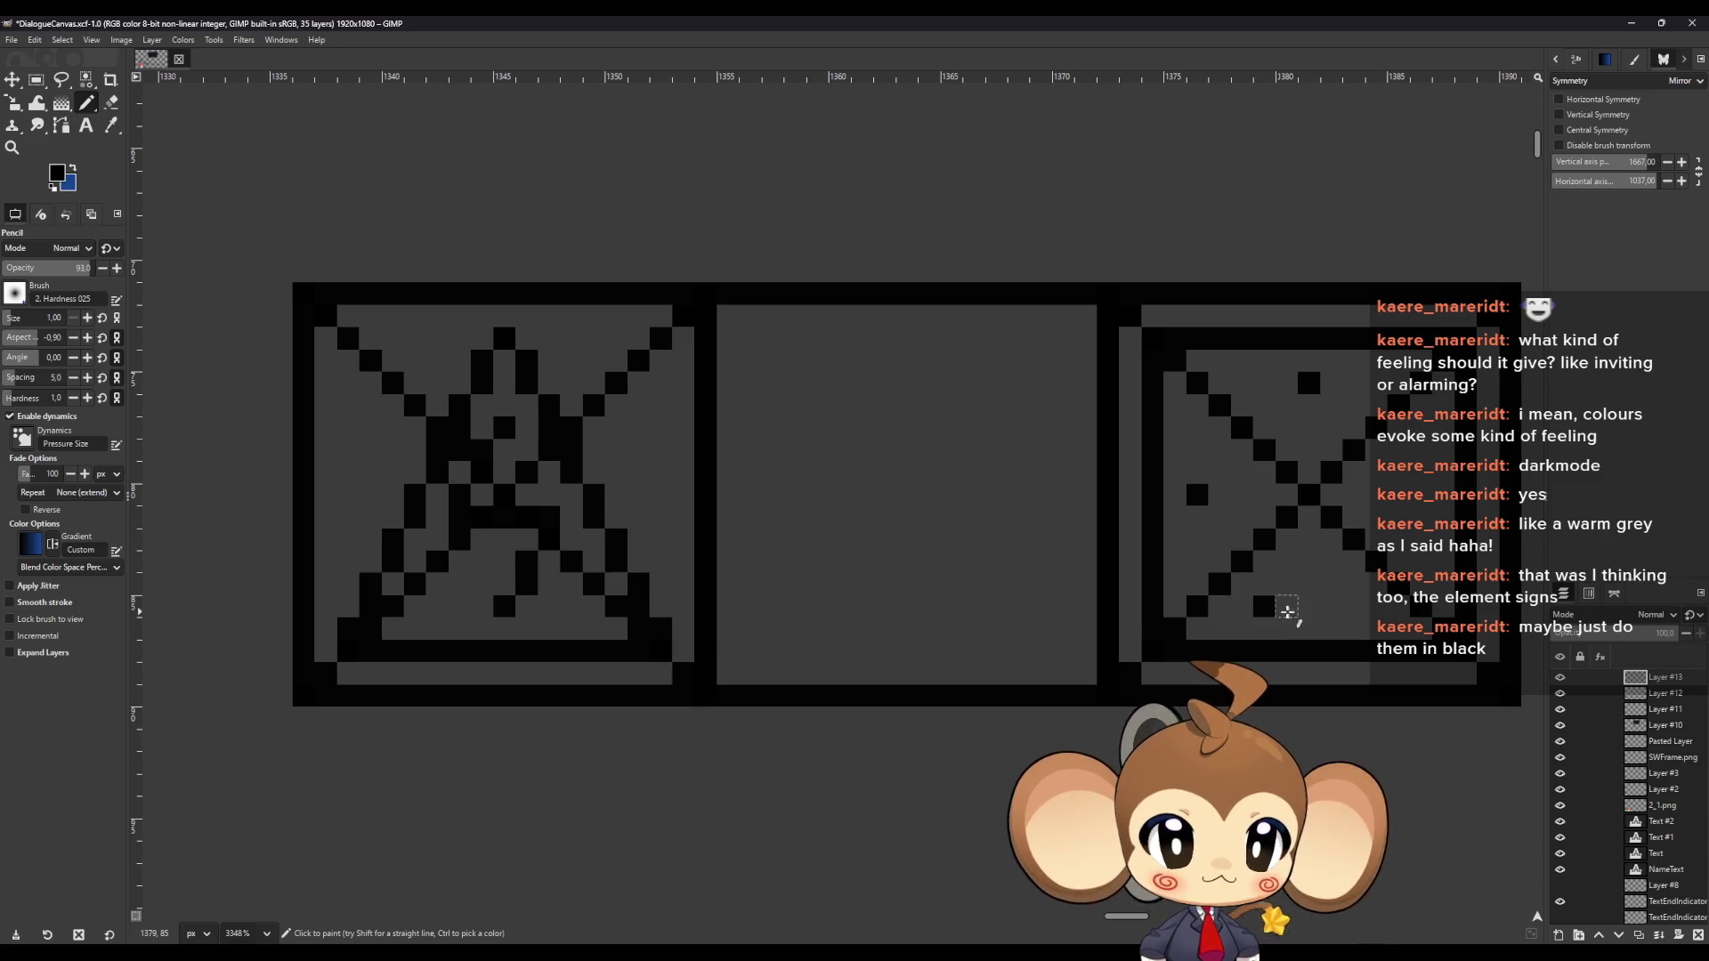
left_click(1353, 607)
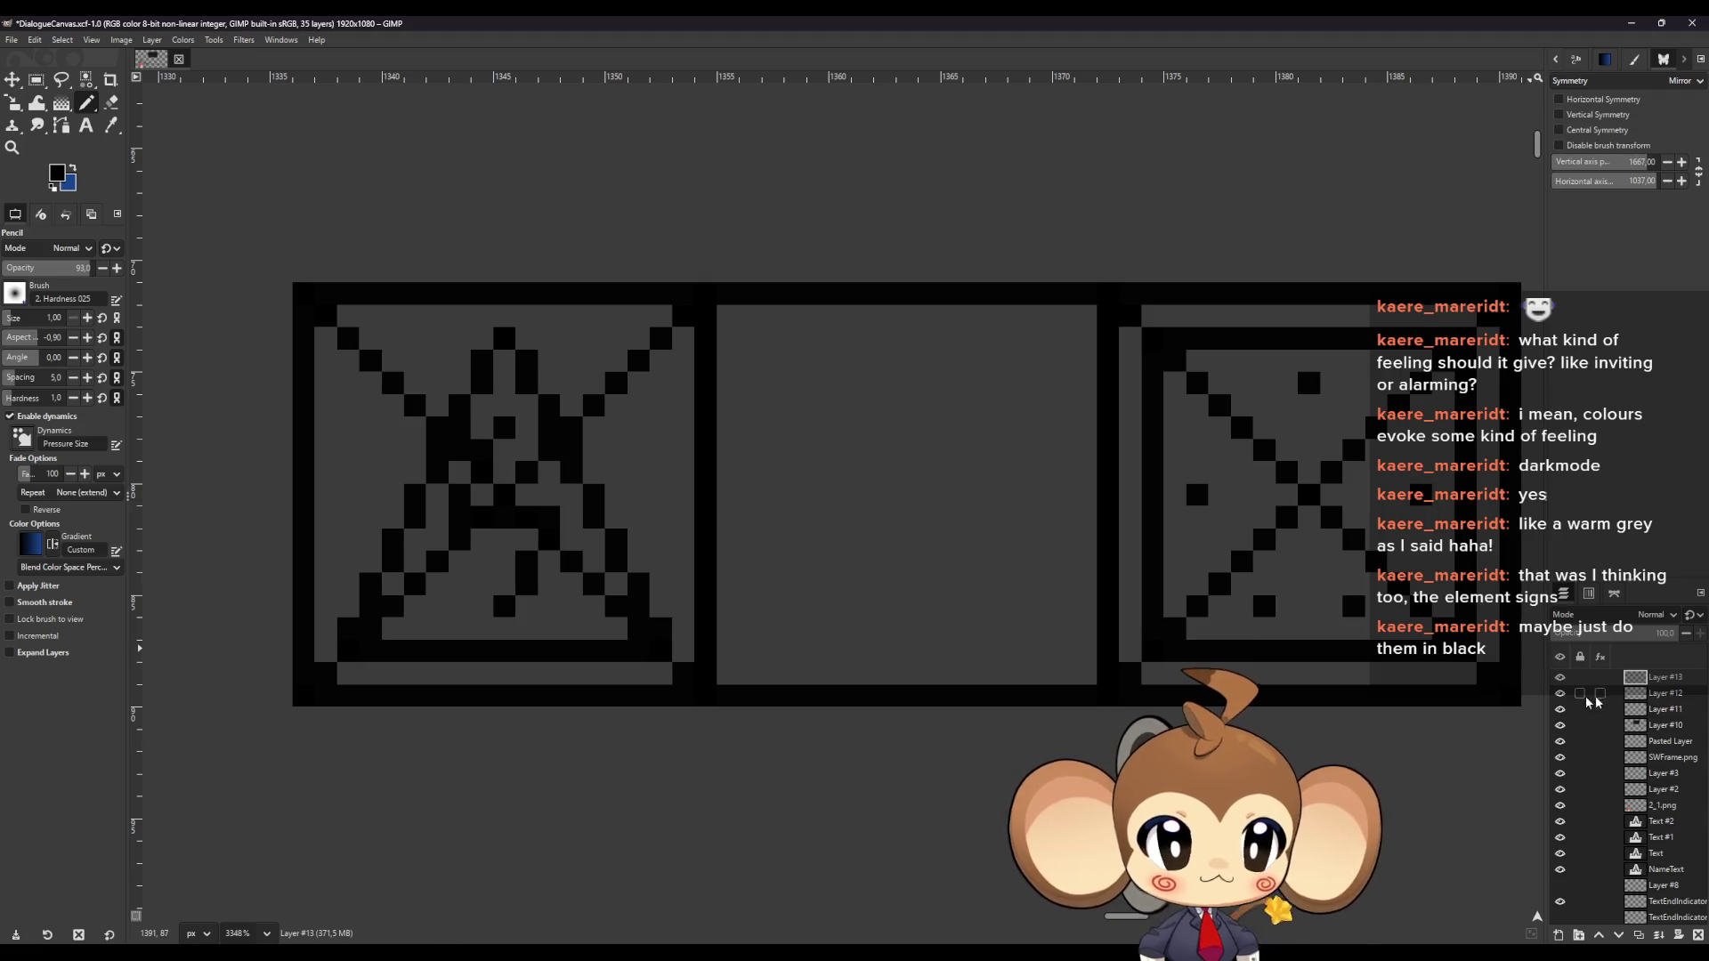
Hide the guide and draw the icon's lower-left and lower-right diagonal edges
left_click(1560, 695)
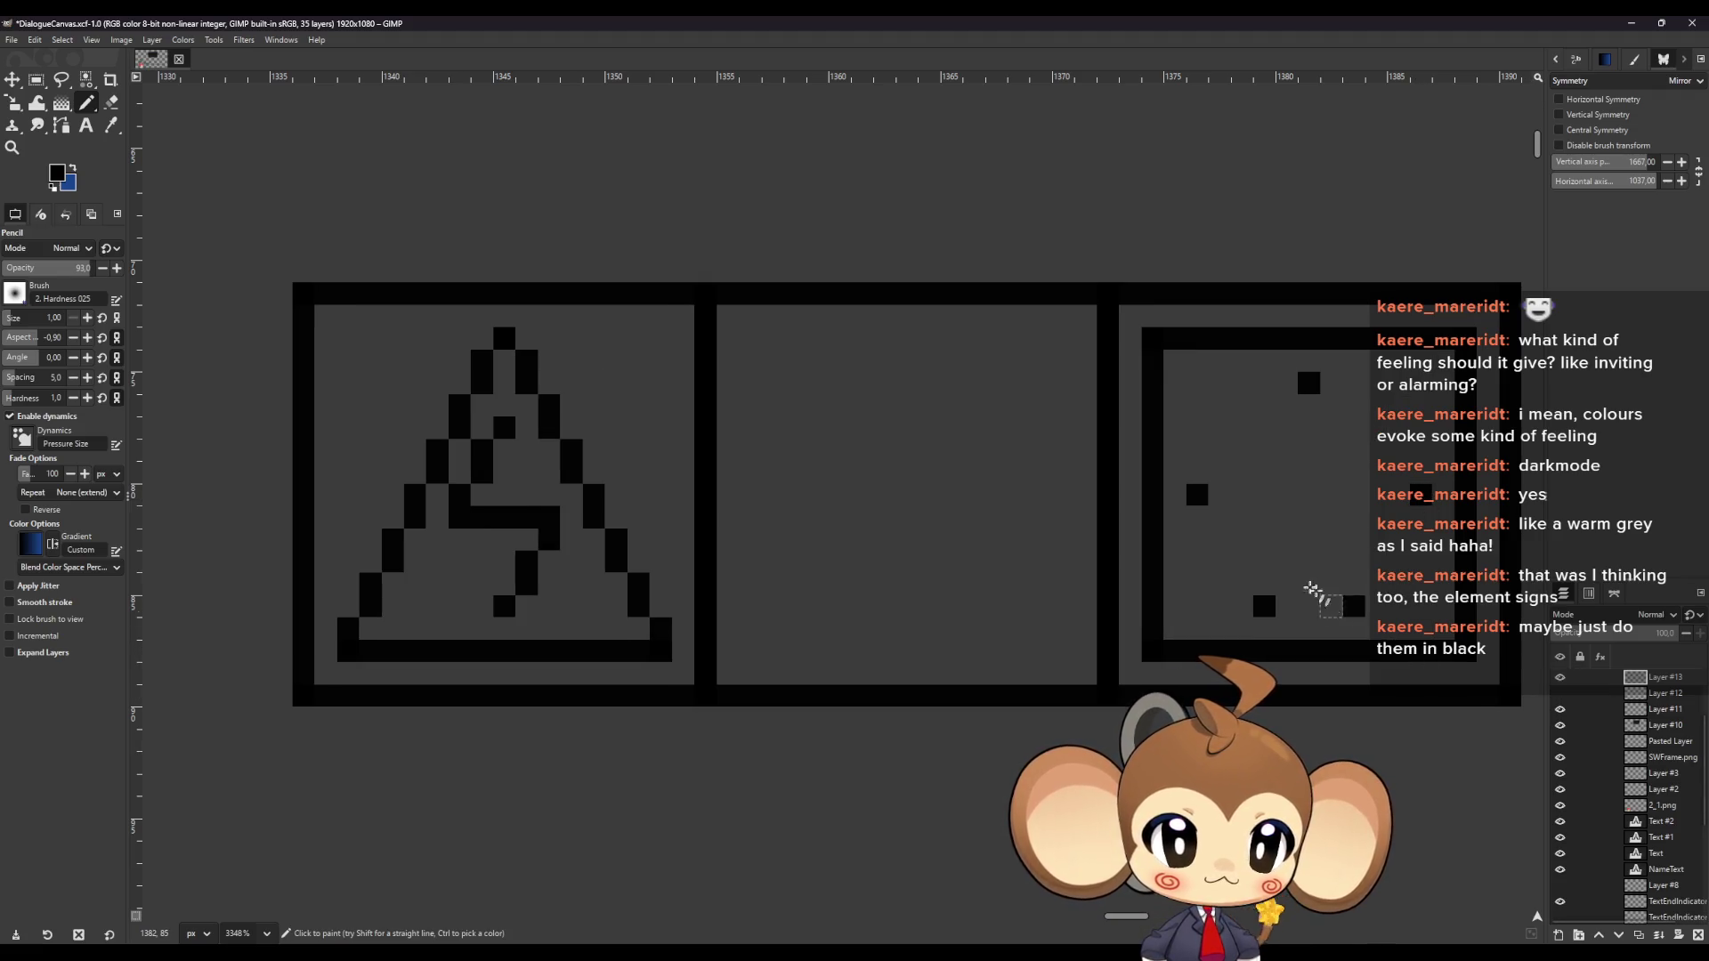
left_click(1219, 517)
left_click(1219, 538)
left_click(1242, 583)
left_click(1242, 560)
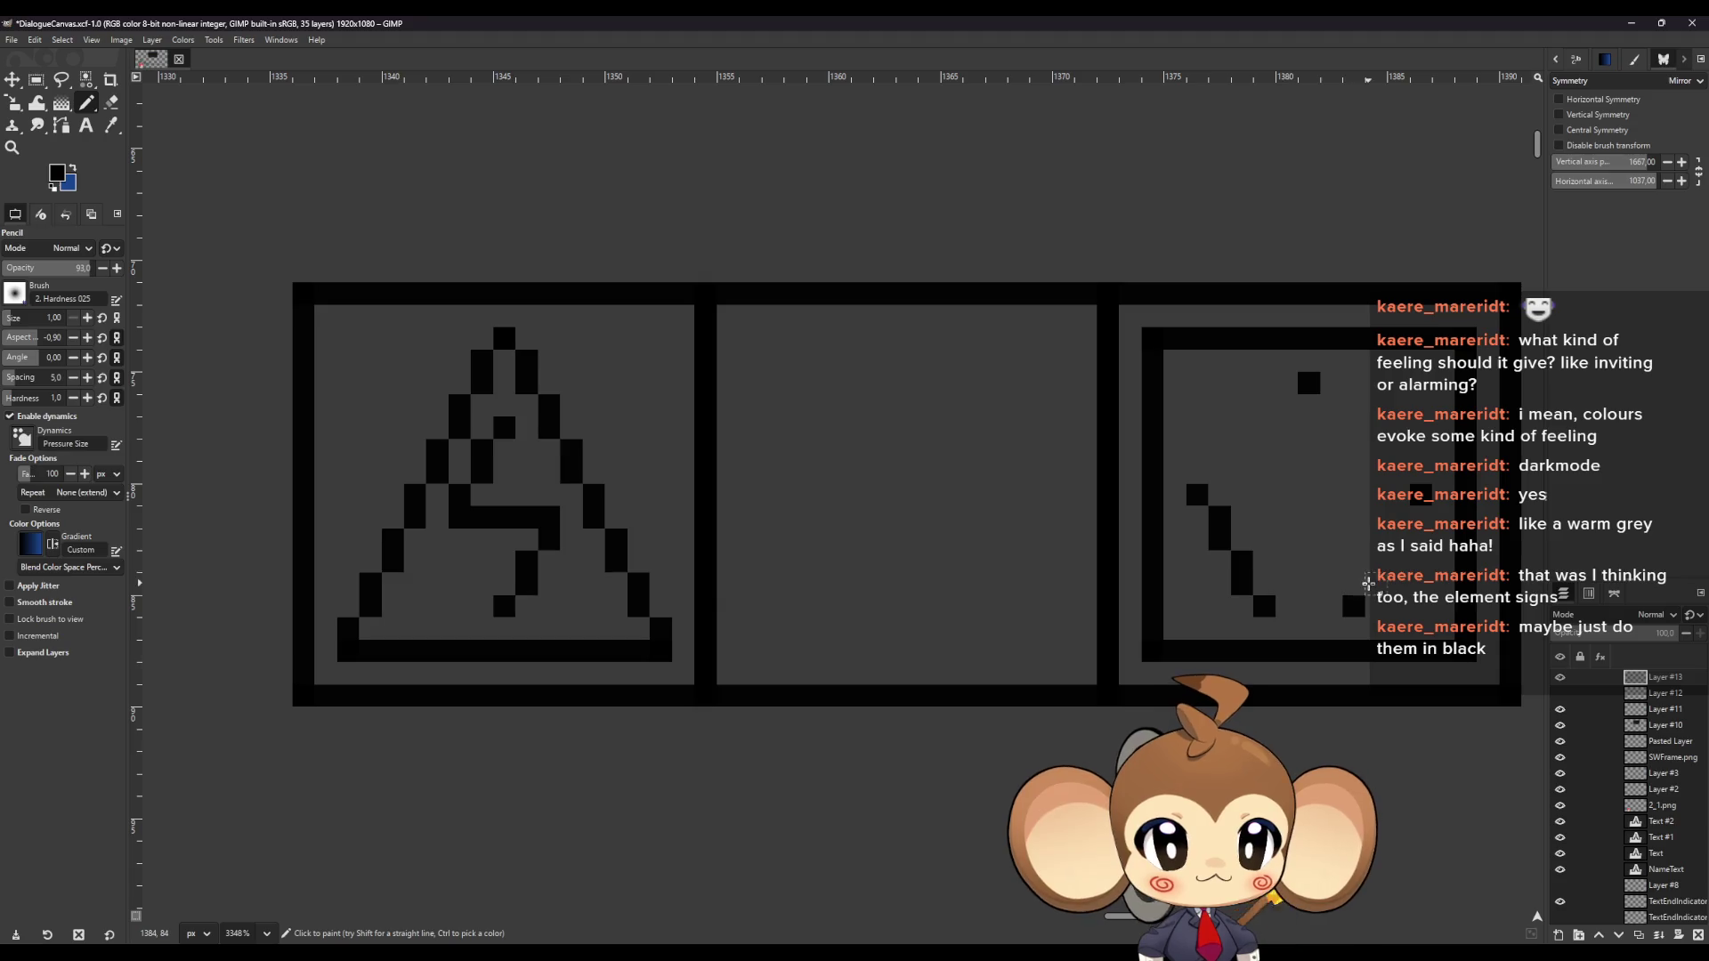
mouse_move(1368, 583)
left_mouse_down()
mouse_move(1401, 519)
mouse_move(1357, 432)
mouse_move(1286, 409)
mouse_move(1213, 466)
mouse_move(1221, 485)
left_mouse_up()
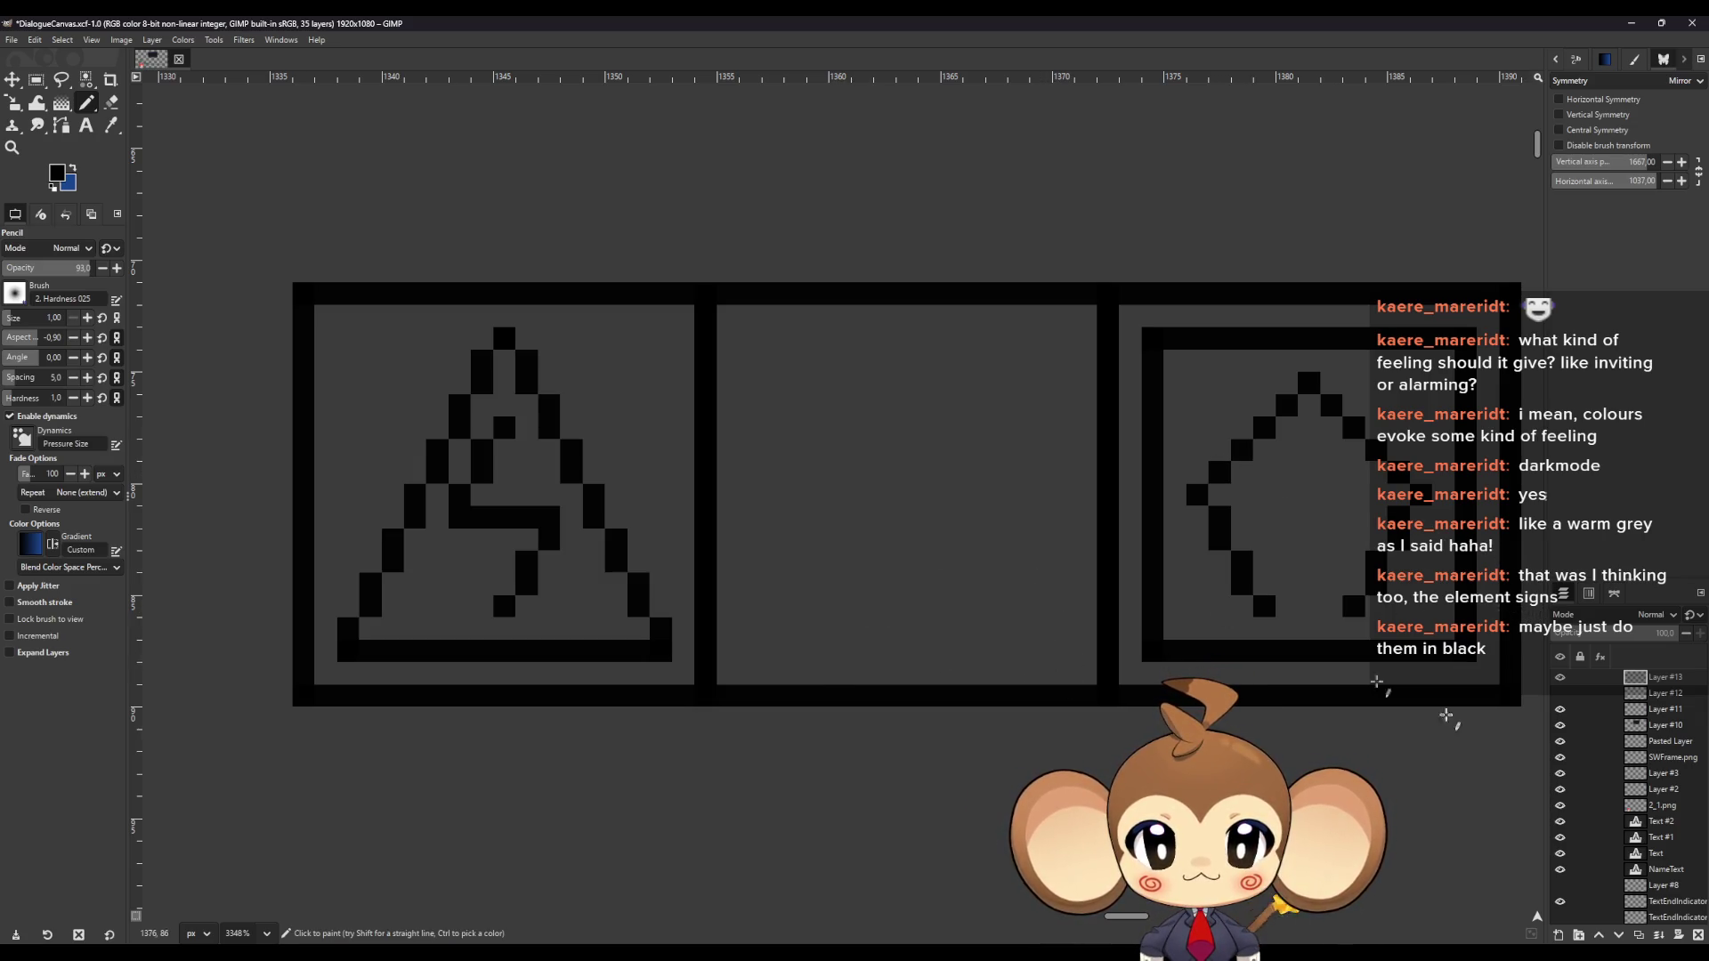
Paint an X of guide diagonals across the middle panel on the guide layer
left_click(1560, 693)
left_click(1661, 696)
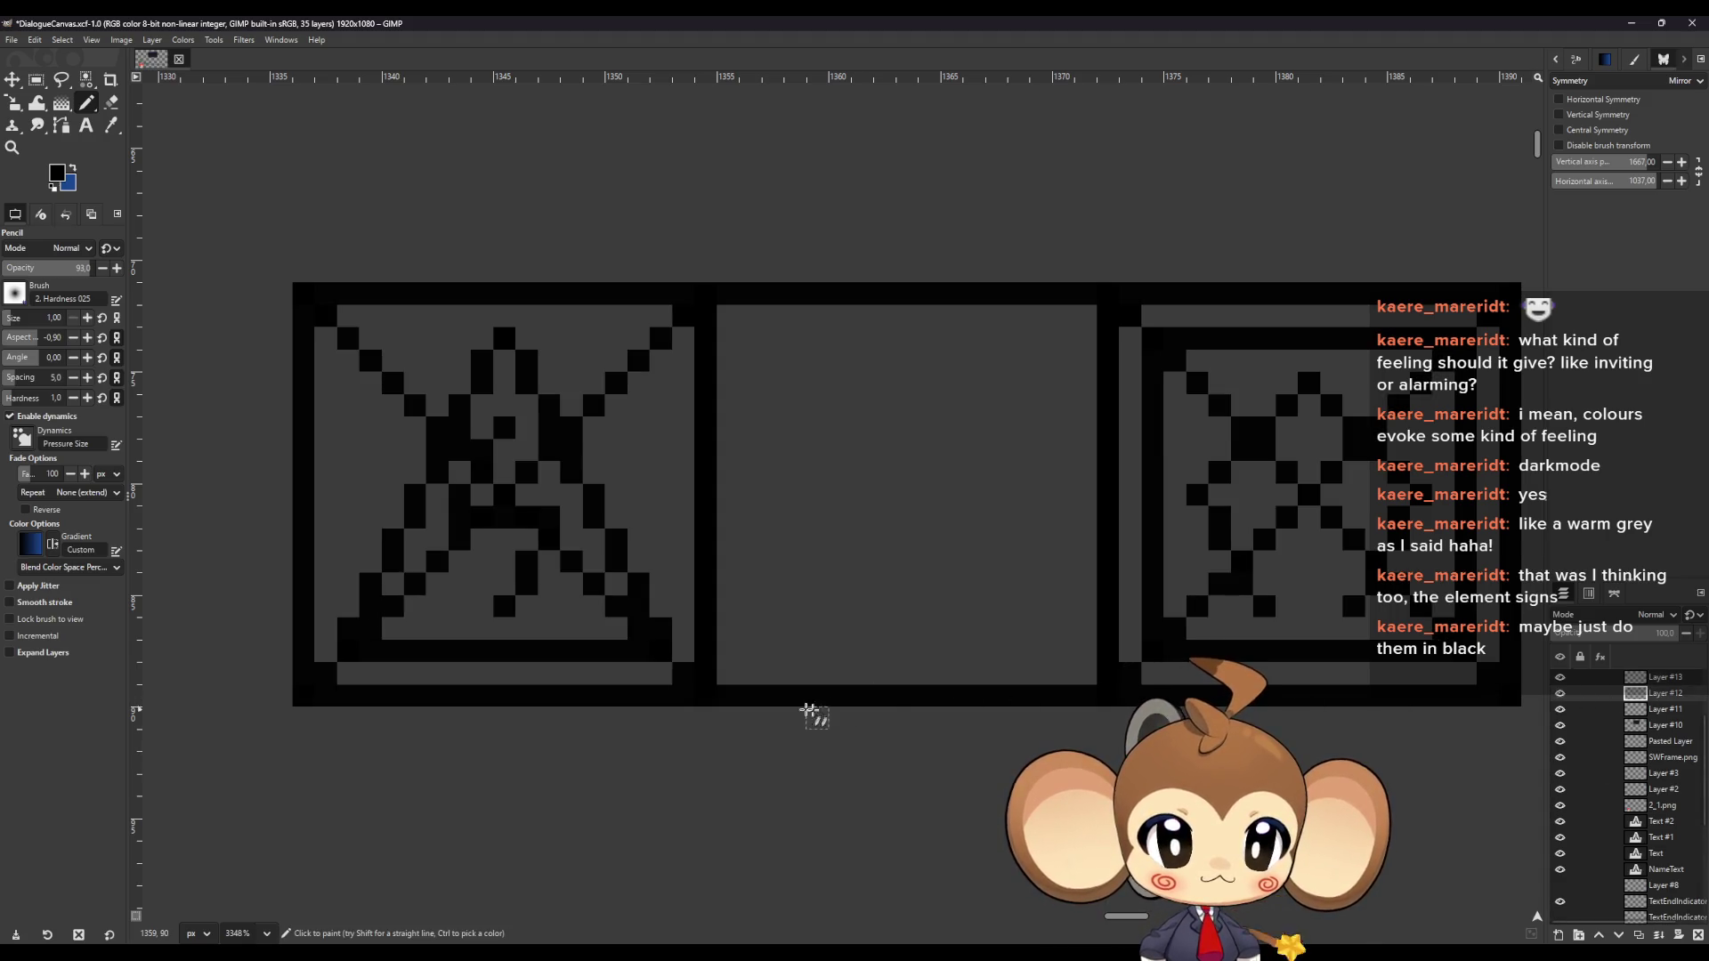
left_click(728, 674)
left_click(1085, 316, "shift")
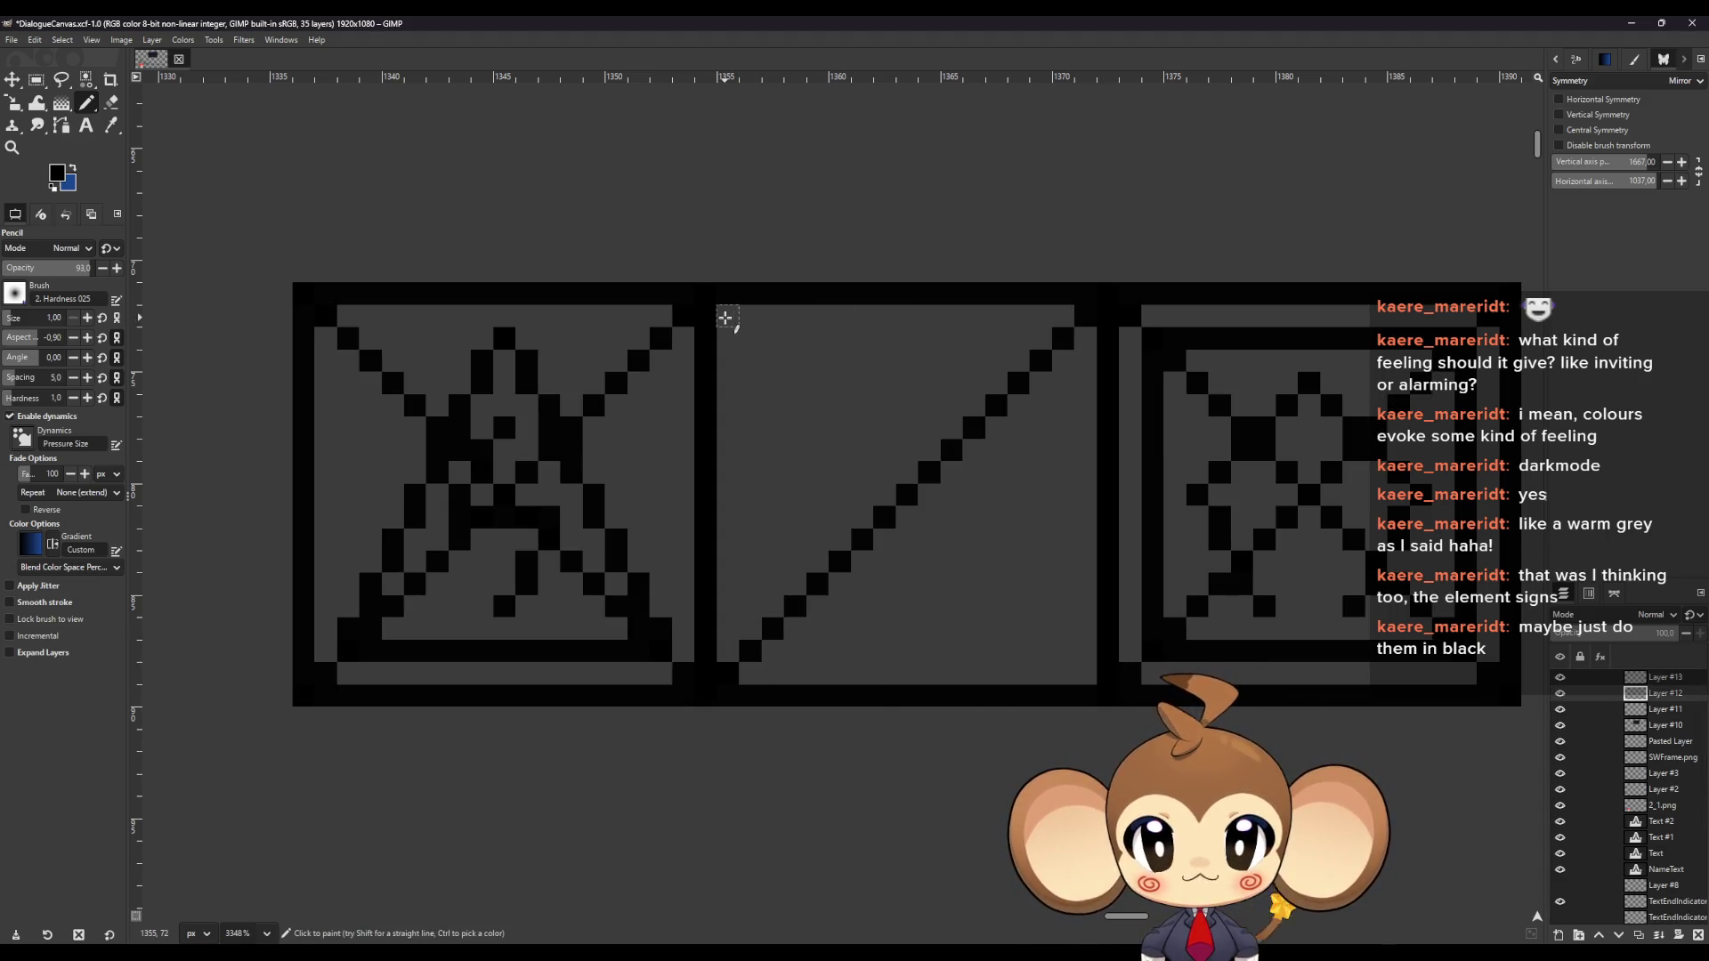
left_click(728, 316)
left_click(1086, 674, "shift")
left_click(1602, 677)
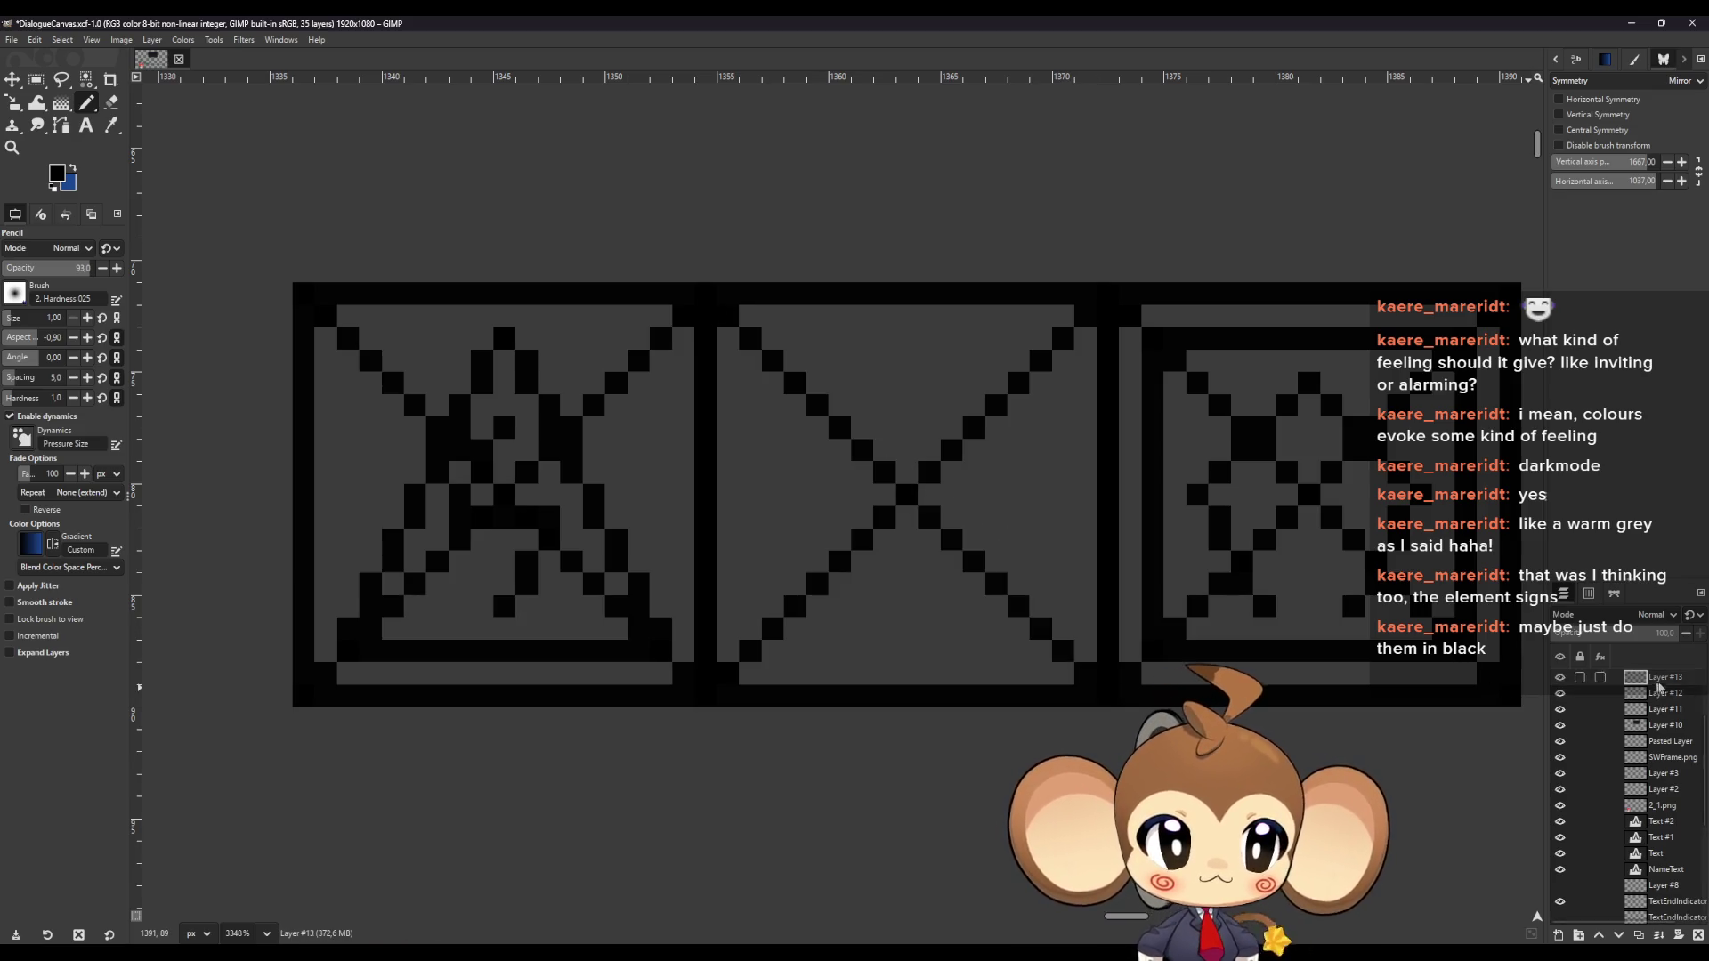
On Layer #13, mark the circle's bottom, right, top and left points as short bars
left_click(906, 651)
left_click(1063, 495)
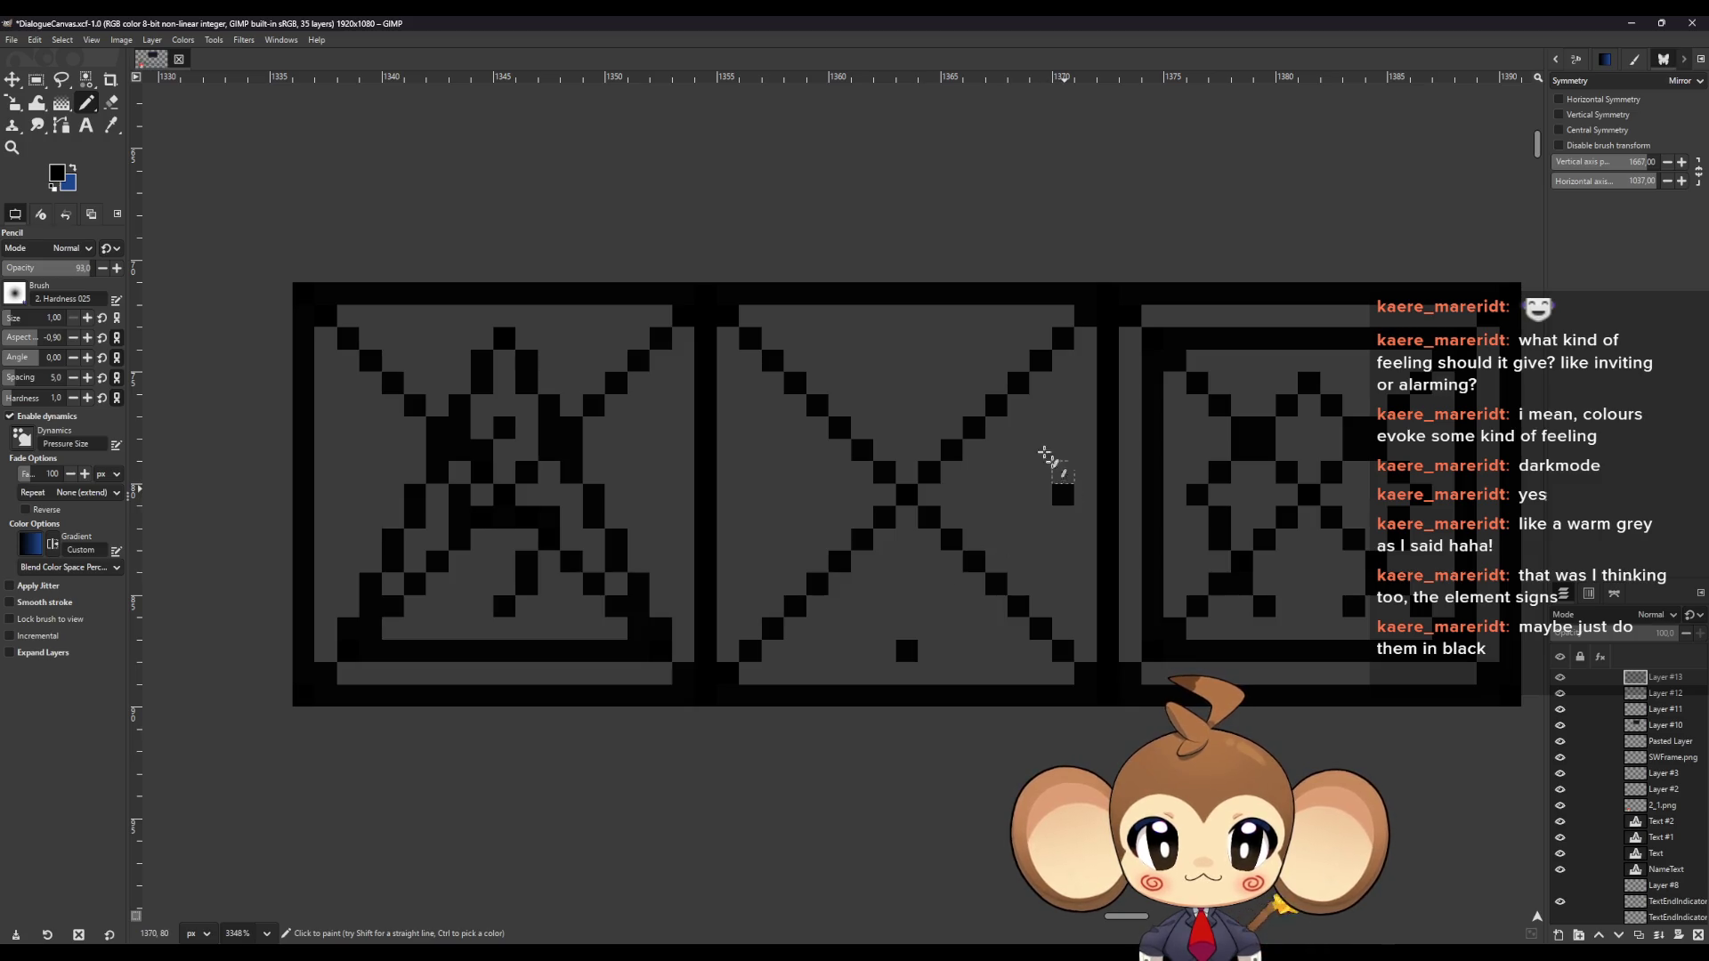
left_click(906, 338)
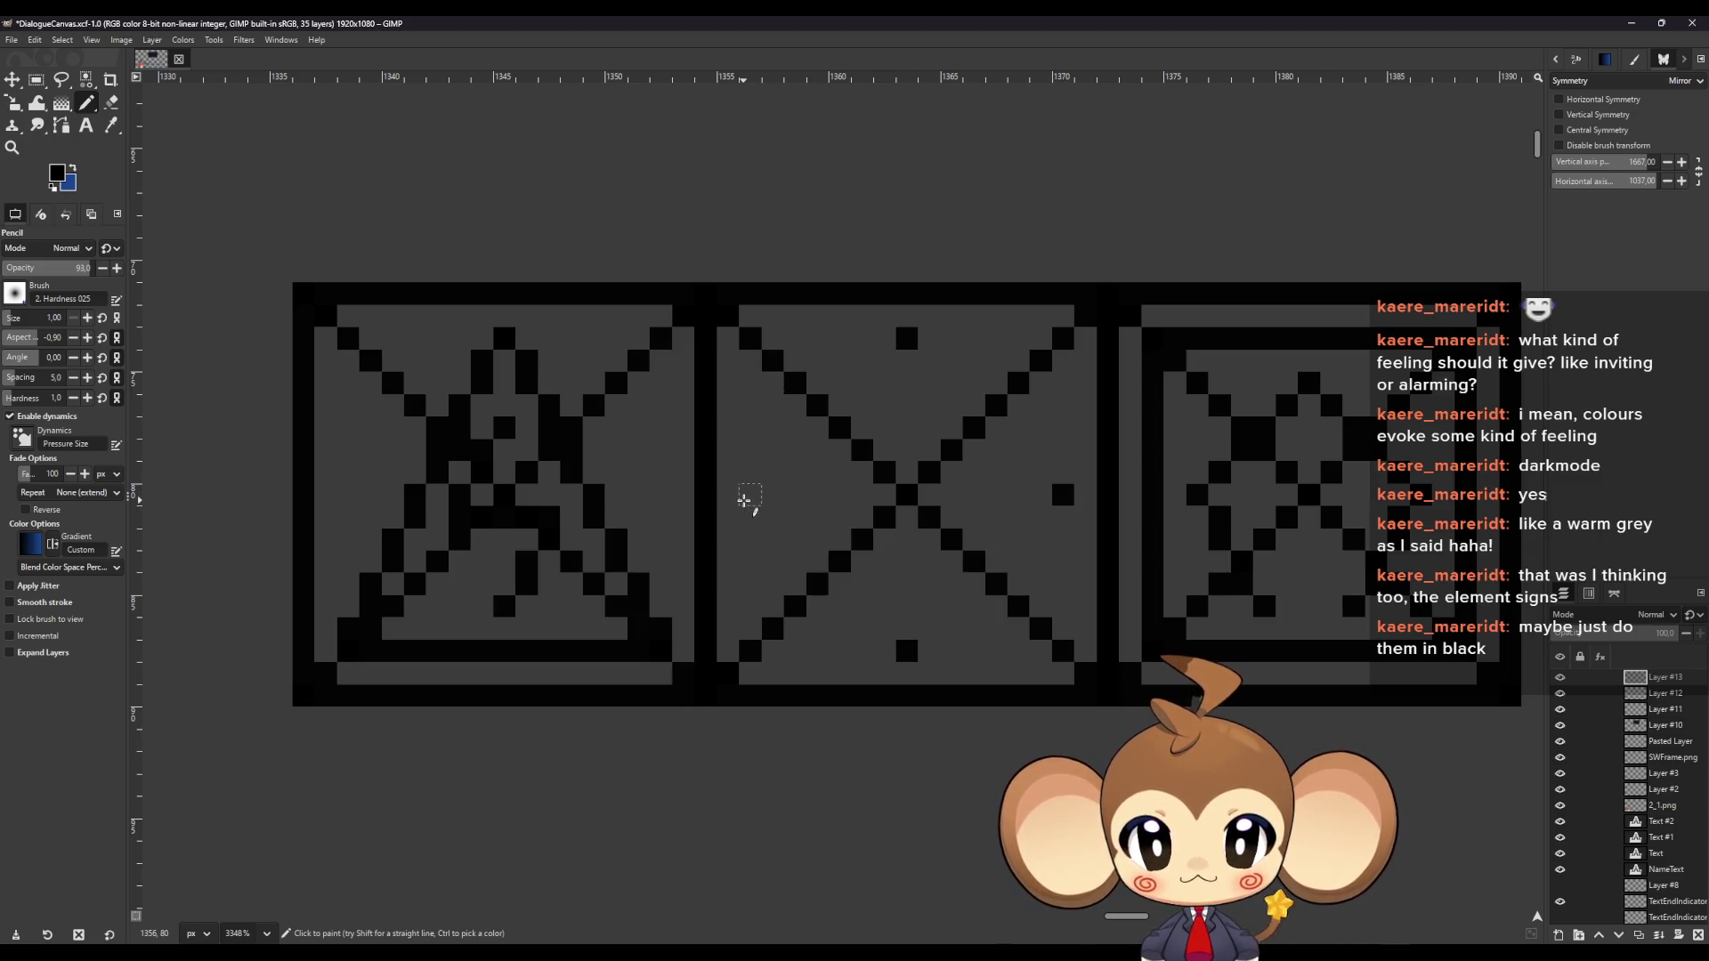
mouse_move(745, 500)
left_mouse_down()
mouse_move(751, 477)
mouse_move(751, 507)
left_mouse_up()
left_click_drag(885, 650, 928, 650)
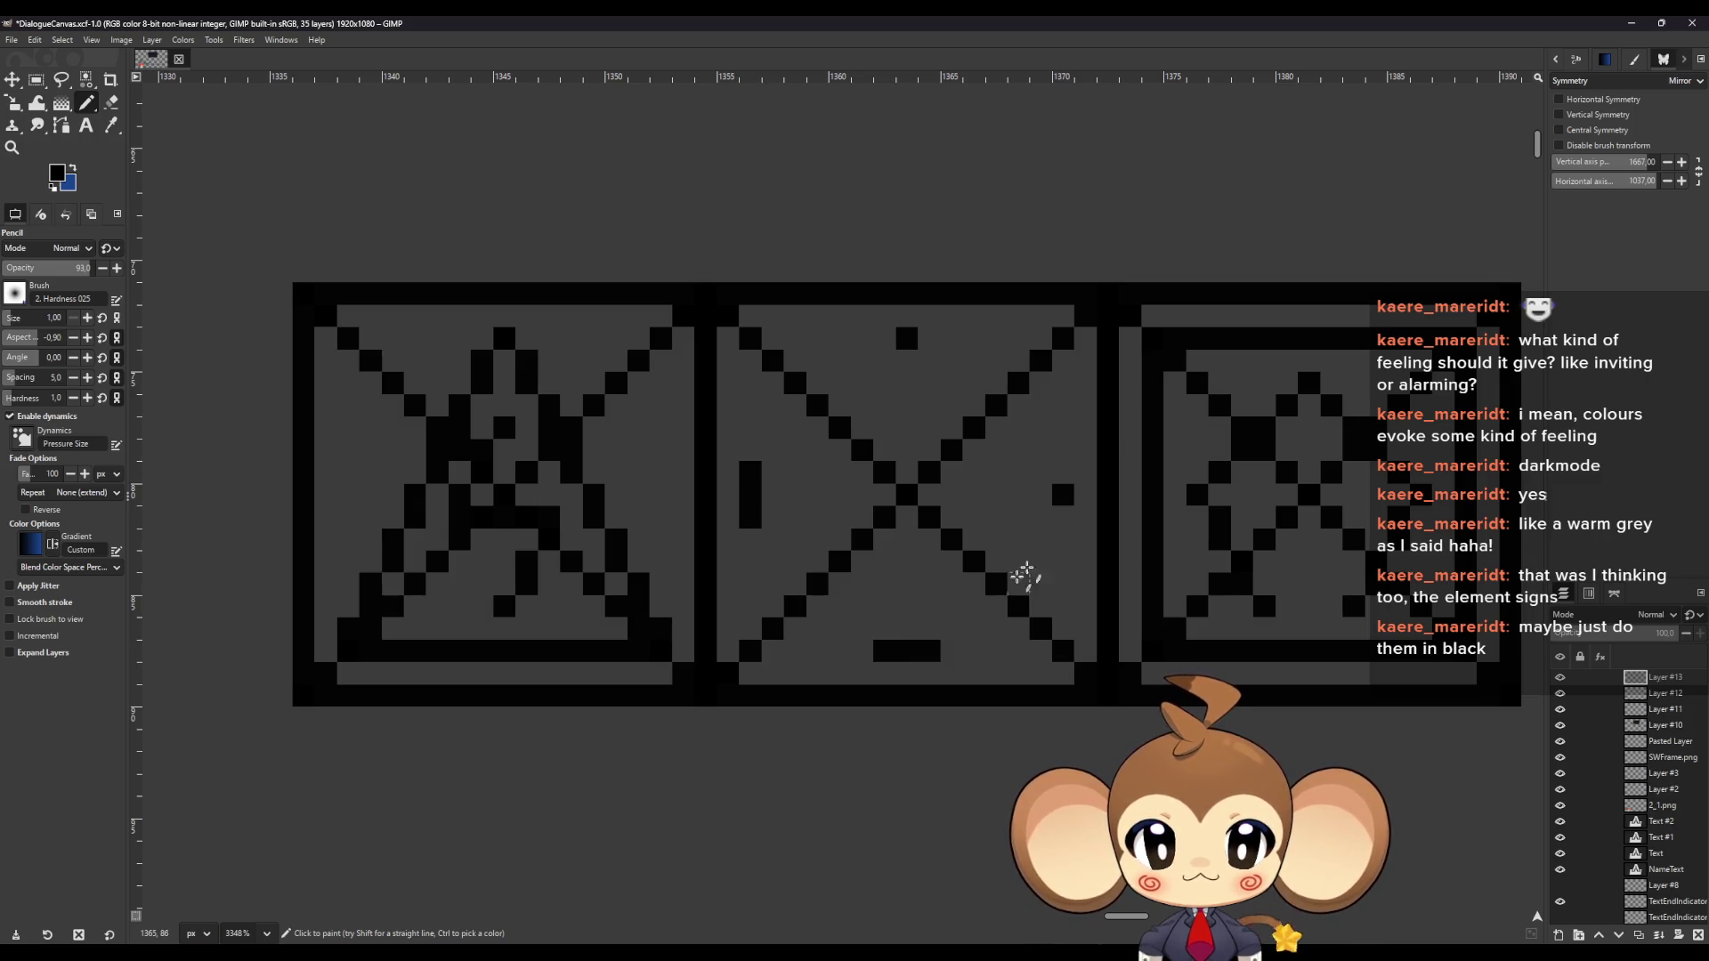
left_click_drag(1060, 516, 1062, 467)
left_click_drag(930, 338, 862, 355)
Add the circle's upper-left, left and lower curve pixels
left_click_drag(783, 430, 778, 451)
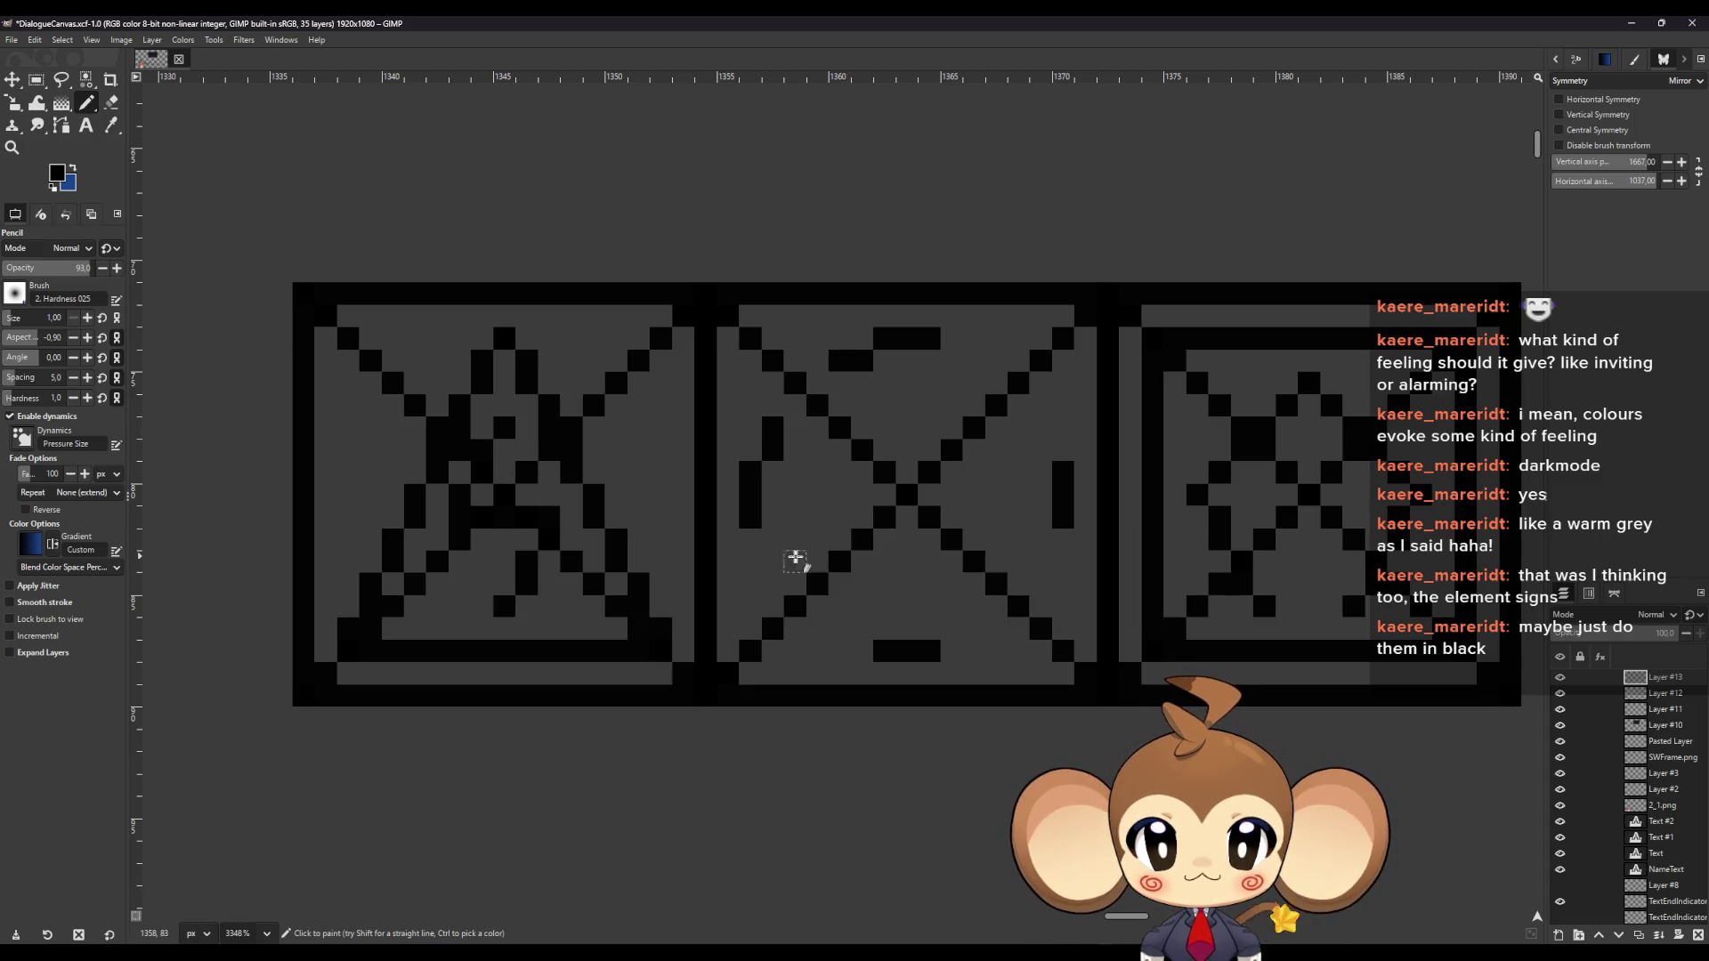
left_click_drag(773, 539, 774, 560)
left_click_drag(863, 633, 839, 629)
left_click(952, 628)
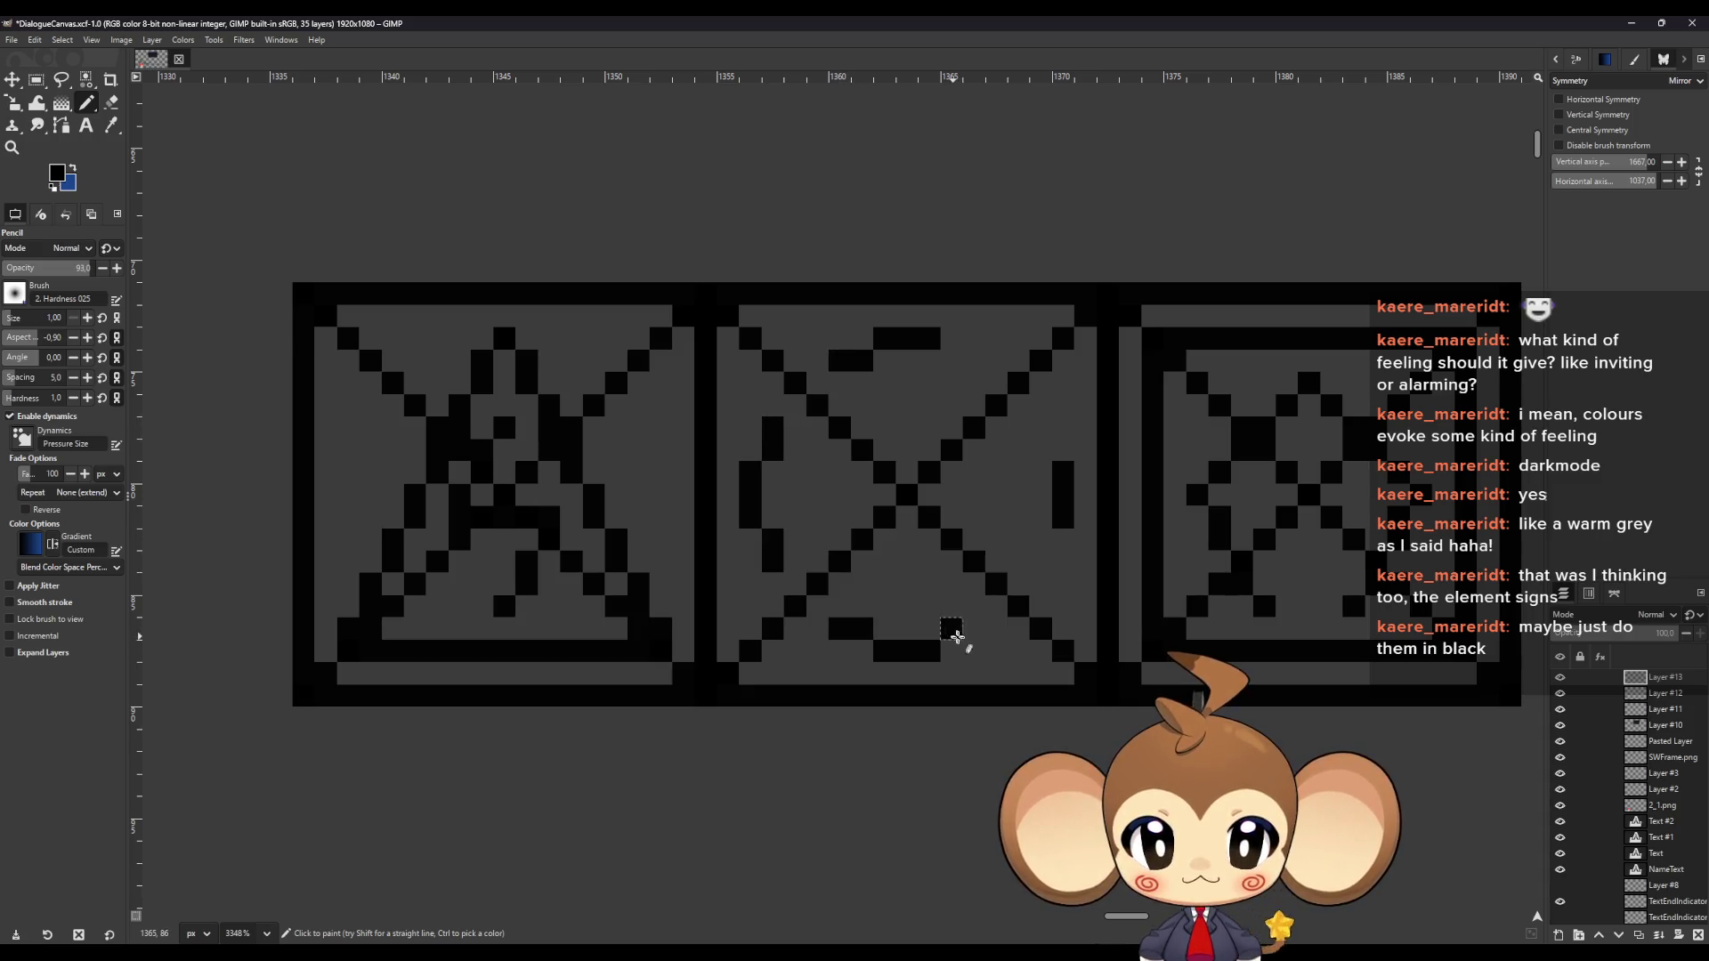
left_click_drag(956, 635, 974, 634)
Hide the guide and extend the circle's right side, joining it to the top arc
left_click(1559, 694)
left_click(1041, 541)
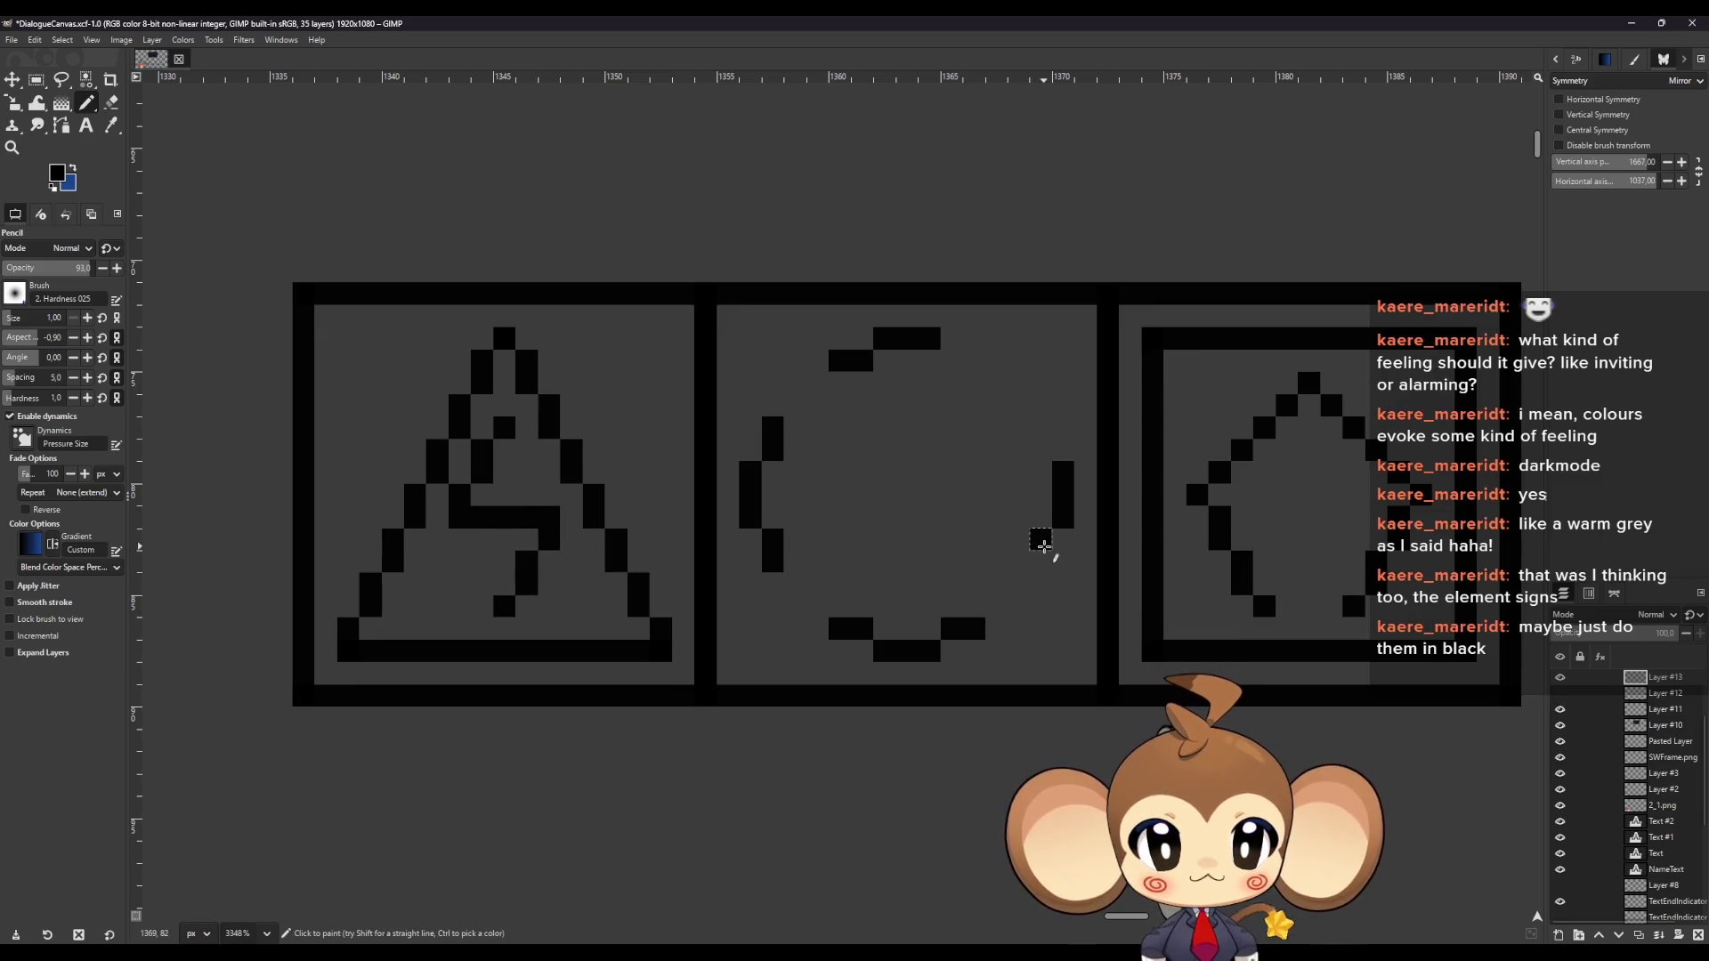
left_click(1042, 561)
left_click(1041, 451)
left_click(1041, 427)
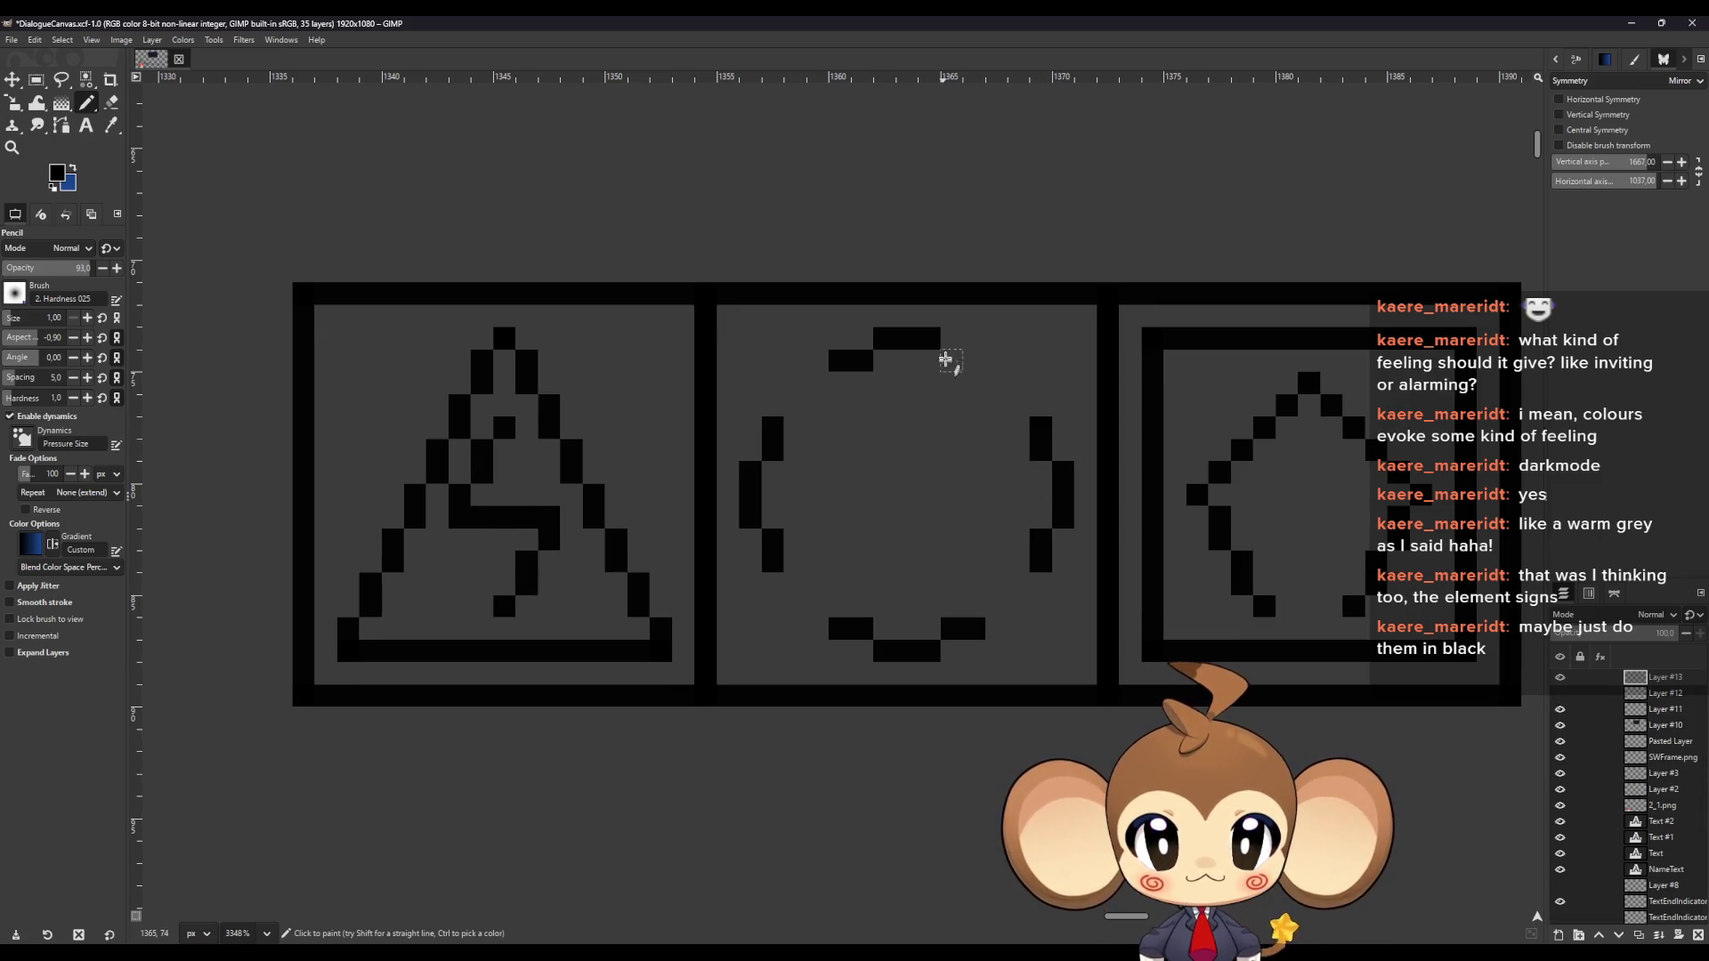
left_click_drag(946, 359, 1019, 406)
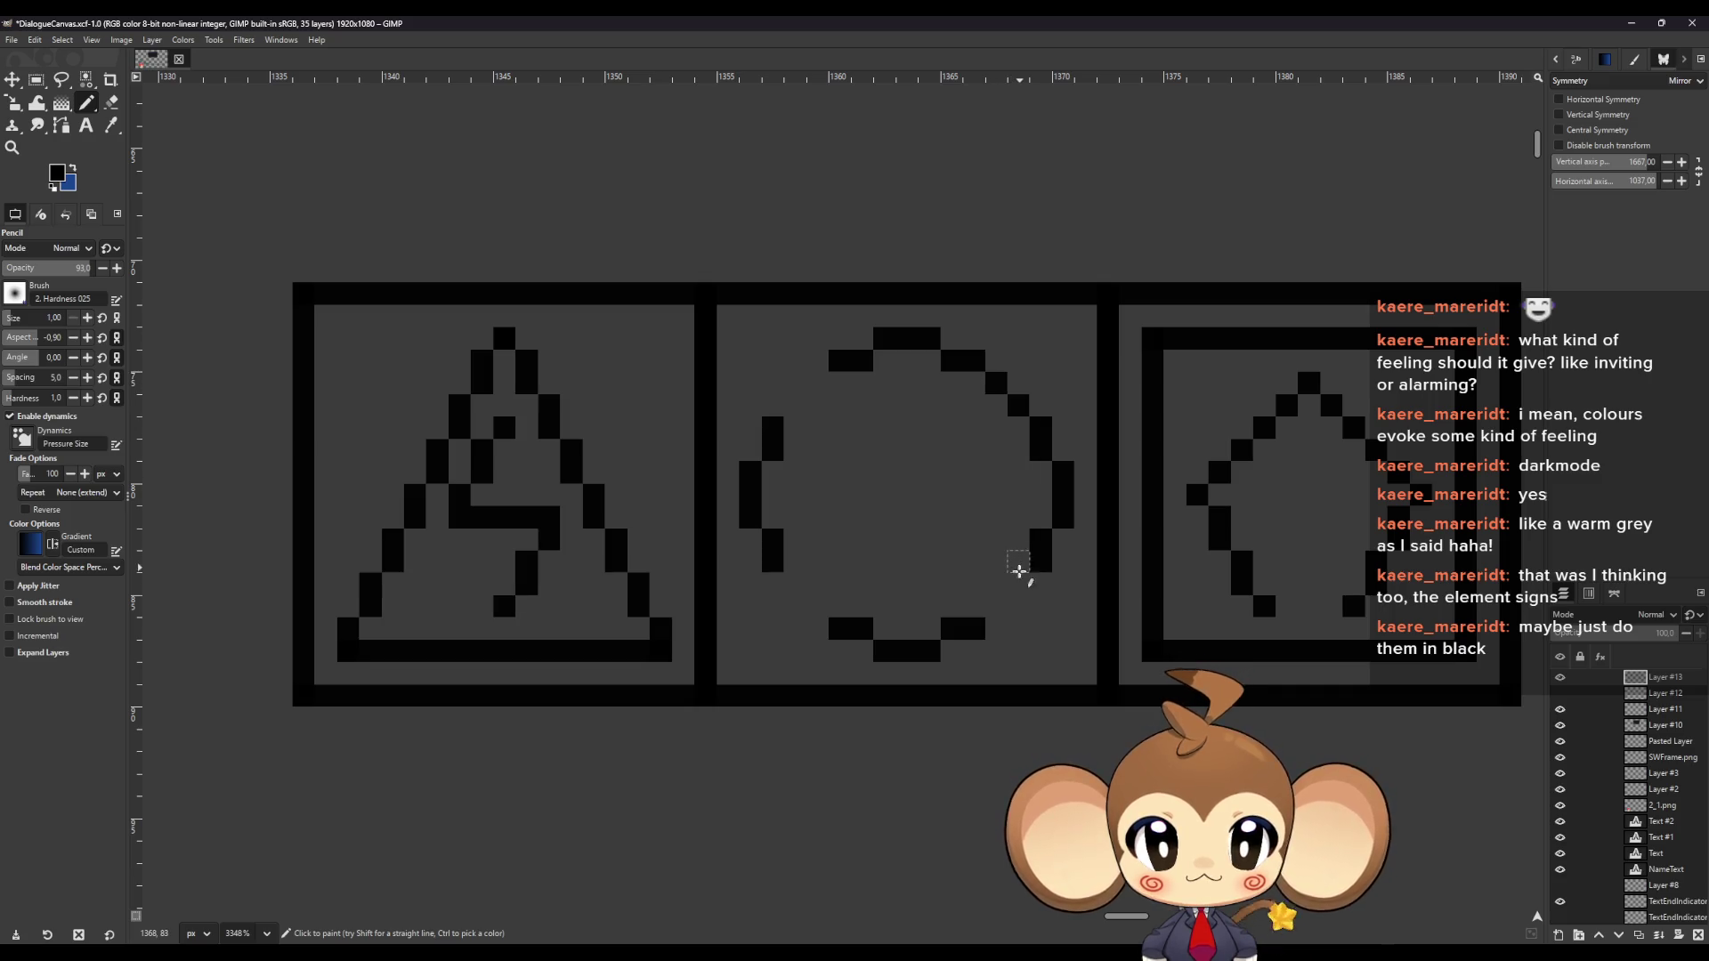
Close the circle's lower and upper-left diagonal gaps and add inner detail pixels
left_click(1019, 582)
left_click(997, 605)
left_click(817, 605)
left_click(795, 582)
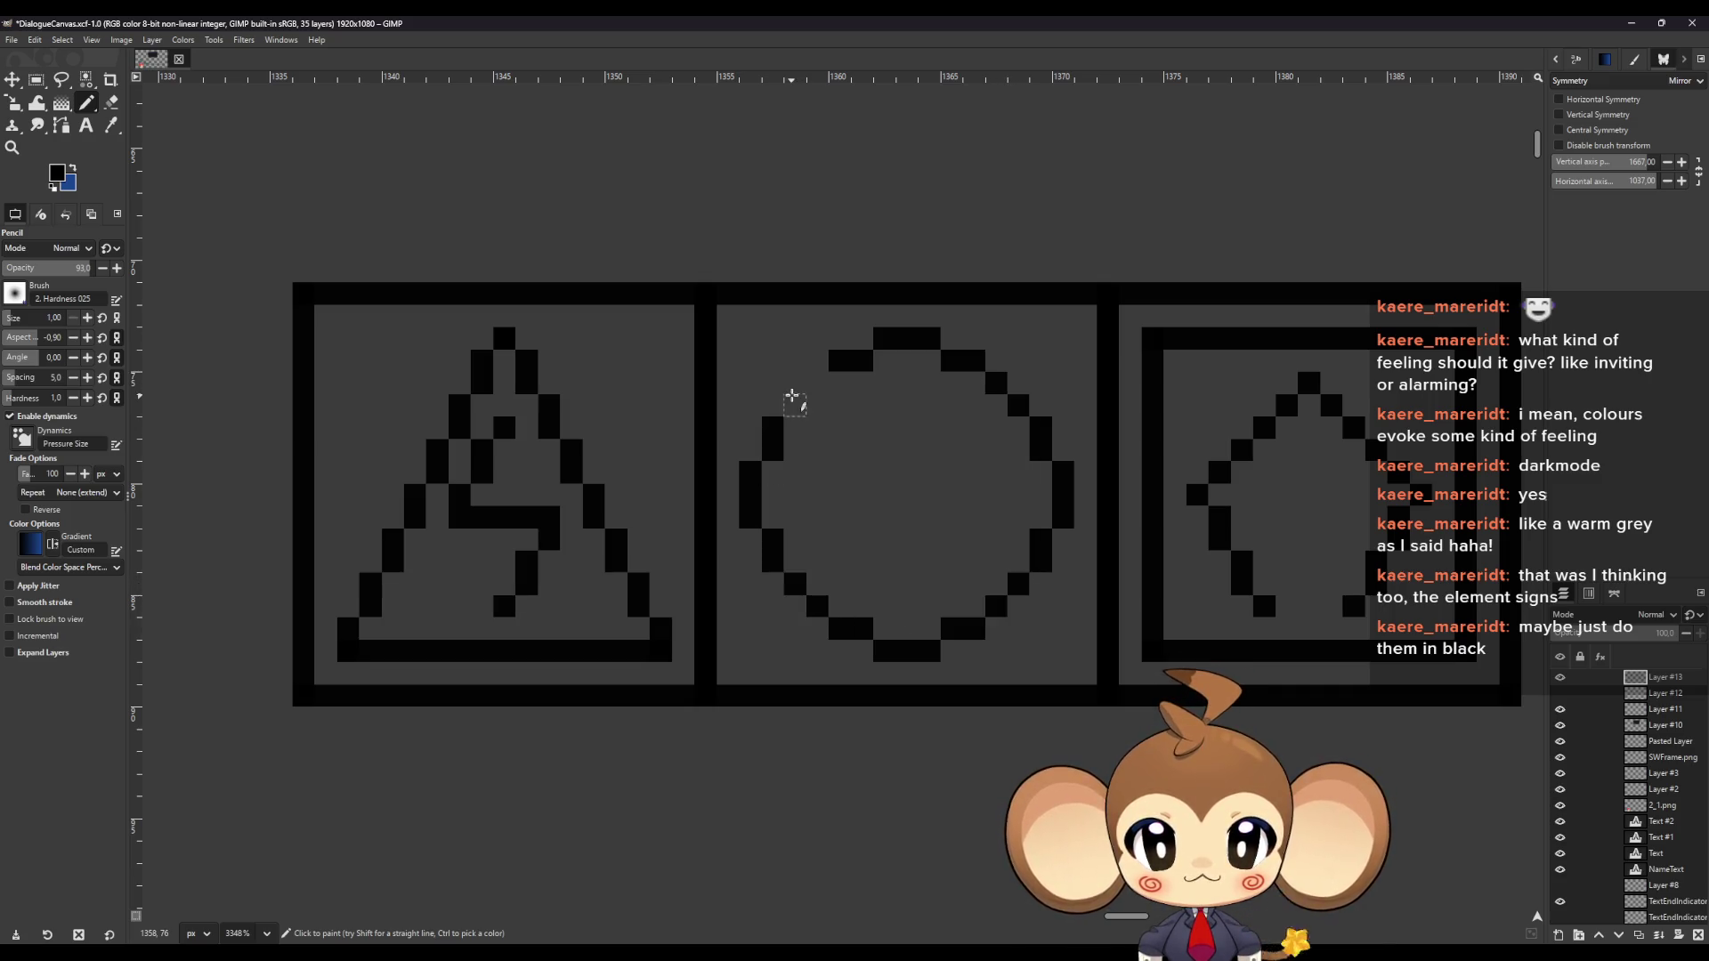
left_click(794, 405)
left_click(817, 383)
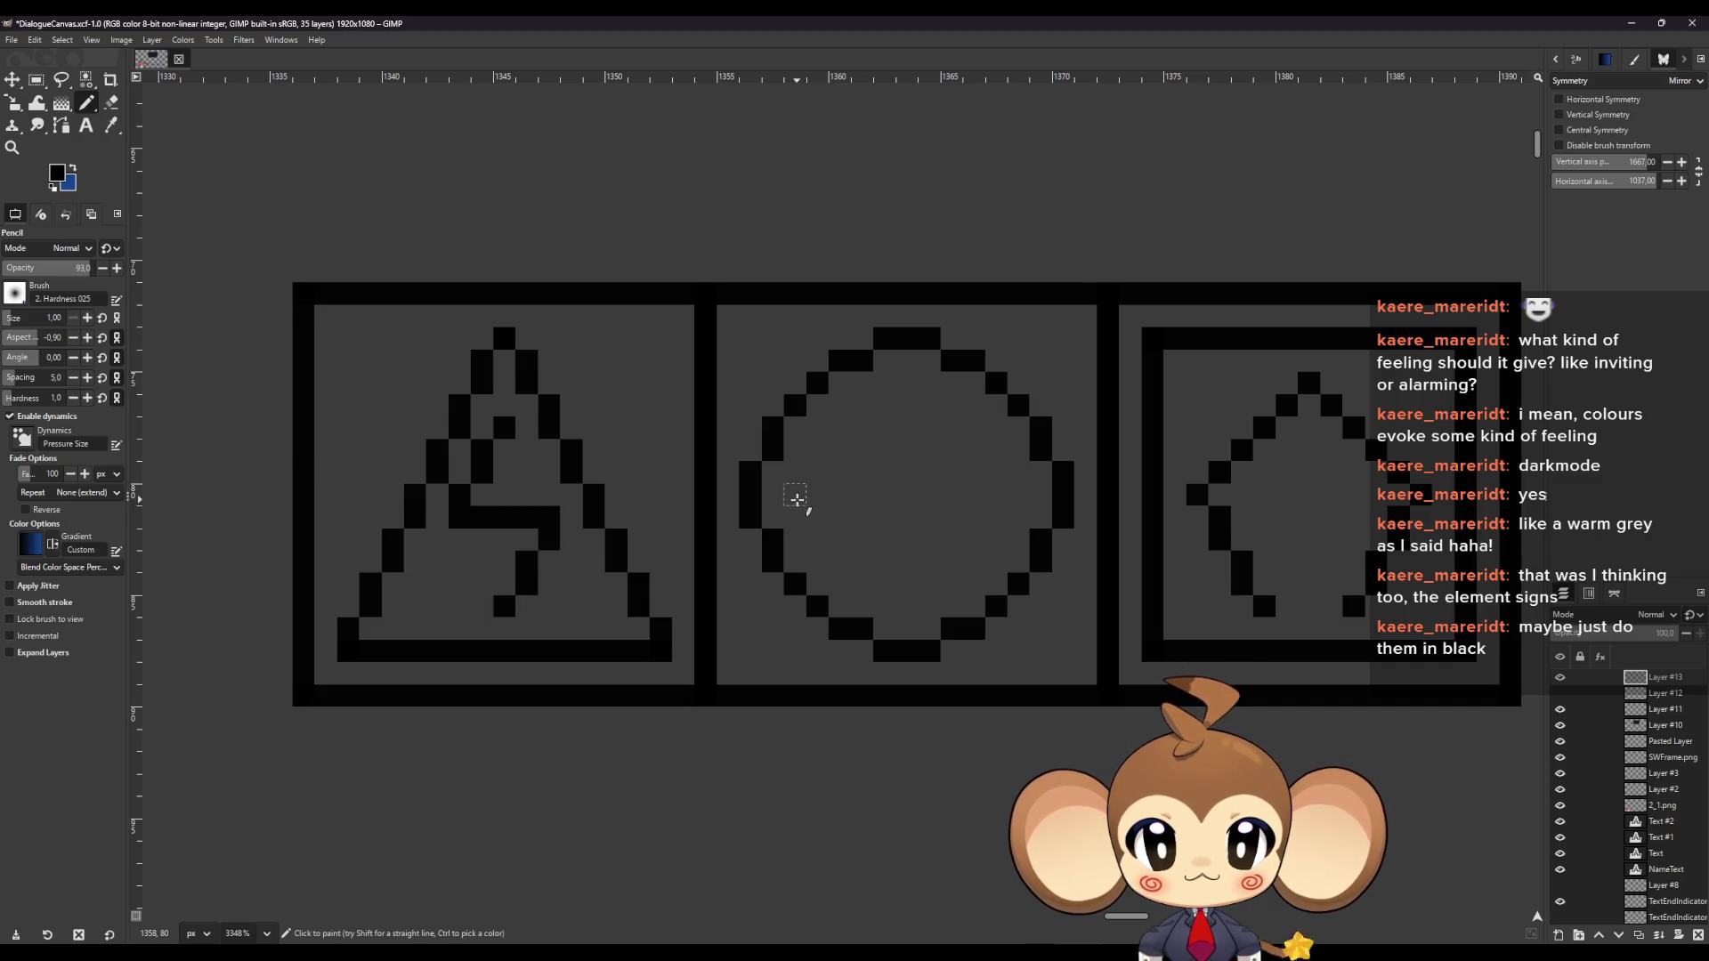
left_click(797, 499)
left_click(813, 478)
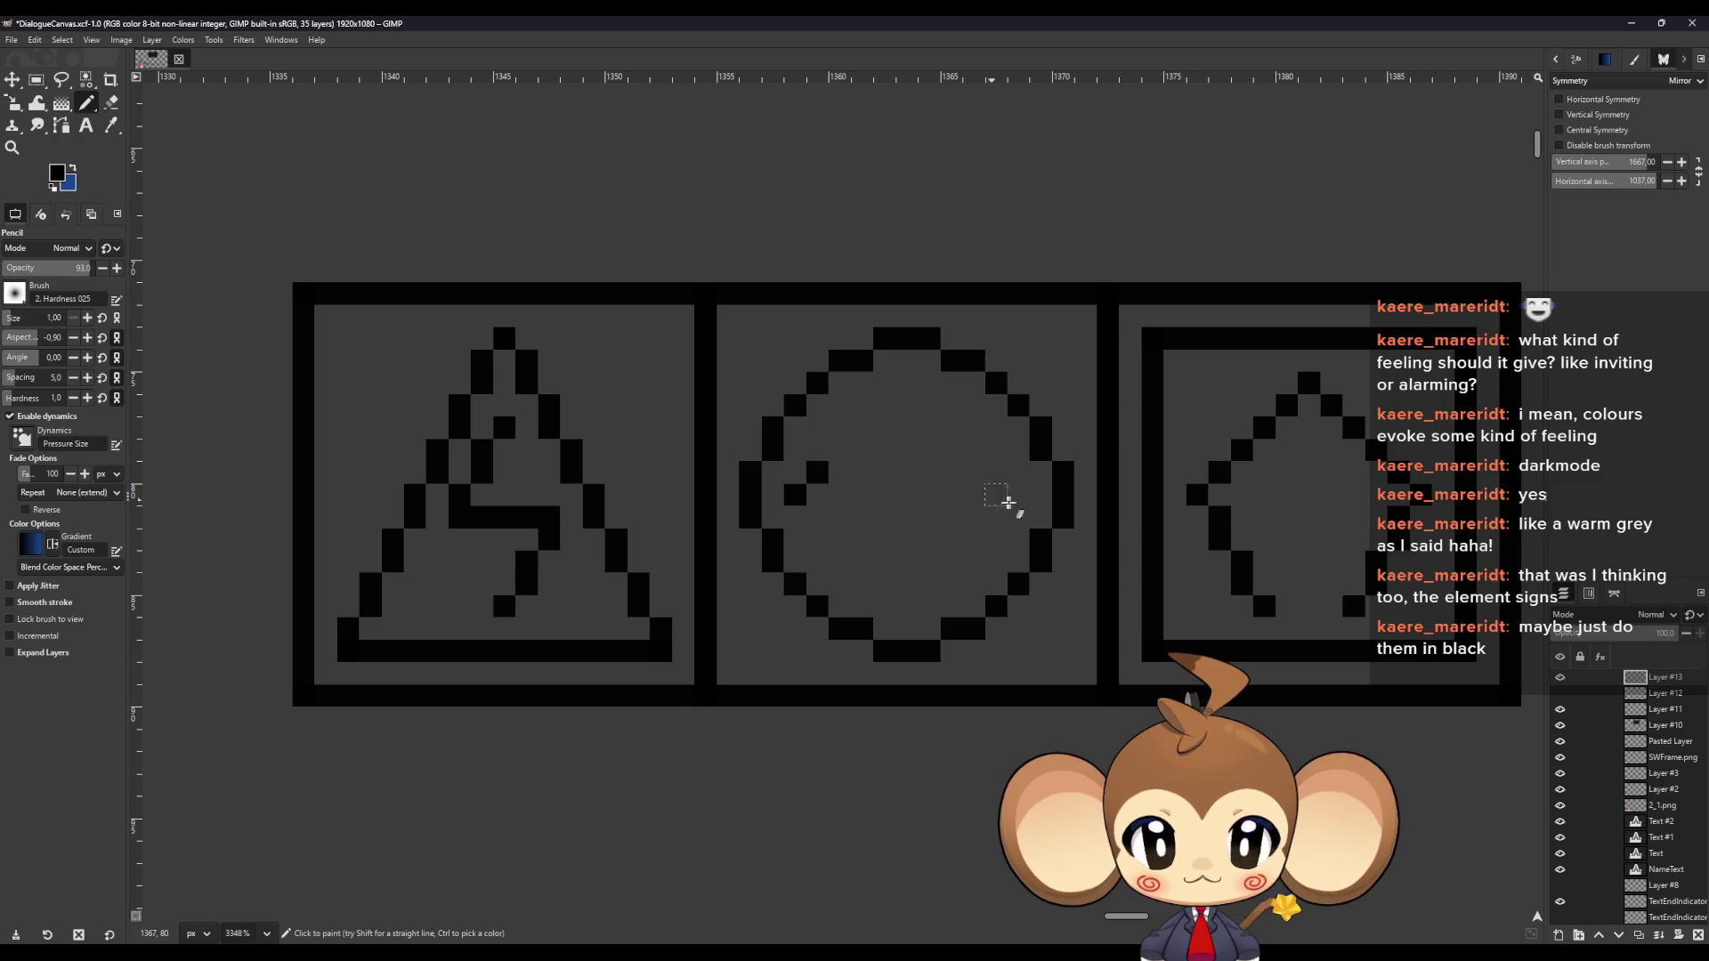
left_click(1019, 498)
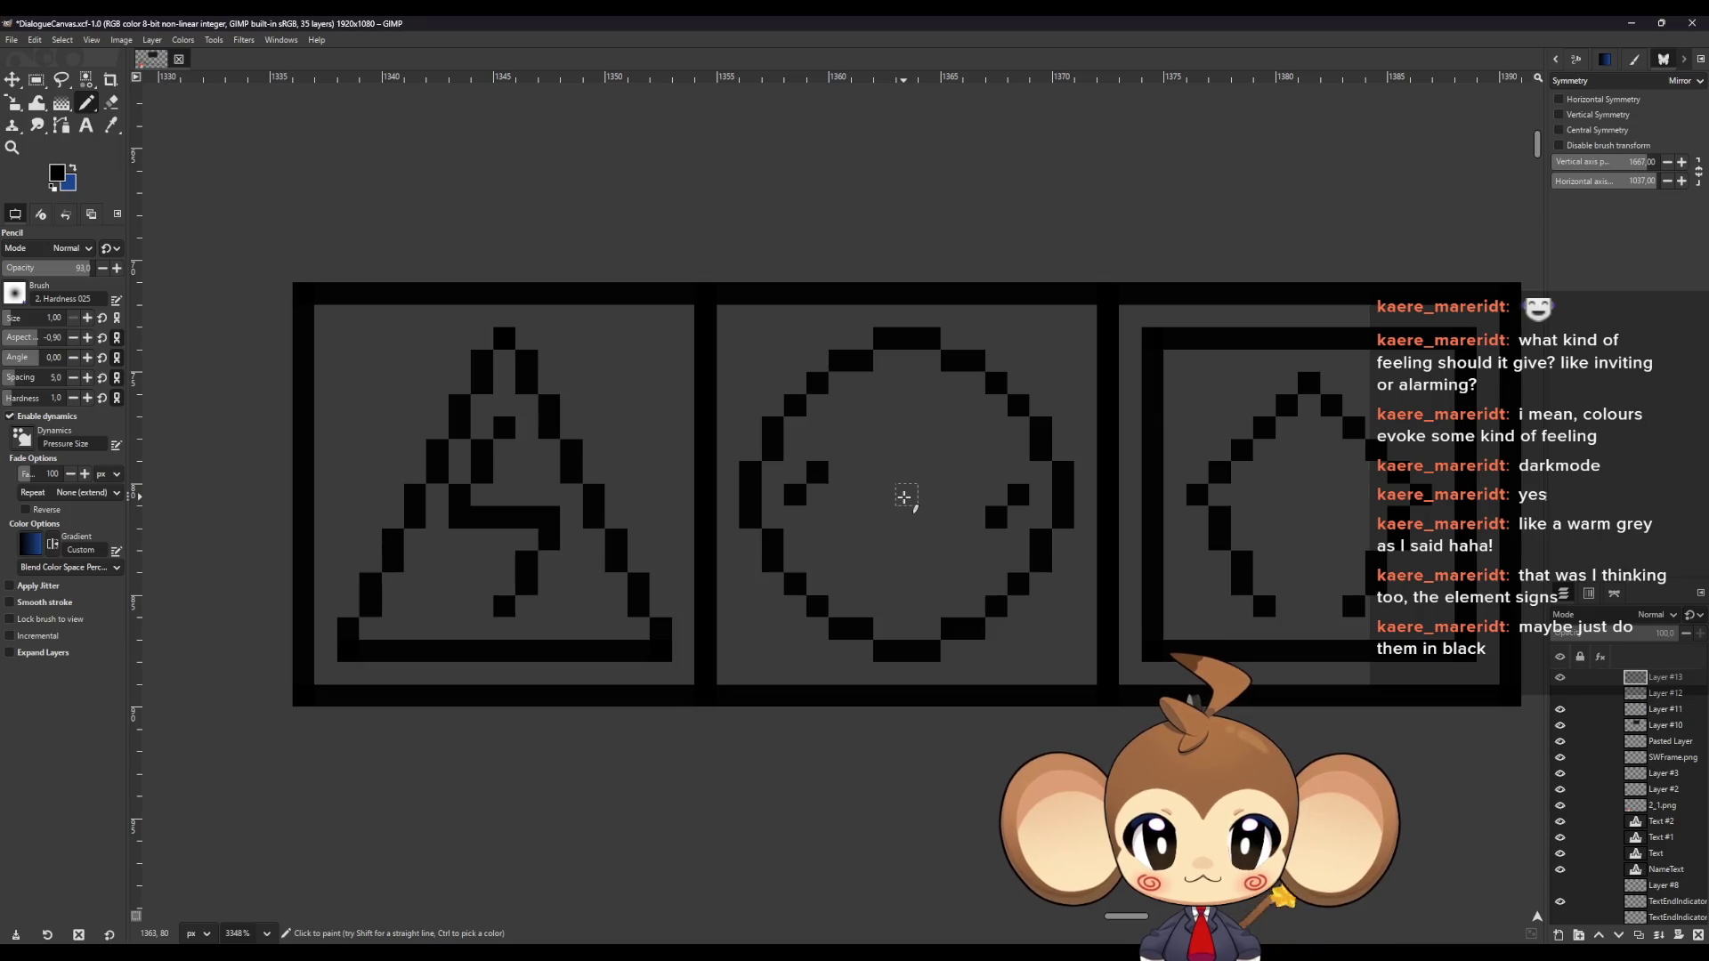
Paint a wavy line across the circle's centre from right to left
left_click(906, 501)
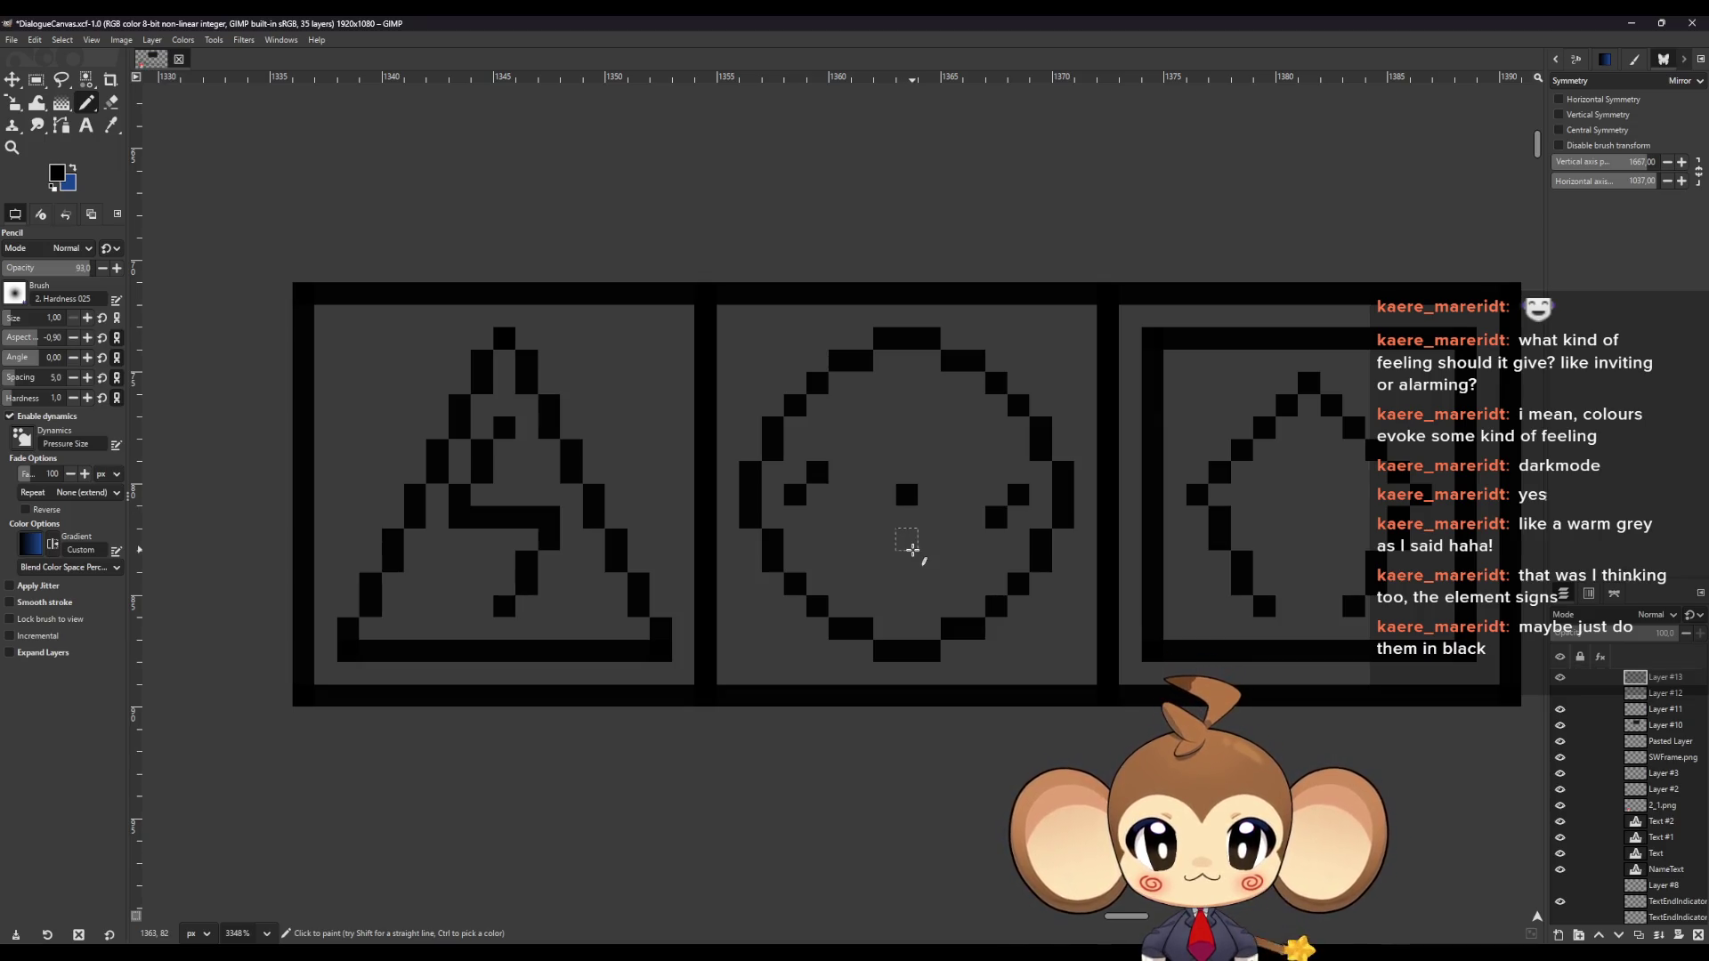
left_click_drag(927, 521, 977, 541)
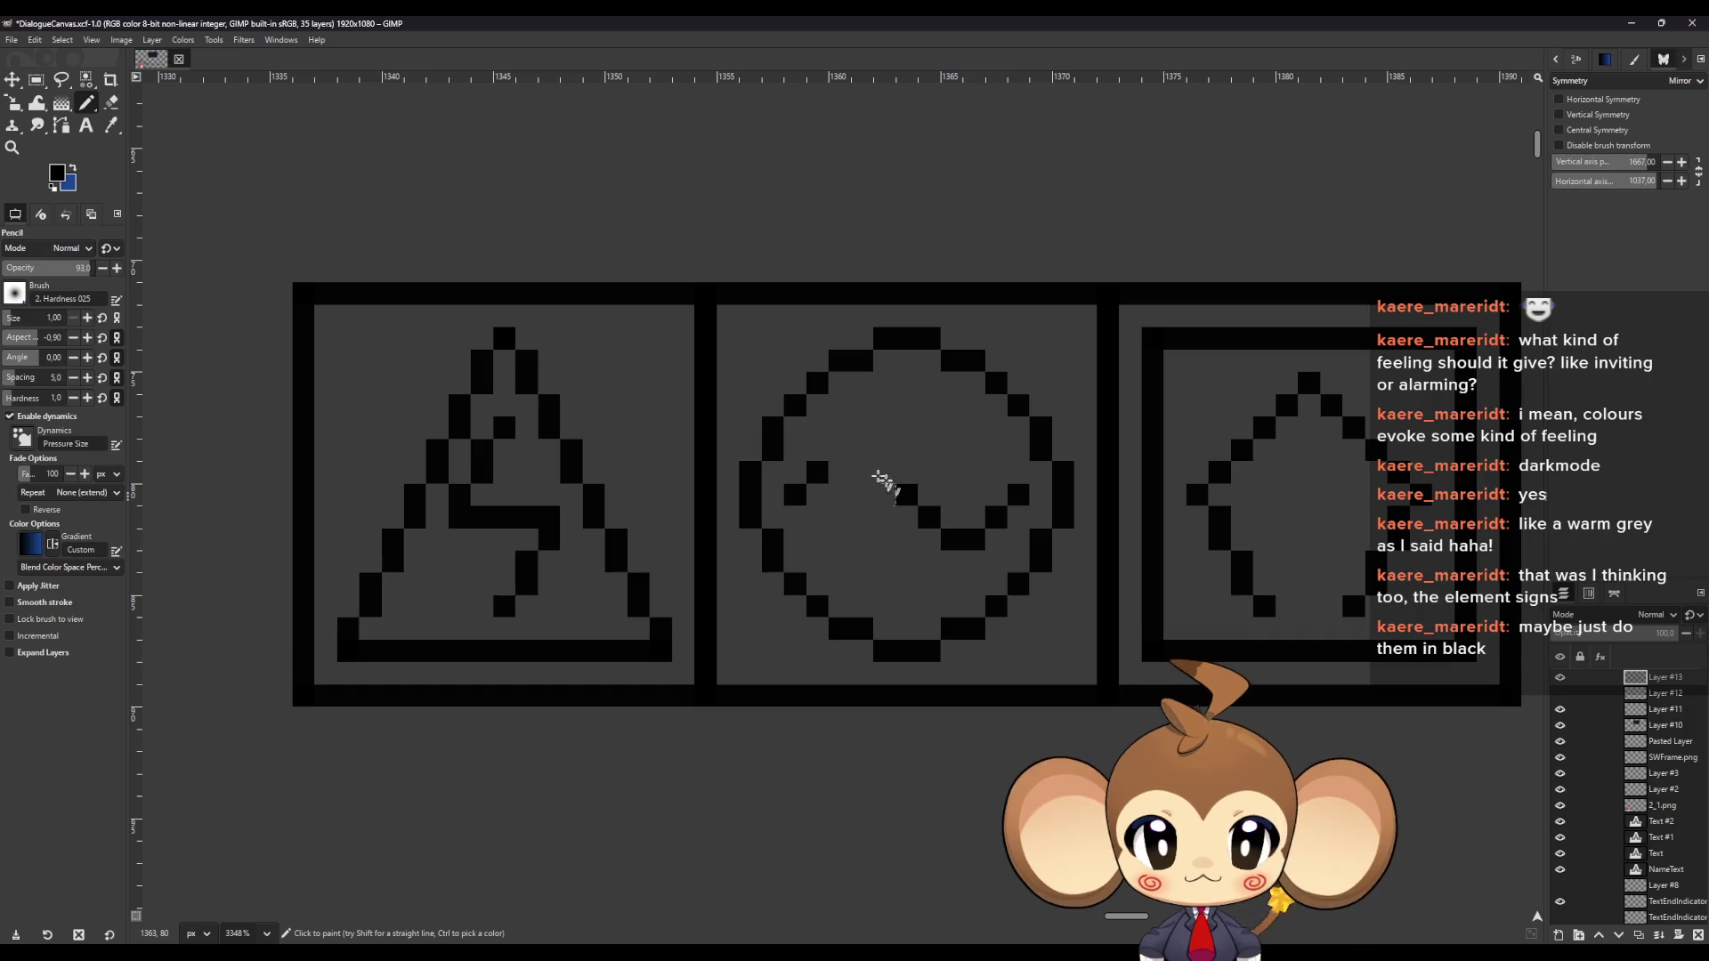
left_click(879, 479)
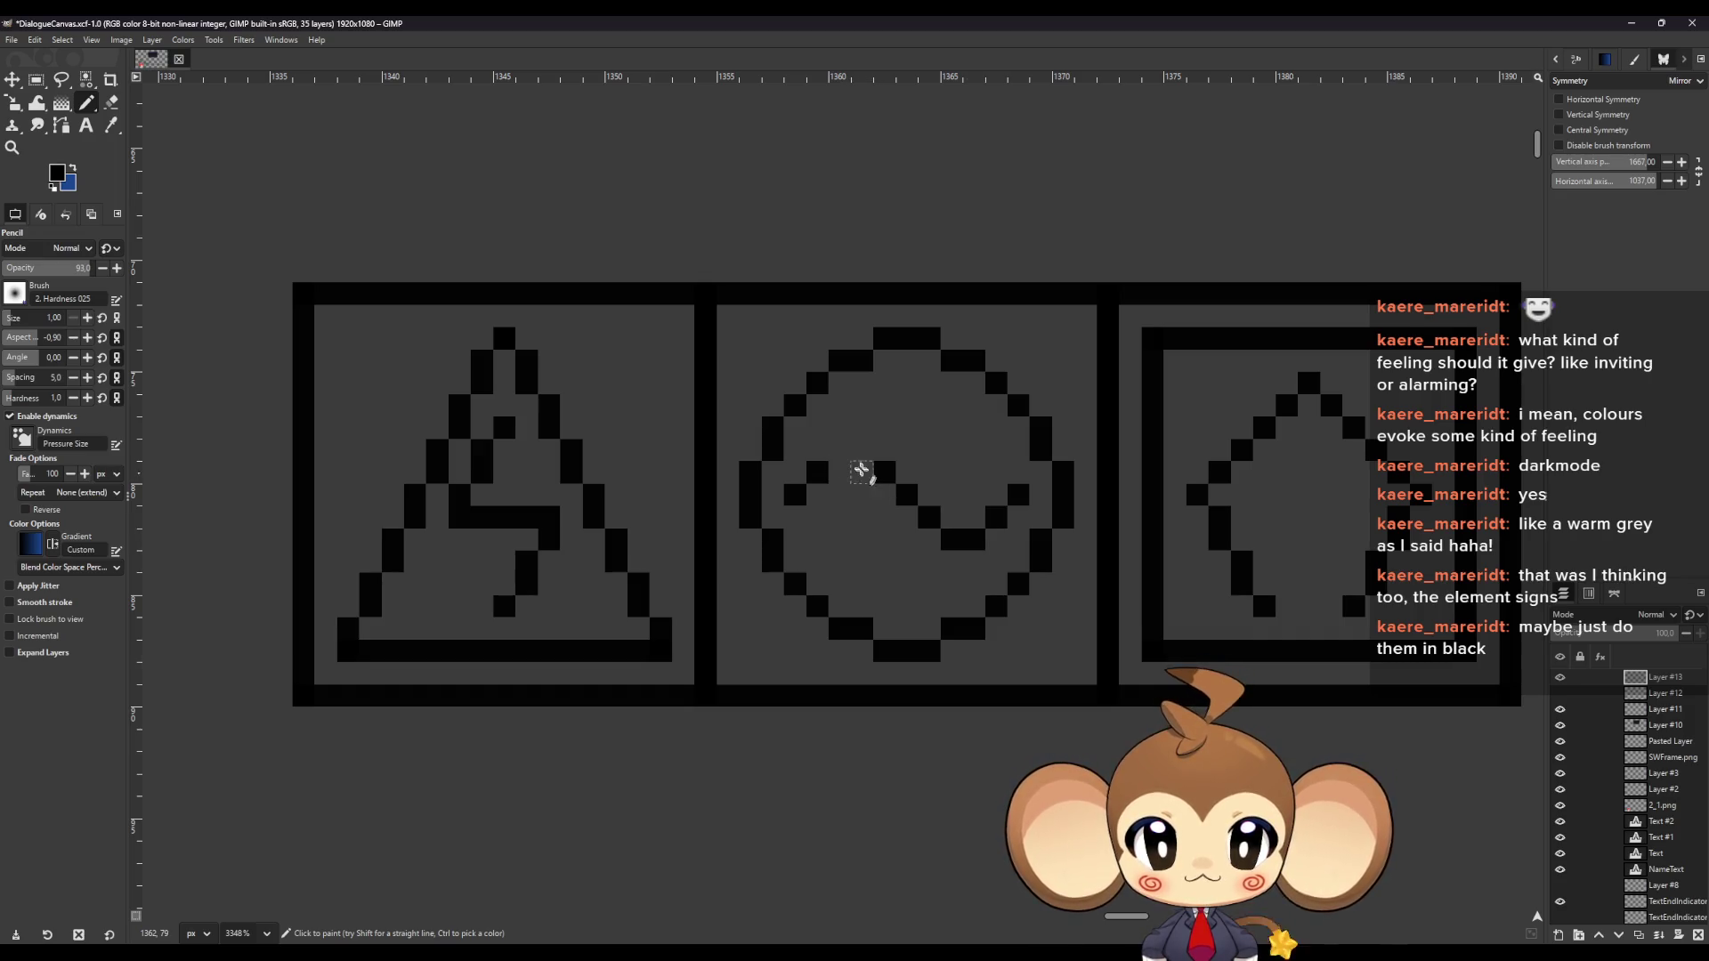
left_click_drag(846, 450, 862, 449)
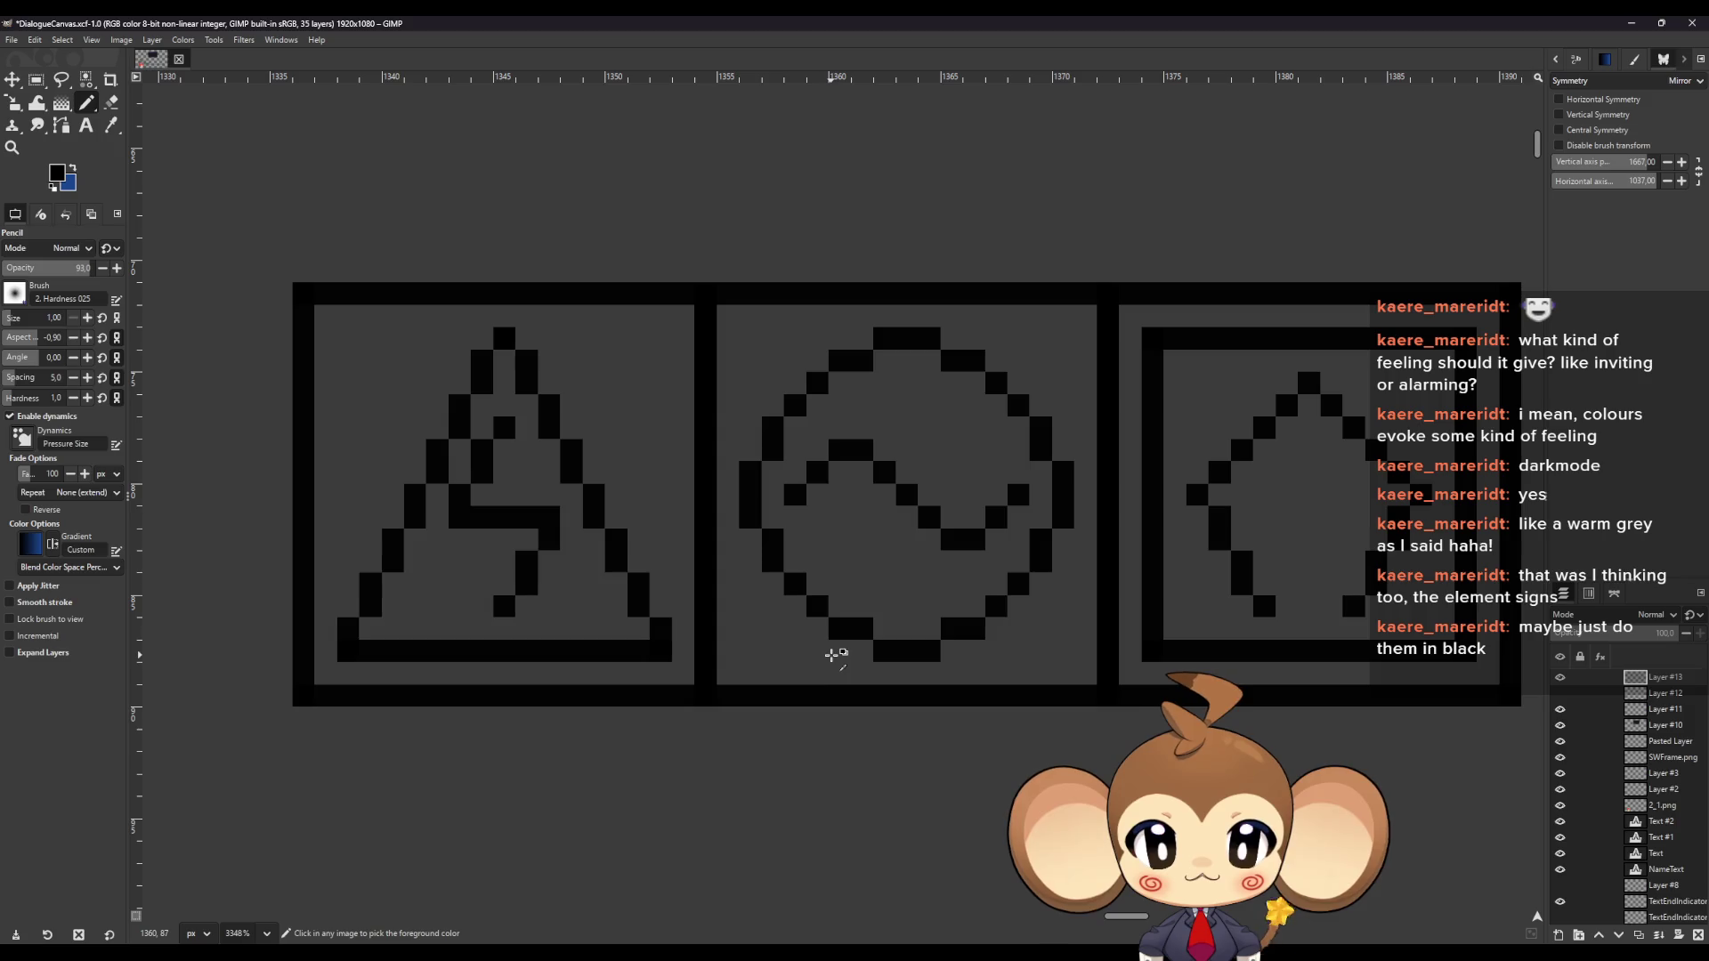
Rectangle-select the strip of three black icons and copy it with Ctrl+C
scroll(828, 655, "down", 2, "ctrl")
scroll(815, 646, "down", 3, "ctrl")
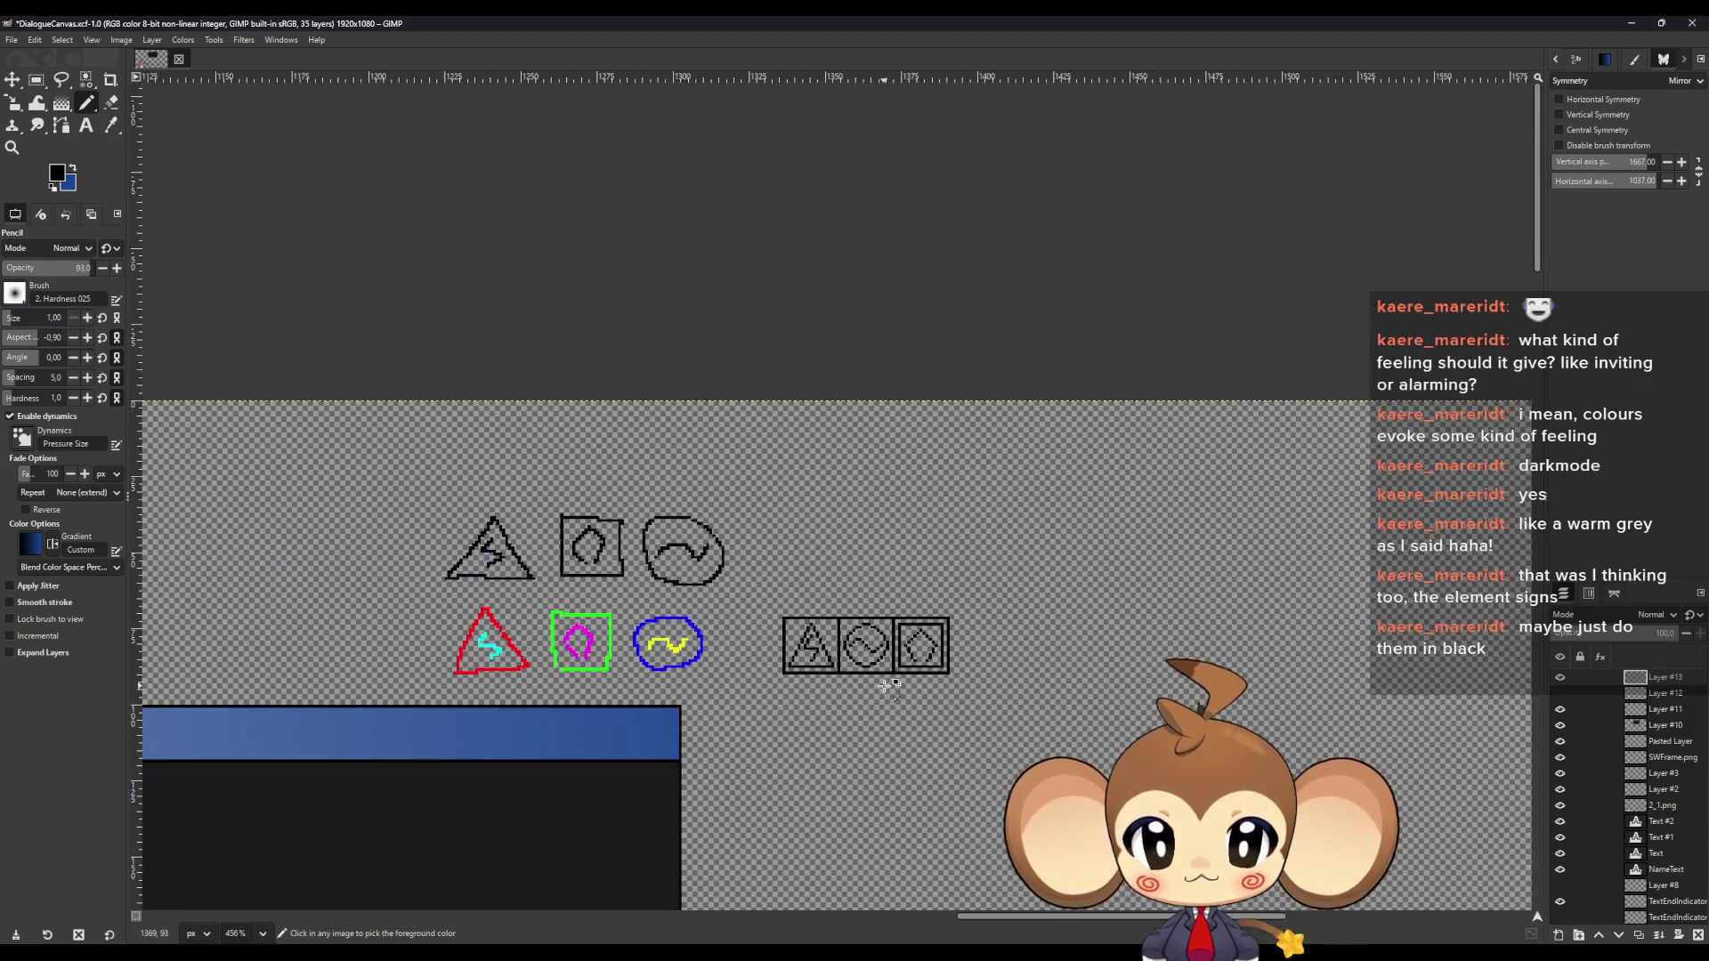
scroll(872, 733, "up", 1, "ctrl")
scroll(618, 737, "down", 1, "ctrl")
scroll(572, 775, "up", 2, "ctrl")
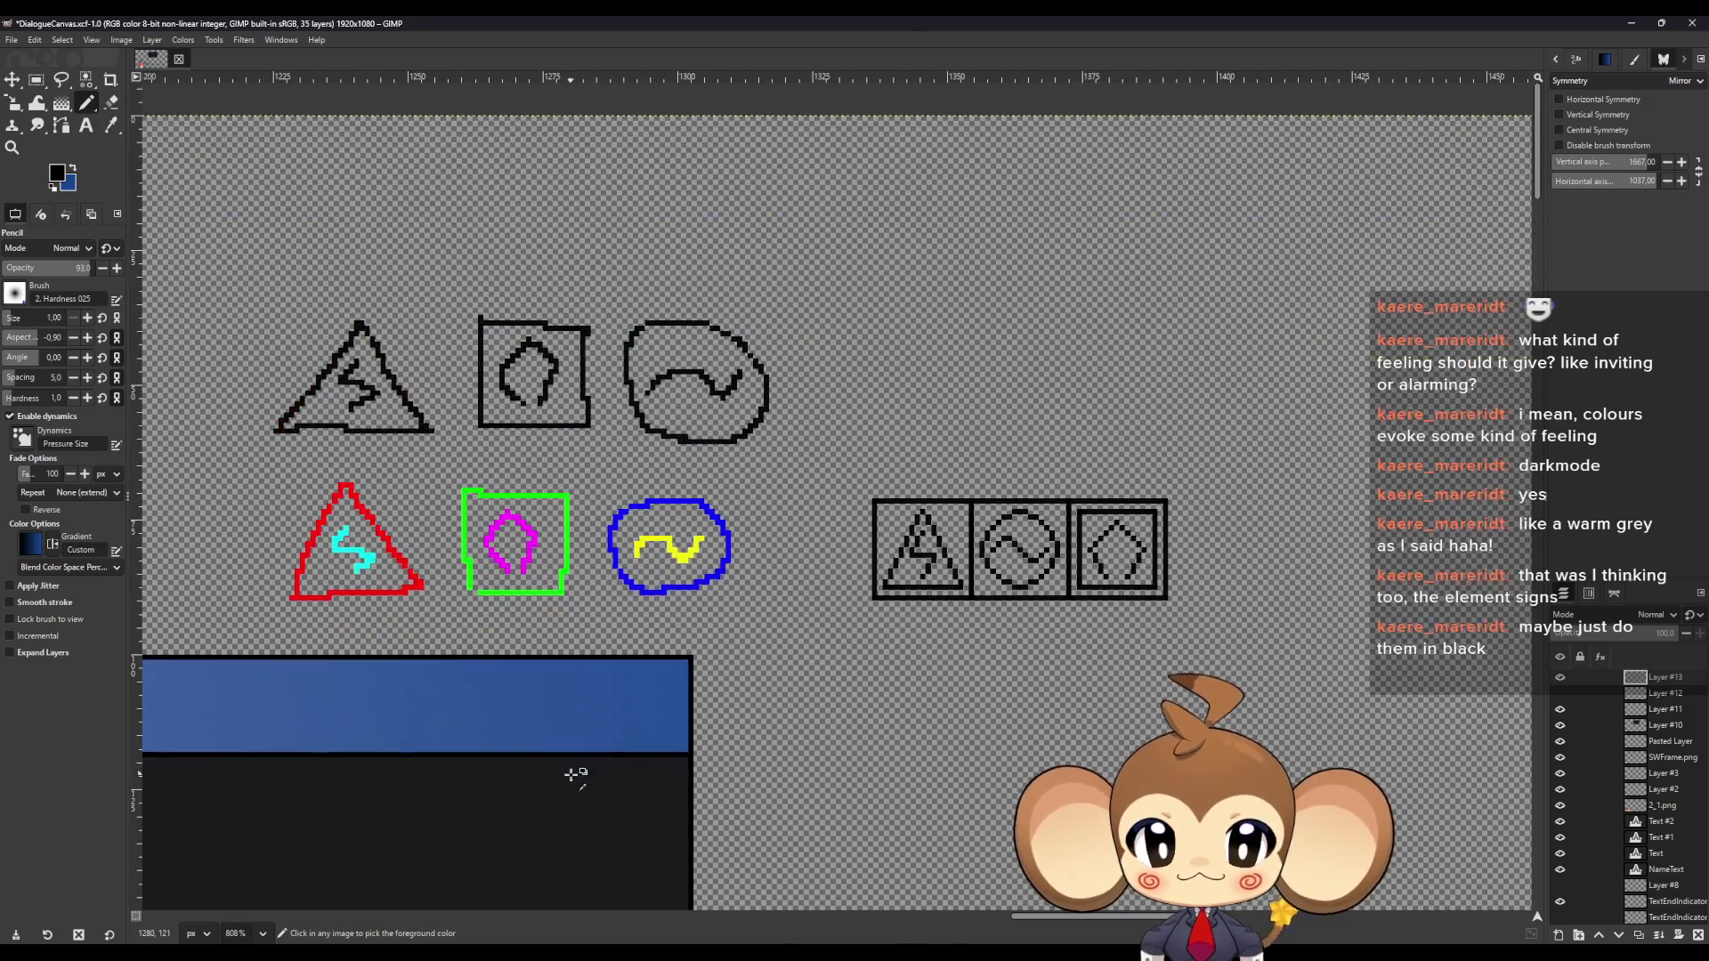
scroll(773, 801, "up", 1, "ctrl")
scroll(783, 795, "down", 1)
scroll(724, 890, "down", 1)
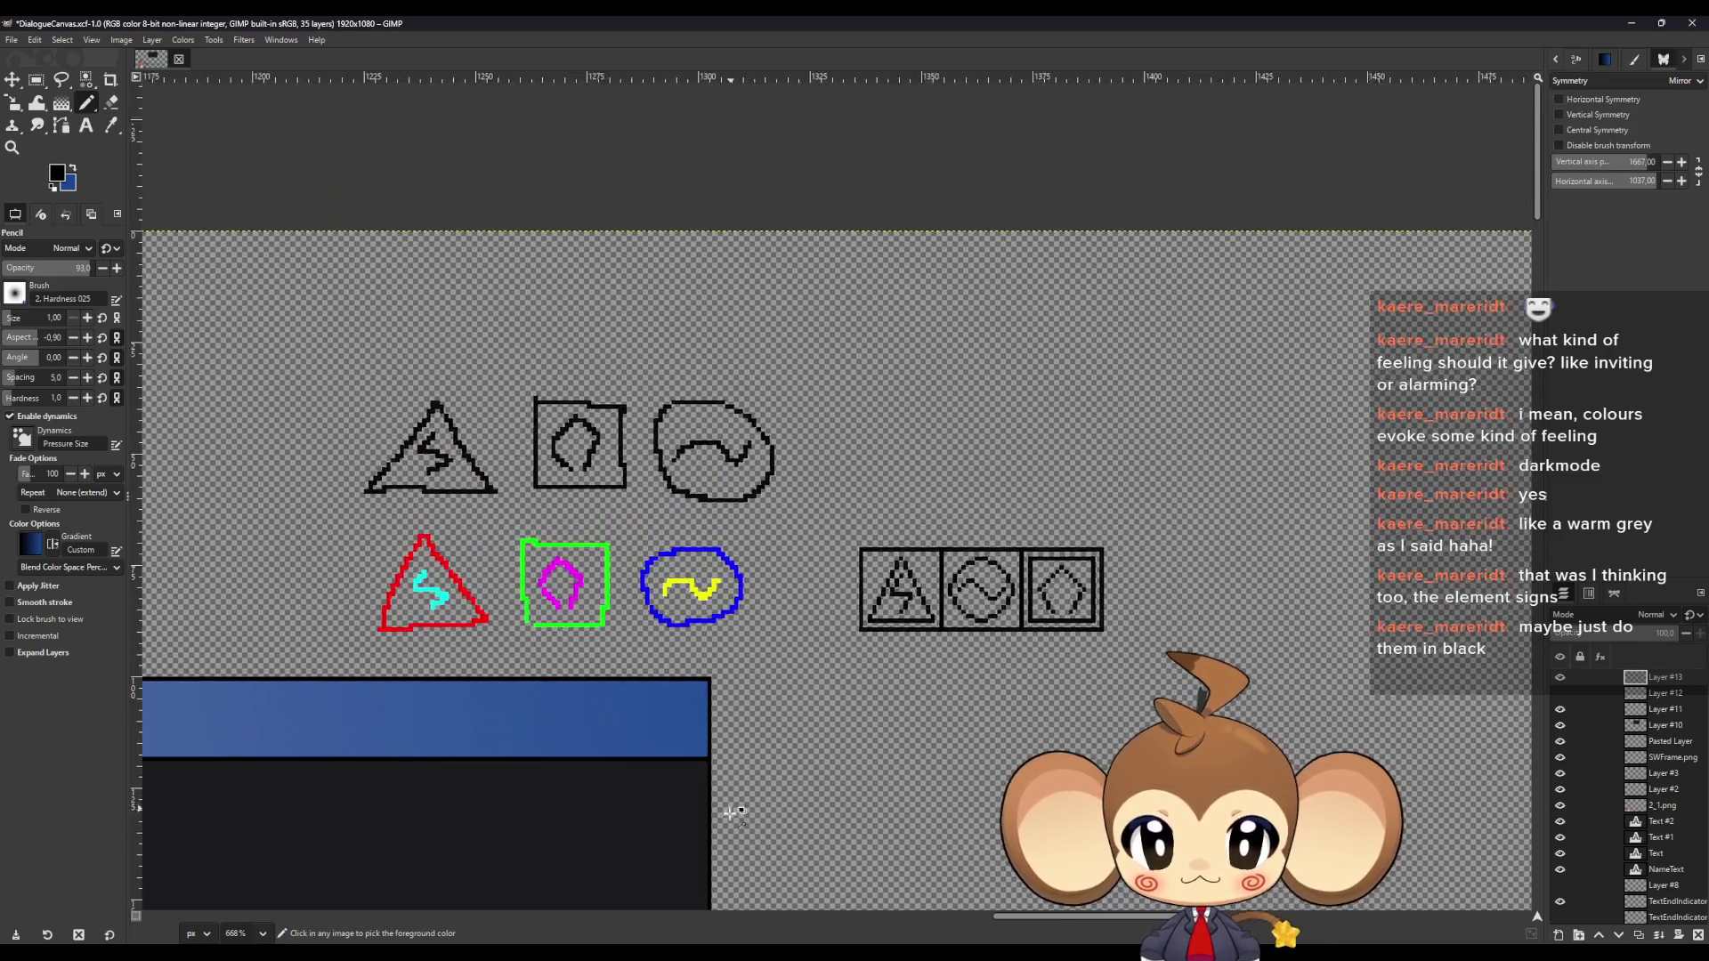
scroll(236, 298, "up", 2)
scroll(693, 614, "down", 1)
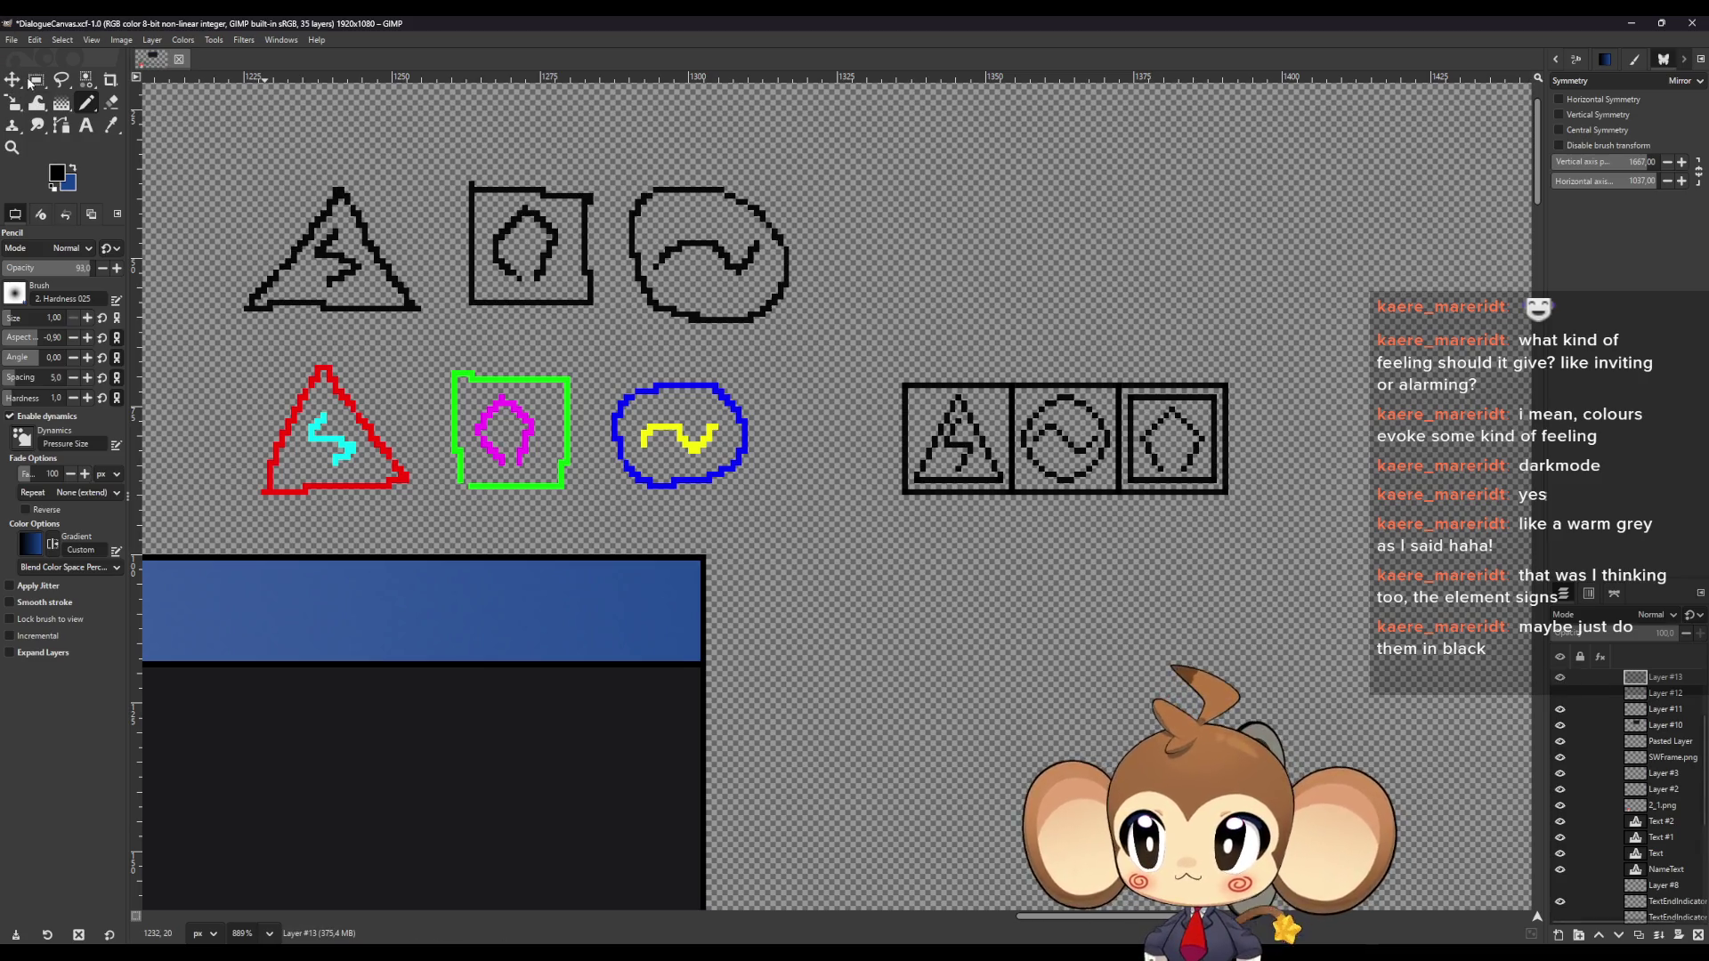
left_click(34, 81)
mouse_move(873, 347)
left_mouse_down()
mouse_move(1239, 564)
mouse_move(1264, 537)
left_mouse_up()
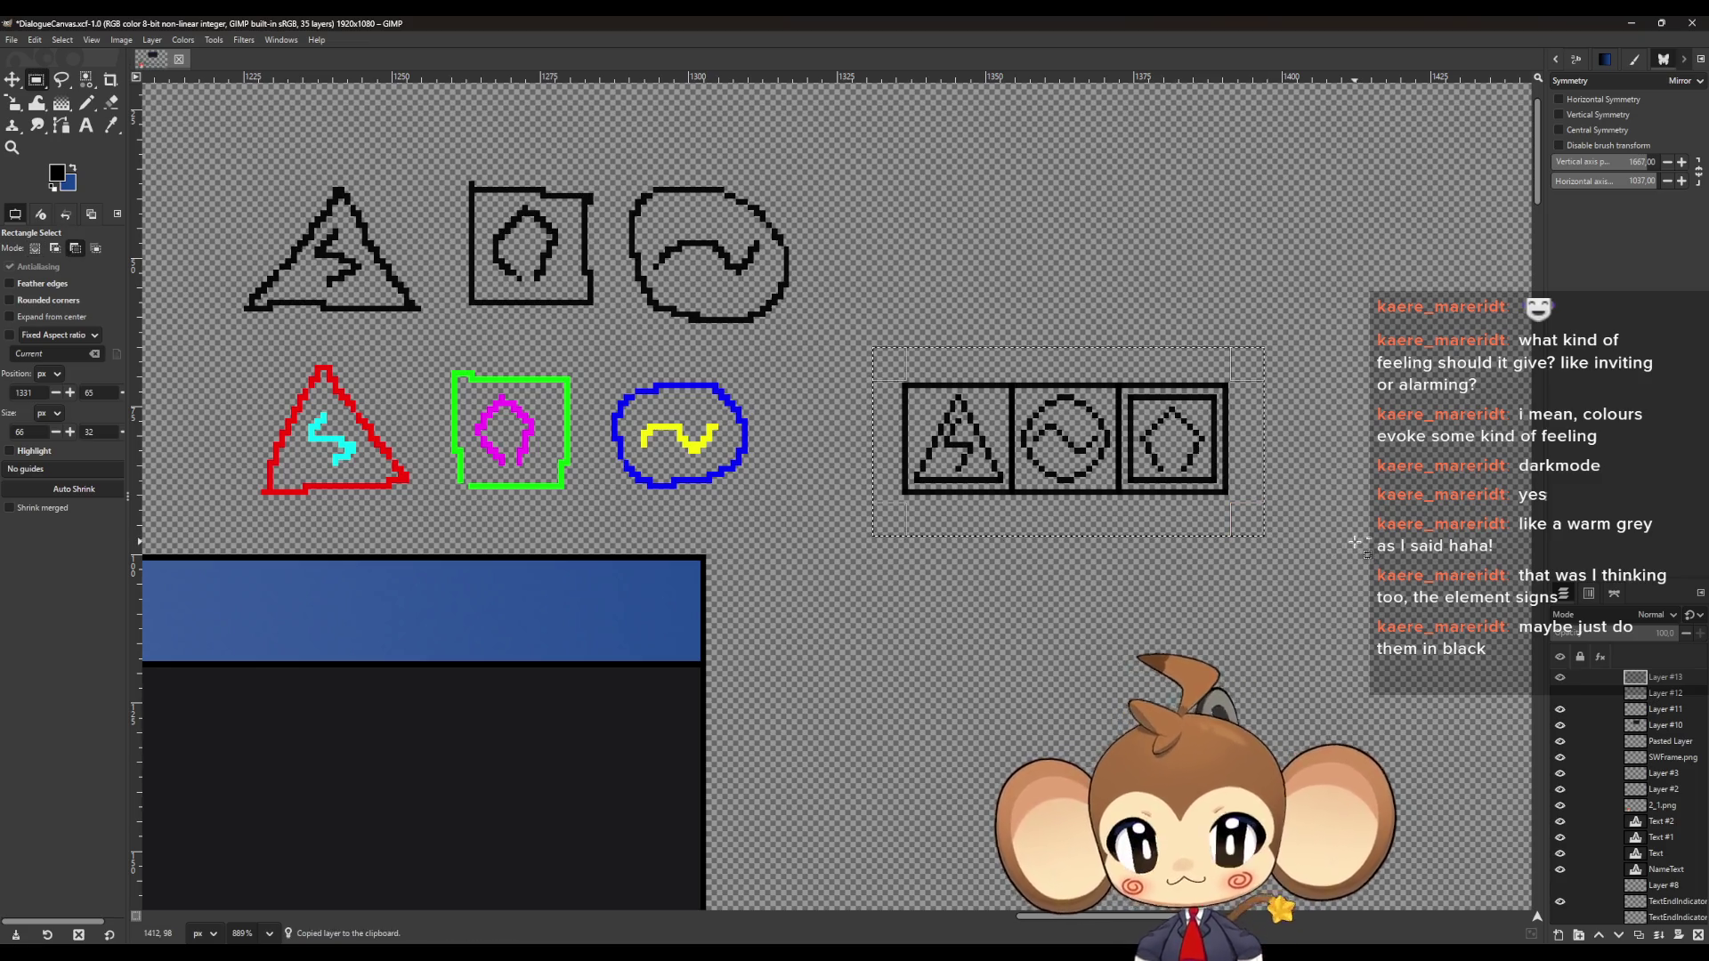
key("ctrl+c")
left_click(12, 80)
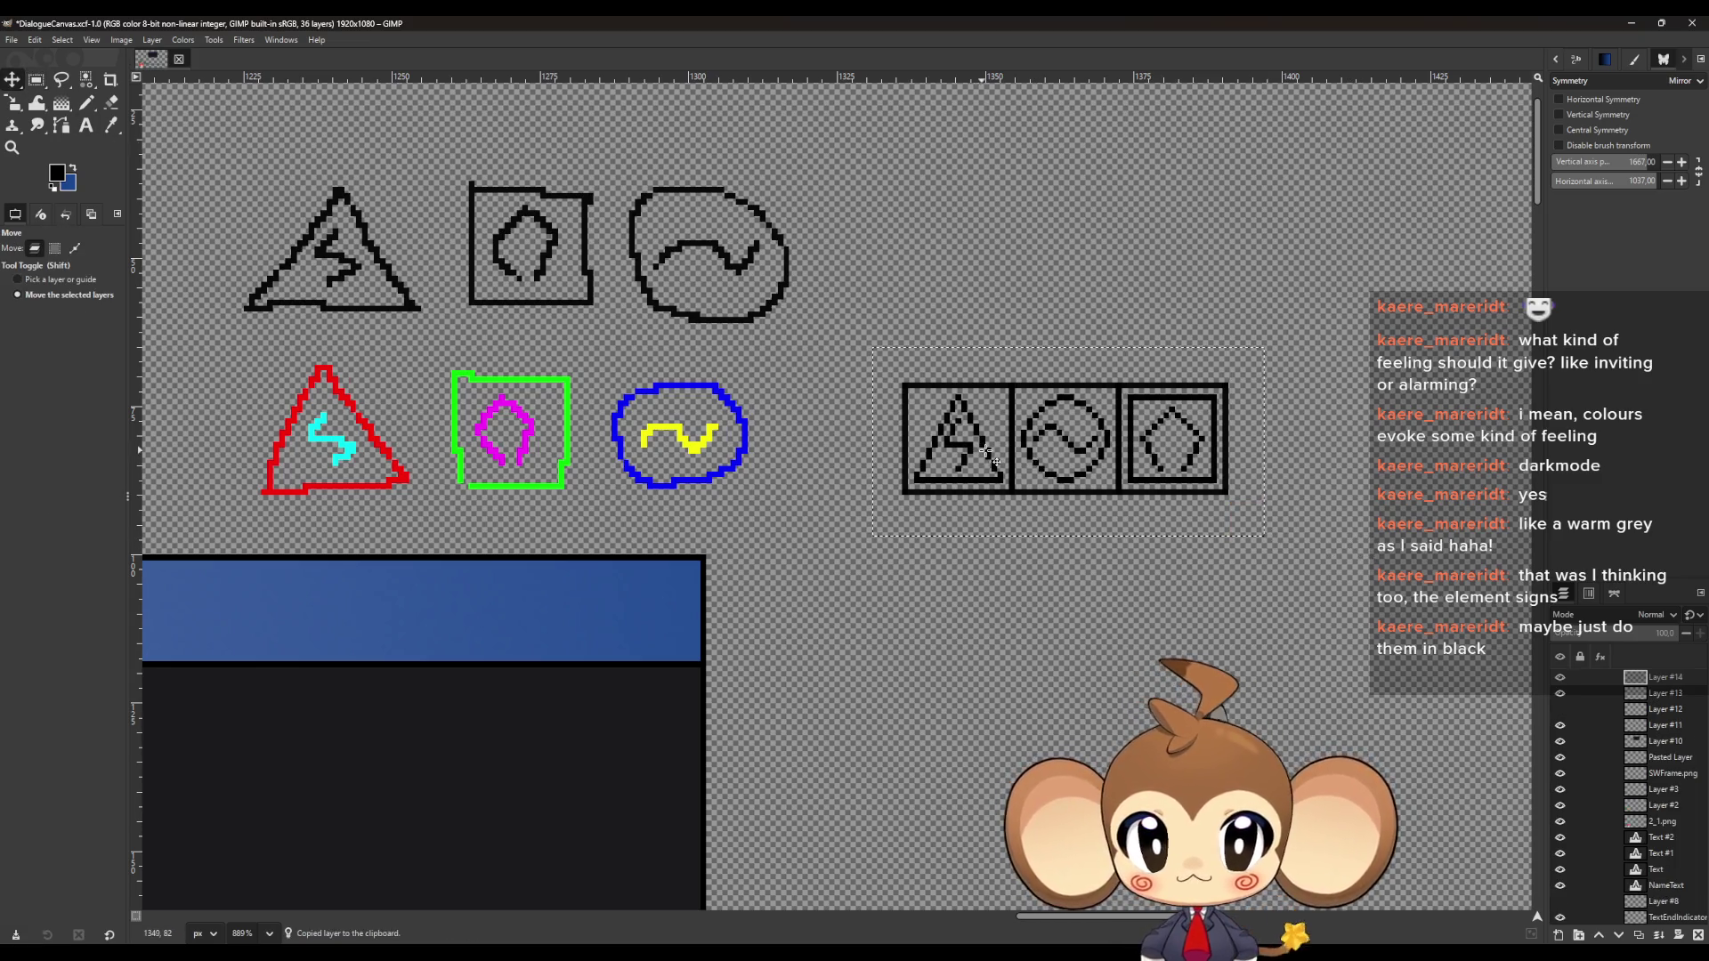
Paste the icon strip and drag it onto the right end of the blue title bar
key("ctrl+v")
mouse_move(973, 462)
left_mouse_down()
mouse_move(706, 563)
mouse_move(467, 621)
left_mouse_up()
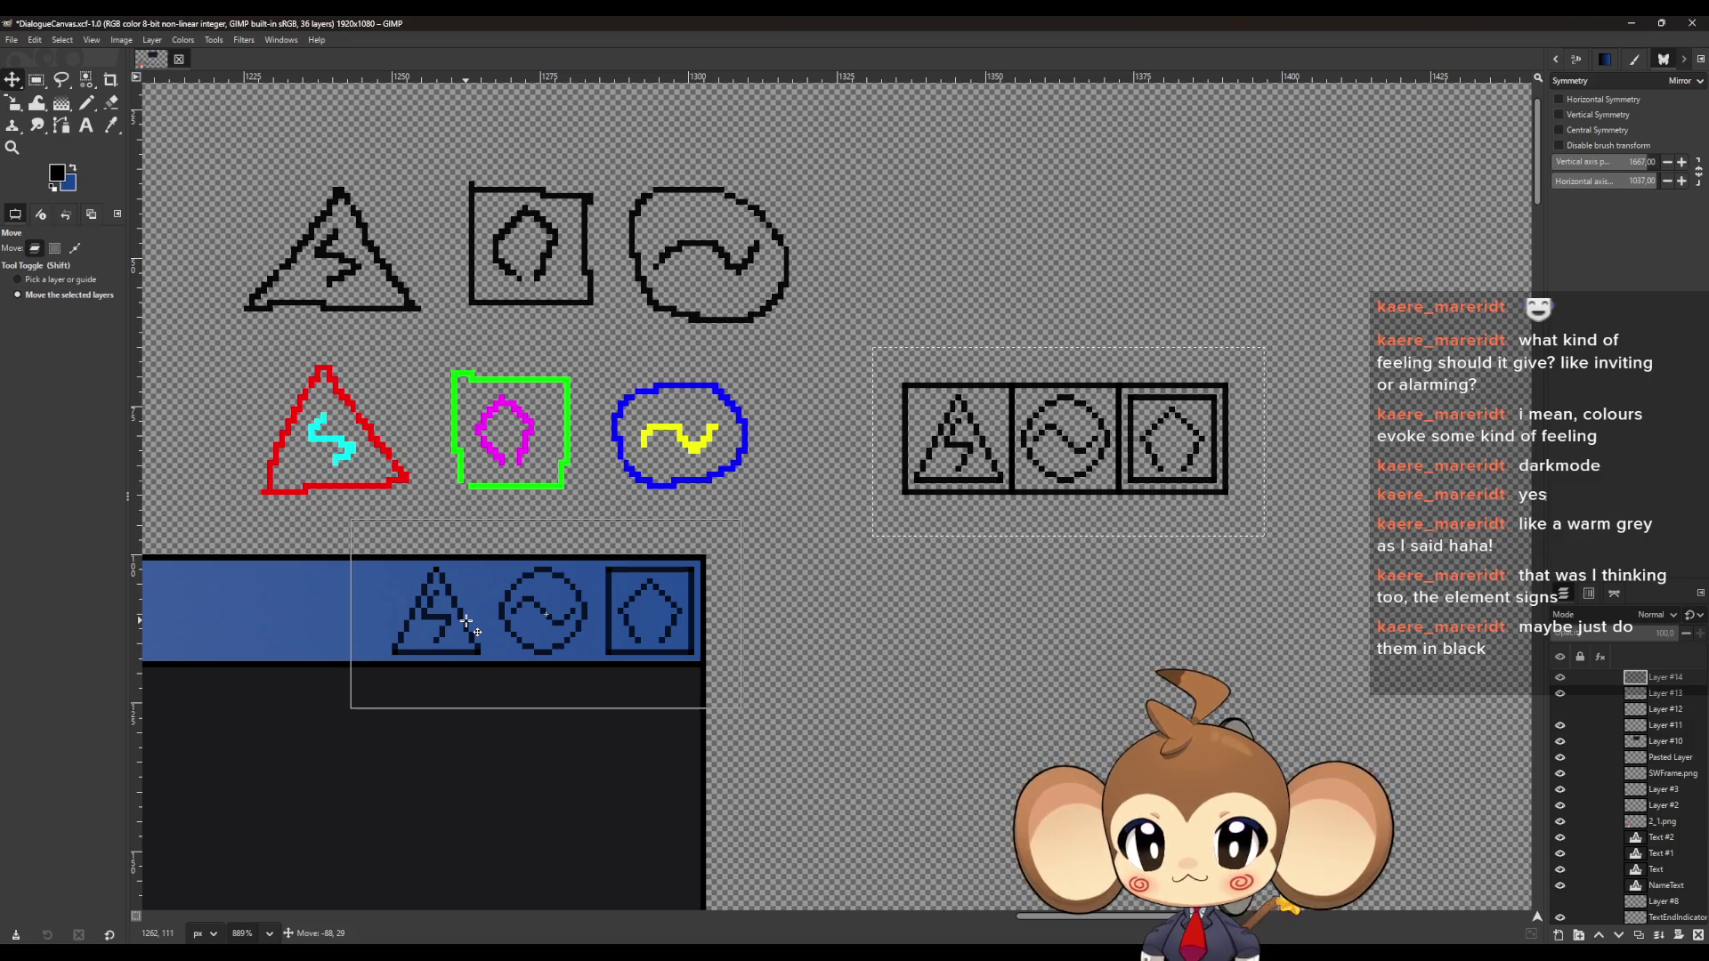
scroll(552, 632, "up", 5, "ctrl")
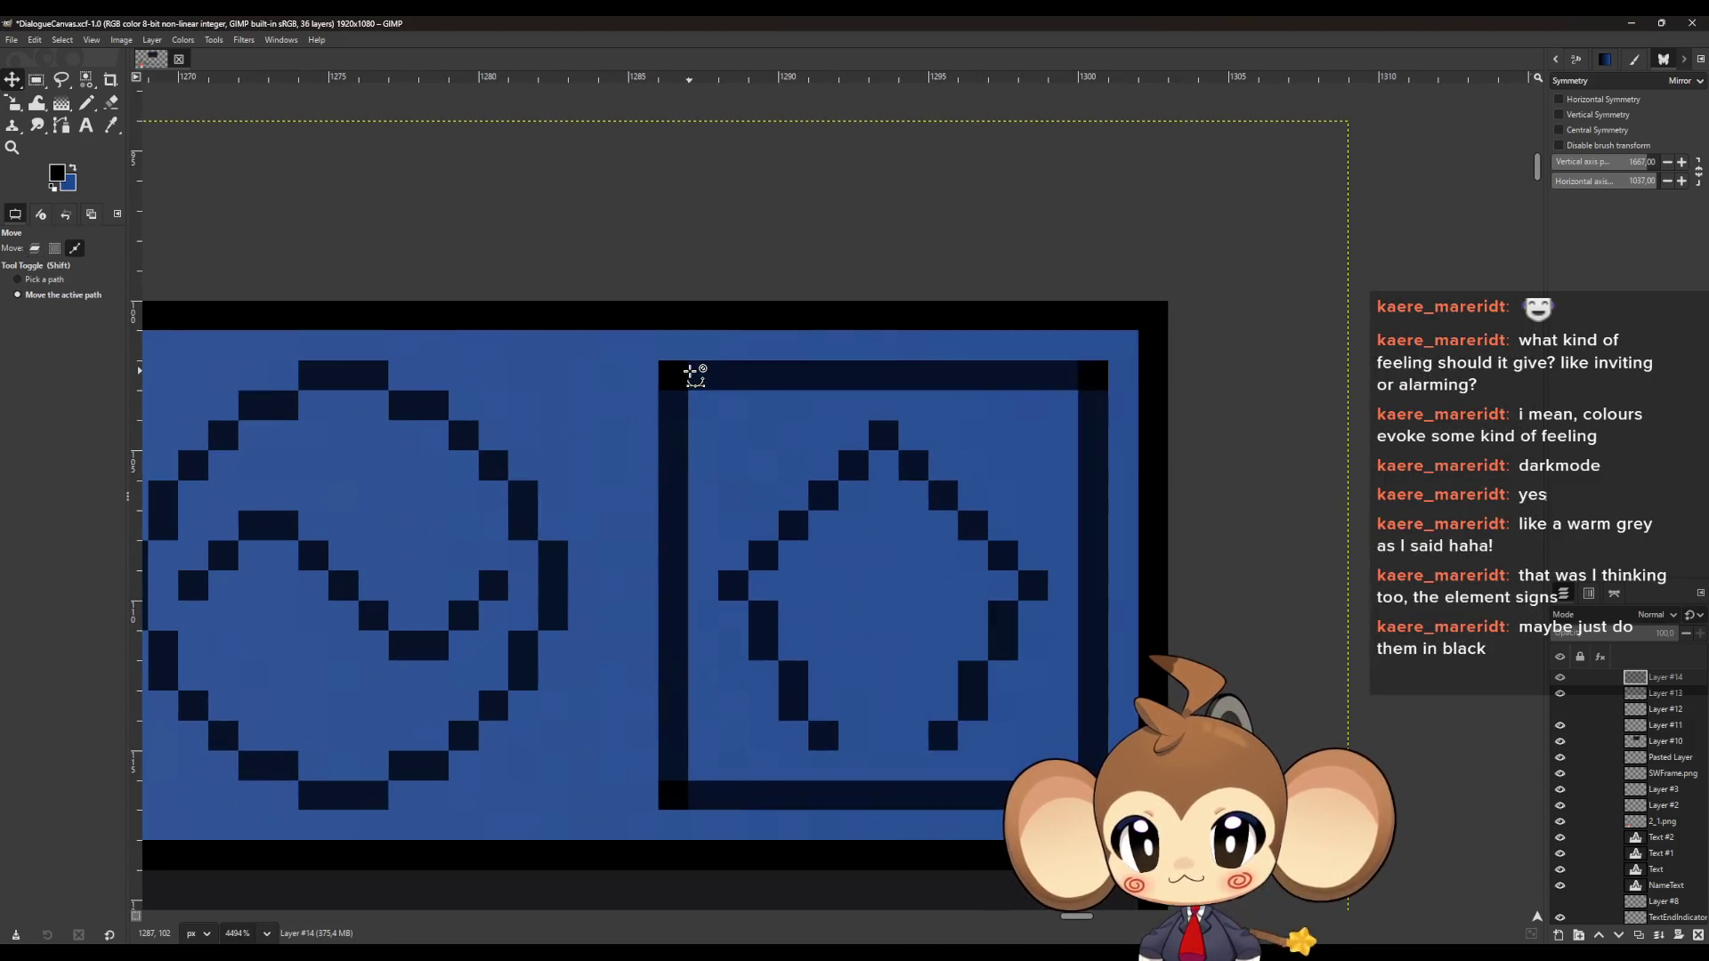
Draw a straight pencil line along the bottom edge of the square icon's frame
left_click(34, 248)
left_click(87, 103)
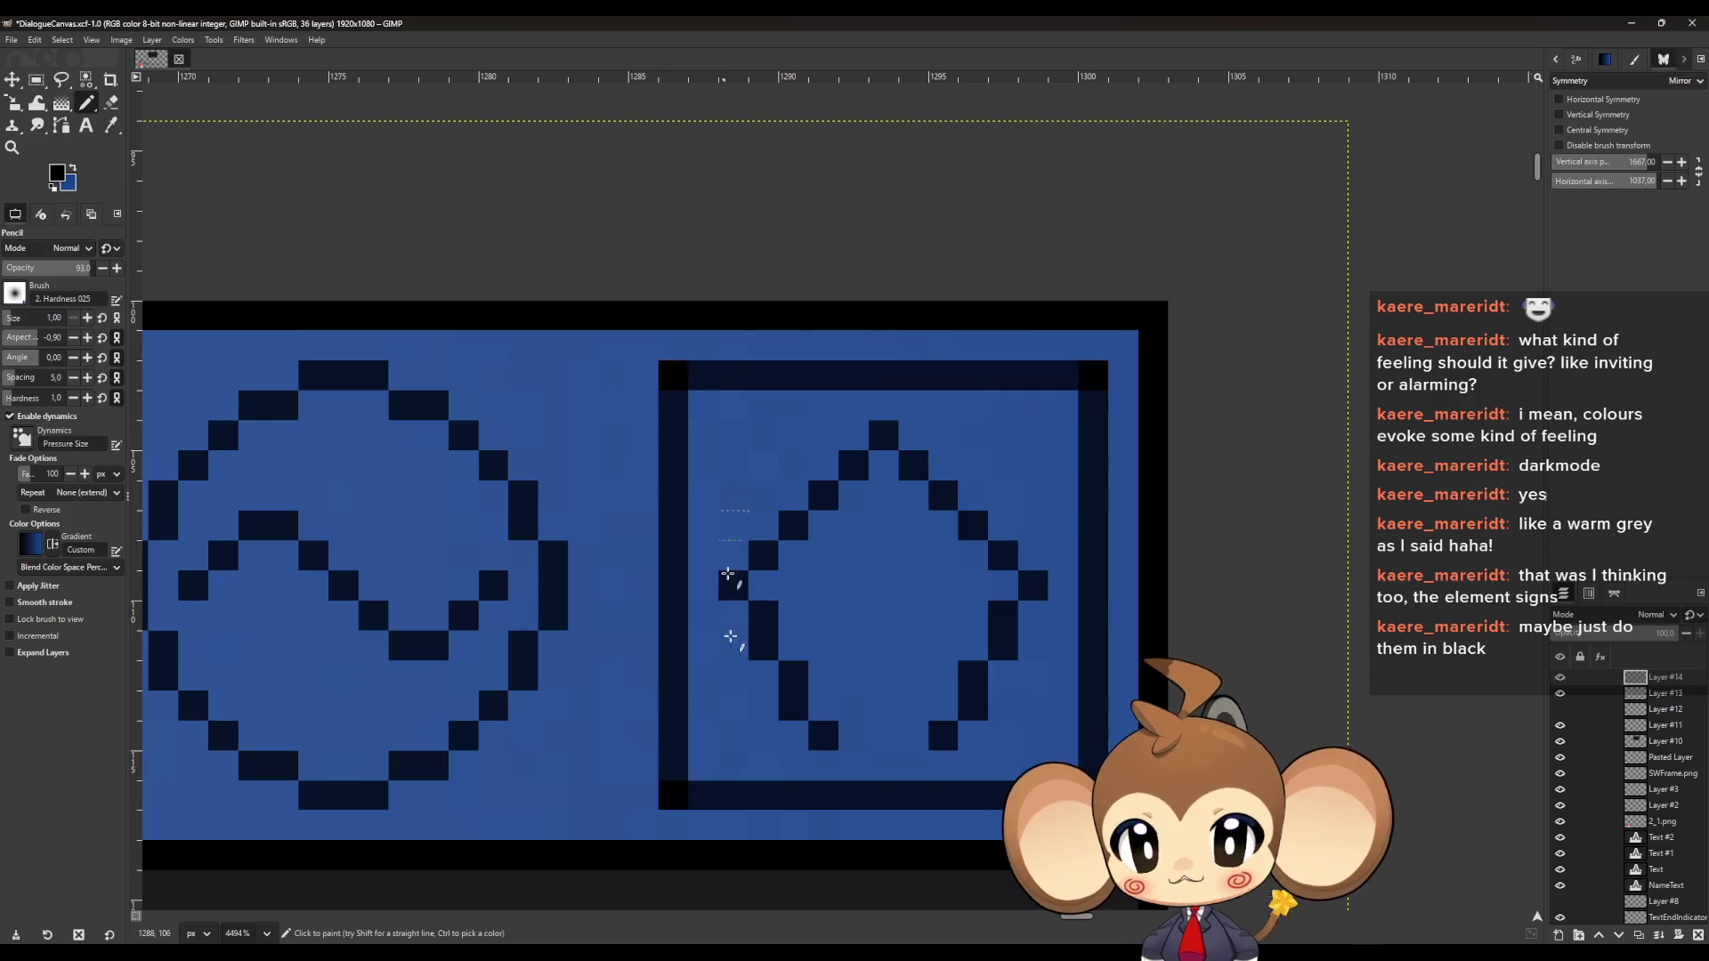
left_click(674, 795, "shift")
left_click(1021, 787, "shift")
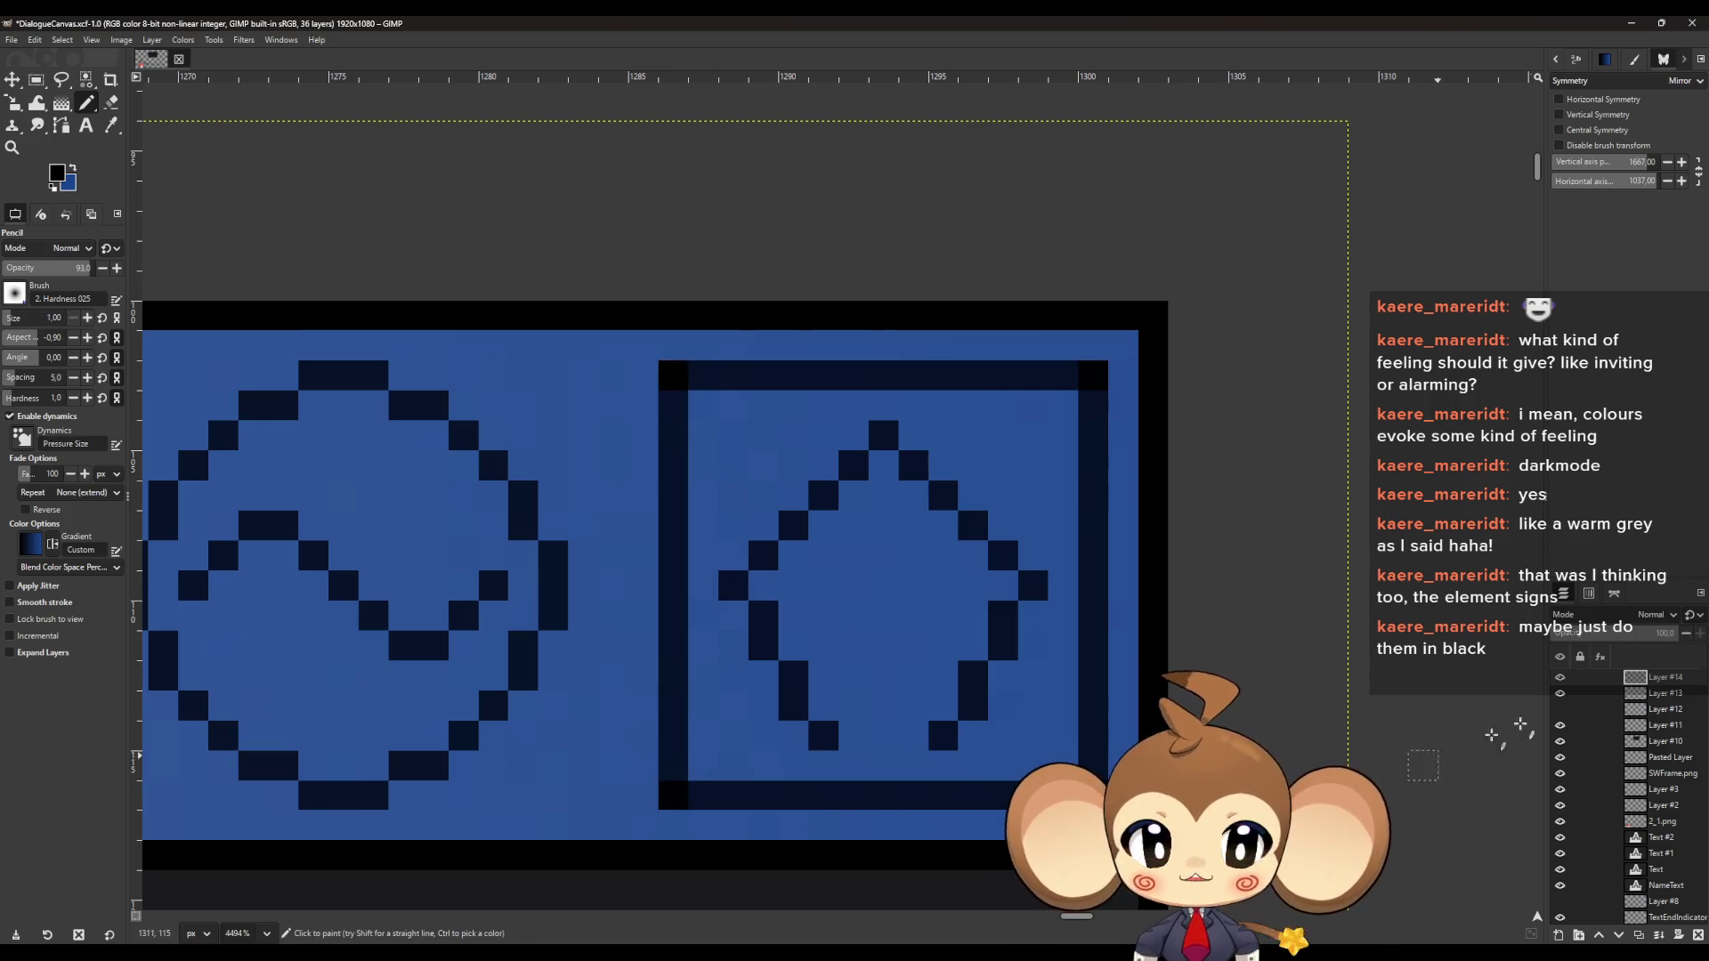
Toggle Layer #14 and the blue background Layer #10 on and off to compare outlines
left_click(1559, 677)
left_click(1559, 678)
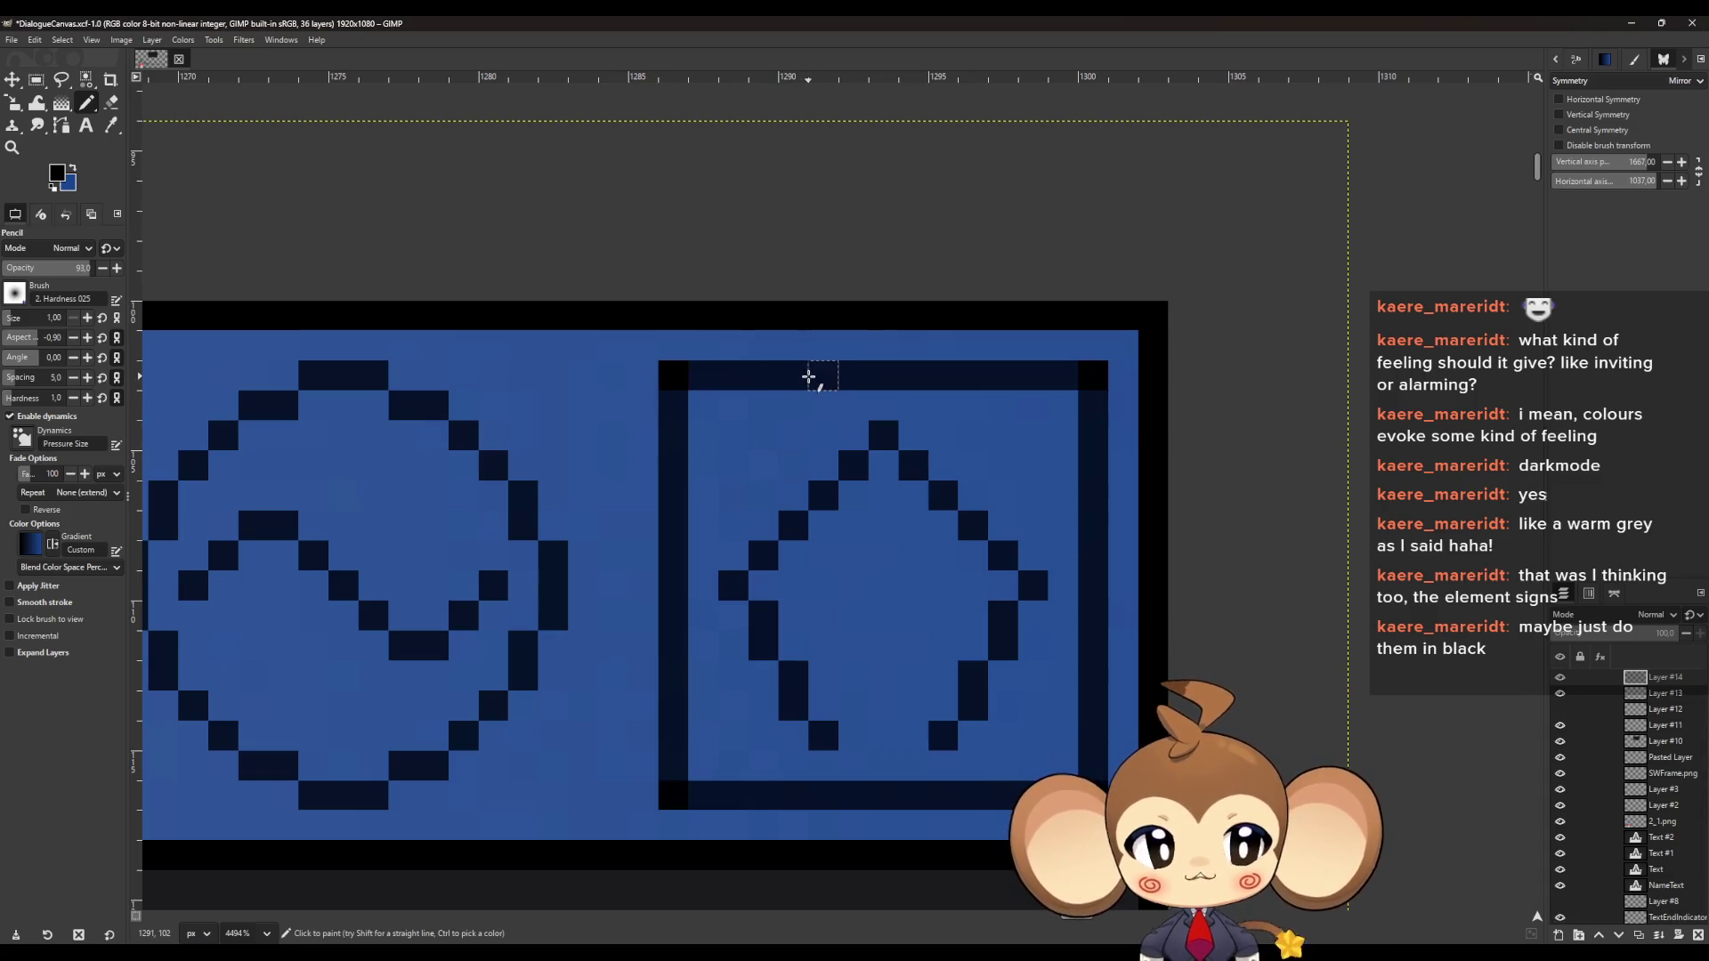
scroll(663, 472, "down", 5, "ctrl")
scroll(717, 443, "up", 3, "ctrl")
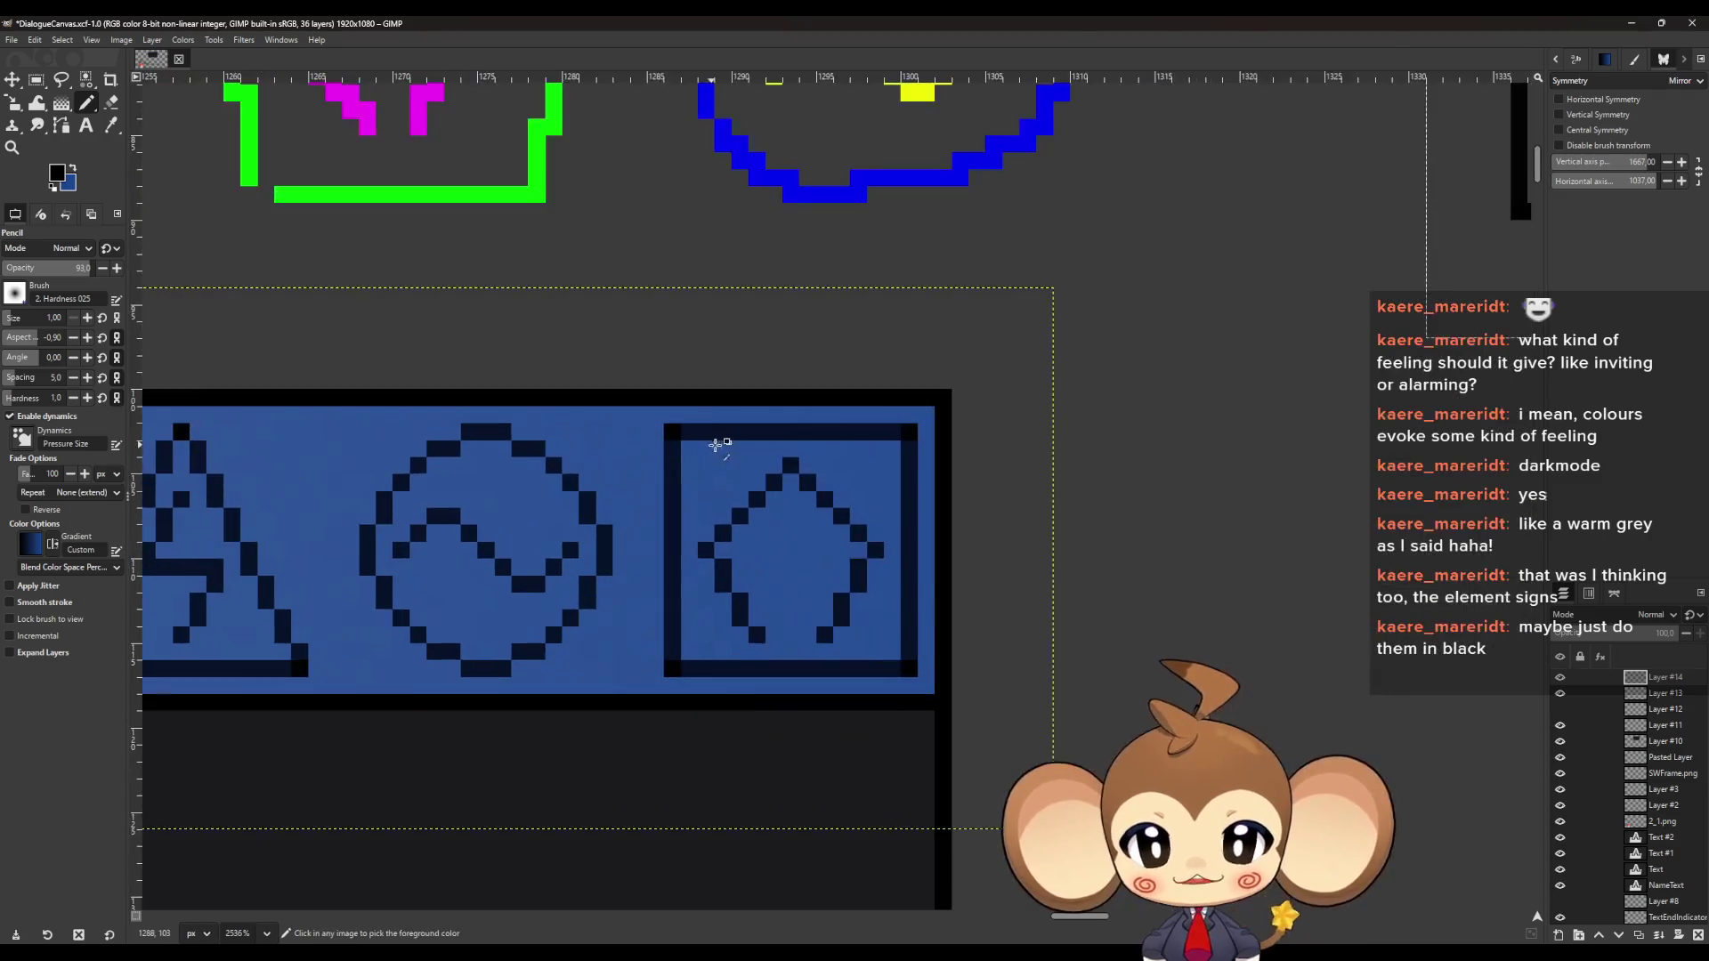
scroll(716, 443, "up", 3, "ctrl")
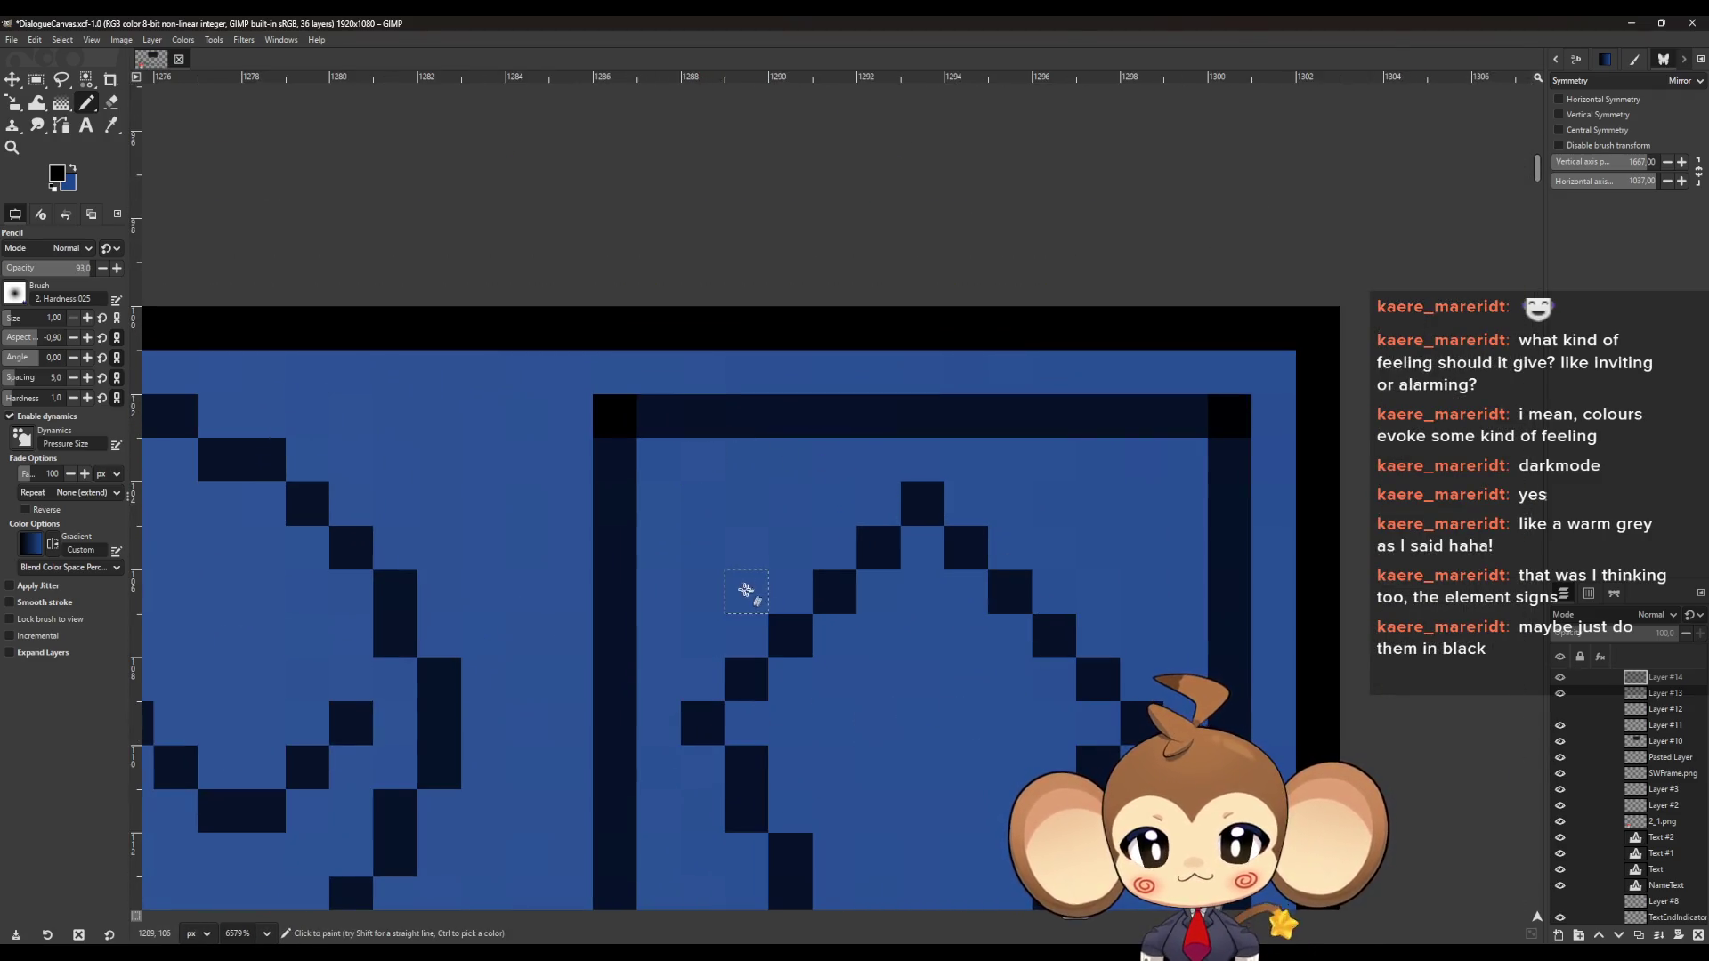
left_click(1560, 678)
left_click(1560, 678)
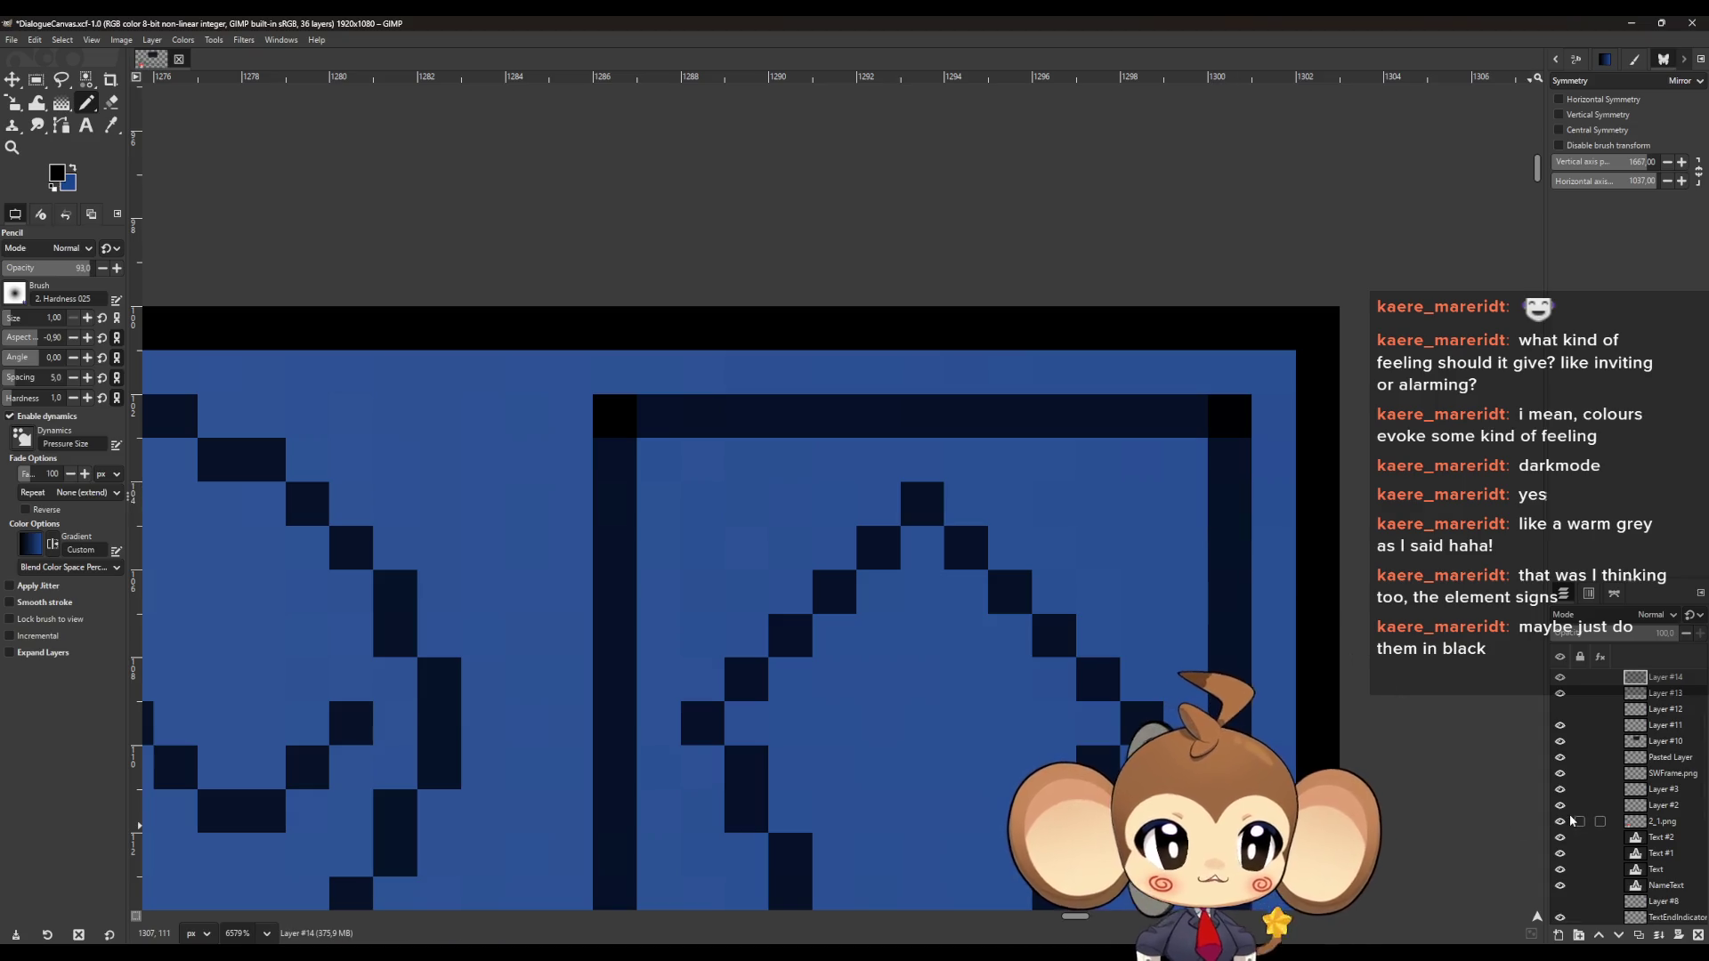
left_click(1560, 742)
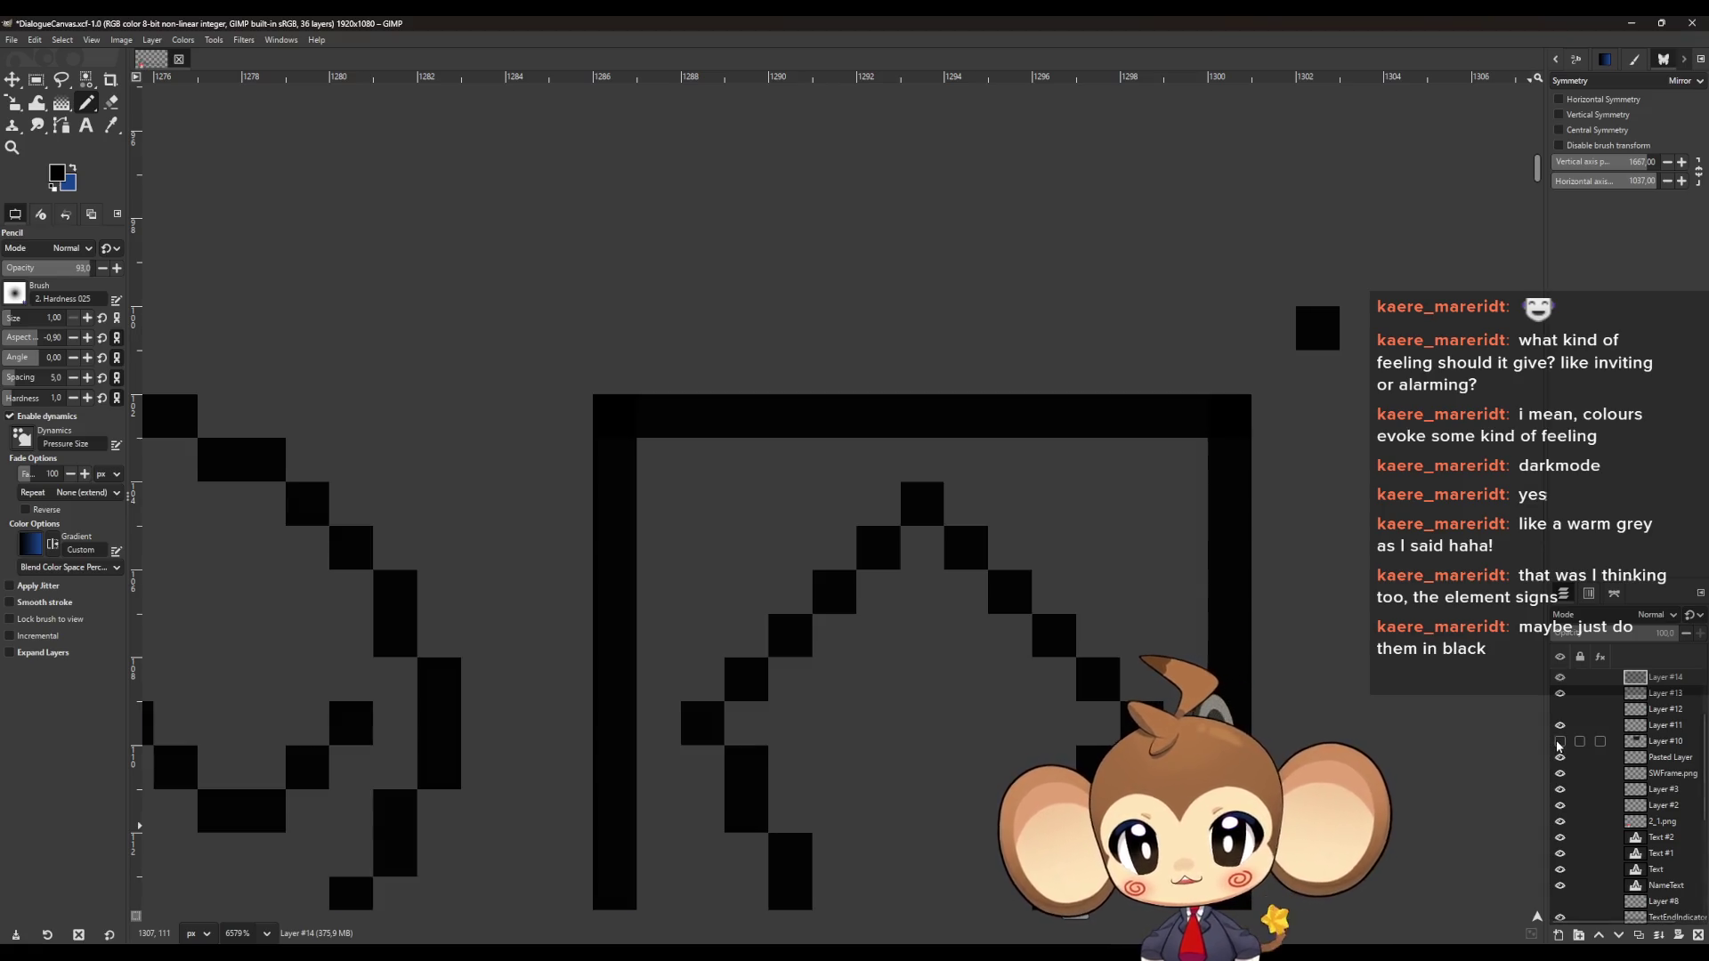
left_click(1560, 742)
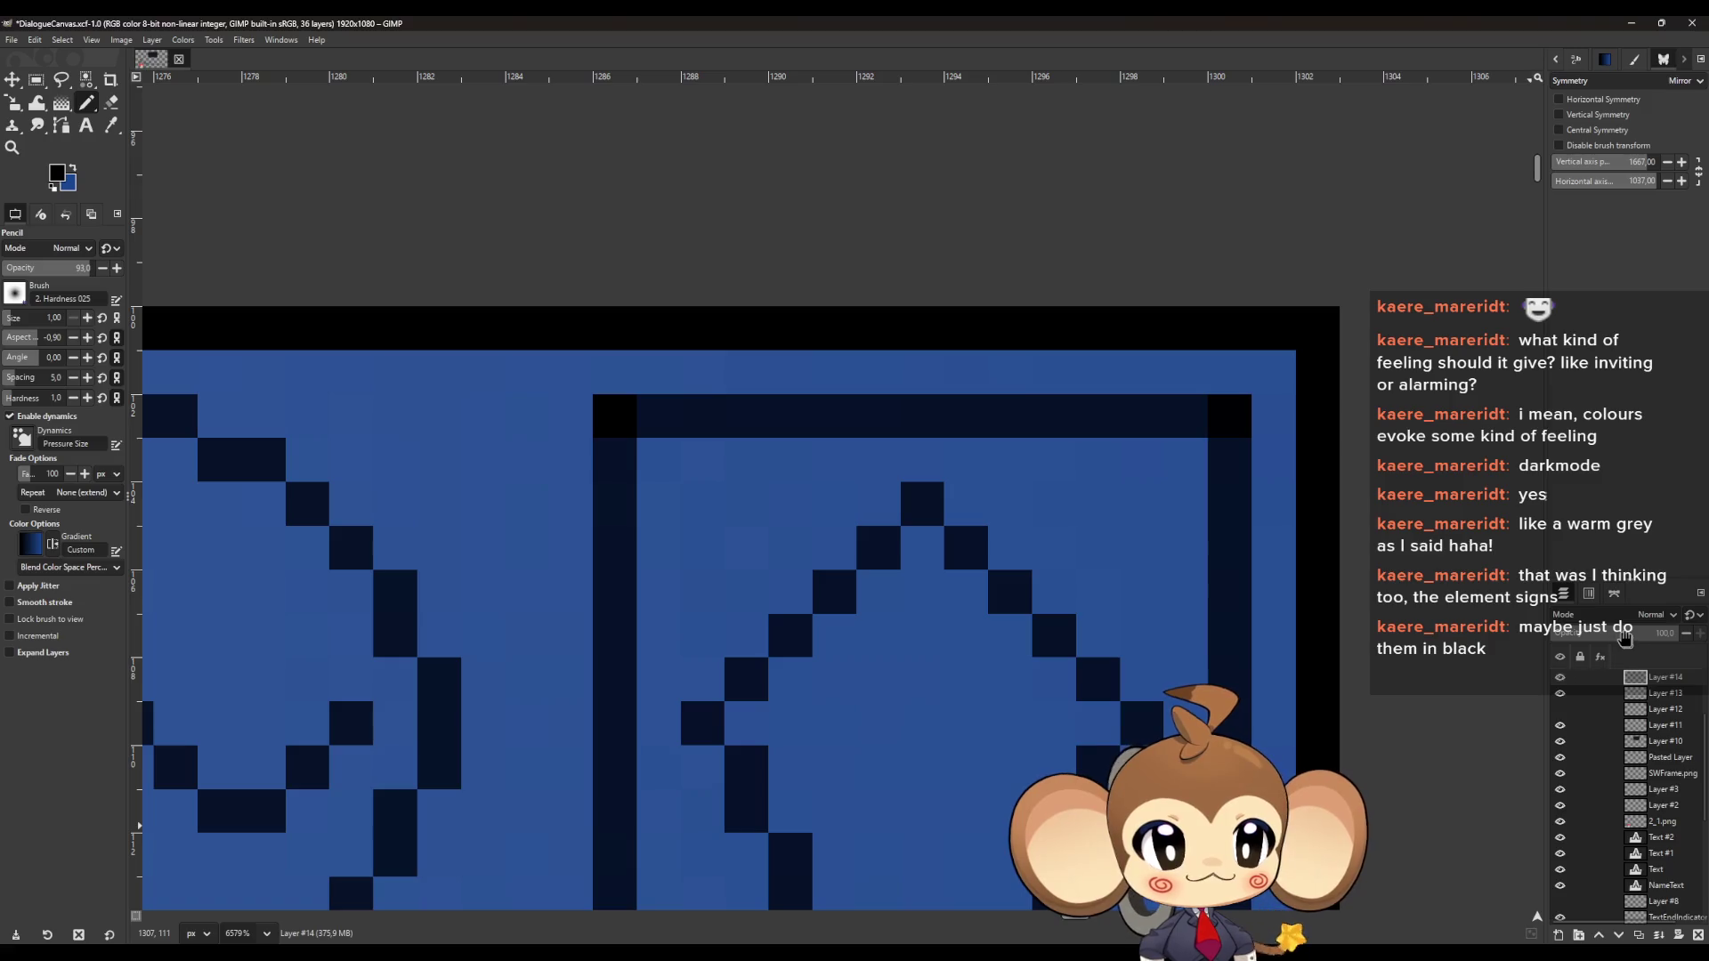
scroll(853, 504, "down", 3)
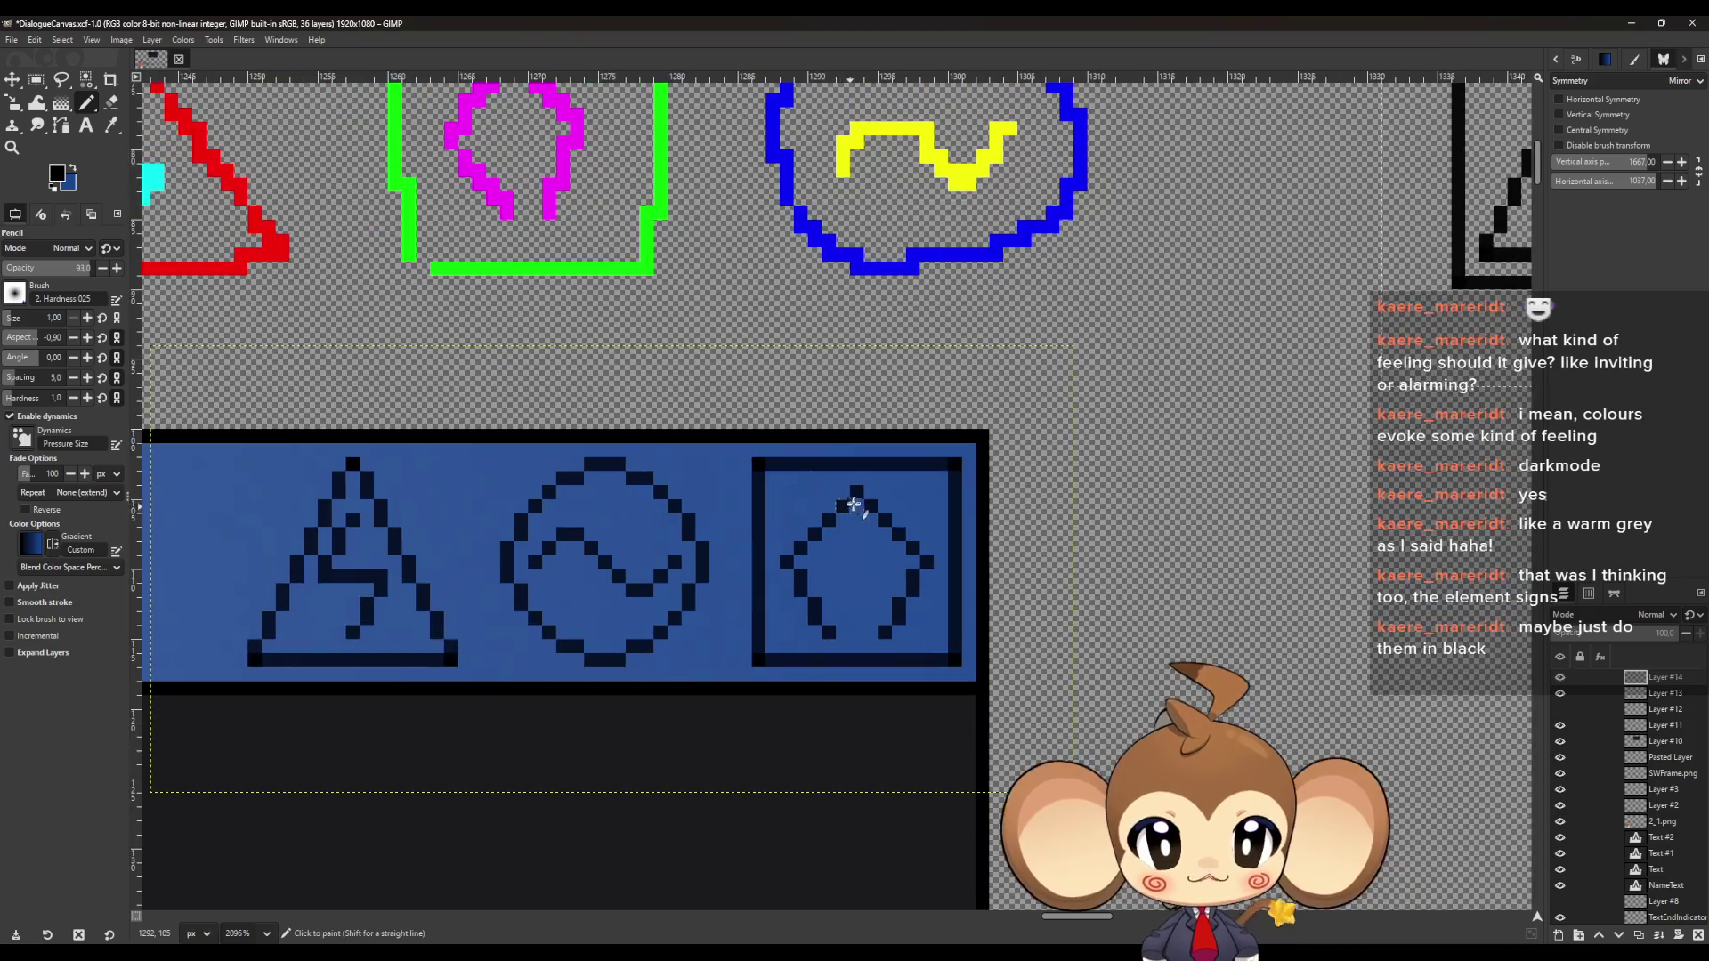
scroll(941, 504, "down", 1)
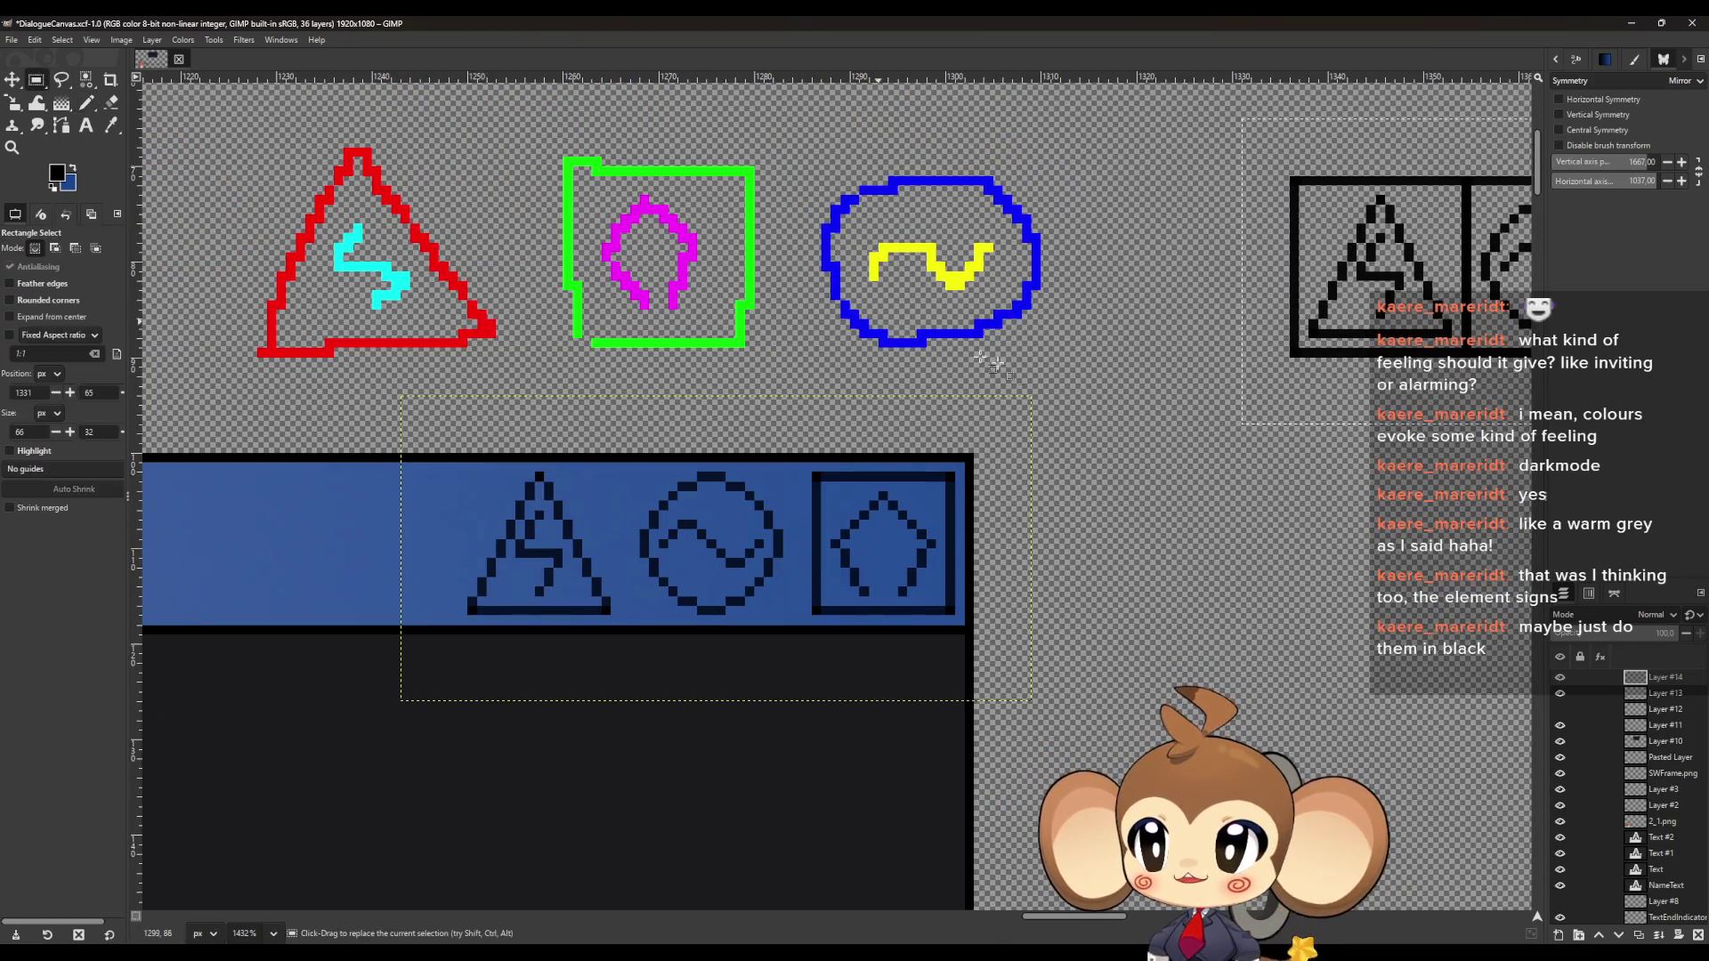
Merge the pasted icons into Layer #13, lower it below Layers #12 and #11, then merge into Layer #10
left_click(12, 80)
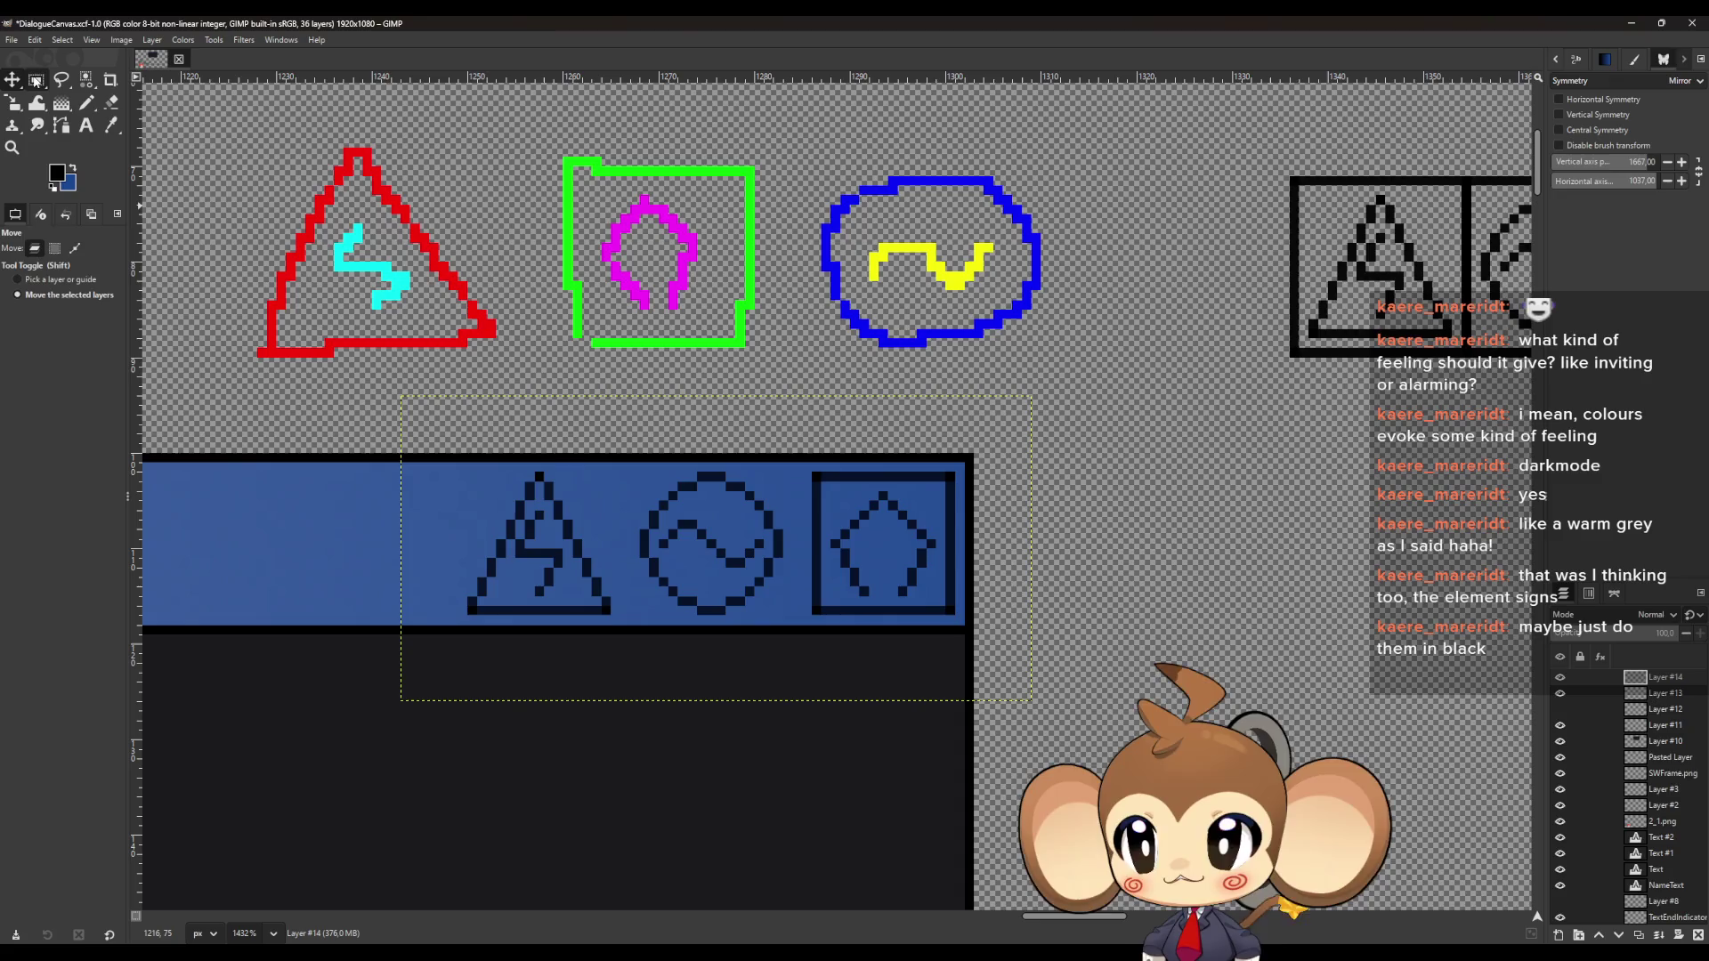
left_click(36, 80)
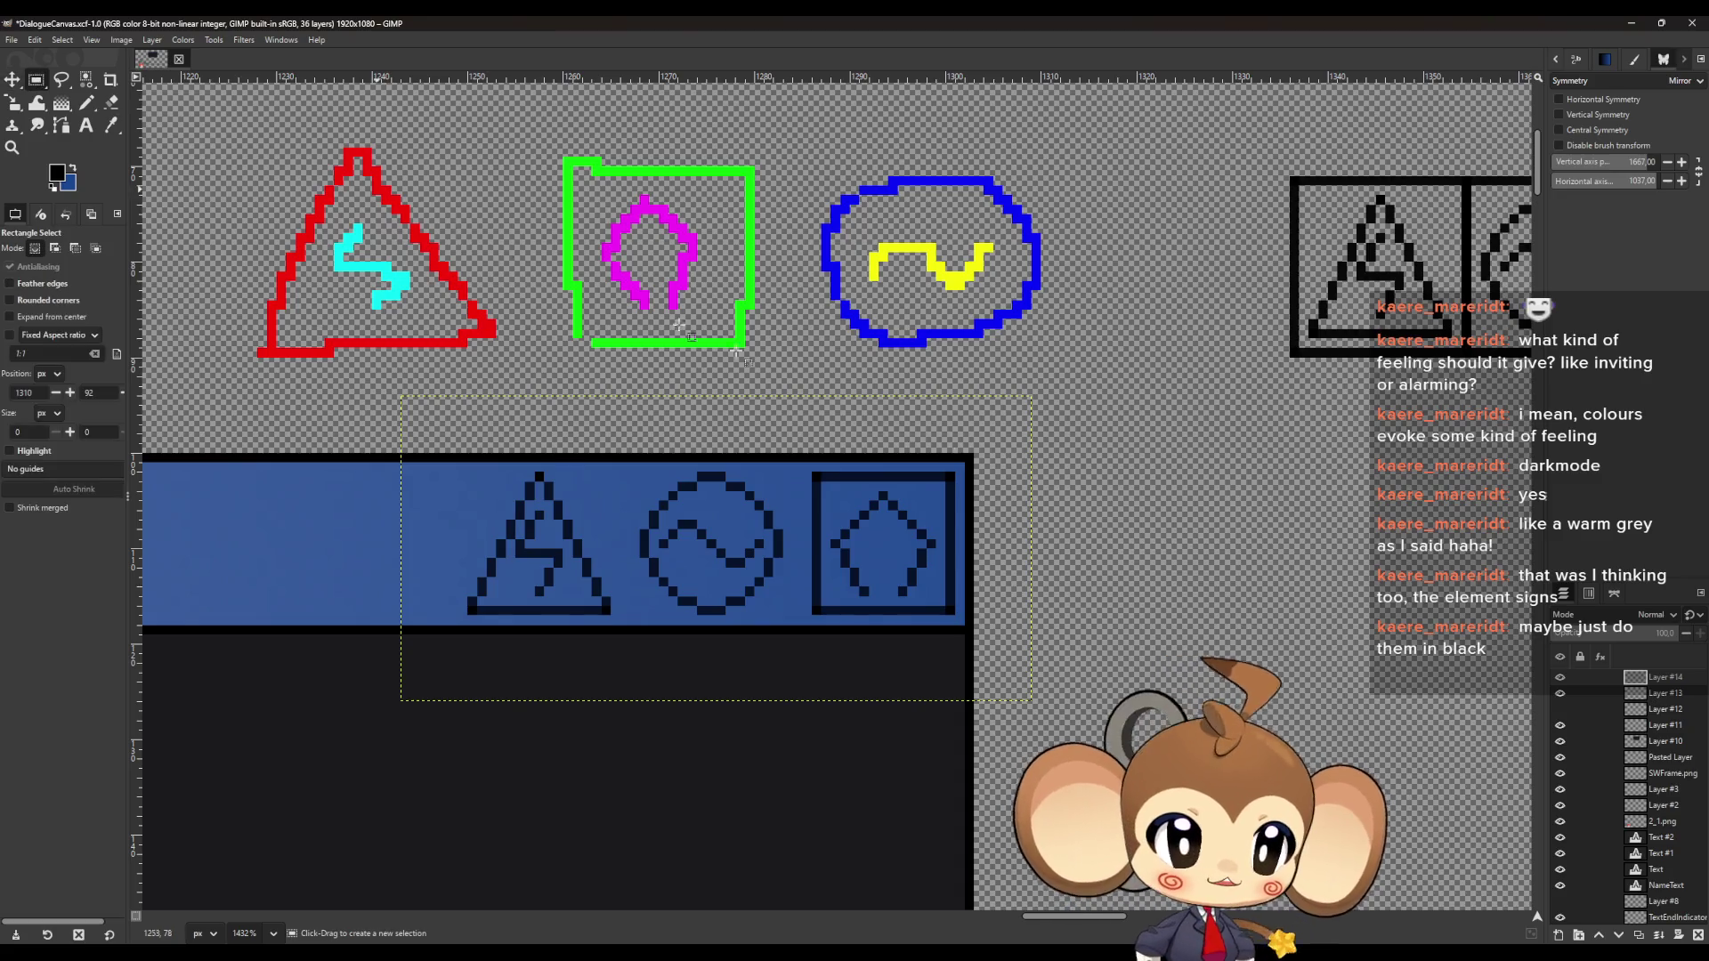
left_click(1660, 938)
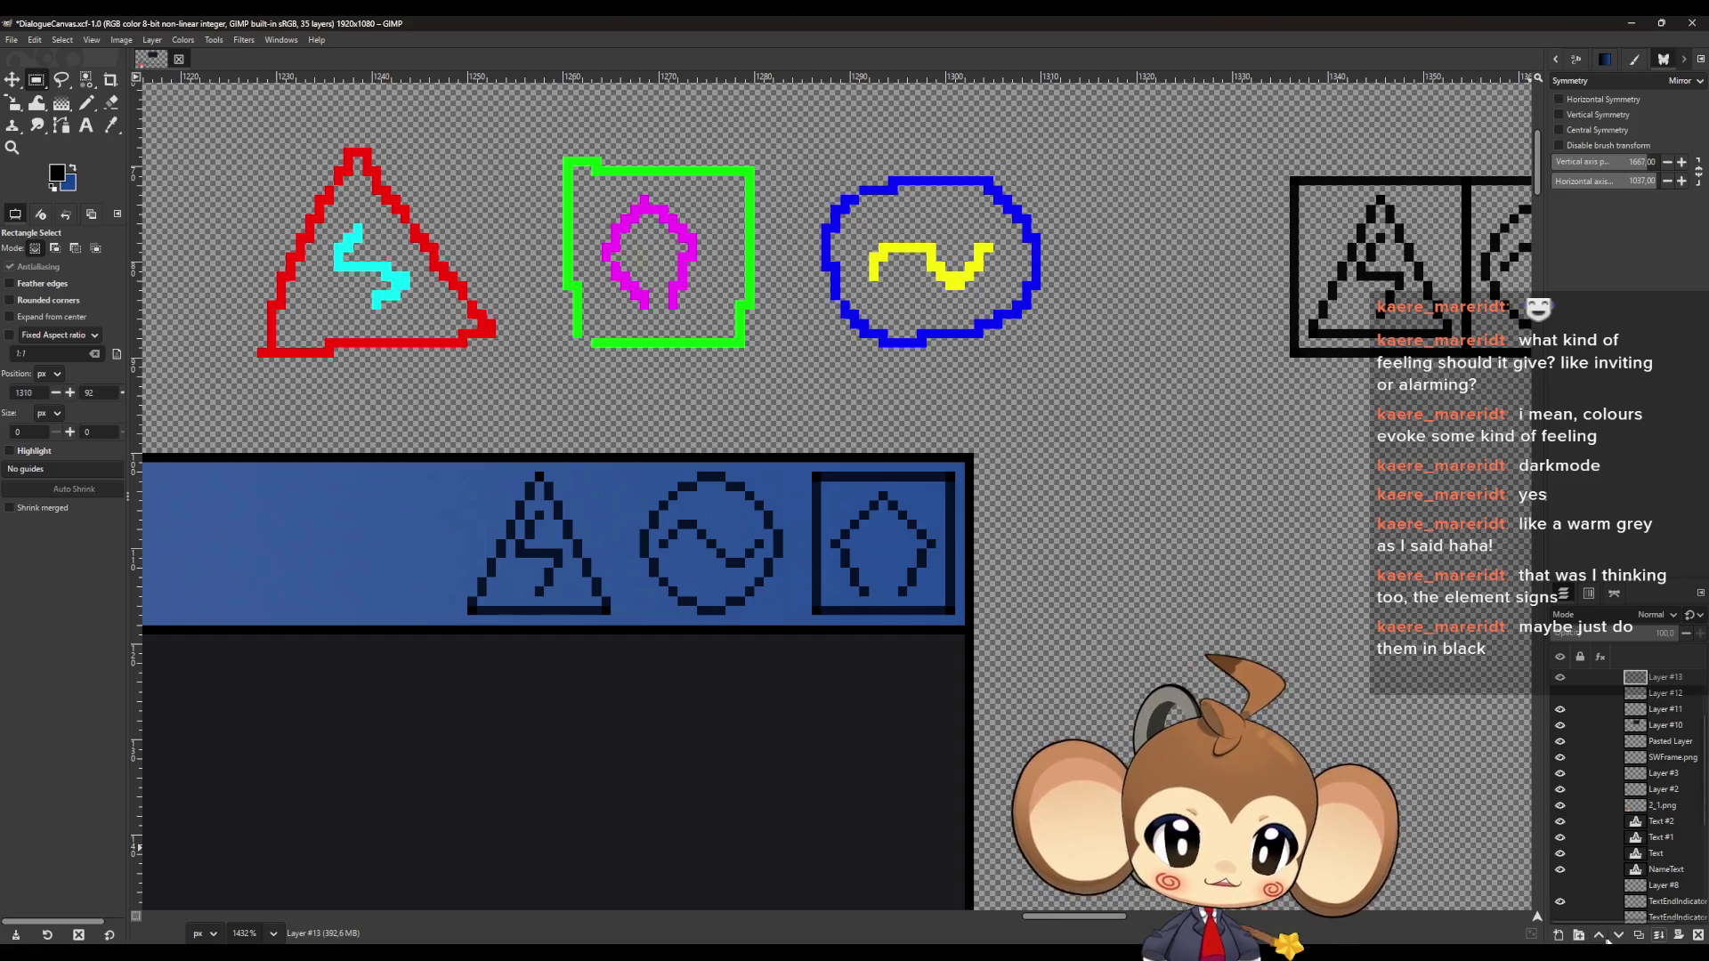
left_click(1618, 935)
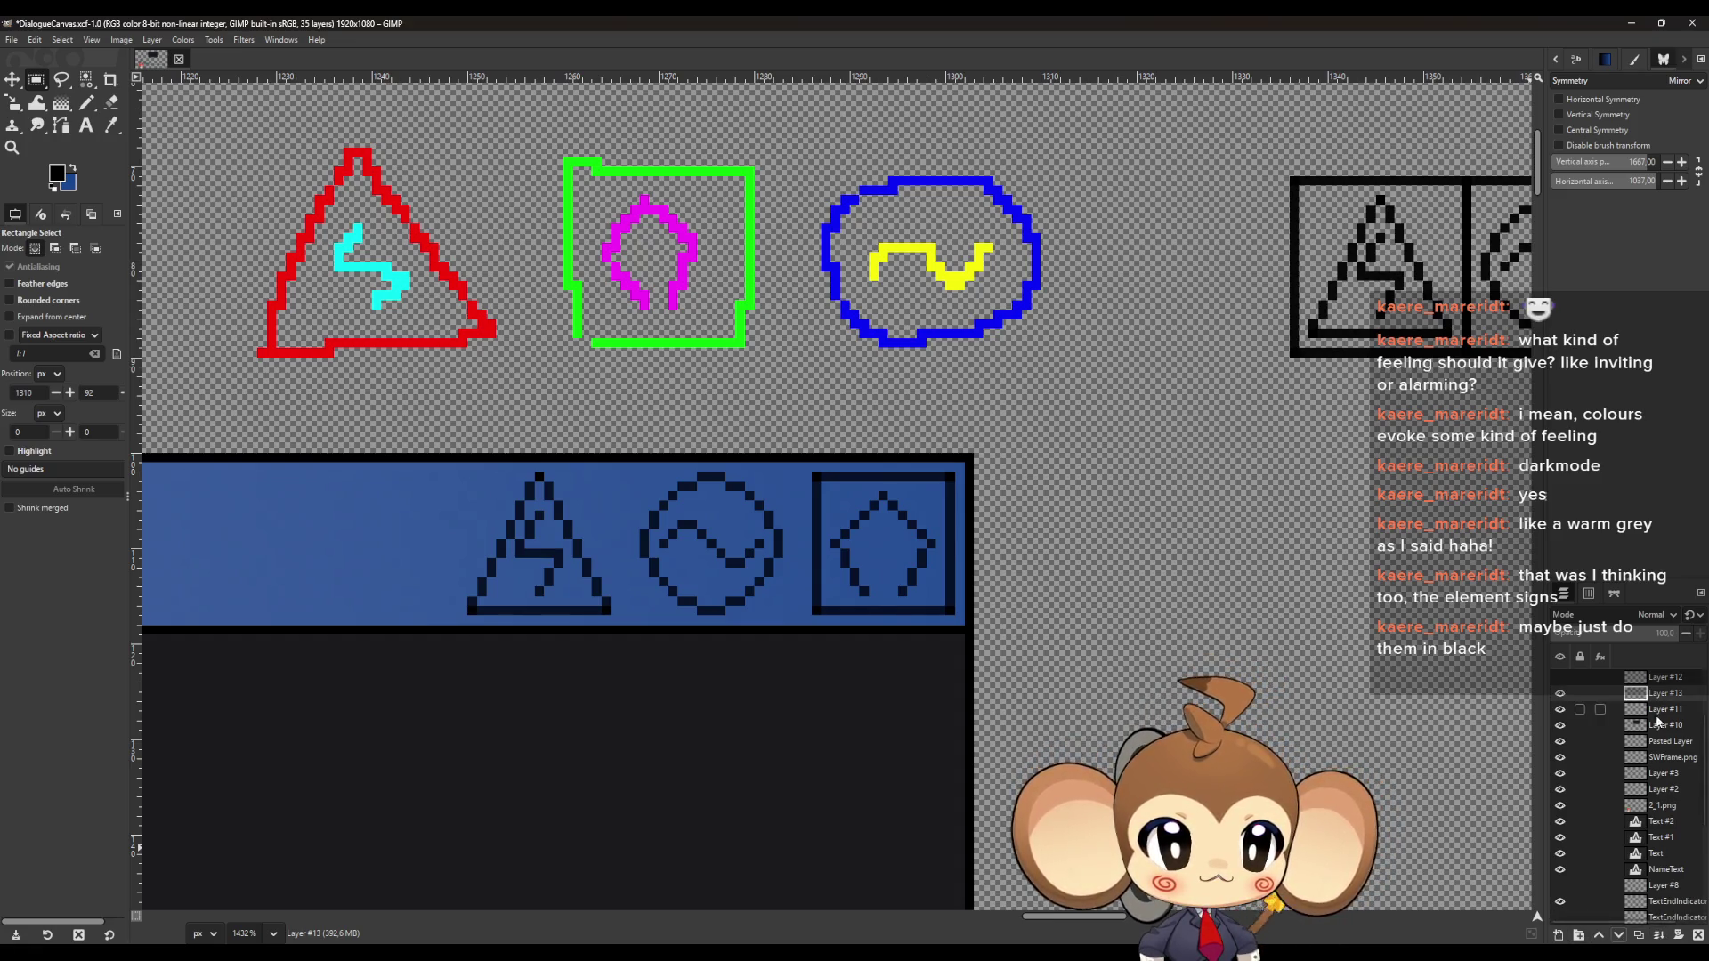
left_click(1560, 710)
left_click(1560, 710)
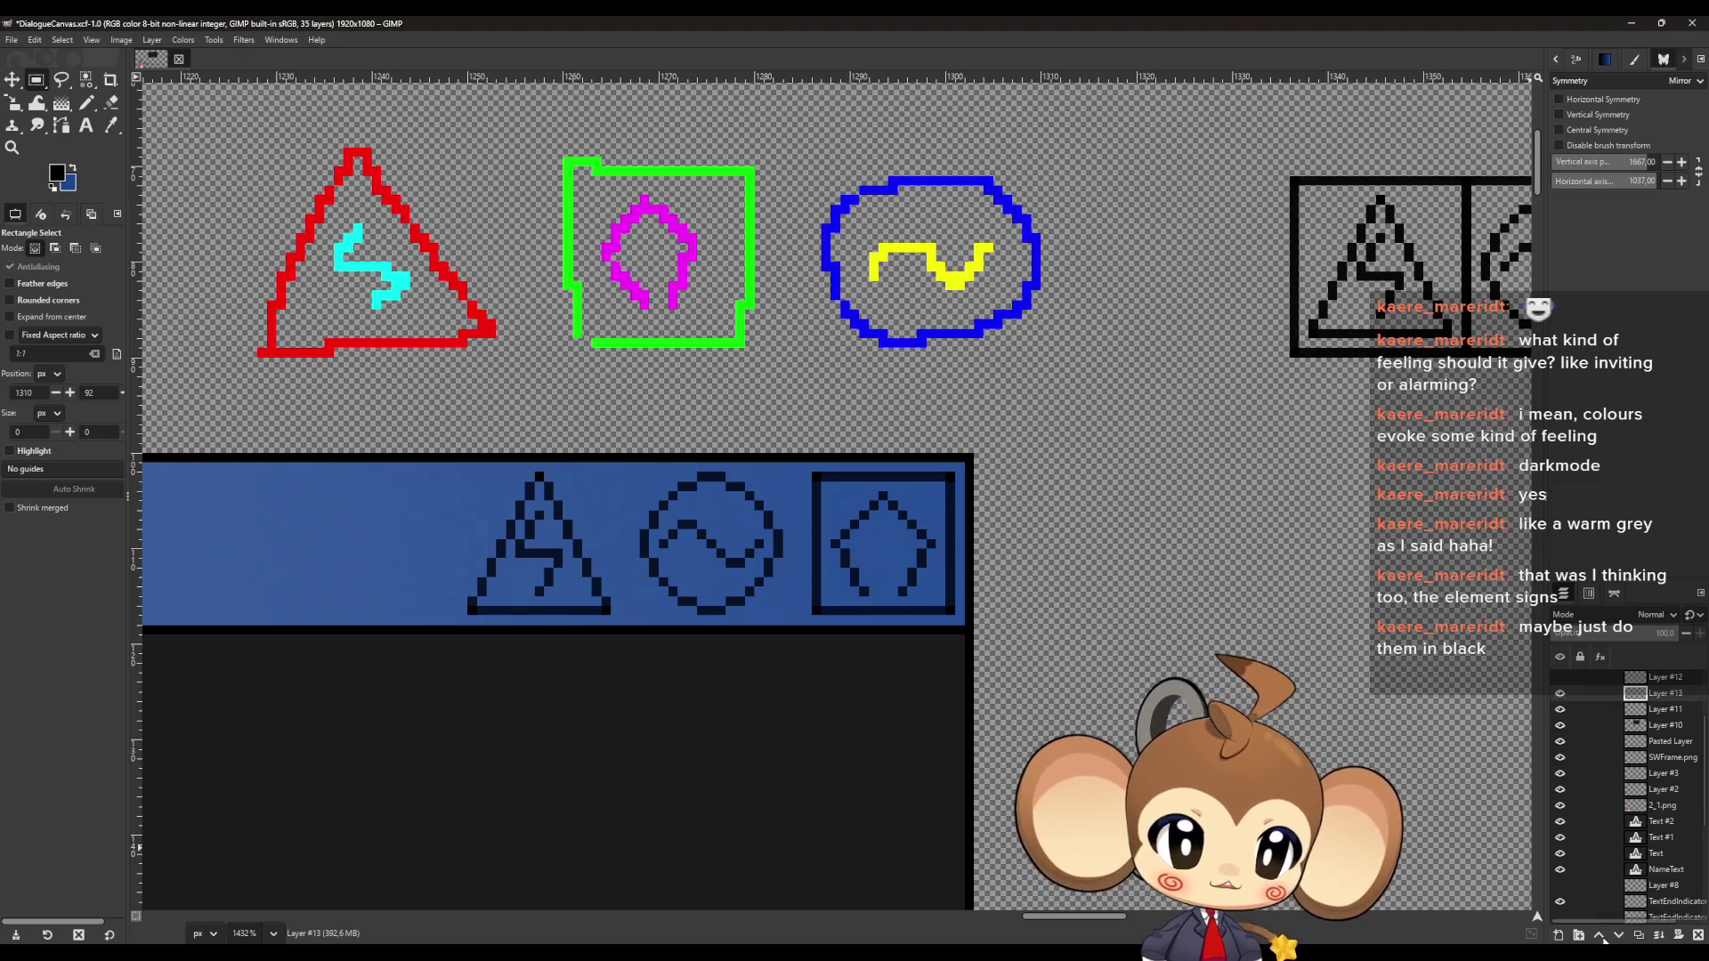
left_click(1618, 935)
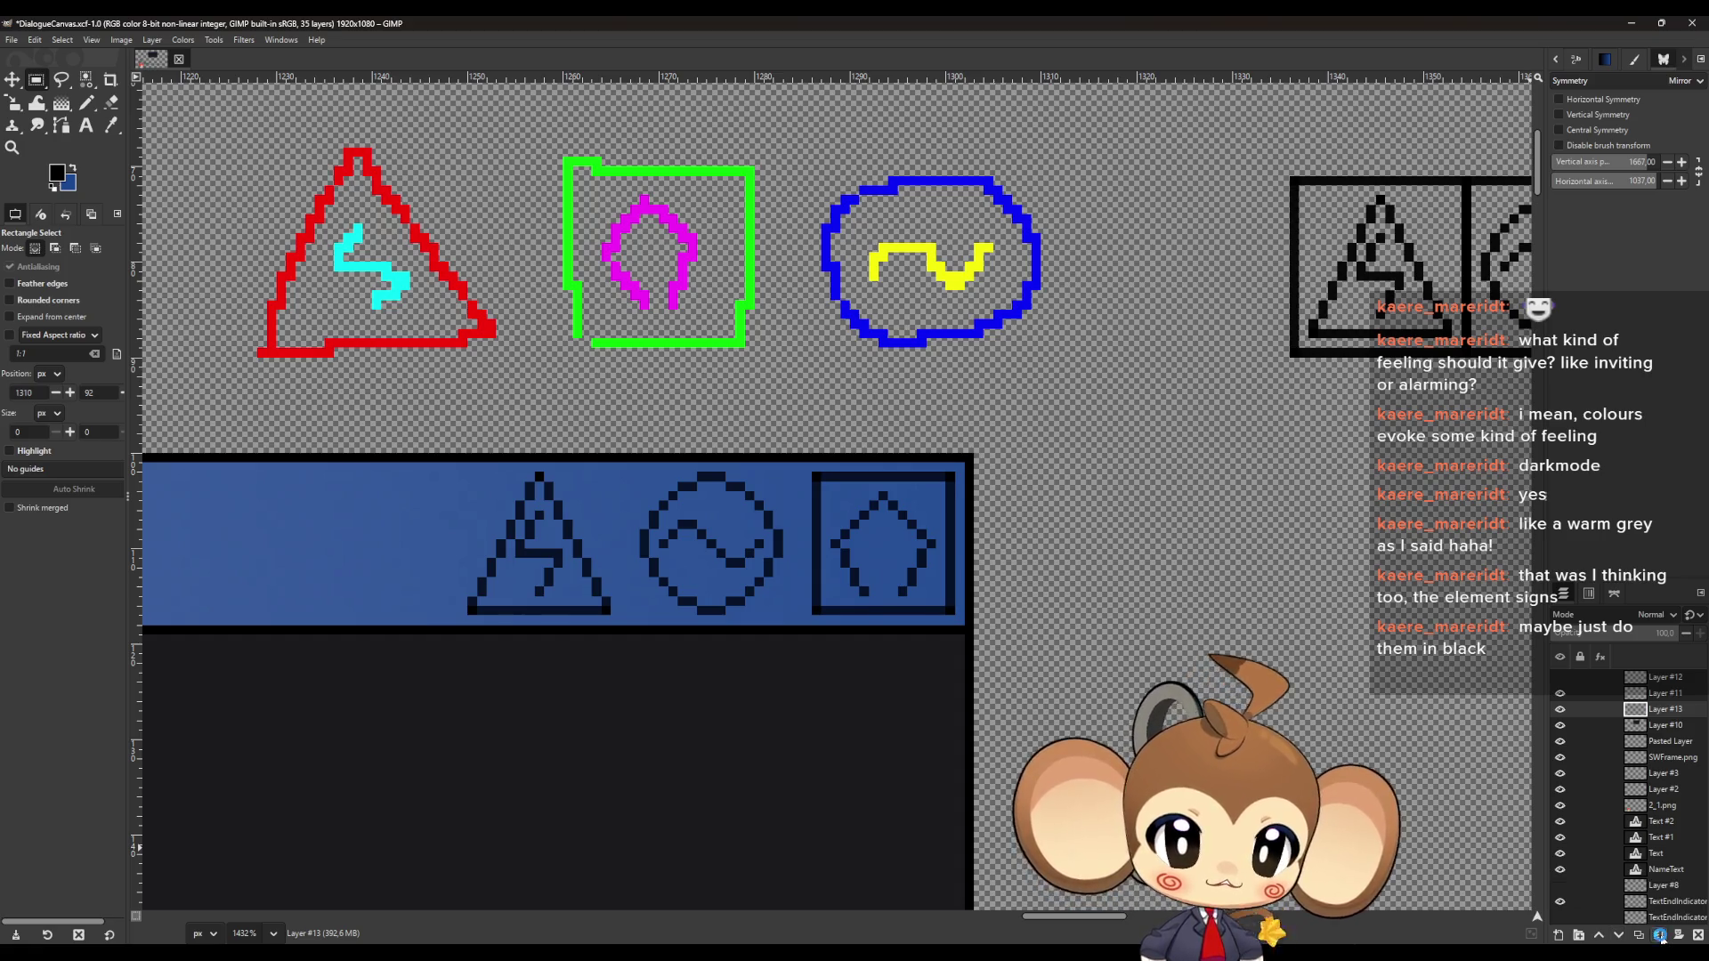
left_click(1661, 936)
scroll(801, 534, "up", 5, "ctrl")
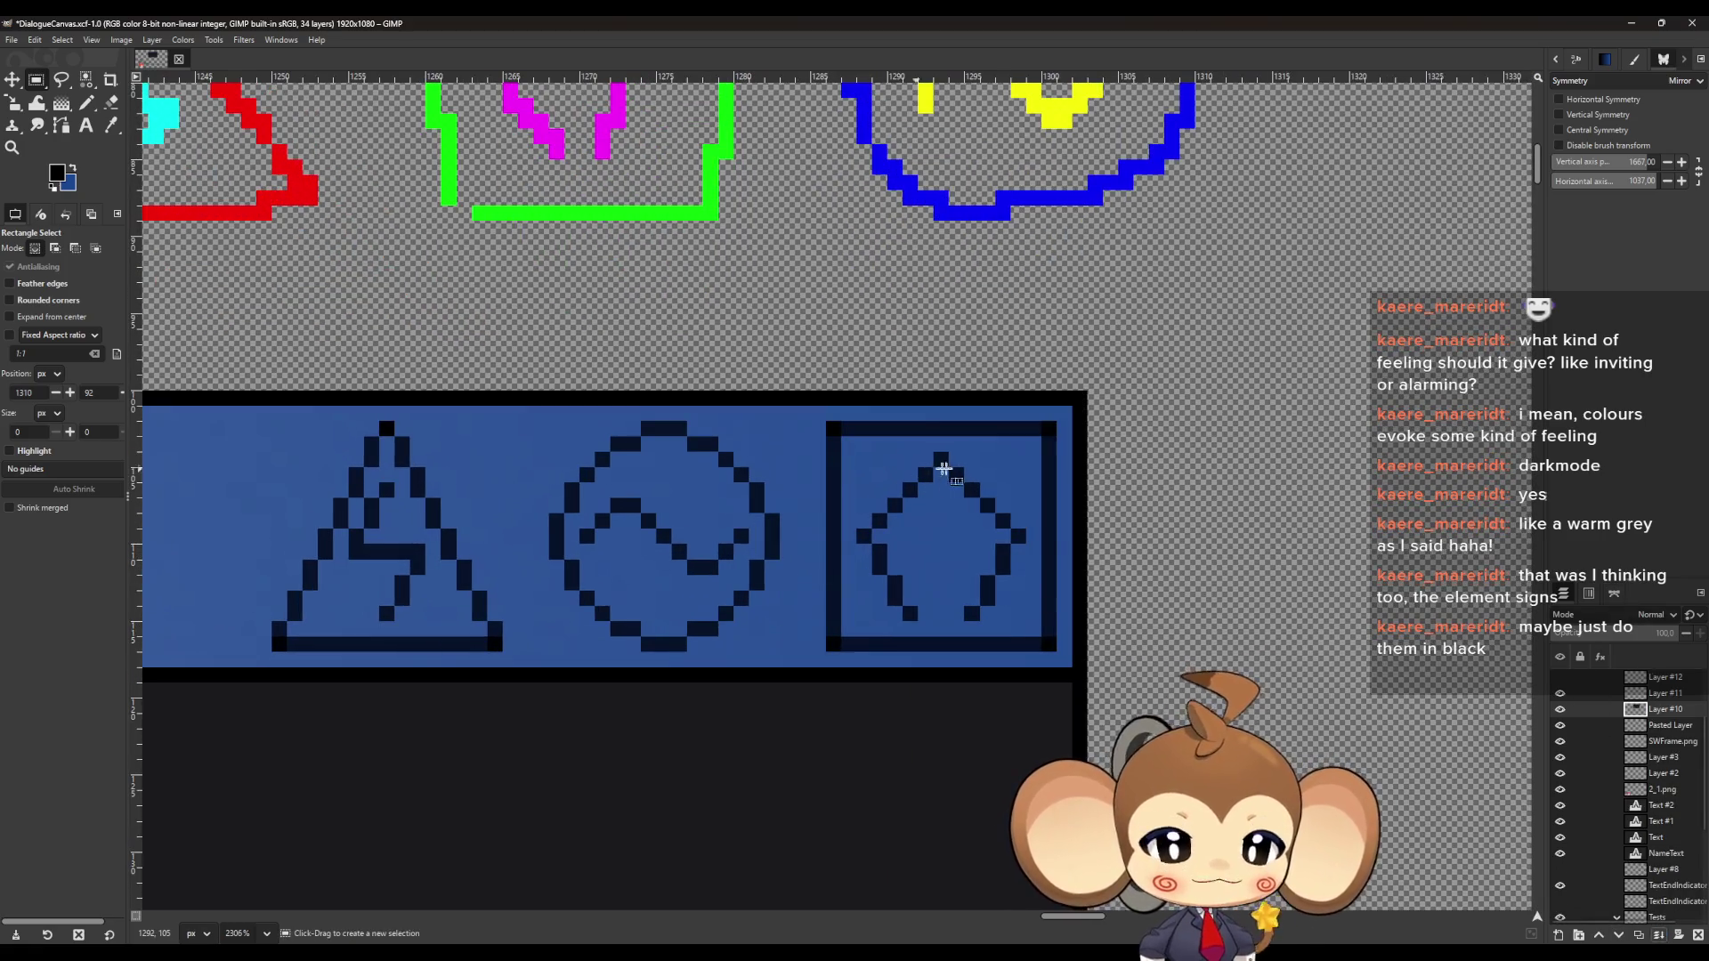
Set pencil opacity to 100 and redraw the square icon frame's four edges in black
left_click(86, 103)
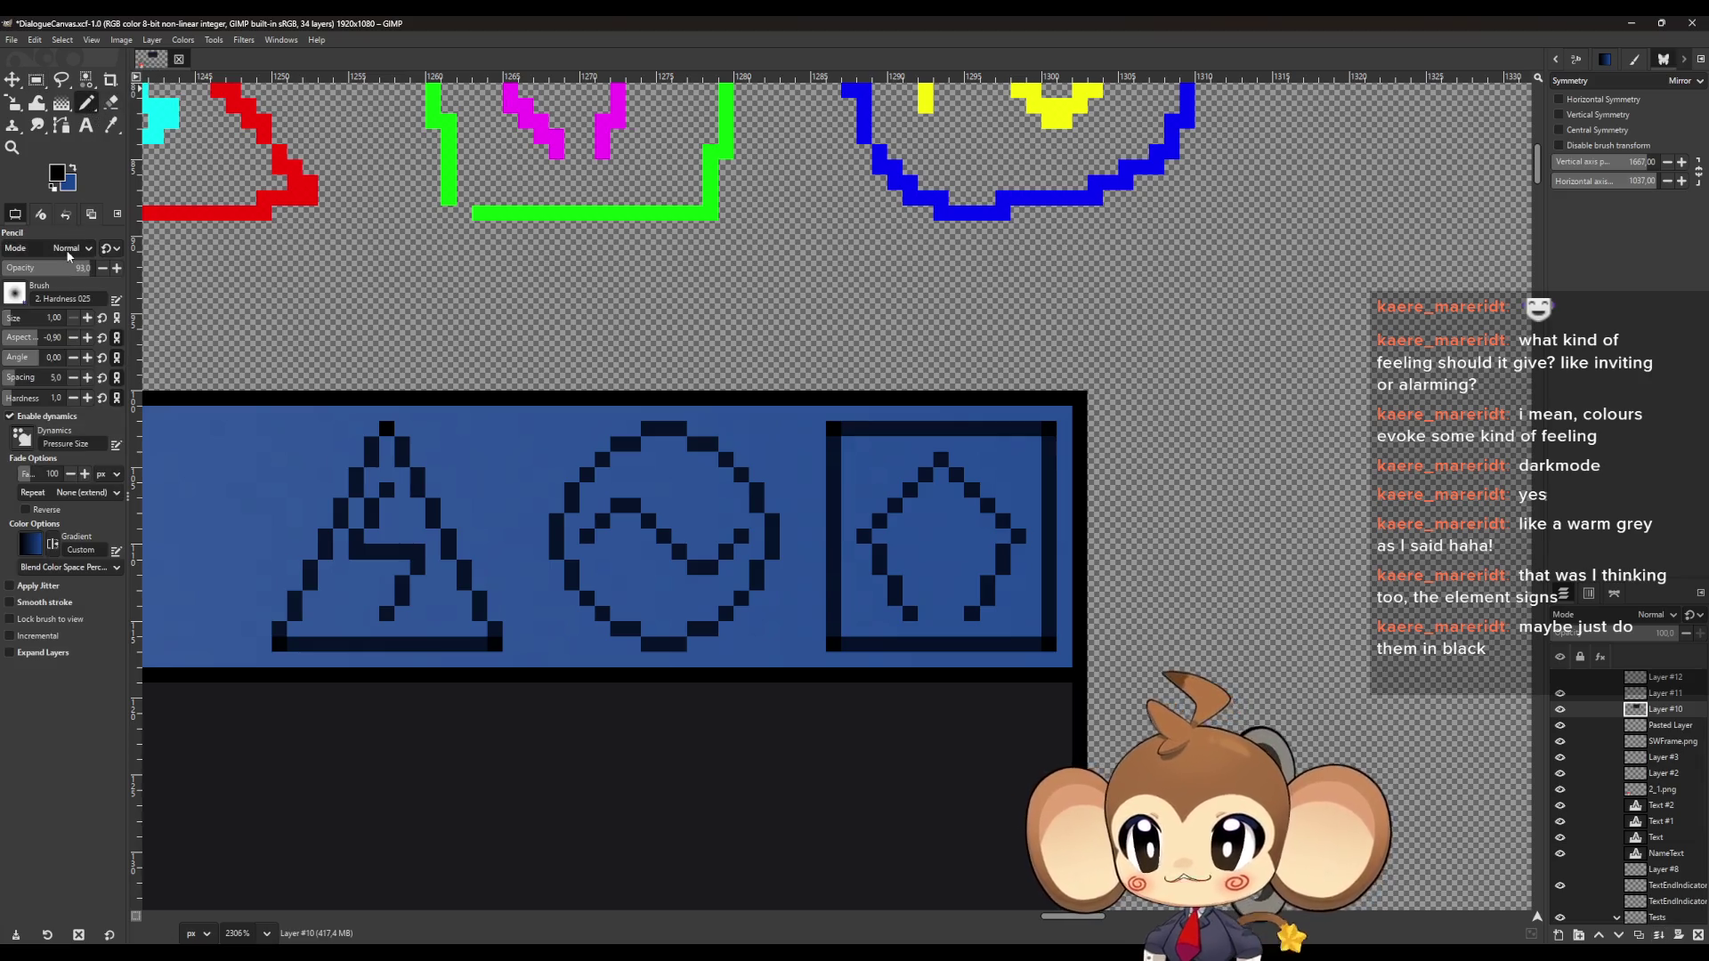
left_click_drag(68, 267, 198, 273)
scroll(837, 412, "up", 6, "ctrl")
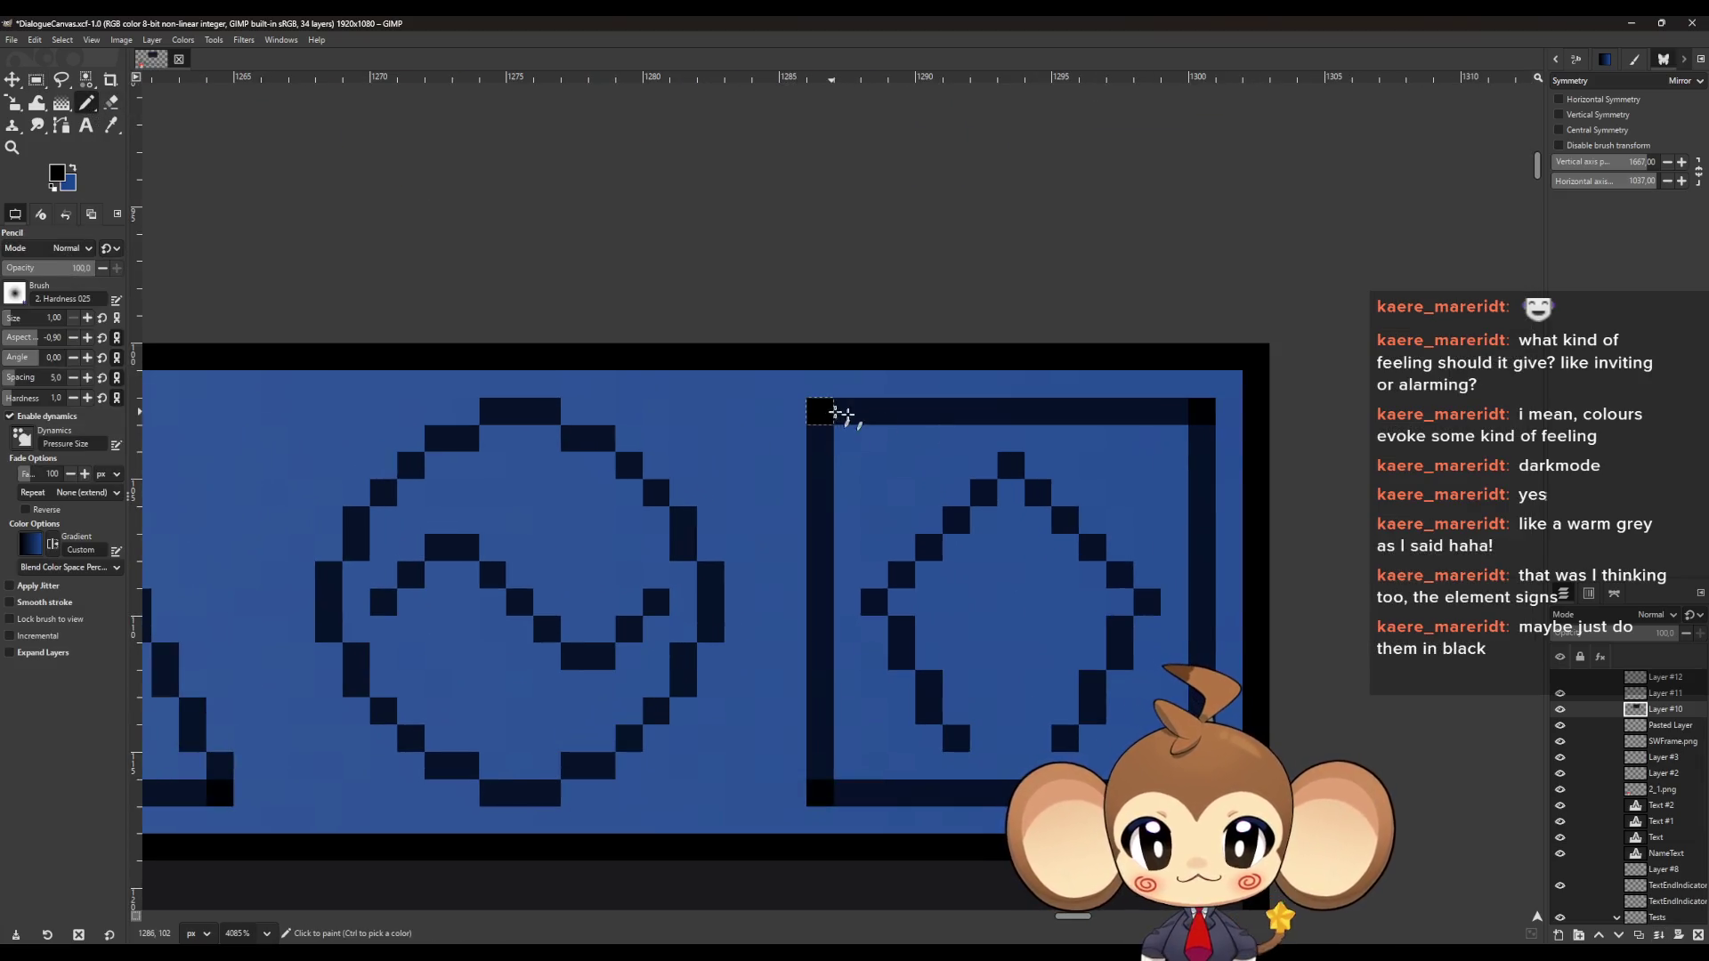
left_click(1201, 411, "shift")
left_click(1202, 793, "shift")
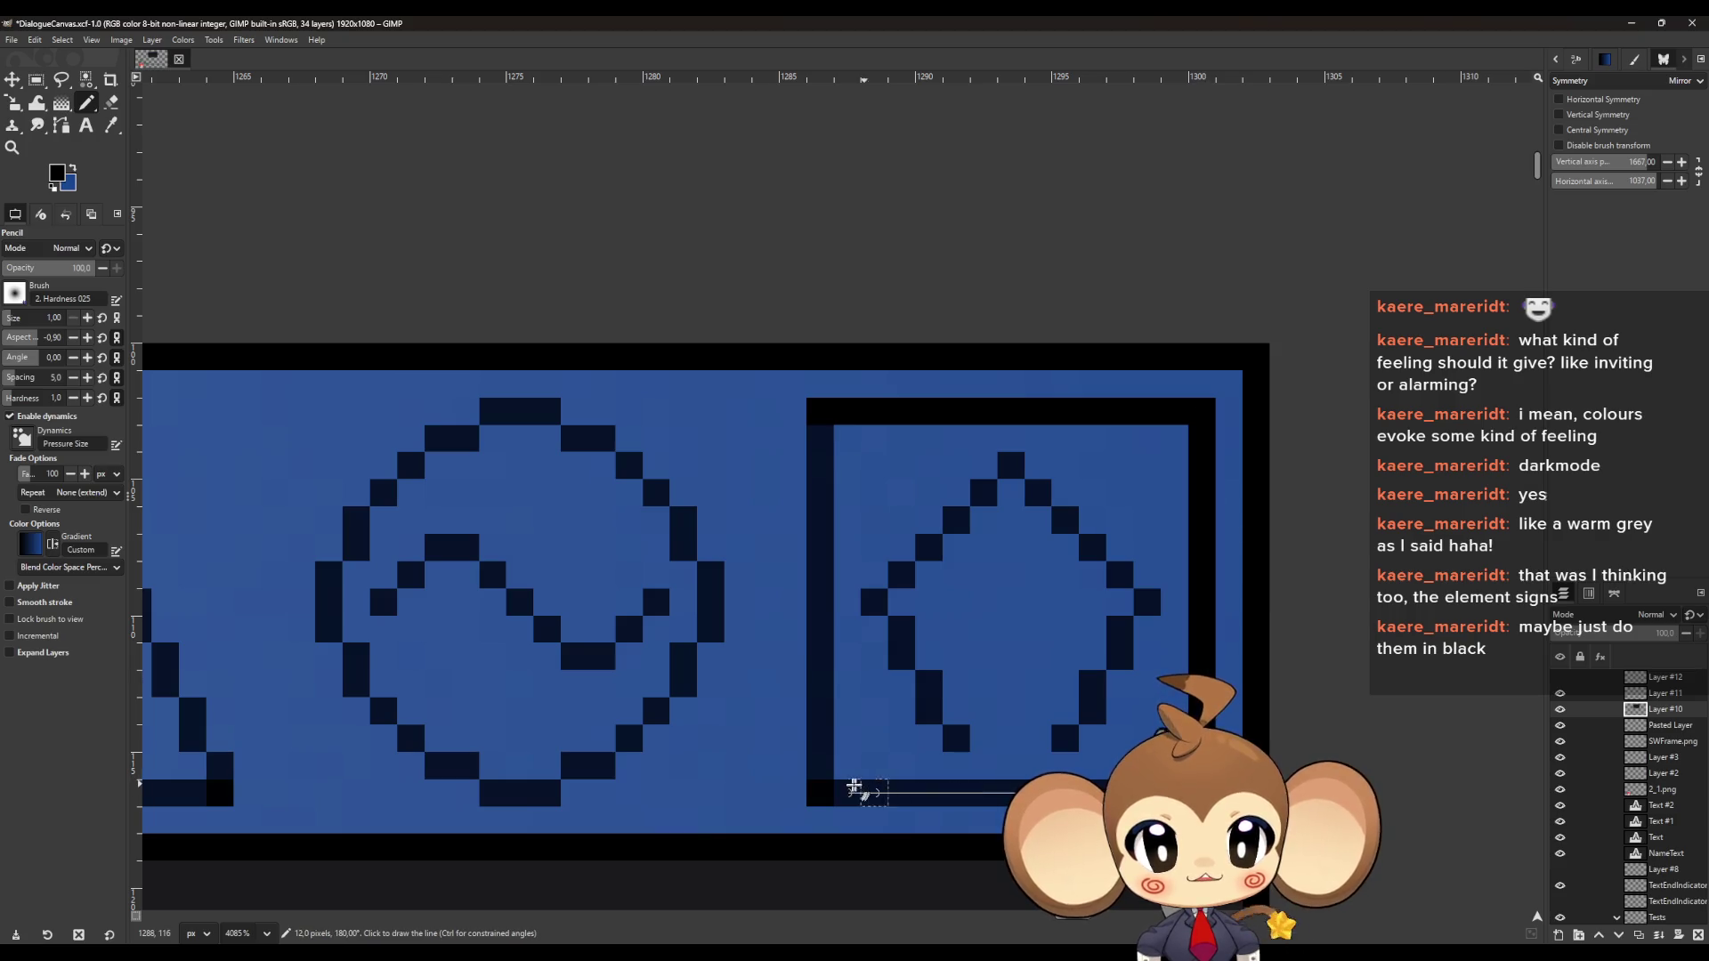
left_click(820, 793, "shift")
left_click(820, 411, "shift")
Repaint the inner icon's left side, right diagonal and the circle's upper-right arc in pure black
left_click(874, 603)
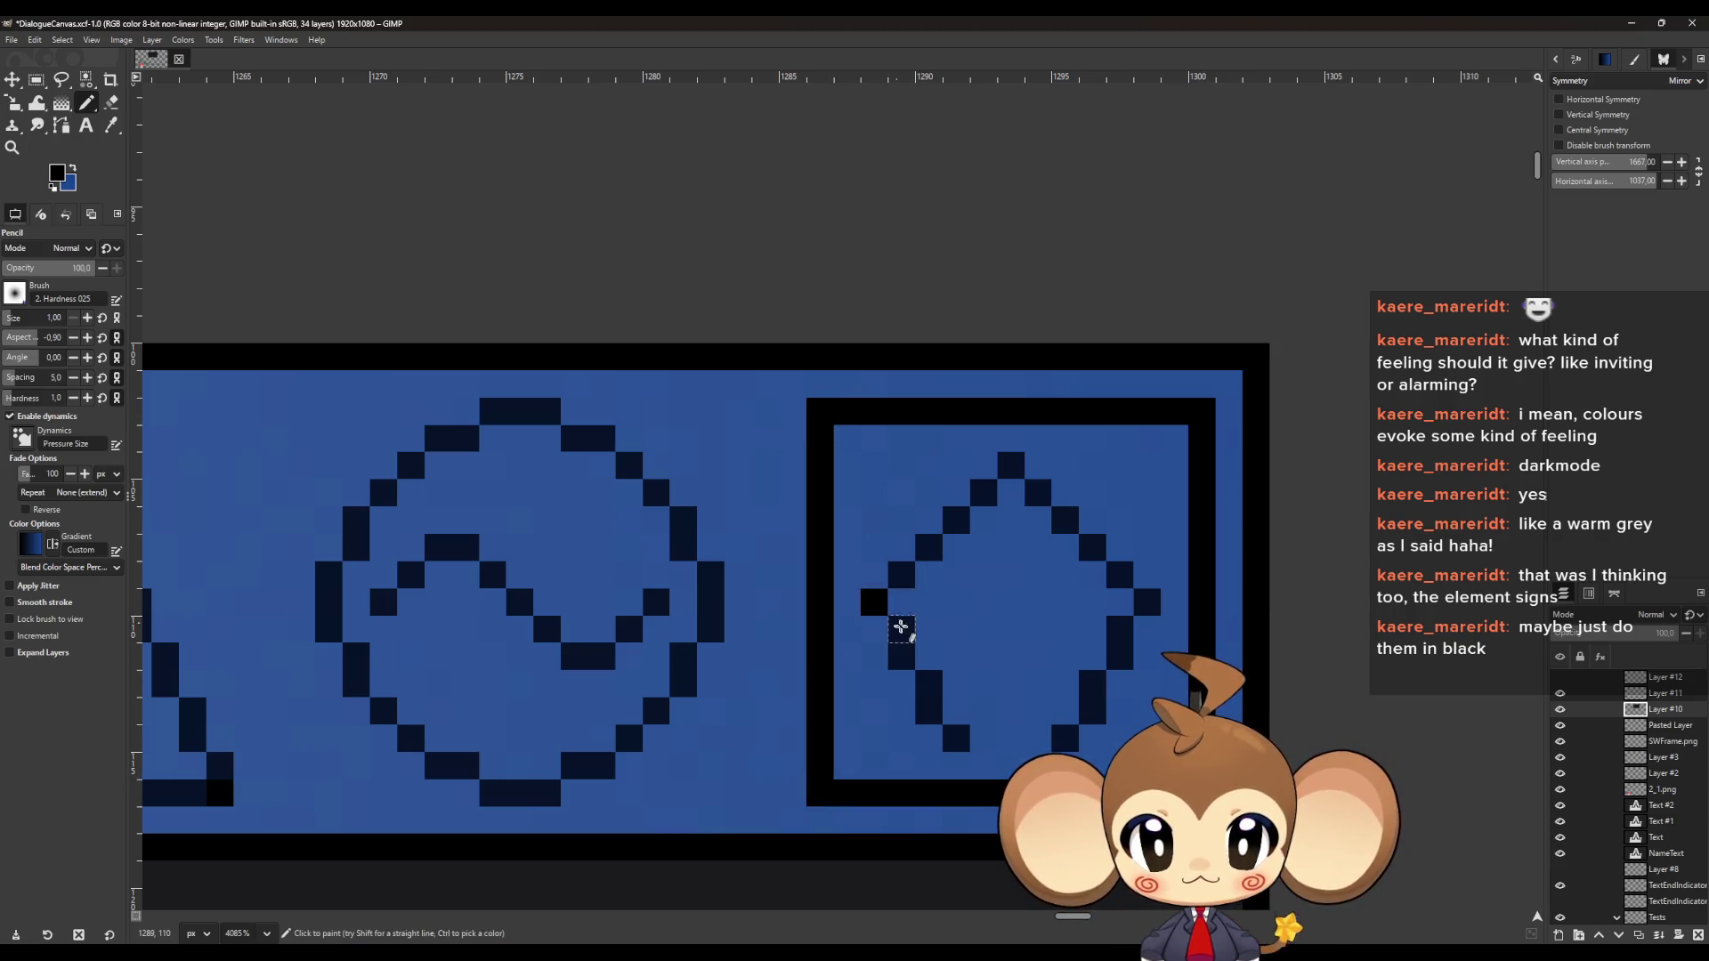
left_click_drag(901, 628, 931, 709)
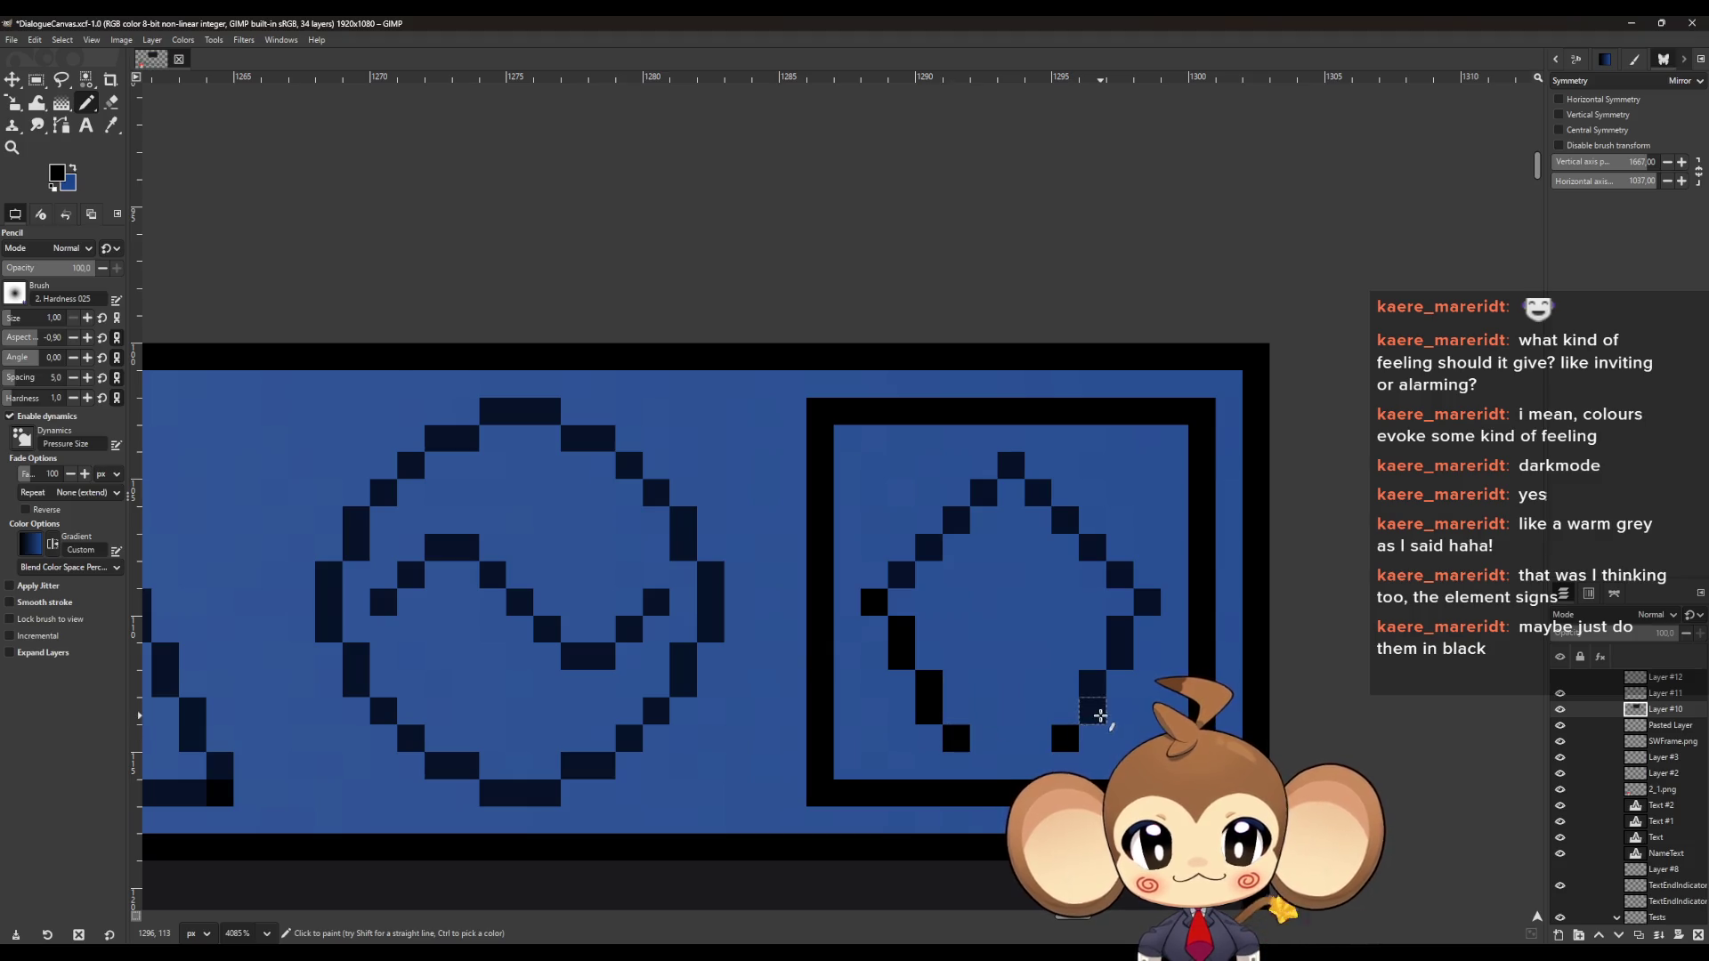
left_click(1100, 716)
left_click(1119, 628)
left_click(1147, 602)
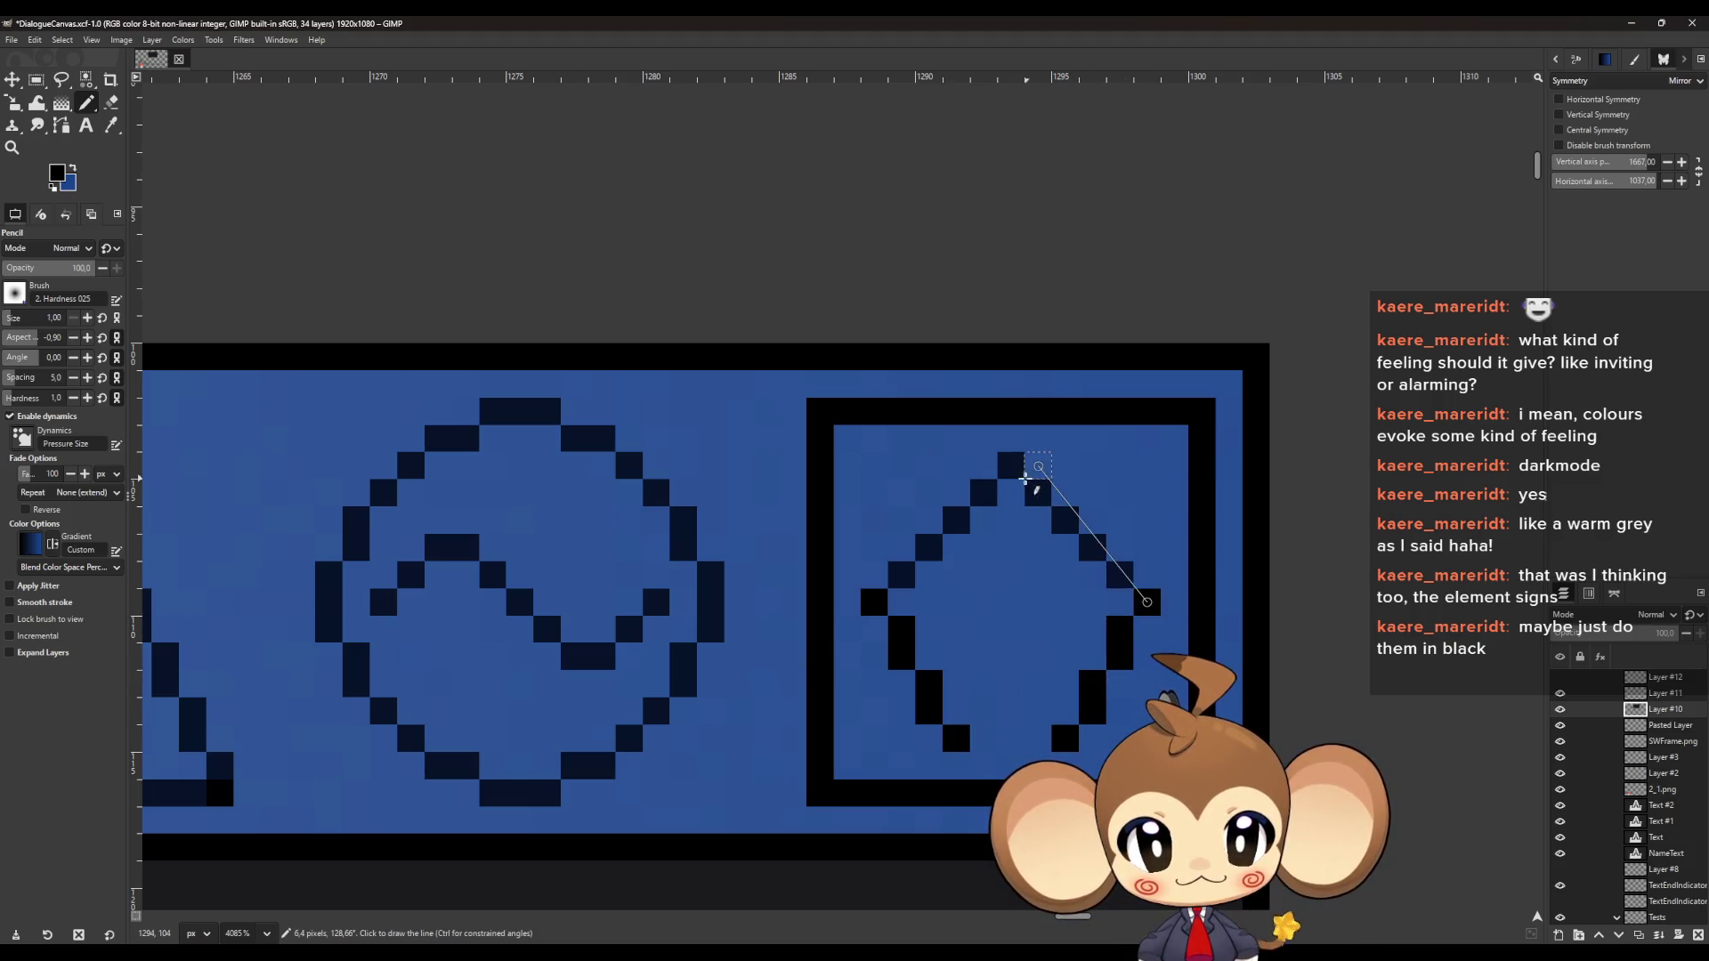
left_click(1011, 466, "shift")
scroll(877, 599, "down", 5)
scroll(1103, 551, "up", 6)
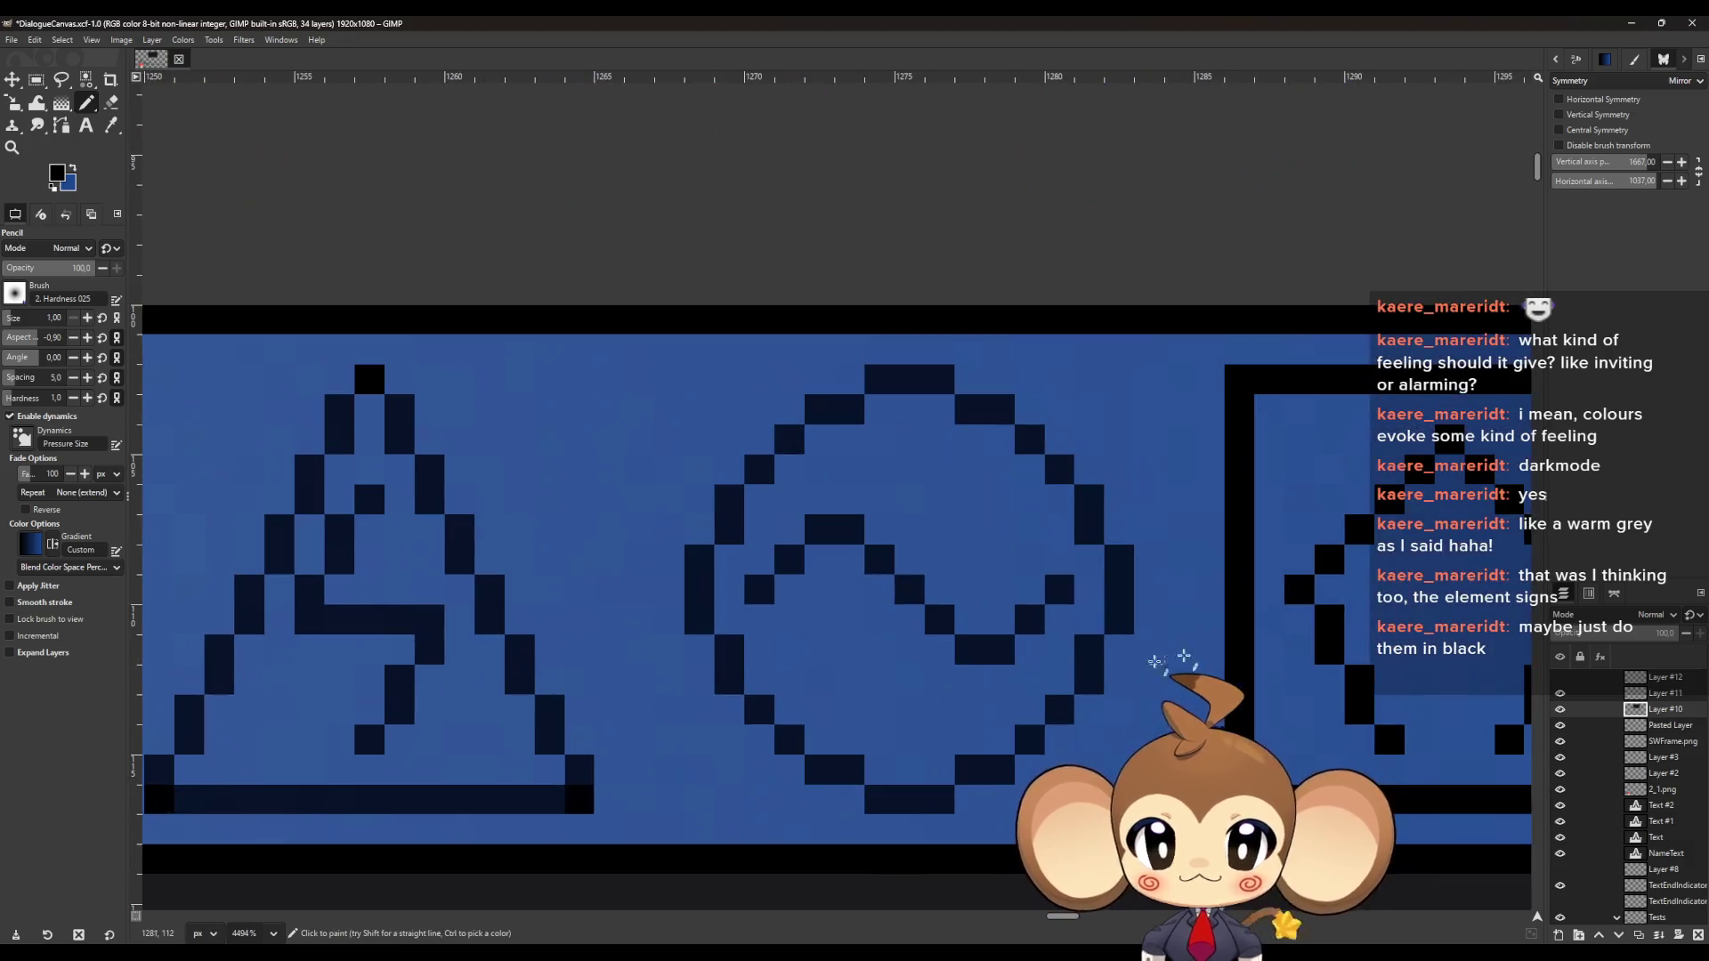
mouse_move(1103, 551)
left_mouse_down()
mouse_move(1003, 406)
mouse_move(974, 414)
mouse_move(900, 382)
mouse_move(748, 470)
mouse_move(698, 564)
mouse_move(724, 681)
mouse_move(820, 771)
mouse_move(933, 807)
mouse_move(966, 772)
mouse_move(1002, 769)
mouse_move(1096, 674)
mouse_move(1060, 579)
mouse_move(1003, 649)
mouse_move(965, 656)
mouse_move(850, 531)
mouse_move(782, 561)
mouse_move(762, 591)
left_mouse_up()
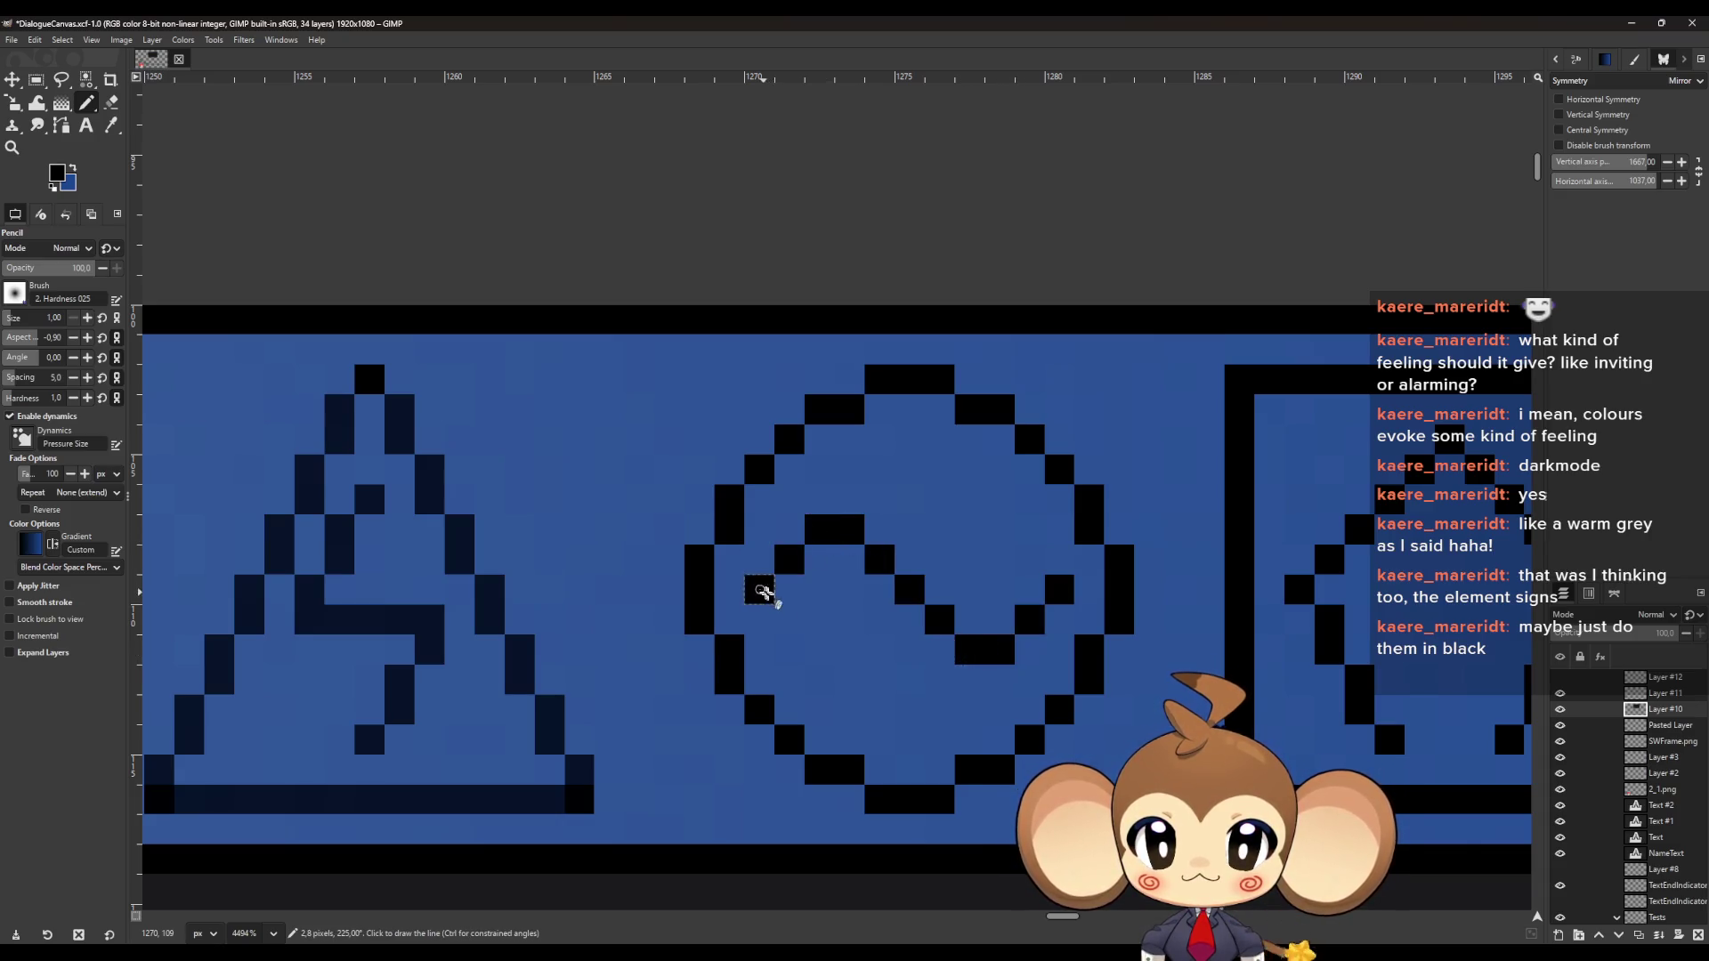
Repaint the warning triangle's left side, bottom bar and lightning zigzag in black
scroll(411, 703, "up", 1, "ctrl")
scroll(411, 703, "left", 3)
left_click(414, 712)
mouse_move(847, 813)
left_mouse_down()
mouse_move(393, 813)
mouse_move(591, 374)
mouse_move(618, 355)
mouse_move(850, 781)
left_mouse_up()
mouse_move(614, 747)
left_mouse_down()
mouse_move(633, 744)
mouse_move(686, 617)
left_mouse_up()
left_click_drag(548, 623, 623, 485)
scroll(692, 690, "down", 5, "ctrl")
Zoom out to review the whole dialogue box, zoom back in, and open the New Layer dialog
scroll(692, 690, "down", 8, "ctrl")
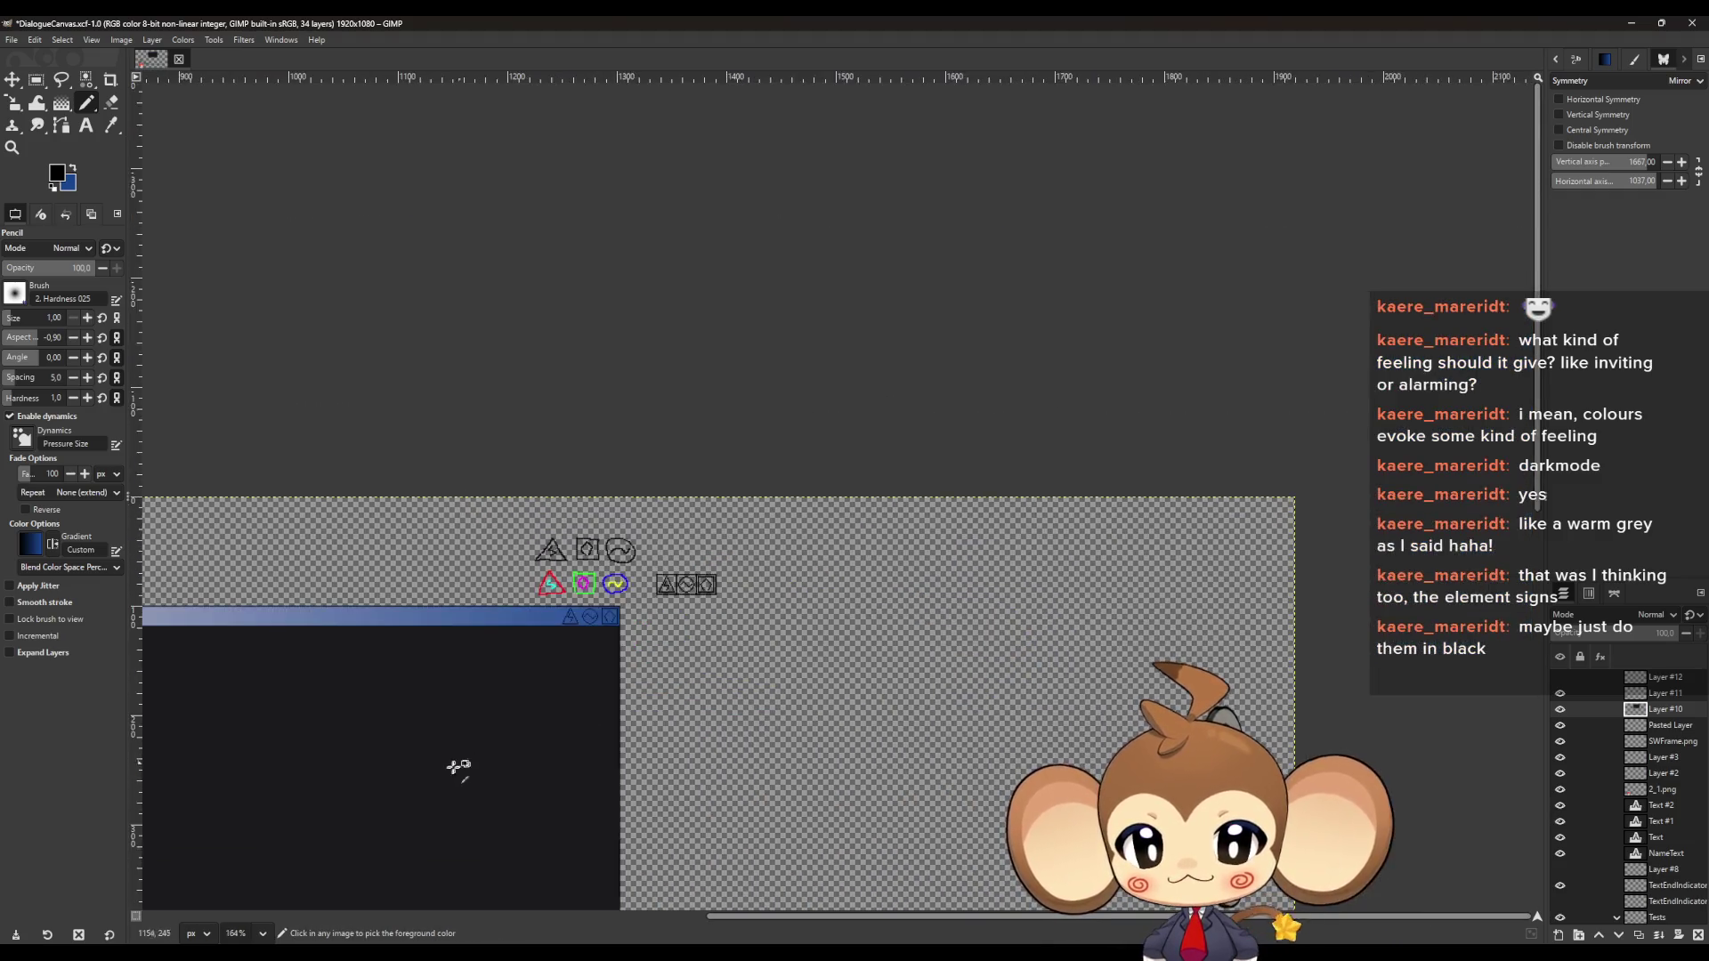
scroll(534, 738, "up", 2, "ctrl")
scroll(523, 681, "up", 5, "ctrl")
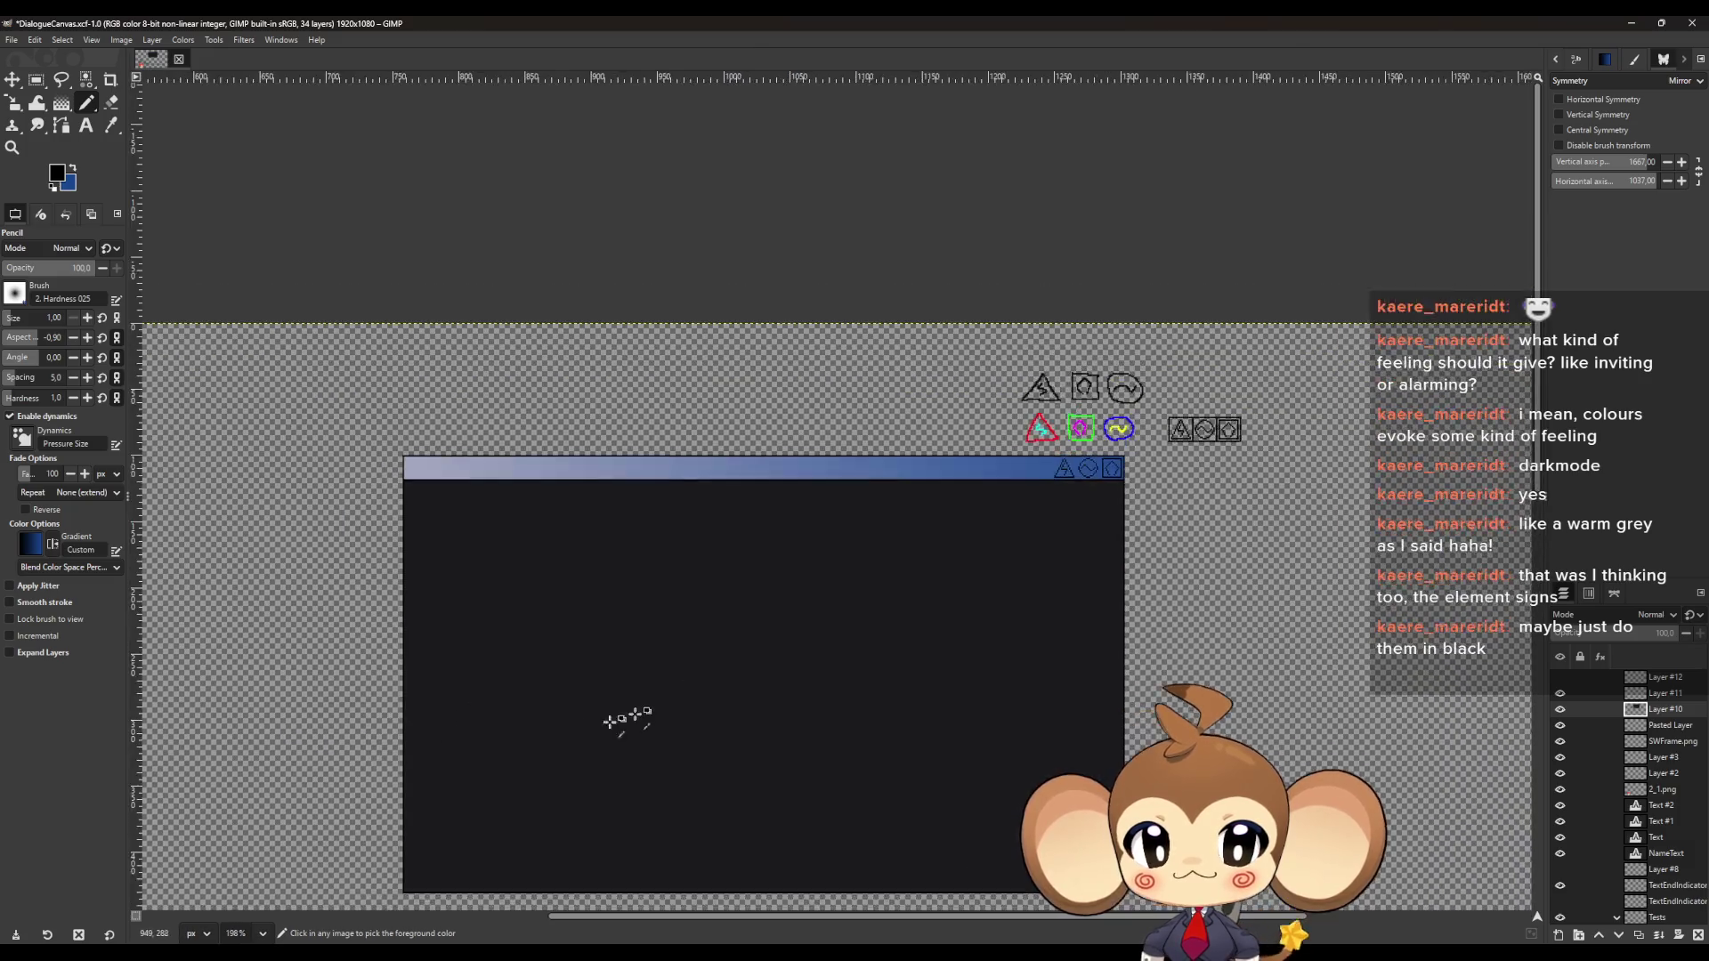
scroll(516, 855, "up", 2, "ctrl")
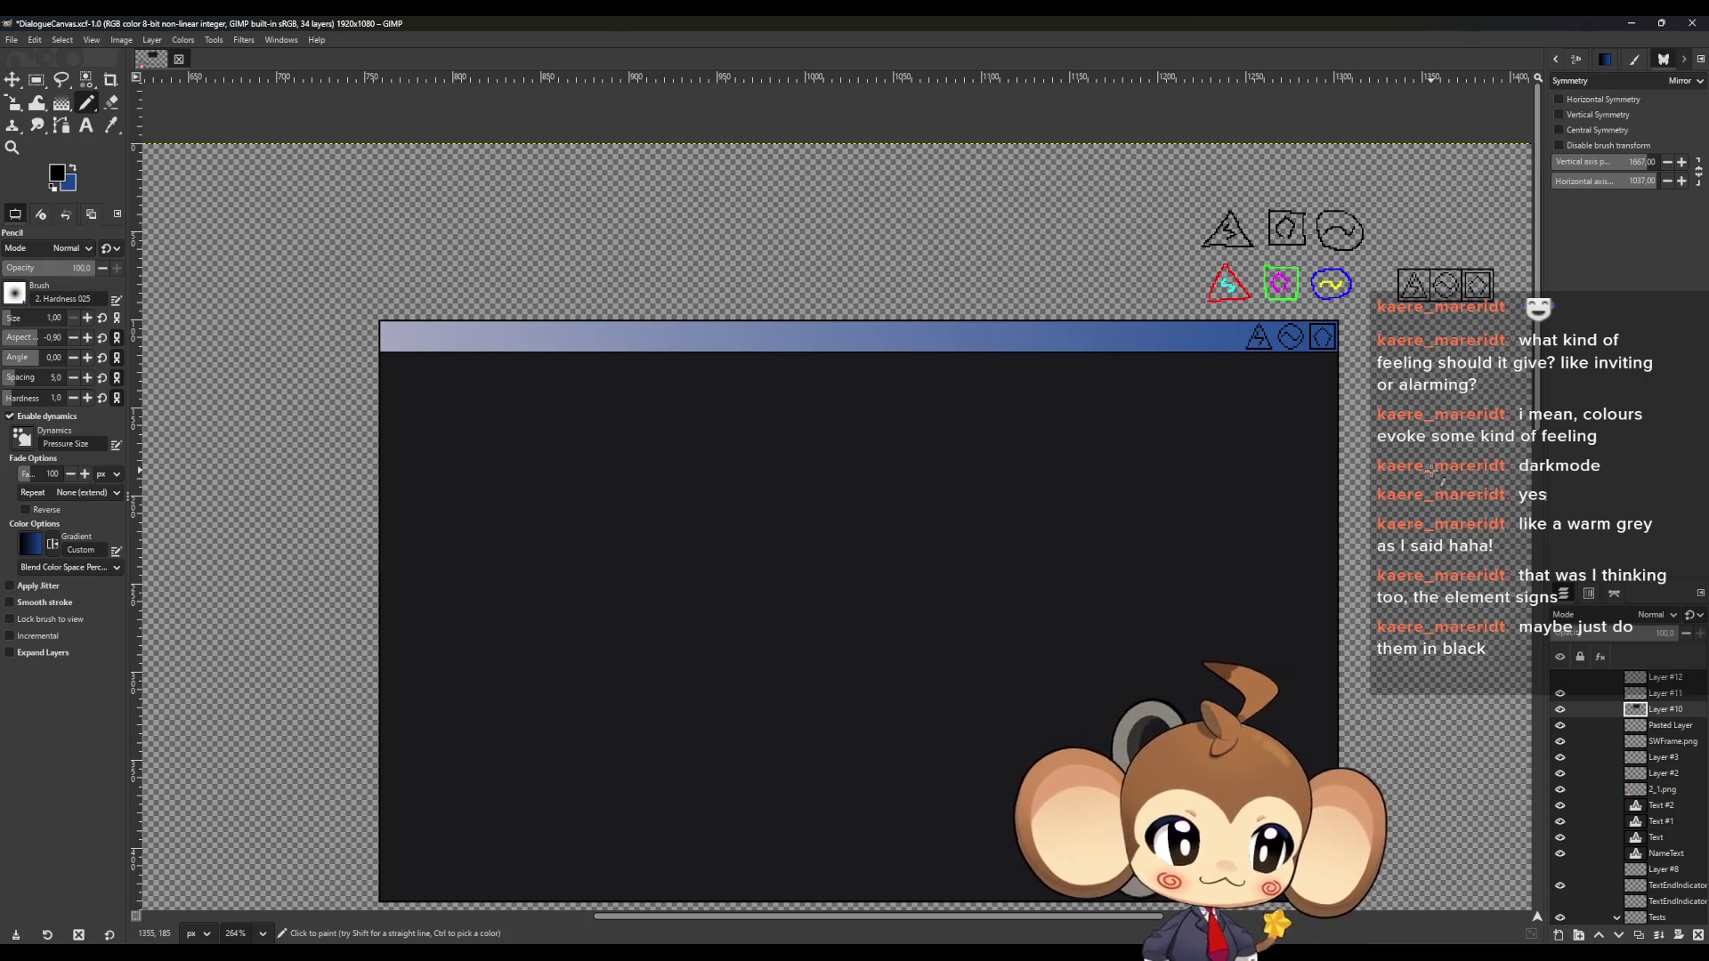
scroll(1077, 287, "up", 5, "ctrl")
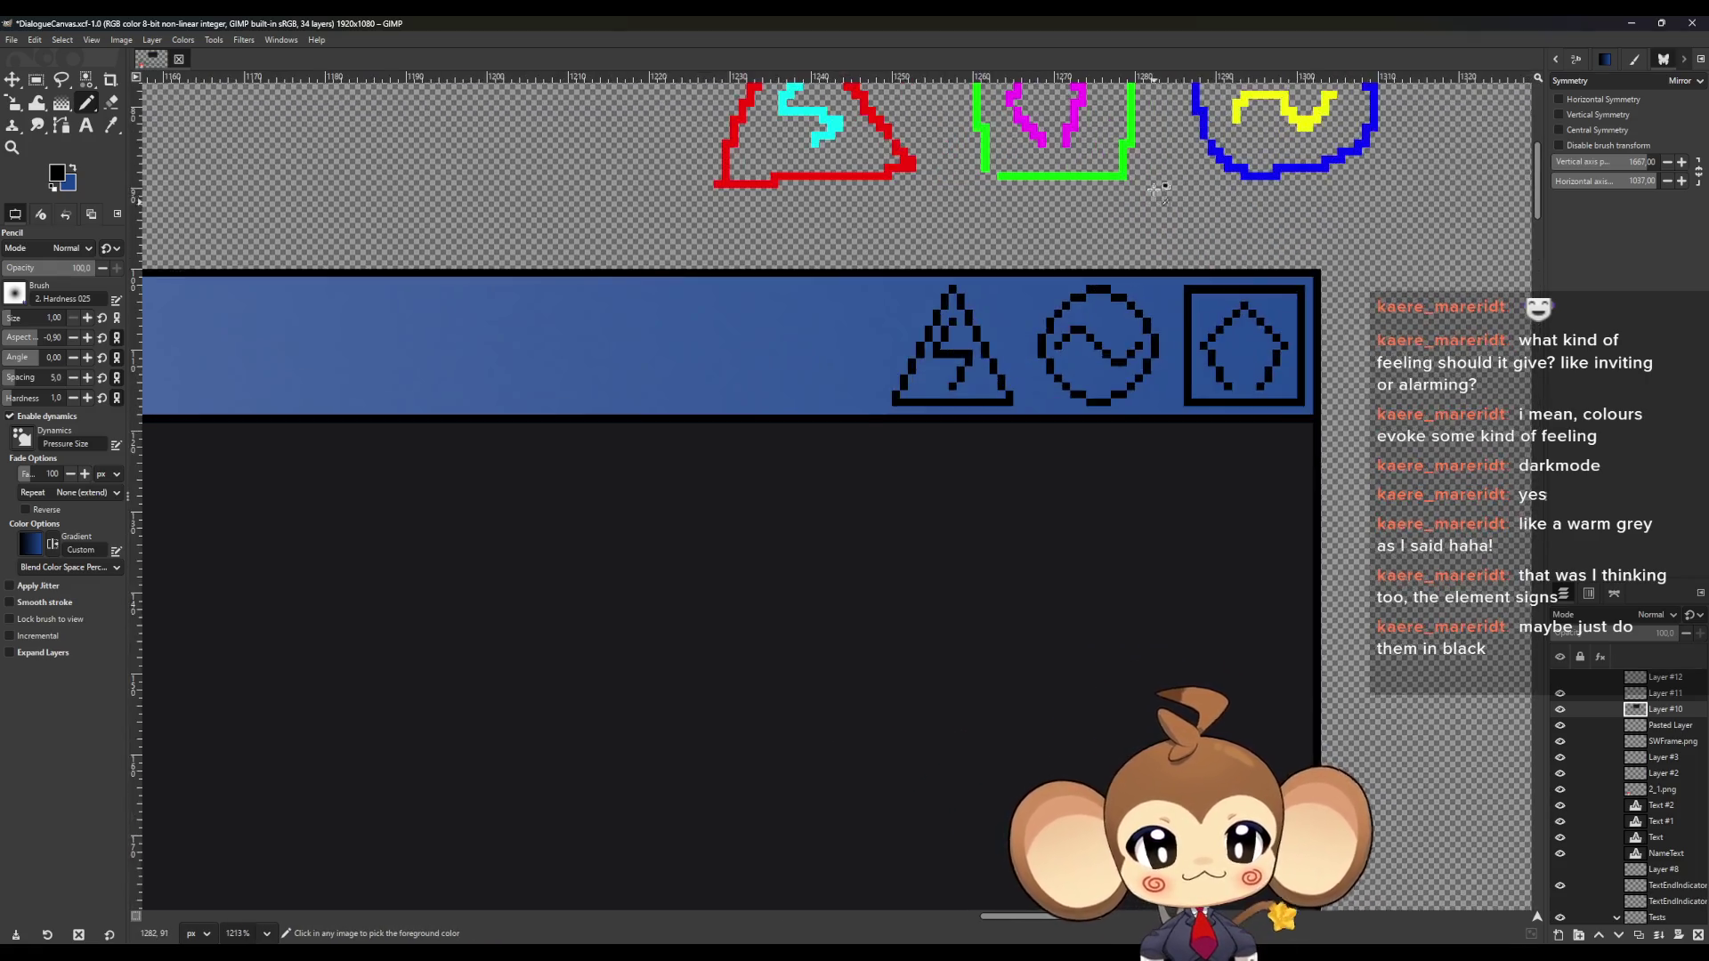
scroll(1157, 189, "up", 3, "ctrl")
left_click(1558, 935)
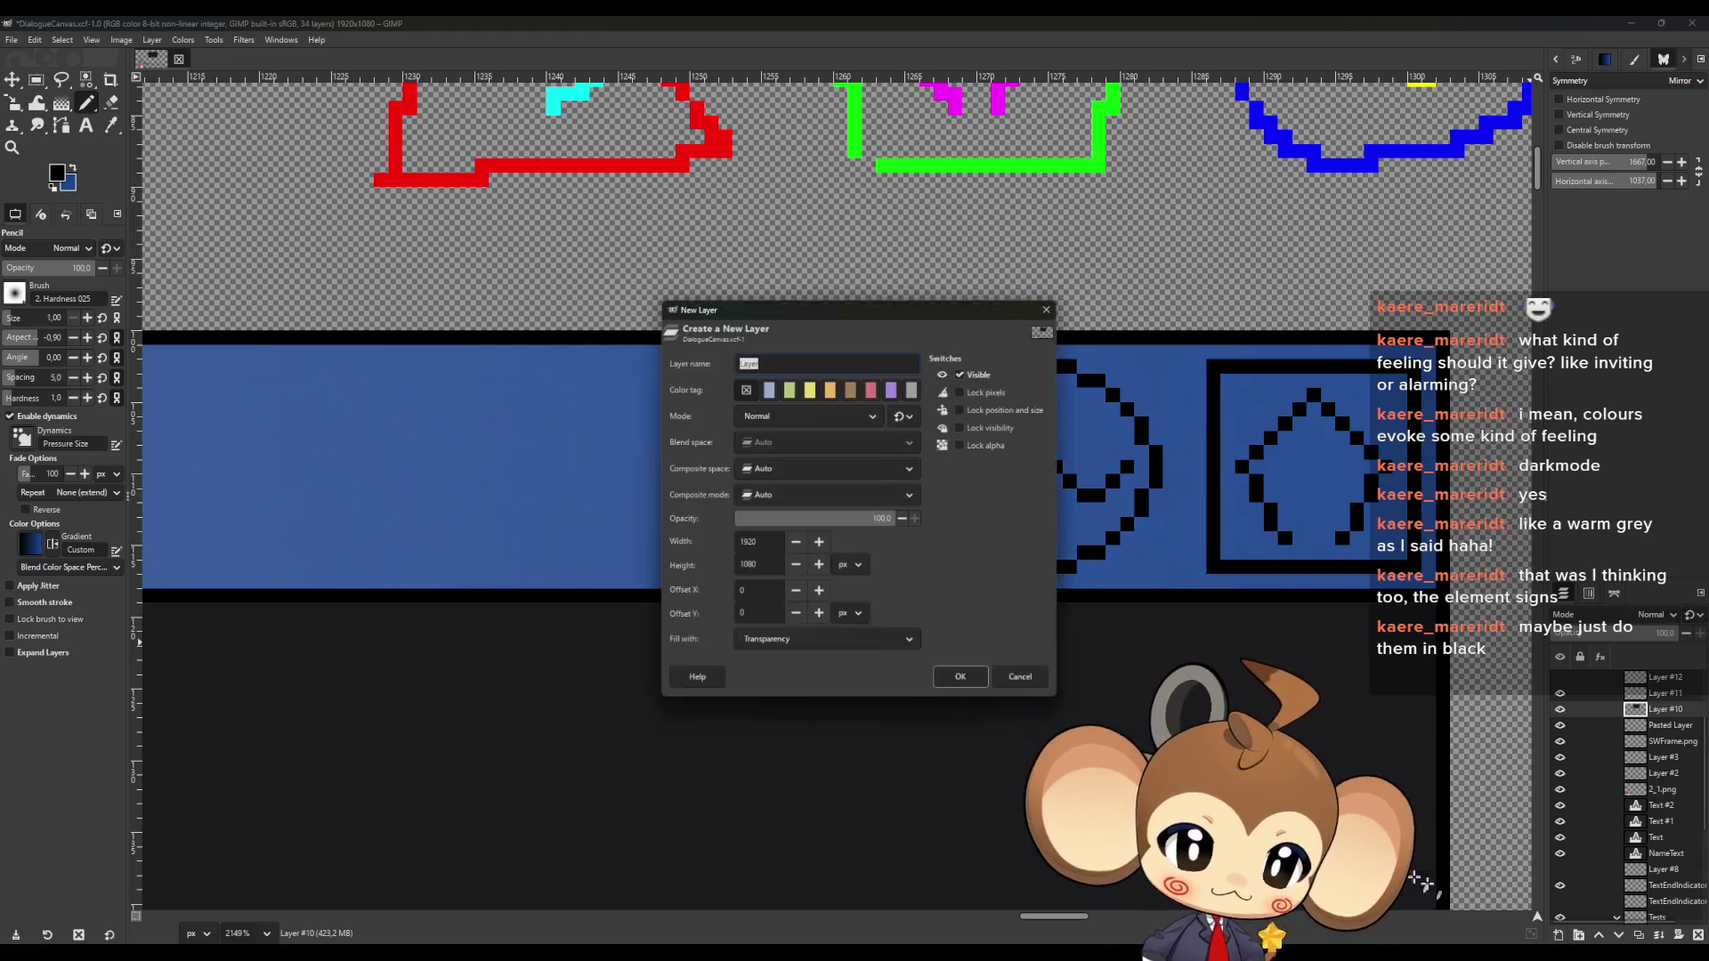
Create the transparent Layer #13 and set the foreground colour to pure red (ff0000)
left_click(966, 685)
left_click(55, 178)
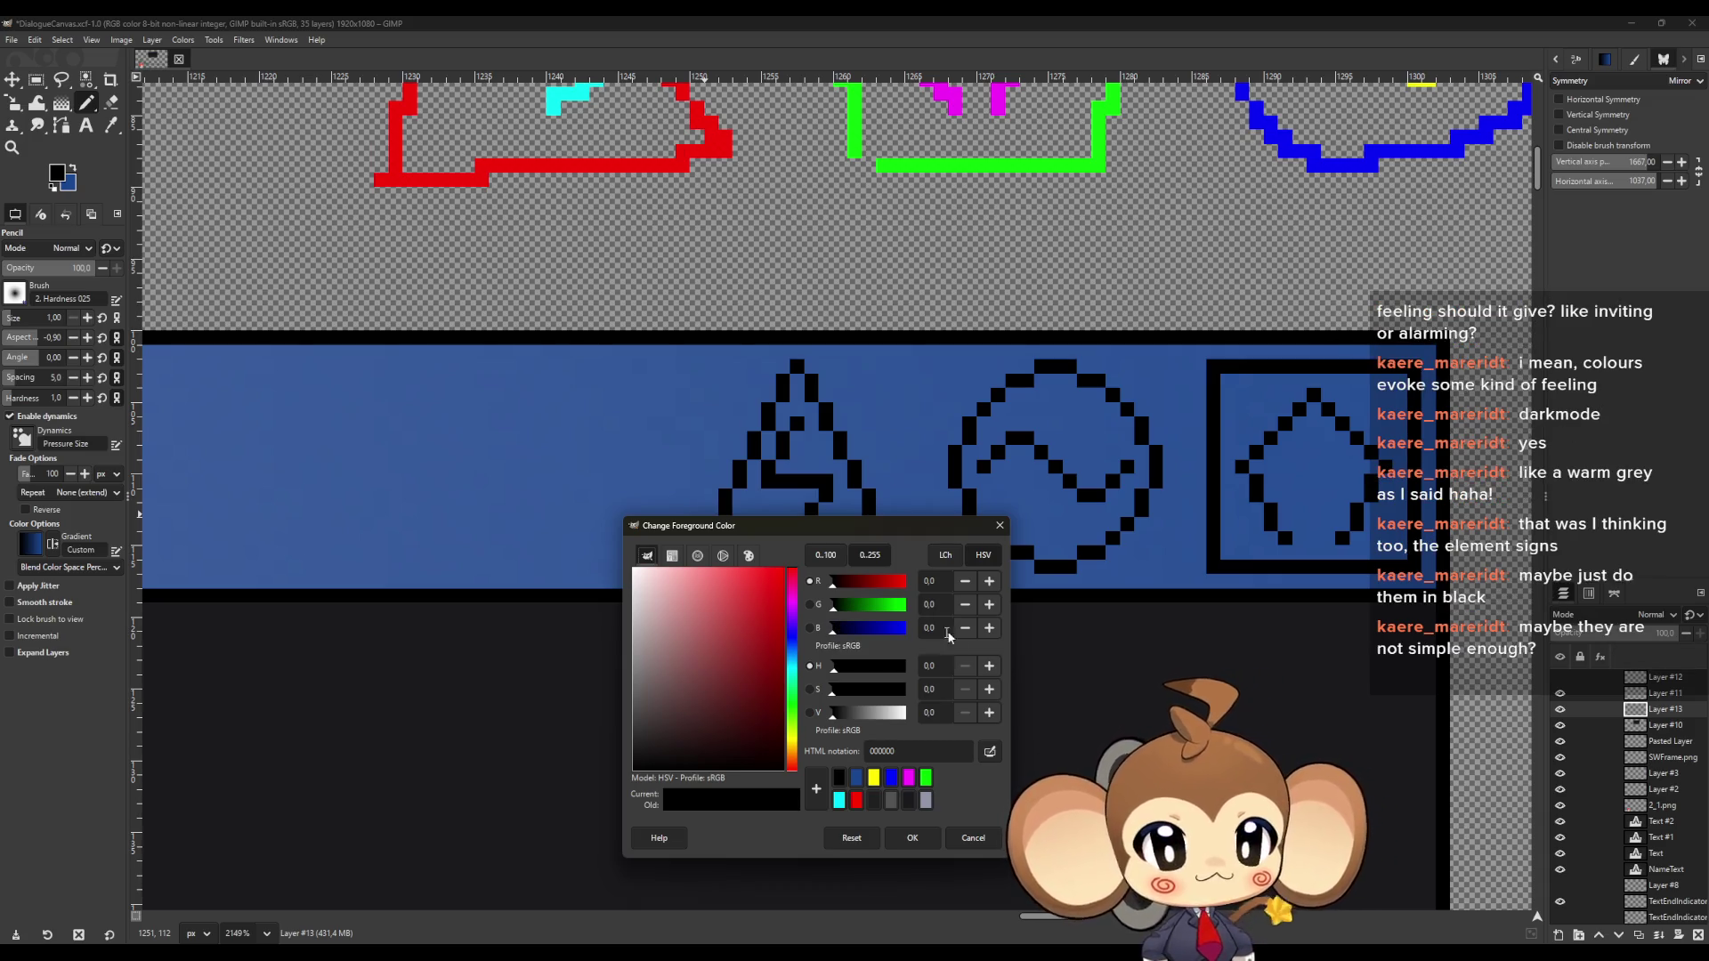
left_click_drag(846, 582, 959, 588)
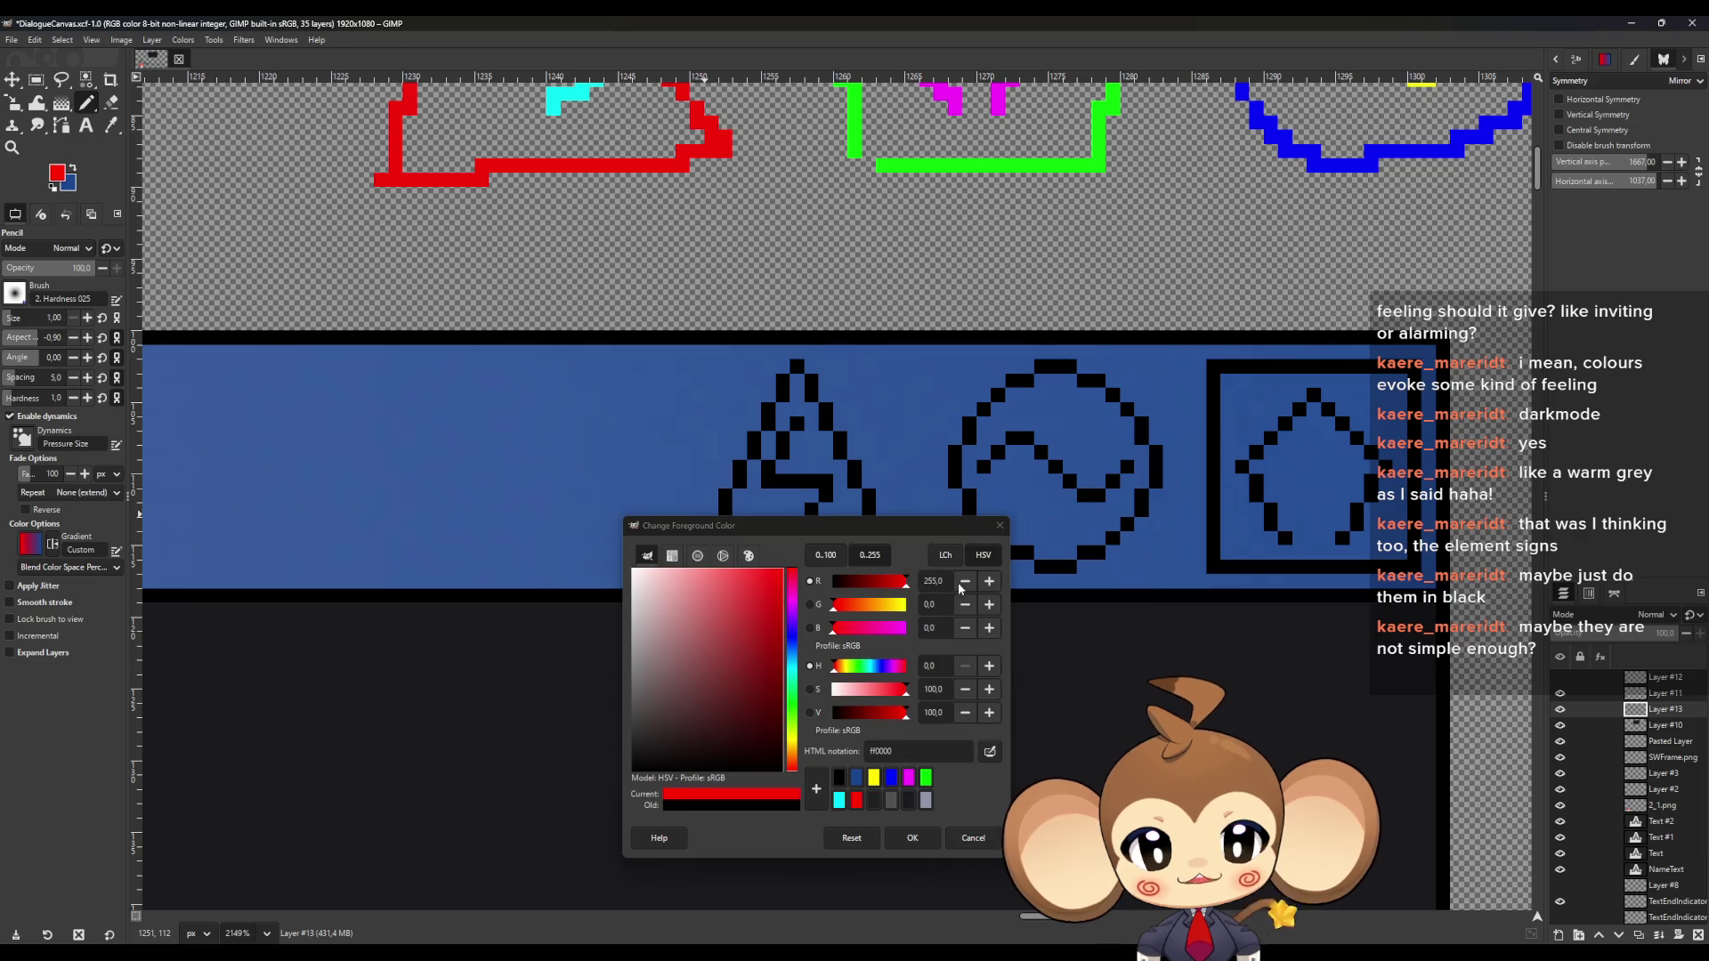
left_click(912, 838)
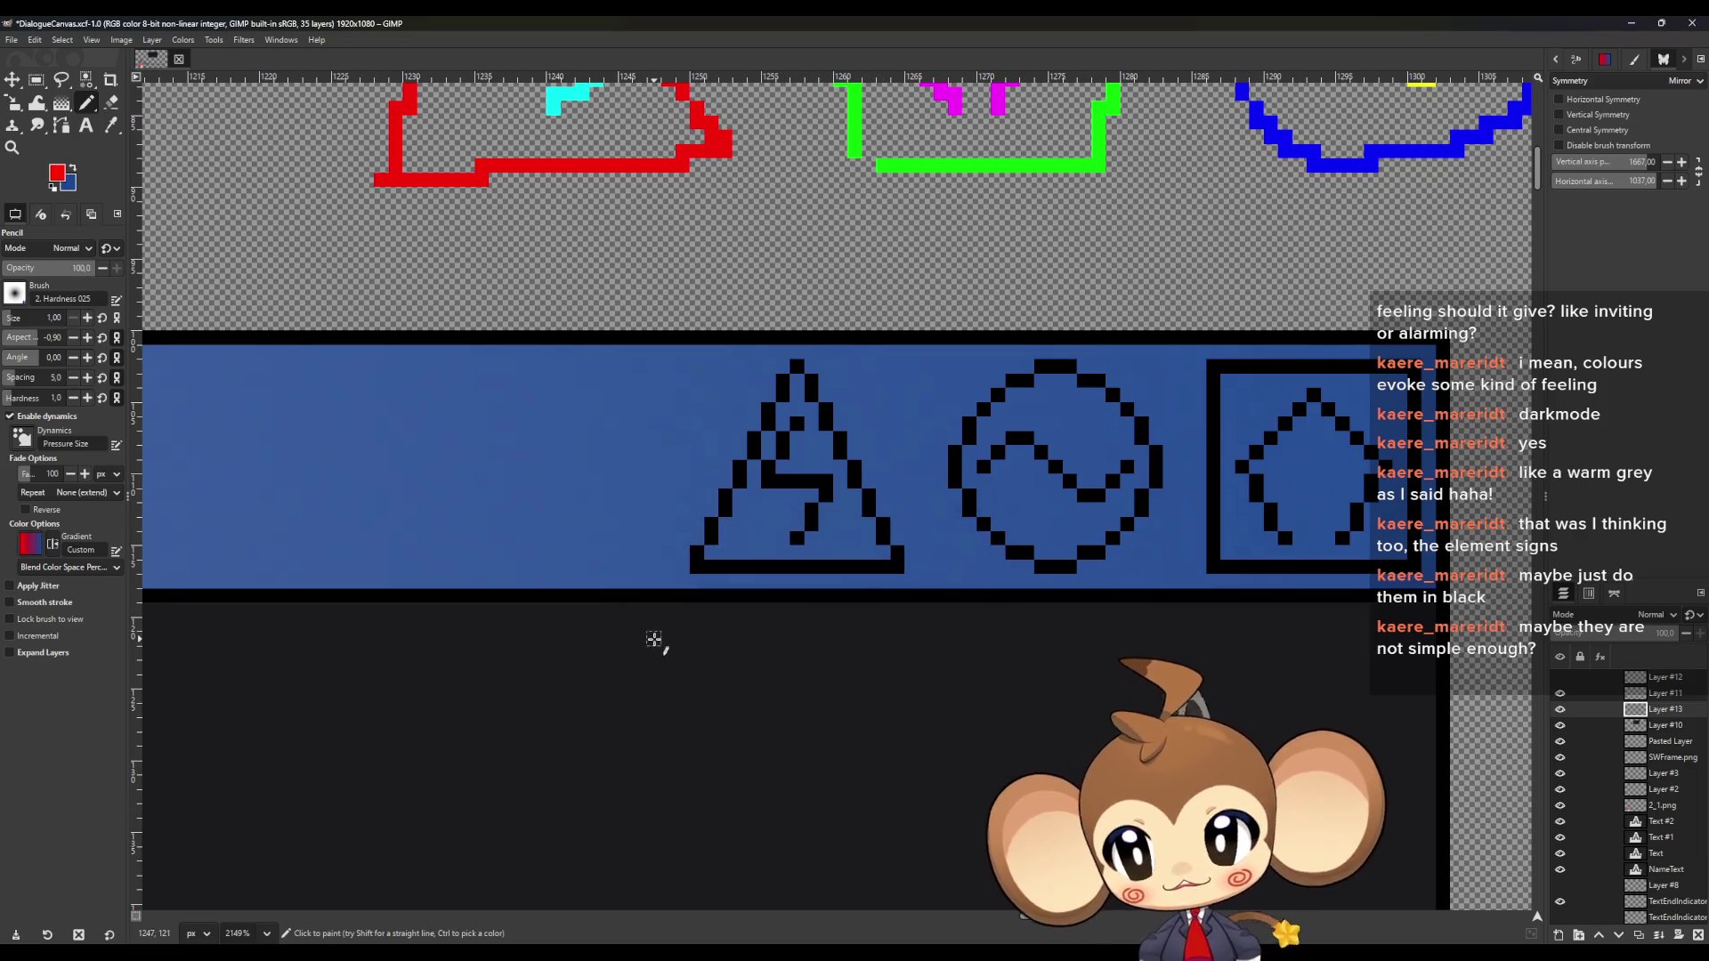
Pencil the warning triangle's left edge, base and right edge in red
left_click(795, 366)
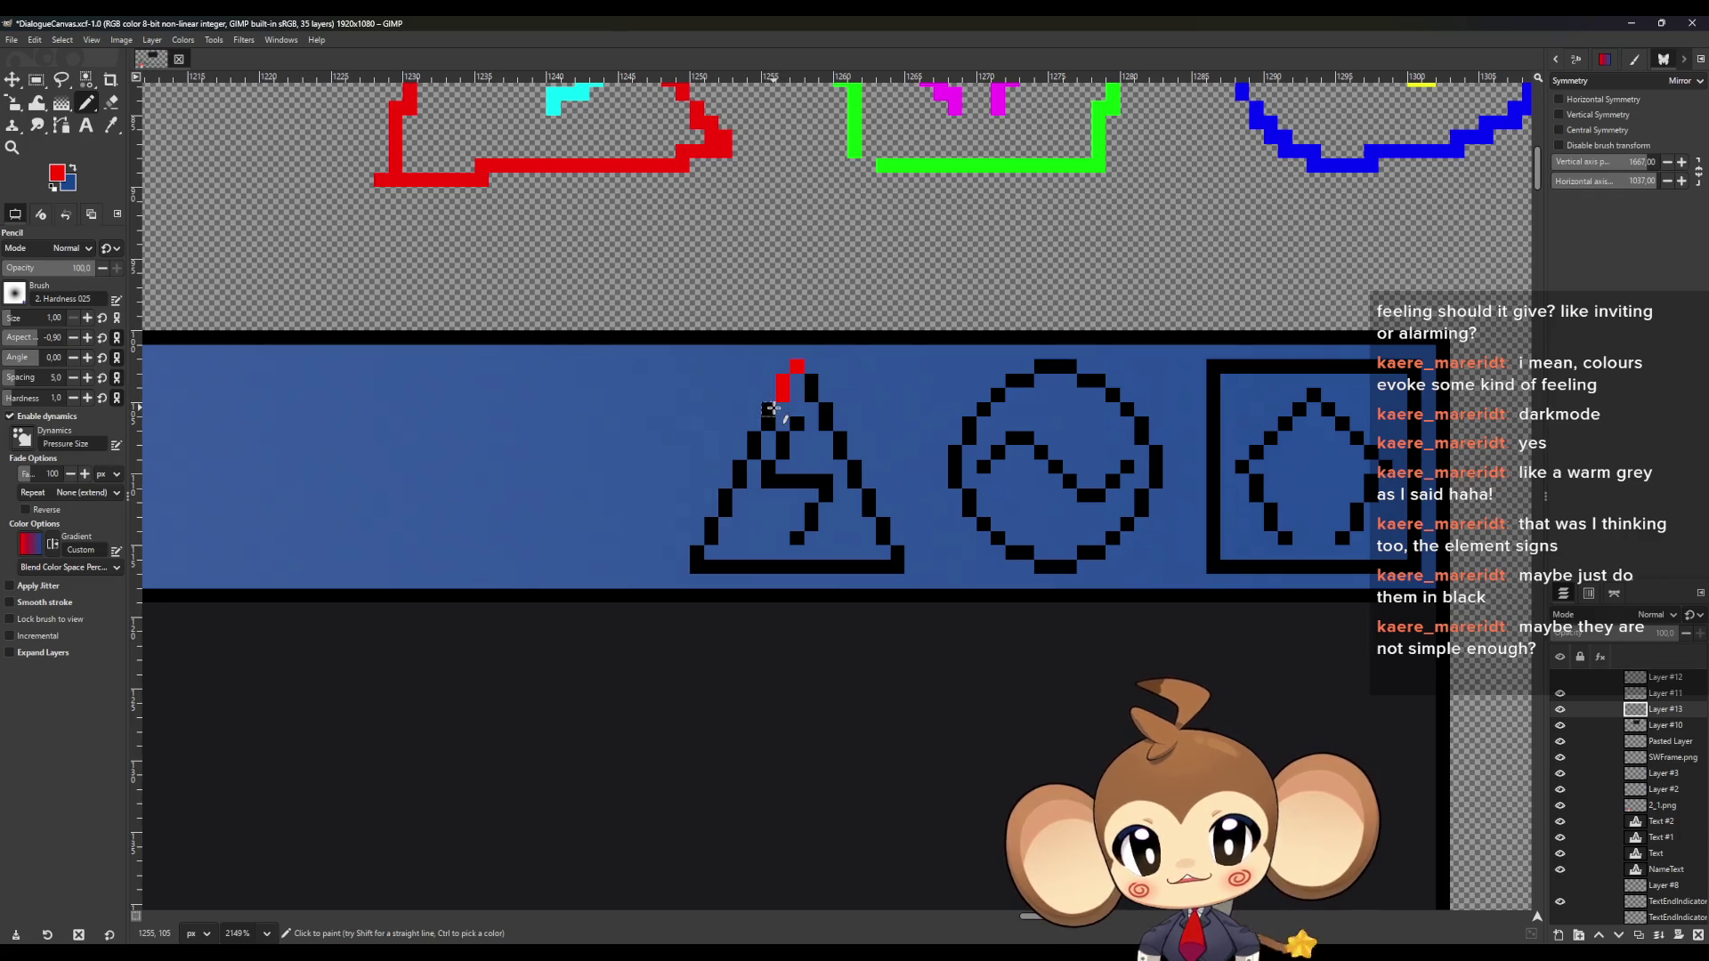
left_click(740, 468)
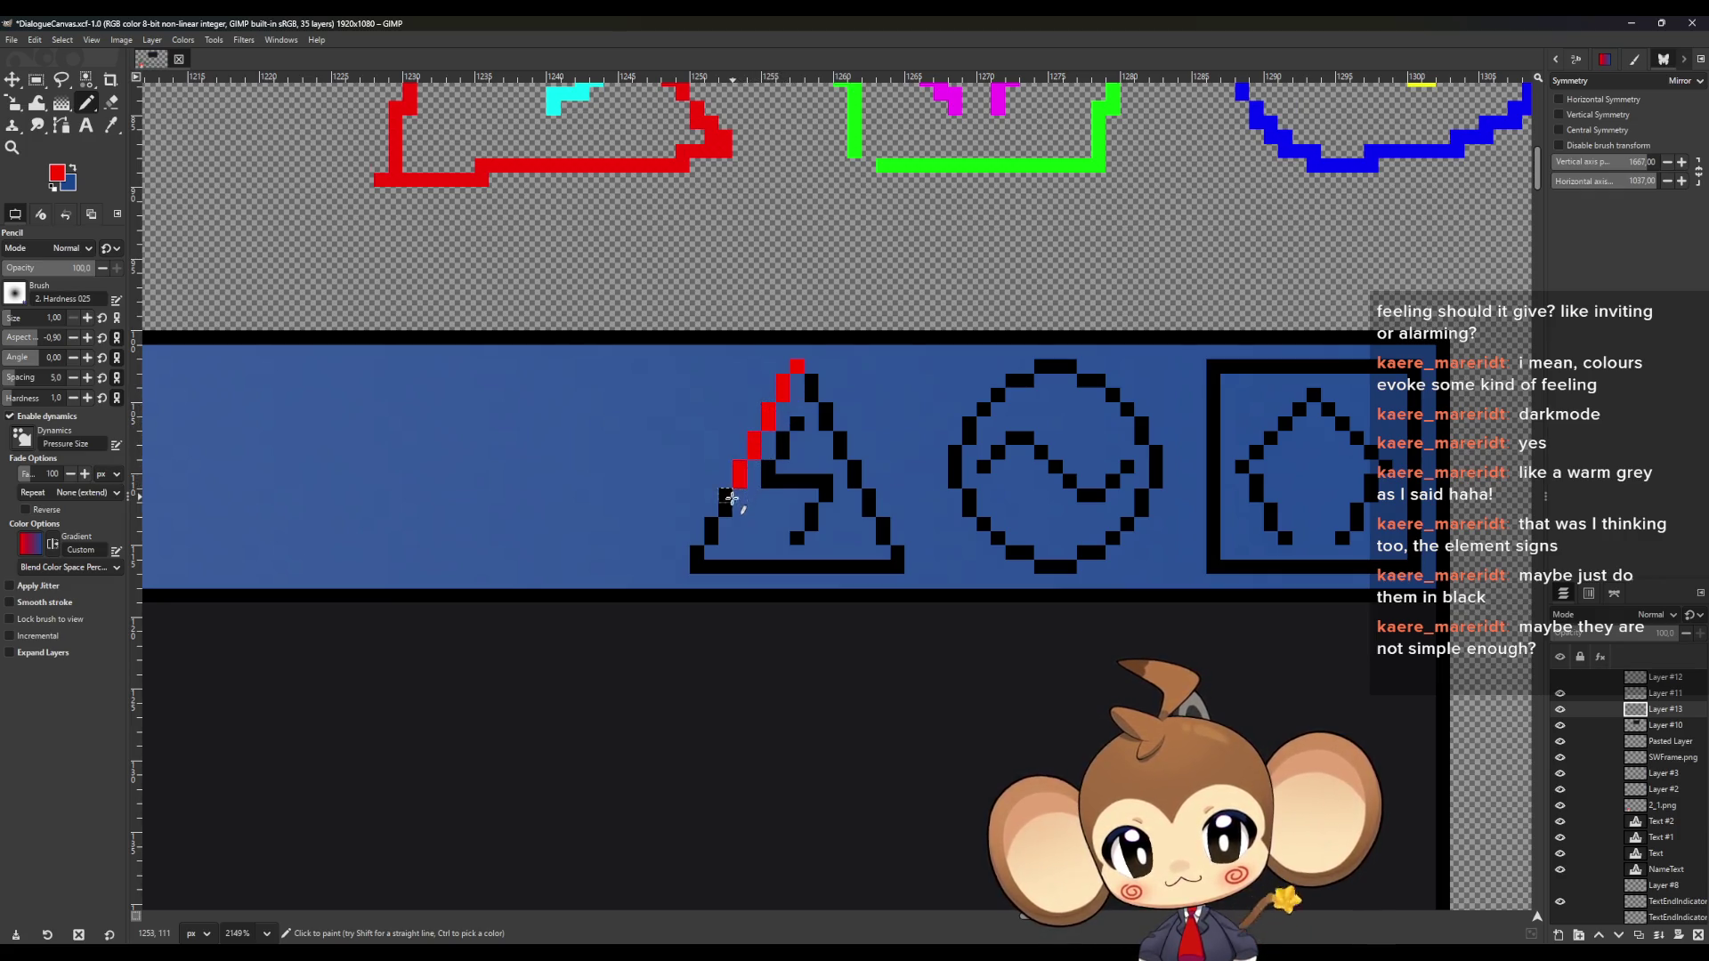
left_click(712, 527)
left_click(697, 558)
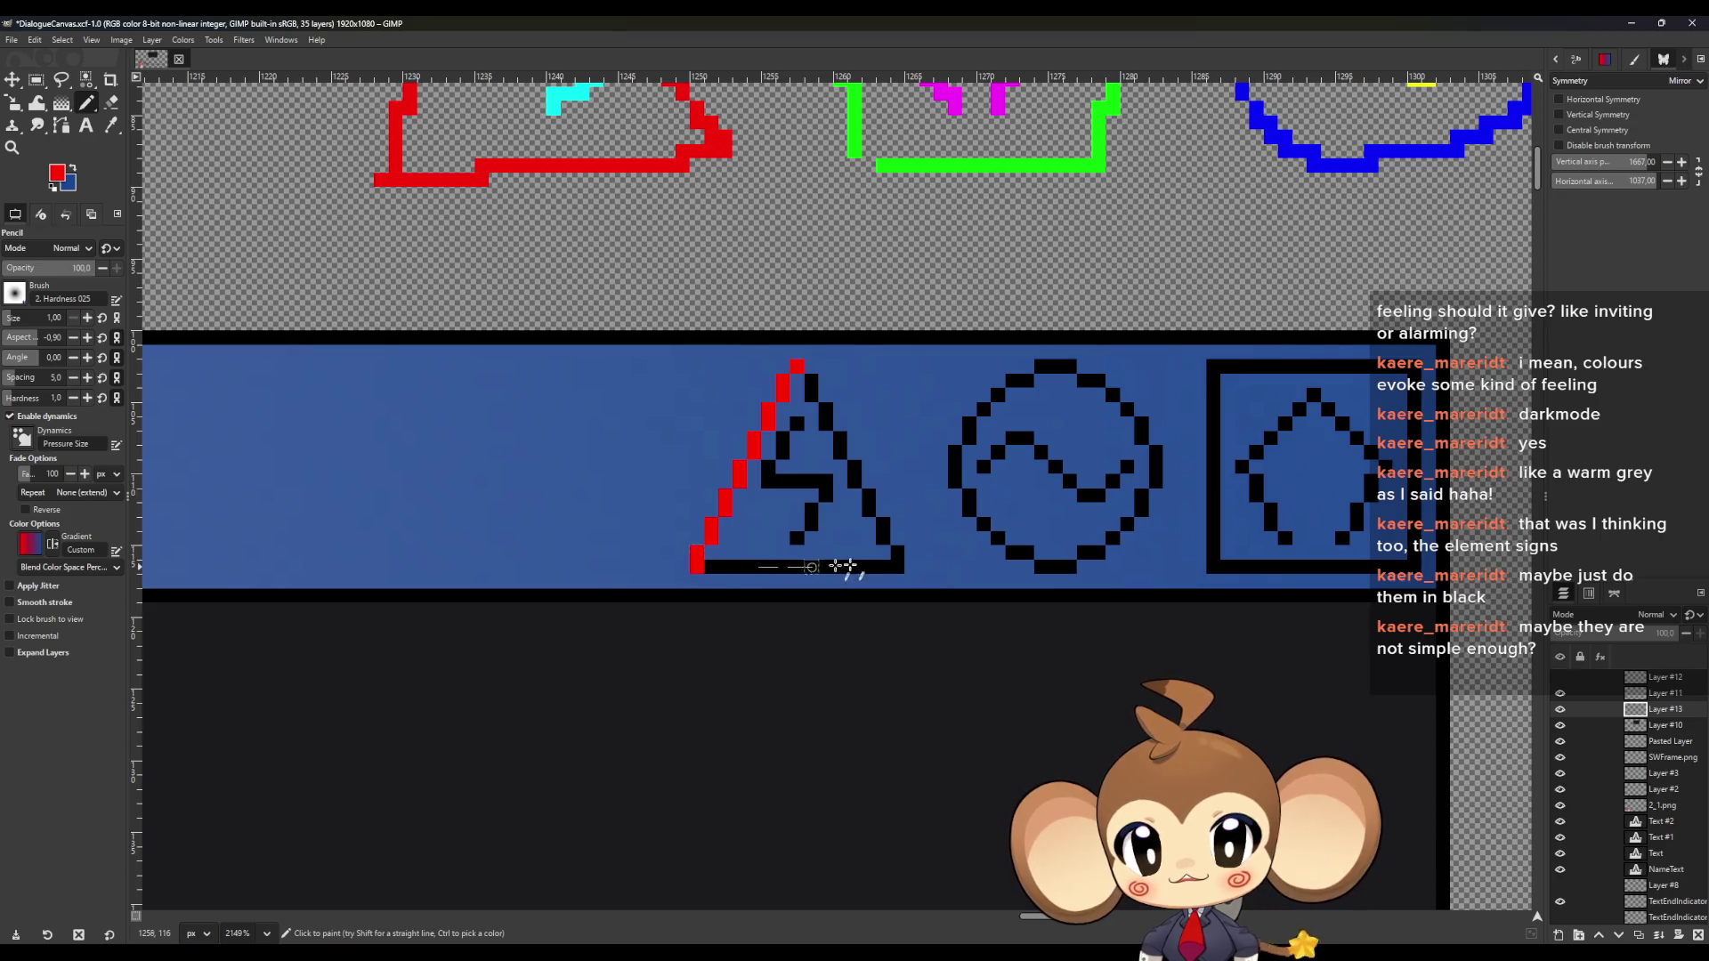
left_click(898, 554, "shift")
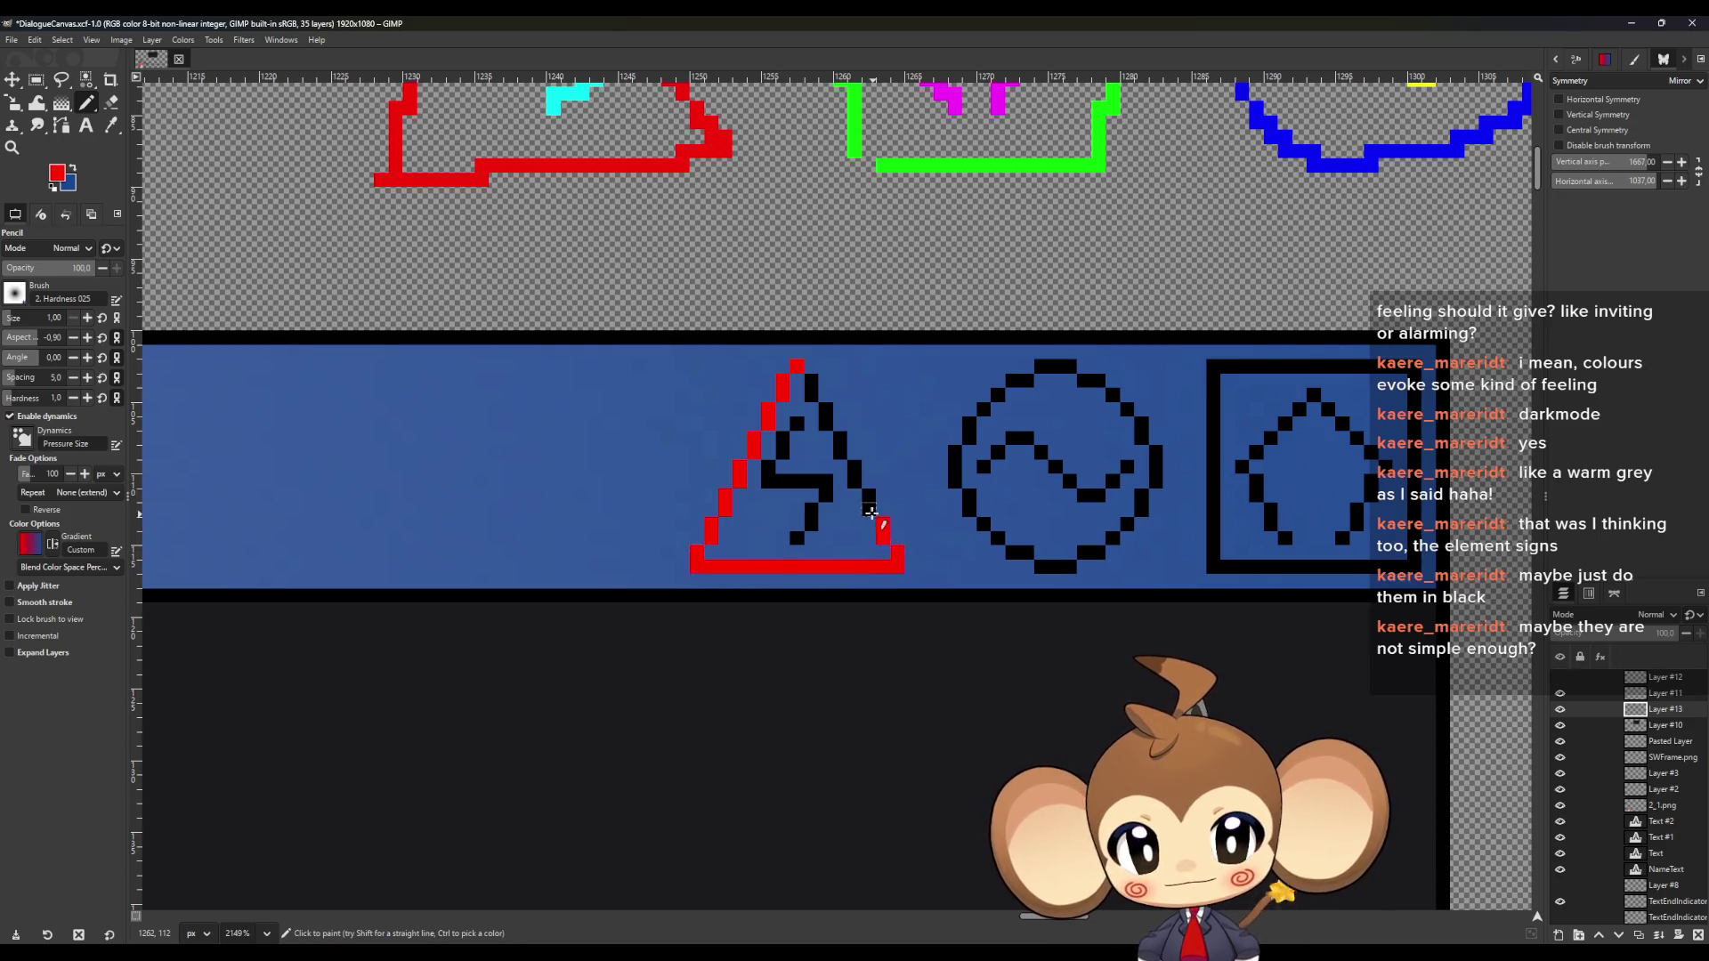
left_click(855, 472)
left_click(841, 434)
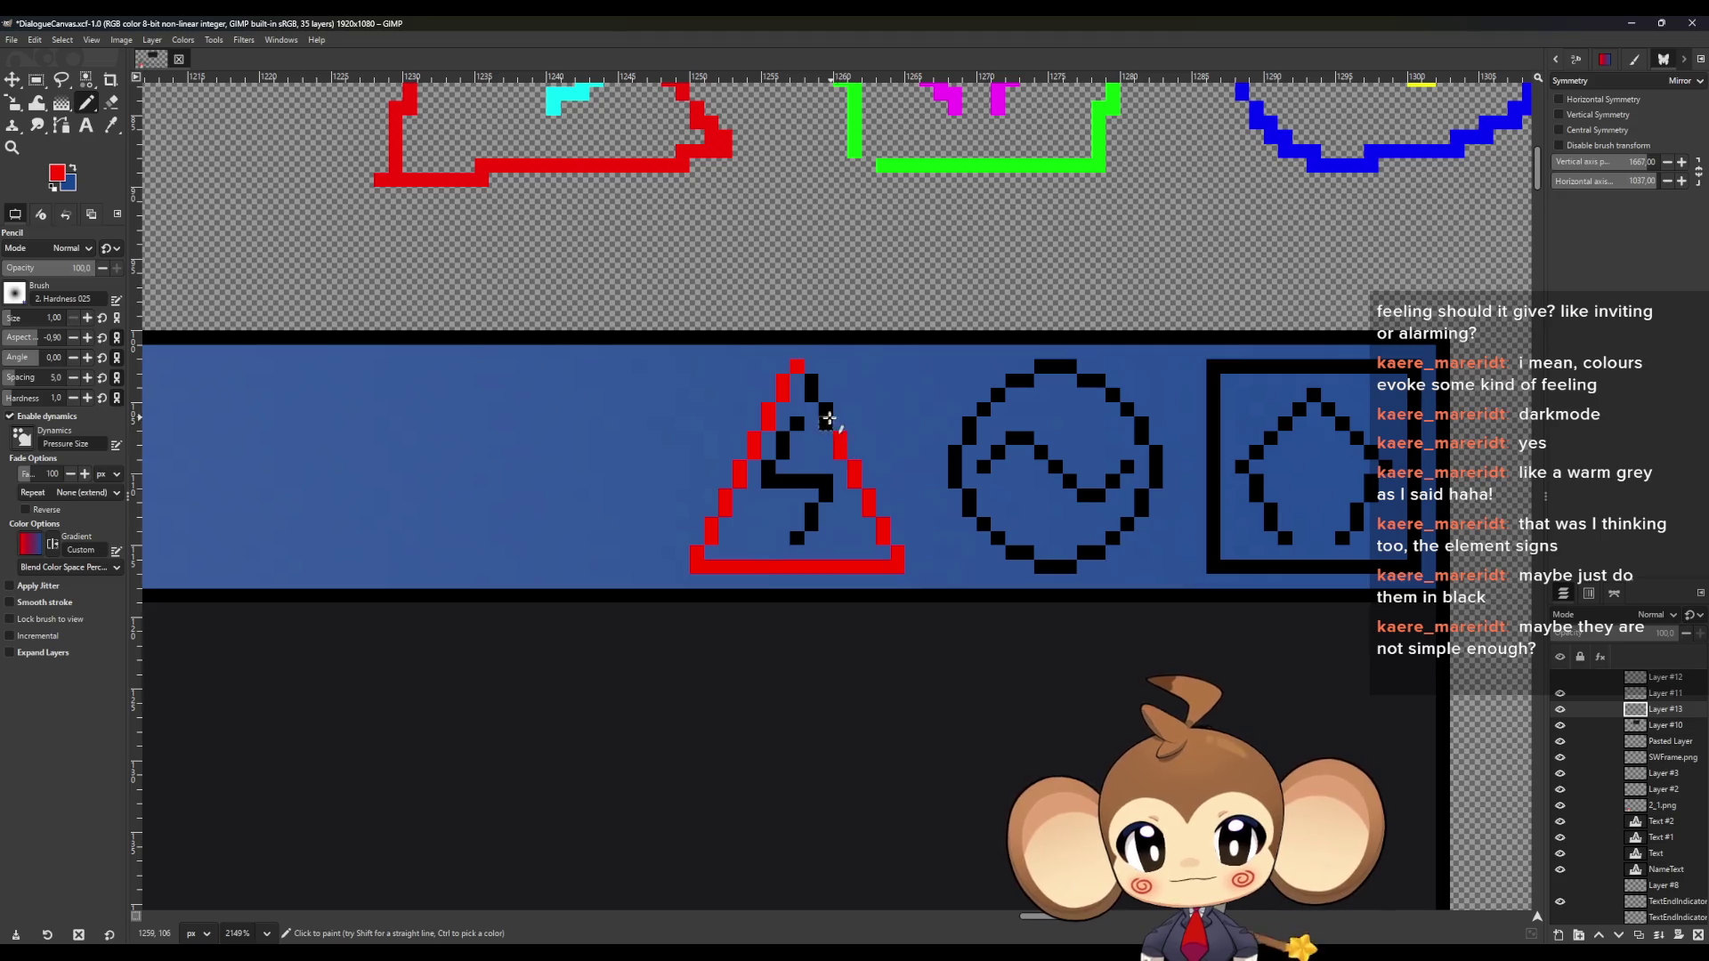
left_click(812, 388)
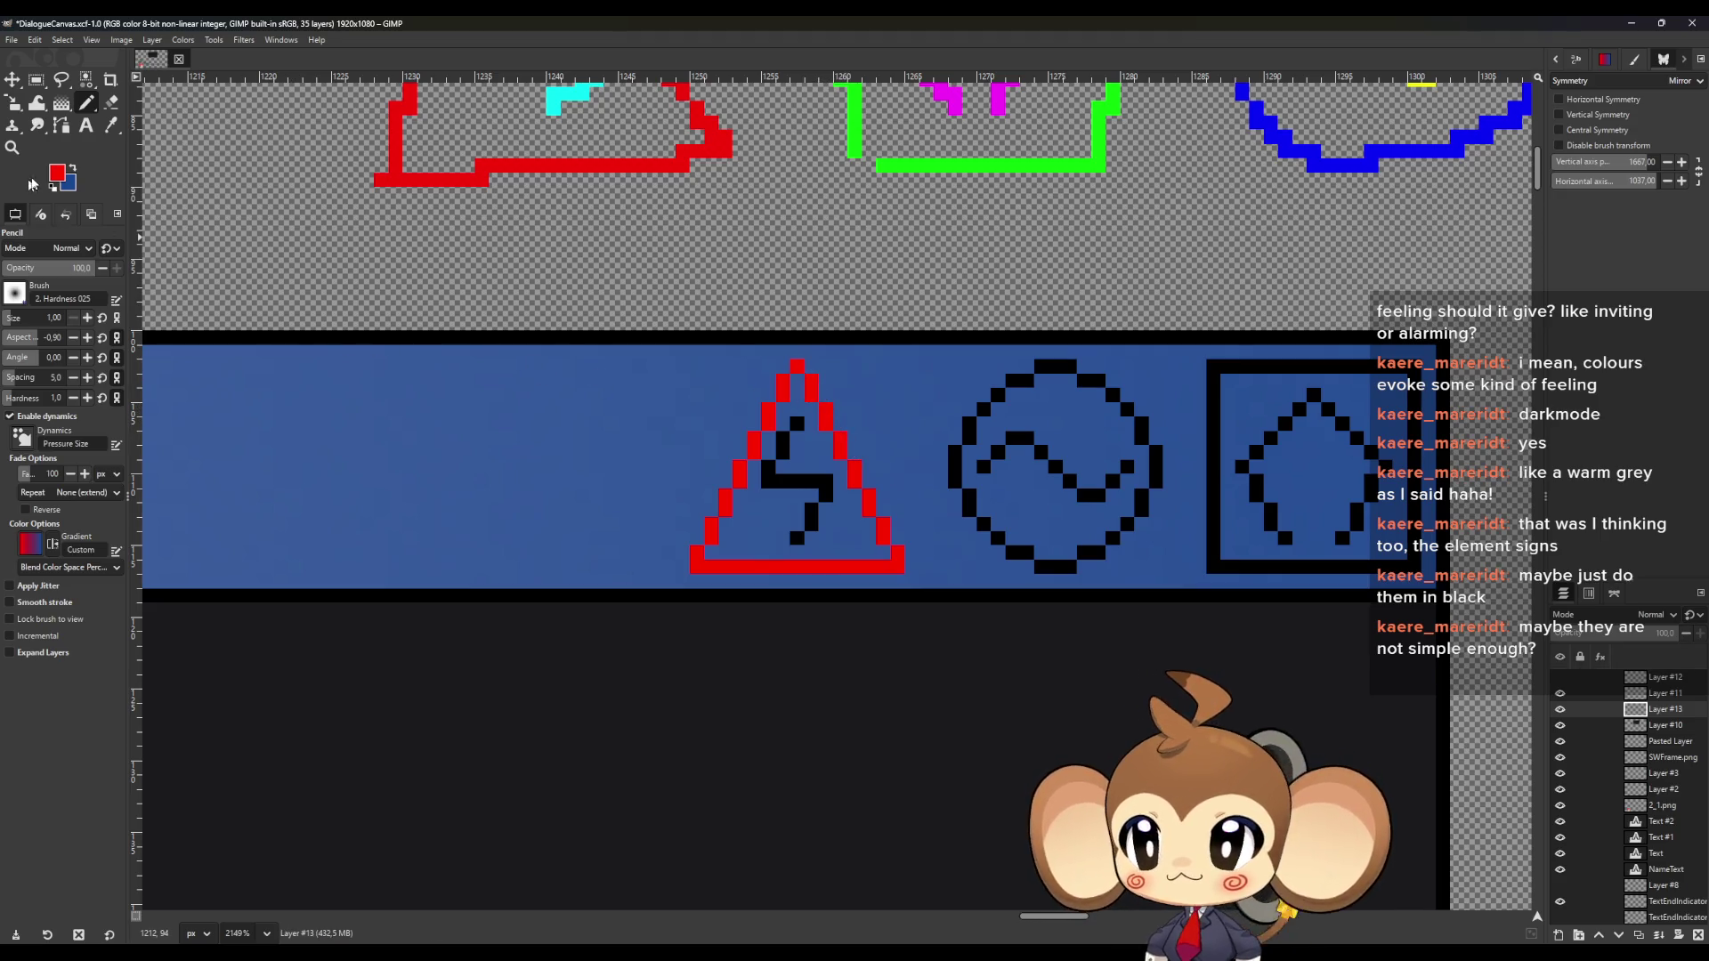
Set the foreground colour to cyan (00ffff) and pencil part of the inner zigzag
left_click(67, 175)
left_click(904, 604)
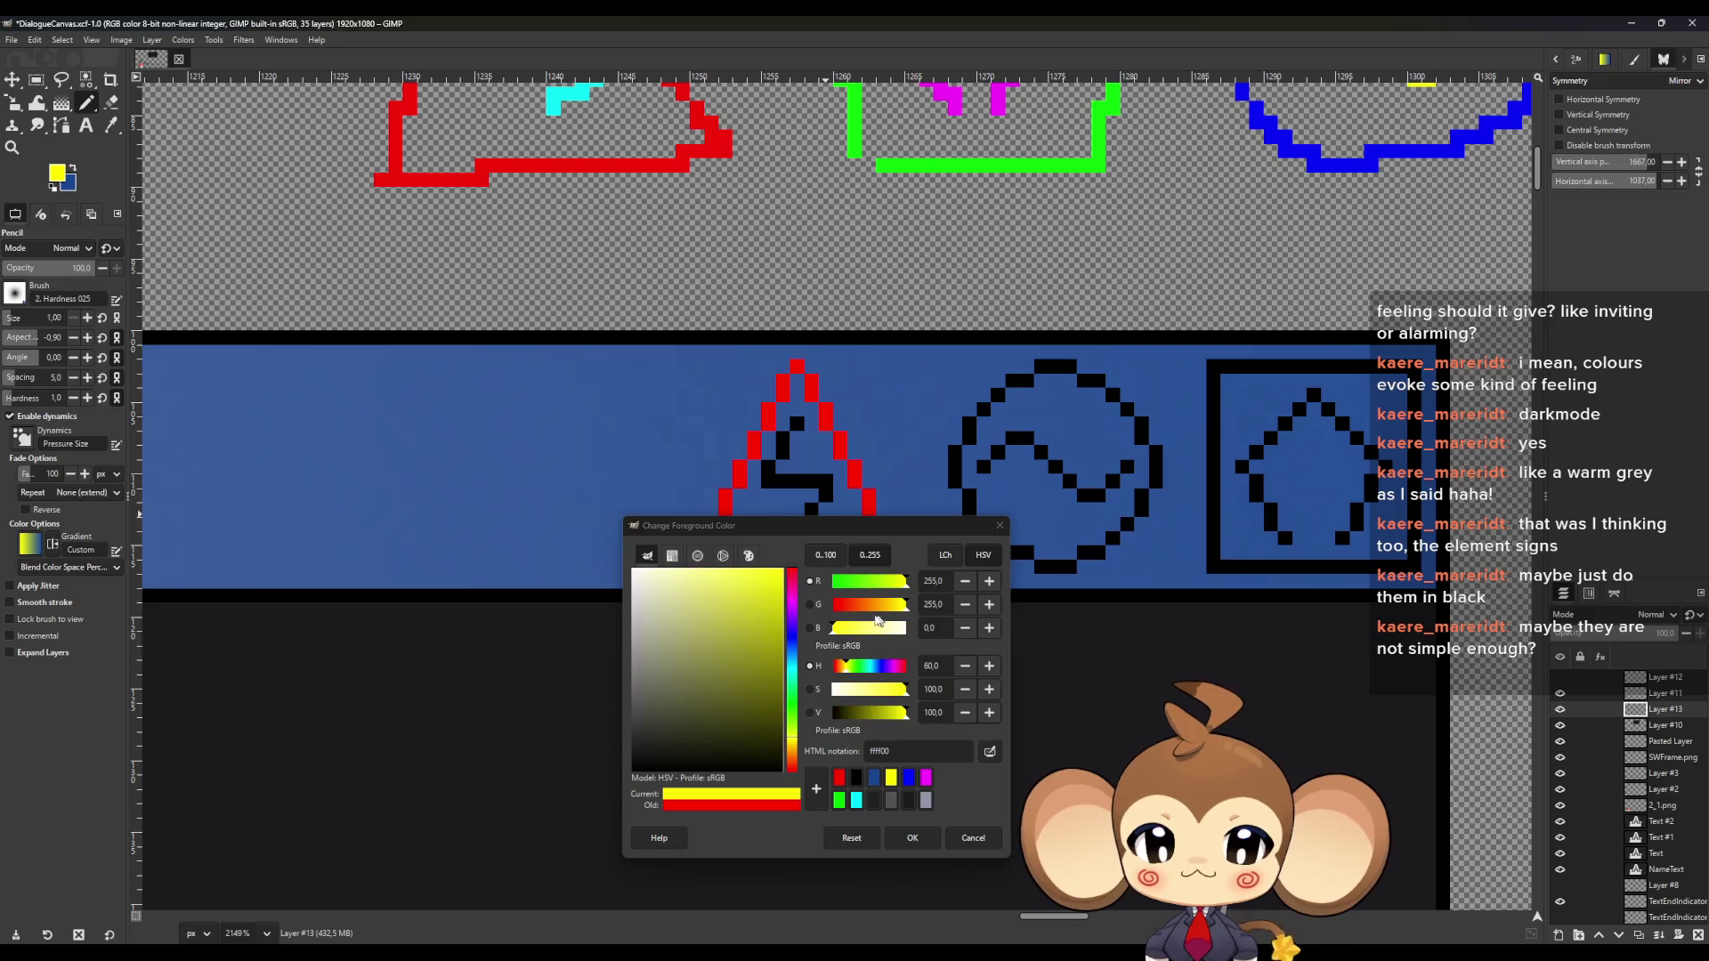
mouse_move(879, 628)
left_mouse_down()
mouse_move(908, 630)
mouse_move(832, 582)
left_mouse_up()
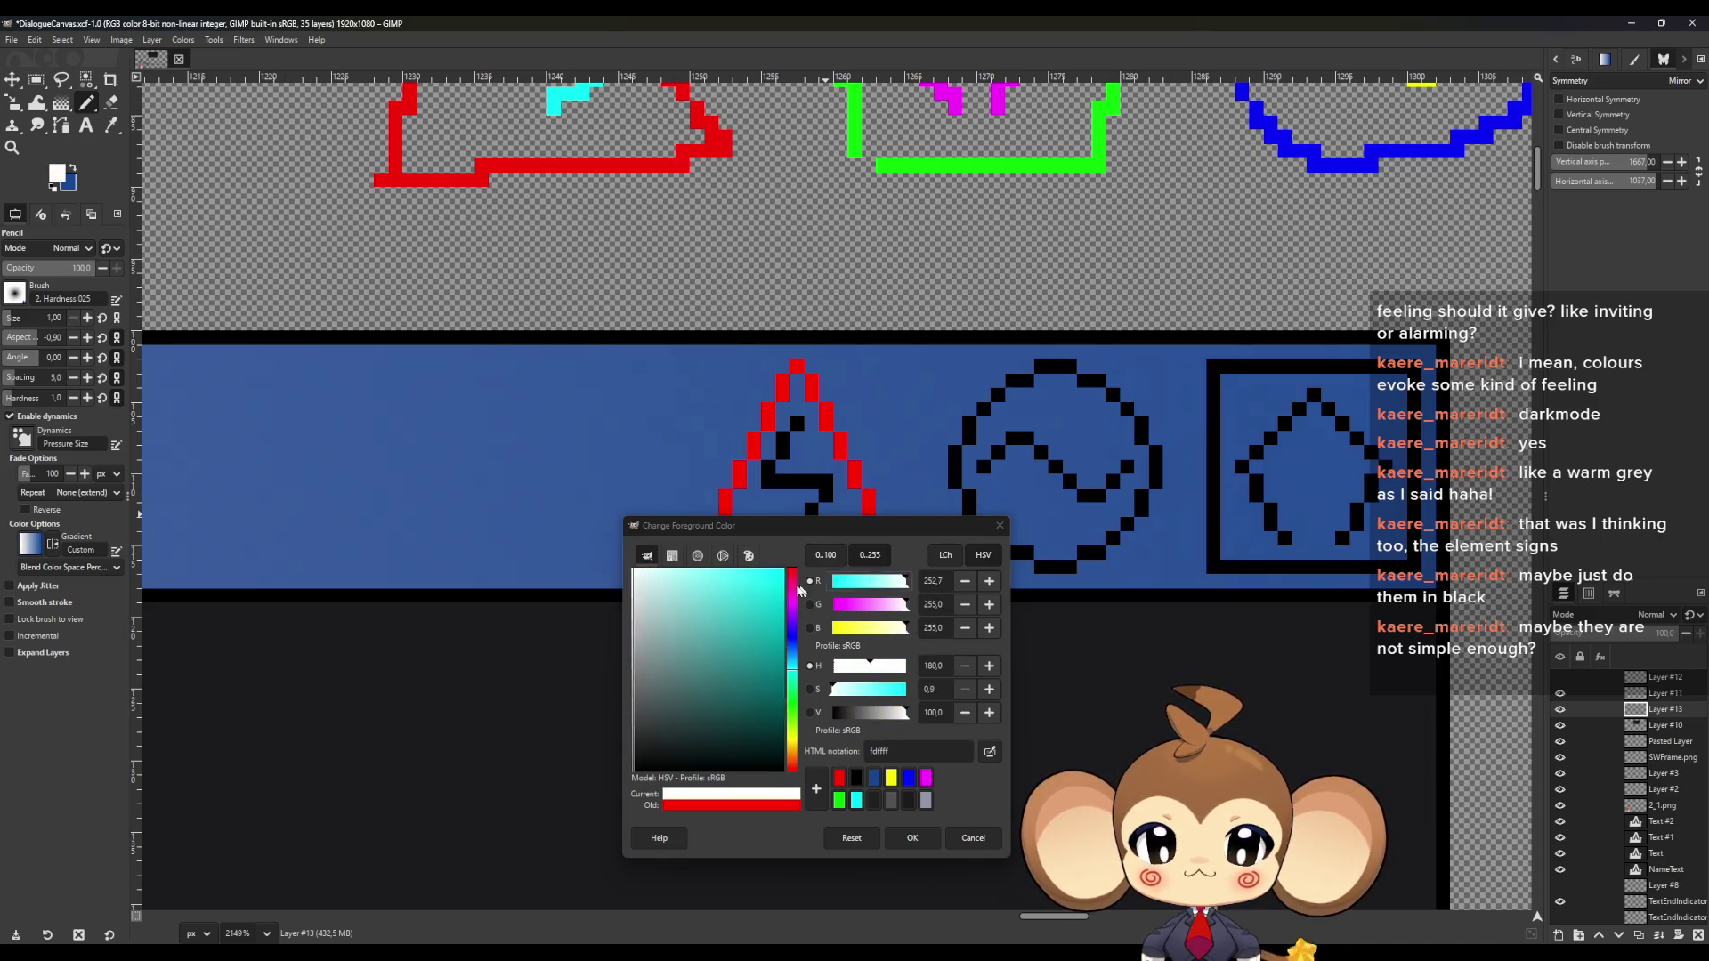
left_click(910, 836)
mouse_move(784, 438)
left_mouse_down()
mouse_move(771, 485)
mouse_move(828, 483)
mouse_move(812, 521)
left_mouse_up()
scroll(797, 538, "down", 10)
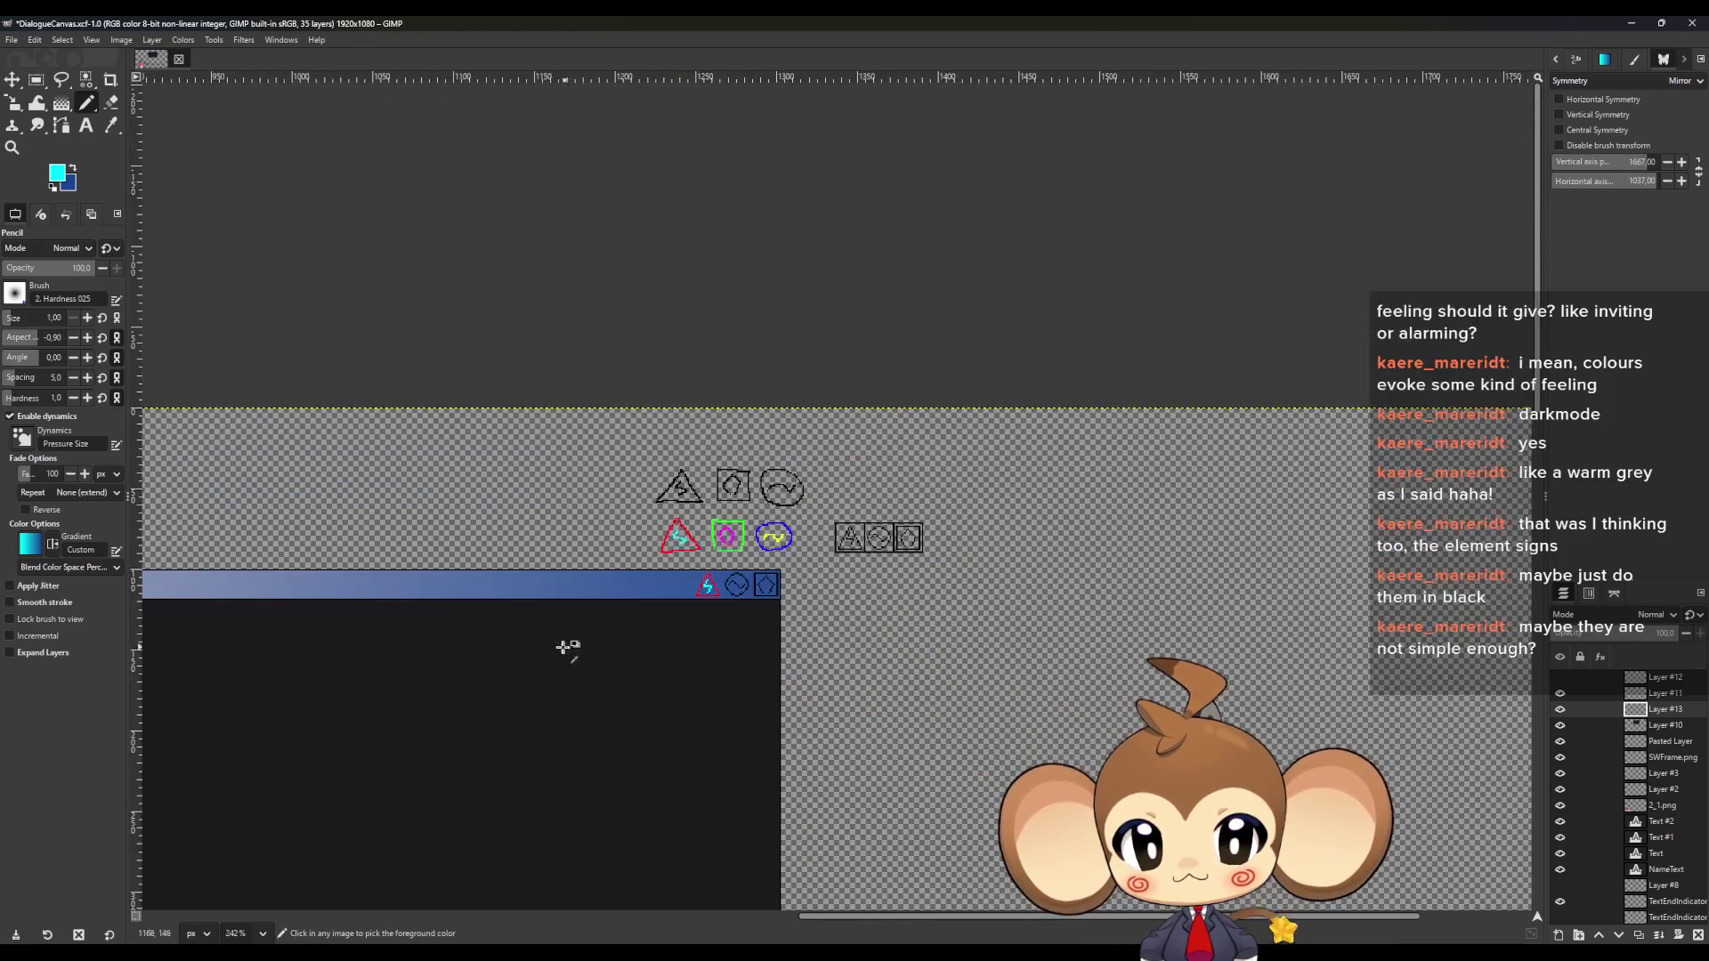
scroll(788, 734, "up", 2)
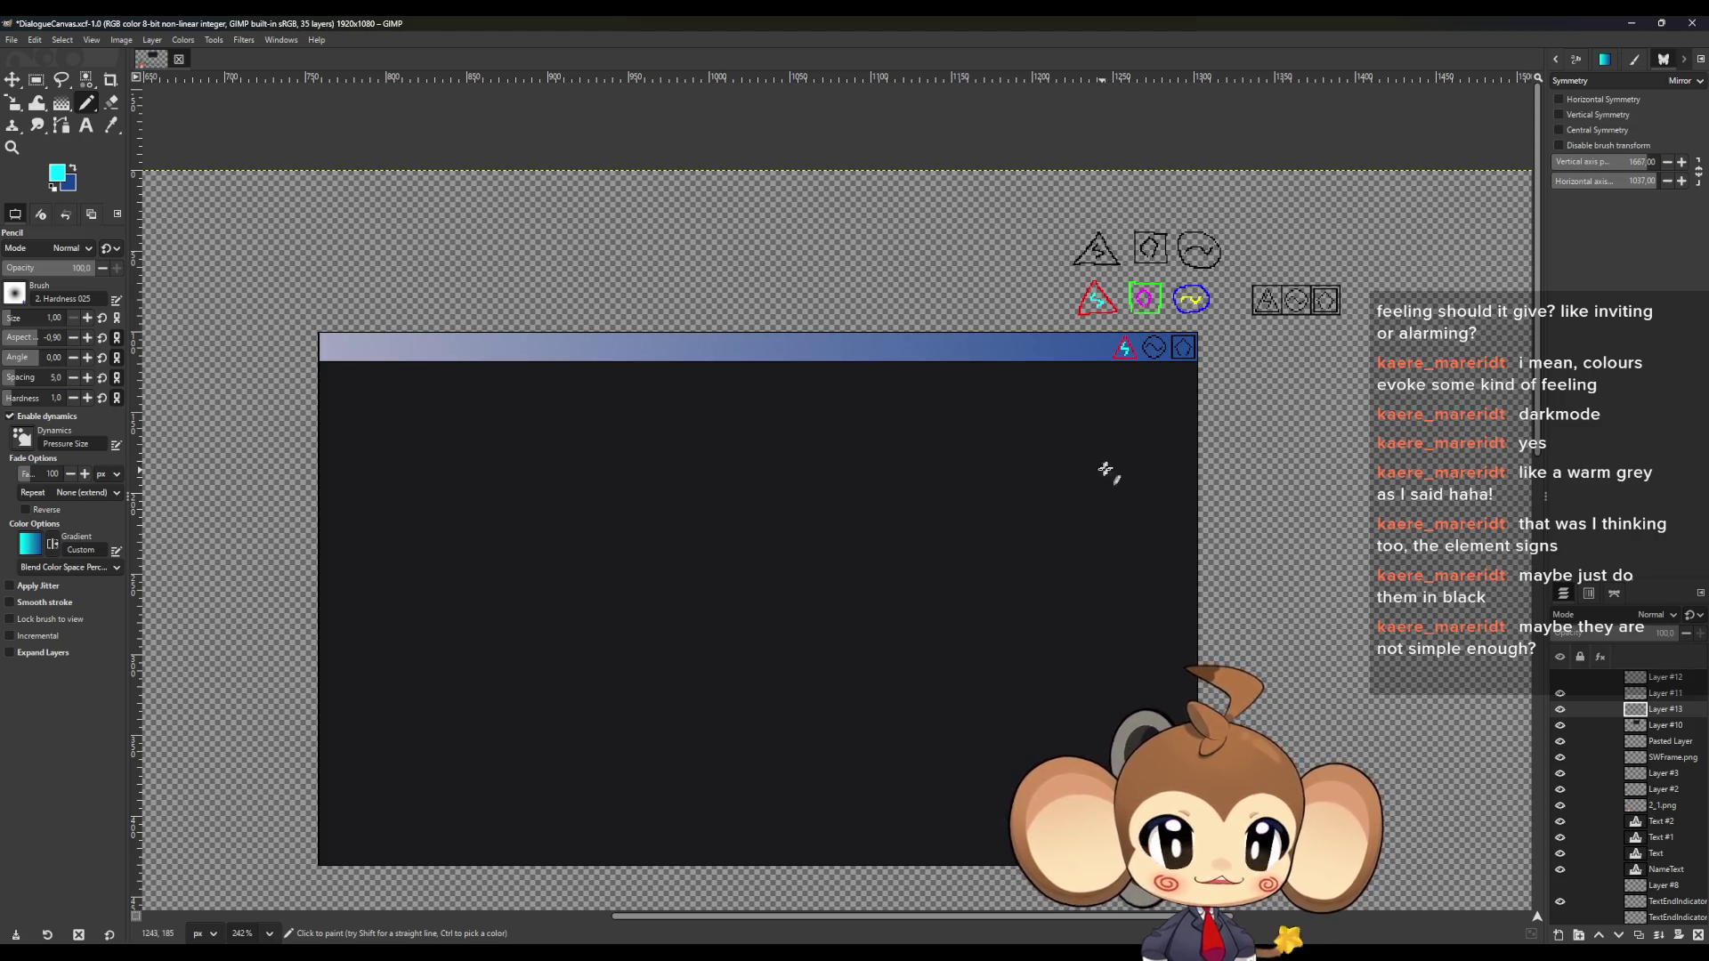
scroll(1169, 316, "up", 6, "ctrl")
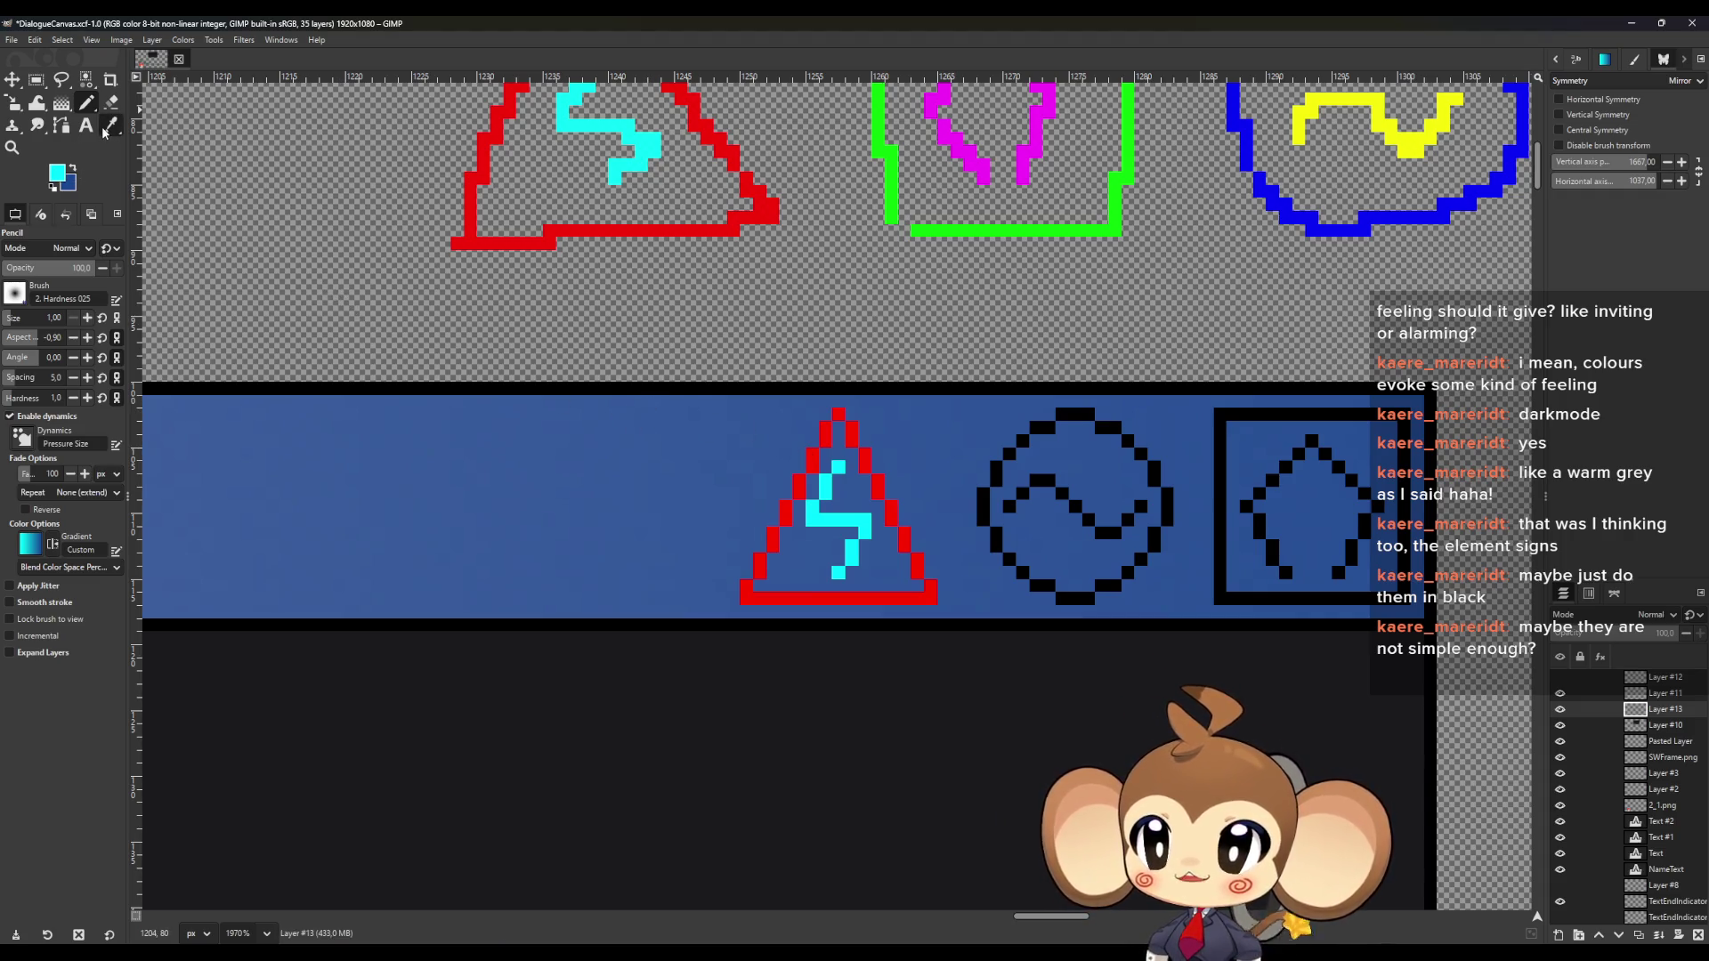
Switch to green and pencil the circle's left edge and the full square outline
left_click(55, 173)
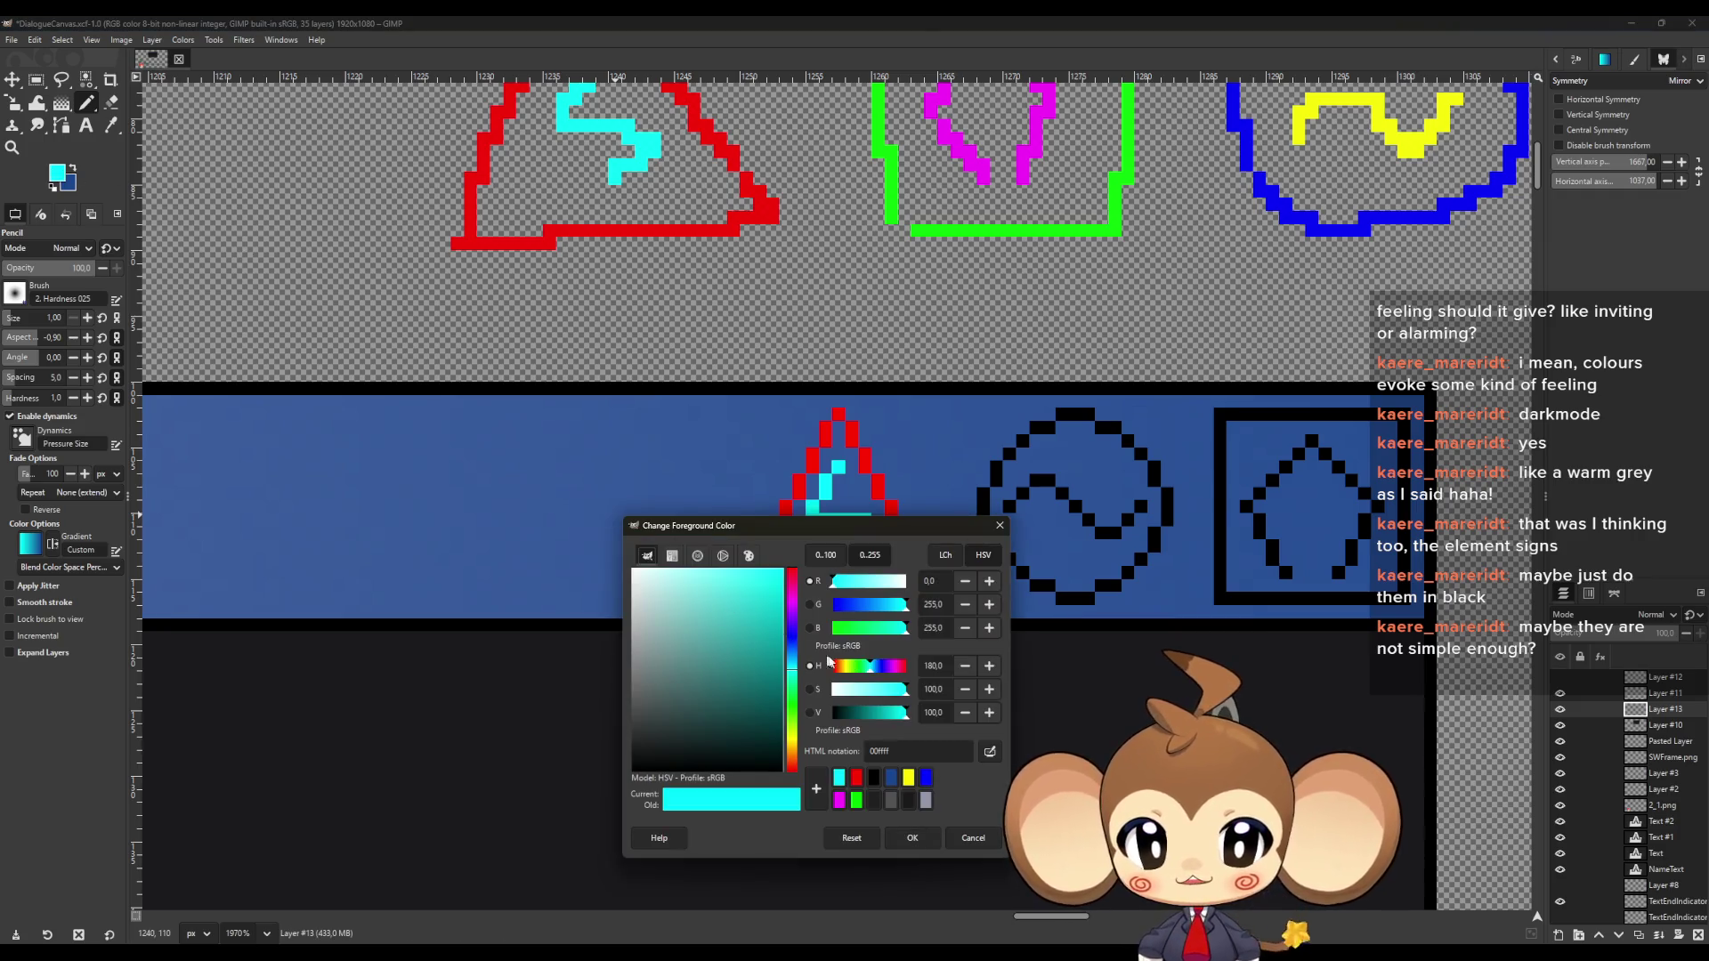
left_click_drag(906, 629, 752, 634)
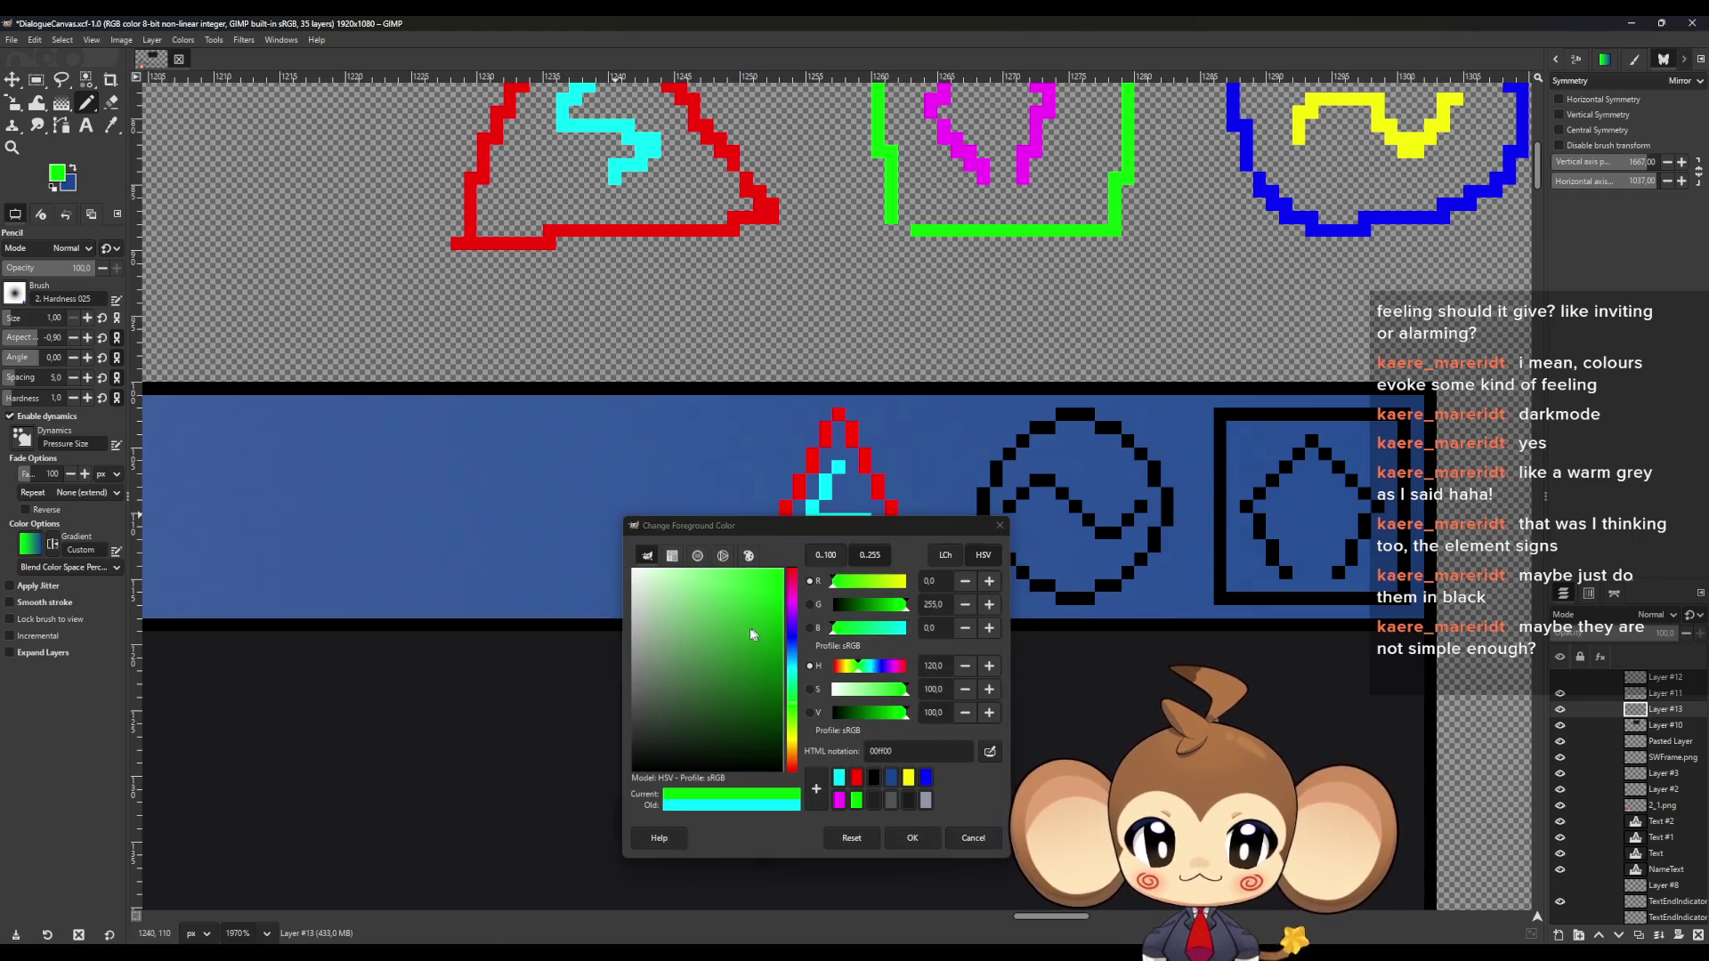
left_click(912, 838)
left_click(984, 516)
left_click(984, 502)
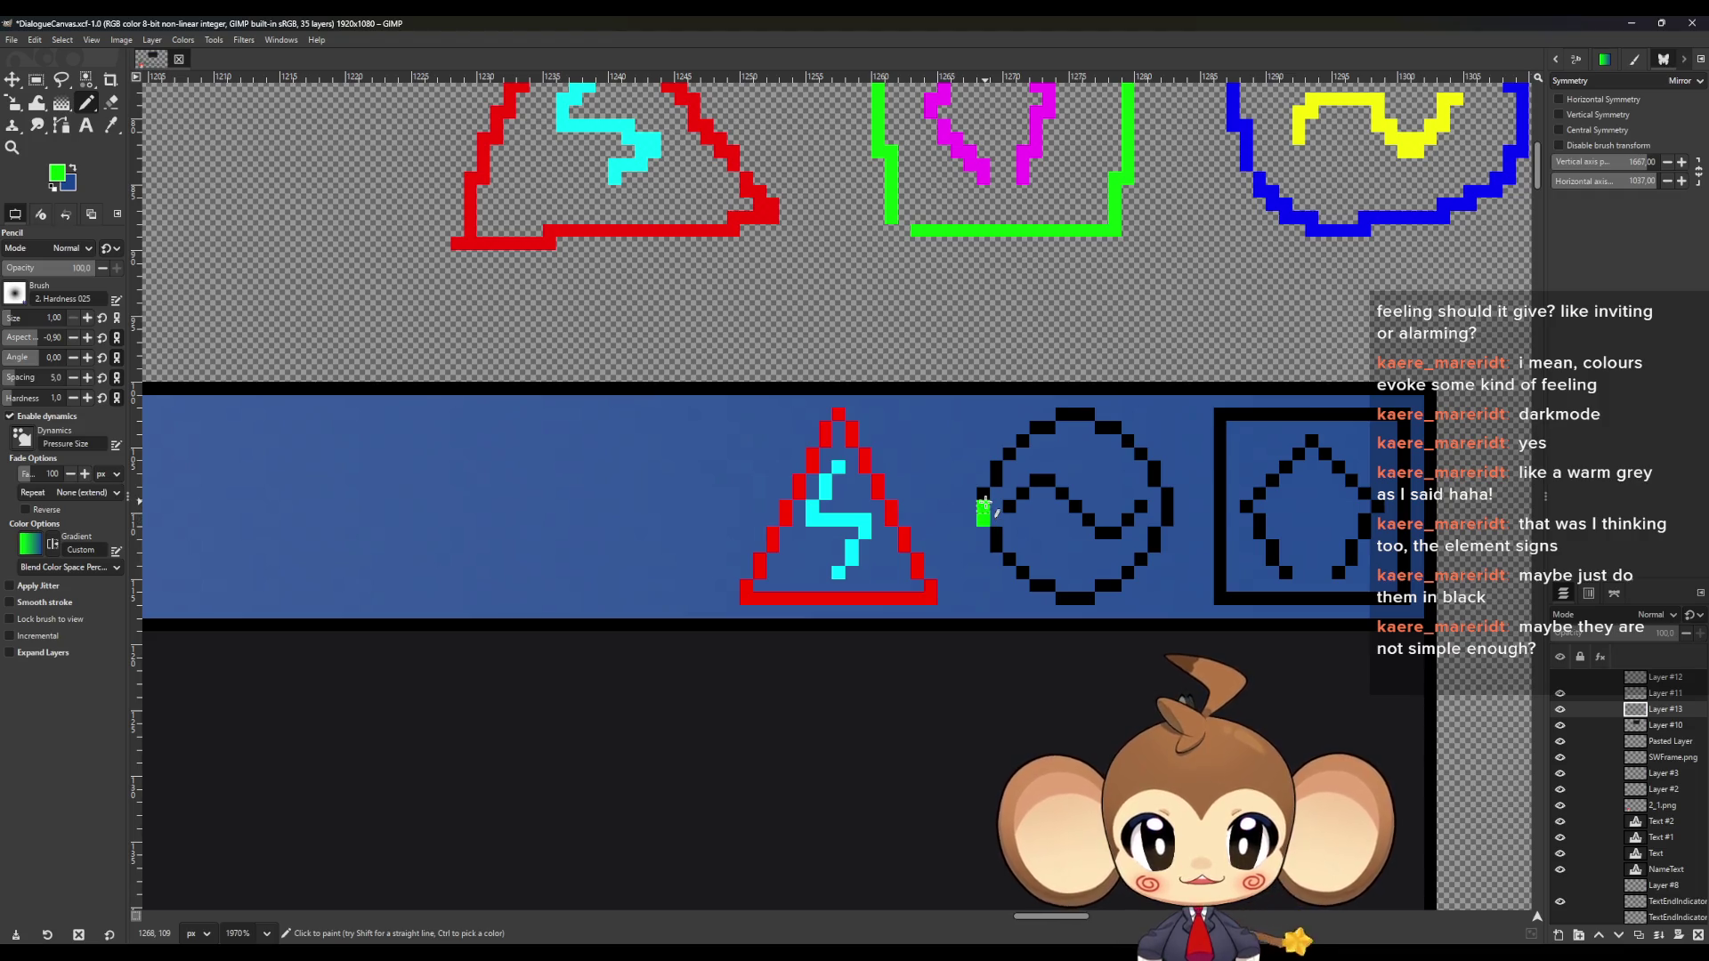
left_click(1219, 598)
left_click(1219, 415, "shift")
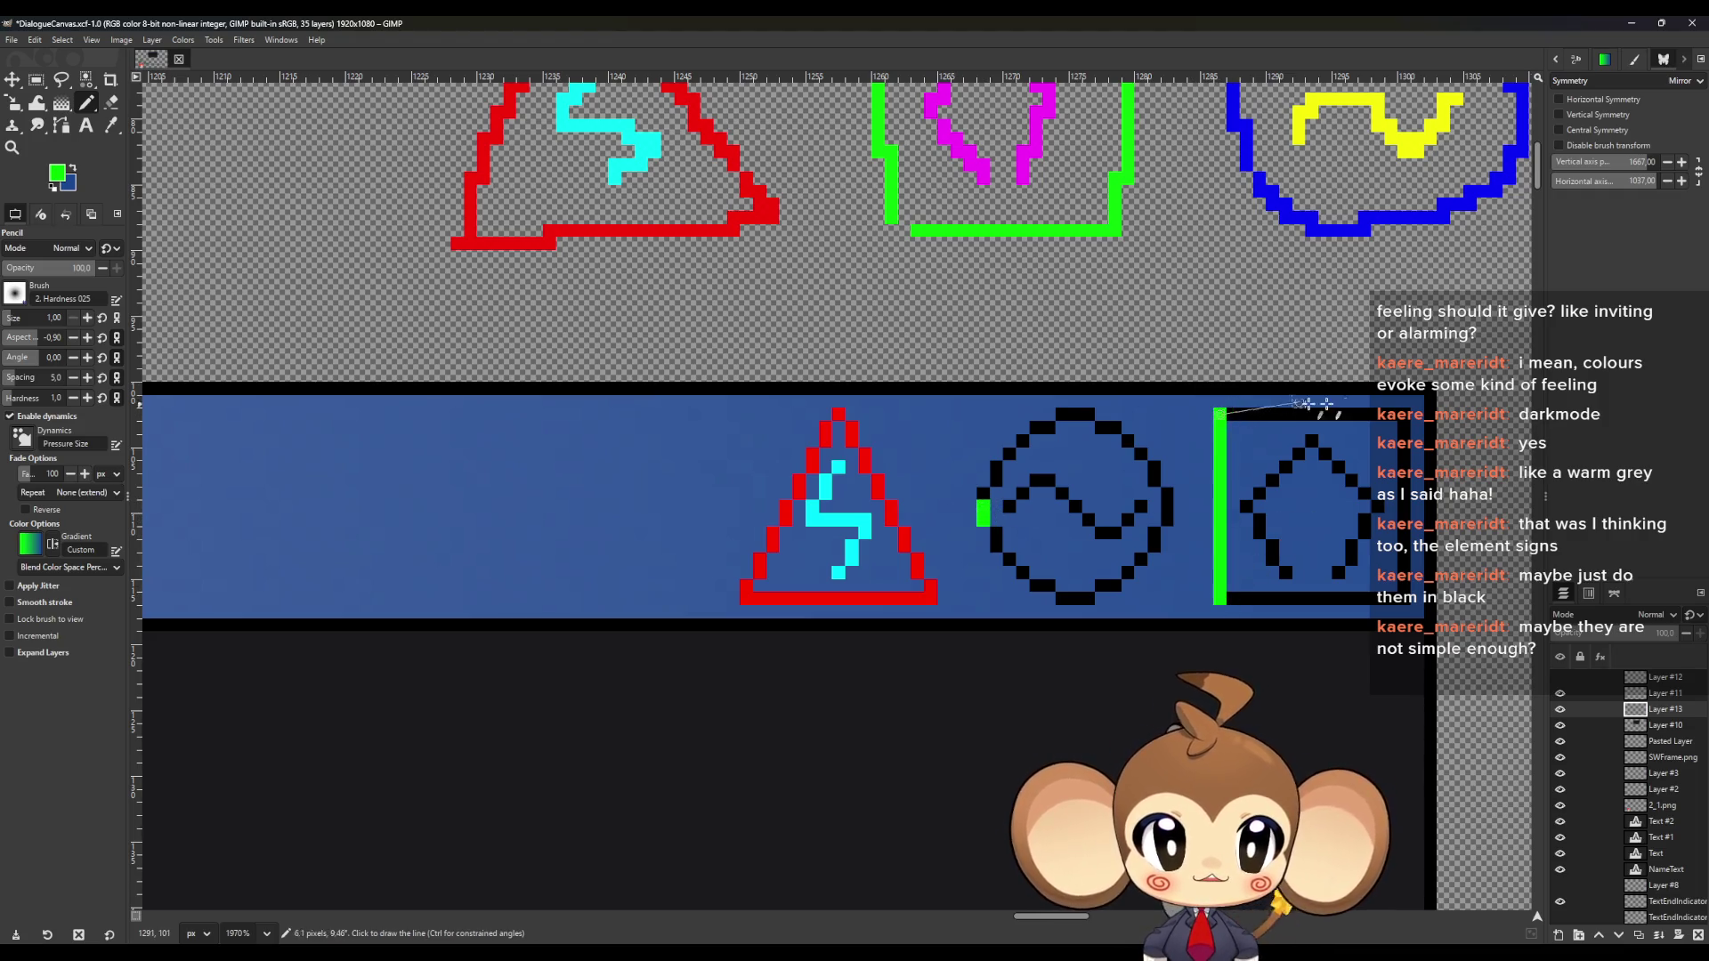
left_click(1403, 415, "shift")
left_click(1403, 598, "shift")
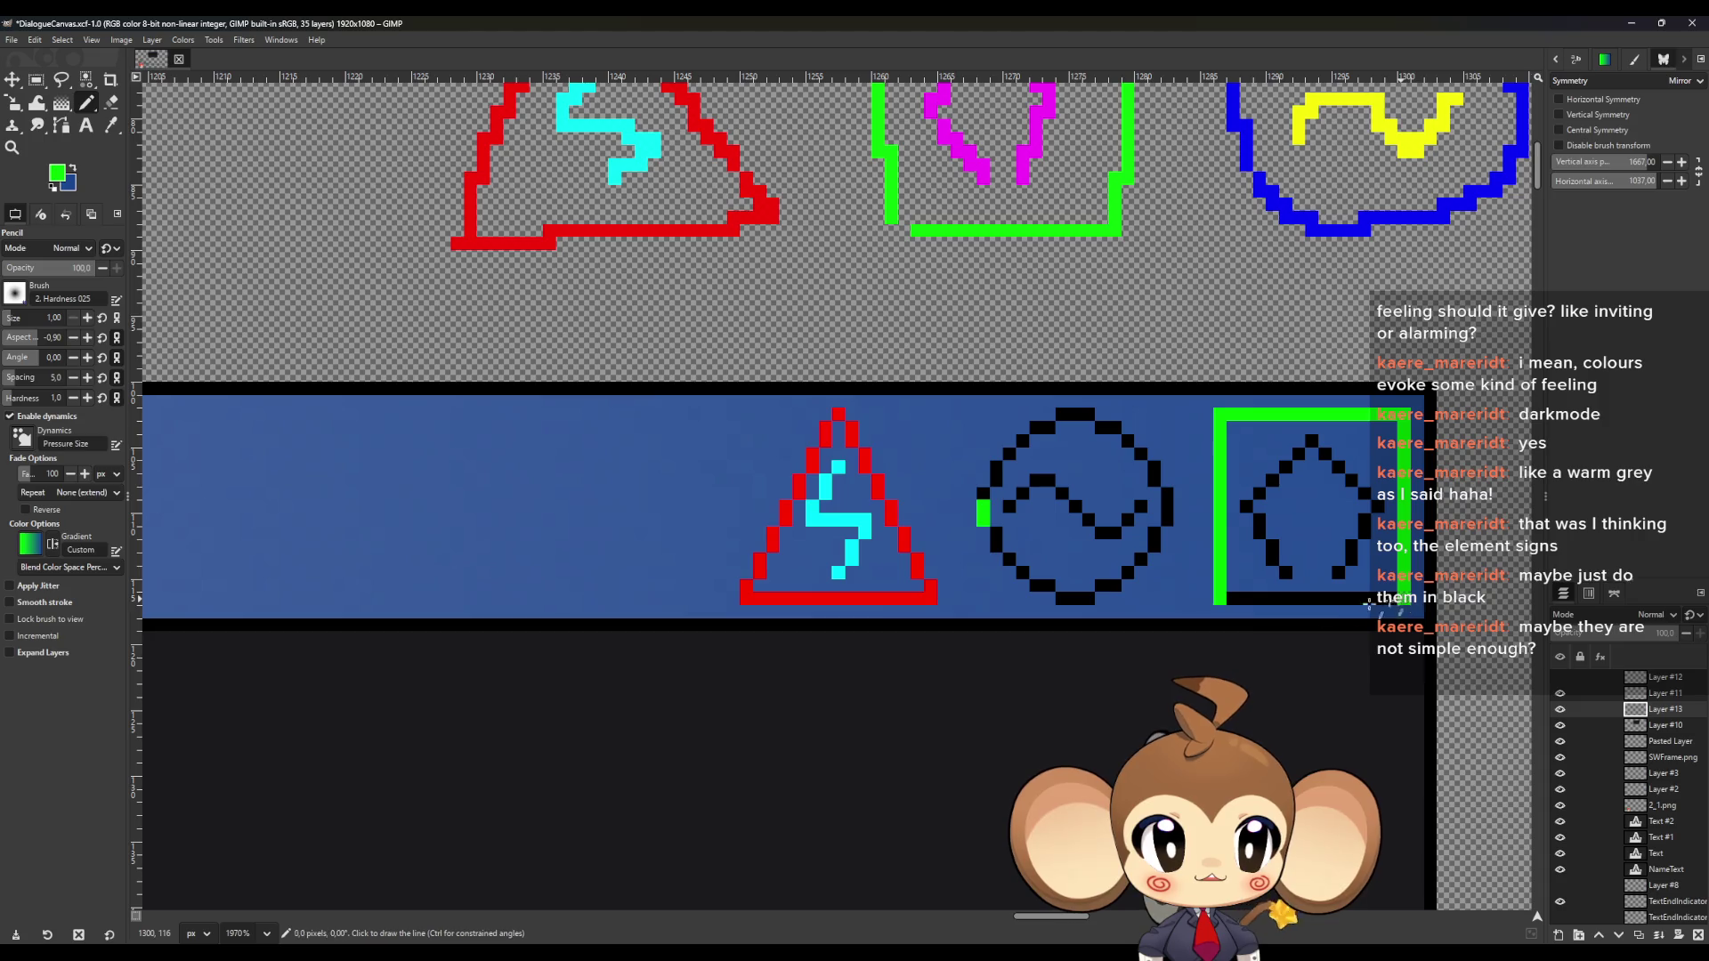
left_click(1219, 598, "shift")
Set the colour to magenta and redraw the shape inside the green square
left_click(70, 171)
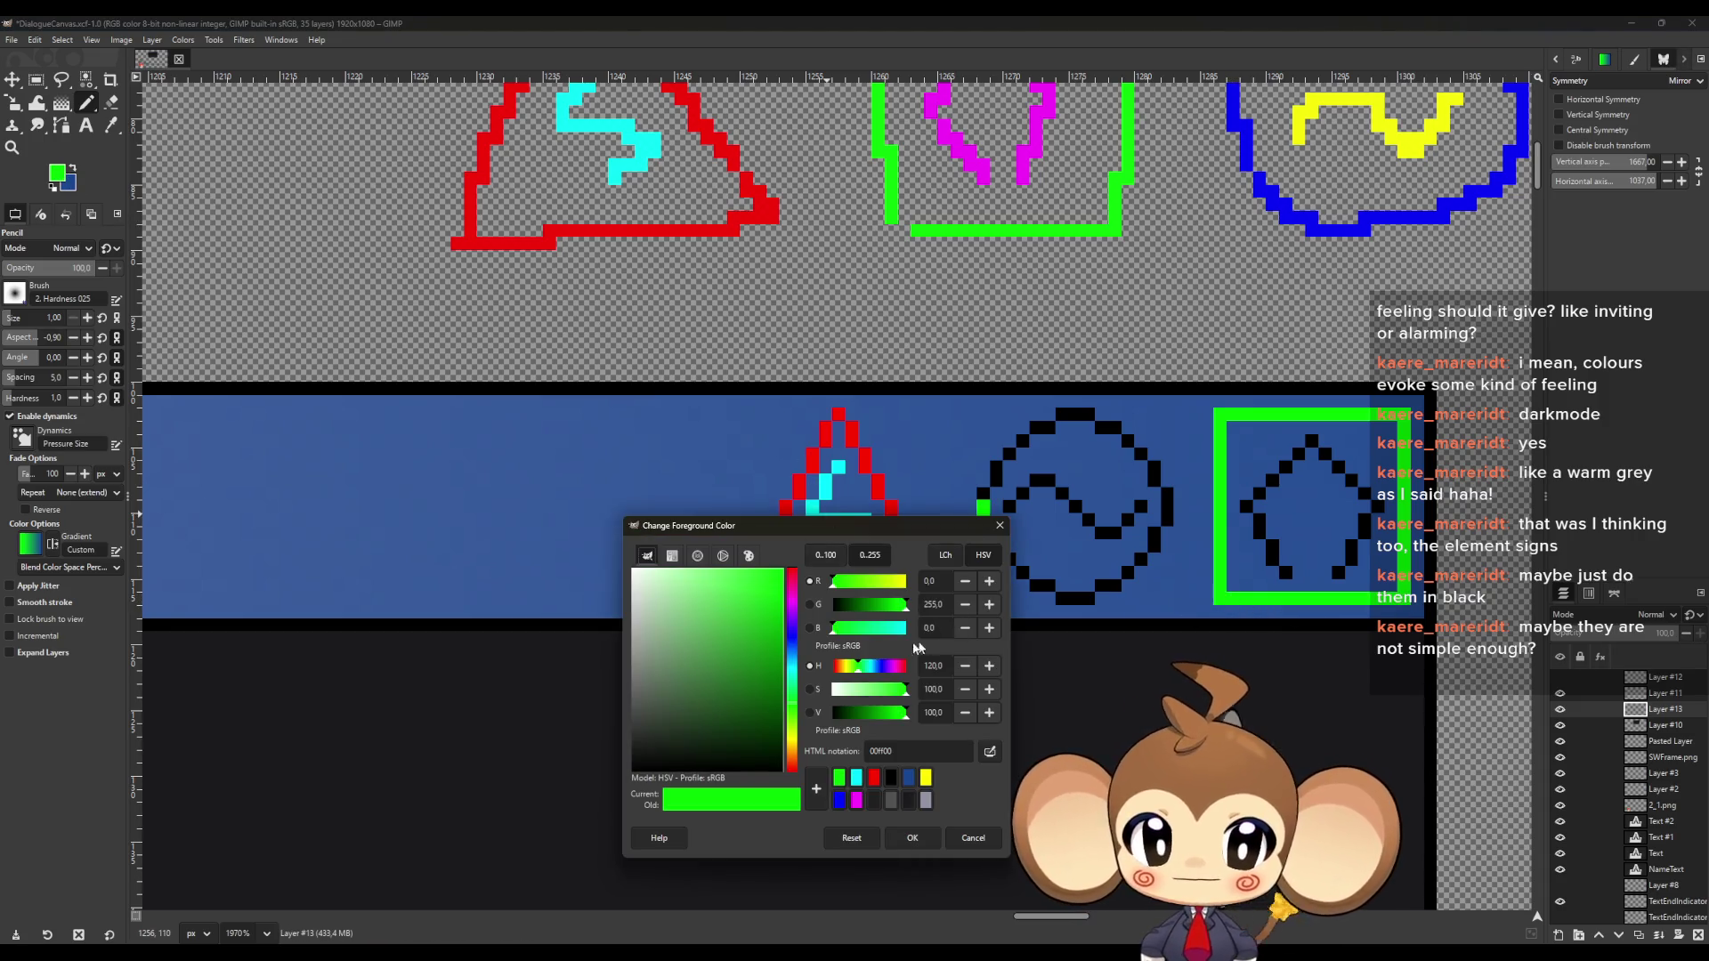
mouse_move(873, 628)
left_mouse_down()
mouse_move(905, 627)
mouse_move(905, 580)
mouse_move(783, 639)
left_mouse_up()
left_click(912, 838)
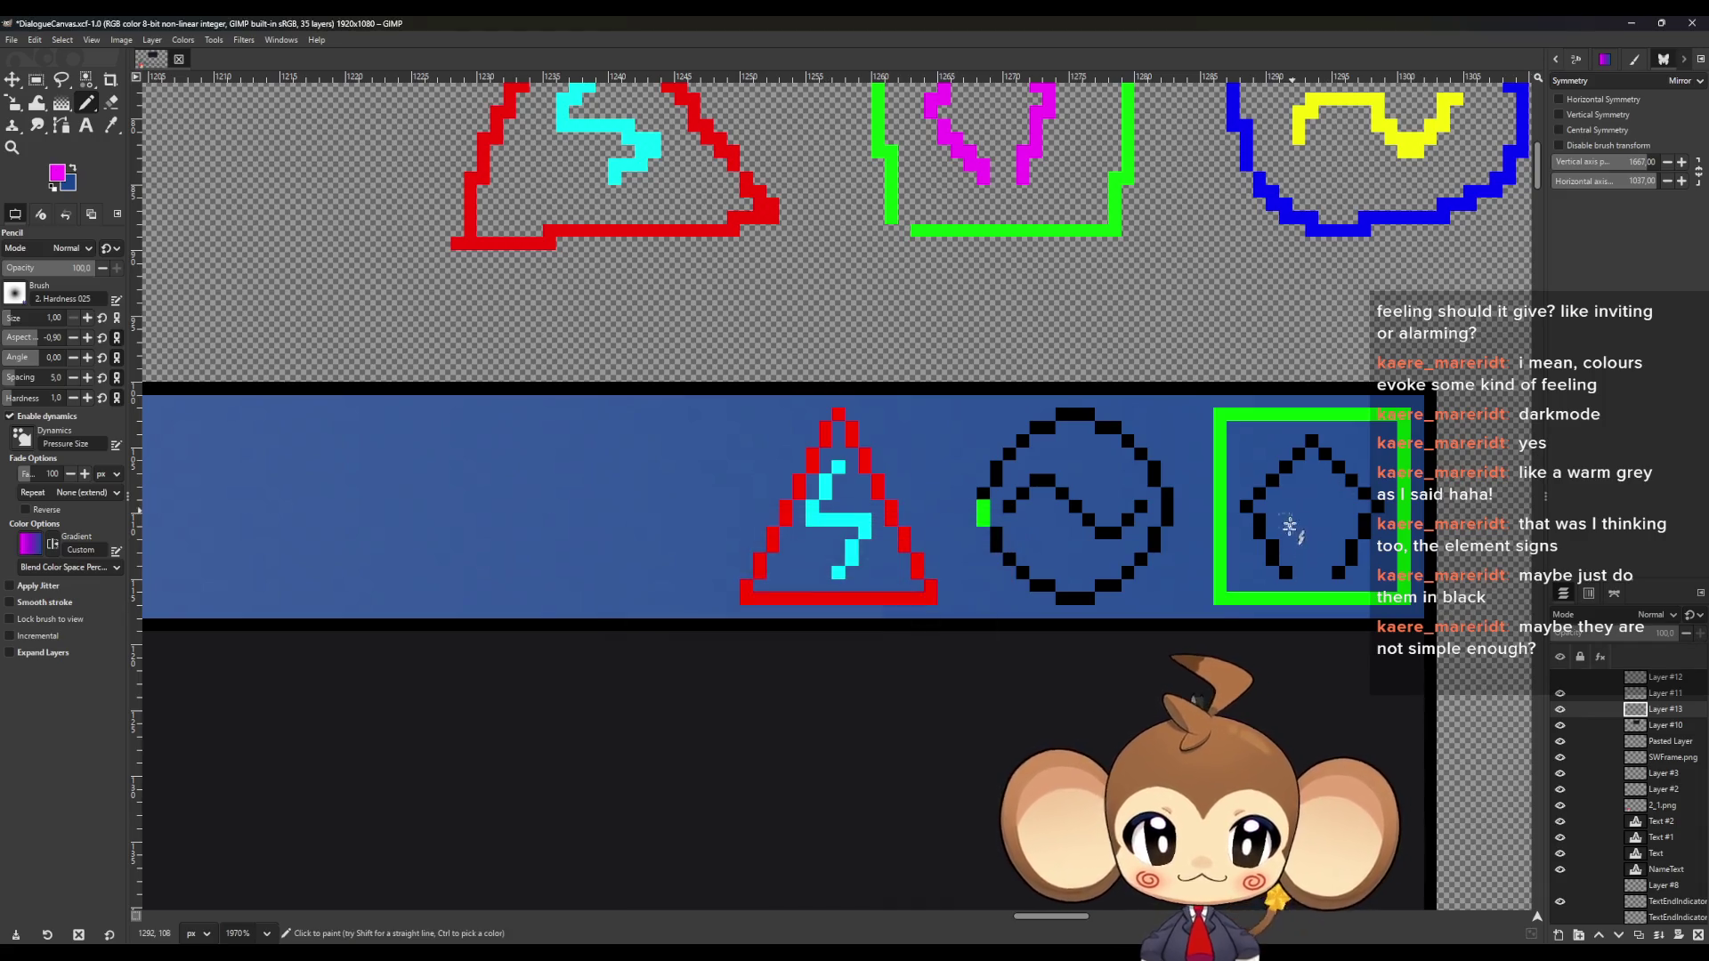
left_click_drag(1285, 571, 1246, 507)
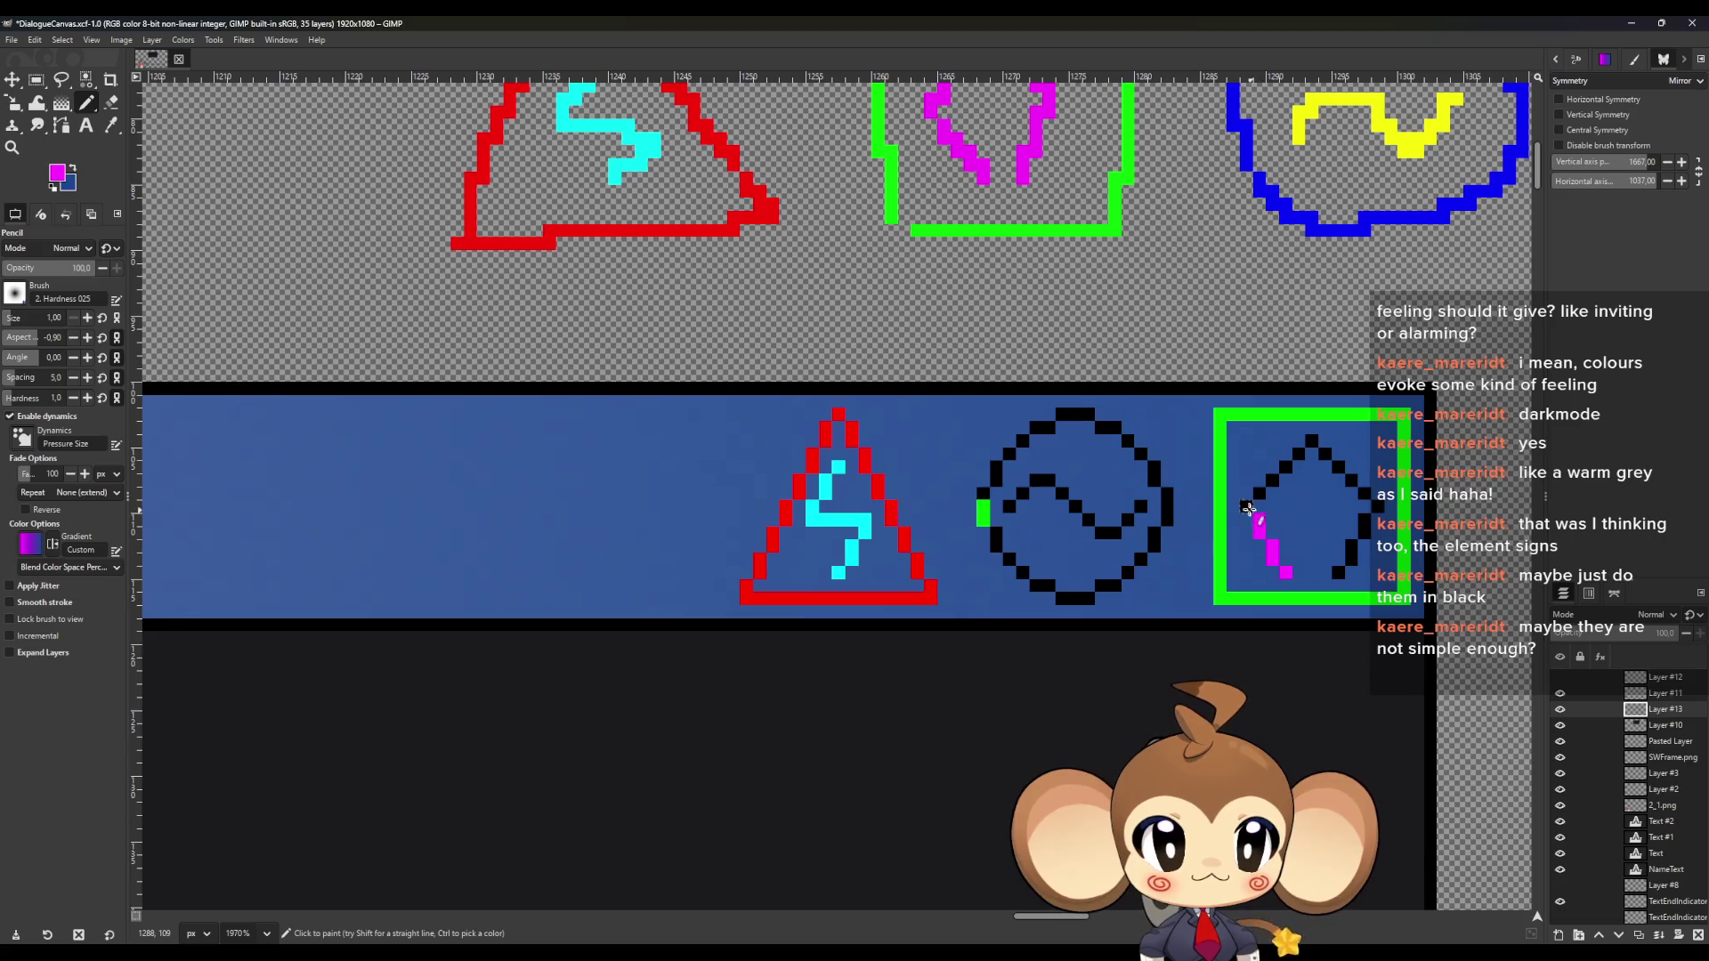
left_click(1312, 440, "shift")
left_click(1364, 492, "shift")
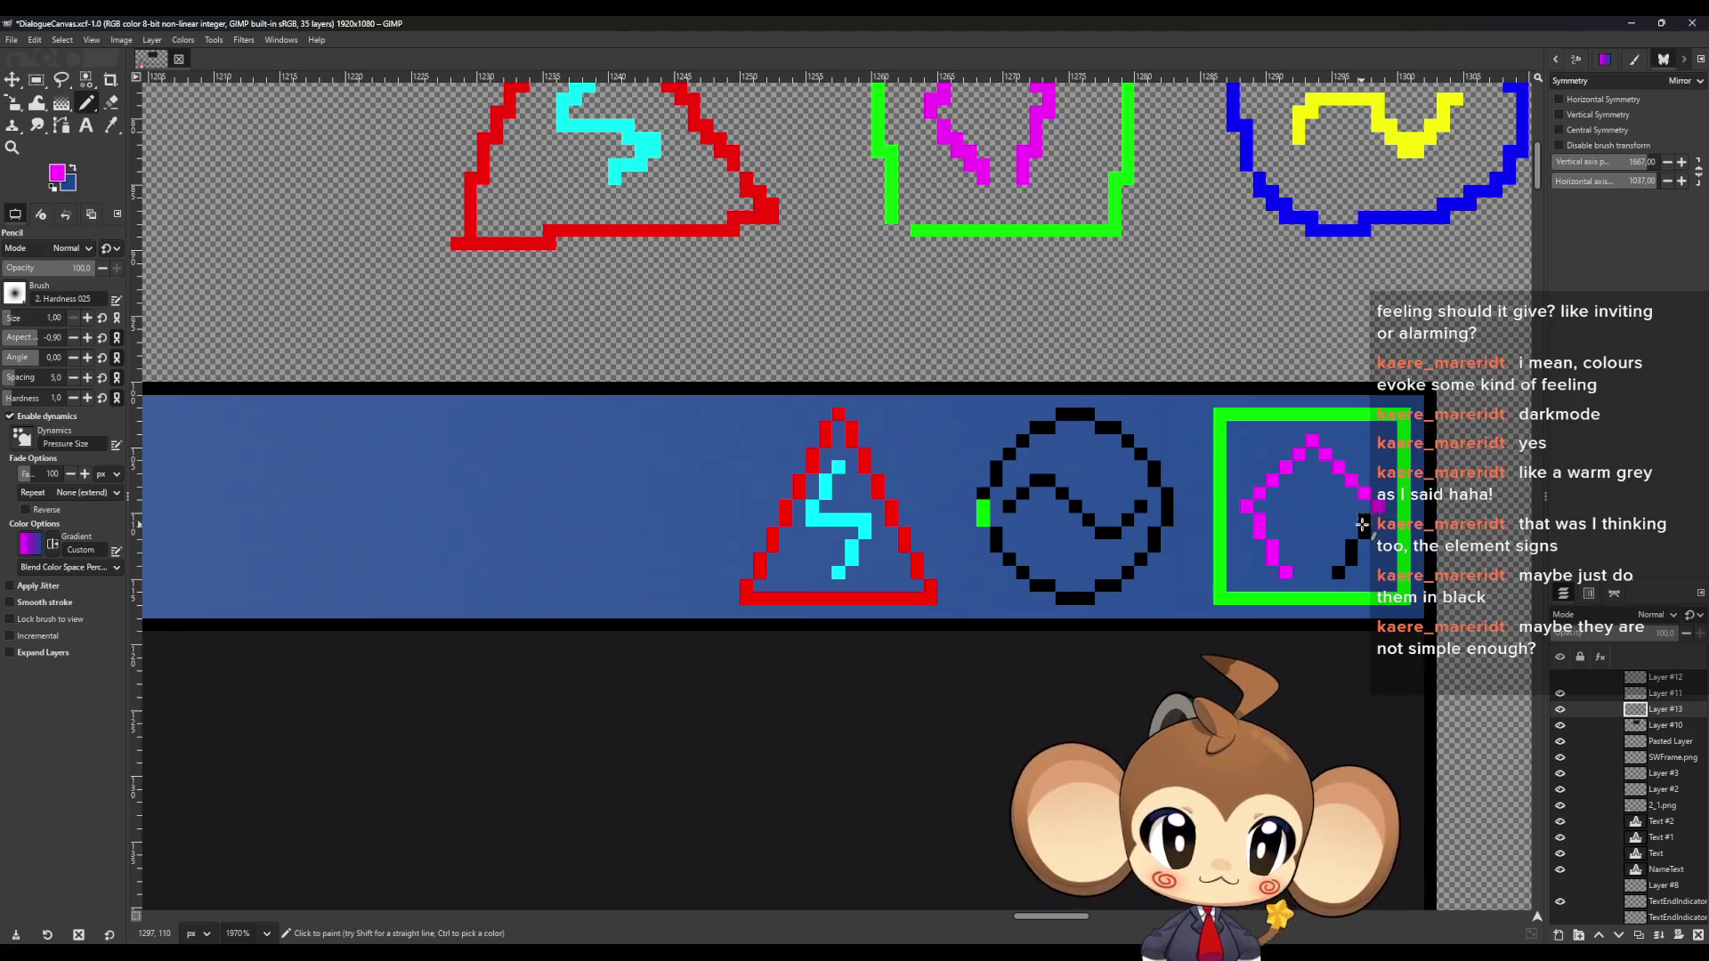
left_click_drag(1364, 512, 1365, 534)
left_click(1351, 544)
left_click(1352, 558)
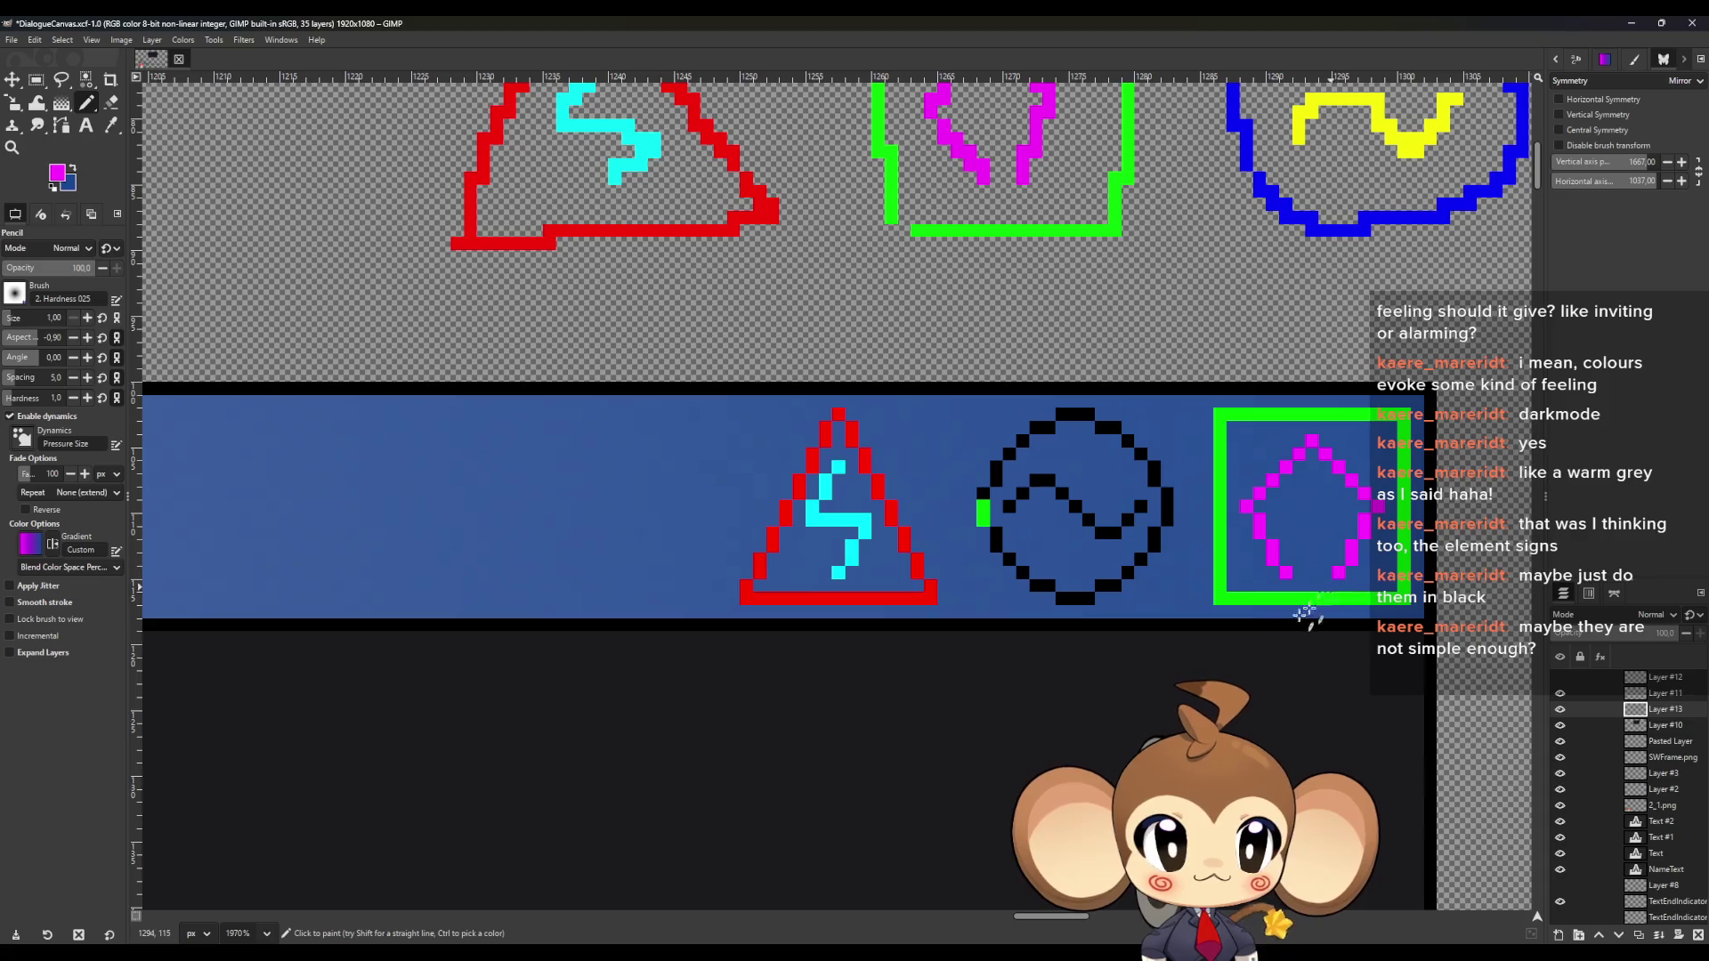
Set the colour to blue and repaint the circle outline
left_click(59, 173)
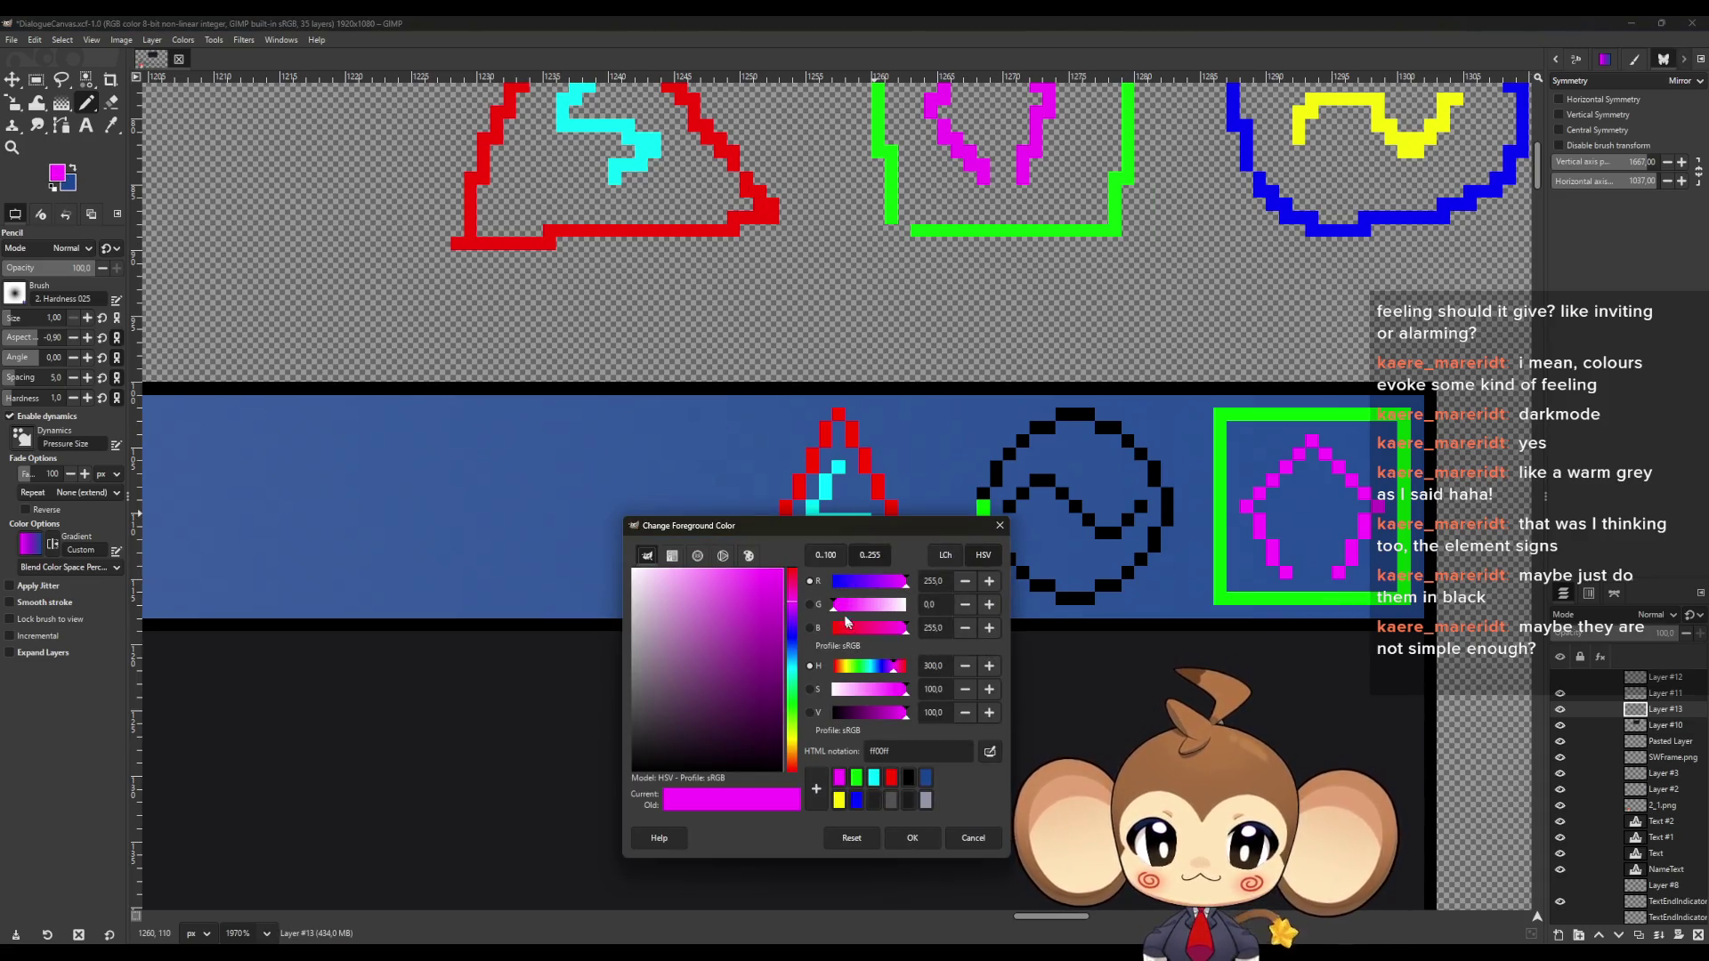
left_click_drag(842, 583, 831, 583)
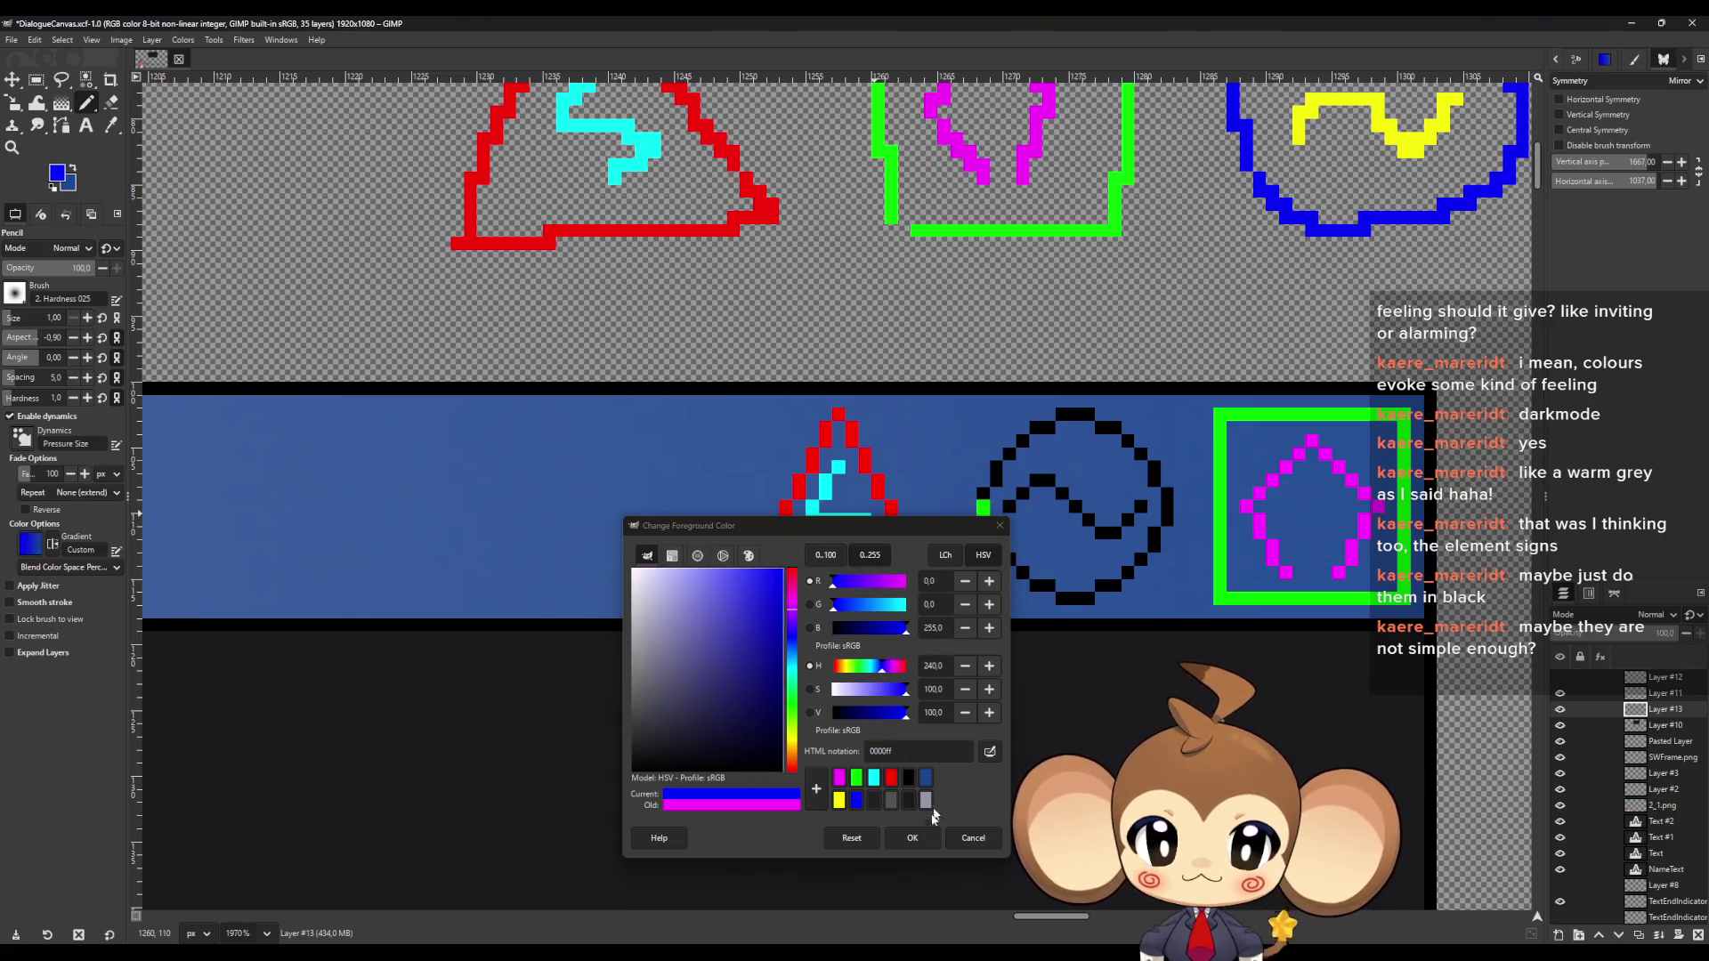
left_click(913, 838)
mouse_move(1075, 596)
left_mouse_down()
mouse_move(1032, 583)
mouse_move(982, 521)
mouse_move(1008, 458)
mouse_move(1068, 414)
mouse_move(1162, 468)
mouse_move(1167, 500)
mouse_move(1142, 558)
mouse_move(1095, 589)
left_mouse_up()
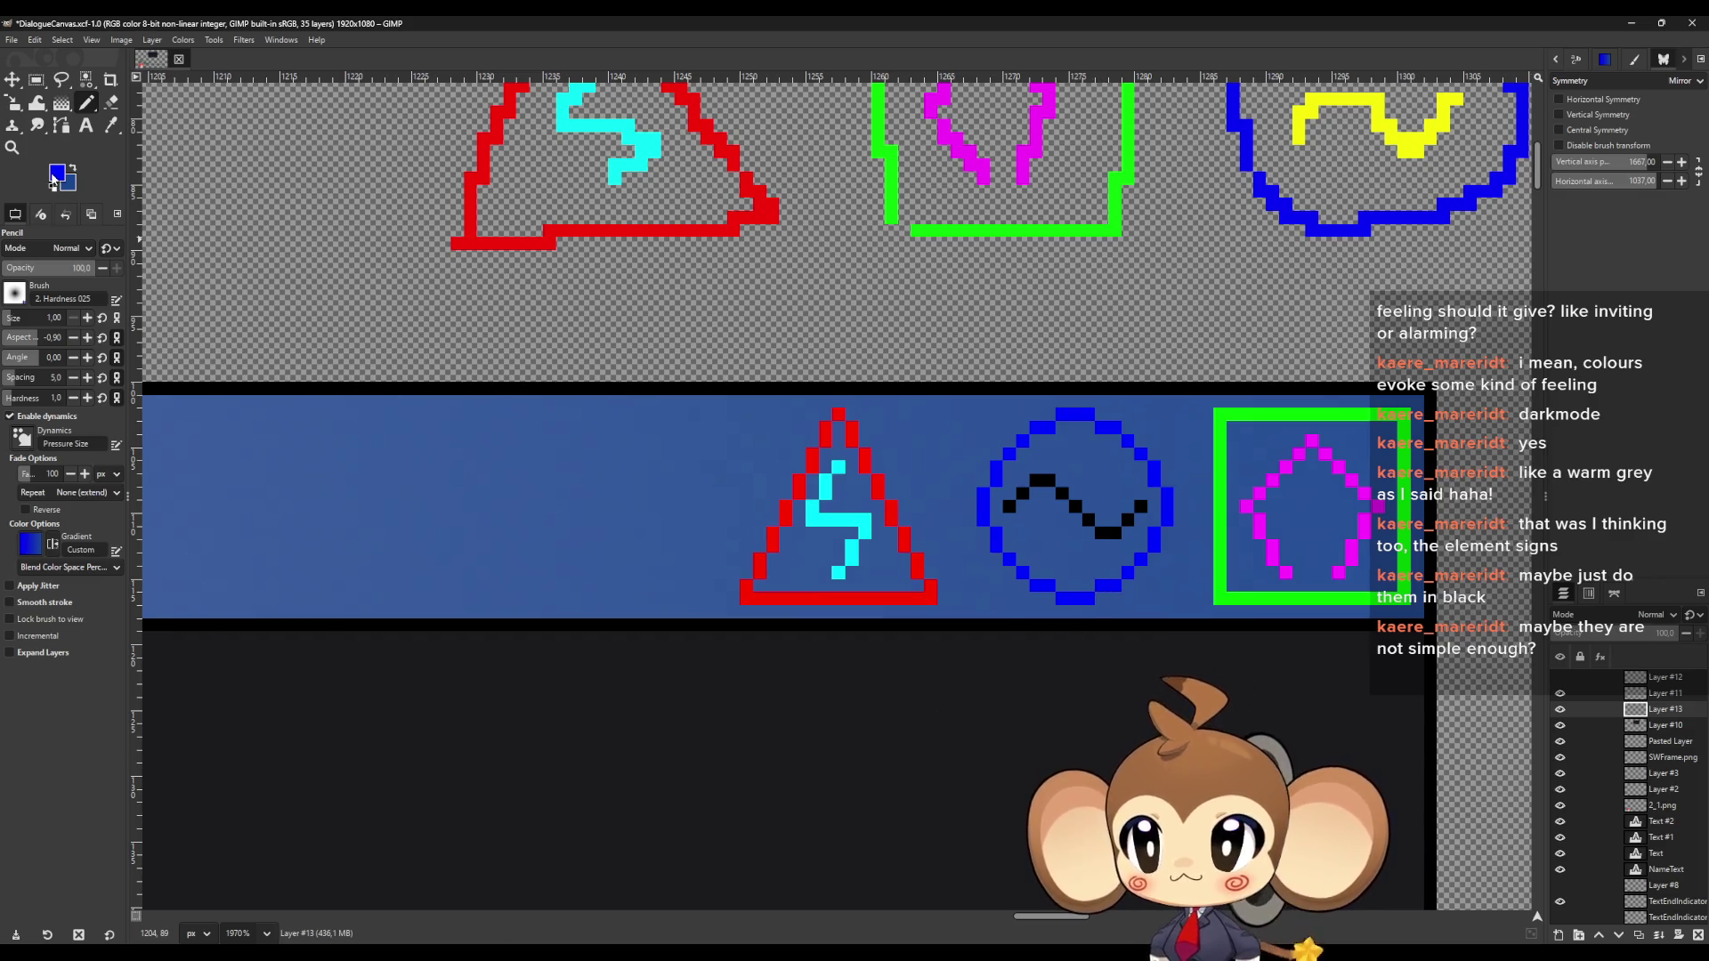
Set the colour to yellow and redraw the wave inside the circle
left_click(54, 176)
left_click_drag(836, 610, 906, 605)
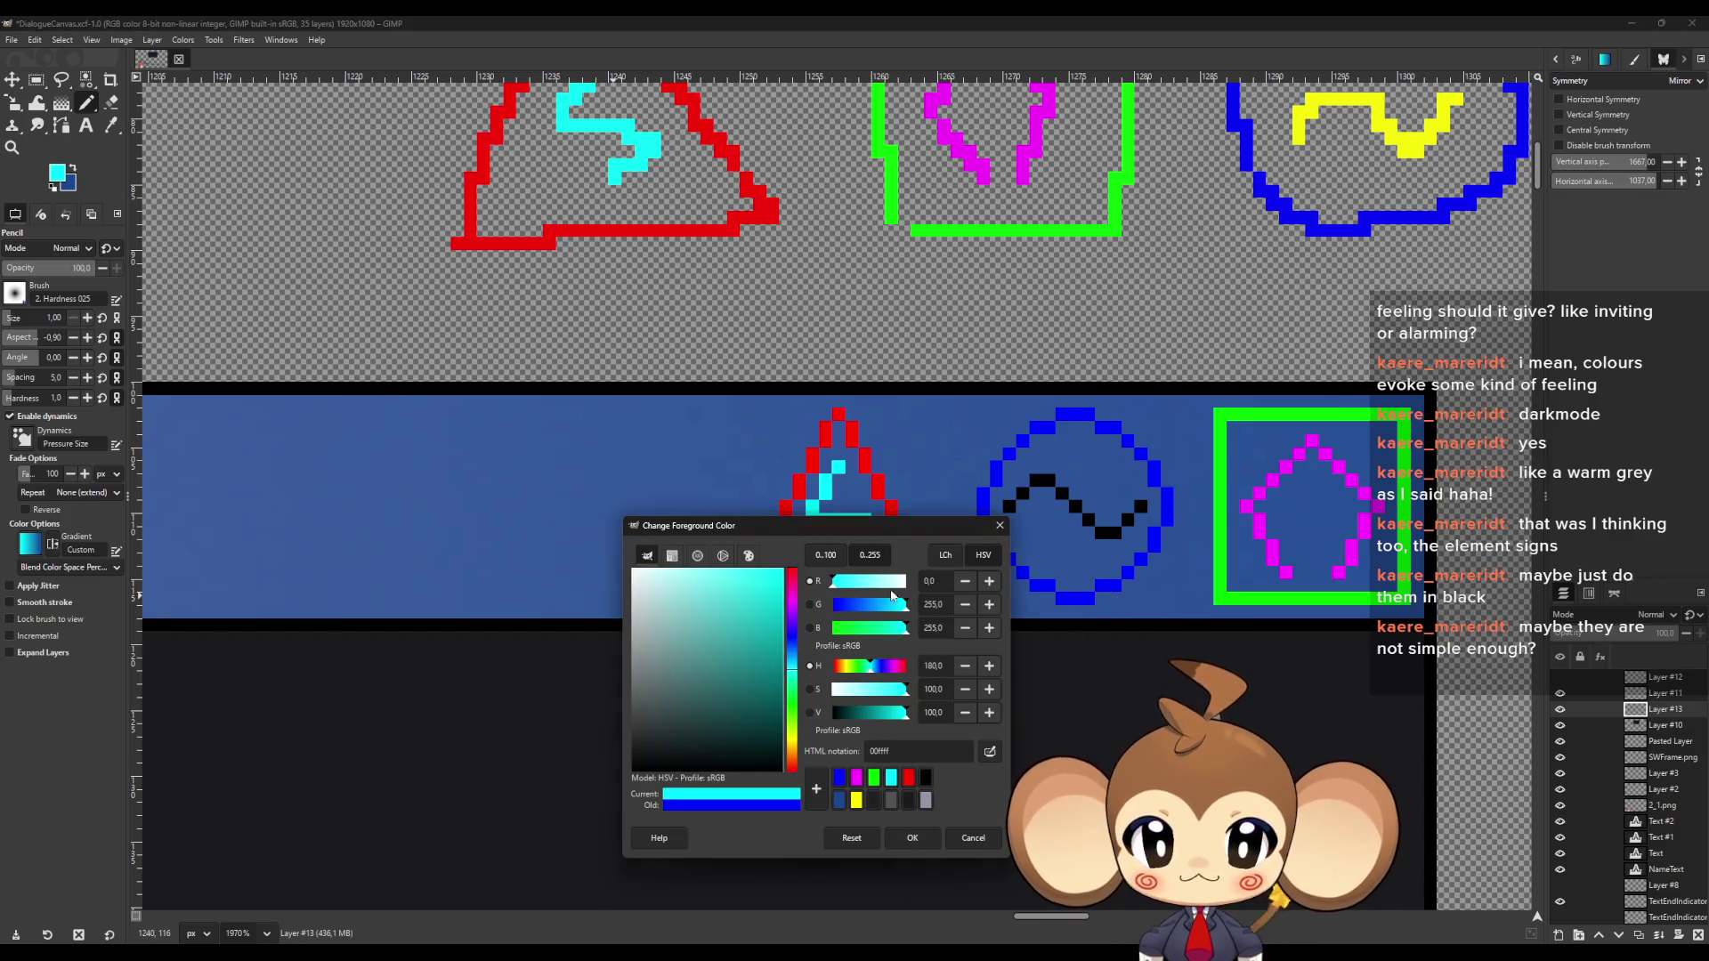
left_click(886, 581)
left_click_drag(910, 621, 823, 629)
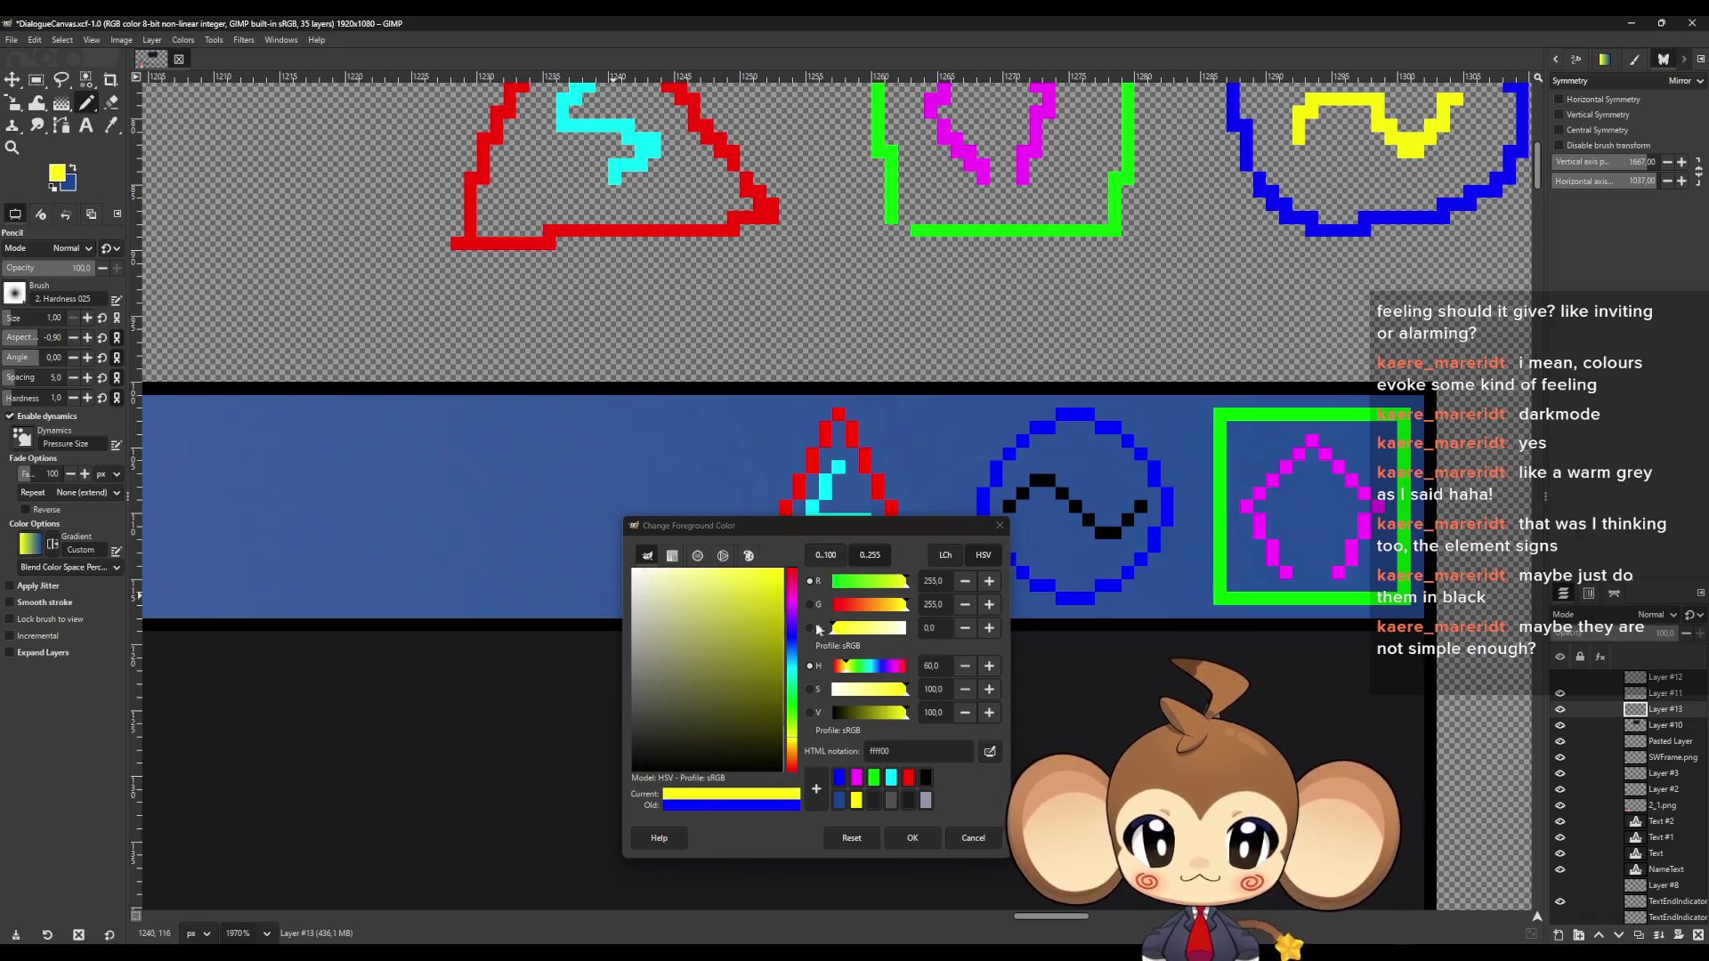
left_click(912, 838)
left_click_drag(1010, 508, 1049, 480)
left_click(1101, 532, "shift")
left_click(1117, 534, "shift")
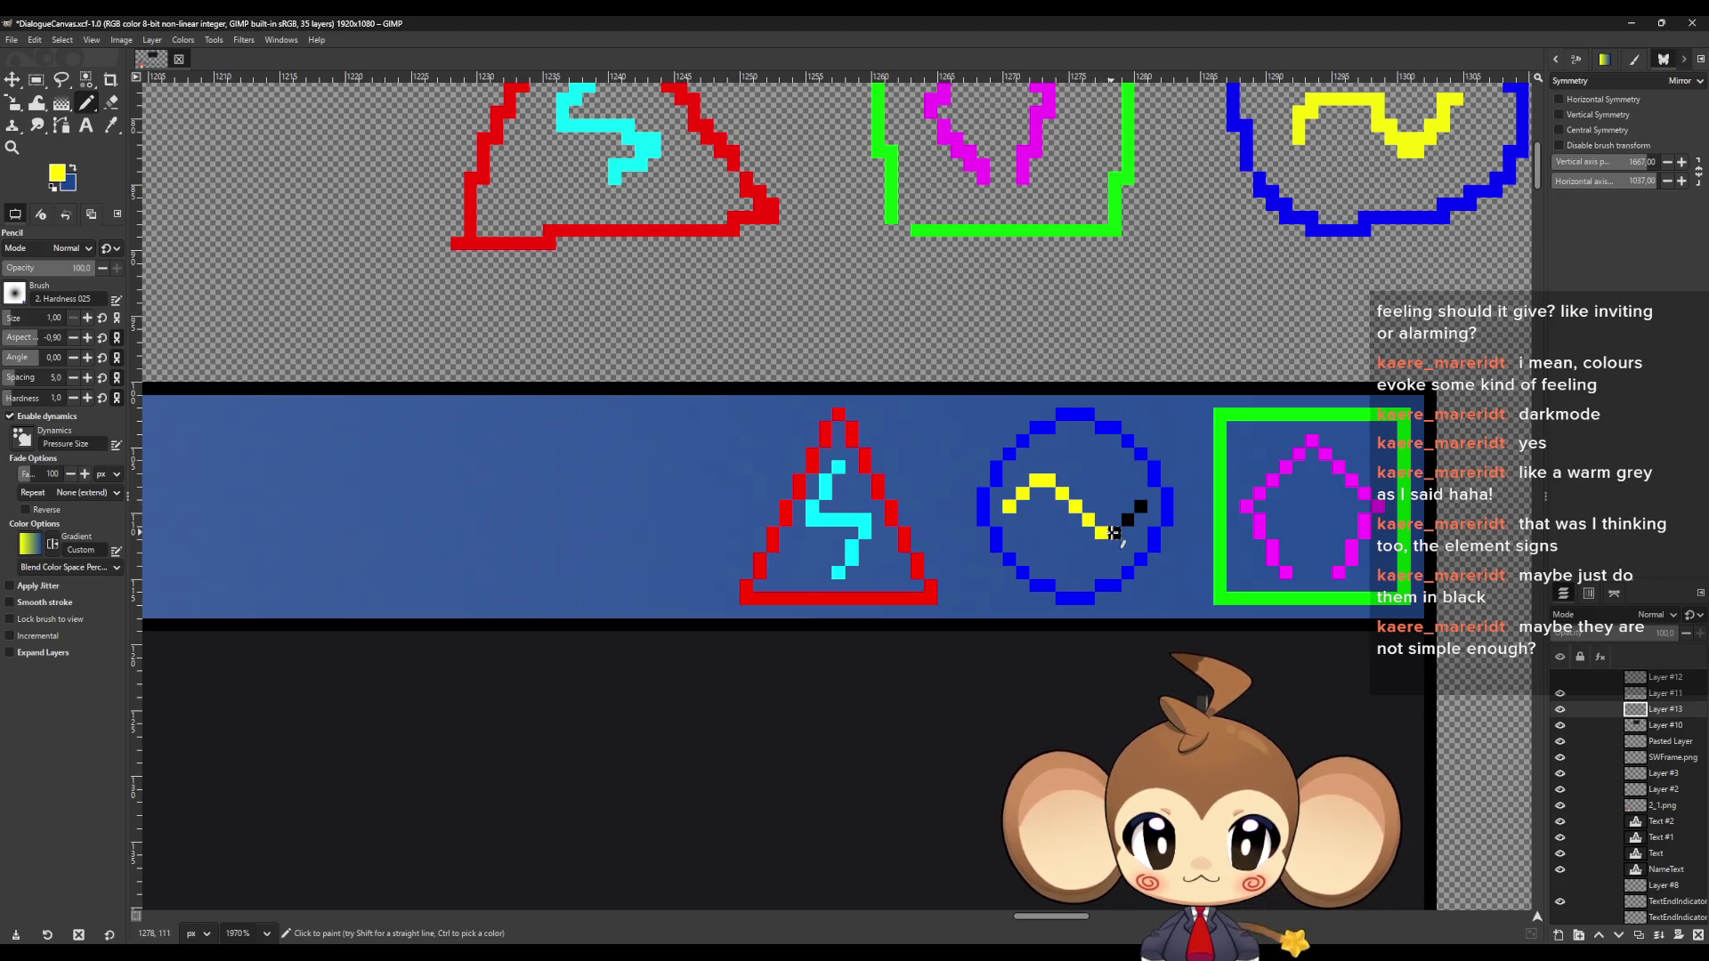
left_click(1142, 505, "shift")
scroll(801, 654, "down", 5, "ctrl")
scroll(755, 654, "down", 4, "ctrl")
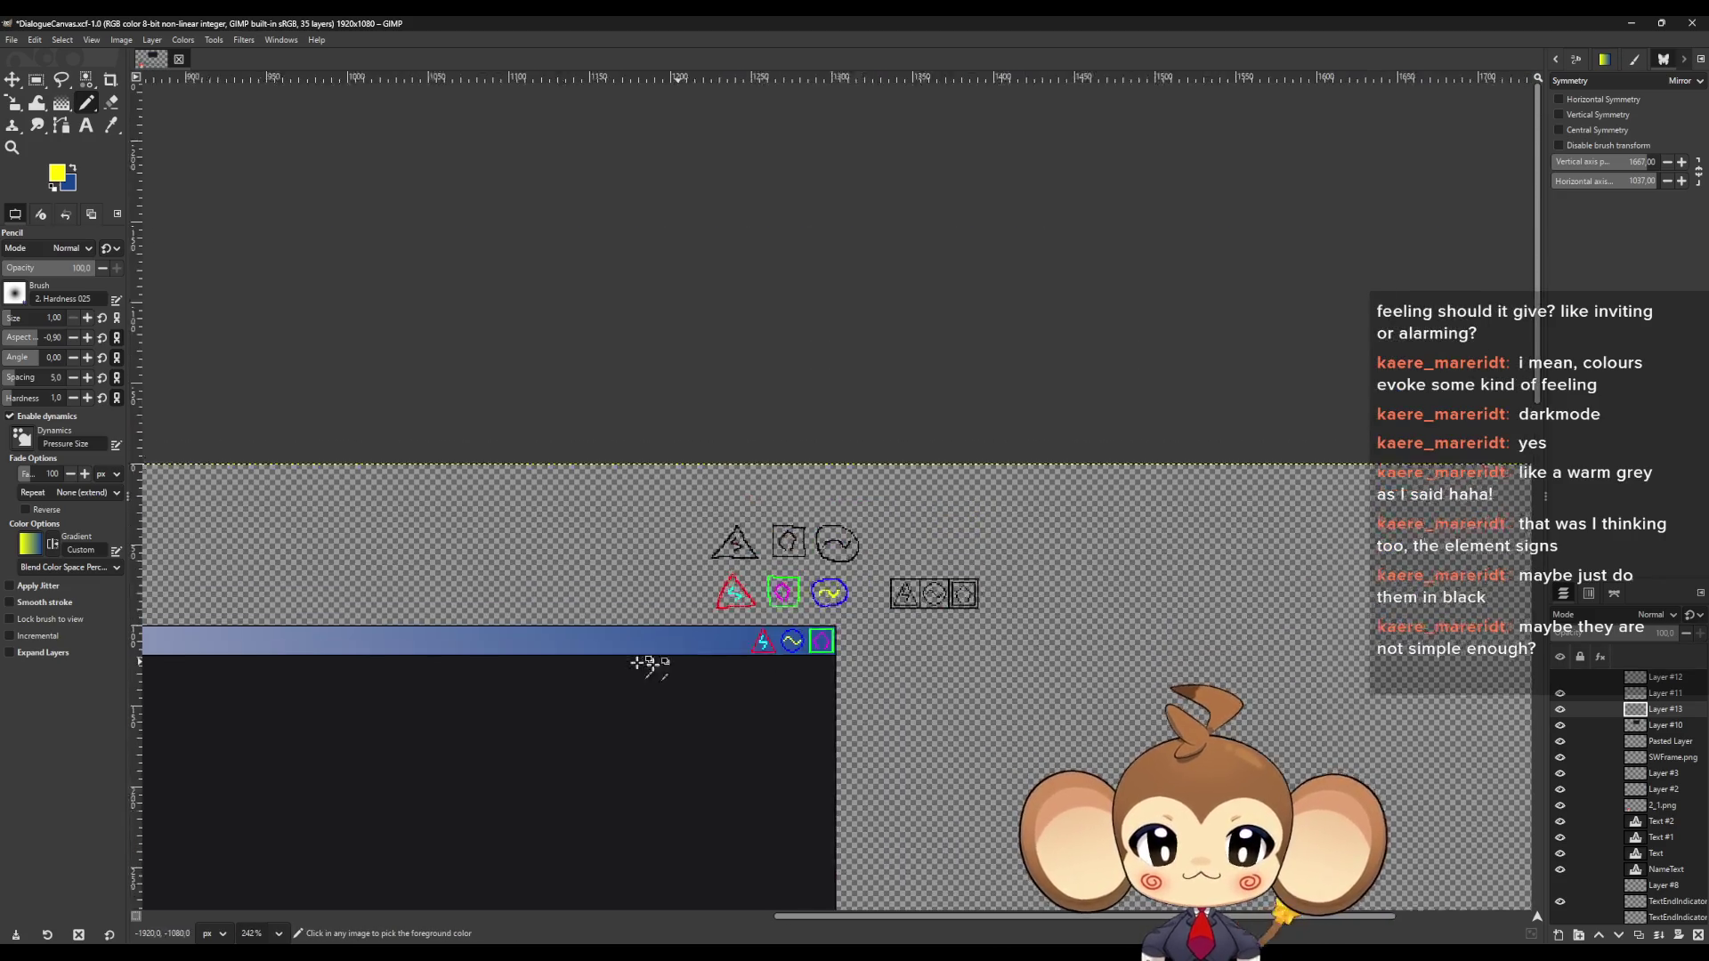
scroll(691, 667, "down", 3, "ctrl")
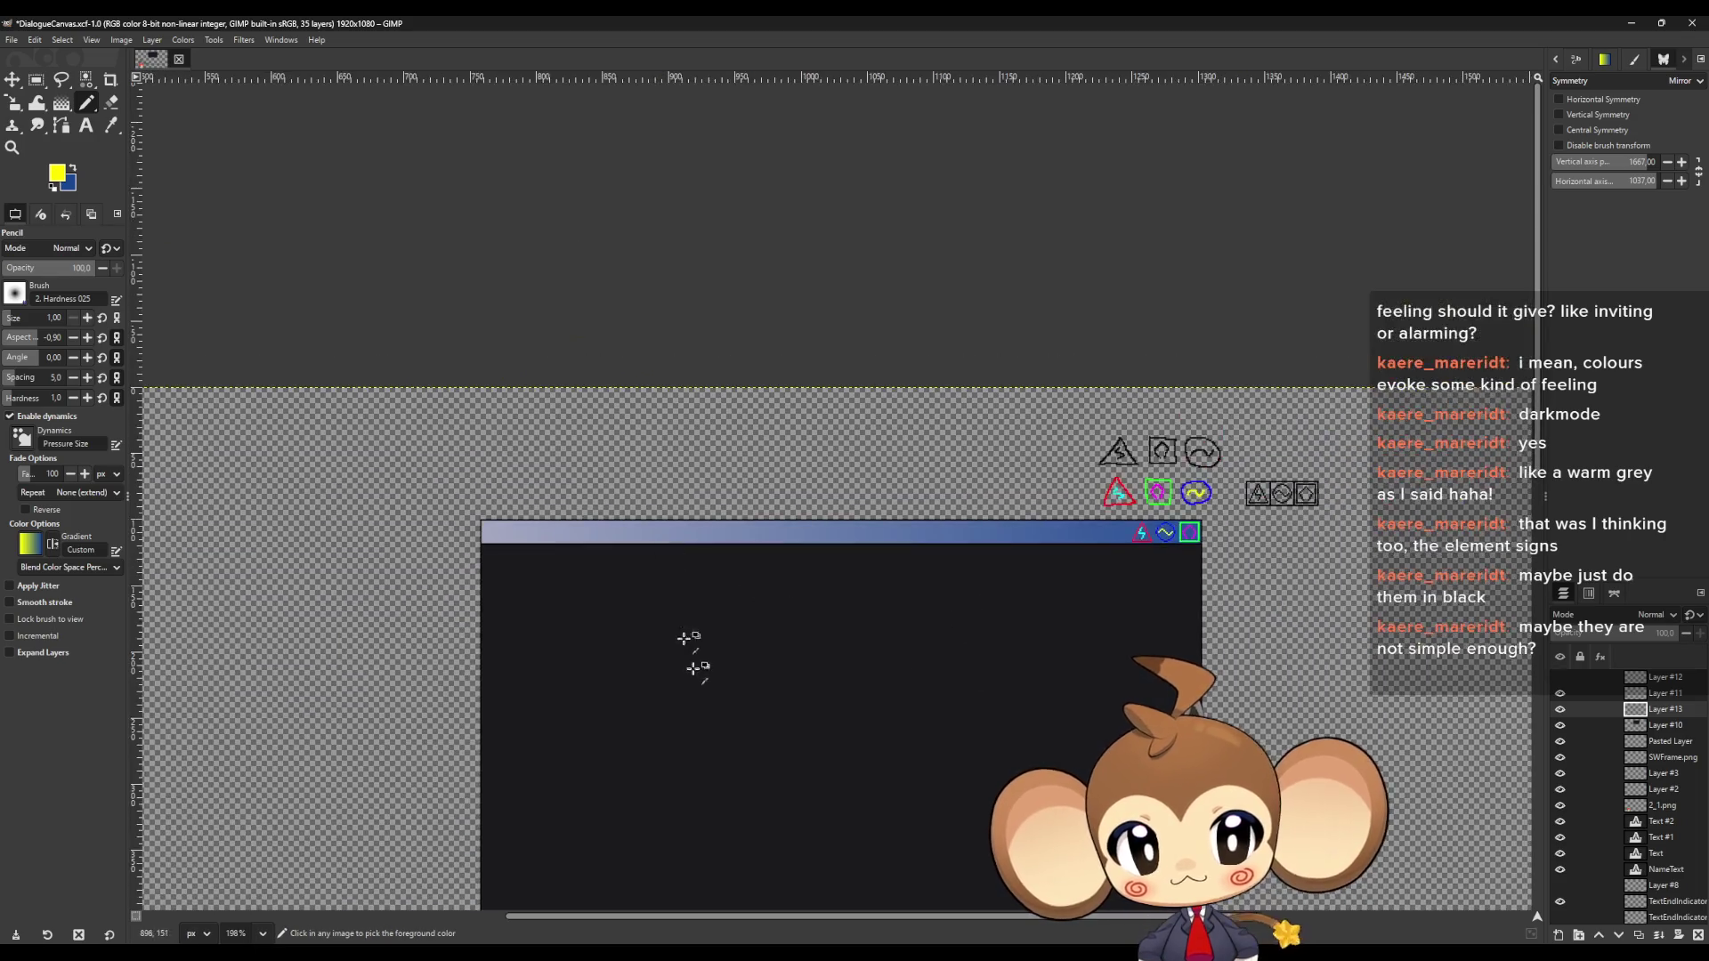
scroll(752, 477, "up", 3, "ctrl")
scroll(942, 751, "down", 2, "ctrl")
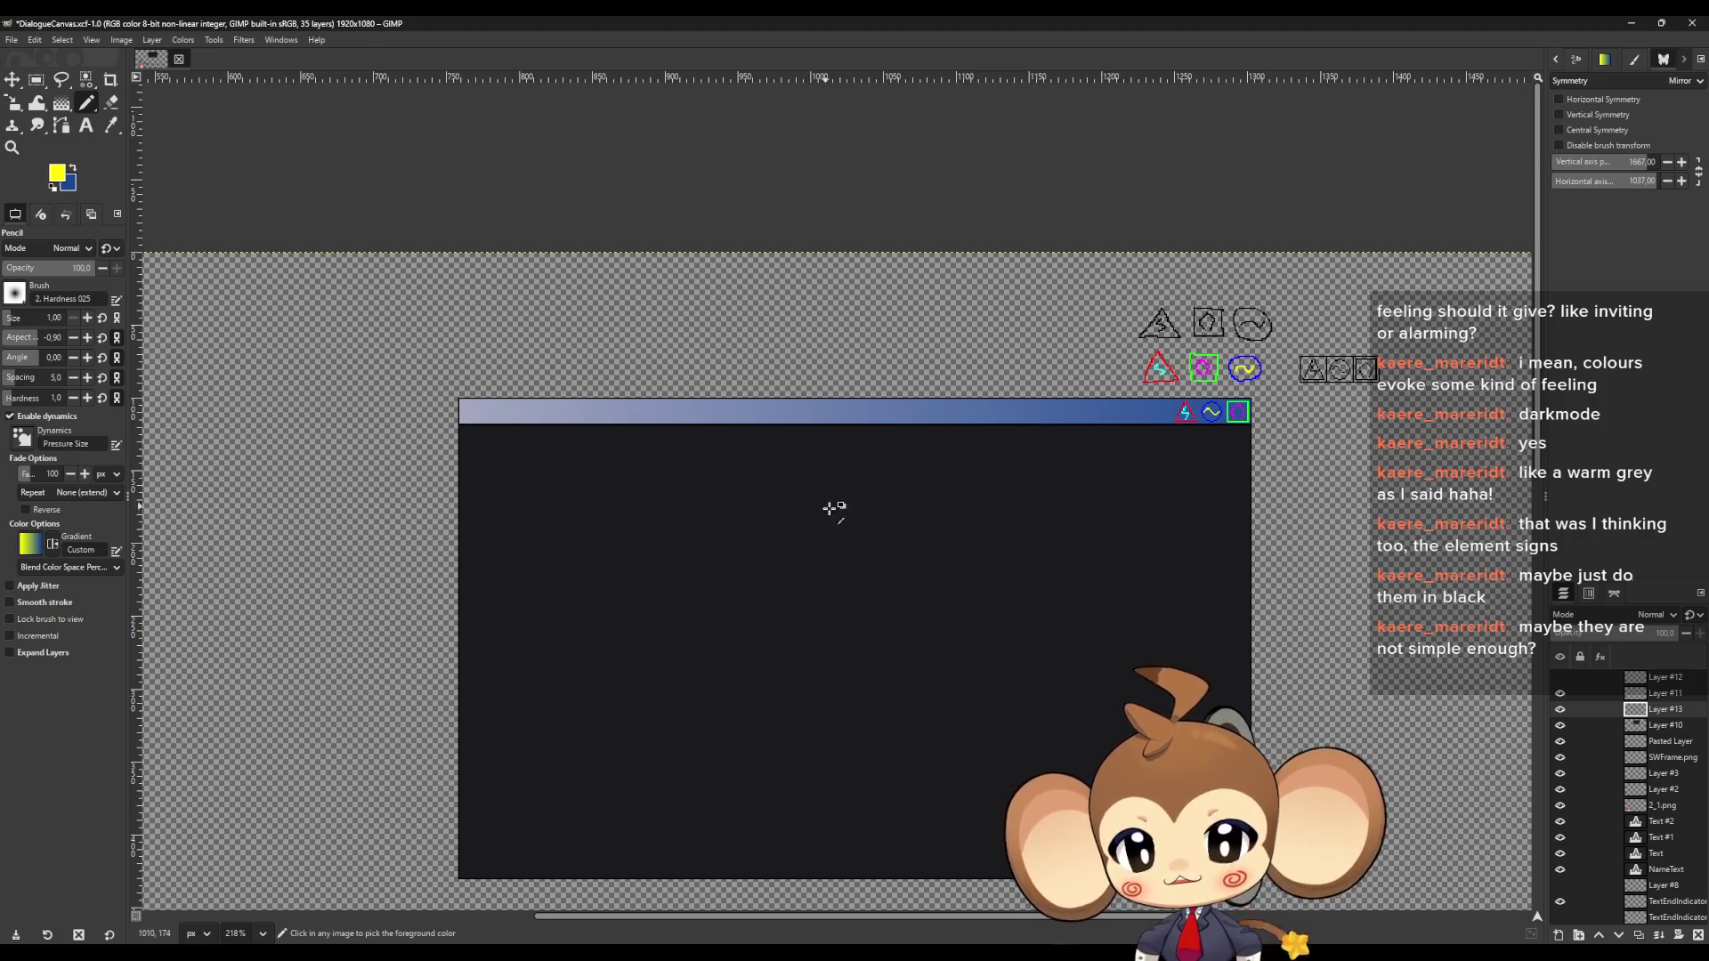
scroll(841, 570, "down", 3)
scroll(885, 626, "up", 1, "ctrl")
scroll(885, 626, "down", 3, "ctrl")
scroll(973, 382, "up", 2, "ctrl")
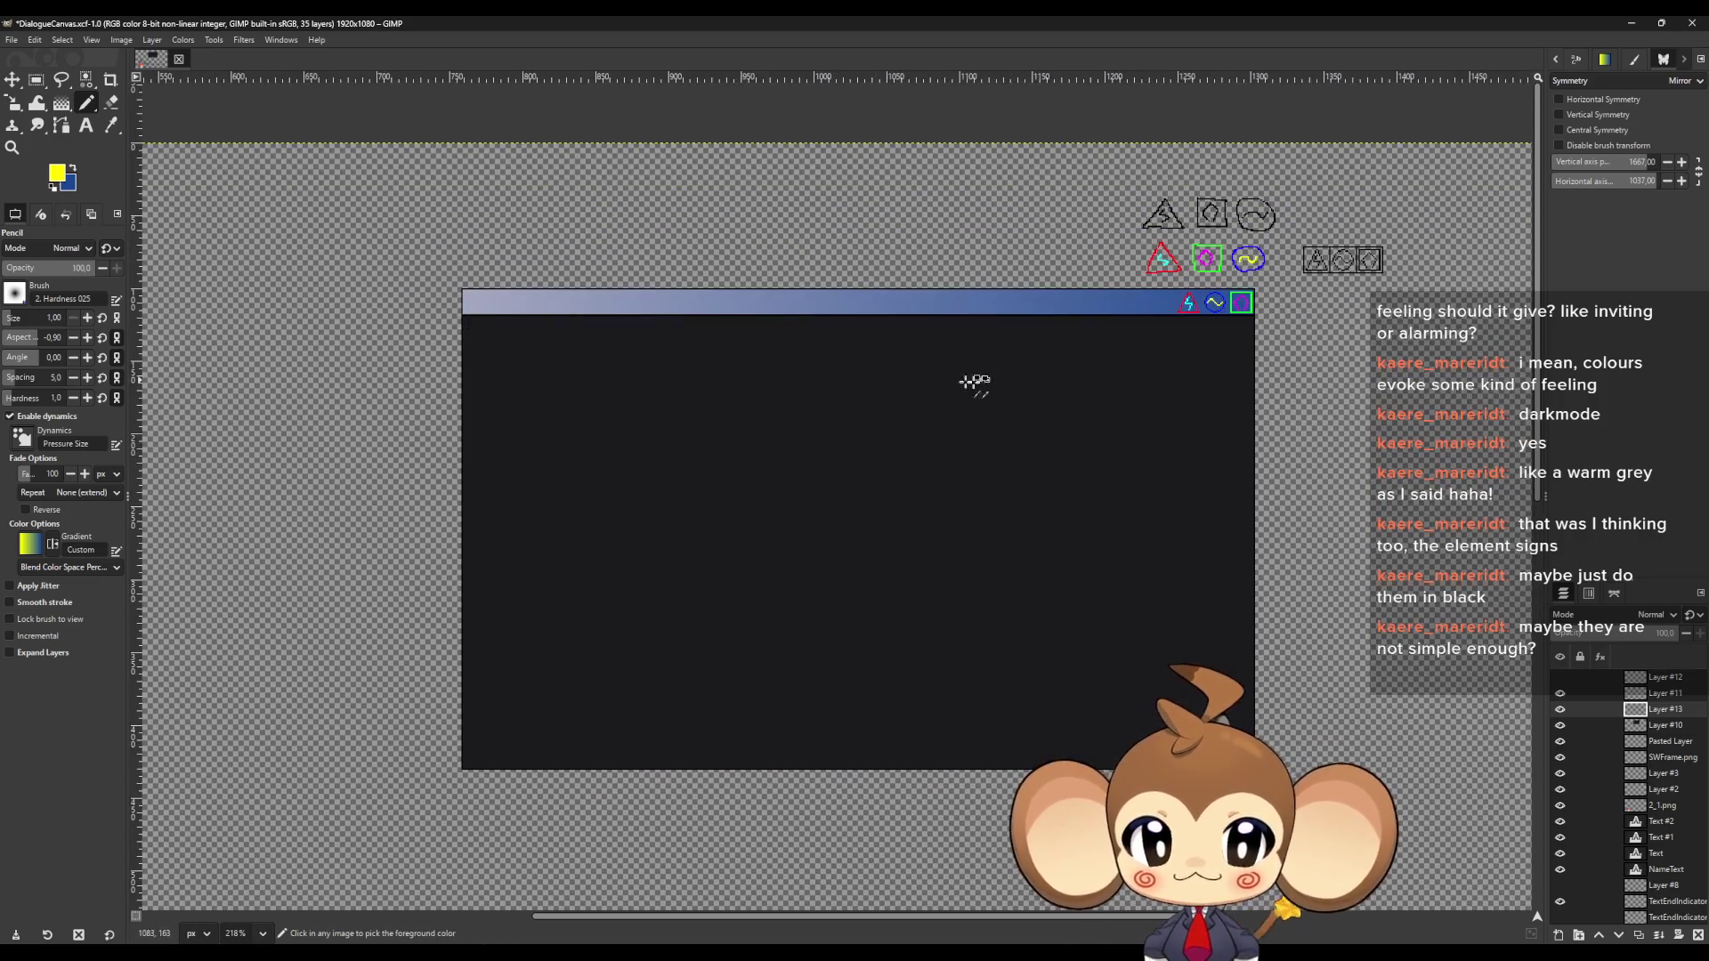
scroll(1006, 442, "down", 6, "ctrl")
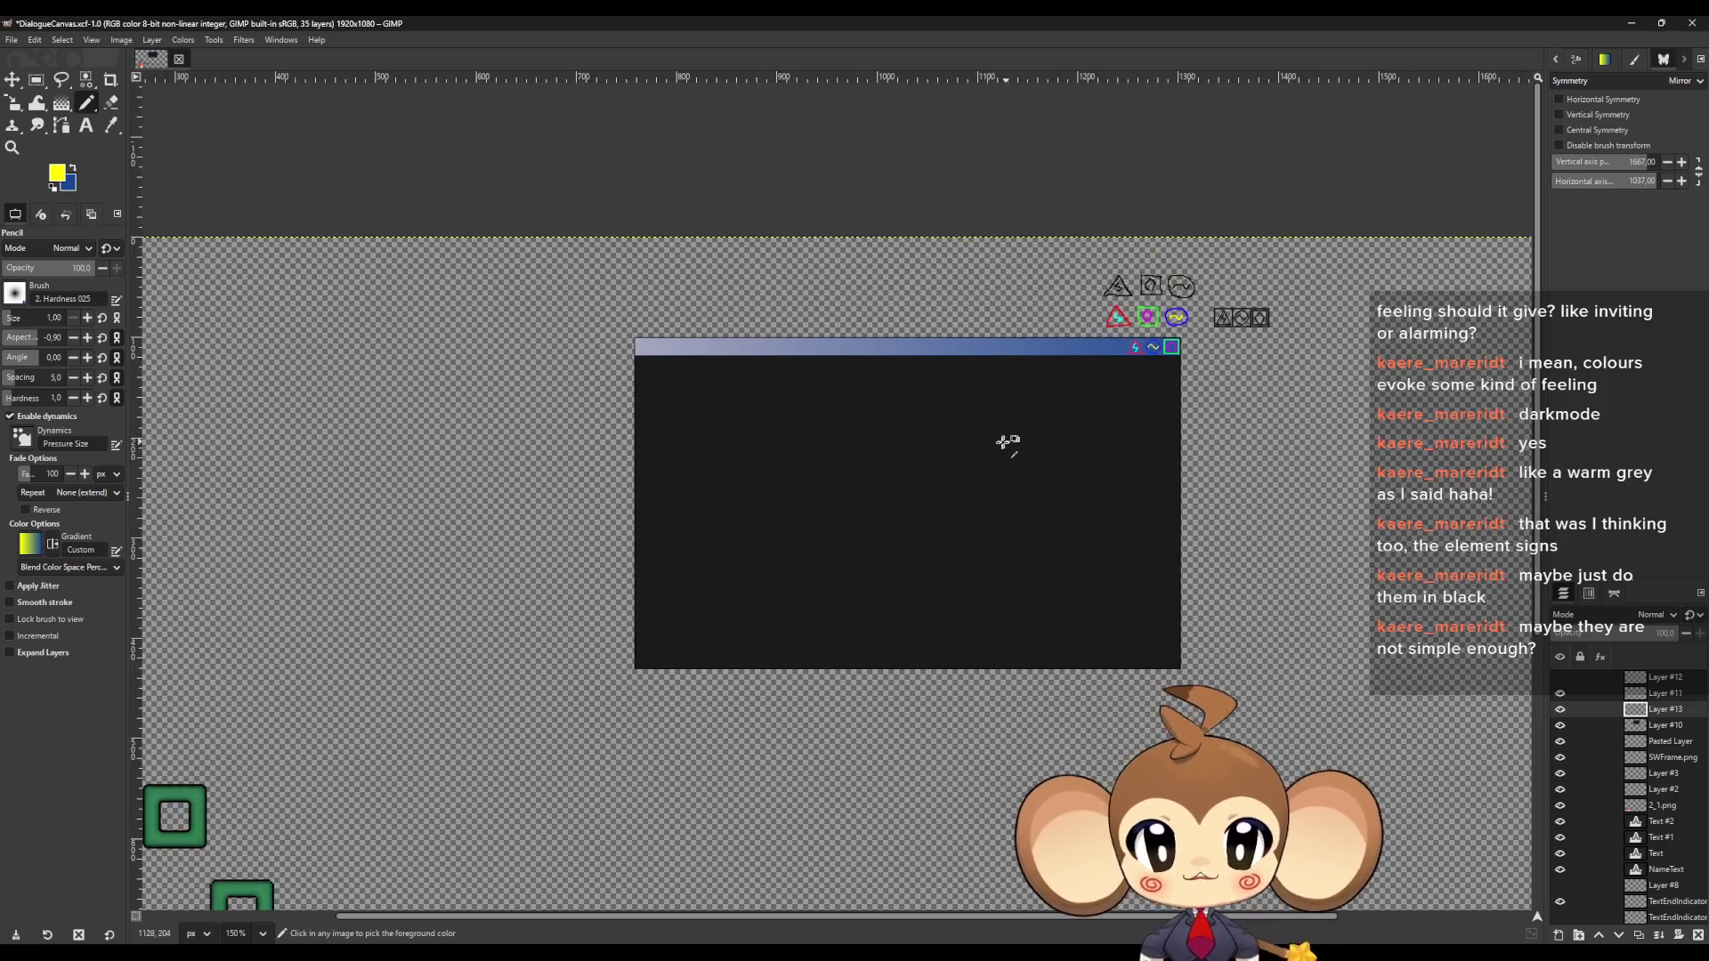
scroll(1277, 663, "up", 1, "ctrl")
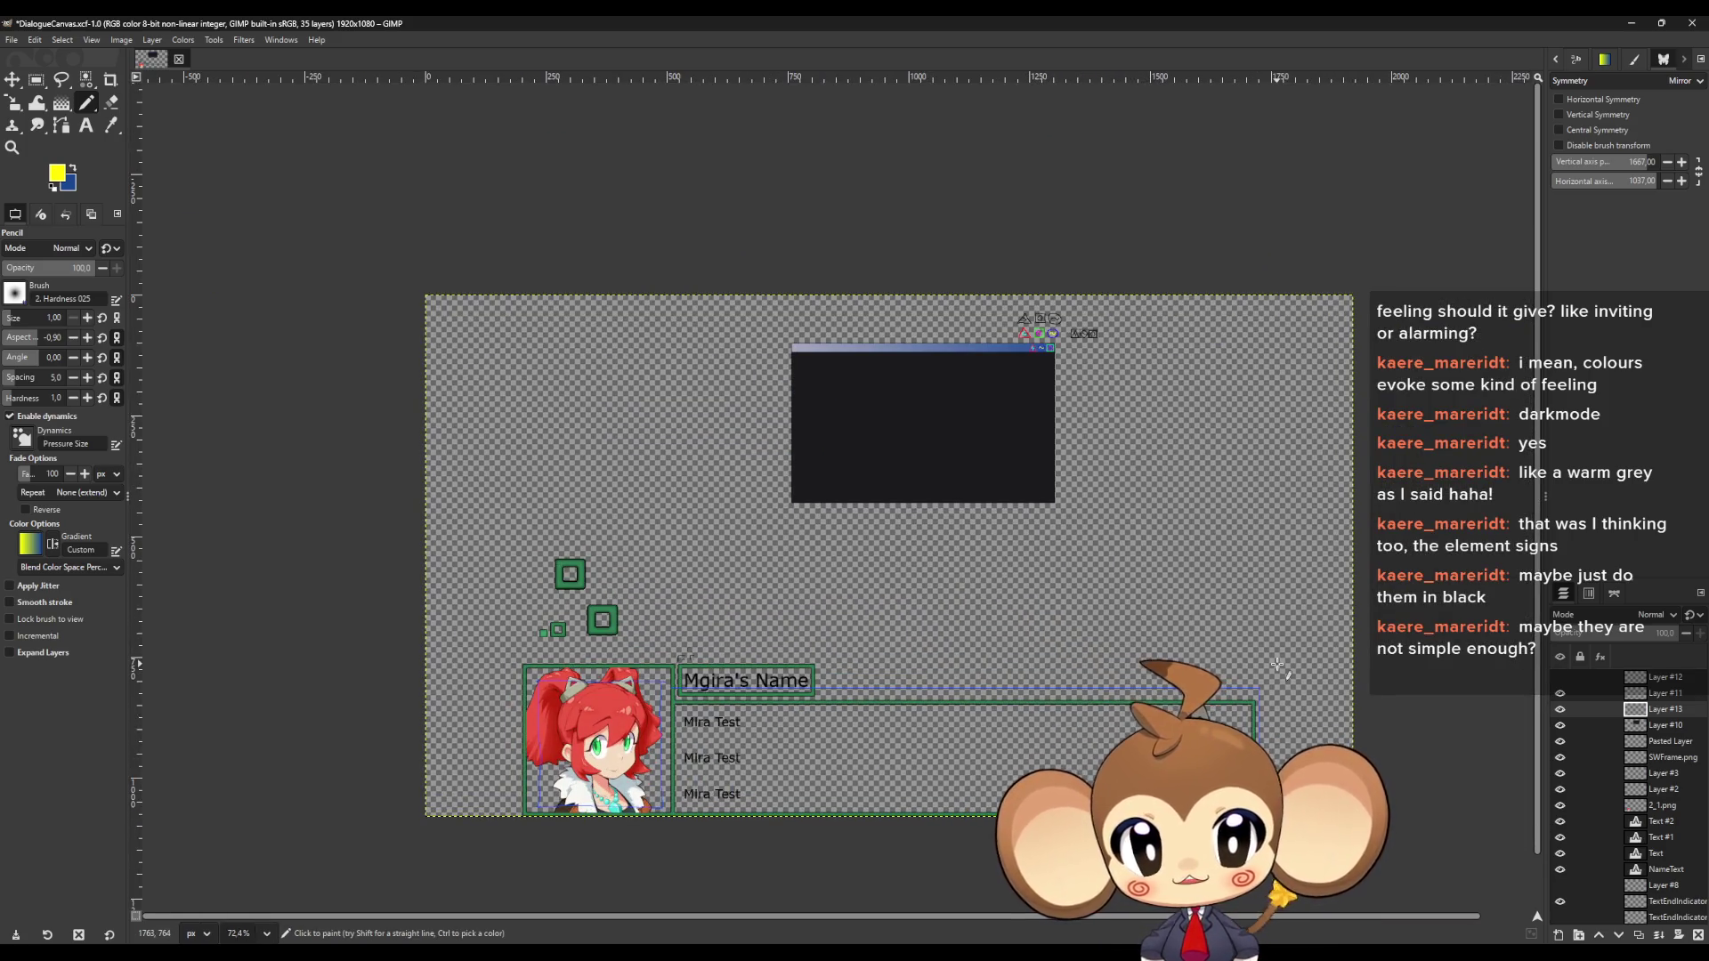
scroll(836, 563, "up", 3, "ctrl")
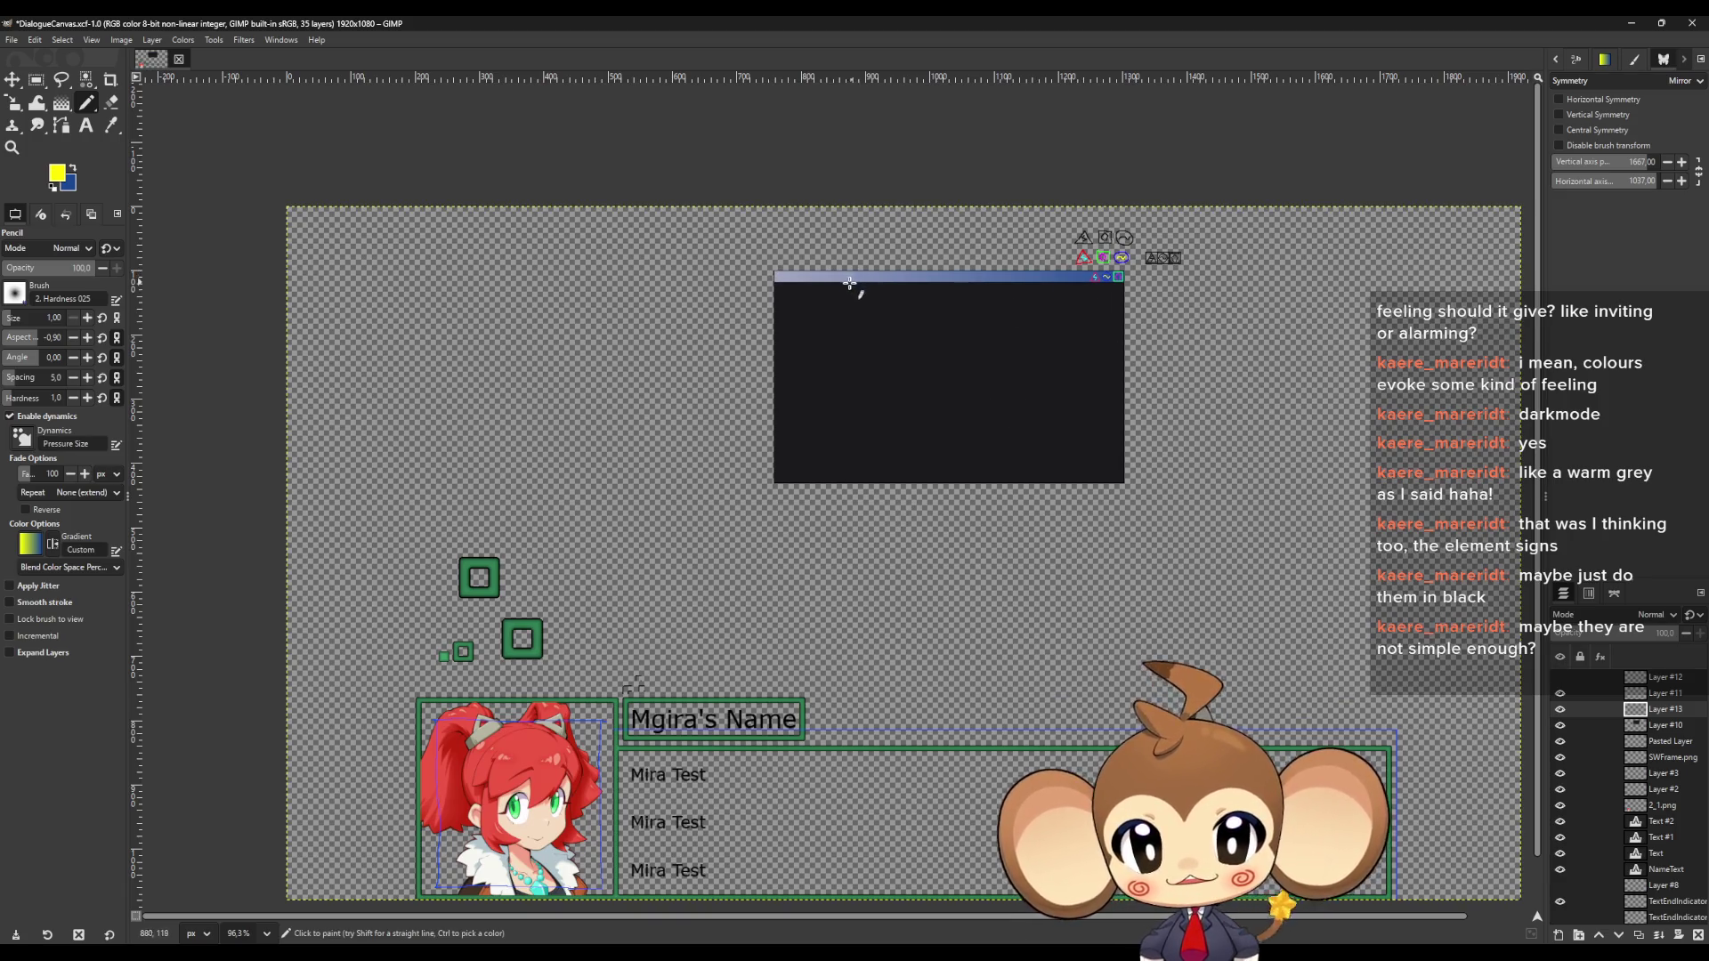
scroll(917, 249, "up", 5, "ctrl")
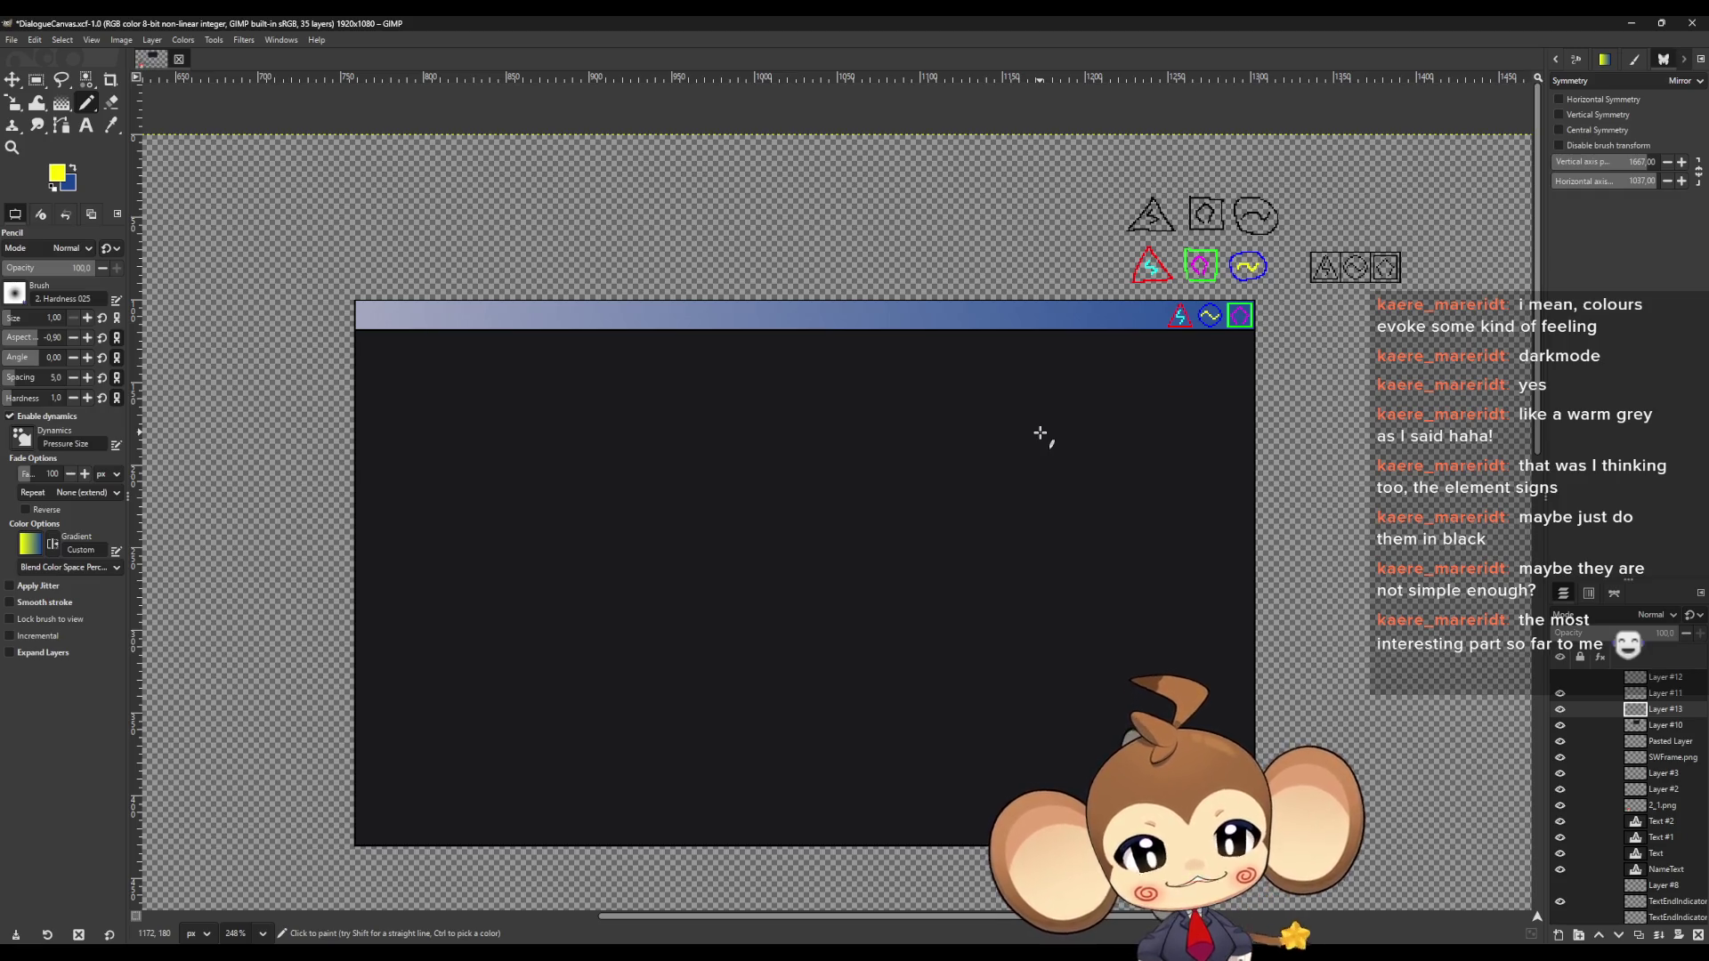
scroll(1281, 205, "up", 5, "ctrl")
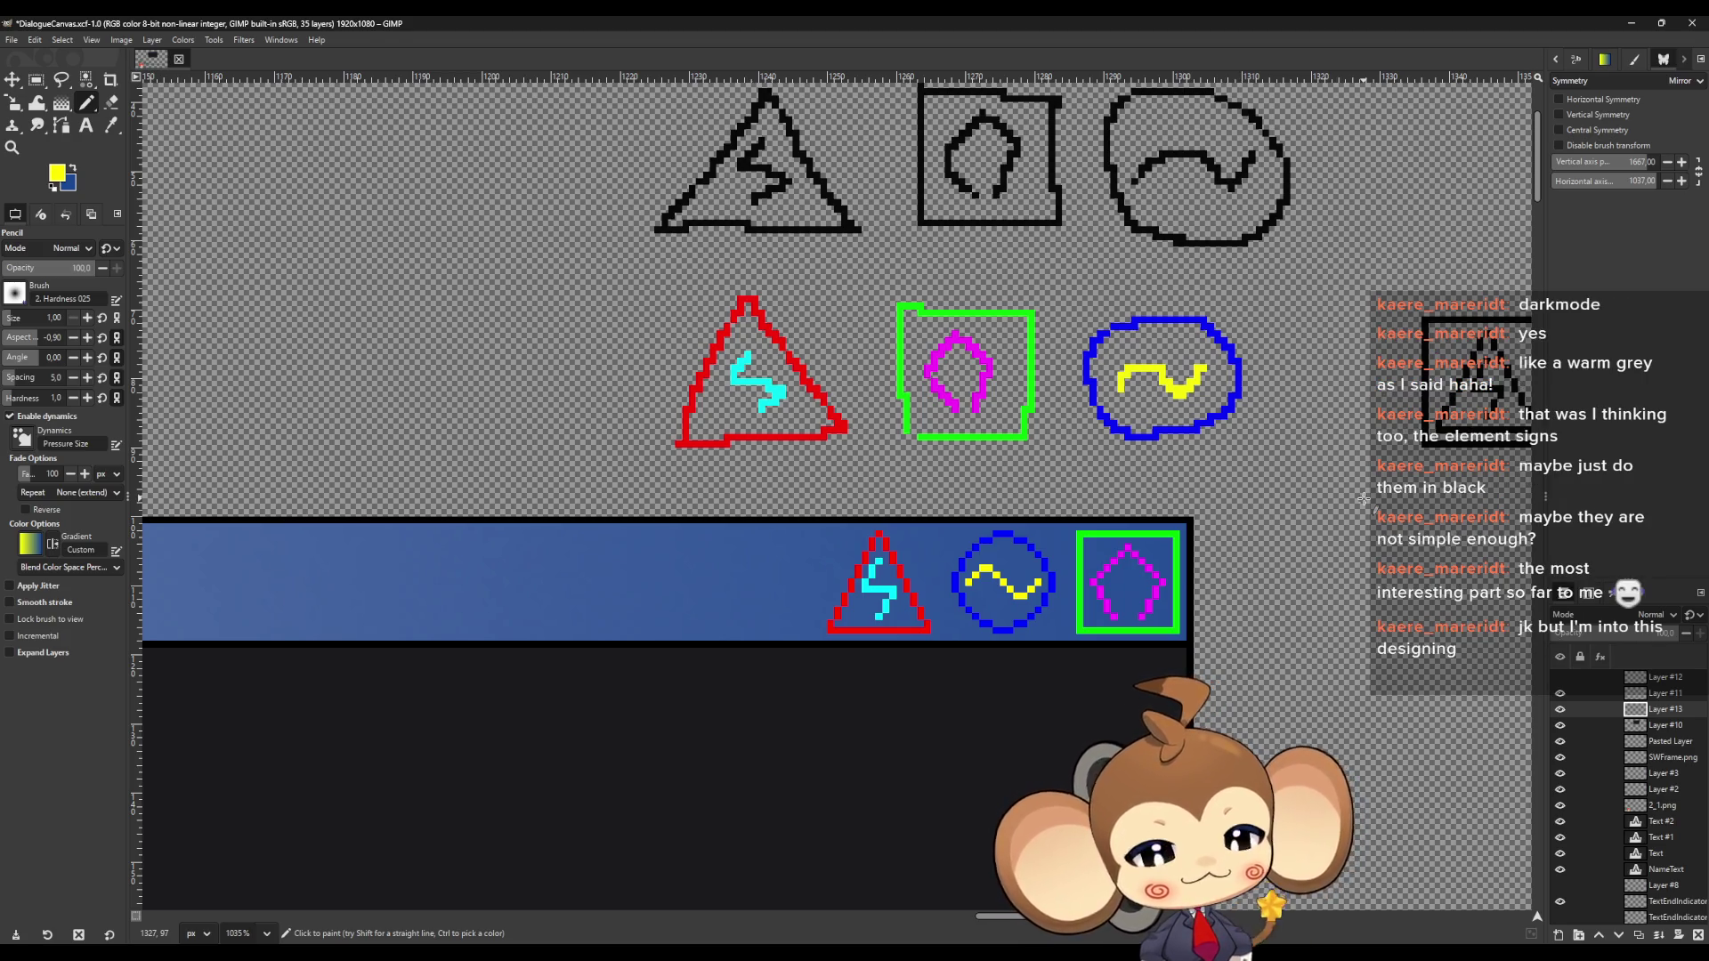
scroll(1364, 499, "down", 4)
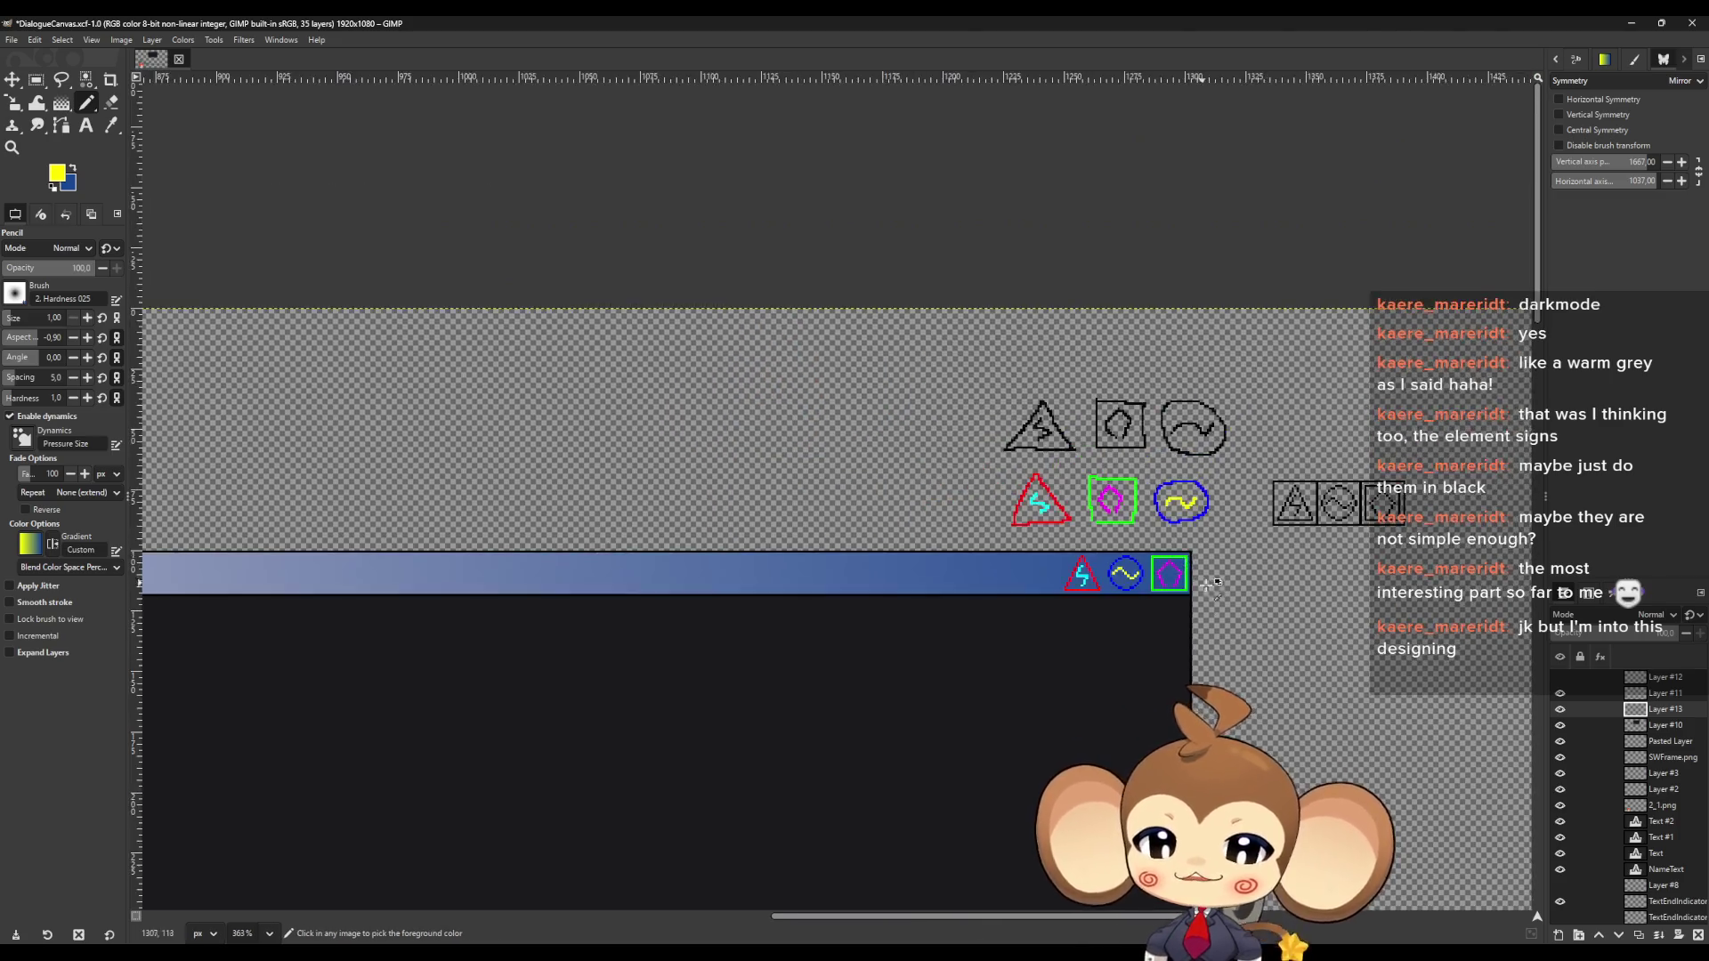
scroll(904, 622, "up", 1)
scroll(878, 580, "down", 2)
scroll(698, 724, "up", 1)
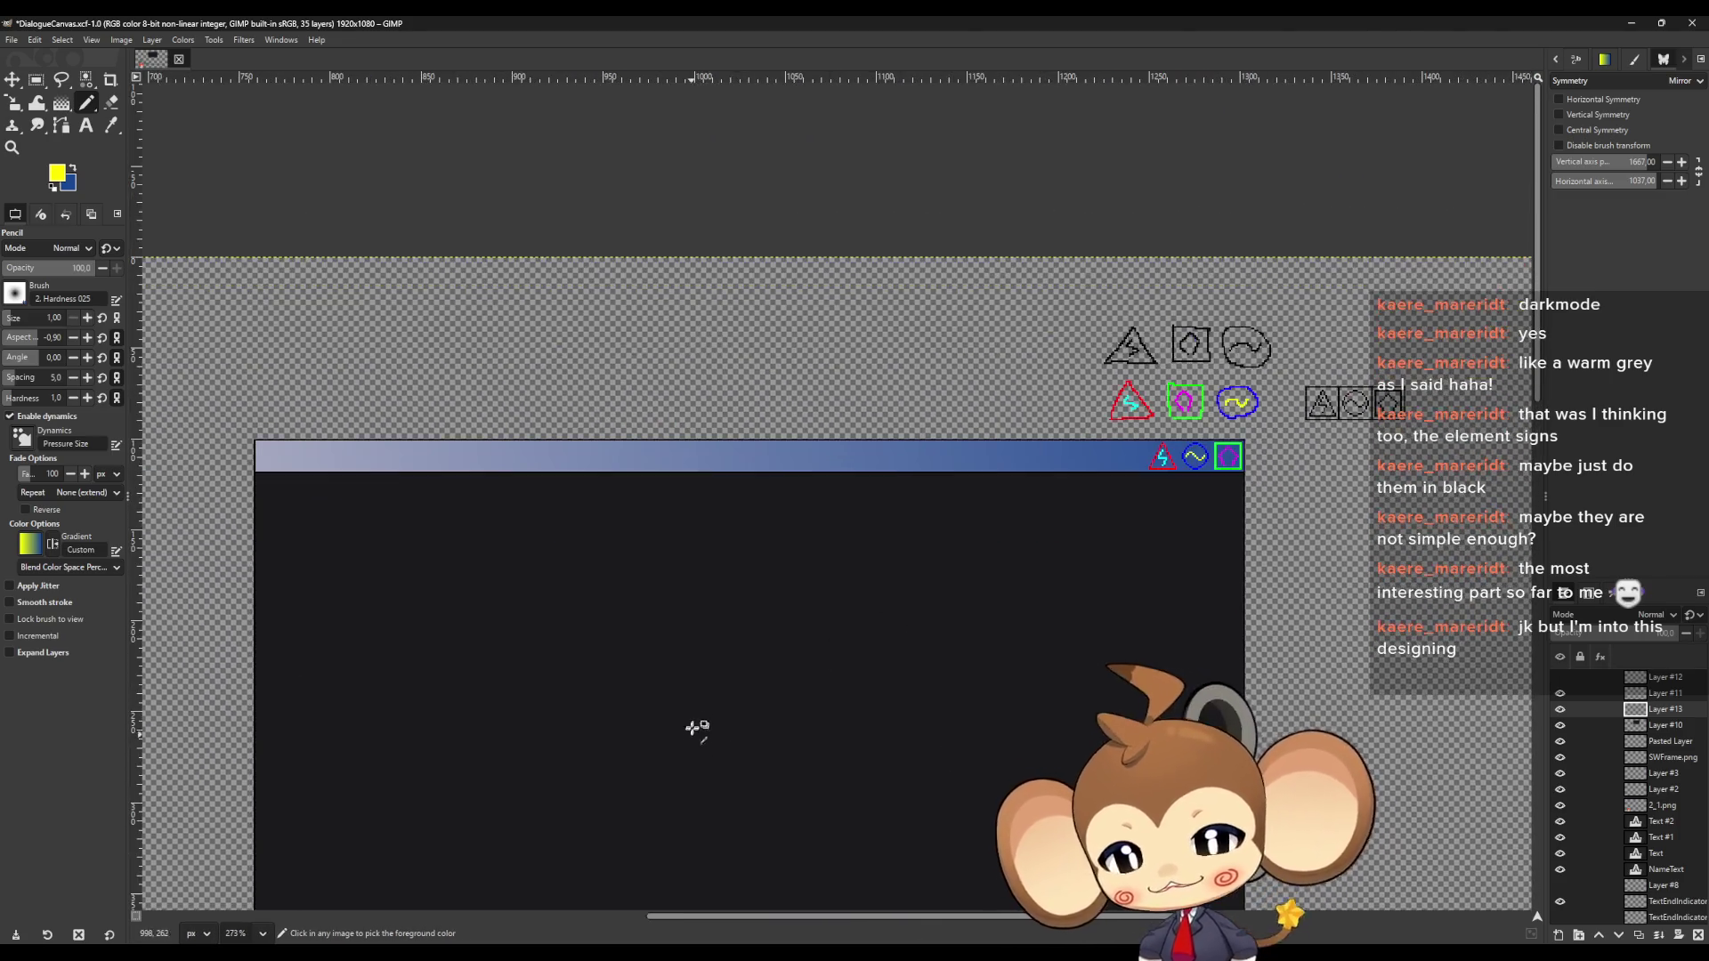
scroll(873, 616, "down", 1)
scroll(846, 552, "up", 2)
scroll(783, 570, "down", 2)
scroll(762, 610, "up", 2)
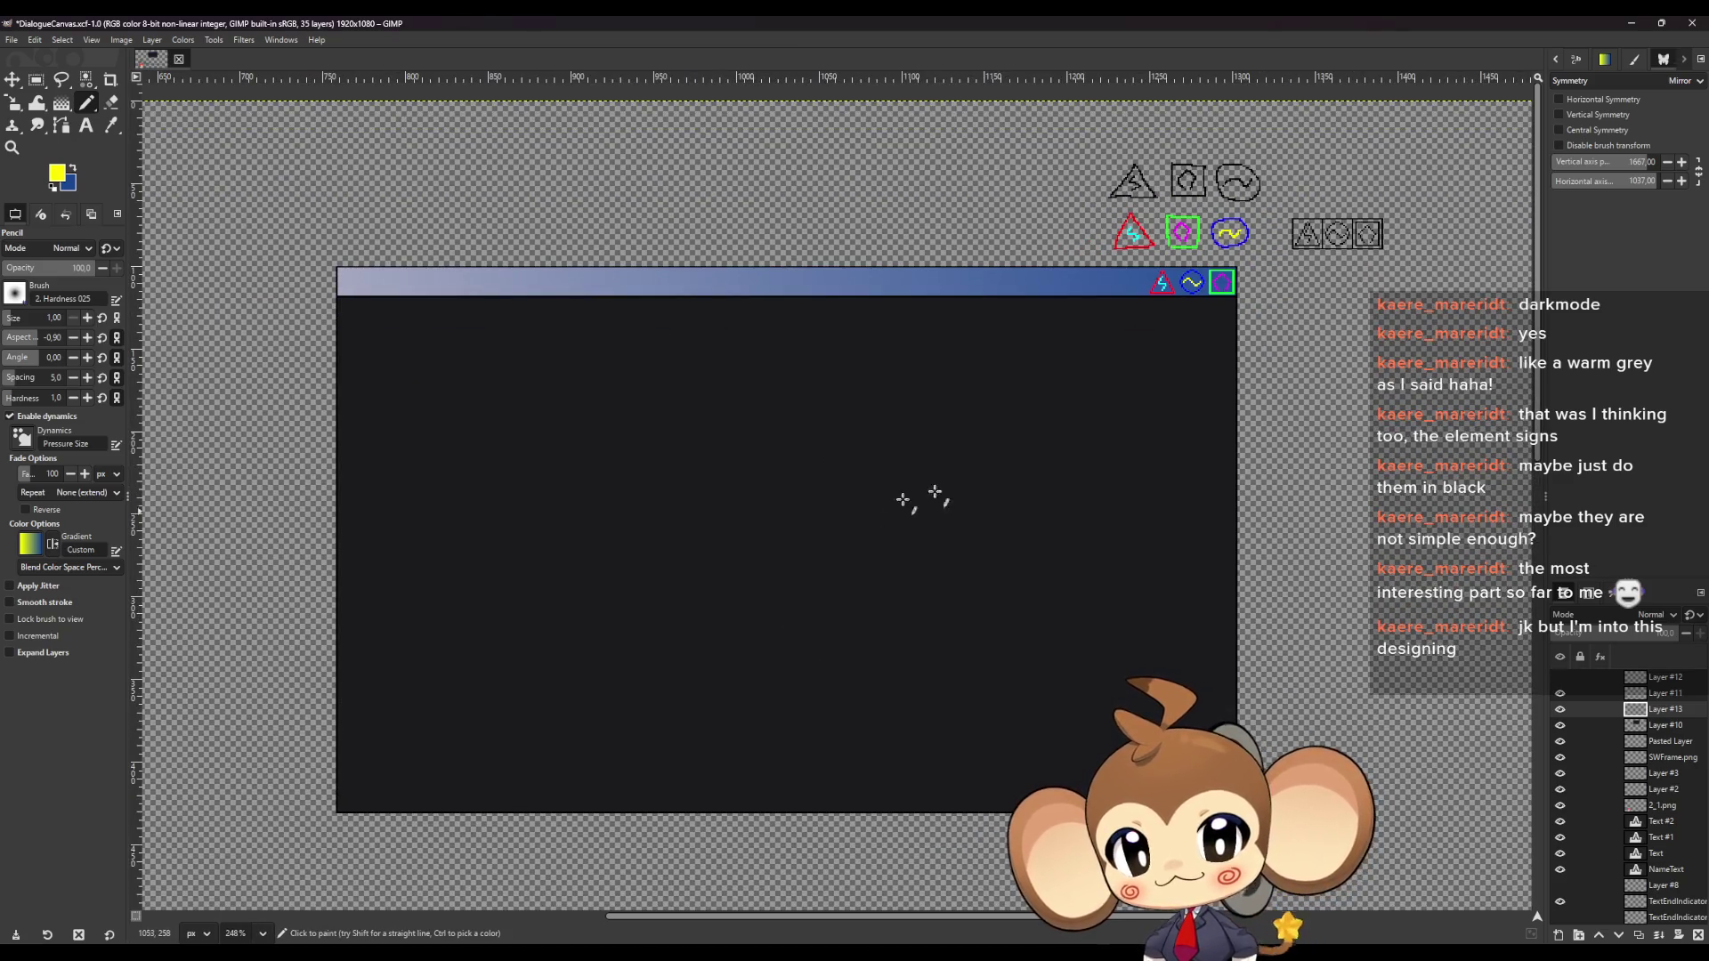
scroll(1068, 448, "up", 1)
scroll(1068, 447, "up", 1)
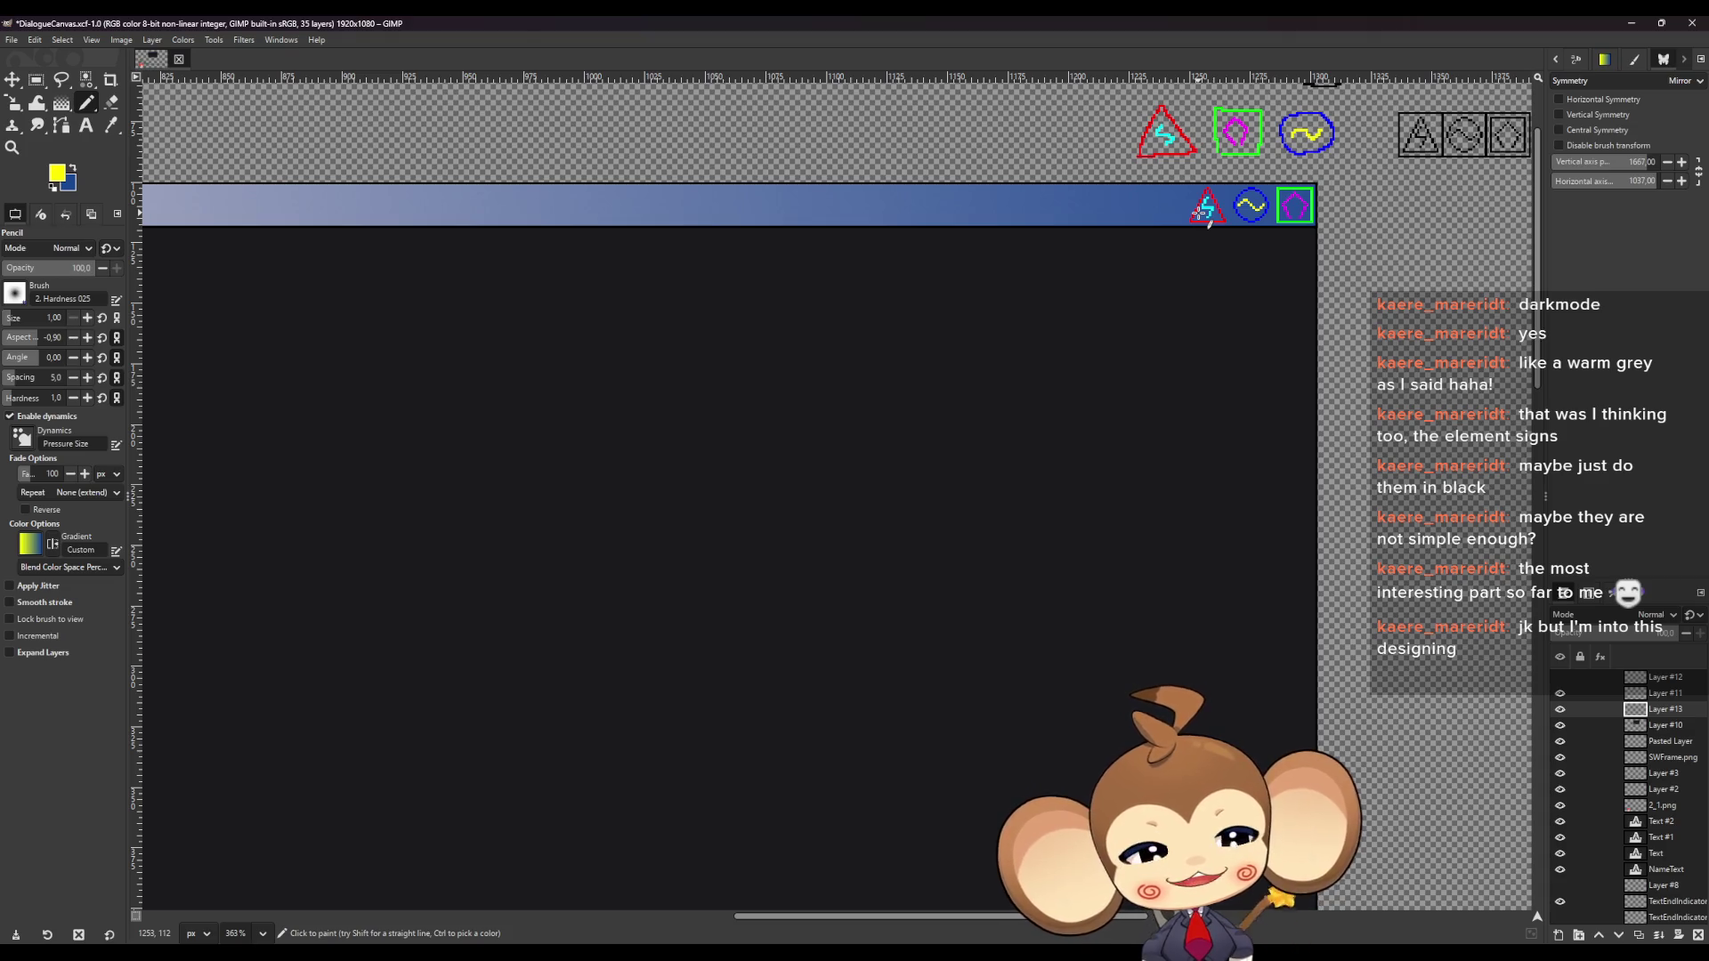
scroll(928, 490, "down", 4)
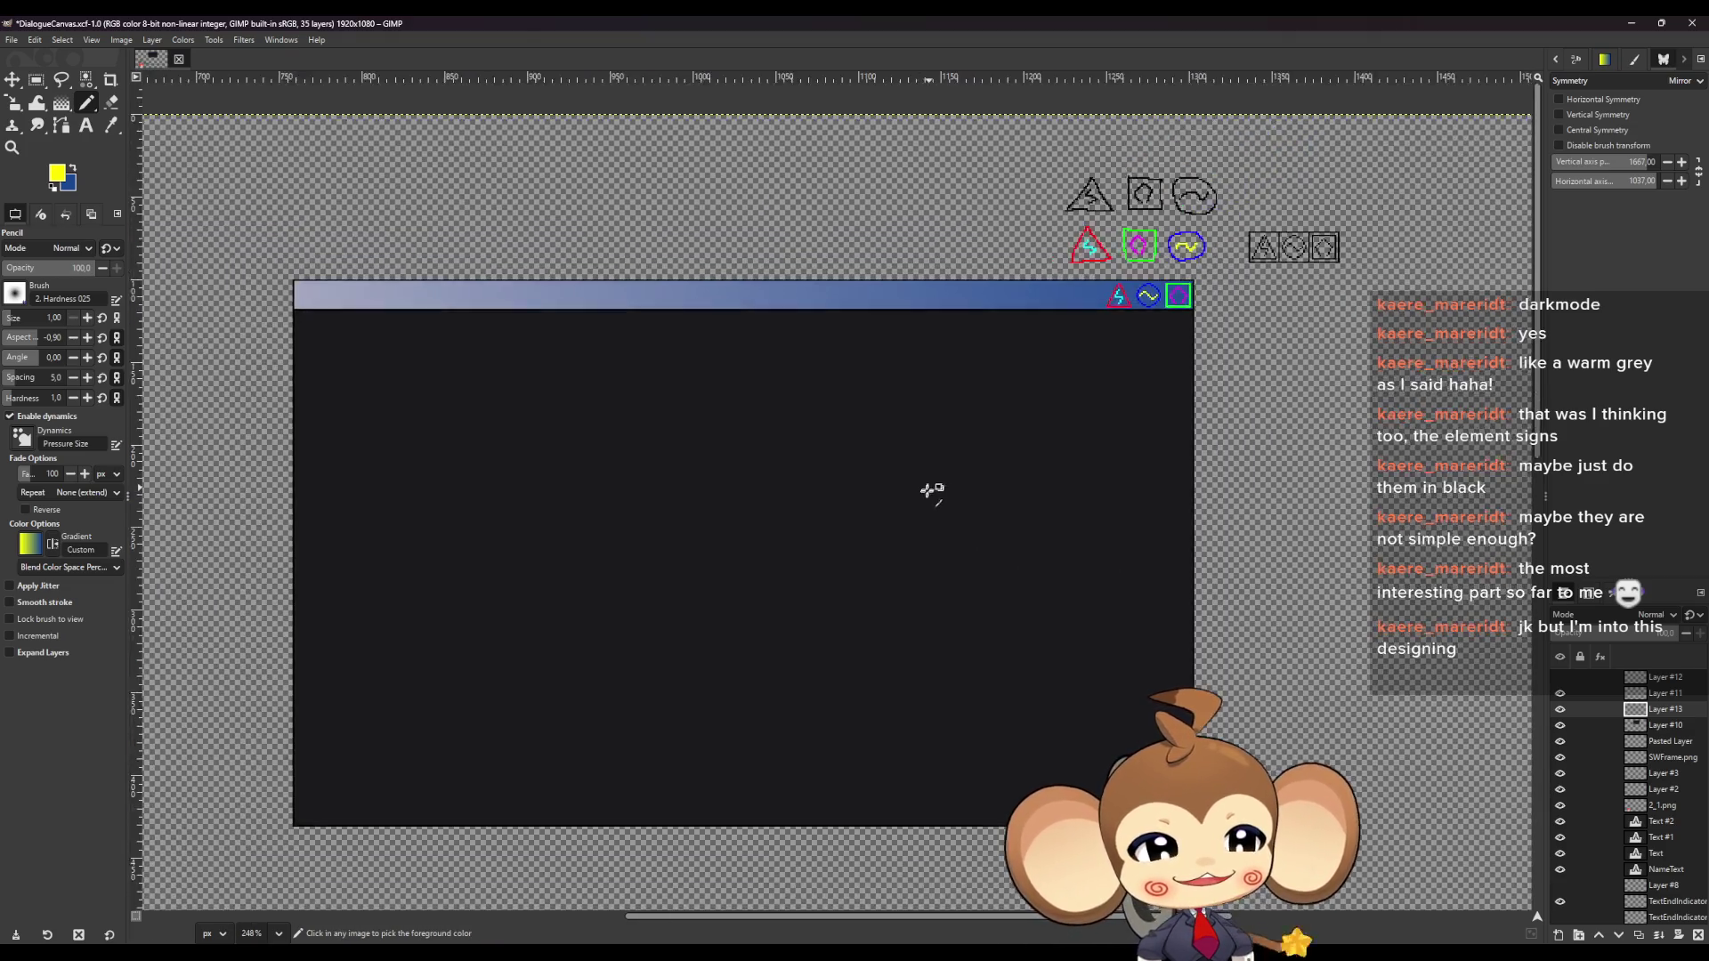
scroll(929, 490, "up", 1)
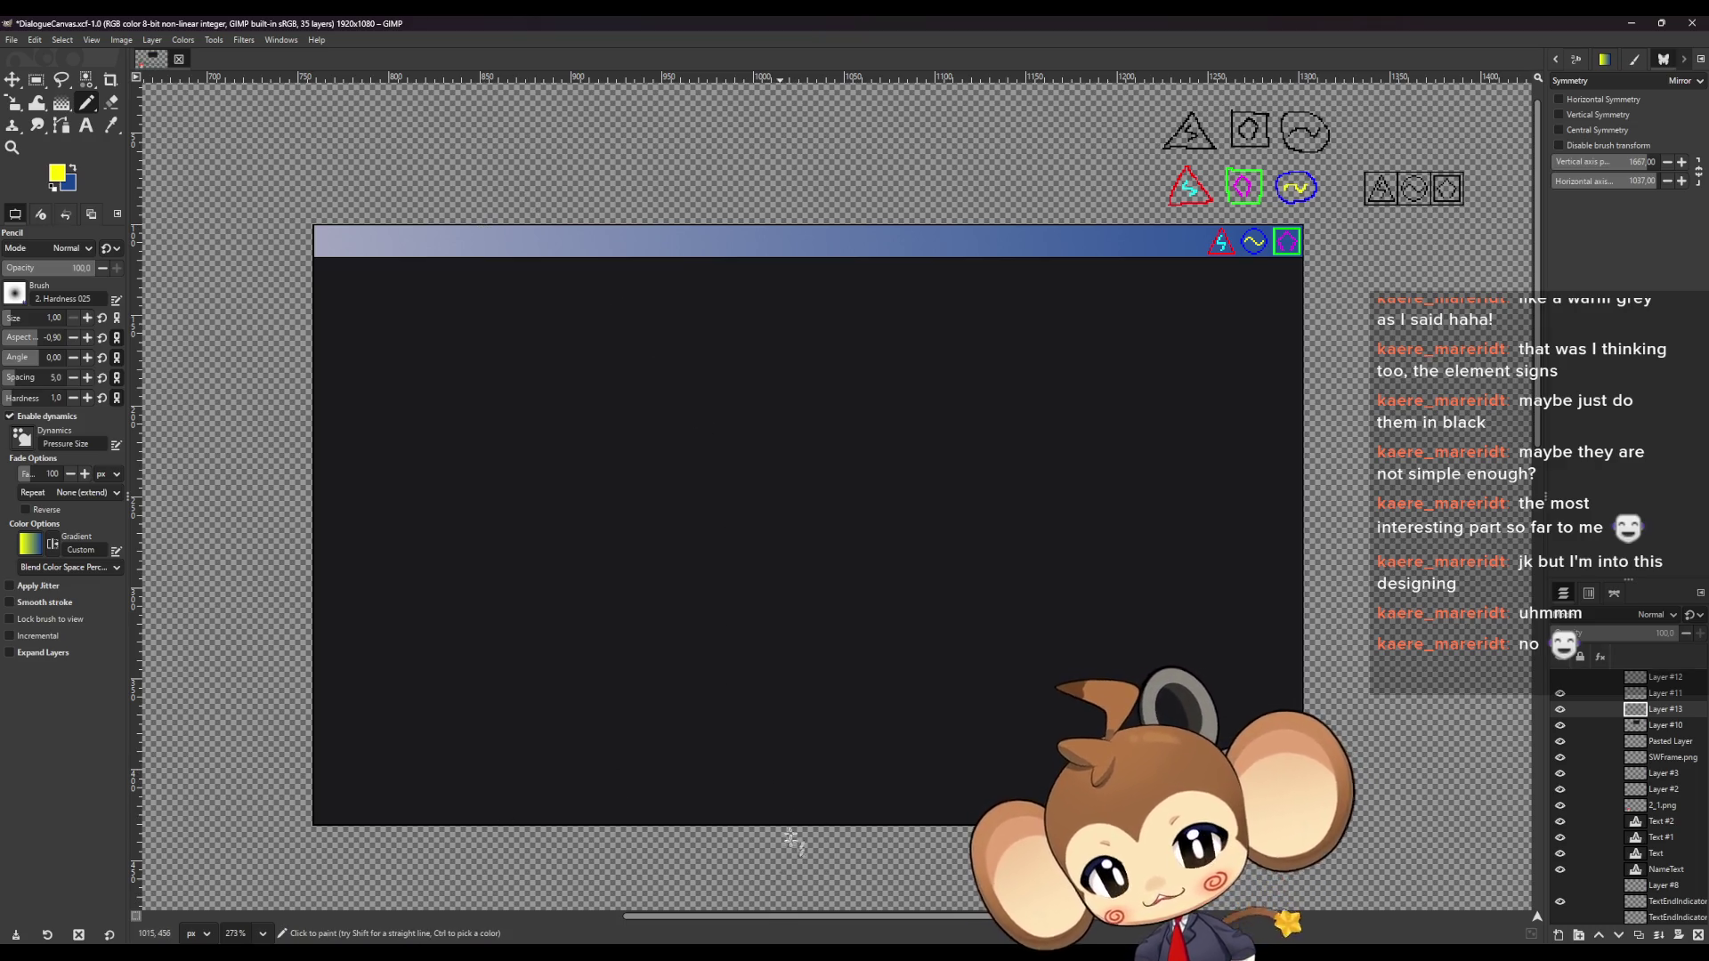
mouse_move(699, 952)
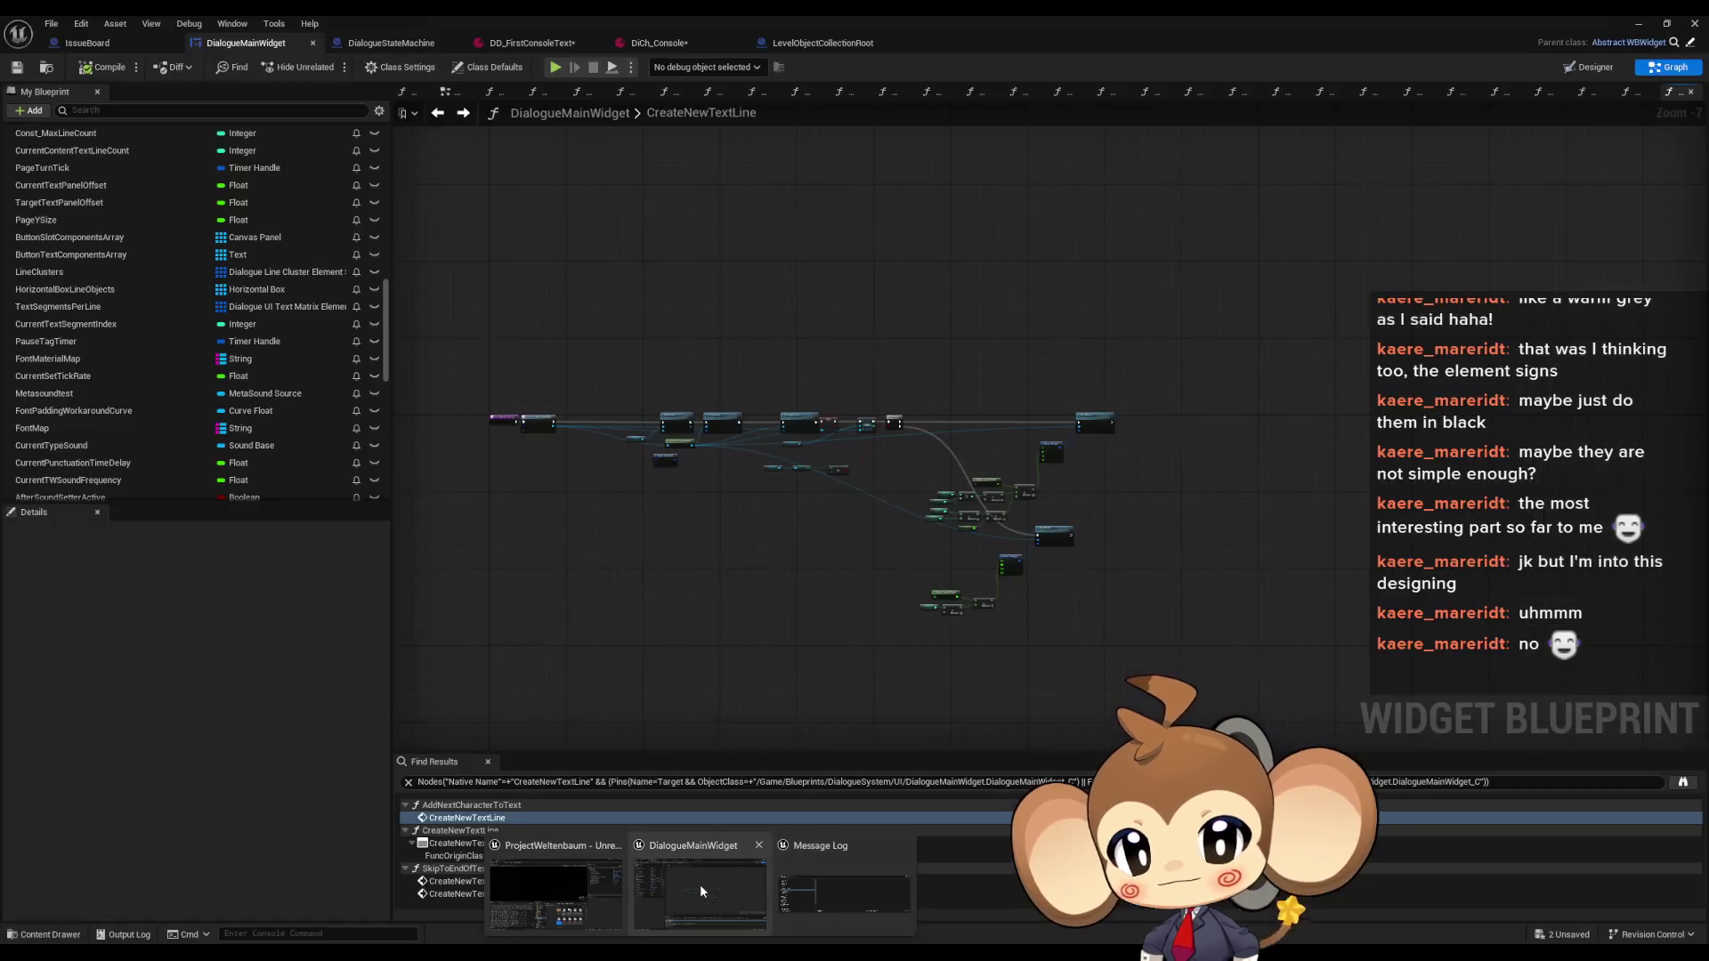
Add a Grid Panel to the DialogueMainWidget canvas with two column fill entries
left_click(699, 890)
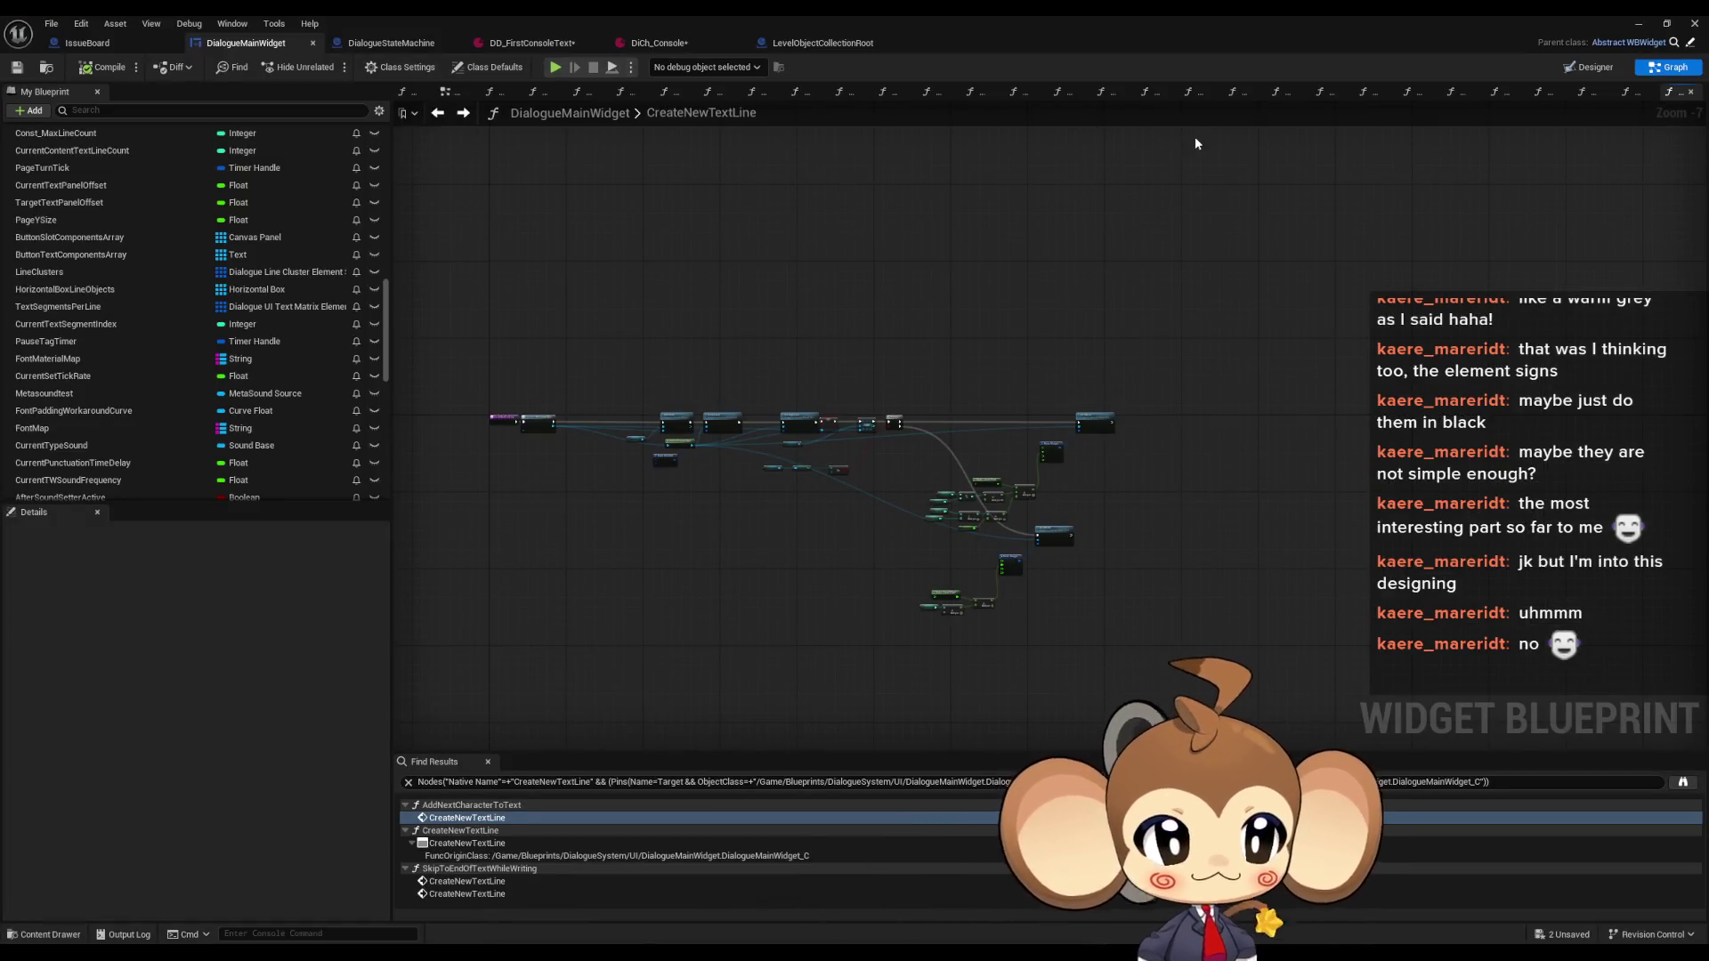
left_click(1593, 67)
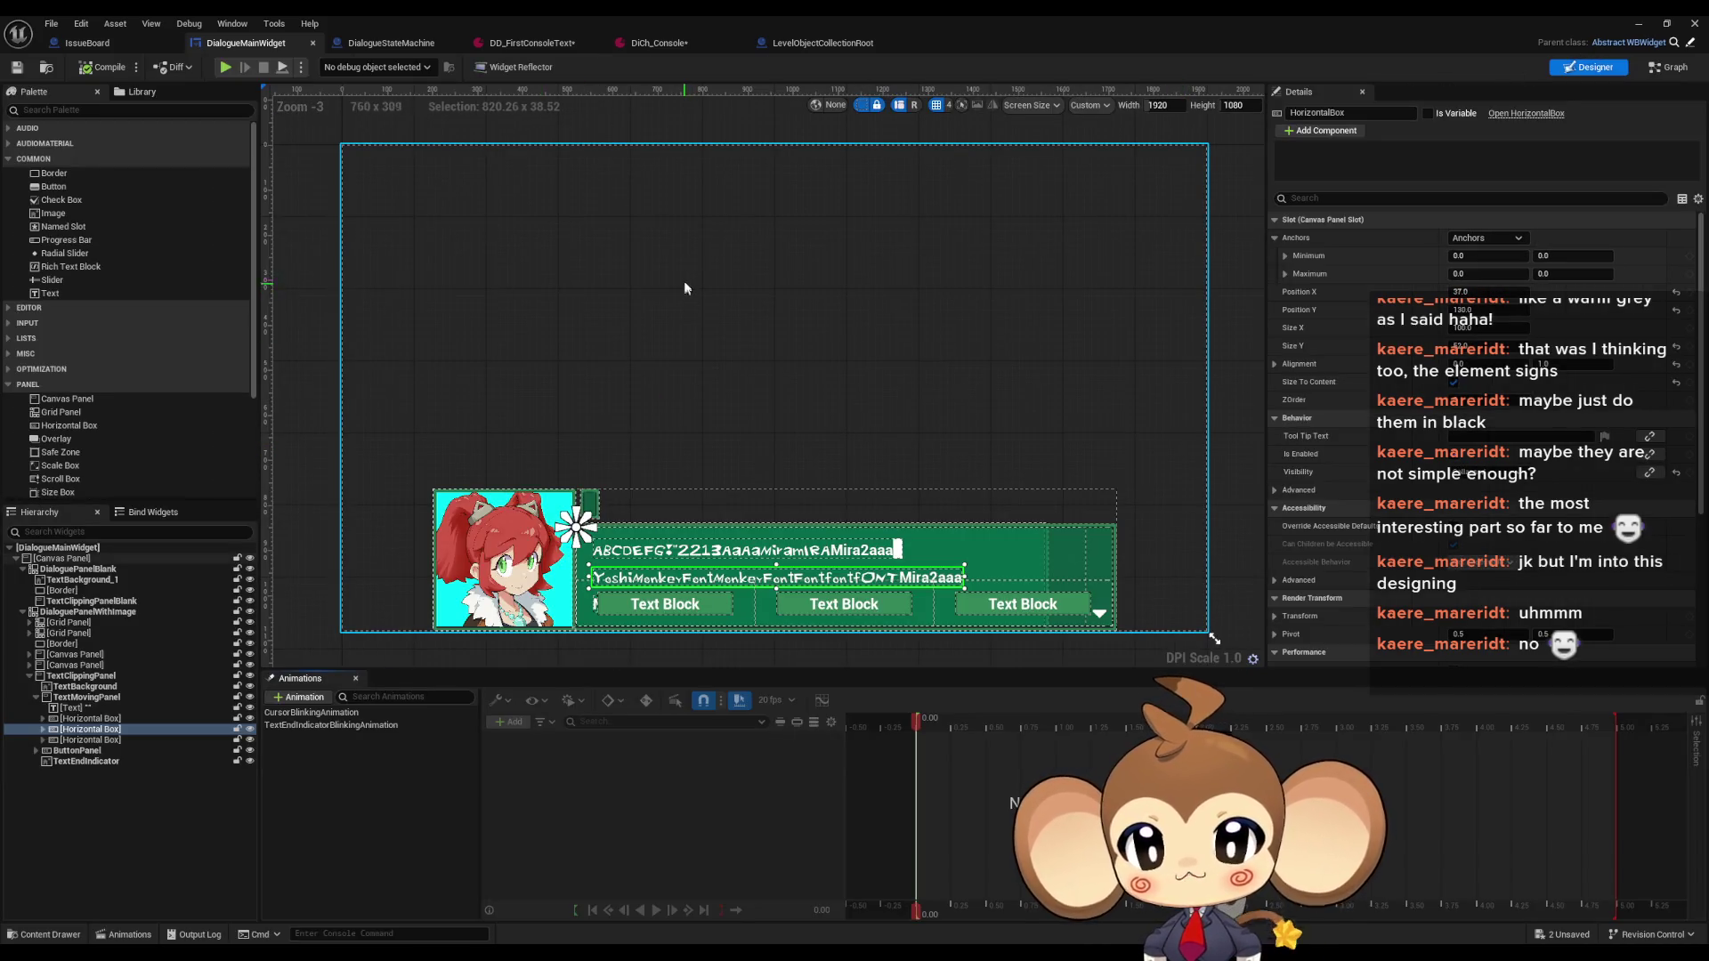
scroll(684, 281, "up", 3)
scroll(868, 369, "down", 1)
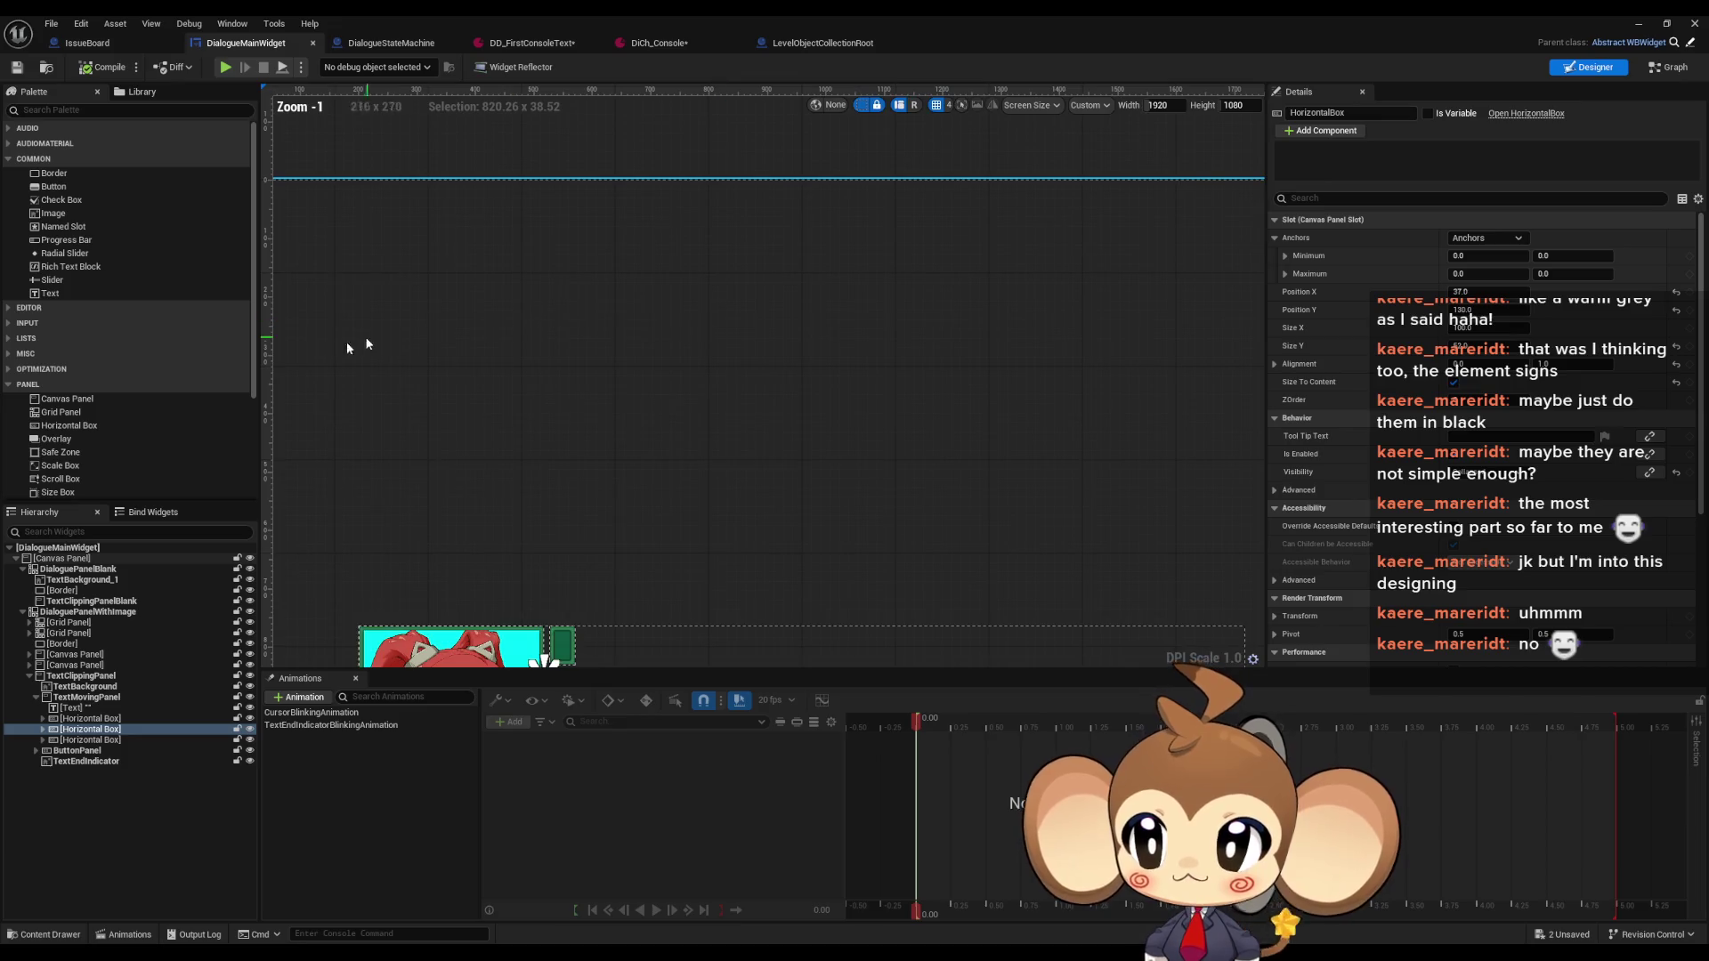
mouse_move(89, 416)
left_mouse_down()
mouse_move(762, 286)
mouse_move(591, 259)
mouse_move(608, 245)
mouse_move(1060, 389)
mouse_move(1130, 472)
mouse_move(1114, 475)
left_mouse_up()
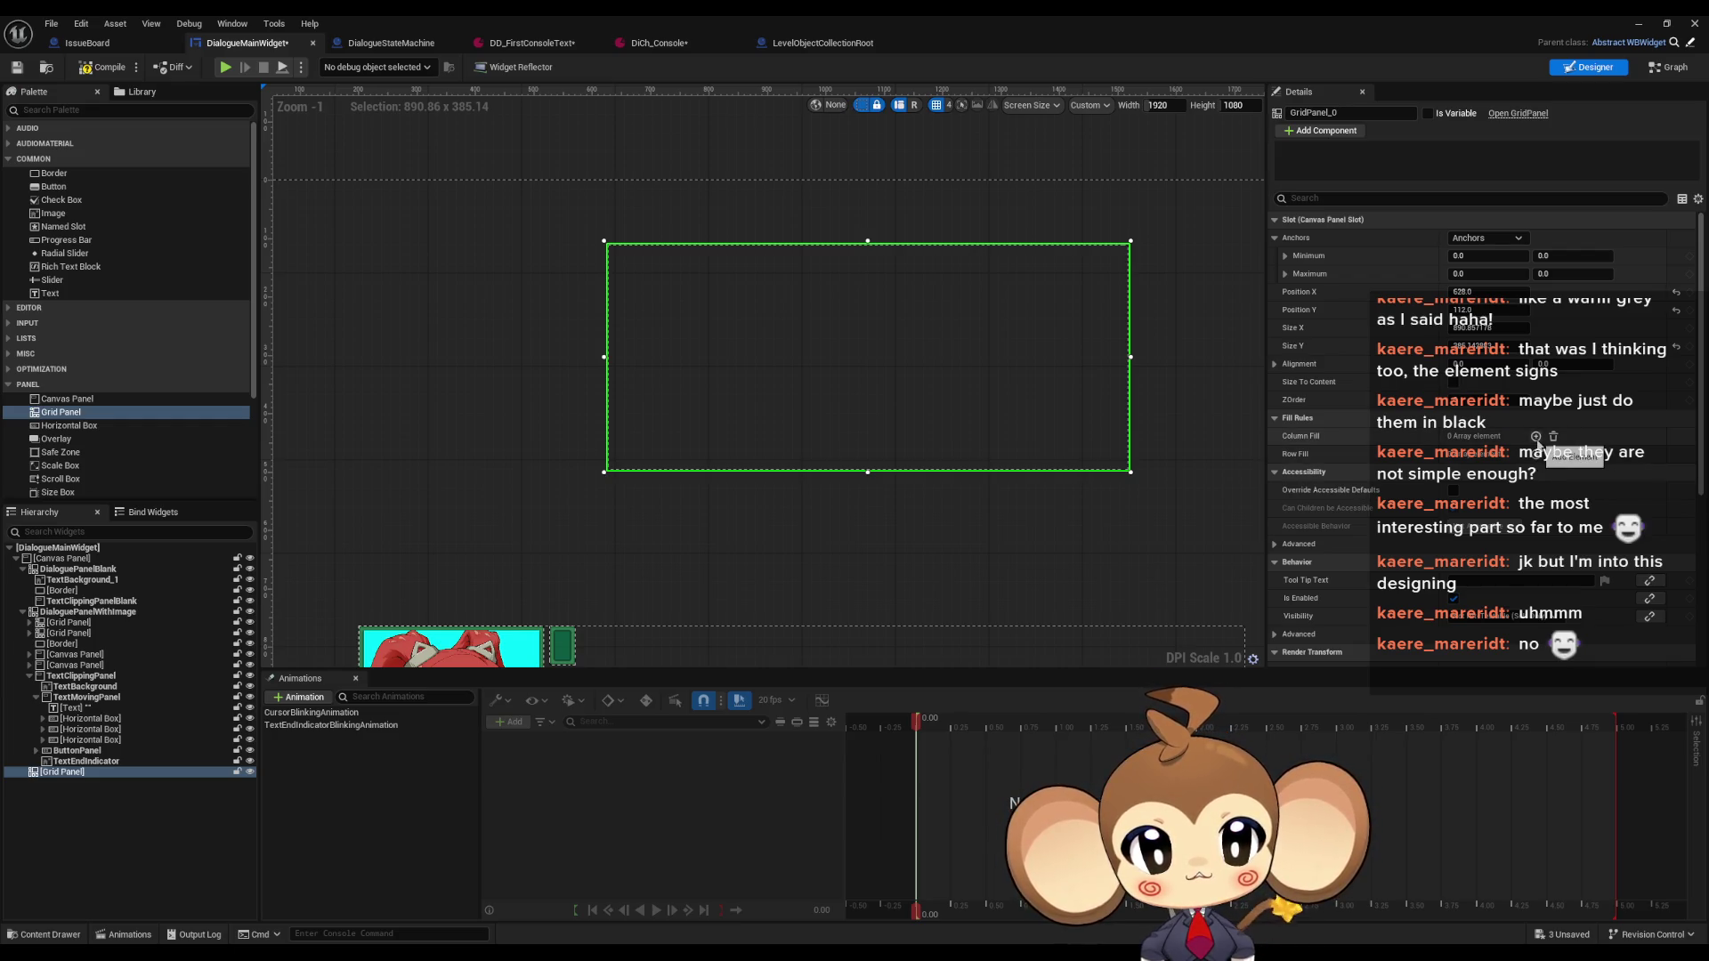
left_click(1535, 437)
left_click(1535, 436)
left_click(1535, 436)
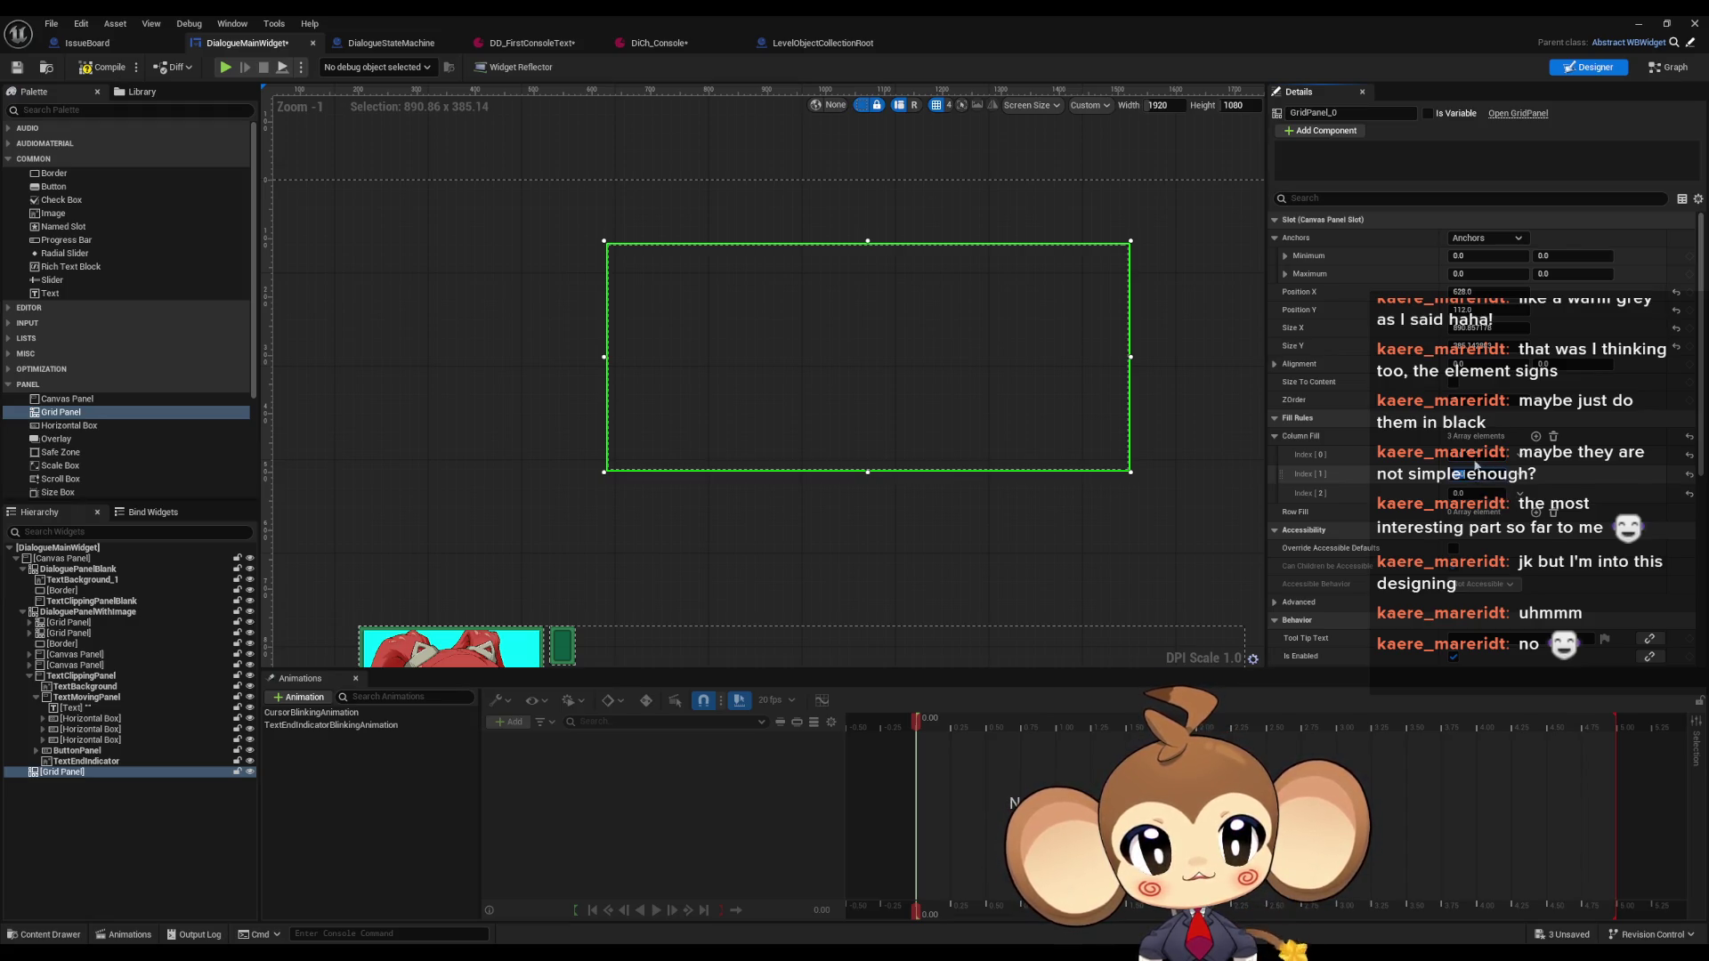
Size the grid panel to 900 by 500
left_click(1482, 327)
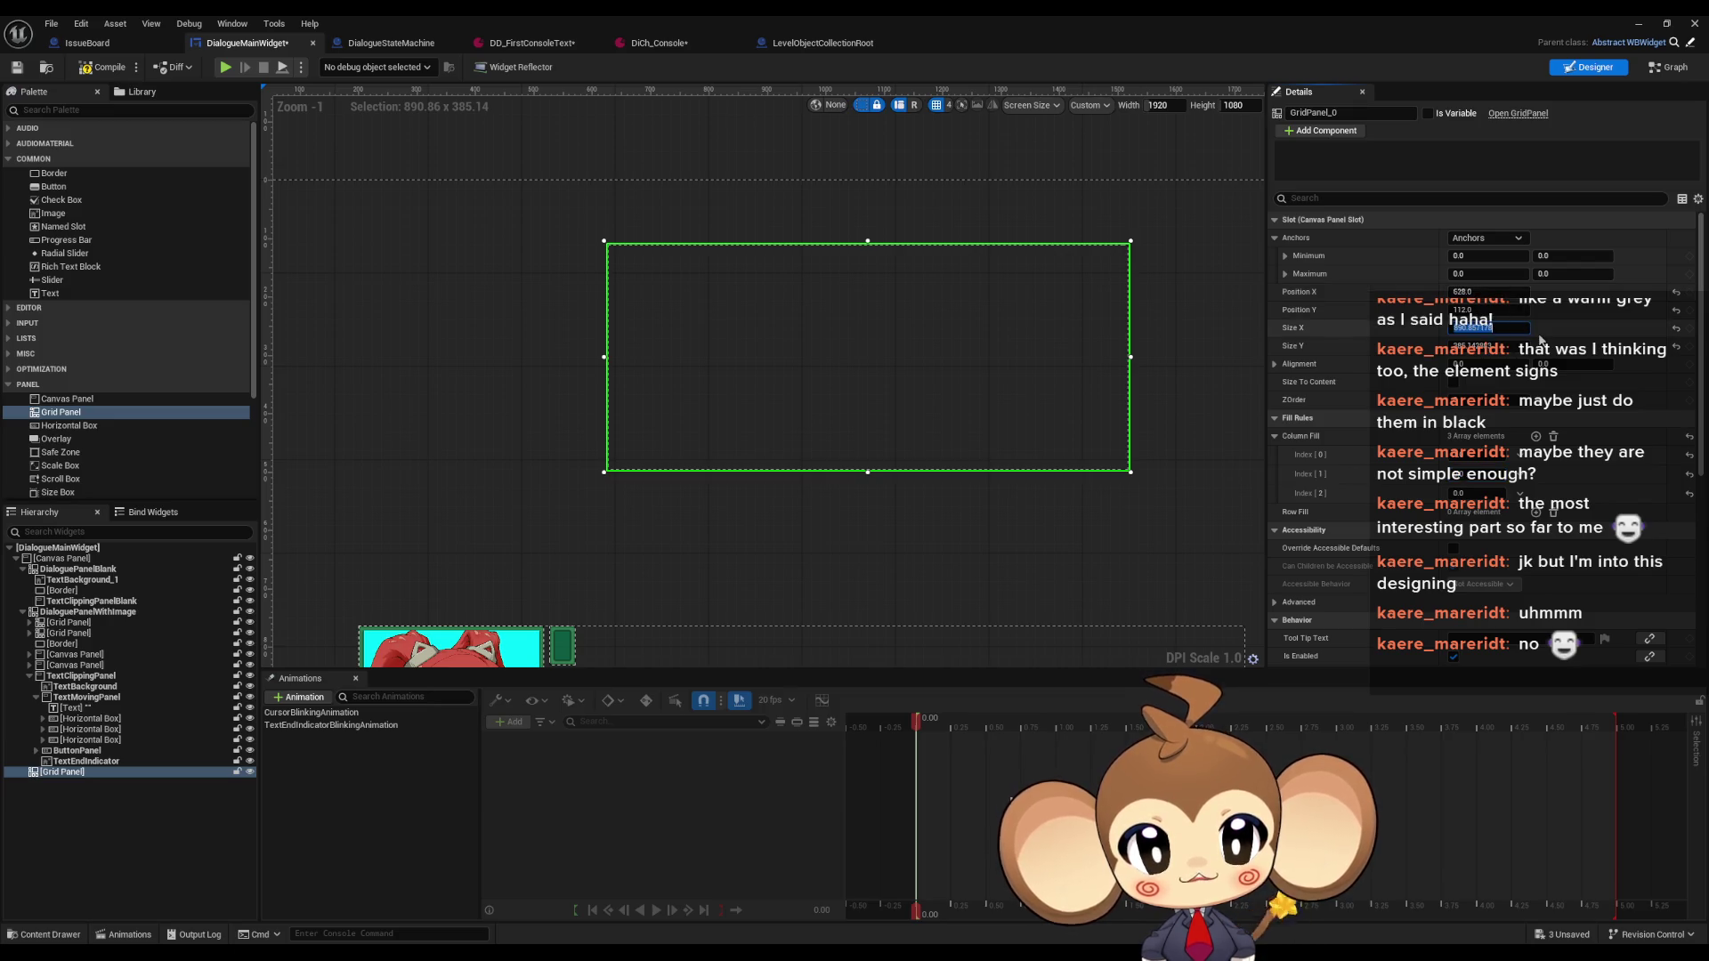
type("900")
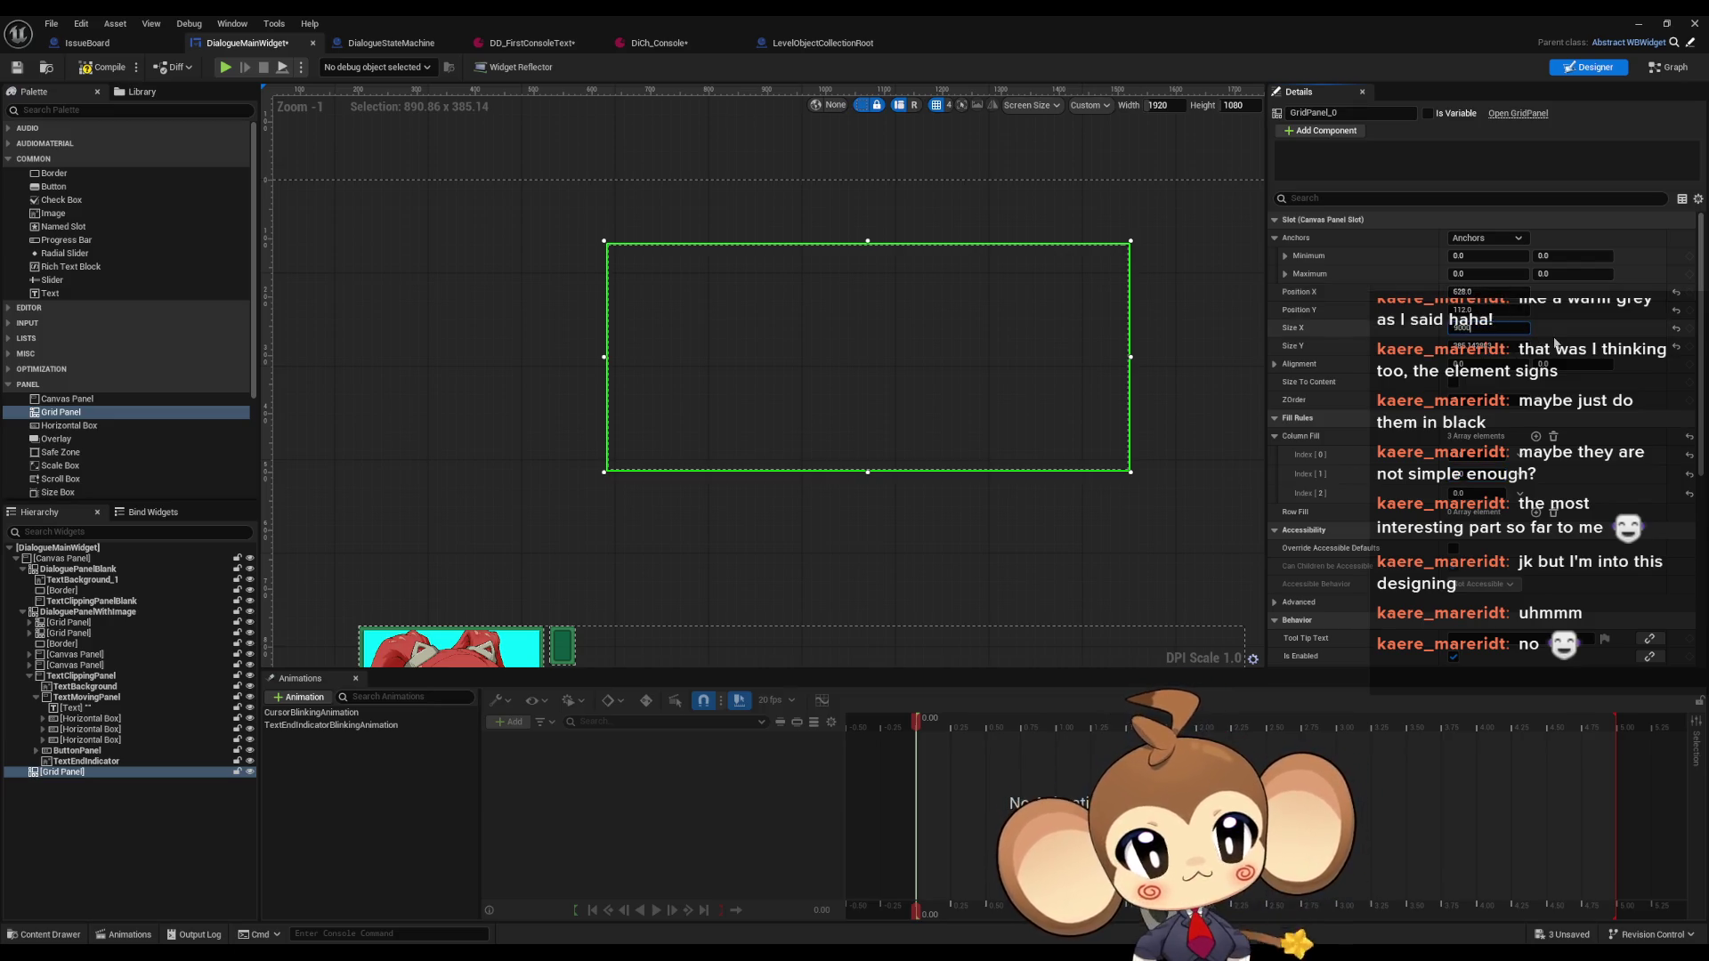
key("Return")
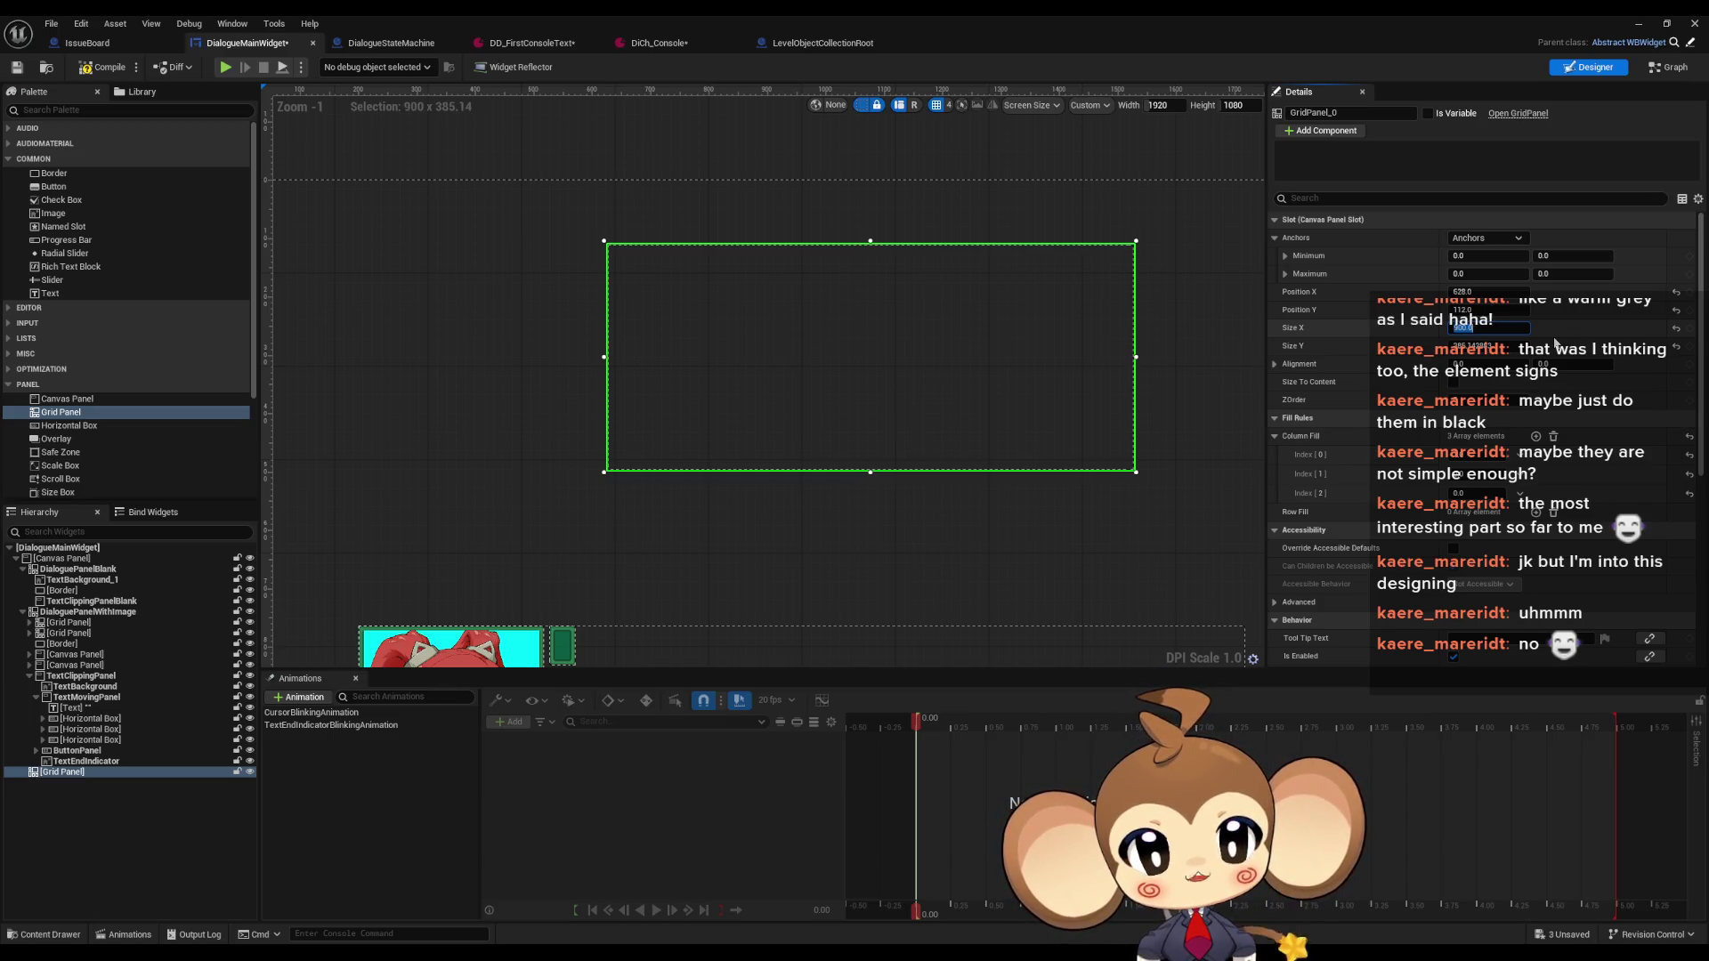
key("Tab")
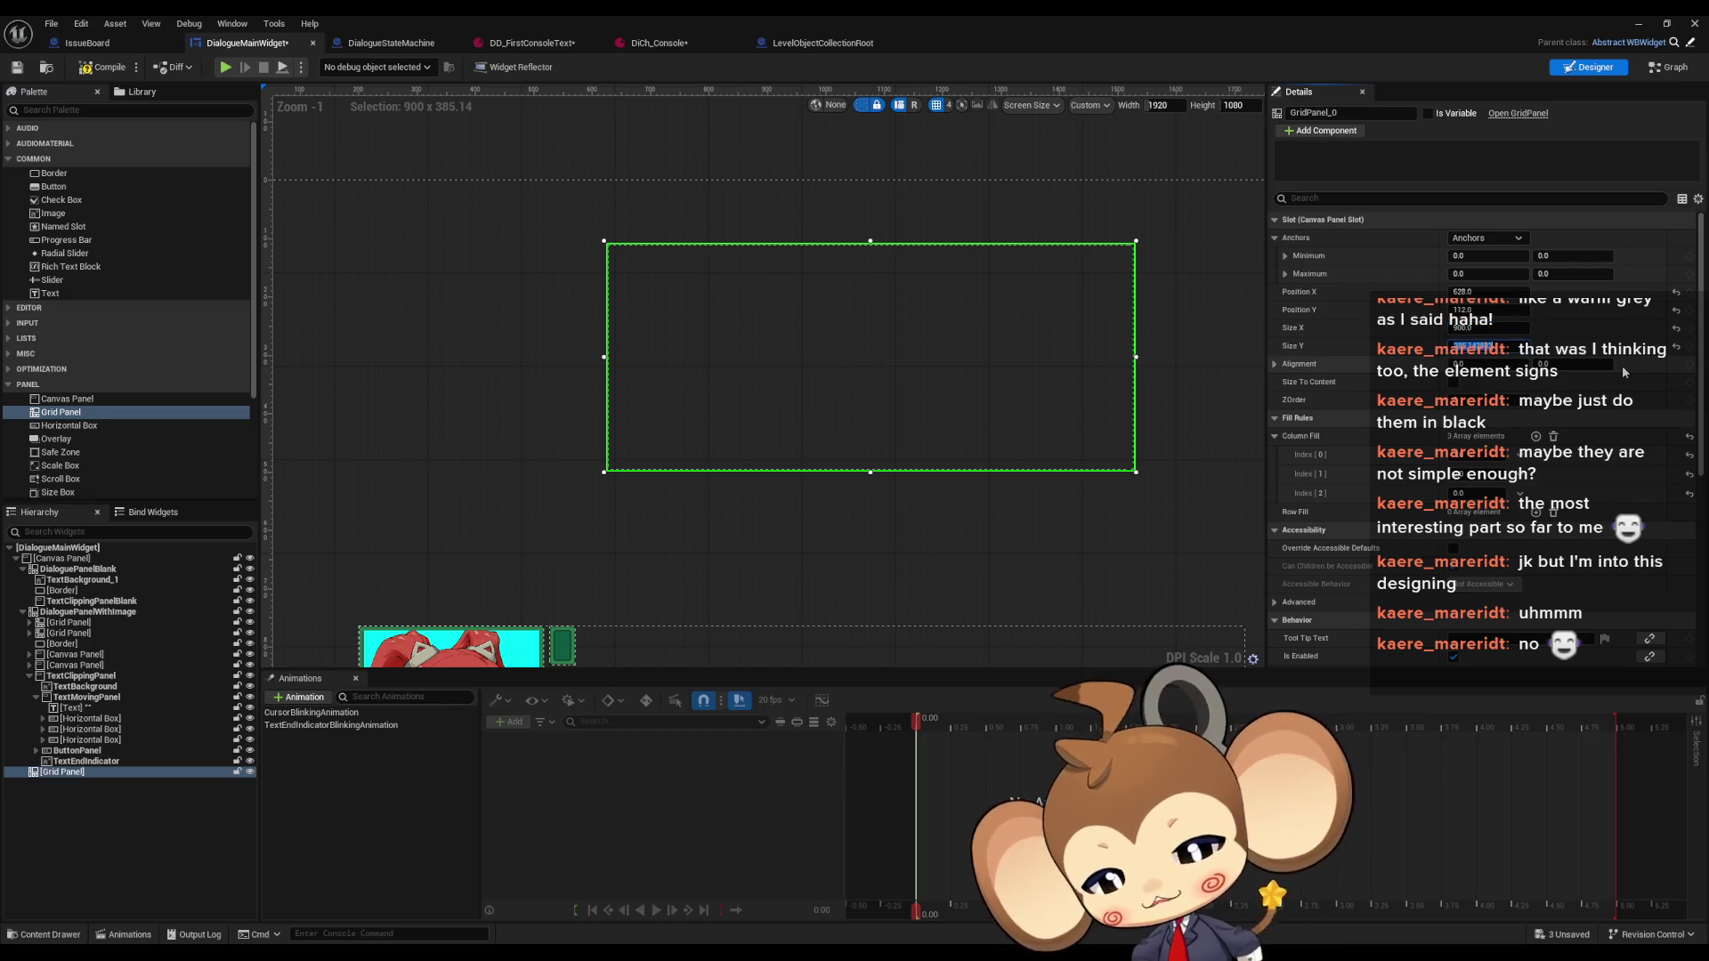
type("500")
key("Return")
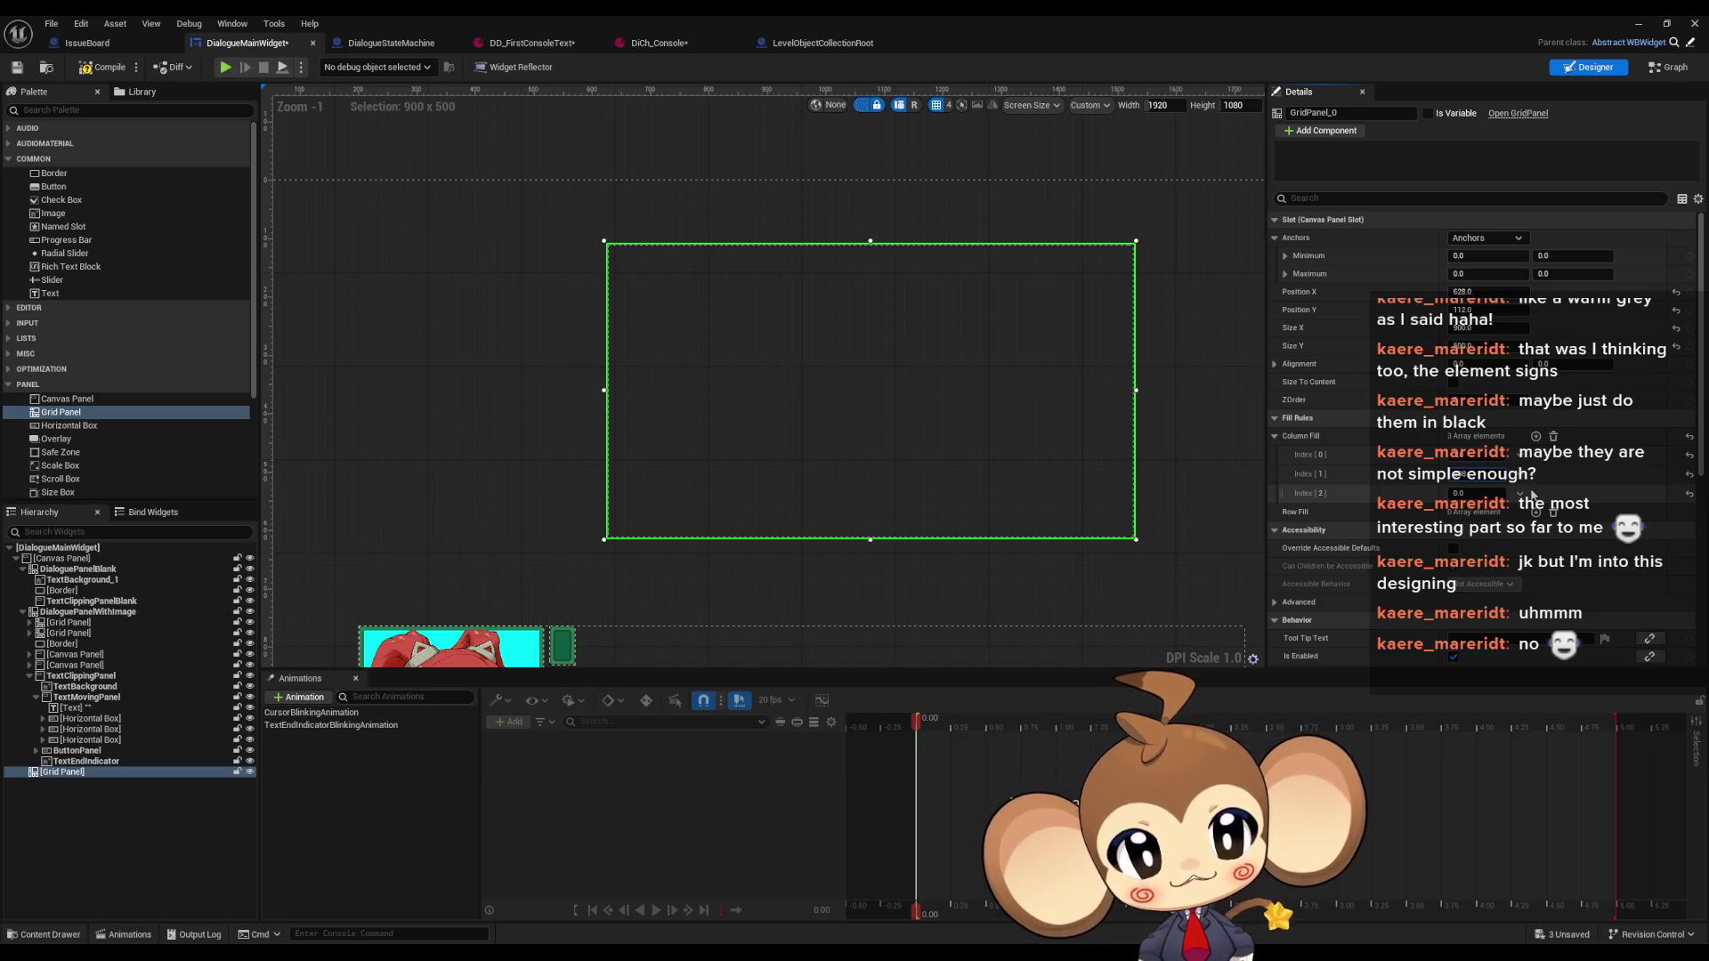
Set Column Fill Index[2] to 1.0, add Index[3], and switch to GIMP
left_click(1472, 493)
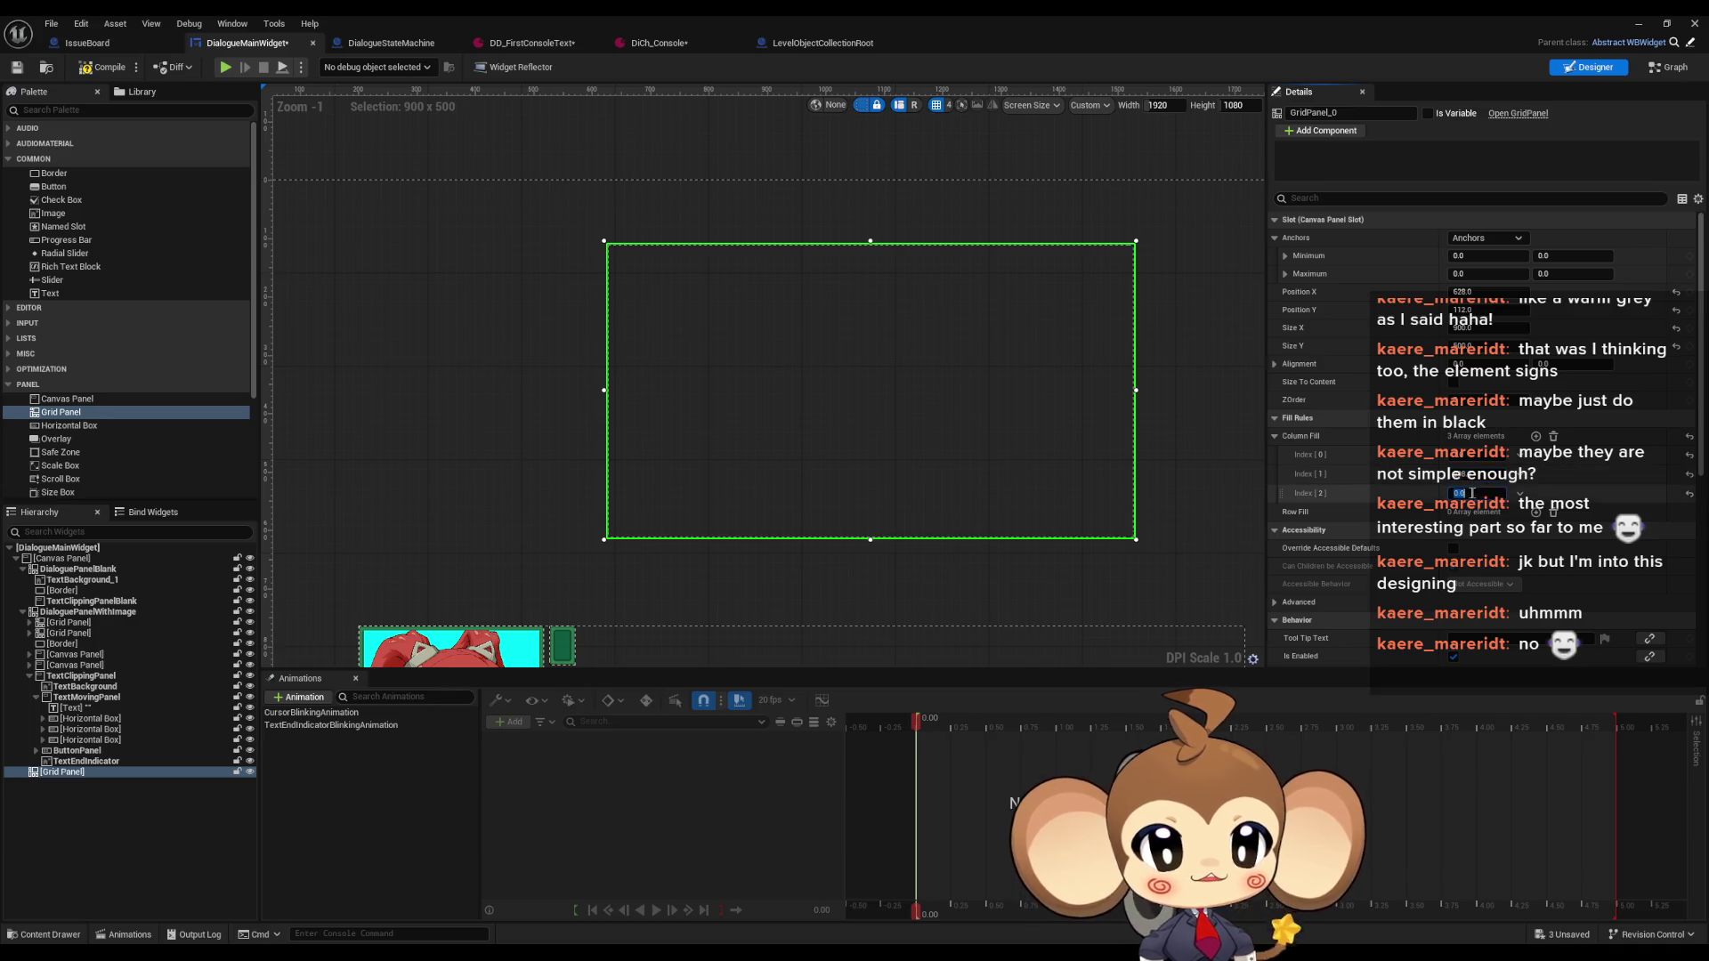
key("Return")
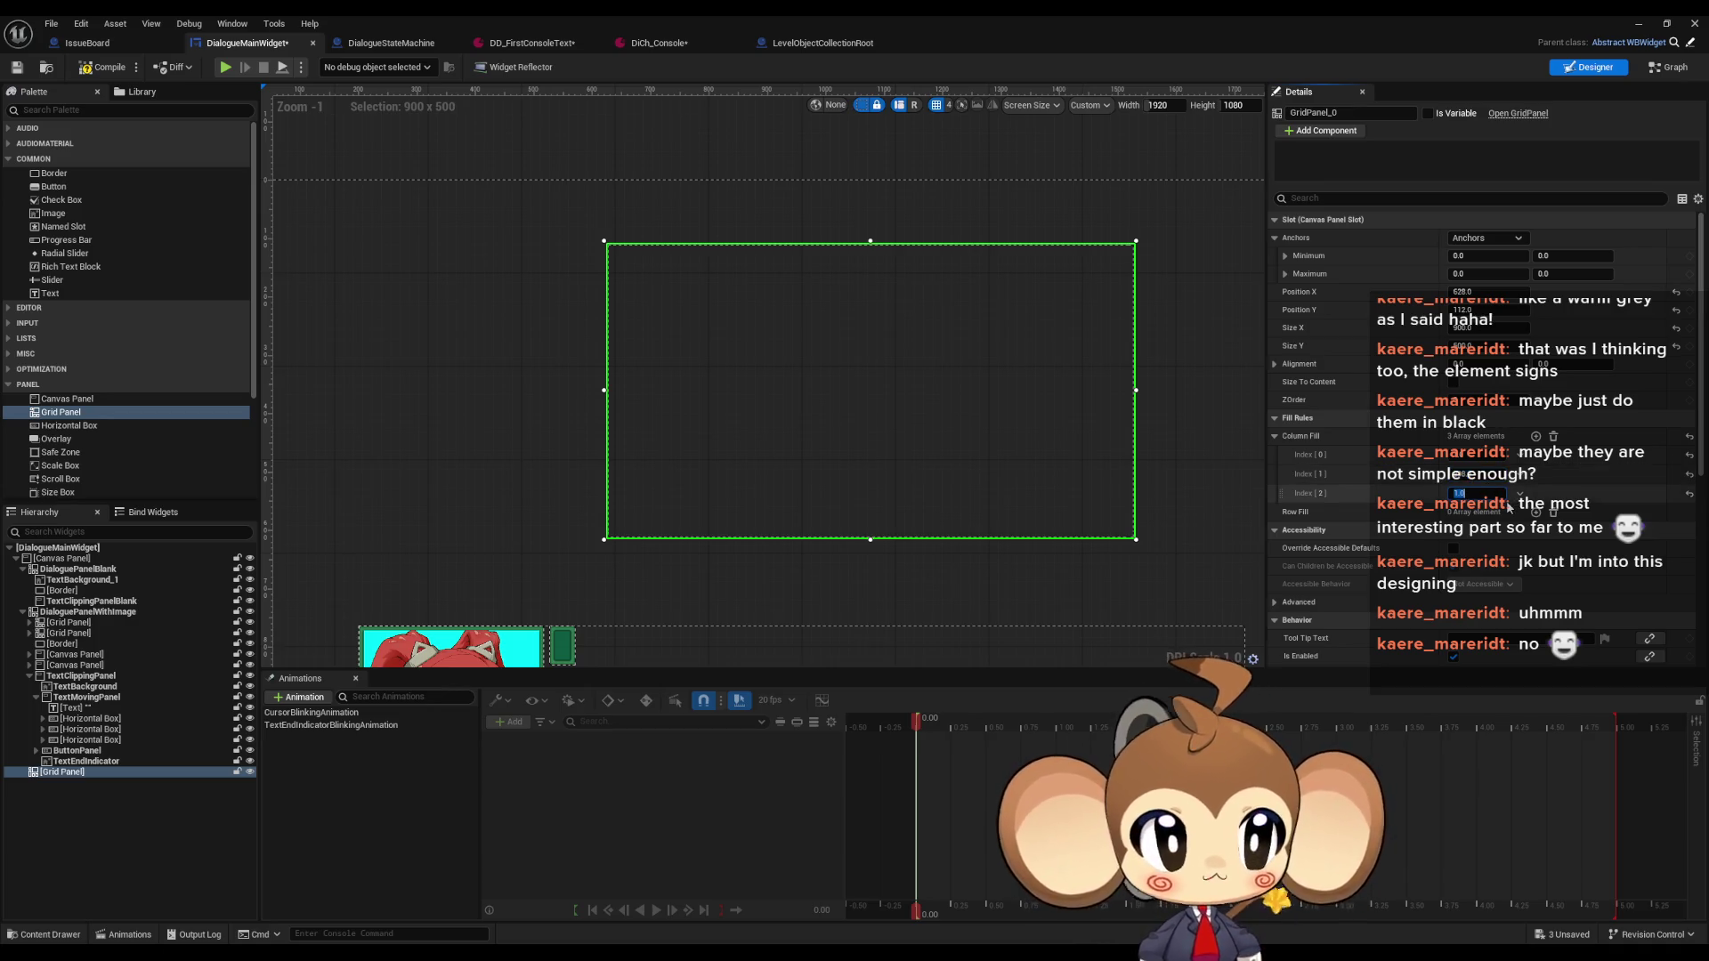
left_click(1535, 437)
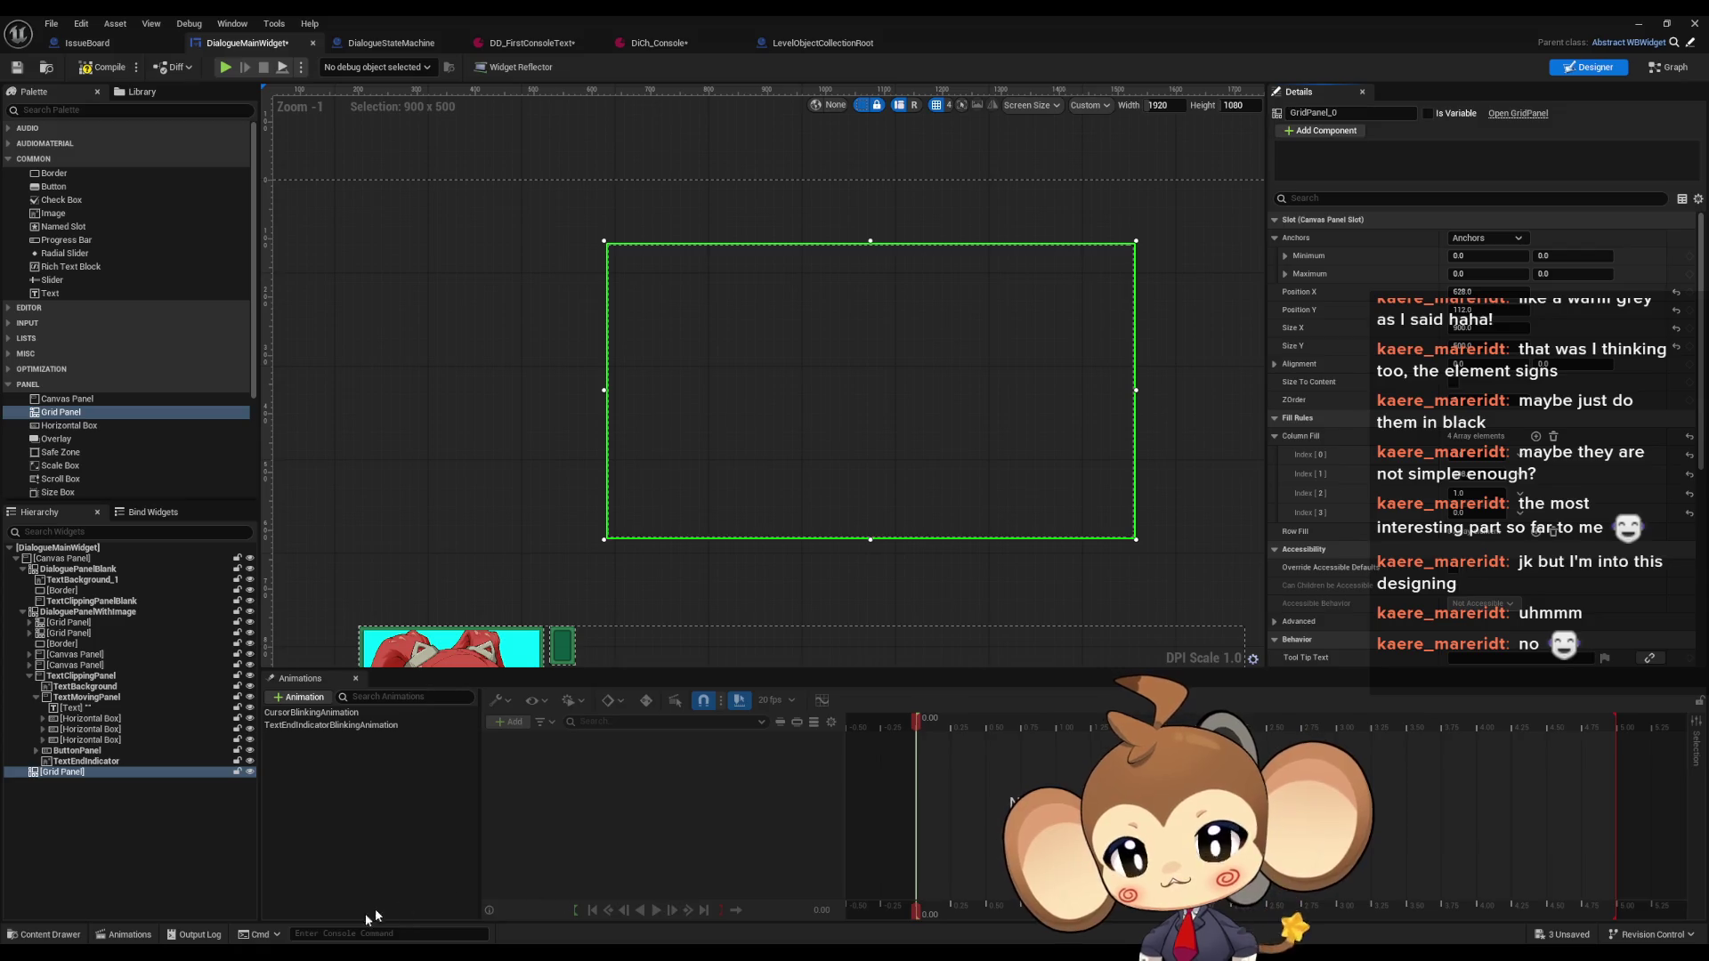
key("alt+Tab")
scroll(1037, 387, "up", 10)
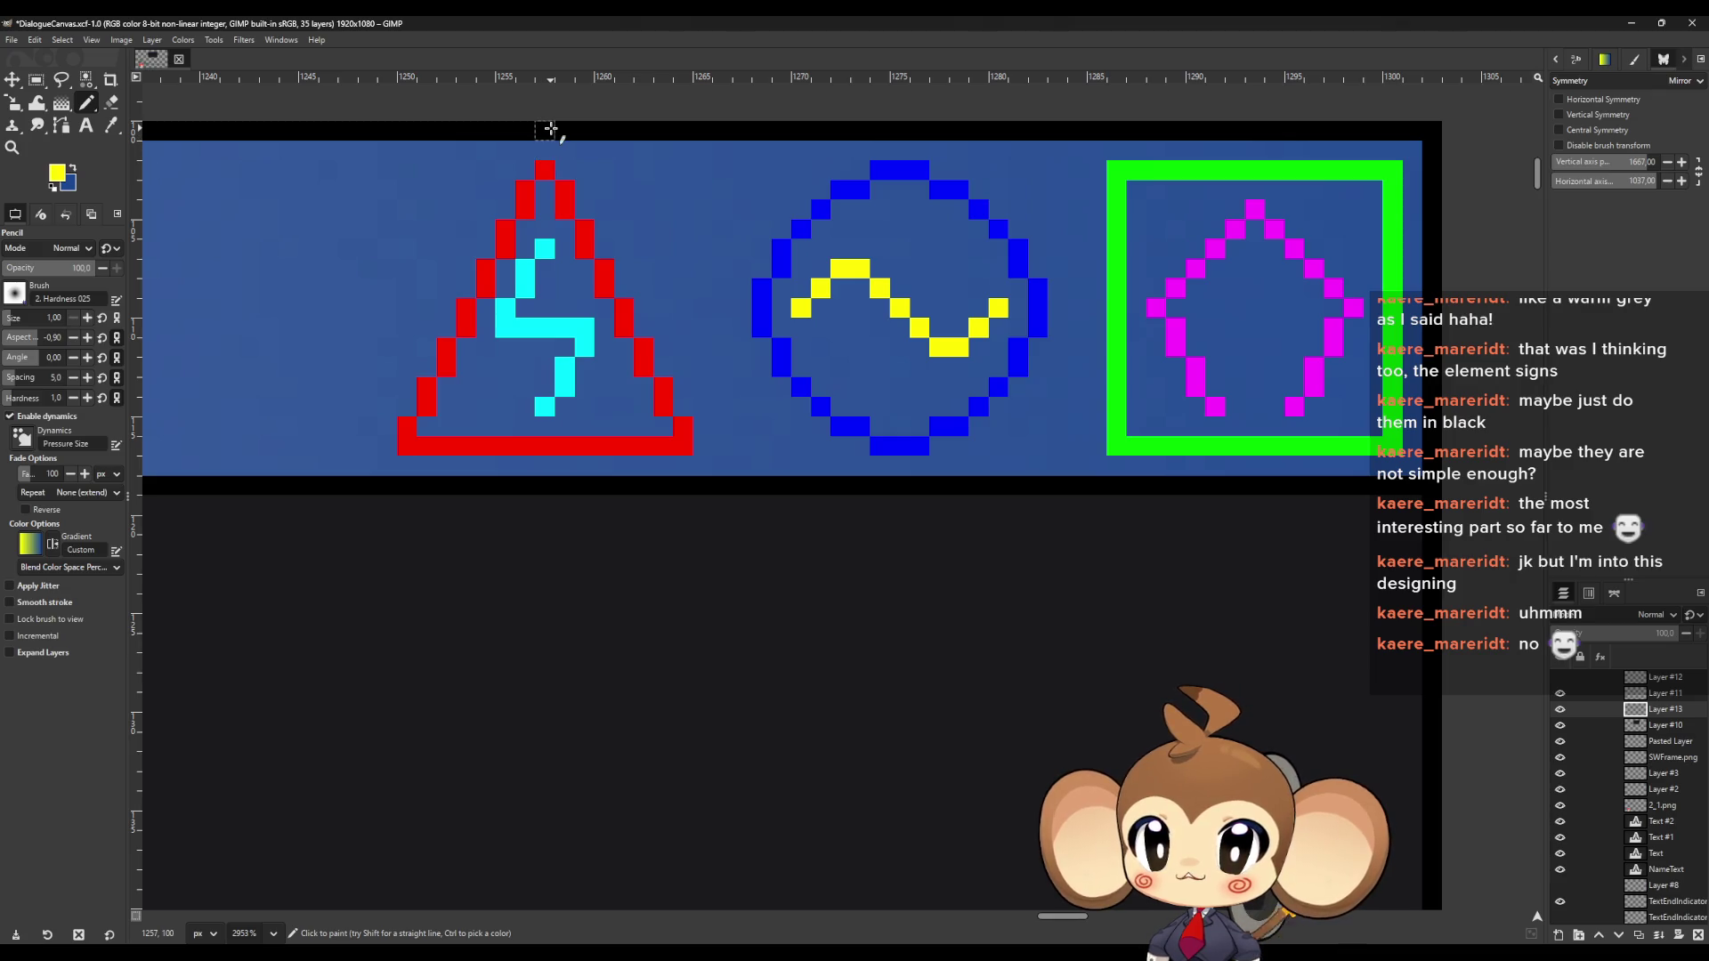
Undo a stray test pixel and set the foreground colour to black
left_click(546, 131)
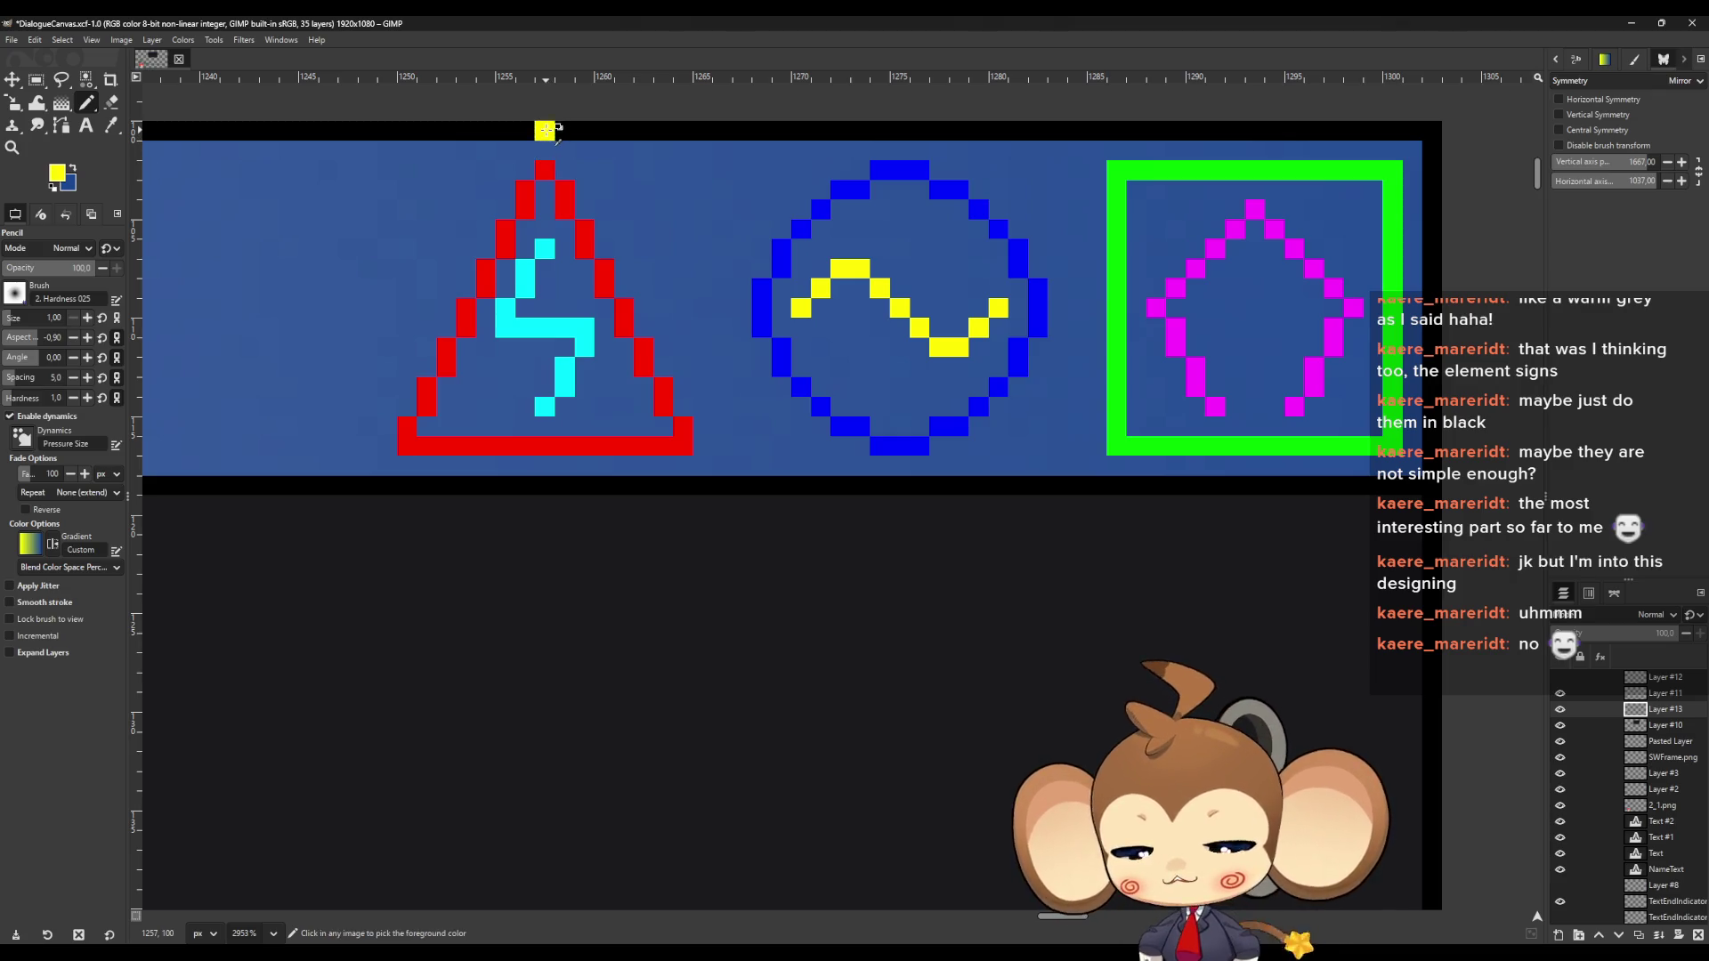
key("ctrl+z")
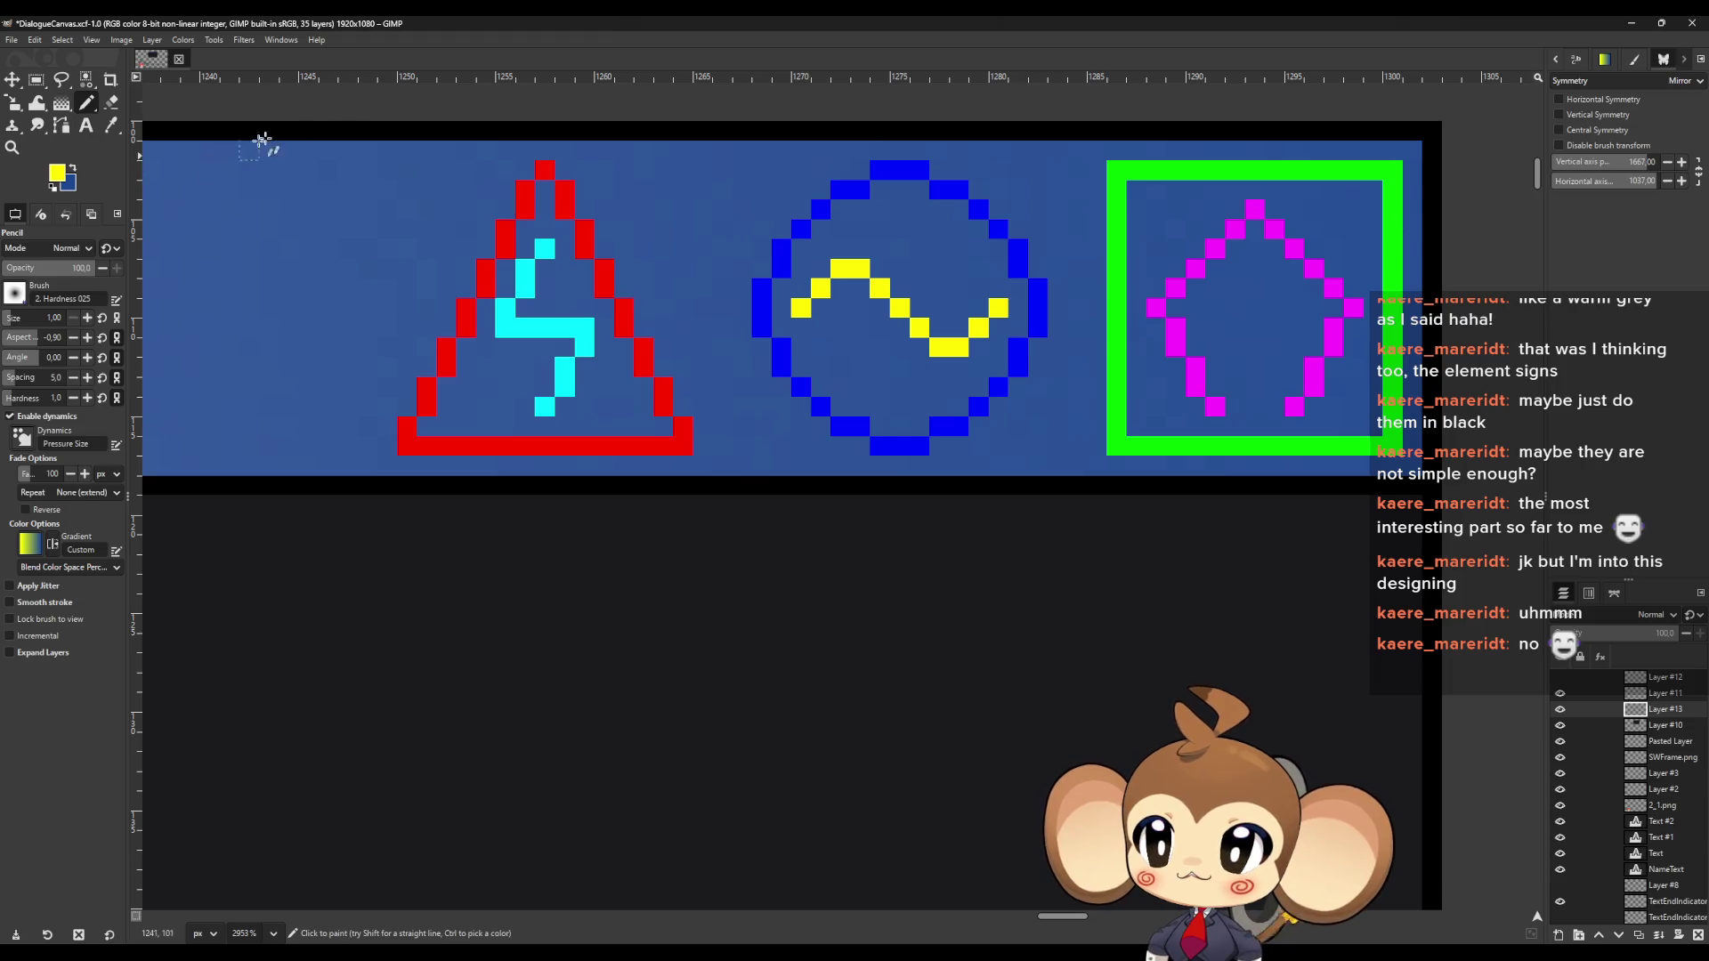
left_click(57, 172)
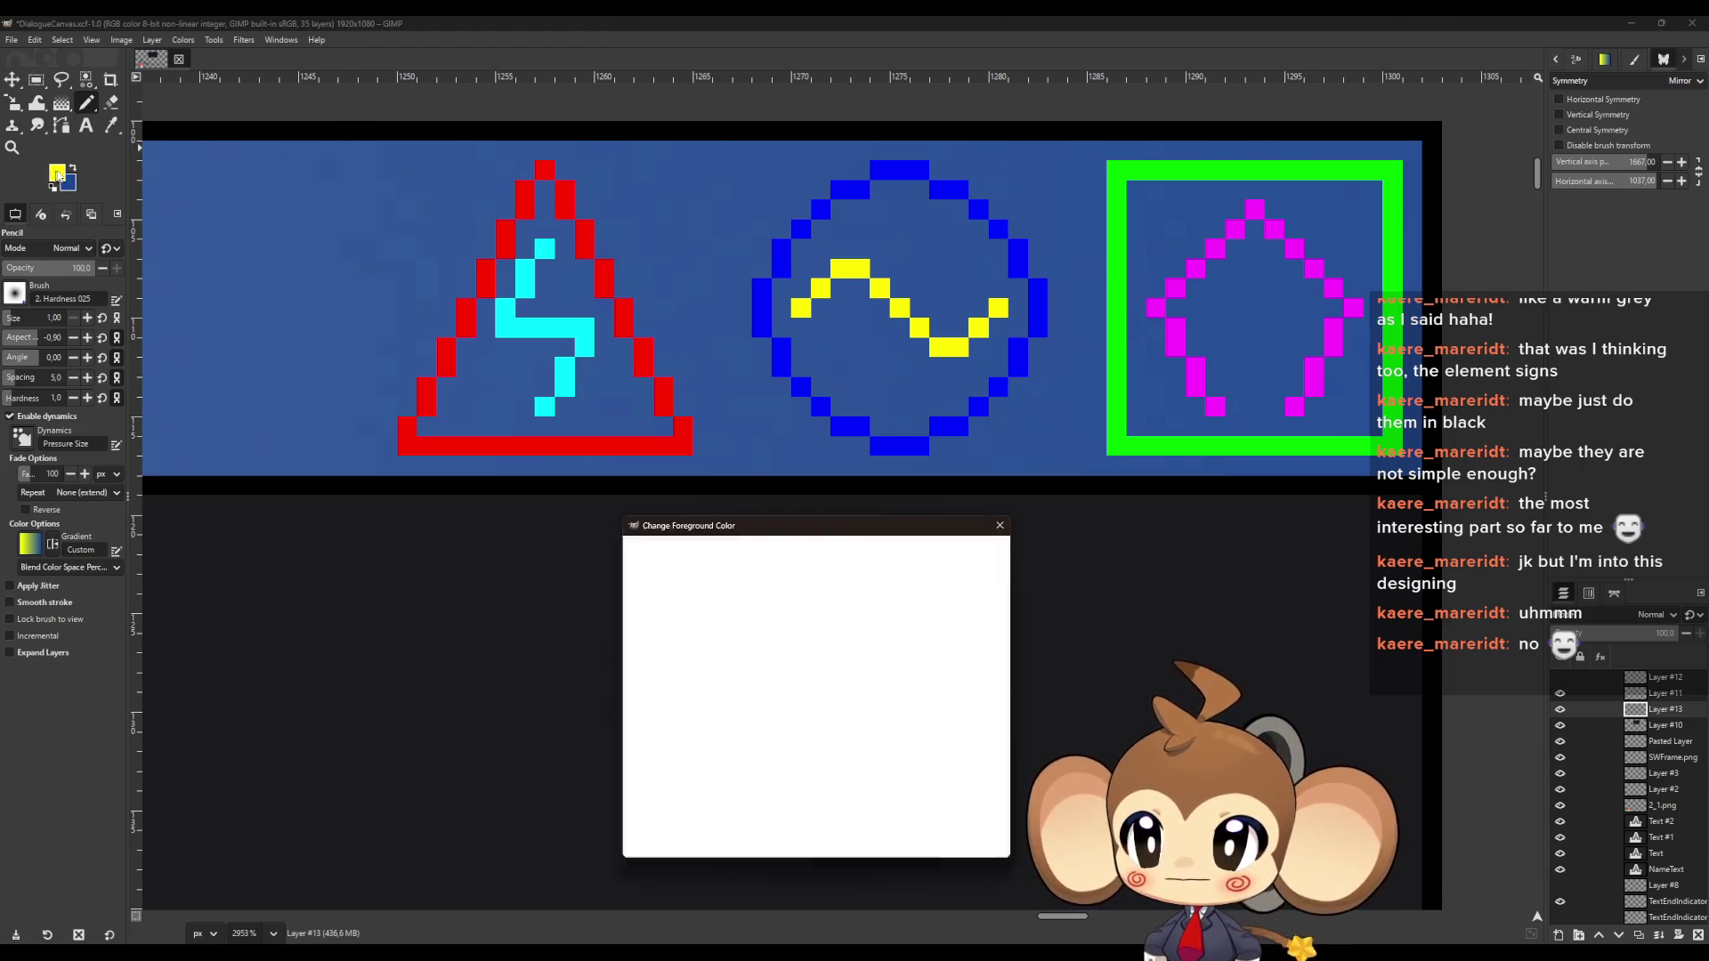
left_click_drag(677, 721, 602, 815)
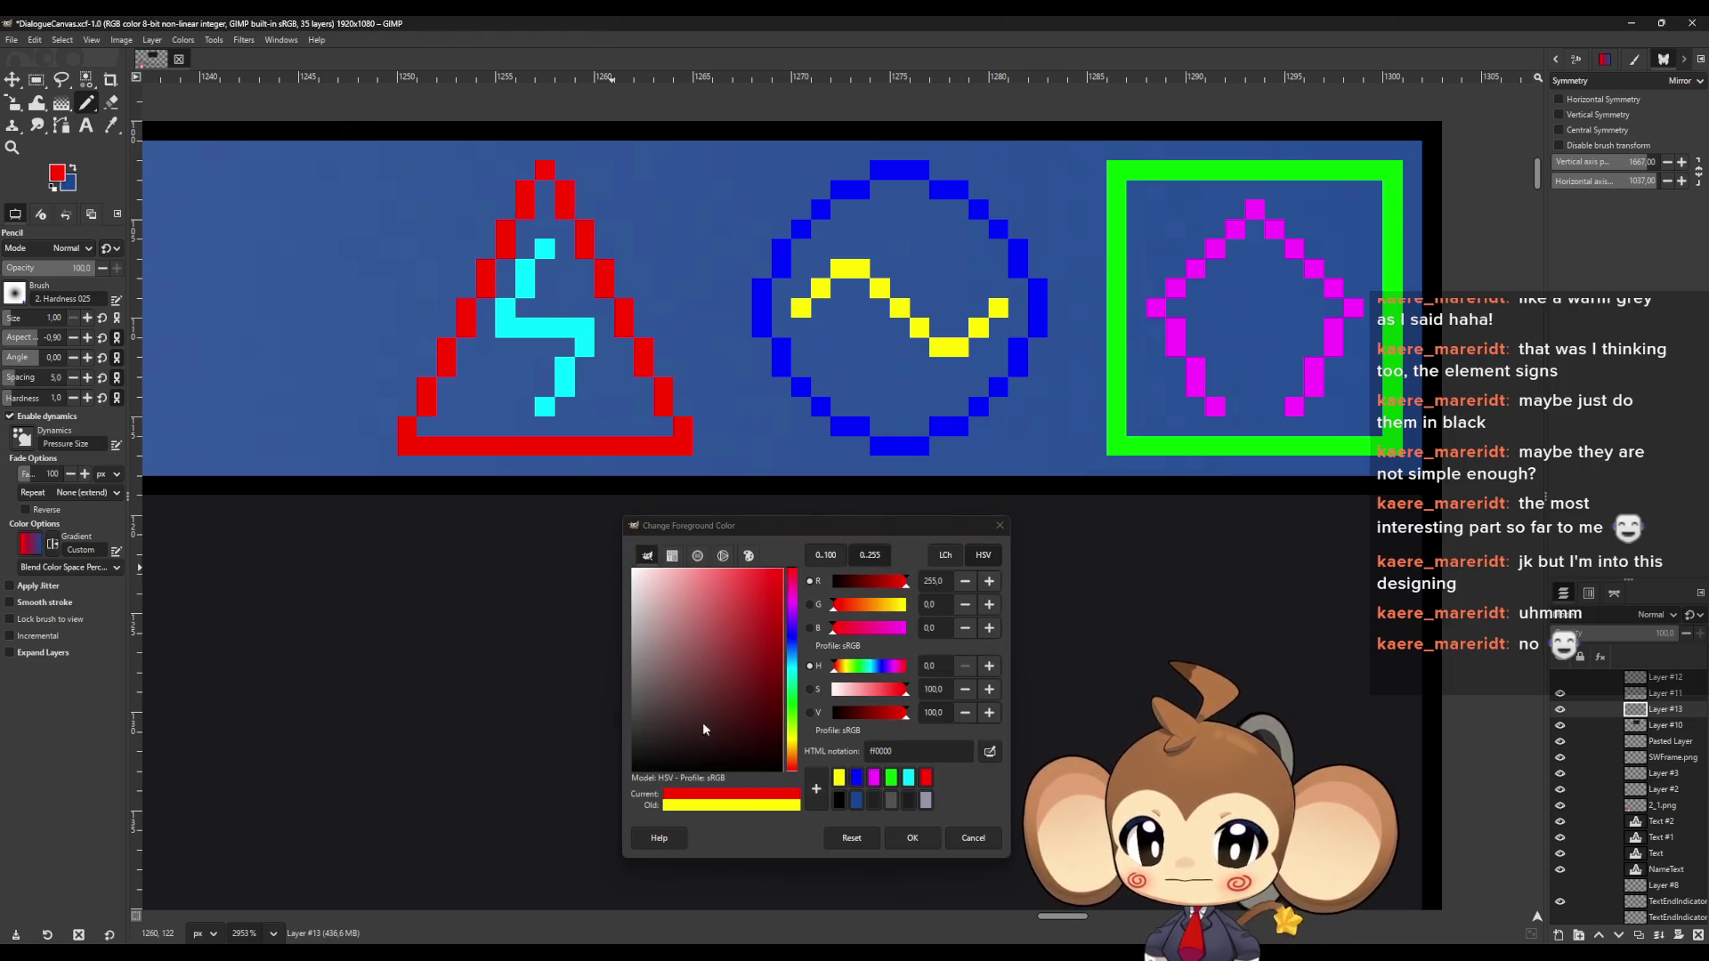
left_click(912, 837)
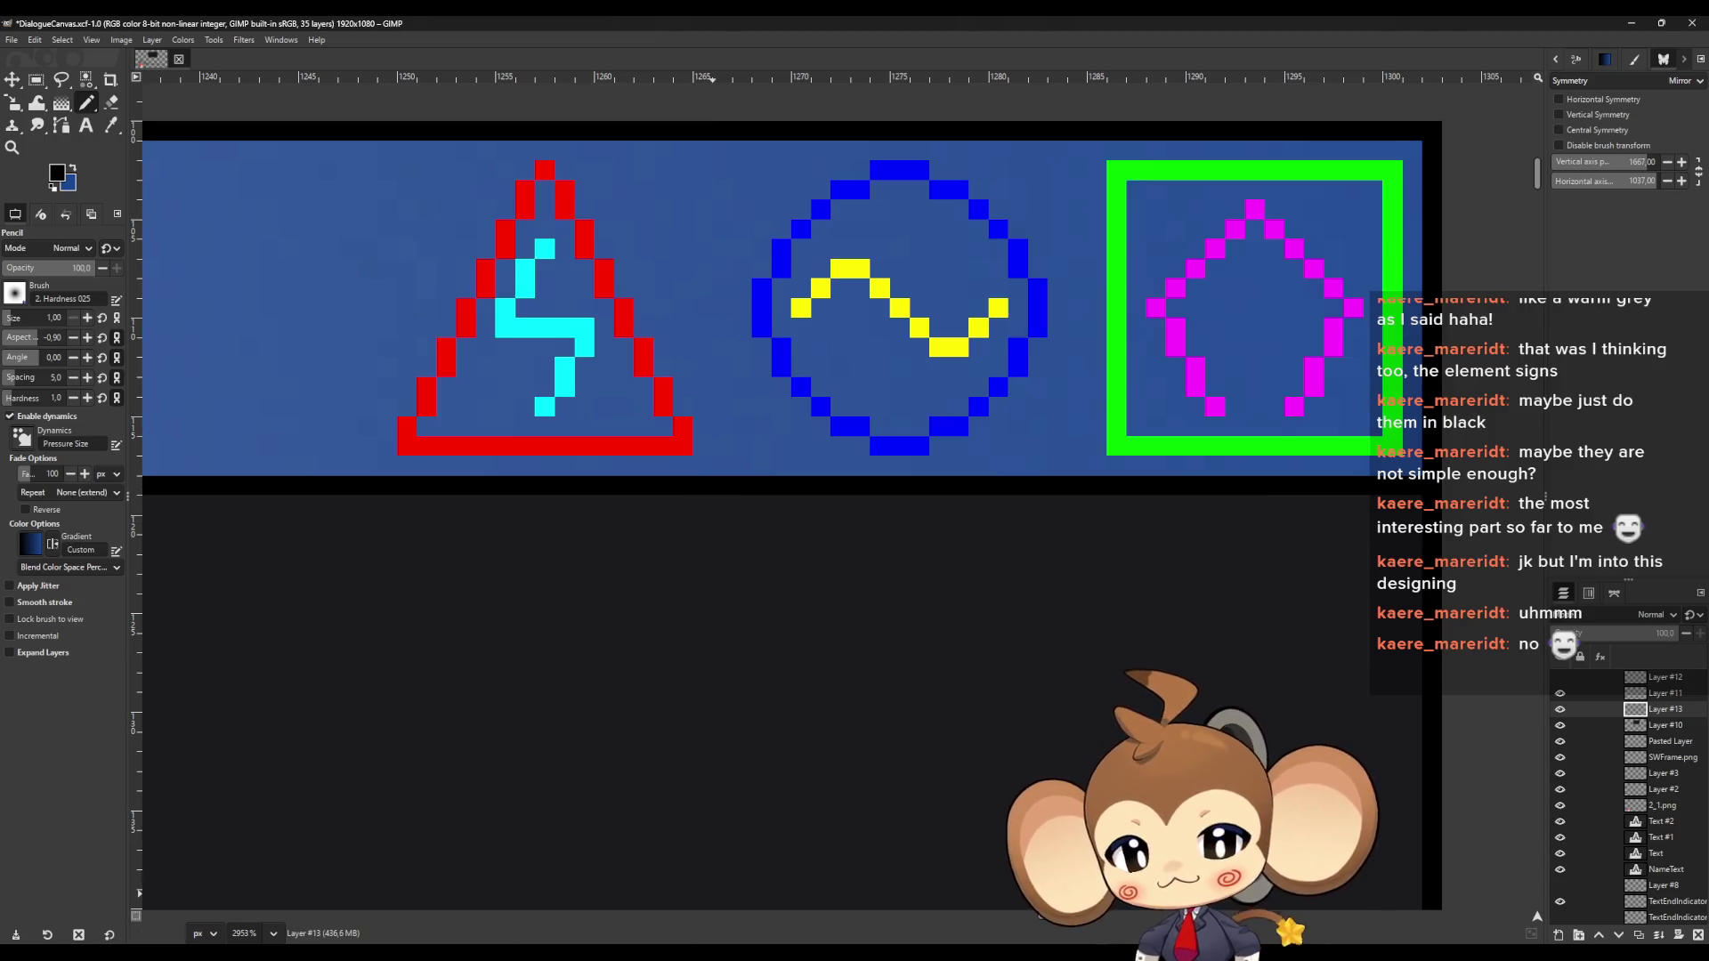
Return to Unreal's widget designer and save the widget
left_click(723, 942)
left_click(729, 911)
key("ctrl+s")
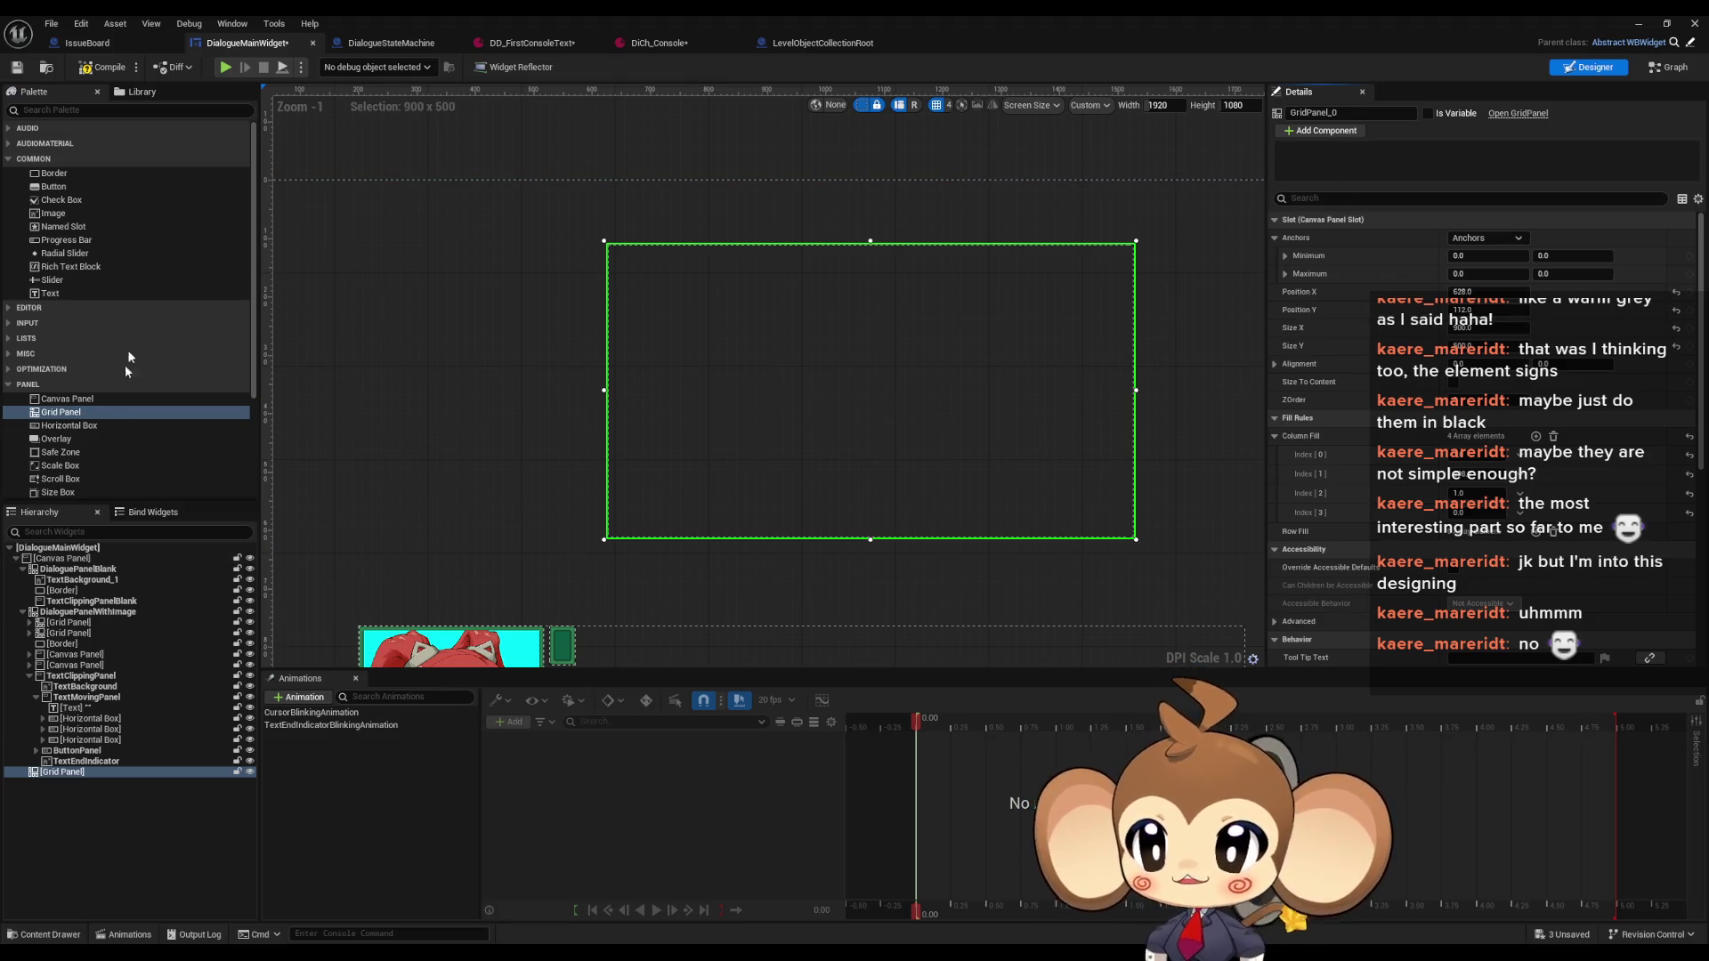
Remove the grid panel's fourth column fill entry, Index[3]
left_click(80, 771)
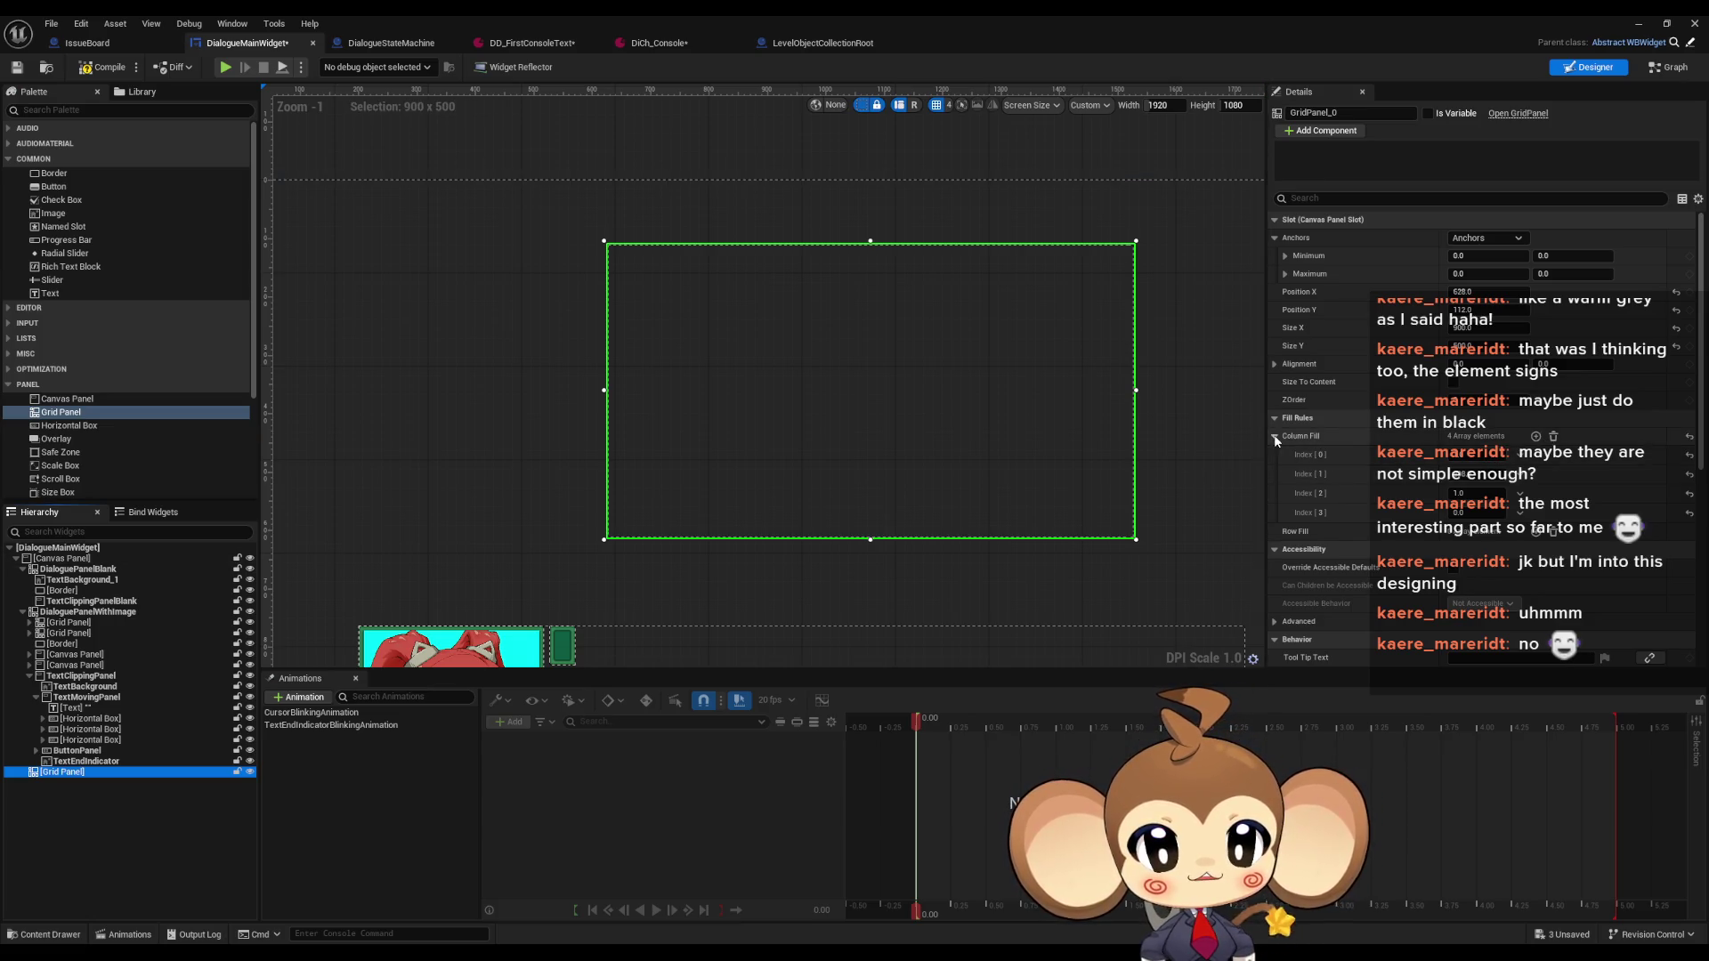
left_click(1519, 513)
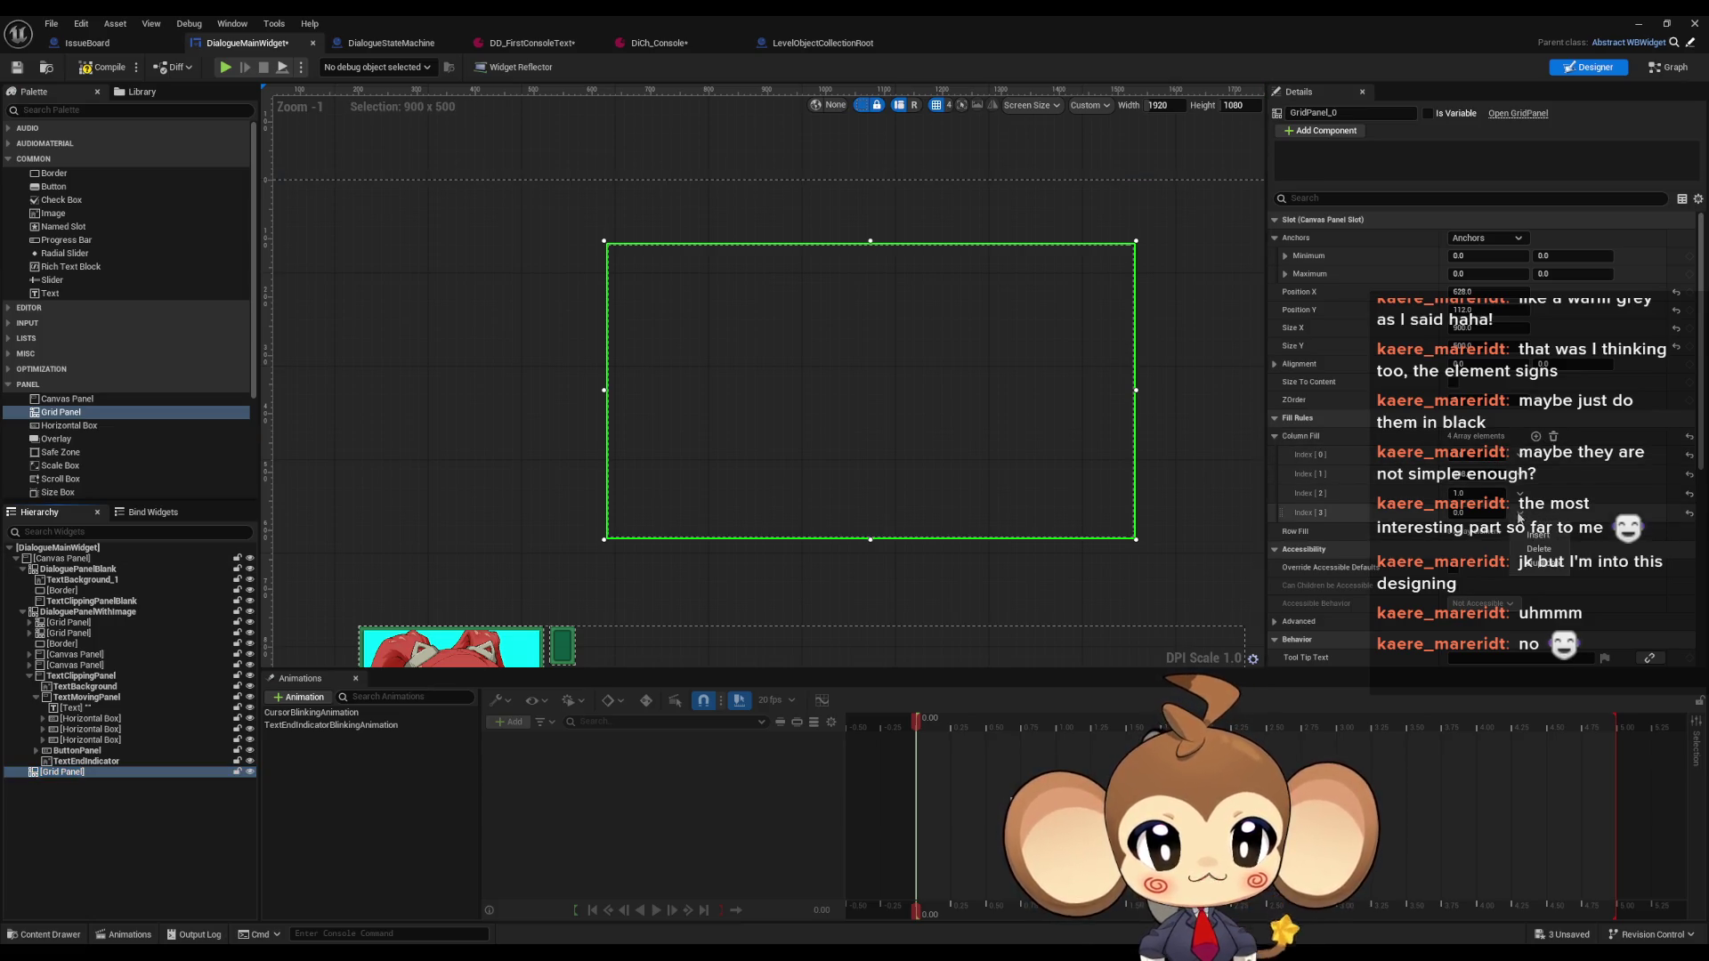
left_click(1537, 551)
Add row fill entries up to Index[4], with Index[1] weighted 17
left_click(1535, 513)
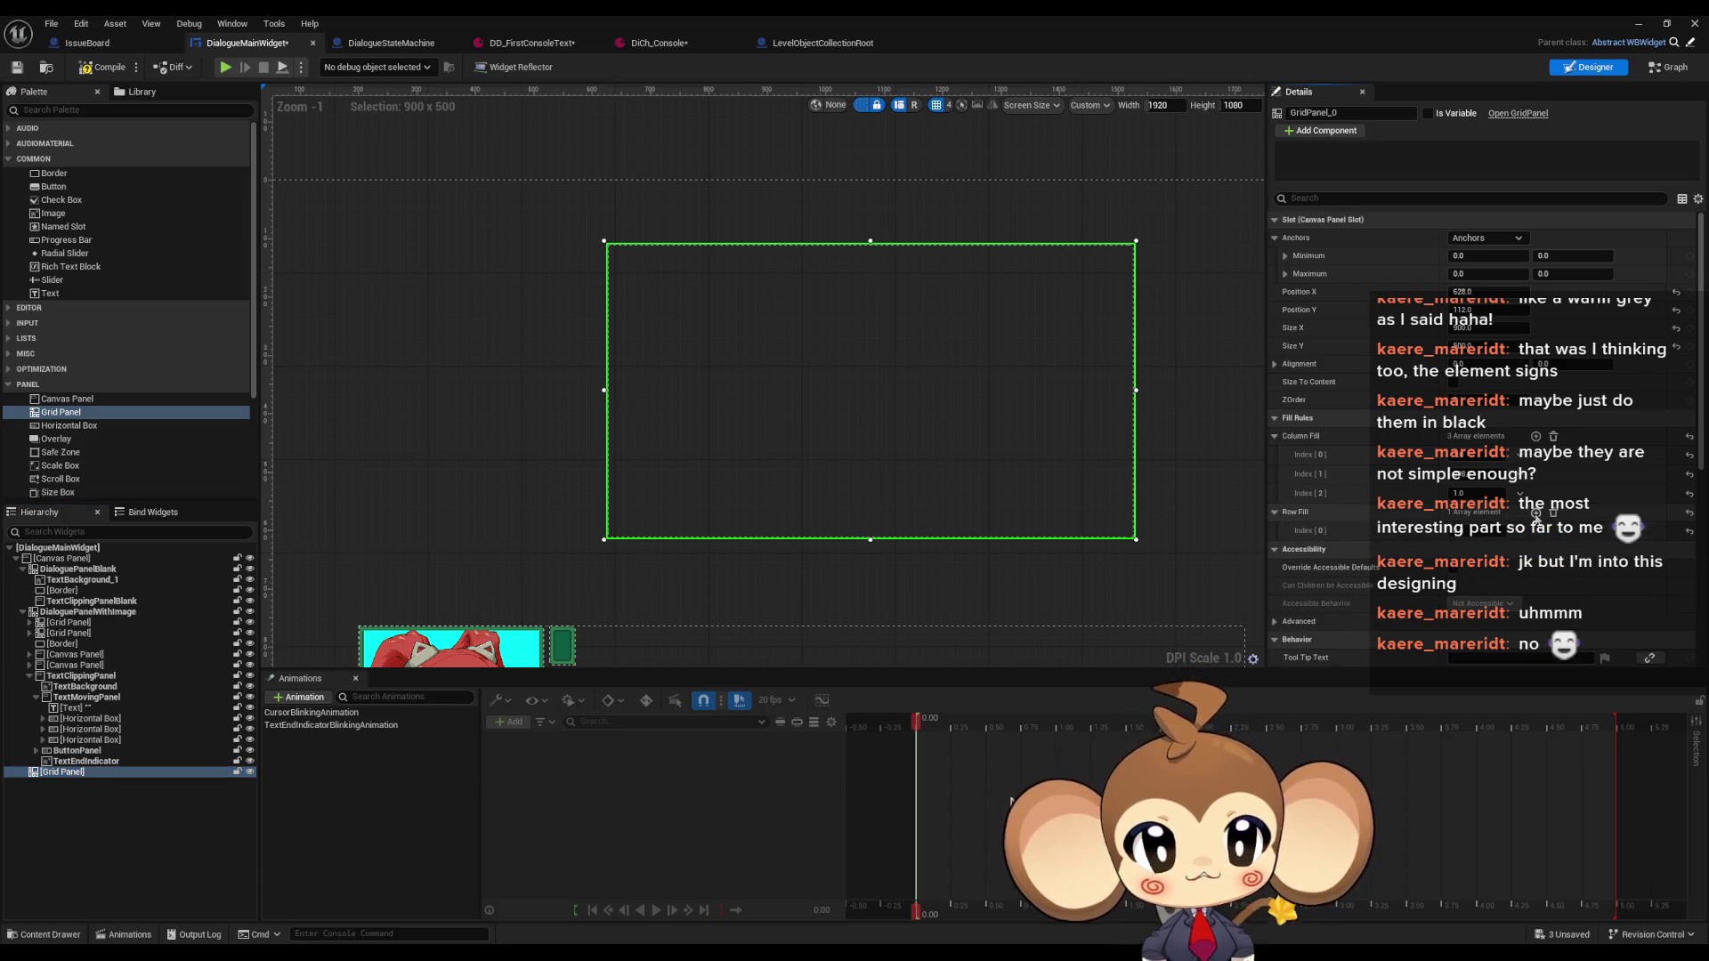
left_click(1535, 512)
left_click(1535, 512)
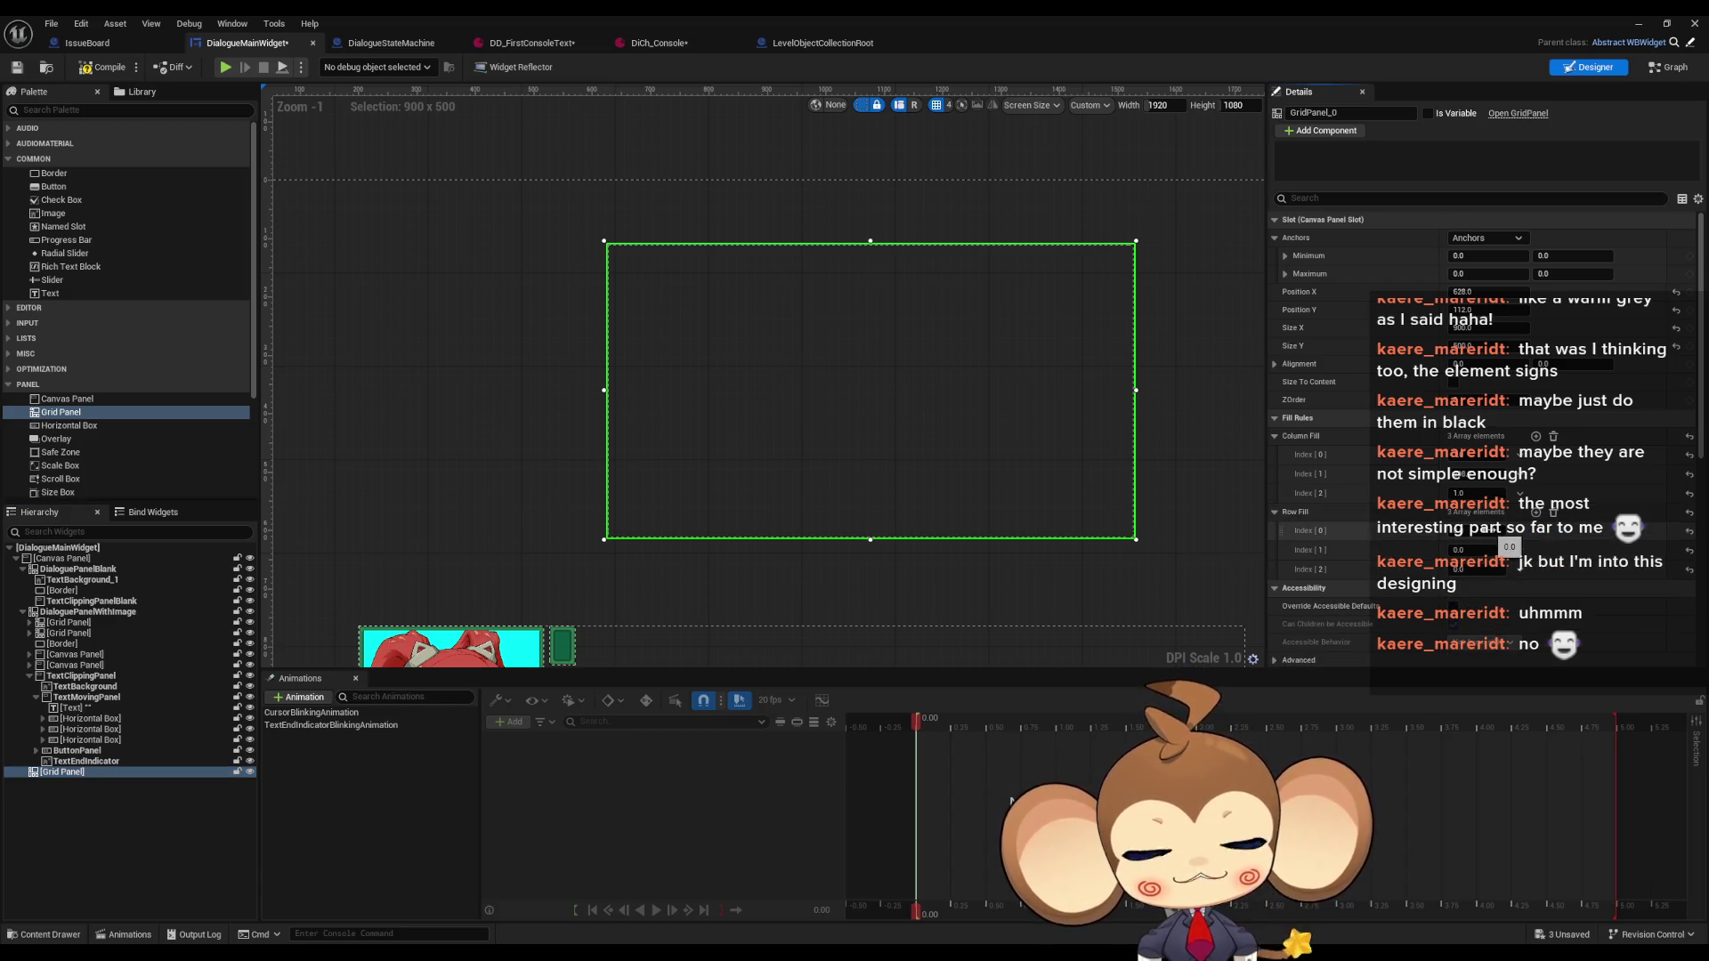
left_click(1473, 550)
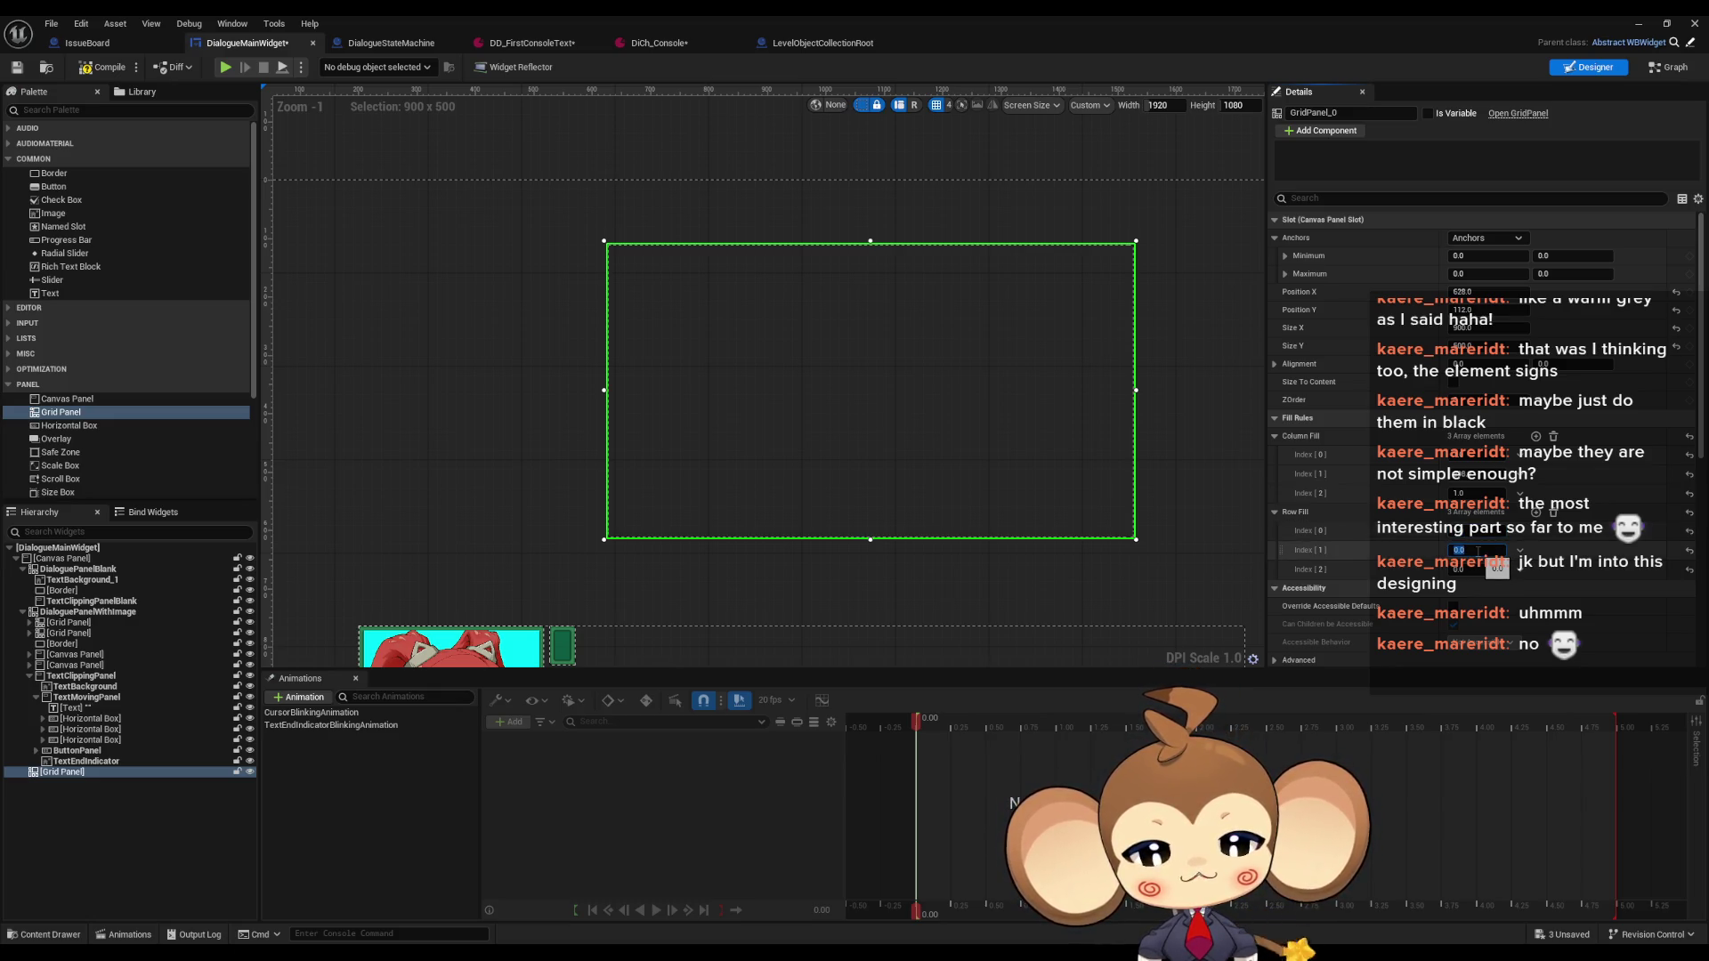
type("7")
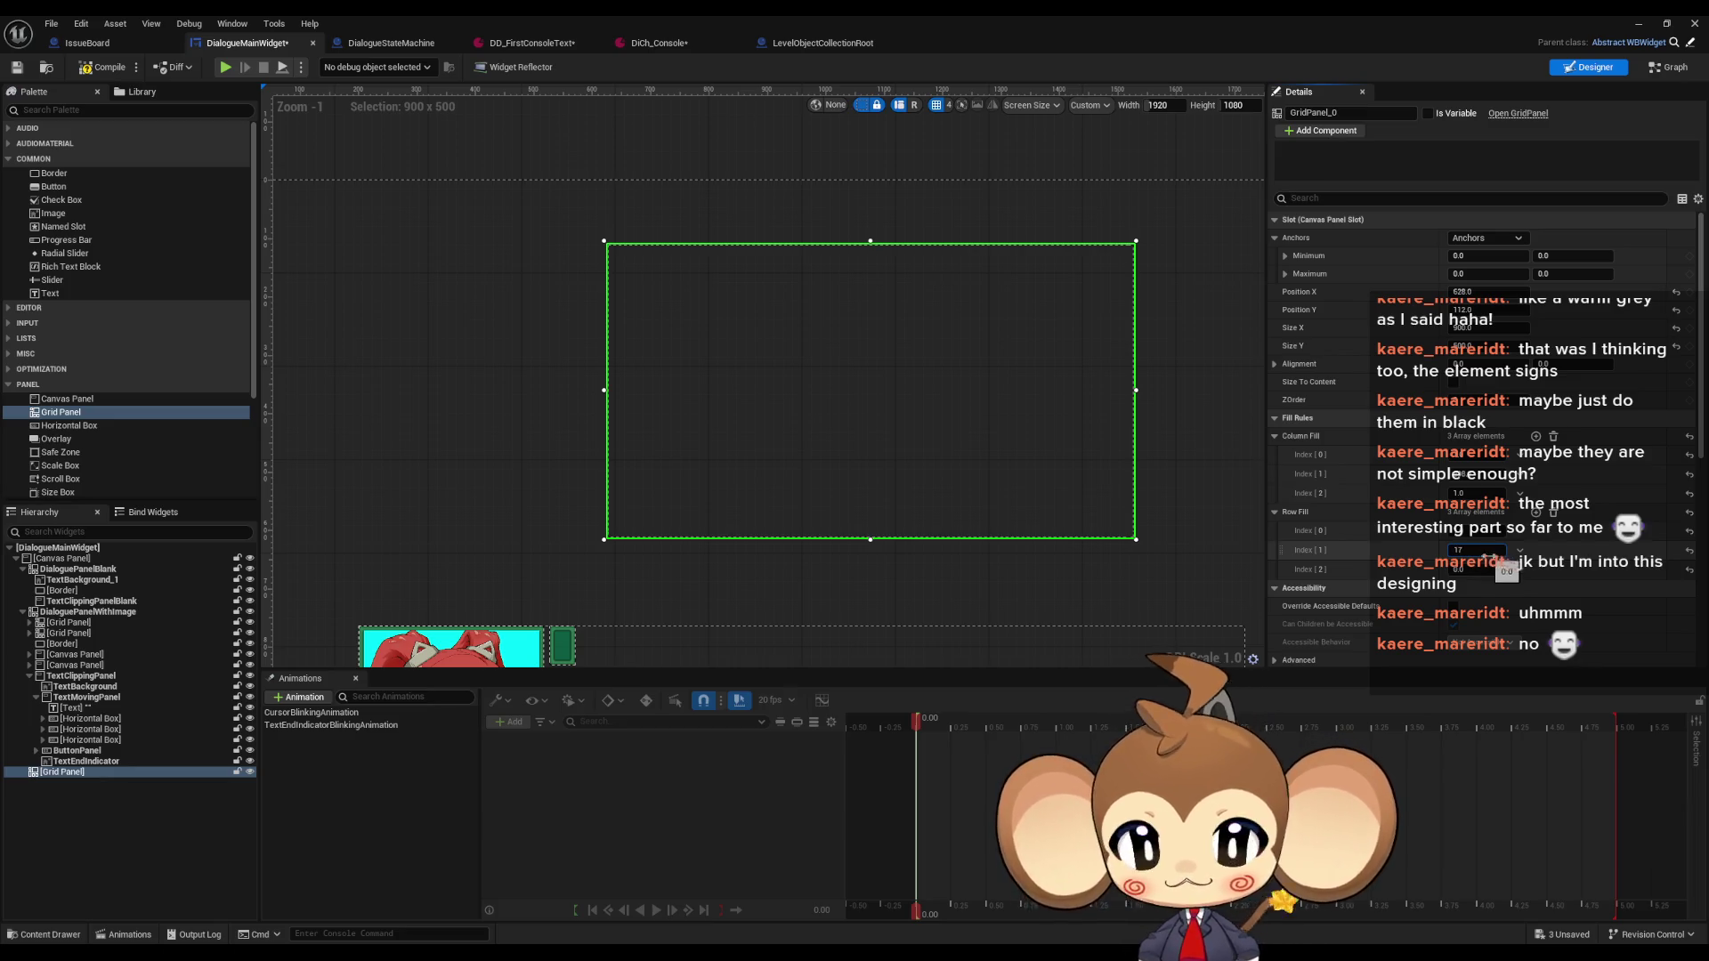
left_click(1535, 513)
left_click(1480, 567)
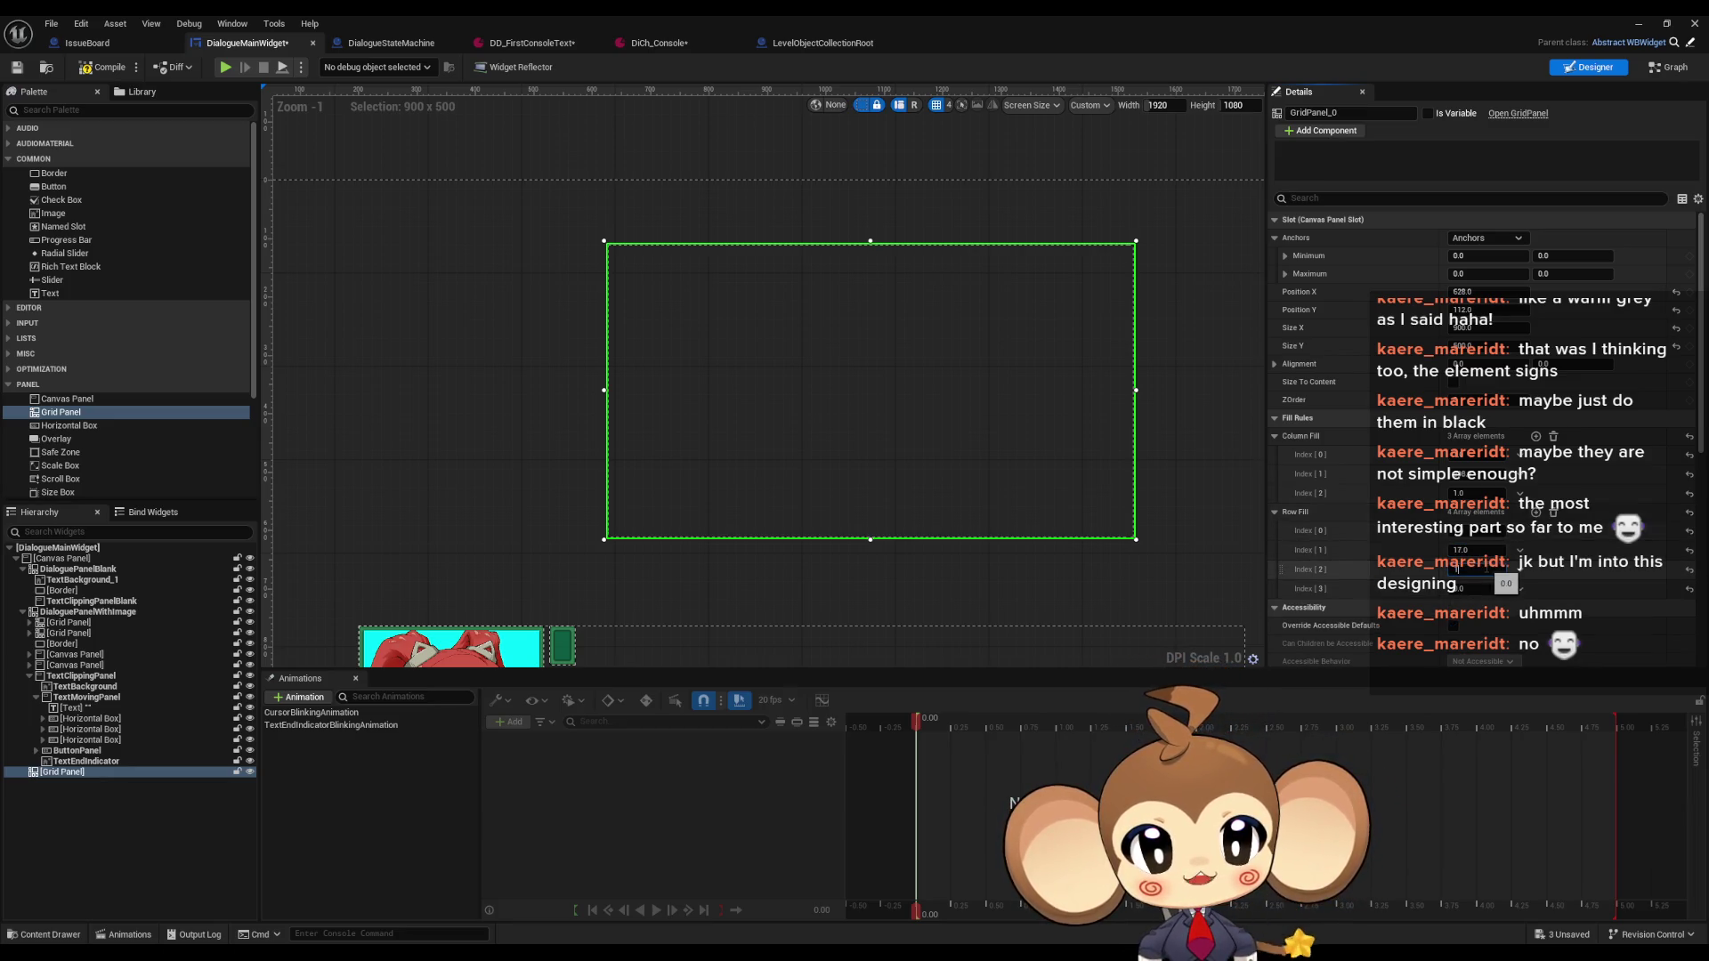
left_click(1536, 514)
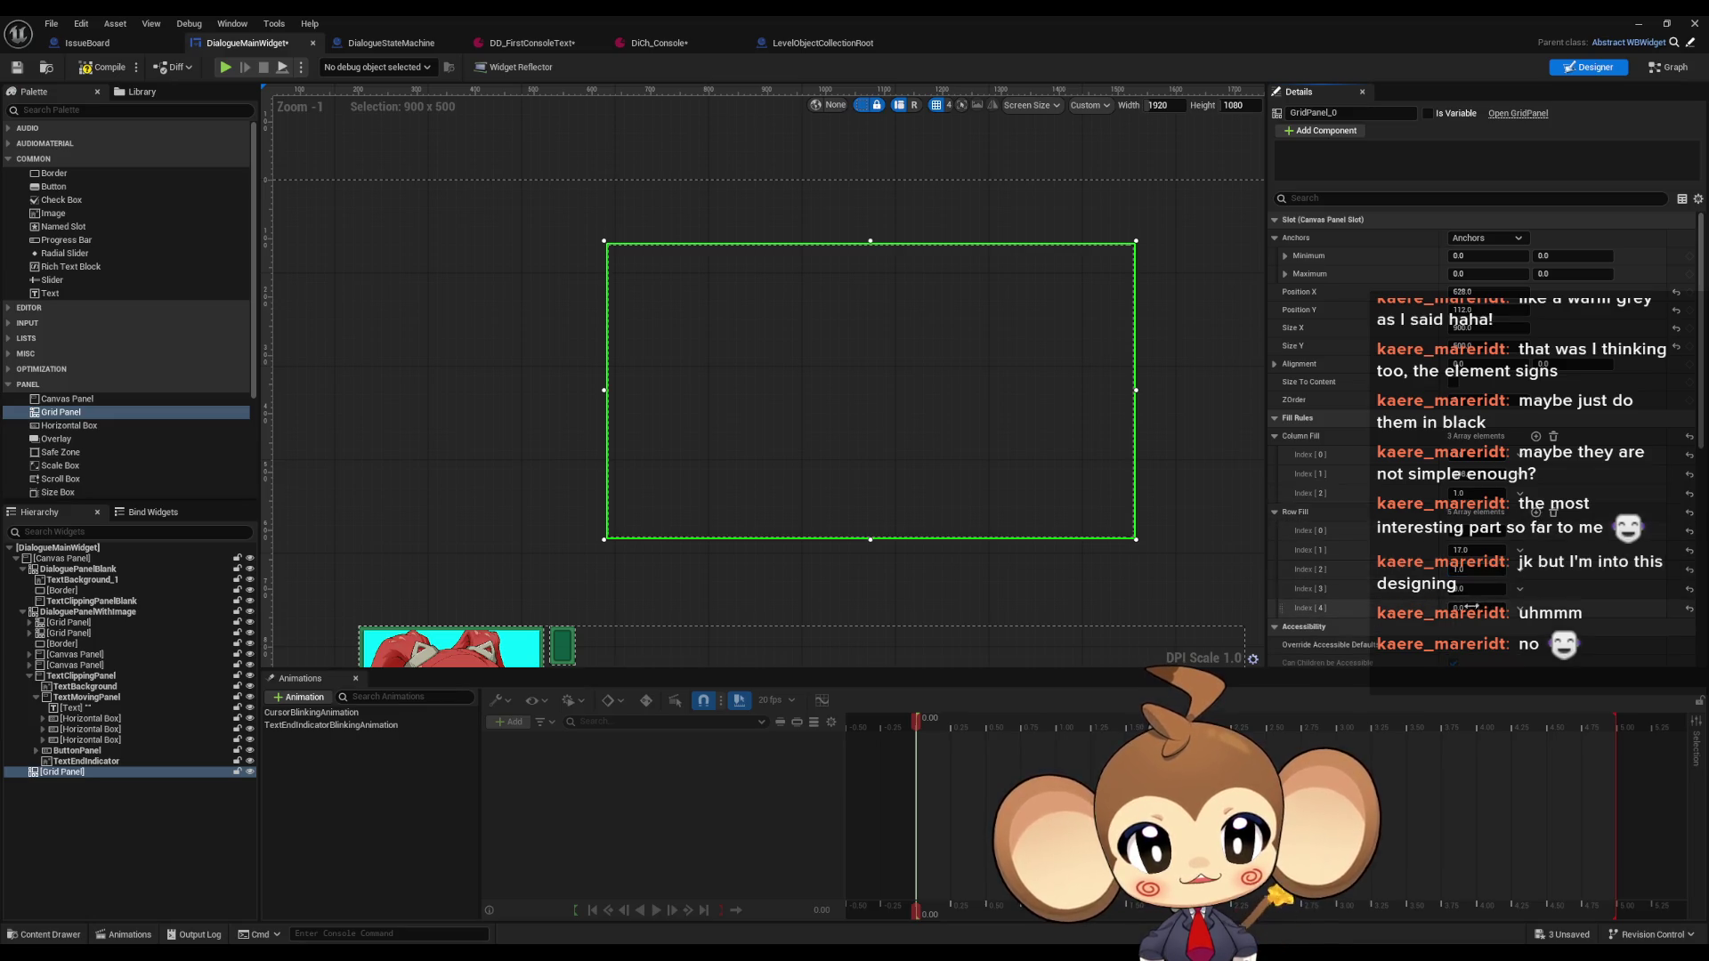
left_click(1469, 590)
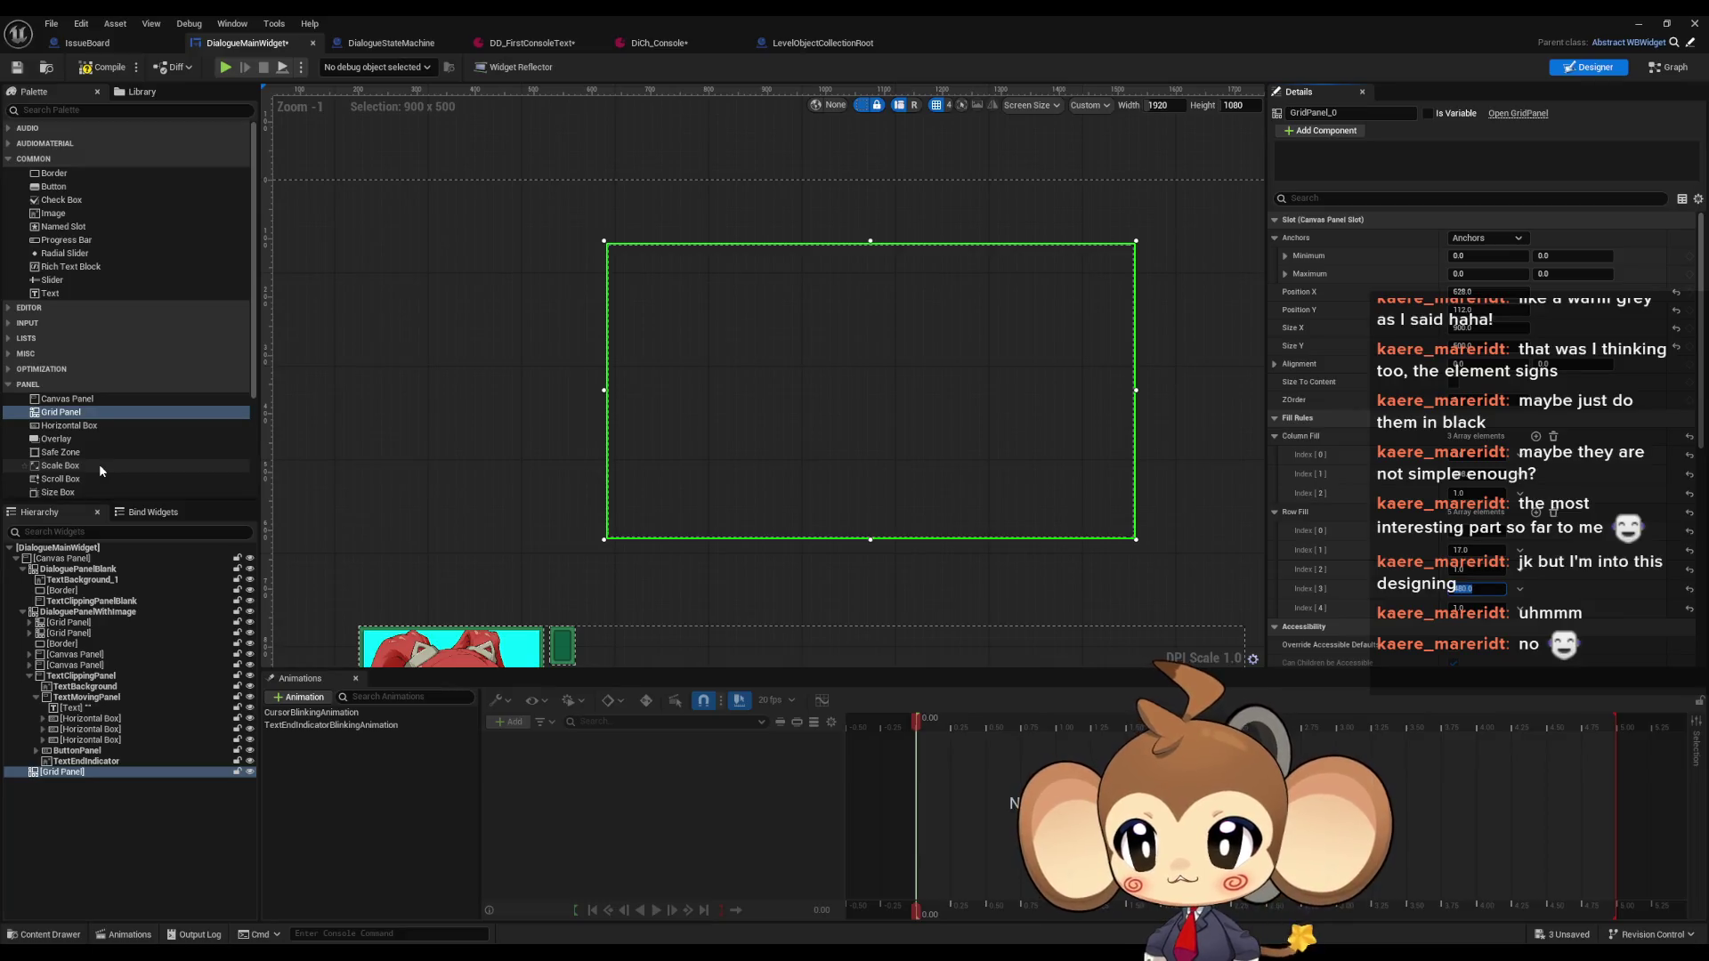
Drop a Border widget into the grid panel's first slot
scroll(98, 473, "down", 1)
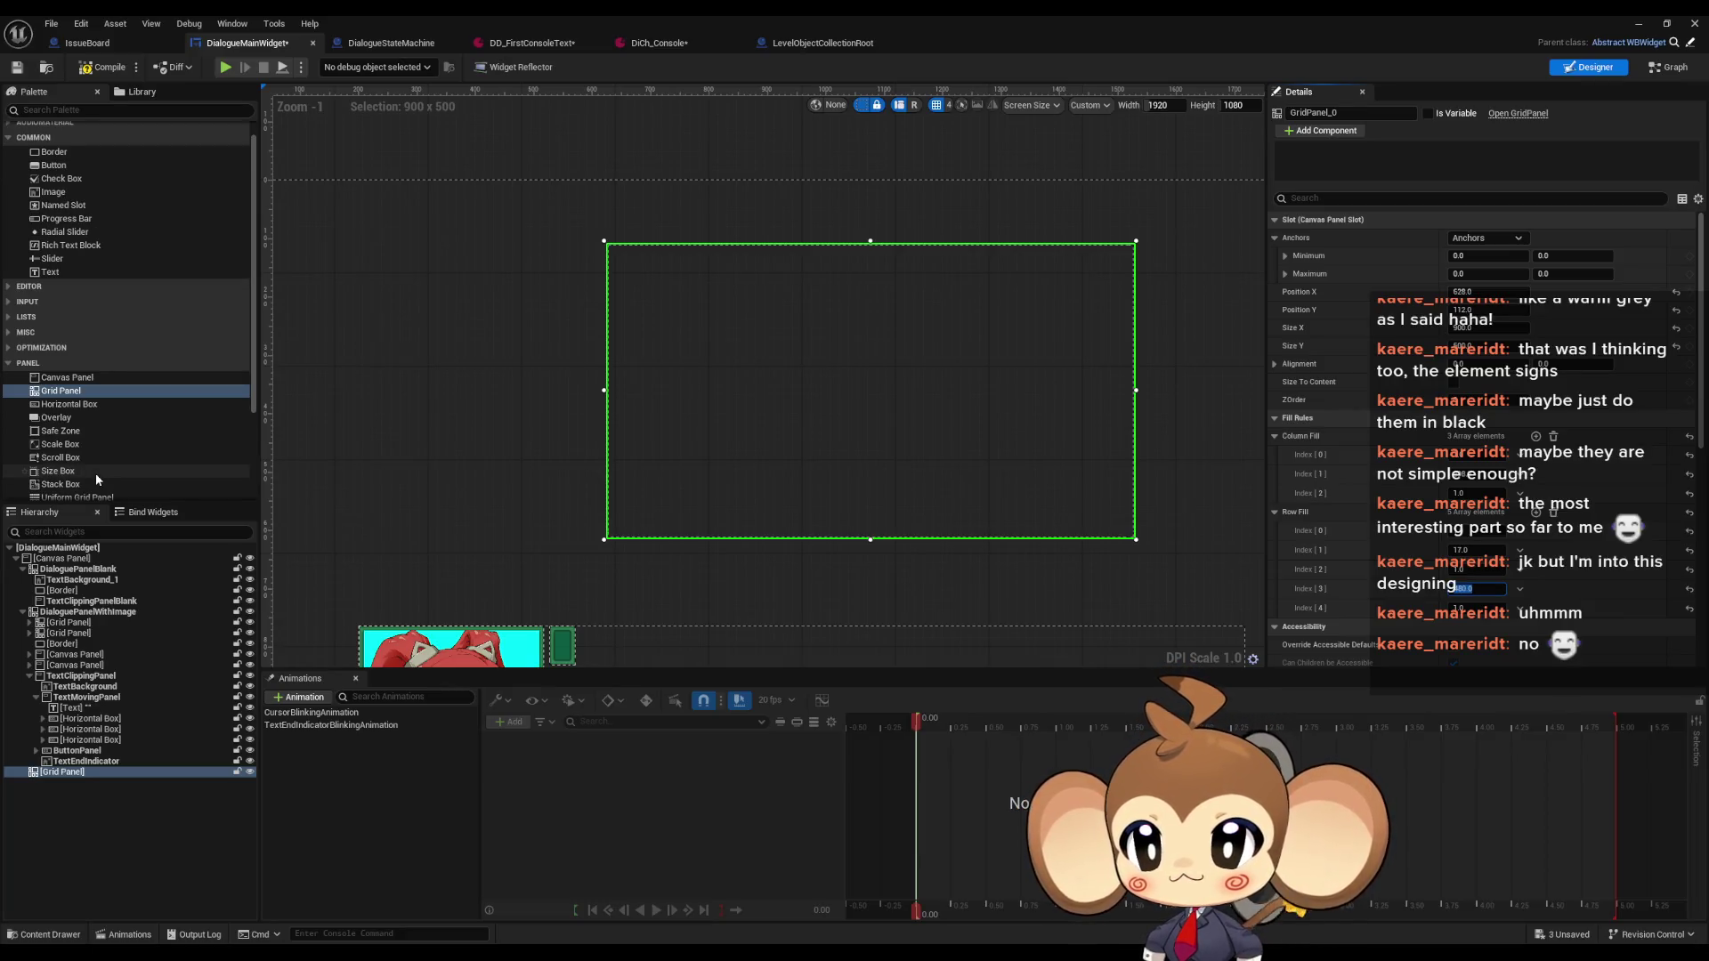
scroll(92, 436, "down", 1)
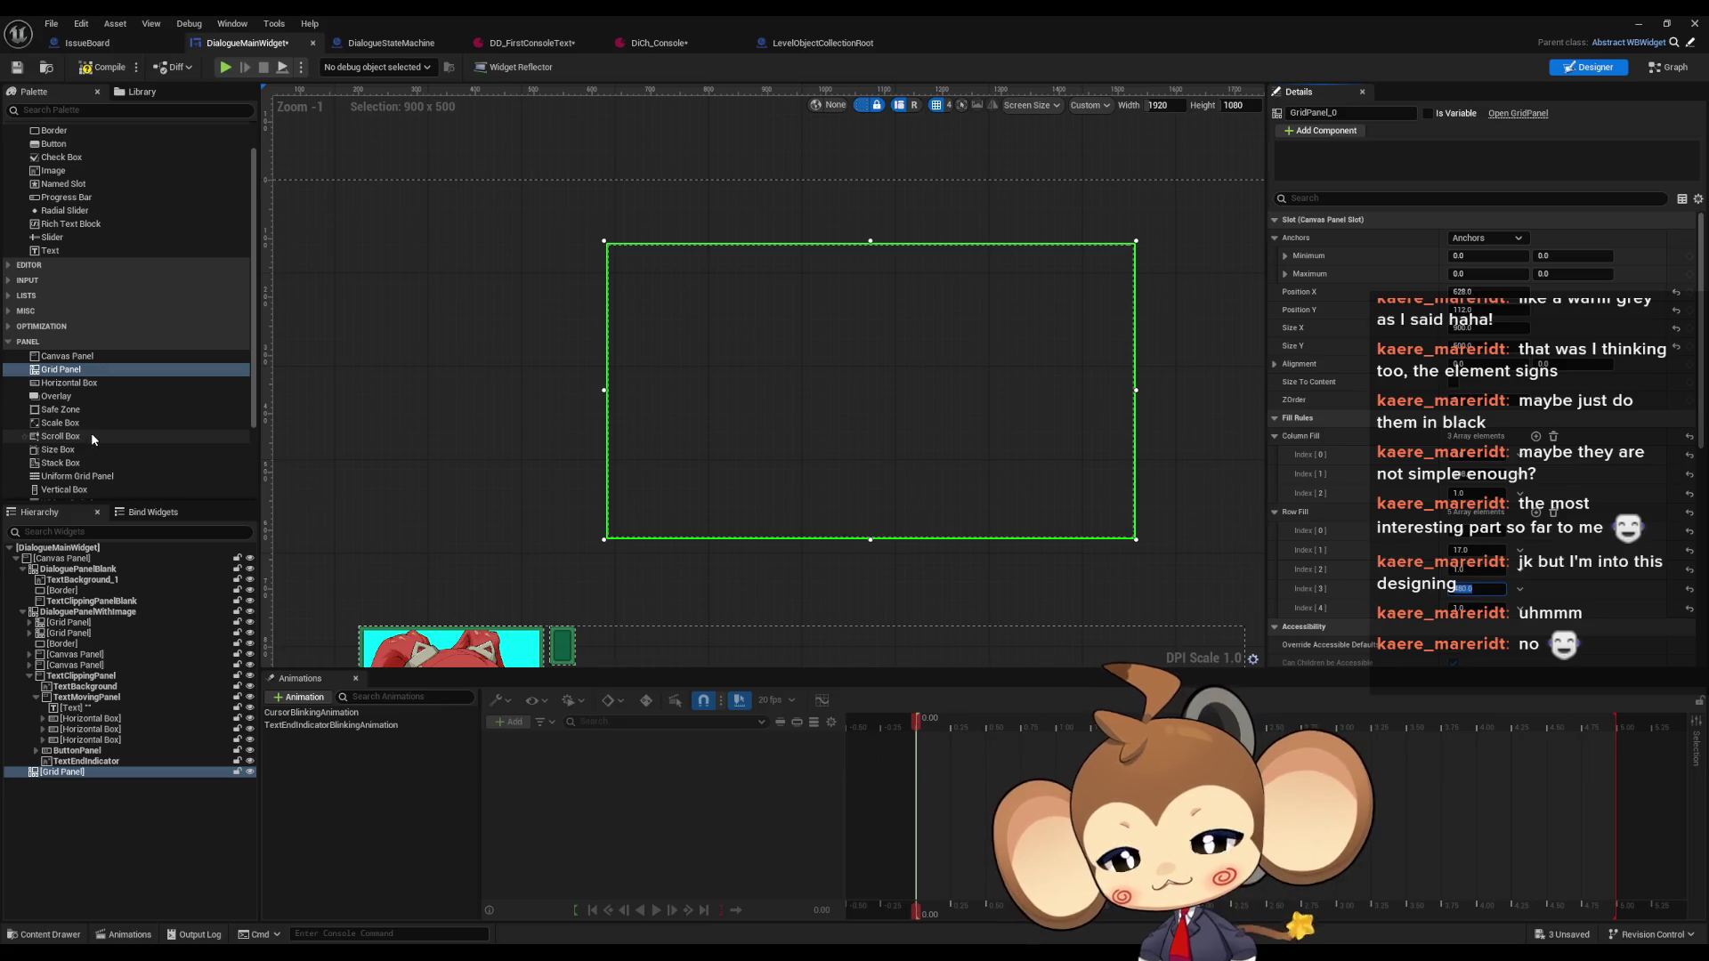
scroll(106, 429, "down", 2)
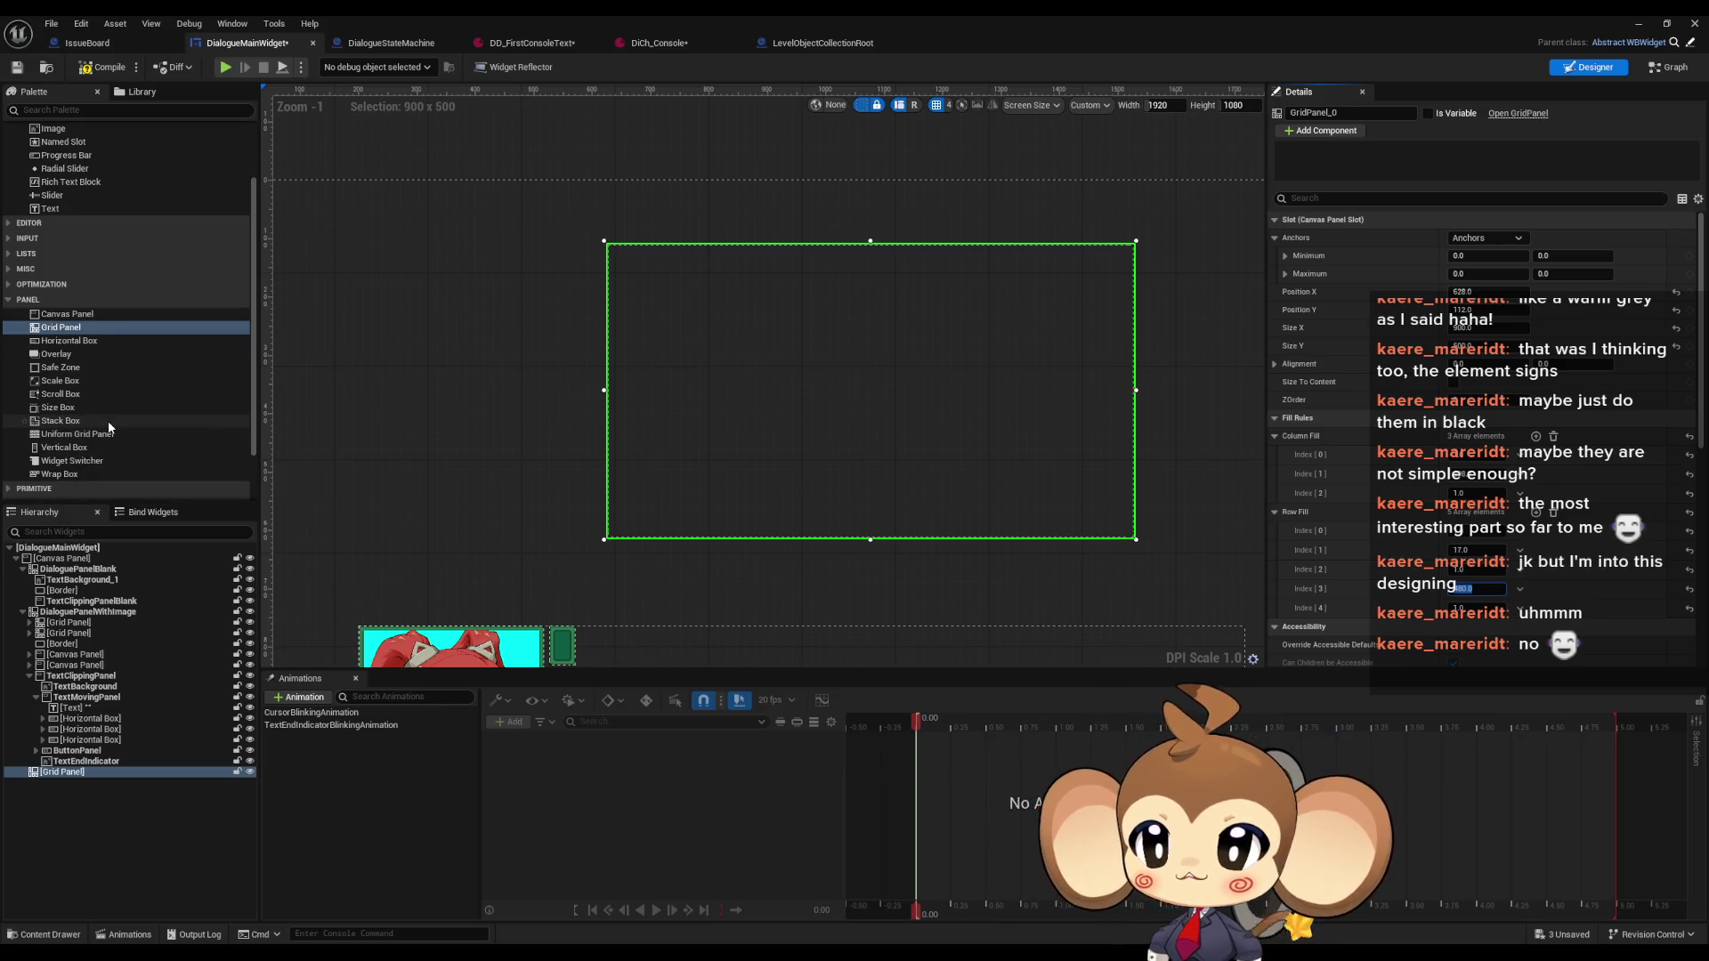
scroll(109, 418, "up", 4)
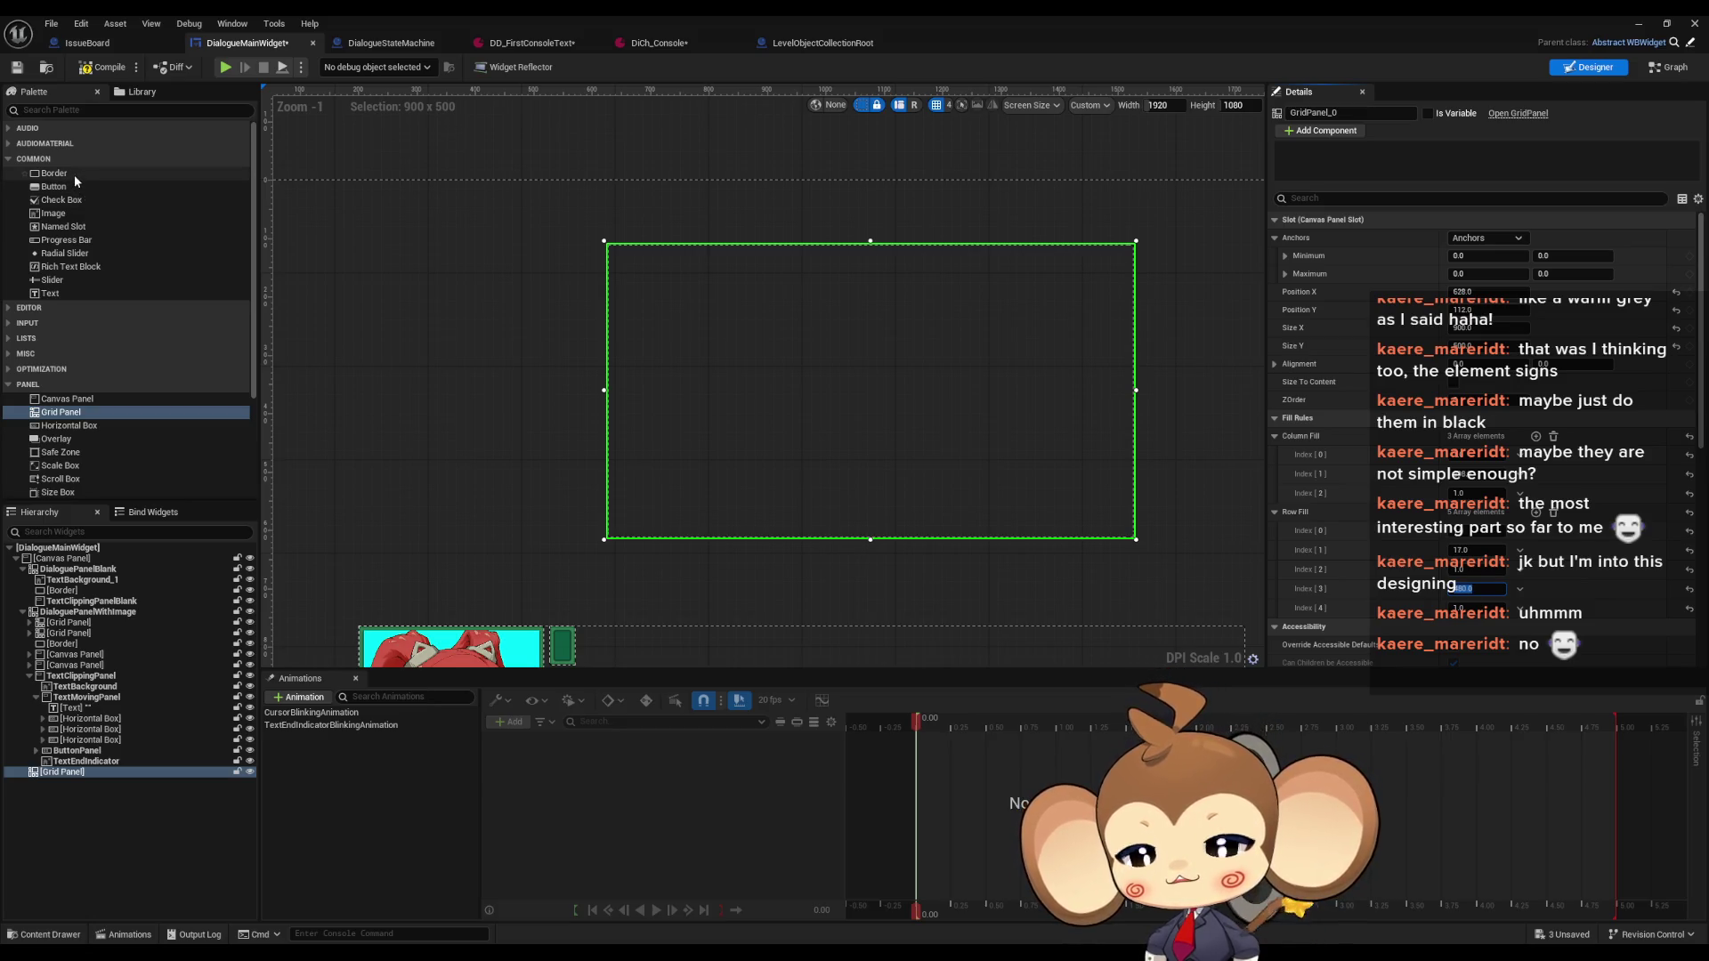
left_click_drag(73, 174, 99, 776)
Give the Border row span 3, right alignment and column span 3, then delete it
left_click(91, 783)
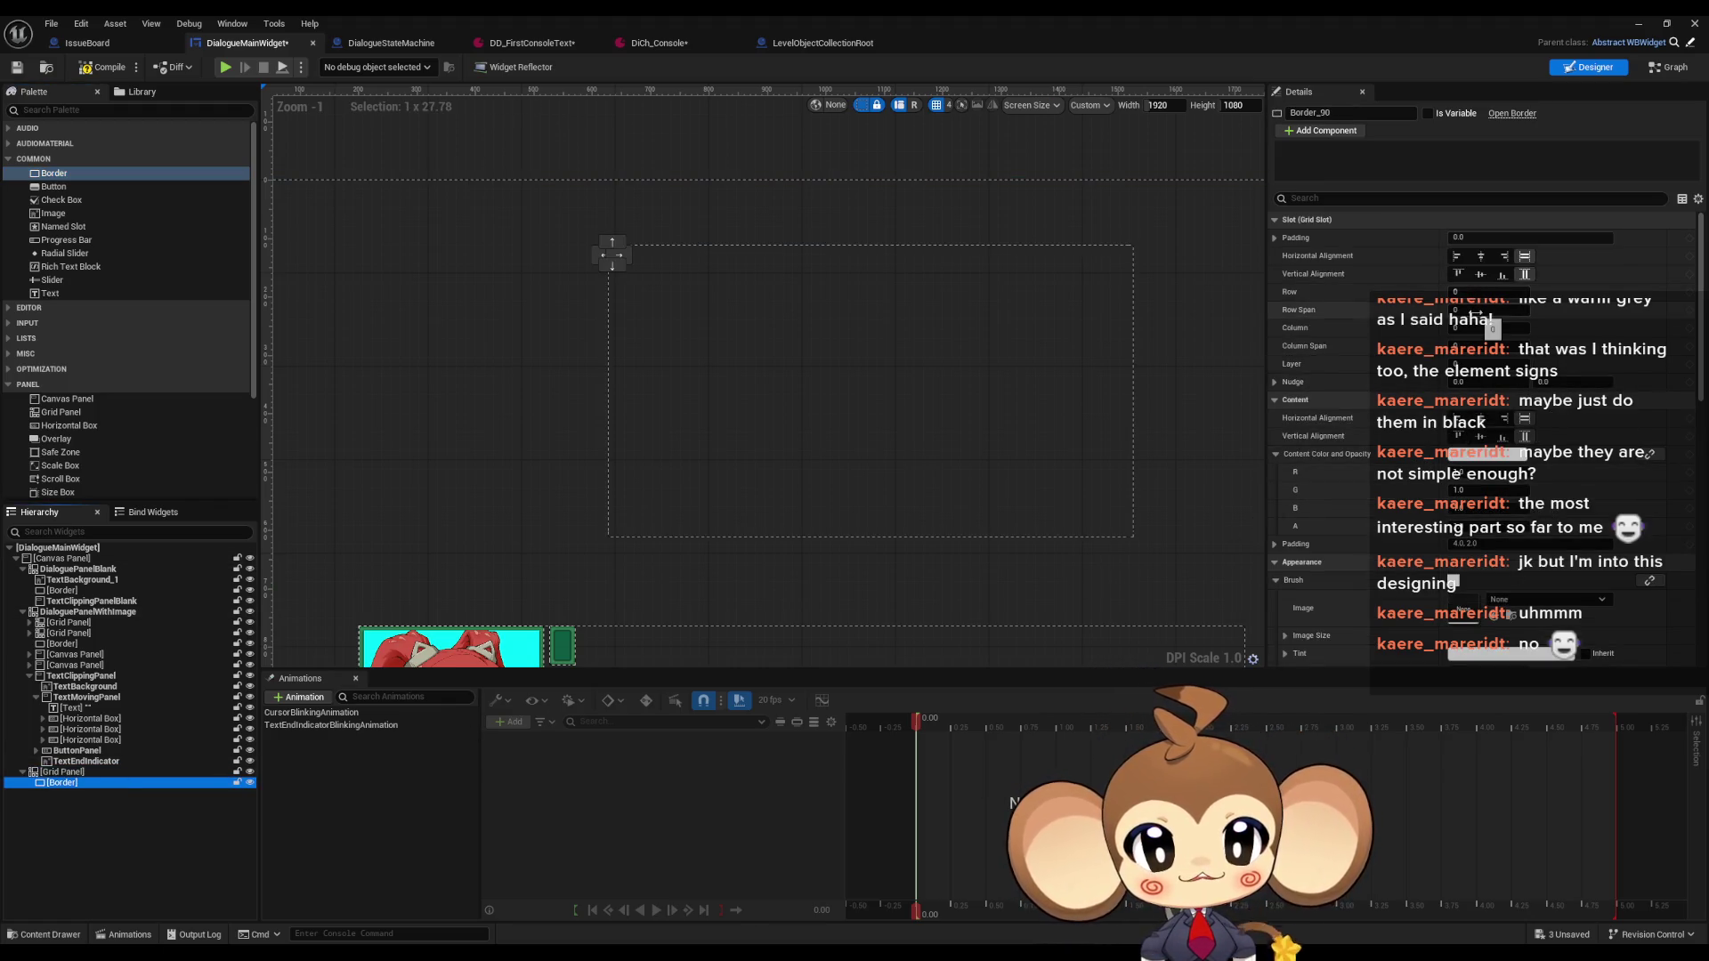
left_click(1484, 311)
type("3")
key("Return")
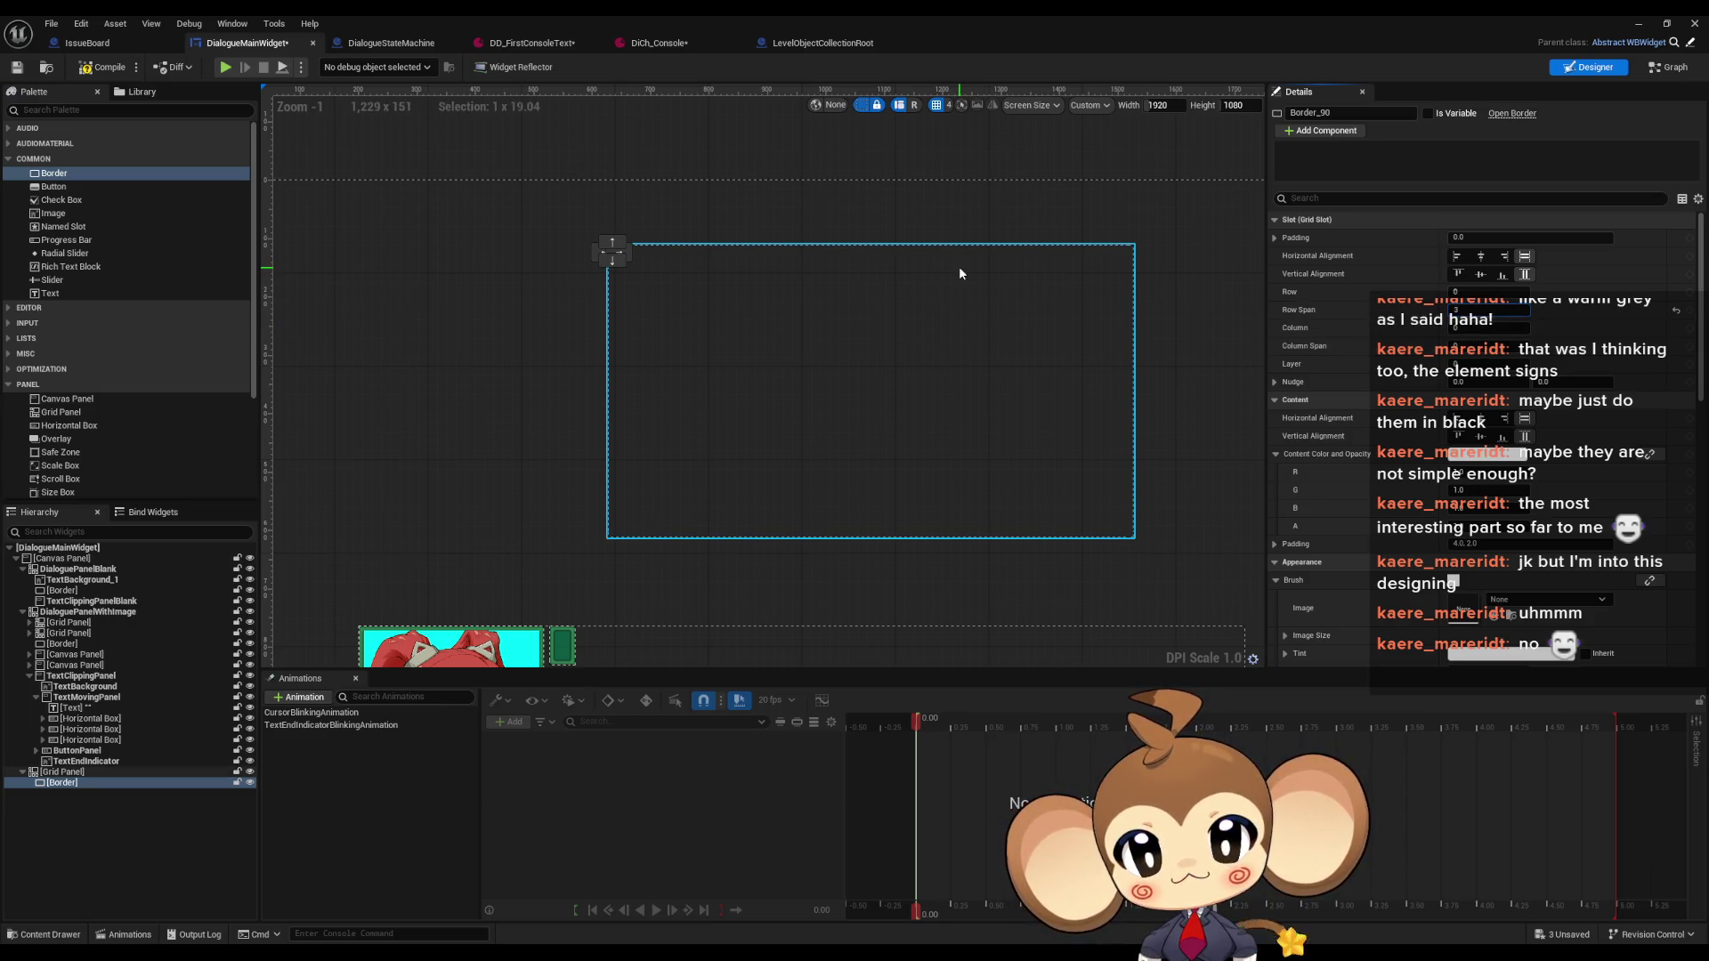
left_click(1505, 257)
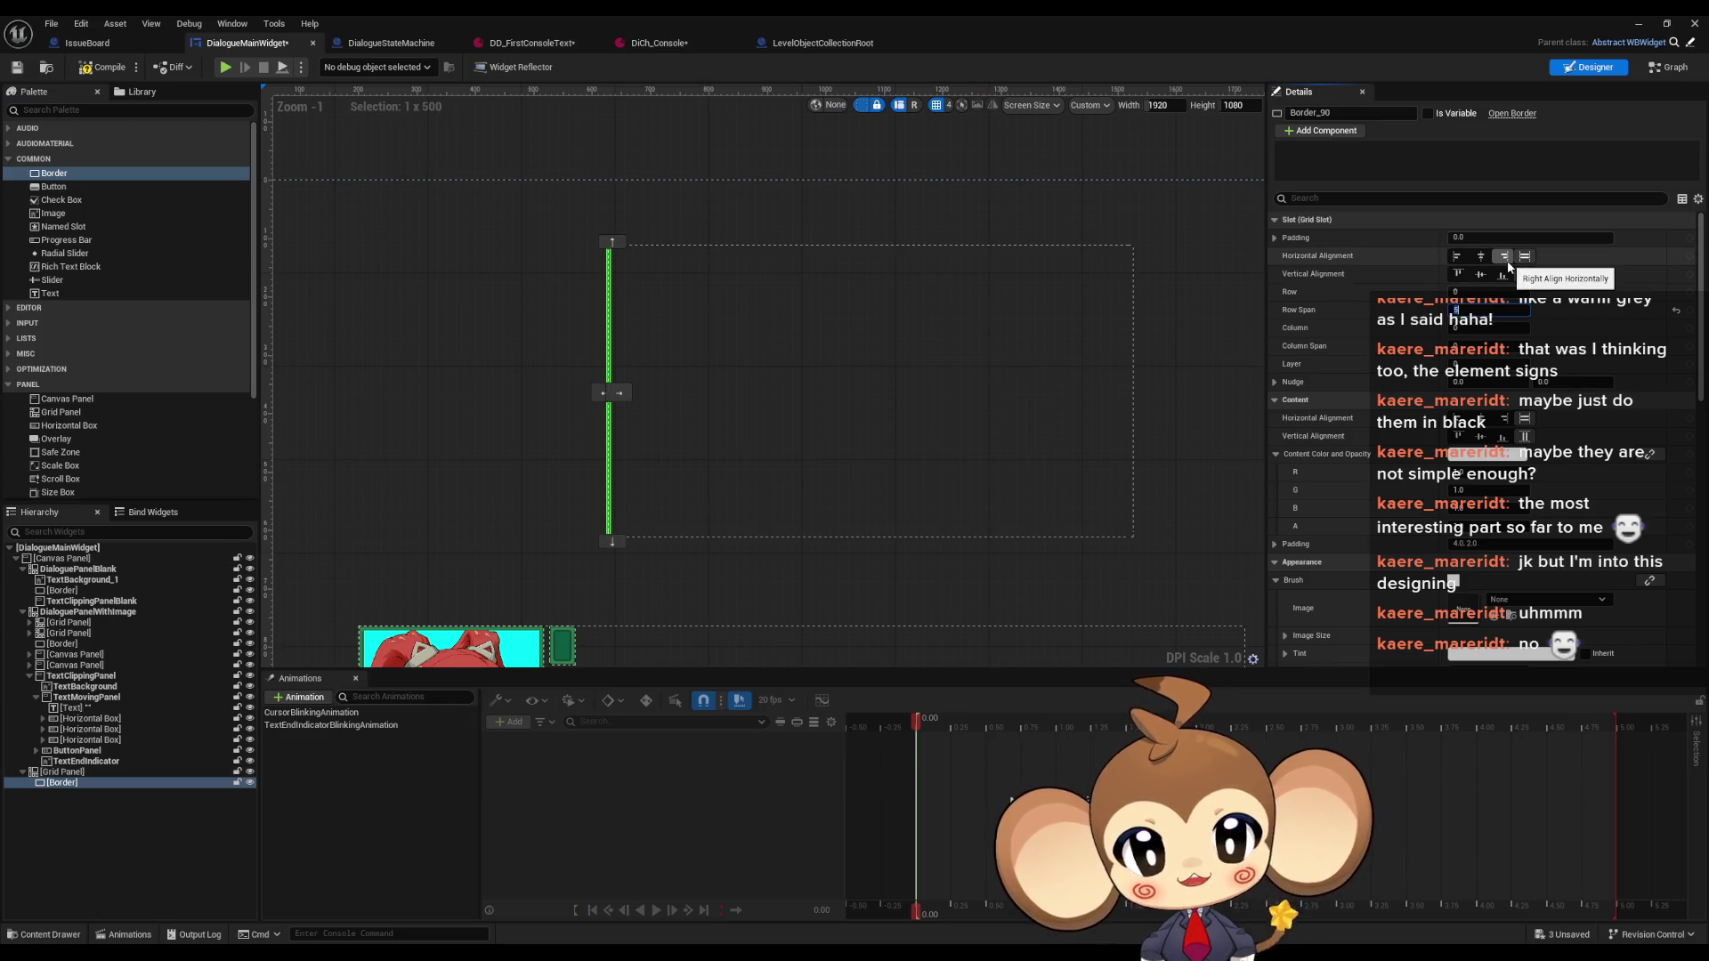
key("Tab")
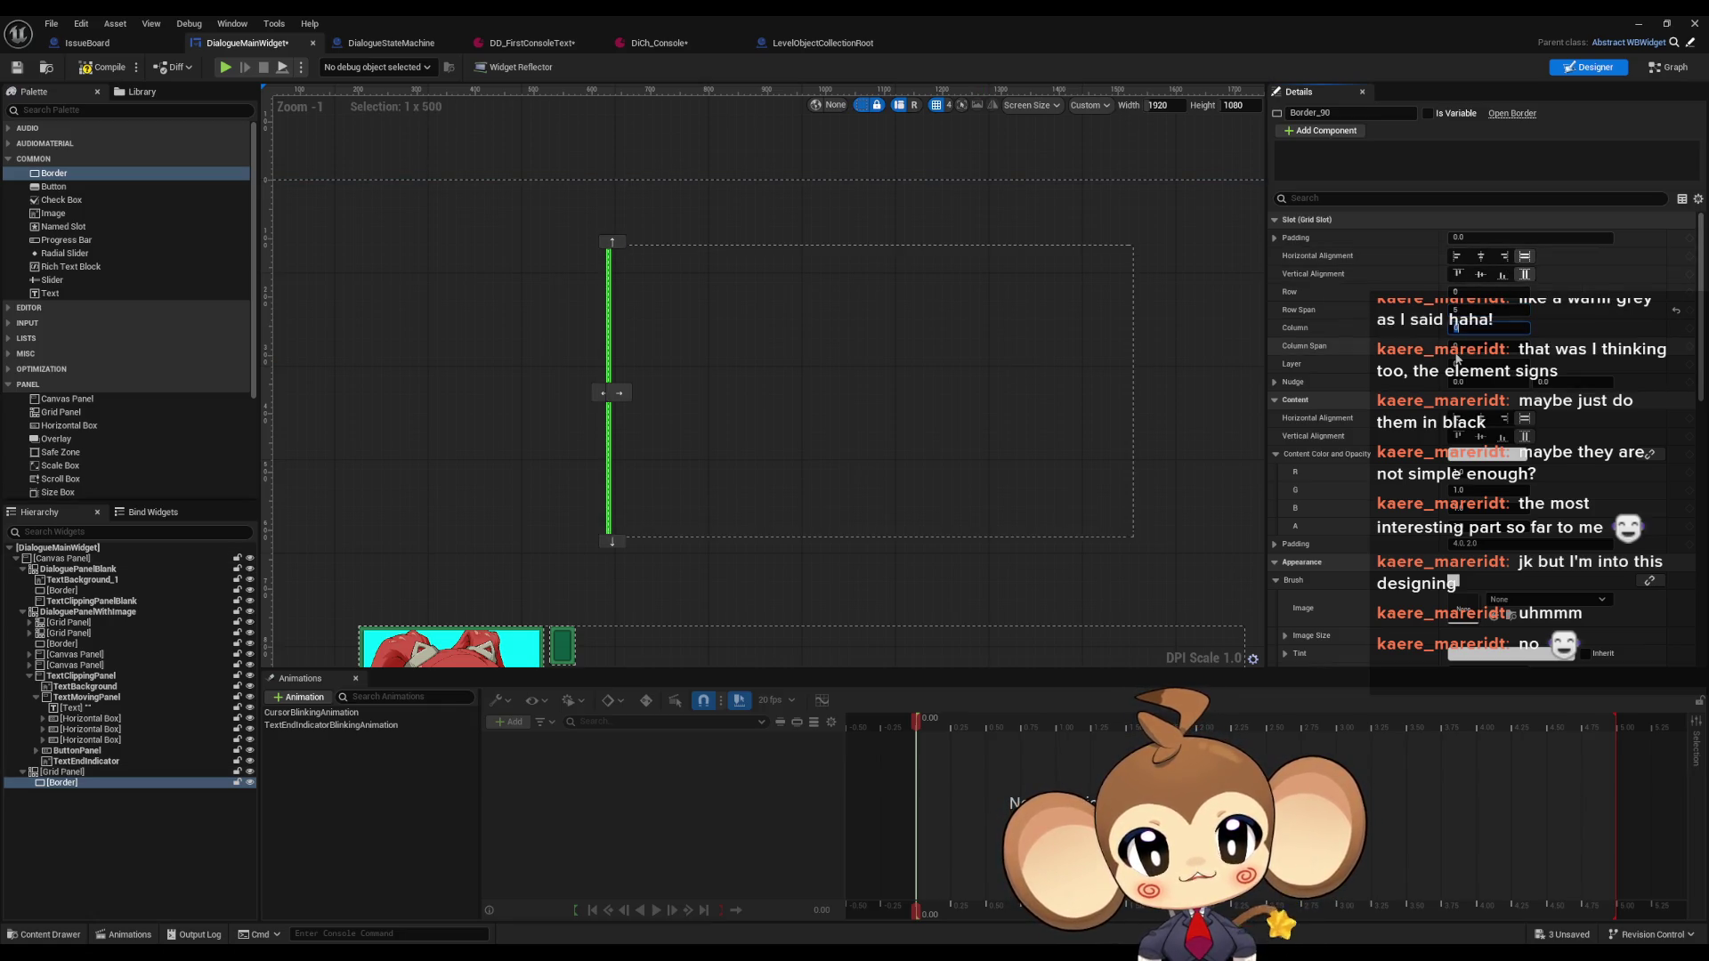
type("3")
key("Return")
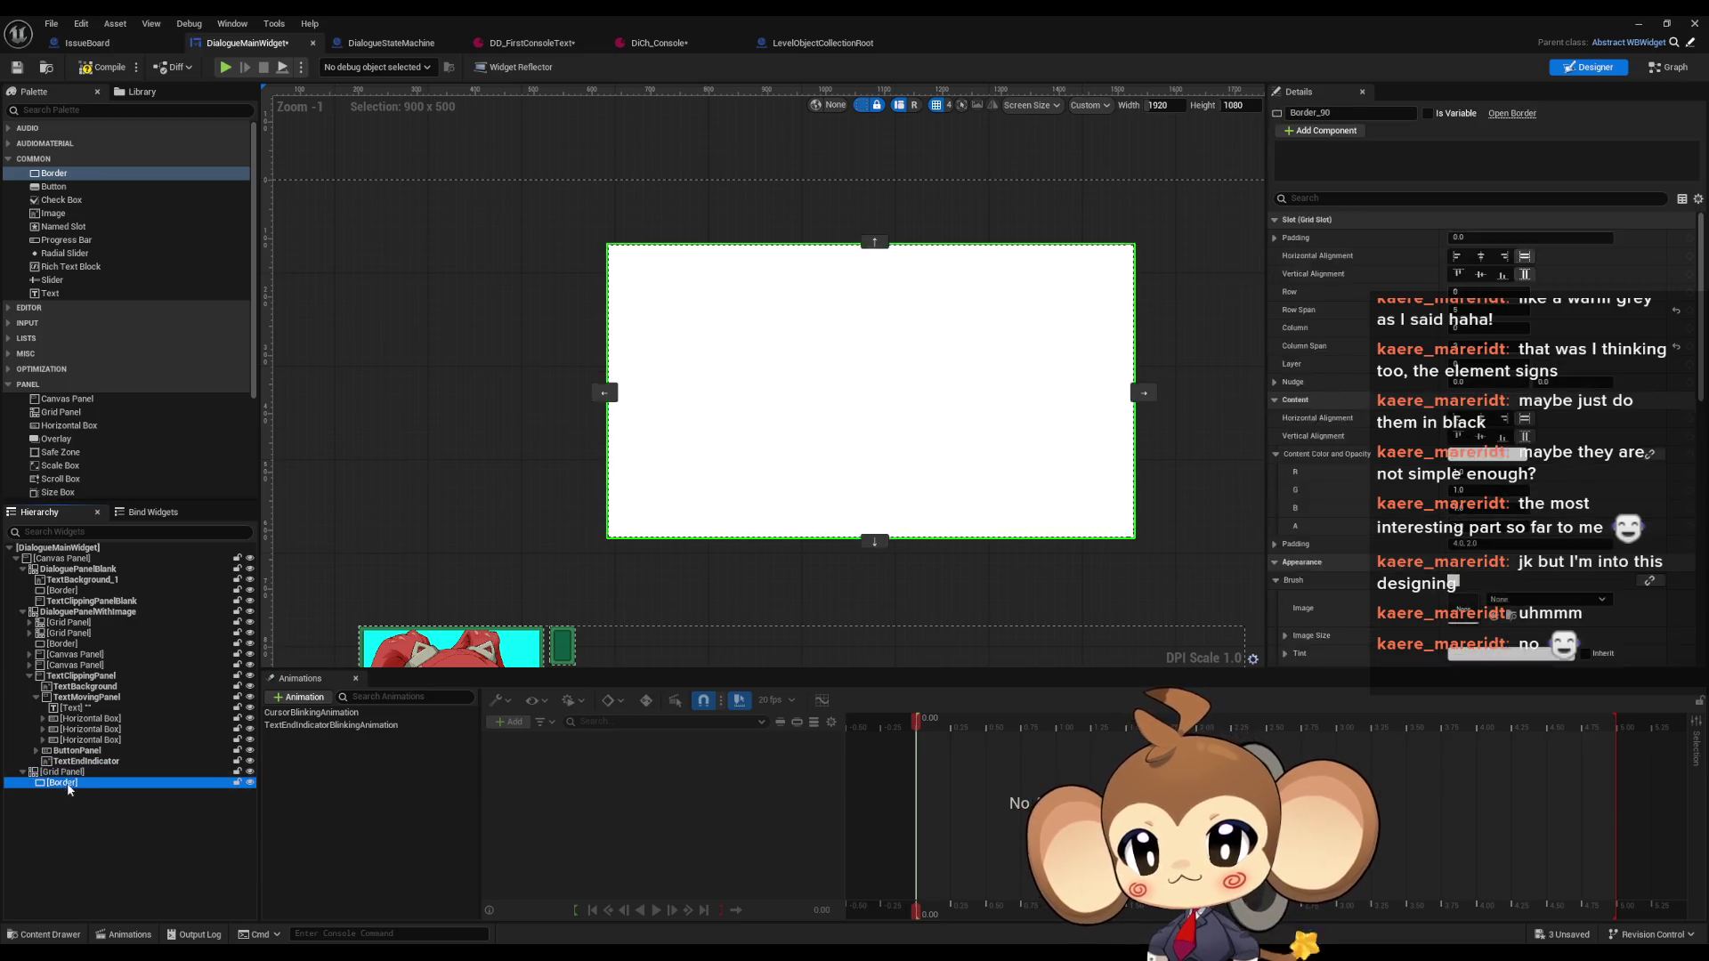
key("Delete")
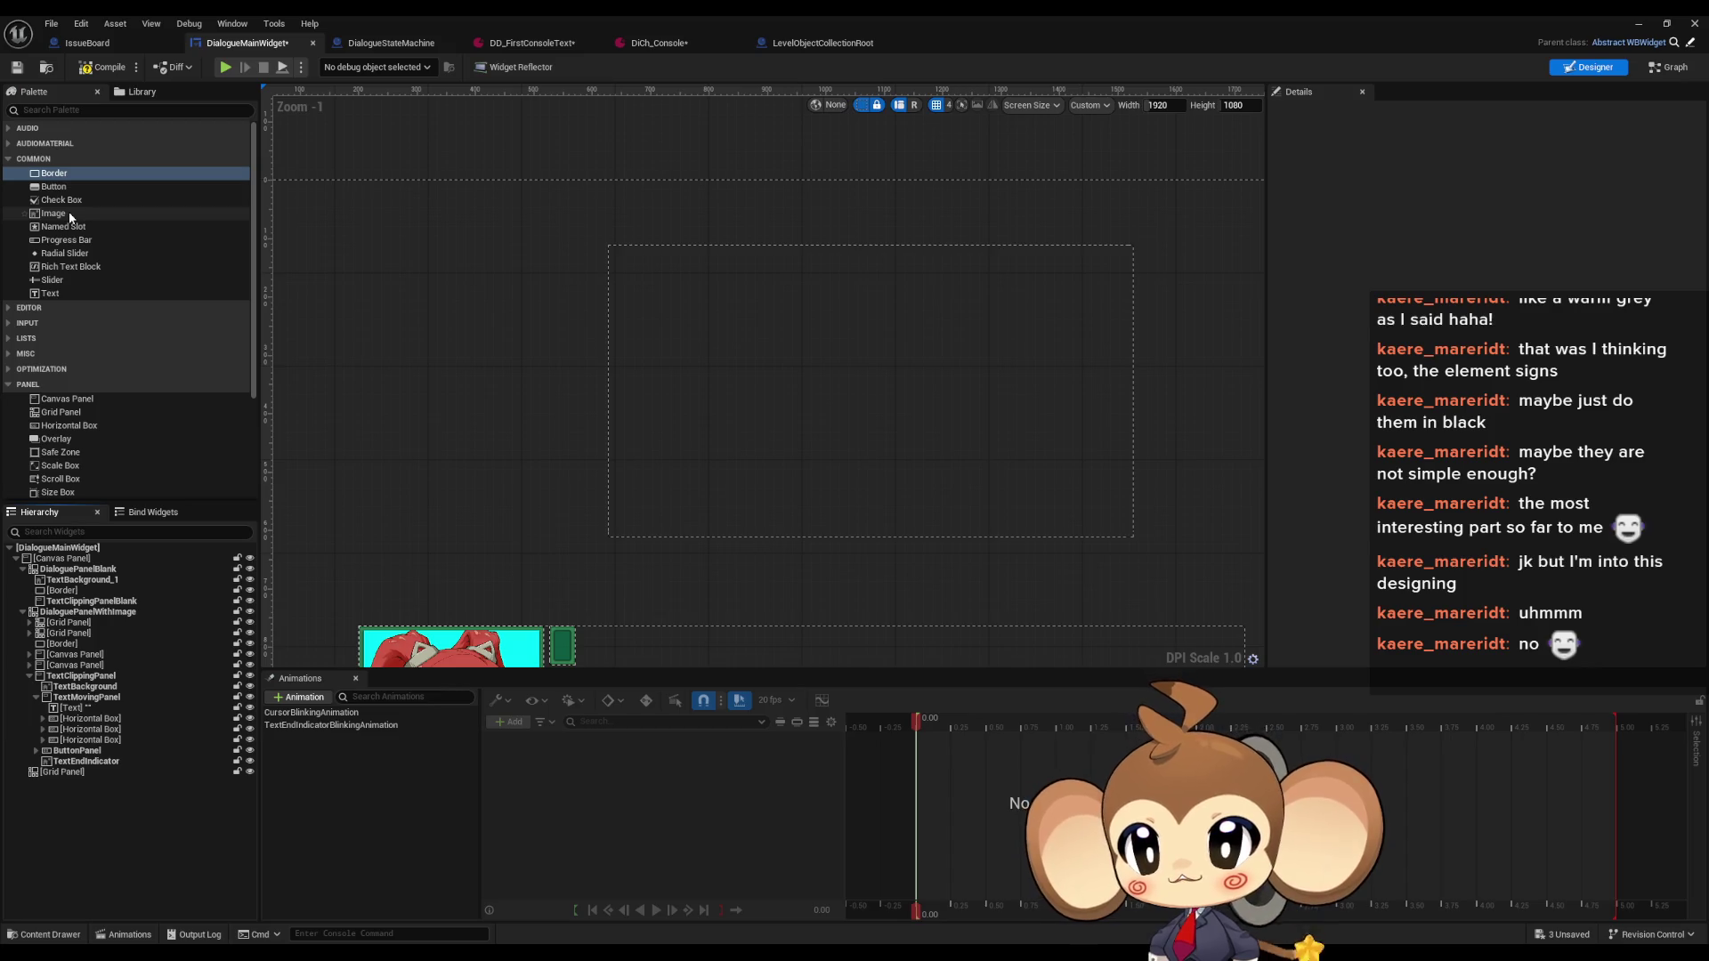
Add an Image widget to the grid panel and set its colour to black
left_click_drag(72, 217, 91, 772)
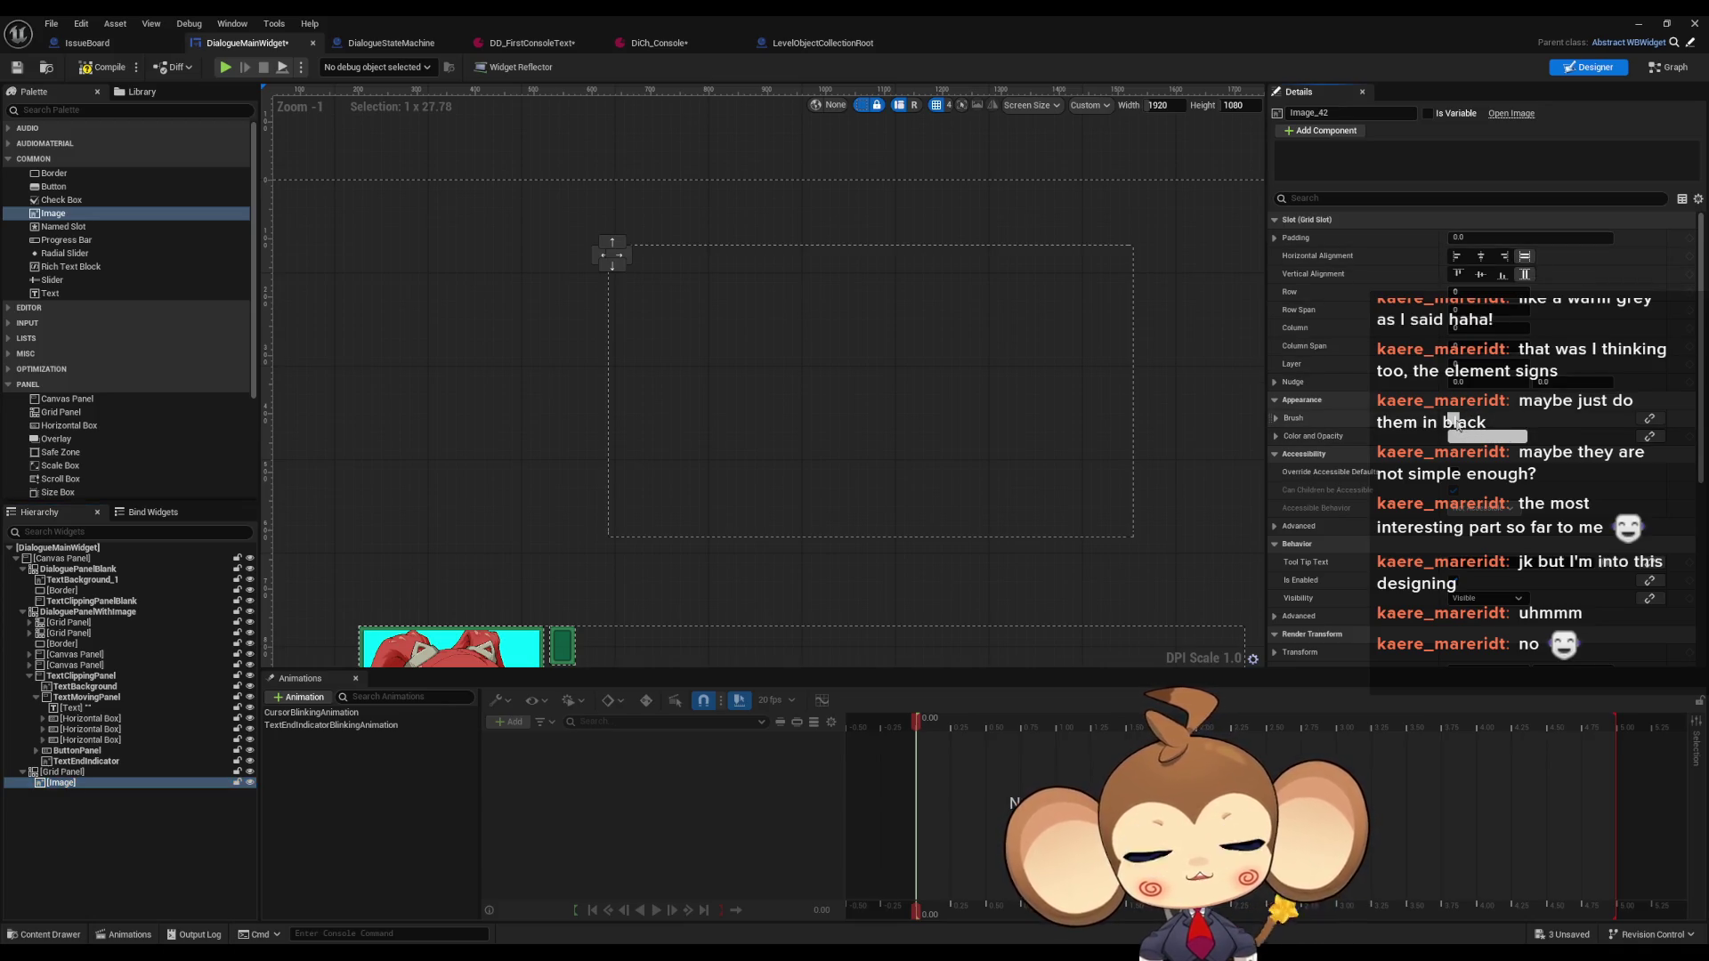
left_click(1481, 436)
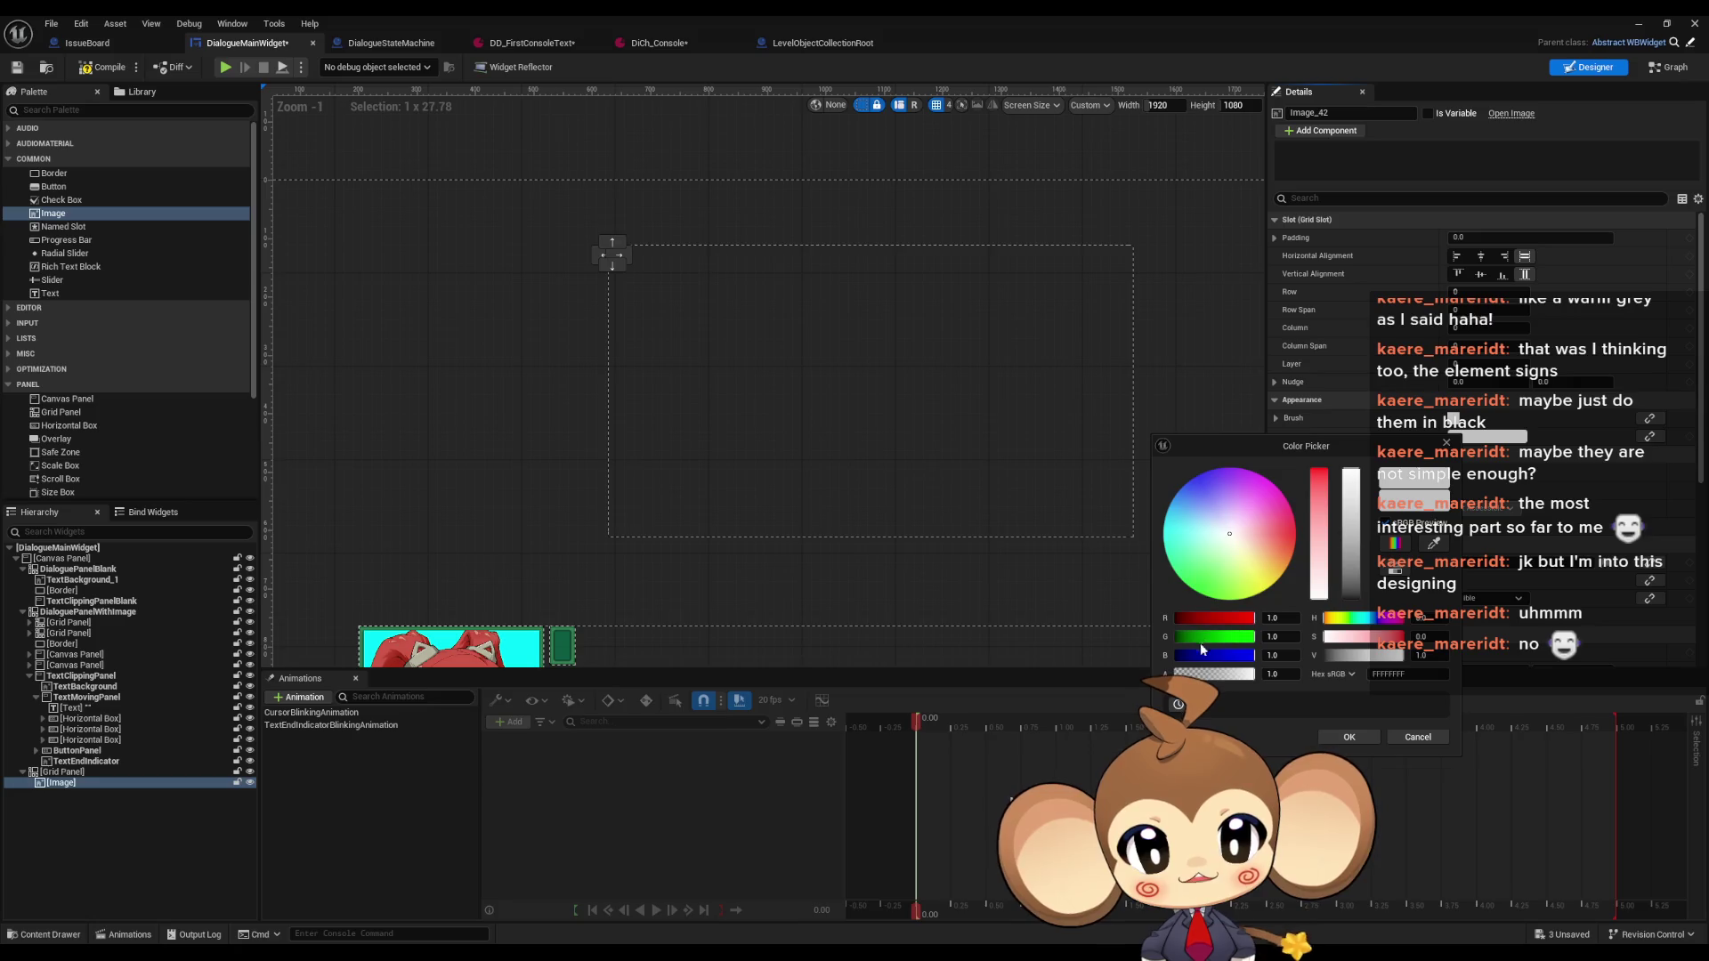
mouse_move(1177, 656)
left_mouse_down()
mouse_move(1173, 637)
mouse_move(1085, 645)
left_mouse_up()
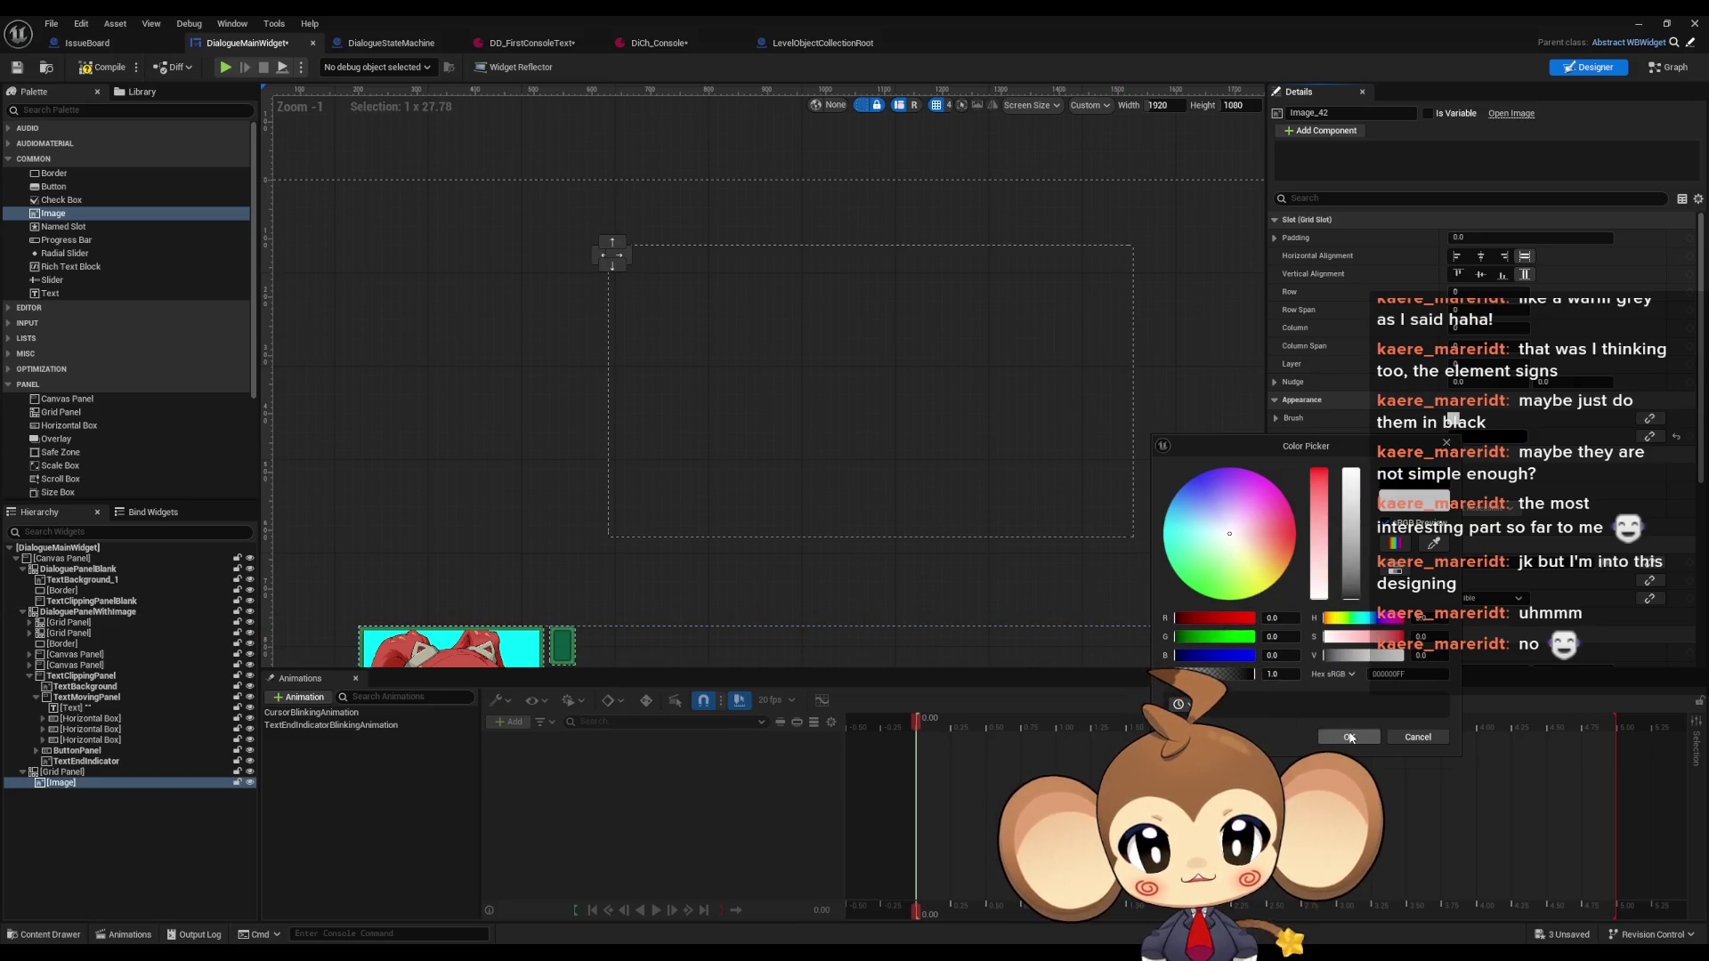
left_click(755, 282)
Alternate between selecting the grid panel and the thin black image to inspect them
scroll(586, 286, "up", 15)
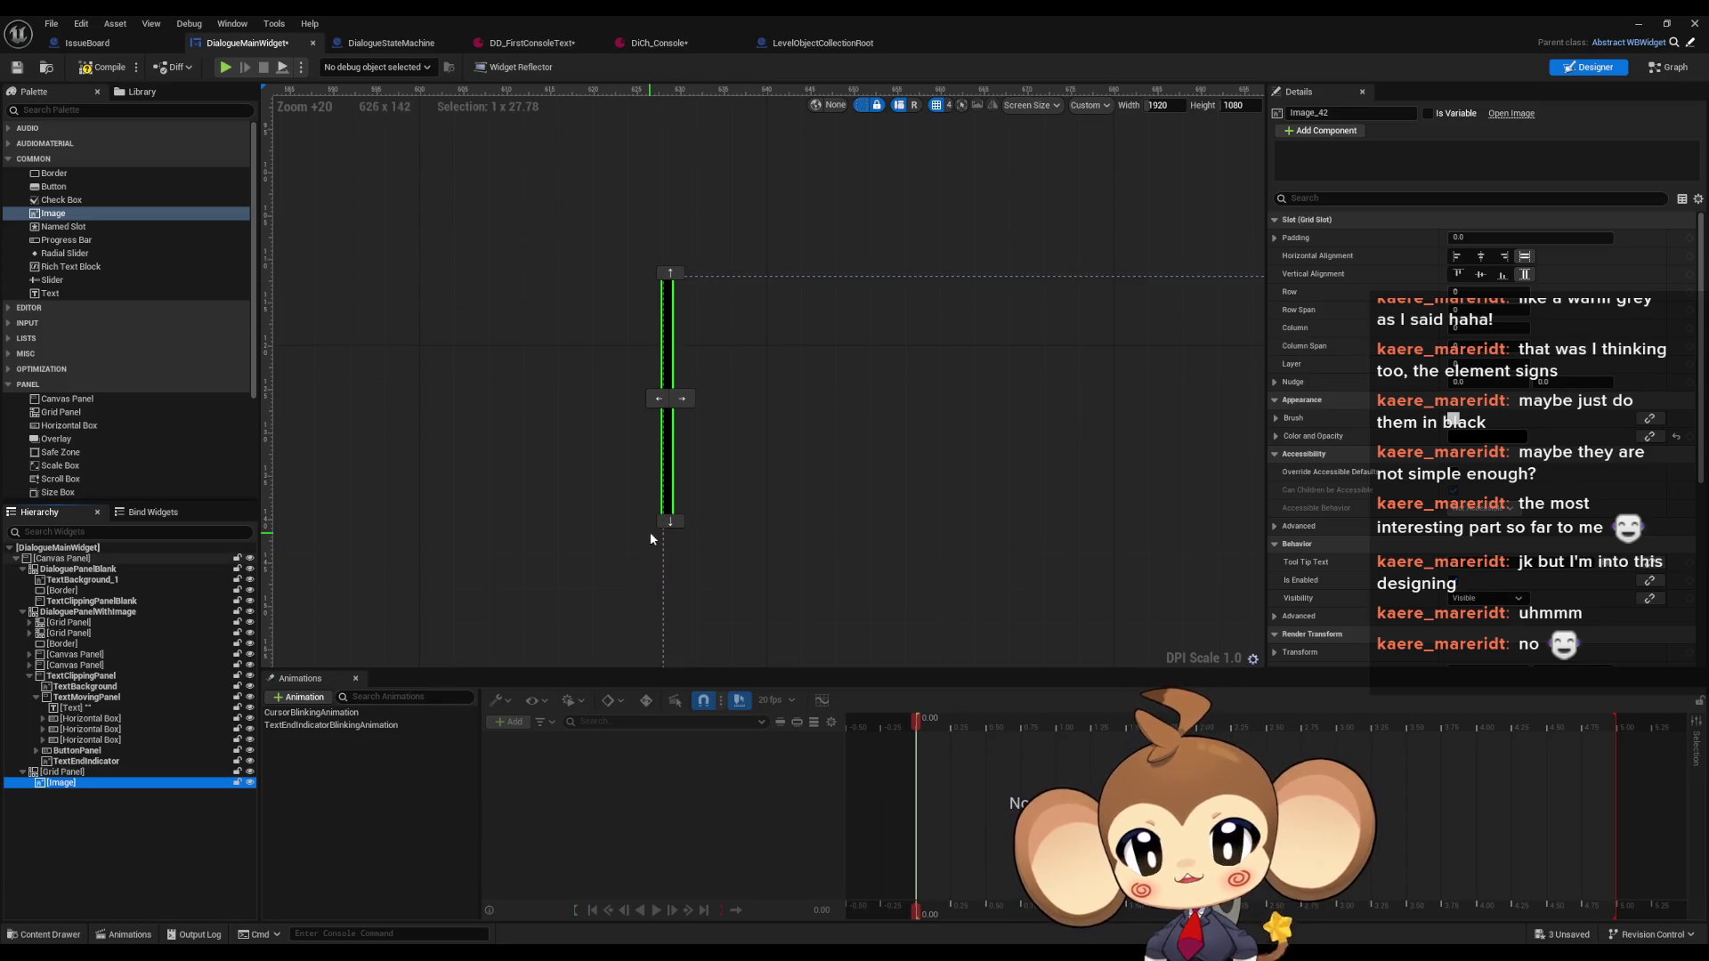
left_click(836, 431)
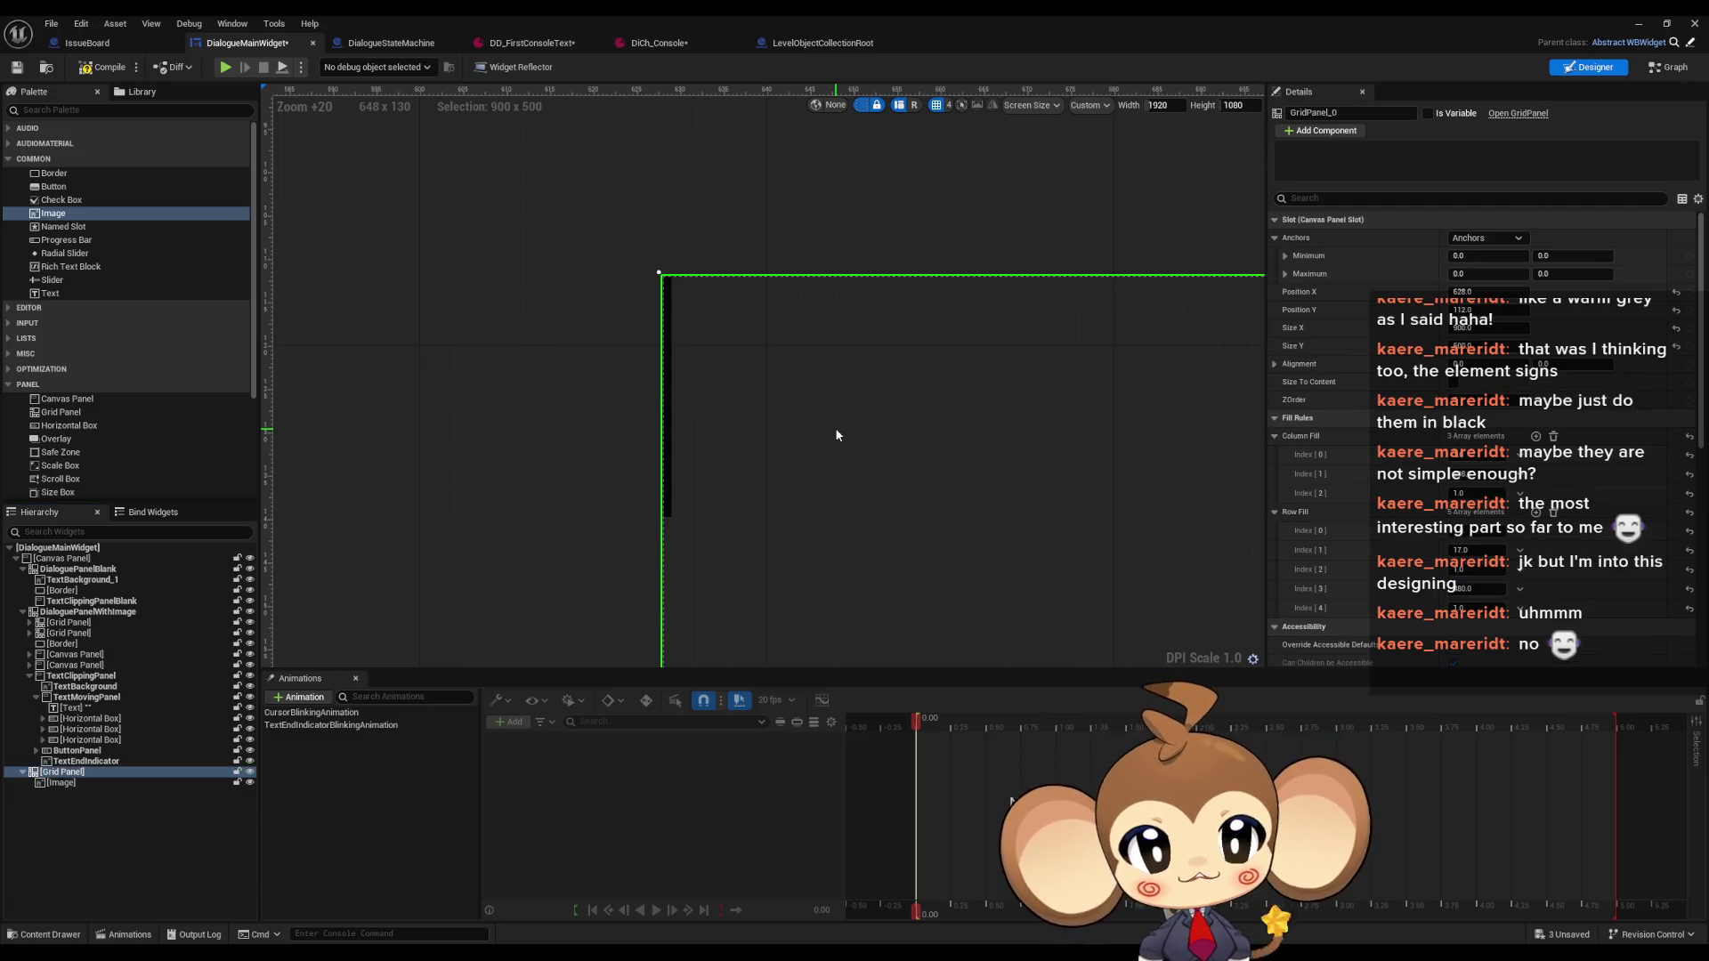
left_click(666, 422)
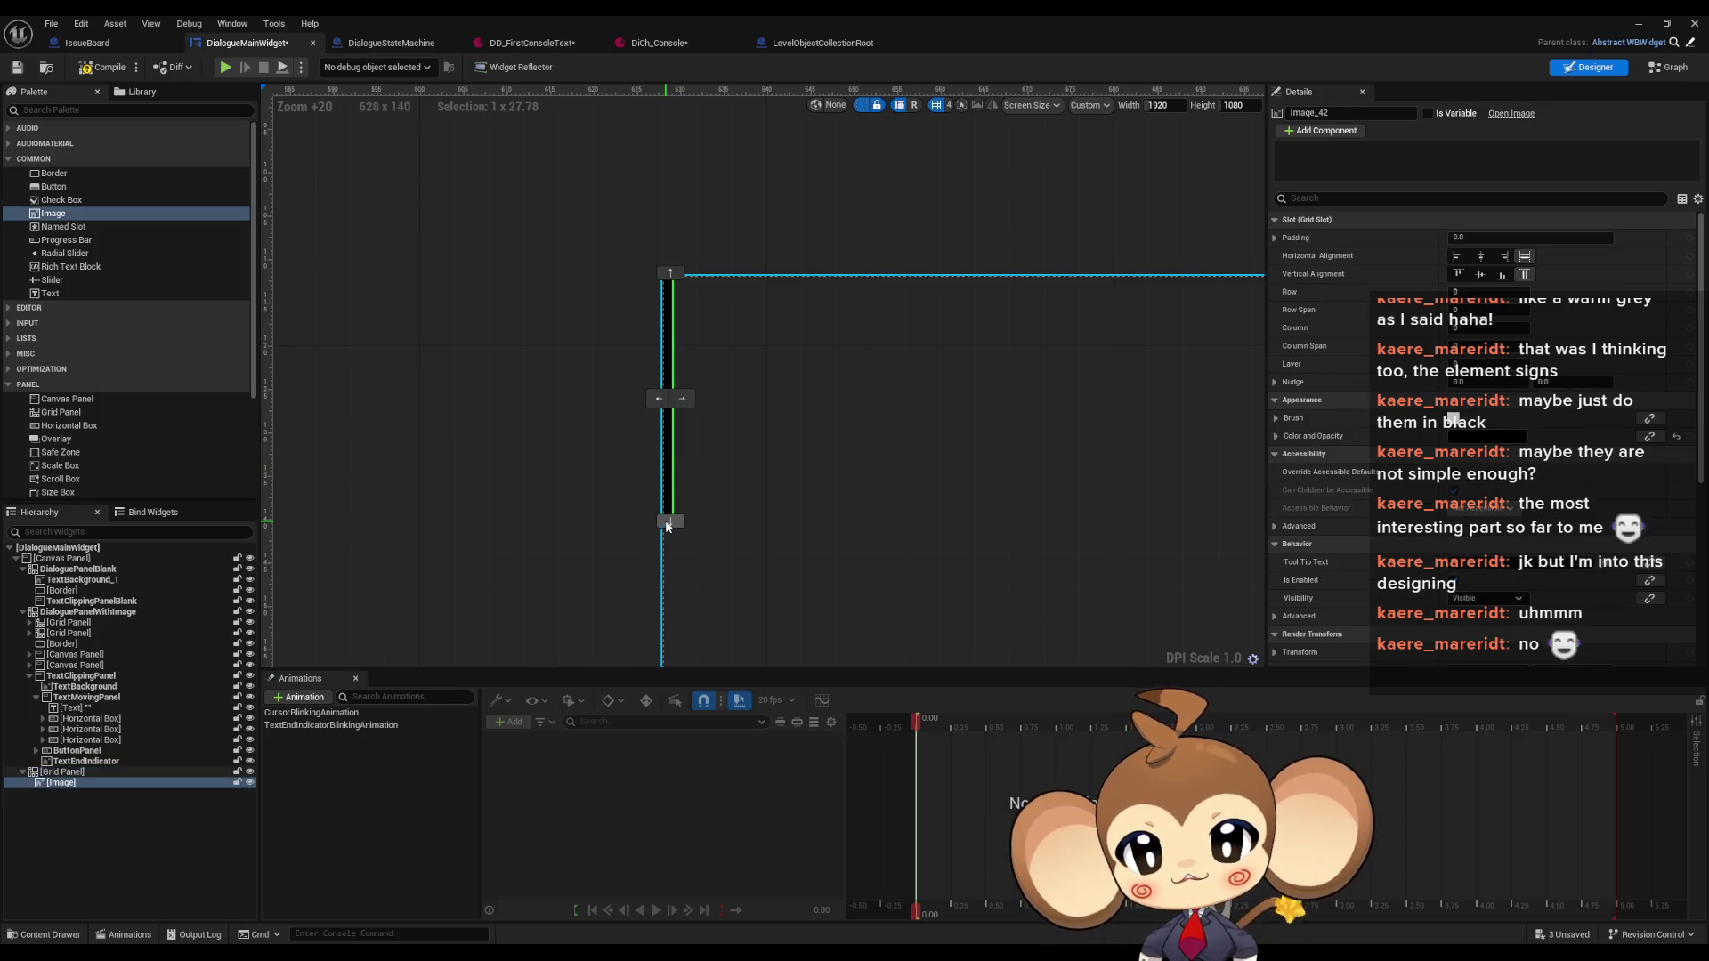
scroll(667, 525, "down", 20)
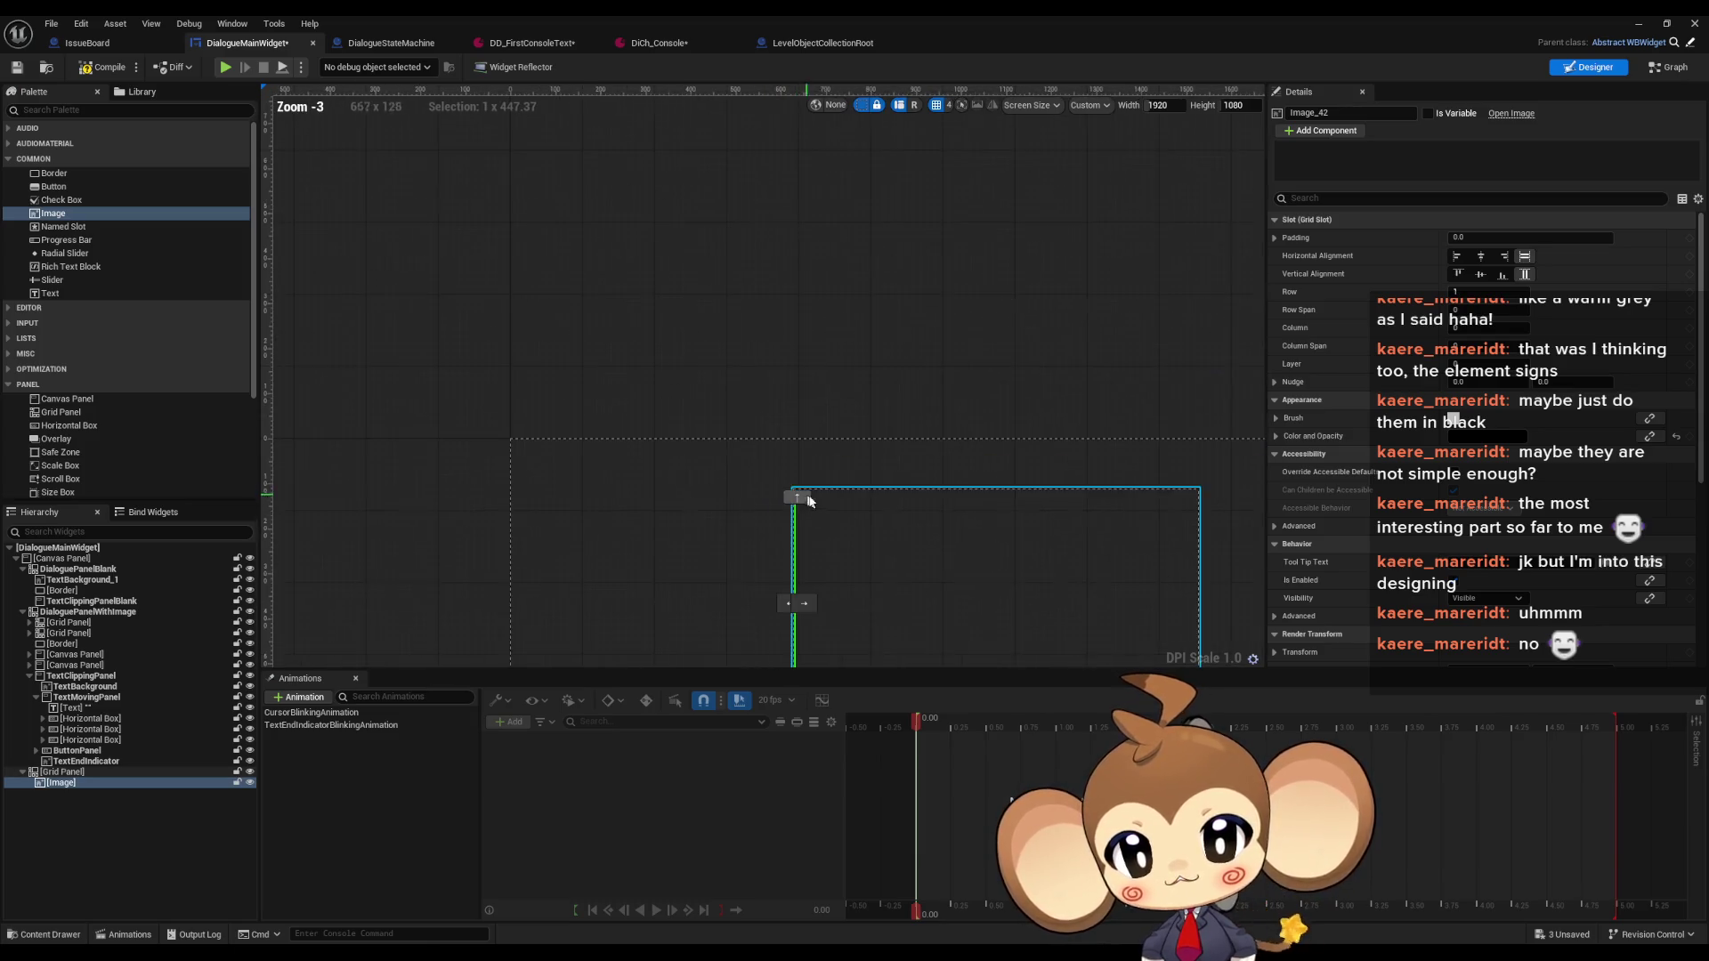
scroll(854, 579, "up", 20)
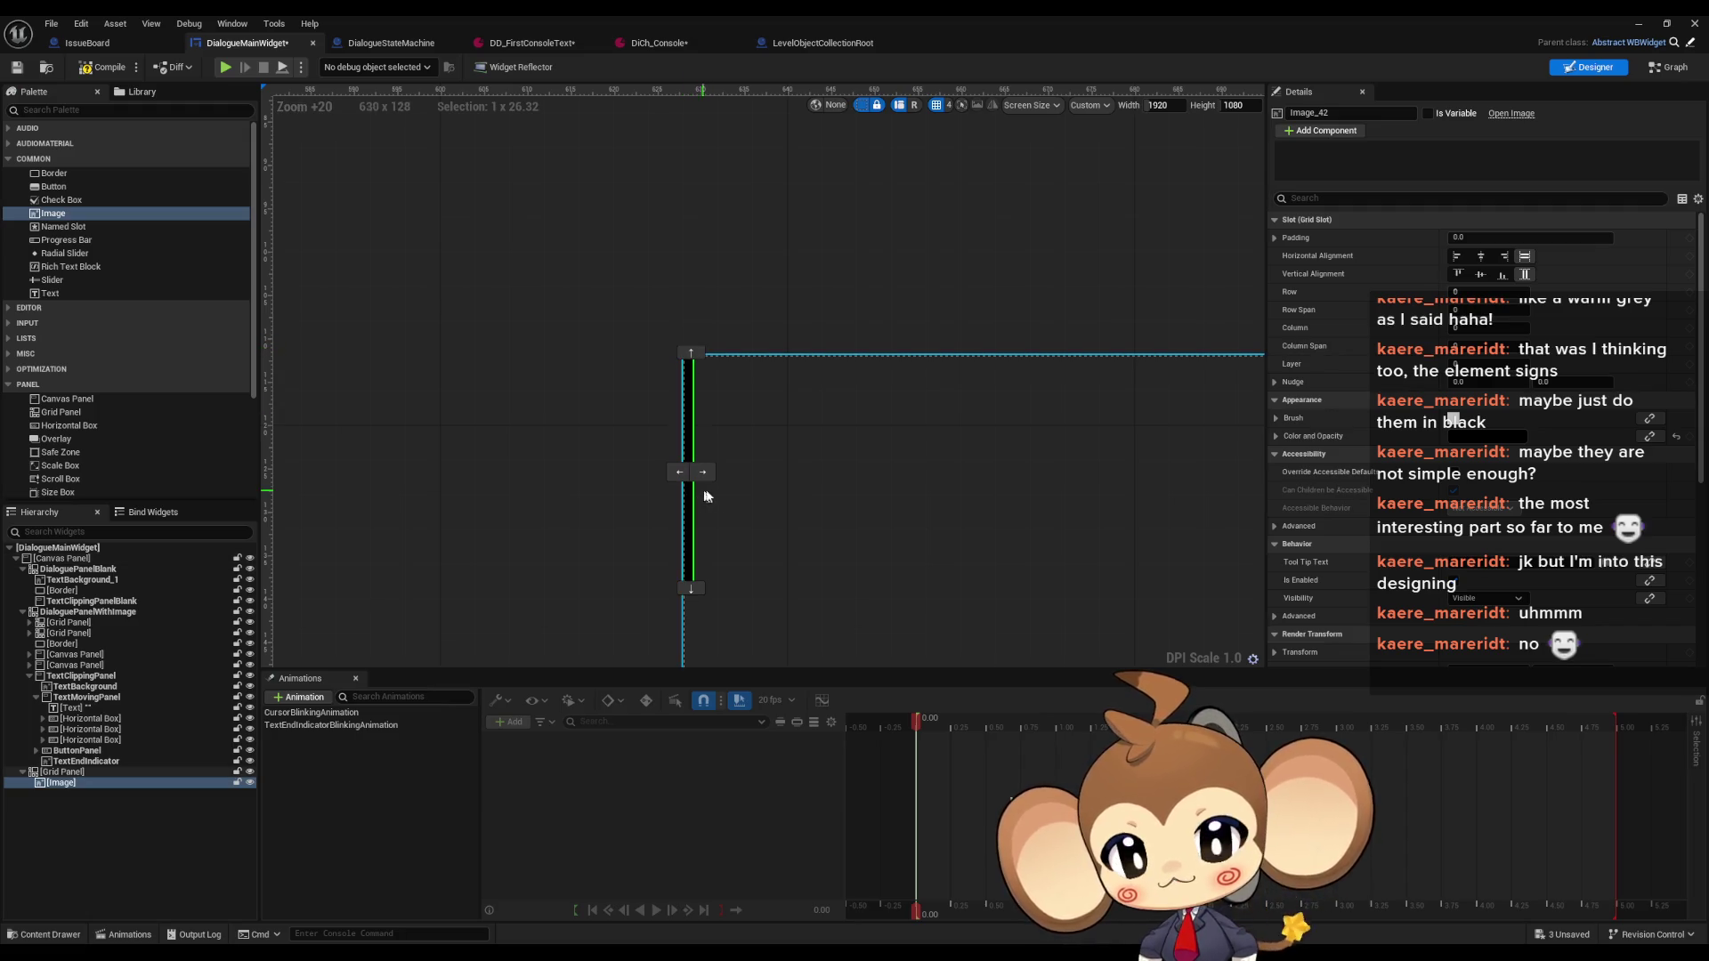
left_click(917, 494)
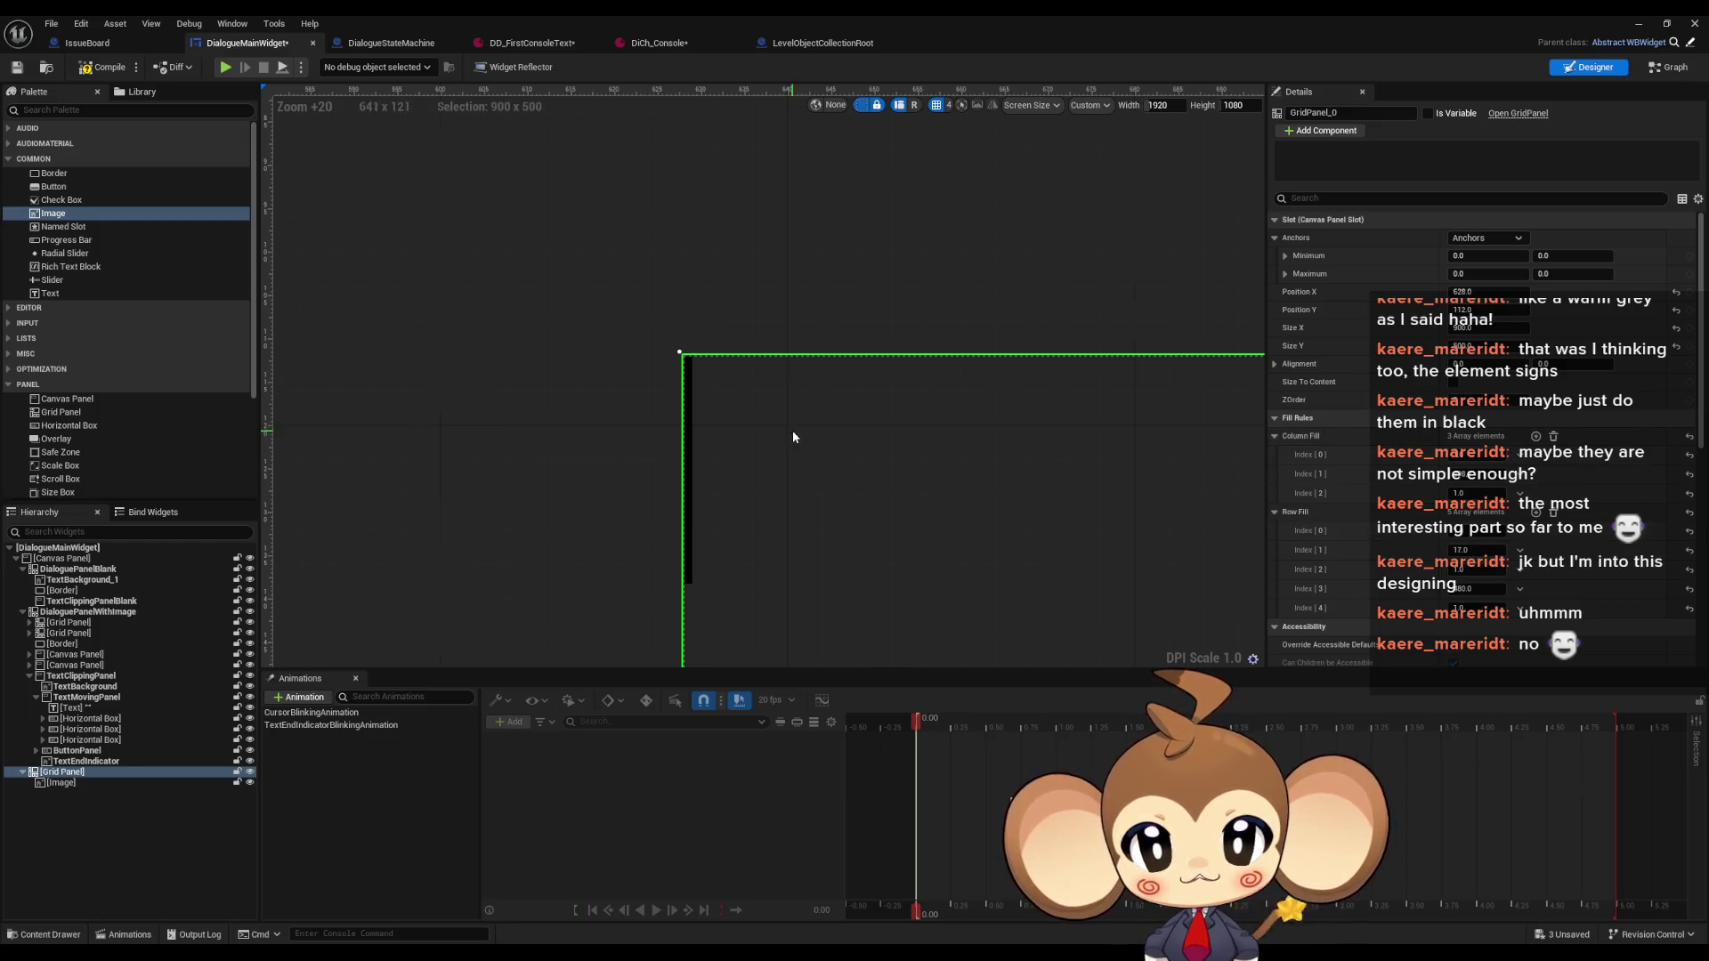
scroll(677, 392, "down", 5)
left_click(658, 388)
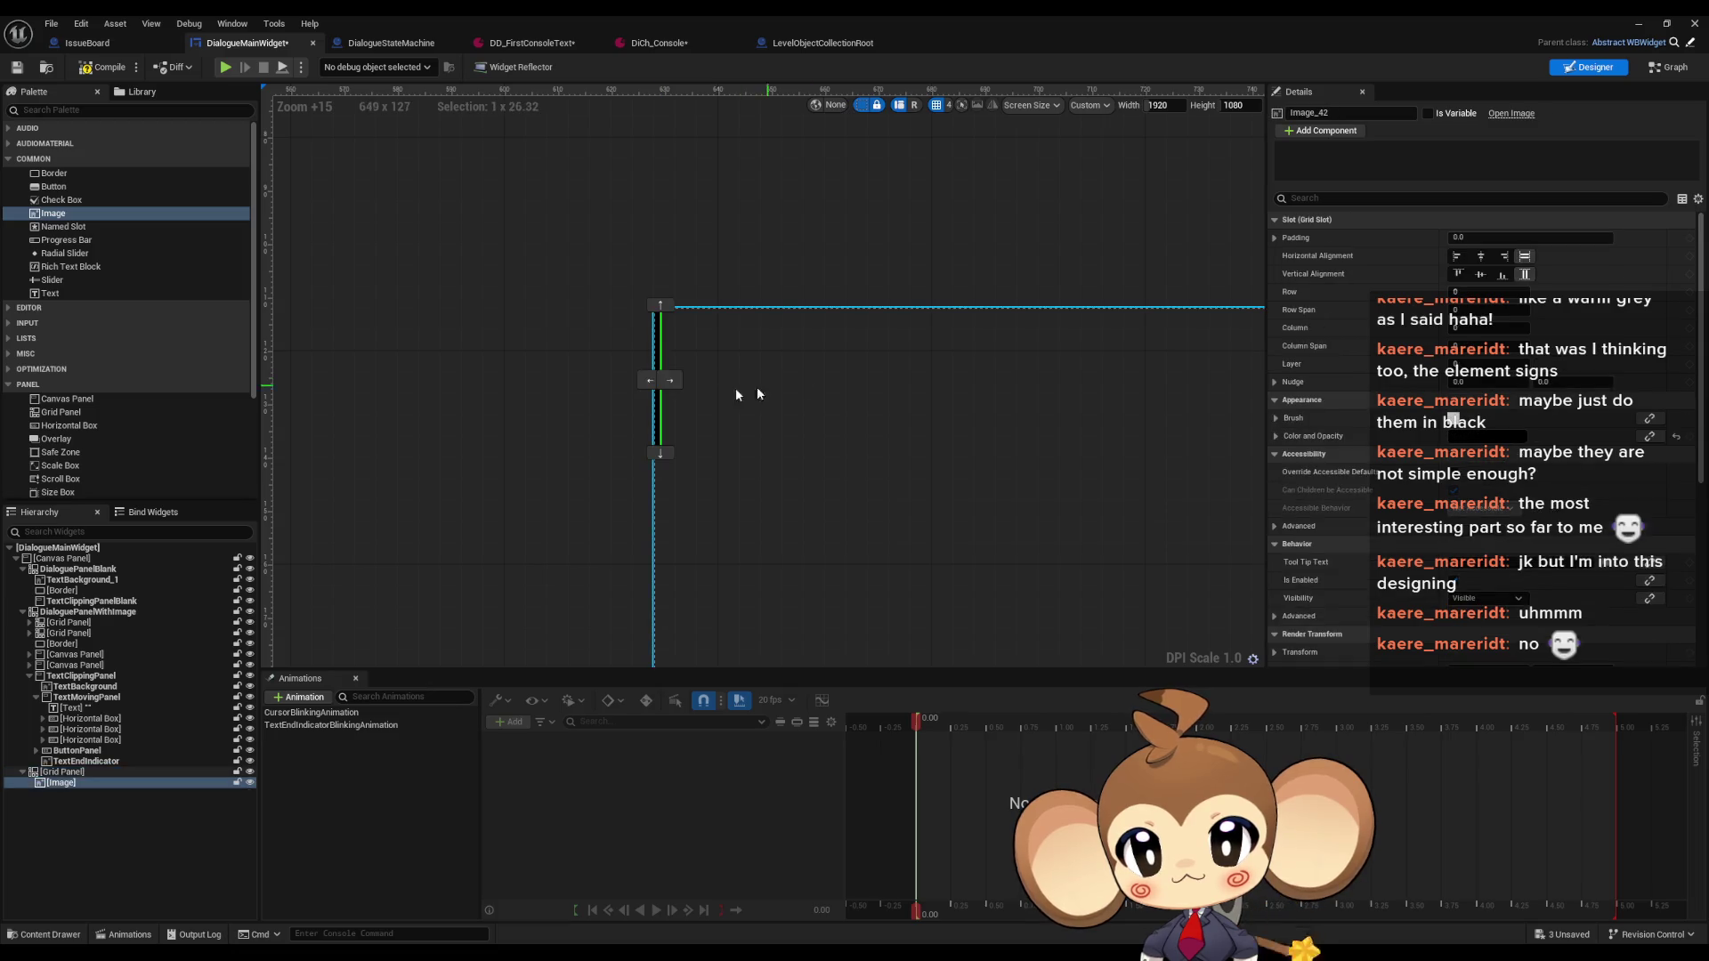
scroll(872, 356, "down", 2)
scroll(850, 408, "down", 6)
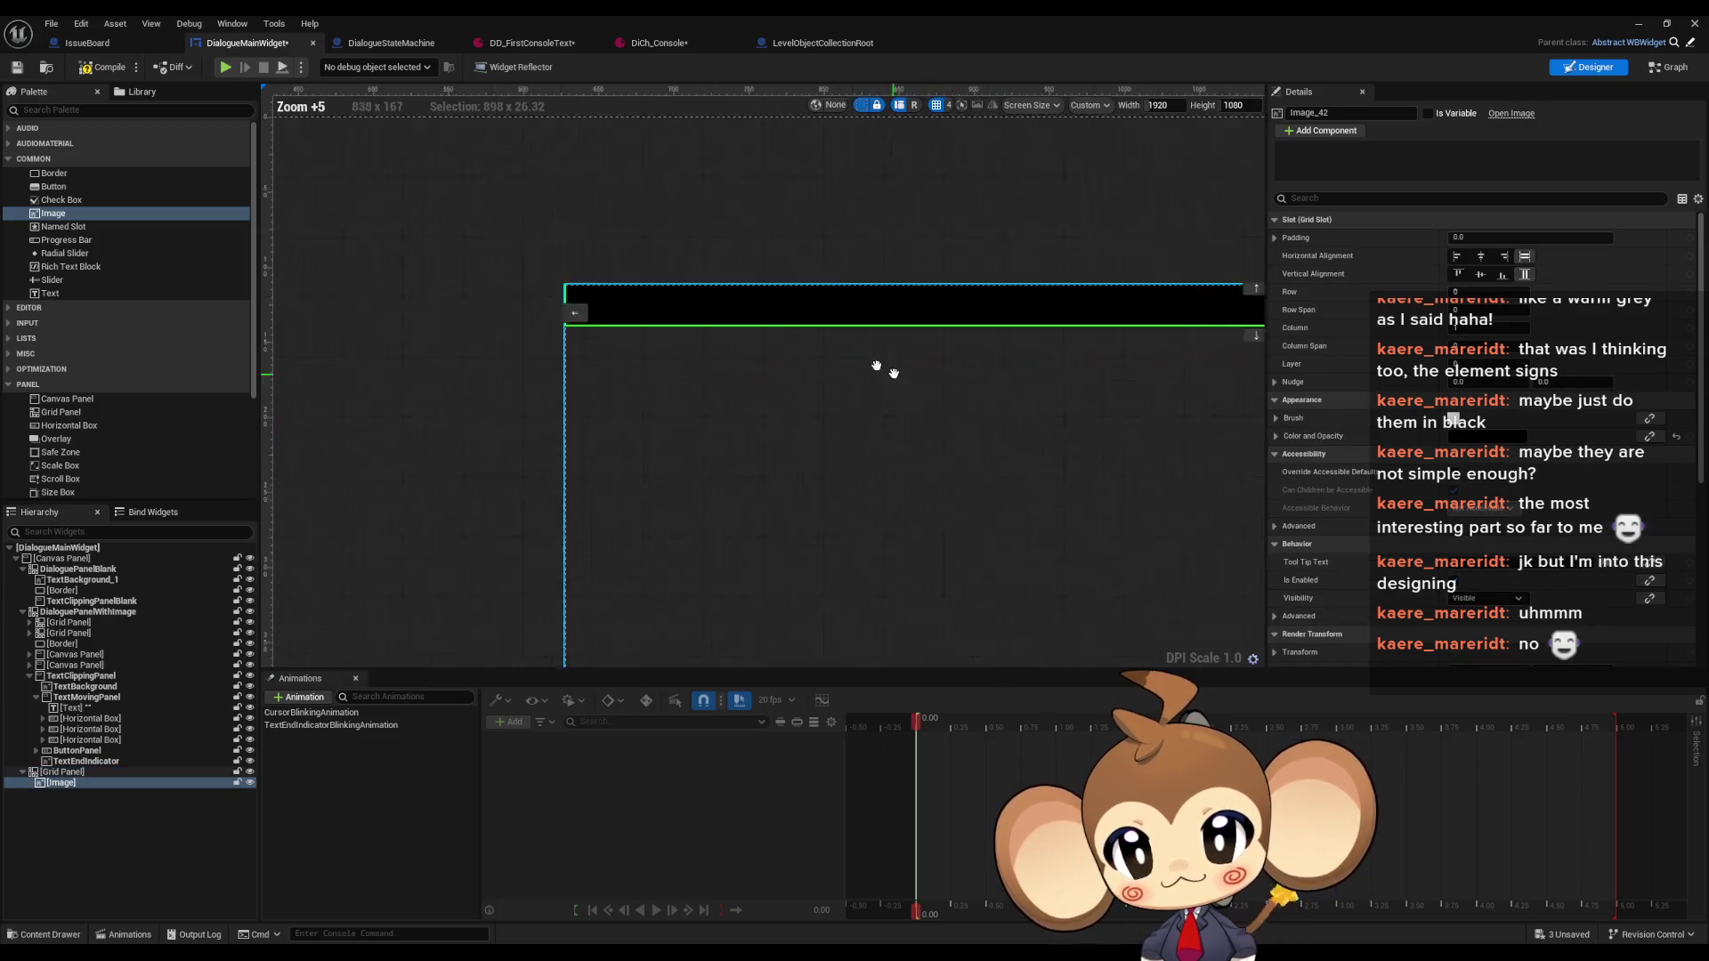
Try stretching the black image across the grid with its handles, undoing the resizes
left_click_drag(759, 305, 819, 291)
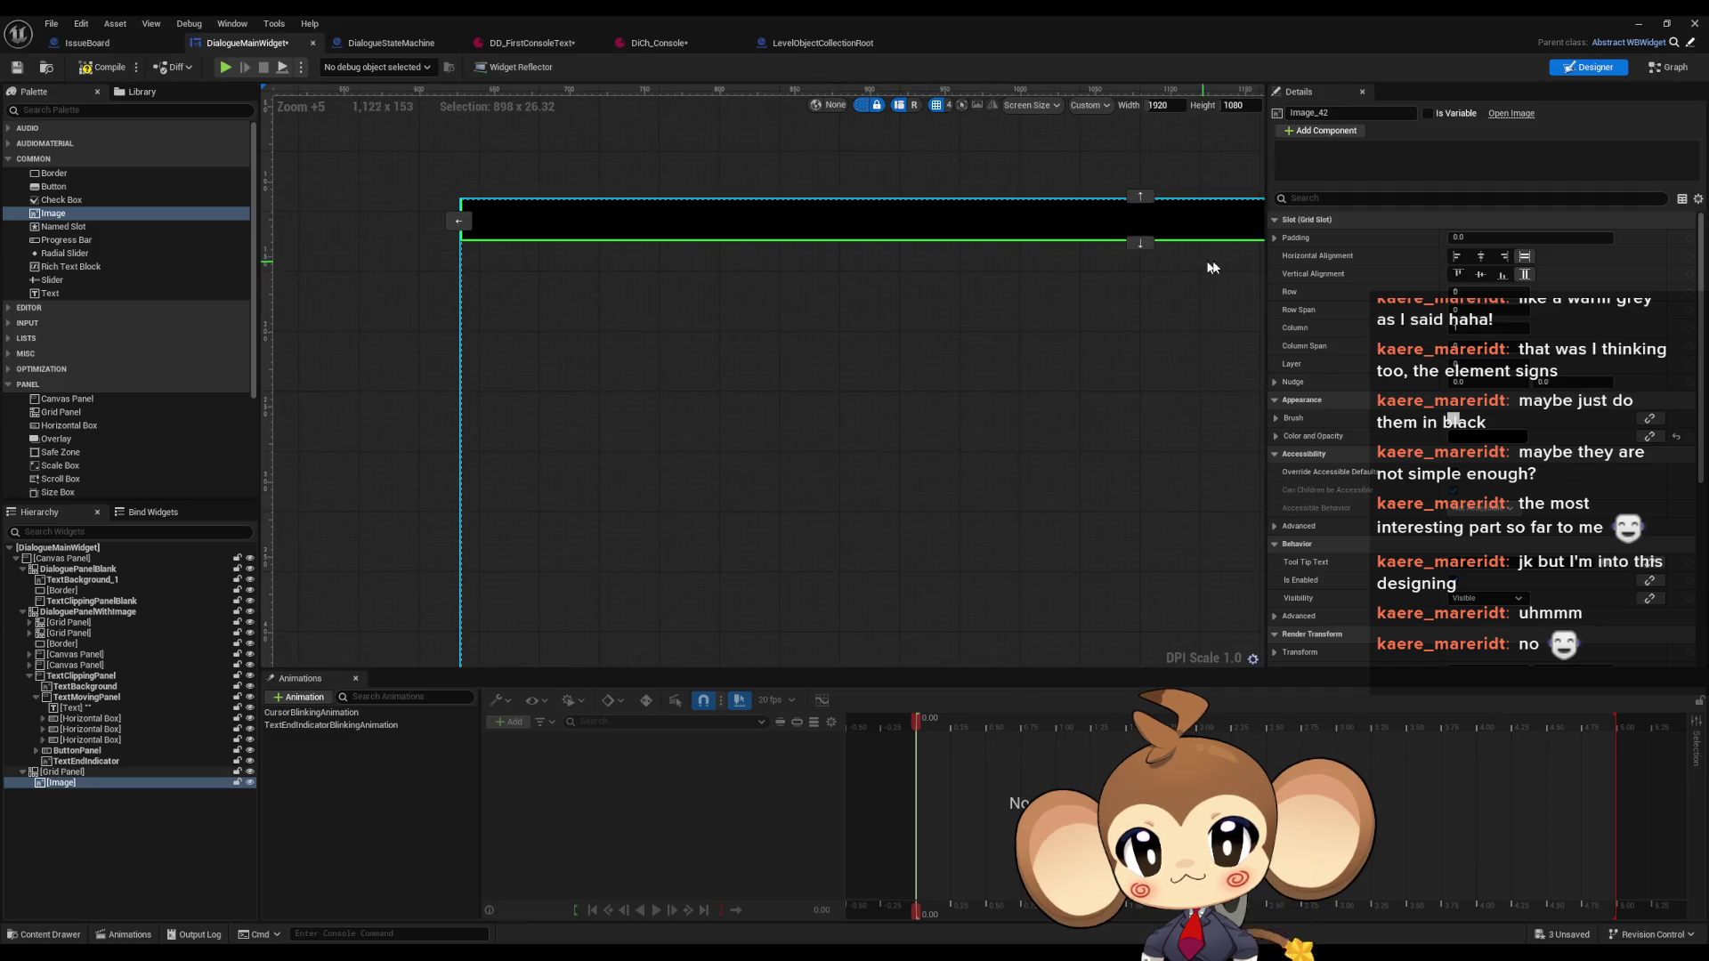
mouse_move(1144, 244)
left_mouse_down()
mouse_move(1113, 529)
mouse_move(938, 457)
left_mouse_up()
scroll(938, 456, "down", 9)
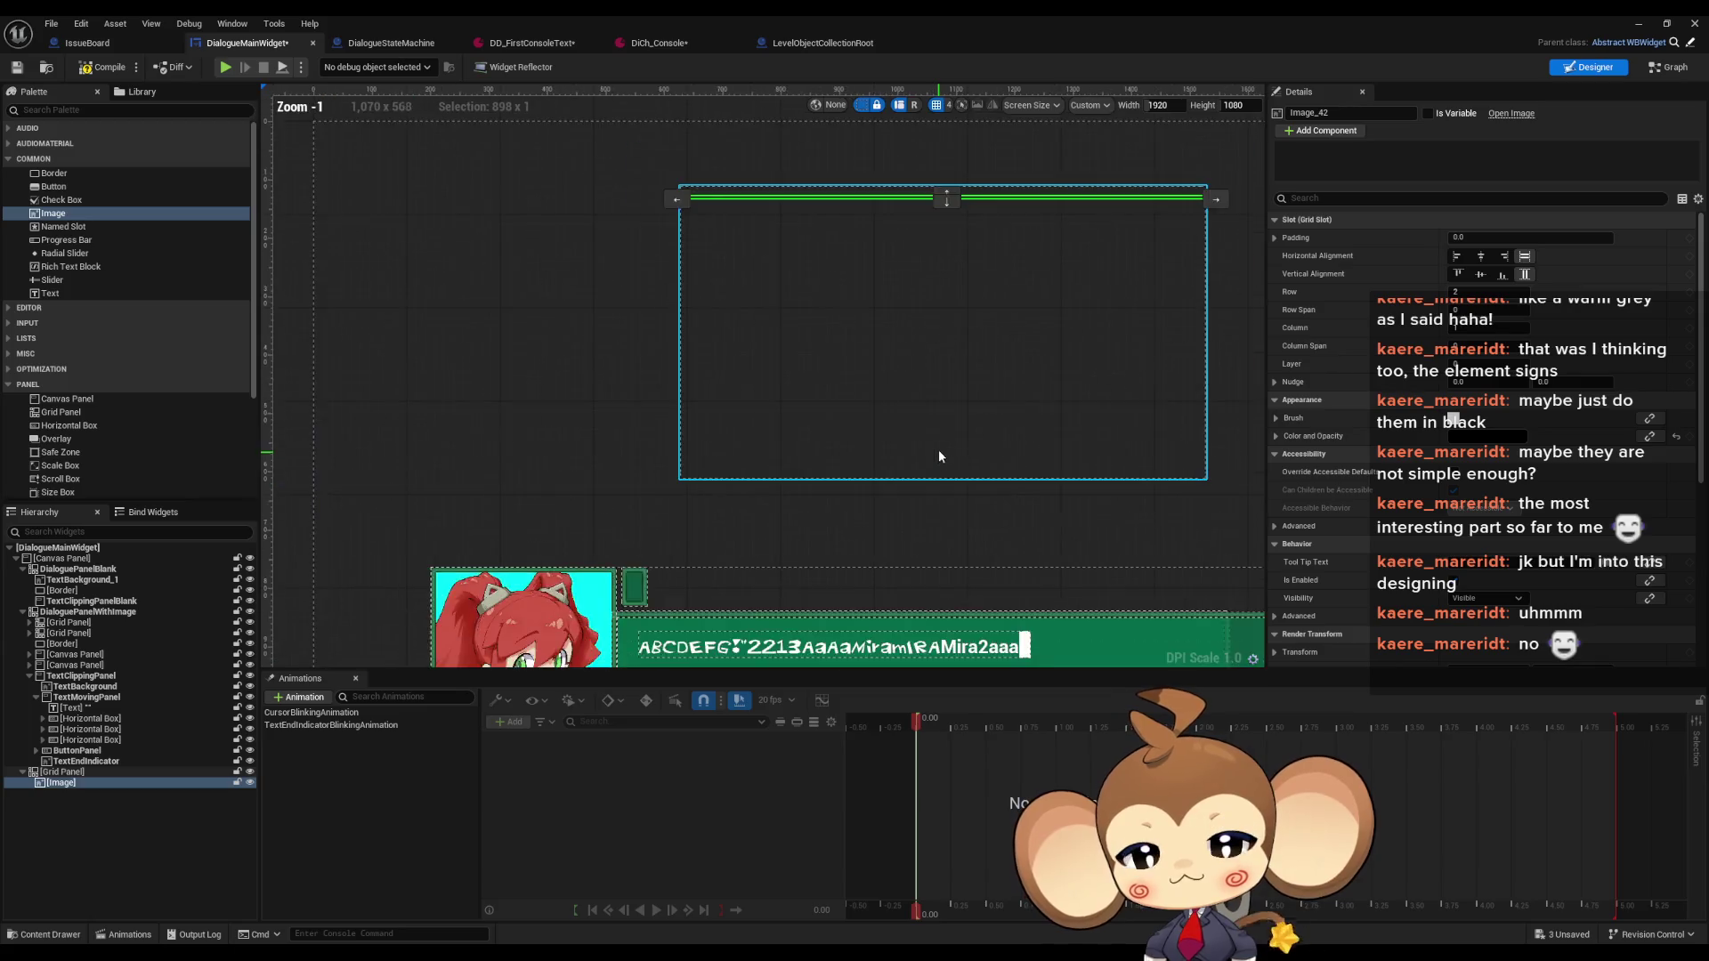
scroll(959, 325, "up", 11)
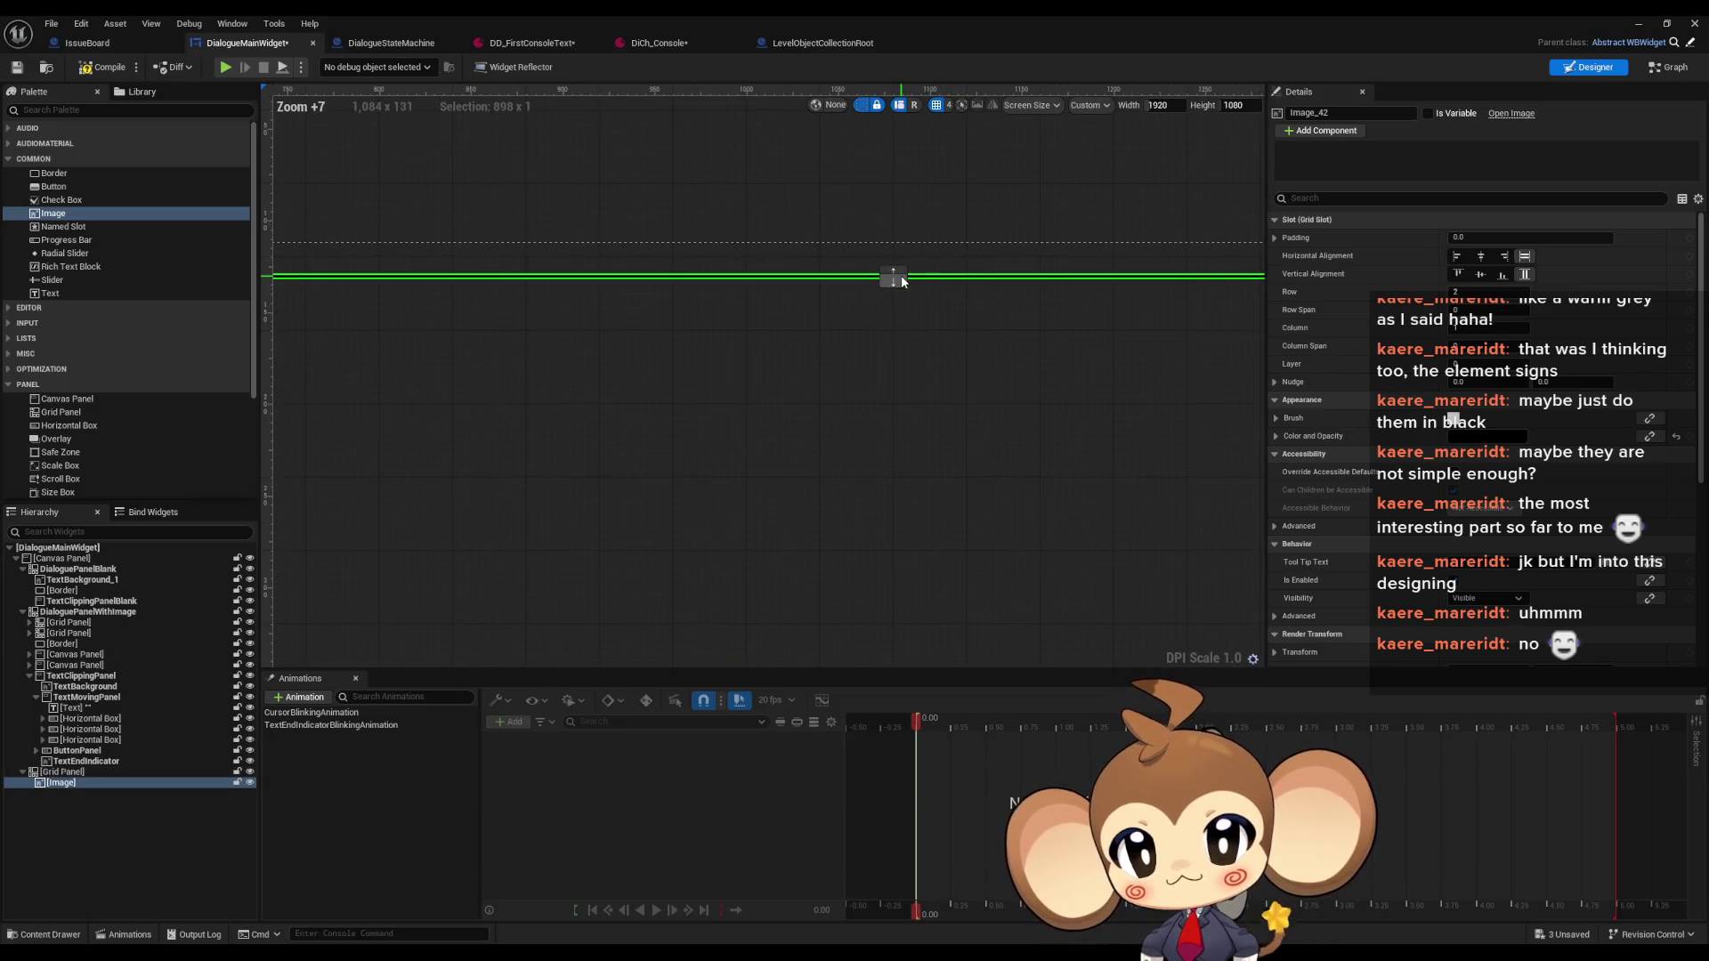
left_click_drag(893, 275, 895, 283)
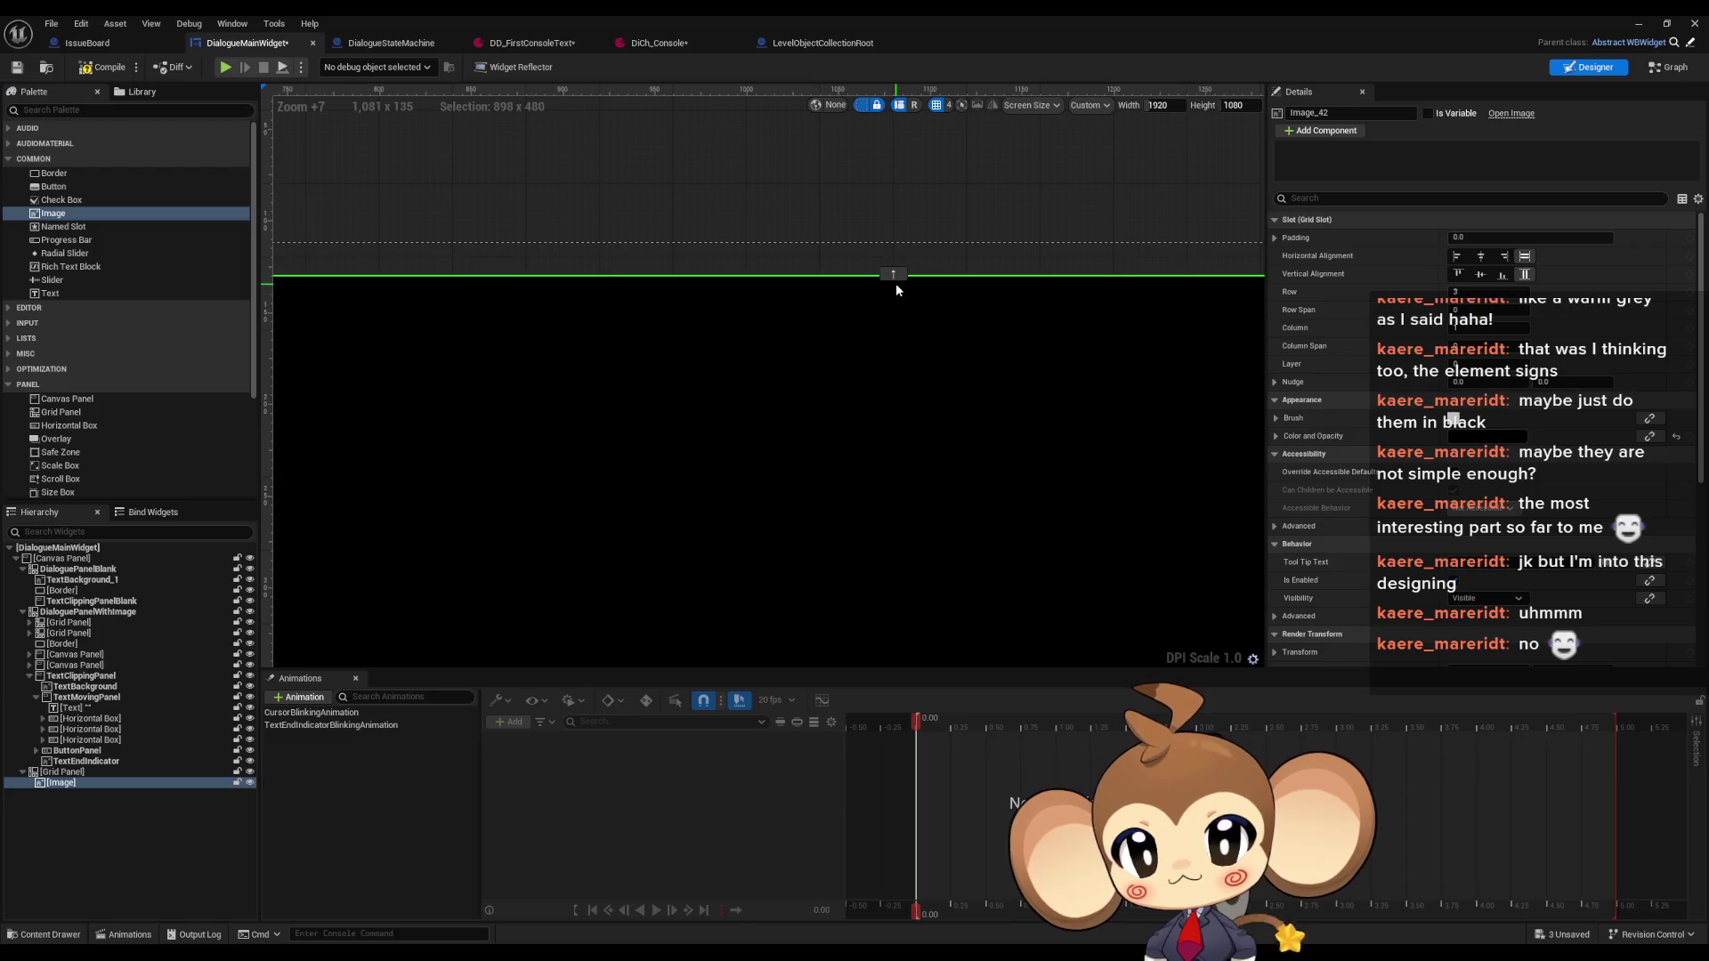
scroll(924, 402, "down", 5)
scroll(935, 427, "down", 5)
key("ctrl+z")
scroll(917, 335, "up", 5)
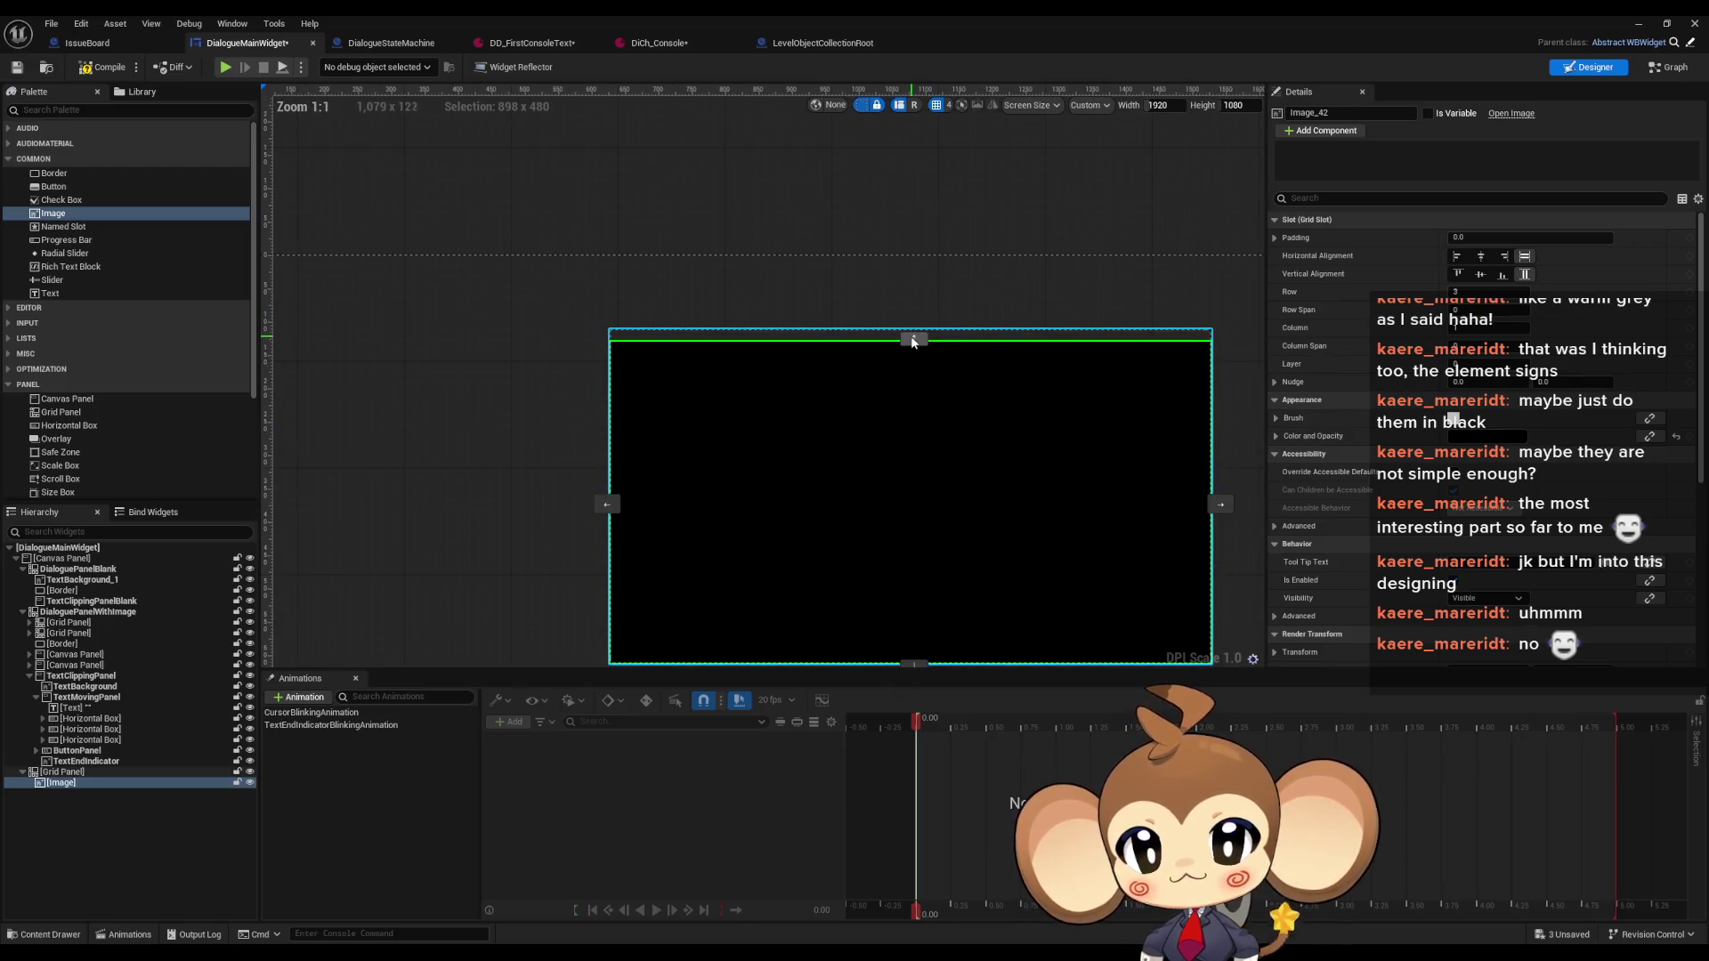
left_click_drag(916, 335, 918, 331)
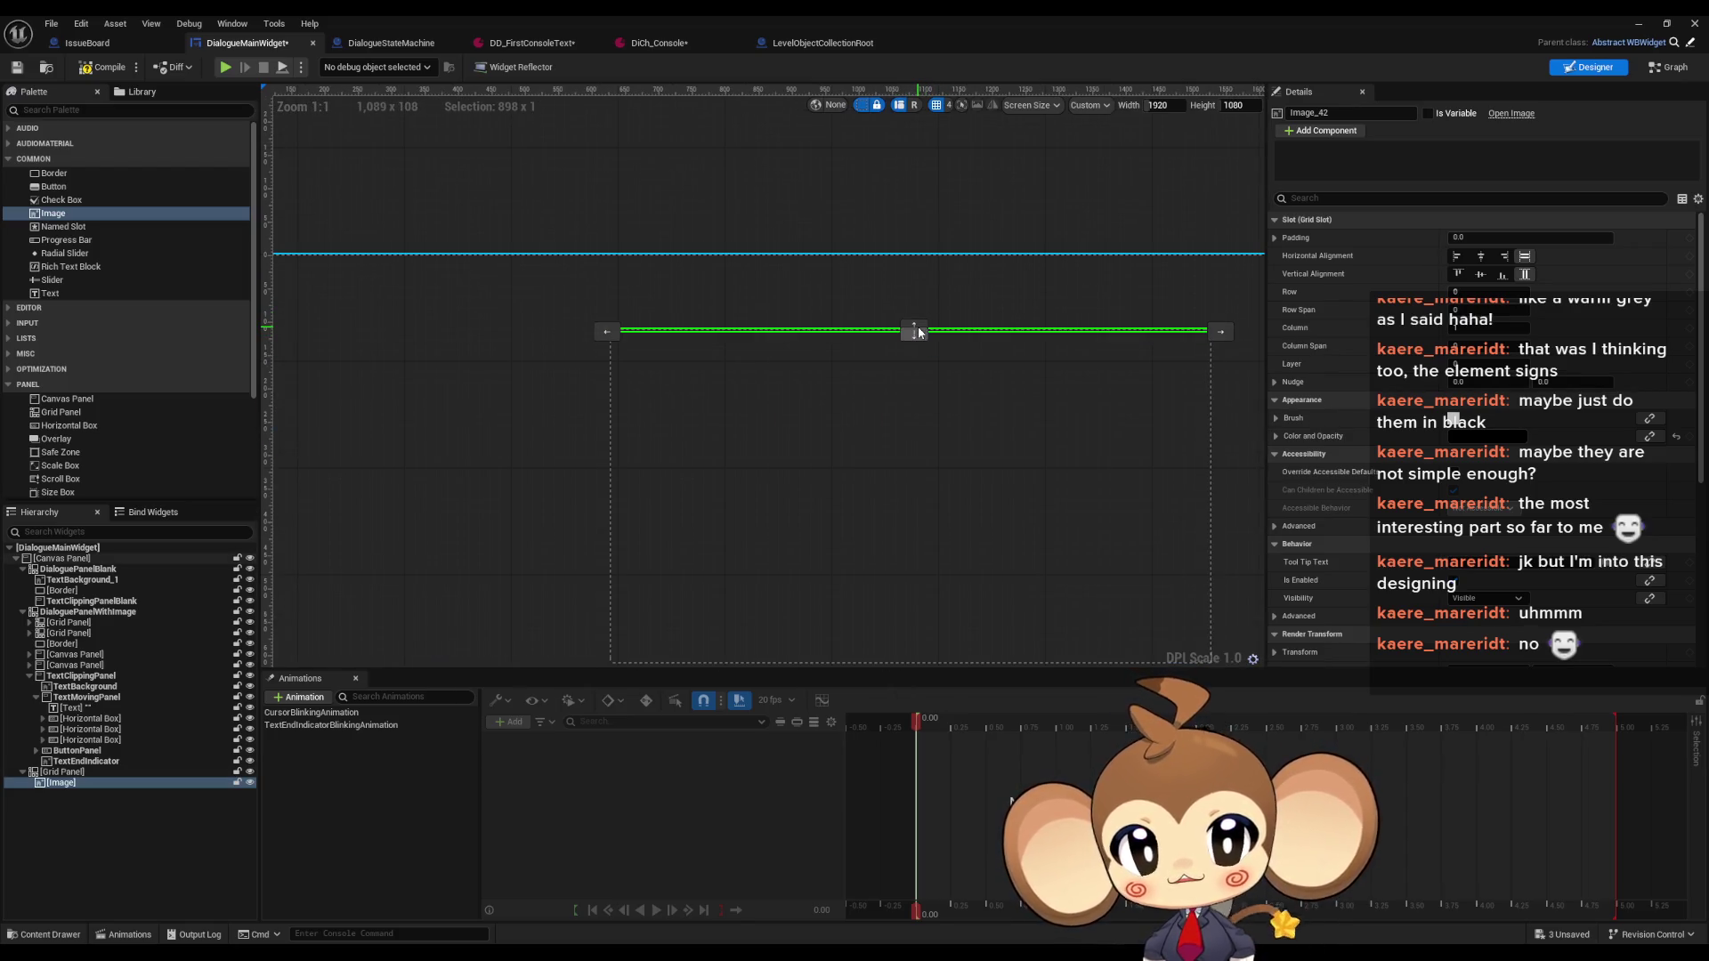
scroll(680, 362, "up", 10)
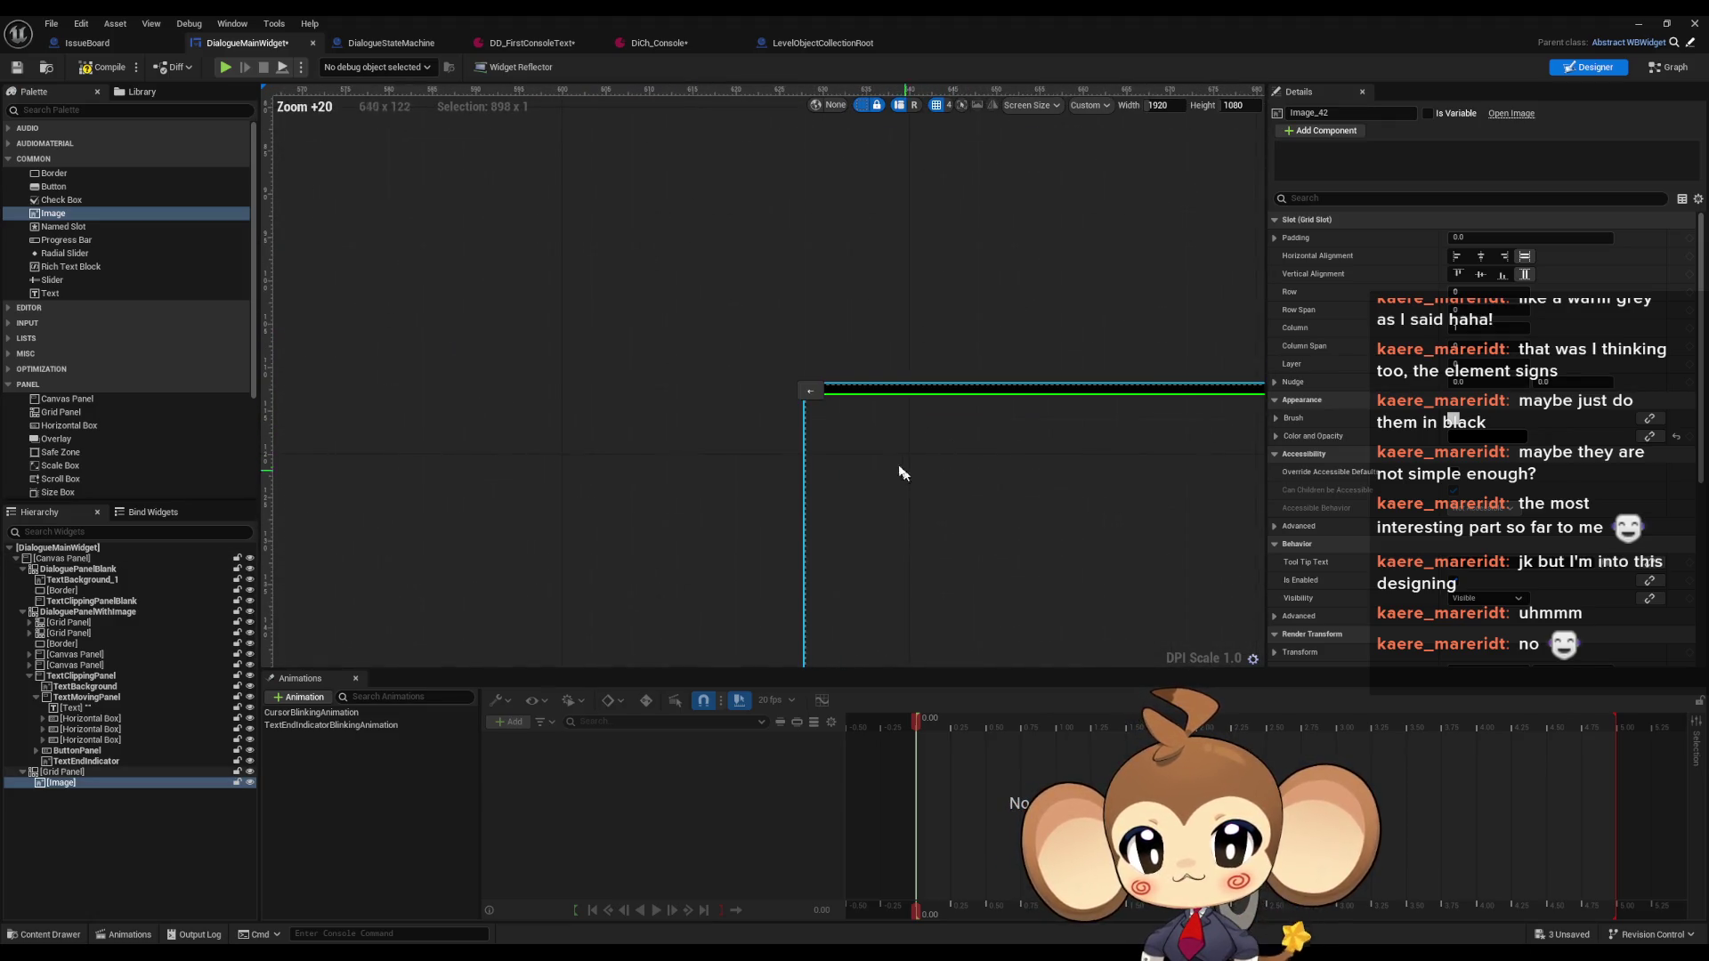
key("ctrl+z")
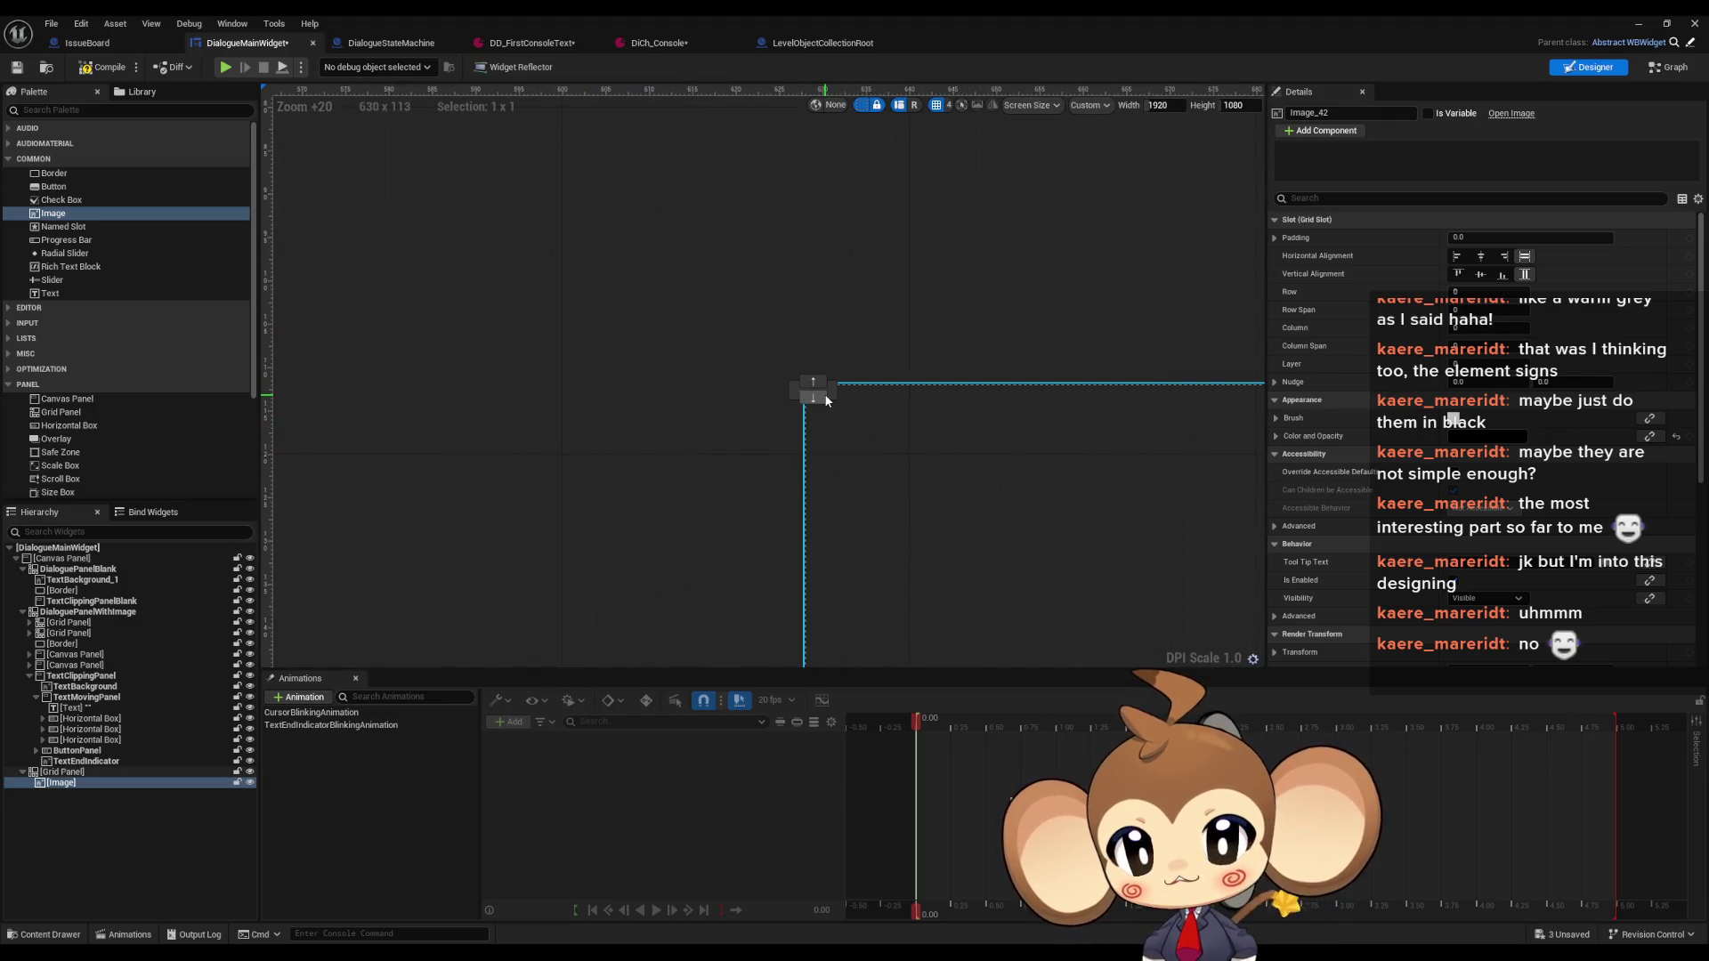
left_click(832, 397)
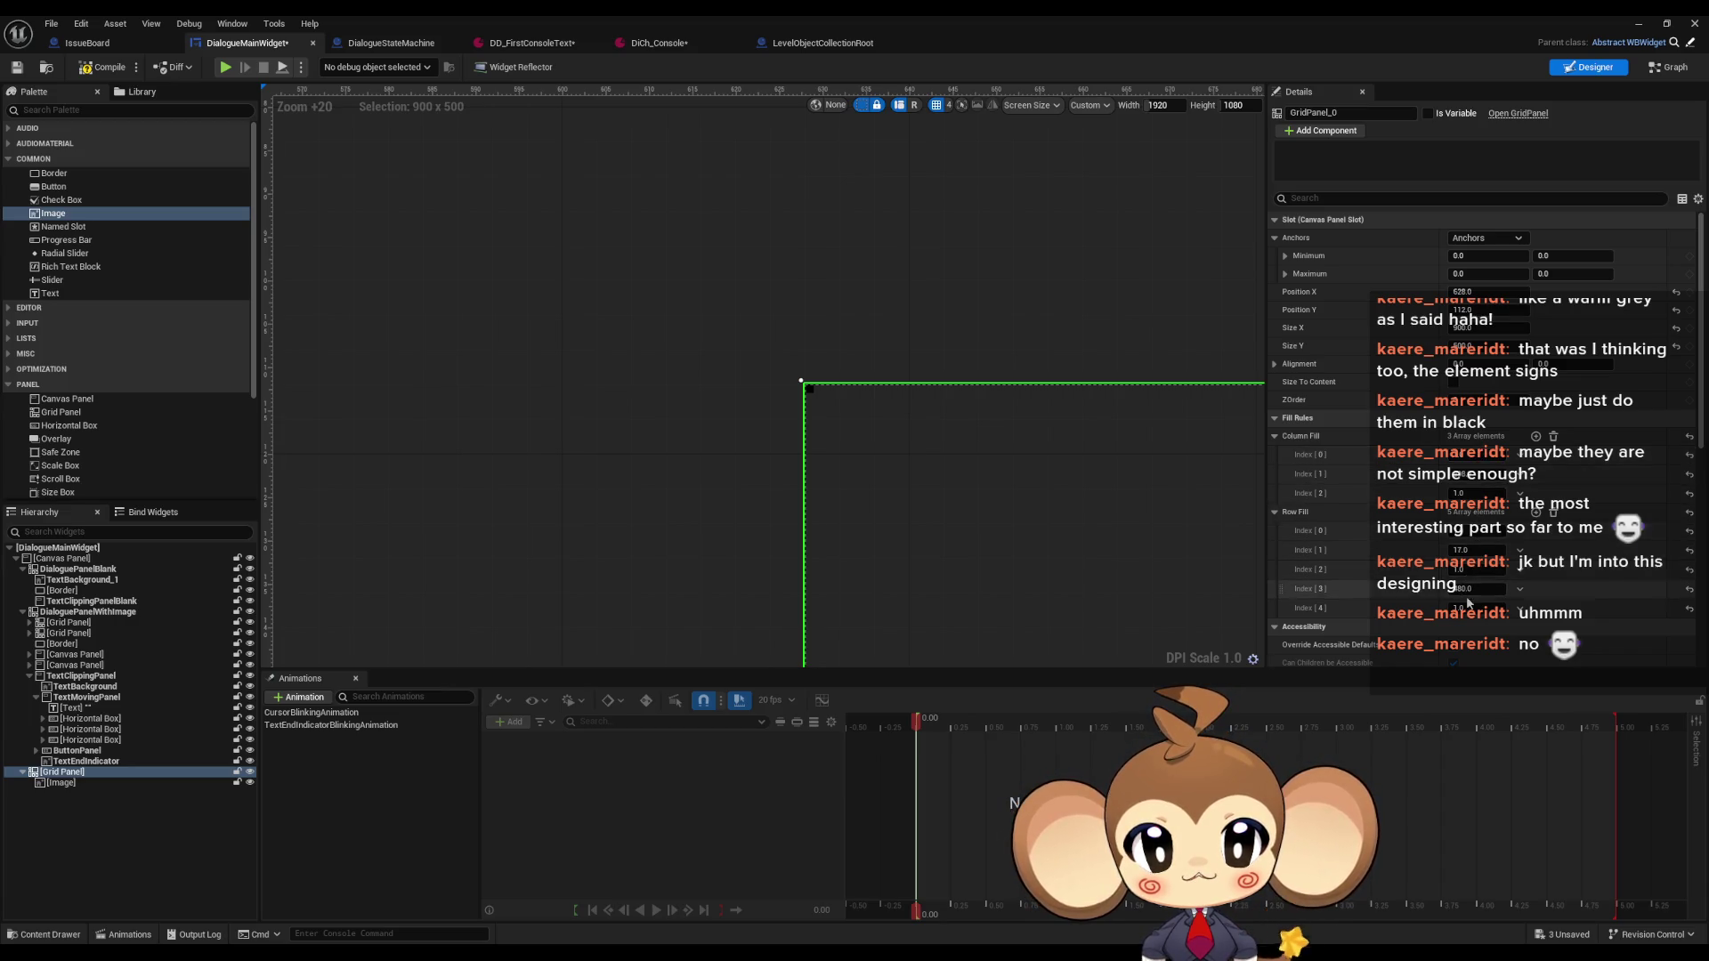
left_click(809, 391)
left_click(1012, 462)
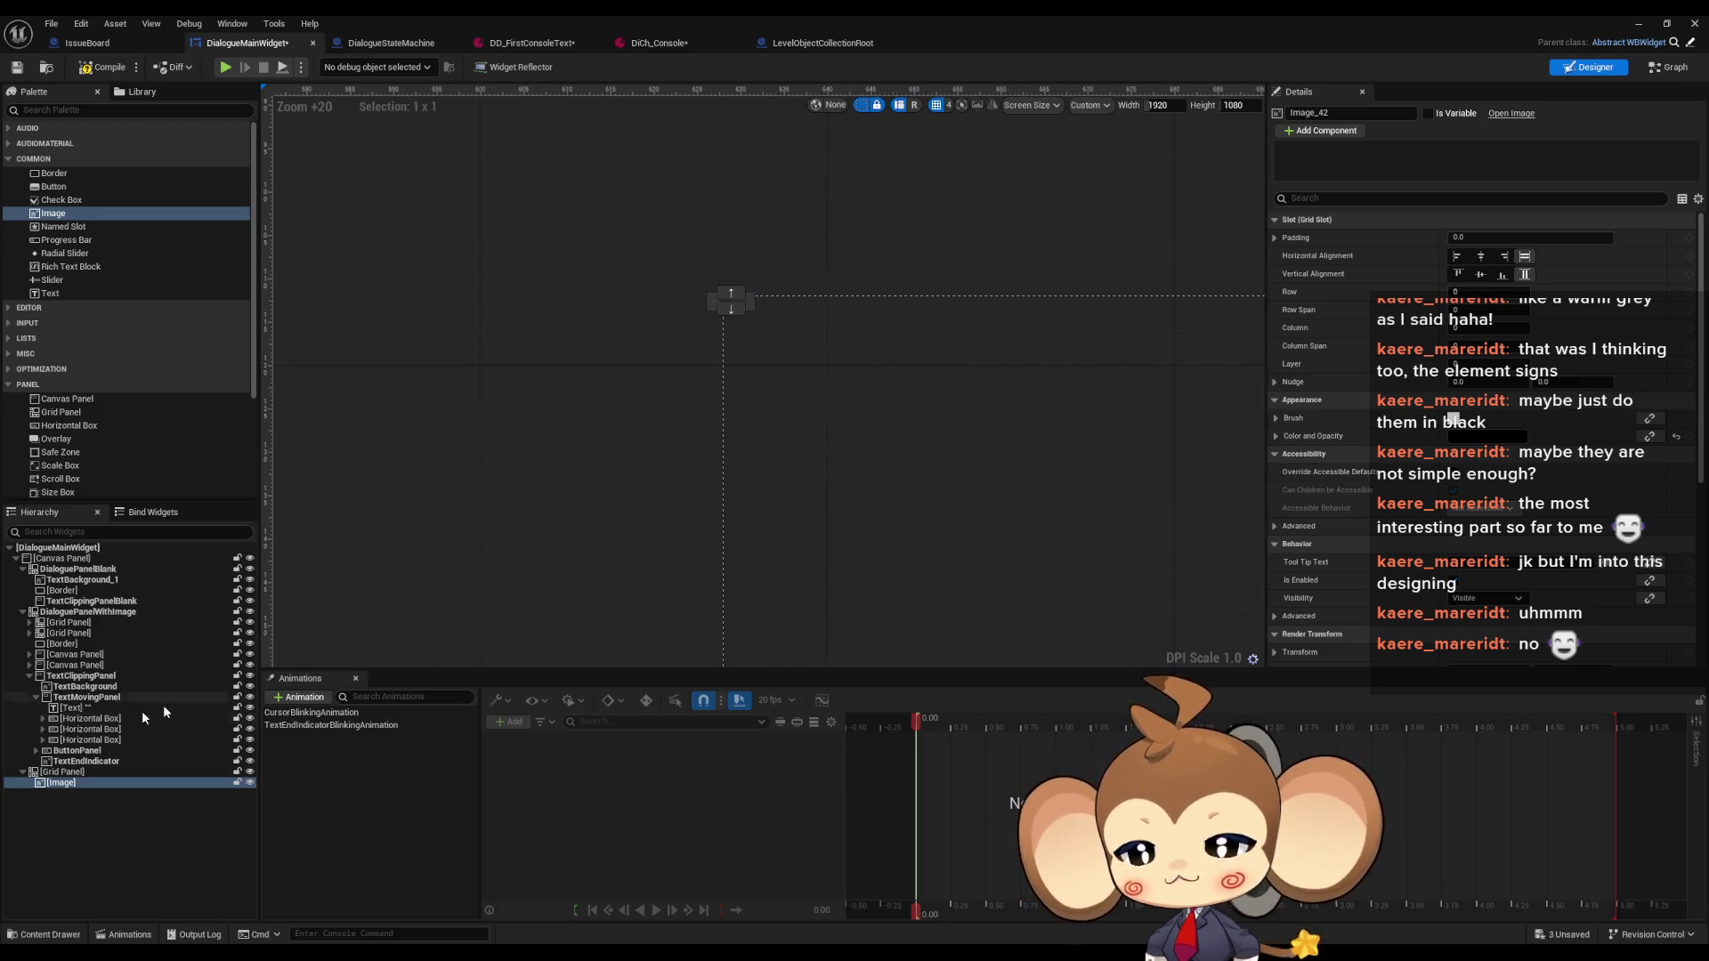
Duplicate the black image and resize the copy back down to a thin line
left_click(64, 785)
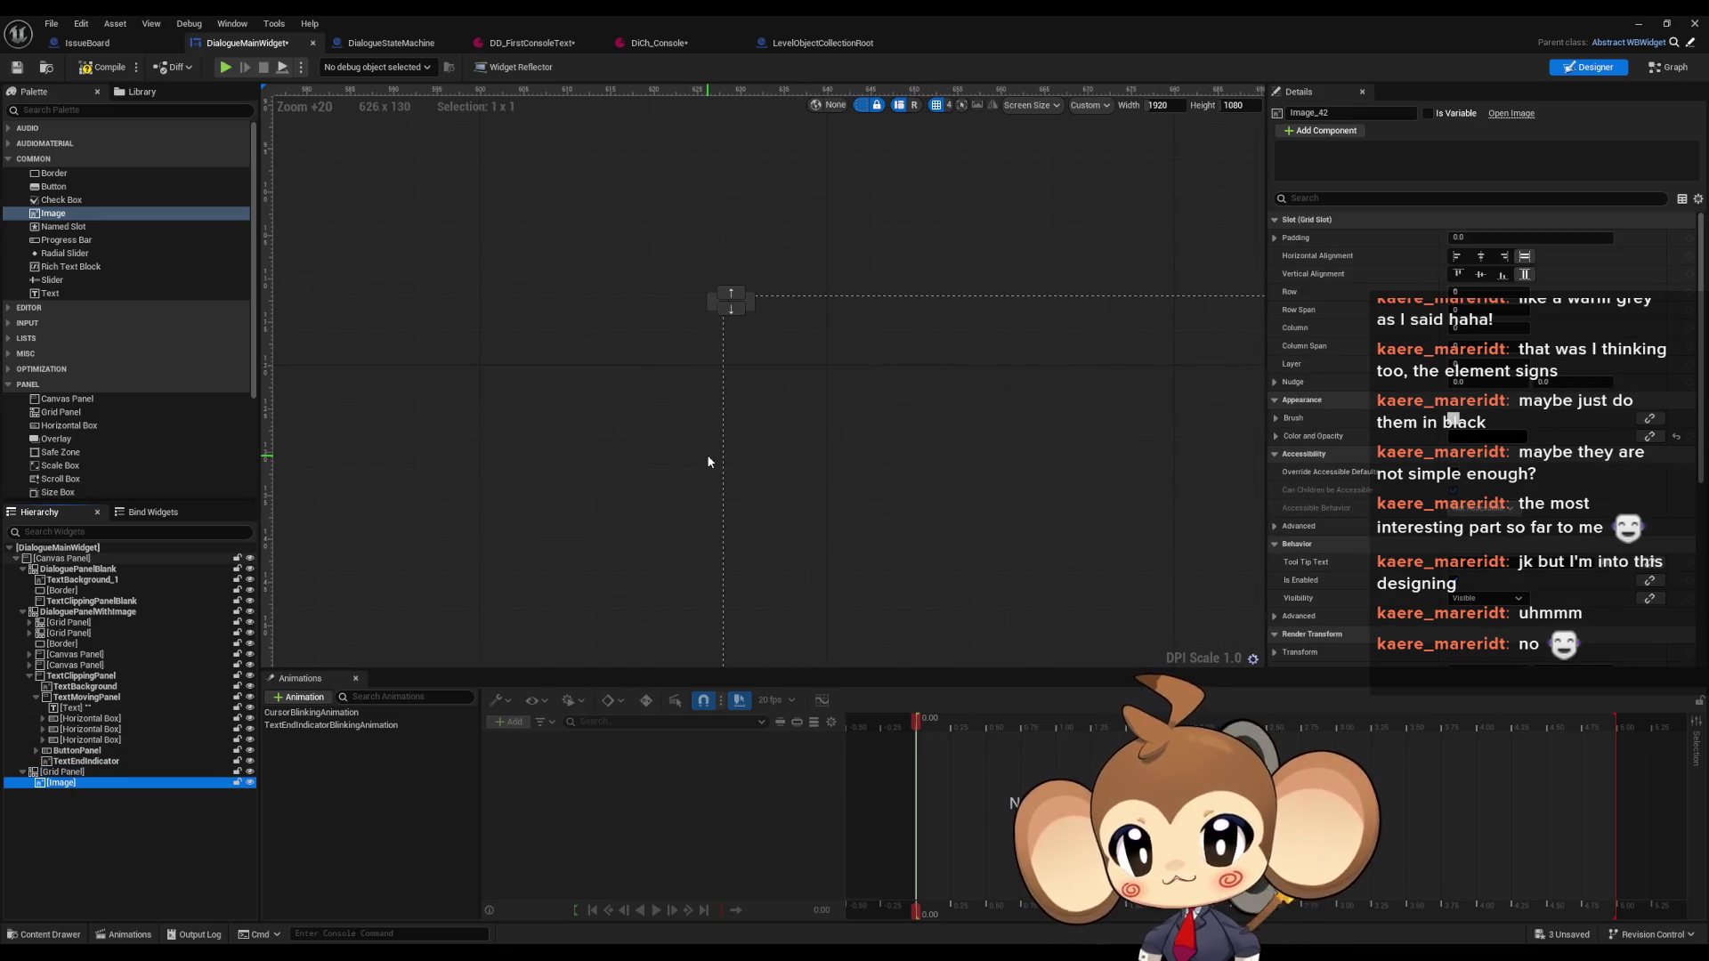
key("ctrl+d")
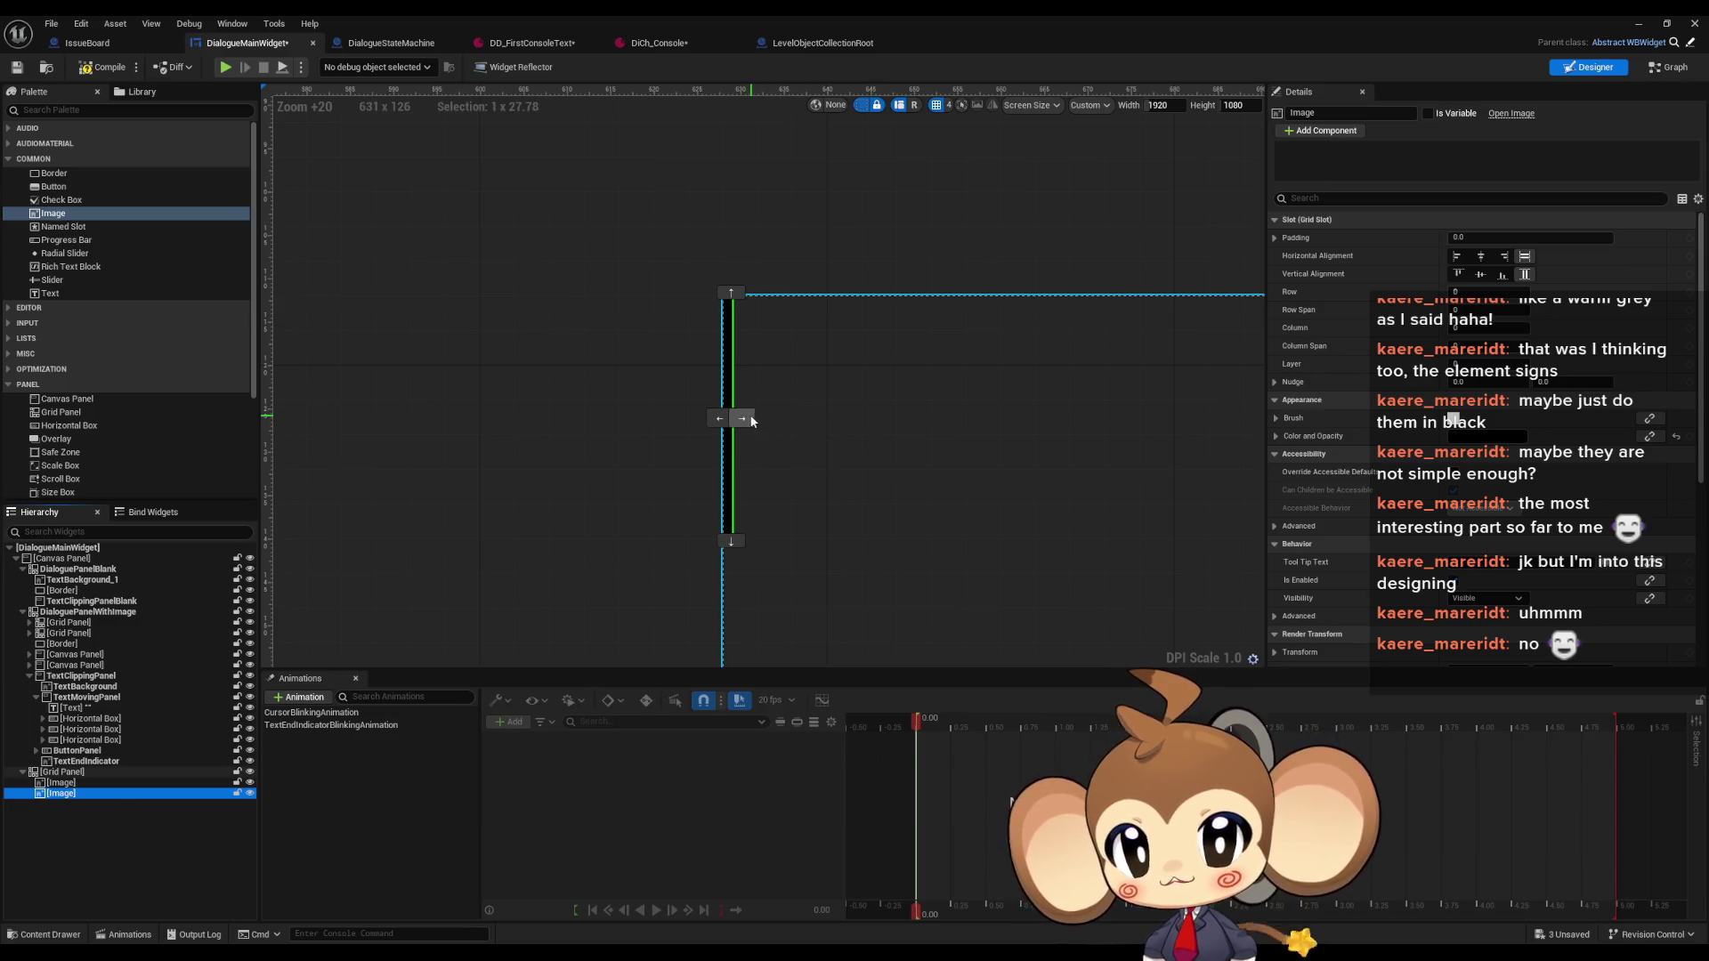
scroll(805, 439, "down", 1)
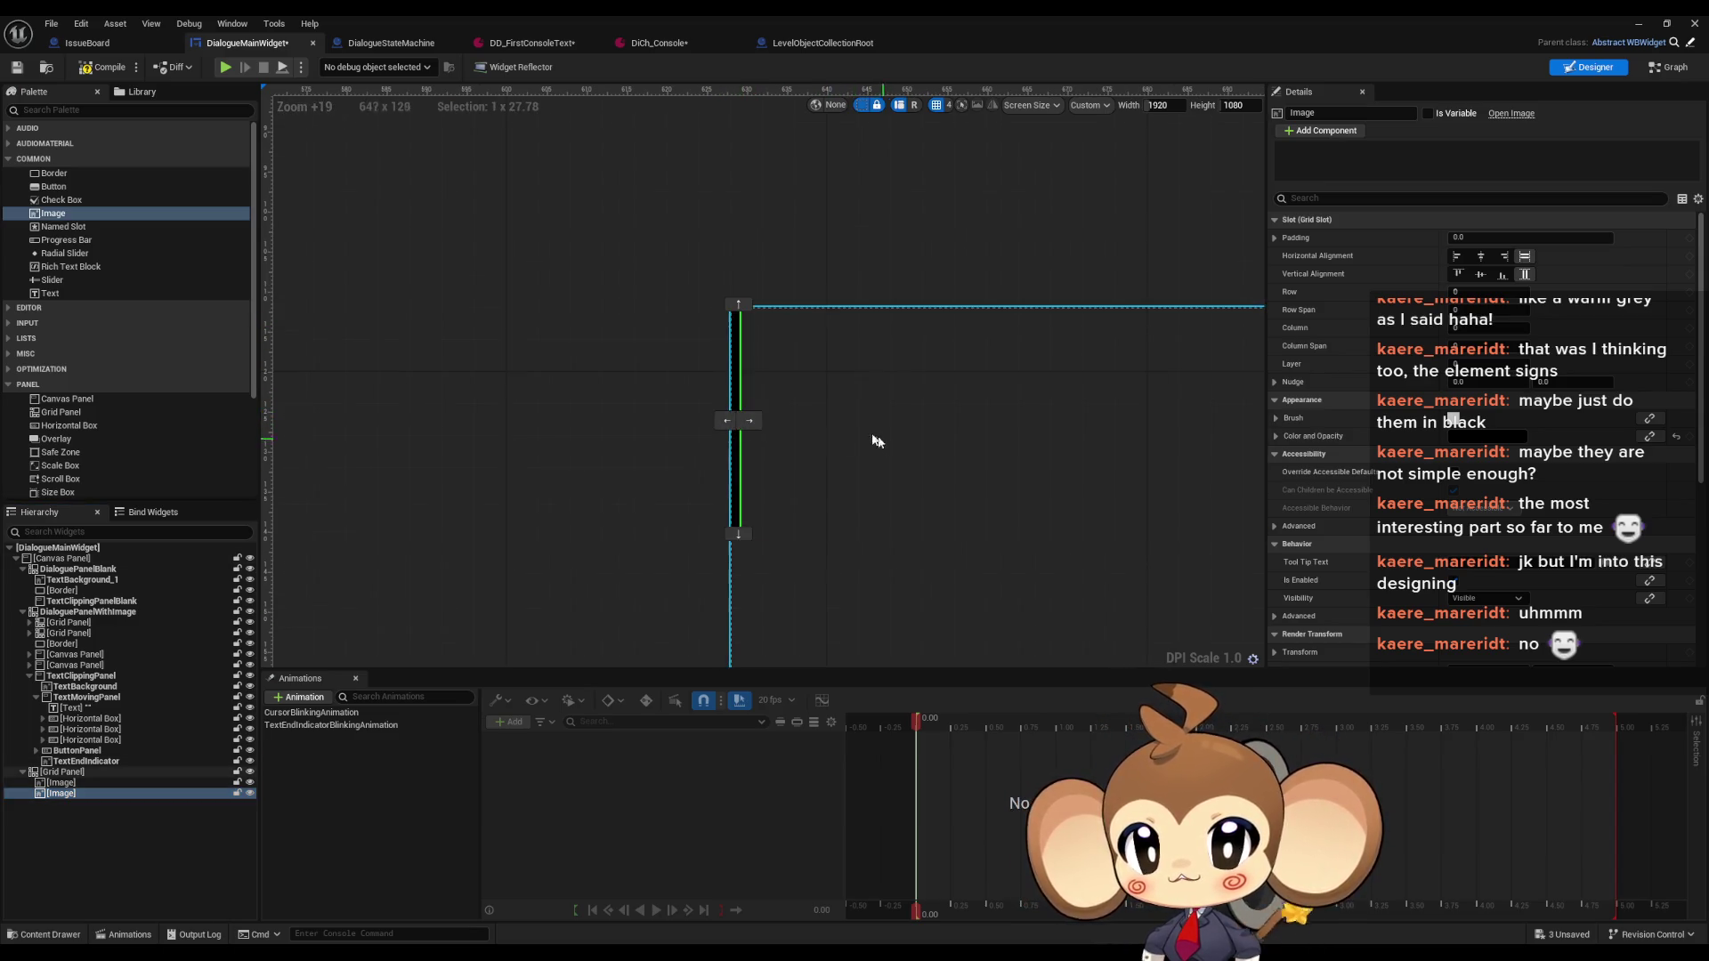
mouse_move(735, 531)
left_mouse_down()
mouse_move(744, 439)
mouse_move(1011, 477)
left_mouse_up()
scroll(950, 456, "down", 5)
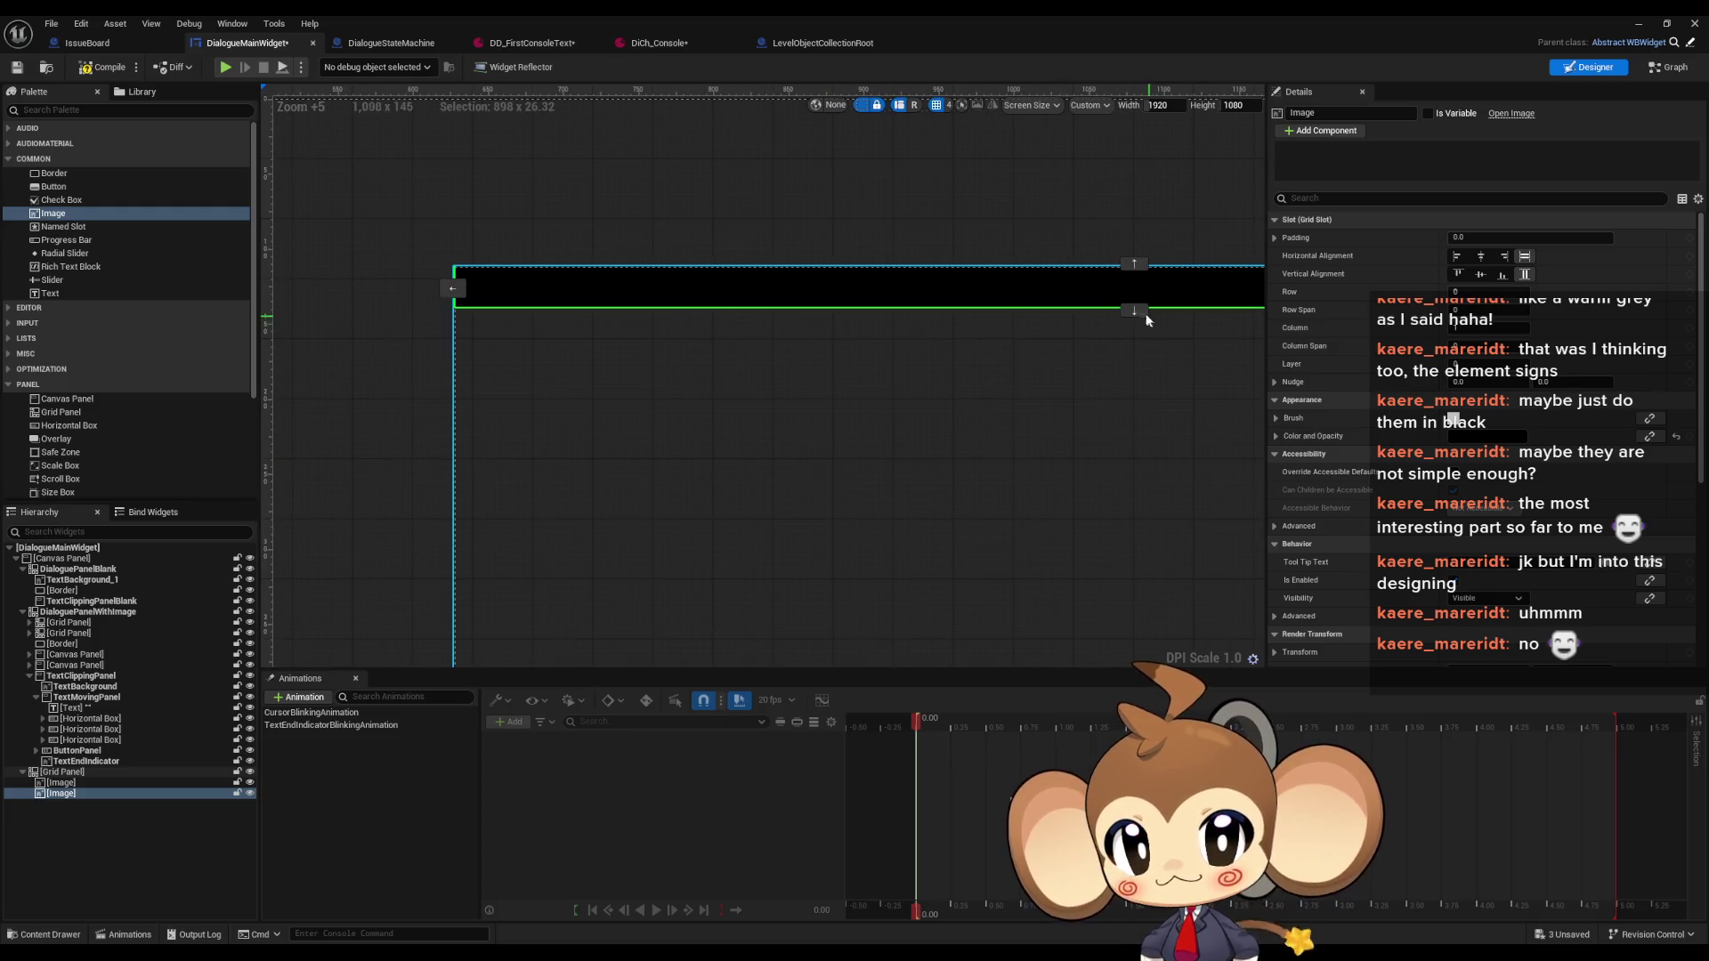
left_click_drag(1146, 316, 1147, 344)
scroll(1111, 524, "down", 7)
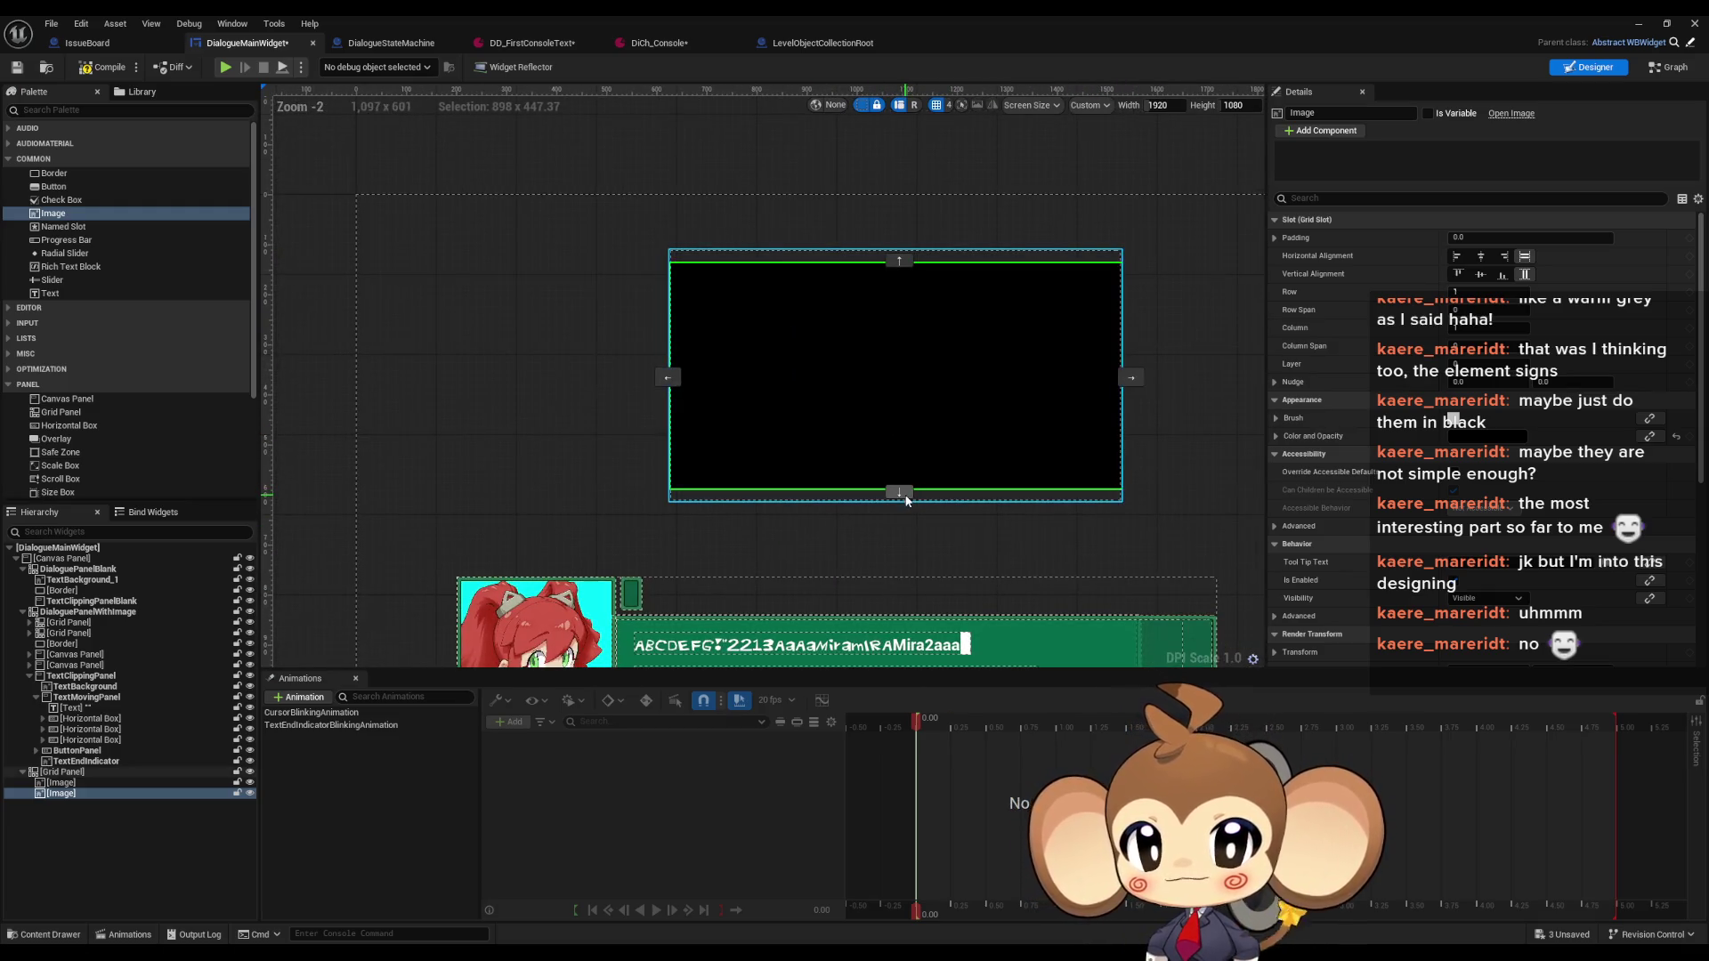
left_click_drag(907, 501, 905, 260)
scroll(904, 258, "up", 6)
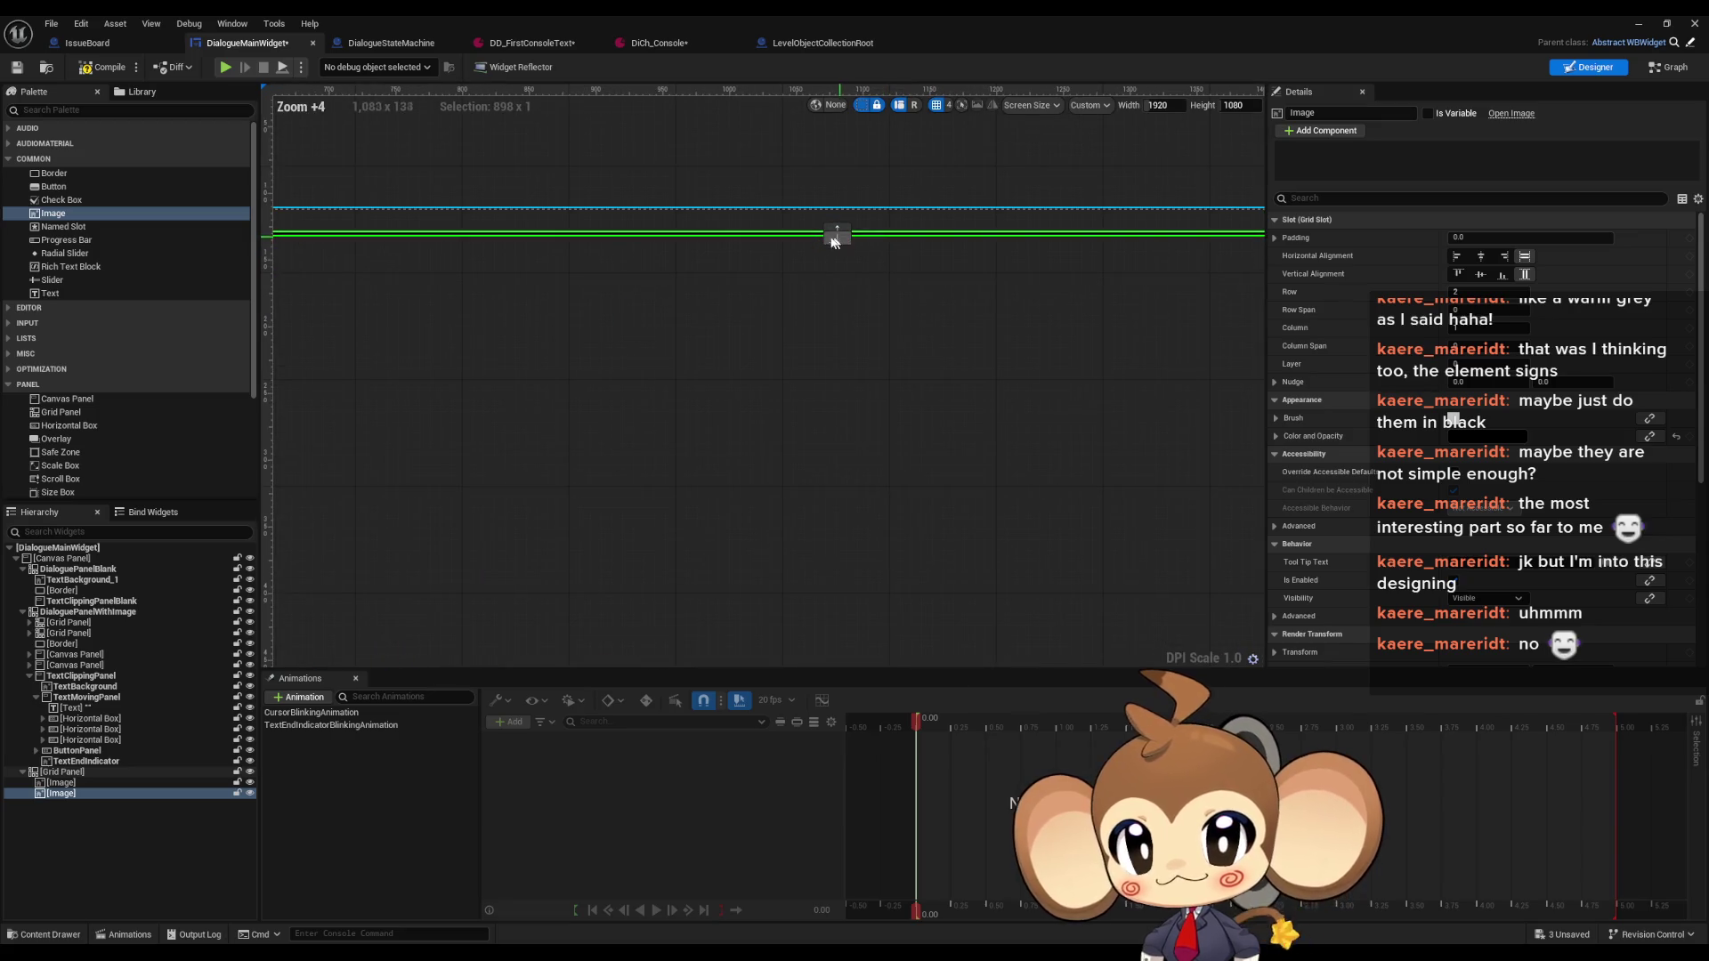
Shift the thin line image down row by row into the grid's bottom row, then reselect the grid panel
left_click(62, 772)
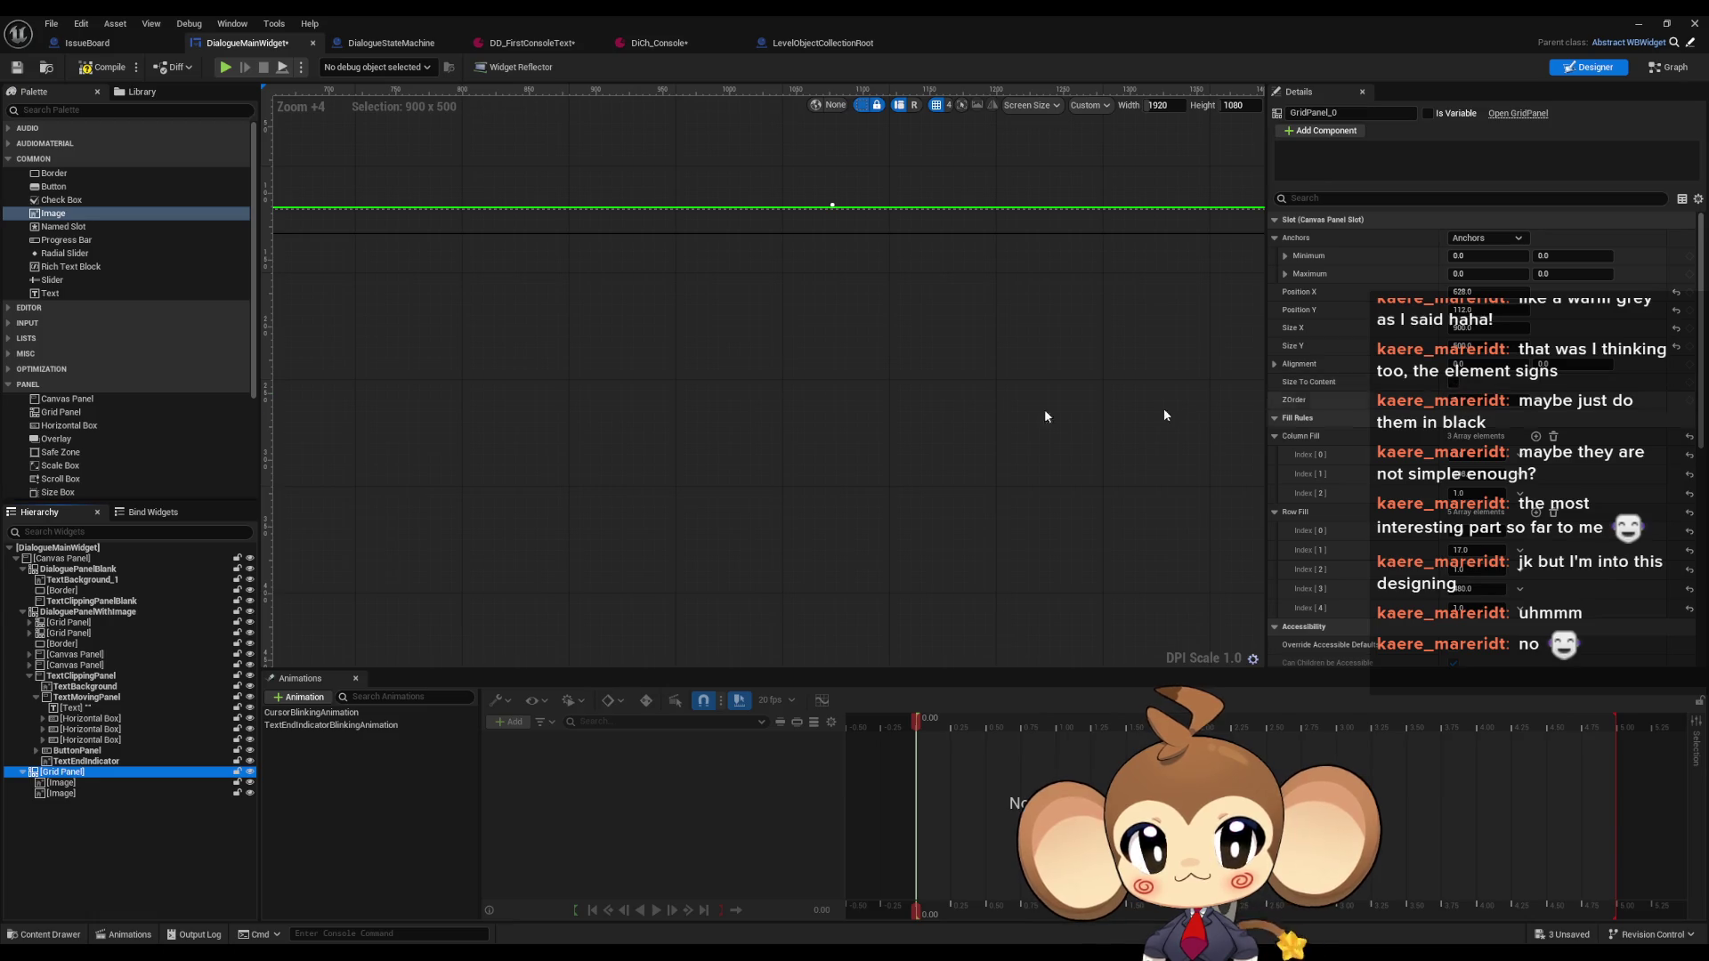
left_click_drag(791, 212, 992, 207)
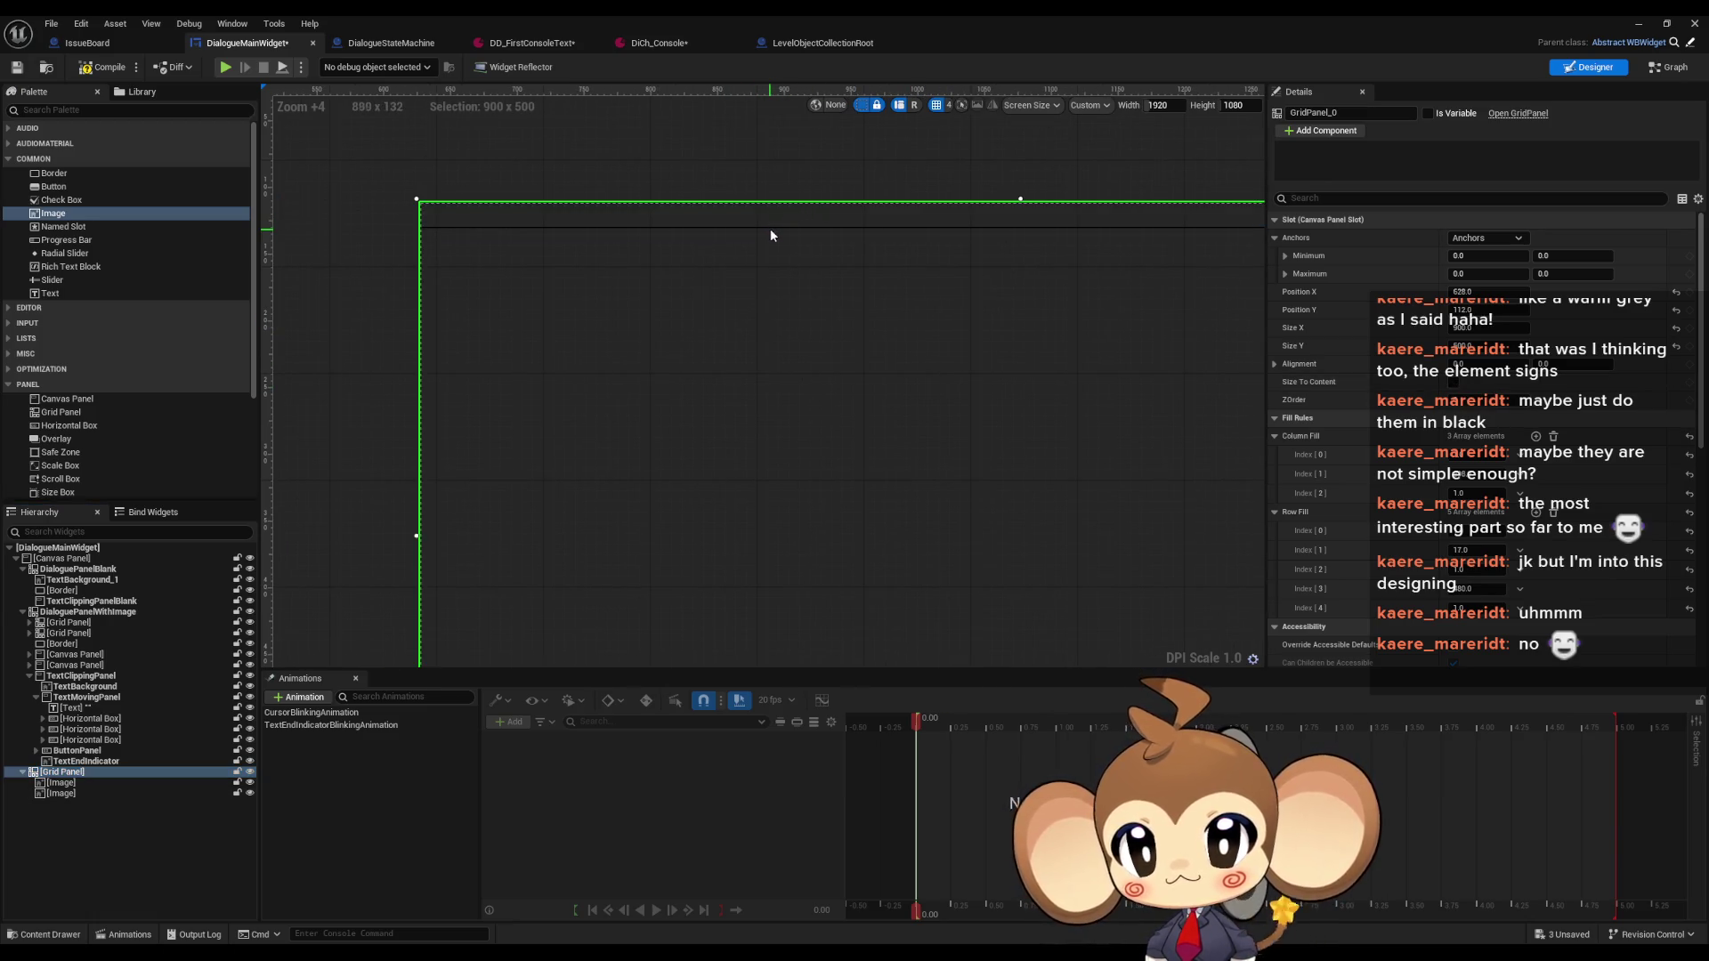
left_click(771, 228)
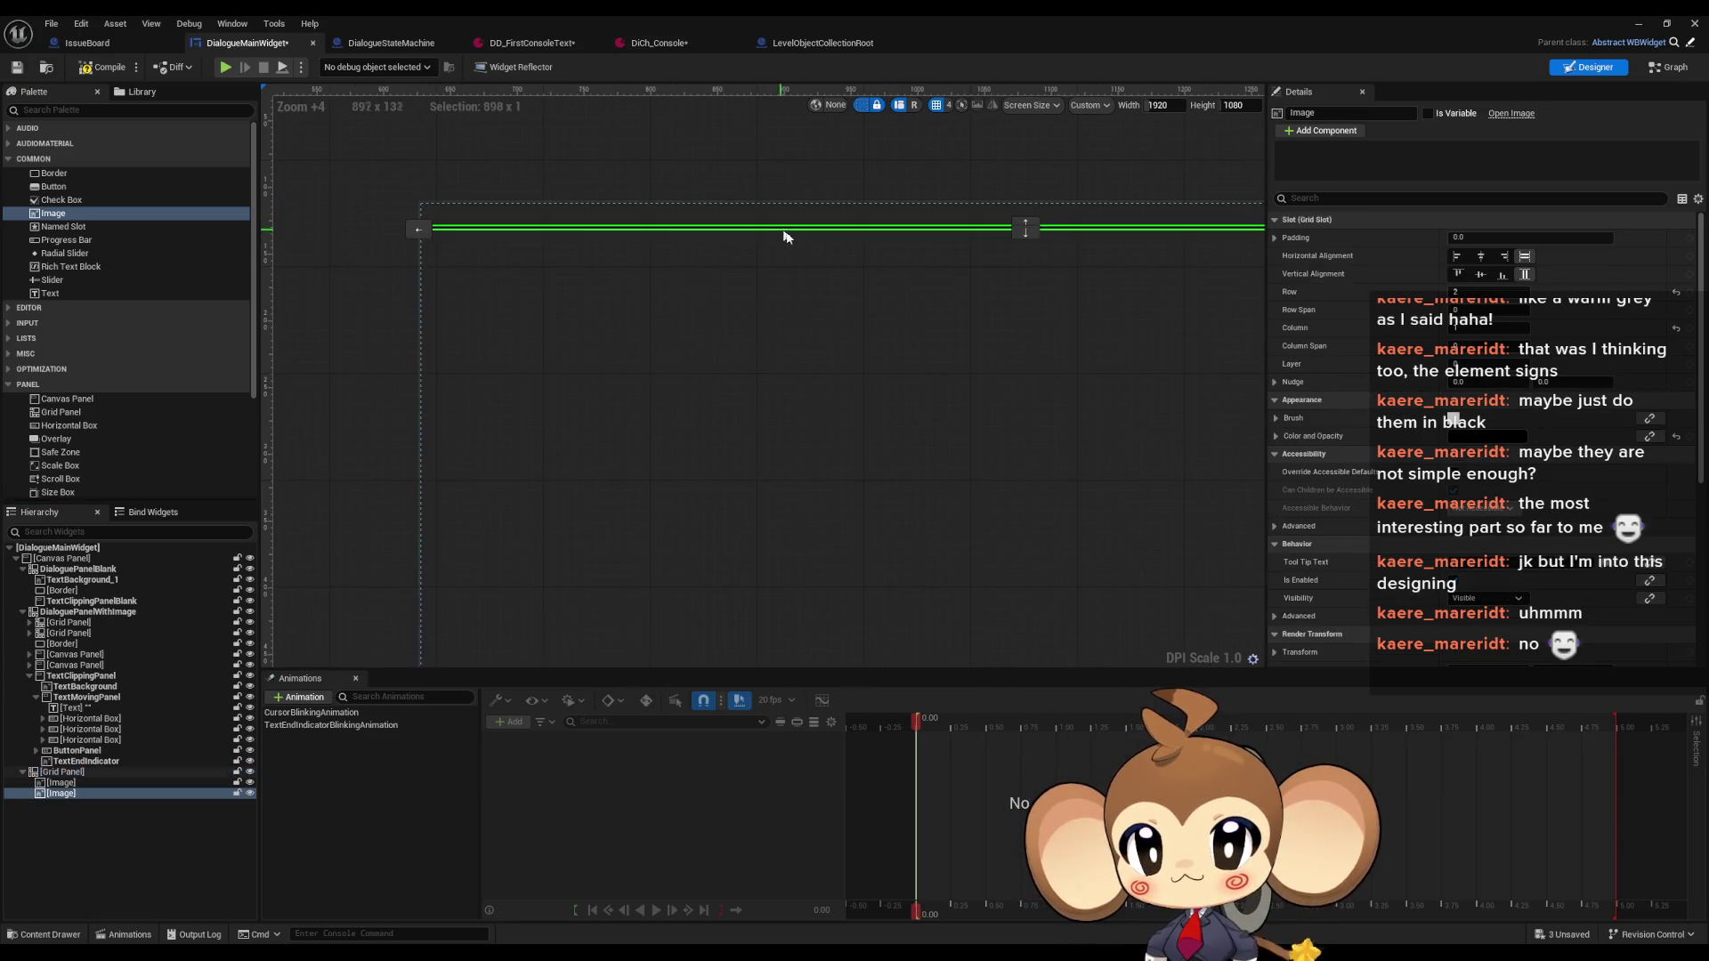
left_click(1025, 234)
scroll(962, 465, "down", 5)
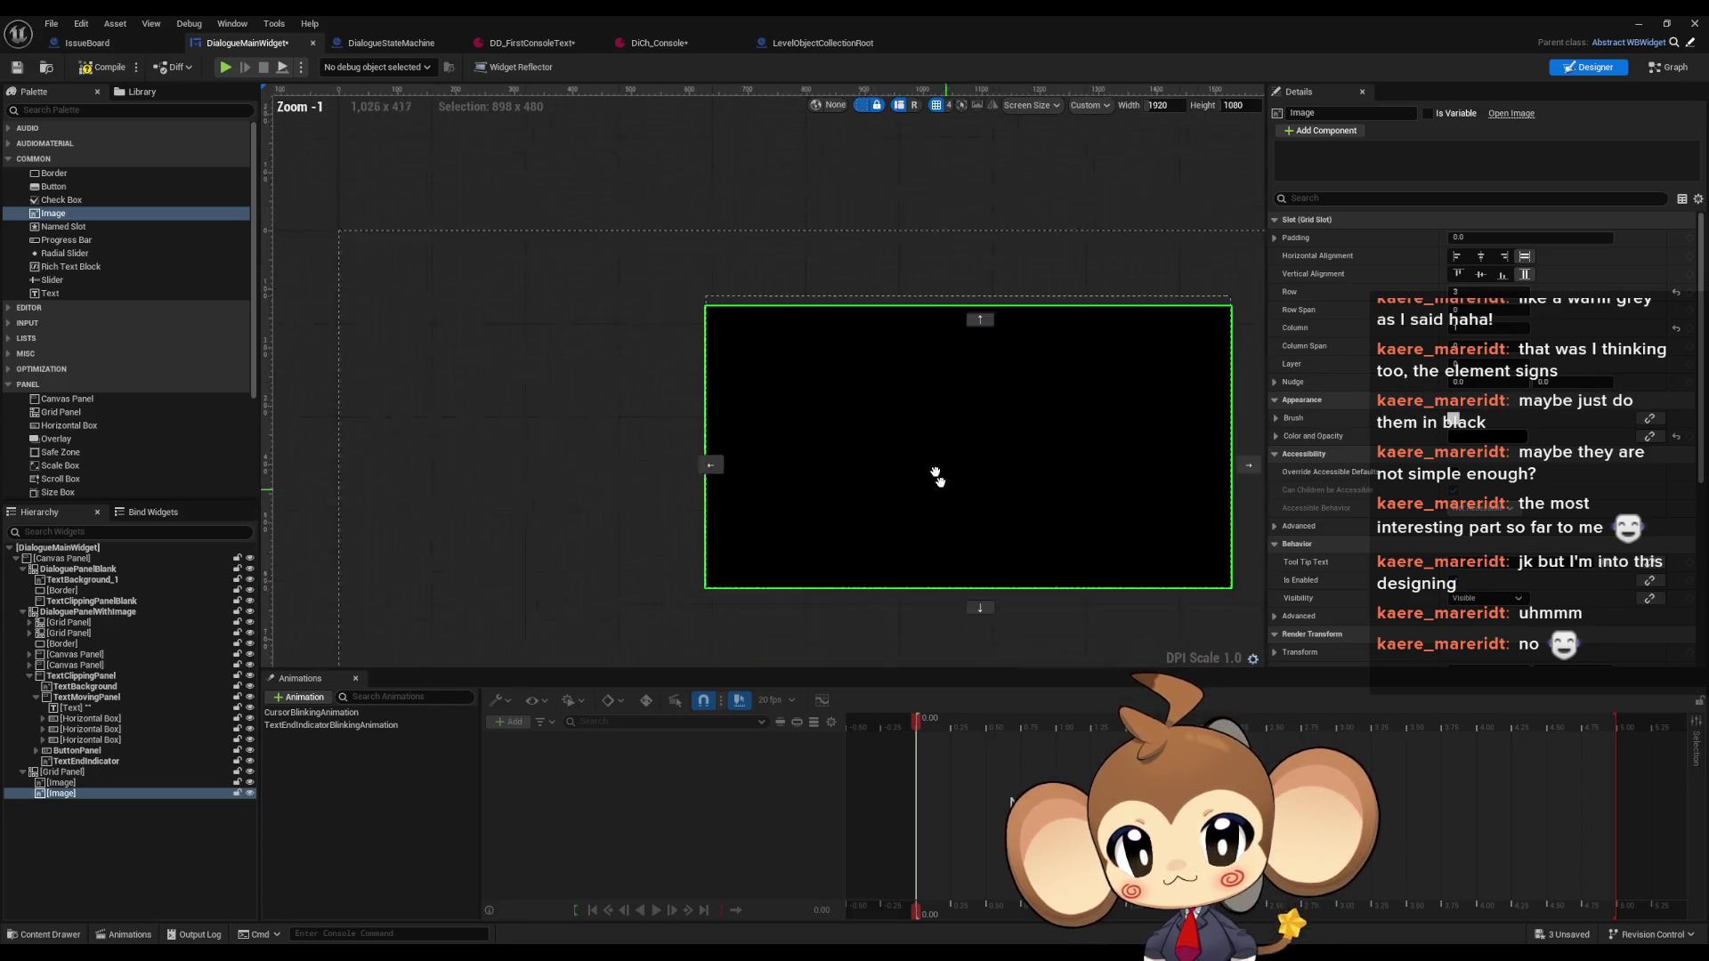
left_click_drag(936, 476, 915, 427)
left_click(954, 556)
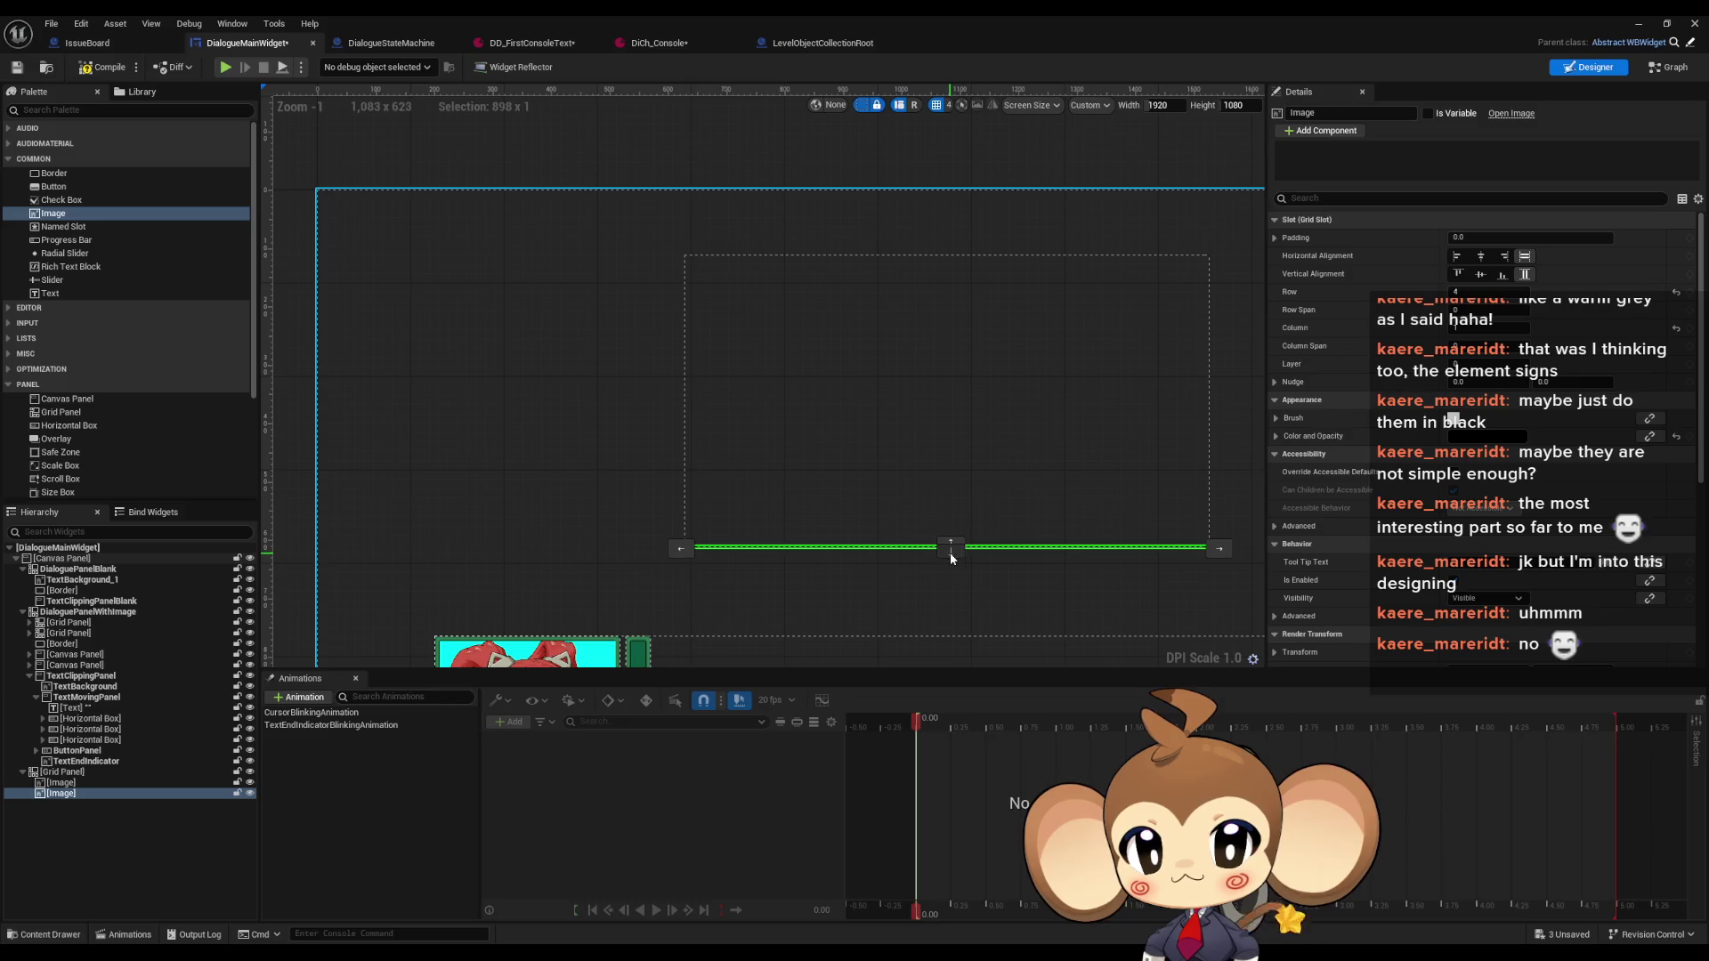
left_click(951, 553)
left_click(951, 553)
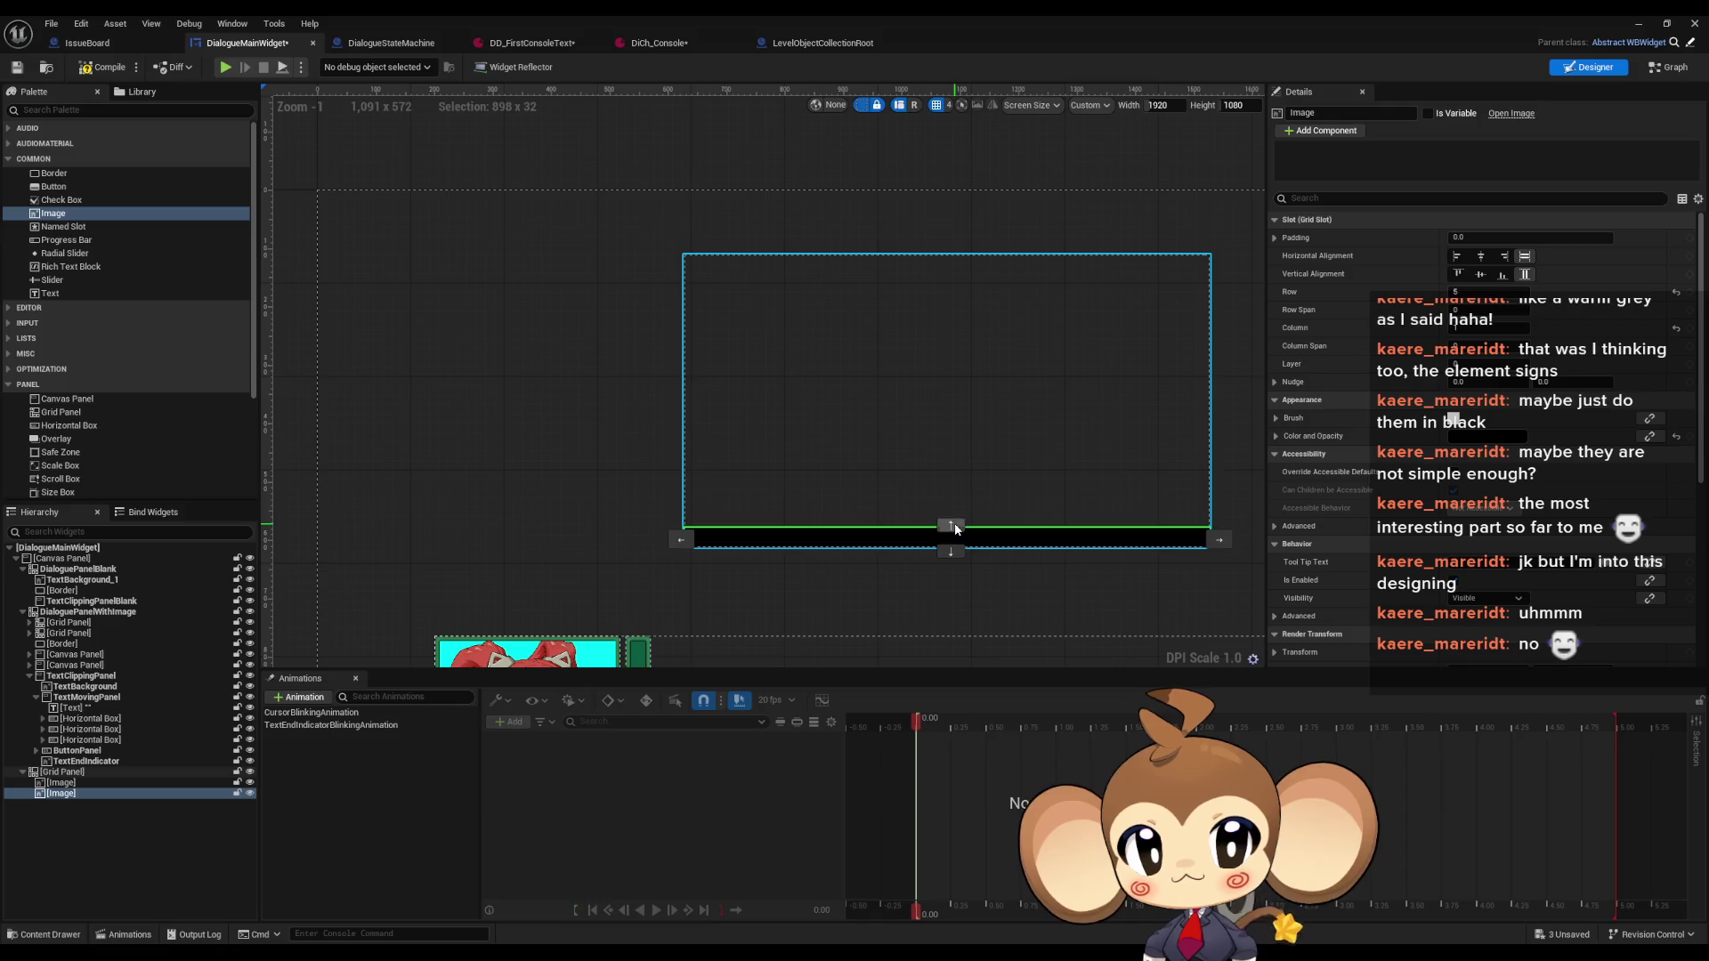
left_click(954, 528)
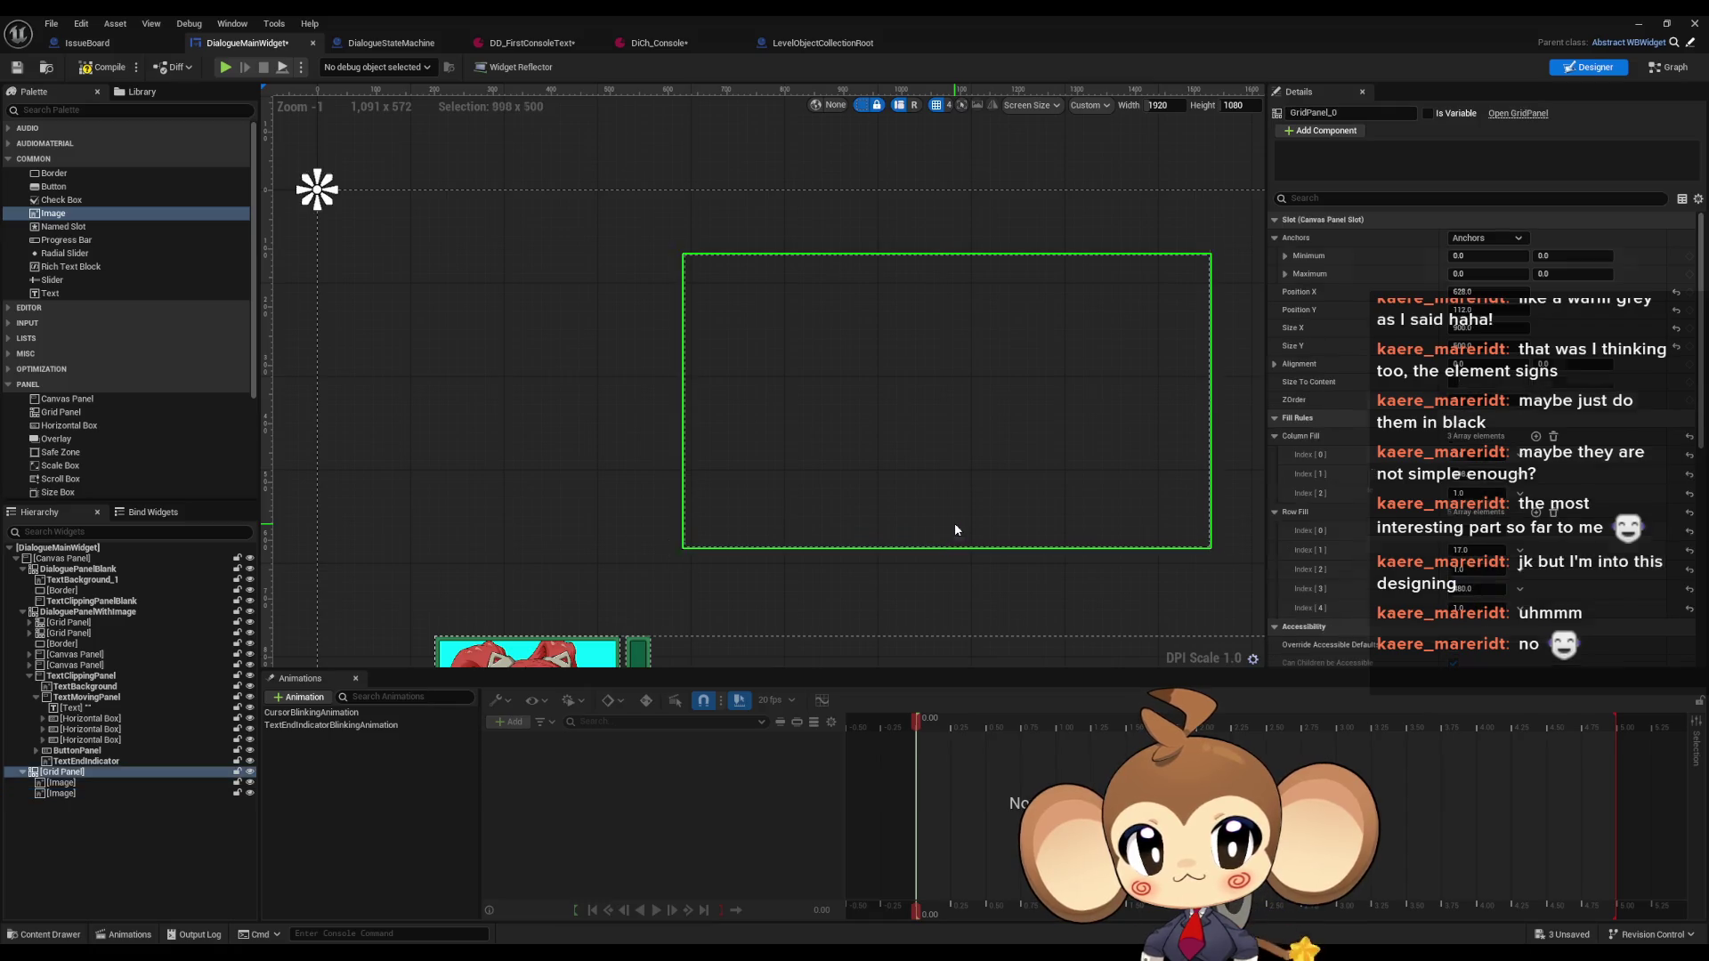
Set the second line image's Row to 0 so it runs along the top
left_click(58, 793)
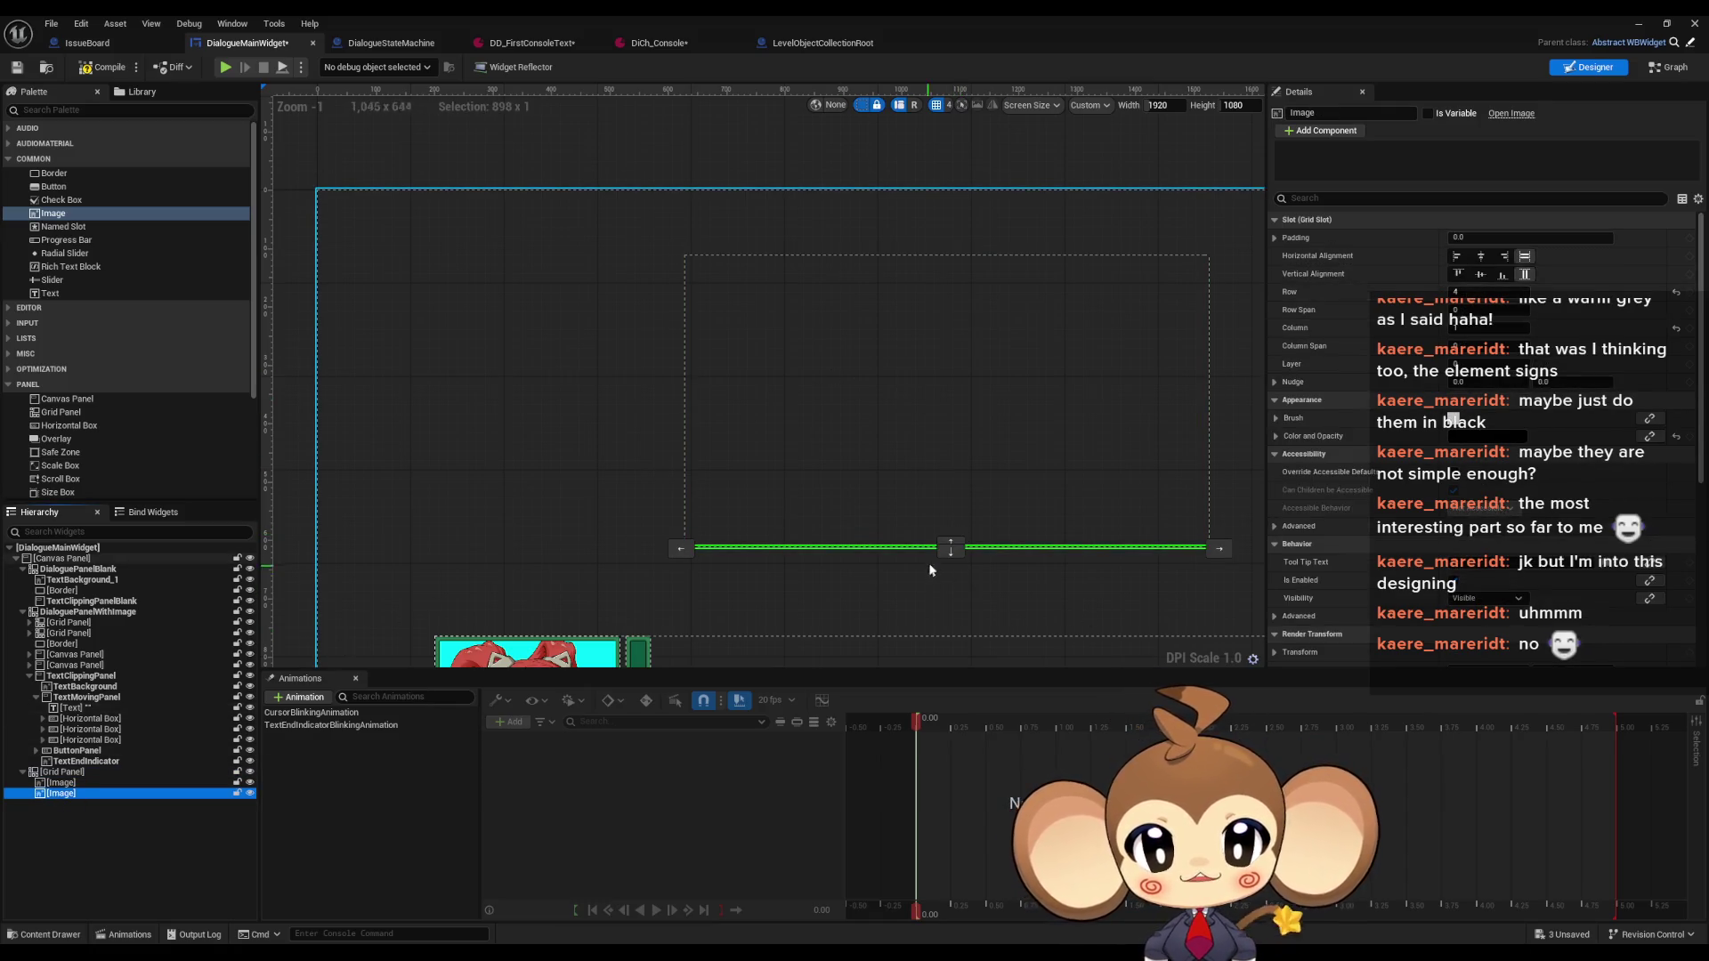
left_click(951, 552)
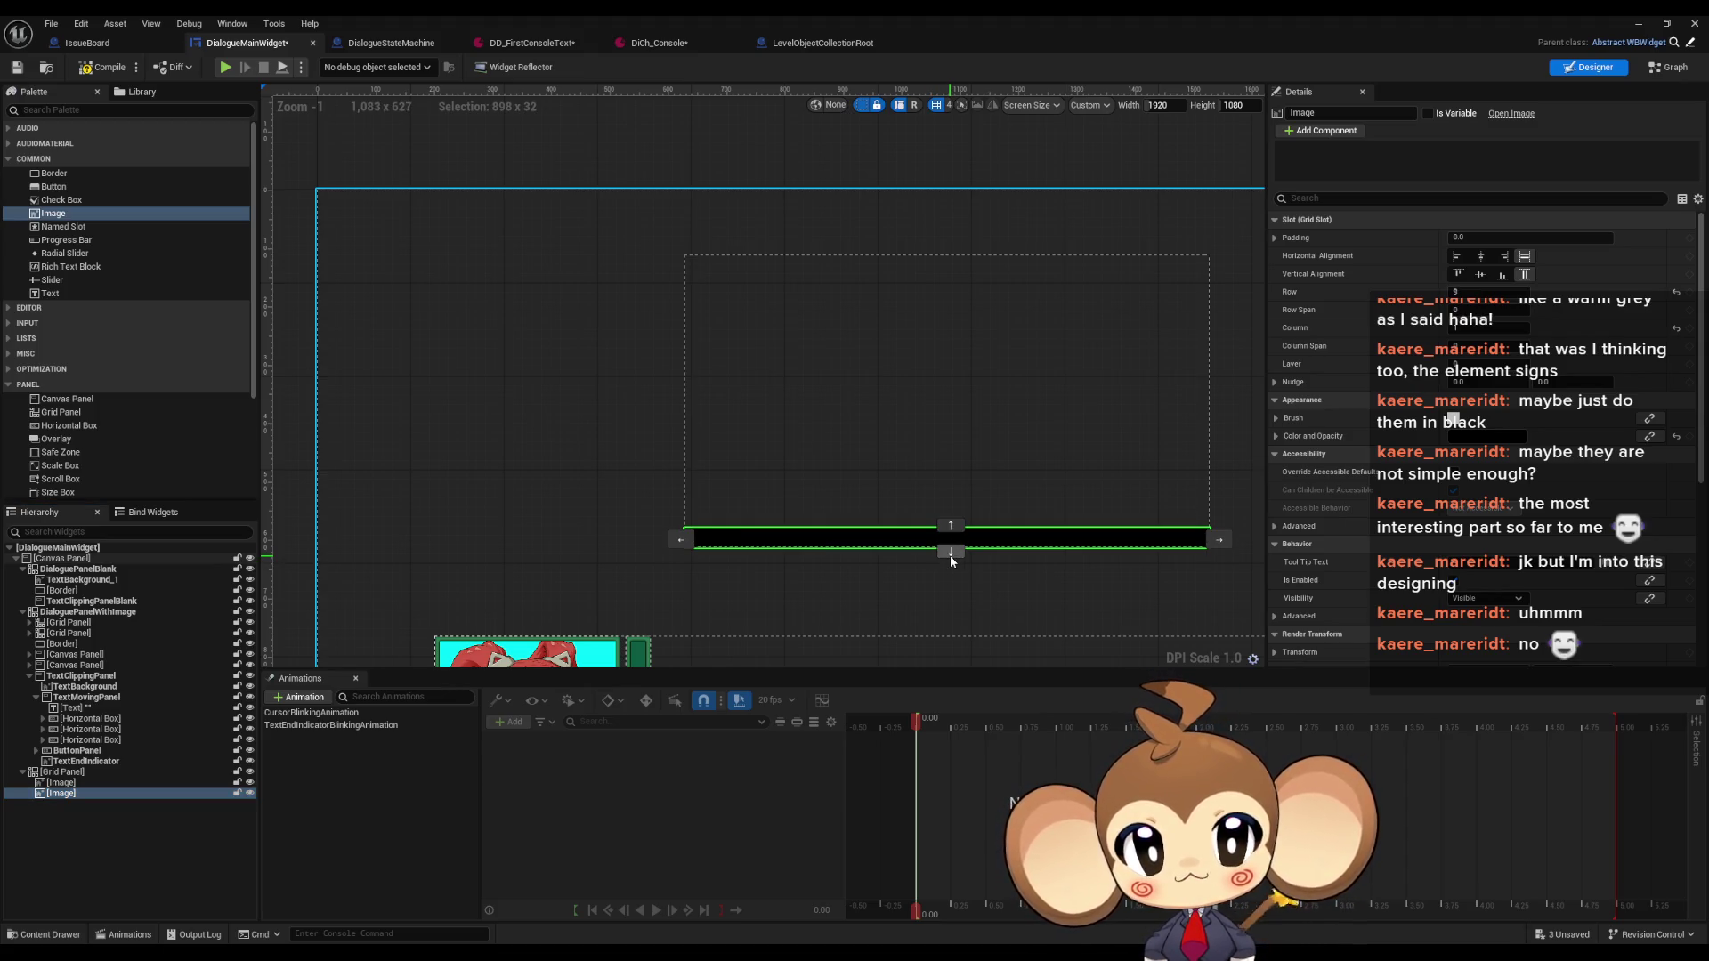
left_click(948, 552)
left_click(948, 552)
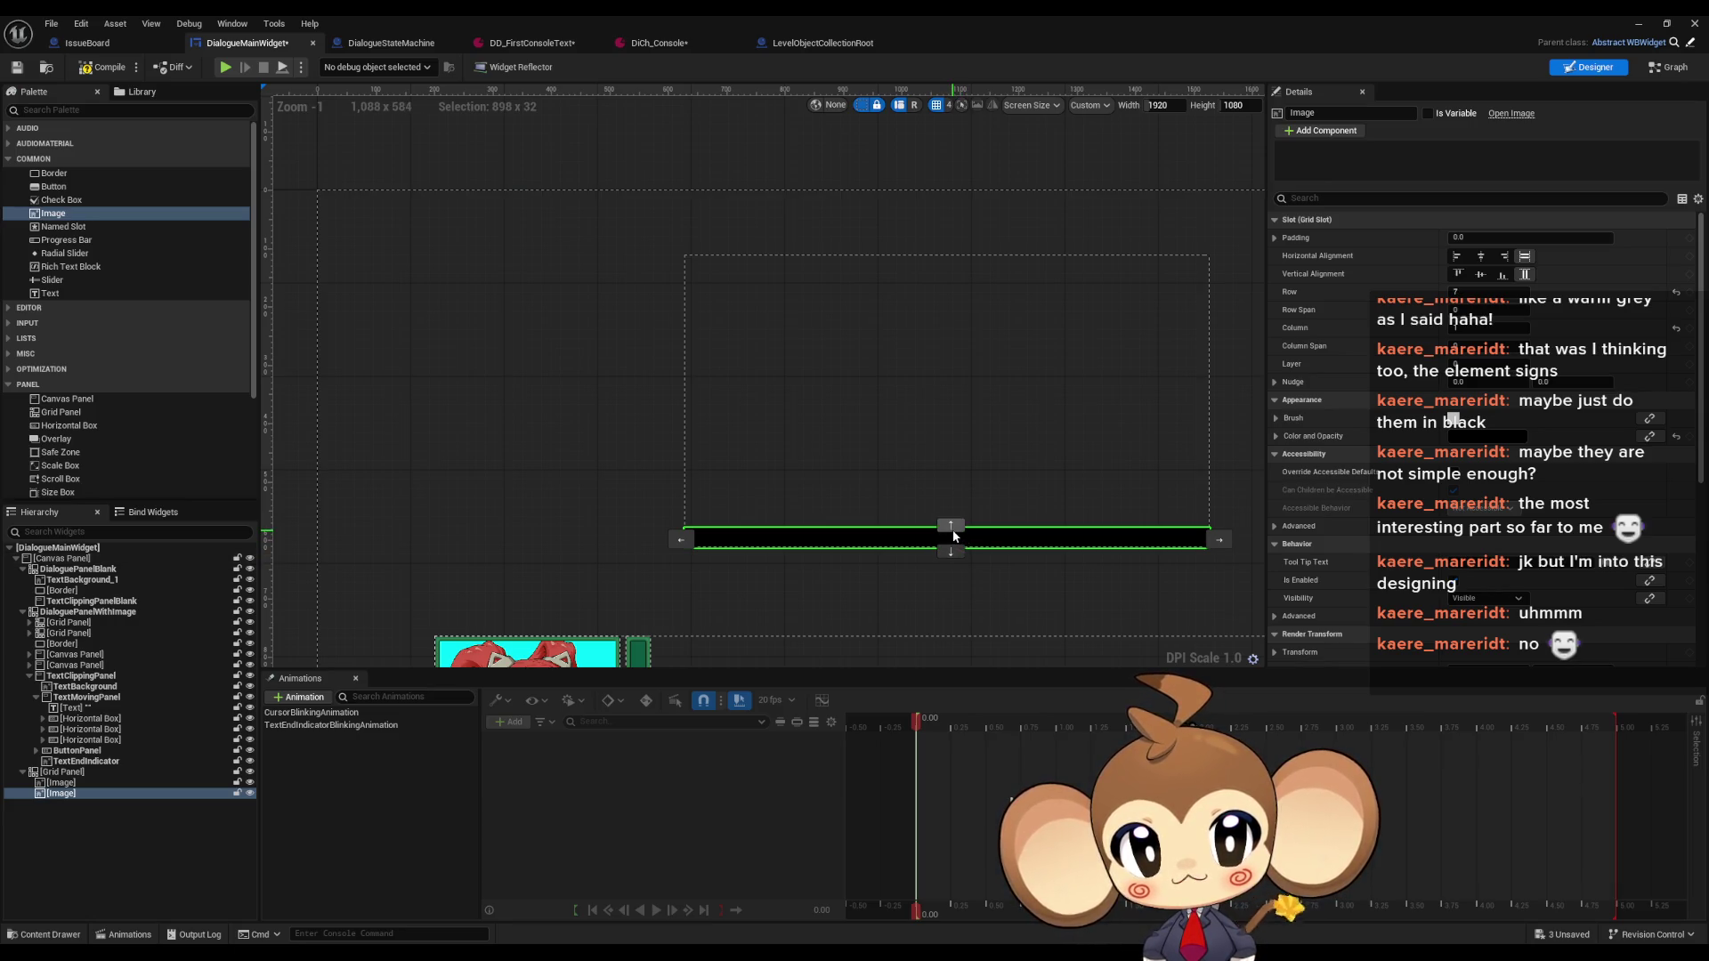
left_click(950, 529)
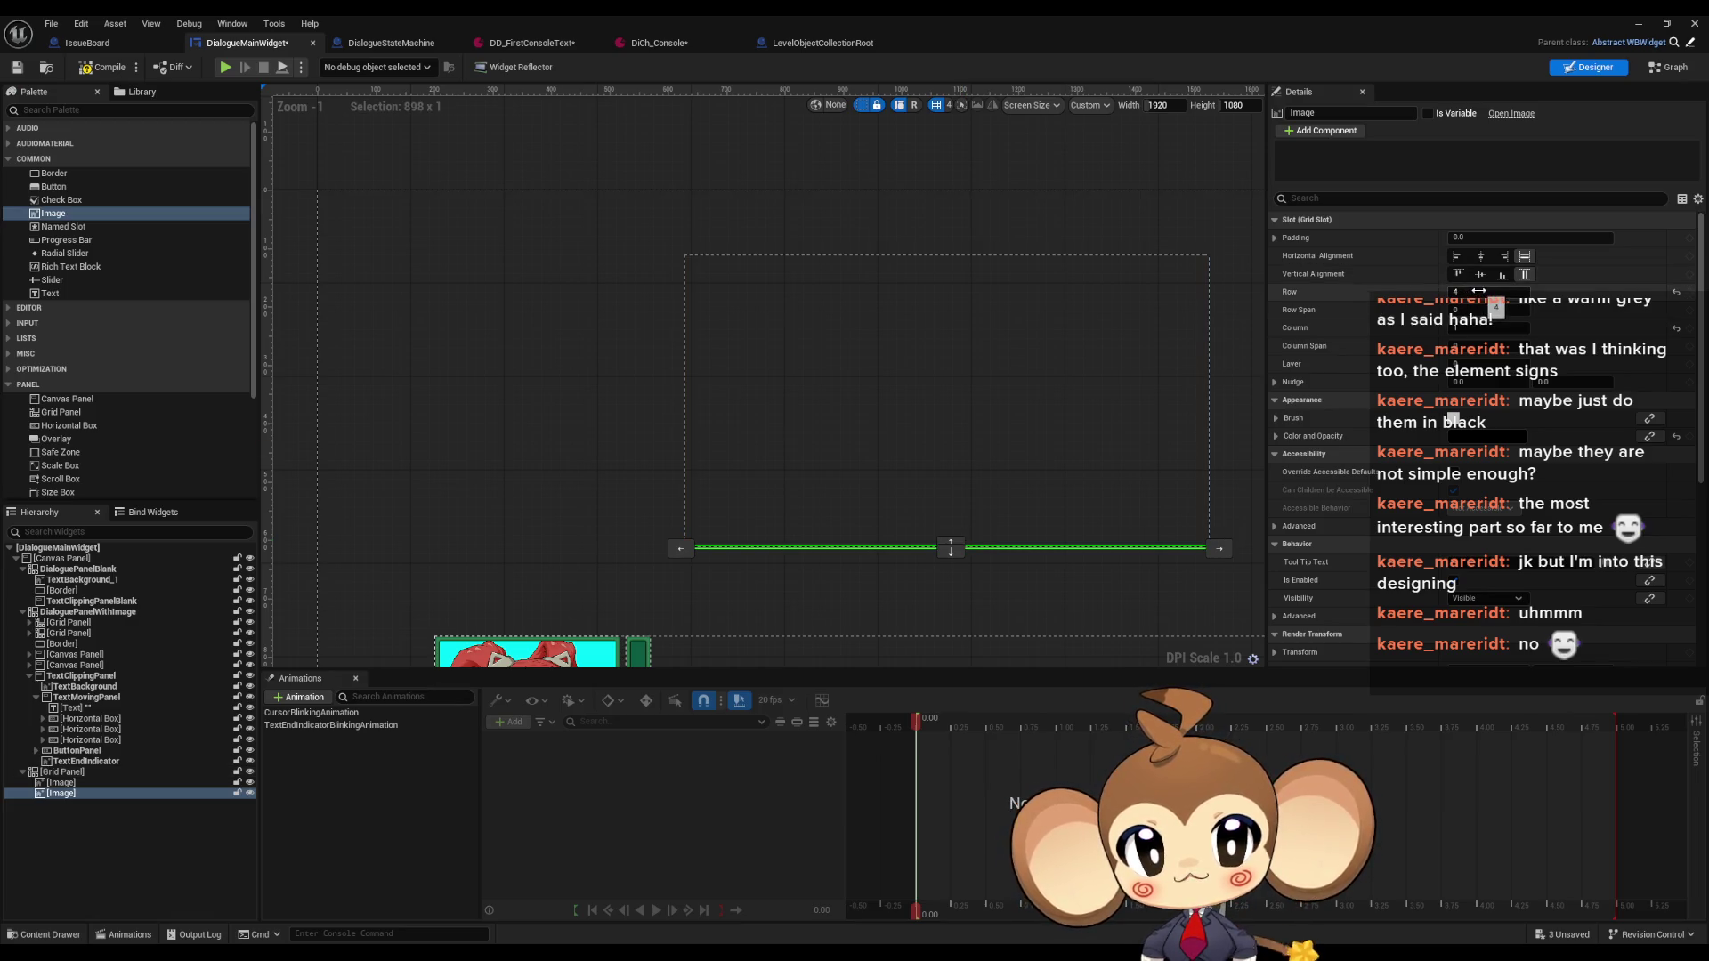
scroll(903, 574, "up", 3)
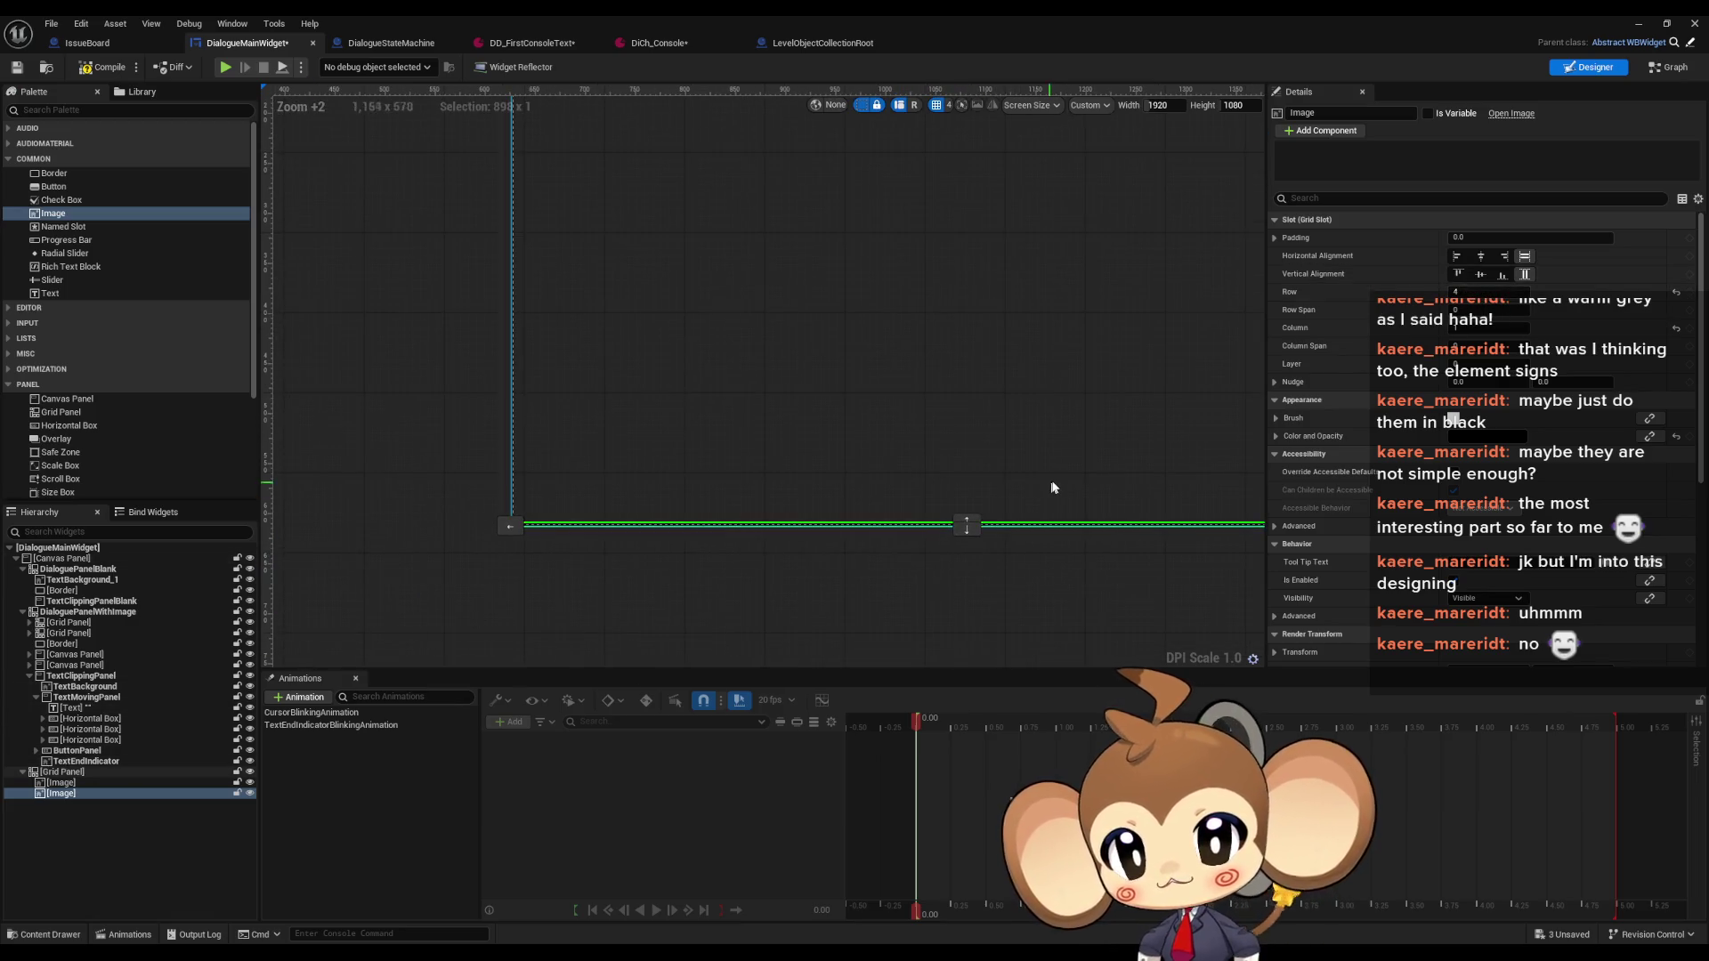
mouse_move(1053, 487)
left_mouse_down()
mouse_move(916, 489)
mouse_move(878, 580)
left_mouse_up()
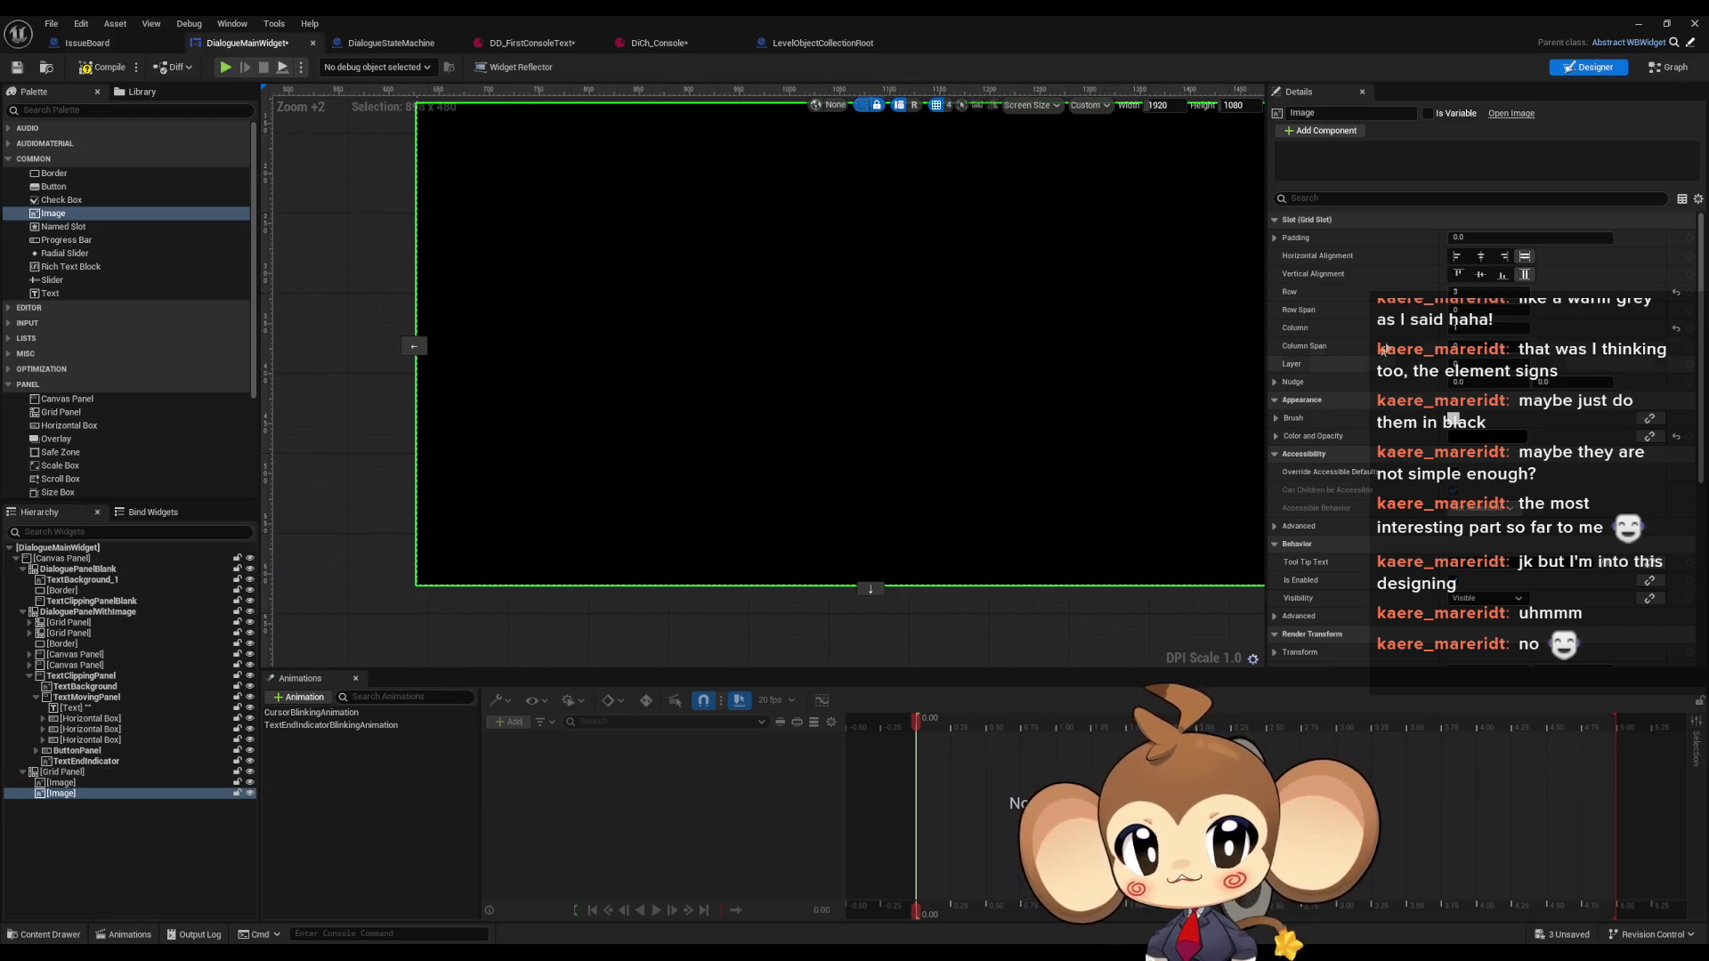
left_click(1466, 292)
type("0")
key("Return")
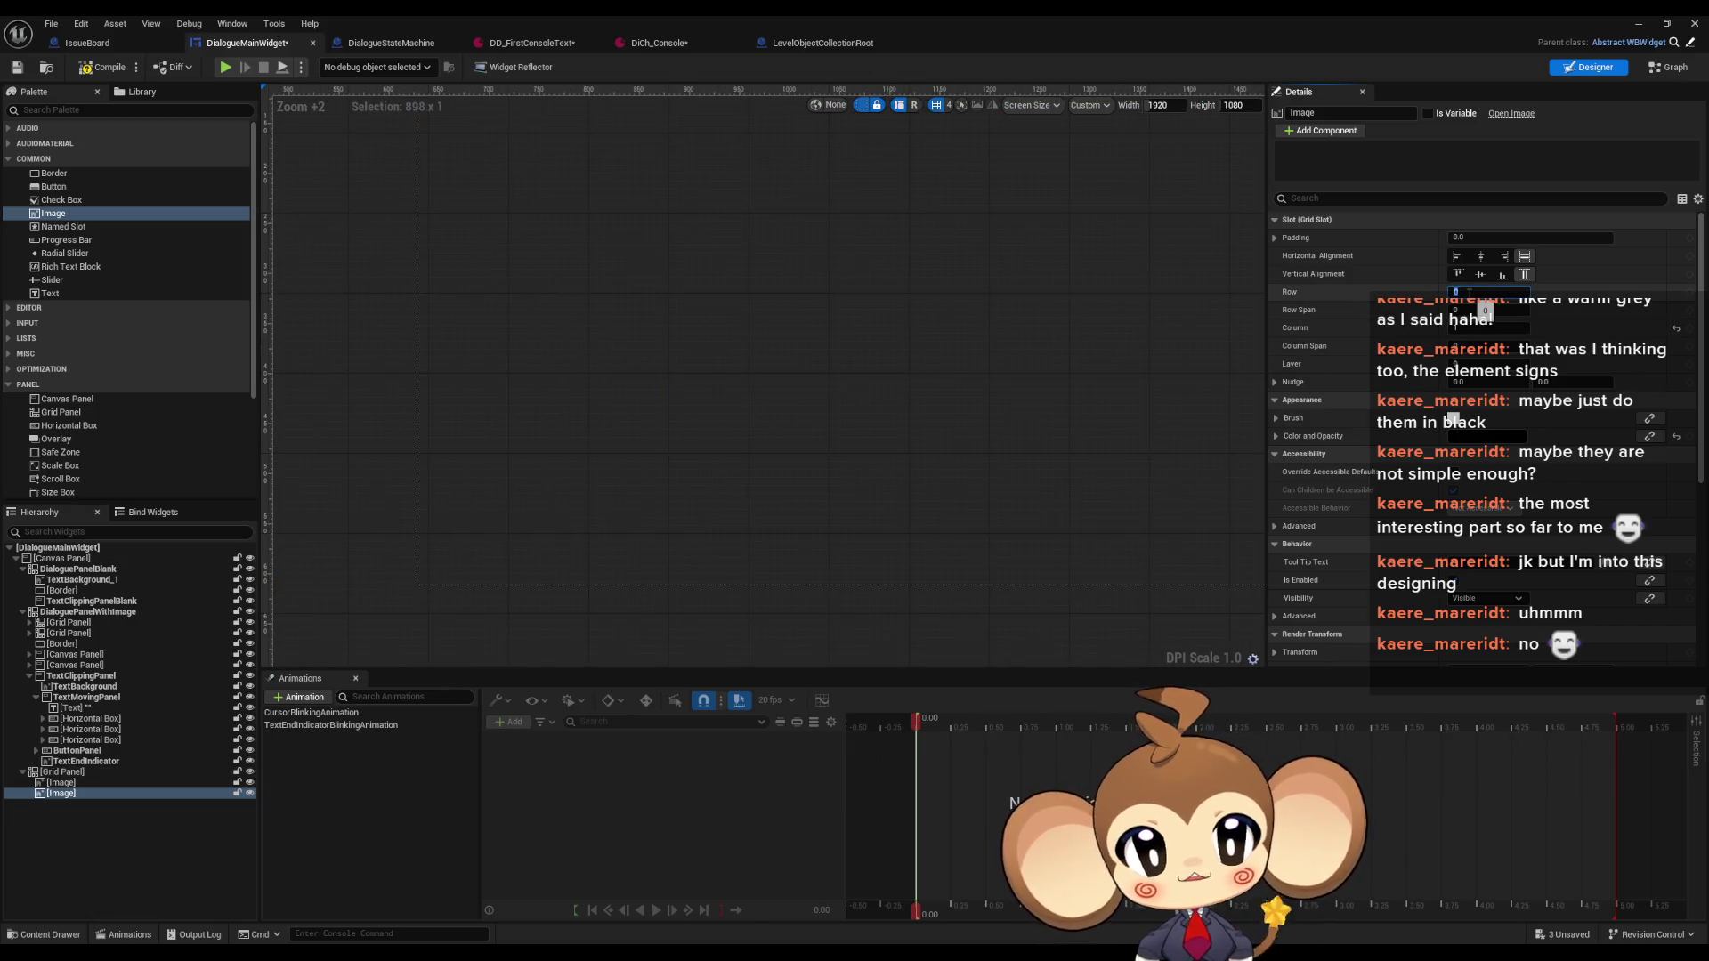
scroll(827, 412, "down", 3)
scroll(617, 357, "up", 10)
scroll(617, 358, "up", 5)
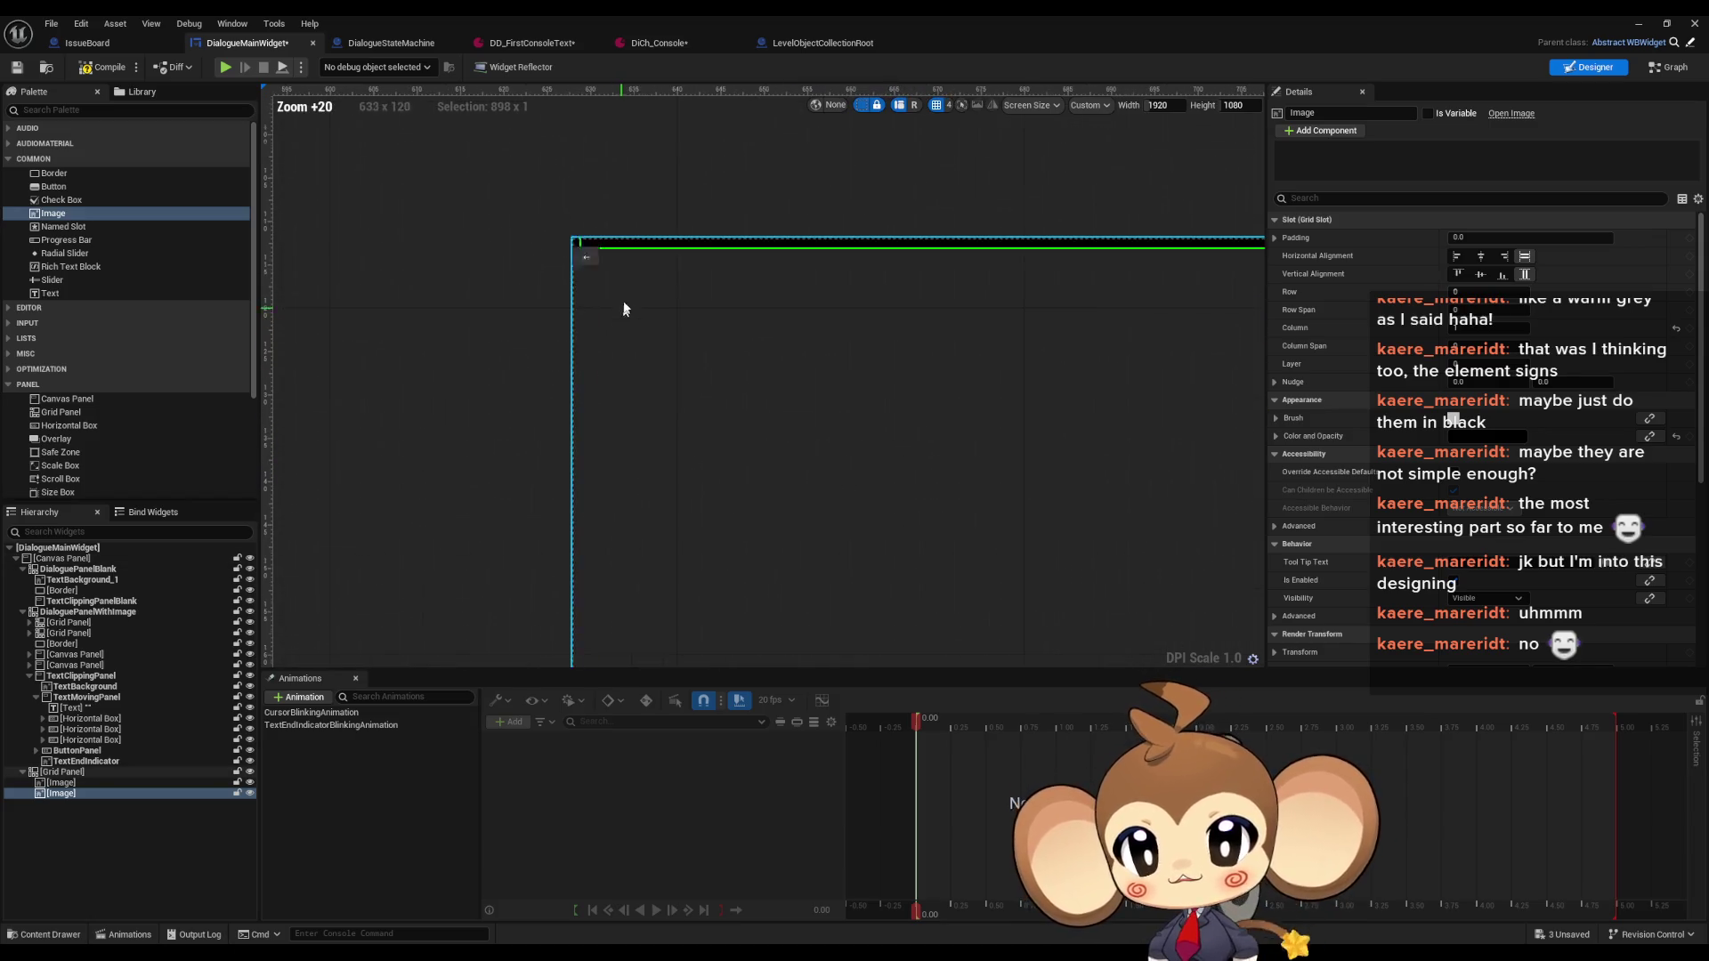
Give the first line image a Row Span of 2 so it runs down the left edge
left_click(60, 782)
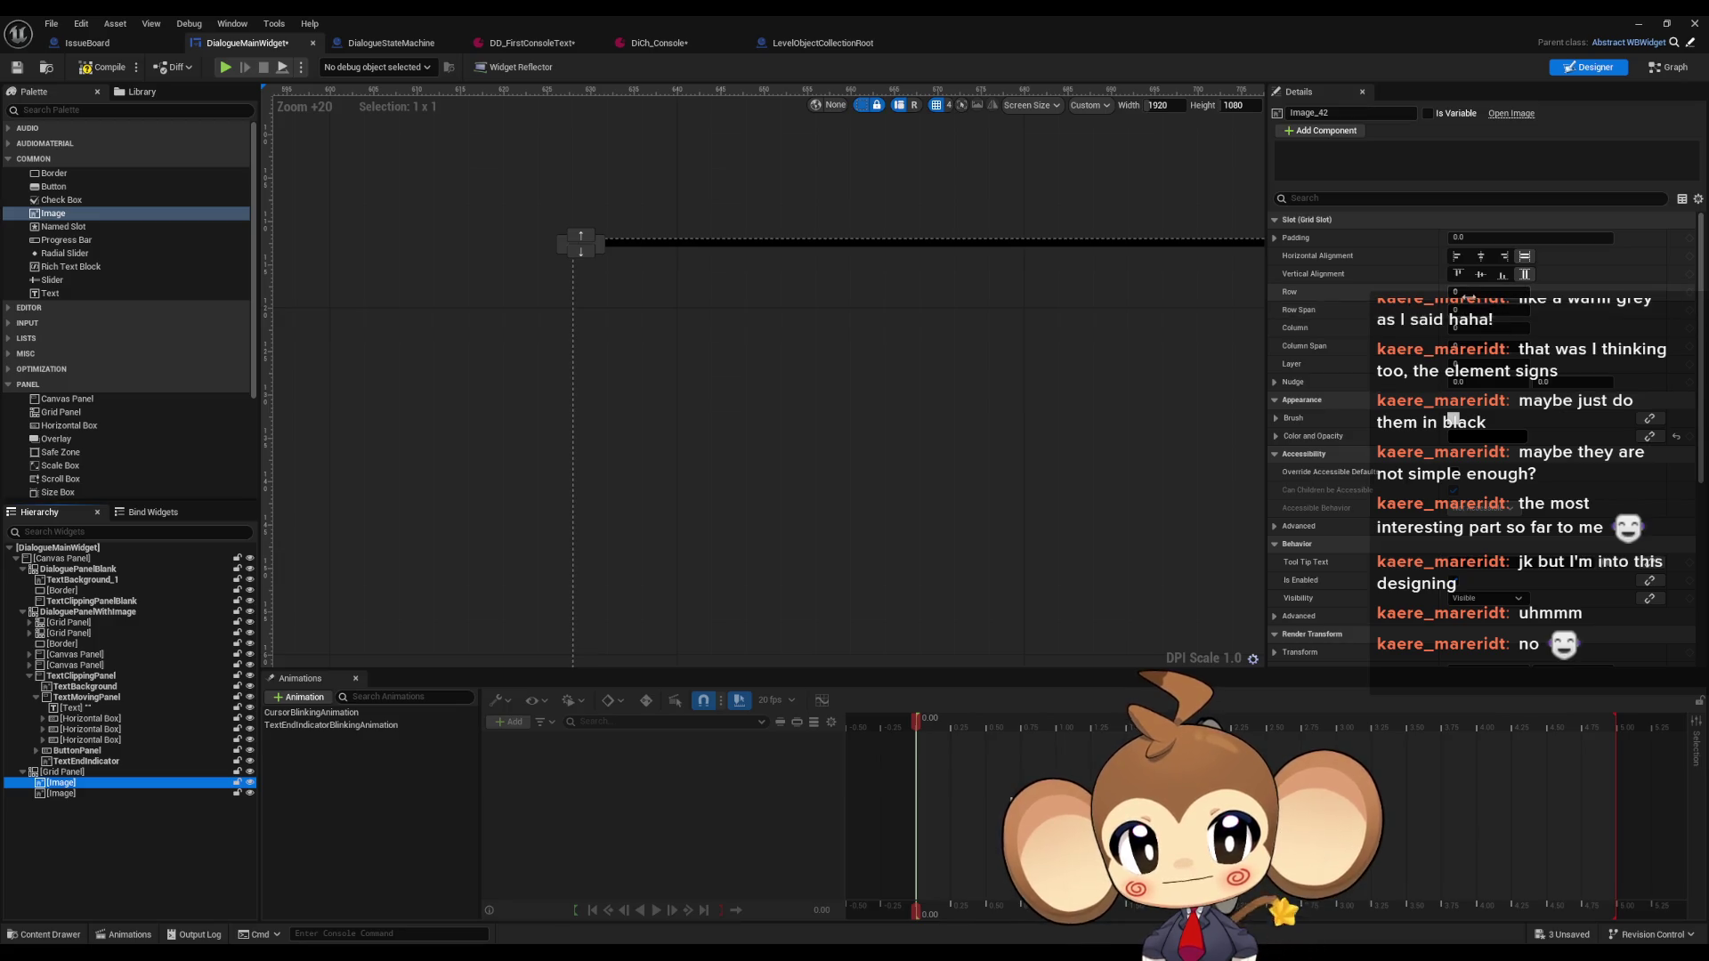
left_click(1503, 347)
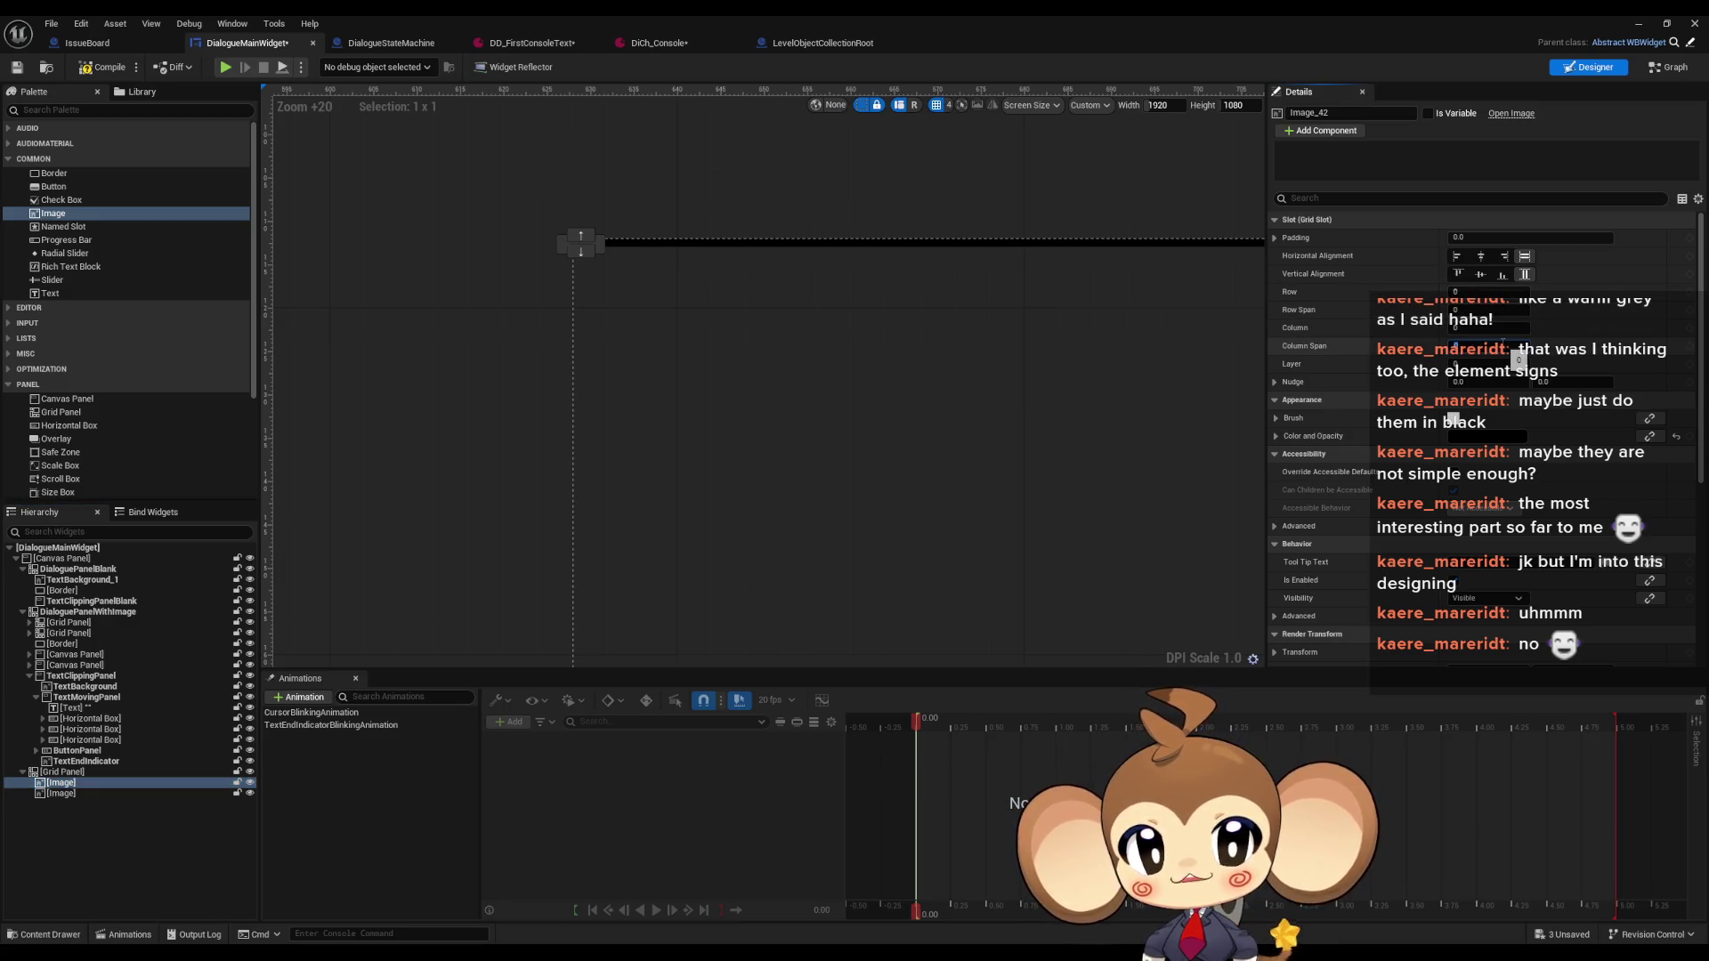
type("2")
key("Return")
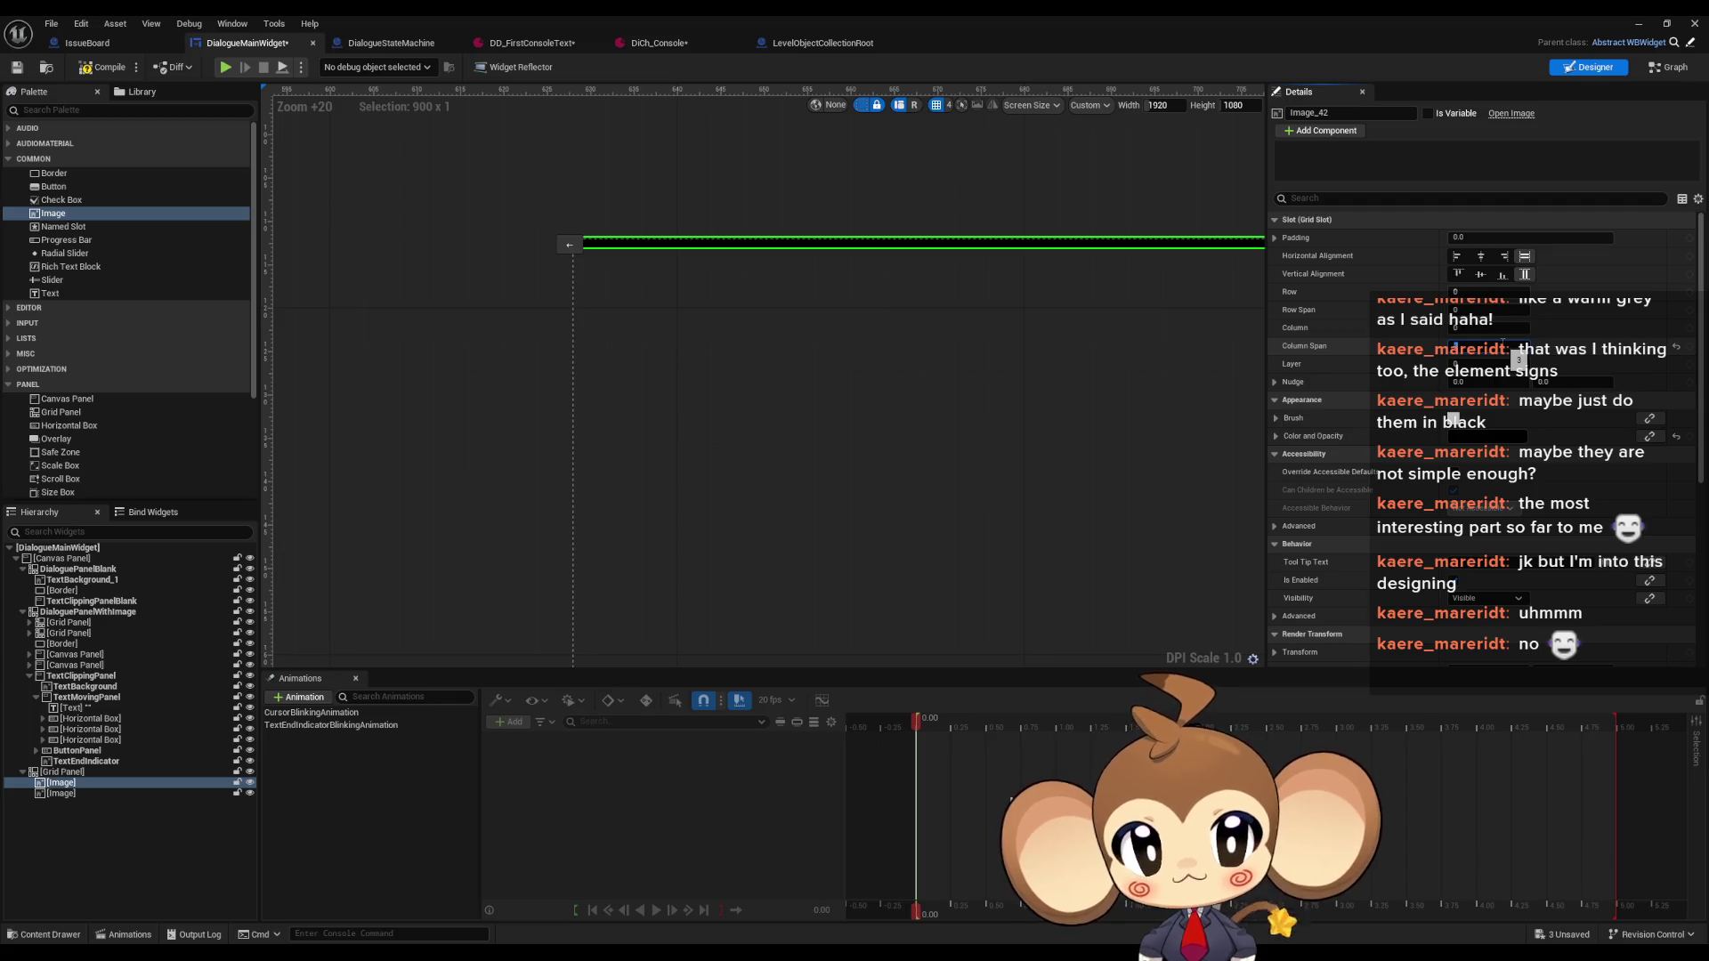
key("ctrl+z")
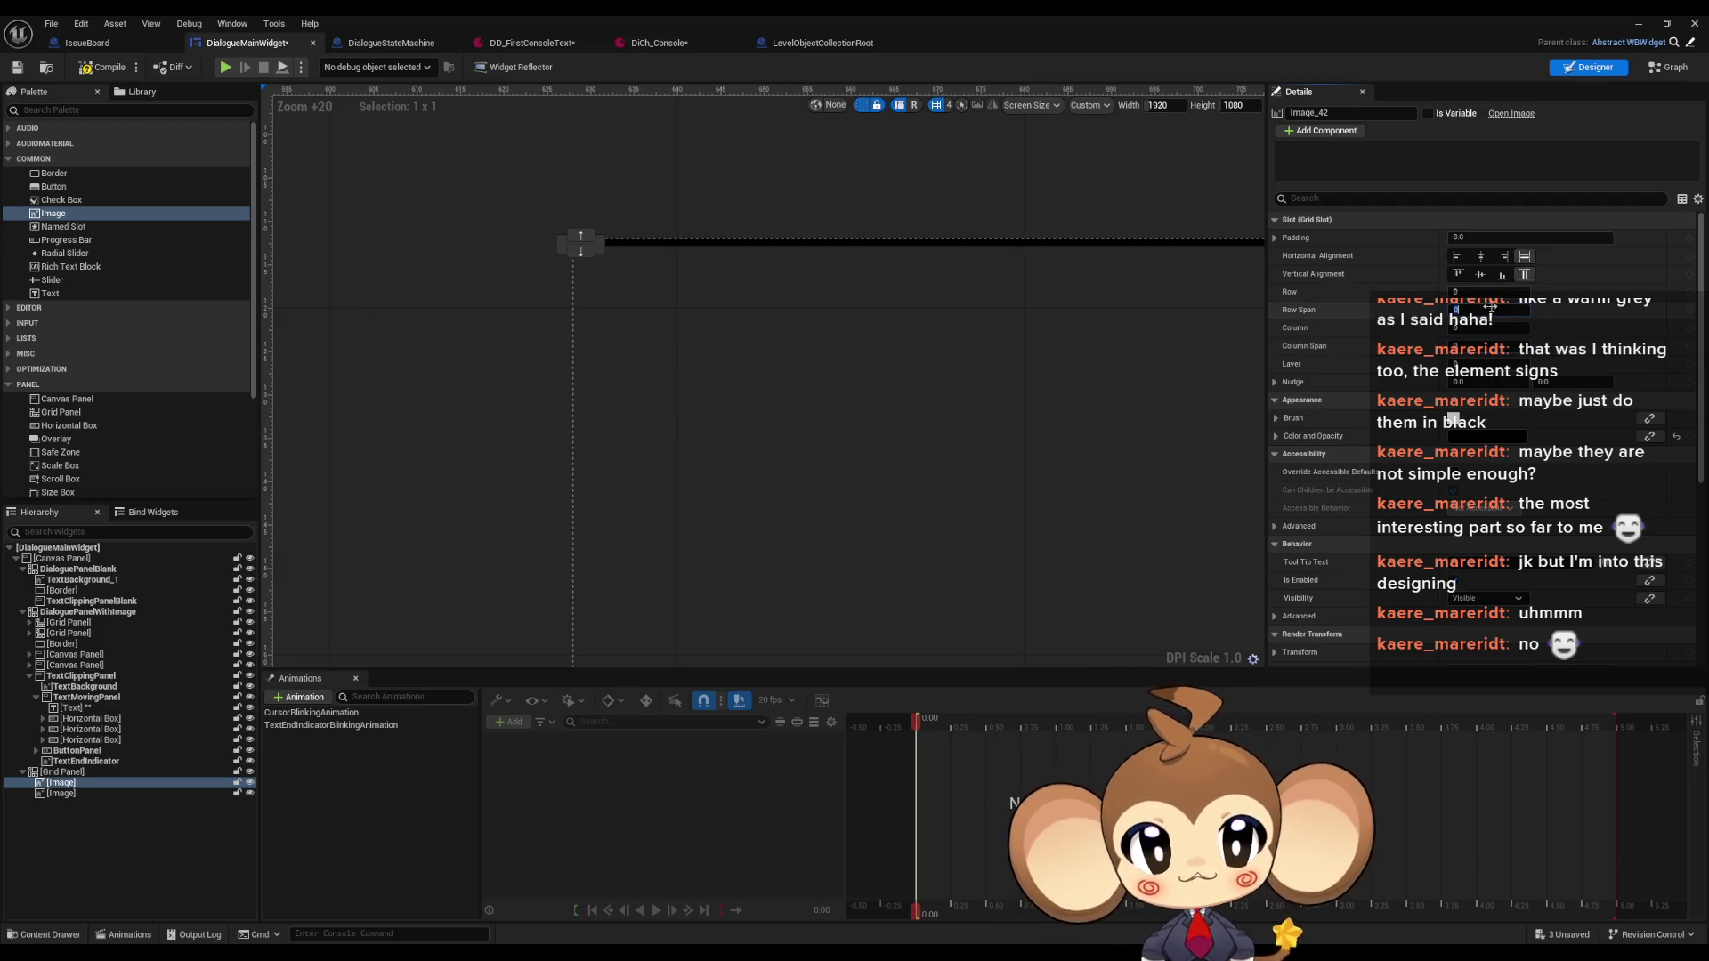
type("2")
key("Return")
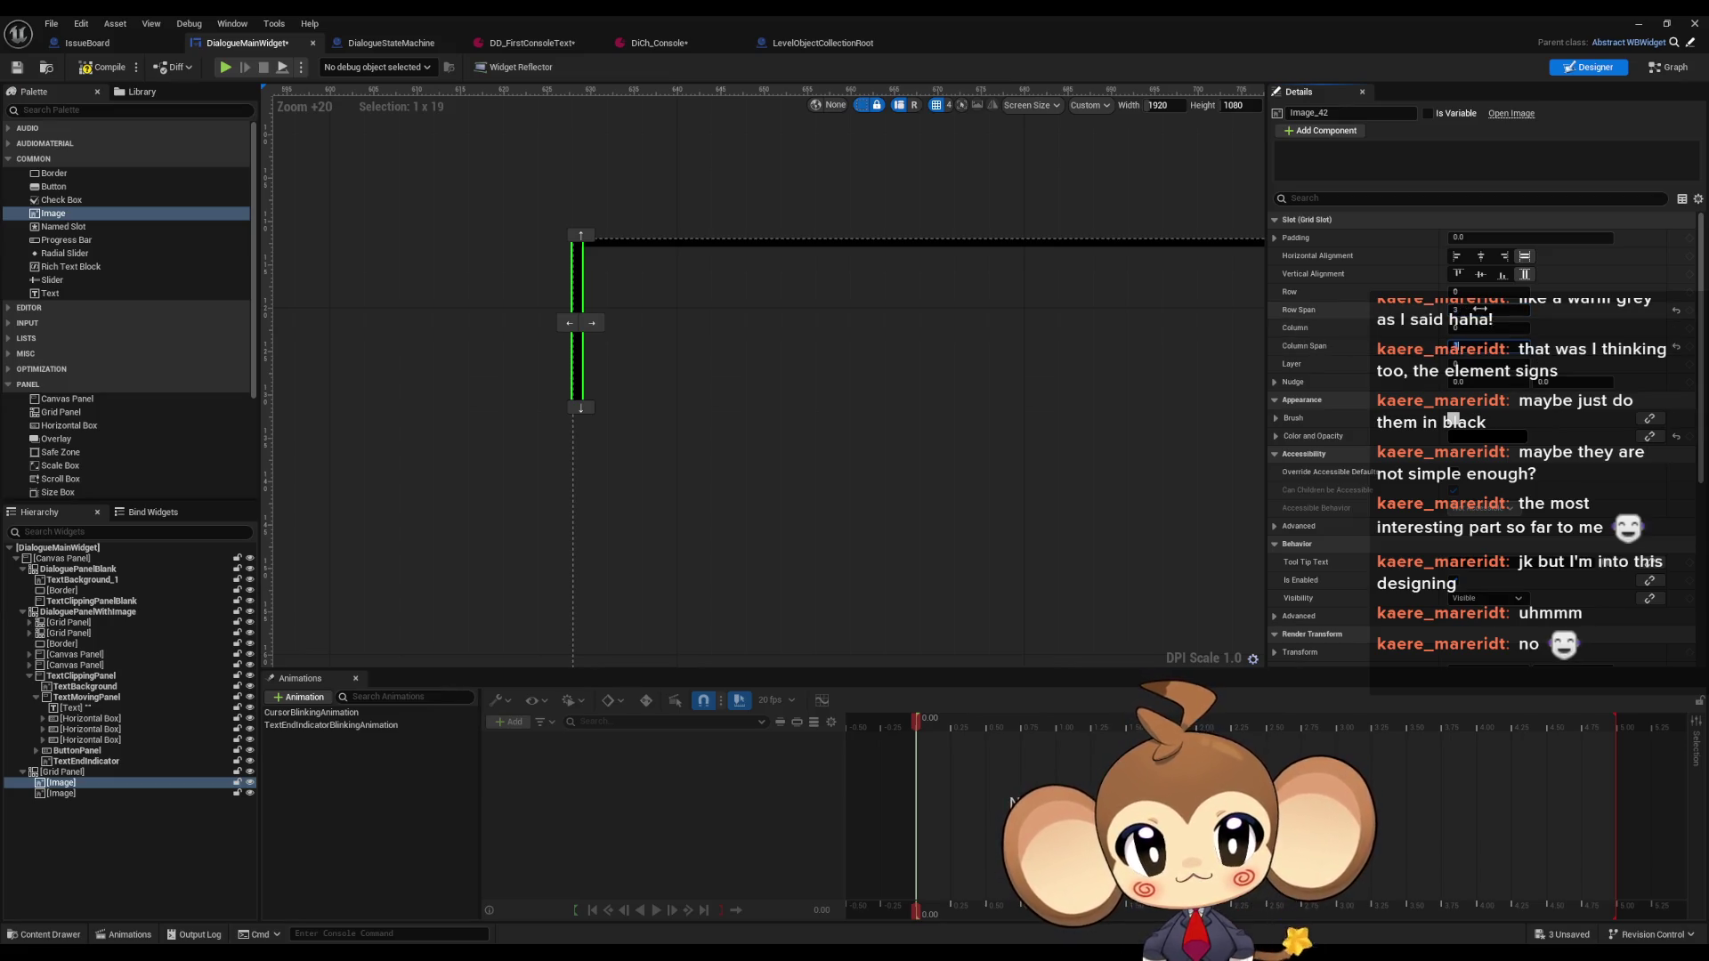
left_click_drag(1456, 310, 1457, 310)
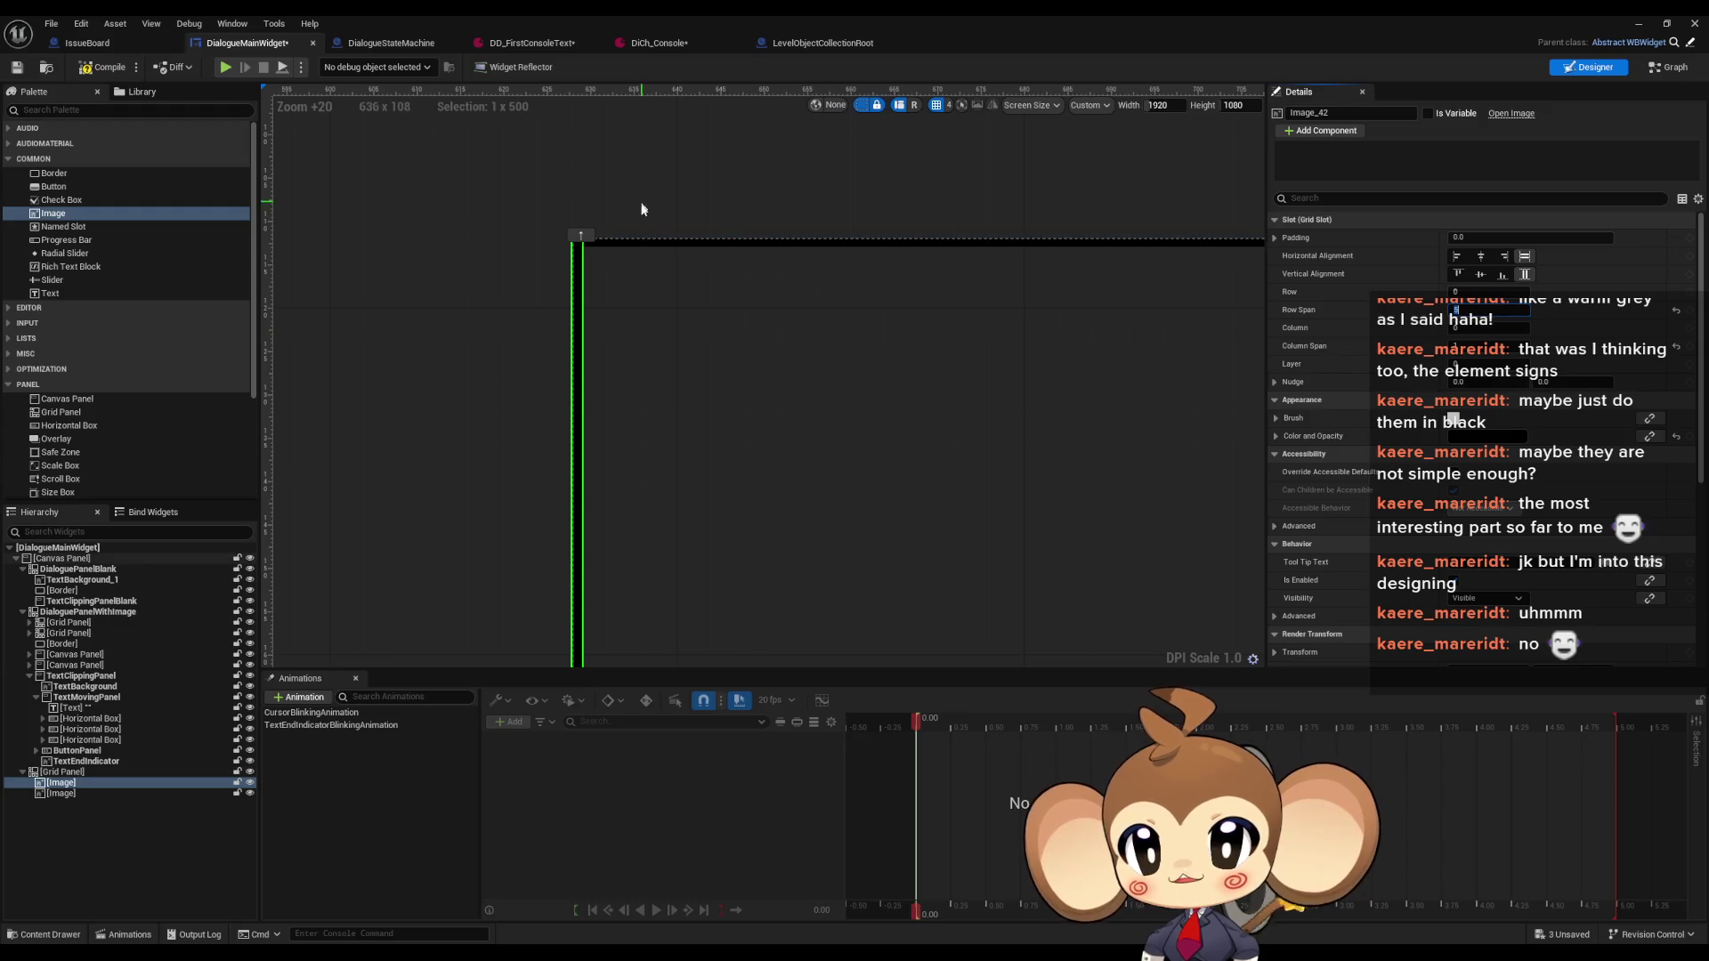
Try column 3 for the top line image, then keep it at column 1
left_click(634, 241)
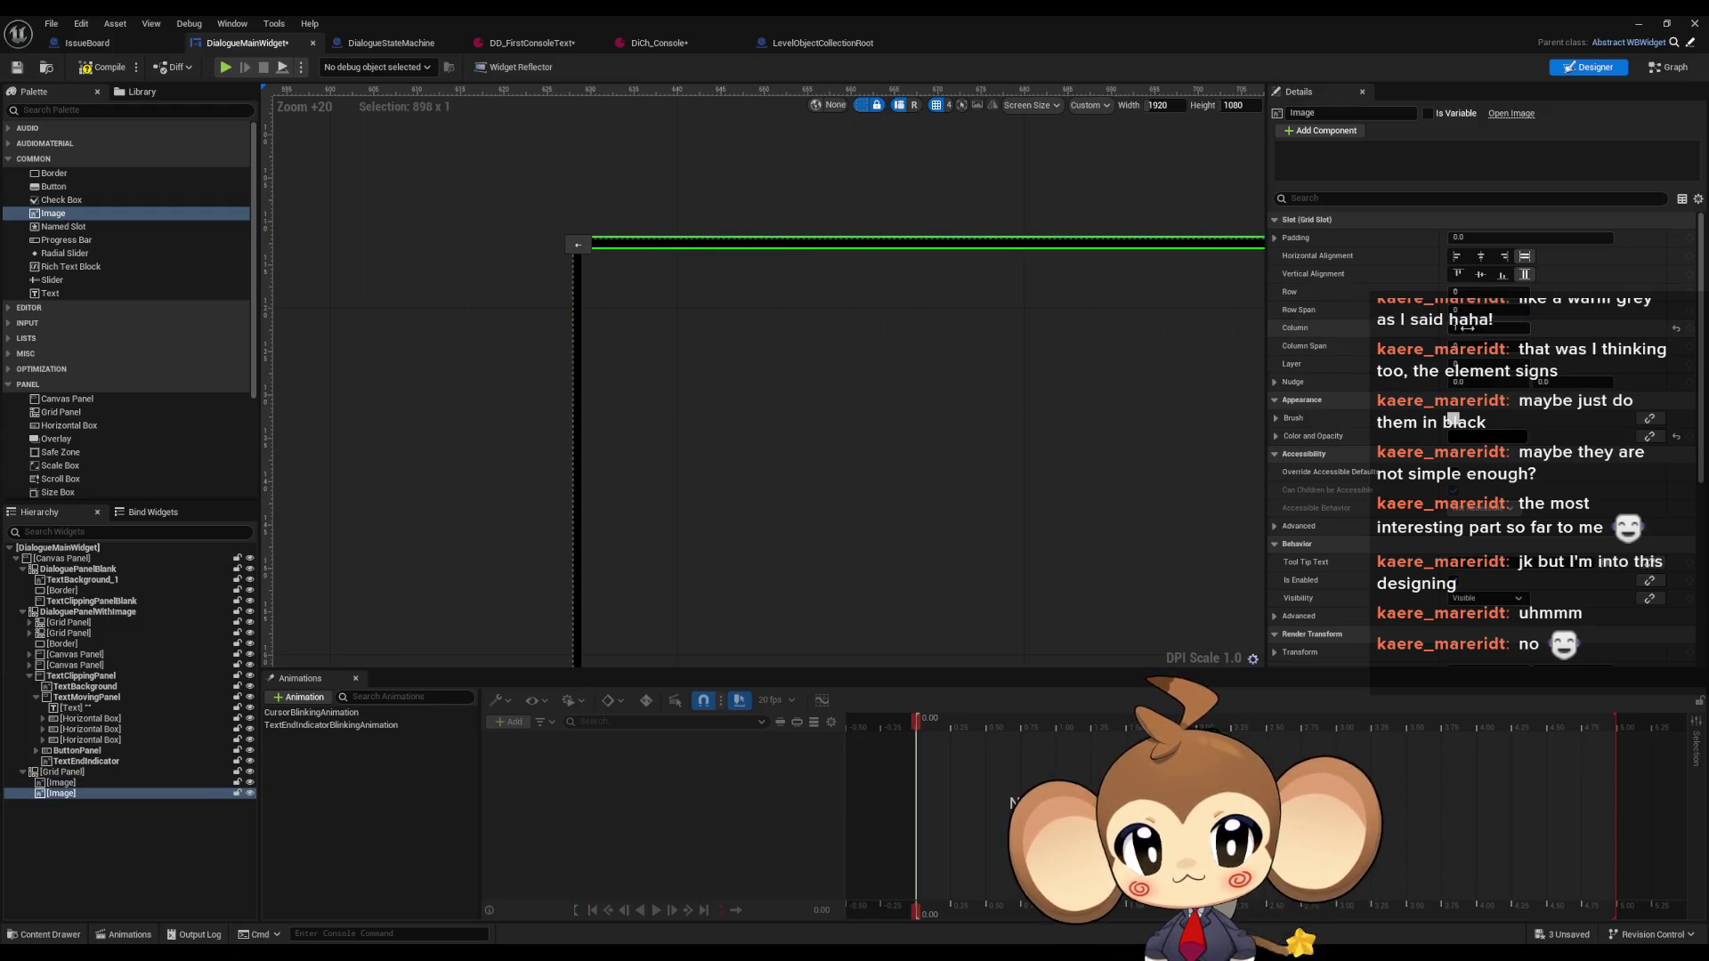
left_click(1491, 329)
type("3")
key("Return")
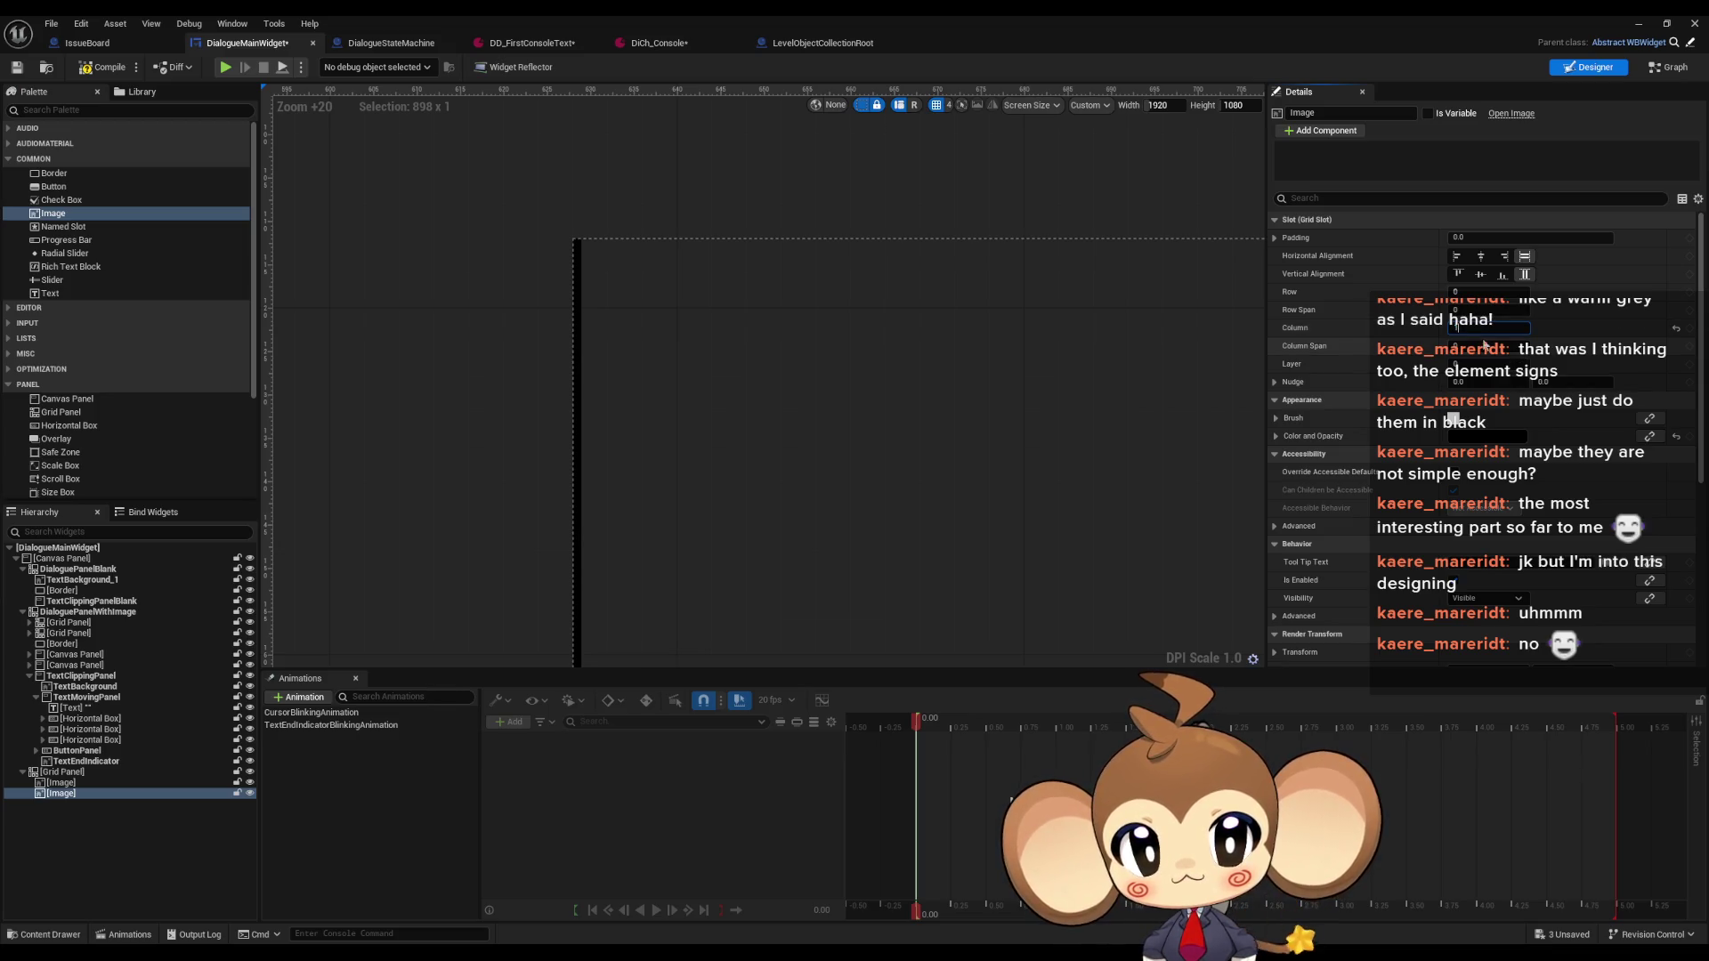
key("Return")
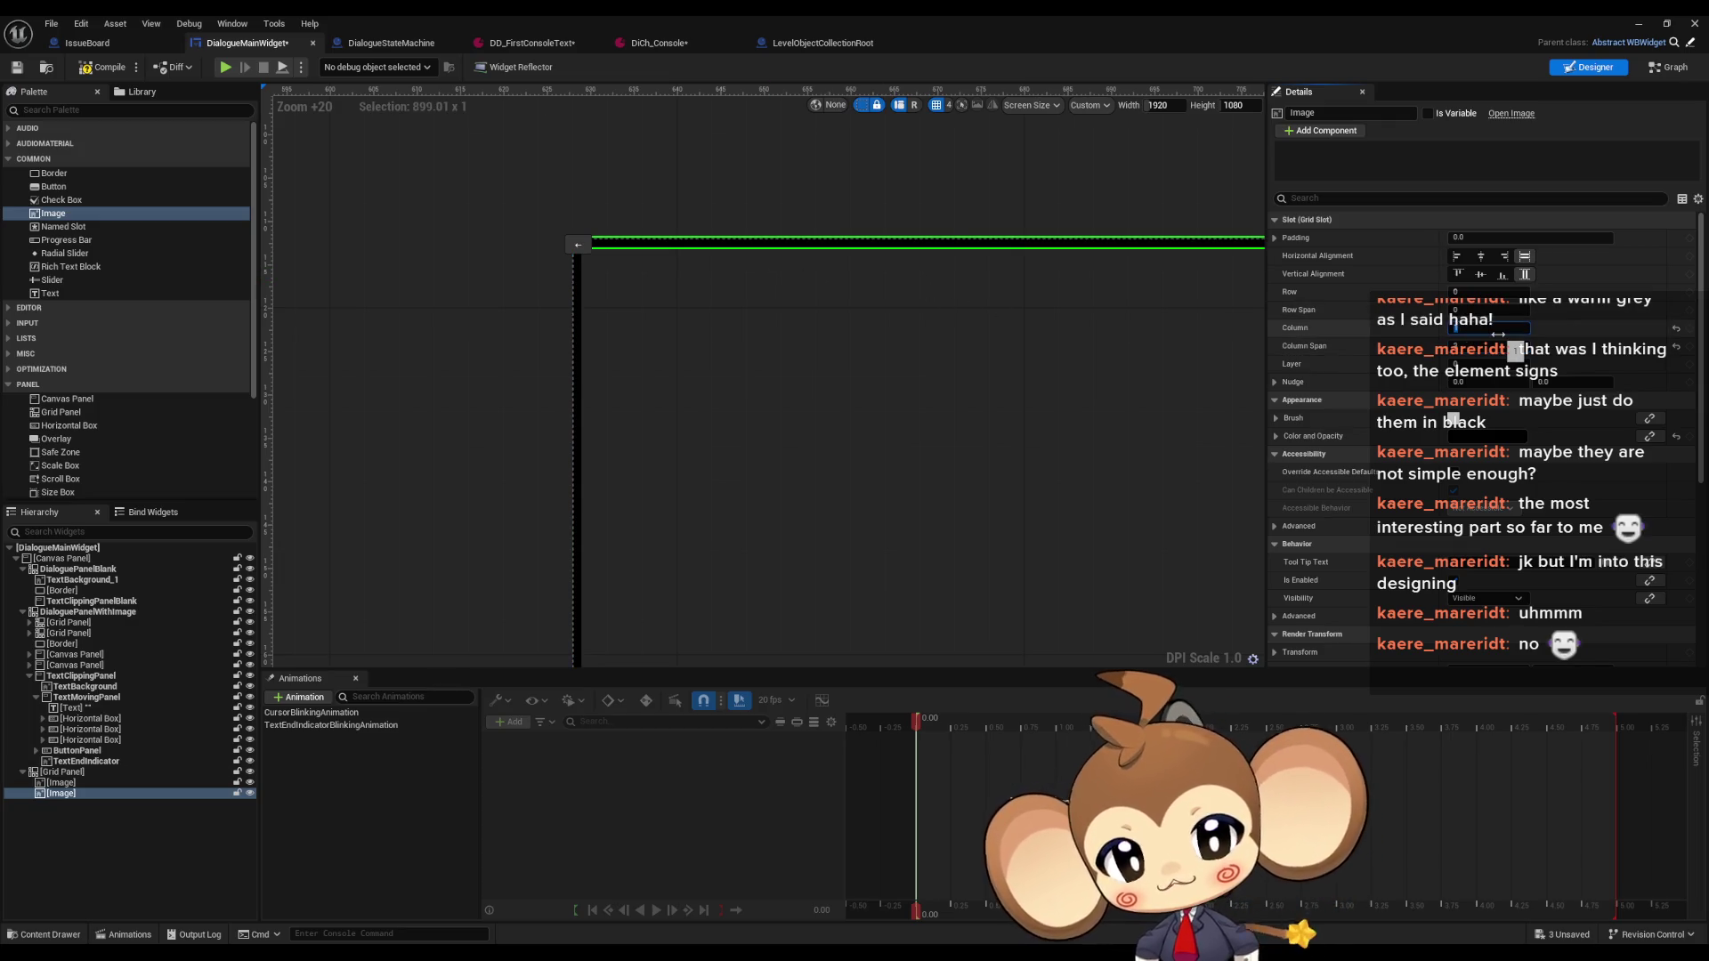
Duplicate the last line image and set the copy's Column to 1
left_click(78, 783)
left_click(121, 793)
key("ctrl+d")
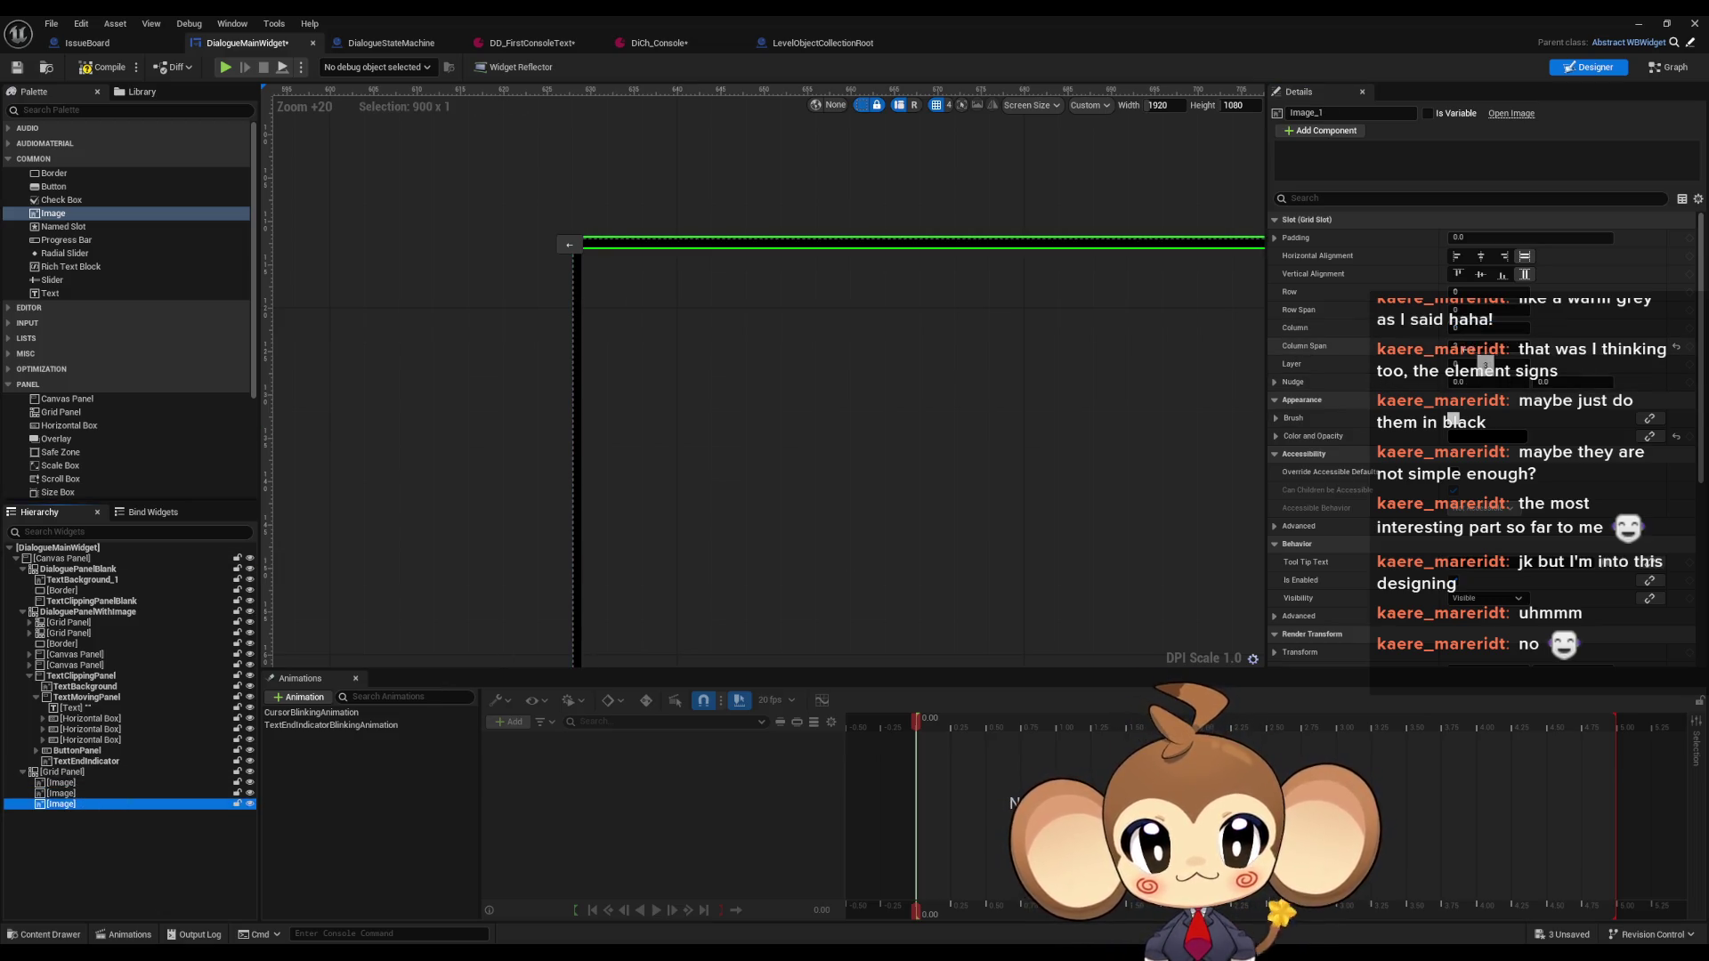
left_click(1486, 333)
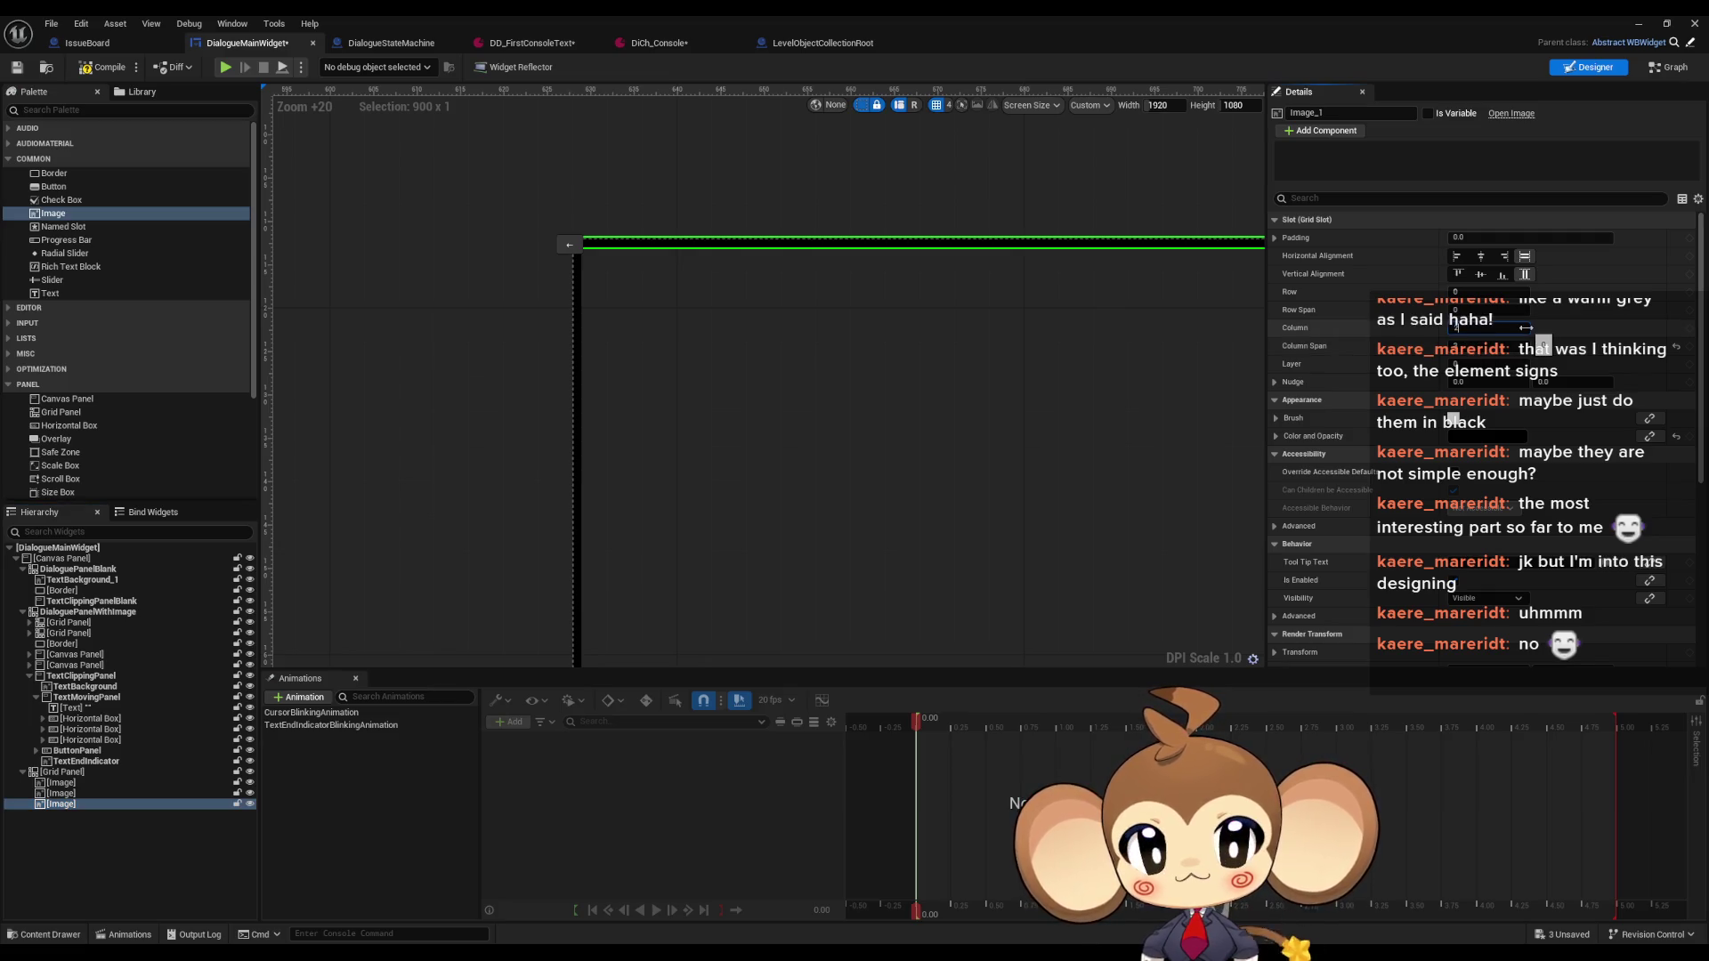
type("1")
key("Return")
scroll(820, 451, "down", 20)
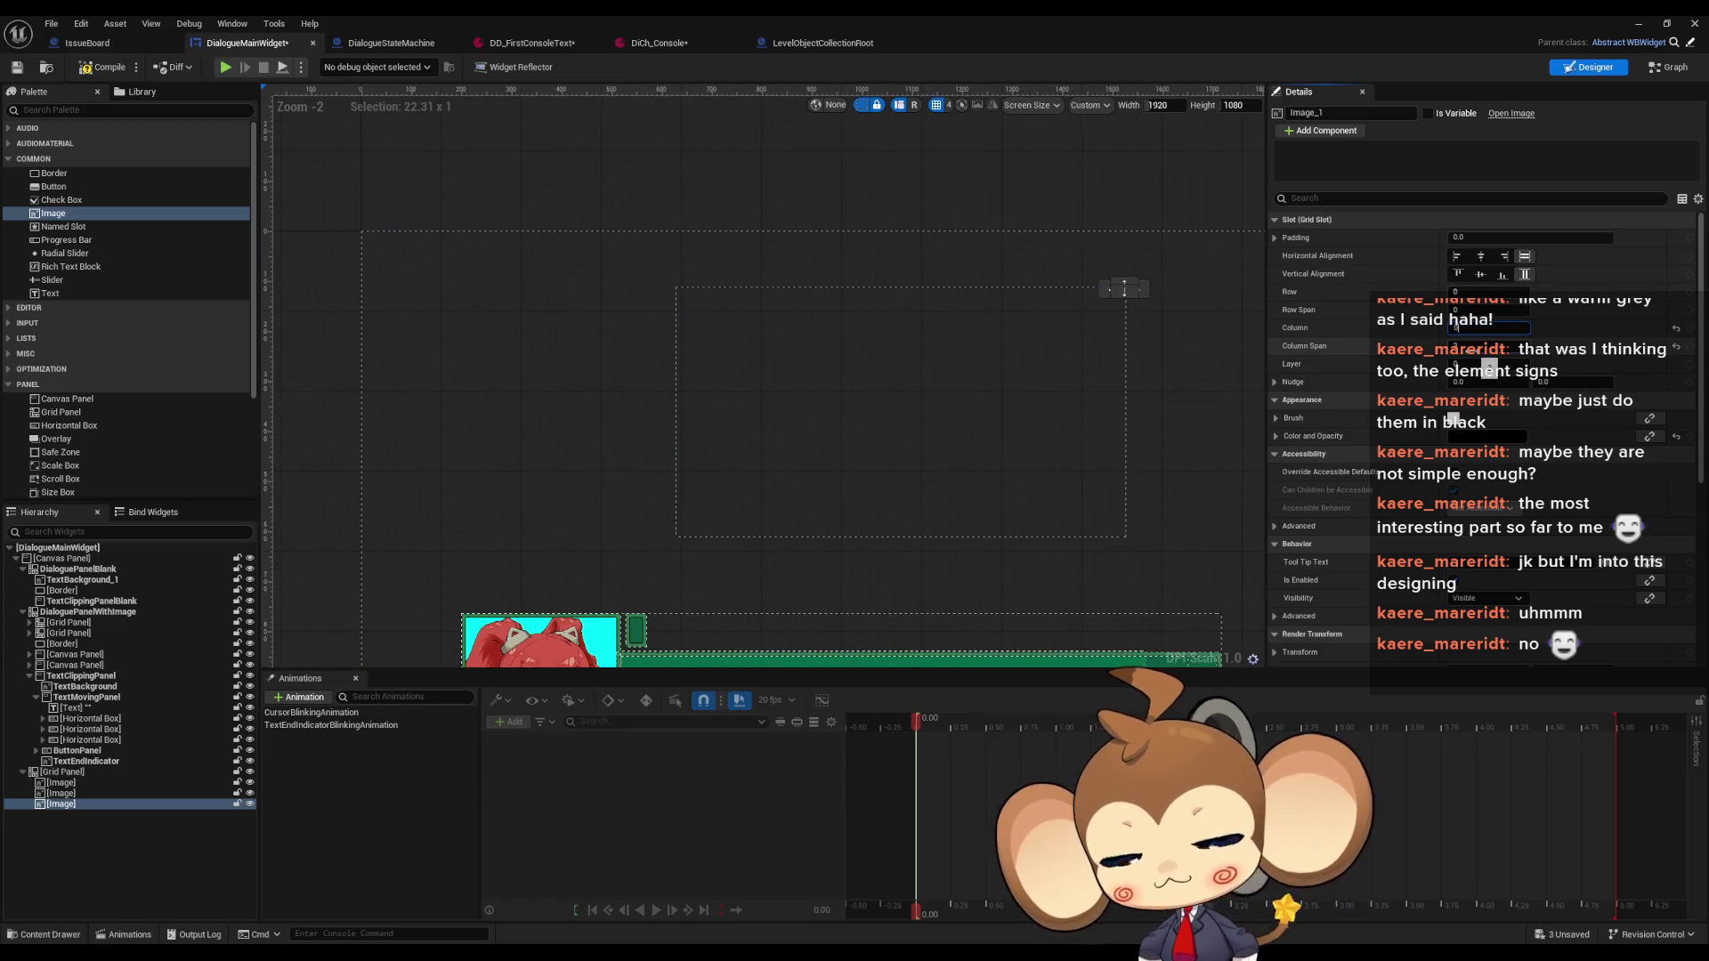
Confirm the copied line's column value and duplicate the line image again
key("Return")
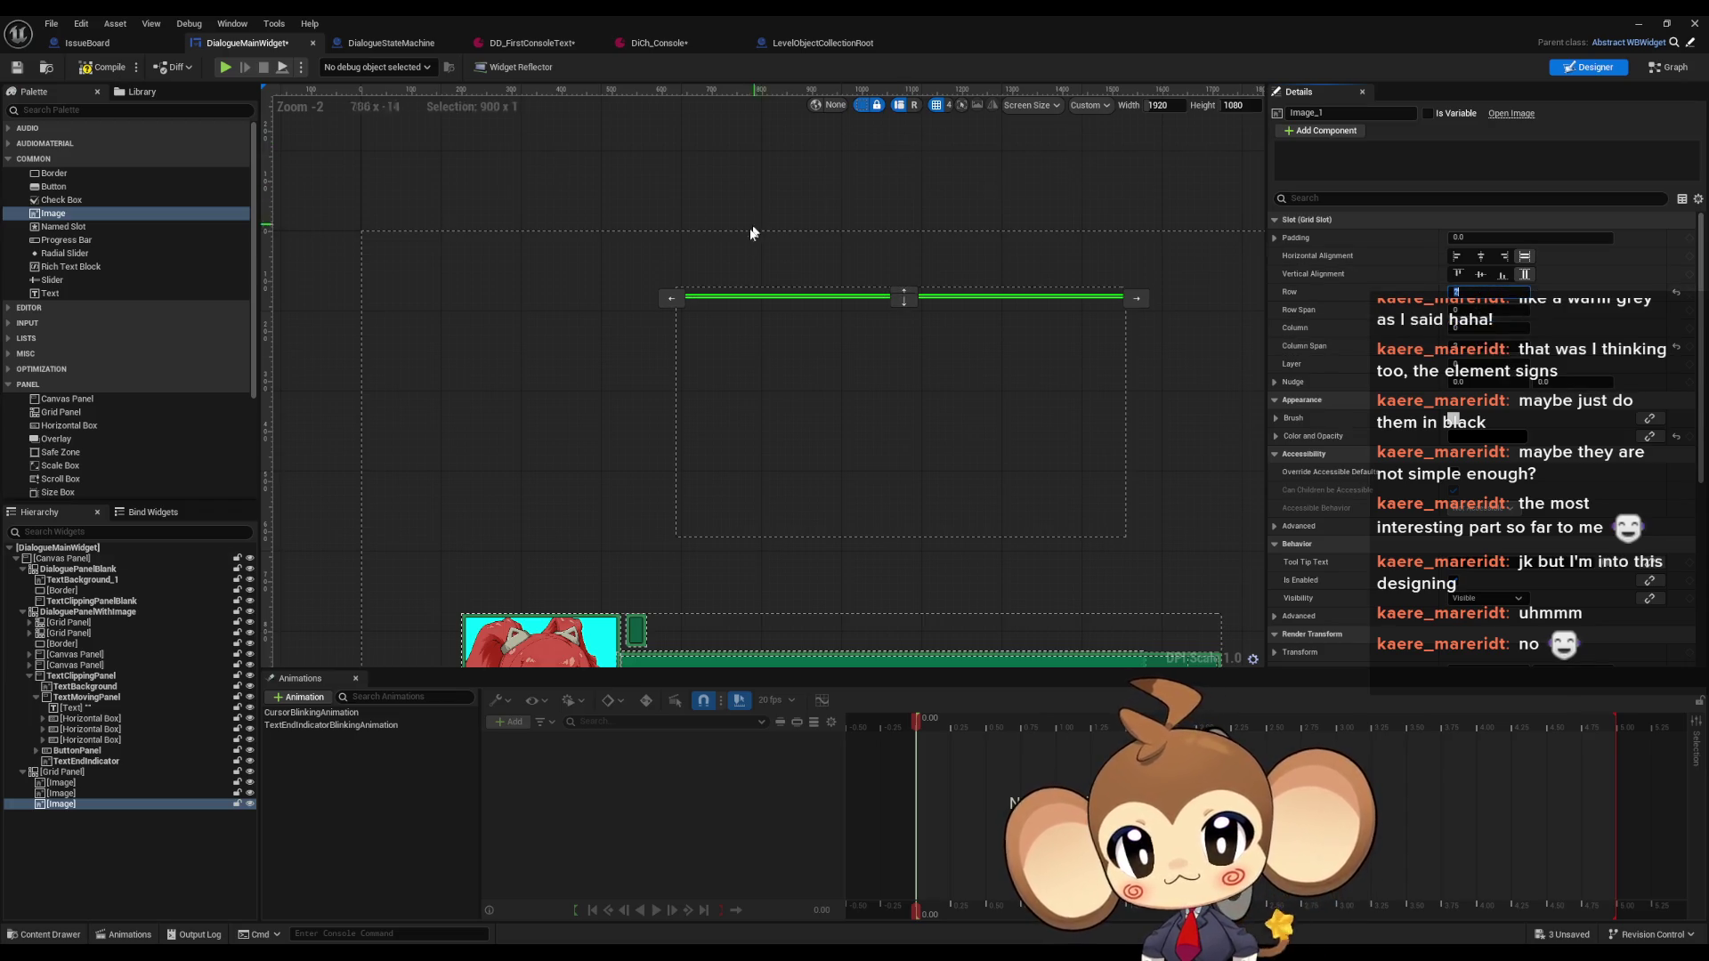
scroll(561, 267, "up", 20)
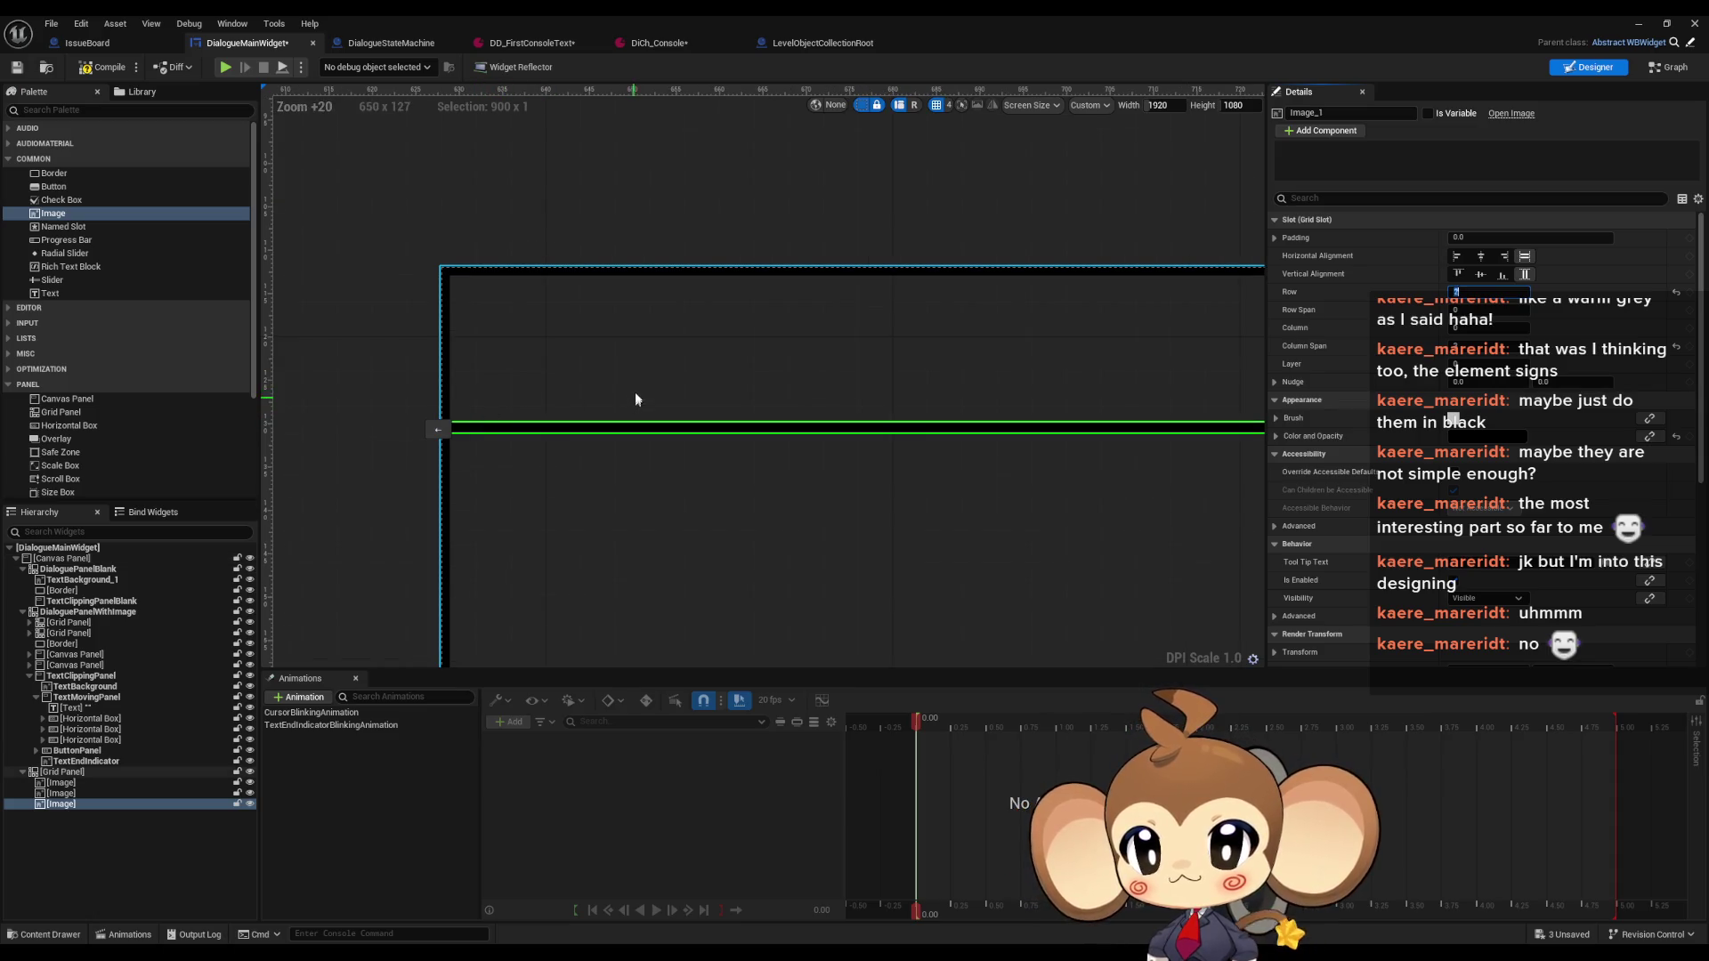
scroll(634, 392, "up", 1)
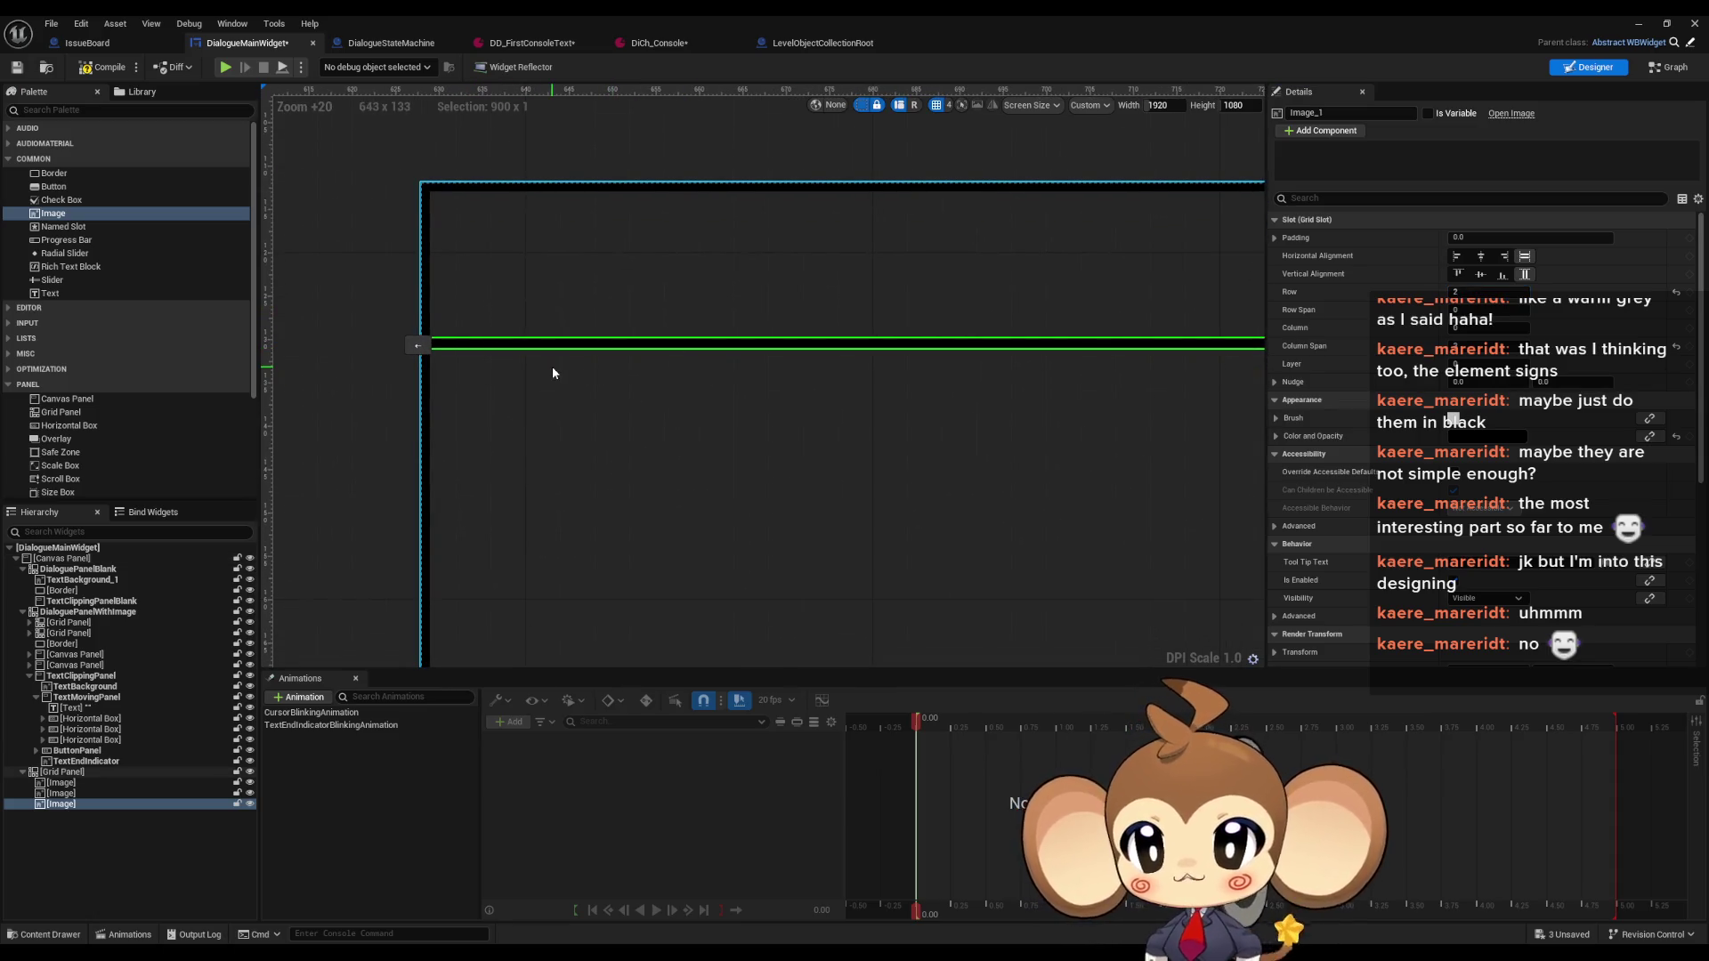
key("ctrl+d")
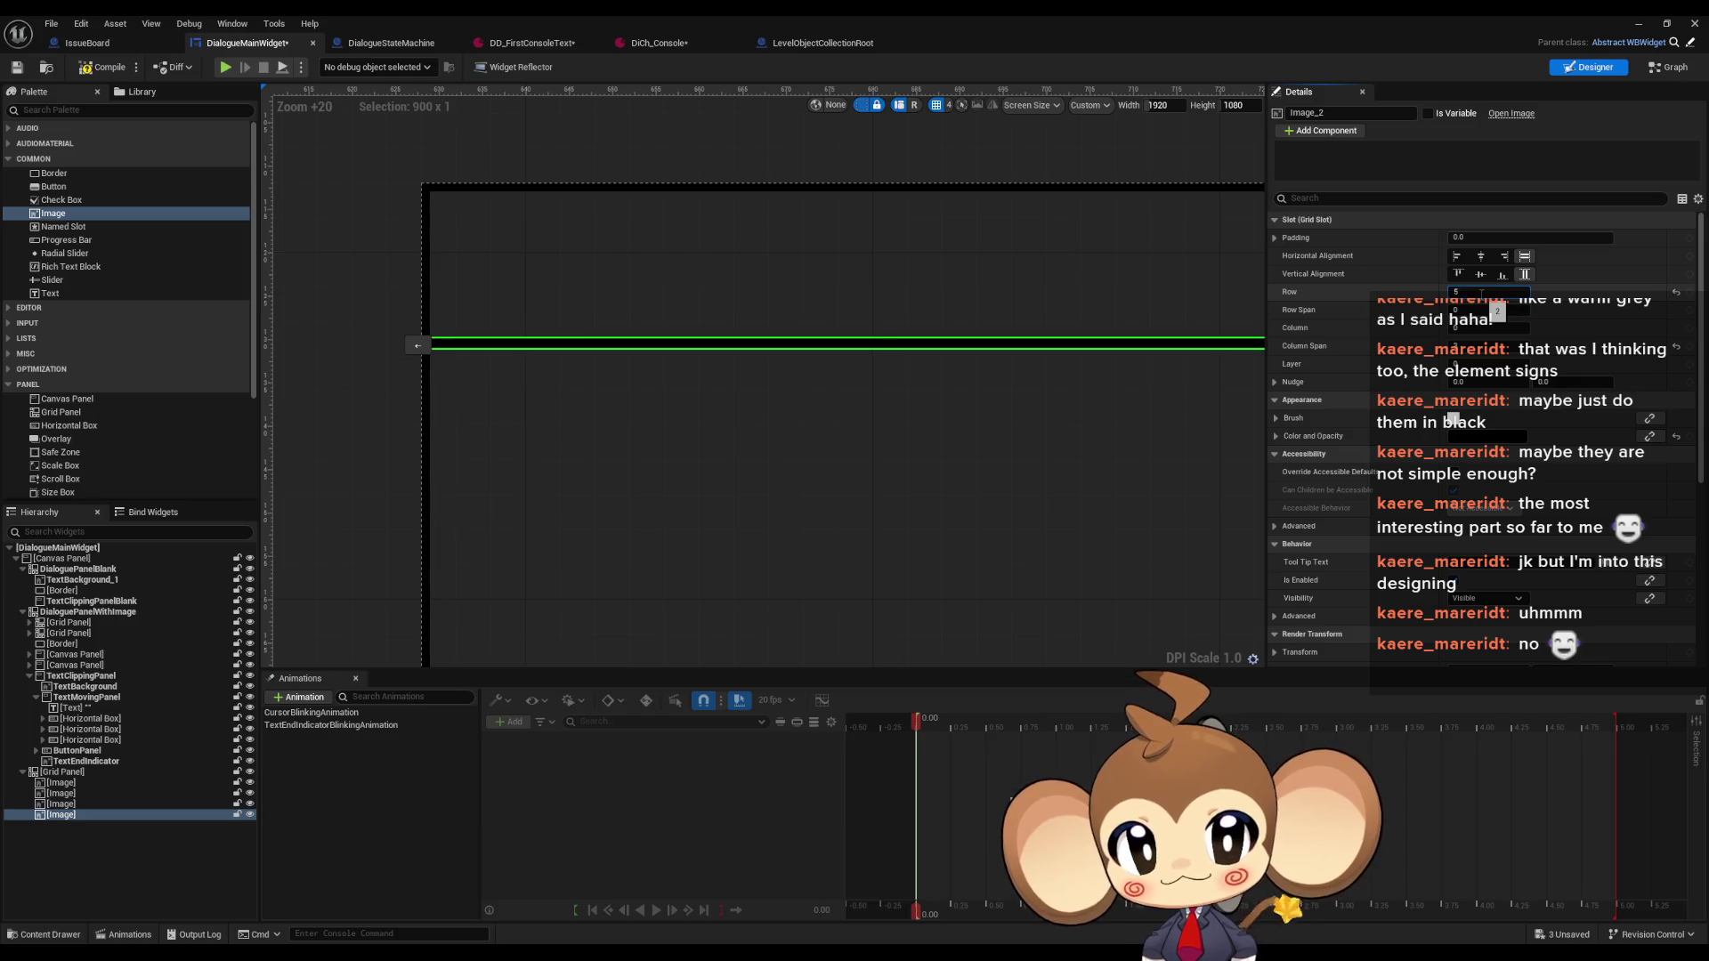
scroll(944, 445, "down", 8)
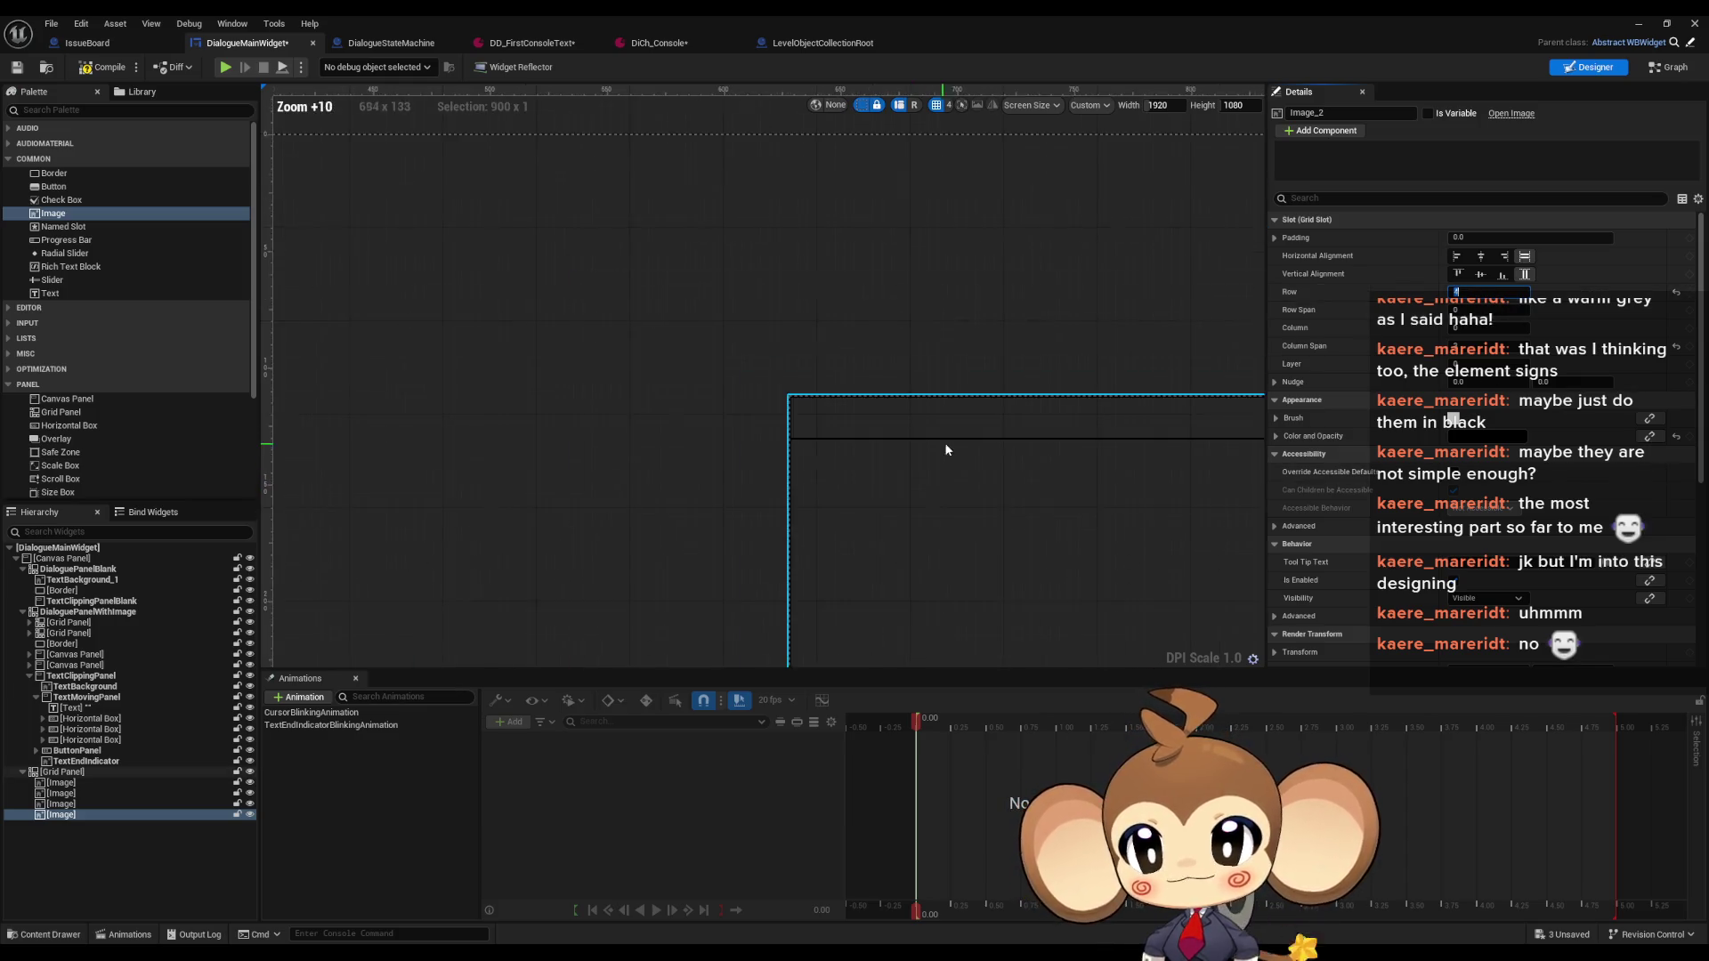
scroll(603, 168, "up", 8)
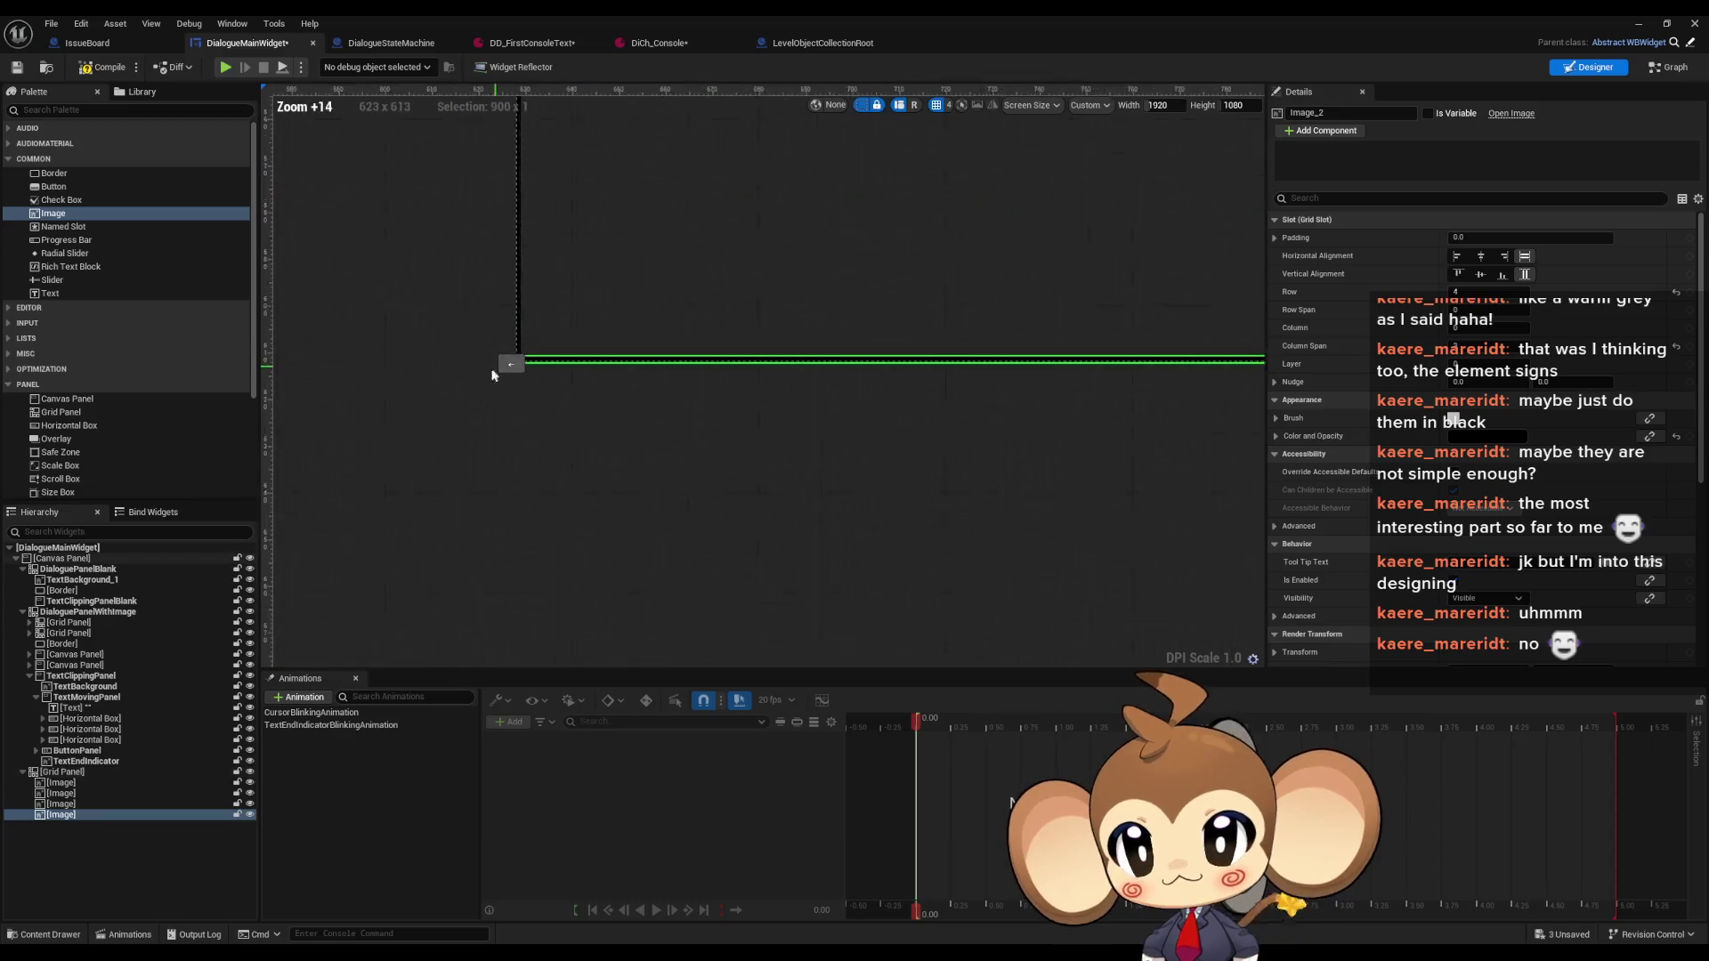
Duplicate the frame's vertical black line and drag the copy to the frame's right side
left_click(544, 316)
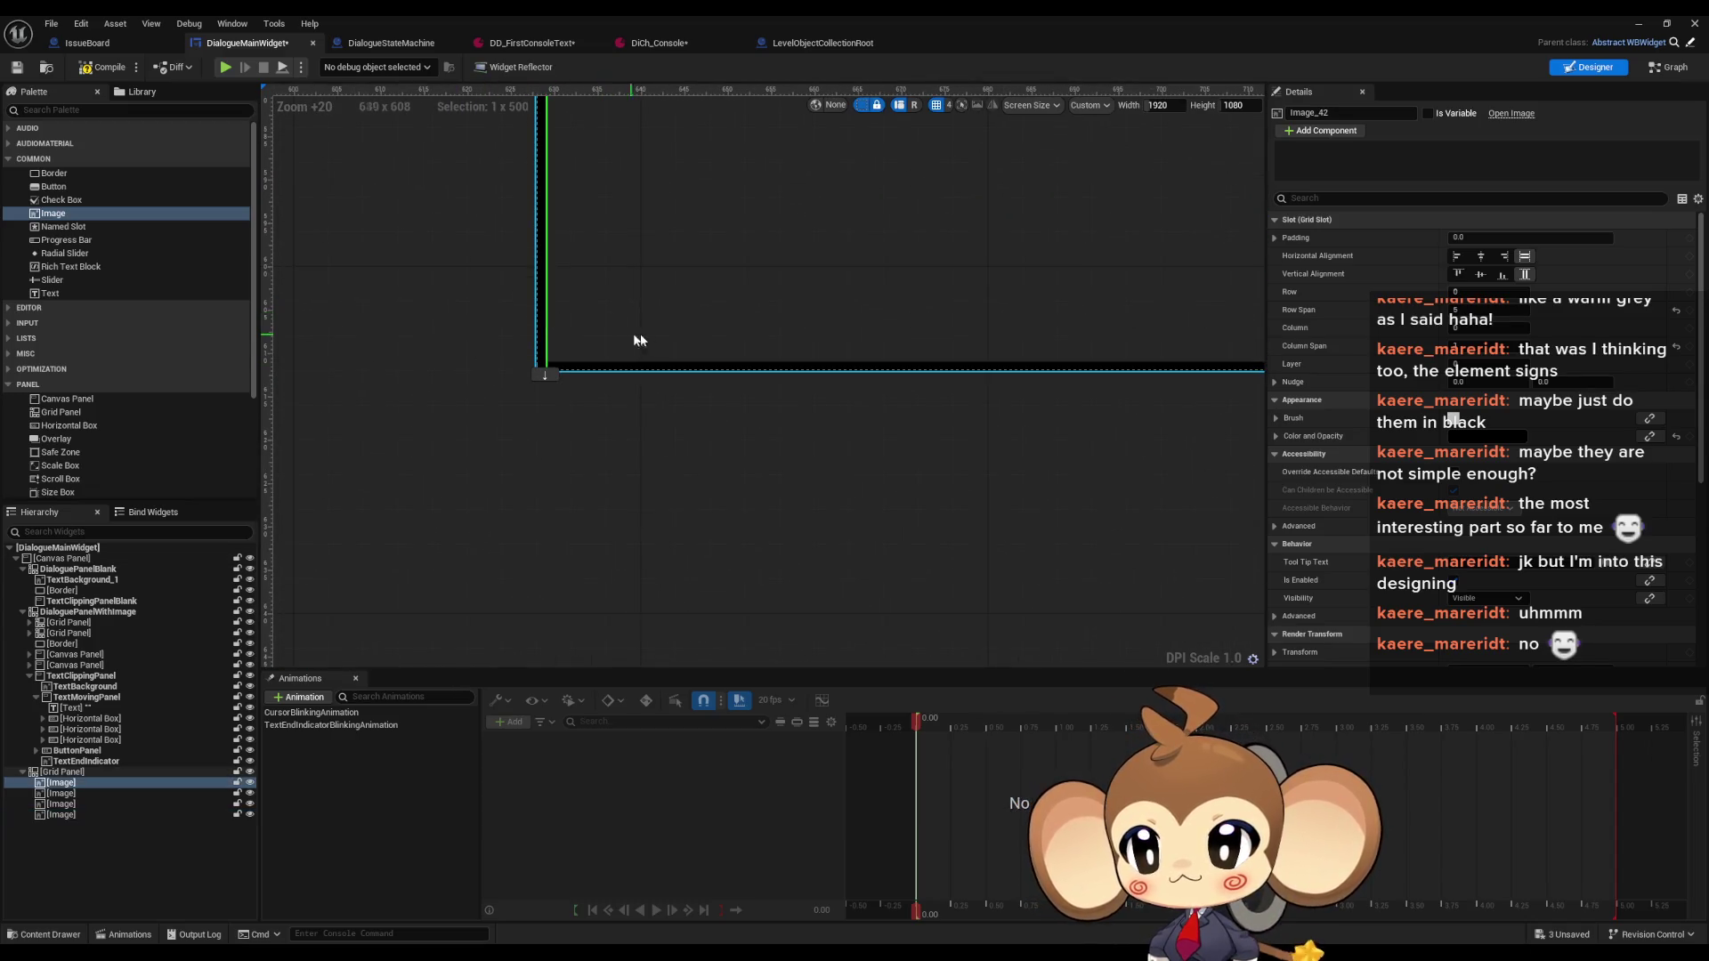
key("ctrl+d")
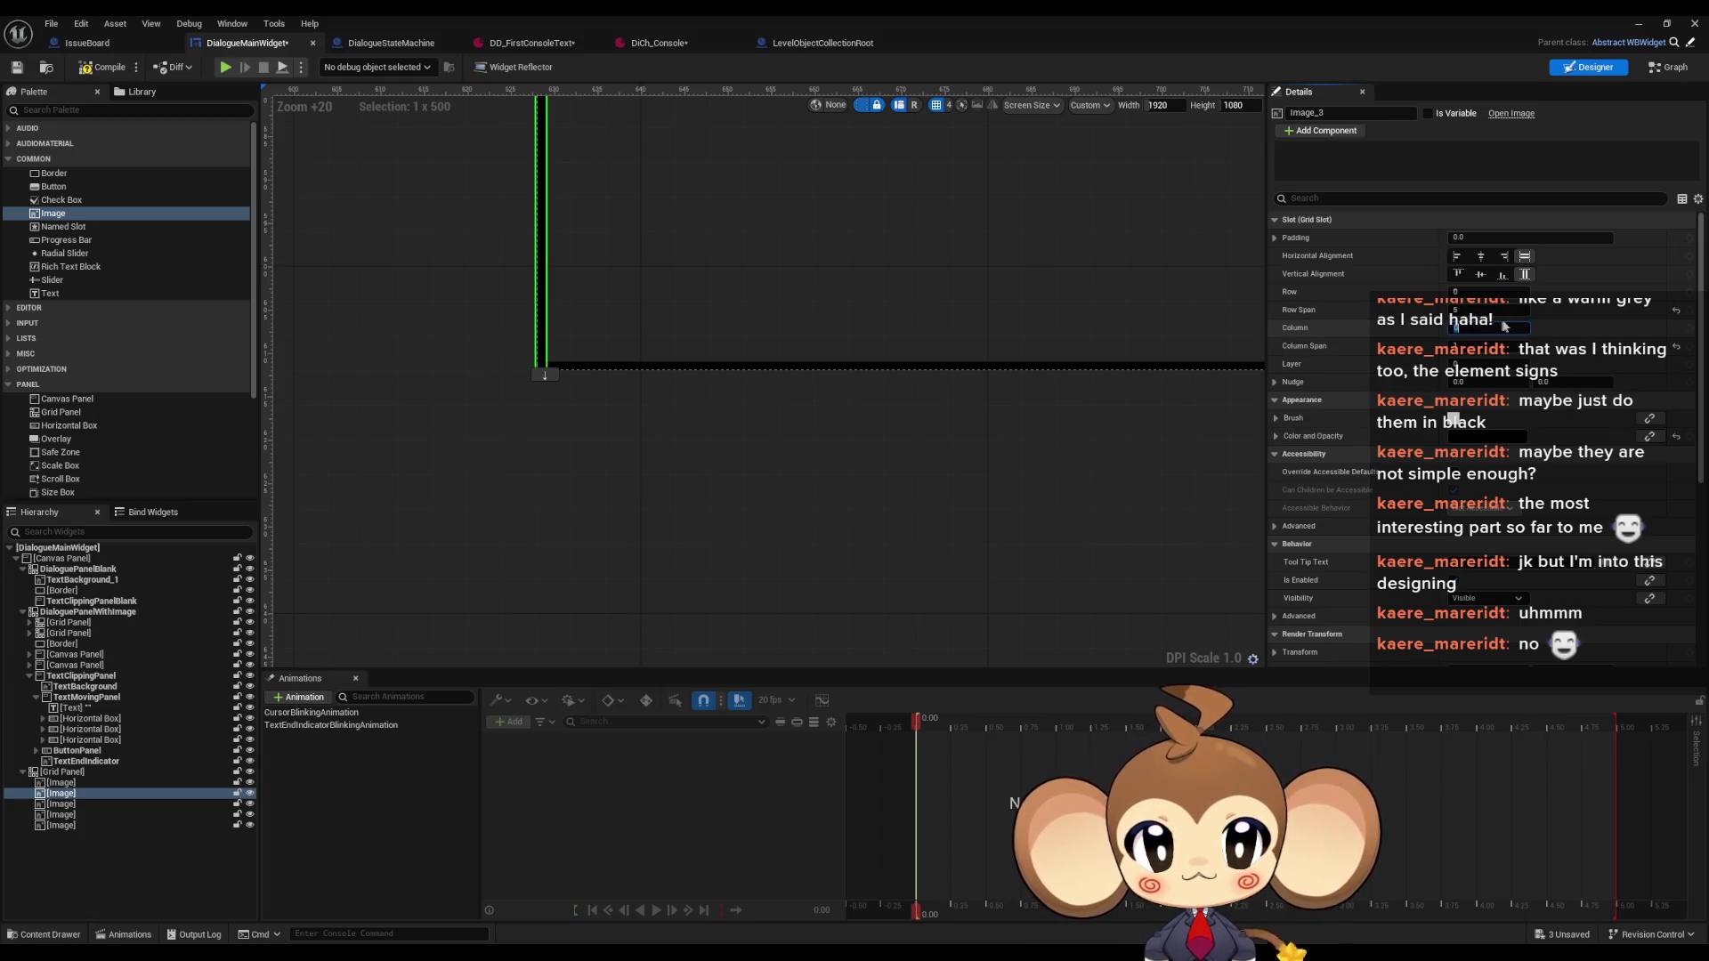
scroll(785, 324, "down", 15)
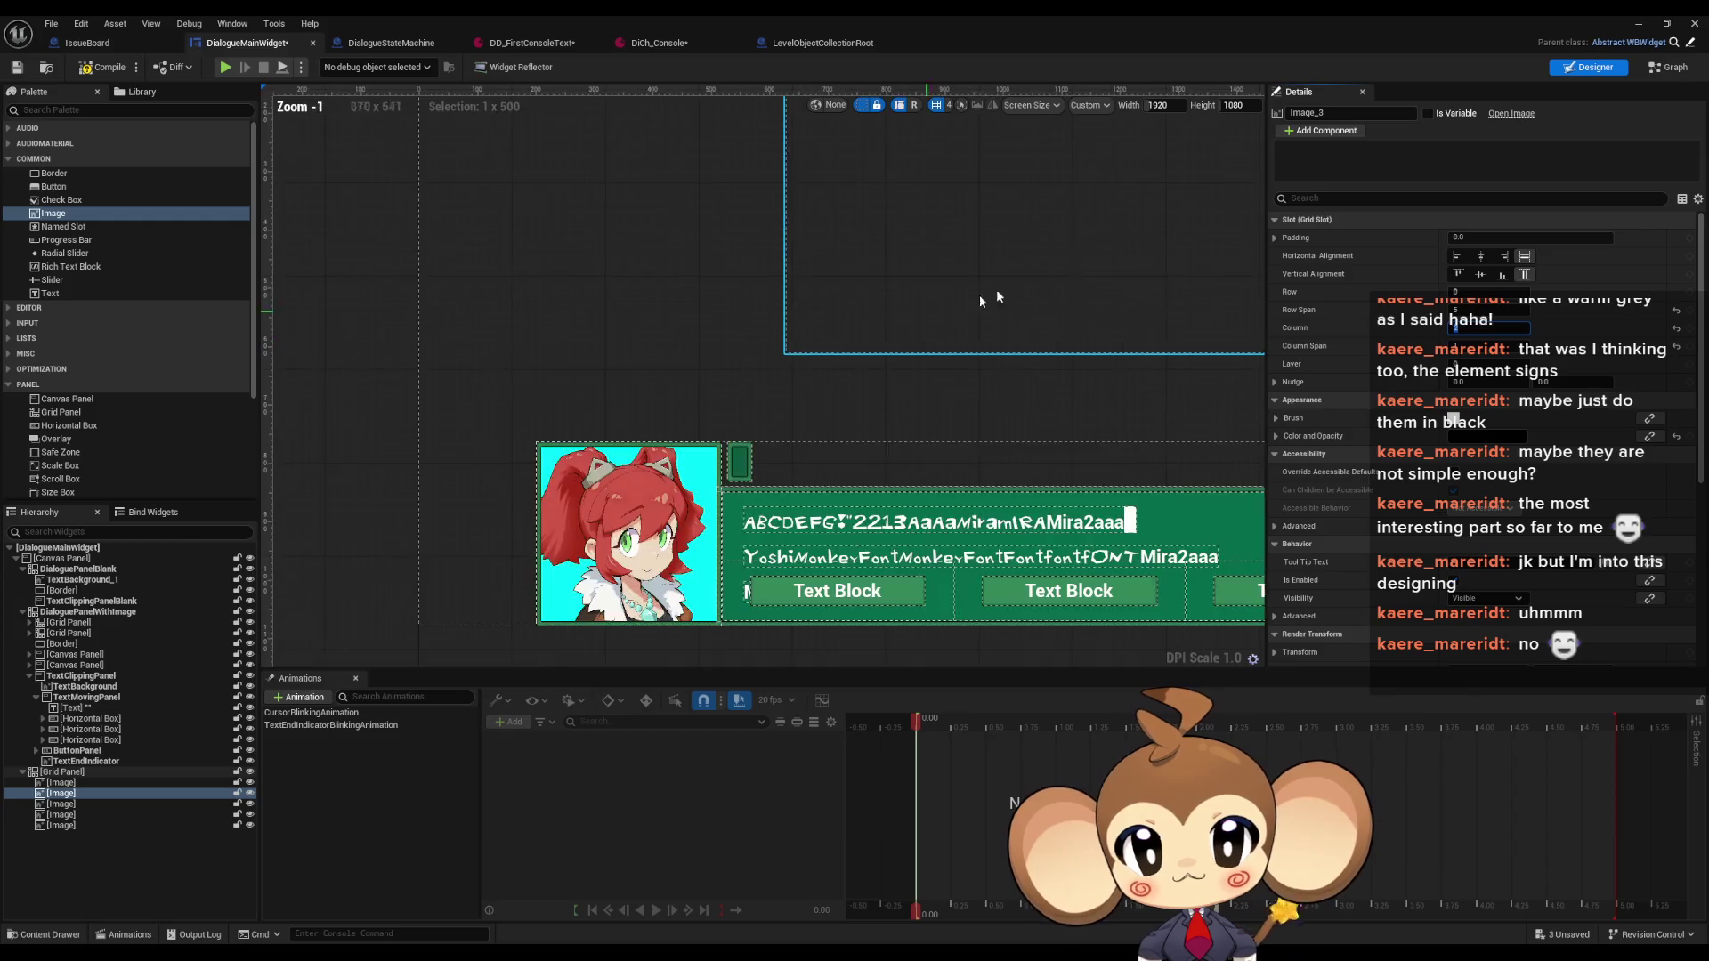
scroll(743, 412, "up", 6)
scroll(594, 272, "up", 3)
mouse_move(593, 271)
left_mouse_down()
mouse_move(690, 430)
mouse_move(751, 321)
mouse_move(812, 477)
mouse_move(1032, 491)
left_mouse_up()
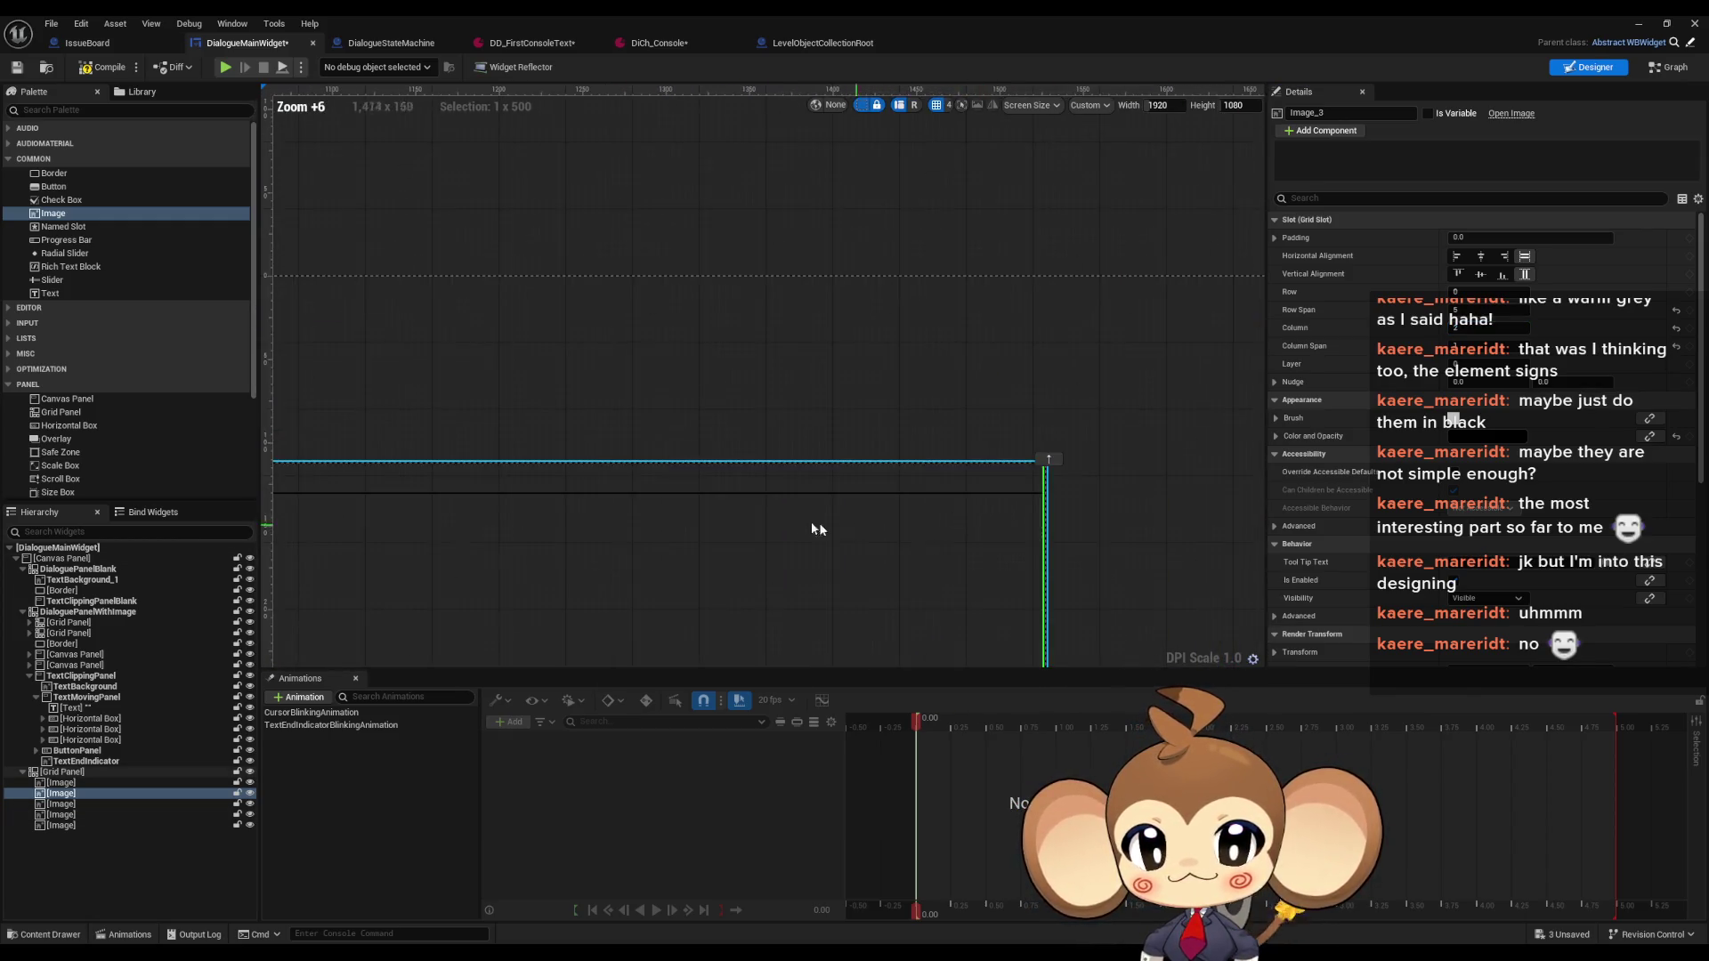
scroll(599, 397, "down", 9)
scroll(699, 412, "up", 8)
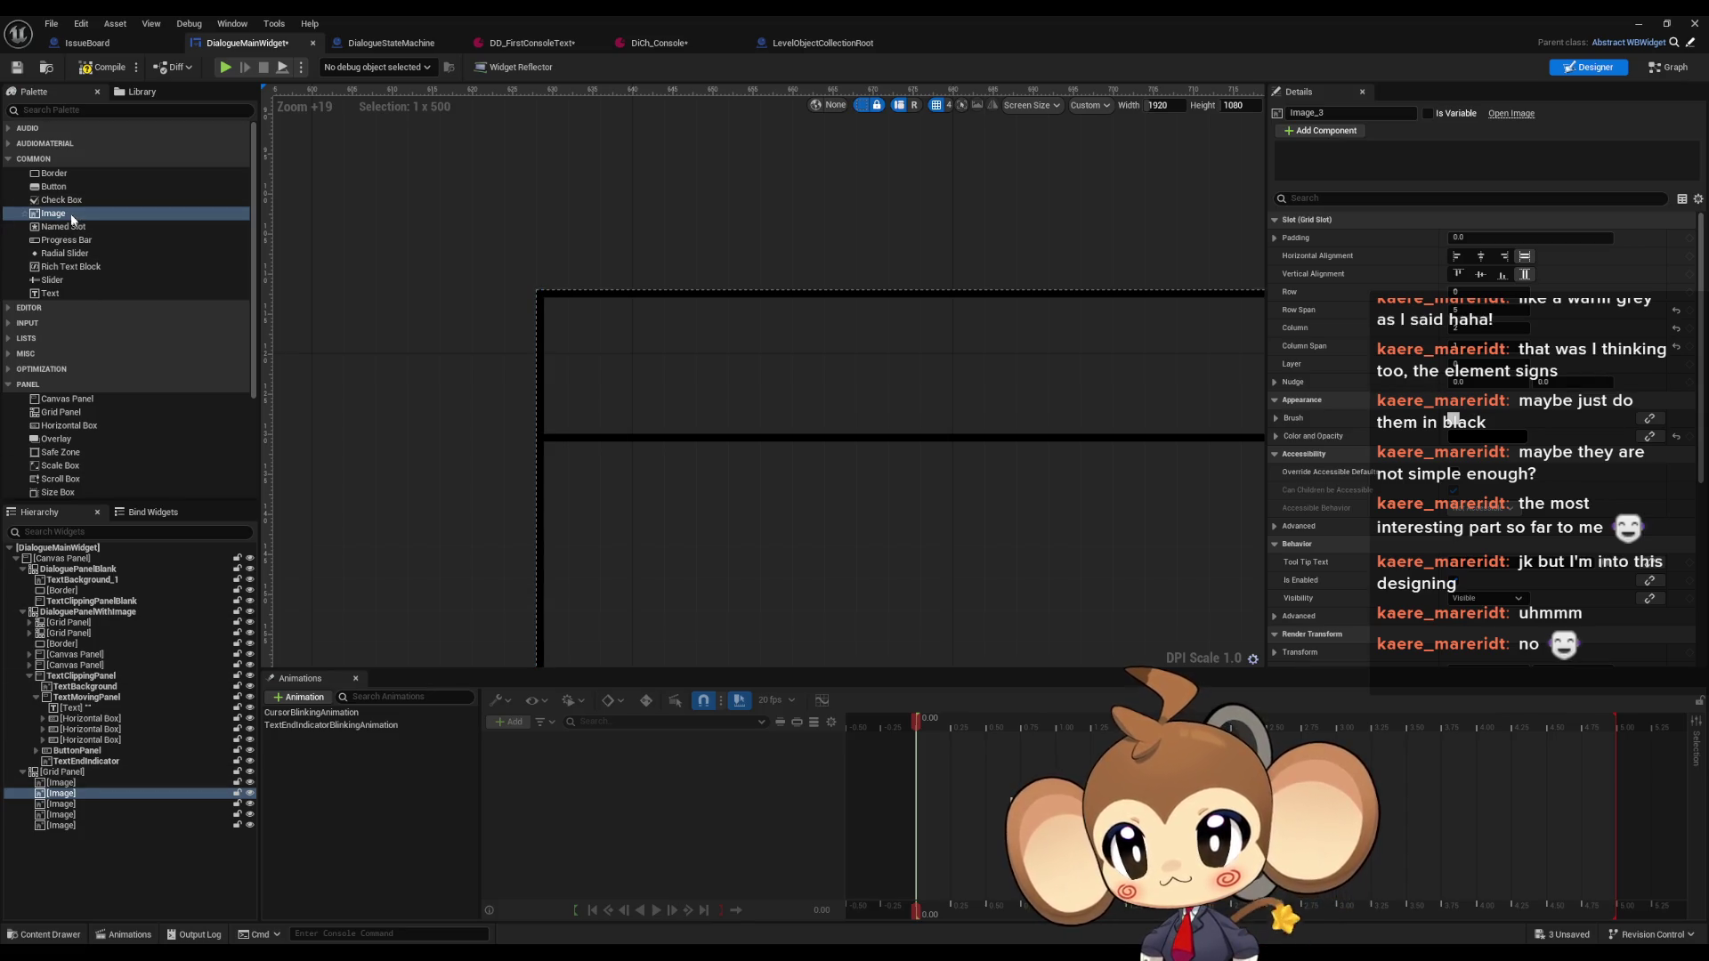
Add a new Image to the grid panel and stretch it into a 898 x 17 bar across the top
mouse_move(71, 218)
left_mouse_down()
mouse_move(53, 819)
mouse_move(67, 773)
left_mouse_up()
left_click(65, 837)
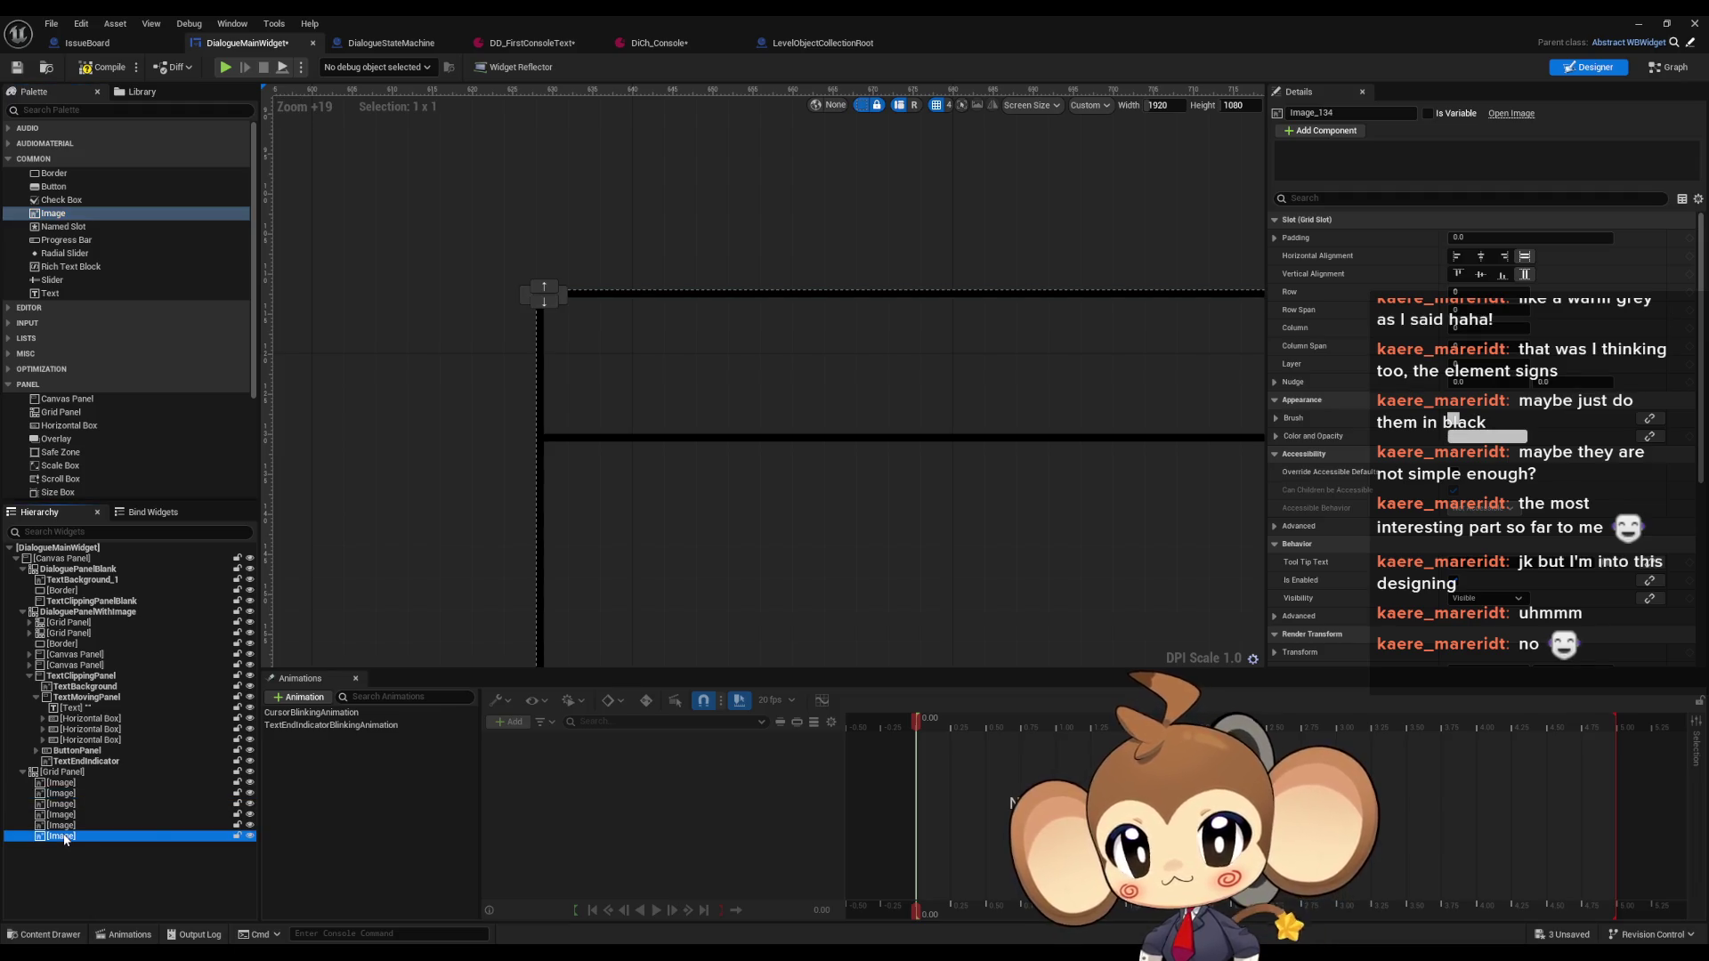
left_click_drag(560, 298, 656, 318)
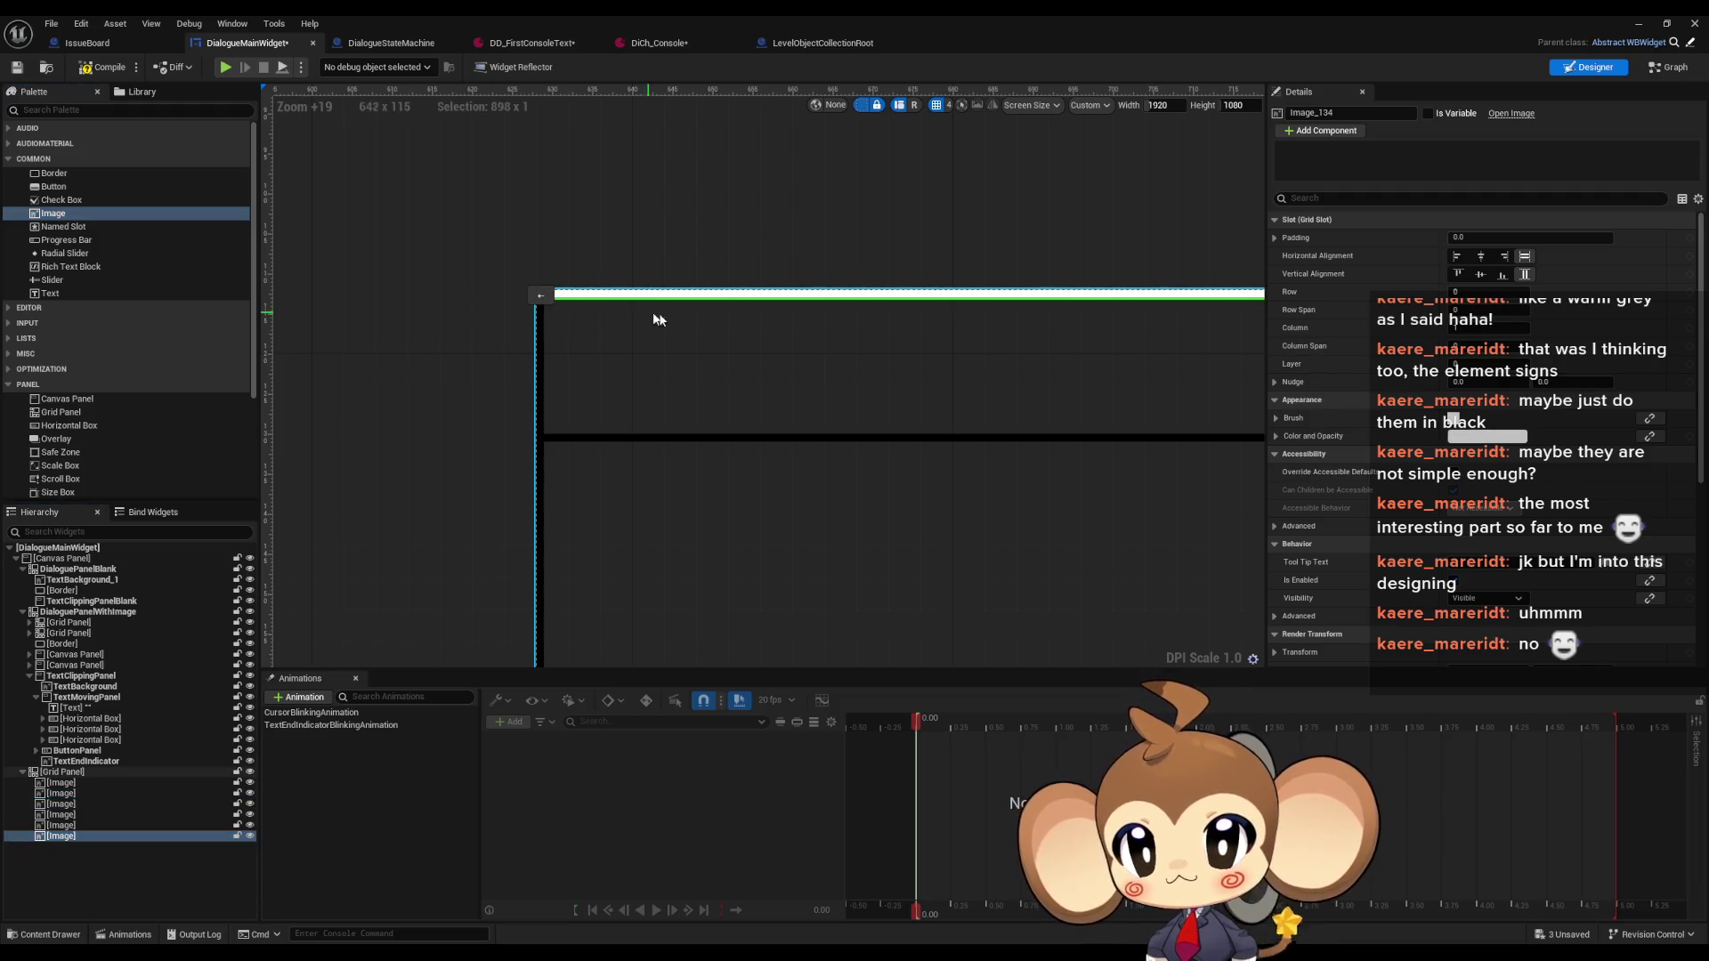
scroll(904, 347, "down", 12)
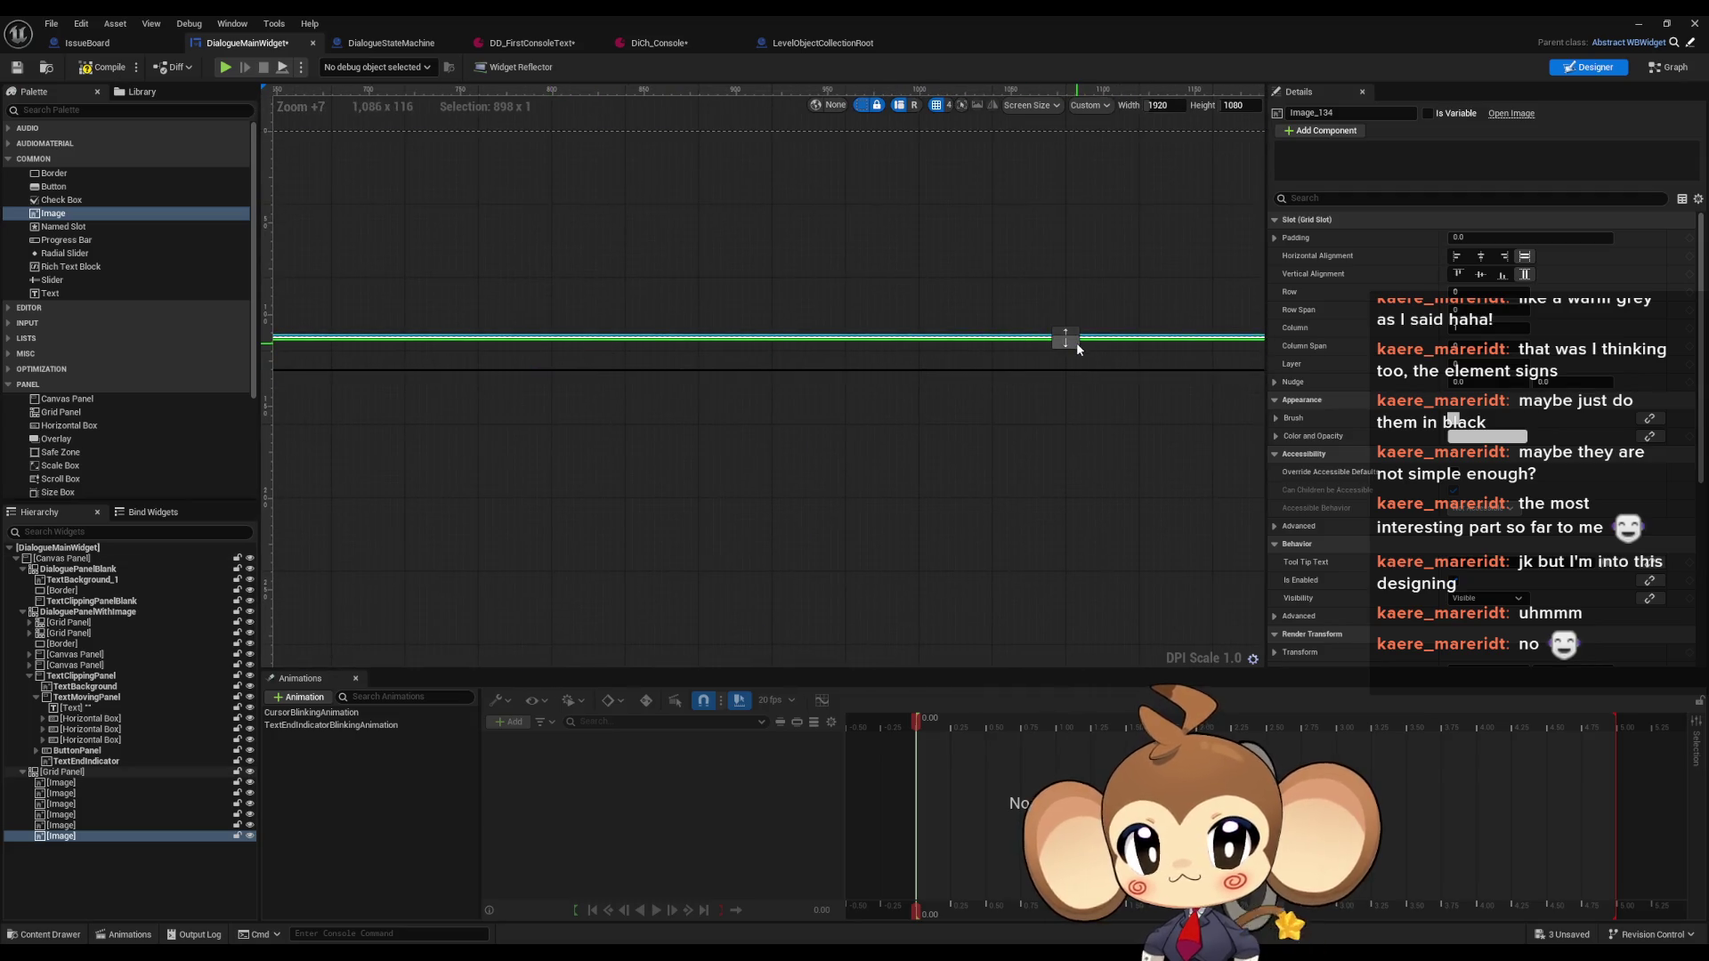
left_click_drag(1076, 342, 1076, 373)
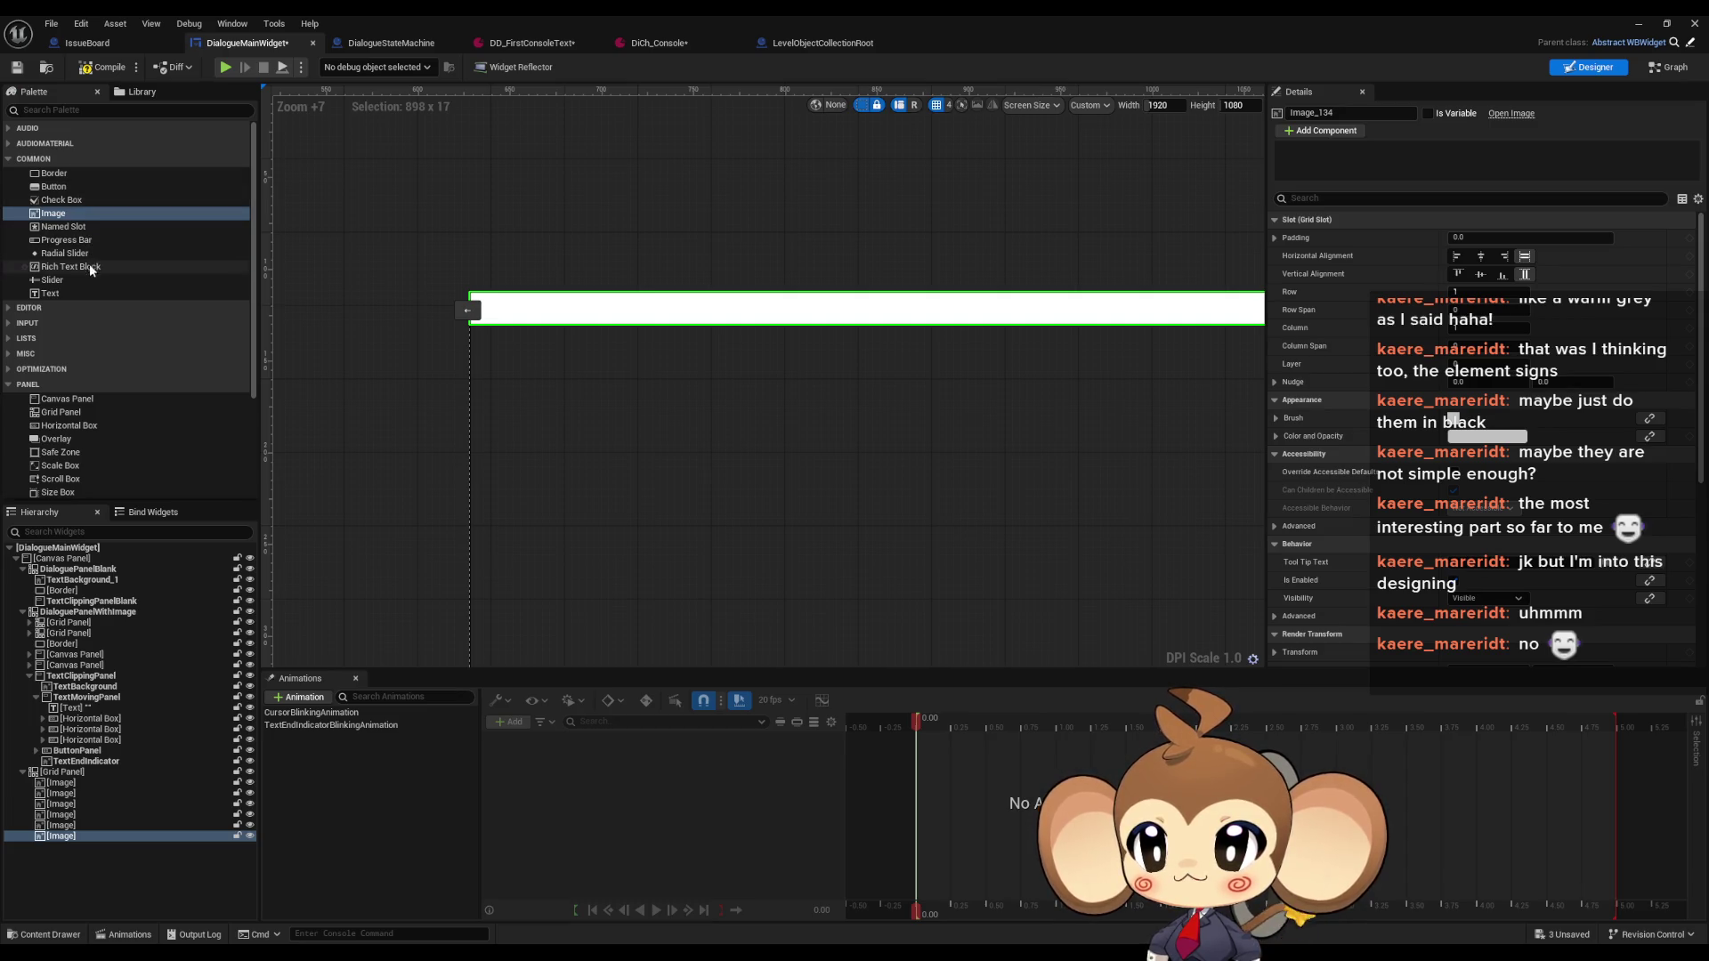
Search the palette for 'grad', clear the search, and restore the editor window to show the level editor
left_click(62, 109)
type("s")
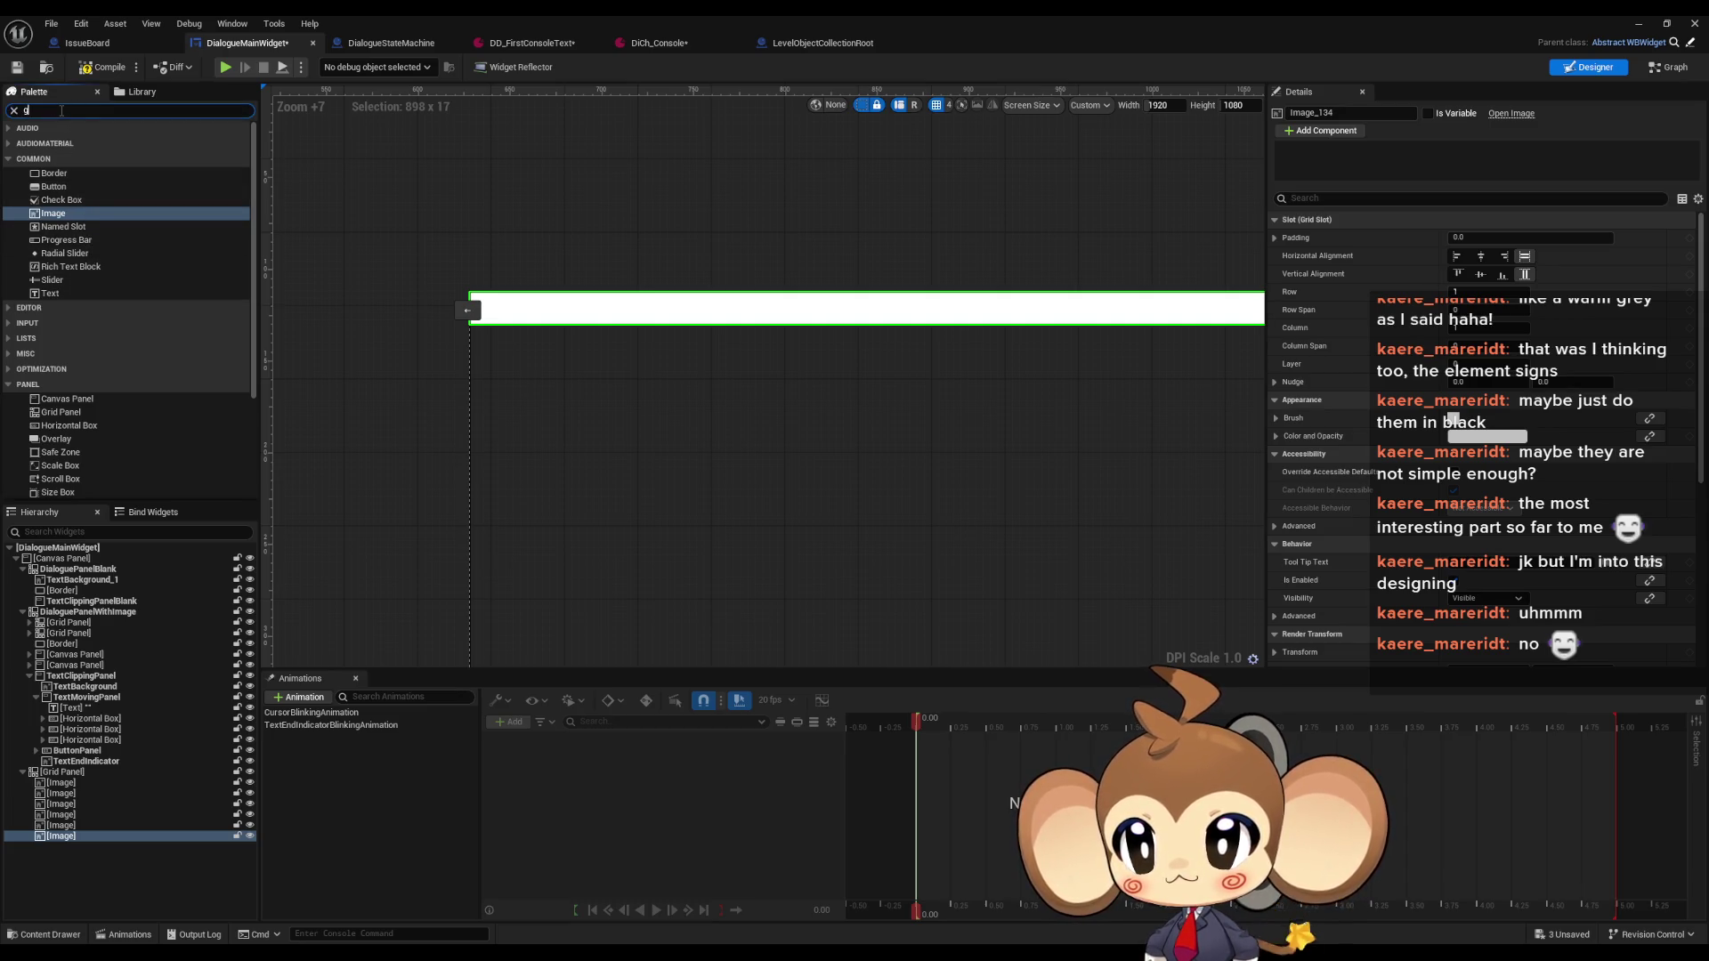
type("grad")
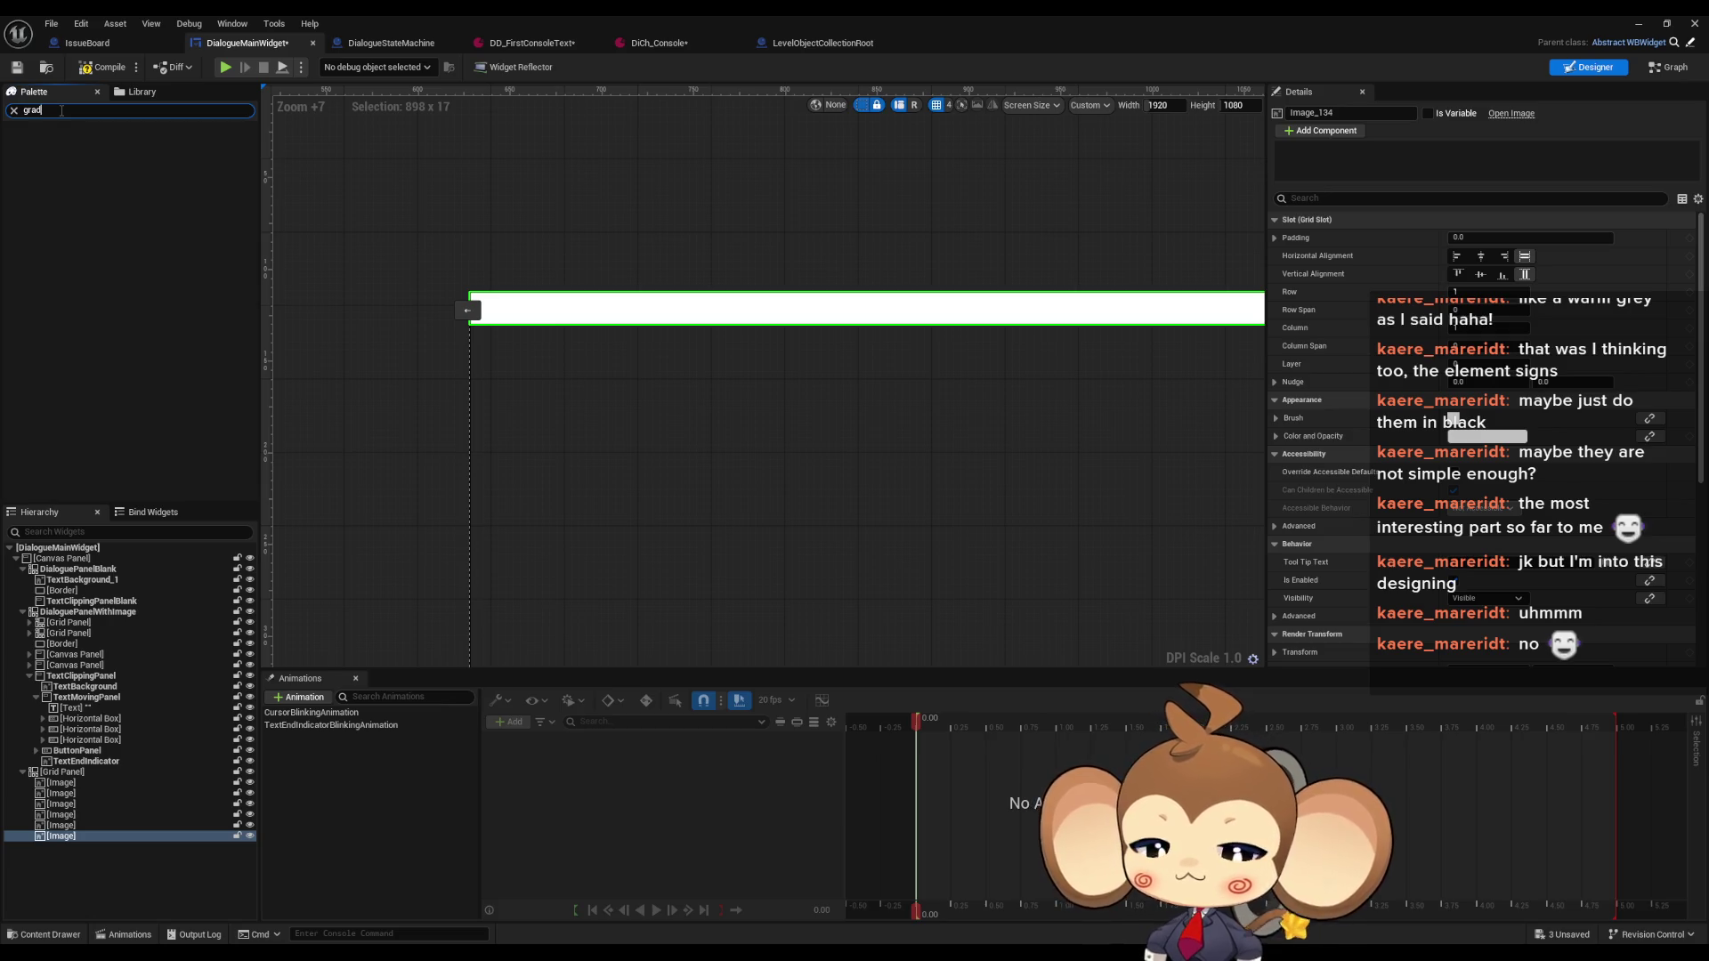
key("BackSpace")
key("BackSpace")
key("BackSpace")
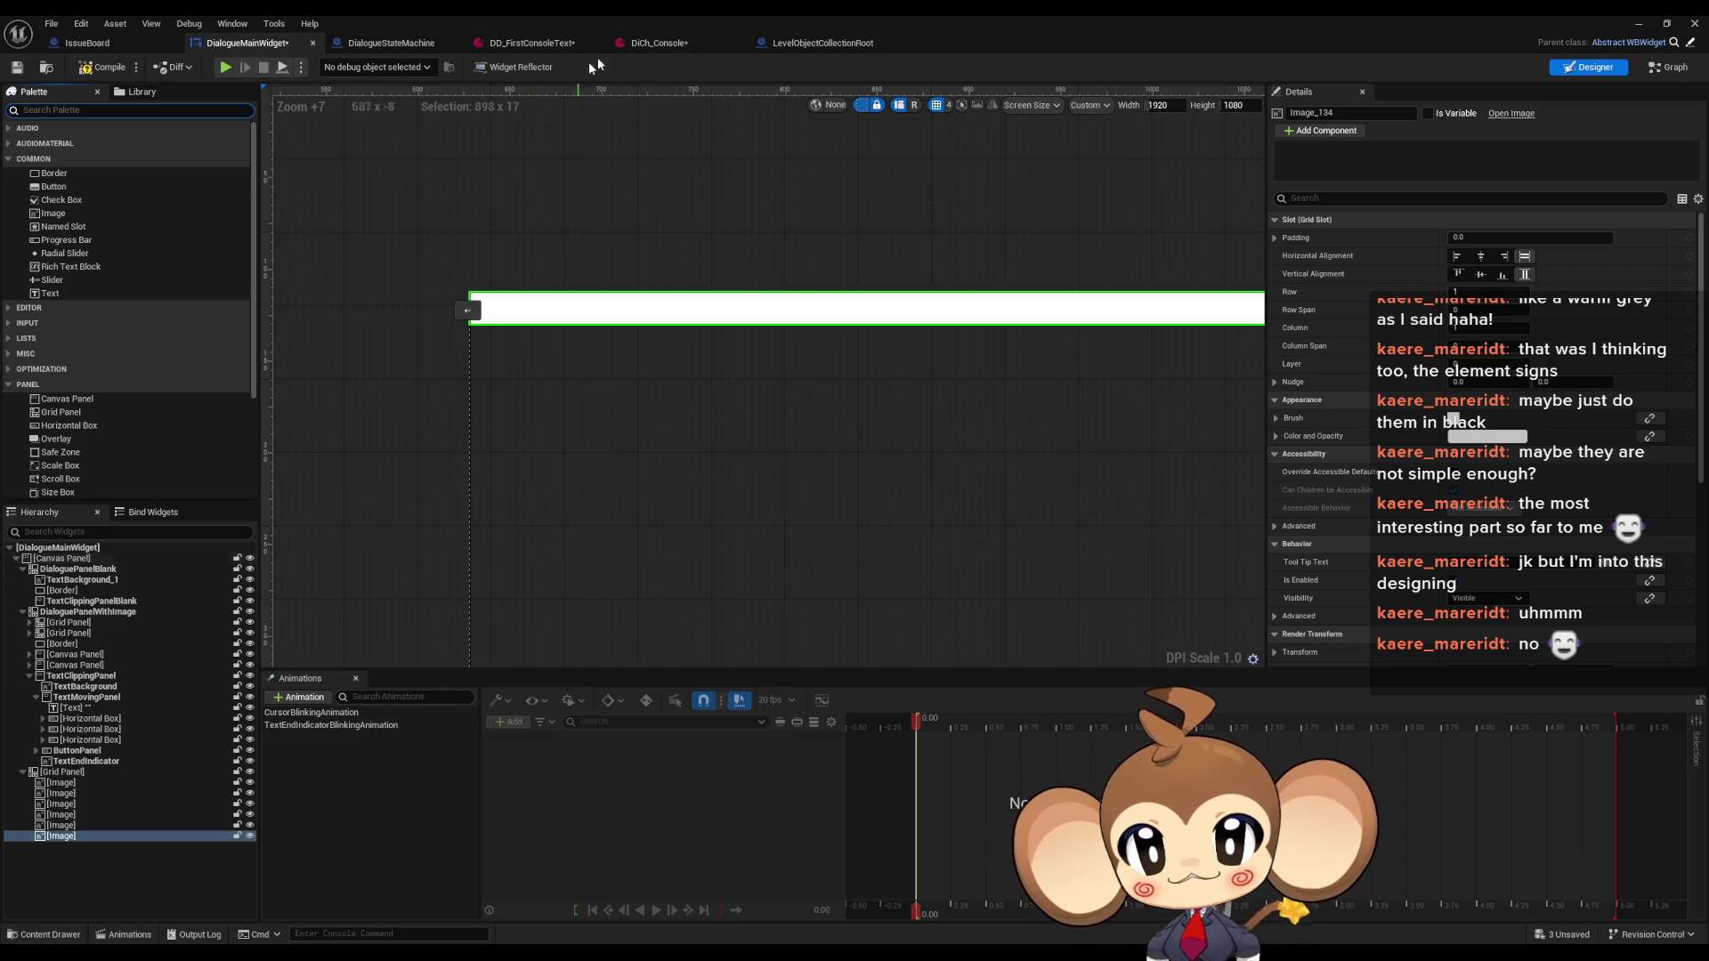
double_click(906, 14)
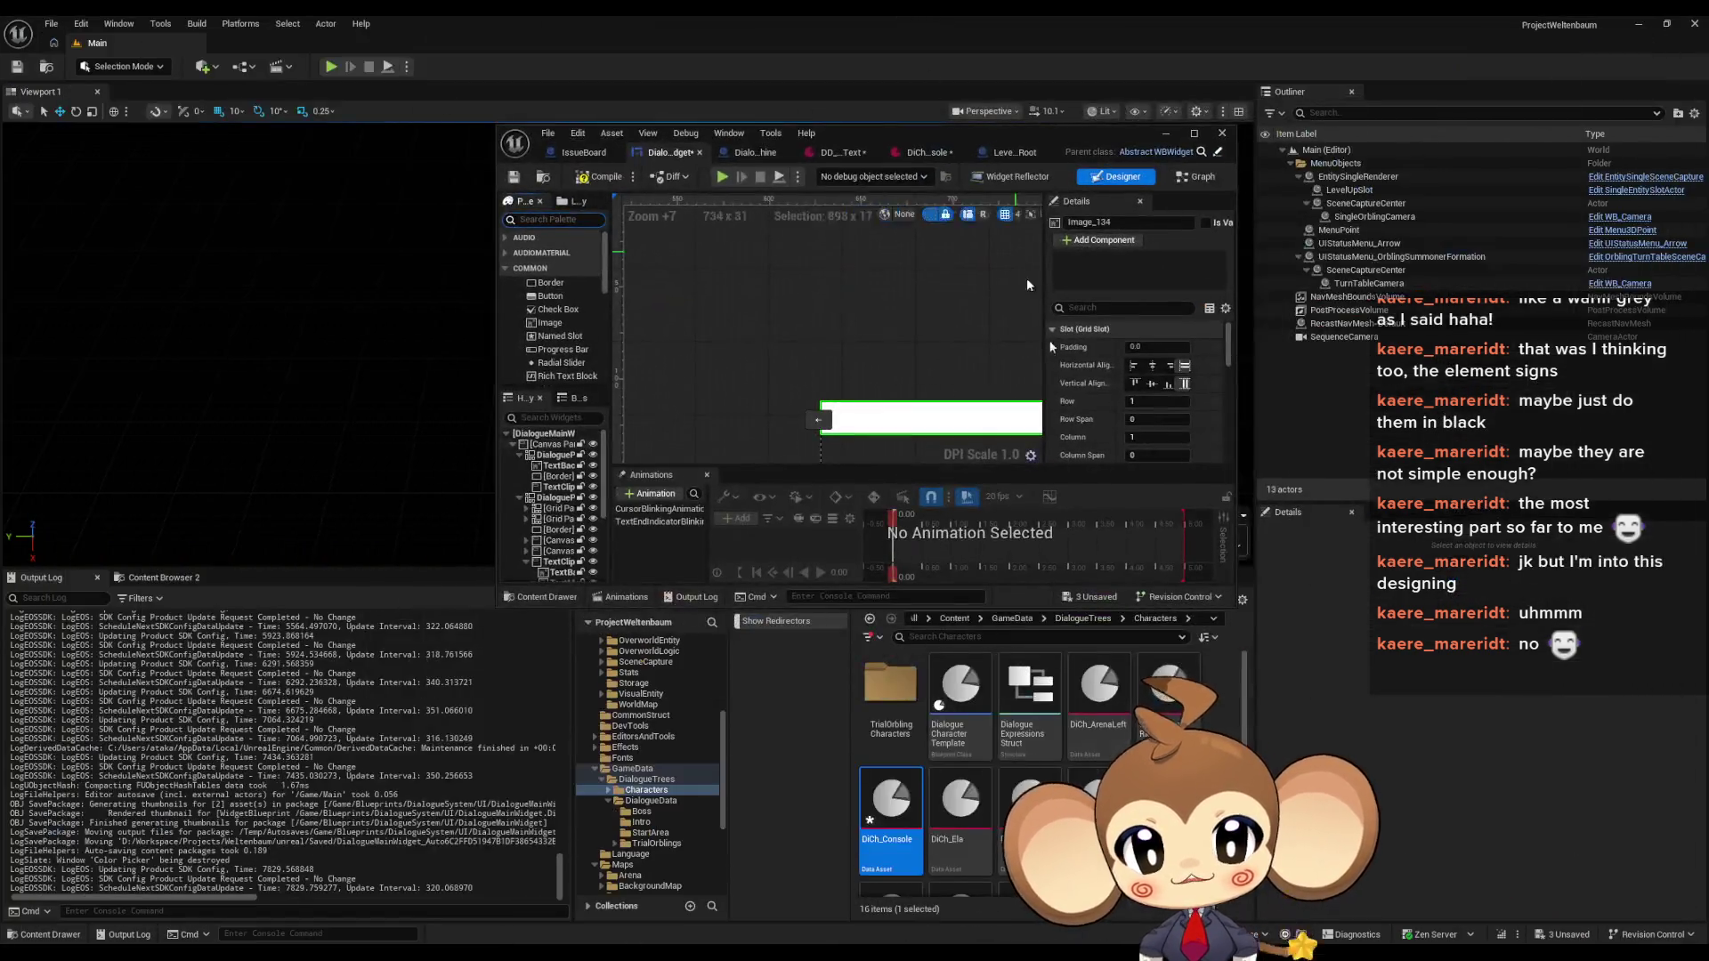
Navigate the Content Browser to Content > Blueprints > DialogueSystem > UI > Graphics
left_click(954, 617)
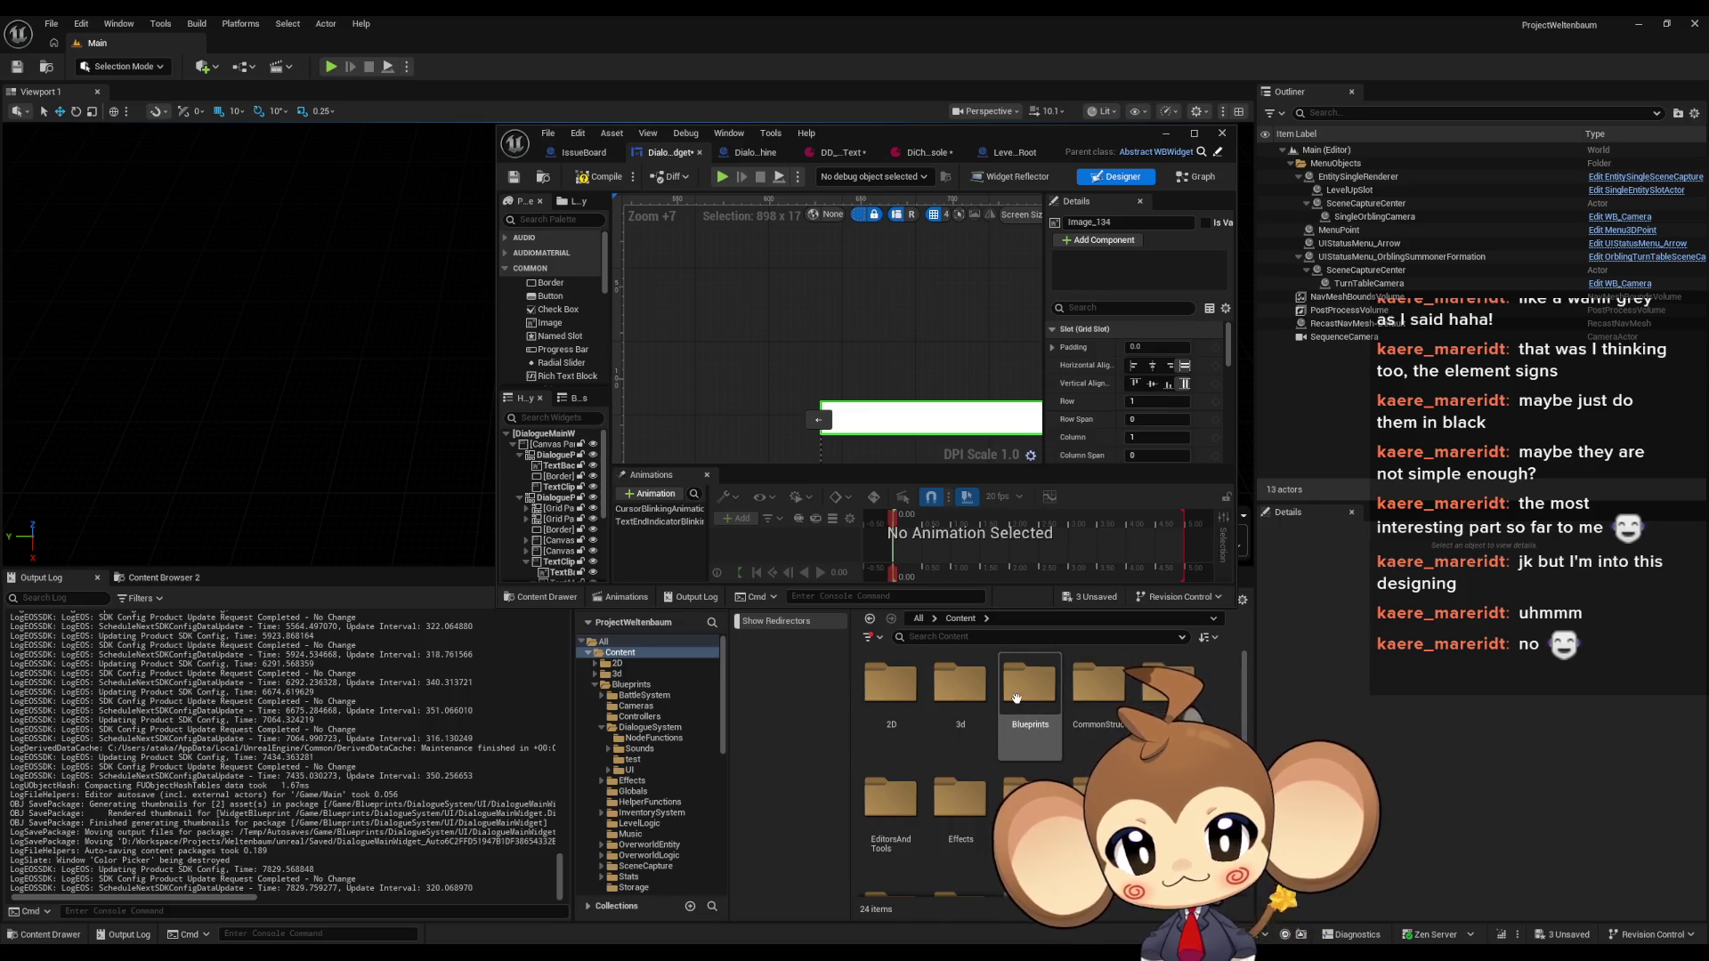
double_click(1029, 685)
double_click(1107, 712)
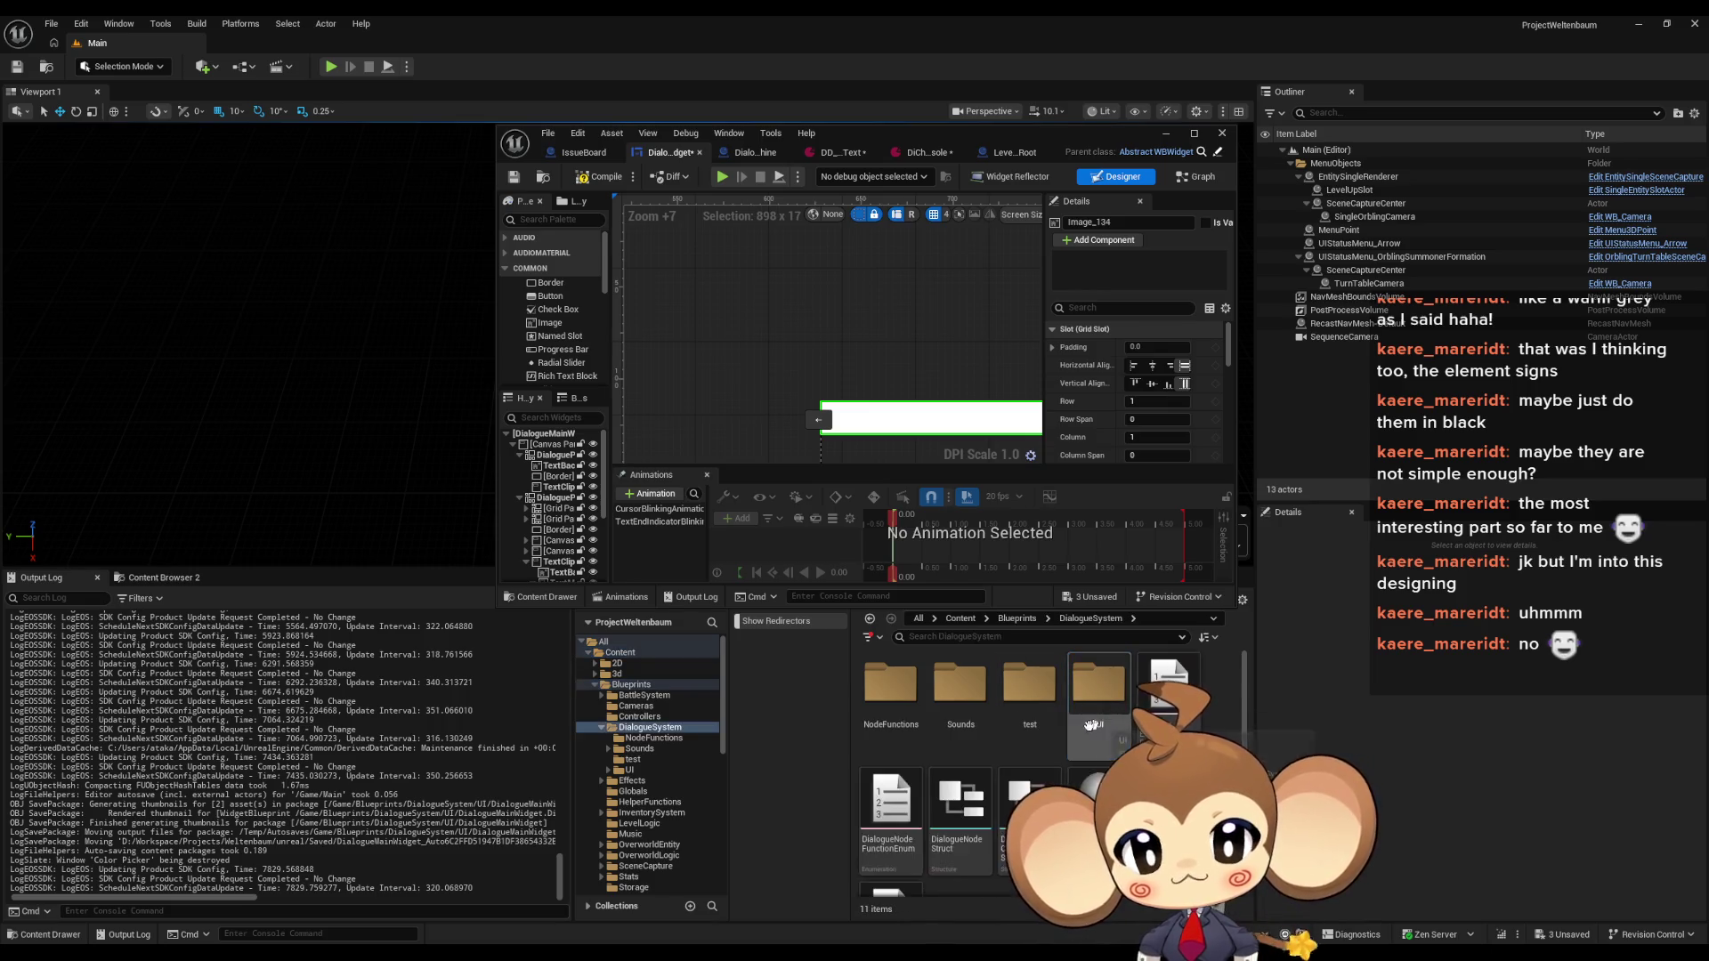
double_click(1103, 703)
right_click(1179, 819)
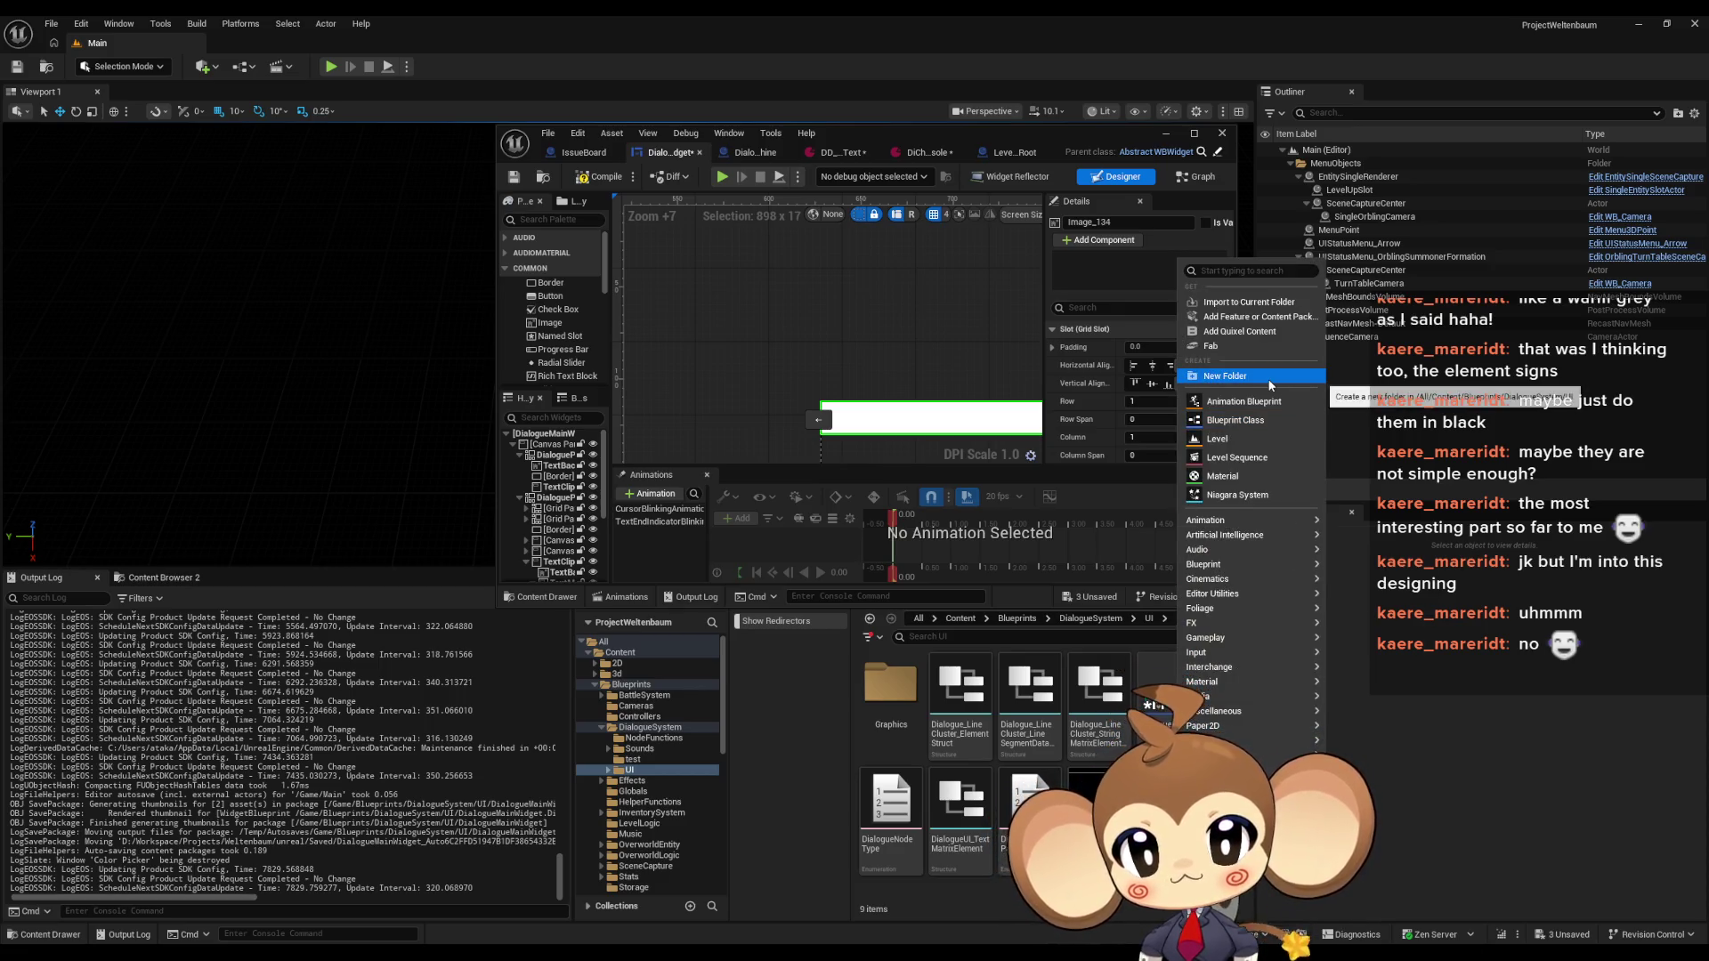
key("Escape")
double_click(887, 699)
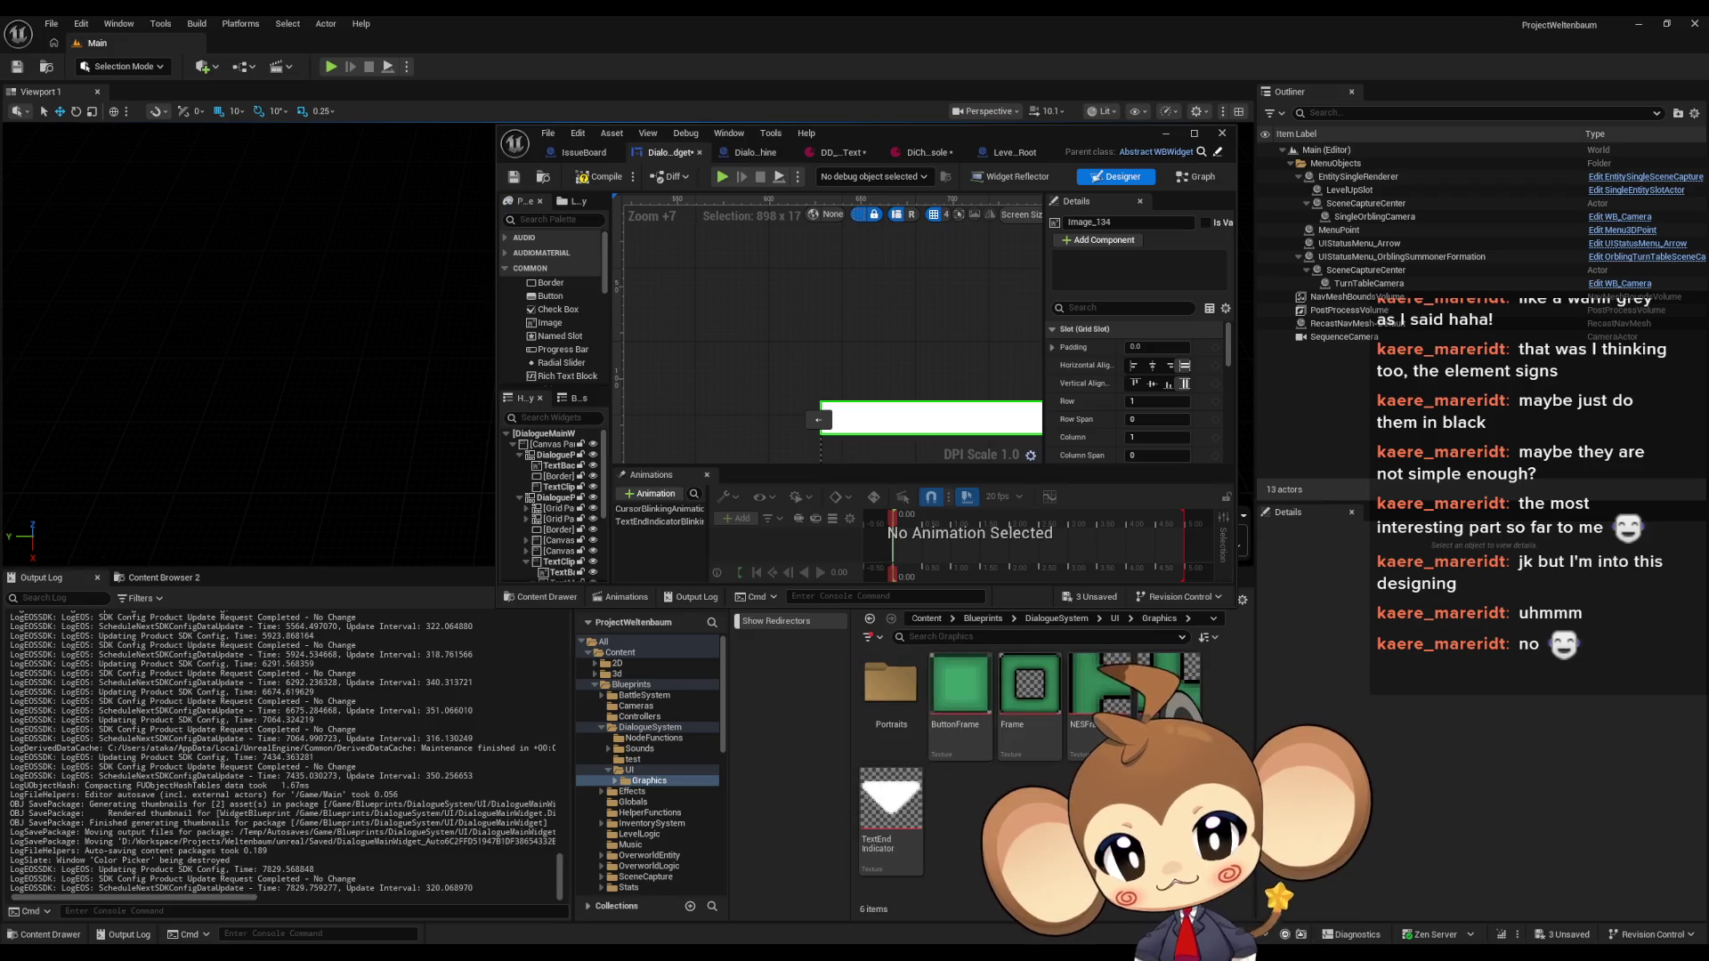
Create a new Material asset there and name it ConsoleOSWindow
right_click(990, 801)
left_click(967, 825)
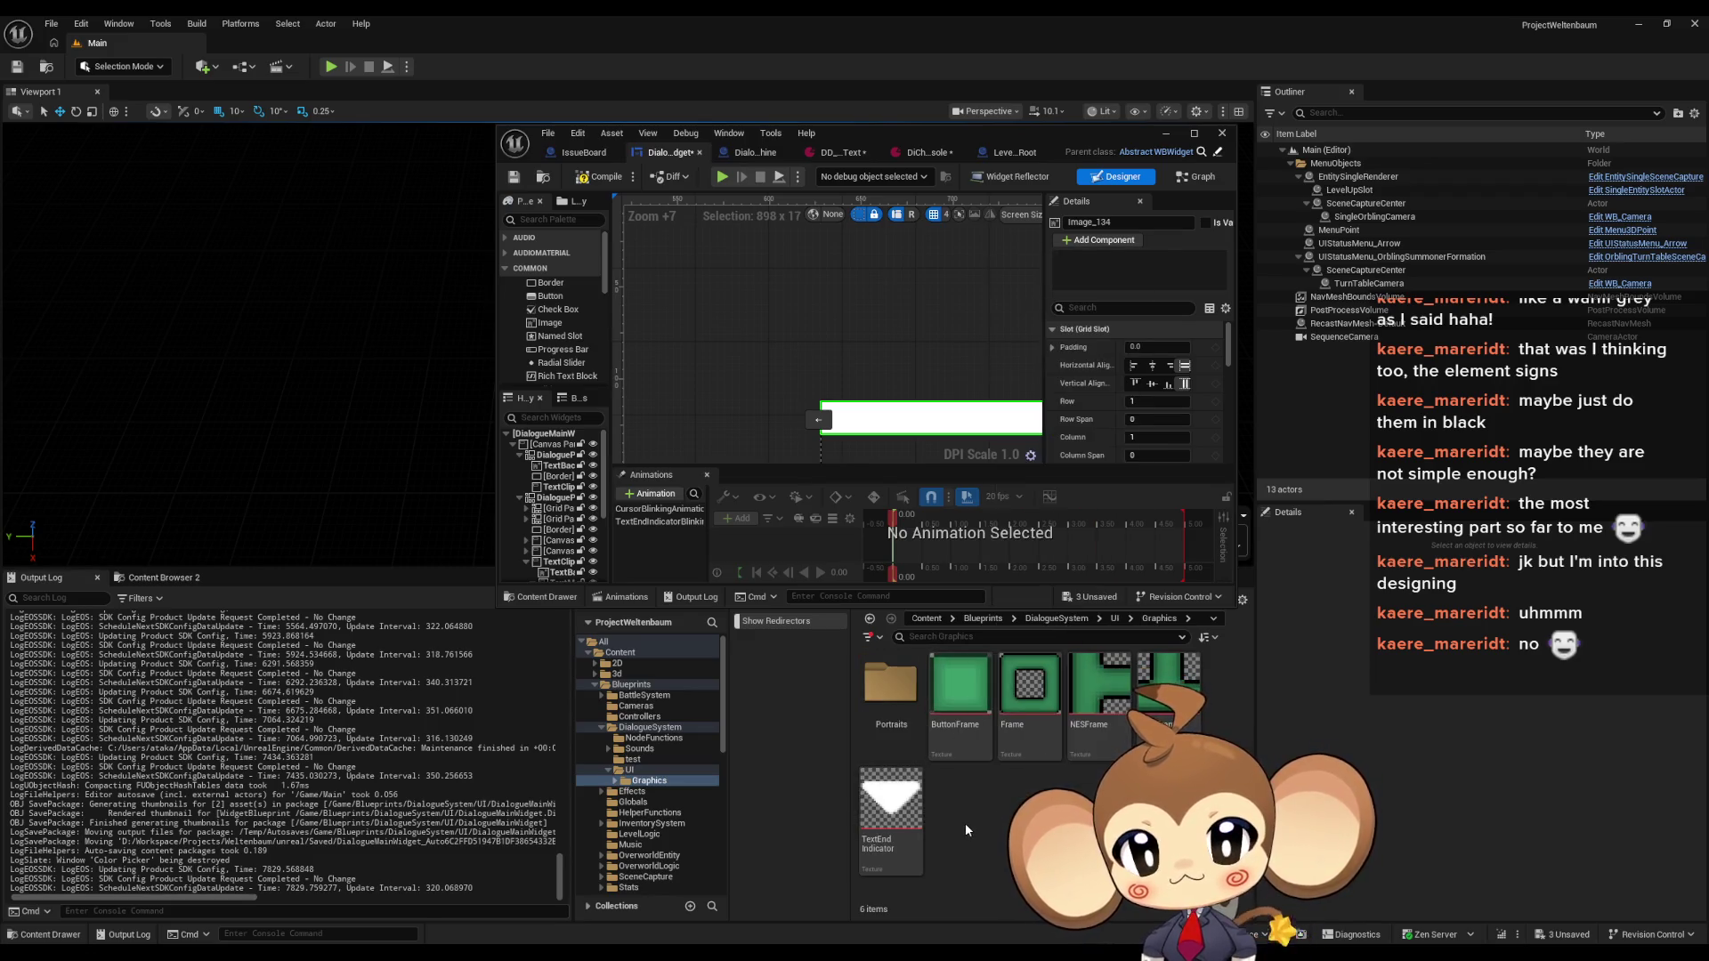
right_click(964, 822)
mouse_move(1001, 723)
mouse_move(1010, 693)
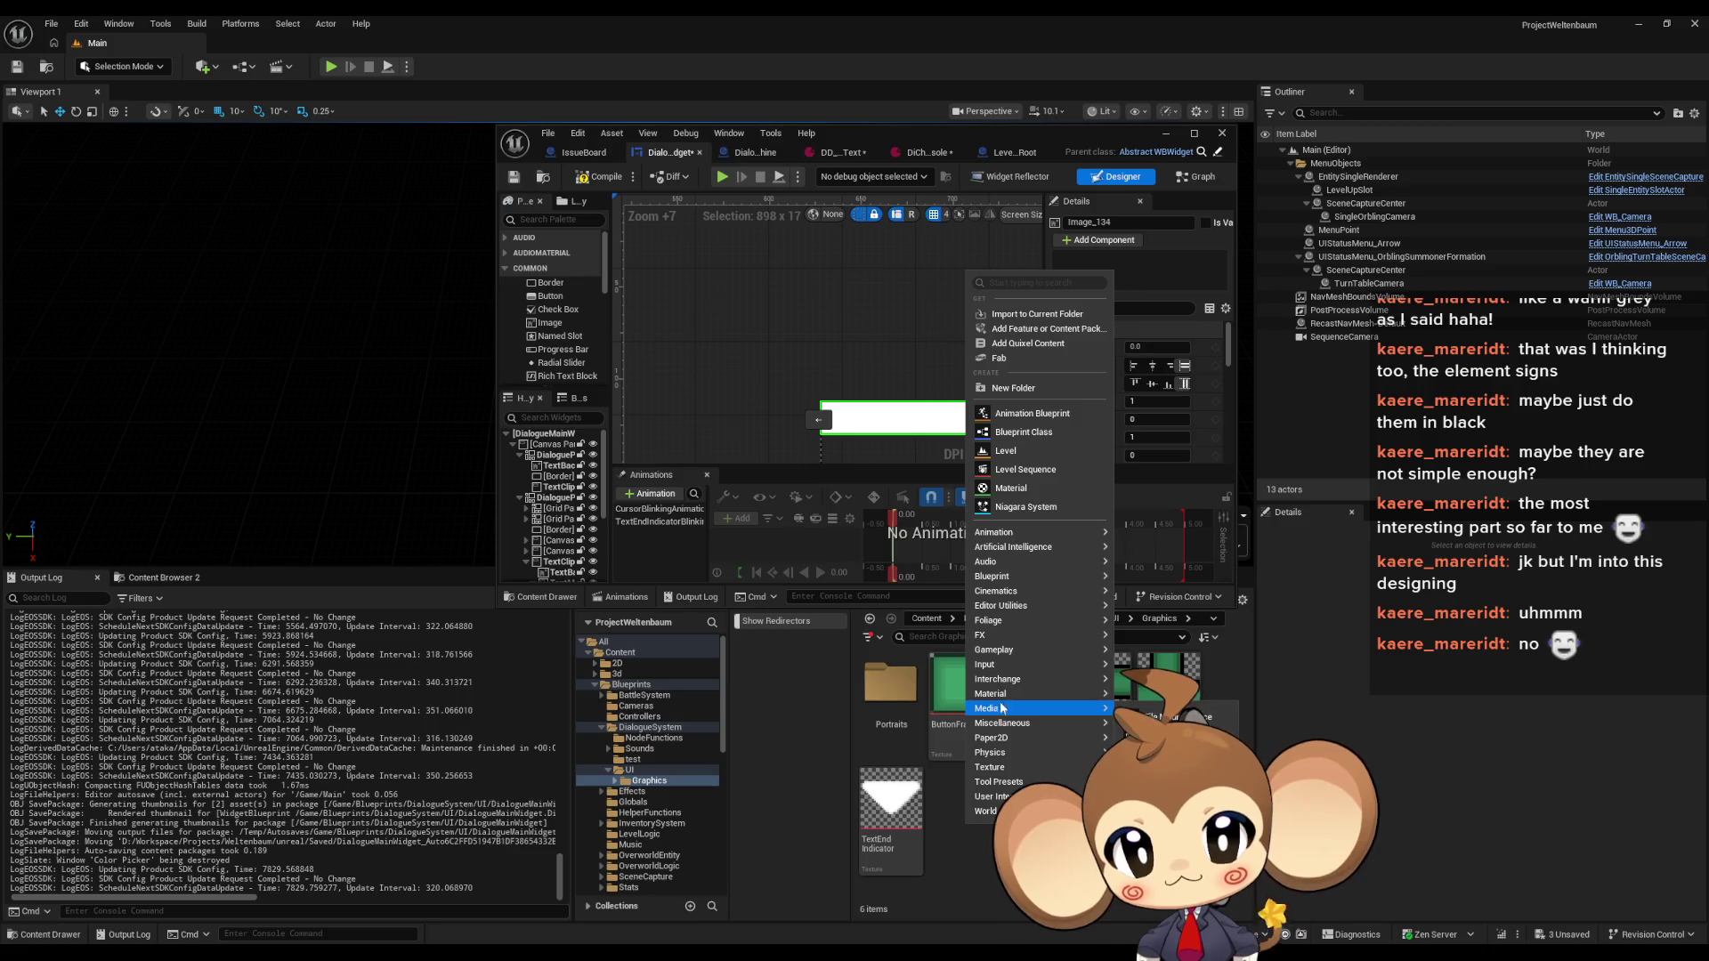
left_click(1200, 709)
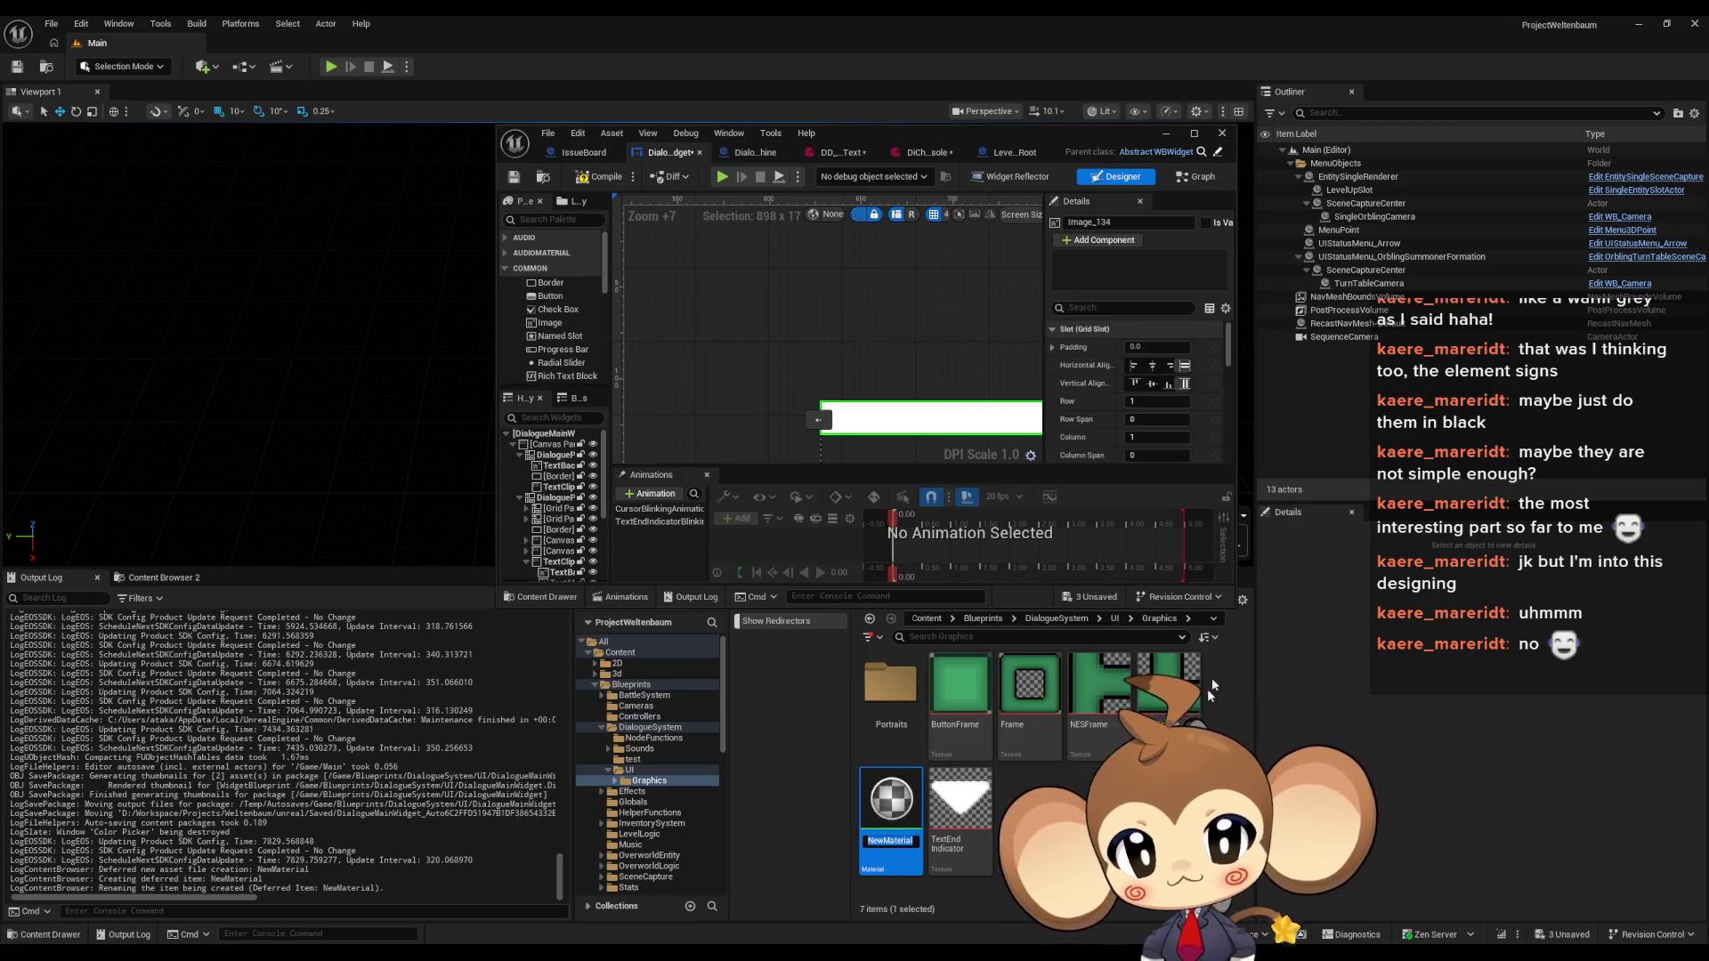
type("Console")
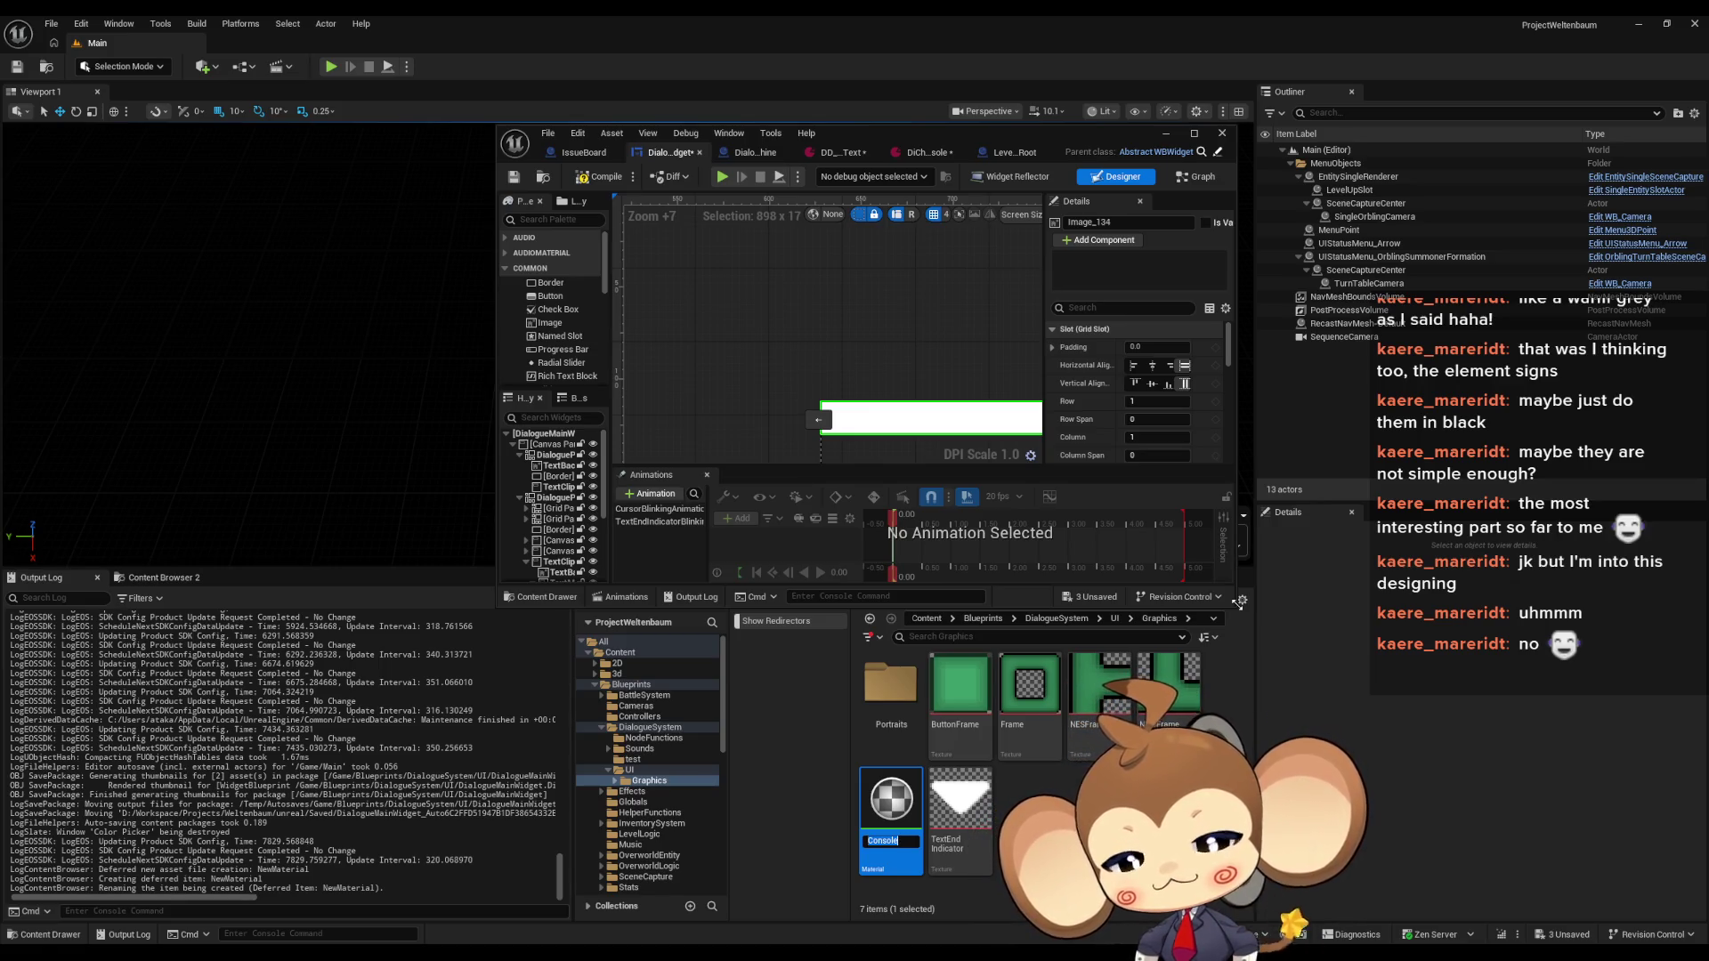
type("OSWindow")
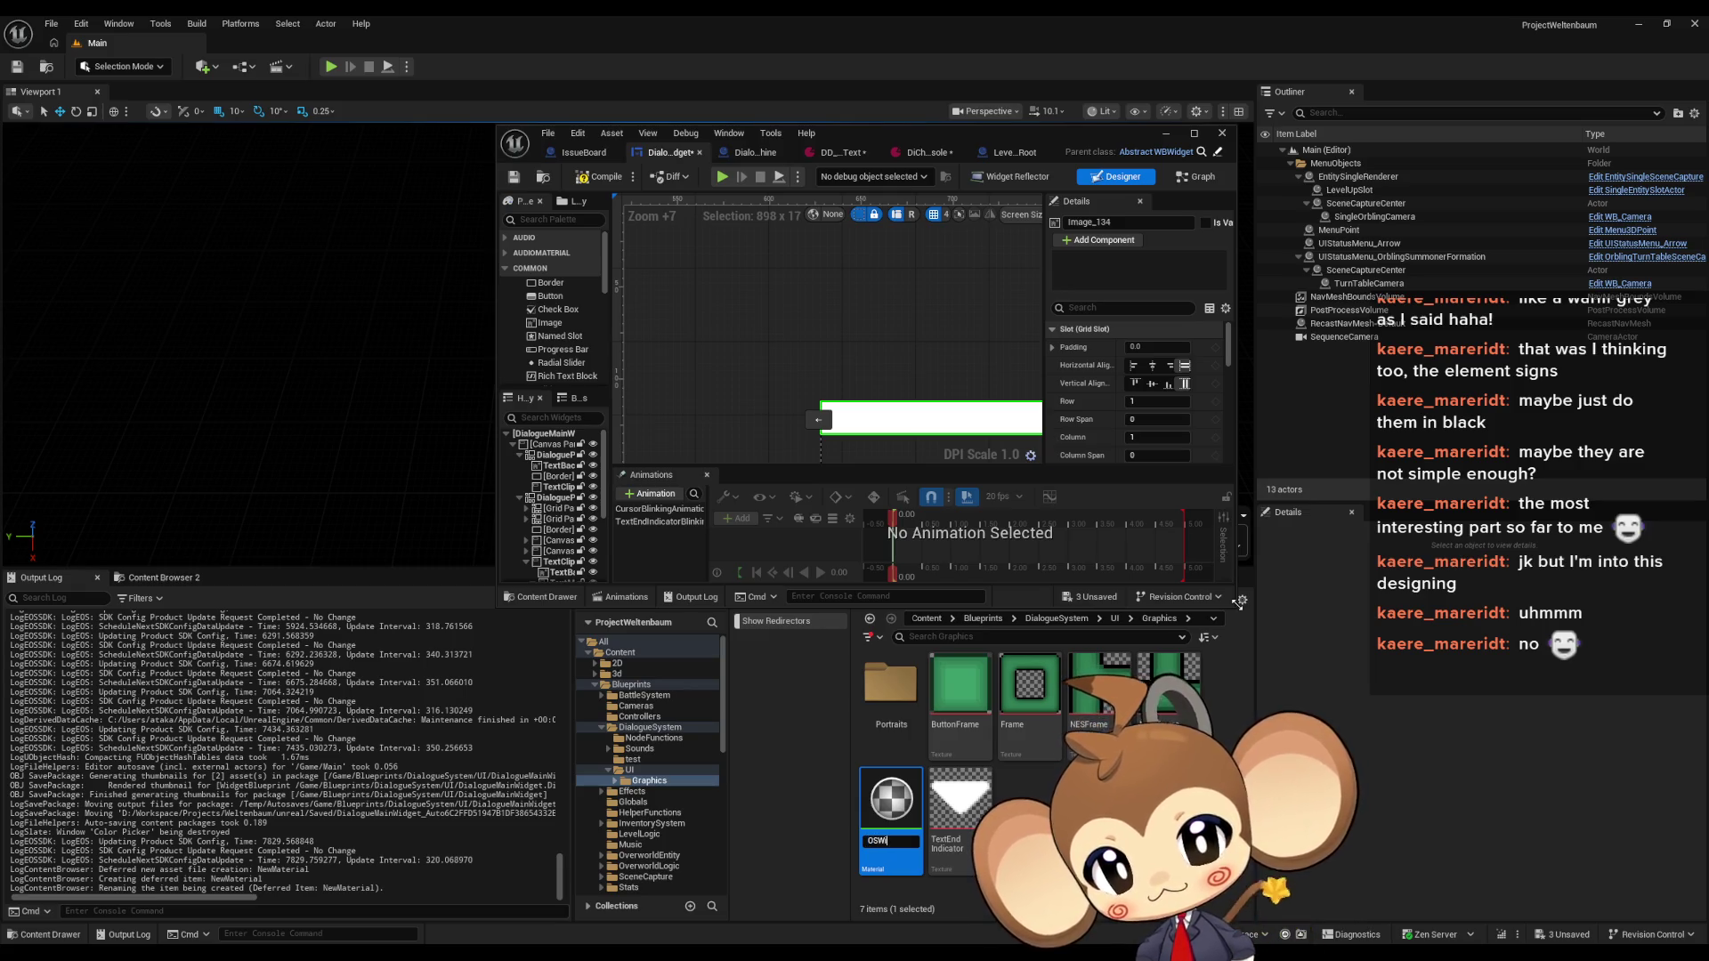
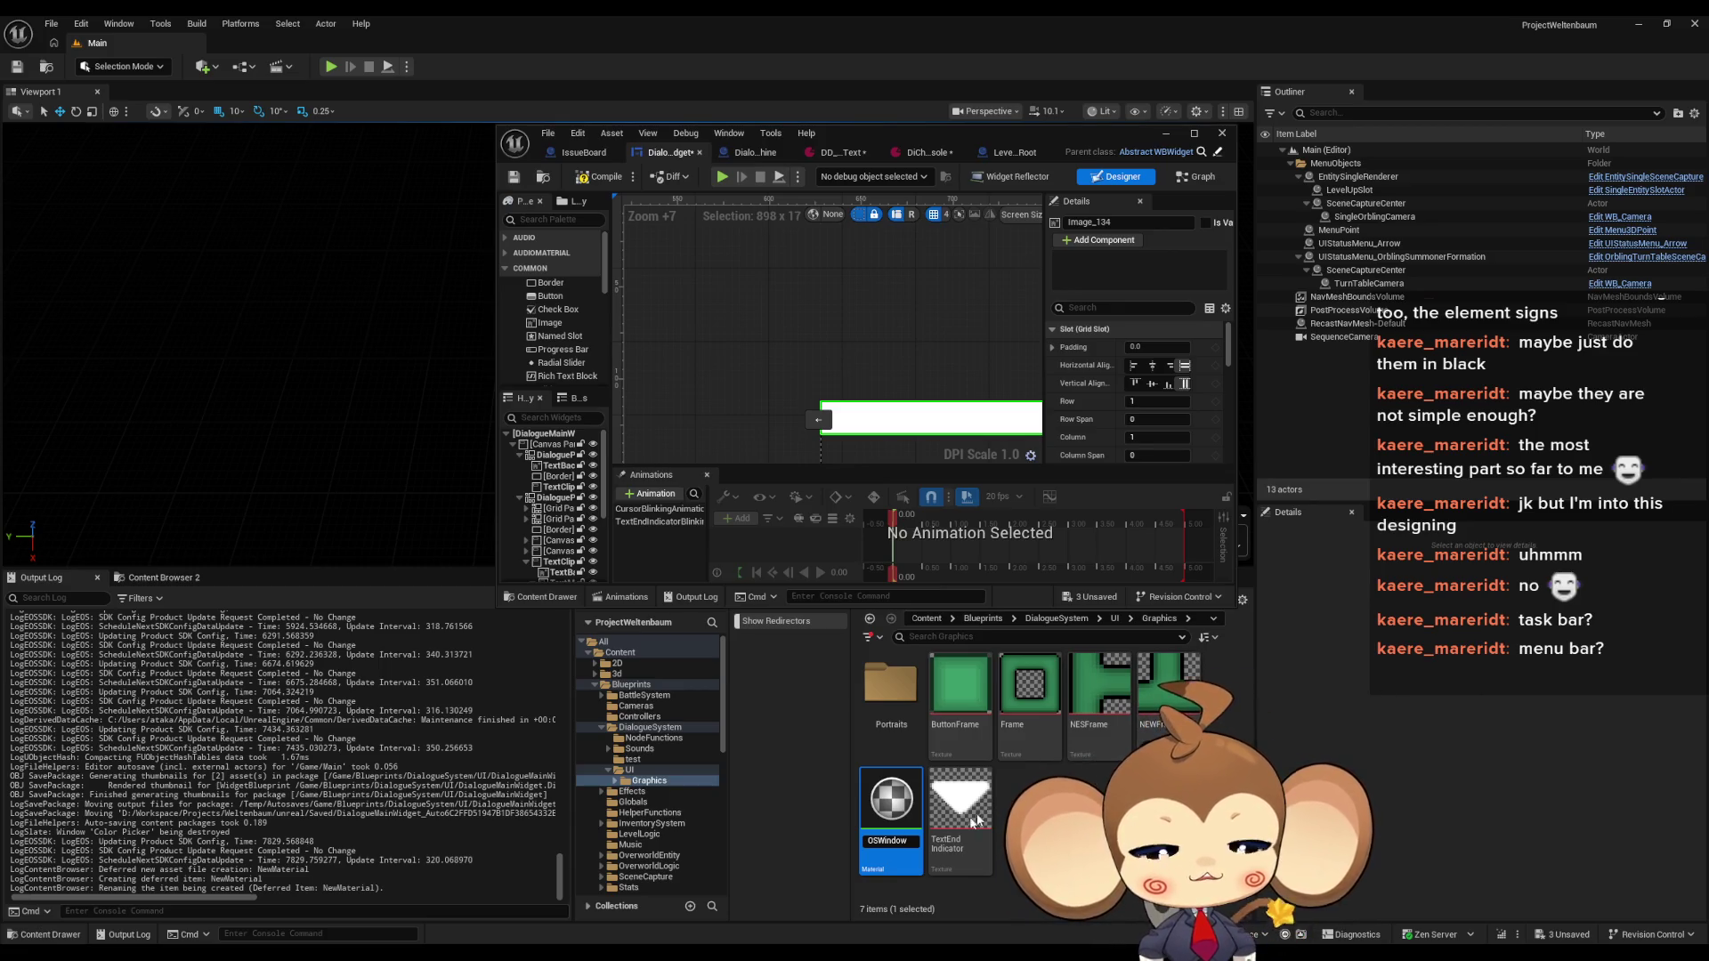
Rename the new material asset to OSWindowHeadMaterial
key("Return")
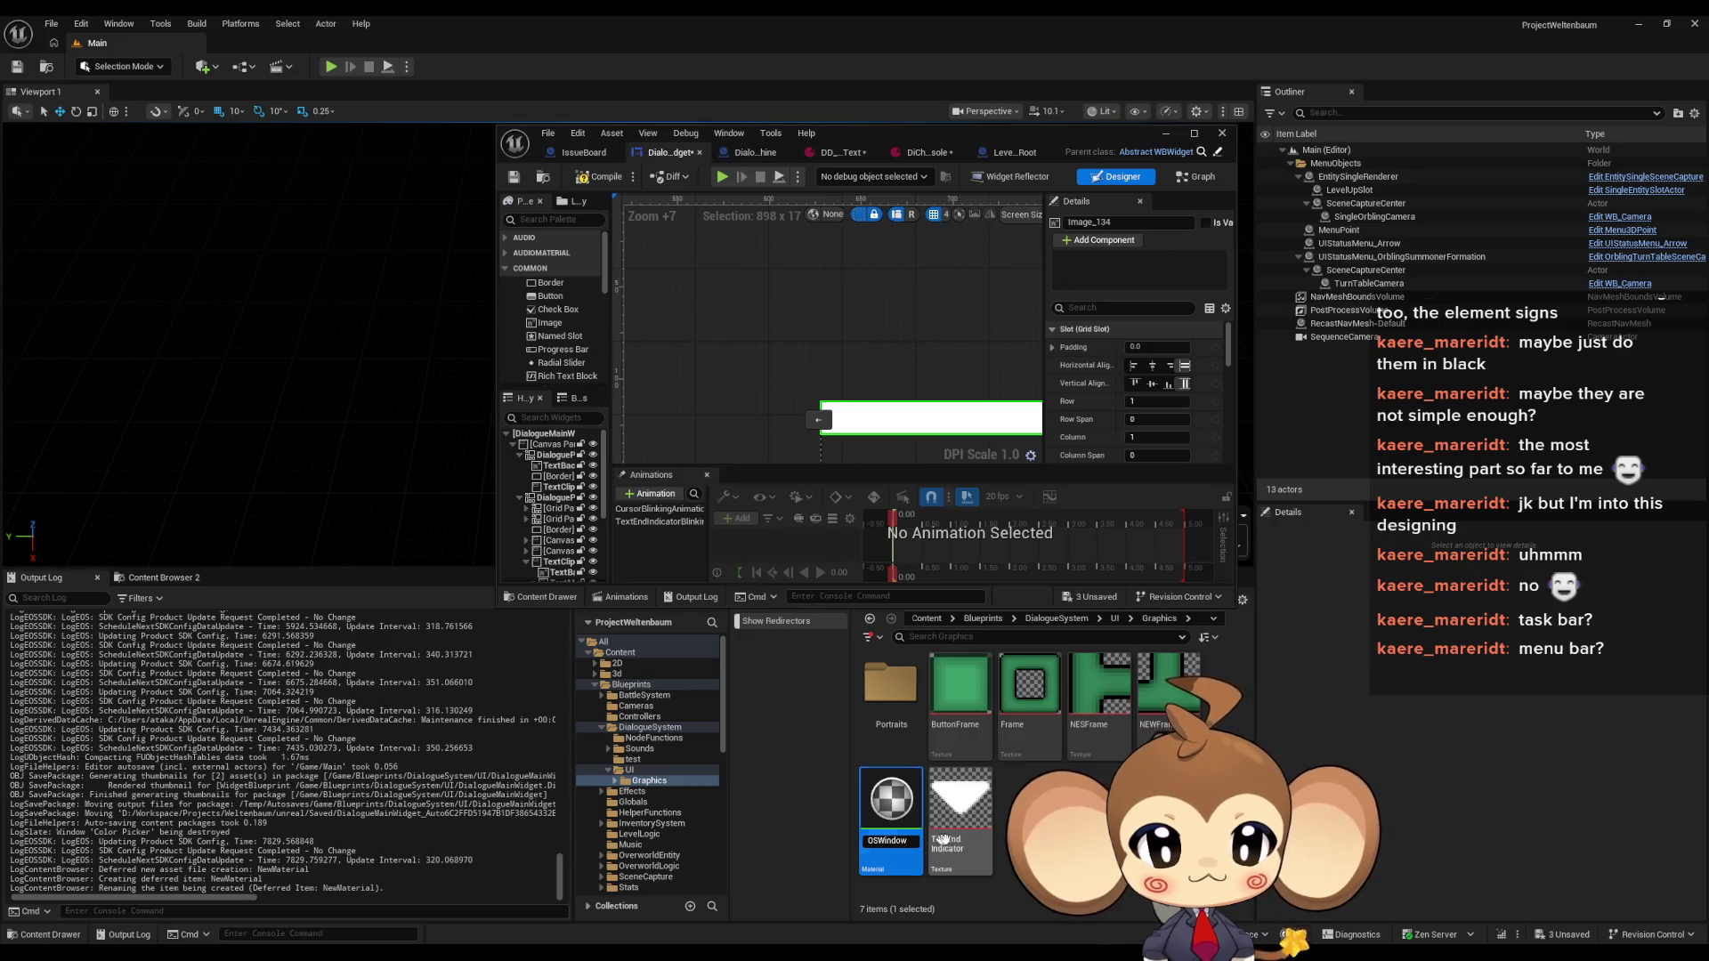
type("ead")
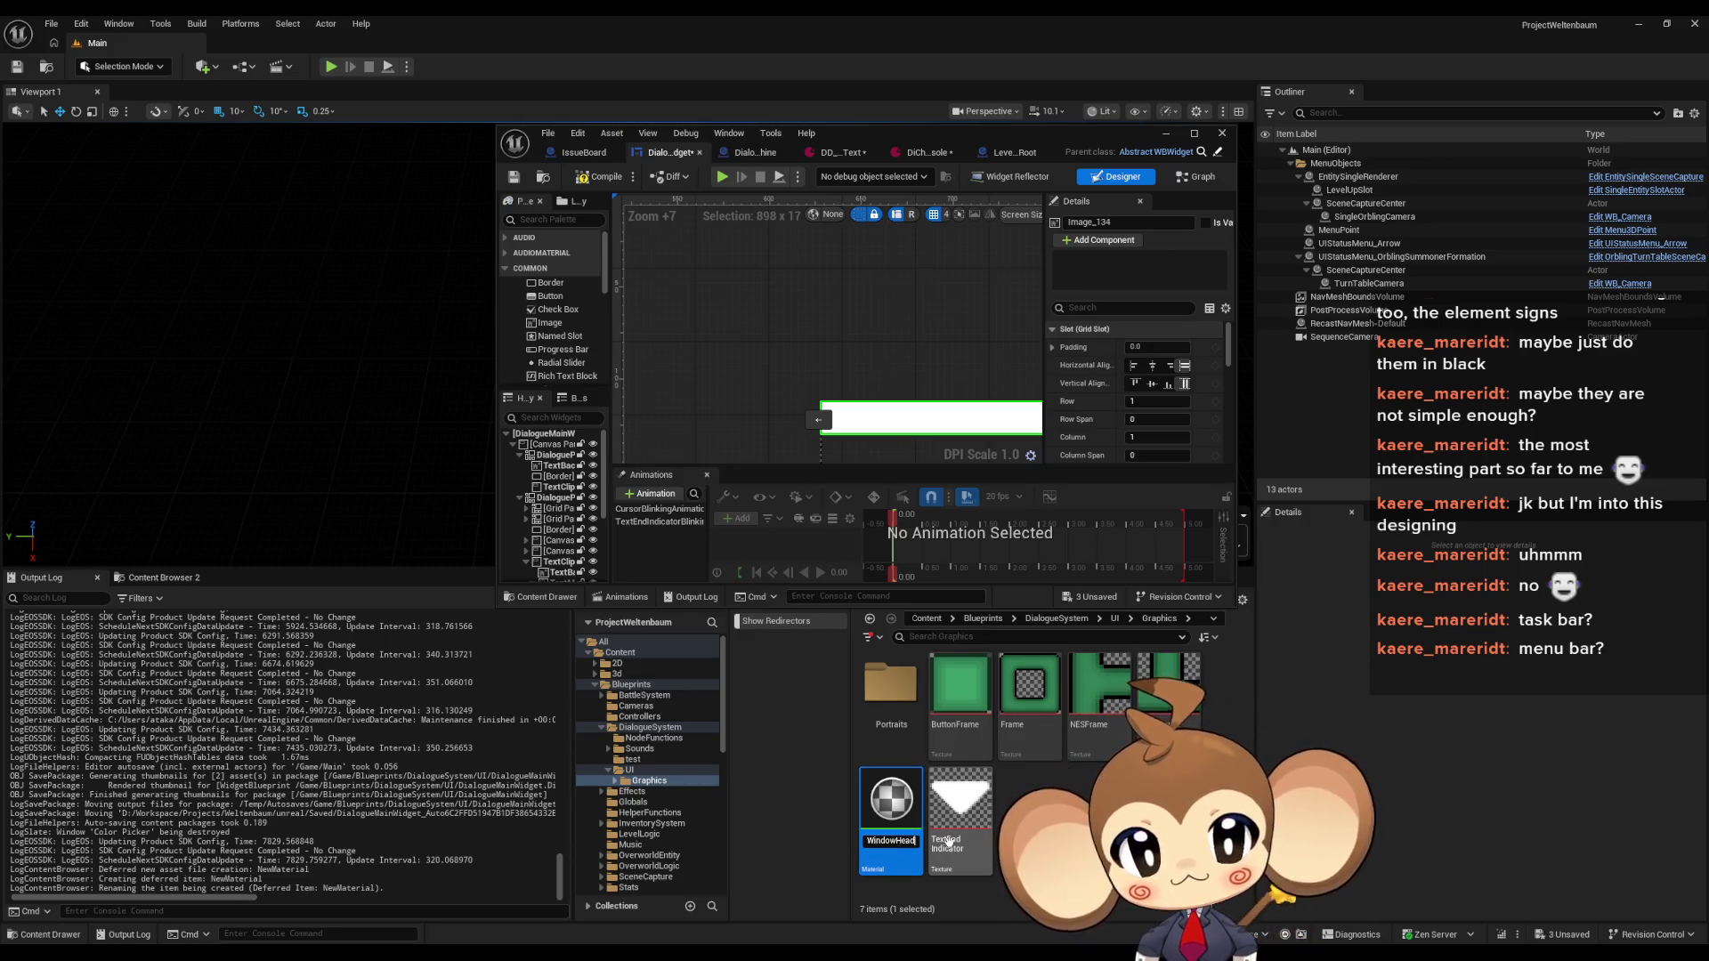
type("Material")
key("Return")
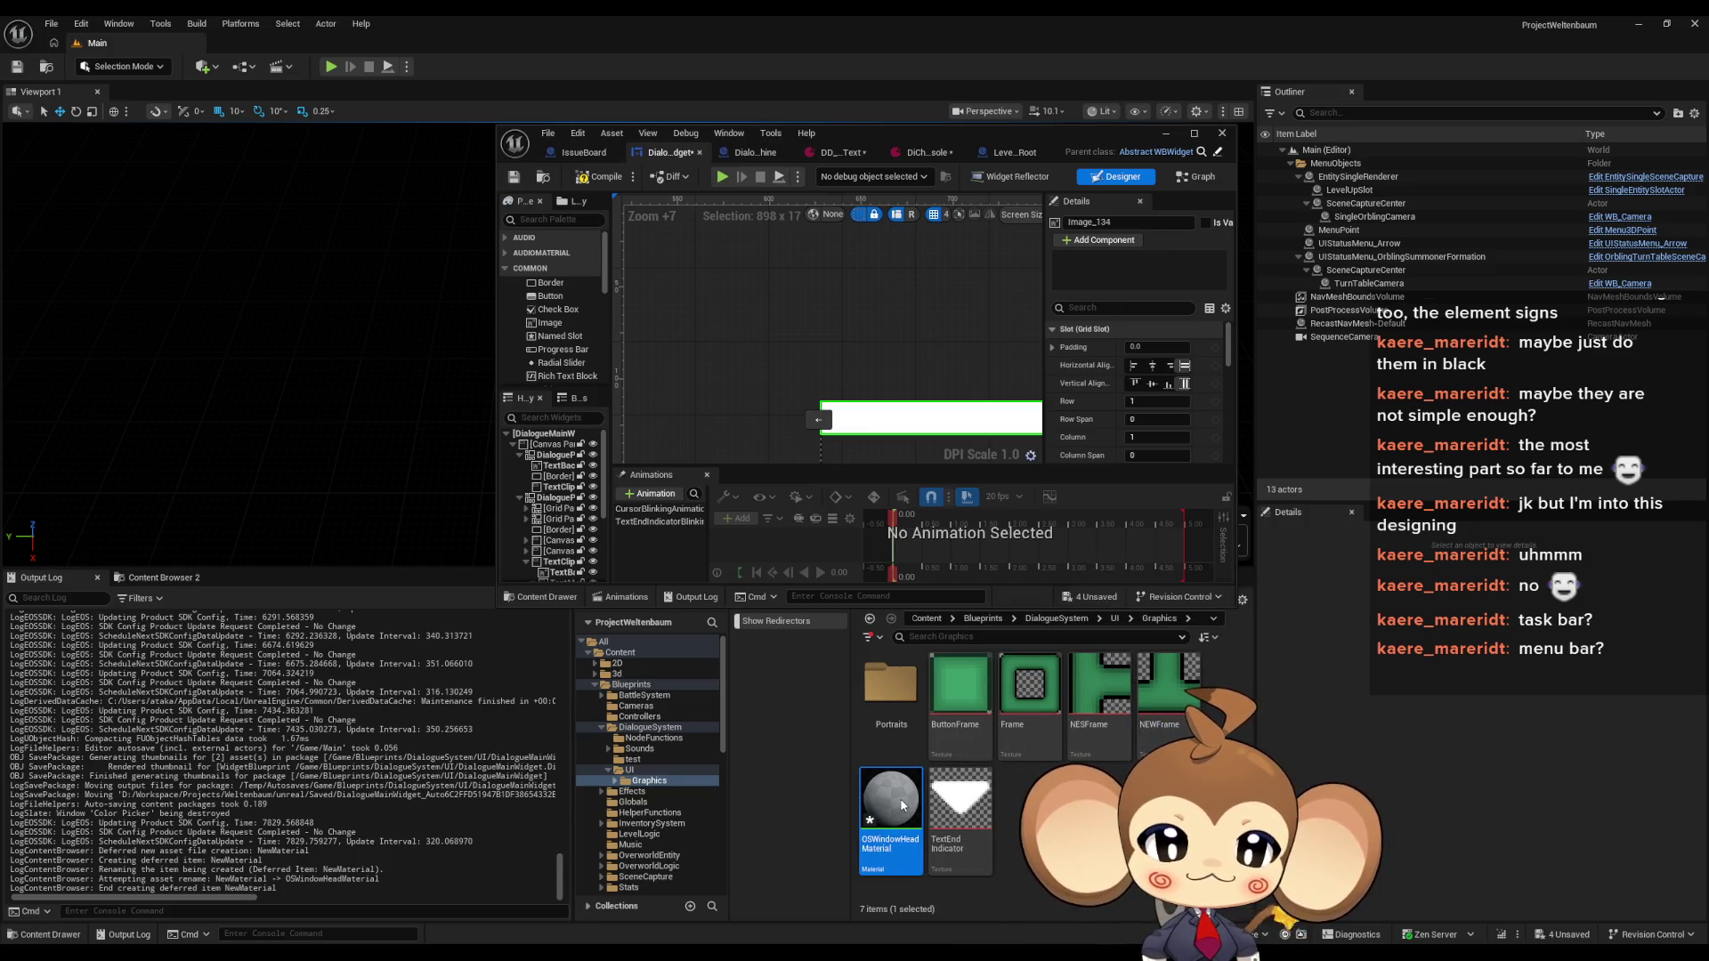
Open OSWindowHeadMaterial maximized and set its Material Domain to User Interface
double_click(898, 801)
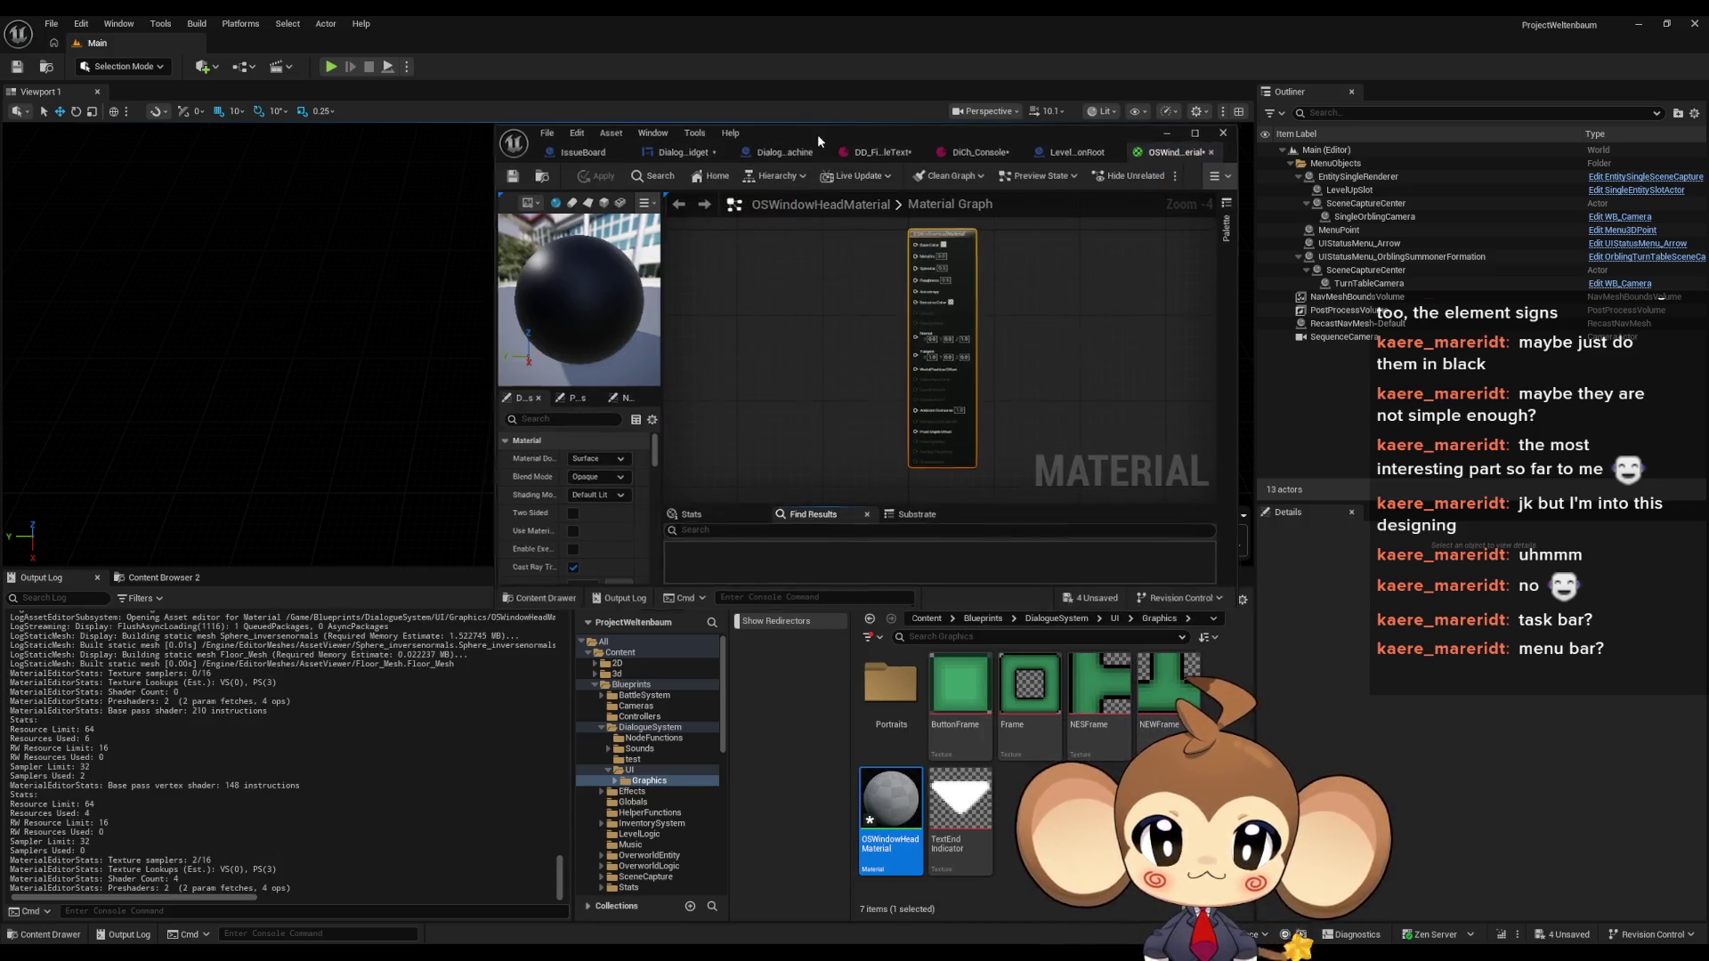
double_click(817, 134)
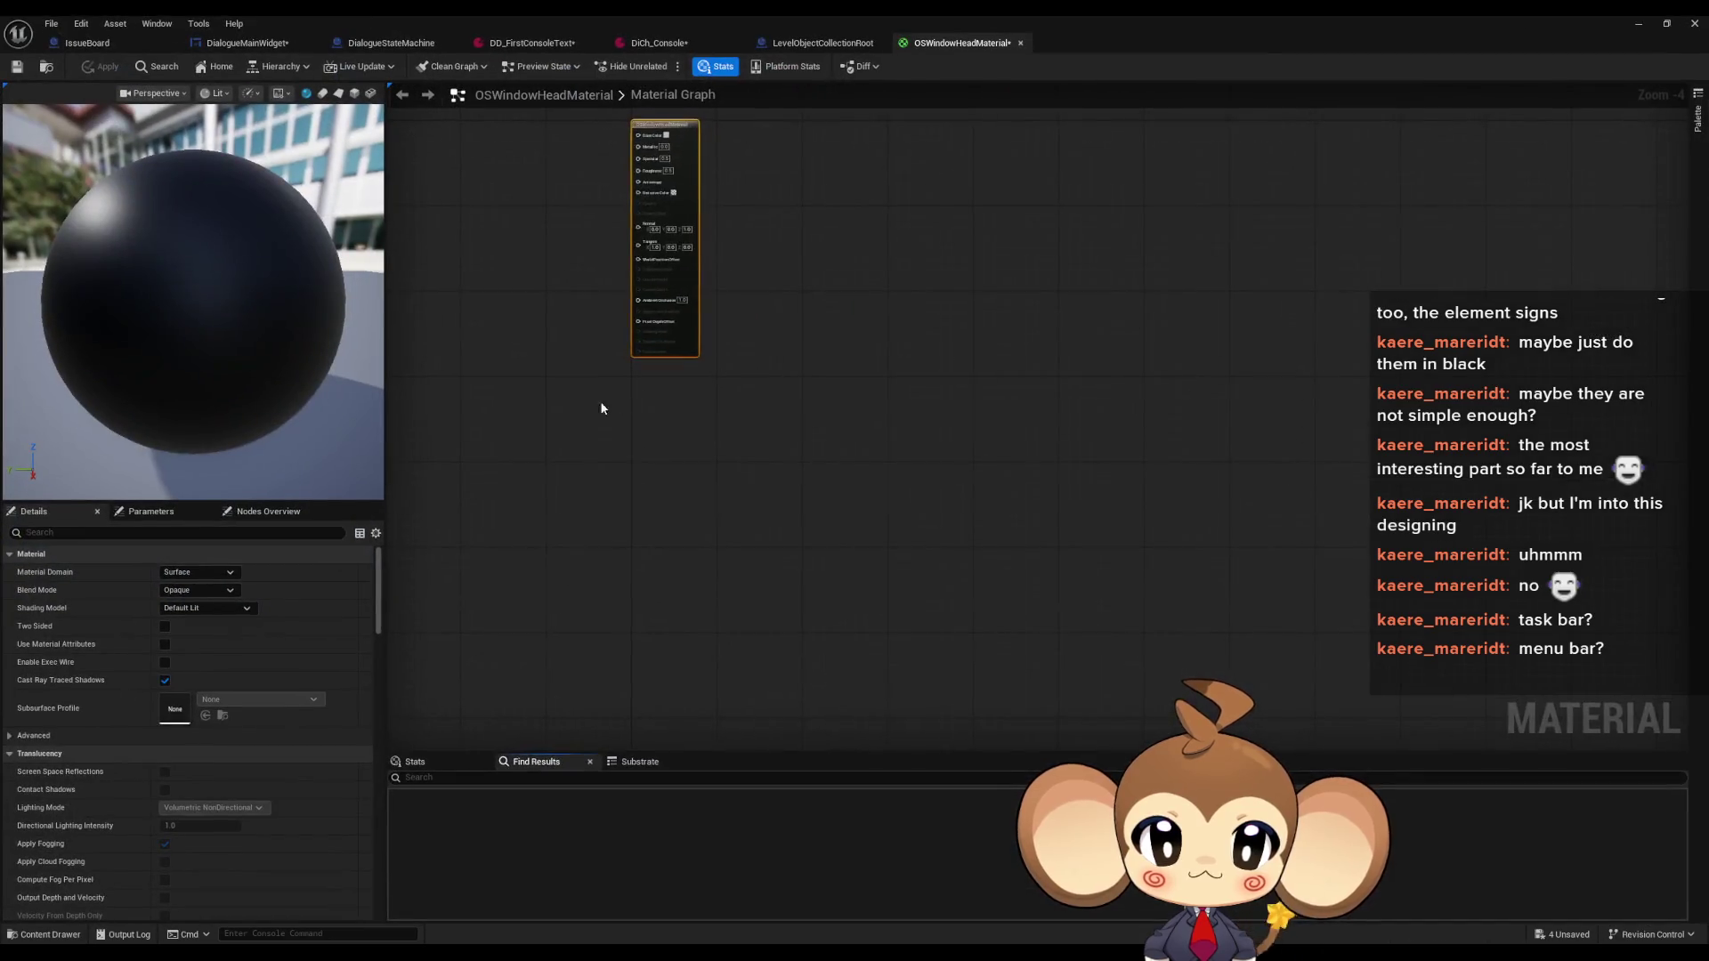
left_click(202, 574)
left_click(204, 583)
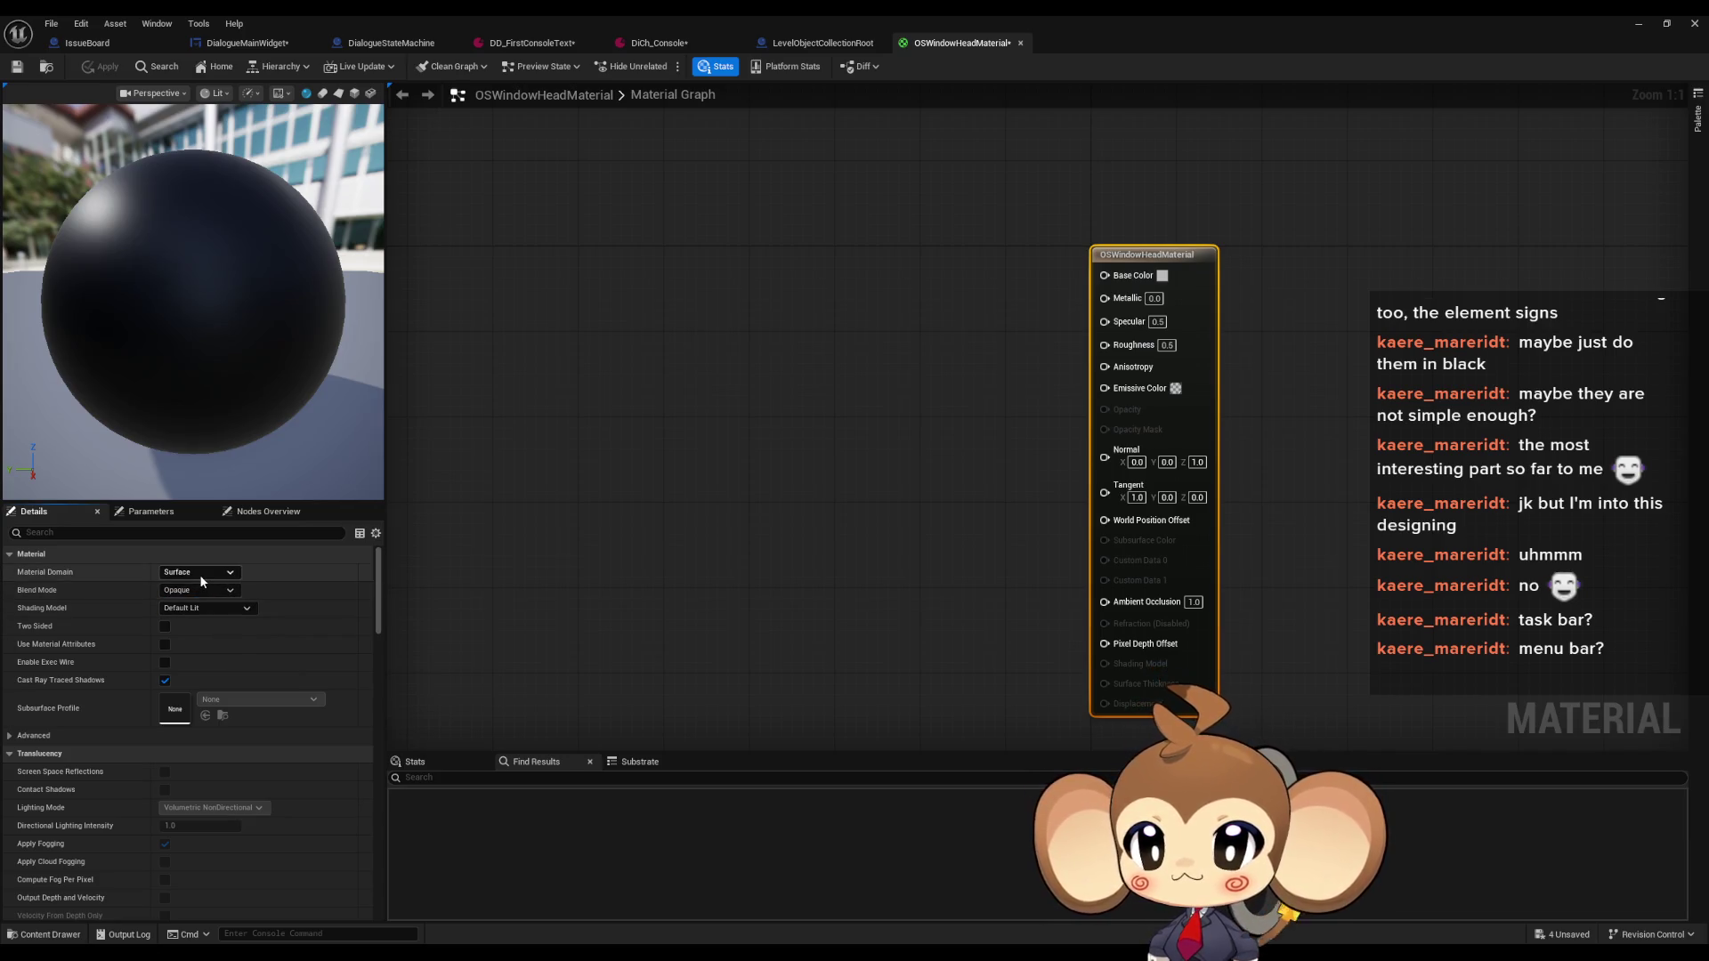
left_click(199, 574)
left_click(191, 649)
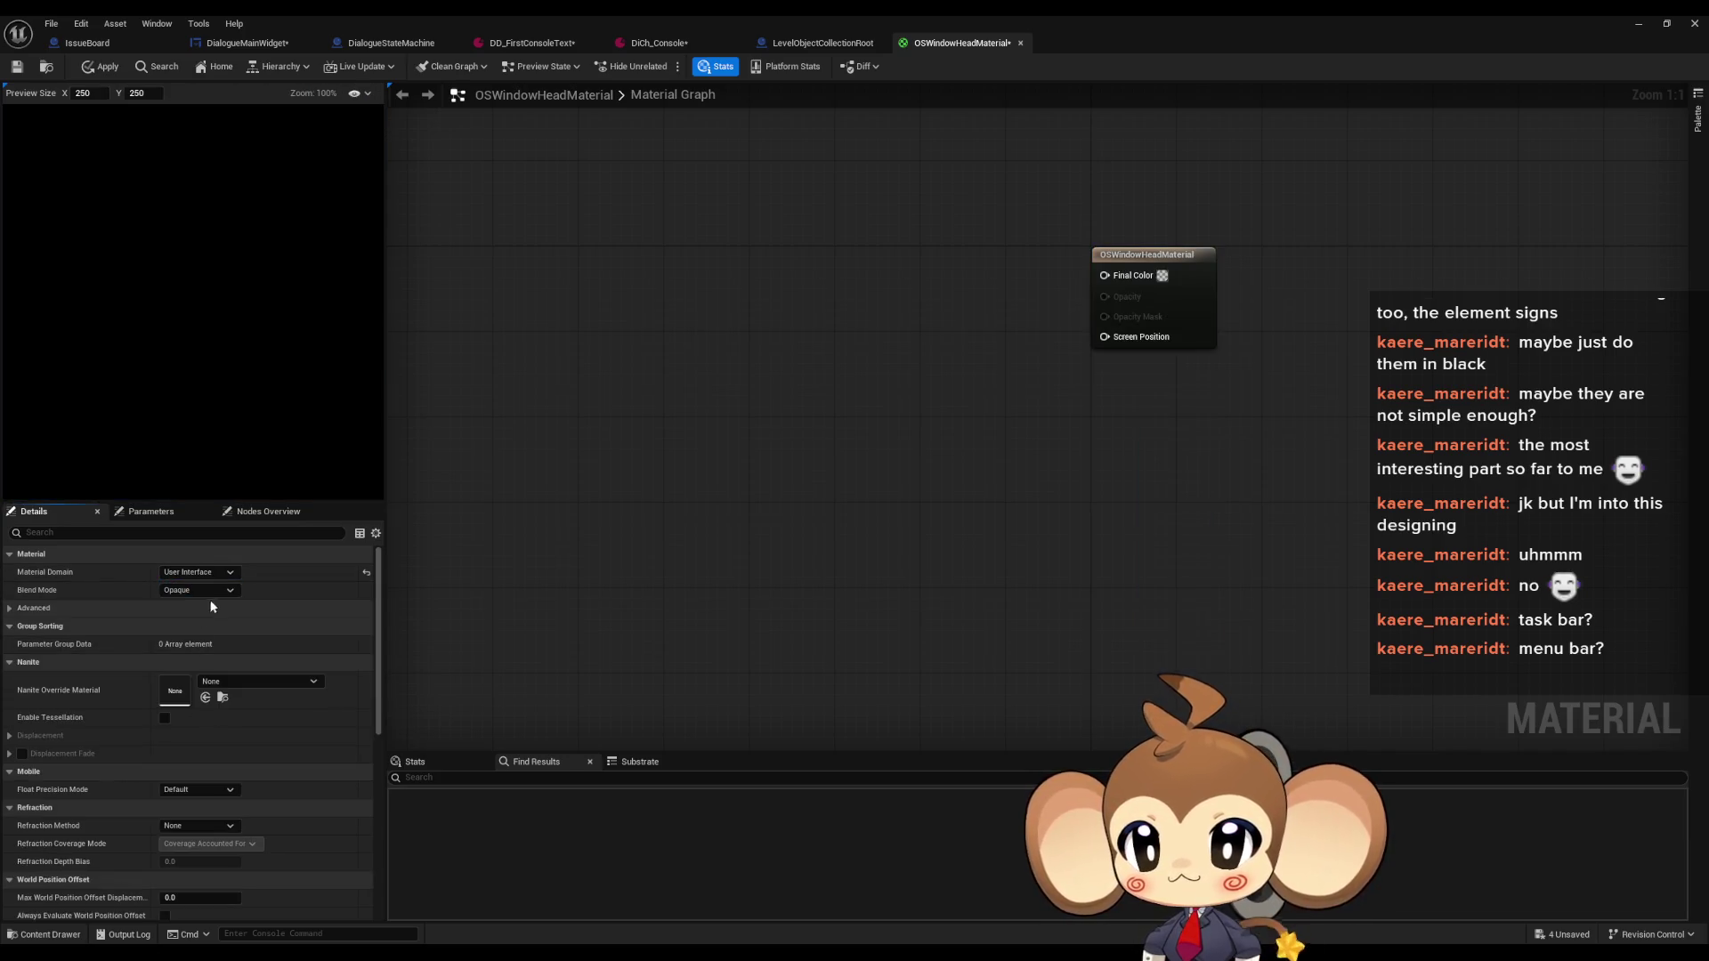
Add a LinearGradient node, then delete it so only the output node remains
right_click(712, 497)
type("gradient")
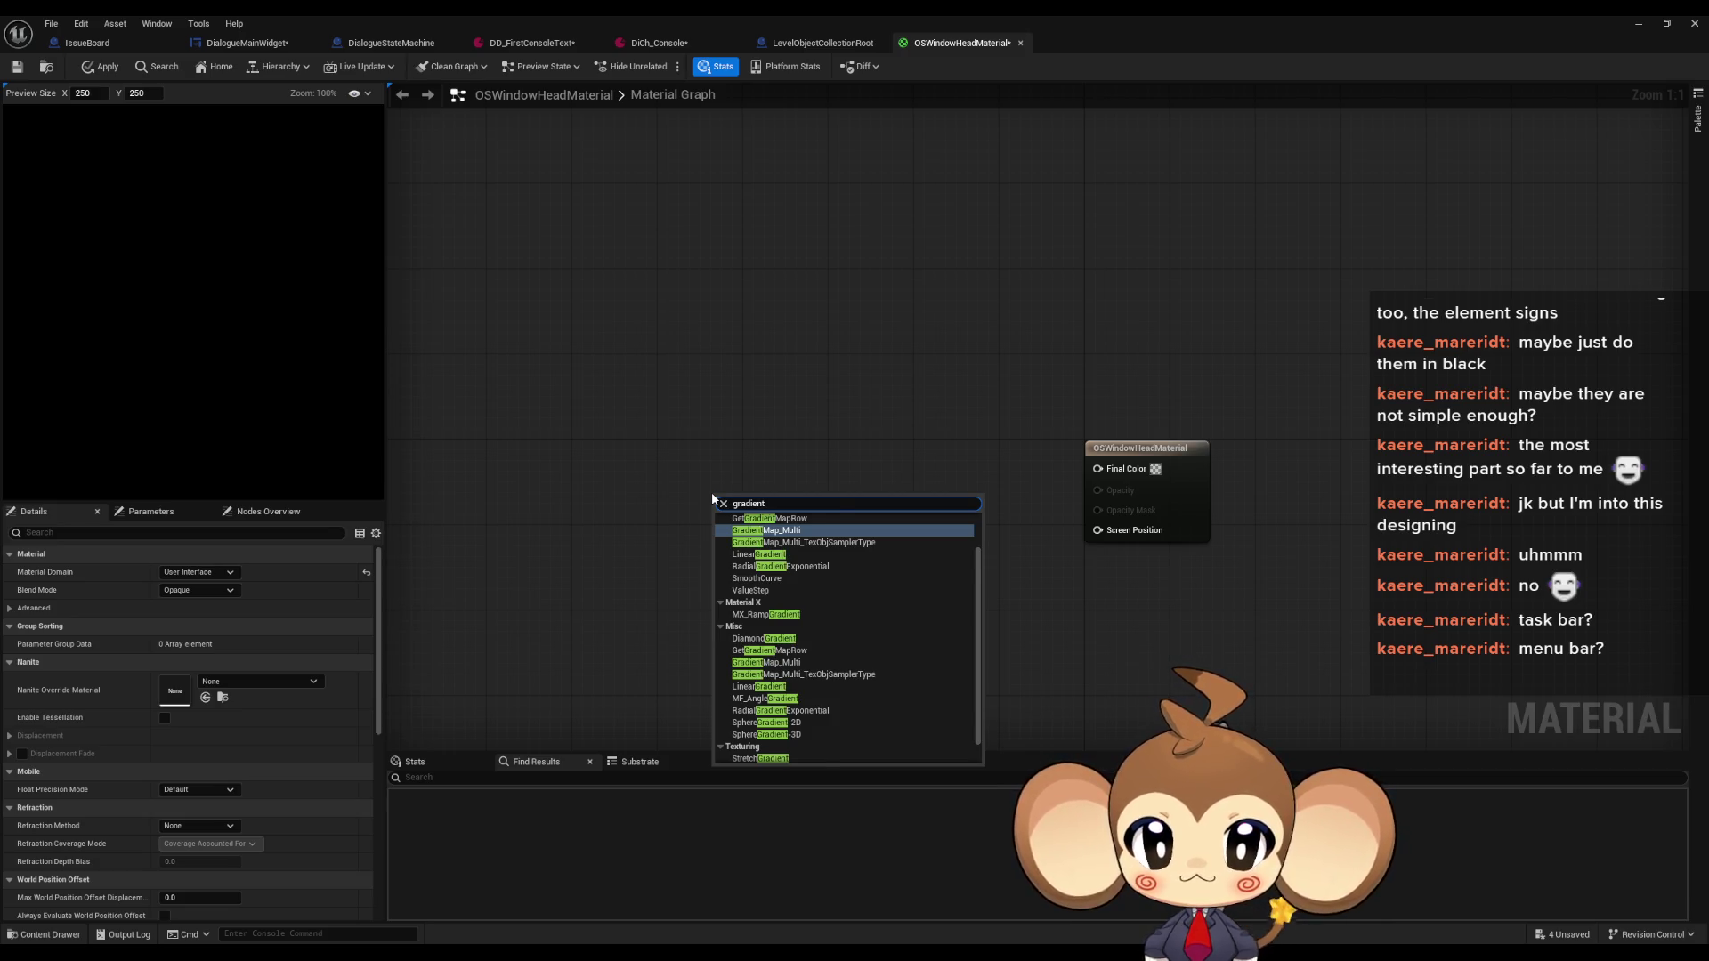
key("Down")
key("Down")
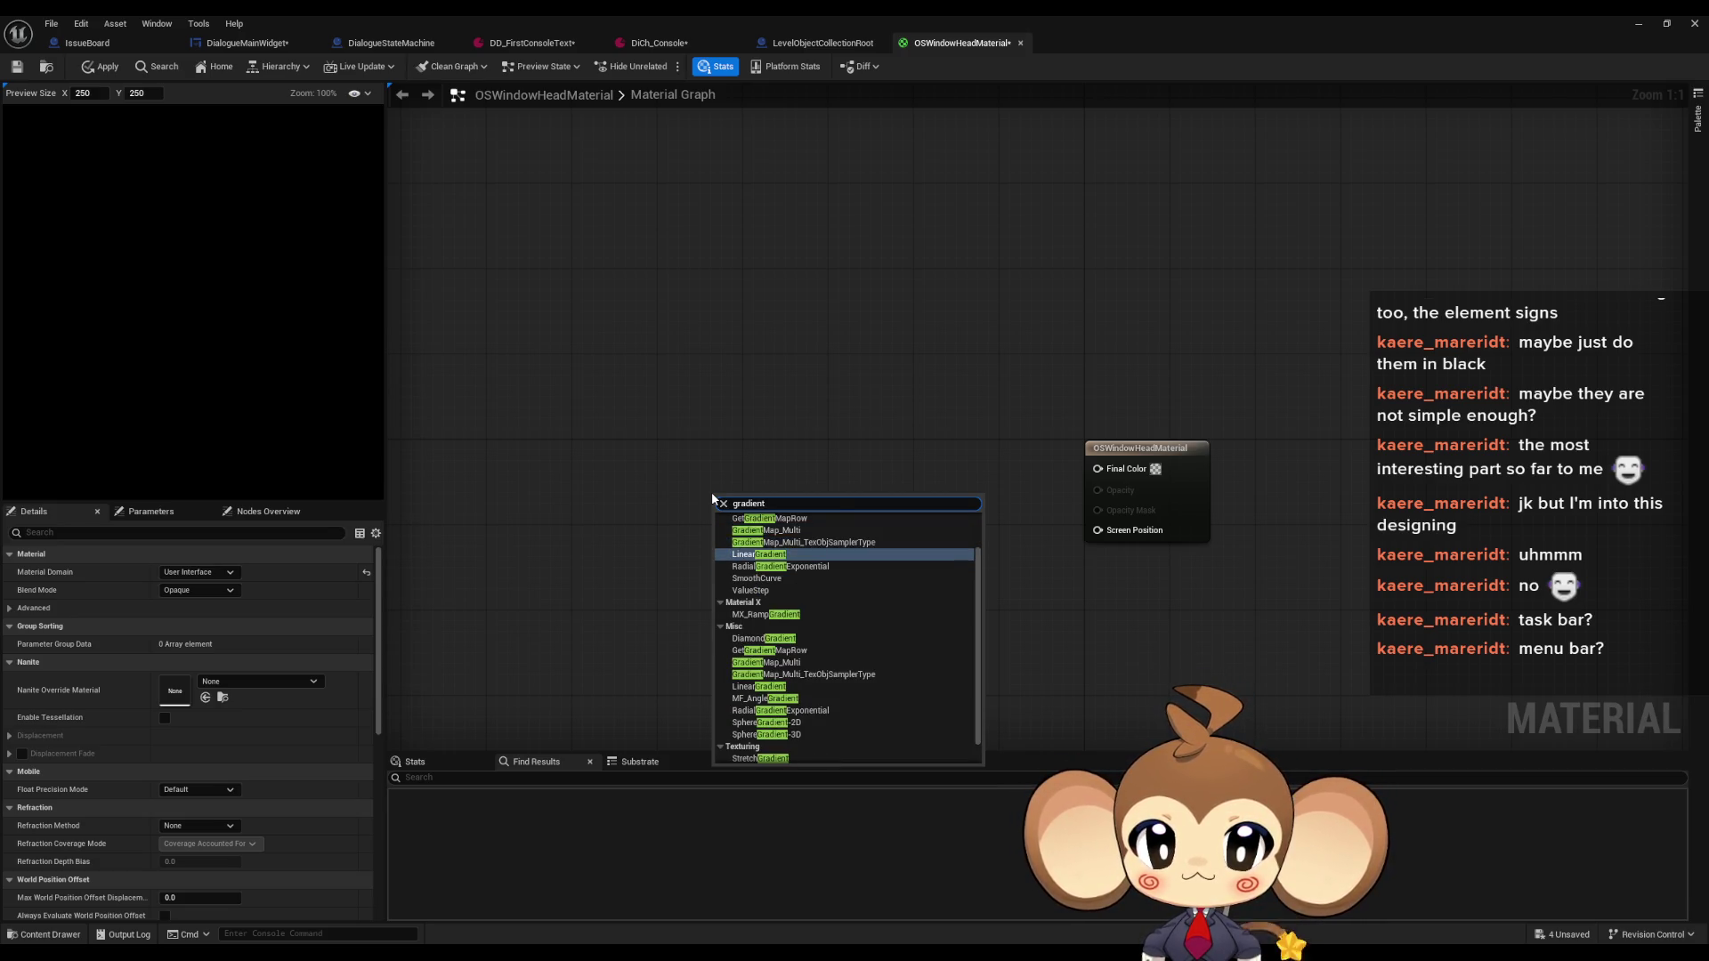
key("Return")
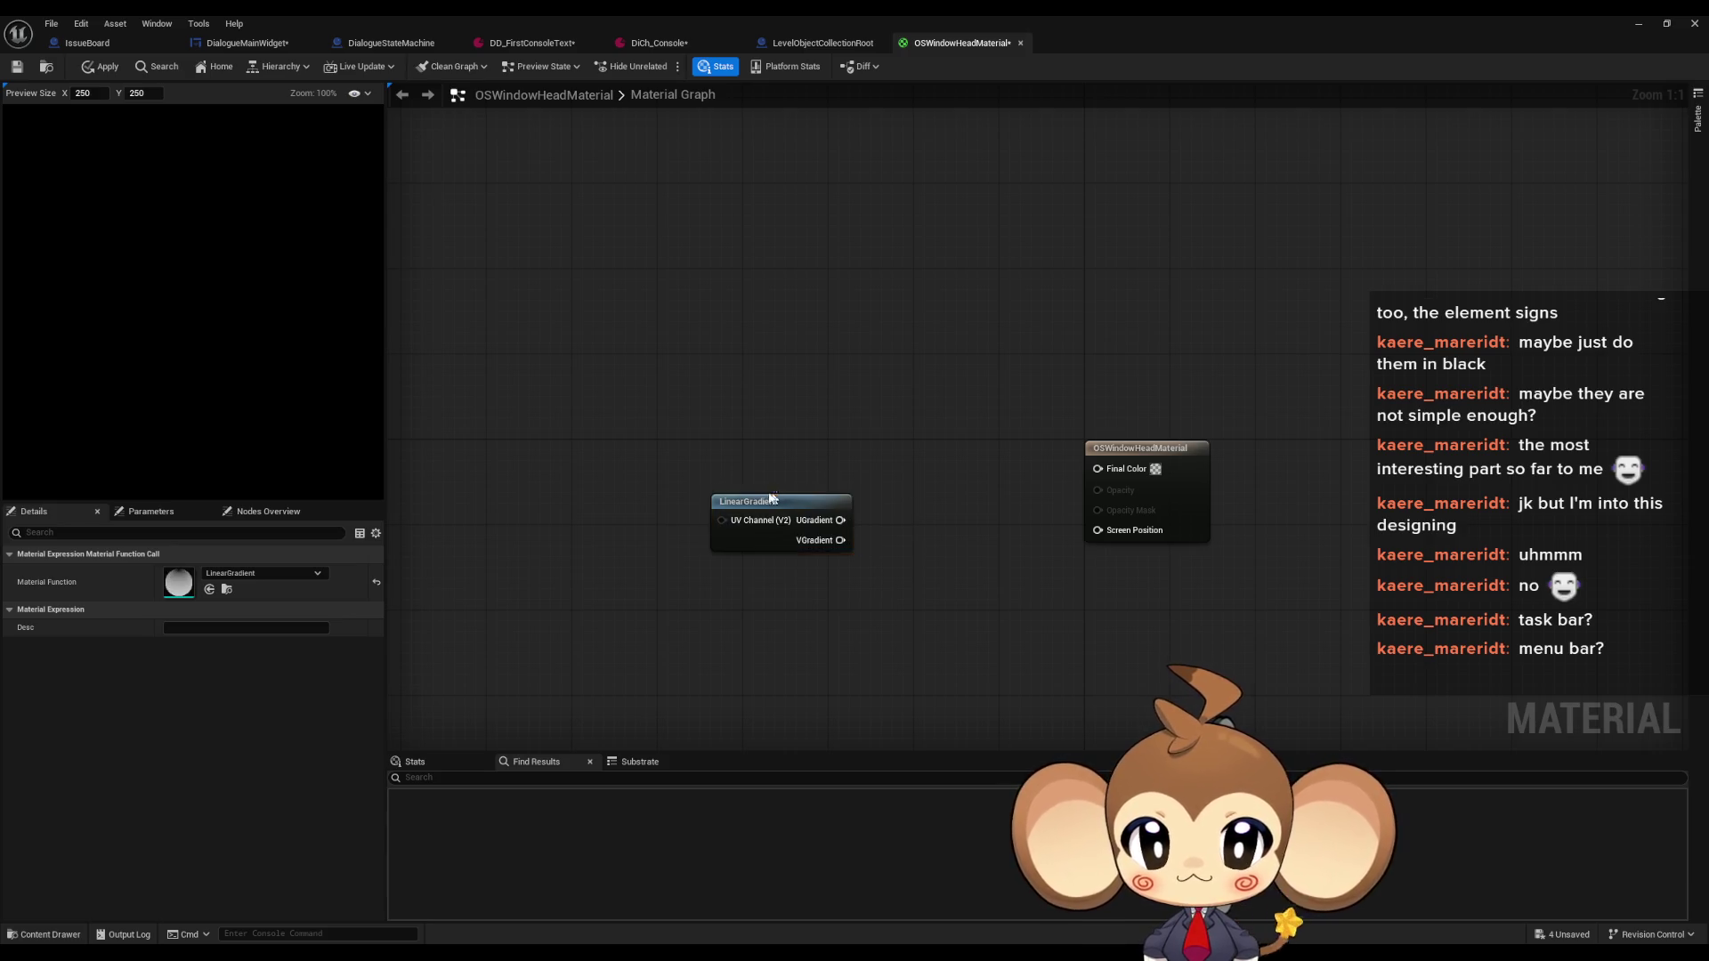
left_click(736, 457)
left_click(766, 499)
key("Delete")
right_click(846, 473)
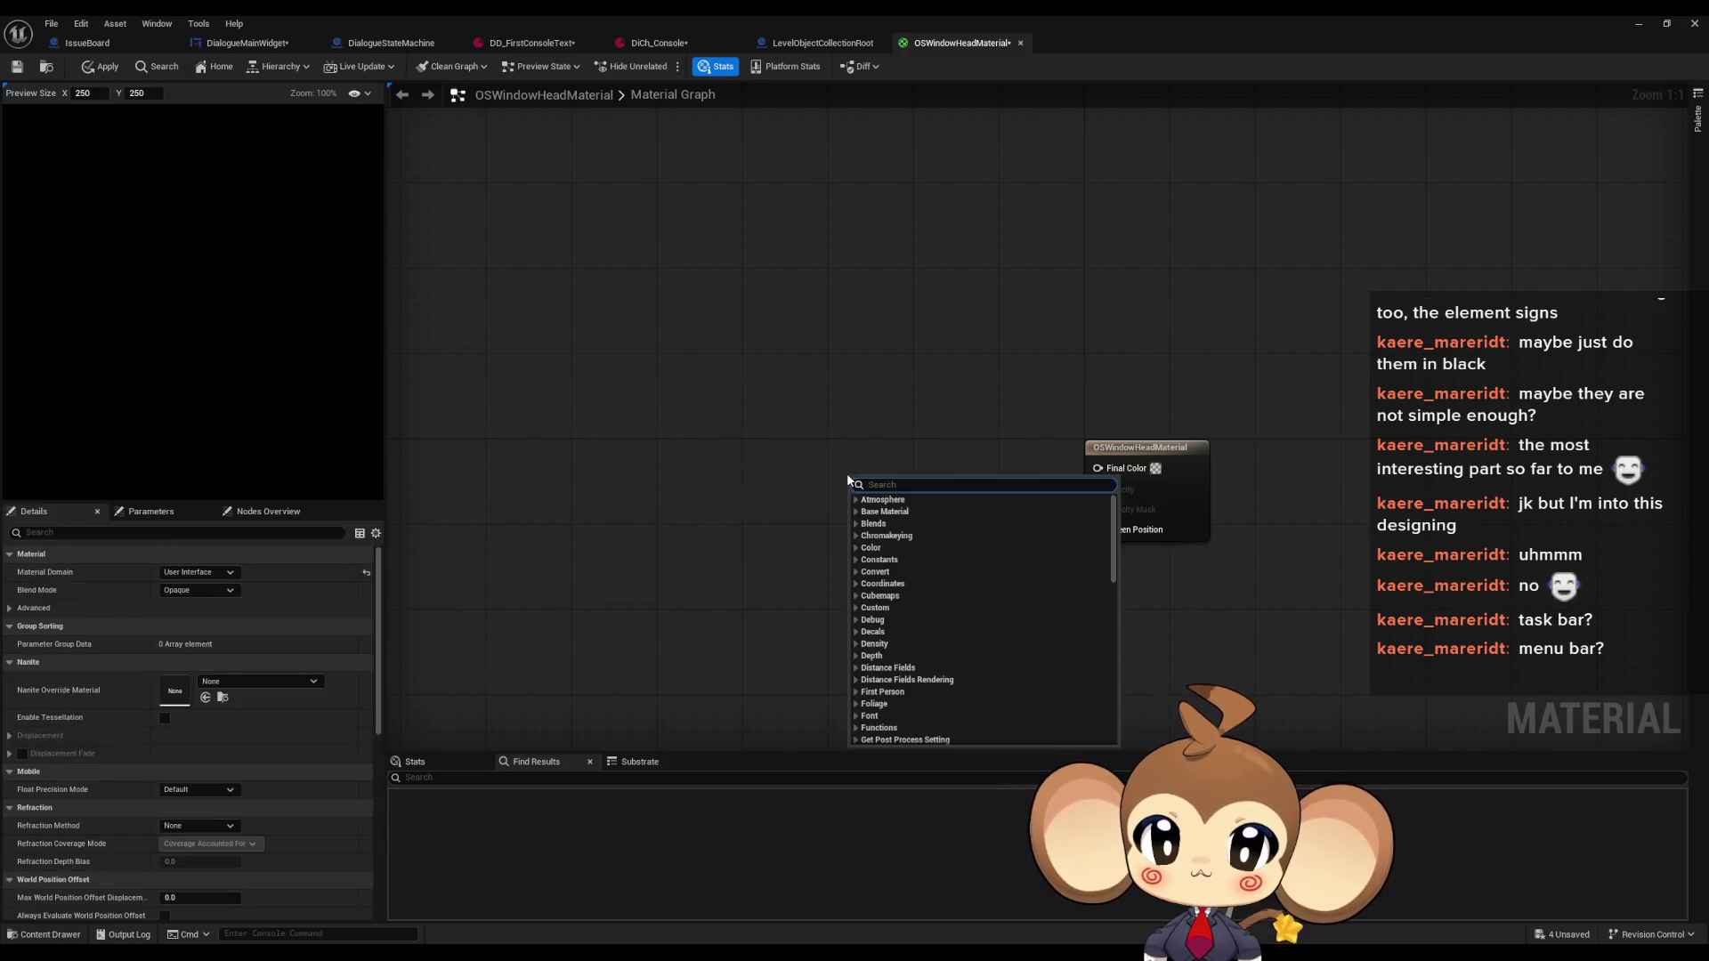
left_click(819, 459)
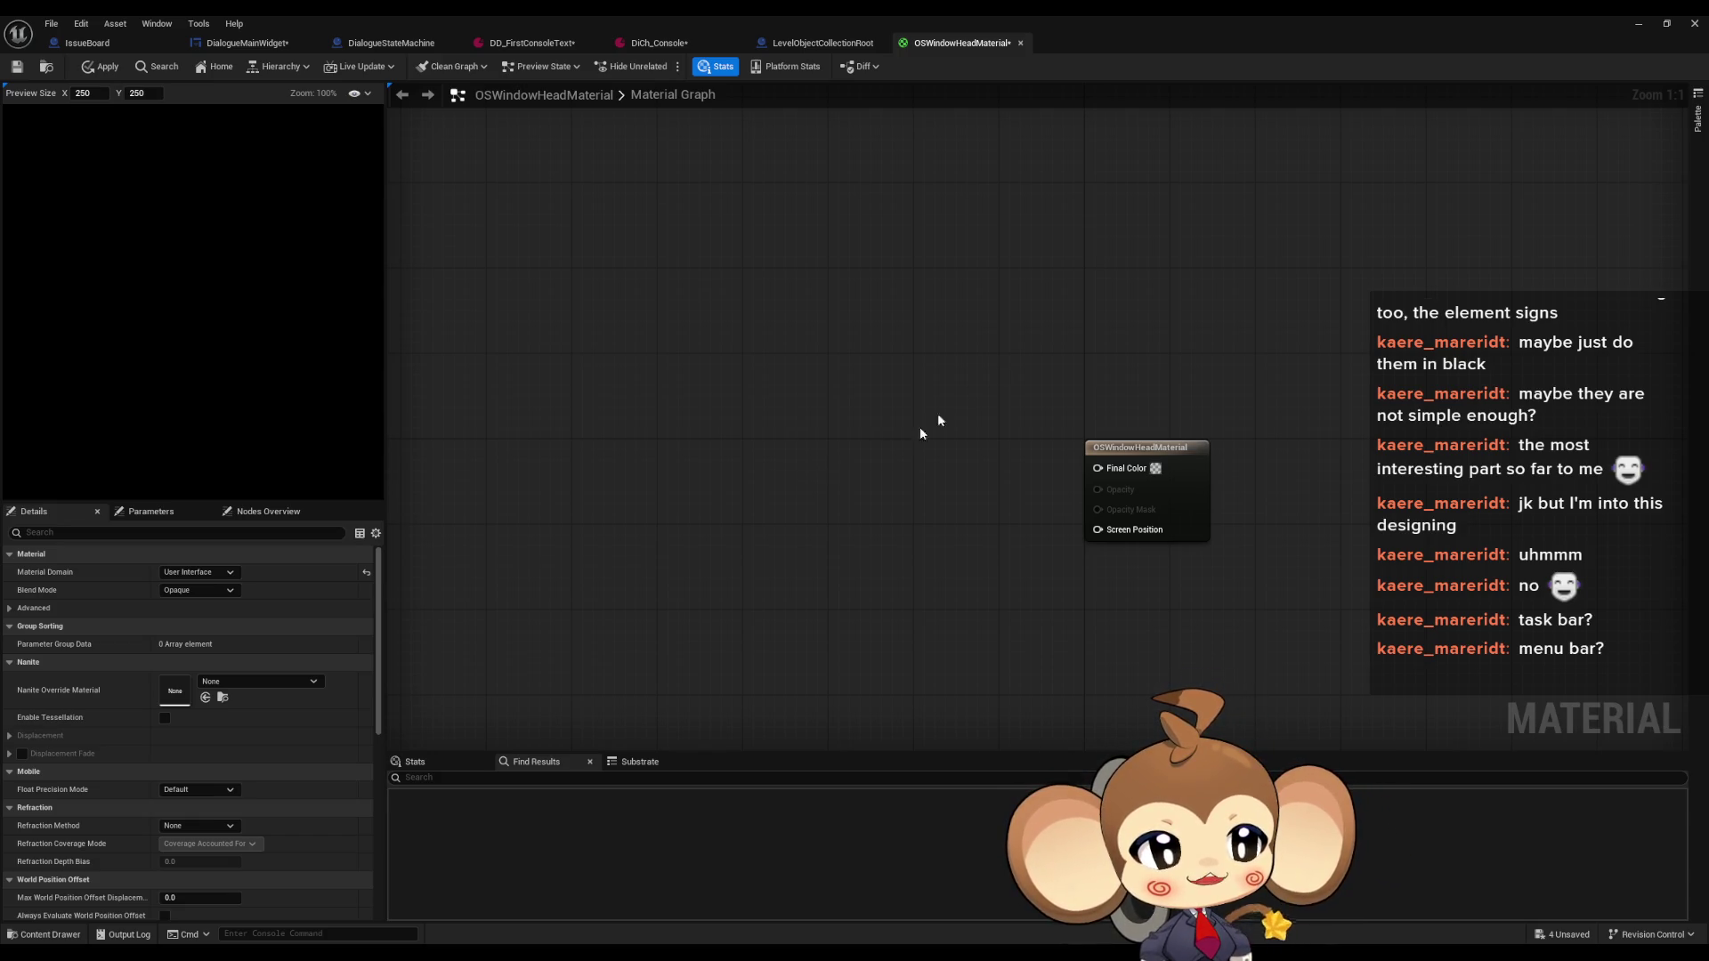
double_click(1226, 15)
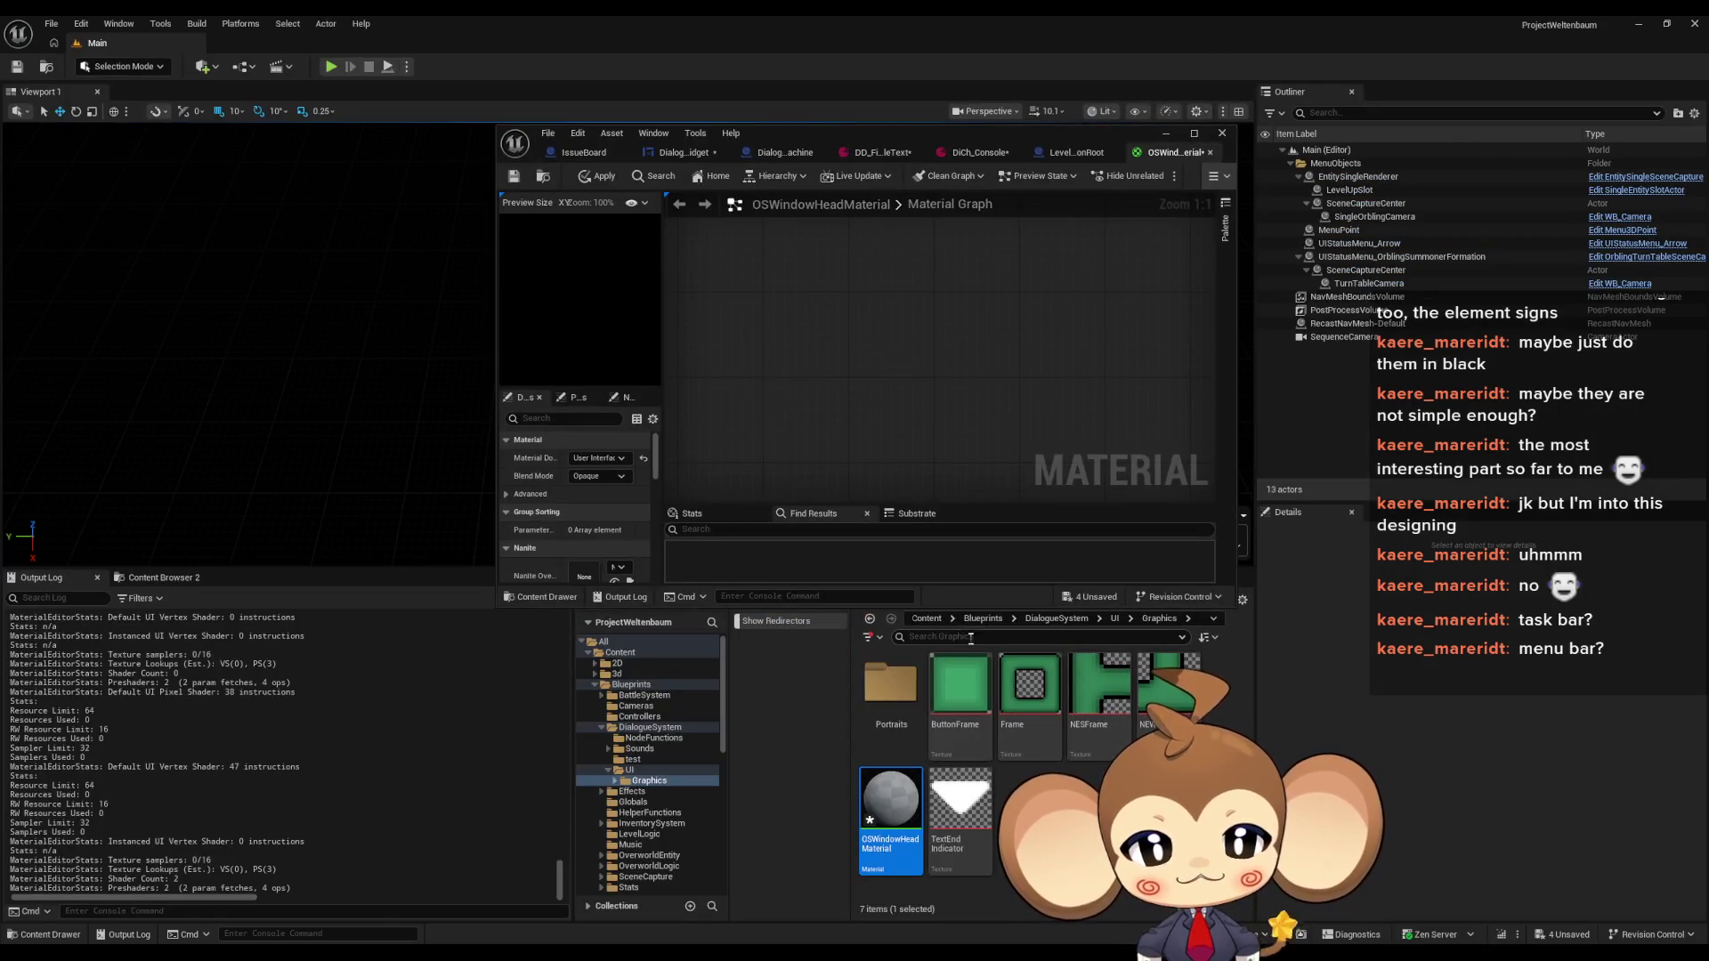
Search the Content Browser for 'crysta' and open IslandCrystalMaterial
left_click(926, 618)
left_click(991, 634)
type("c")
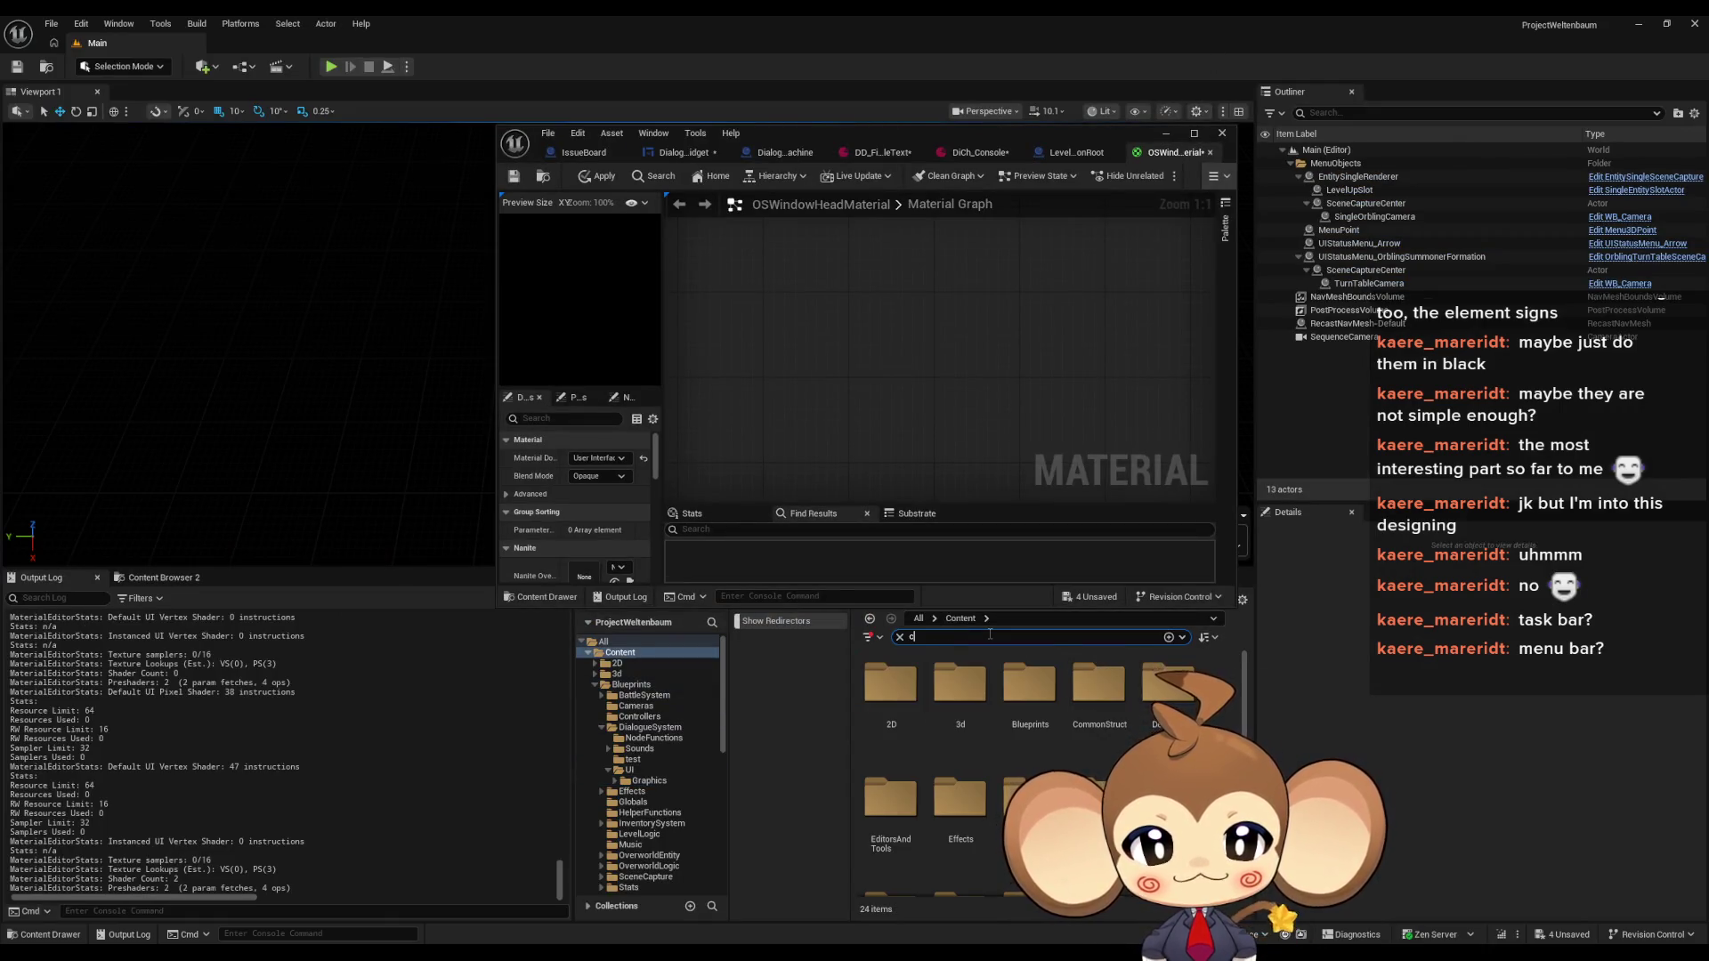
type("rysta")
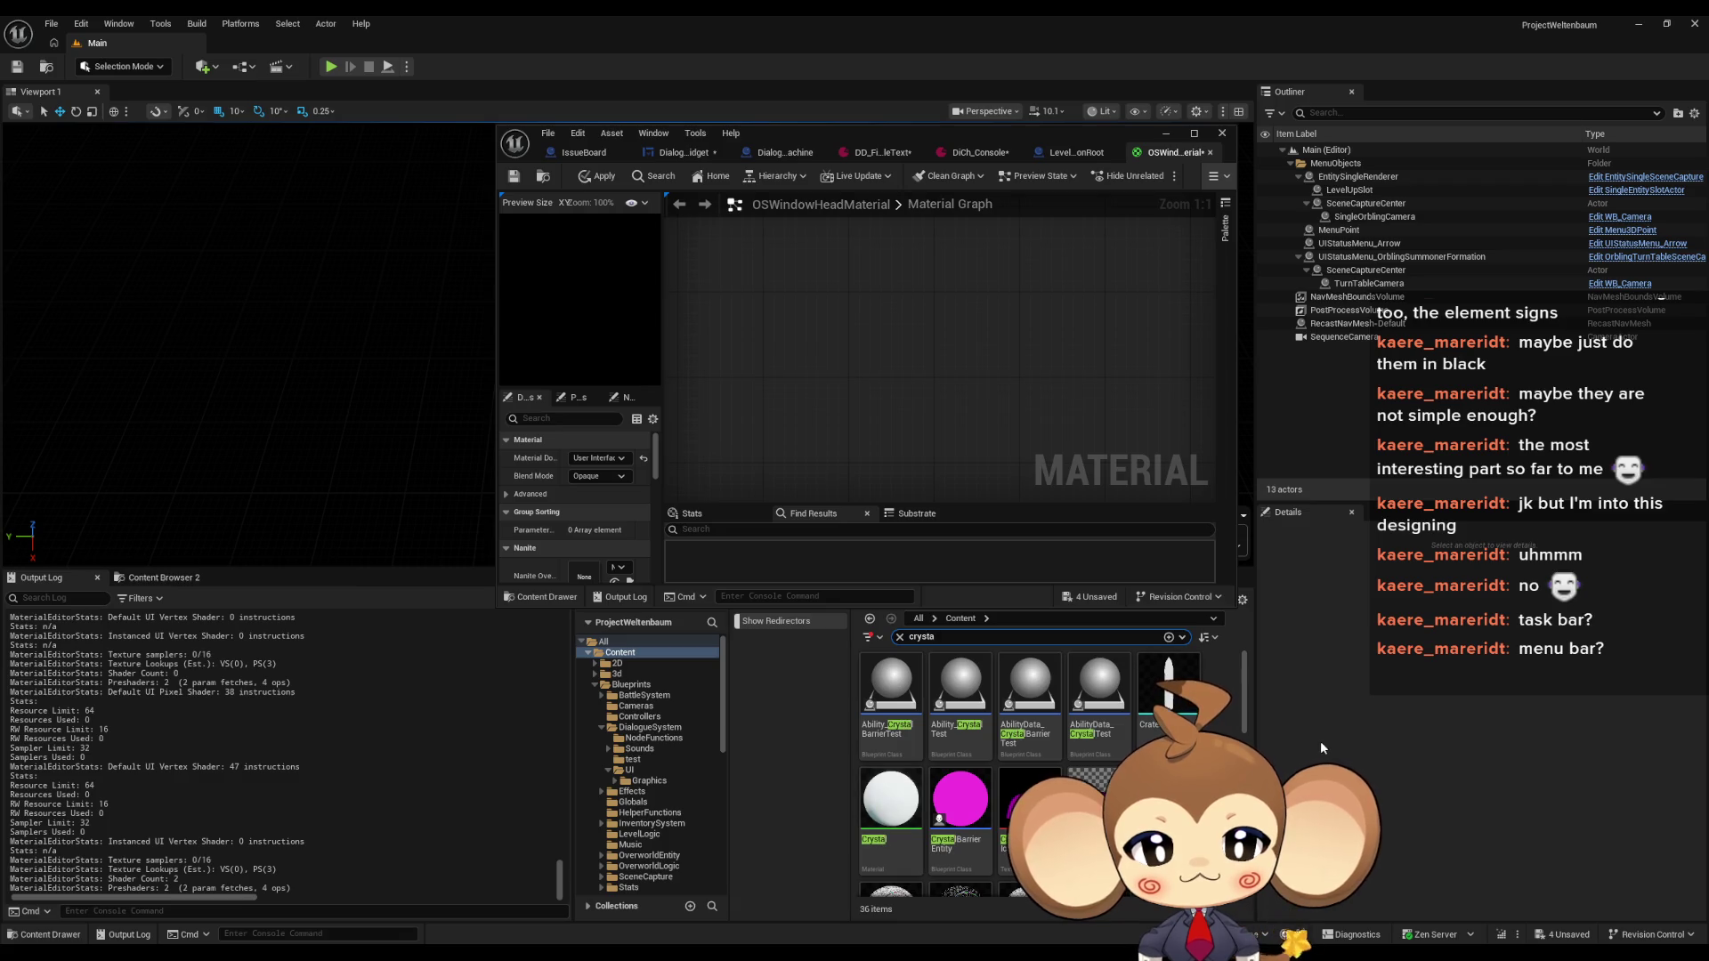
double_click(960, 890)
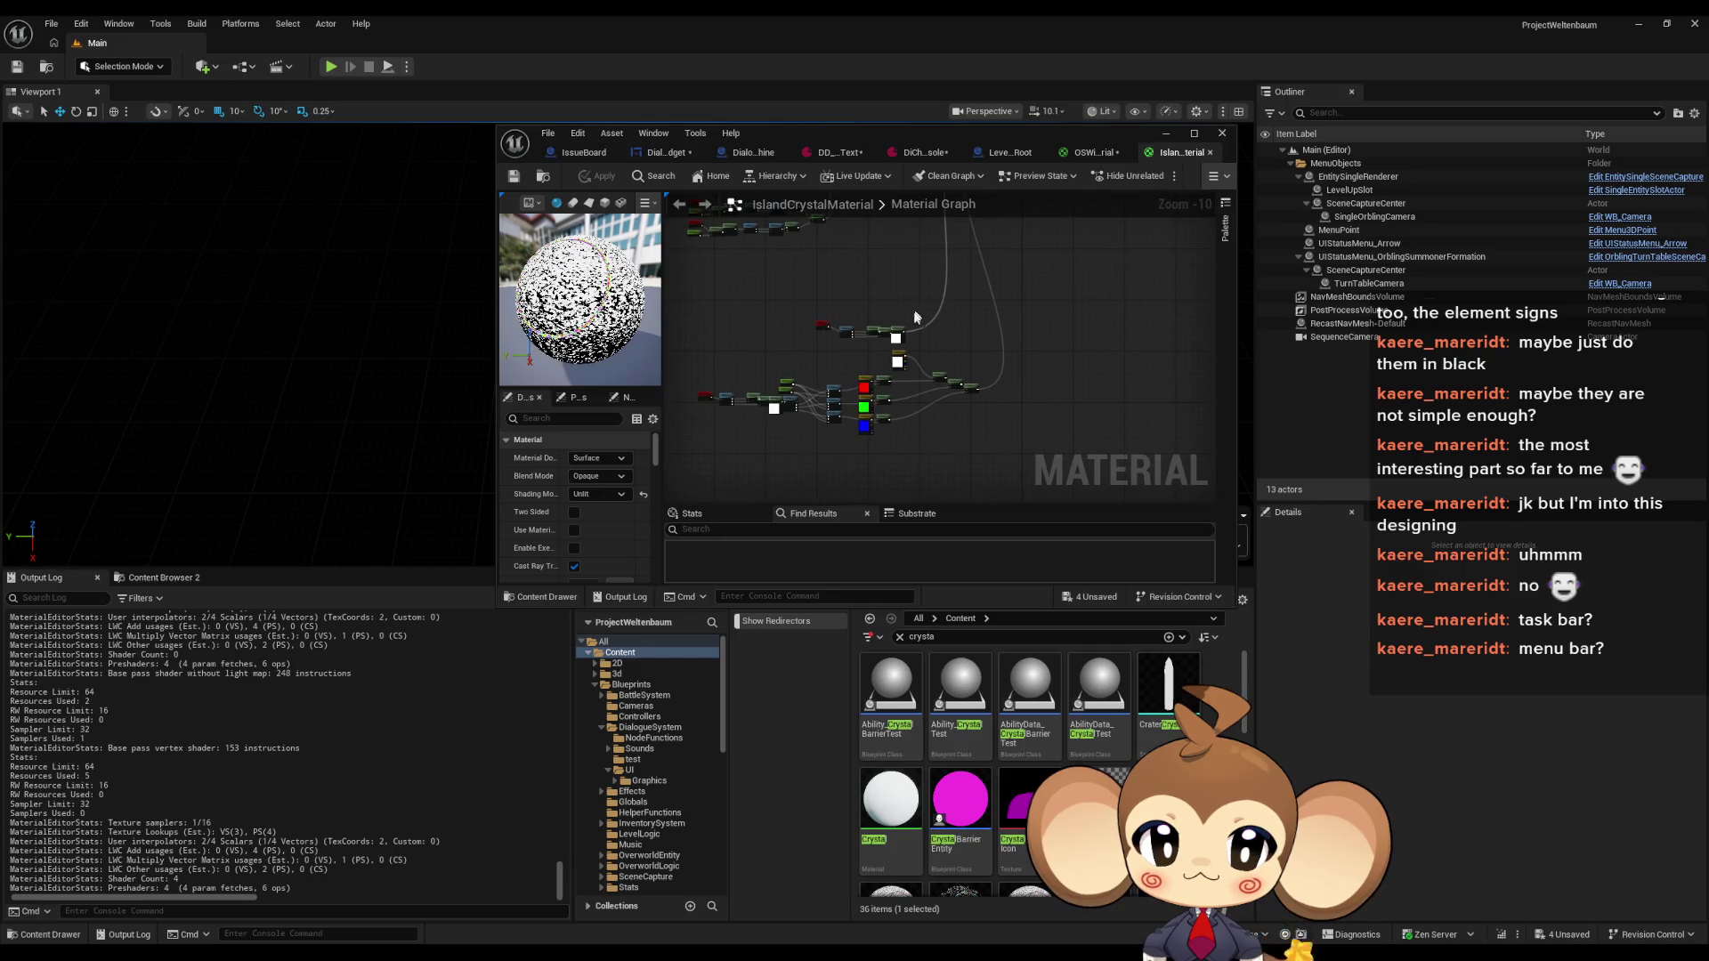
Select IslandCrystalMaterial's Color Ramp node and return to the maximized OSWindowHeadMaterial graph
scroll(950, 454, "up", 6)
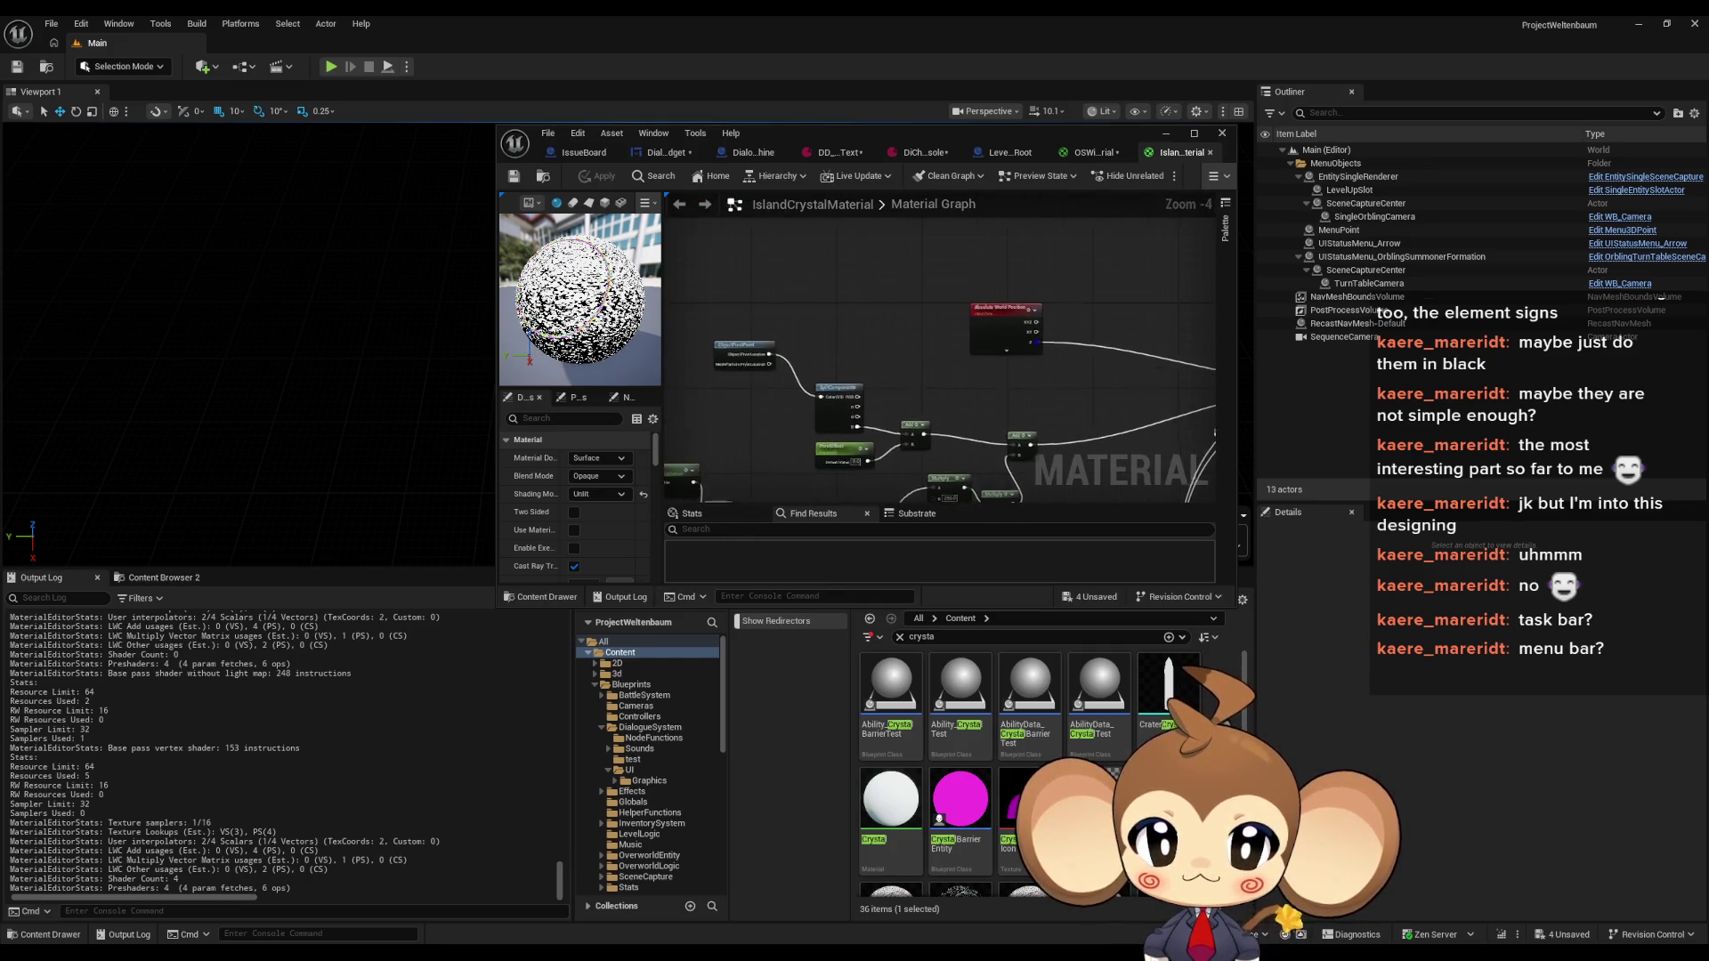
scroll(1018, 351, "up", 5)
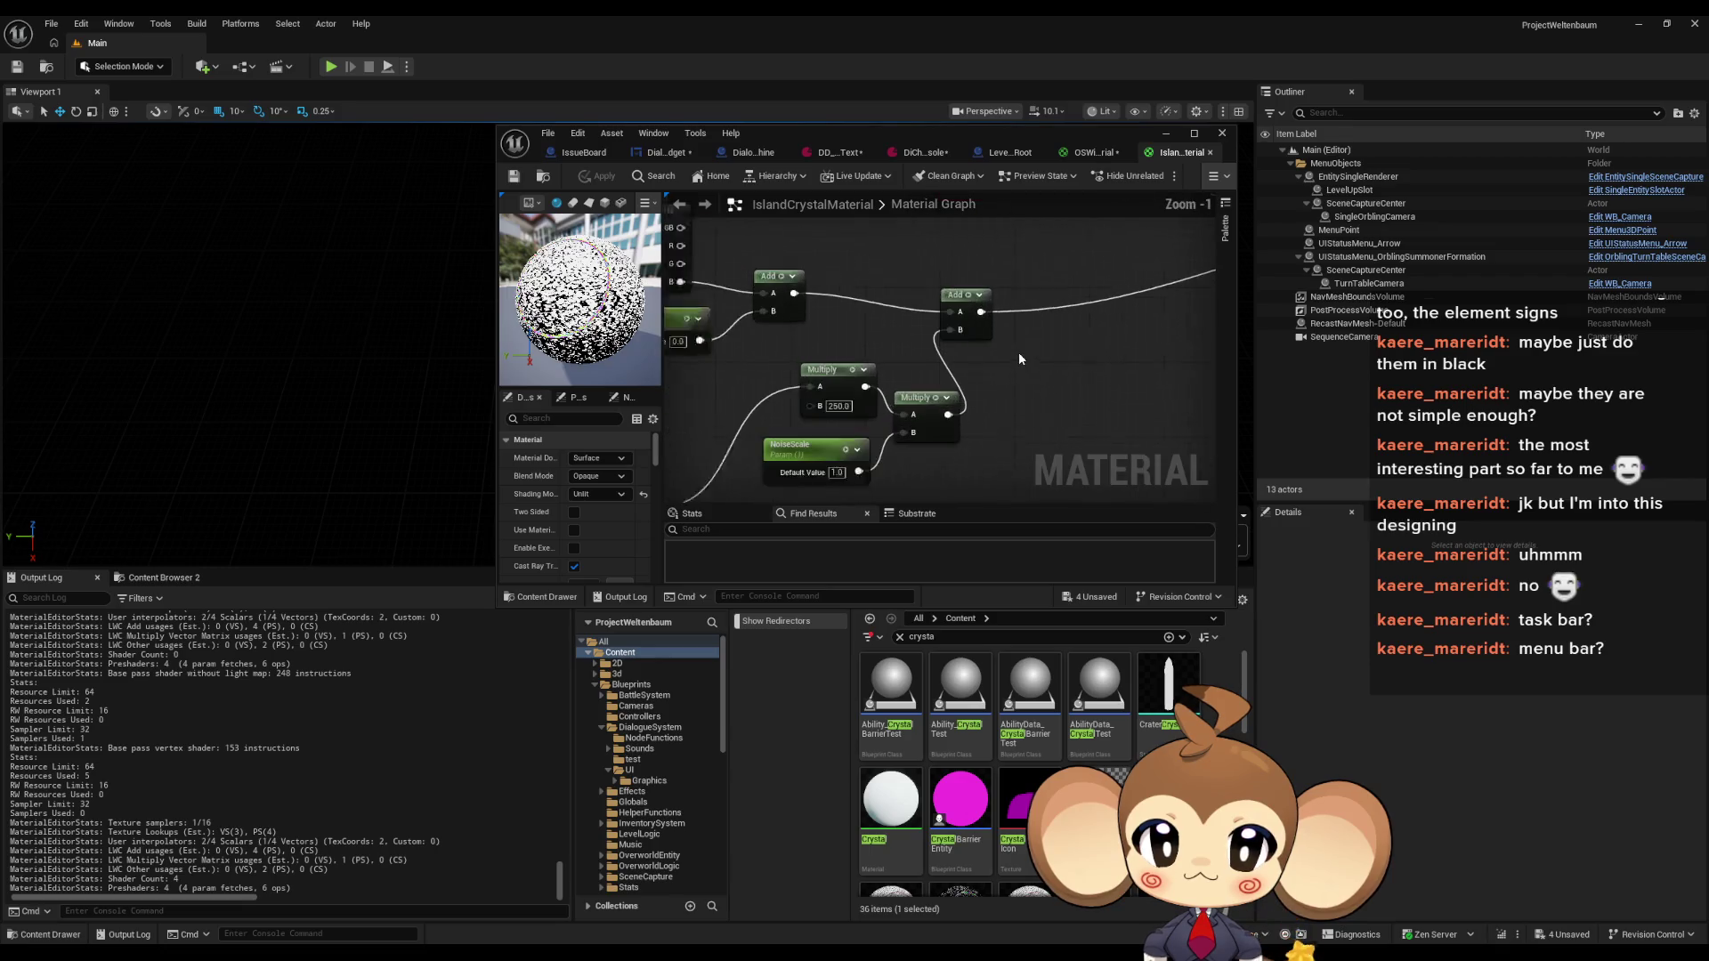
scroll(988, 377, "down", 6)
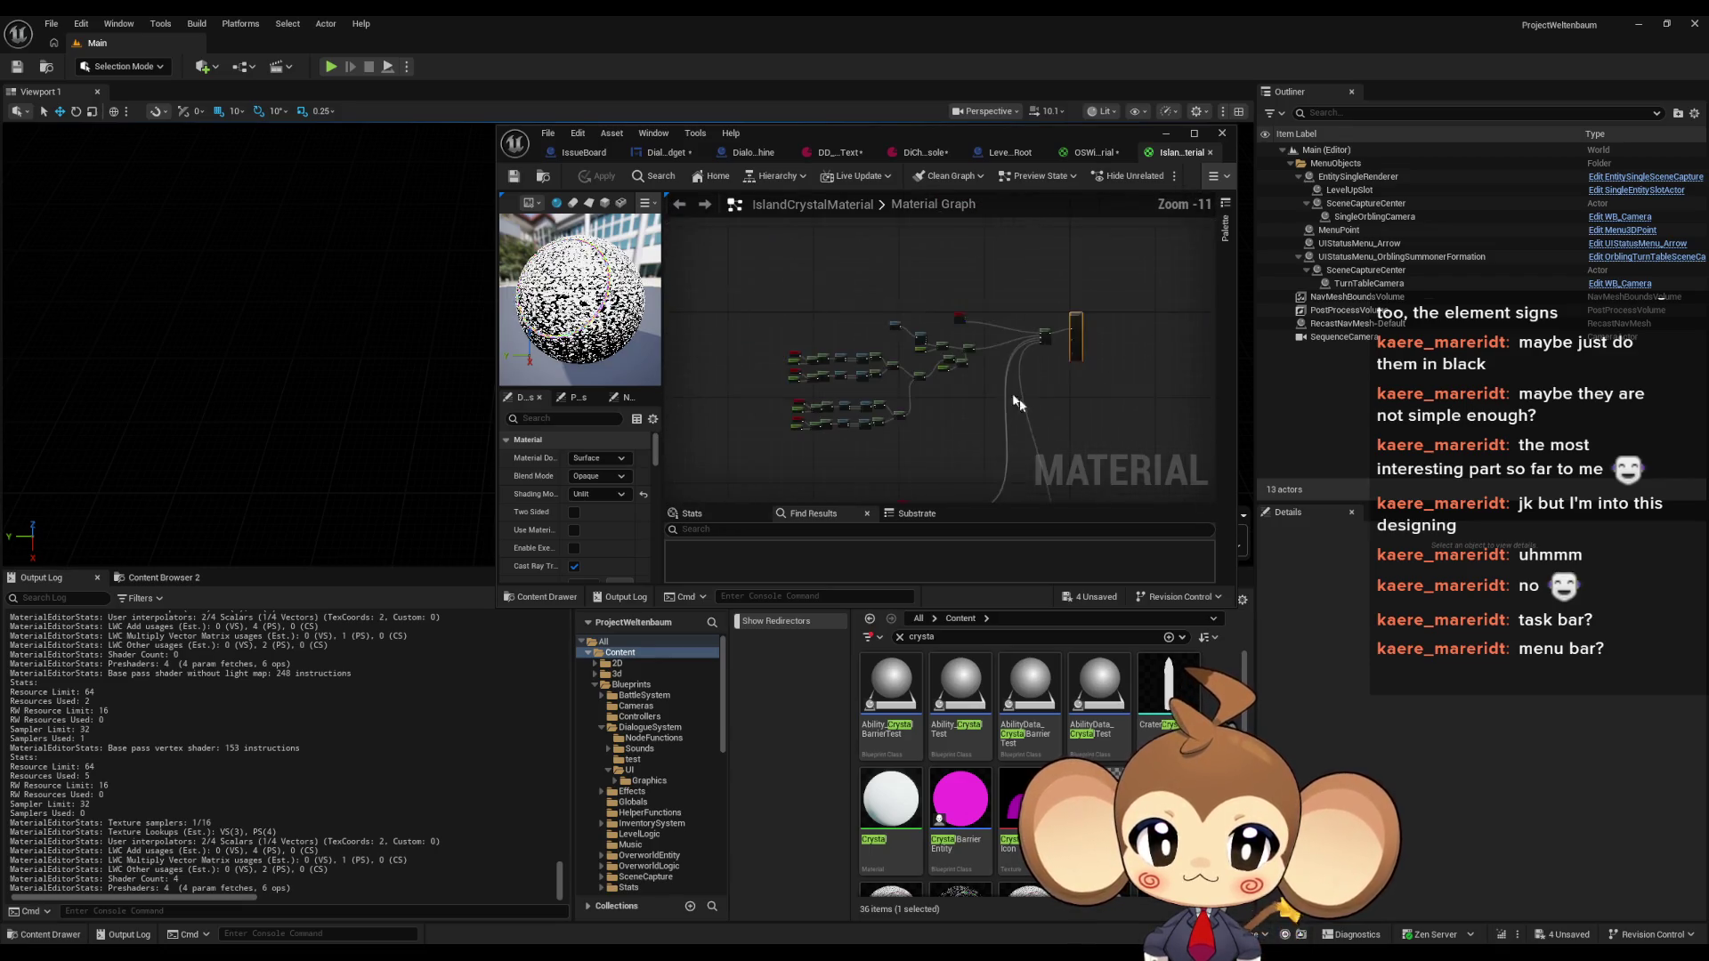
scroll(868, 267, "up", 4)
scroll(868, 267, "up", 2)
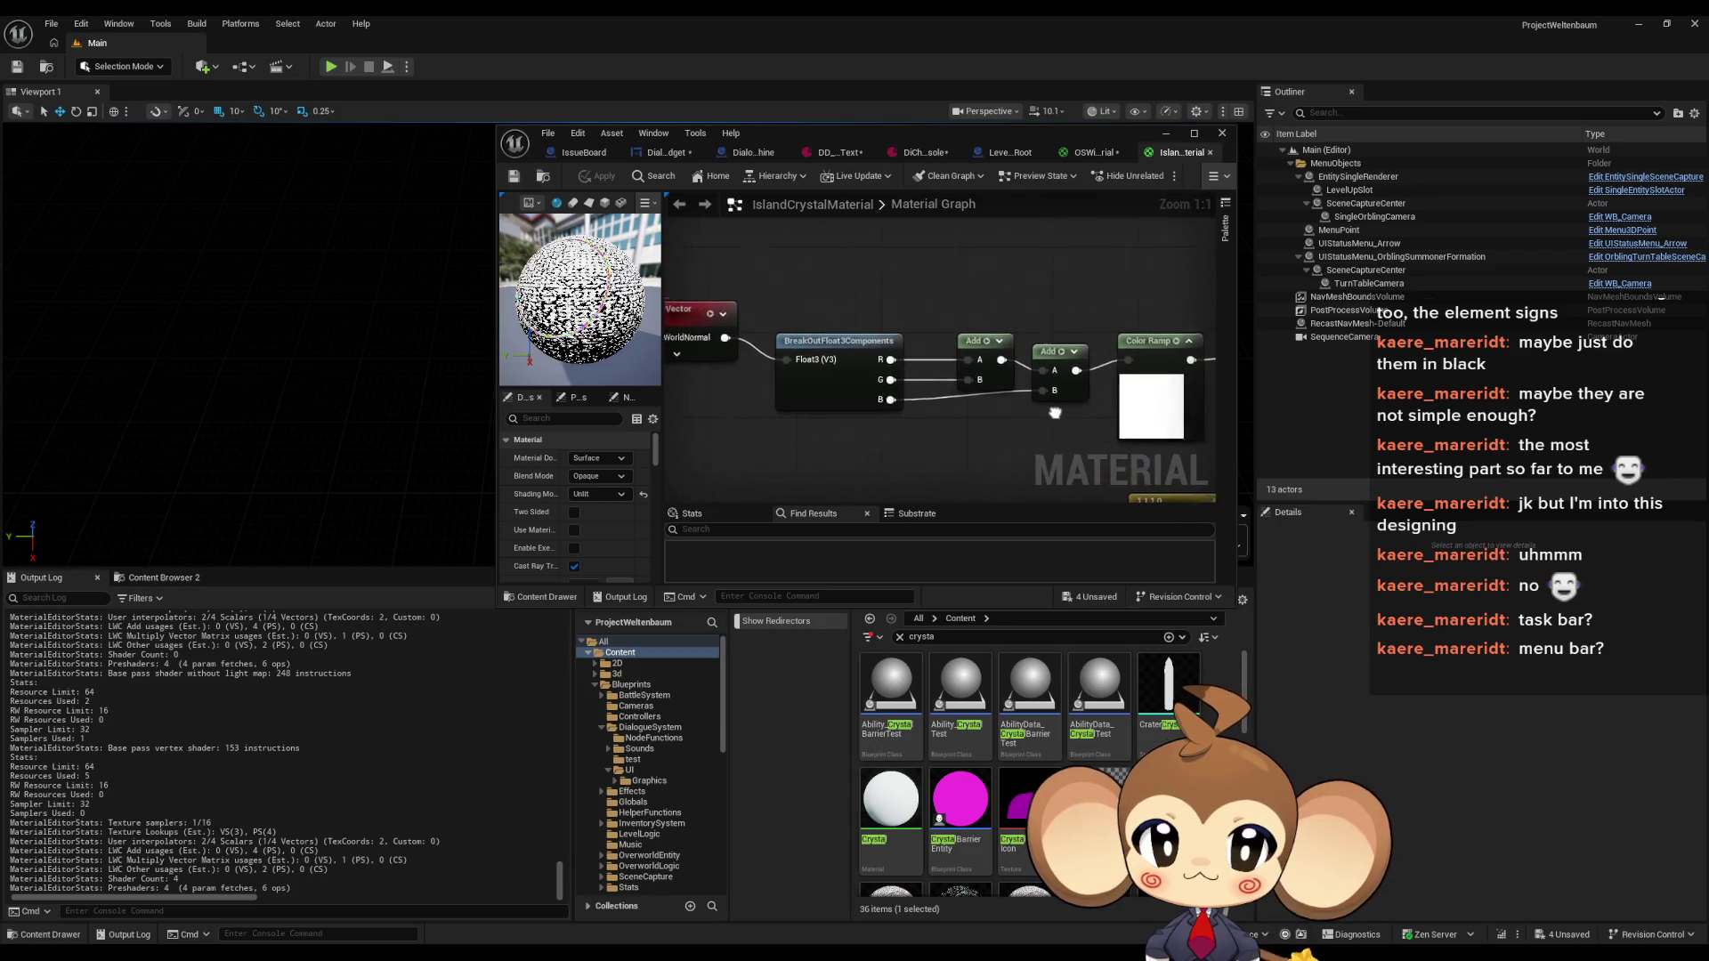
left_click(1053, 311)
left_click(1091, 152)
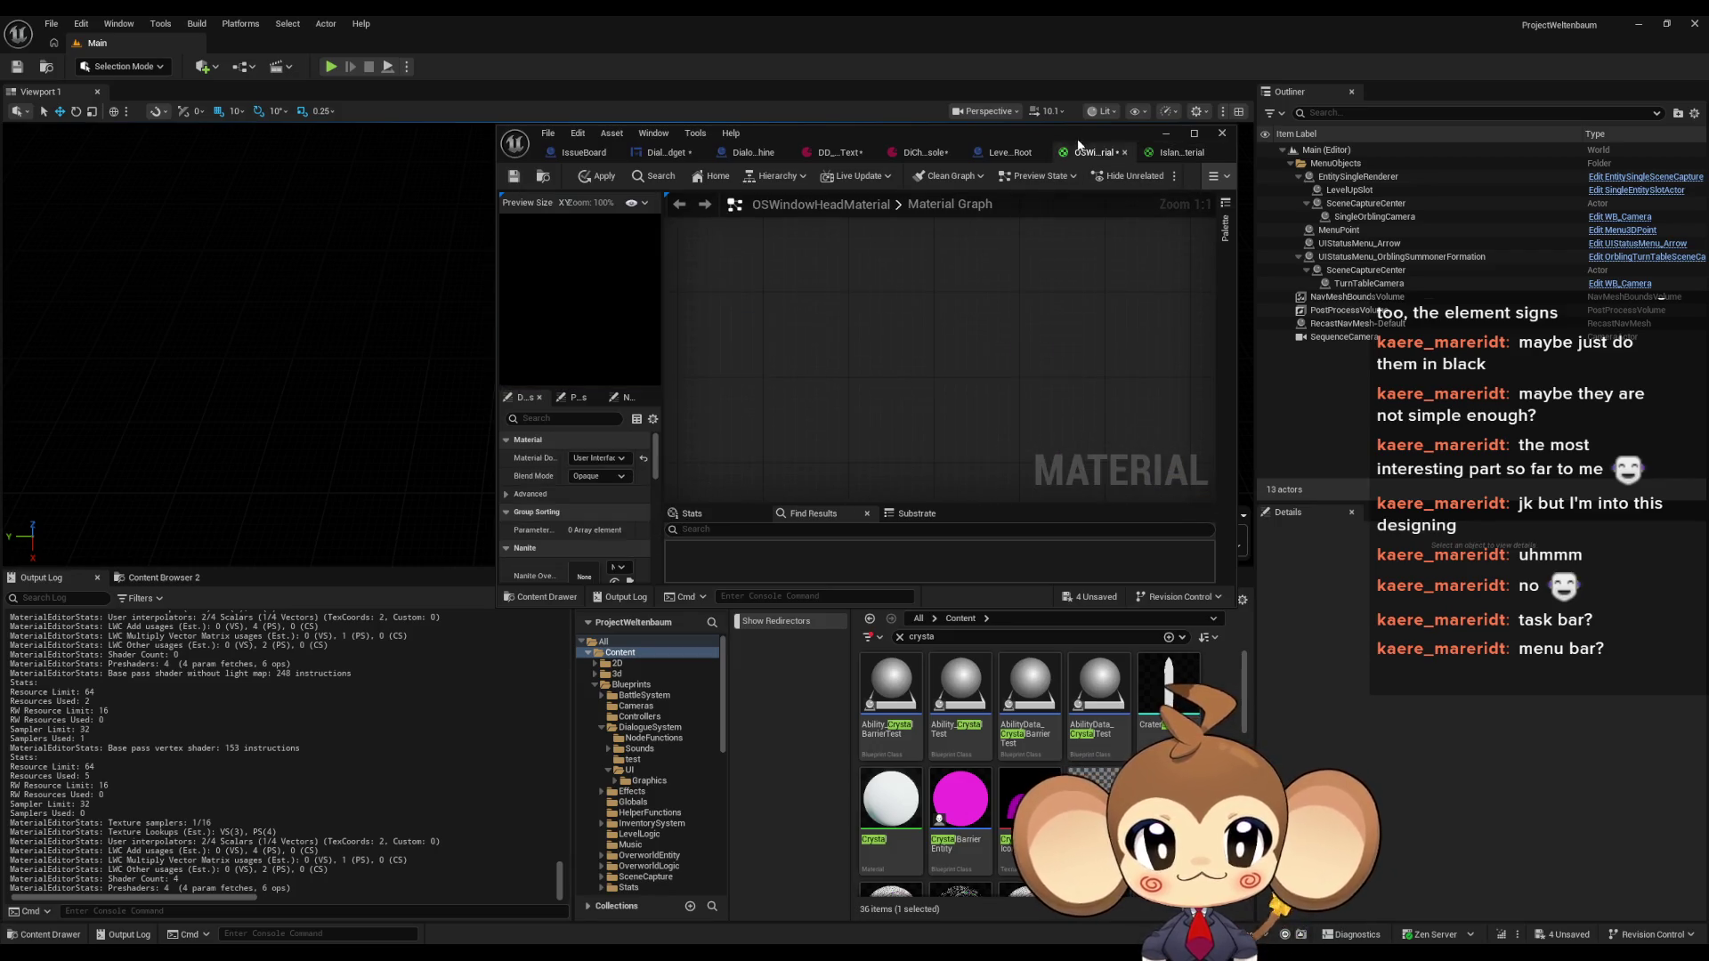
left_click(1194, 133)
Swap the pasted Color Ramp for a fresh Color Ramp node found by searching 'color r'
key("ctrl+v")
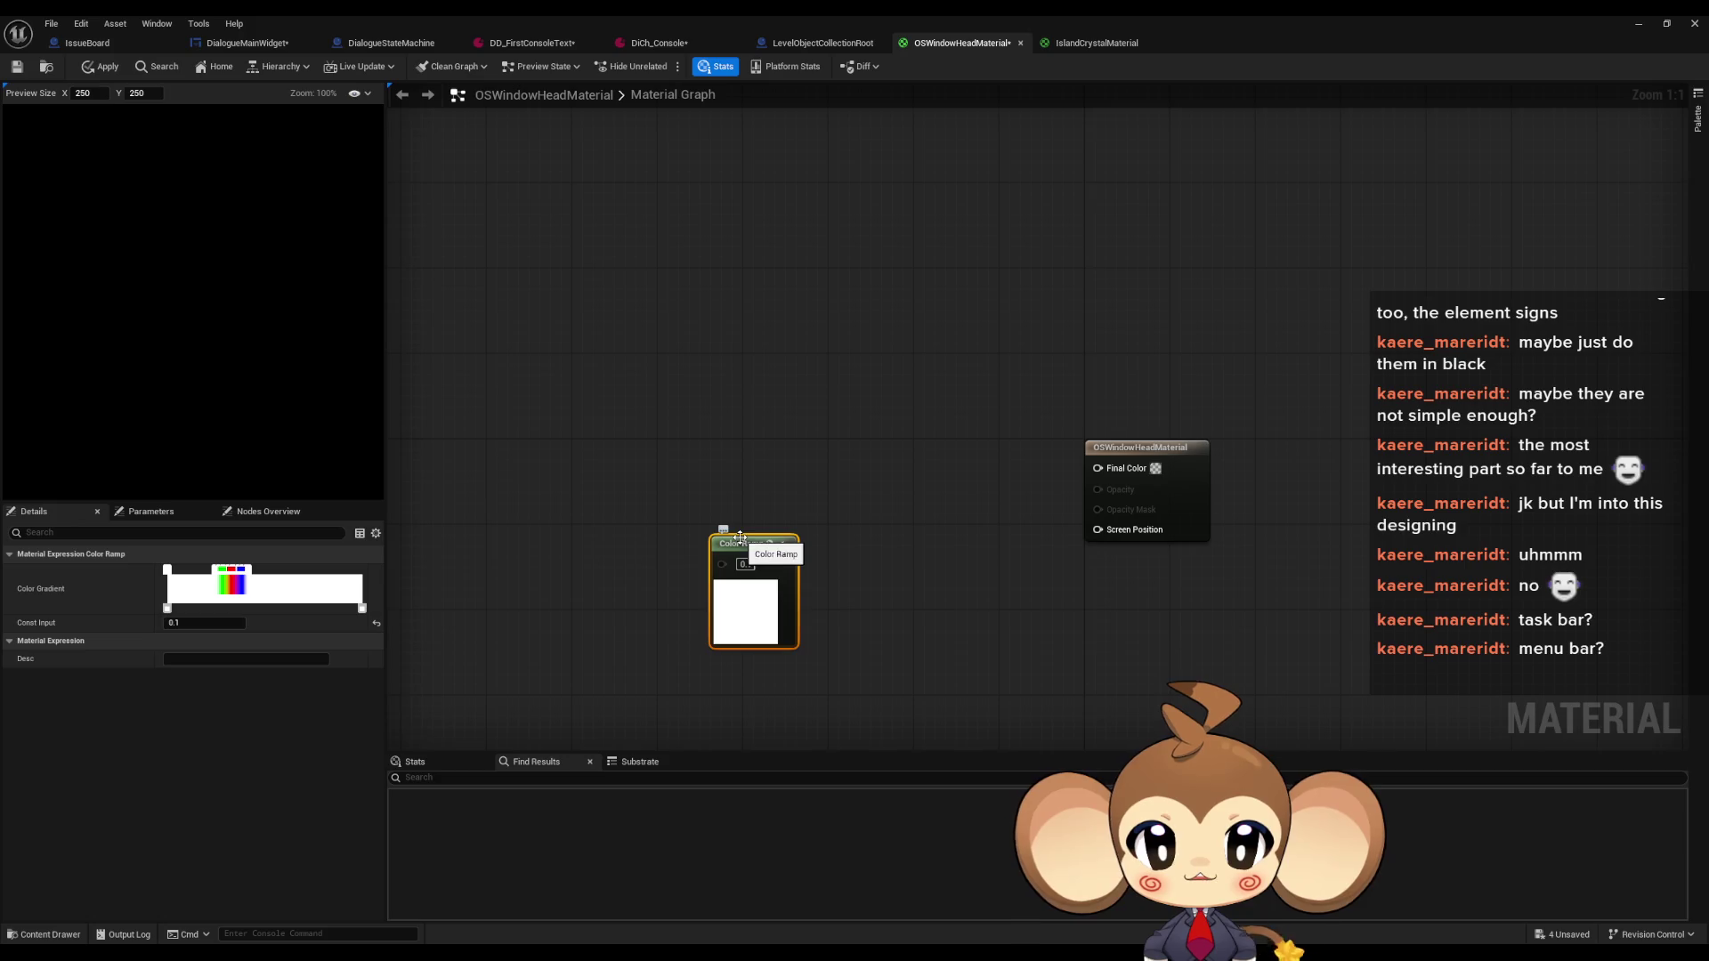
left_click_drag(744, 550, 595, 443)
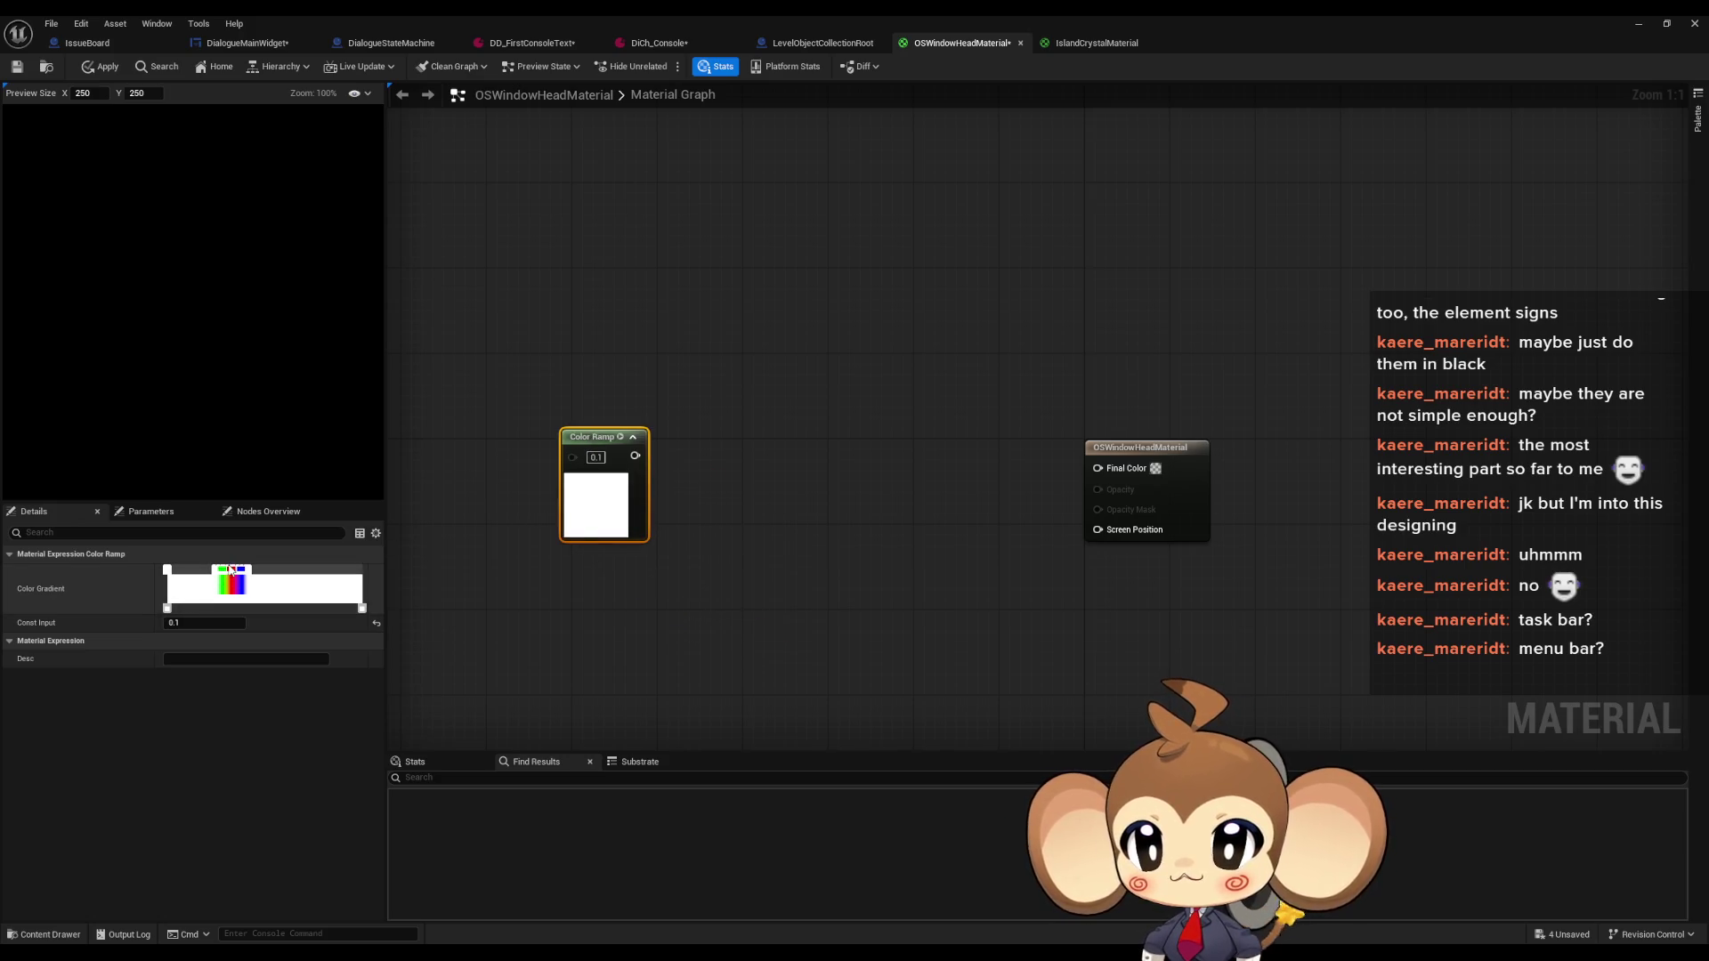
left_click(740, 488)
left_click(623, 499)
key("Delete")
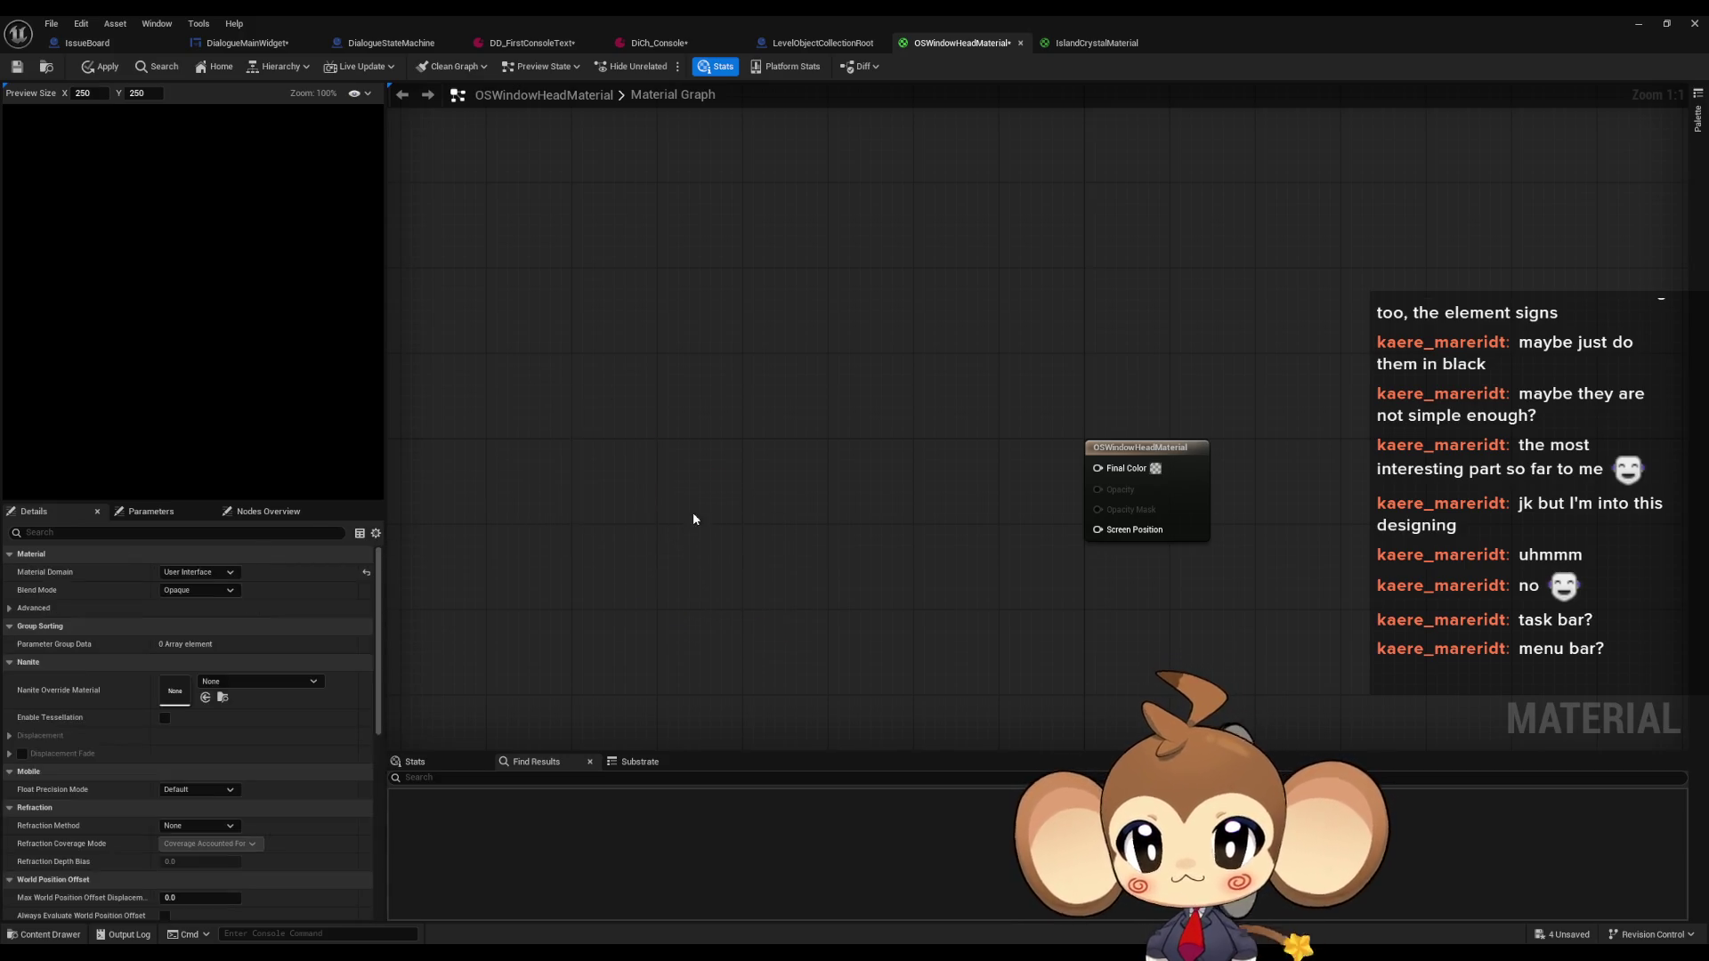
right_click(704, 517)
type("color r")
key("Return")
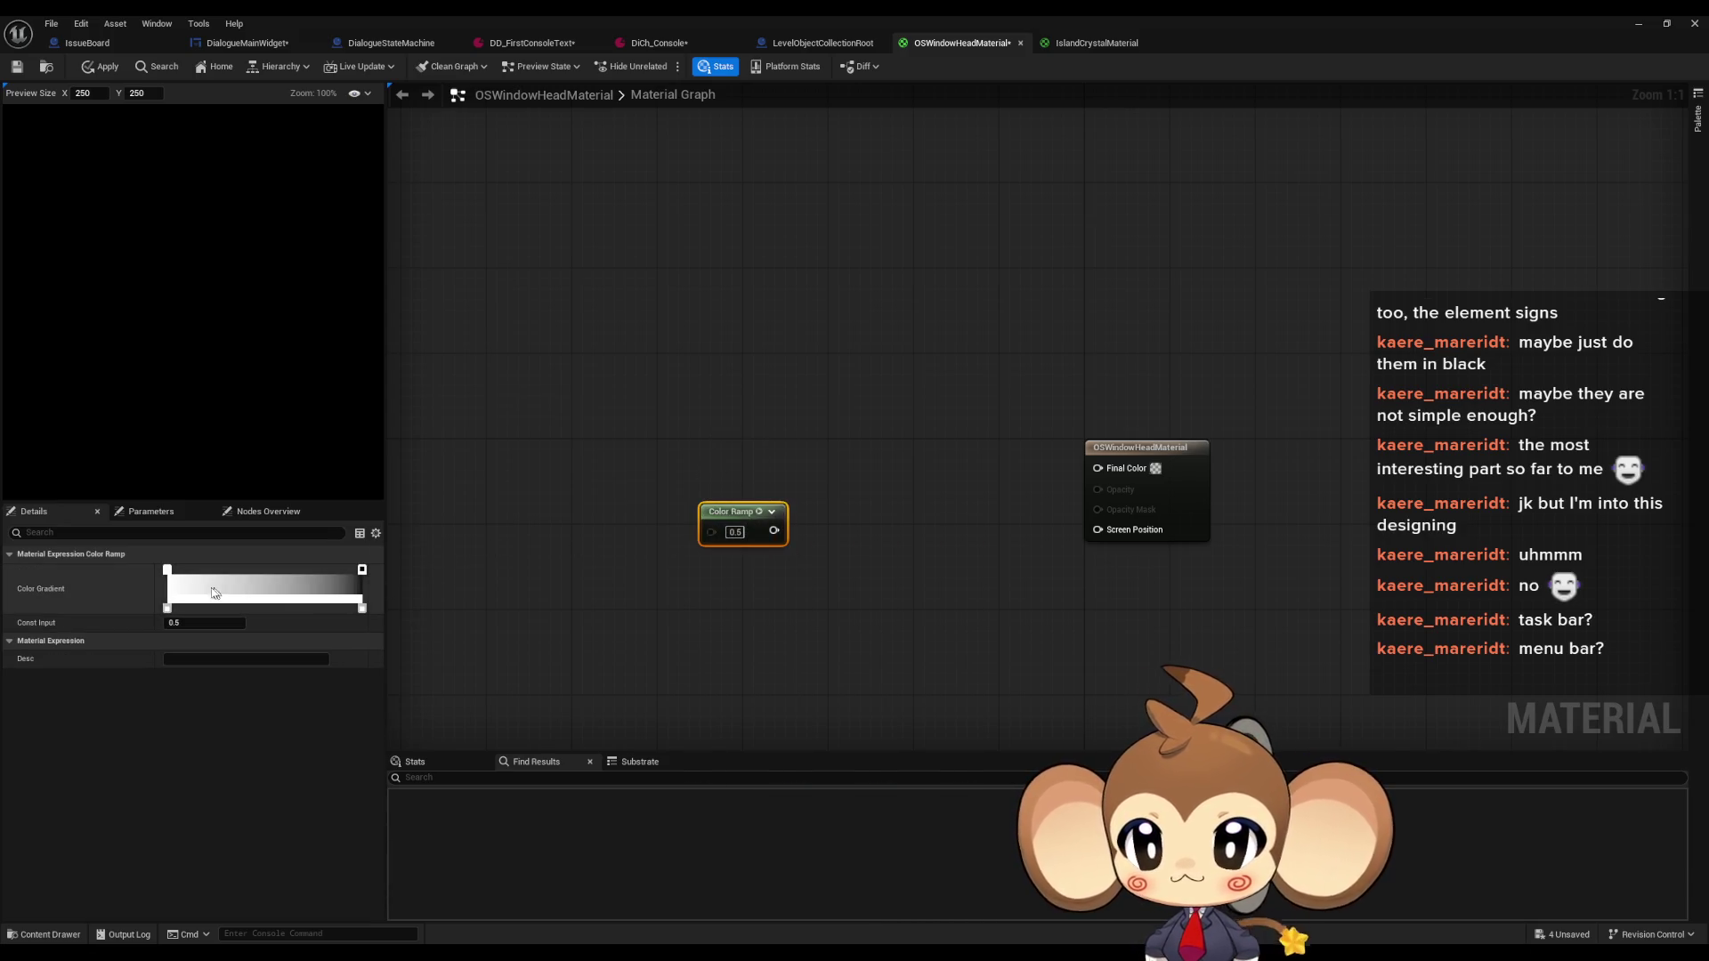
Open the Color Picker for the gradient's left stop and switch over to GIMP
left_click(167, 570)
double_click(166, 571)
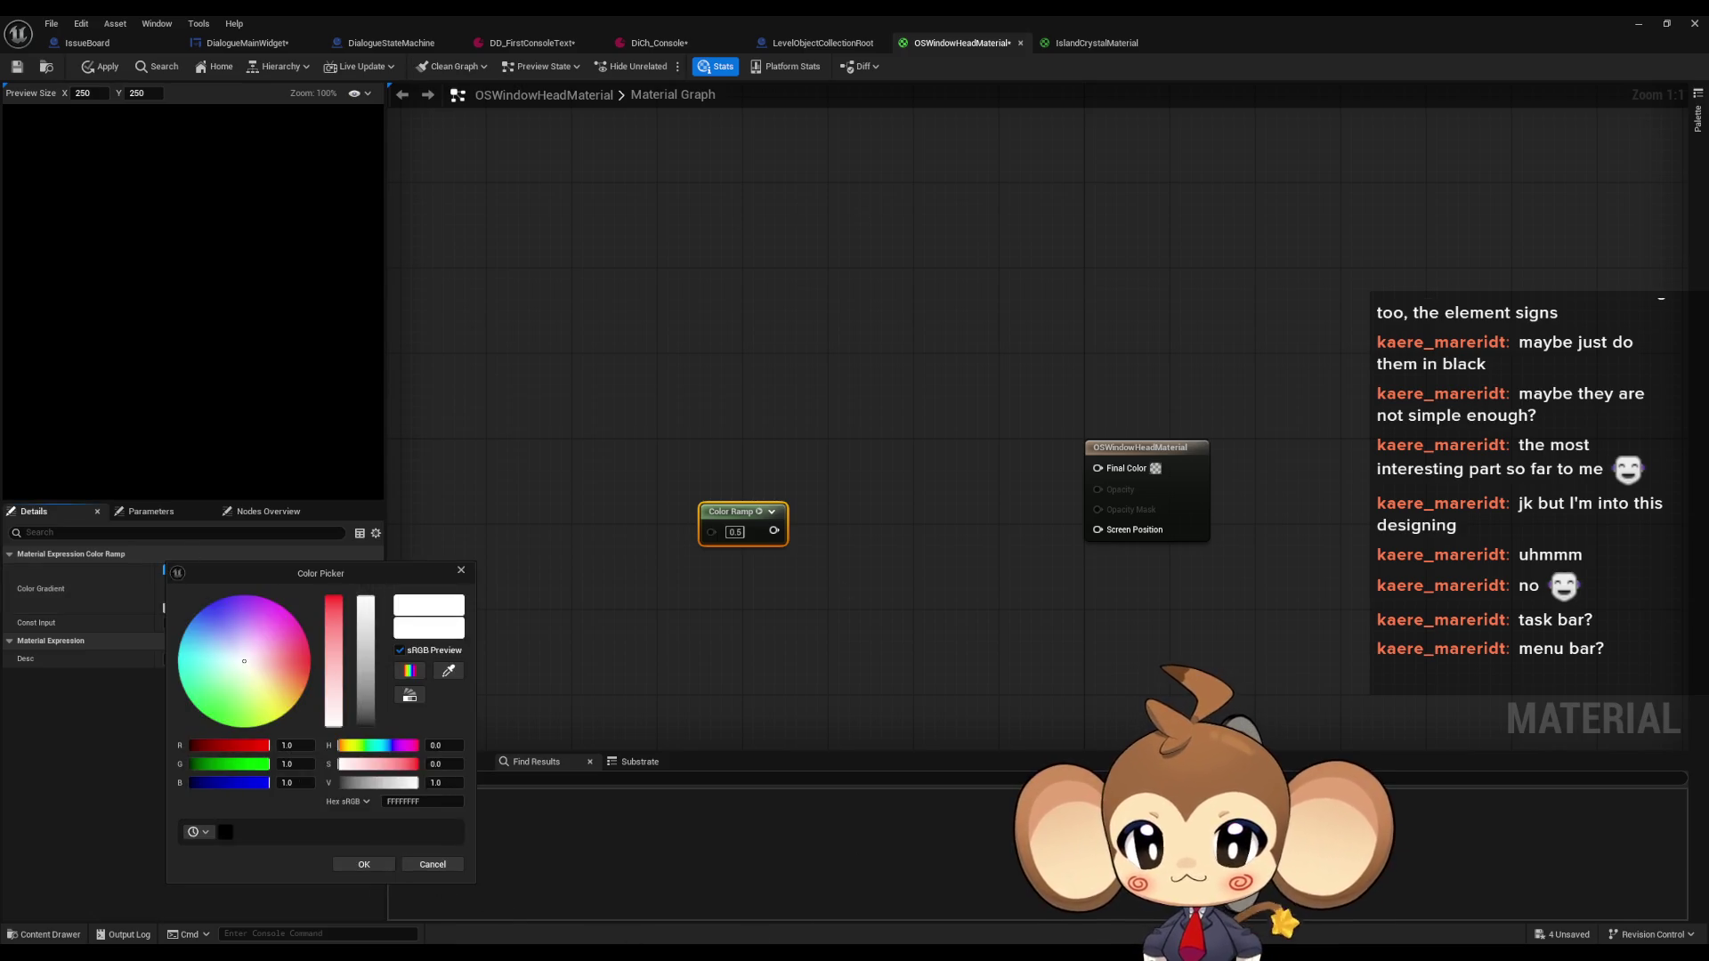
key("alt+Tab")
scroll(581, 469, "down", 8, "ctrl")
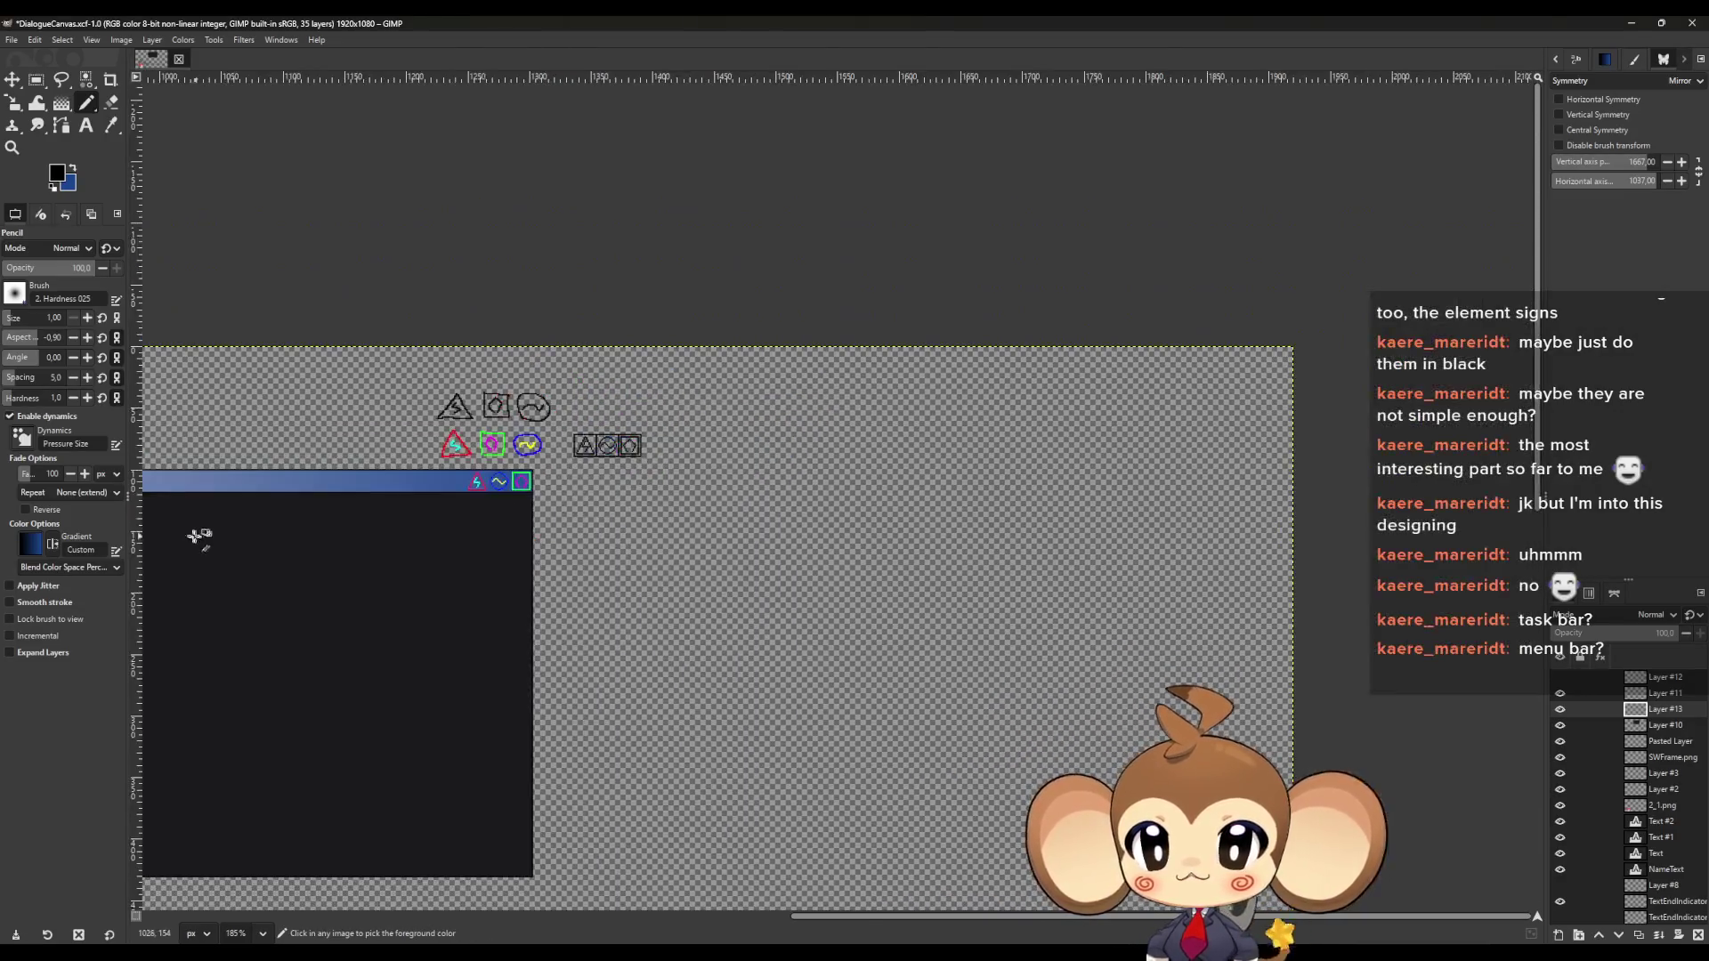
Sample the lavender header bar with GIMP's Color Picker and show its colour values
scroll(442, 504, "up", 15, "ctrl")
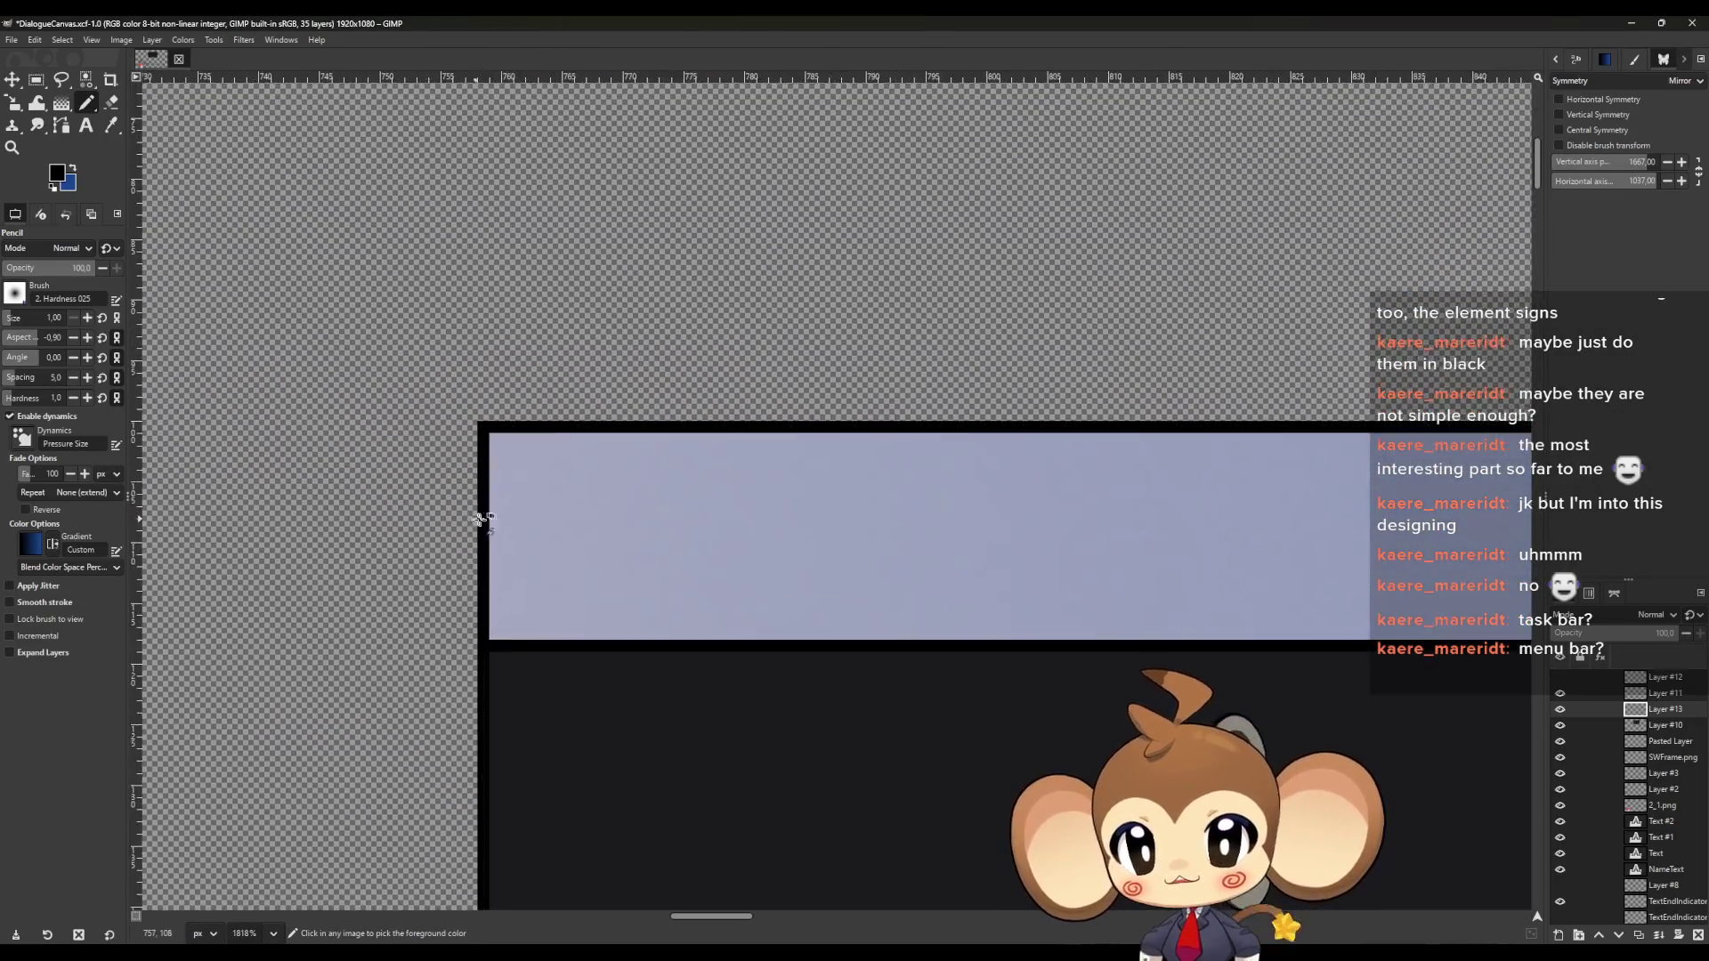
key("o")
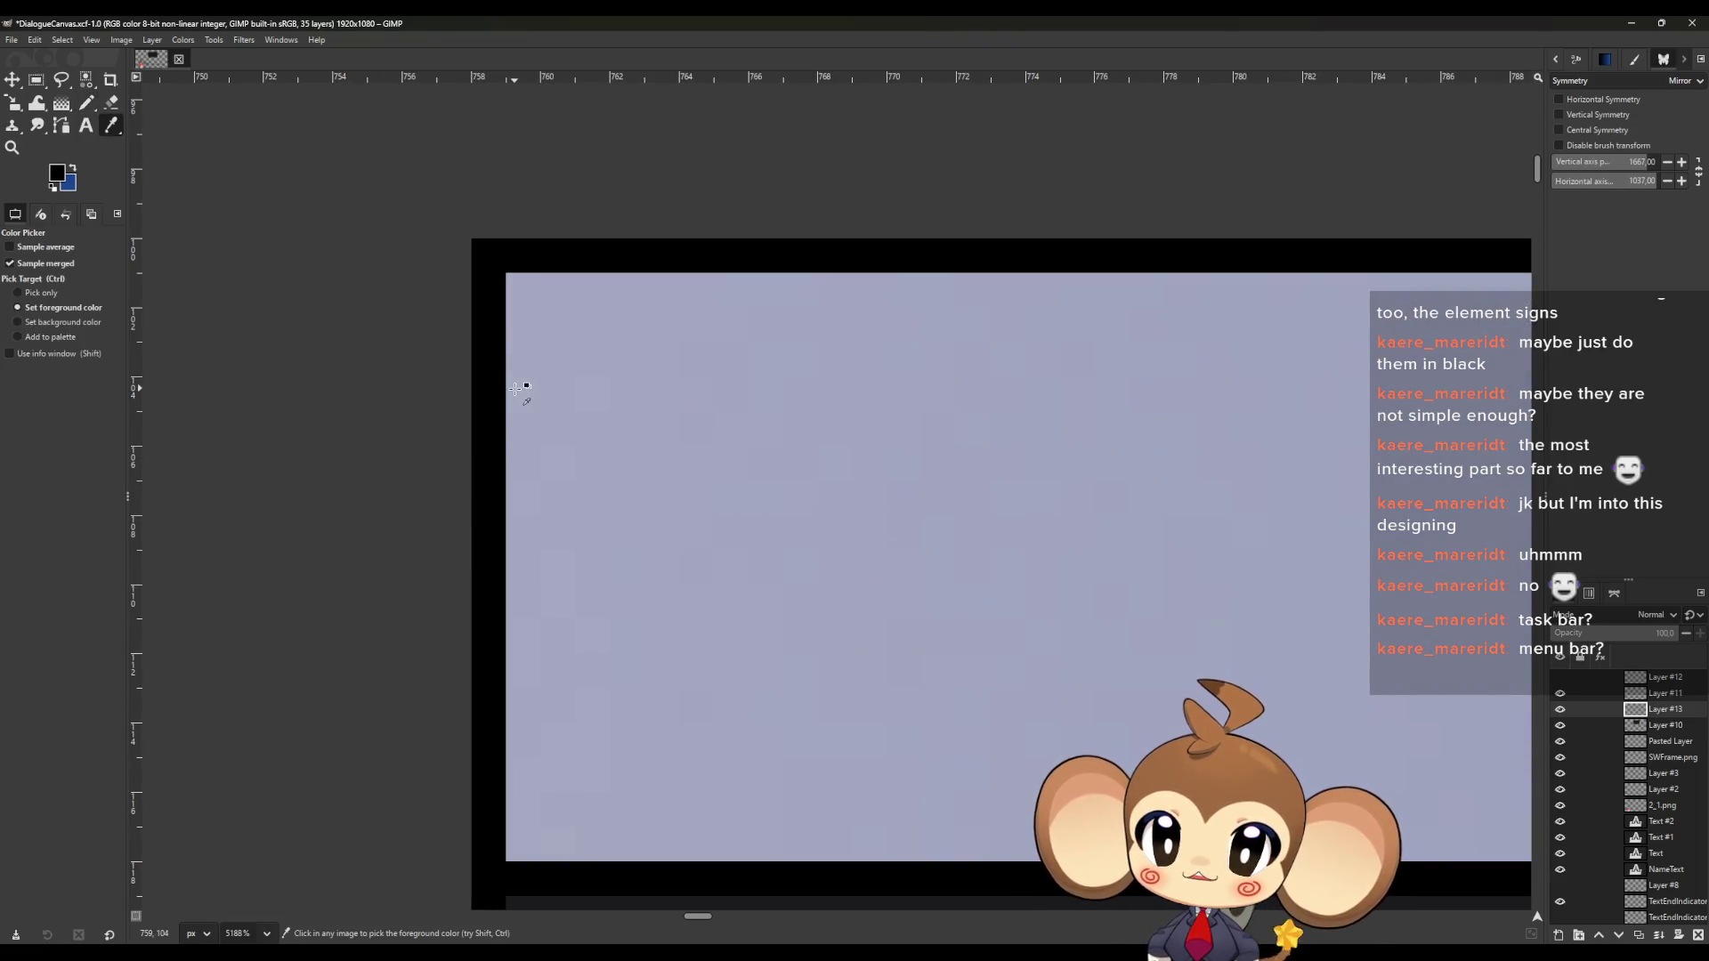
left_click(514, 389)
left_click(57, 173)
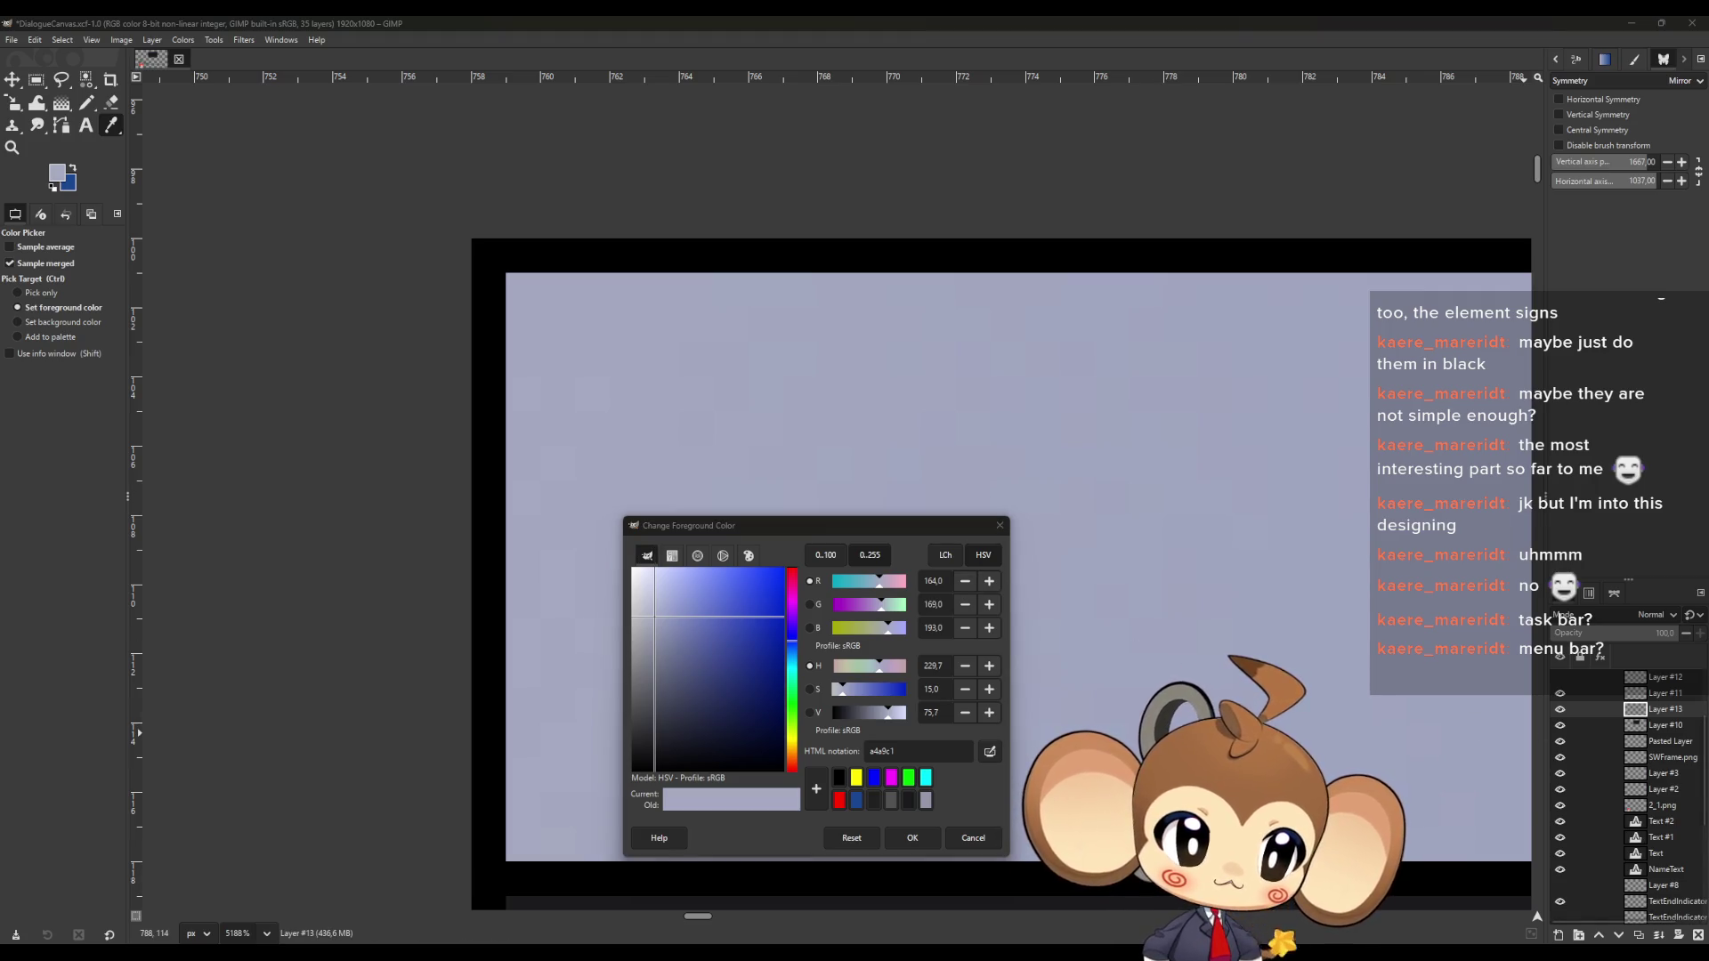
Screen-capture the RGB 164, 169, 193 readout and return to the Unreal editor
key("super+shift+s")
mouse_move(714, 418)
left_mouse_down()
mouse_move(1011, 613)
mouse_move(1055, 674)
left_mouse_up()
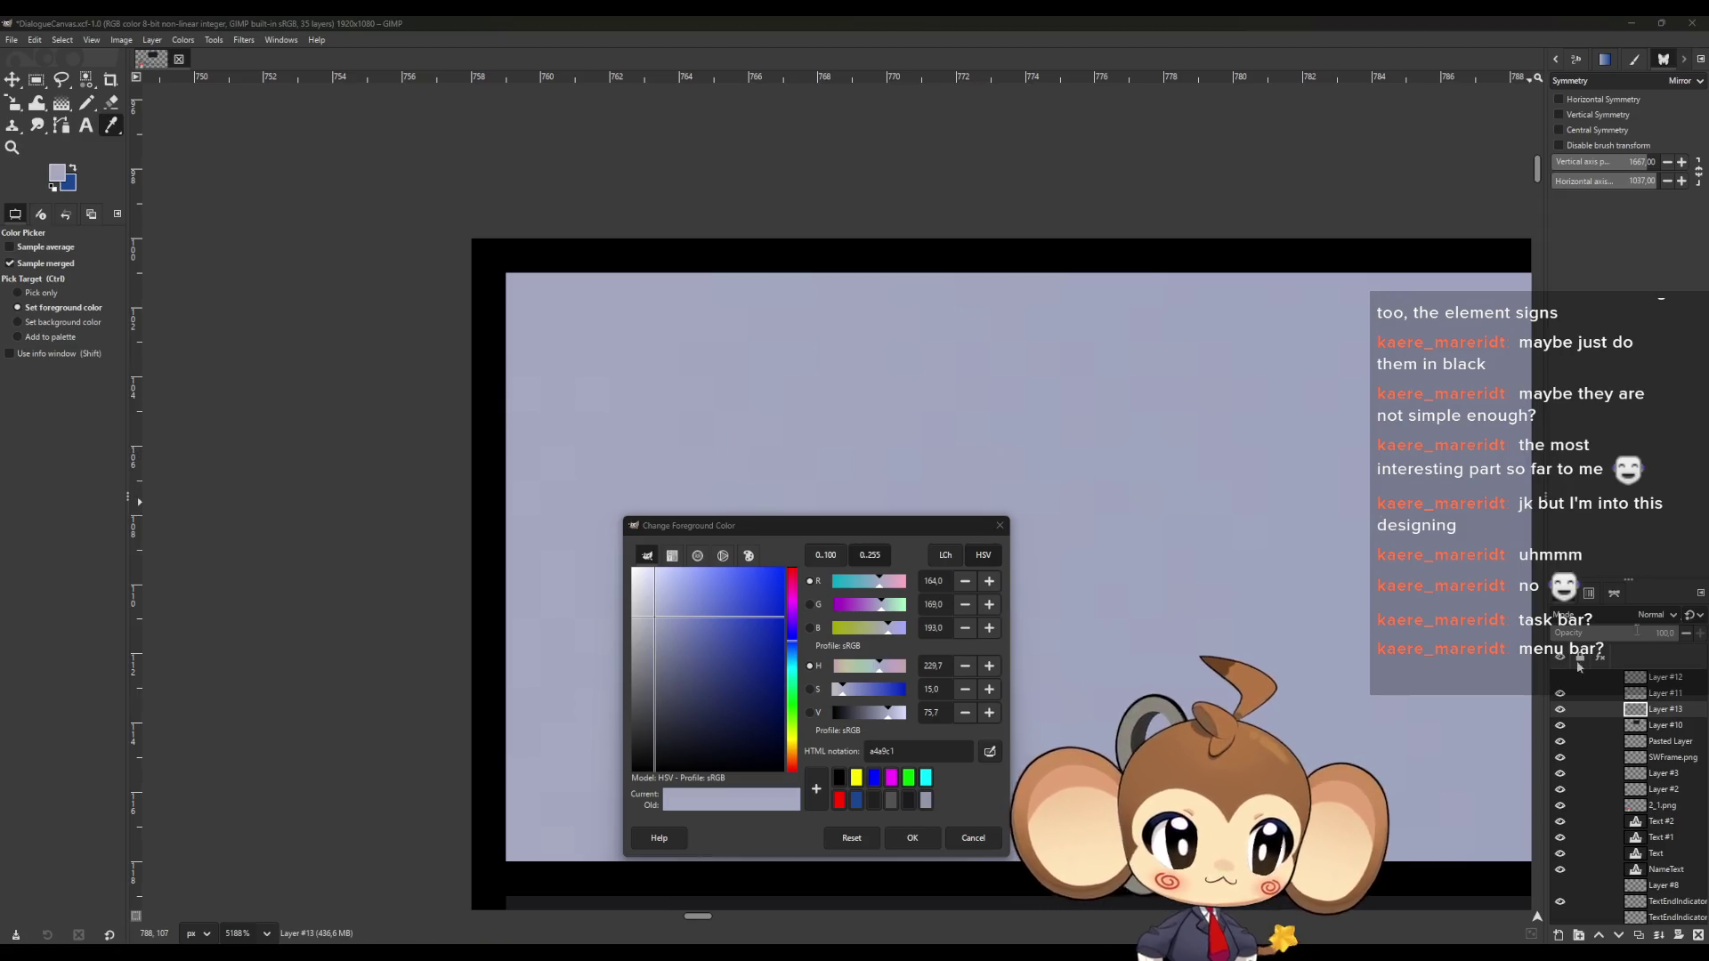
mouse_move(701, 953)
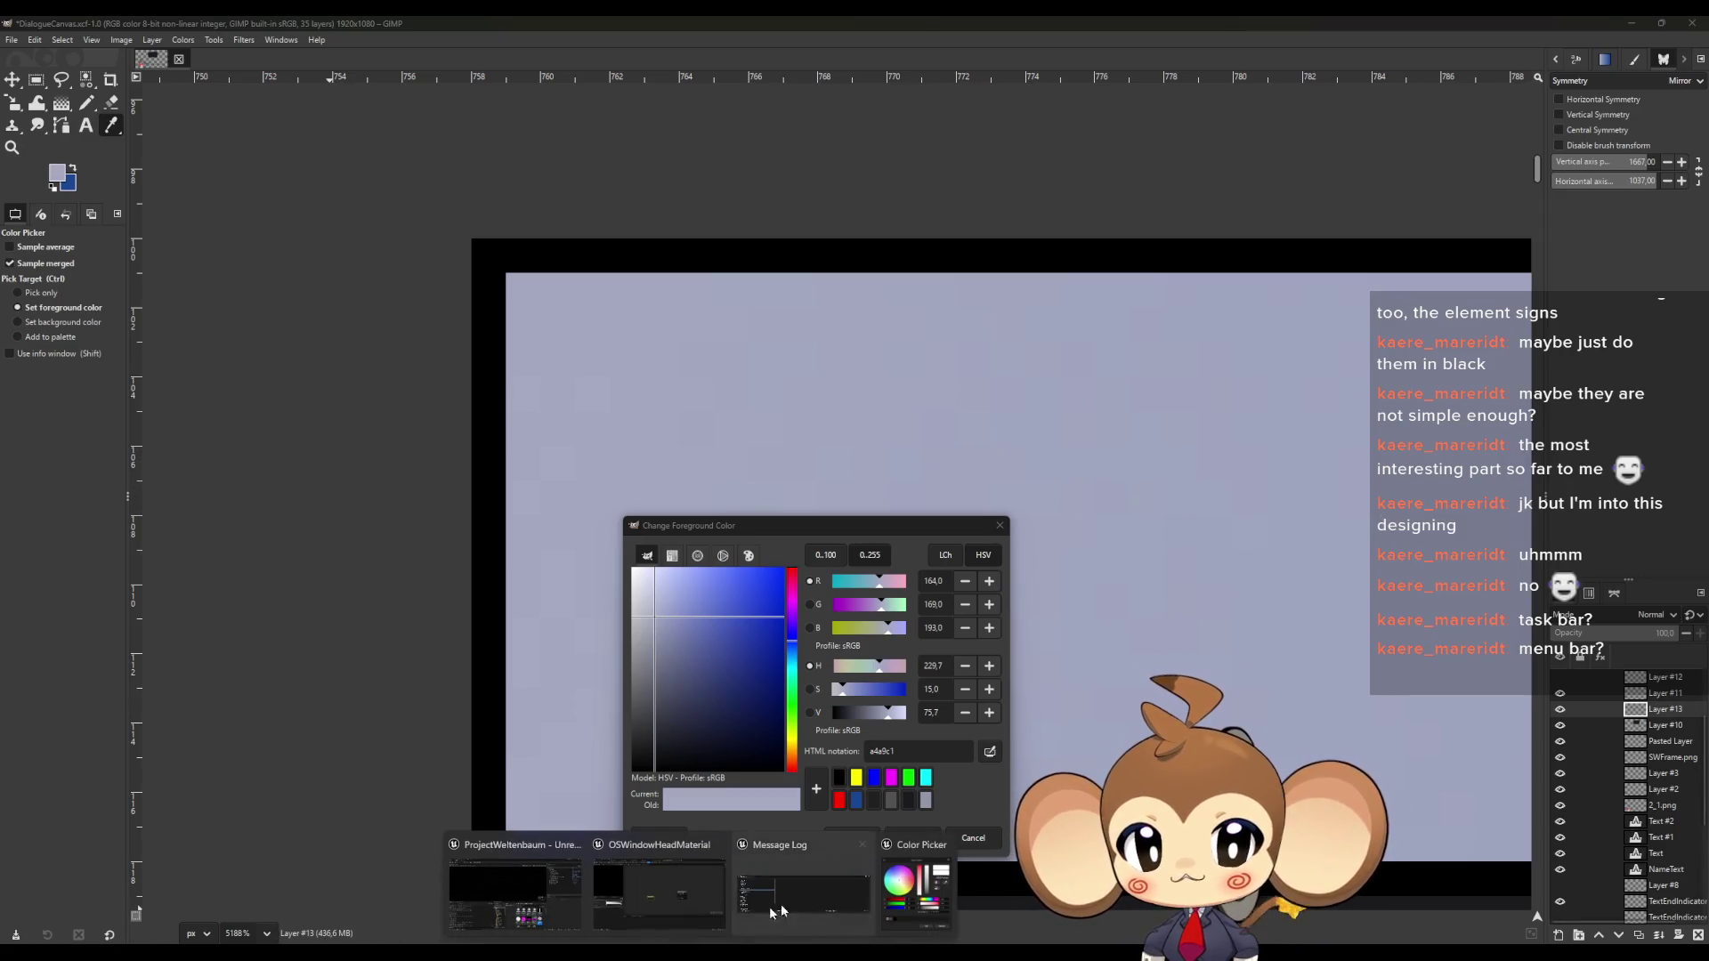
left_click(926, 911)
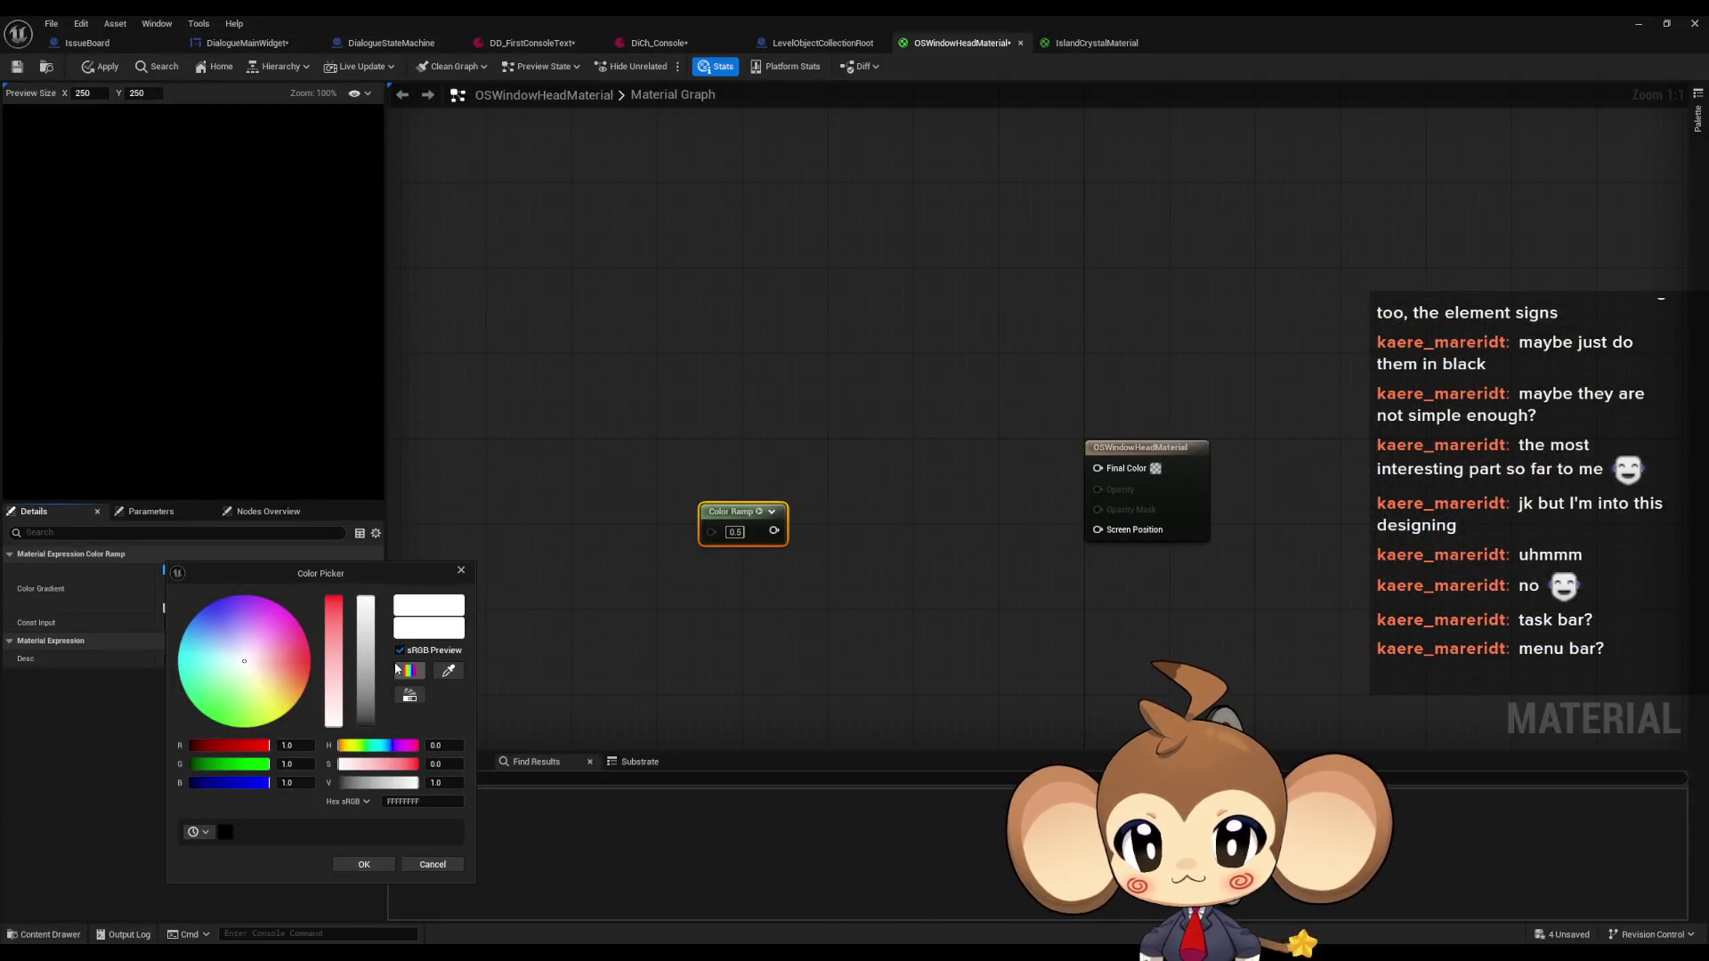
Set the stop's red channel to 164/255, giving 0.643
left_click(295, 747)
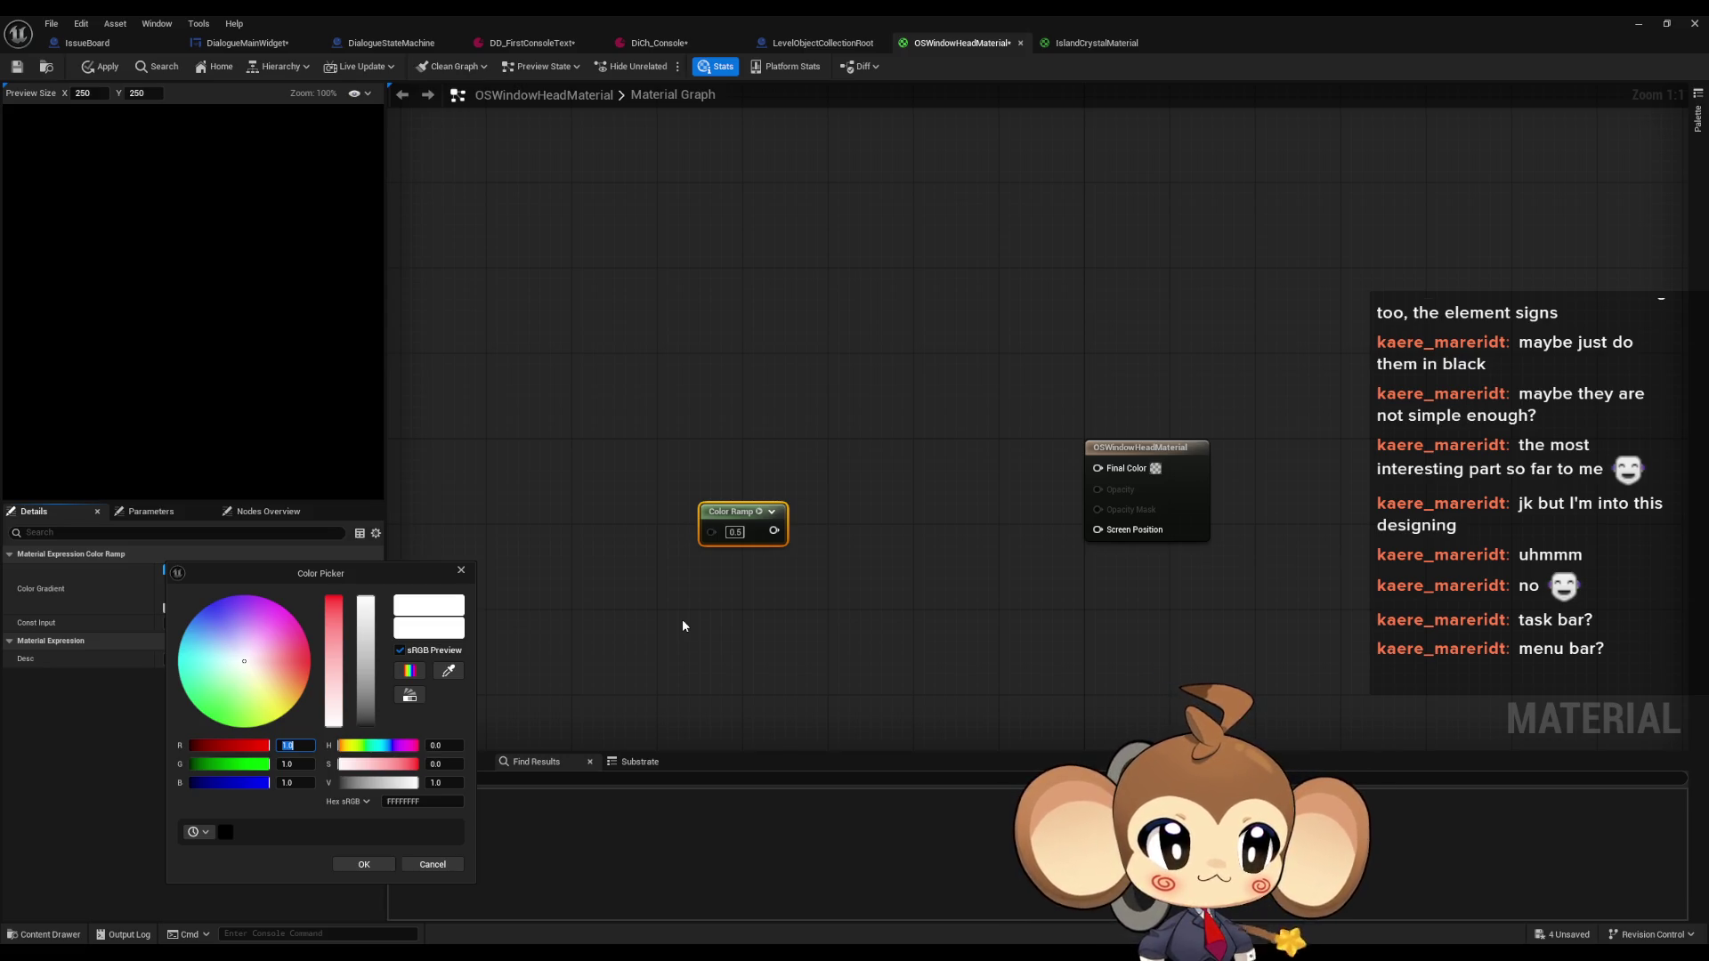
type("2")
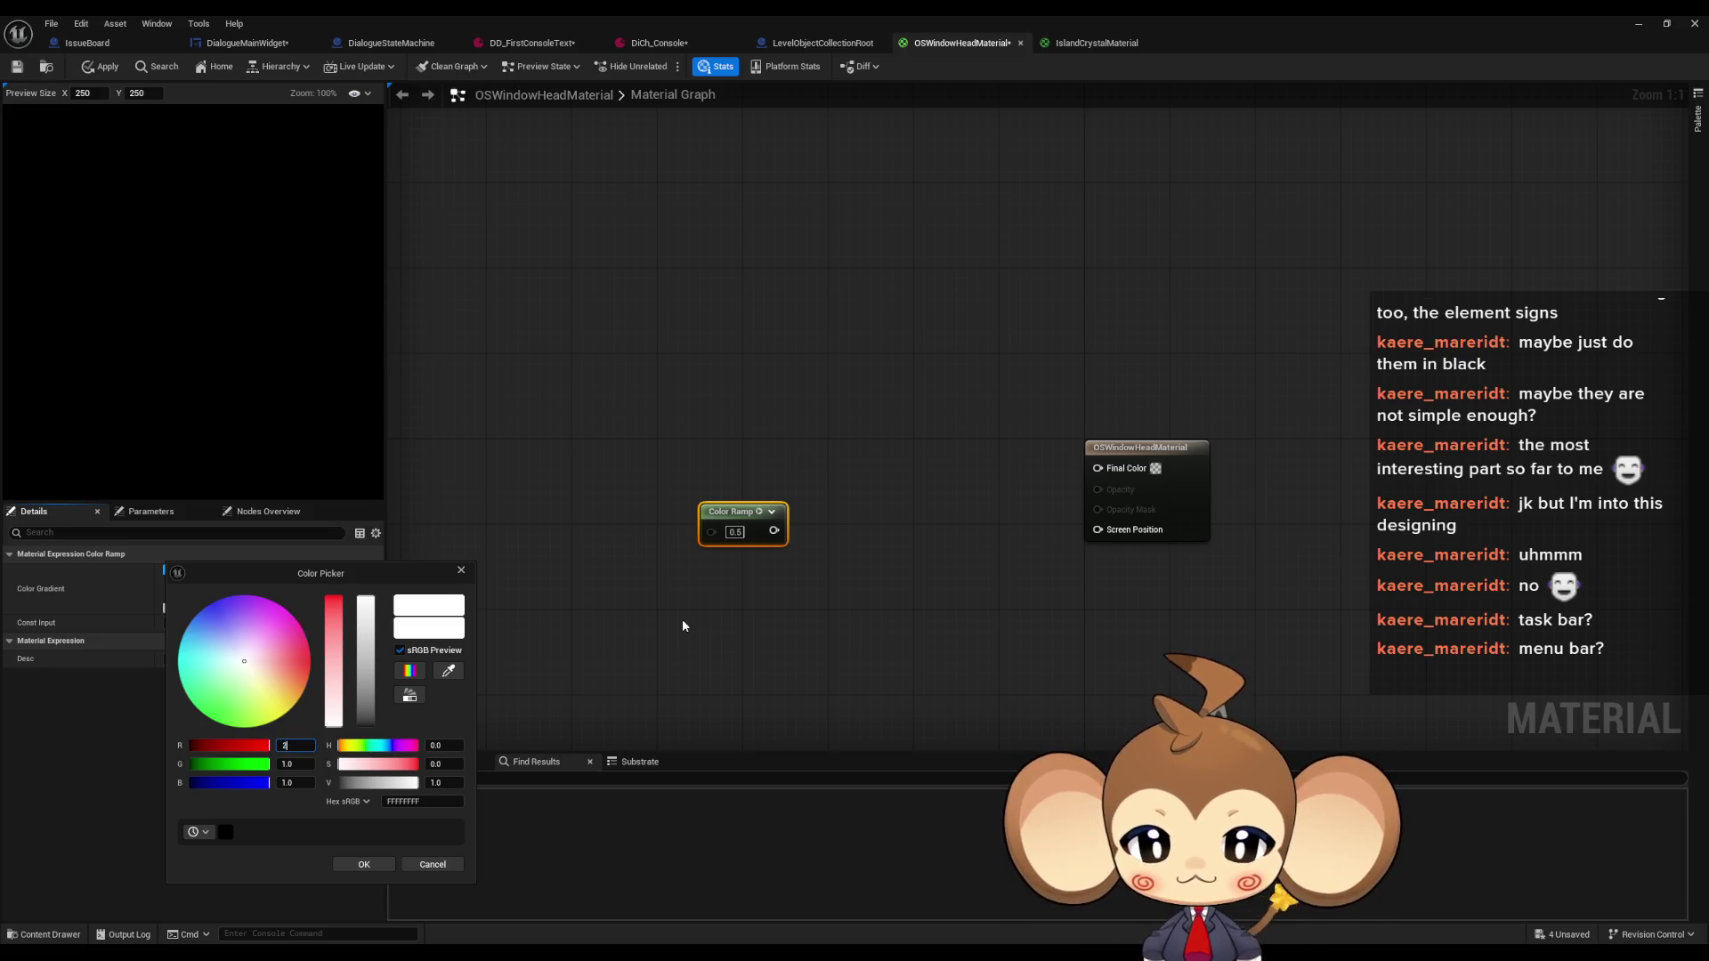
type("55/")
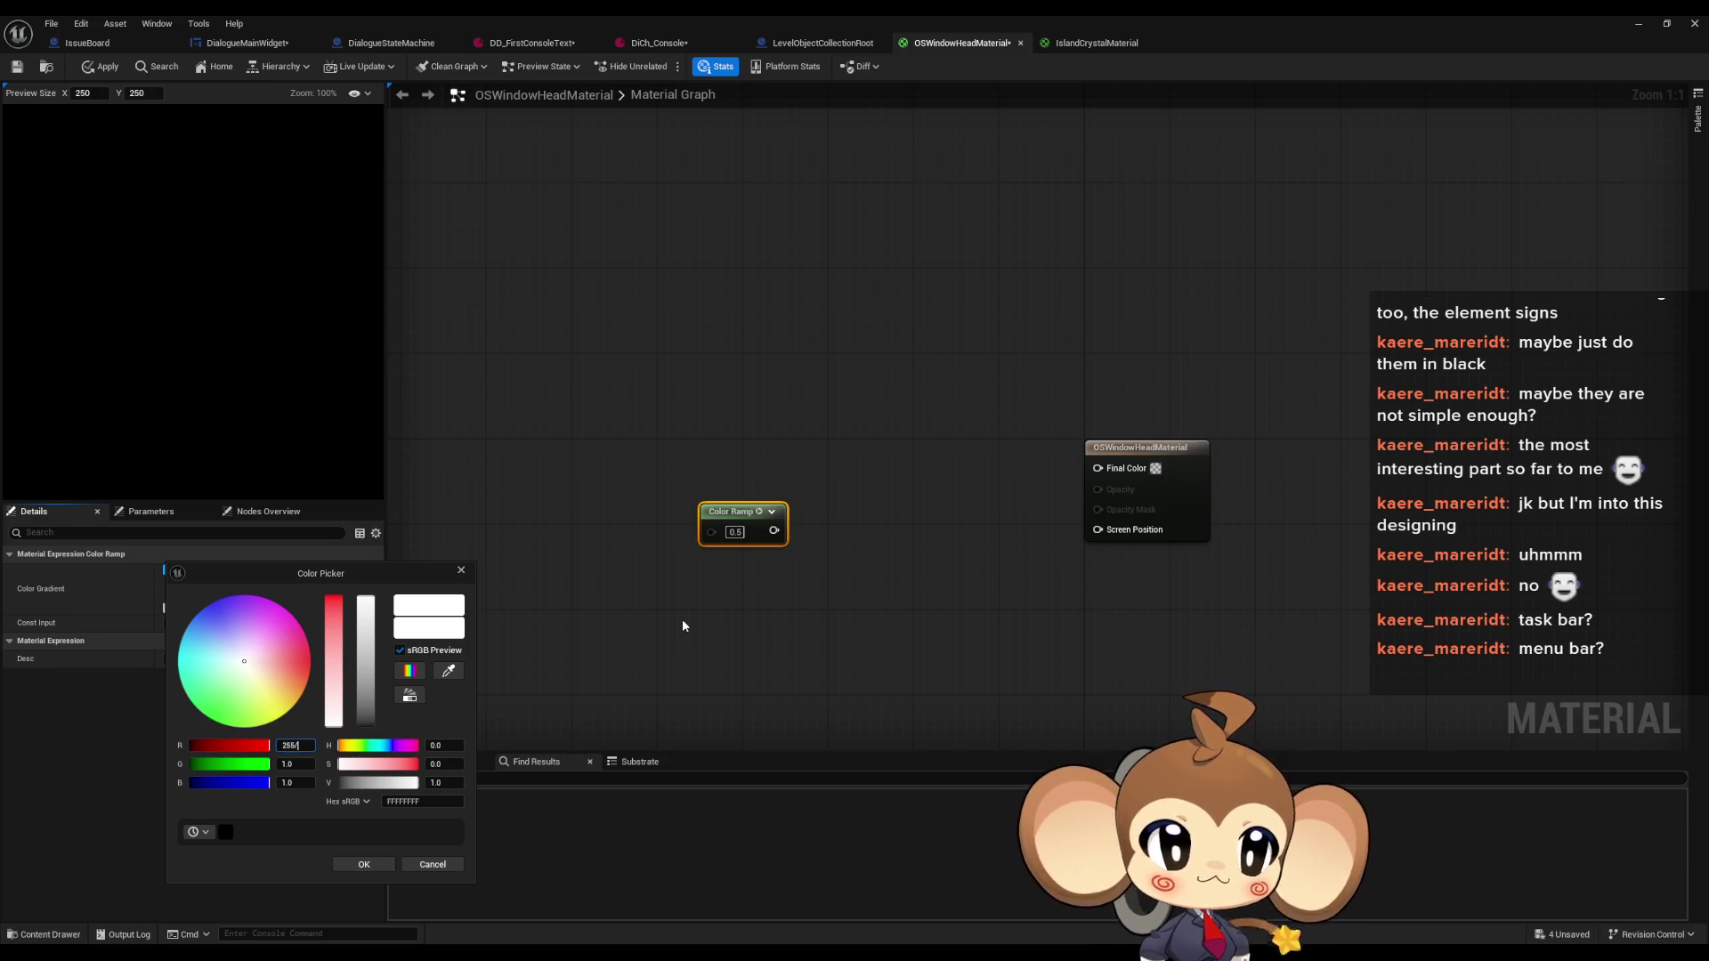
type("1")
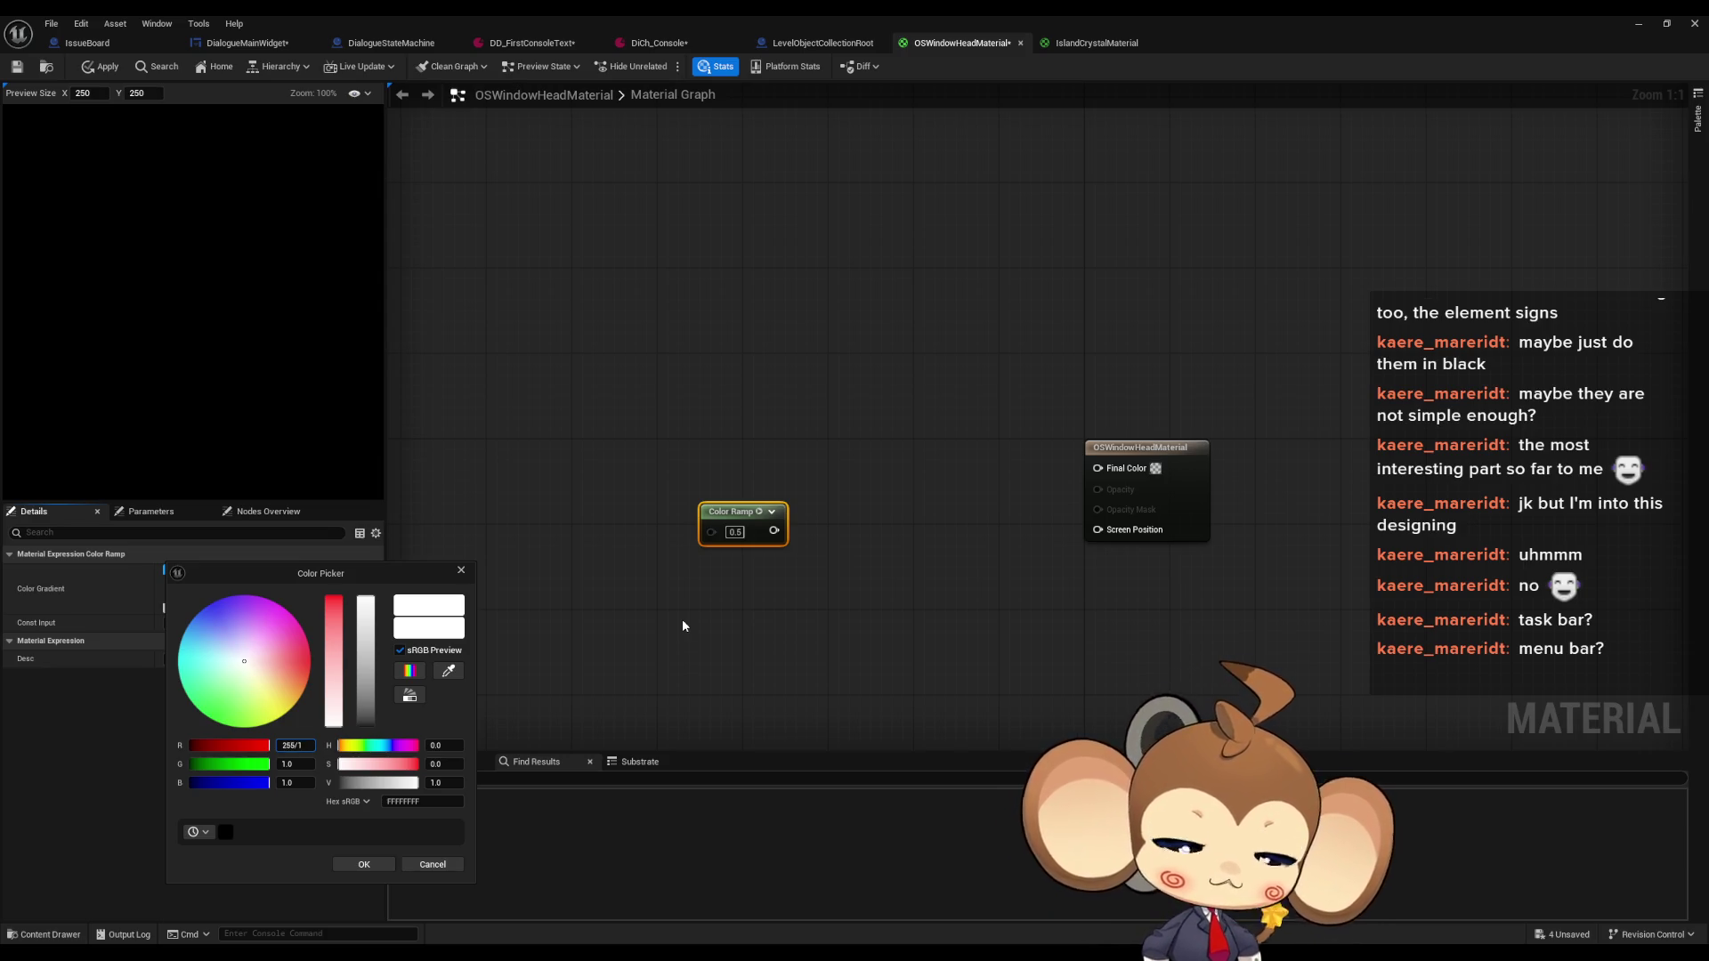
type("64")
key("Return")
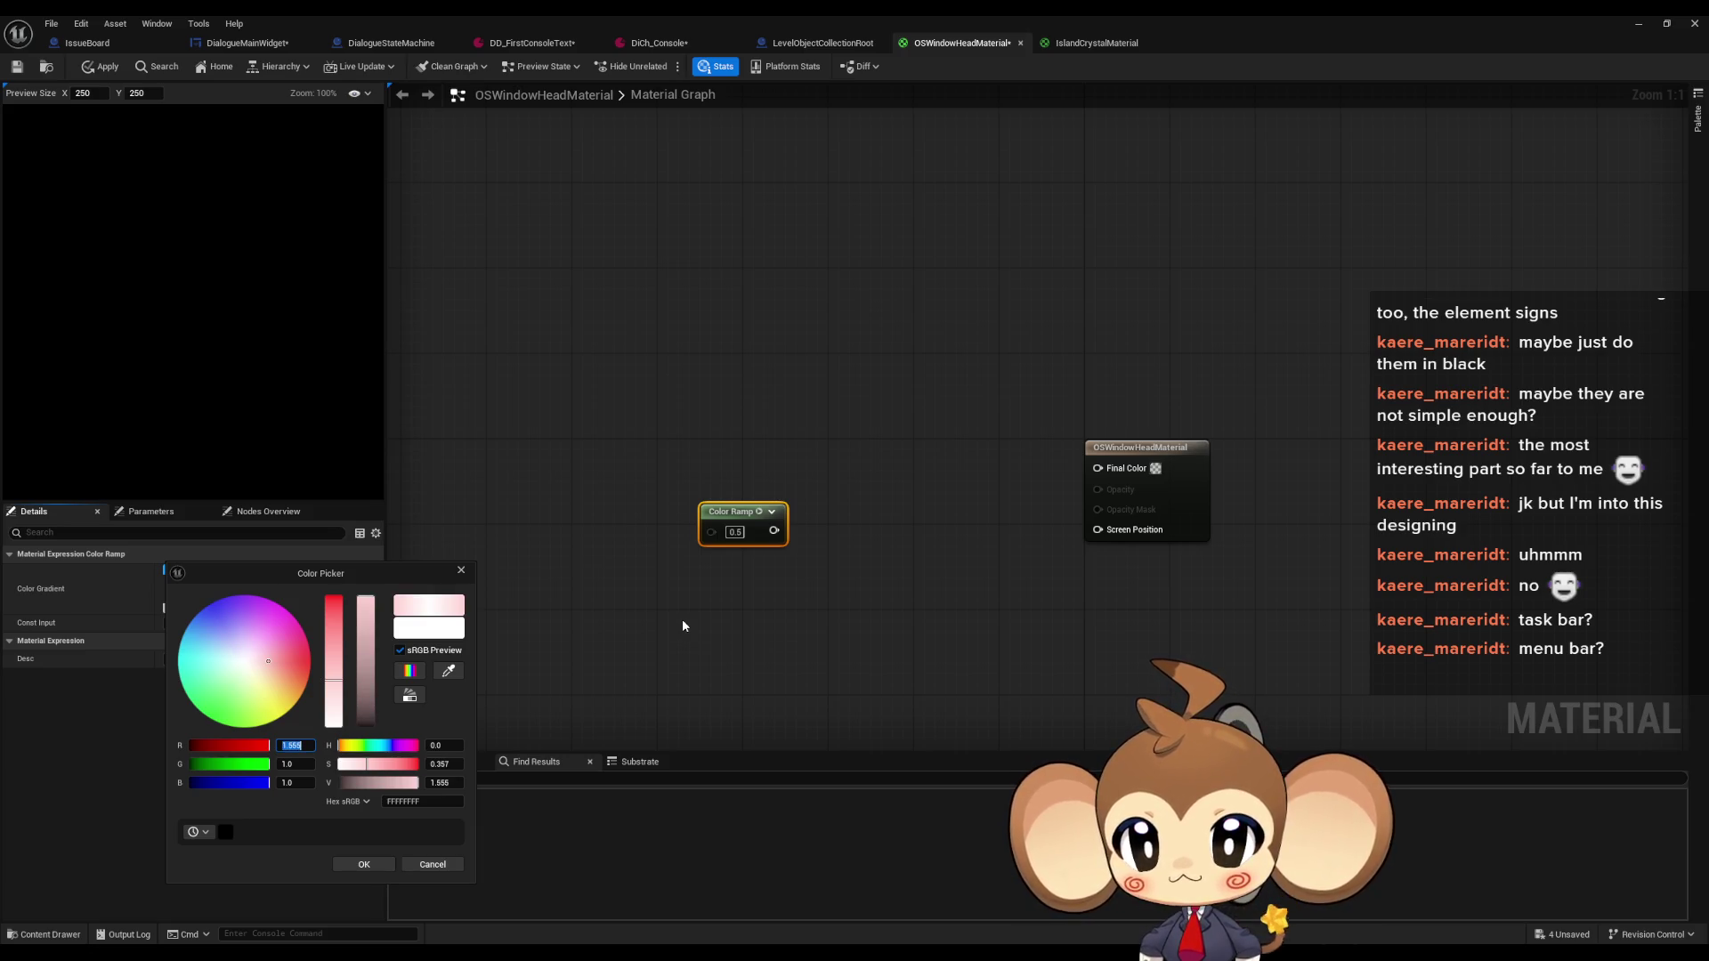
type("16")
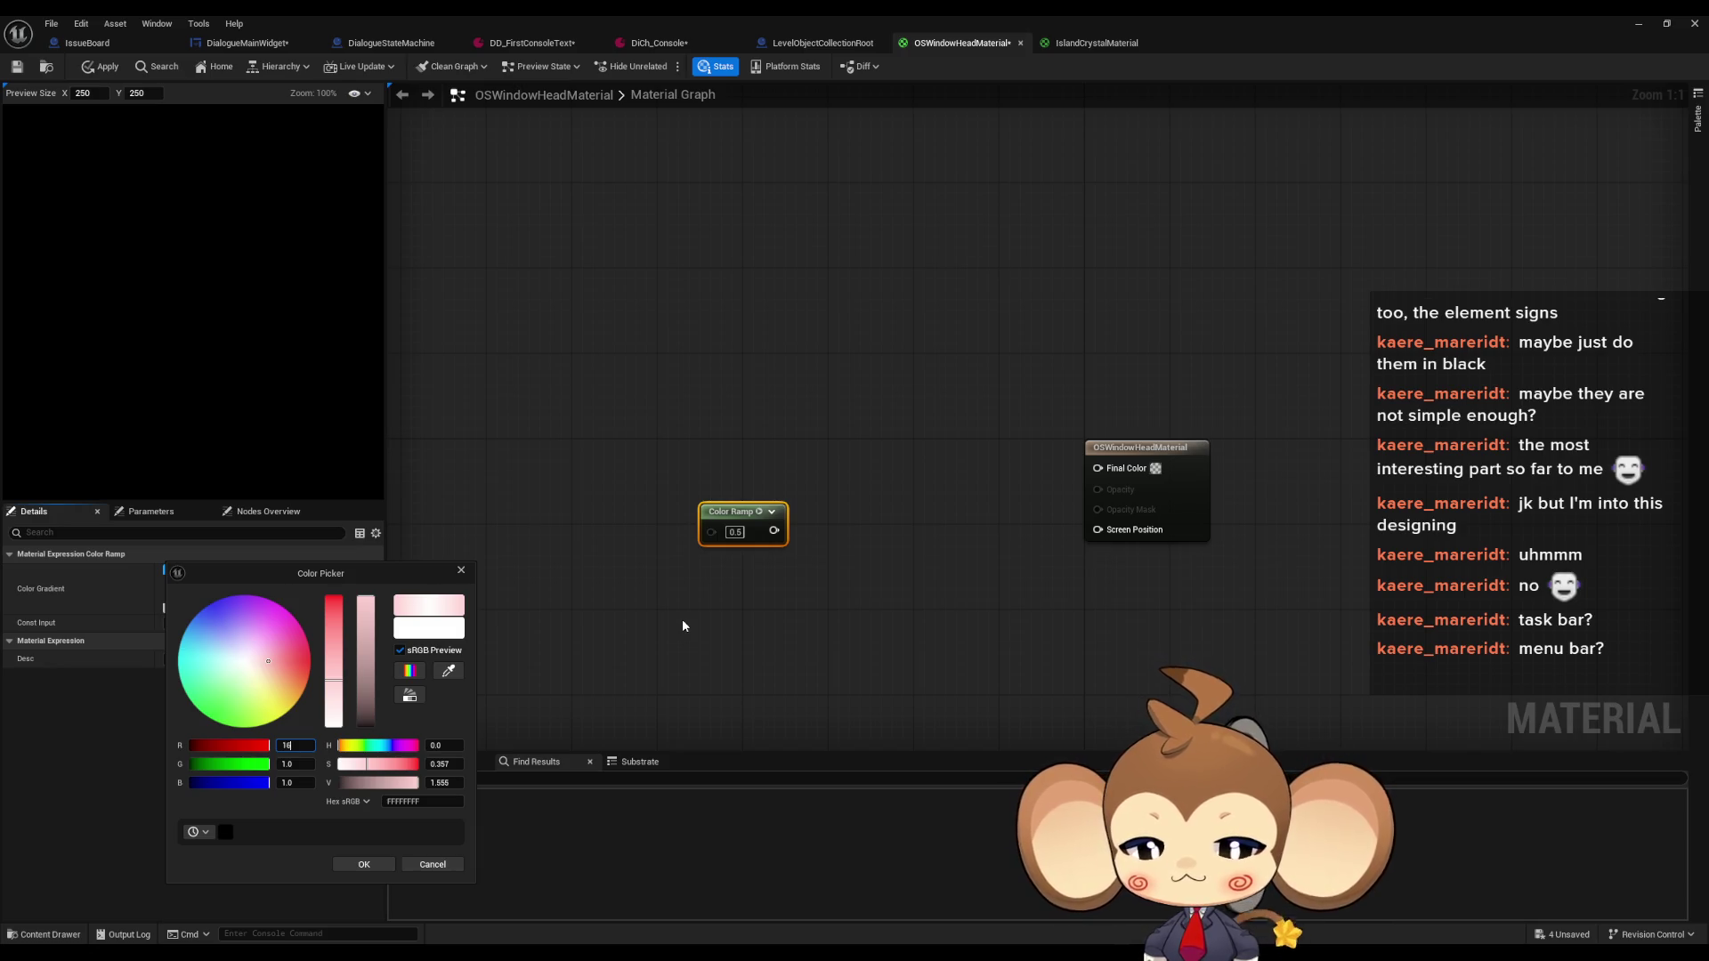
type("4/255")
key("Return")
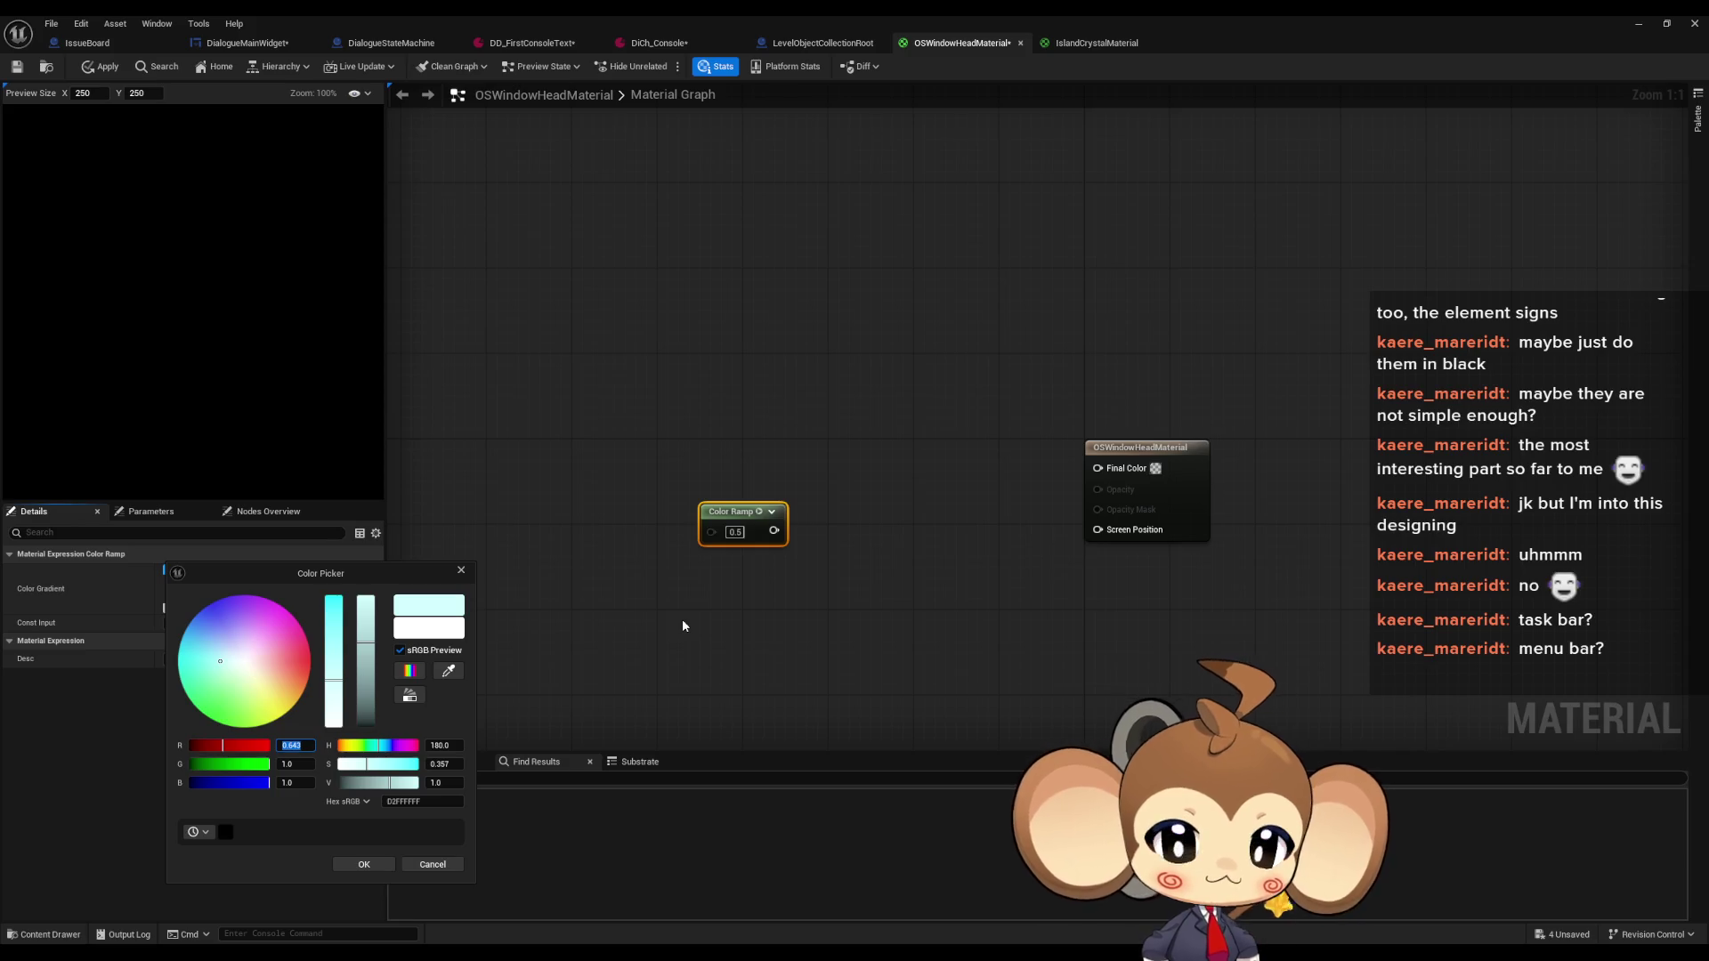
Set green to 169/255 (0.663) and blue to 193/255 (0.757), then apply the colour
key("Tab")
type("2")
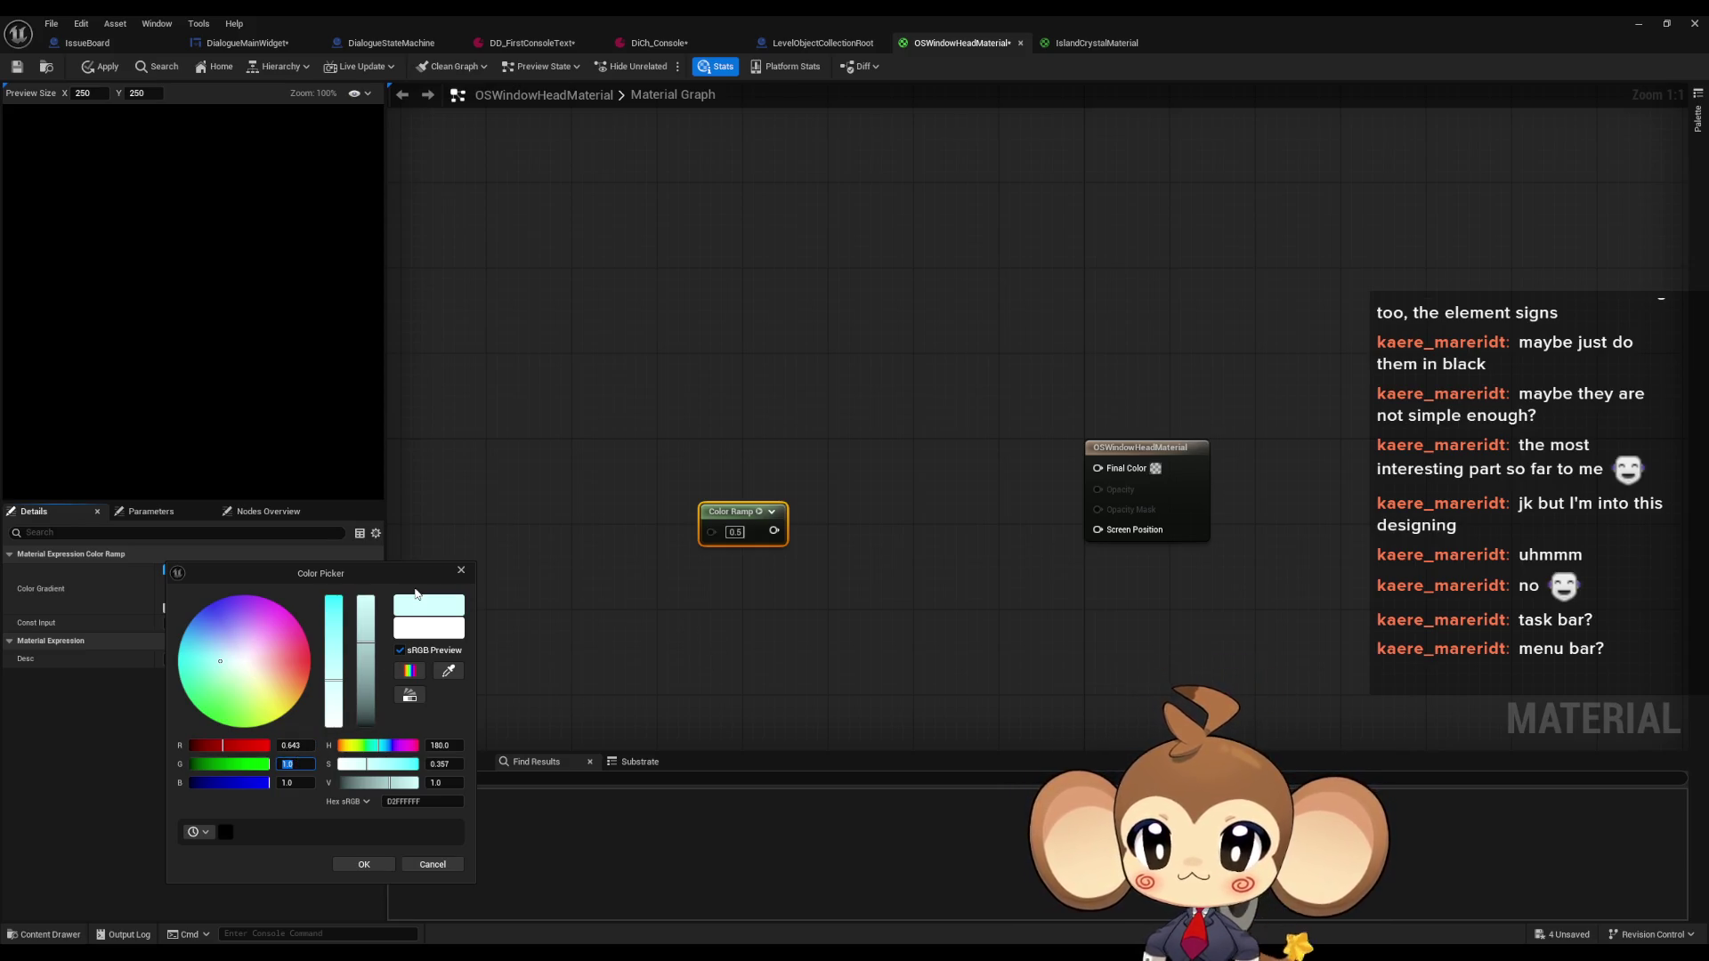
type("55")
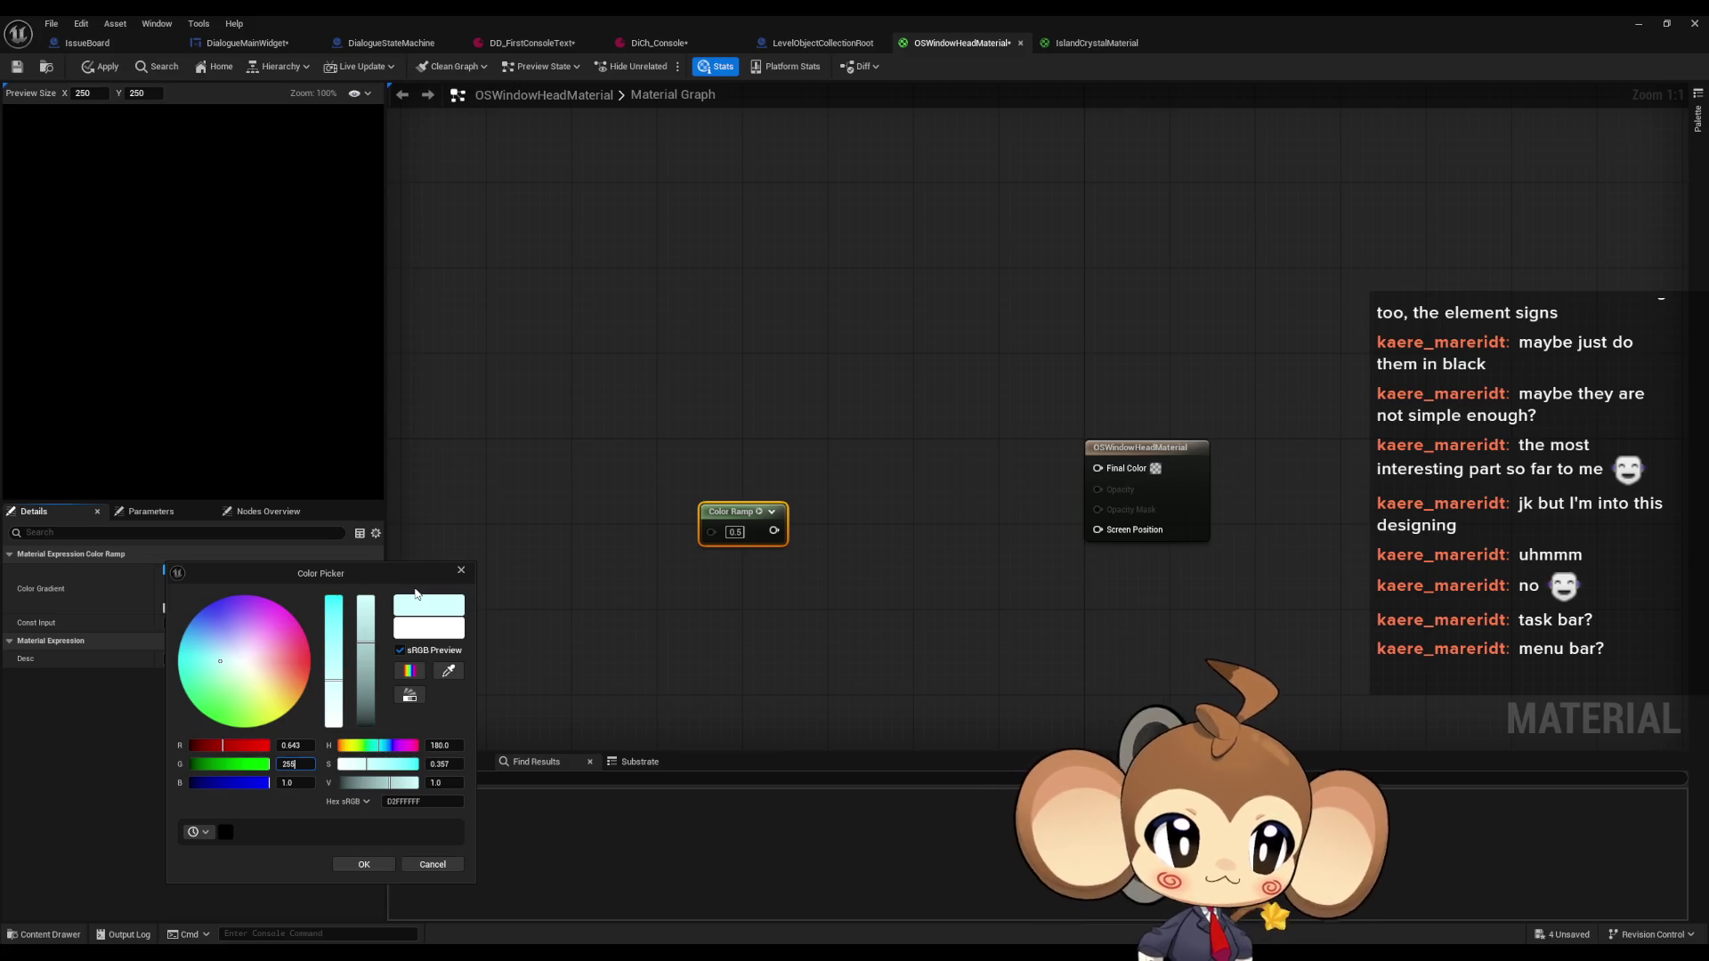
key("ctrl+a")
type("1")
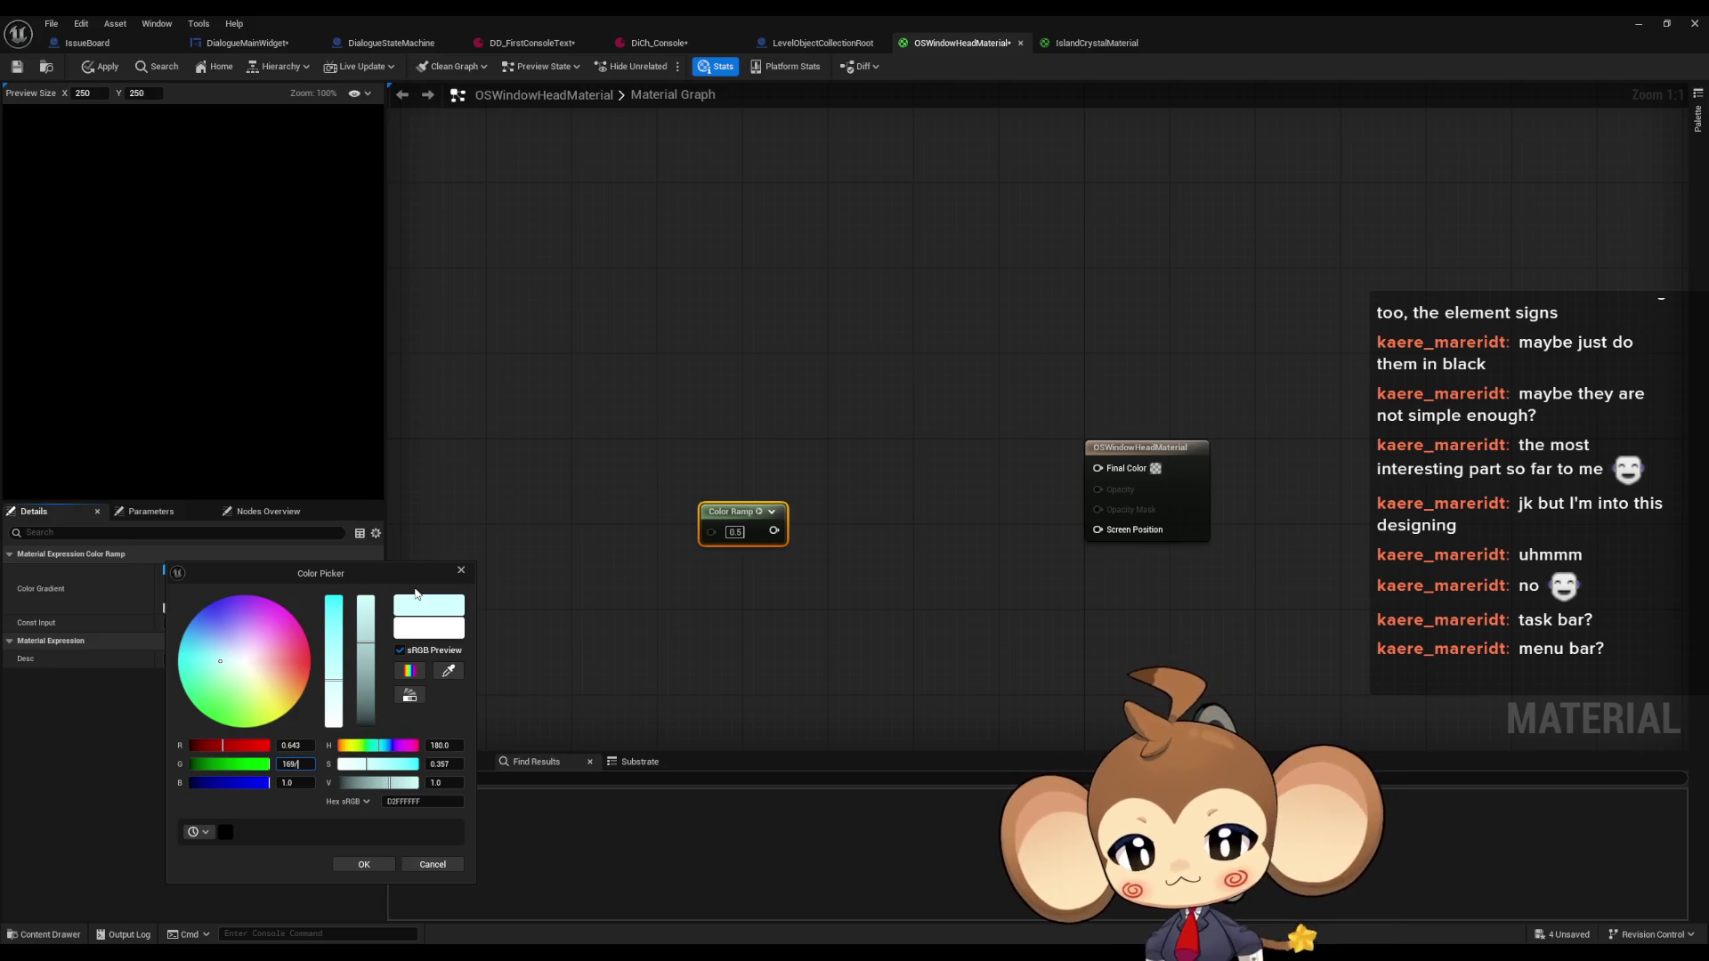
key("Return")
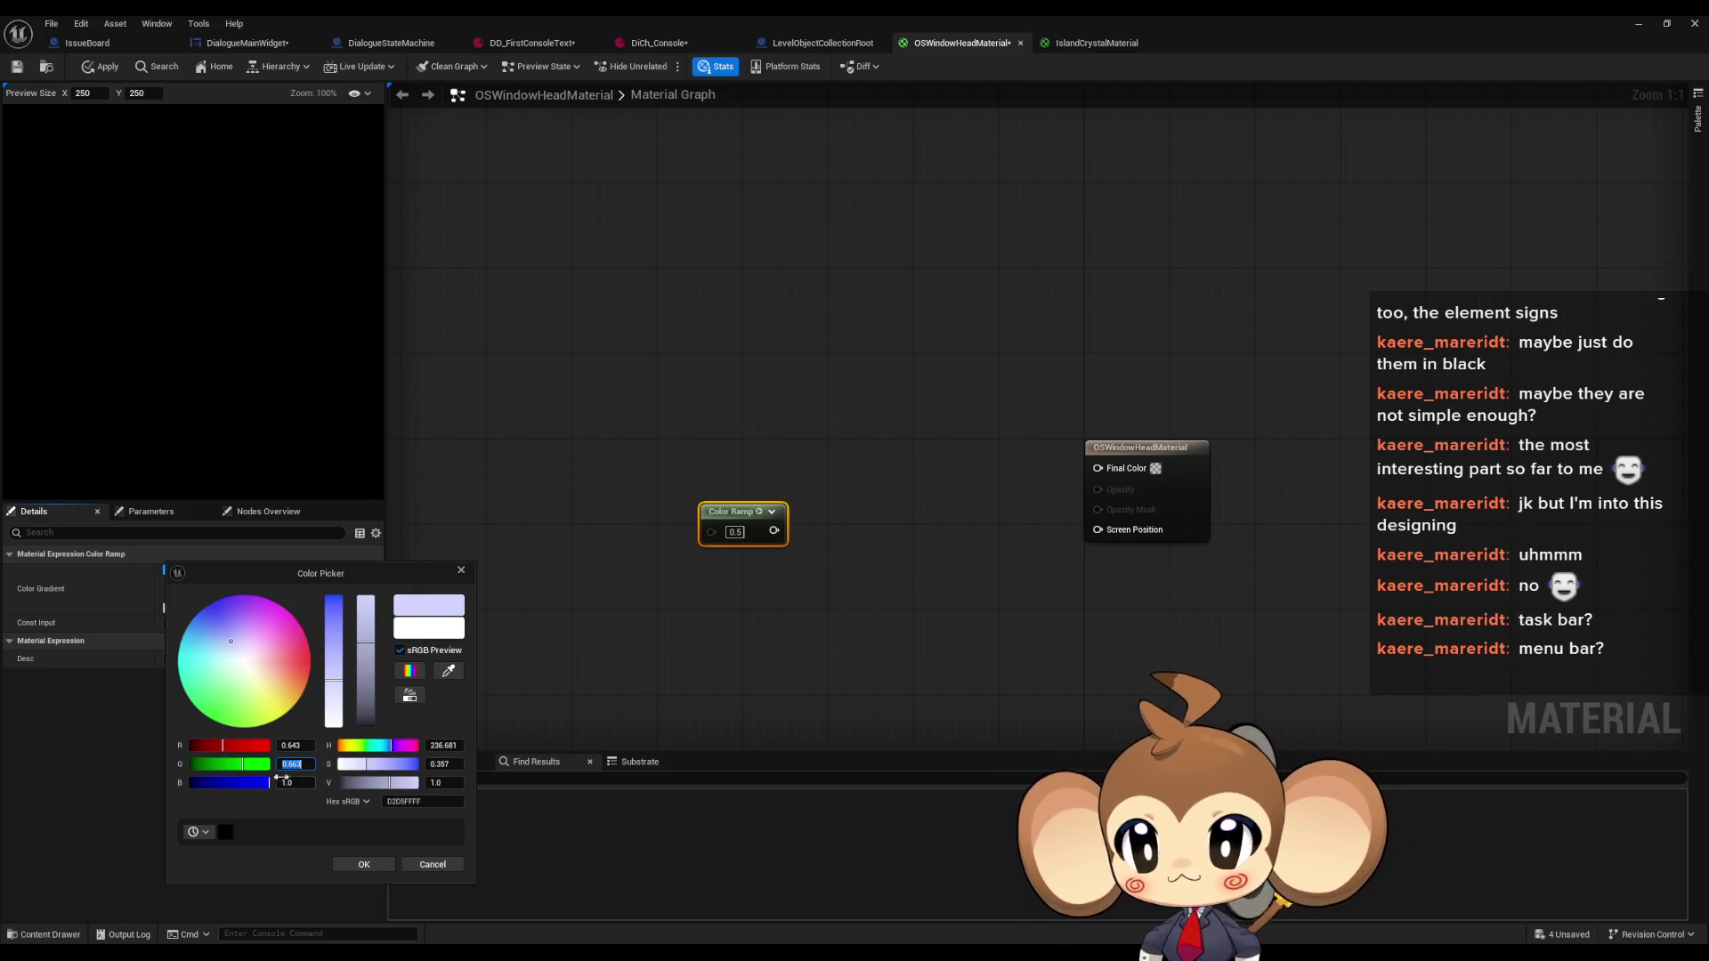
left_click(287, 782)
type("50/2")
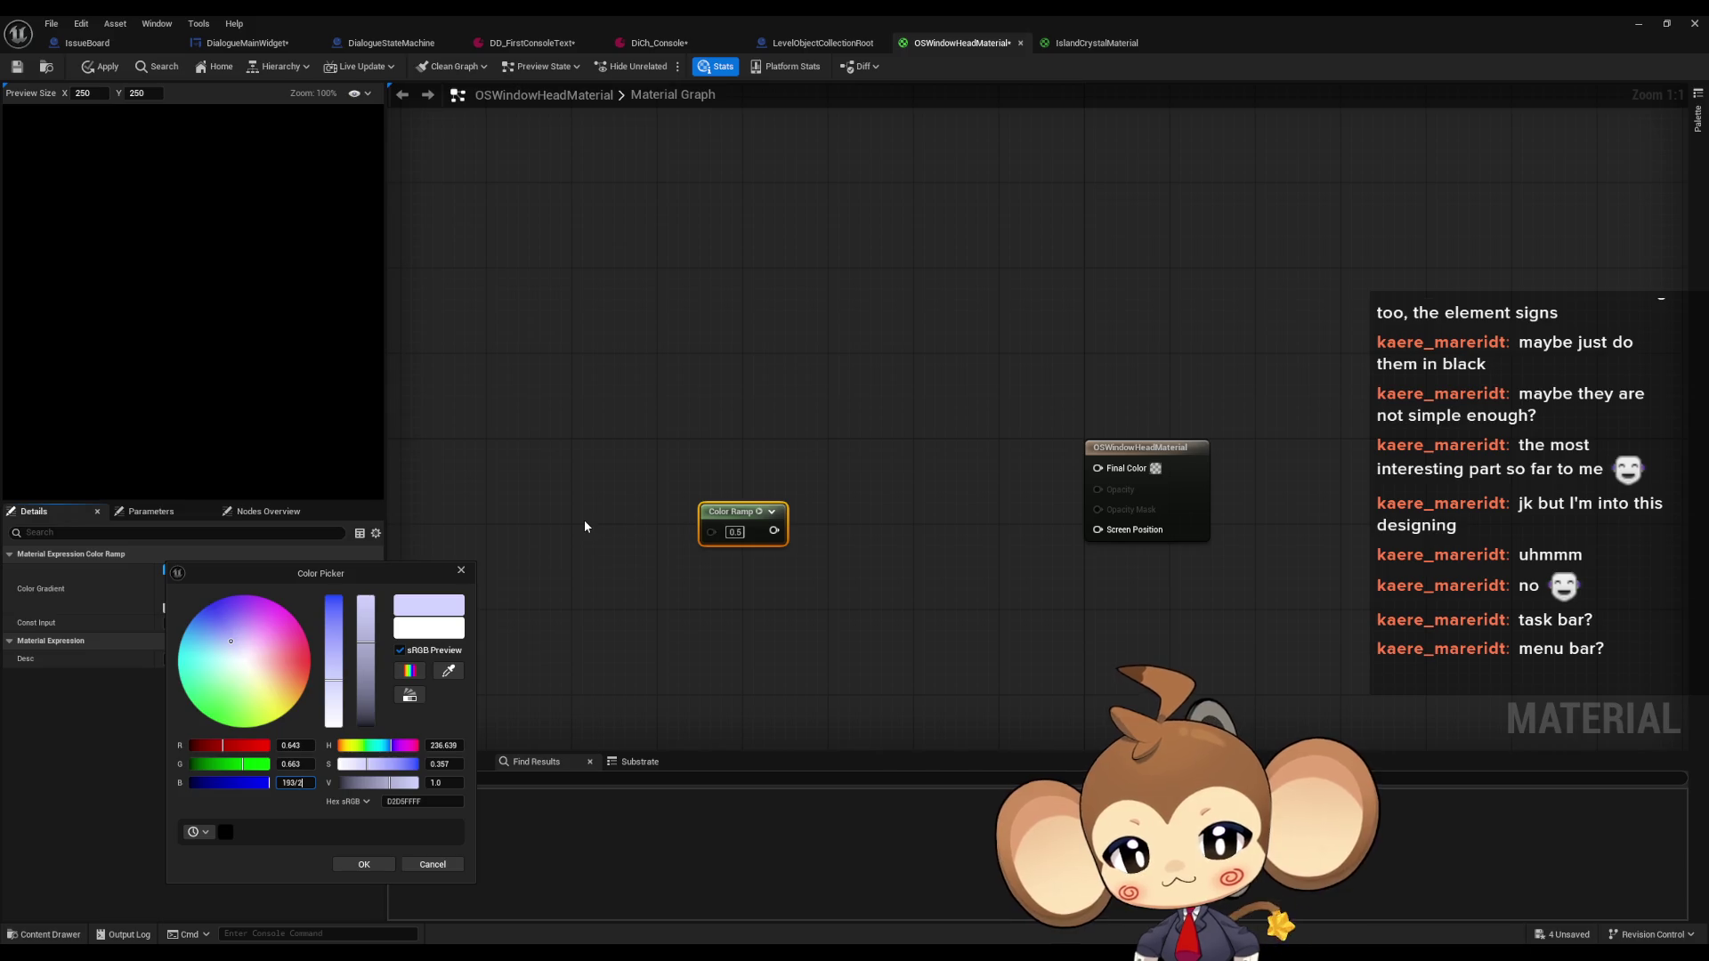
type("55")
key("Return")
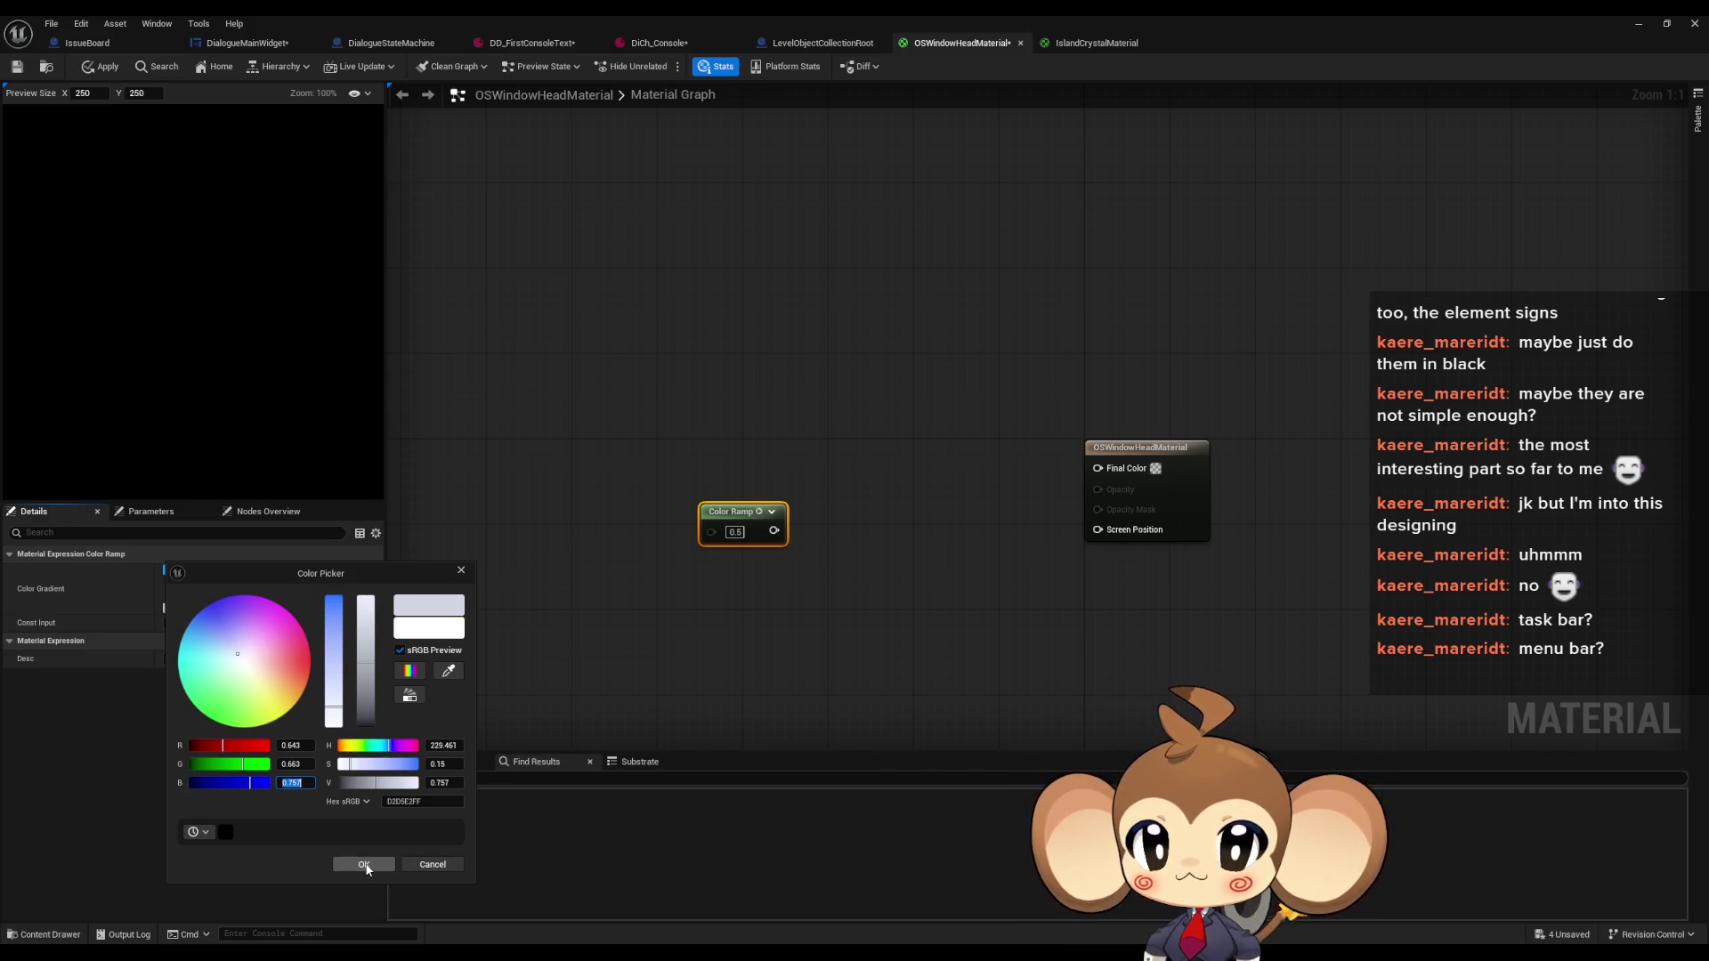
left_click(364, 865)
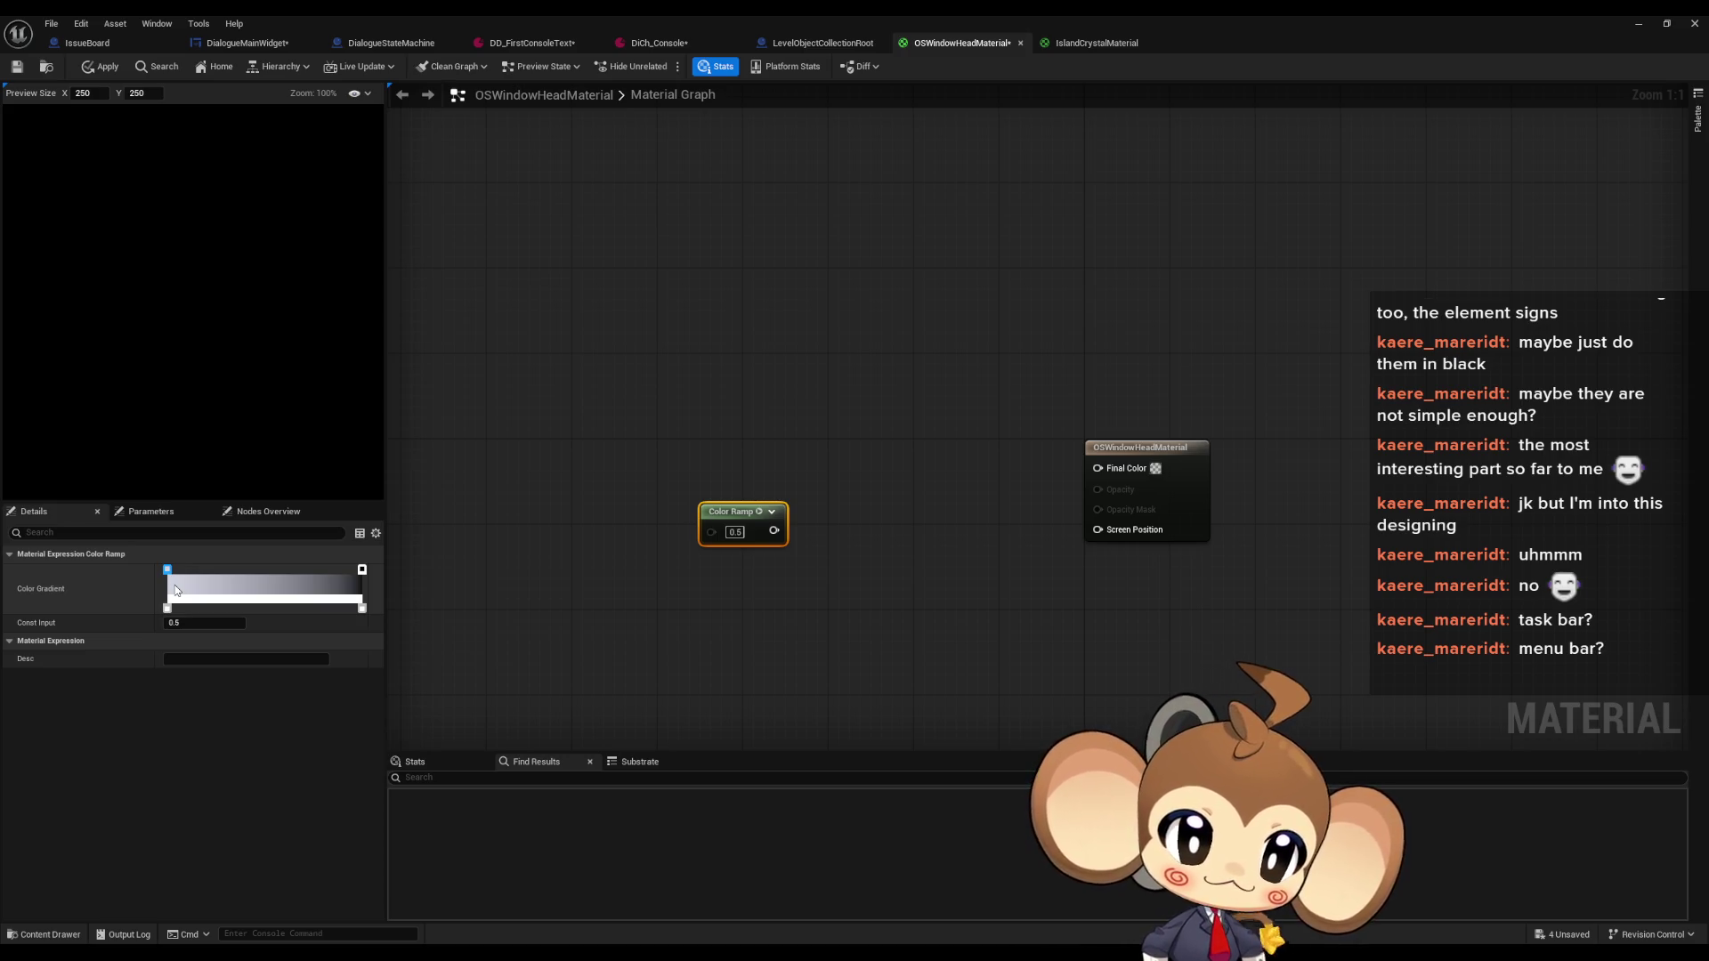
Close GIMP's foreground colour dialog and drag the GIMP window aside to reveal Unreal
key("alt+Tab")
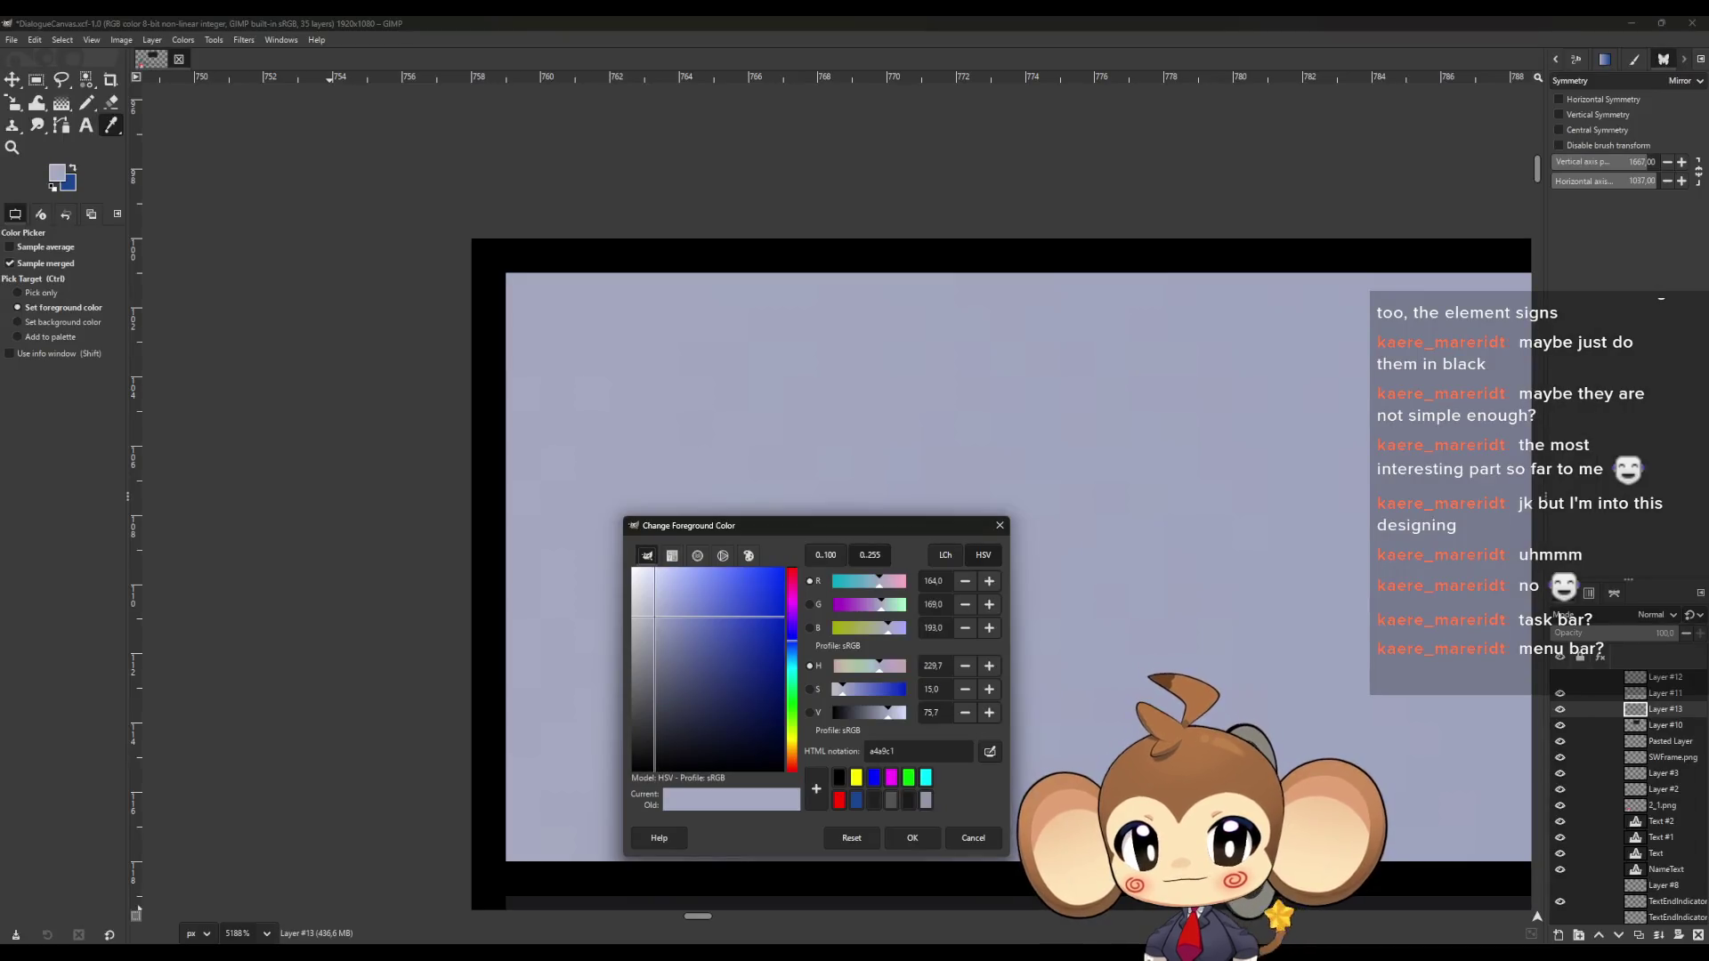
key("alt+Tab")
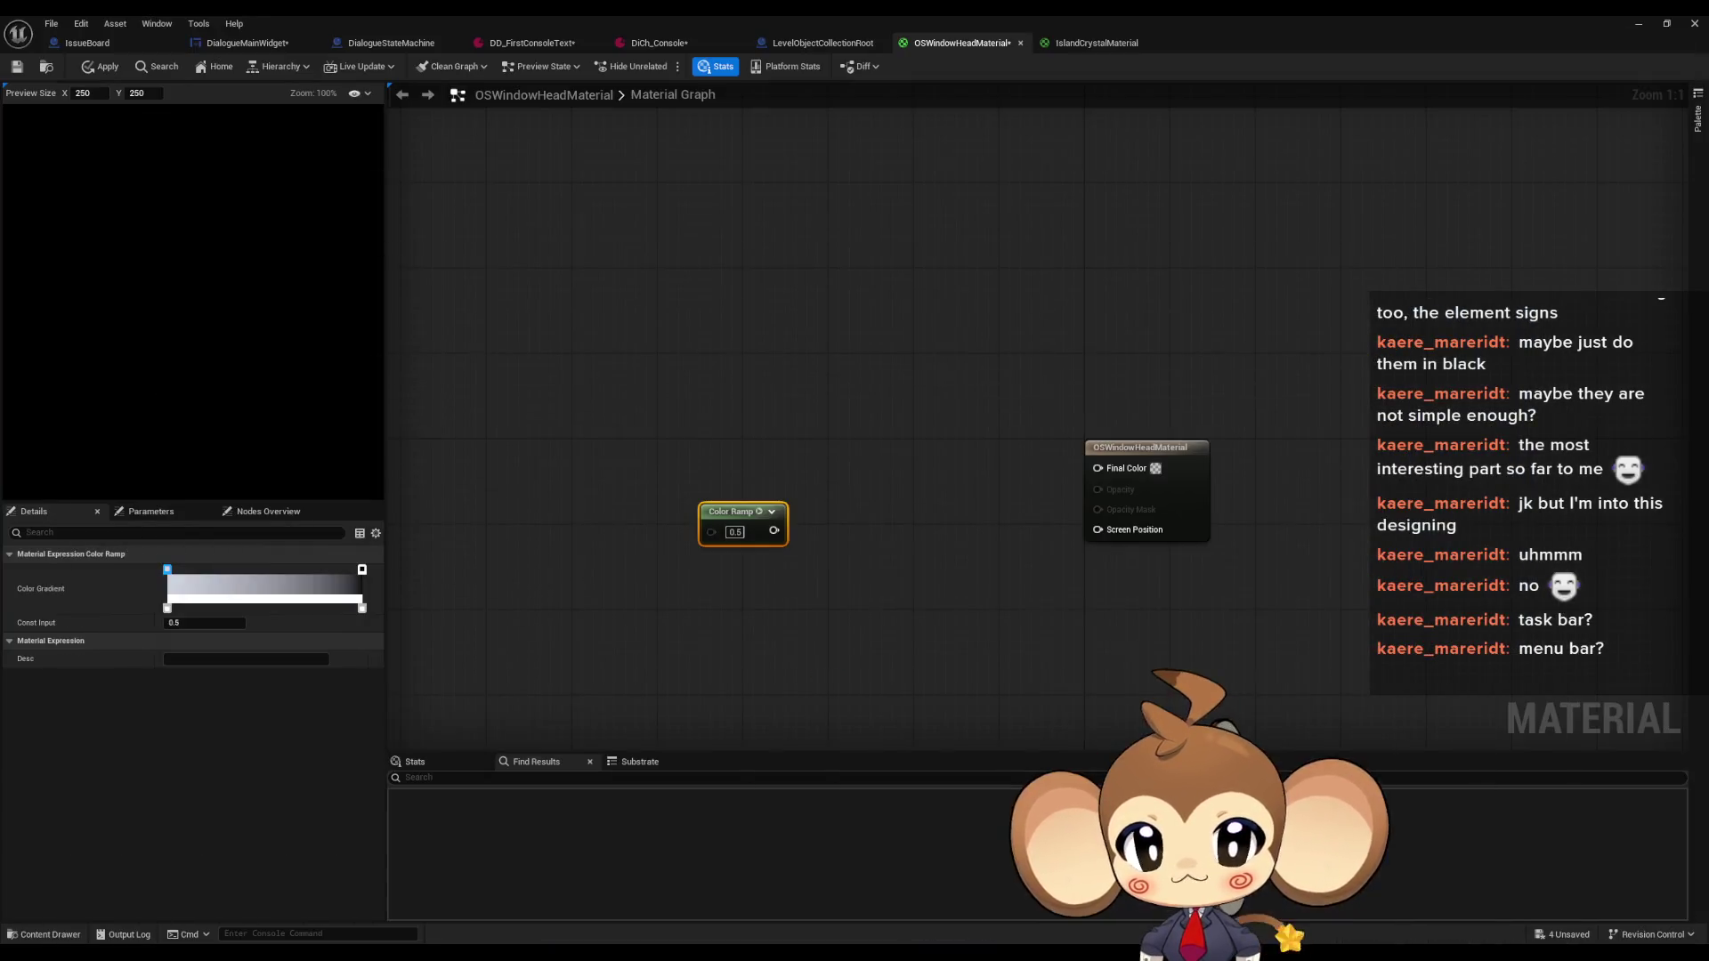
key("alt+Tab")
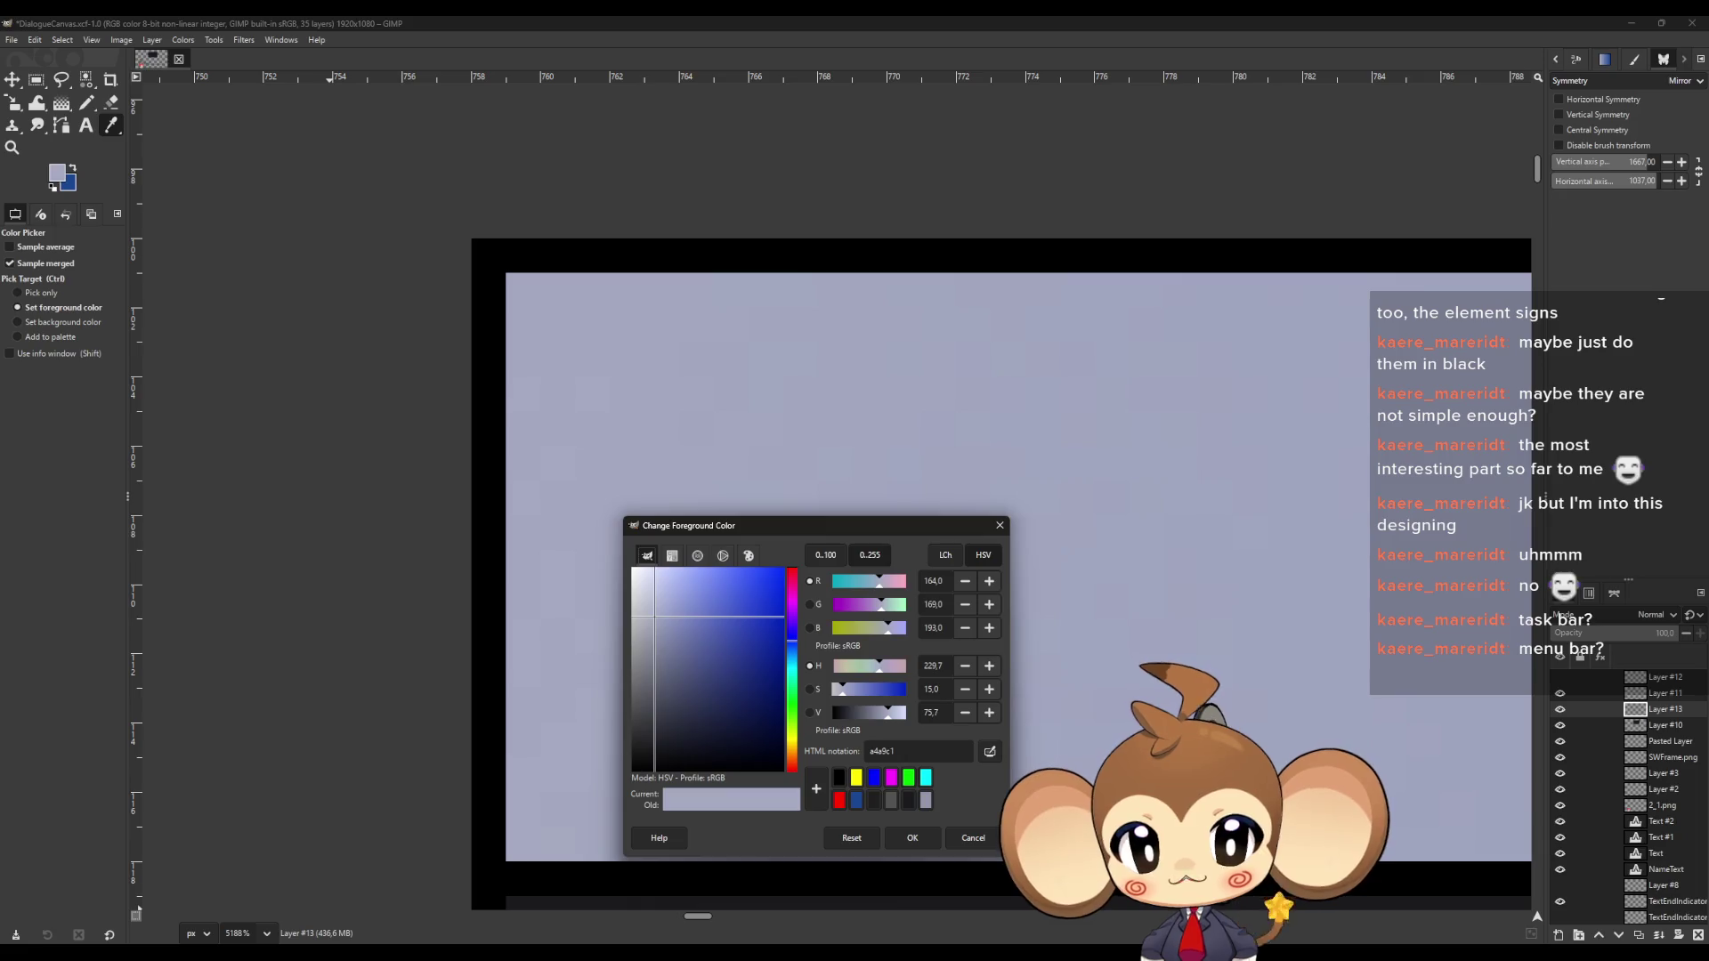
left_click(998, 527)
scroll(780, 651, "down", 10)
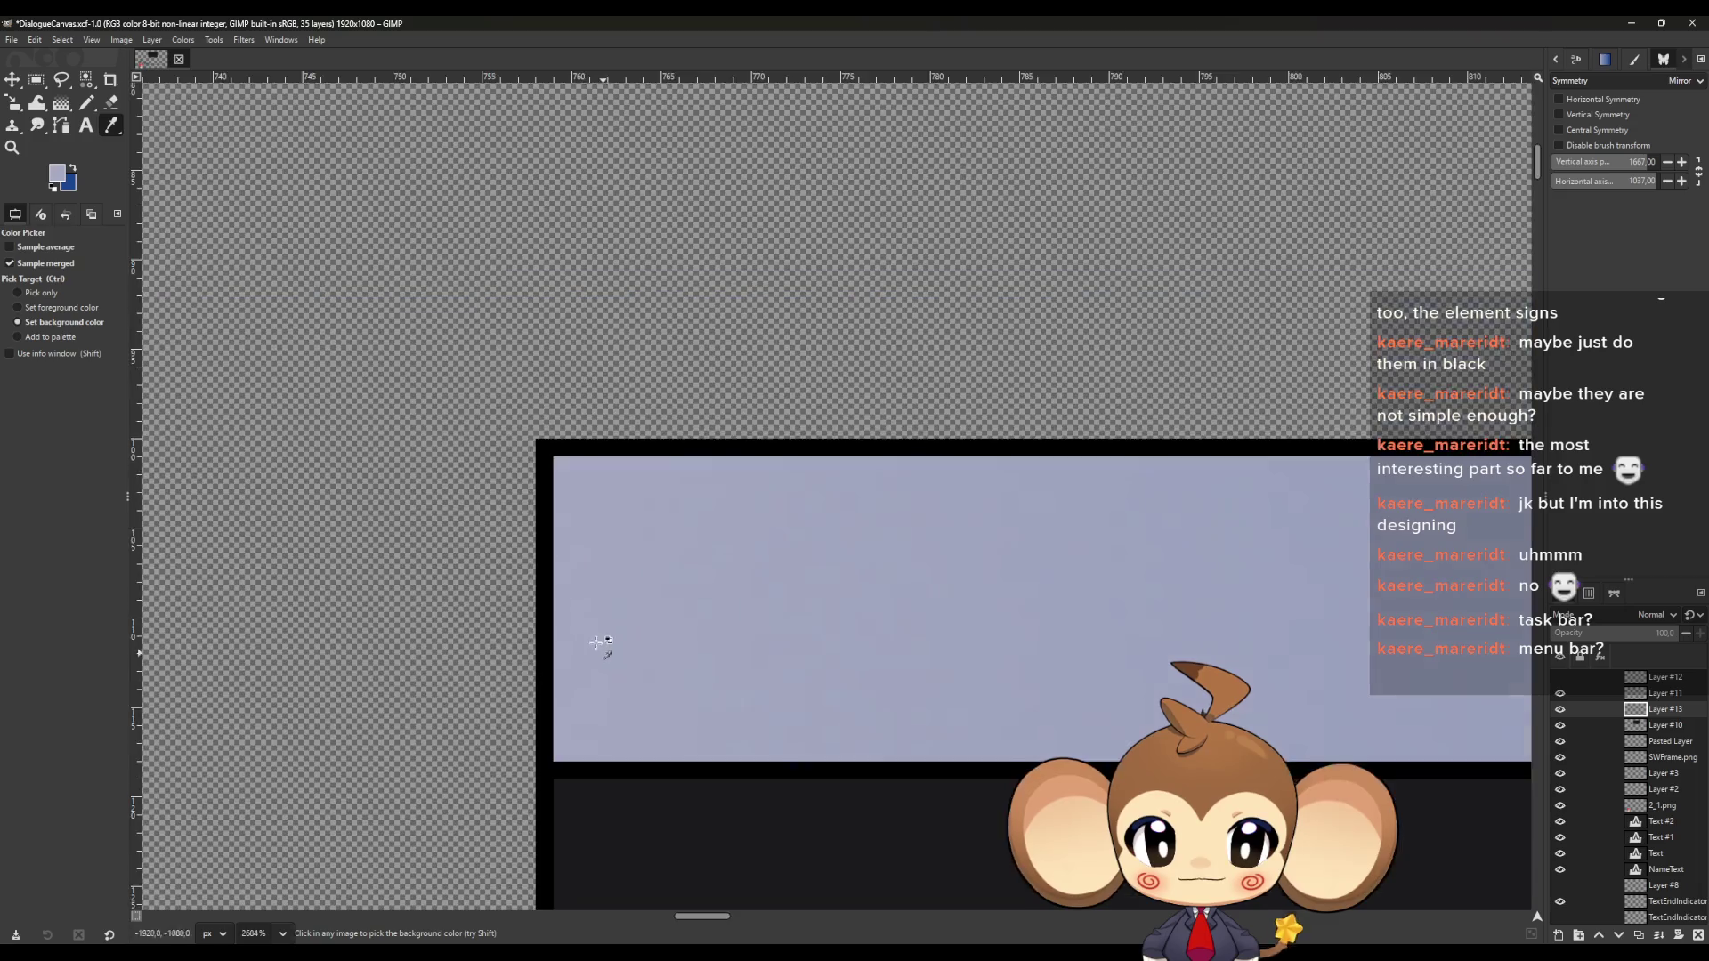
scroll(780, 651, "down", 3)
scroll(813, 629, "up", 12)
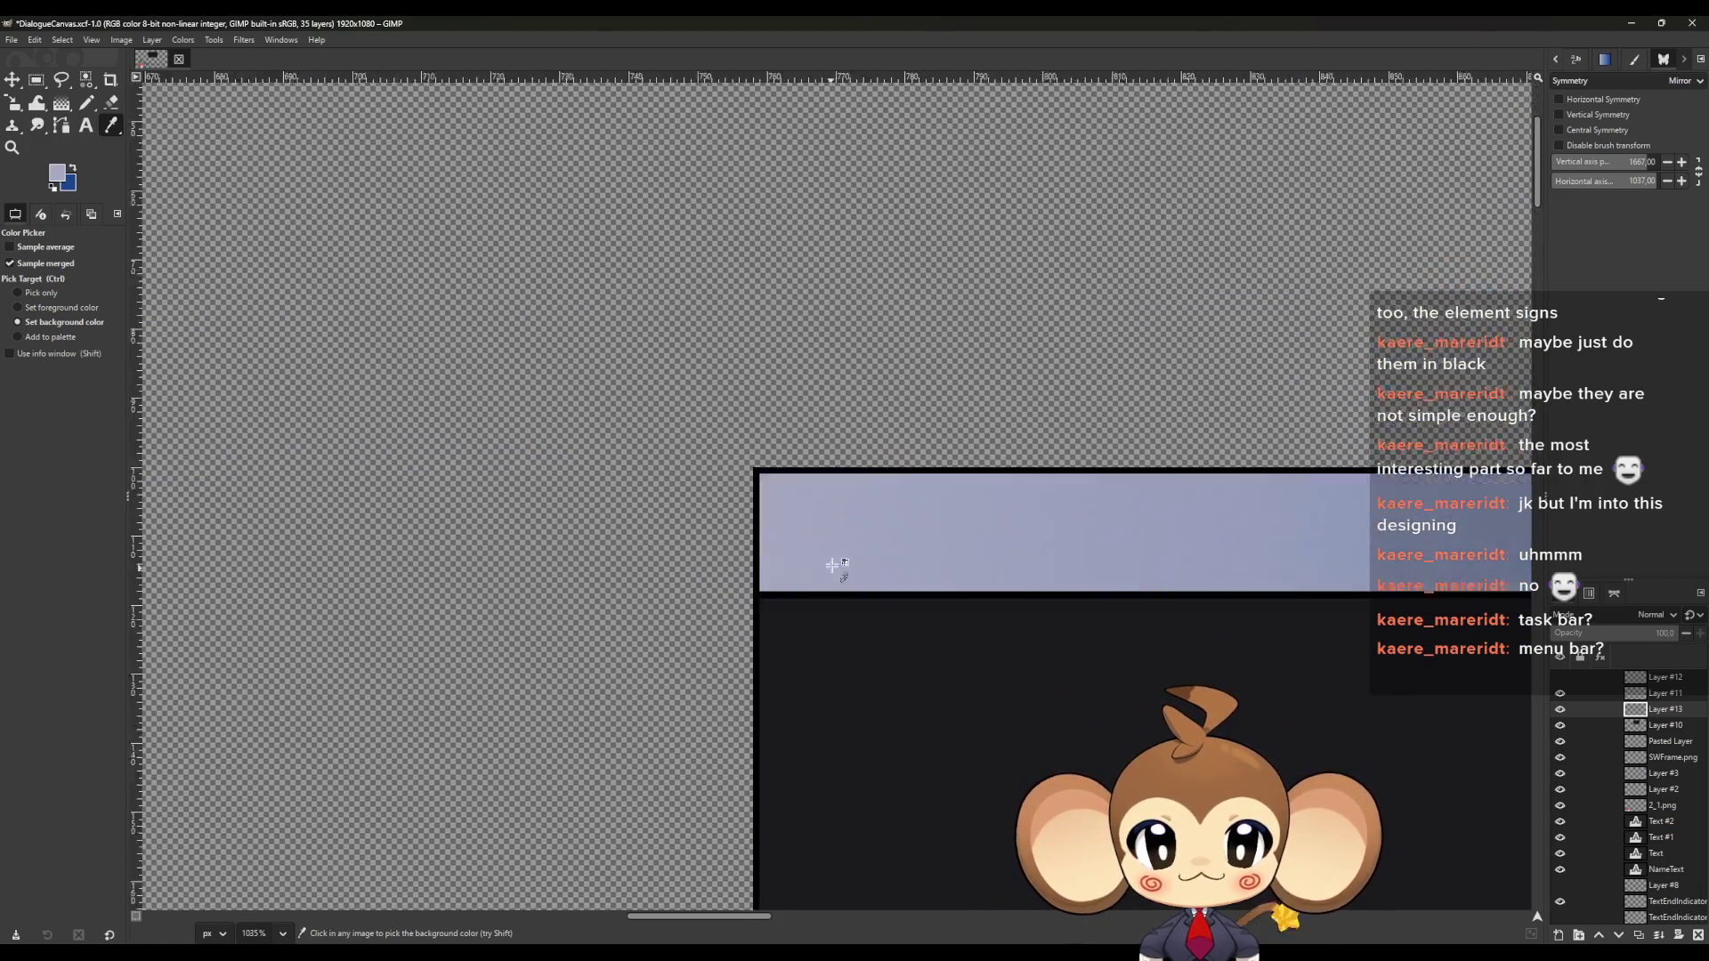
scroll(750, 555, "up", 6)
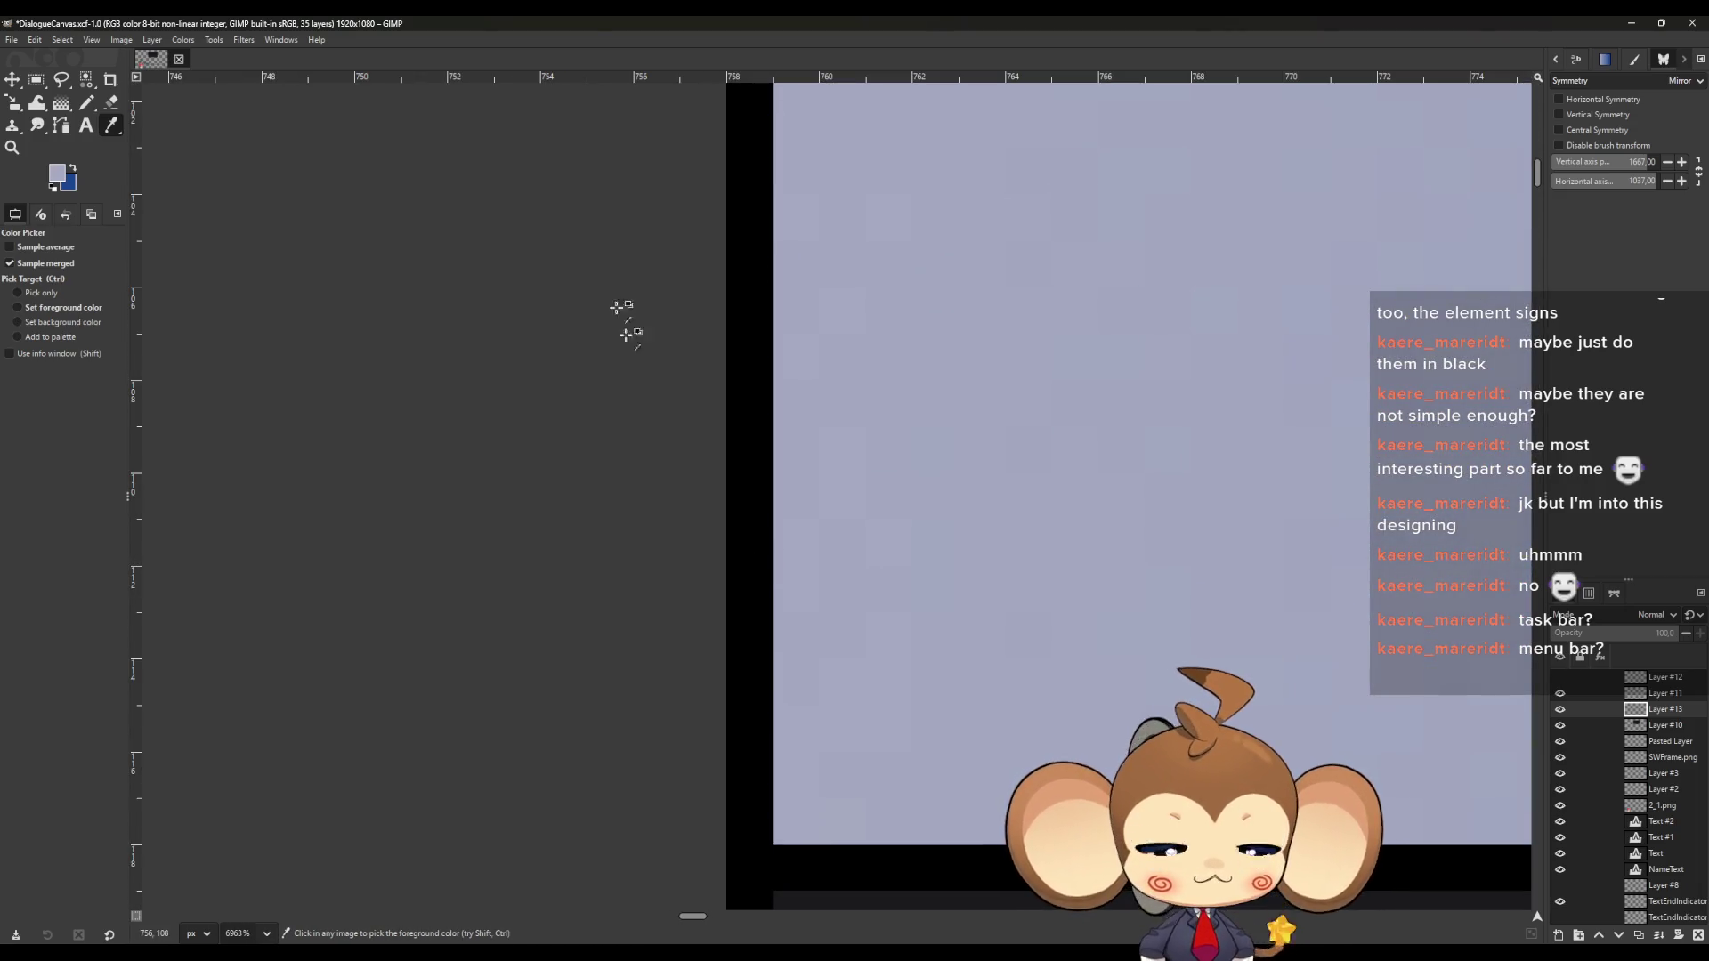
mouse_move(769, 22)
left_mouse_down()
mouse_move(770, 105)
mouse_move(870, 598)
mouse_move(870, 960)
left_mouse_up()
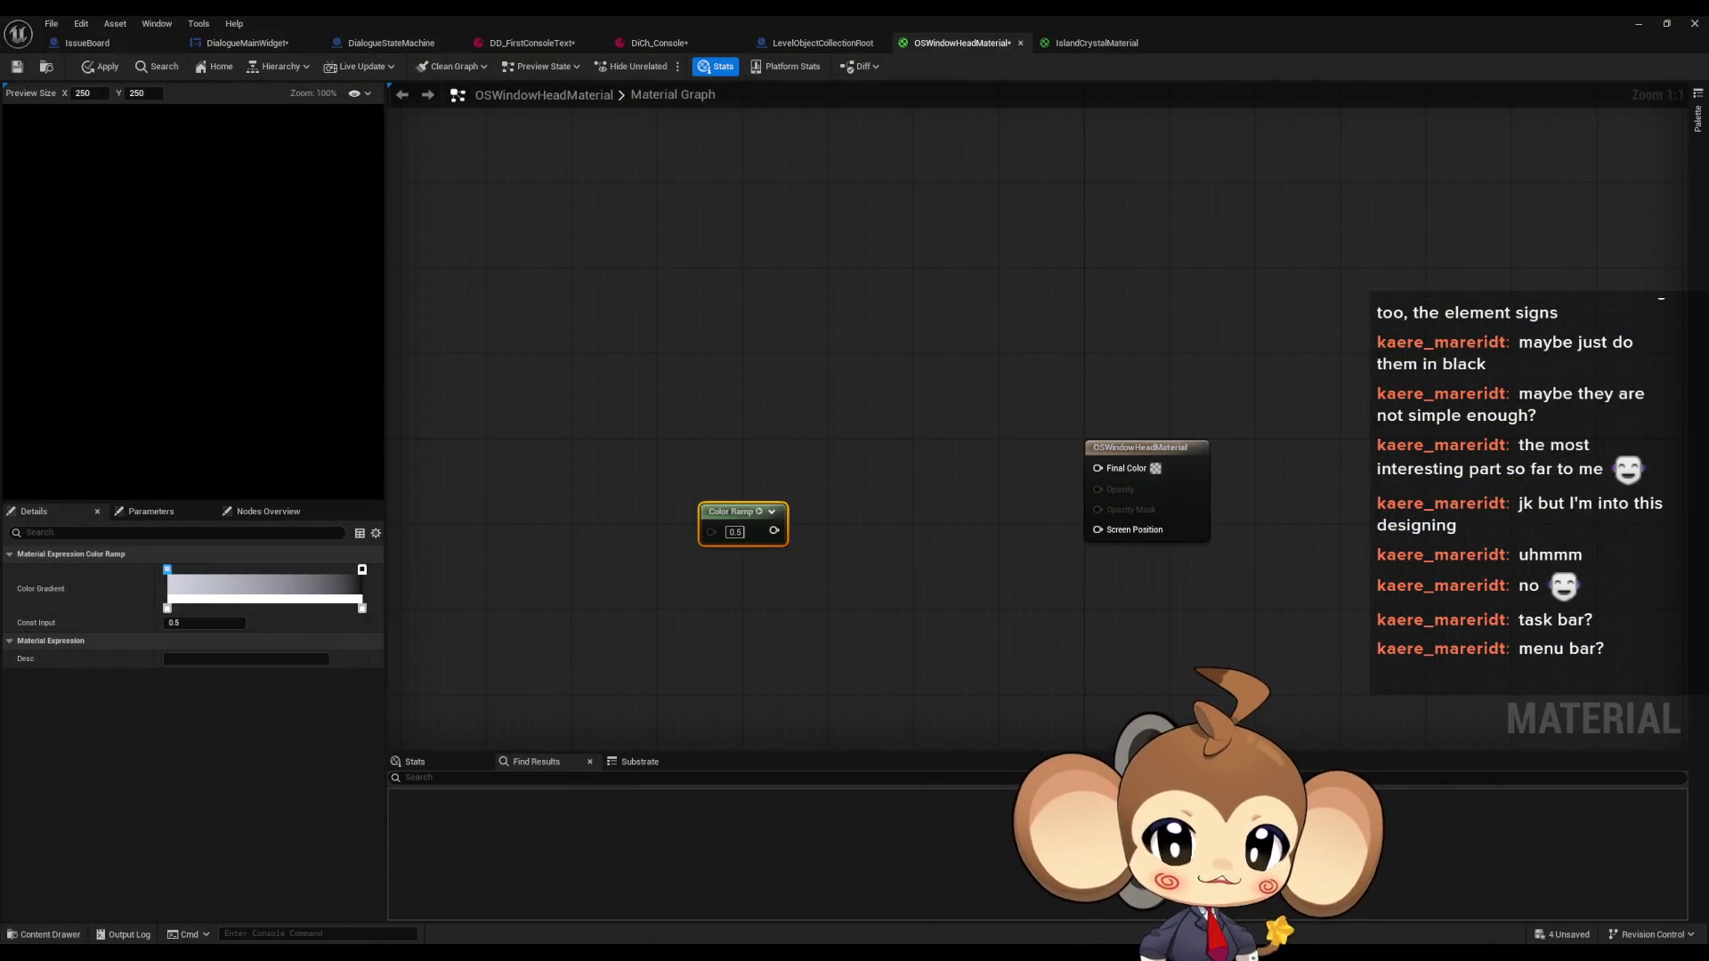
Eyedrop the pale grey-blue A4A8C0 into the gradient's left stop and accept it
left_click(759, 513)
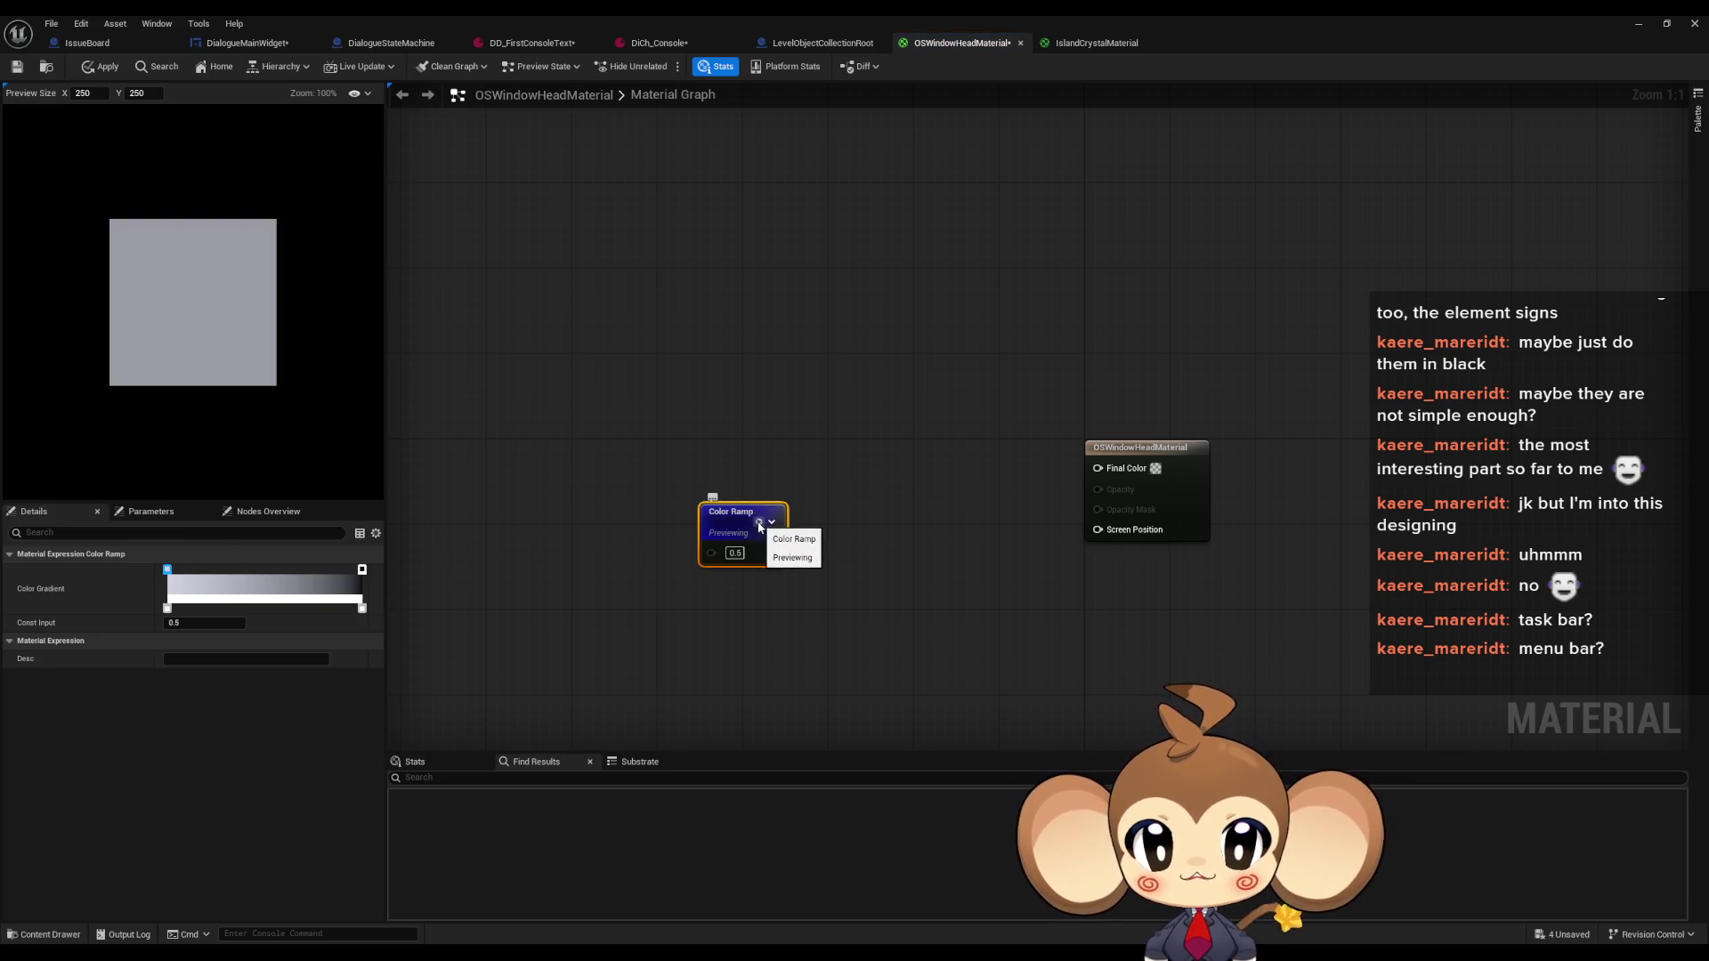
left_click(759, 523)
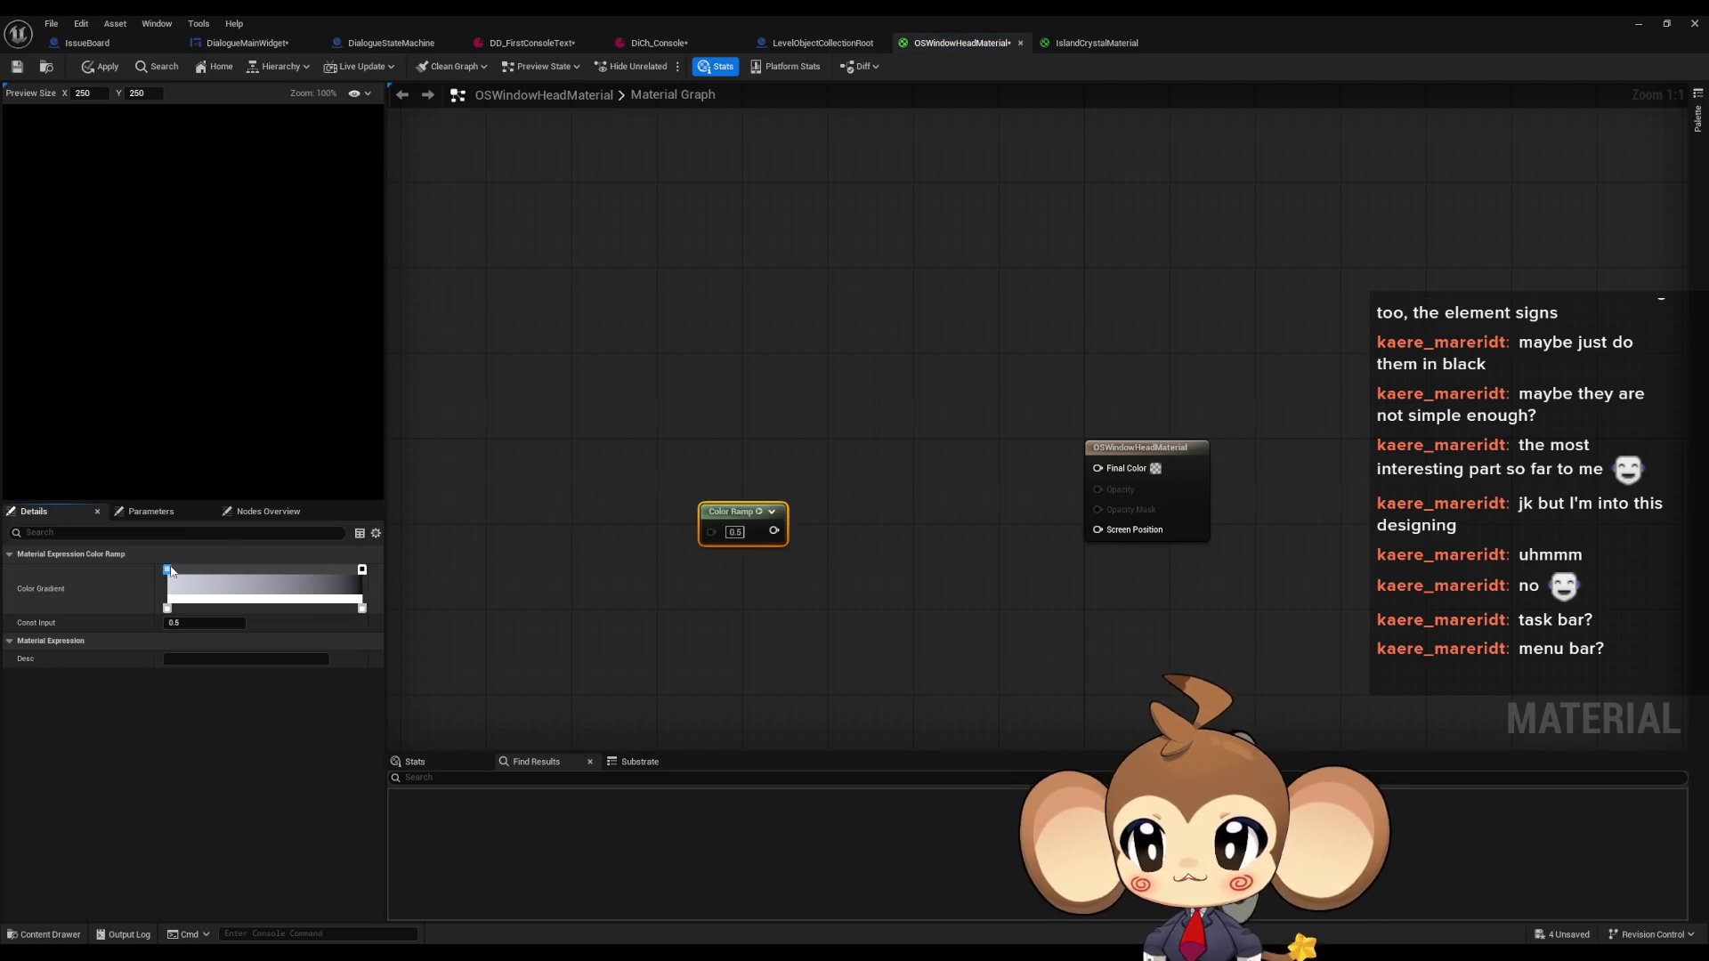
double_click(168, 570)
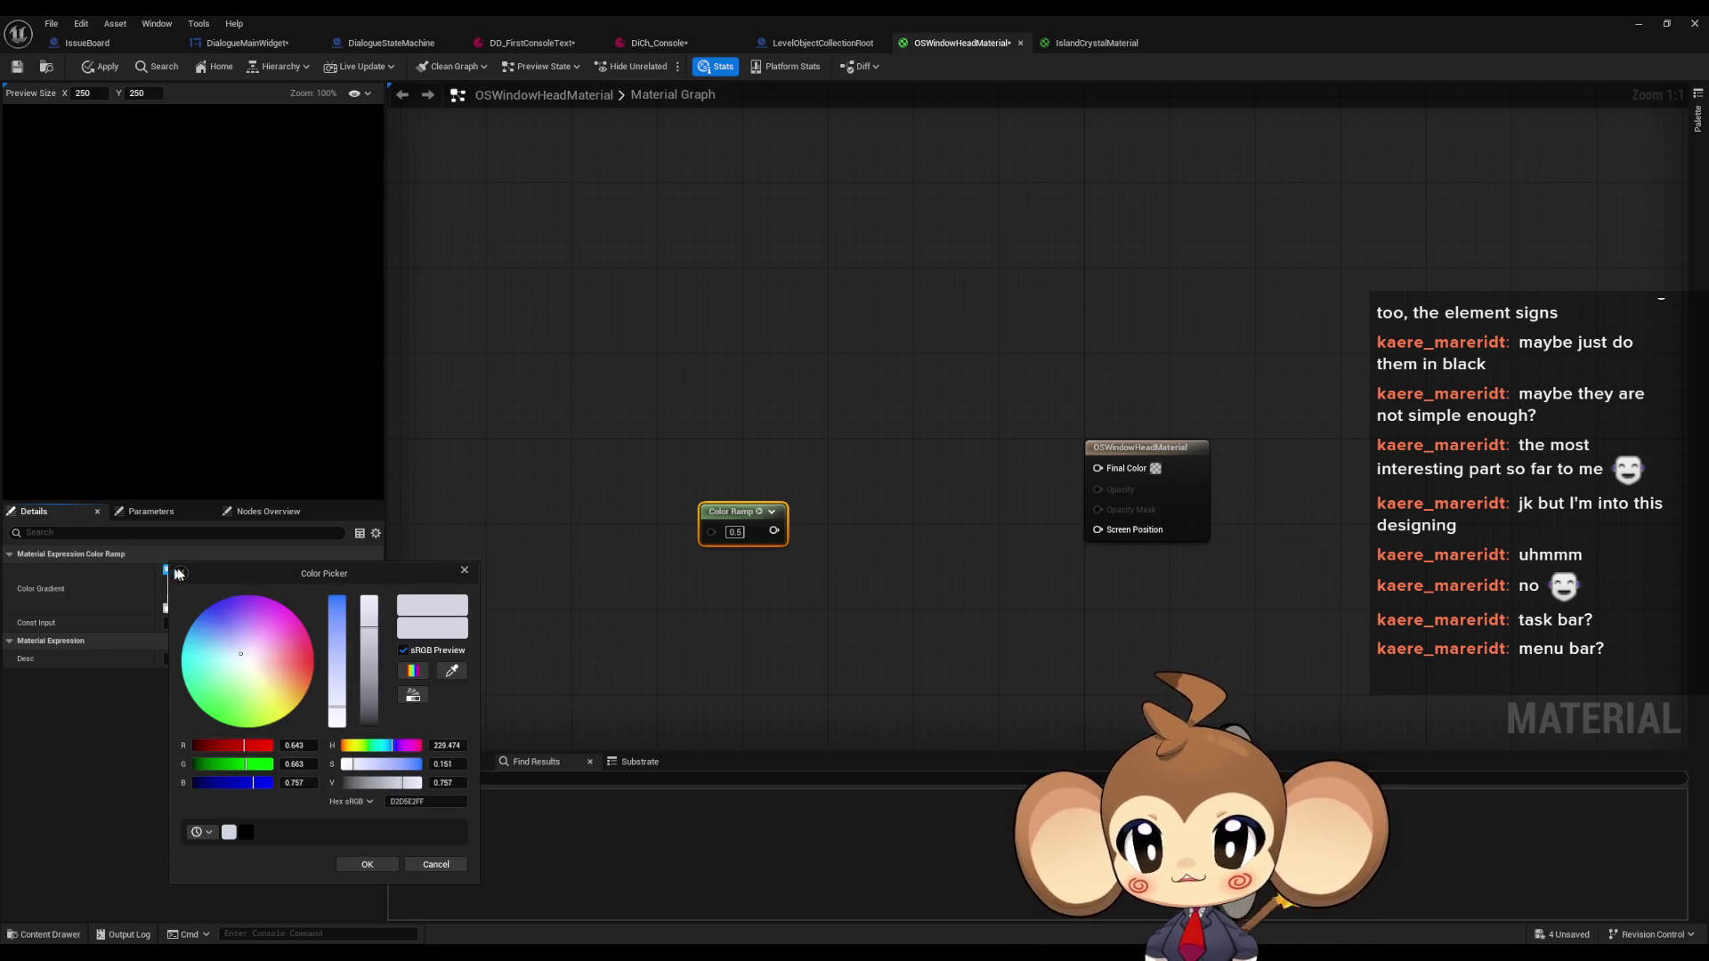
left_click(452, 670)
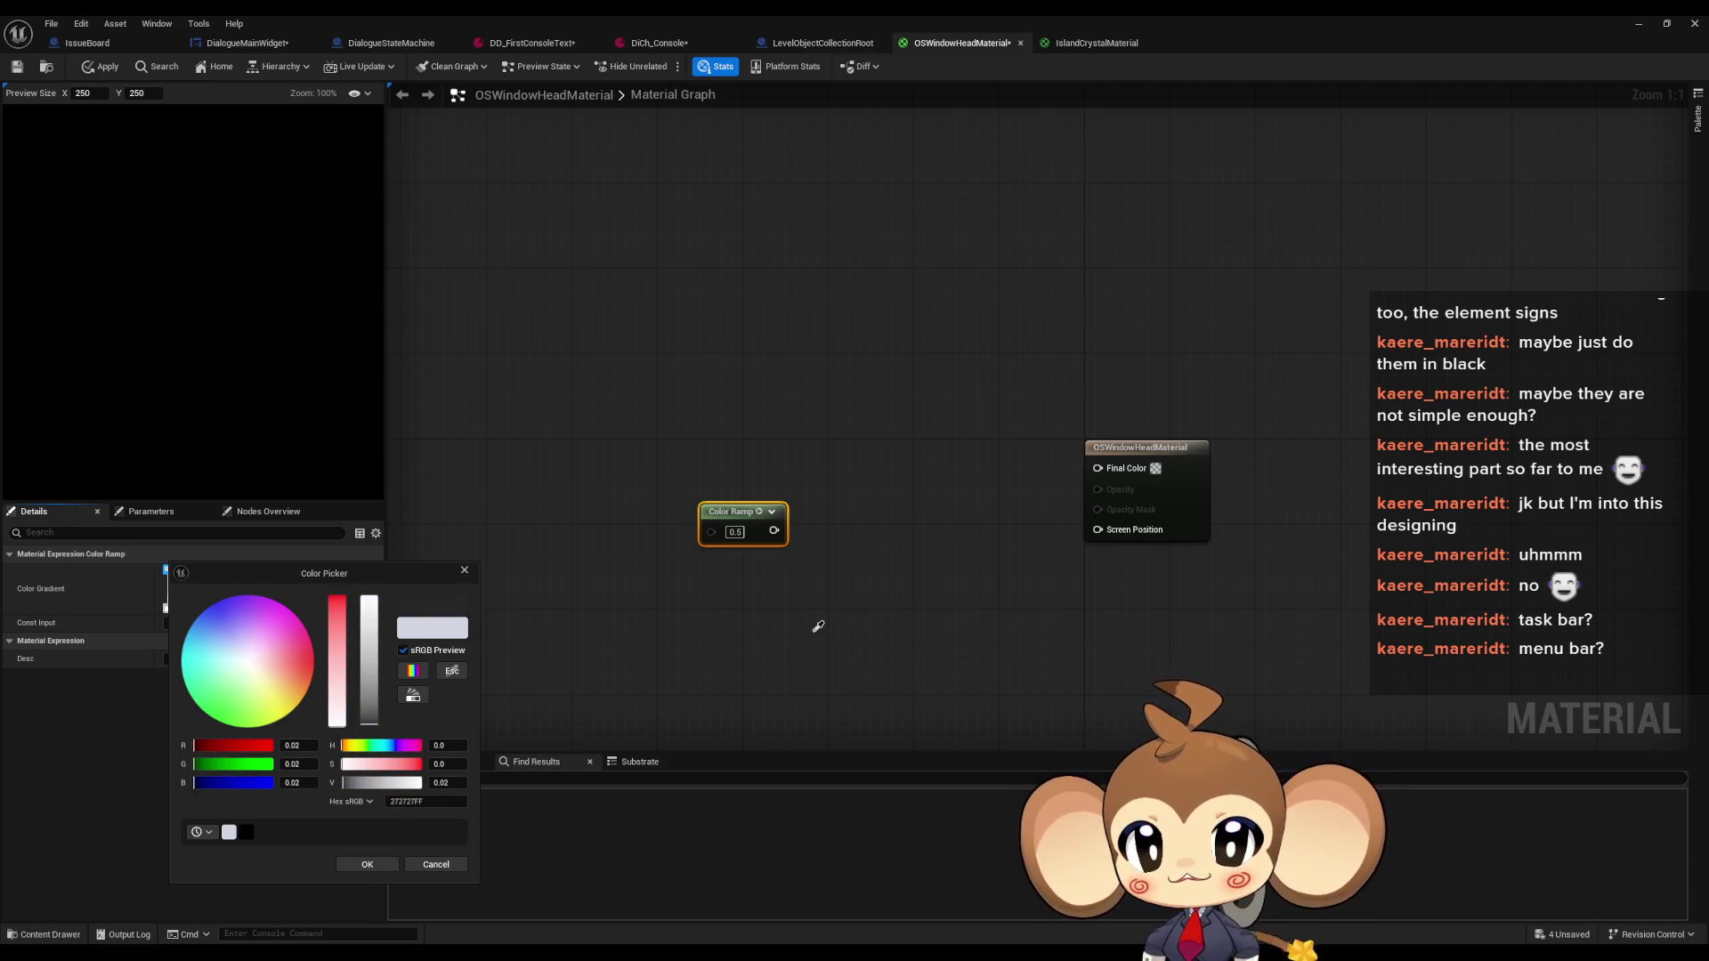
key("Escape")
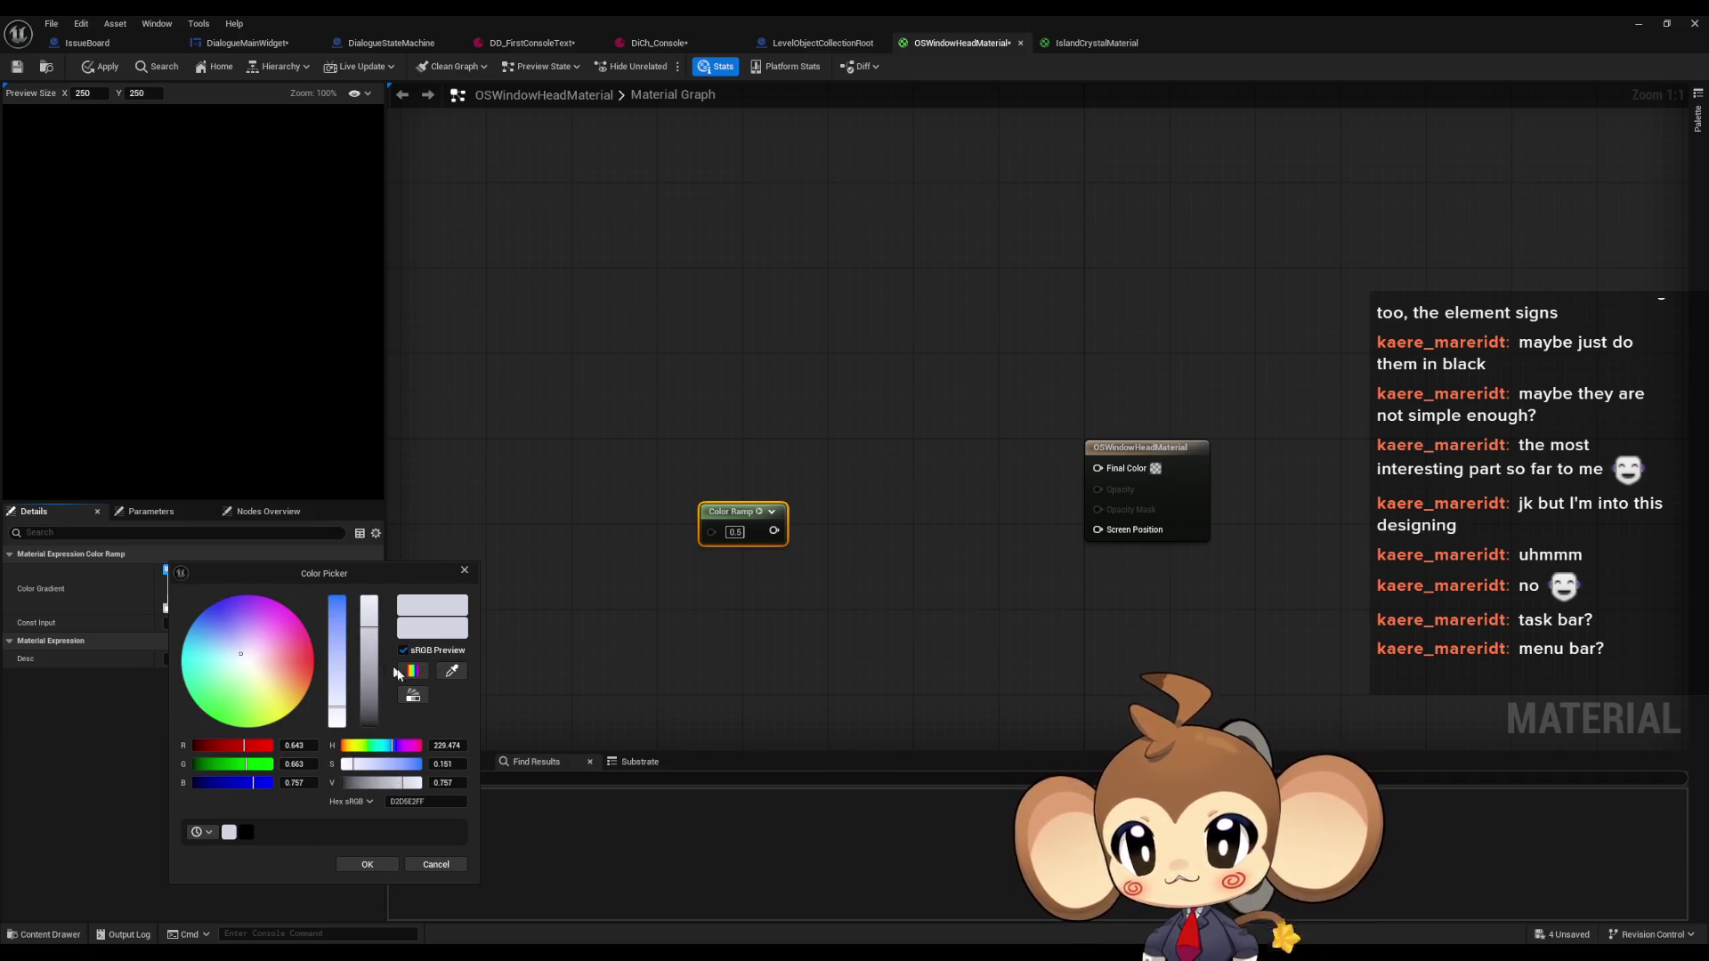
left_click(452, 671)
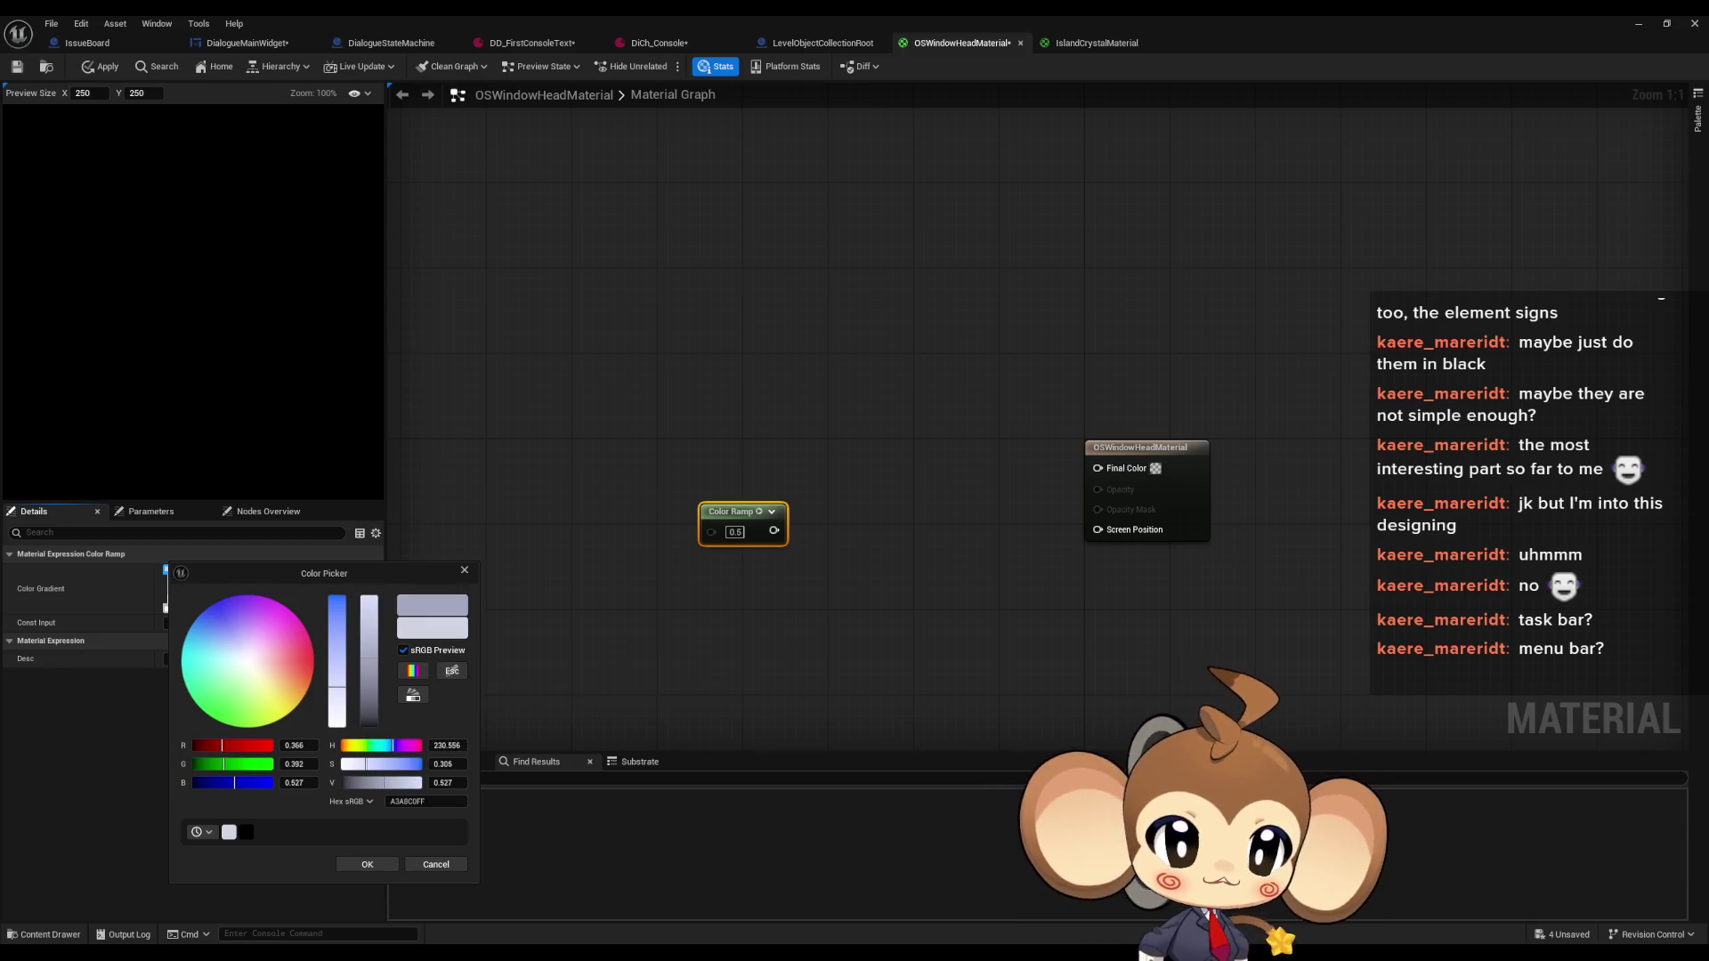
left_click(445, 605)
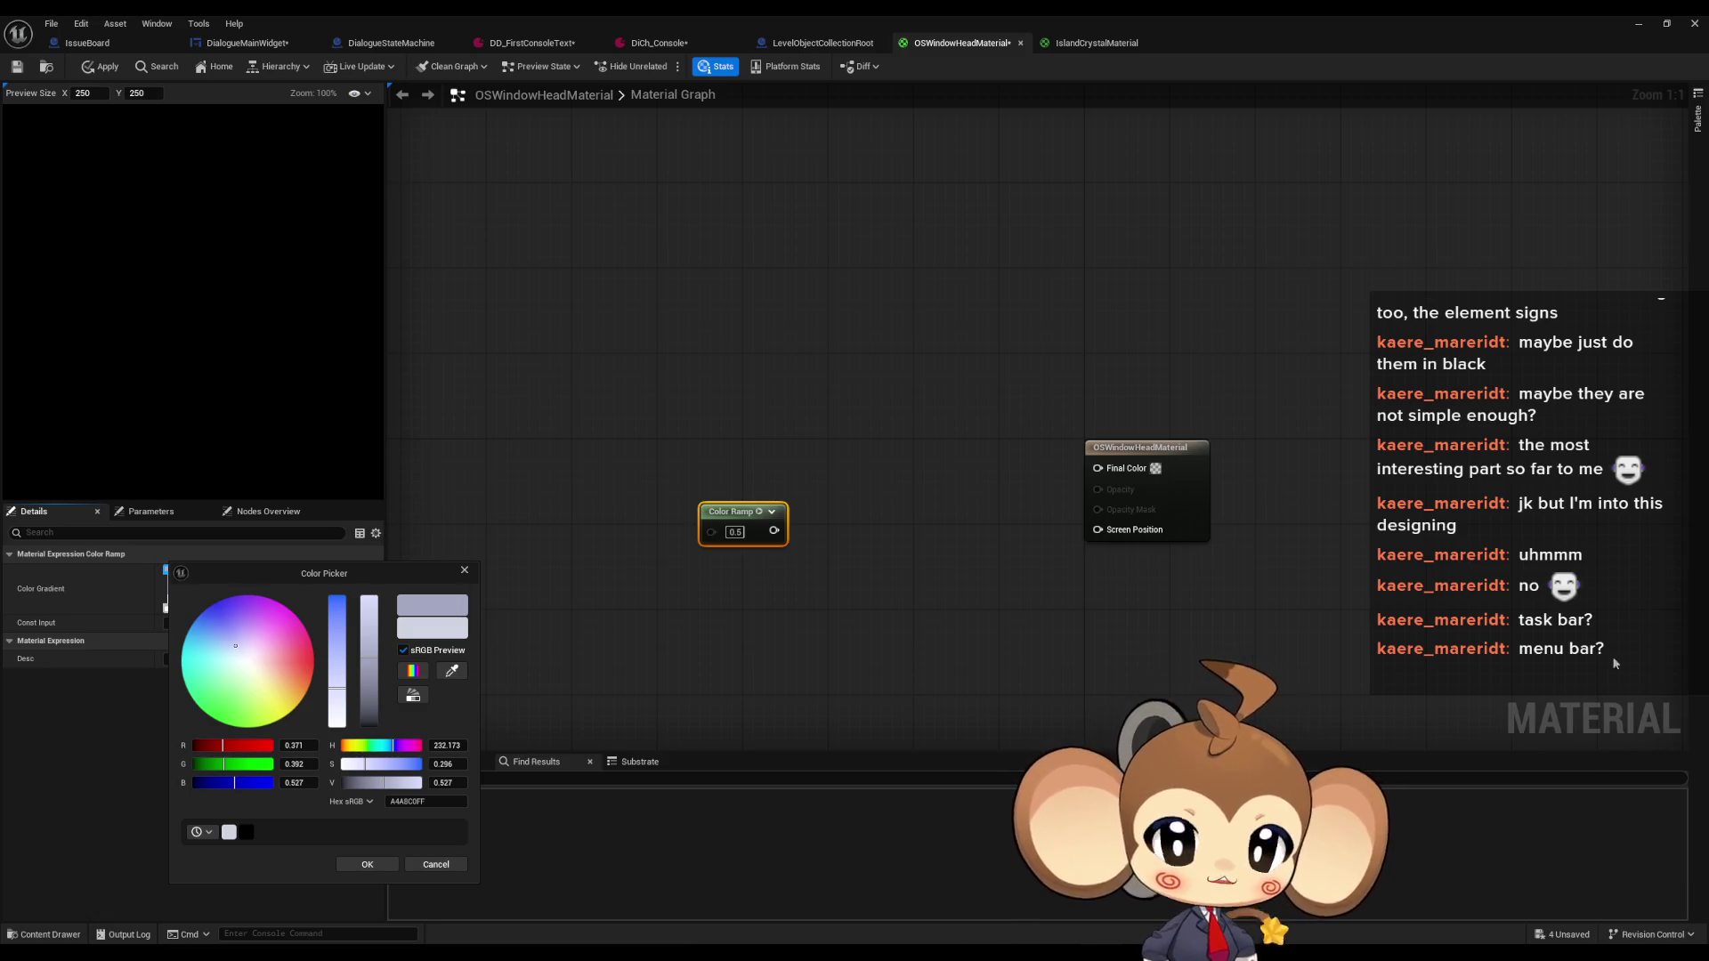
left_click(356, 861)
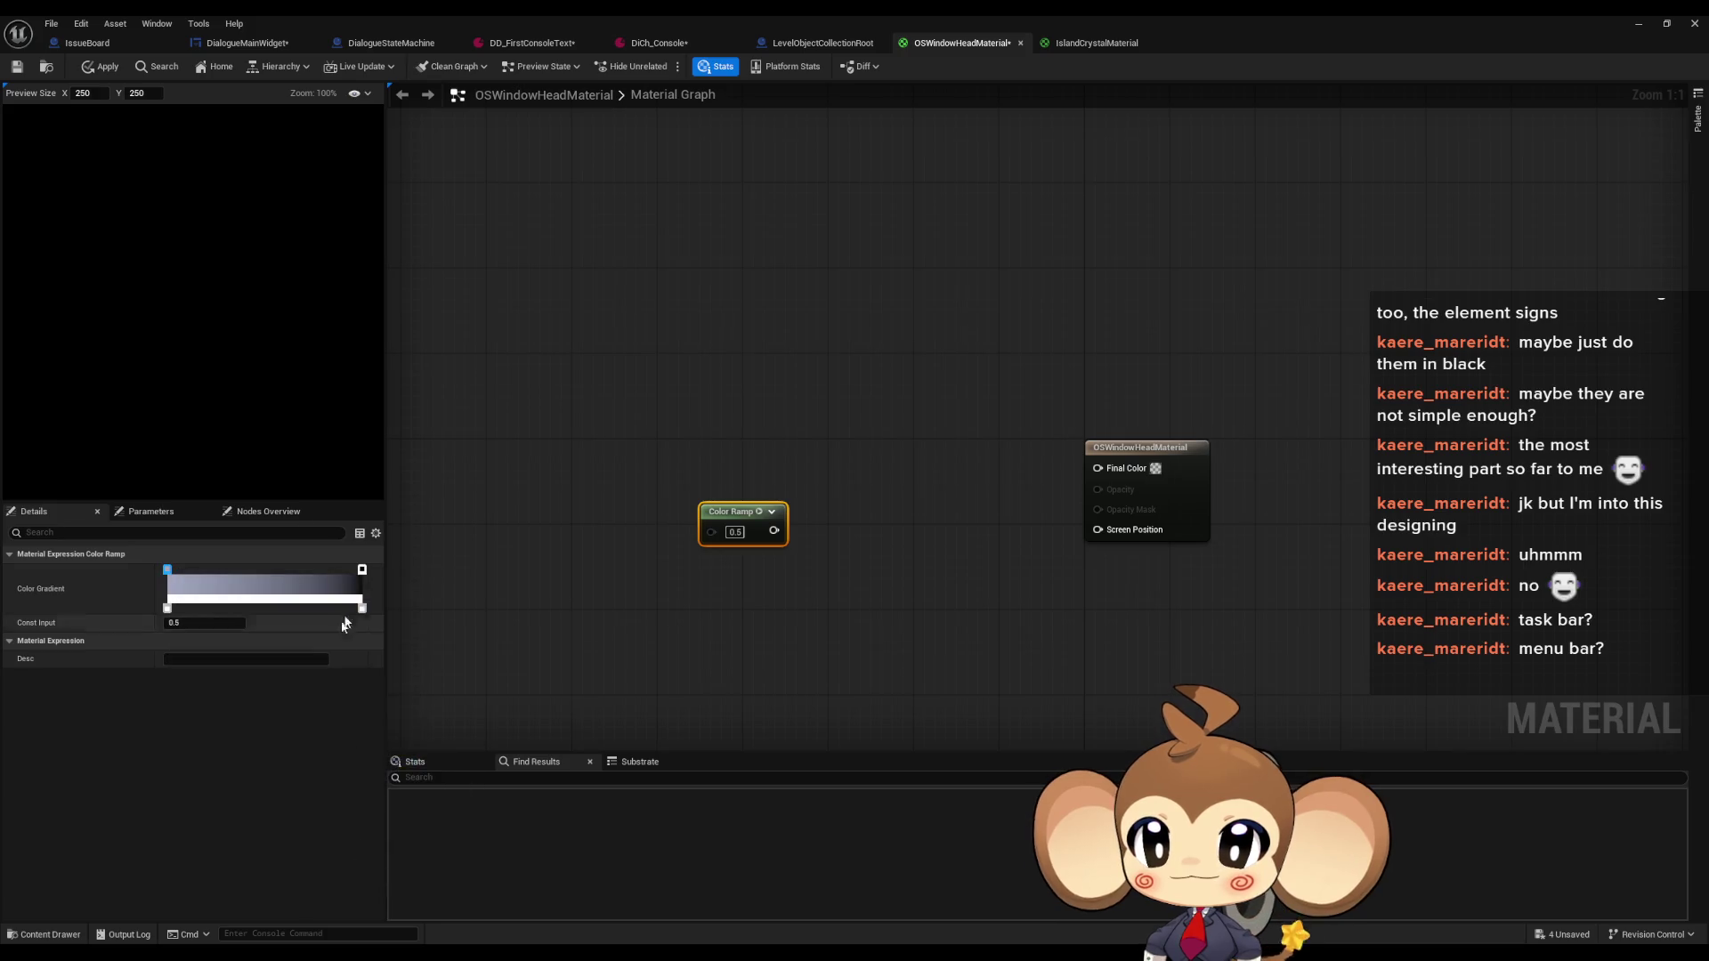
Eyedrop the blue 254F96 into the gradient's right stop and confirm it
double_click(361, 569)
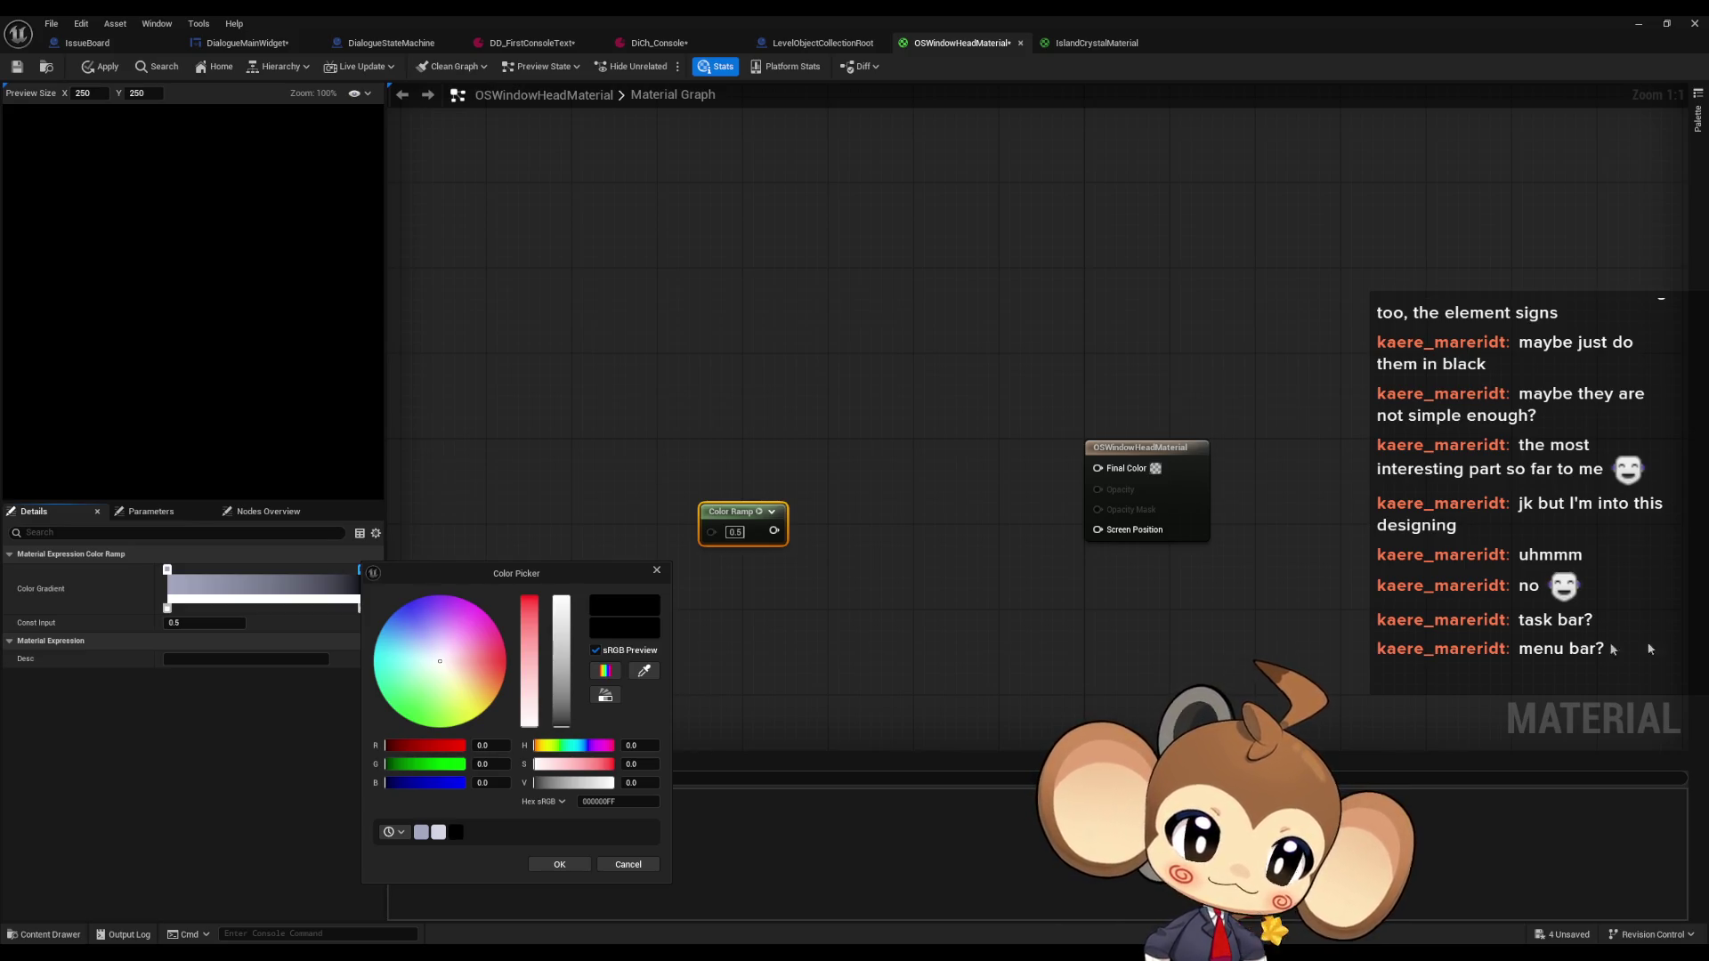
left_click(655, 672)
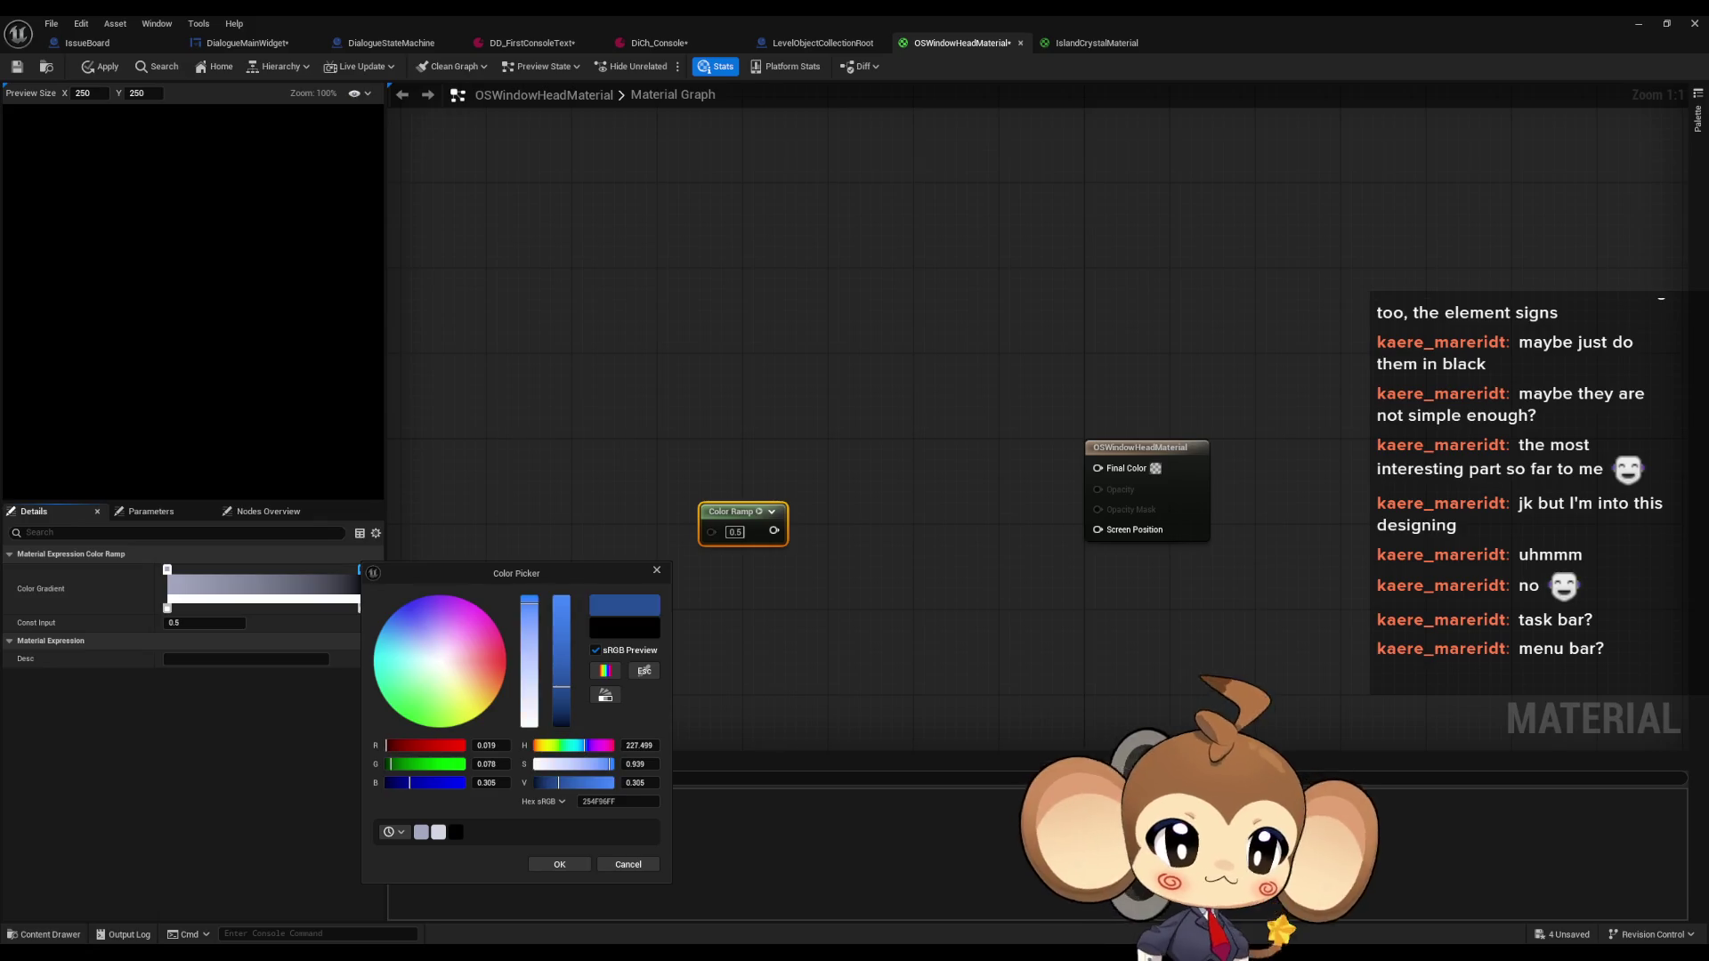
left_click(625, 606)
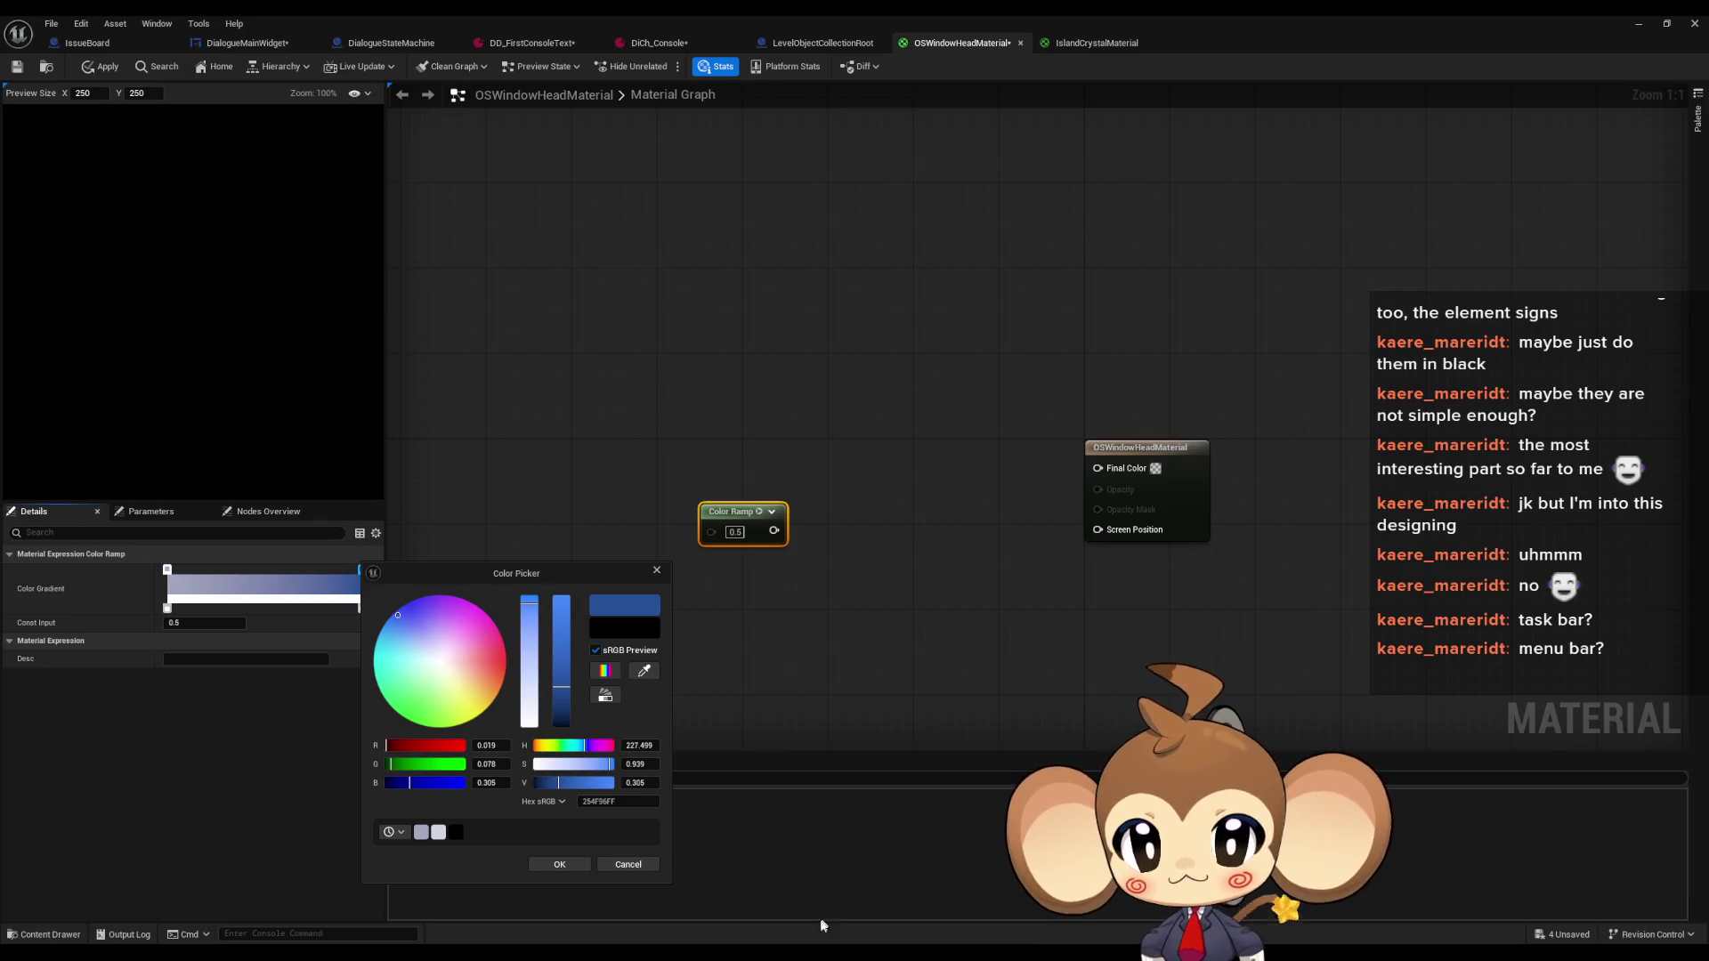
left_click(552, 860)
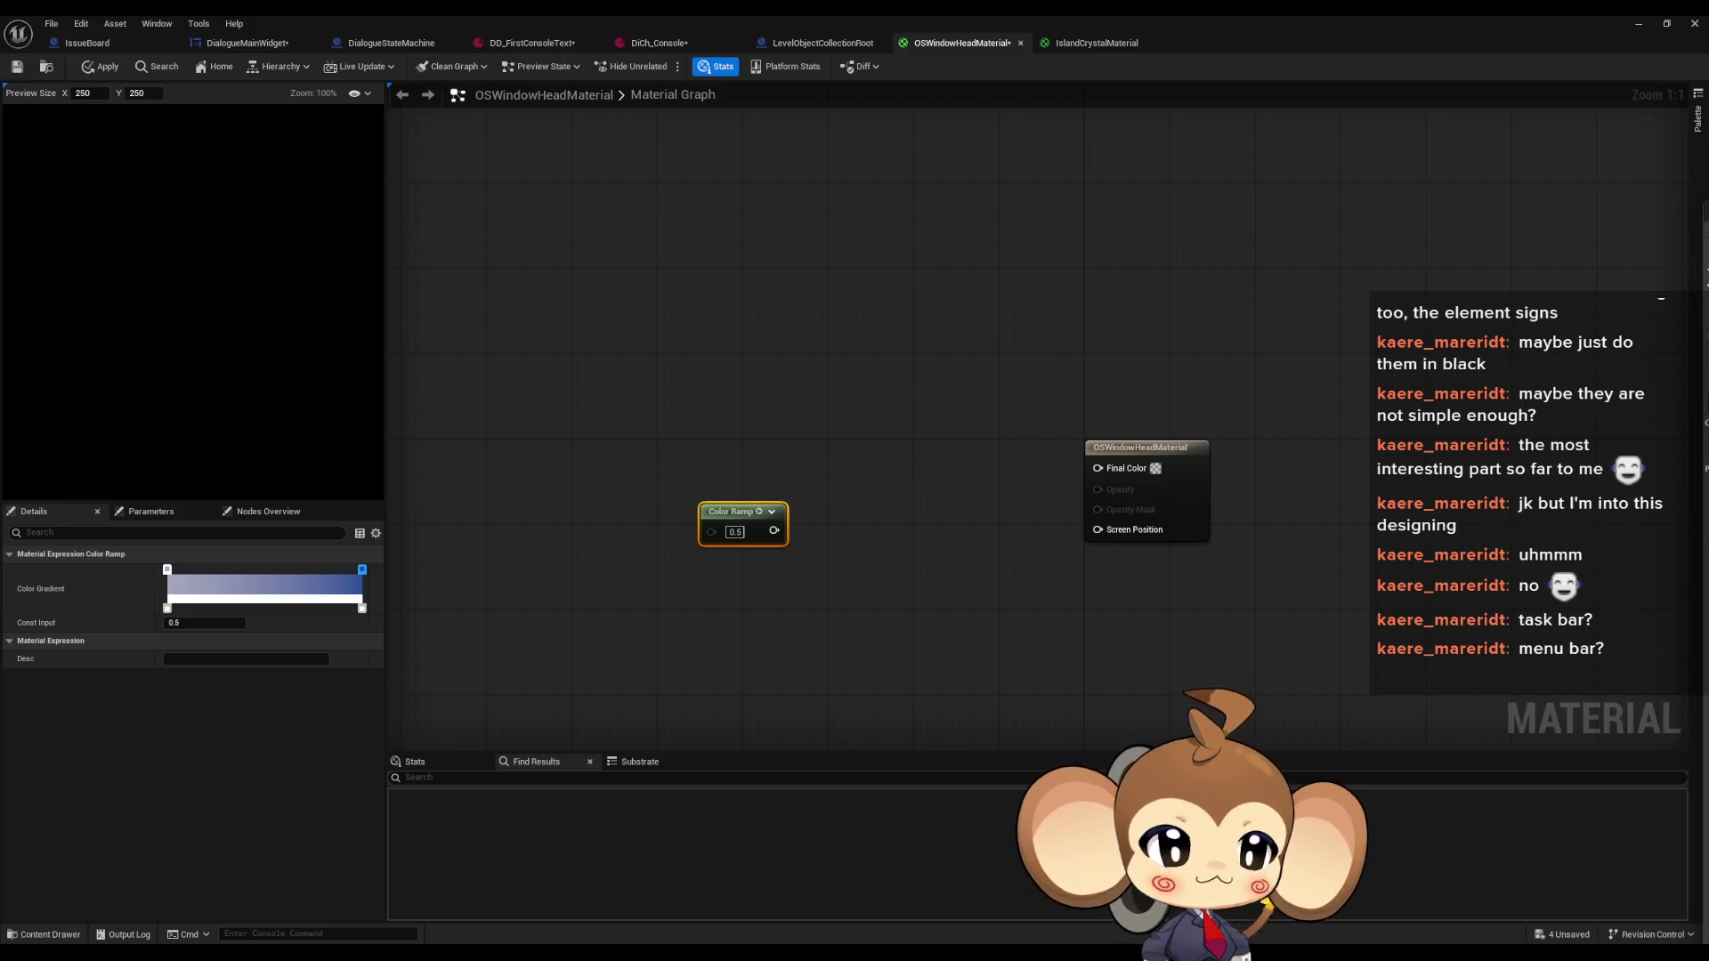
Minimize GIMP and wire the Color Ramp output into Final Color, previewing flat lavender
mouse_move(1708, 209)
left_mouse_down()
mouse_move(424, 246)
mouse_move(613, 131)
mouse_move(622, 152)
left_mouse_up()
left_click(1507, 143)
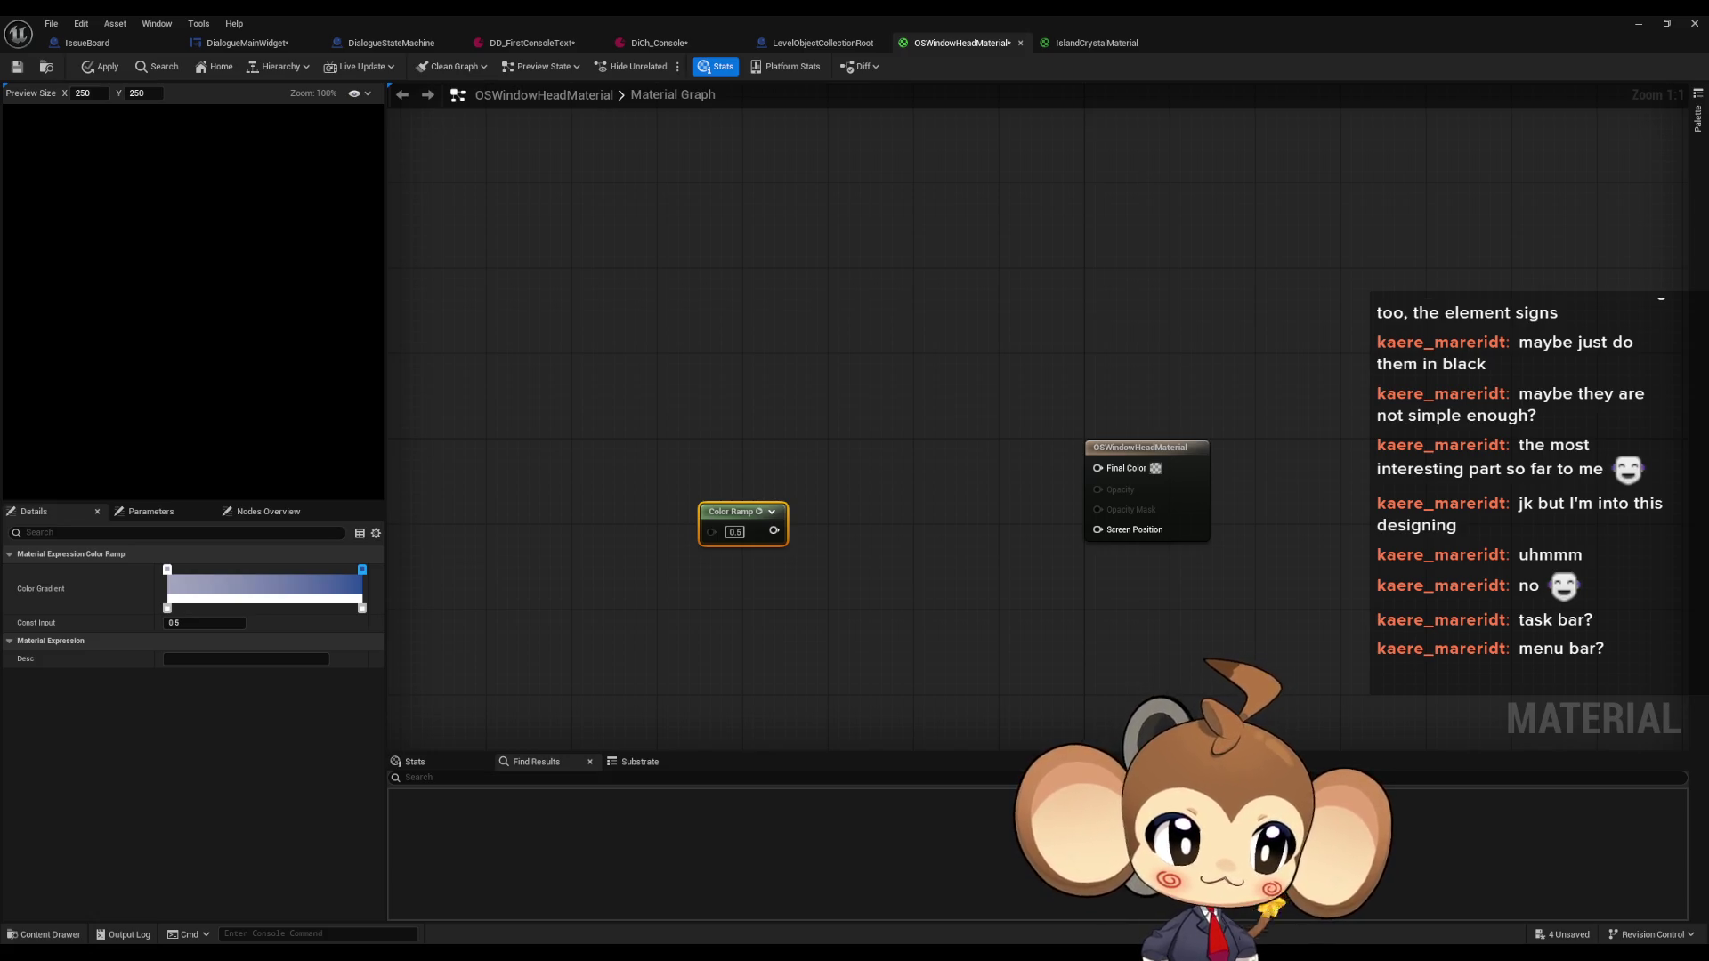
mouse_move(739, 514)
left_mouse_down()
mouse_move(762, 420)
mouse_move(707, 461)
left_mouse_up()
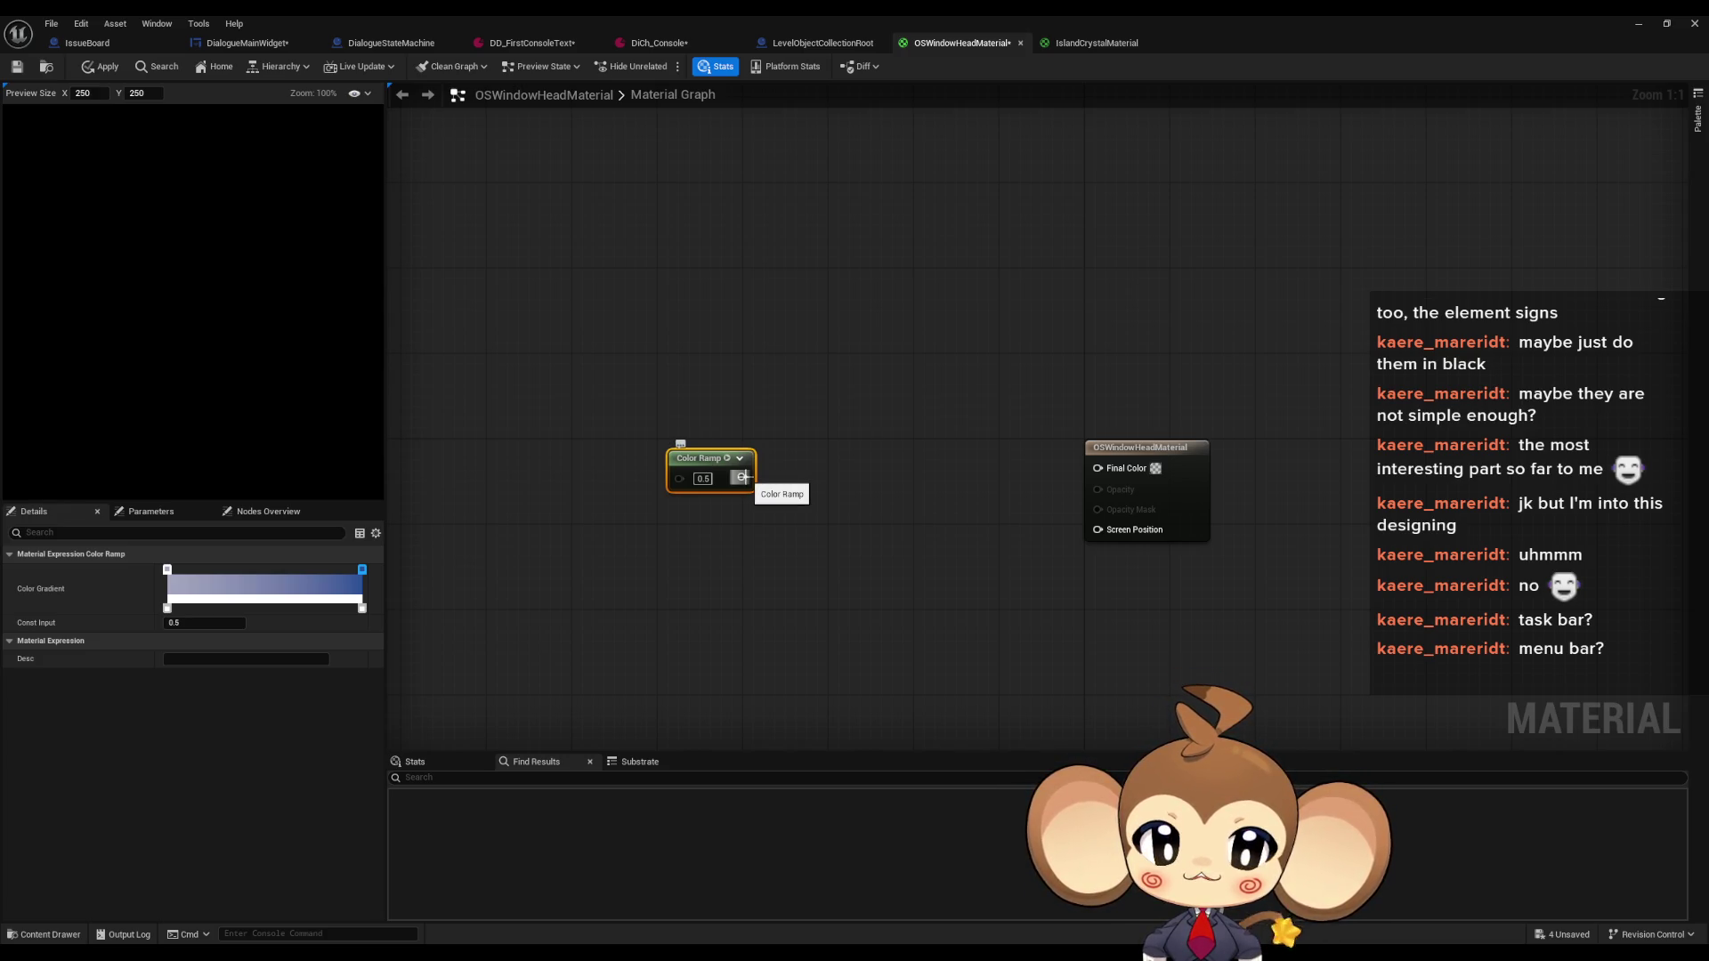
left_click_drag(742, 478, 1098, 468)
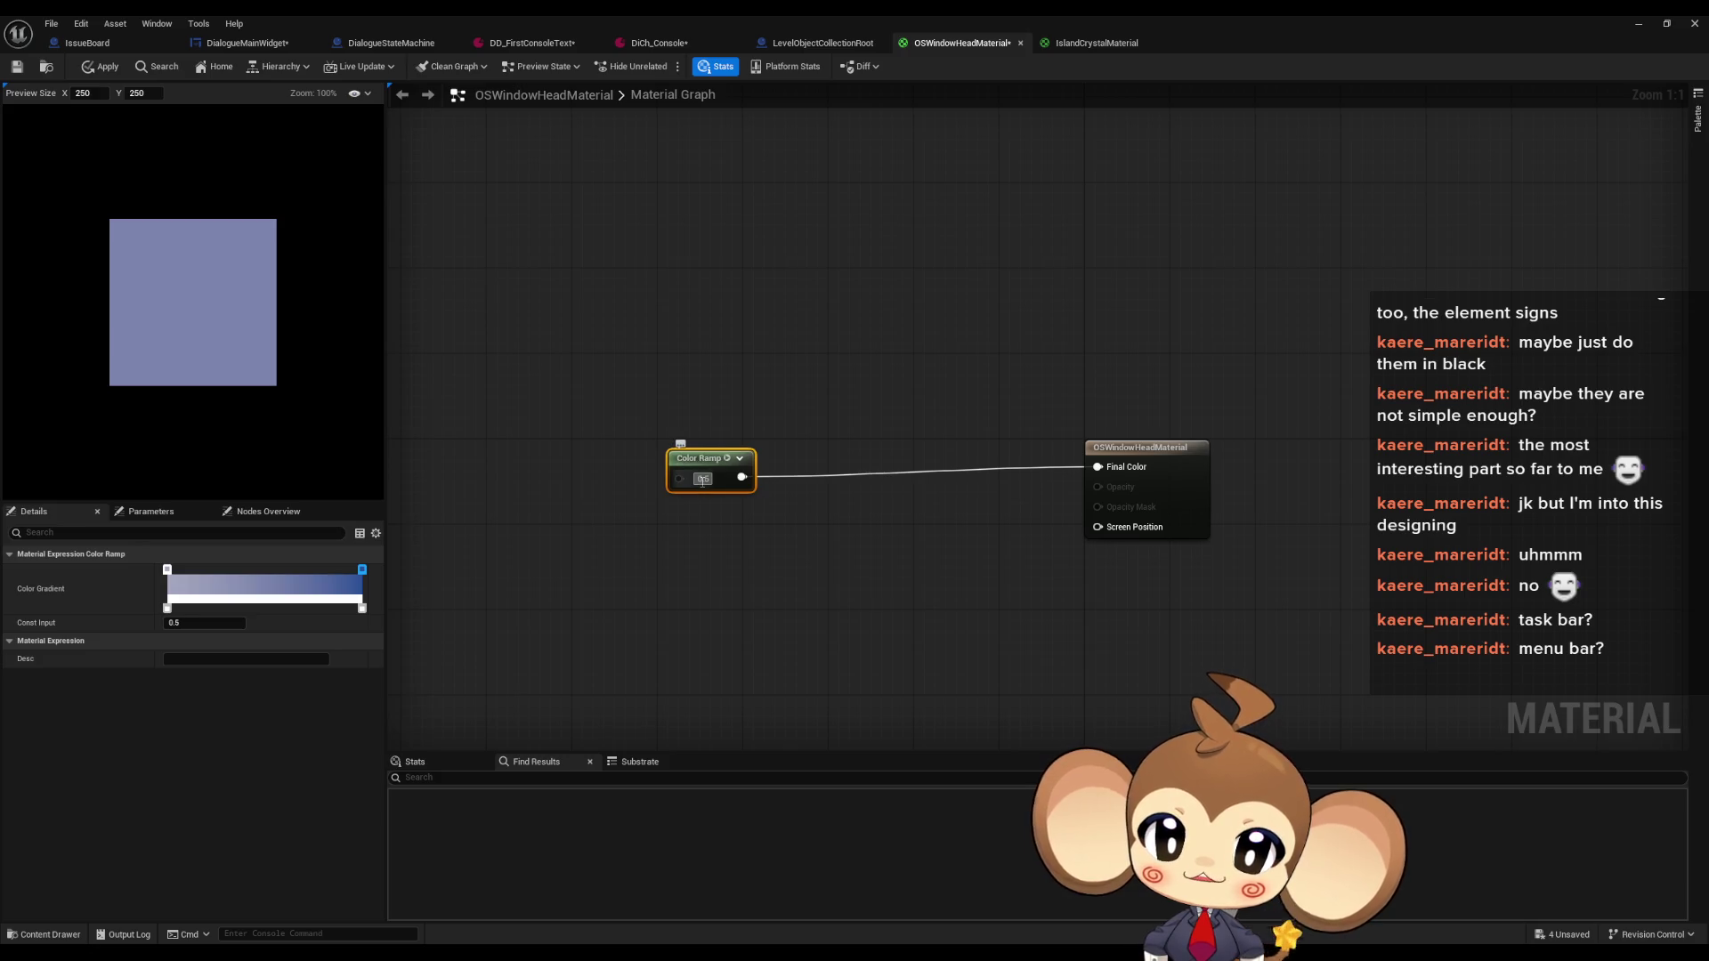
left_click(881, 574)
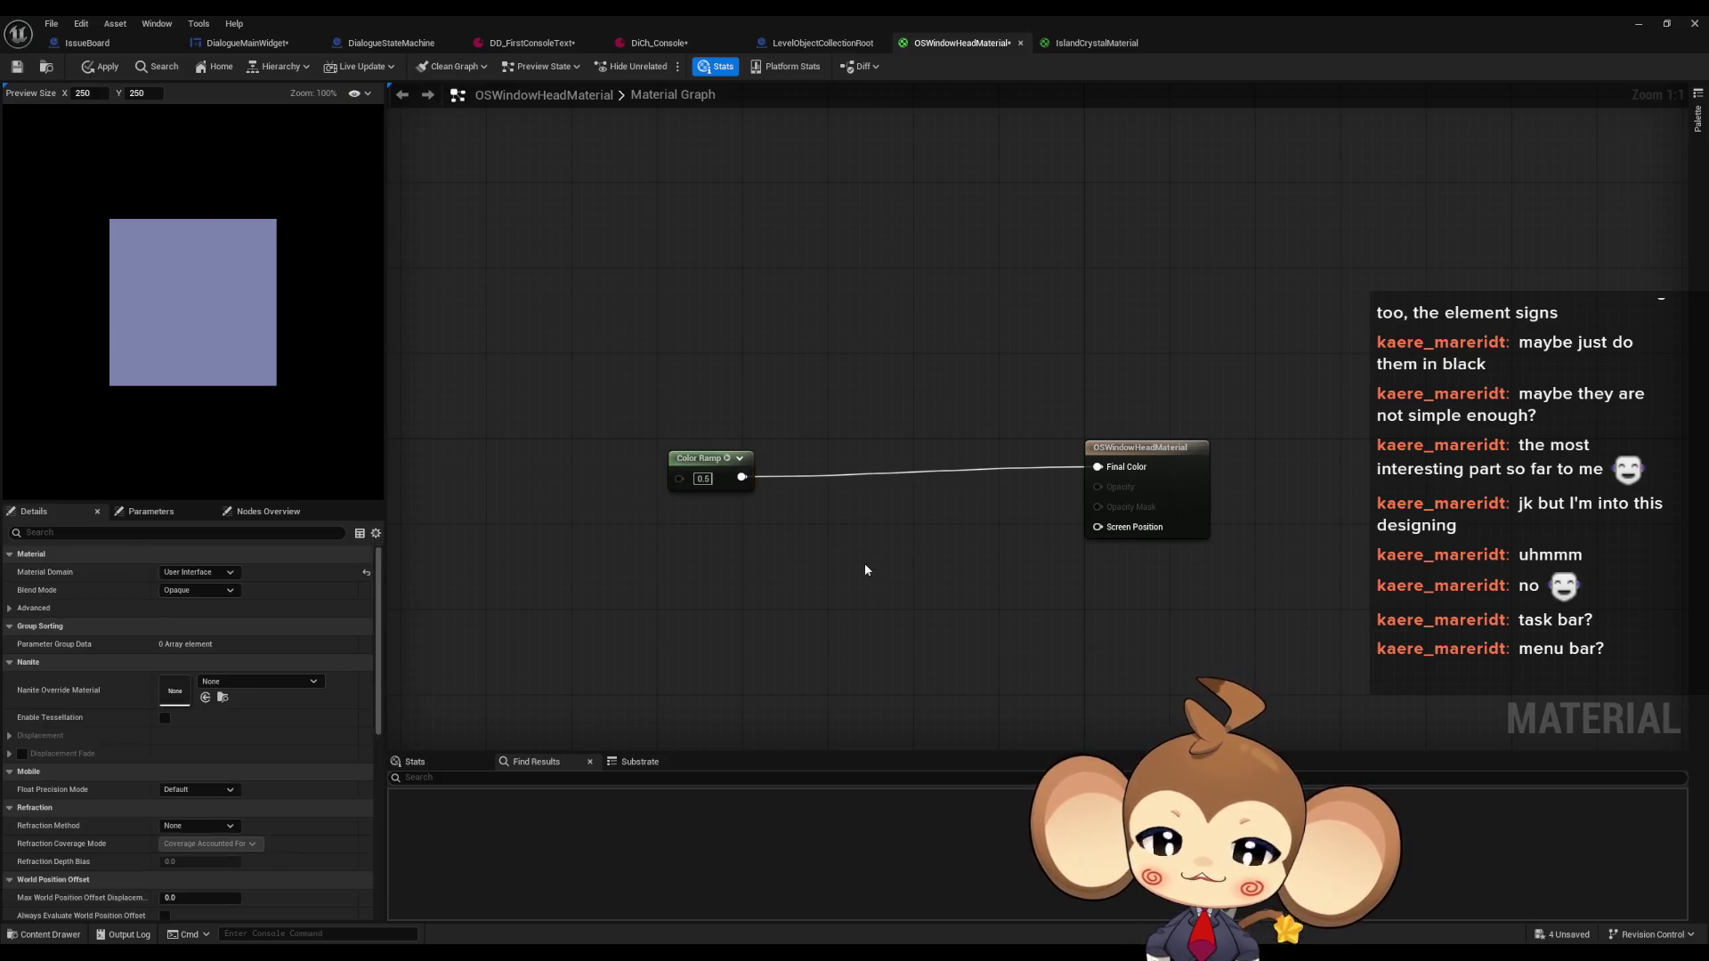
mouse_move(863, 563)
left_mouse_down()
mouse_move(980, 628)
mouse_move(936, 525)
left_mouse_up()
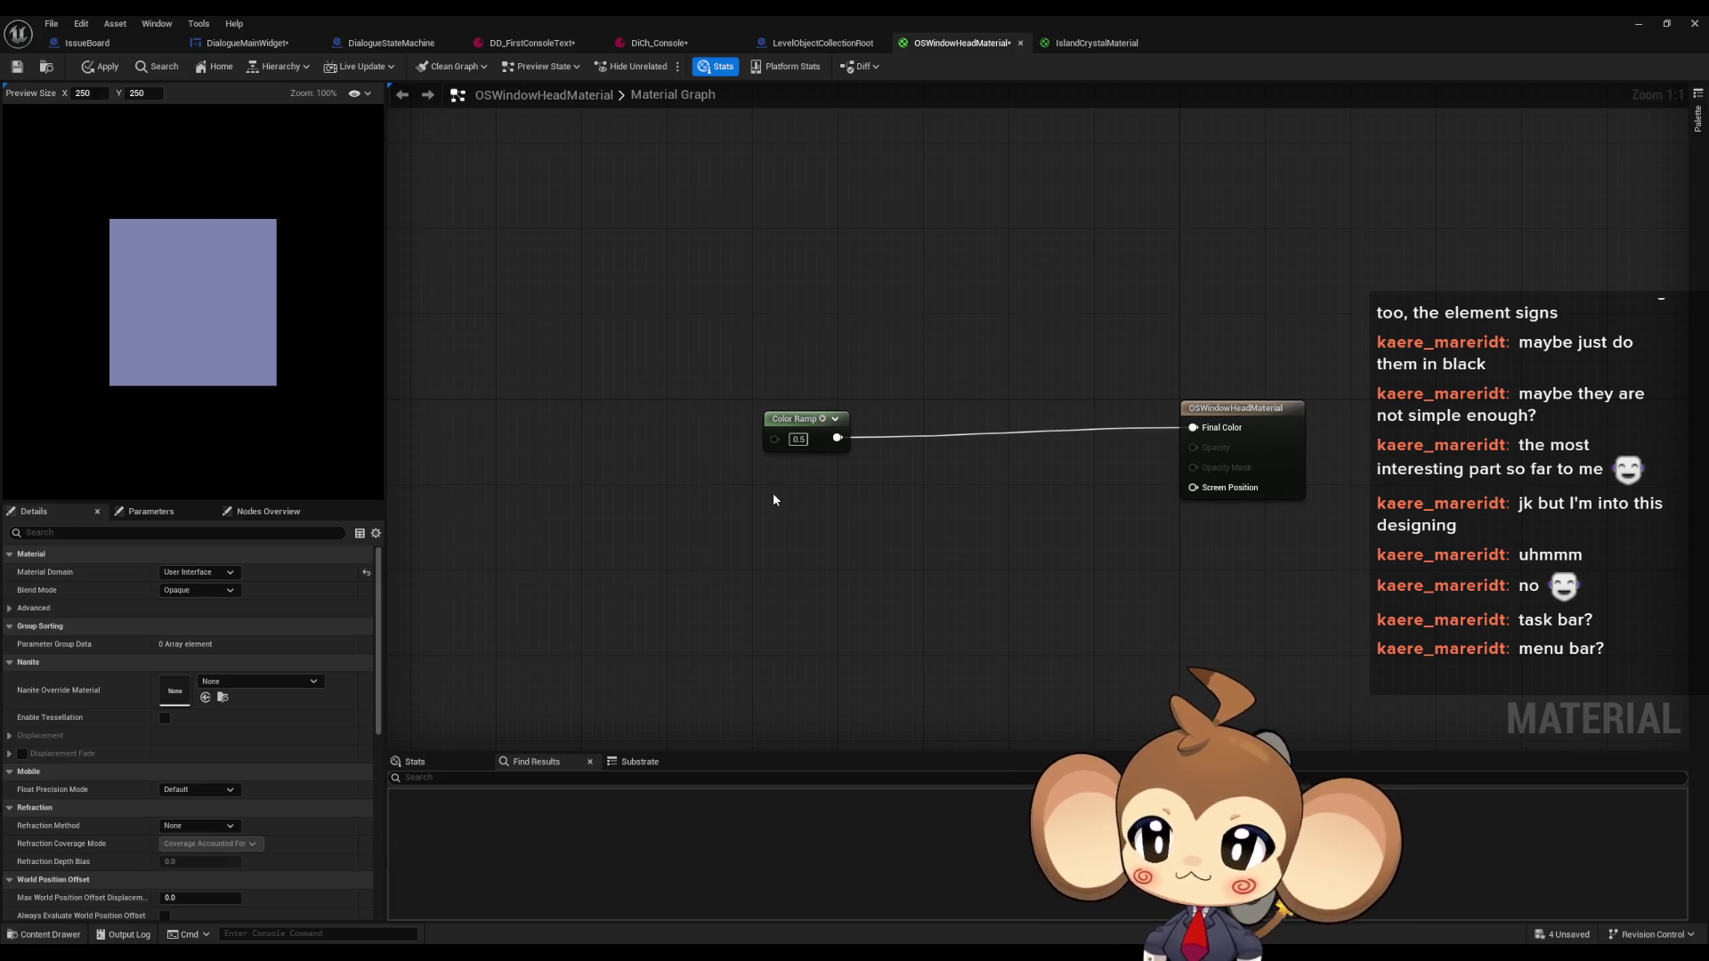
left_click(715, 538)
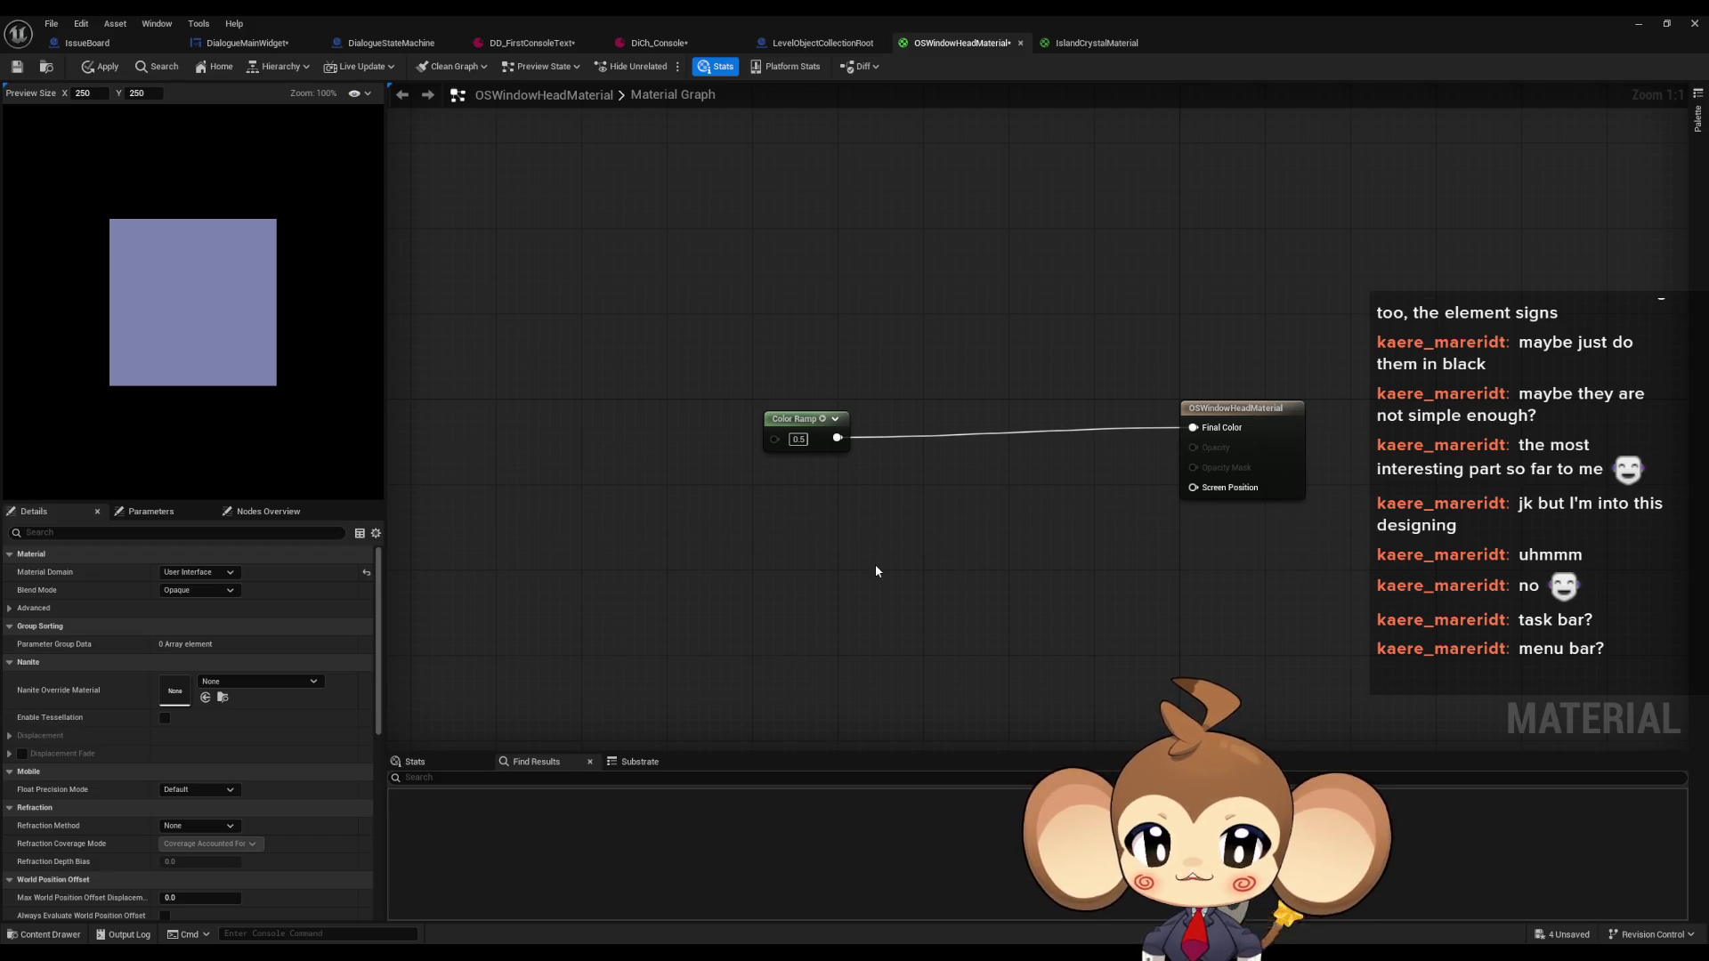
mouse_move(803, 571)
left_mouse_down()
mouse_move(786, 591)
mouse_move(826, 498)
mouse_move(852, 590)
left_mouse_up()
Add a TexCoord[0] node via the 'text coor' search and place it left of the Color Ramp
right_click(846, 592)
type("te")
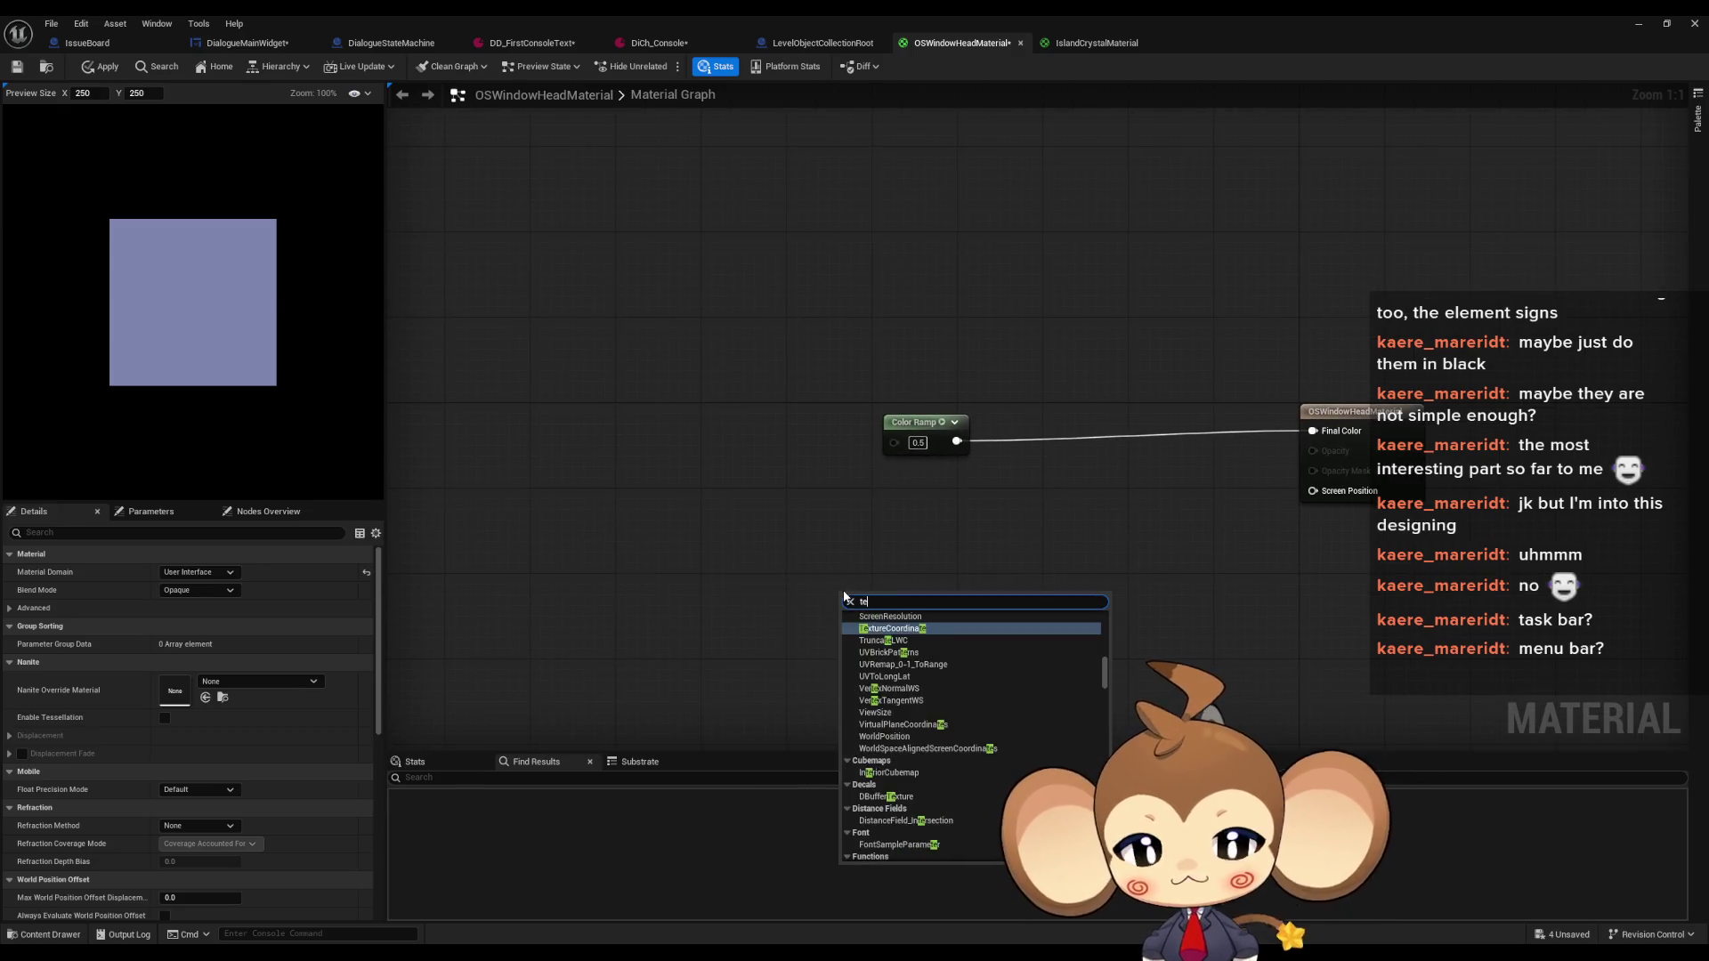
type("xt")
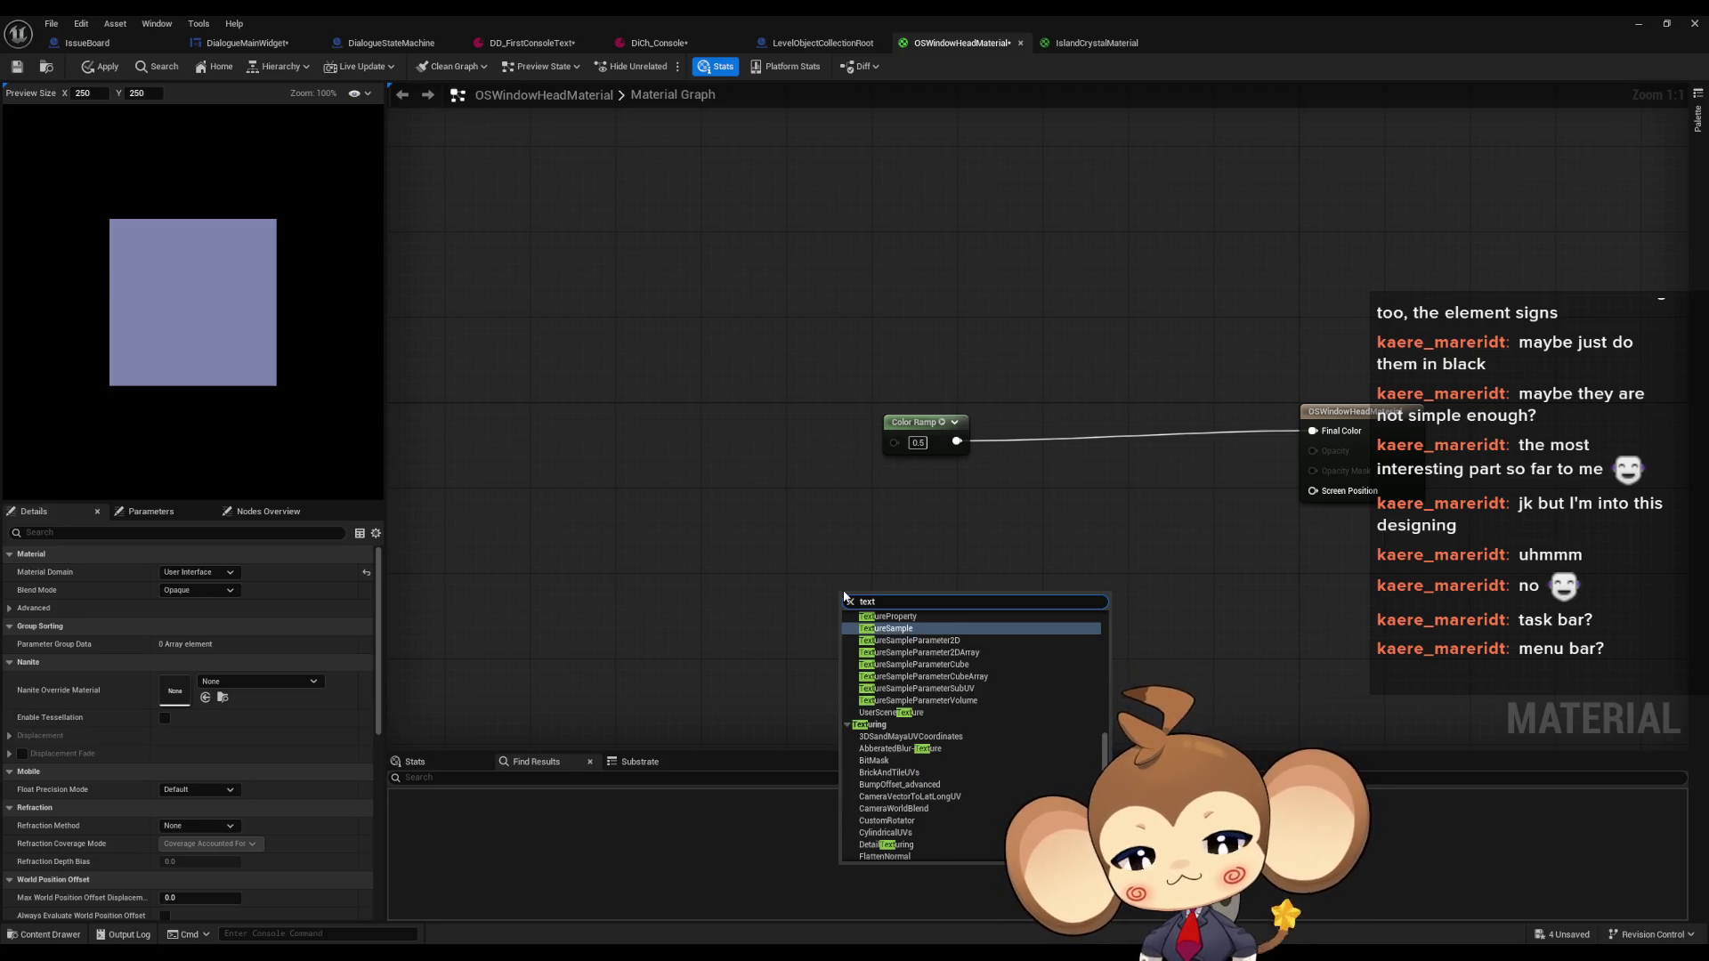
type(" coor")
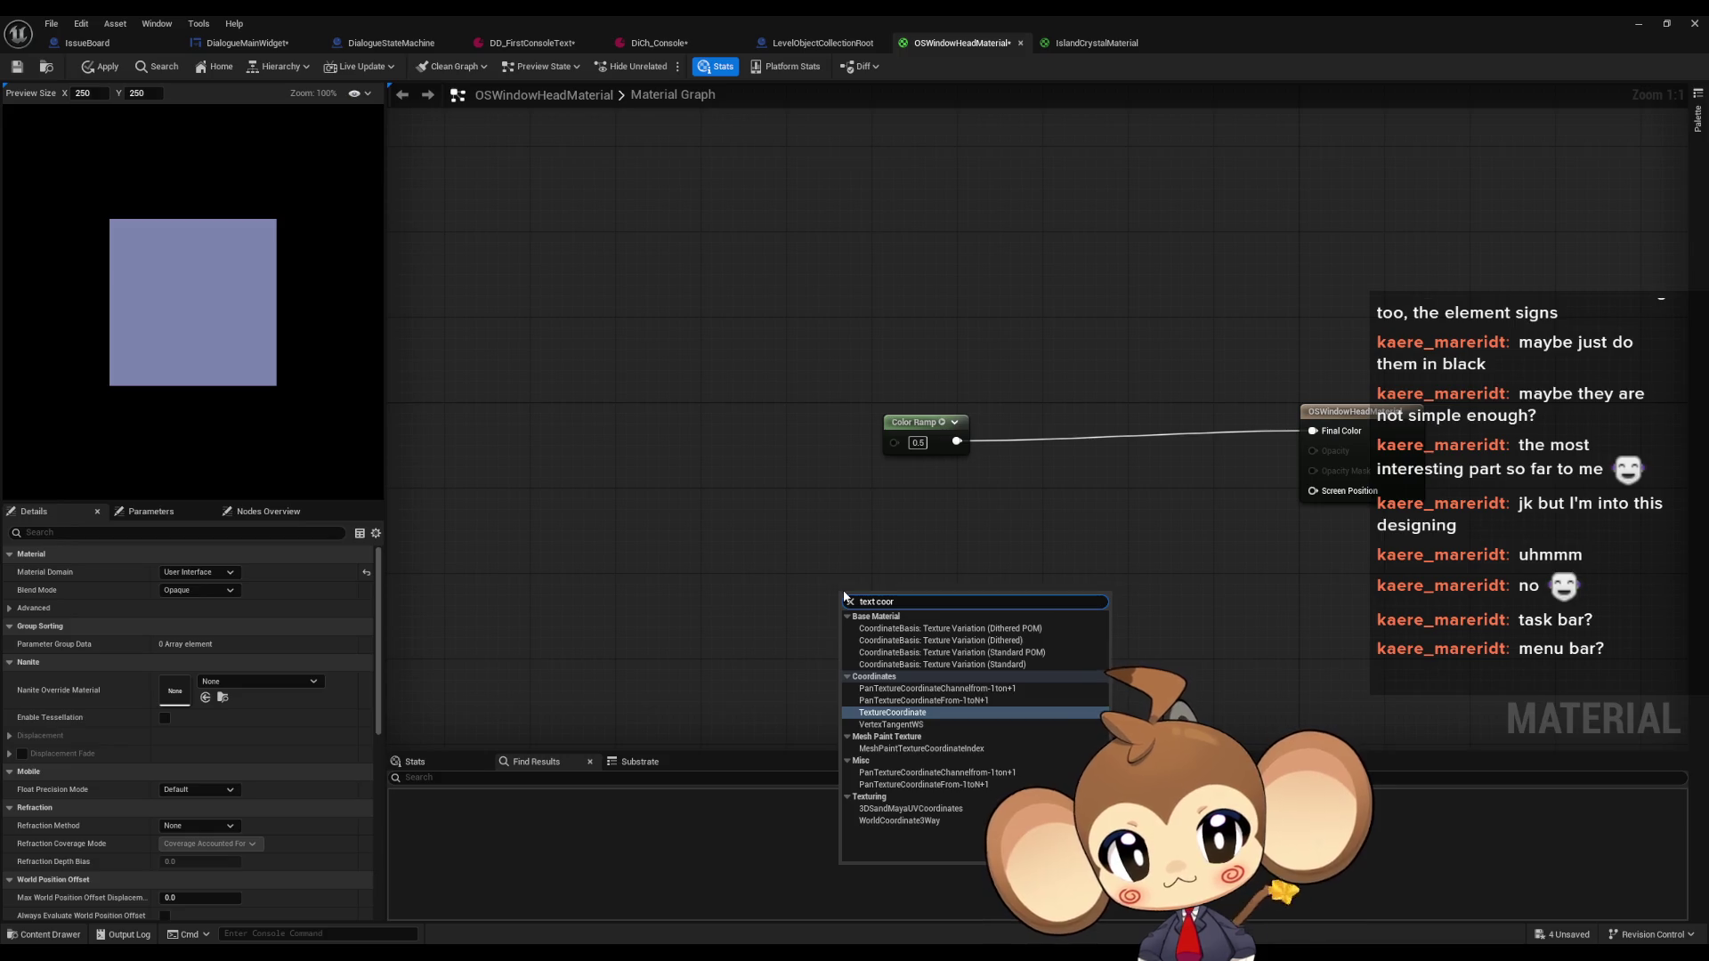
key("Return")
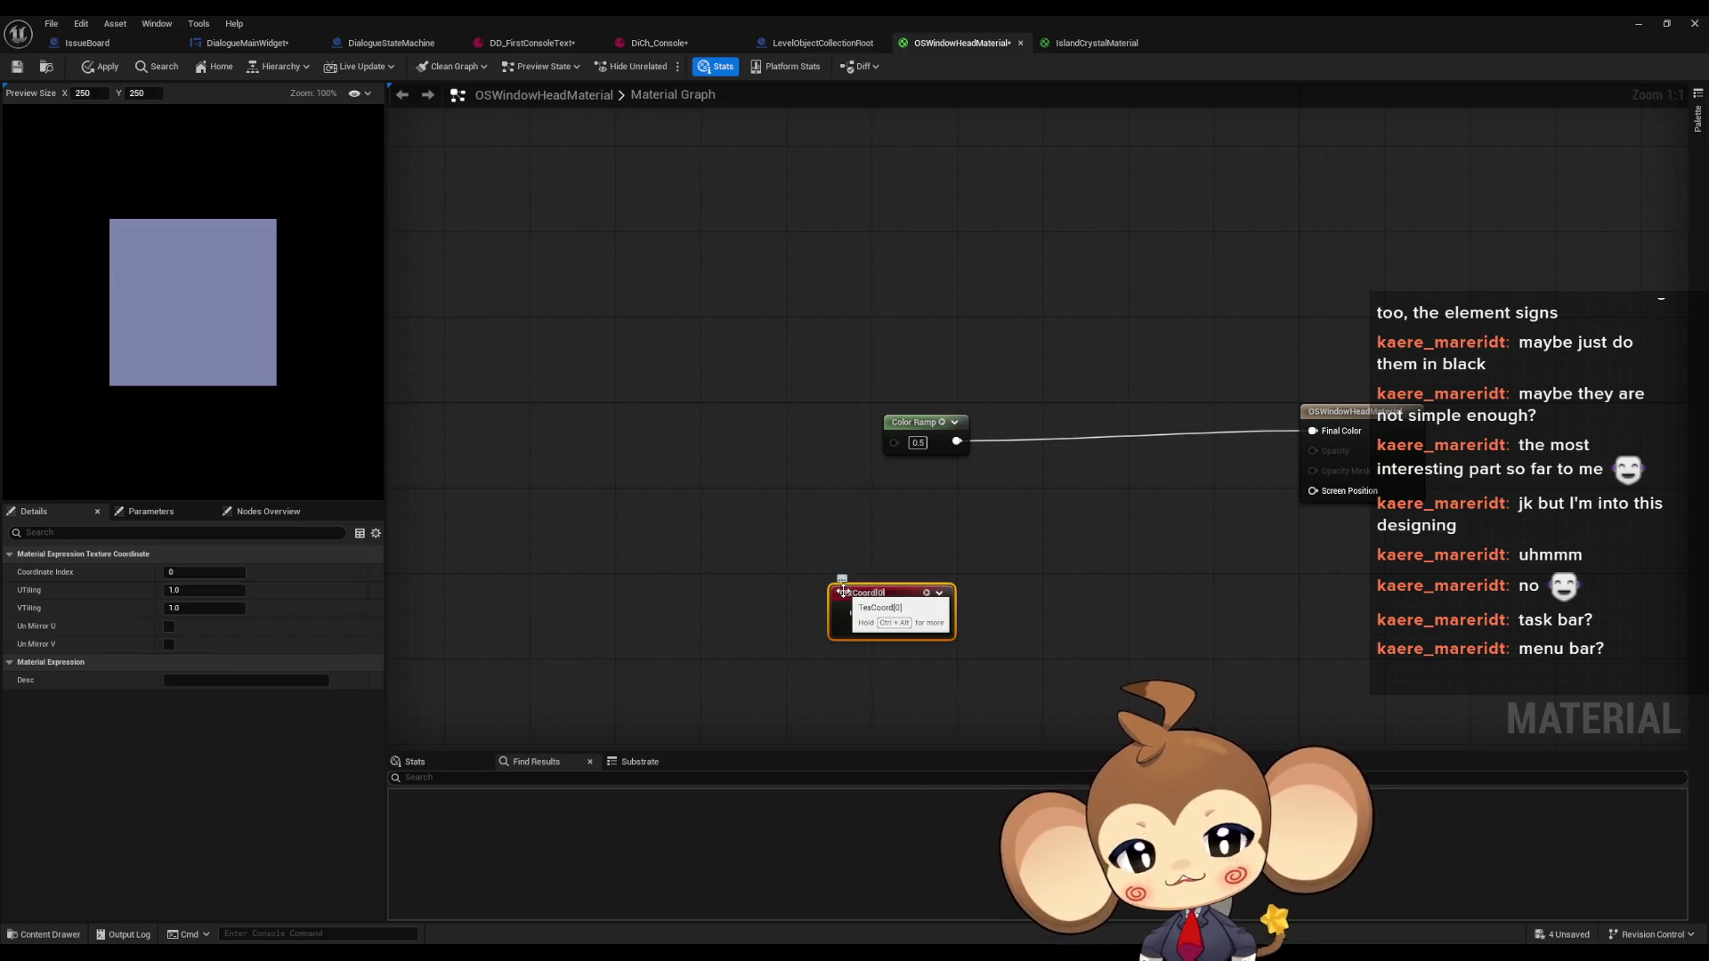
mouse_move(900, 587)
left_mouse_down()
mouse_move(704, 483)
mouse_move(629, 401)
mouse_move(895, 441)
left_mouse_up()
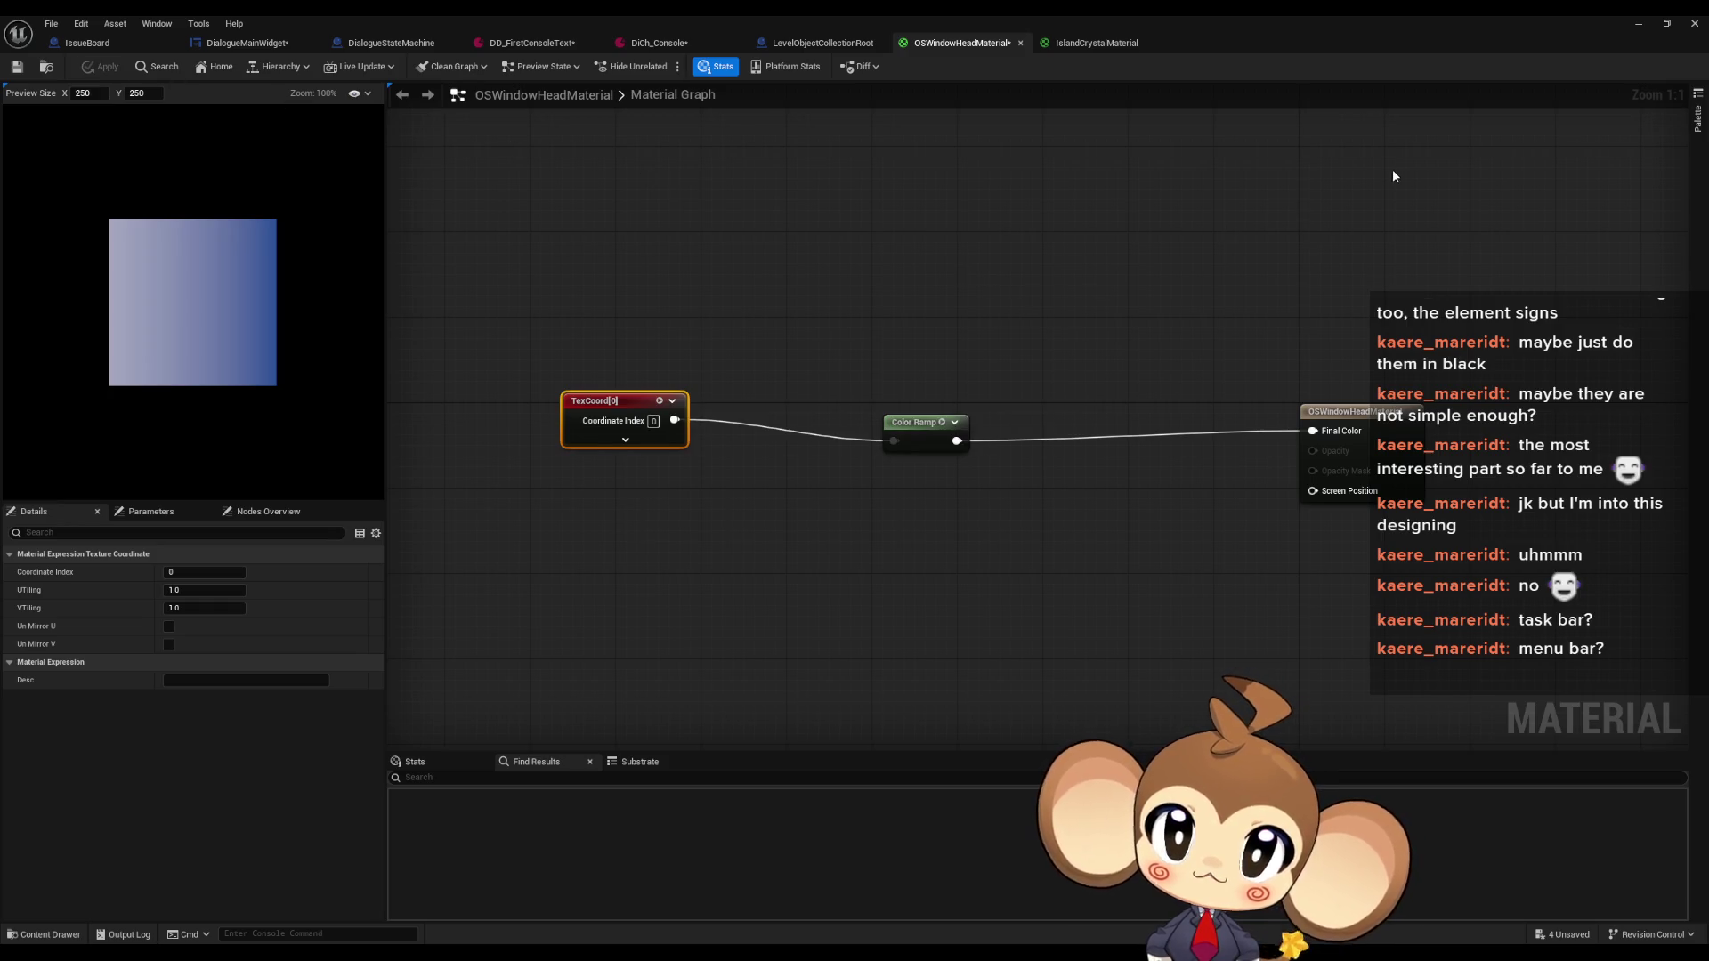
double_click(1271, 14)
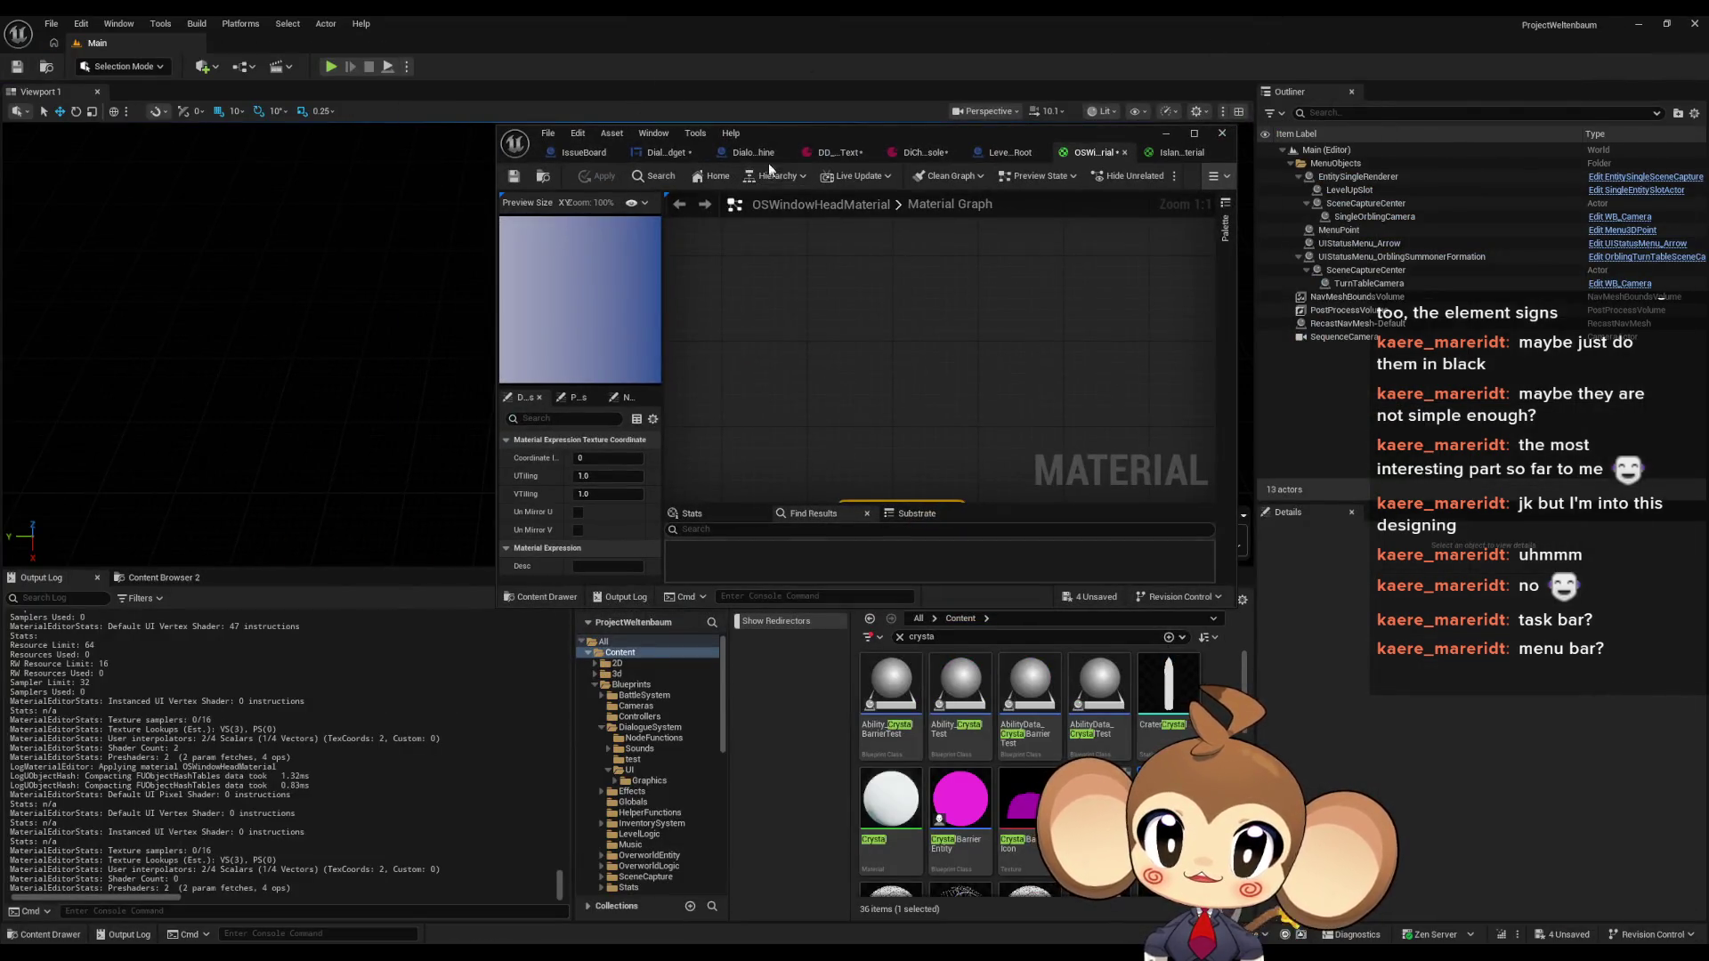
Dock the OSWindowHeadMaterial editor beside DialogueMainWidget and maximize the asset editor
left_click(658, 156)
left_click(937, 152)
left_click(979, 152)
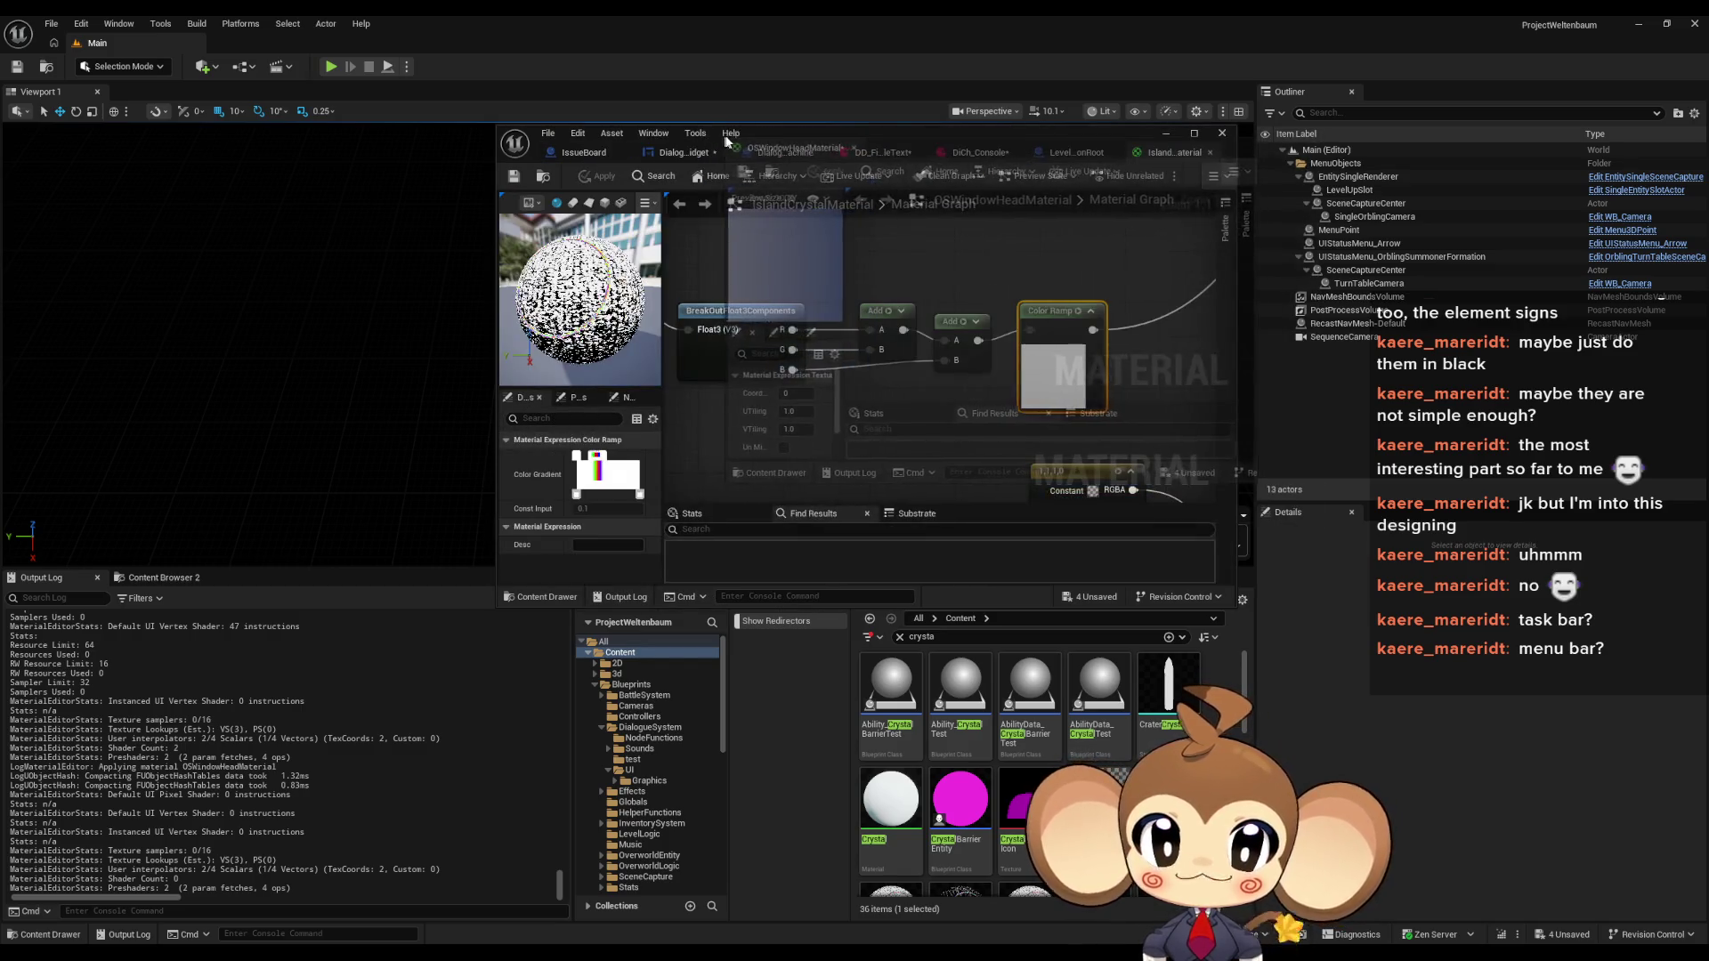
mouse_move(676, 171)
left_mouse_down()
mouse_move(703, 152)
mouse_move(1175, 152)
left_mouse_up()
left_click(659, 152)
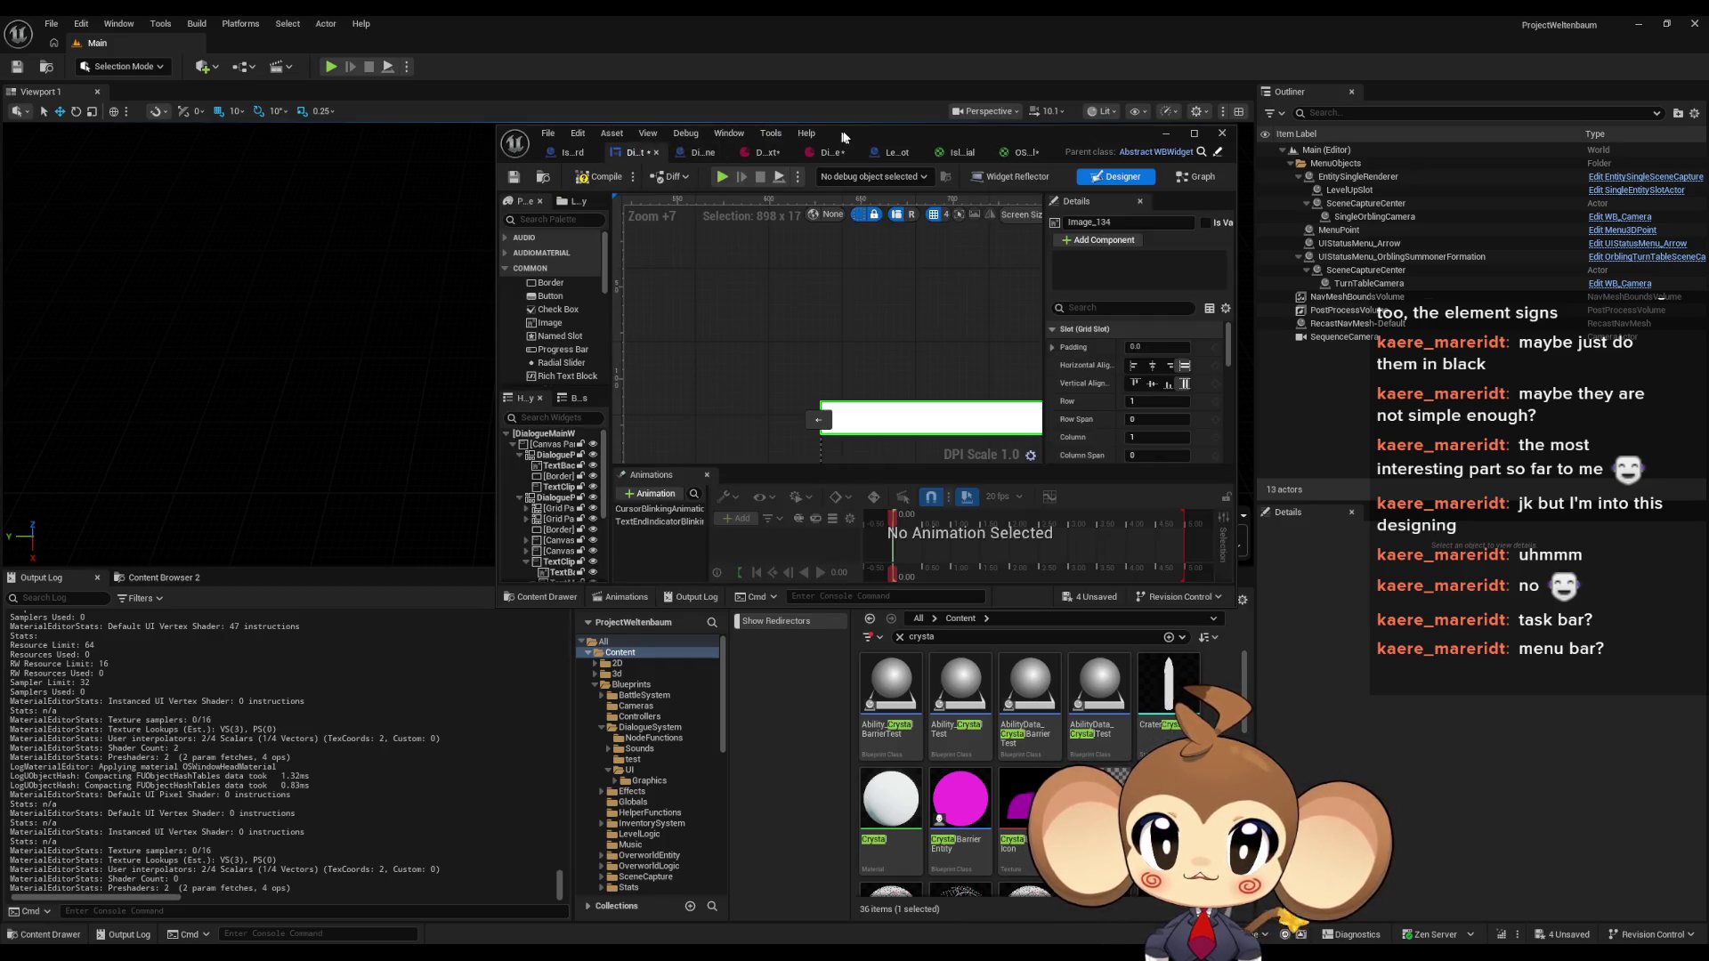
double_click(845, 133)
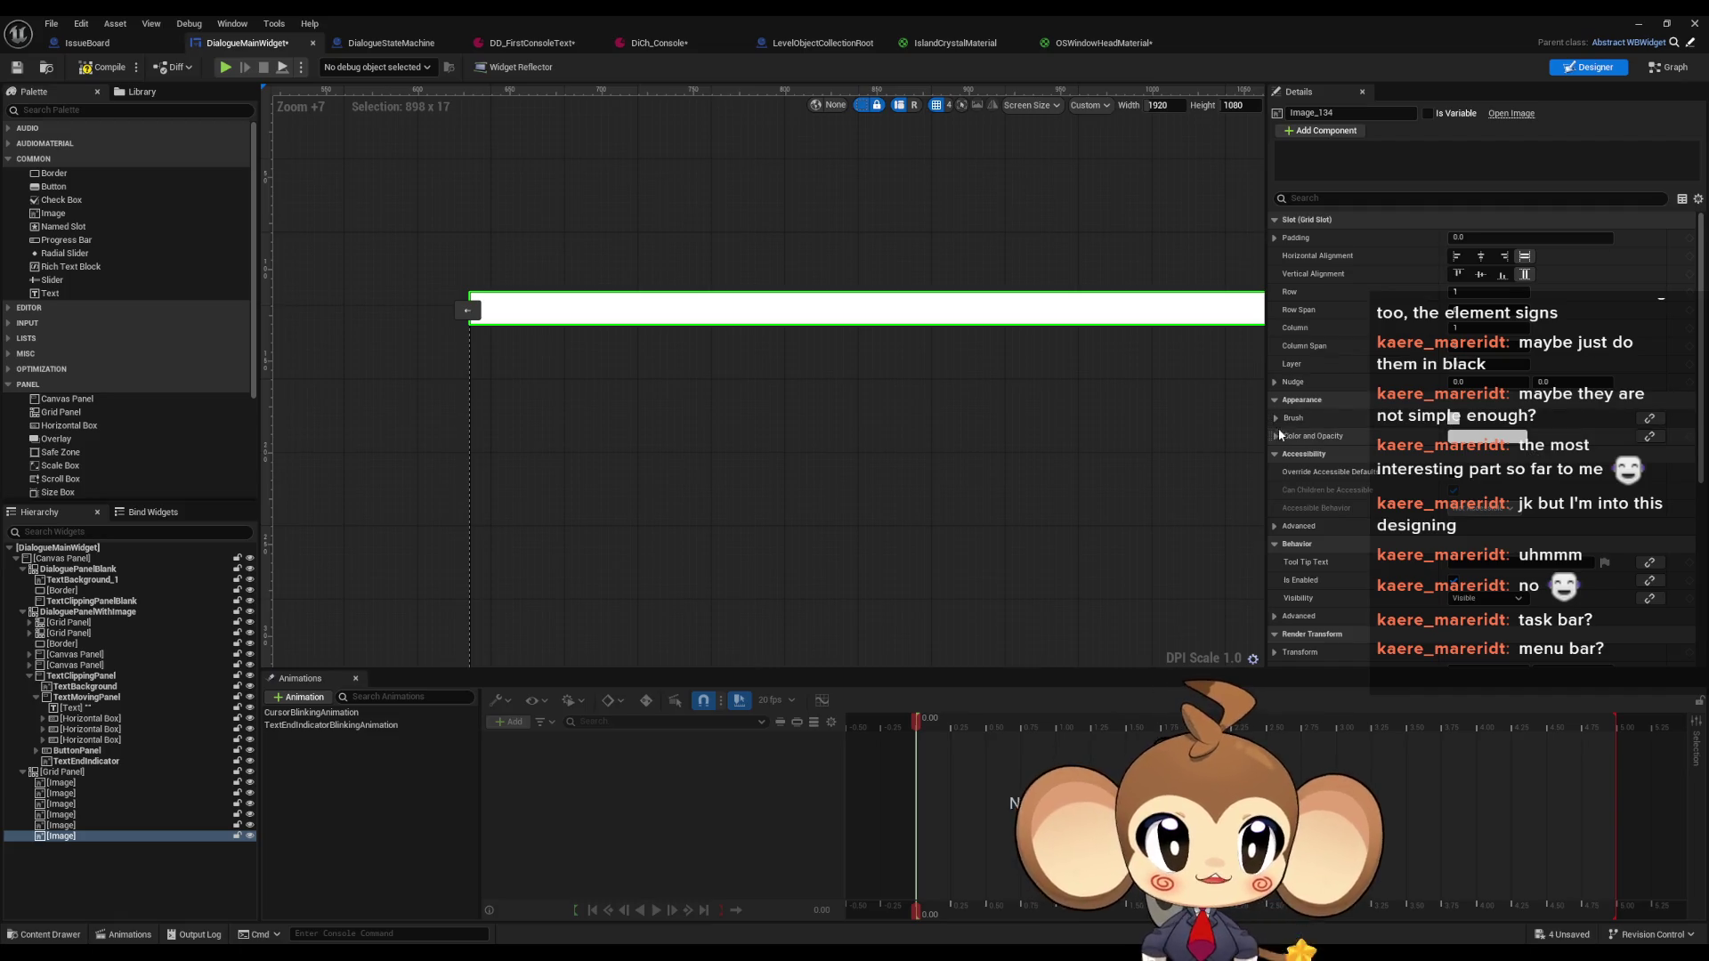
Set the header bar image's brush image to OSWindowHeadMaterial
left_click(1280, 419)
left_click(1510, 440)
type("oswi")
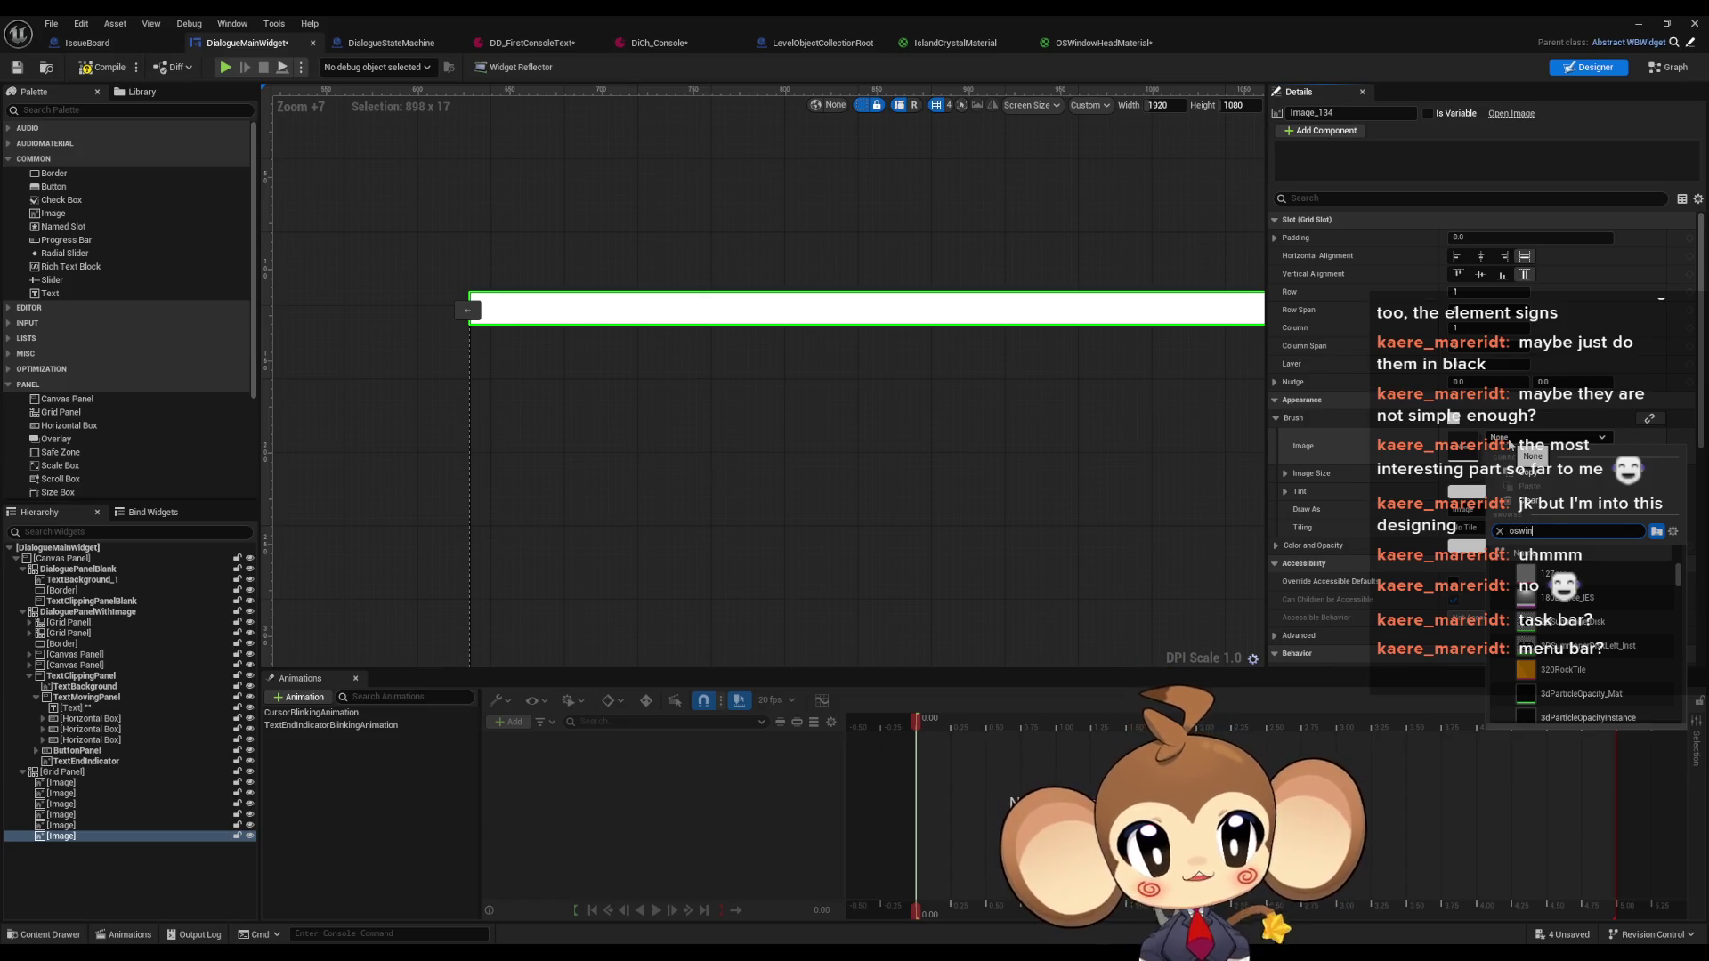
key("Return")
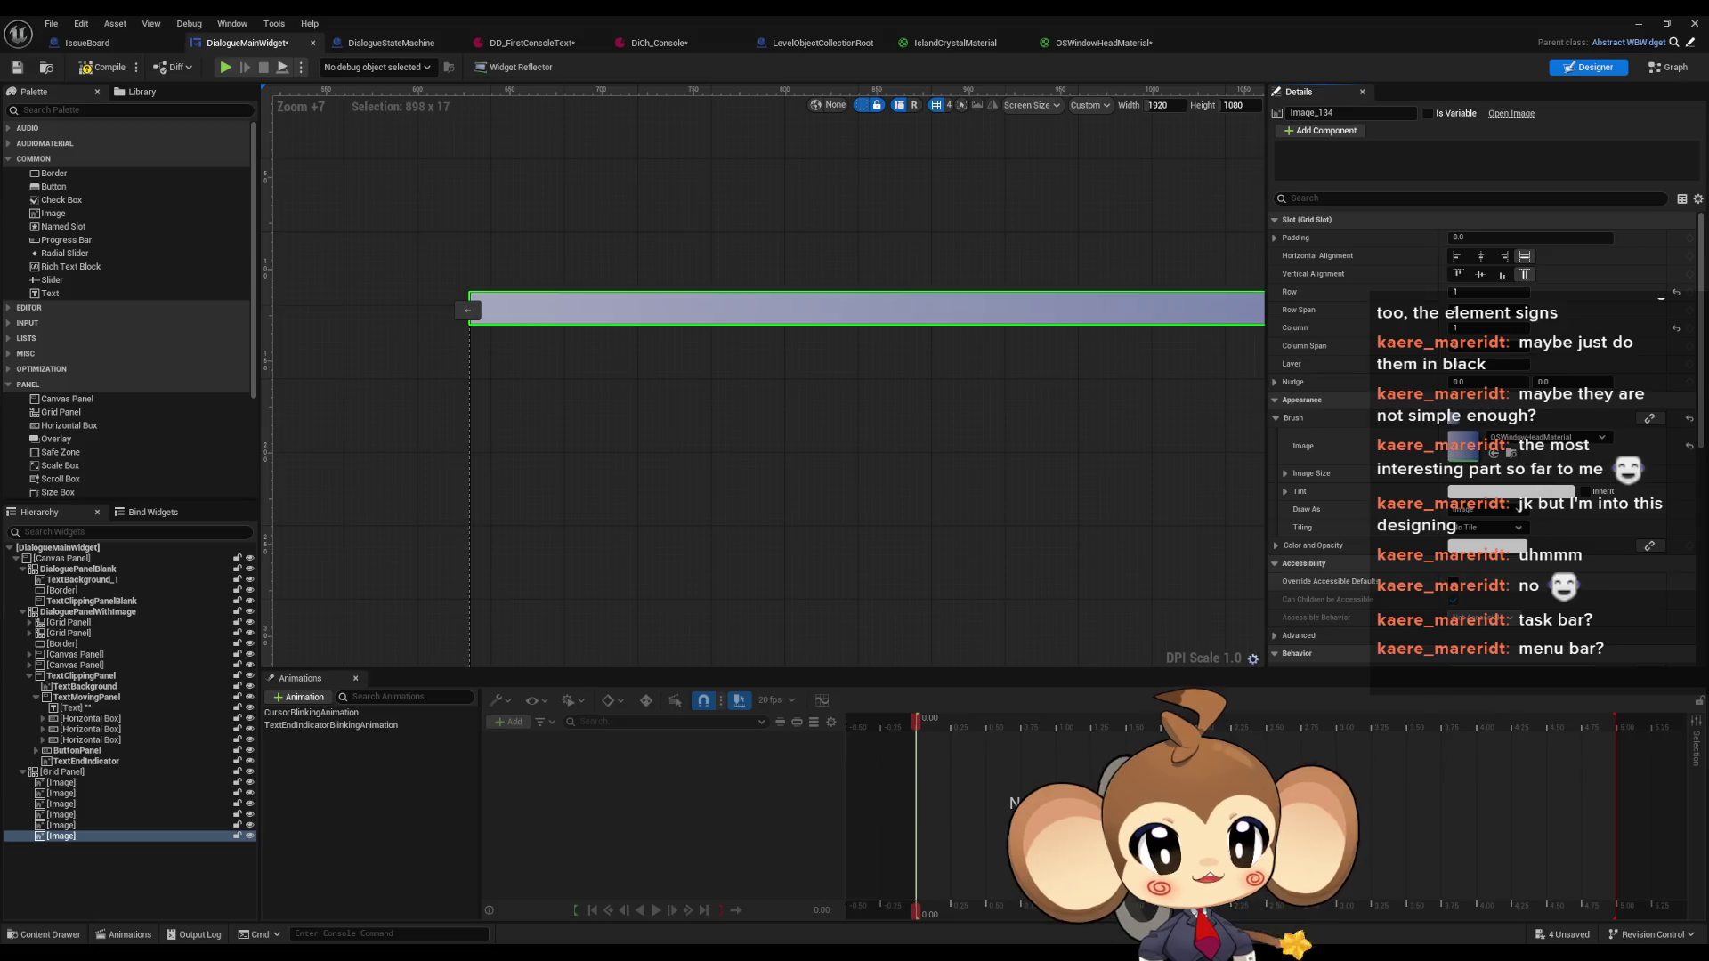
Select the last Image under the Grid Panel in the Hierarchy
left_click_drag(987, 360, 915, 343)
scroll(915, 343, "down", 6)
left_click(1148, 338)
scroll(1023, 450, "up", 4)
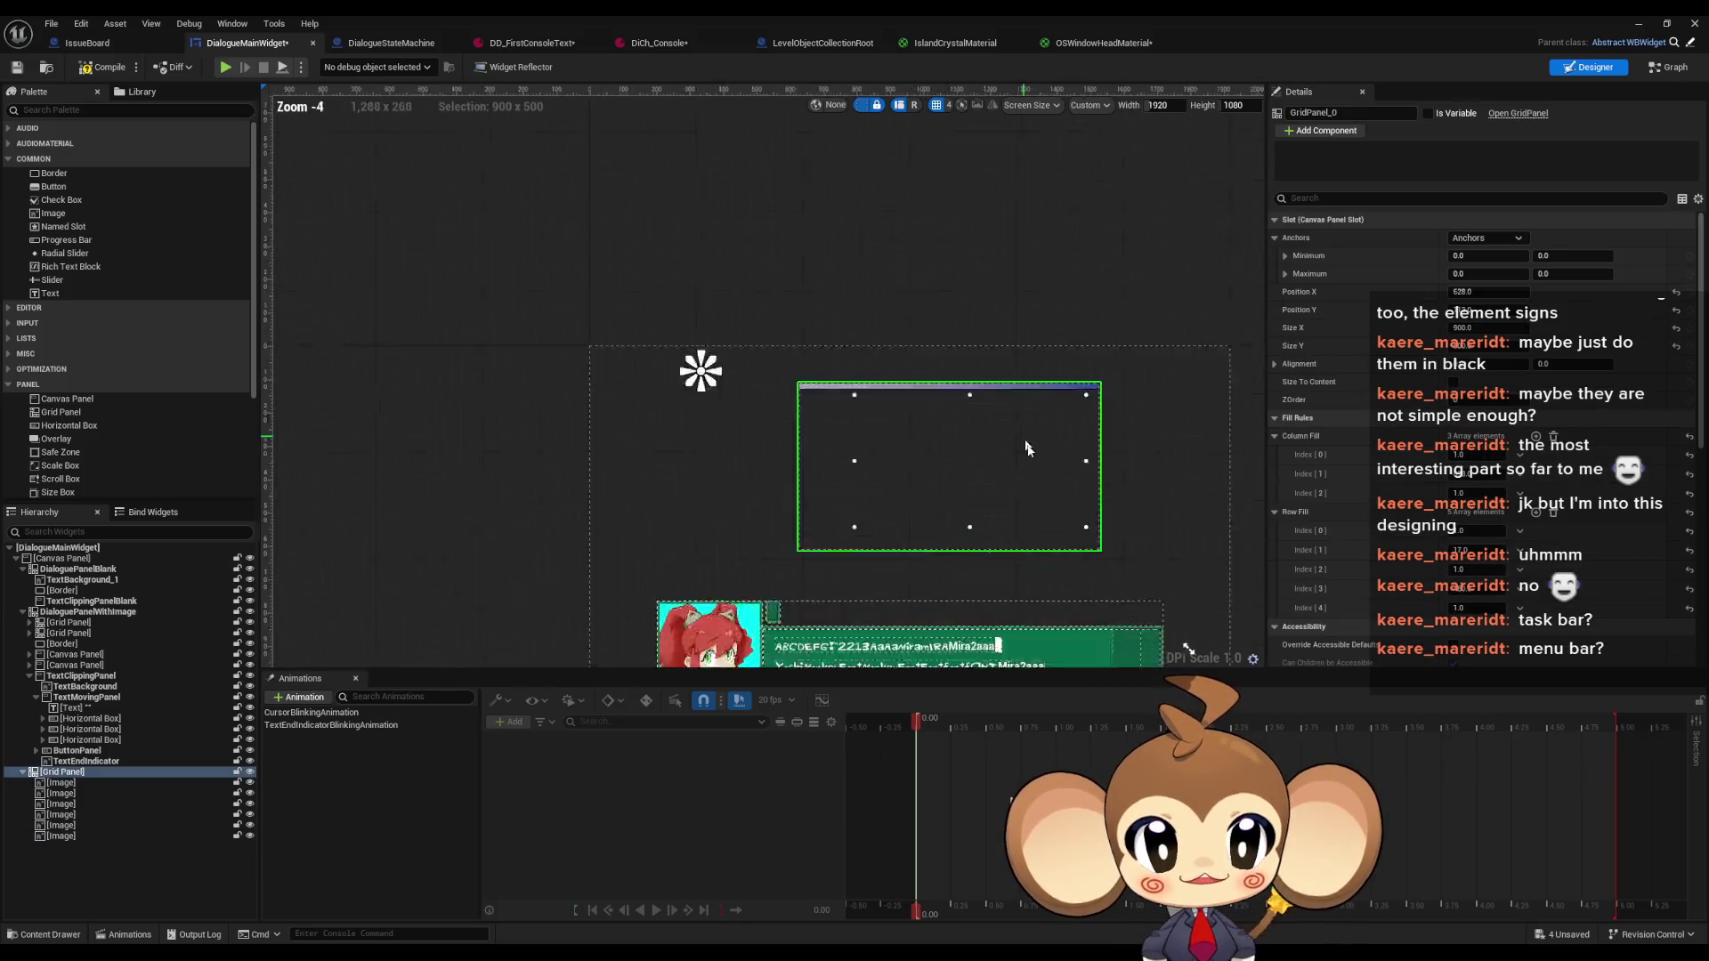
scroll(999, 390, "down", 3)
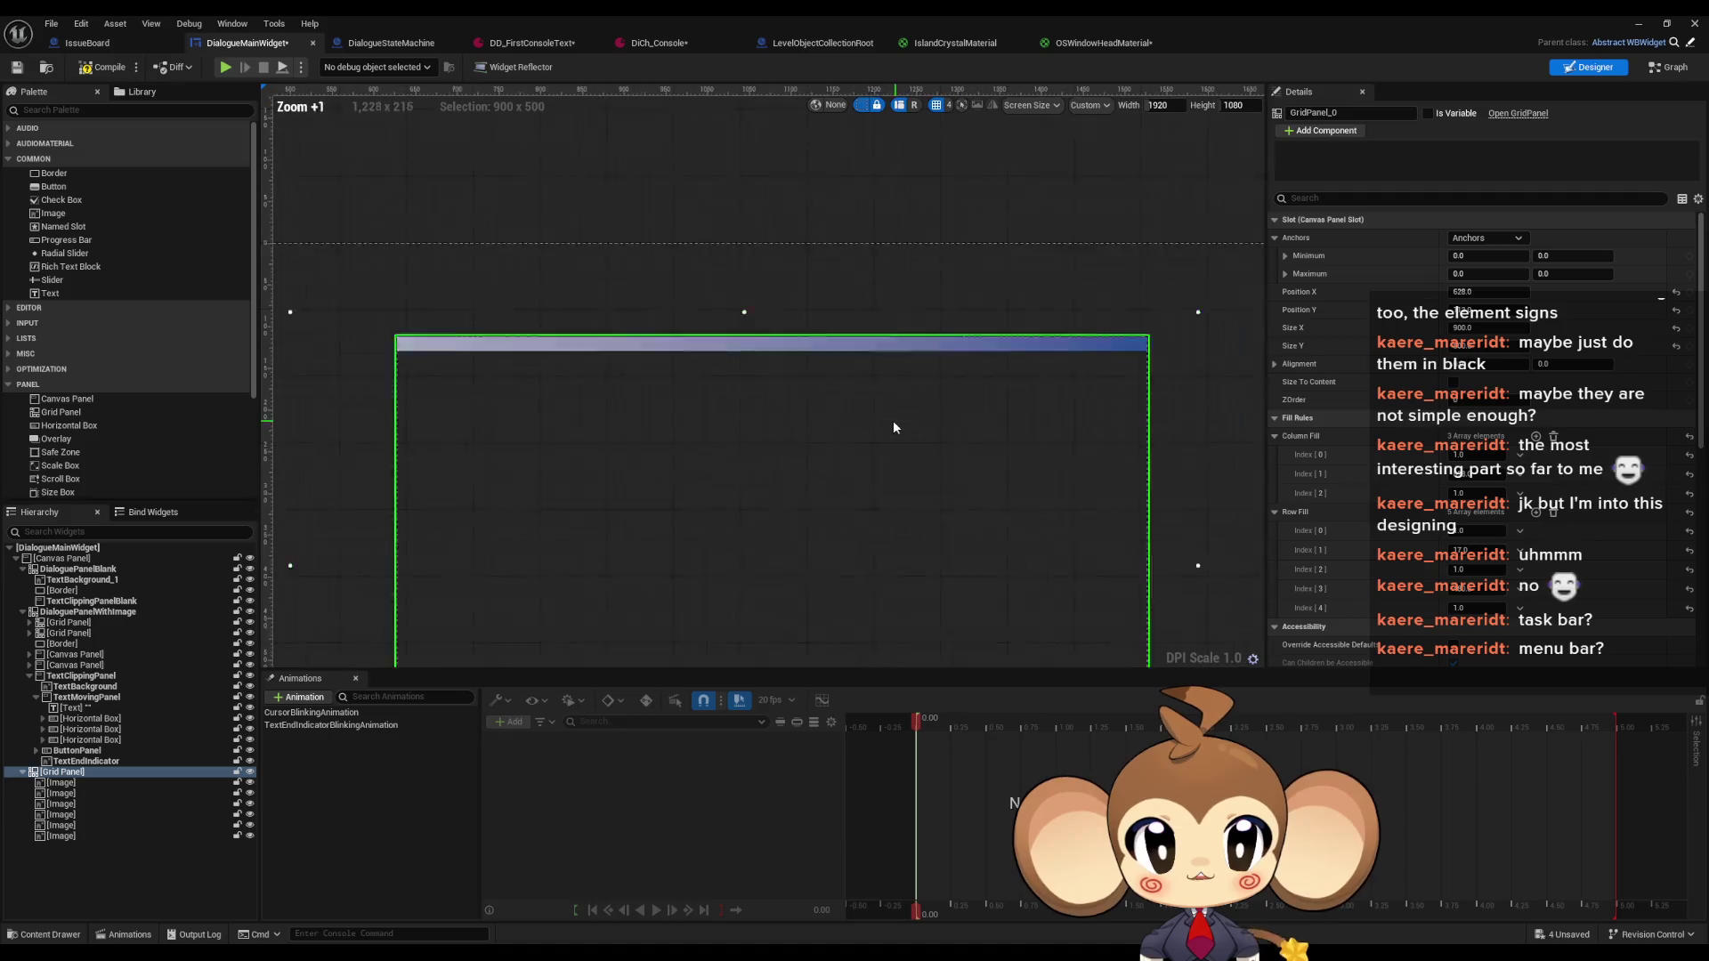
scroll(534, 320, "up", 14)
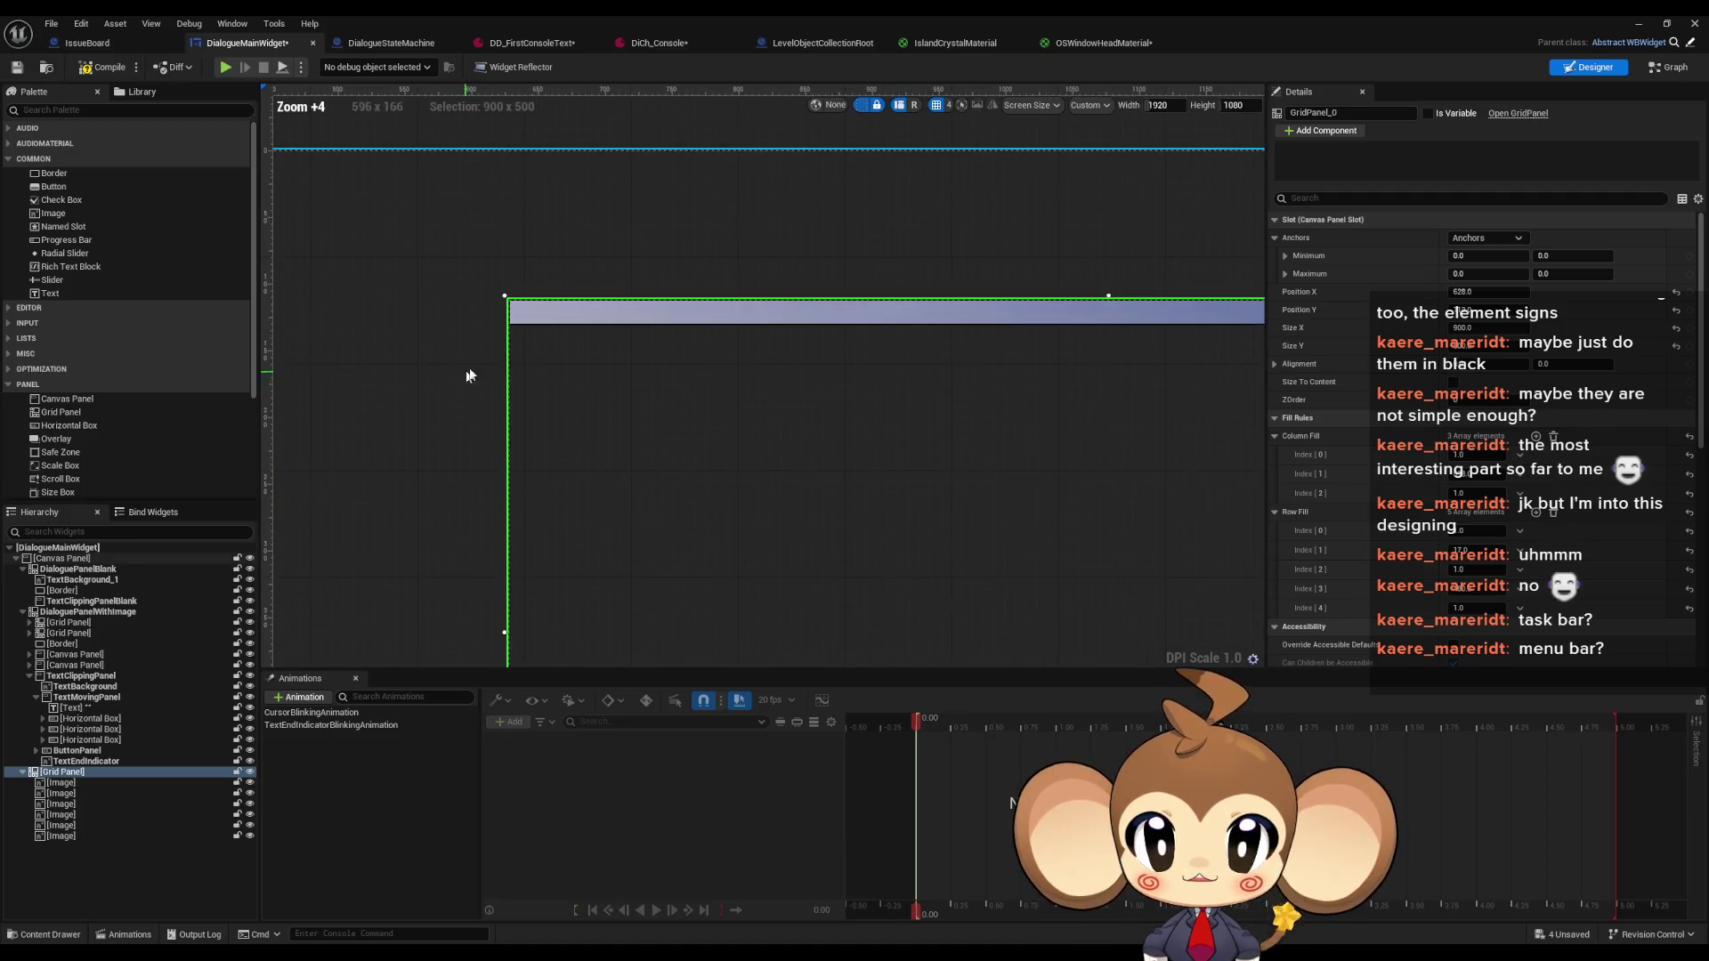
scroll(514, 333, "up", 6)
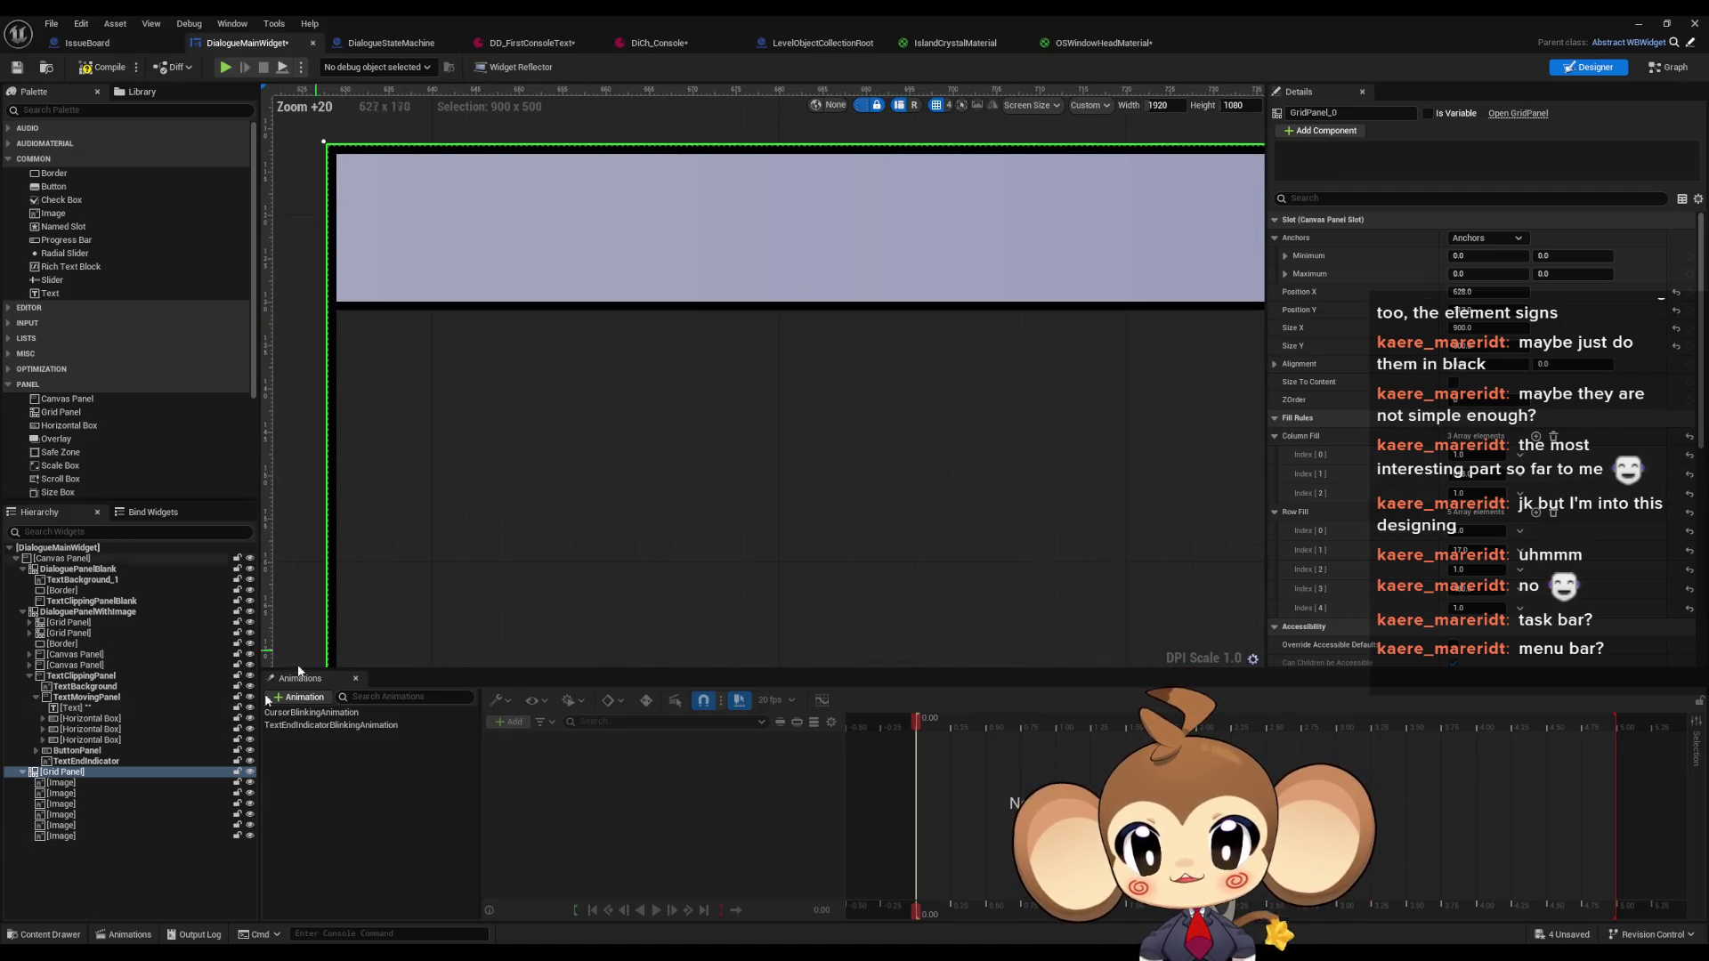
left_click(60, 783)
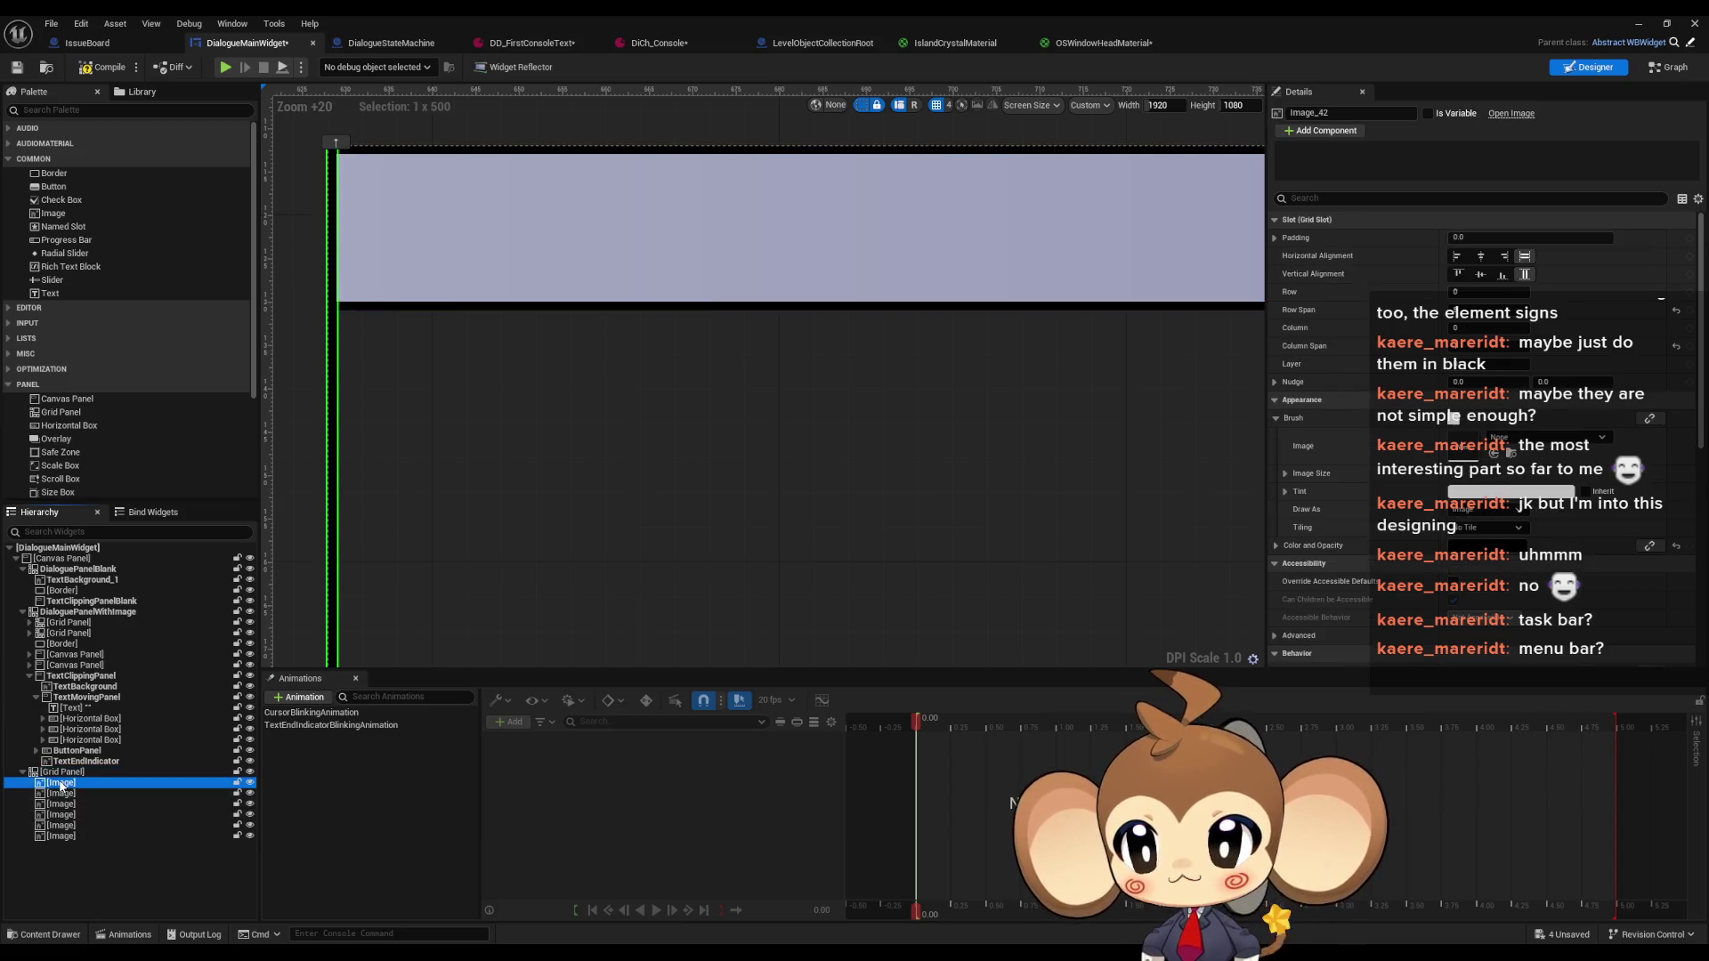
left_click(65, 793)
key("Up")
key("Up")
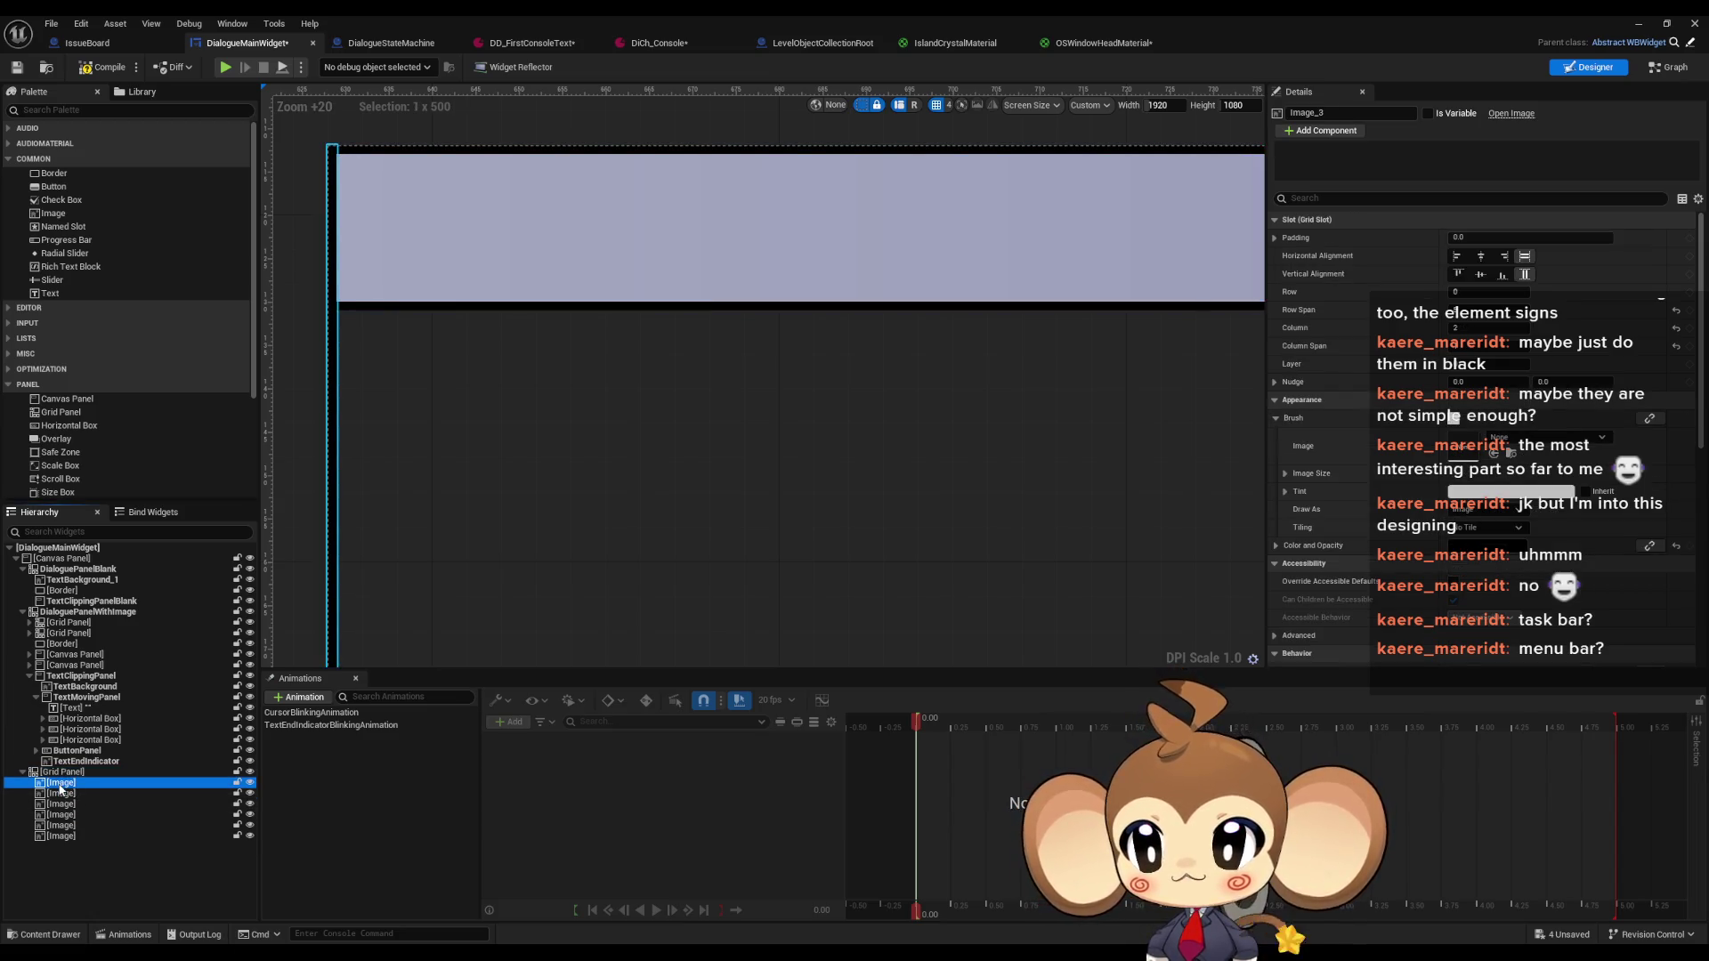
left_click(62, 784)
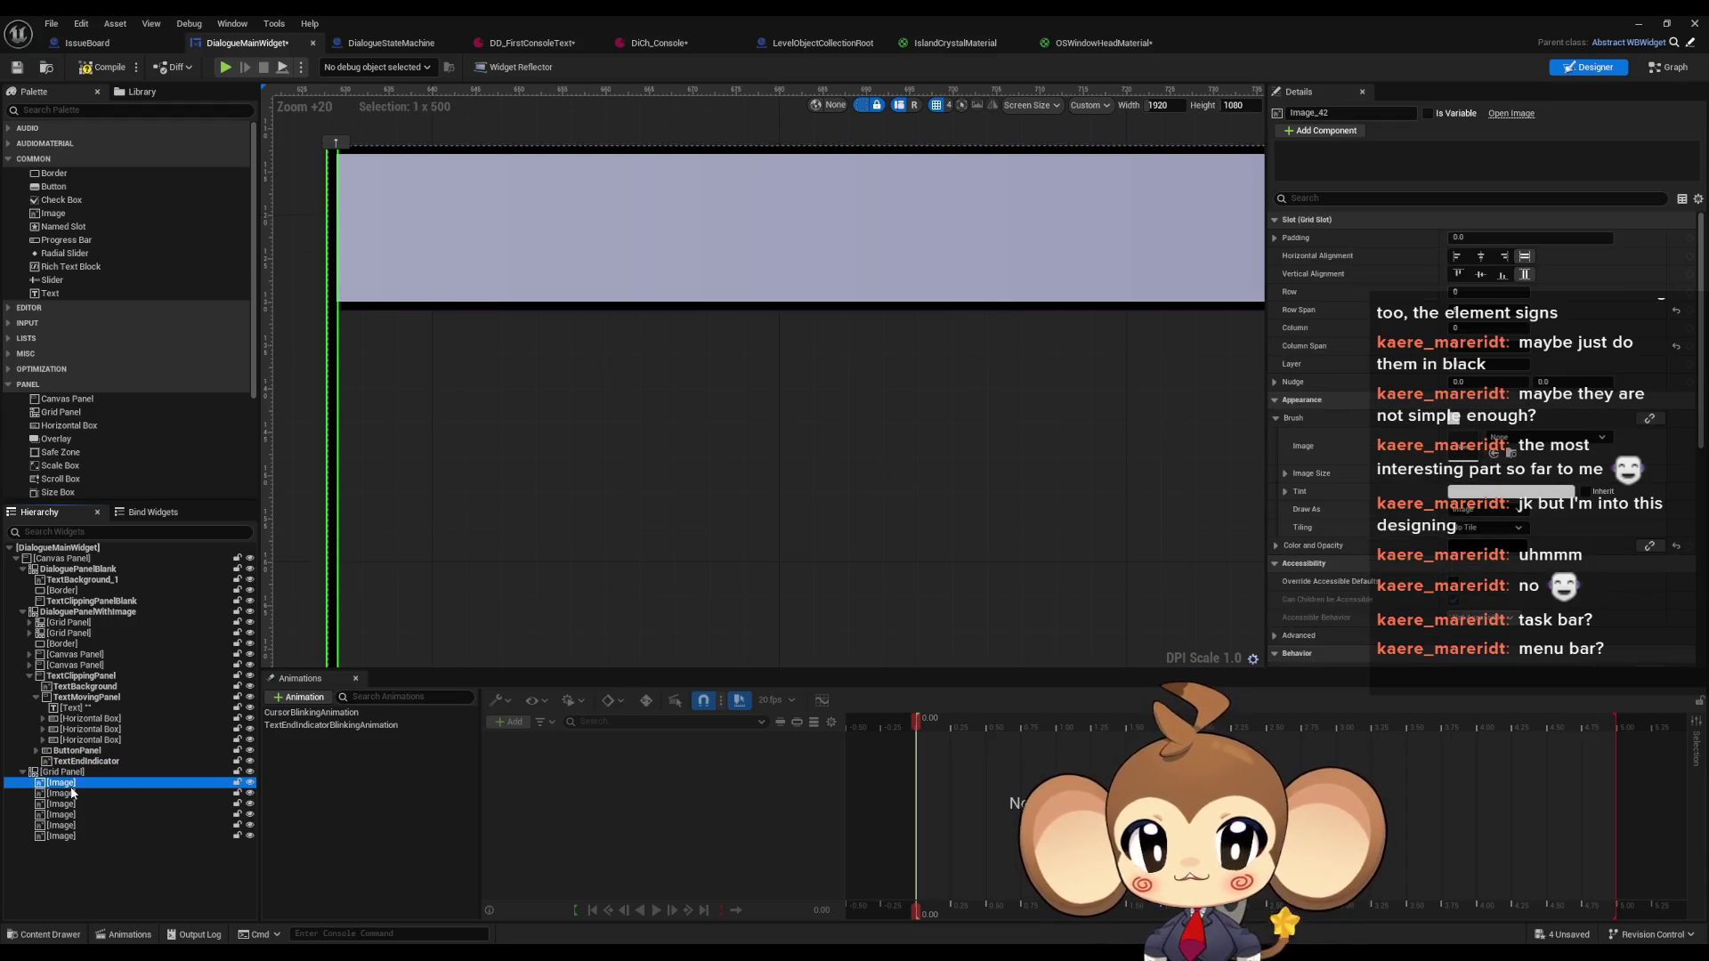
key("Down")
key("Down")
key("Down")
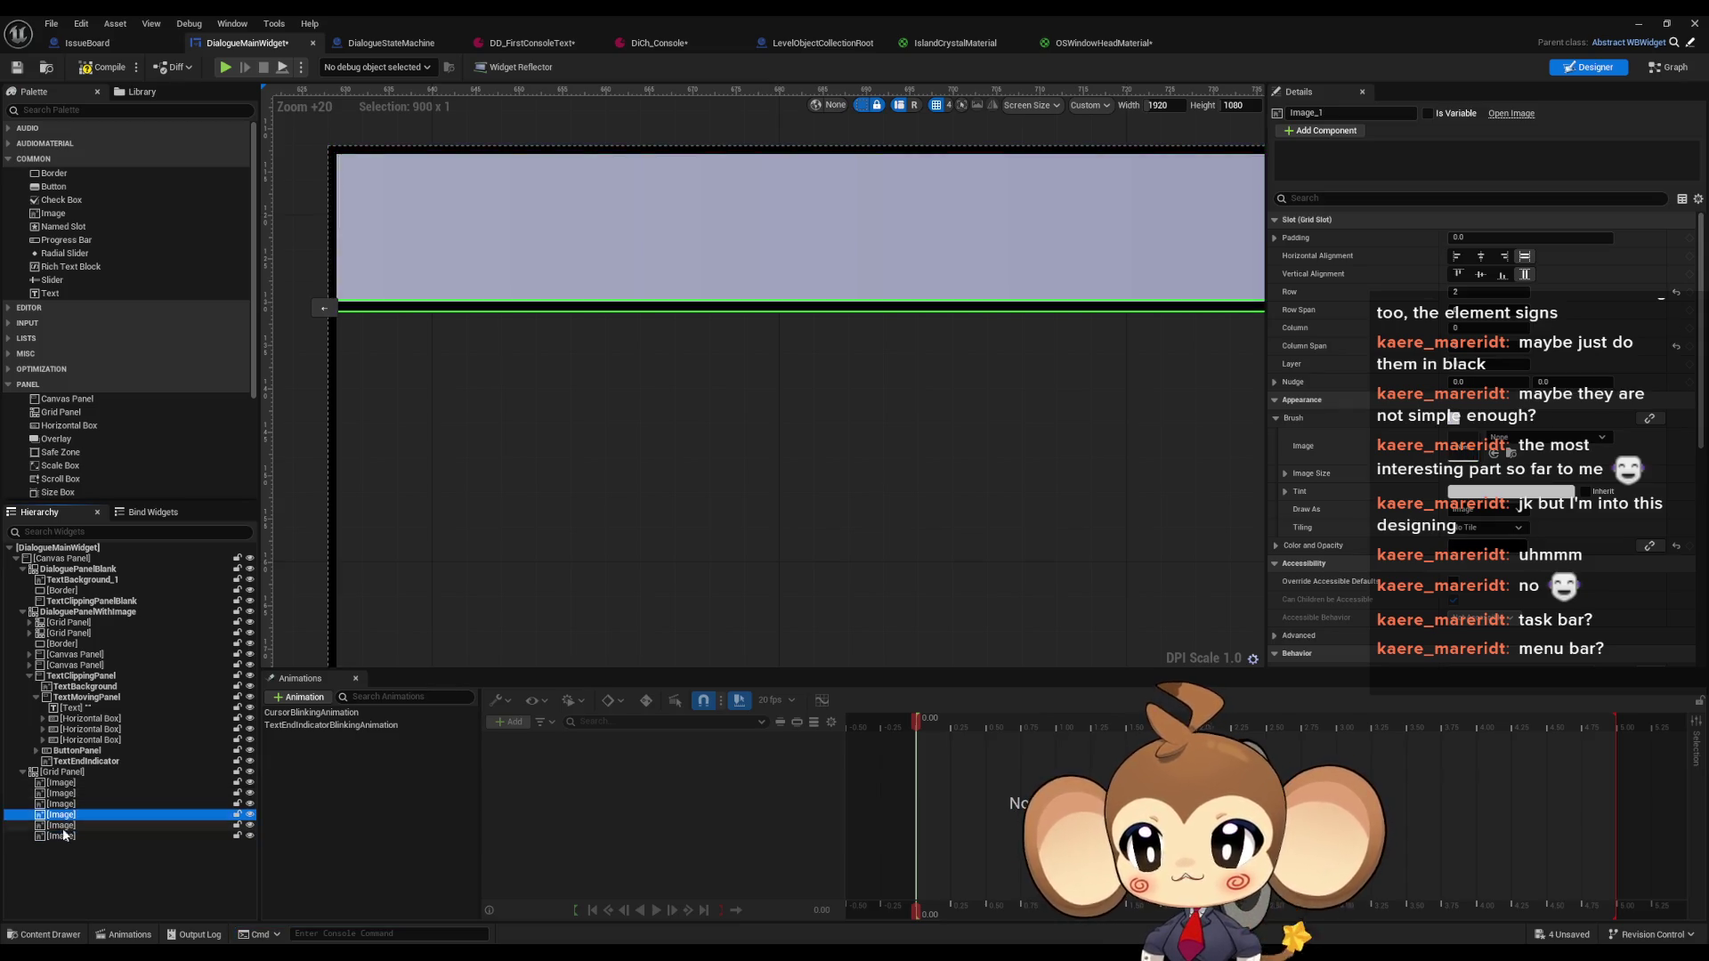
Rename that header bar image to HeadBG
key("F2")
type("HeadBG")
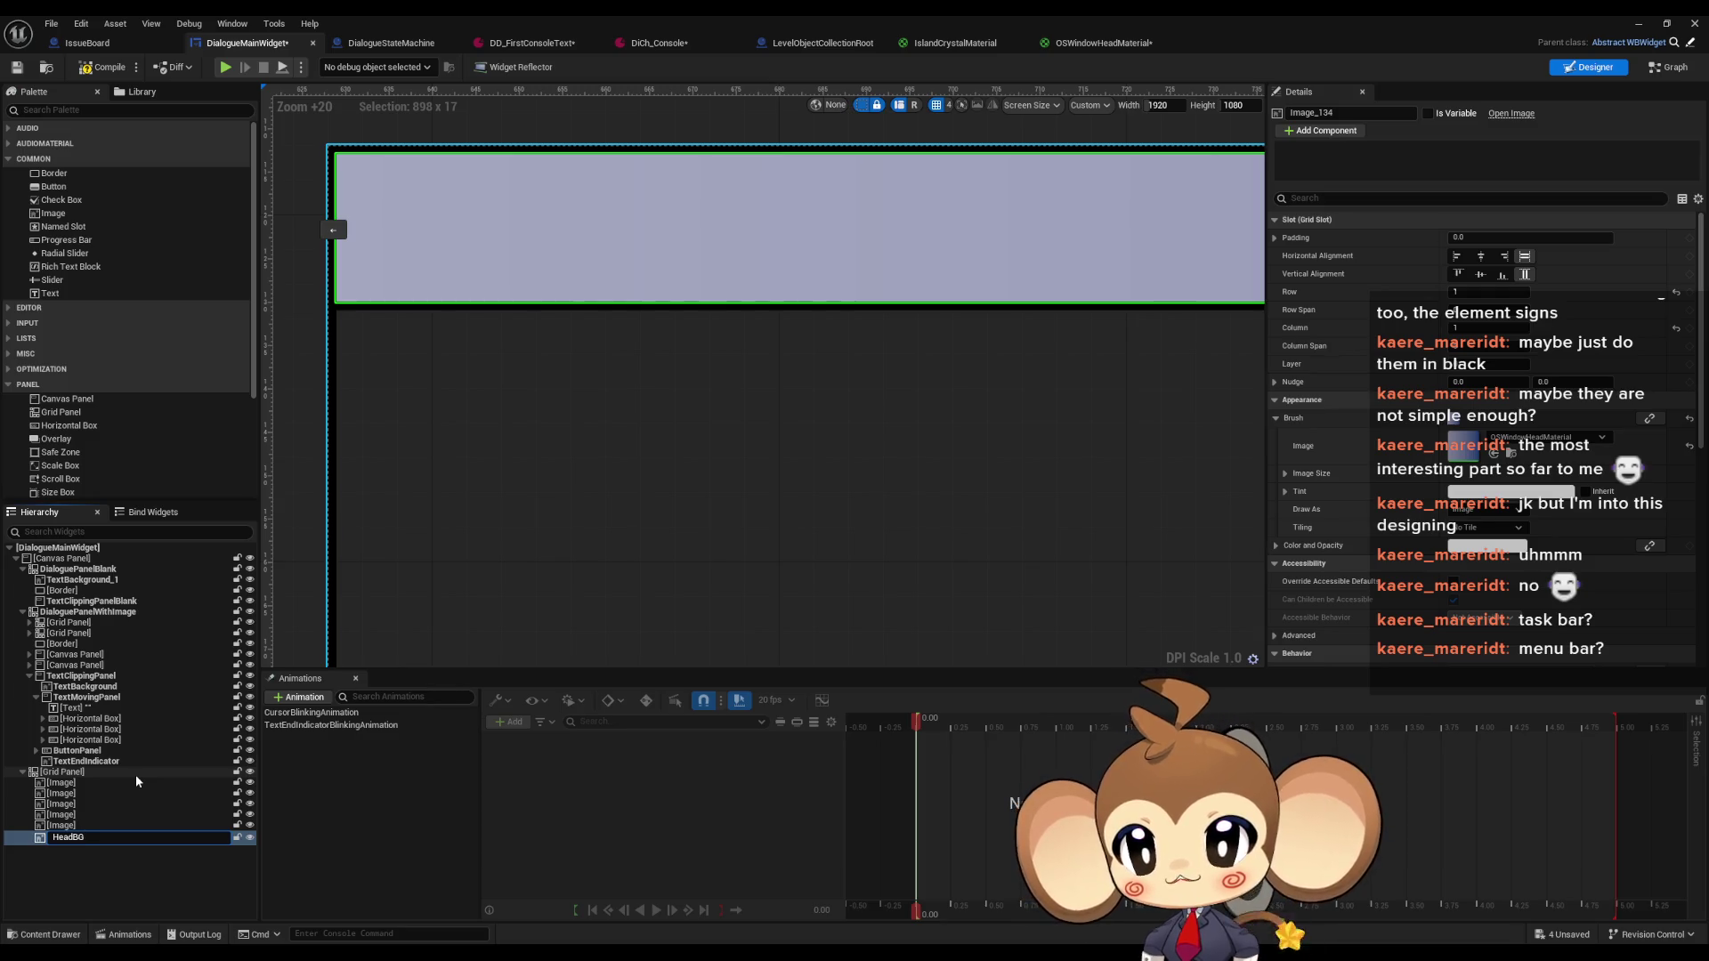
key("Return")
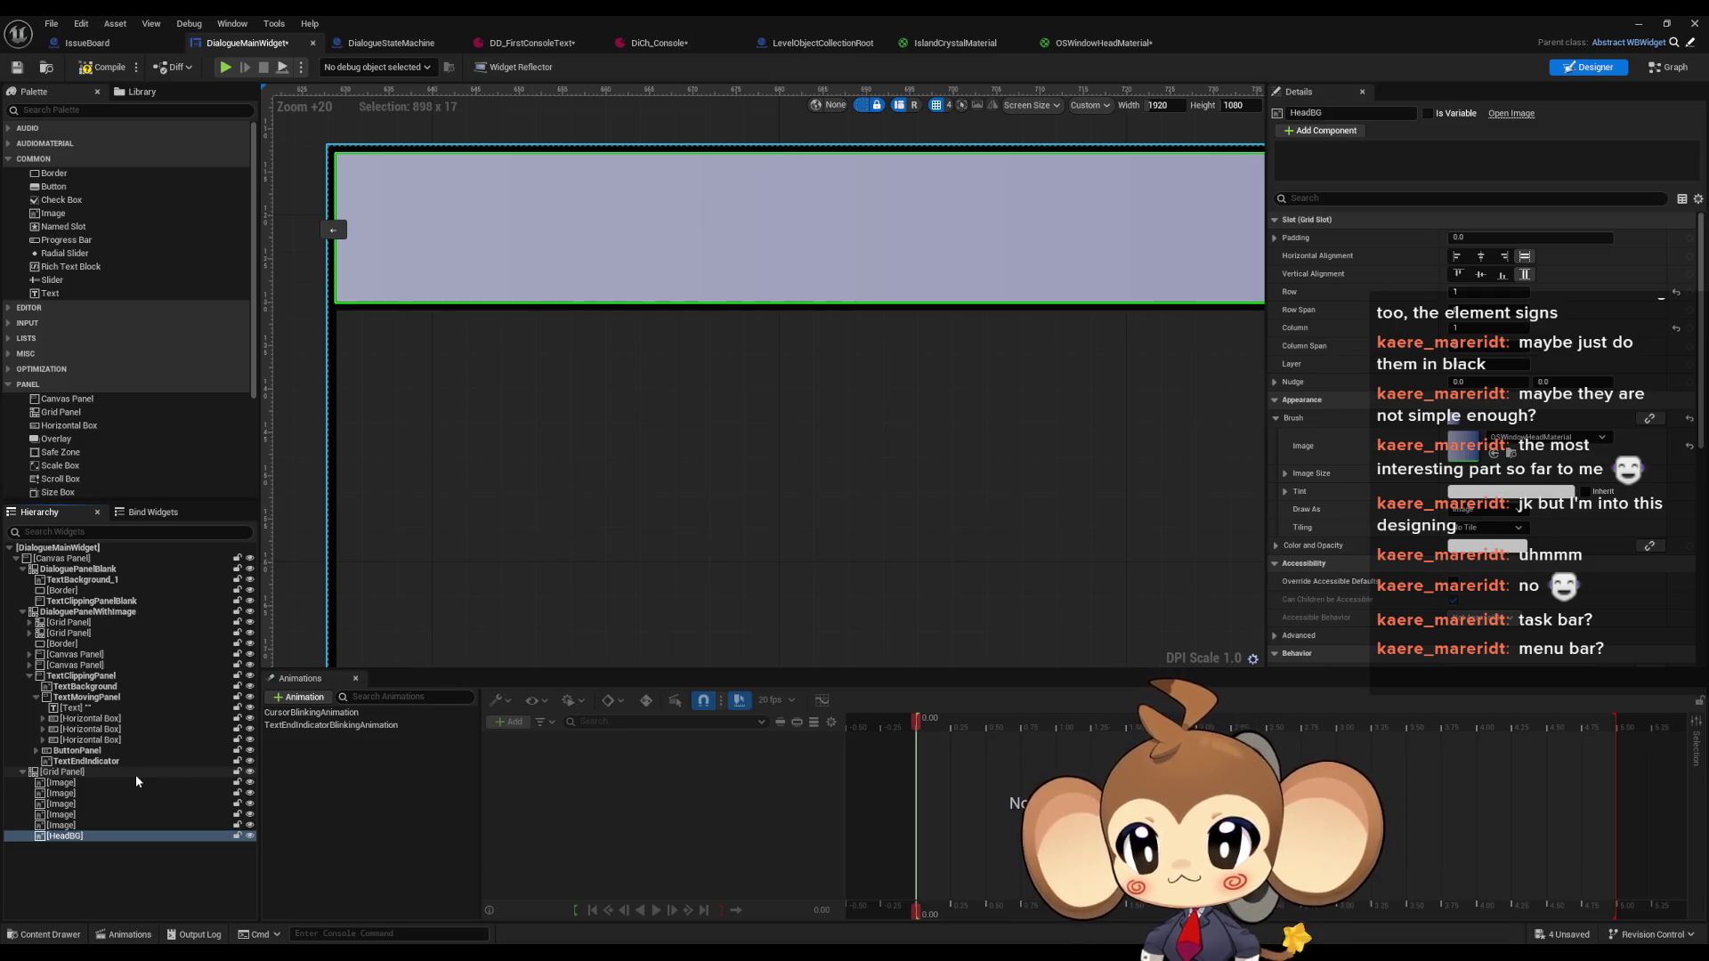
scroll(778, 430, "down", 2)
left_click_drag(776, 437, 743, 383)
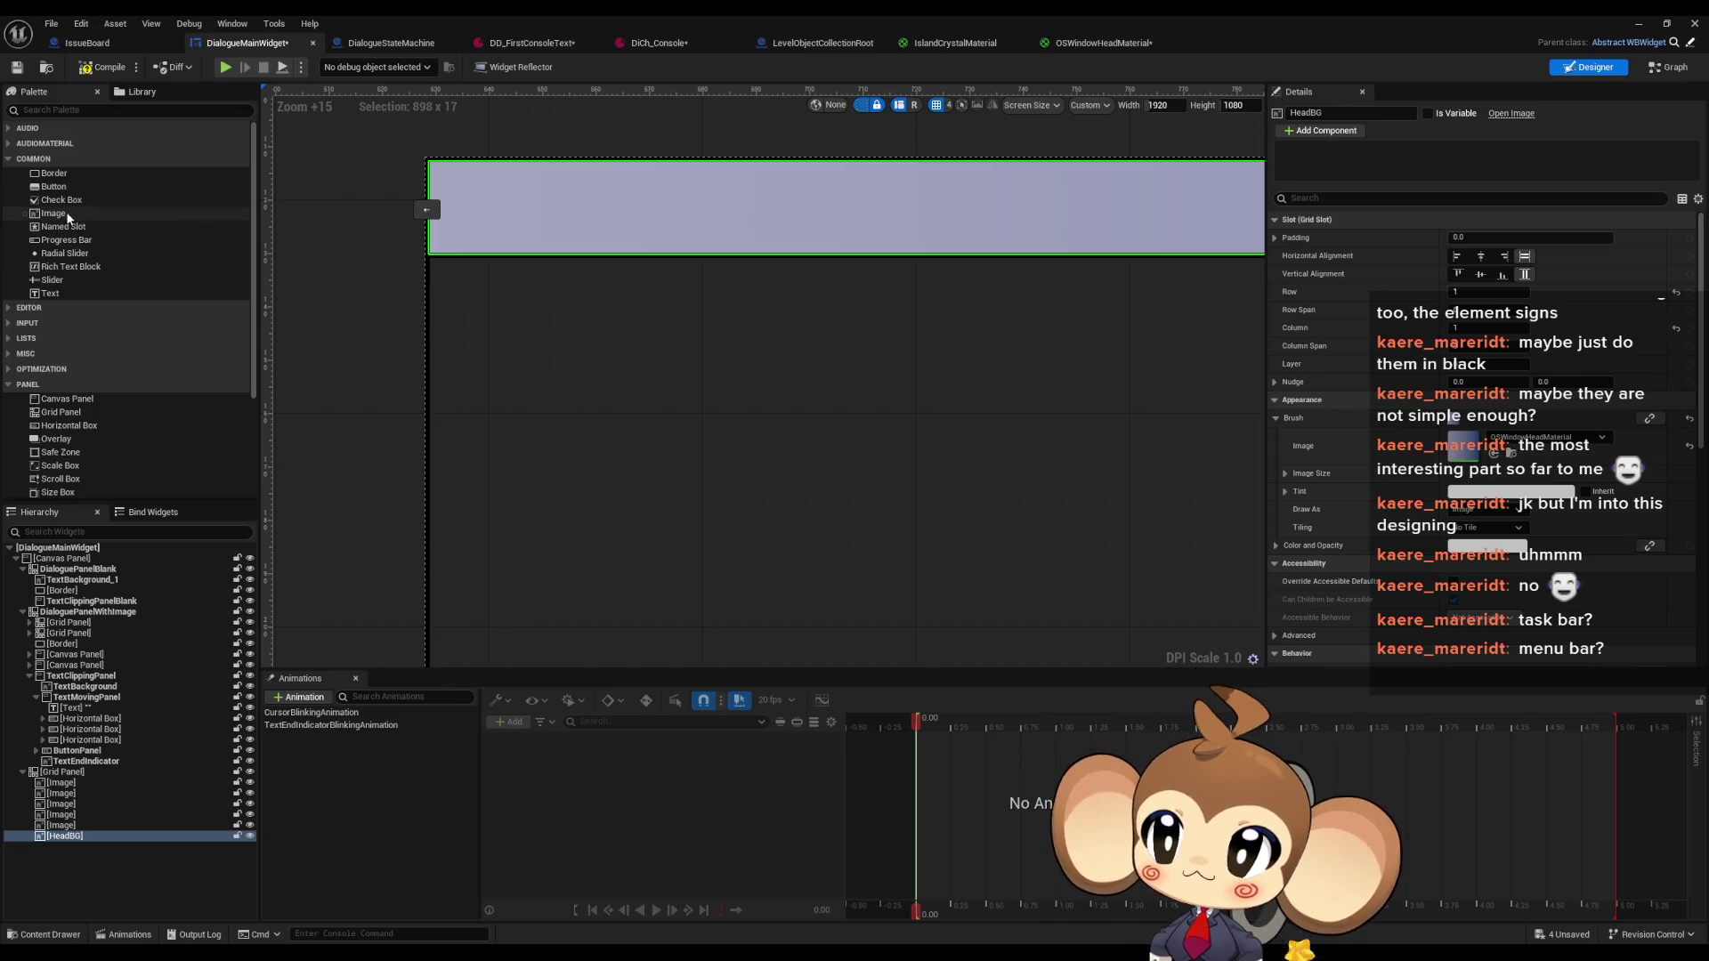
Add a new Image to the Grid Panel, keeping HeadBG in row 1
left_click_drag(54, 214, 62, 774)
scroll(514, 399, "down", 4)
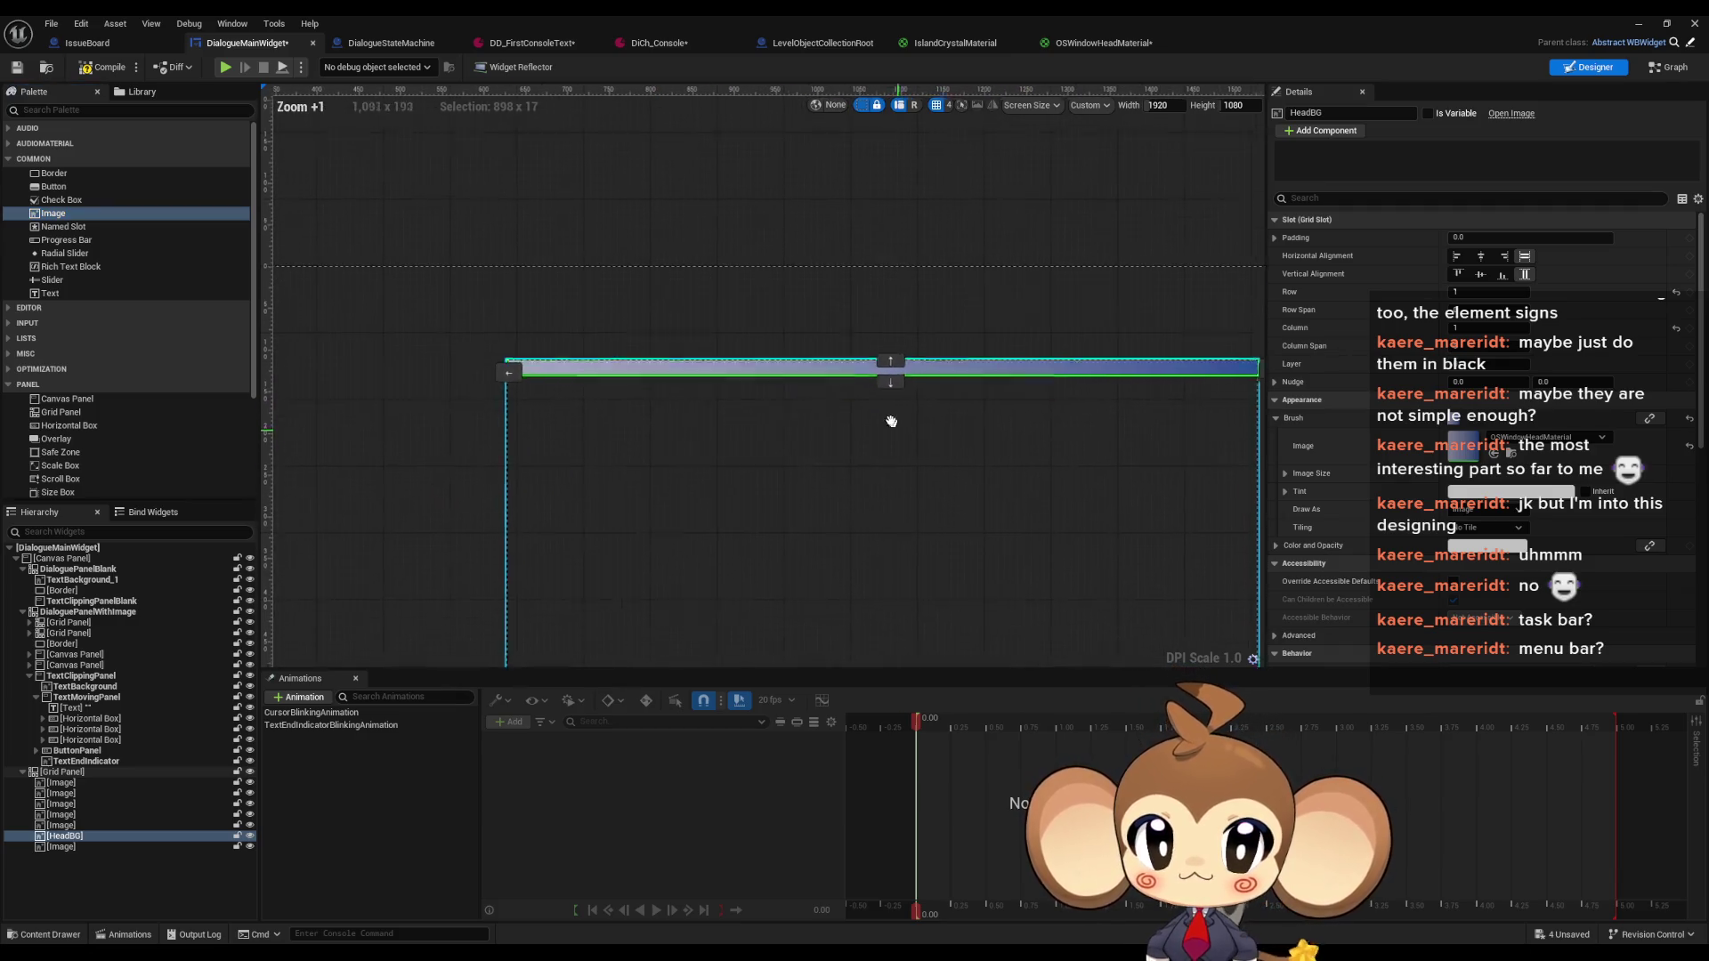
left_click(879, 372)
left_click(878, 375)
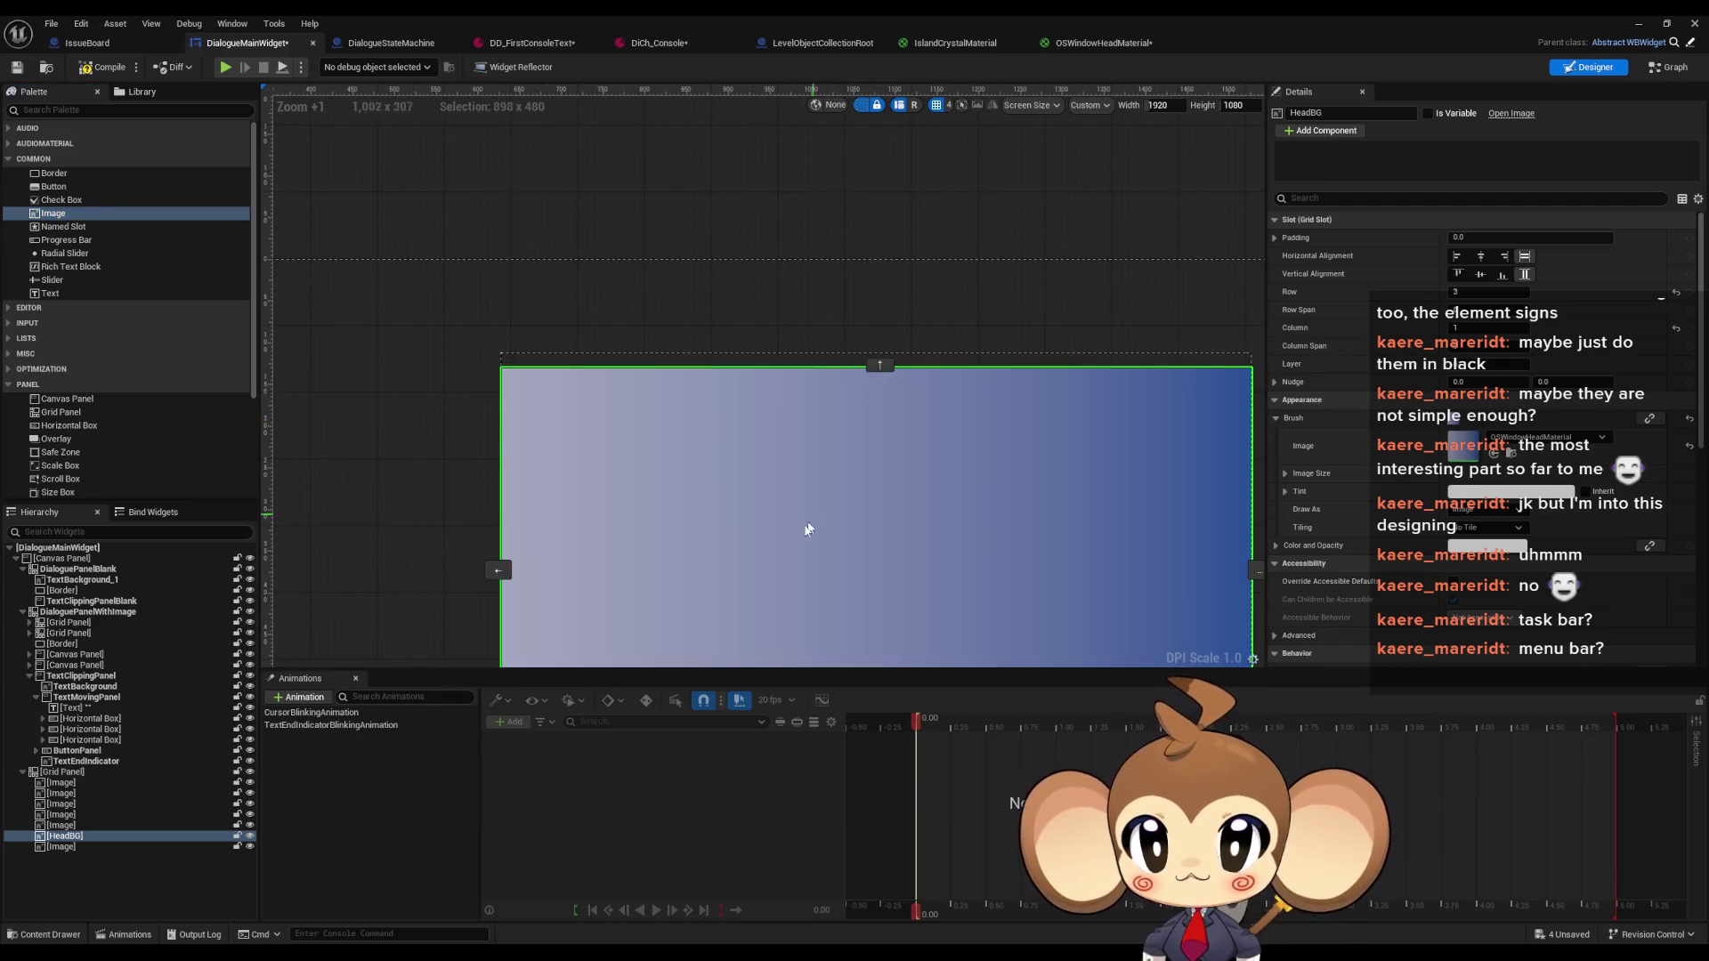
left_click(879, 365)
left_click(879, 360)
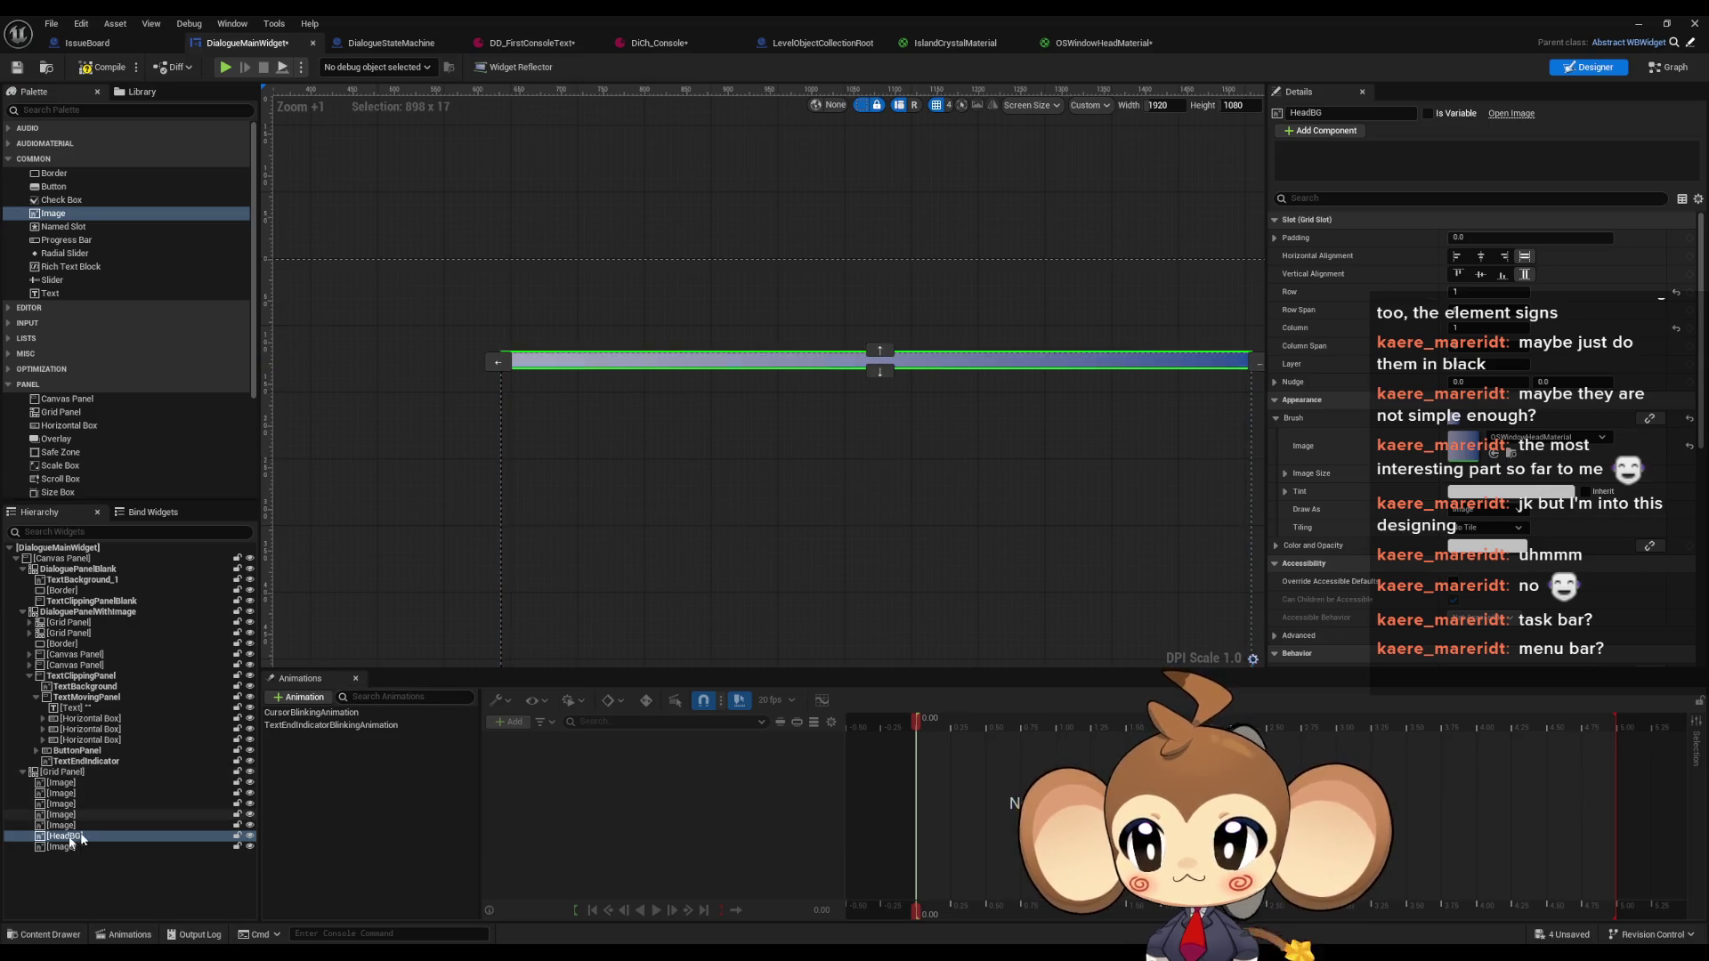
Set the new image's Grid Slot to row 3, column 1 below the header
left_click(55, 847)
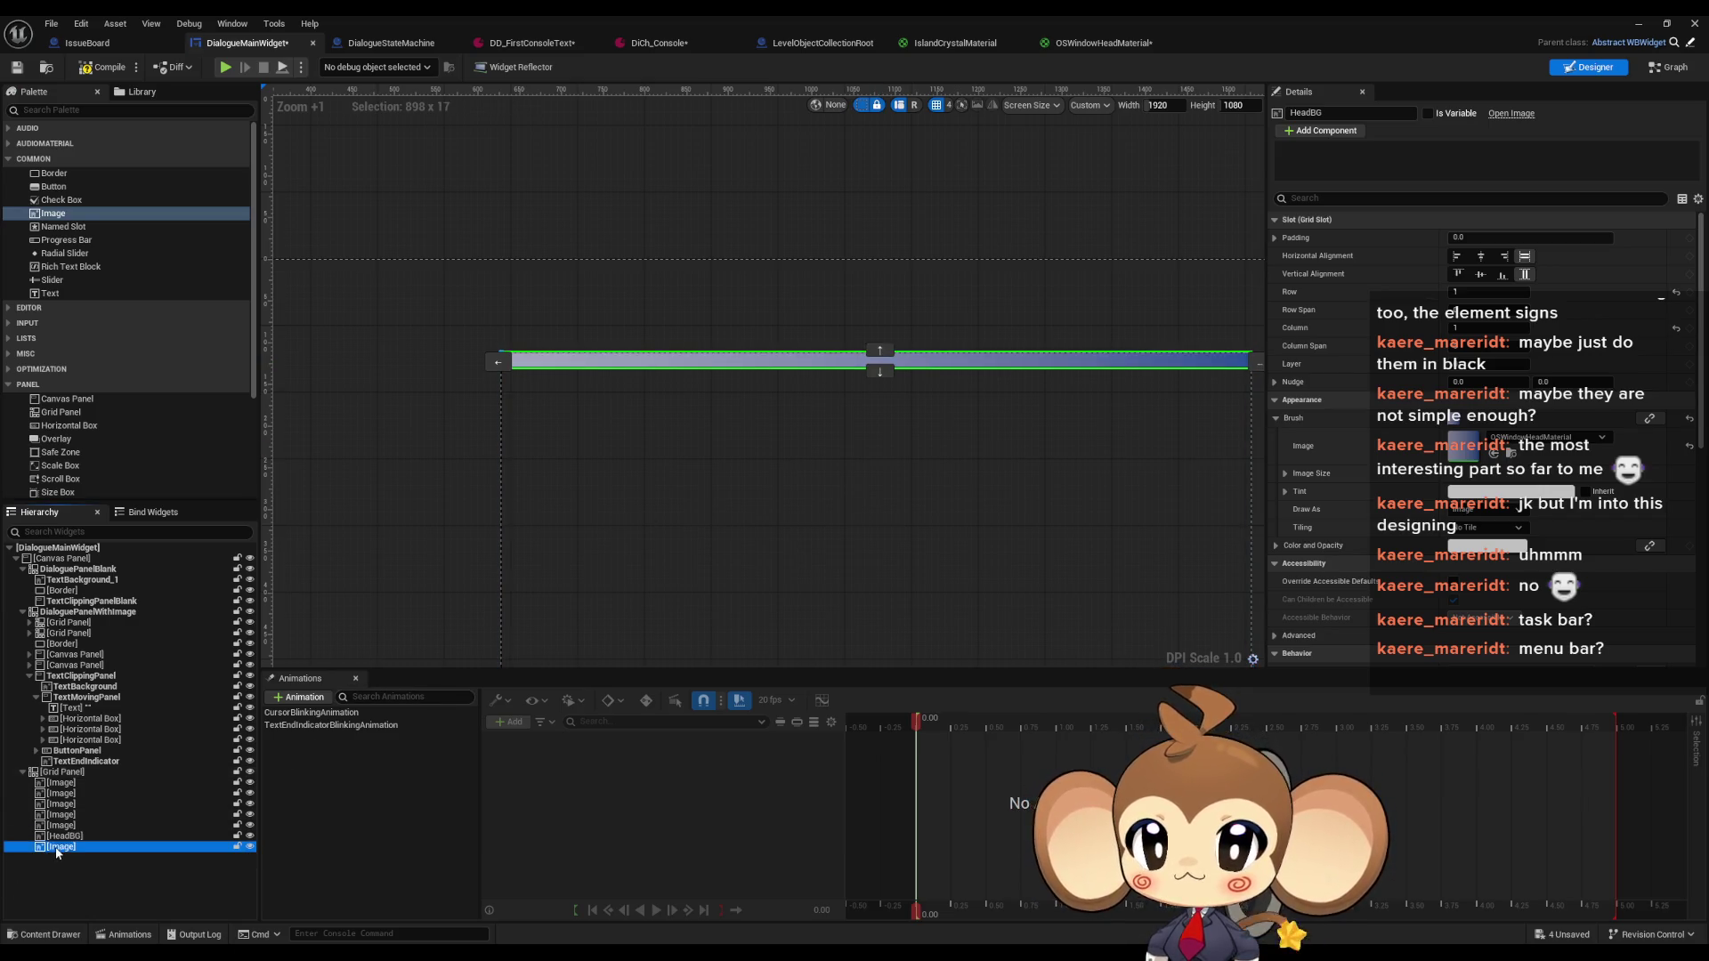
left_click(518, 361)
left_click(878, 372)
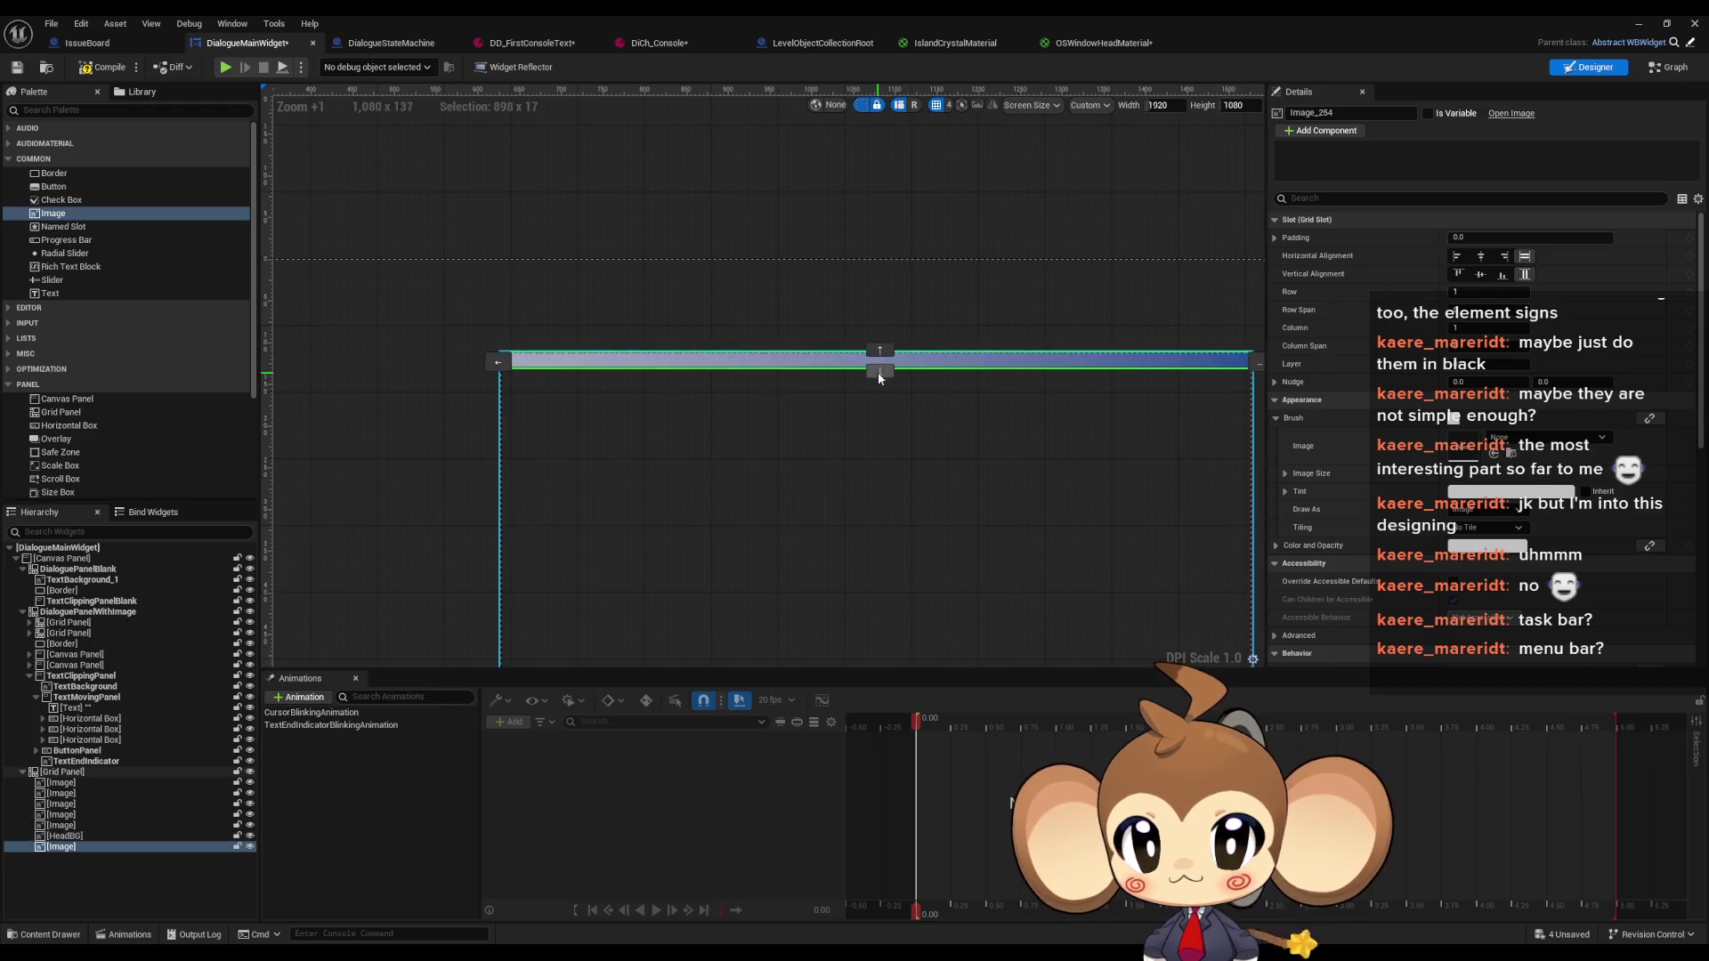
double_click(880, 373)
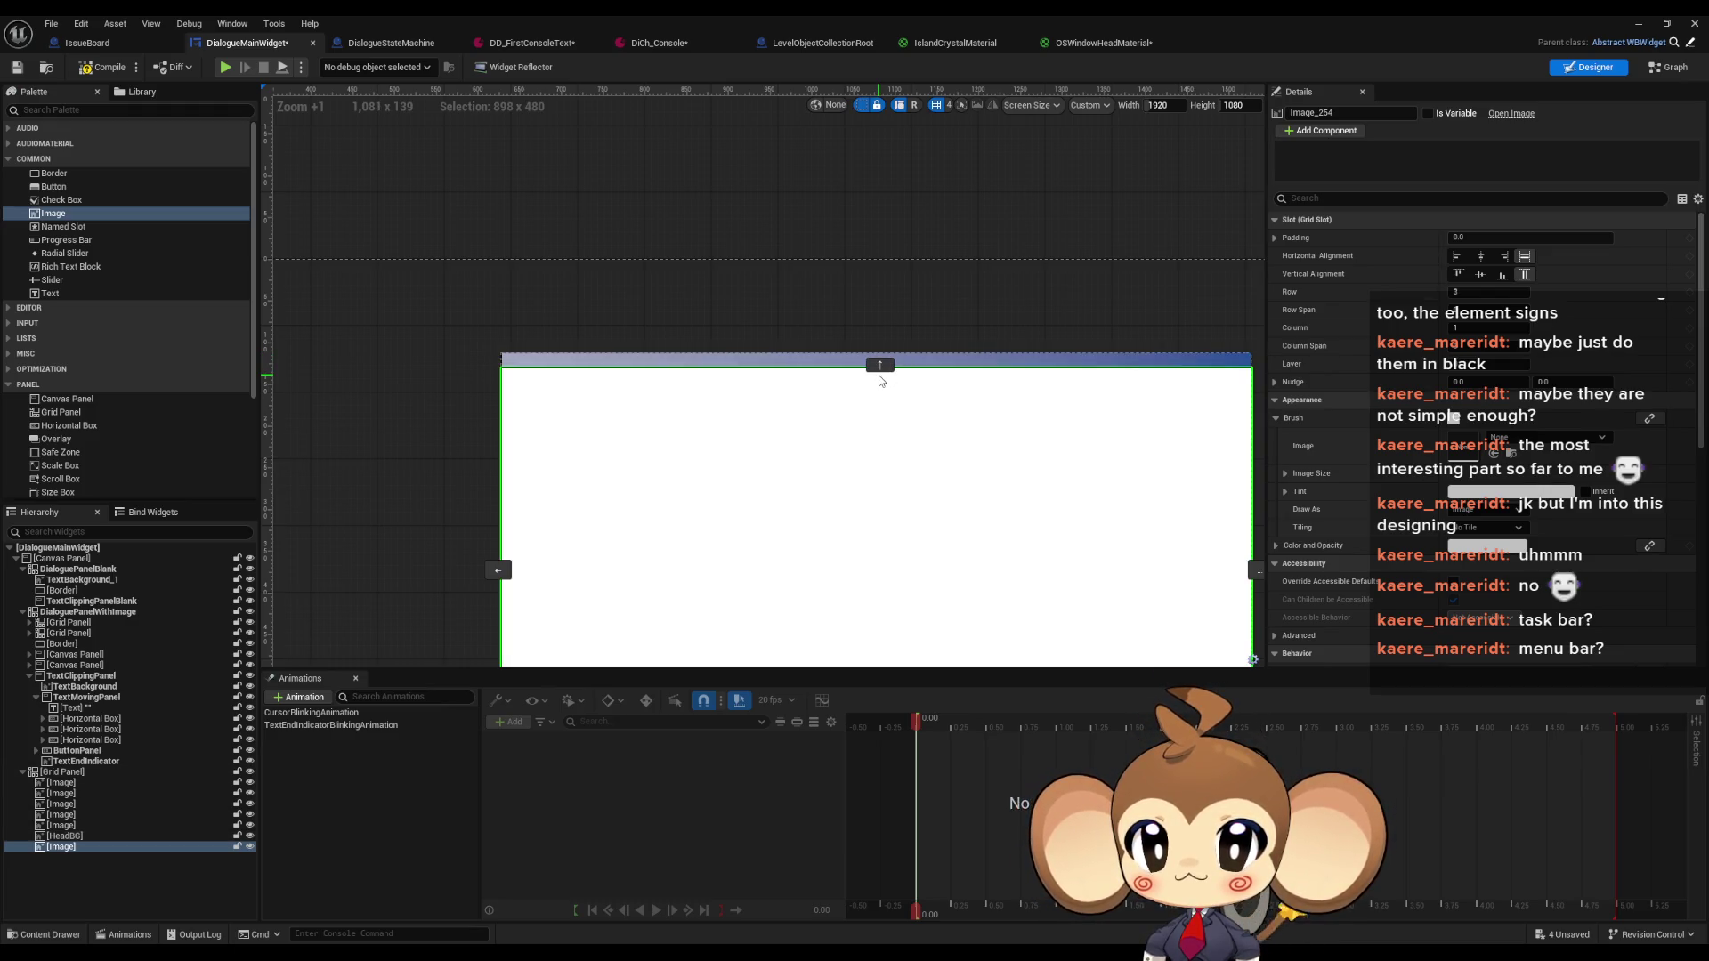
key("Home")
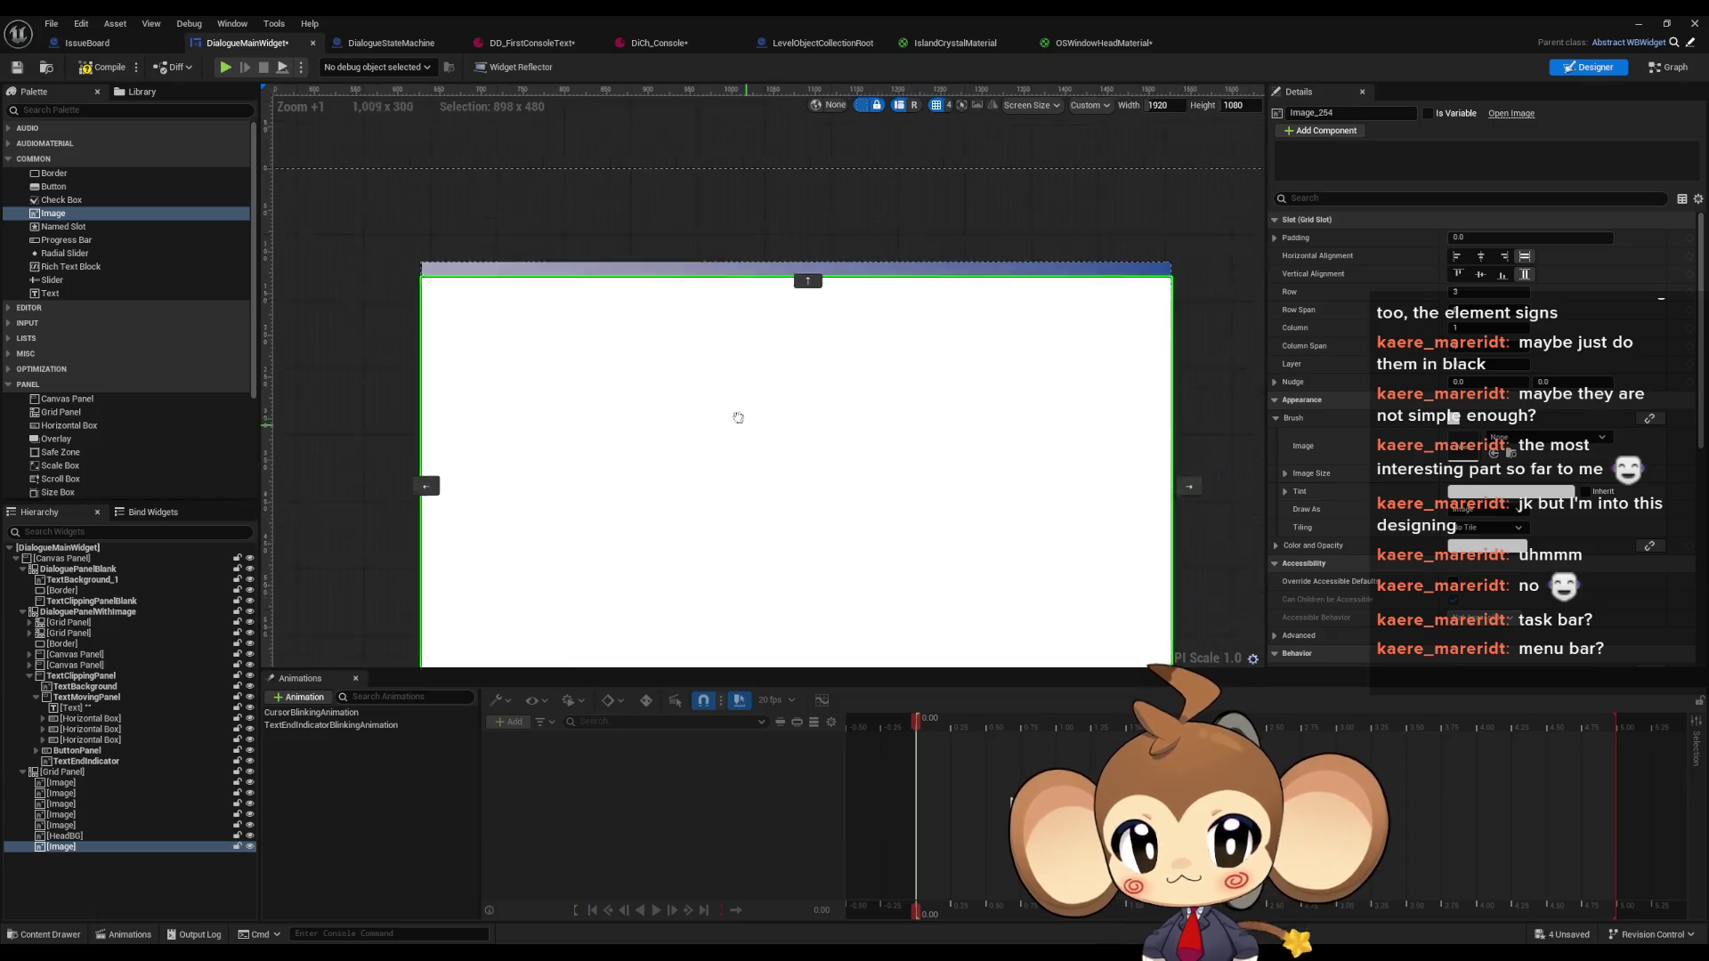
Open the image's Color and Opacity picker and eyedropper a dark colour
left_click(1278, 418)
left_click(1467, 439)
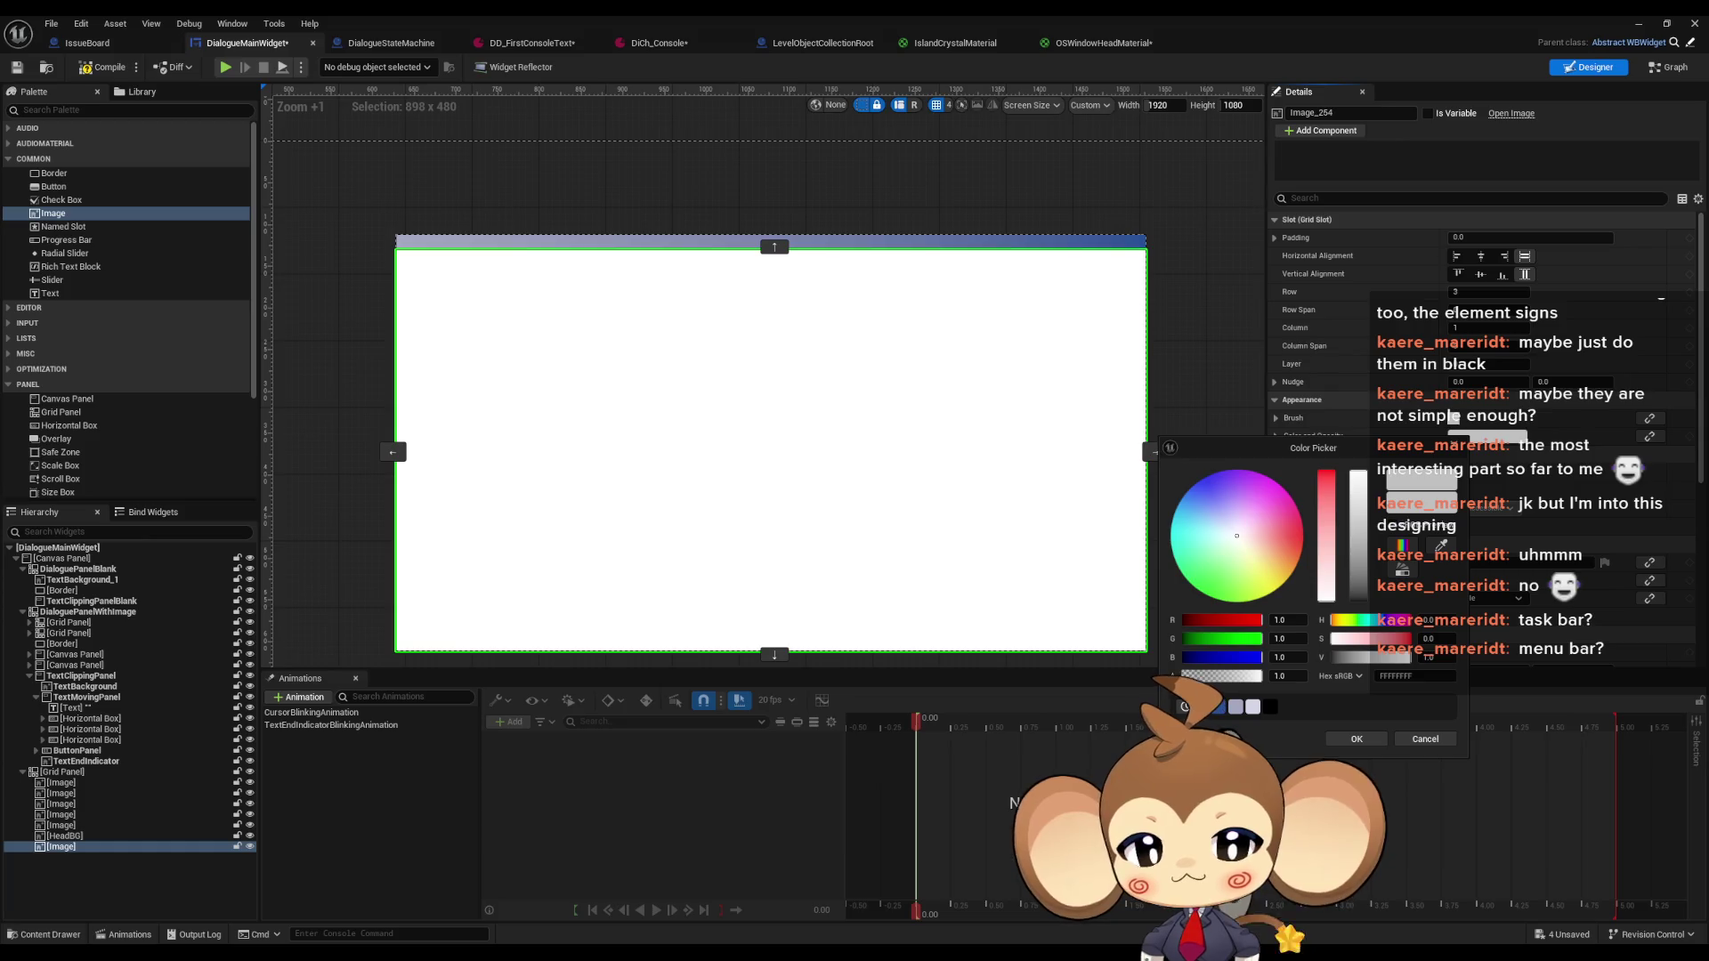
key("alt+Tab")
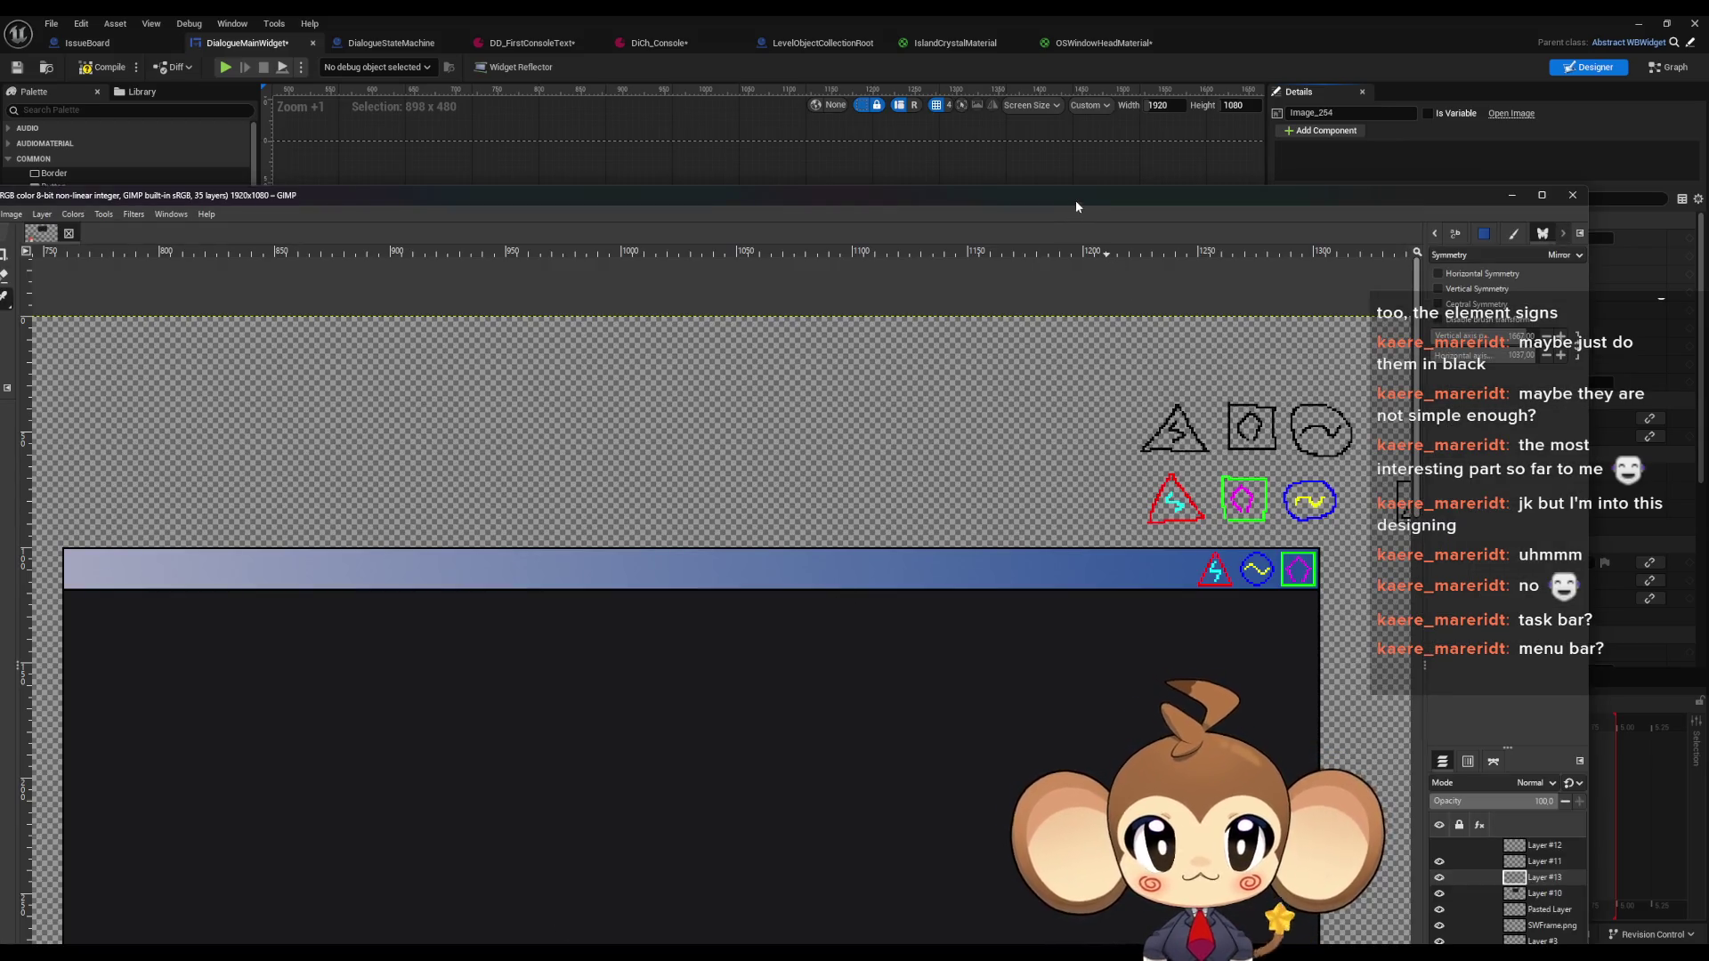
key("alt+Tab")
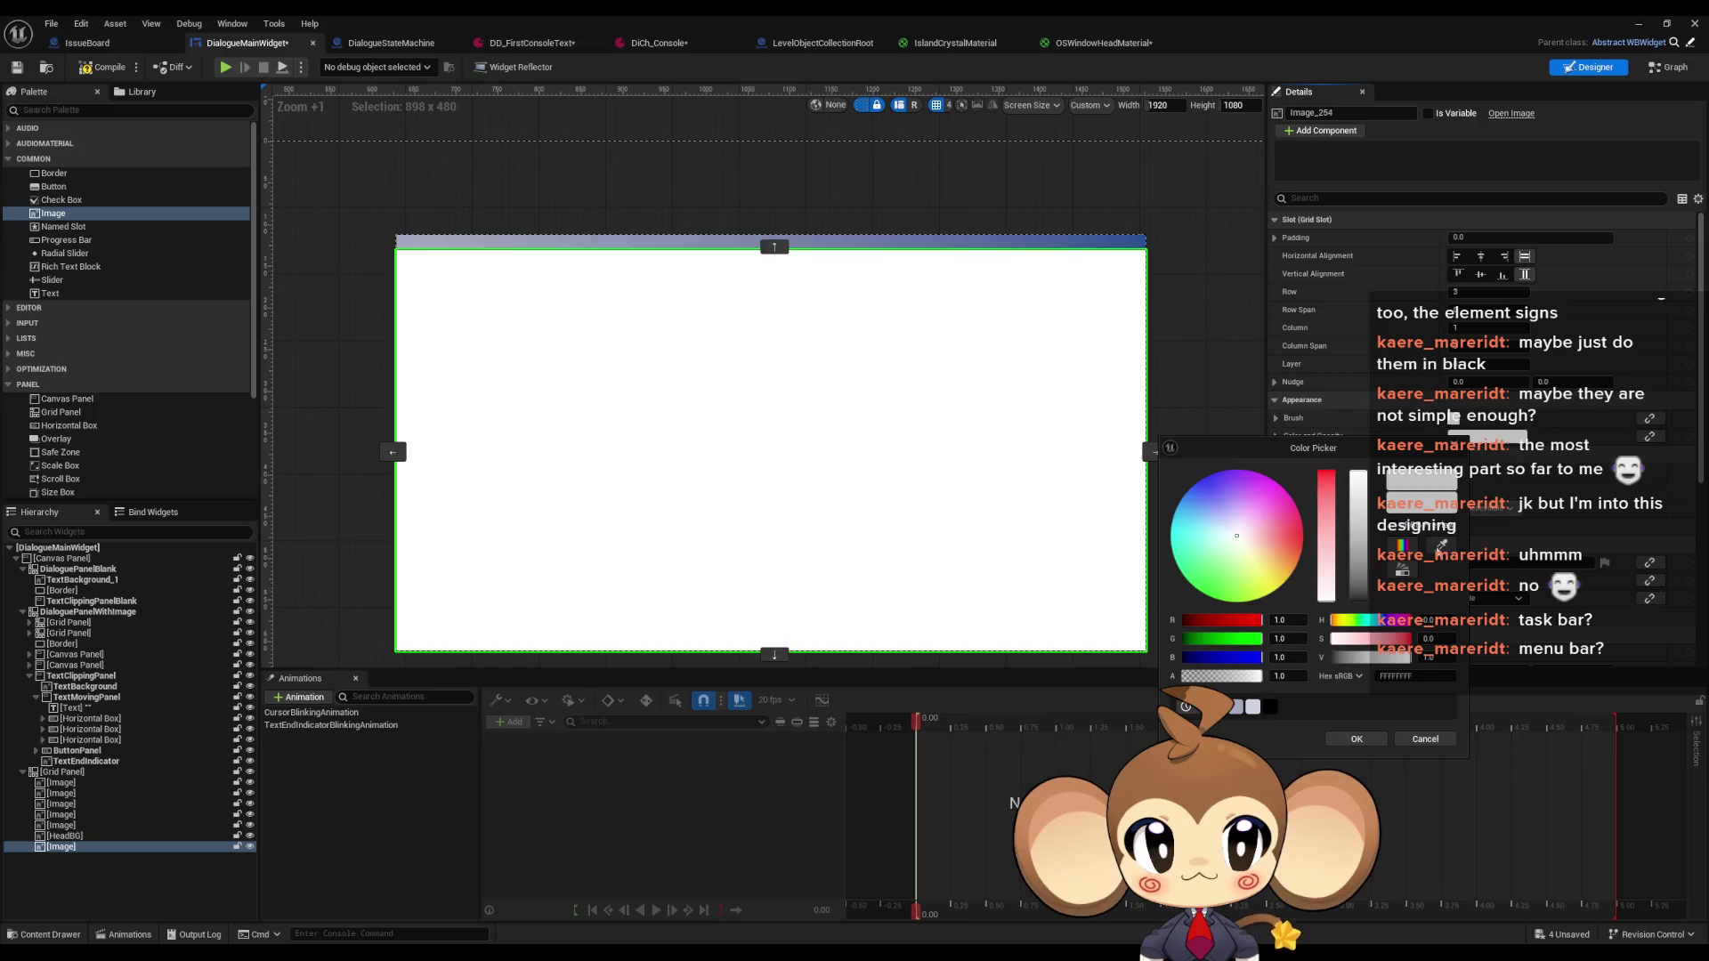
left_click(1442, 545)
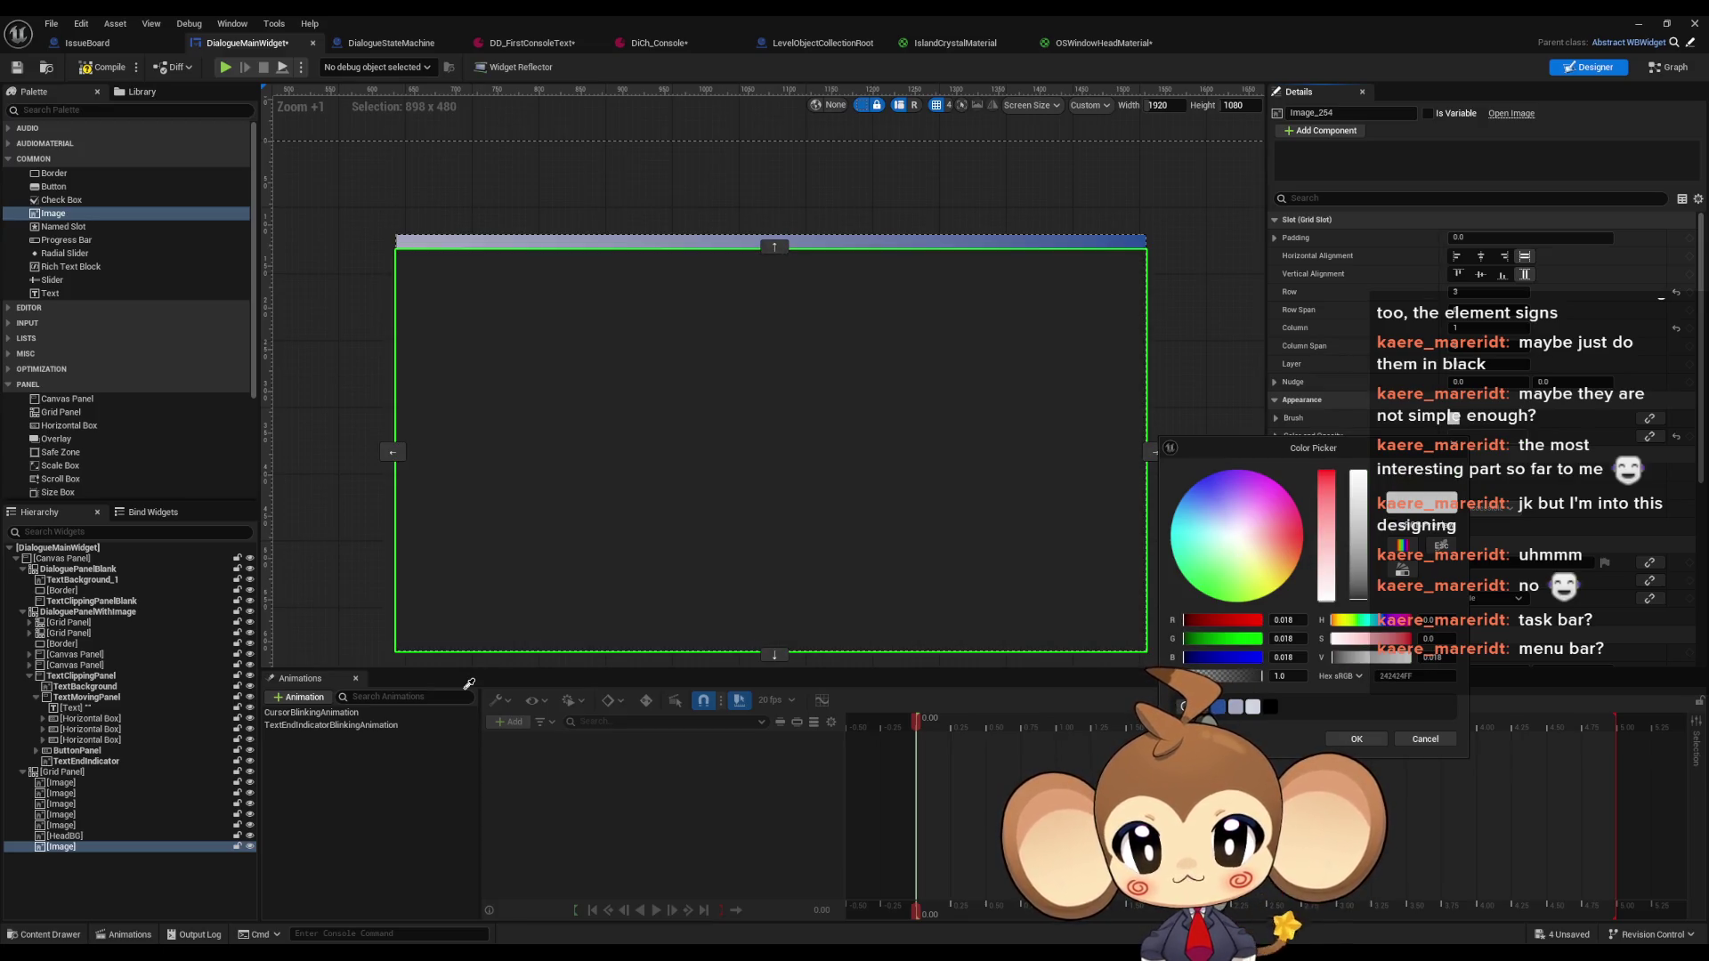
left_click(469, 684)
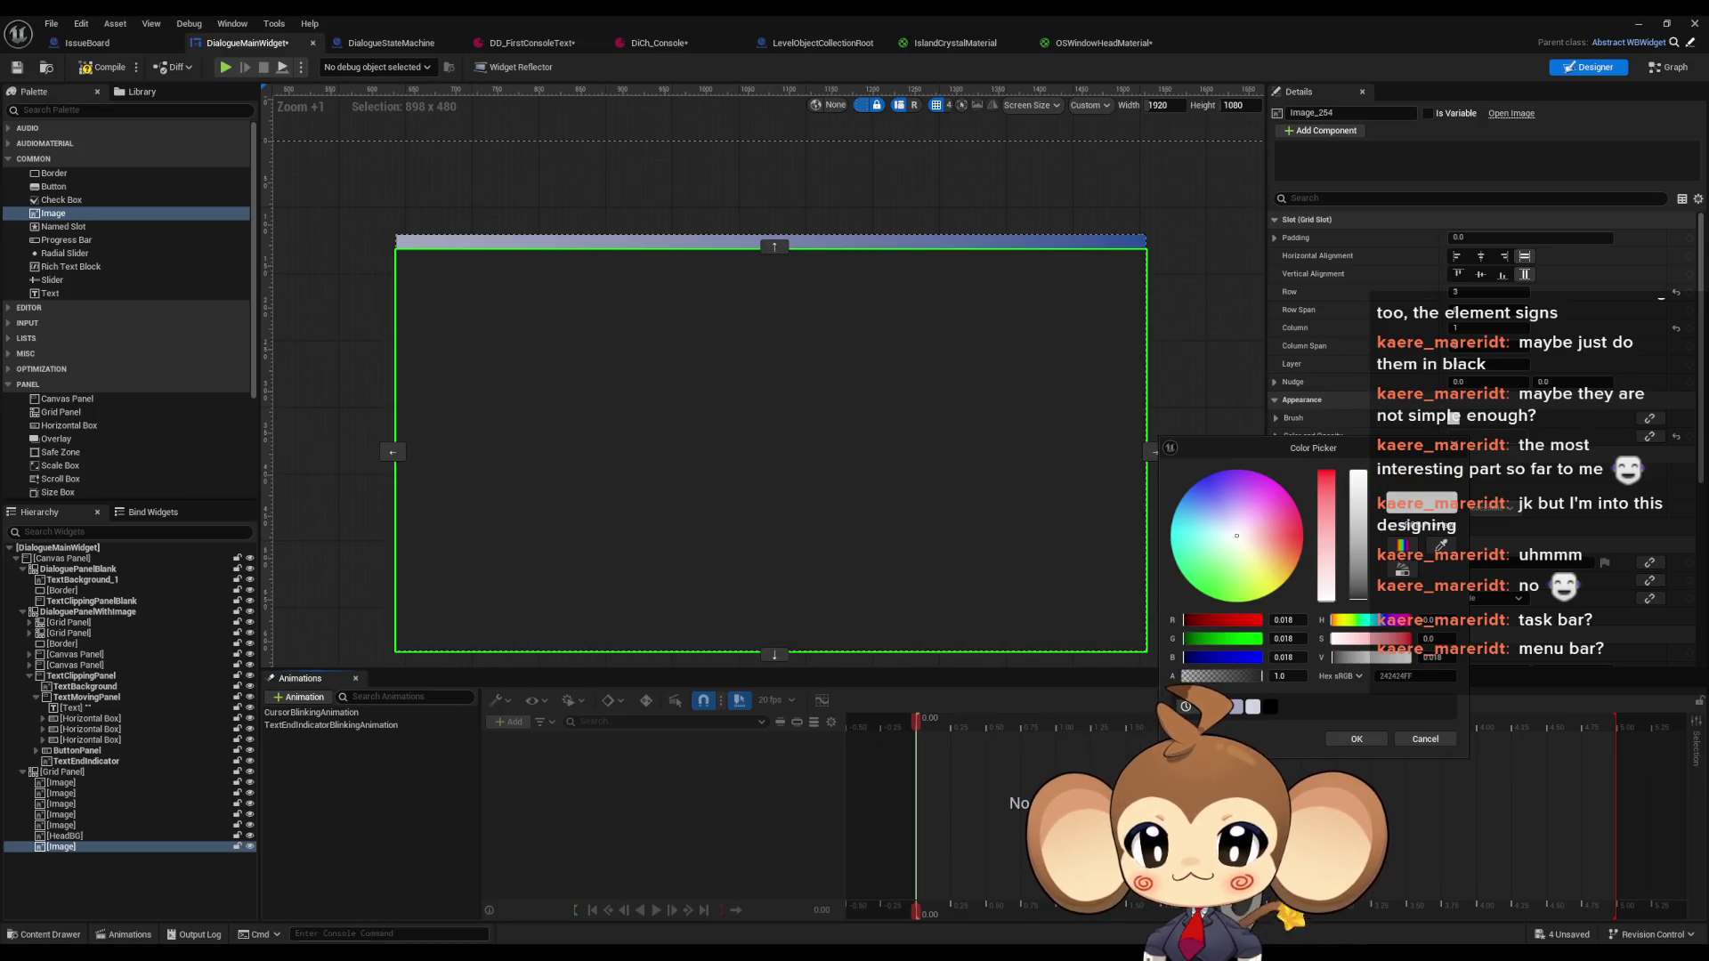
Re-sample the GIMP mockup's dark grey 1B1B1E as the body tint and confirm it
key("alt+Tab")
double_click(420, 120)
key("alt+Tab")
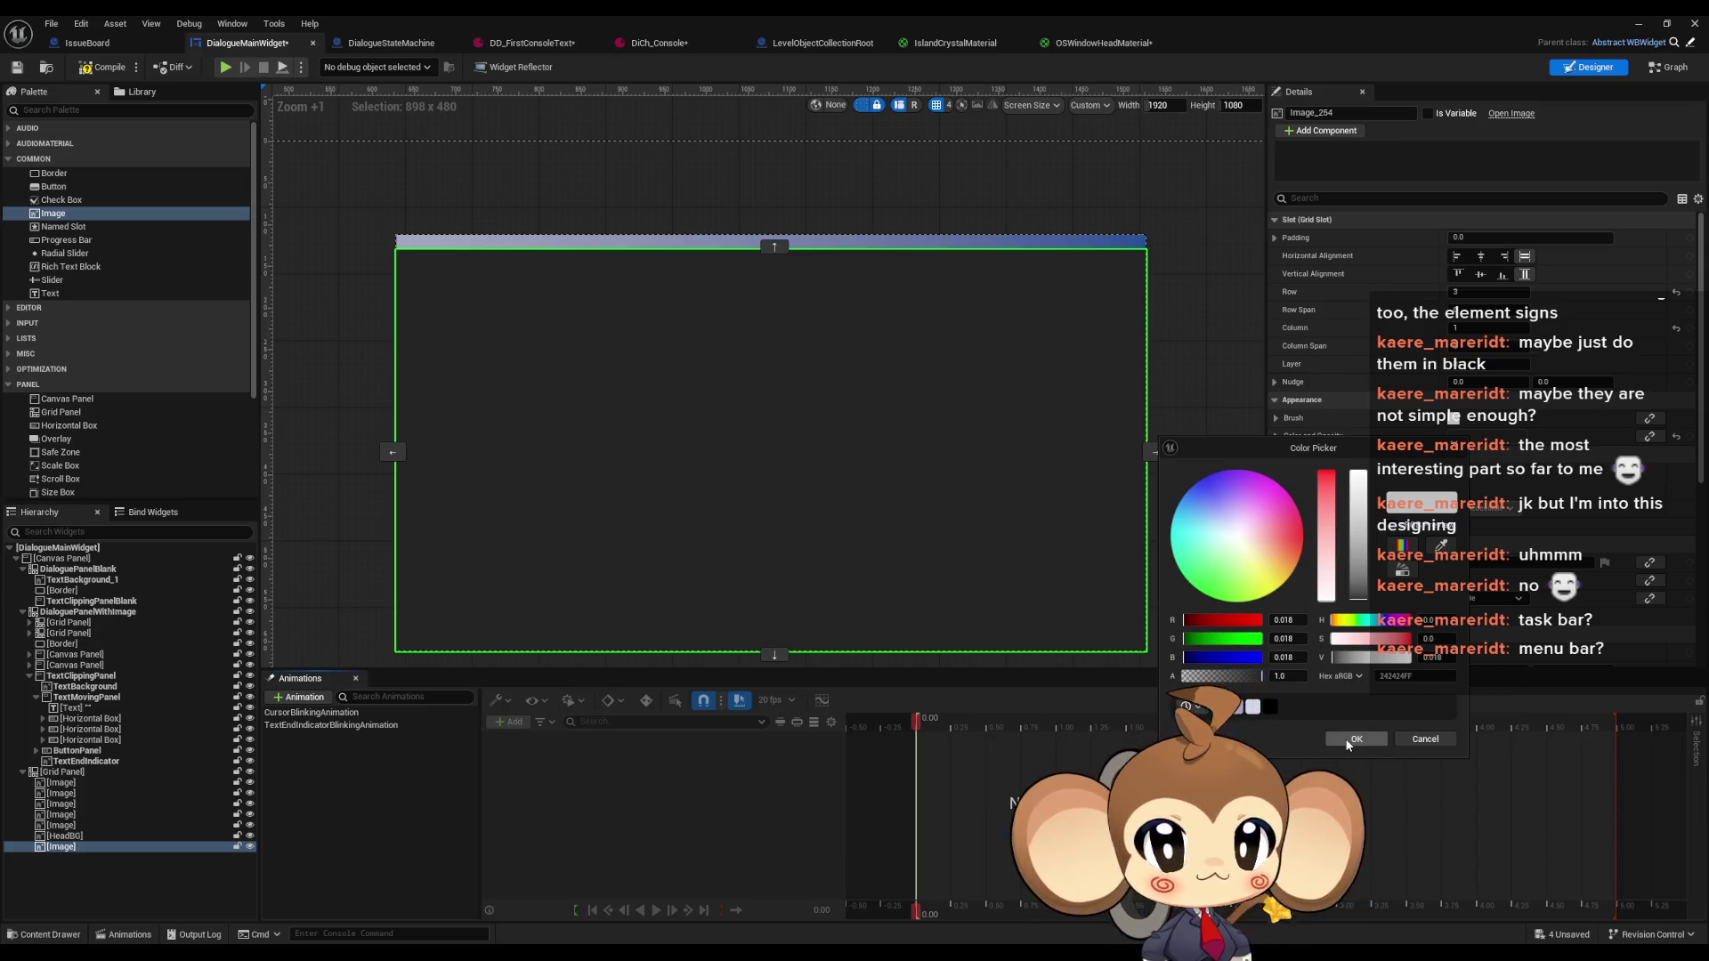
left_click_drag(1366, 551, 1377, 449)
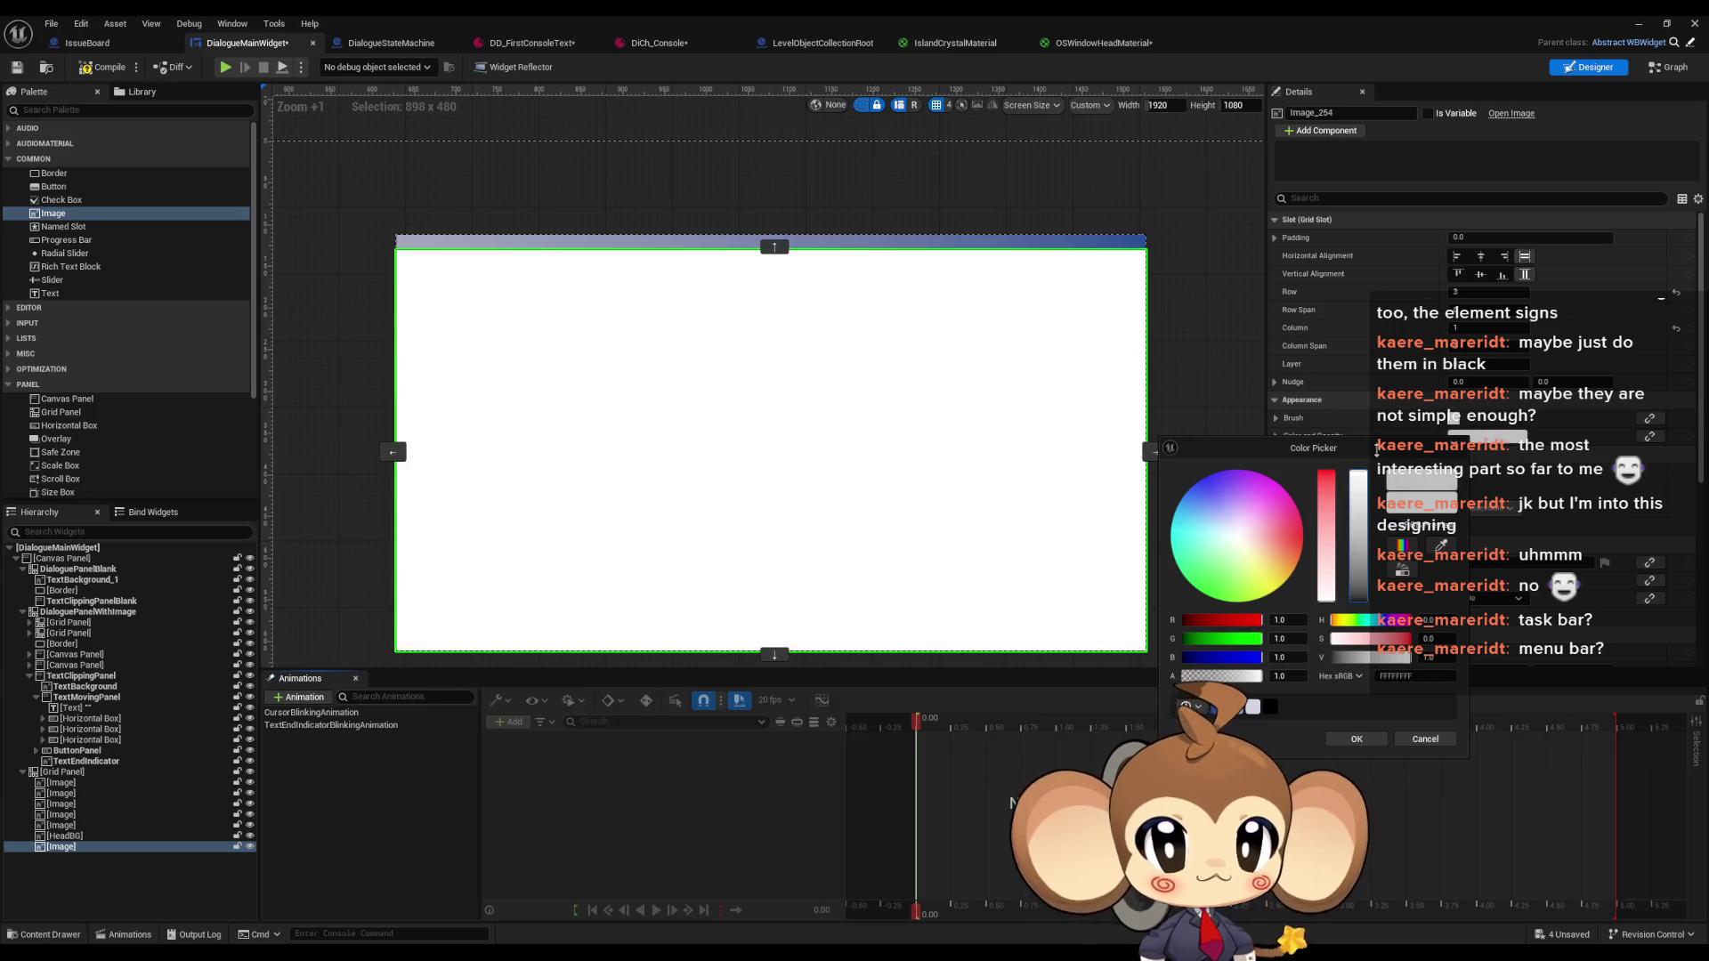
left_click(1439, 546)
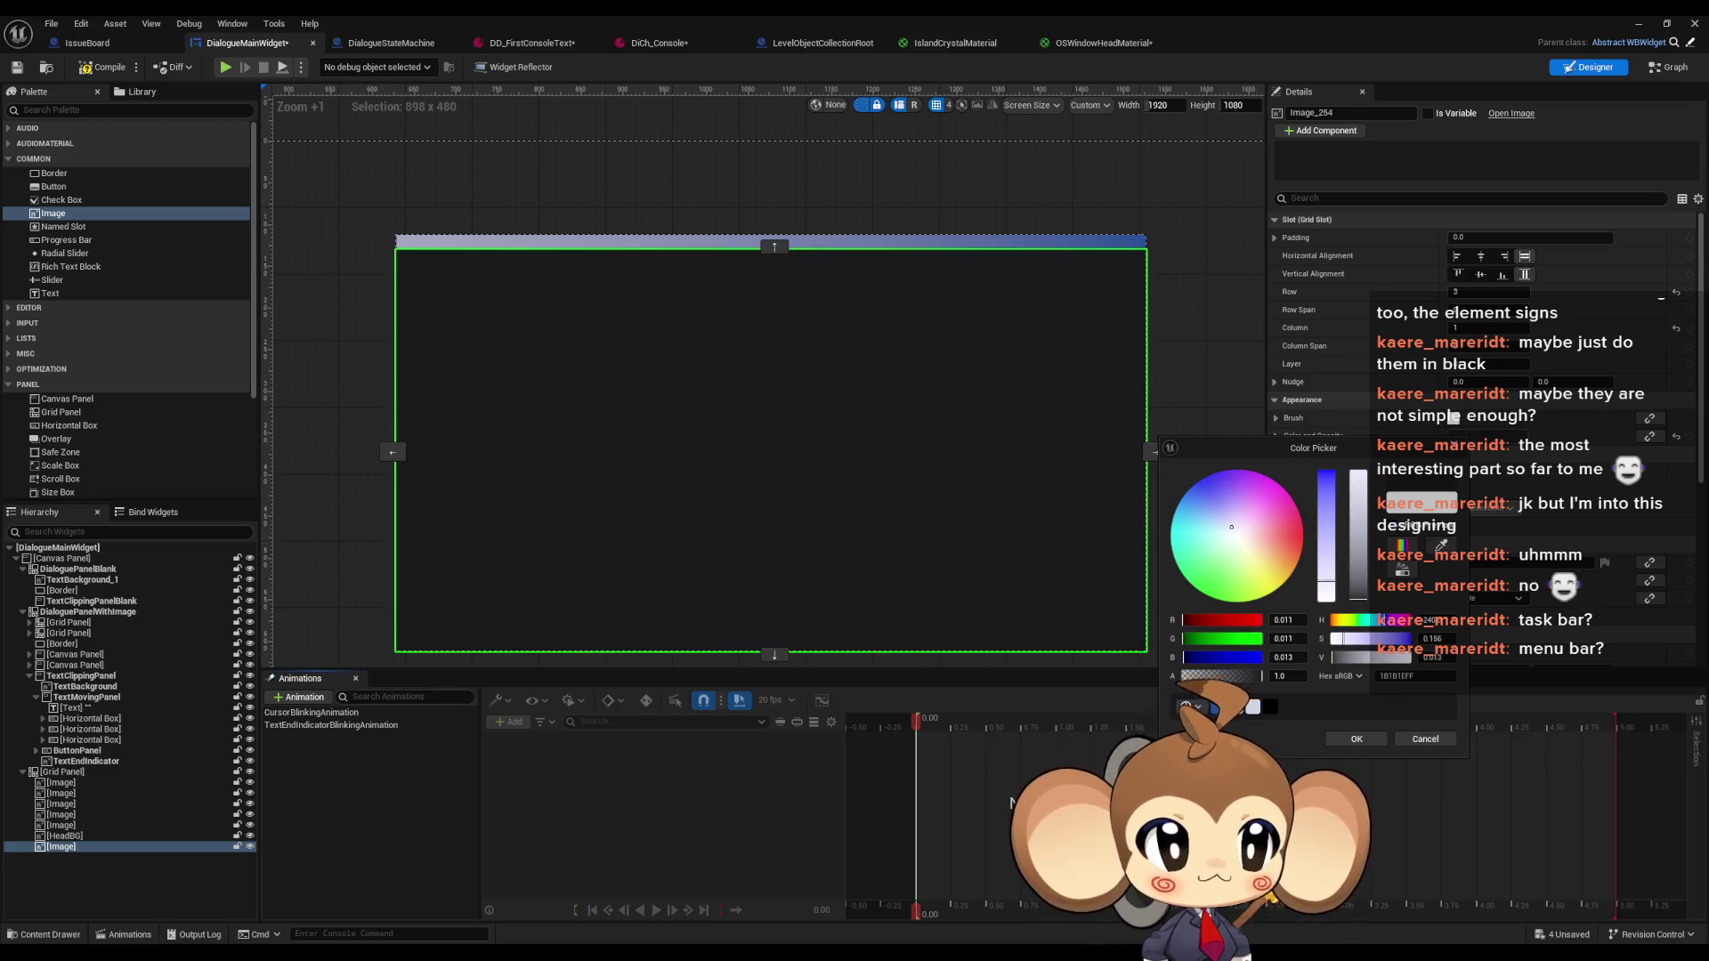
left_click(1376, 739)
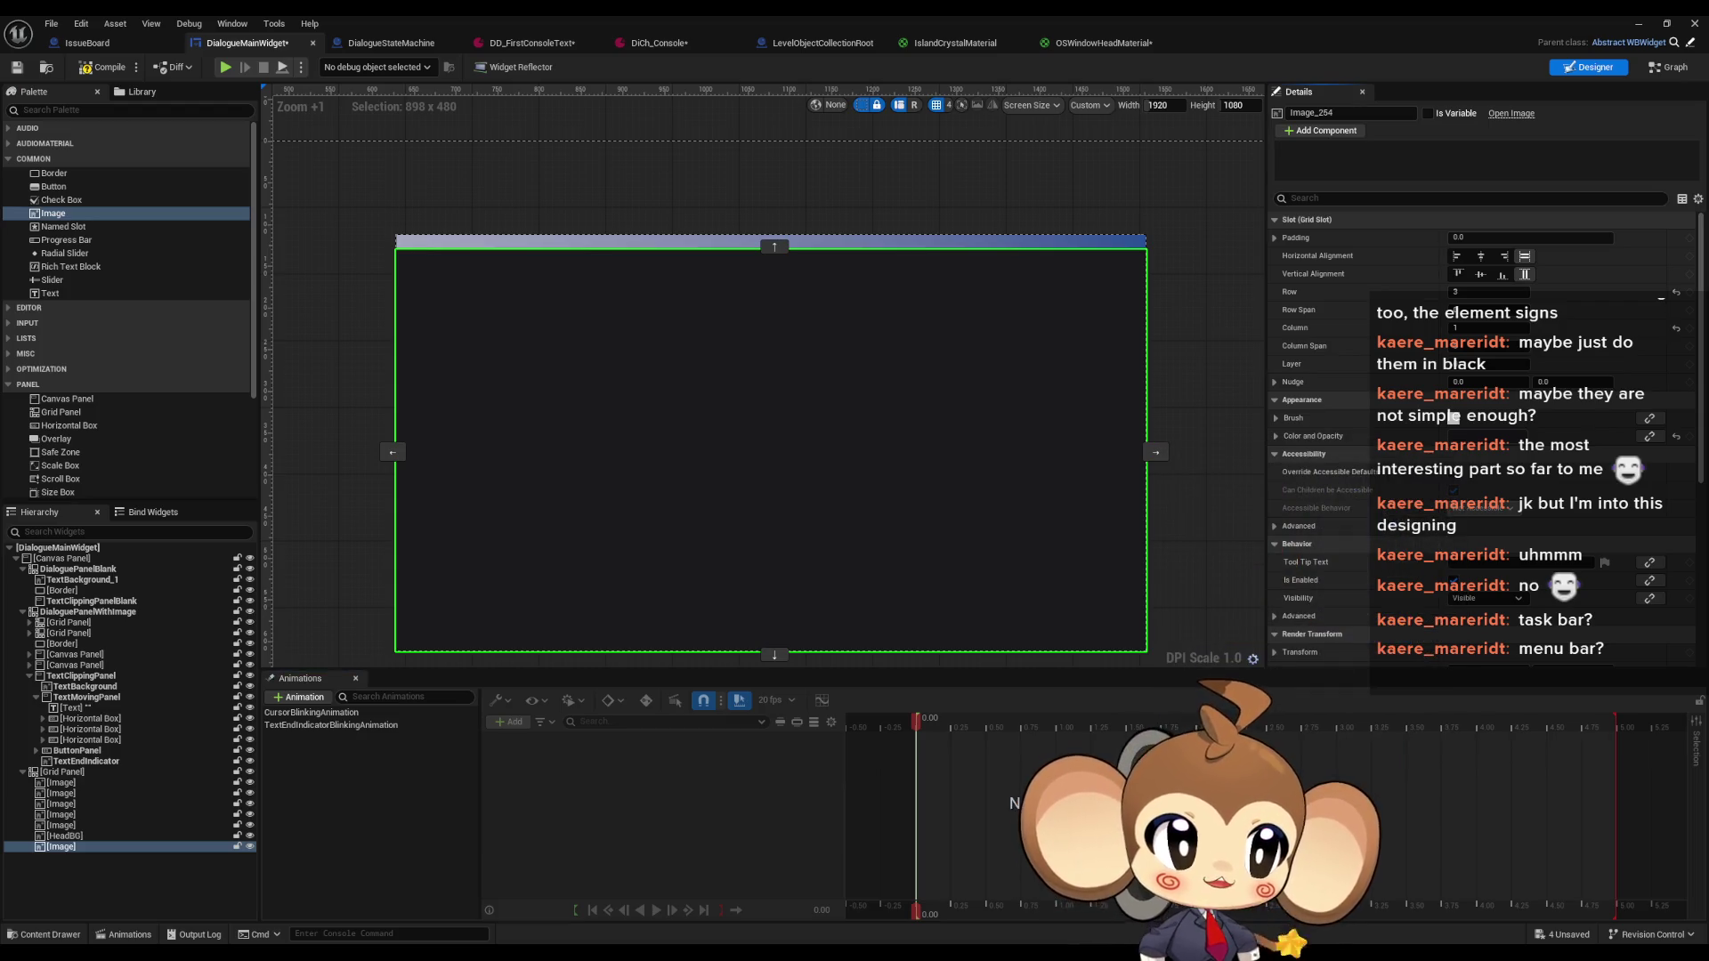
key("alt+Tab")
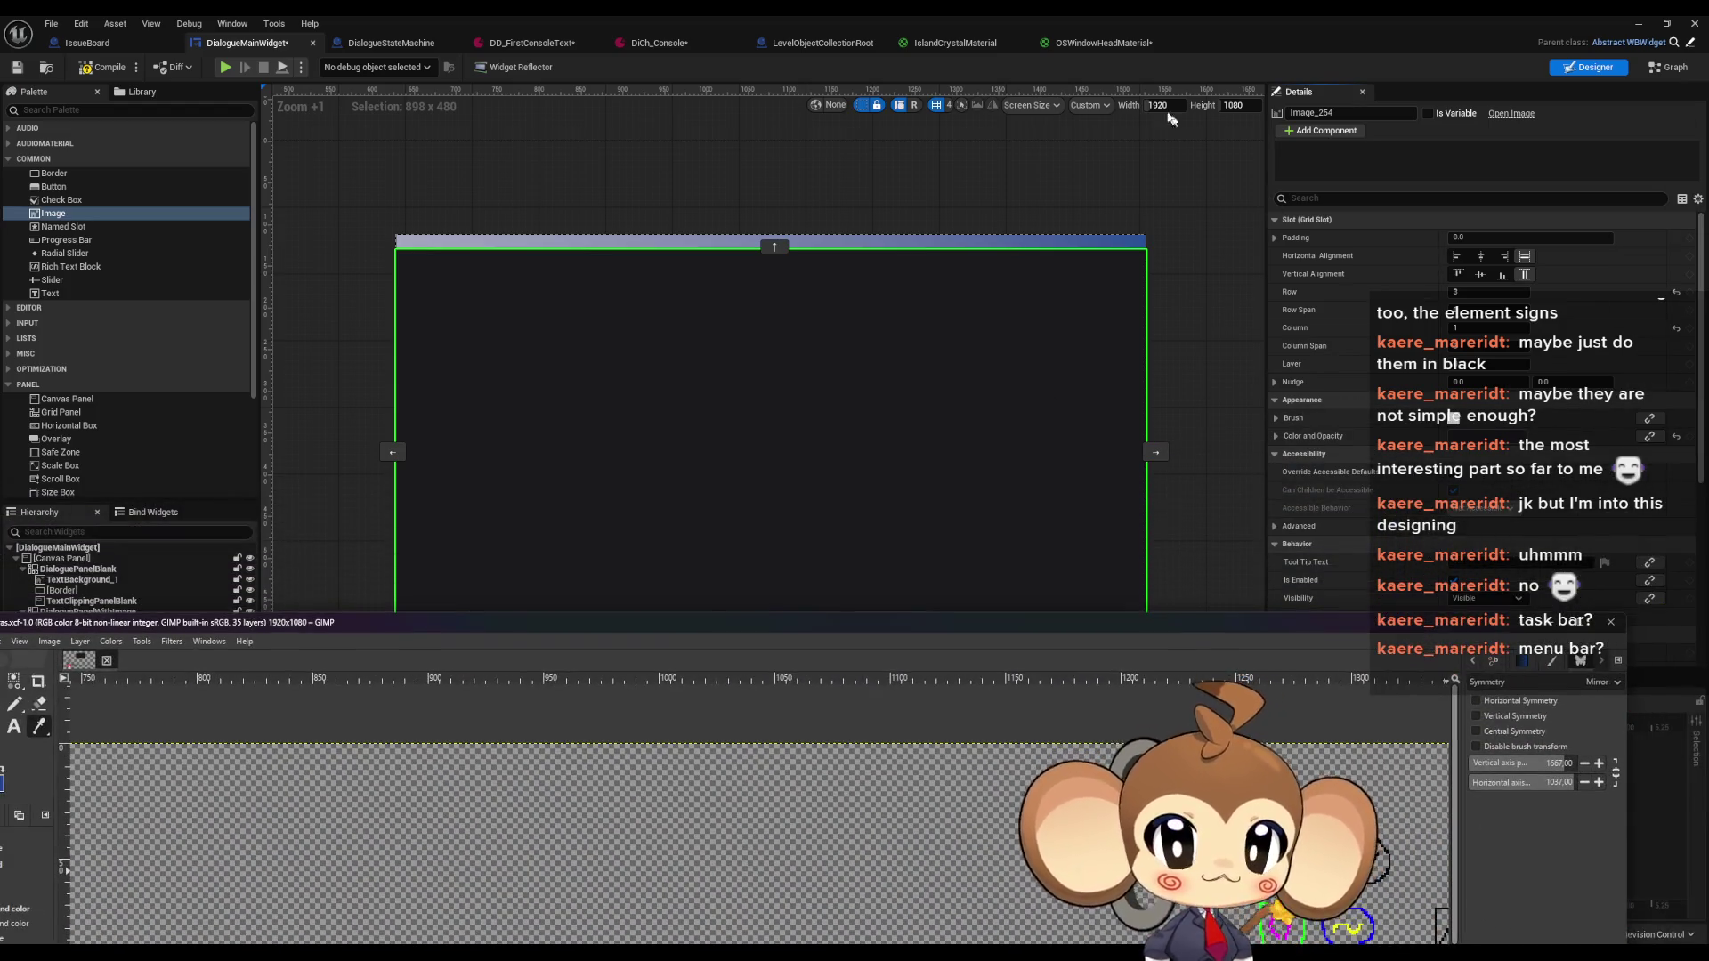
key("alt+Tab")
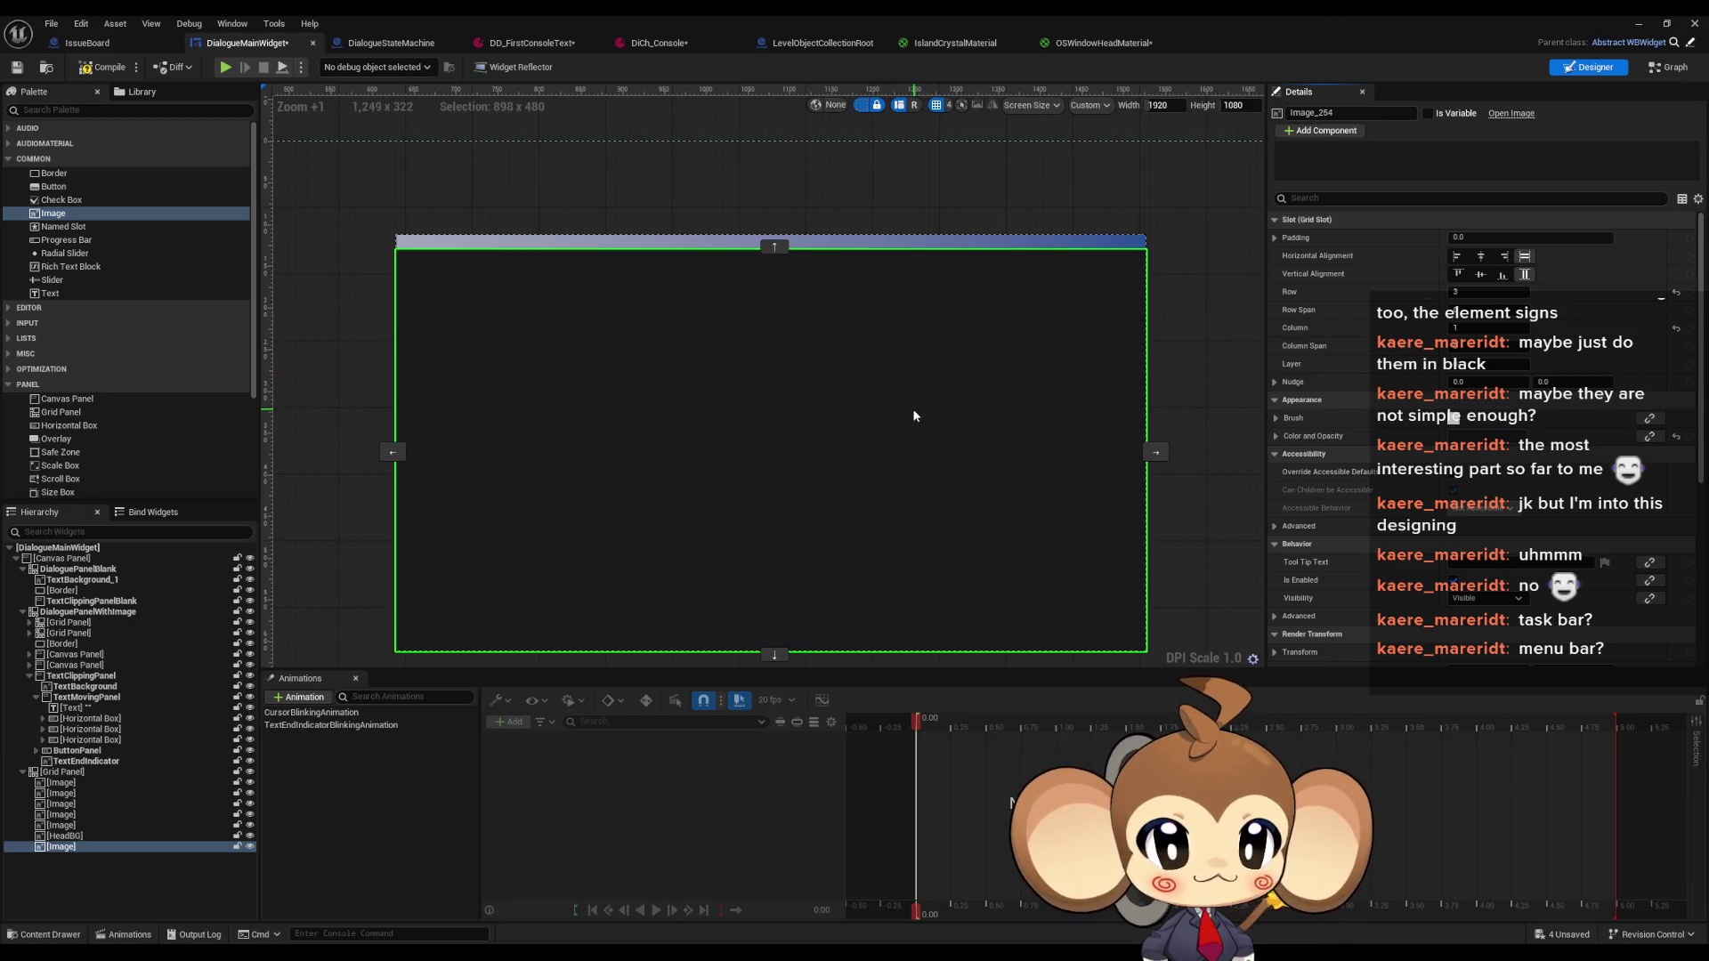
Zoom the Designer onto the blue header, then raise the GIMP mockup over the editor
scroll(828, 331, "up", 1)
left_click(883, 213)
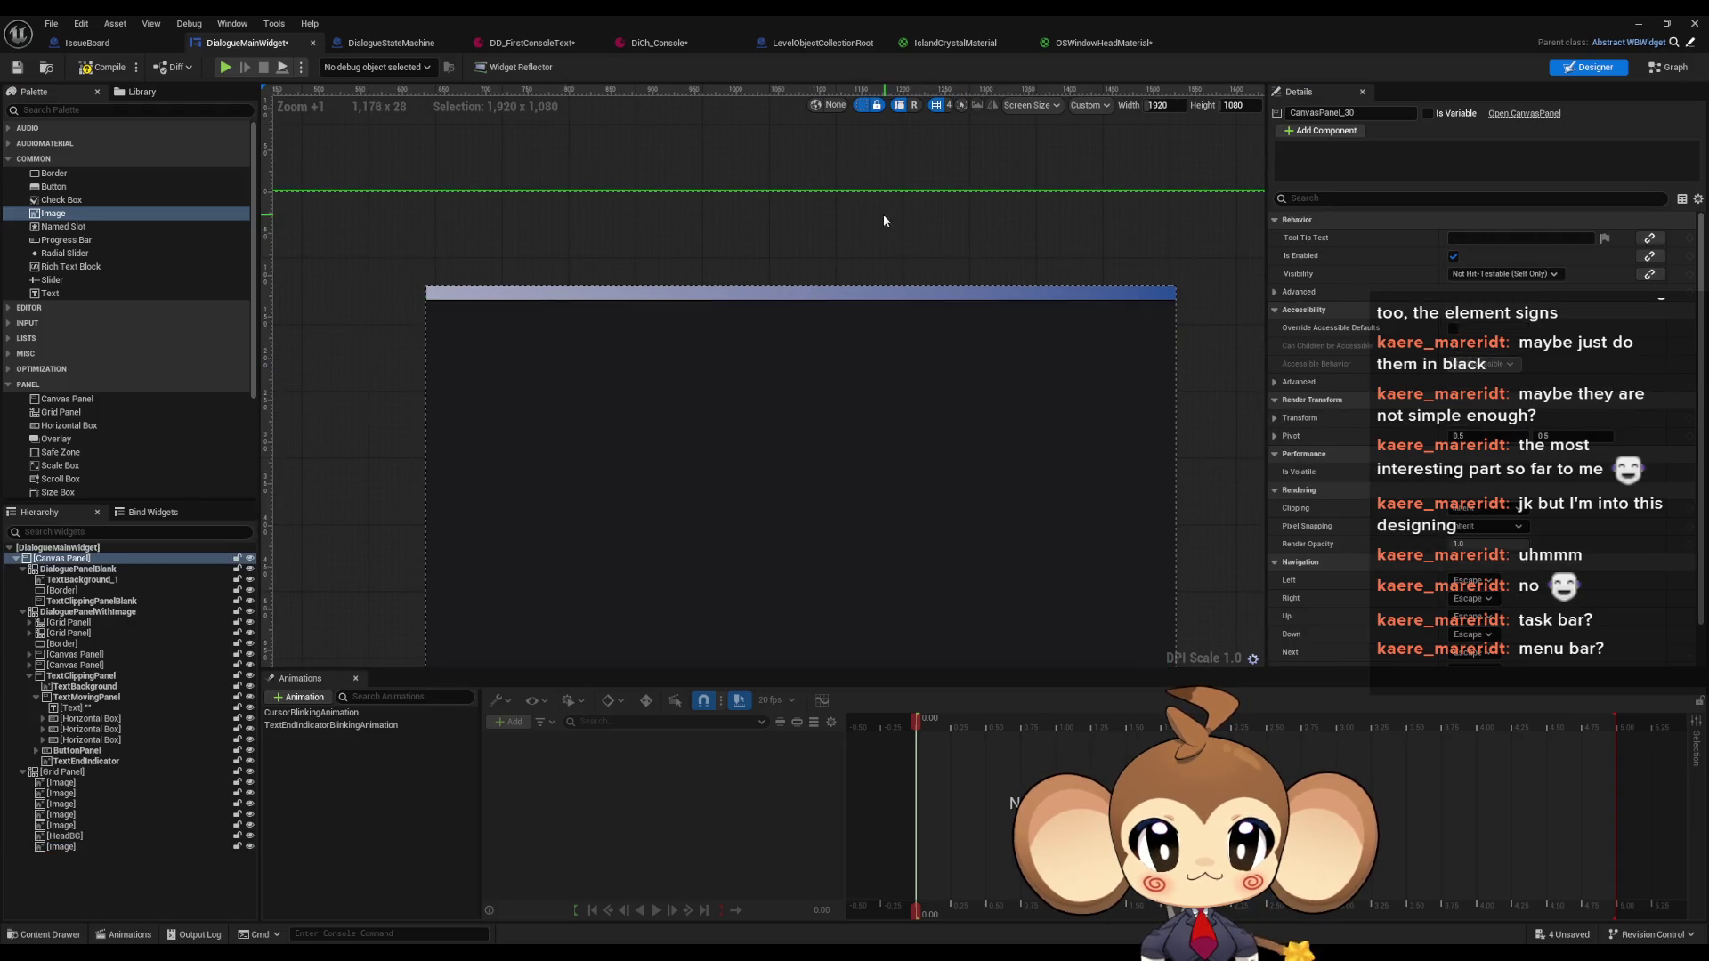
scroll(397, 334, "up", 4)
scroll(398, 335, "up", 5)
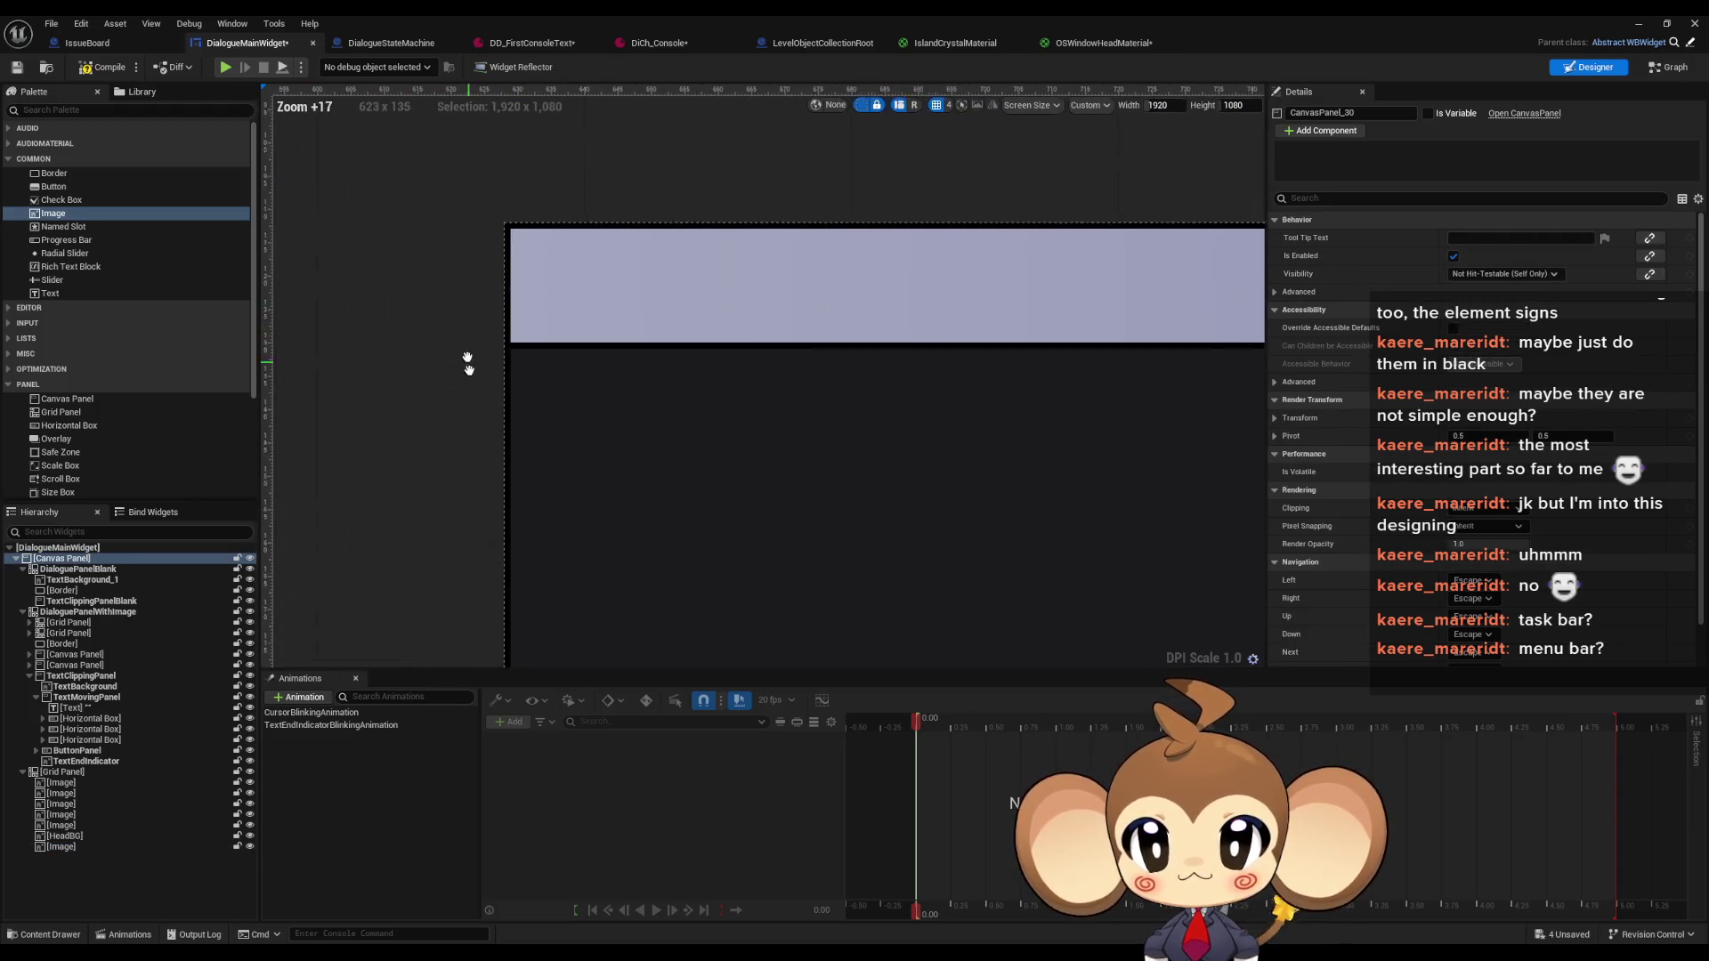
scroll(827, 434, "down", 20)
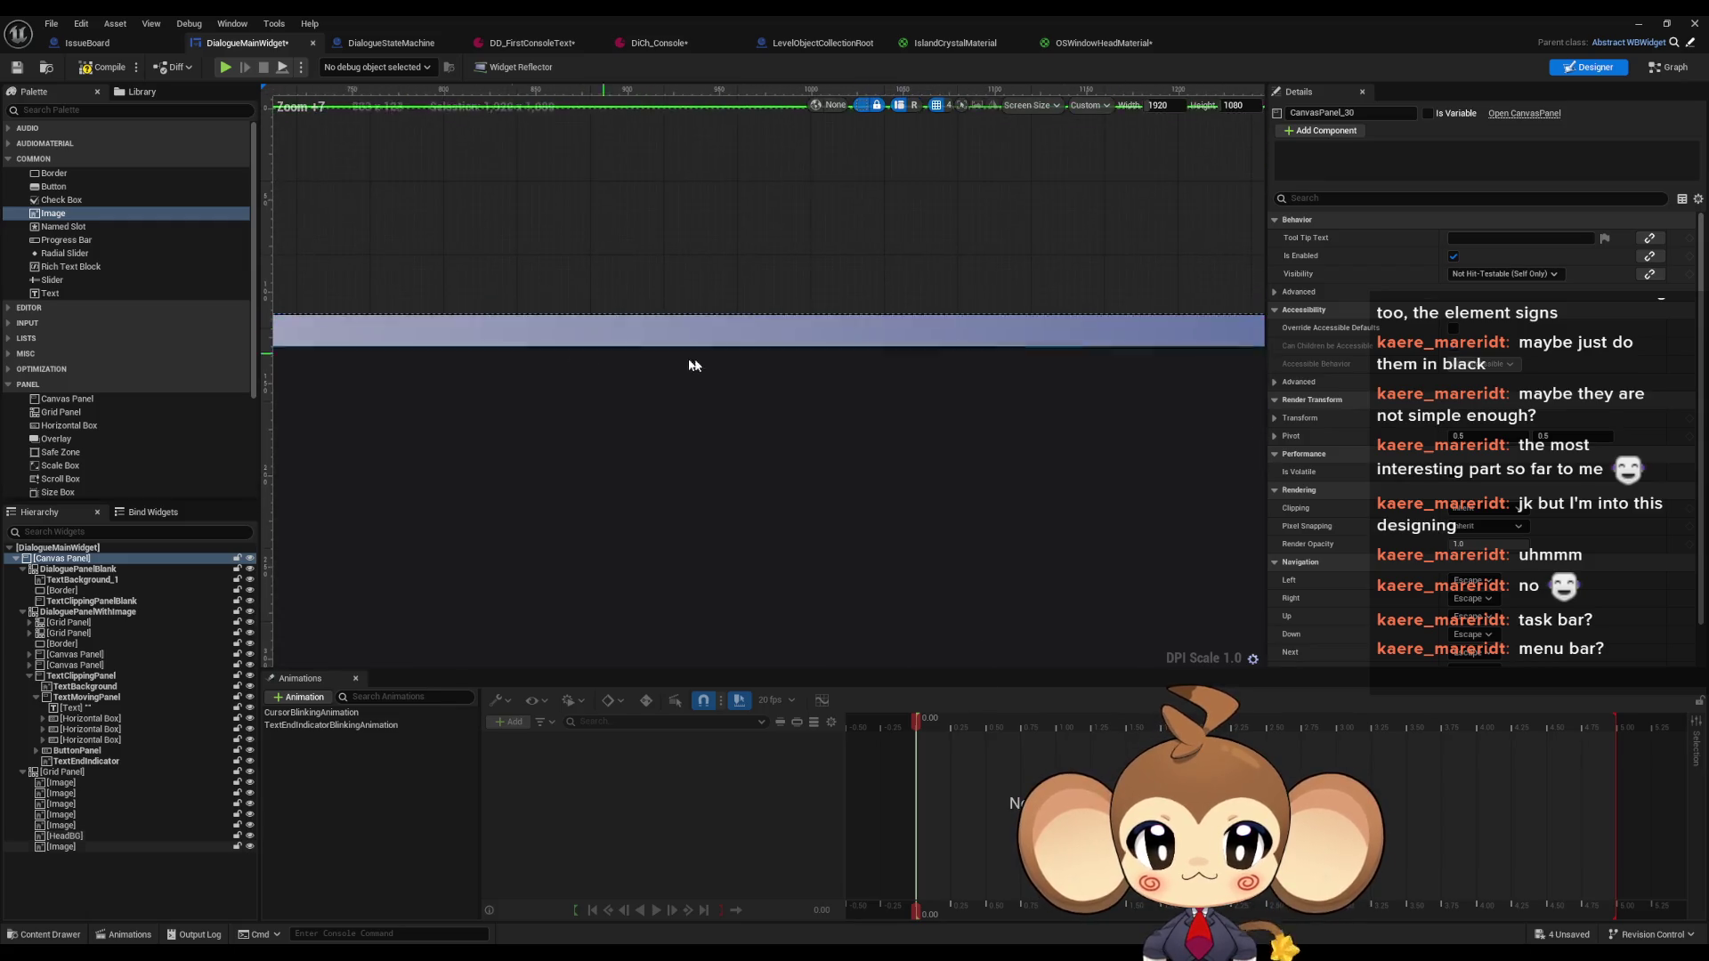
scroll(1030, 389, "up", 3)
scroll(632, 382, "up", 2)
scroll(603, 420, "up", 2)
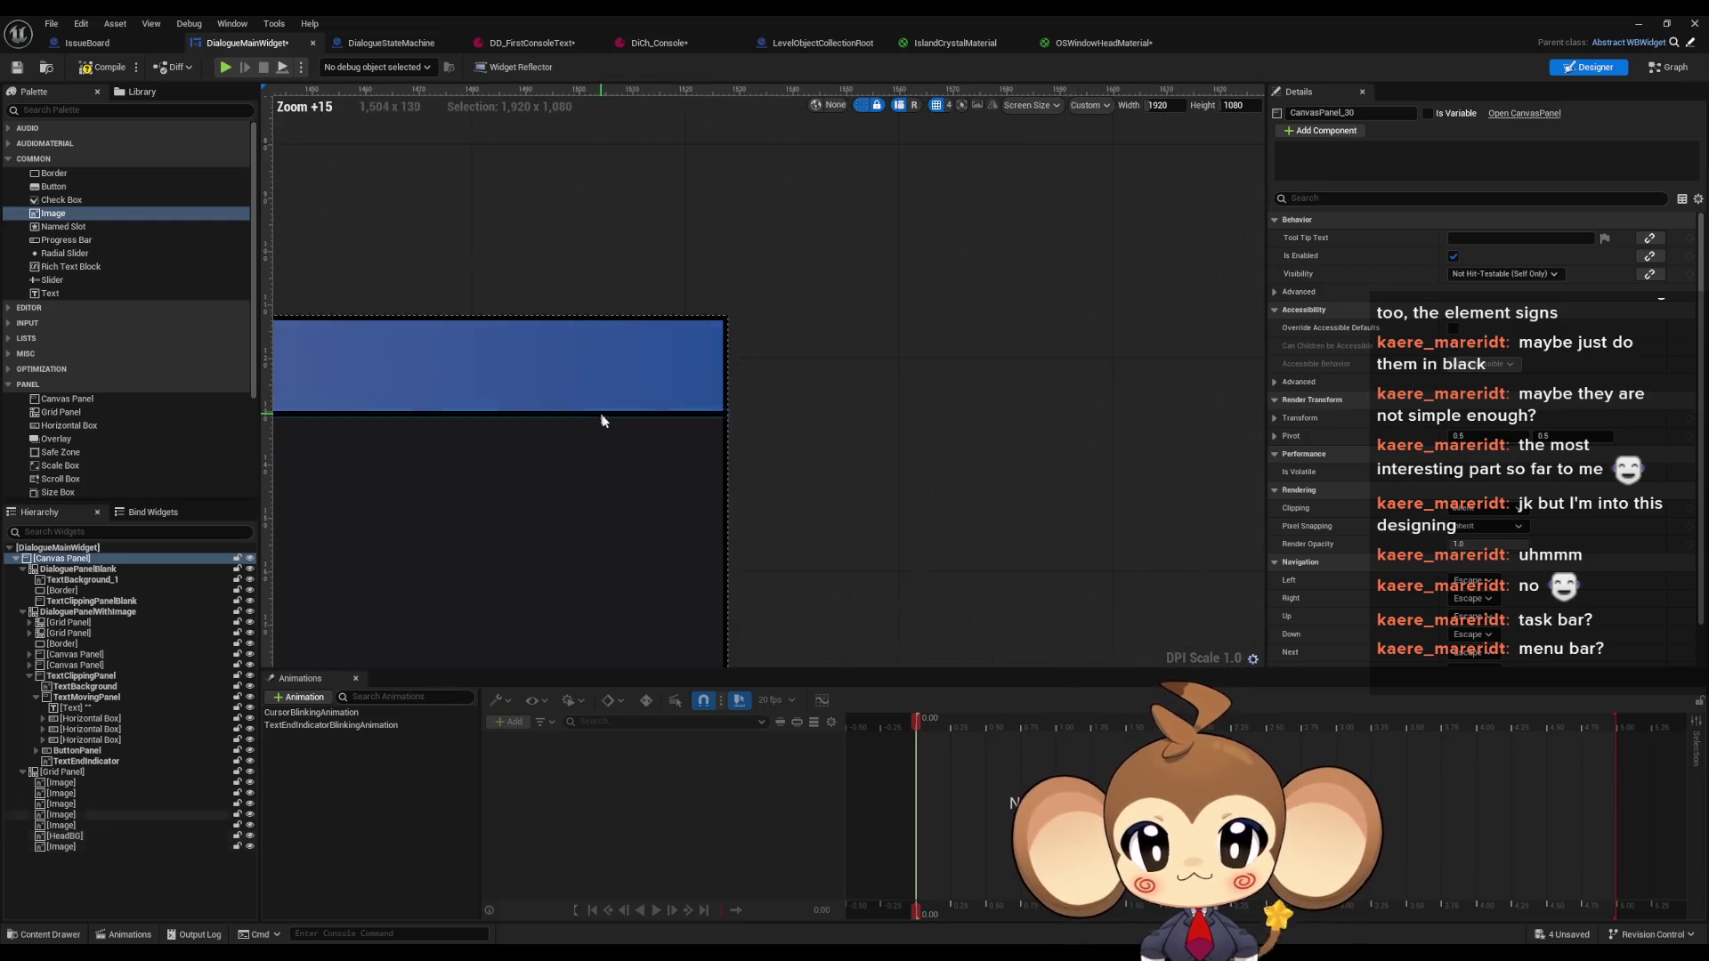
scroll(592, 484, "down", 8)
left_click_drag(593, 484, 728, 412)
scroll(827, 383, "up", 20)
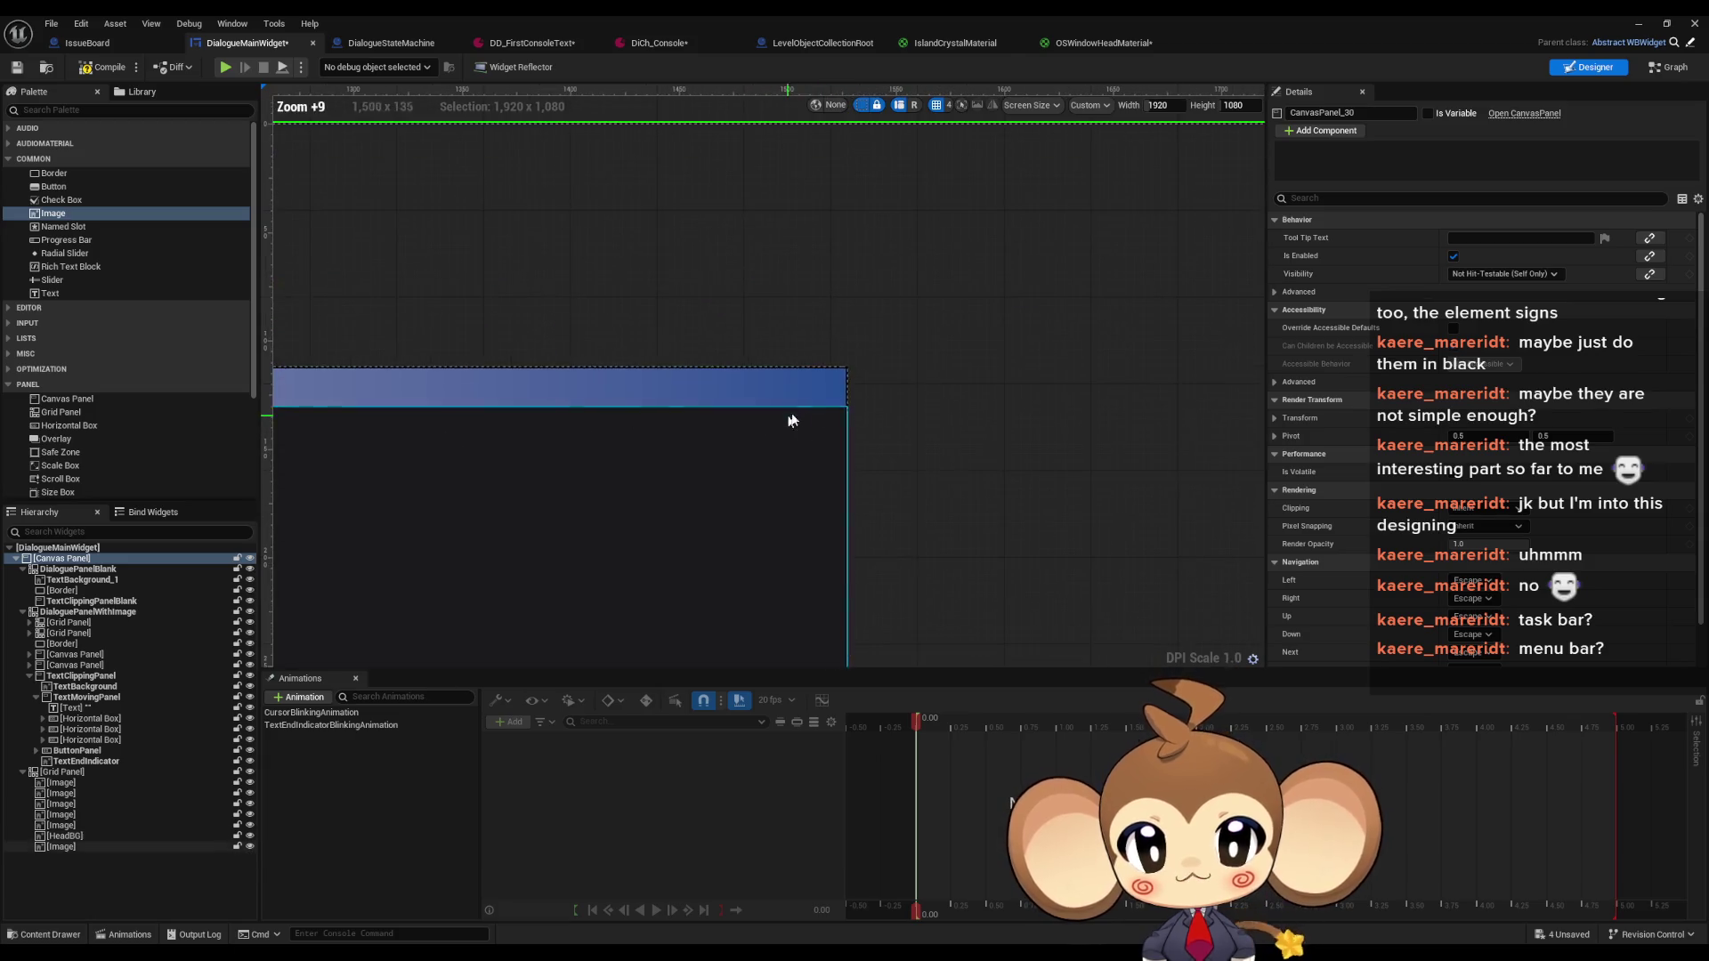
left_click_drag(822, 380, 888, 495)
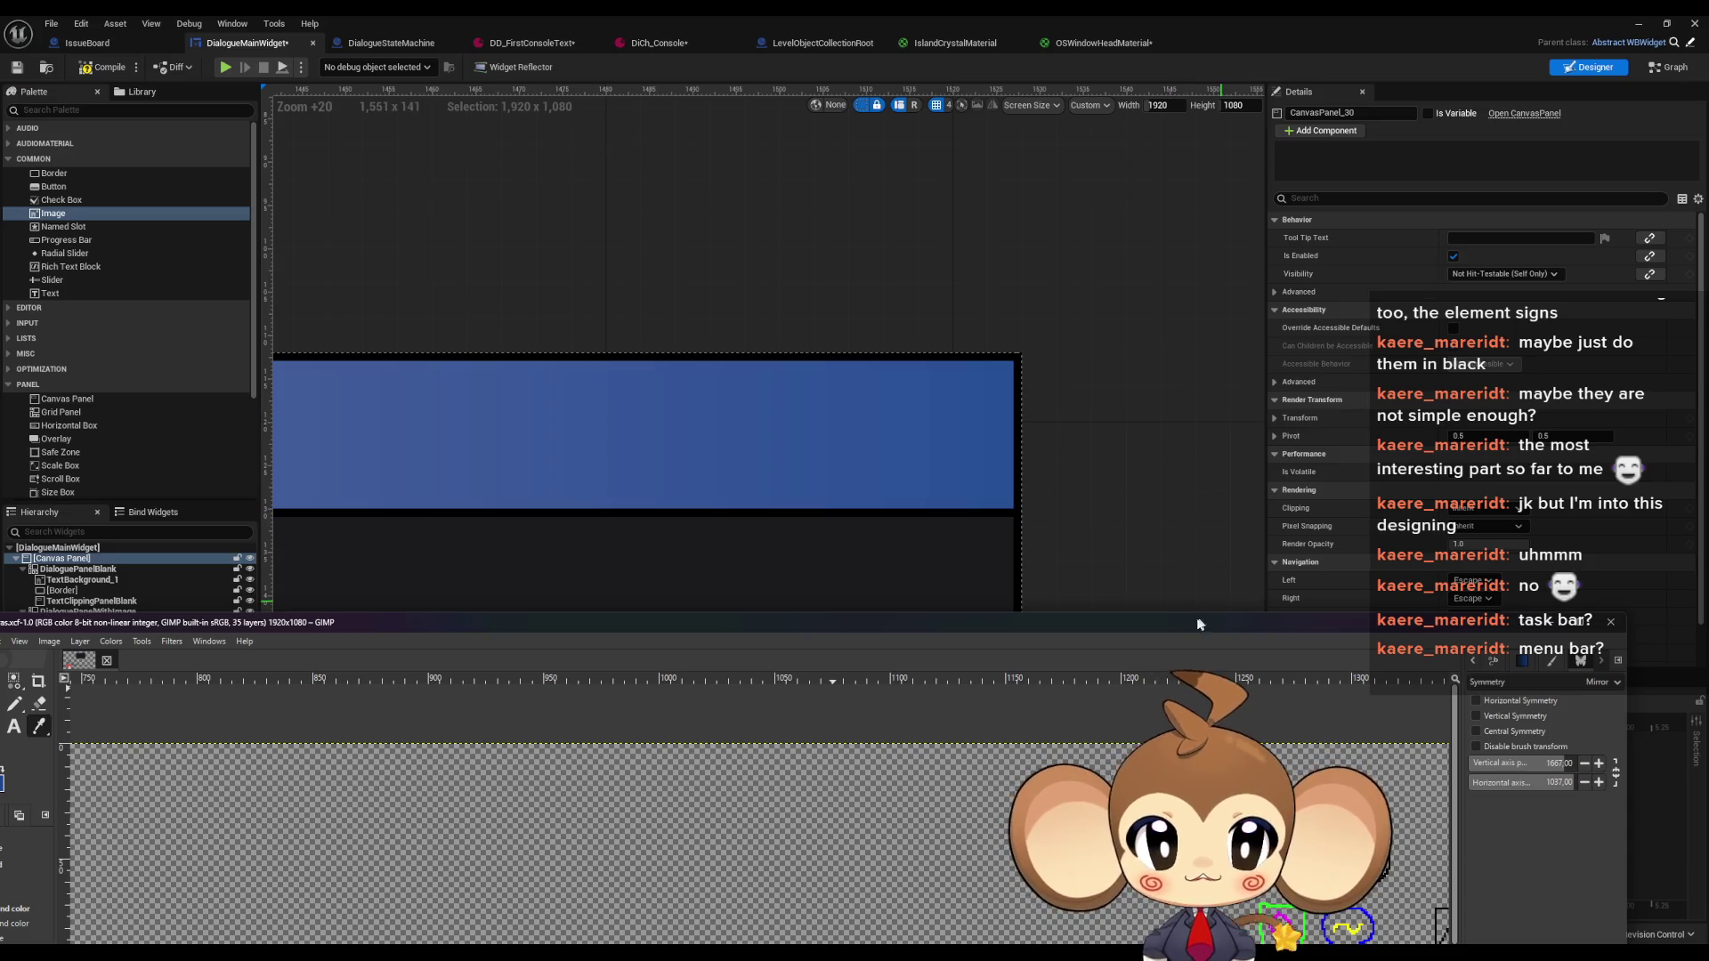
left_click_drag(1113, 622, 1030, 142)
Maximize GIMP and duplicate Layer #11 as Layer #14
scroll(1282, 563, "down", 2)
scroll(1277, 562, "up", 6)
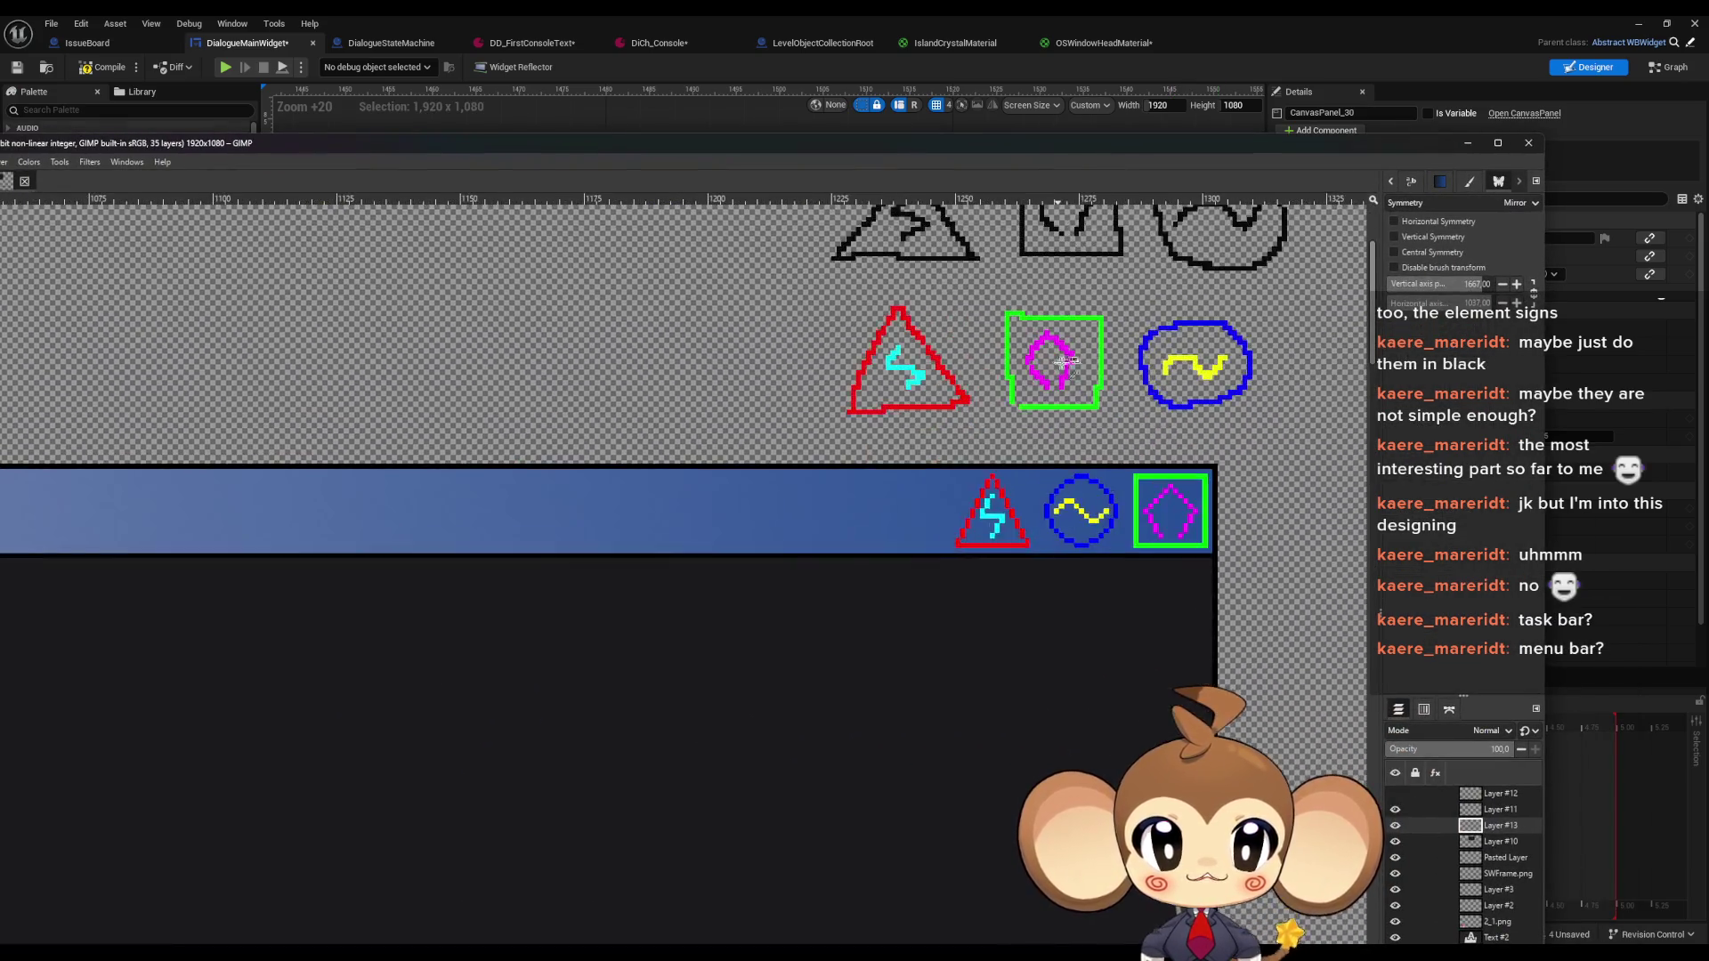
scroll(1269, 563, "up", 2)
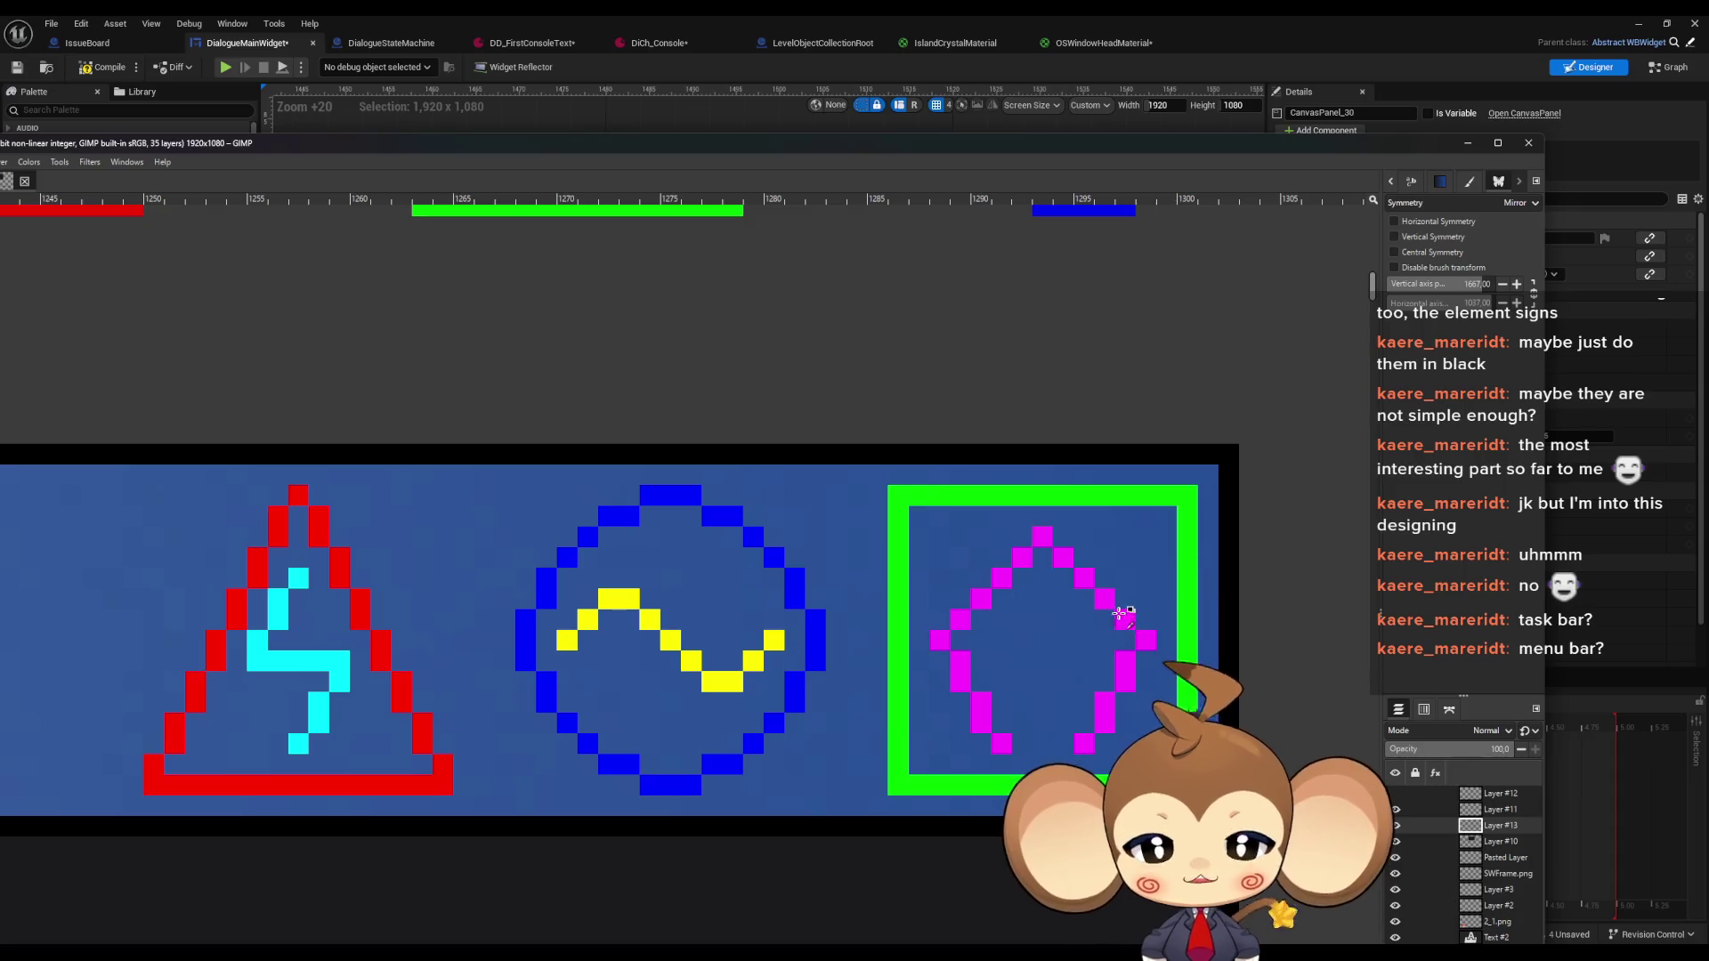
right_click(1151, 595)
key("Escape")
scroll(965, 370, "down", 4)
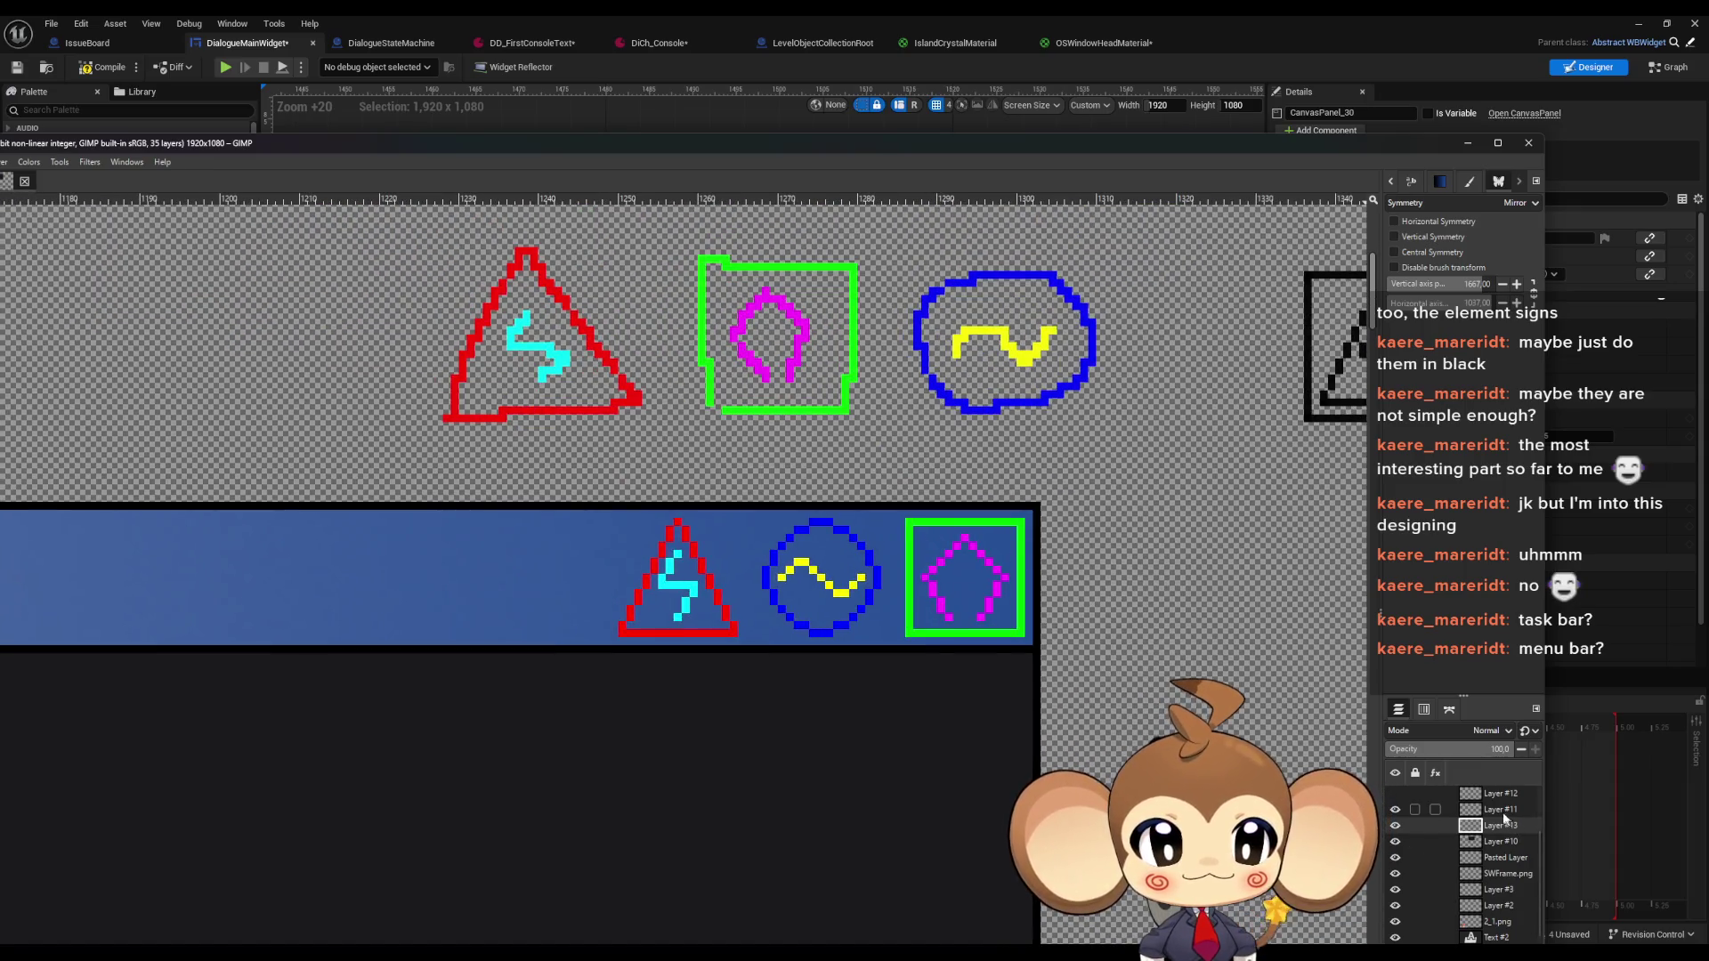
left_click(1500, 809)
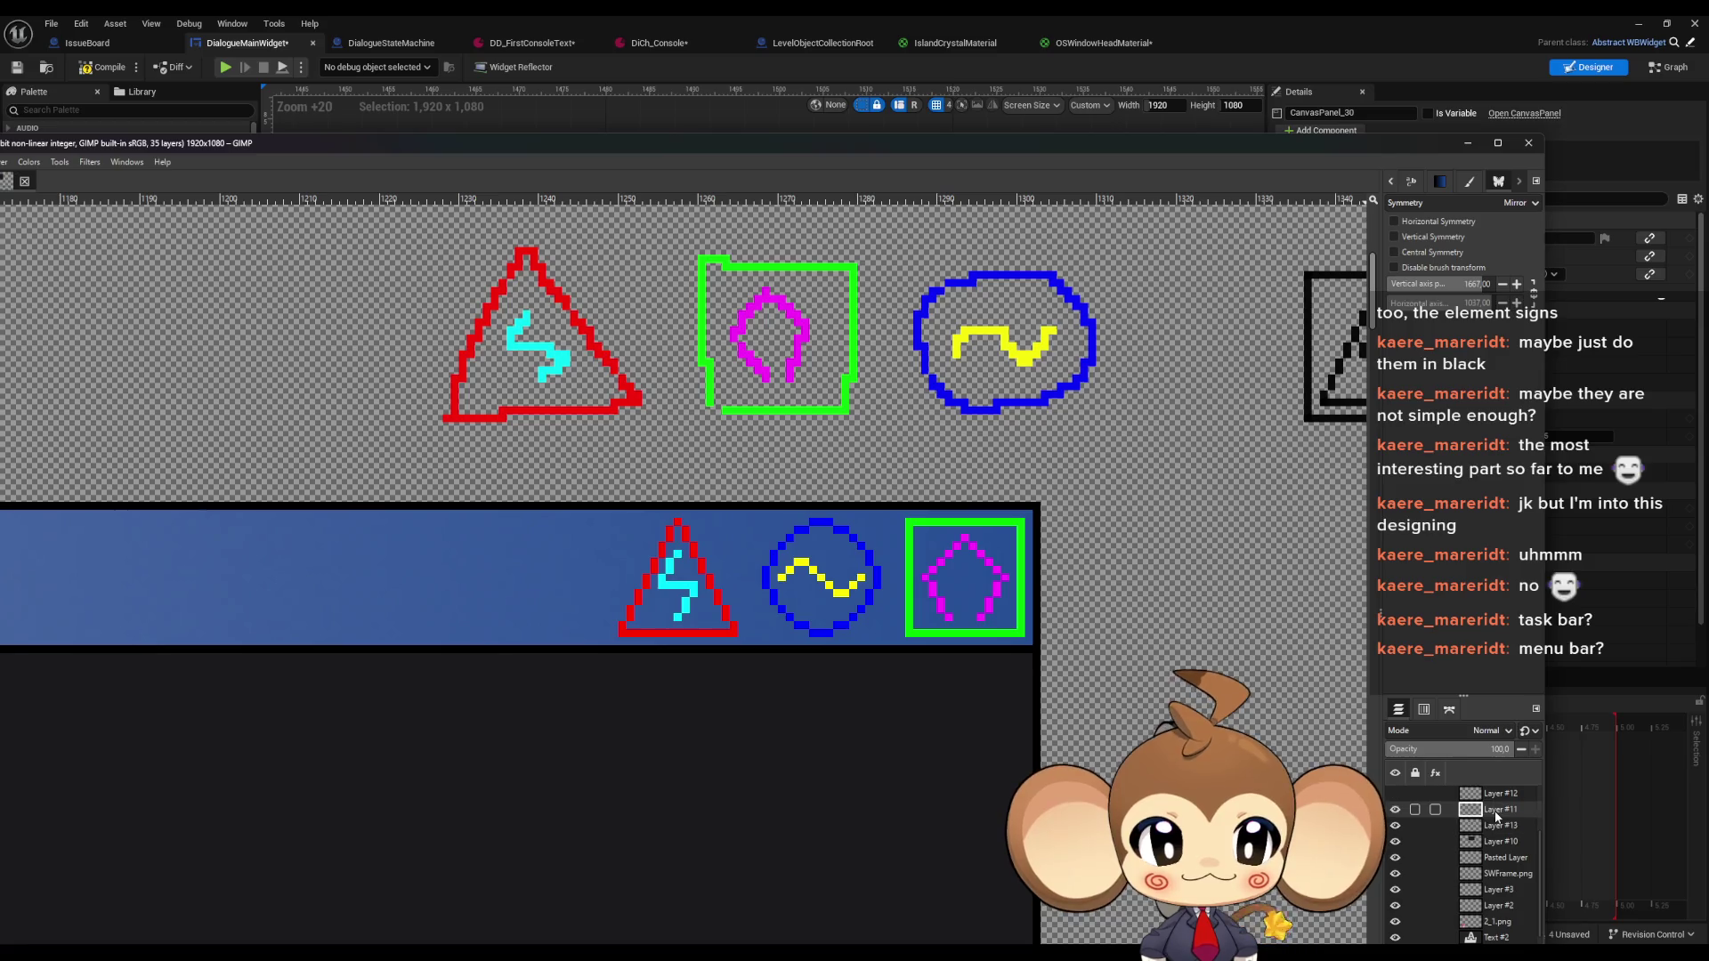
double_click(1174, 147)
scroll(1578, 795, "down", 5)
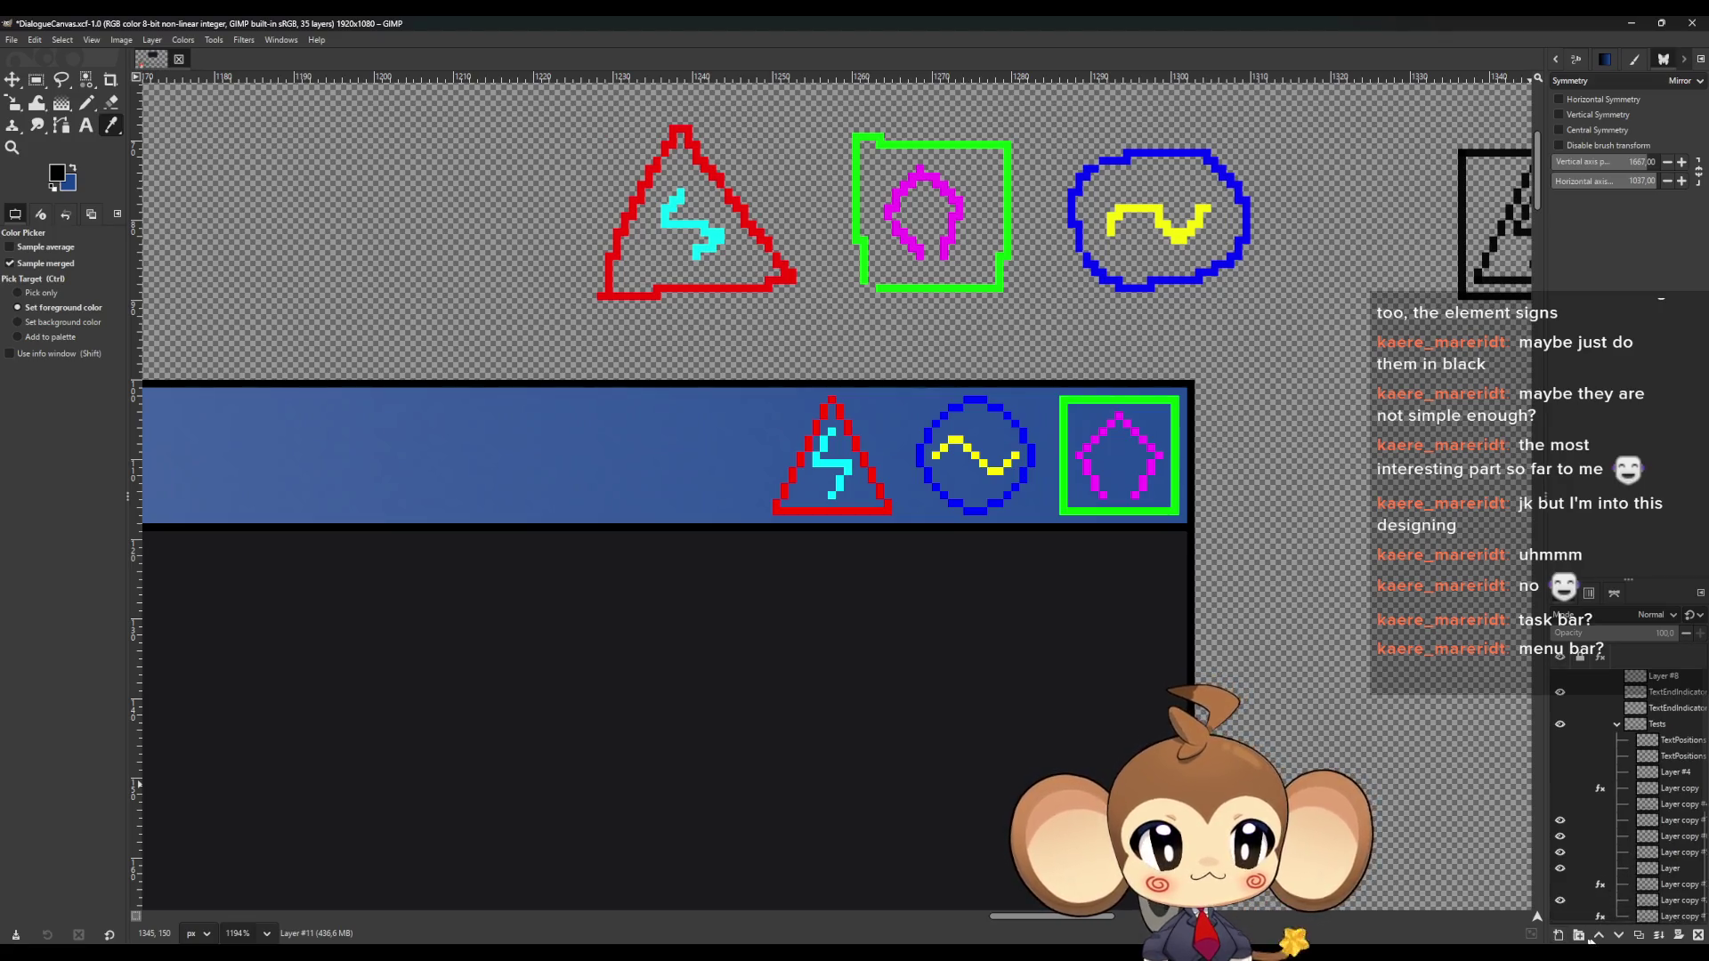
left_click(1557, 936, "shift")
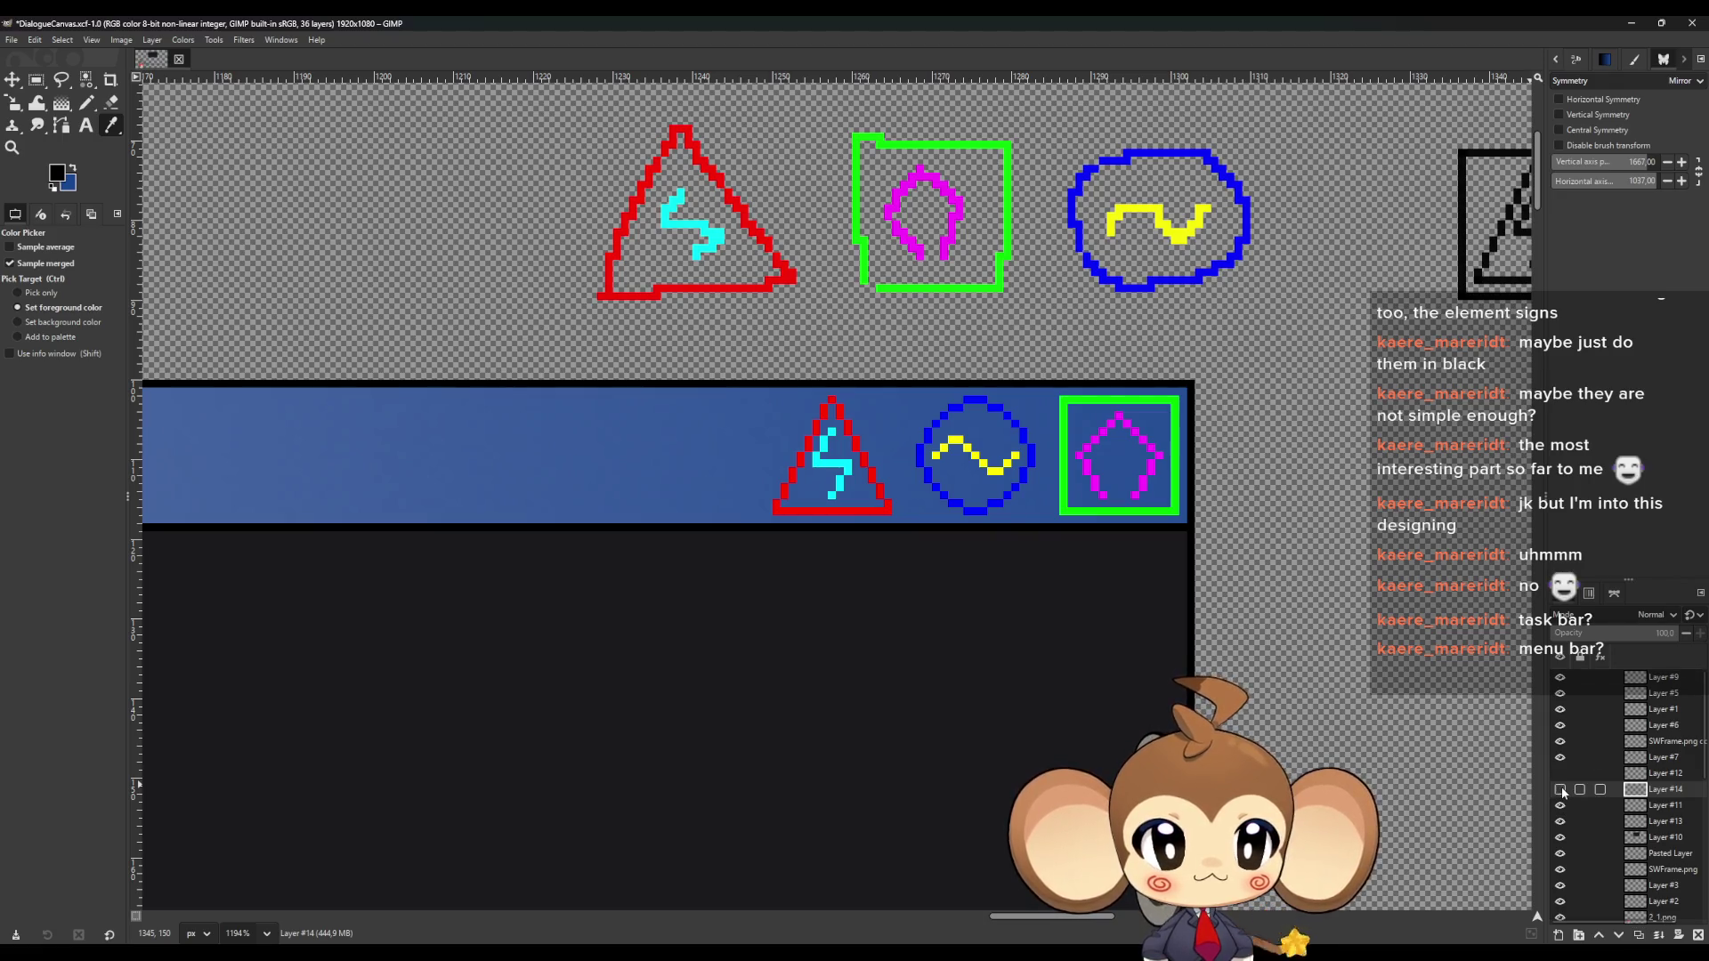
Move Layer #14 and Layer #11 aside, then duplicate Layer #13 as Layer #15
left_click(12, 79)
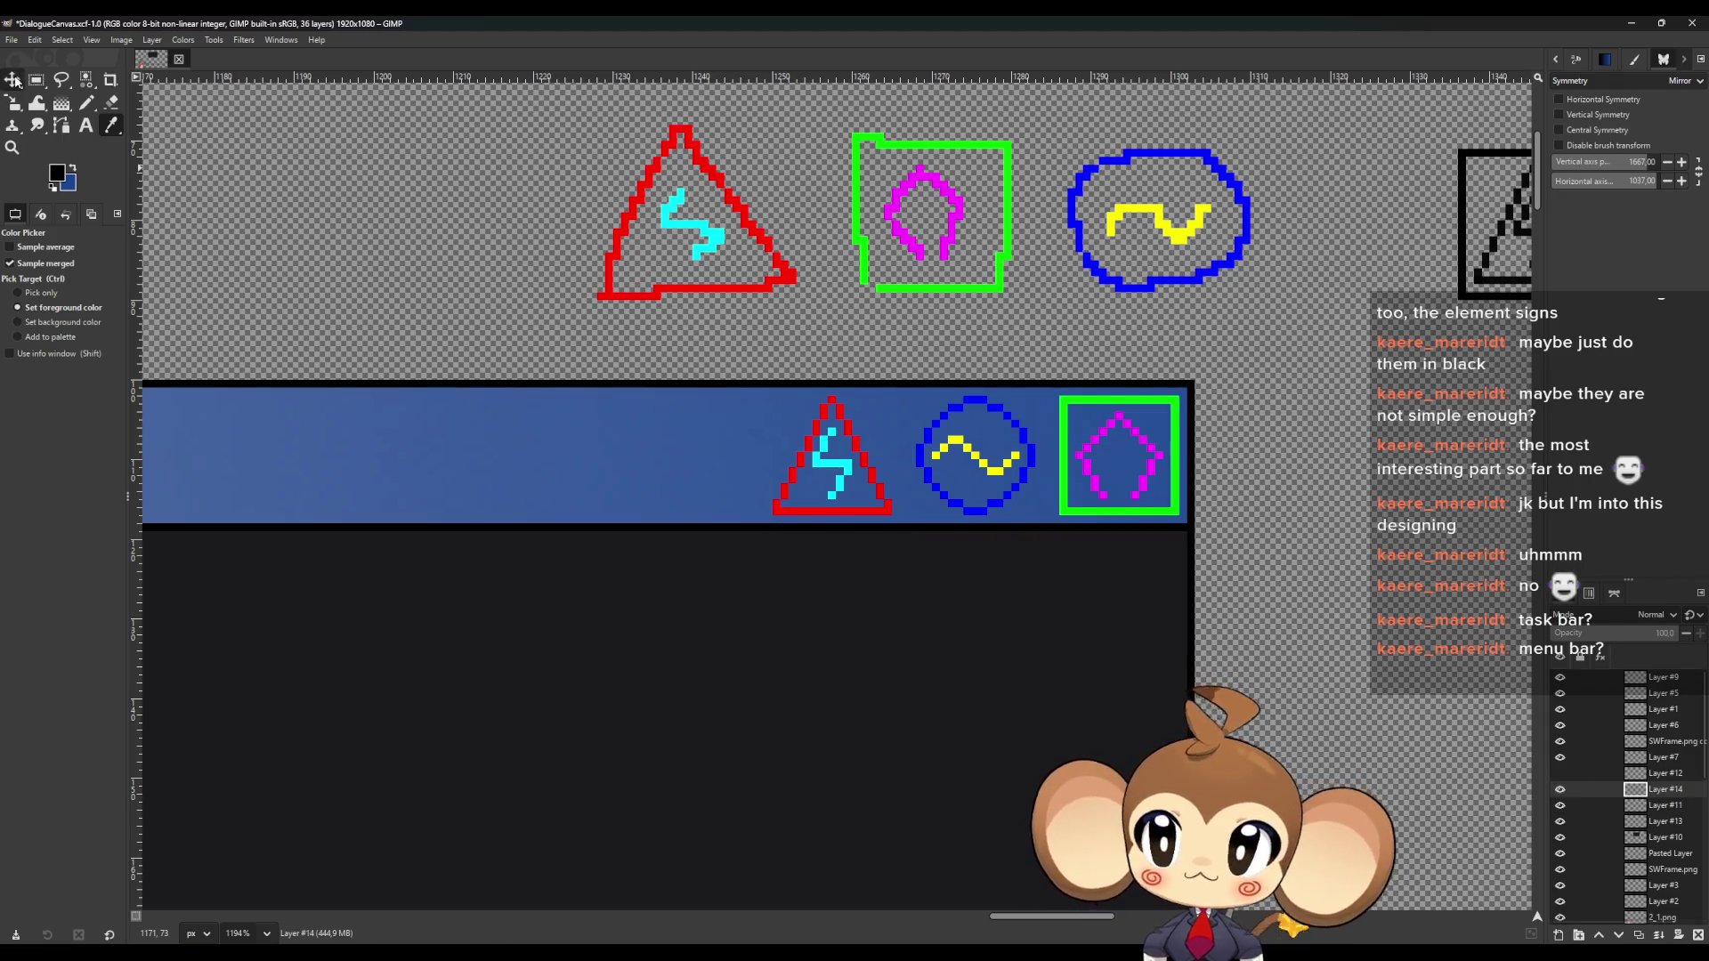
mouse_move(1075, 478)
left_mouse_down()
mouse_move(1112, 439)
mouse_move(1264, 383)
mouse_move(1260, 401)
mouse_move(1175, 365)
left_mouse_up()
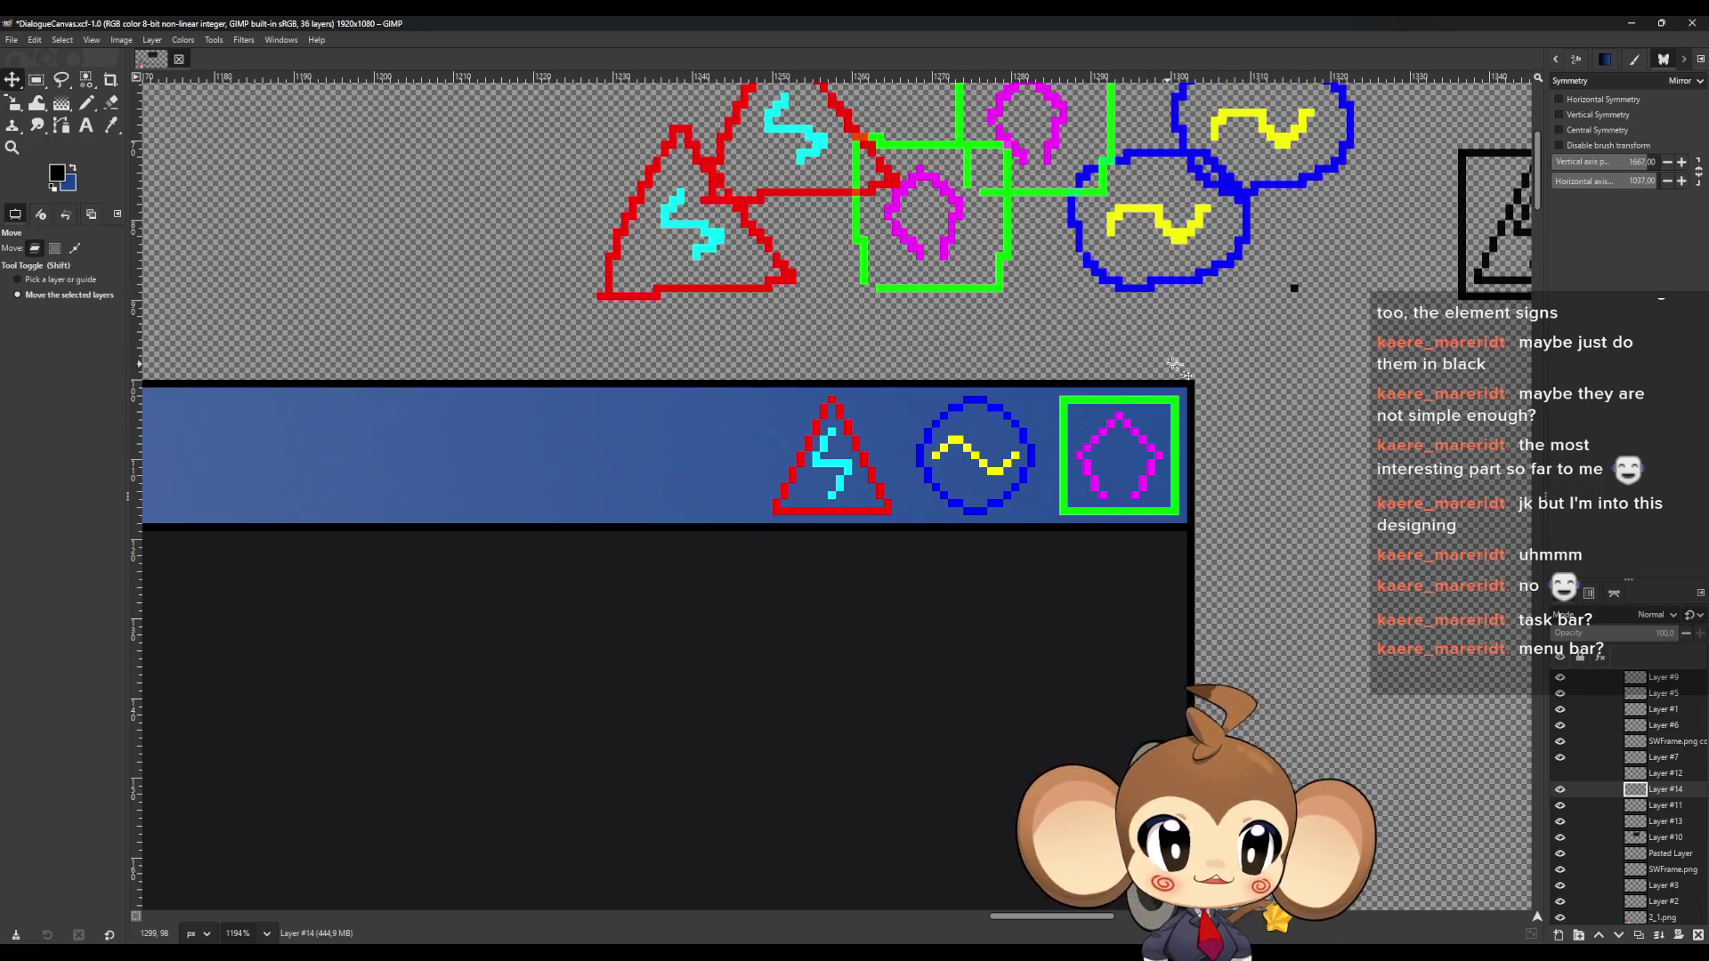
left_click(1655, 807)
mouse_move(997, 291)
left_mouse_down()
mouse_move(1107, 267)
mouse_move(1191, 383)
left_mouse_up()
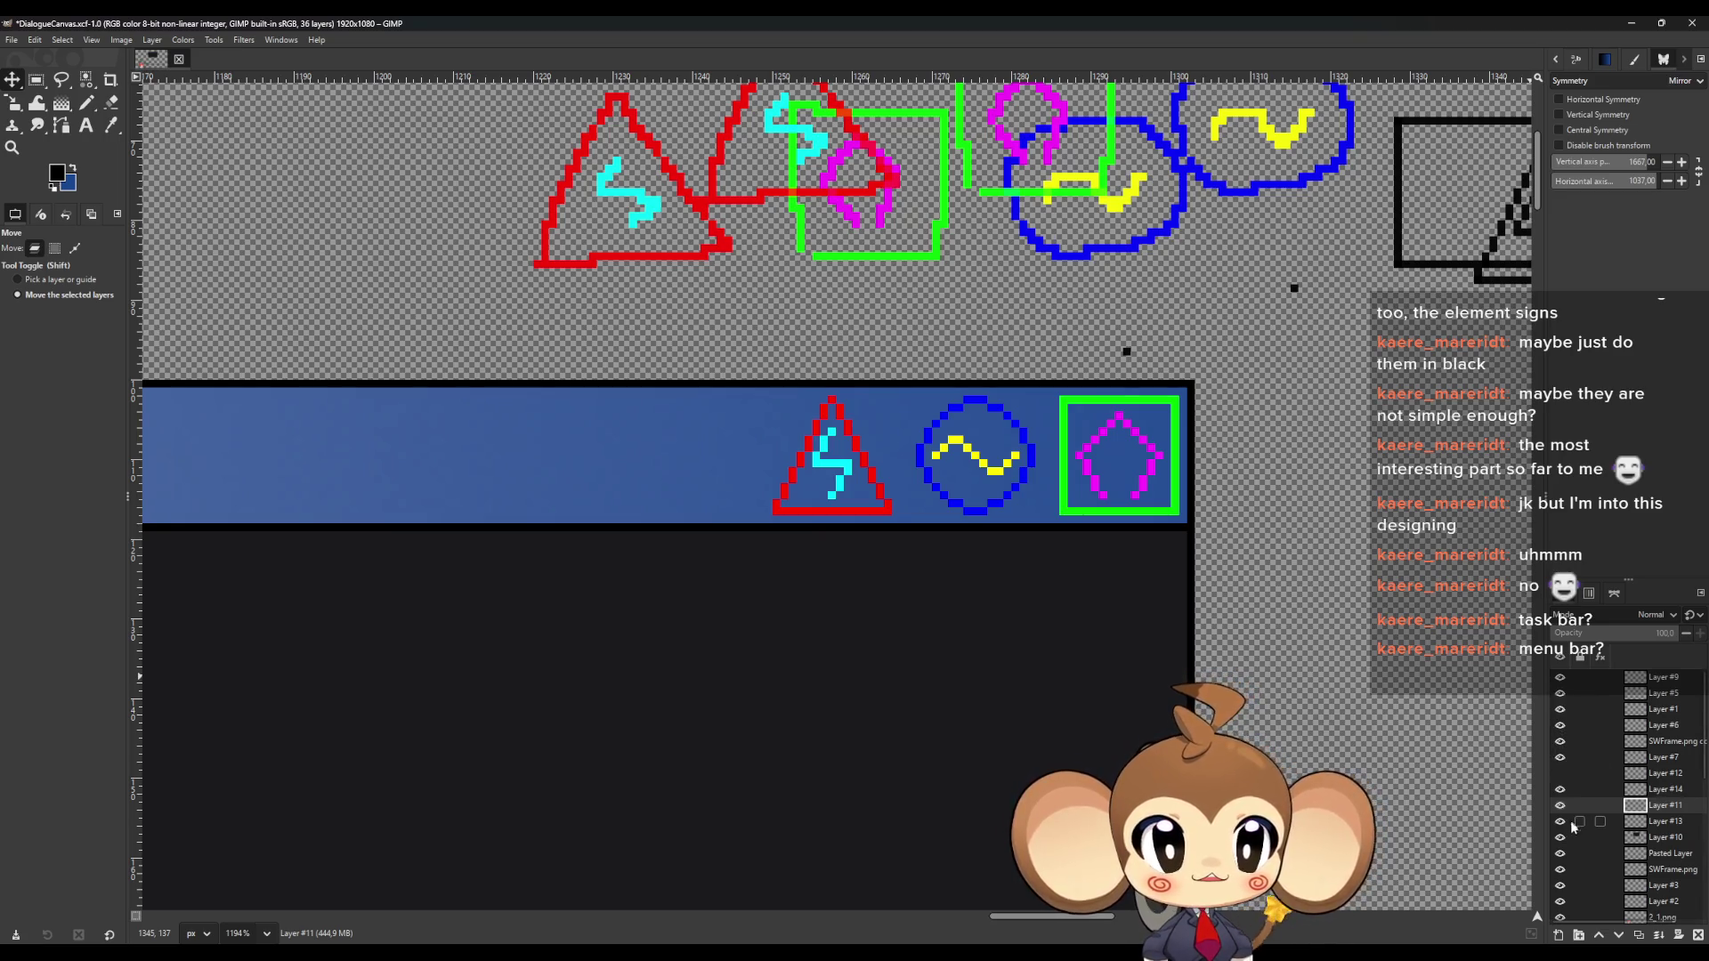
left_click(1648, 822)
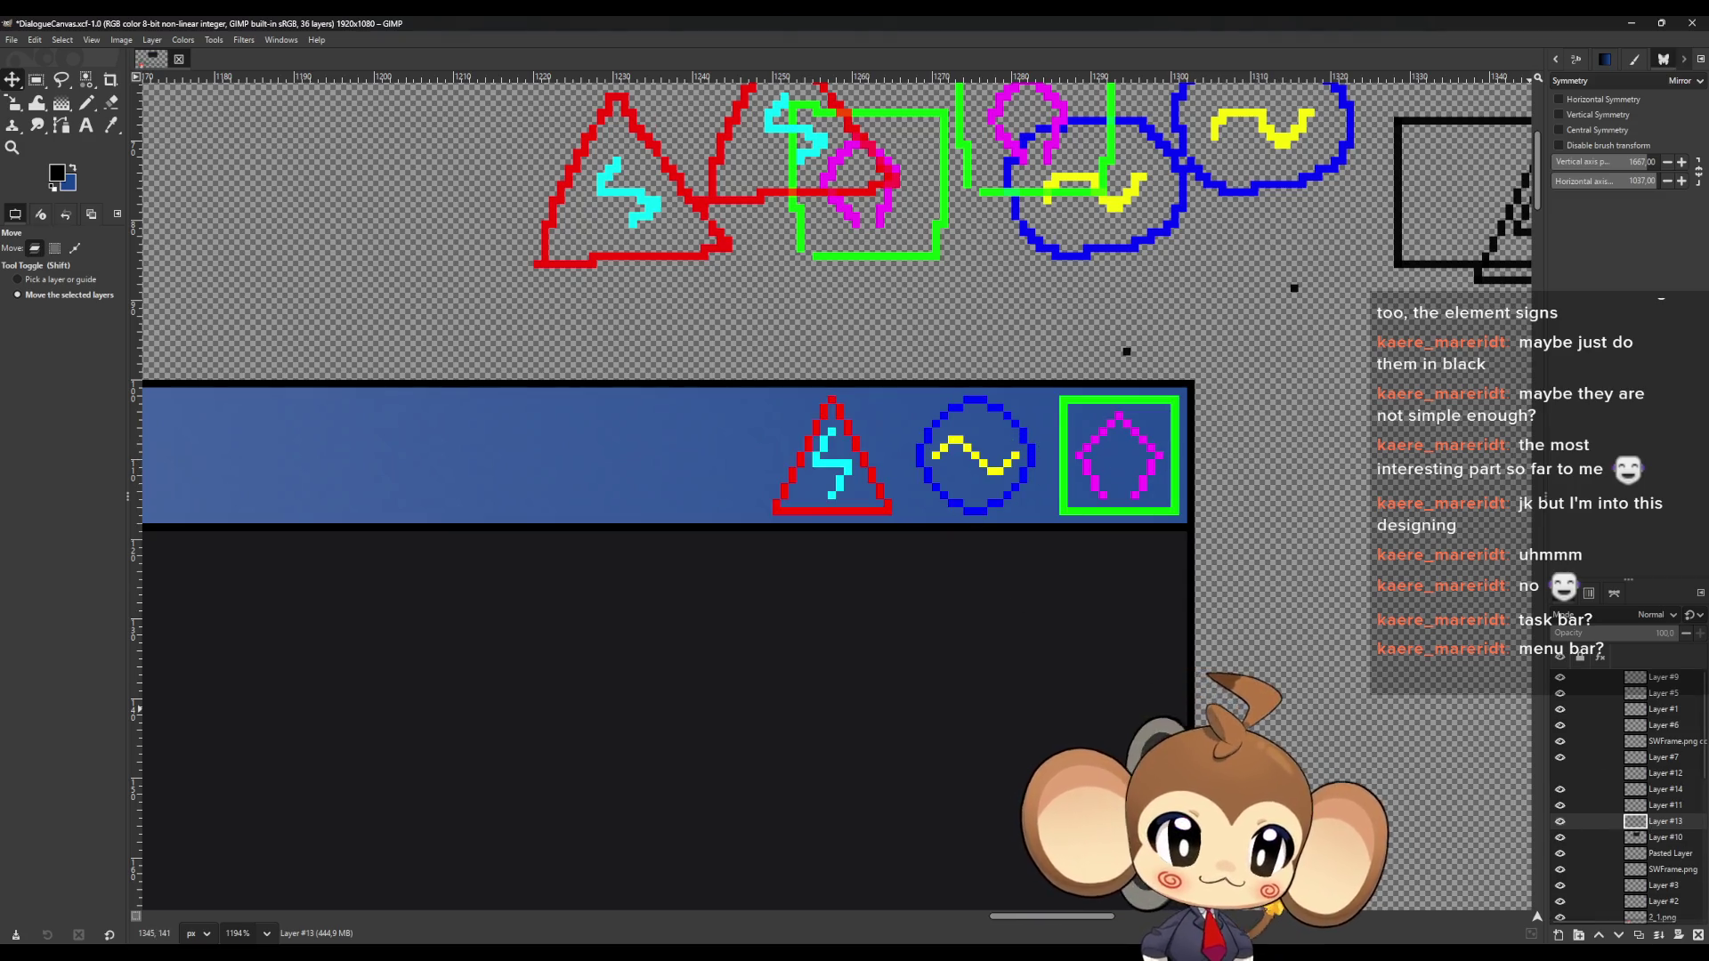
left_click(1642, 936)
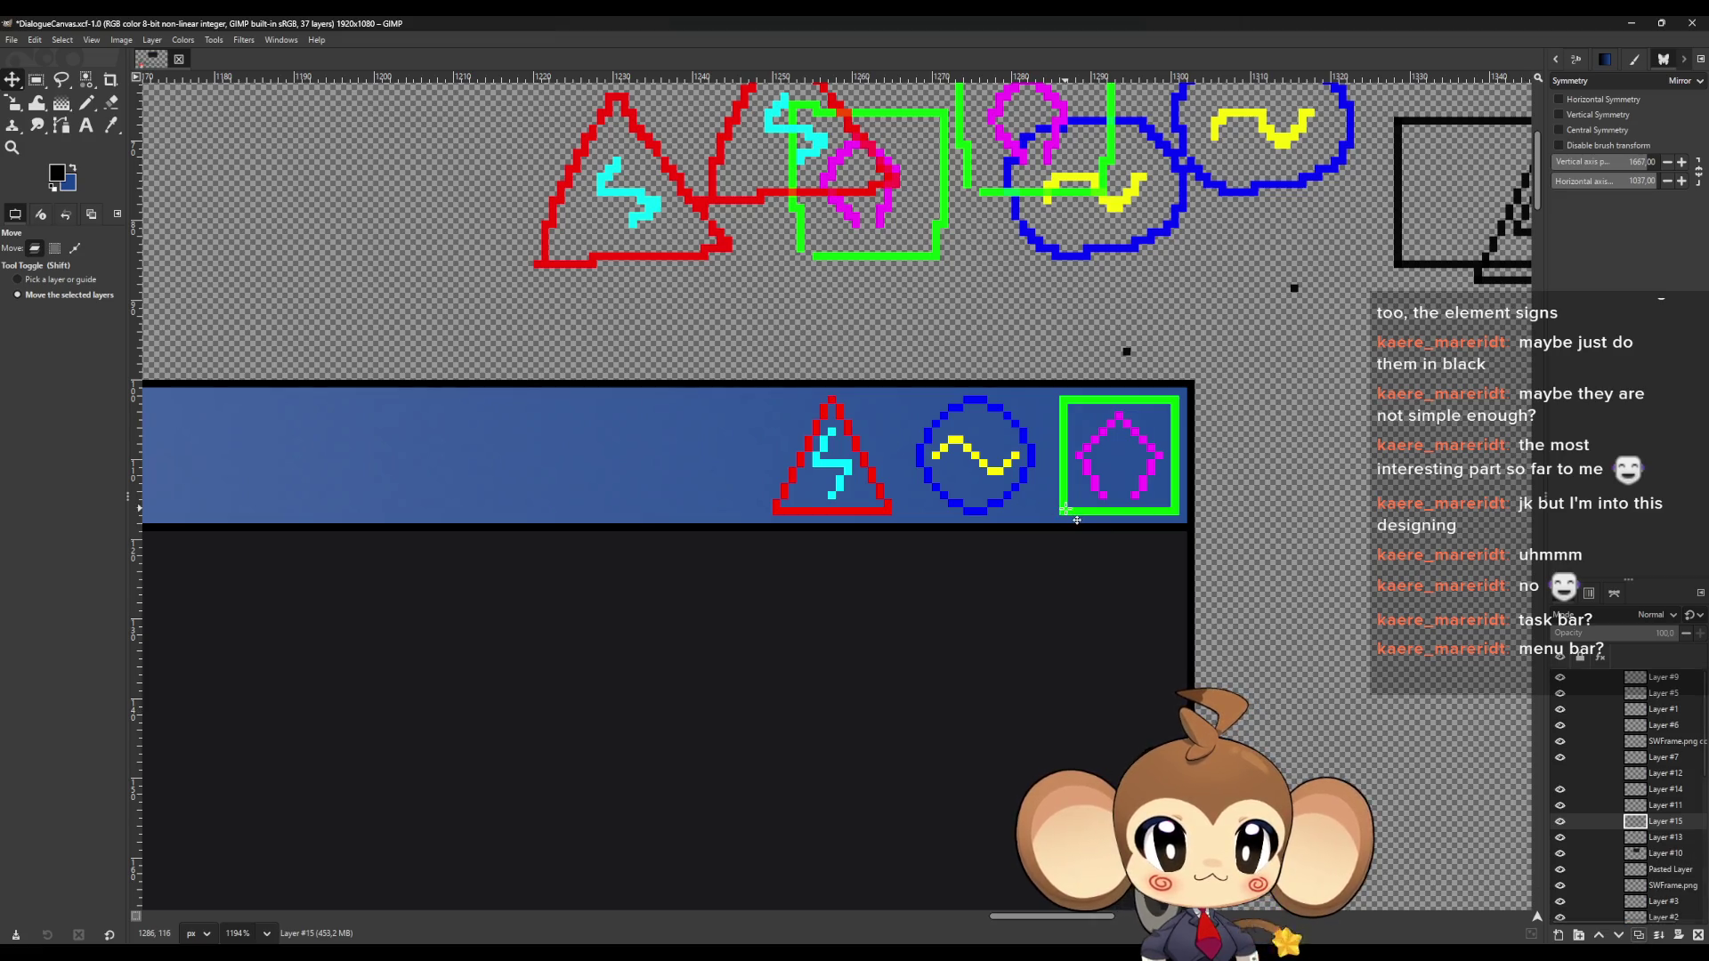
Move Layer #15's icons left and up into empty canvas space
scroll(1076, 519, "down", 3)
scroll(383, 249, "down", 3)
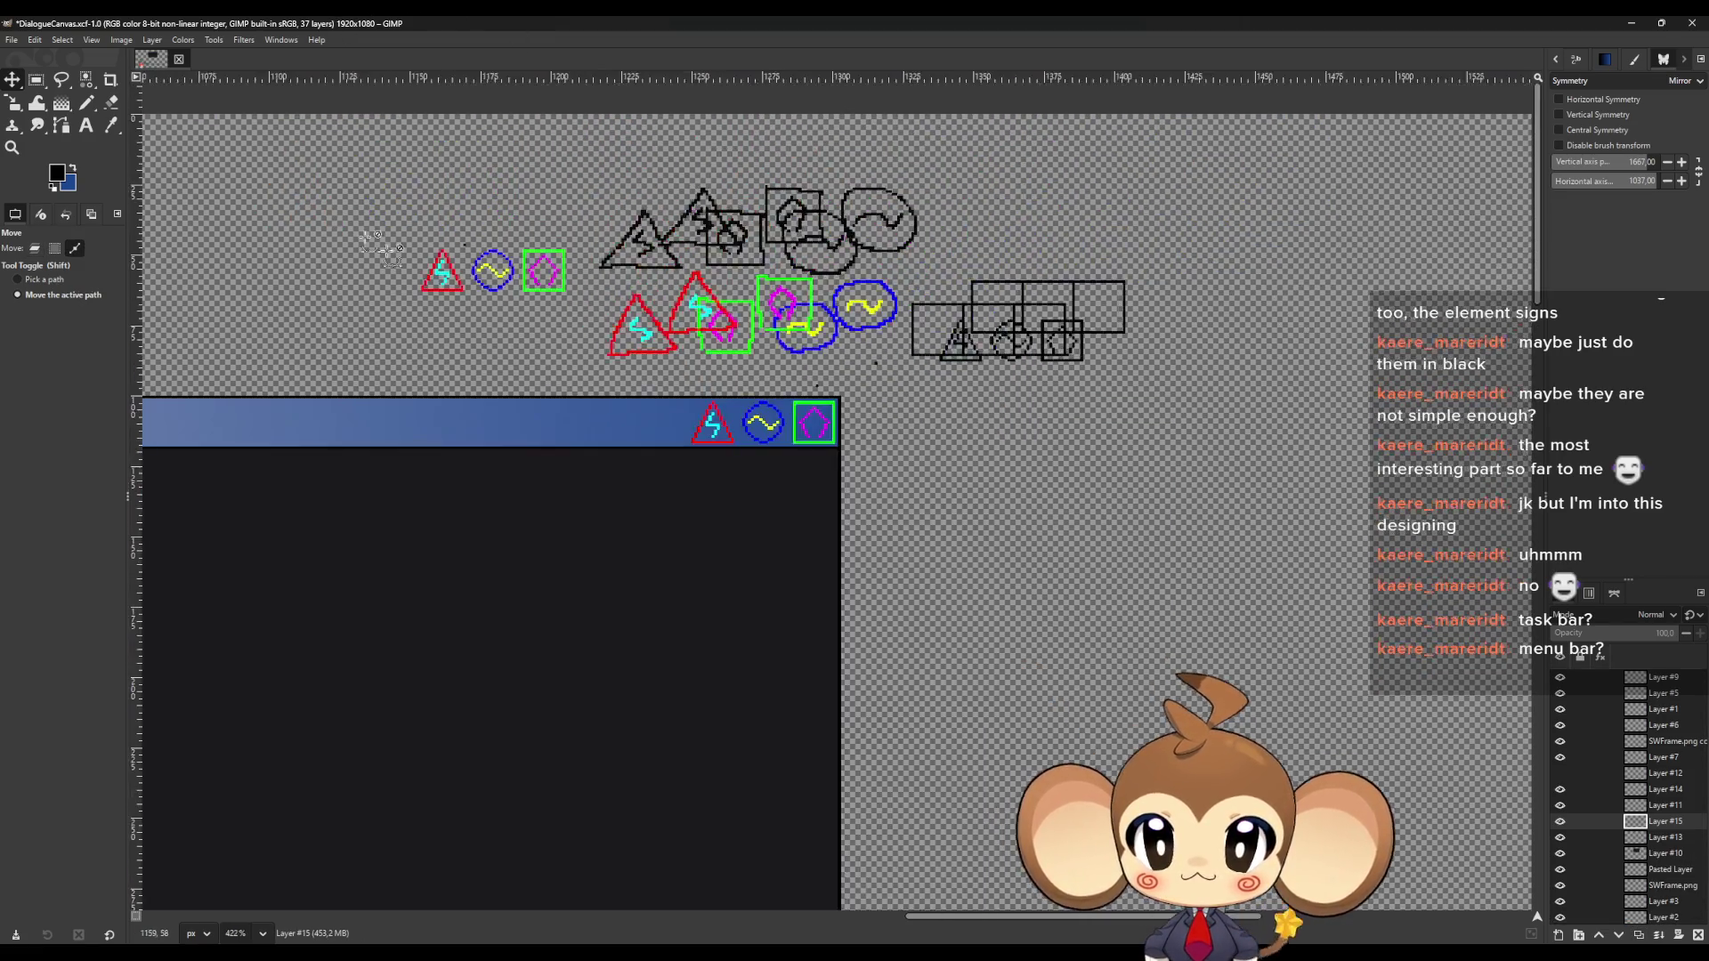
scroll(383, 249, "up", 3)
left_click_drag(776, 325, 396, 260)
scroll(410, 254, "down", 3)
scroll(436, 238, "up", 2)
scroll(436, 239, "up", 2)
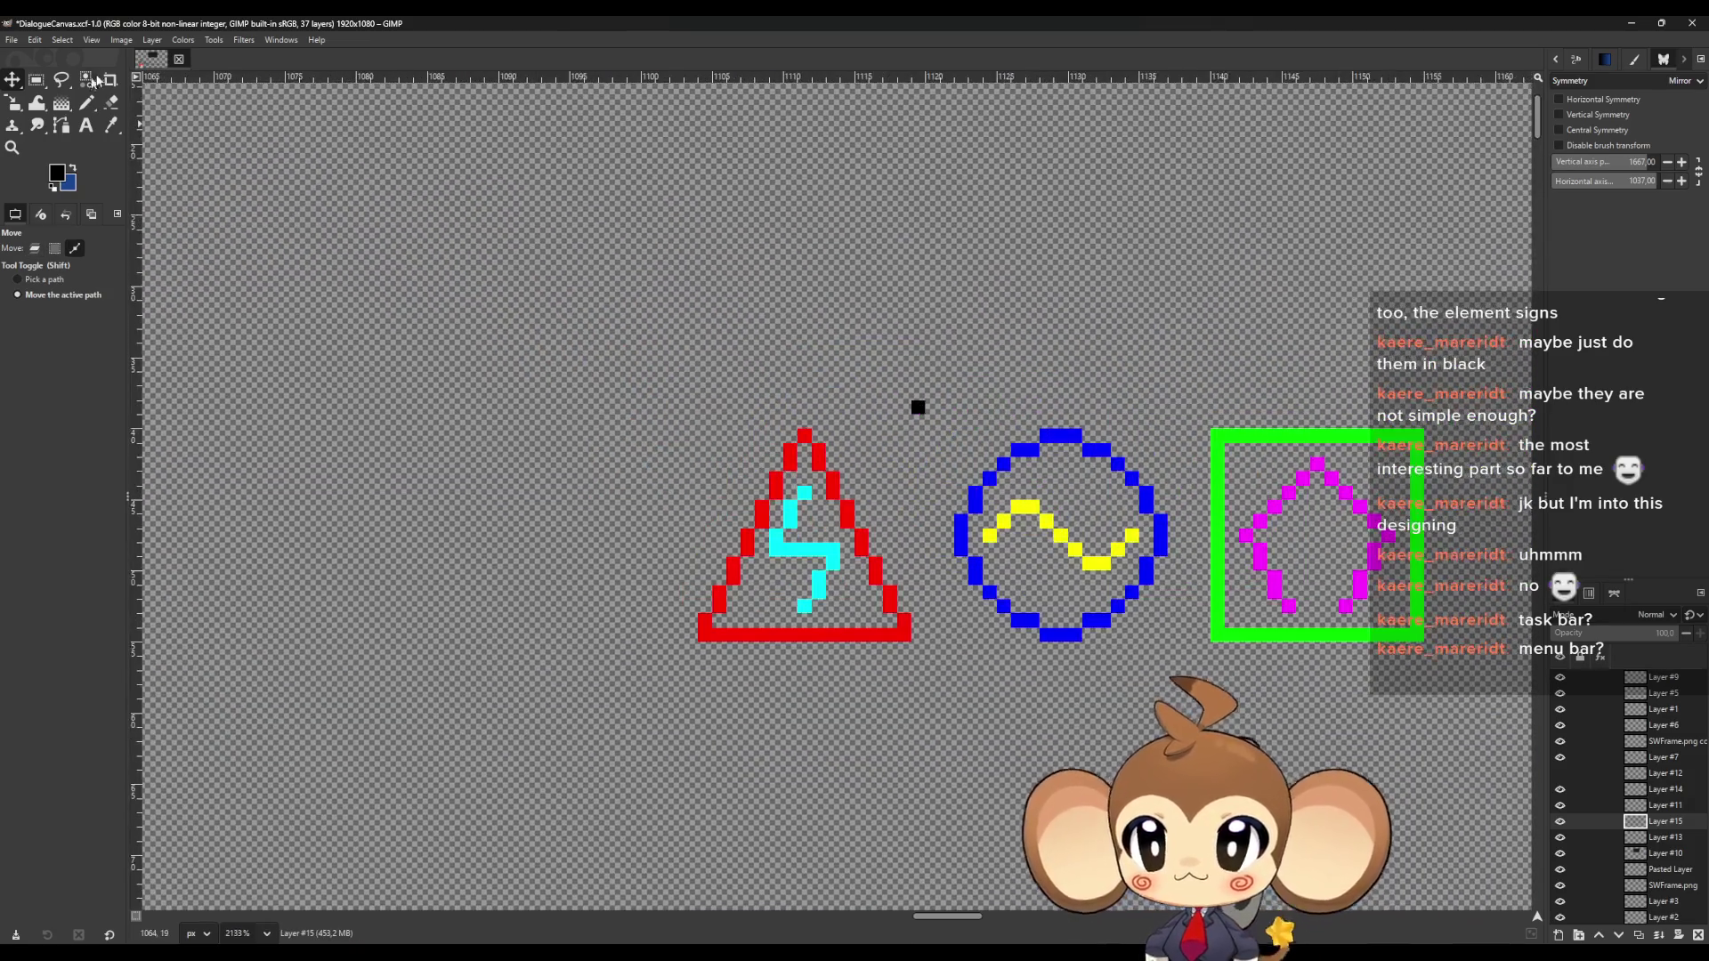
key("shift+e")
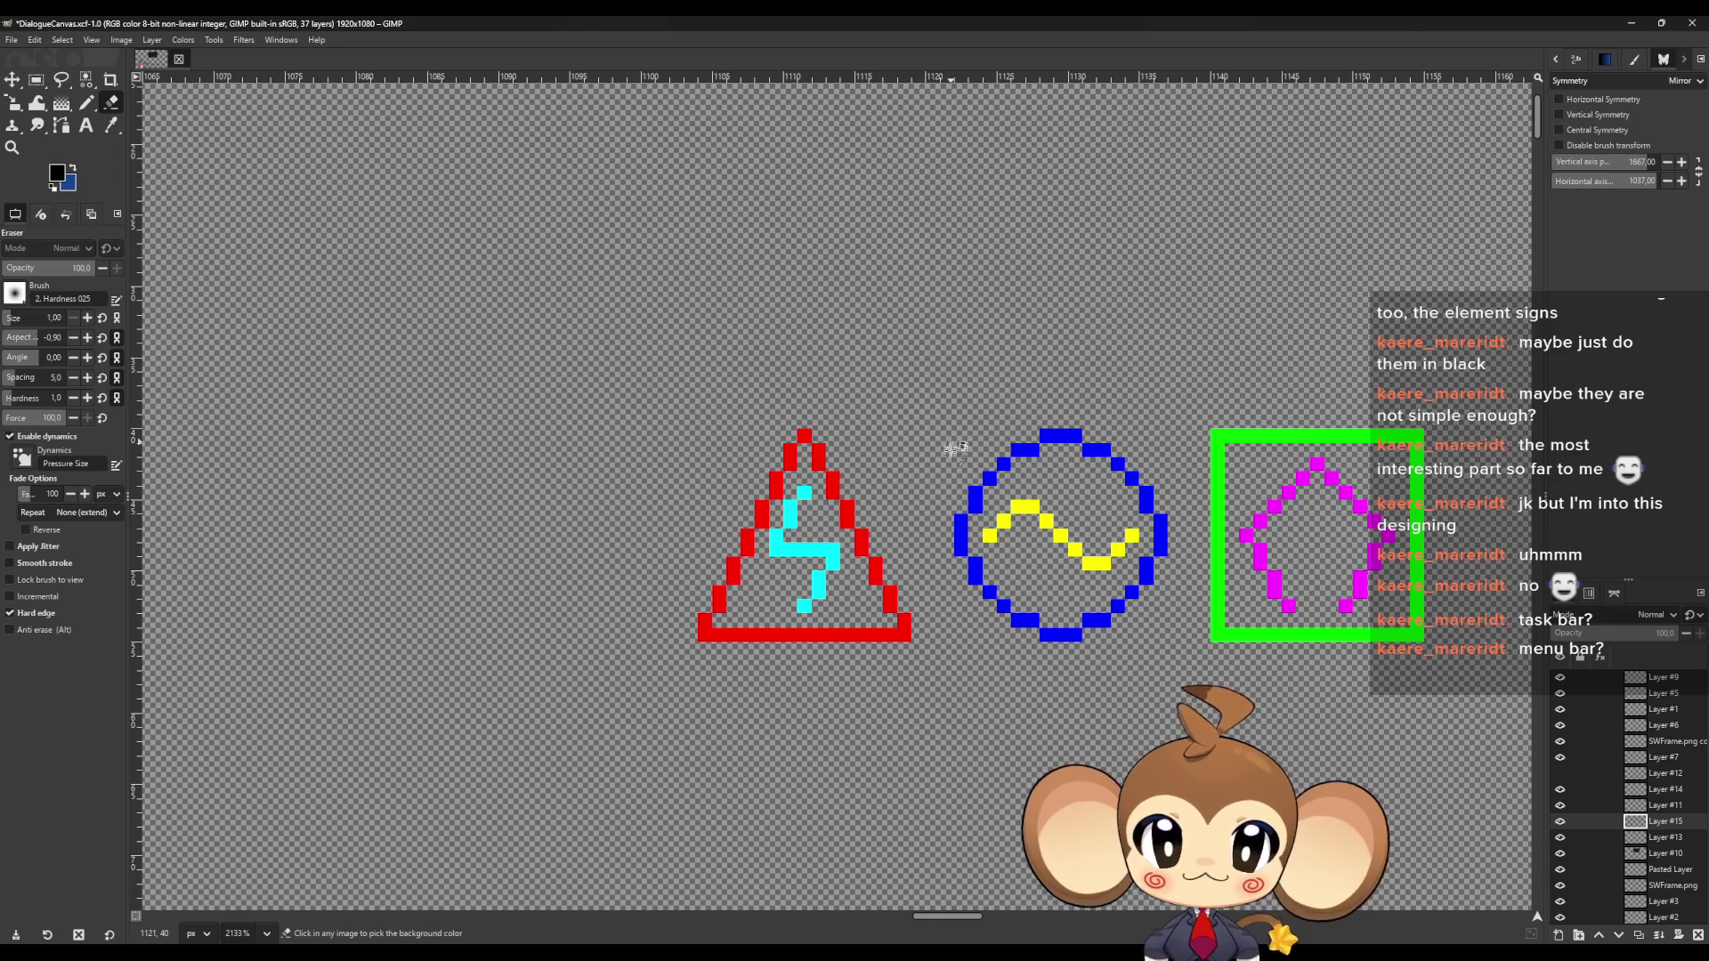
scroll(890, 427, "down", 1)
scroll(583, 370, "up", 2)
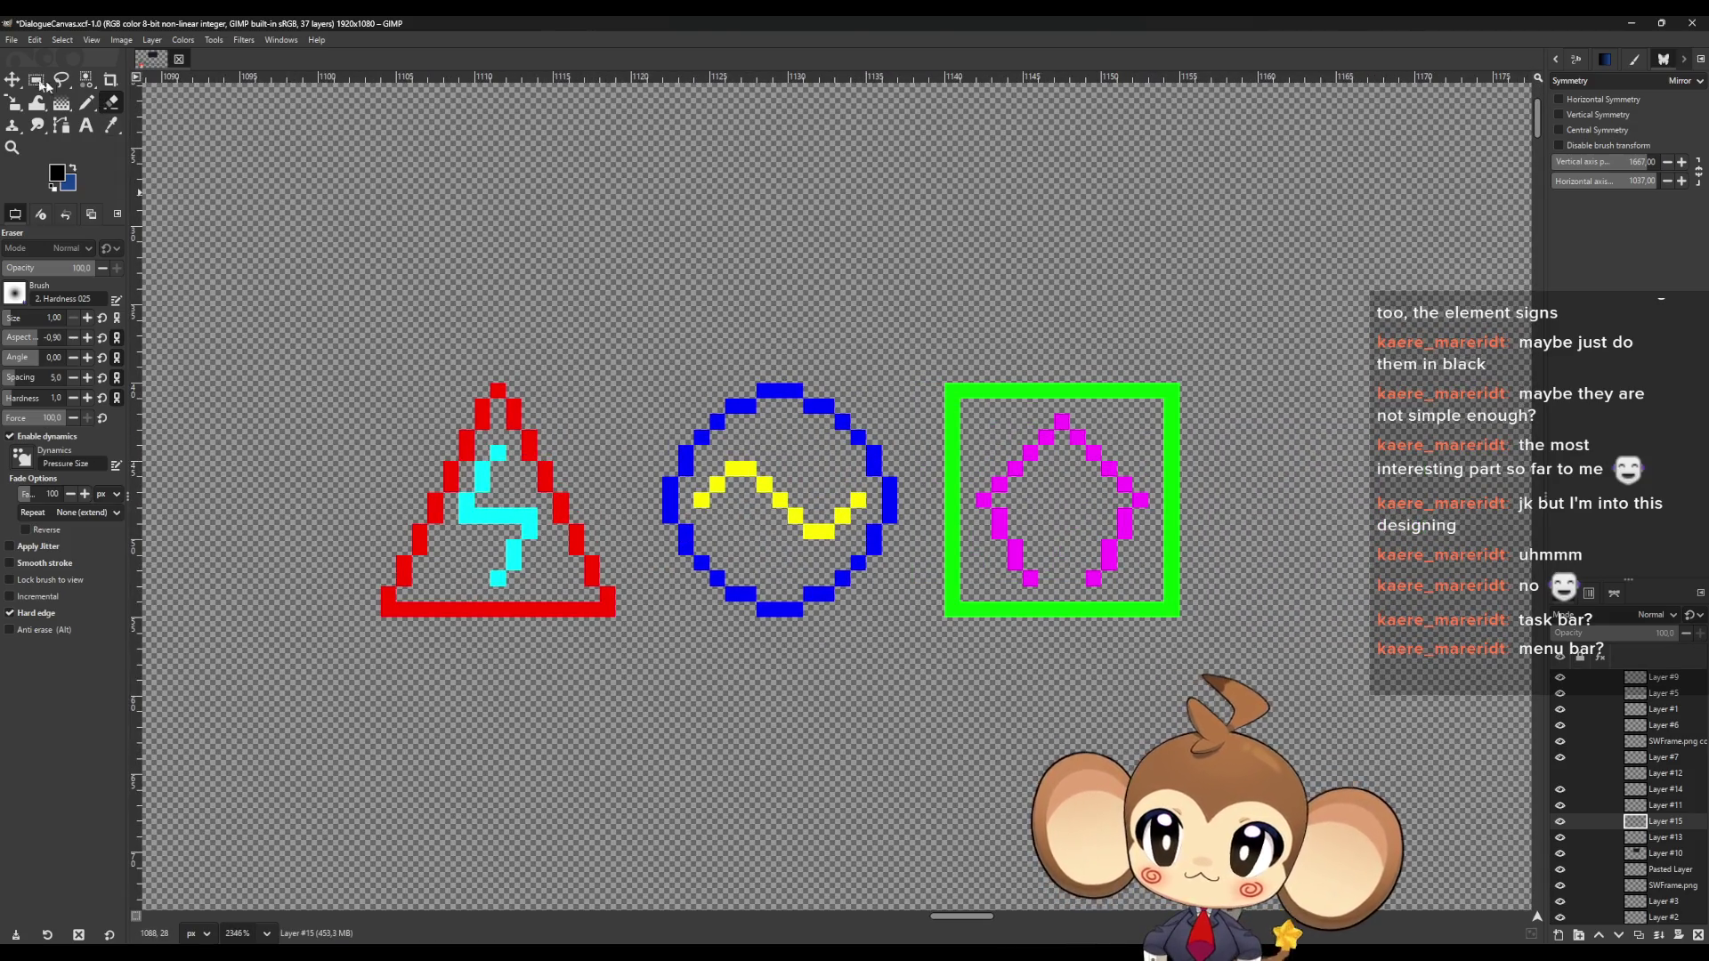
Draw a 64×64 rectangle selection around the three icons
left_click(37, 81)
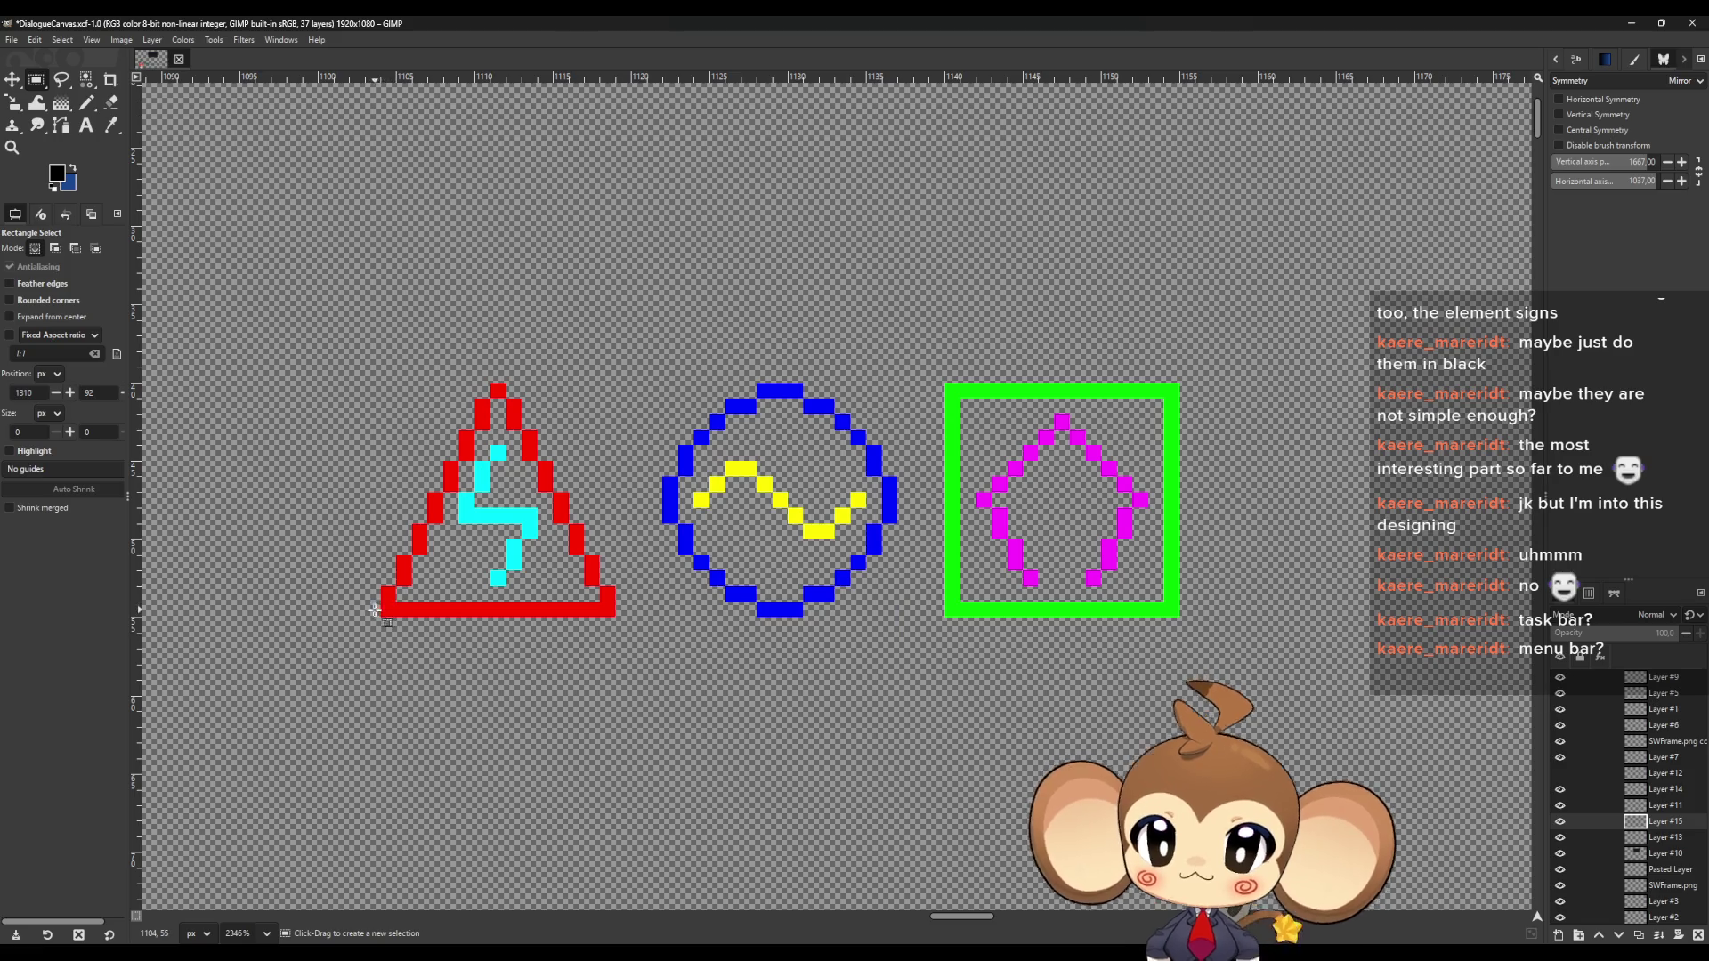
mouse_move(374, 610)
left_mouse_down()
mouse_move(765, 589)
mouse_move(1212, 534)
mouse_move(1187, 523)
mouse_move(1394, 540)
mouse_move(1368, 529)
left_mouse_up()
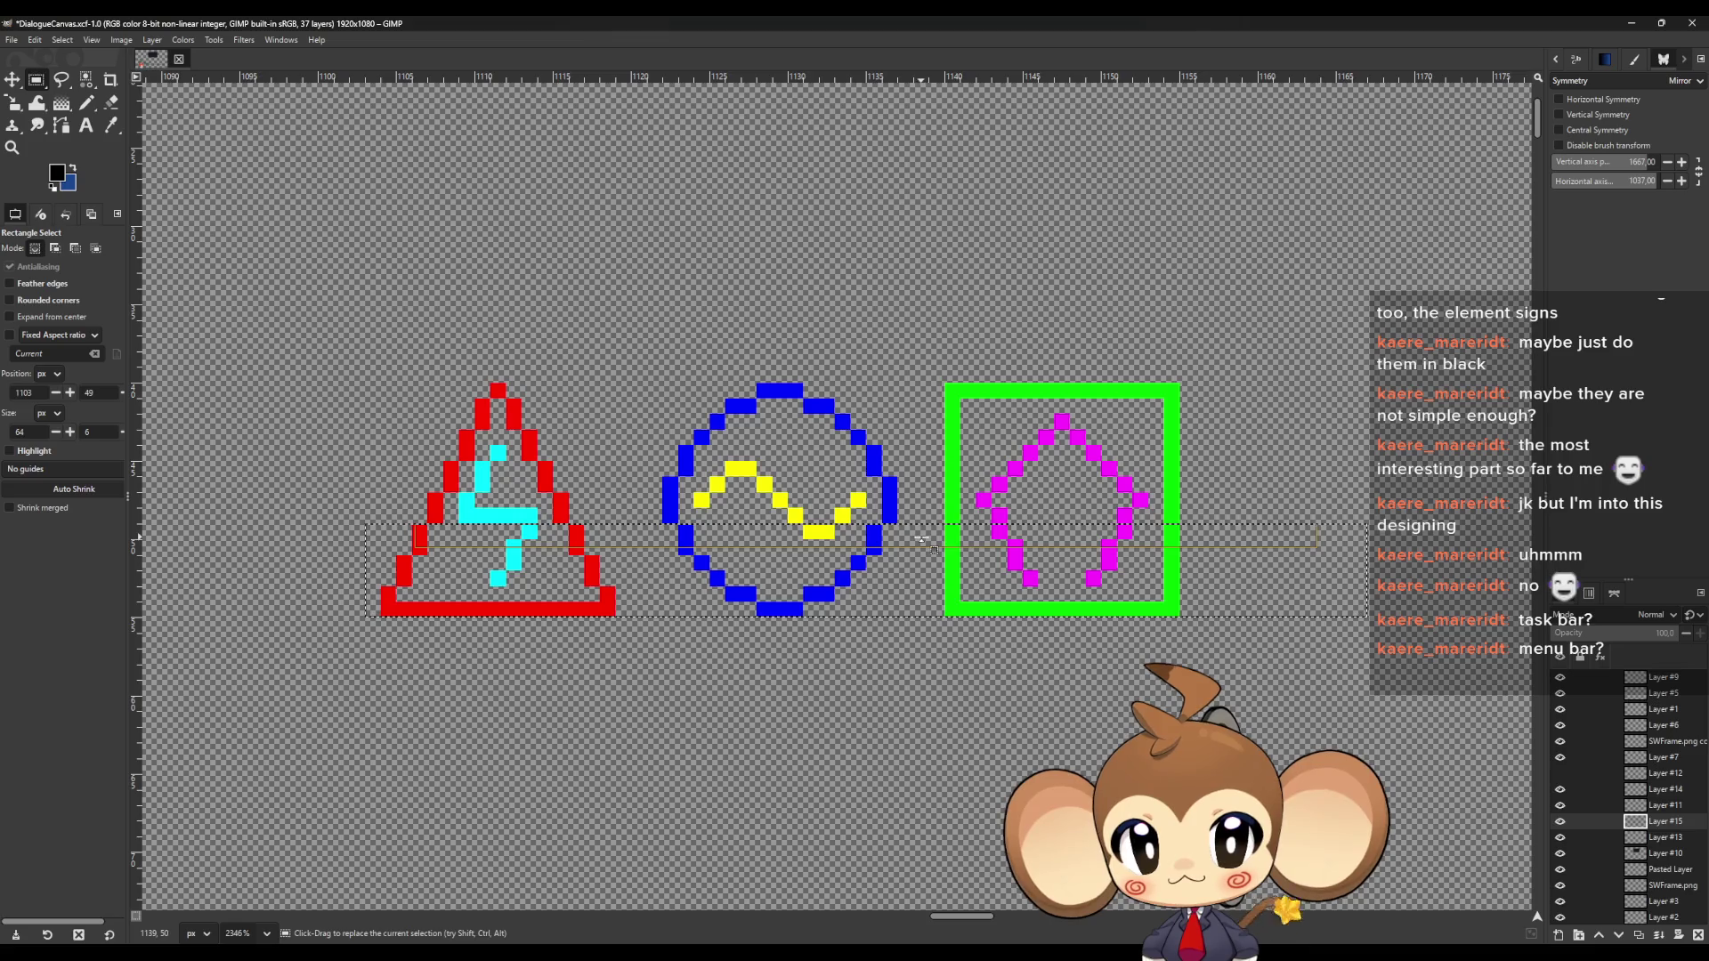
left_click_drag(961, 526, 955, 122)
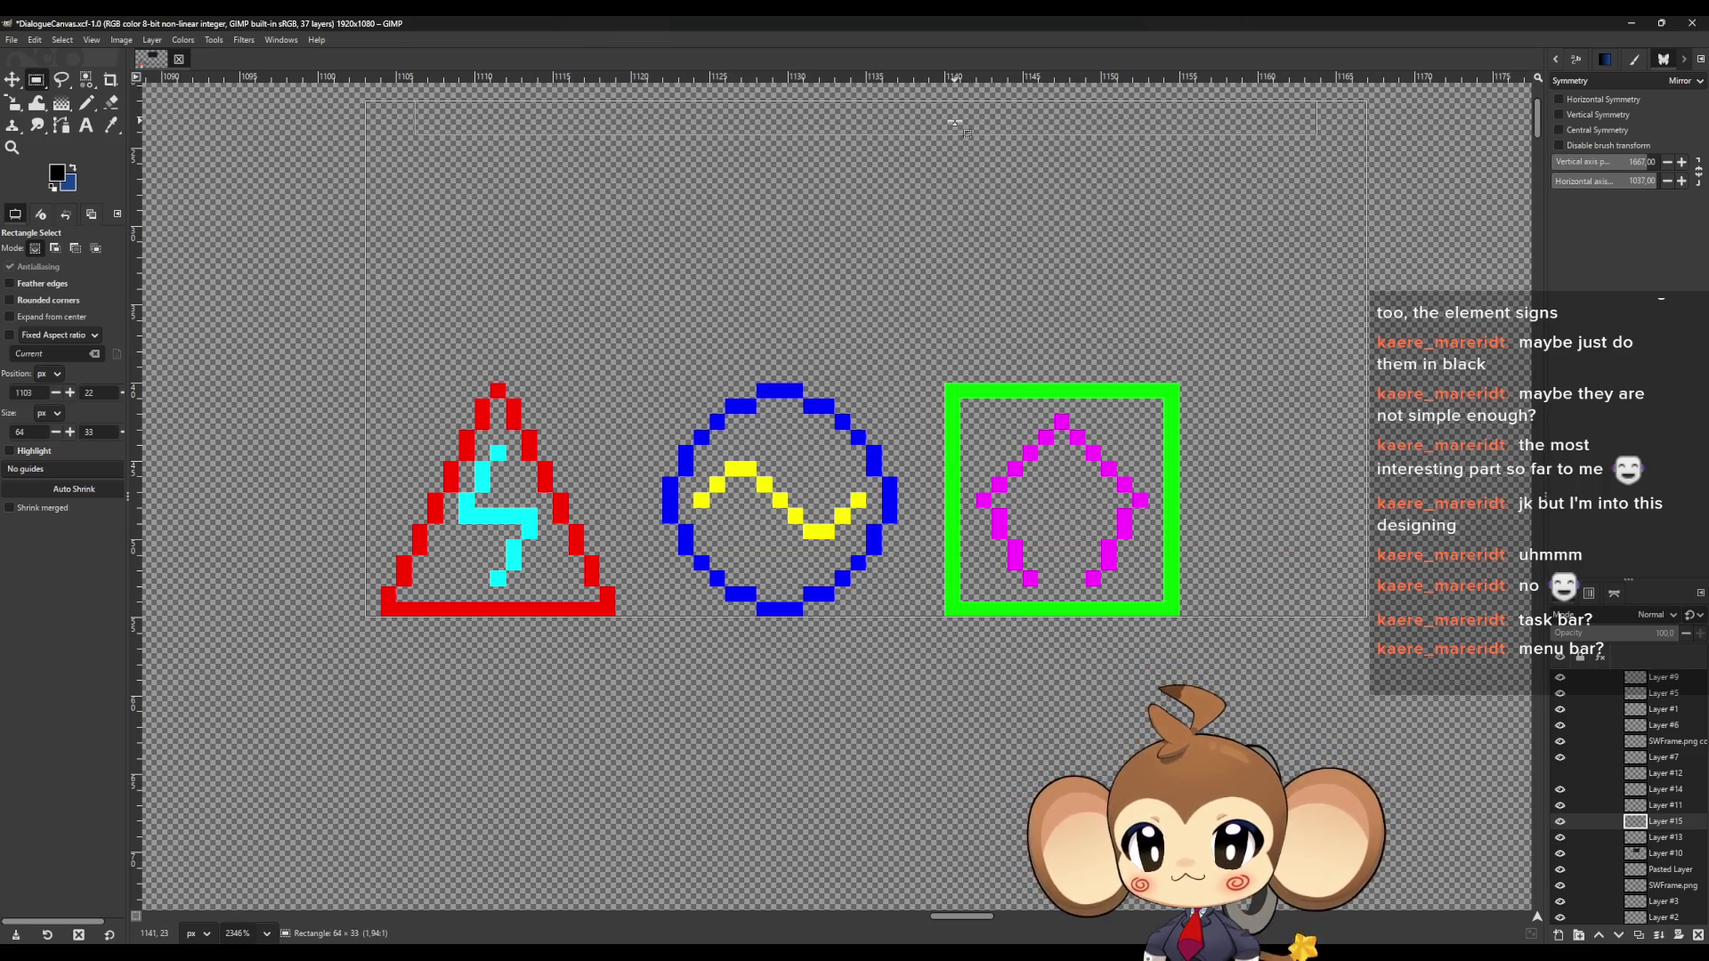
scroll(955, 122, "down", 5)
left_click_drag(815, 566, 826, 753)
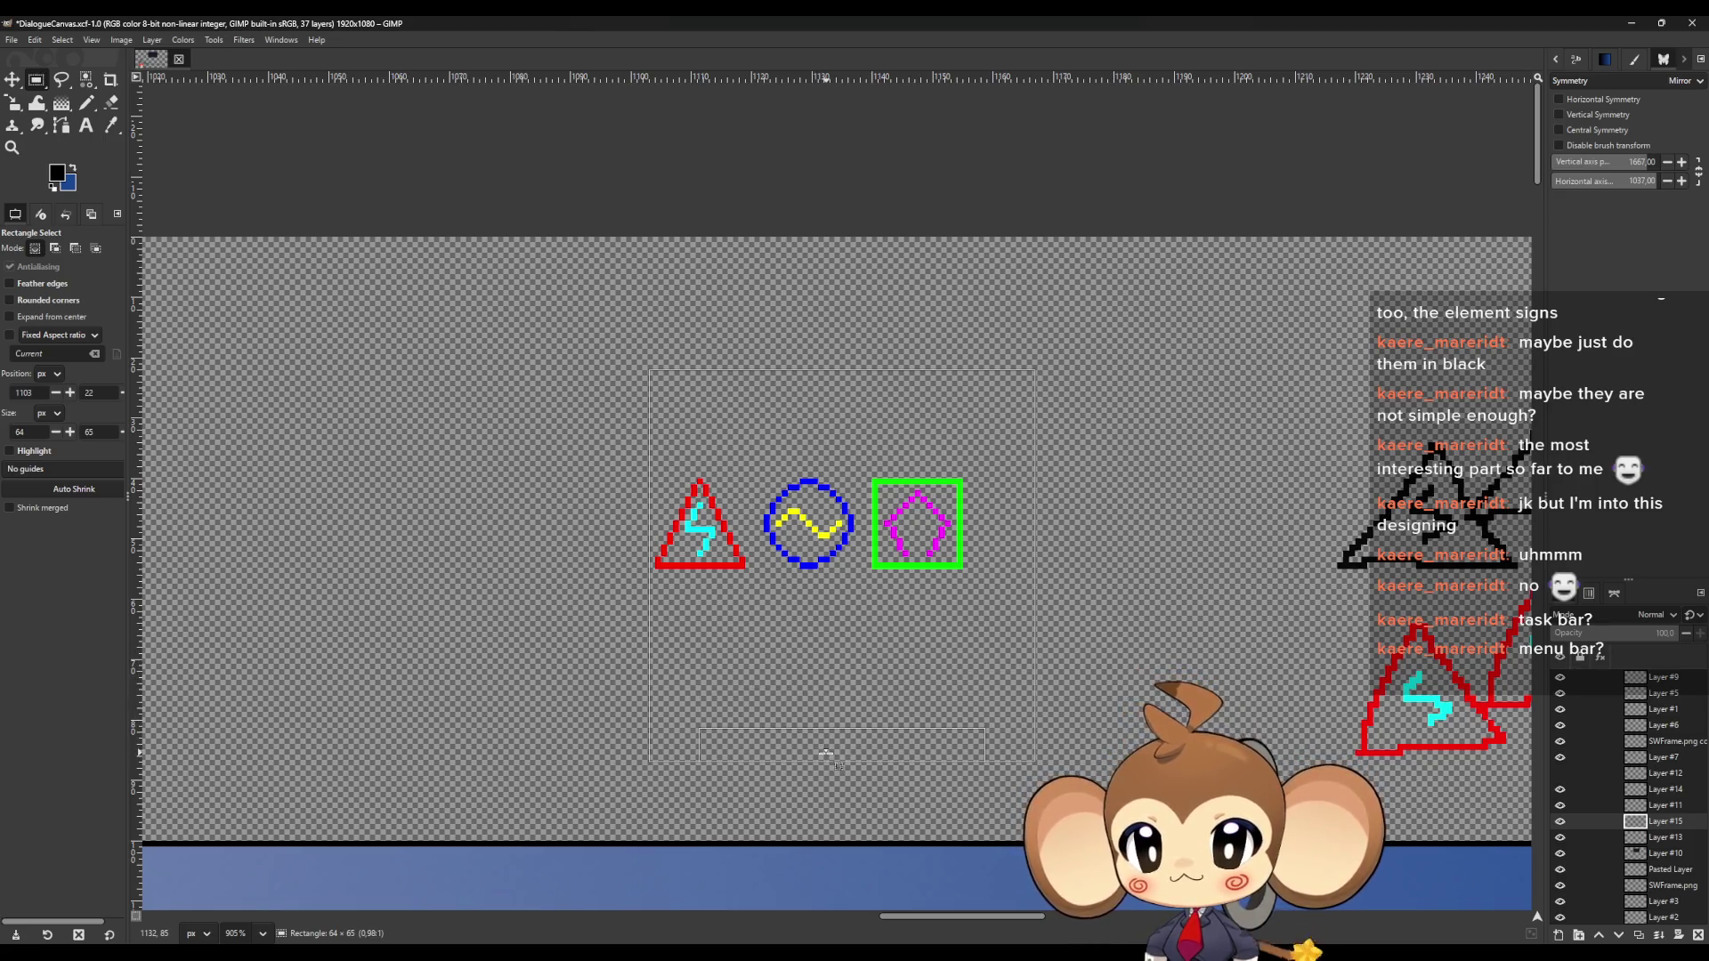
left_click_drag(842, 757, 842, 757)
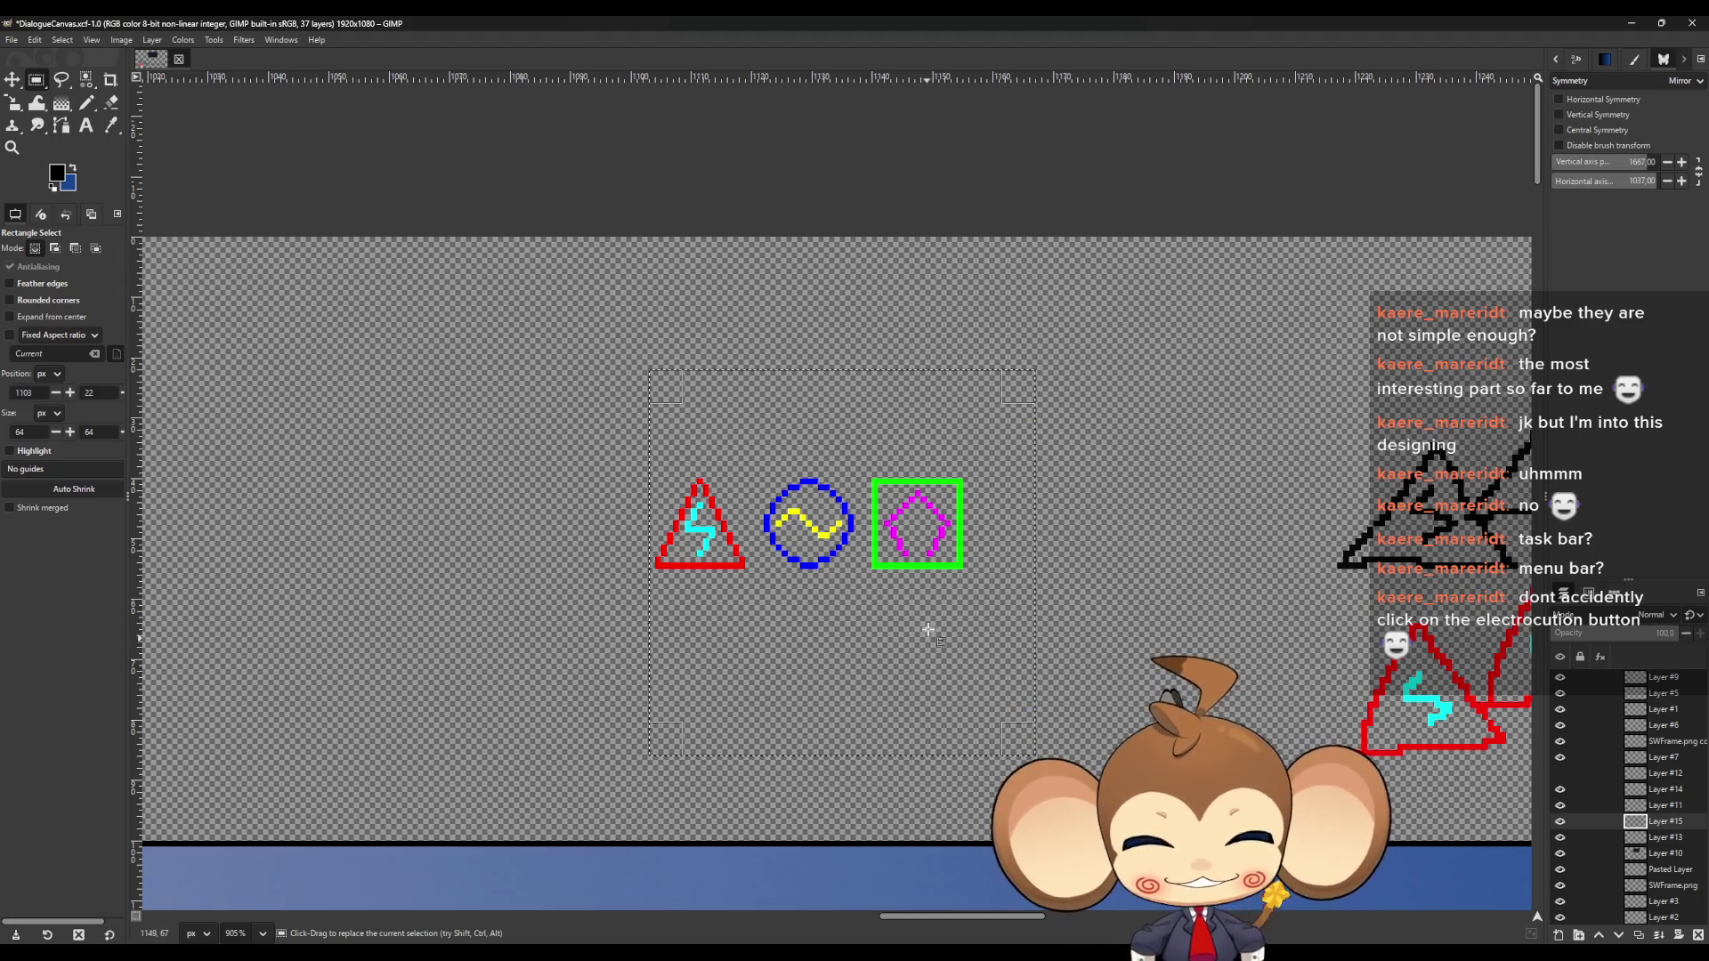
scroll(812, 652, "up", 2)
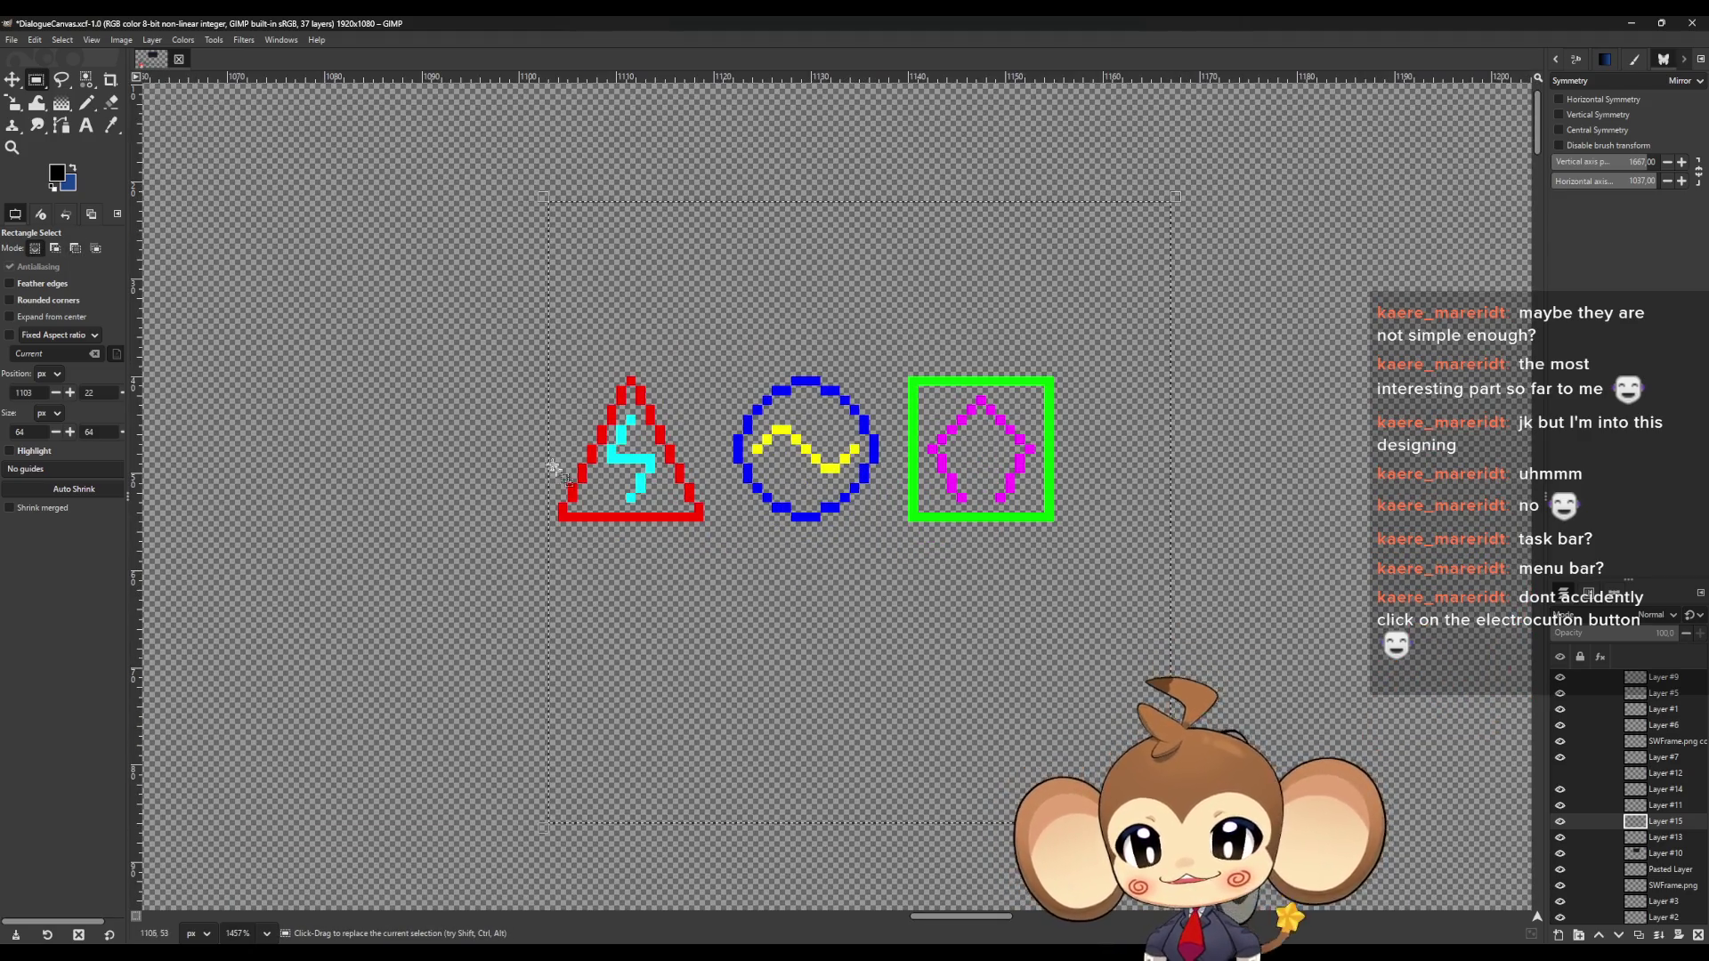
left_click(121, 41)
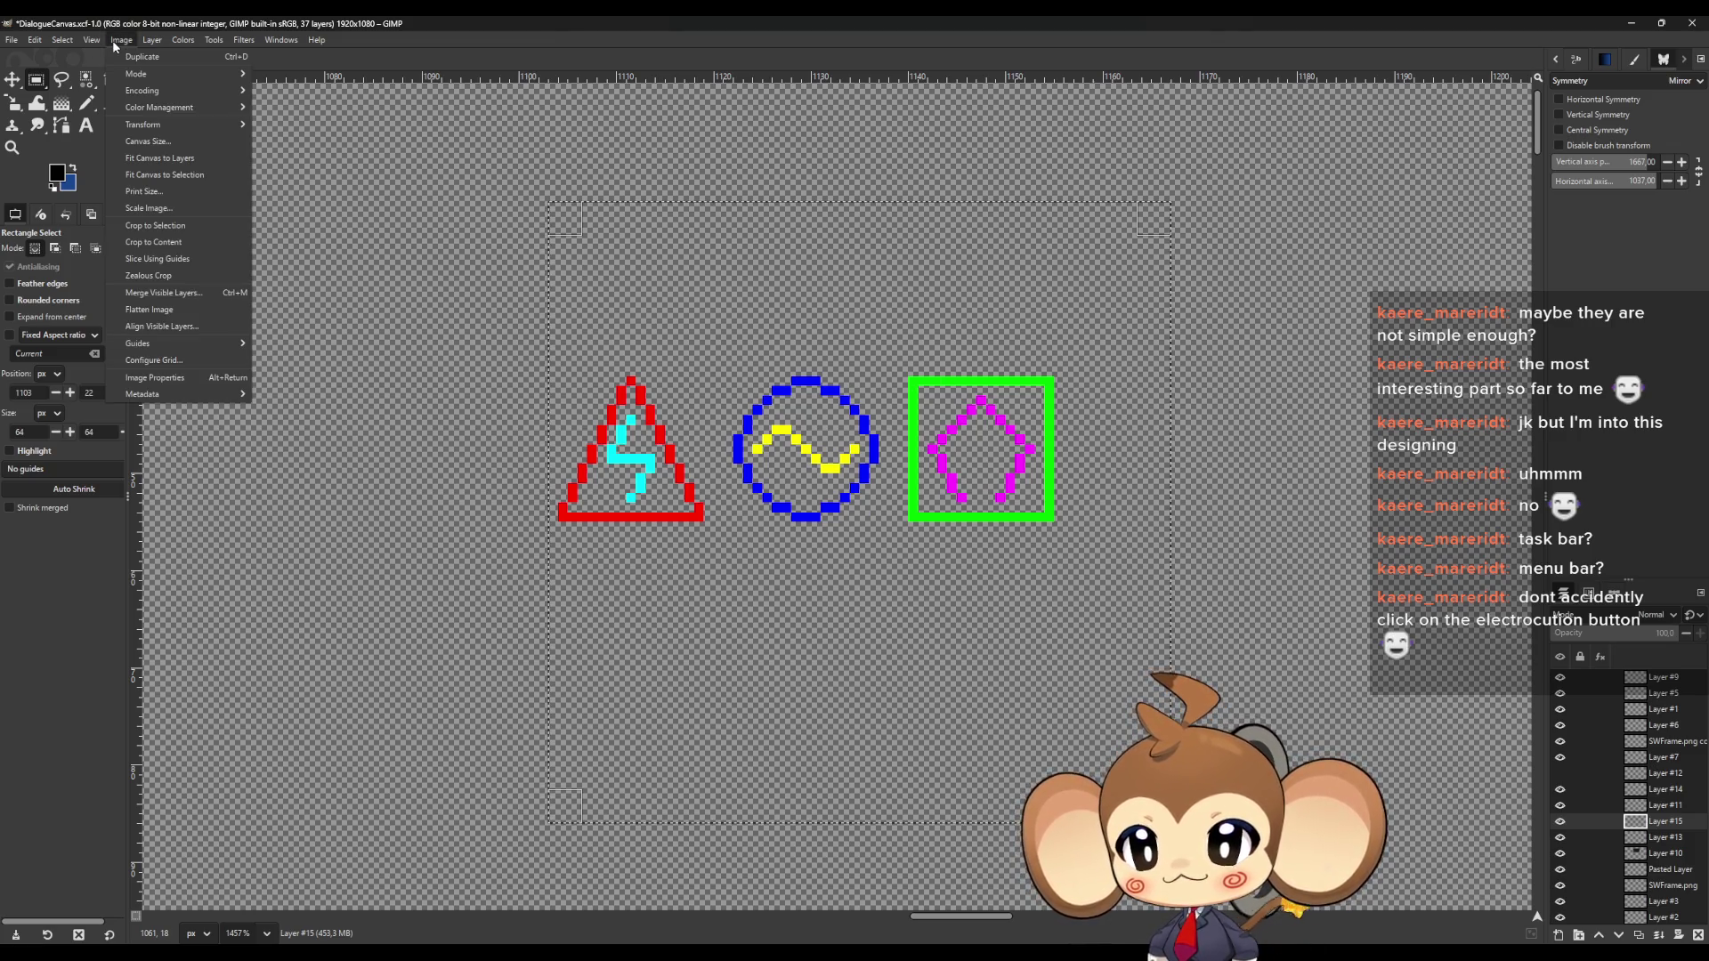
Crop the image to the 64×64 selection and shift the Layer #15 icons down-right
left_click(175, 226)
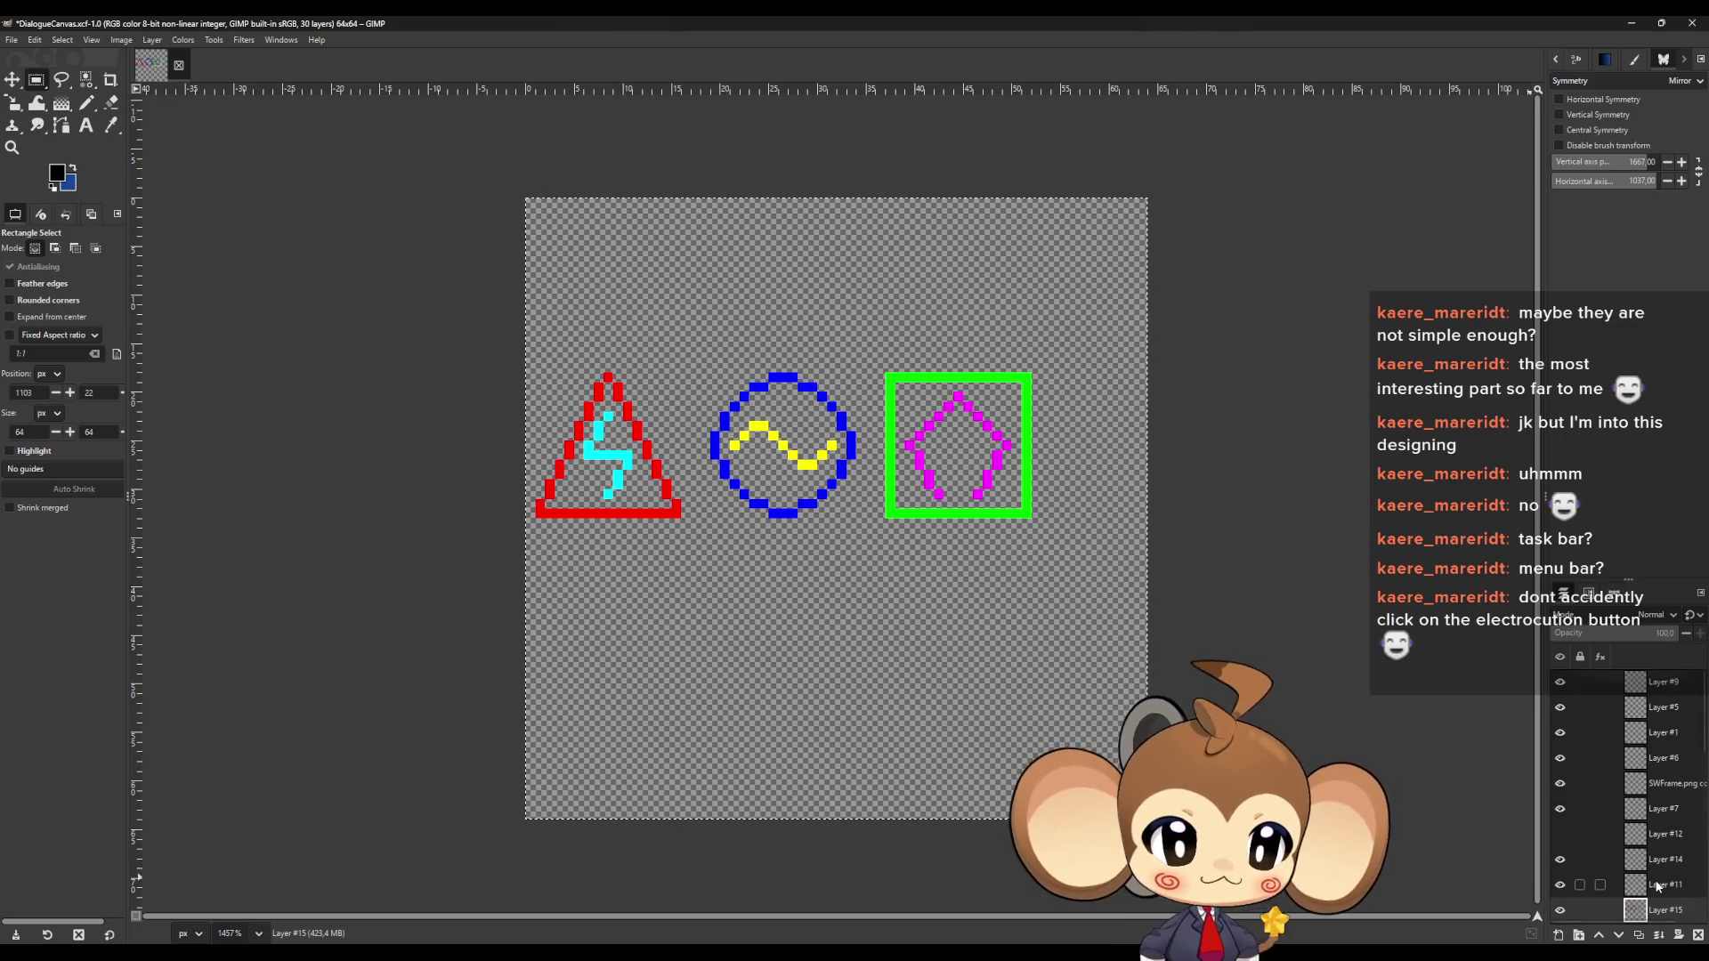
scroll(1651, 884, "down", 2)
key("m")
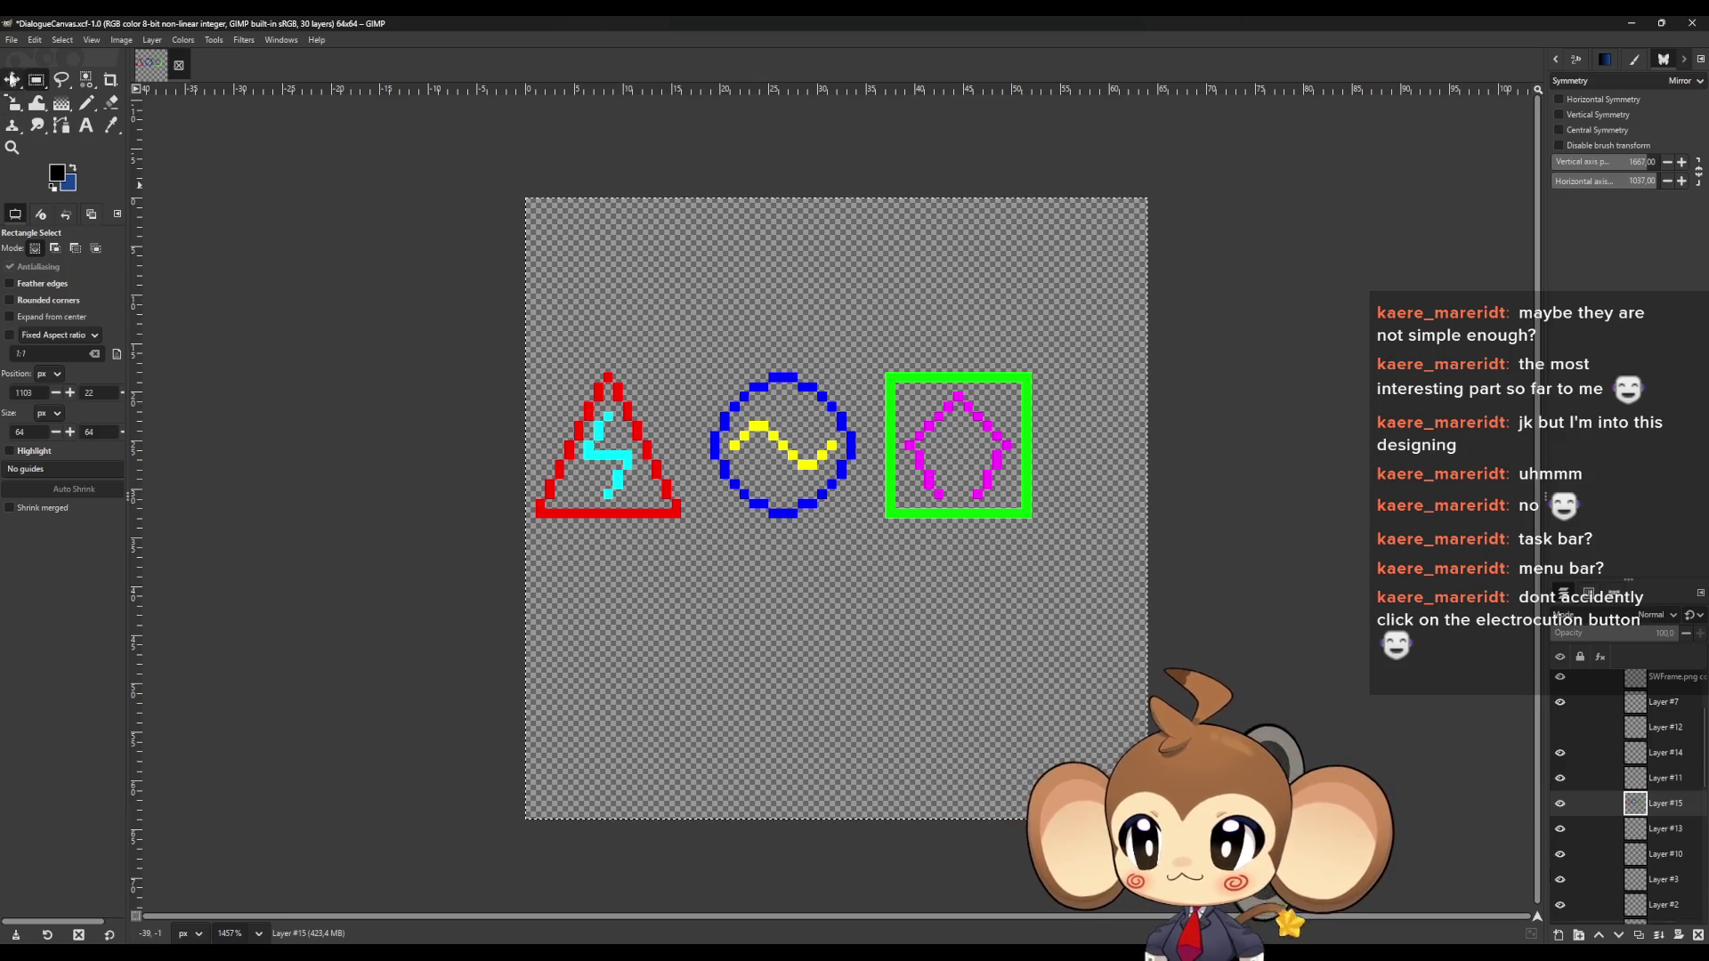
left_click_drag(788, 503, 790, 514)
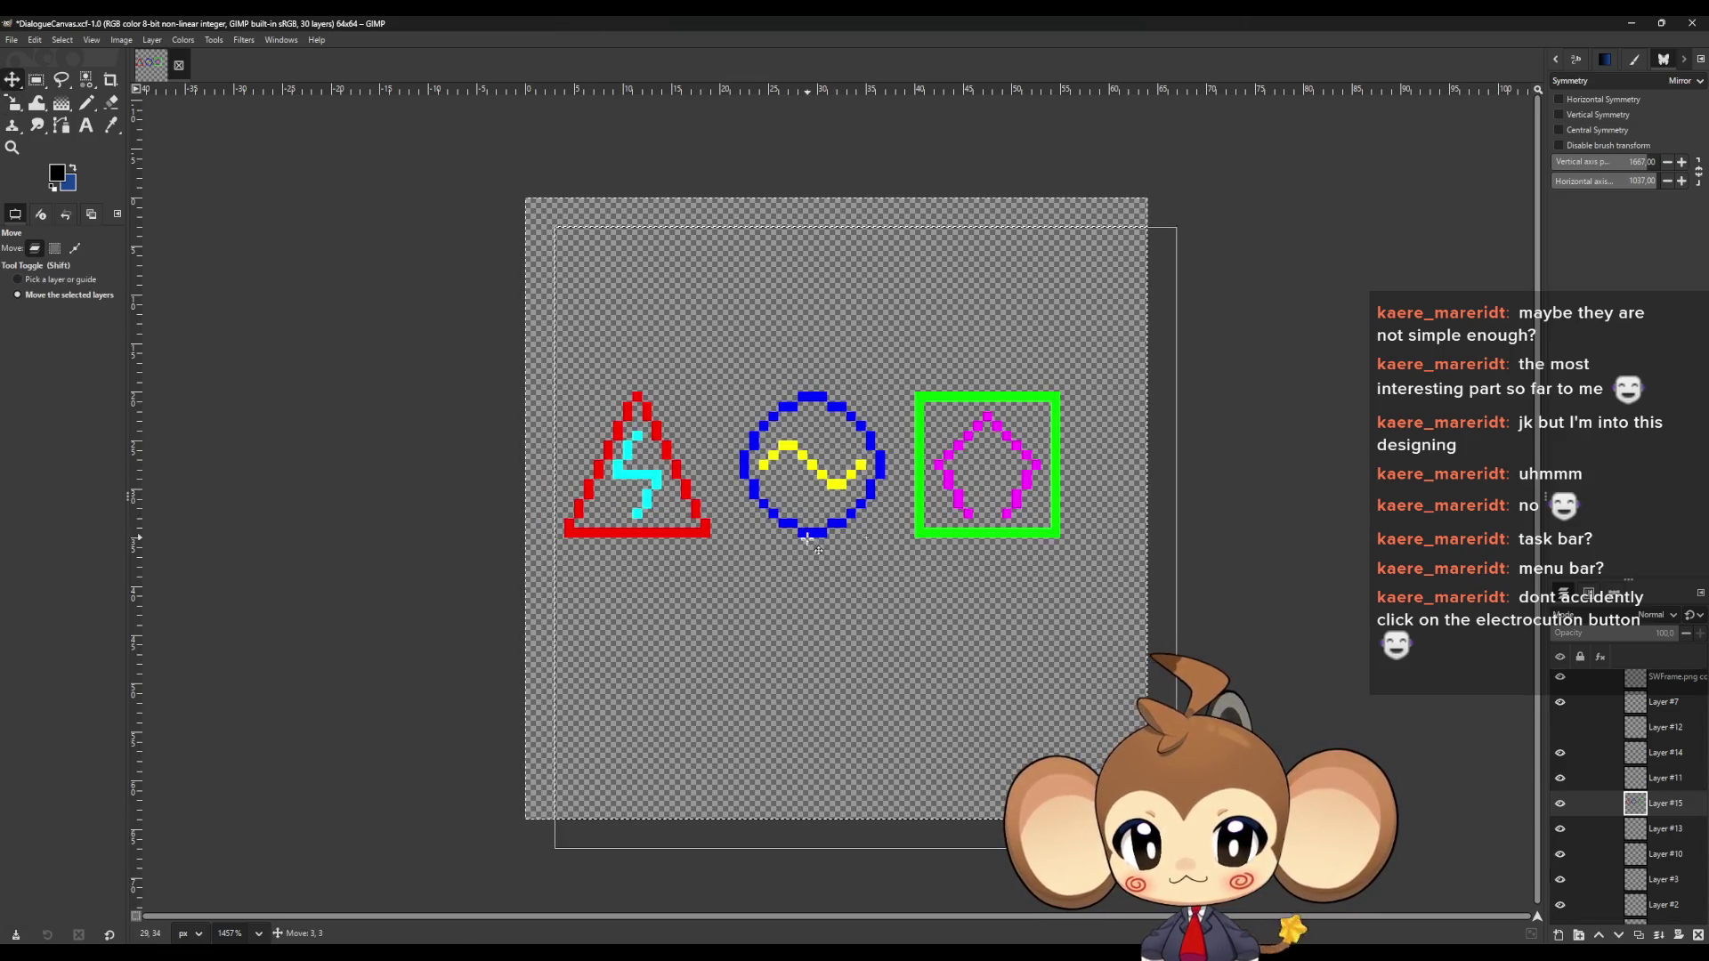
left_click_drag(822, 584, 823, 583)
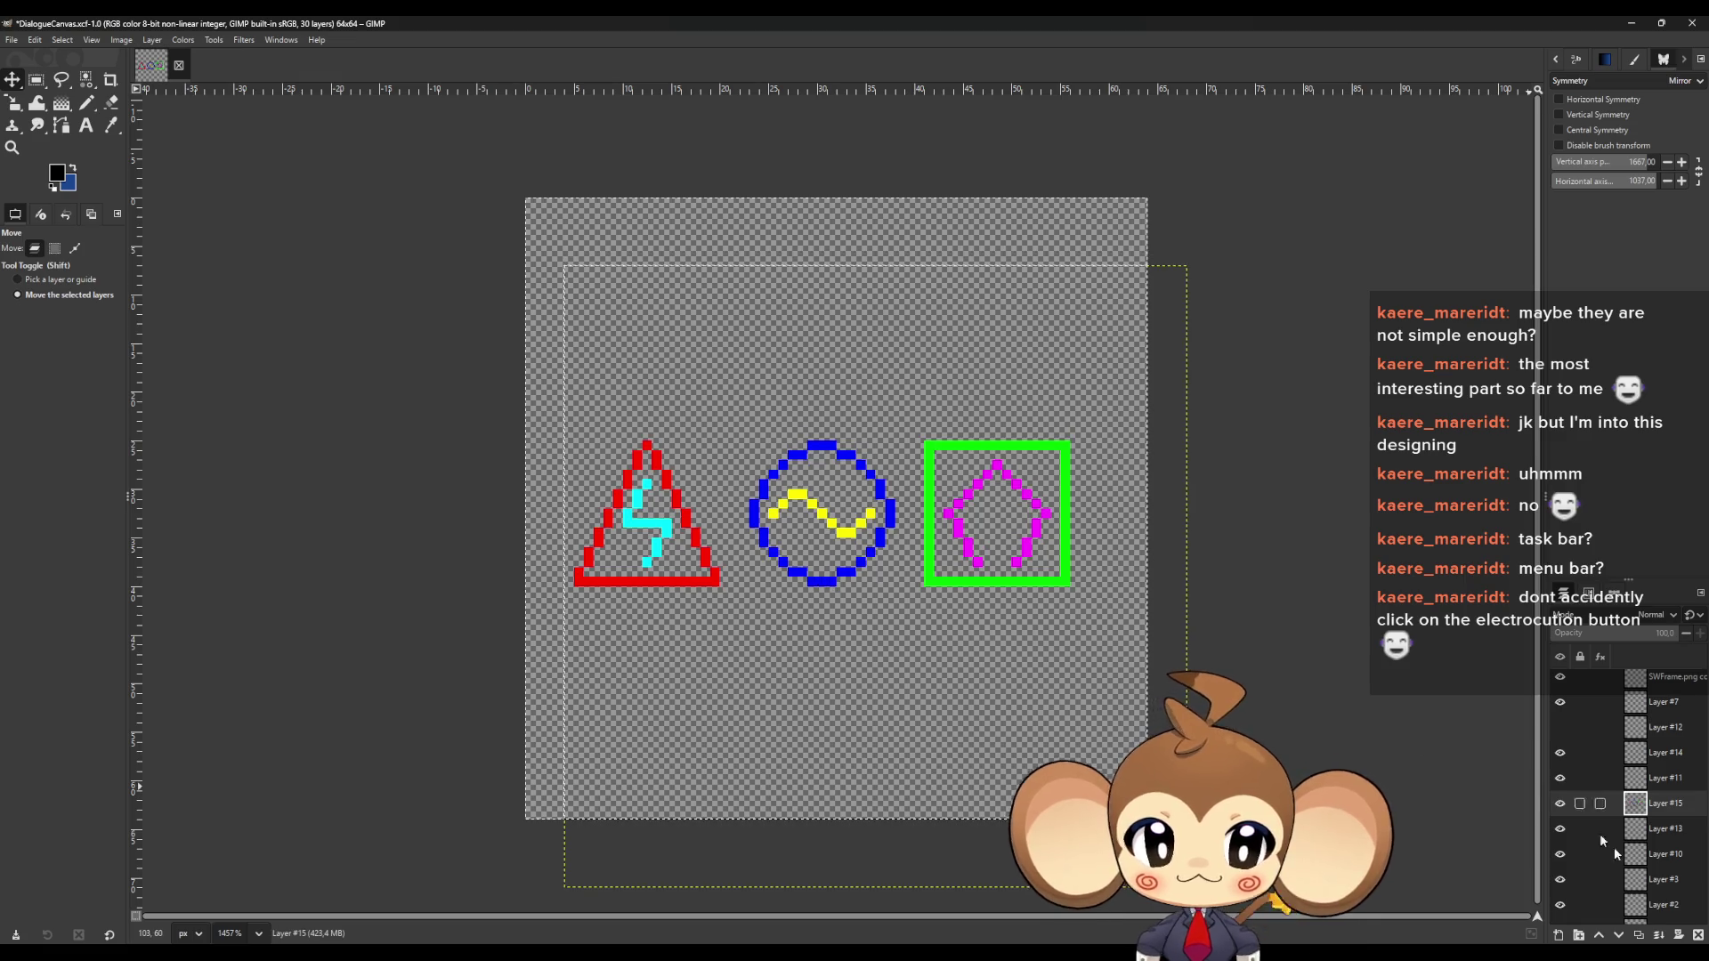
Pencil corner-to-corner diagonals forming an X guide on Layer #11
left_click(1659, 780)
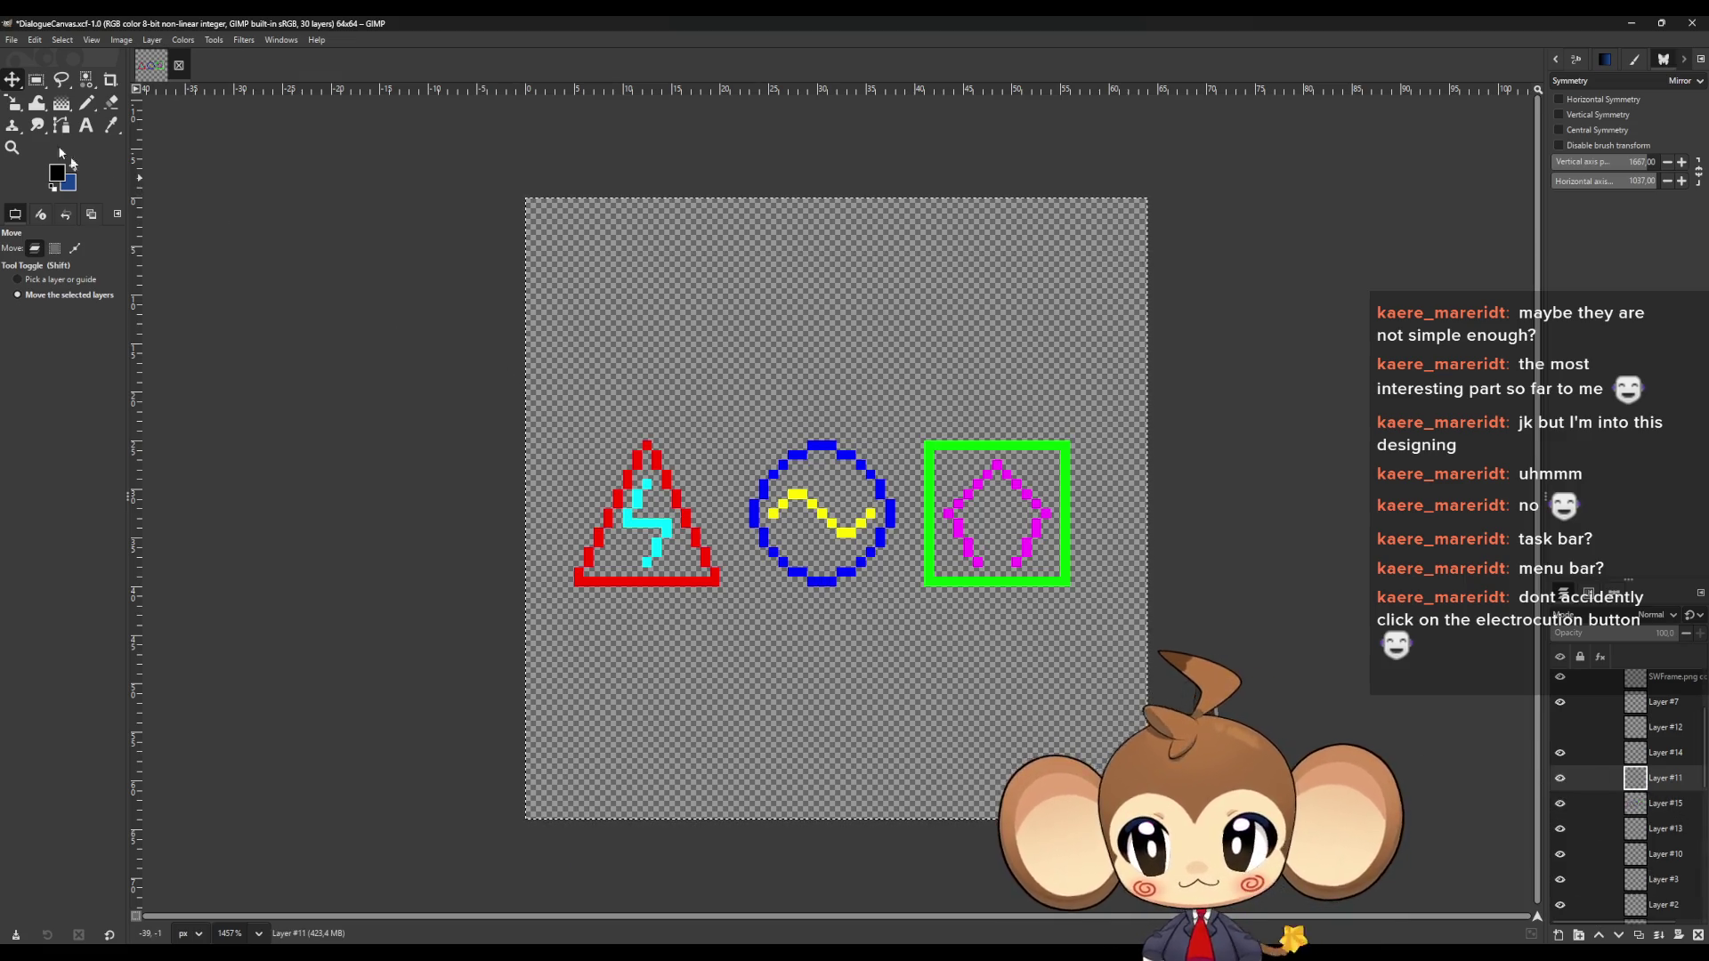
key("n")
left_click(529, 204)
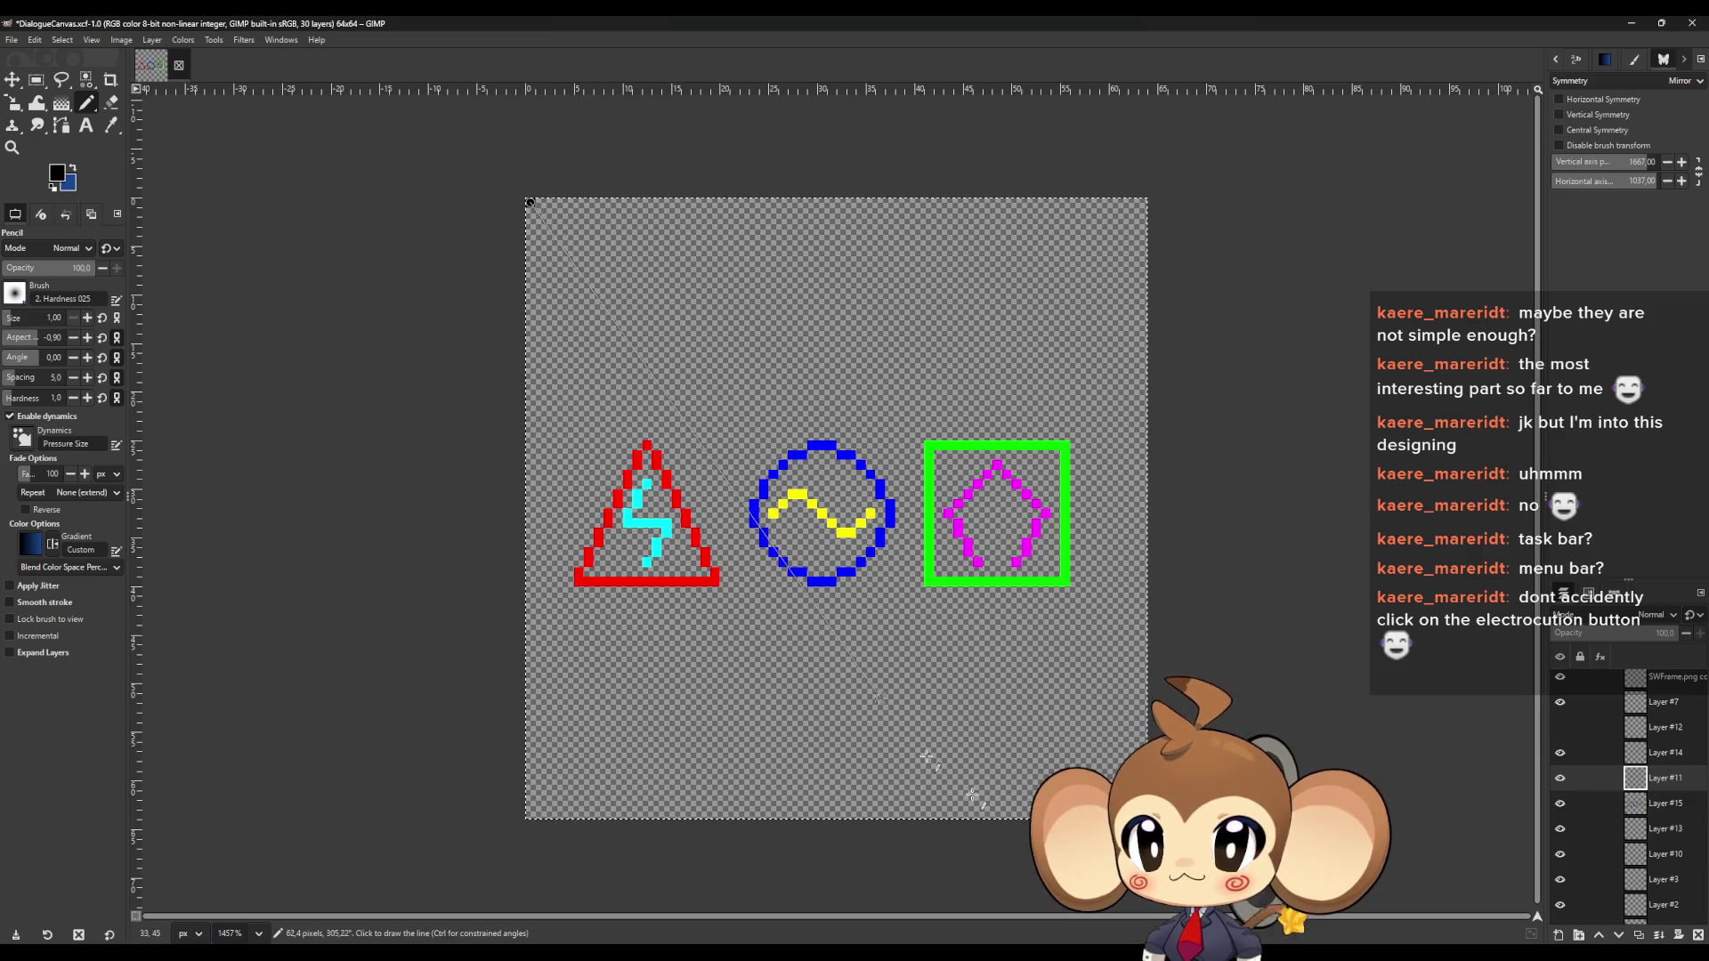
left_click(1143, 814, "shift")
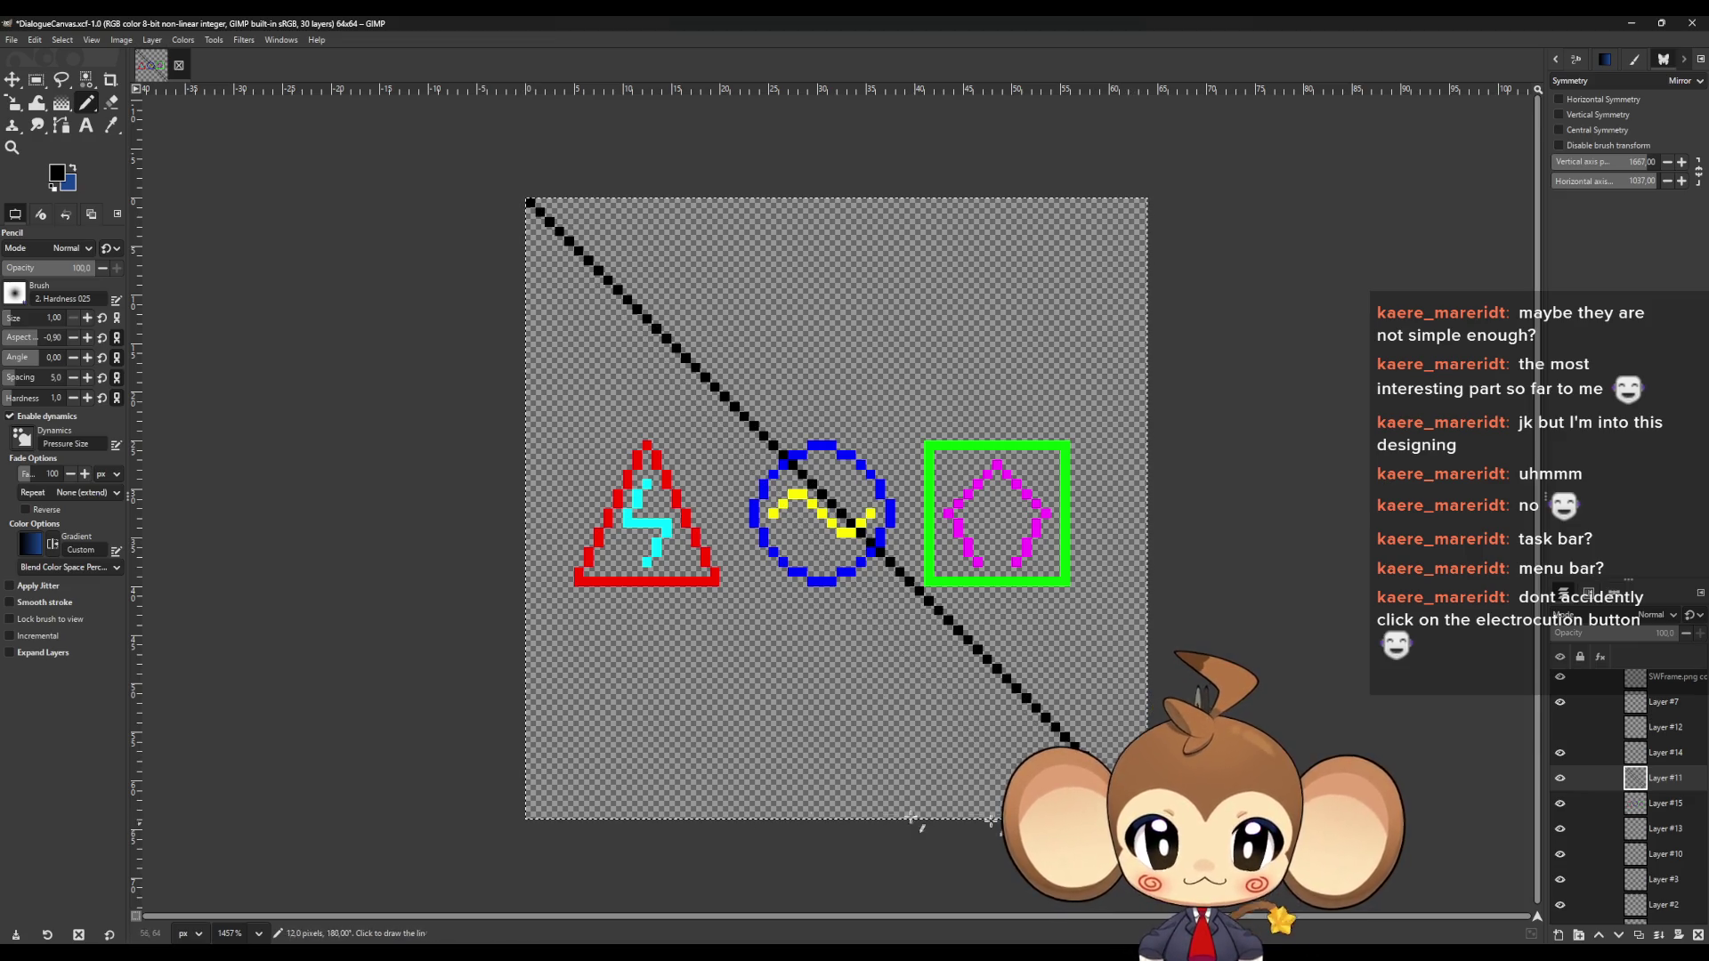
left_click(530, 815)
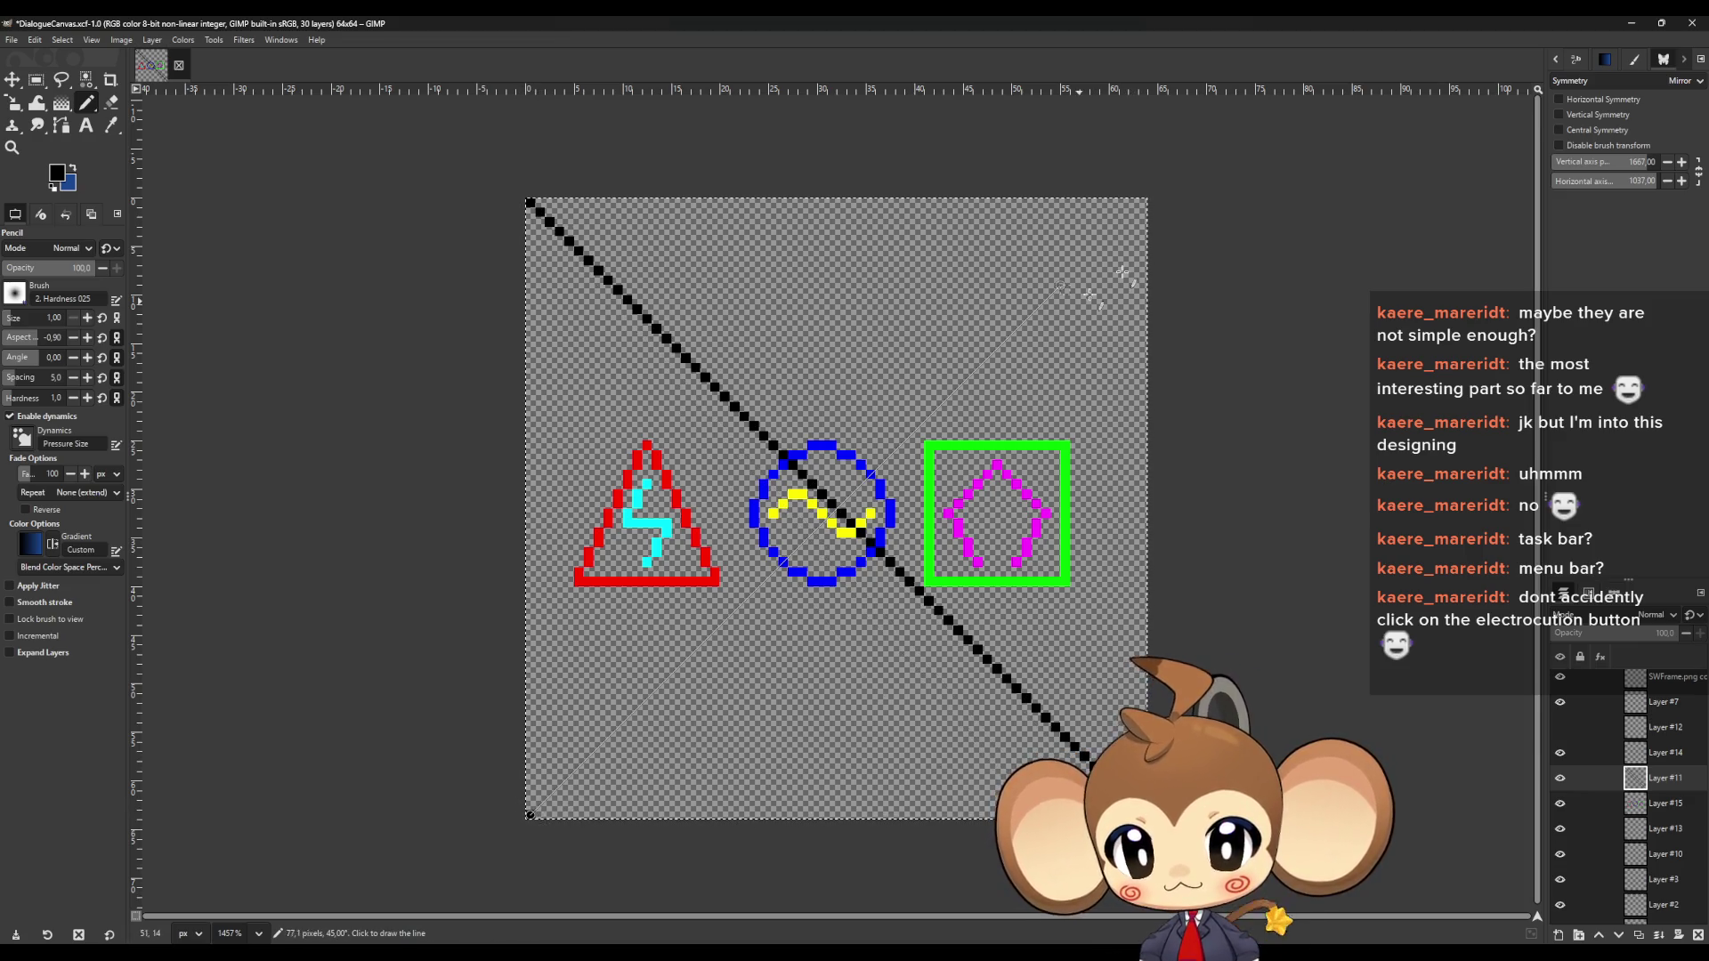
left_click(1145, 206, "shift")
Nudge the Layer #15 icons one pixel to centre them and hide Layer #11
key("Page_Down")
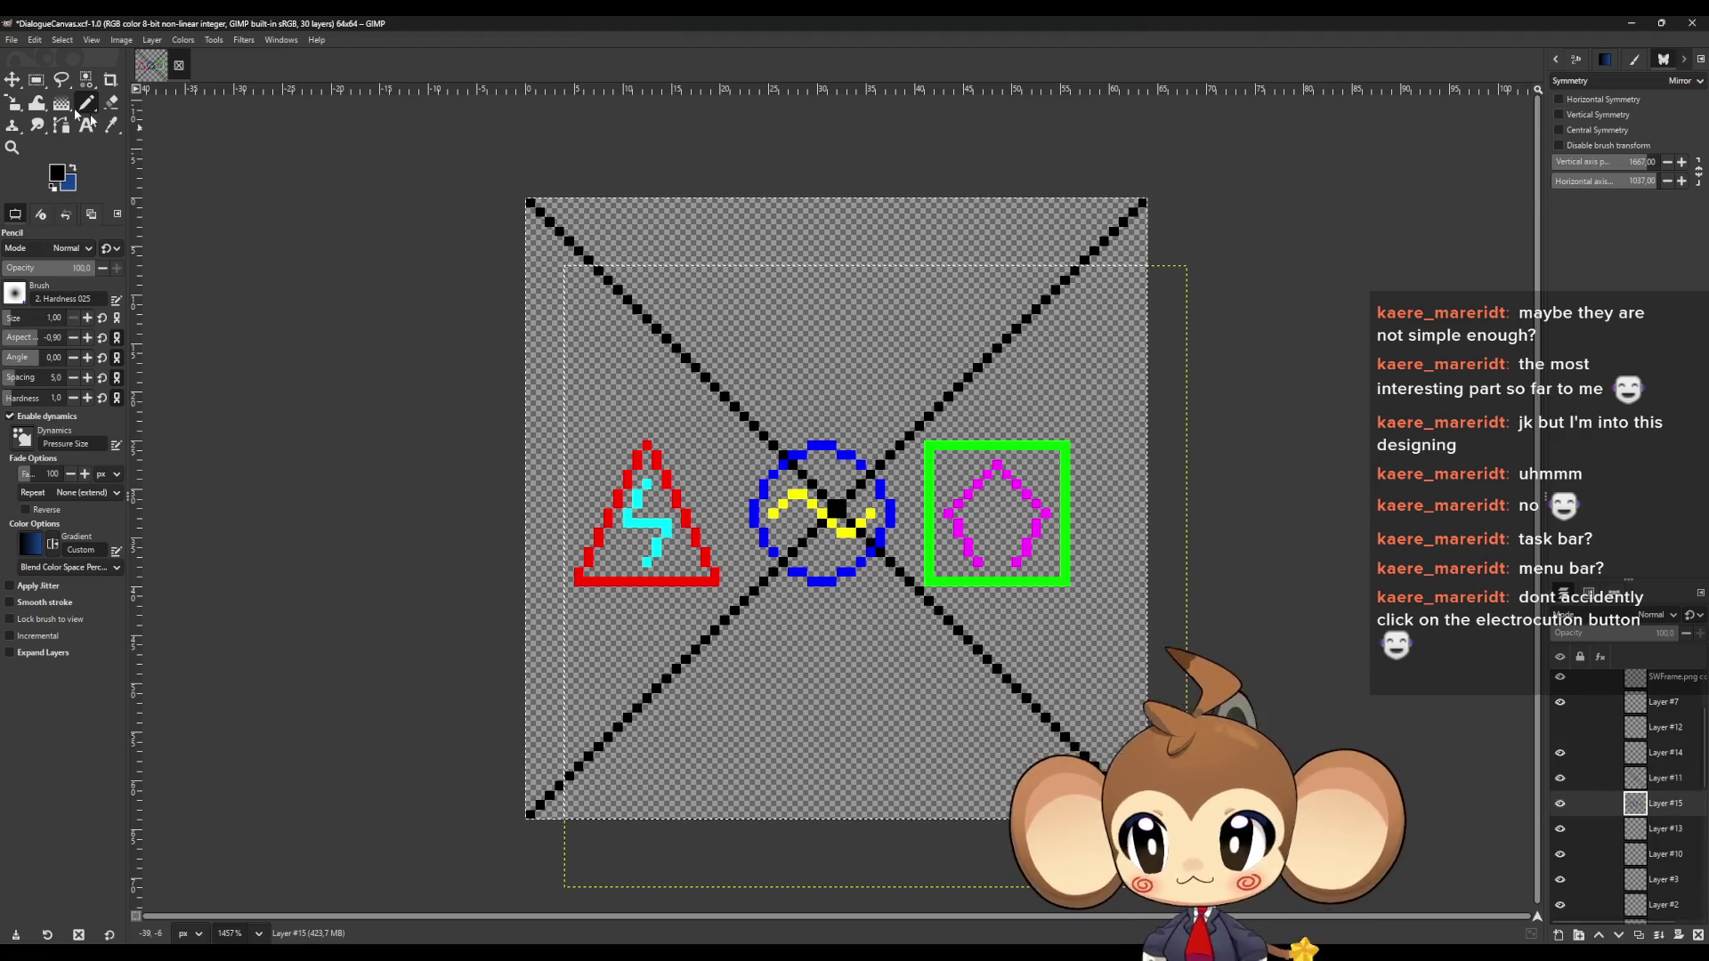
left_click(12, 80)
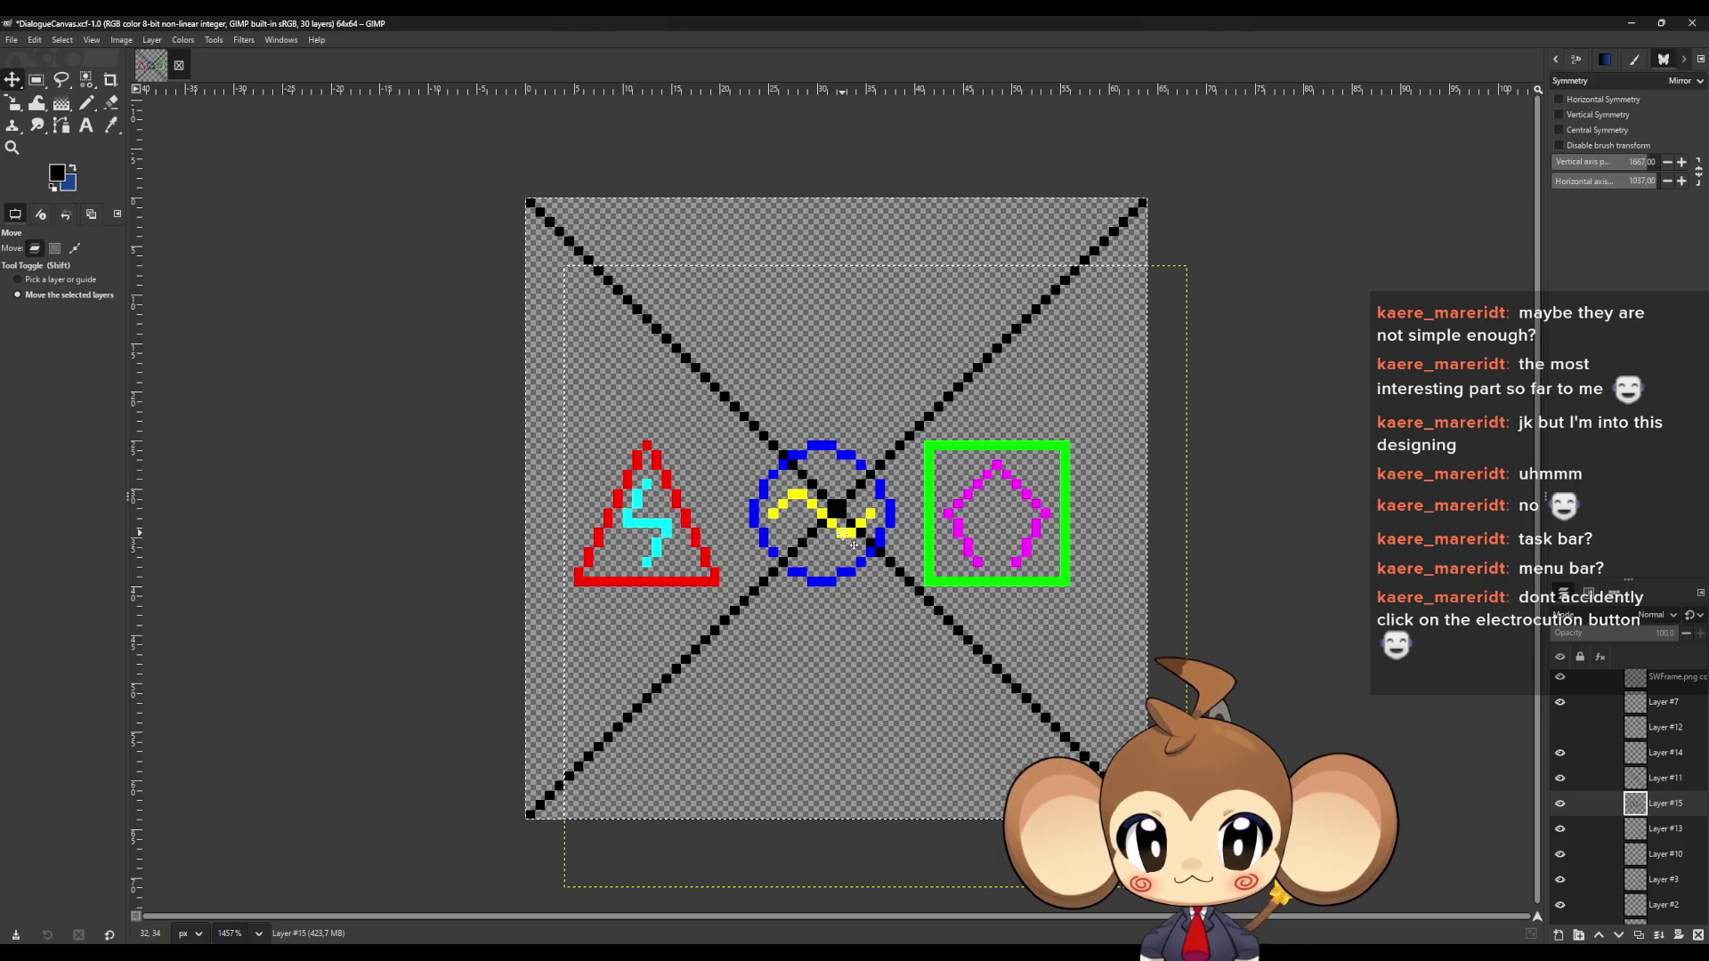
left_click_drag(853, 544, 860, 531)
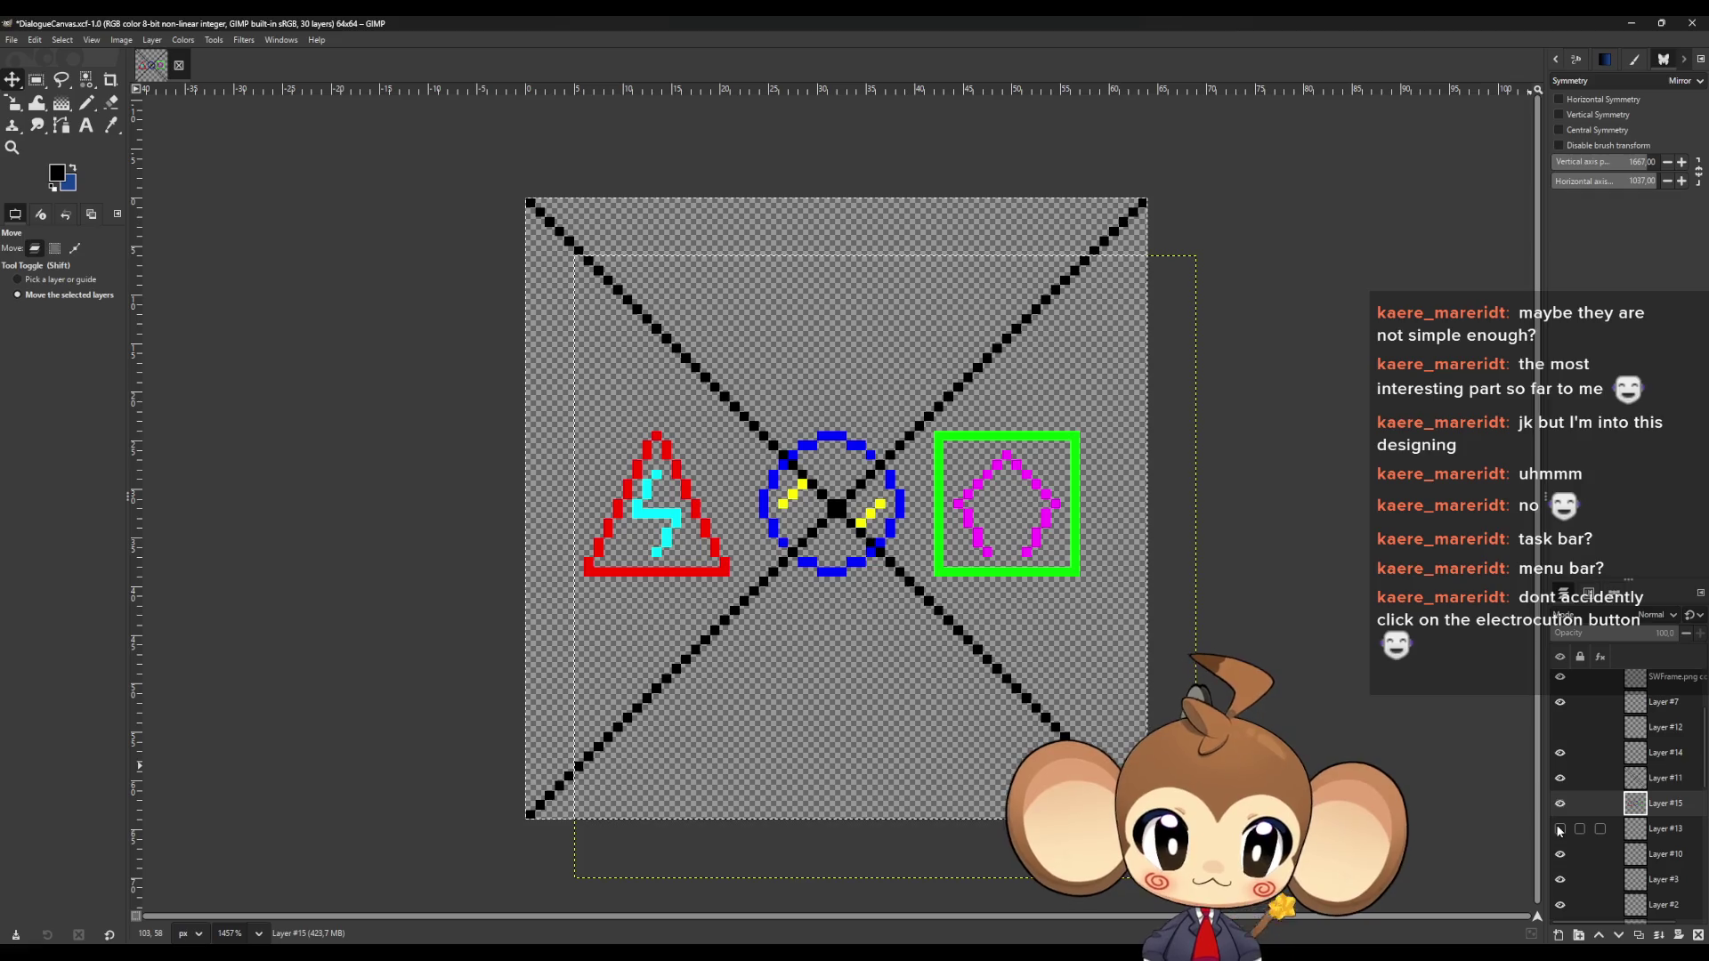
left_click(1559, 778)
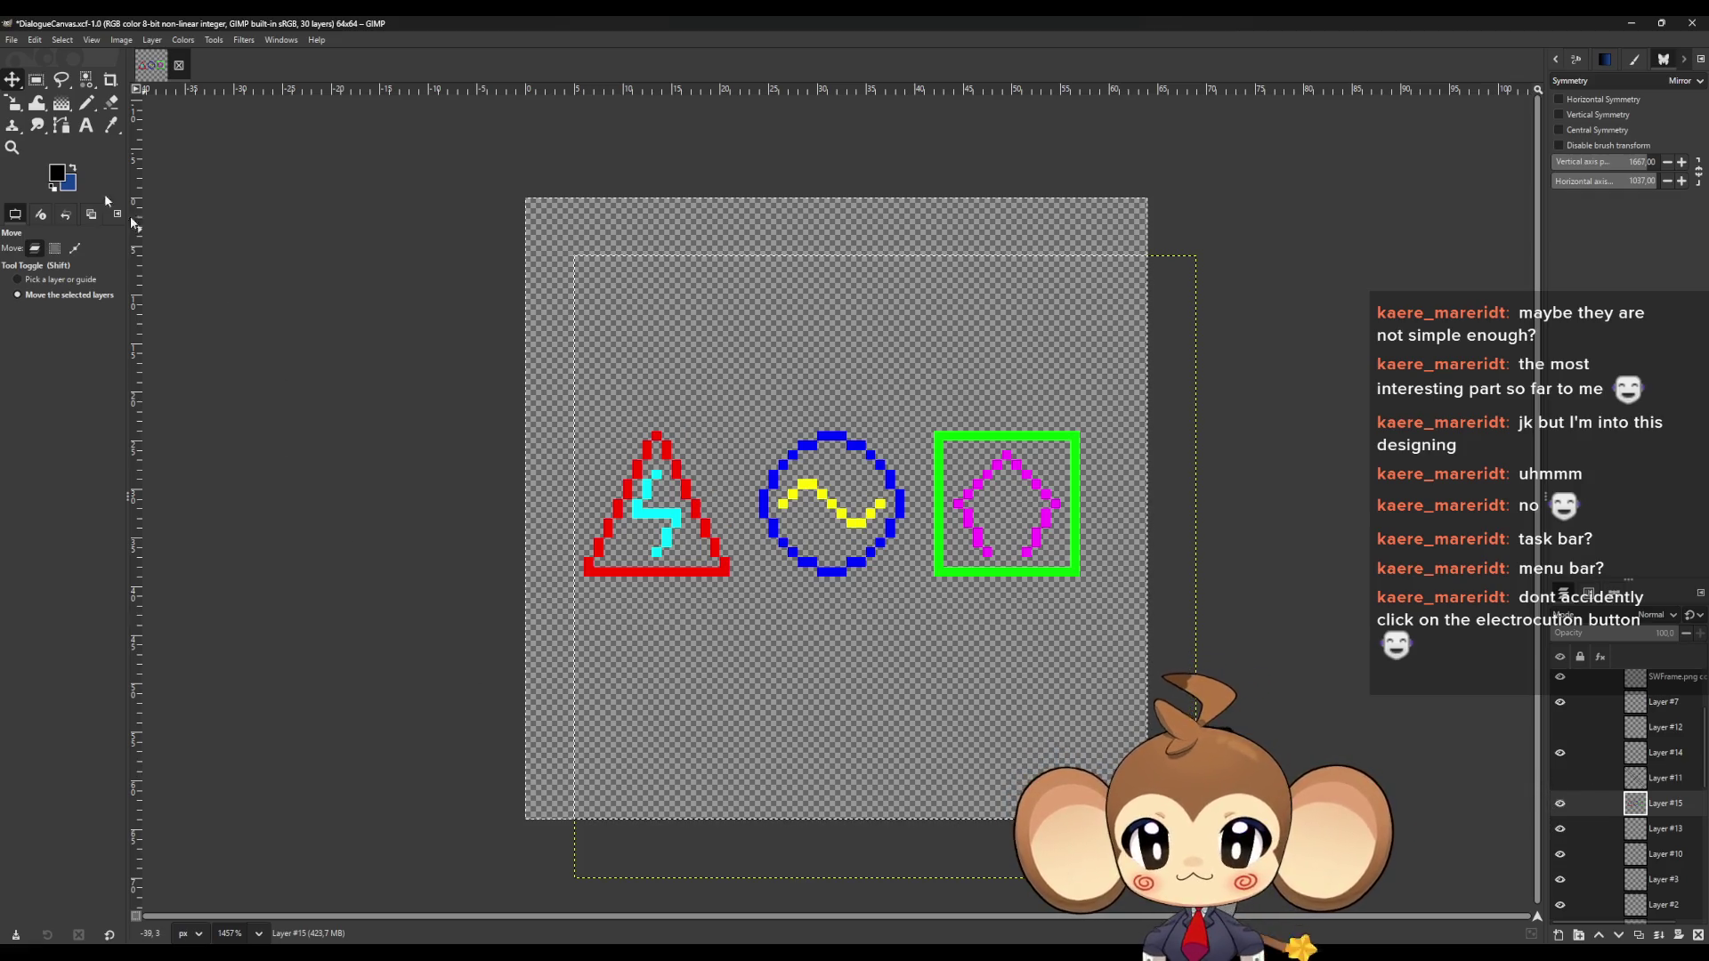
left_click(10, 43)
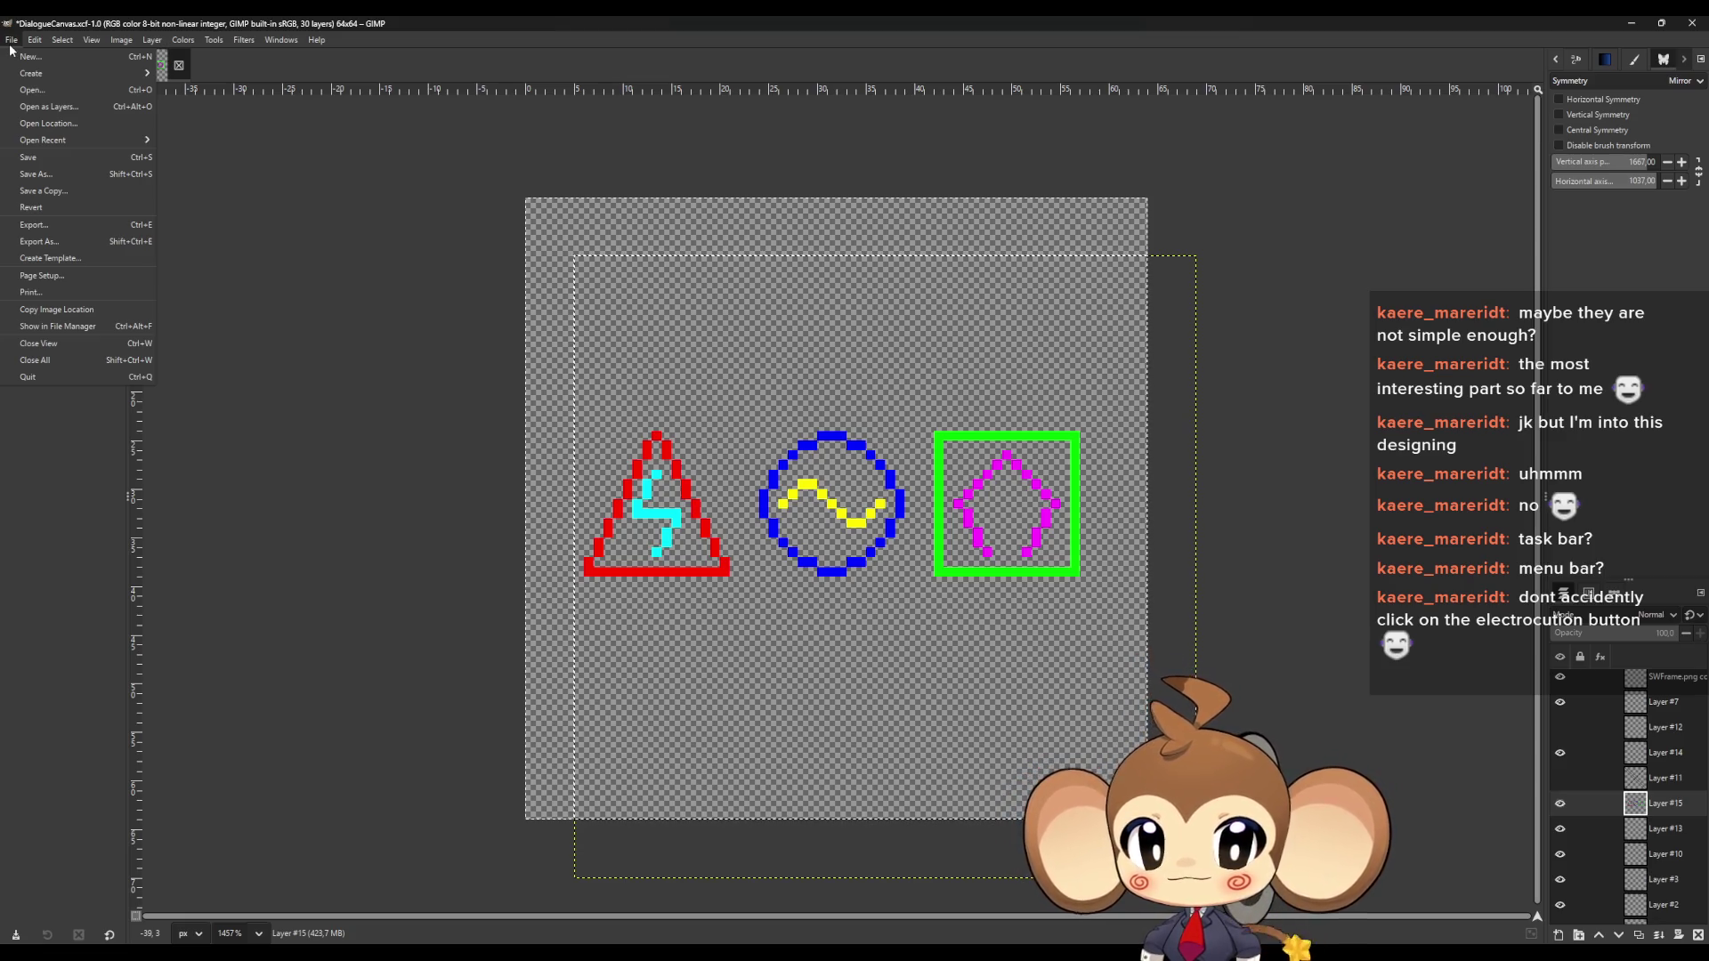
left_click(12, 46)
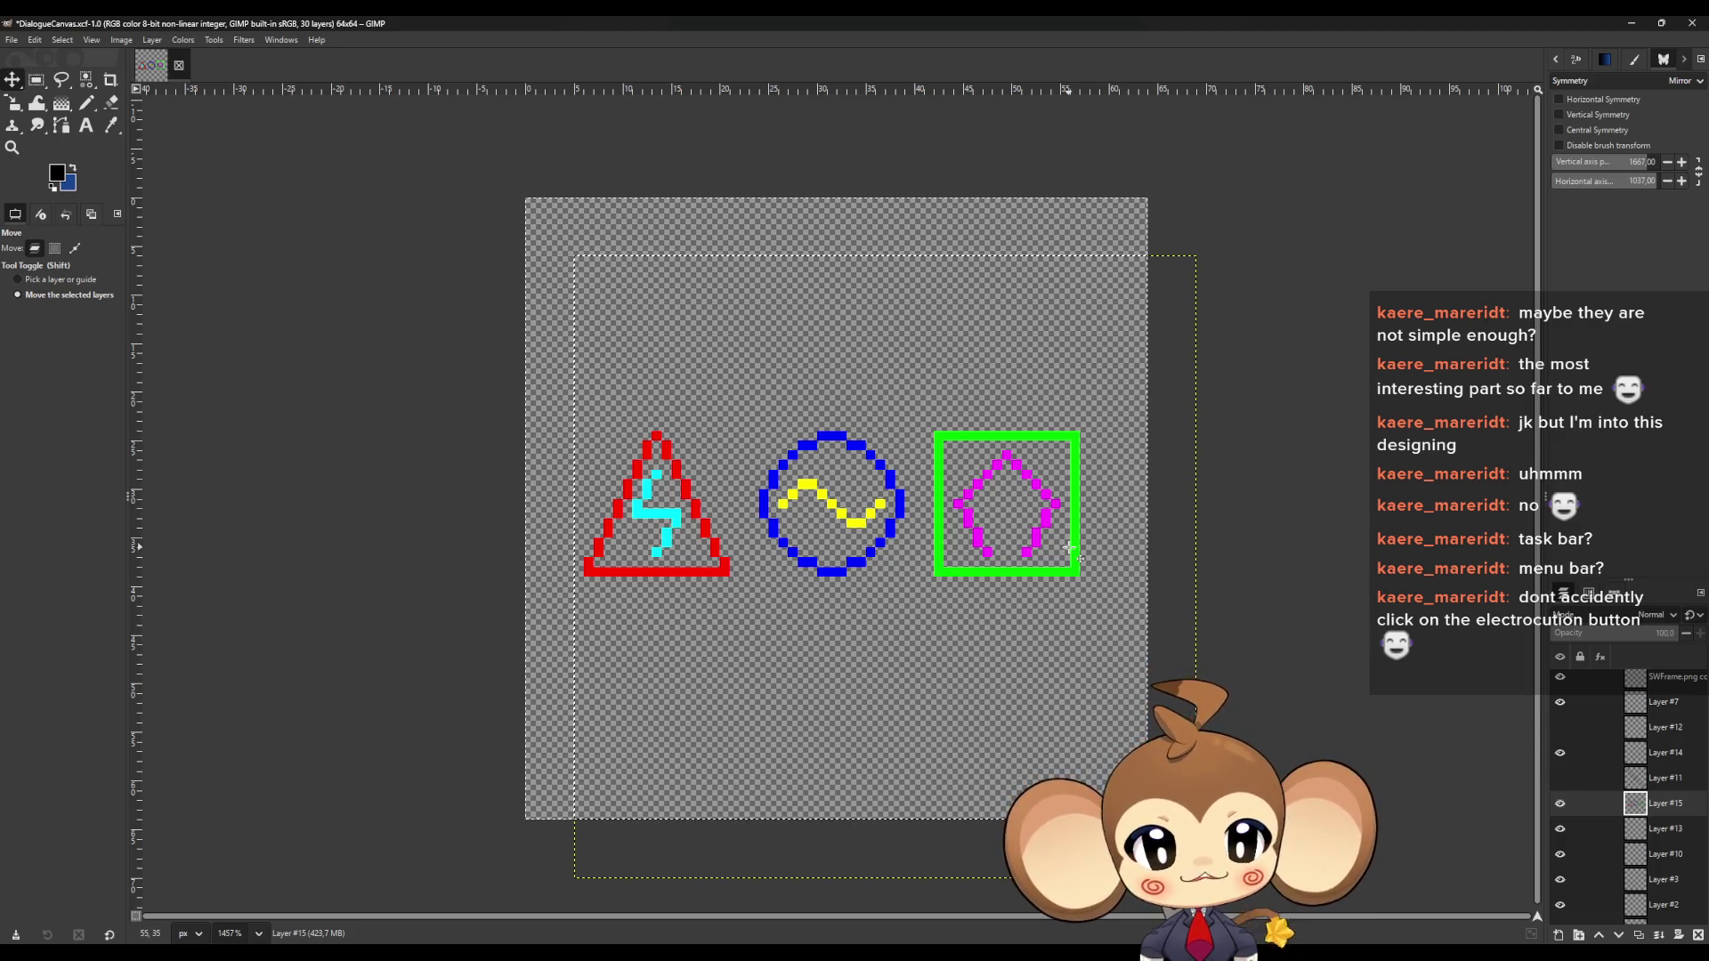
left_click(87, 103)
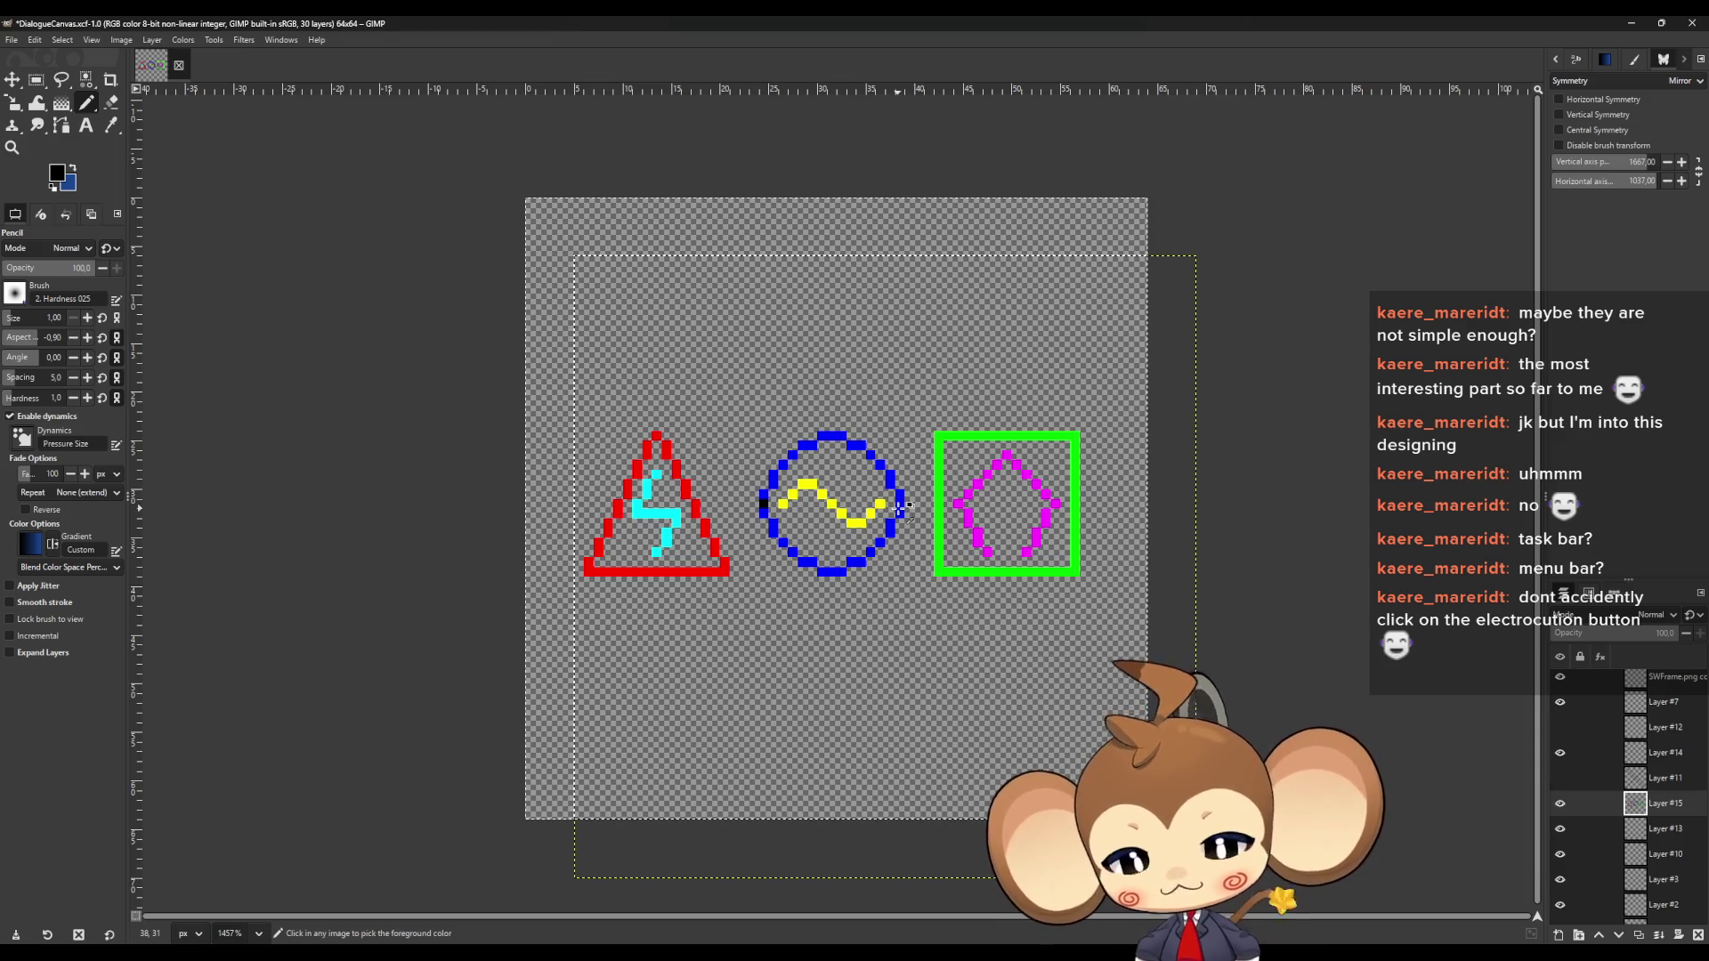
Undo the guide lines and icon move, then select a 16×16 square around the red triangle
key("ctrl+z")
key("ctrl+z")
key("ctrl+z")
key("ctrl+z")
key("ctrl+z")
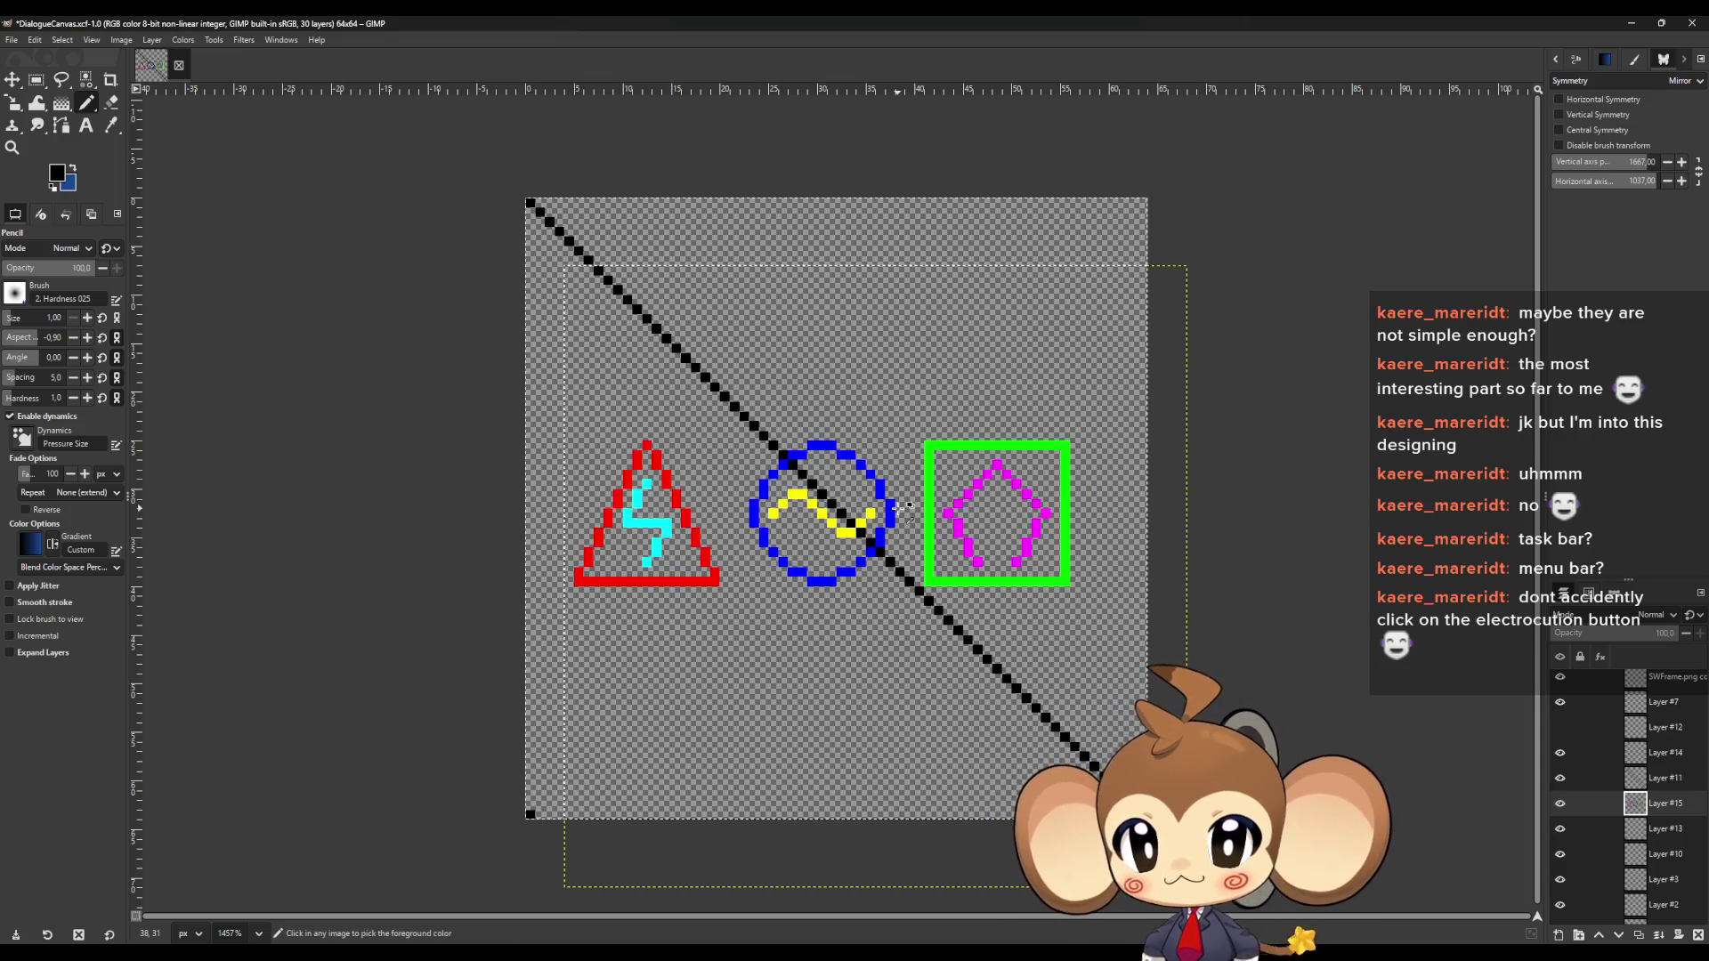
key("ctrl+z")
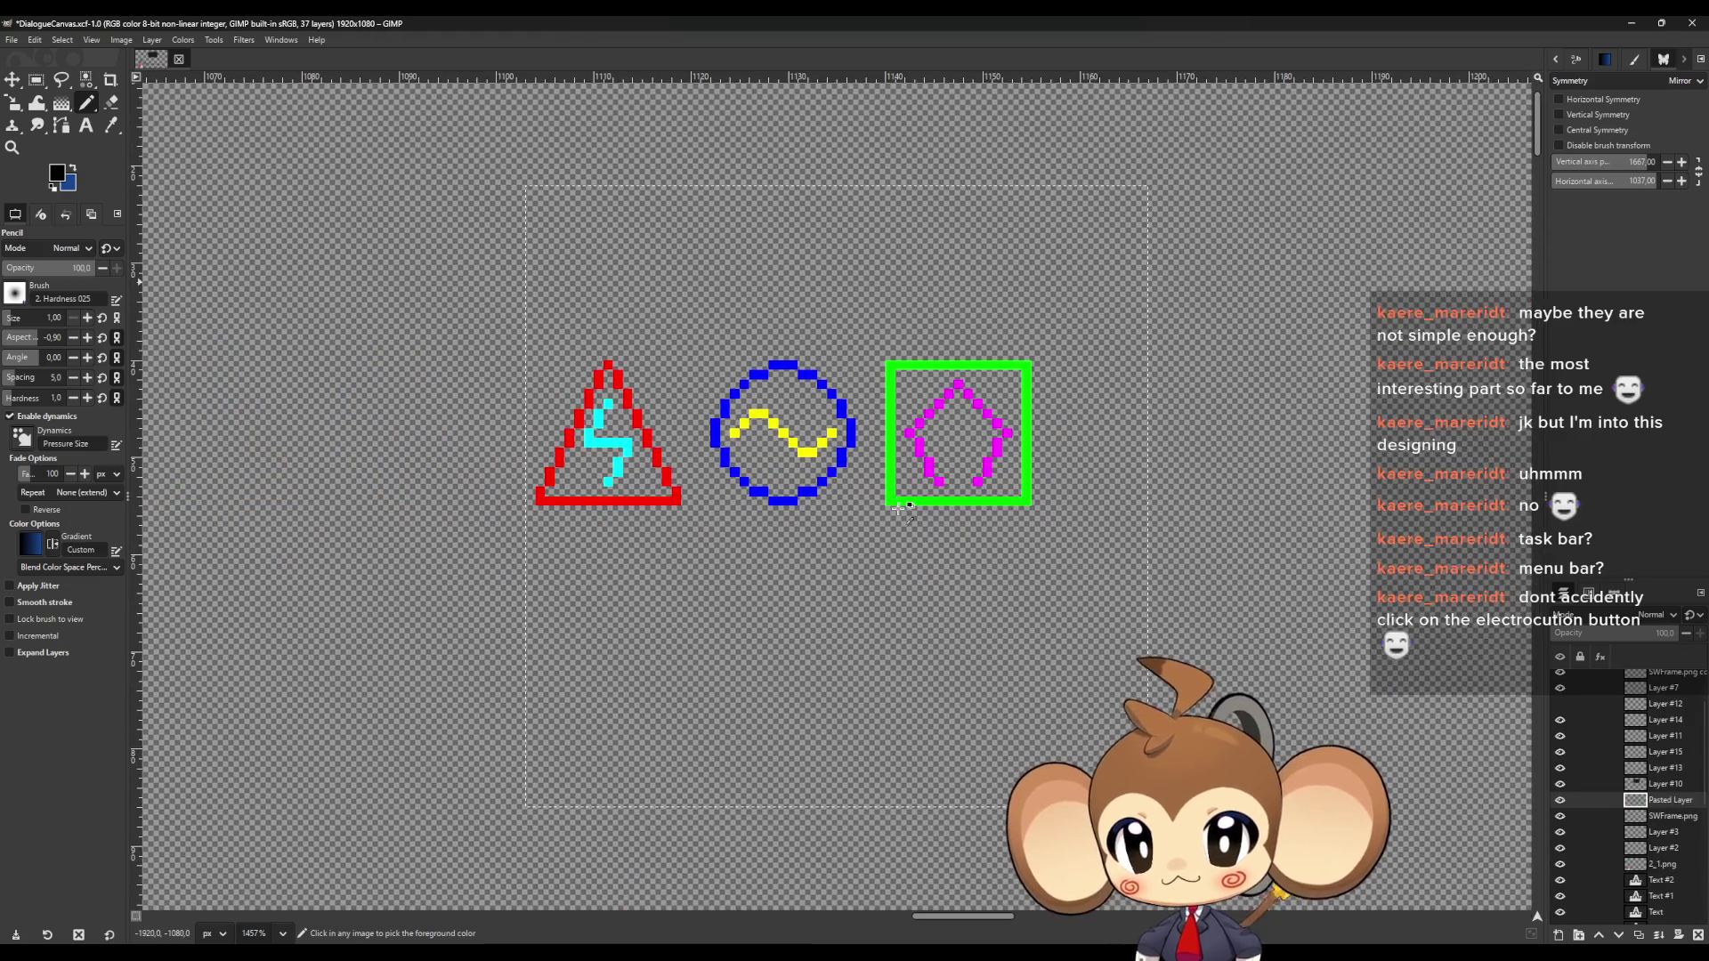
key("r")
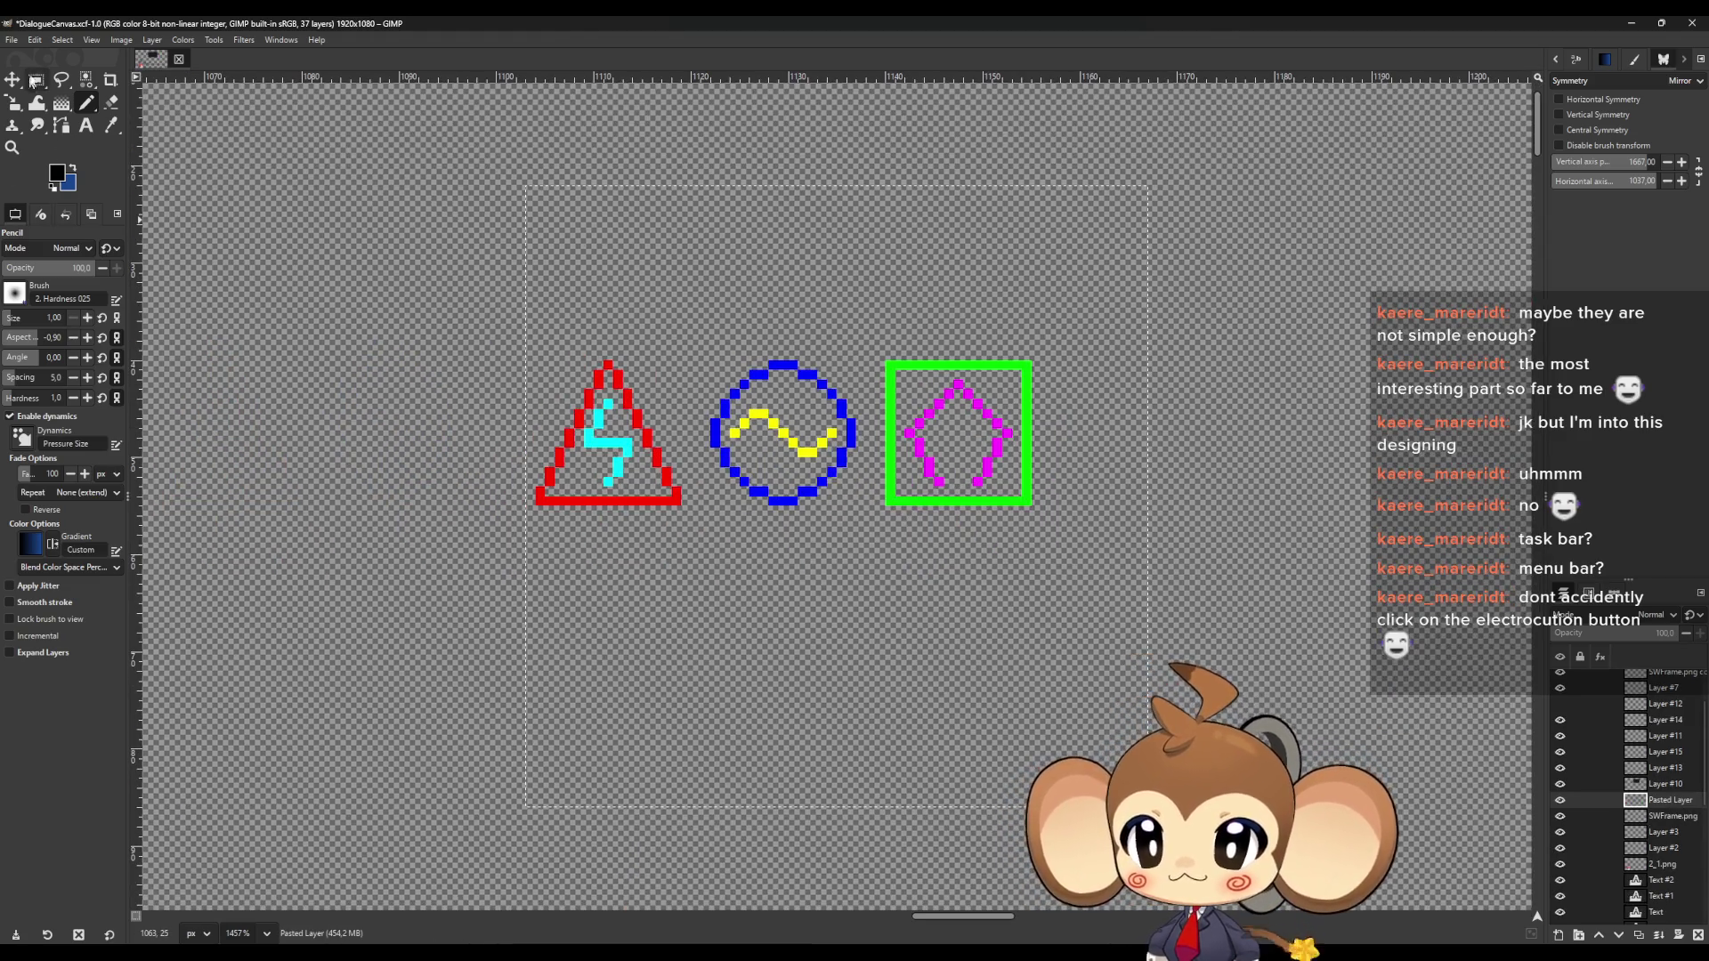
scroll(498, 400, "up", 2)
mouse_move(576, 598)
left_mouse_down()
mouse_move(583, 570)
mouse_move(569, 588)
mouse_move(561, 570)
mouse_move(819, 311)
mouse_move(816, 343)
left_mouse_up()
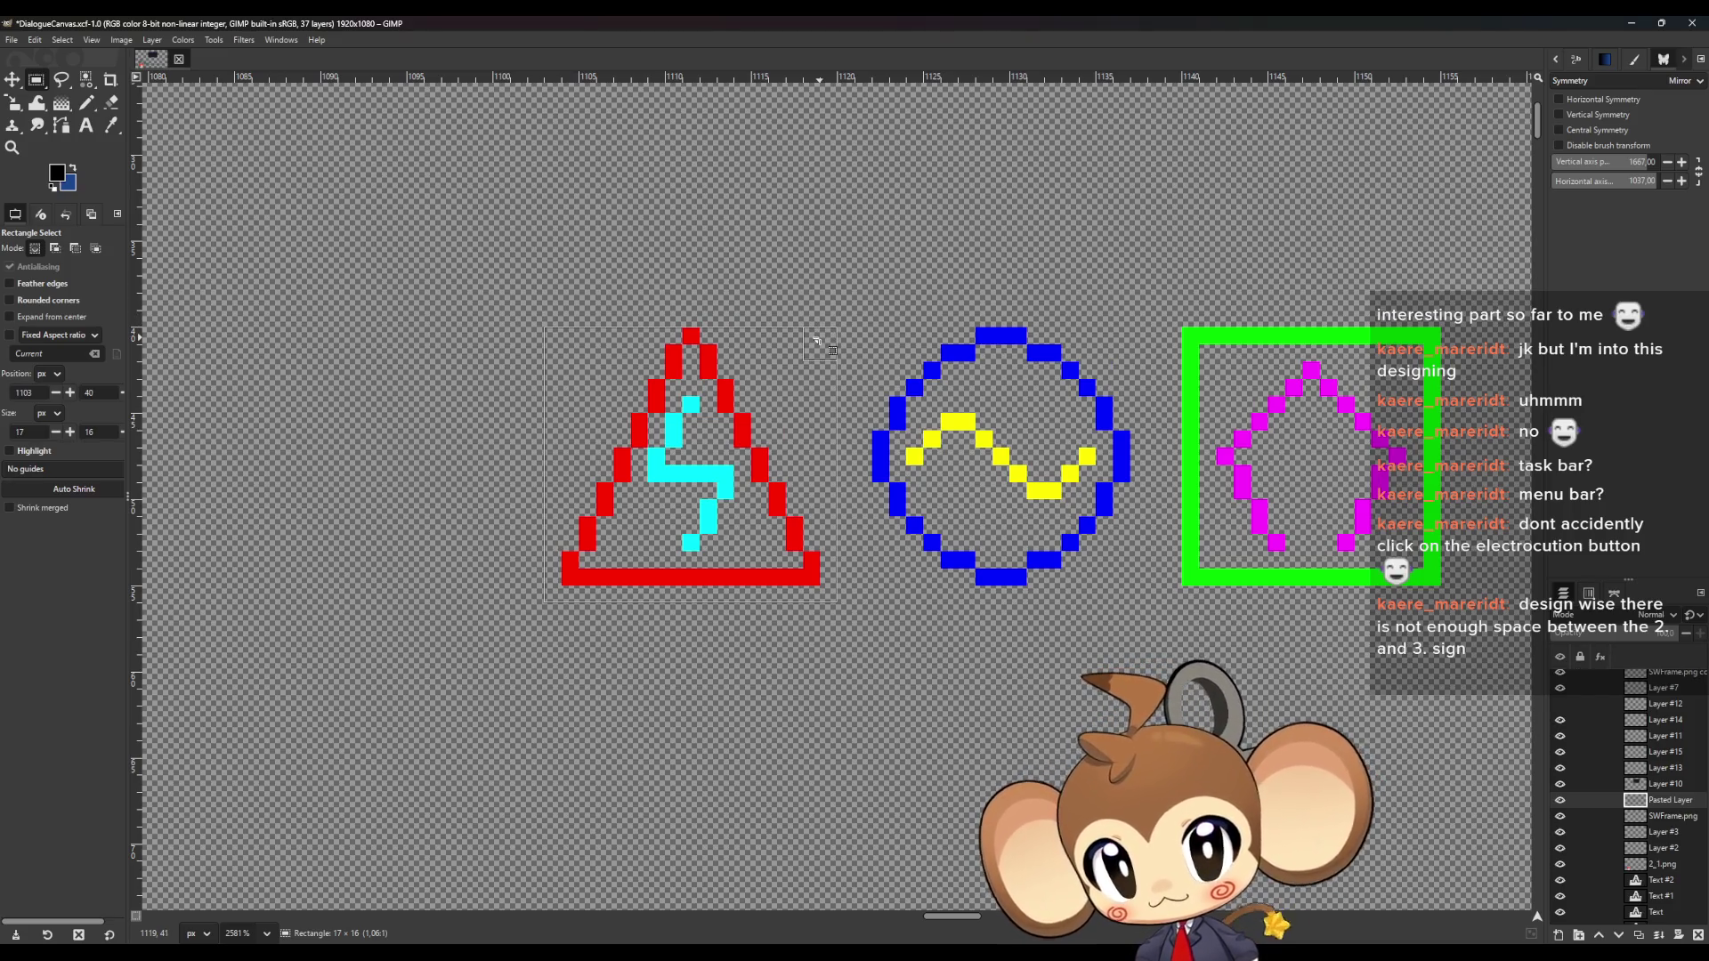
left_click_drag(836, 436, 818, 436)
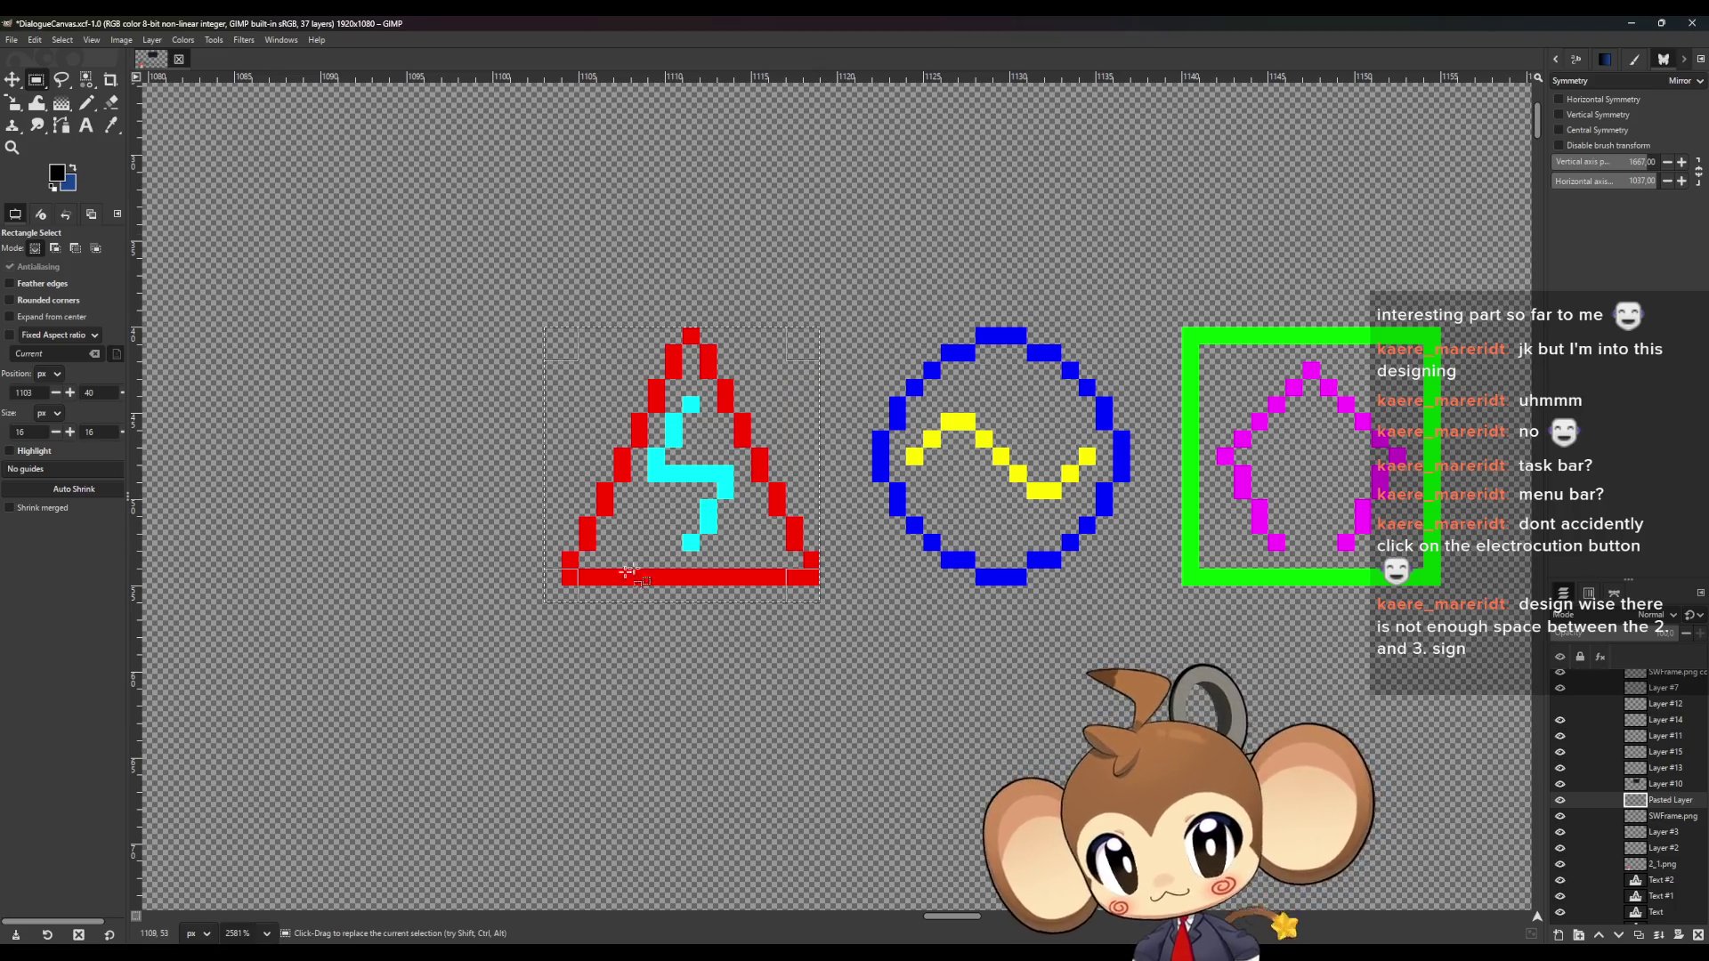
left_click_drag(556, 527, 580, 538)
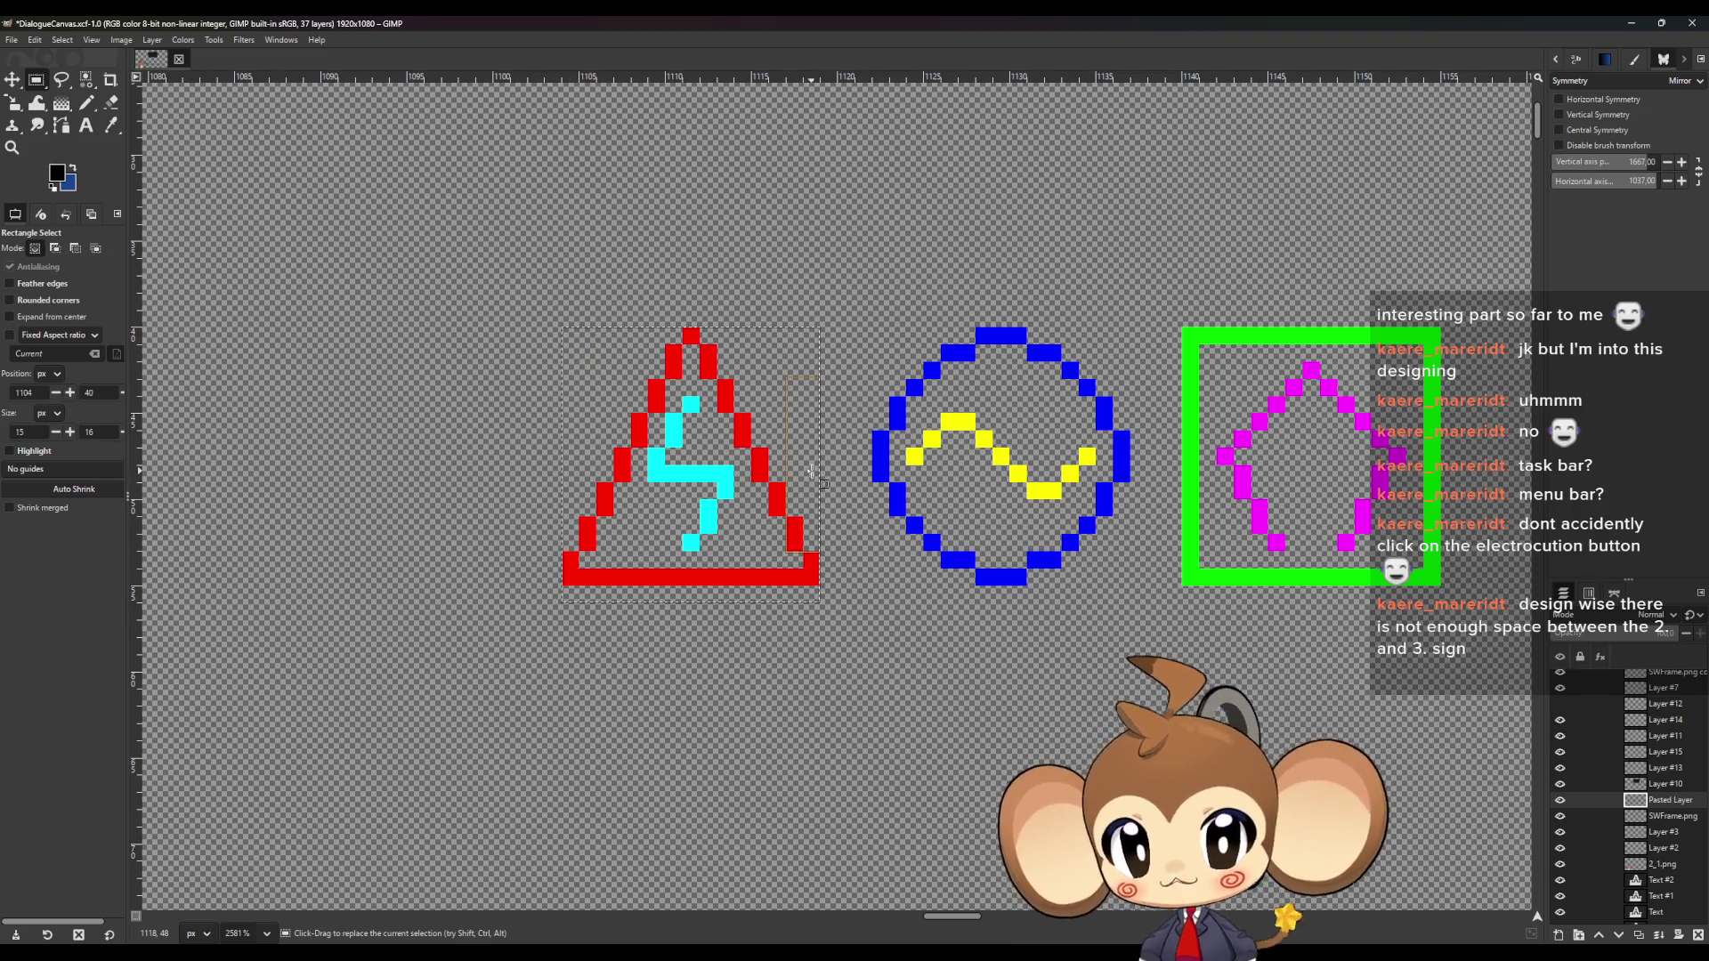
left_click_drag(810, 481, 816, 470)
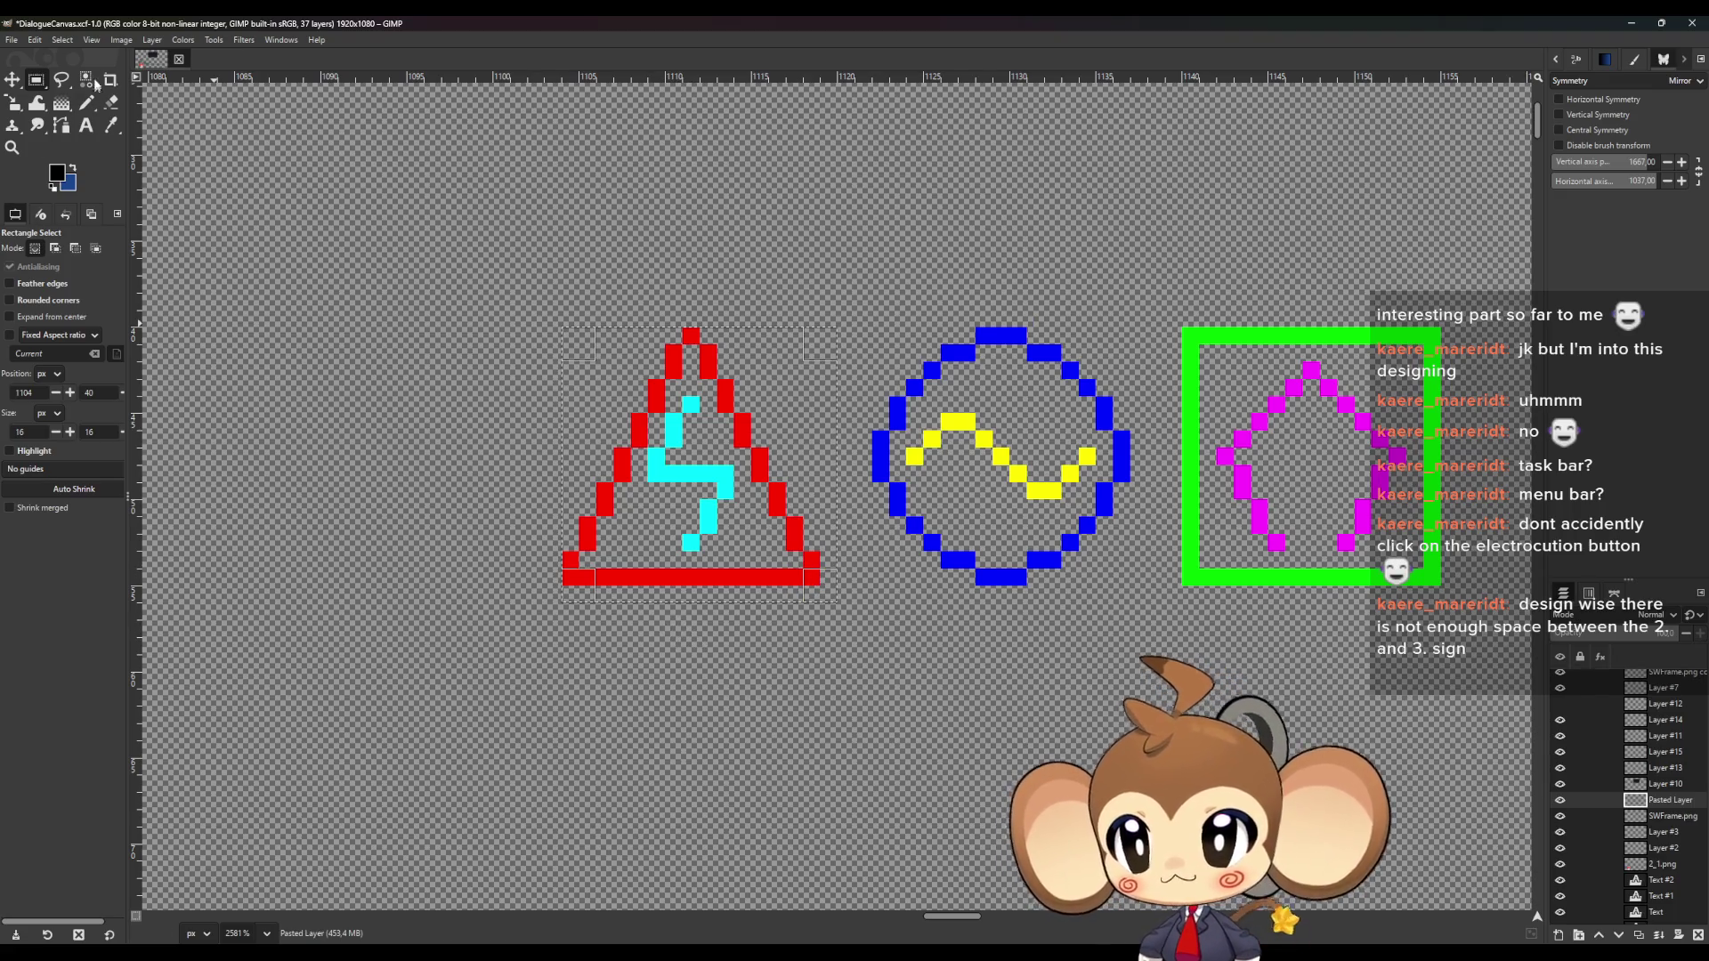
Crop the image to the 16×16 selection and begin exporting it from the Elements folder
left_click(122, 41)
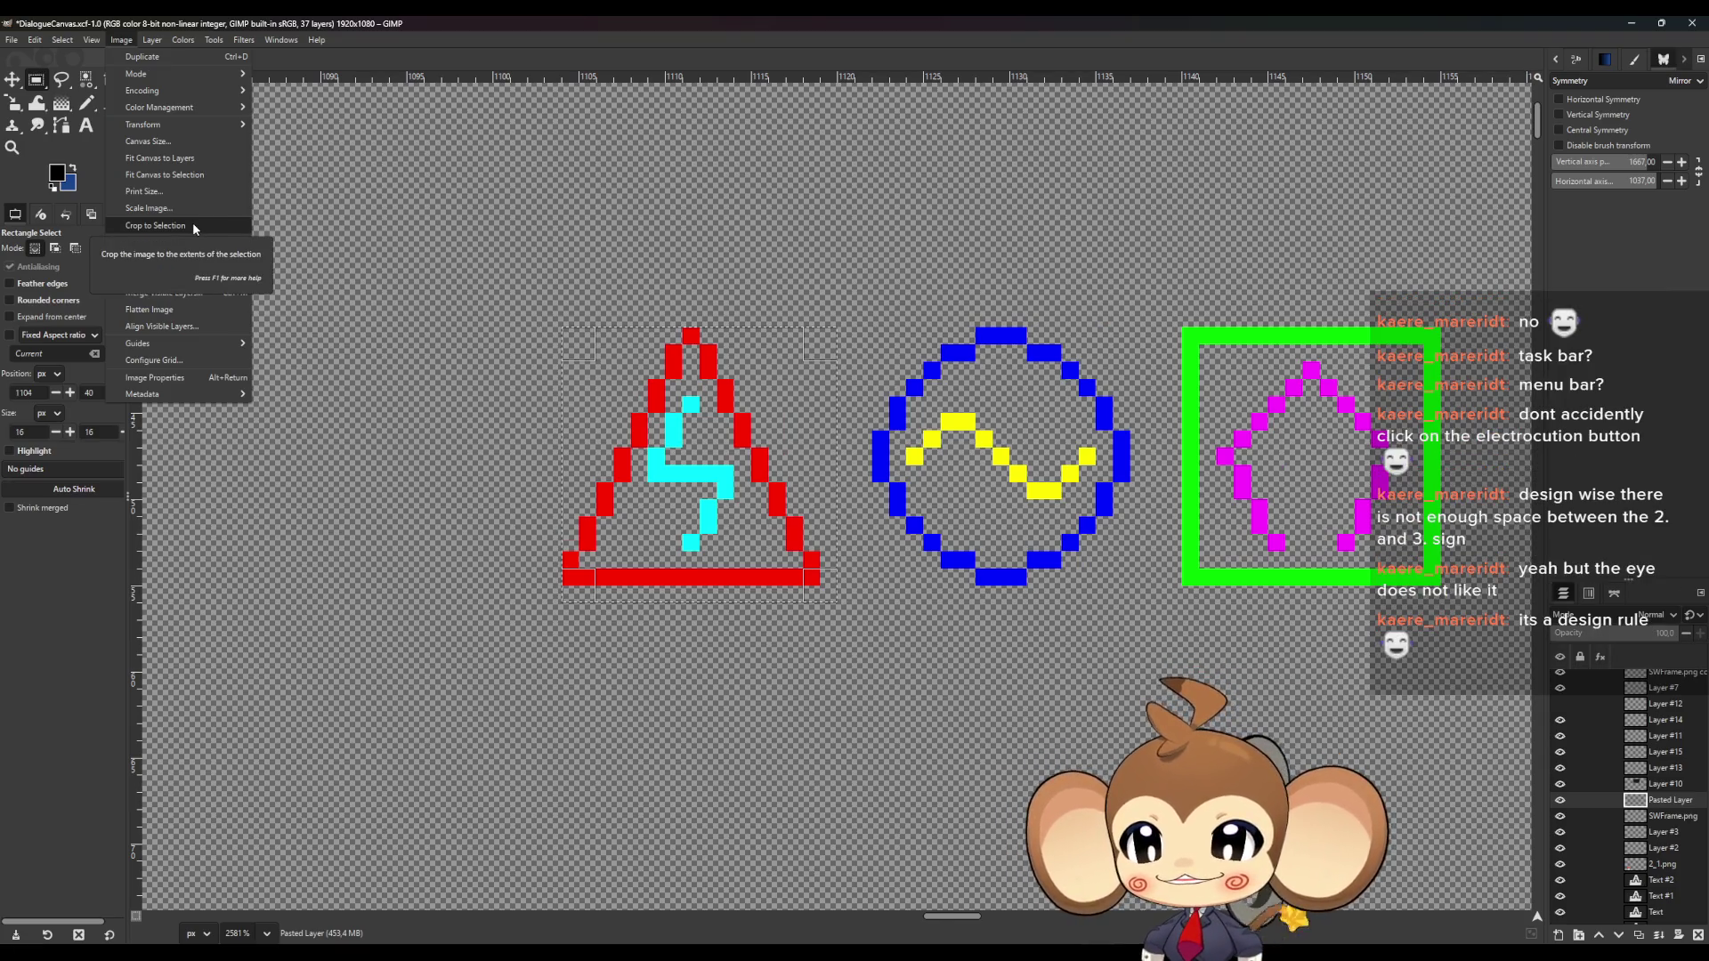
left_click(192, 222)
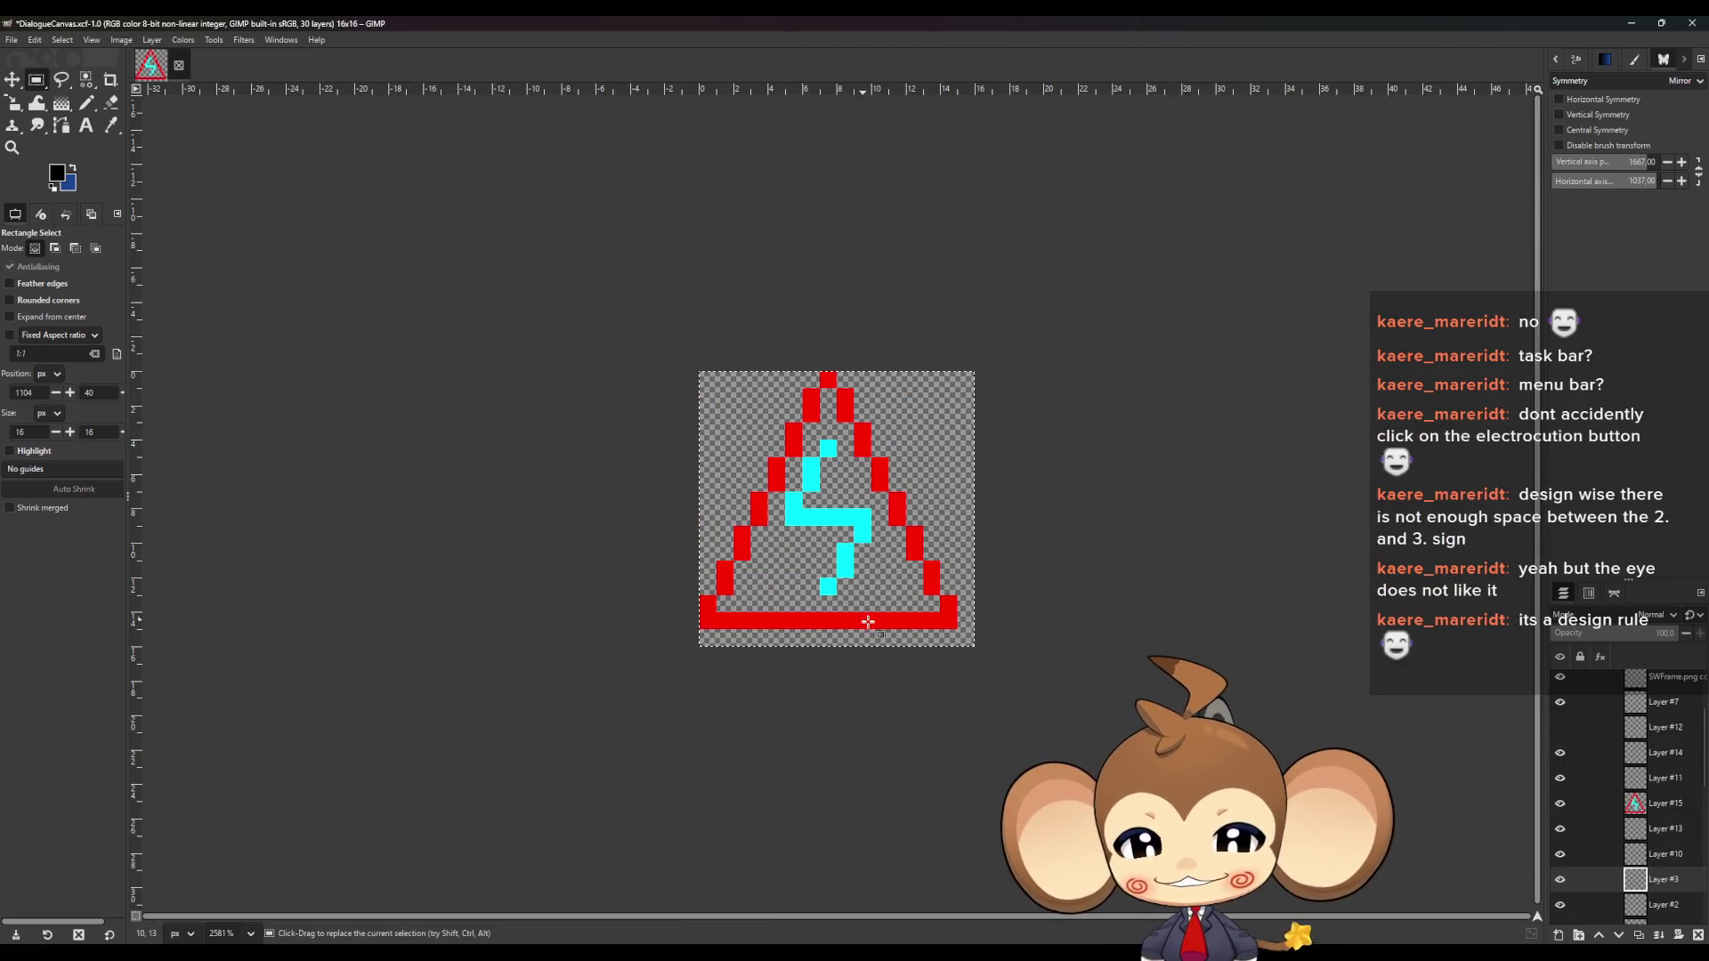
left_click(13, 43)
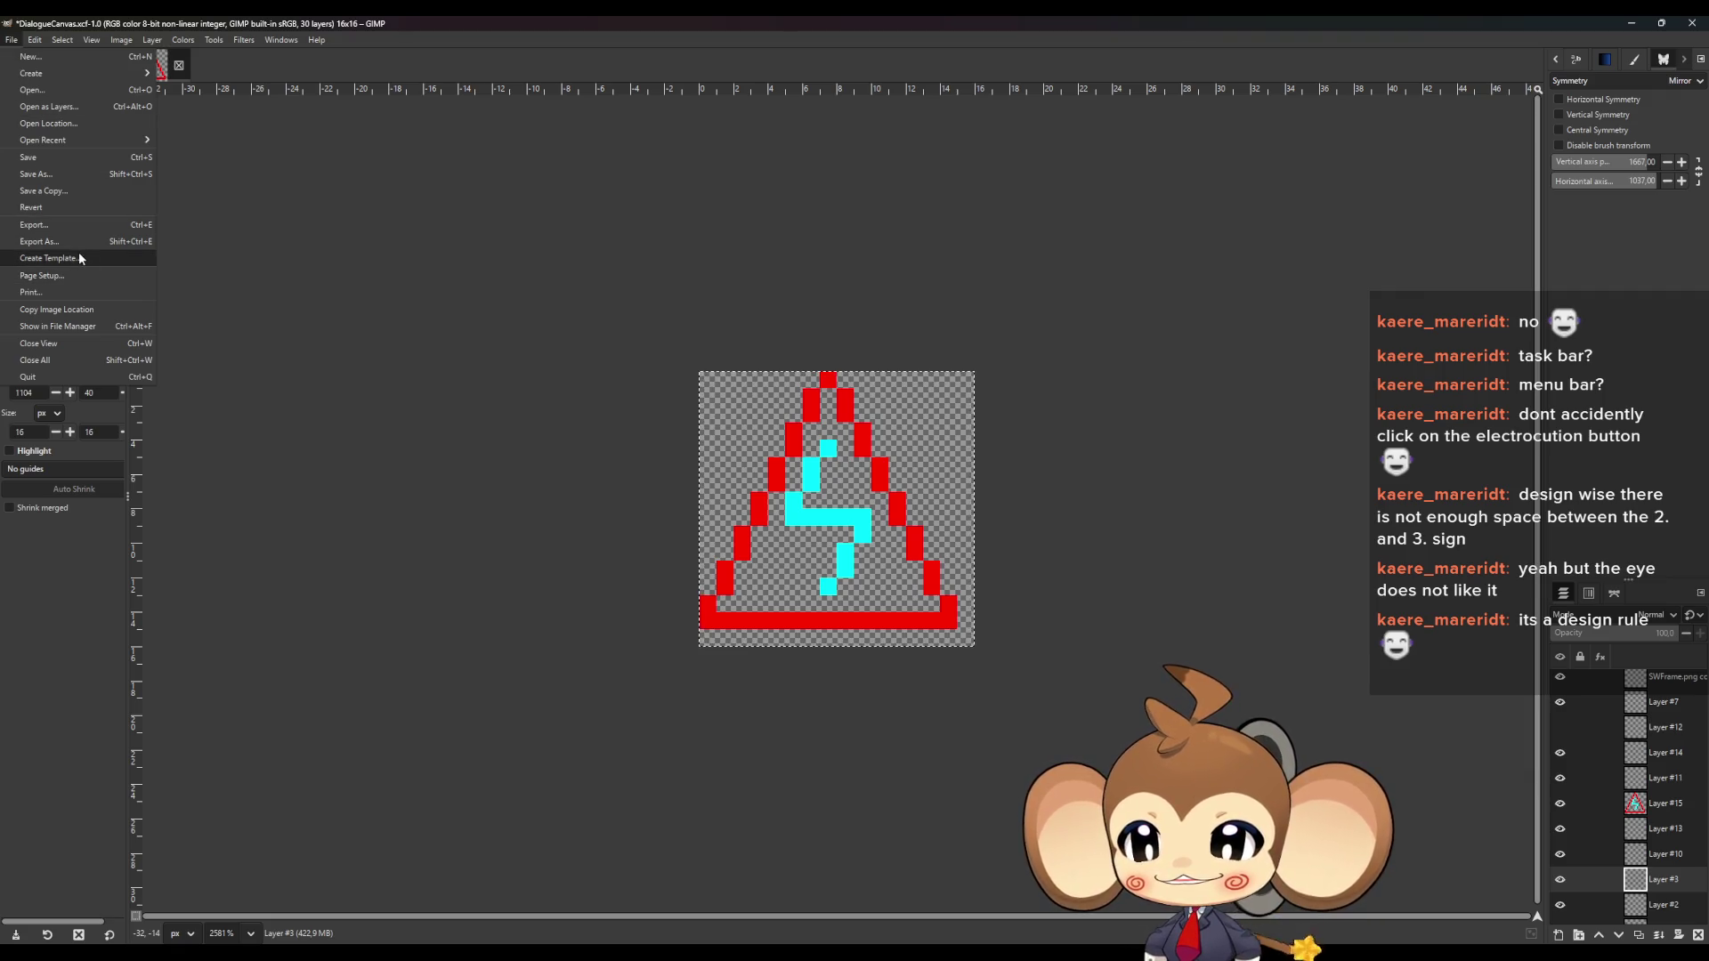
left_click(71, 226)
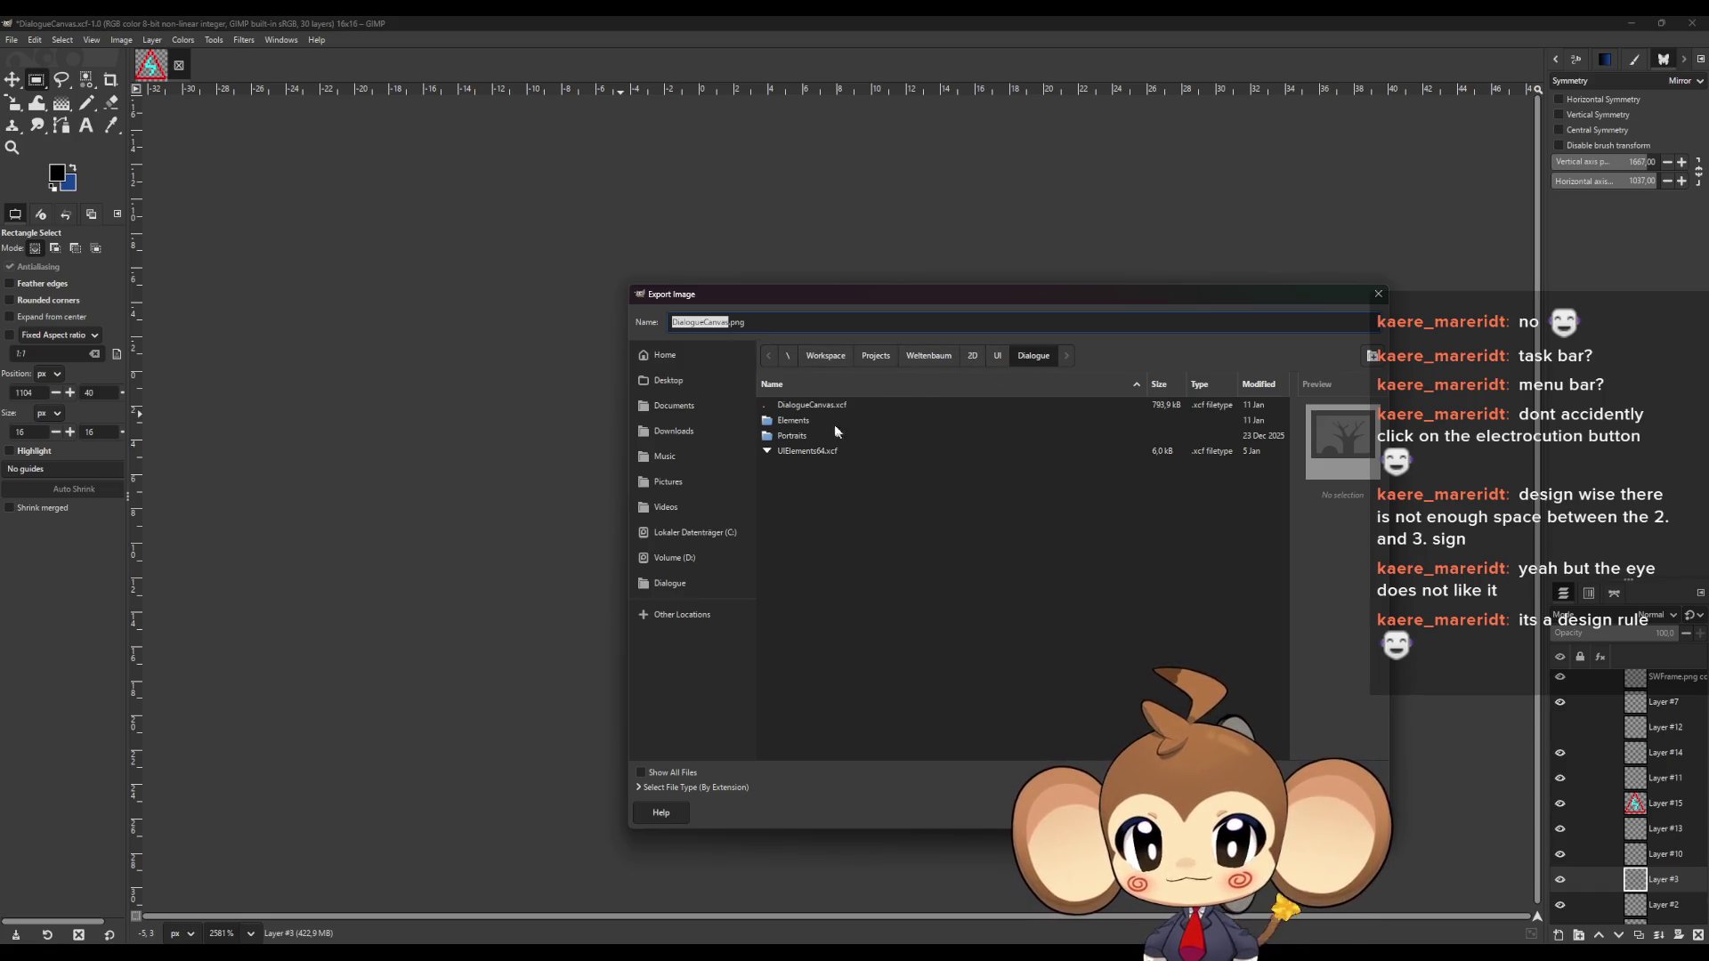
double_click(793, 421)
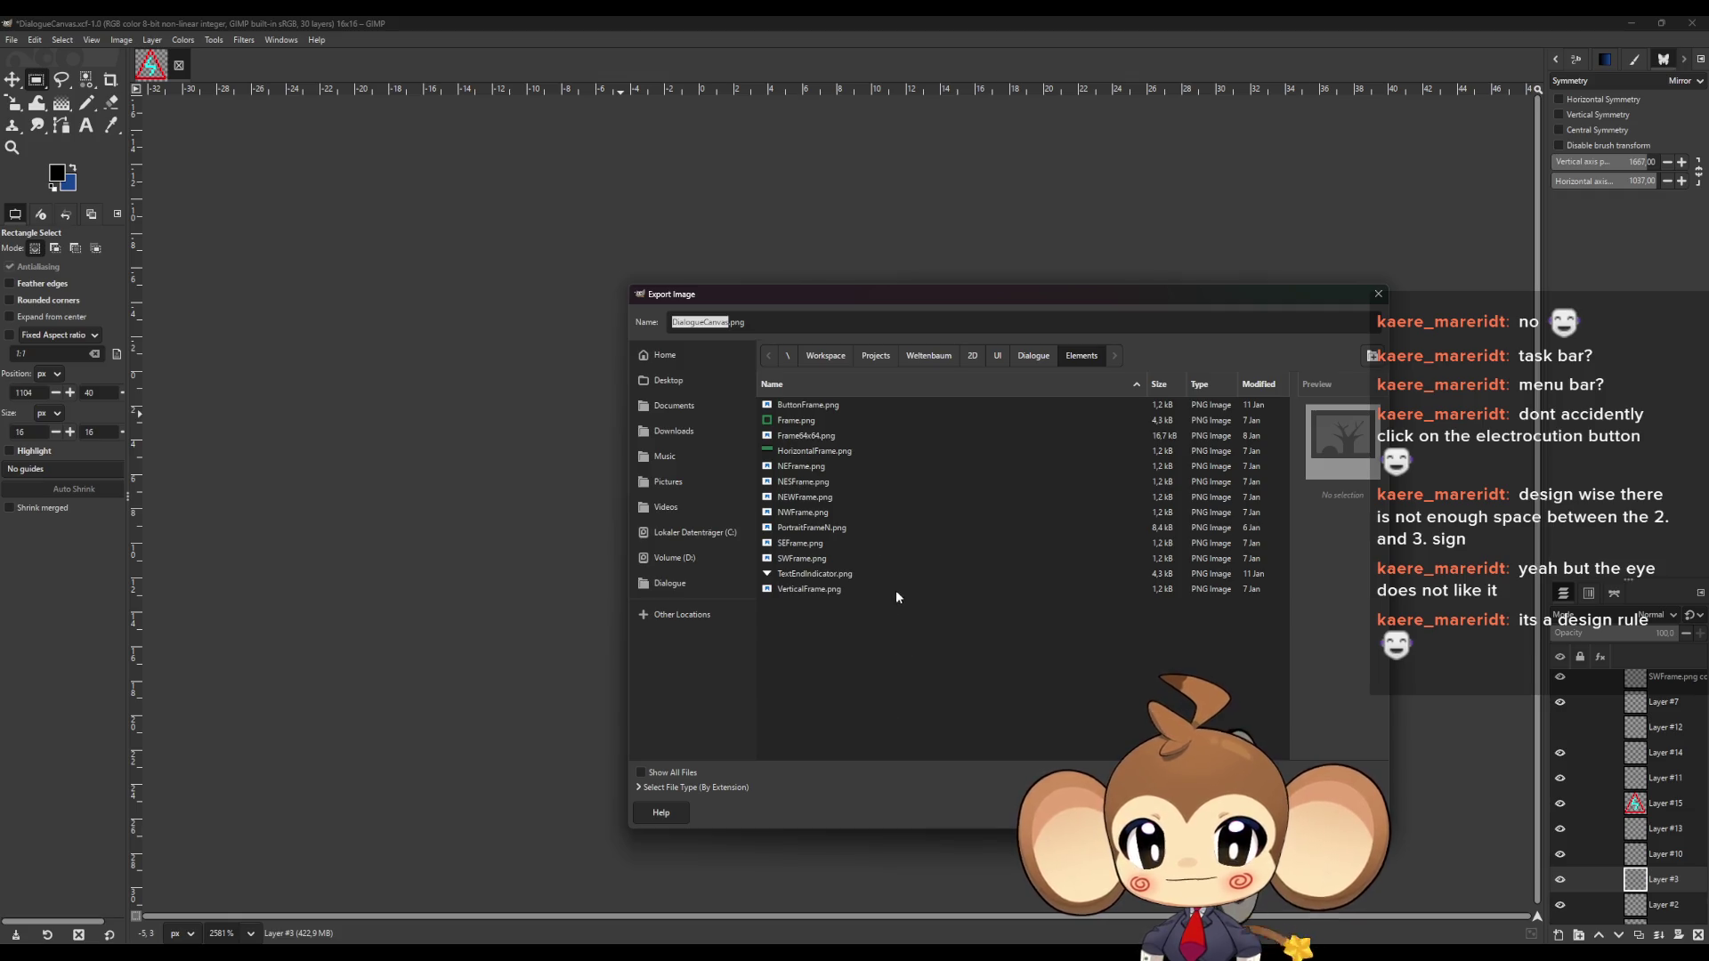
right_click(831, 635)
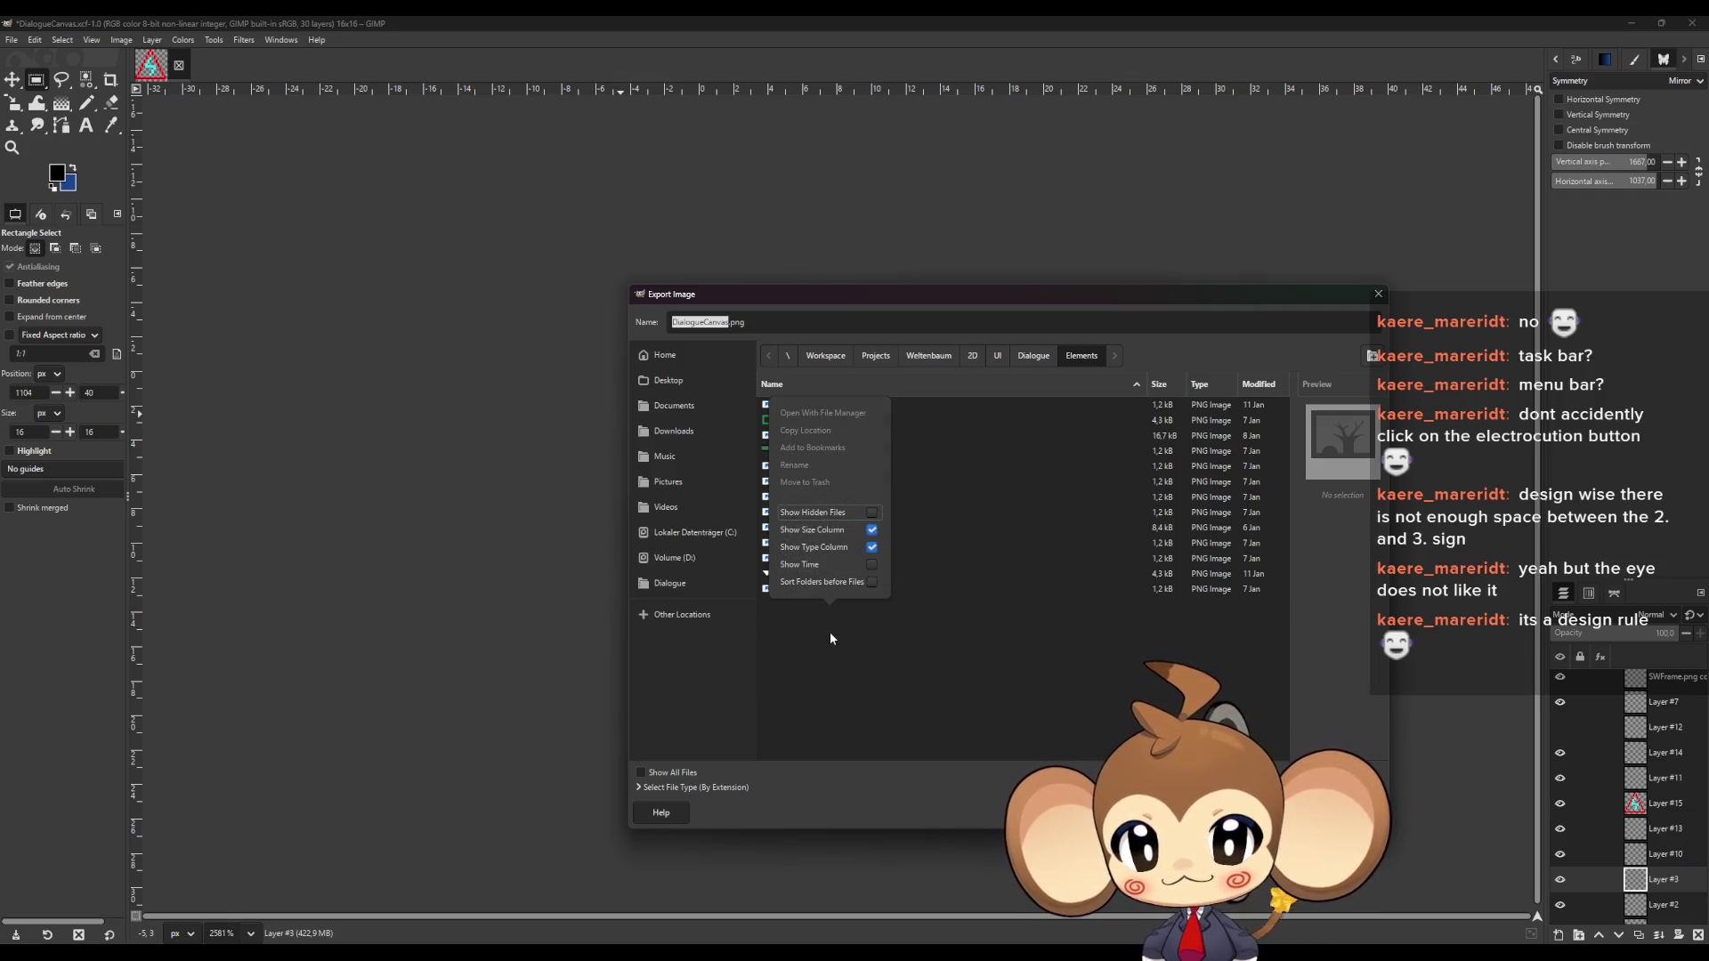
left_click(979, 405)
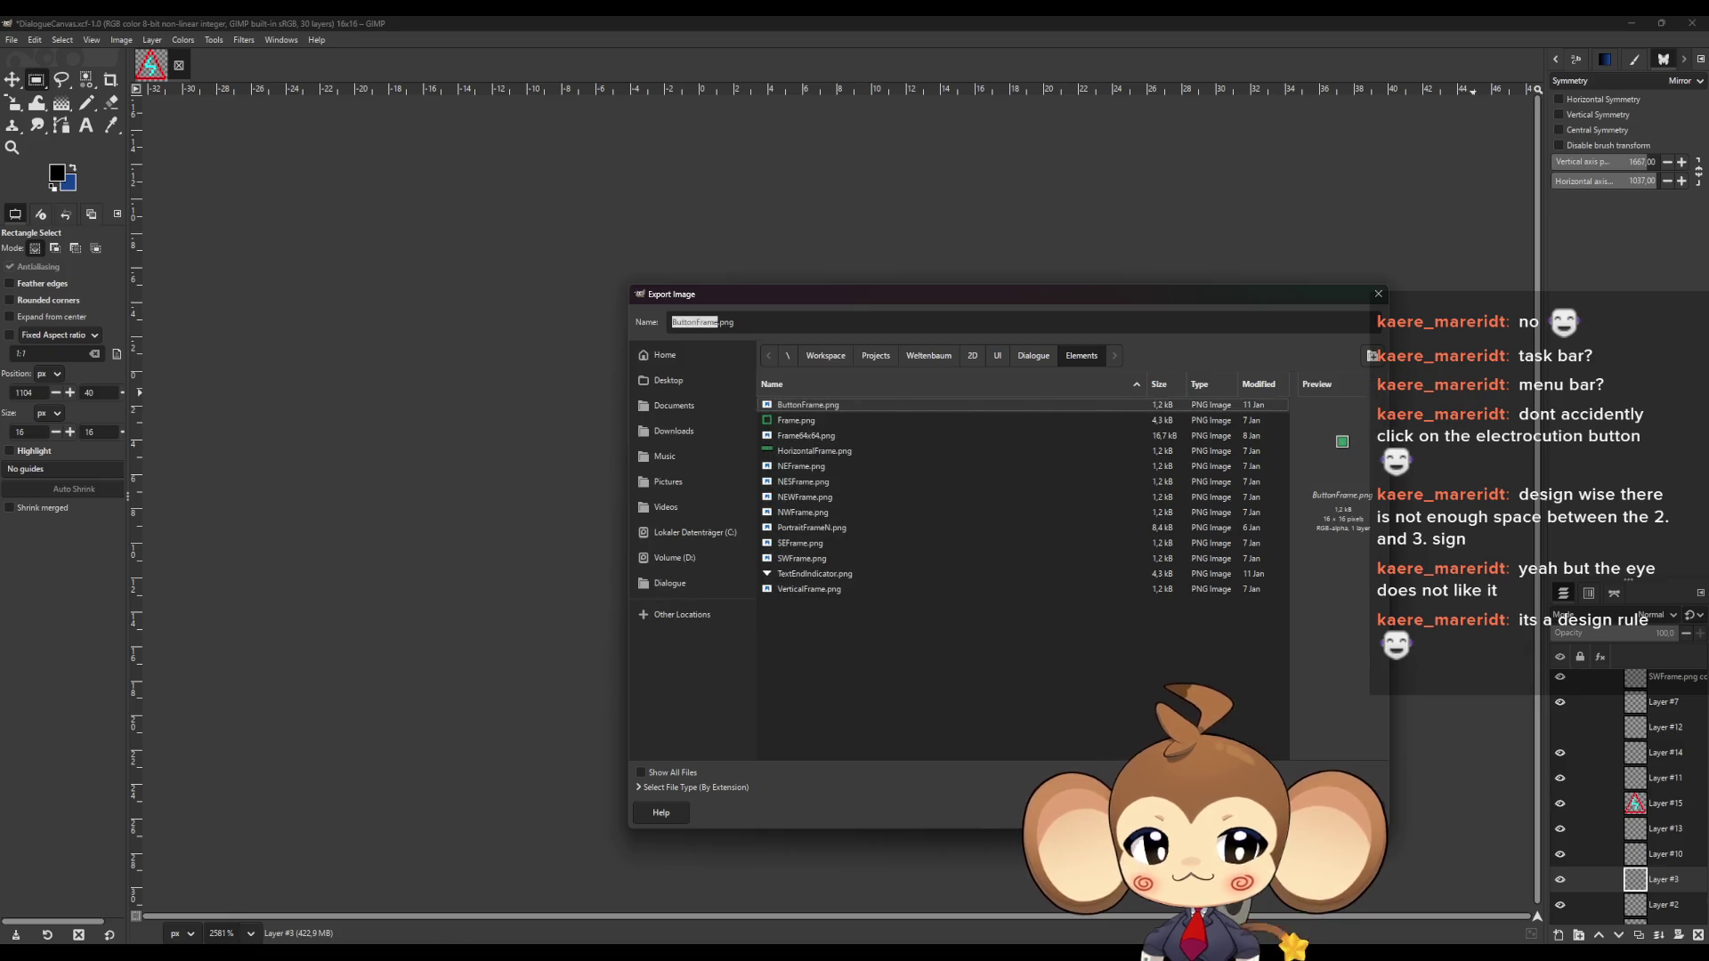
key("Return")
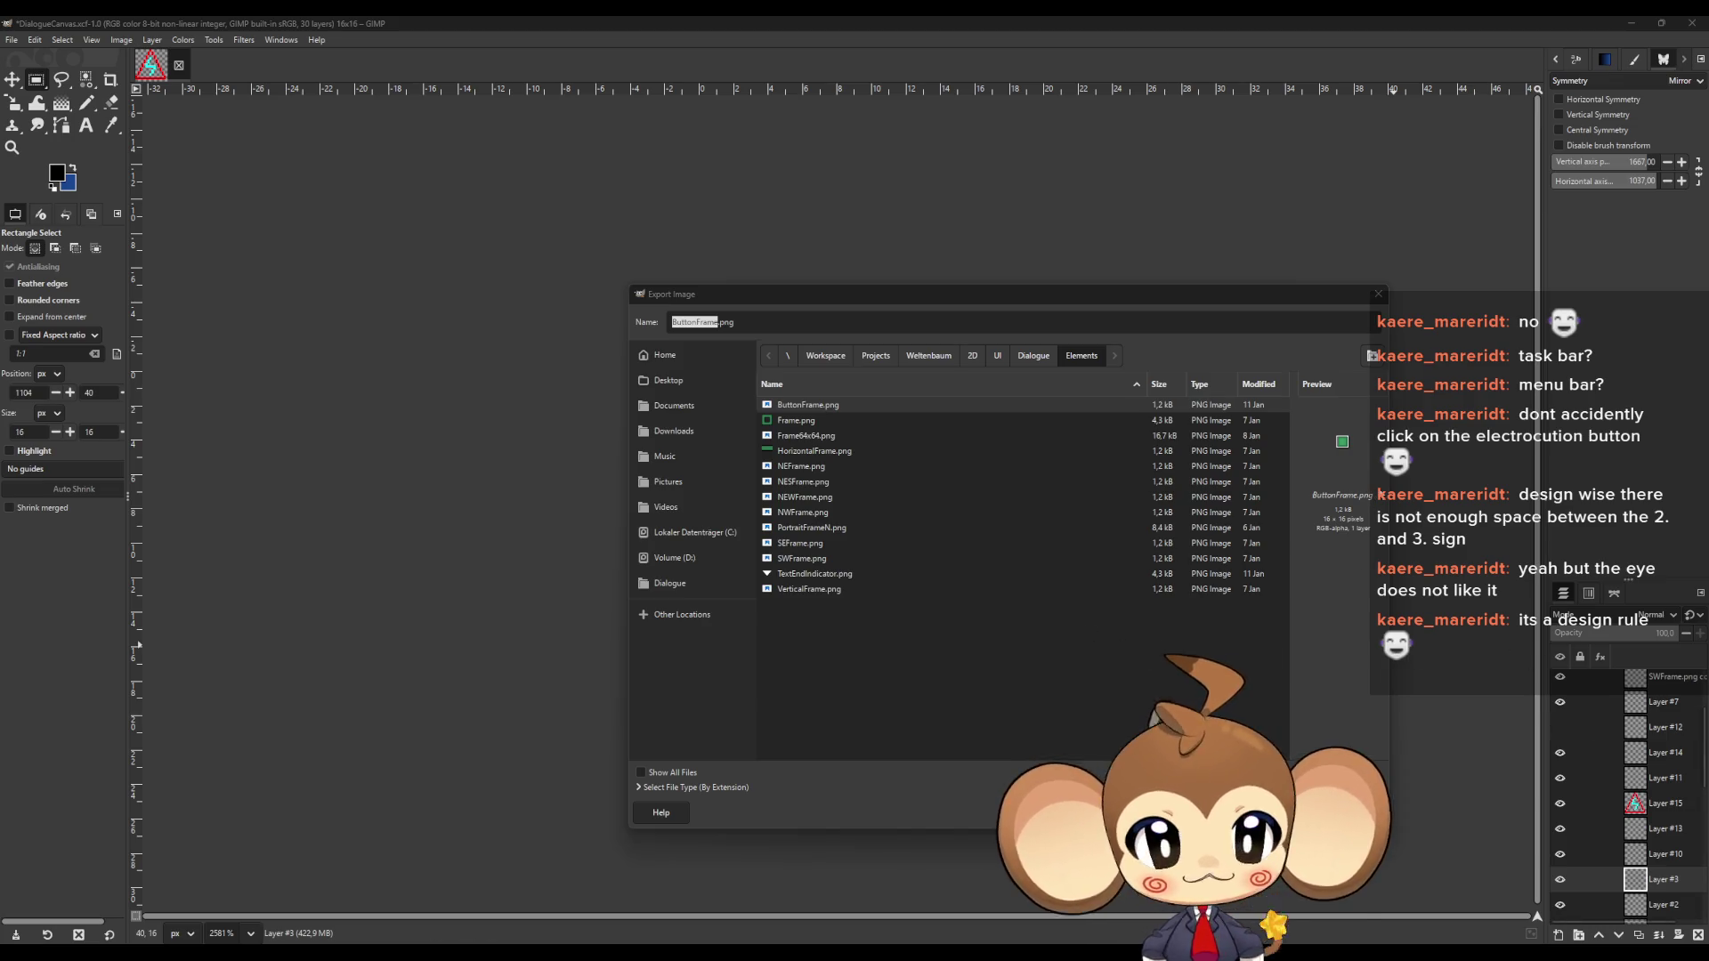
Create a Console folder and export the triangle there as OSWindowButton1.png
left_click(1372, 355)
type("Console")
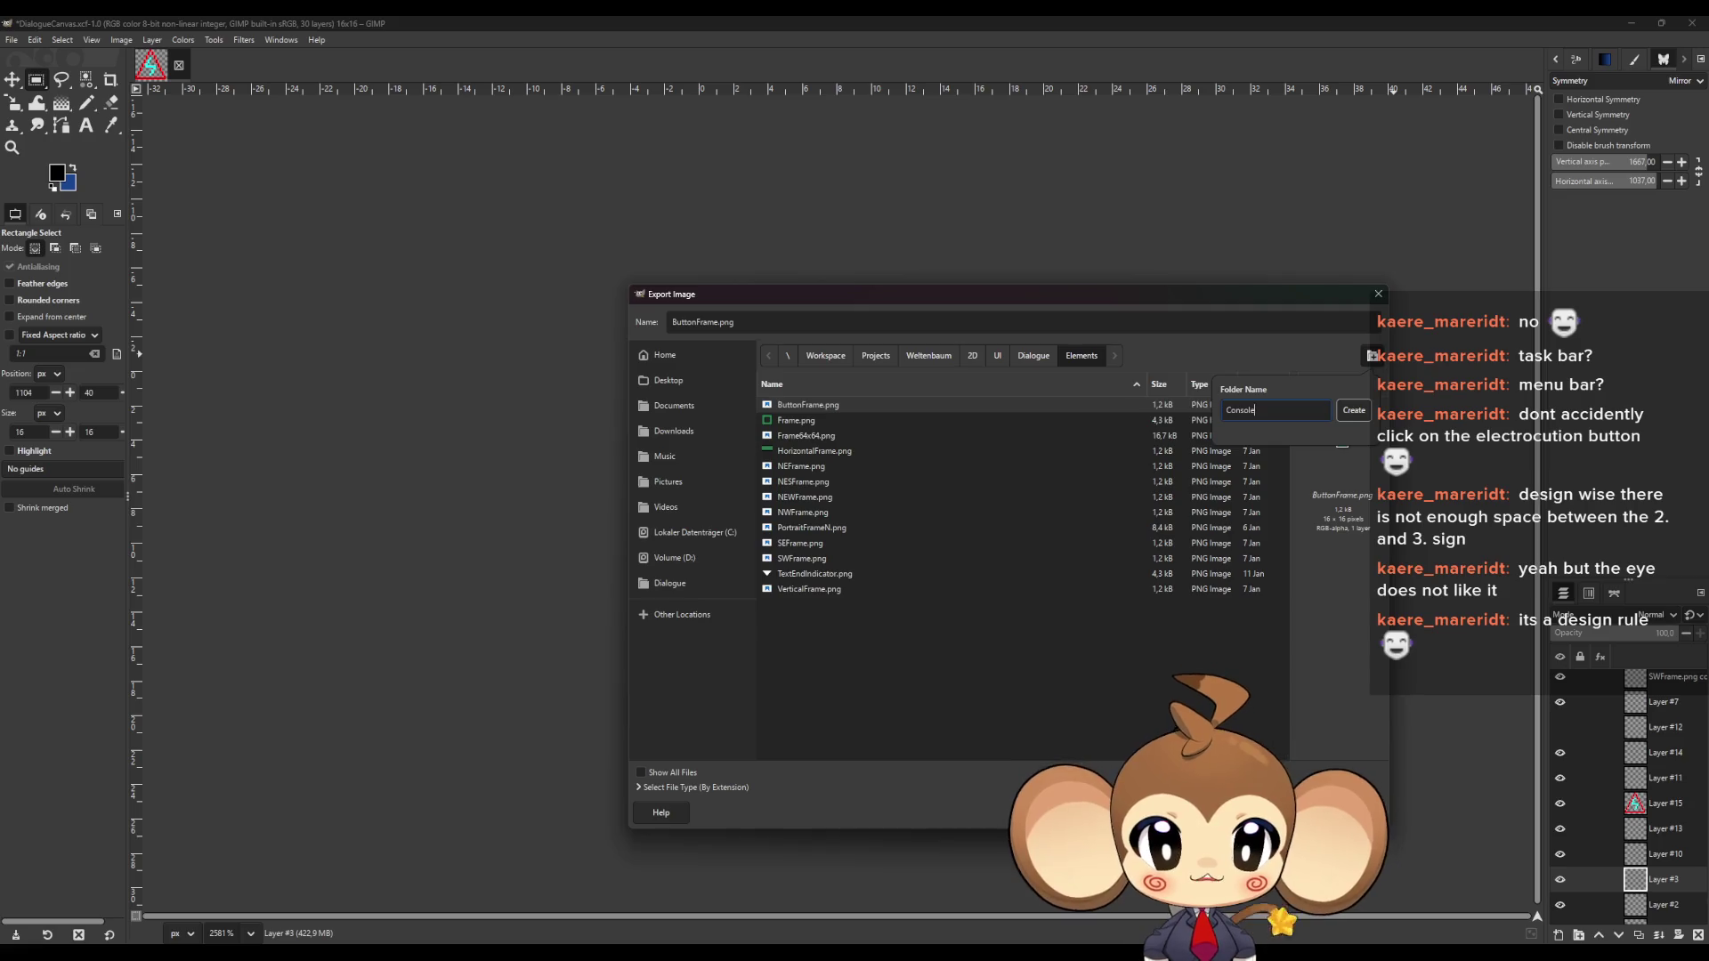
left_click(1364, 409)
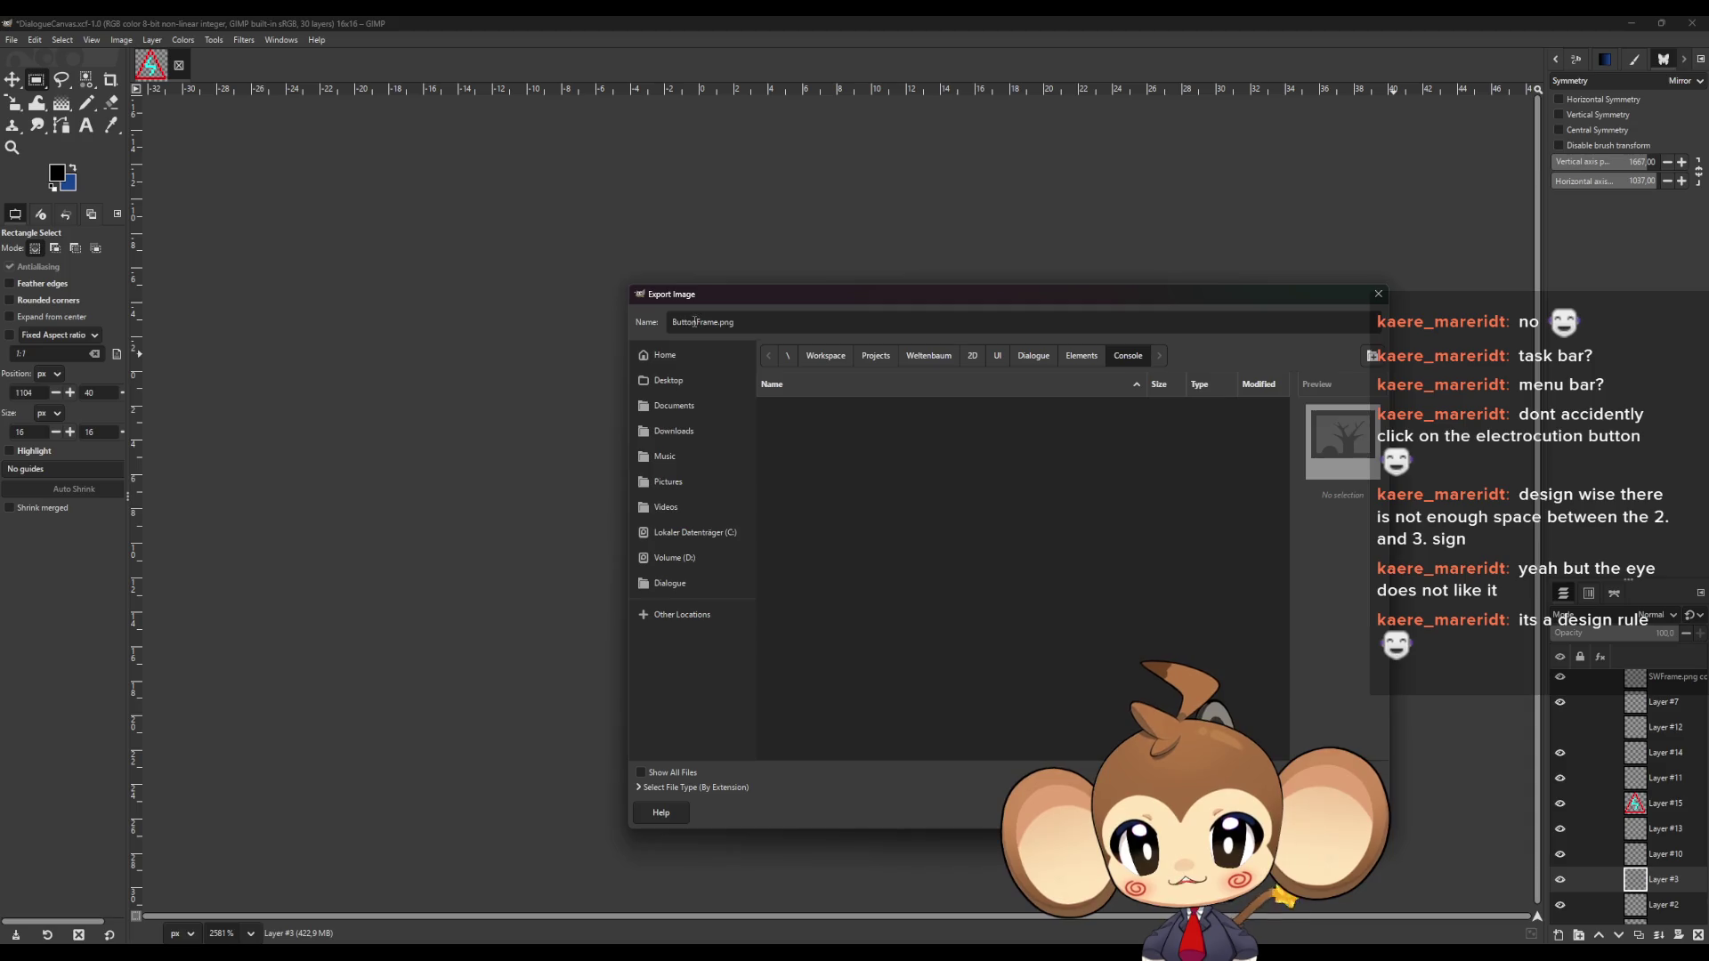
left_click_drag(762, 304, 778, 642)
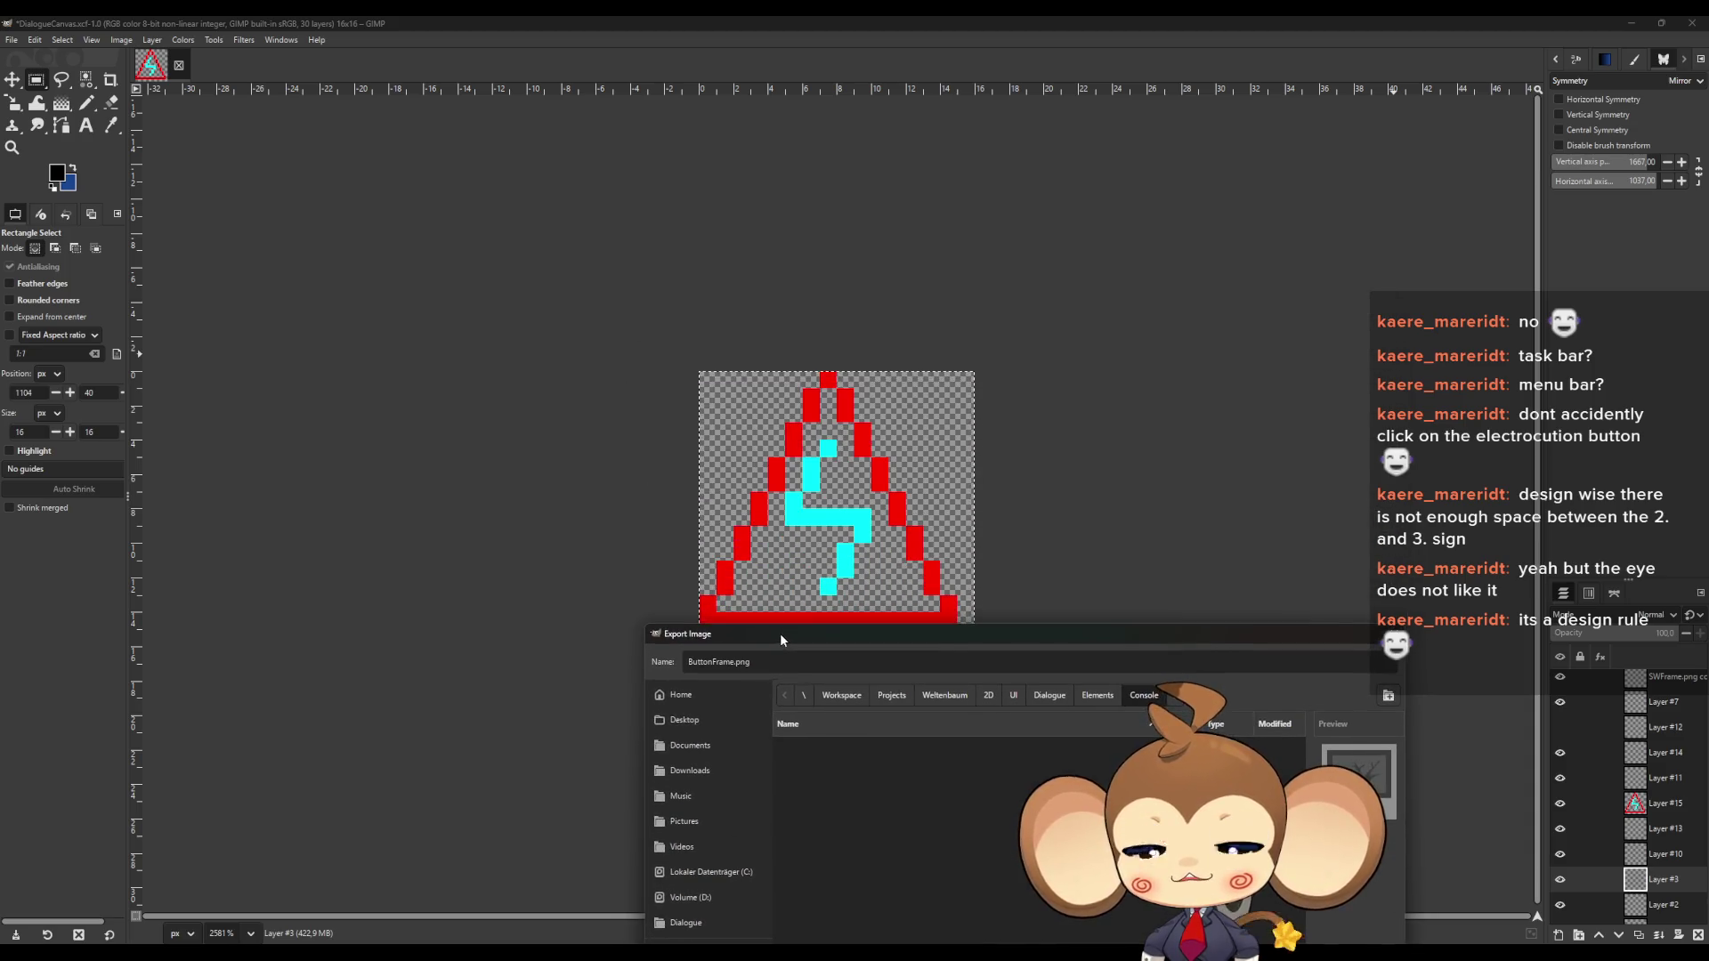
double_click(736, 661)
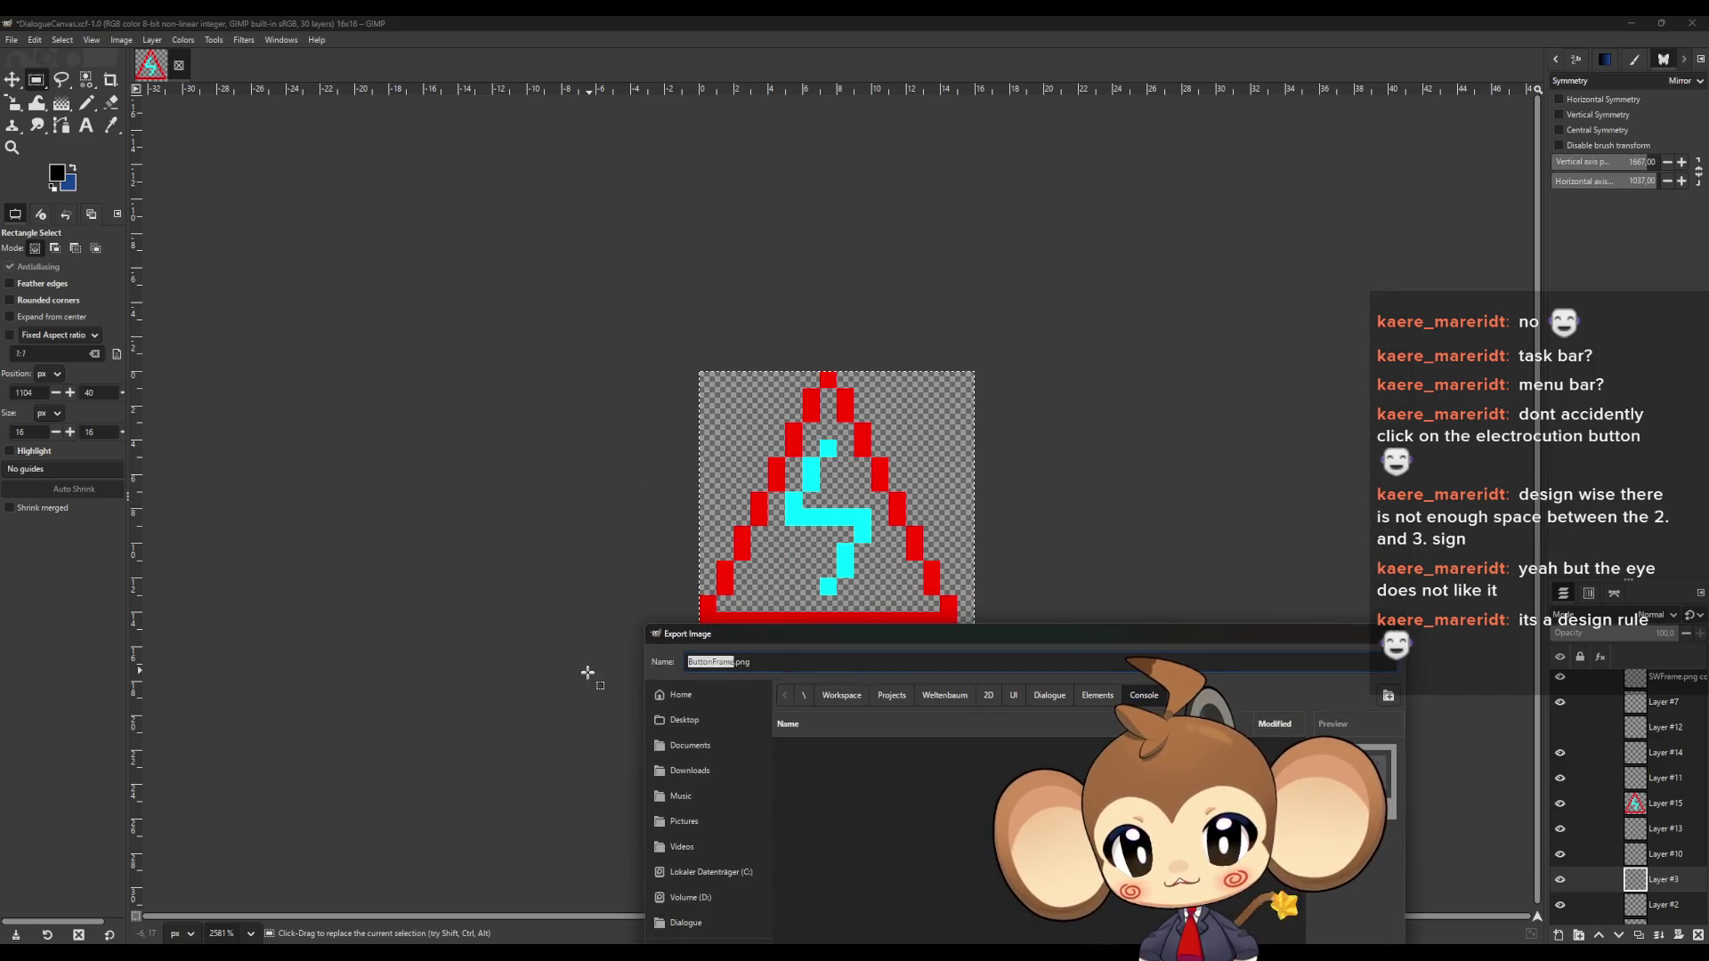
key("BackSpace")
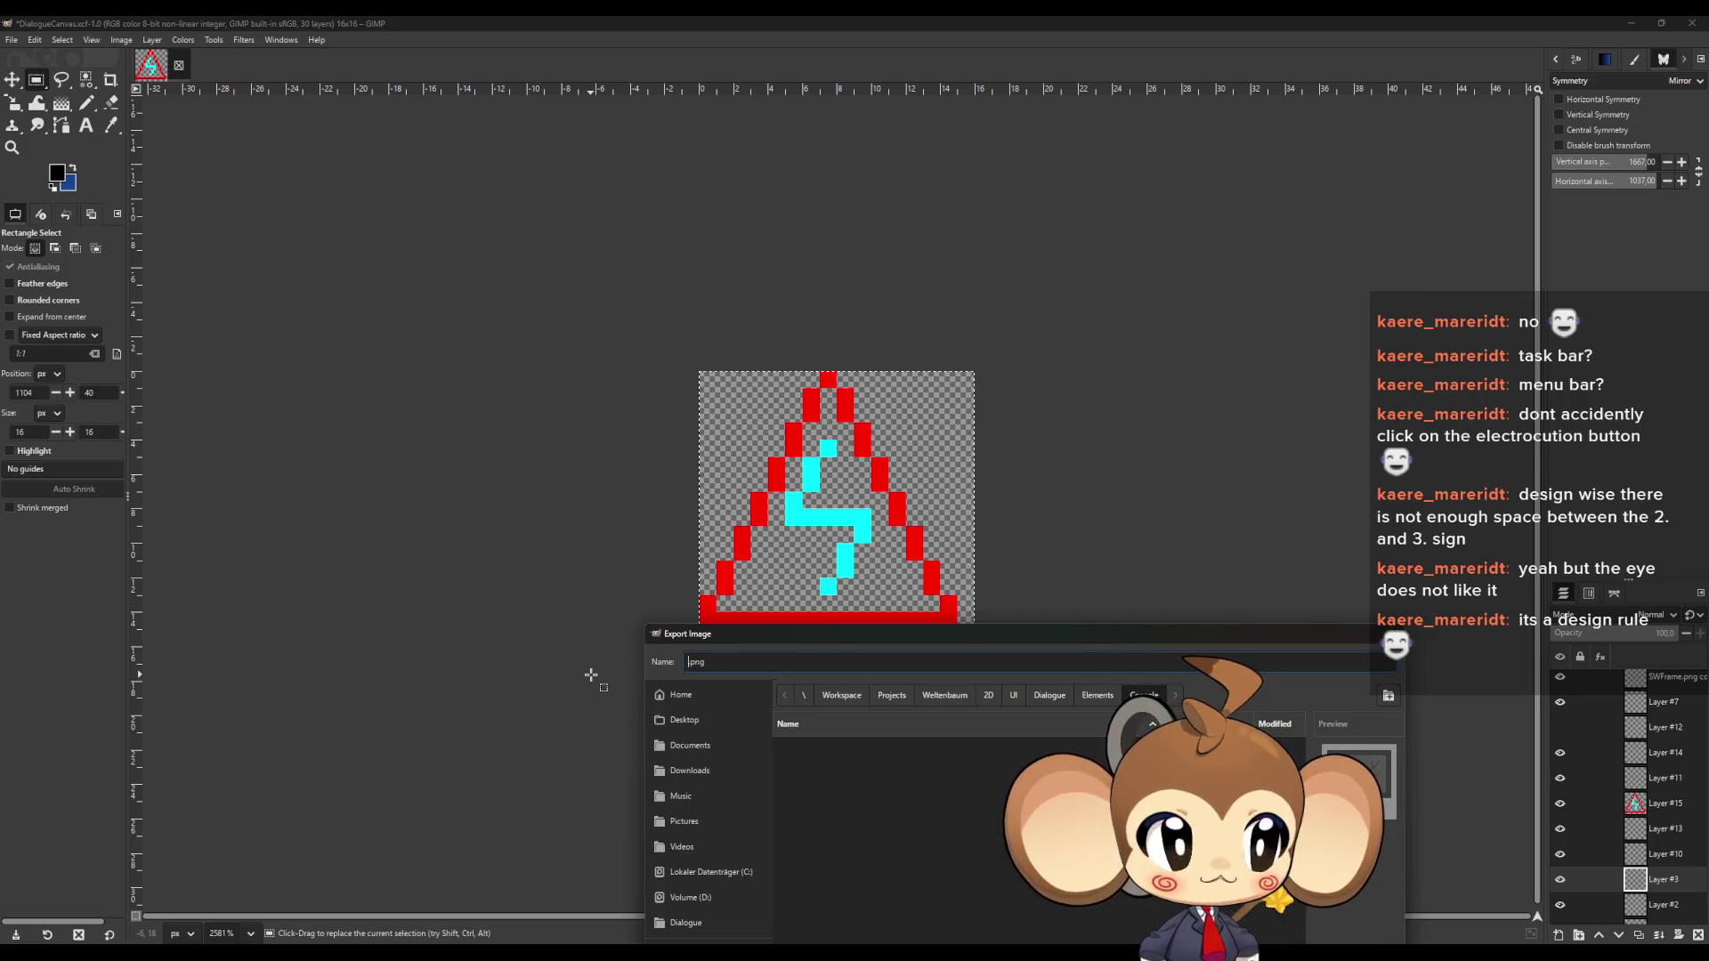
type("OSWind")
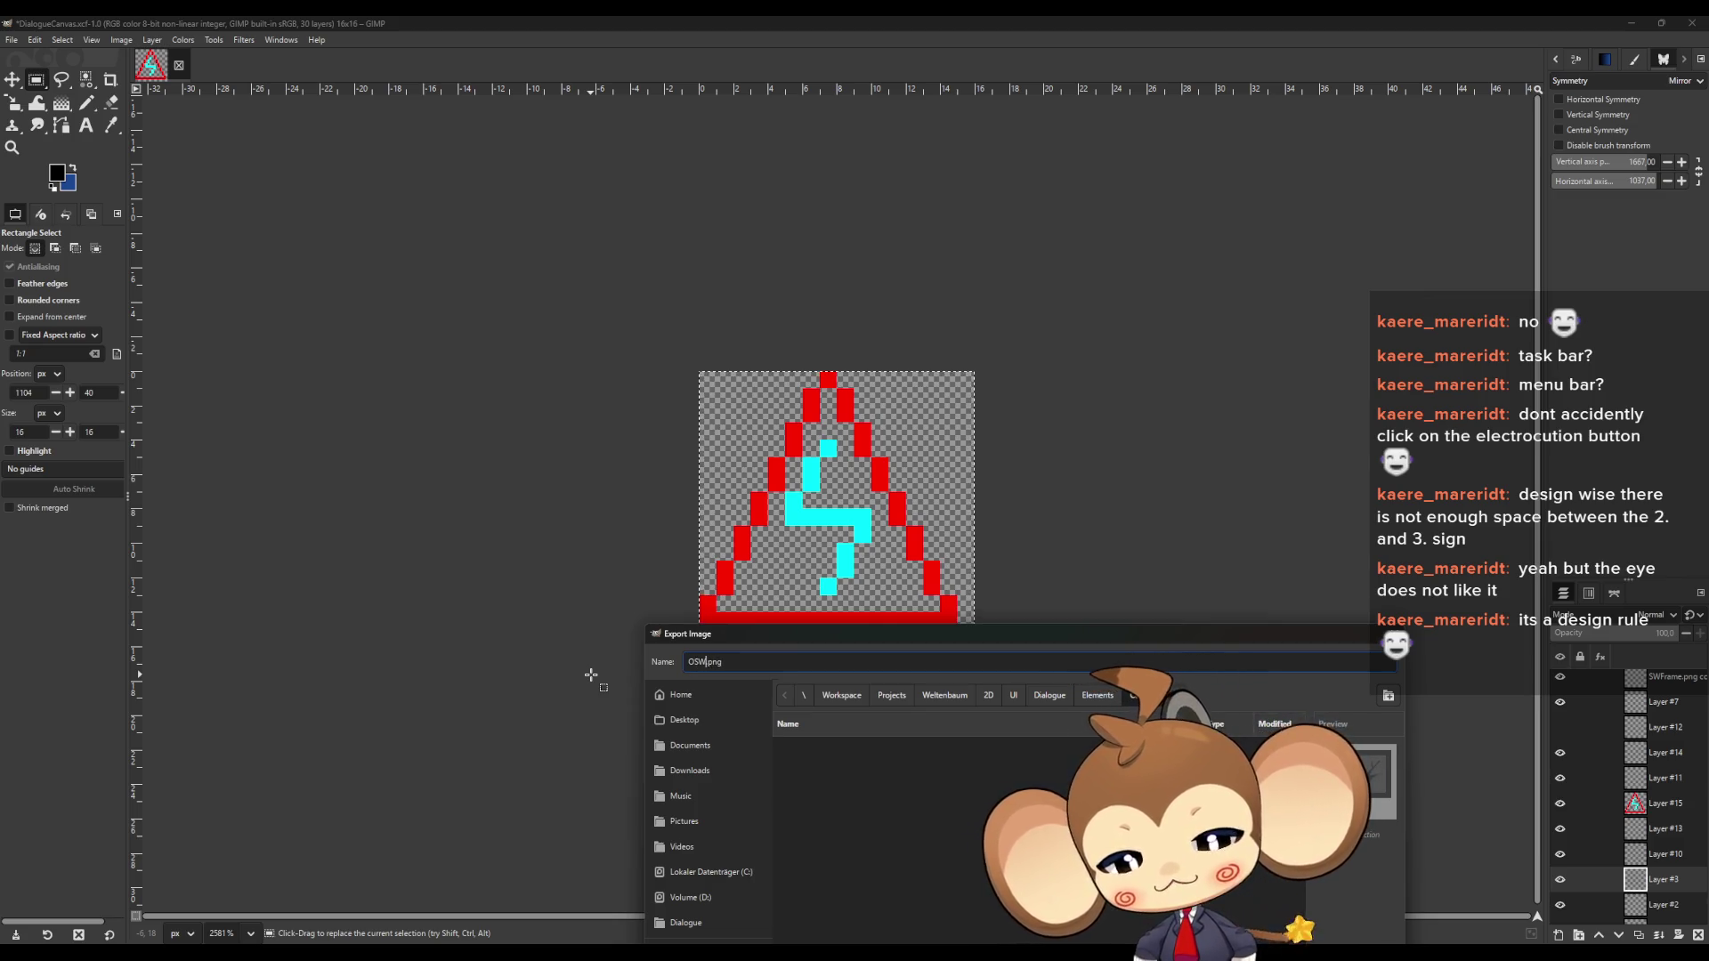
type("owButt")
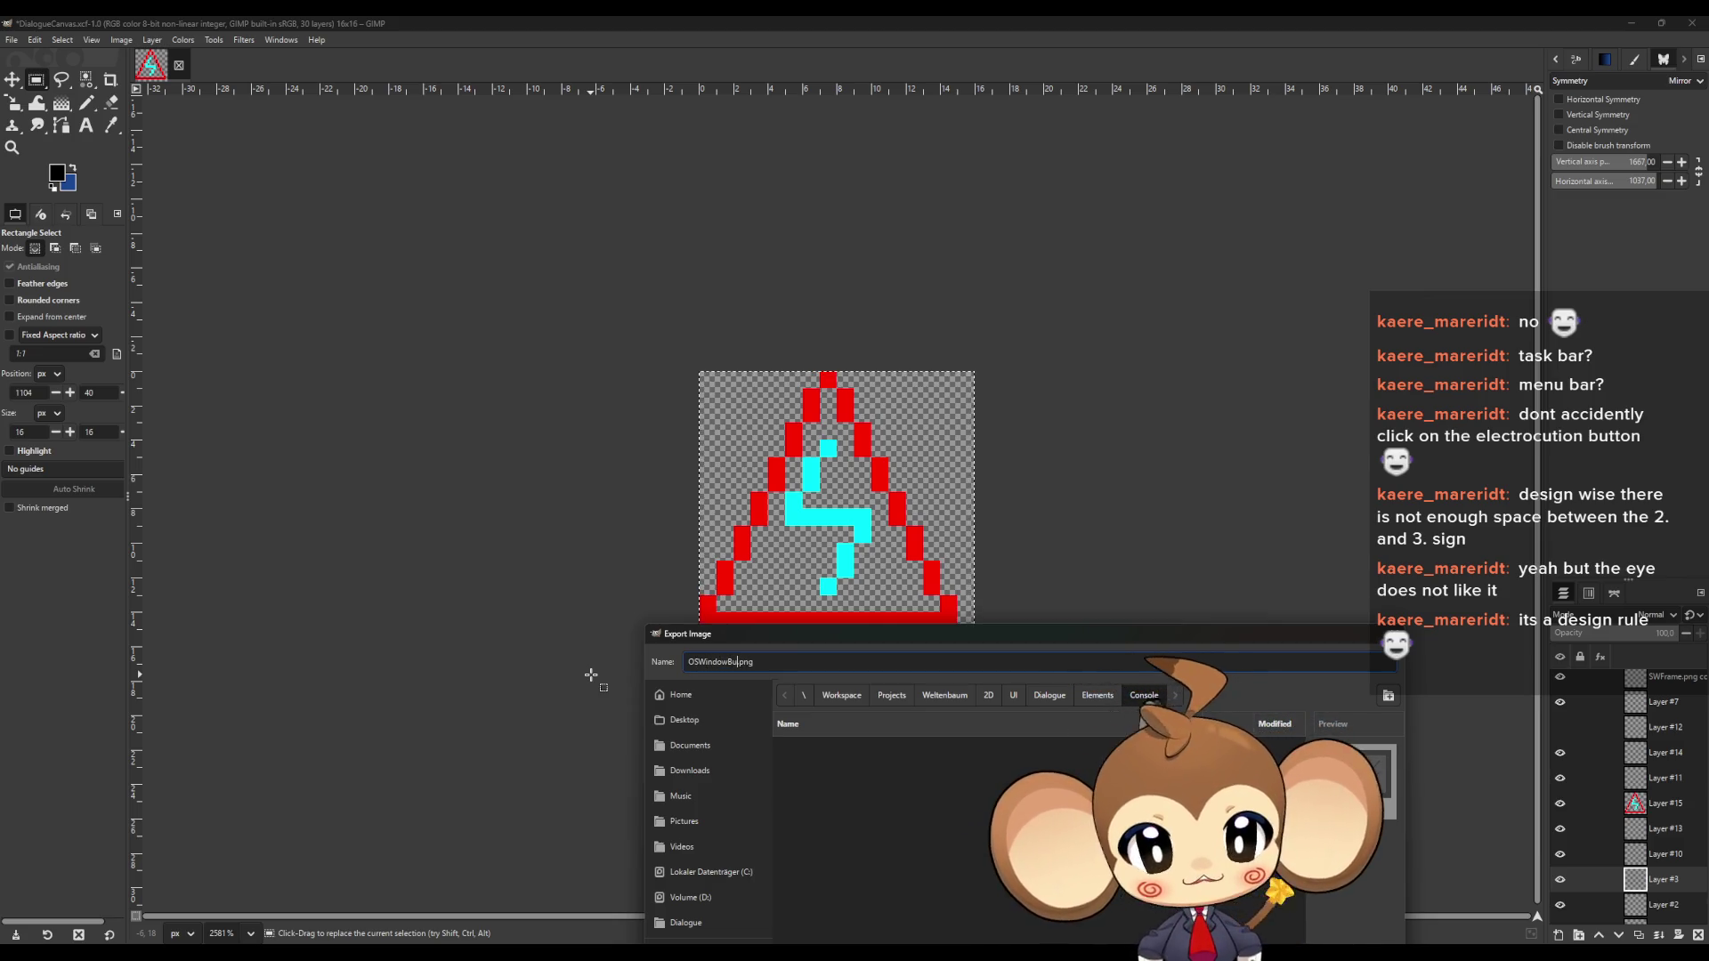
type("on1")
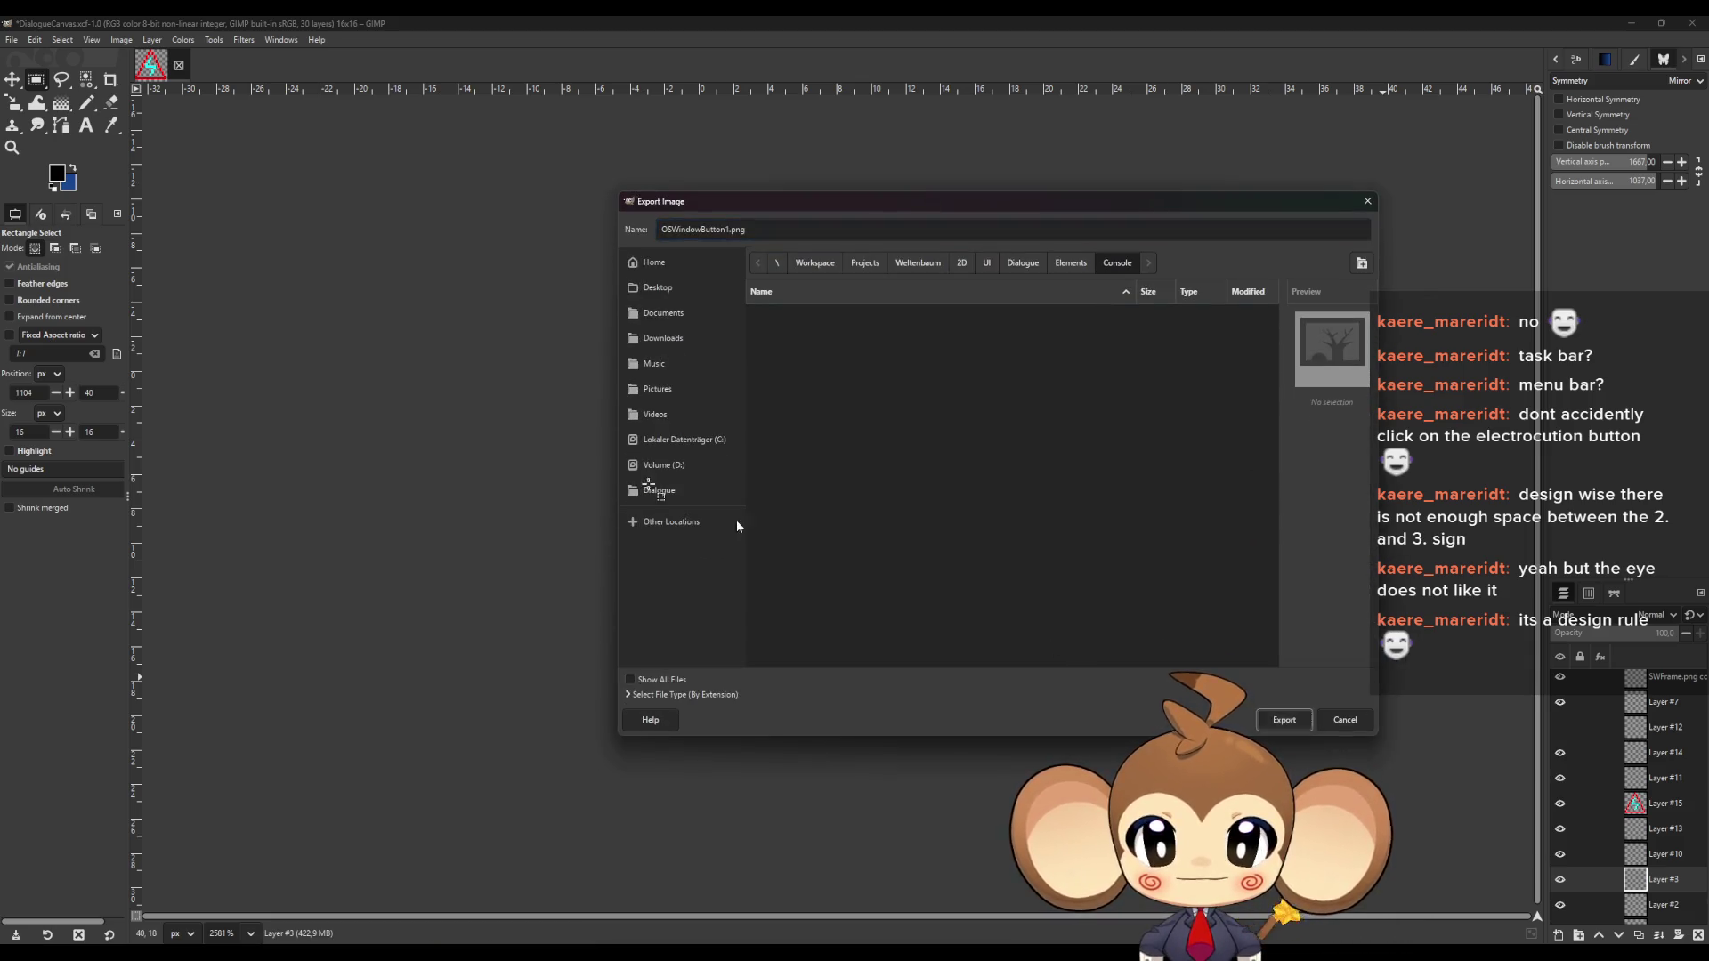
key("Return")
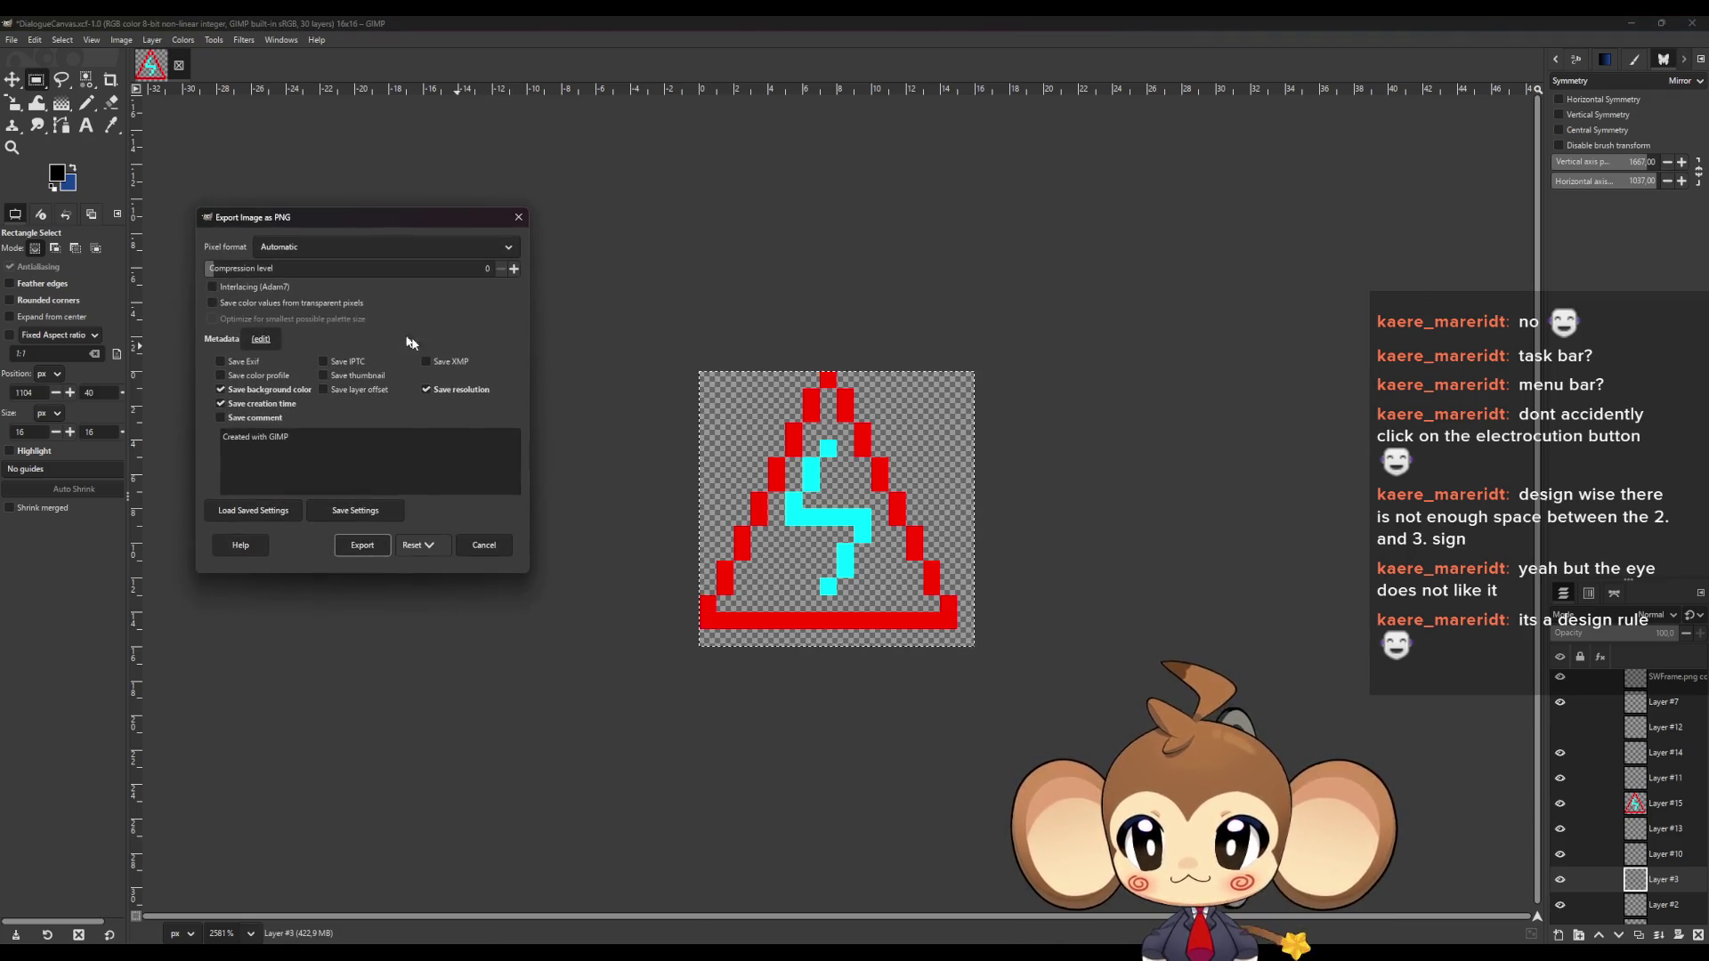
left_click(362, 545)
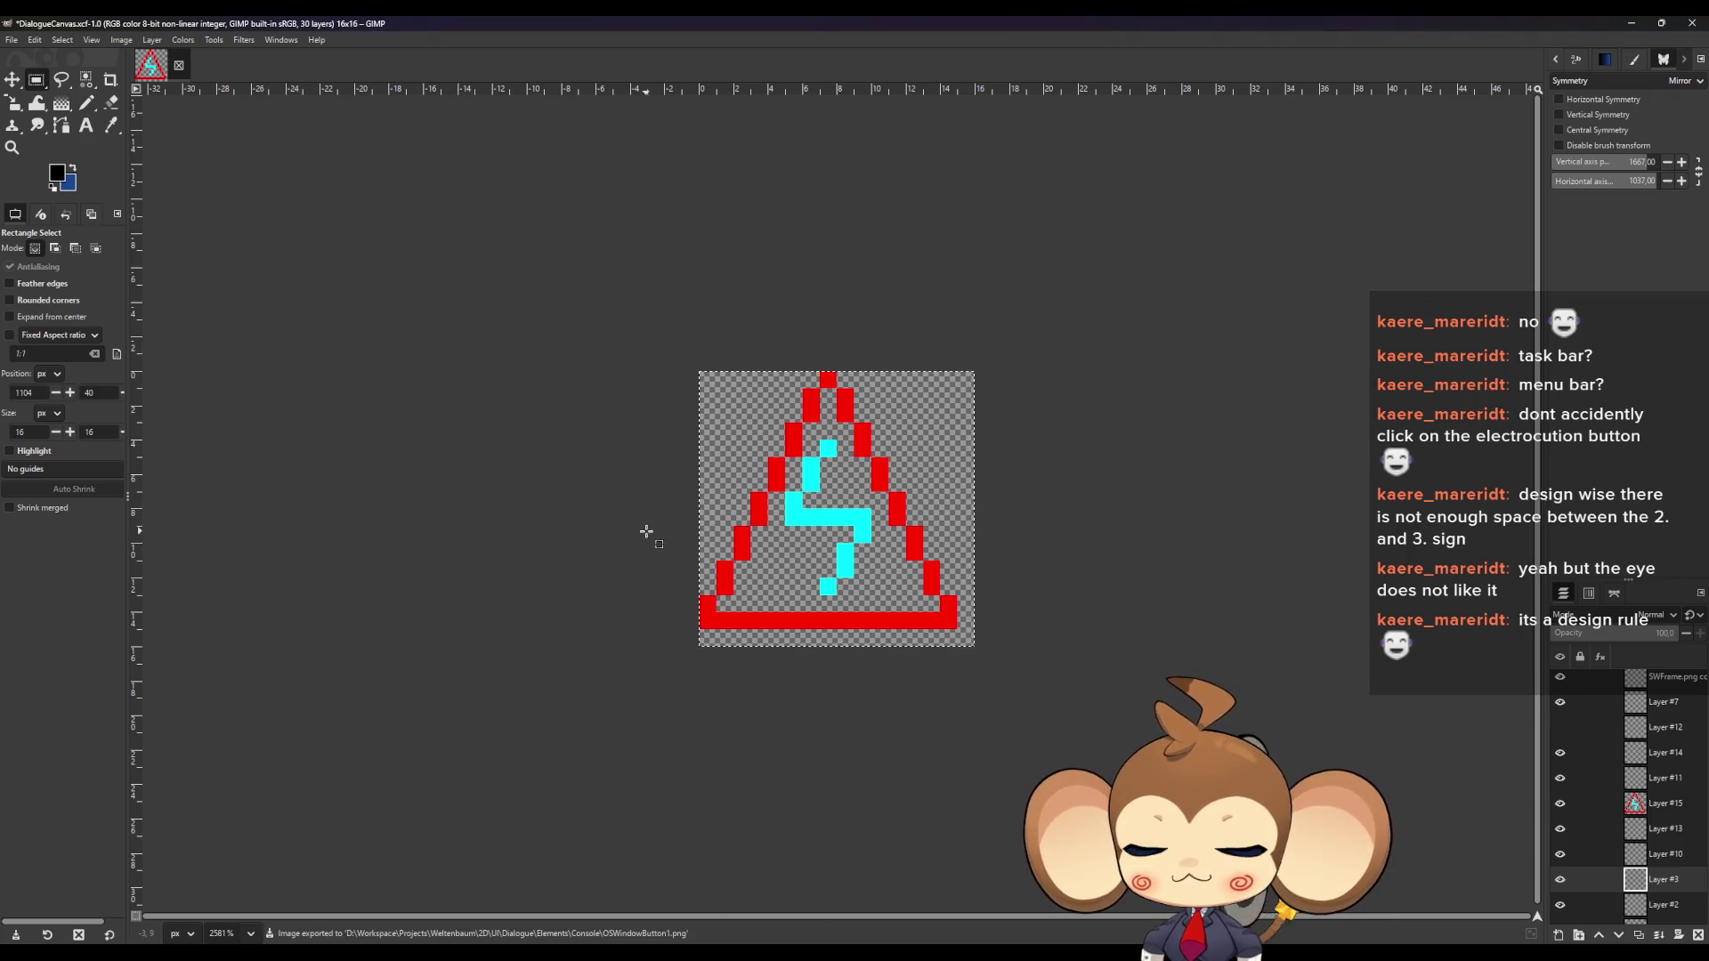
Restore the full canvas, then crop it to the 16x16 area around the blue wave circle
key("ctrl+z")
key("ctrl+z")
key("ctrl+z")
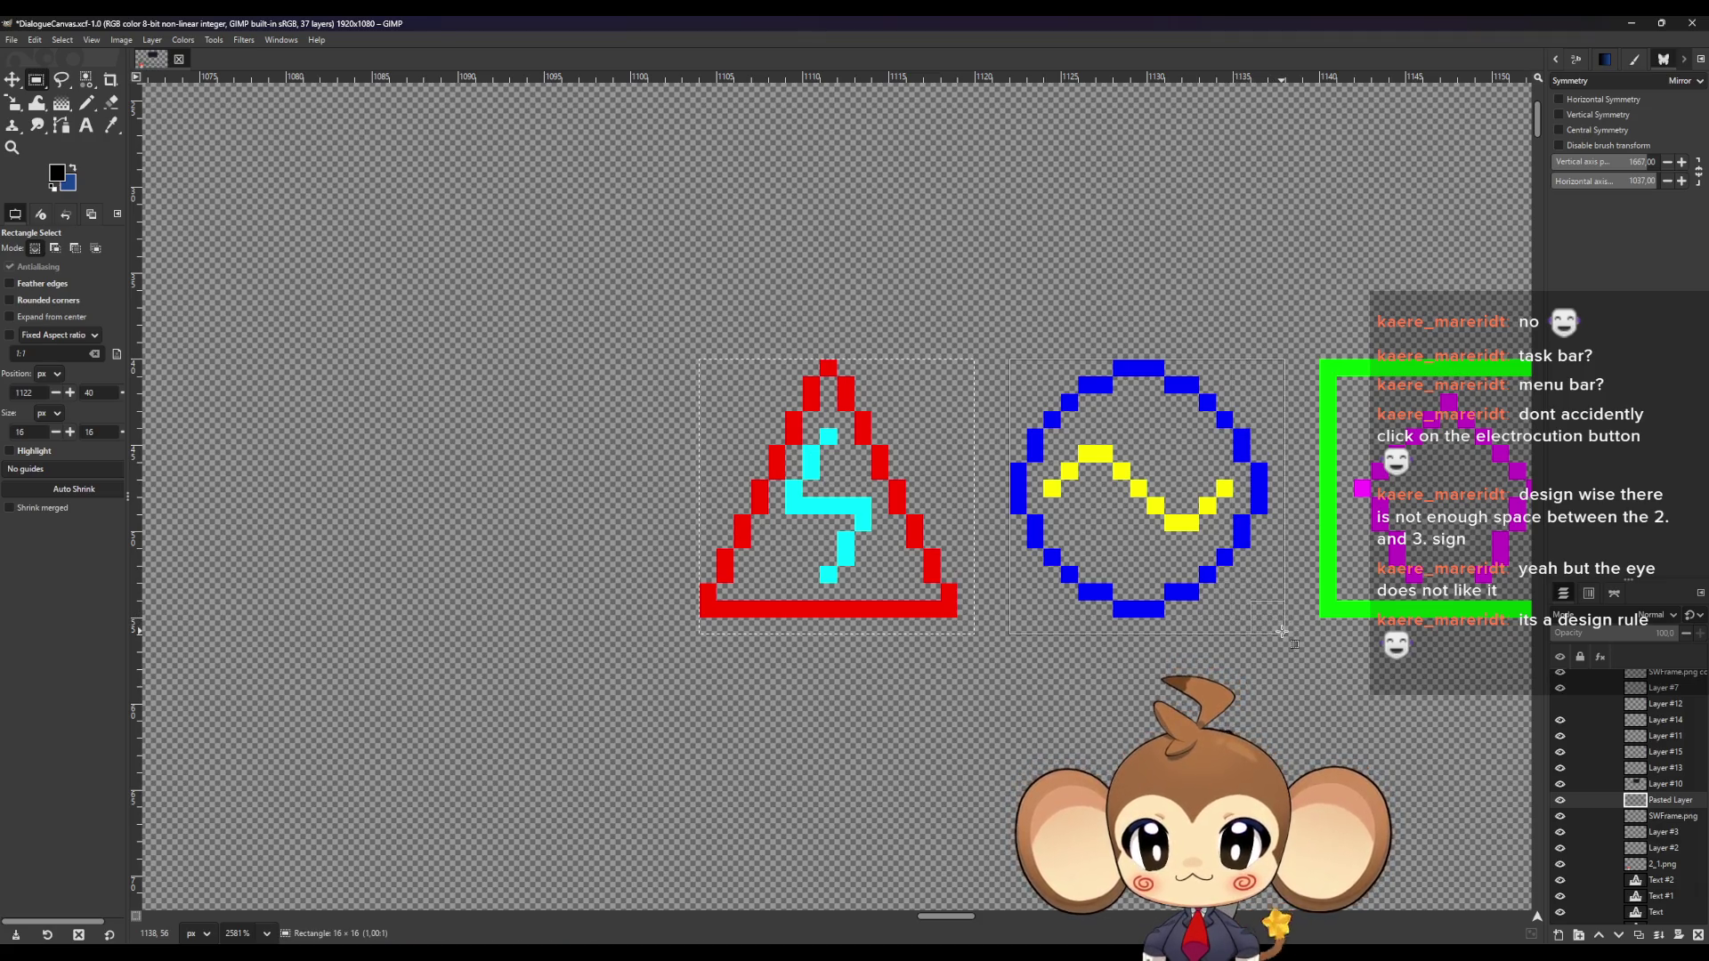
left_click_drag(1281, 632, 1282, 633)
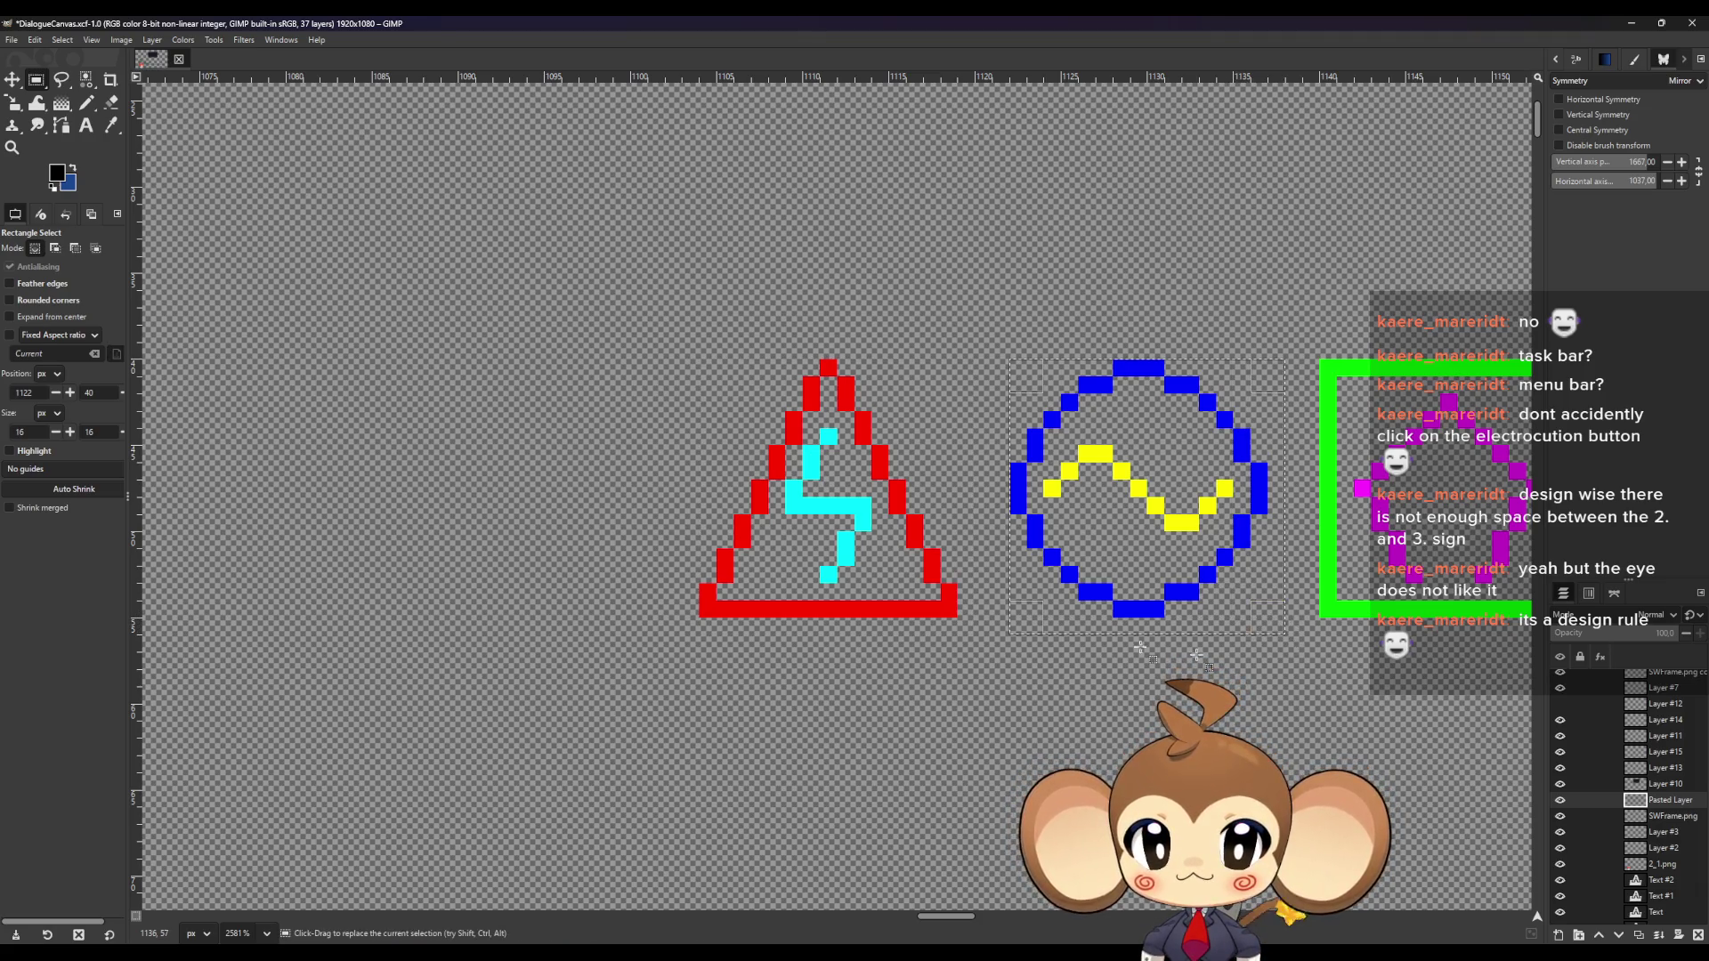
left_click(122, 39)
left_click(151, 214)
Export the cropped circle as OSWindowButton2.png and undo back to the full canvas
left_click(11, 40)
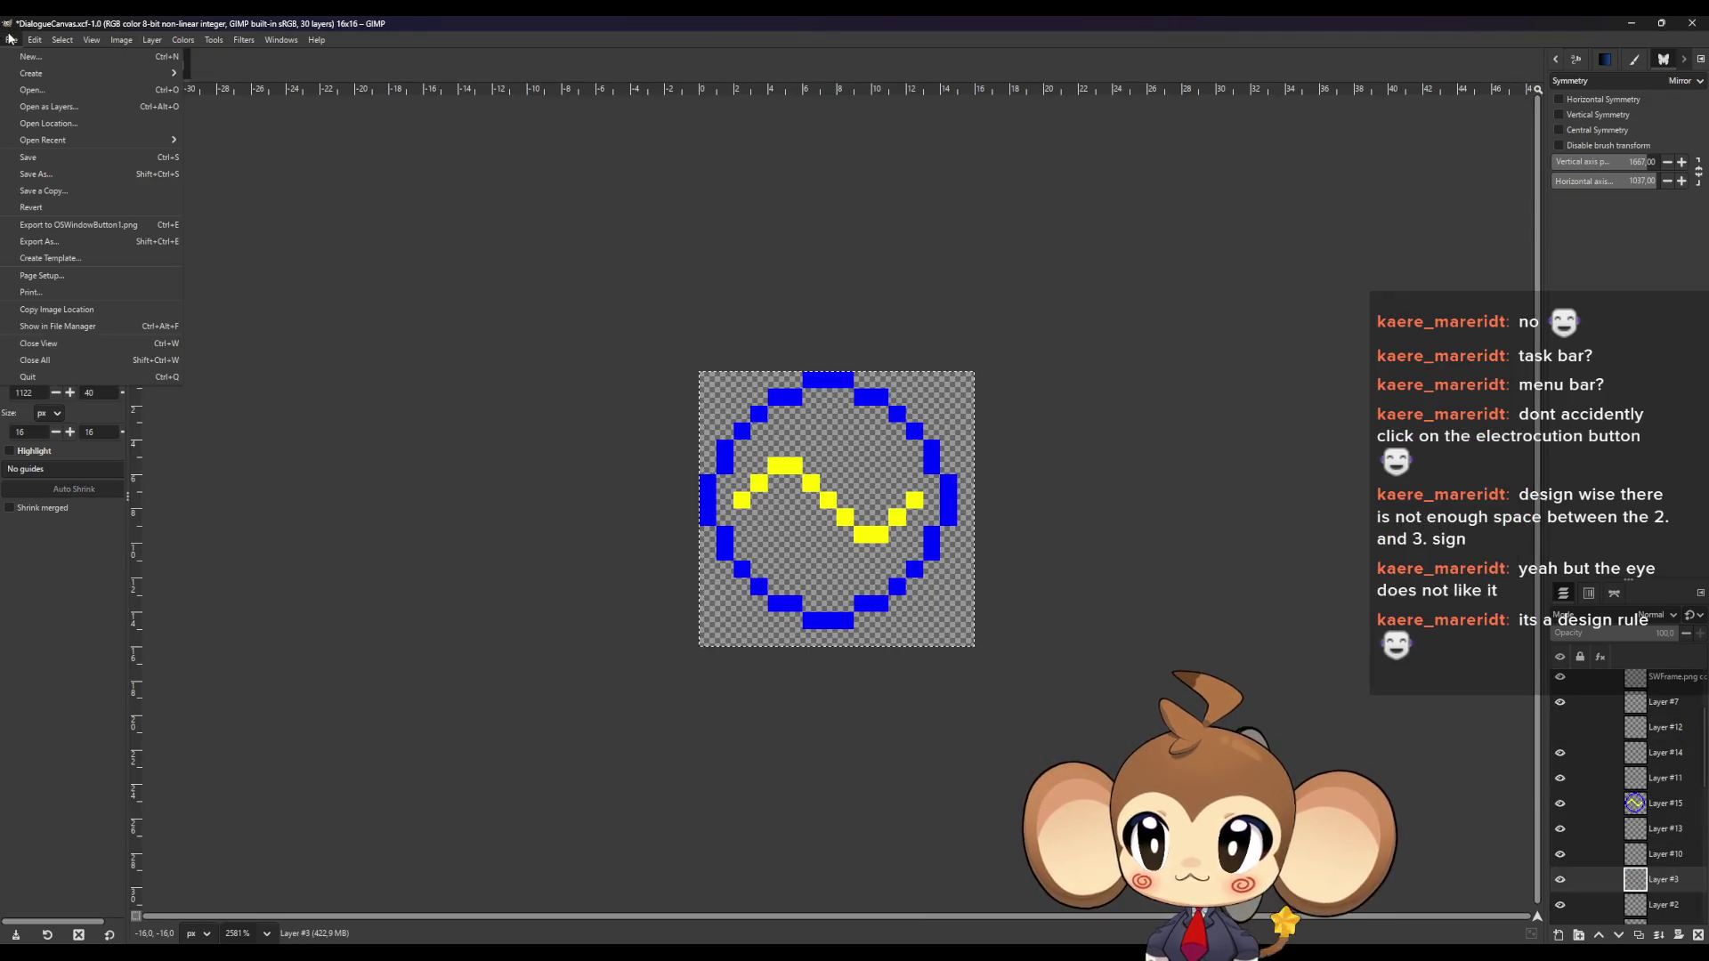
left_click(39, 242)
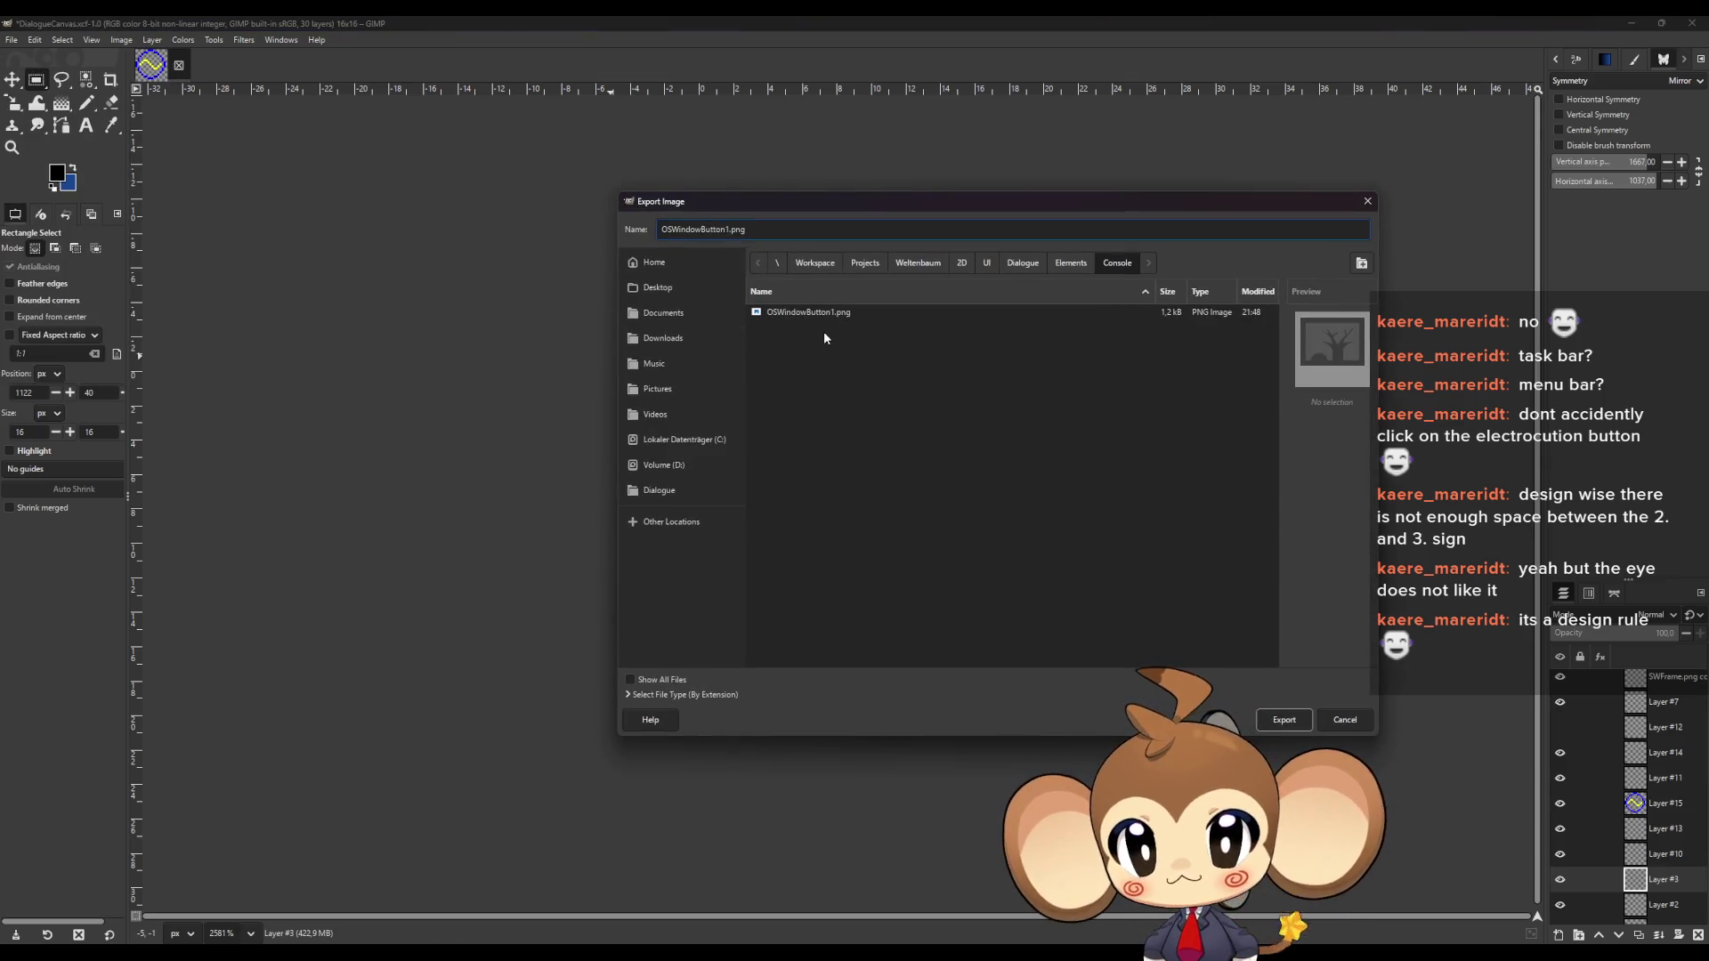
key("BackSpace")
type("2")
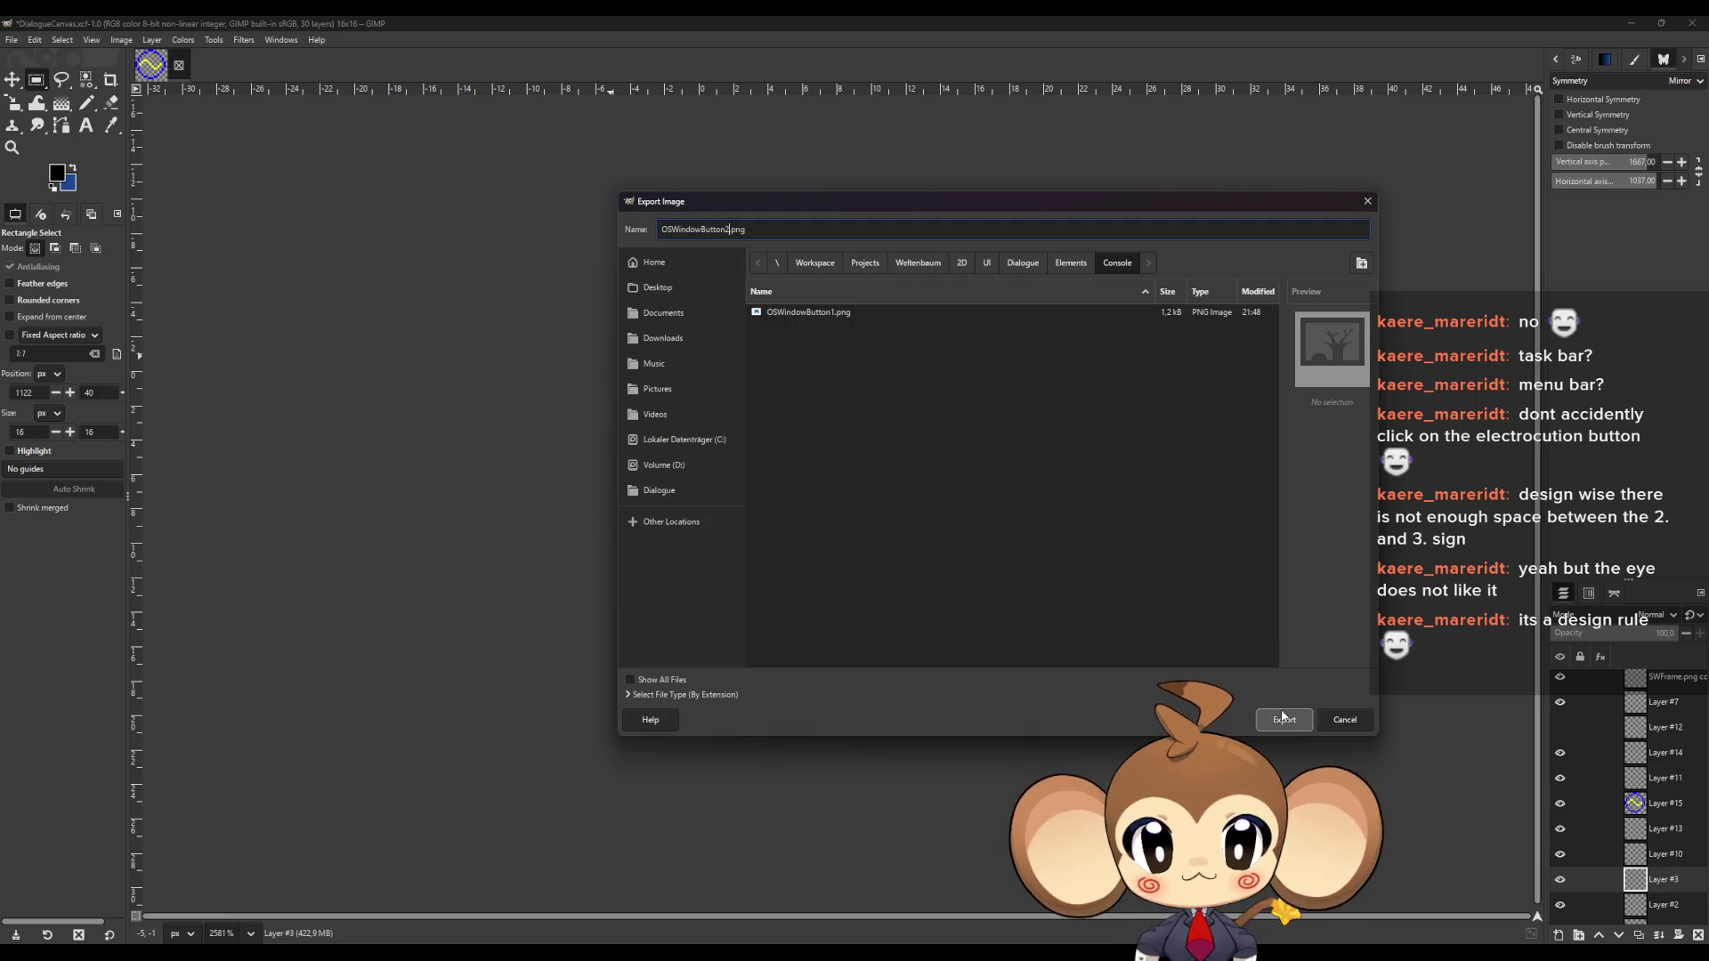
left_click(1282, 718)
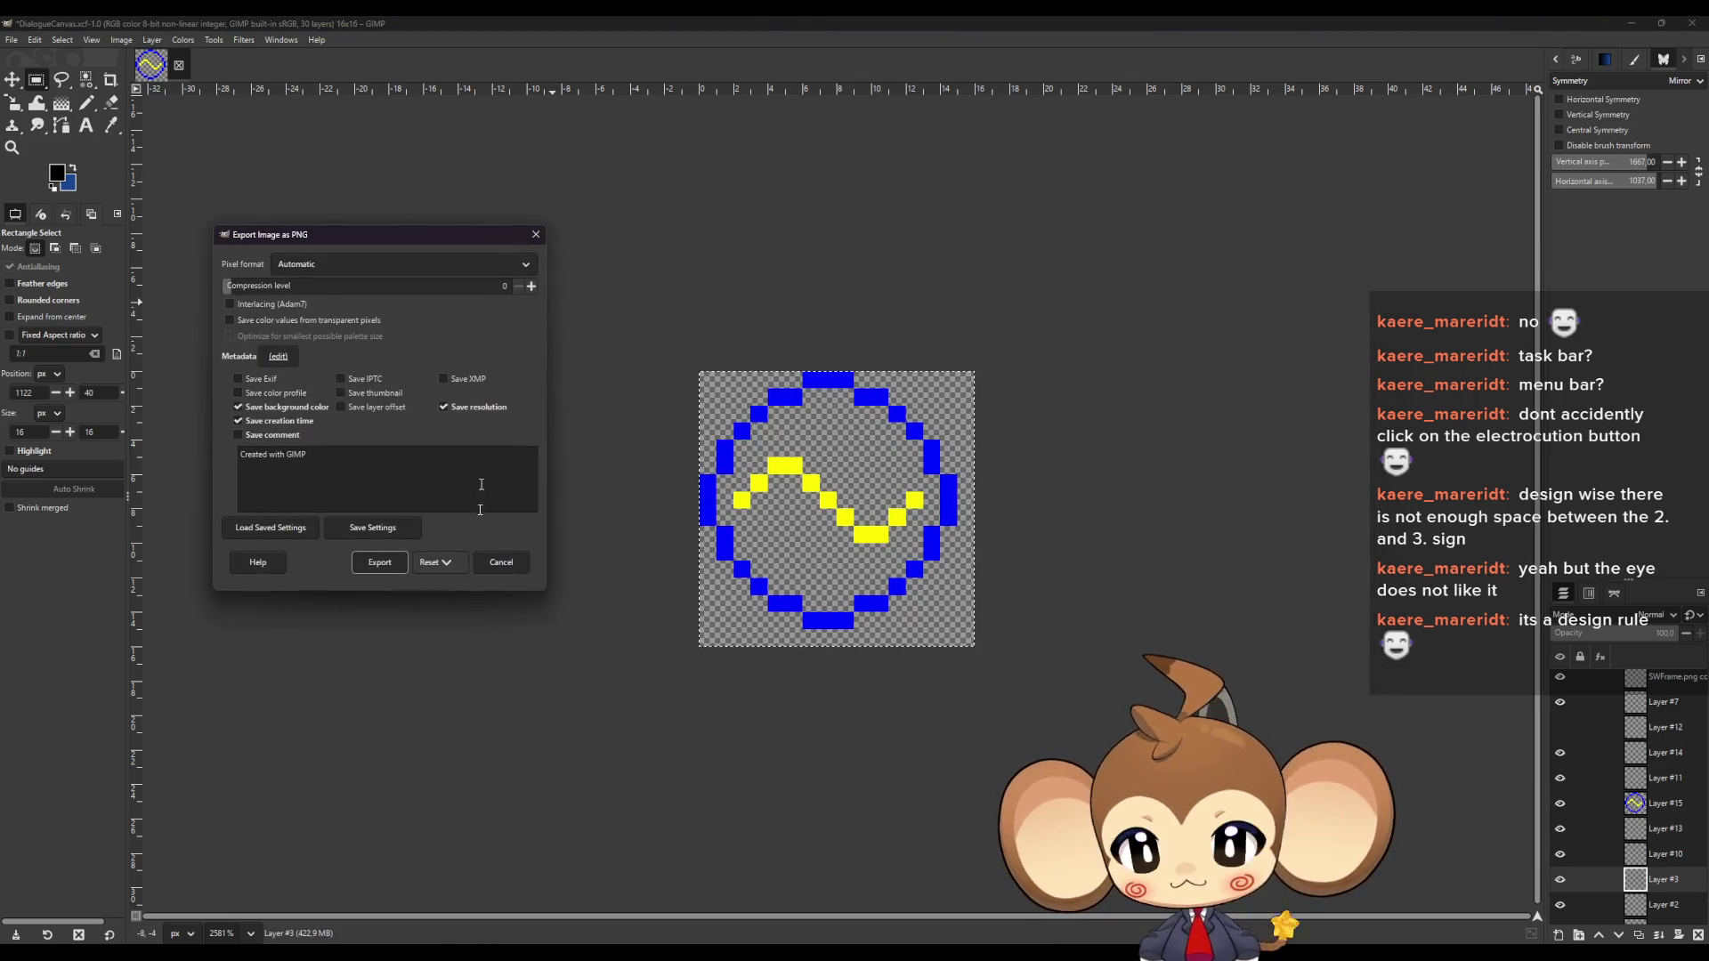
left_click(379, 561)
key("ctrl+z")
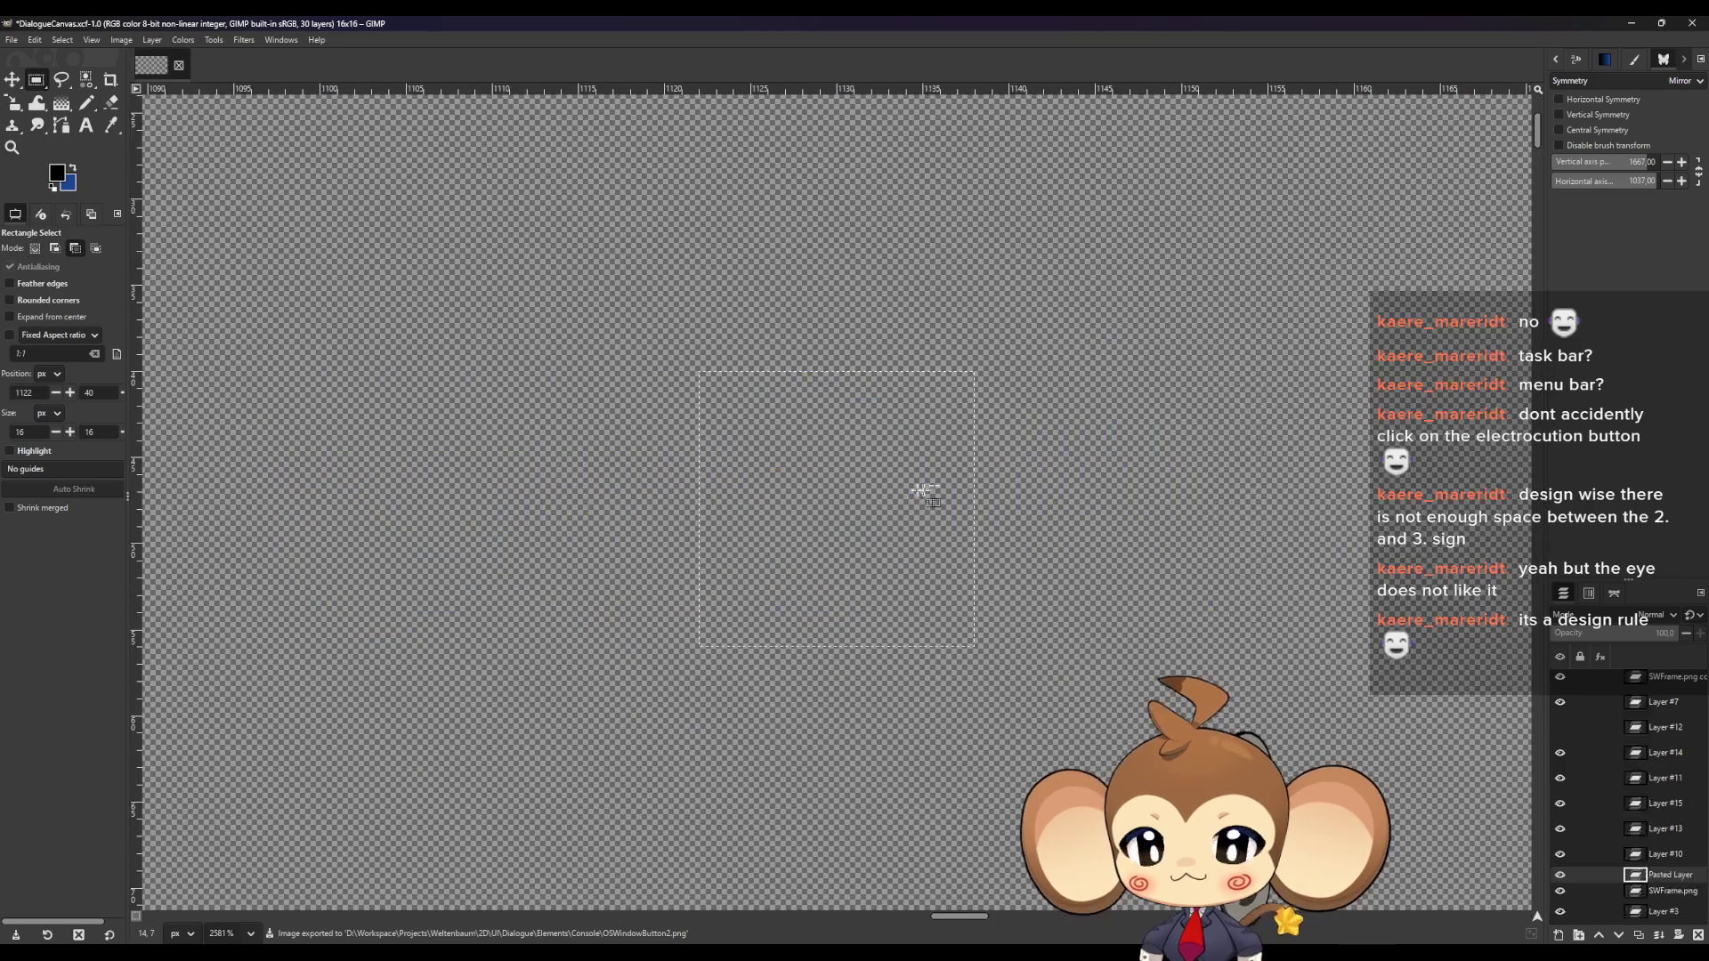
key("ctrl+z")
scroll(921, 491, "up", 3)
Select the green square with the magenta pentagon and export it as OSWindowButton3.png
left_click_drag(754, 339, 1121, 704)
left_click(12, 41)
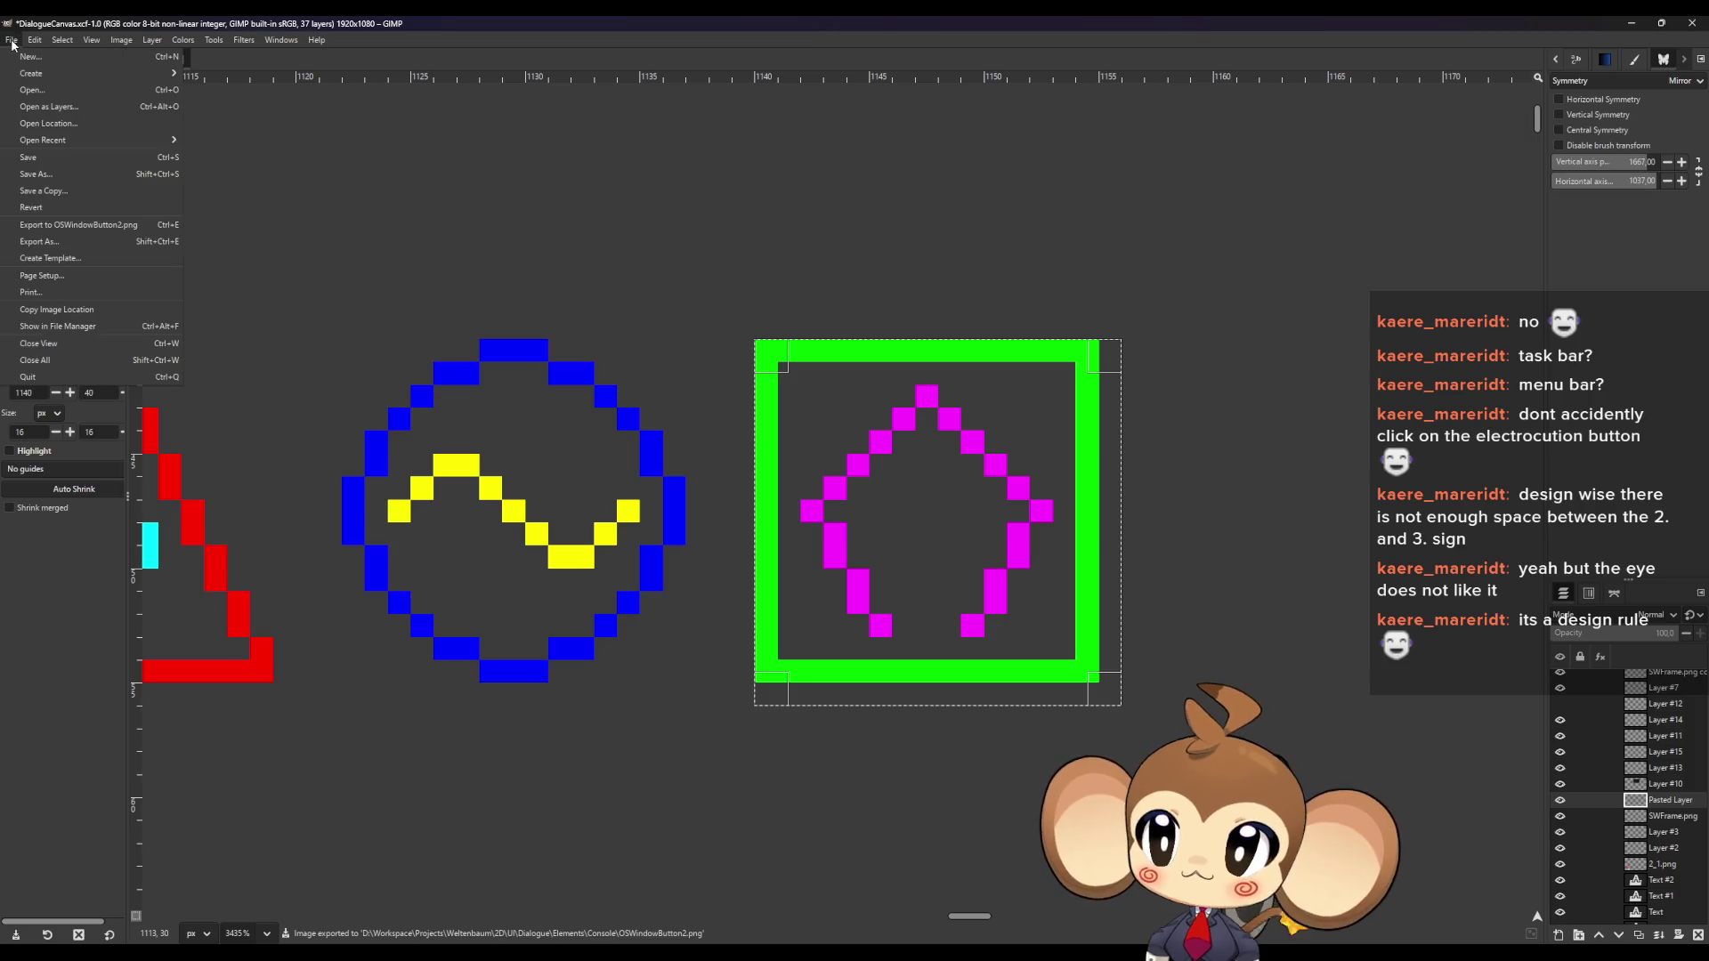
left_click(40, 242)
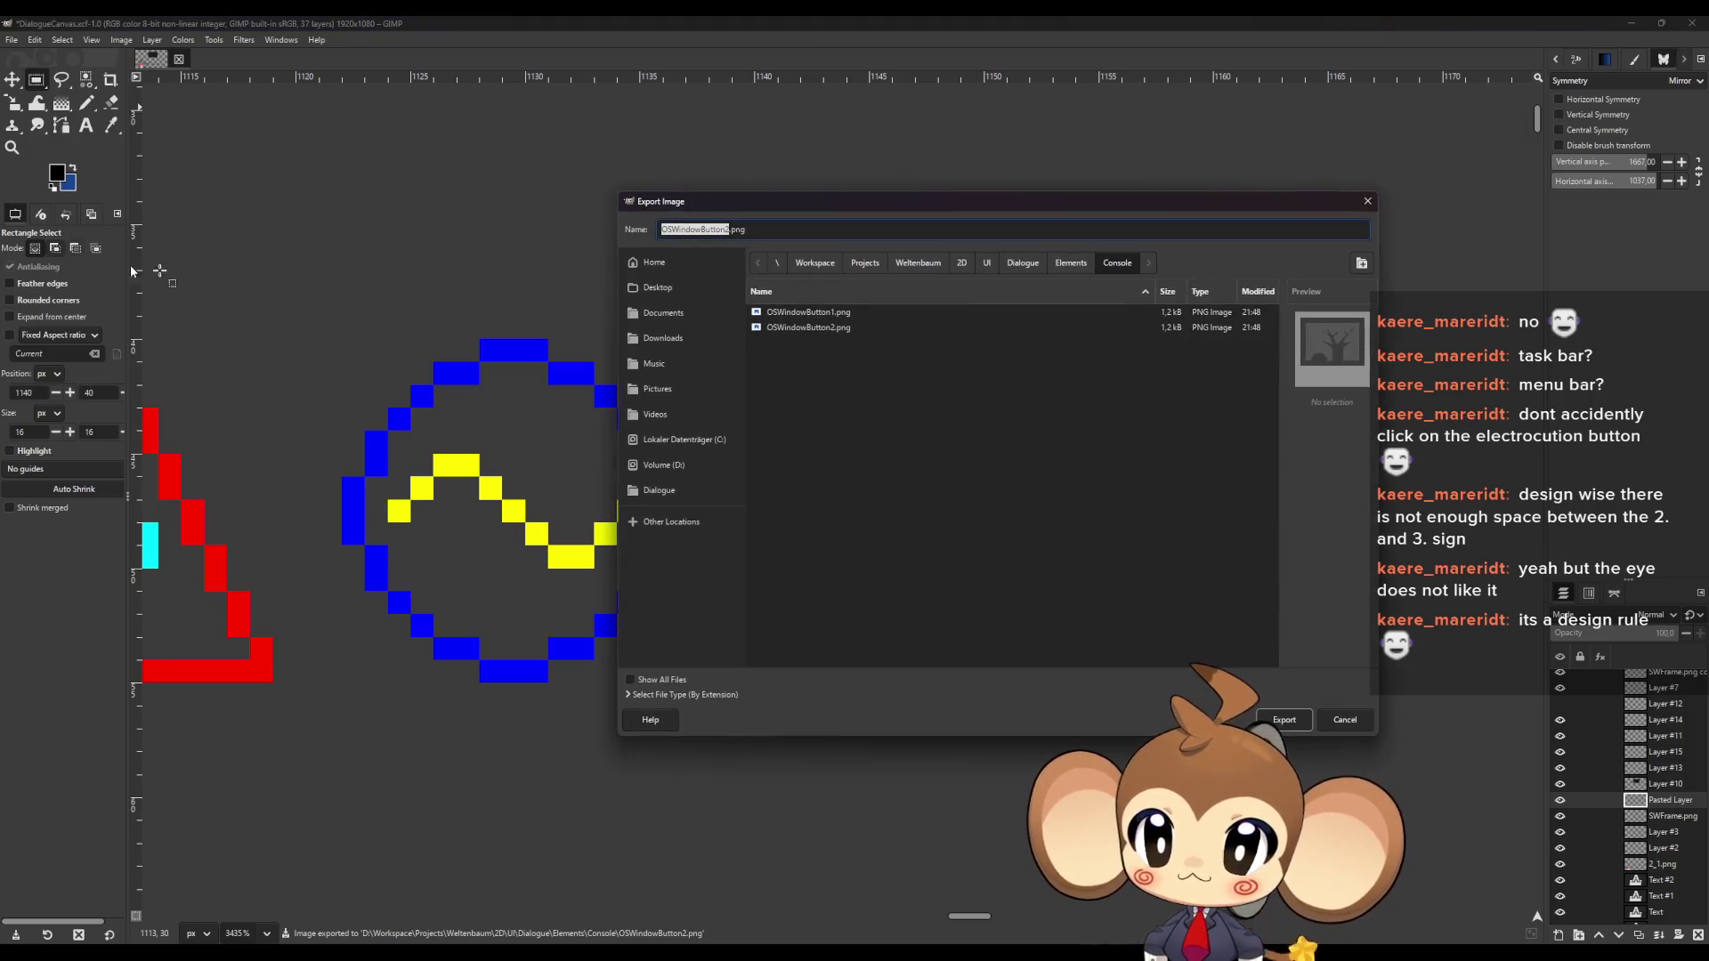
key("Right")
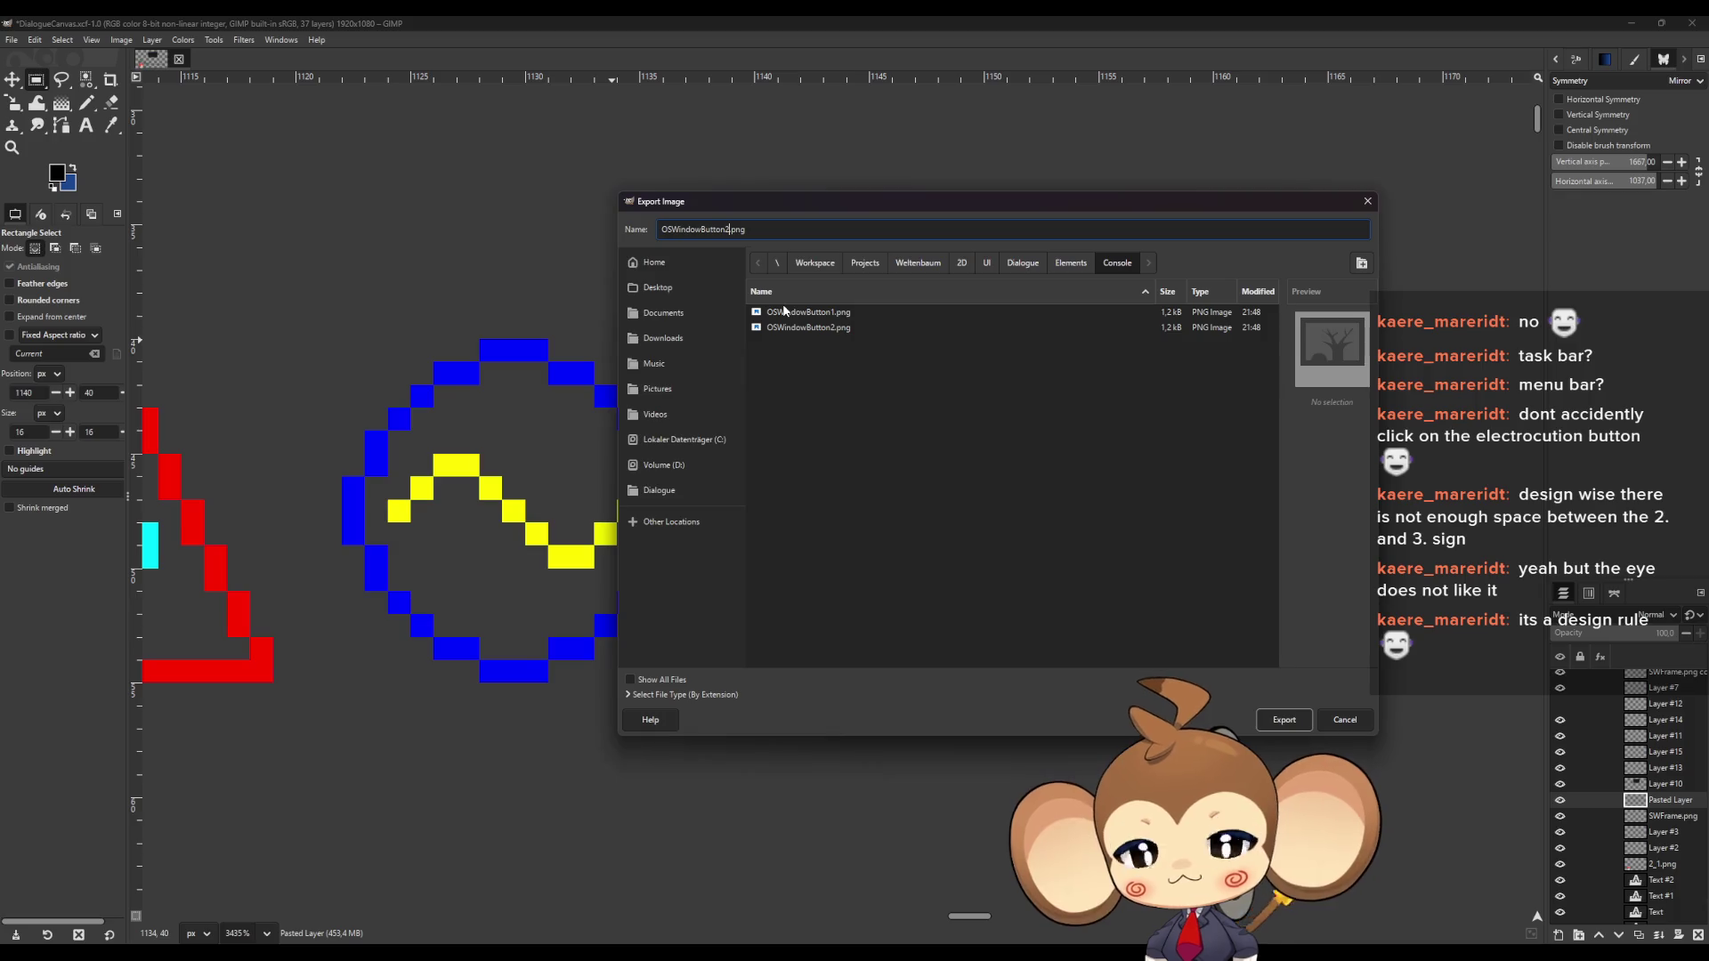
key("BackSpace")
type("3")
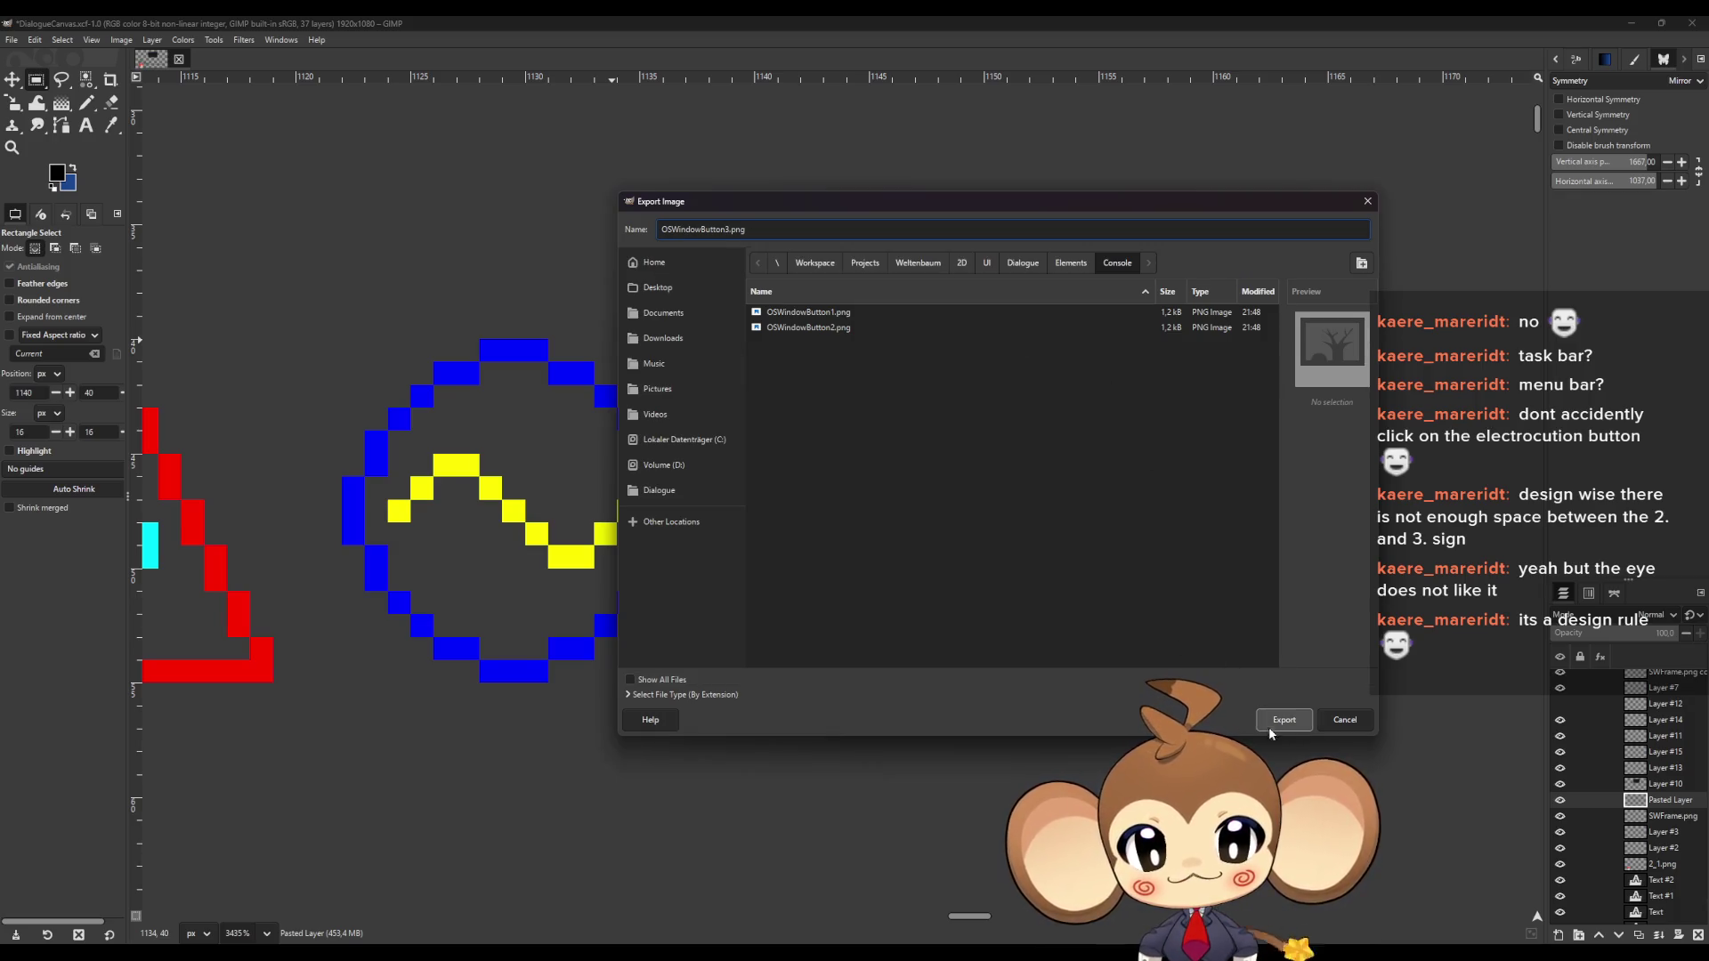
left_click(1269, 730)
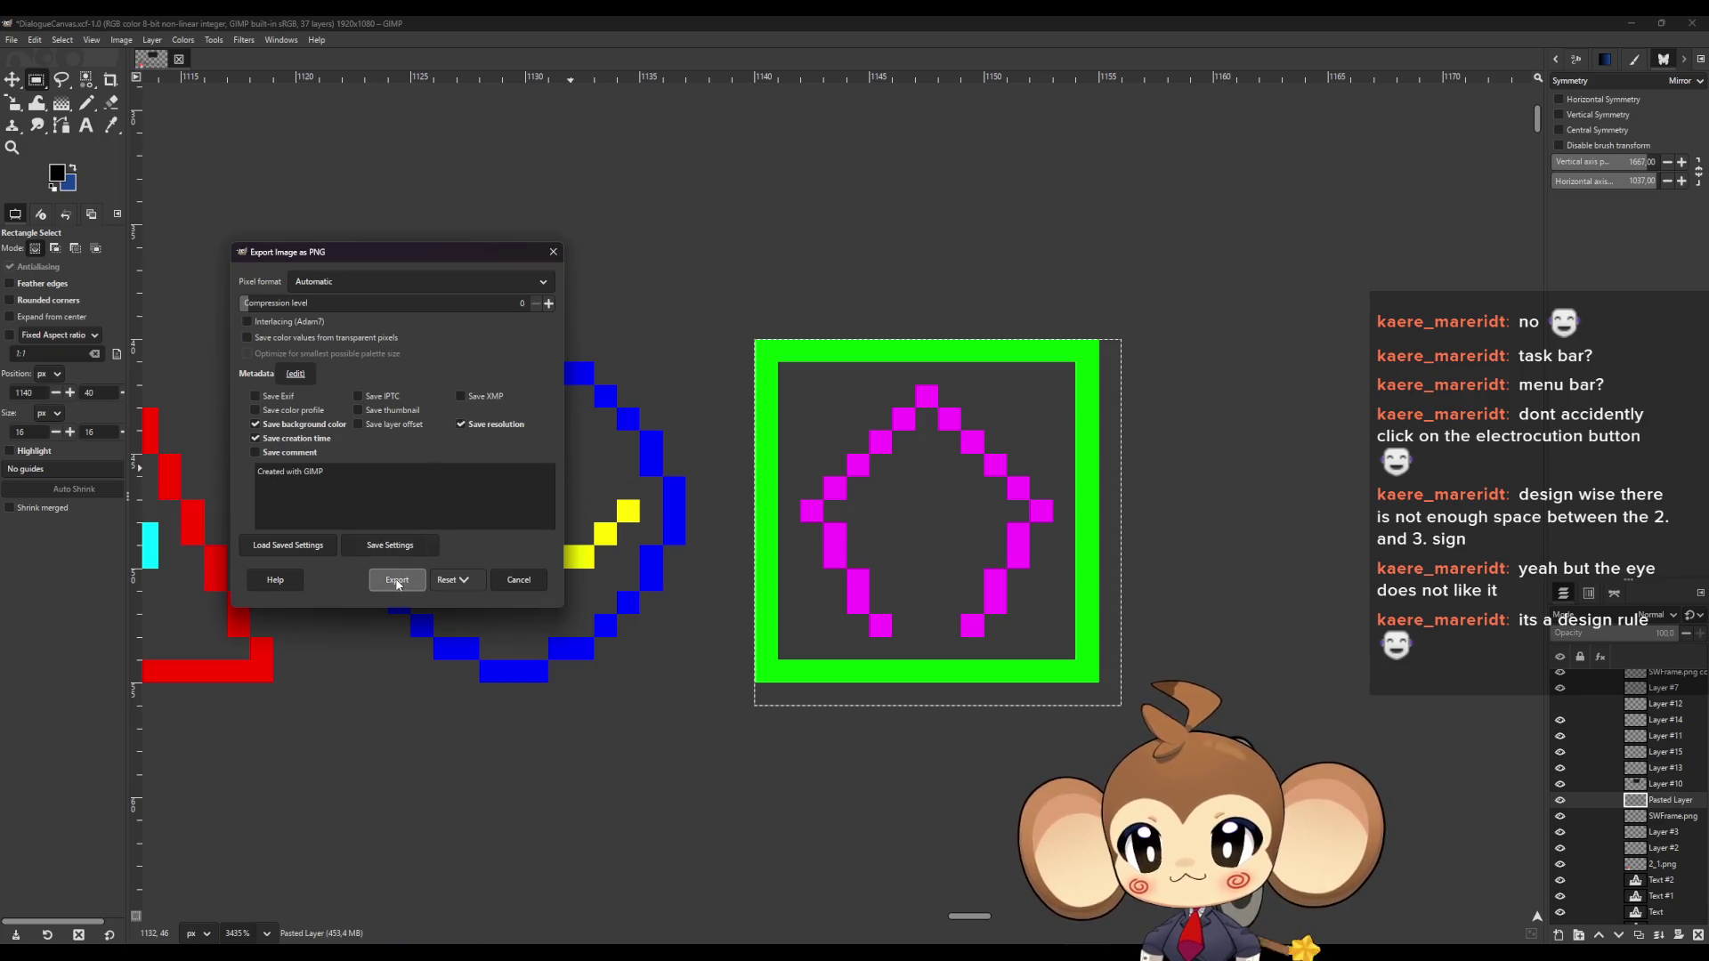
left_click(397, 581)
Clear the selection around the green square and minimize GIMP
scroll(1134, 560, "down", 3, "ctrl")
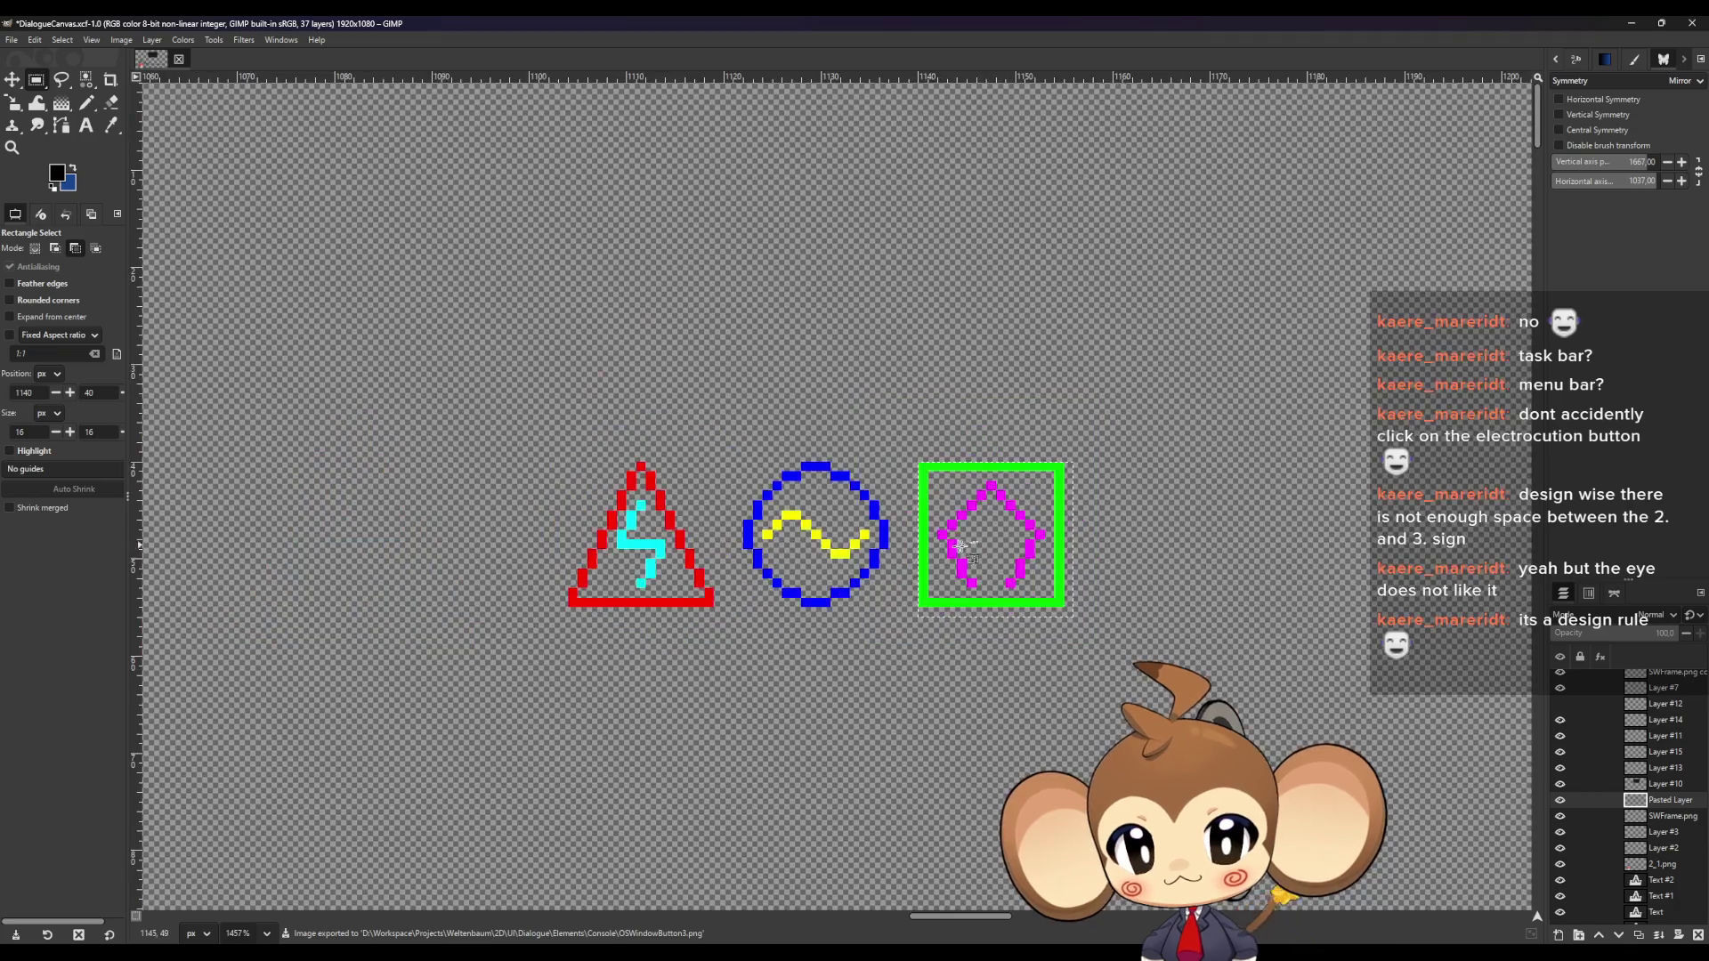
scroll(959, 546, "up", 1, "ctrl")
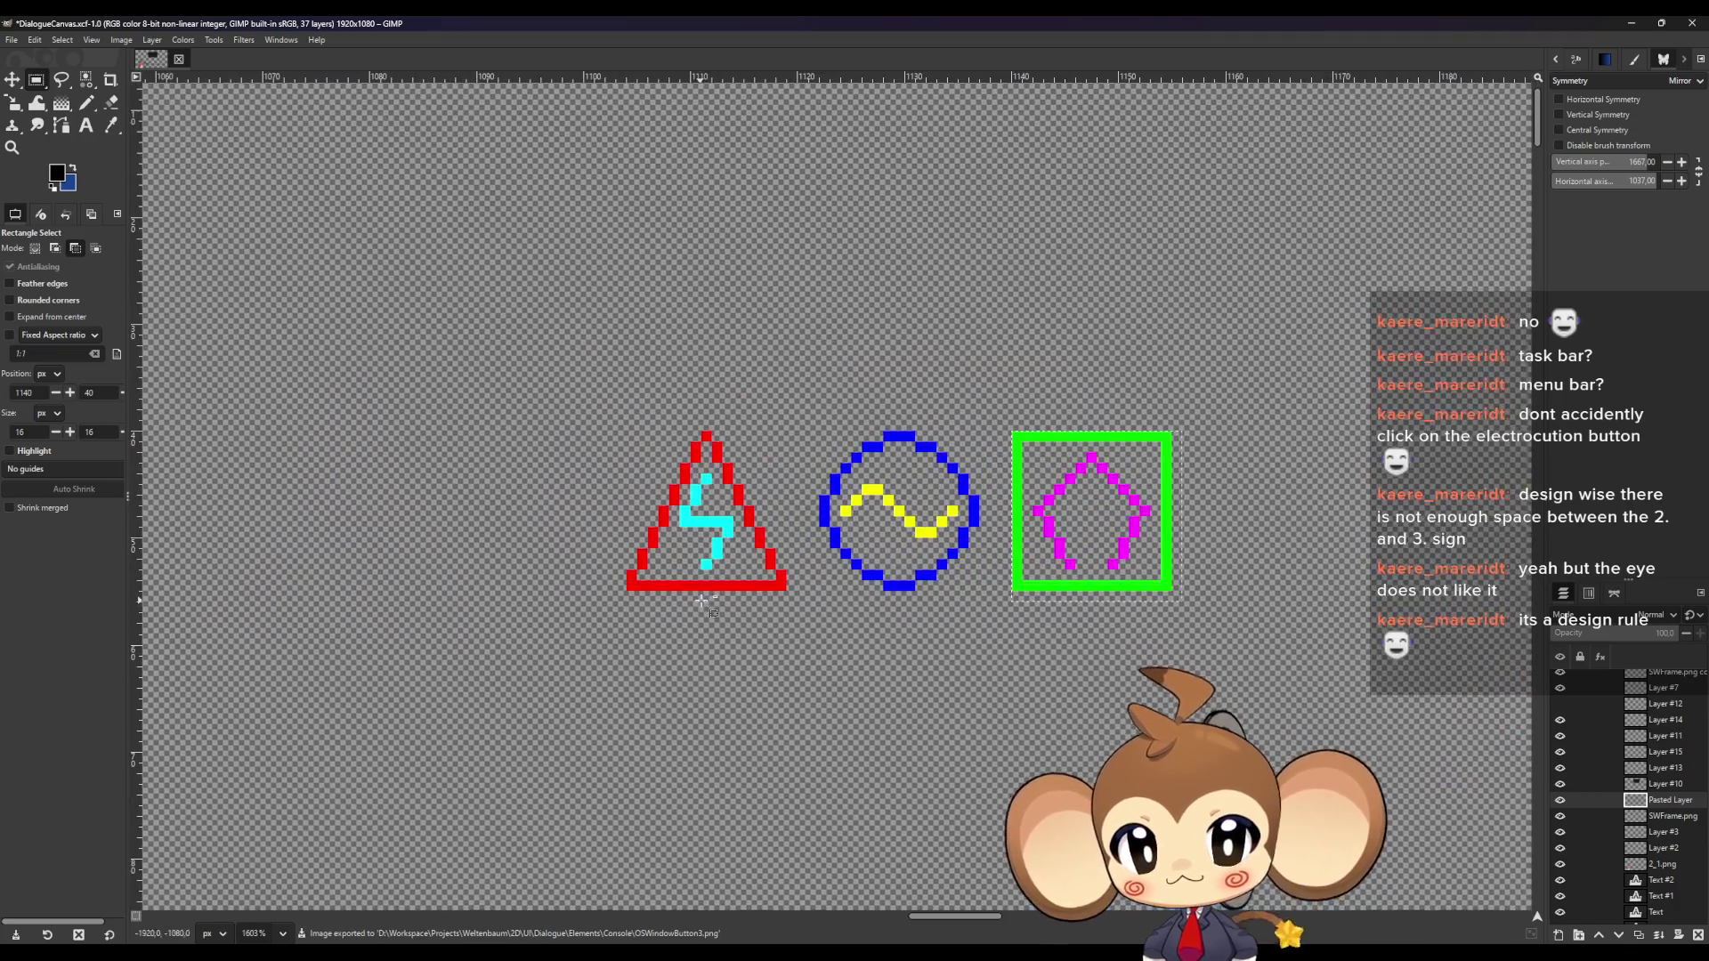
left_click(1085, 656)
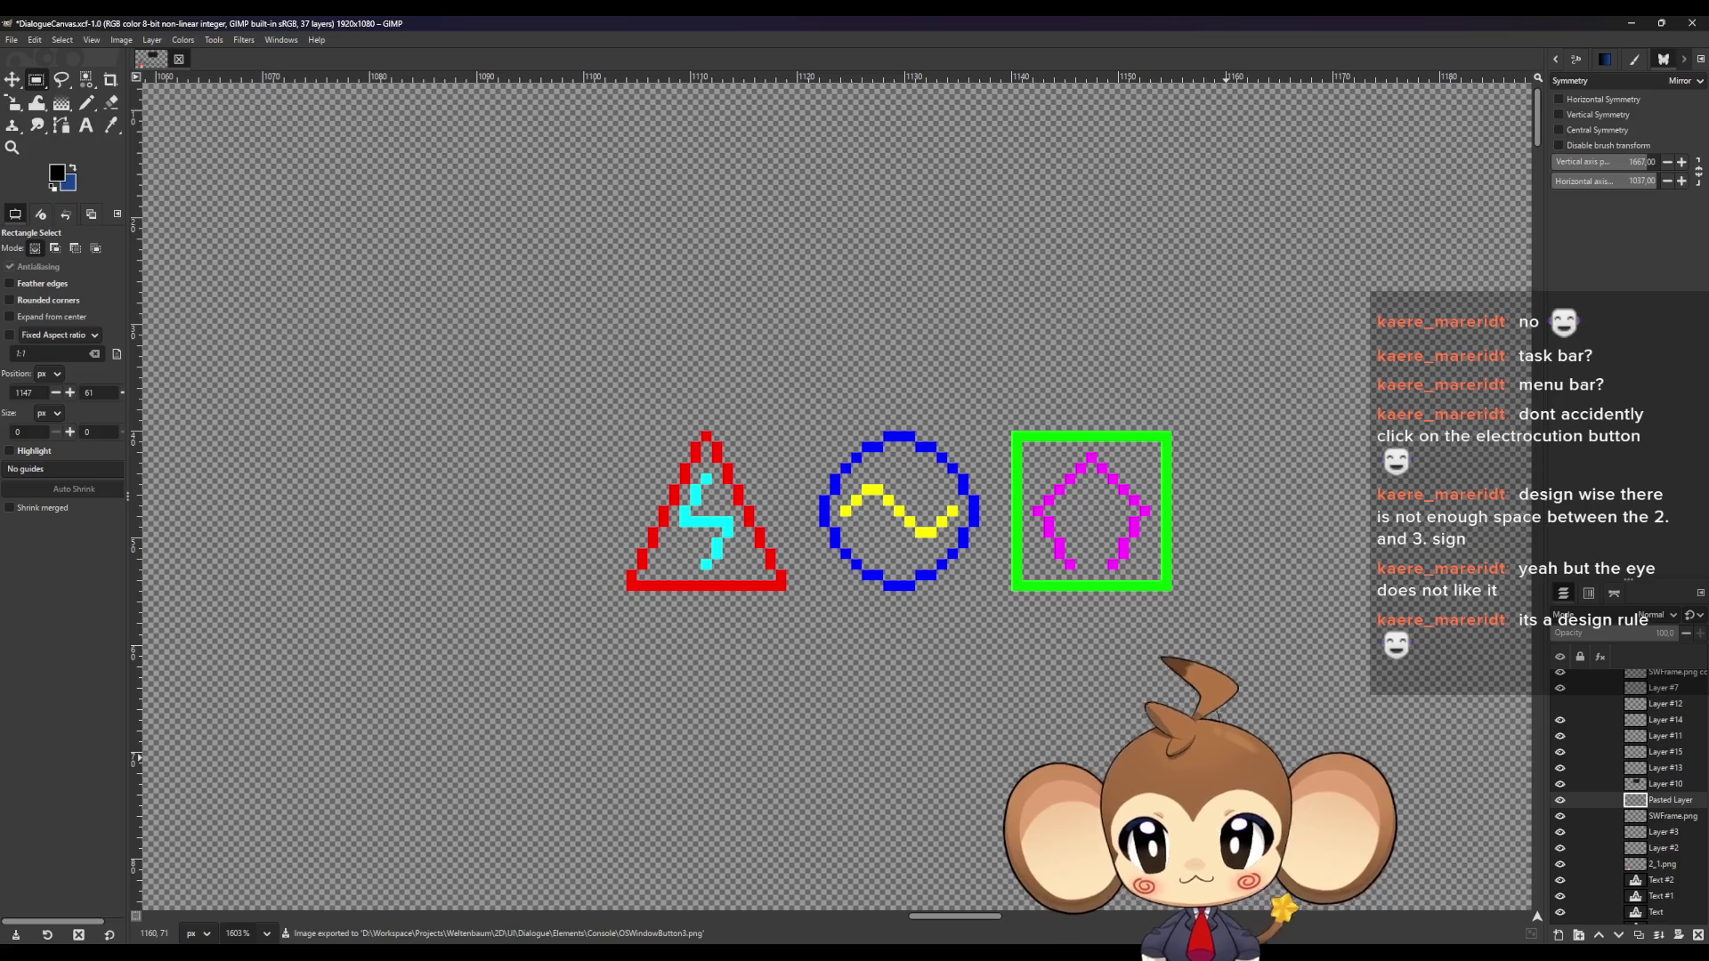
left_click(1630, 24)
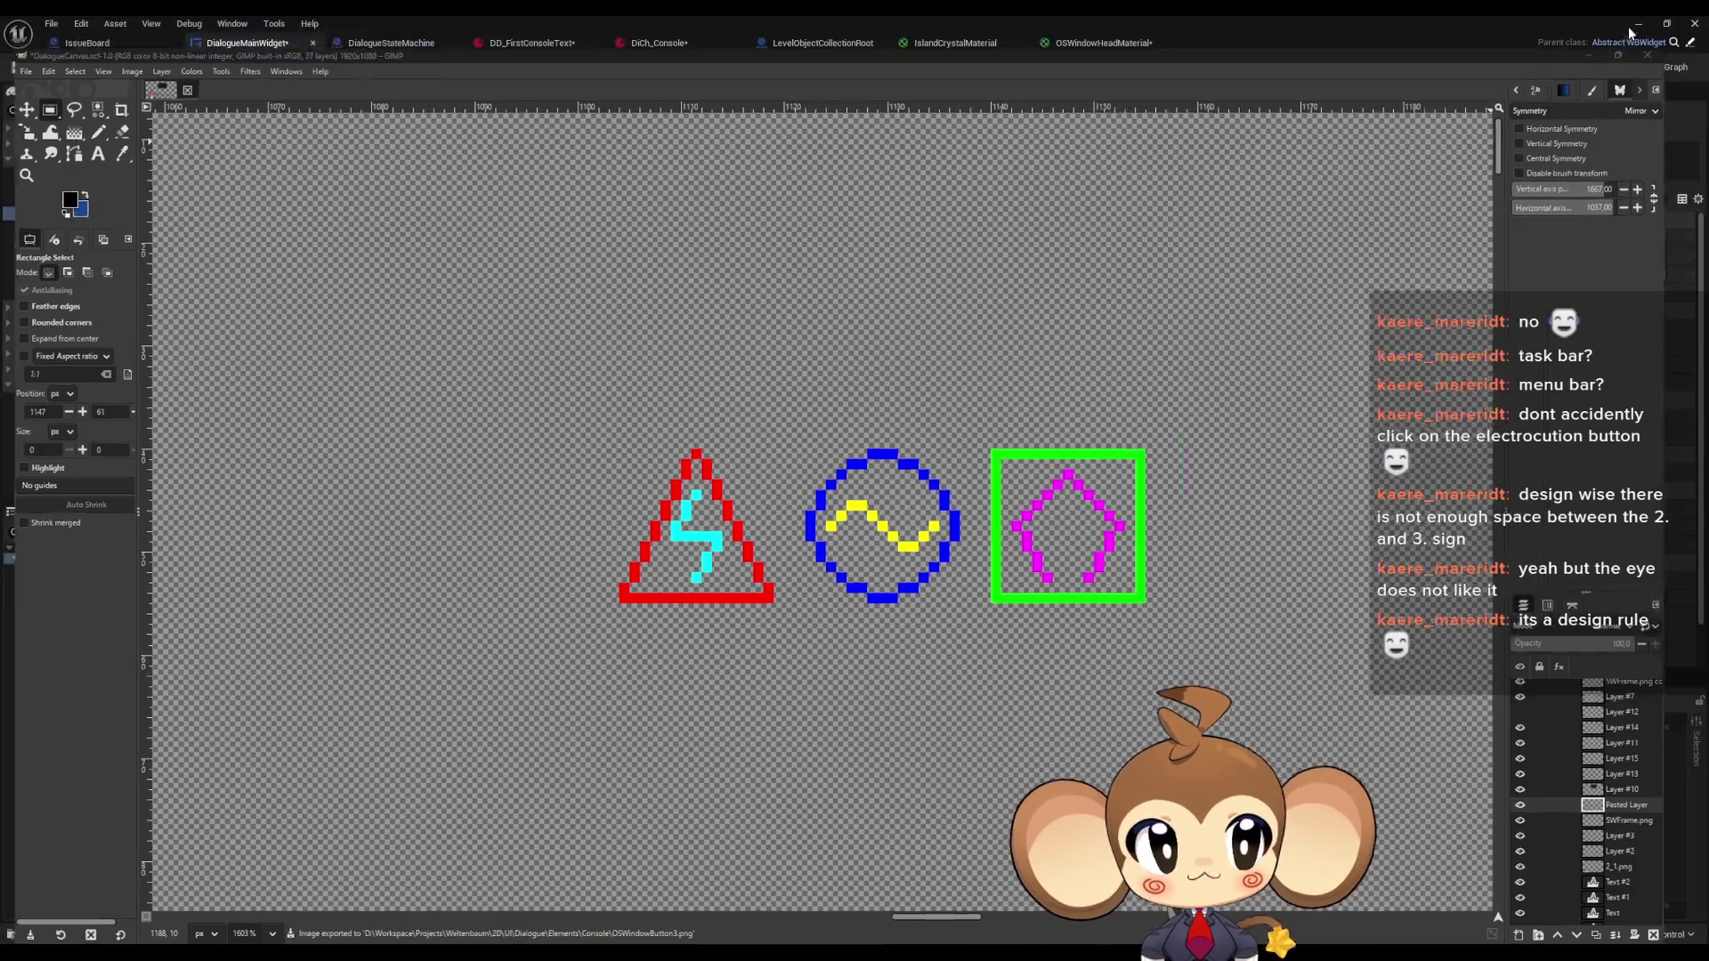
Clear the Content Browser search and browse to Blueprints > DialogueSystem > UI > Graphics
scroll(763, 489, "down", 3)
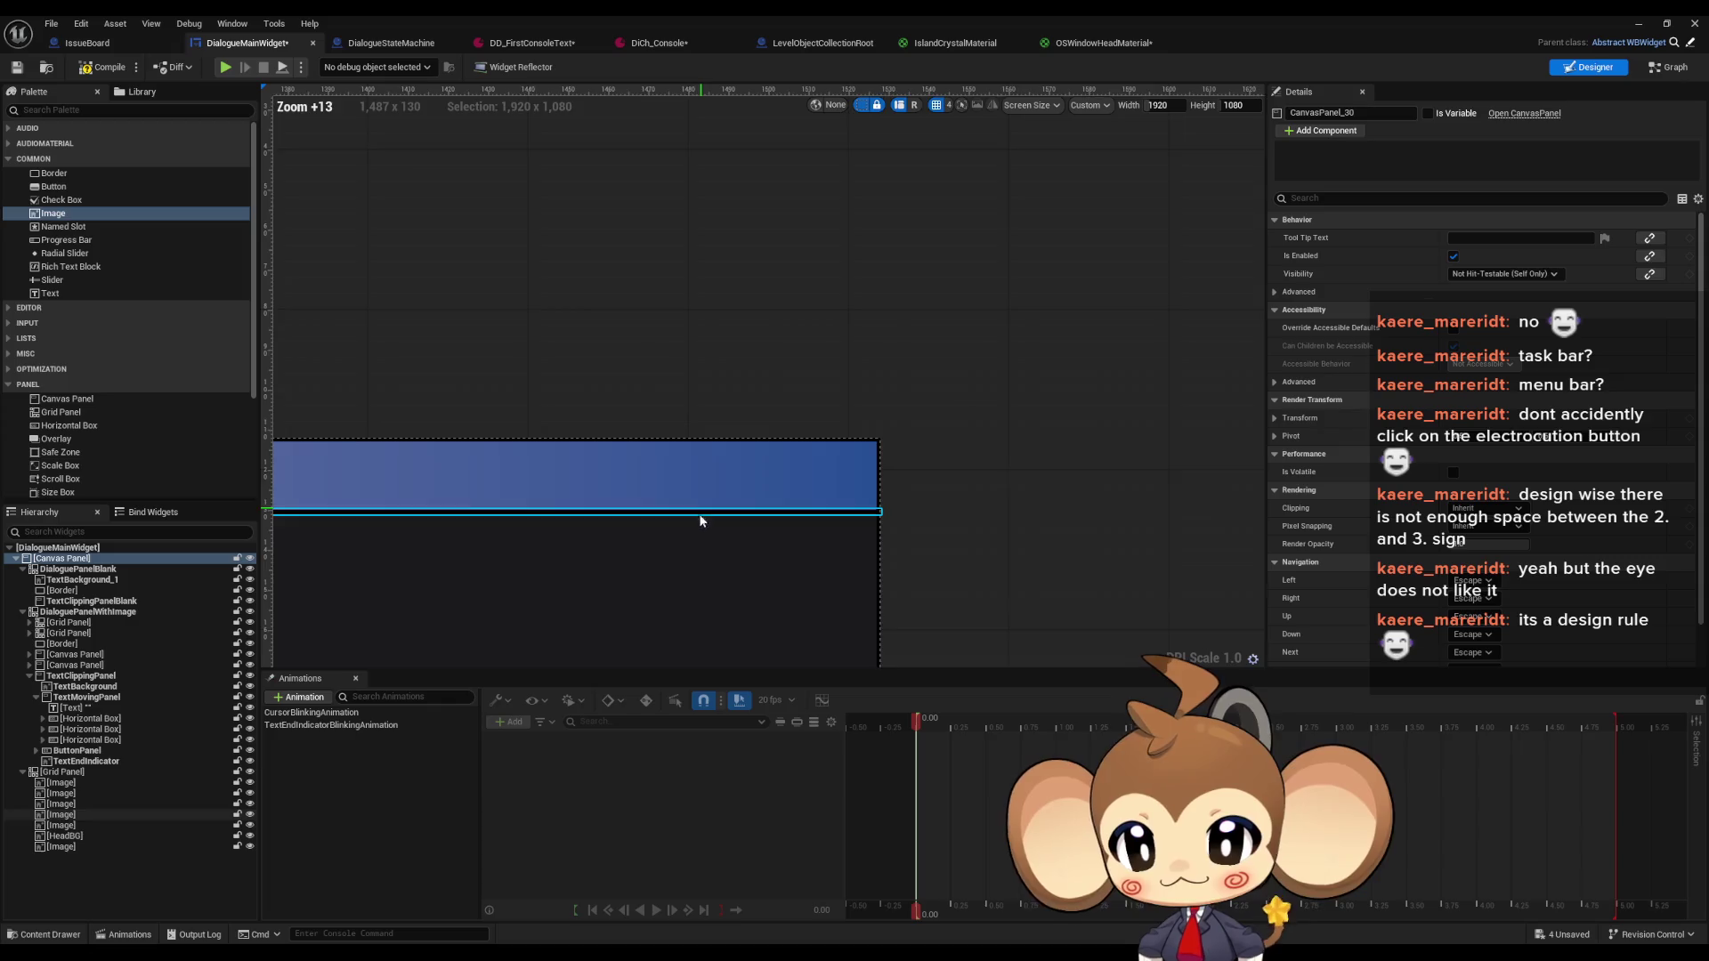
scroll(700, 521, "up", 3)
double_click(1408, 16)
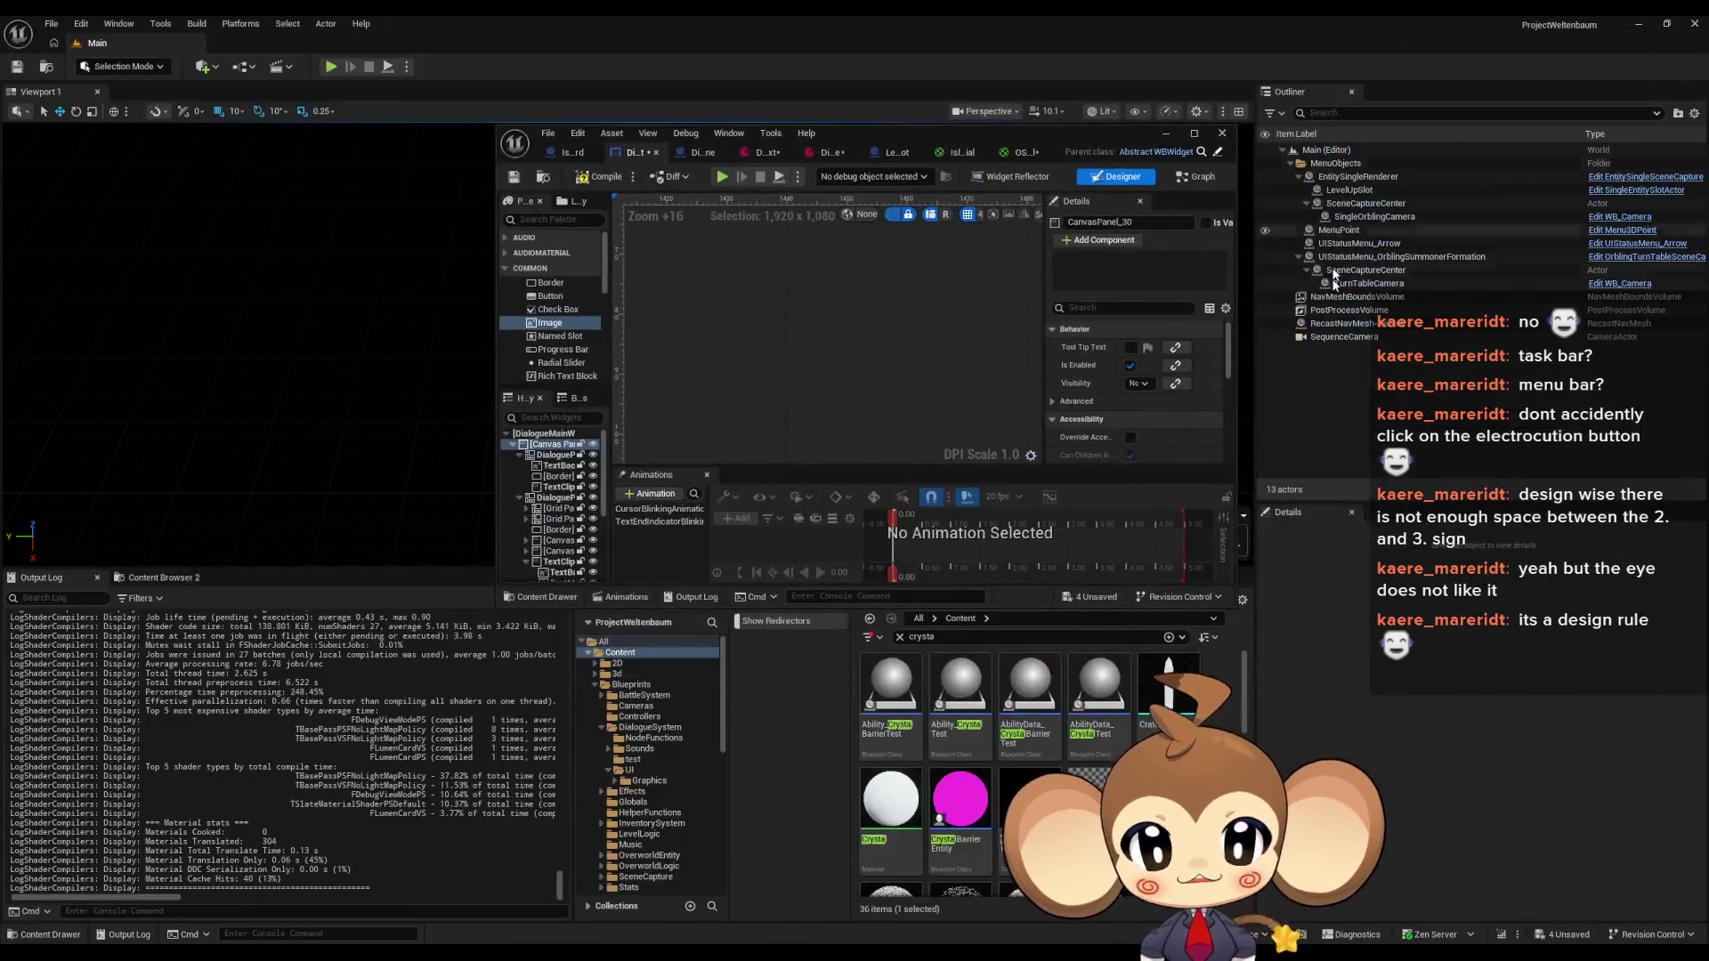
left_click(898, 636)
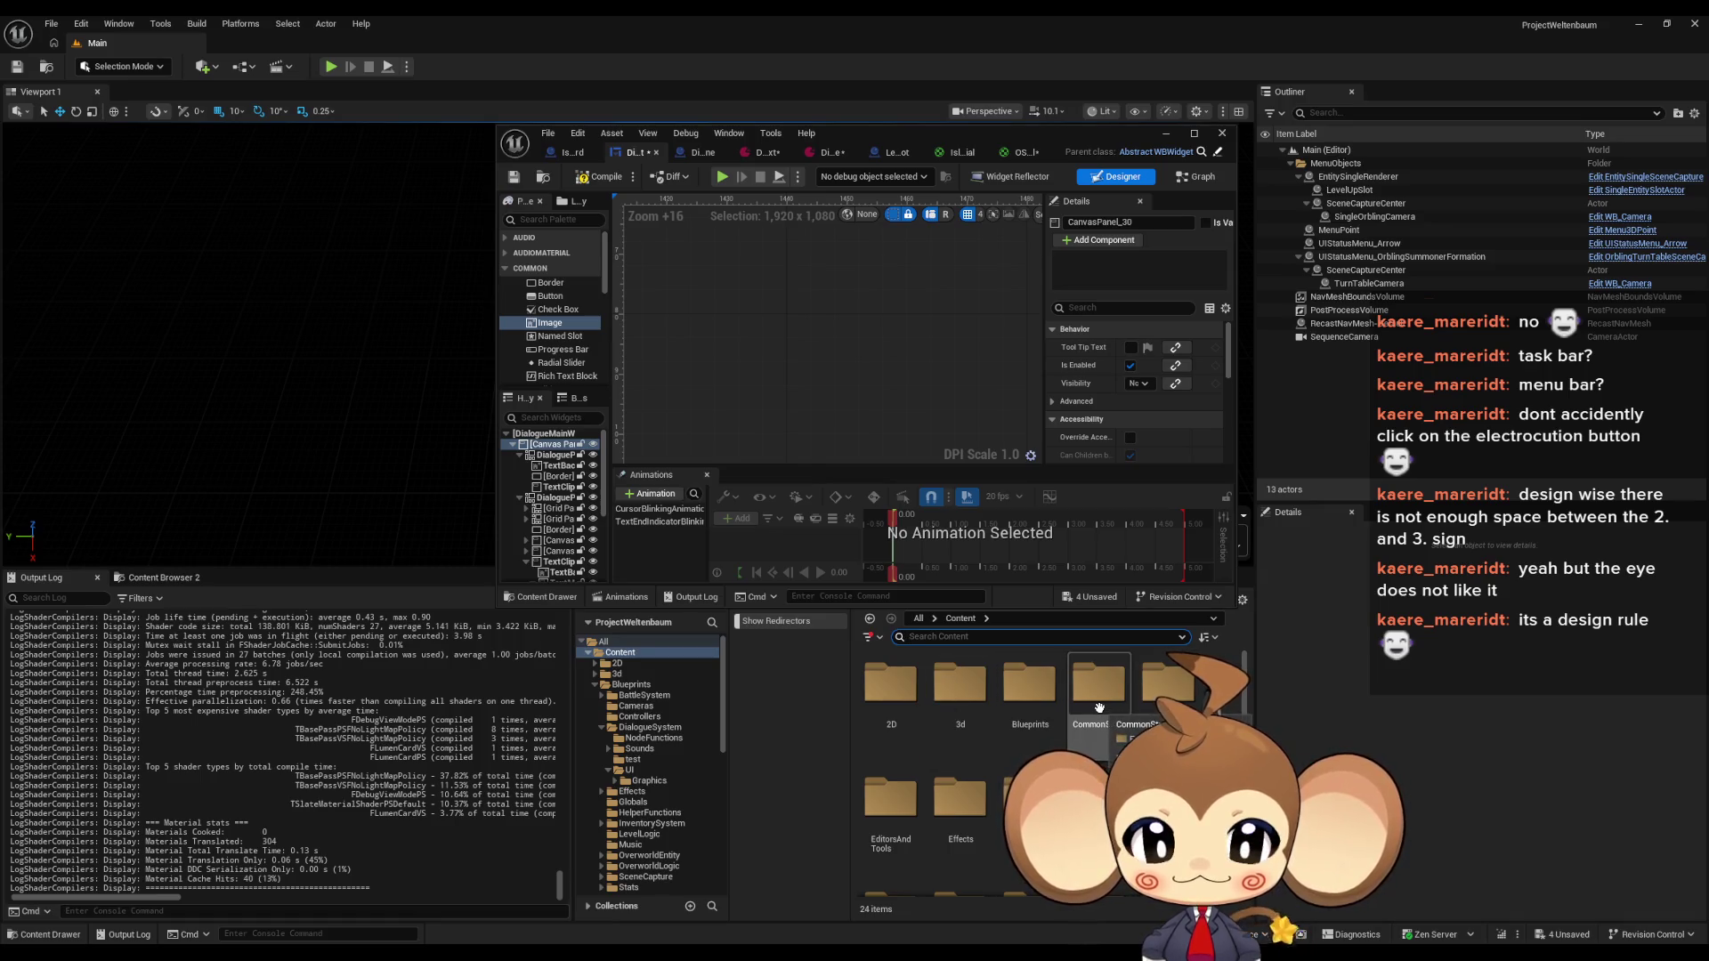
double_click(1030, 685)
double_click(1100, 690)
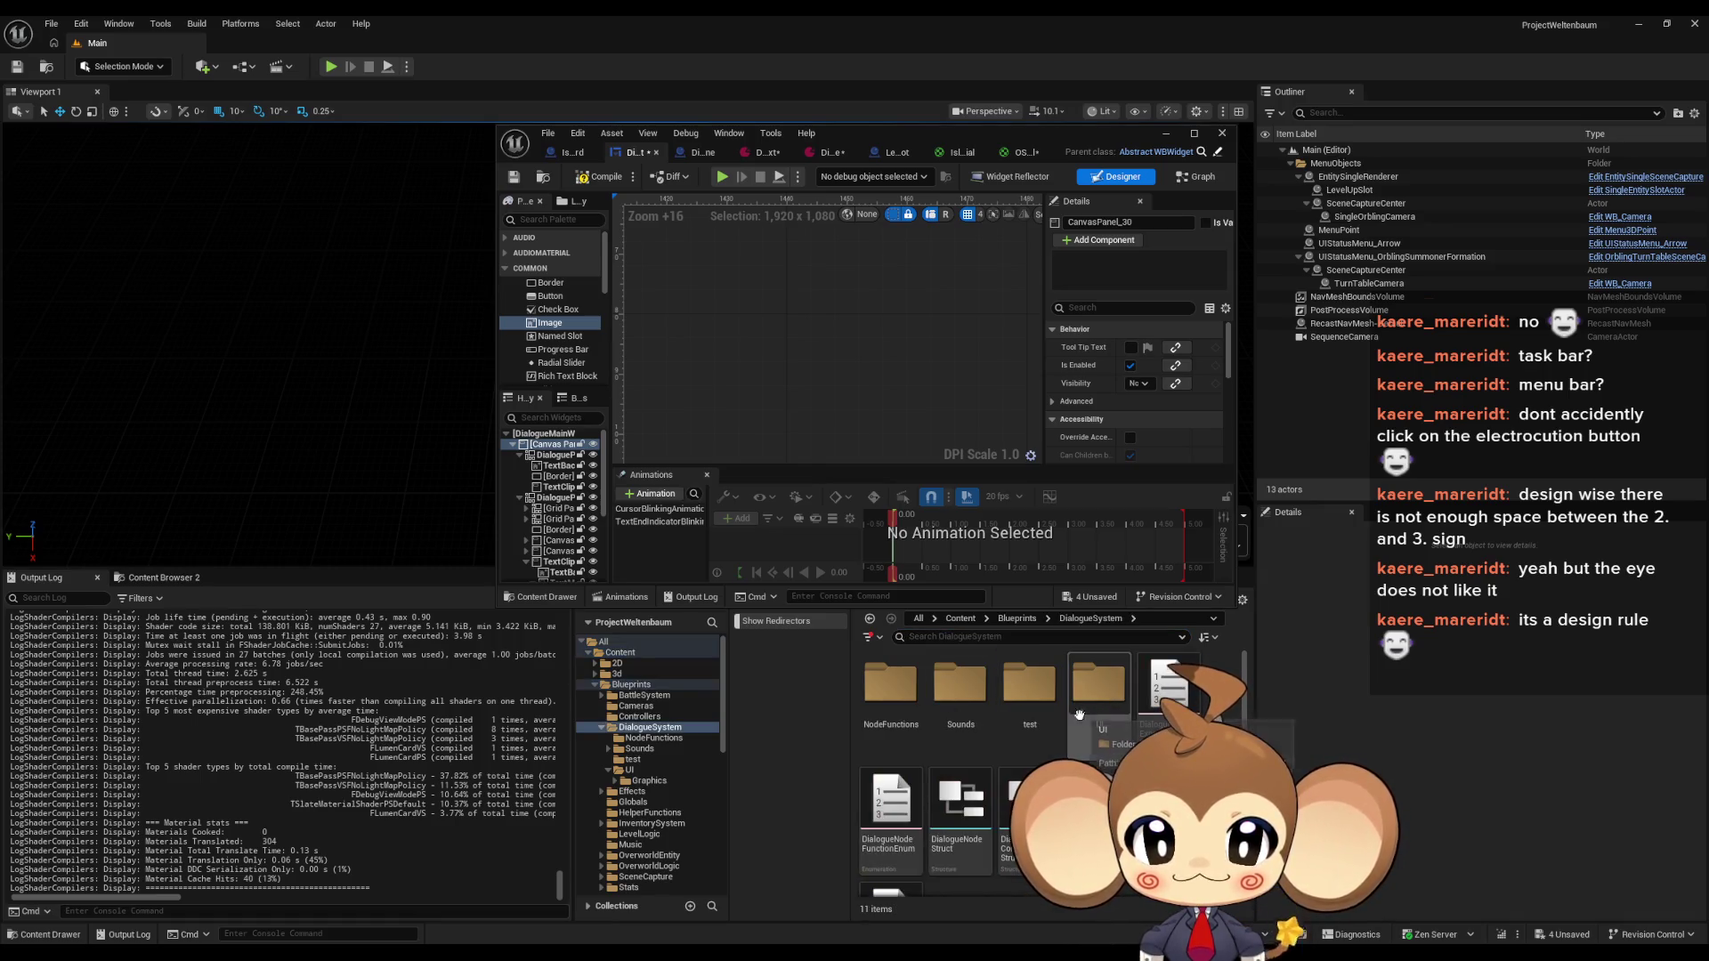
double_click(1080, 712)
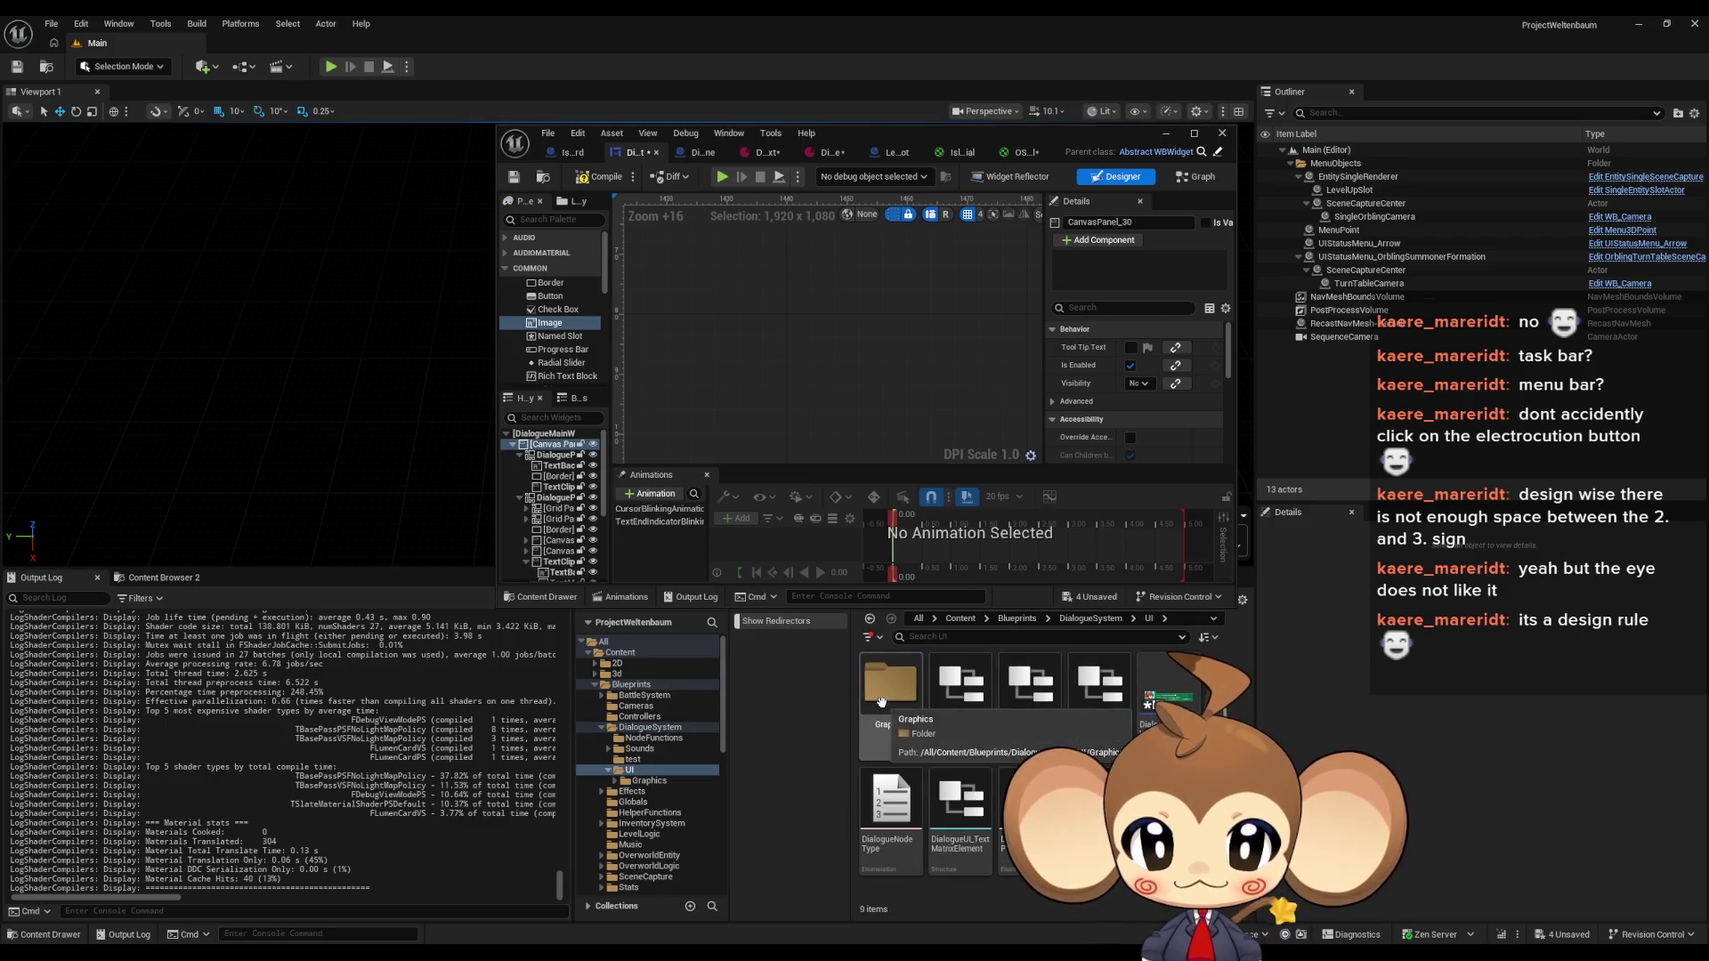
double_click(881, 702)
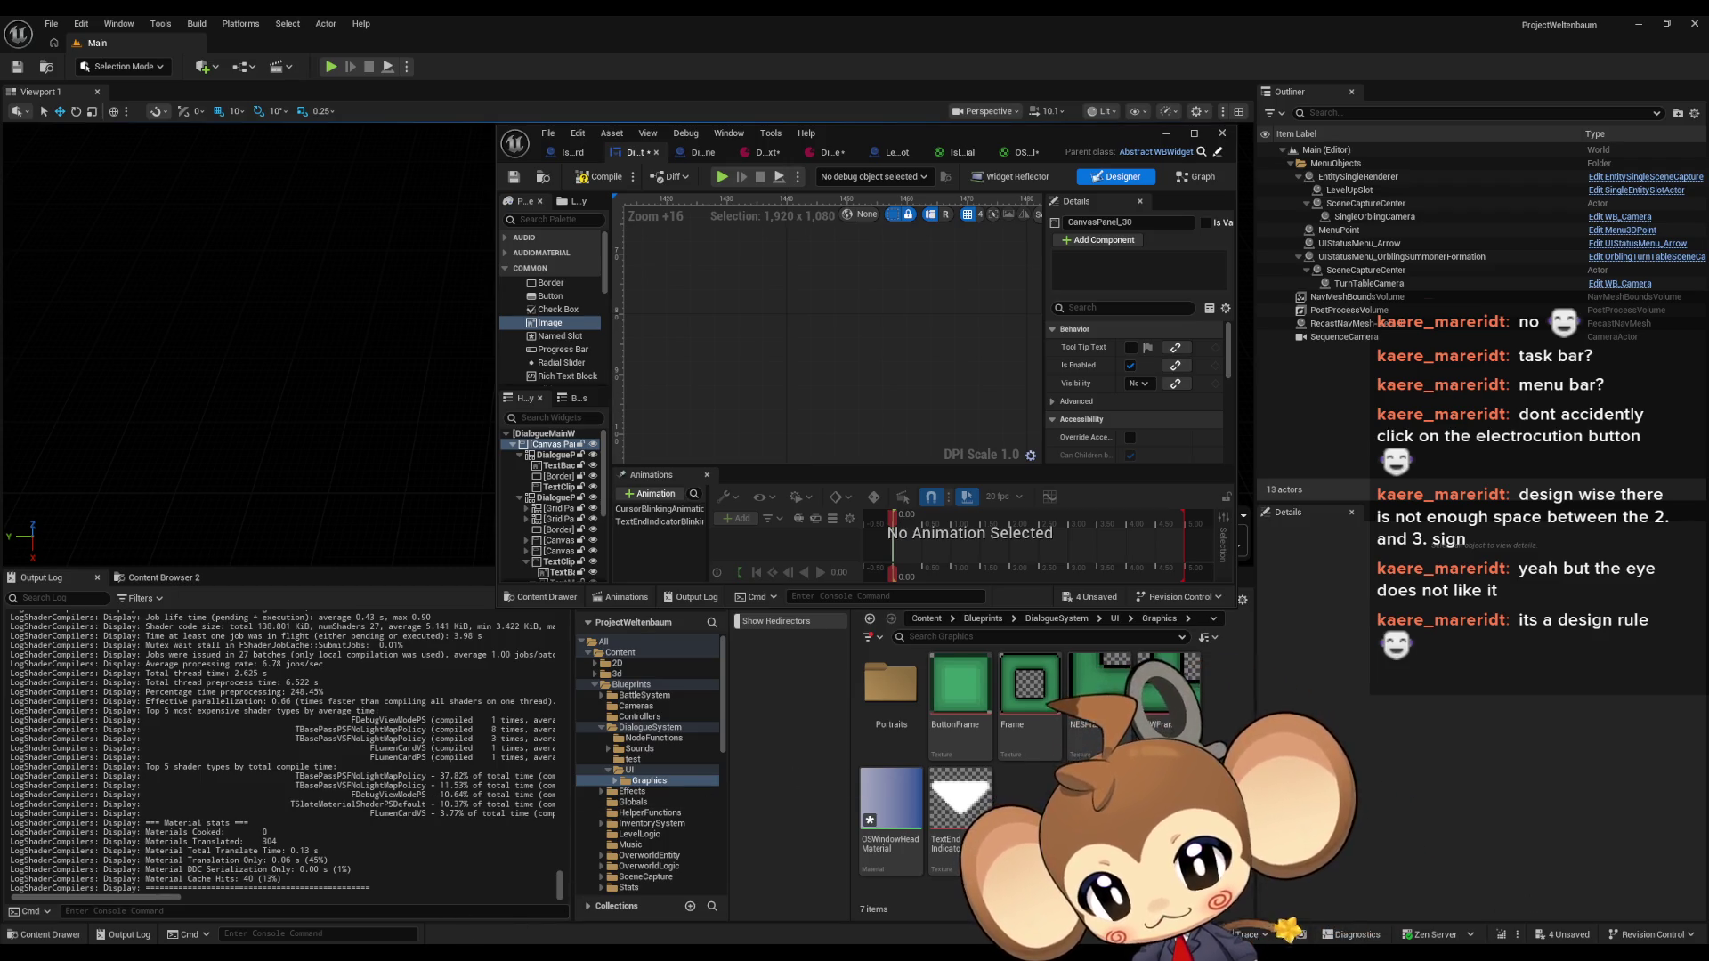
key("alt+Tab")
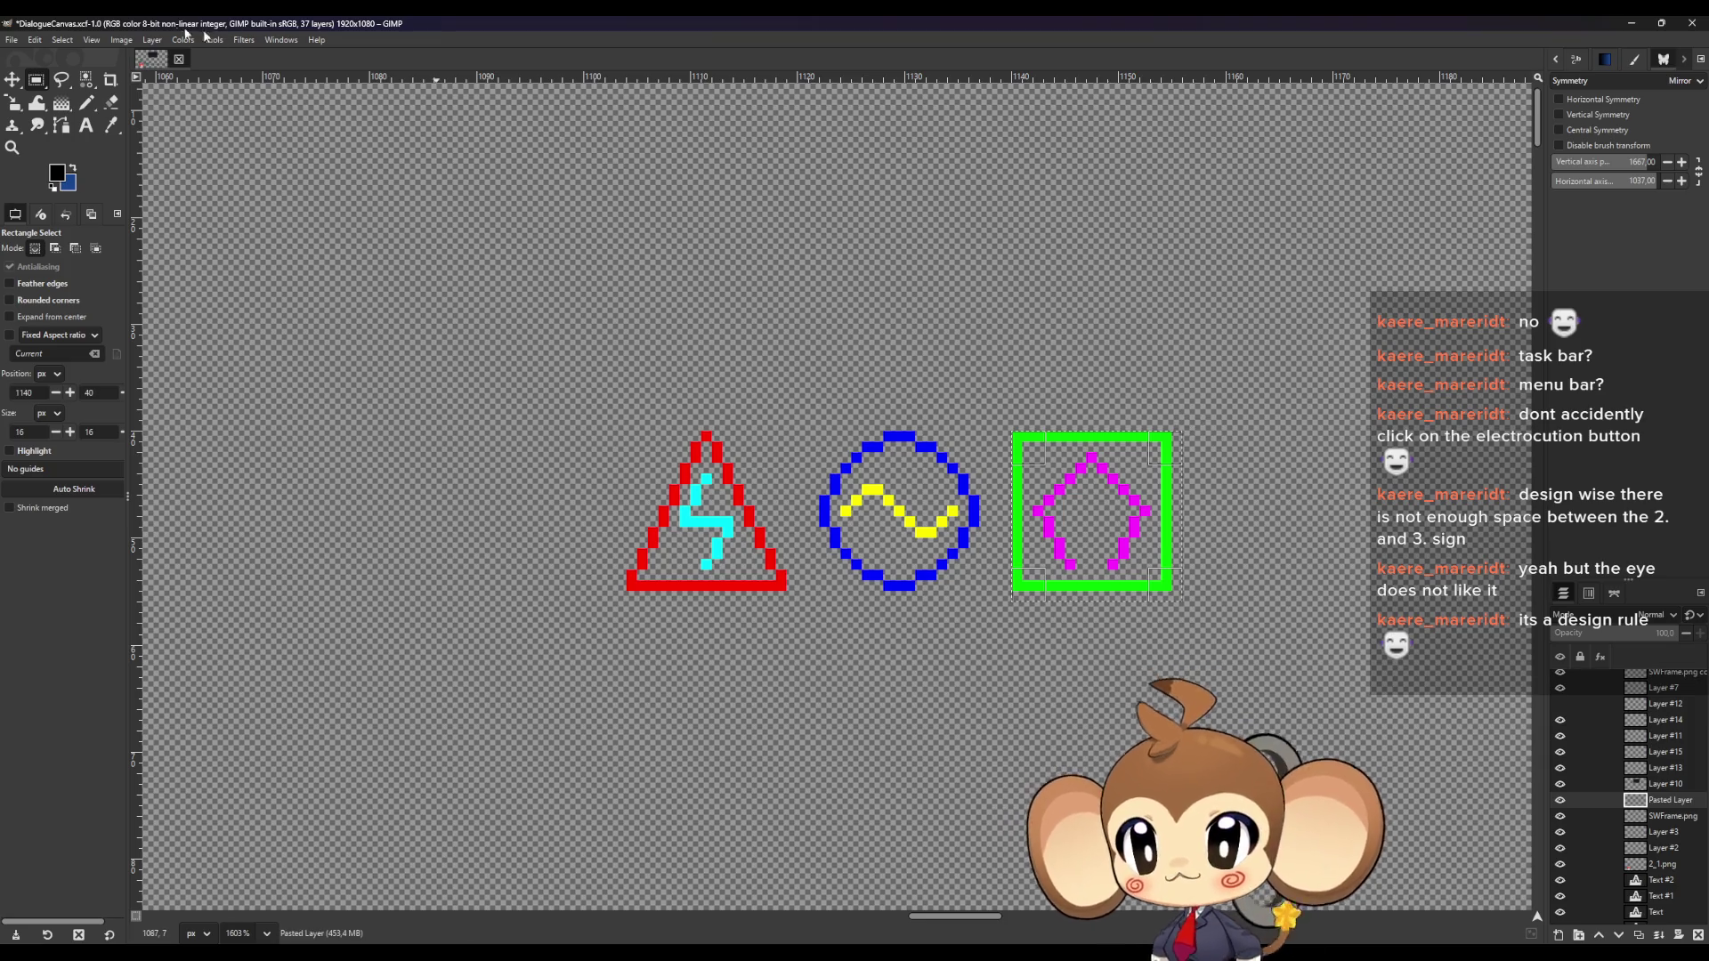
Crop to the green sign, re-export it over OSWindowButton3.png, and close the cropped image
left_click(121, 40)
left_click(161, 229)
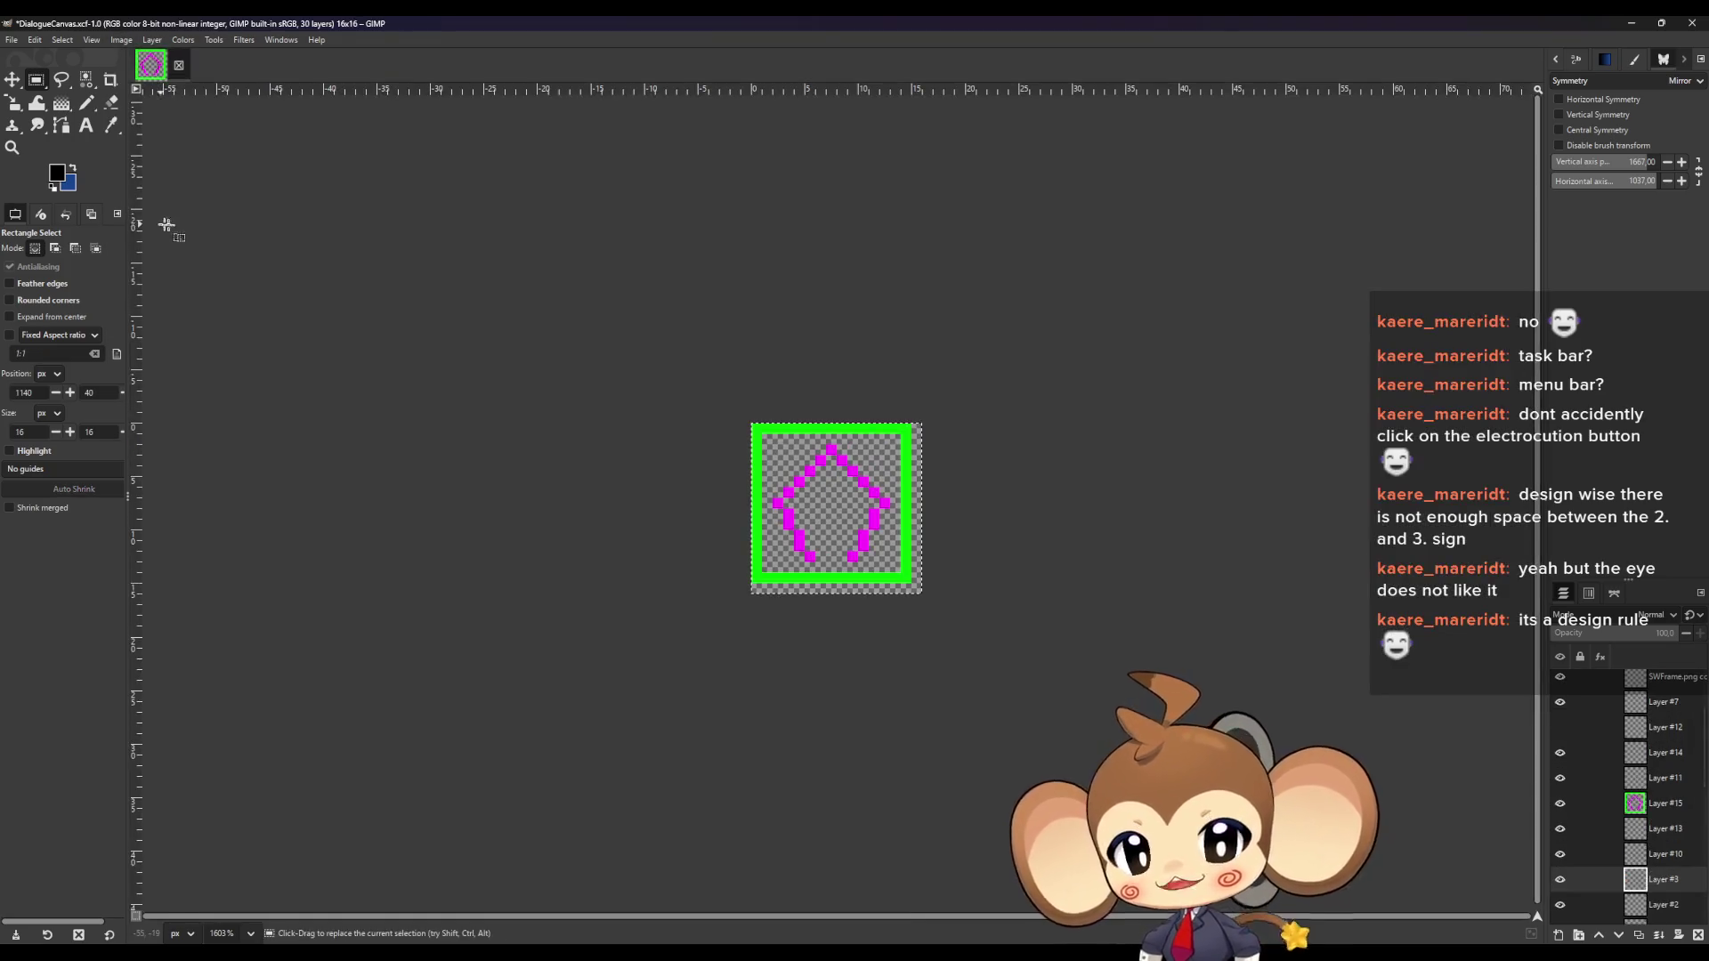
left_click(34, 41)
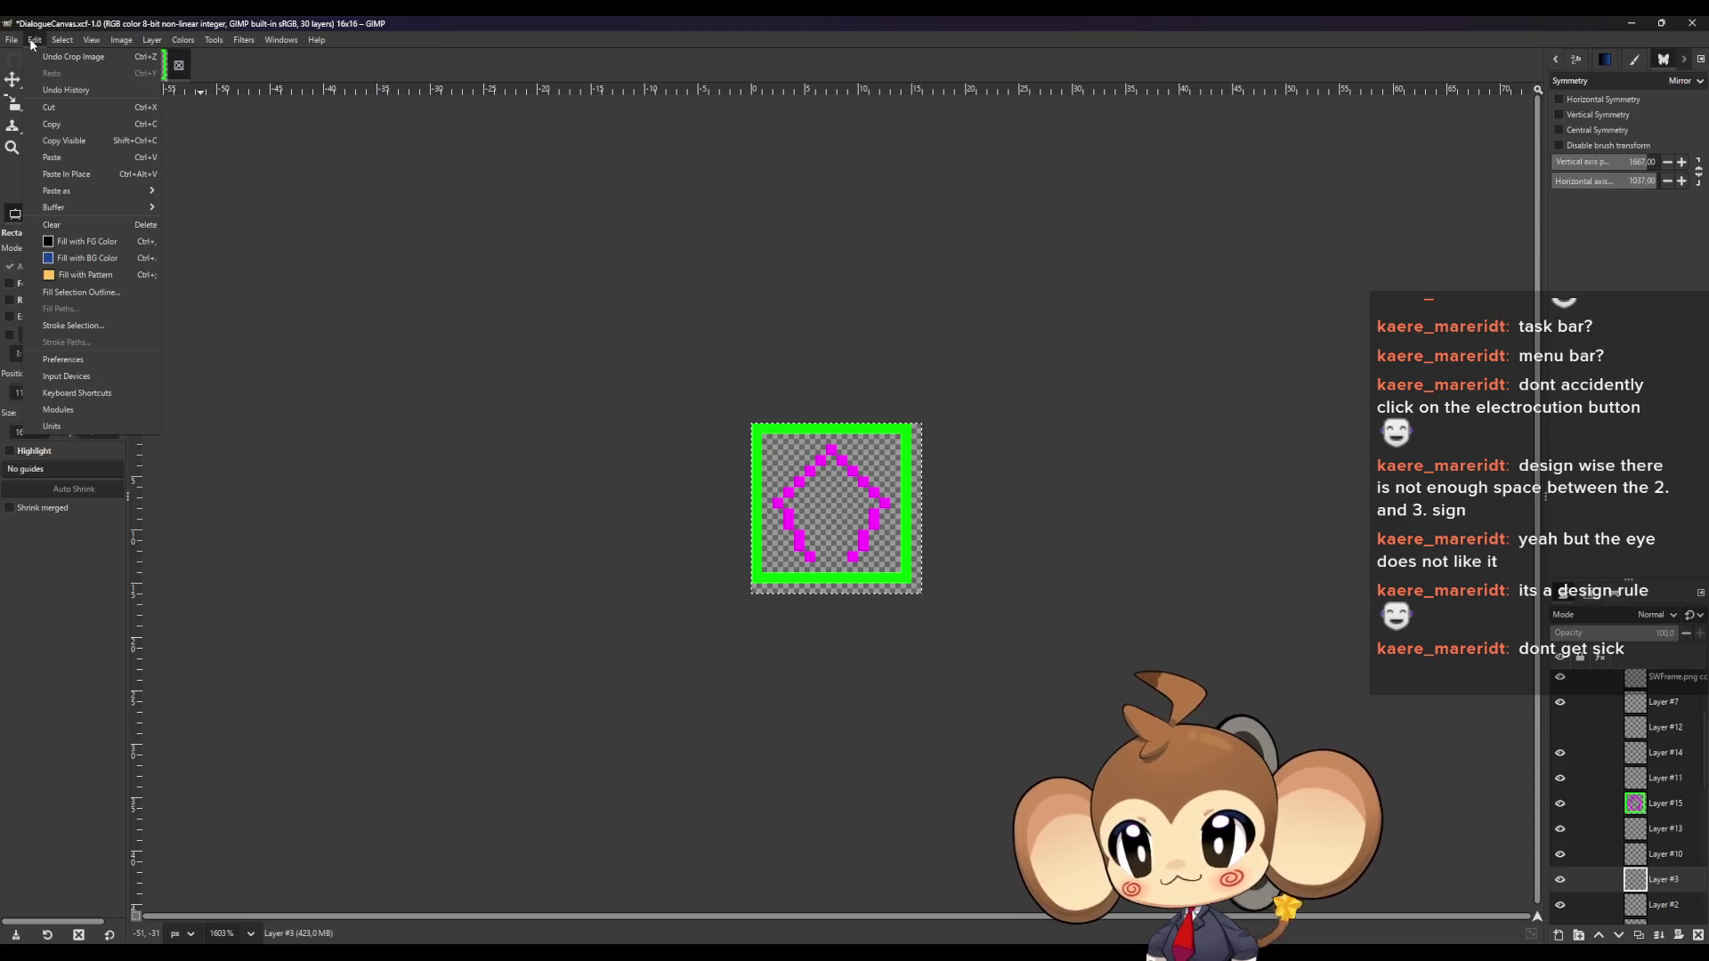
mouse_move(11, 40)
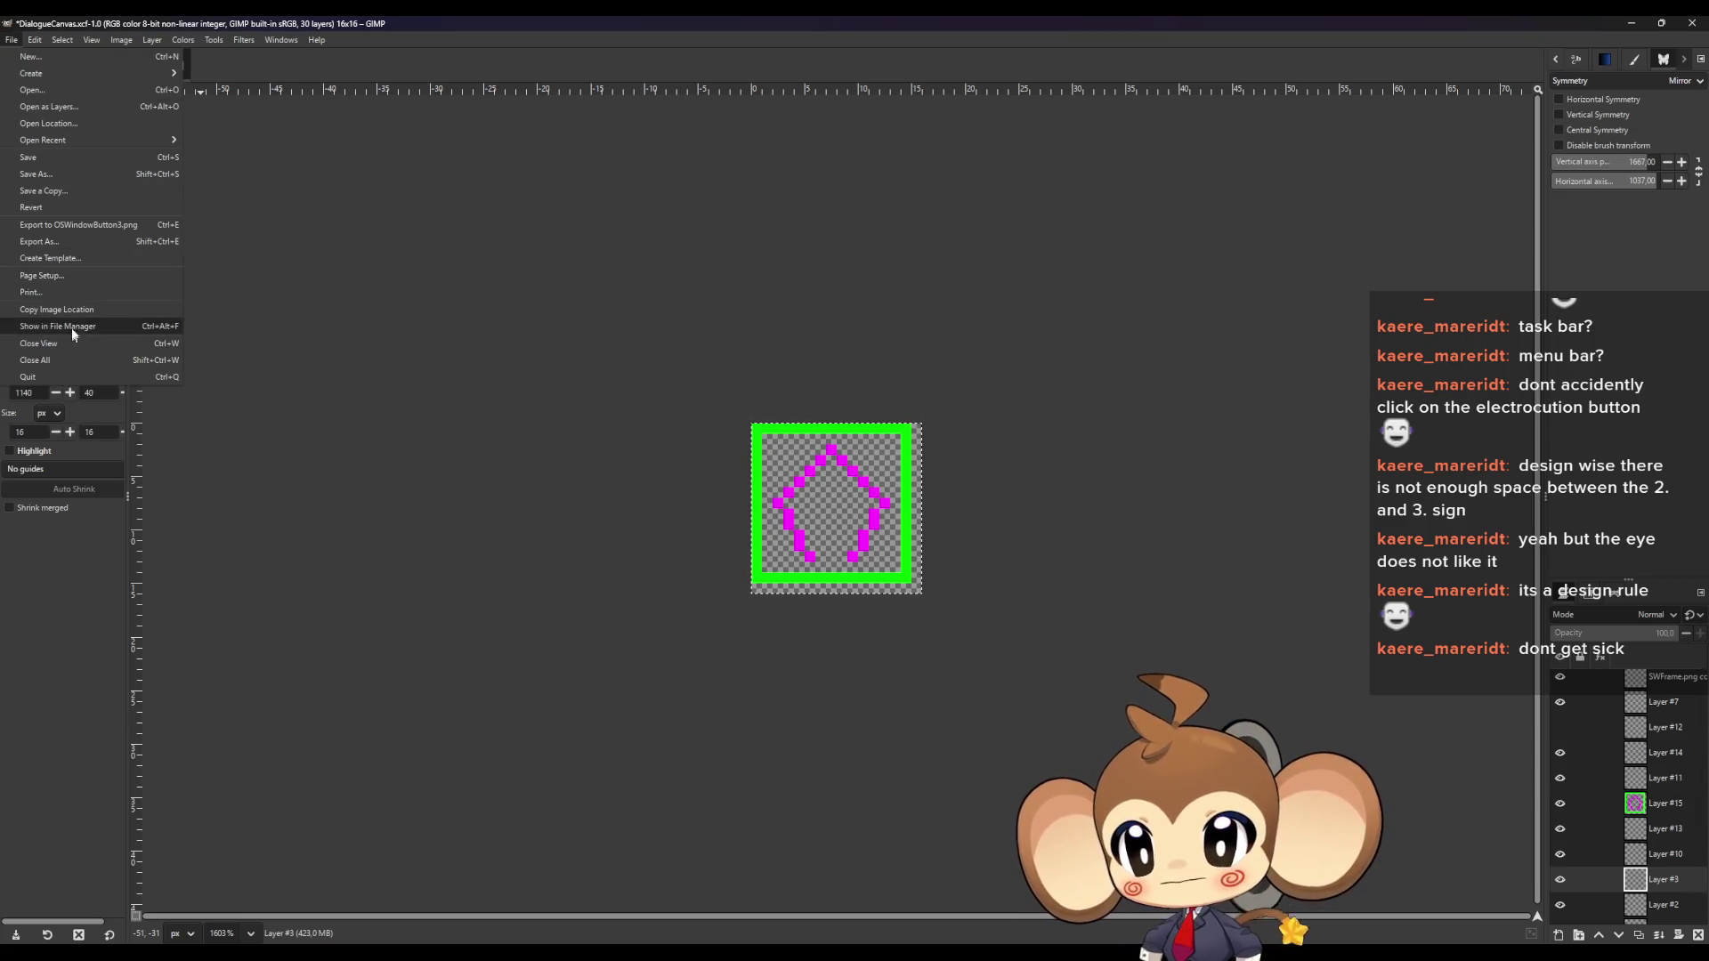
left_click(73, 245)
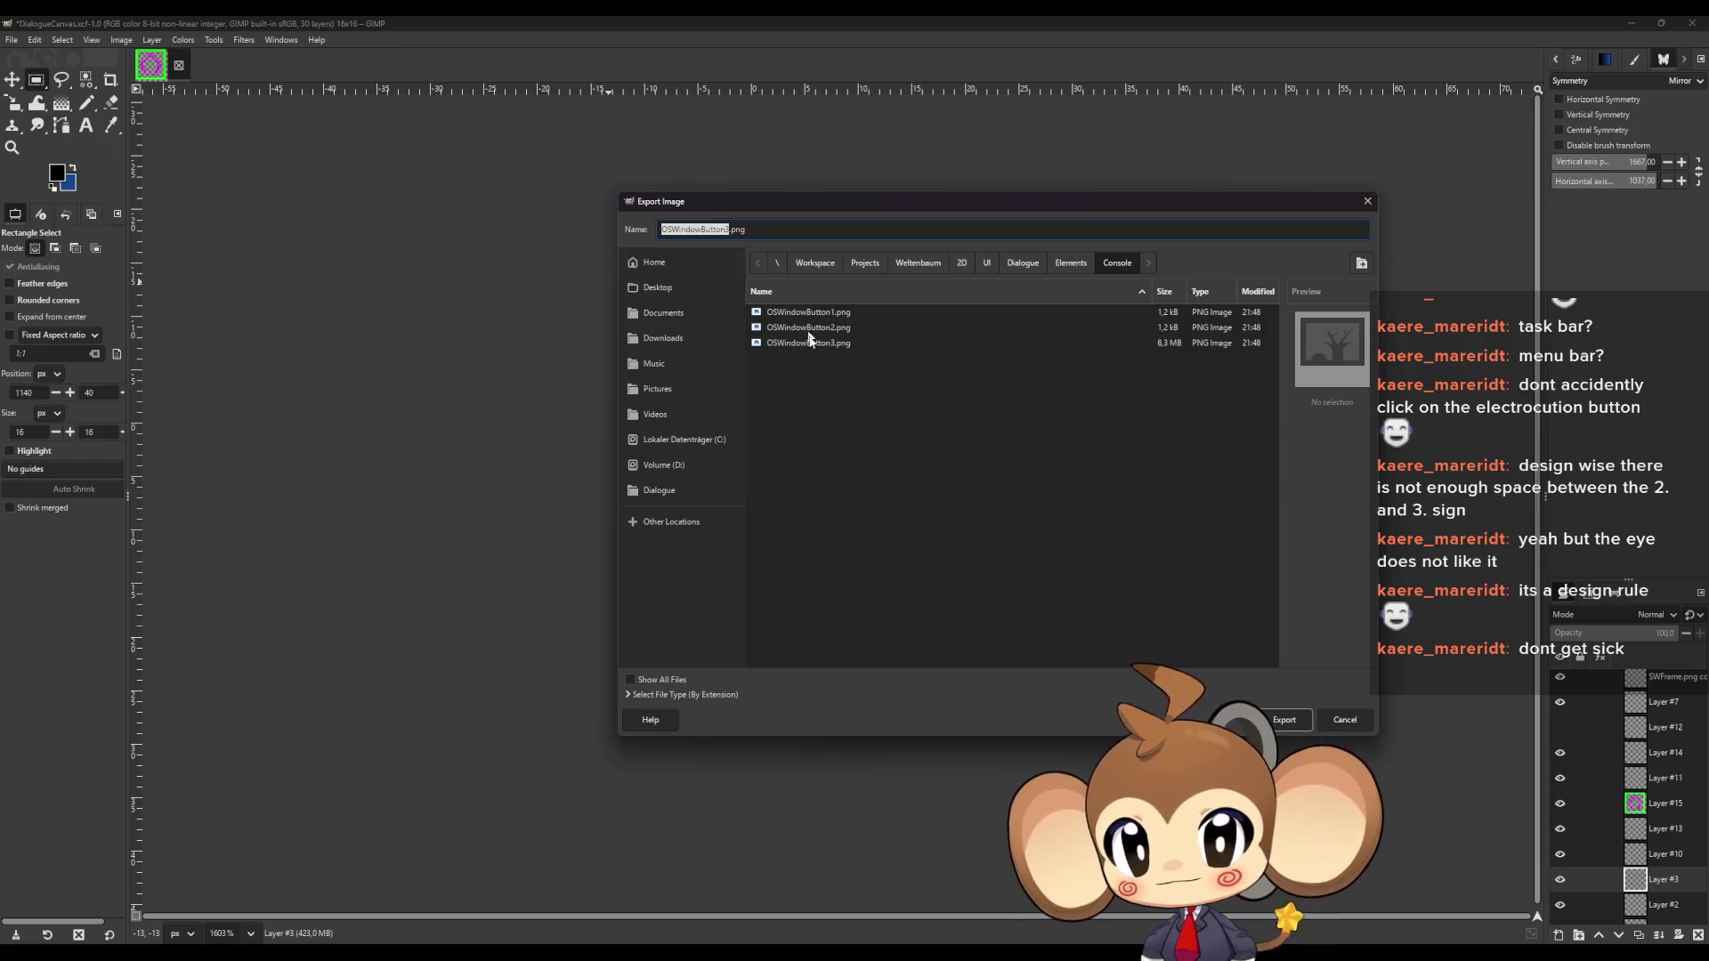
left_click(1284, 719)
left_click(926, 532)
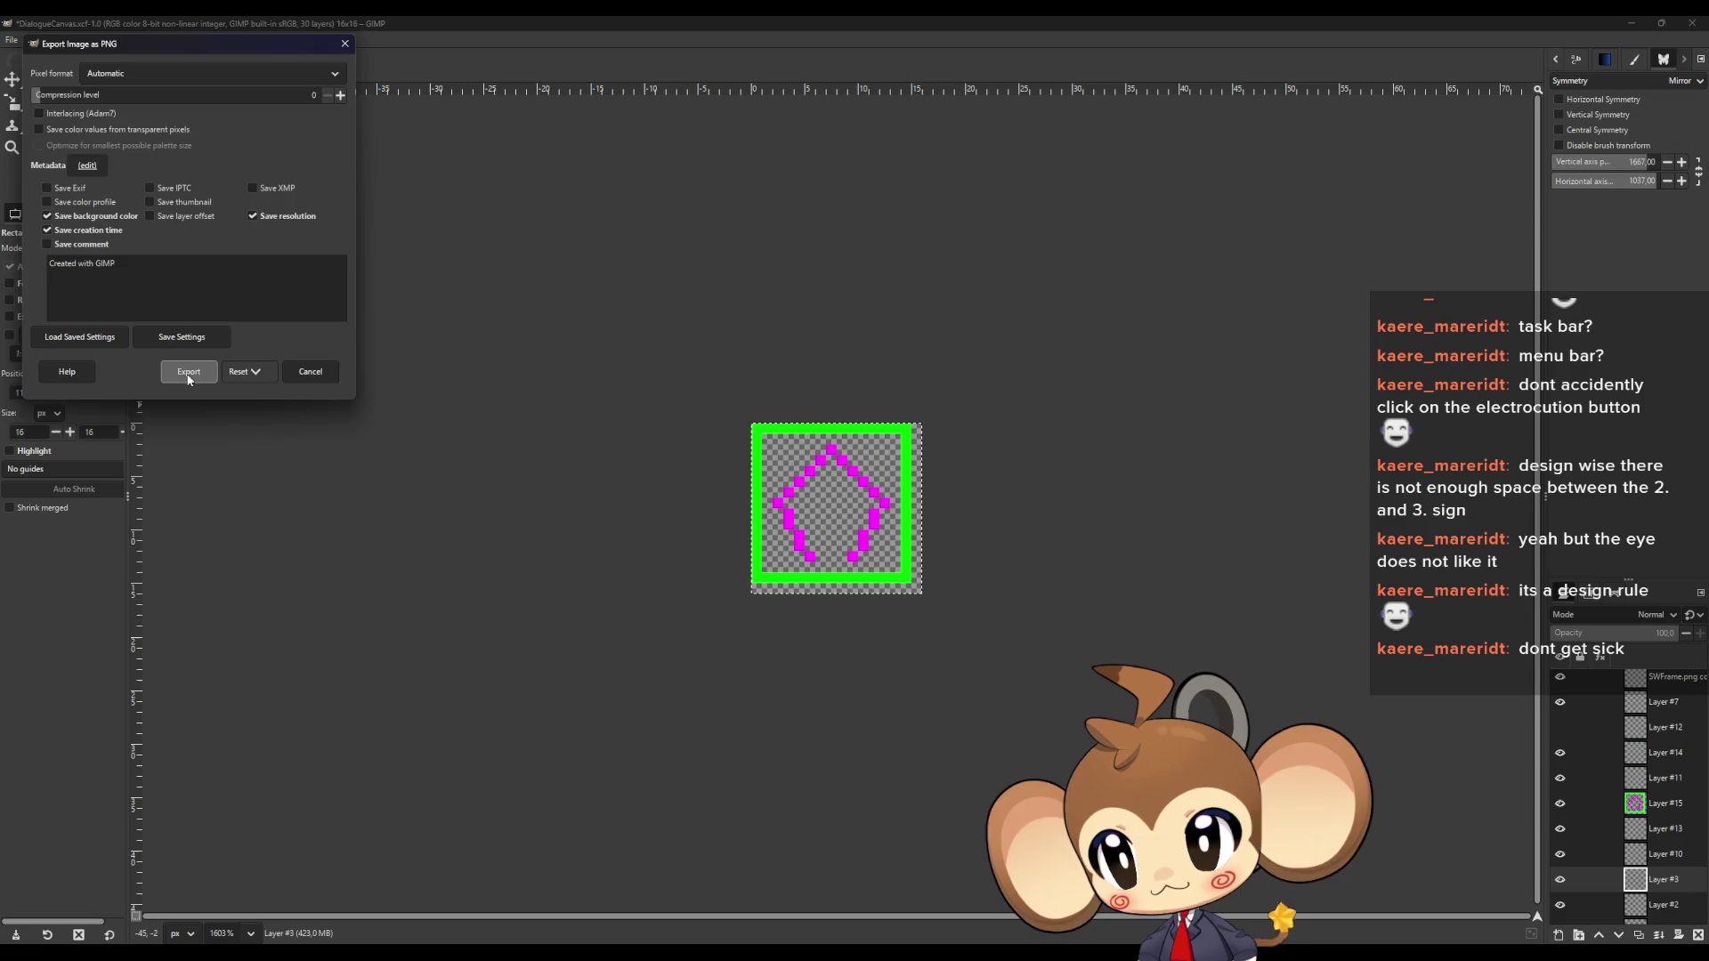
left_click(188, 372)
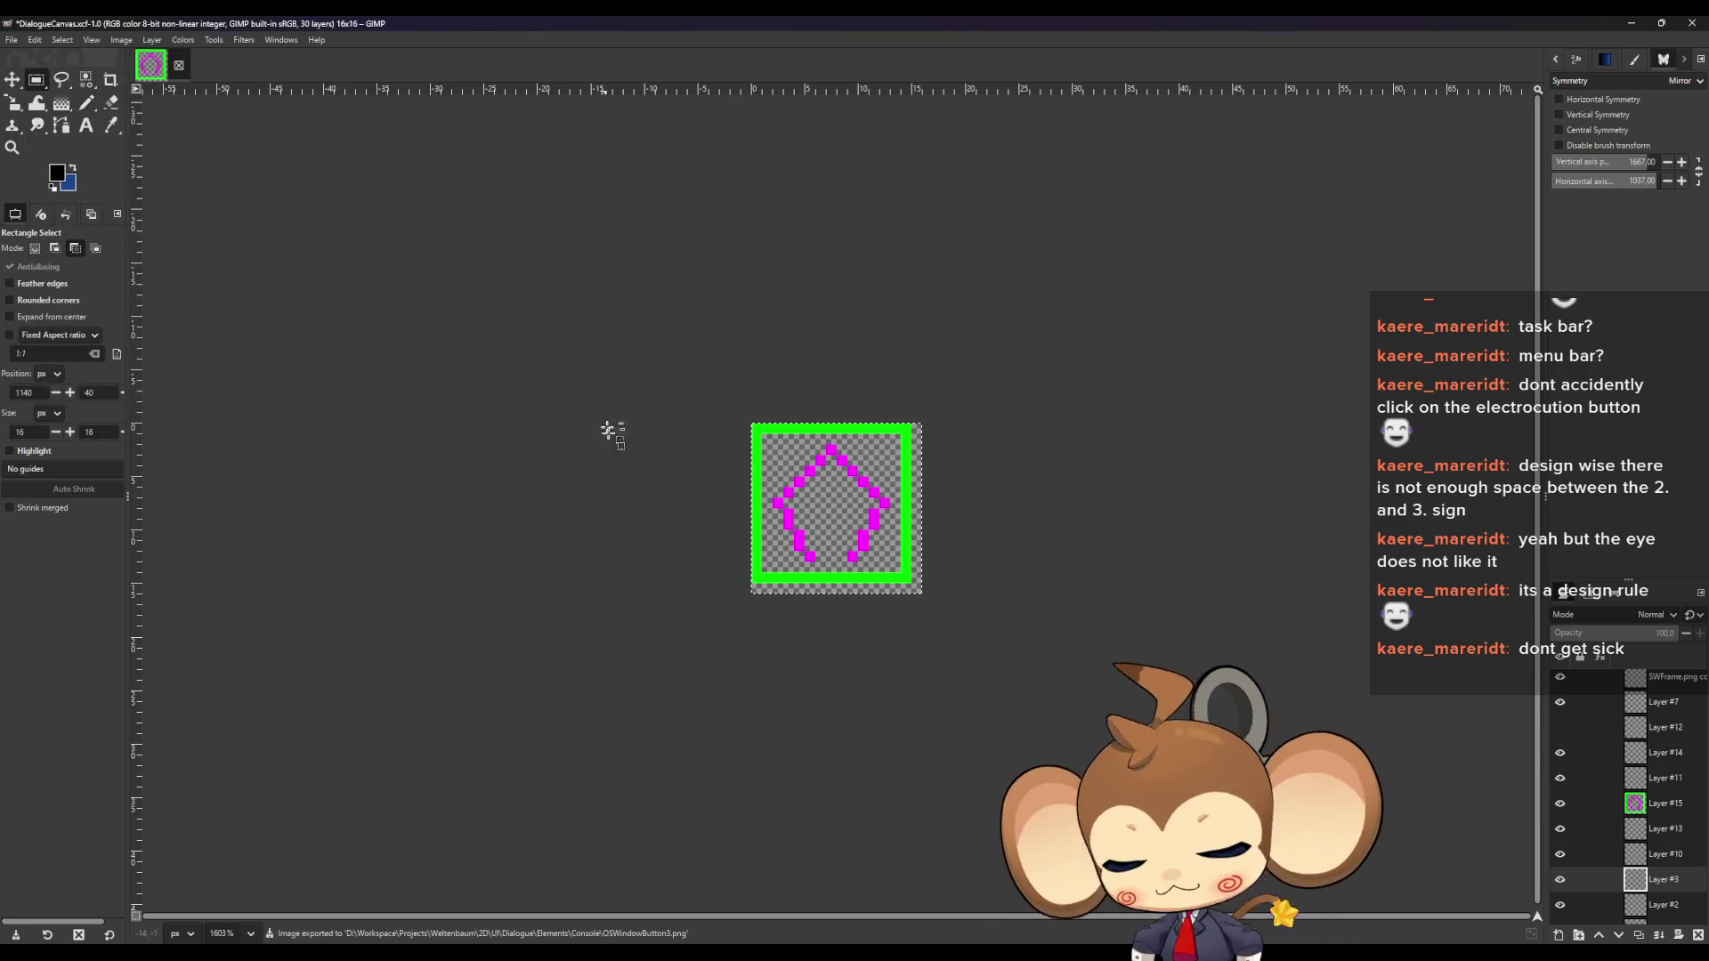
key("ctrl+w")
left_click(1633, 27)
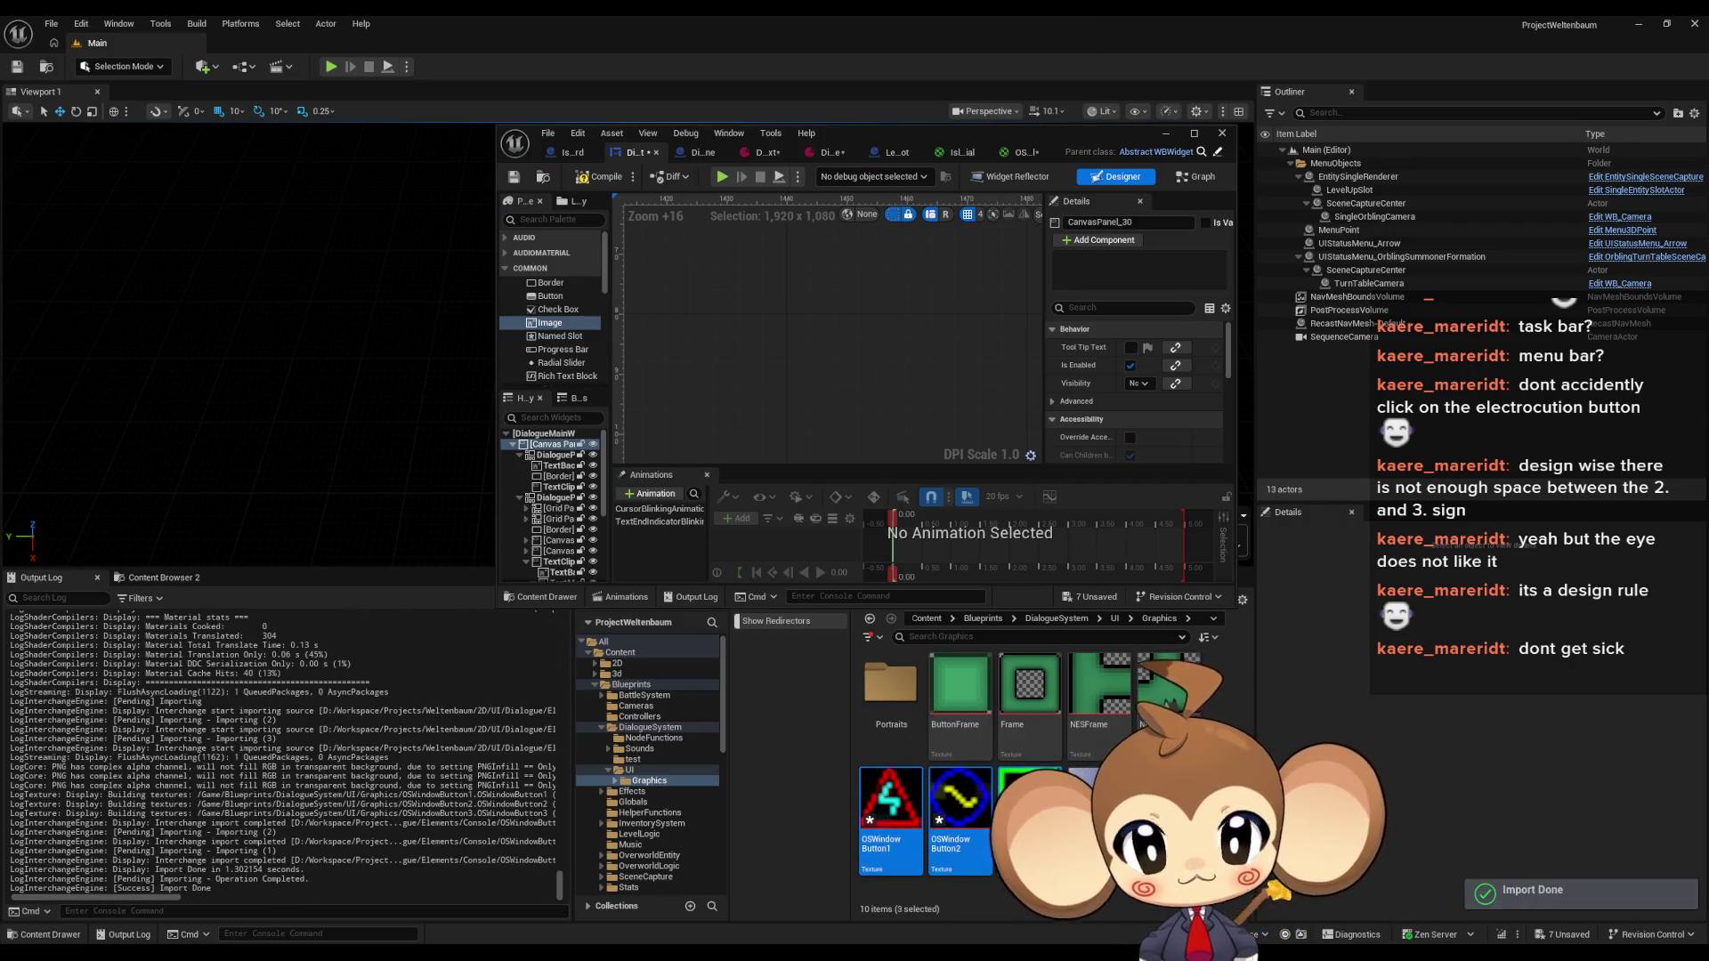
Open OSWindowButton1, OSWindowButton2 and OSWindowButton3 in the texture editor and maximize it
double_click(898, 808)
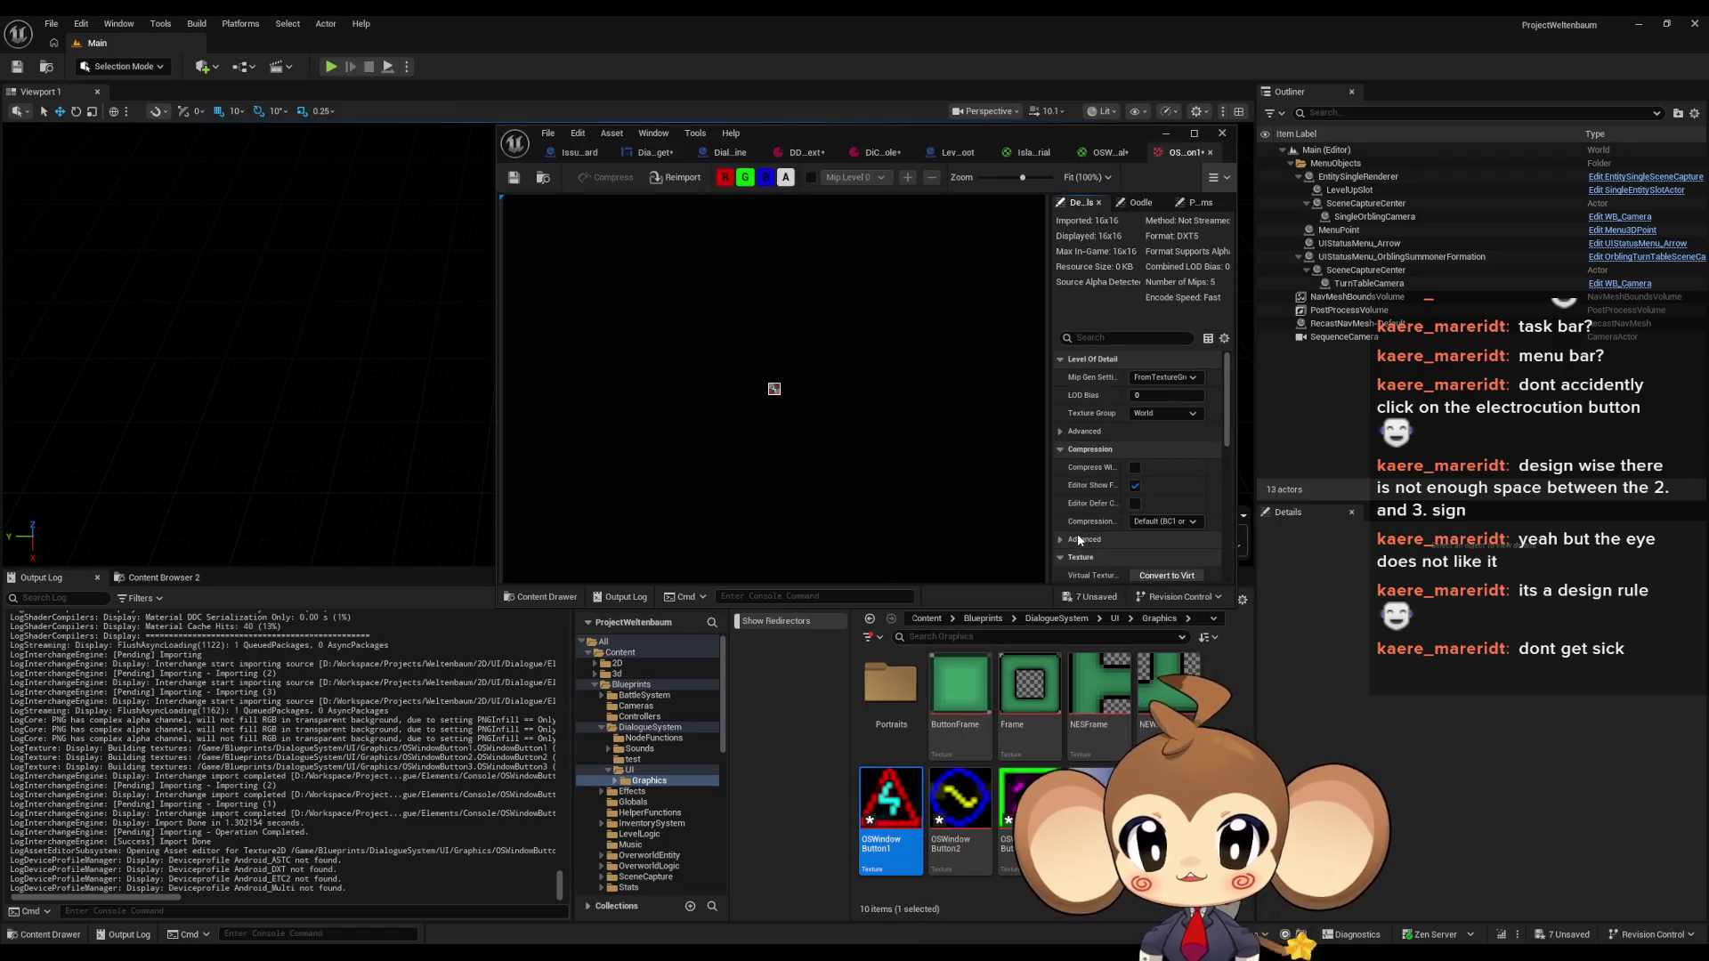
left_click_drag(987, 136, 709, 94)
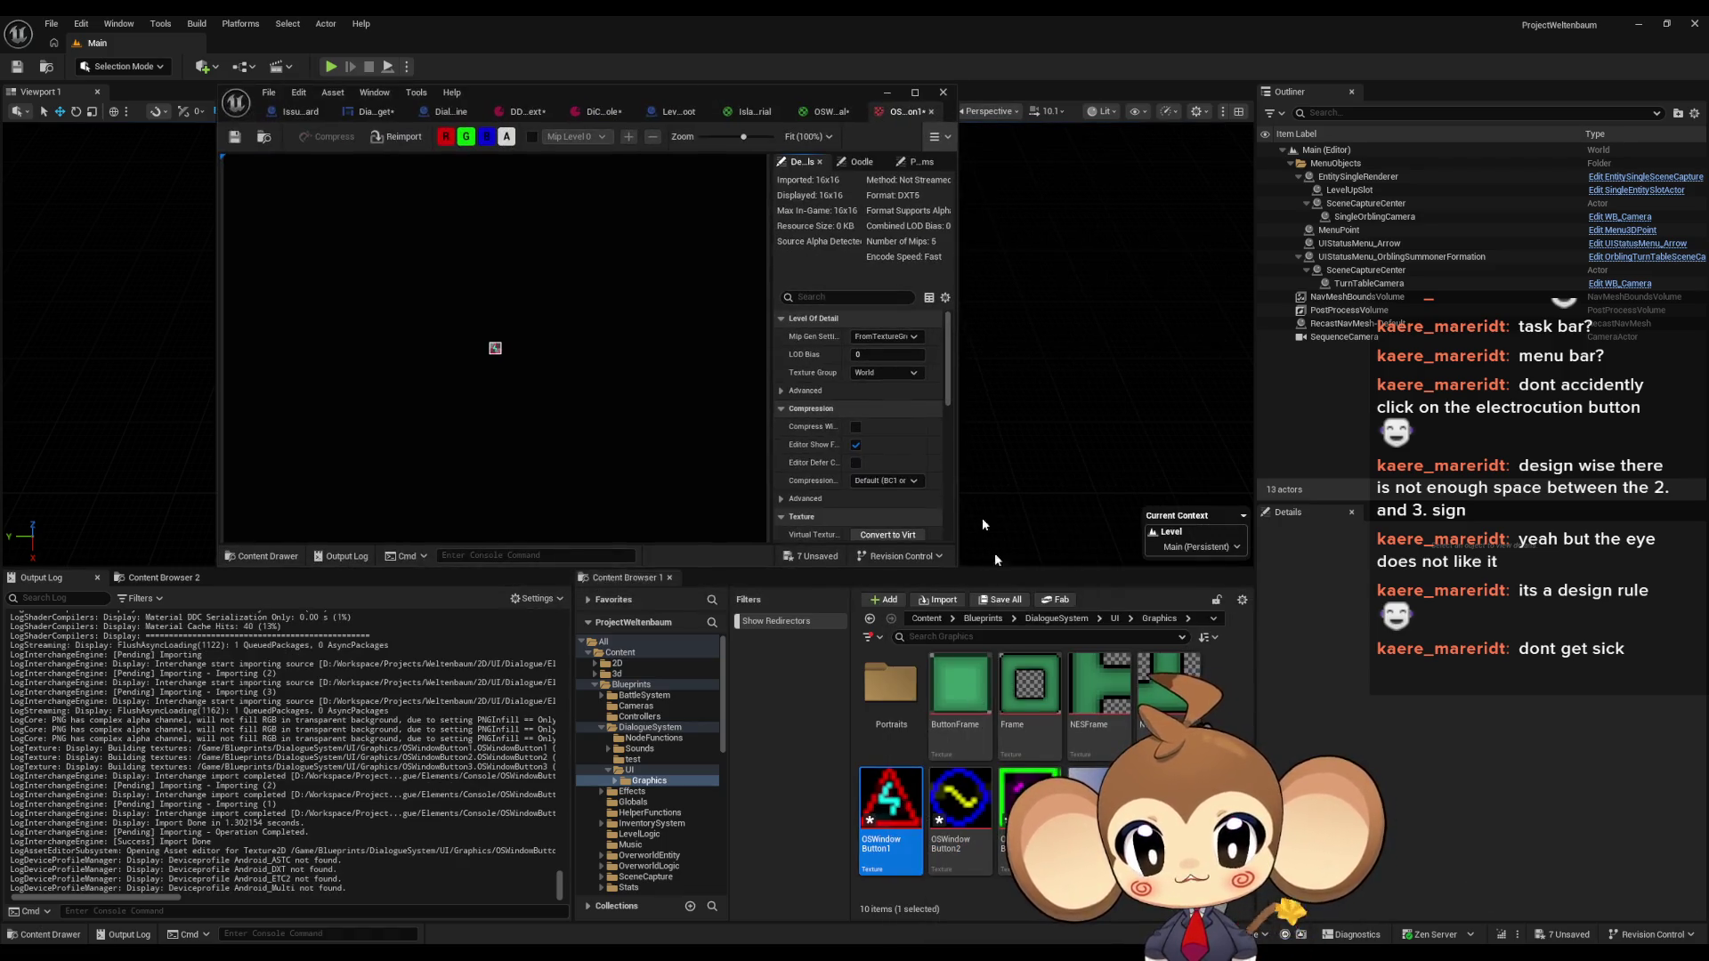
double_click(958, 786)
double_click(1026, 795)
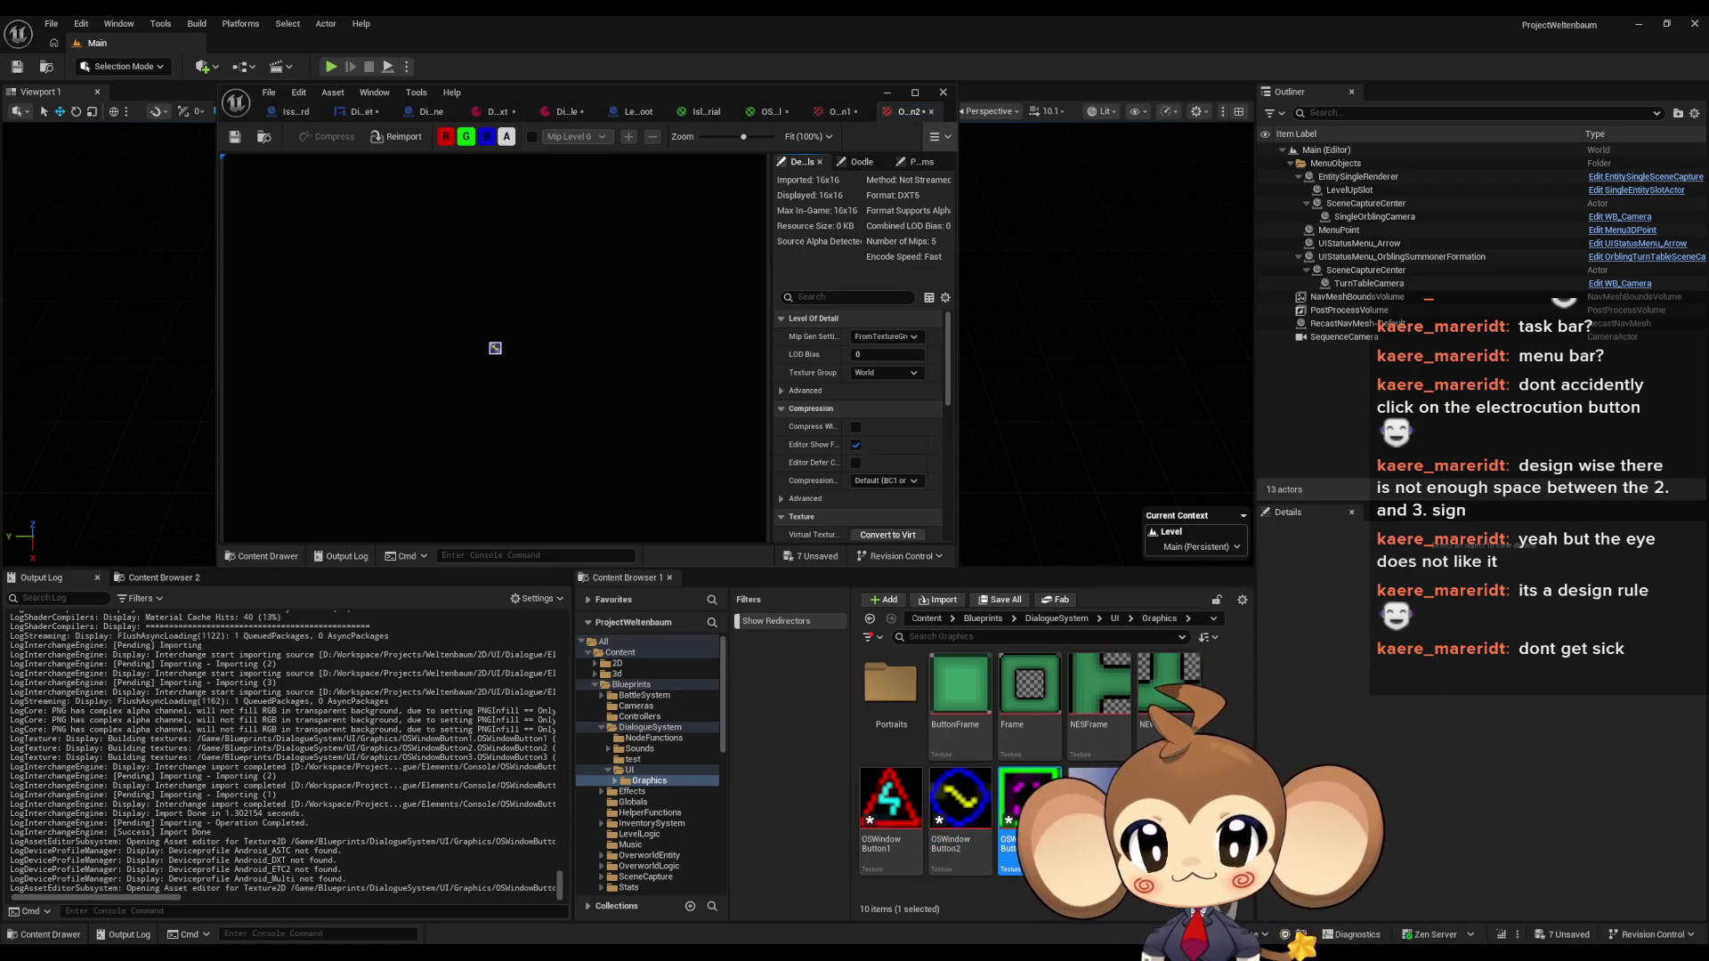
double_click(804, 93)
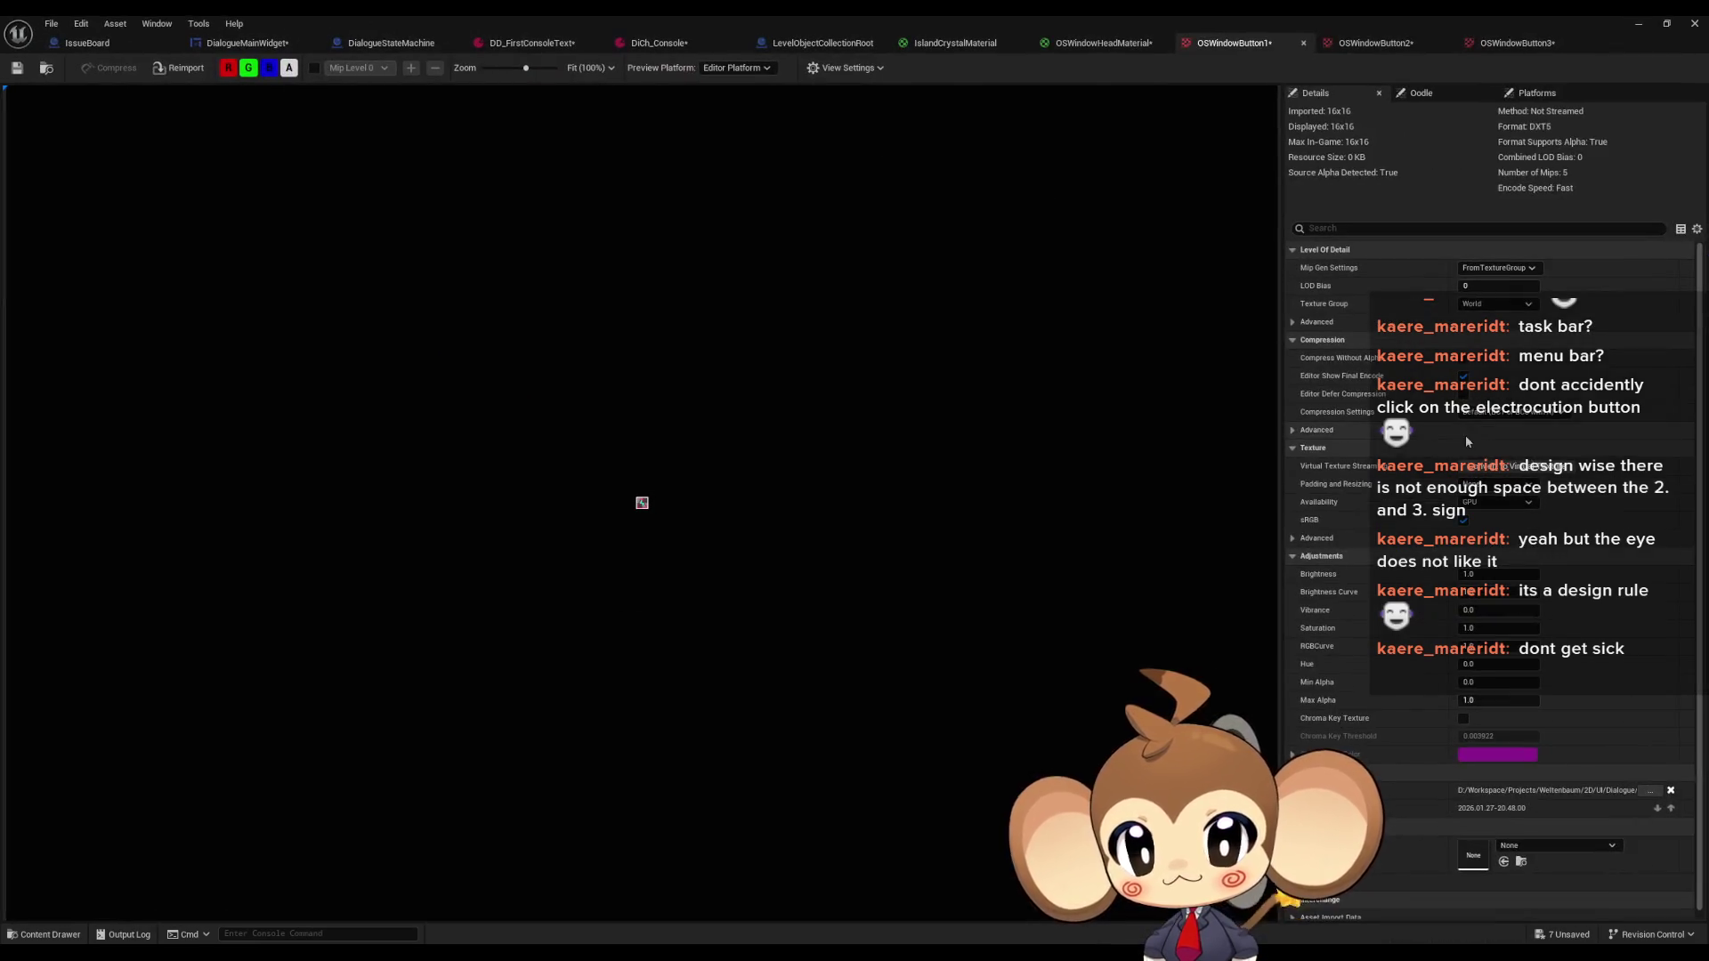
Set OSWindowButton1's Mip Gen Settings to NoMipmaps, leaving Compression Settings on Default
left_click(1495, 267)
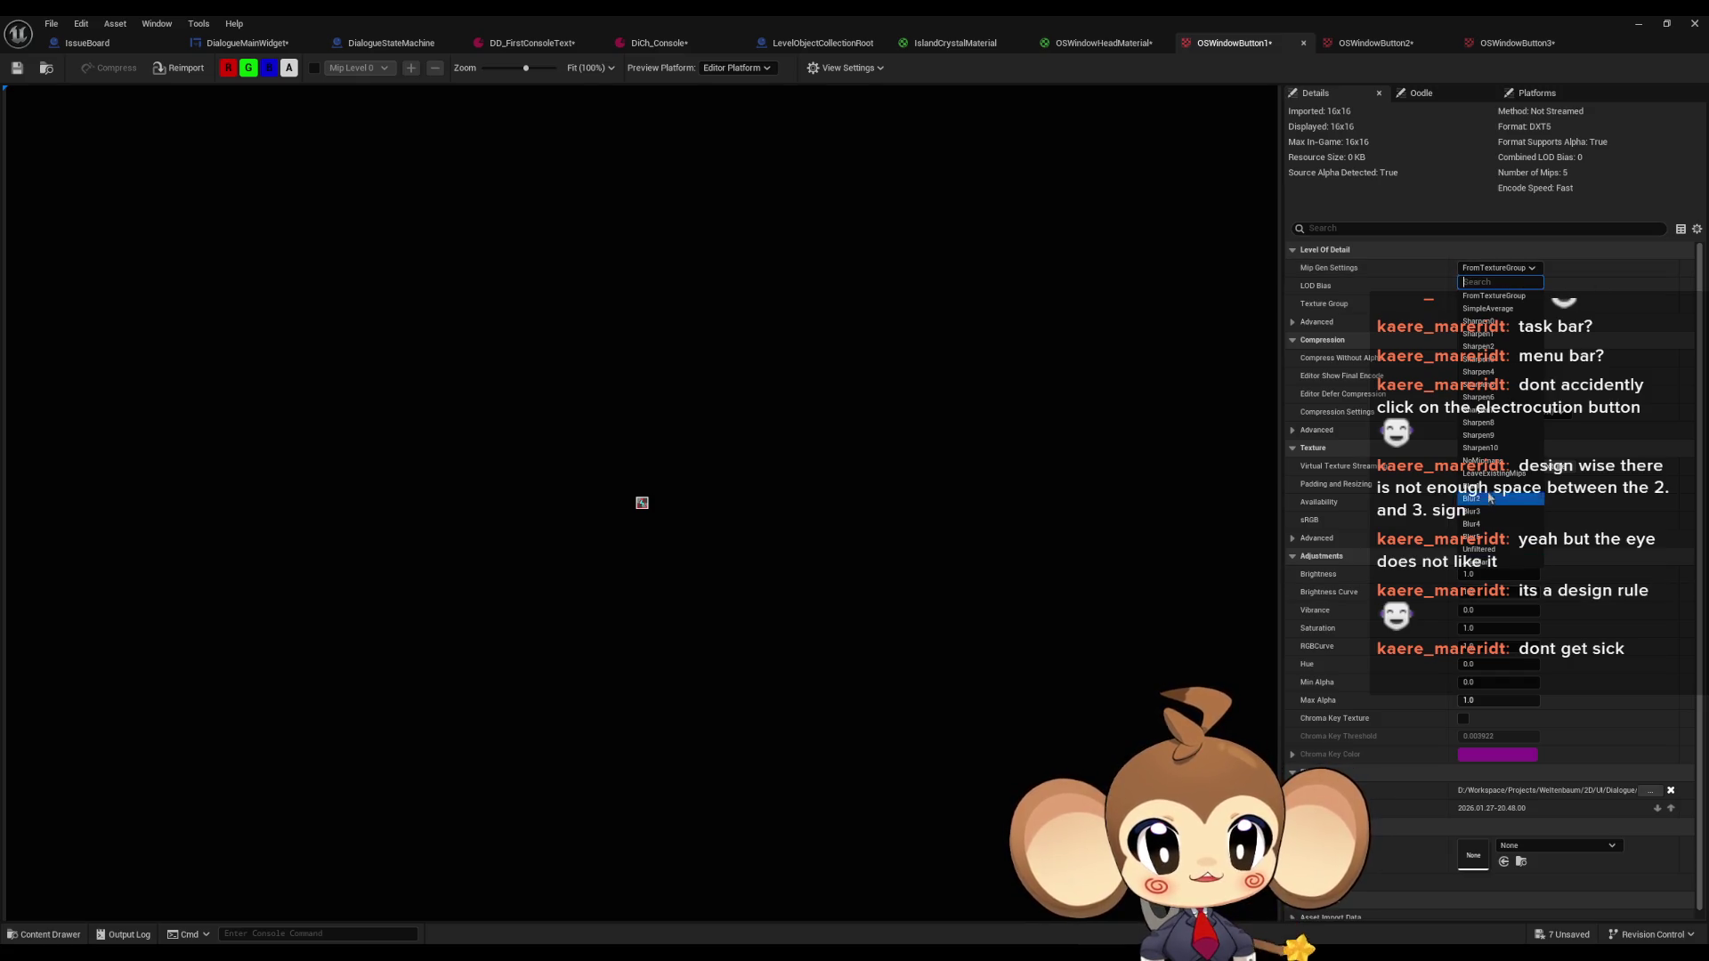
left_click(1482, 461)
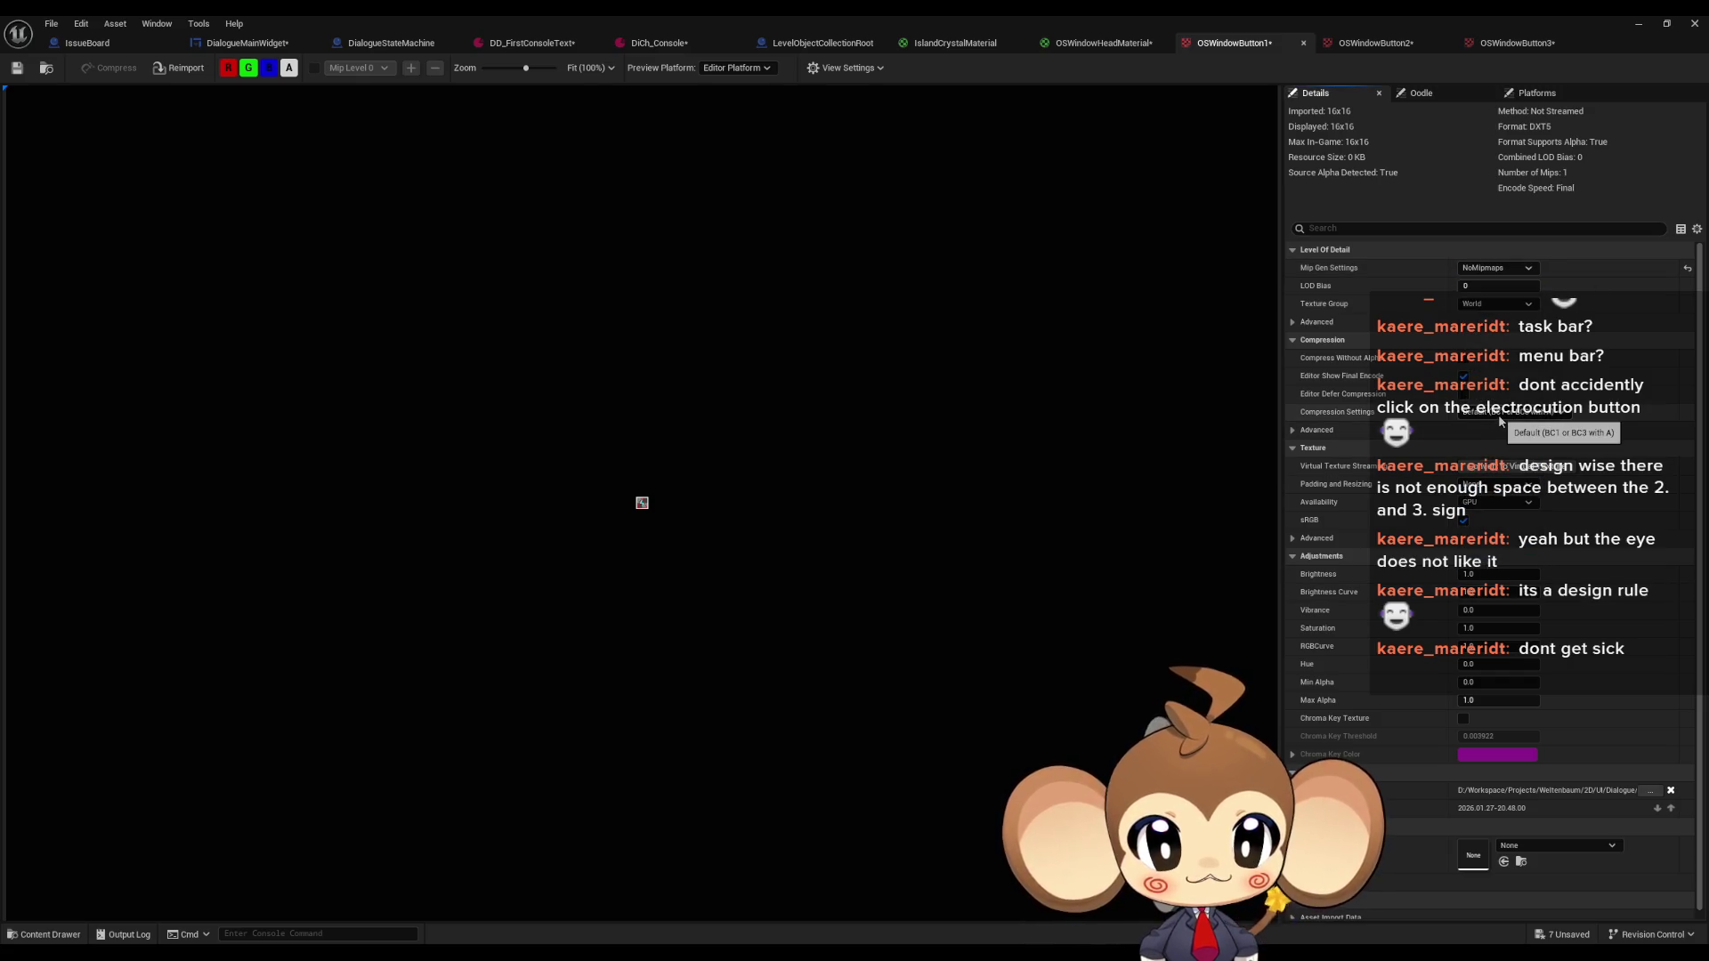
left_click(1514, 271)
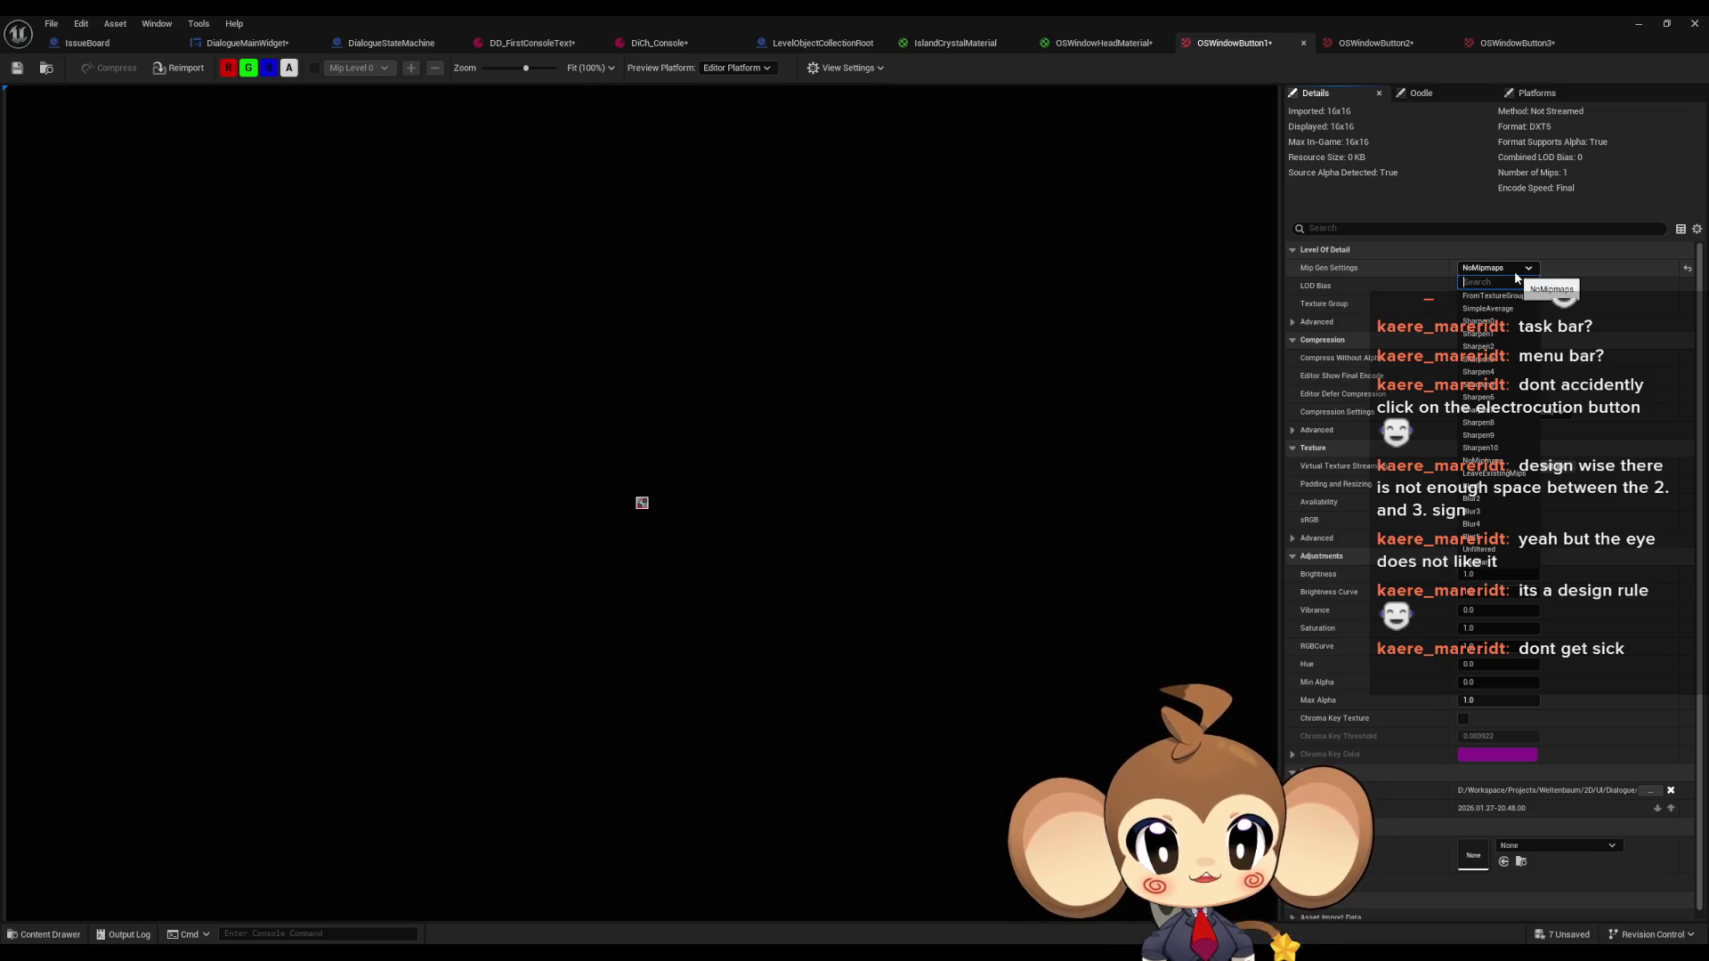
left_click(1516, 276)
left_click(1506, 414)
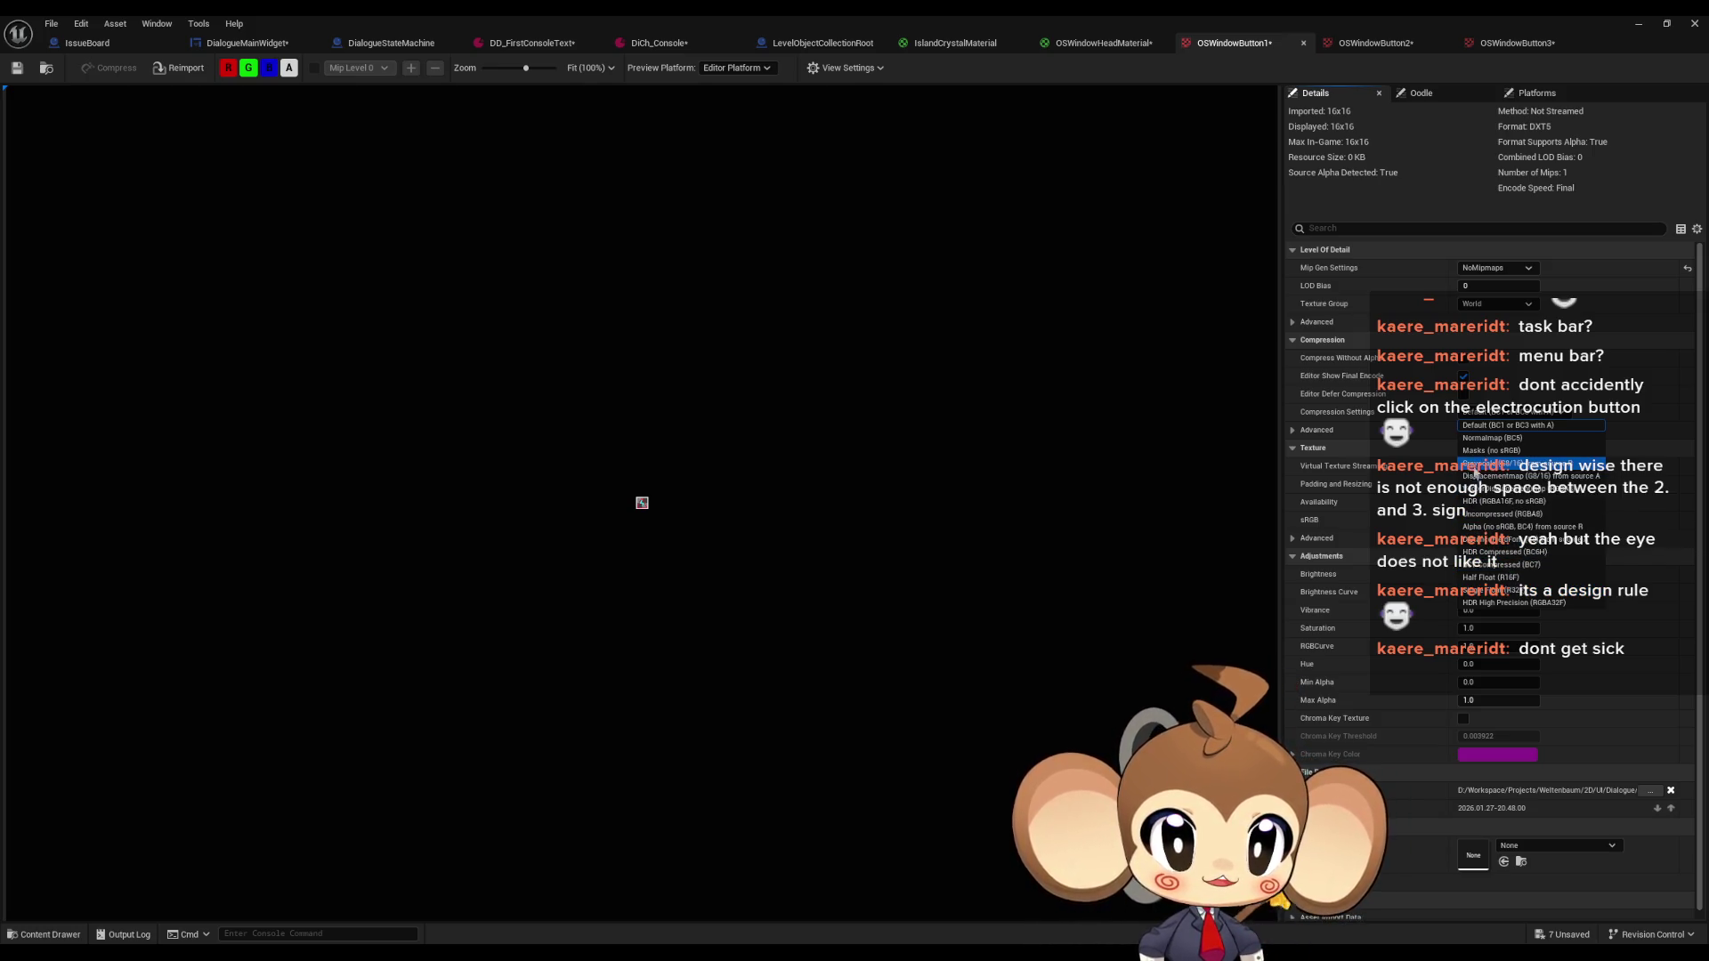
left_click(1492, 423)
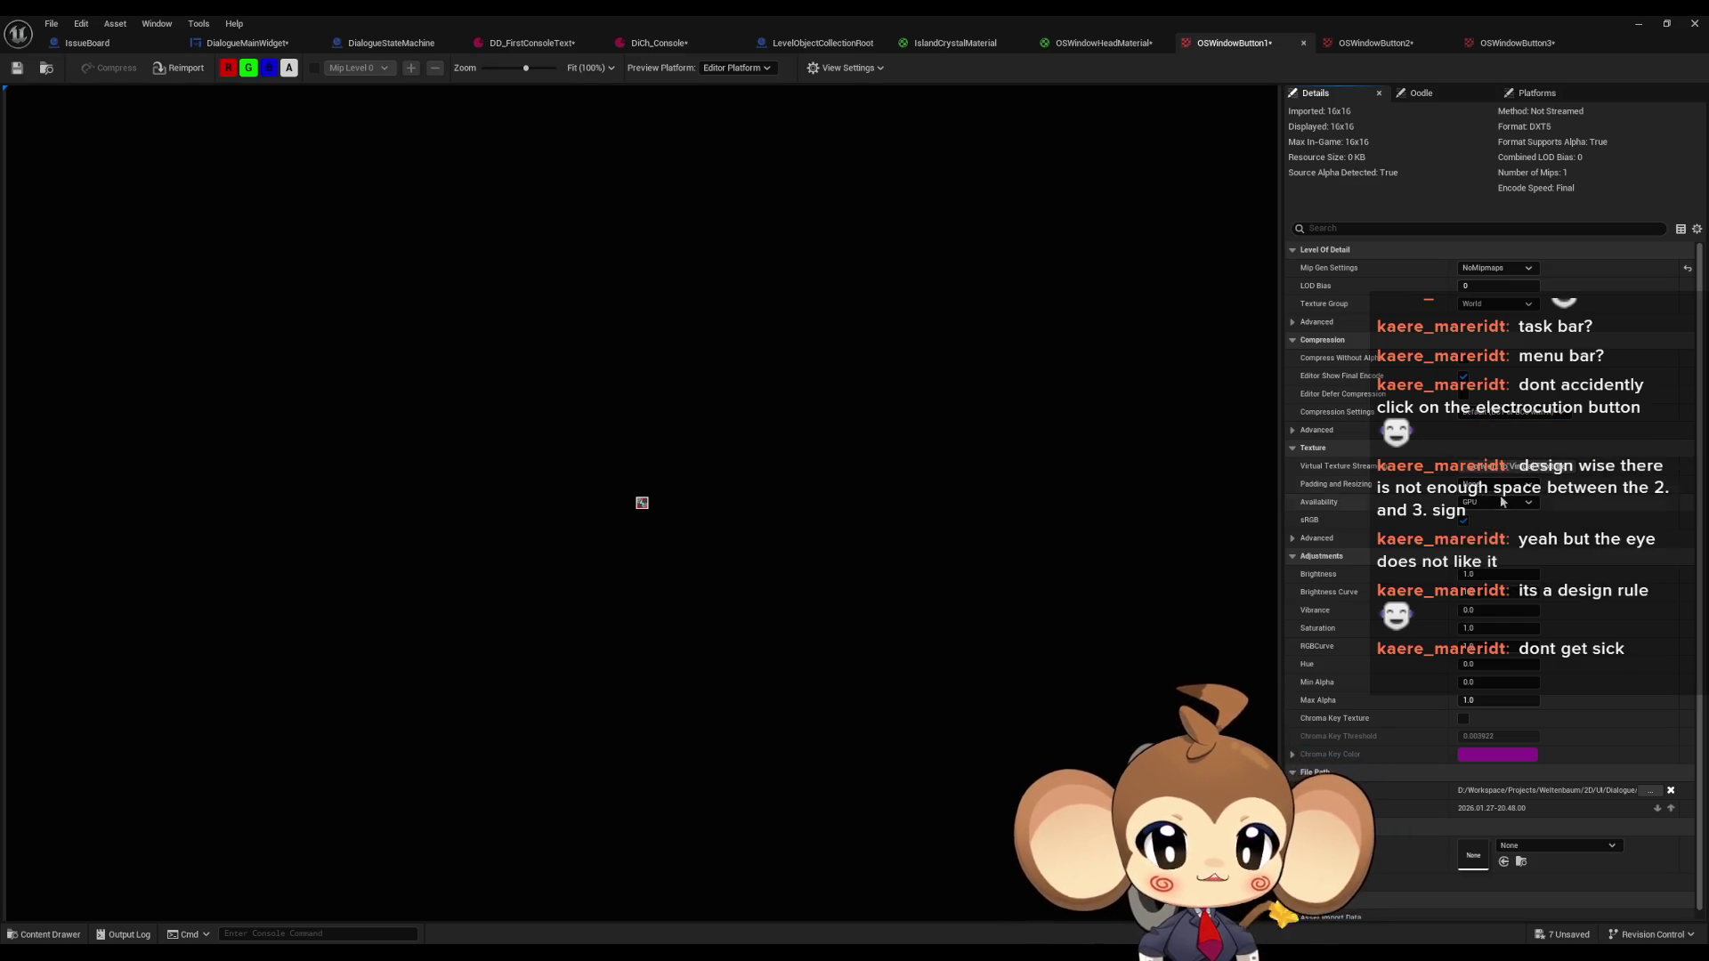
scroll(1489, 508, "down", 1)
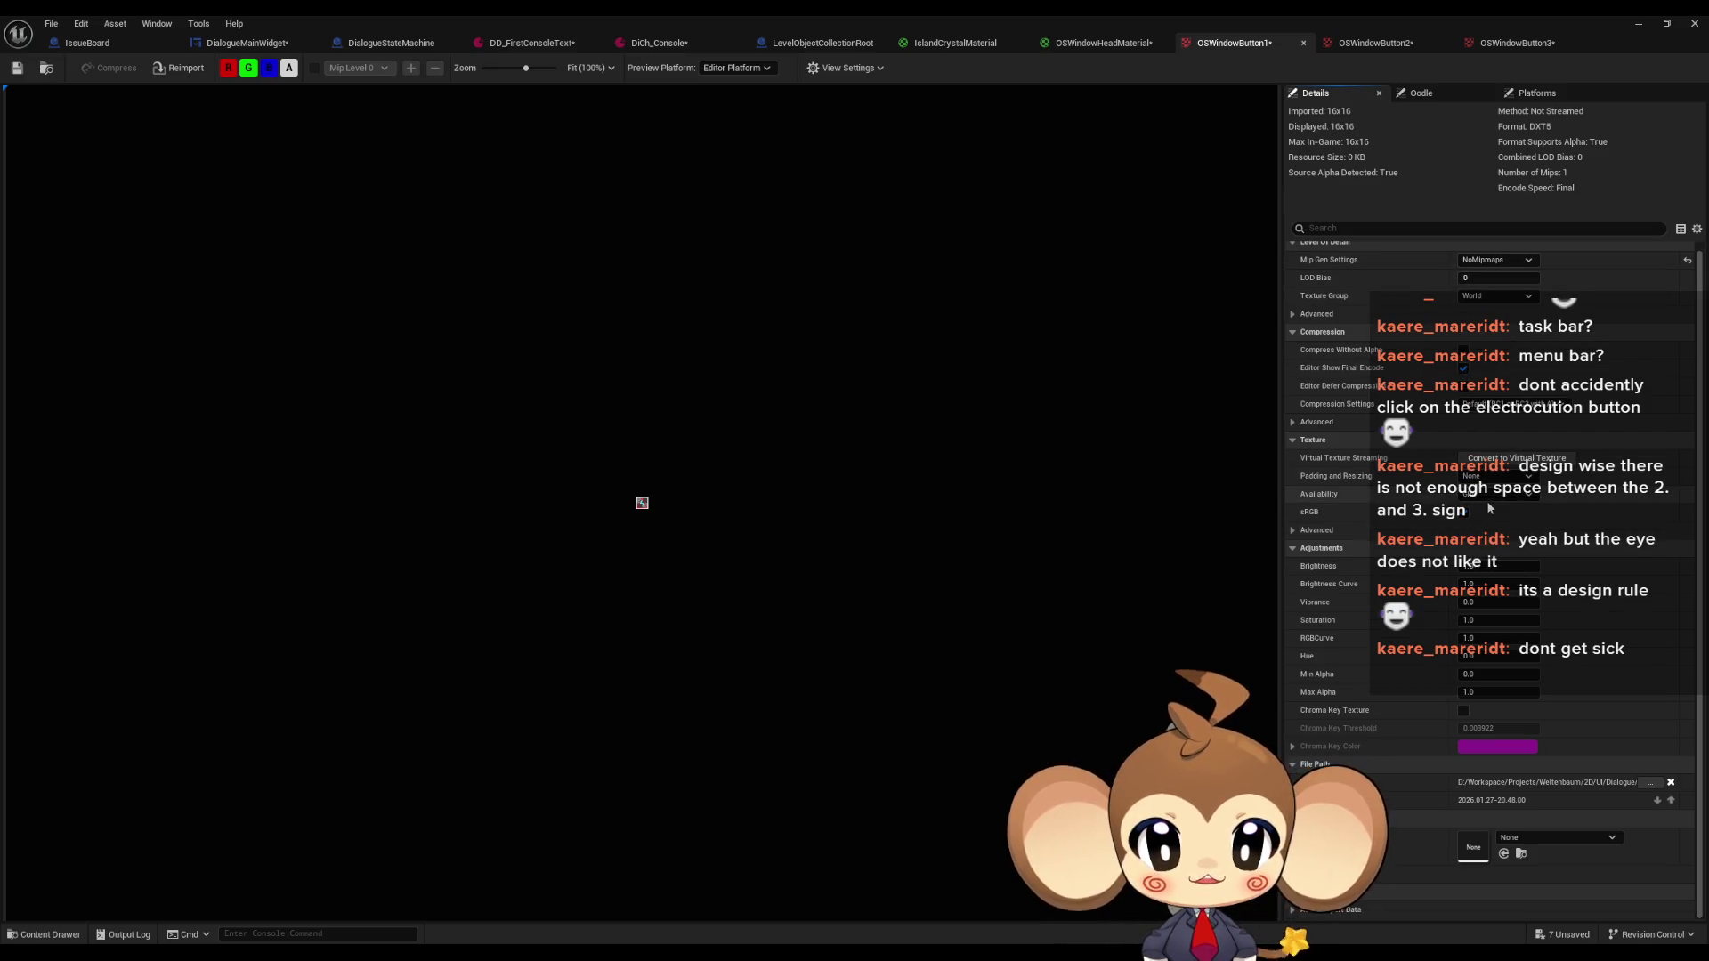
Set OSWindowButton1's Filter to Nearest under the advanced Texture settings
scroll(1497, 485, "up", 1)
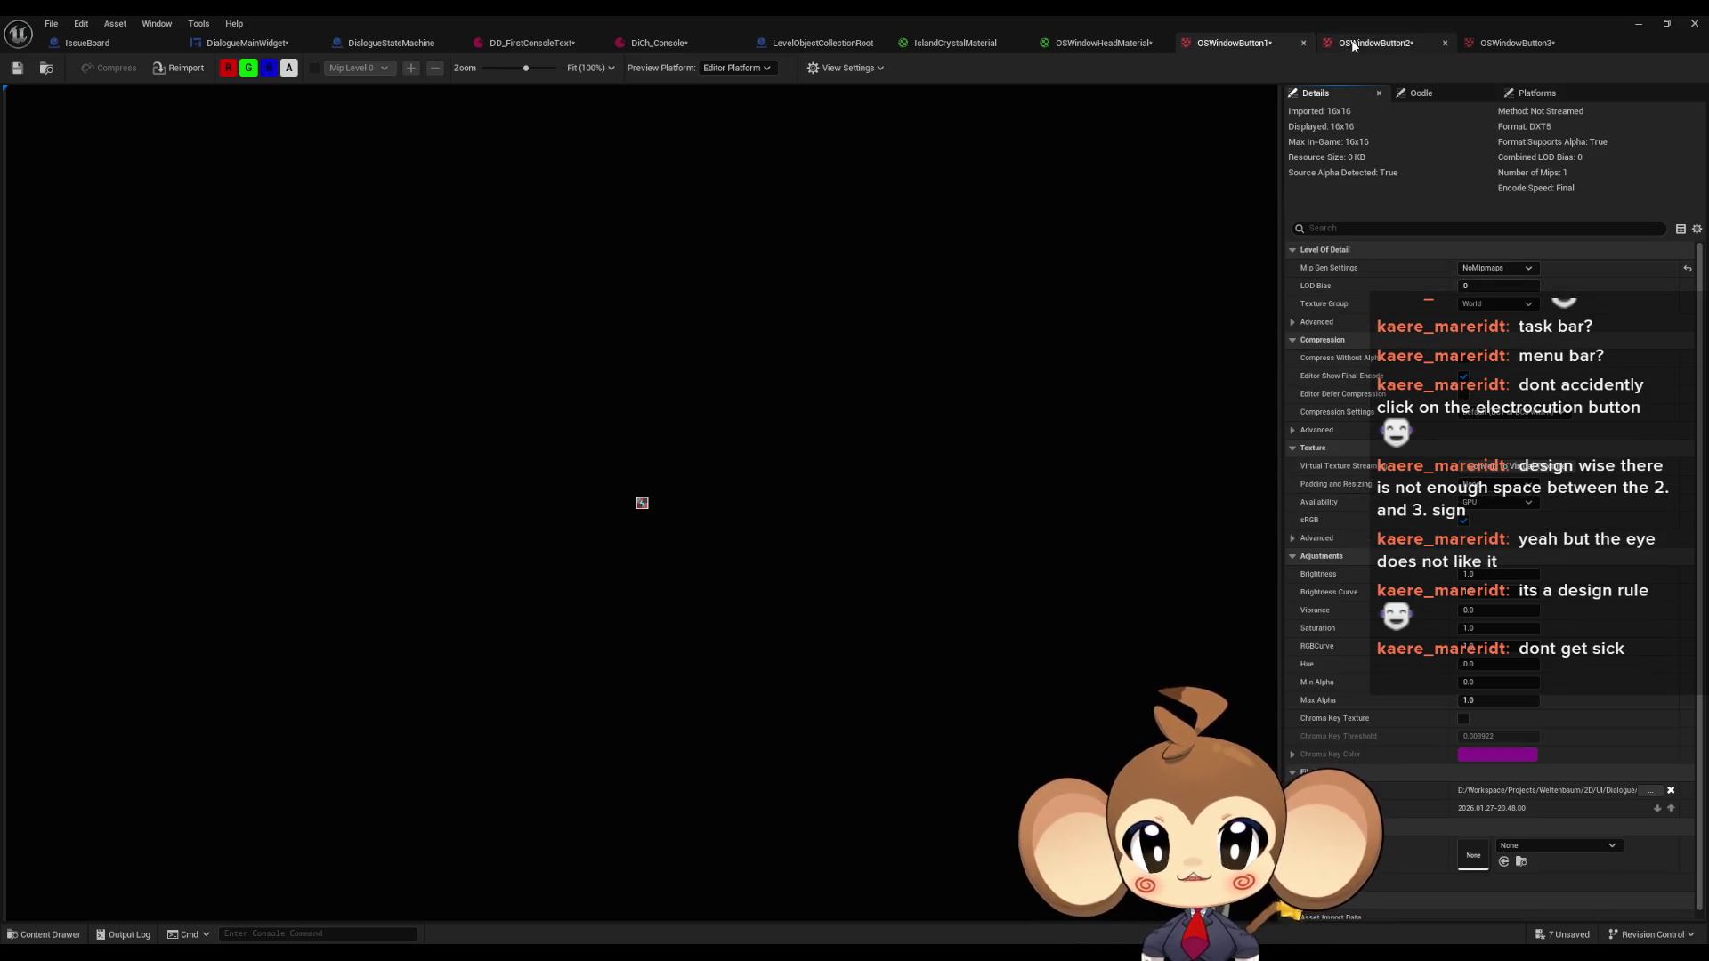
scroll(1335, 396, "down", 1)
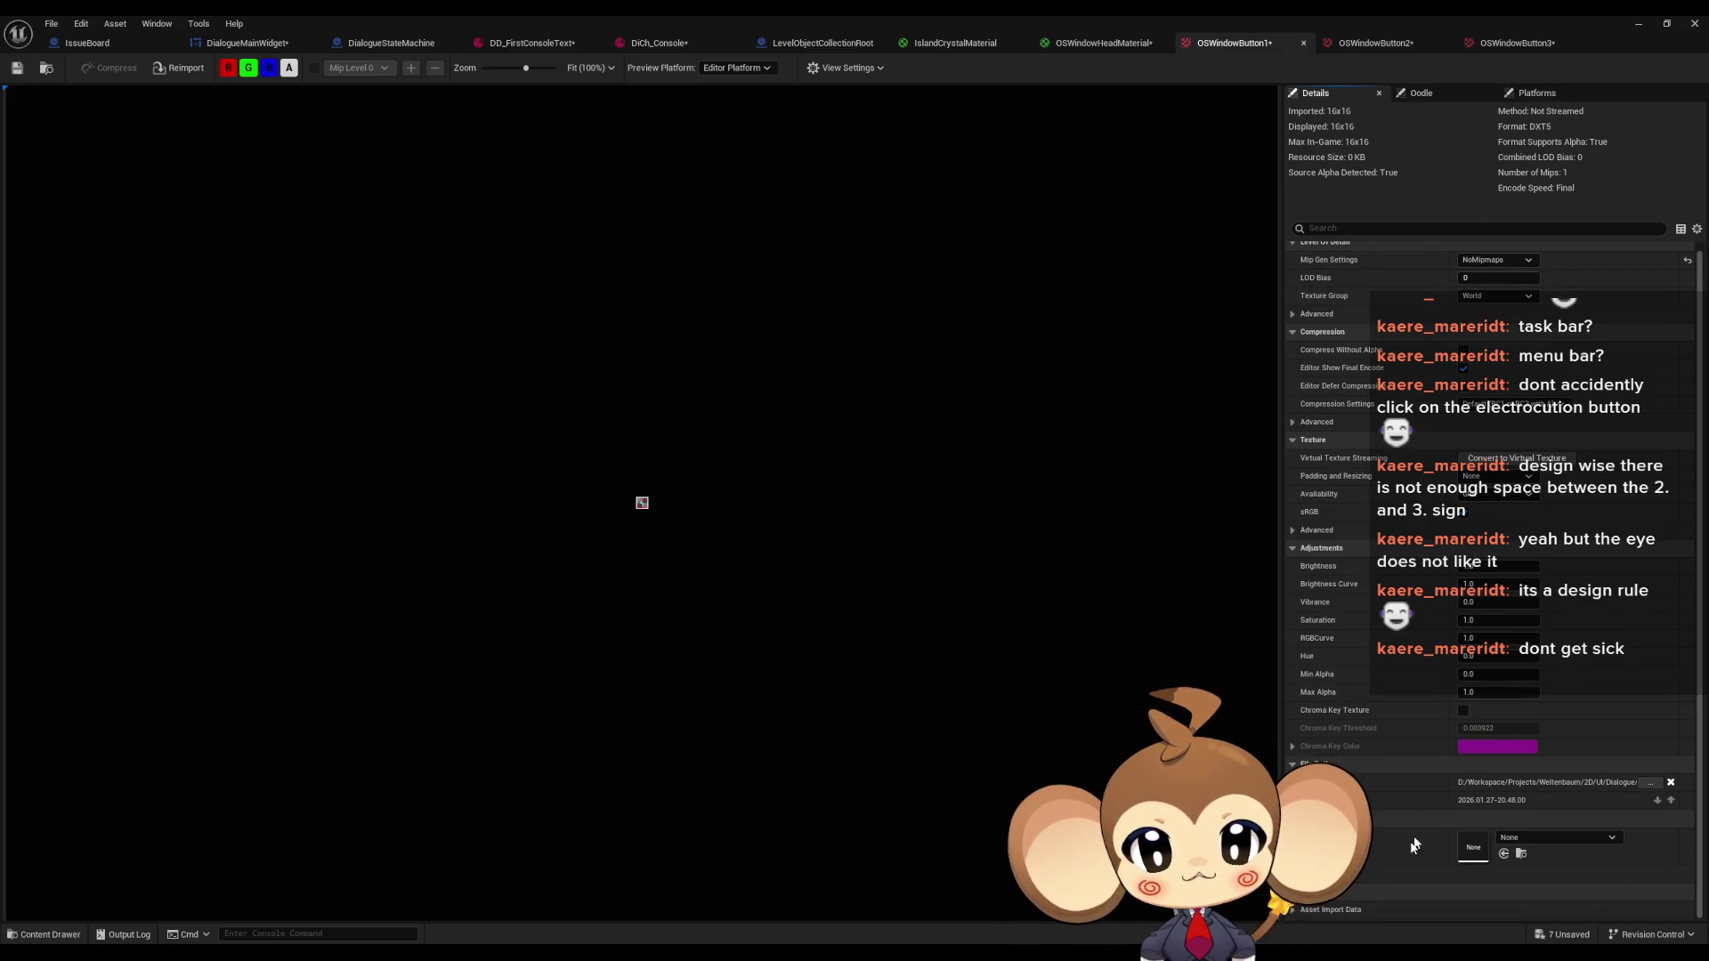
left_click(1292, 531)
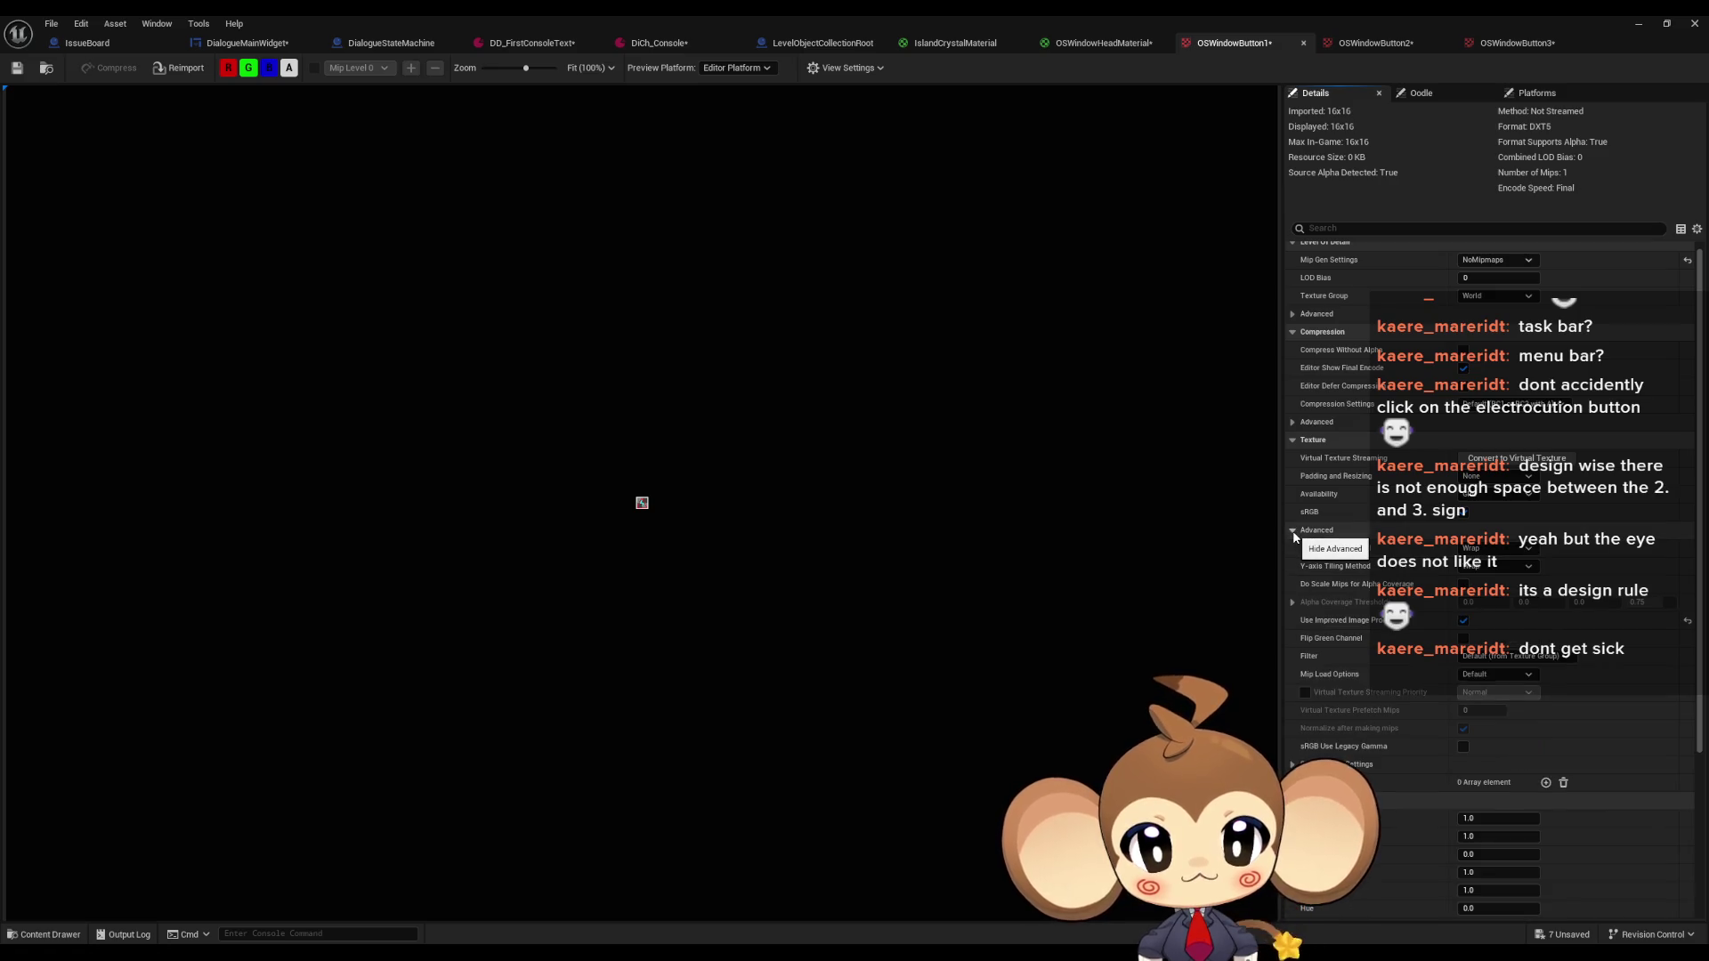
left_click(1495, 659)
left_click(1493, 669)
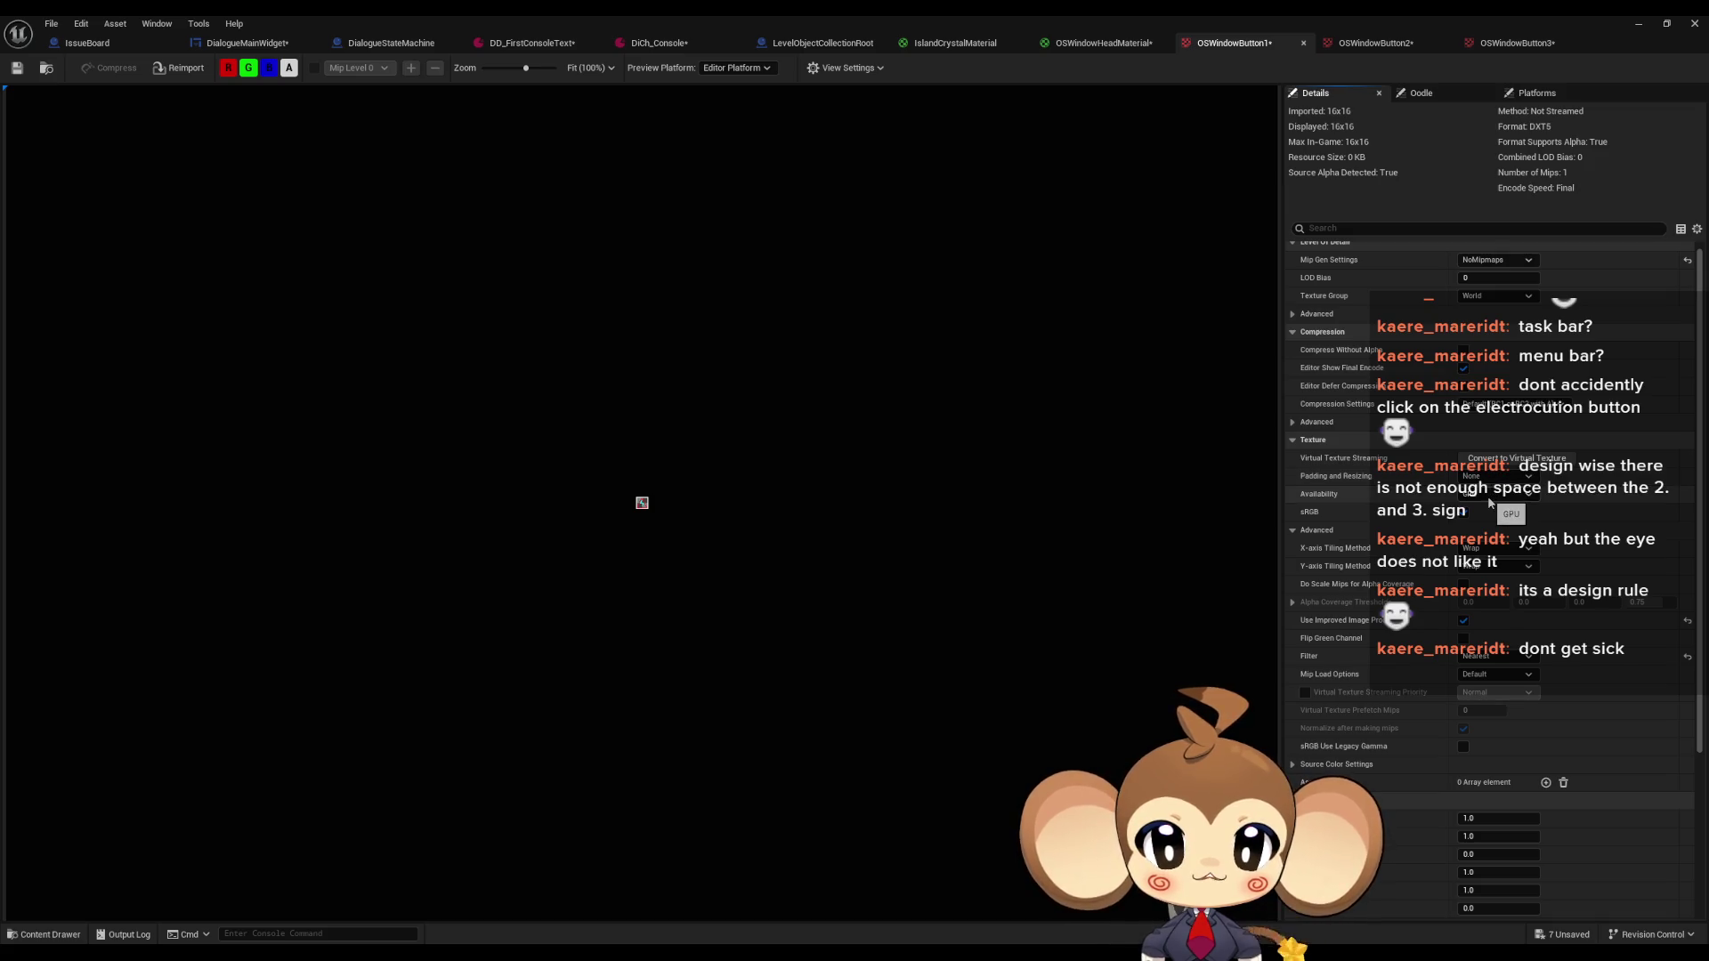
Review the advanced Compression settings, leaving Cook Platform Tiling unchanged
scroll(1530, 587, "down", 5)
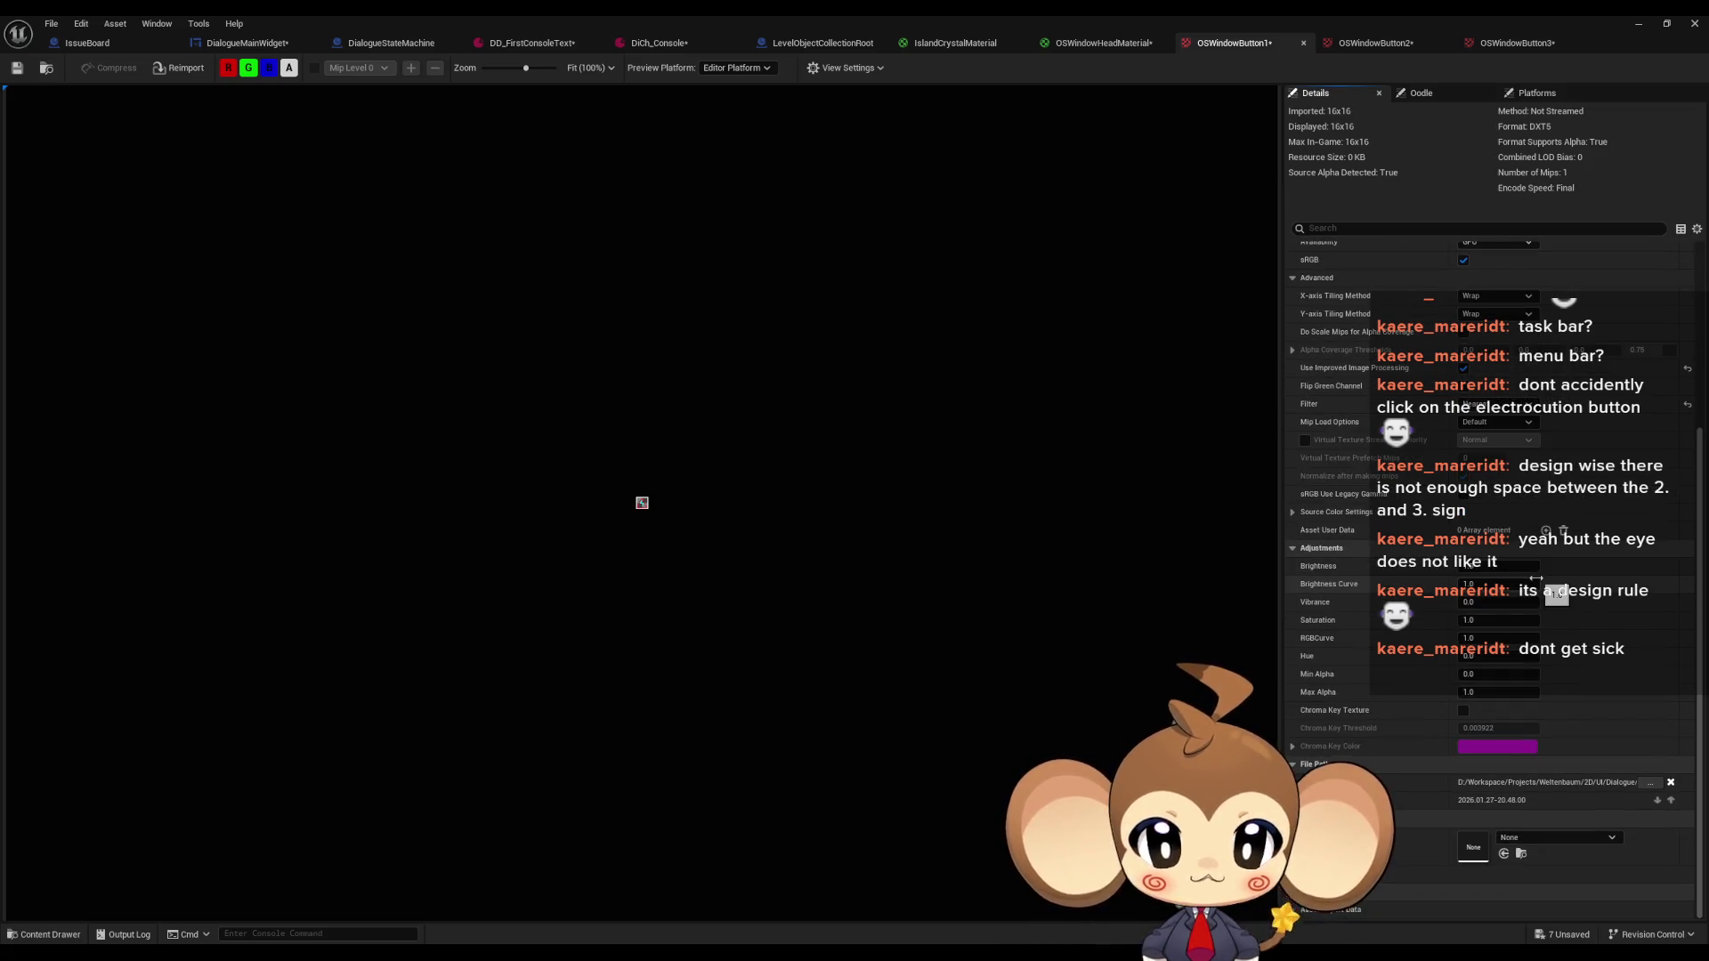
scroll(1527, 574, "up", 4)
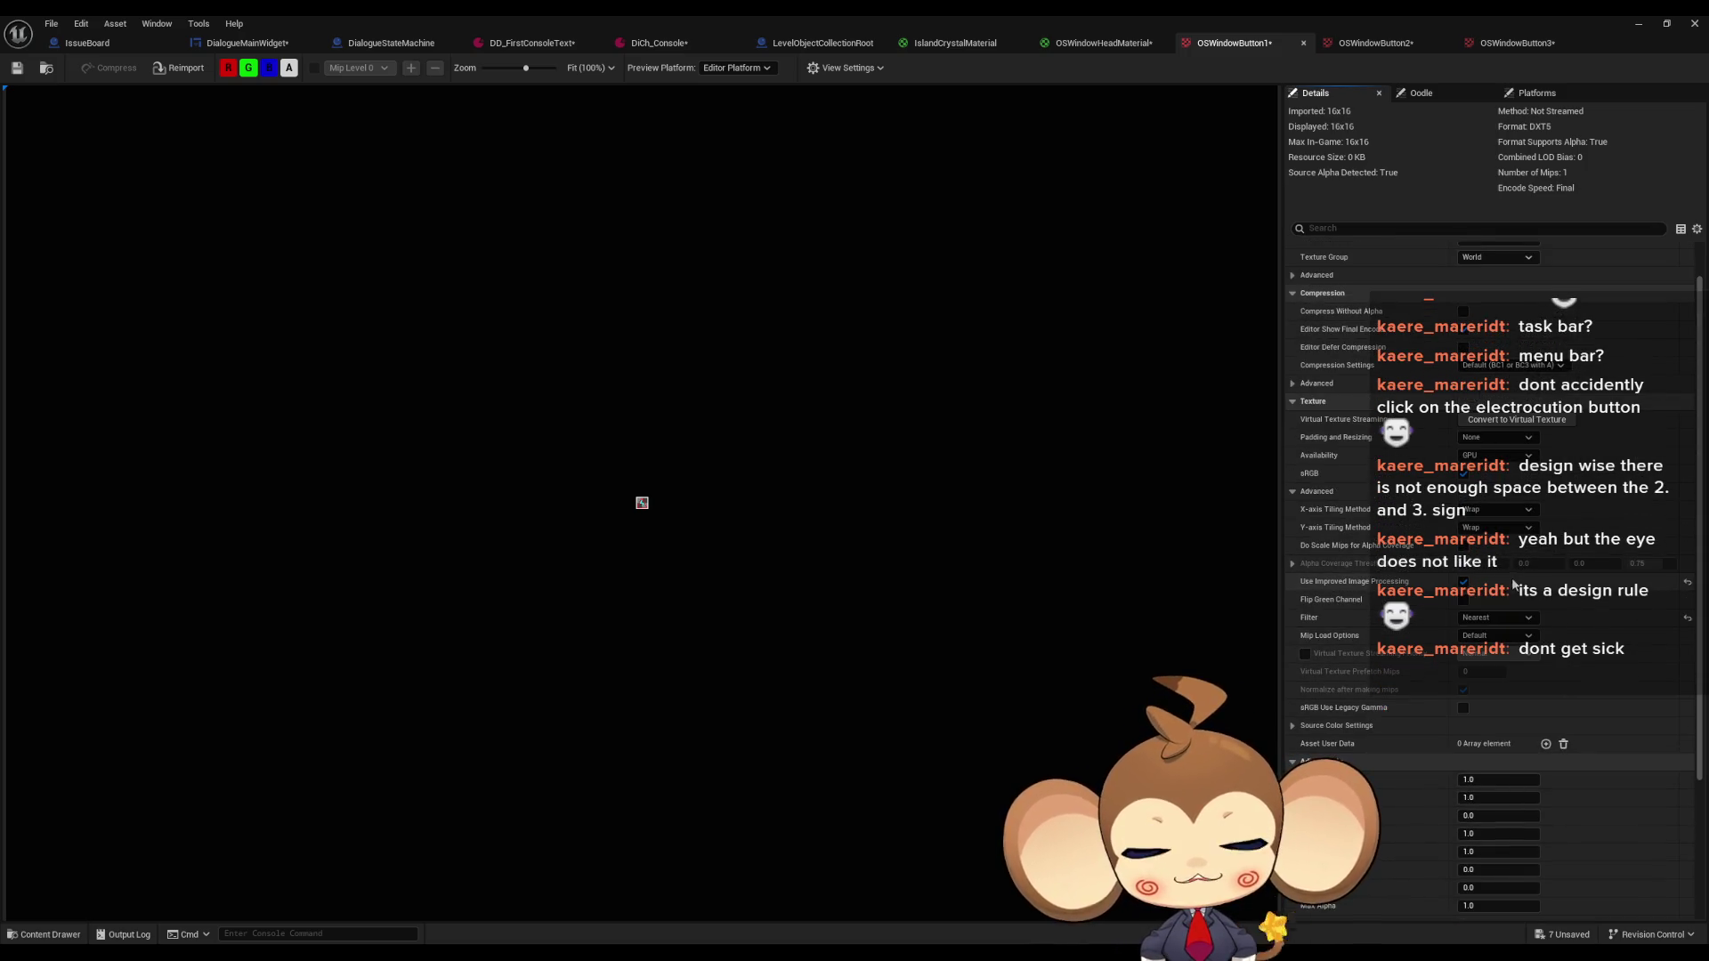
scroll(1513, 569, "up", 1)
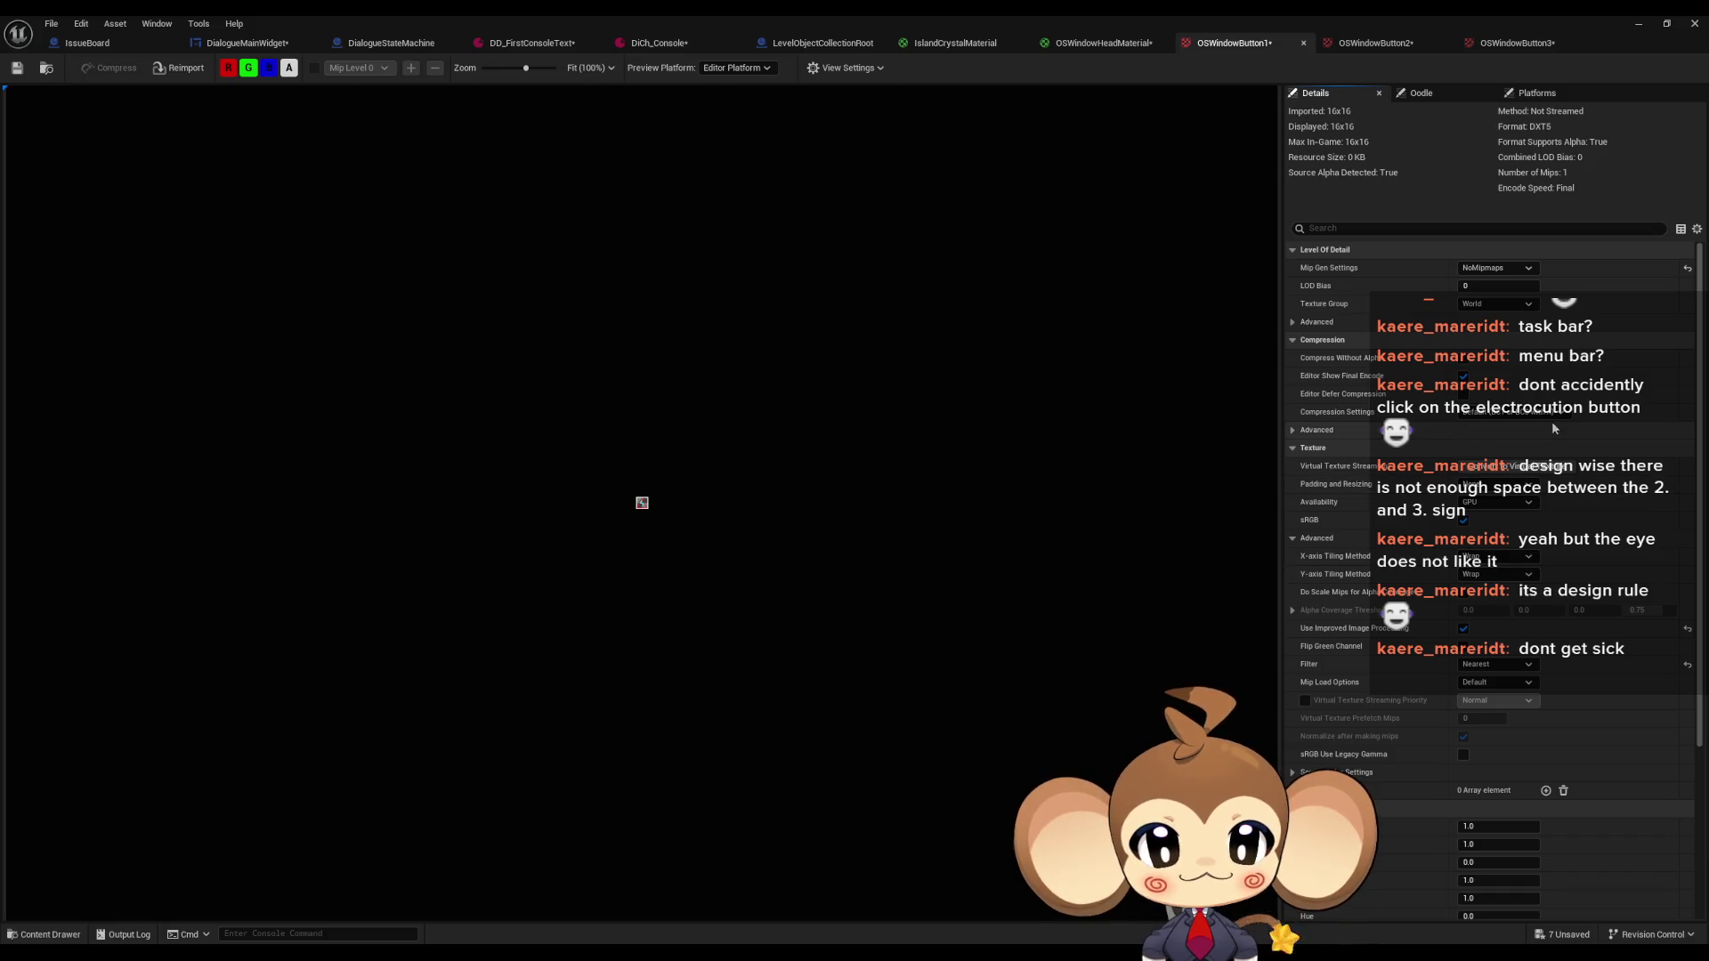
left_click(1292, 430)
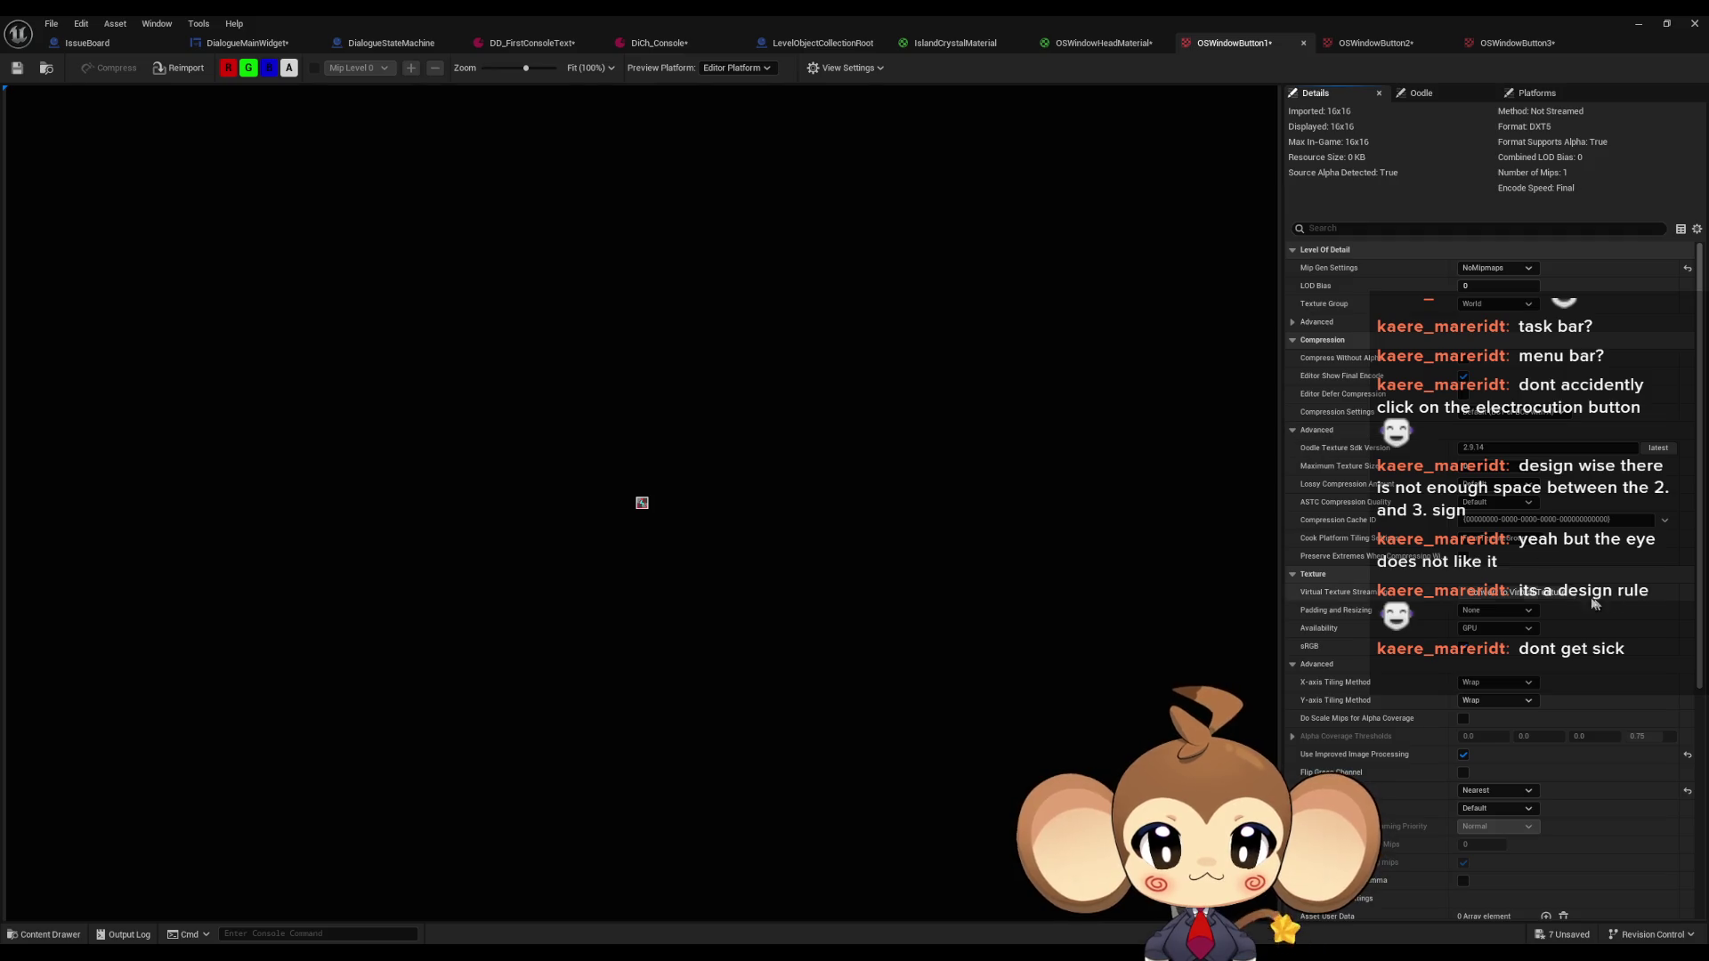
left_click(1524, 543)
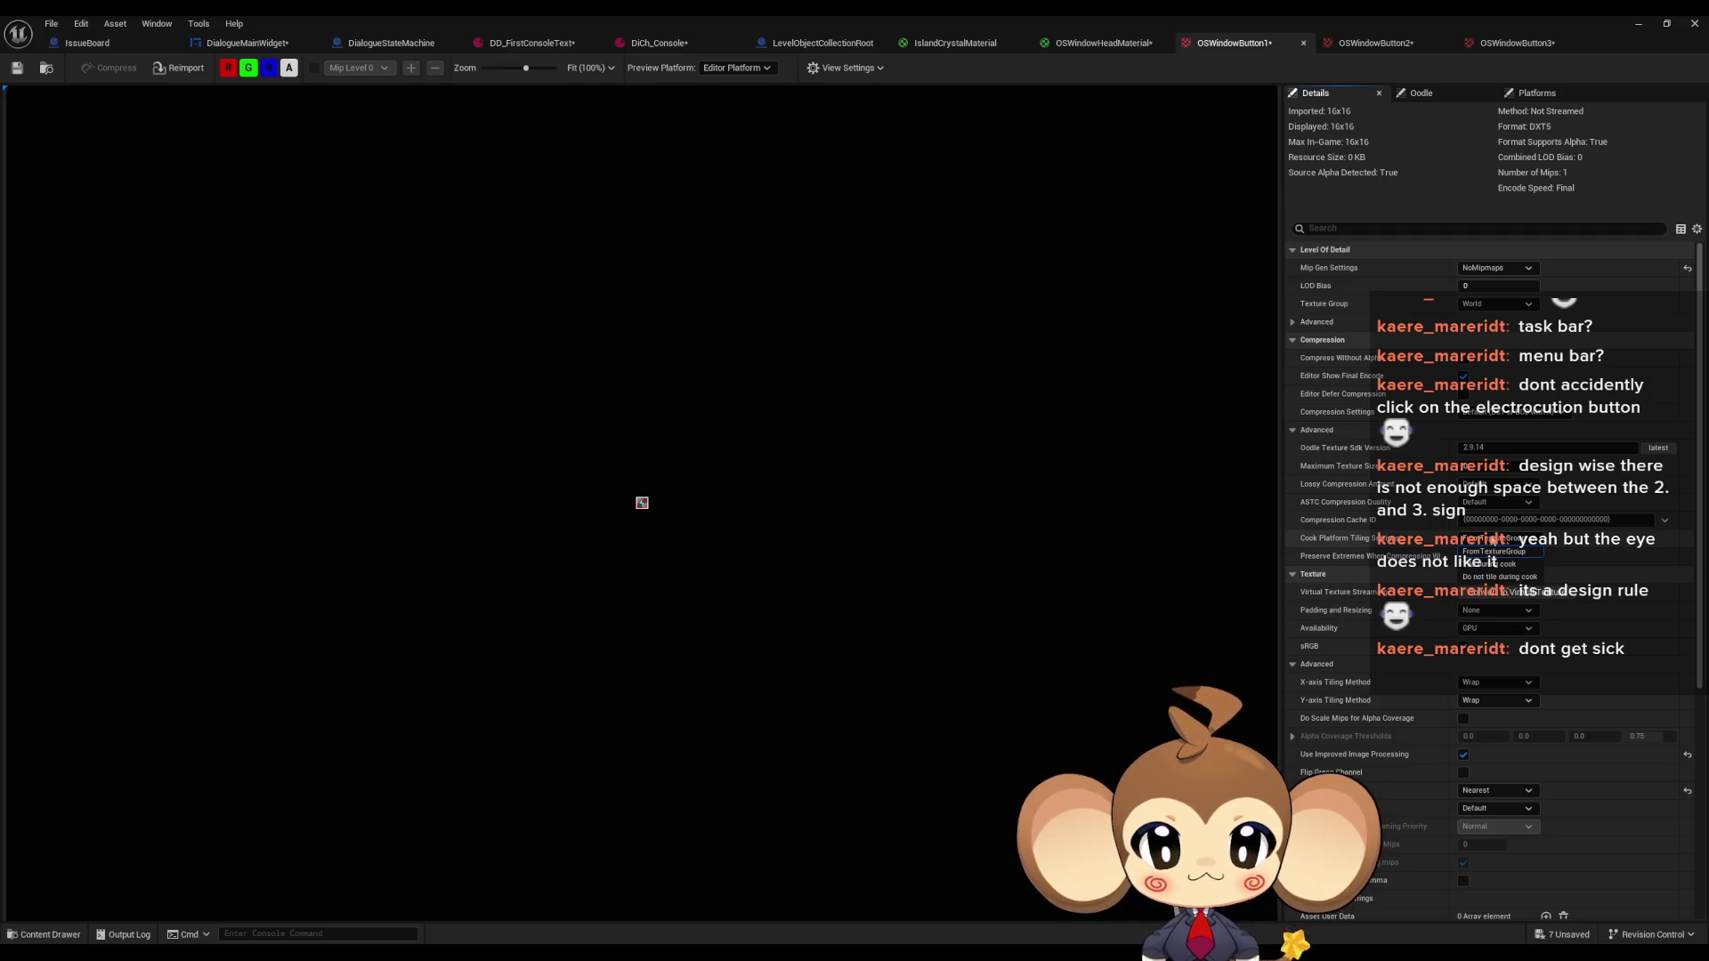
key("Escape")
left_click(1496, 414)
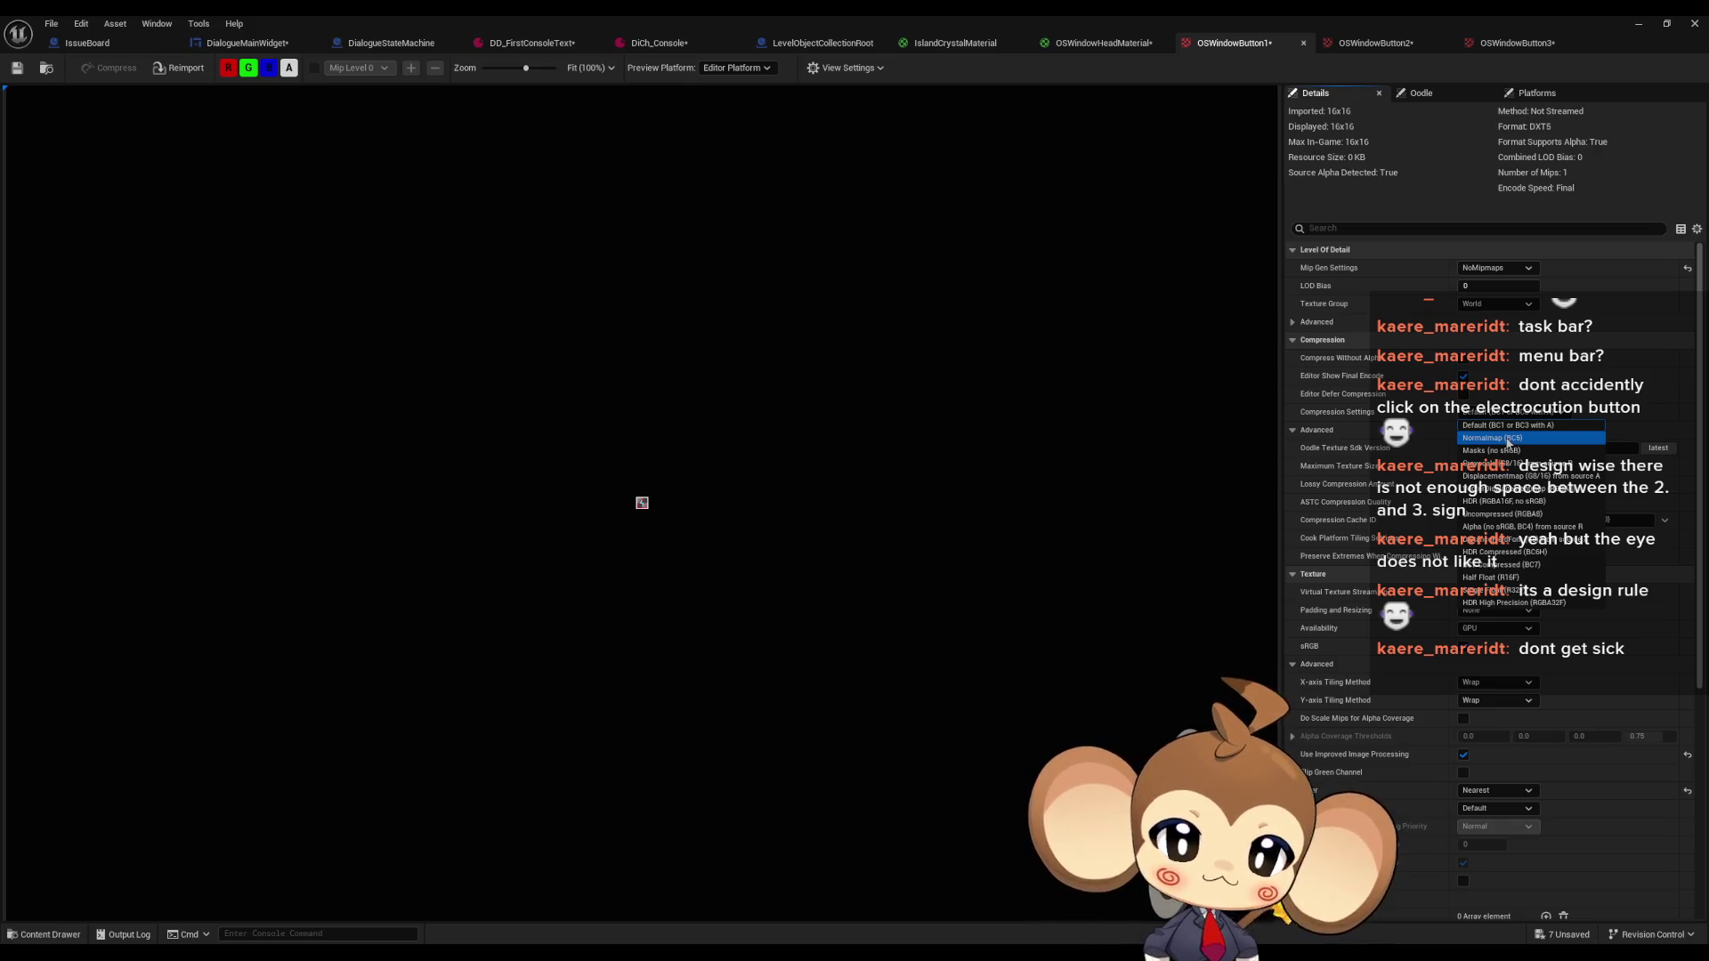
Open the ButtonFrame texture and check its compression without changes, then return to OSWindowButton1
double_click(1262, 27)
double_click(967, 703)
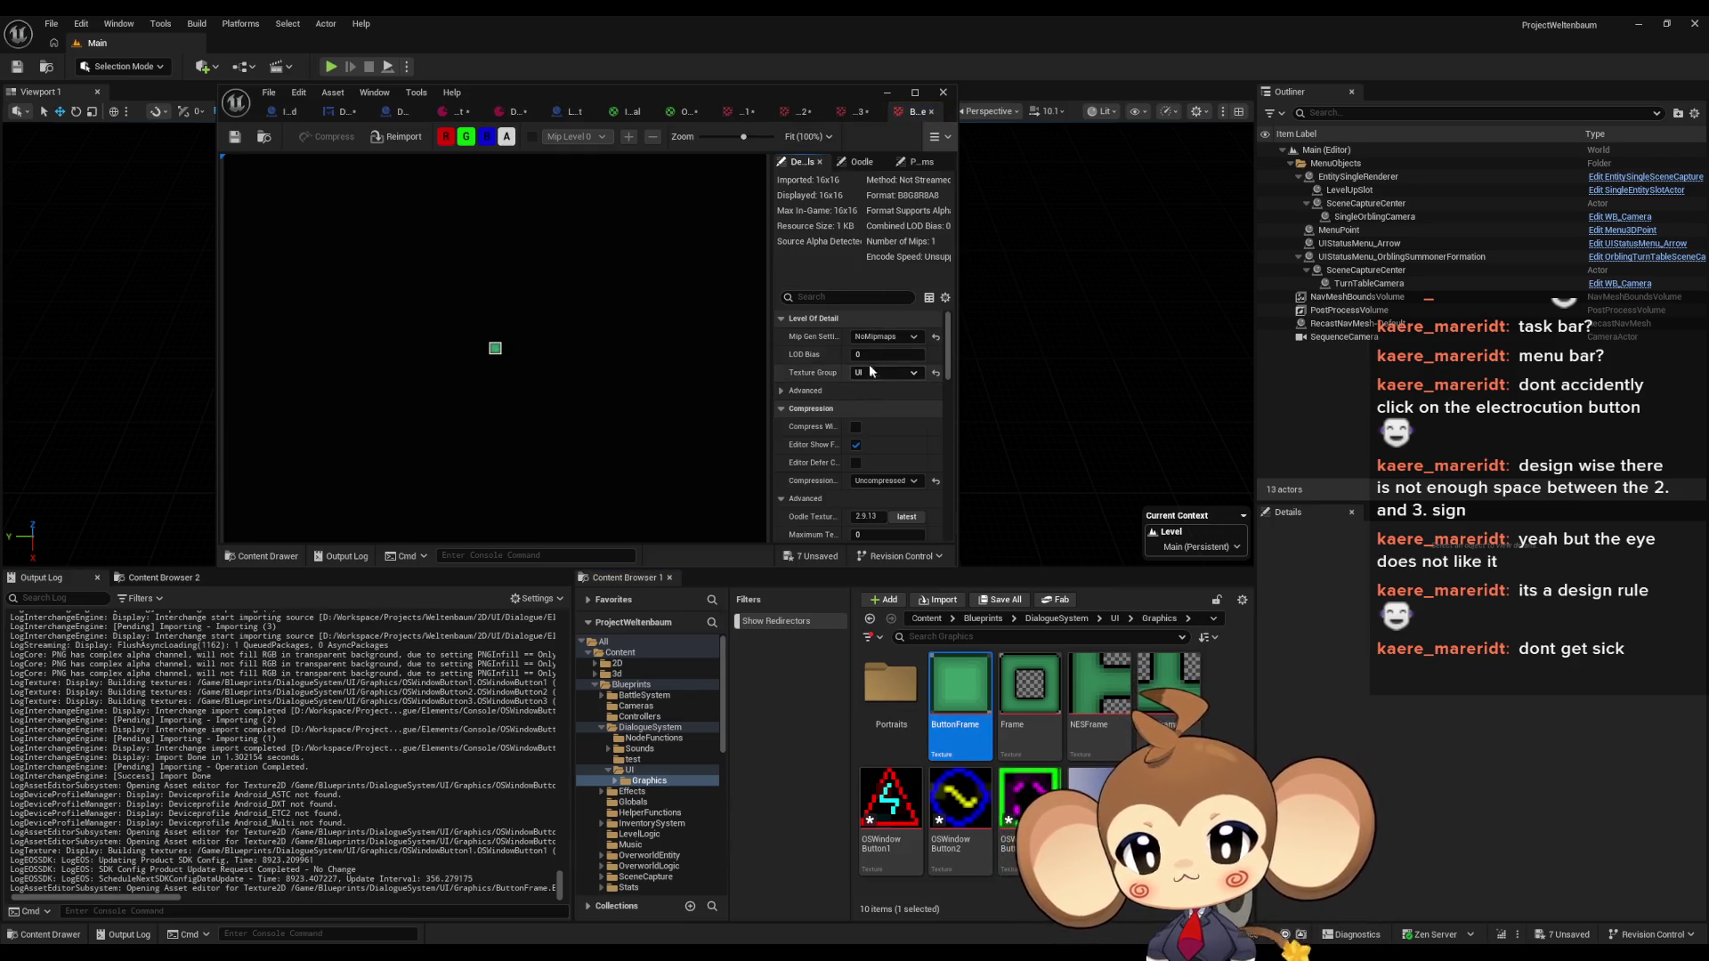
double_click(849, 88)
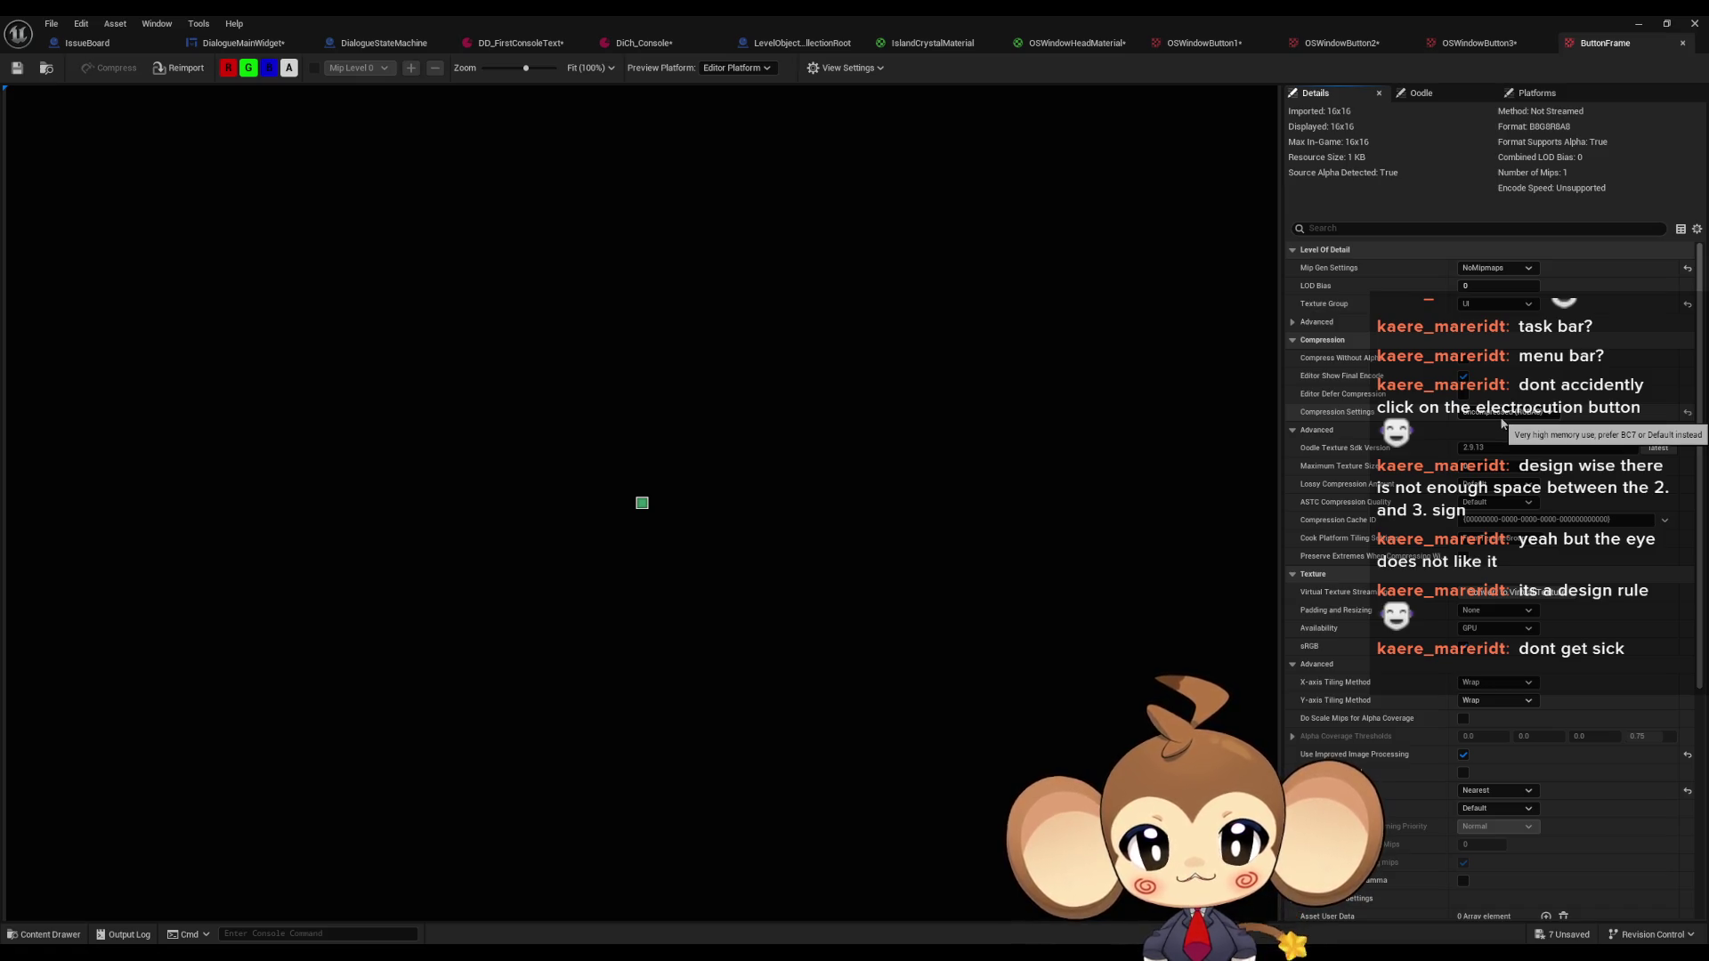
left_click(1502, 417)
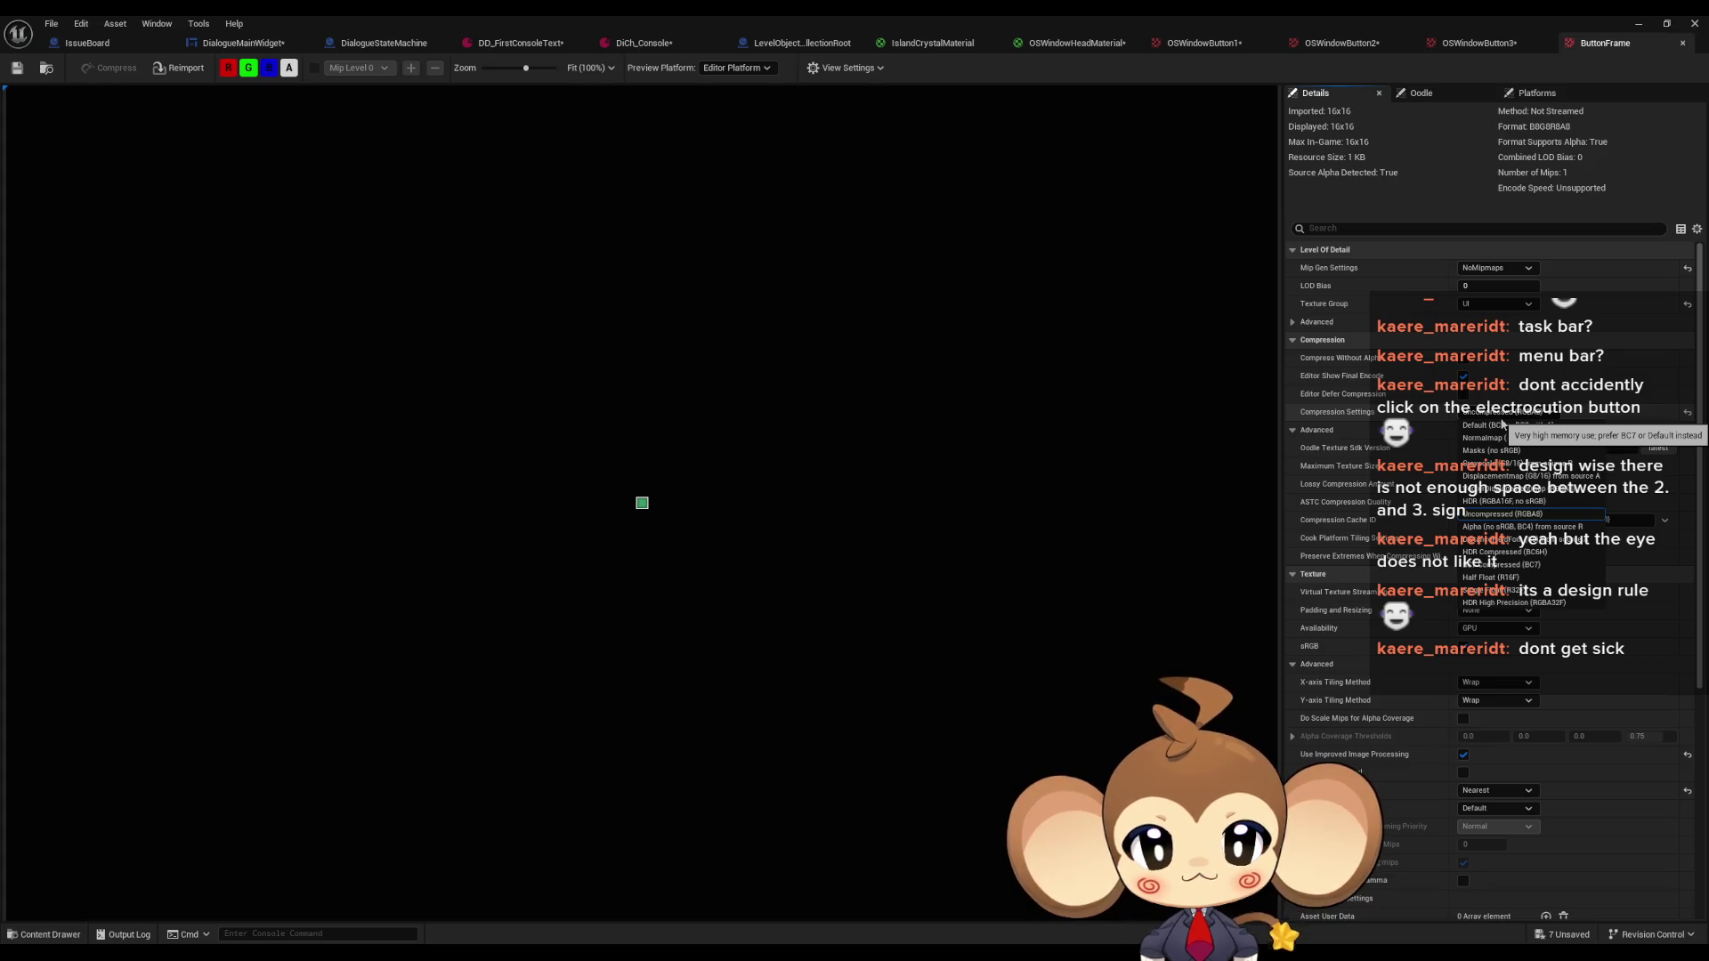
key("Escape")
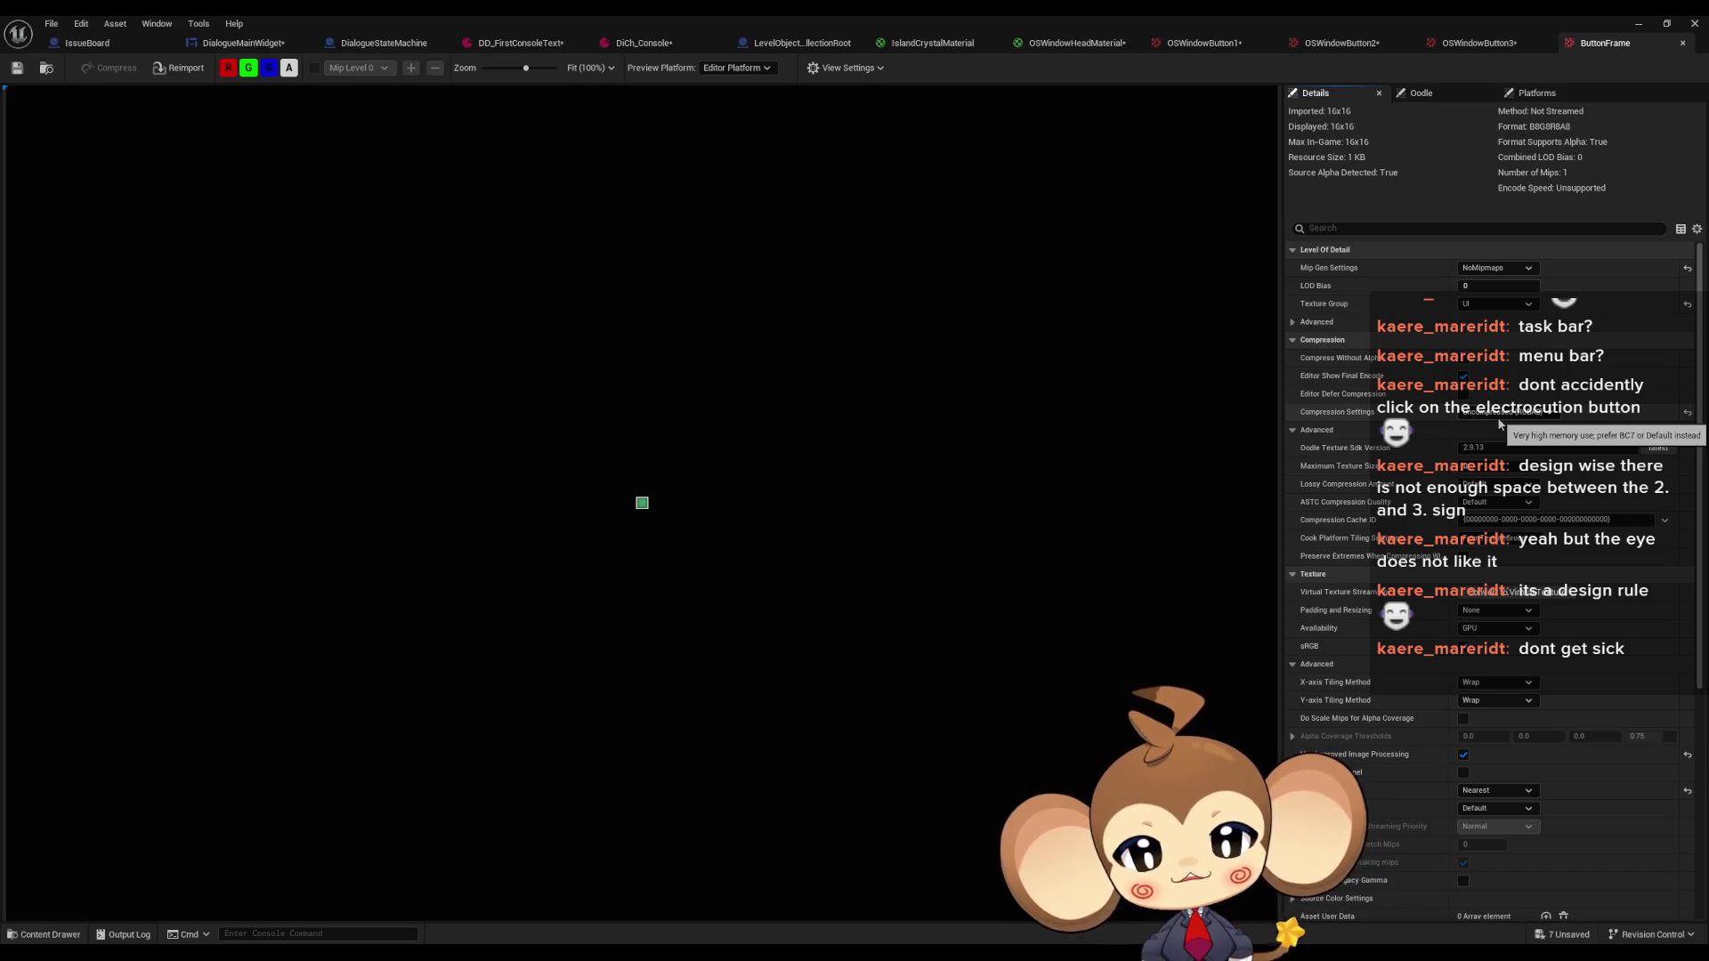
left_click(1200, 46)
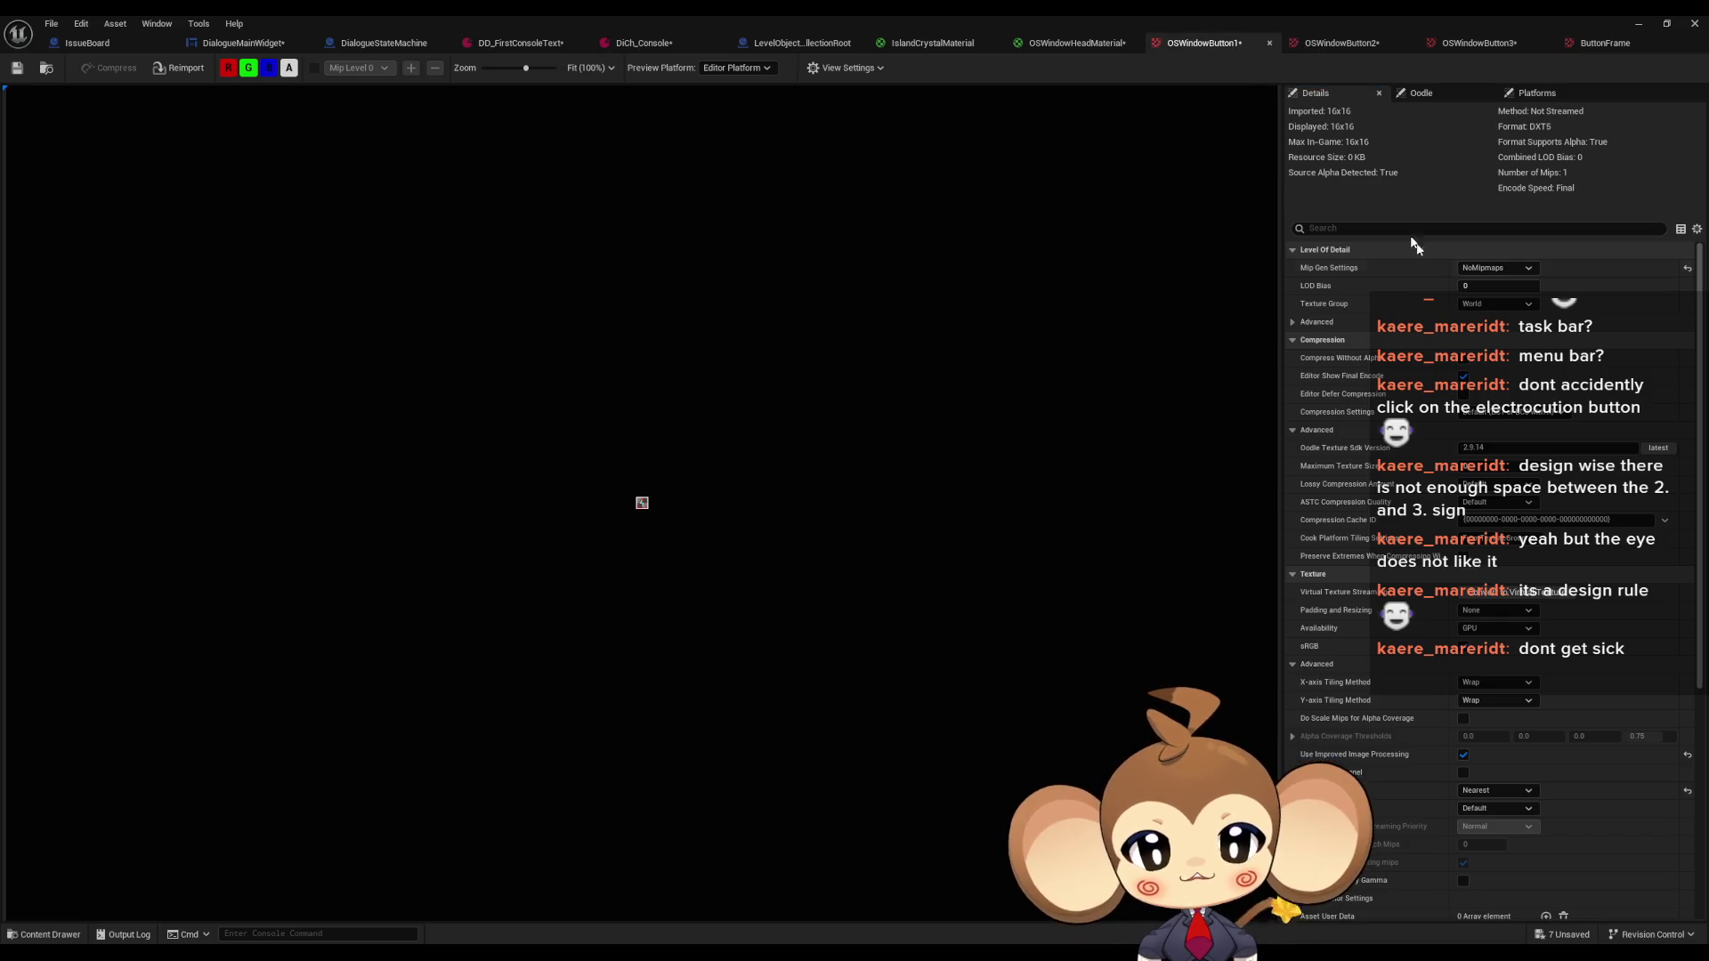
Set OSWindowButton1 to Uncompressed (B8G8R8A8) compression and the UI texture group
left_click(1498, 412)
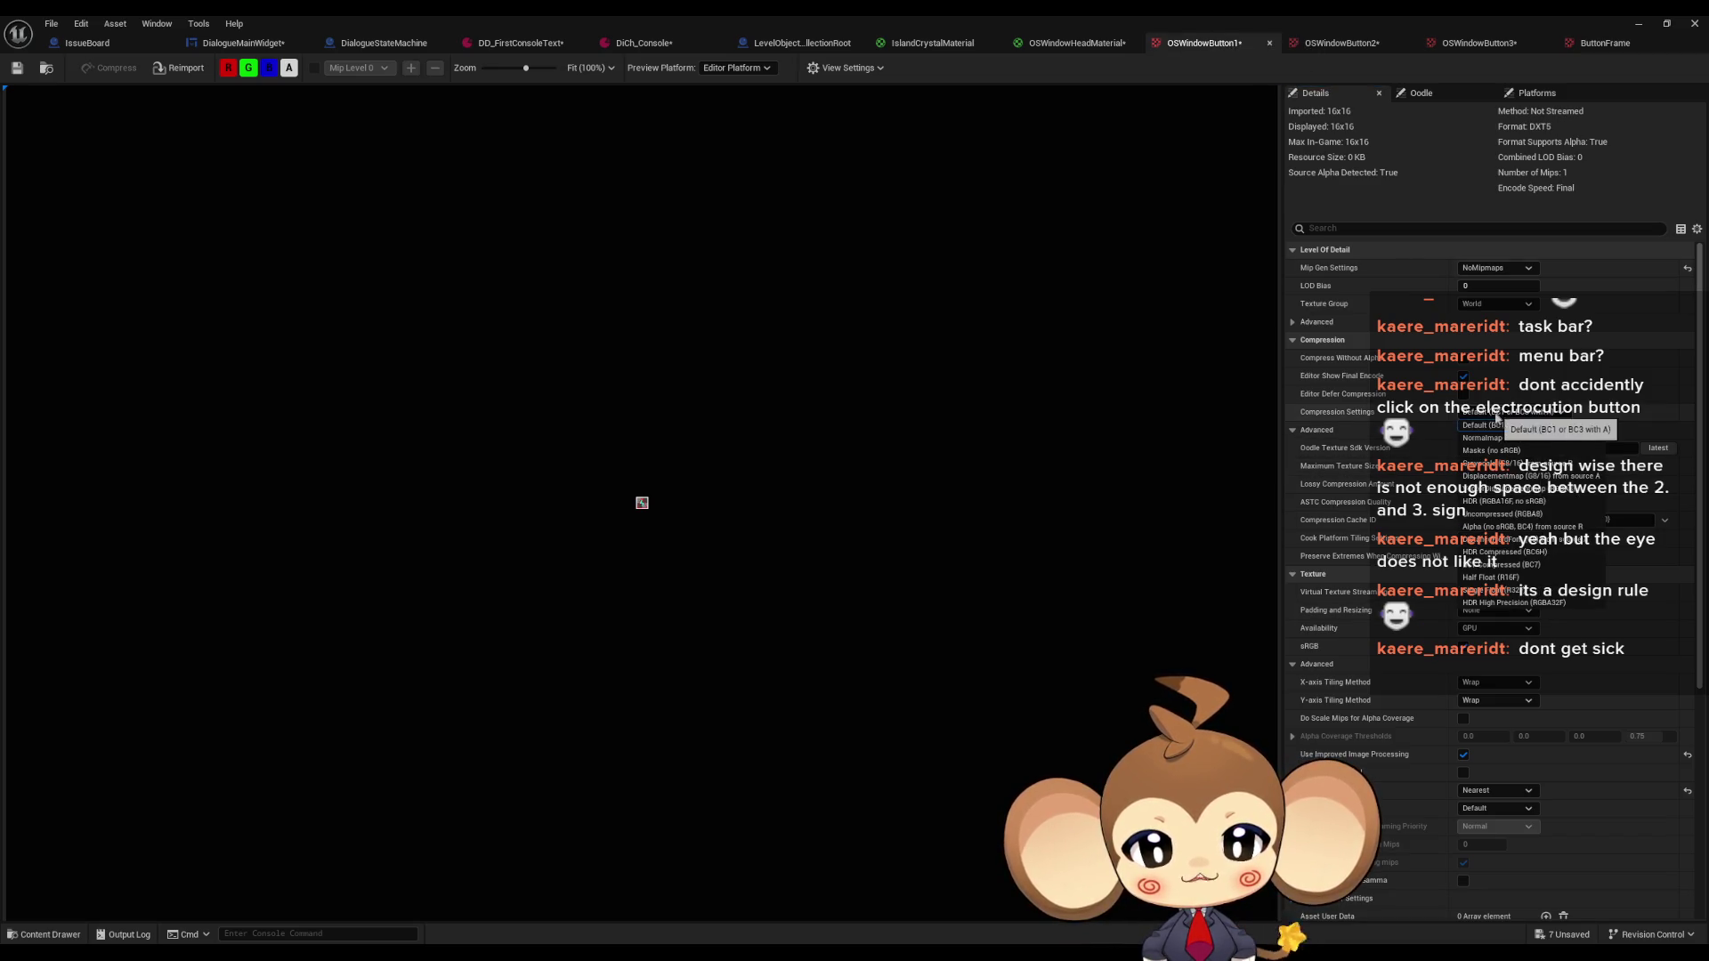
left_click(1504, 516)
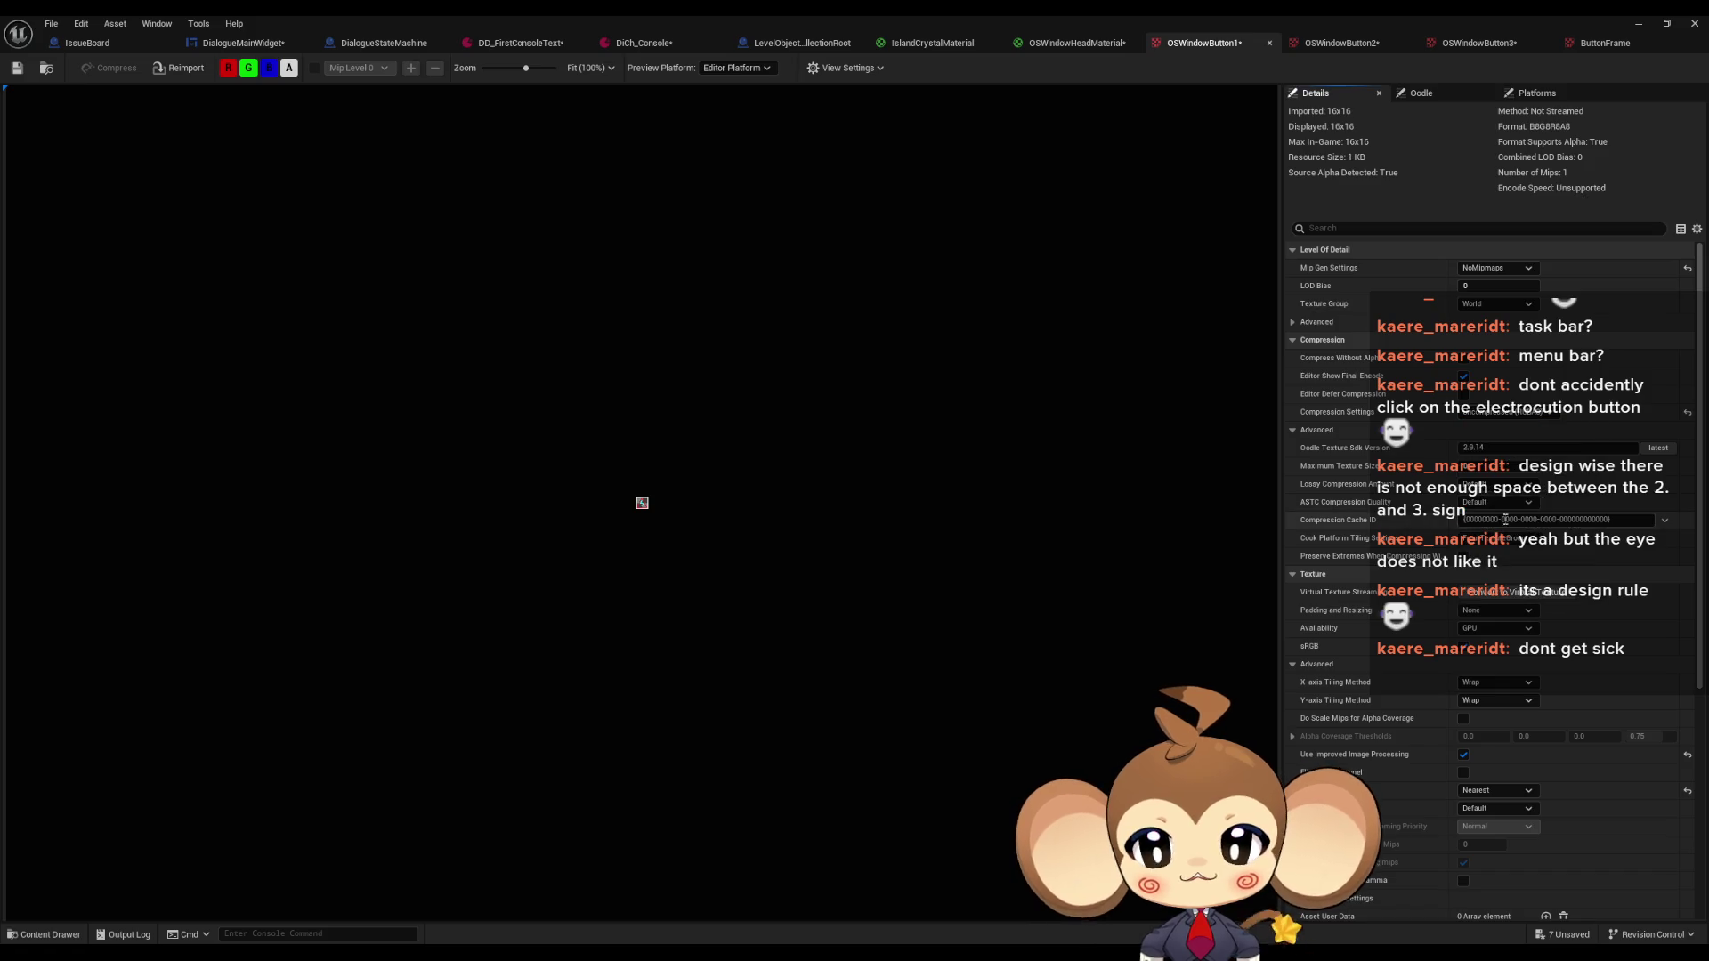
left_click(1485, 306)
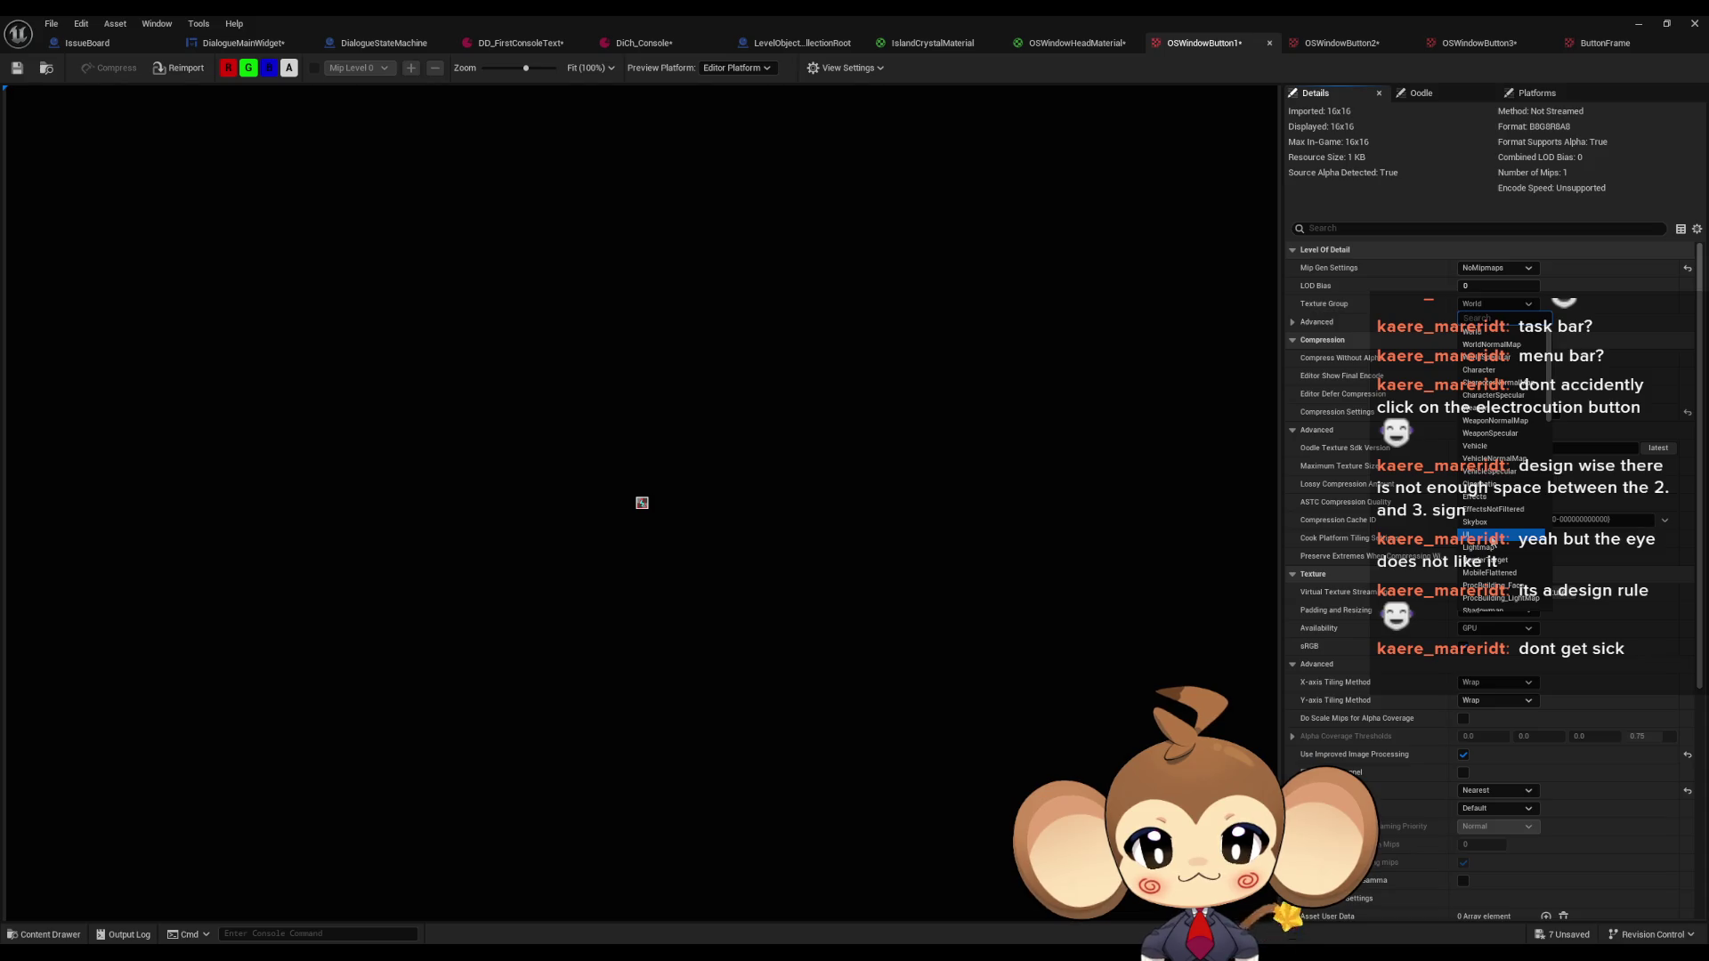
left_click(1482, 534)
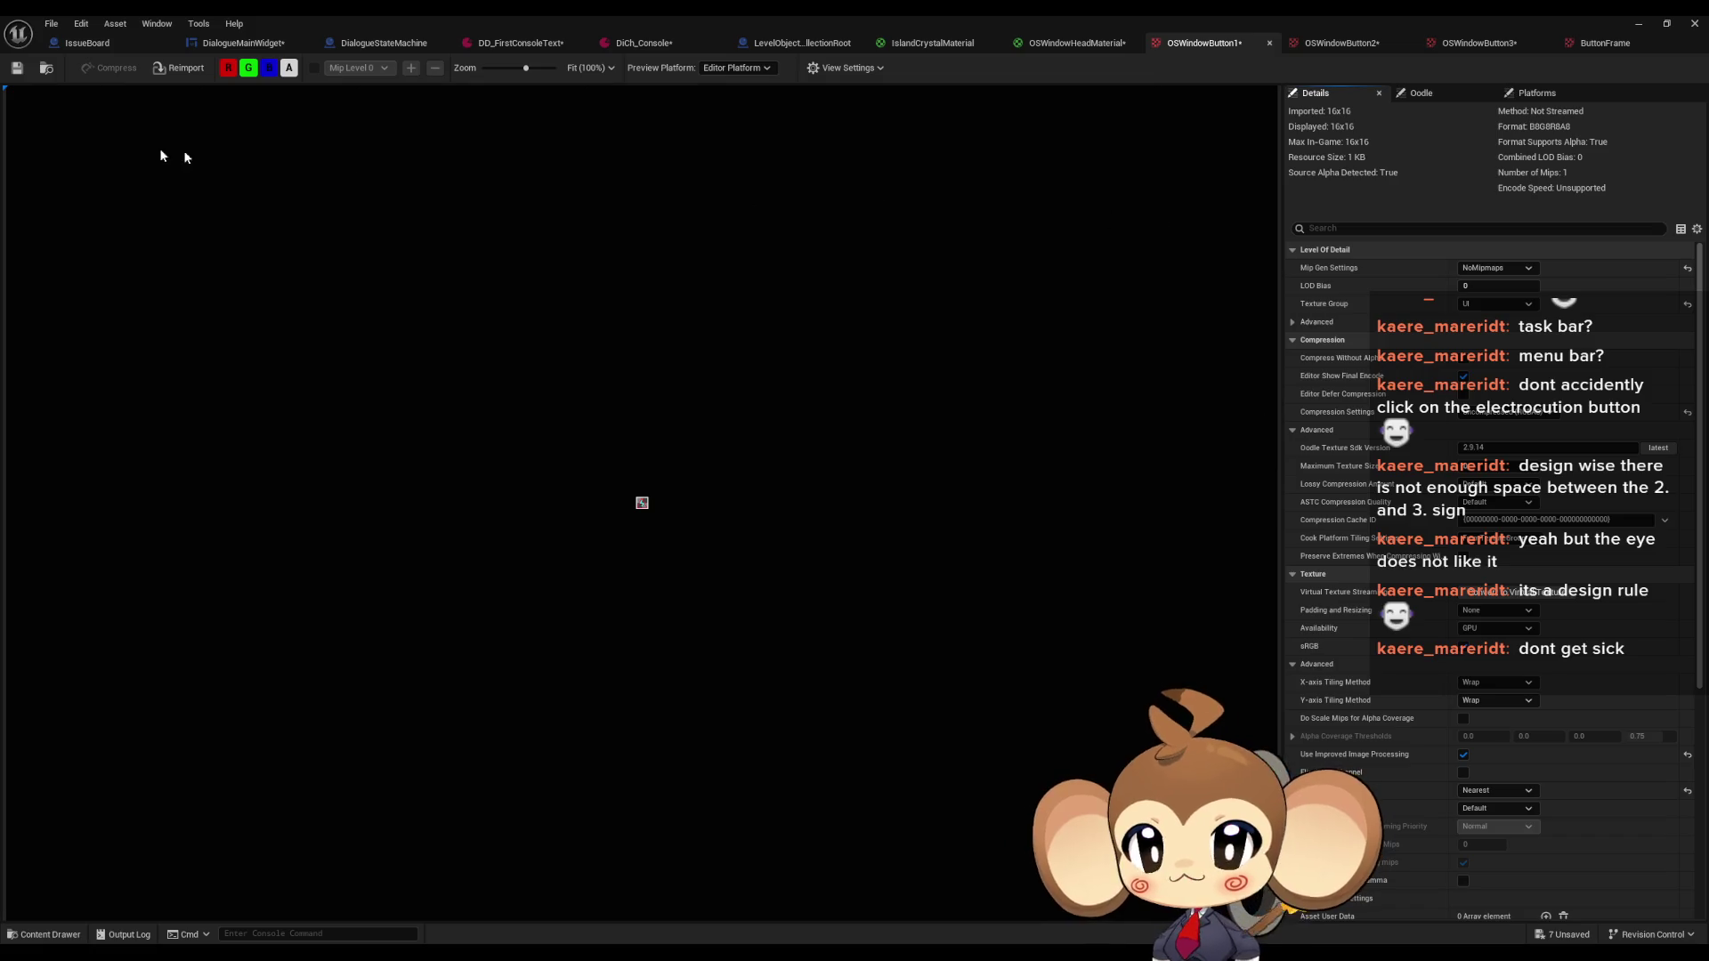
left_click(1341, 43)
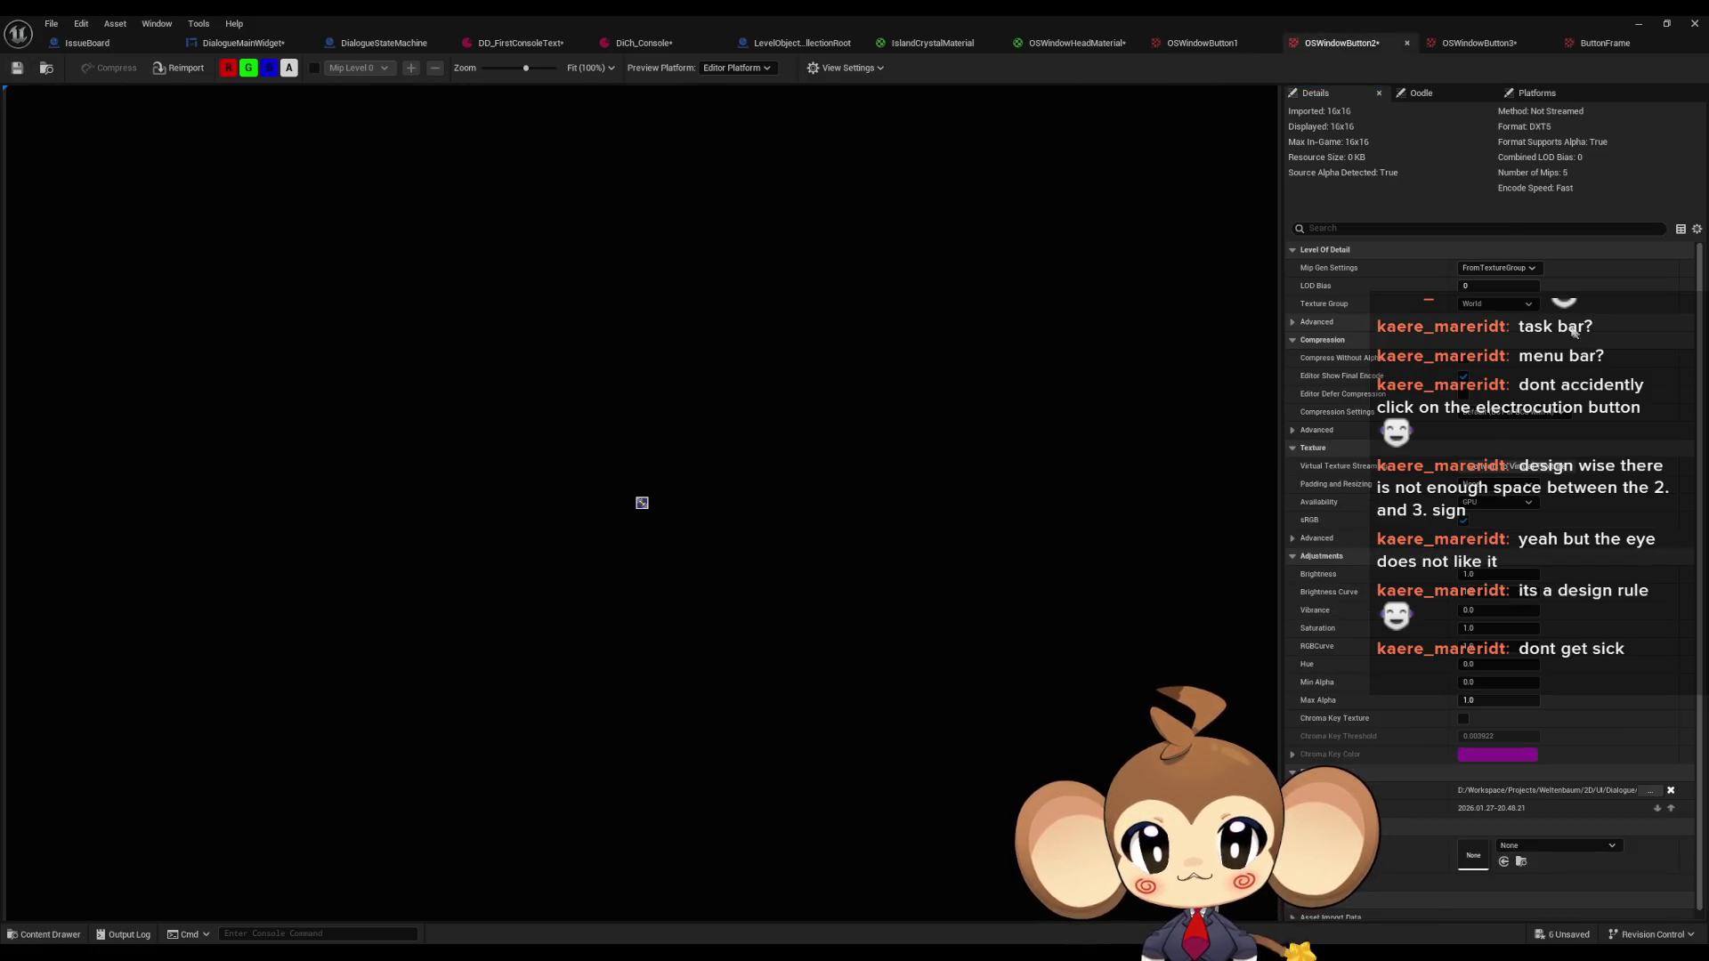
Give OSWindowButton2 NoMipmaps, Uncompressed compression and the UI texture group
left_click(1497, 268)
left_click(1509, 460)
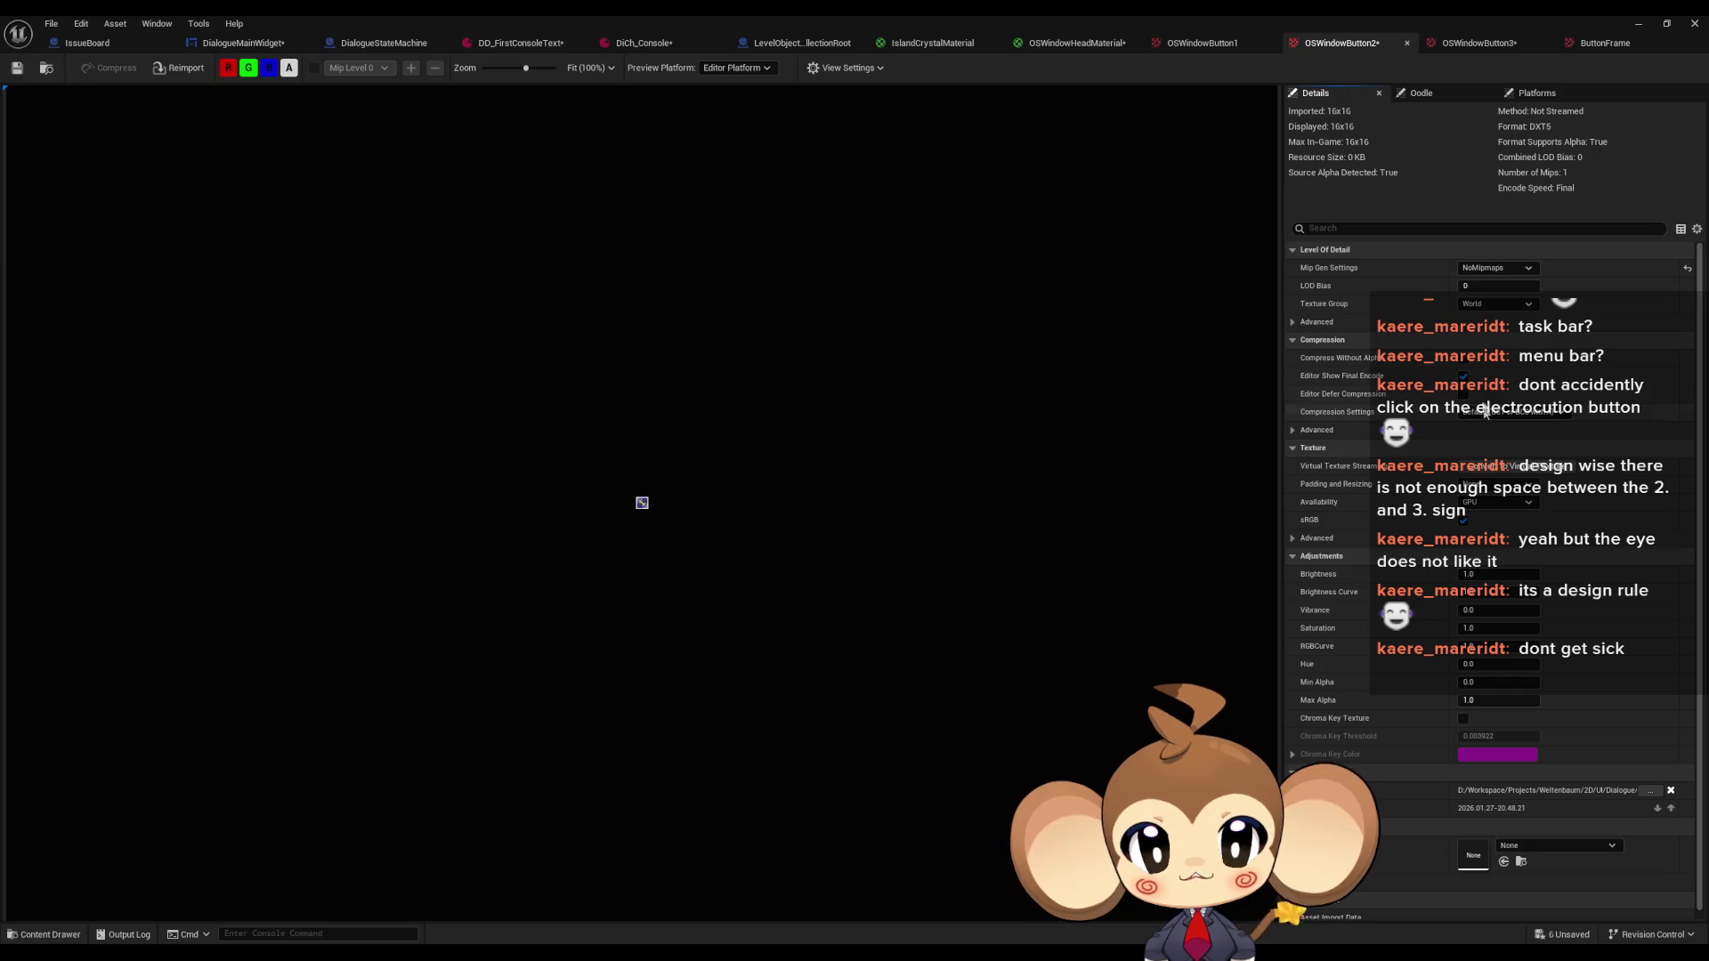
left_click(1493, 414)
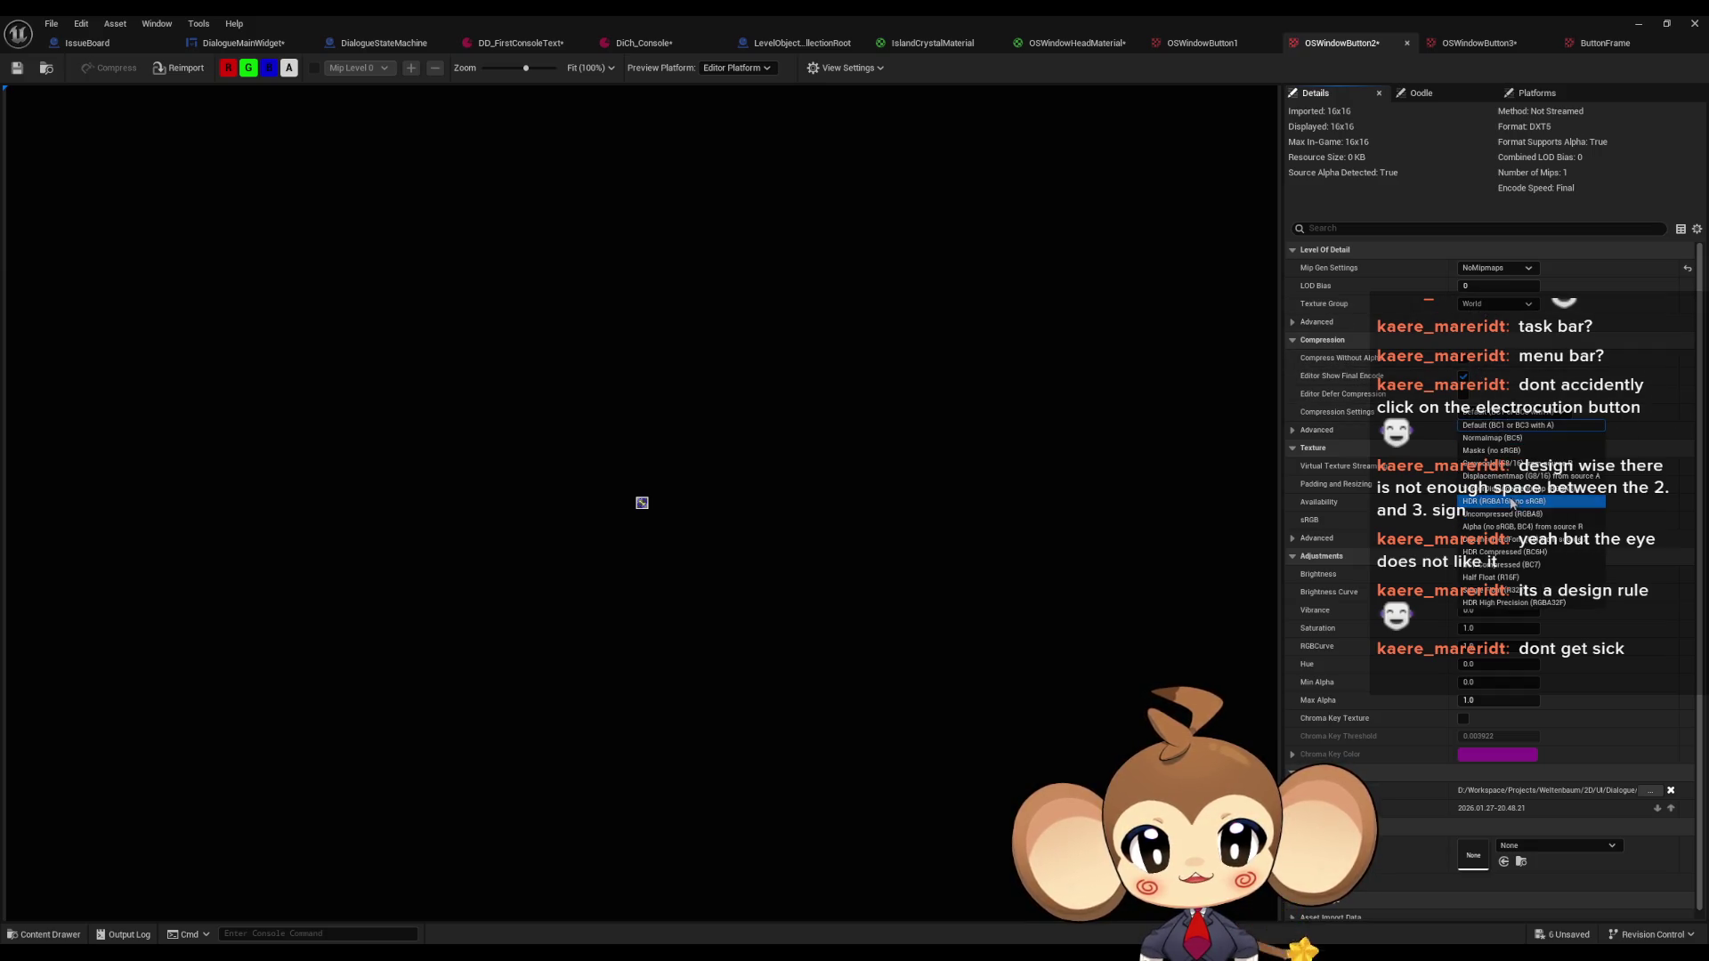
left_click(1504, 507)
left_click(1495, 303)
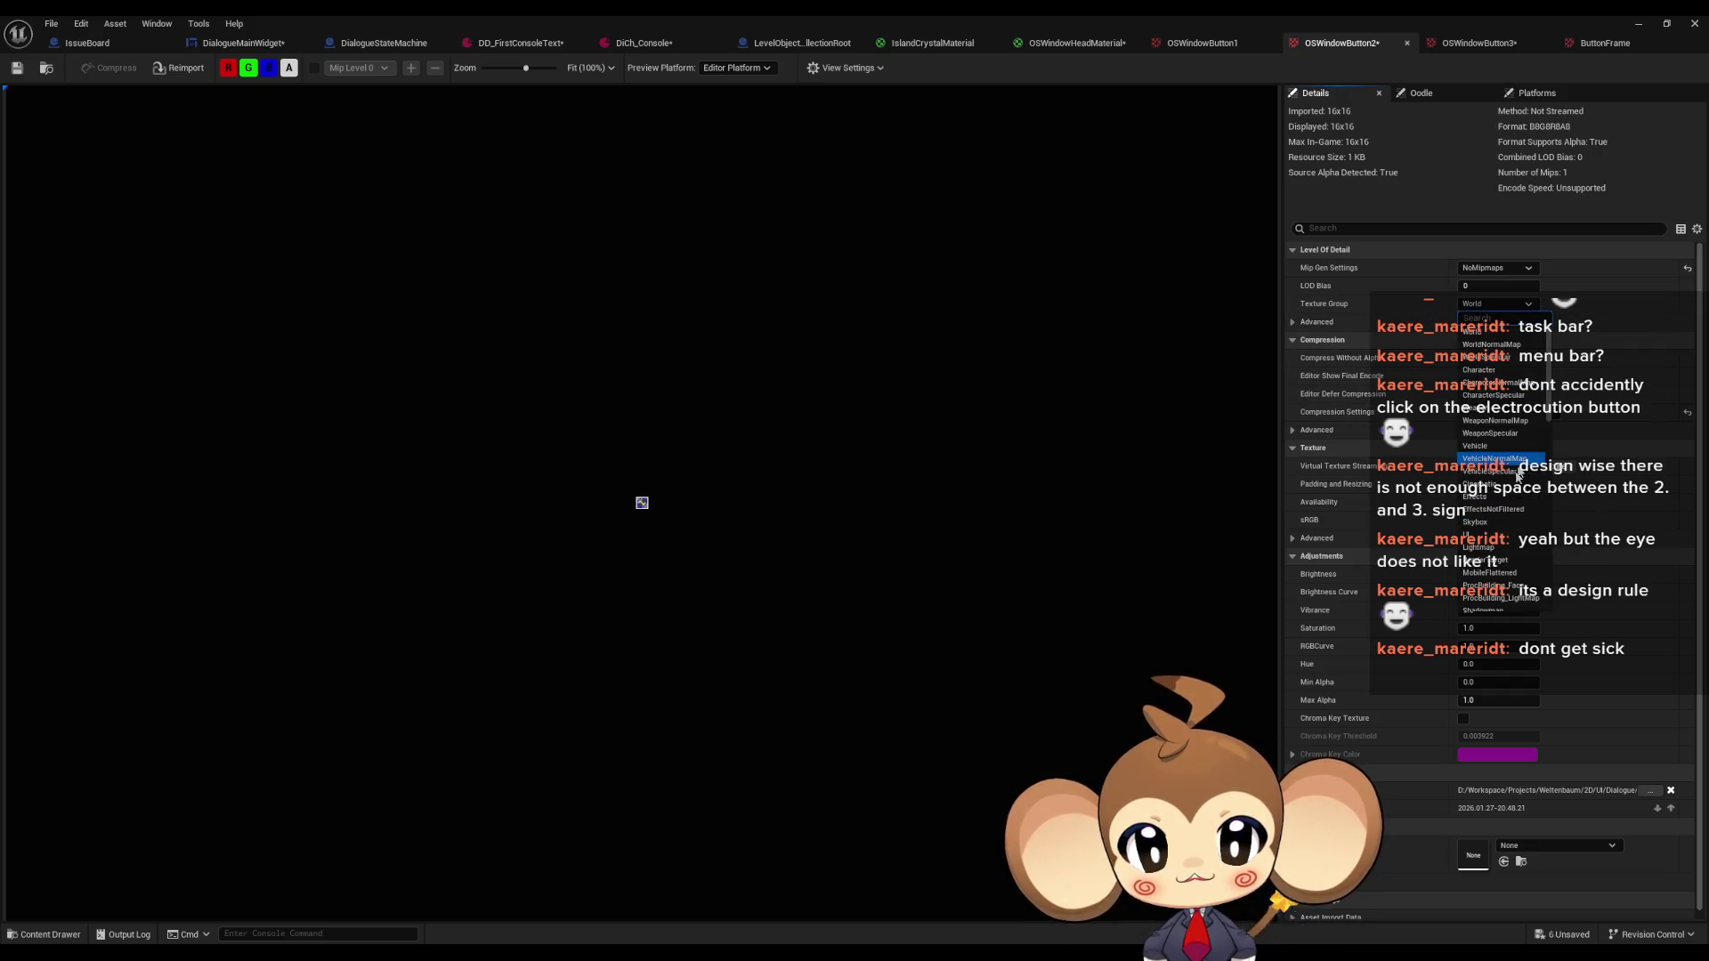
left_click(1498, 548)
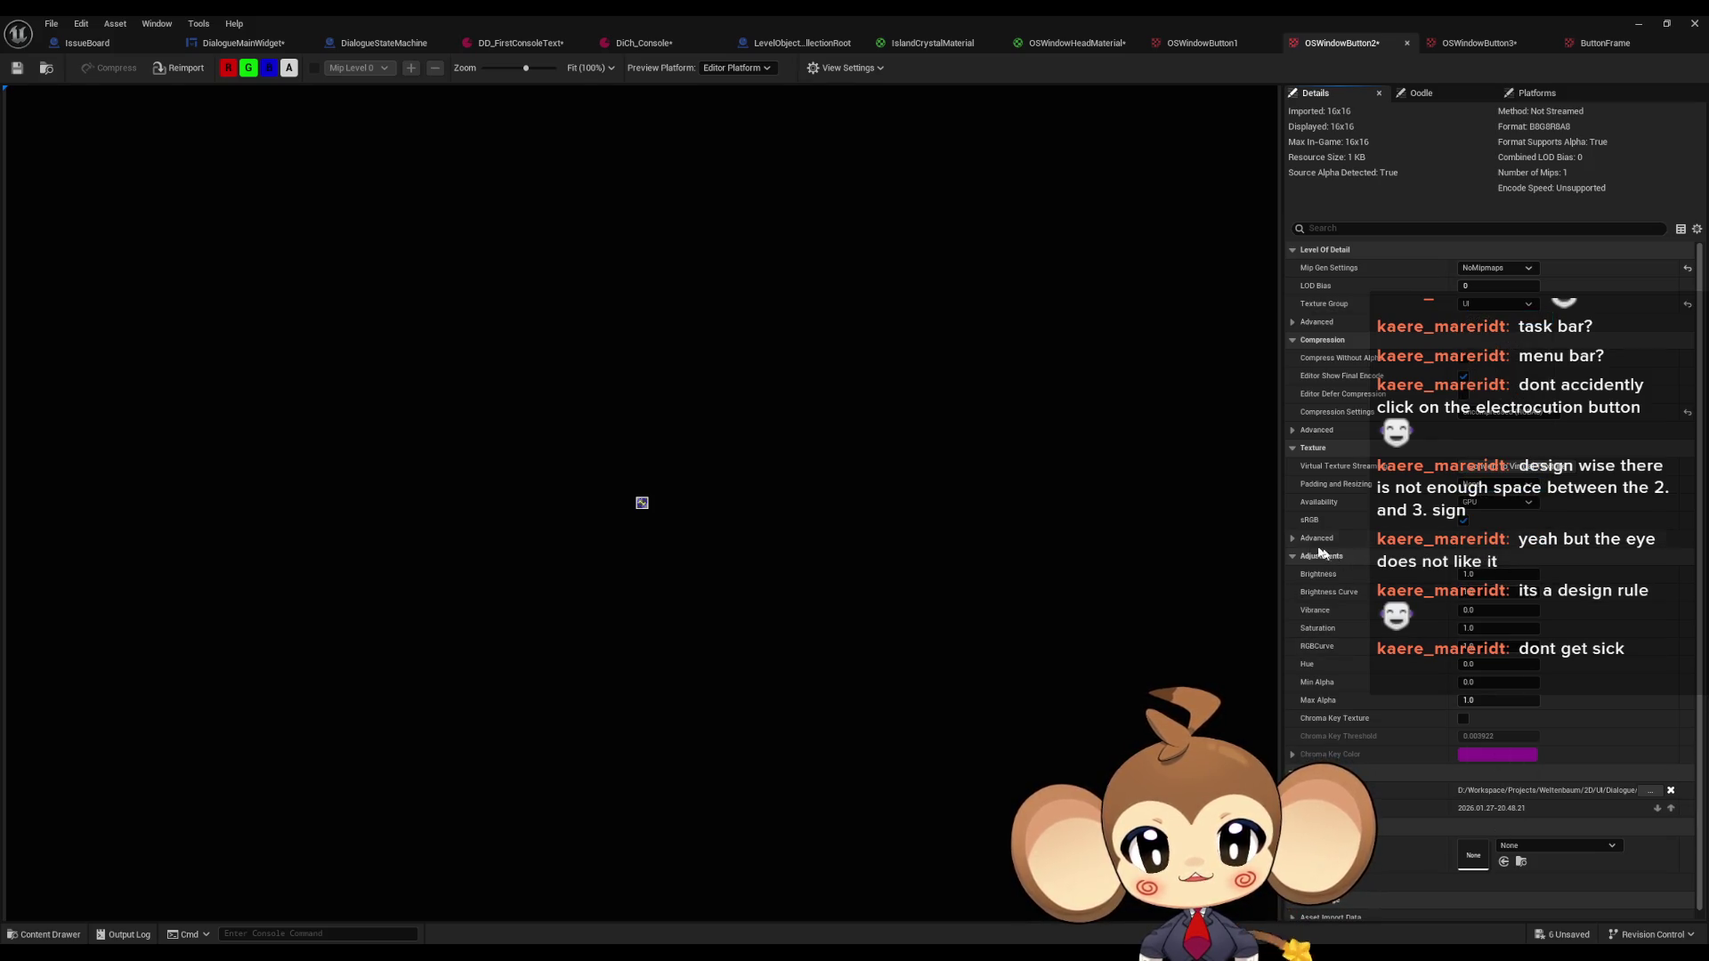
Set OSWindowButton2's Filter to Nearest in the advanced Texture settings
left_click(1316, 538)
left_click(1496, 681)
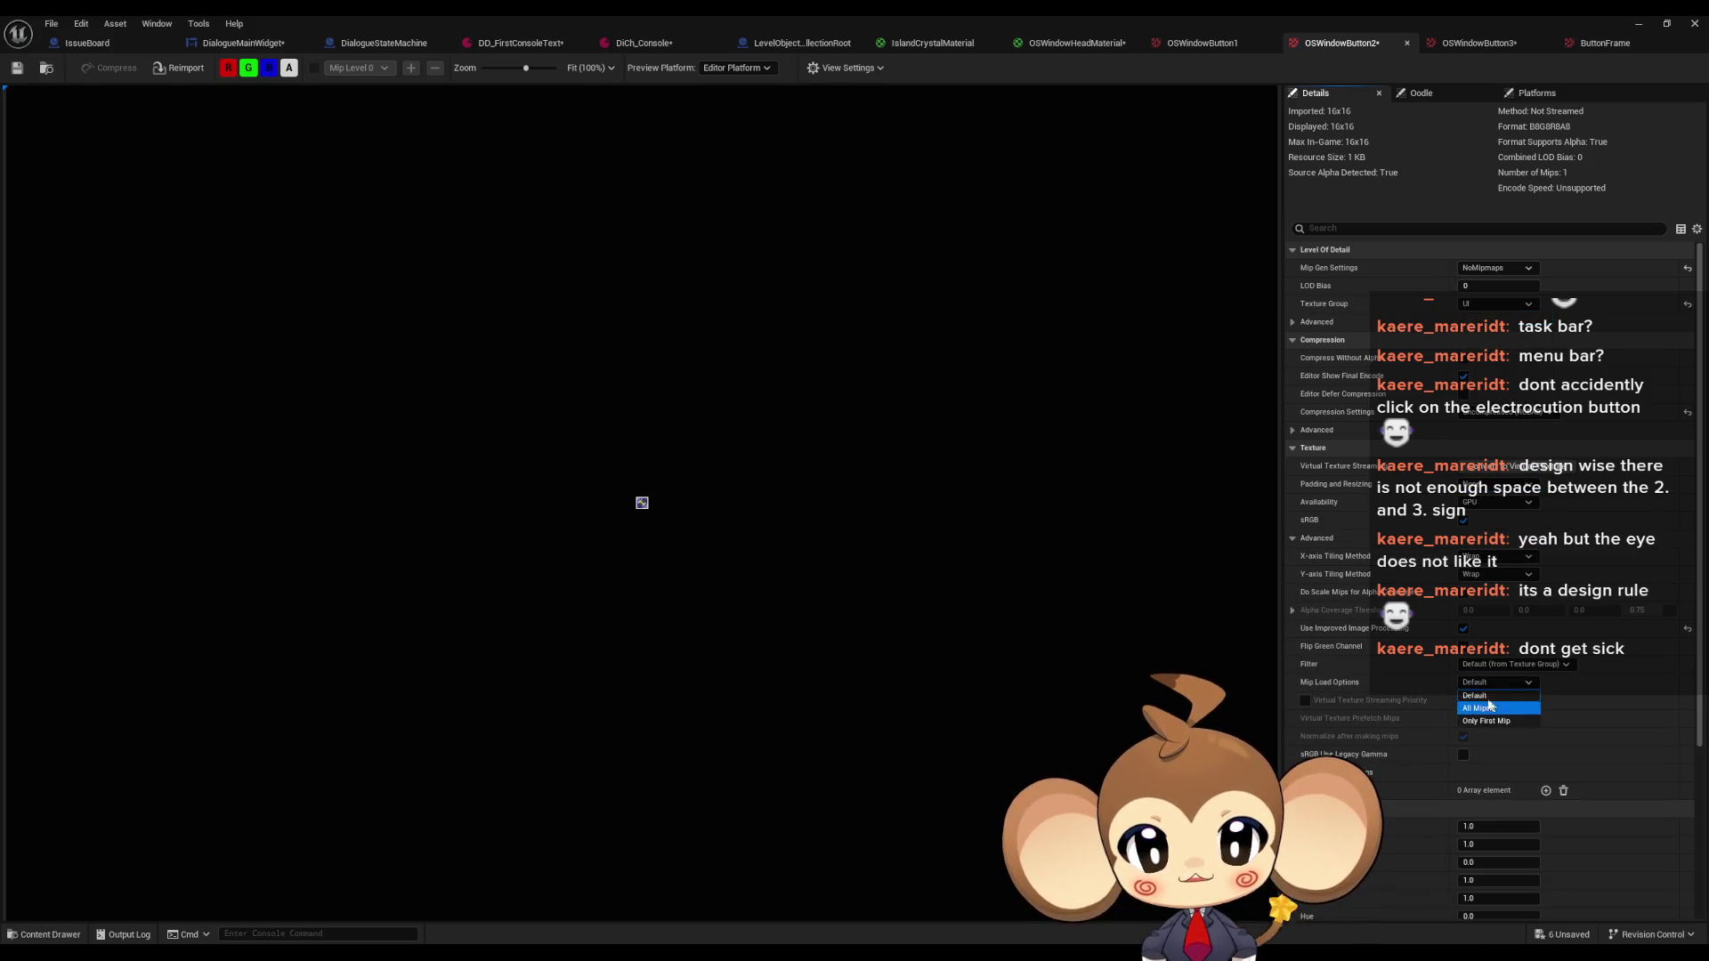
left_click(1491, 695)
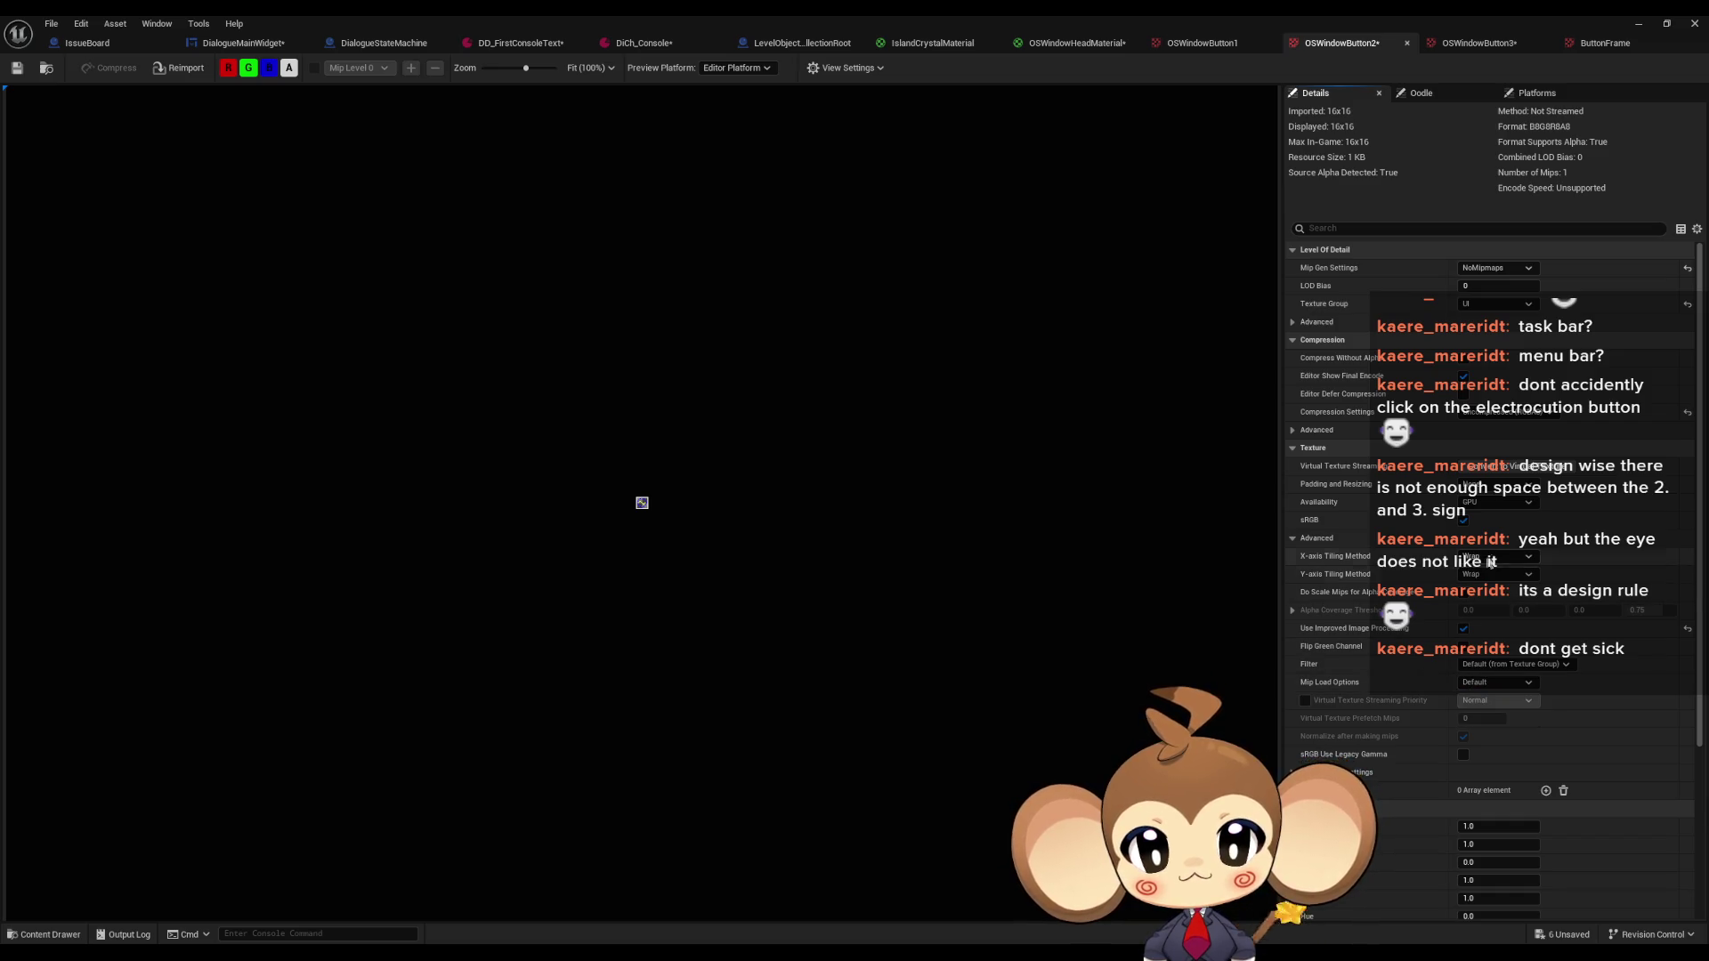
left_click(1492, 664)
left_click(1478, 690)
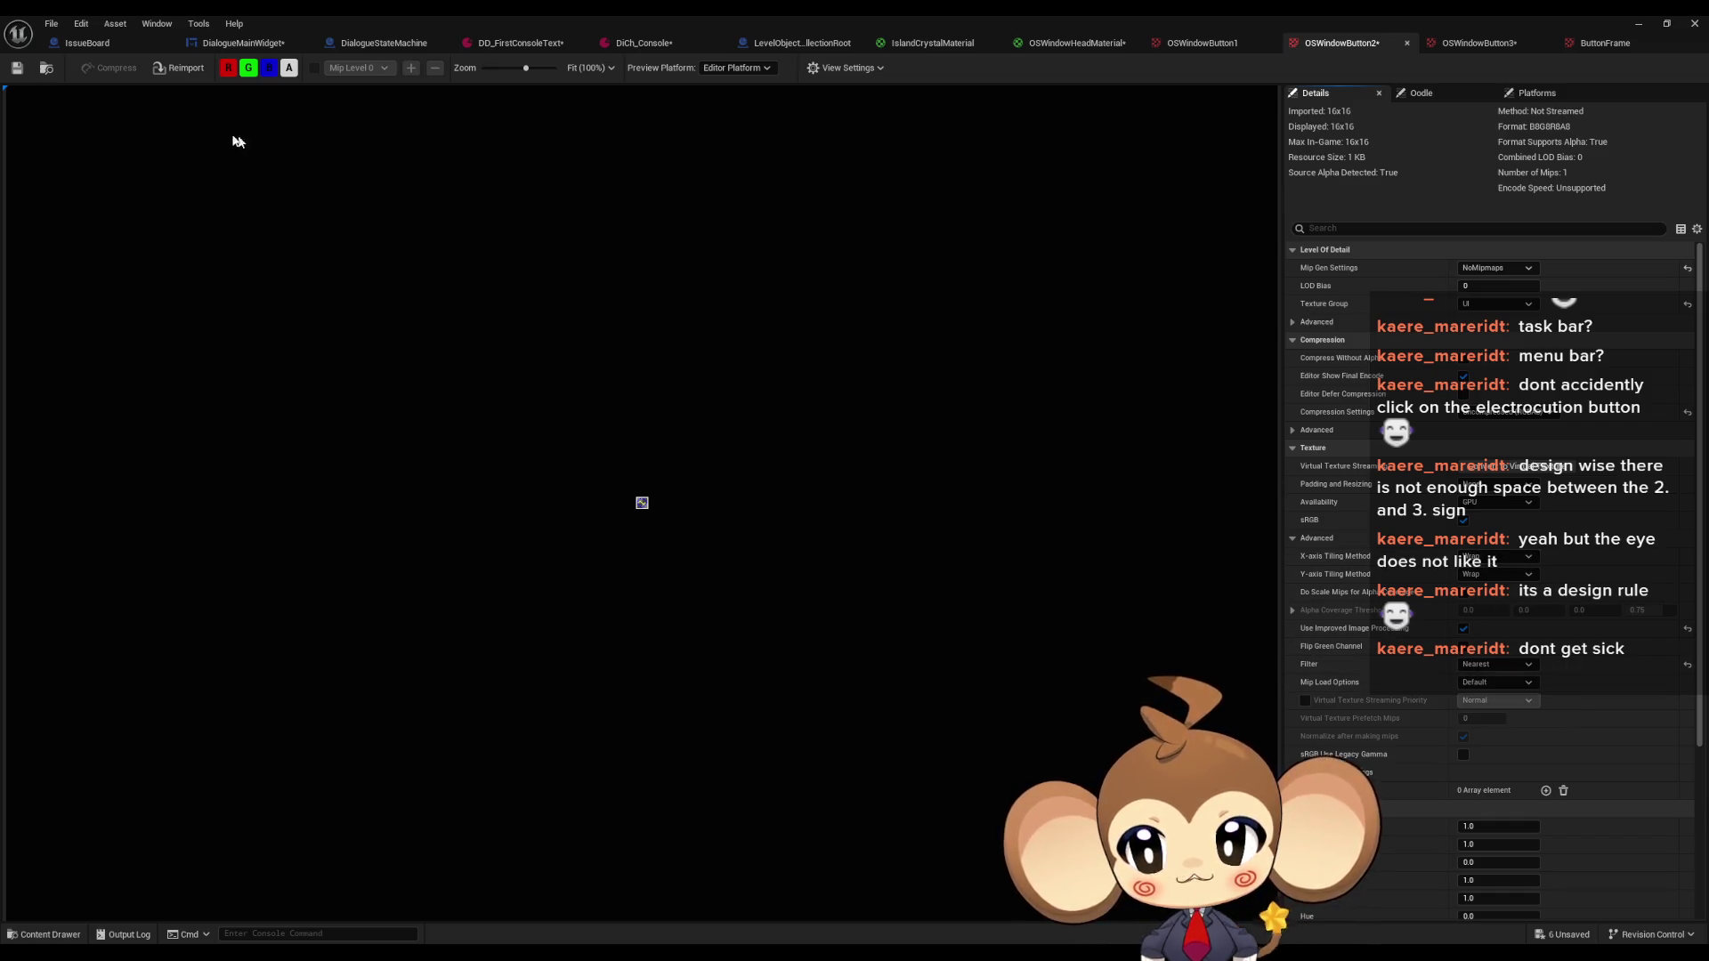
left_click(1433, 43)
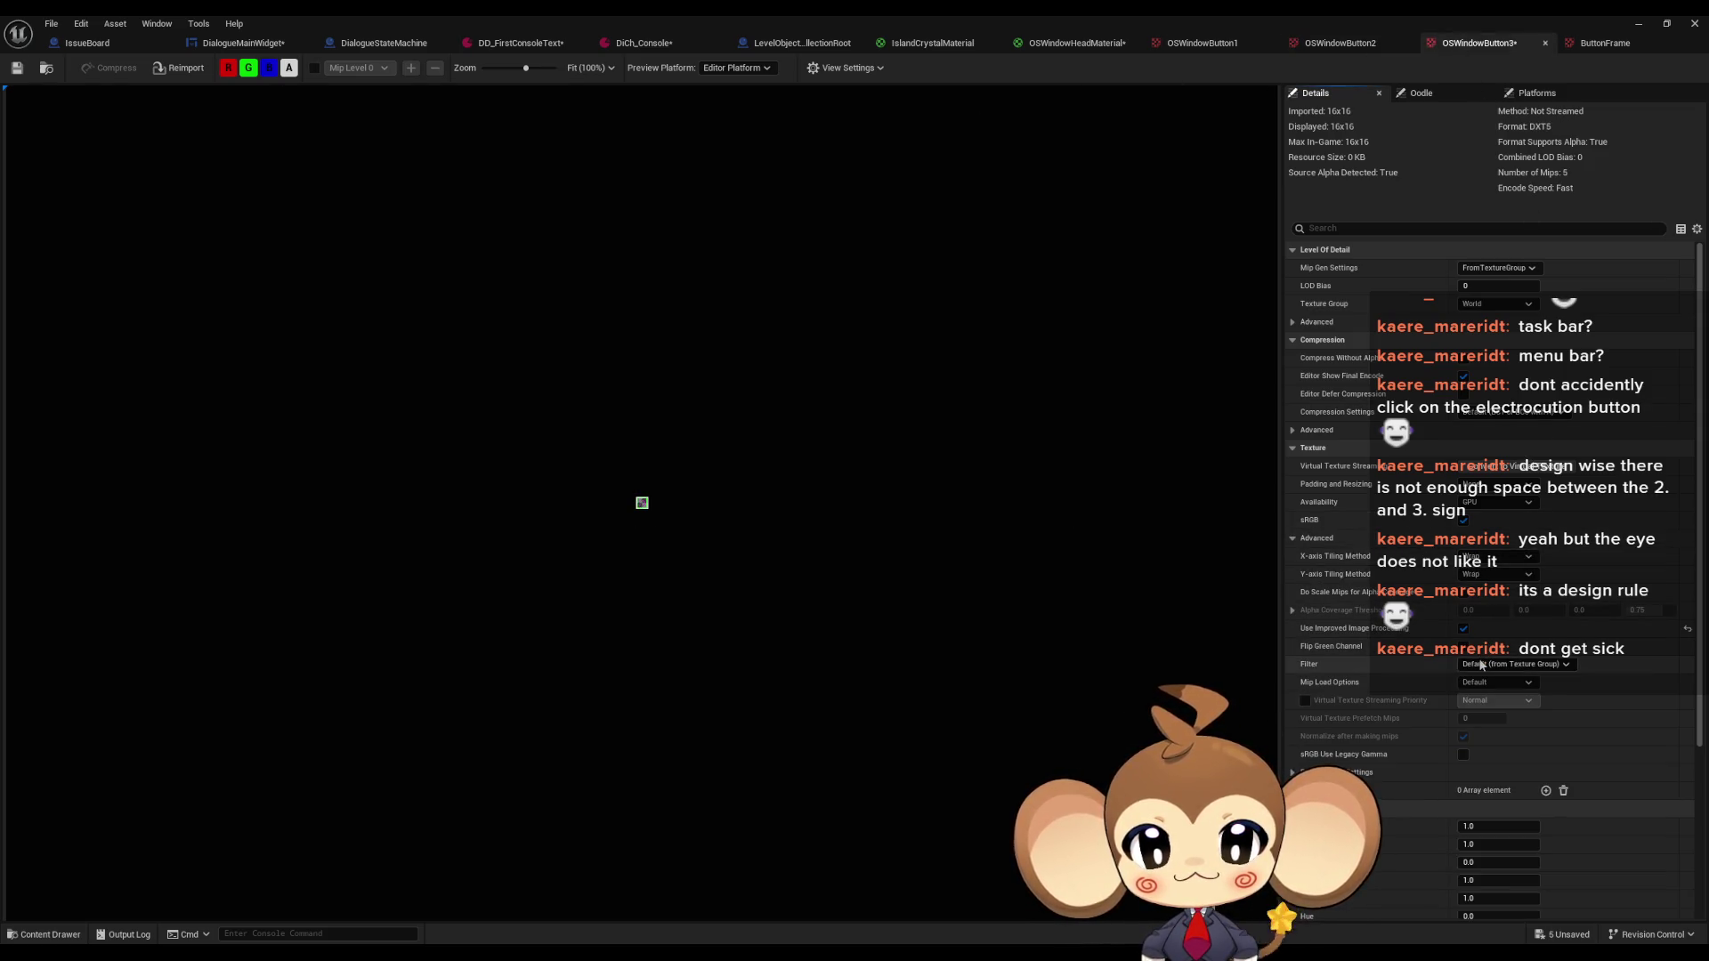
Give OSWindowButton3 Nearest filtering, Uncompressed compression, the UI texture group and NoMipmaps
left_click(1492, 664)
left_click(1492, 678)
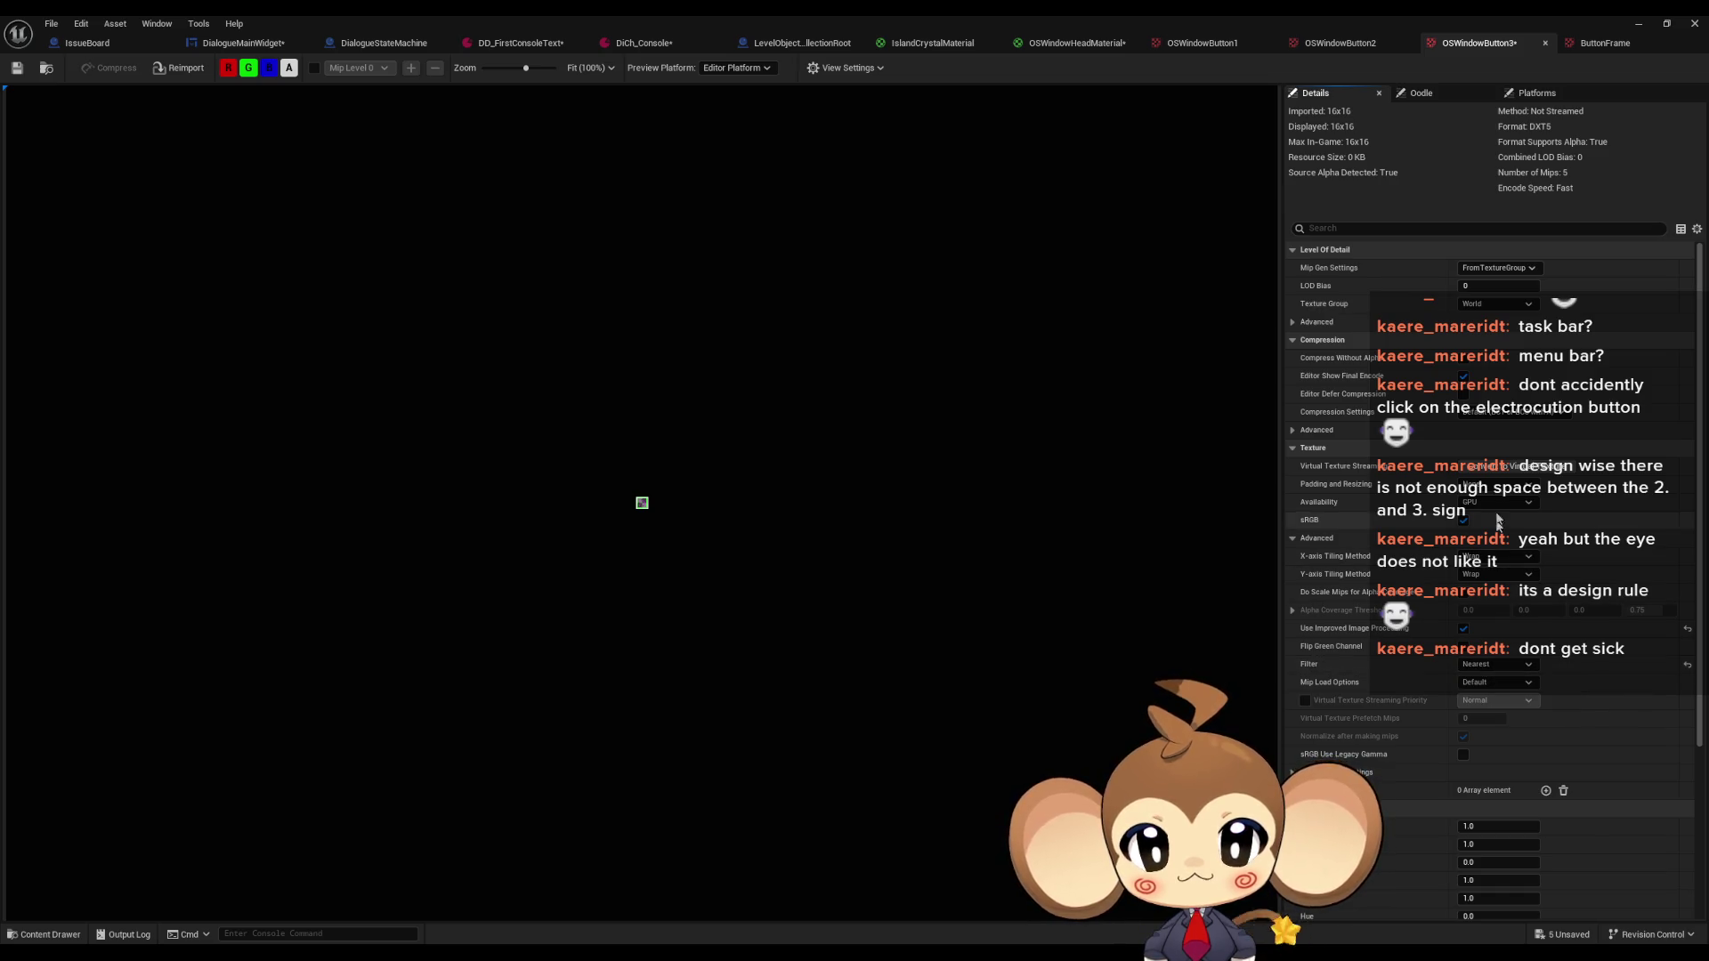
left_click(1496, 412)
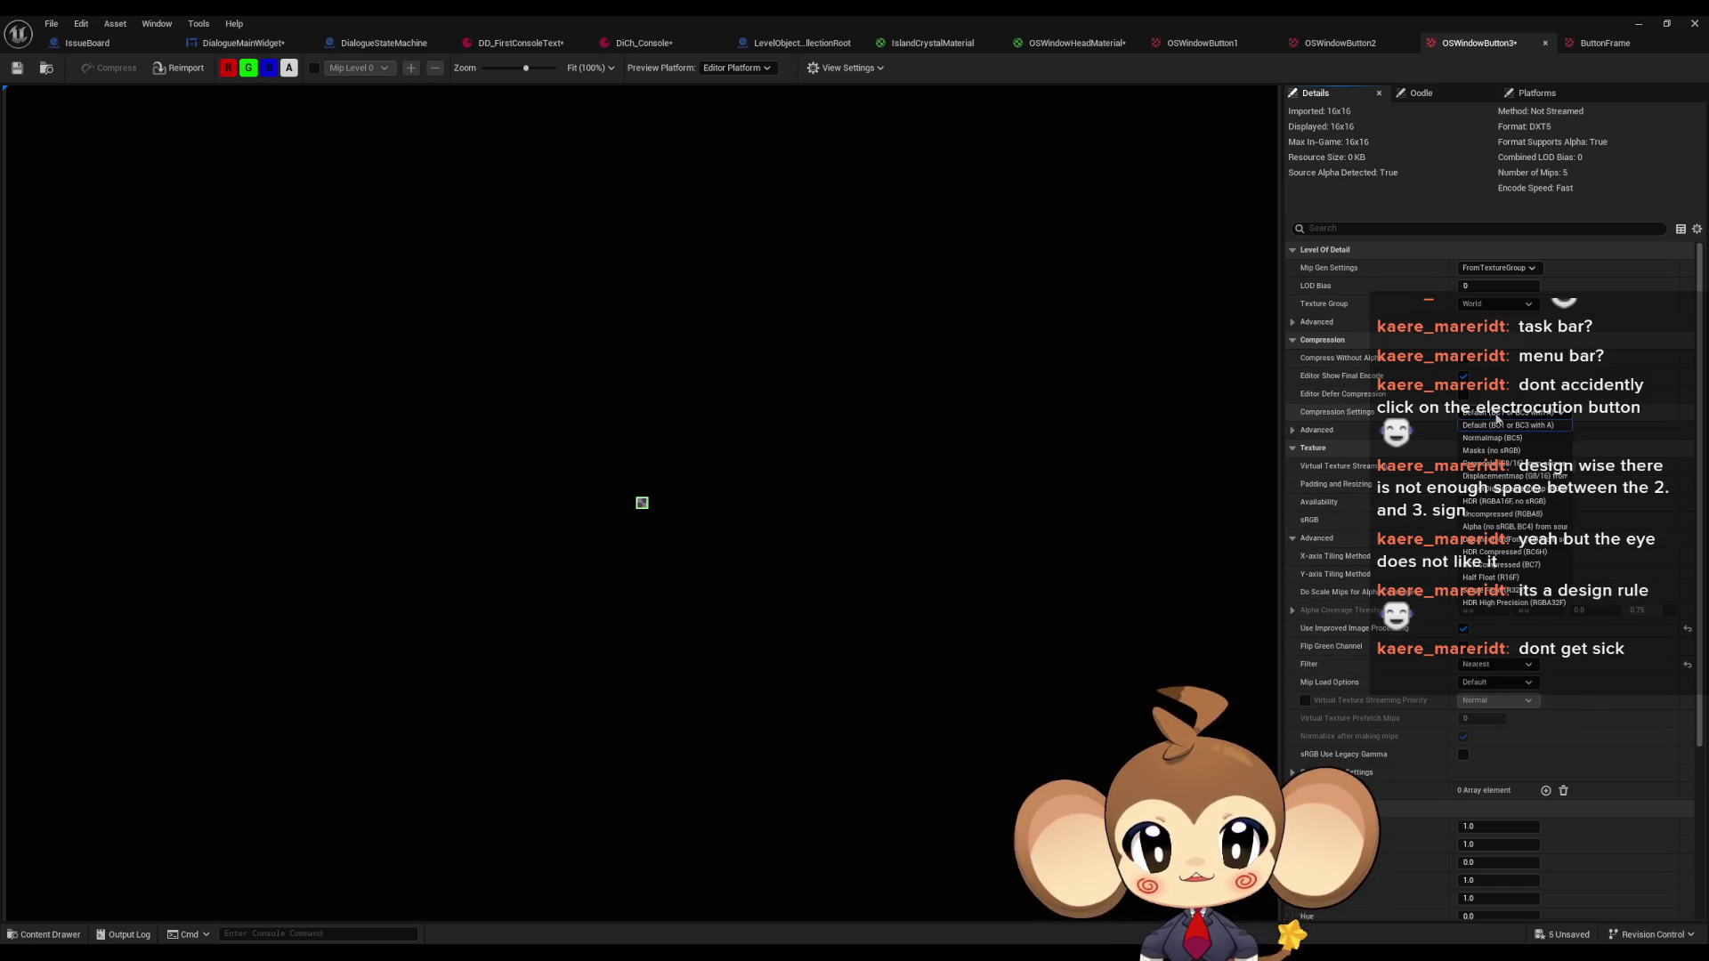
left_click(1513, 521)
left_click(1495, 304)
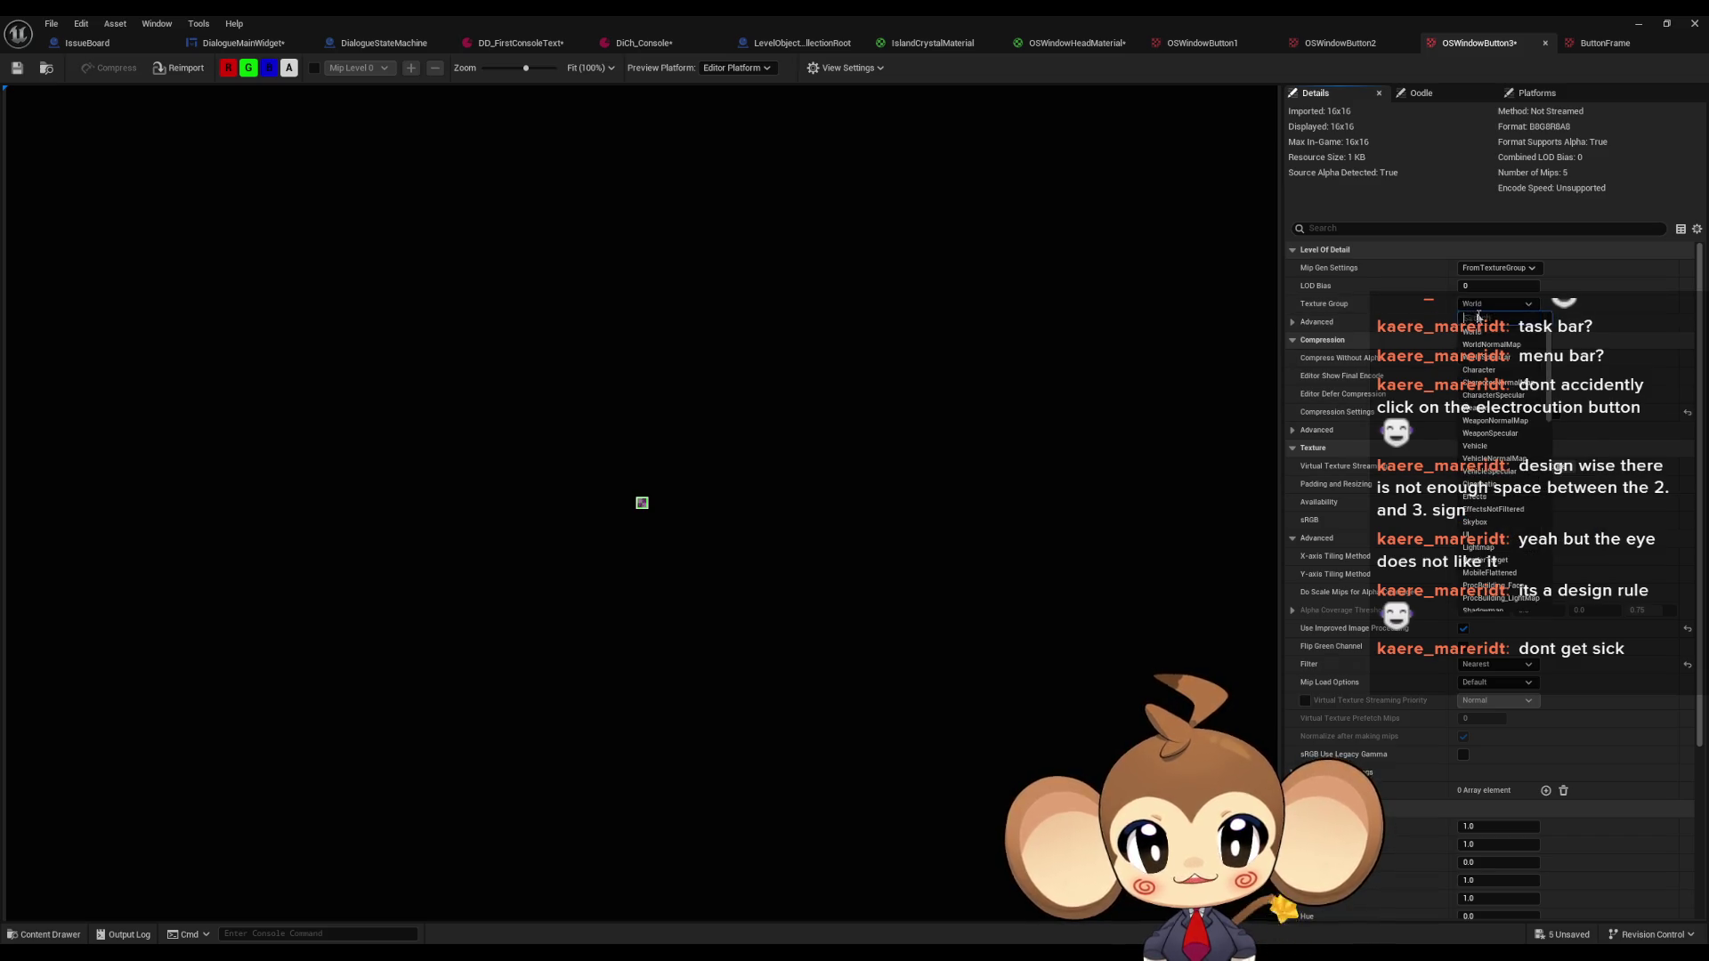
left_click(1501, 529)
left_click(1495, 267)
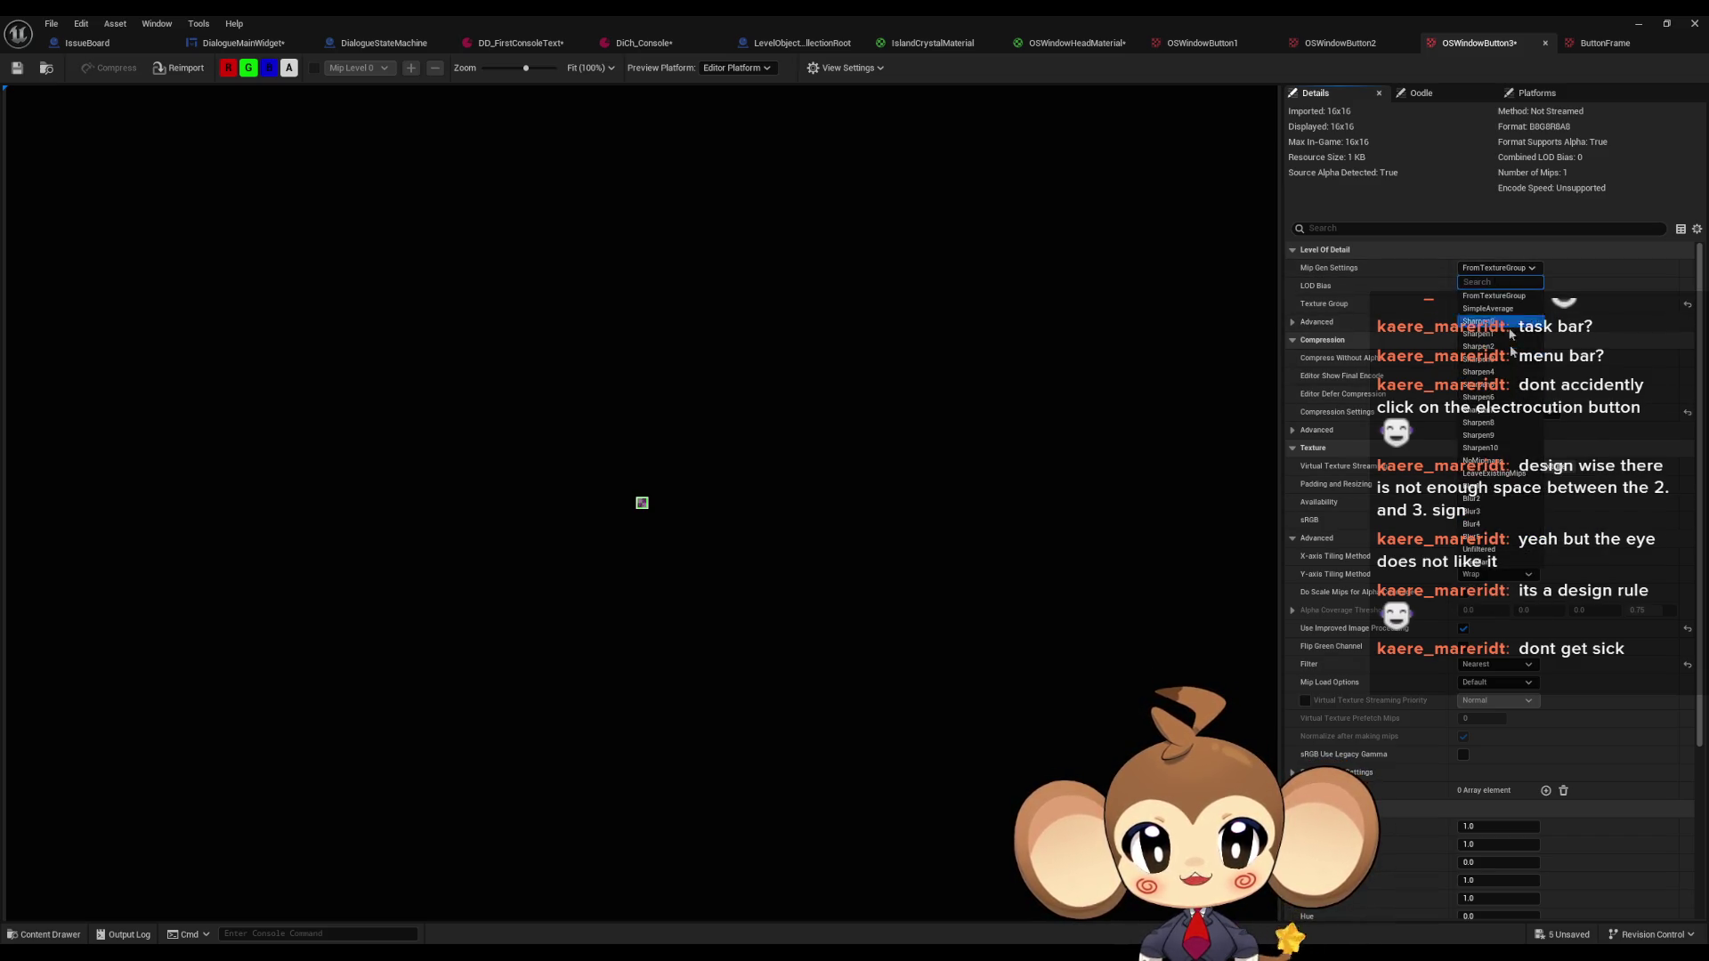
left_click(1495, 464)
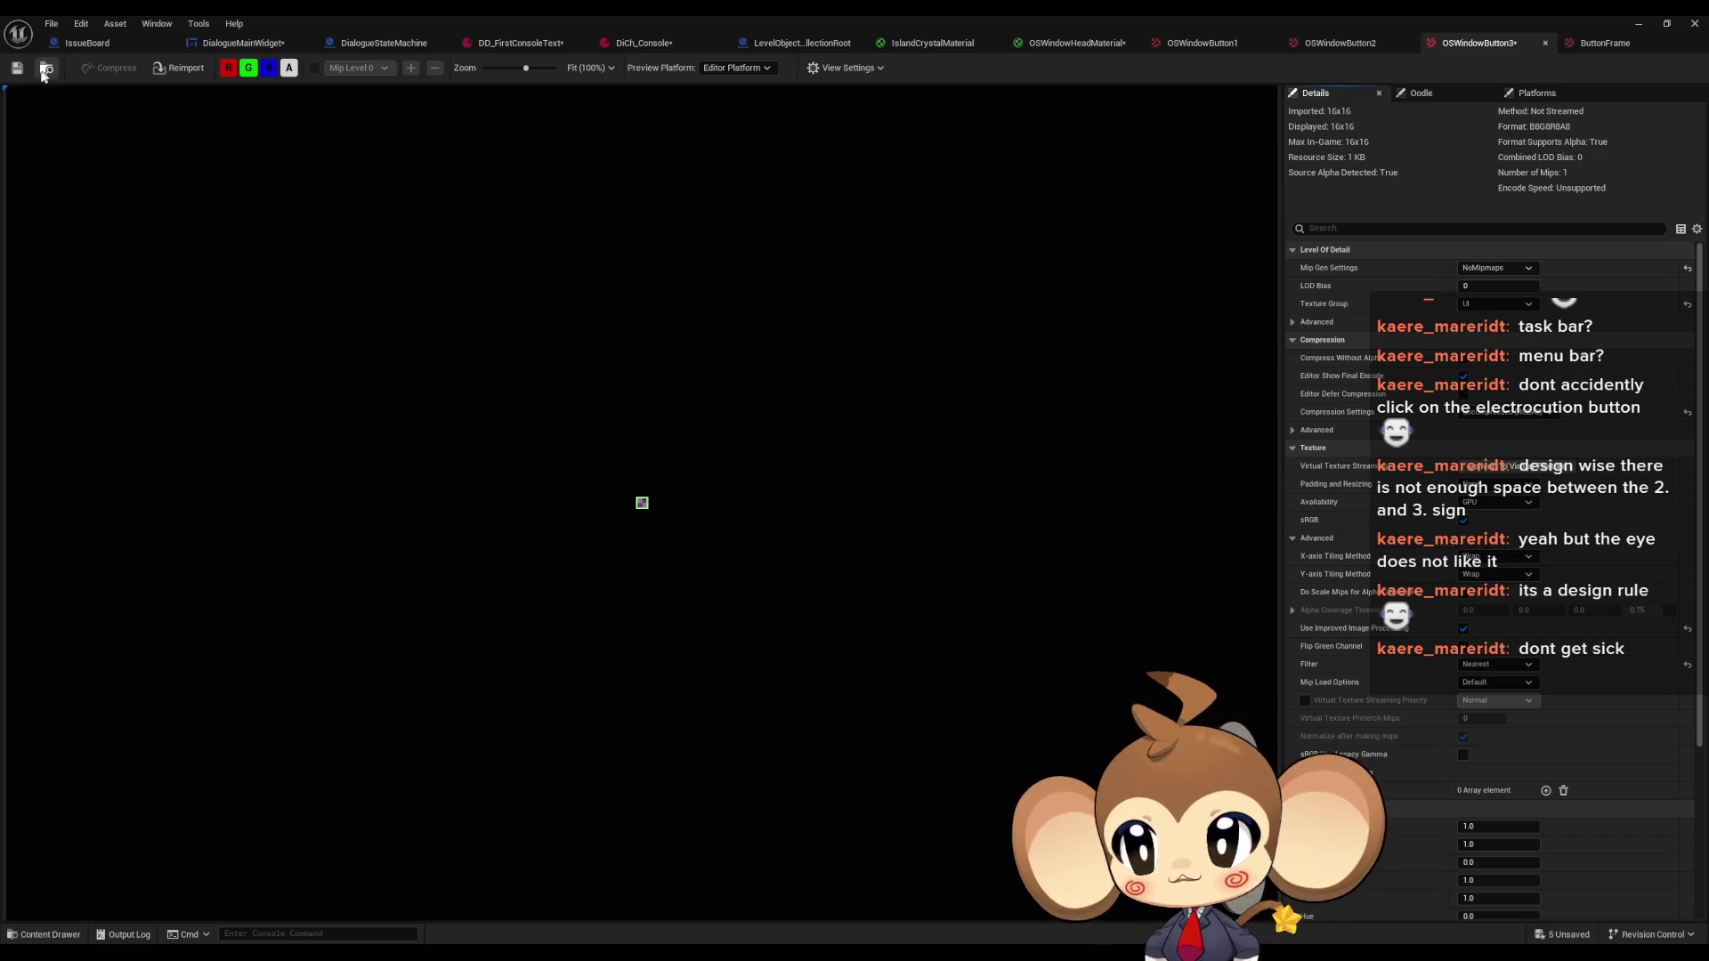
Save OSWindowButton3, close the button and ButtonFrame texture editors, and return to DialogueMainWidget
left_click(1638, 29)
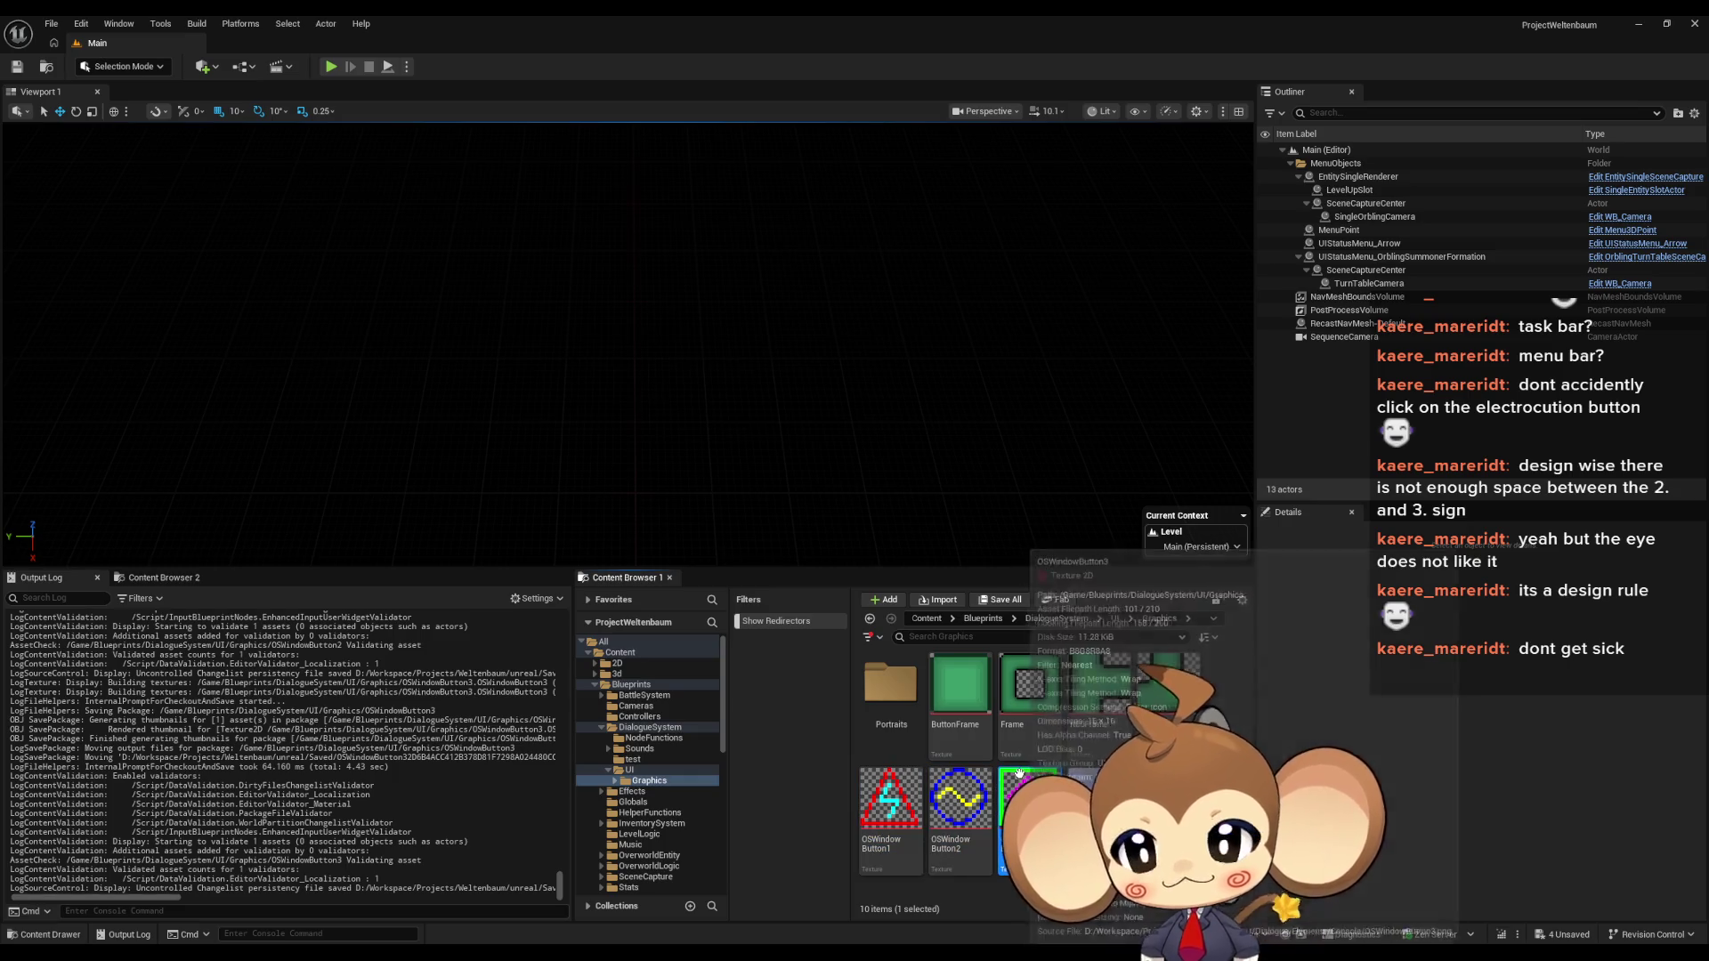
mouse_move(699, 953)
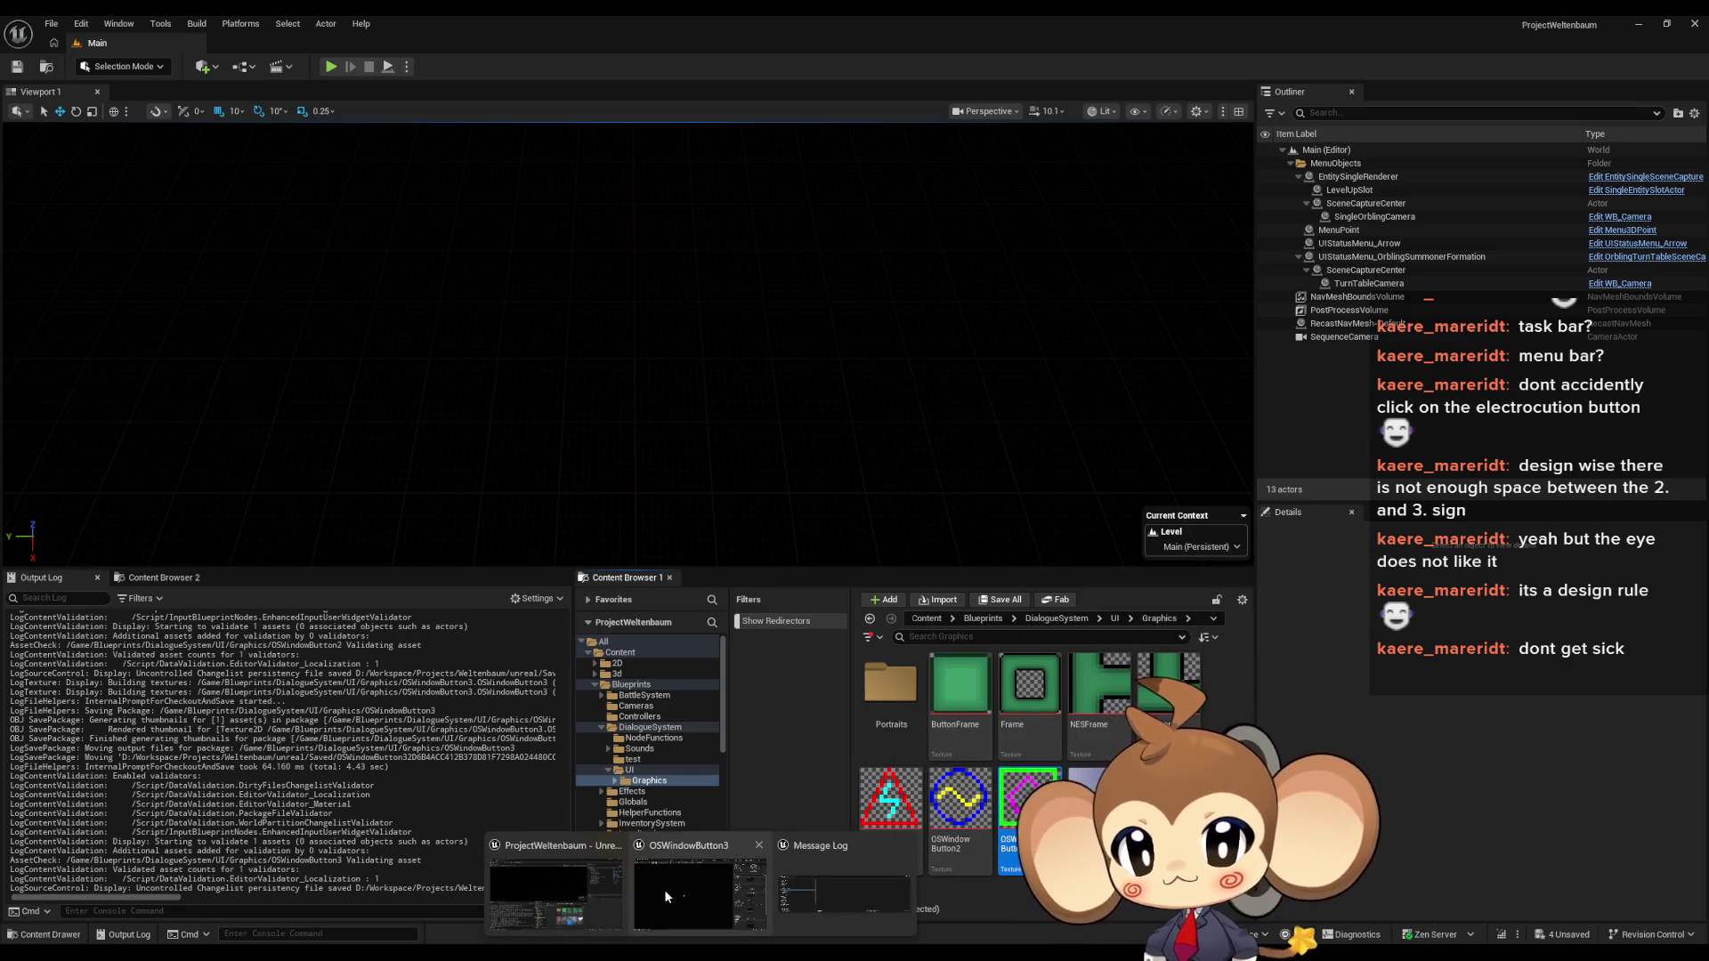
left_click(664, 889)
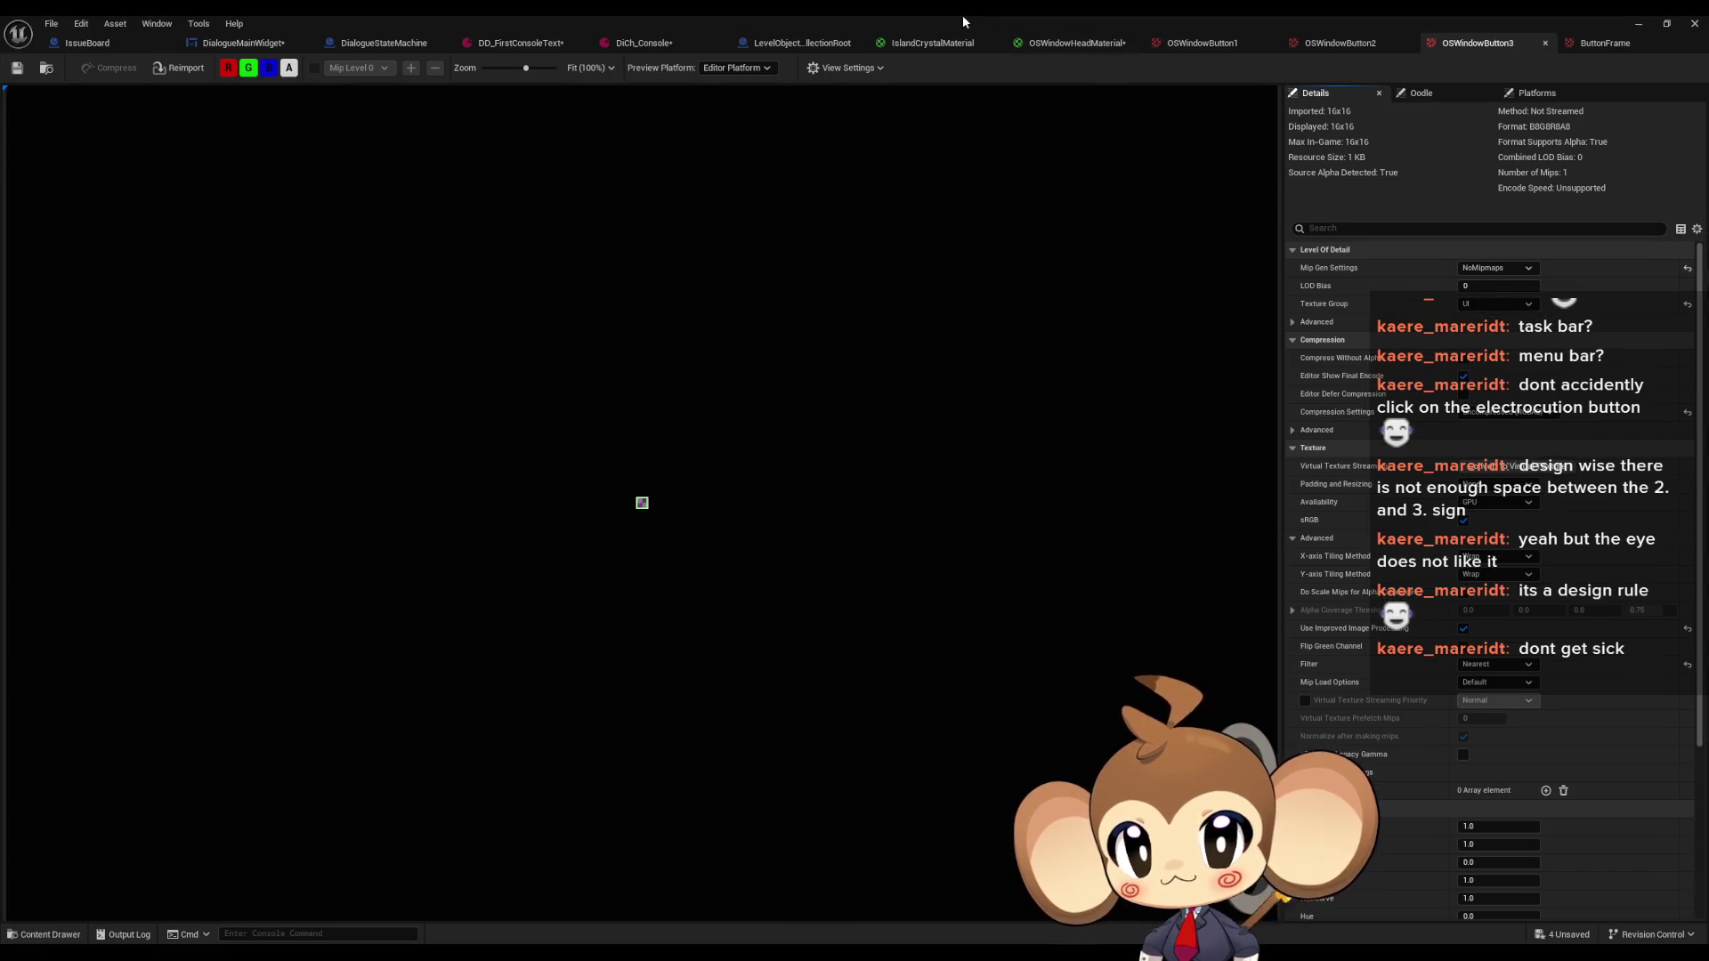
middle_click(1249, 40)
middle_click(1250, 40)
middle_click(1250, 41)
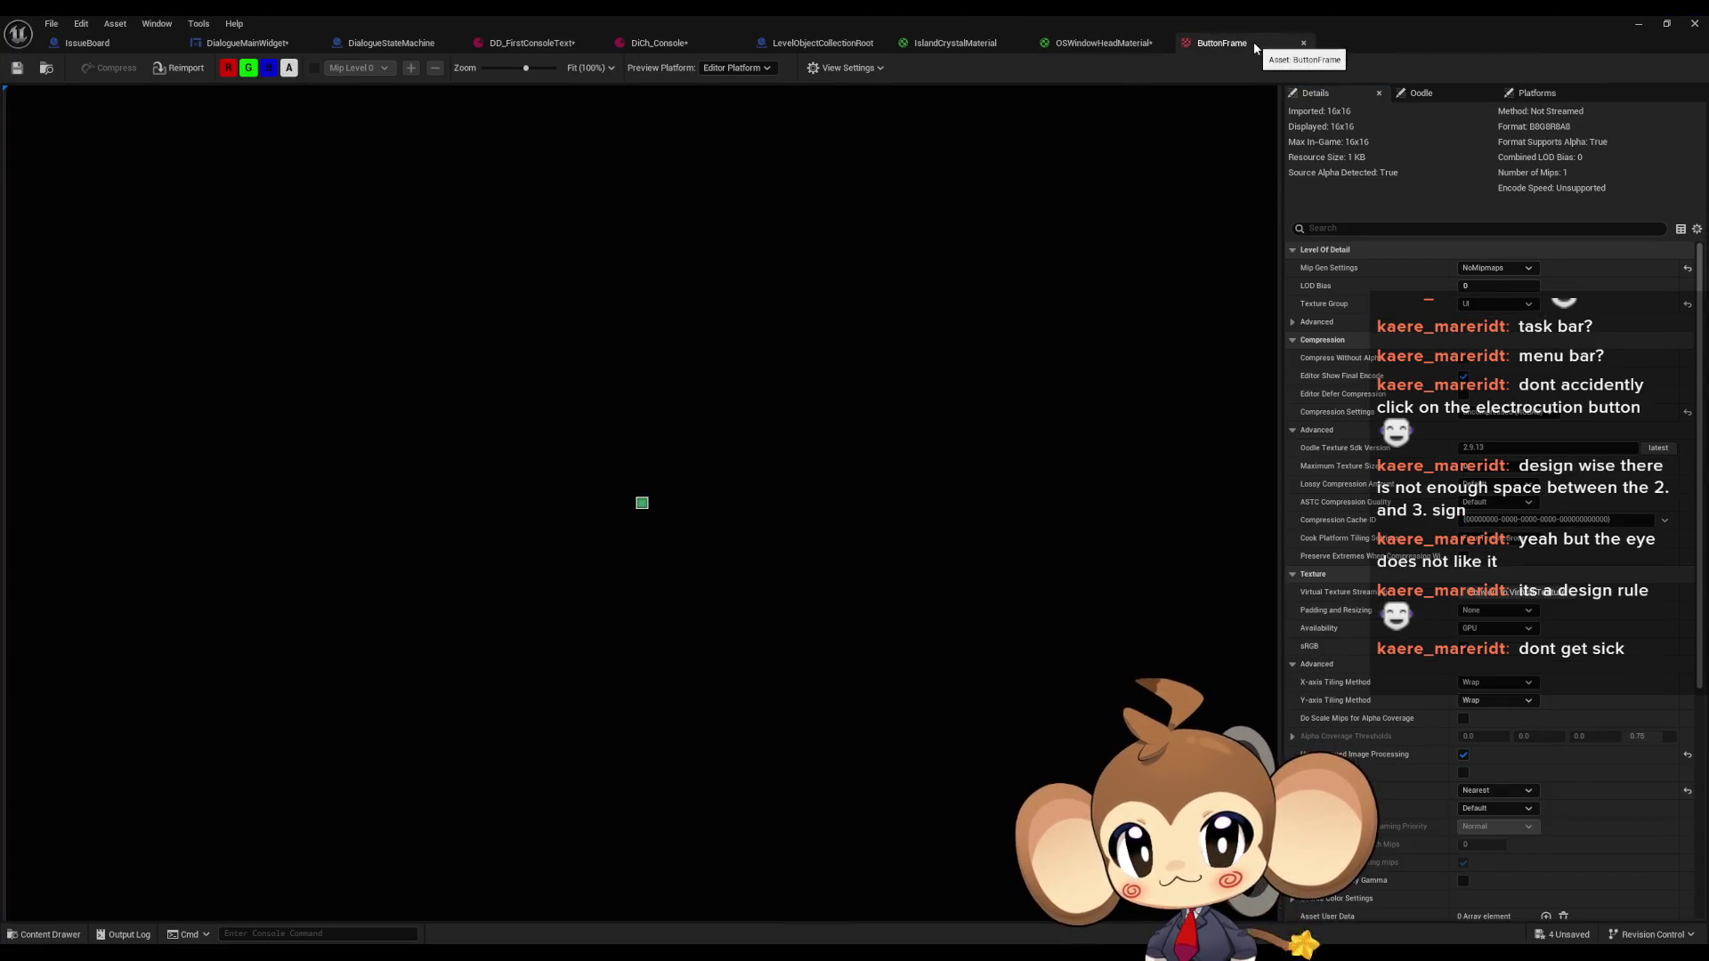
middle_click(1255, 45)
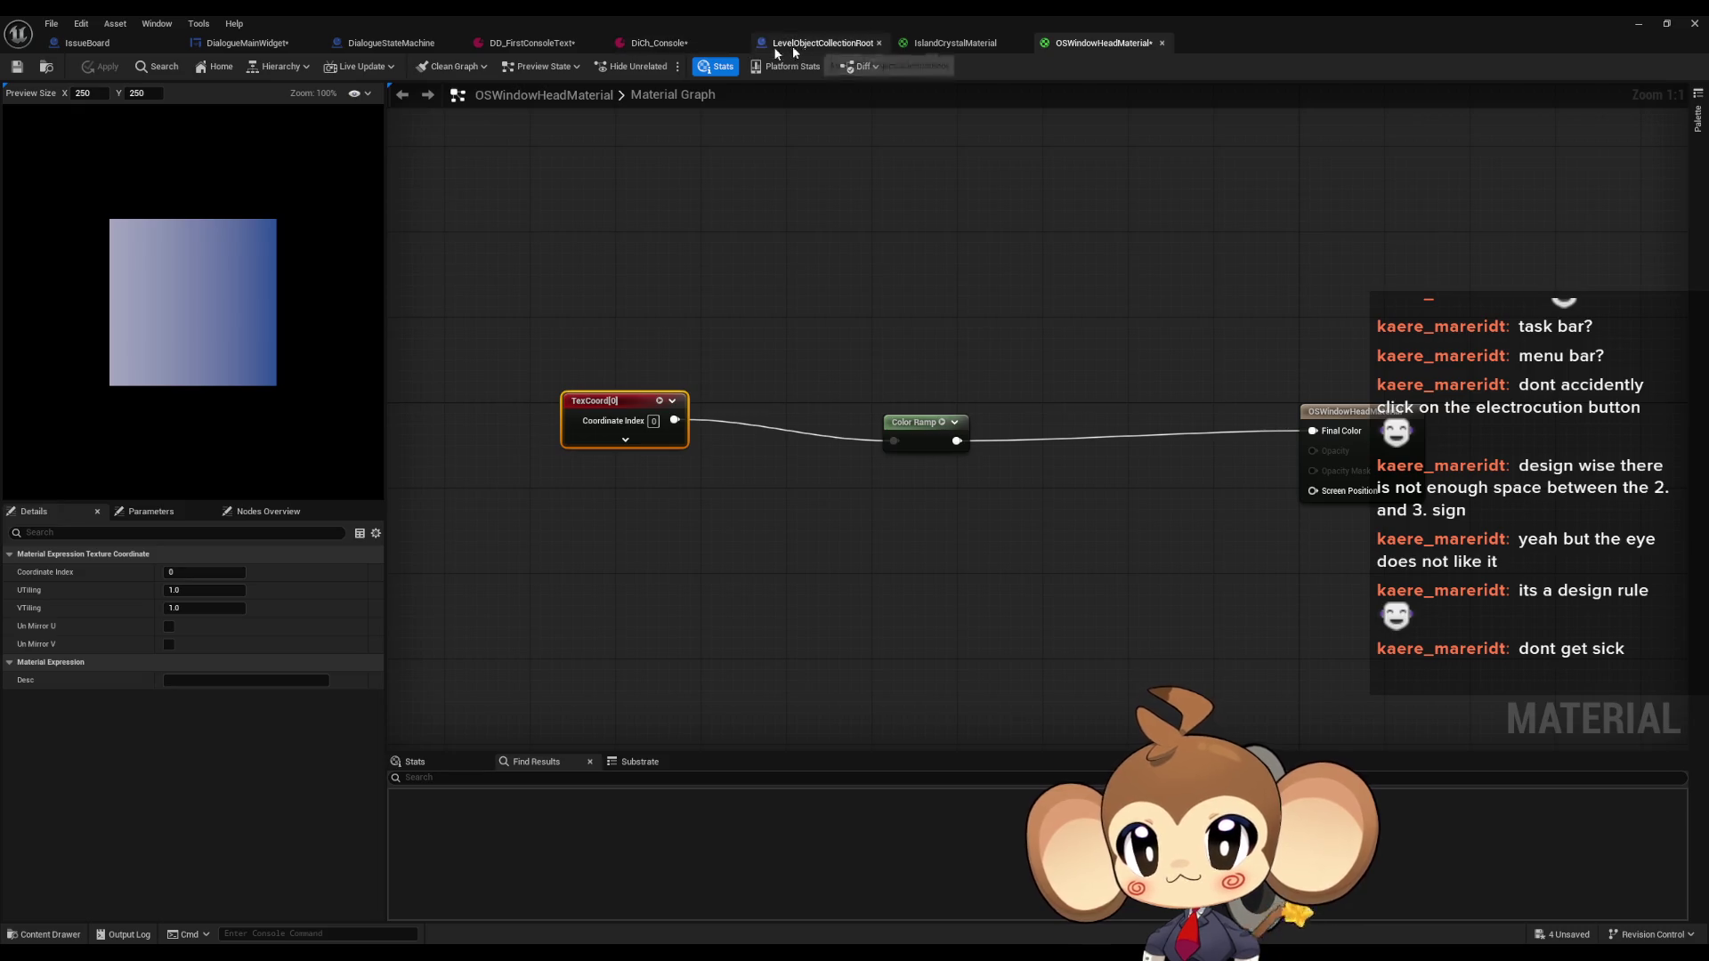
left_click(246, 43)
Zoom onto the blue header bar and drop a Canvas Panel into the Grid Panel holding HeadBG
double_click(584, 14)
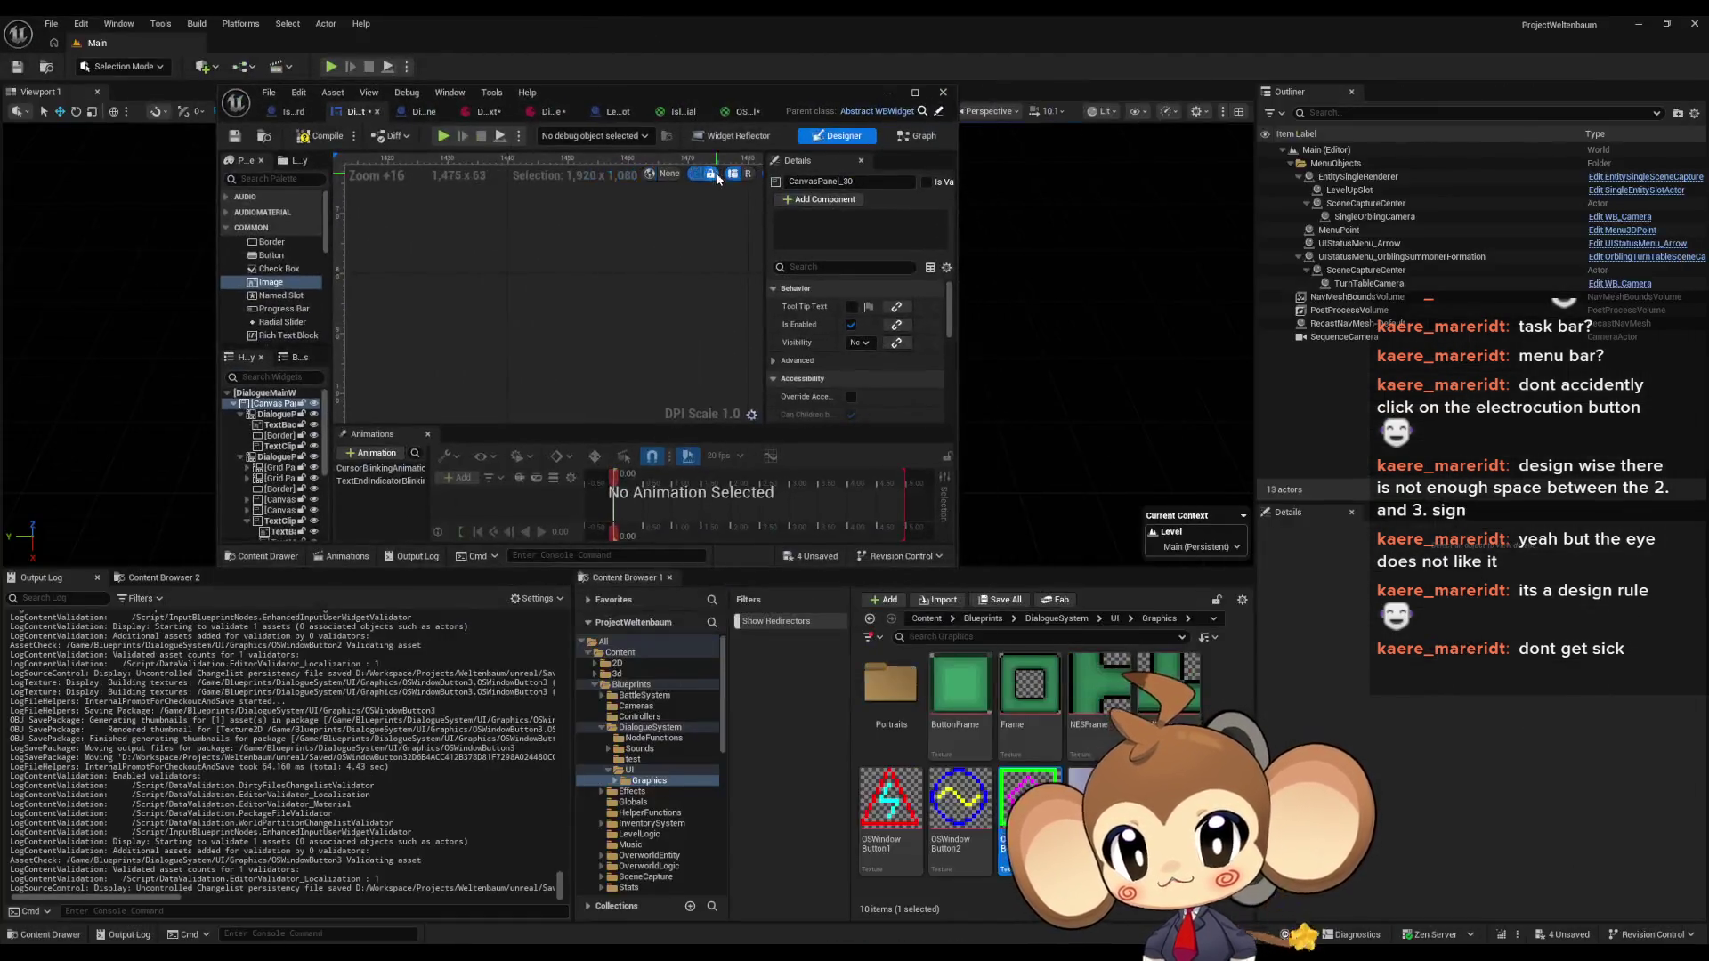
scroll(669, 368, "down", 10)
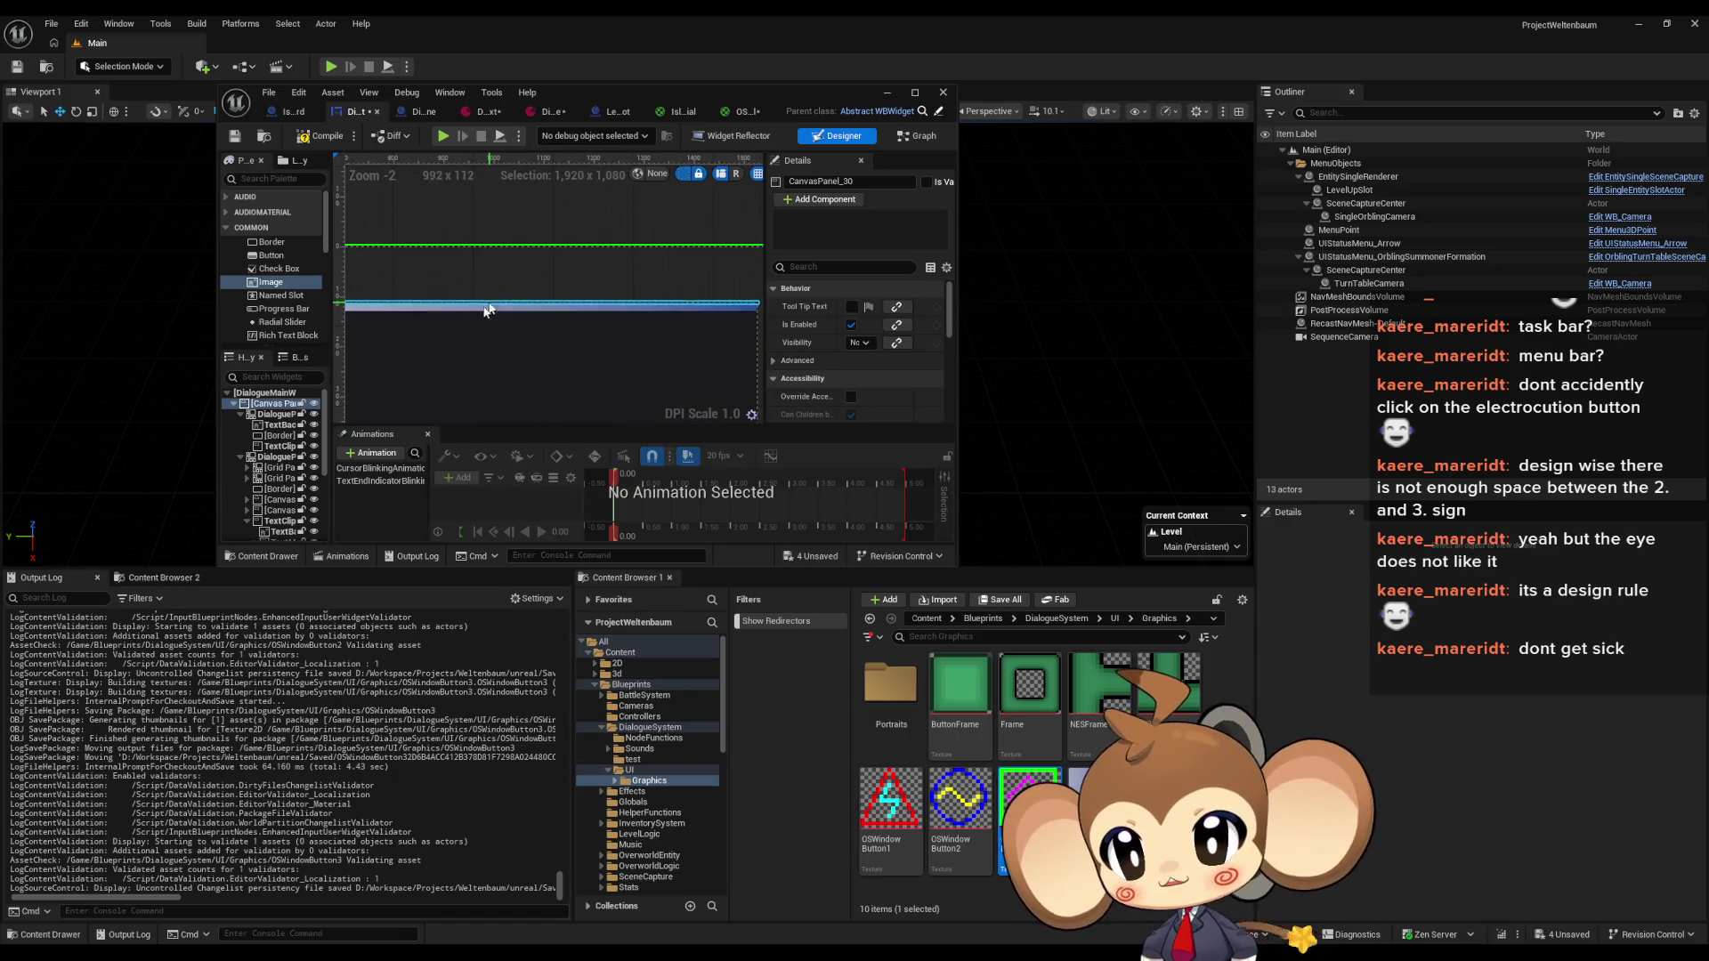
double_click(586, 94)
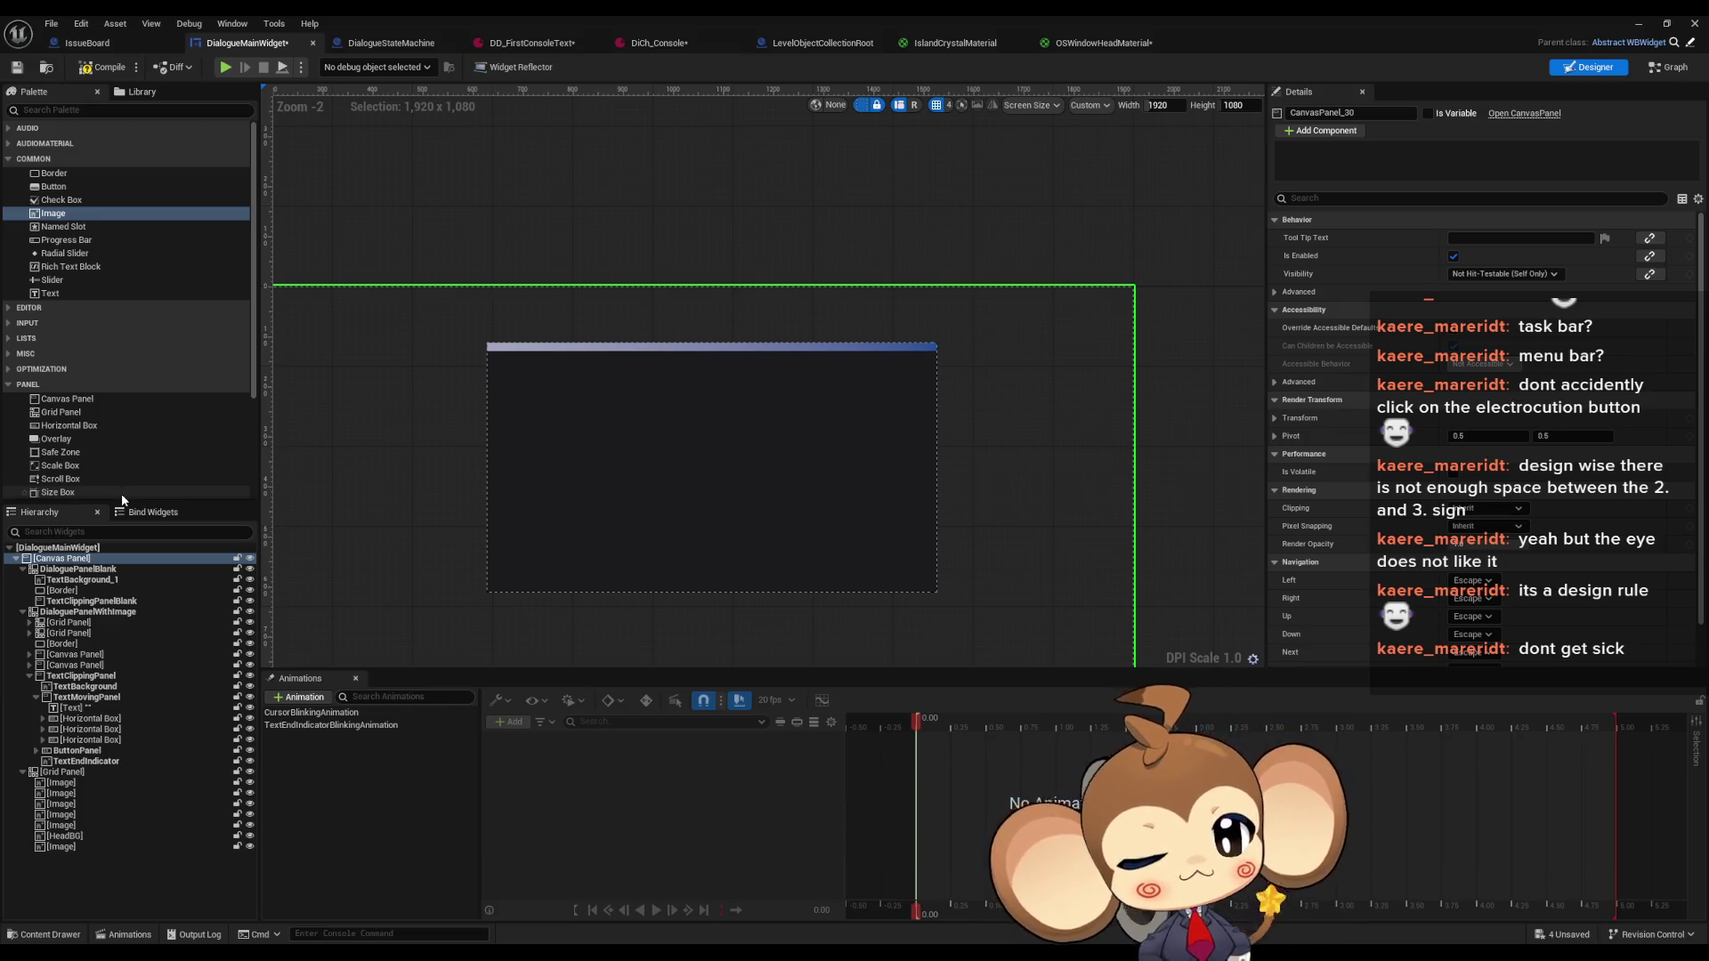
scroll(862, 351, "up", 4)
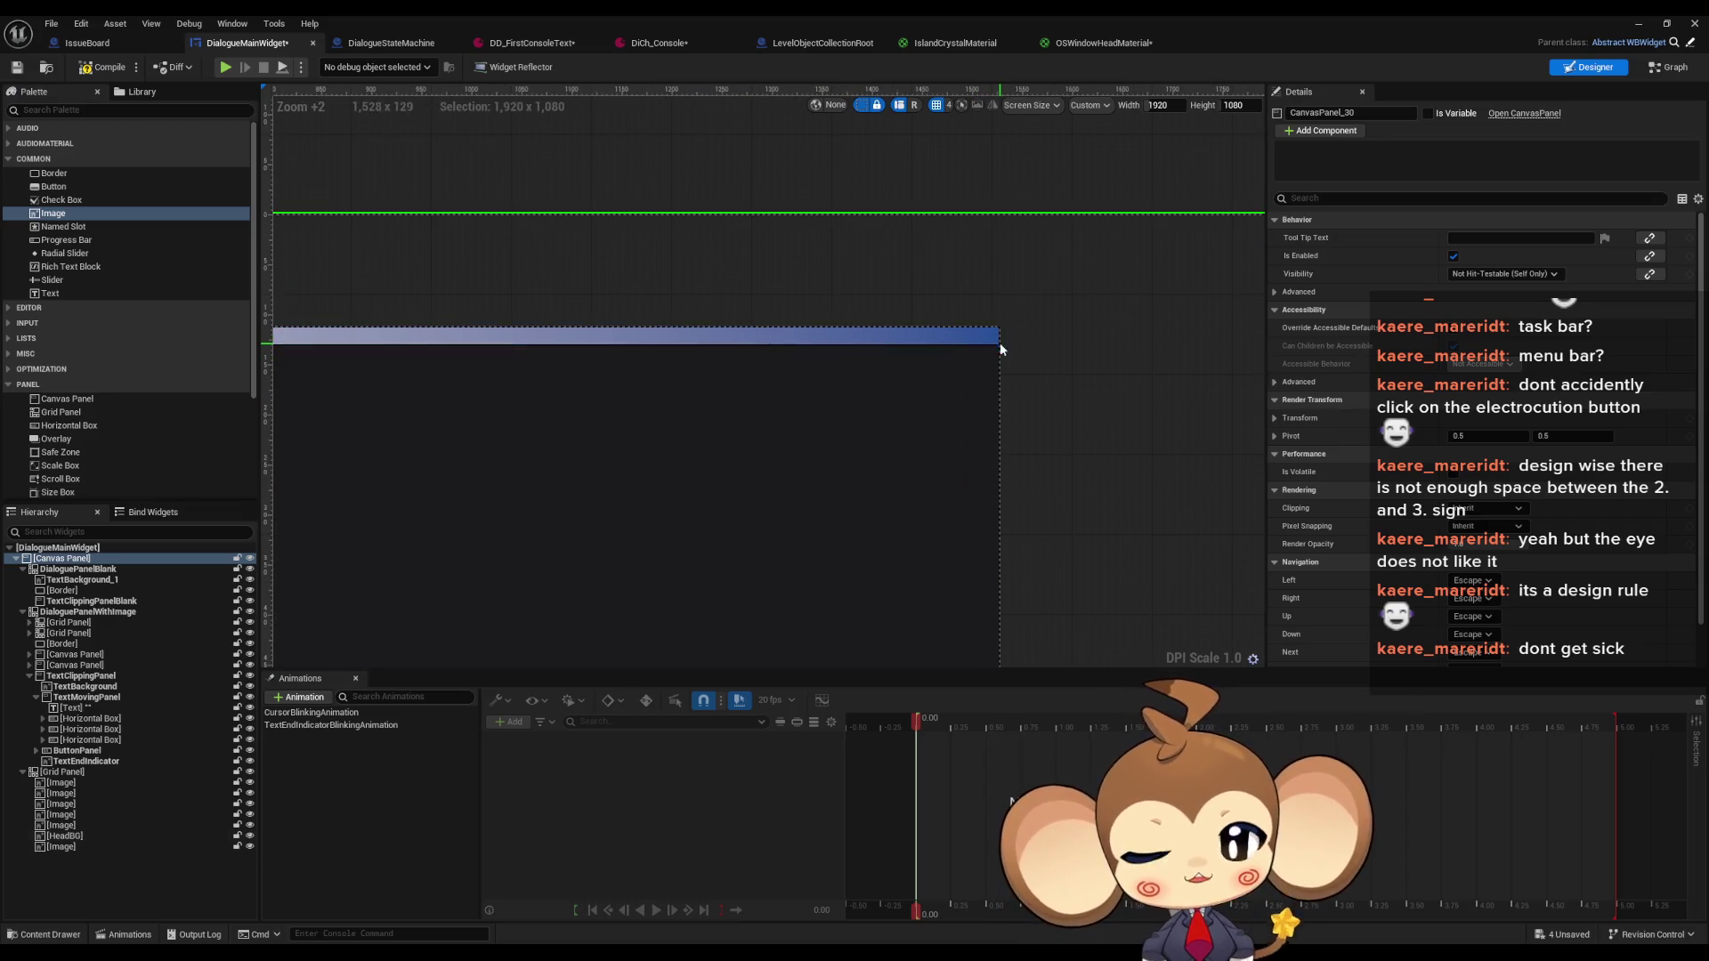
scroll(943, 354, "down", 3)
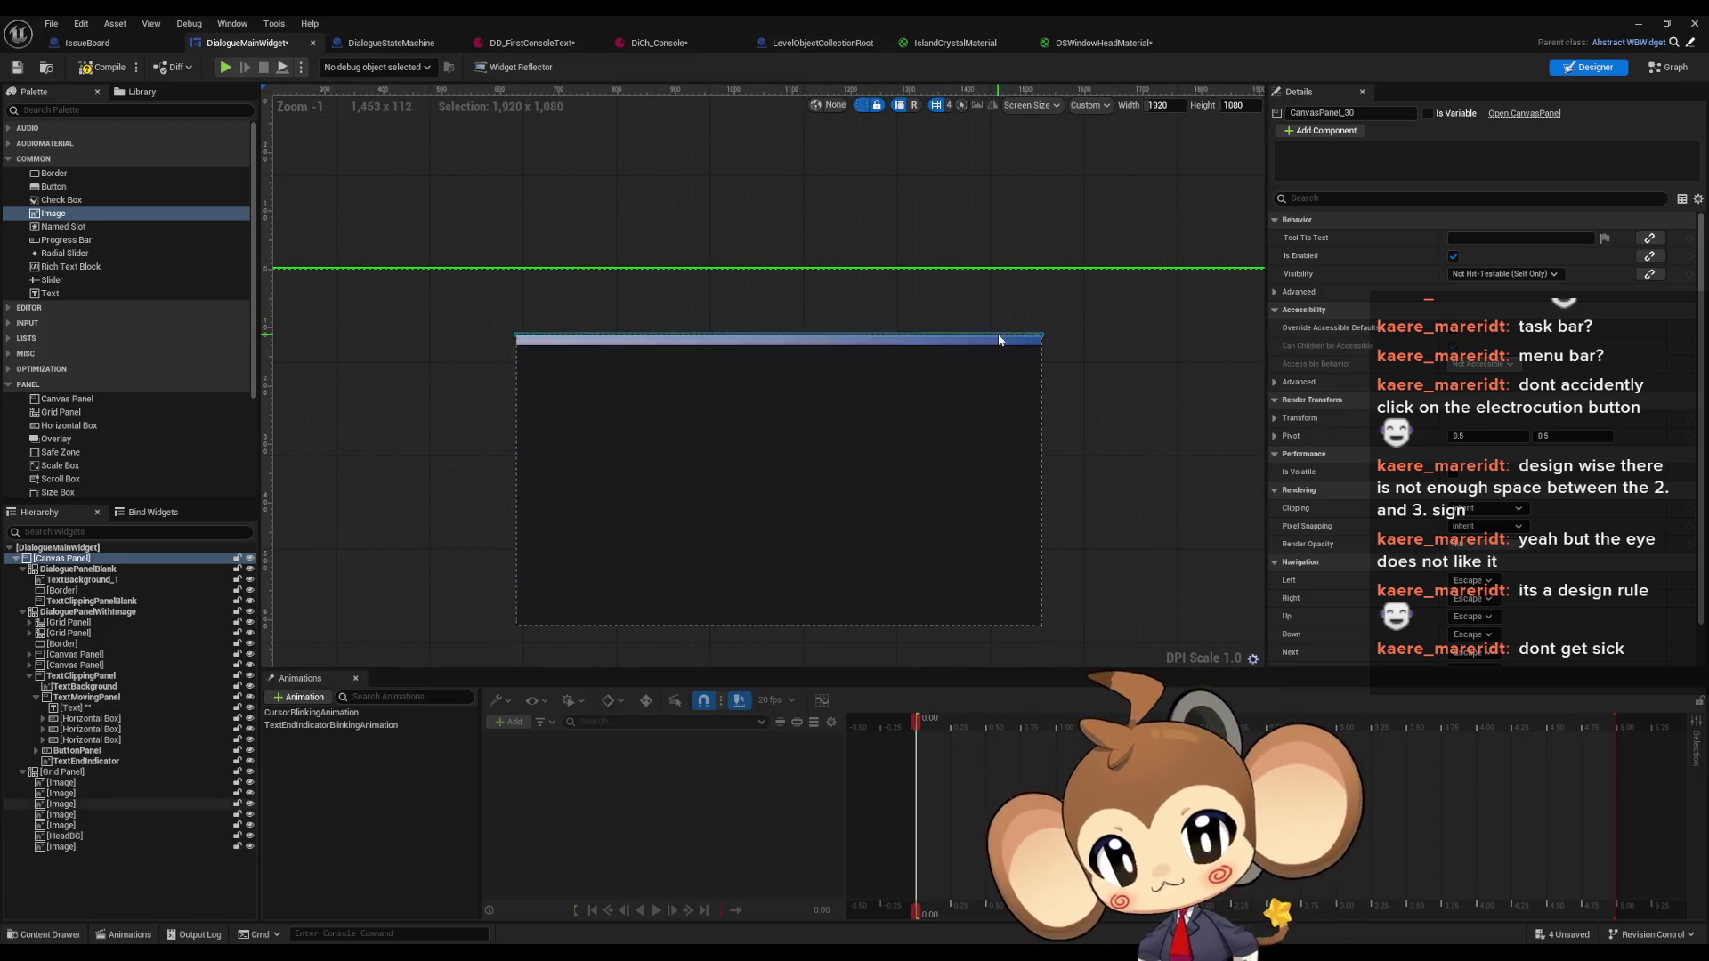
scroll(1001, 339, "up", 8)
scroll(1032, 338, "up", 8)
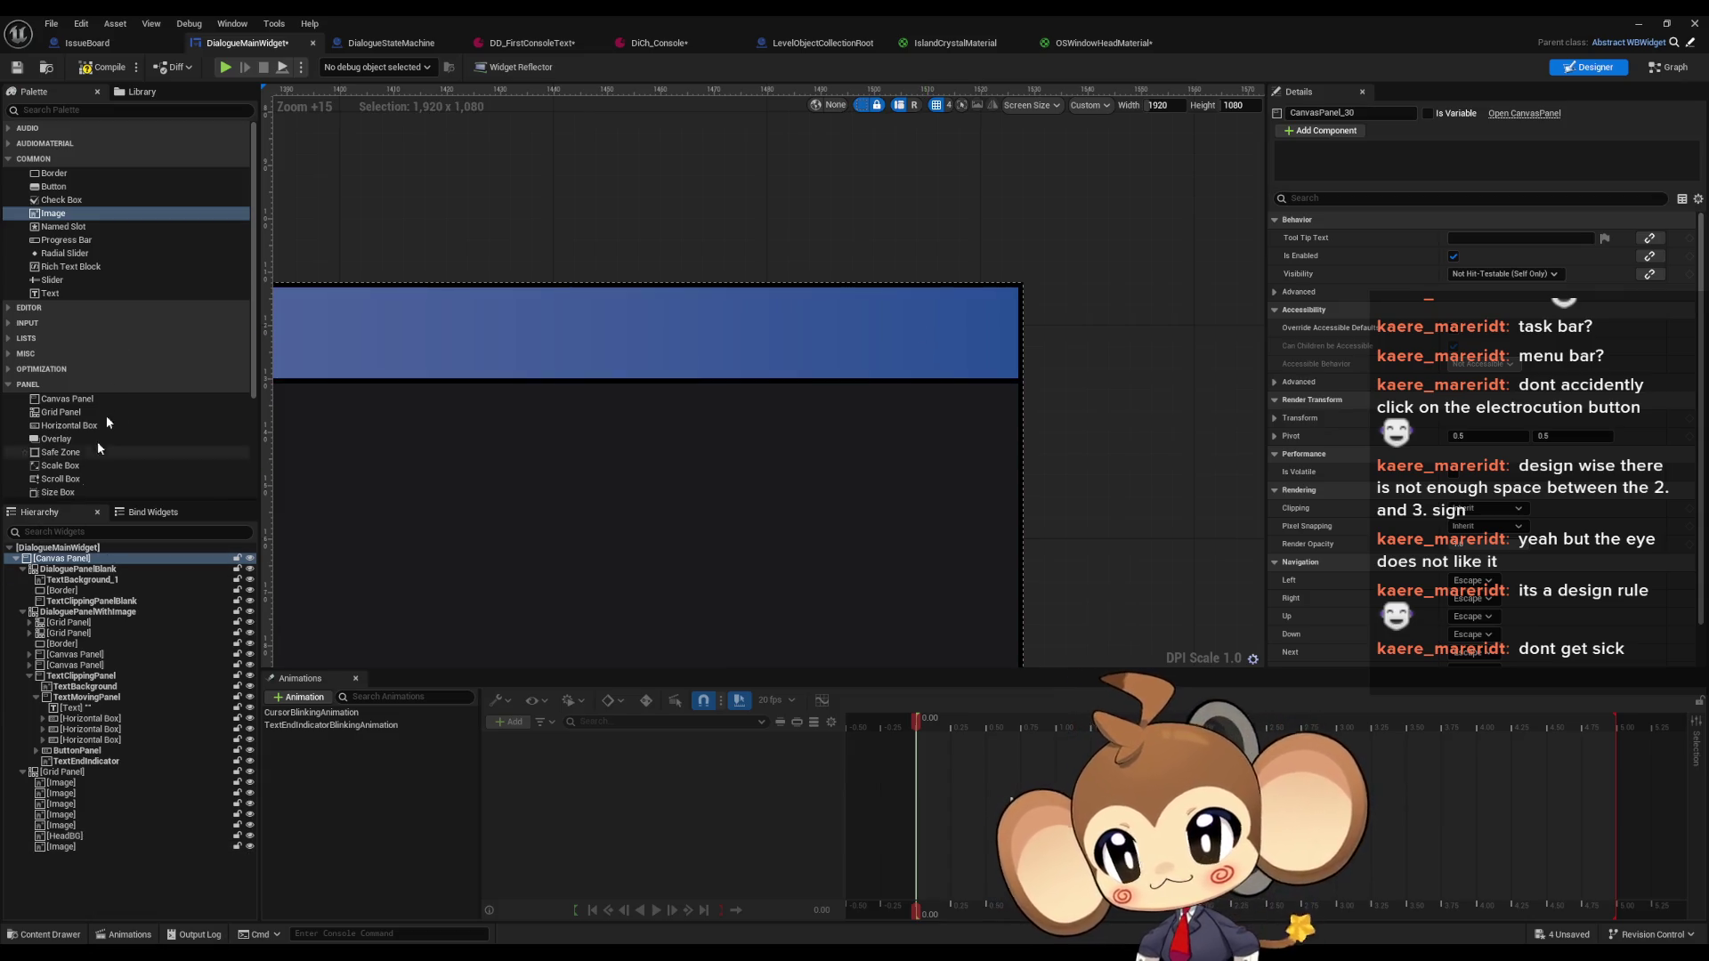
mouse_move(67, 399)
left_mouse_down()
mouse_move(278, 555)
mouse_move(55, 776)
left_mouse_up()
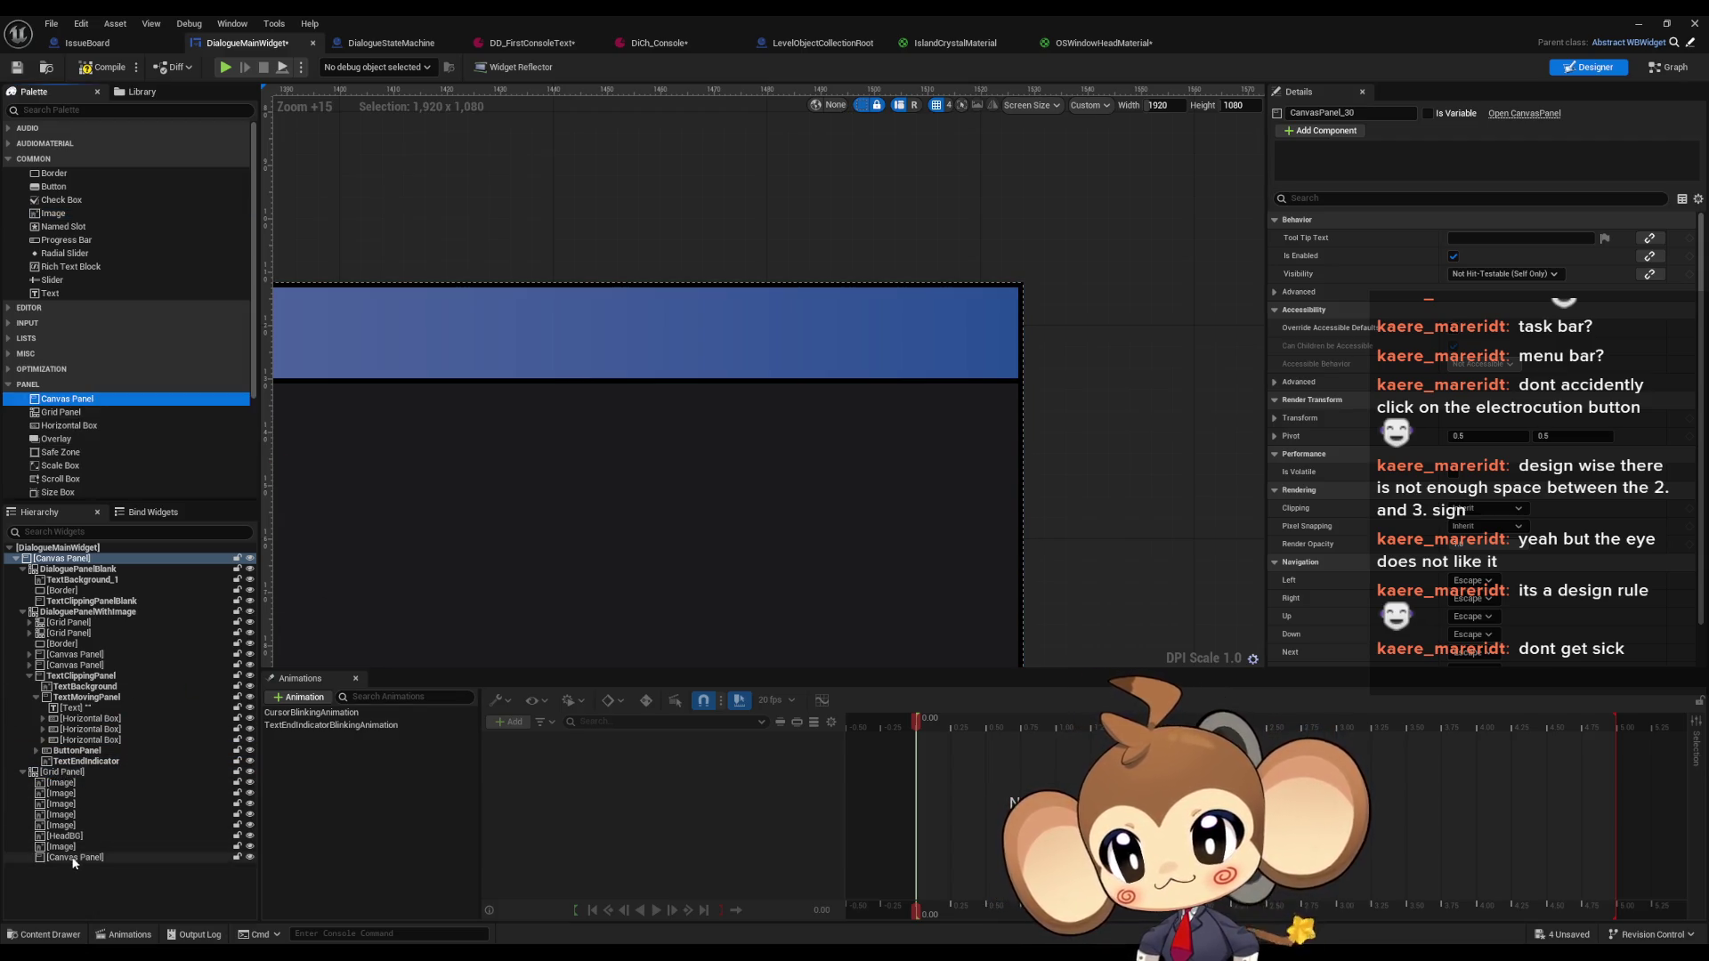
Move the new Canvas Panel to Grid Slot Row 1 and add a Horizontal Box inside it
scroll(717, 373, "down", 10)
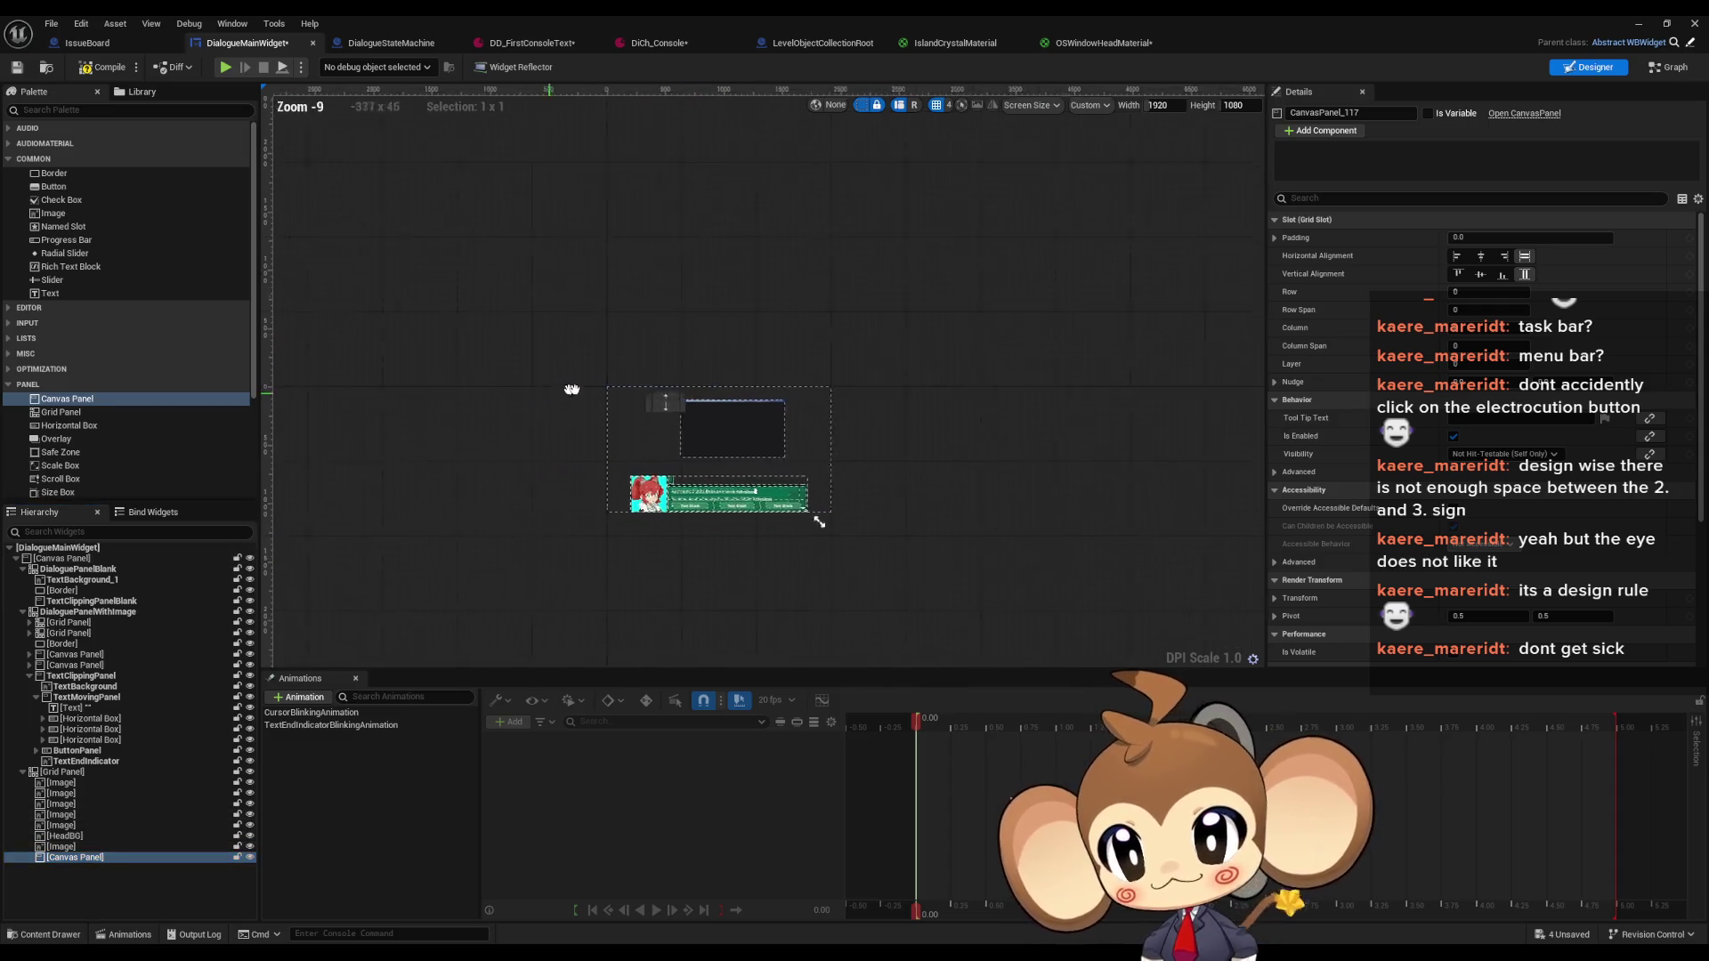
scroll(803, 386, "up", 4)
mouse_move(472, 360)
left_mouse_down()
mouse_move(752, 347)
mouse_move(829, 366)
left_mouse_up()
scroll(829, 368, "up", 10)
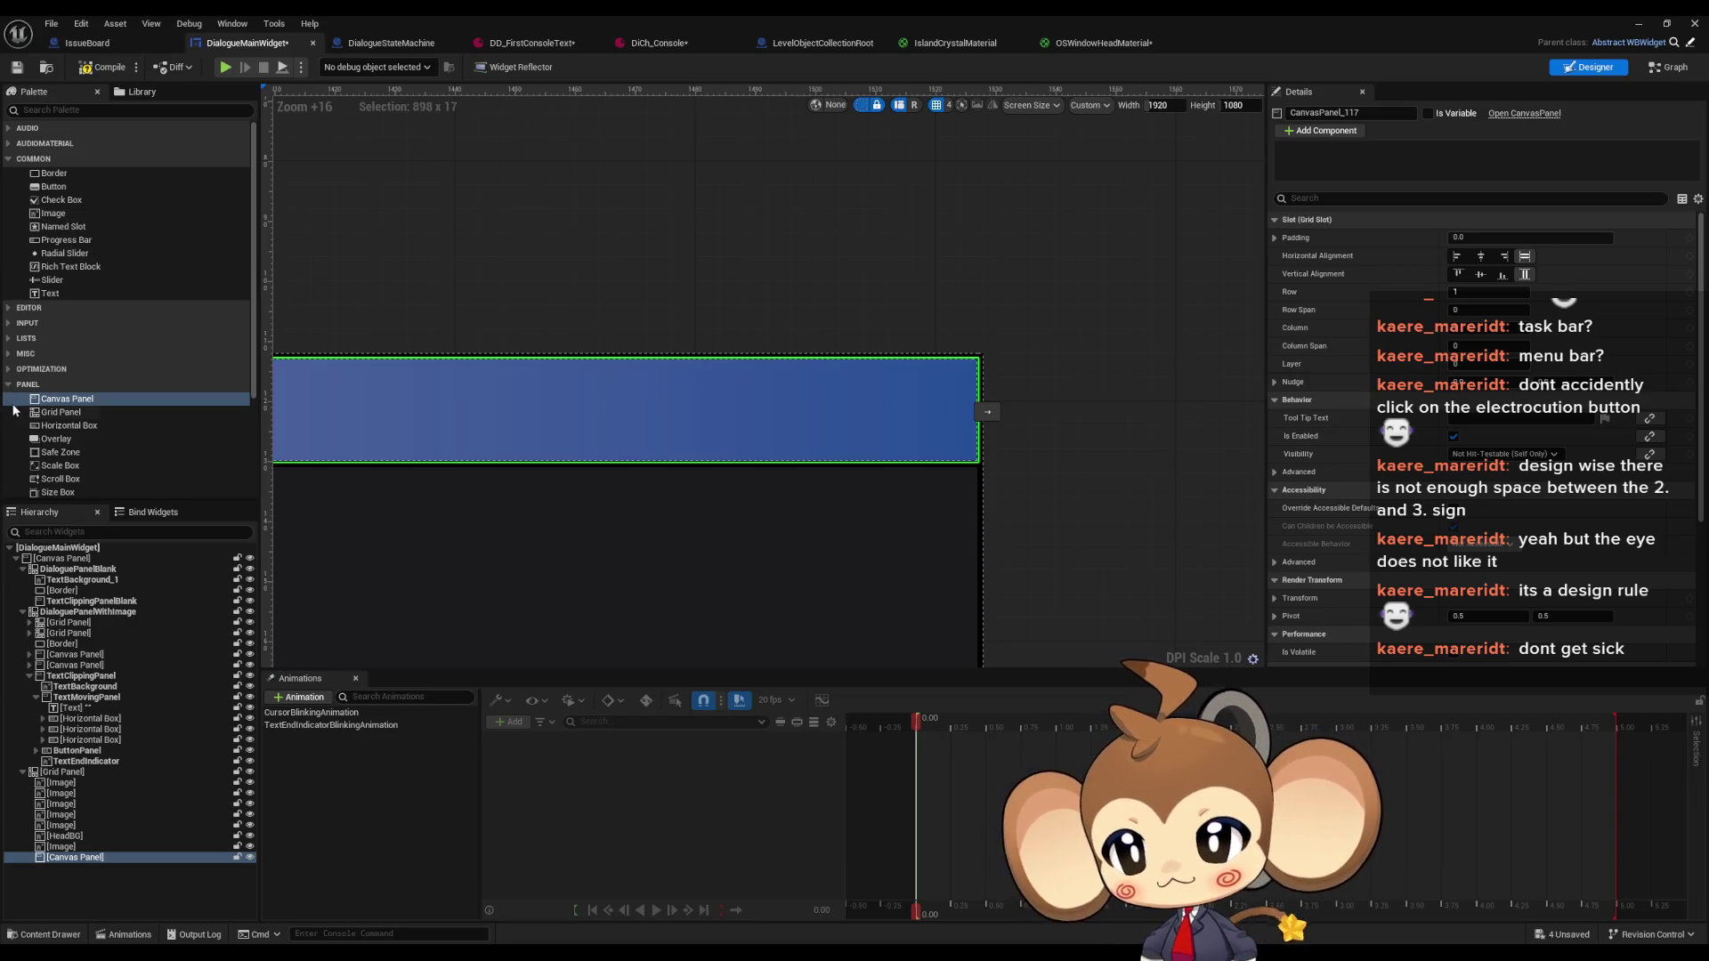
left_click_drag(63, 424, 86, 860)
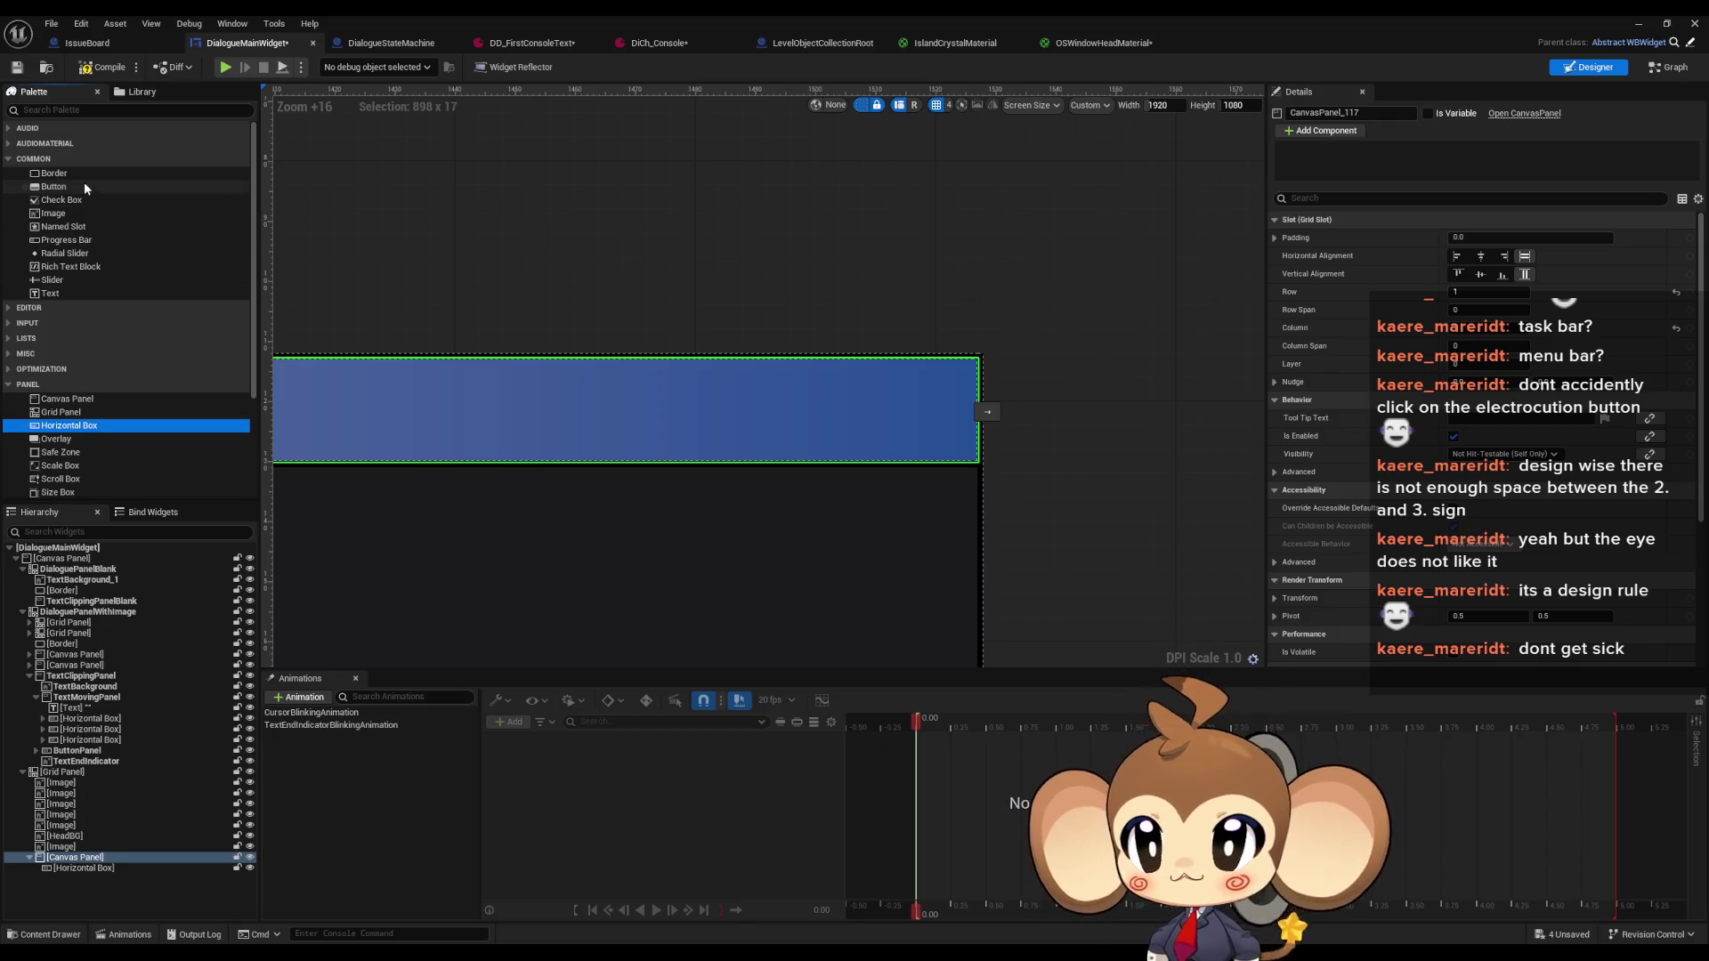
Add an Image to the Horizontal Box, duplicate it, and brush the first with OSWindowButton1
left_click_drag(61, 214, 79, 868)
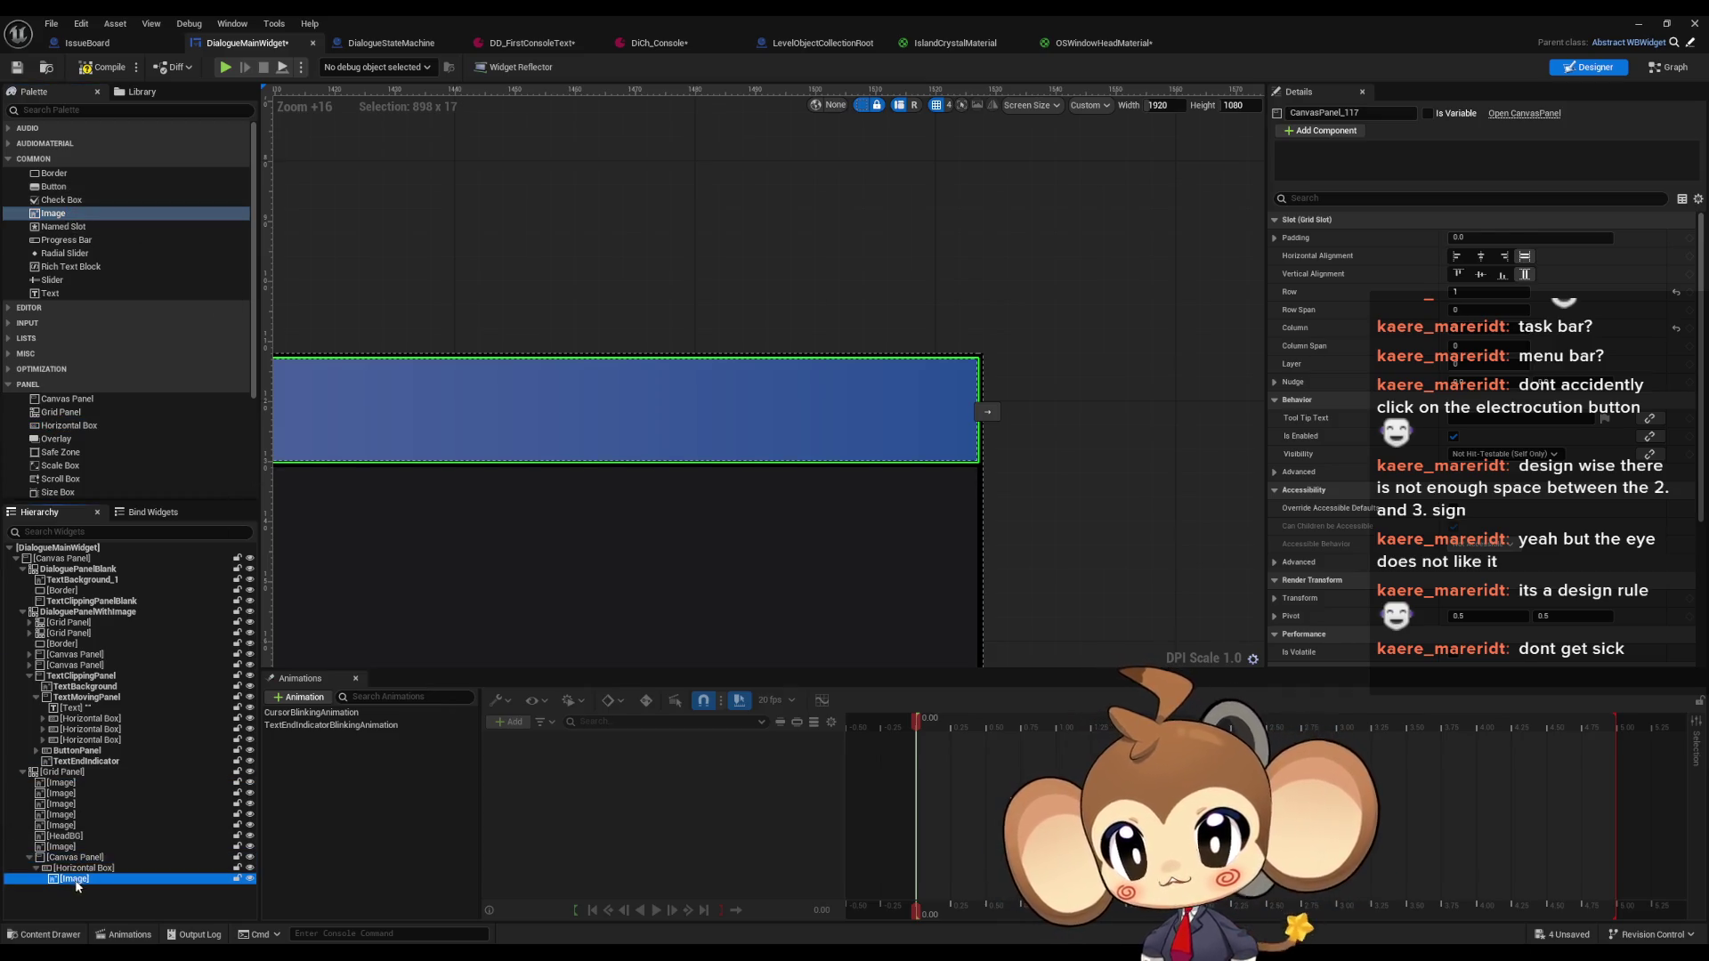
key("ctrl+d")
key("ctrl+d")
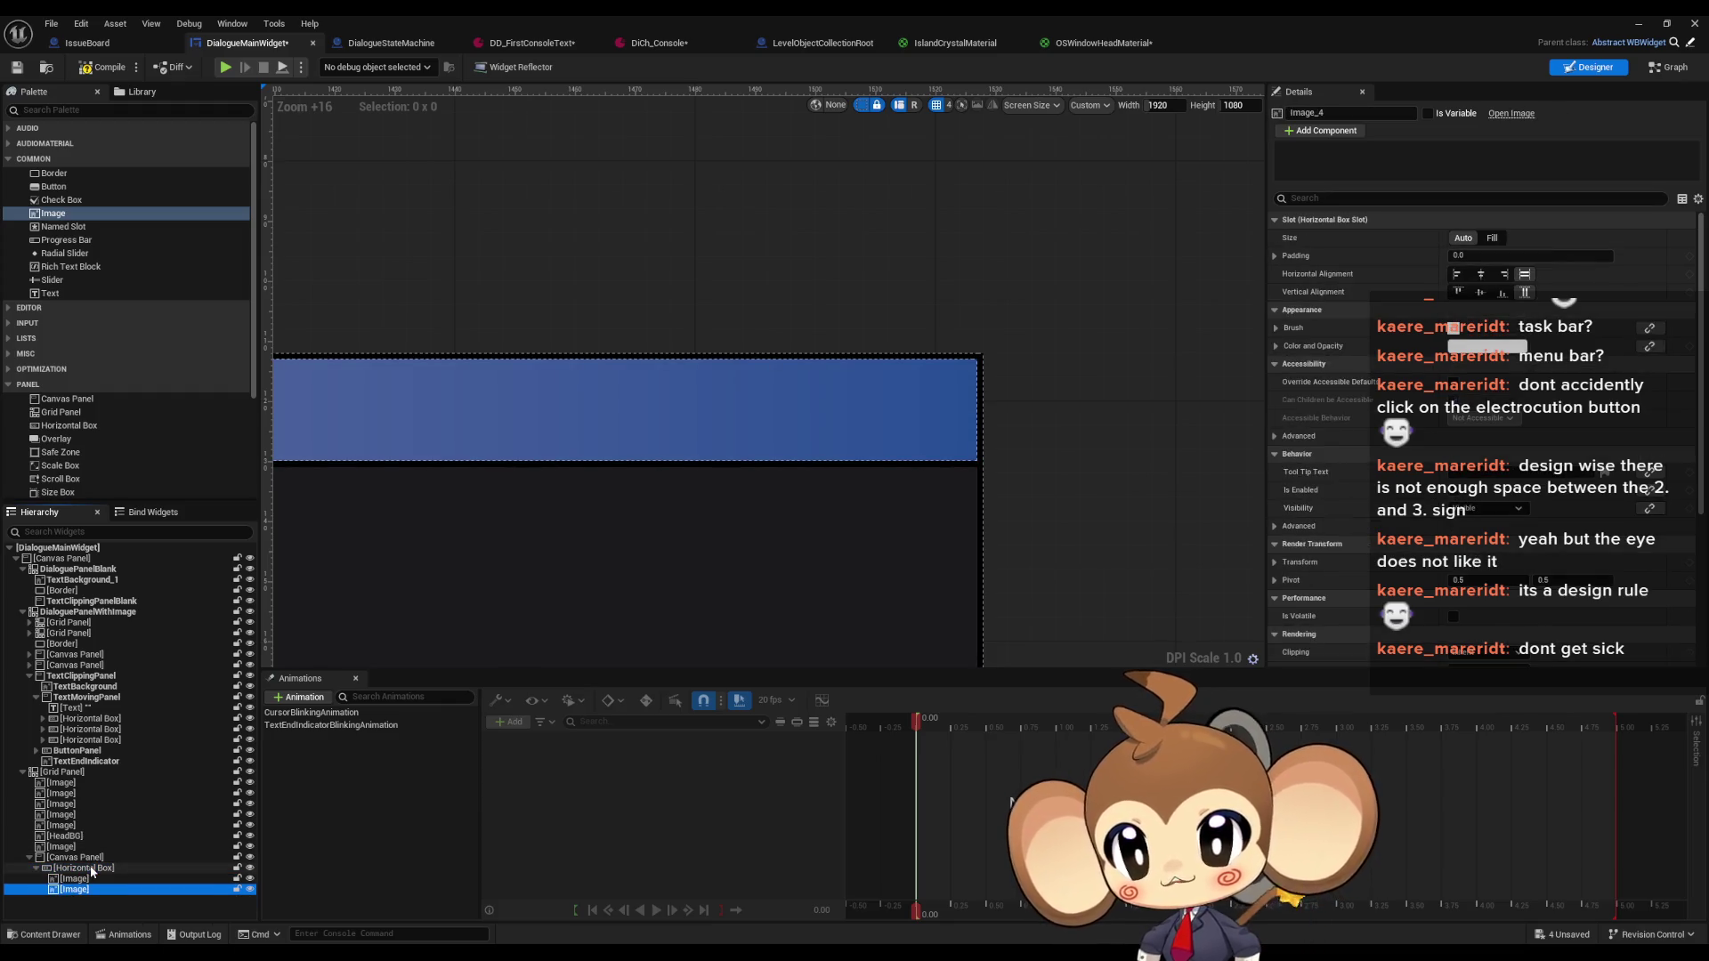
left_click(76, 878)
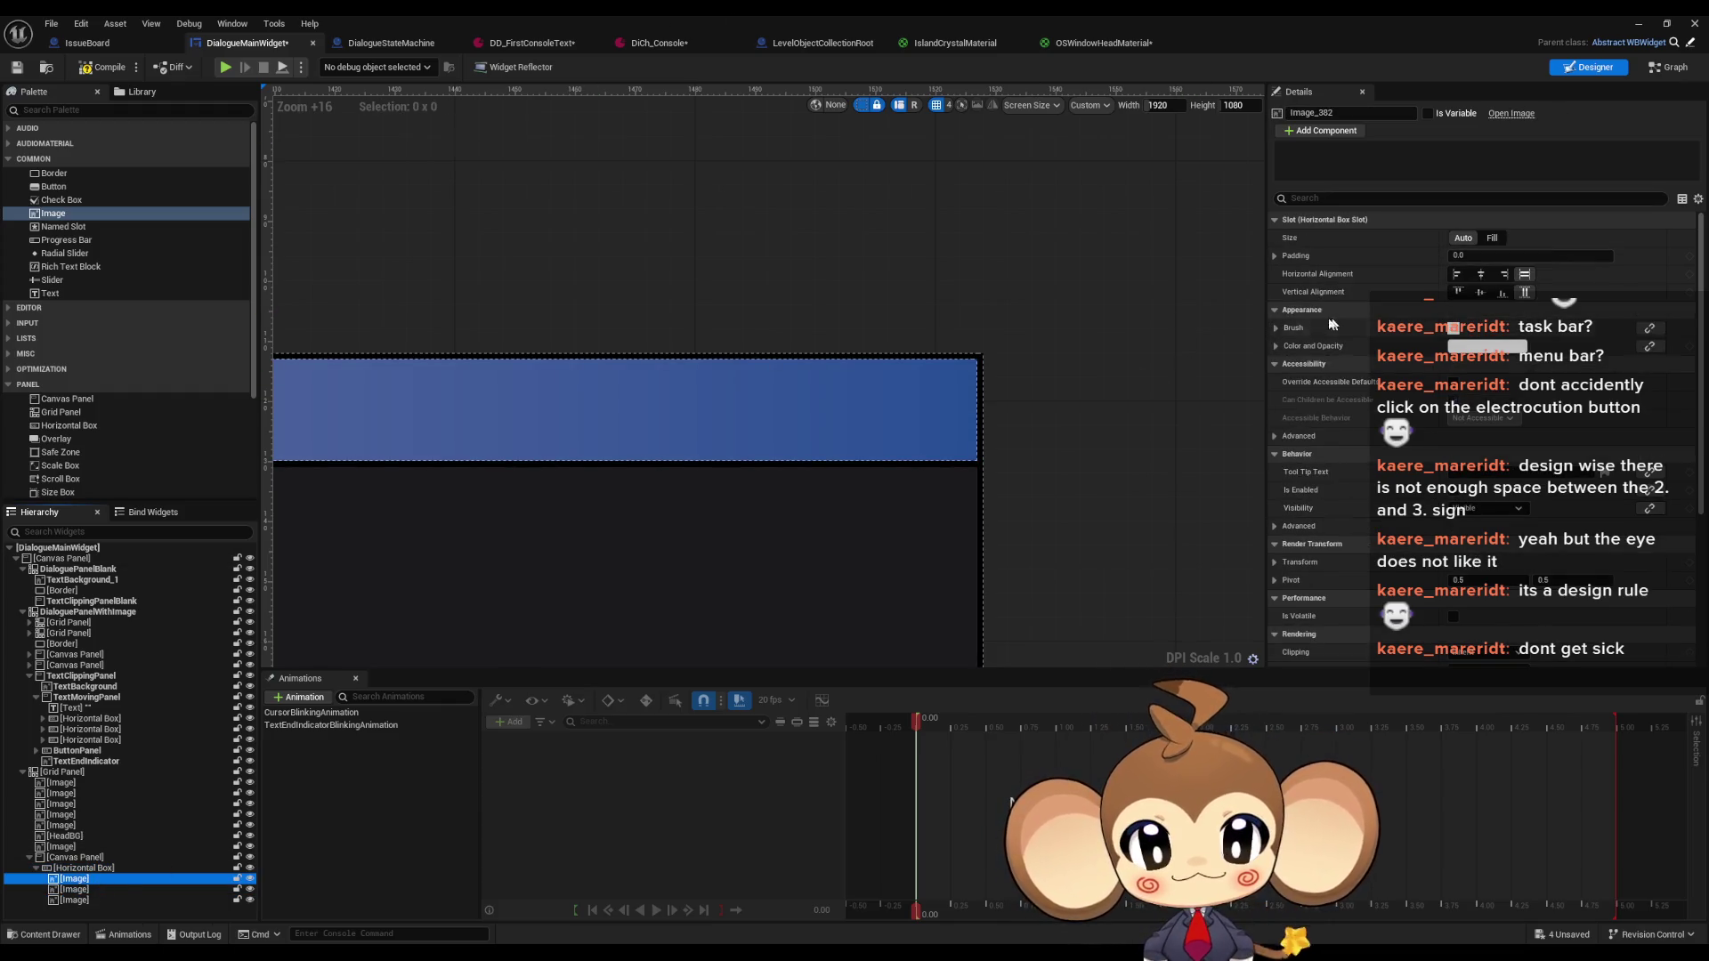
double_click(1061, 16)
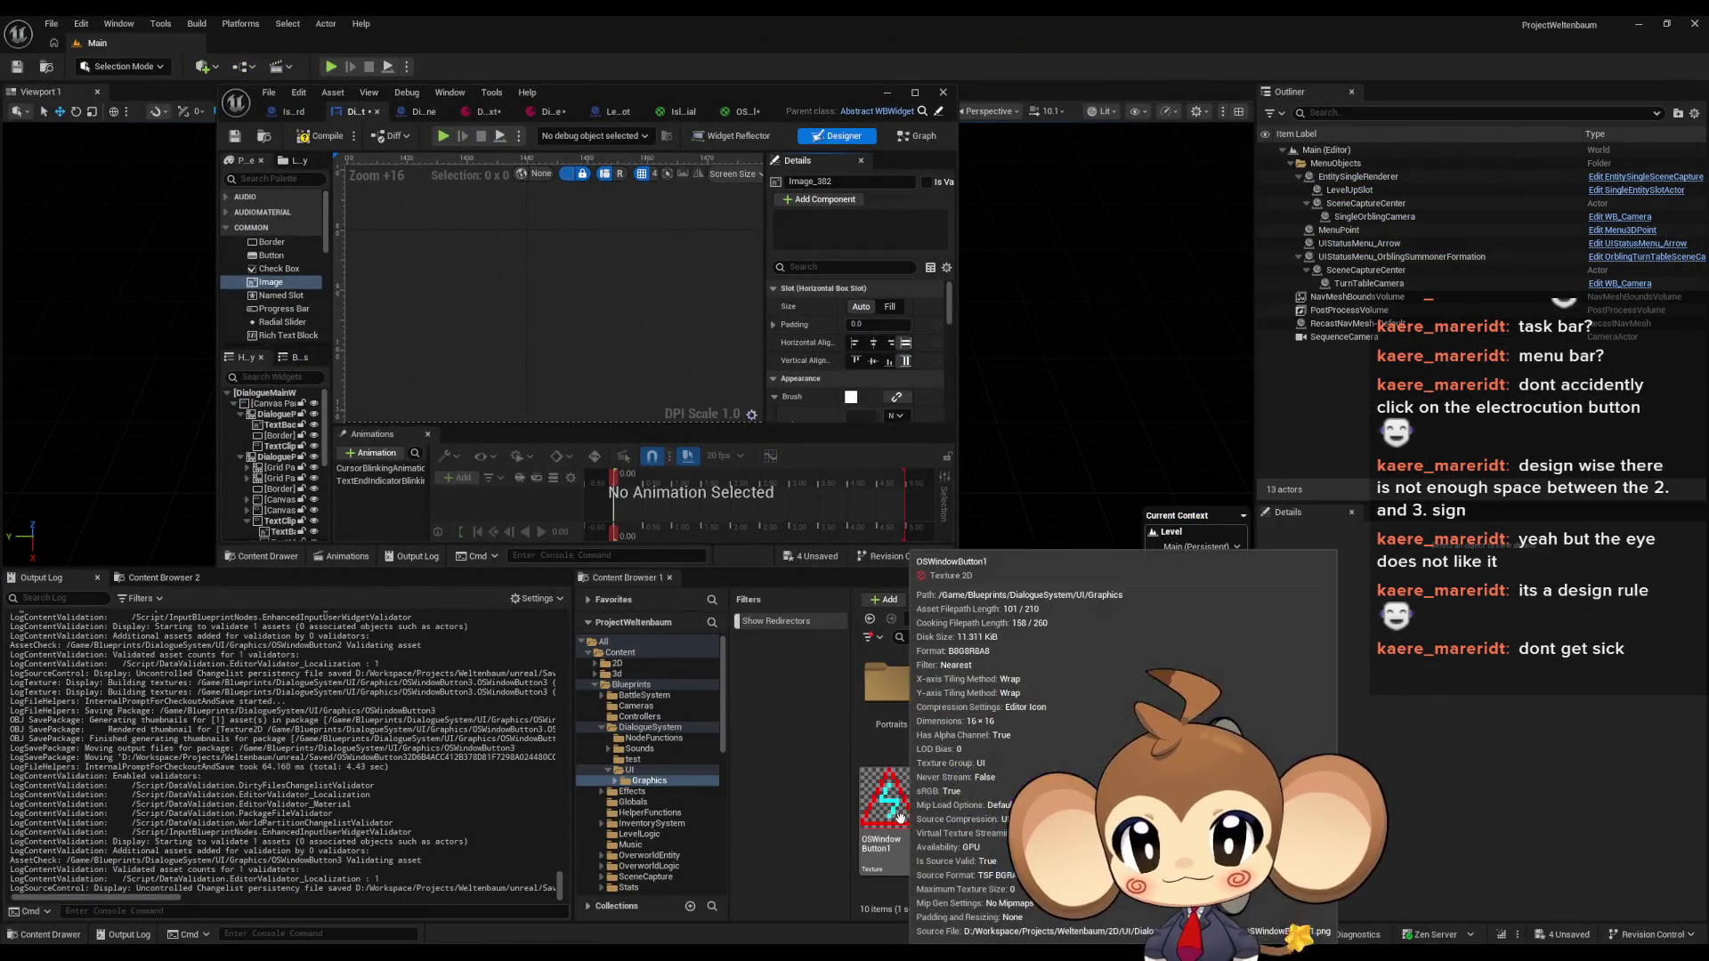
scroll(815, 307, "down", 1)
scroll(816, 306, "down", 1)
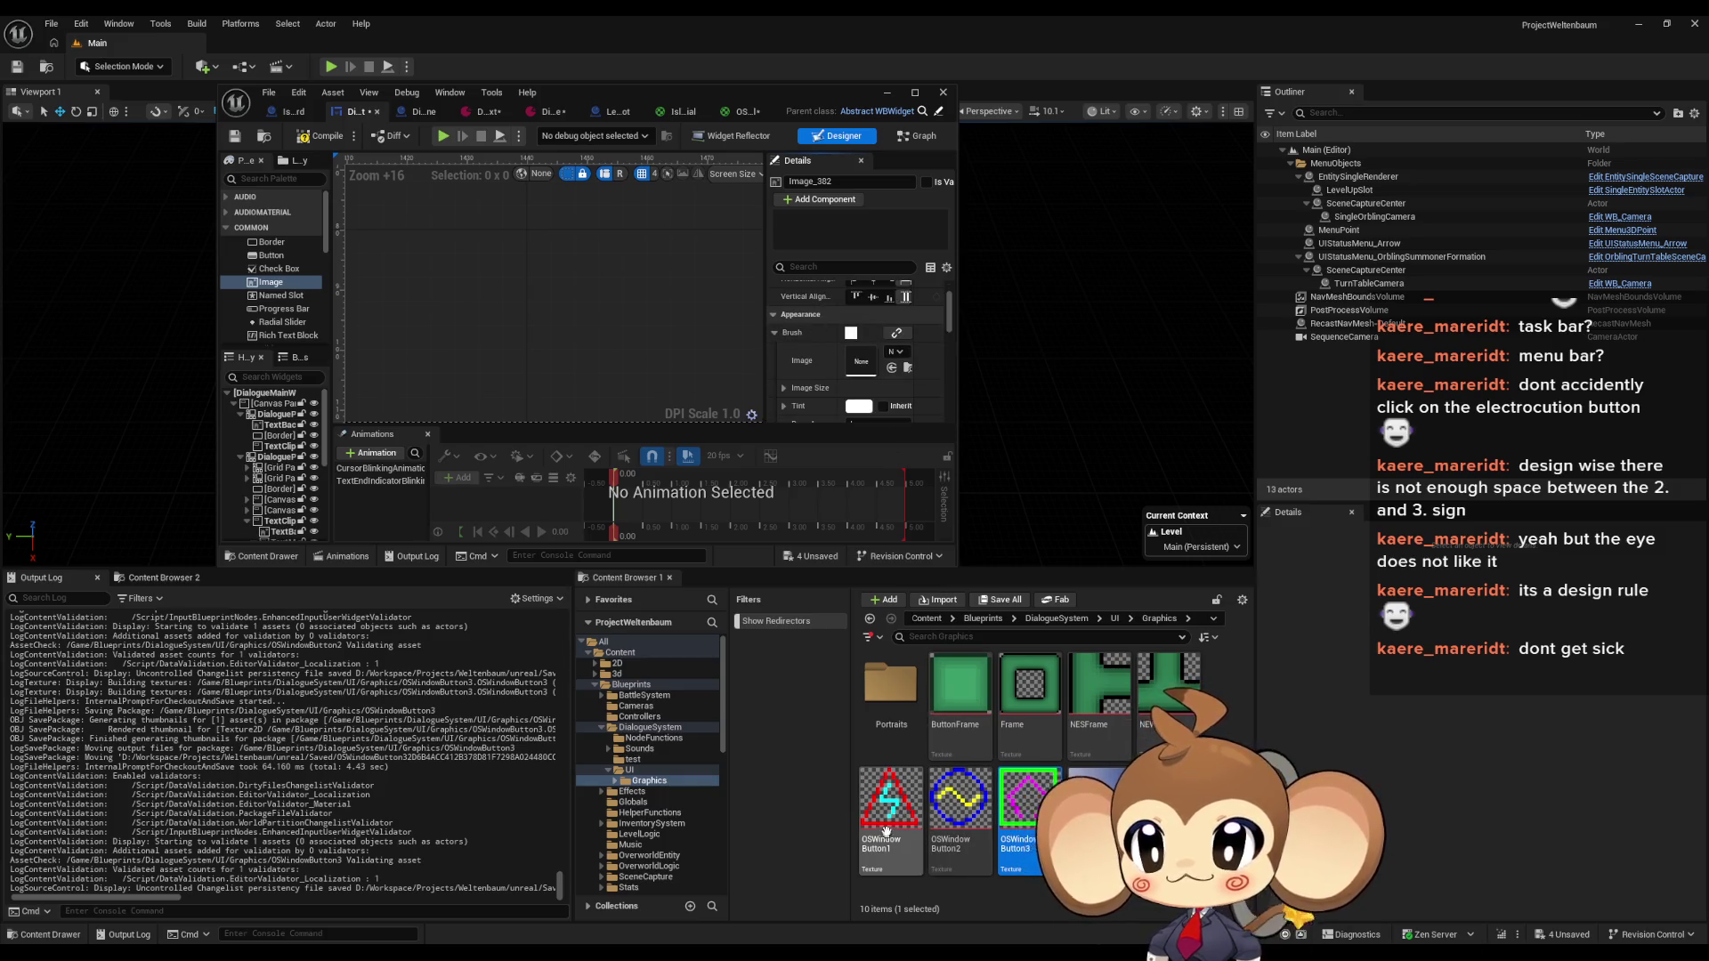
left_click_drag(886, 830, 859, 365)
scroll(275, 496, "down", 3)
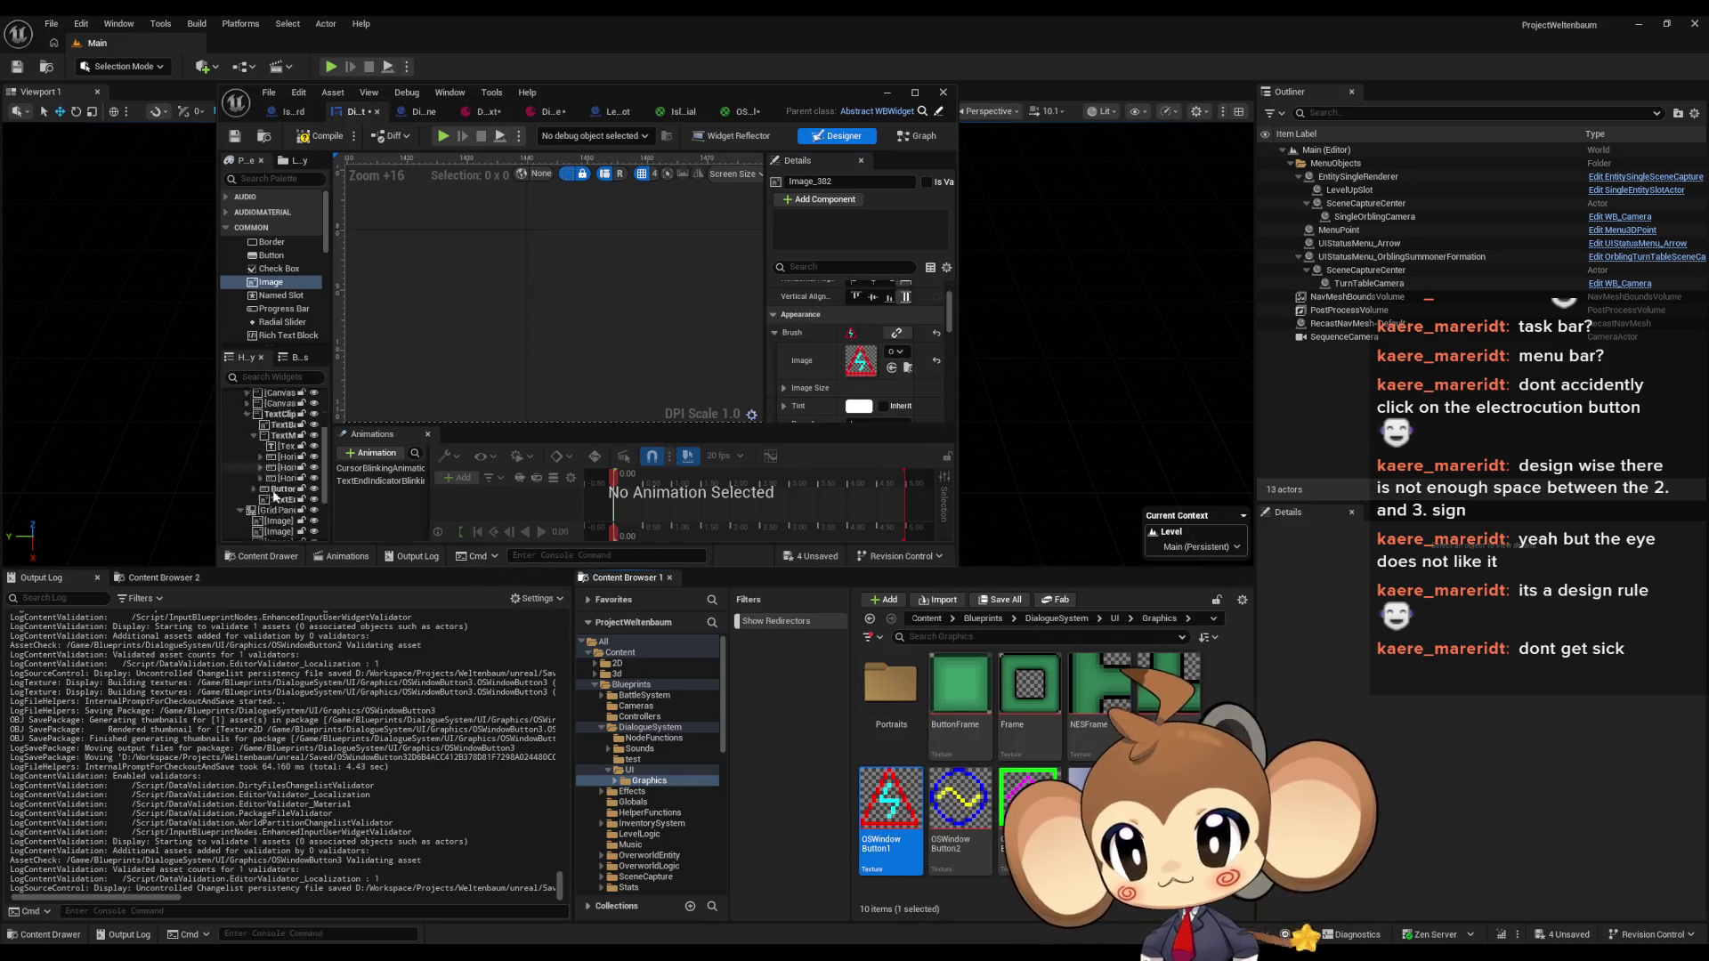
scroll(276, 496, "down", 3)
Brush the second and third images with the OSWindowButton2 and OSWindowButton3 textures
left_click(287, 525)
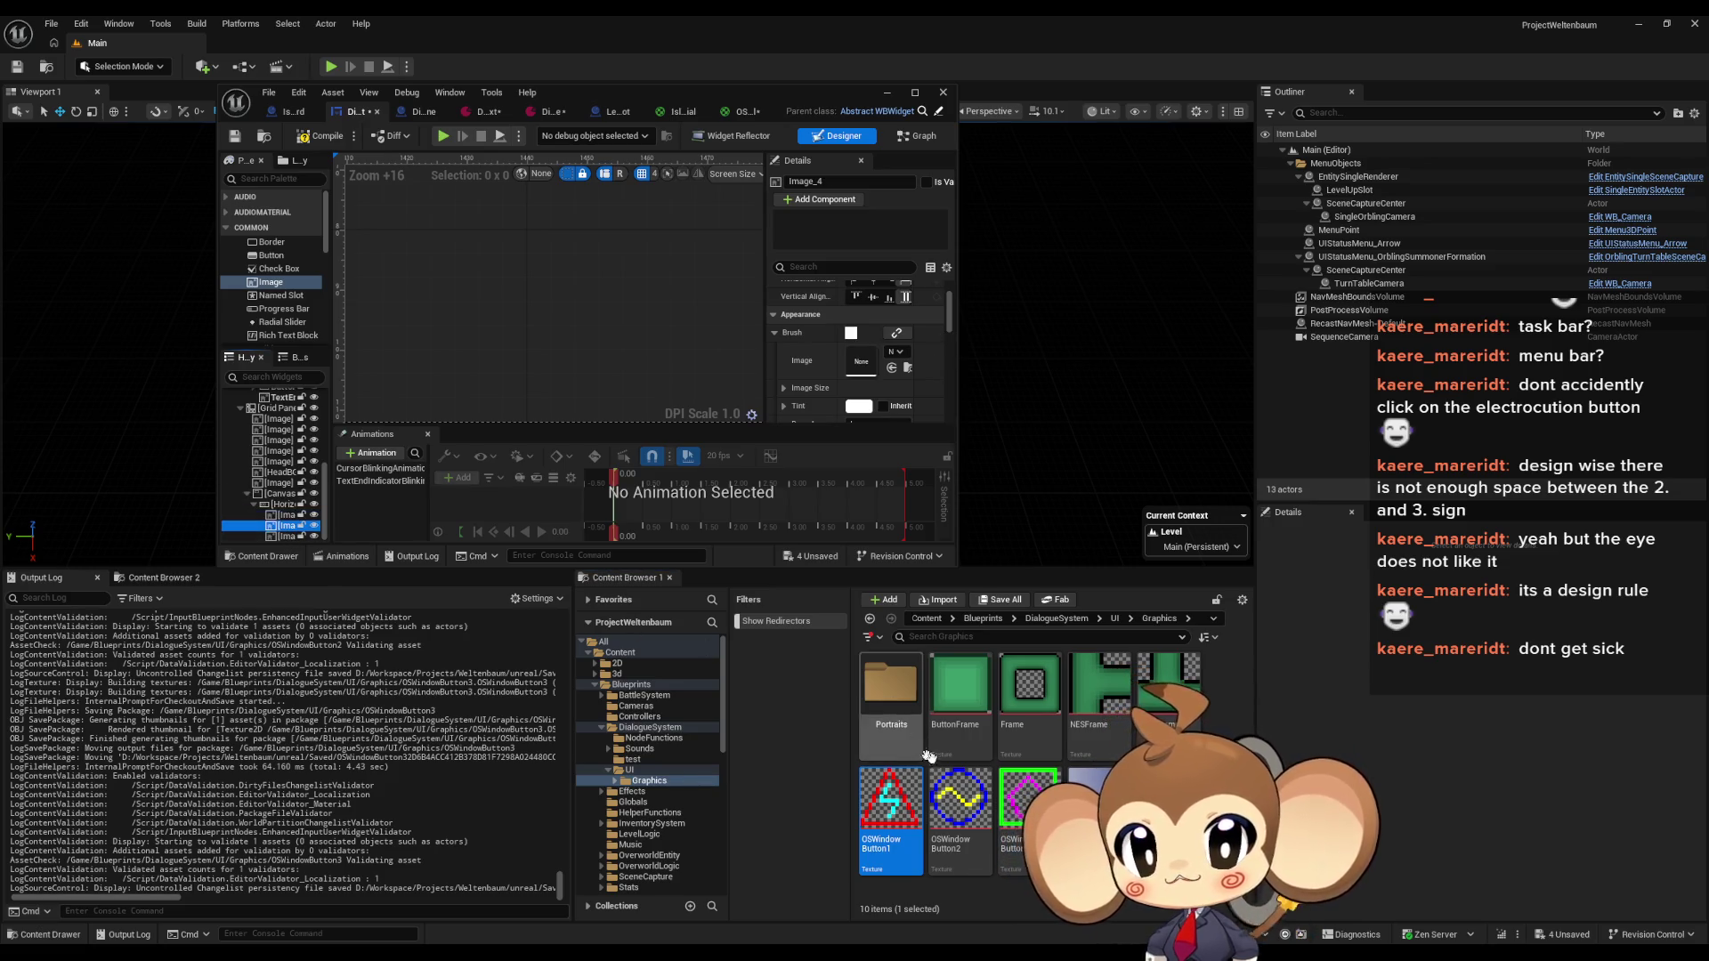
mouse_move(960, 815)
left_mouse_down()
mouse_move(877, 308)
mouse_move(863, 356)
left_mouse_up()
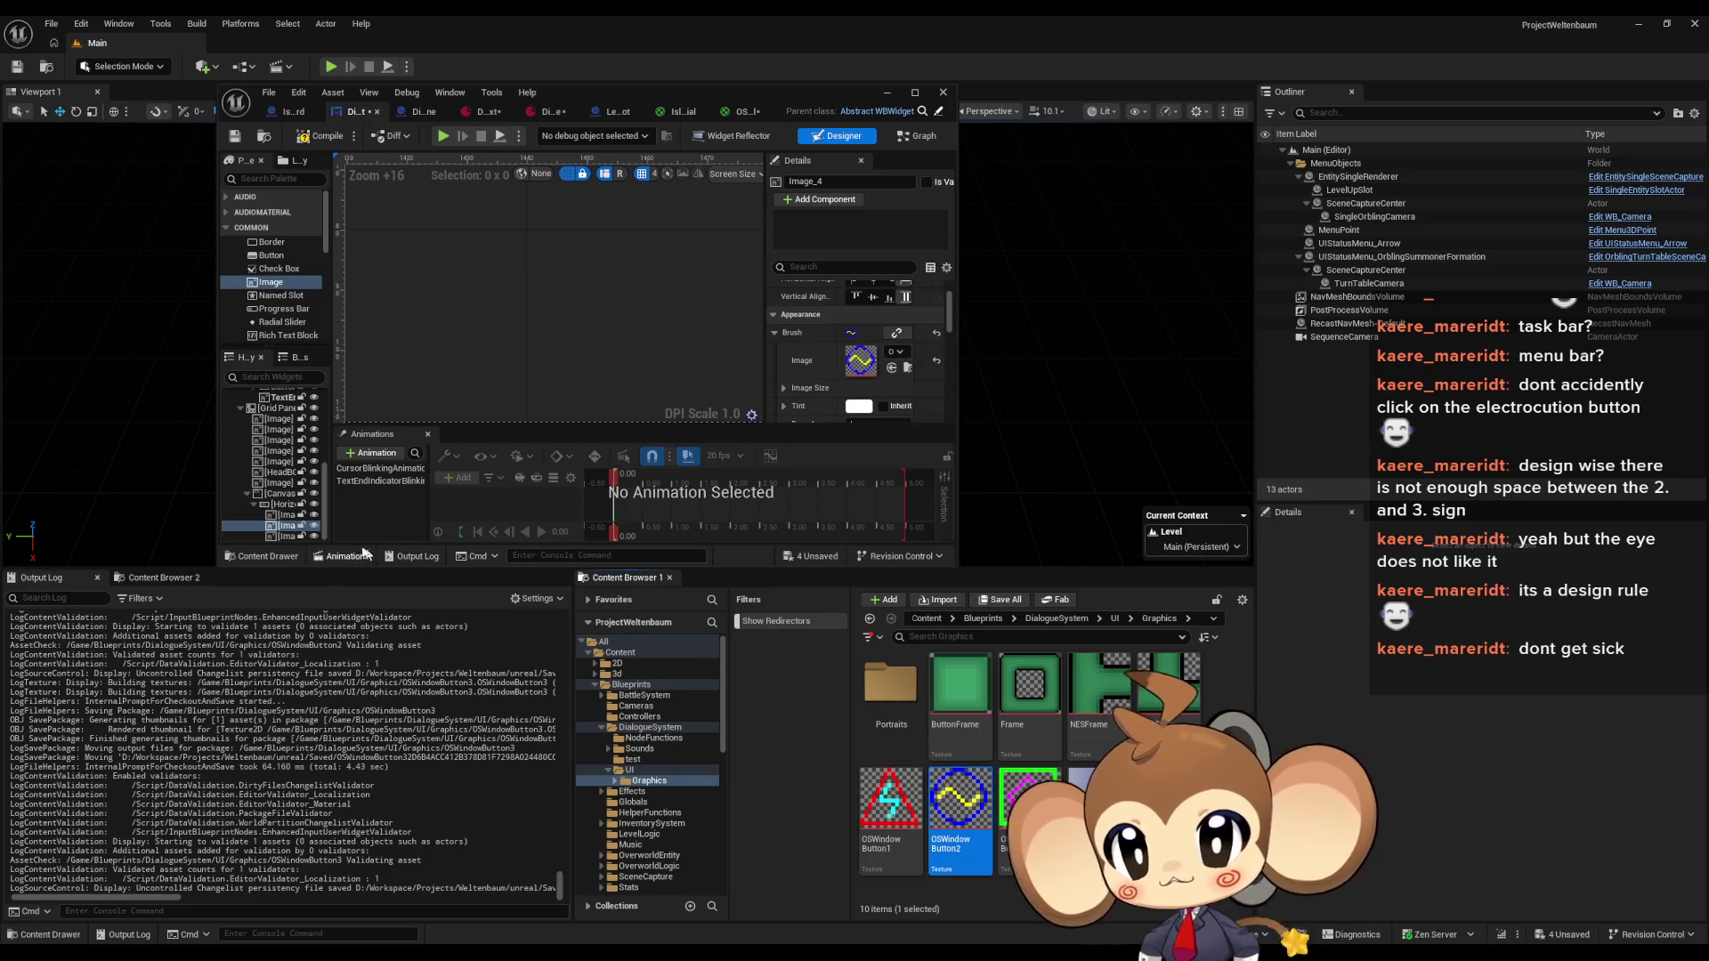
left_click(284, 536)
left_click_drag(1028, 806, 861, 358)
left_click_drag(628, 92, 911, 287)
double_click(911, 287)
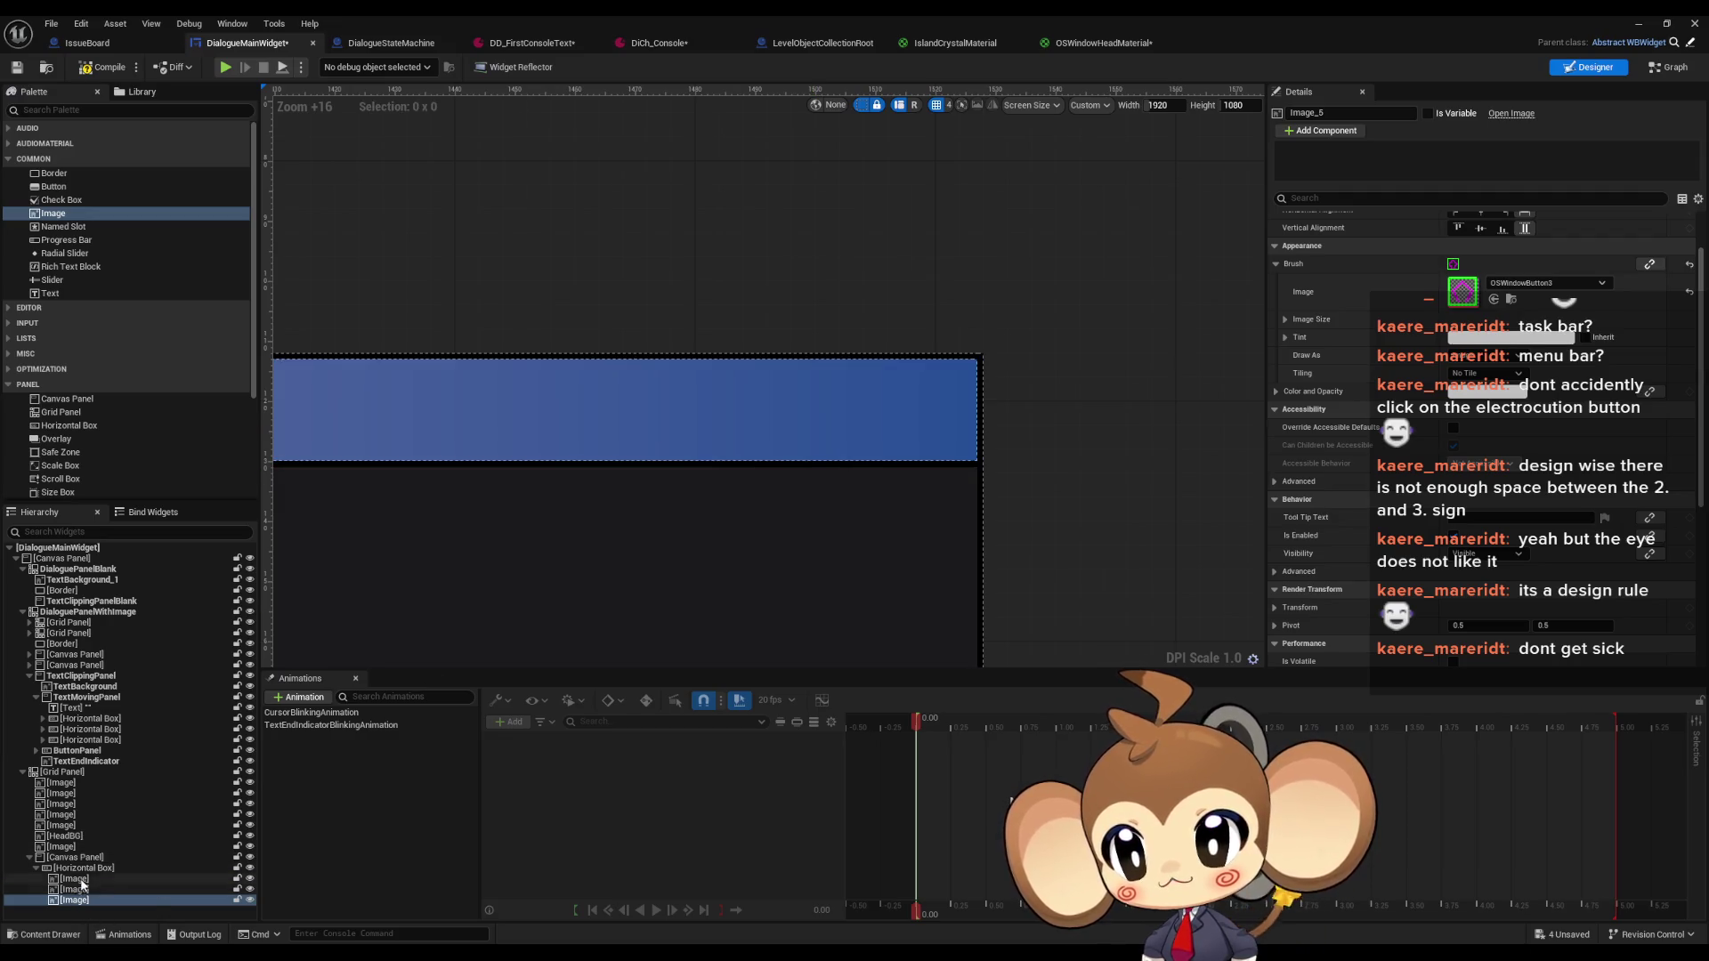
left_click(83, 869)
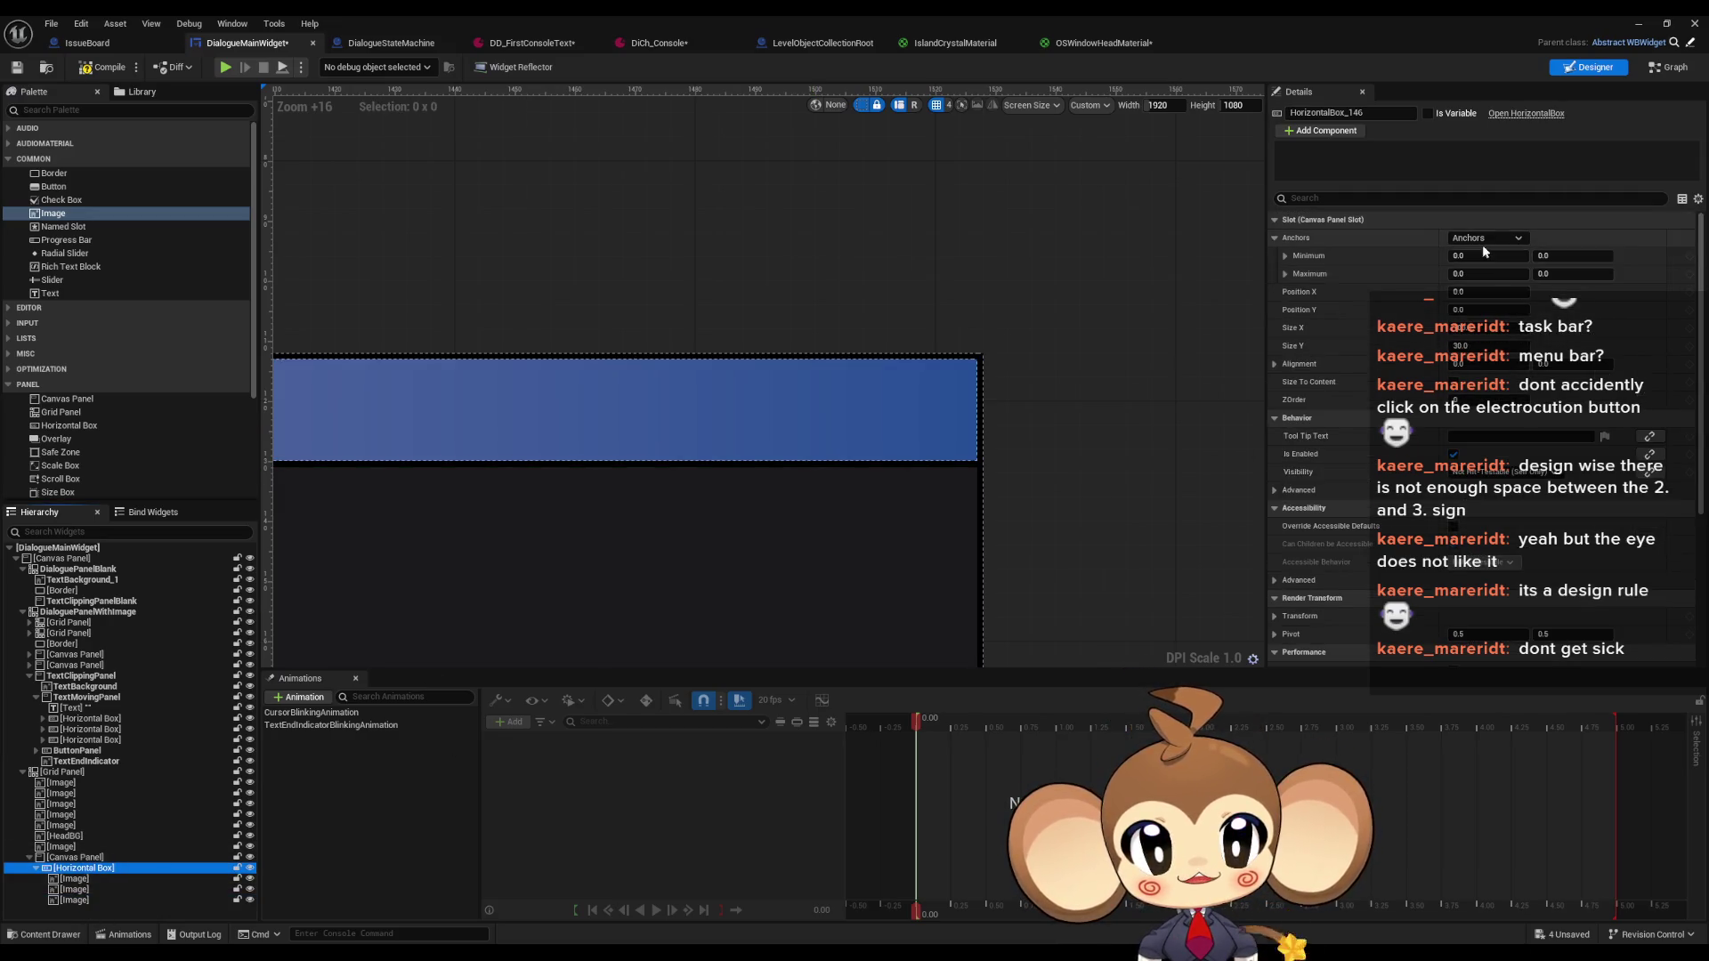
Anchor the Horizontal Box top-right with Position X 0 and Alignment X 1.0
left_click(1484, 237)
left_click(1572, 269)
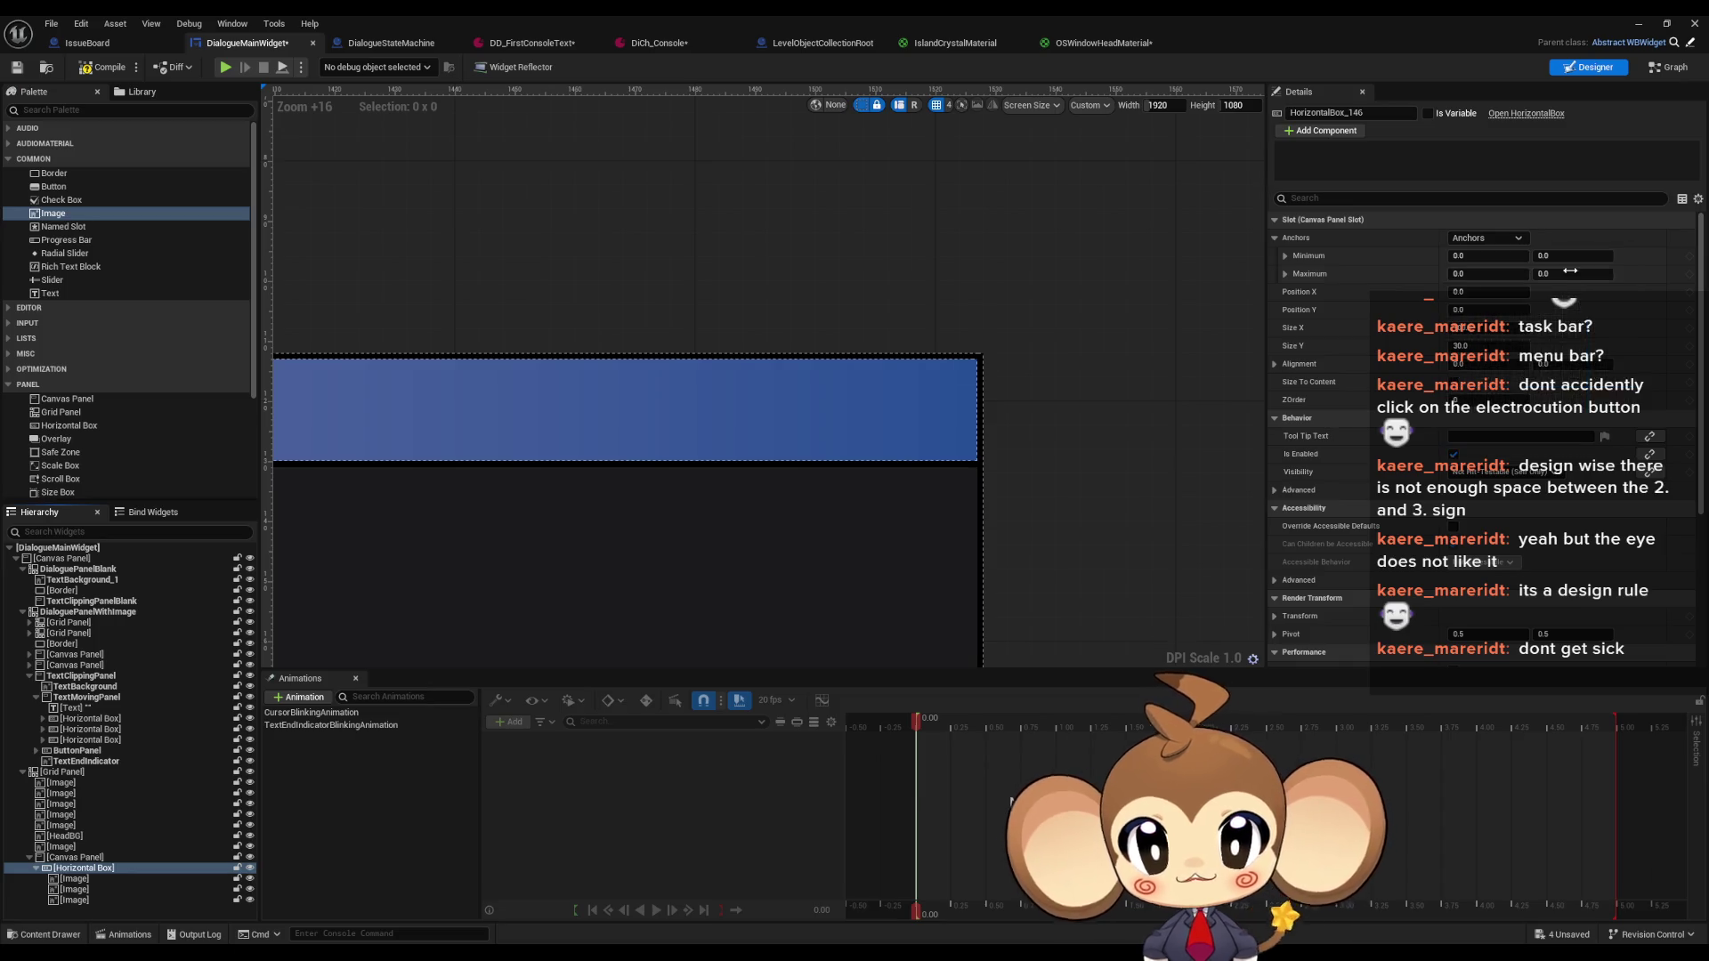
left_click(1486, 291)
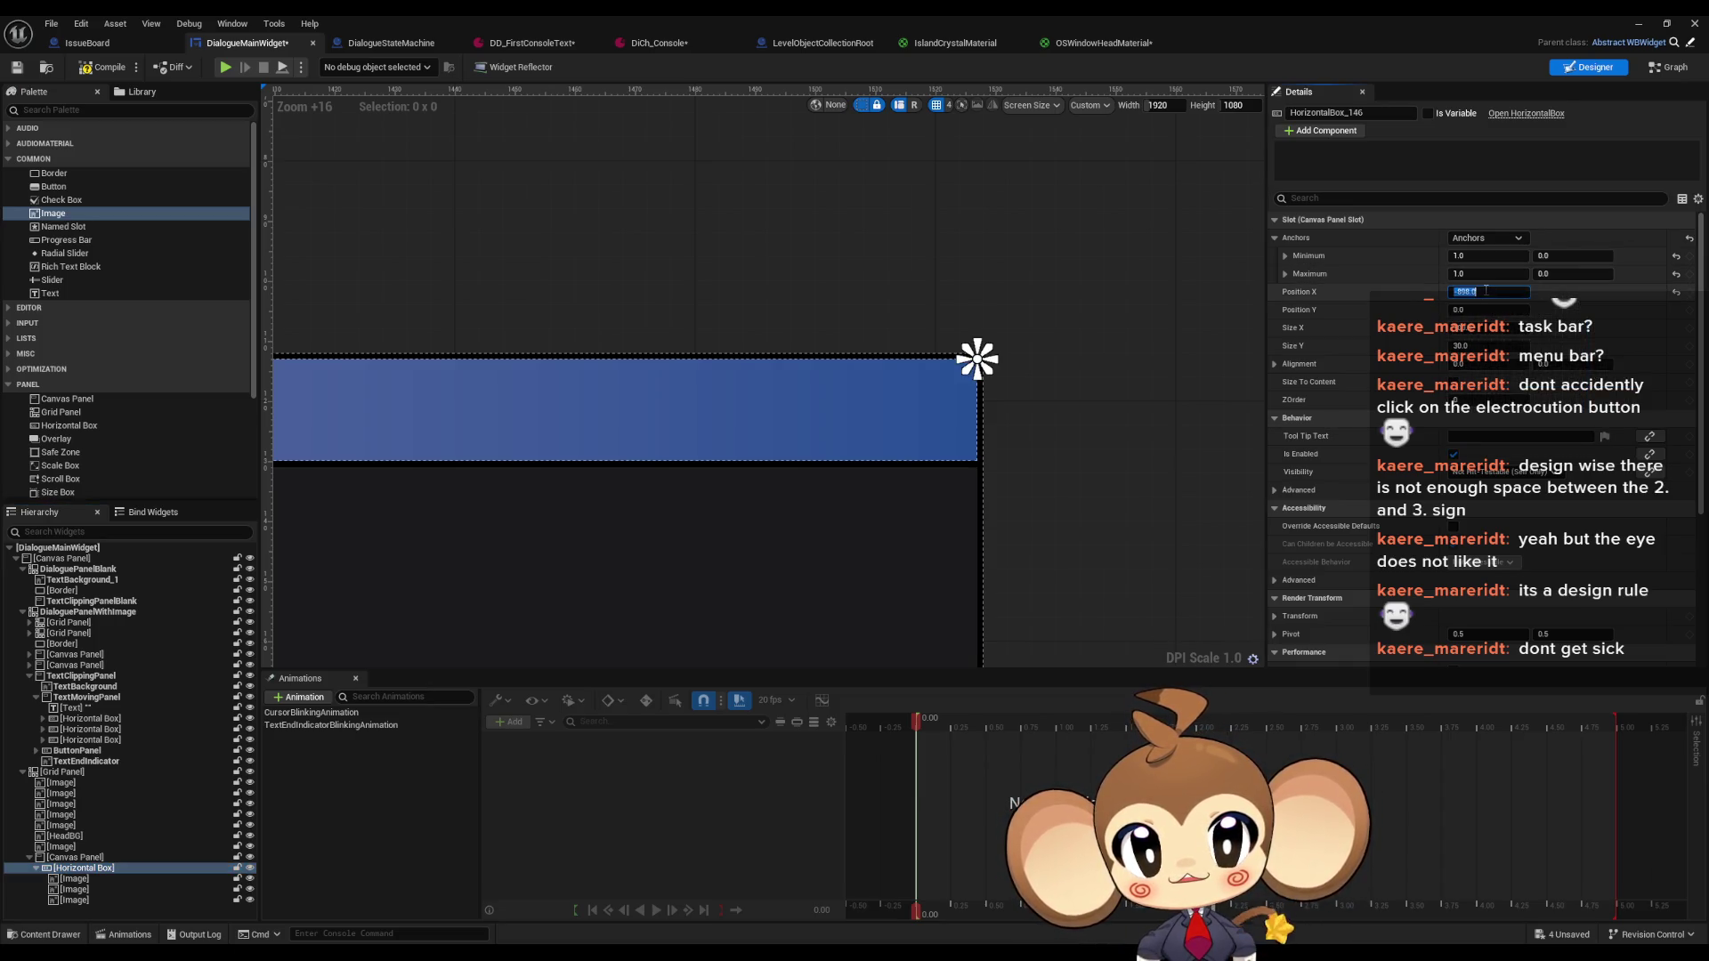
key("Return")
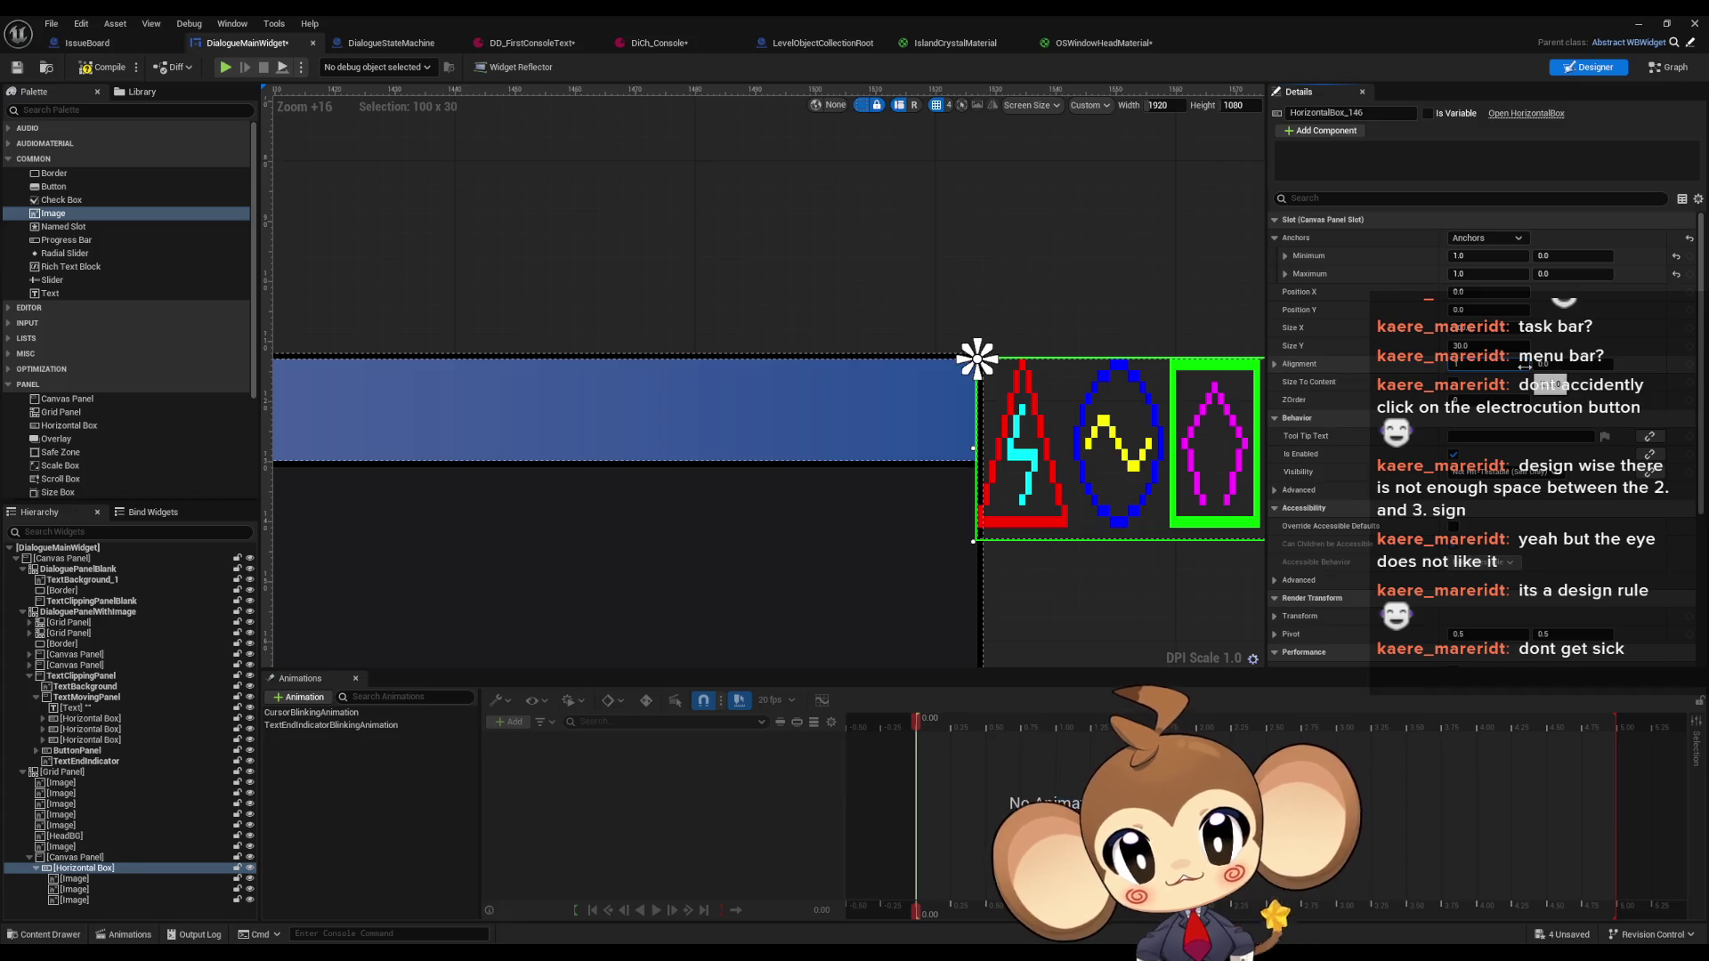
key("Return")
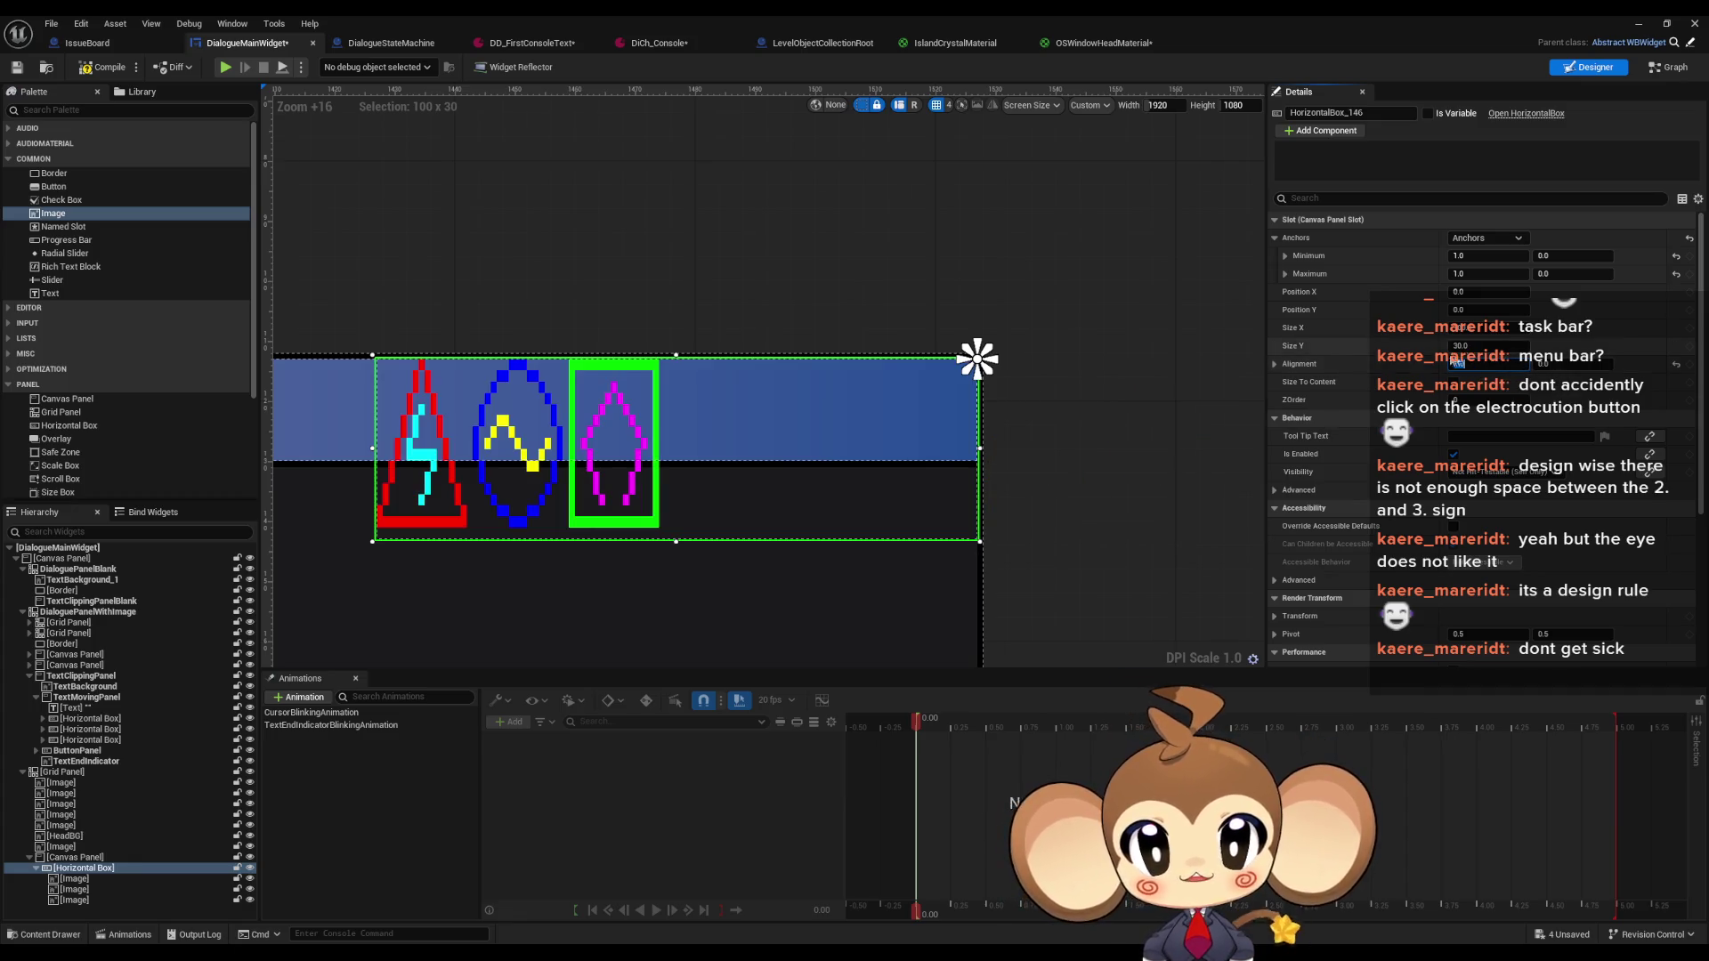
Try stretched anchors on the Horizontal Box, then restore the top-right anchor preset
left_click(79, 857)
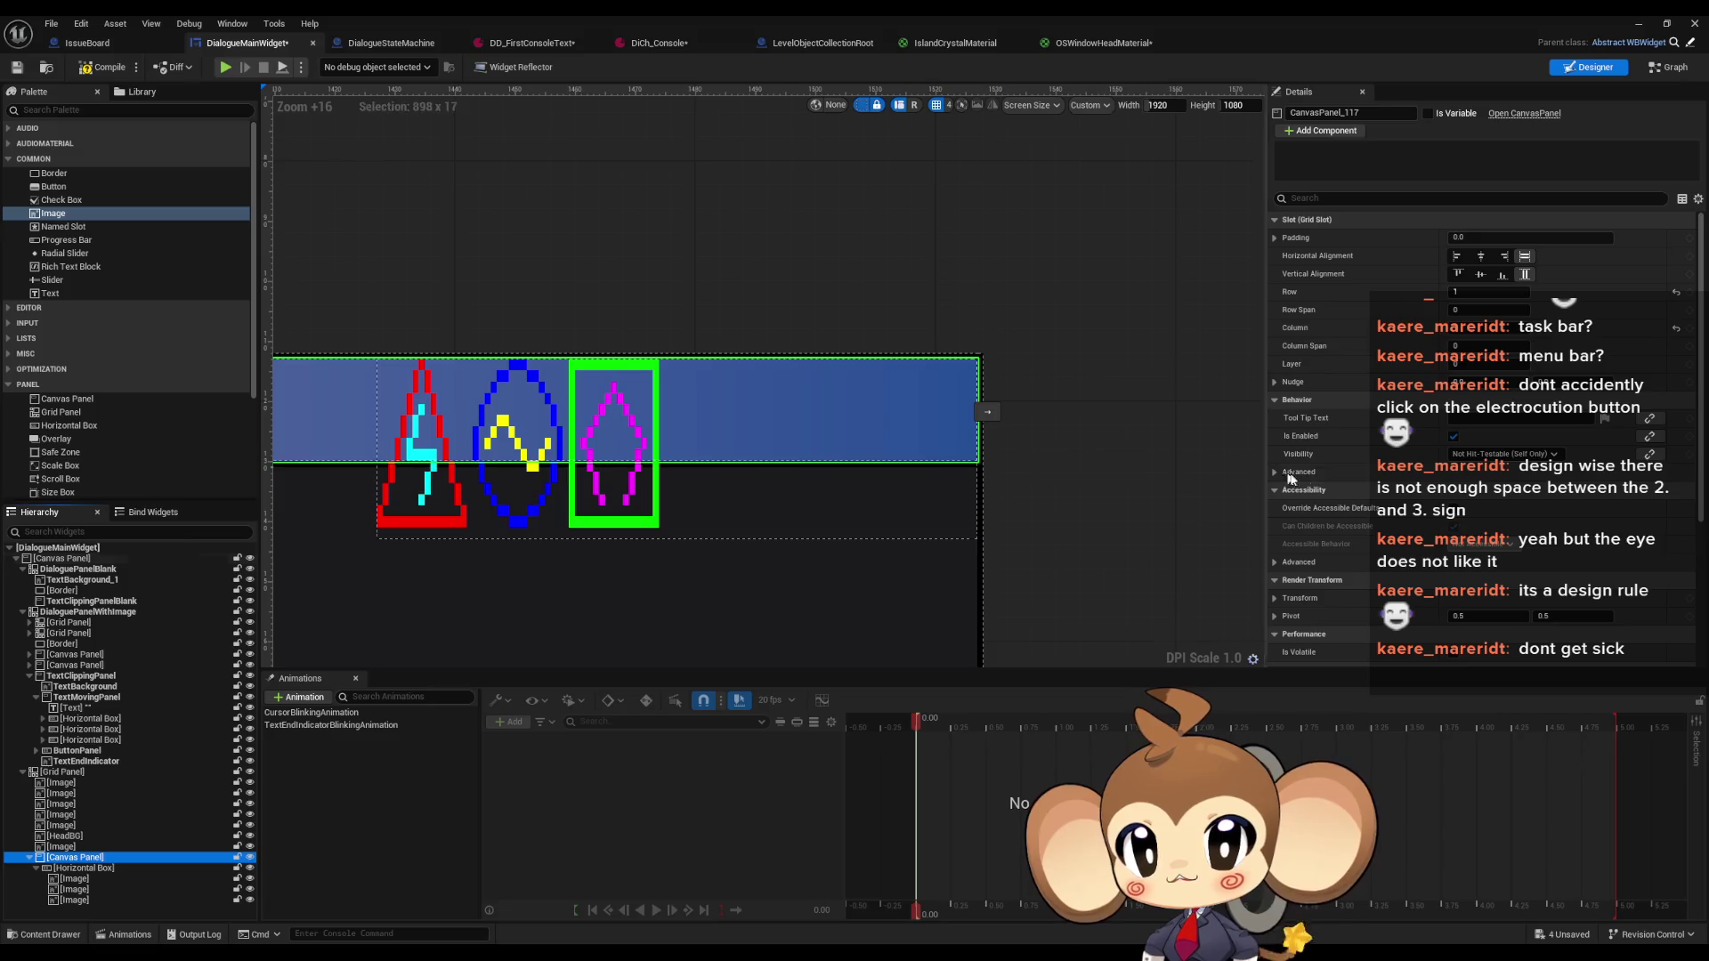
left_click(75, 869)
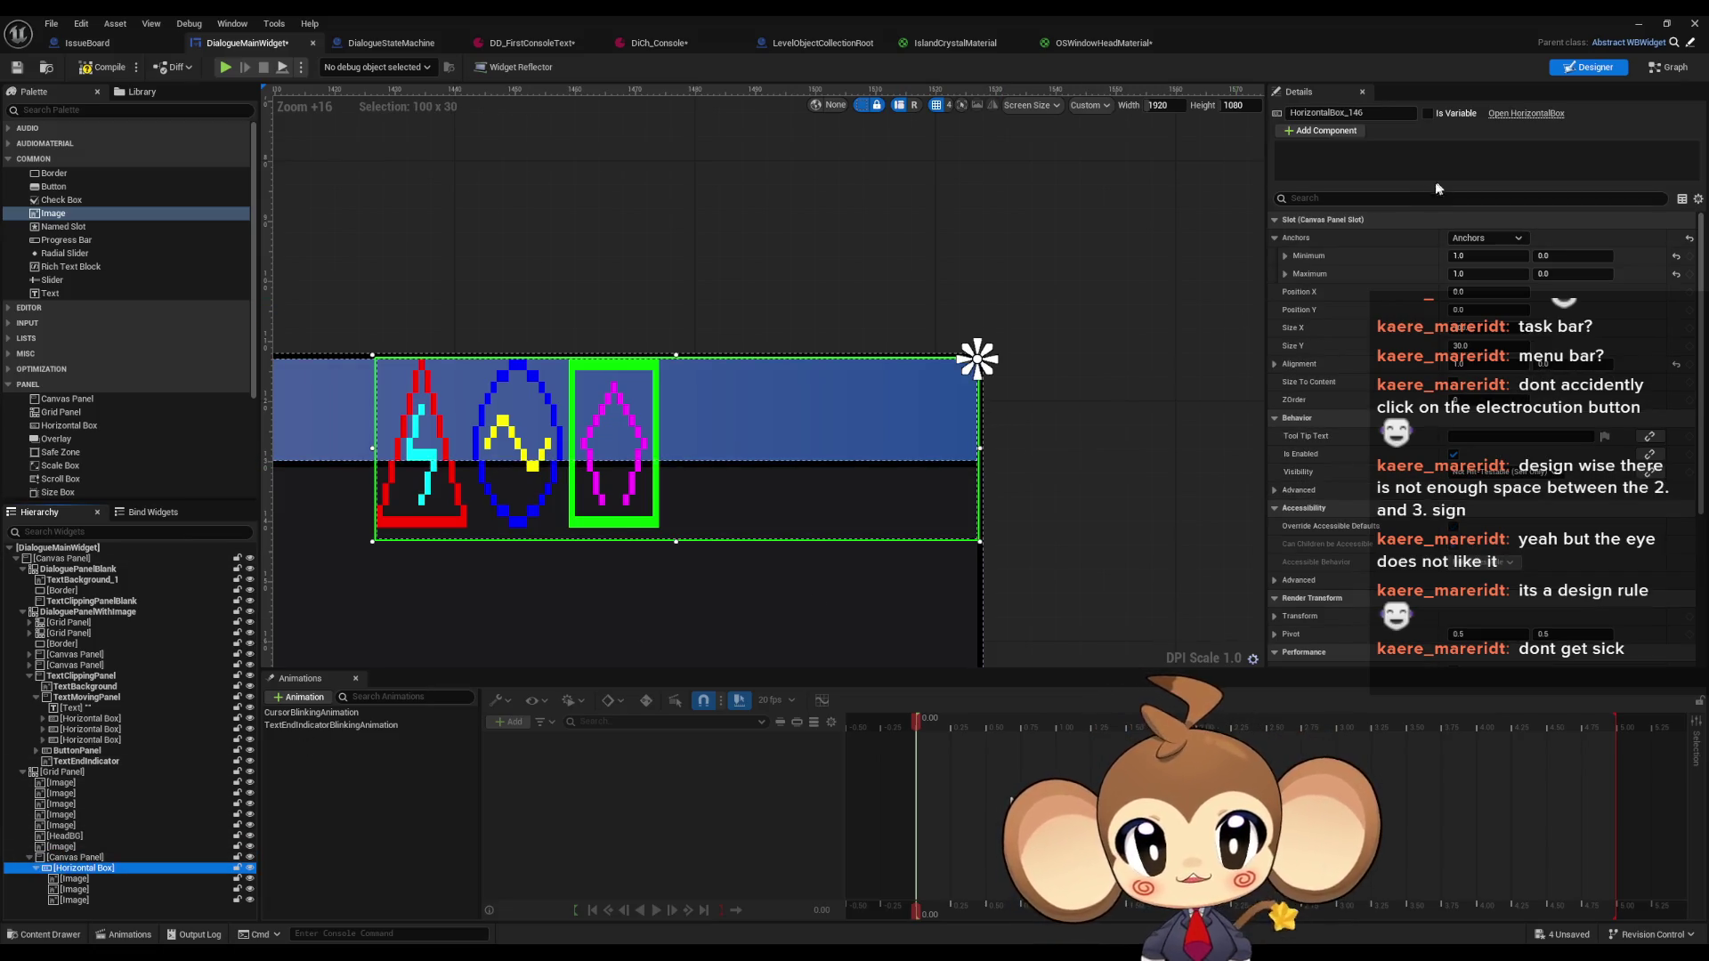
left_click(1510, 238)
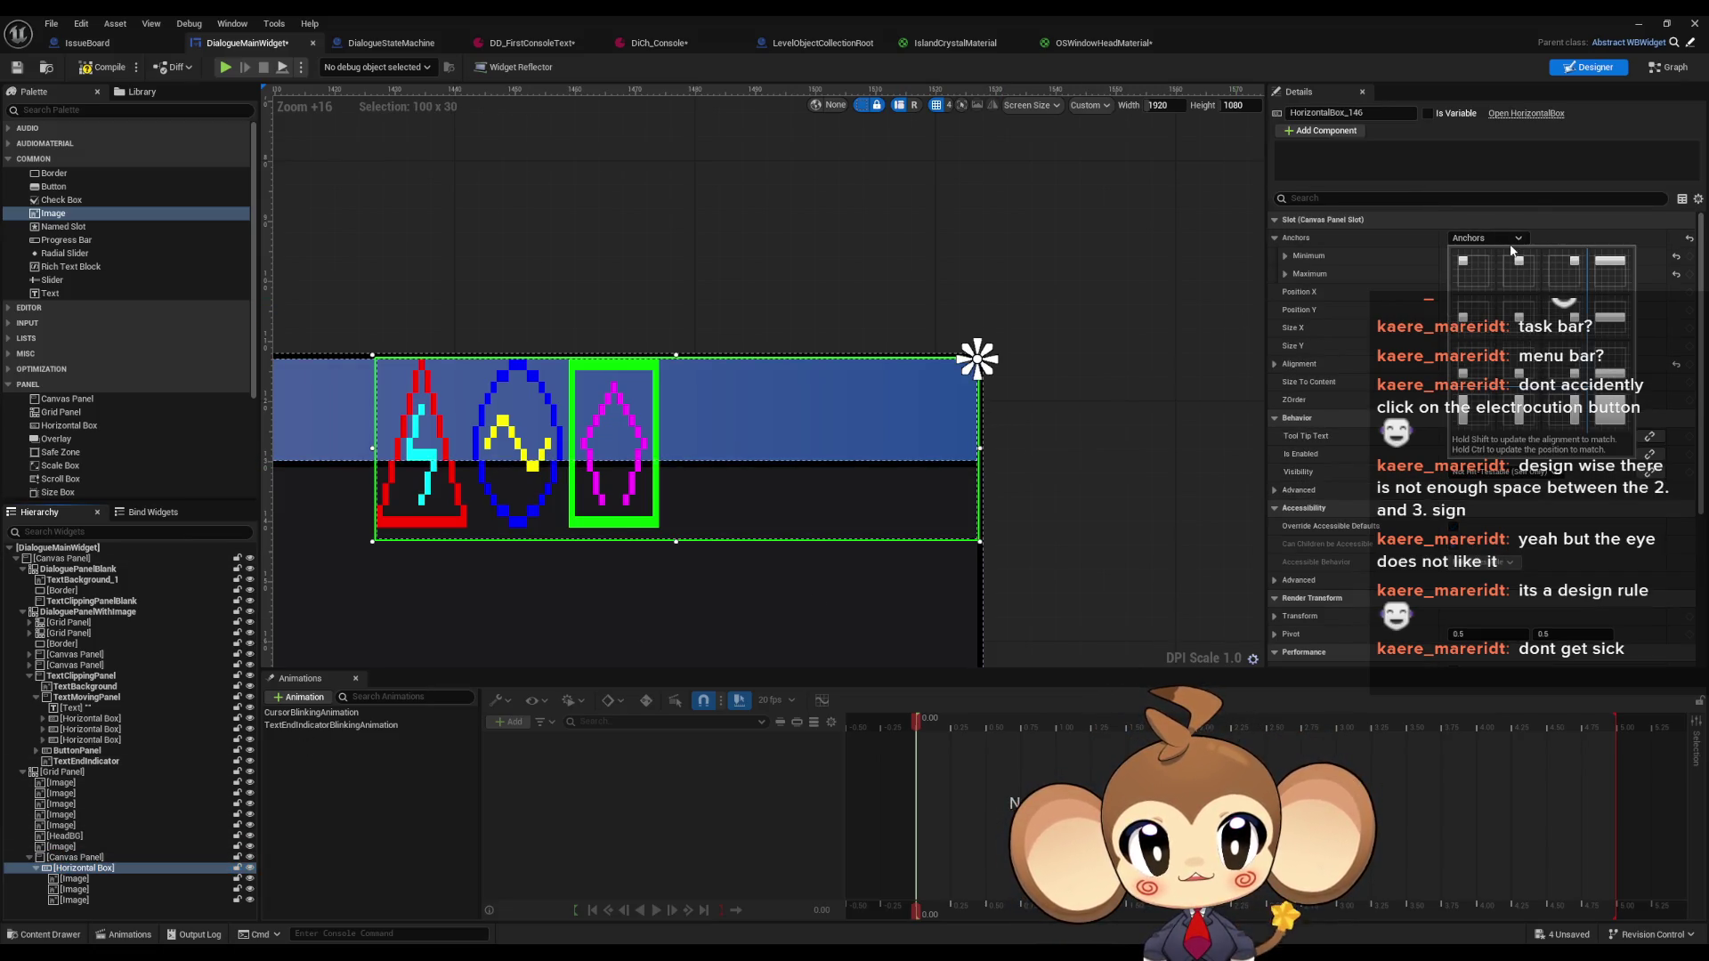
left_click(1615, 418)
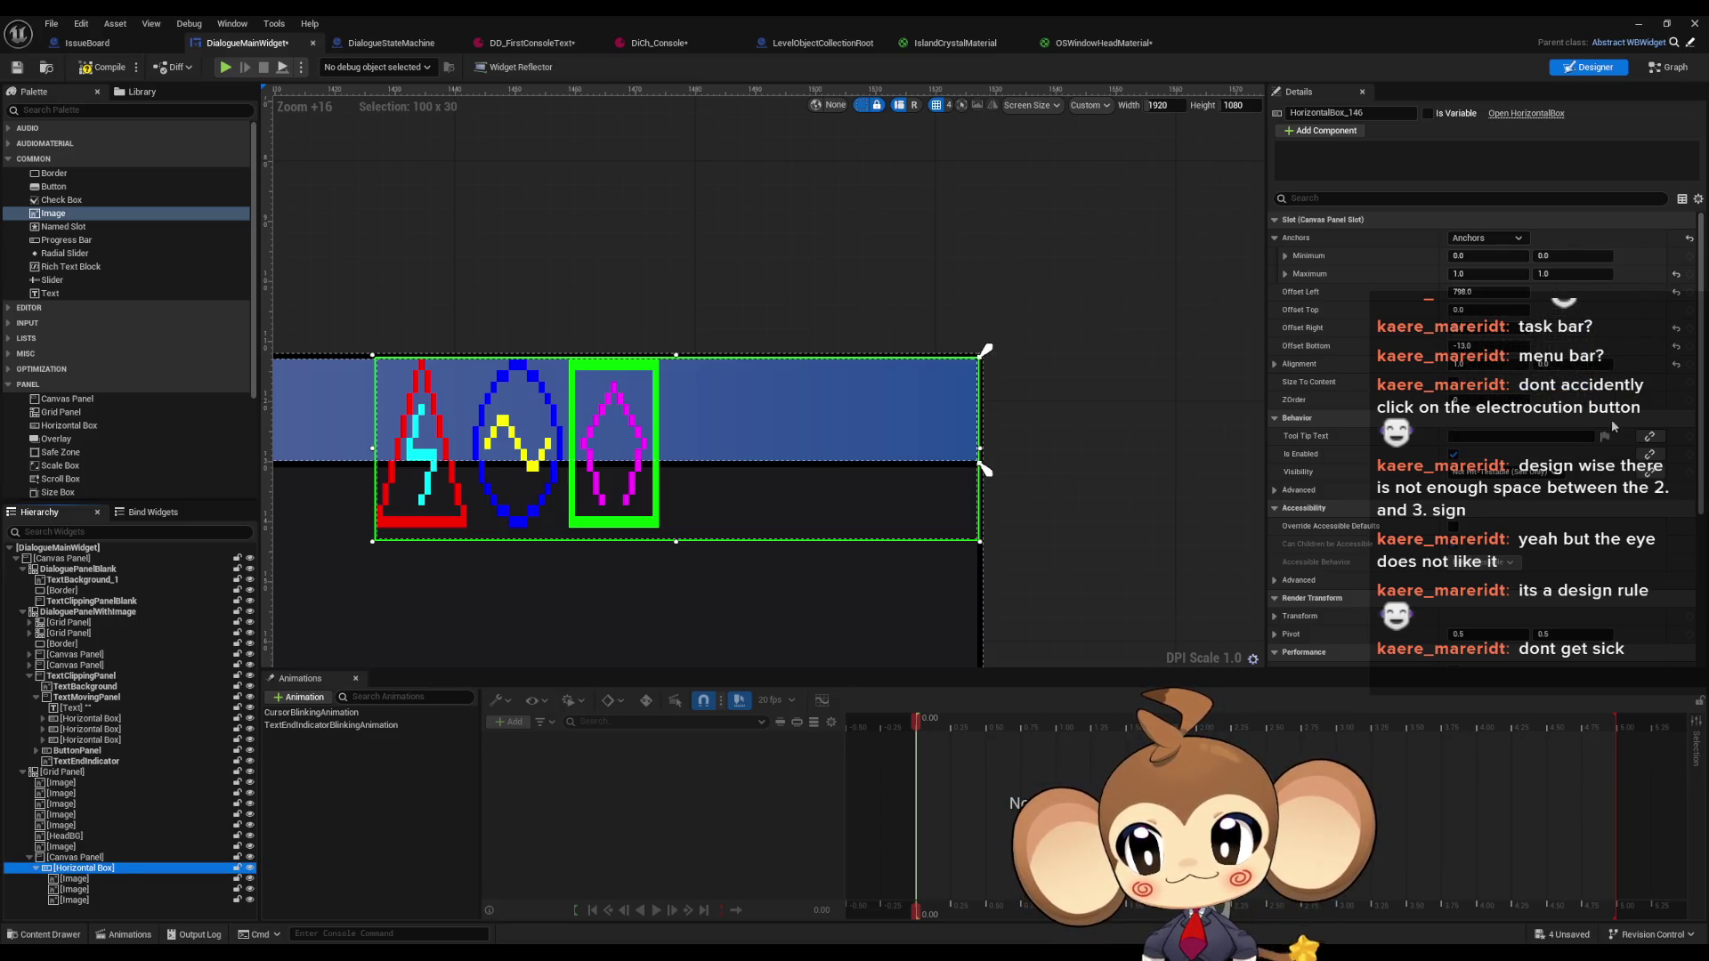
left_click(98, 859)
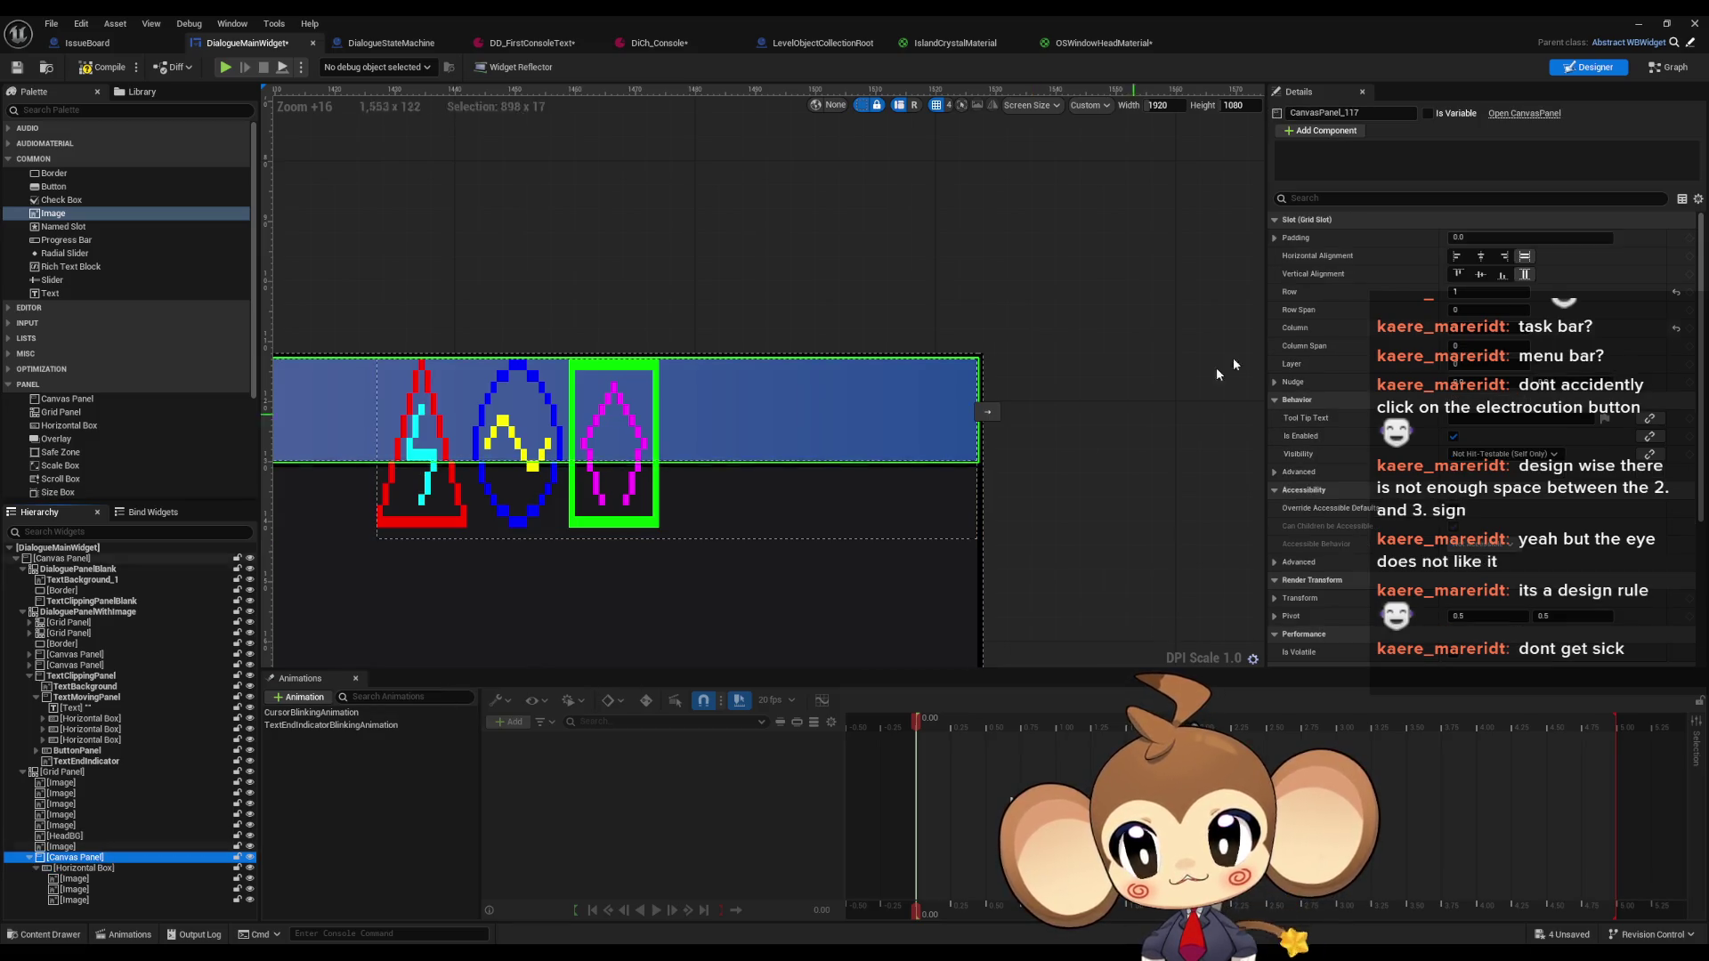
left_click(99, 869)
left_click(1486, 238)
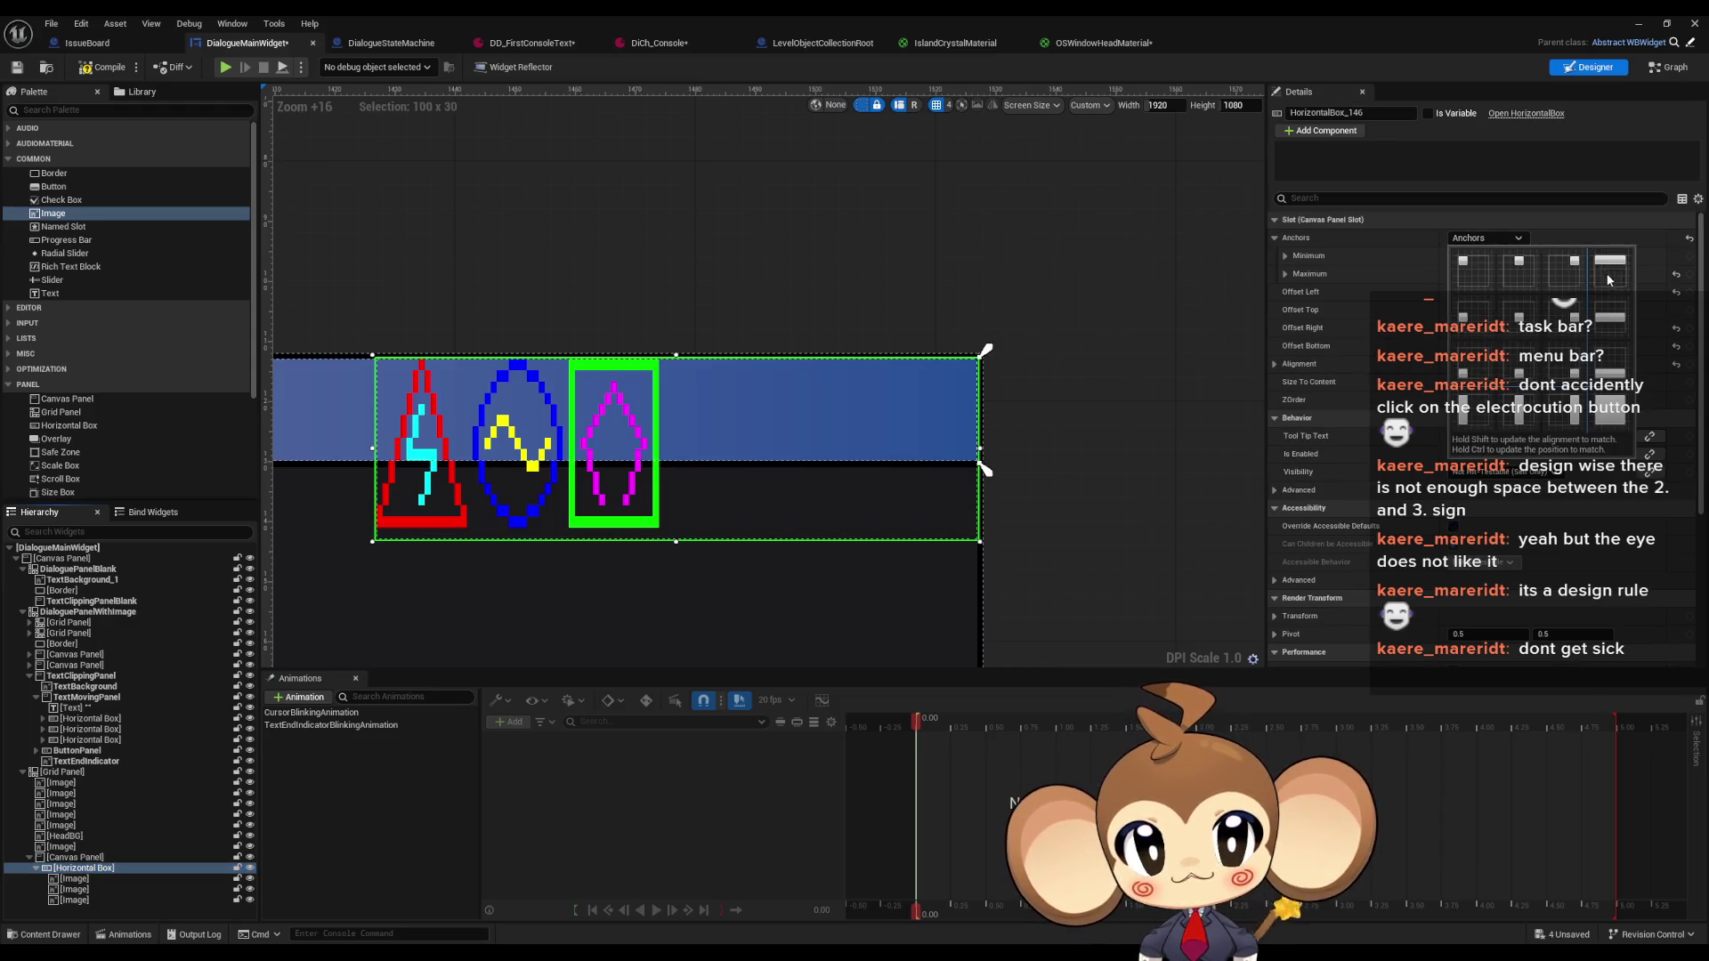
left_click(1574, 271)
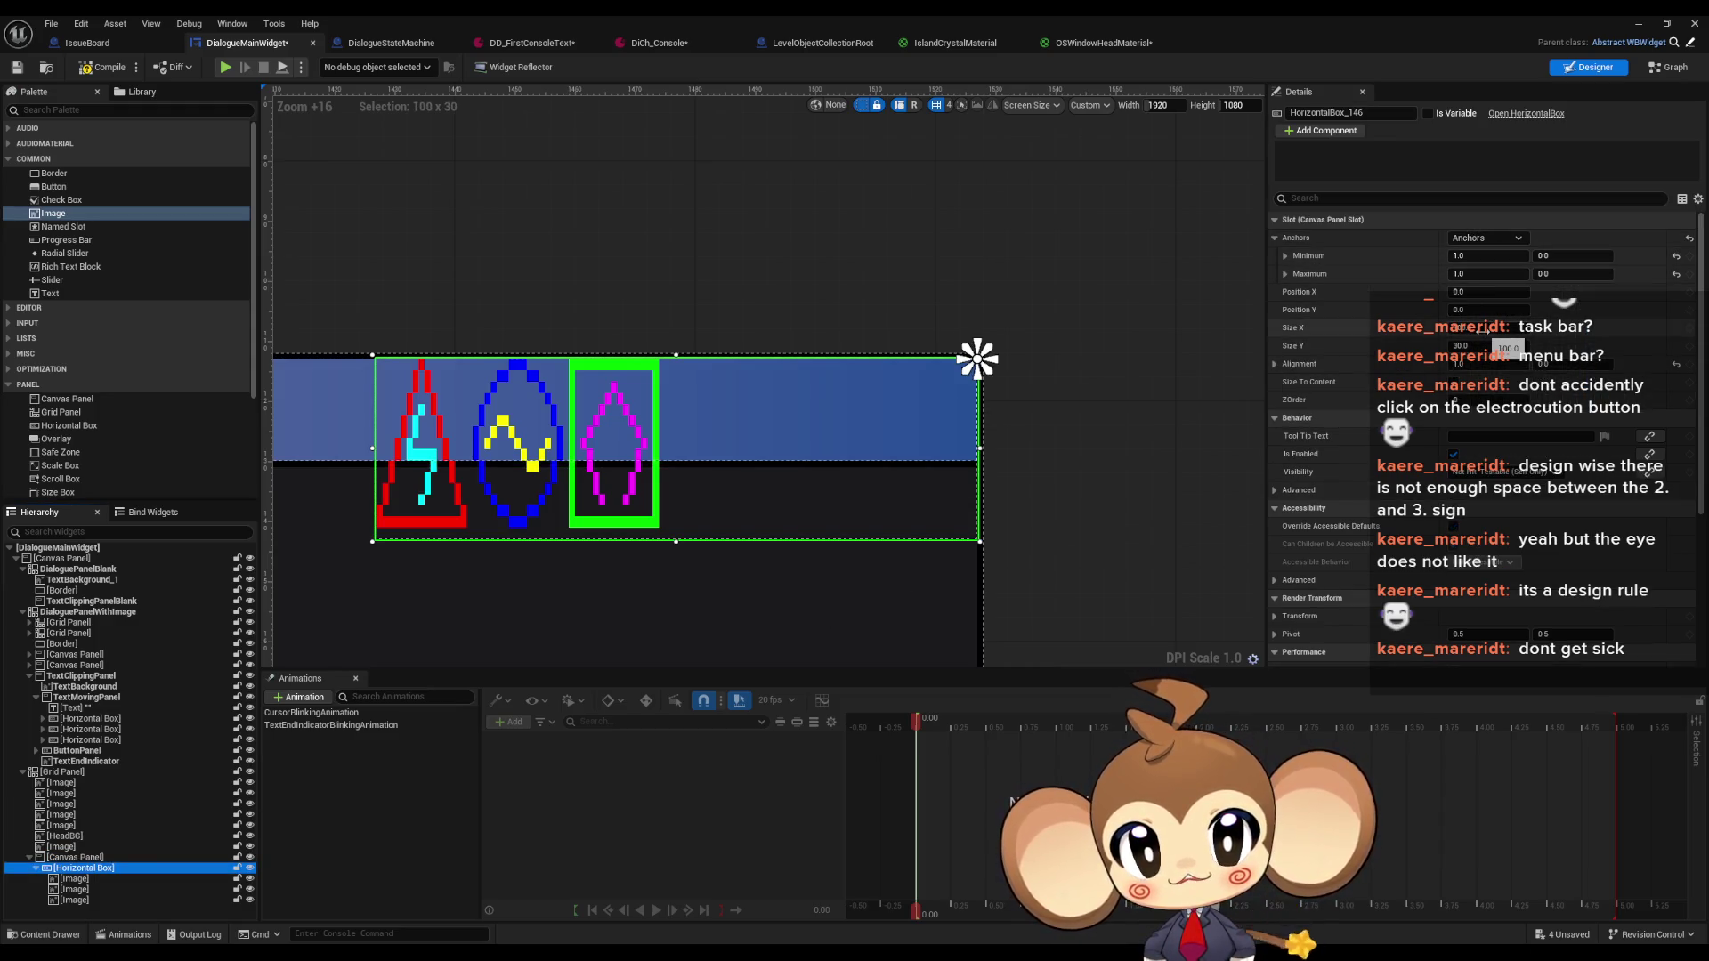
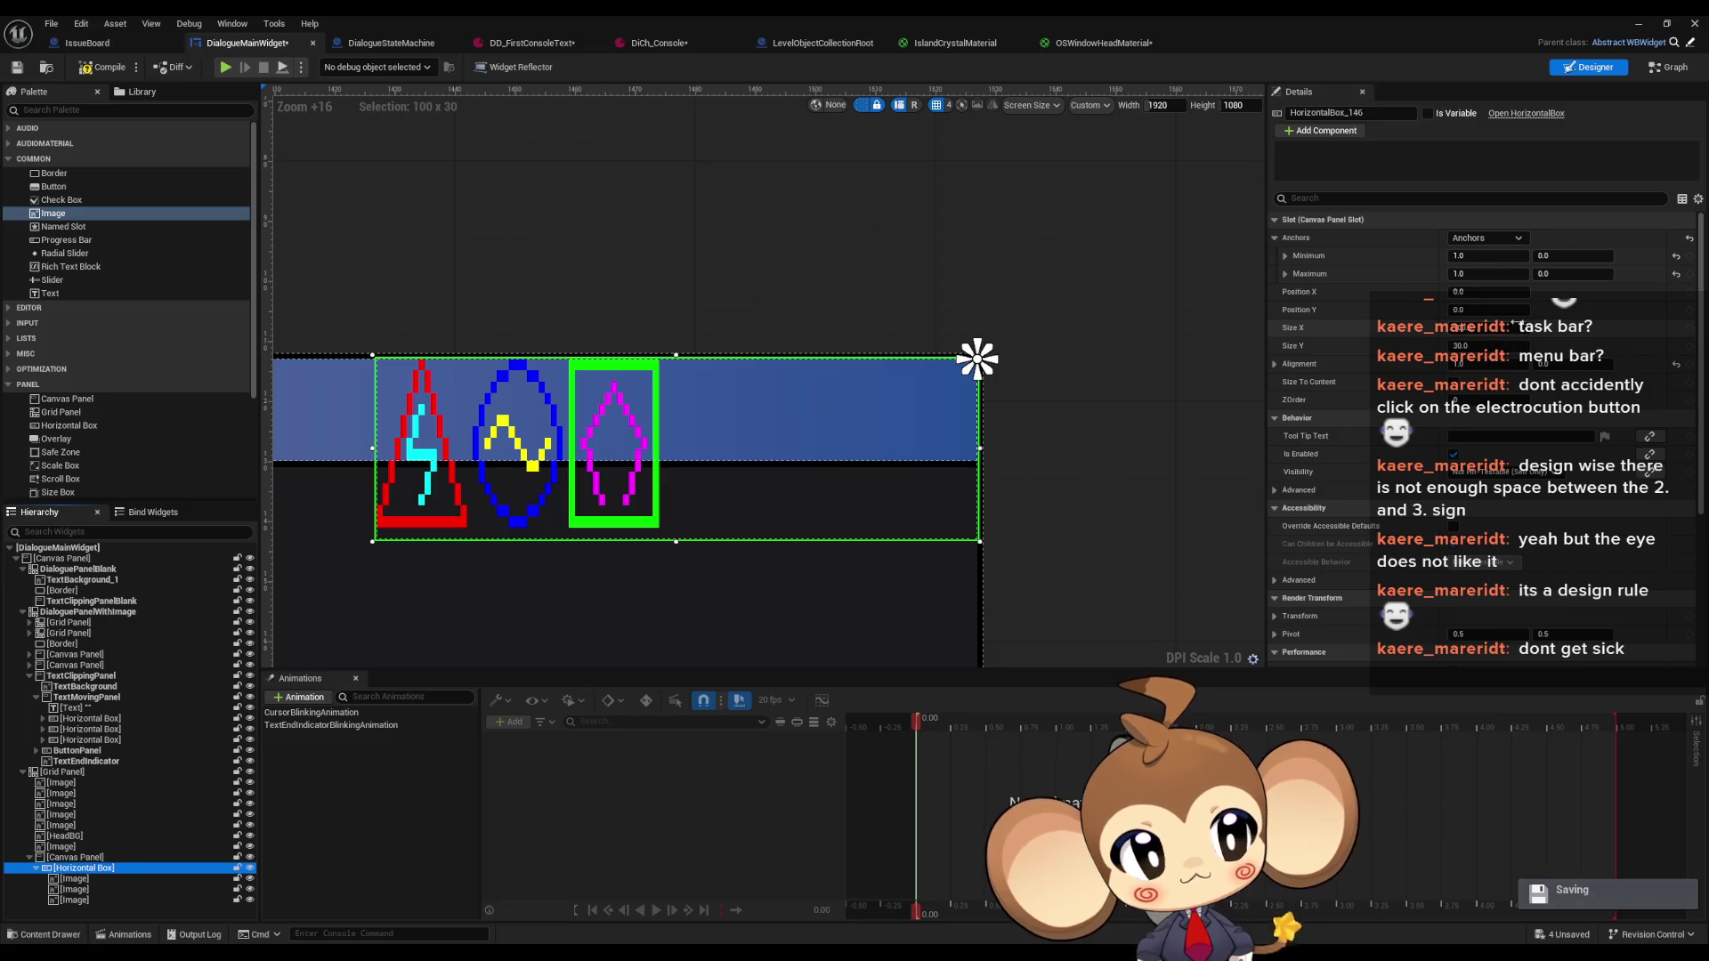
Set the HorizontalBox icon row to Size 50 x 16 so the three icons fit the blue bar
left_click(1464, 328)
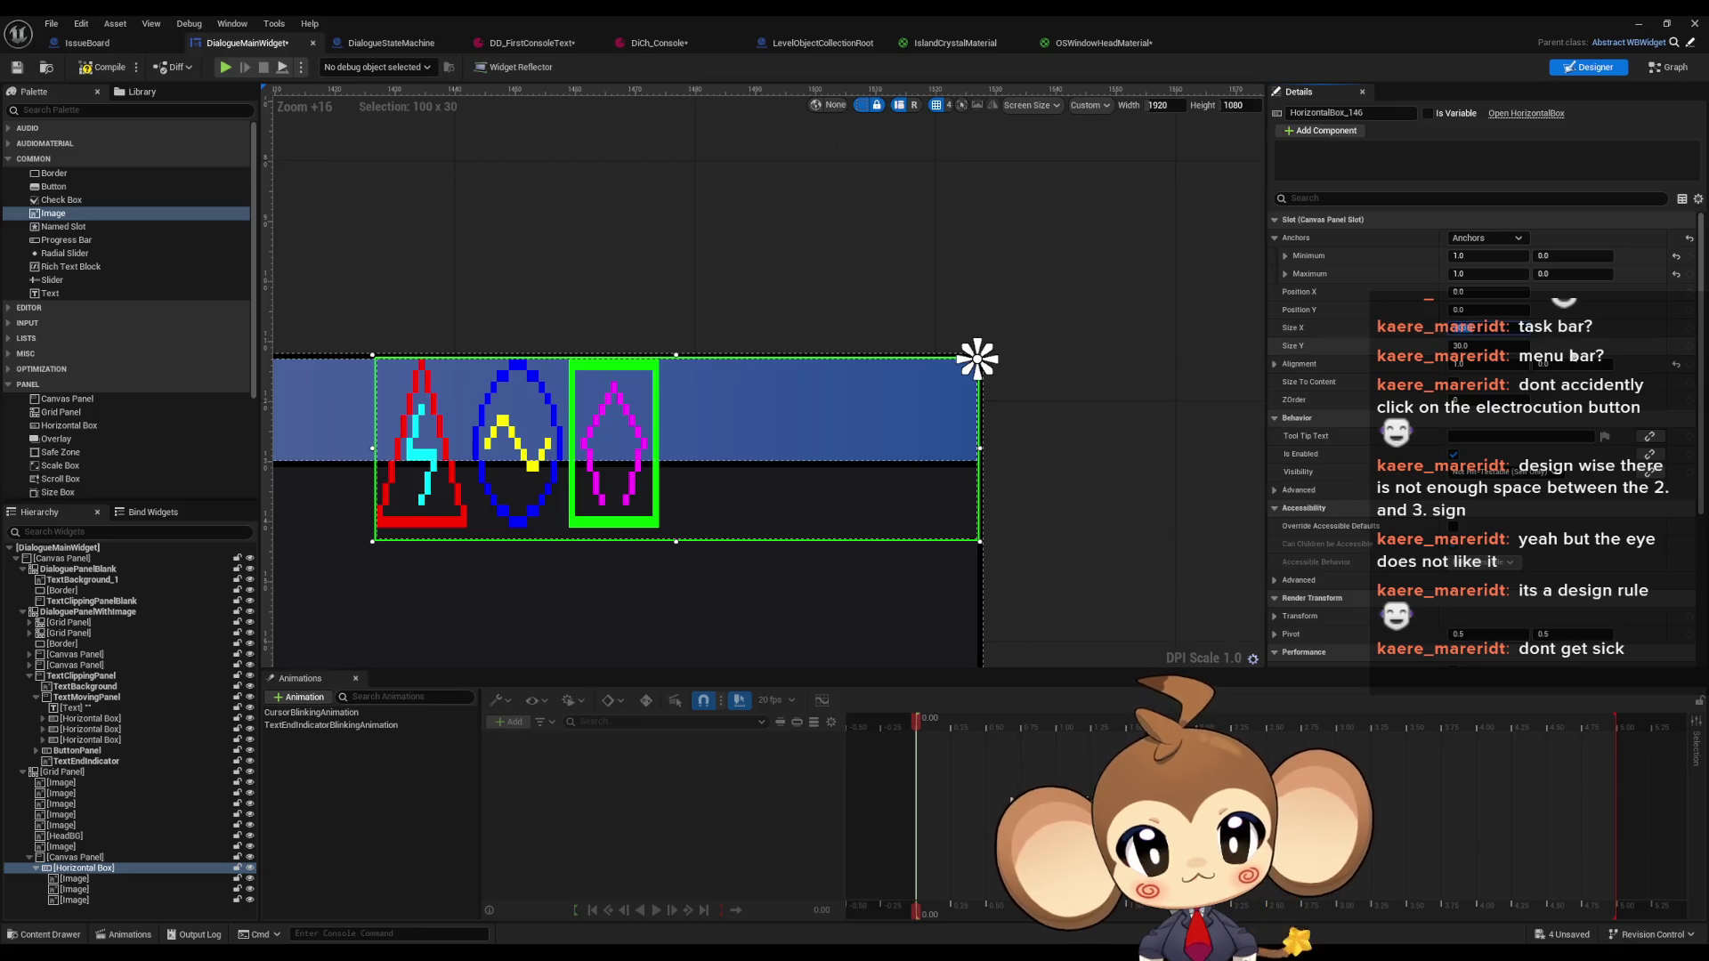
type("50")
key("Return")
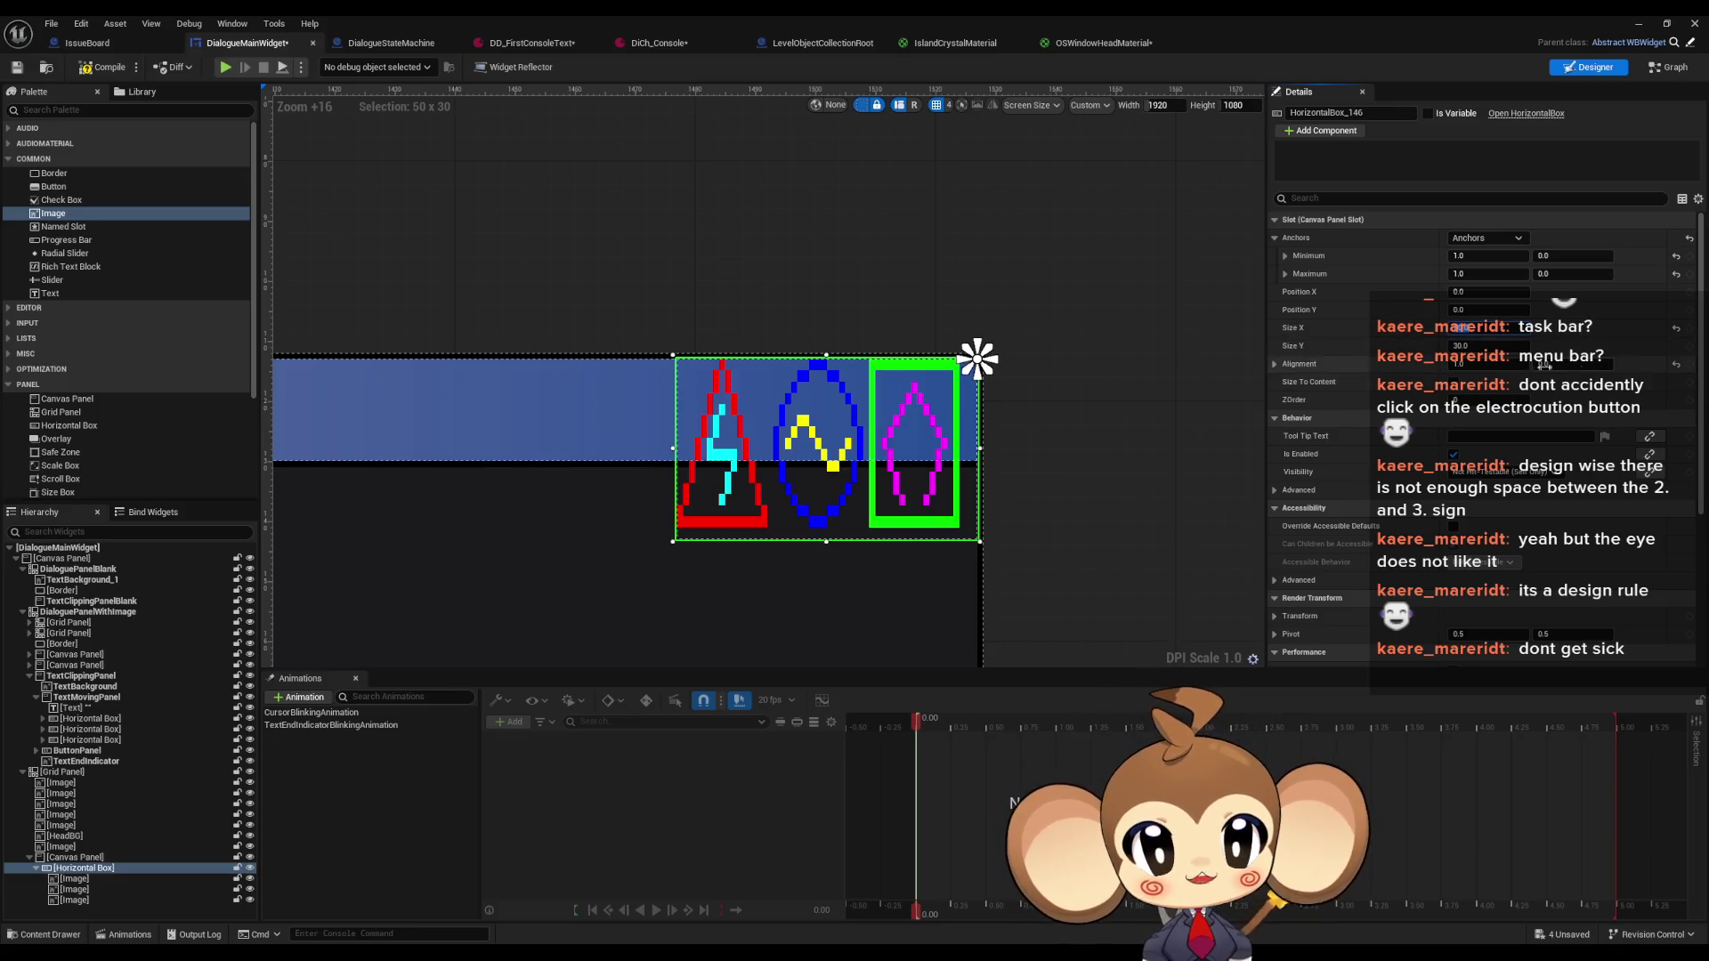
left_click(1462, 346)
type("16")
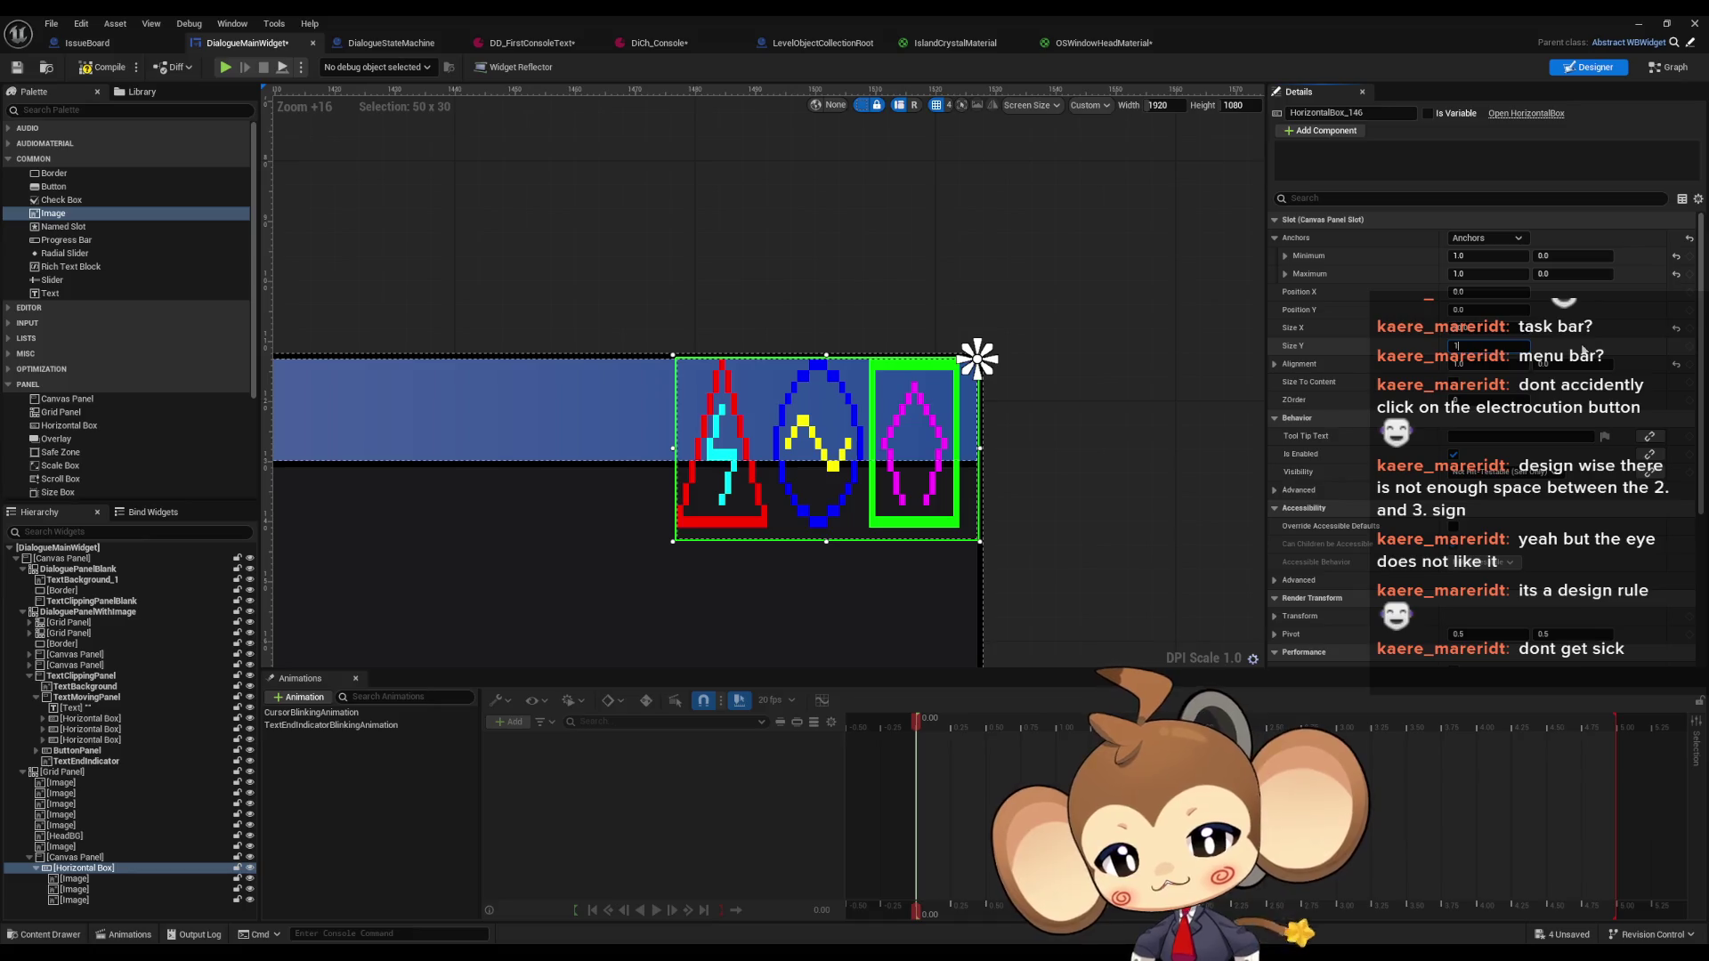
key("Return")
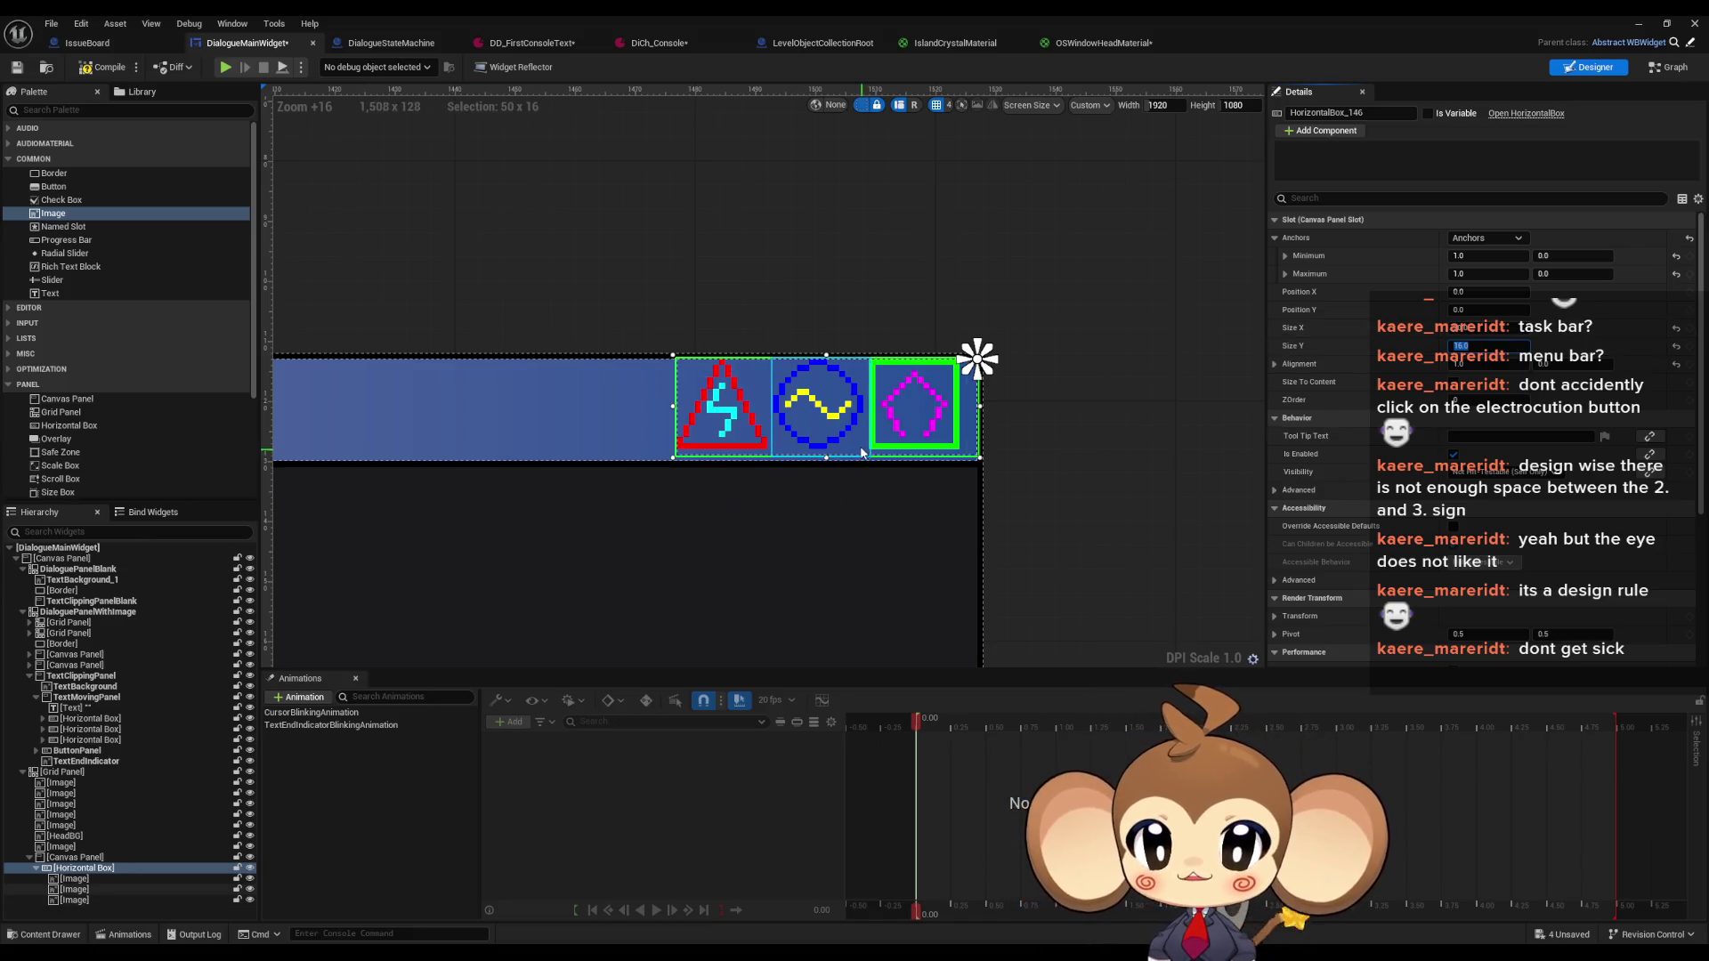
scroll(870, 463, "up", 2)
left_click_drag(1130, 503, 1146, 573)
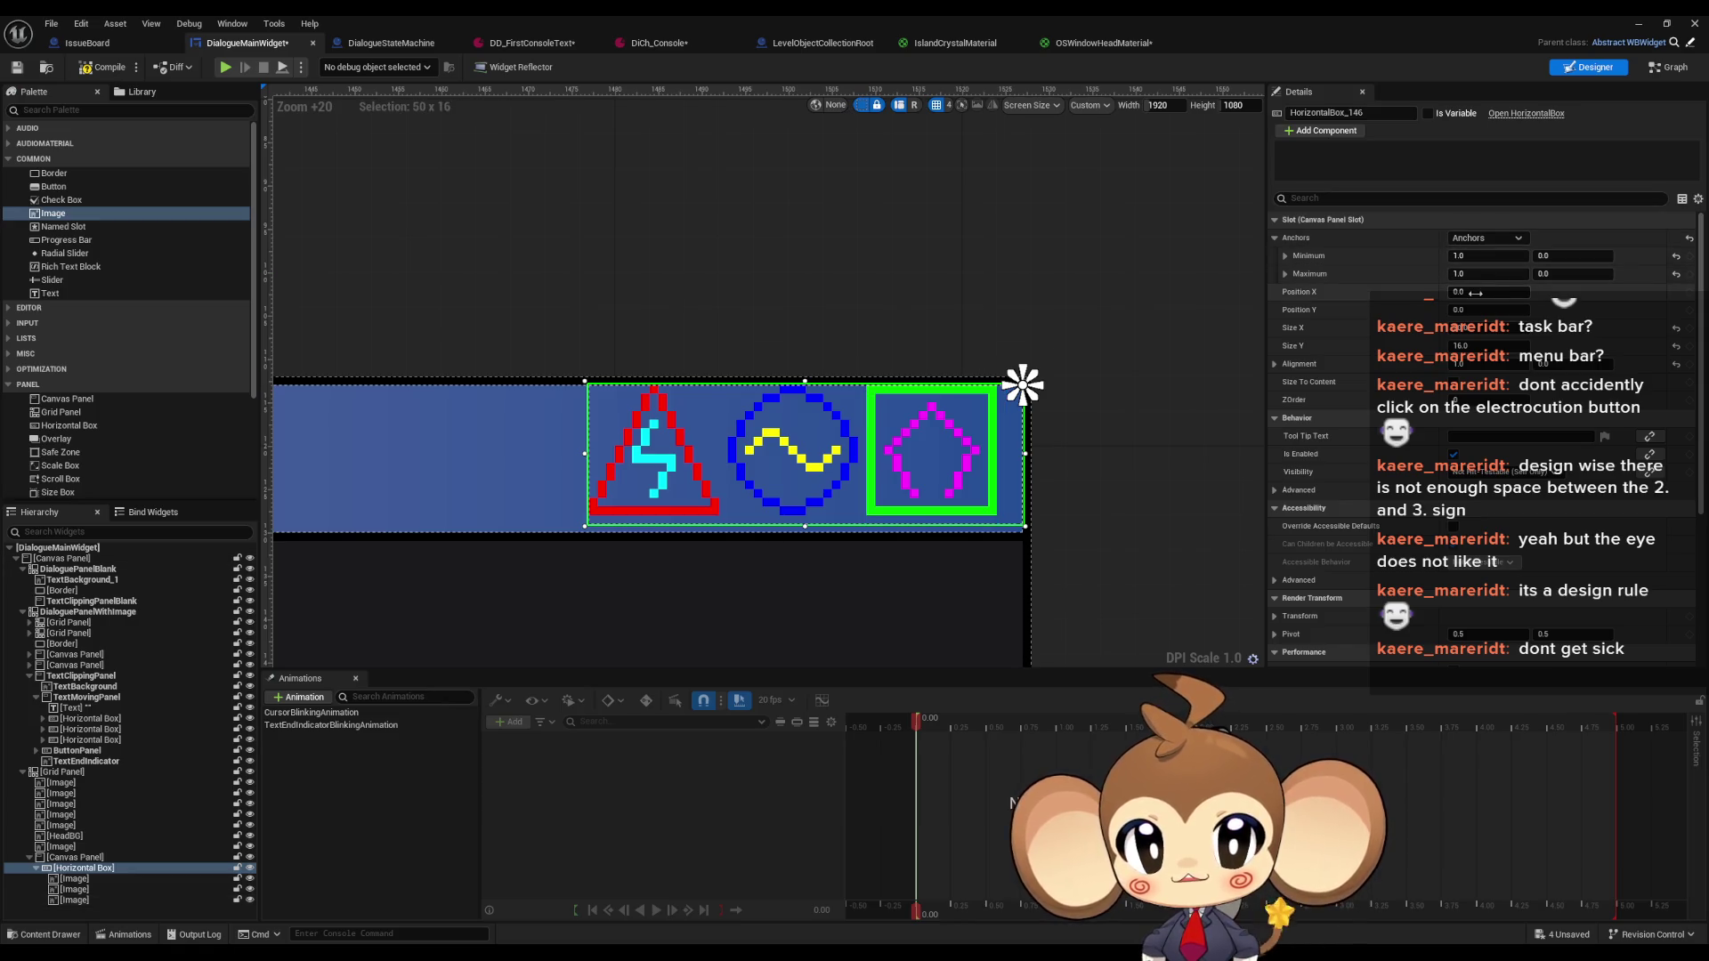
Set the icon row's Position Y to 1.0 and its Size X to 47
left_click_drag(1476, 308, 1593, 329)
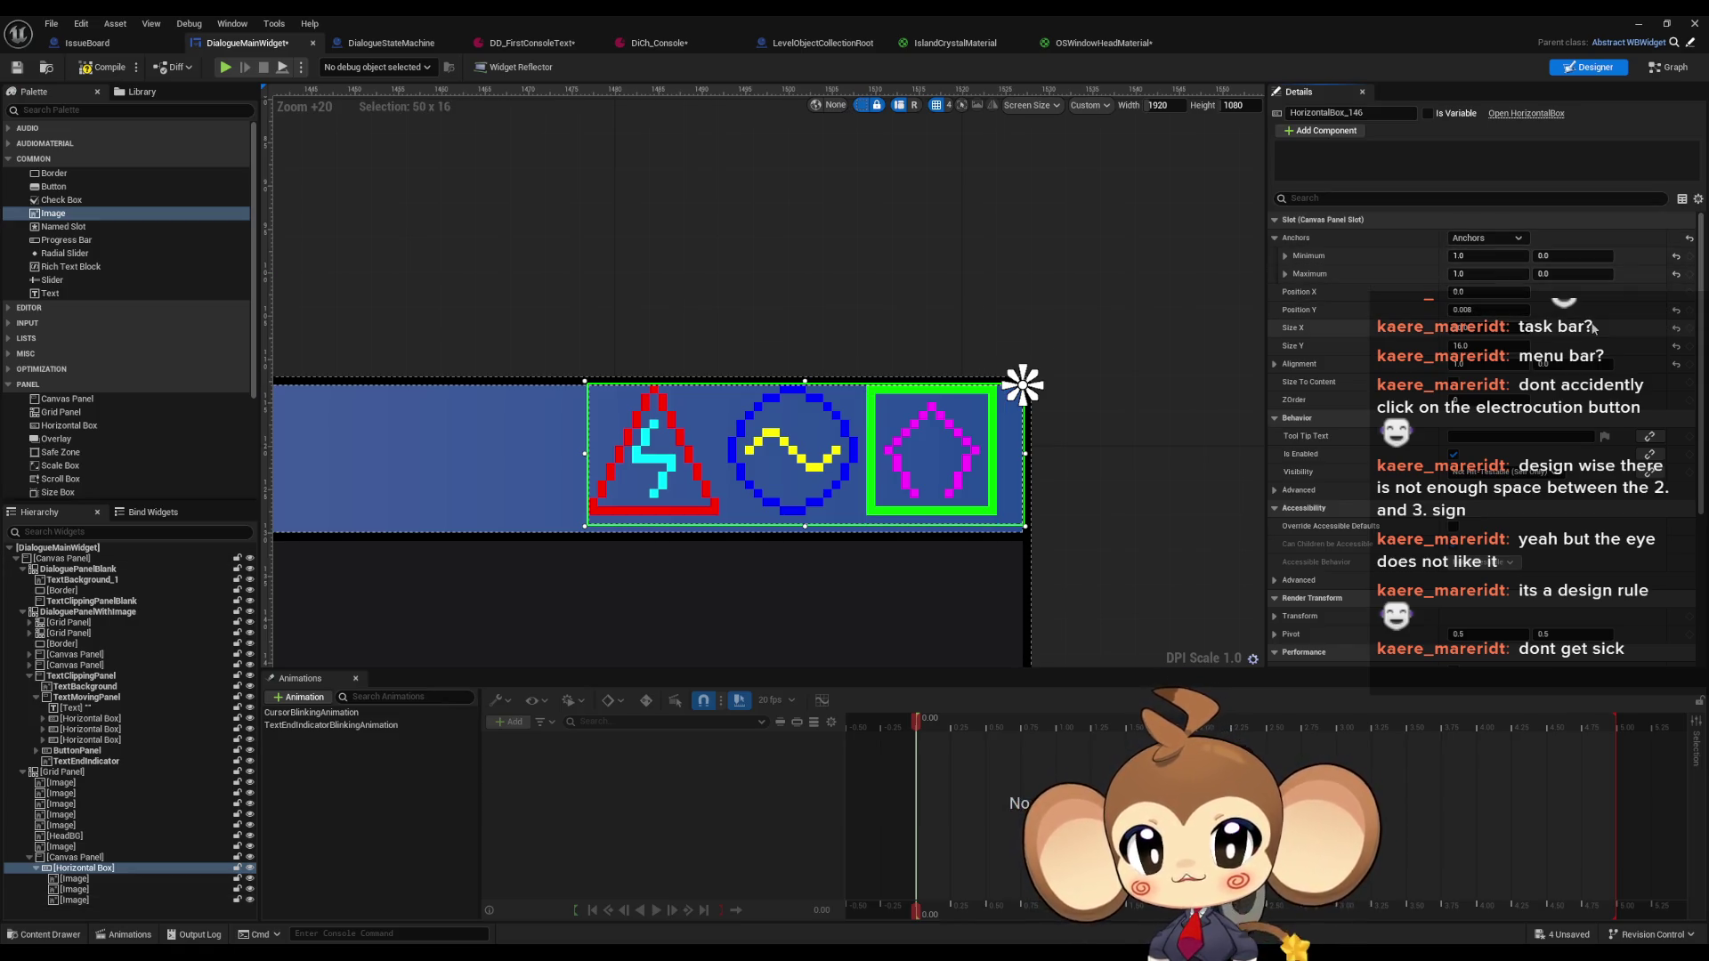
left_click(1575, 307)
type("1")
key("Return")
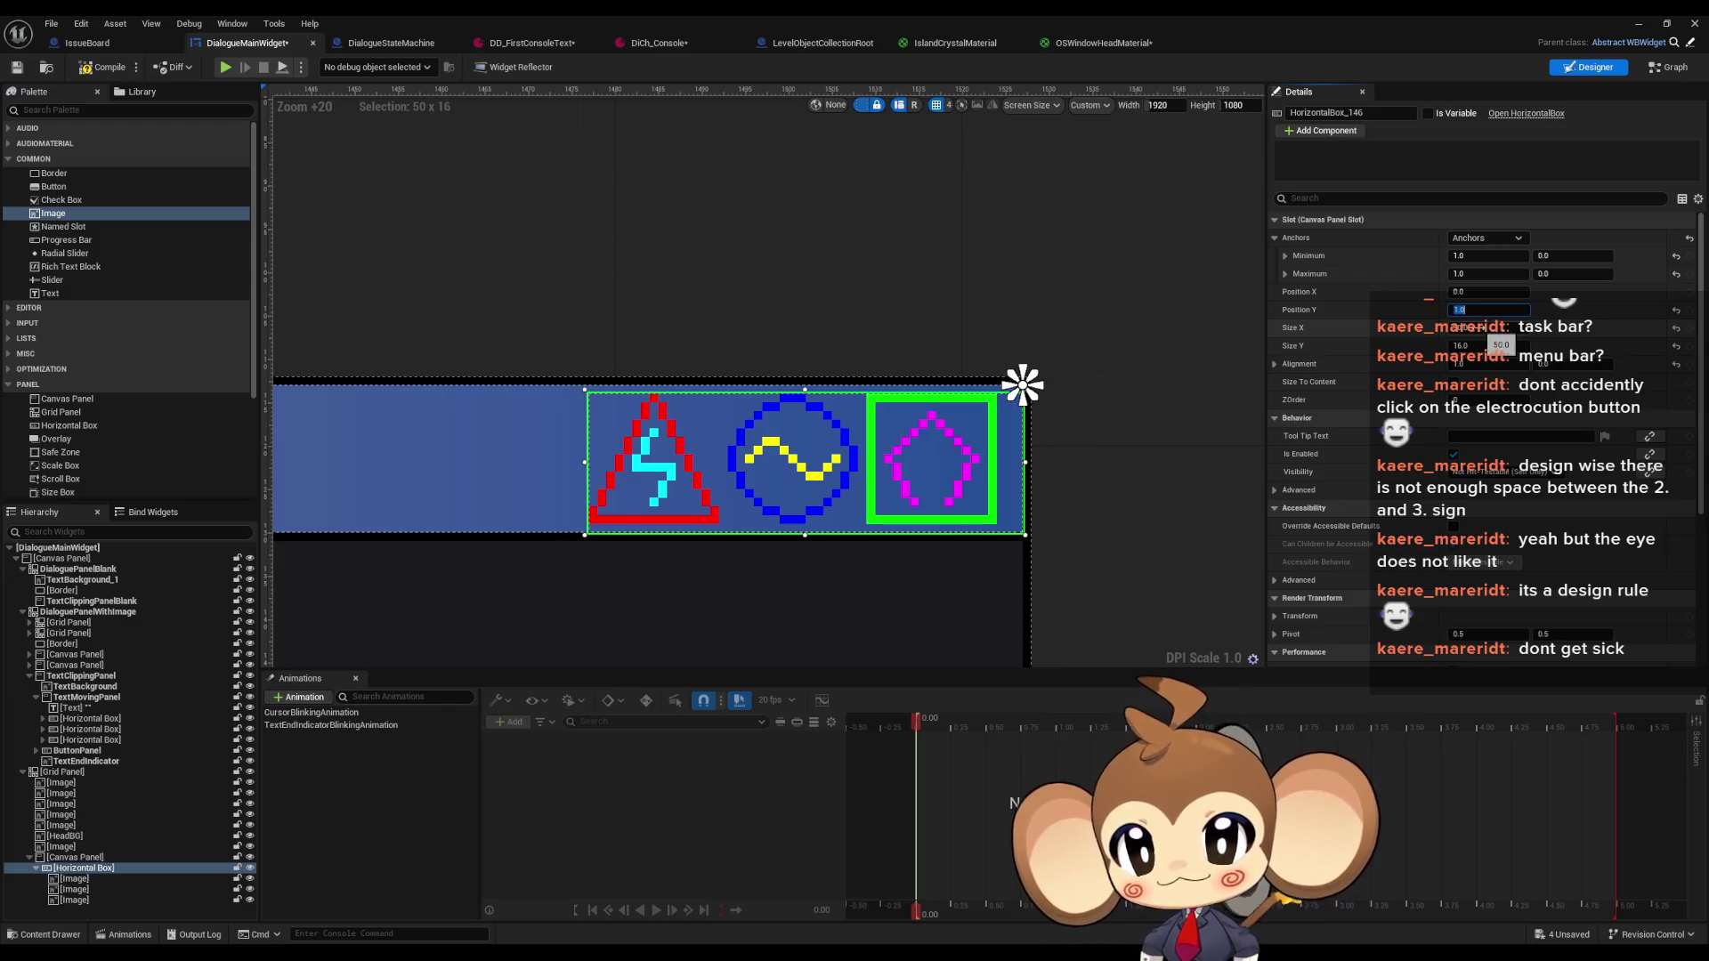
key("Return")
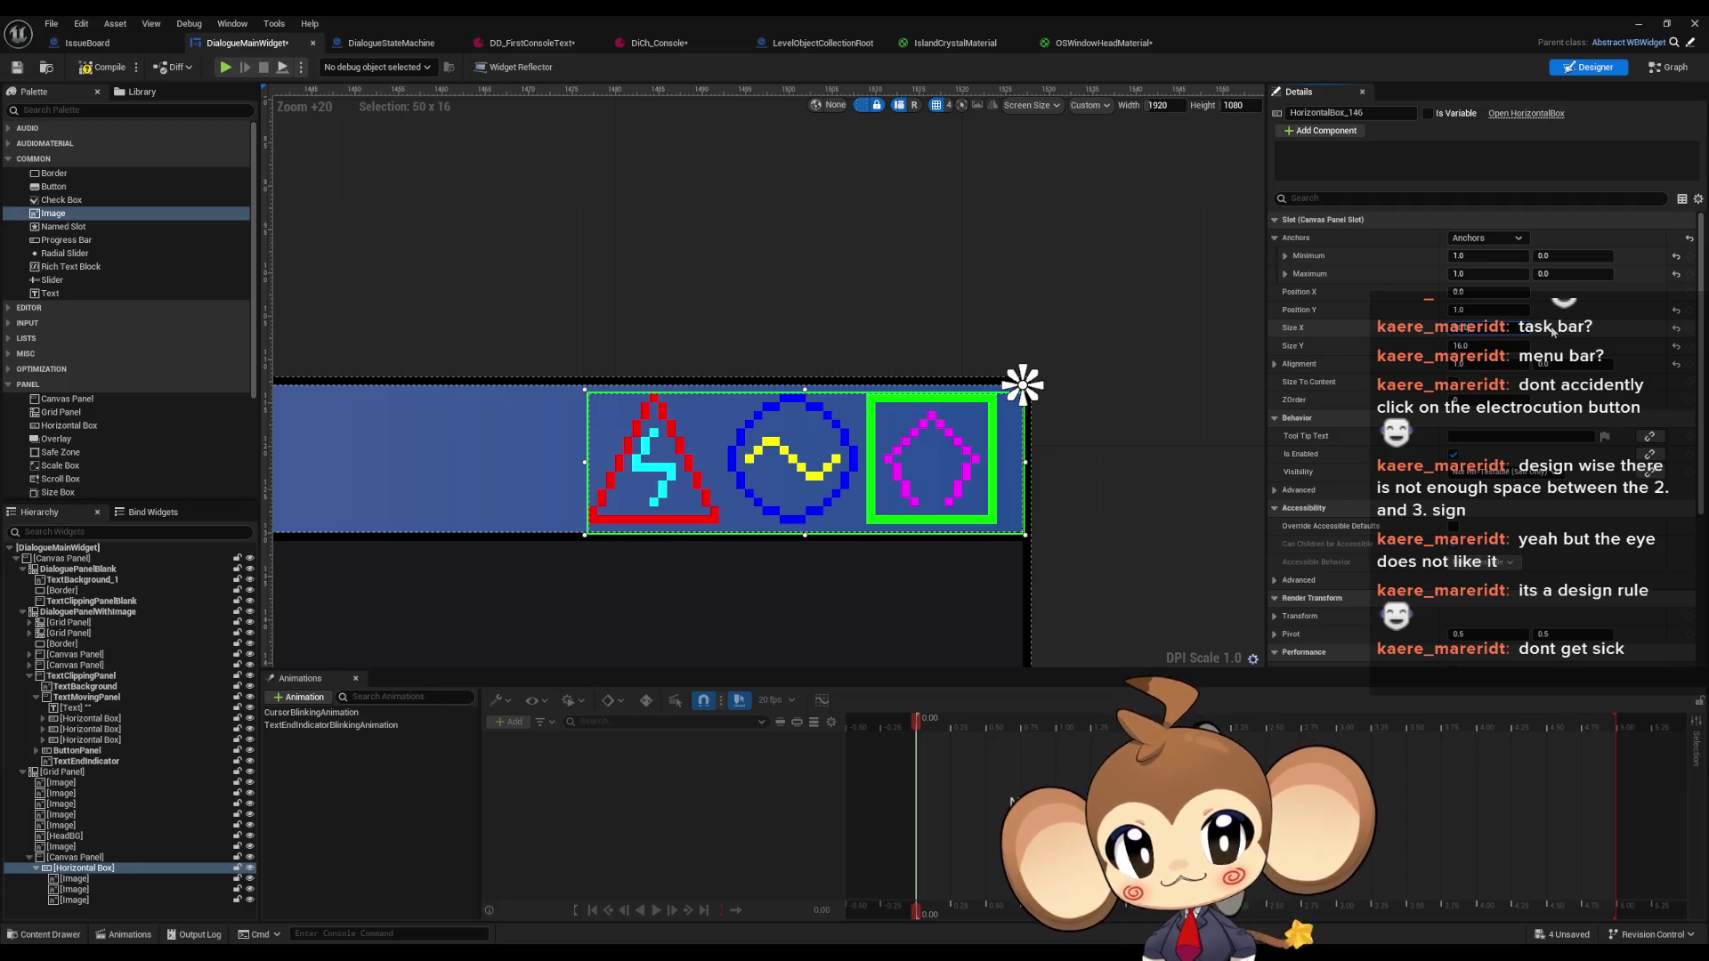
type("47")
key("Return")
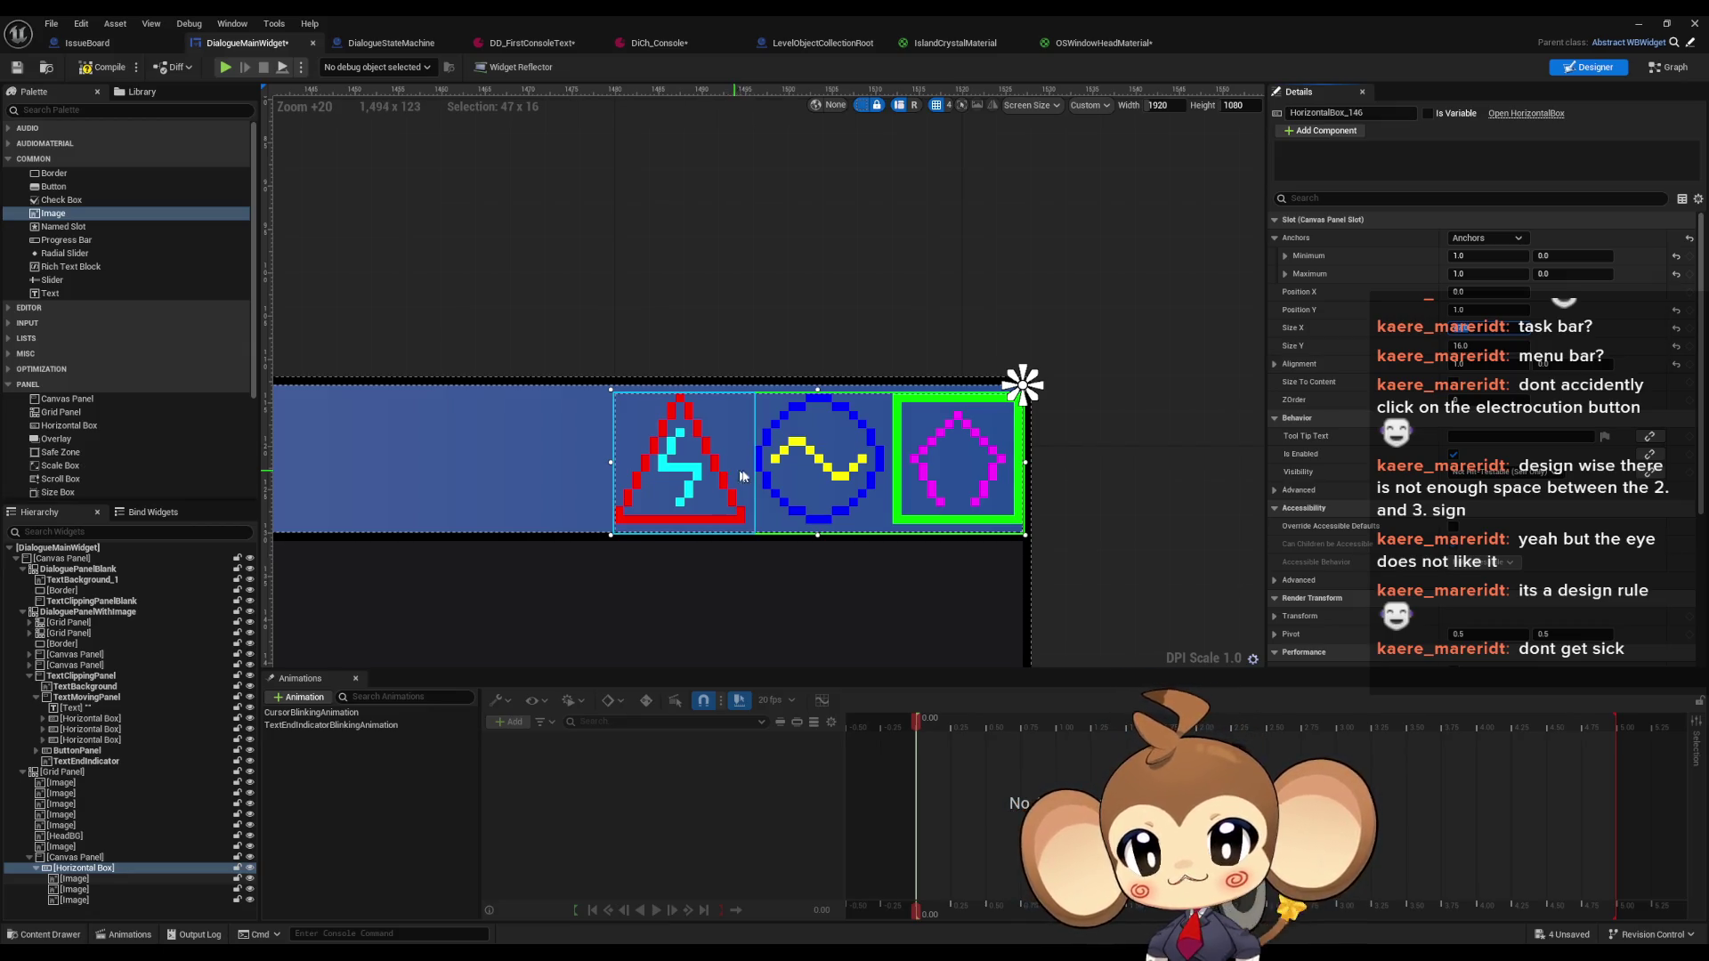
Give the middle circle icon left and right padding of 1, and widen the icon row to 49
left_click(815, 472)
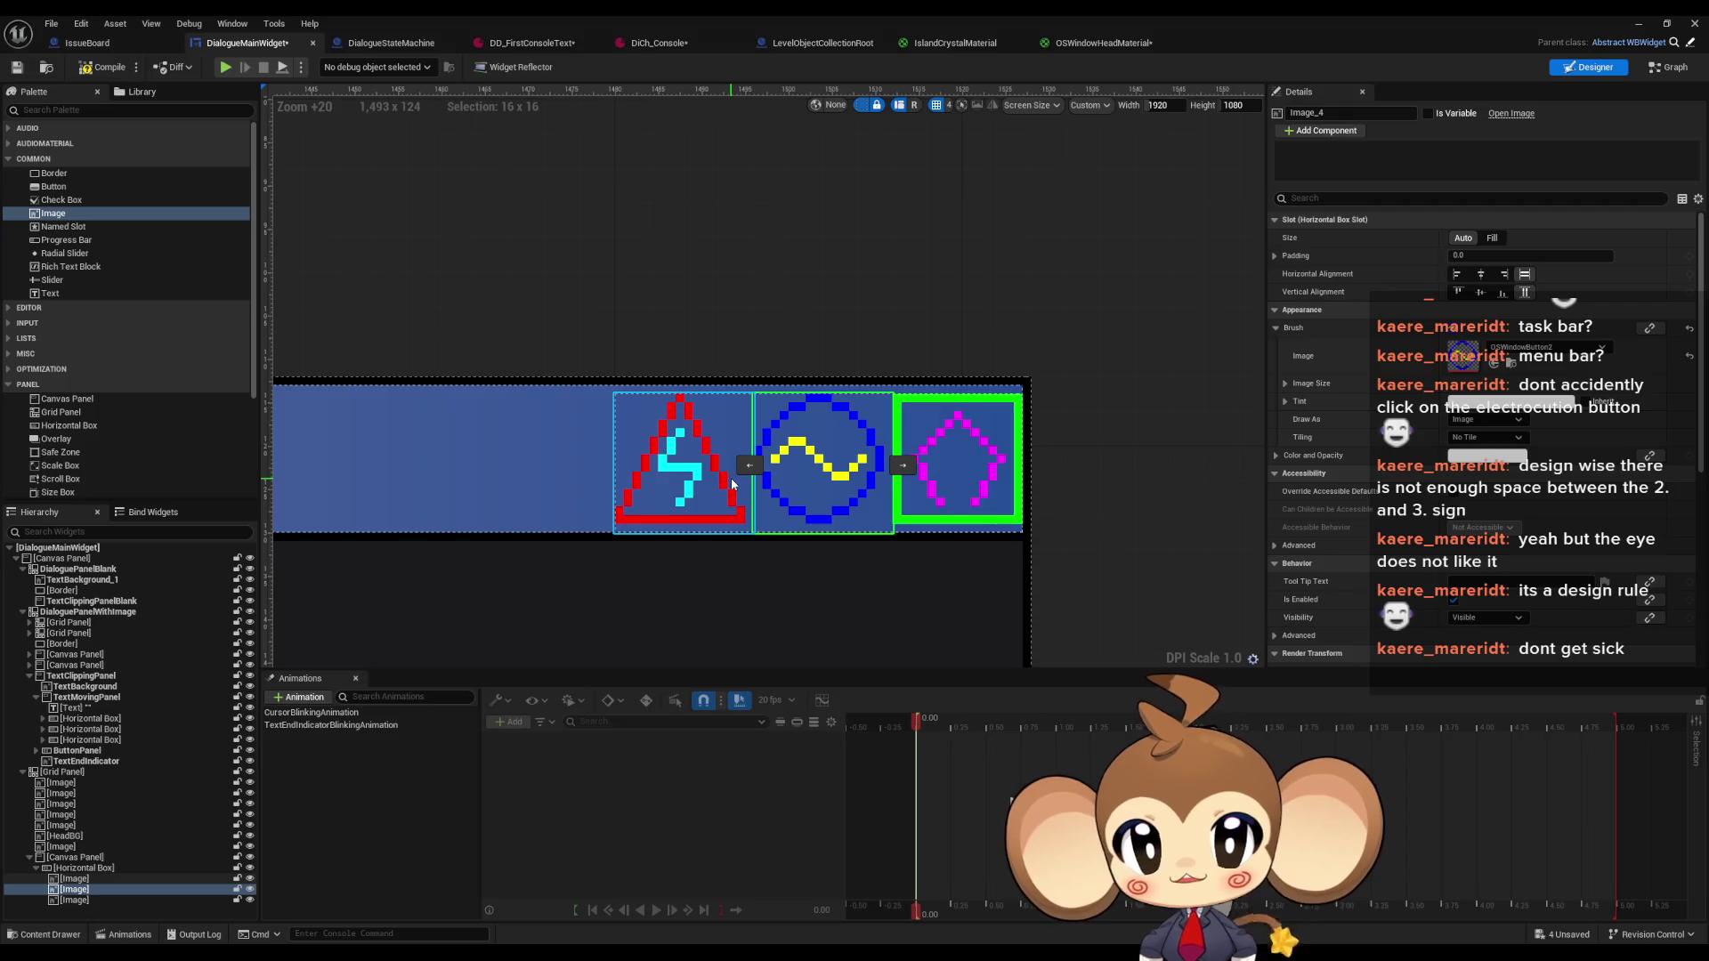
left_click(1276, 256)
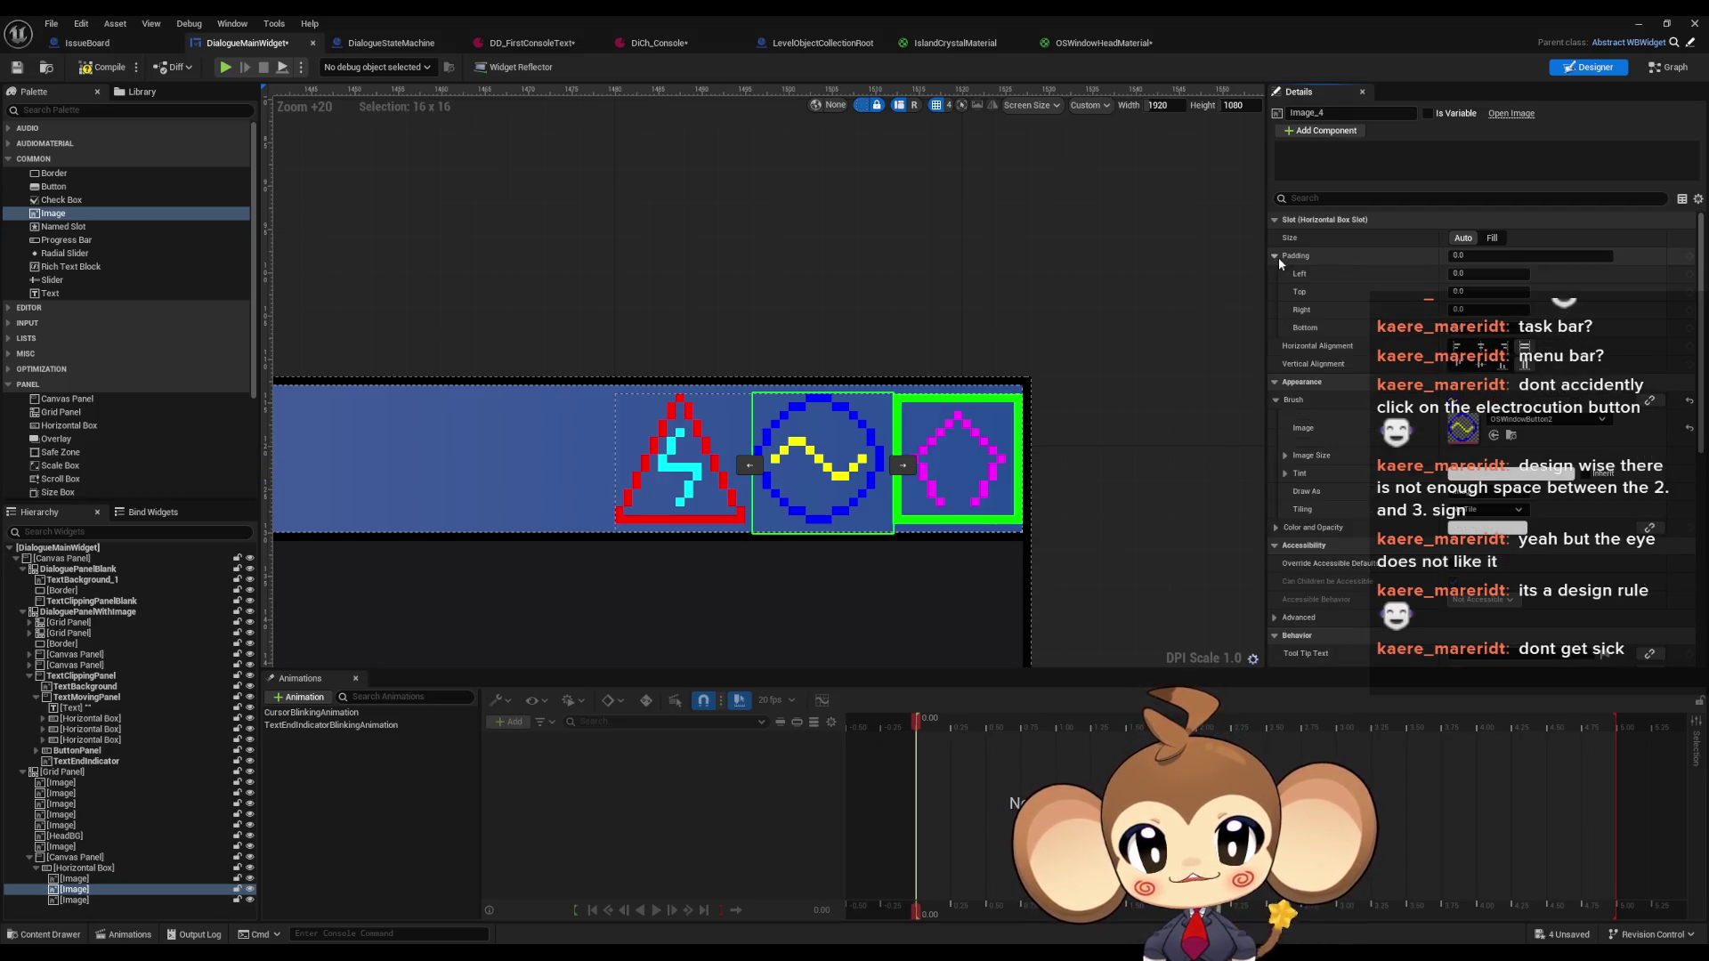
left_click(1488, 273)
type("1")
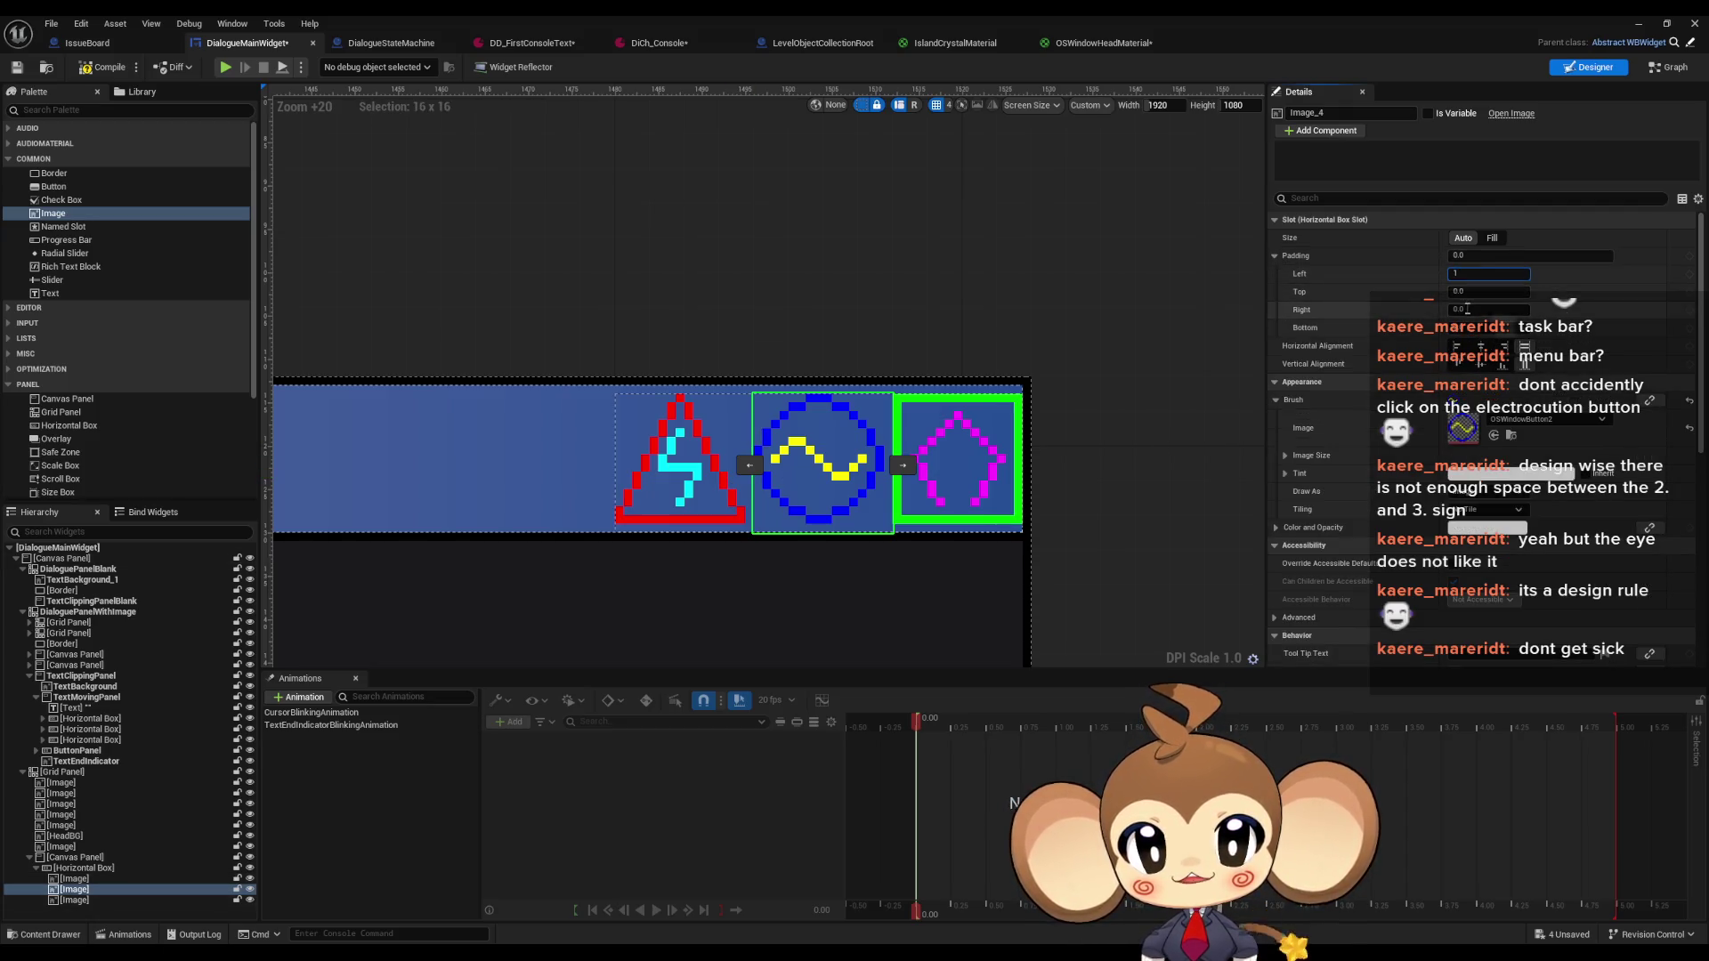
left_click(1467, 310)
type("1")
key("Return")
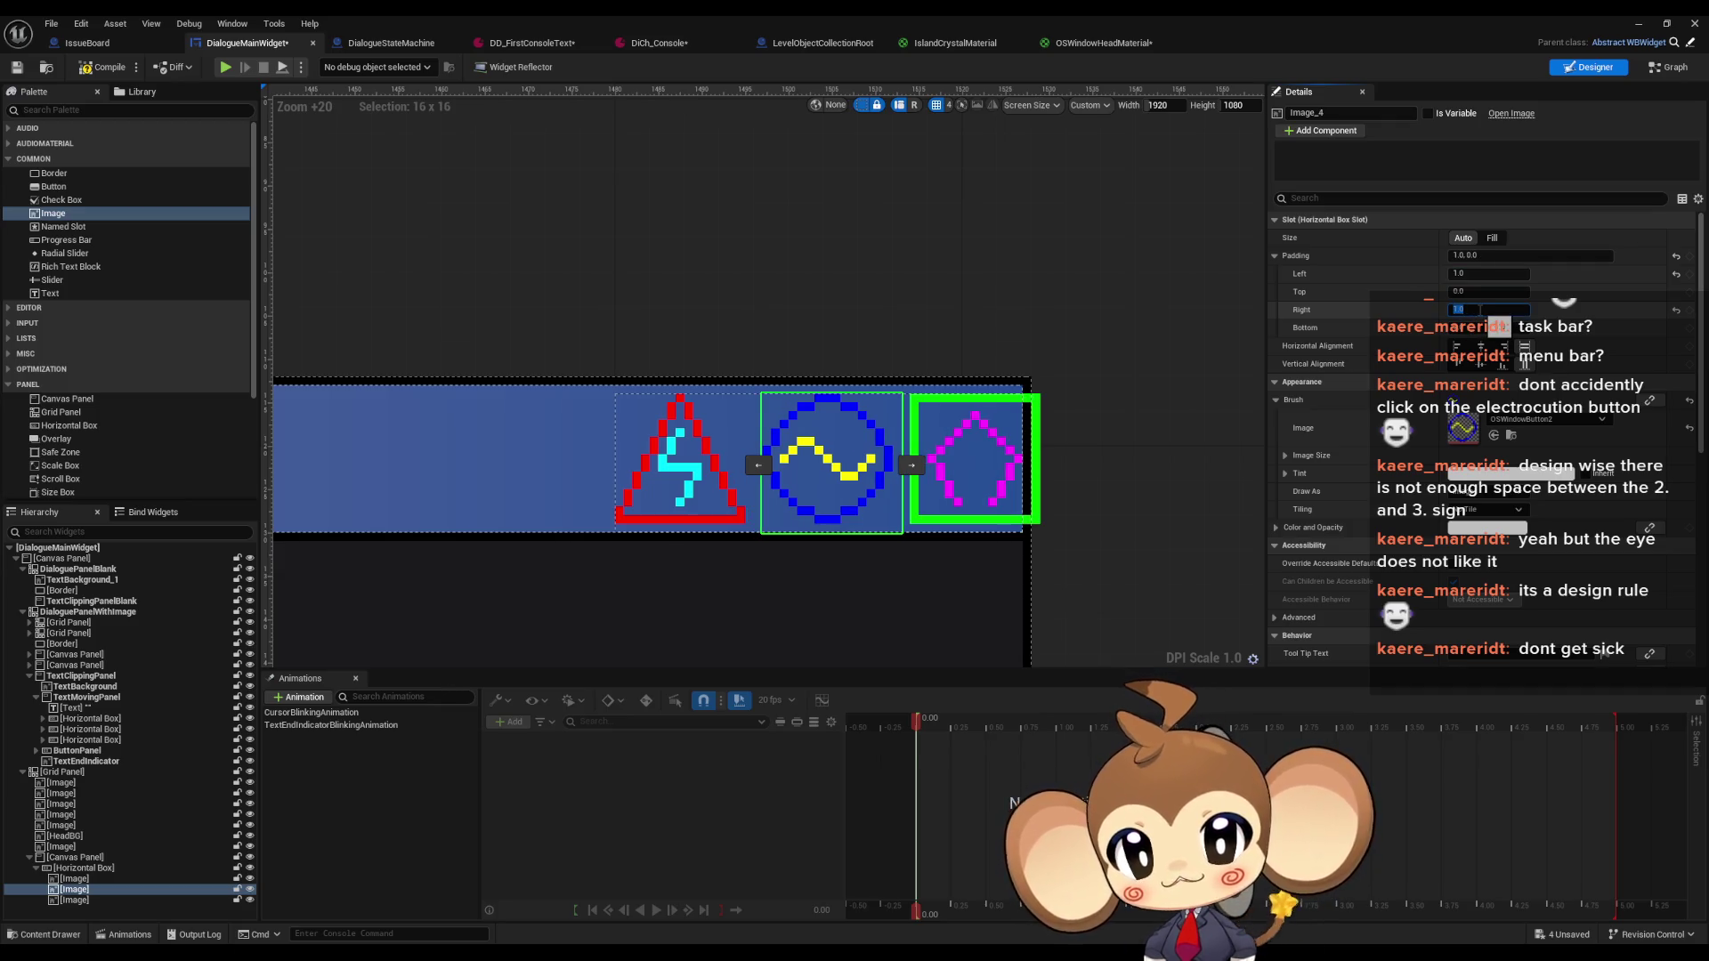
left_click(77, 869)
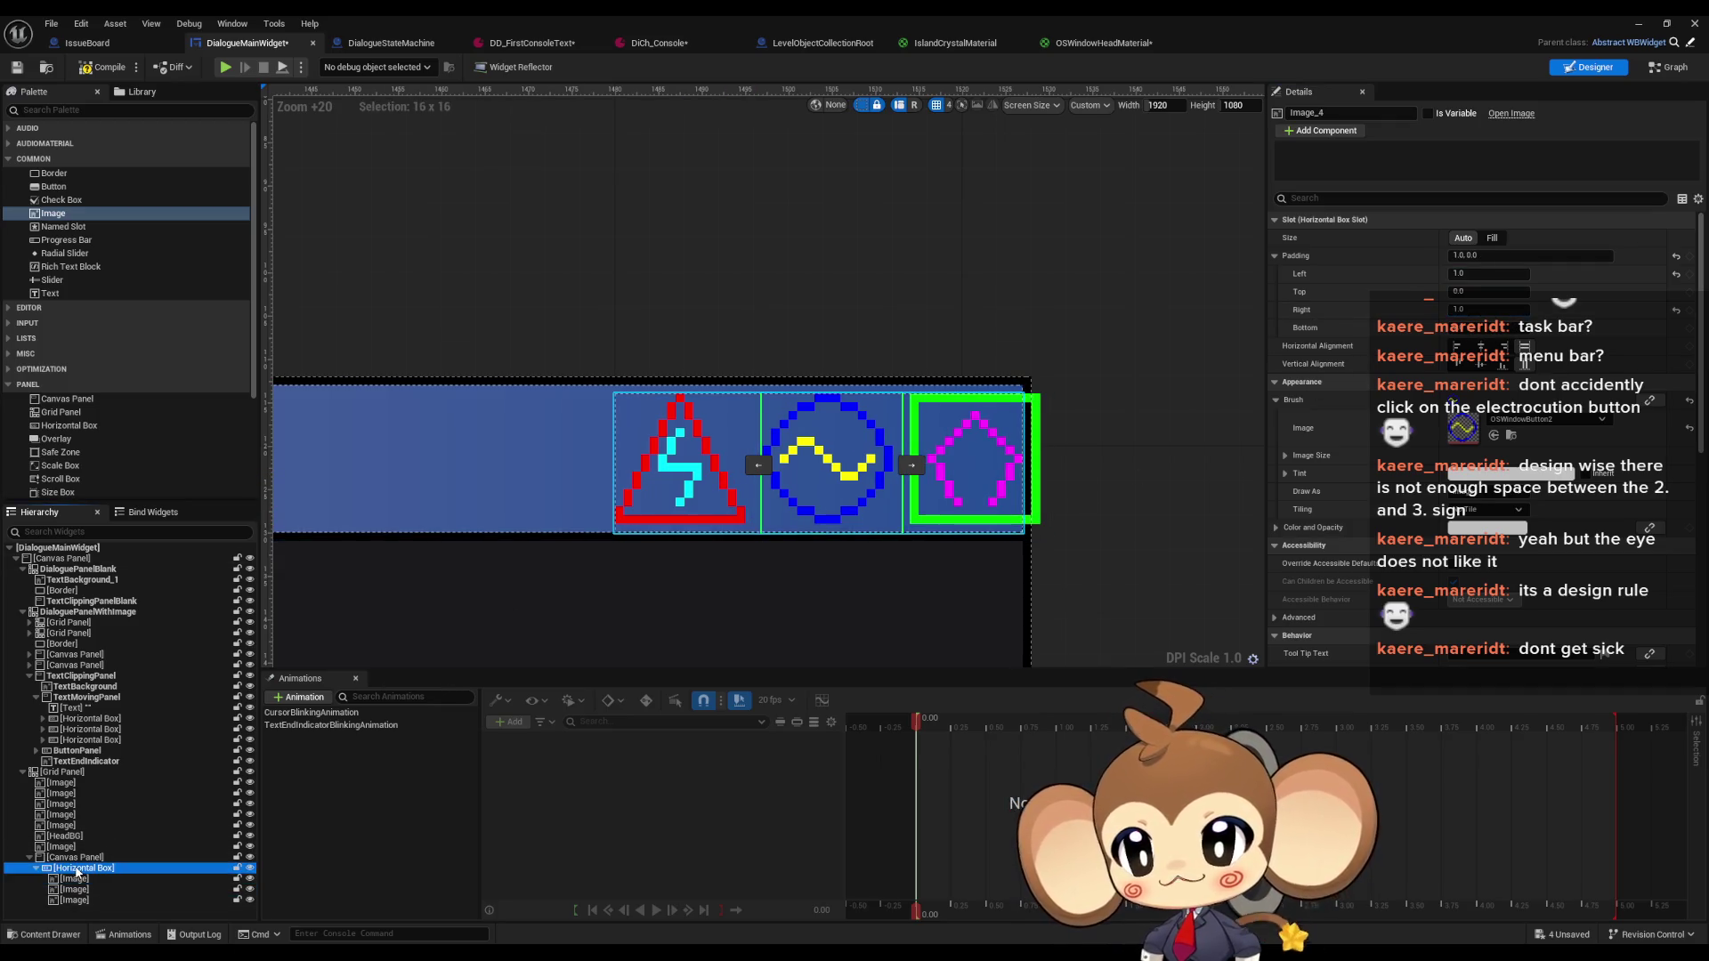
left_click(1012, 799)
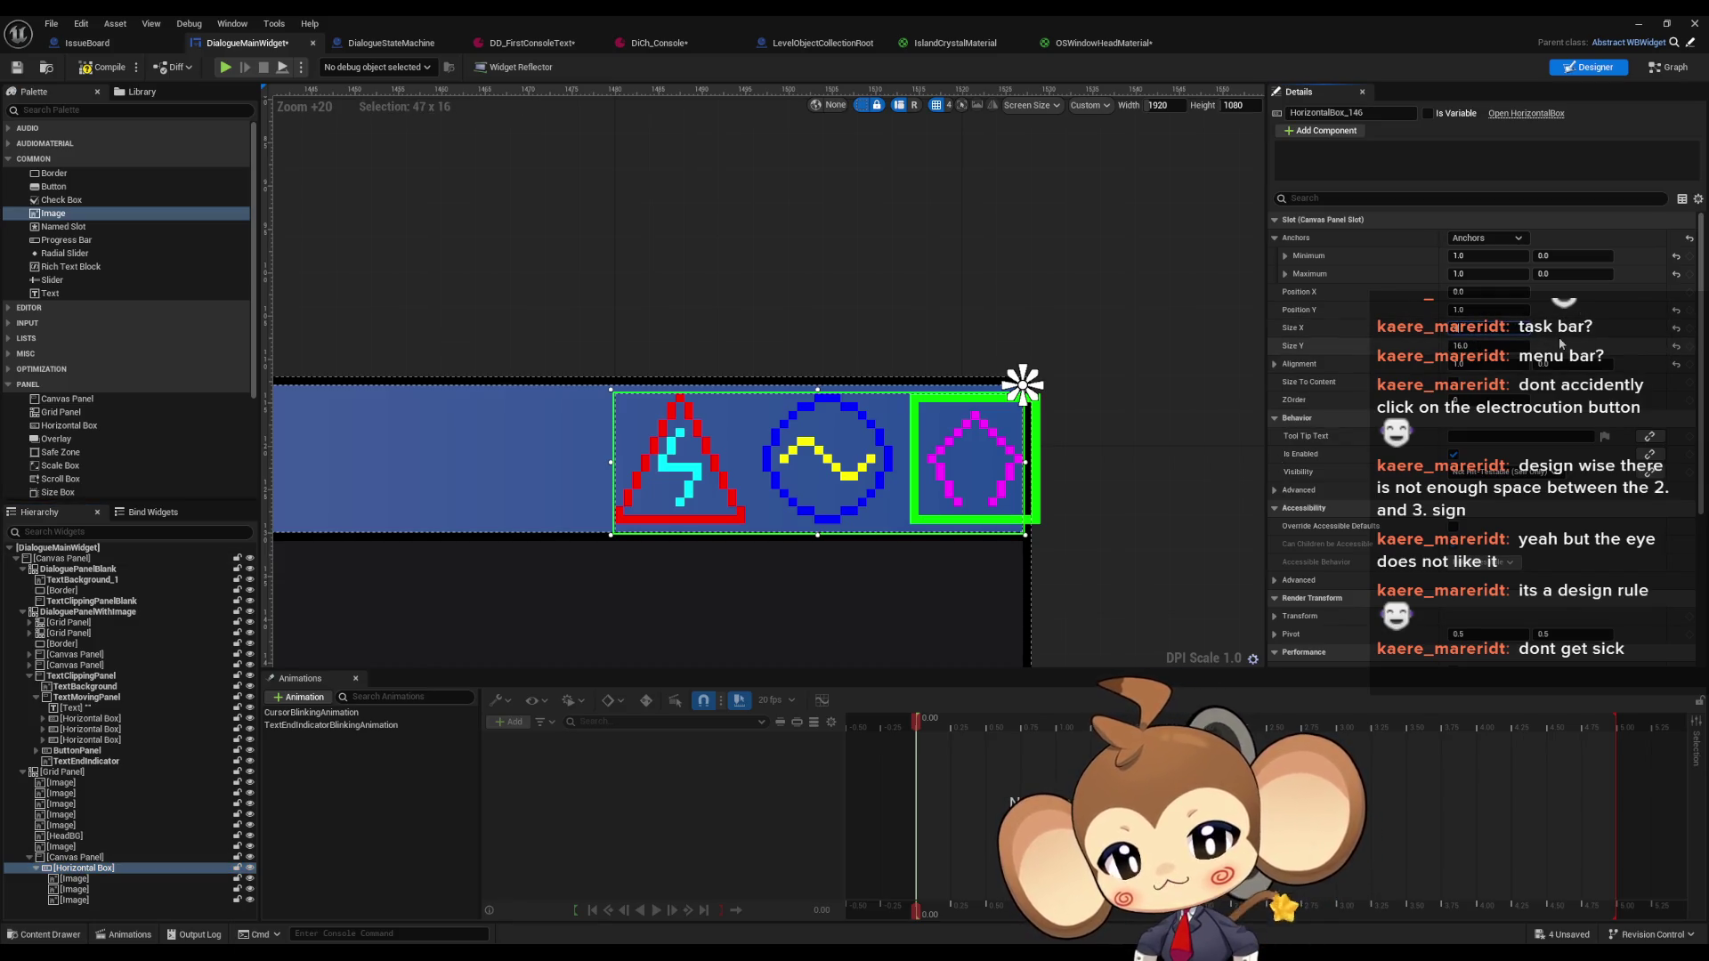
key("Return")
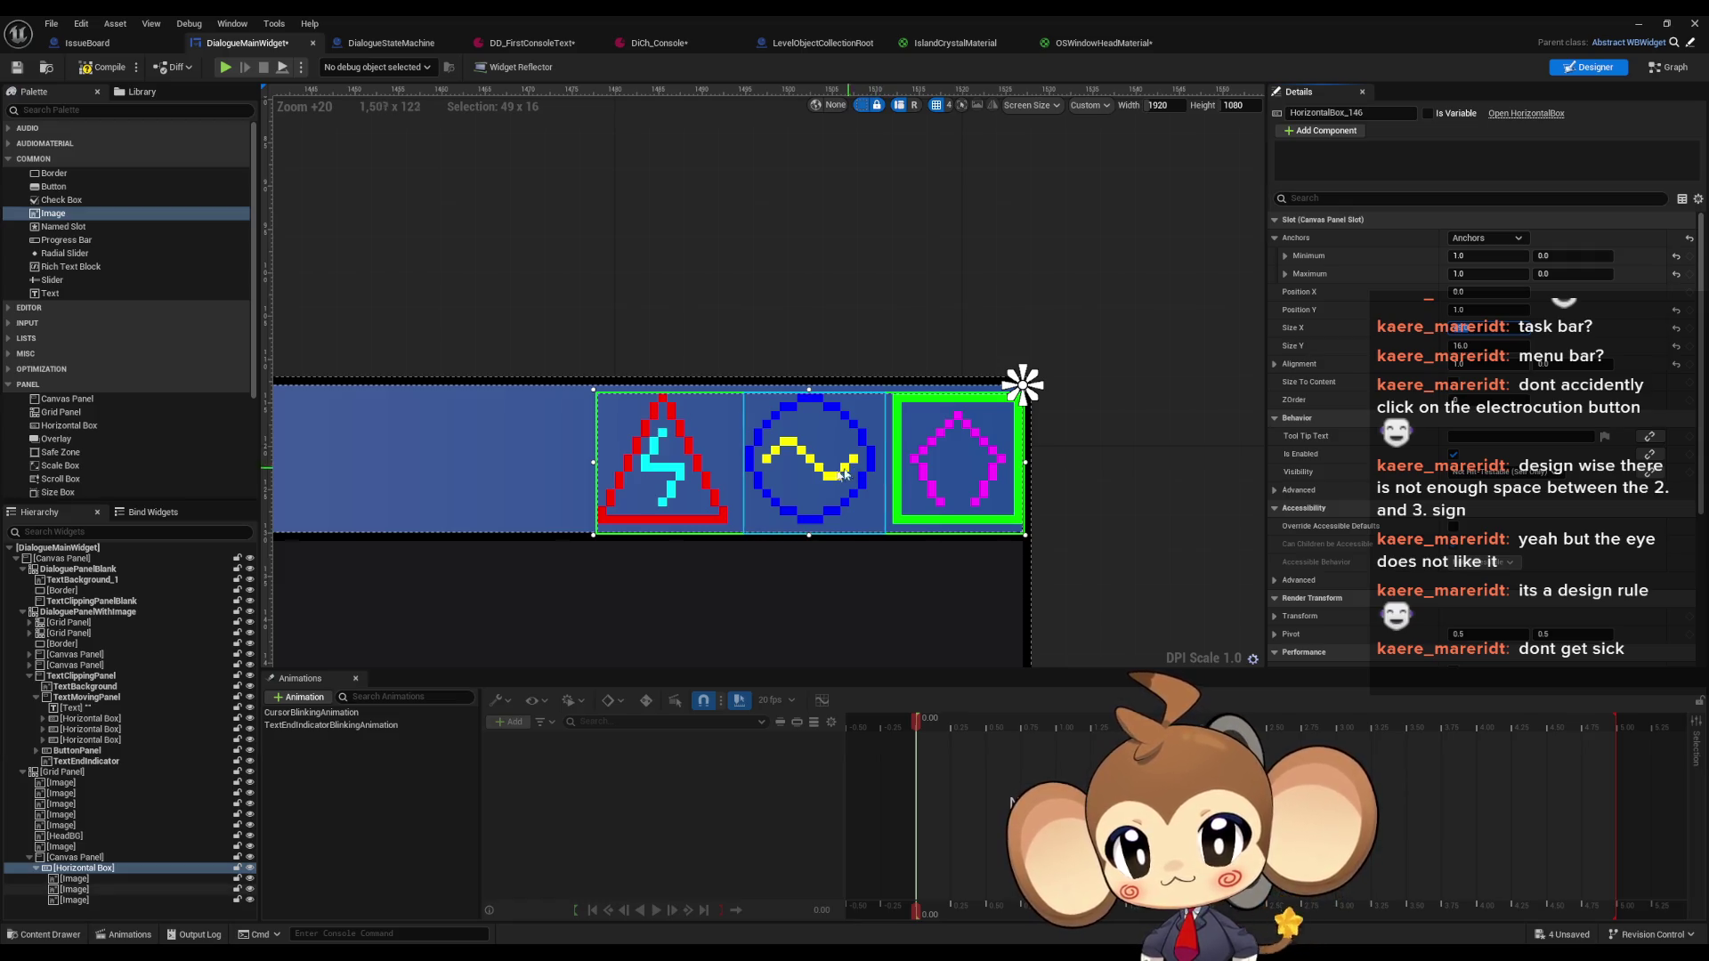
Increase the middle circle icon's left and right slot padding to 2
left_click(783, 484)
left_click(1472, 274)
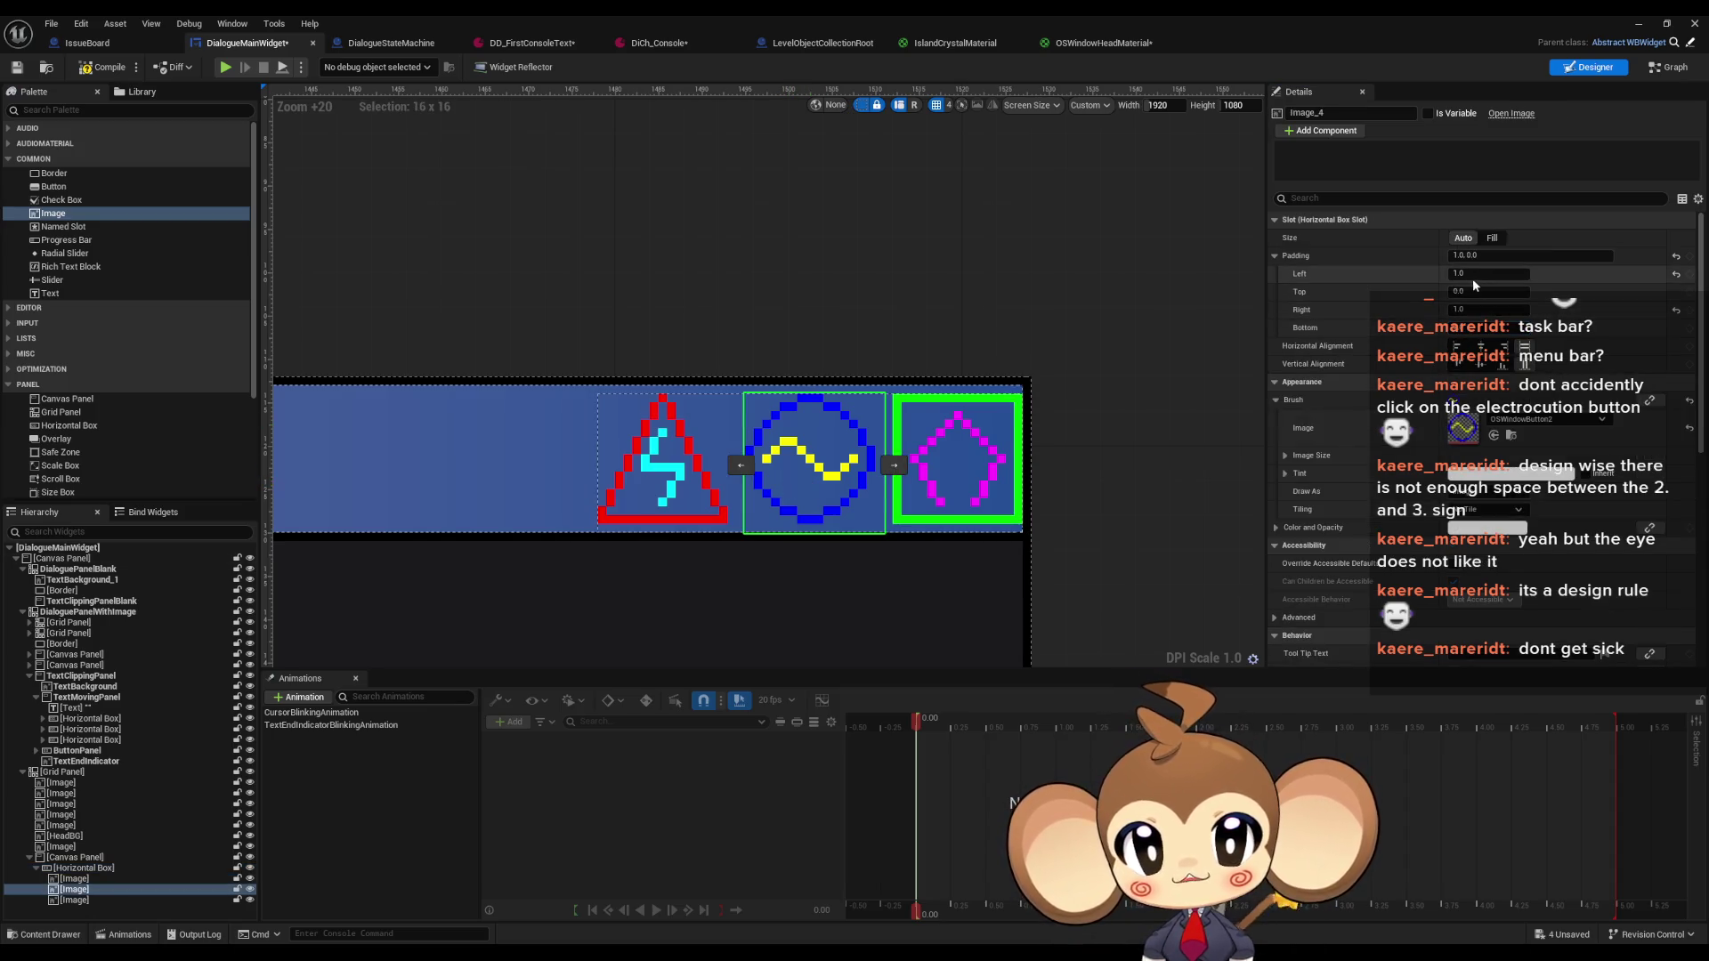
type("2")
key("Tab")
key("Tab")
type("2")
key("Return")
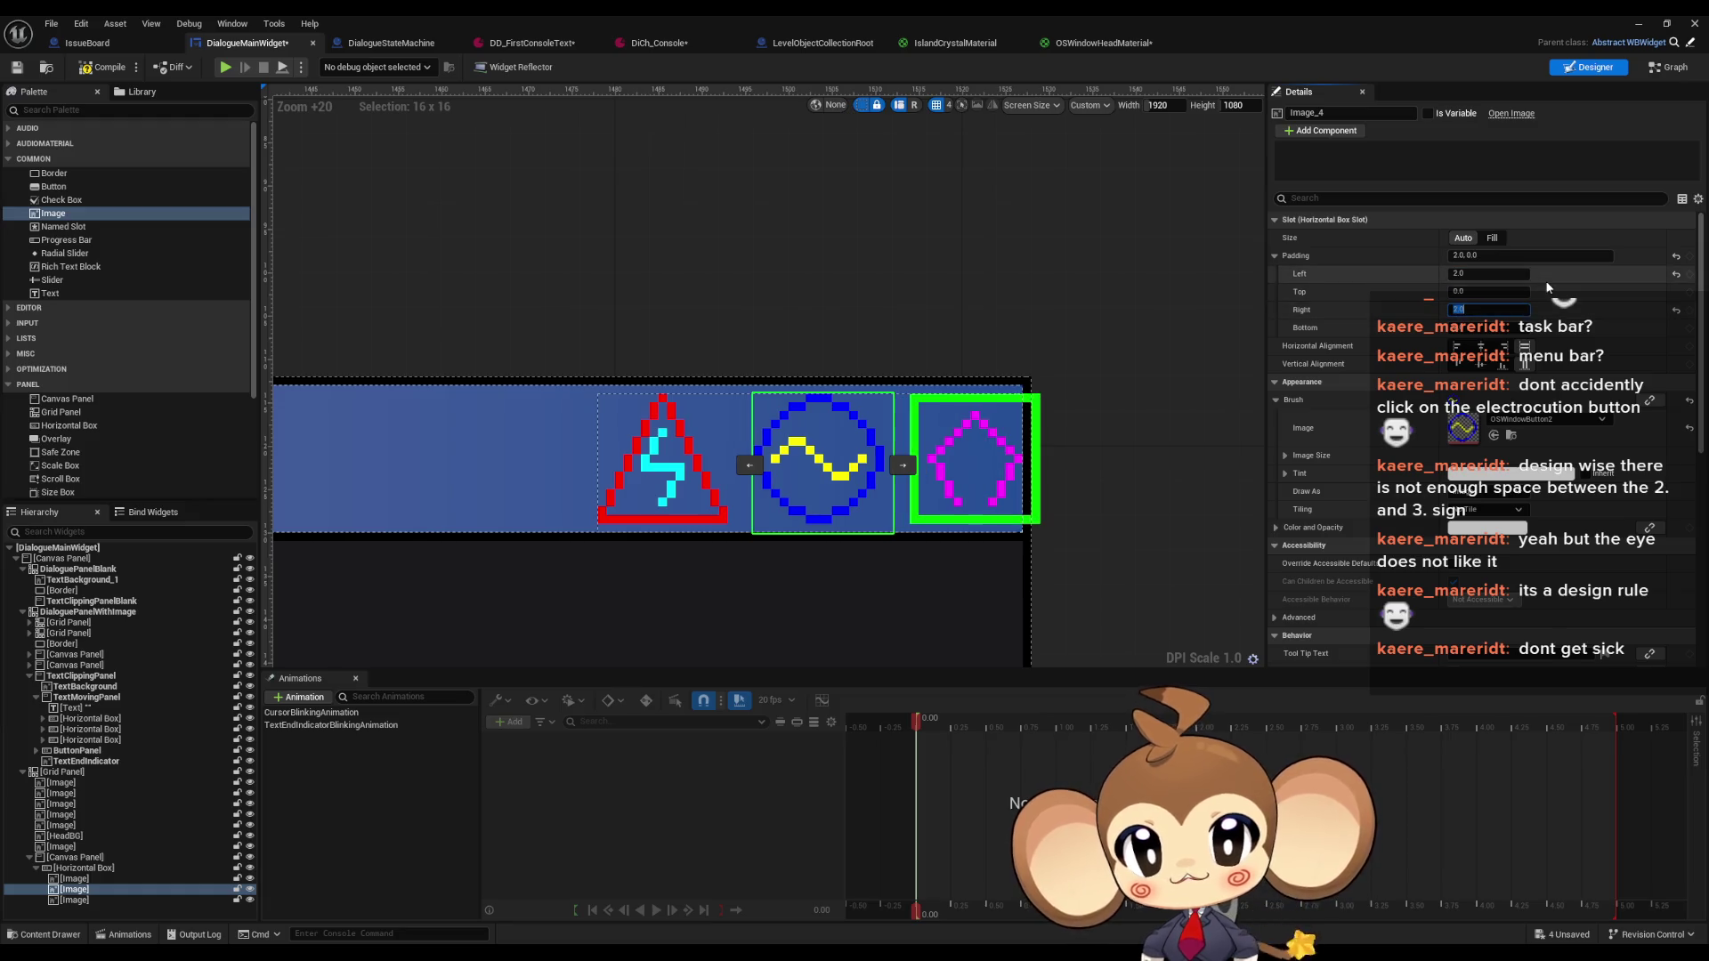
left_click(89, 858)
left_click(105, 867)
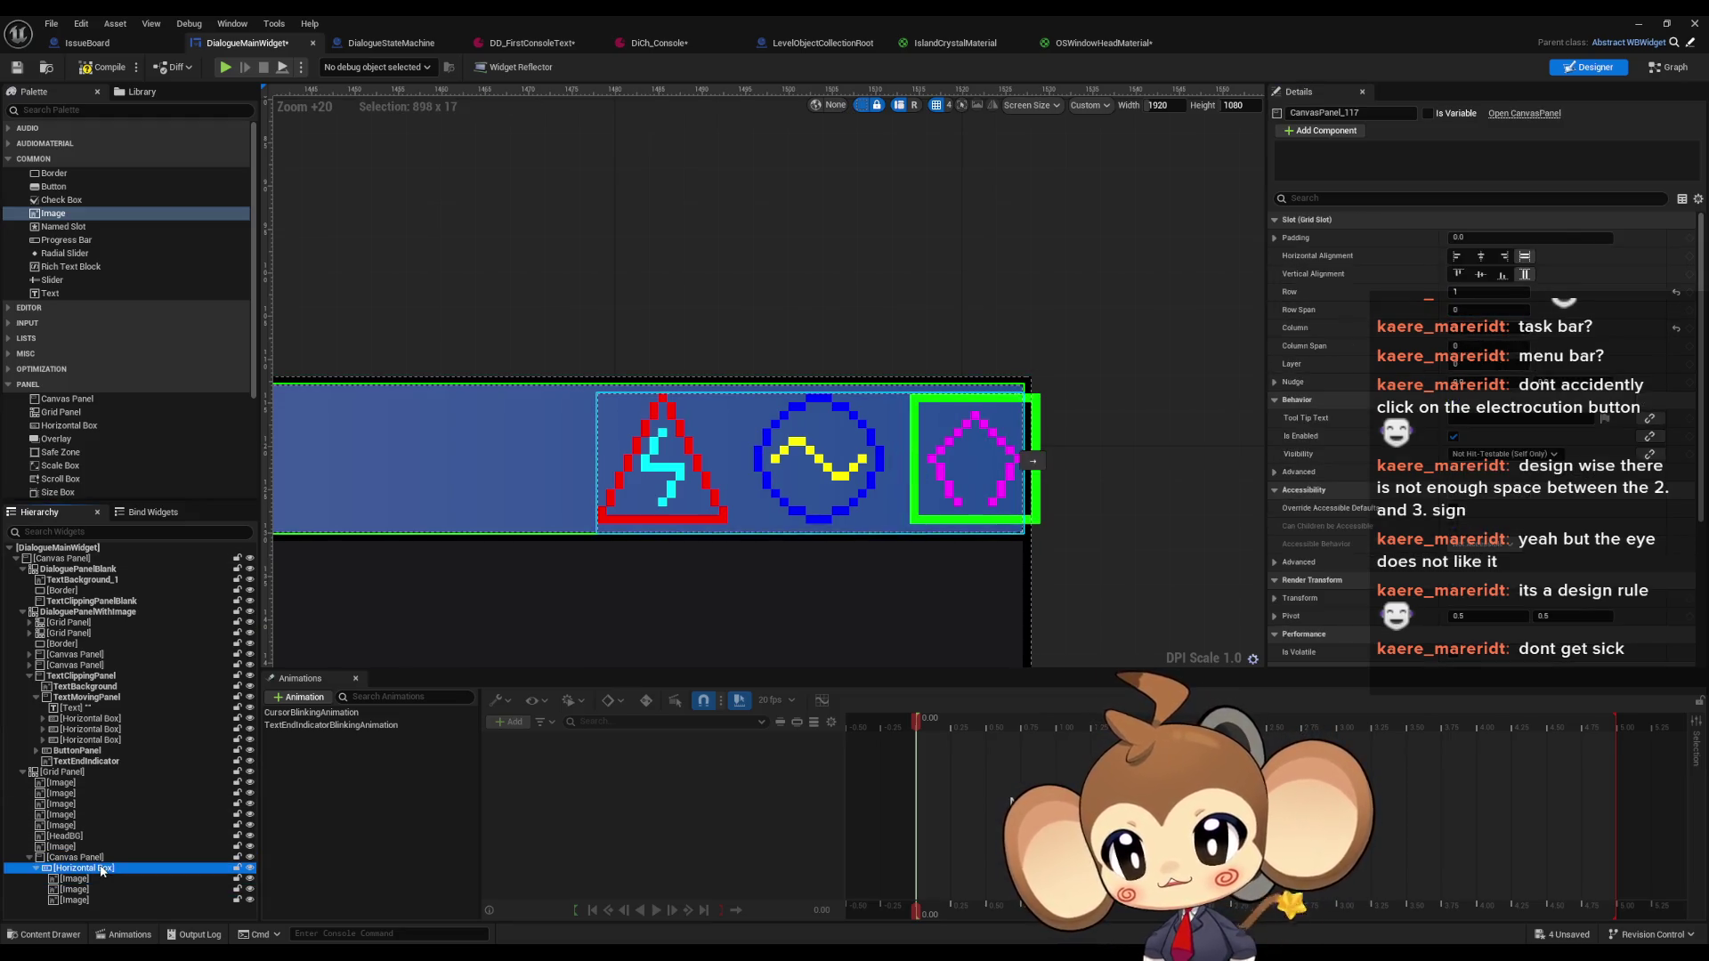
Set the icon row's Size X to 51 and Position X to -3
type("51")
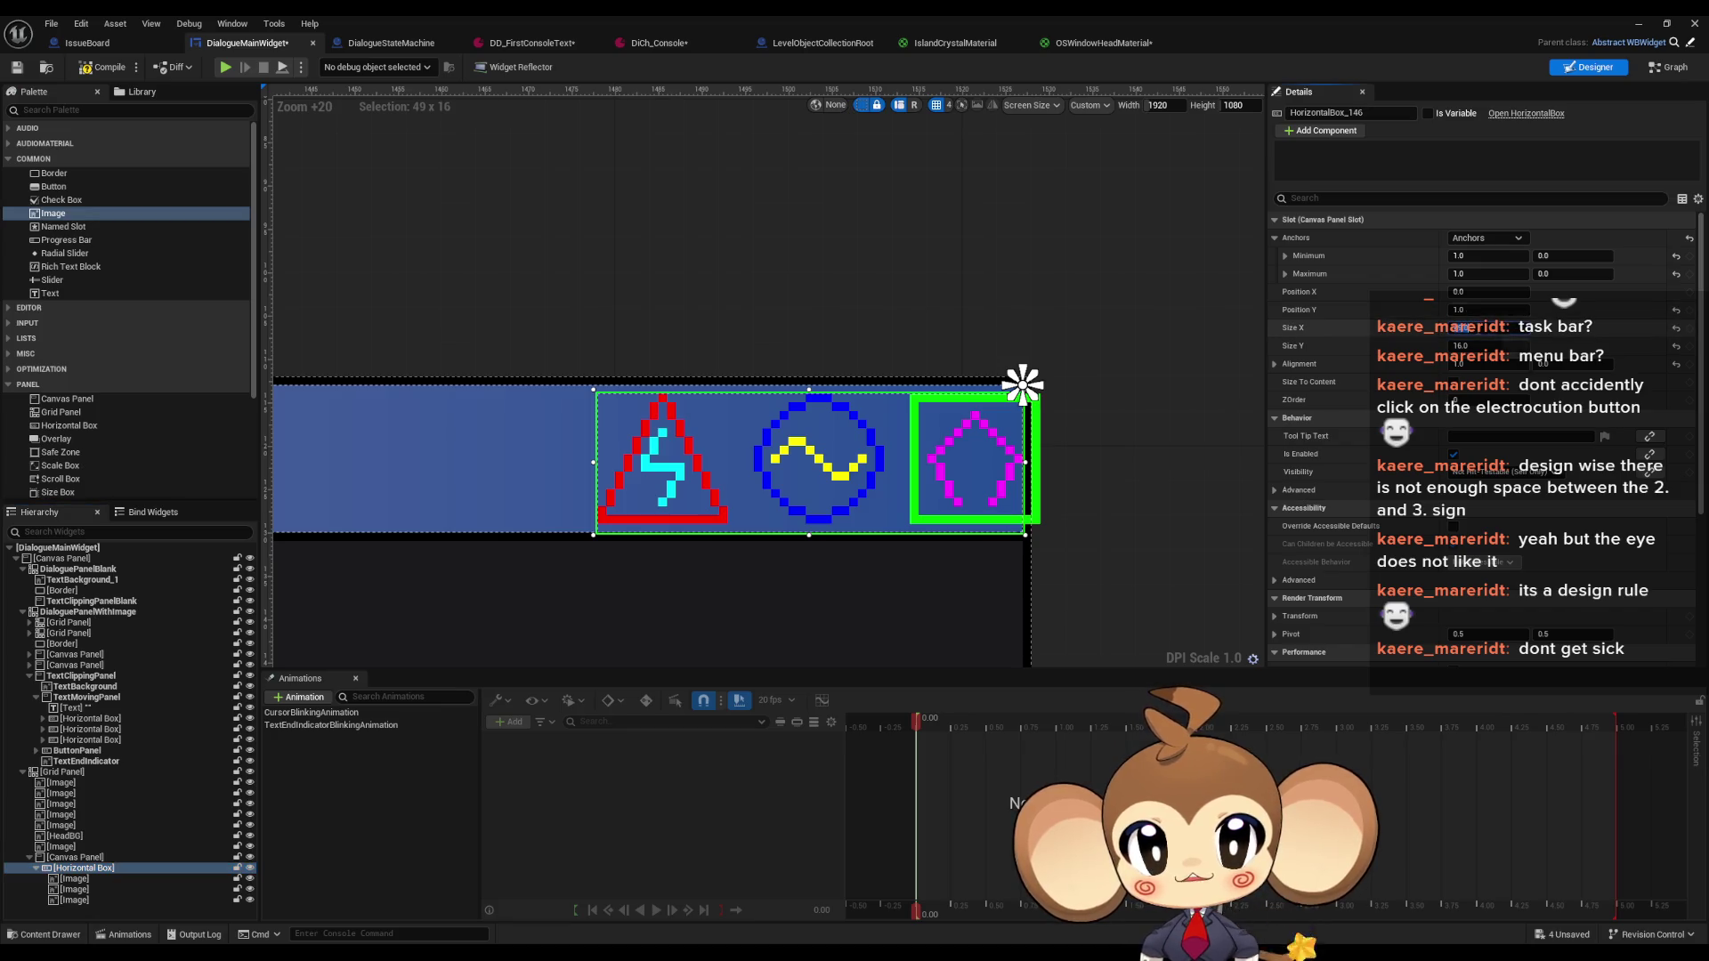
key("Return")
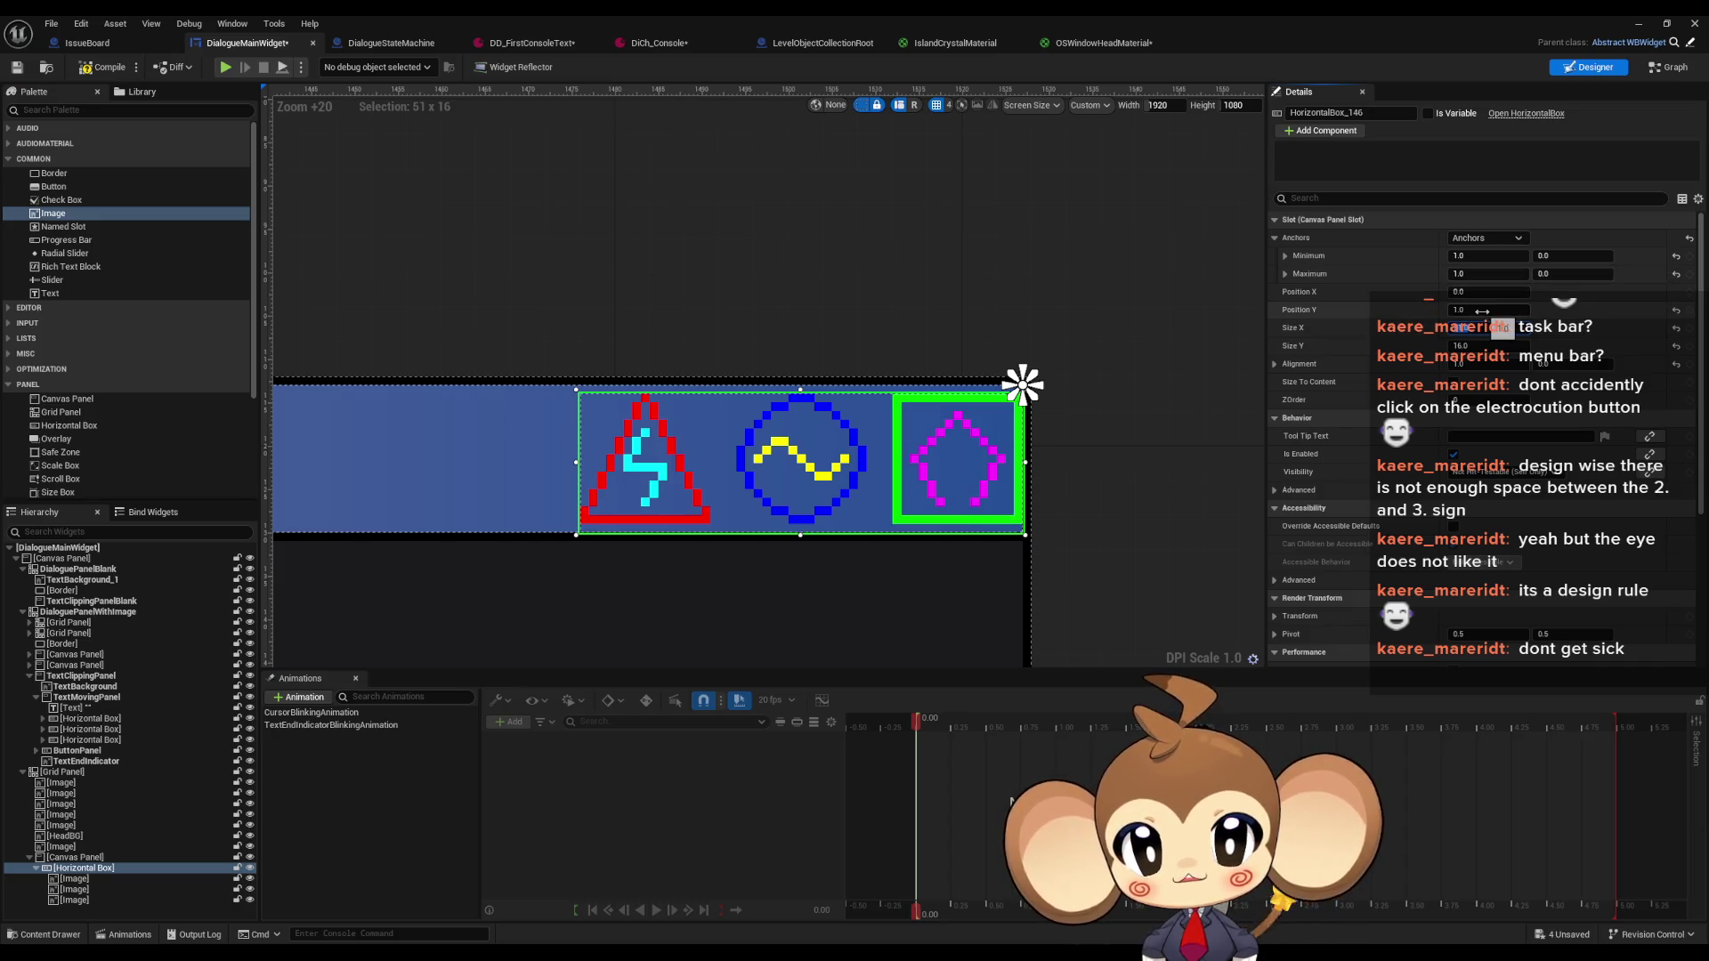
left_click(1492, 292)
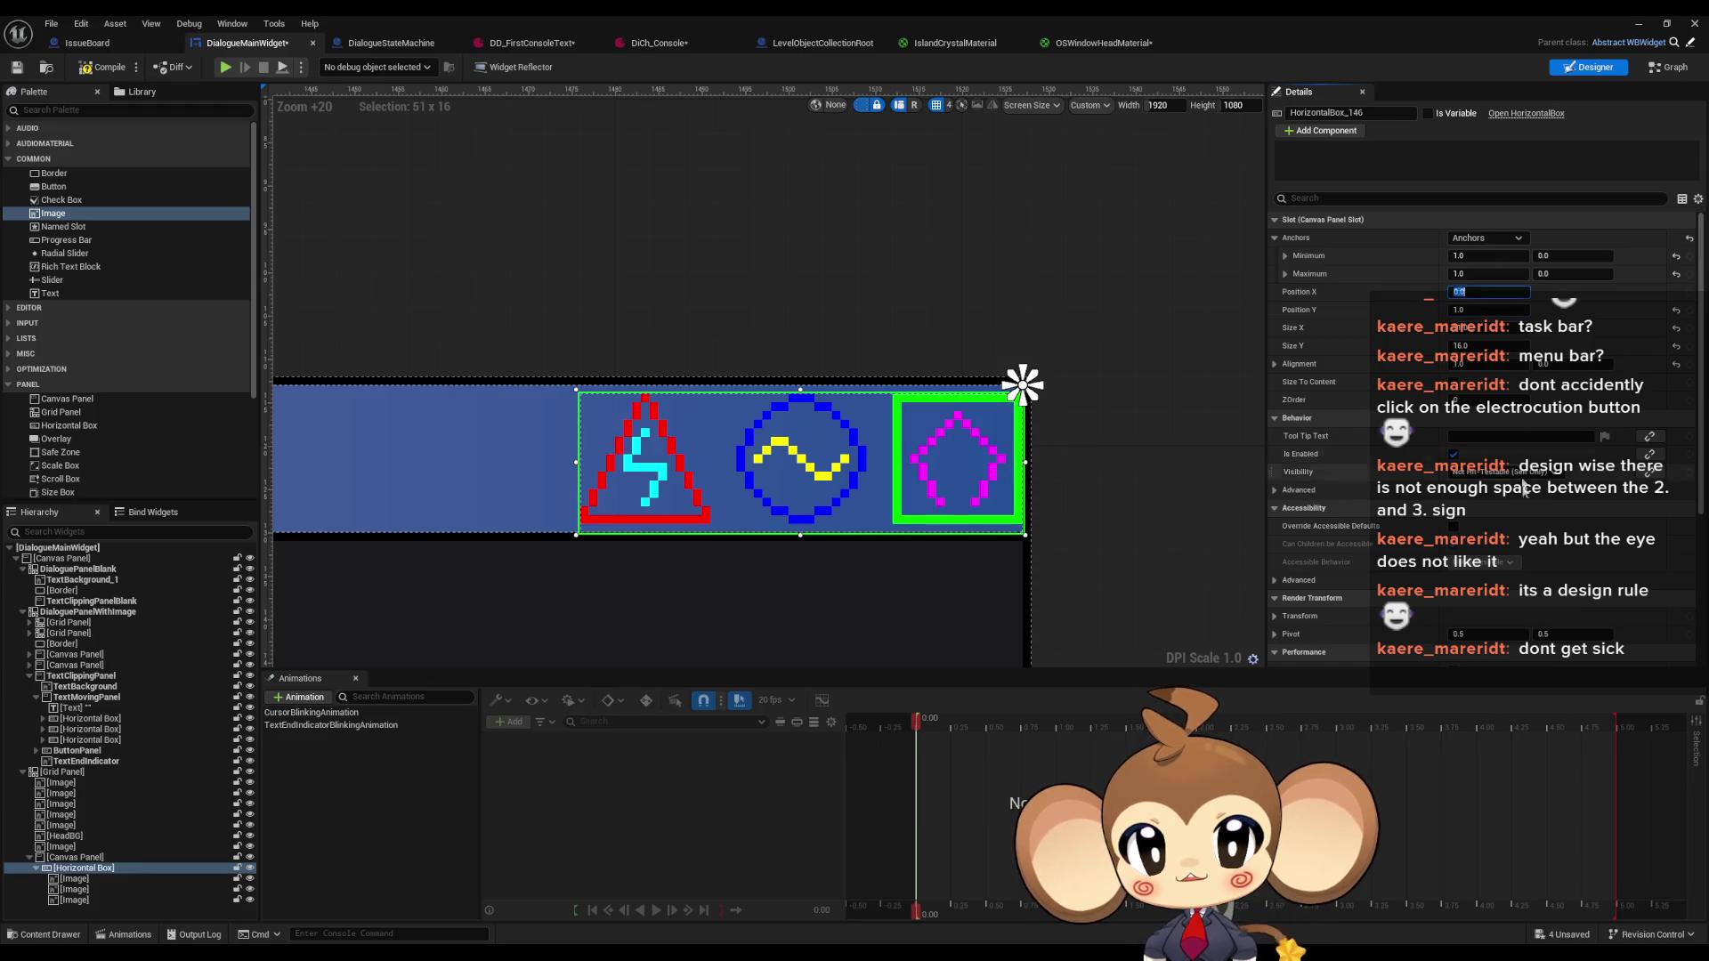
type("-3")
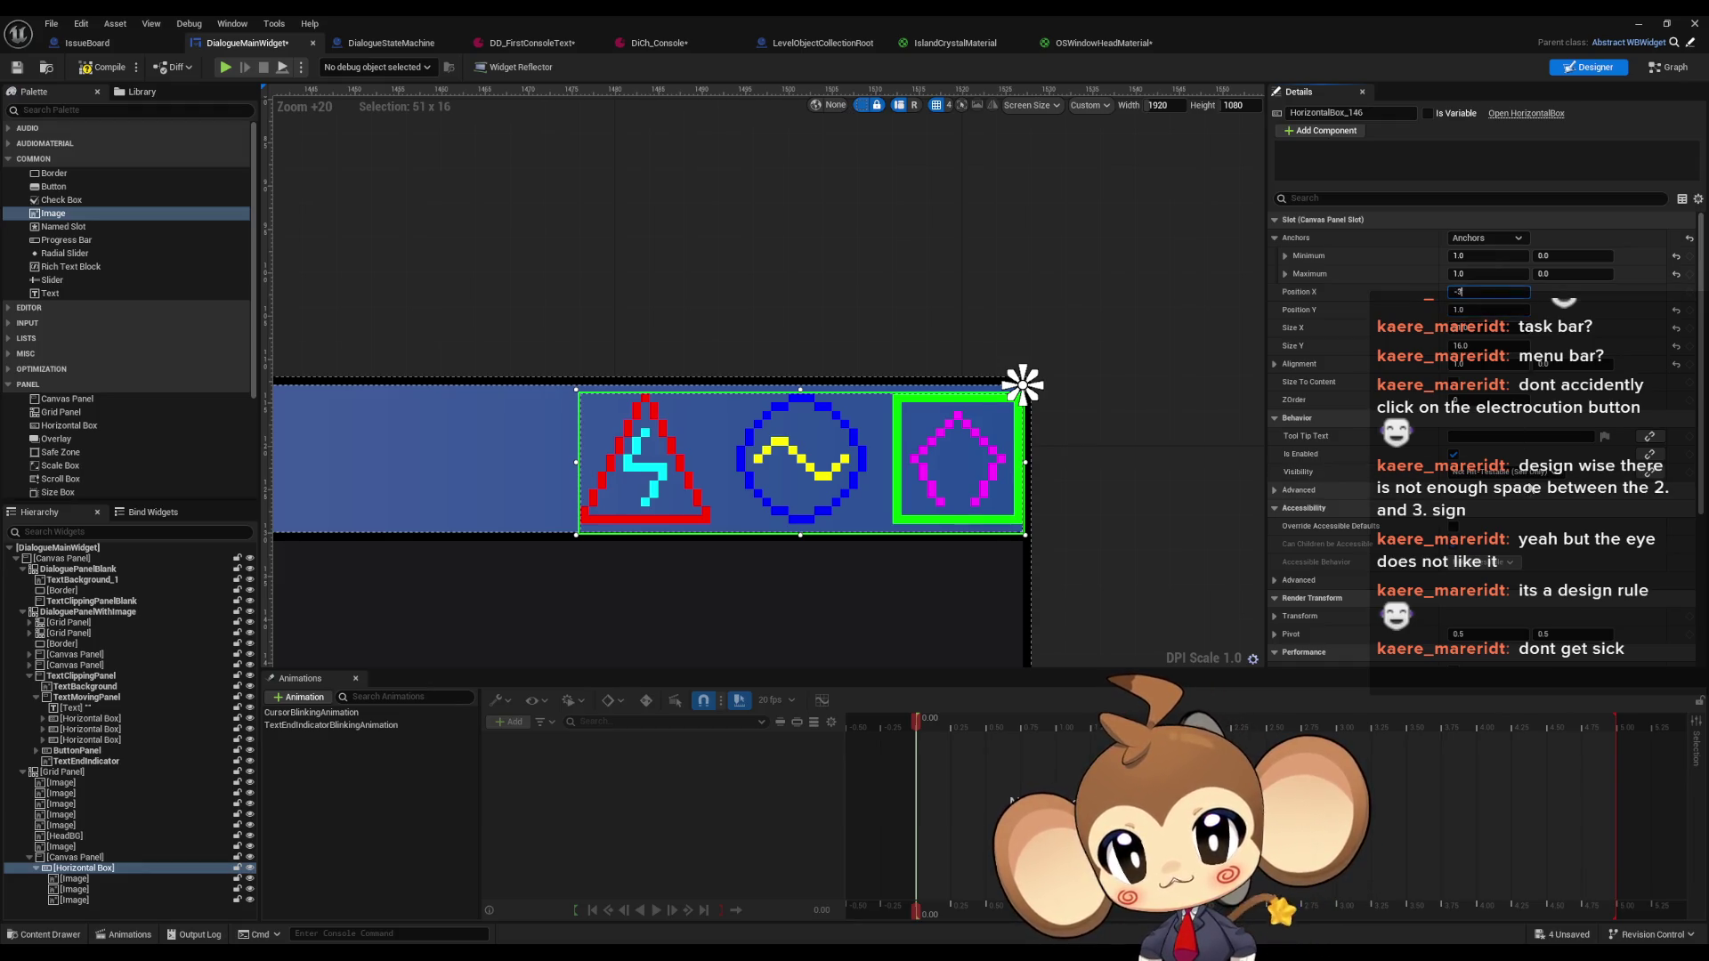
key("Return")
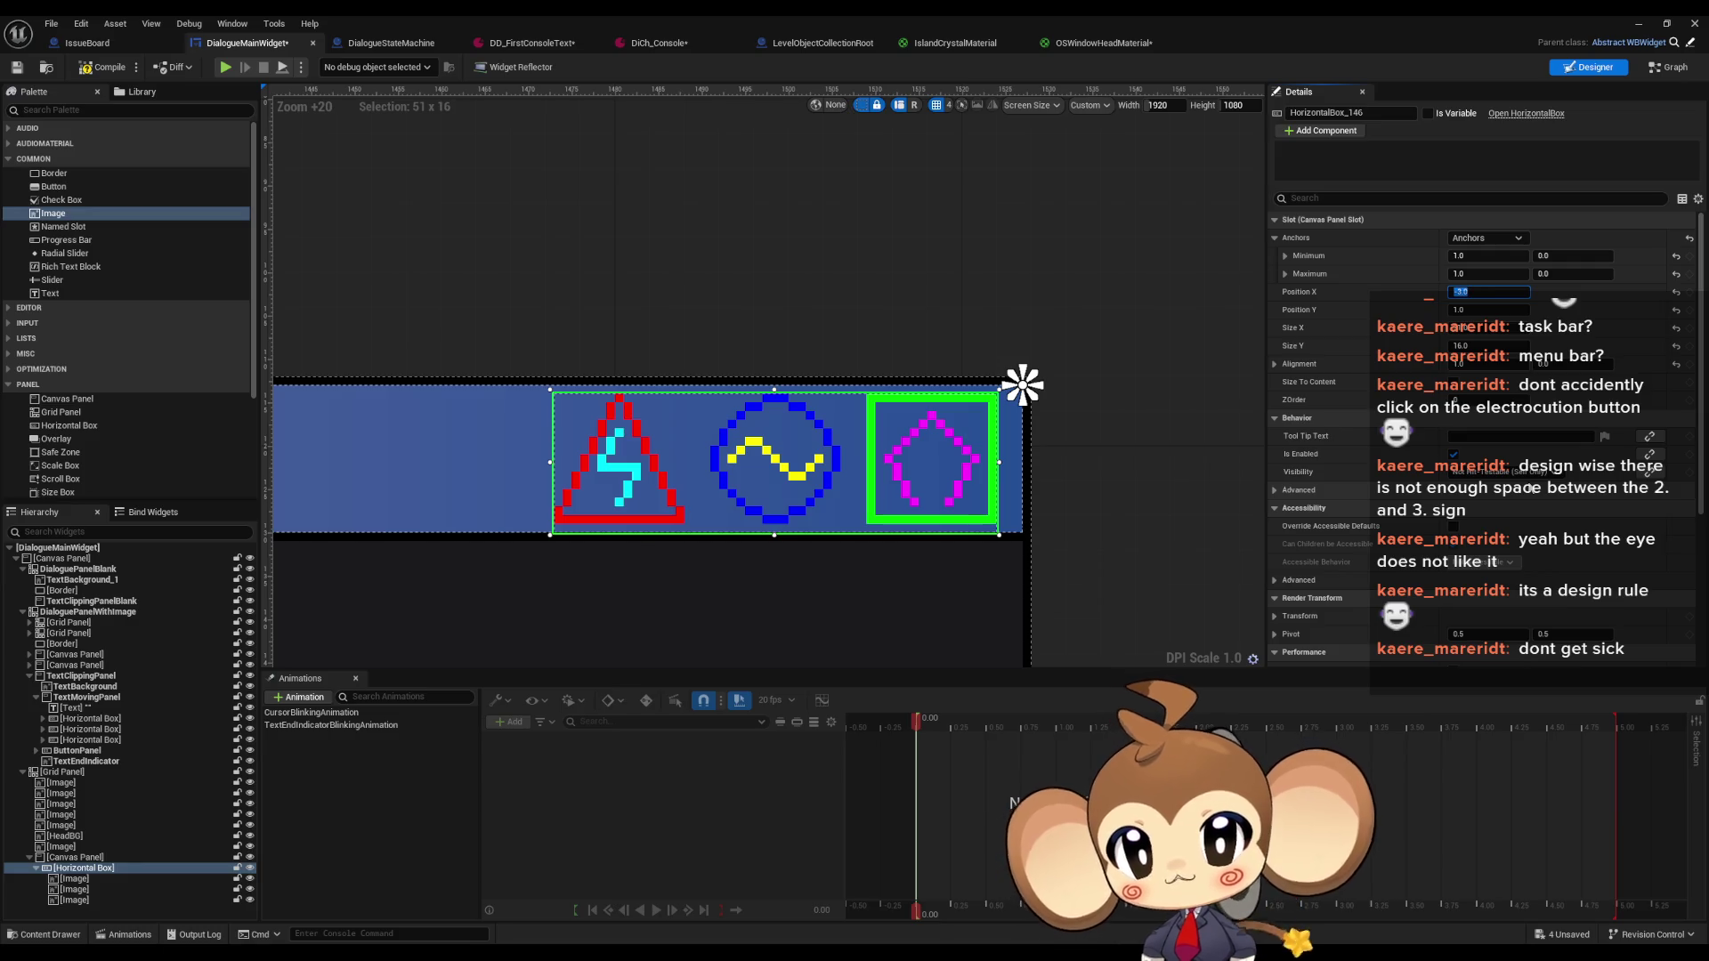
left_click(1248, 444)
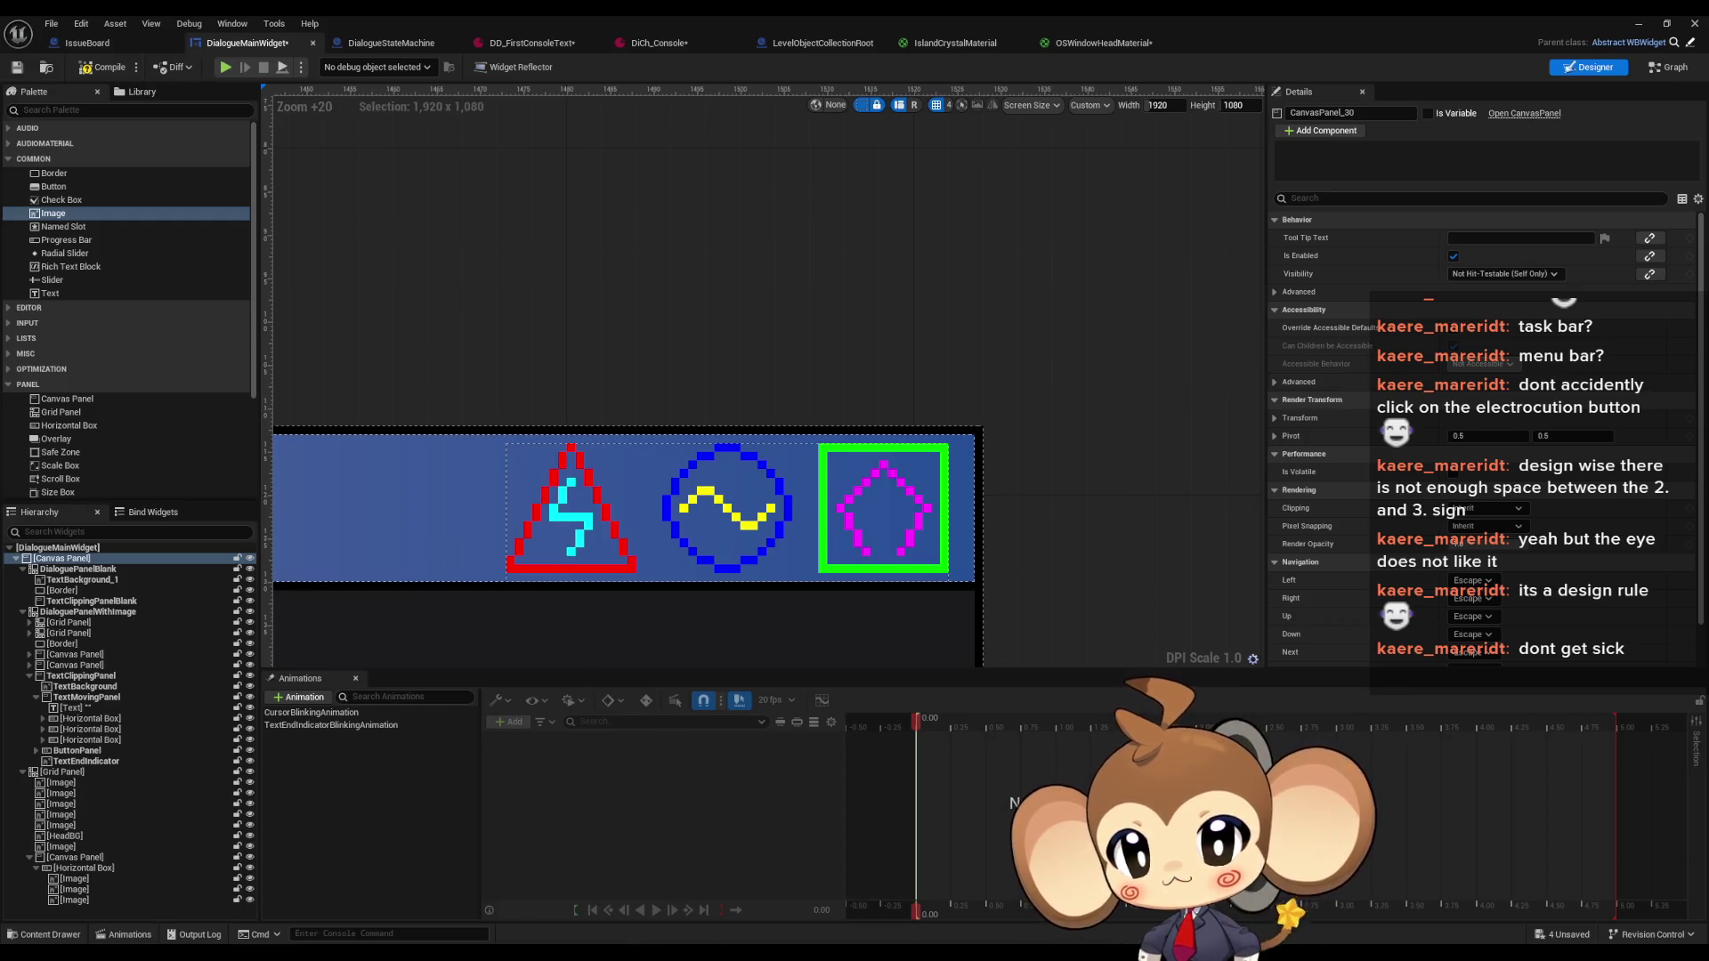
Compare the title bar against the reference pixel art in GIMP
key("alt+Tab")
scroll(1357, 680, "up", 5)
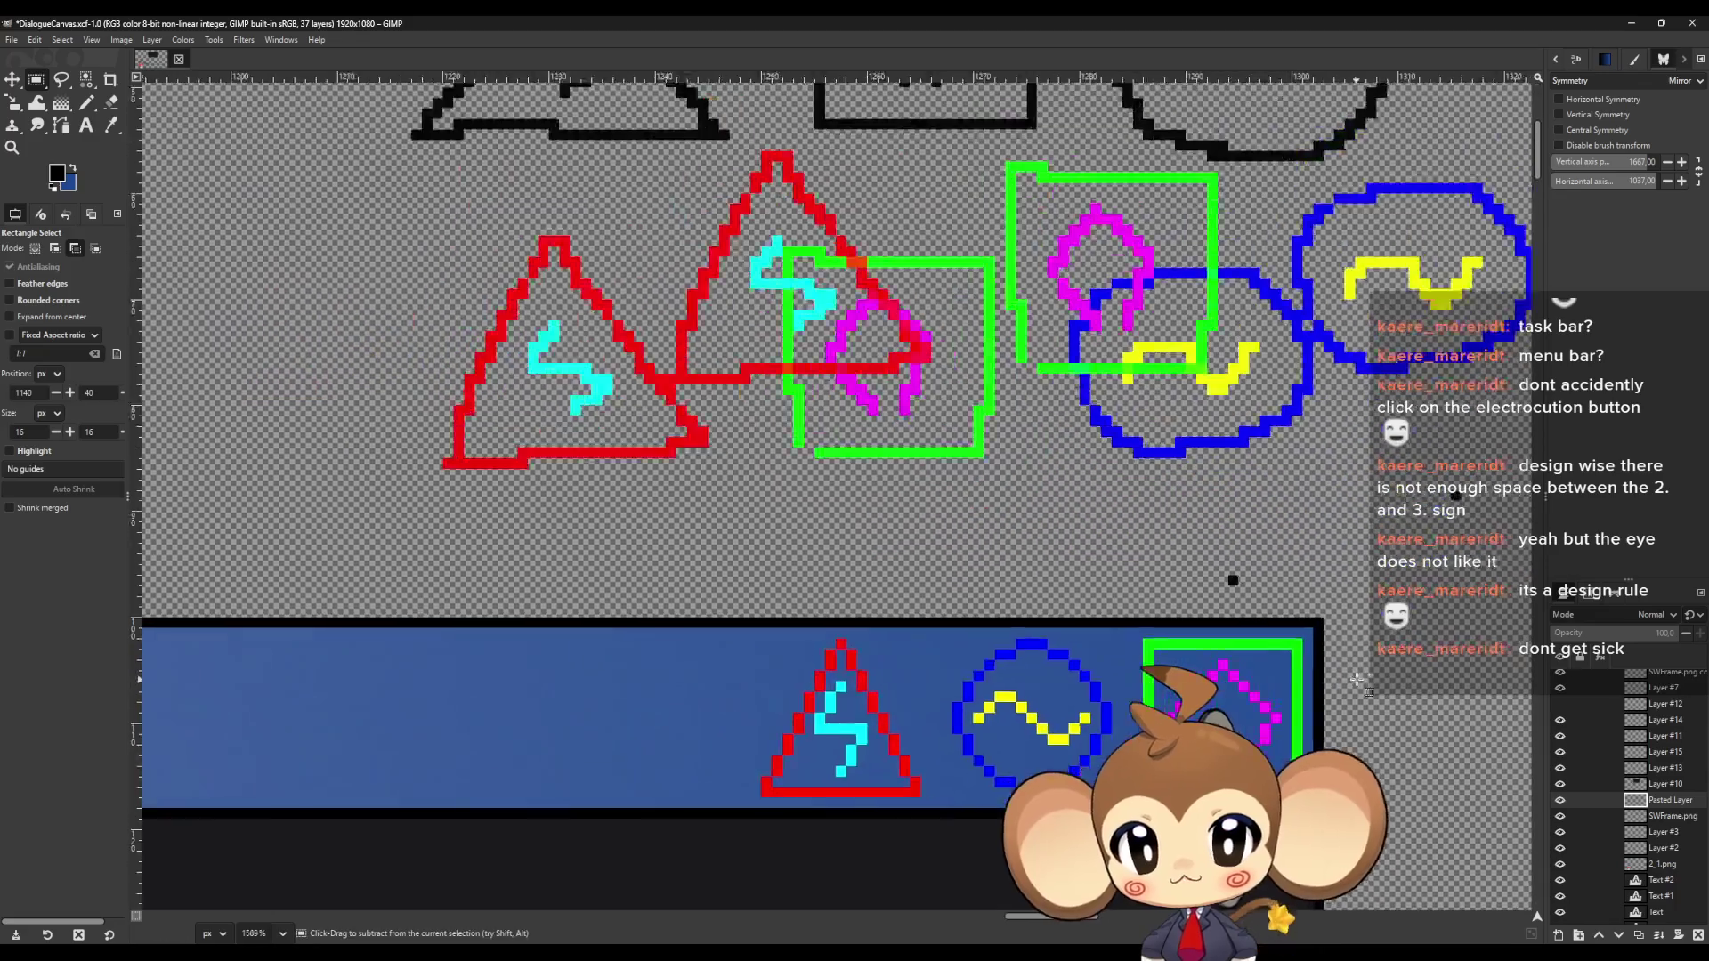
scroll(1356, 680, "up", 1)
key("alt+Tab")
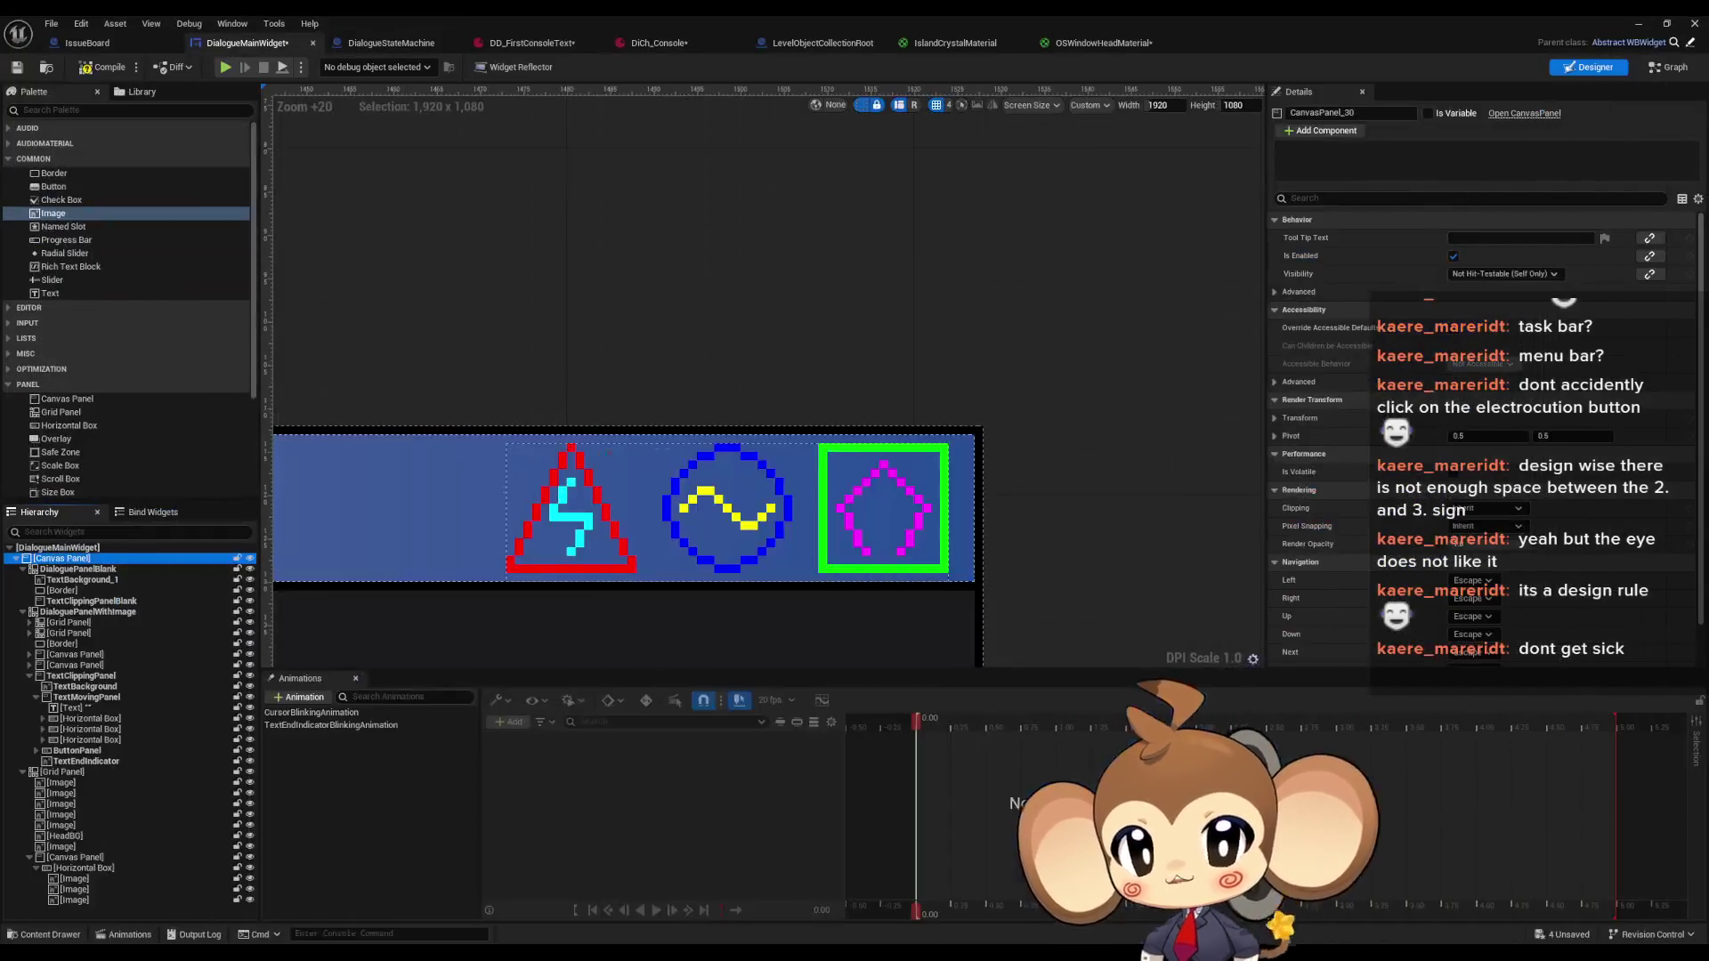
Set the HorizontalBox icon row's Position X to -1.0
left_click(69, 869)
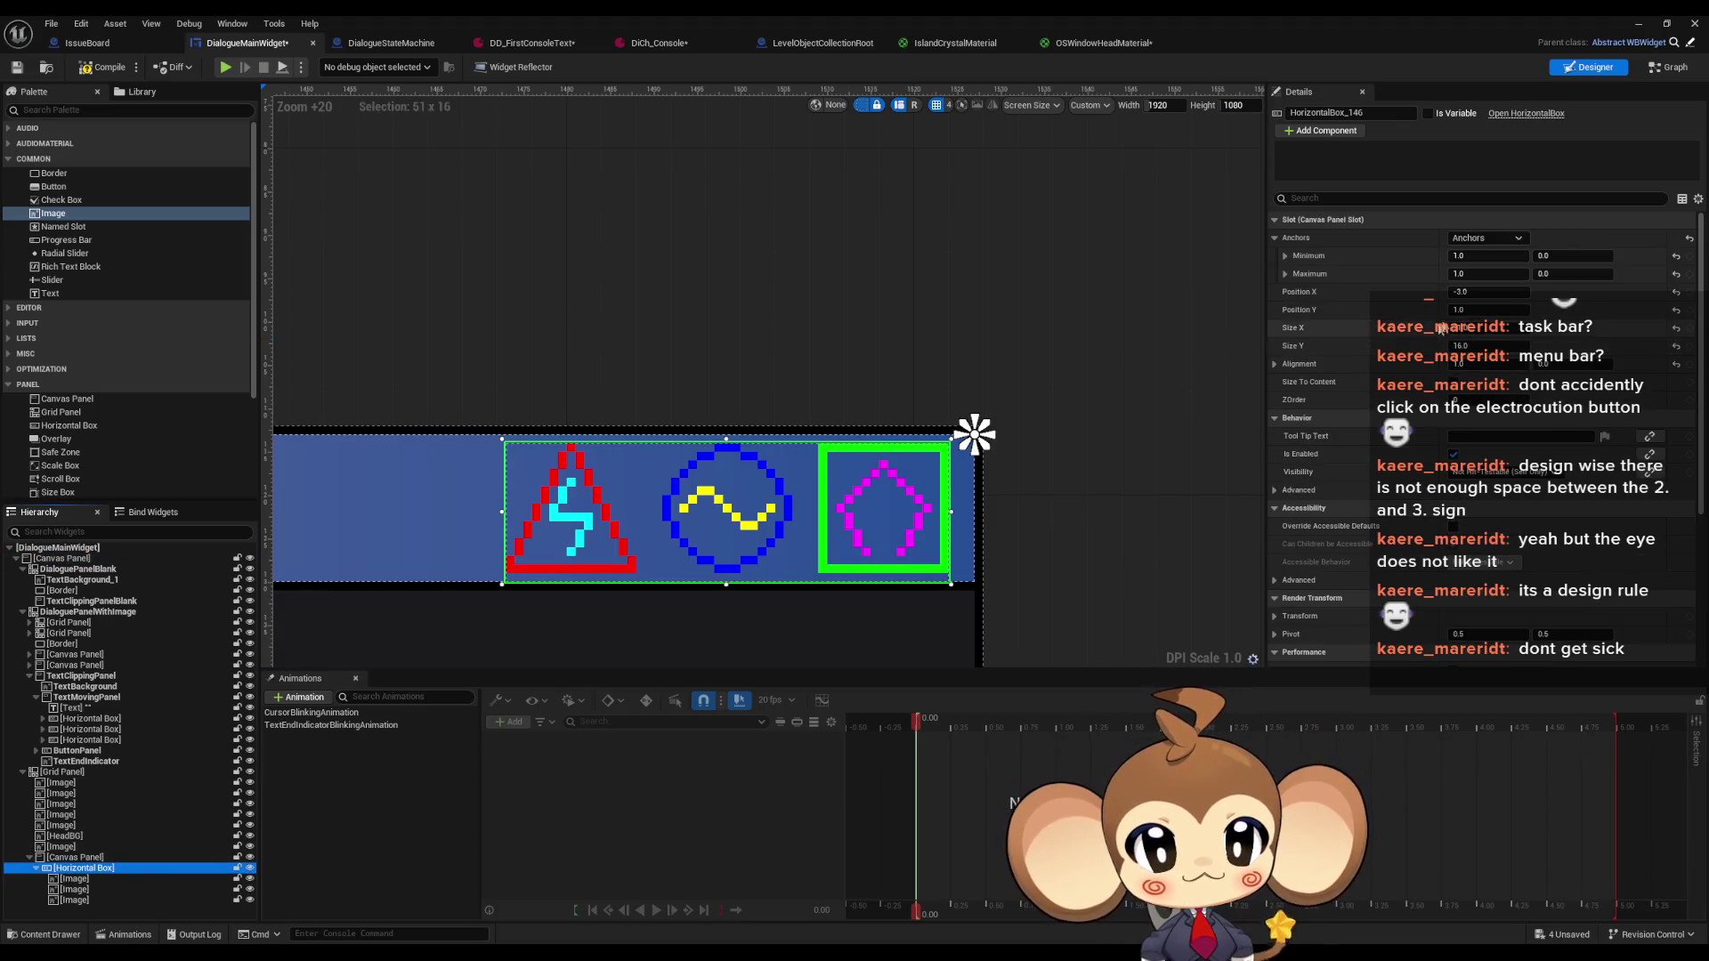
left_click(1514, 292)
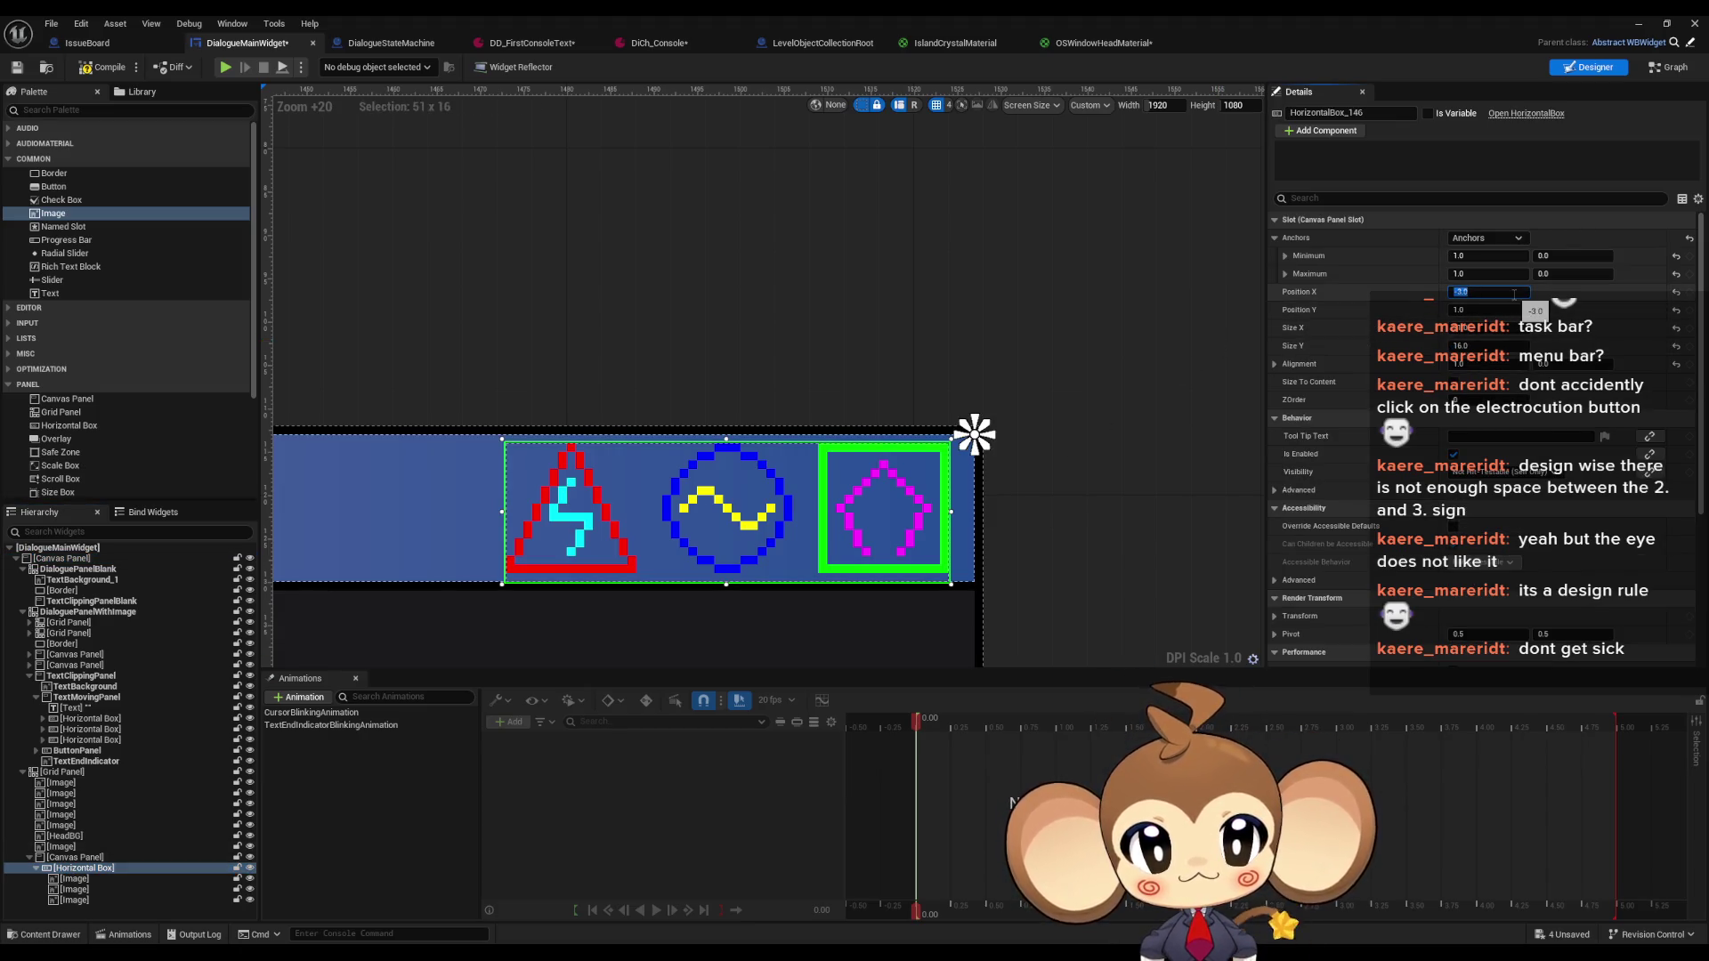
type("-1")
key("Return")
Zoom out and pan to review the window panel with its blue title bar and icons
left_click(938, 326)
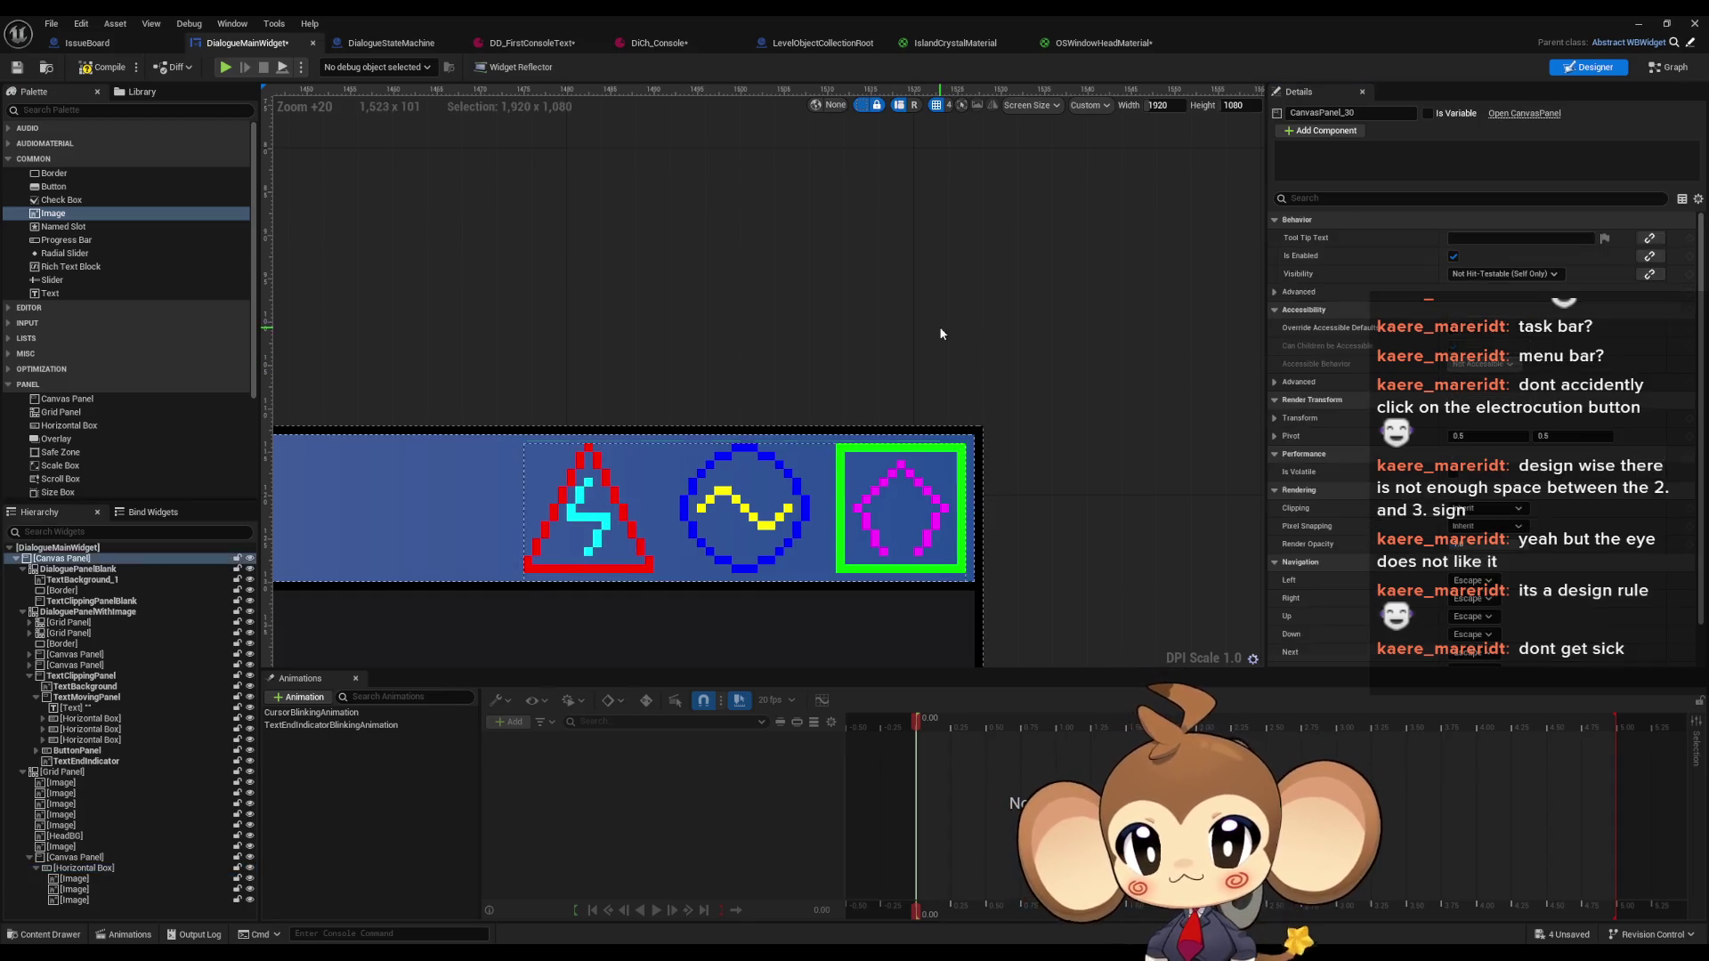
scroll(1003, 458, "down", 10)
mouse_move(846, 550)
left_mouse_down()
mouse_move(973, 329)
mouse_move(1057, 429)
mouse_move(1032, 469)
left_mouse_up()
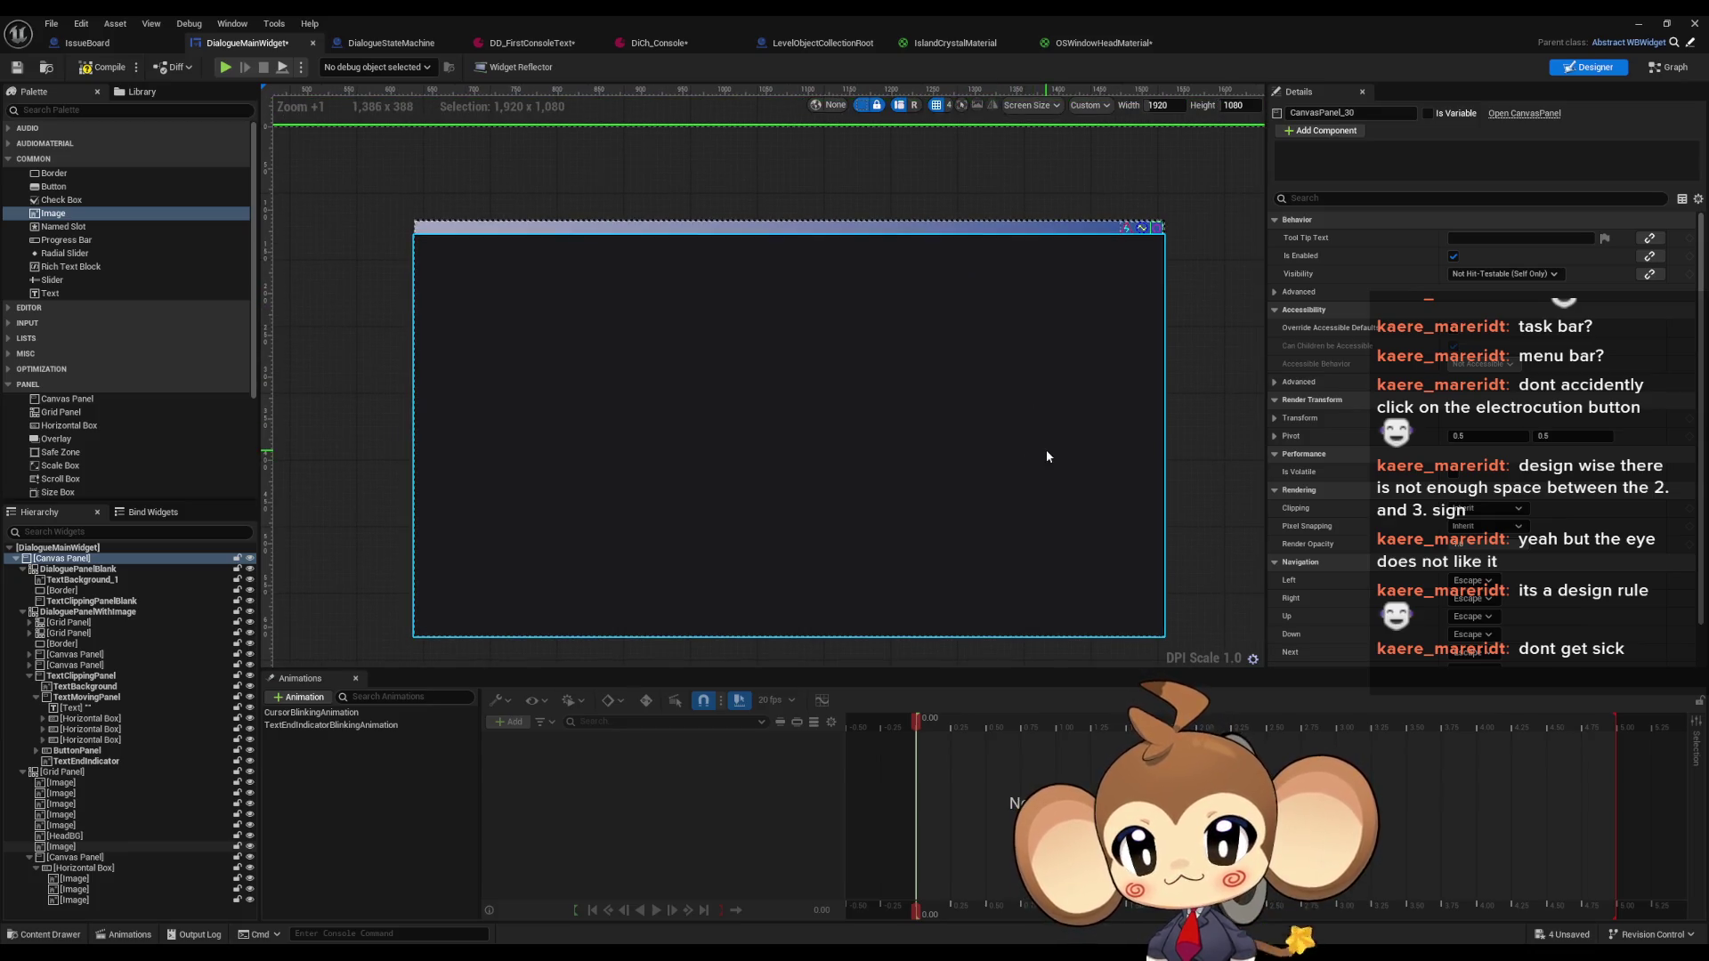
scroll(1037, 461, "down", 5)
scroll(979, 428, "up", 4)
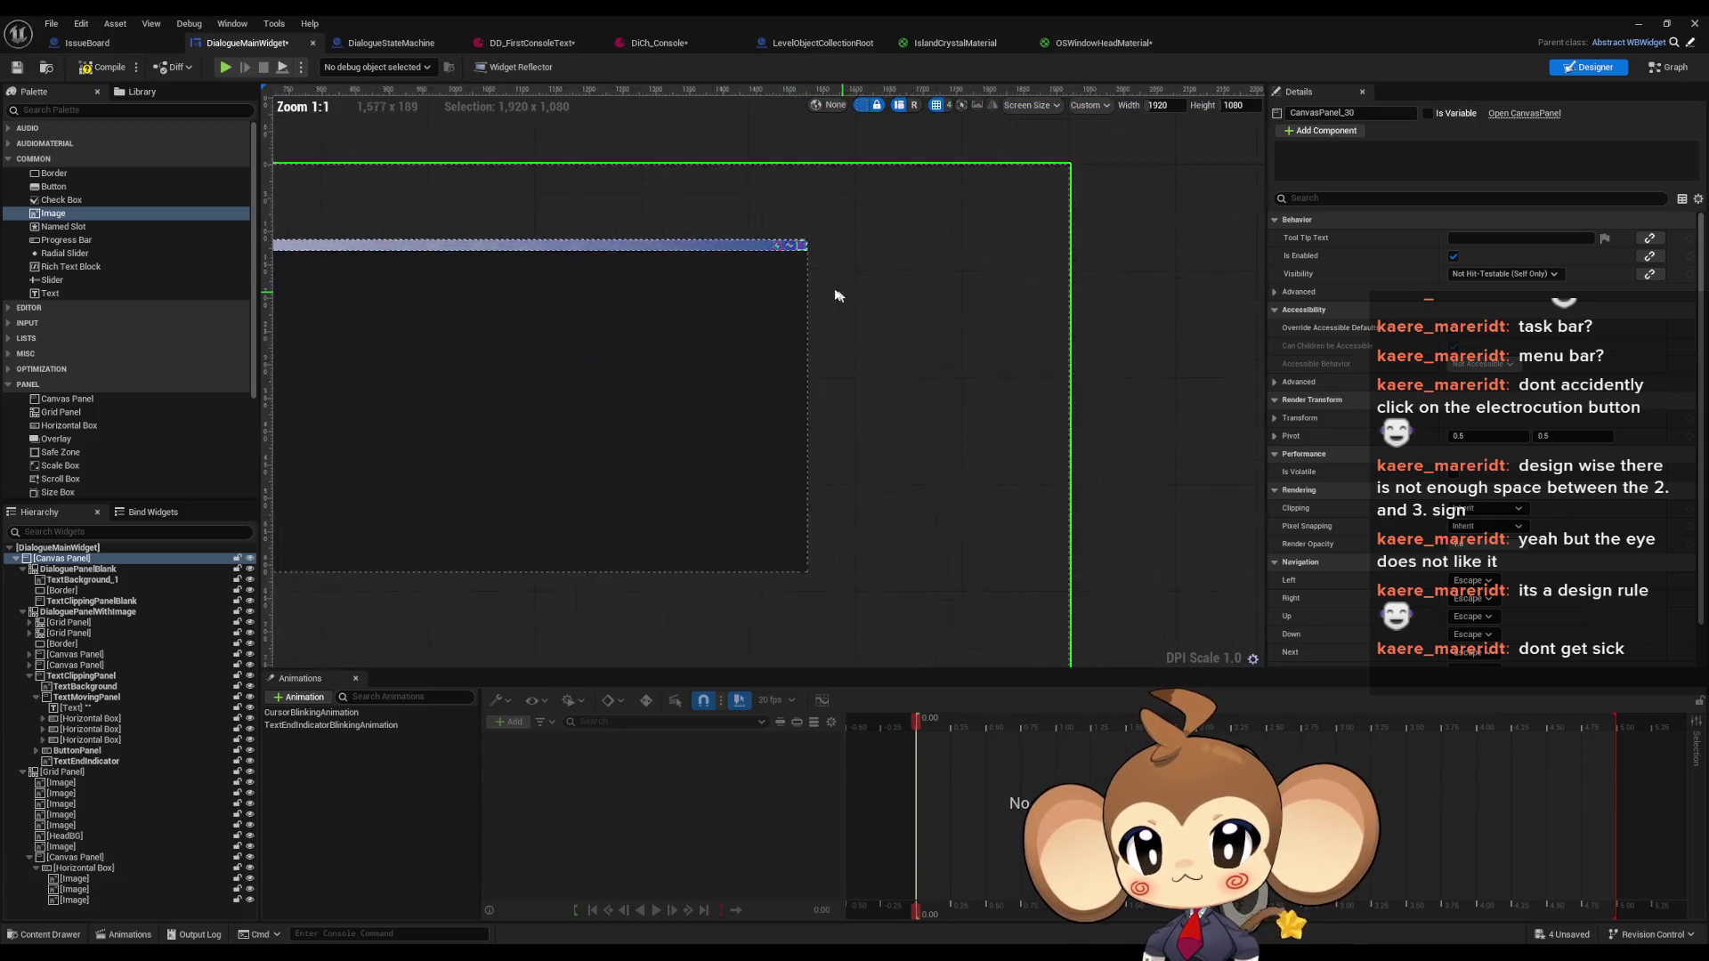
scroll(873, 336, "up", 13)
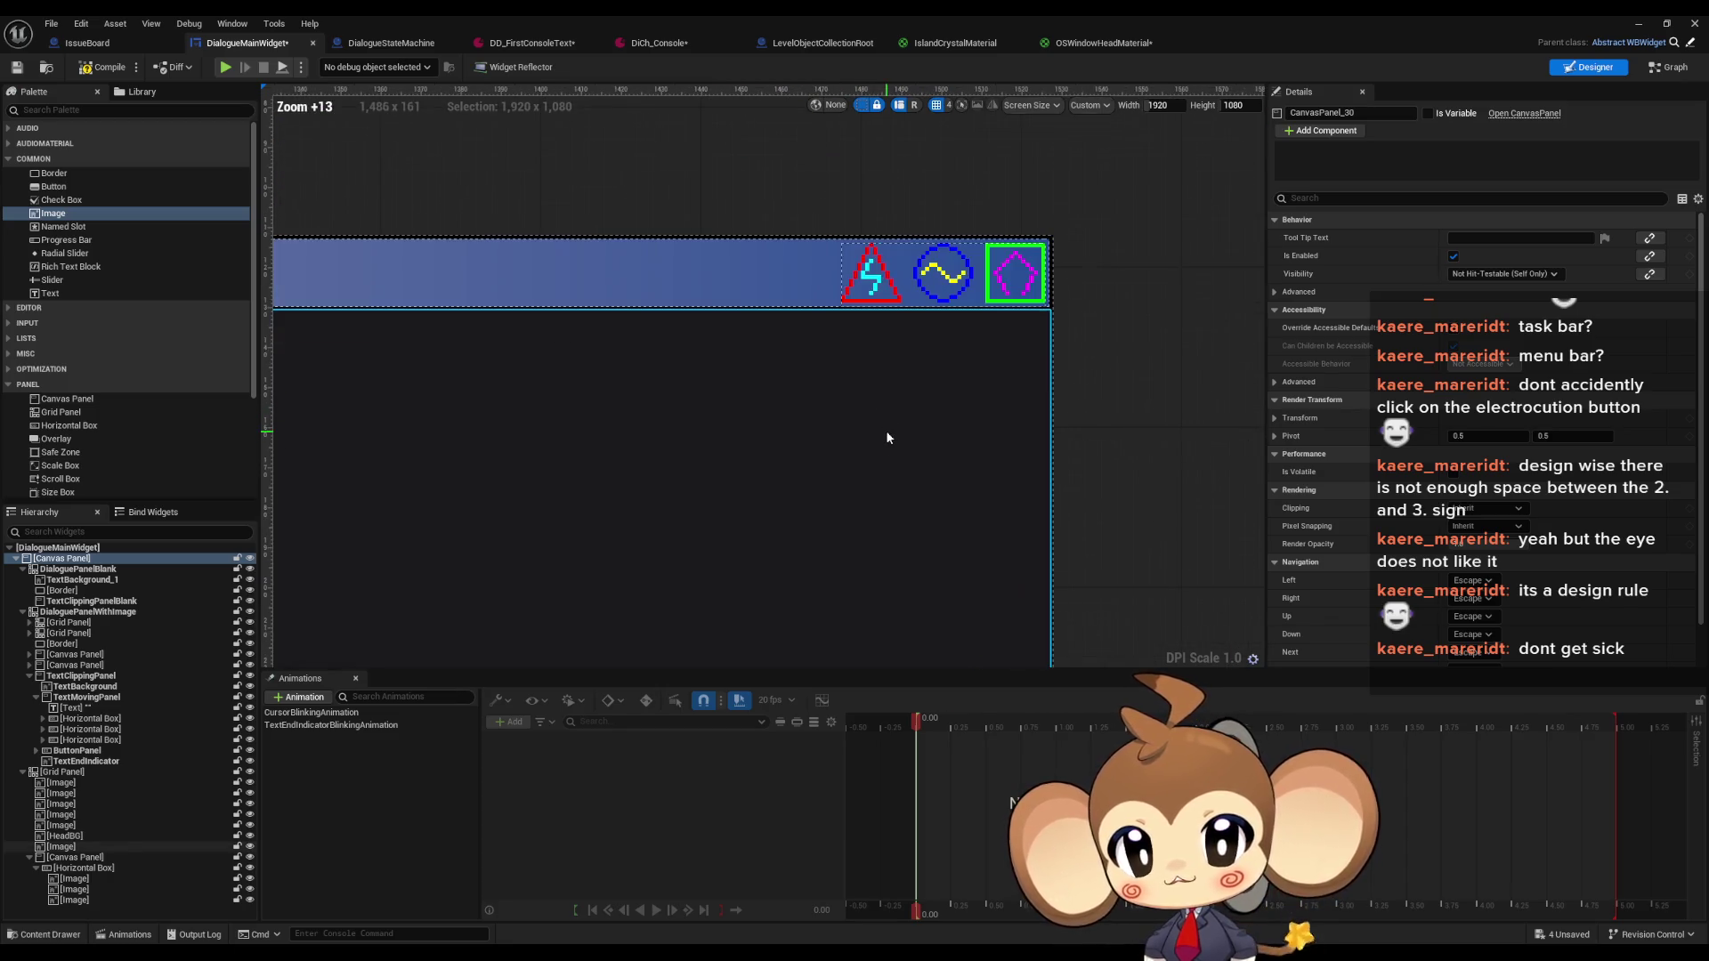
scroll(884, 430, "down", 13)
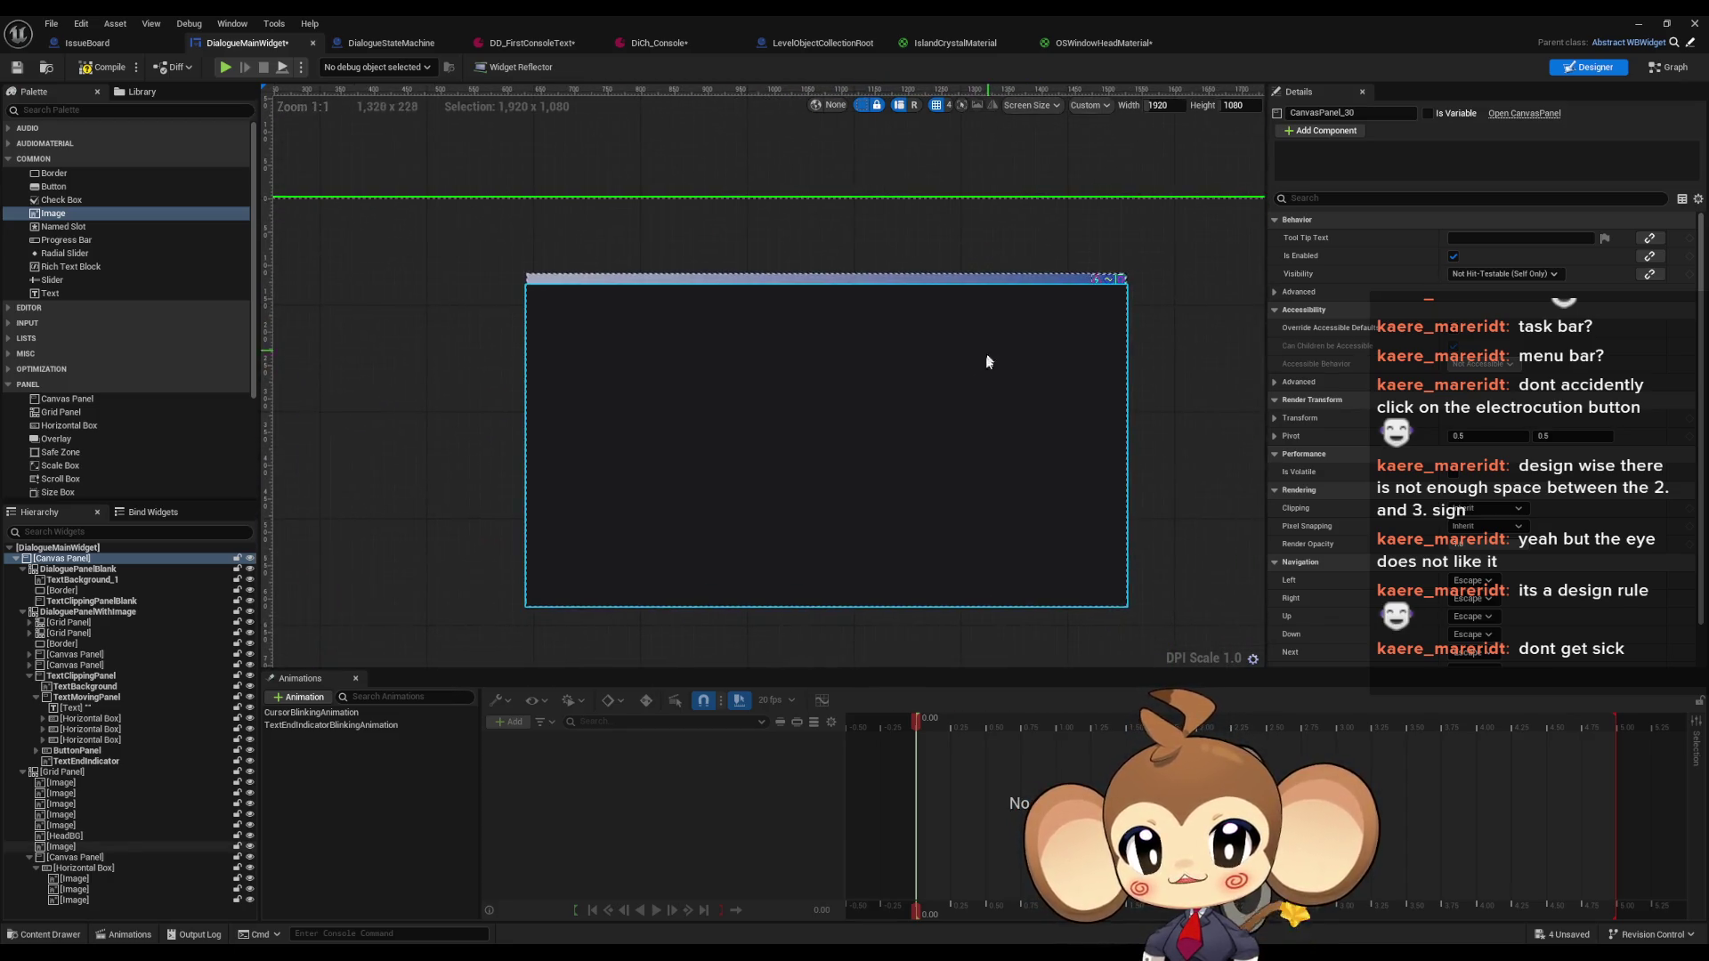
scroll(986, 361, "down", 4)
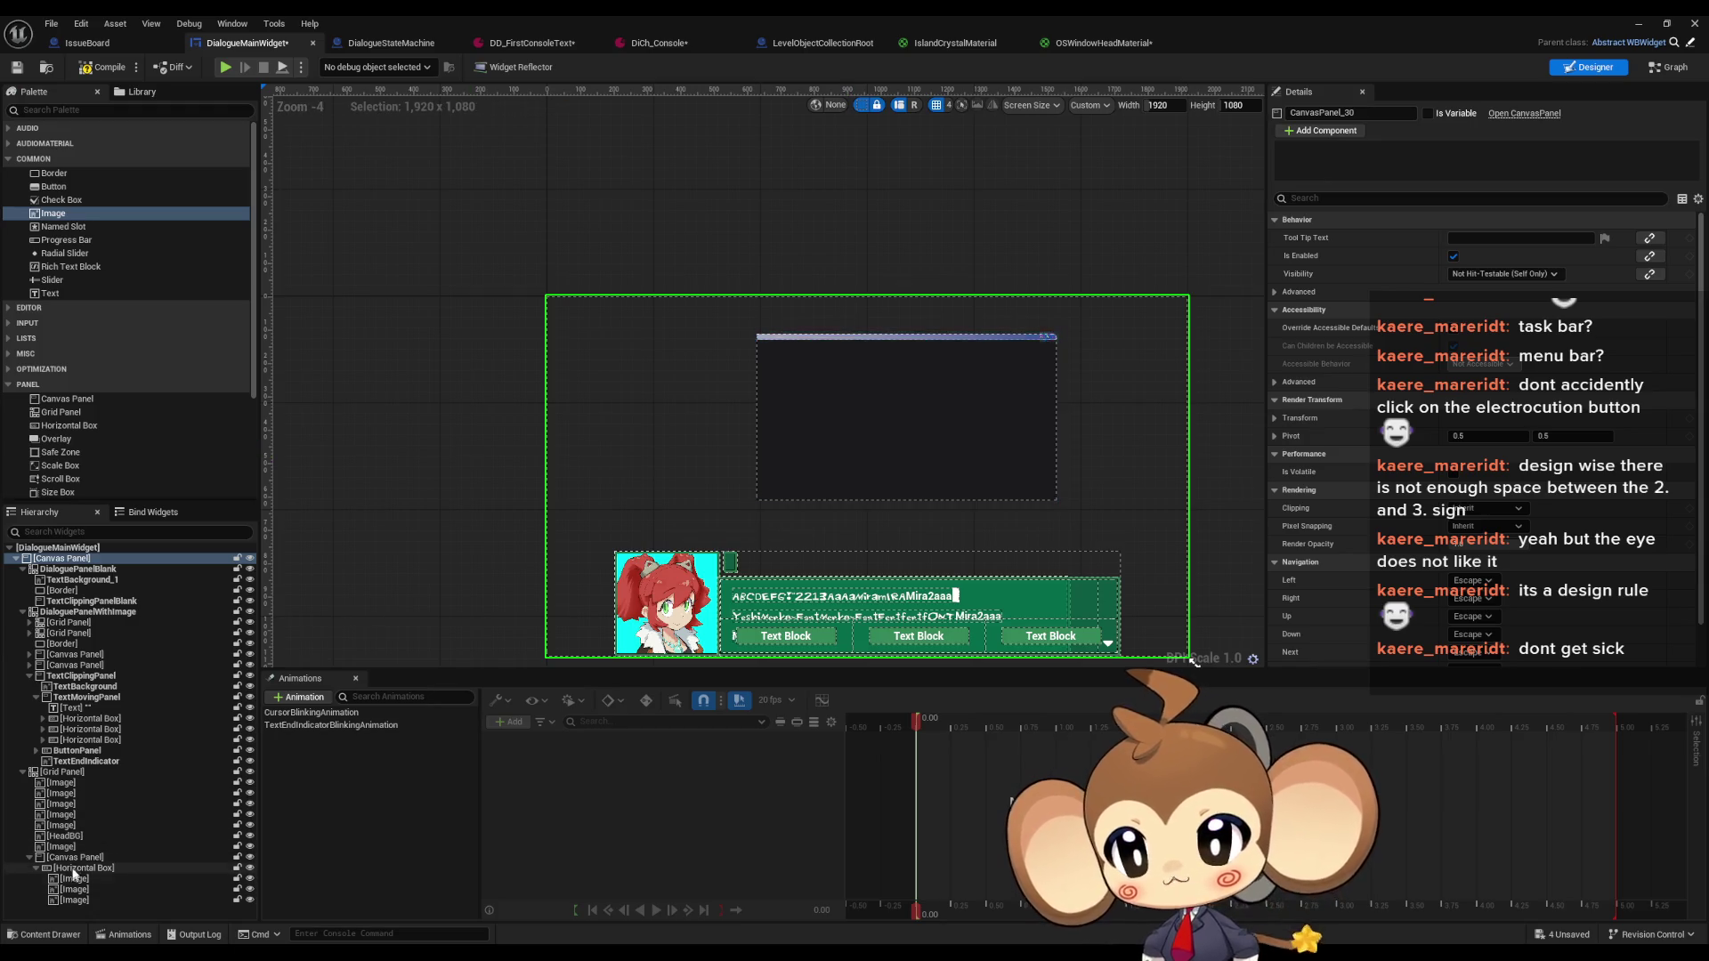
Anchor the Grid Panel to top centre with Position X 0.0 and Alignment X 0.5
left_click(897, 485)
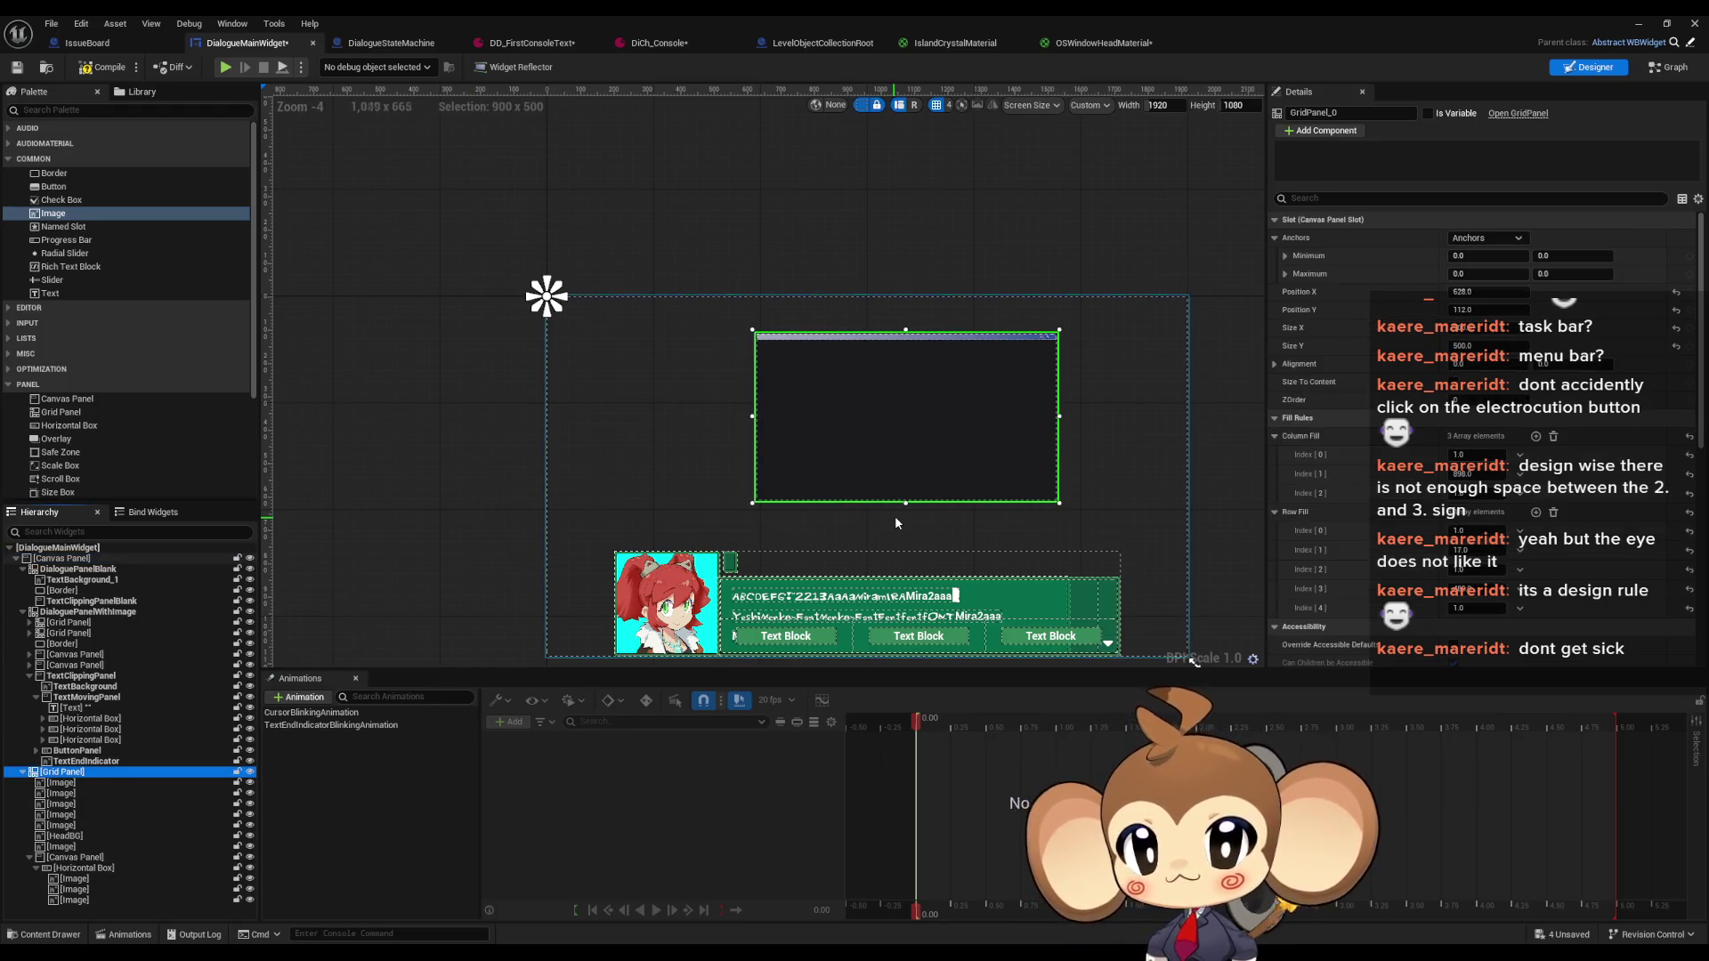
left_click(1493, 237)
left_click(1520, 265)
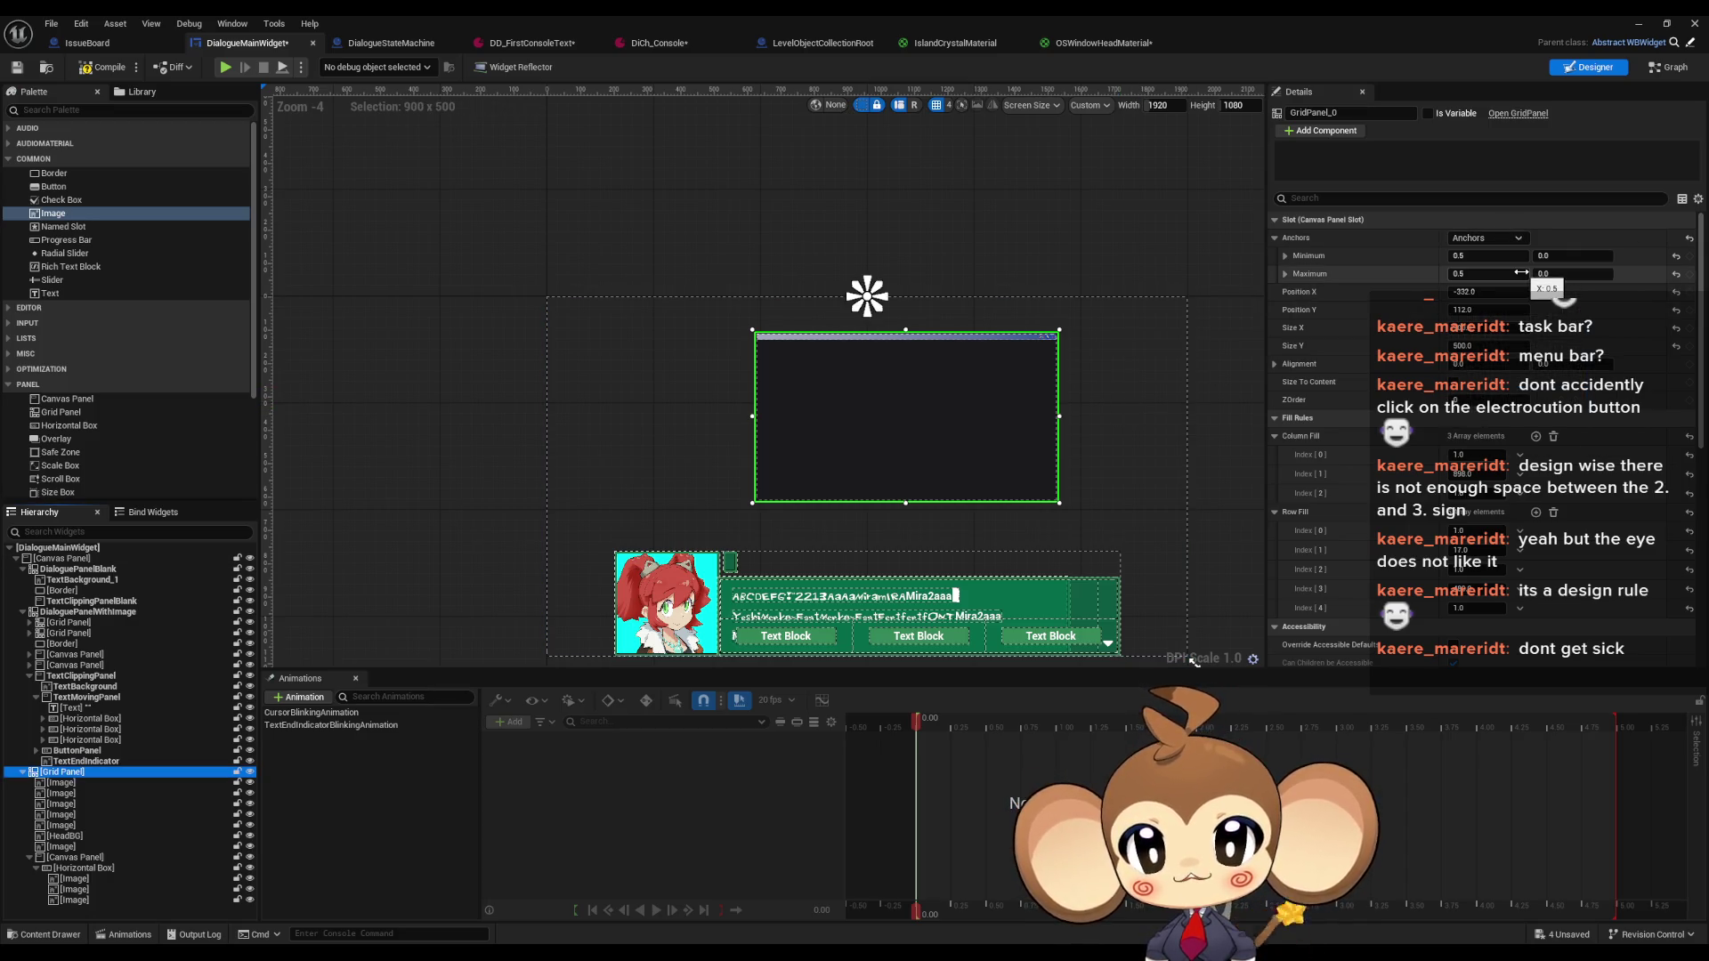
left_click(1491, 291)
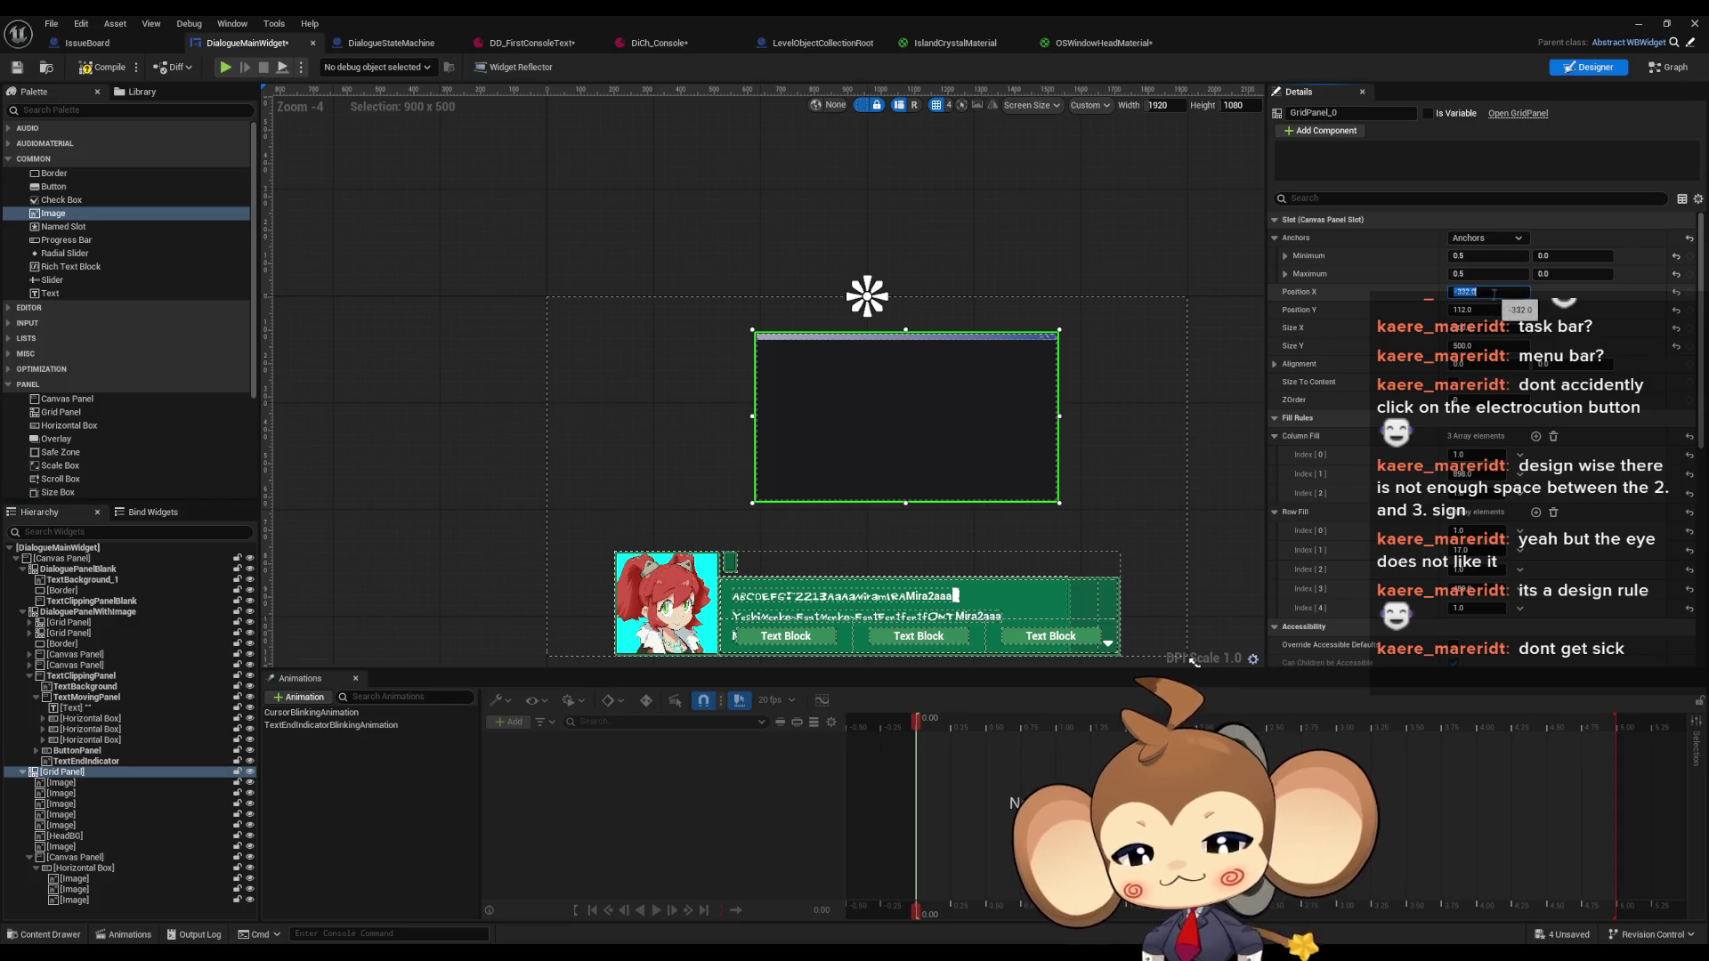
type("0")
key("Return")
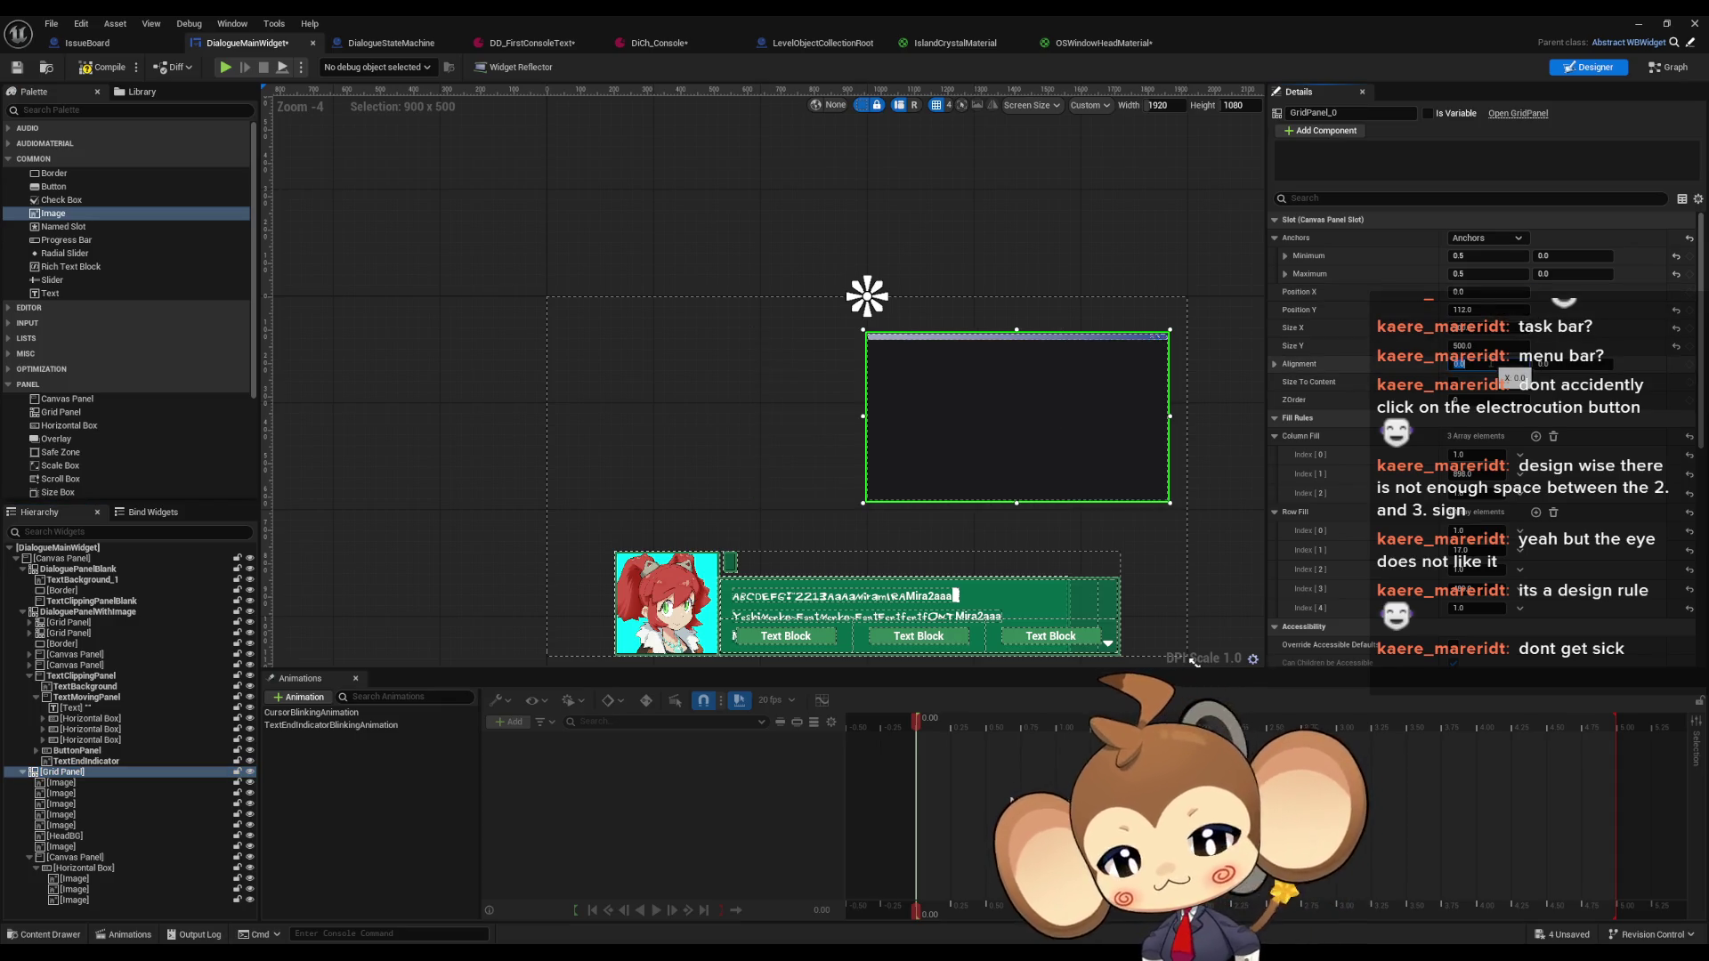
type("0.5")
key("Return")
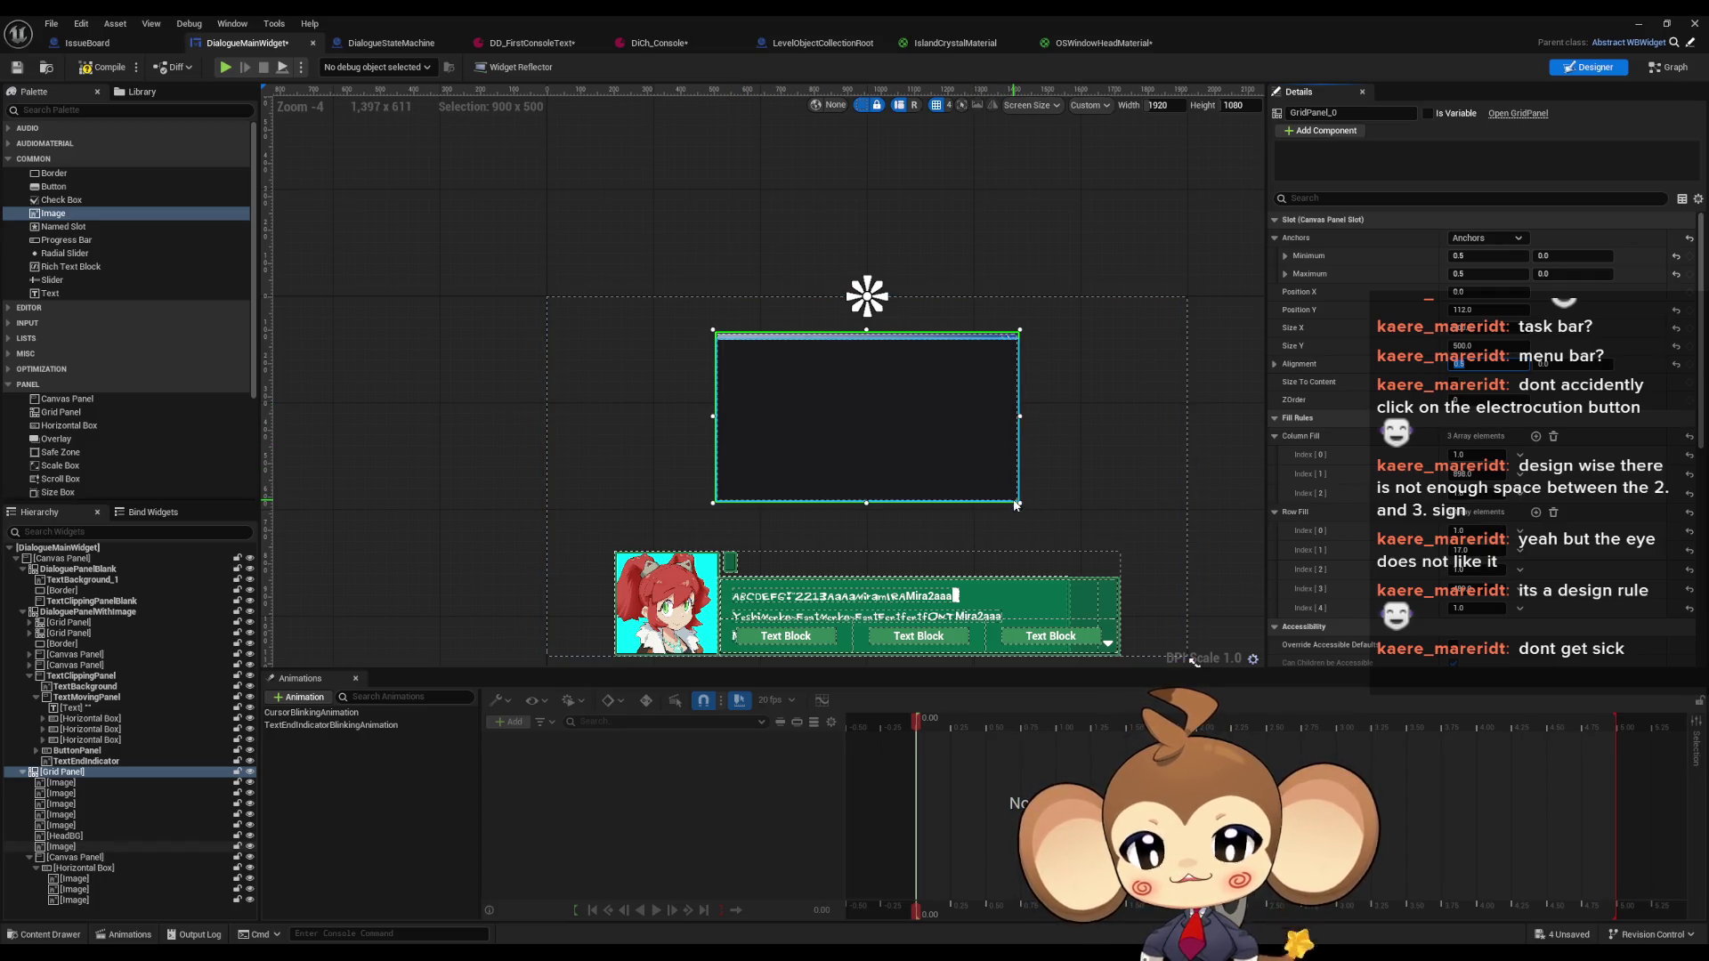
scroll(725, 350, "down", 9)
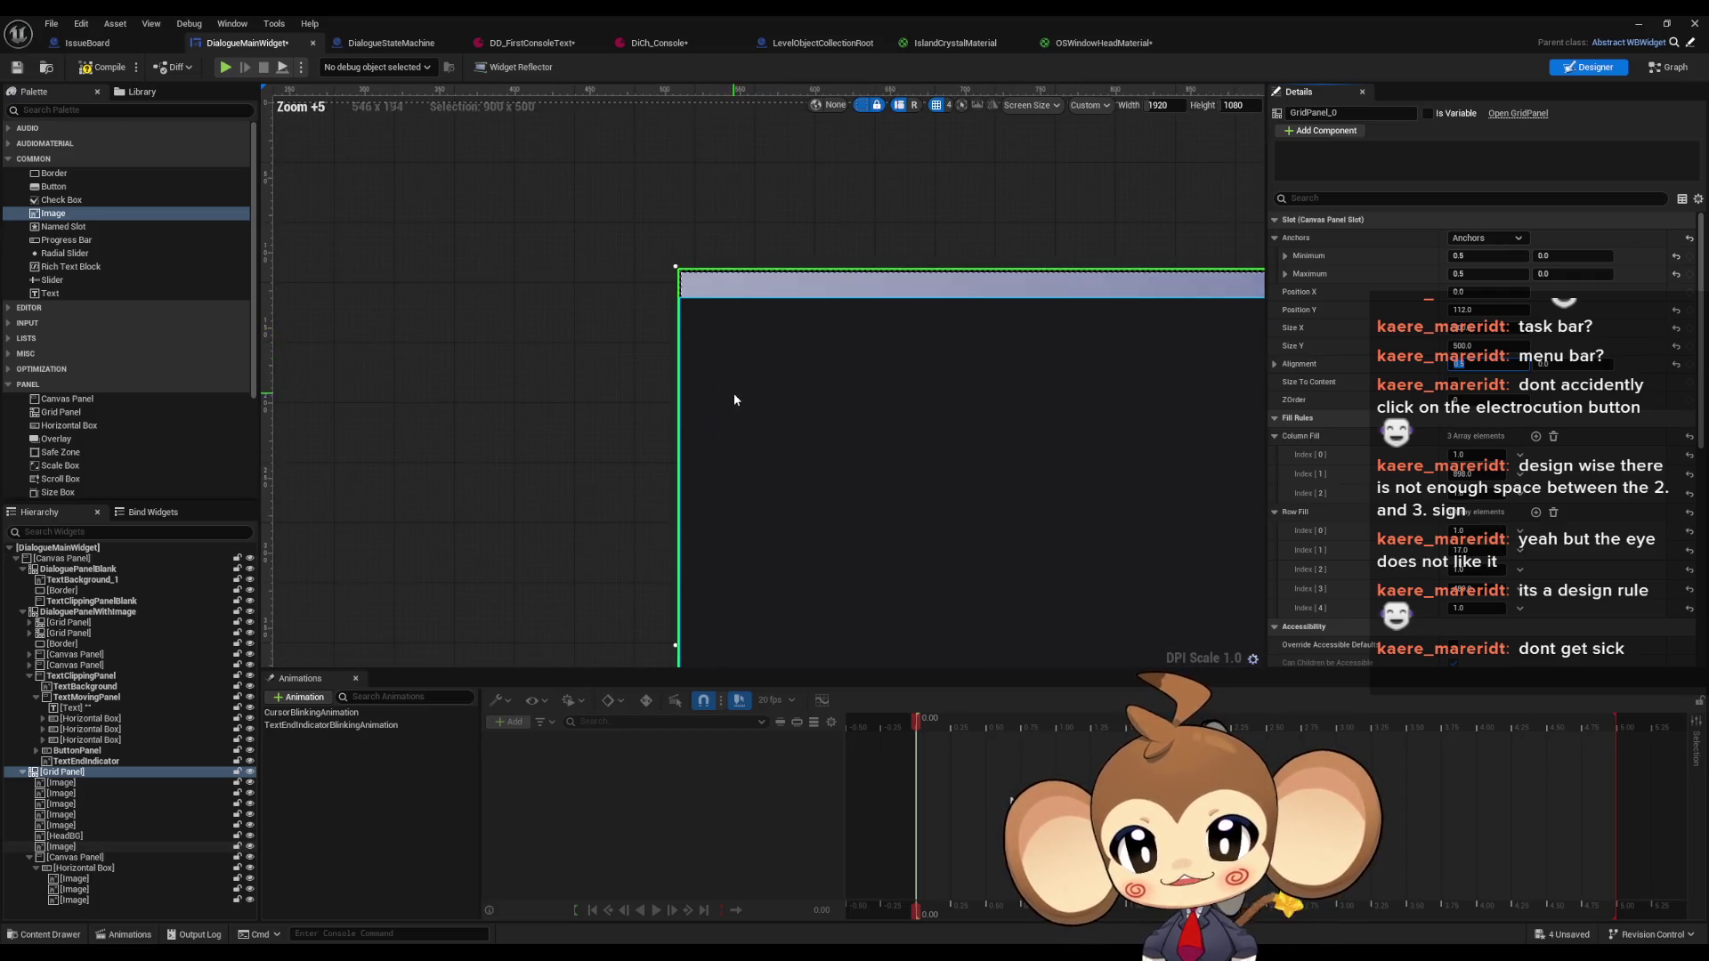
scroll(735, 387, "up", 7)
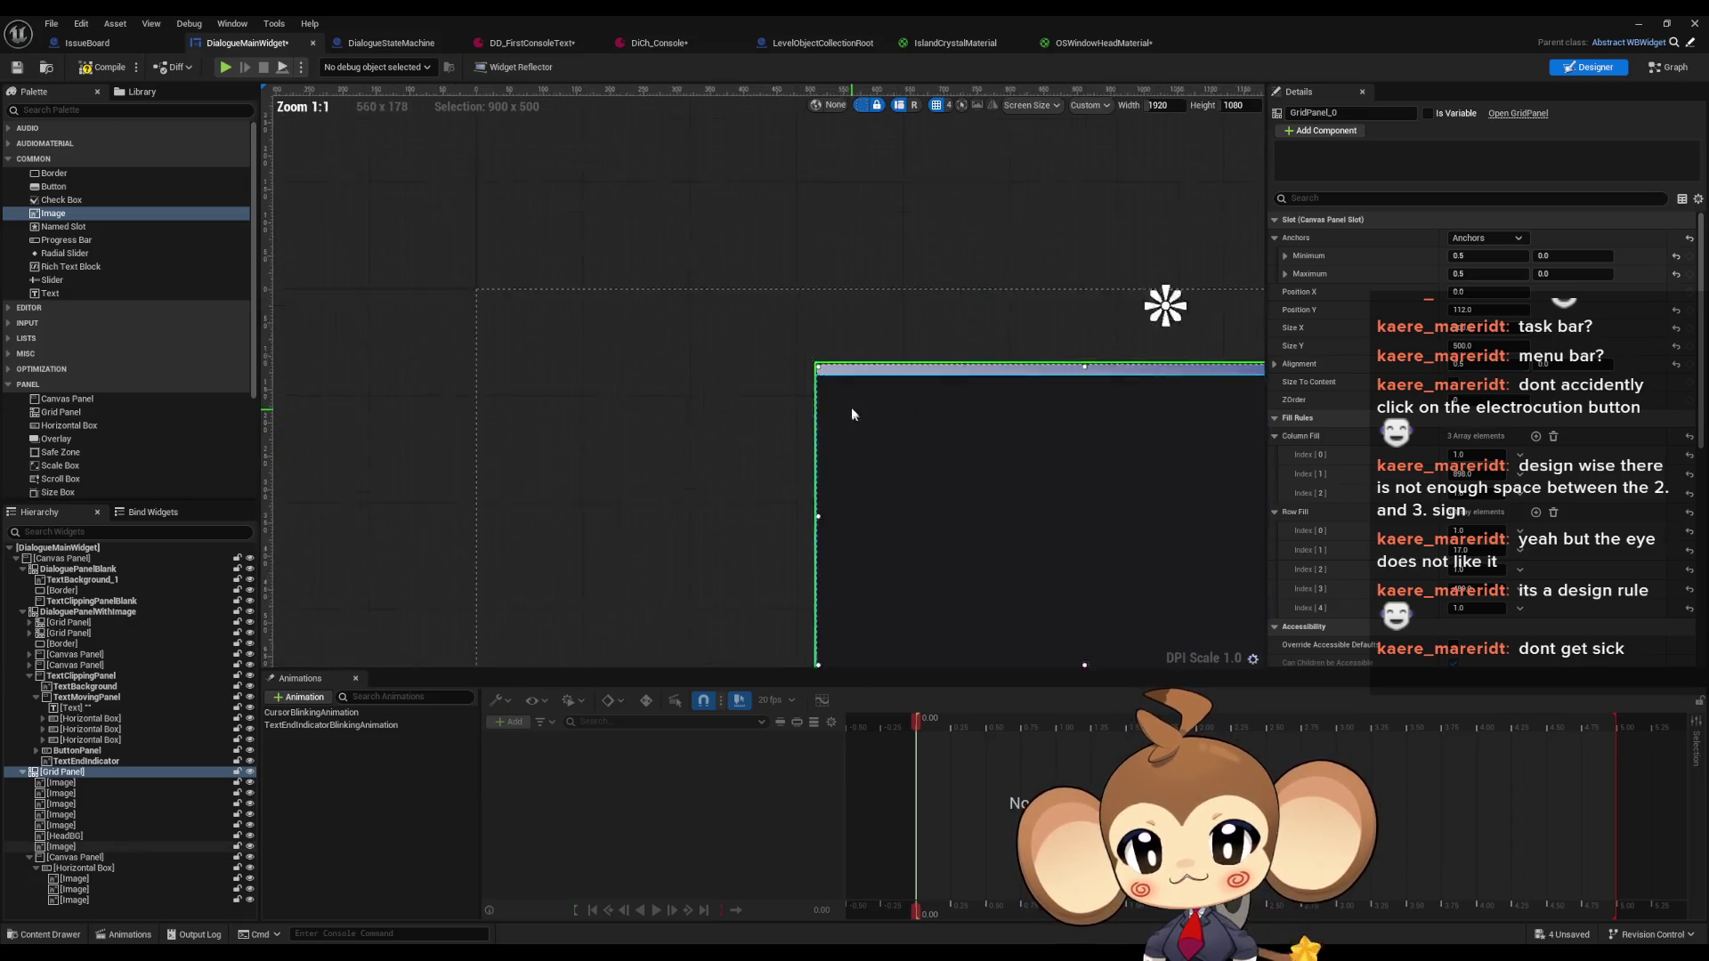
scroll(682, 359, "down", 2)
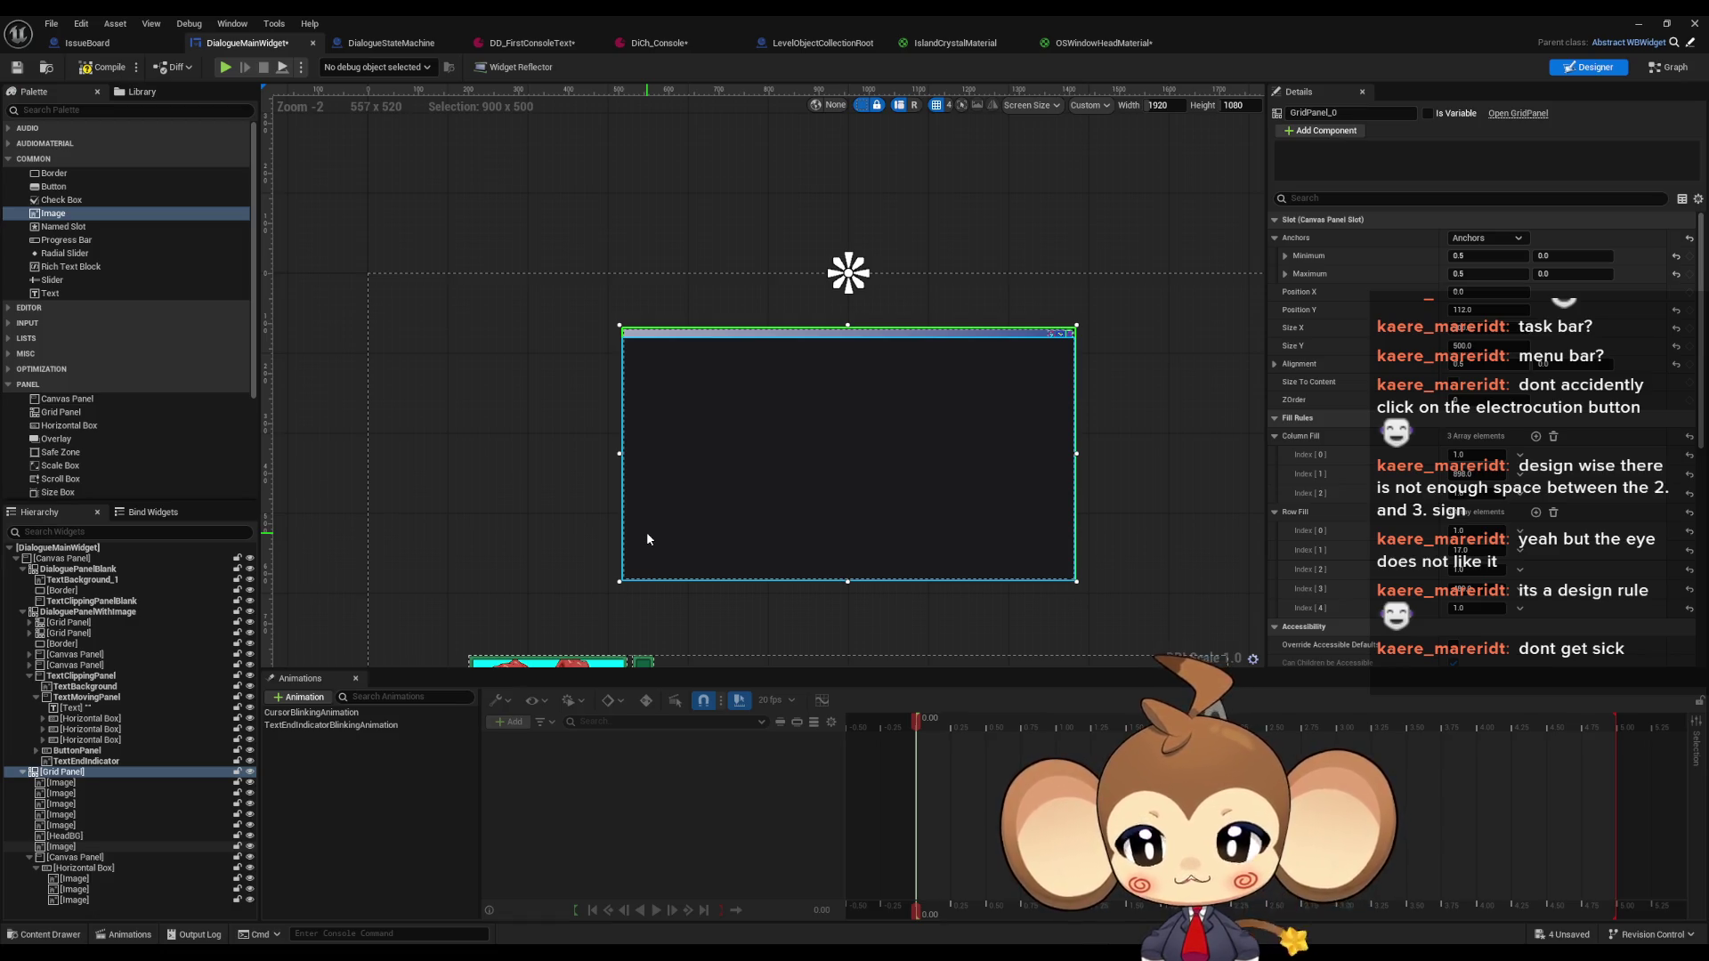
left_click(63, 784)
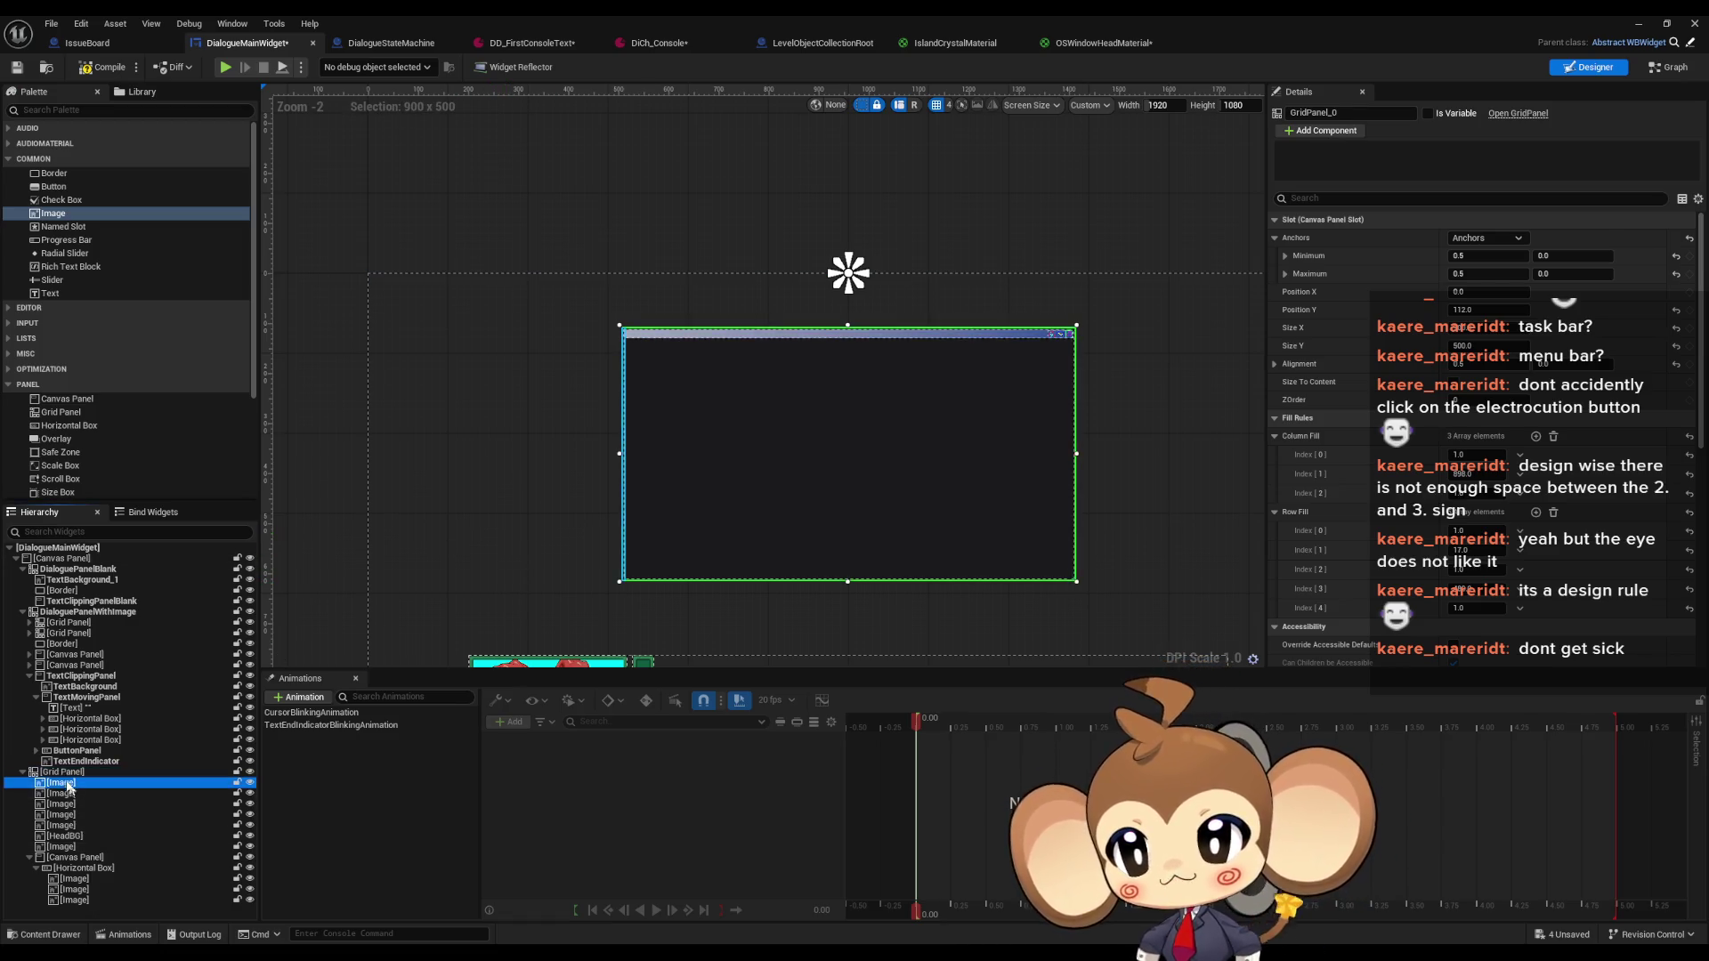
Rename the Grid Panel in the Hierarchy to 'DialogueConsole'
left_click(64, 773)
key("F2")
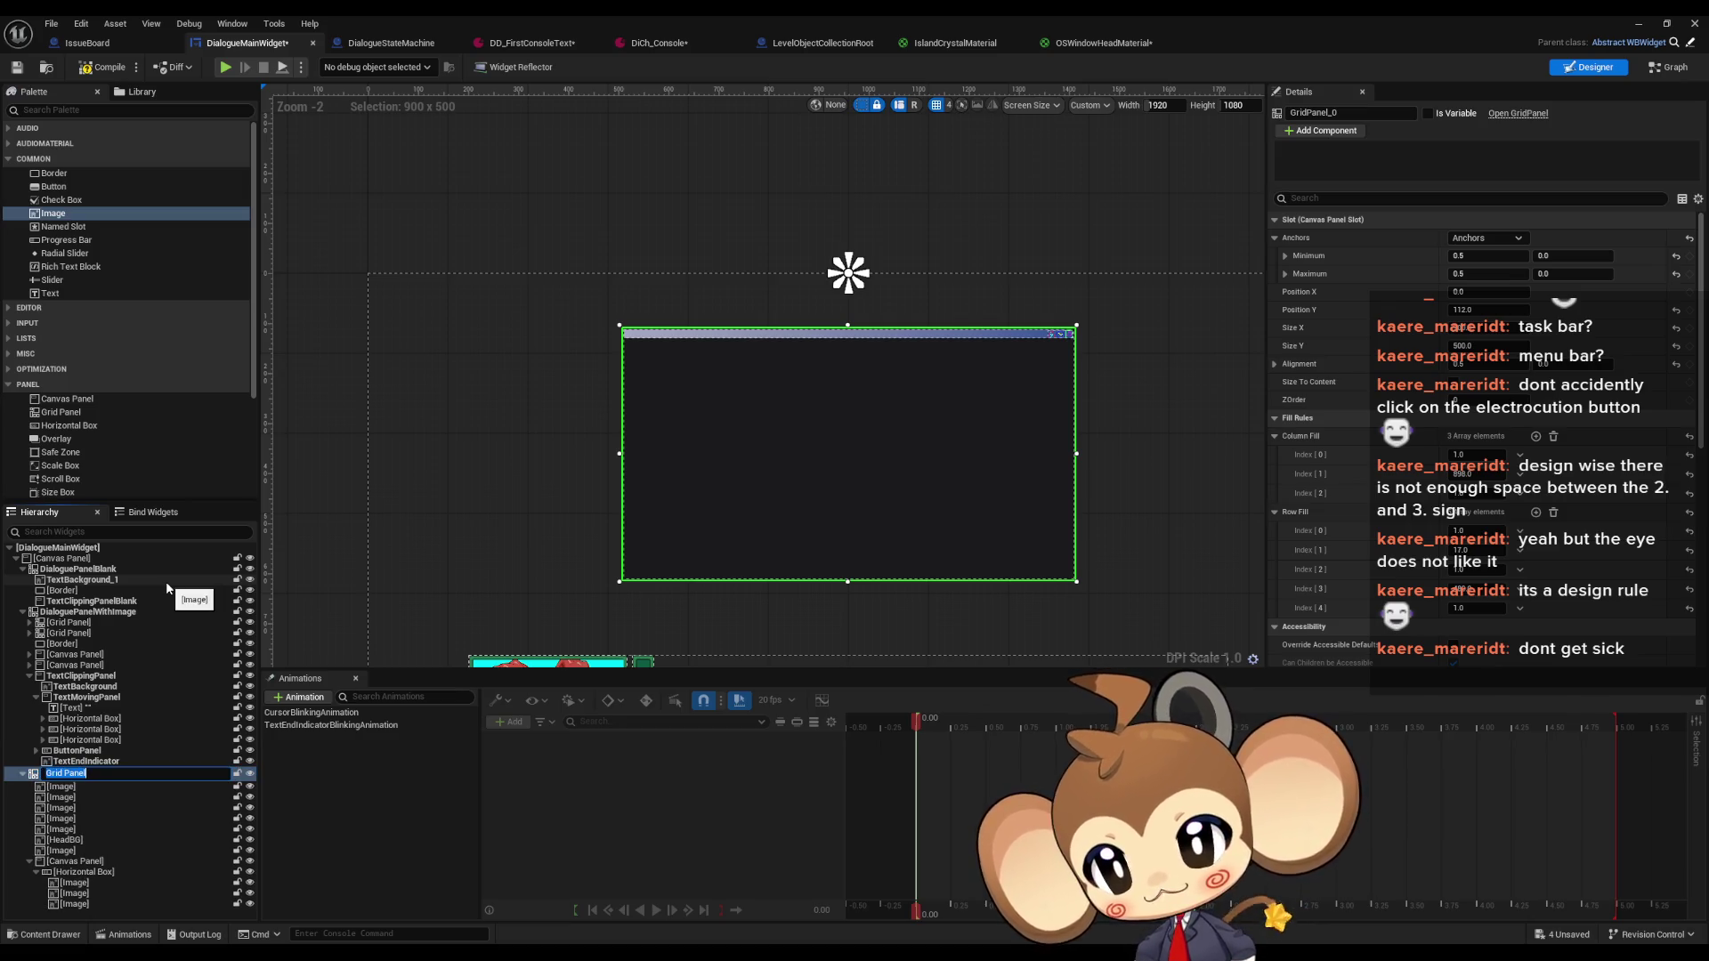
type("D")
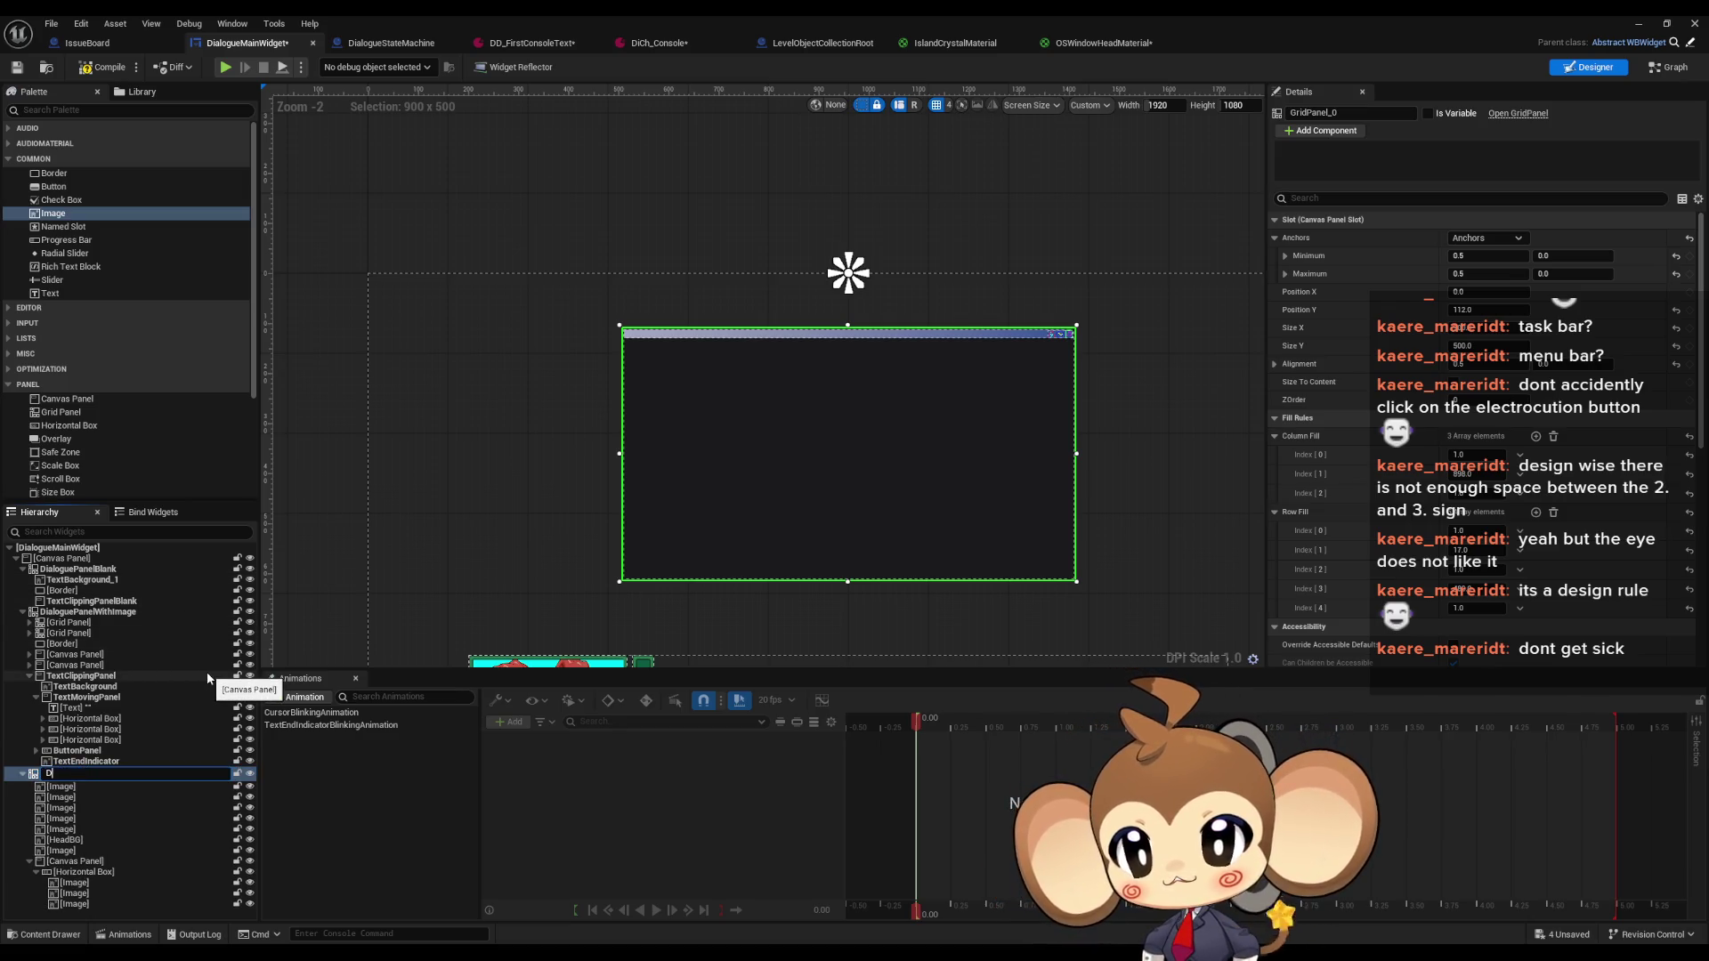
type("ialog")
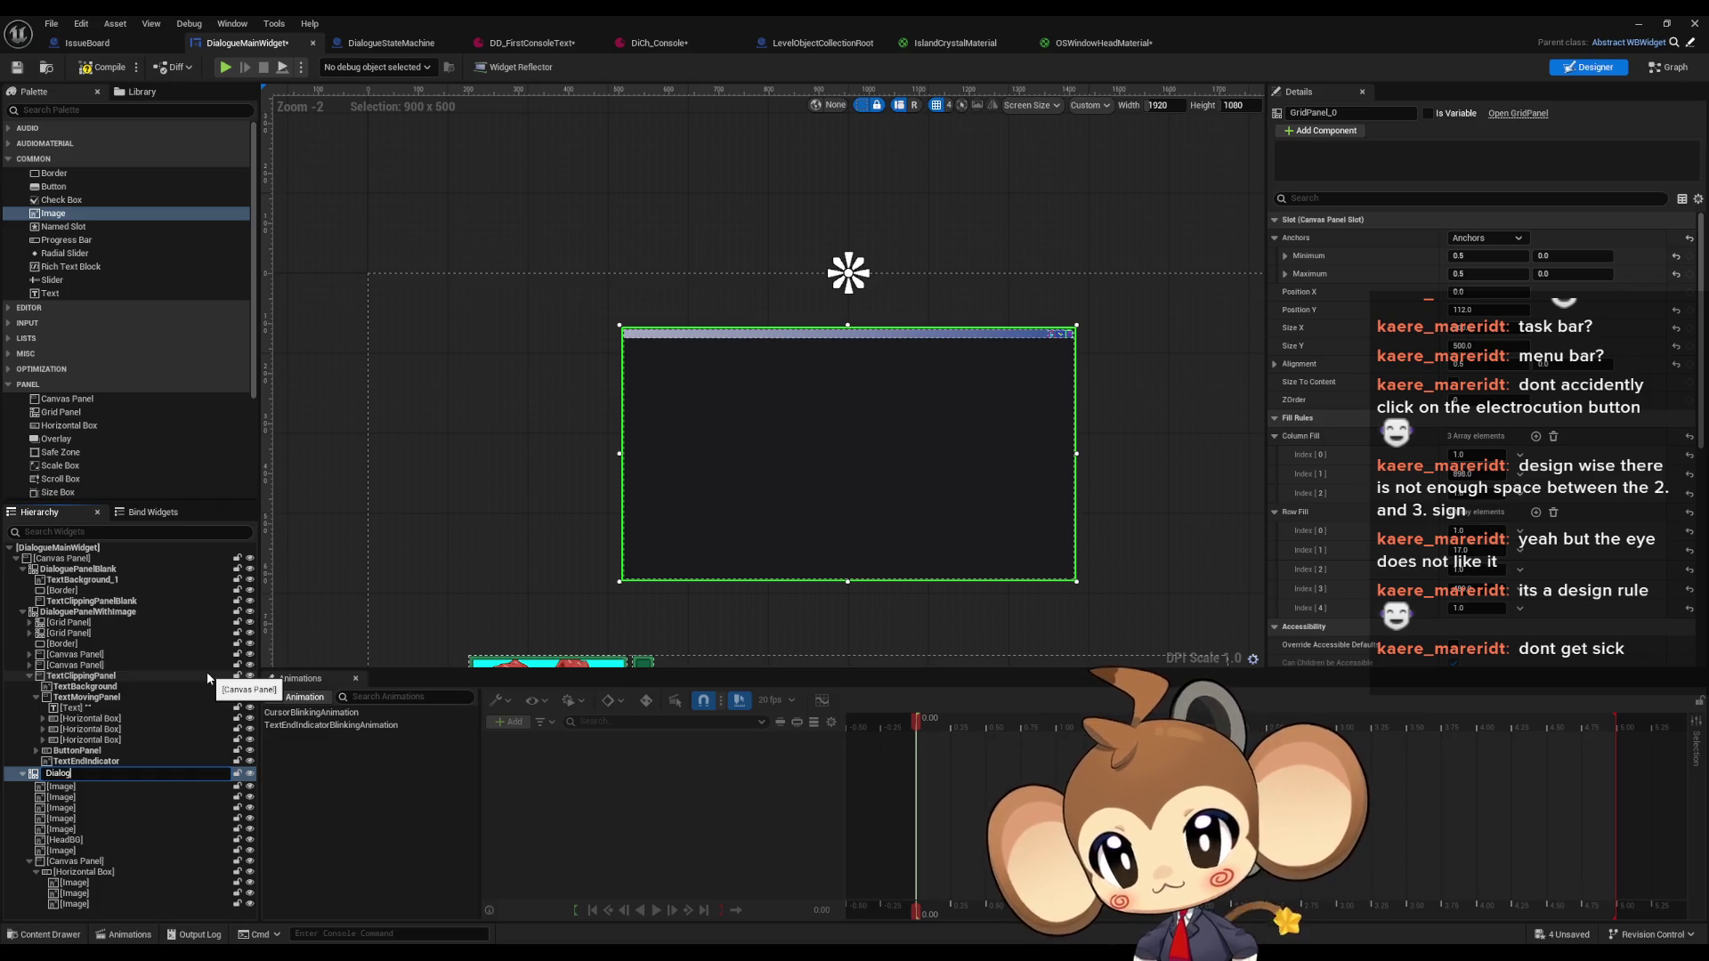
type("ueC")
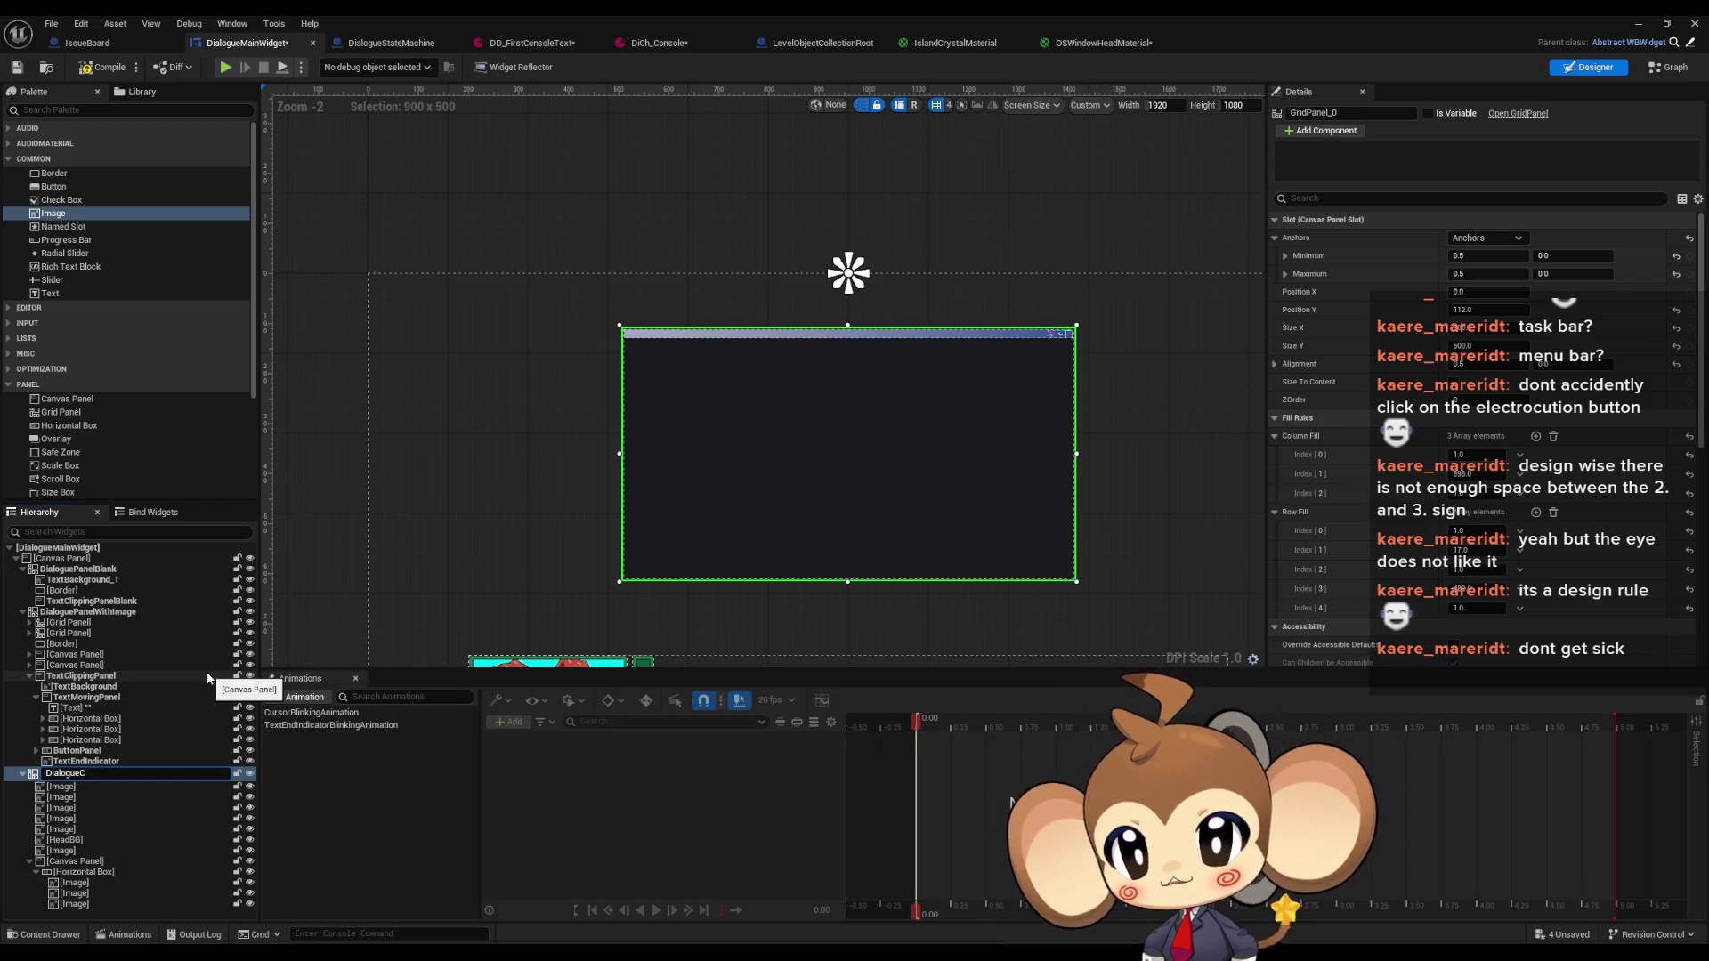
type("ons")
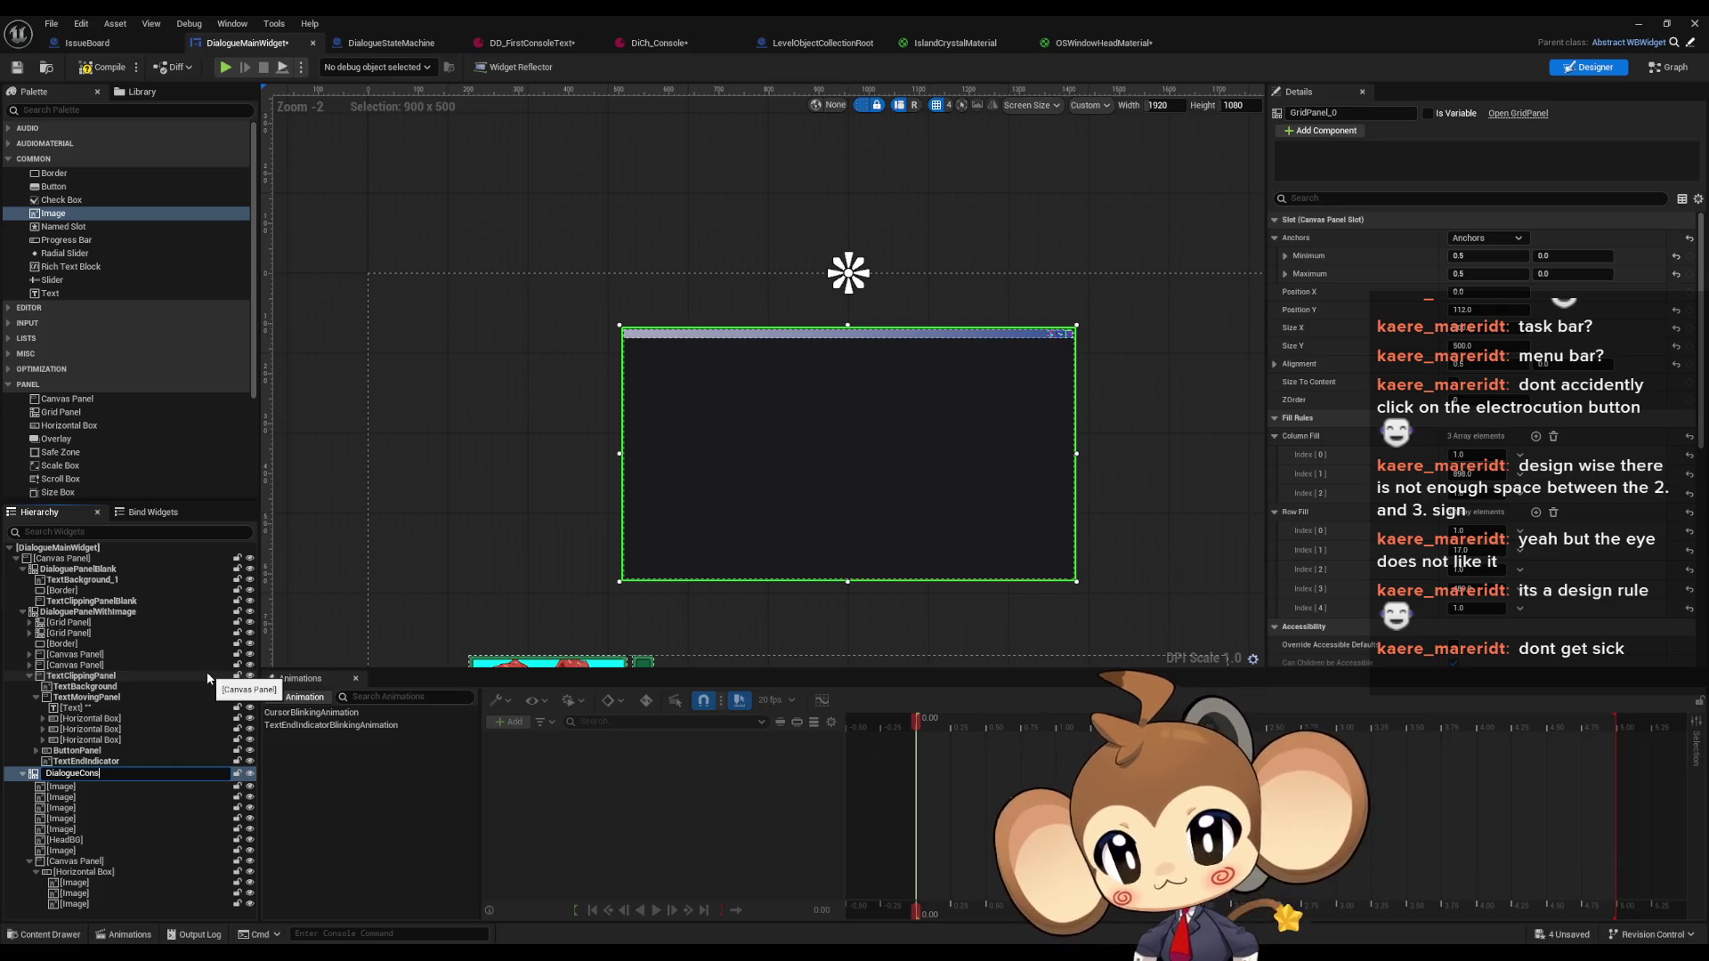
type("ole")
key("Return")
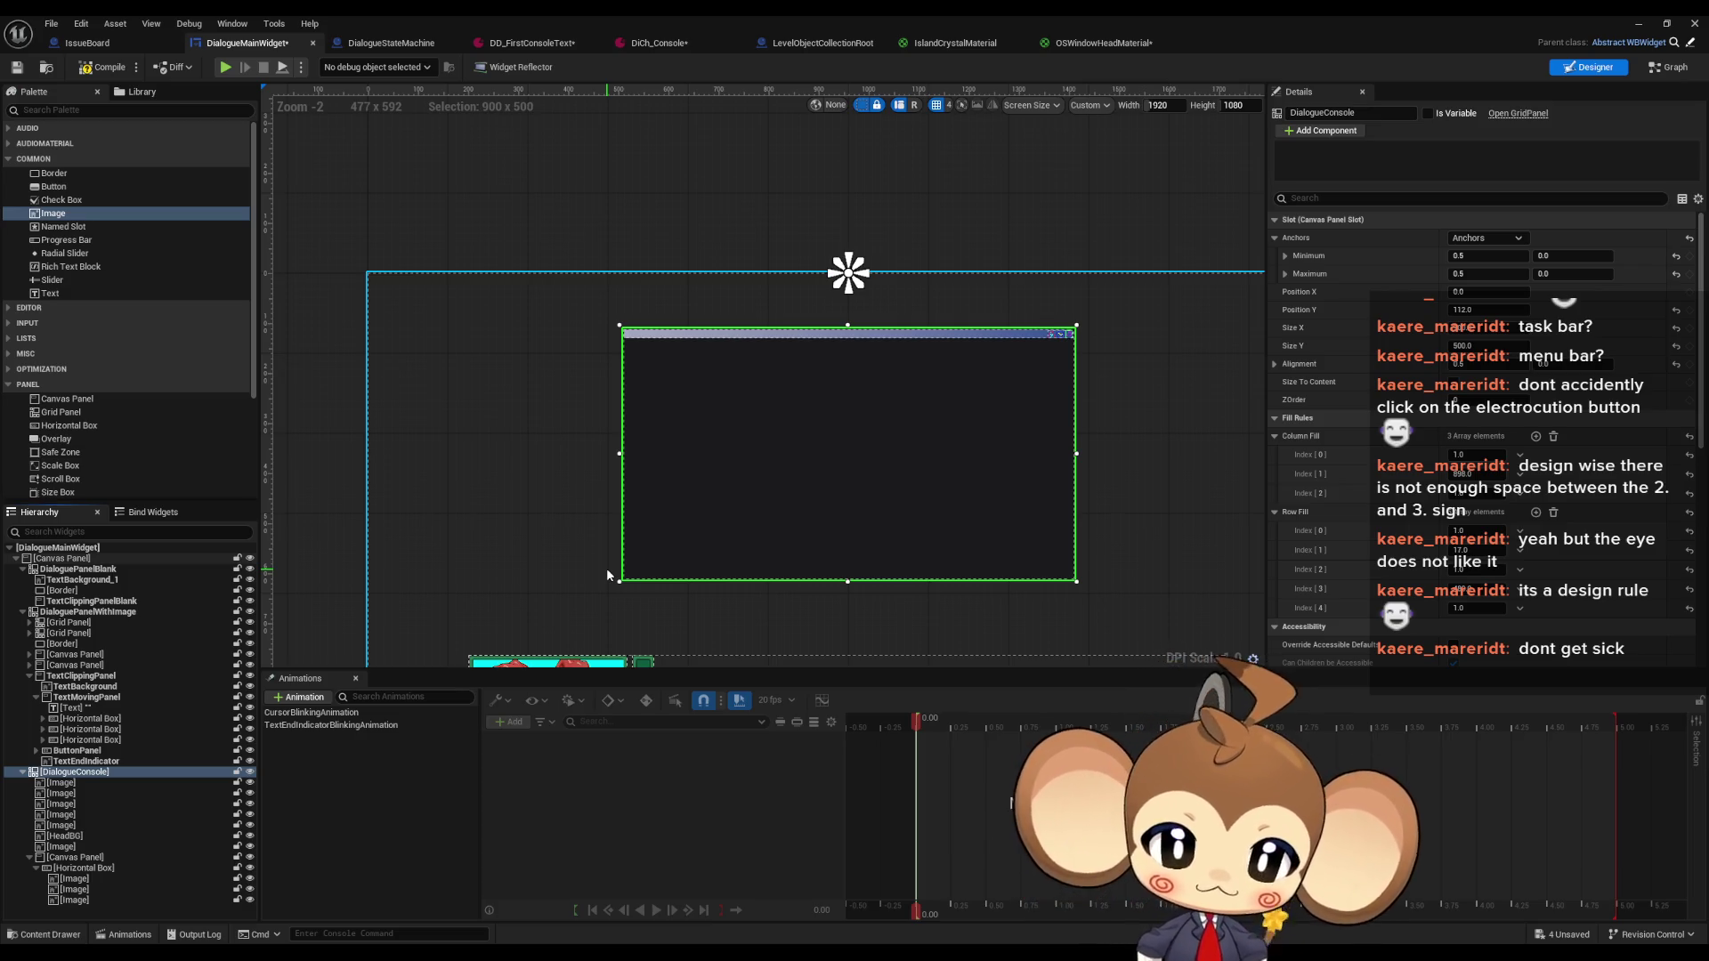
Zoom and pan the Designer canvas until the portrait dialogue box shows below the DialogueConsole window
scroll(909, 331, "up", 3)
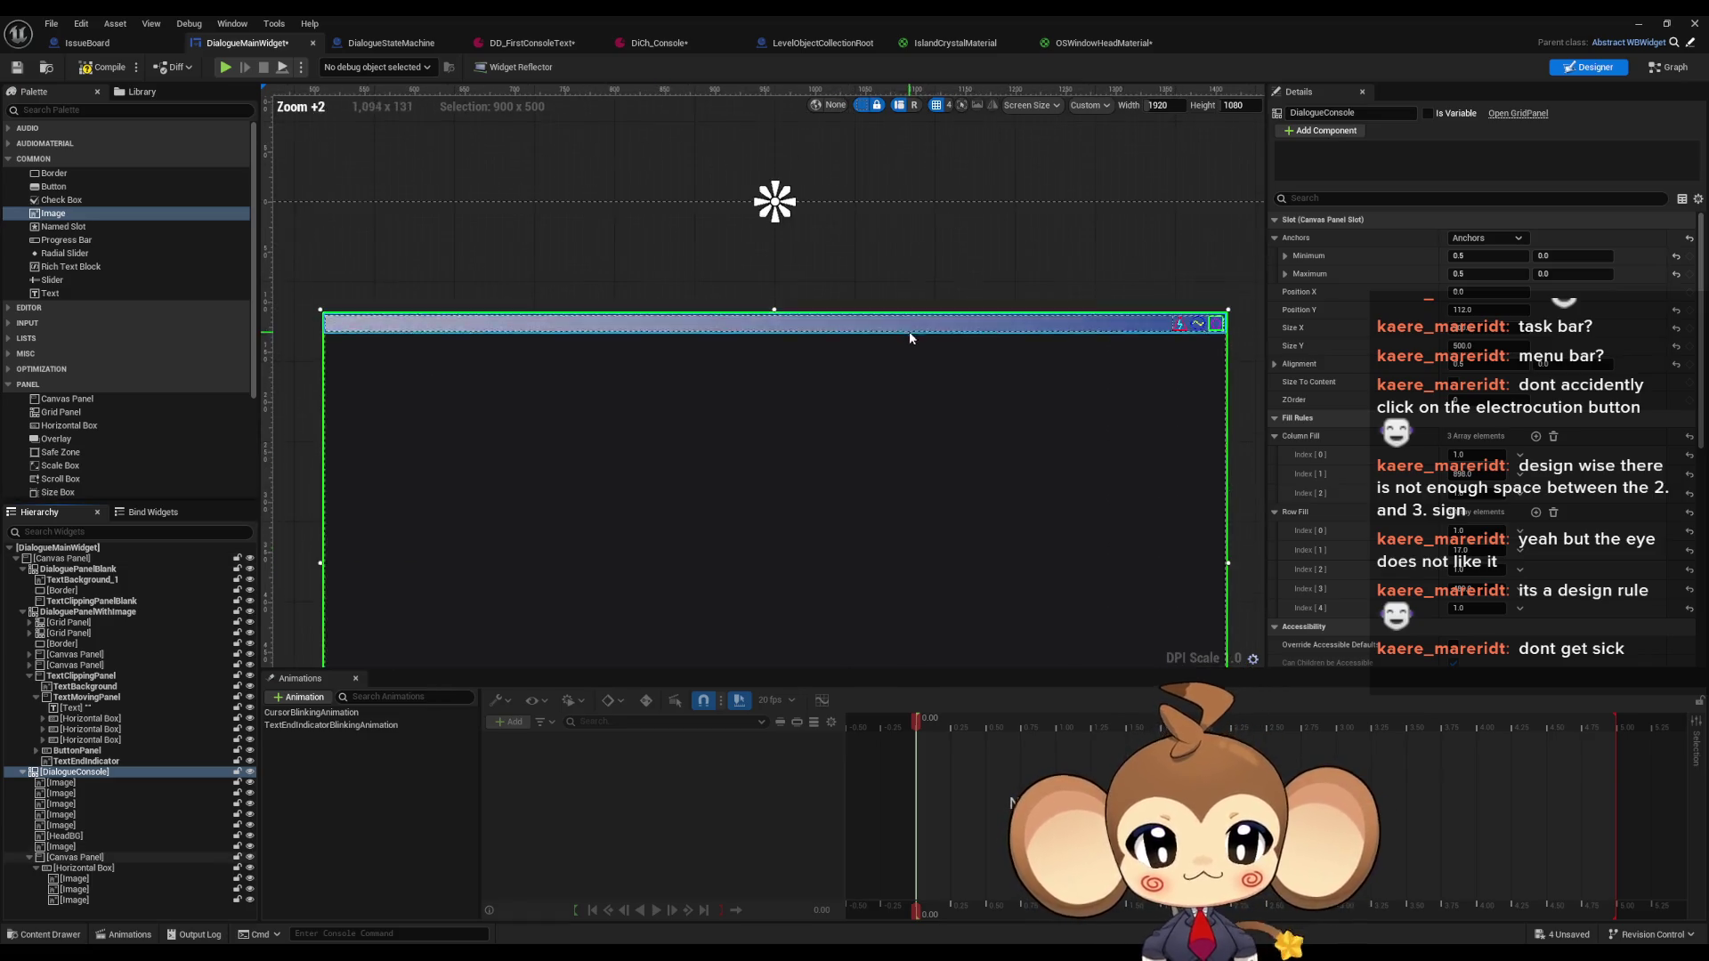
scroll(909, 356, "down", 2)
scroll(899, 365, "up", 2)
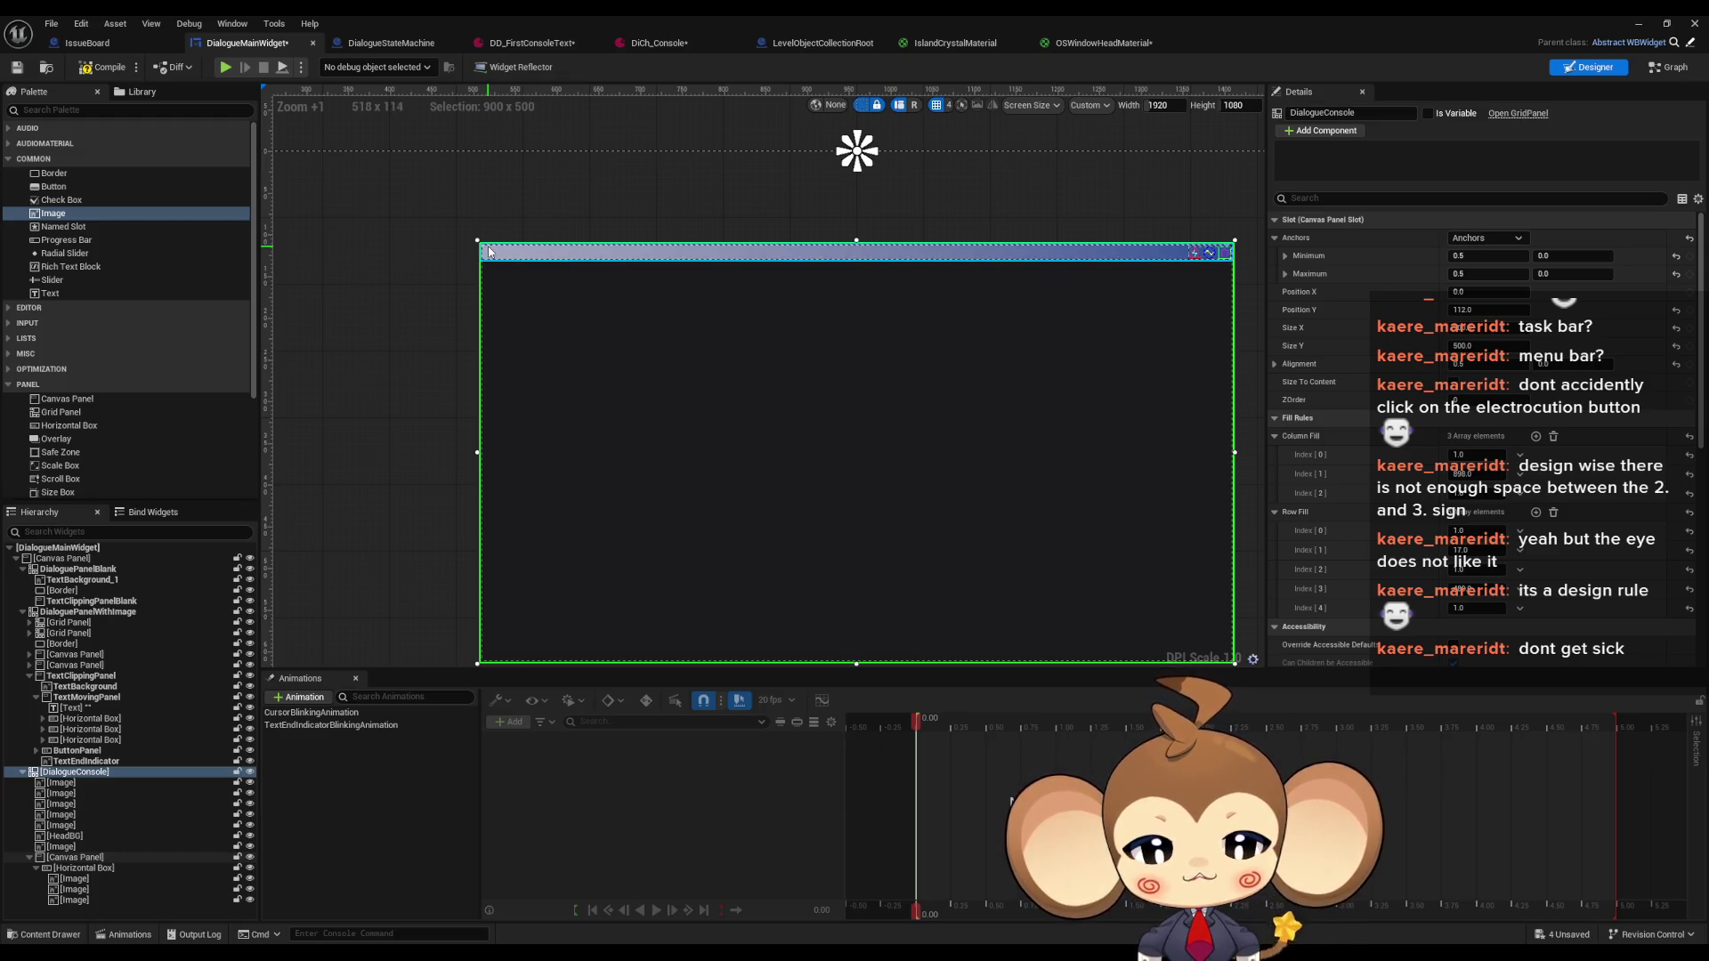
scroll(488, 252, "down", 3)
scroll(721, 315, "up", 1)
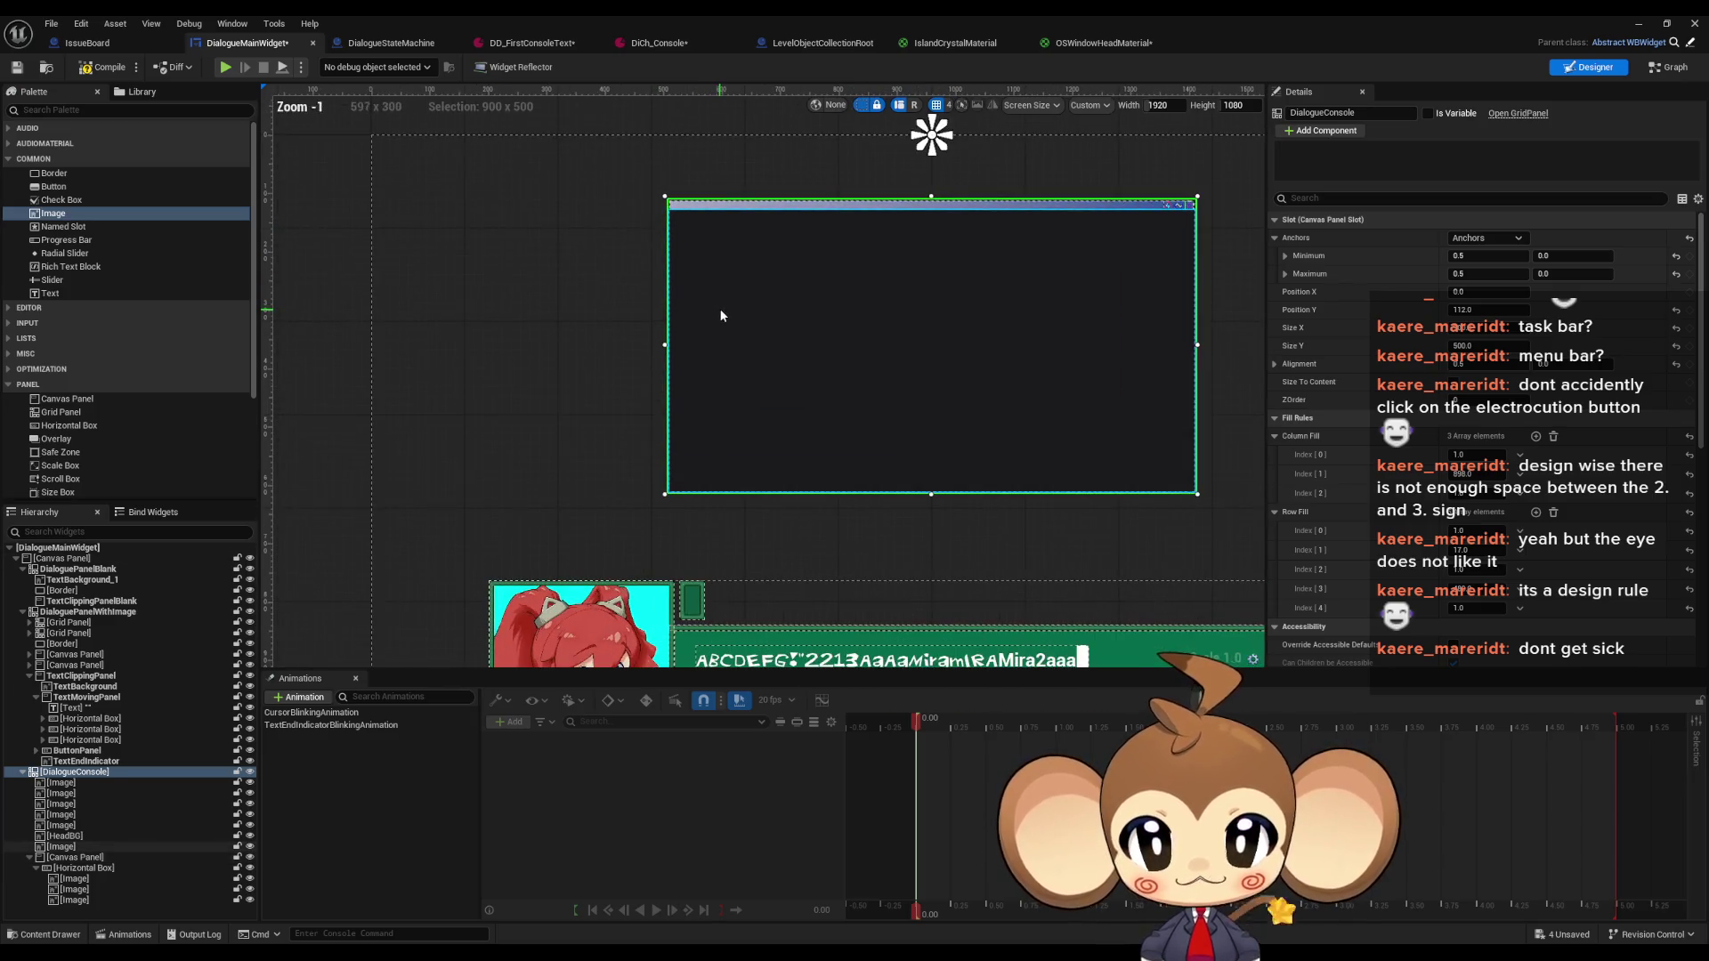
scroll(718, 307, "up", 1)
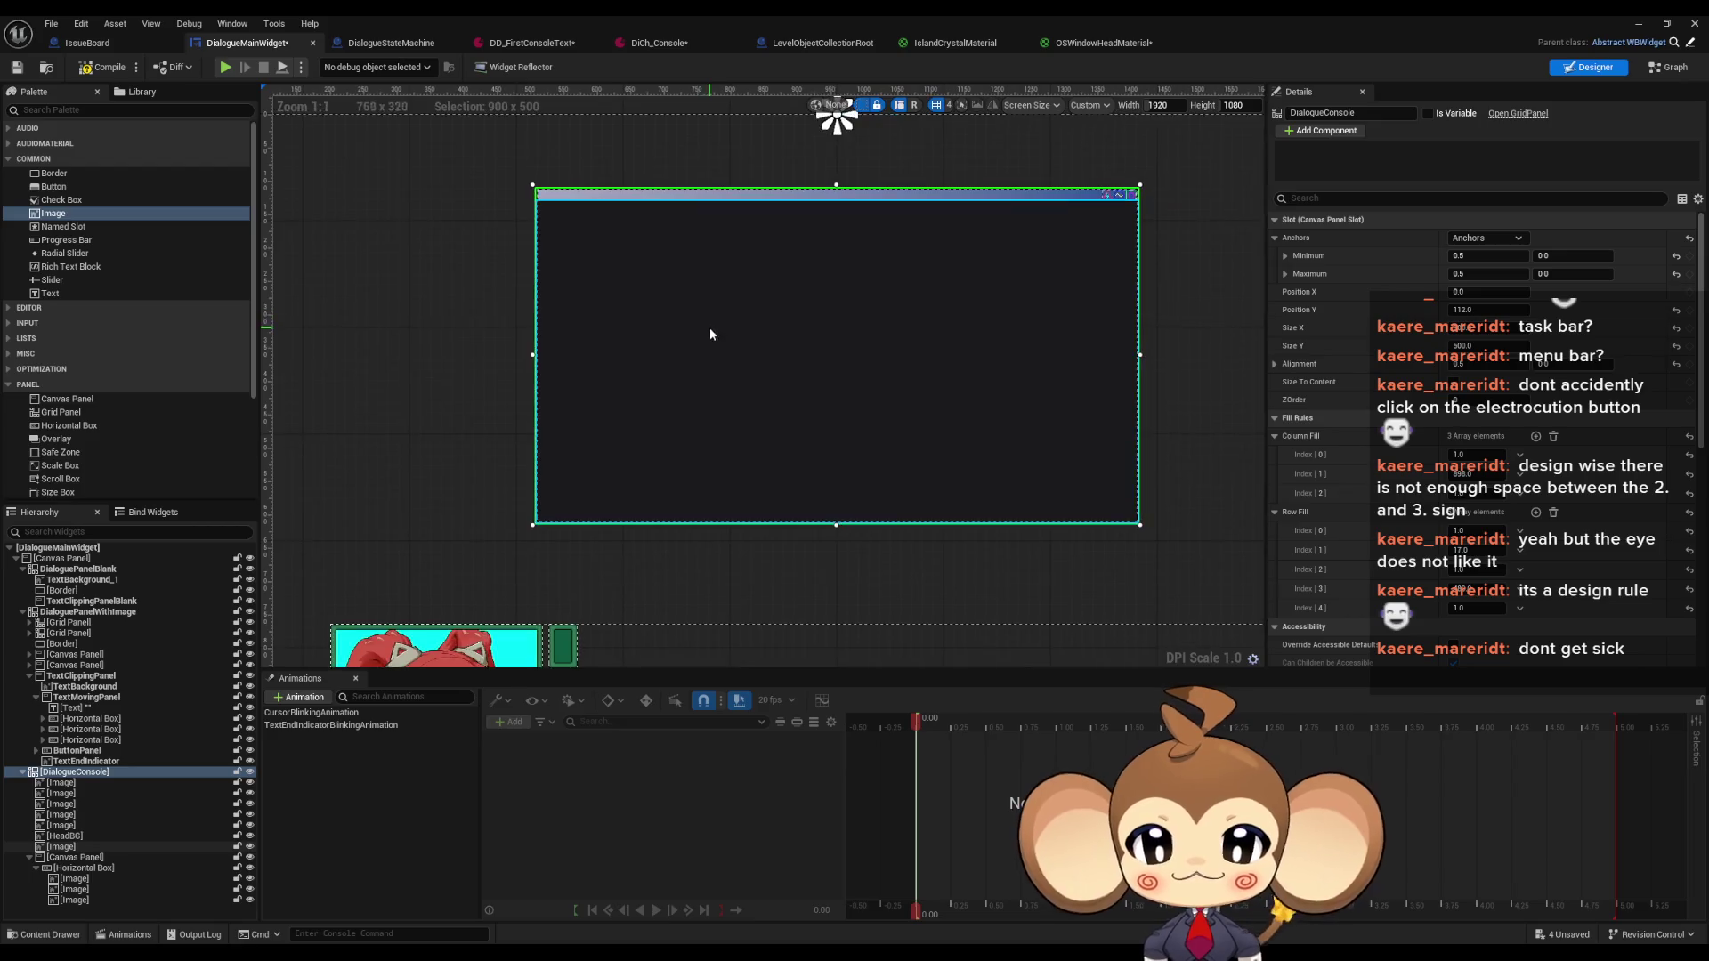
scroll(655, 351, "down", 2)
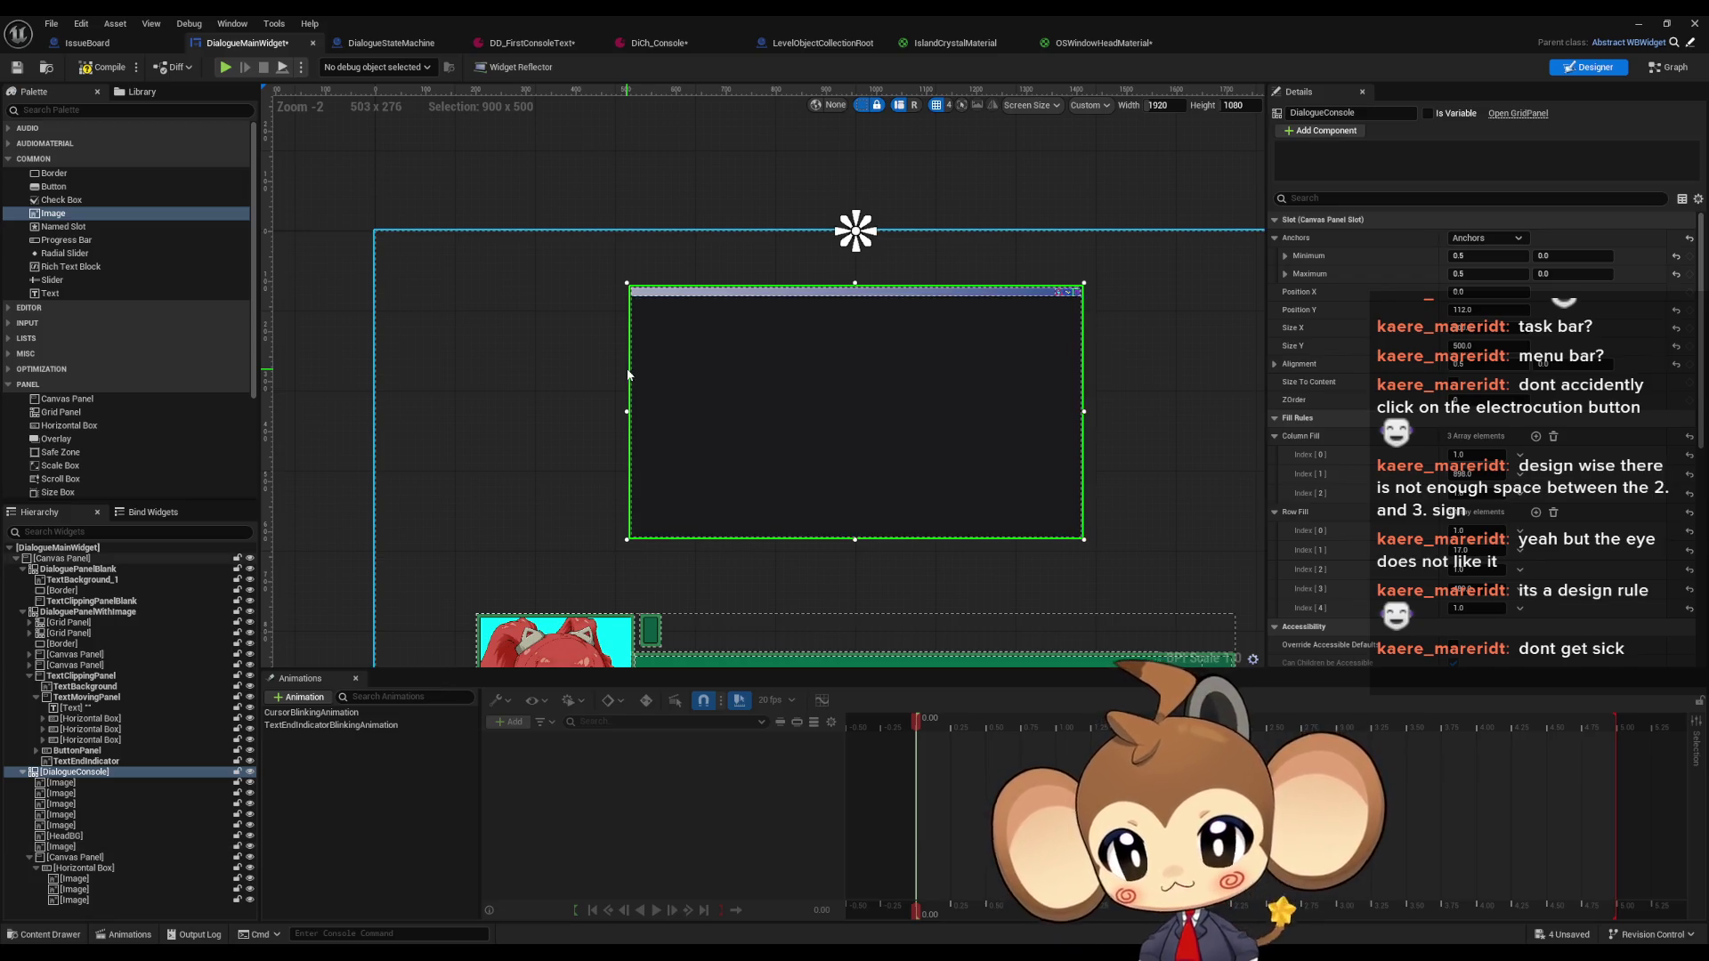
scroll(614, 411, "up", 2)
left_click_drag(912, 414, 783, 424)
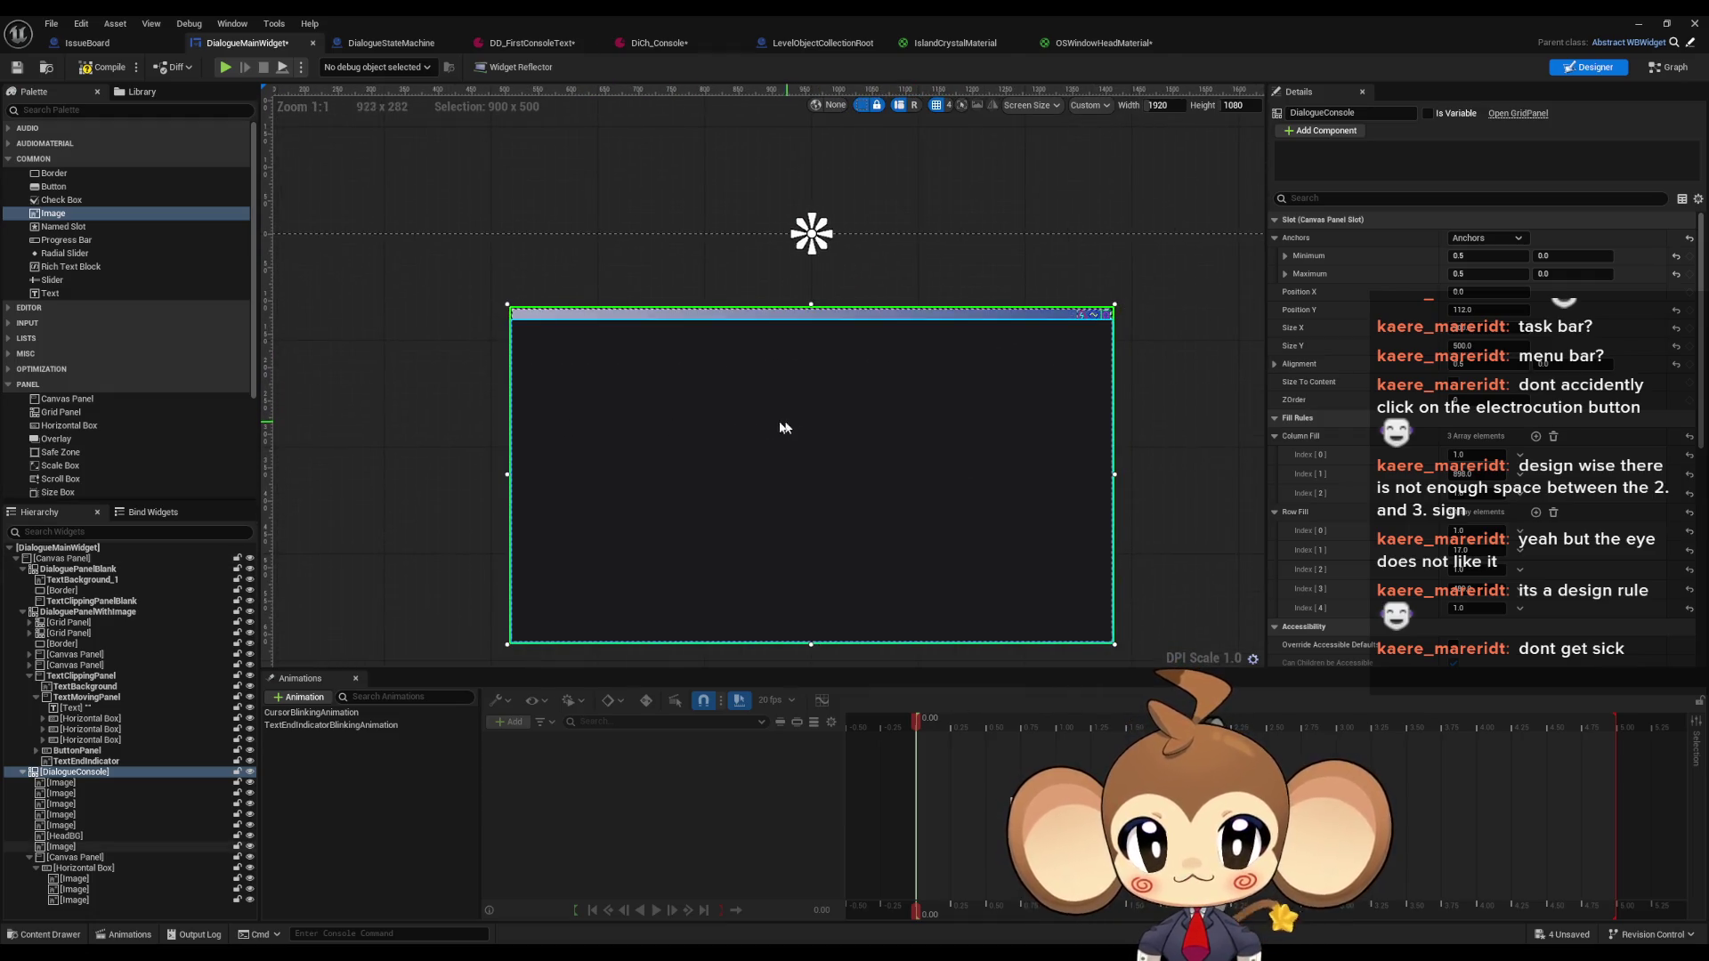
mouse_move(931, 393)
left_mouse_down()
mouse_move(724, 496)
mouse_move(797, 372)
mouse_move(893, 404)
left_mouse_up()
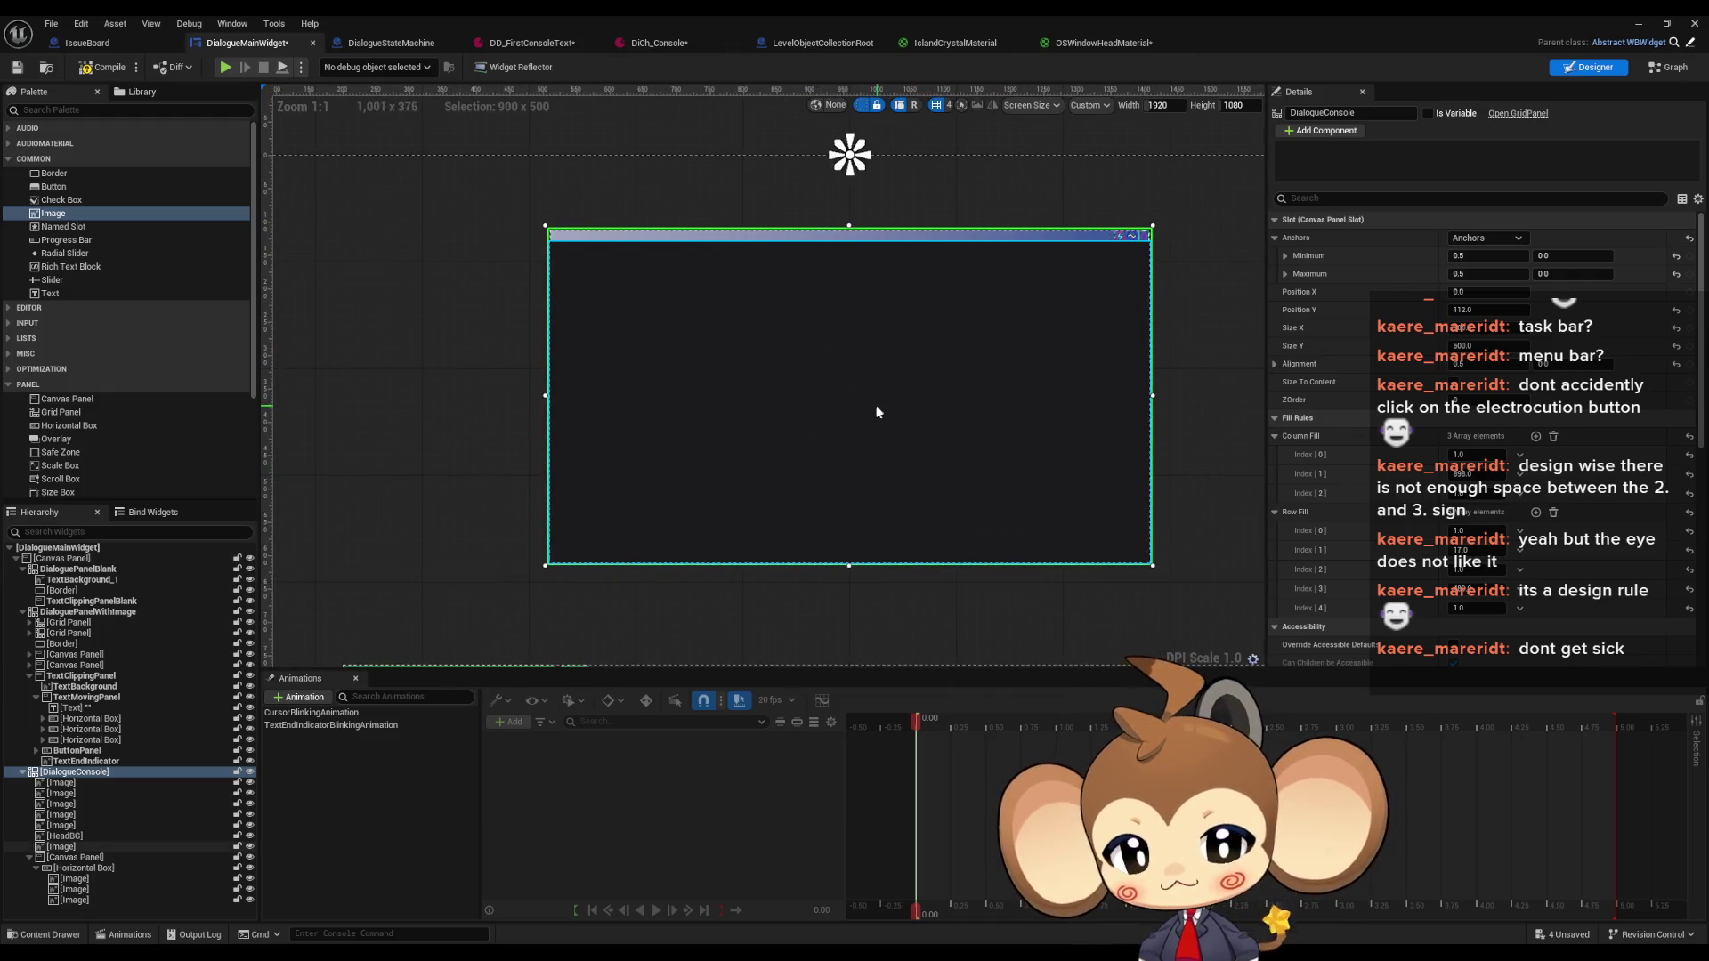
left_click_drag(733, 439, 759, 288)
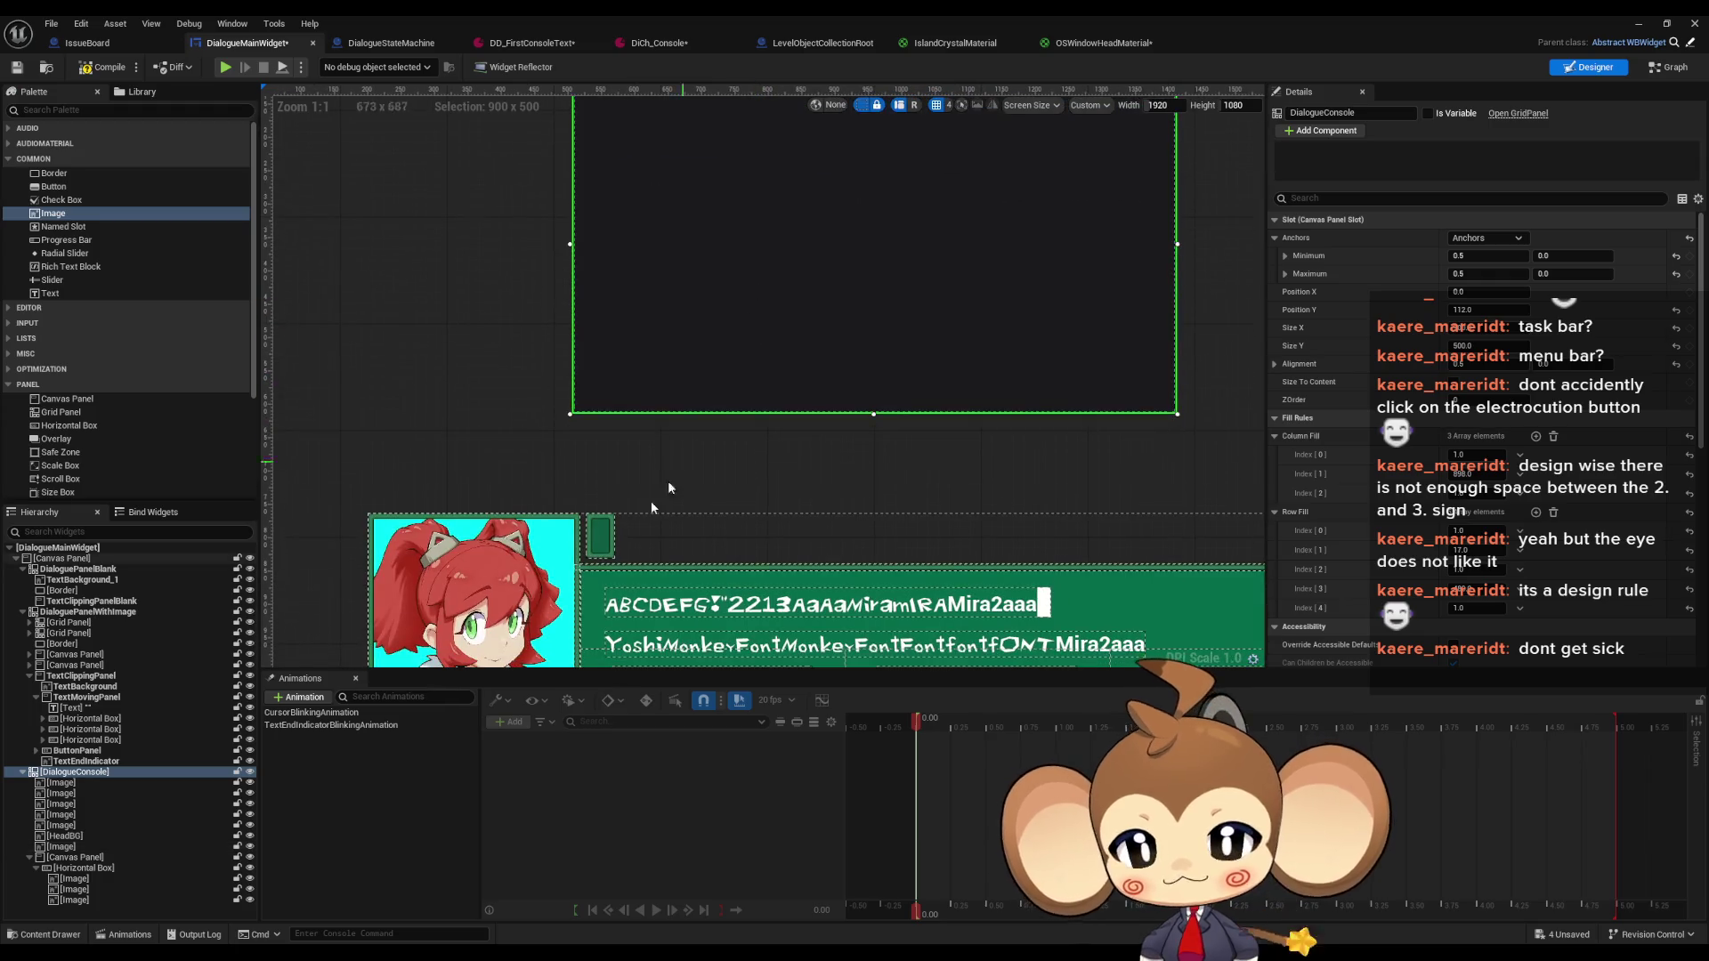
left_click(593, 541)
left_click(81, 643)
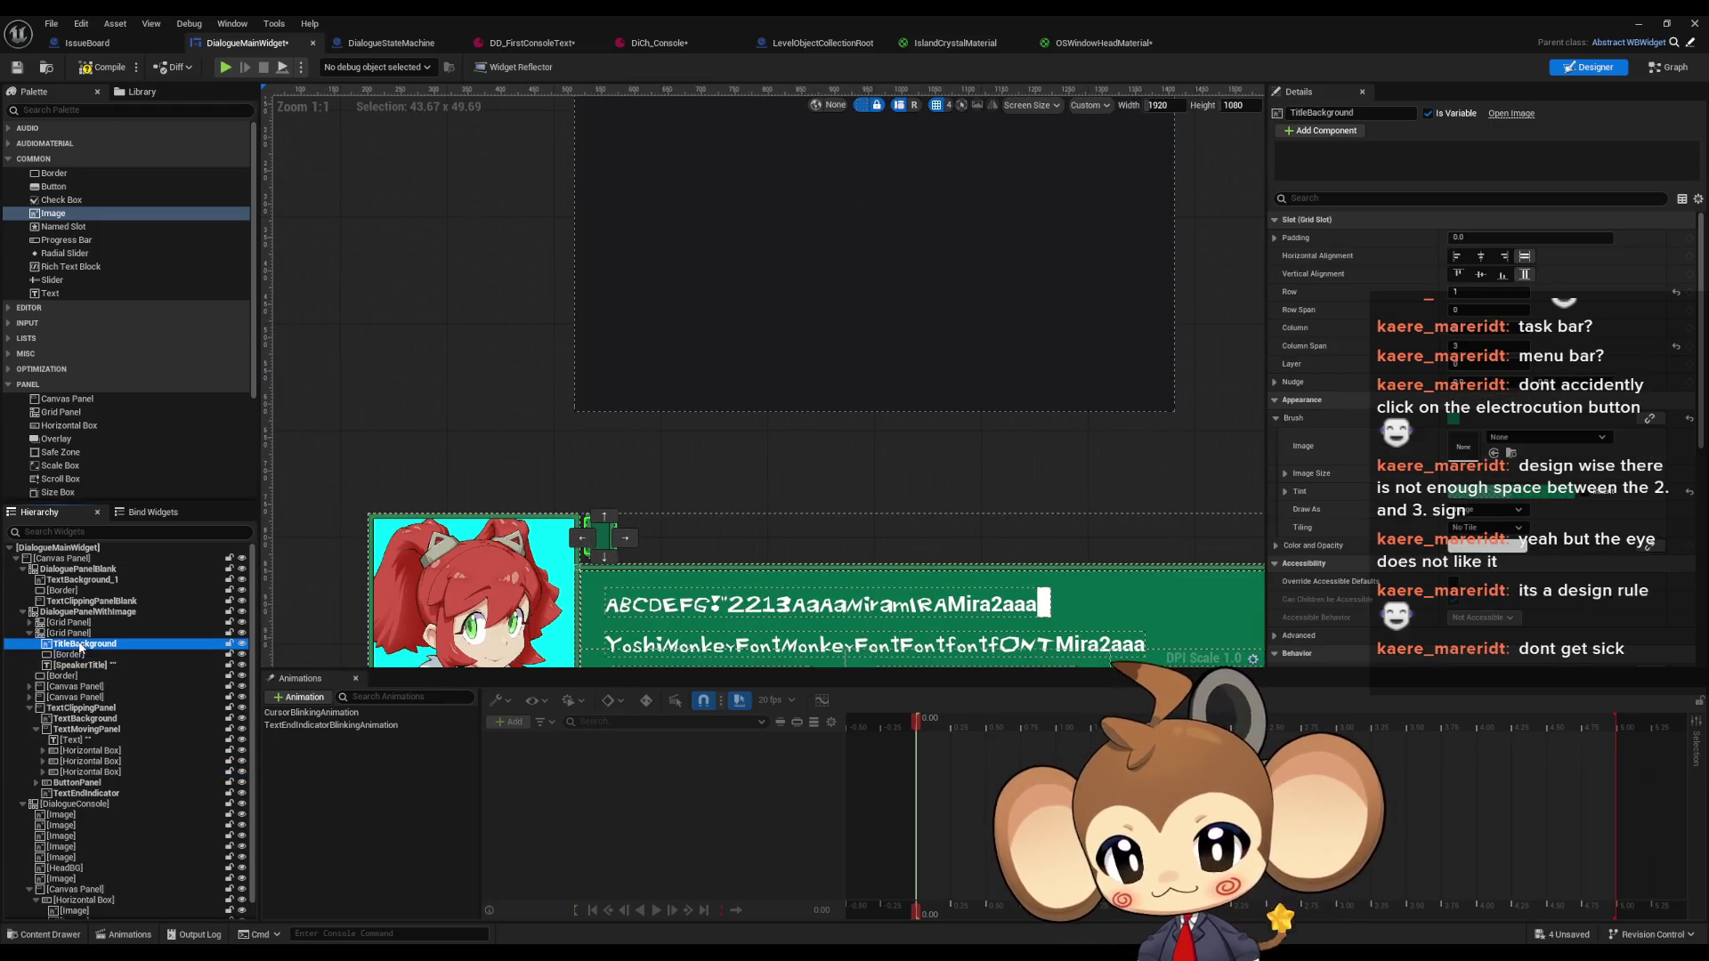
mouse_move(615, 231)
left_mouse_down()
mouse_move(622, 374)
mouse_move(641, 298)
left_mouse_up()
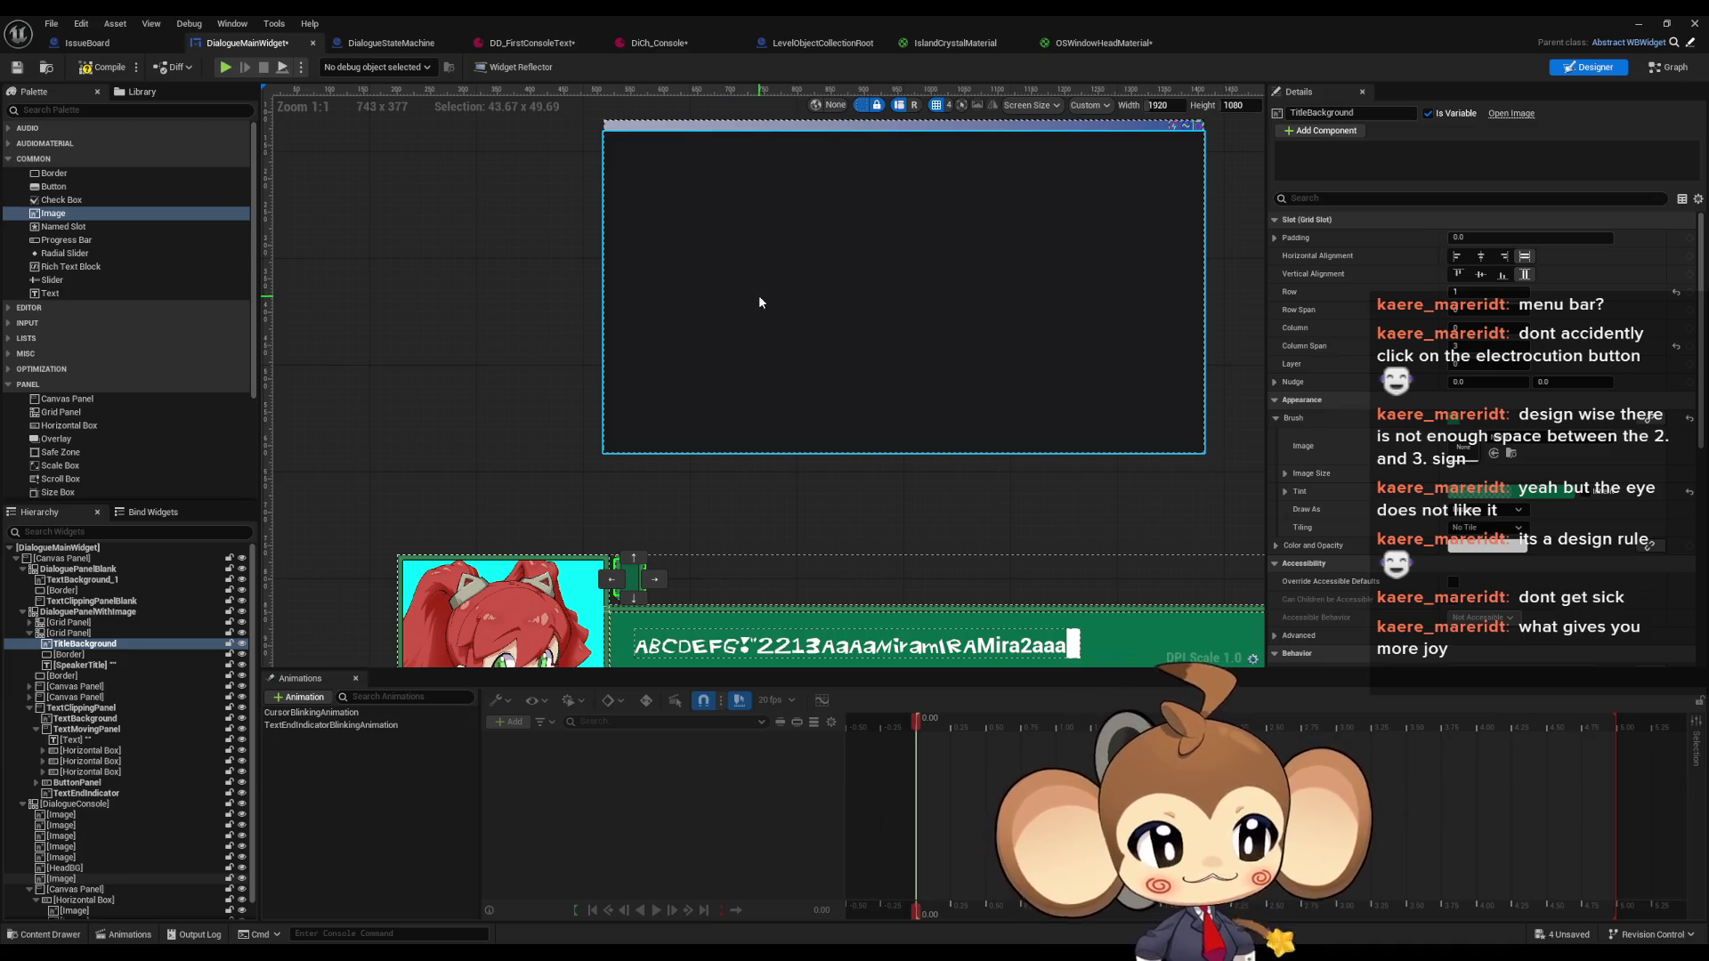
left_click_drag(718, 374, 763, 412)
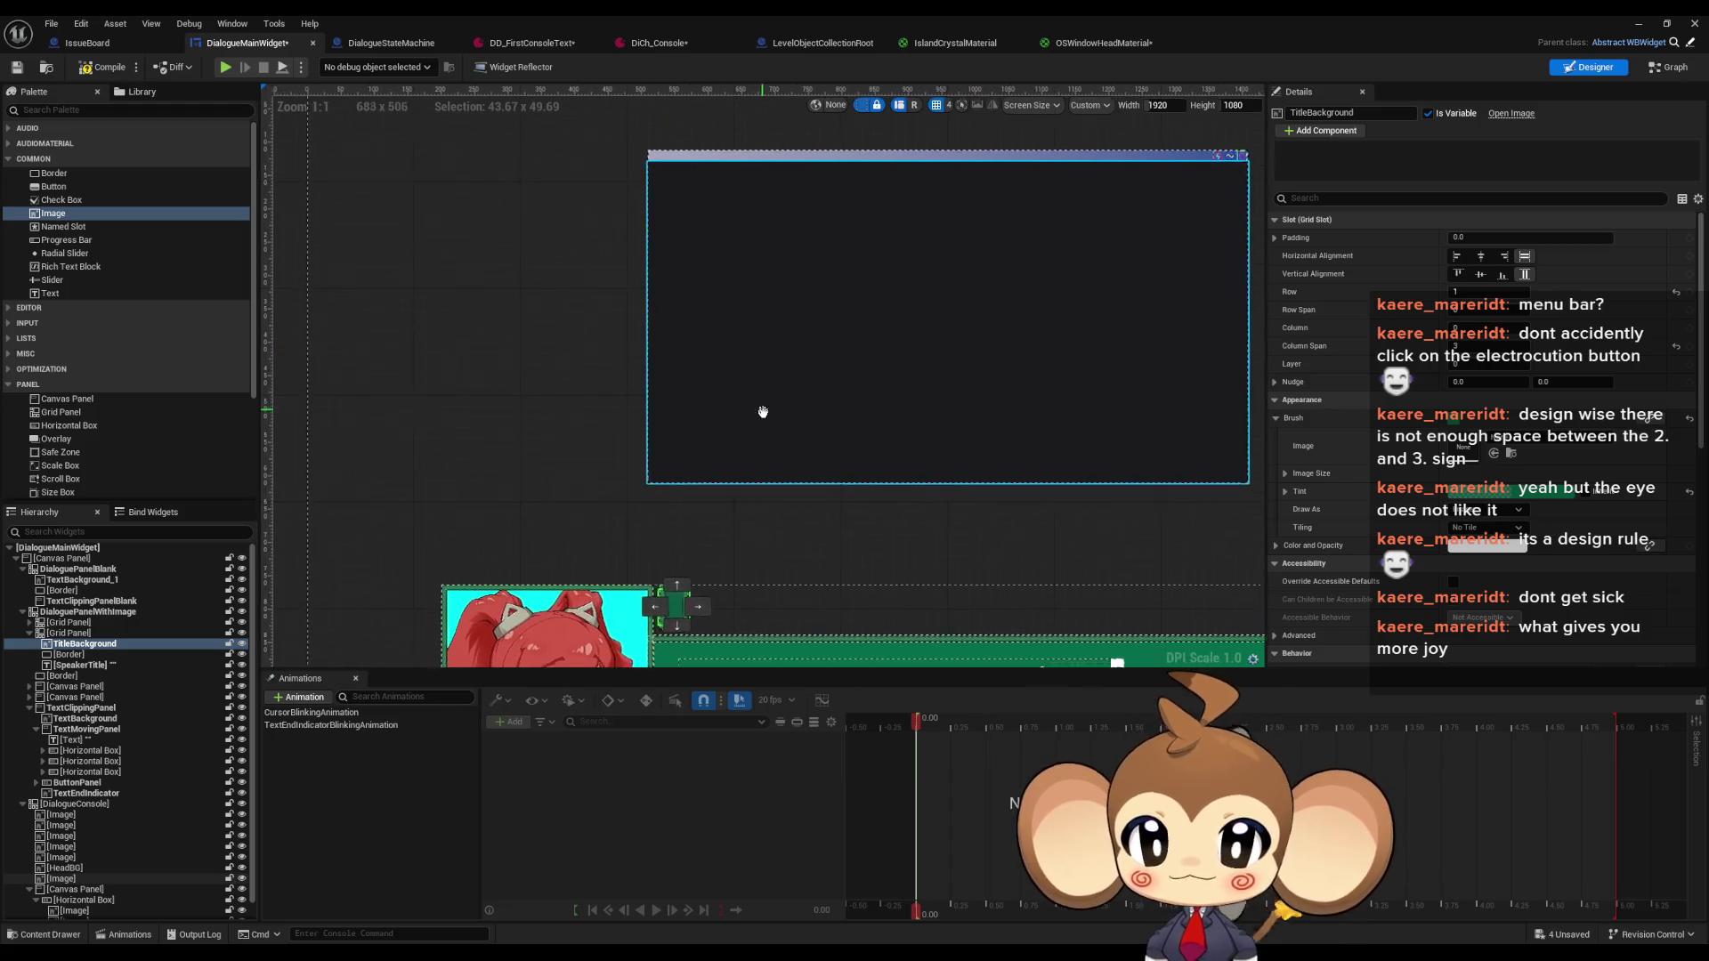
scroll(766, 417, "down", 2)
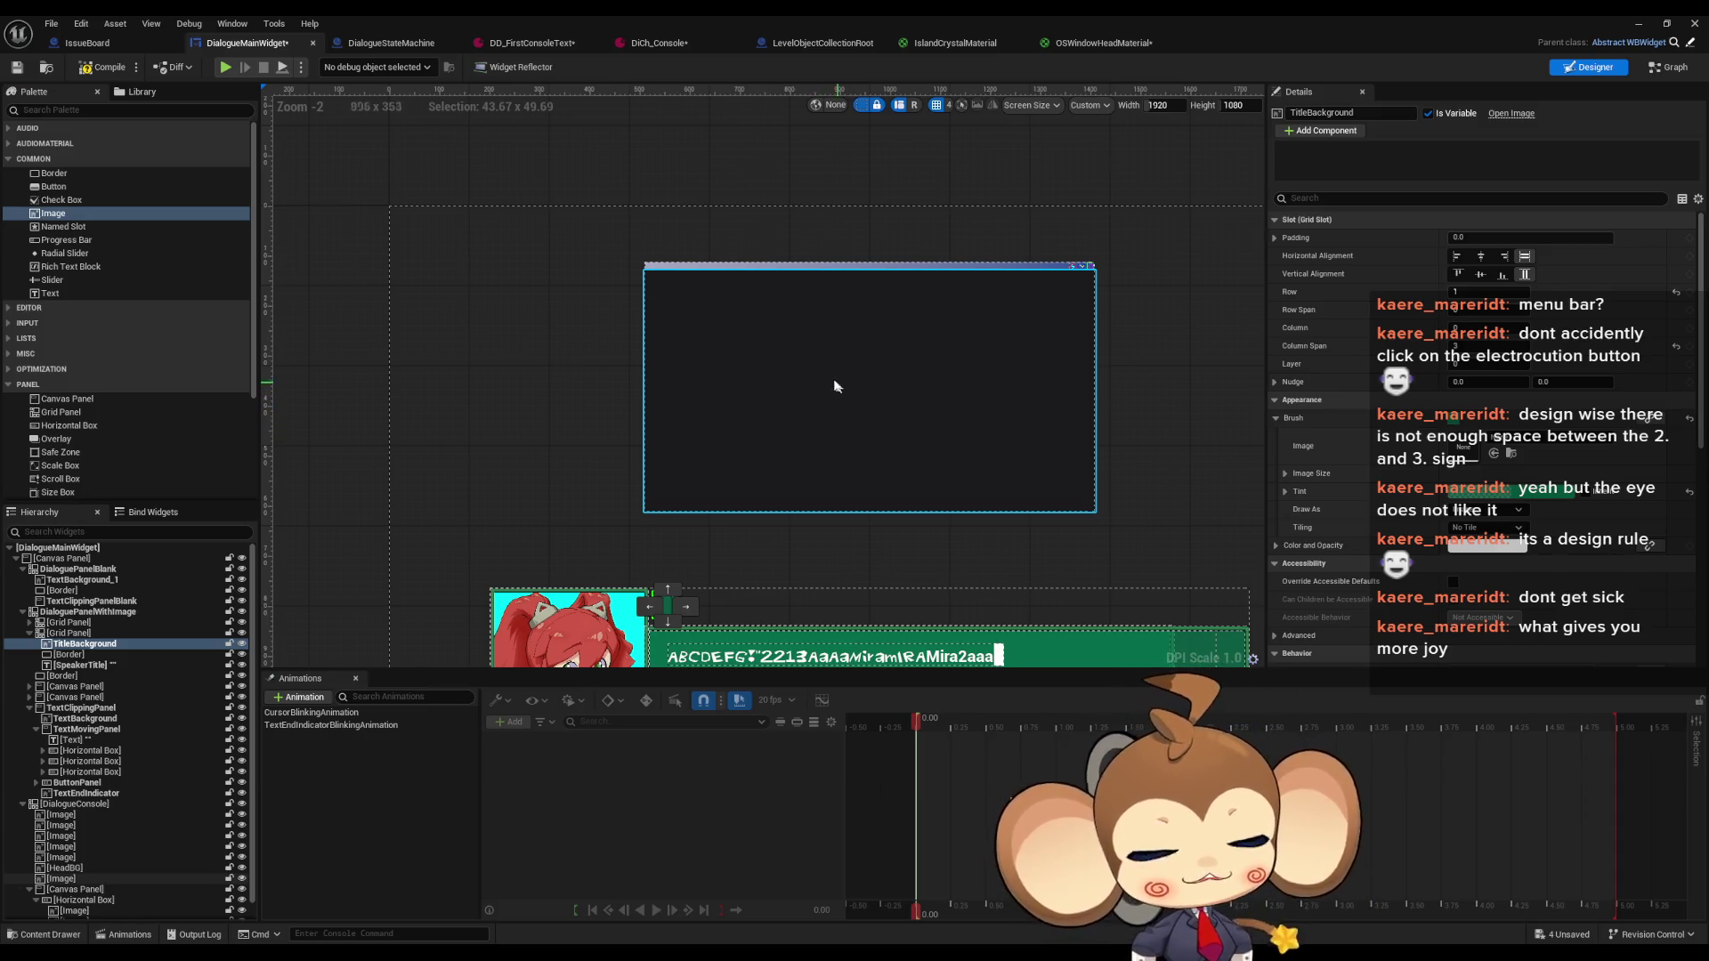
scroll(721, 337, "up", 1)
scroll(721, 337, "up", 2)
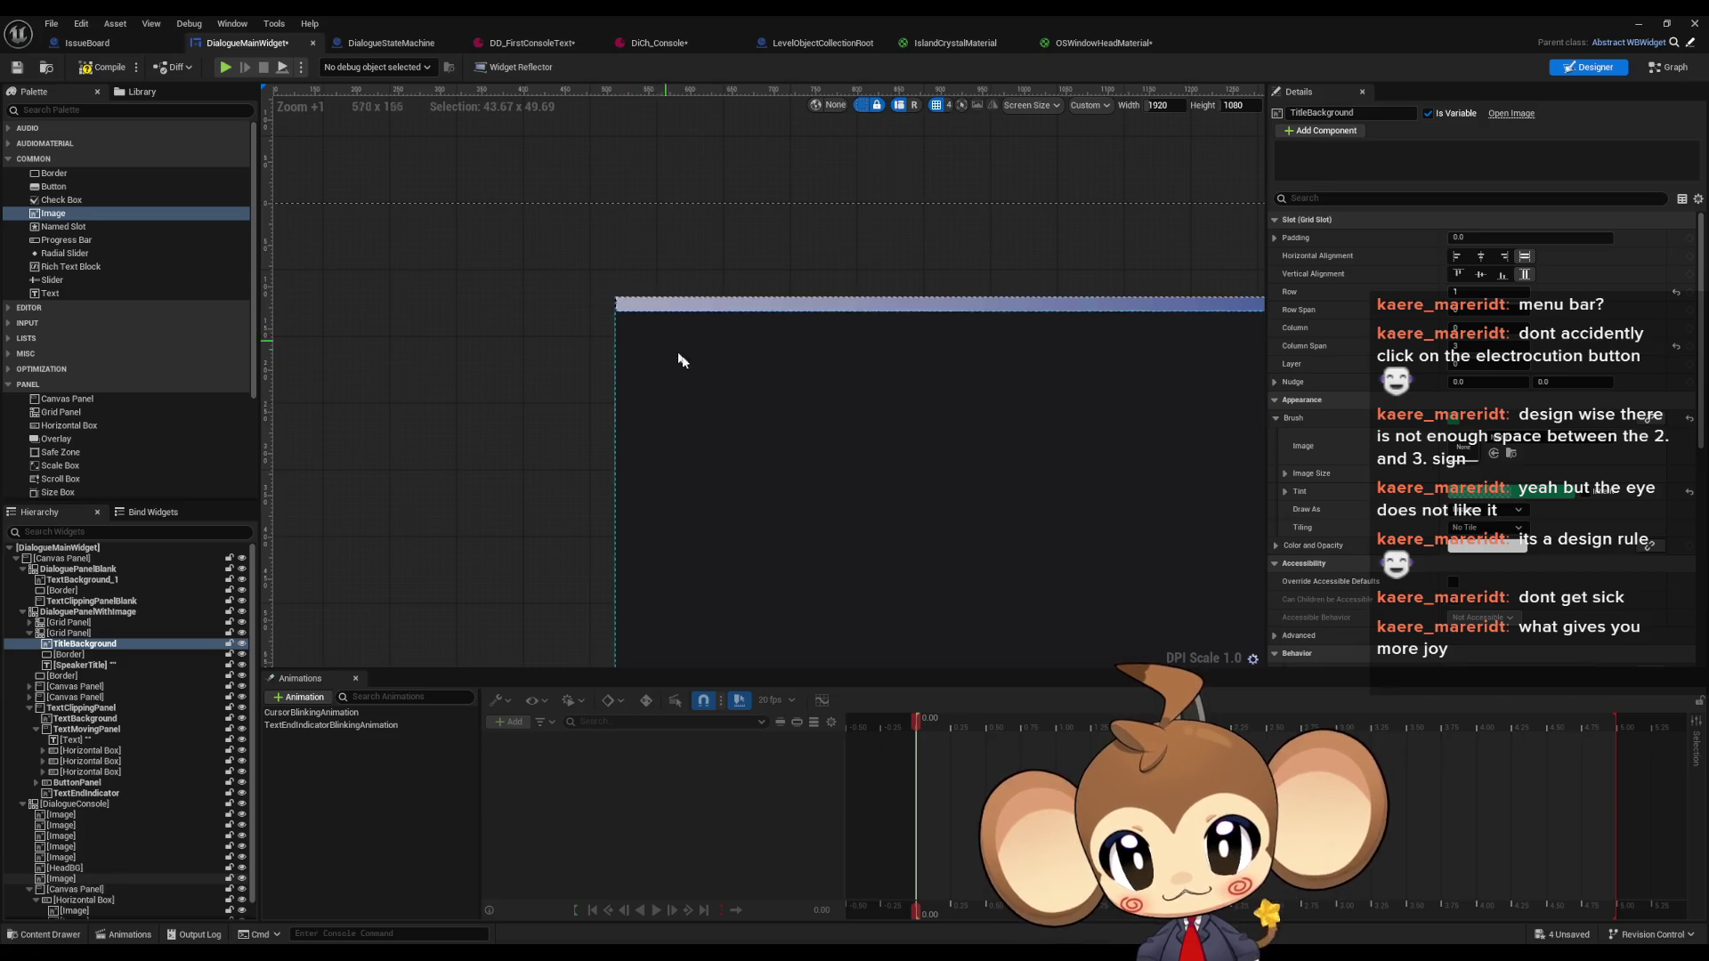
mouse_move(630, 362)
left_mouse_down()
mouse_move(717, 429)
mouse_move(657, 442)
mouse_move(798, 412)
mouse_move(781, 332)
mouse_move(781, 349)
left_mouse_up()
scroll(534, 401, "down", 1)
left_click_drag(591, 399, 644, 420)
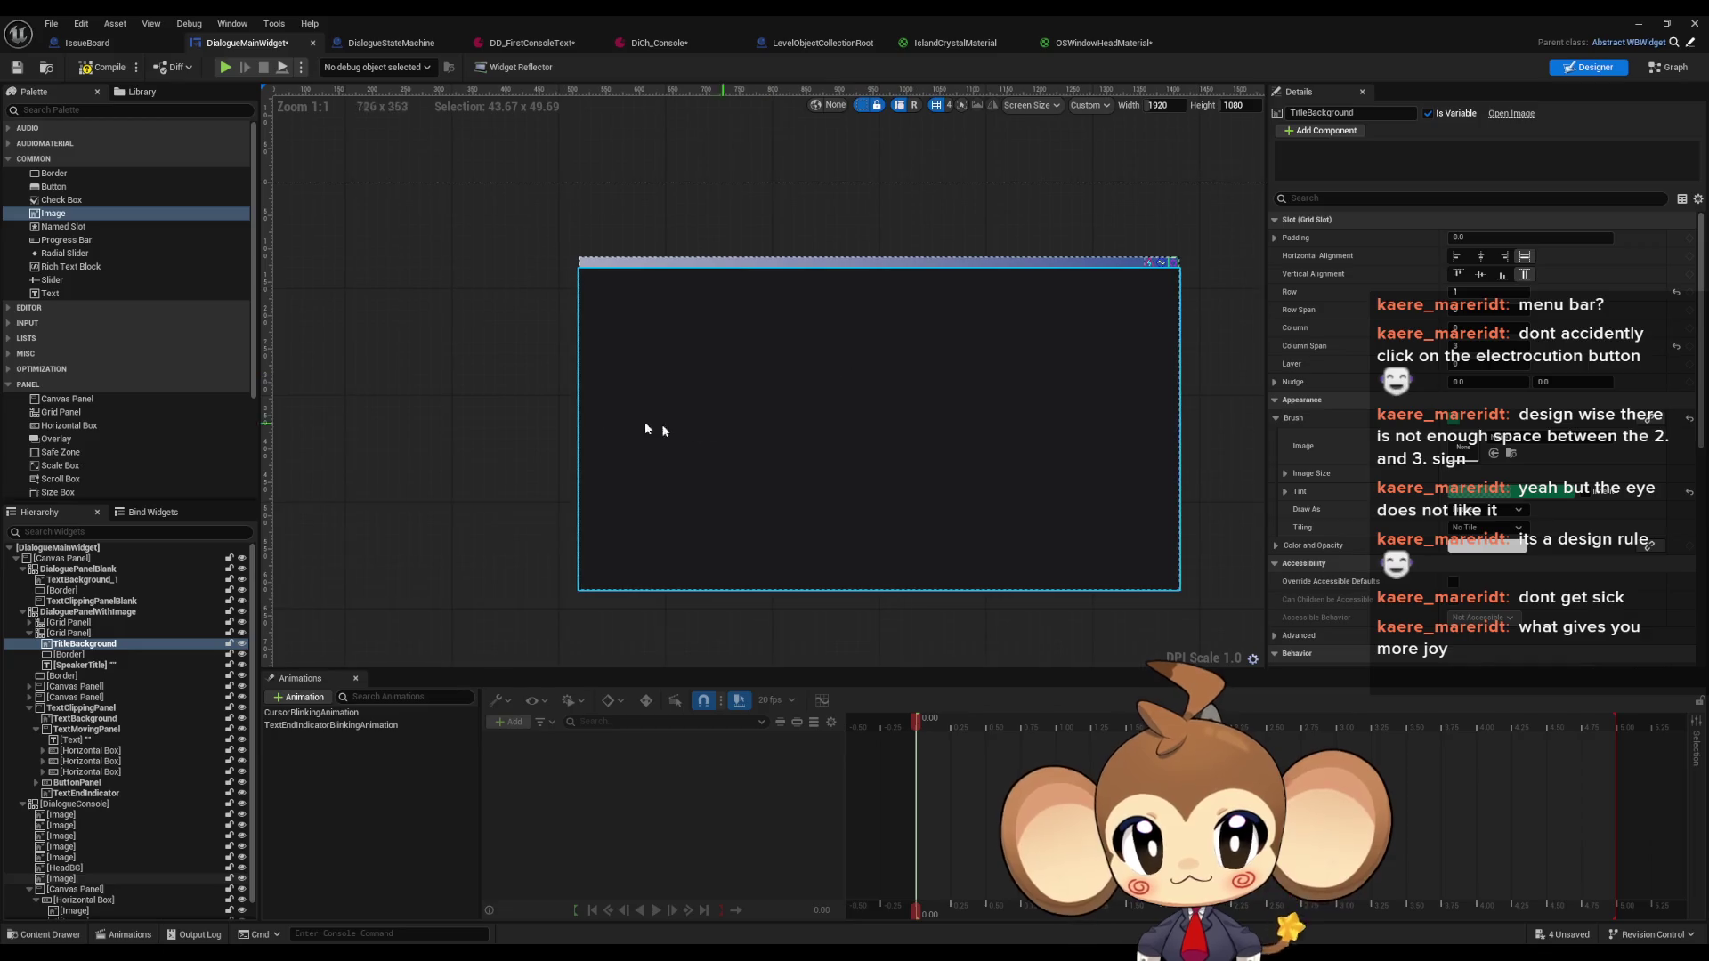
left_click(645, 429)
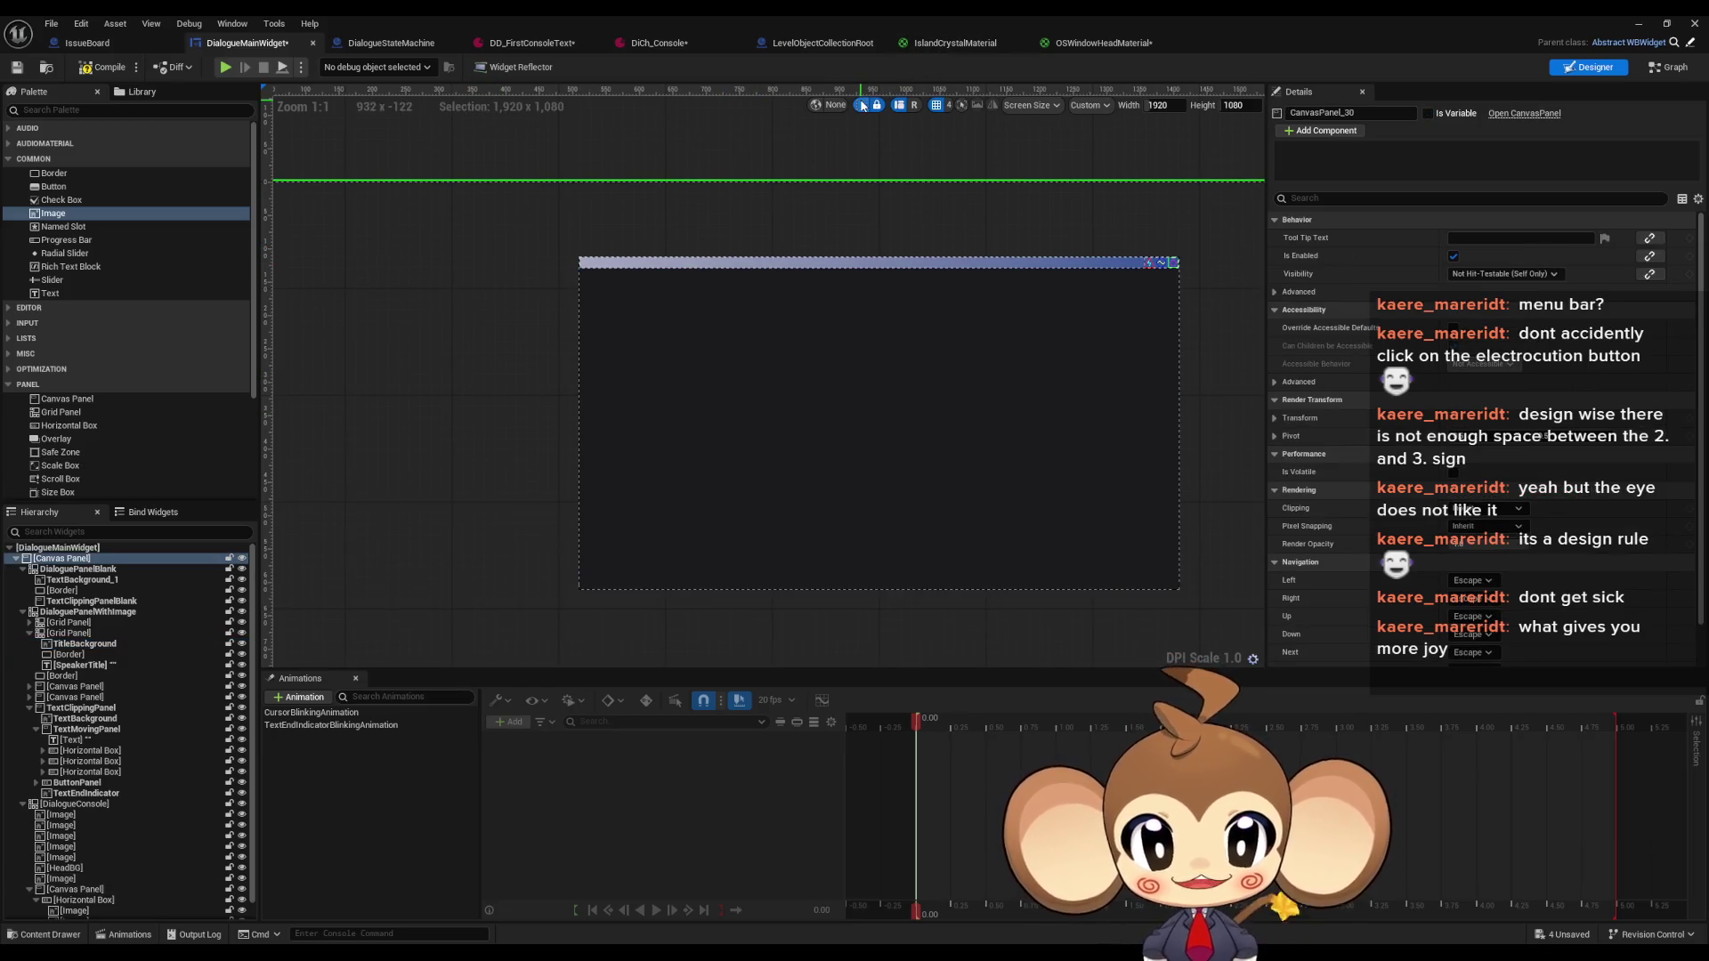
right_click(1199, 403)
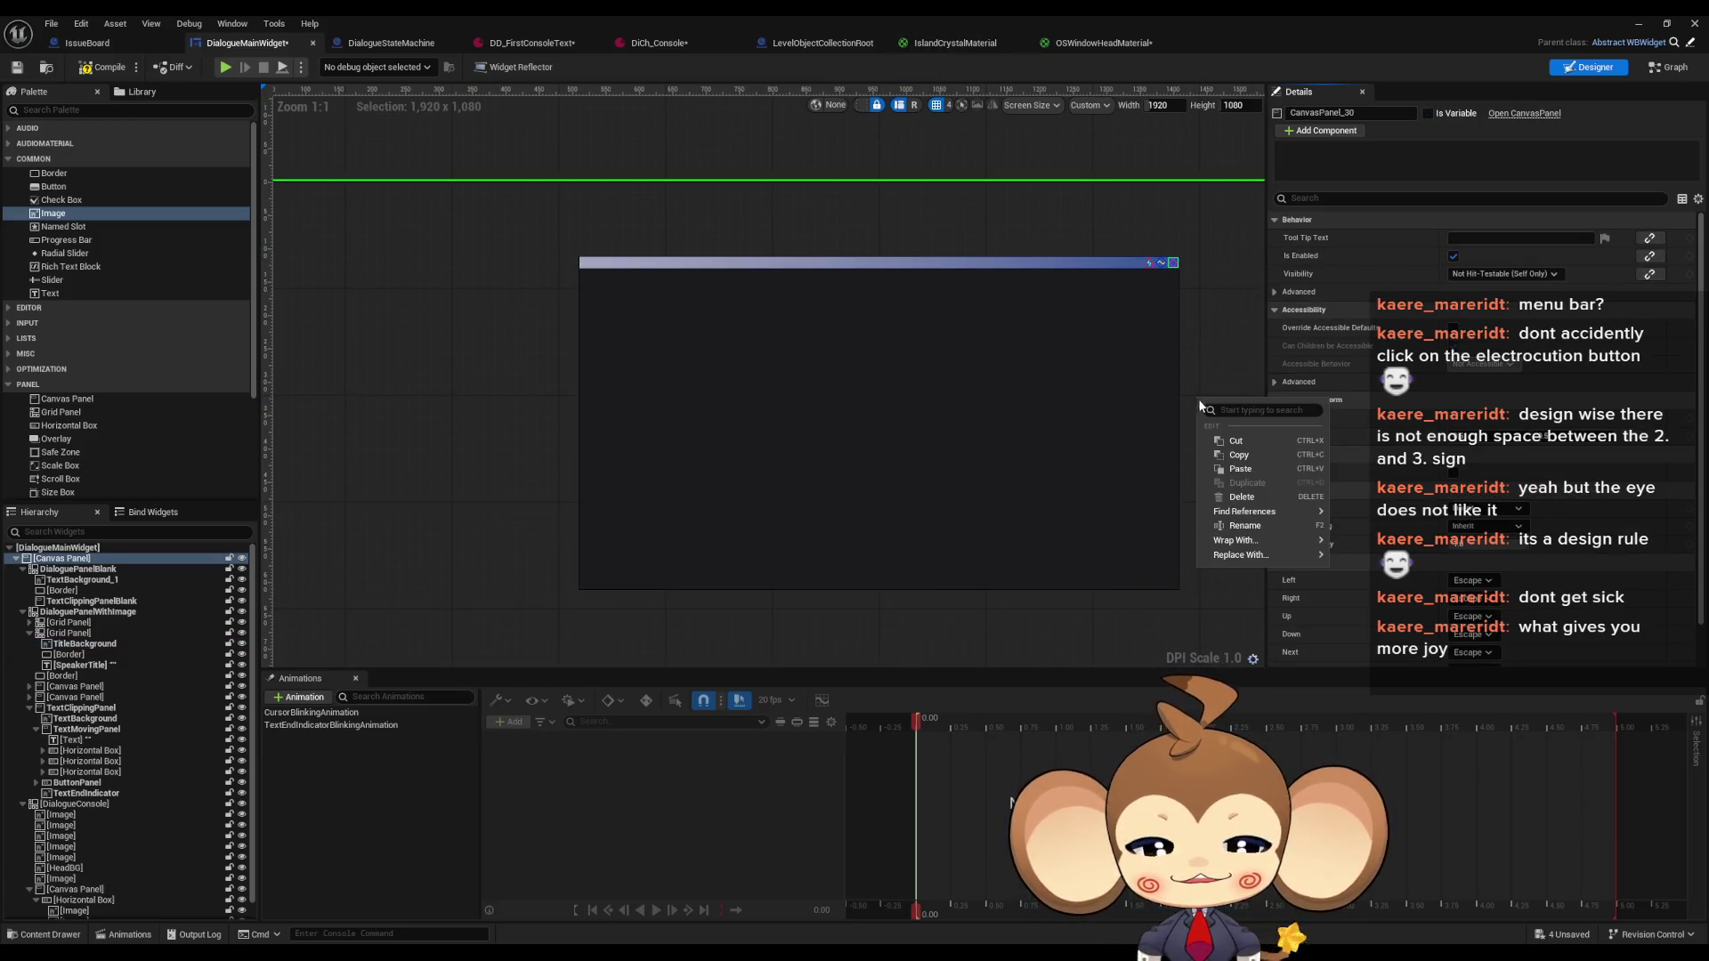
left_click_drag(1083, 622, 988, 592)
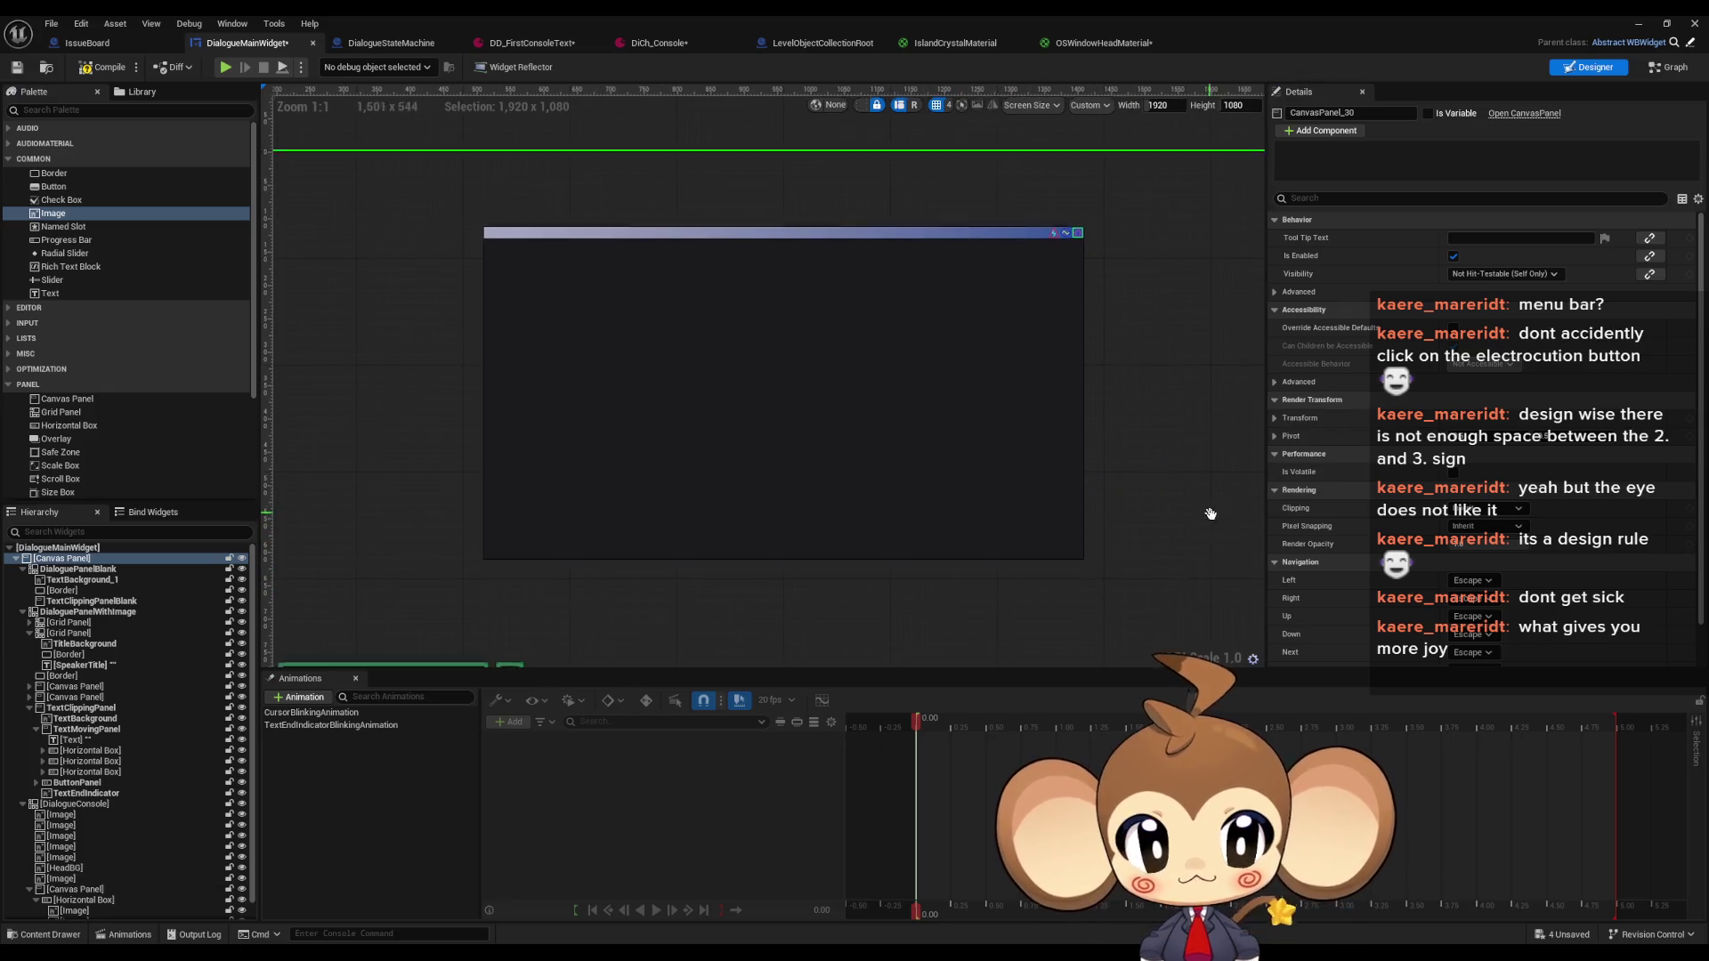
left_click_drag(1210, 514, 1217, 560)
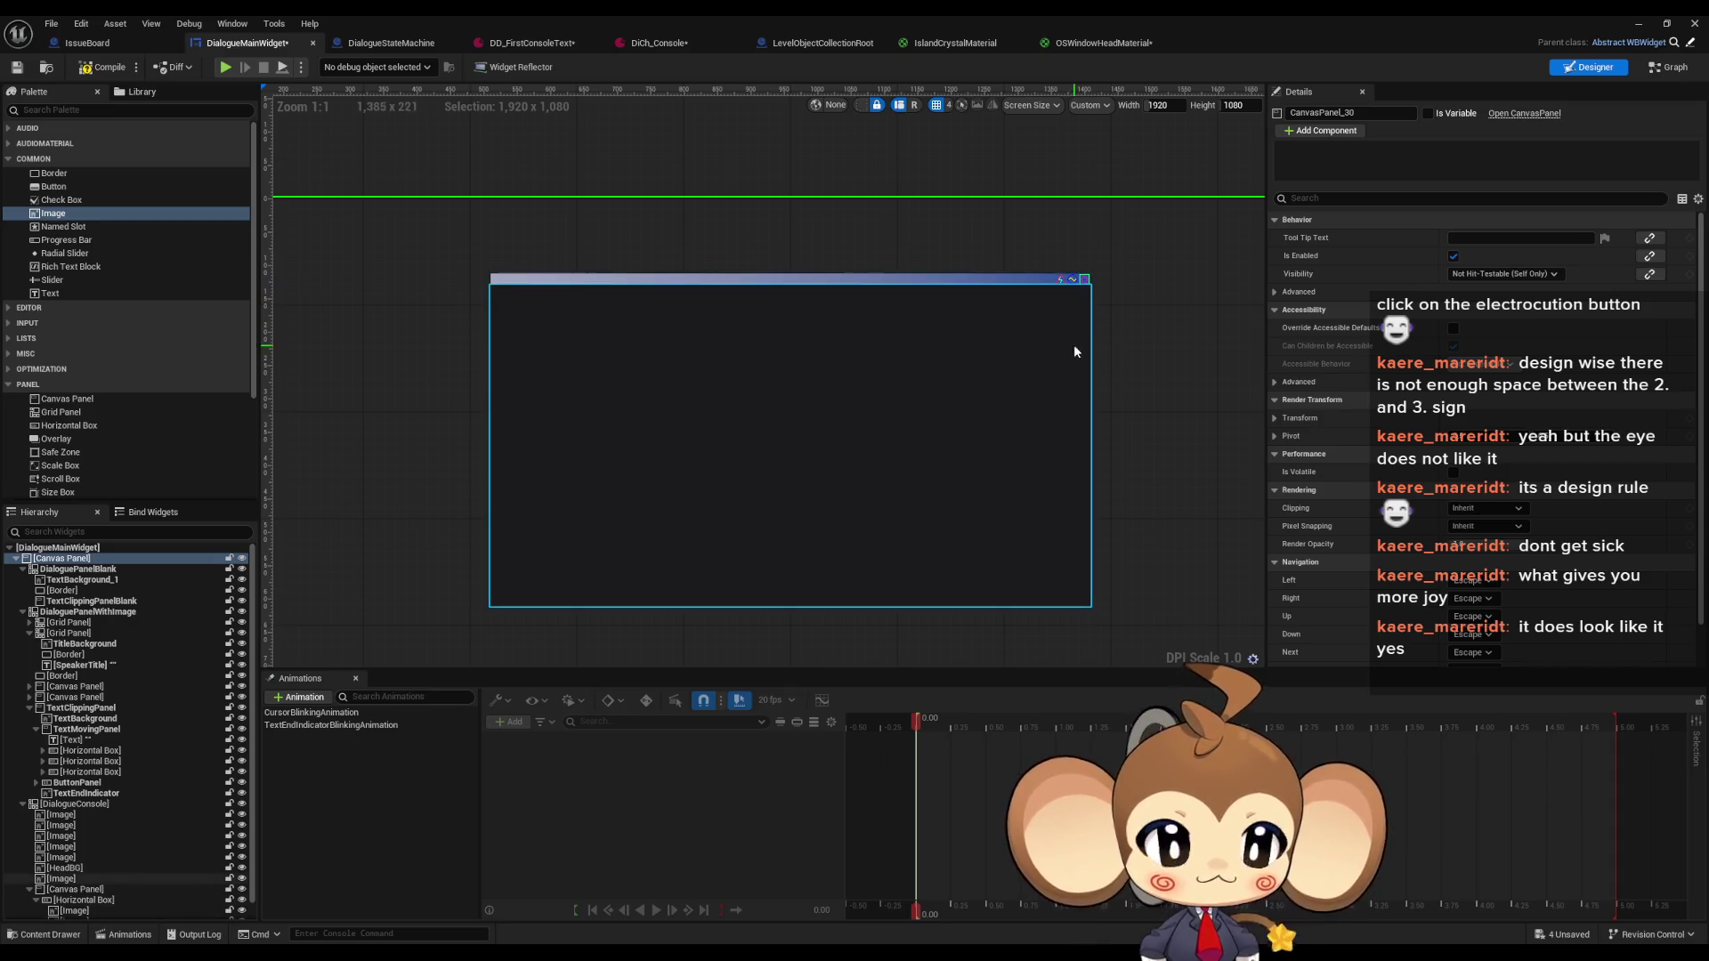
scroll(1072, 285, "up", 14)
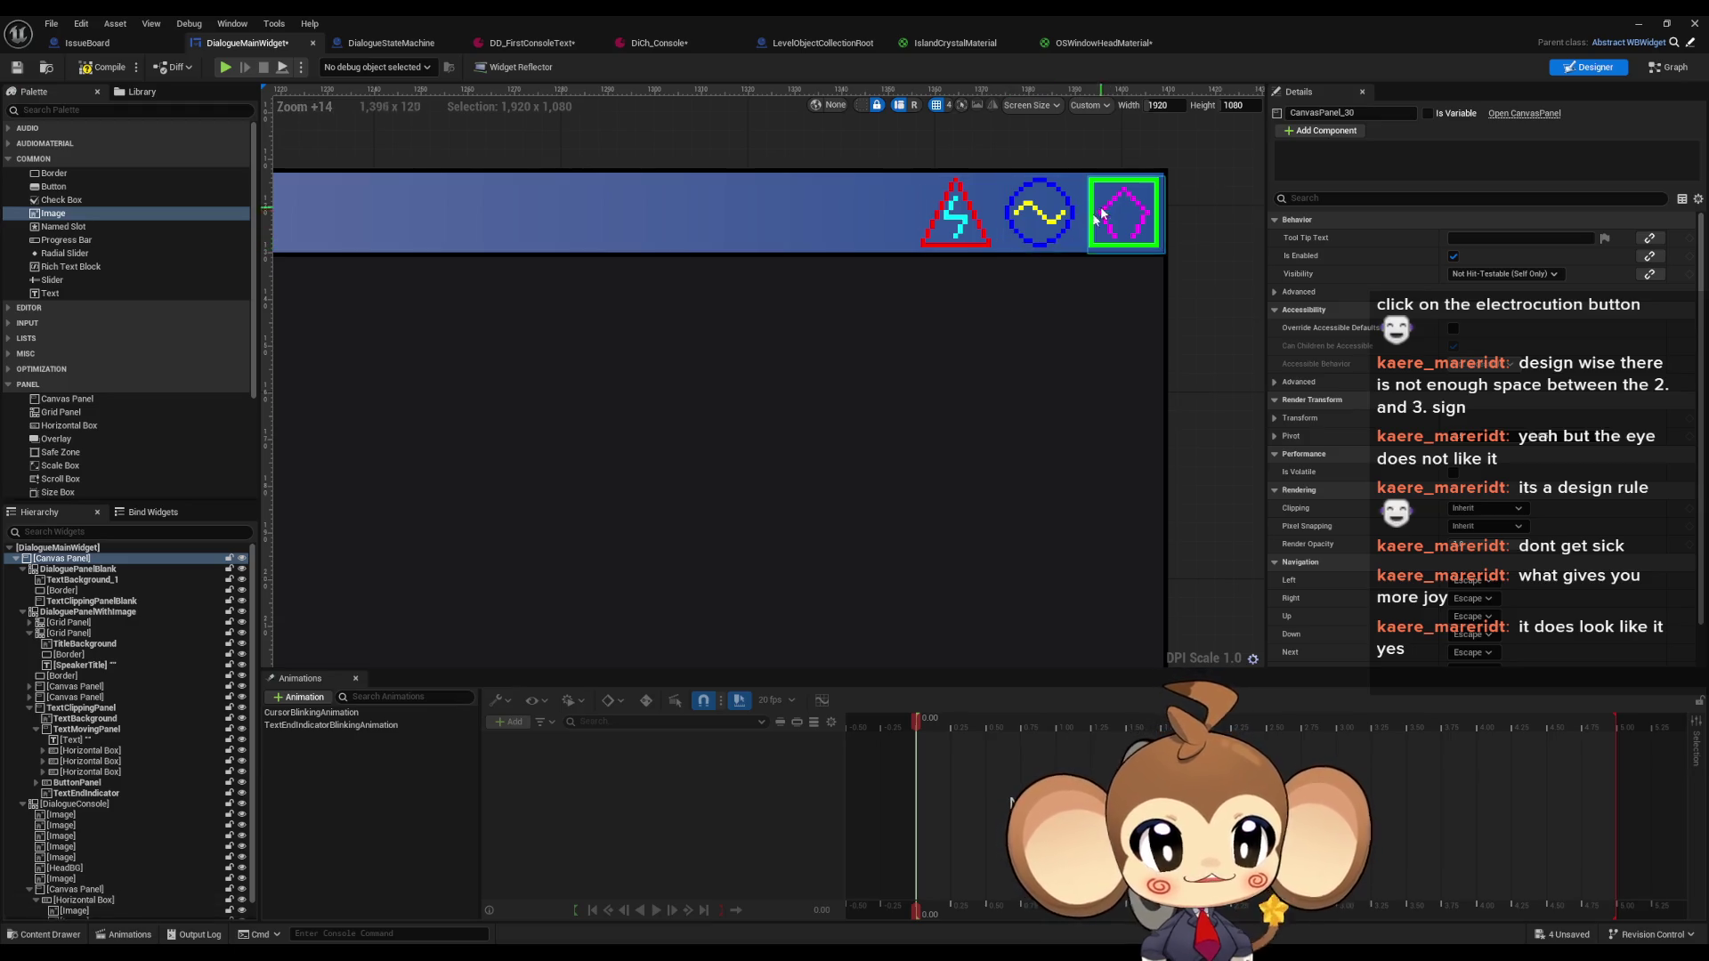
scroll(845, 507, "down", 9)
scroll(790, 532, "up", 3)
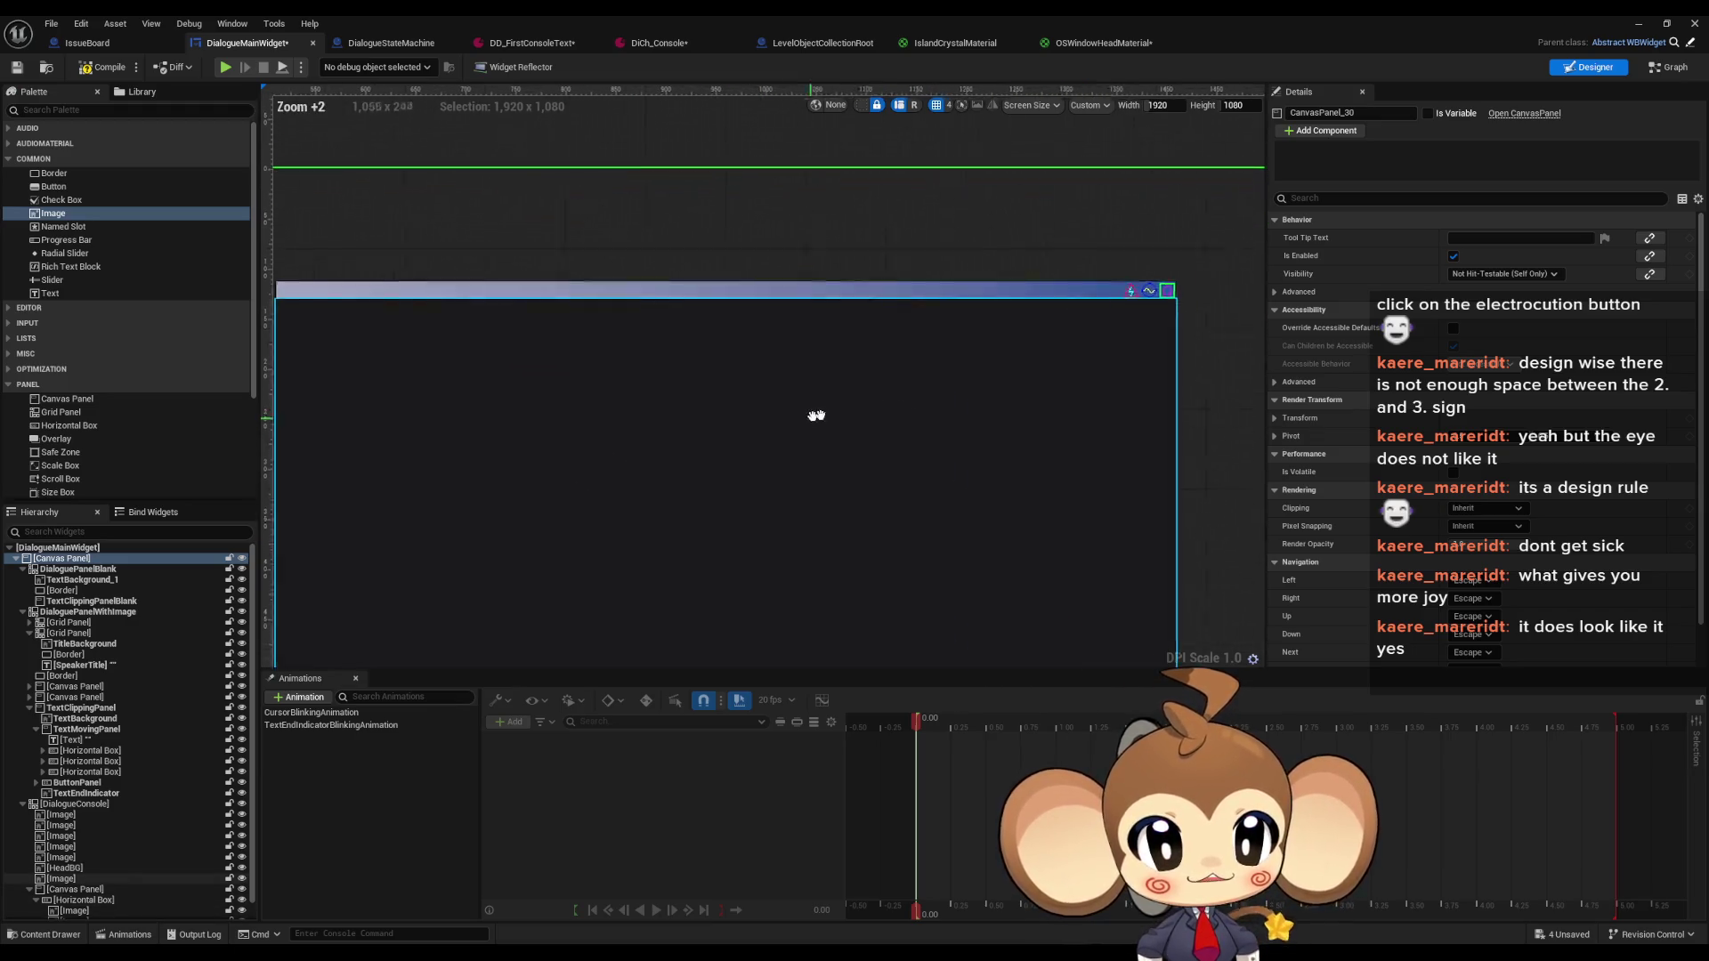
scroll(814, 412, "down", 8)
scroll(695, 461, "up", 1)
mouse_move(694, 460)
left_mouse_down()
mouse_move(729, 454)
mouse_move(678, 500)
left_mouse_up()
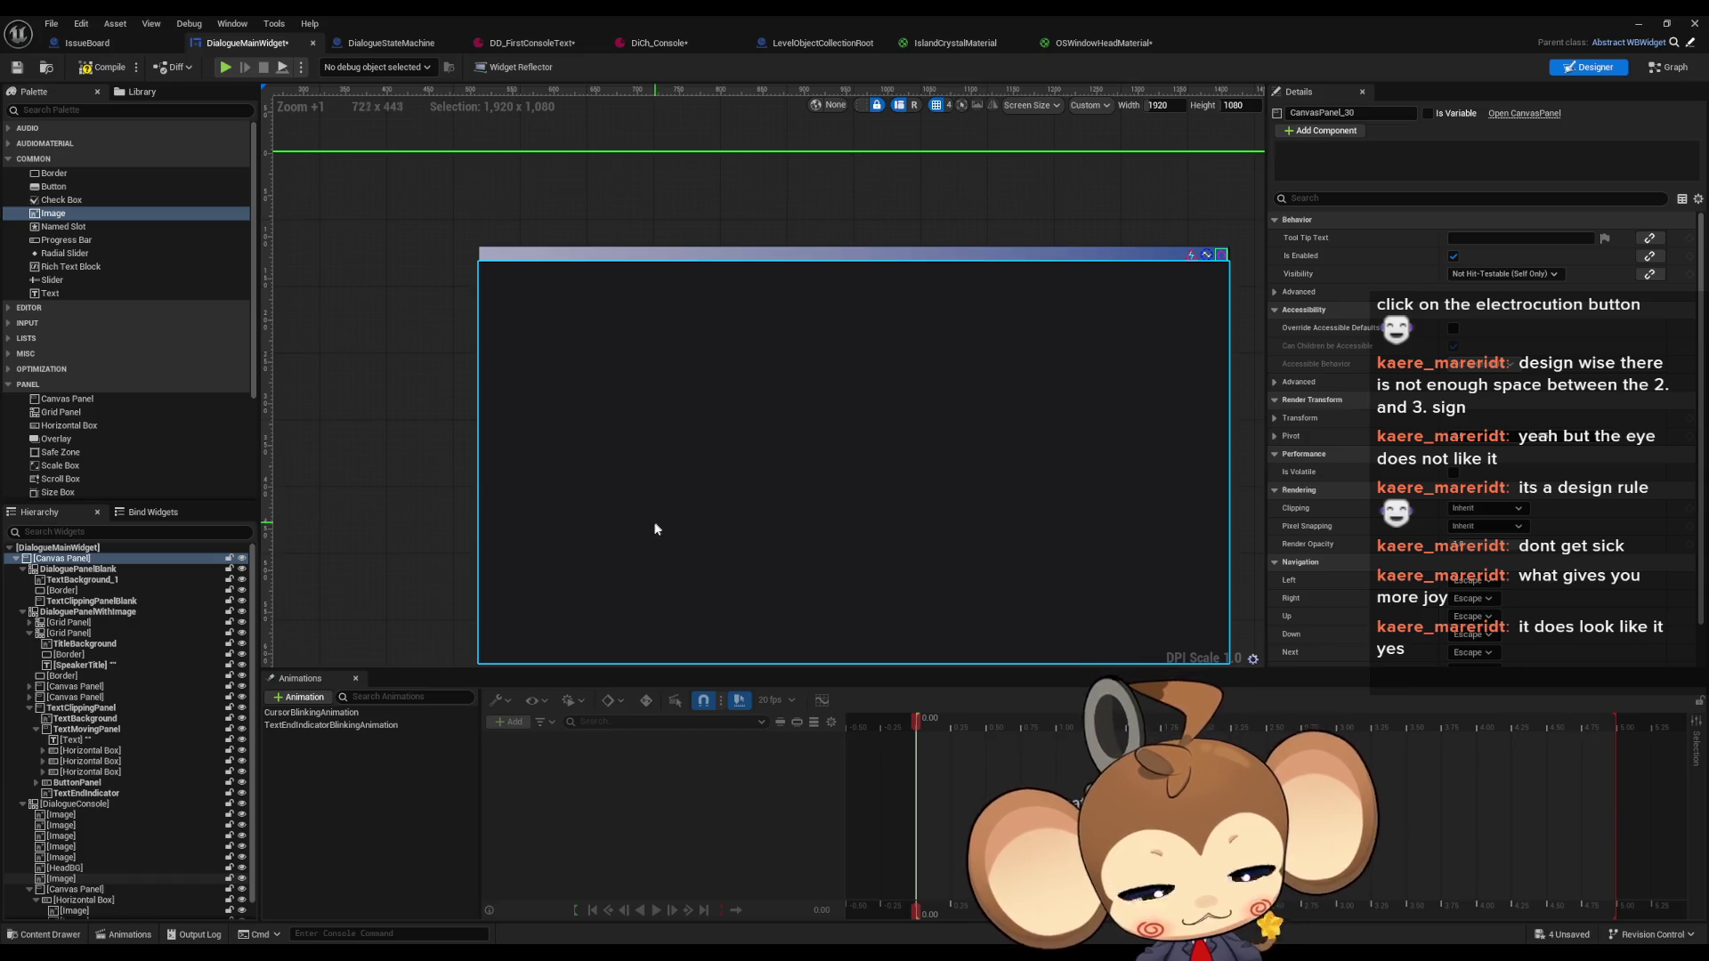
left_click_drag(487, 470, 490, 438)
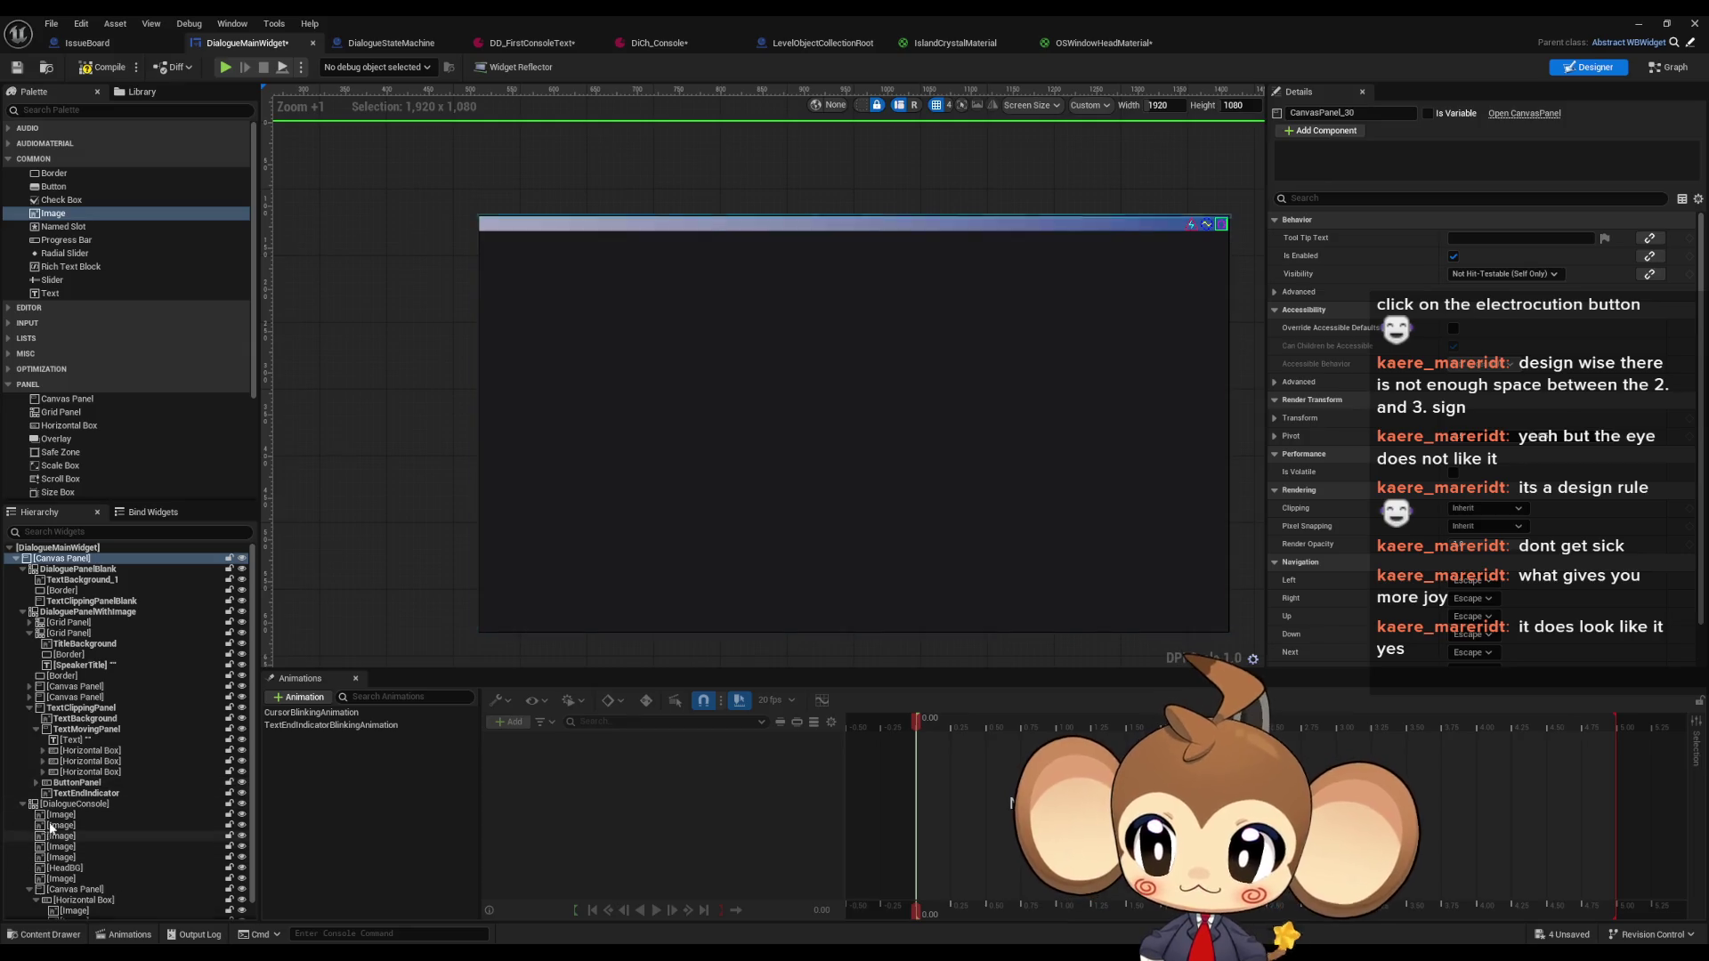
left_click(84, 644)
scroll(819, 628, "down", 6)
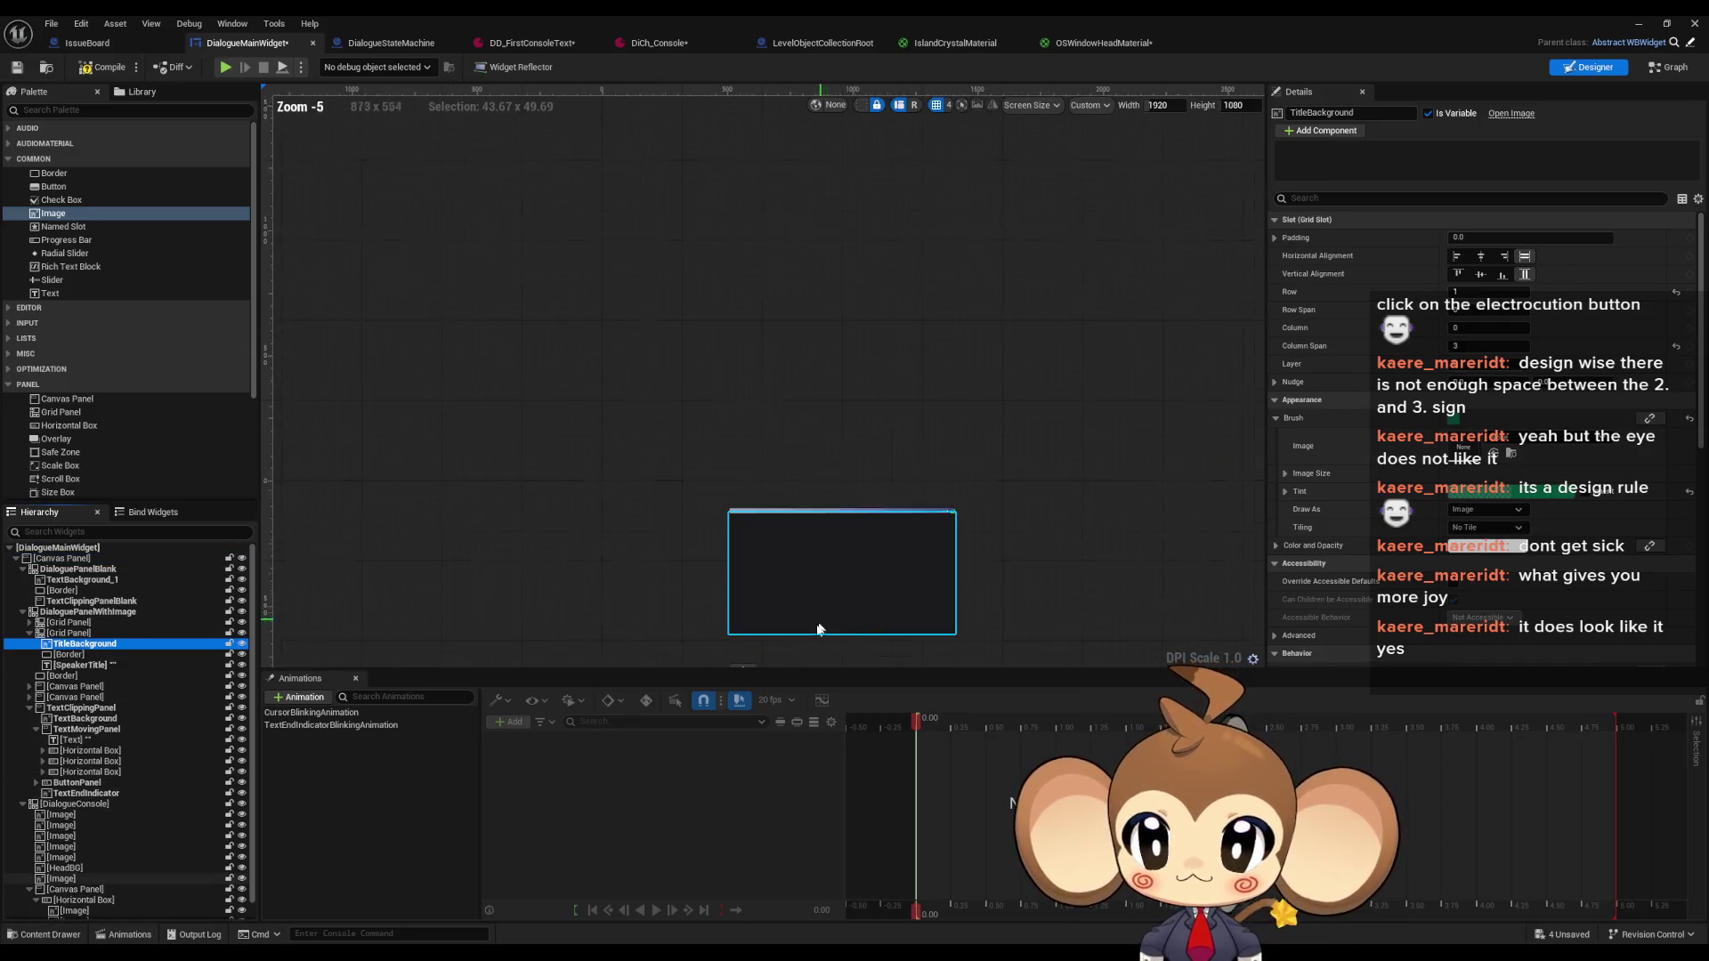
scroll(819, 628, "up", 8)
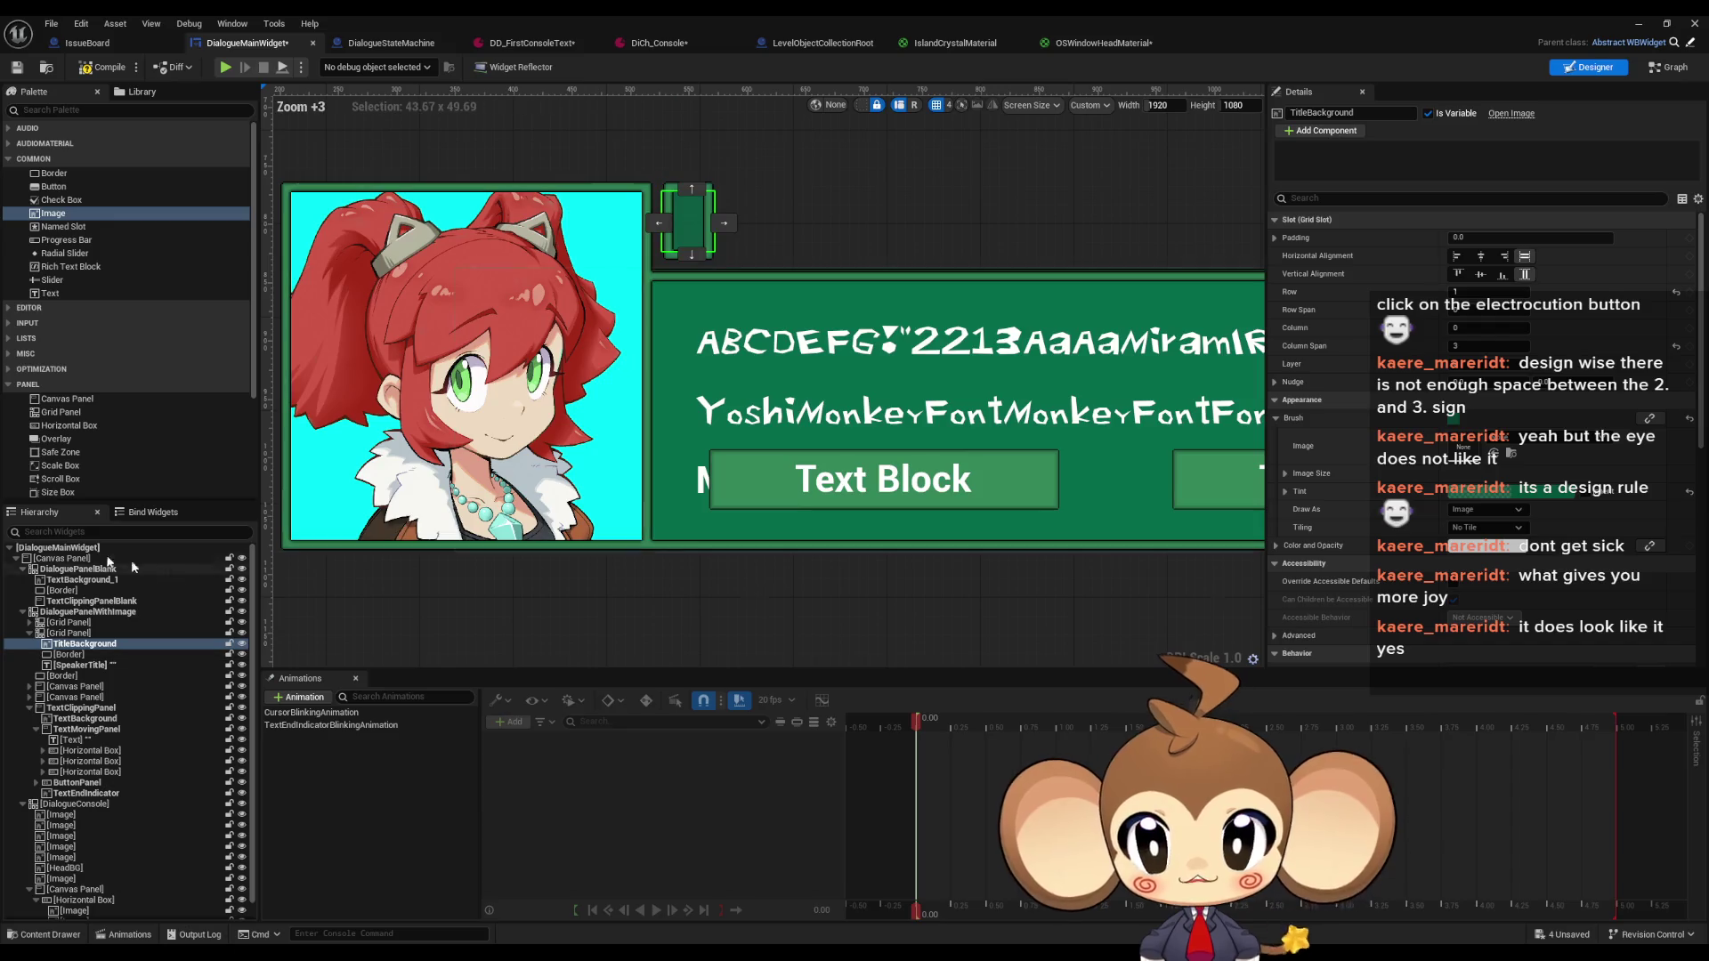
left_click(80, 665)
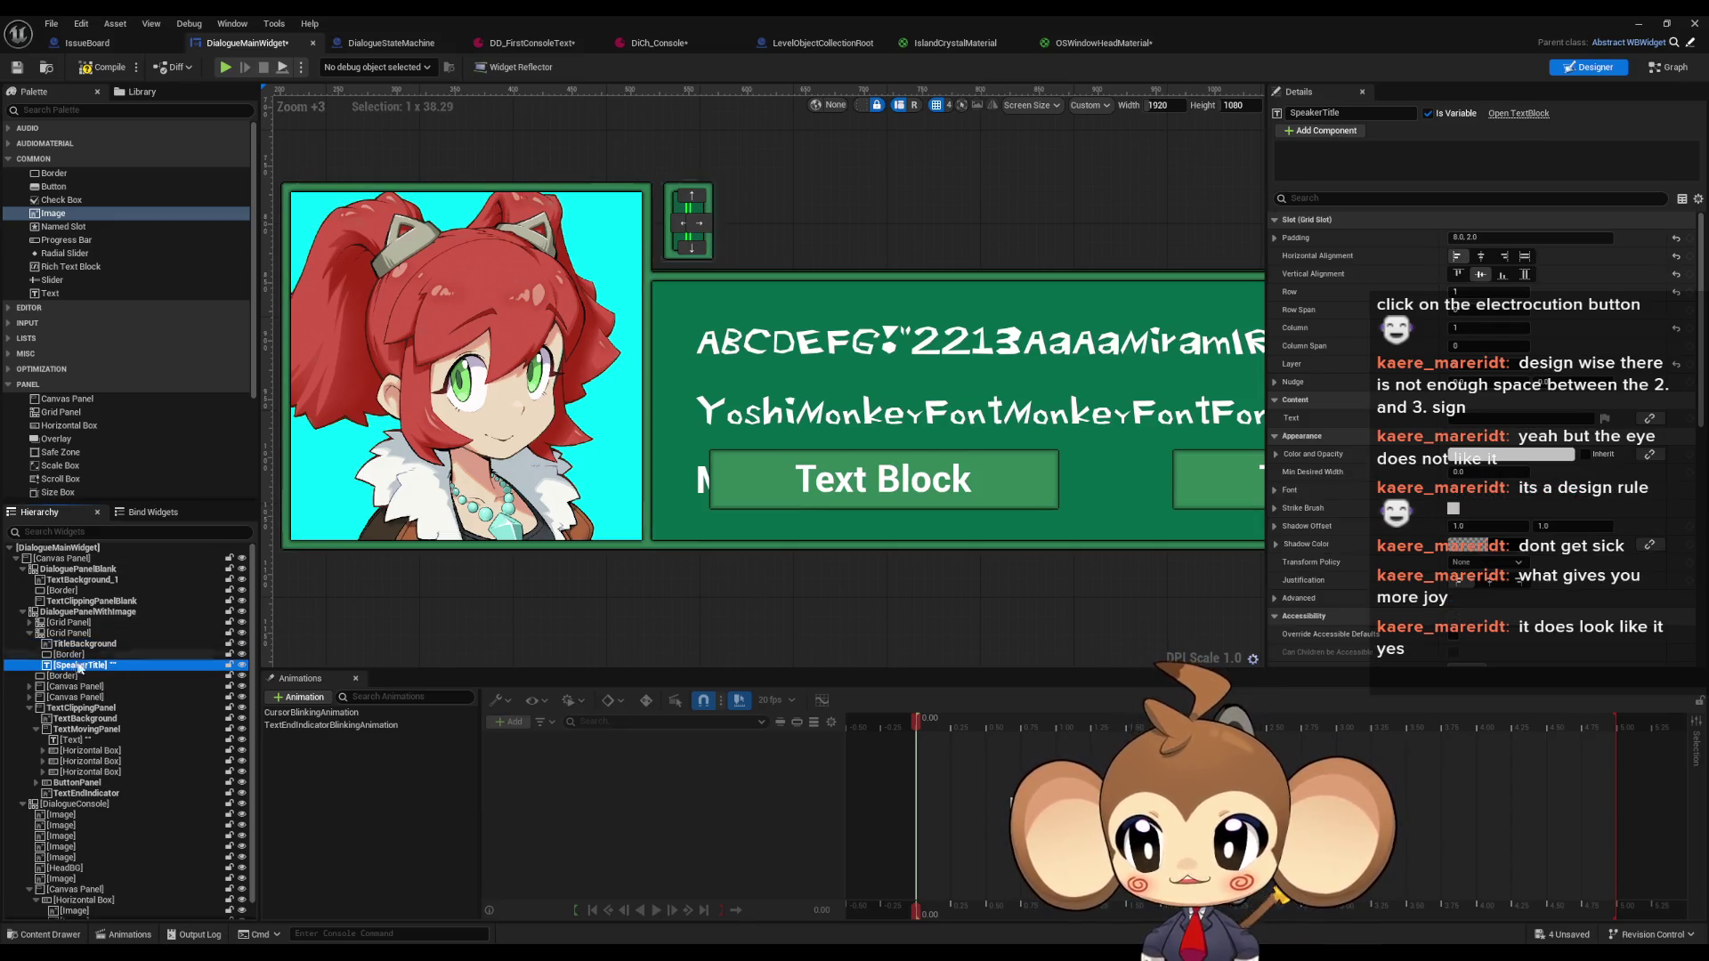
scroll(80, 665, "down", 1)
scroll(625, 210, "down", 7)
scroll(583, 199, "up", 3)
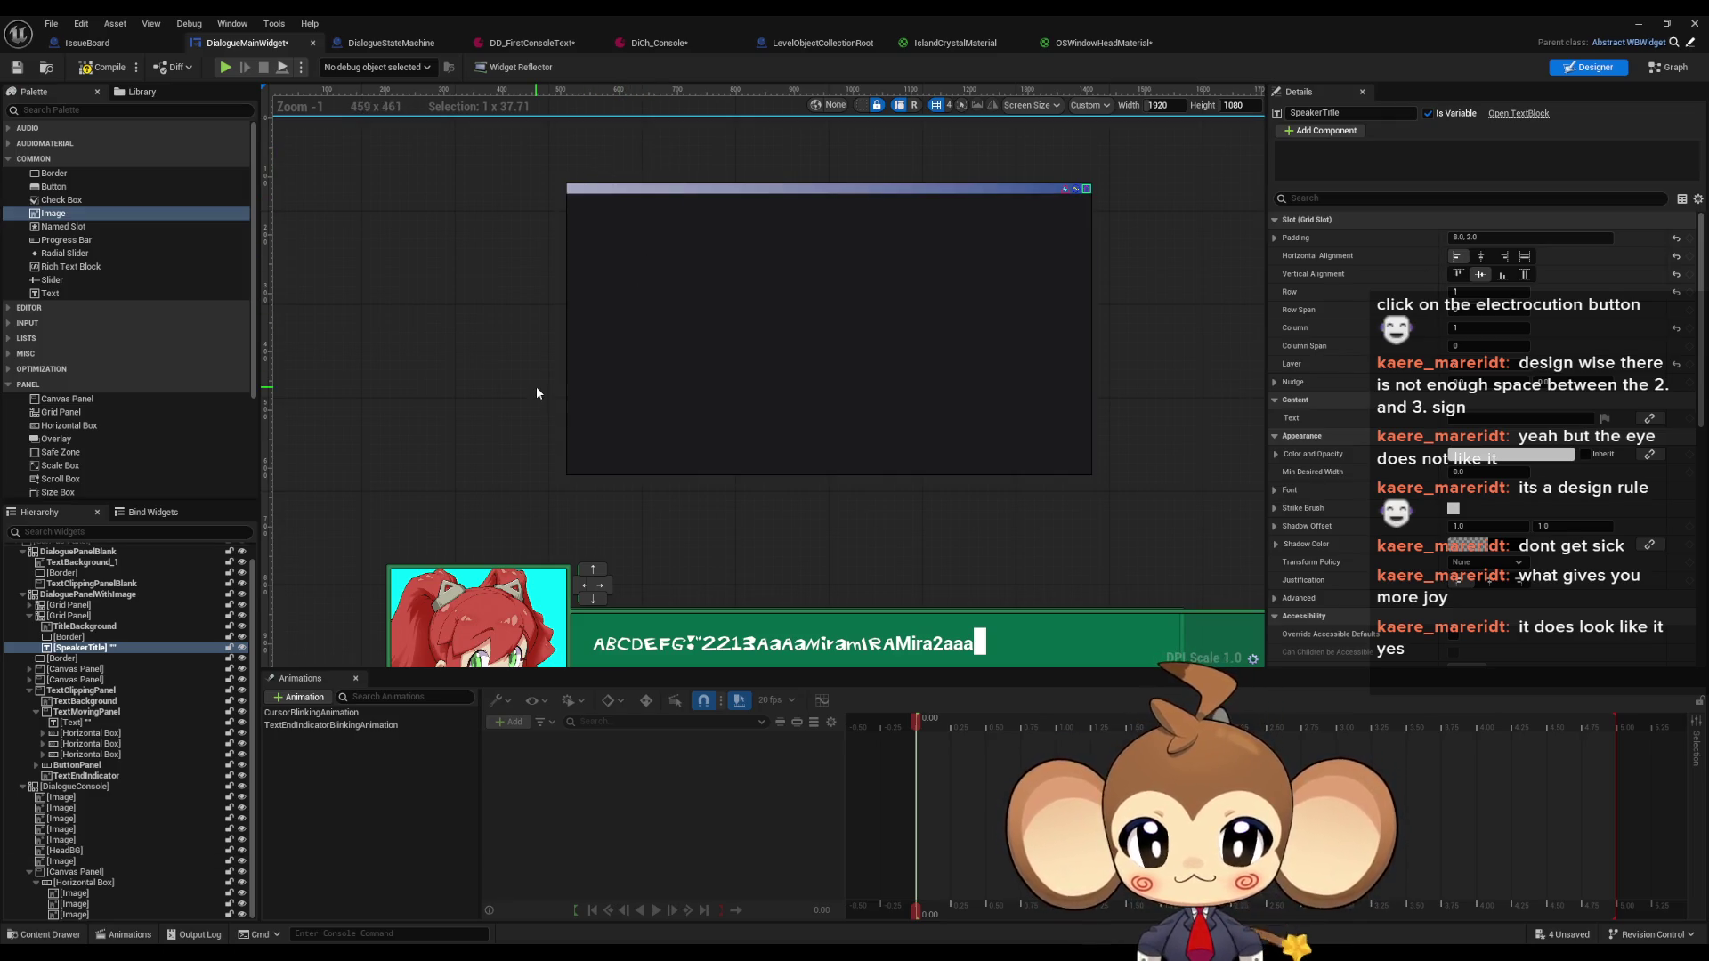
scroll(538, 386, "down", 1)
left_click_drag(577, 428, 584, 350)
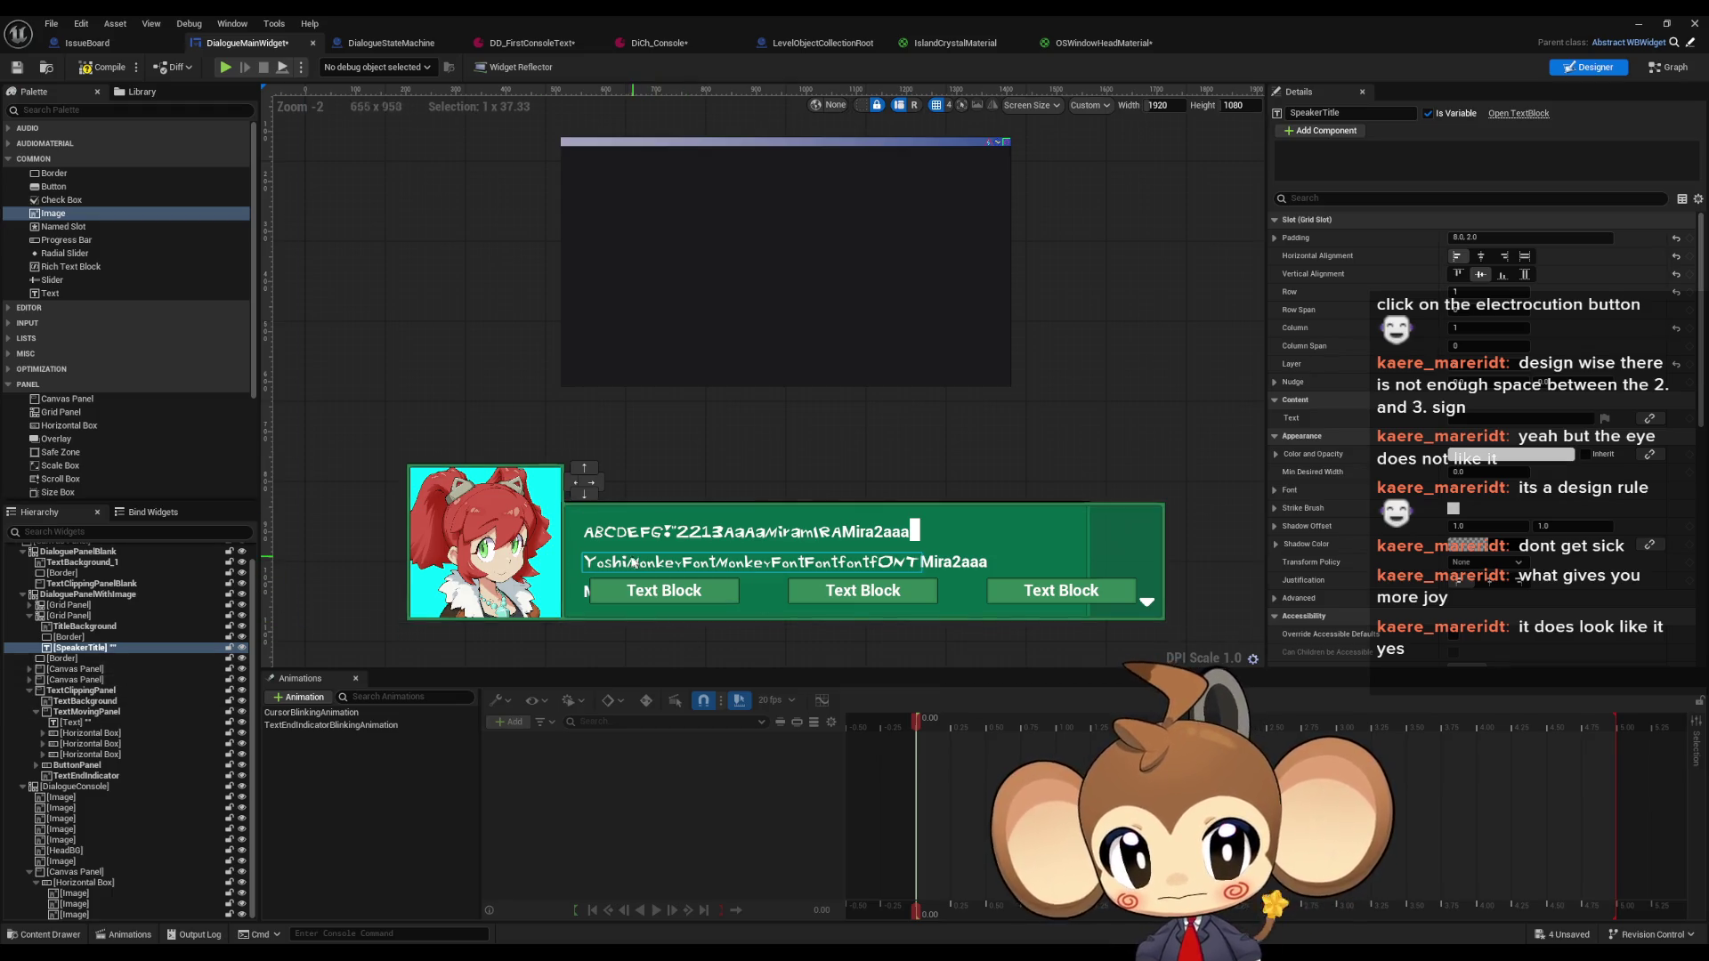
left_click(626, 539)
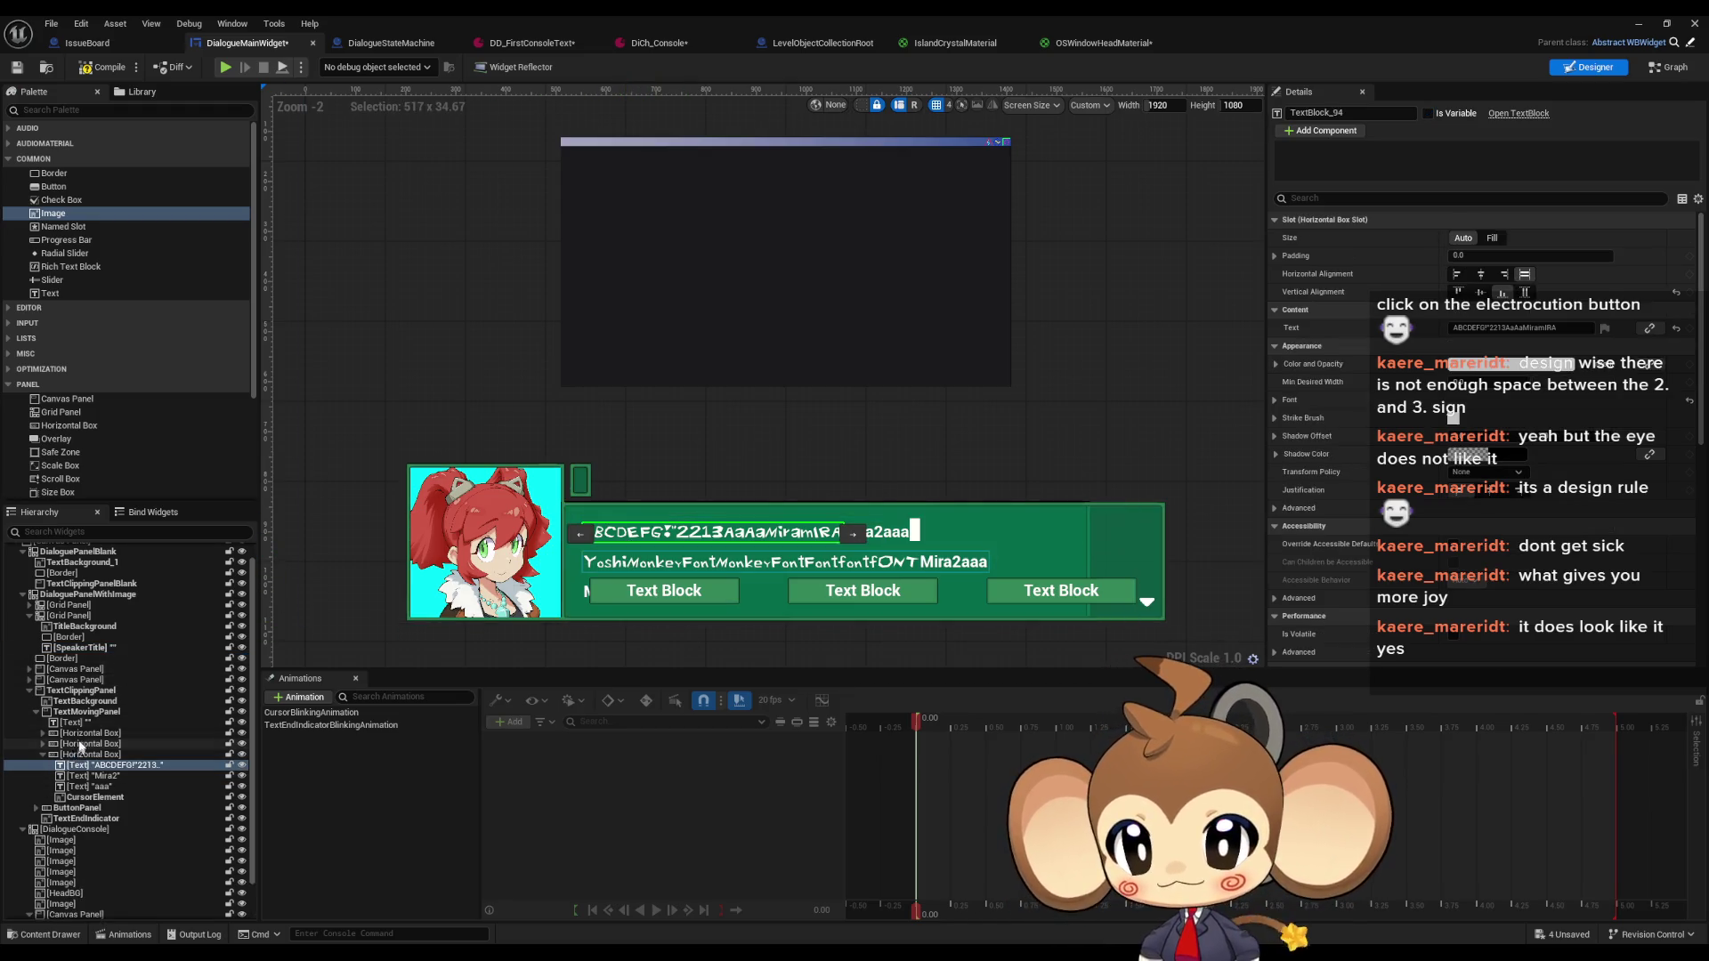
left_click(85, 713)
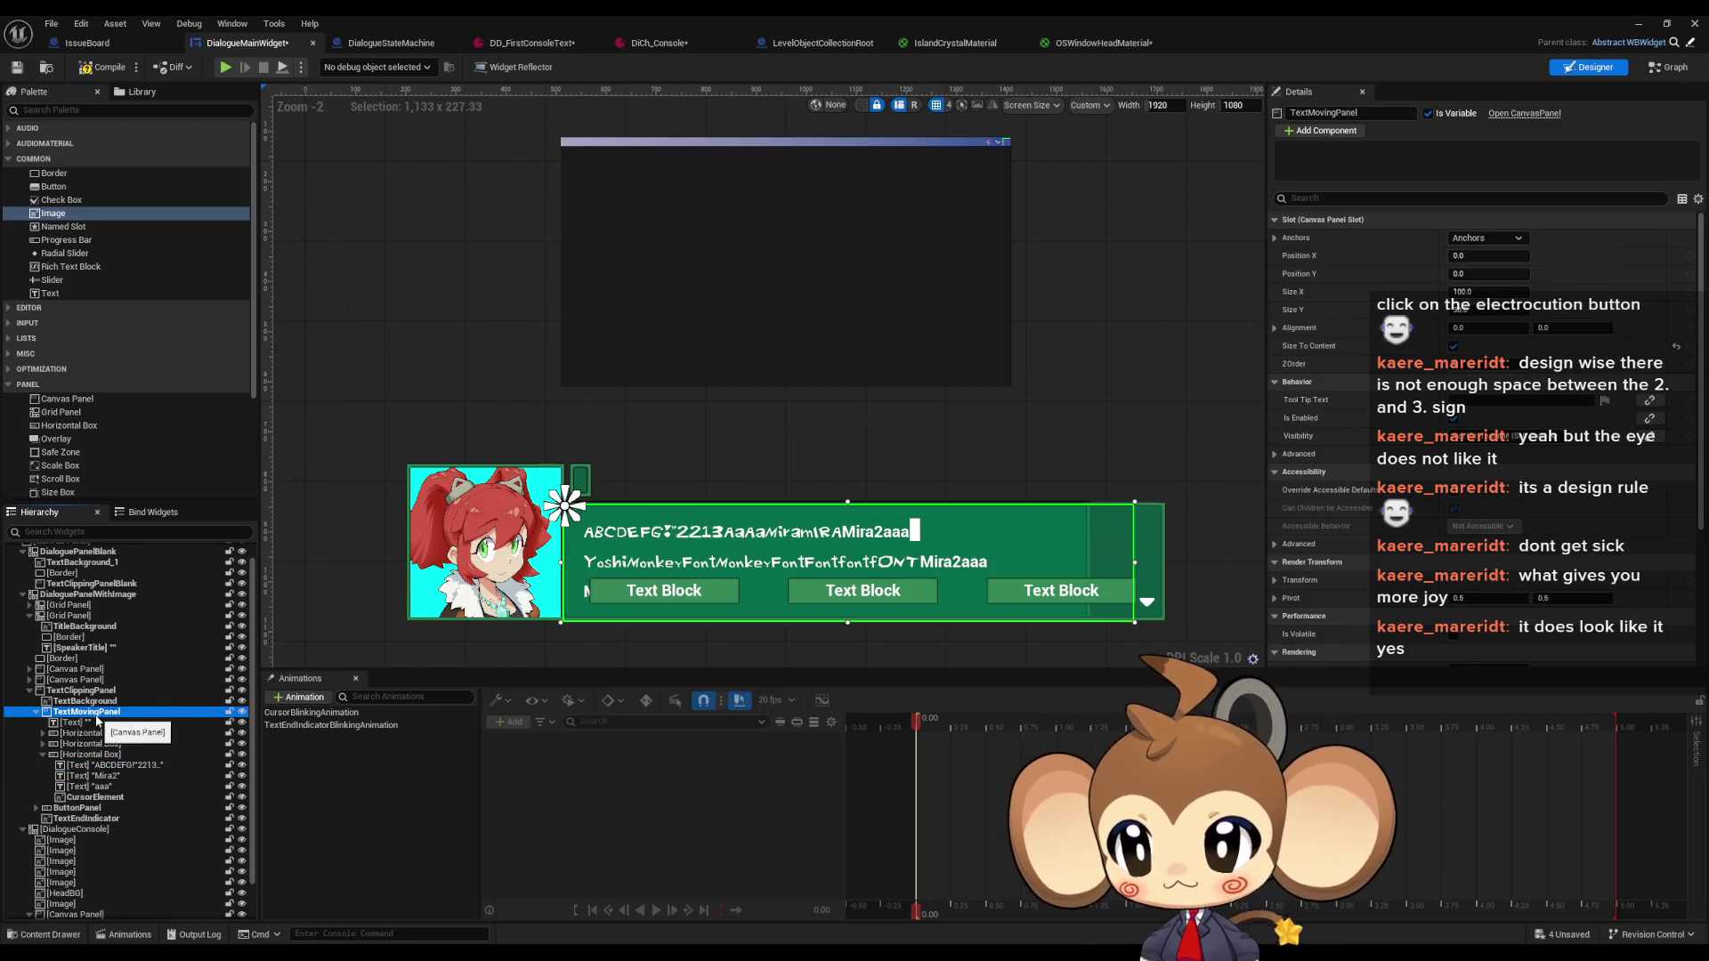
left_click(98, 703)
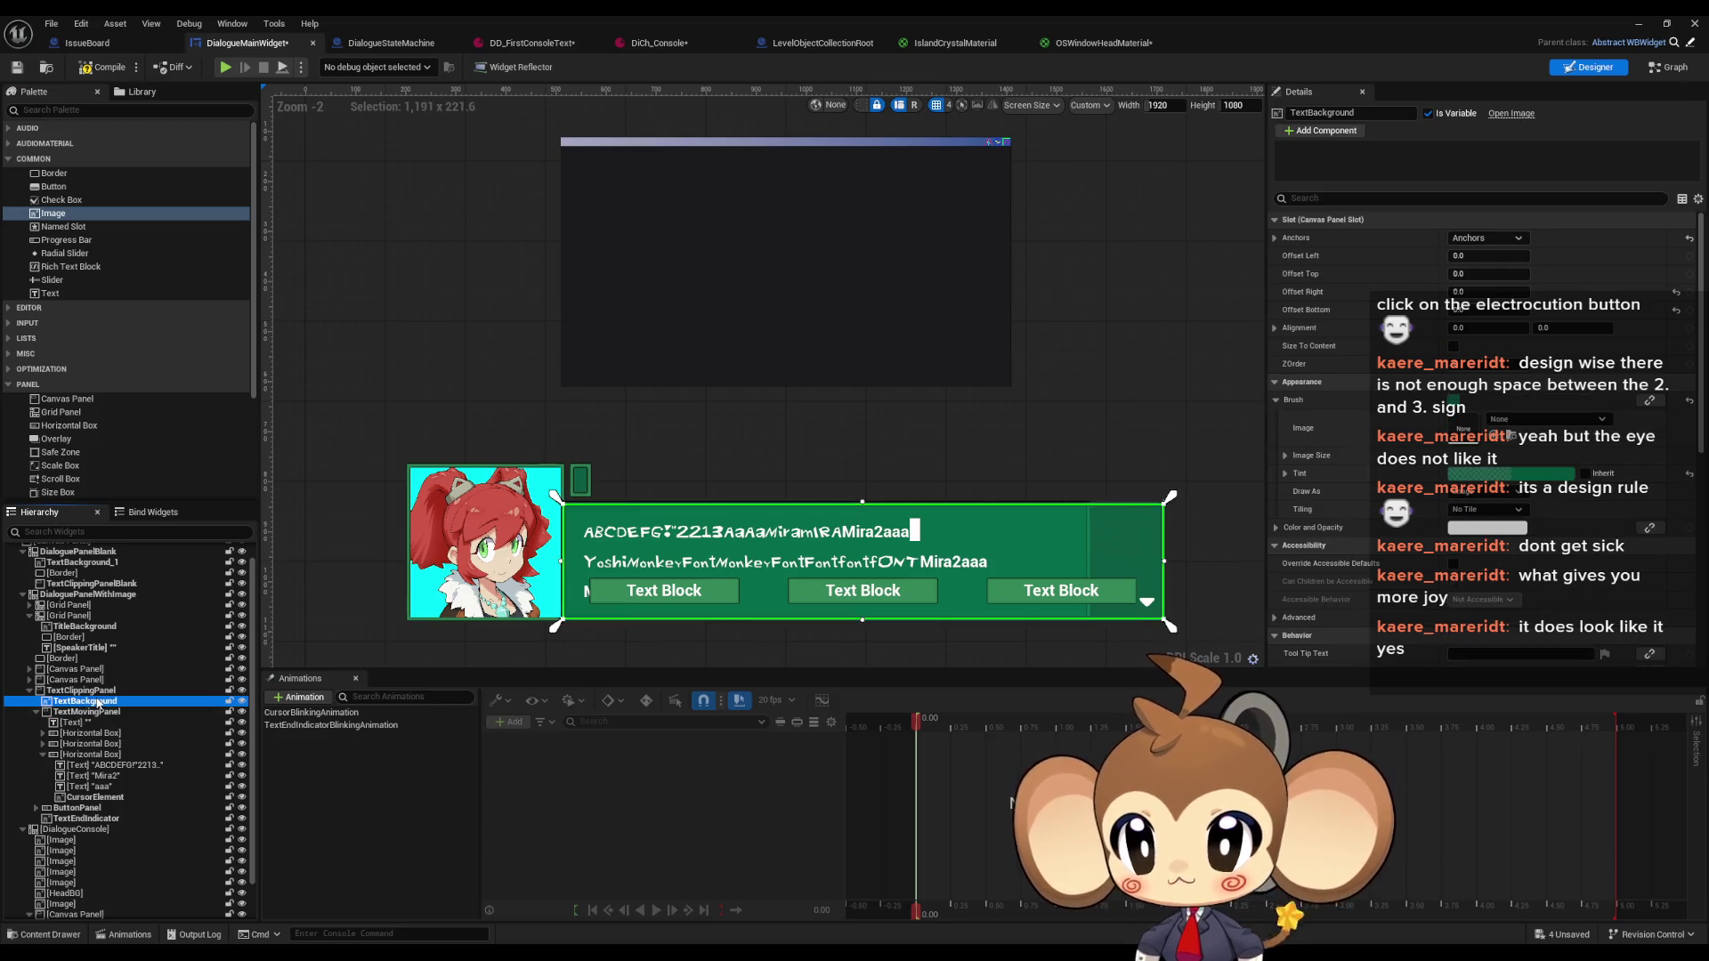
left_click(84, 690)
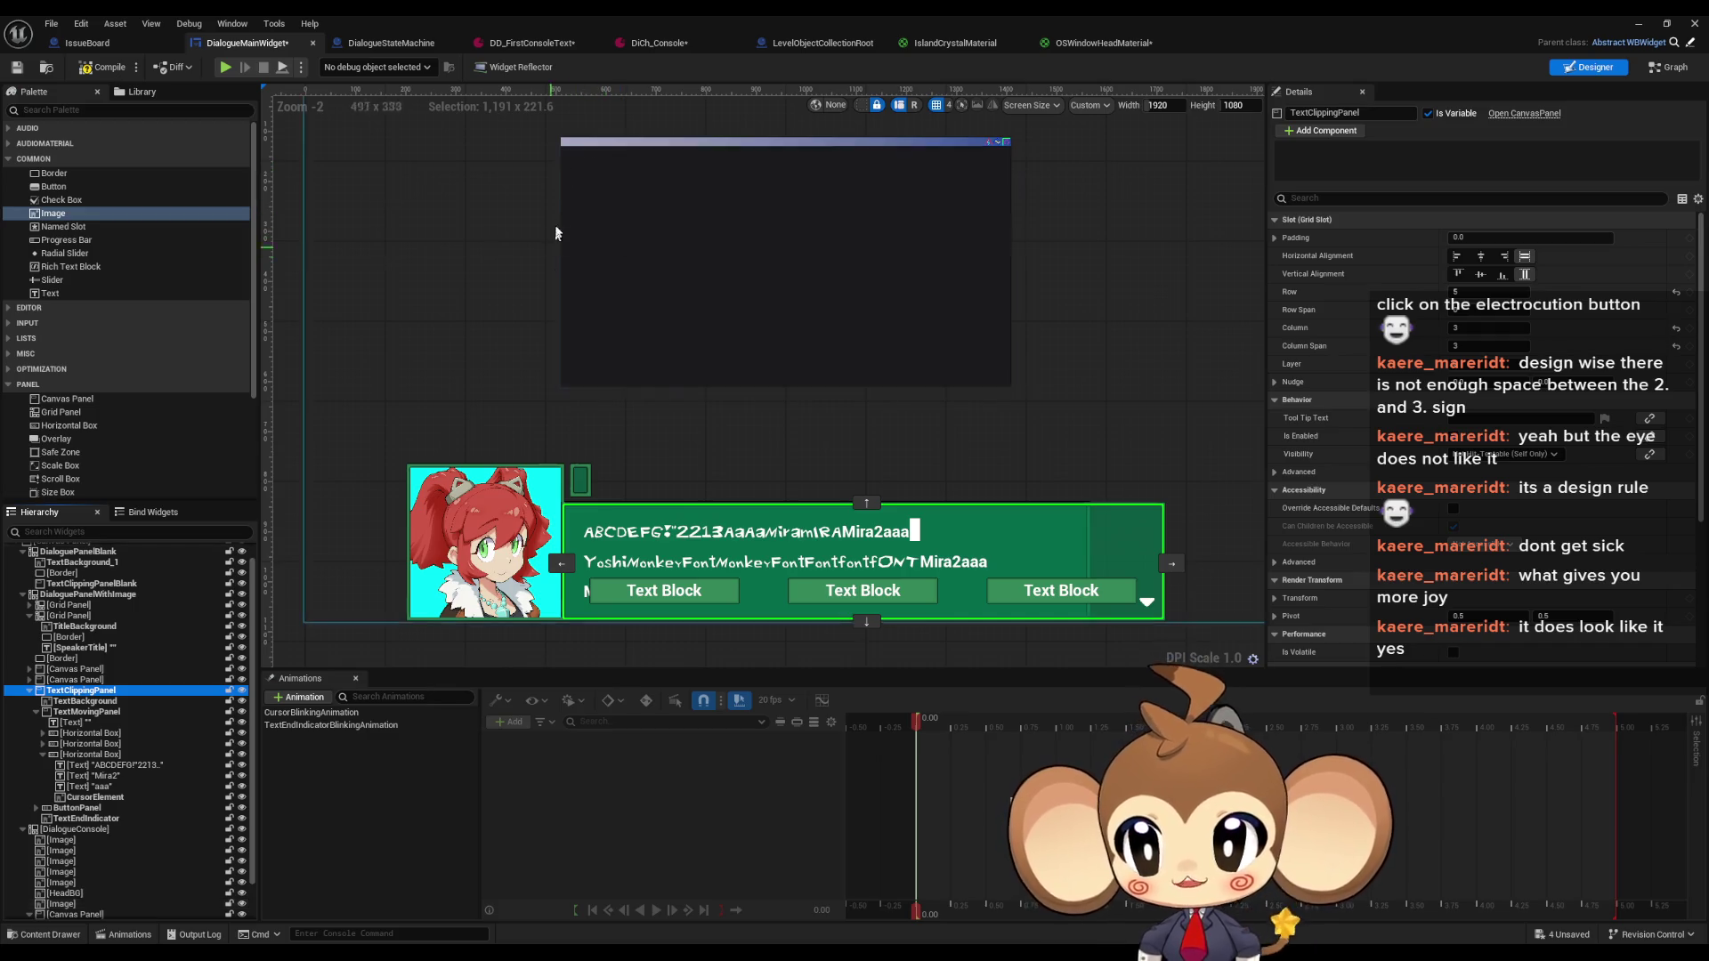
left_click_drag(711, 257, 750, 332)
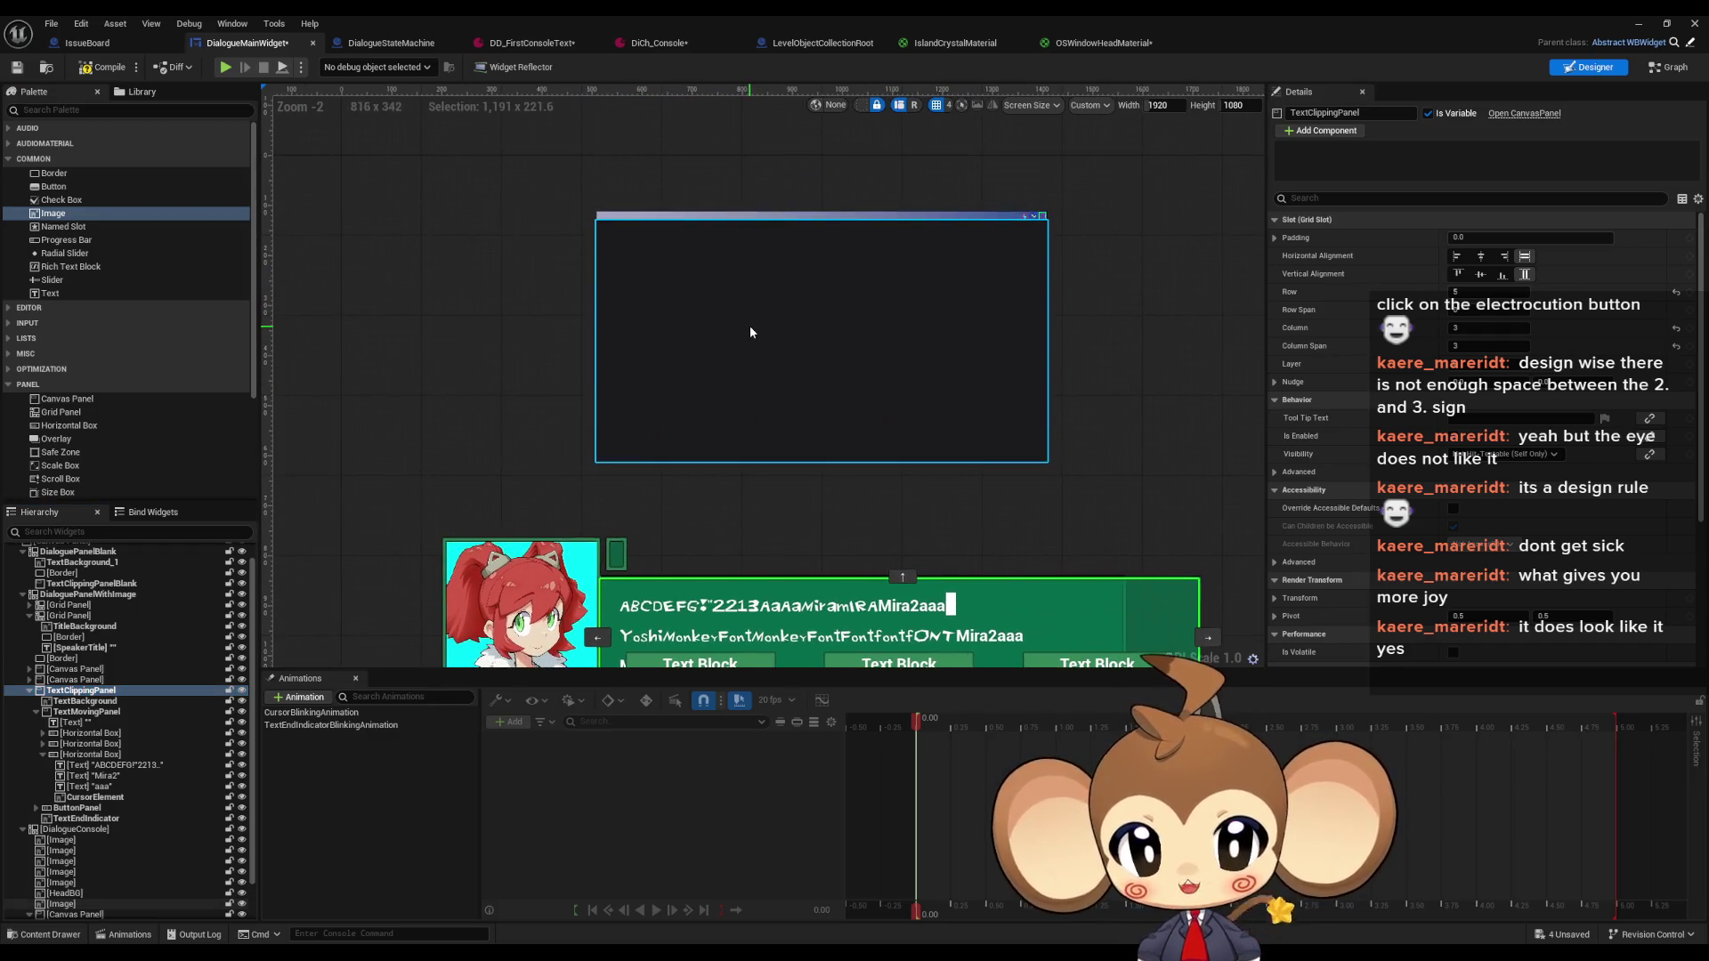